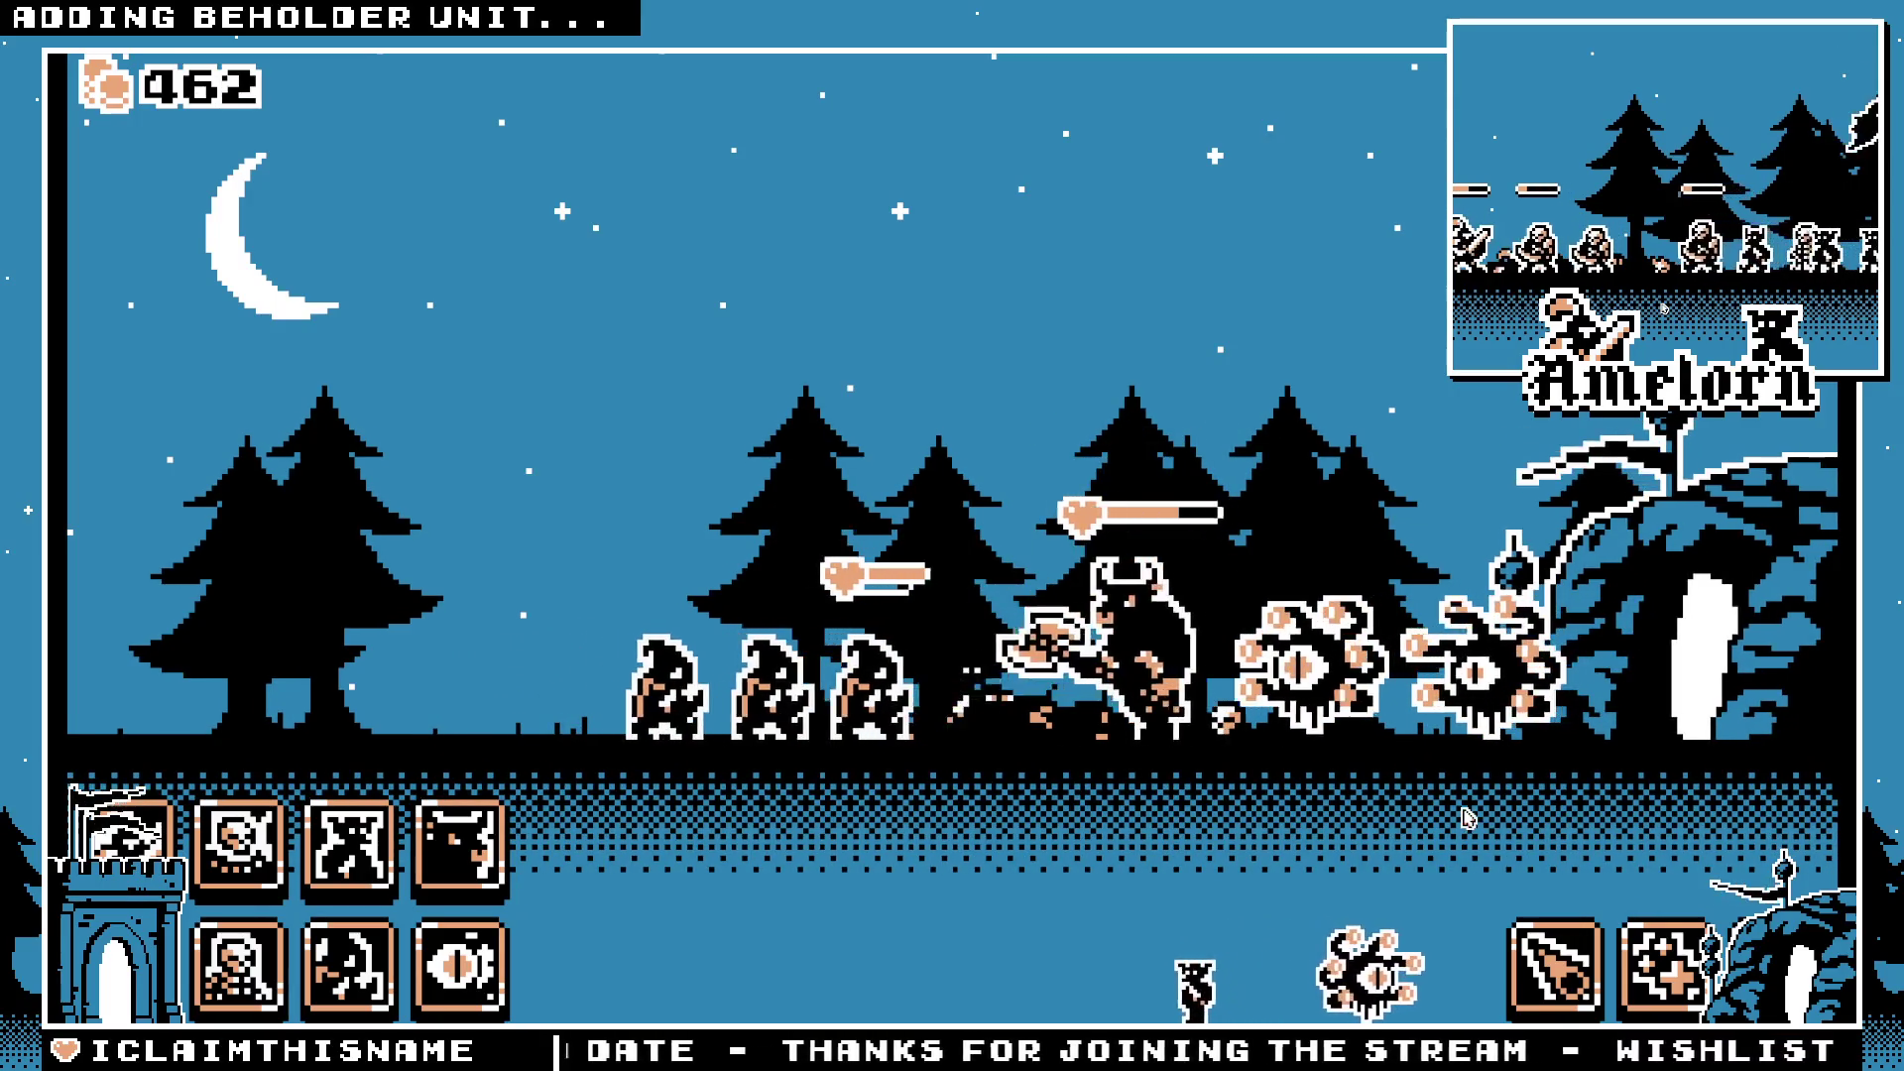
Step: Spawn a beholder for 200 gold, watch it fight beside the minotaur, then stop the game
{"action": "left_click", "coordinate": [459, 843]}
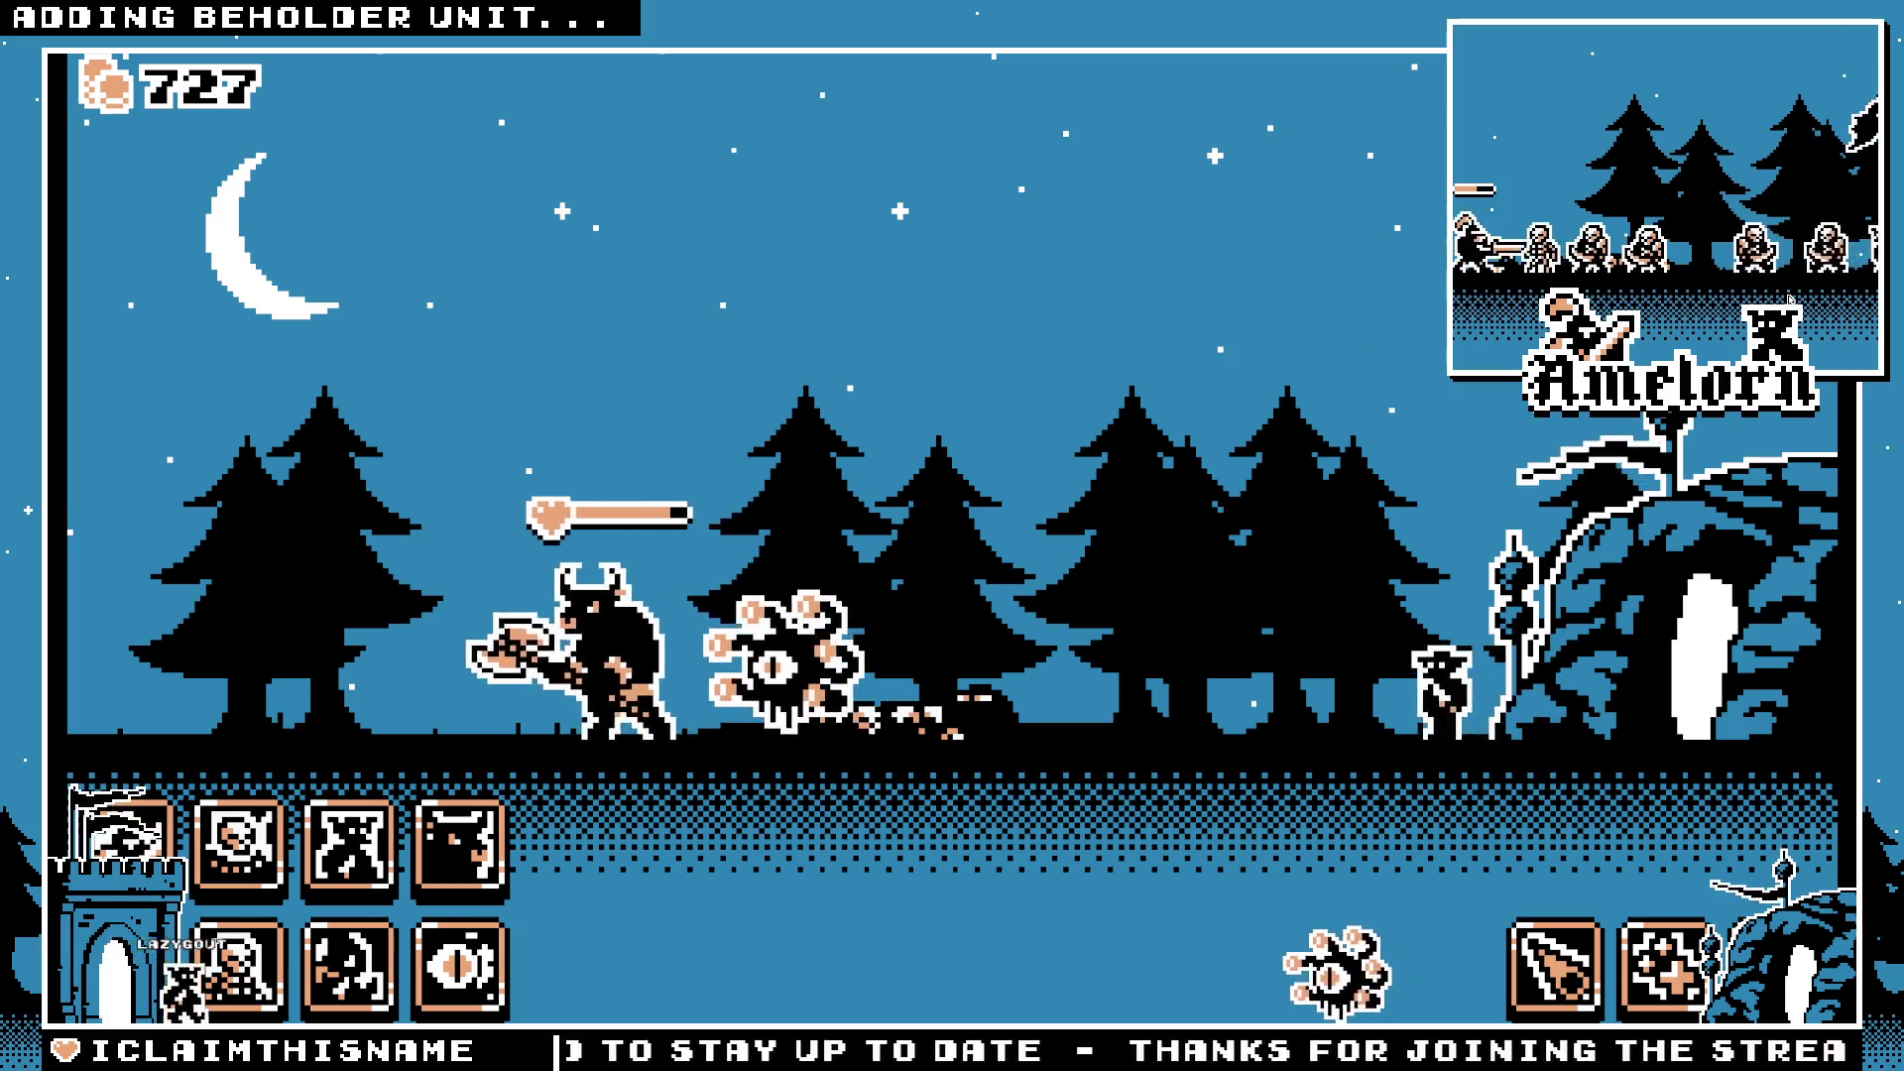
{"action": "key", "text": "F8"}
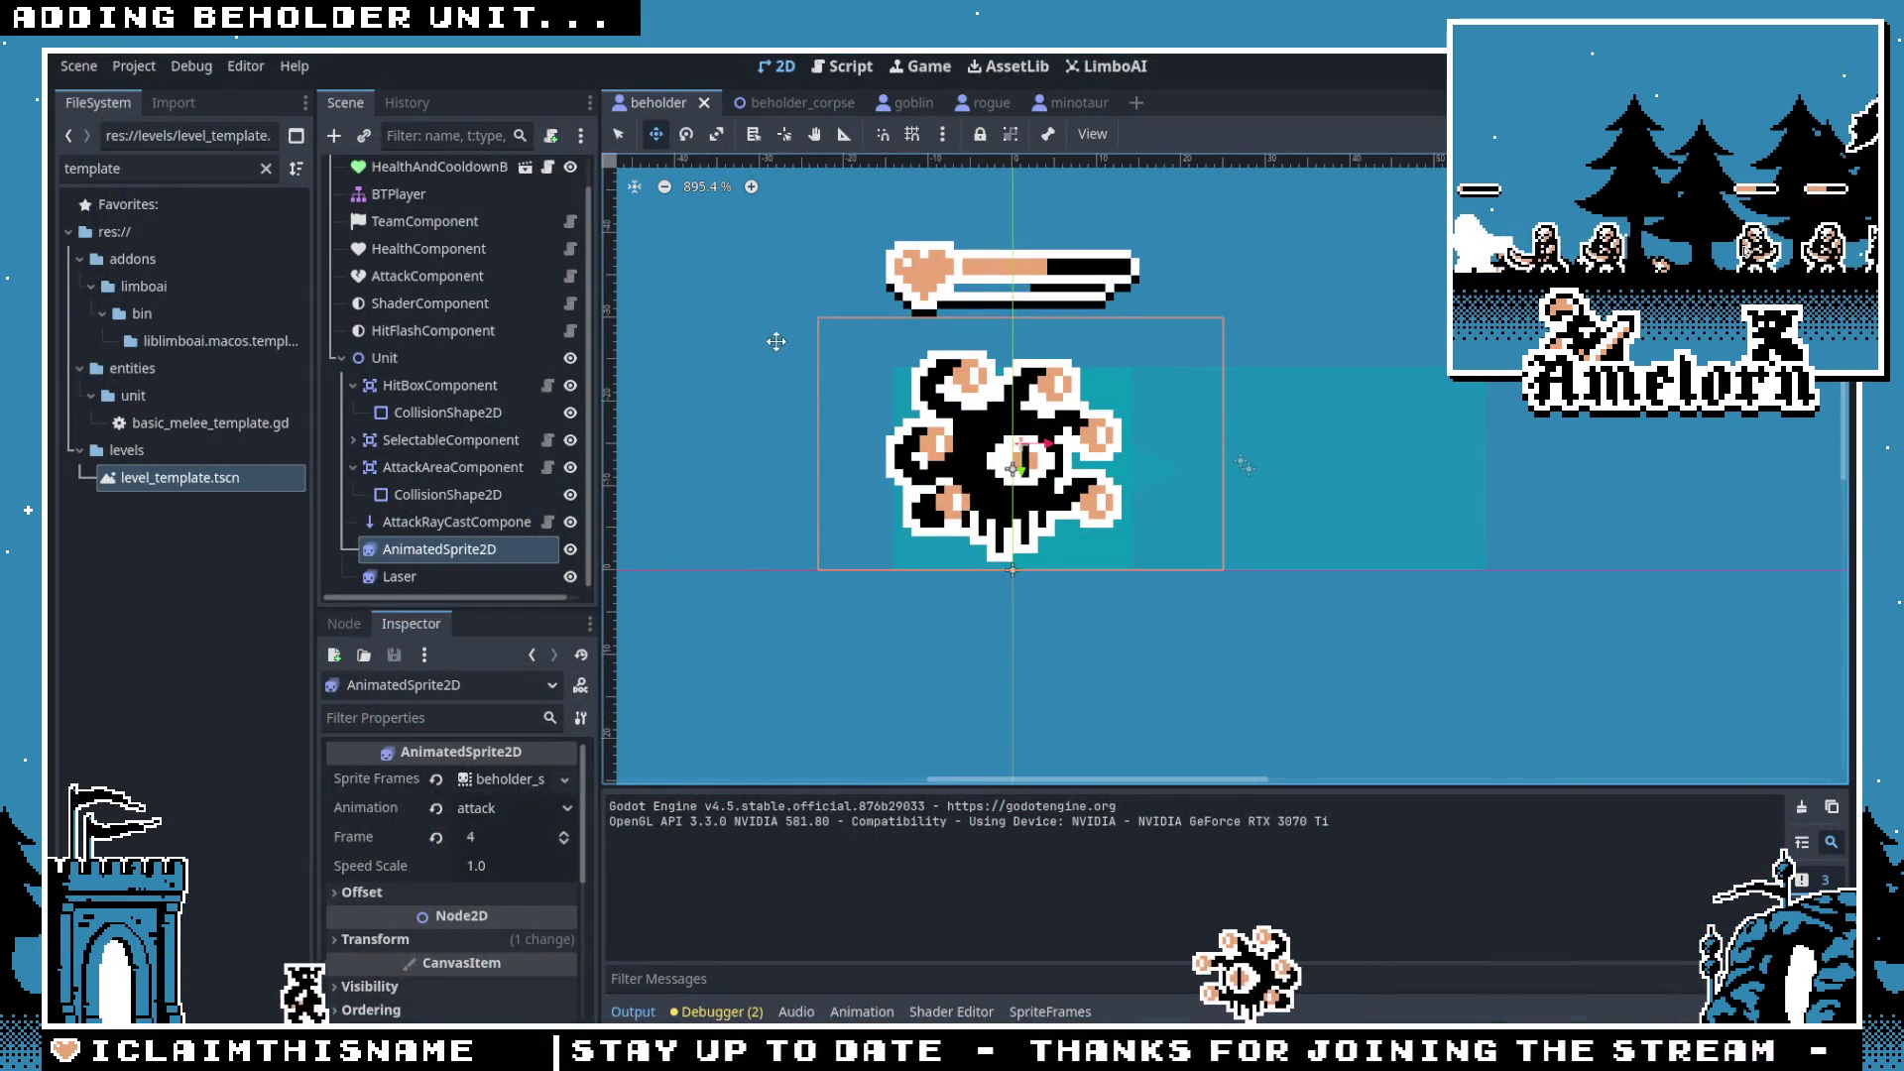
Step: Select the beholder's AnimatedSprite2D and reload its attack frames so each lasts ×2.0
{"action": "left_click", "coordinate": [443, 518]}
{"action": "left_click", "coordinate": [439, 549]}
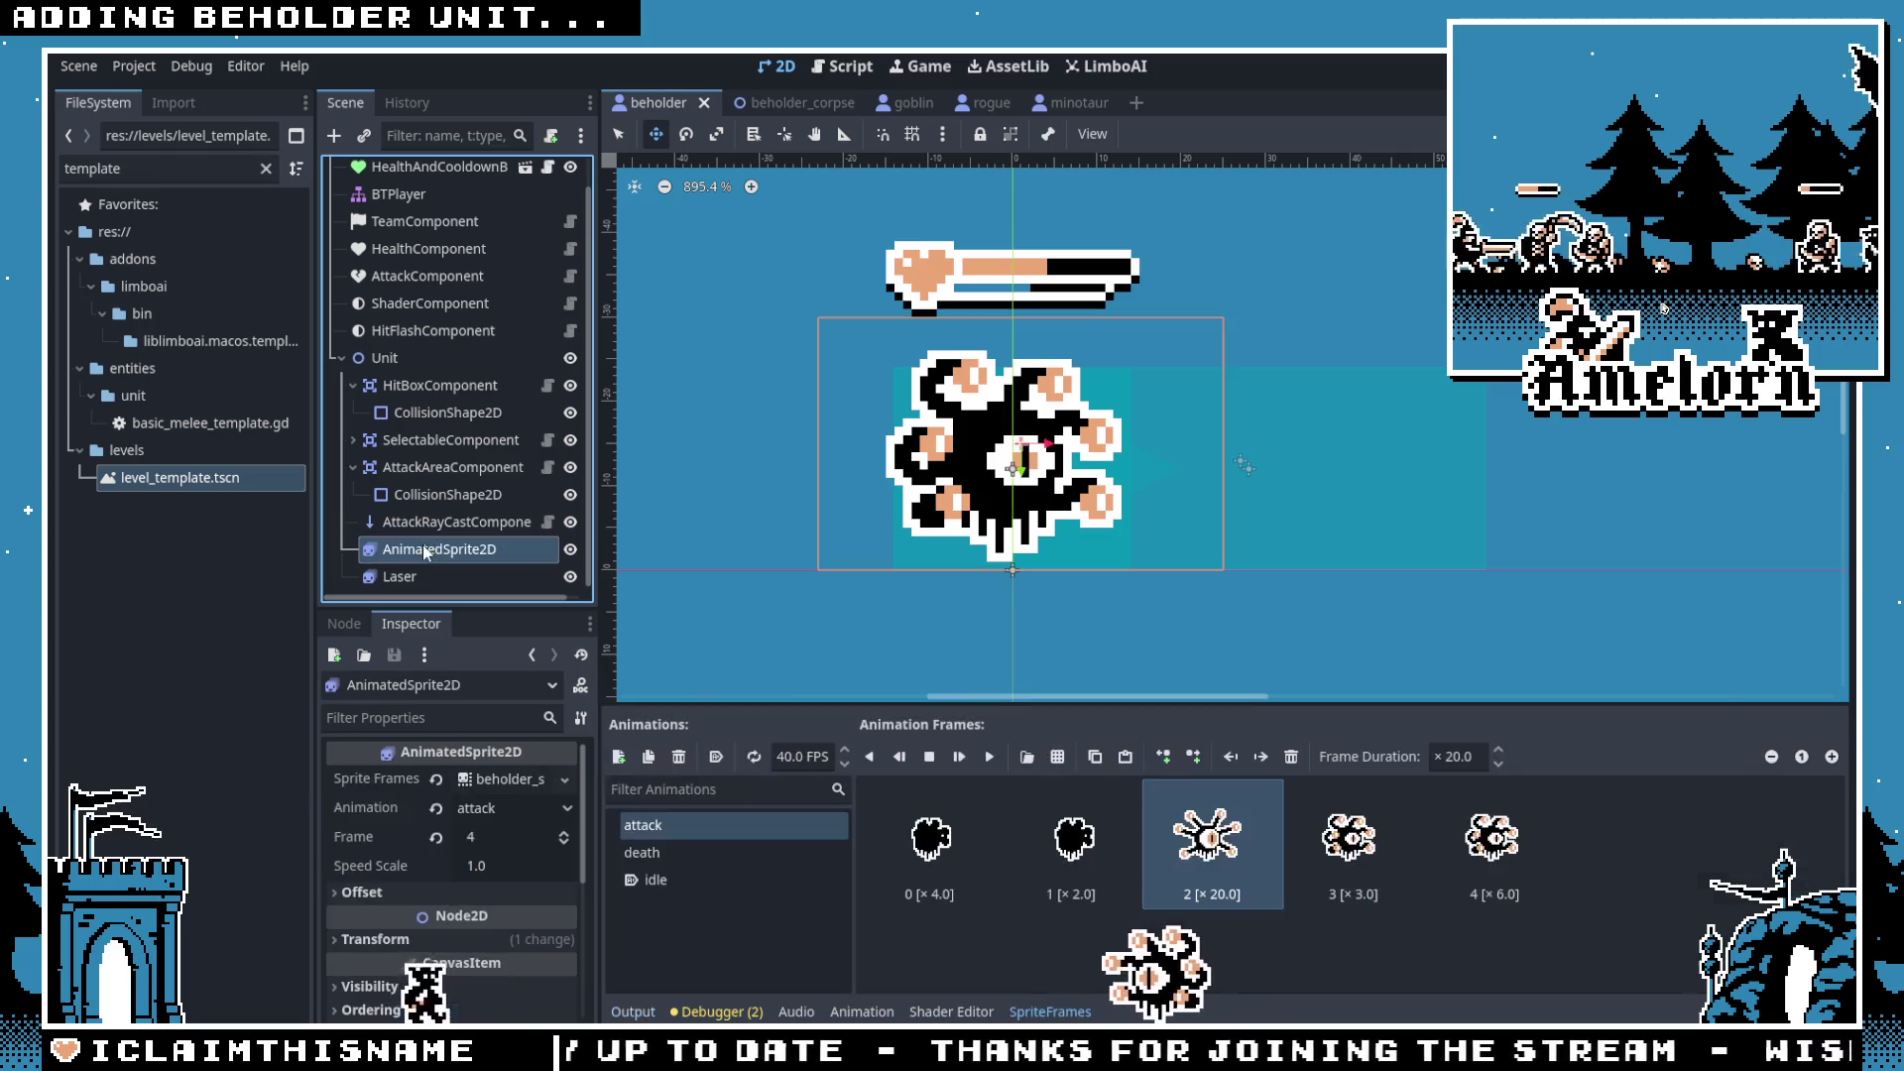
{"action": "left_click", "coordinate": [1235, 861]}
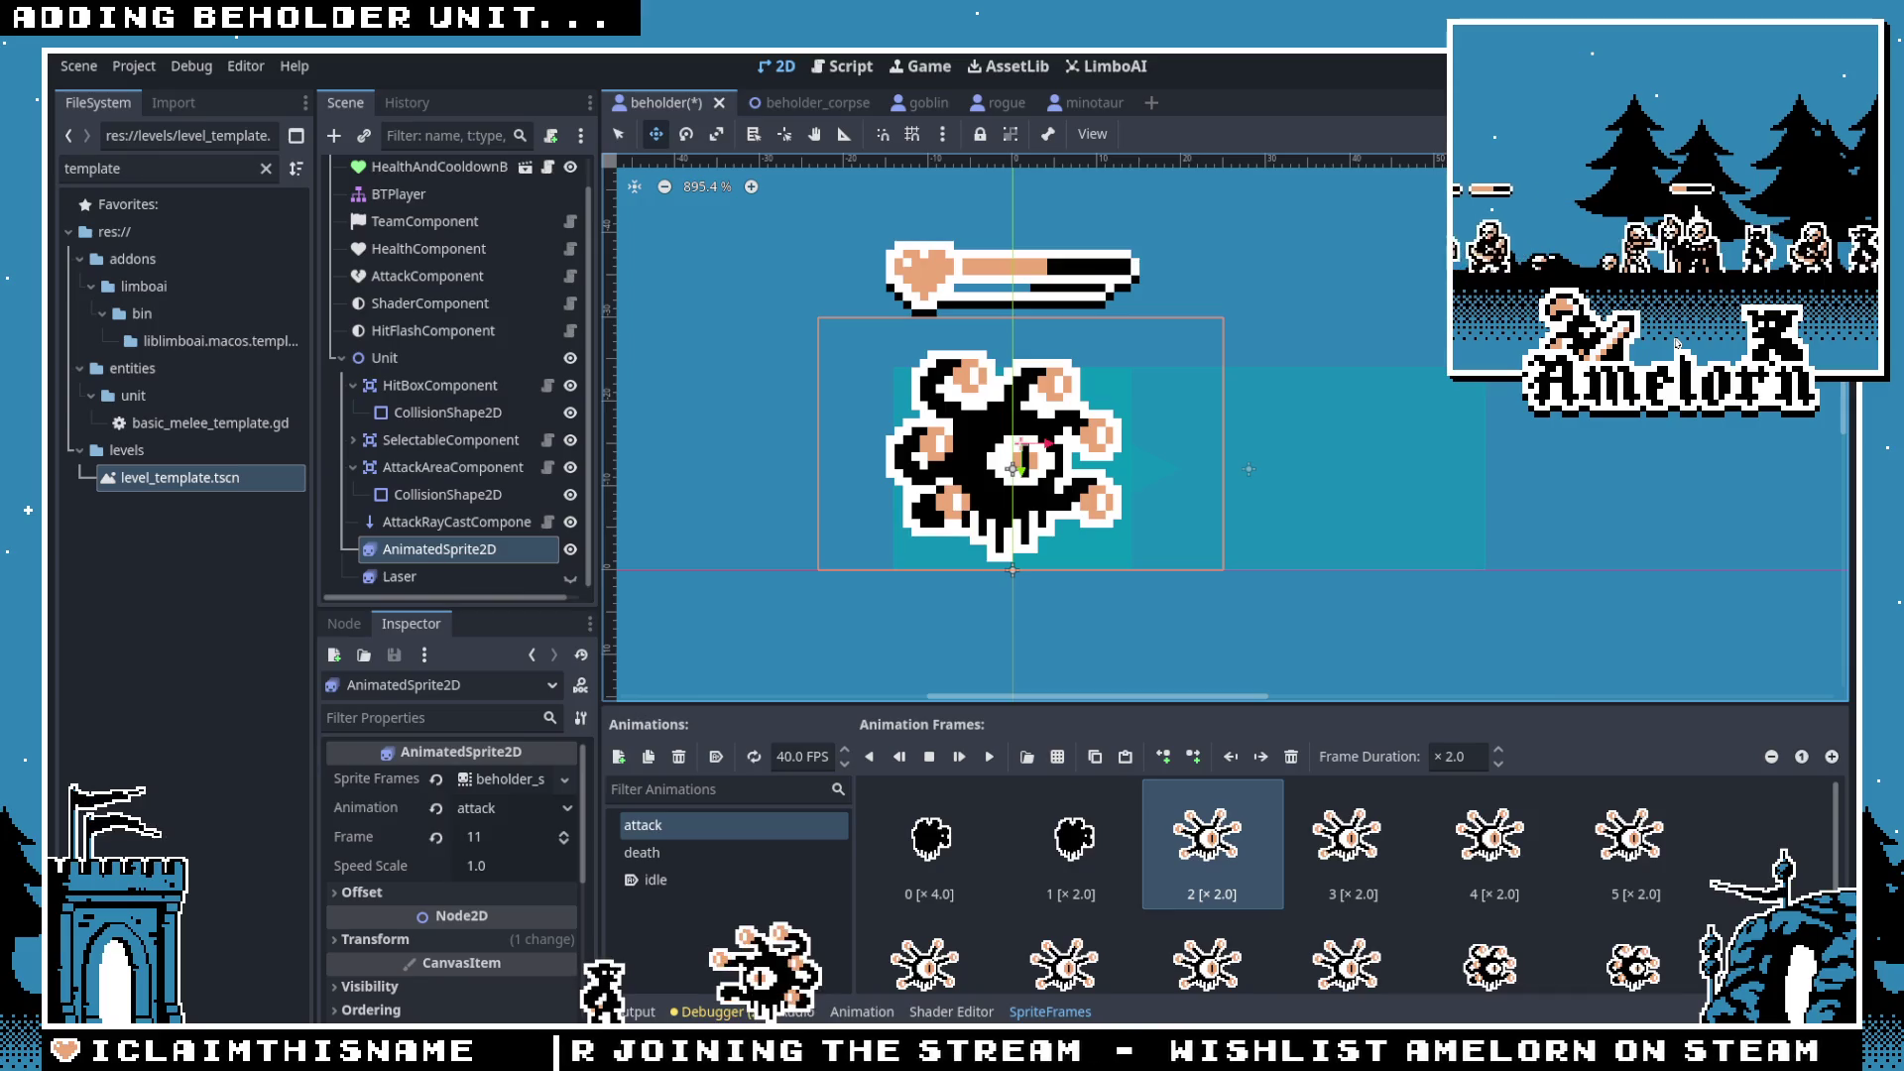
{"action": "key", "text": "super+Tab"}
Step: Open human wizard.aseprite from the Majesty GB sprite folder
{"action": "left_click", "coordinate": [66, 52]}
{"action": "left_click", "coordinate": [79, 94]}
{"action": "scroll", "coordinate": [1017, 331], "scroll_direction": "down", "scroll_amount": 5}
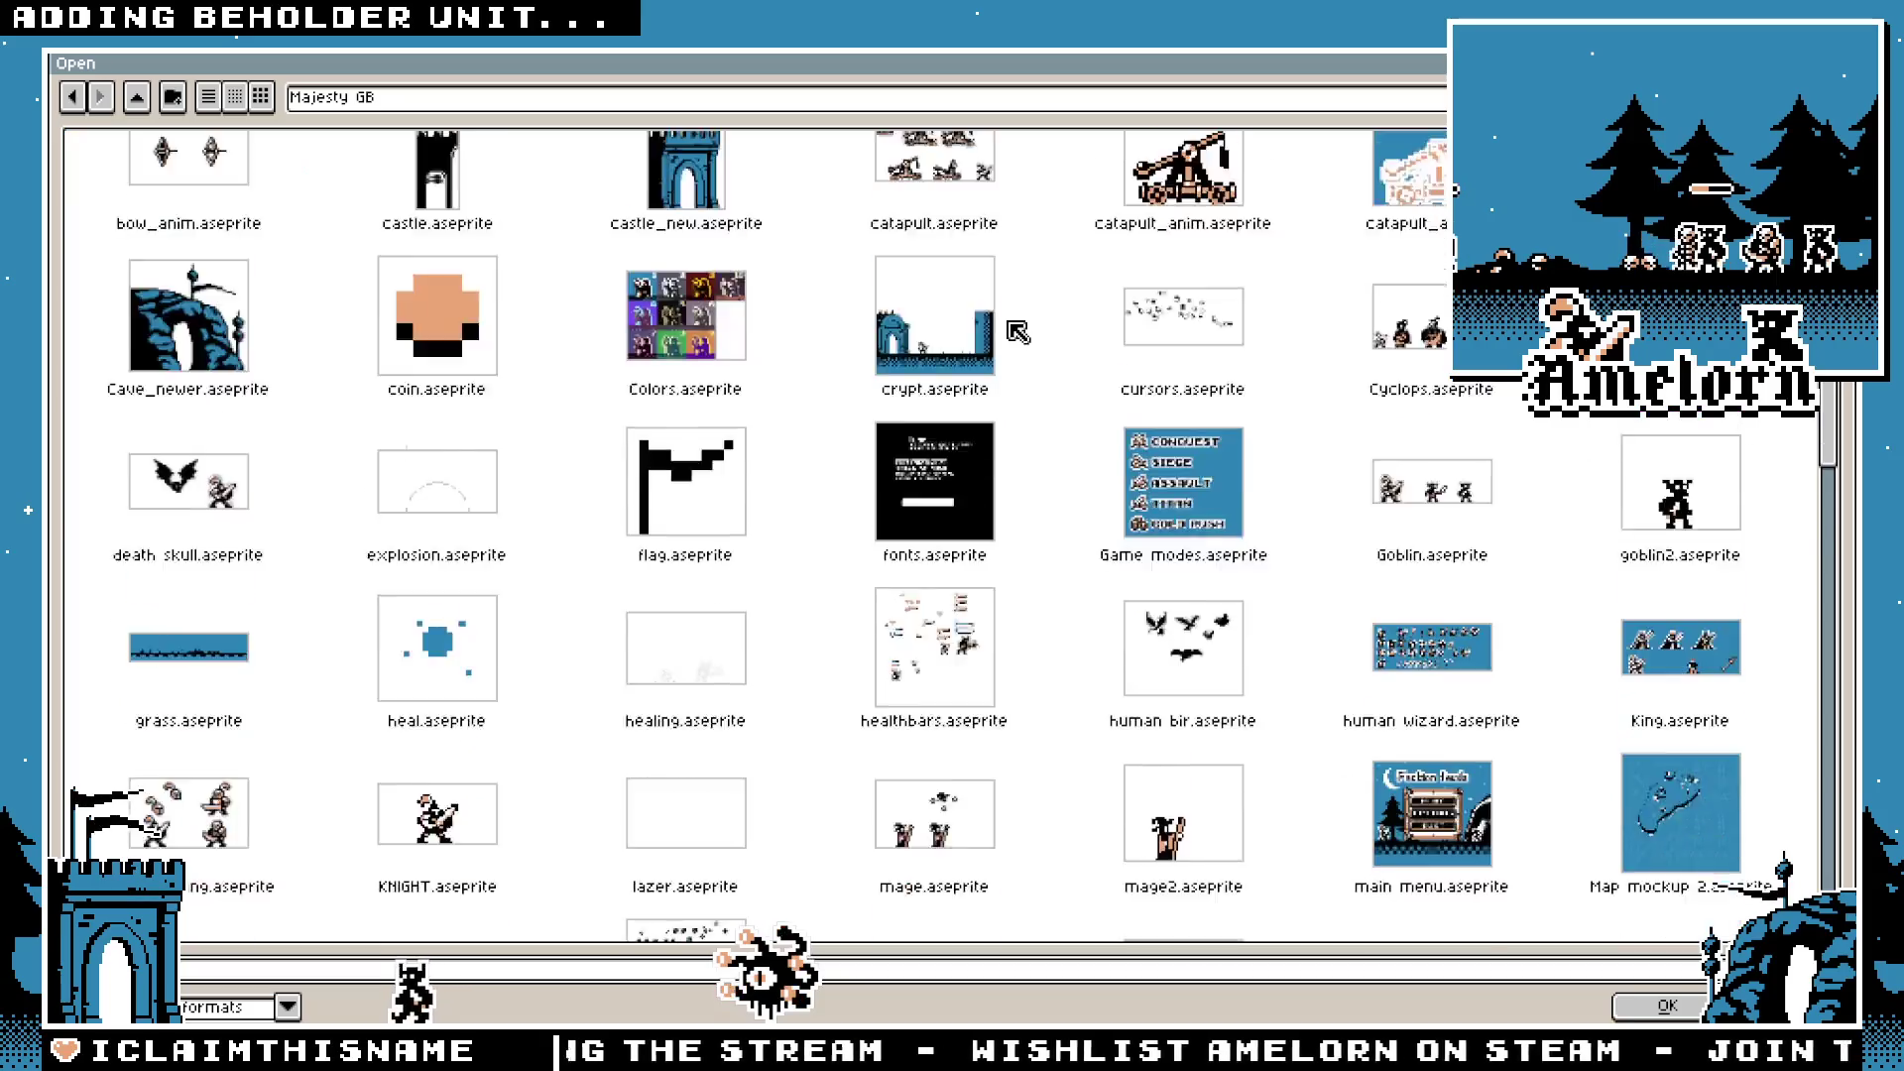
{"action": "scroll", "coordinate": [1019, 331], "scroll_direction": "down", "scroll_amount": 2}
{"action": "scroll", "coordinate": [1026, 331], "scroll_direction": "down", "scroll_amount": 1}
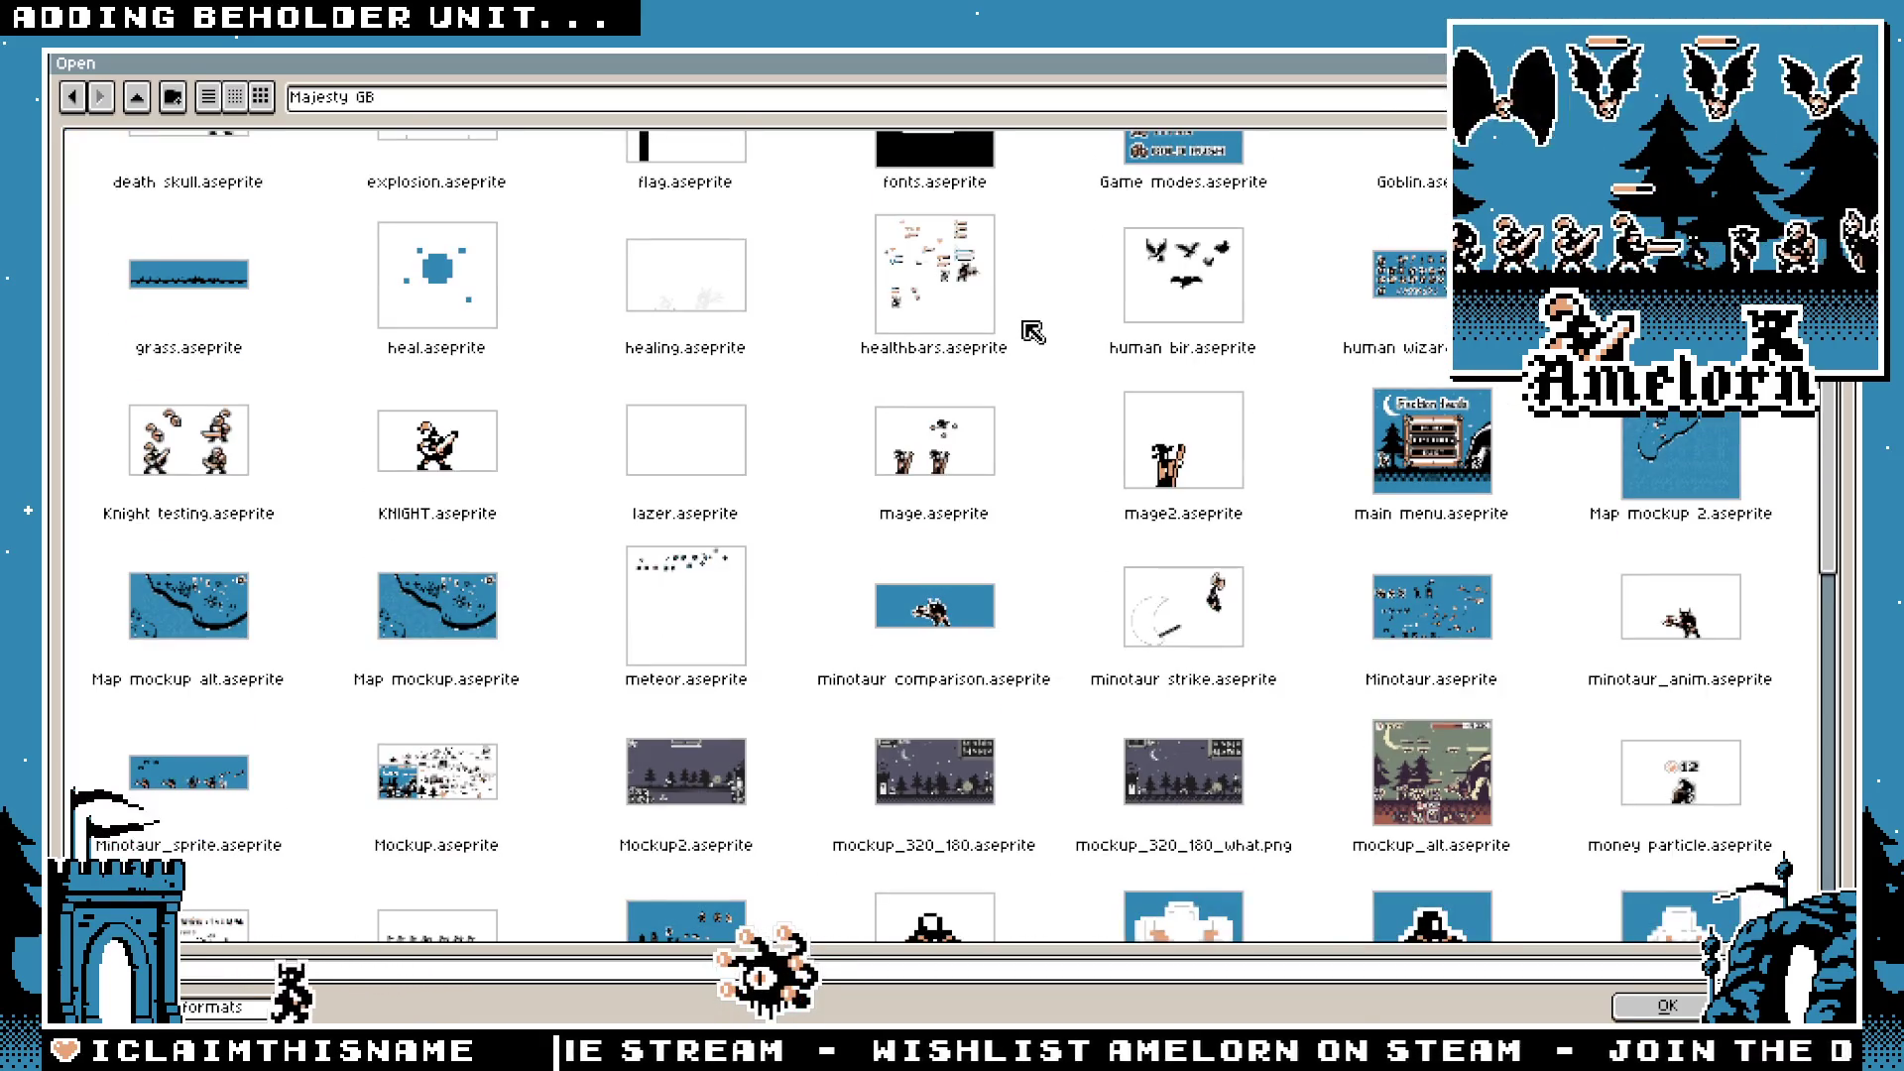
{"action": "double_click", "coordinate": [1400, 275]}
Step: Enlarge the canvas area and zoom around to inspect the wizard and staff sprites
{"action": "scroll", "coordinate": [1024, 468], "scroll_direction": "up", "scroll_amount": 2}
{"action": "scroll", "coordinate": [1023, 469], "scroll_direction": "down", "scroll_amount": 1}
{"action": "scroll", "coordinate": [1023, 468], "scroll_direction": "up", "scroll_amount": 1}
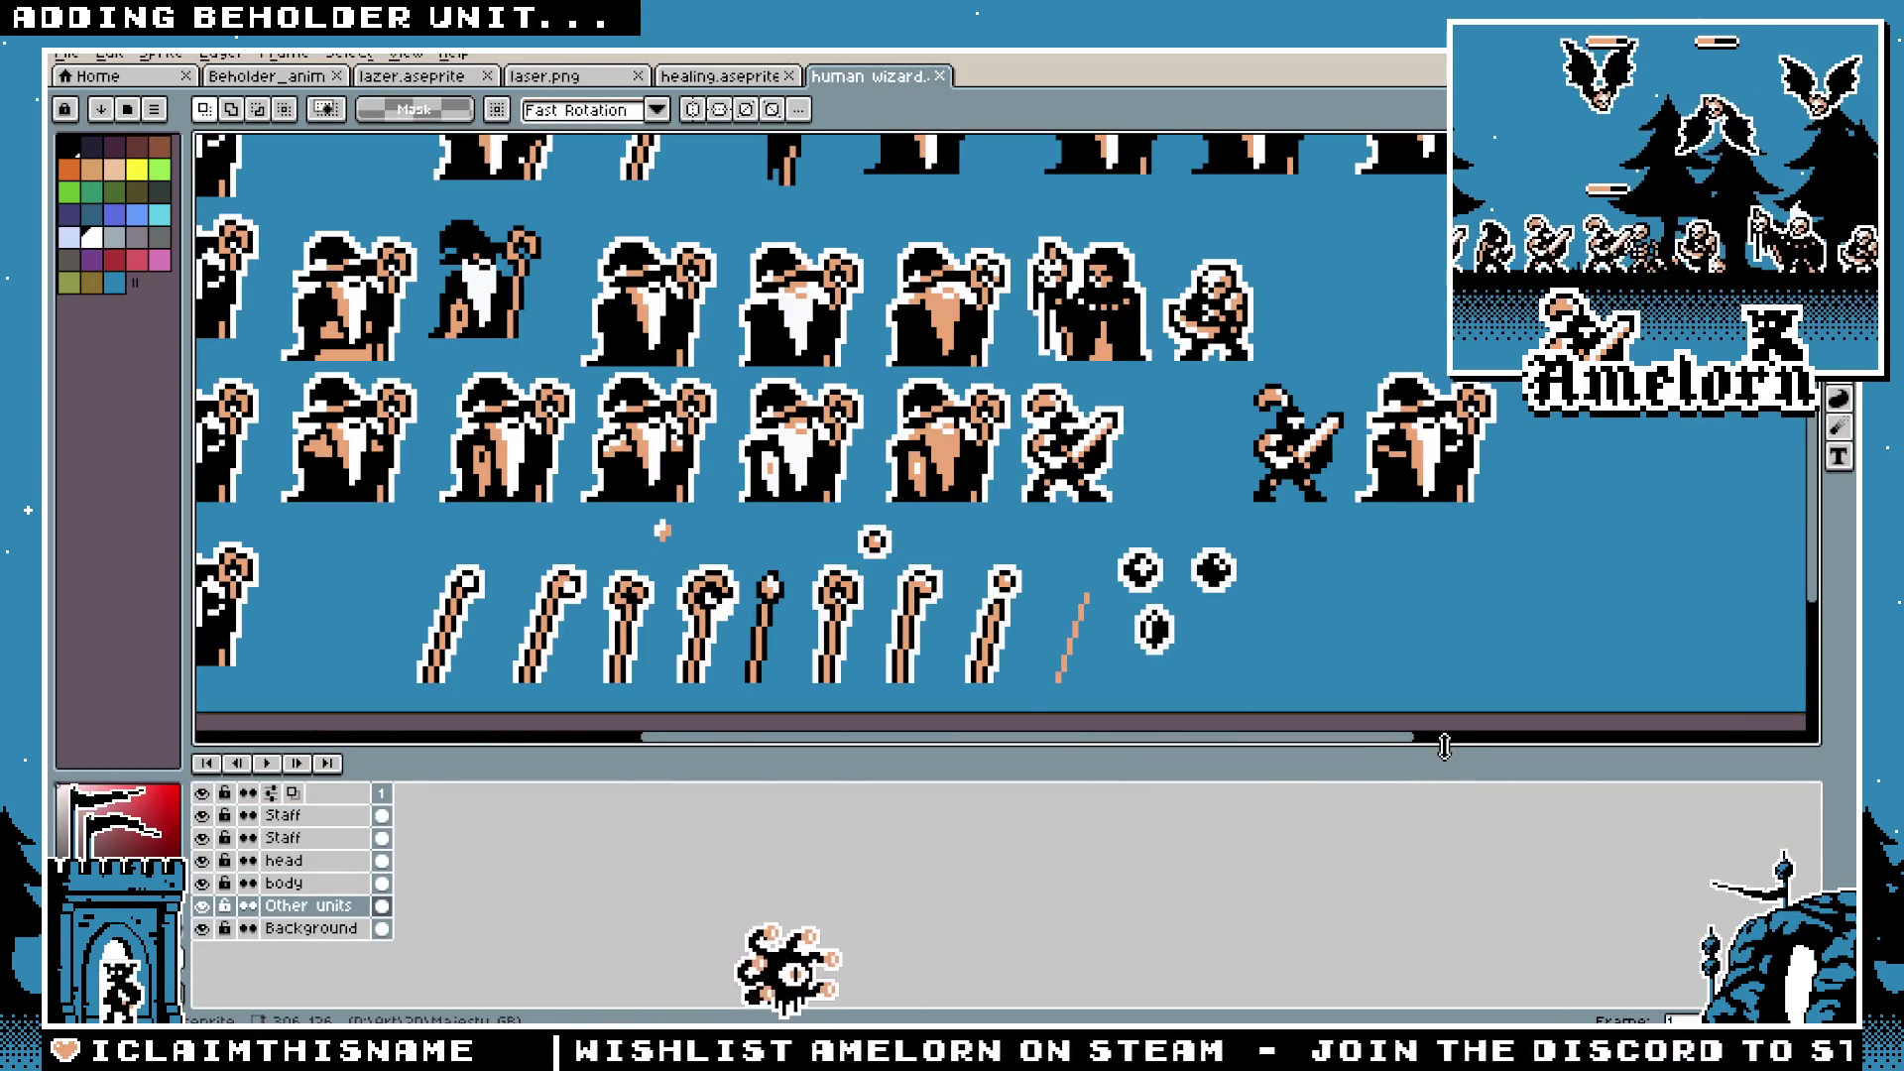
{"action": "left_click_drag", "start_coordinate": [1444, 746], "coordinate": [1444, 808]}
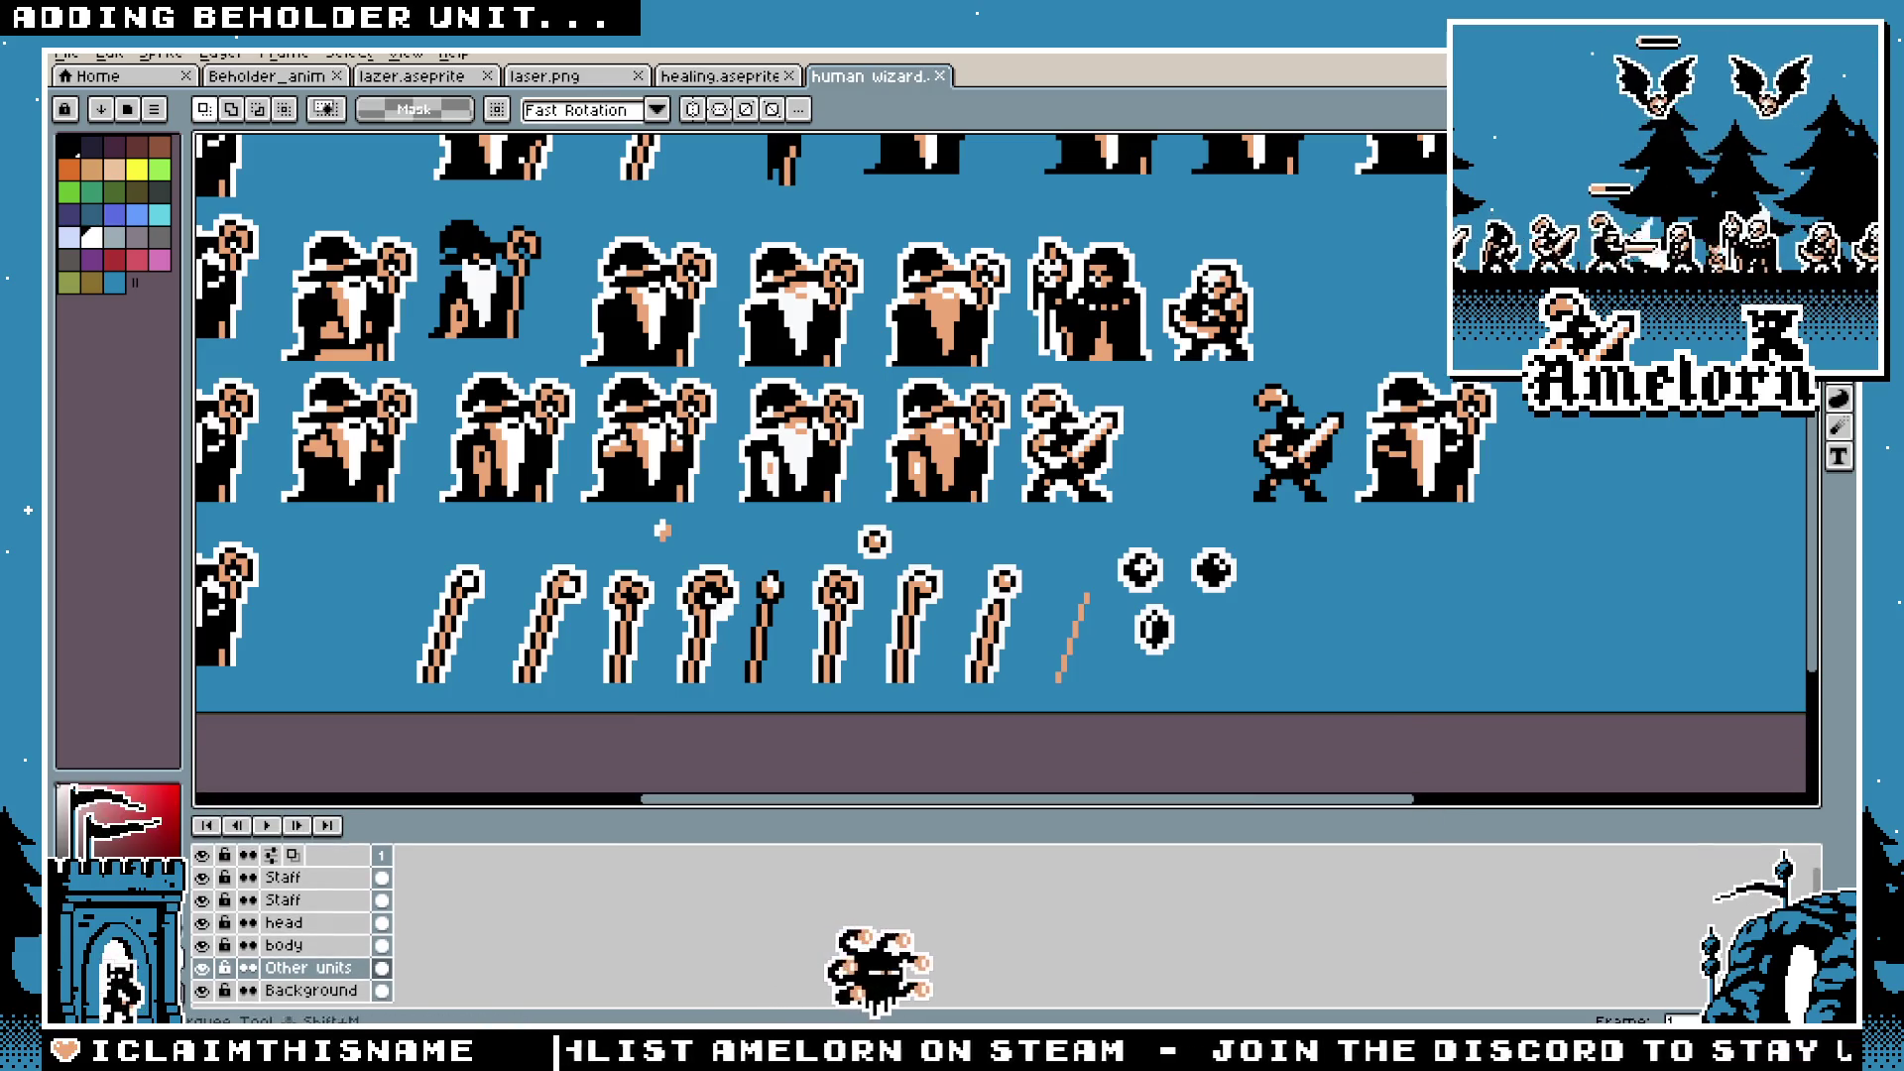
{"action": "scroll", "coordinate": [1146, 564], "scroll_direction": "up", "scroll_amount": 5}
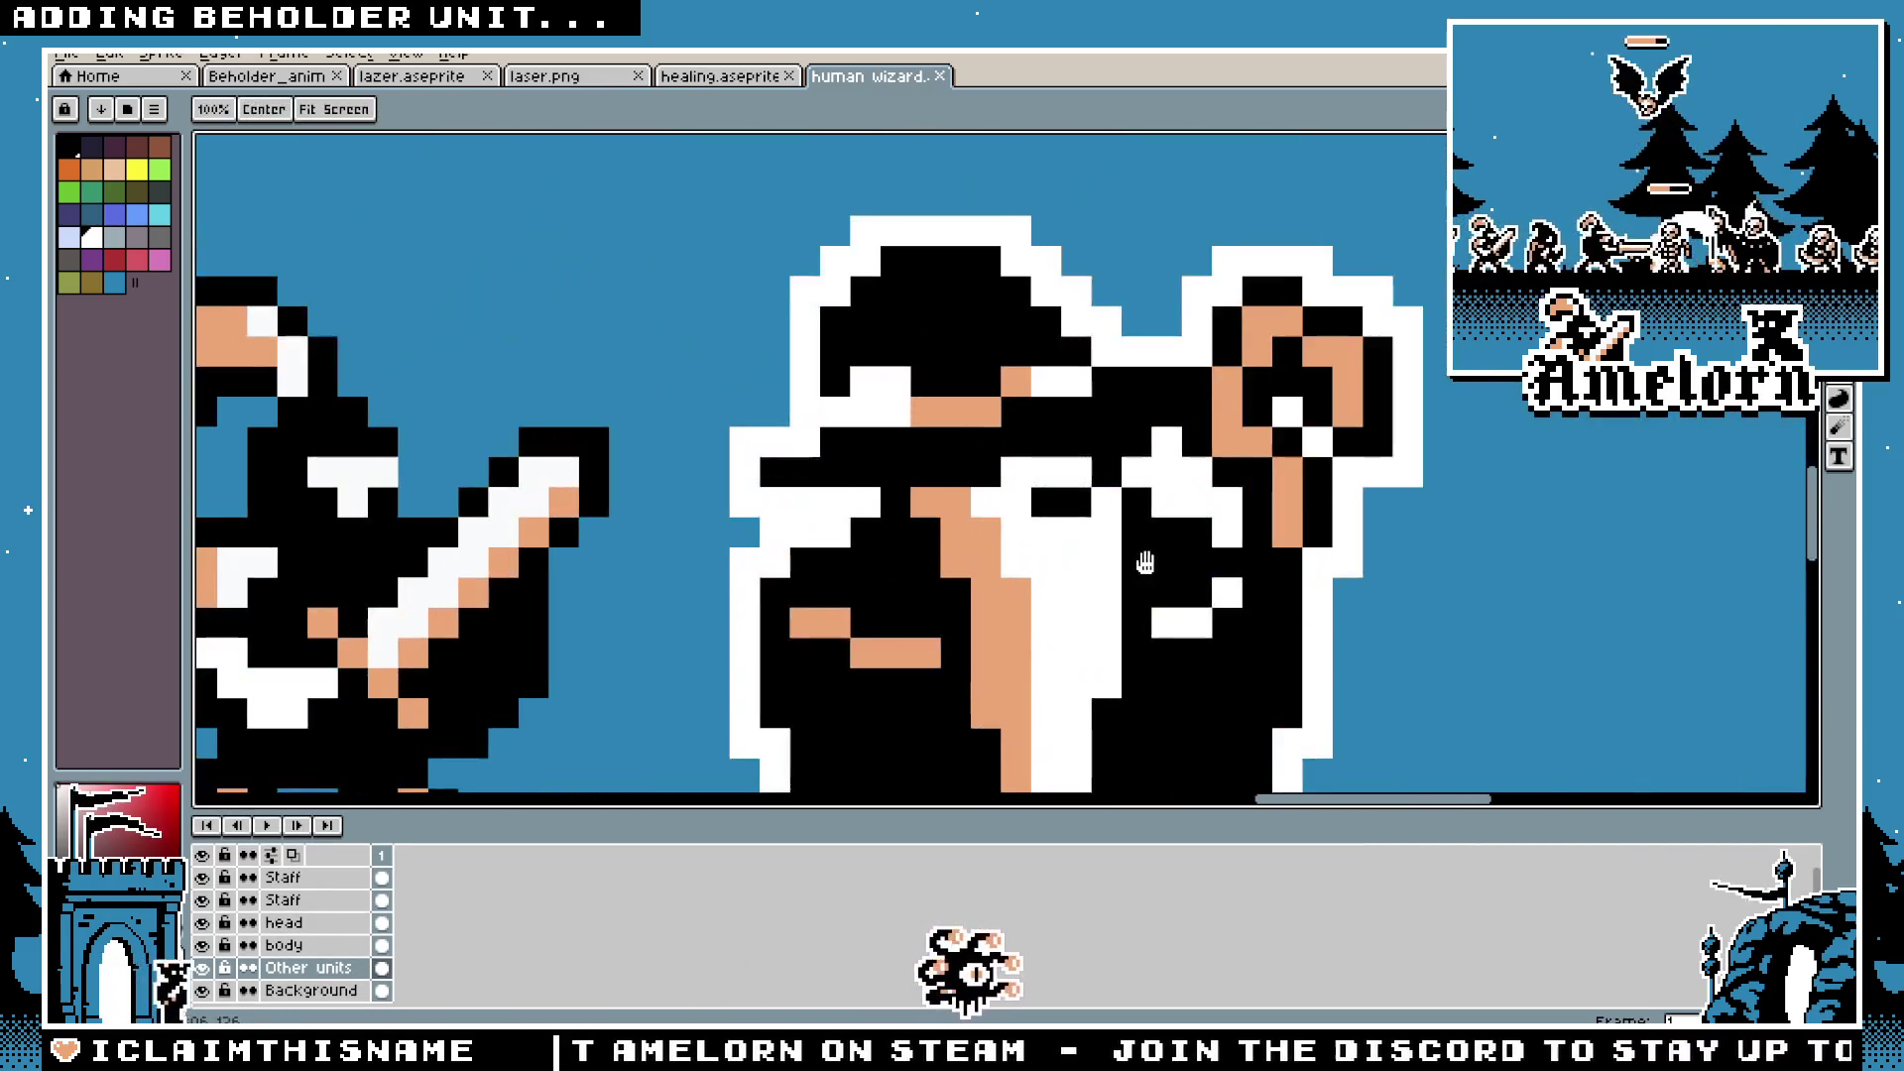
{"action": "scroll", "coordinate": [1145, 564], "scroll_direction": "down", "scroll_amount": 3}
{"action": "scroll", "coordinate": [975, 414], "scroll_direction": "down", "scroll_amount": 4}
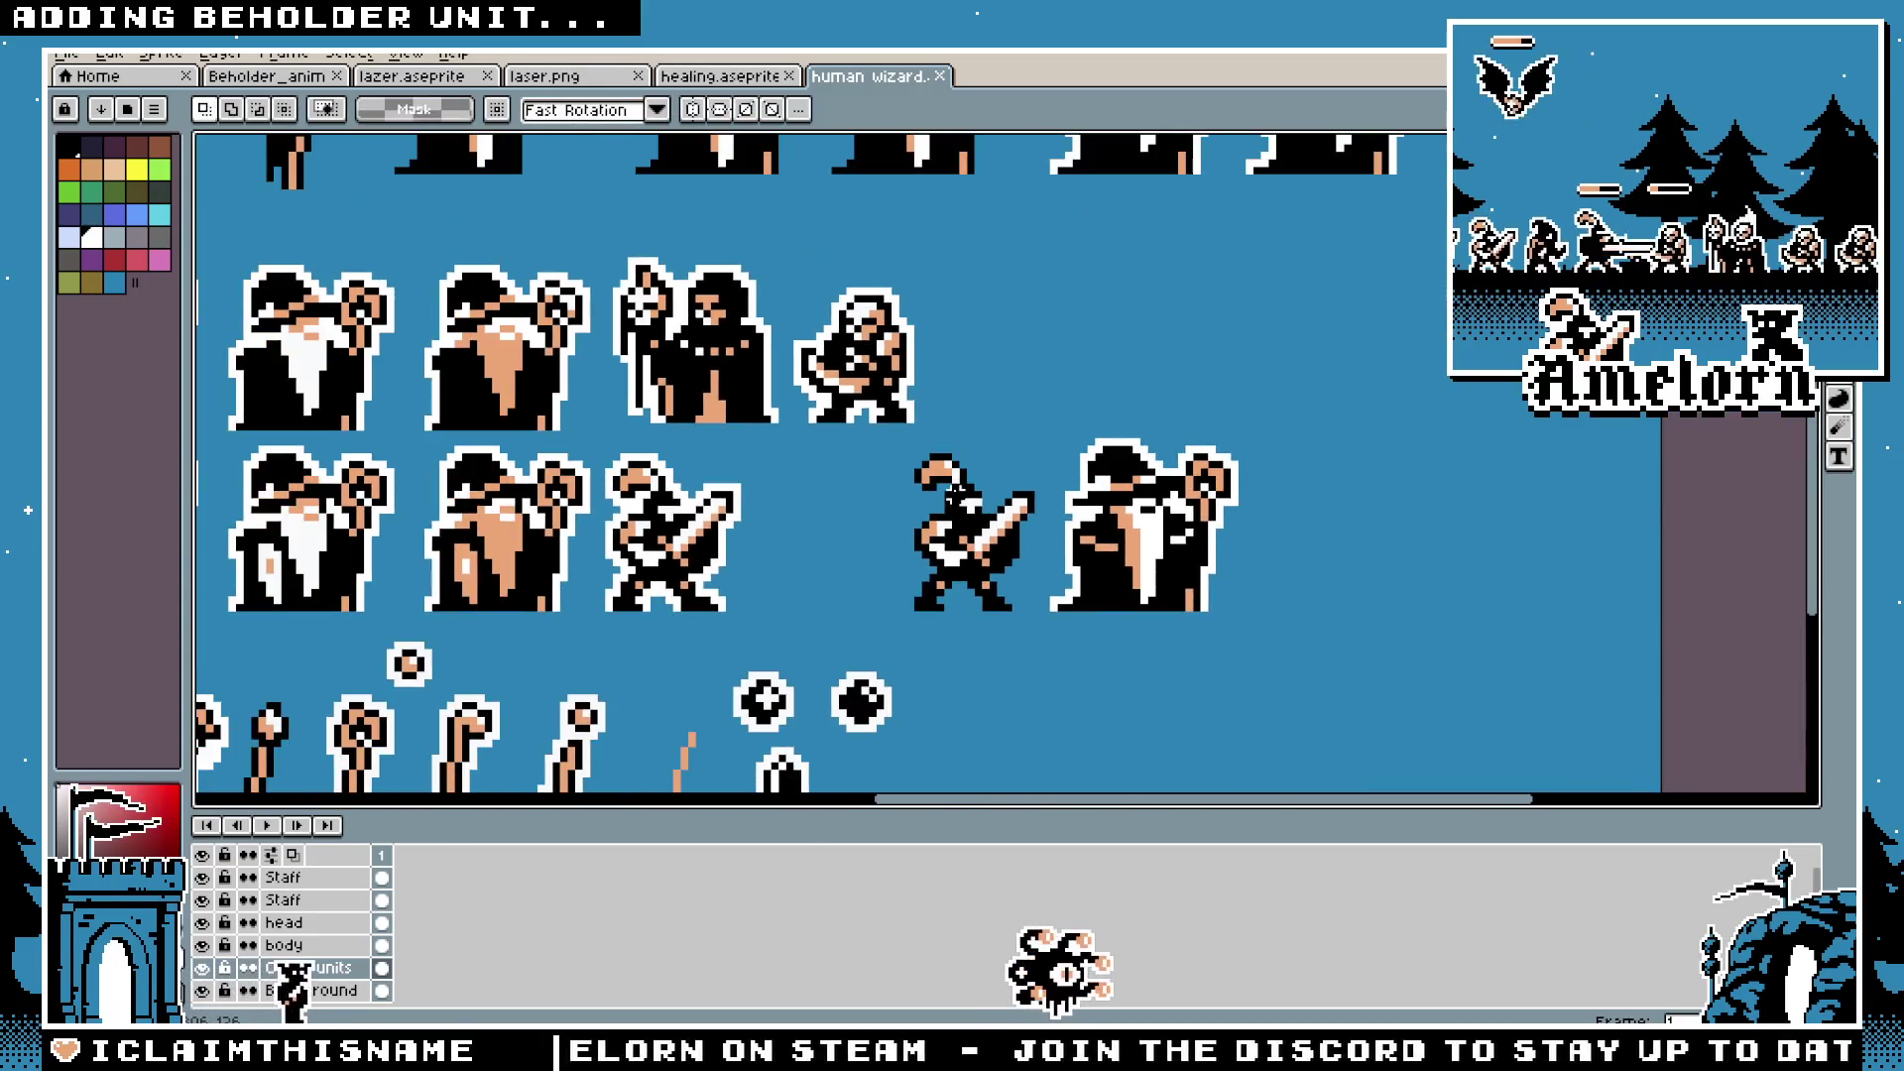
{"action": "scroll", "coordinate": [811, 437], "scroll_direction": "down", "scroll_amount": 3}
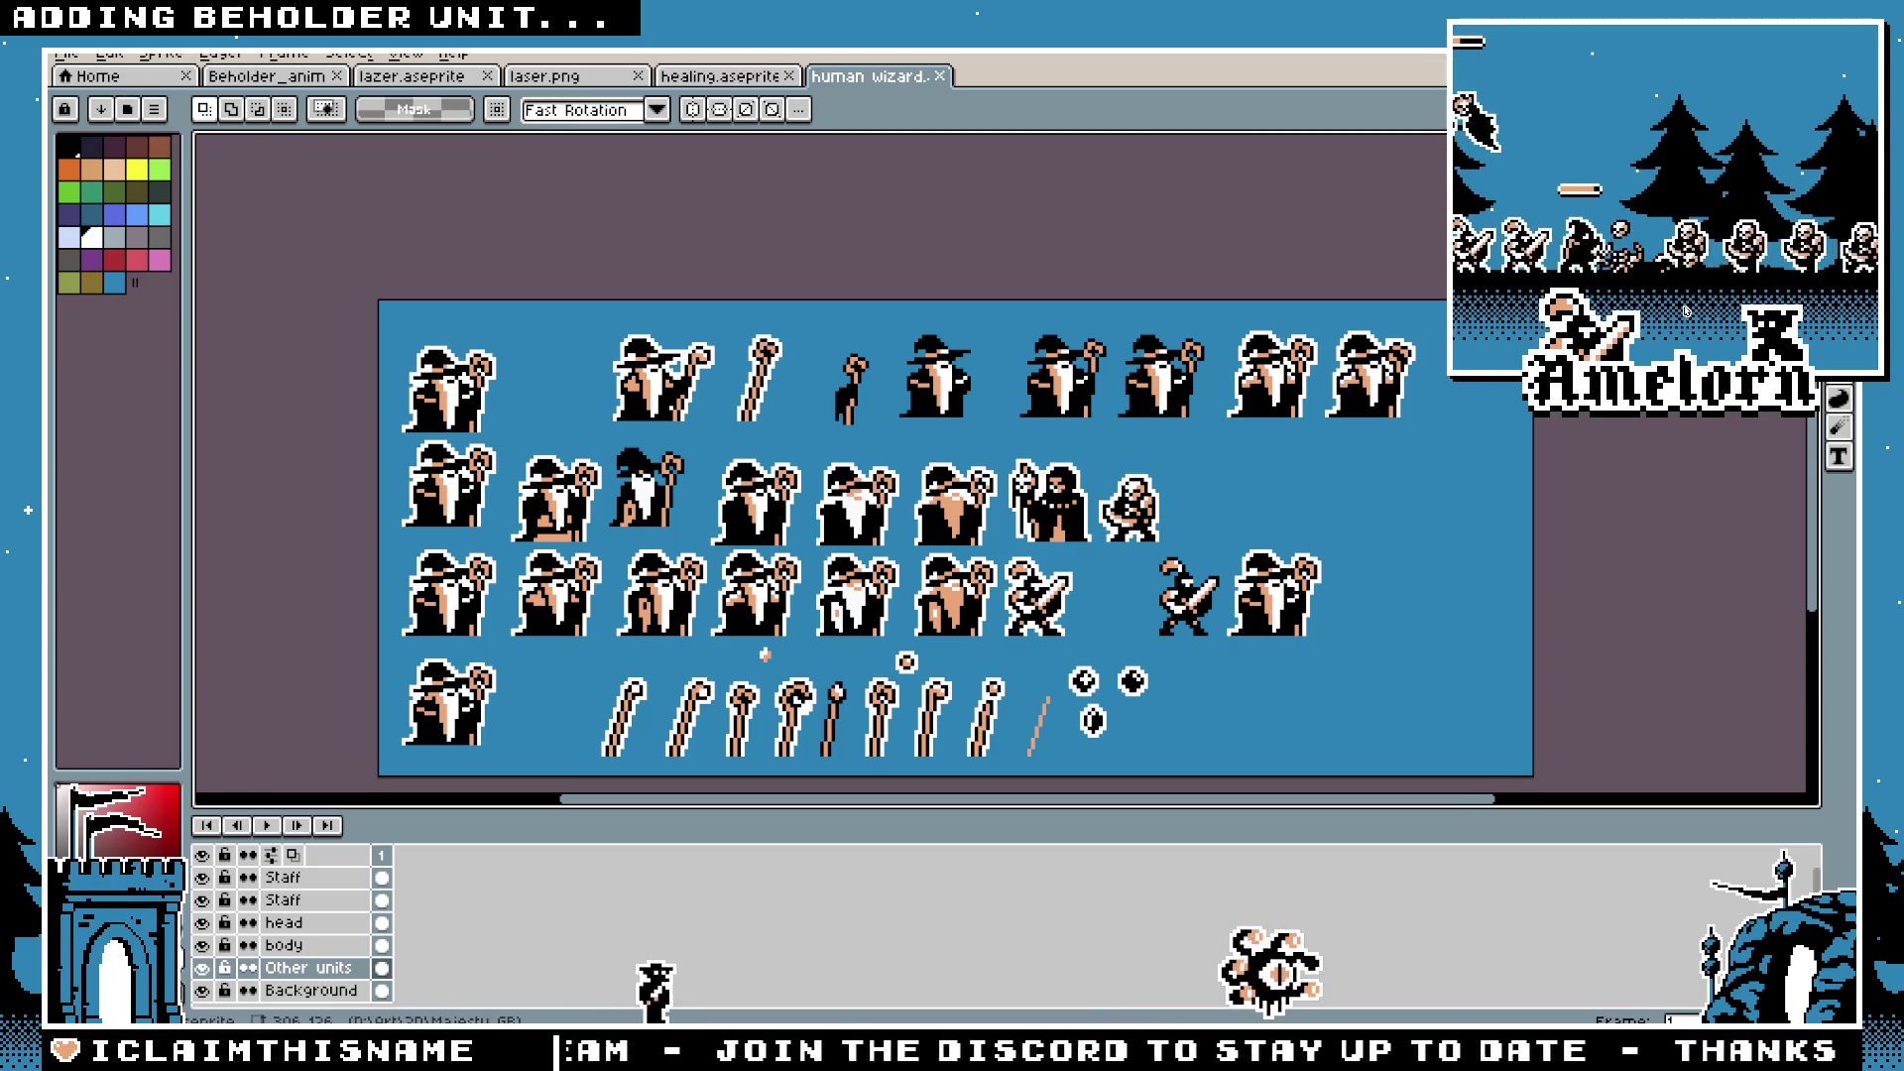
{"action": "left_click", "coordinate": [63, 57]}
Step: Open Colors.aseprite from the sprite folder
{"action": "left_click", "coordinate": [90, 98]}
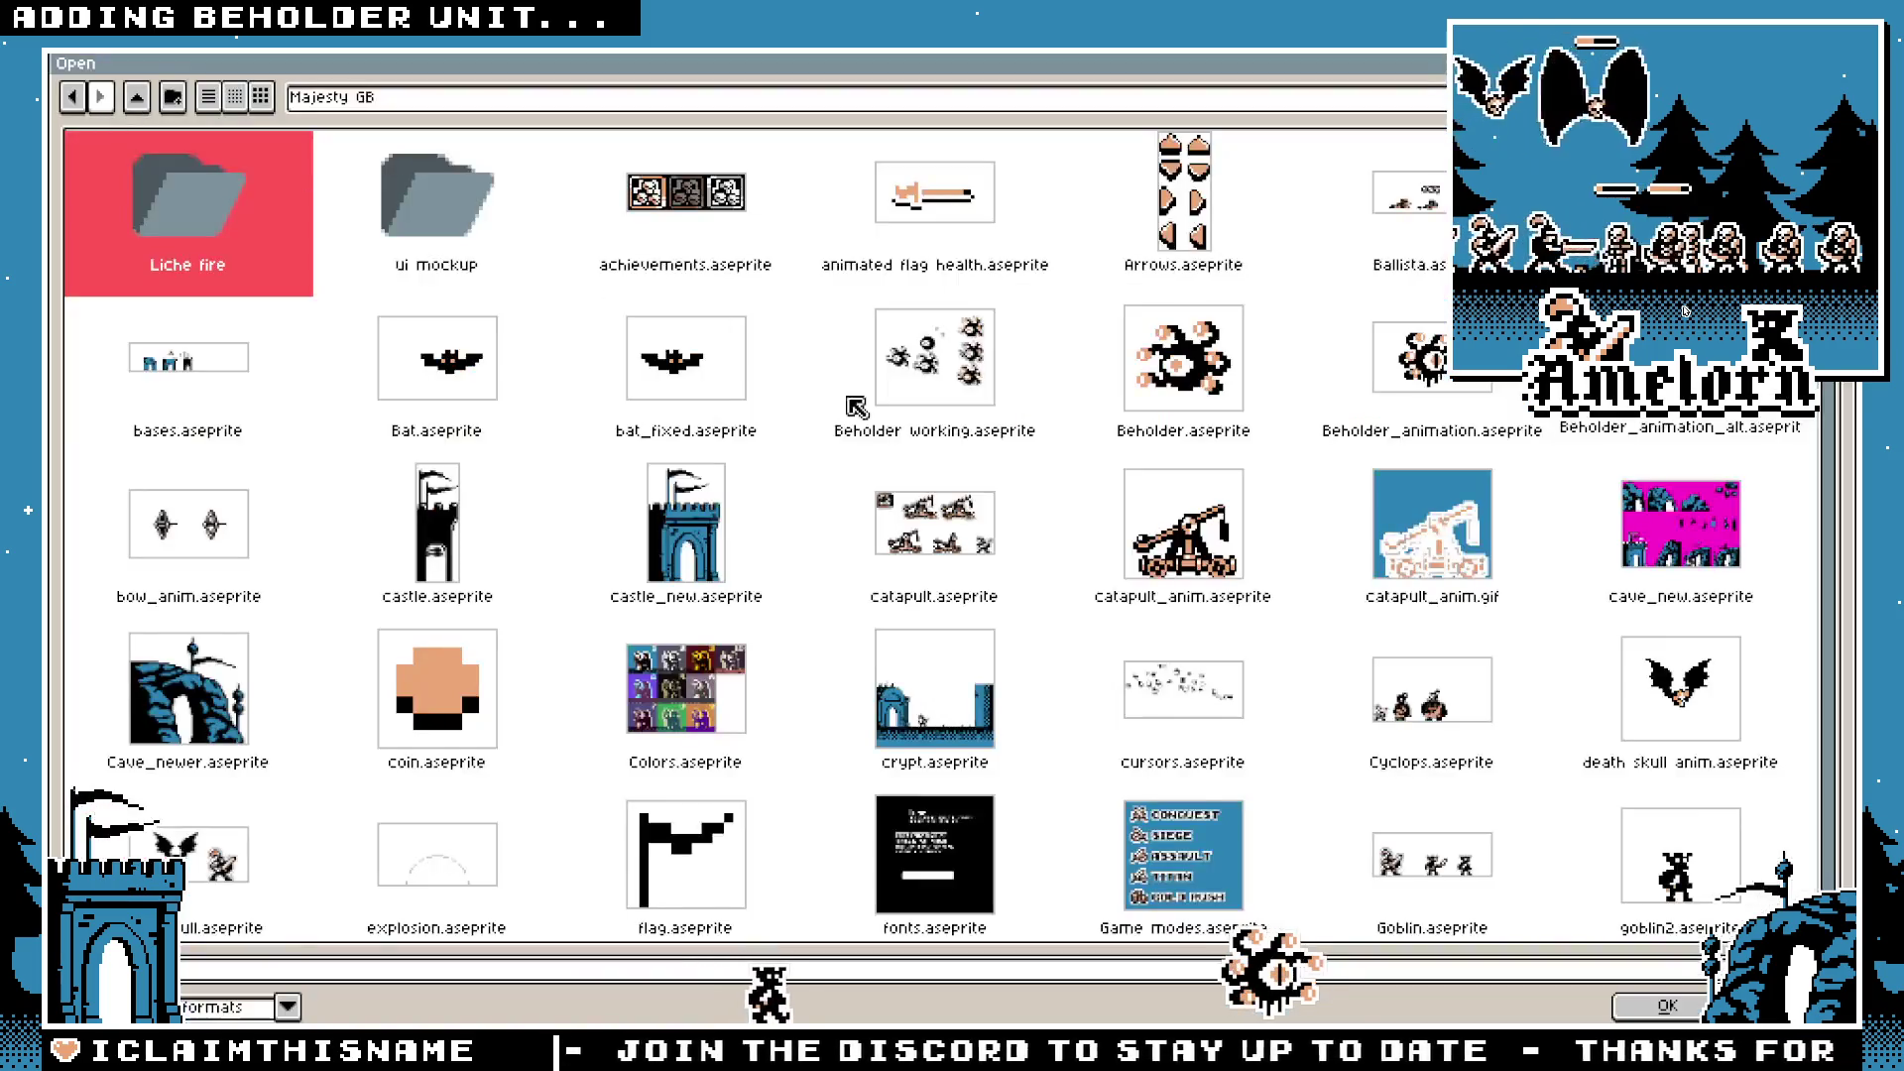
{"action": "scroll", "coordinate": [886, 549], "scroll_direction": "down", "scroll_amount": 10}
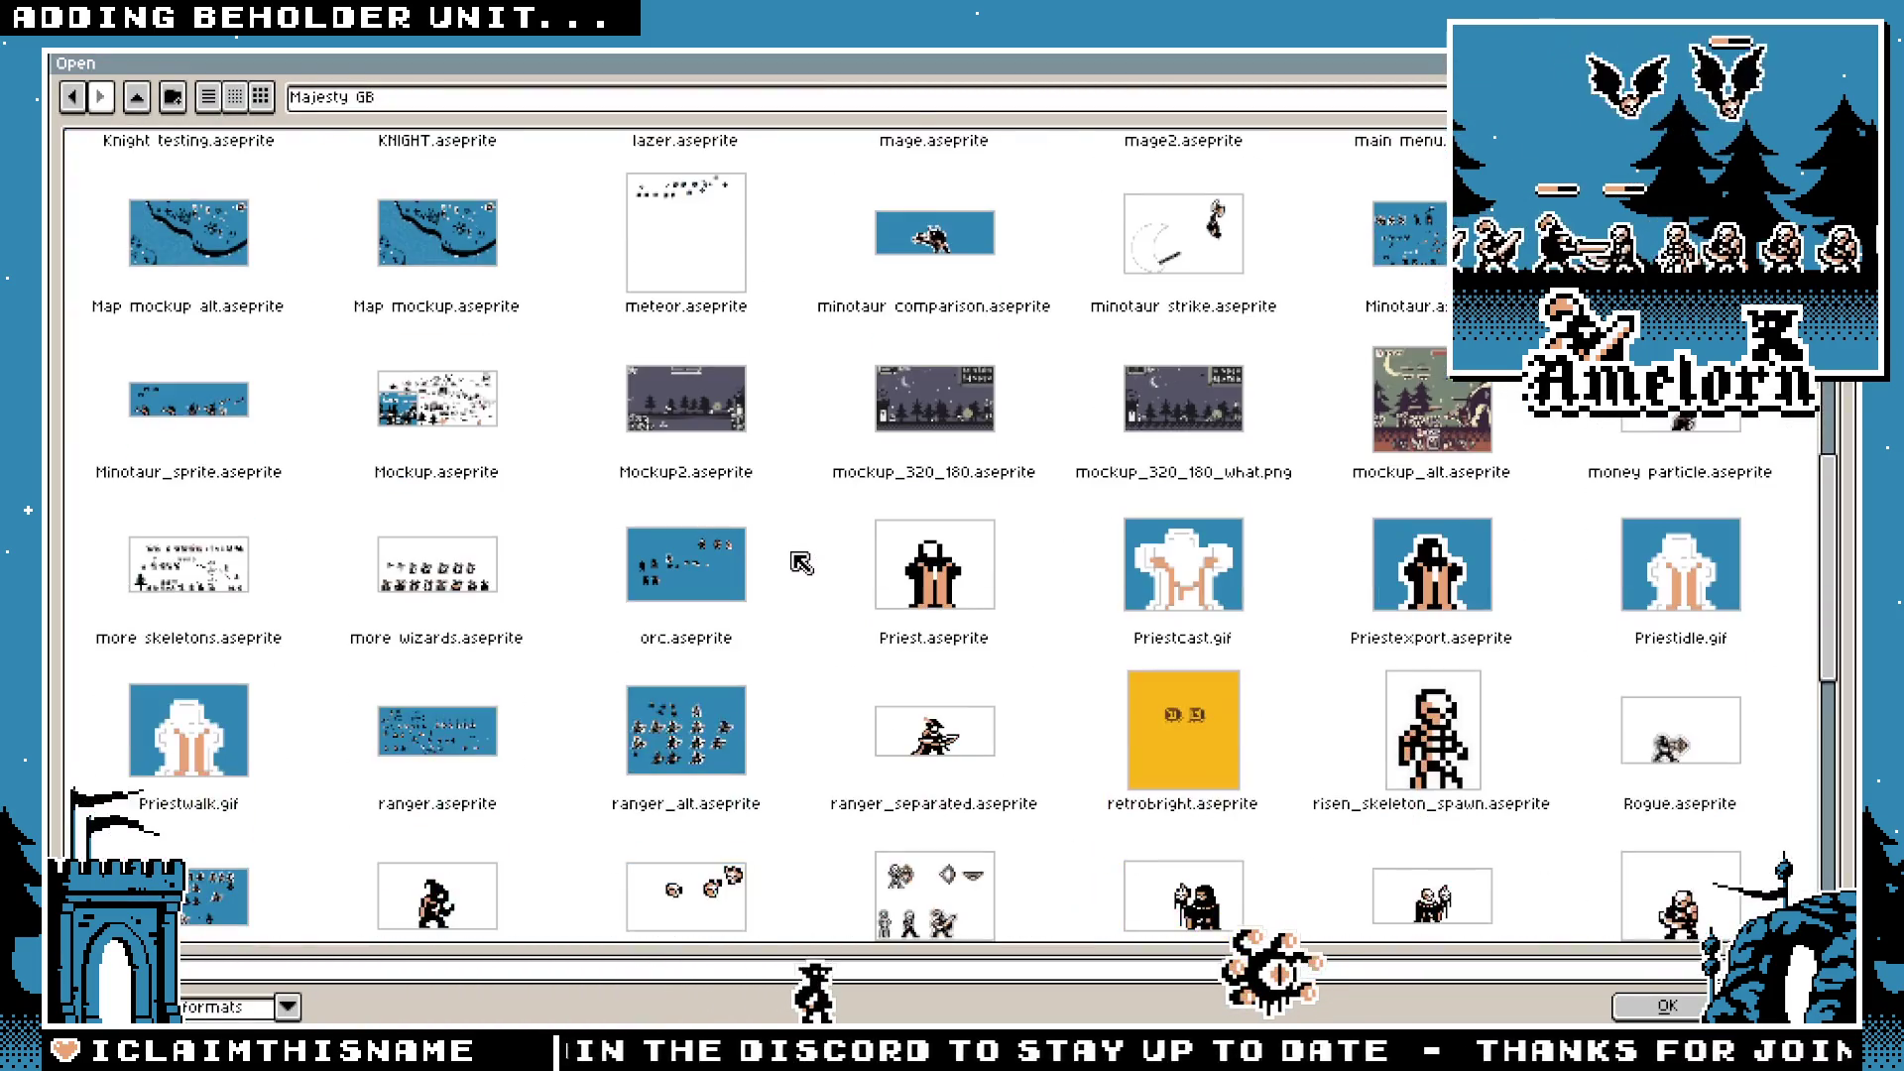
{"action": "scroll", "coordinate": [932, 625], "scroll_direction": "down", "scroll_amount": 3}
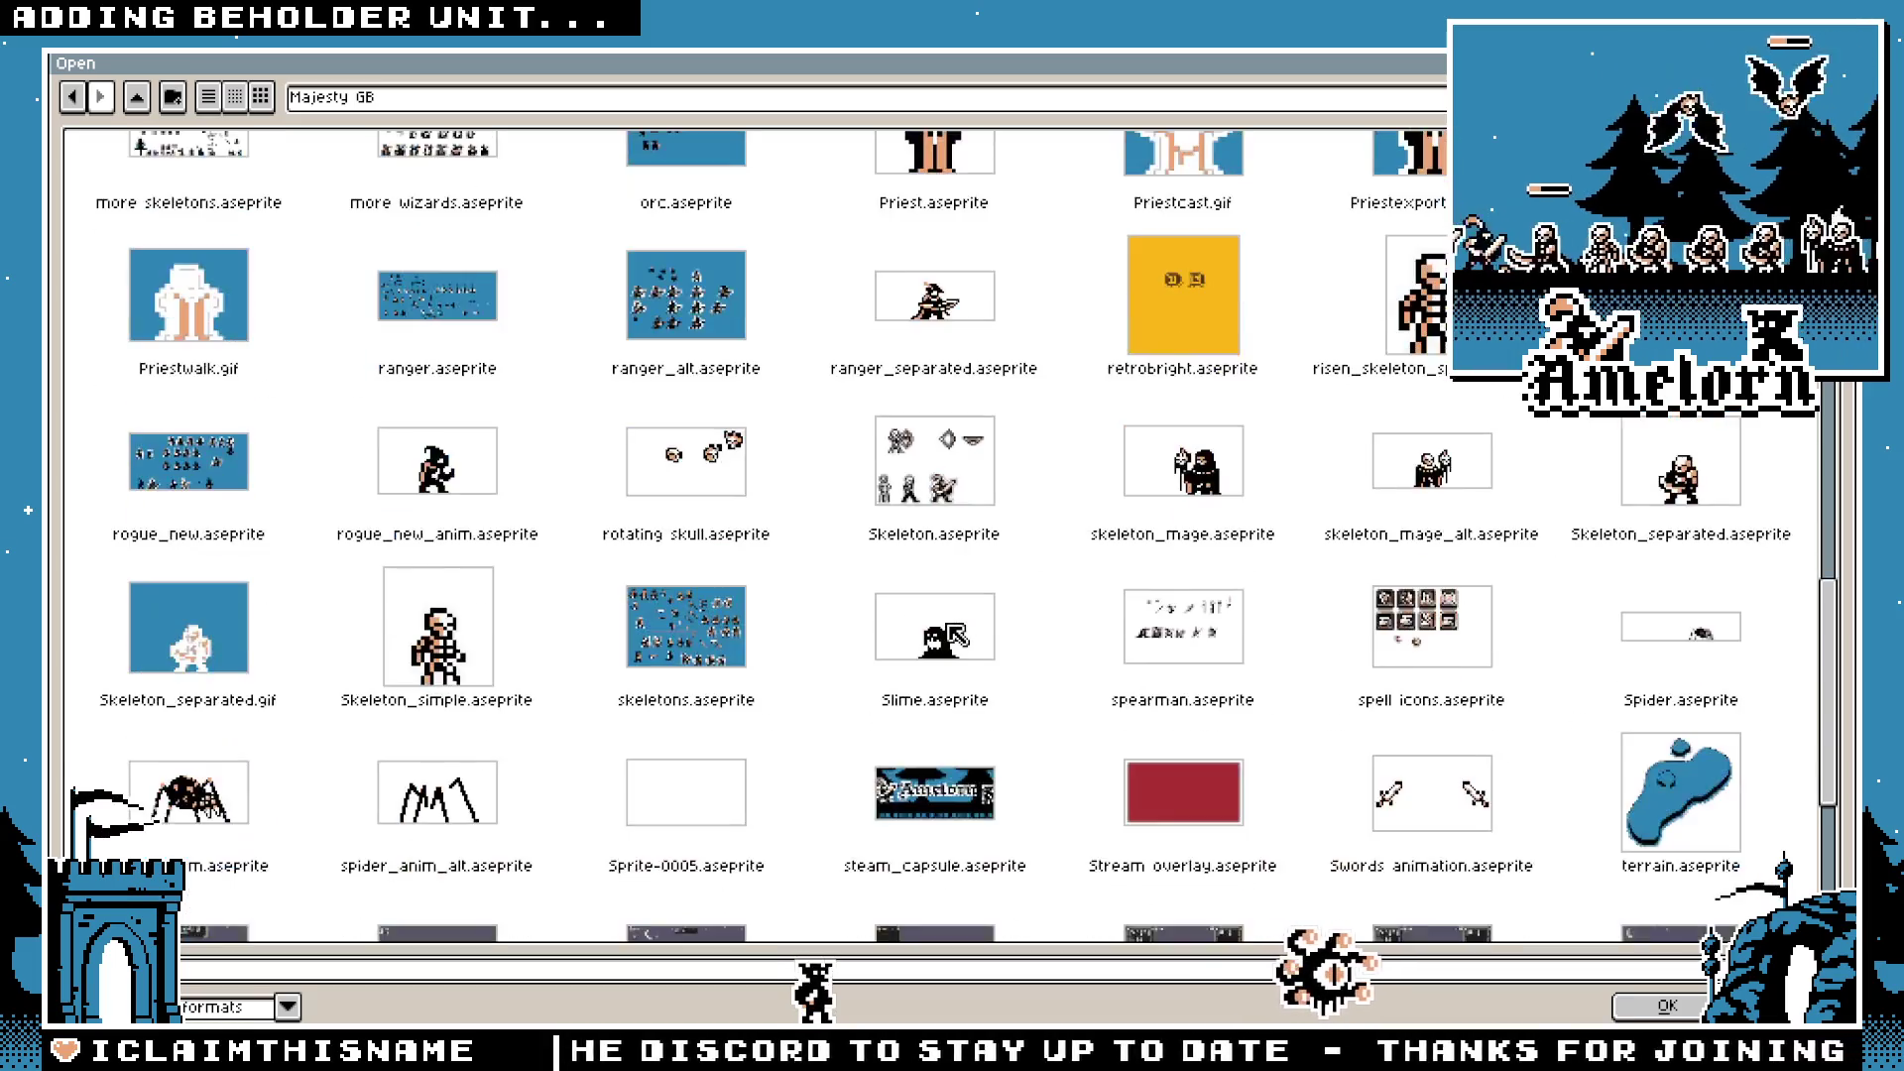
{"action": "scroll", "coordinate": [989, 663], "scroll_direction": "down", "scroll_amount": 5}
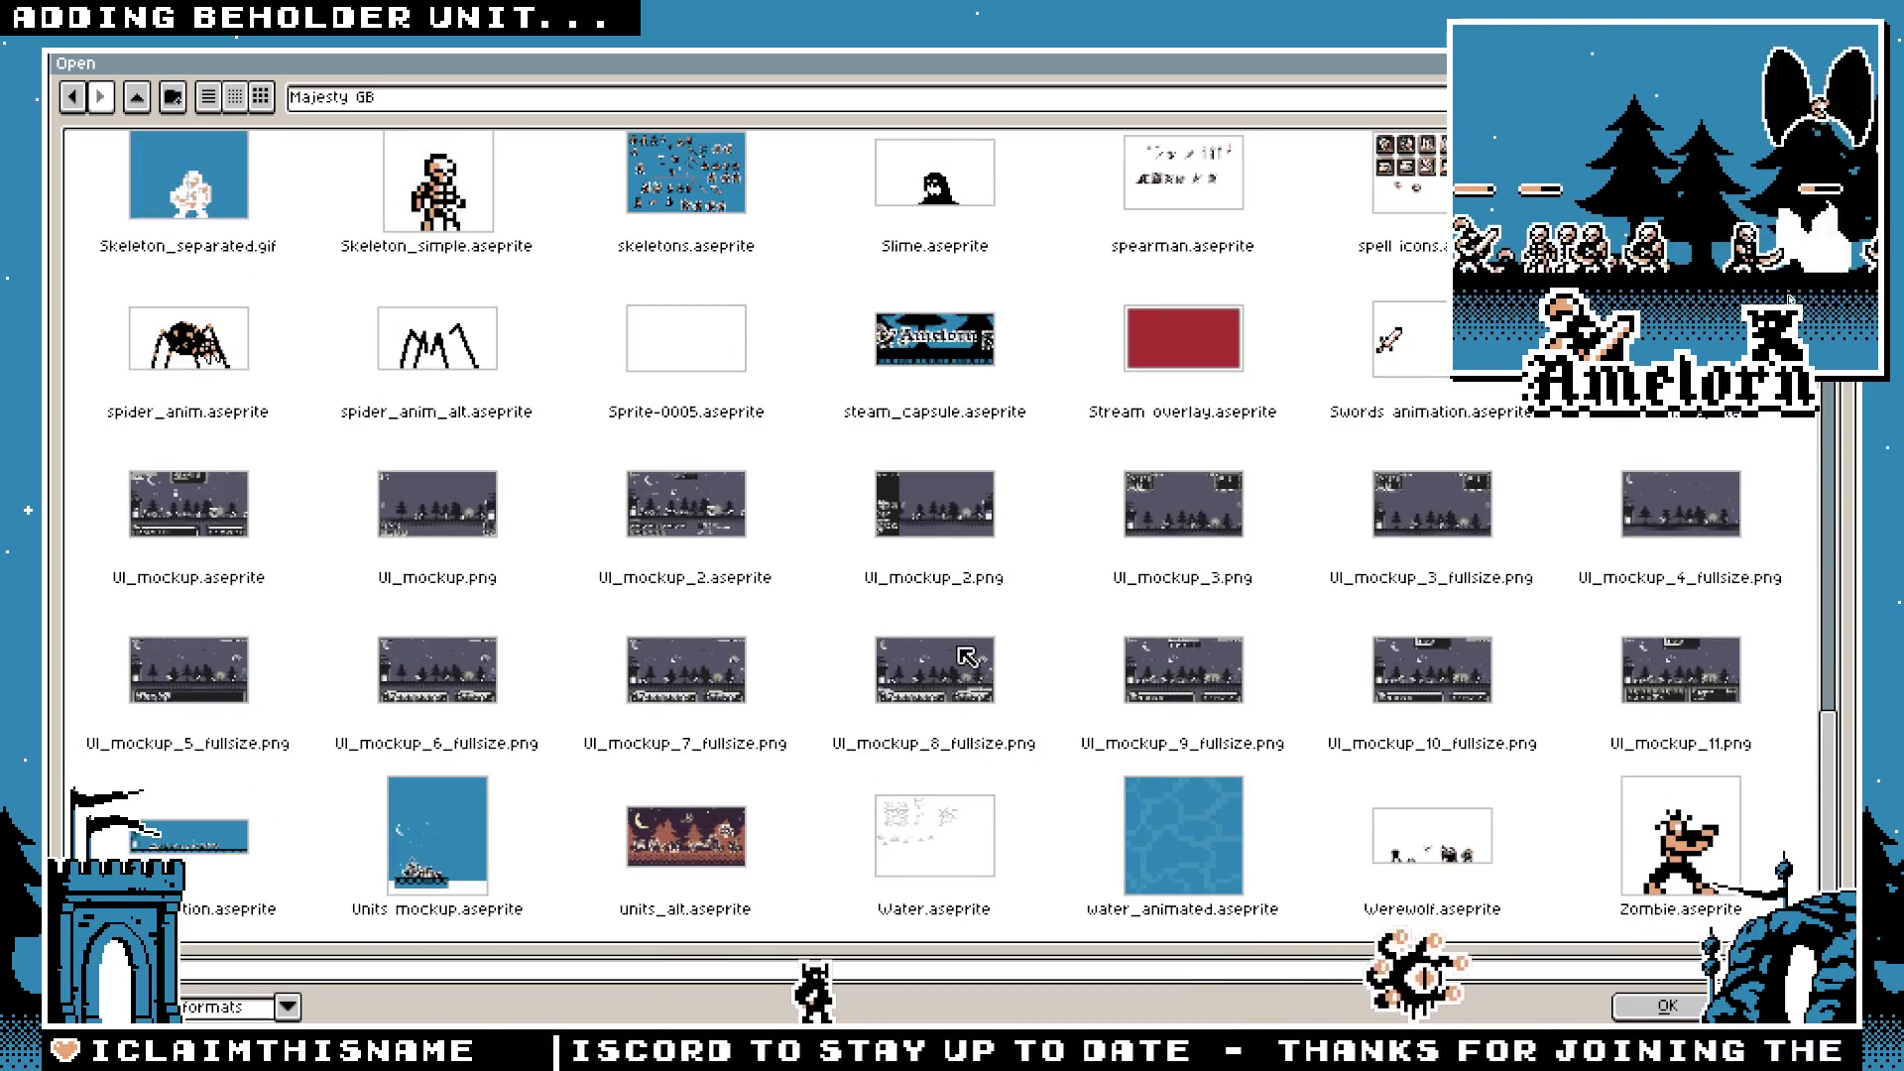
{"action": "scroll", "coordinate": [960, 651], "scroll_direction": "up", "scroll_amount": 20}
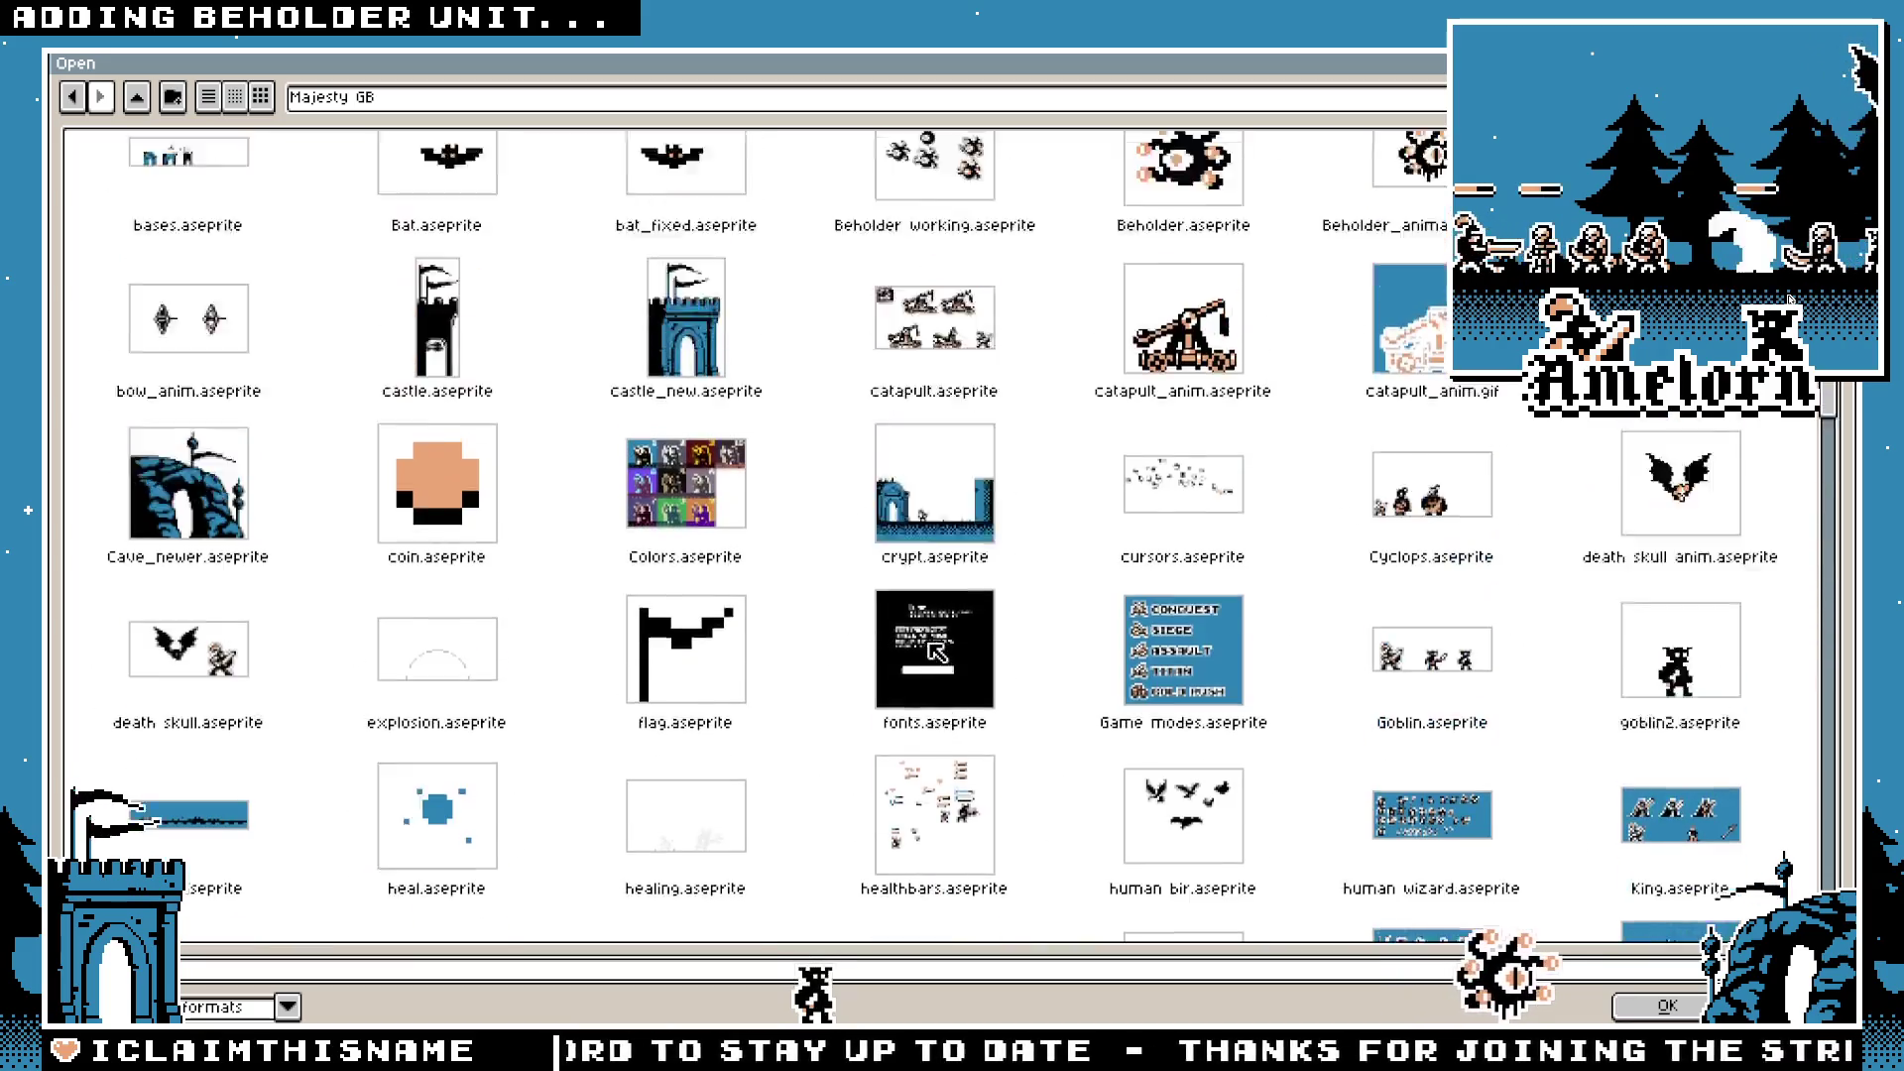
{"action": "scroll", "coordinate": [933, 648], "scroll_direction": "up", "scroll_amount": 2}
{"action": "double_click", "coordinate": [740, 651]}
Step: Zoom in and pan to view the tenth colour variant, then close the sheet
{"action": "scroll", "coordinate": [962, 443], "scroll_direction": "up", "scroll_amount": 3}
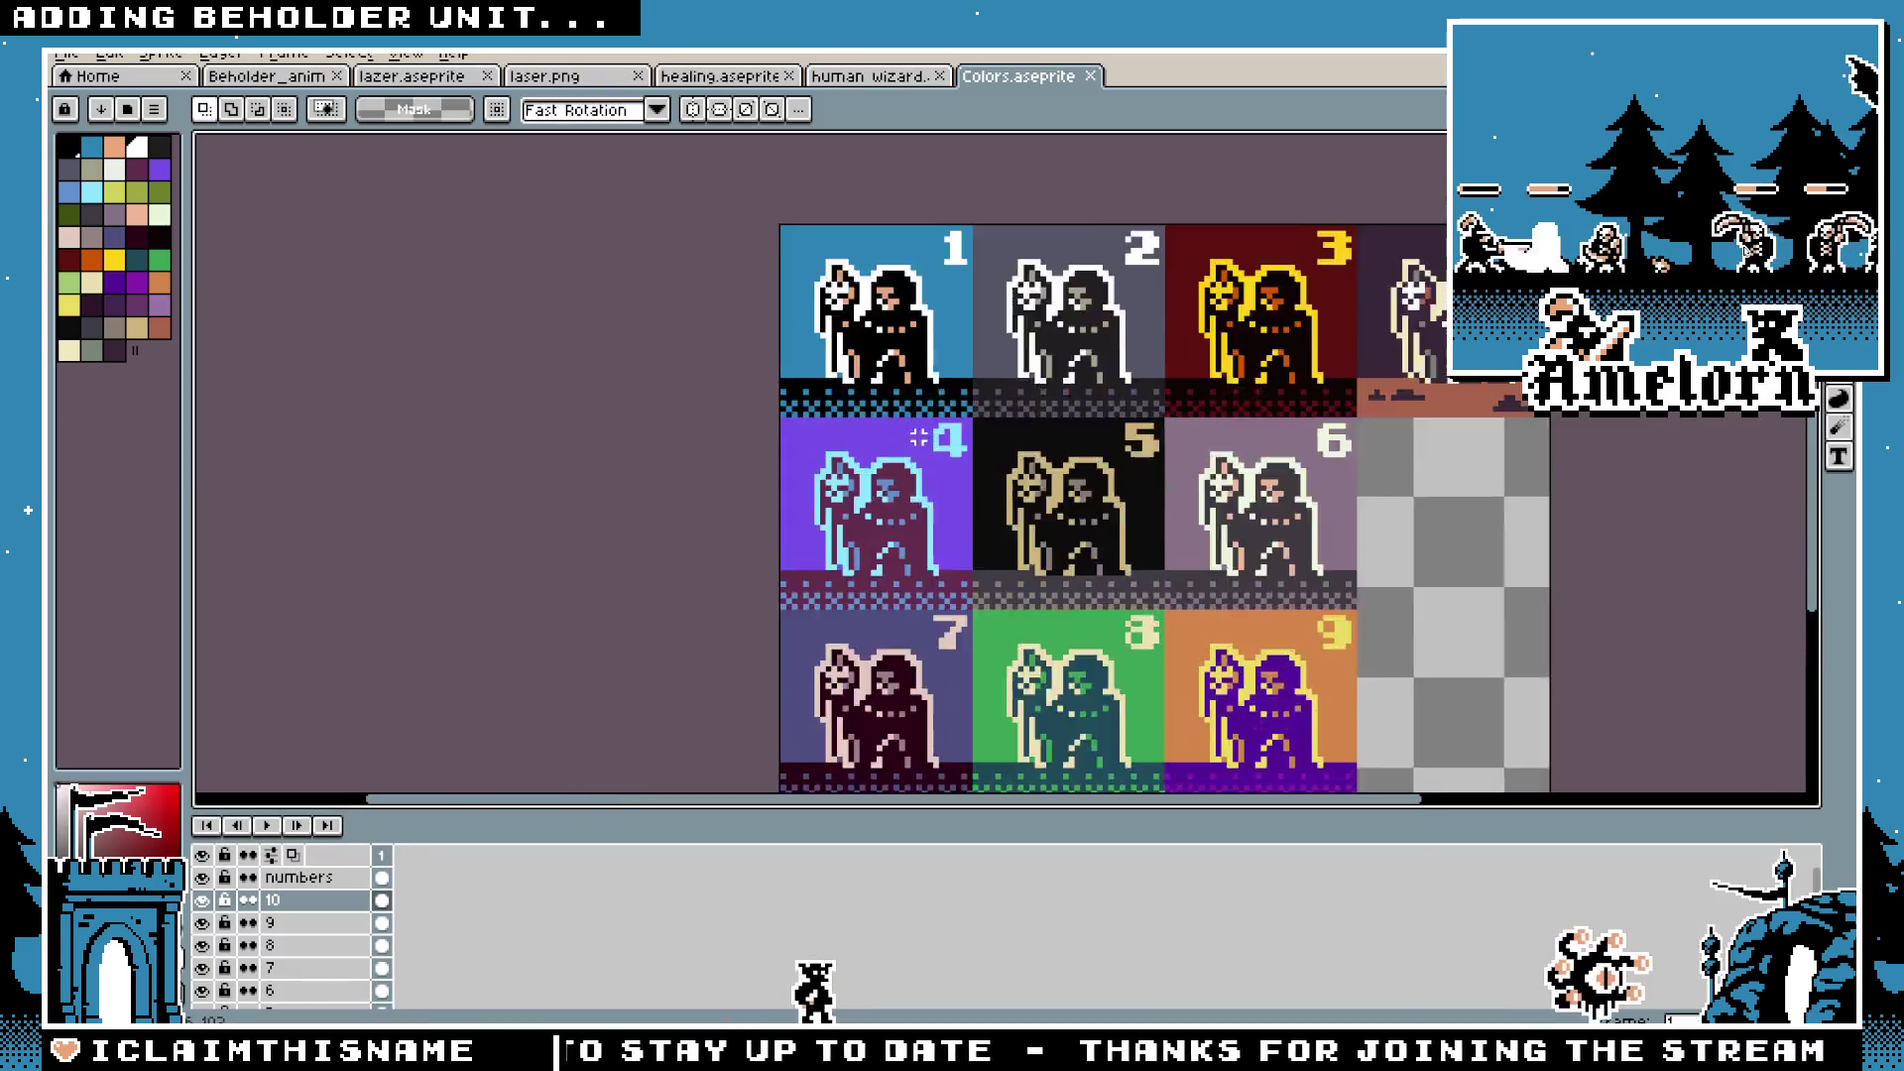
{"action": "left_click_drag", "start_coordinate": [1337, 489], "coordinate": [1098, 457]}
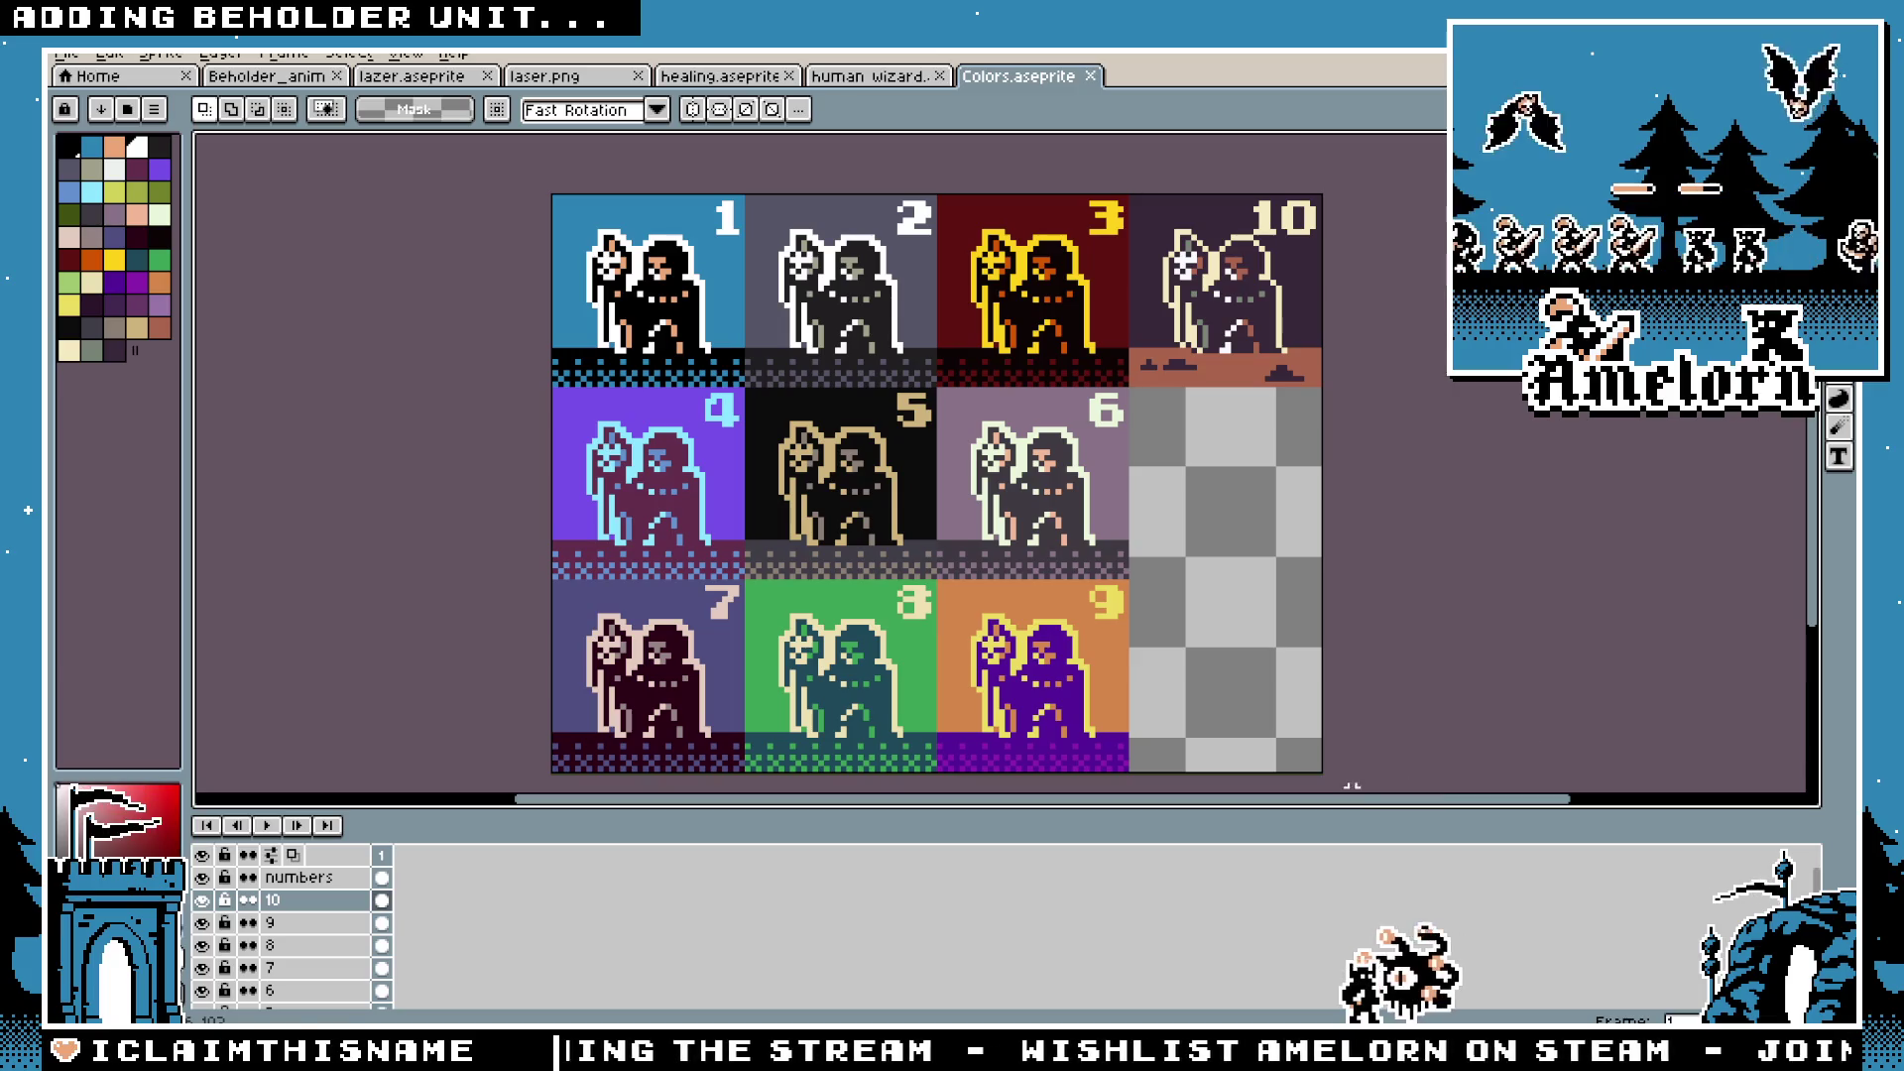
{"action": "left_click", "coordinate": [1091, 76]}
Step: Open the Beholder_anim sprite file
{"action": "left_click", "coordinate": [67, 53]}
{"action": "left_click", "coordinate": [79, 98]}
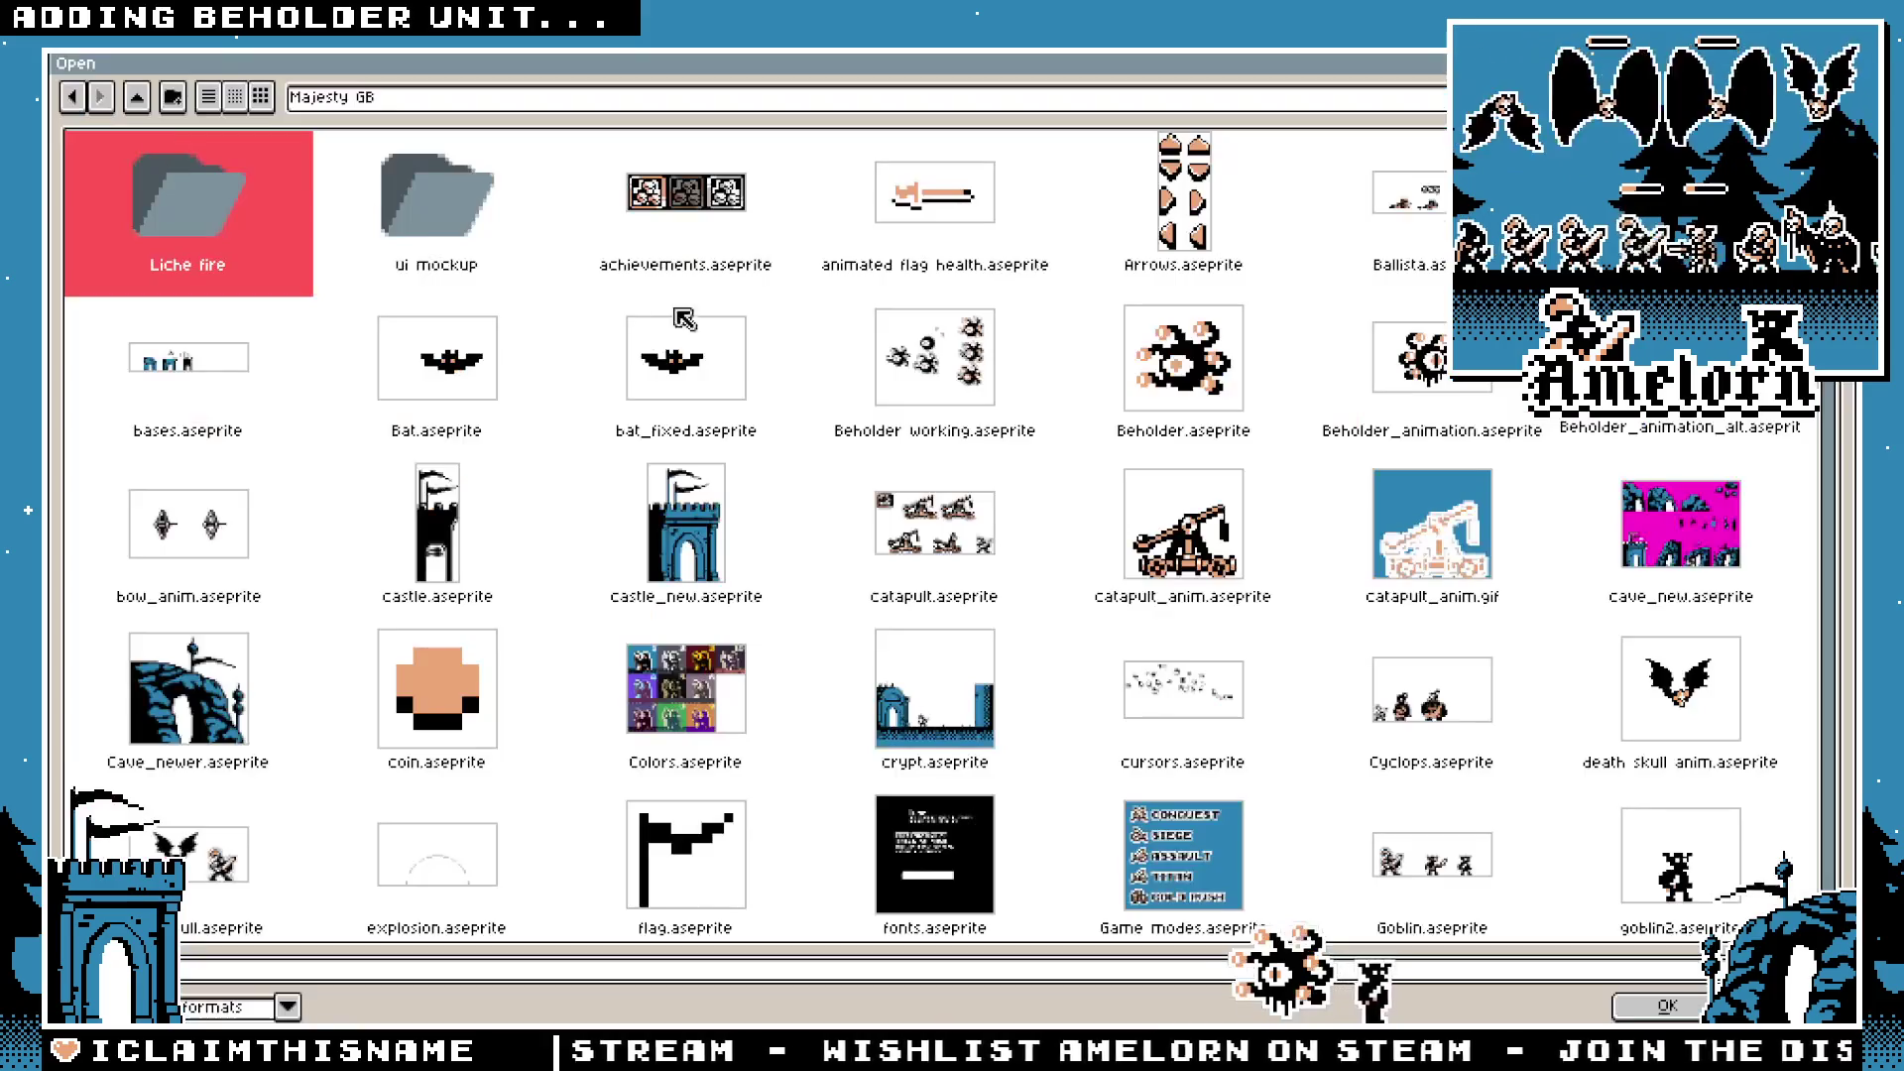
{"action": "scroll", "coordinate": [896, 473], "scroll_direction": "down", "scroll_amount": 2}
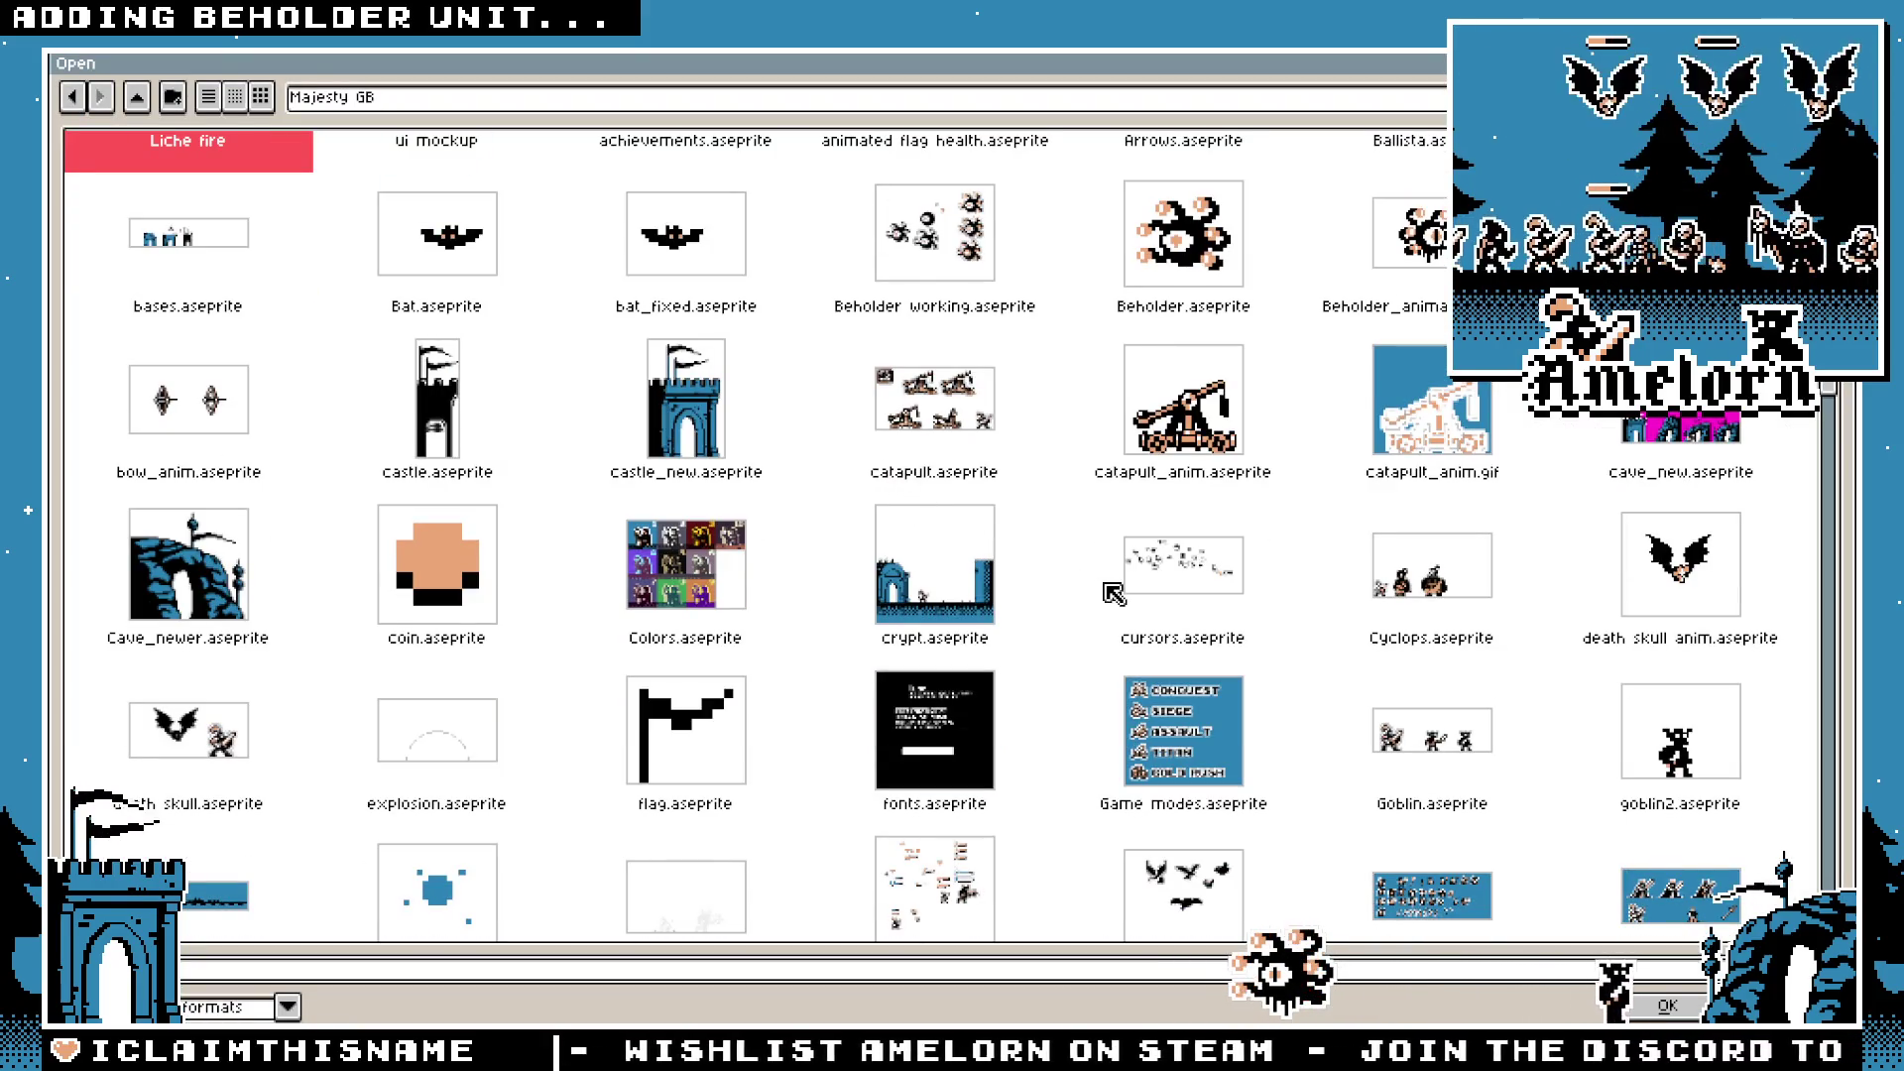
{"action": "double_click", "coordinate": [1424, 233]}
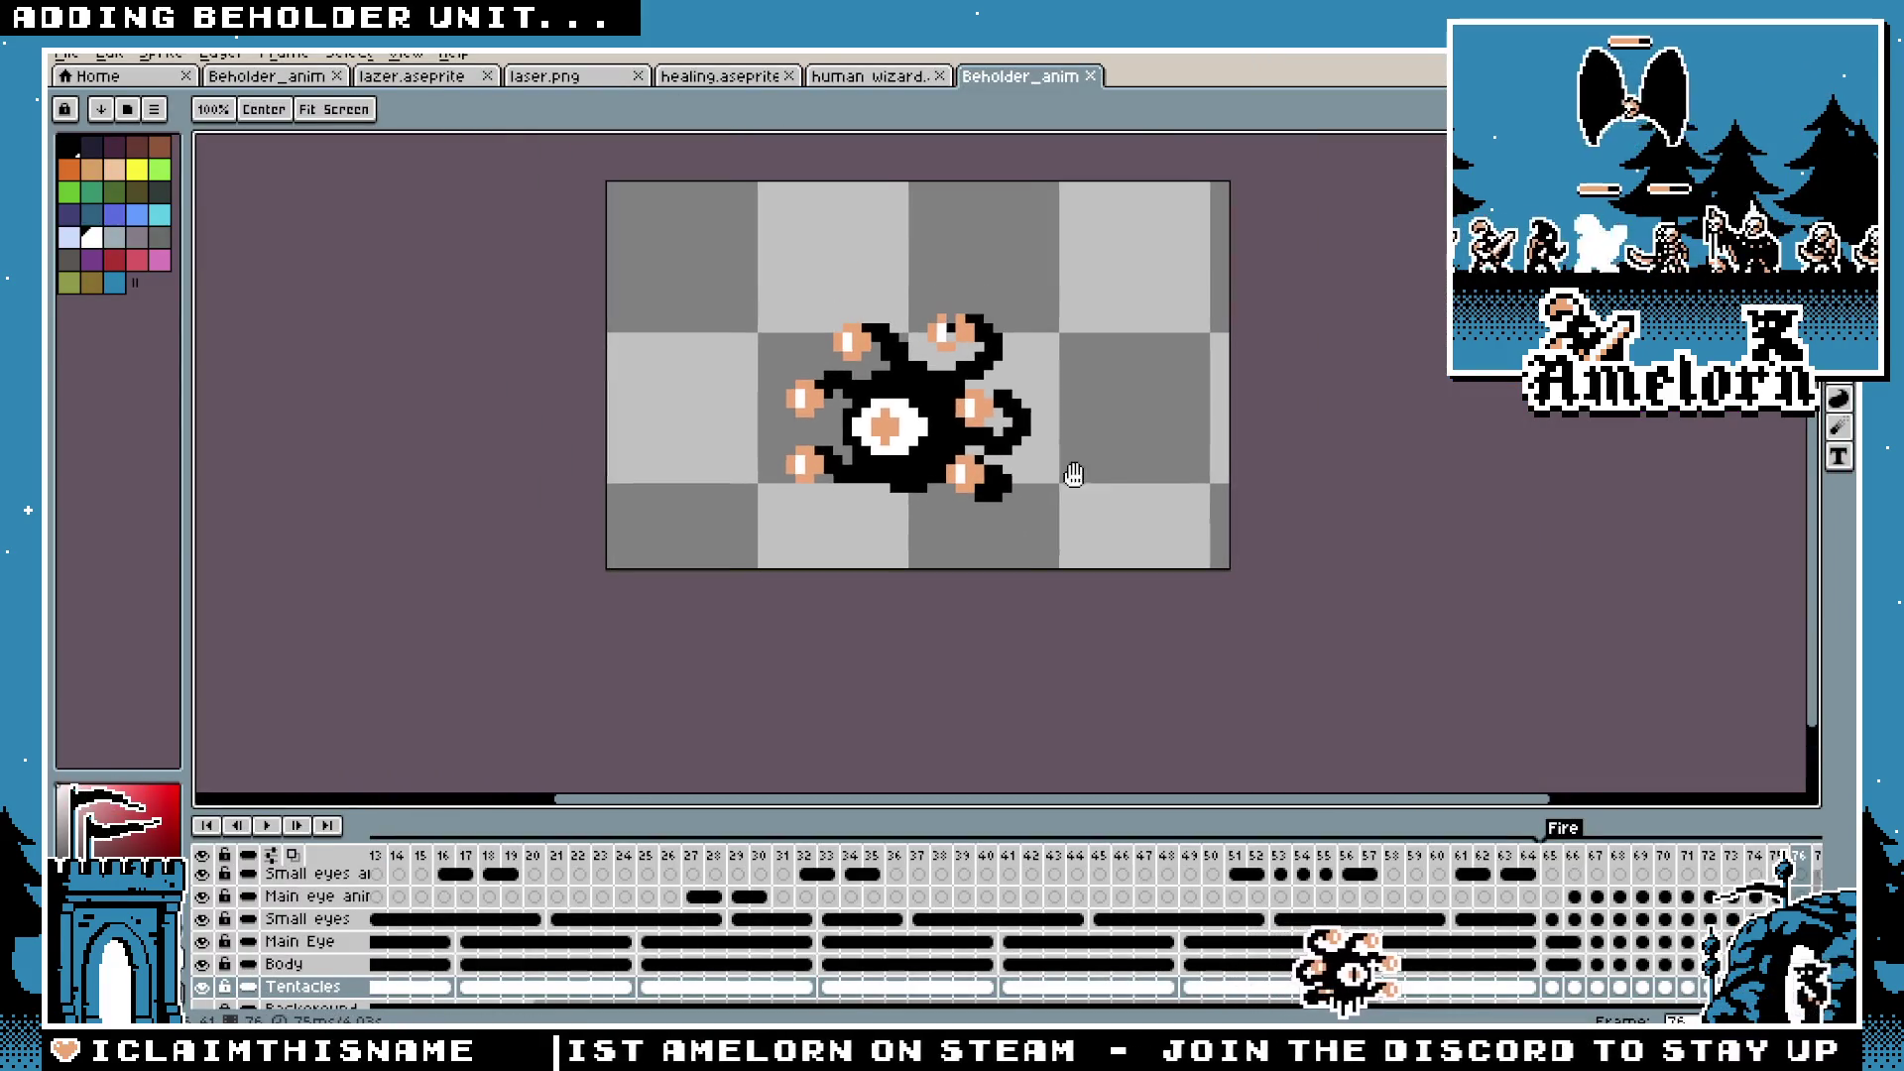
Step: Play the beholder's fire animation, stop it, then play the Idle animation from frame 1
{"action": "left_click", "coordinate": [267, 825]}
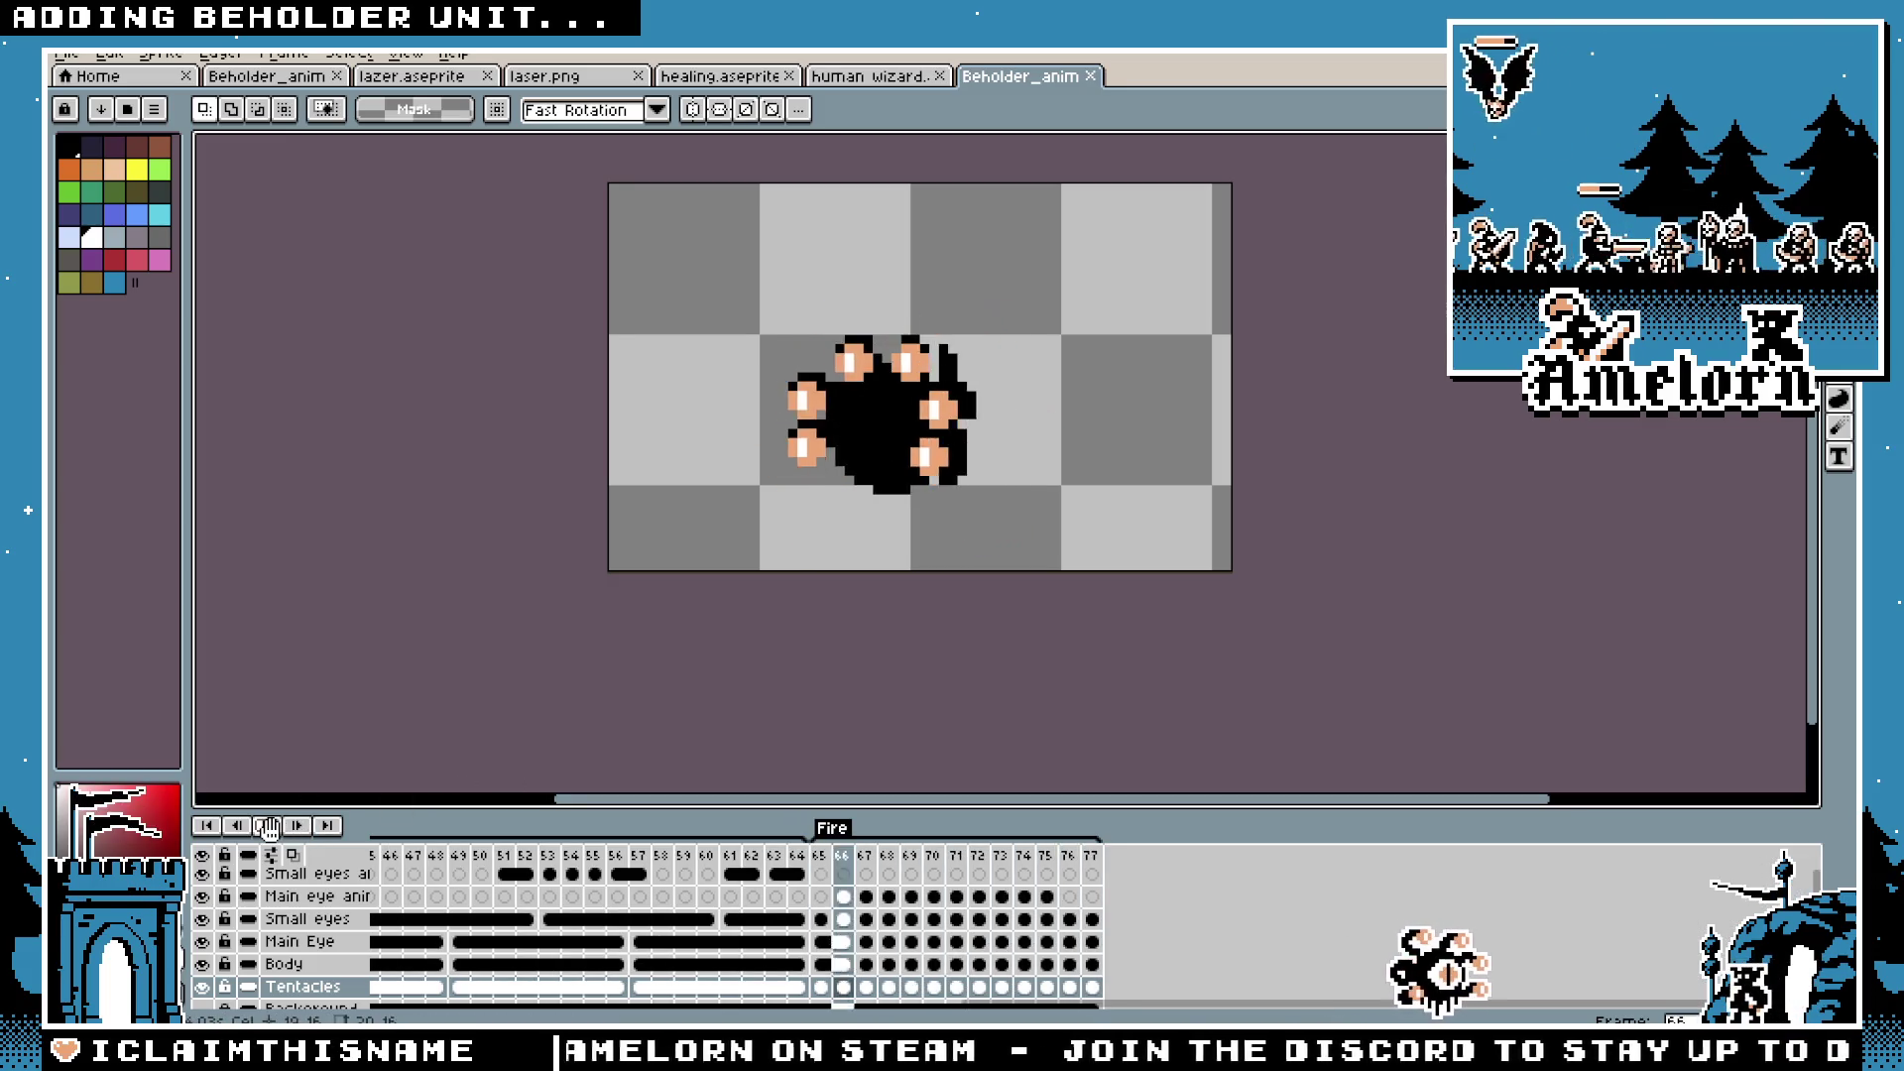
{"action": "key", "text": "Return"}
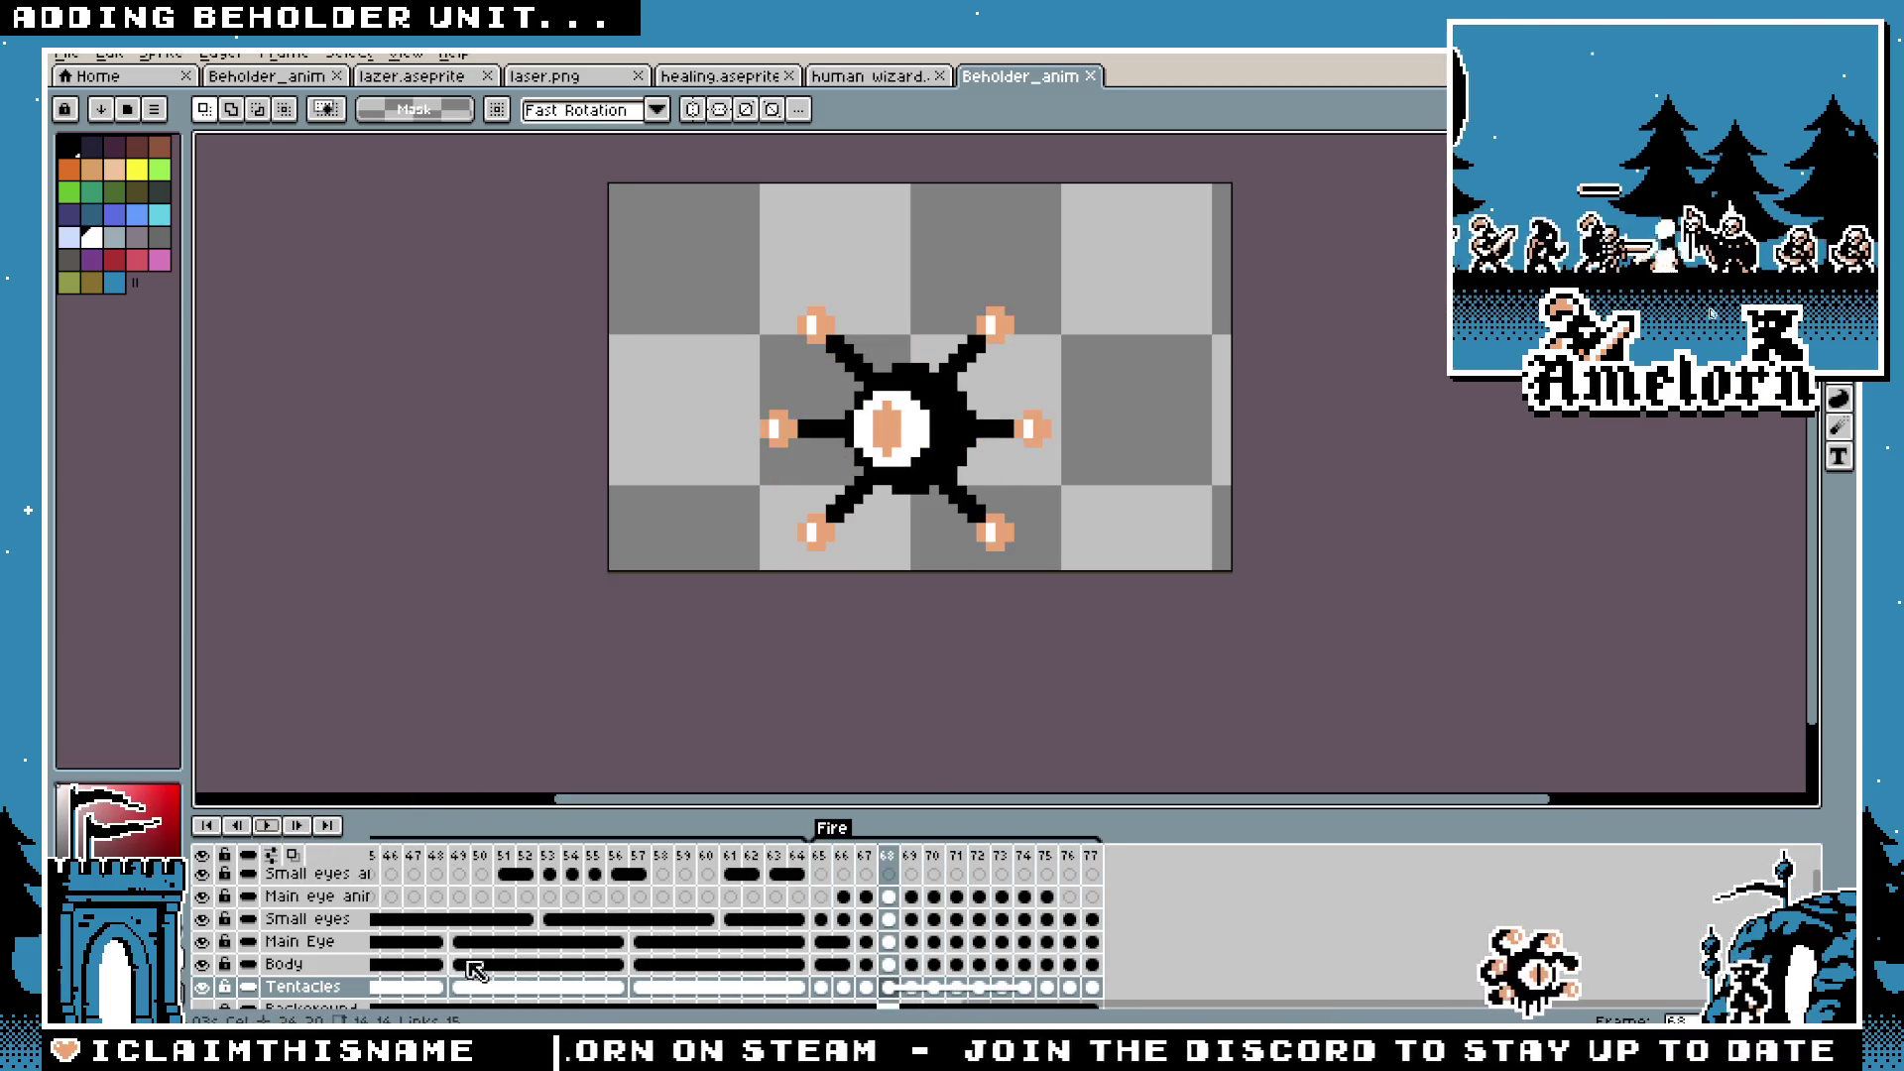
{"action": "scroll", "coordinate": [744, 947], "scroll_direction": "down", "scroll_amount": 2}
{"action": "scroll", "coordinate": [694, 928], "scroll_direction": "left", "scroll_amount": 10}
{"action": "left_click", "coordinate": [380, 856]}
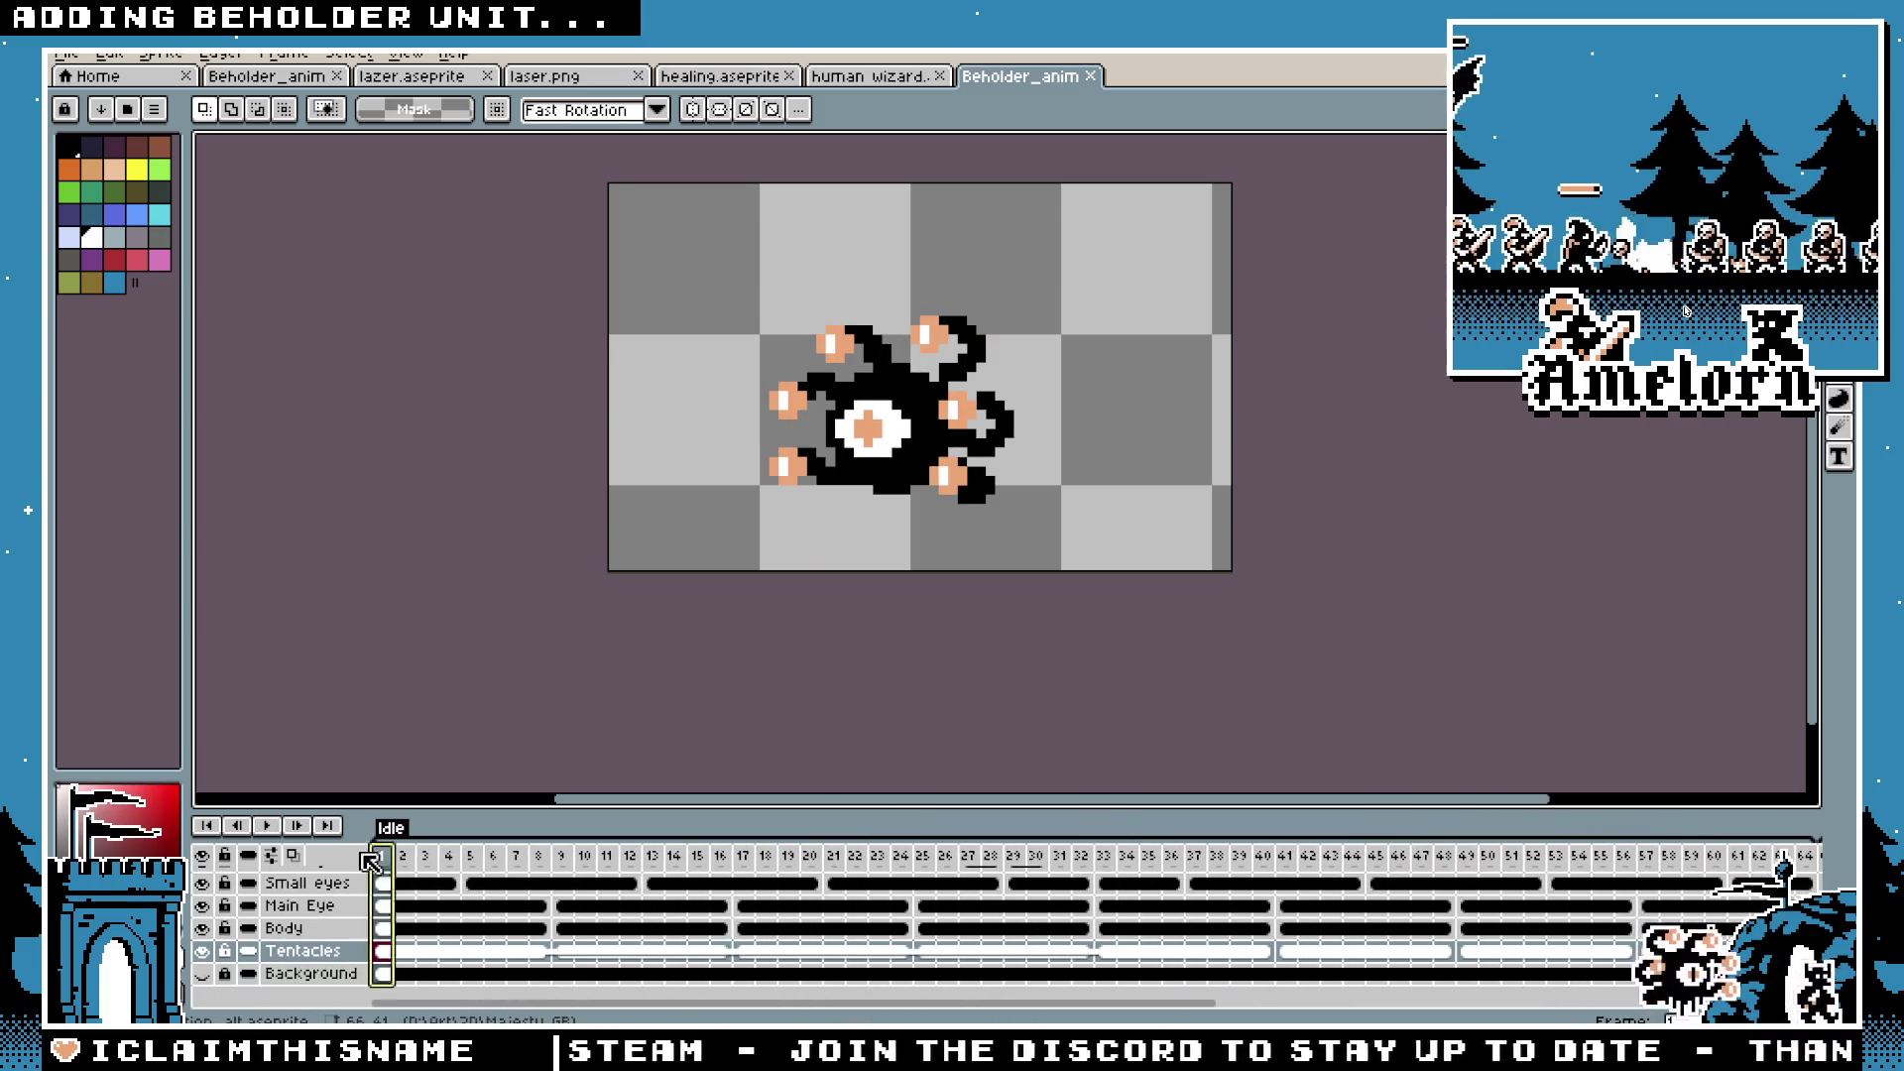
{"action": "left_click", "coordinate": [258, 825]}
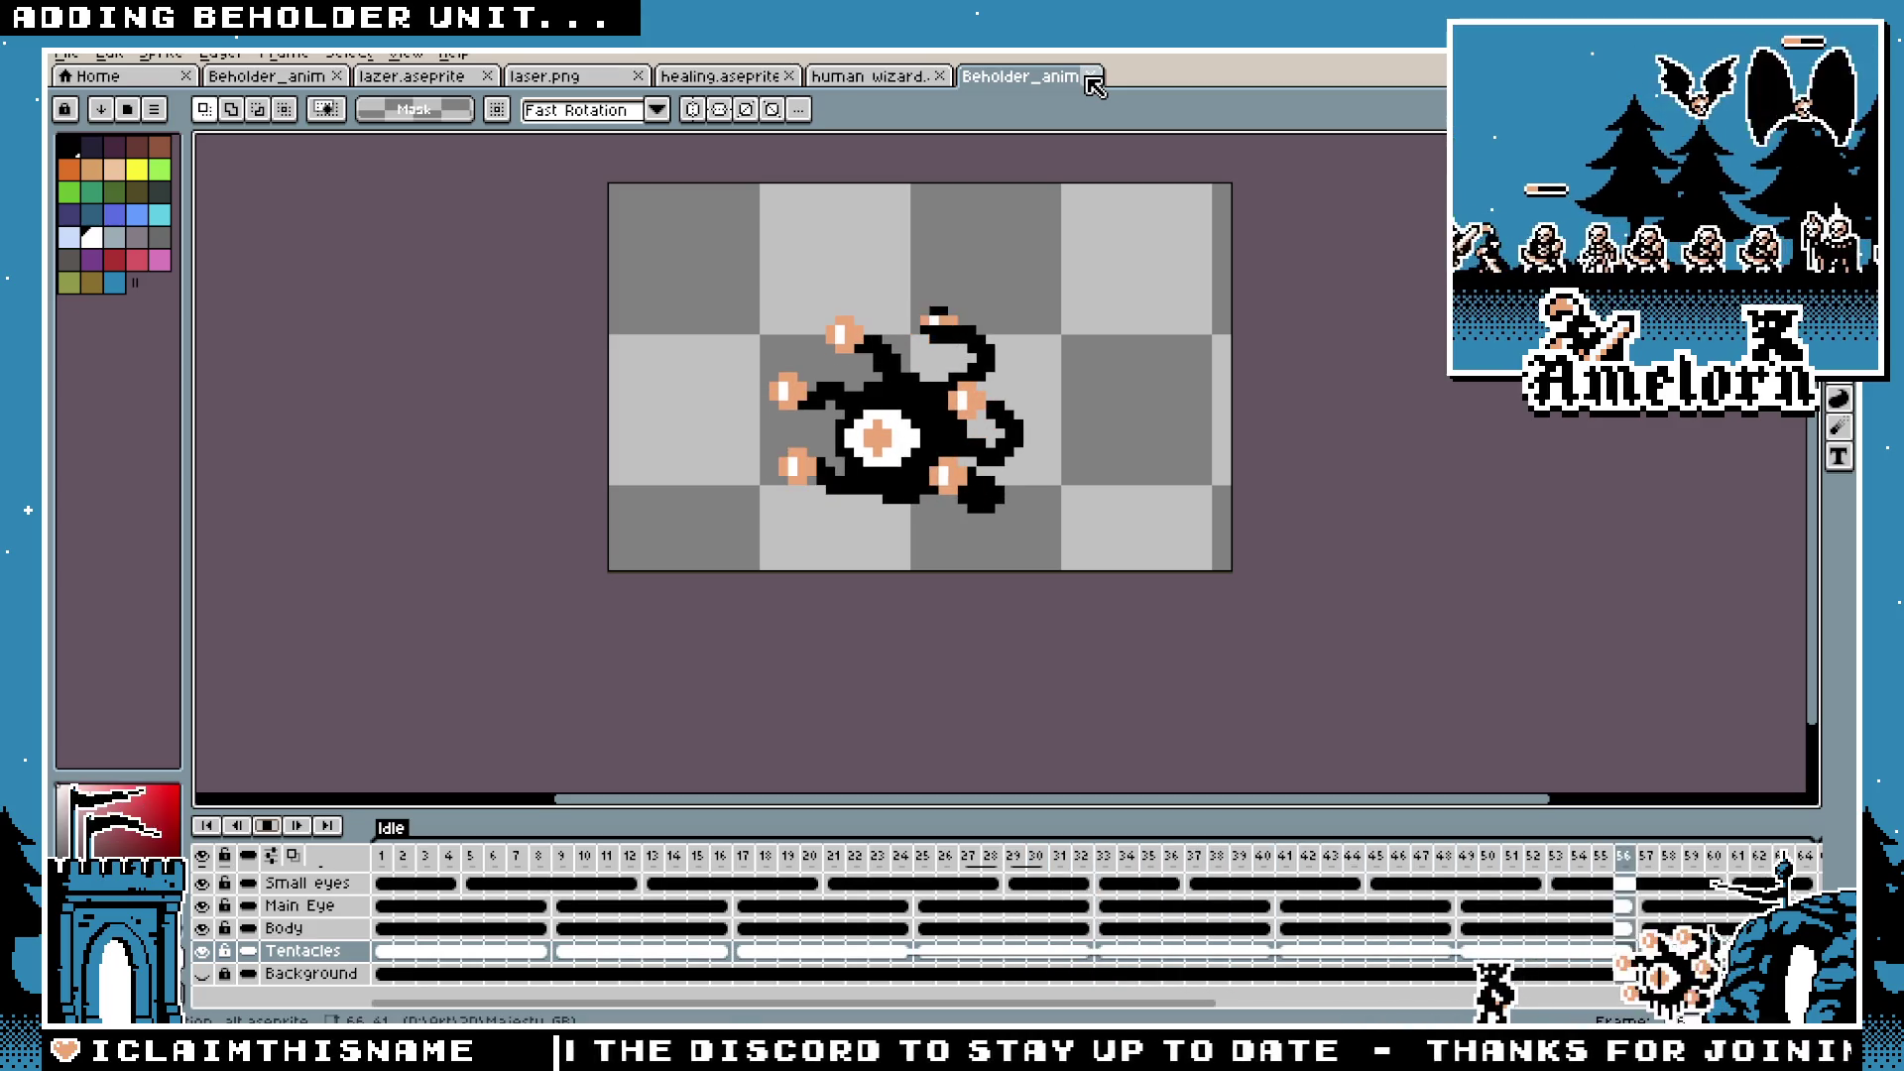
{"action": "key", "text": "alt+Tab"}
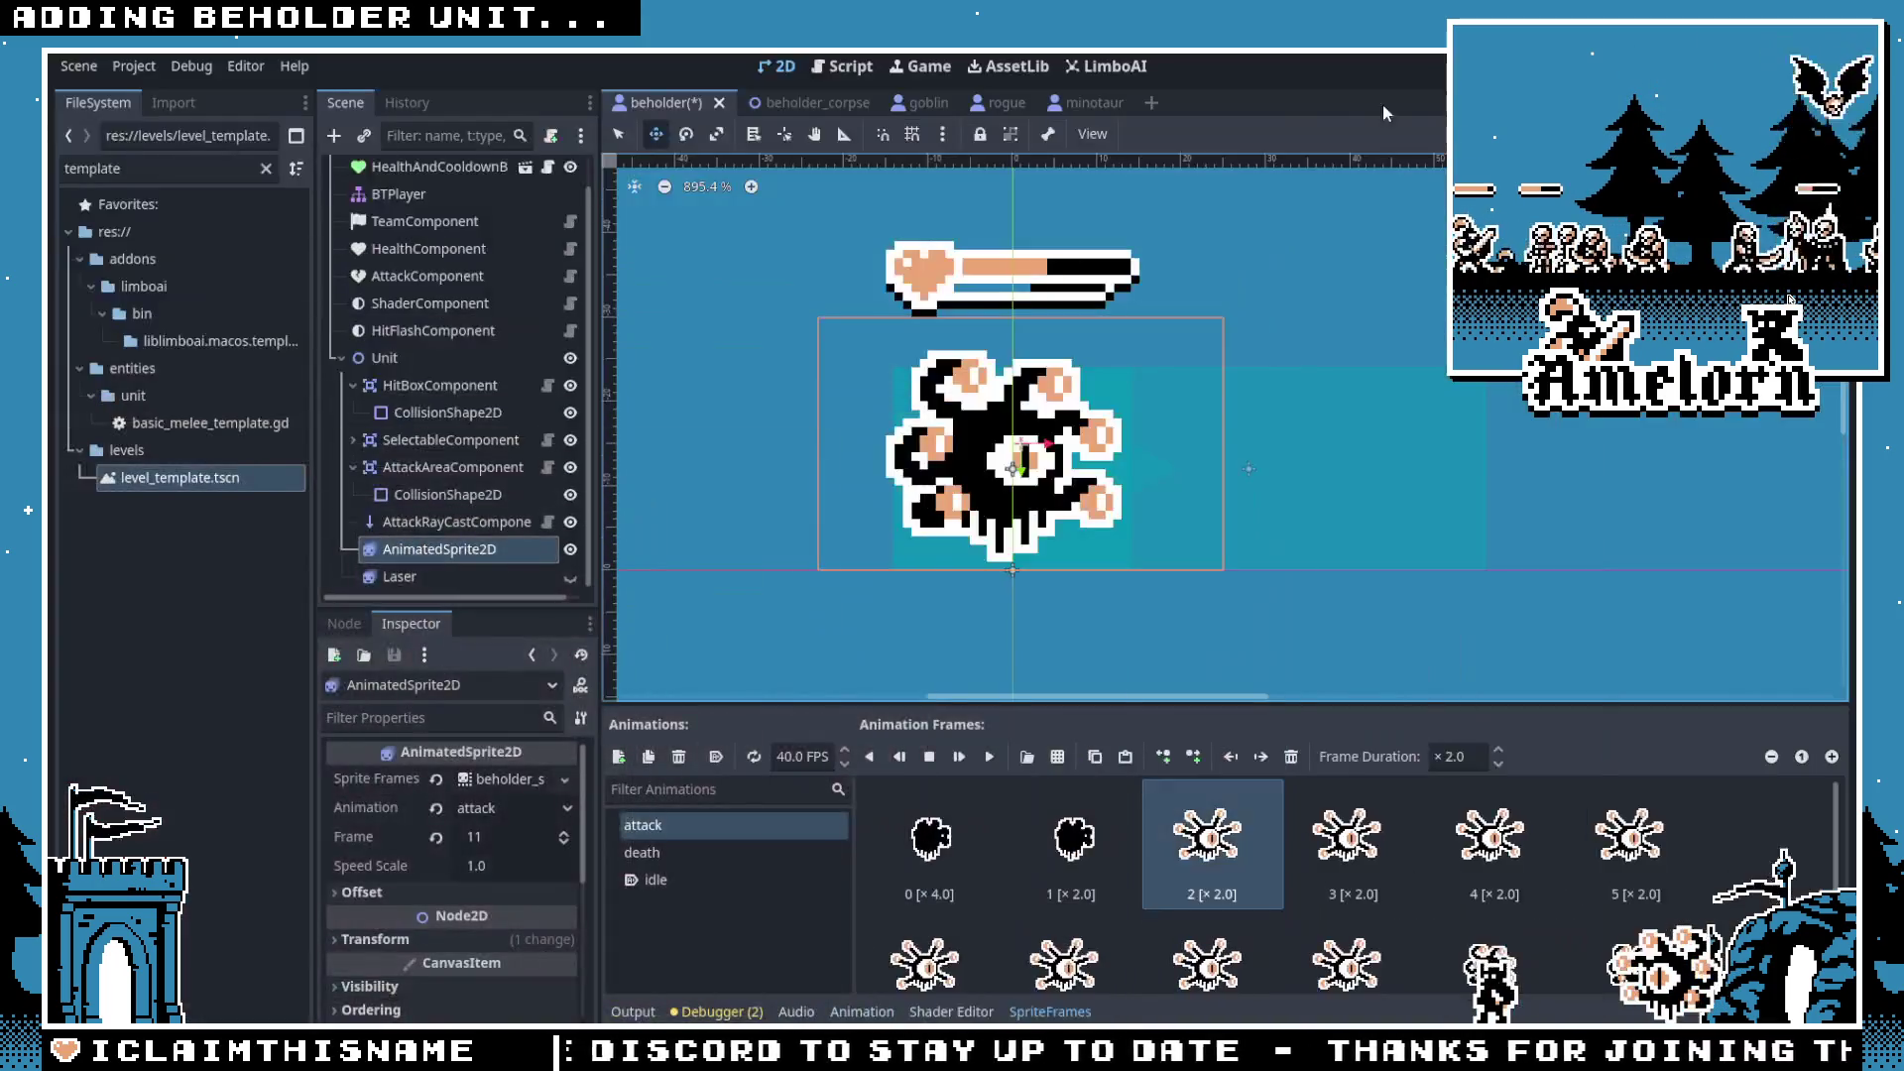
Step: Check the ×4.0 first attack frame and attack collision shape, then save the beholder scene
{"action": "left_click", "coordinate": [924, 851]}
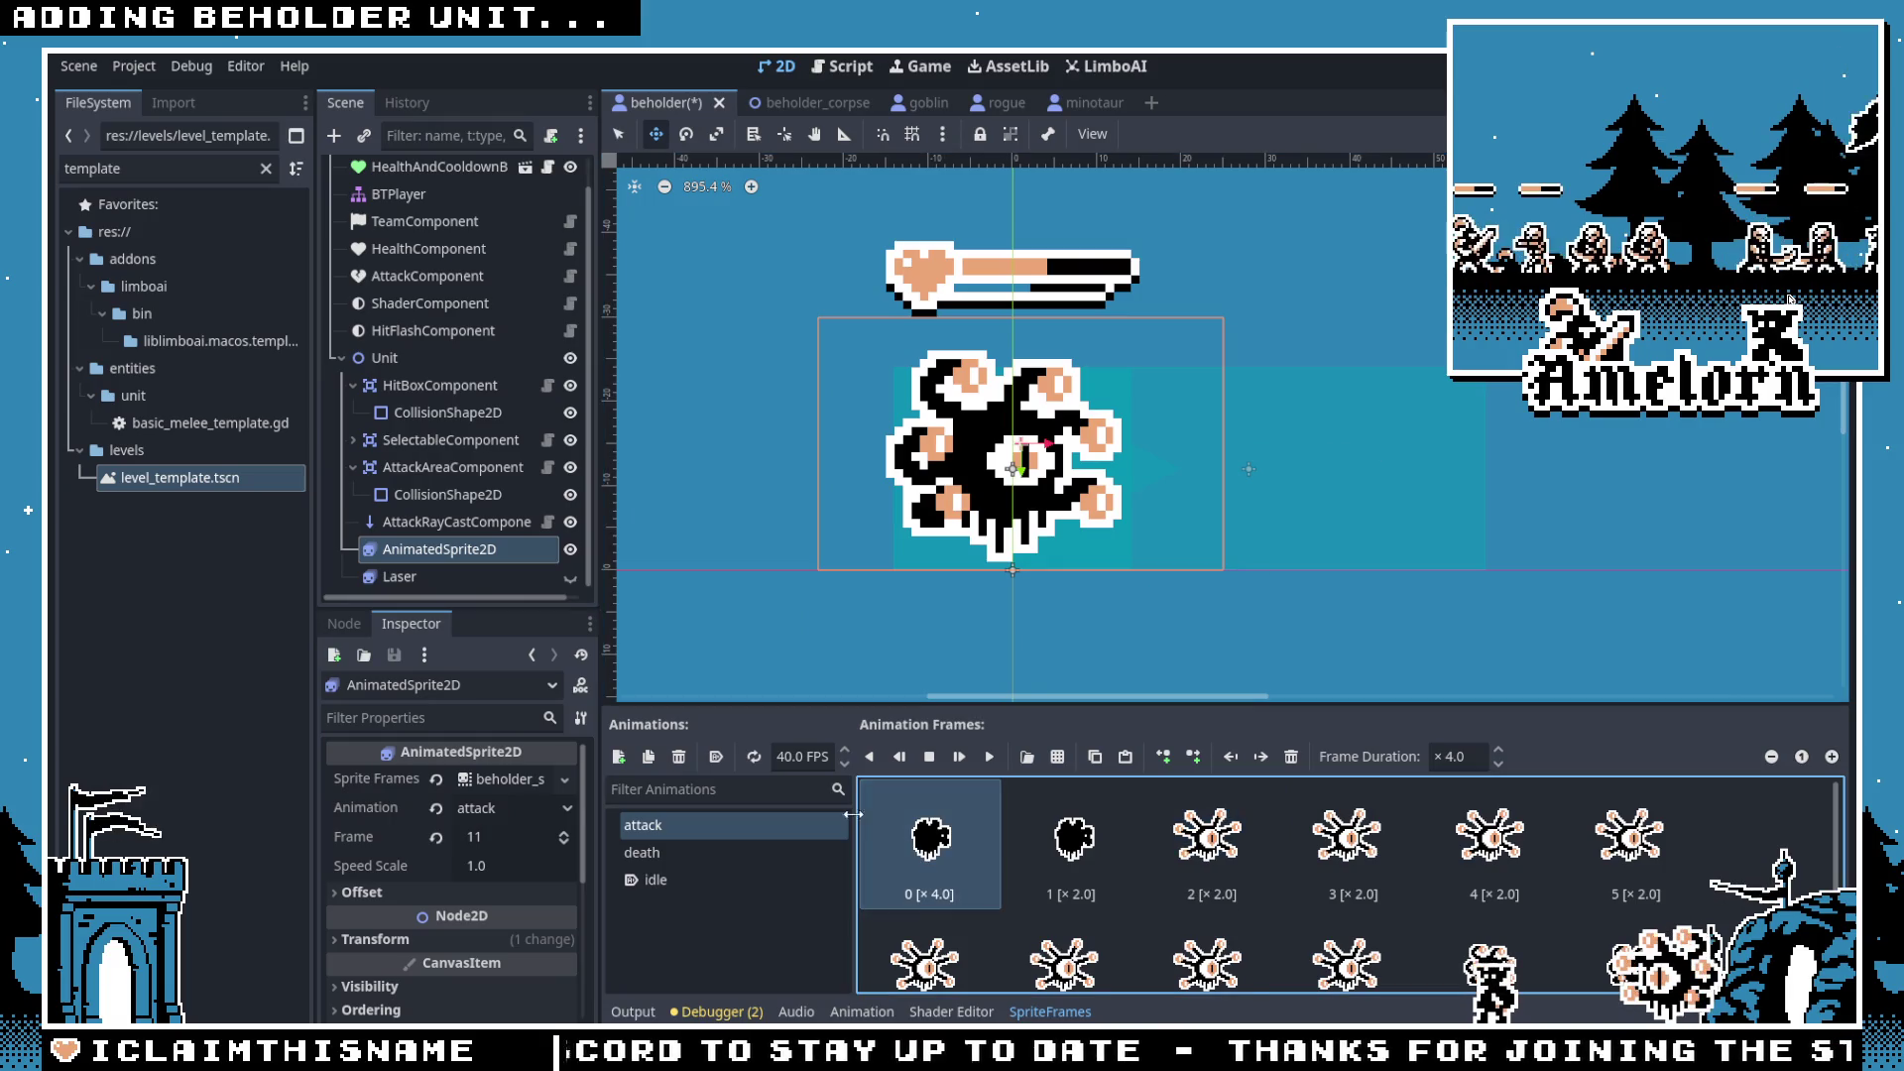
{"action": "left_click", "coordinate": [476, 496]}
{"action": "key", "text": "ctrl+s"}
Step: Run the project, test the Forest Conquest level, then stop and relaunch the game
{"action": "key", "text": "F5"}
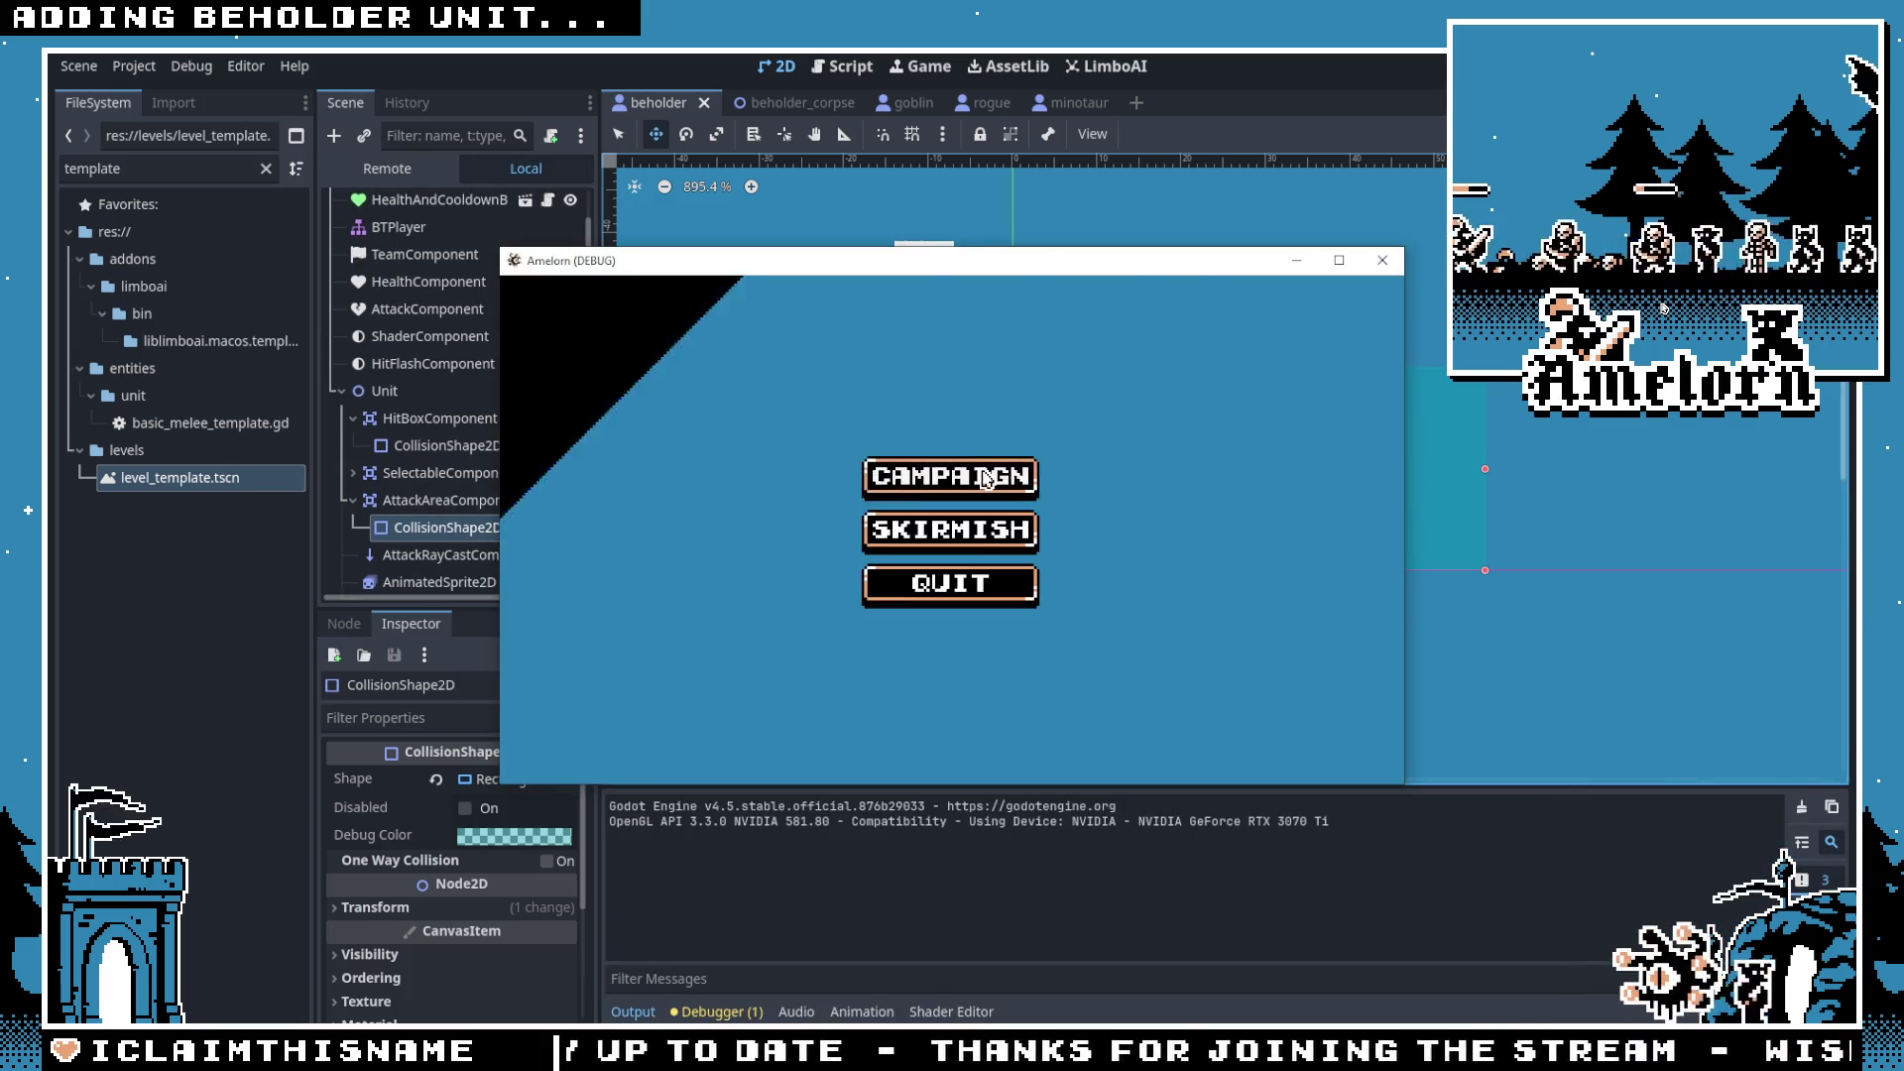
{"action": "left_click", "coordinate": [1339, 260]}
{"action": "left_click", "coordinate": [1021, 491]}
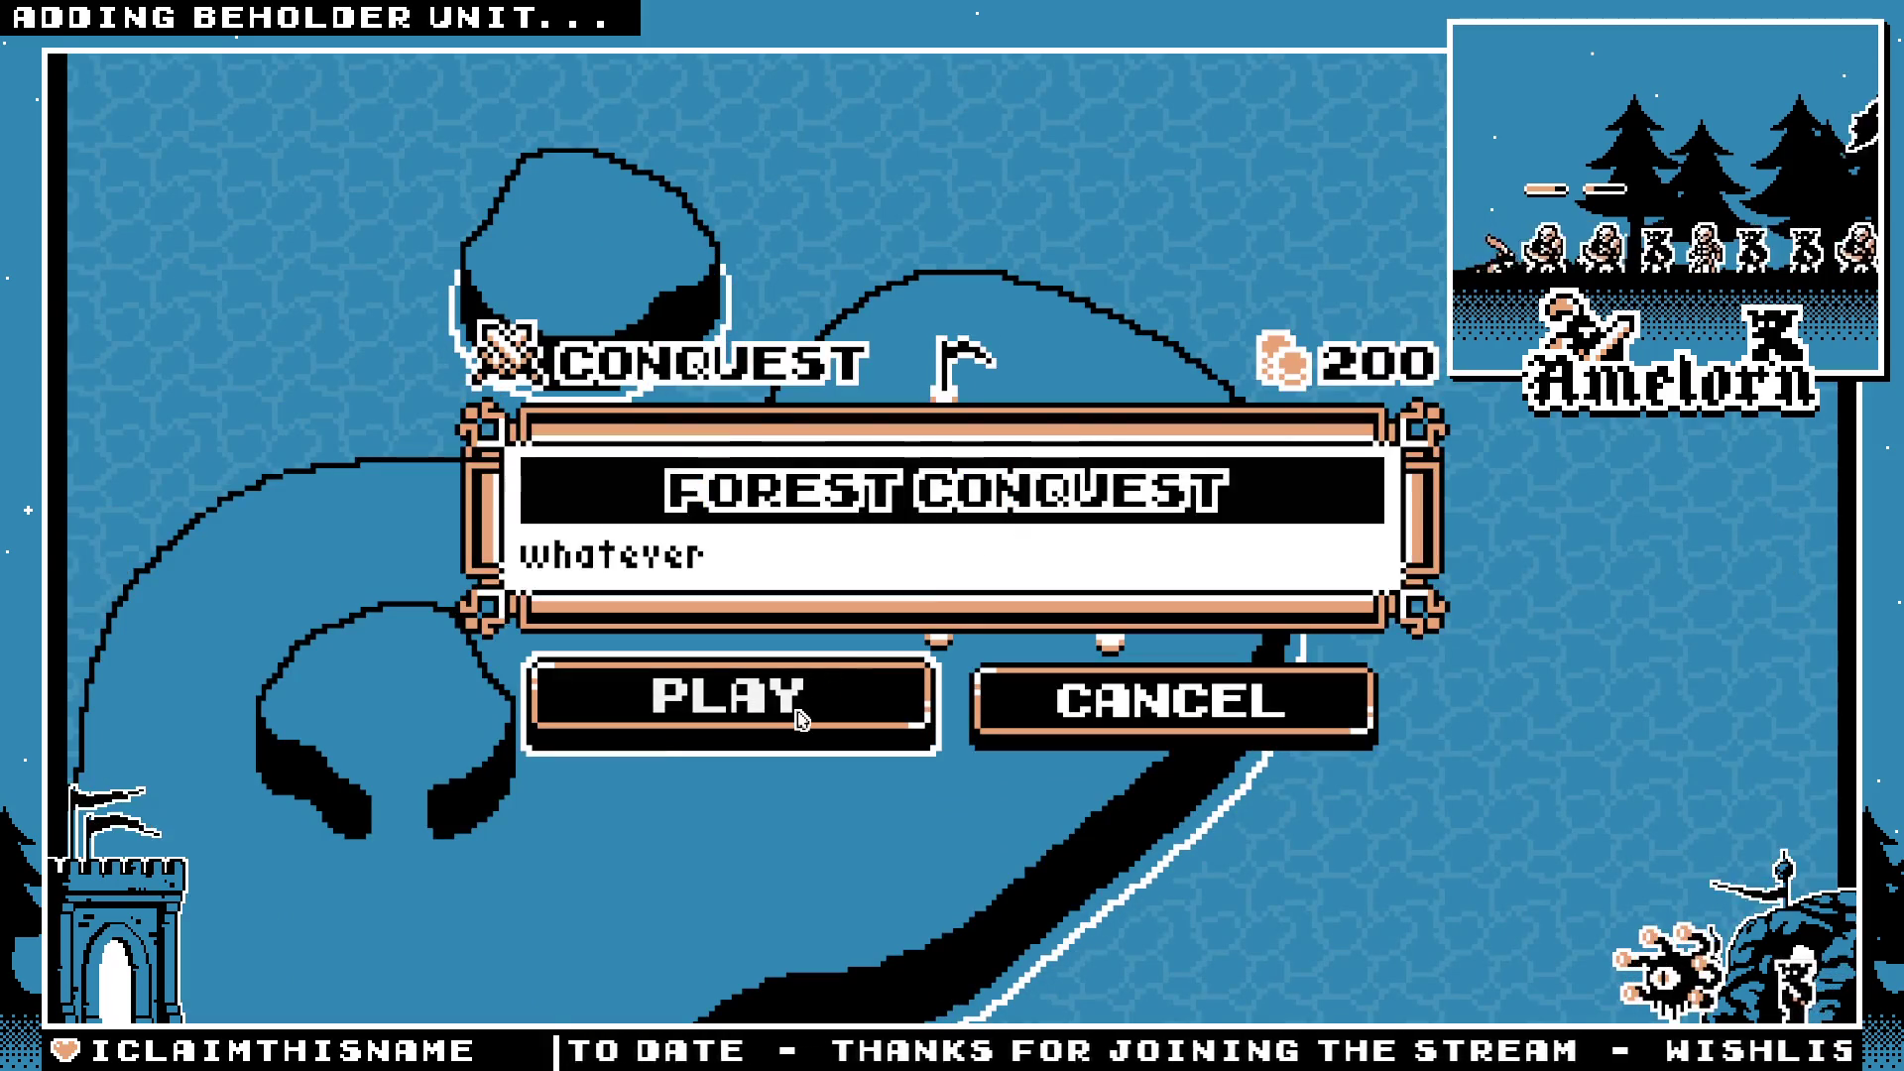
{"action": "left_click", "coordinate": [802, 716]}
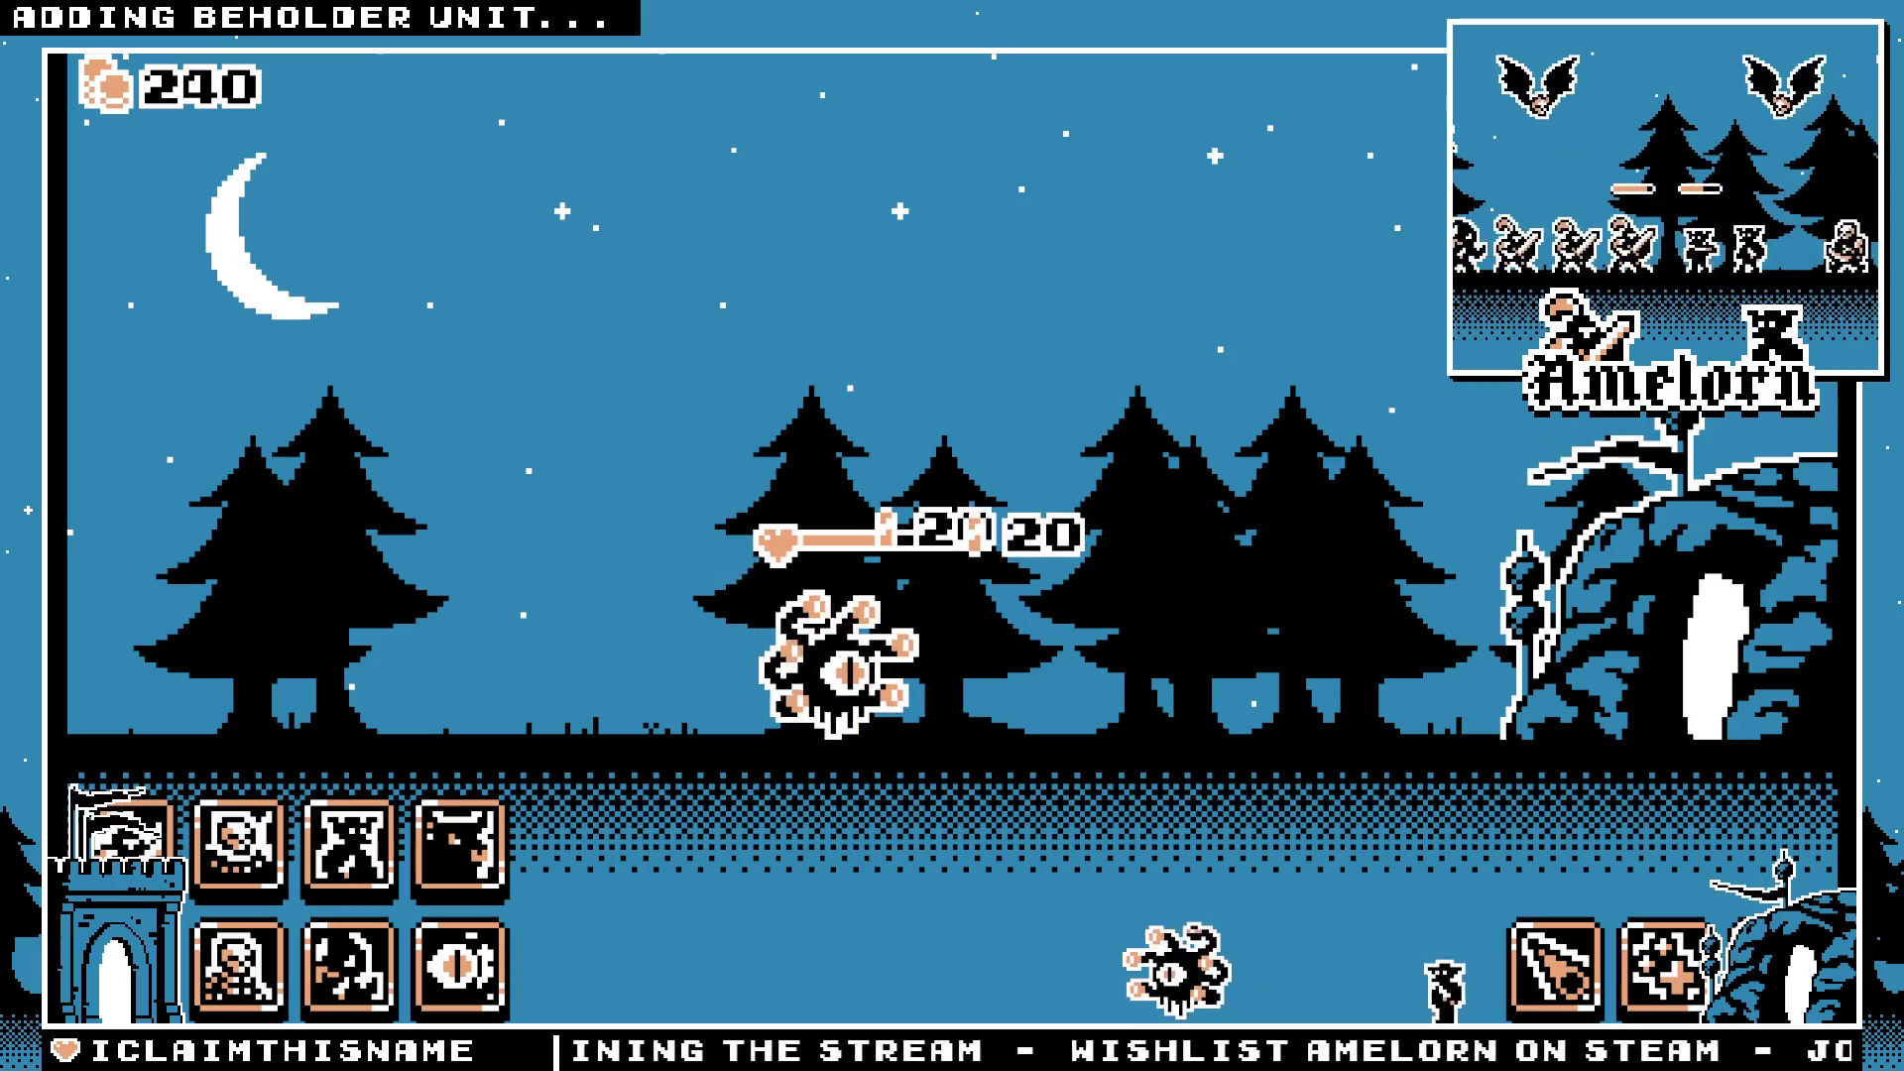
{"action": "key", "text": "F8"}
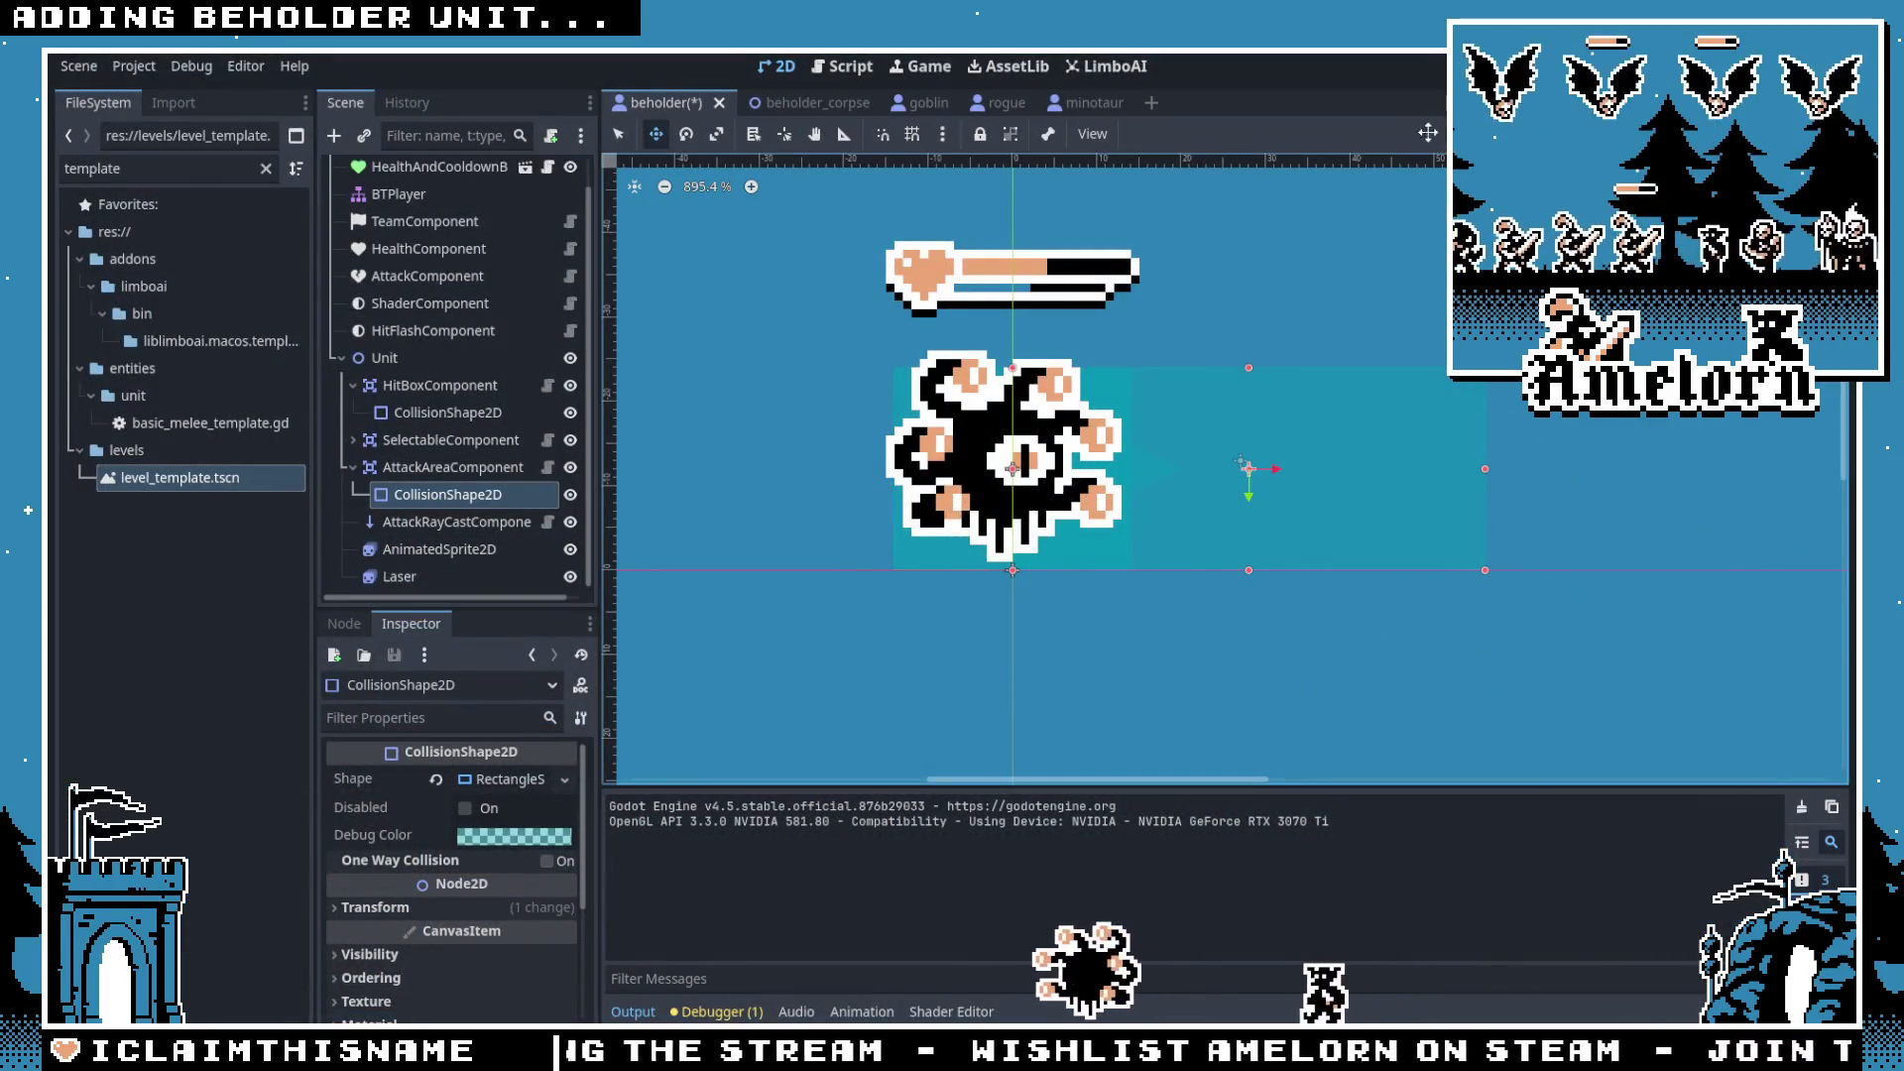
{"action": "key", "text": "F5"}
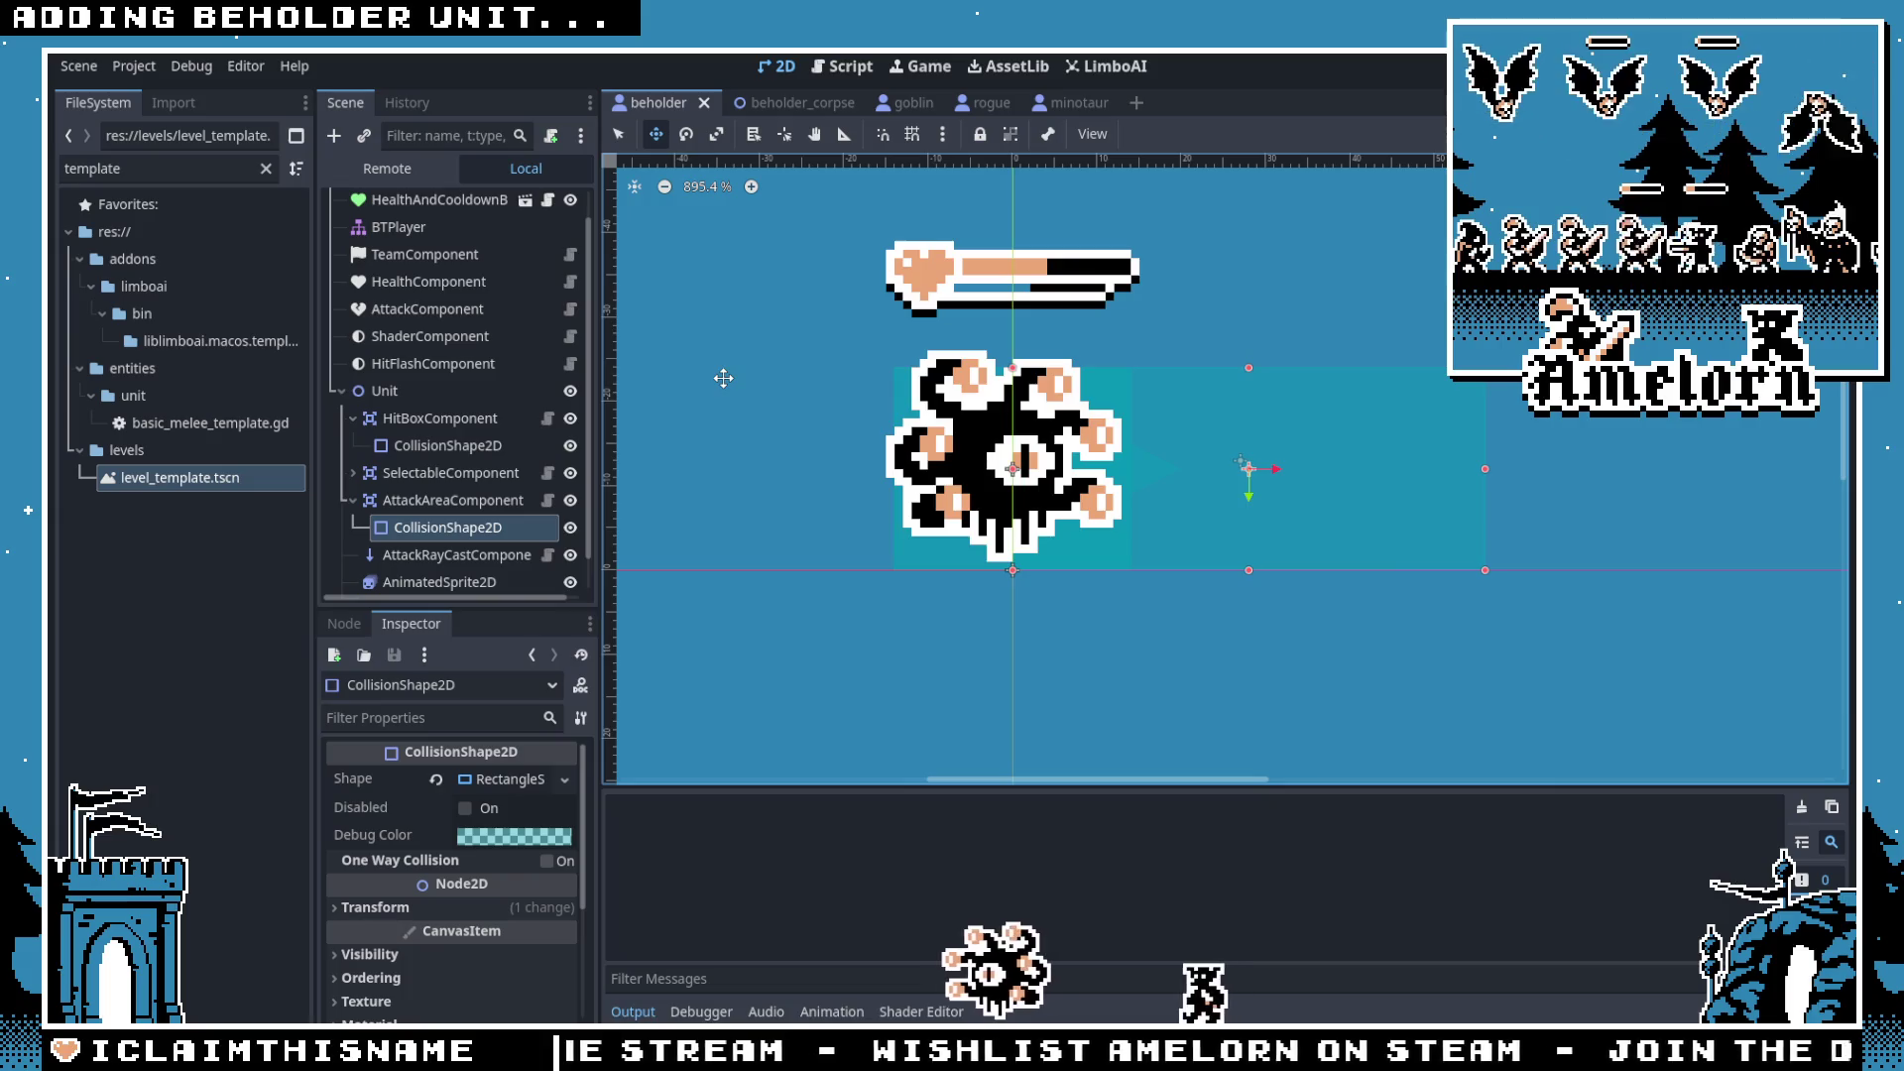
Step: Start Forest Conquest from the campaign map in fullscreen and spawn a beholder to watch its attack
{"action": "left_click", "coordinate": [927, 467]}
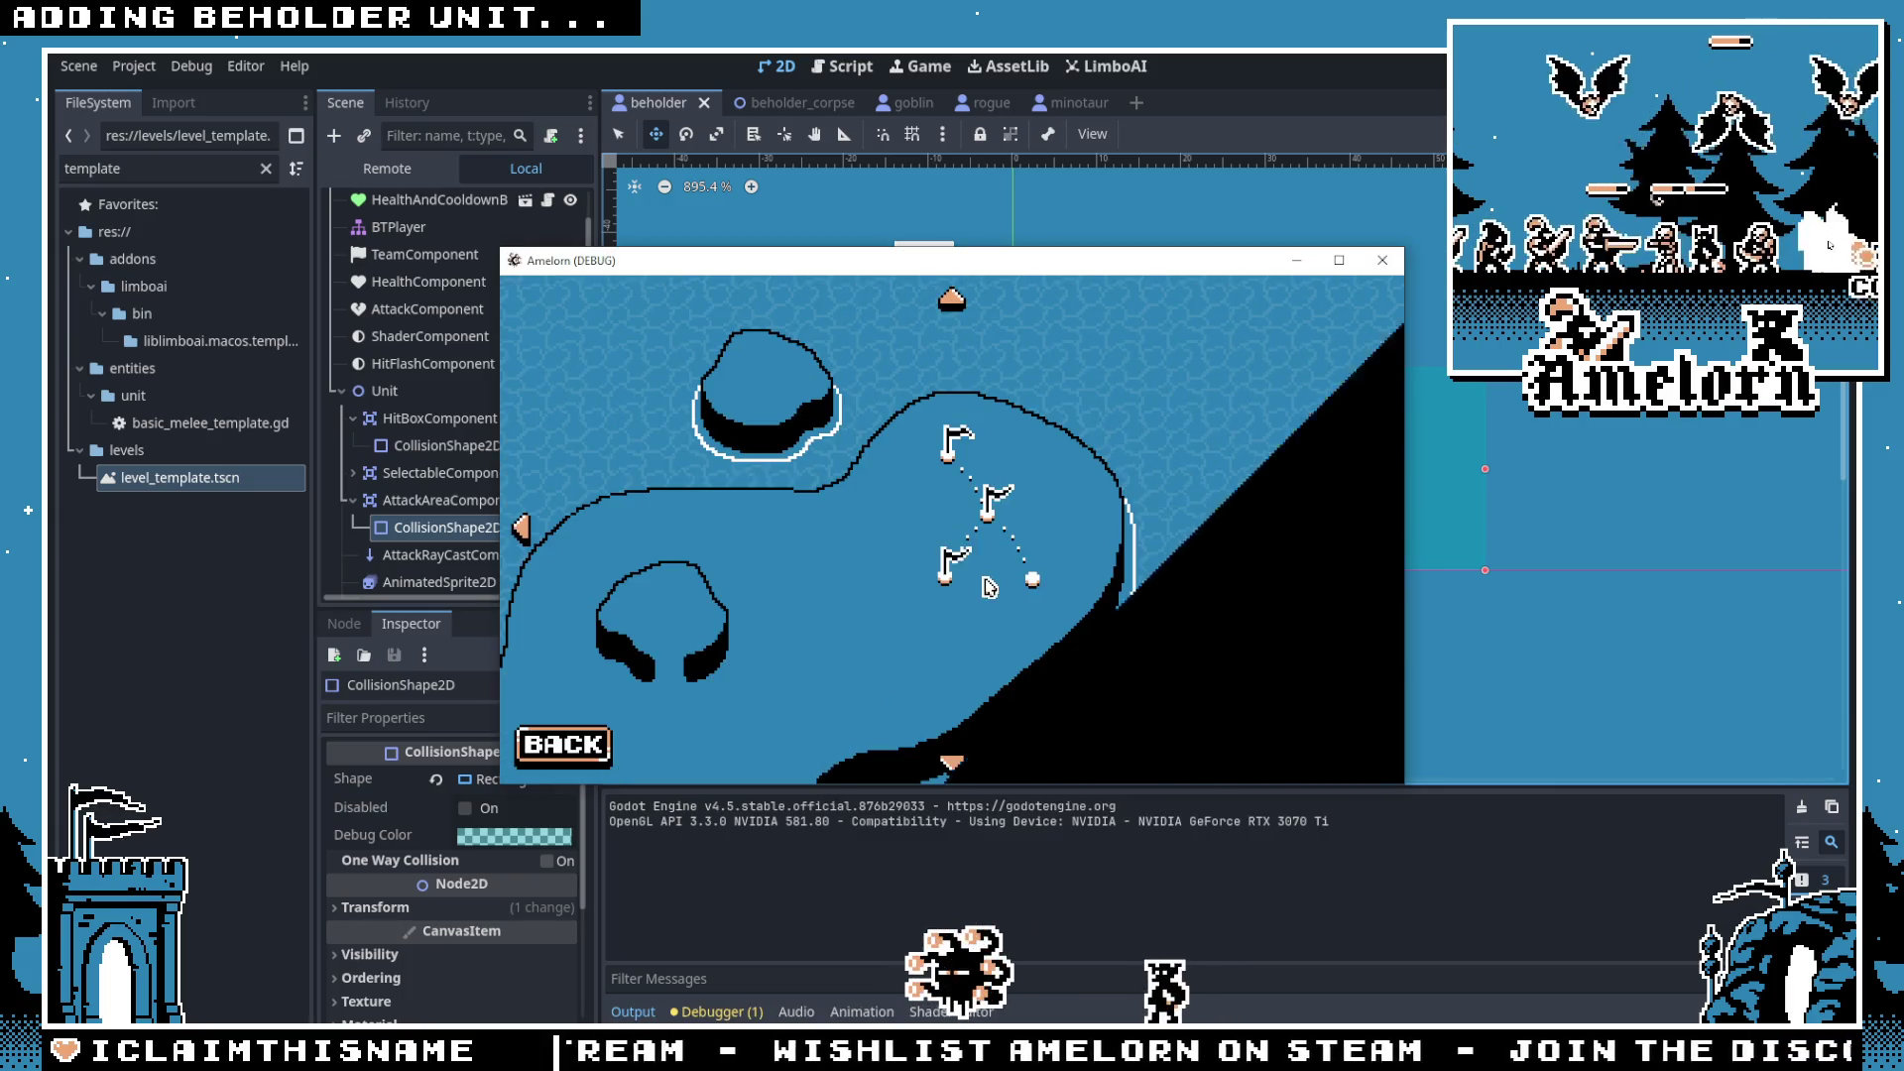
{"action": "left_click", "coordinate": [1032, 579]}
{"action": "left_click", "coordinate": [833, 608]}
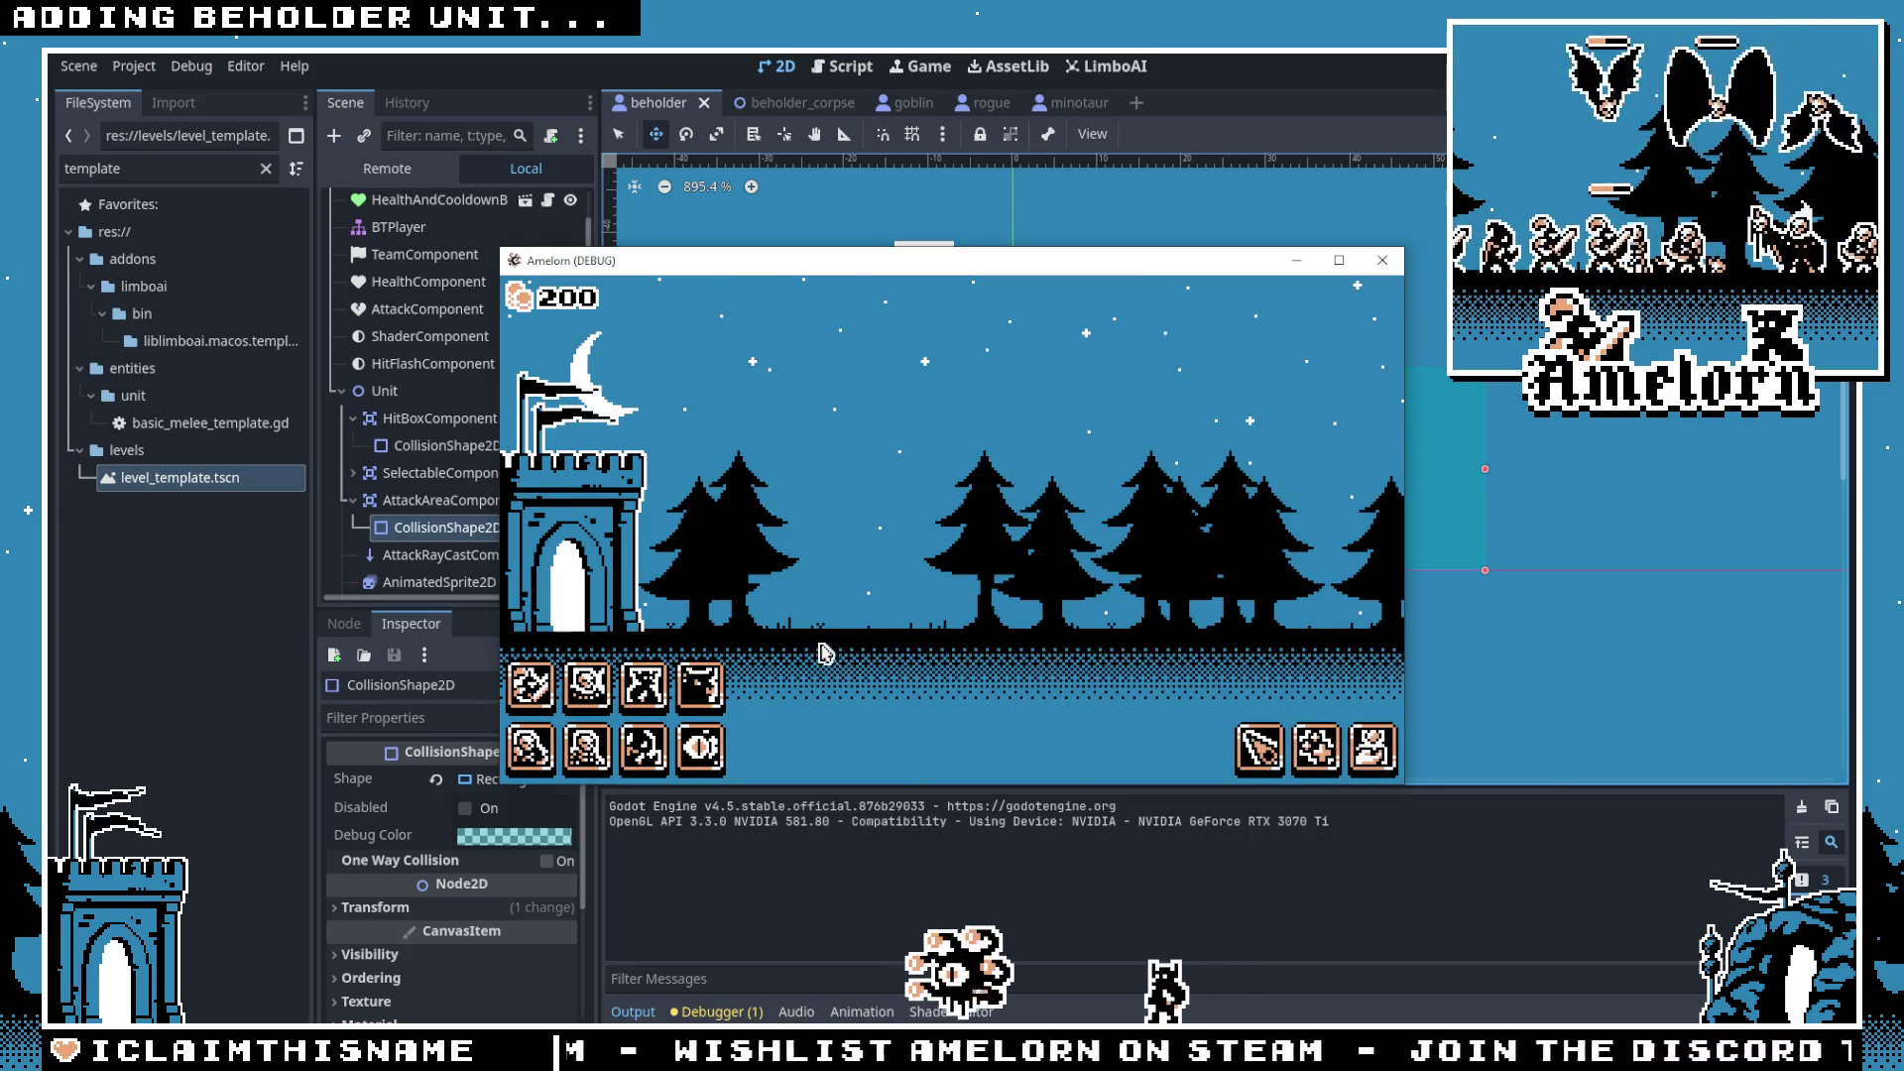
{"action": "key", "text": "F11"}
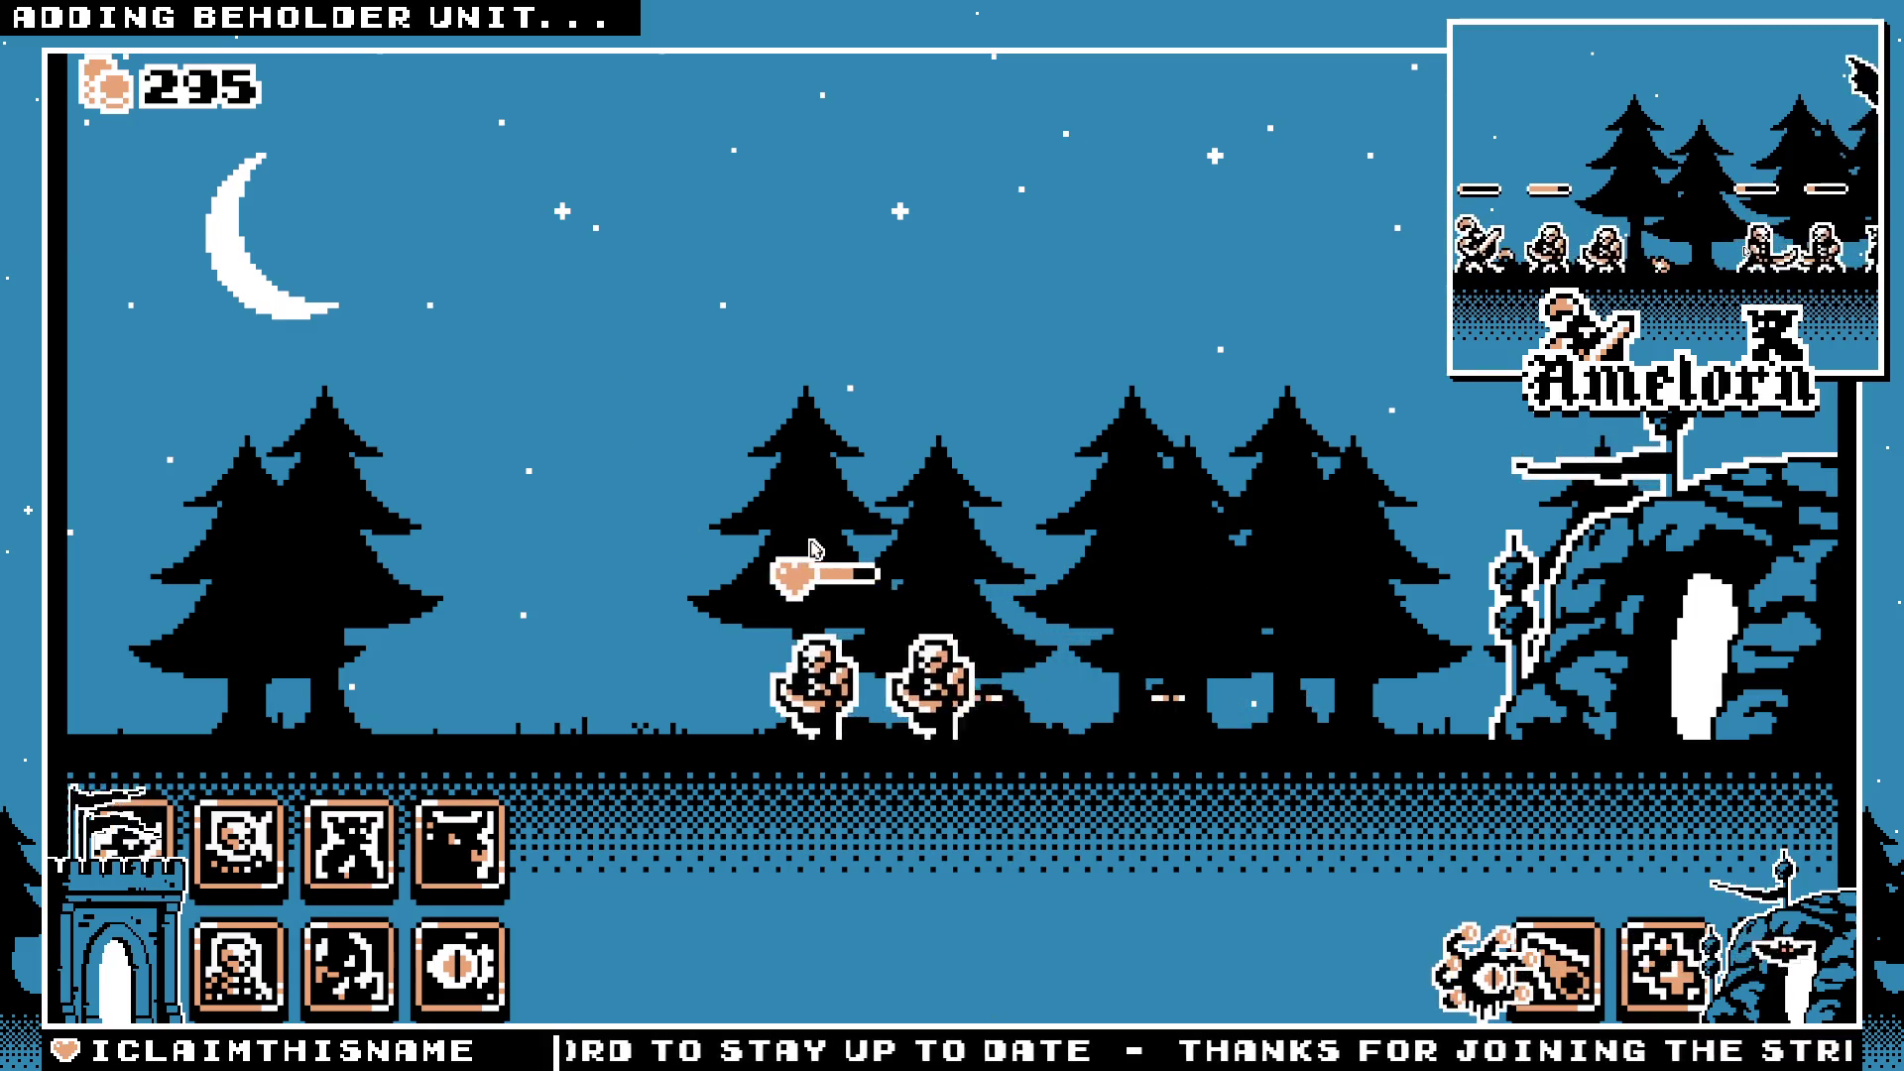
{"action": "left_click", "coordinate": [461, 970]}
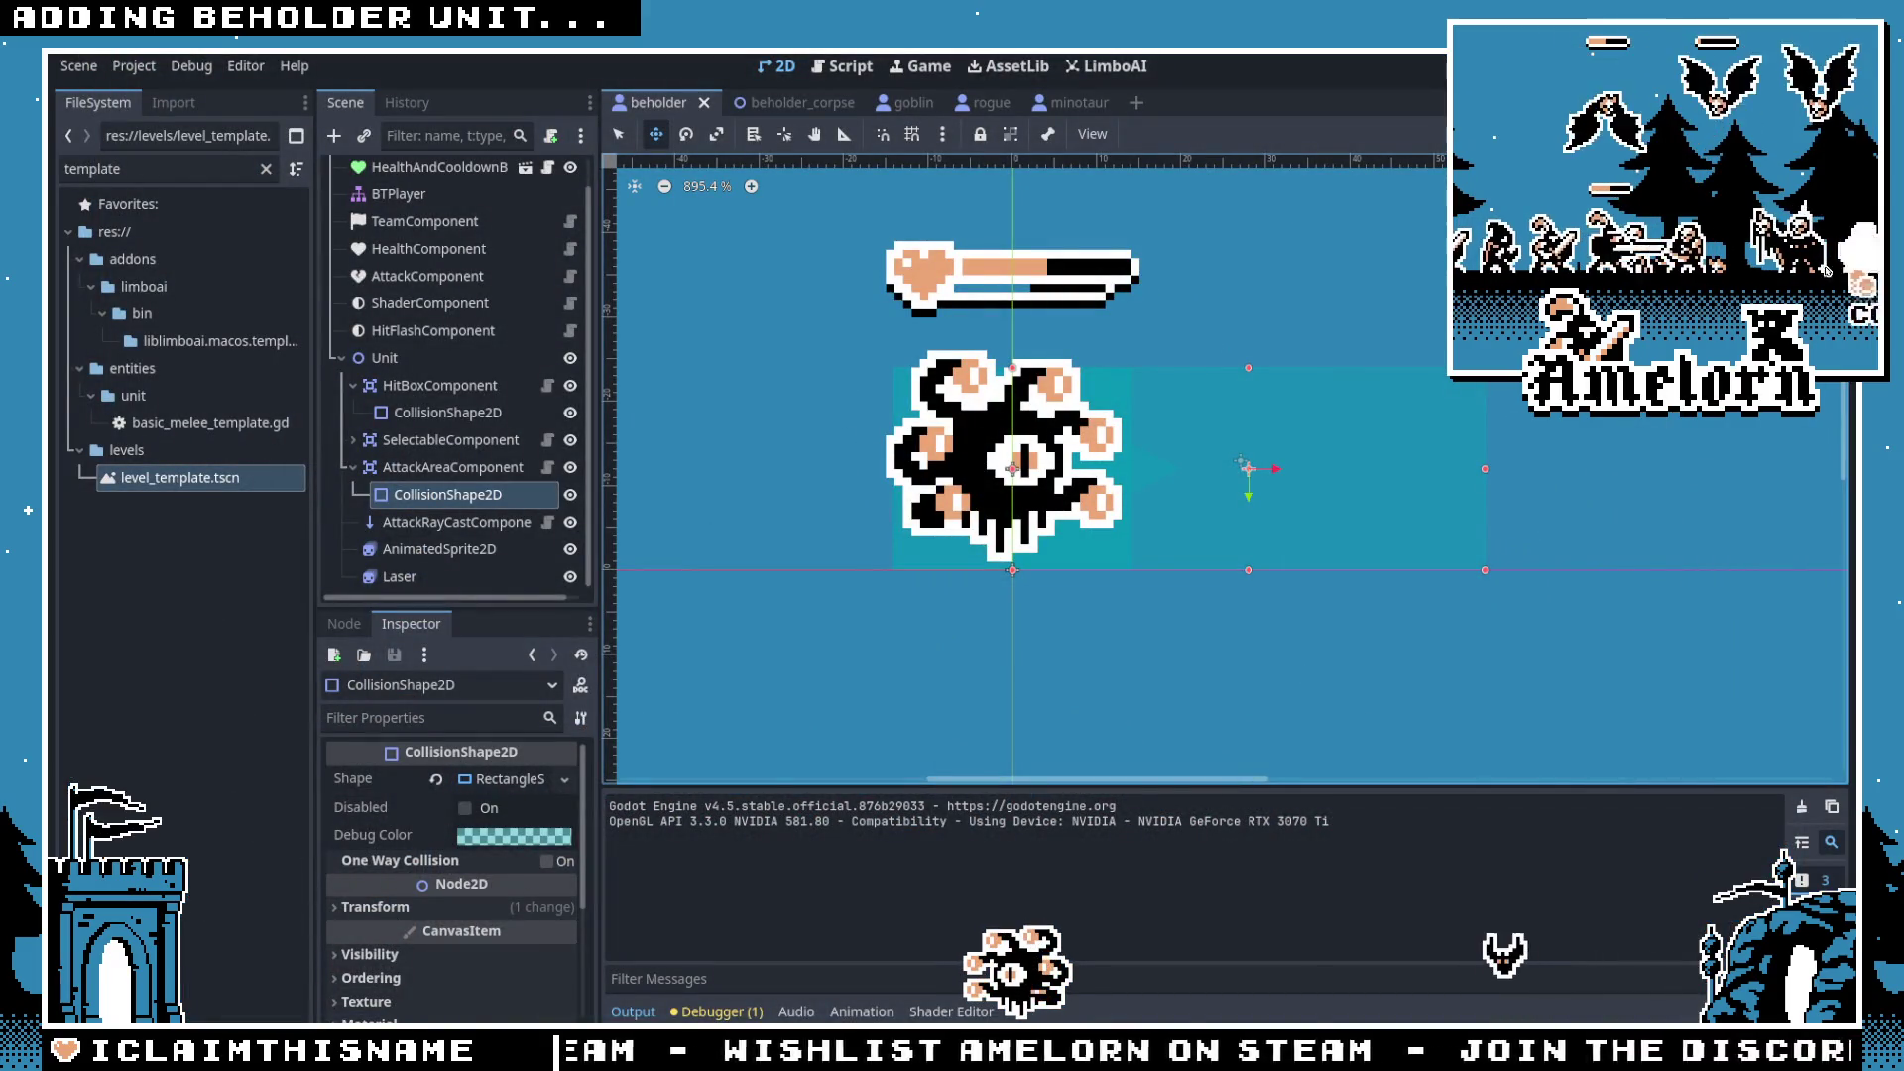
Step: Create Sprite-0002 at 320×180 with a transparent background, matching Godot's window size setting
{"action": "key", "text": "alt+Tab"}
{"action": "key", "text": "ctrl+w"}
{"action": "left_click", "coordinate": [65, 53]}
{"action": "left_click", "coordinate": [91, 65]}
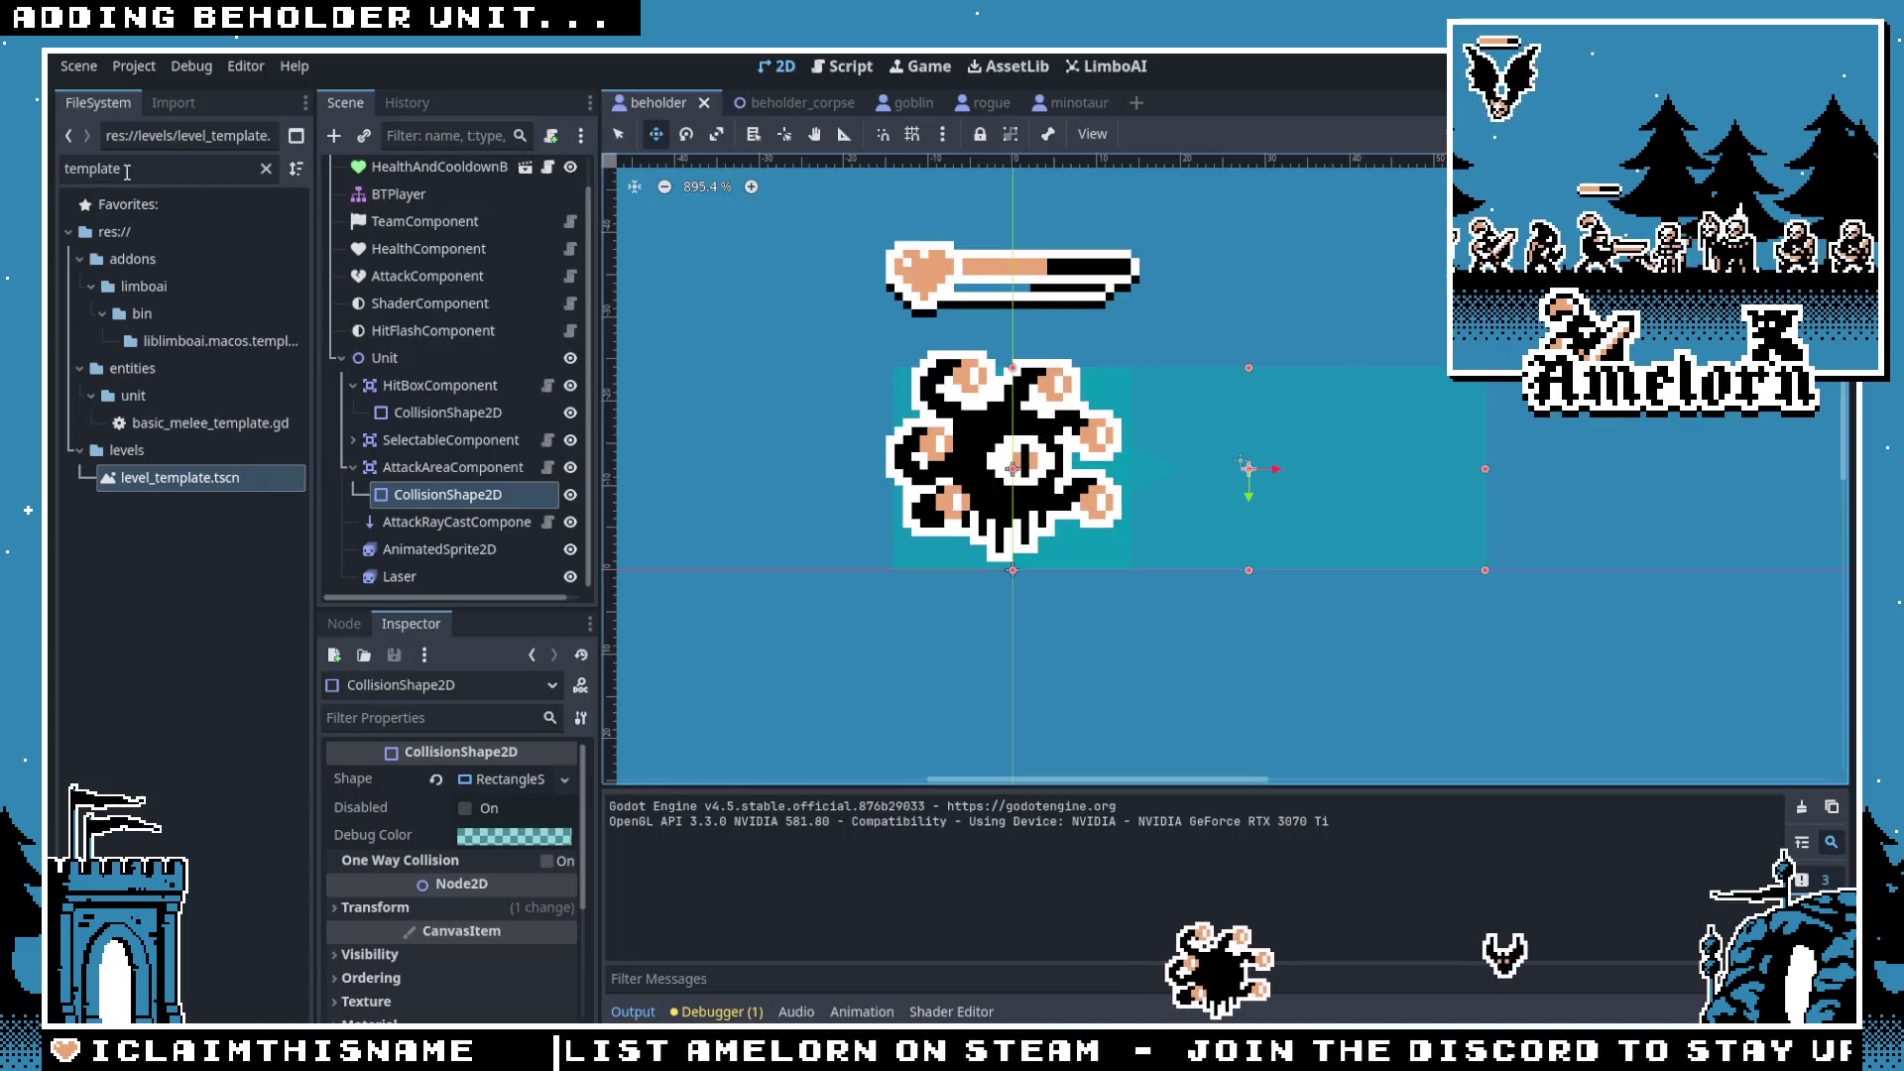
{"action": "left_click", "coordinate": [134, 65]}
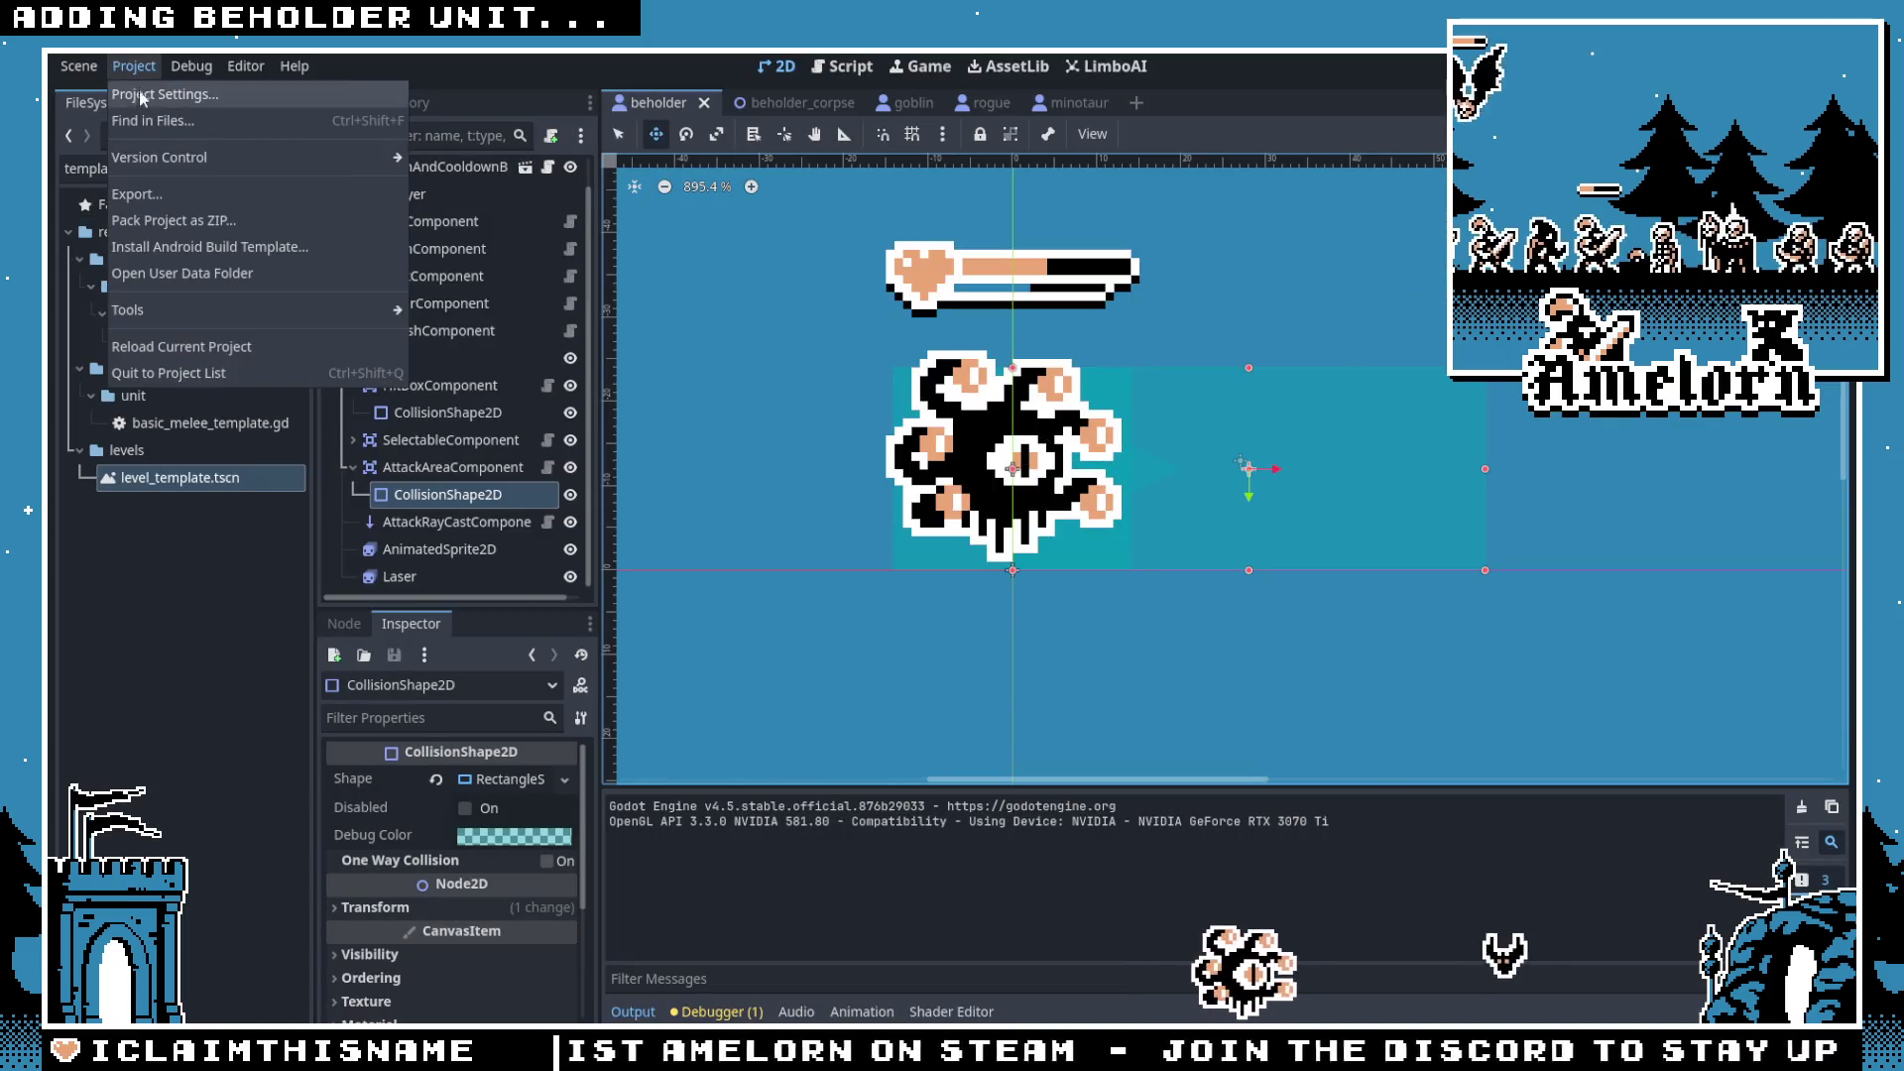
{"action": "left_click", "coordinate": [163, 89]}
{"action": "left_click", "coordinate": [339, 563]}
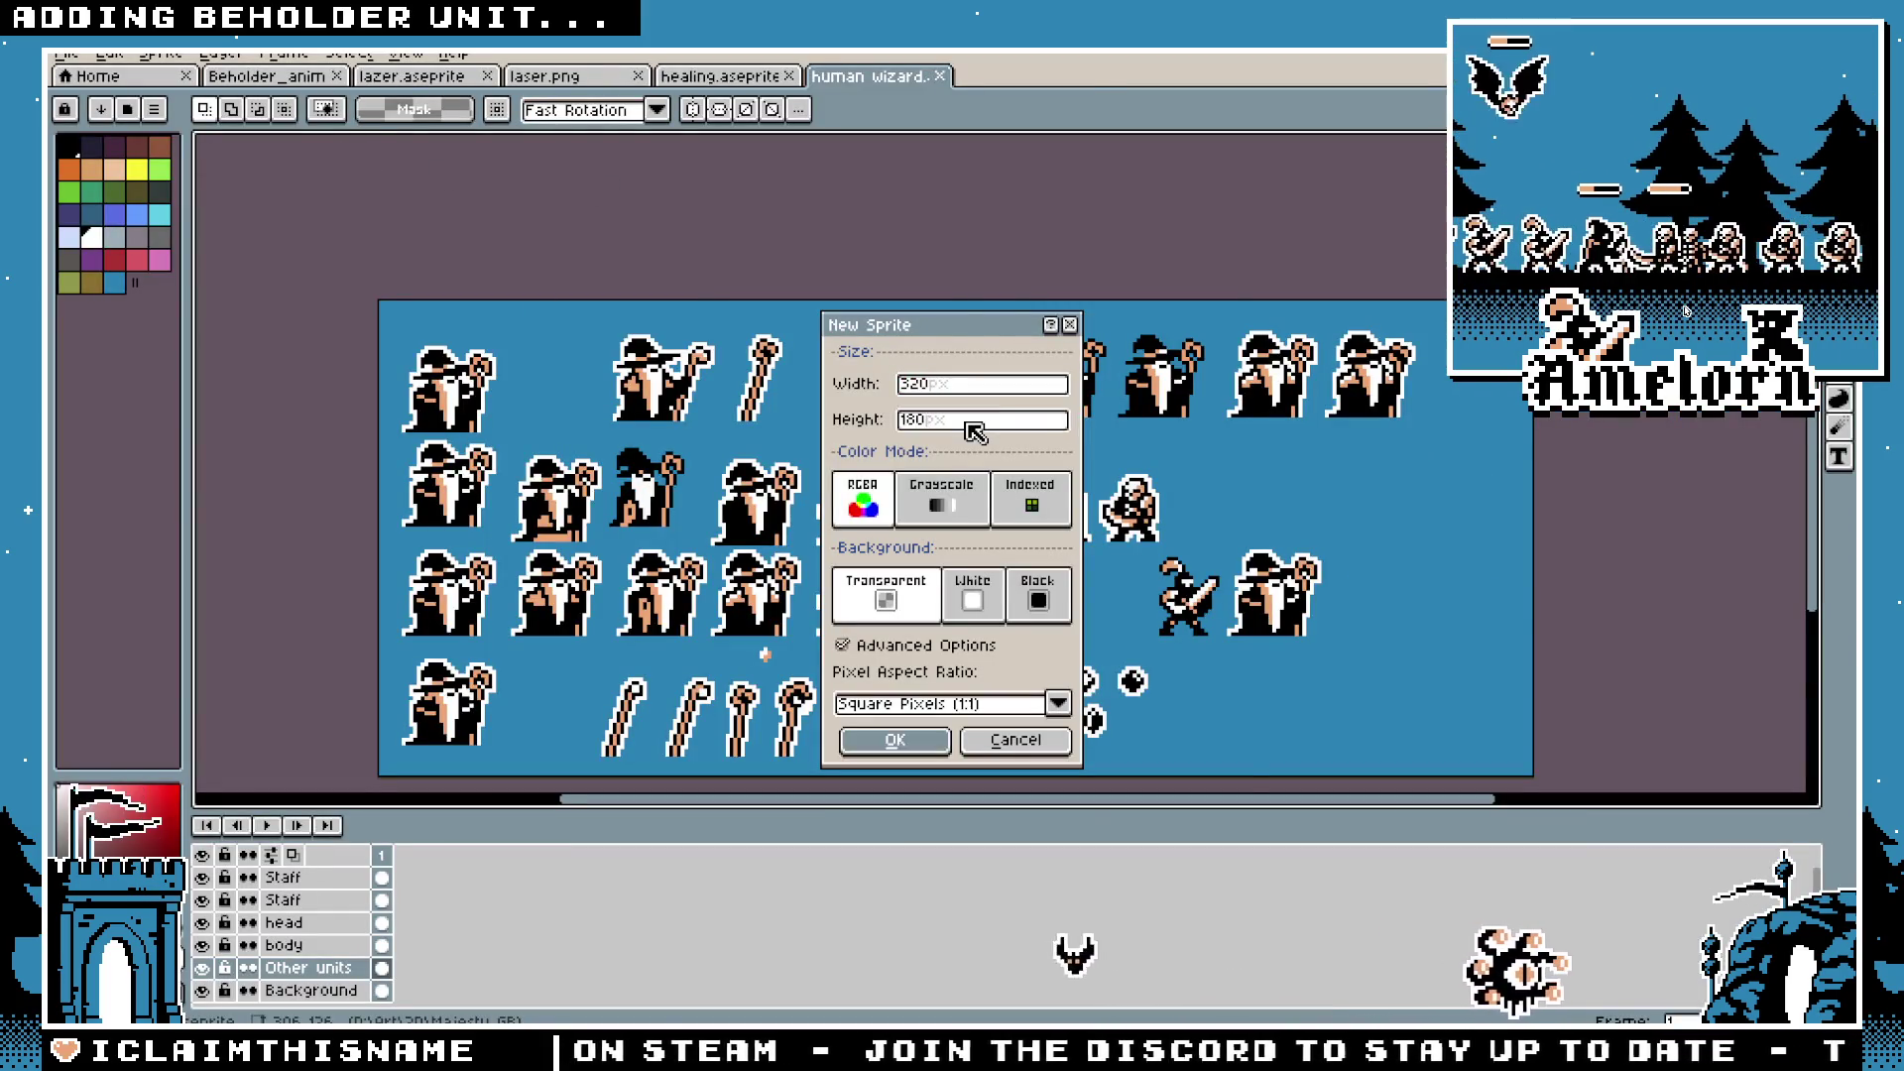
{"action": "key", "text": "Return"}
{"action": "scroll", "coordinate": [943, 429], "scroll_direction": "up", "scroll_amount": 2}
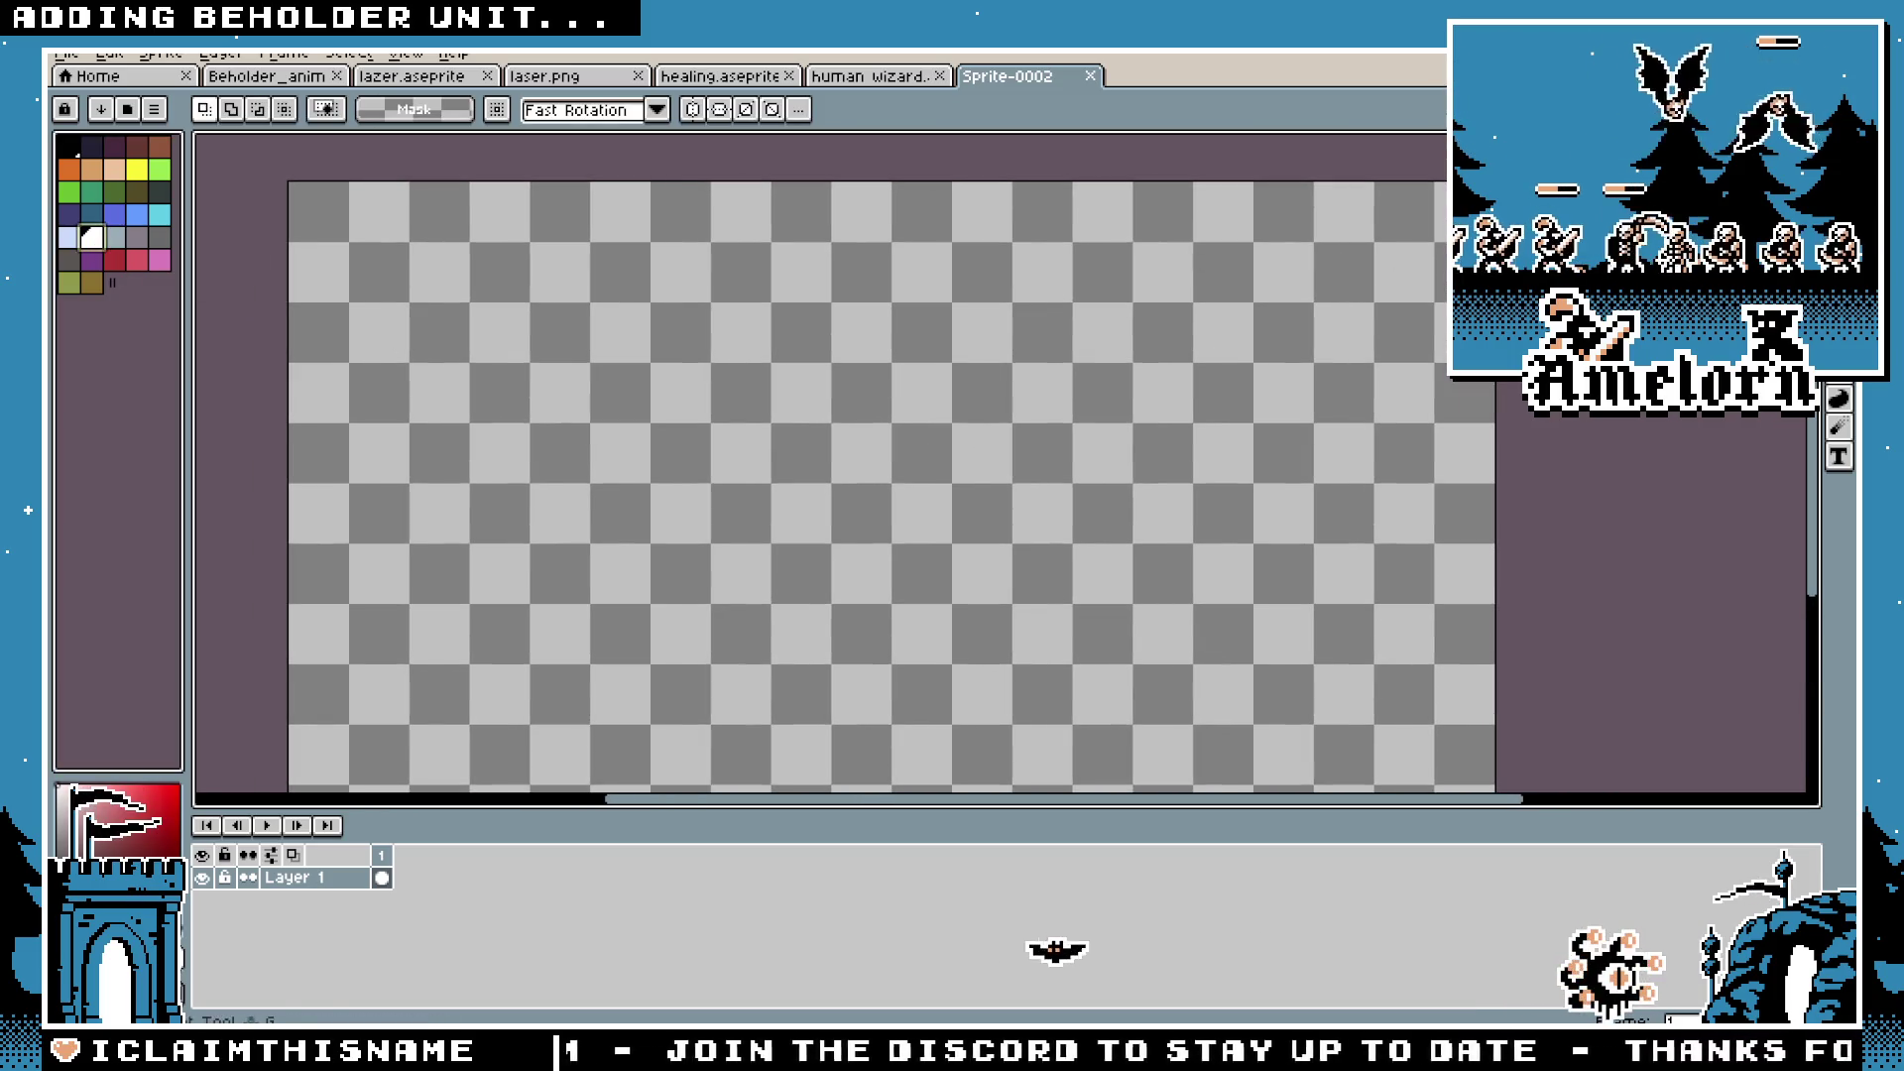
Step: Draw the first white 1px zigzag line down from the sprite's top edge
{"action": "key", "text": "b"}
{"action": "left_click_drag", "start_coordinate": [719, 172], "coordinate": [799, 340]}
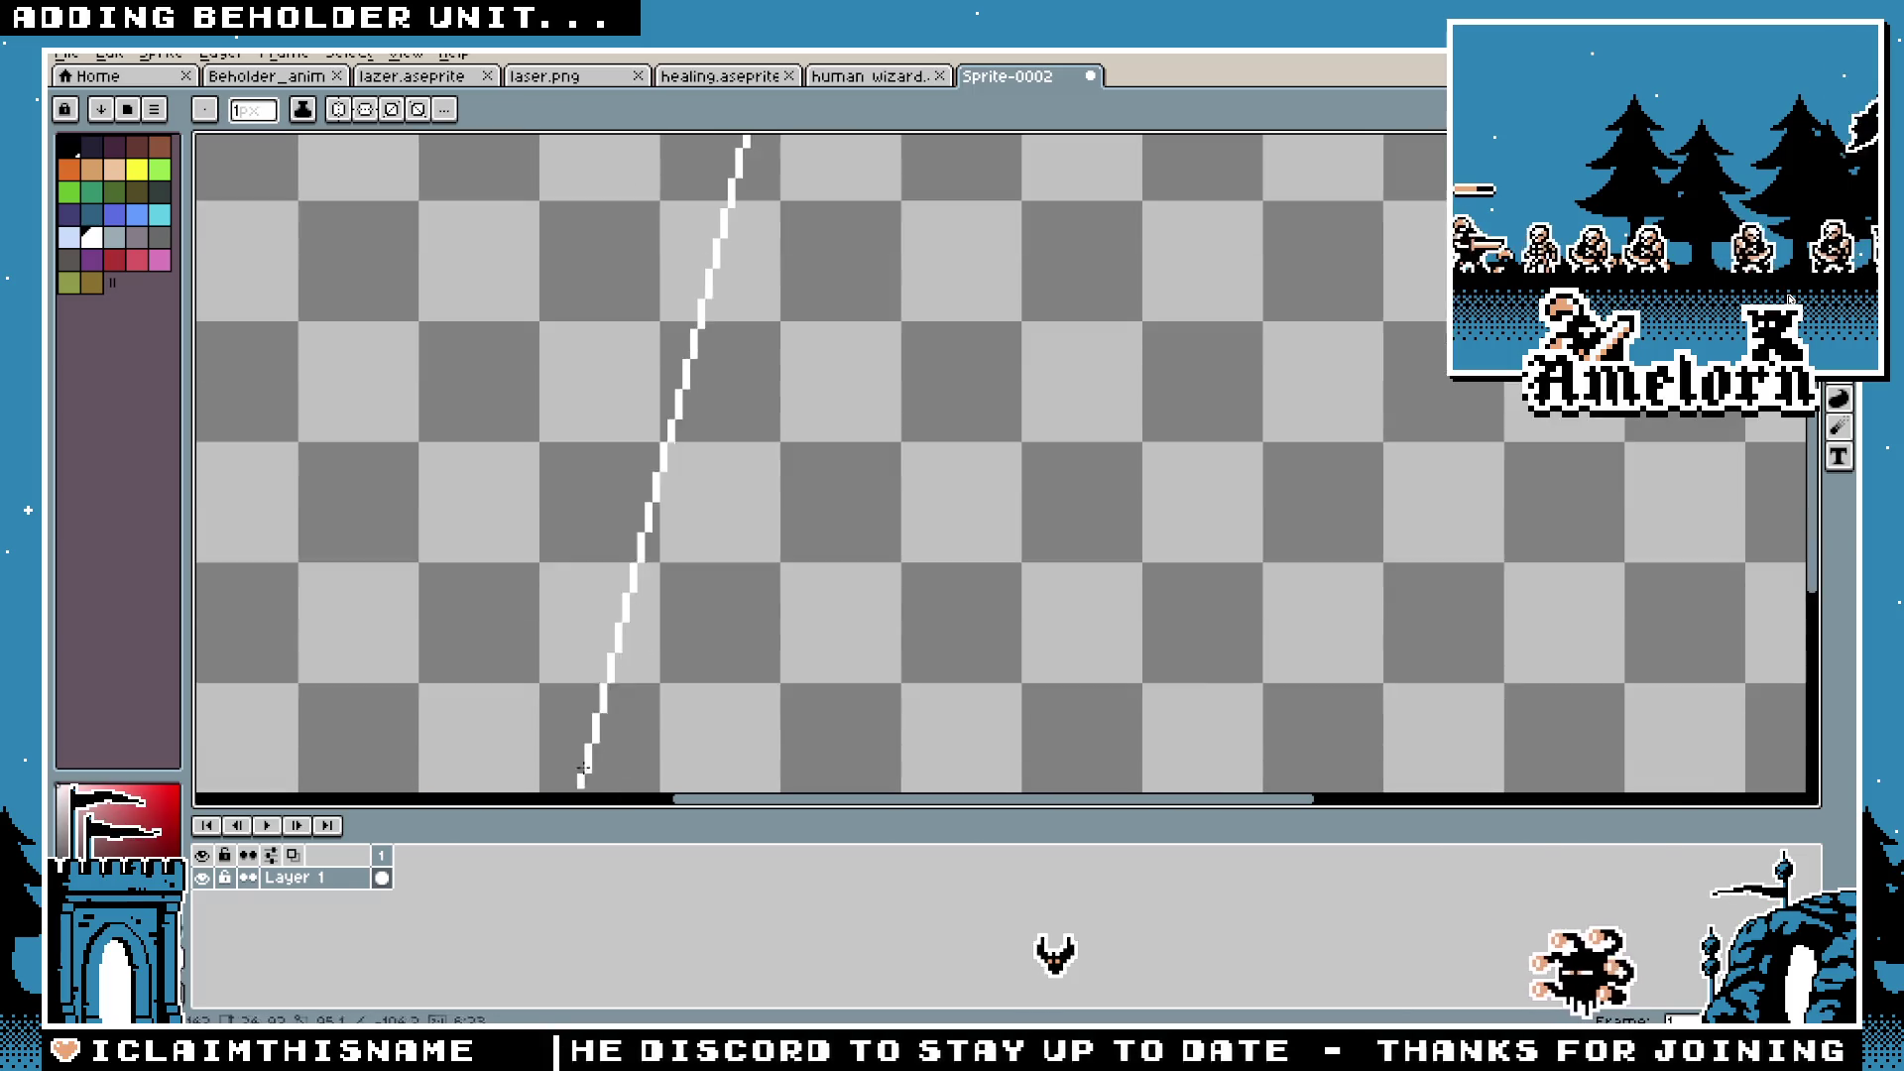
{"action": "scroll", "coordinate": [694, 476], "scroll_direction": "down", "scroll_amount": 3}
{"action": "scroll", "coordinate": [694, 476], "scroll_direction": "up", "scroll_amount": 3}
{"action": "left_click", "coordinate": [680, 503], "text": "shift"}
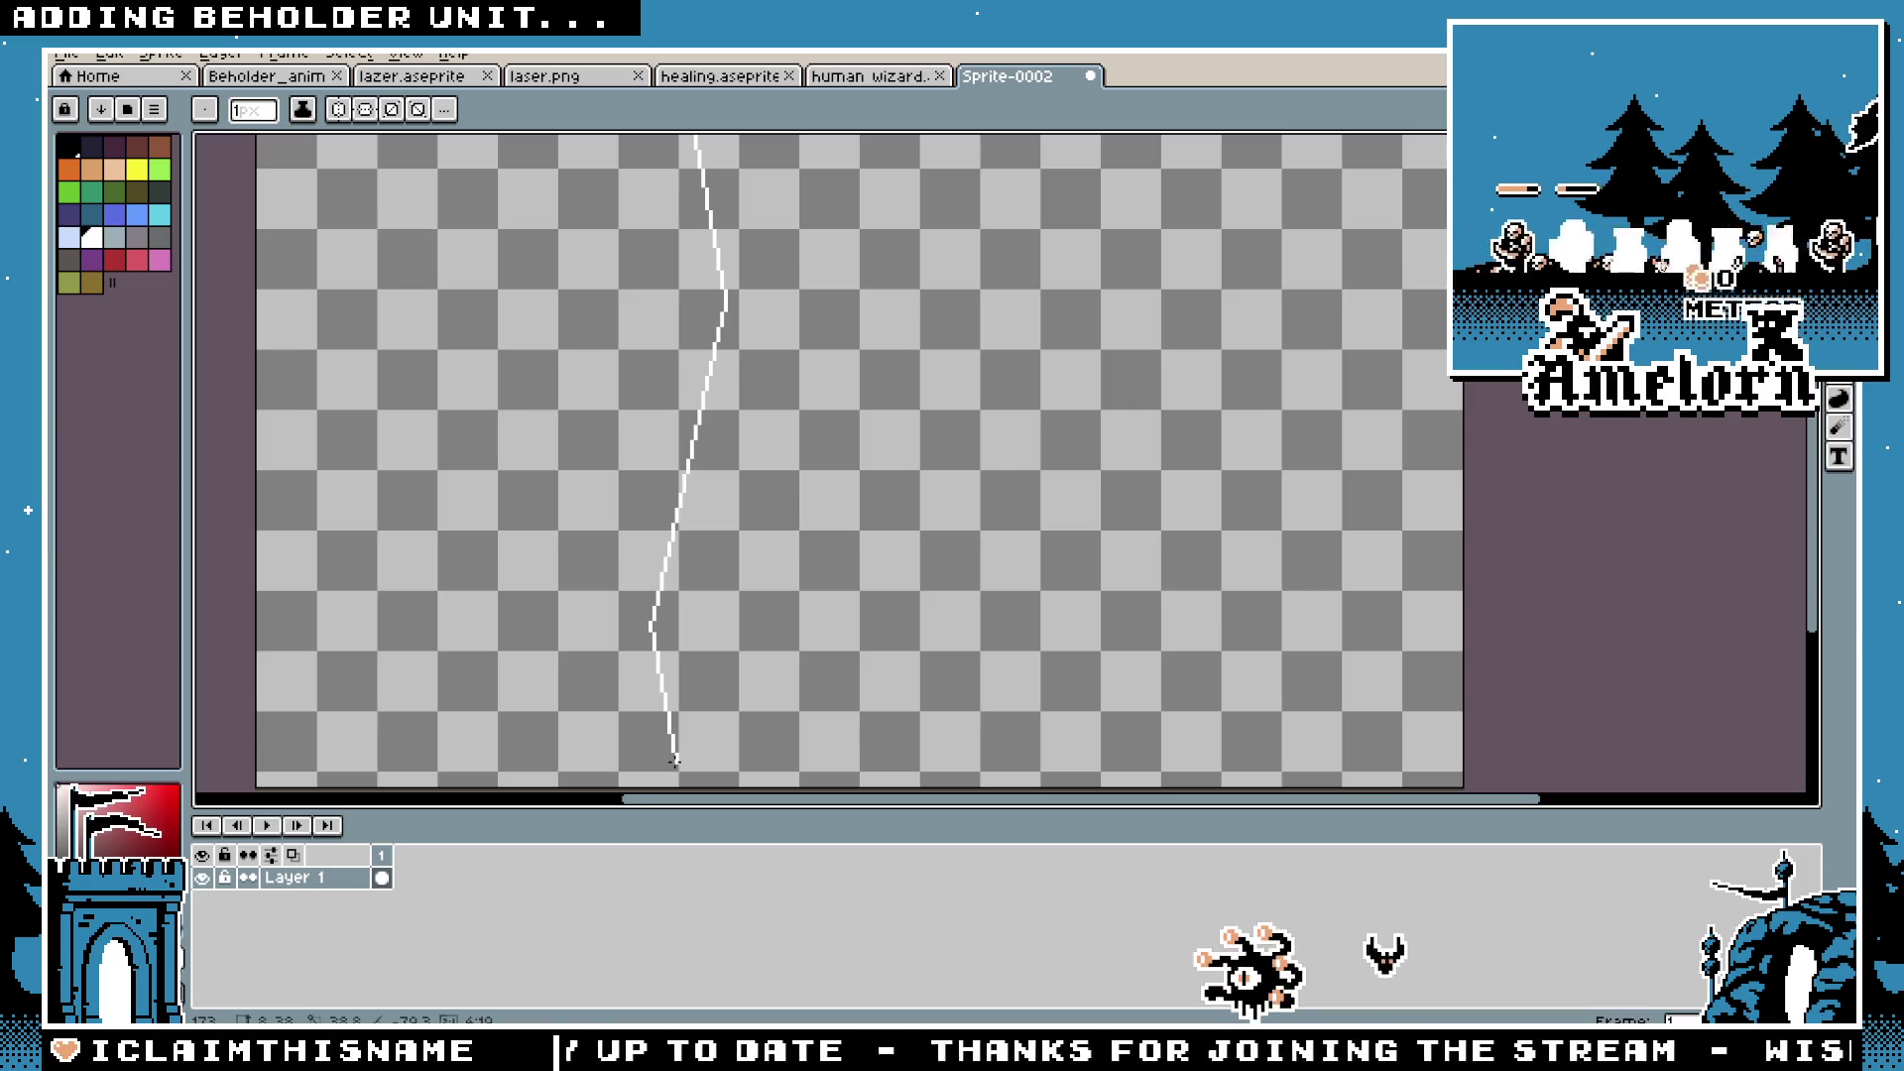
{"action": "left_click_drag", "start_coordinate": [675, 762], "coordinate": [814, 620]}
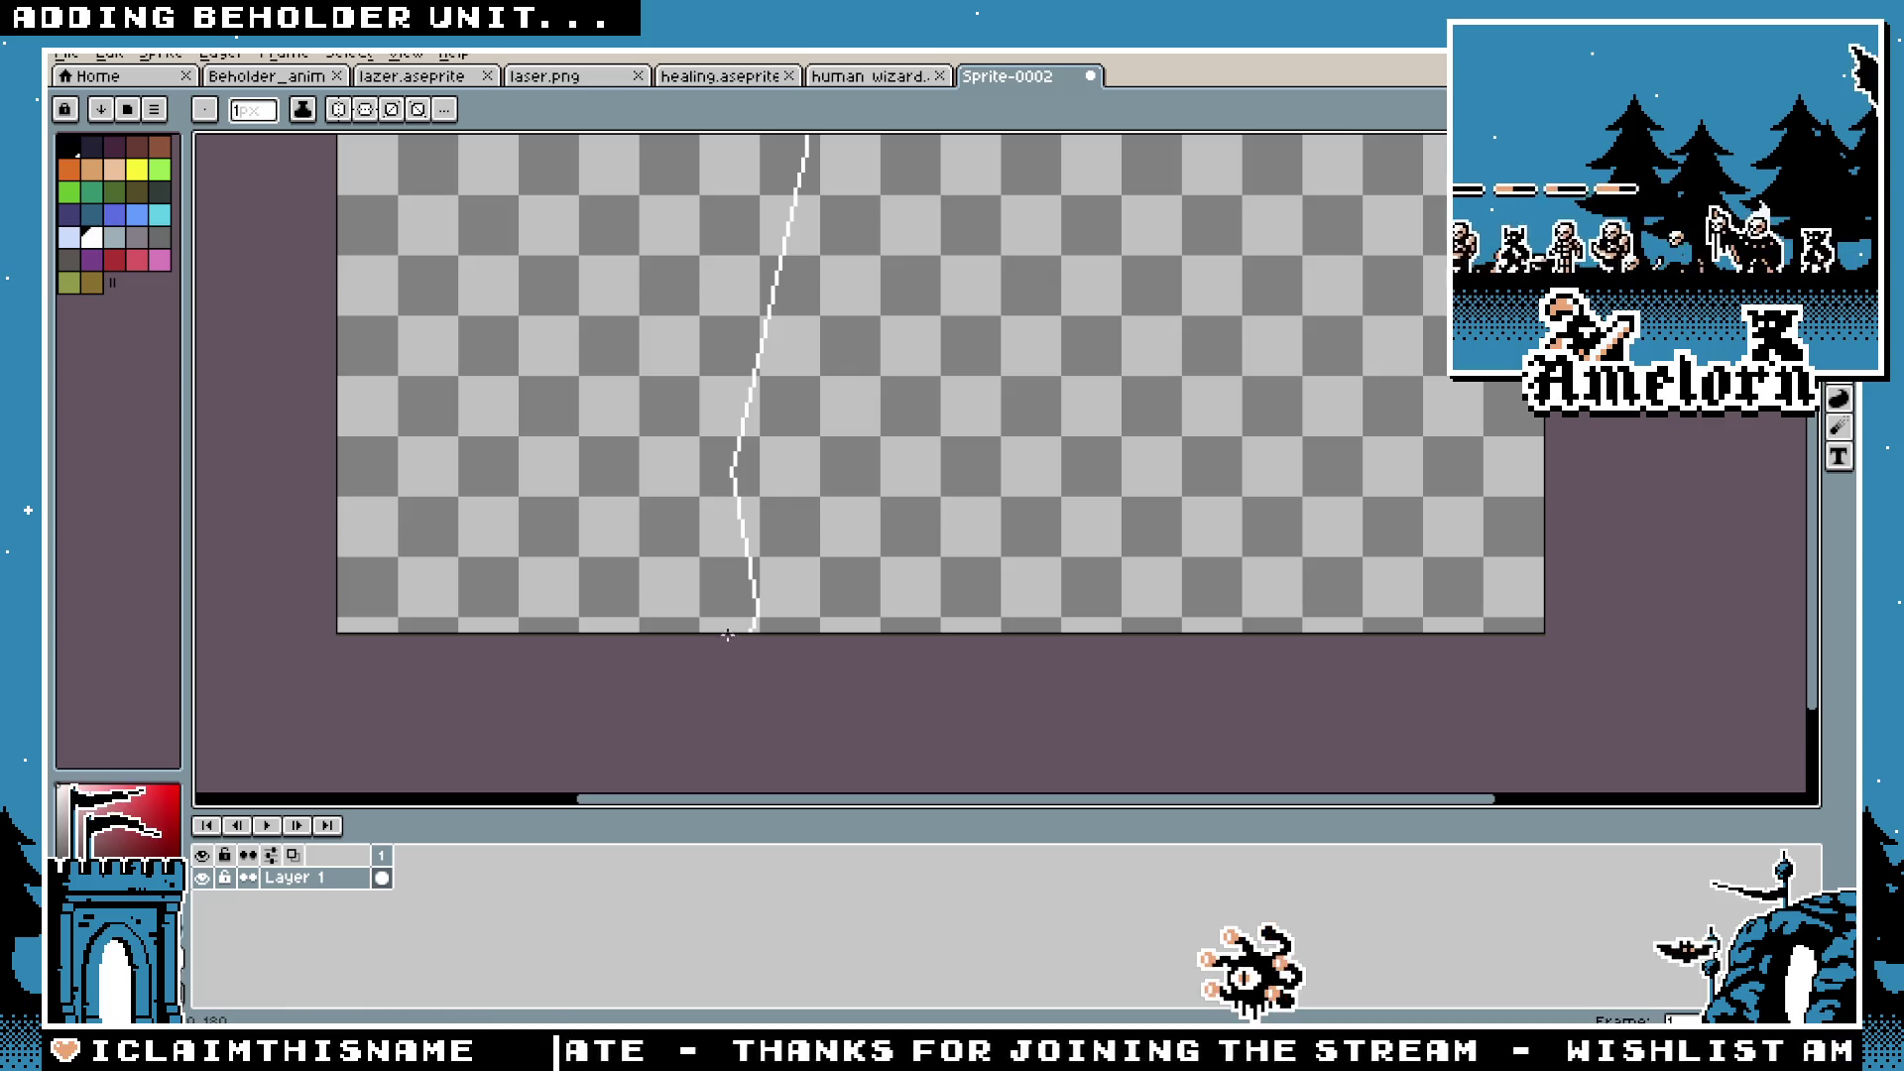
{"action": "scroll", "coordinate": [751, 623], "scroll_direction": "up", "scroll_amount": 1}
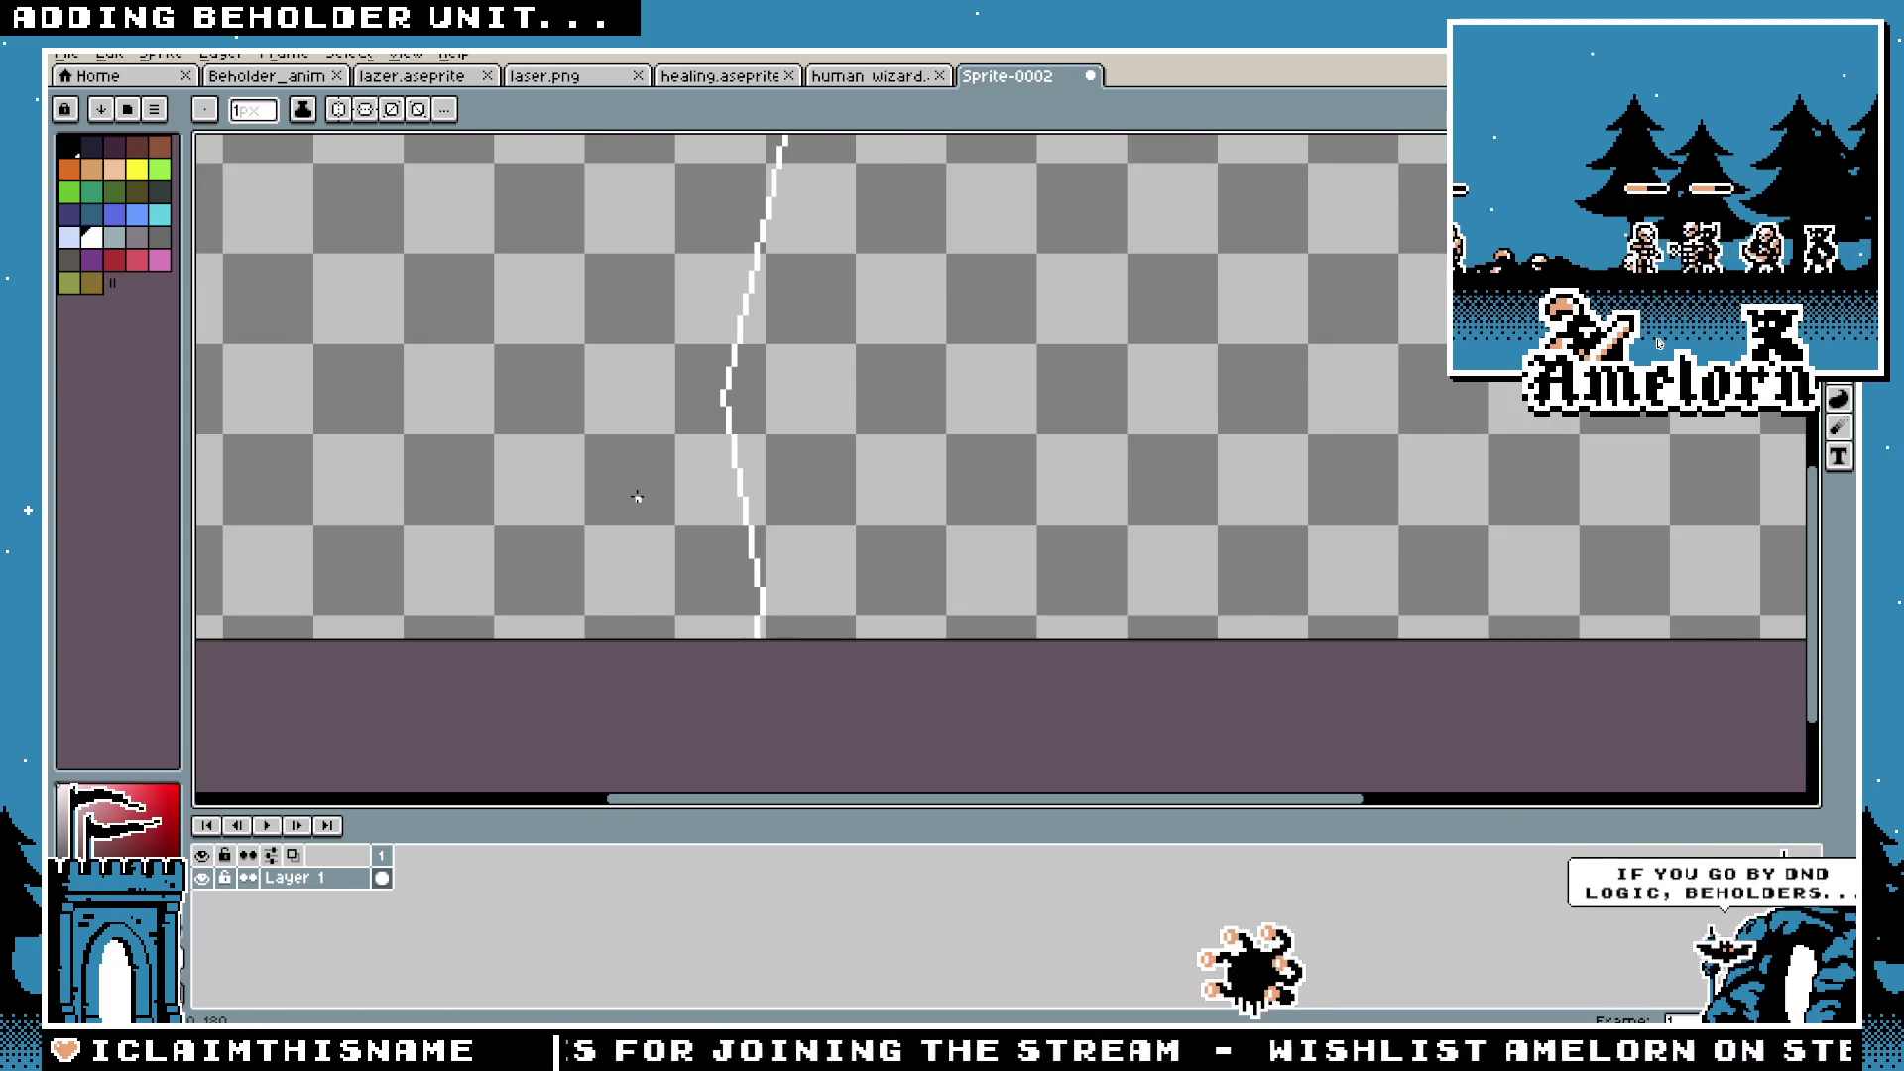
{"action": "scroll", "coordinate": [637, 495], "scroll_direction": "down", "scroll_amount": 1}
{"action": "scroll", "coordinate": [680, 412], "scroll_direction": "down", "scroll_amount": 1}
{"action": "scroll", "coordinate": [734, 446], "scroll_direction": "up", "scroll_amount": 1}
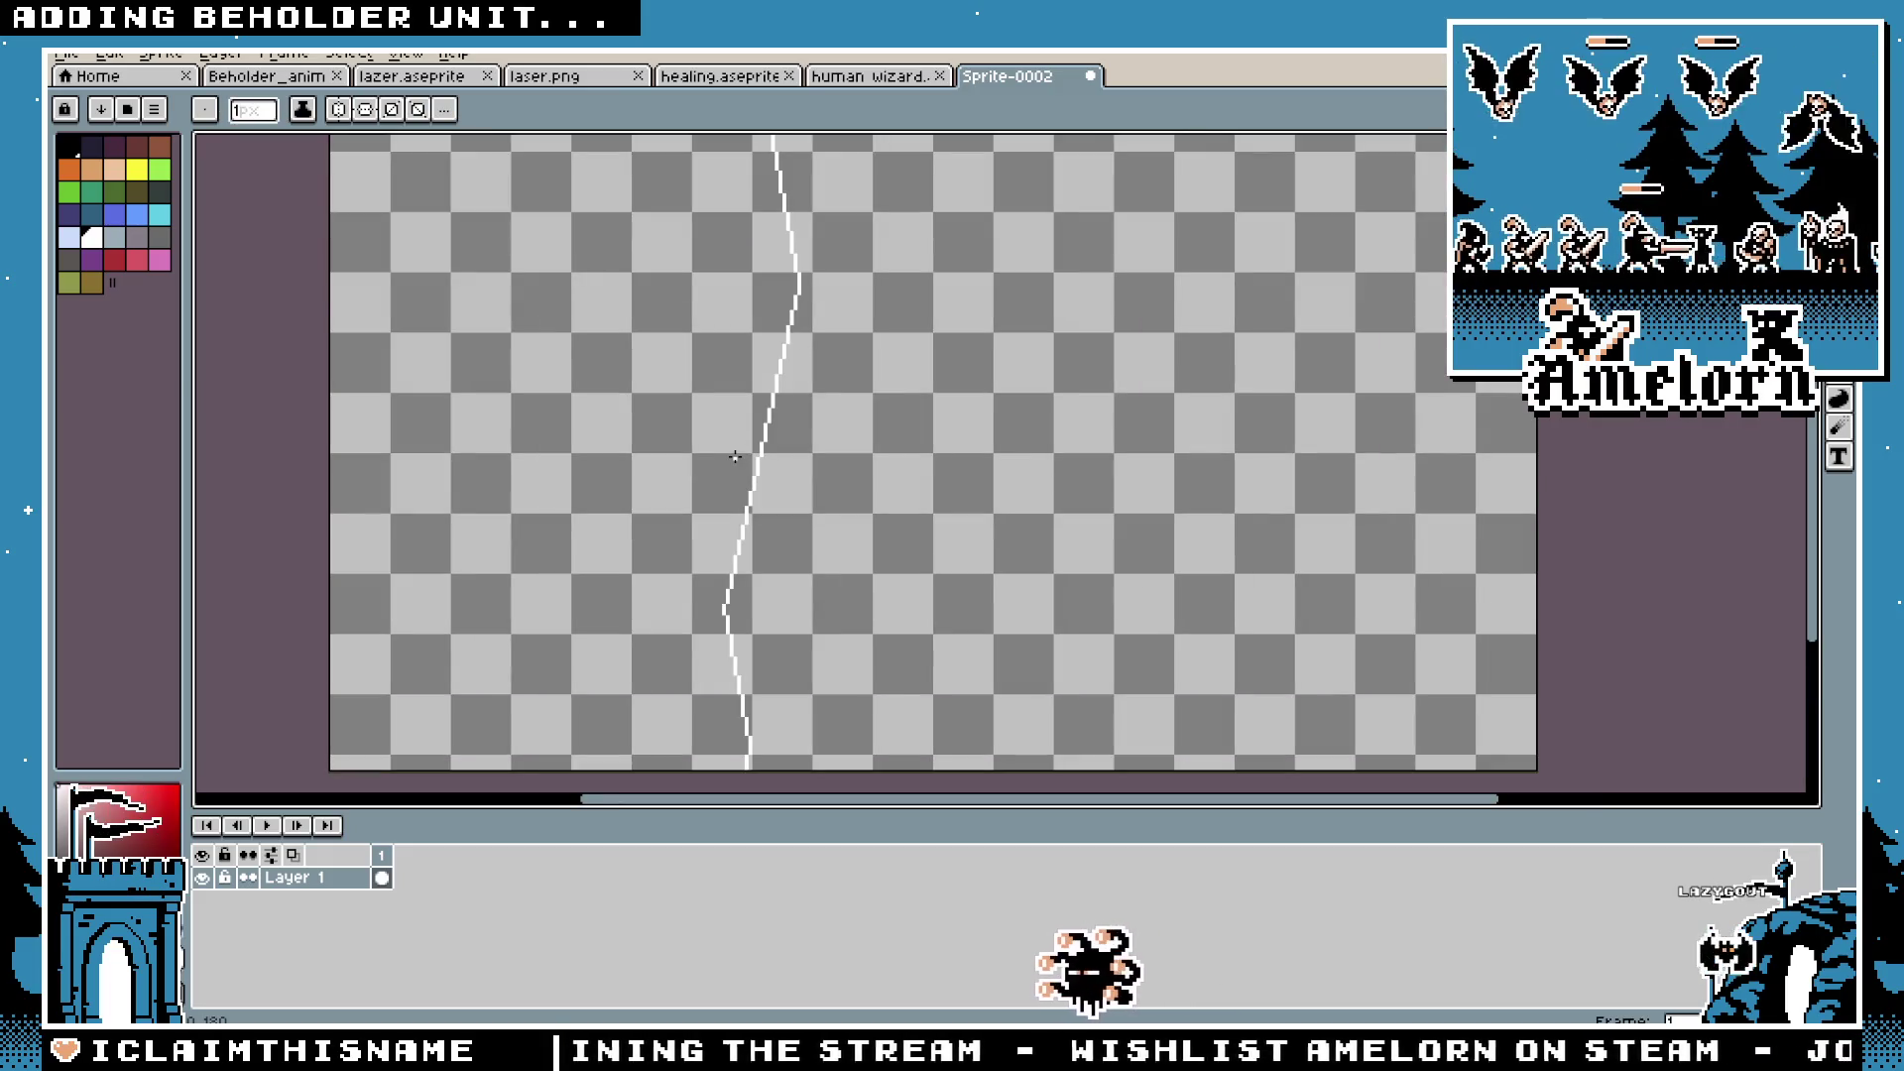
{"action": "left_click_drag", "start_coordinate": [969, 342], "coordinate": [969, 481]}
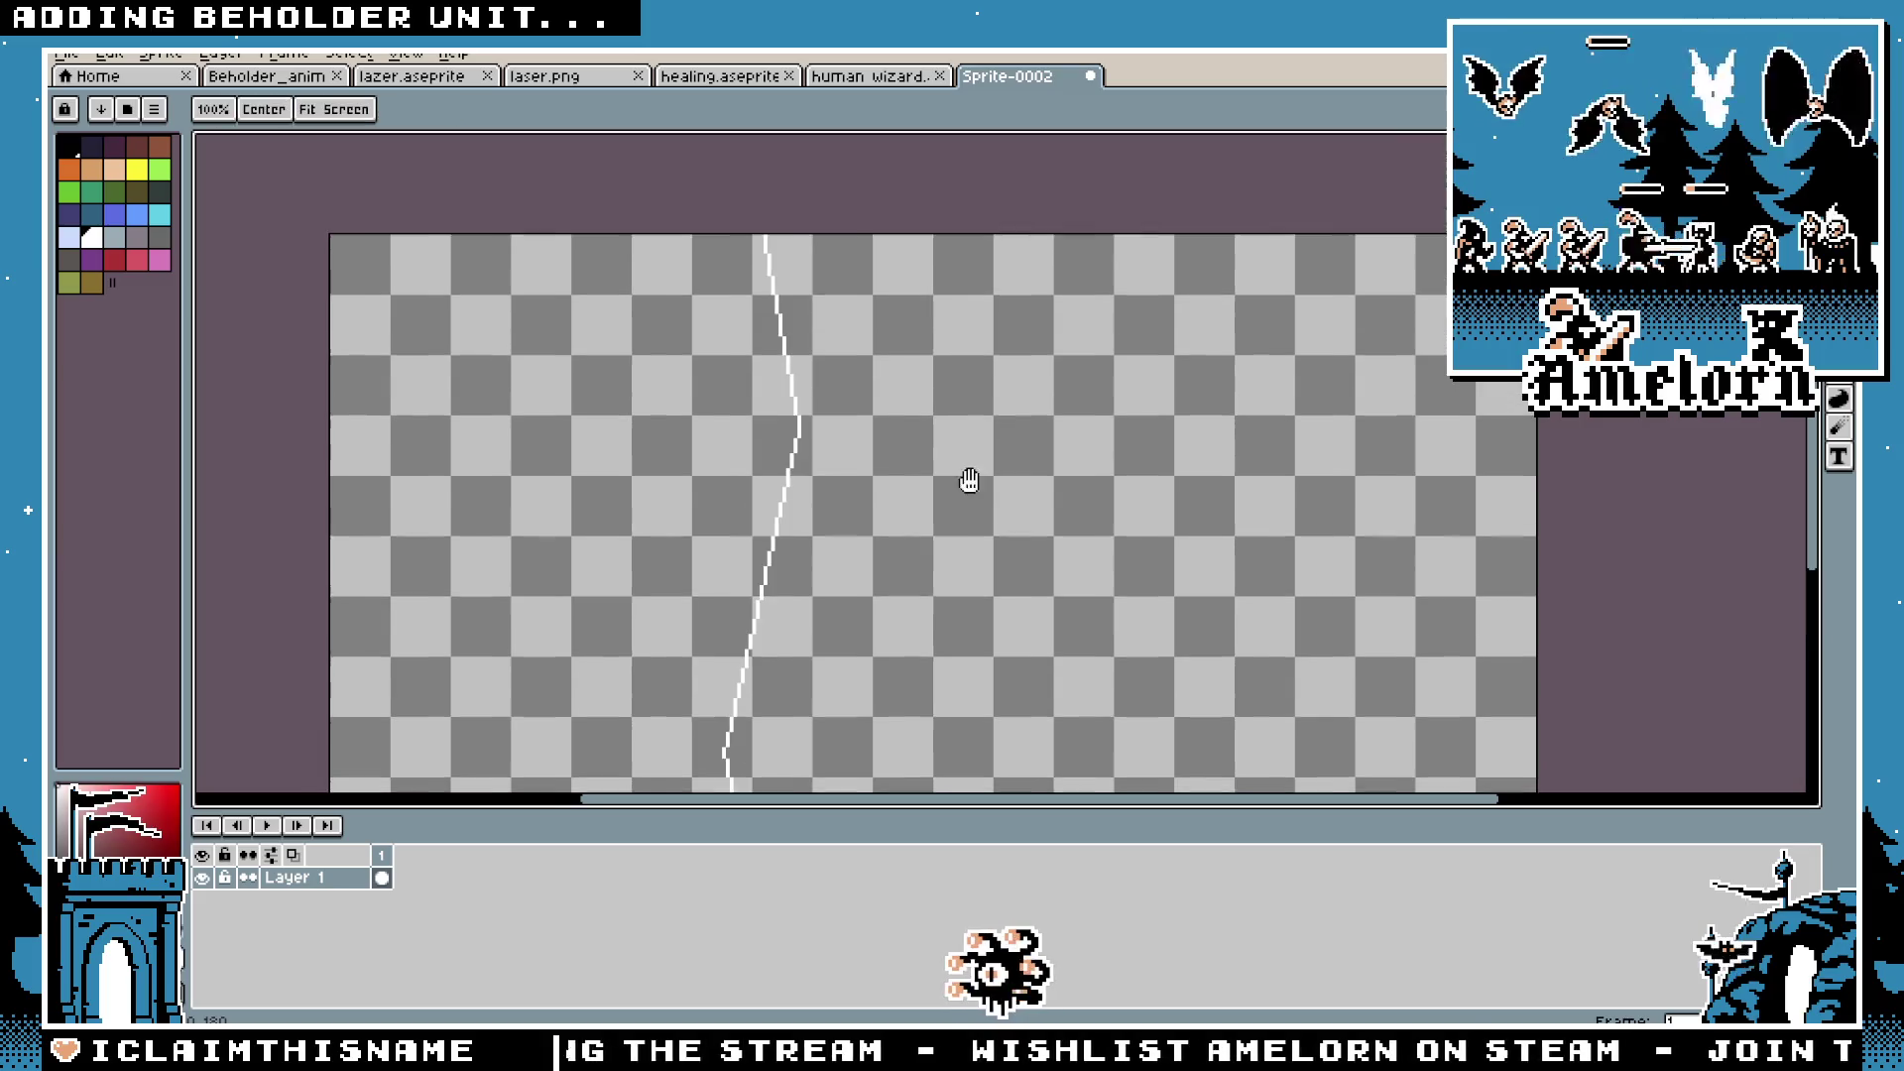
Step: Draw a second white zigzag line beside the first and erase its lower tail
{"action": "key", "text": "b"}
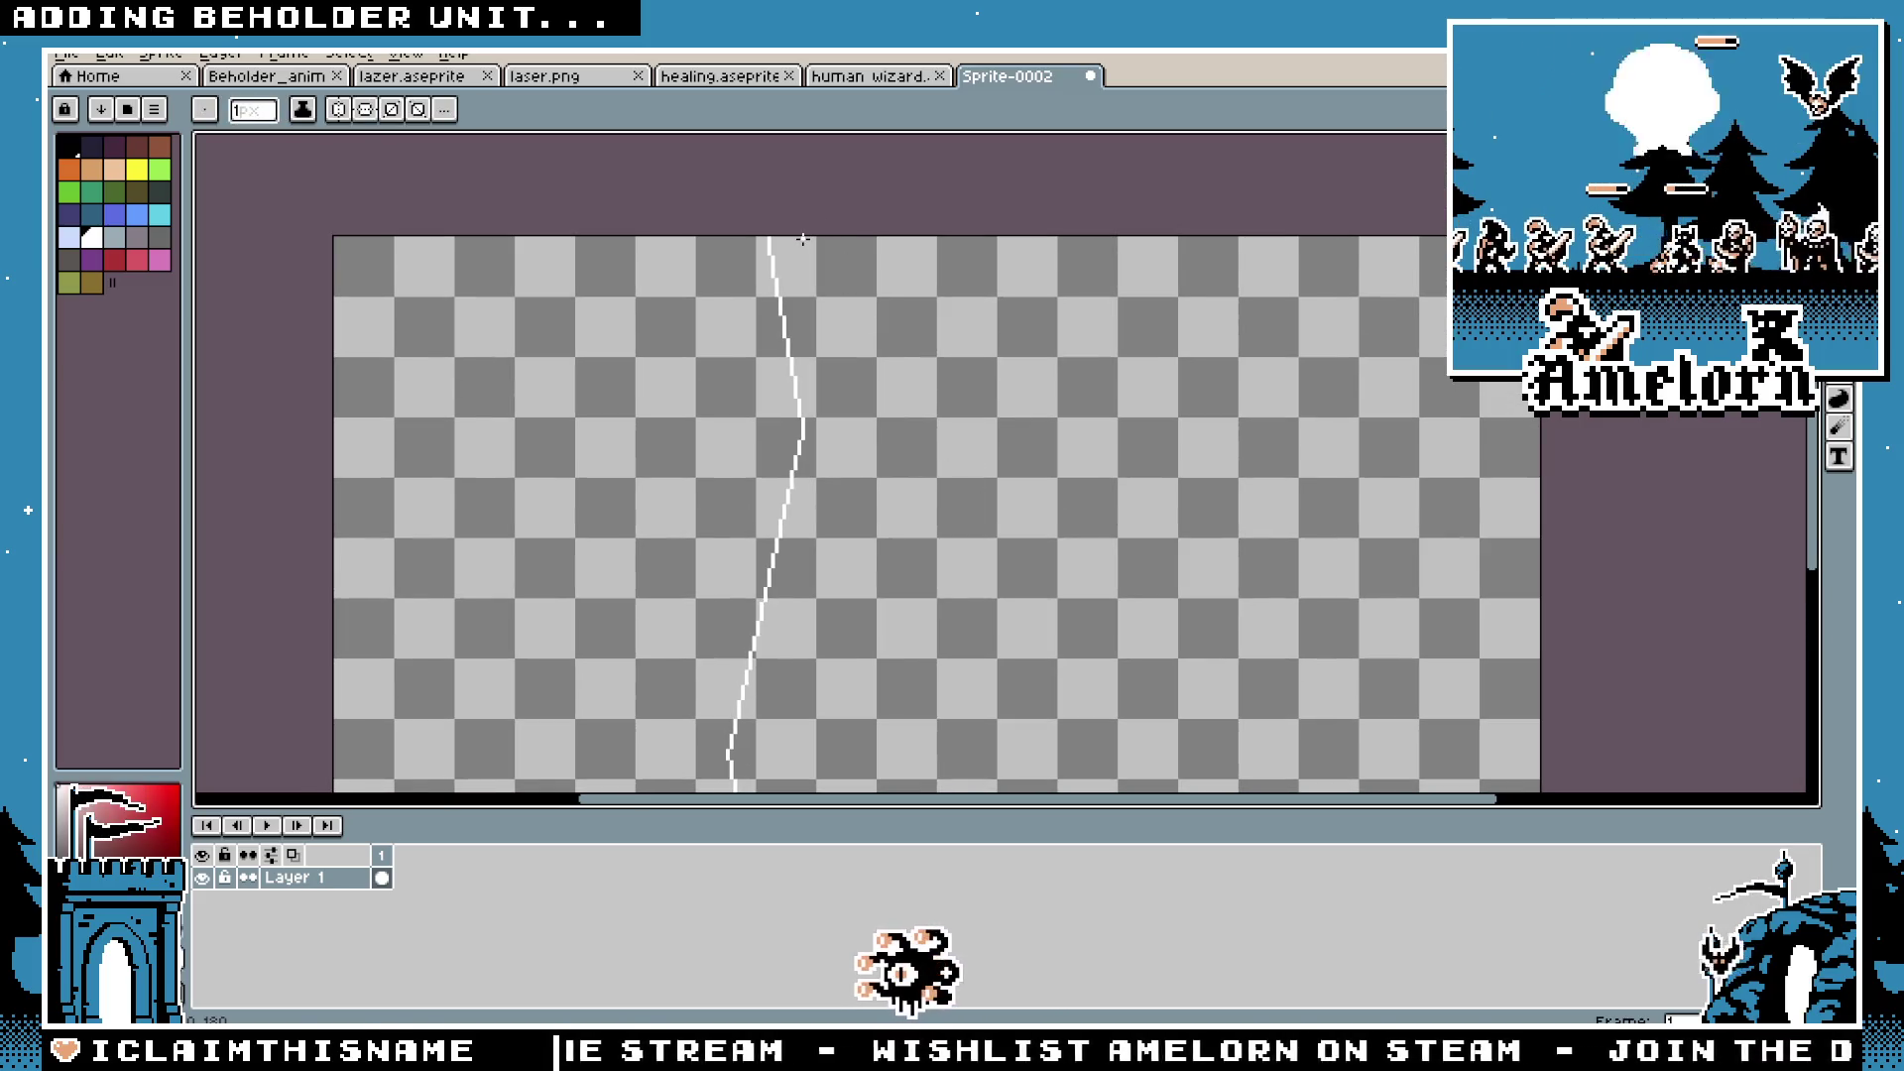
{"action": "left_click_drag", "start_coordinate": [833, 239], "coordinate": [864, 432]}
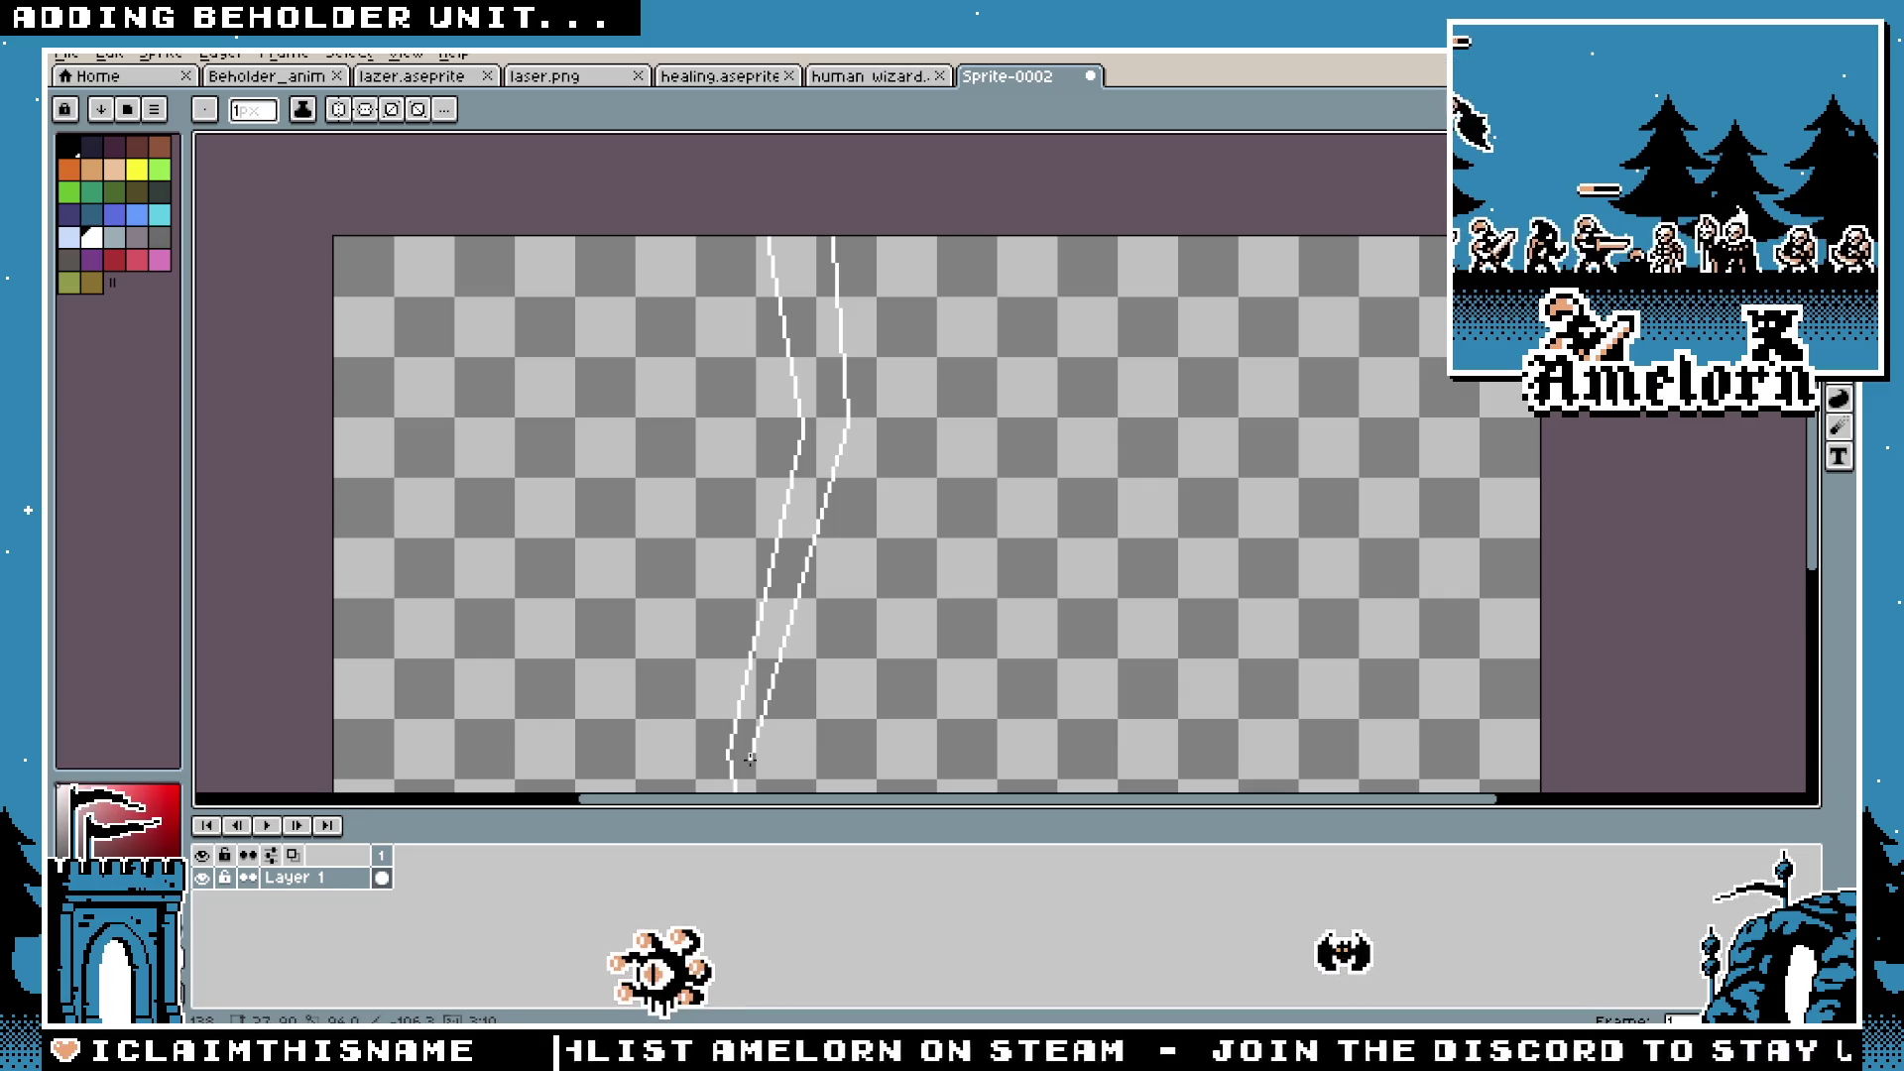
{"action": "scroll", "coordinate": [829, 595], "scroll_direction": "up", "scroll_amount": 2}
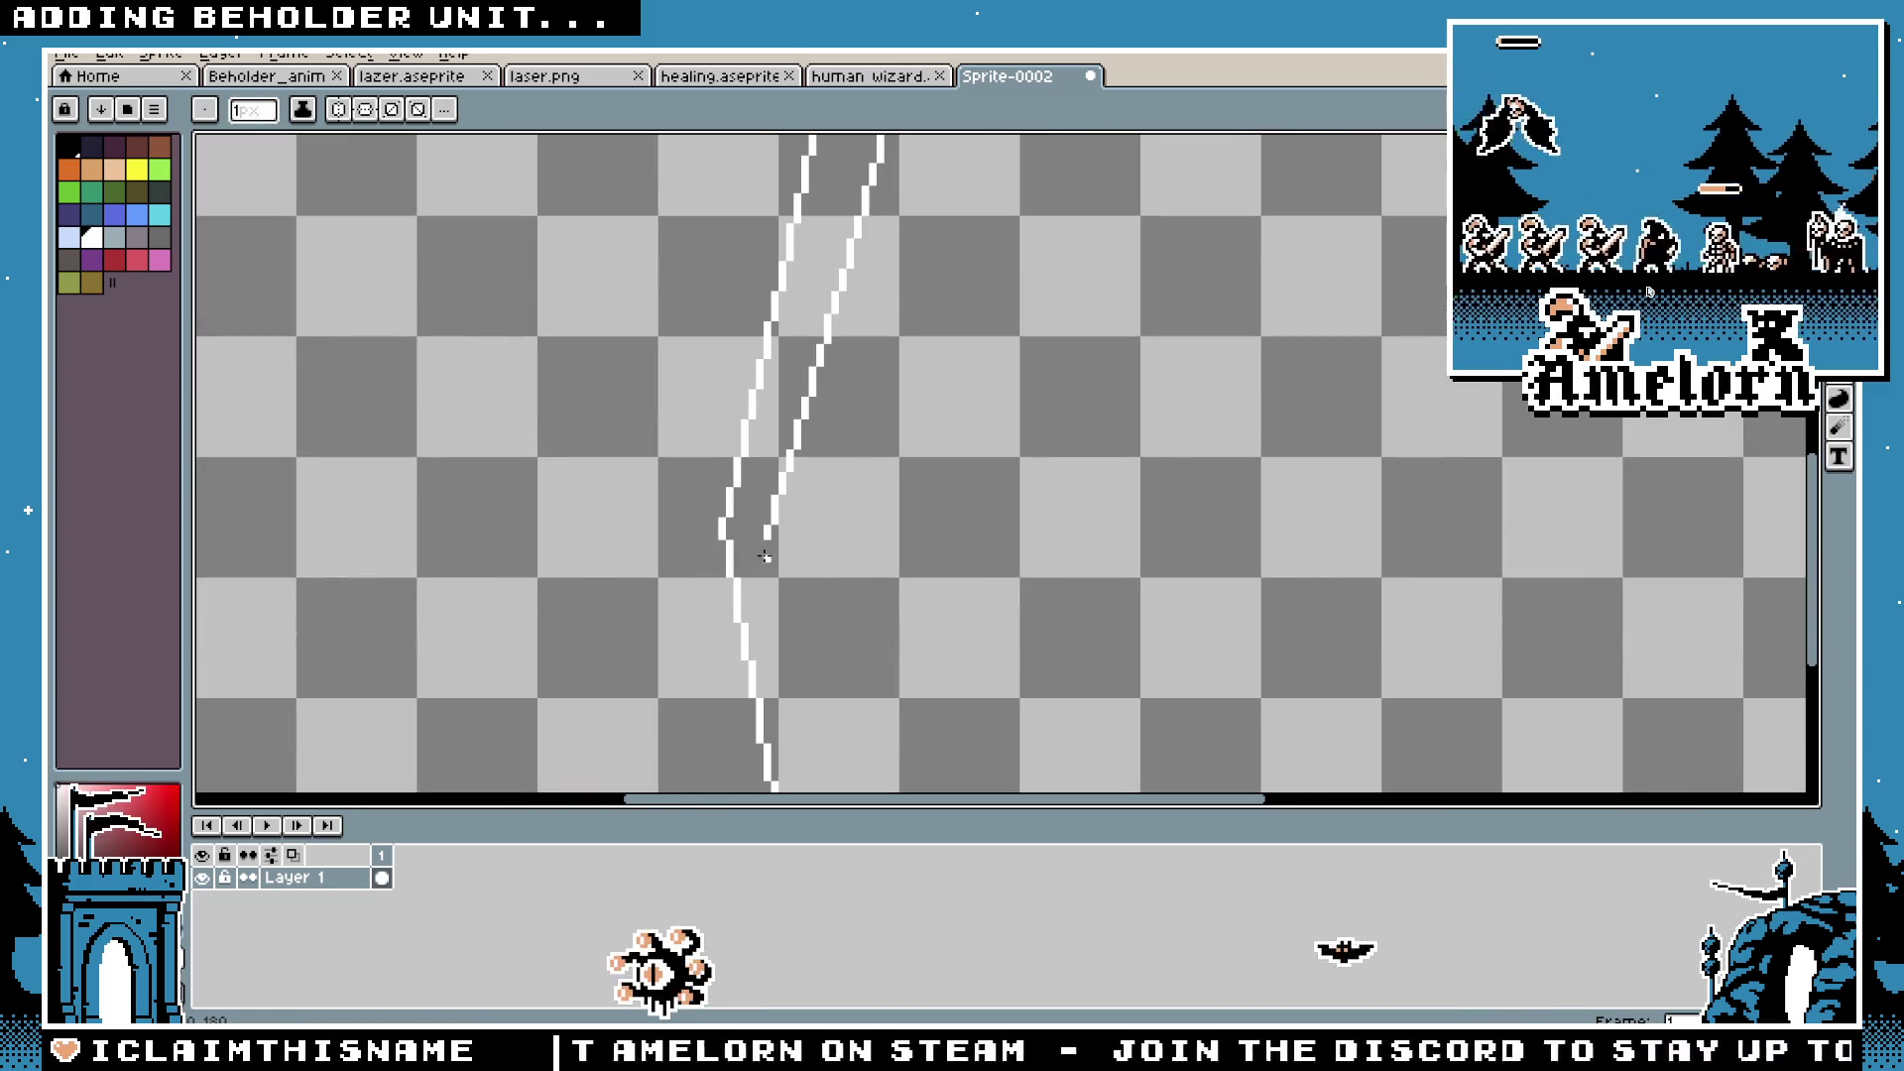
{"action": "scroll", "coordinate": [818, 729], "scroll_direction": "down", "scroll_amount": 2}
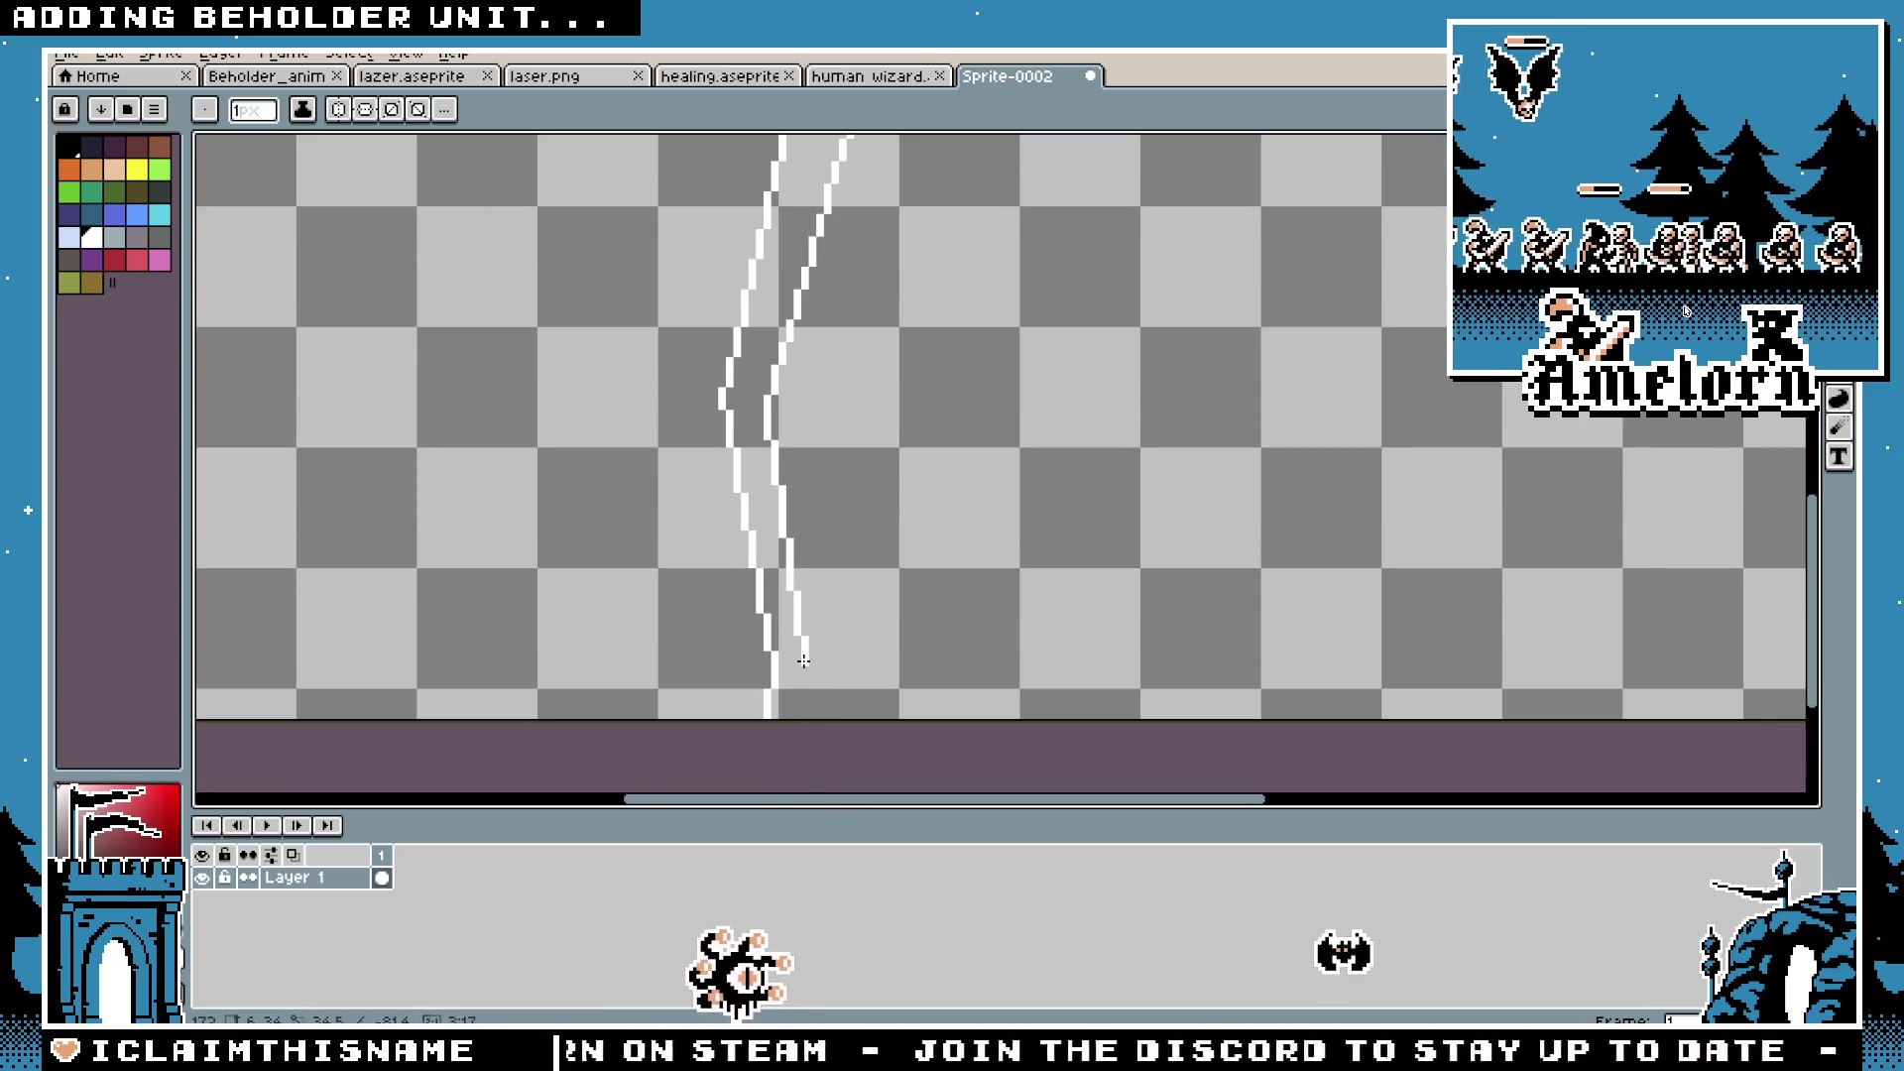
{"action": "left_click_drag", "start_coordinate": [803, 659], "coordinate": [801, 692]}
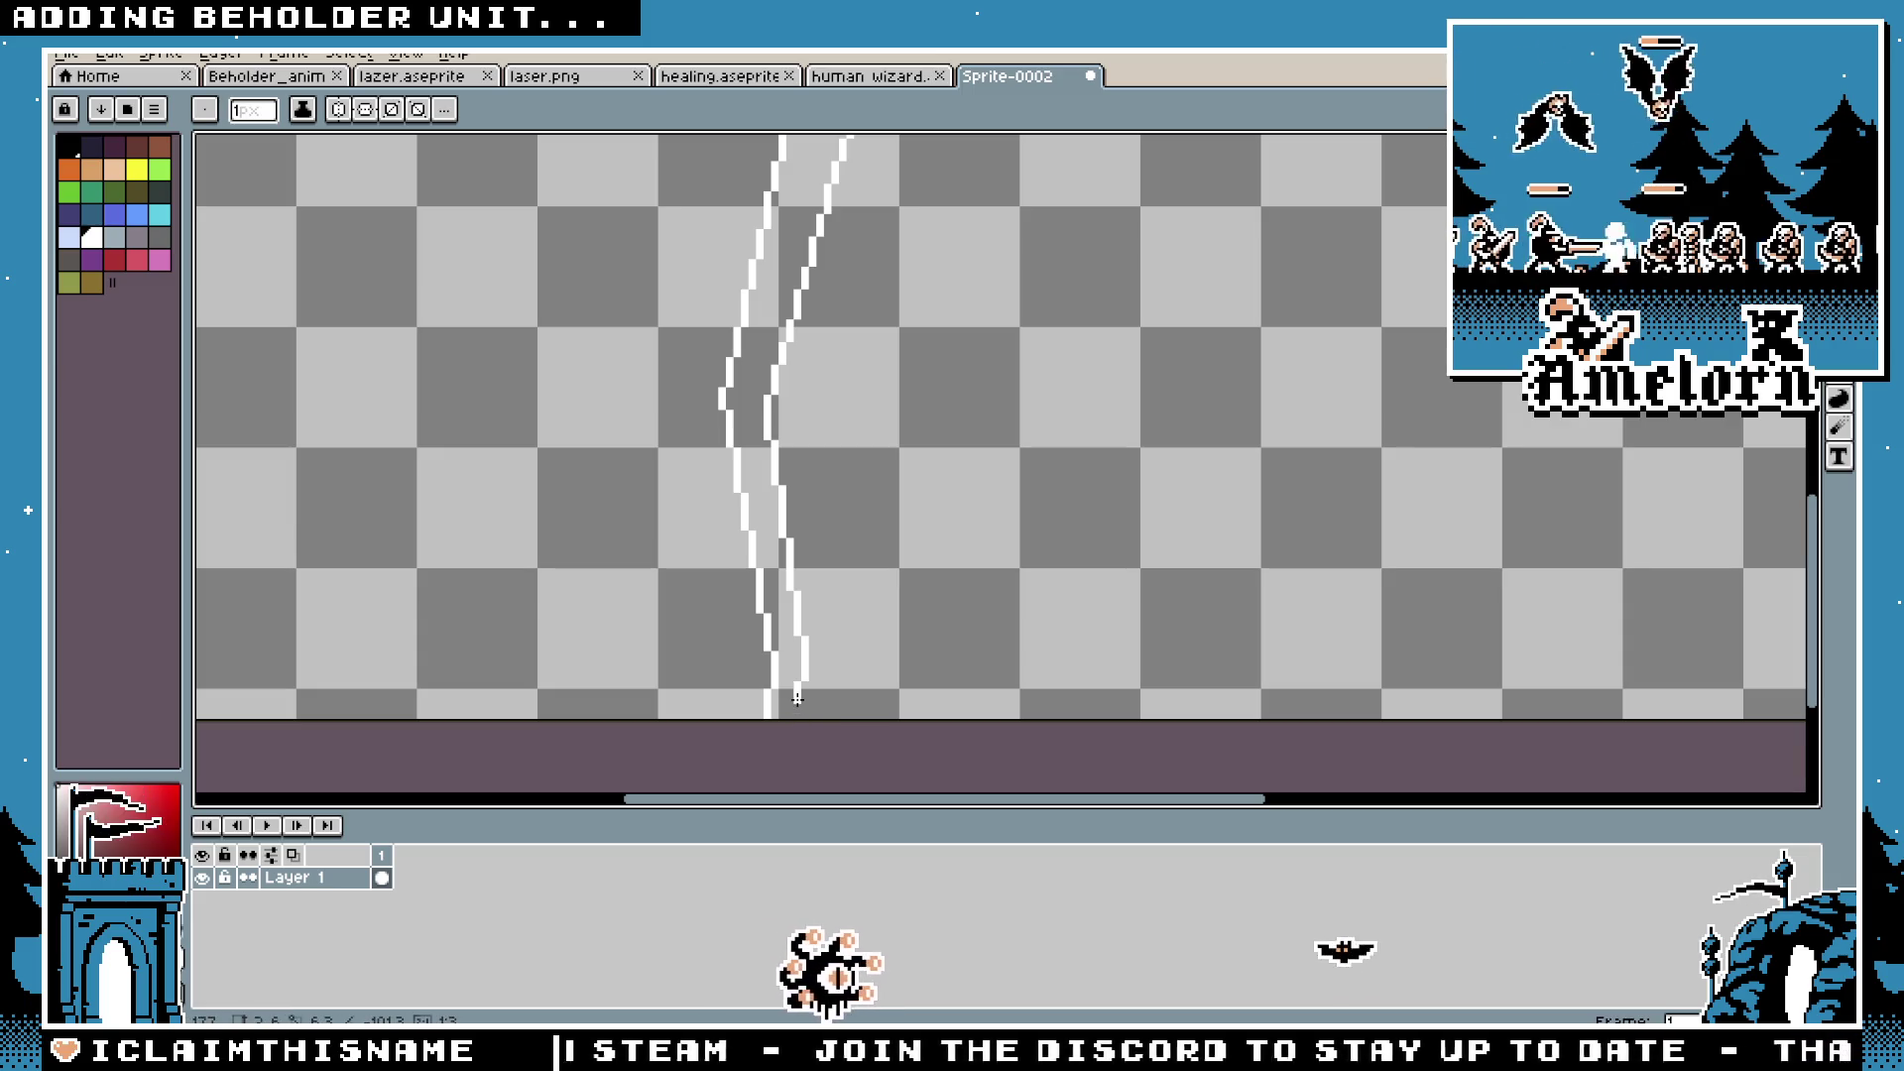
{"action": "scroll", "coordinate": [797, 712], "scroll_direction": "down", "scroll_amount": 3}
{"action": "scroll", "coordinate": [840, 605], "scroll_direction": "up", "scroll_amount": 3}
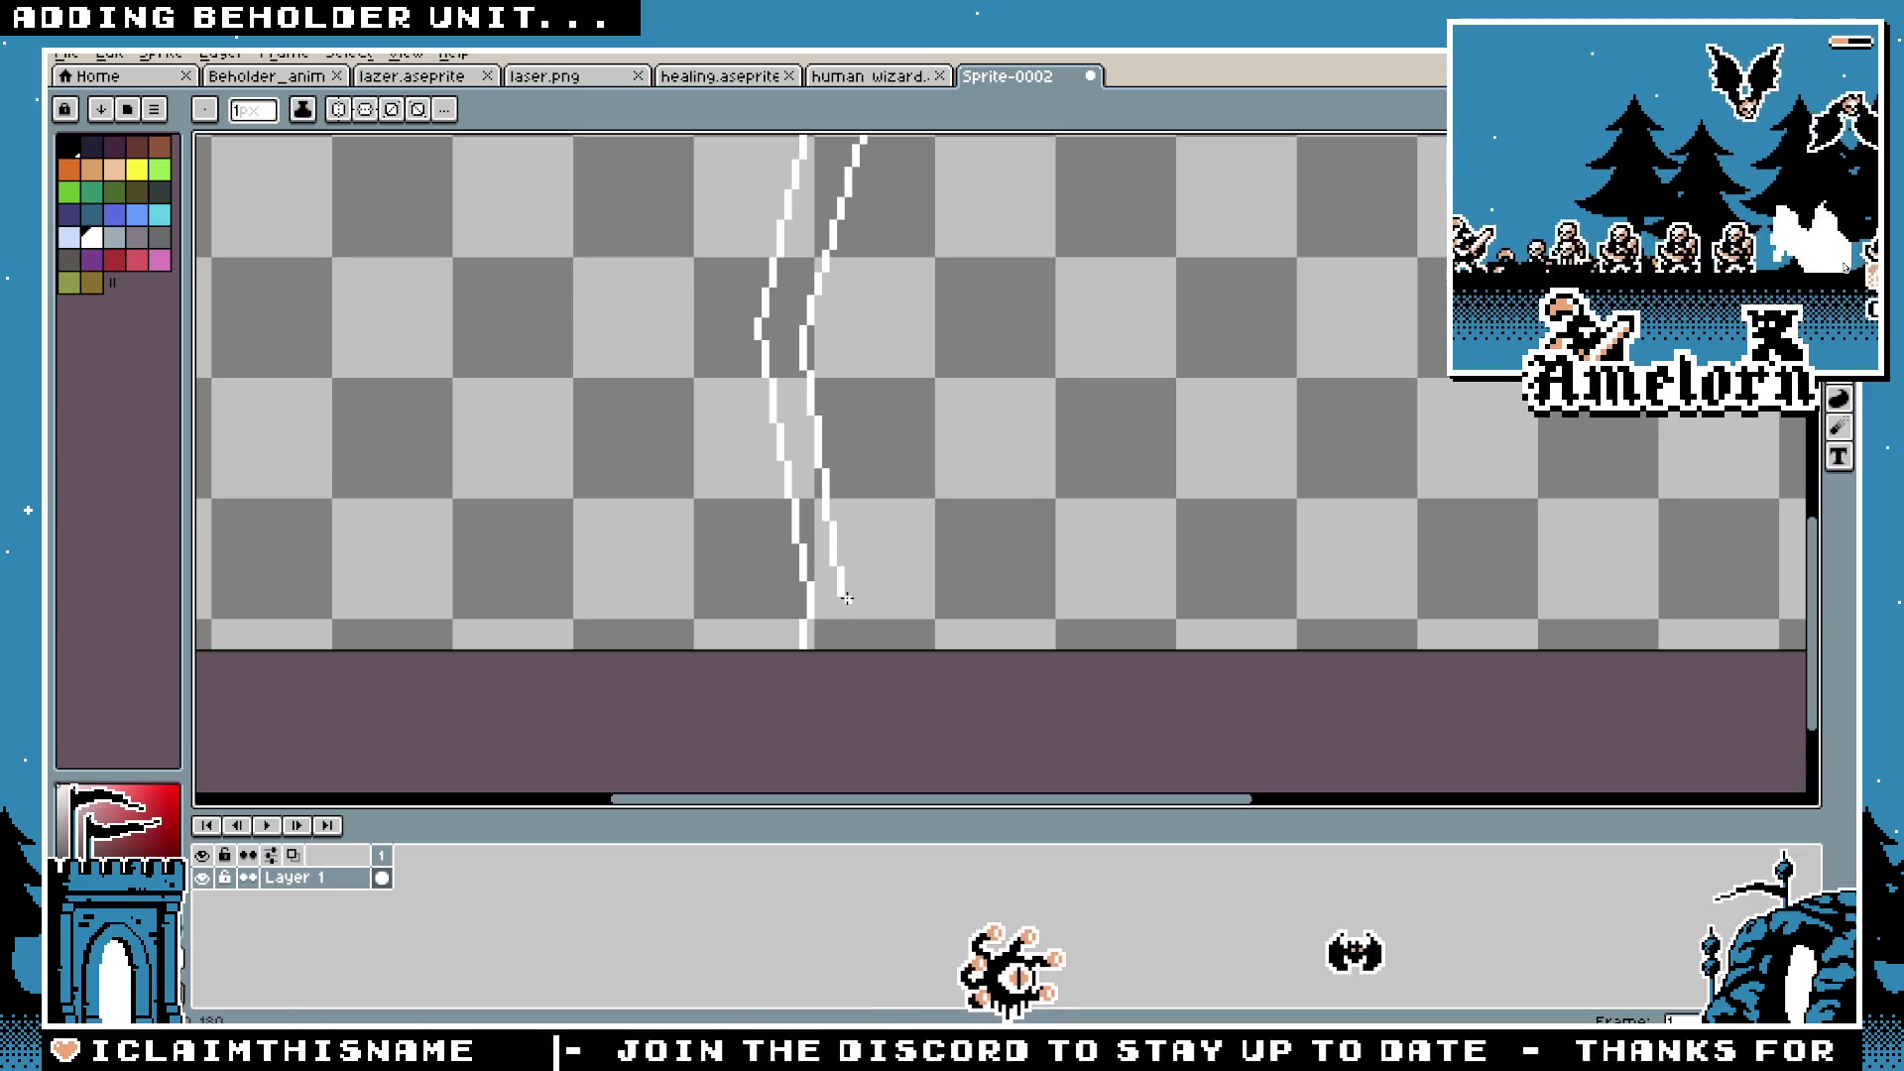
{"action": "left_click_drag", "start_coordinate": [826, 647], "coordinate": [831, 598]}
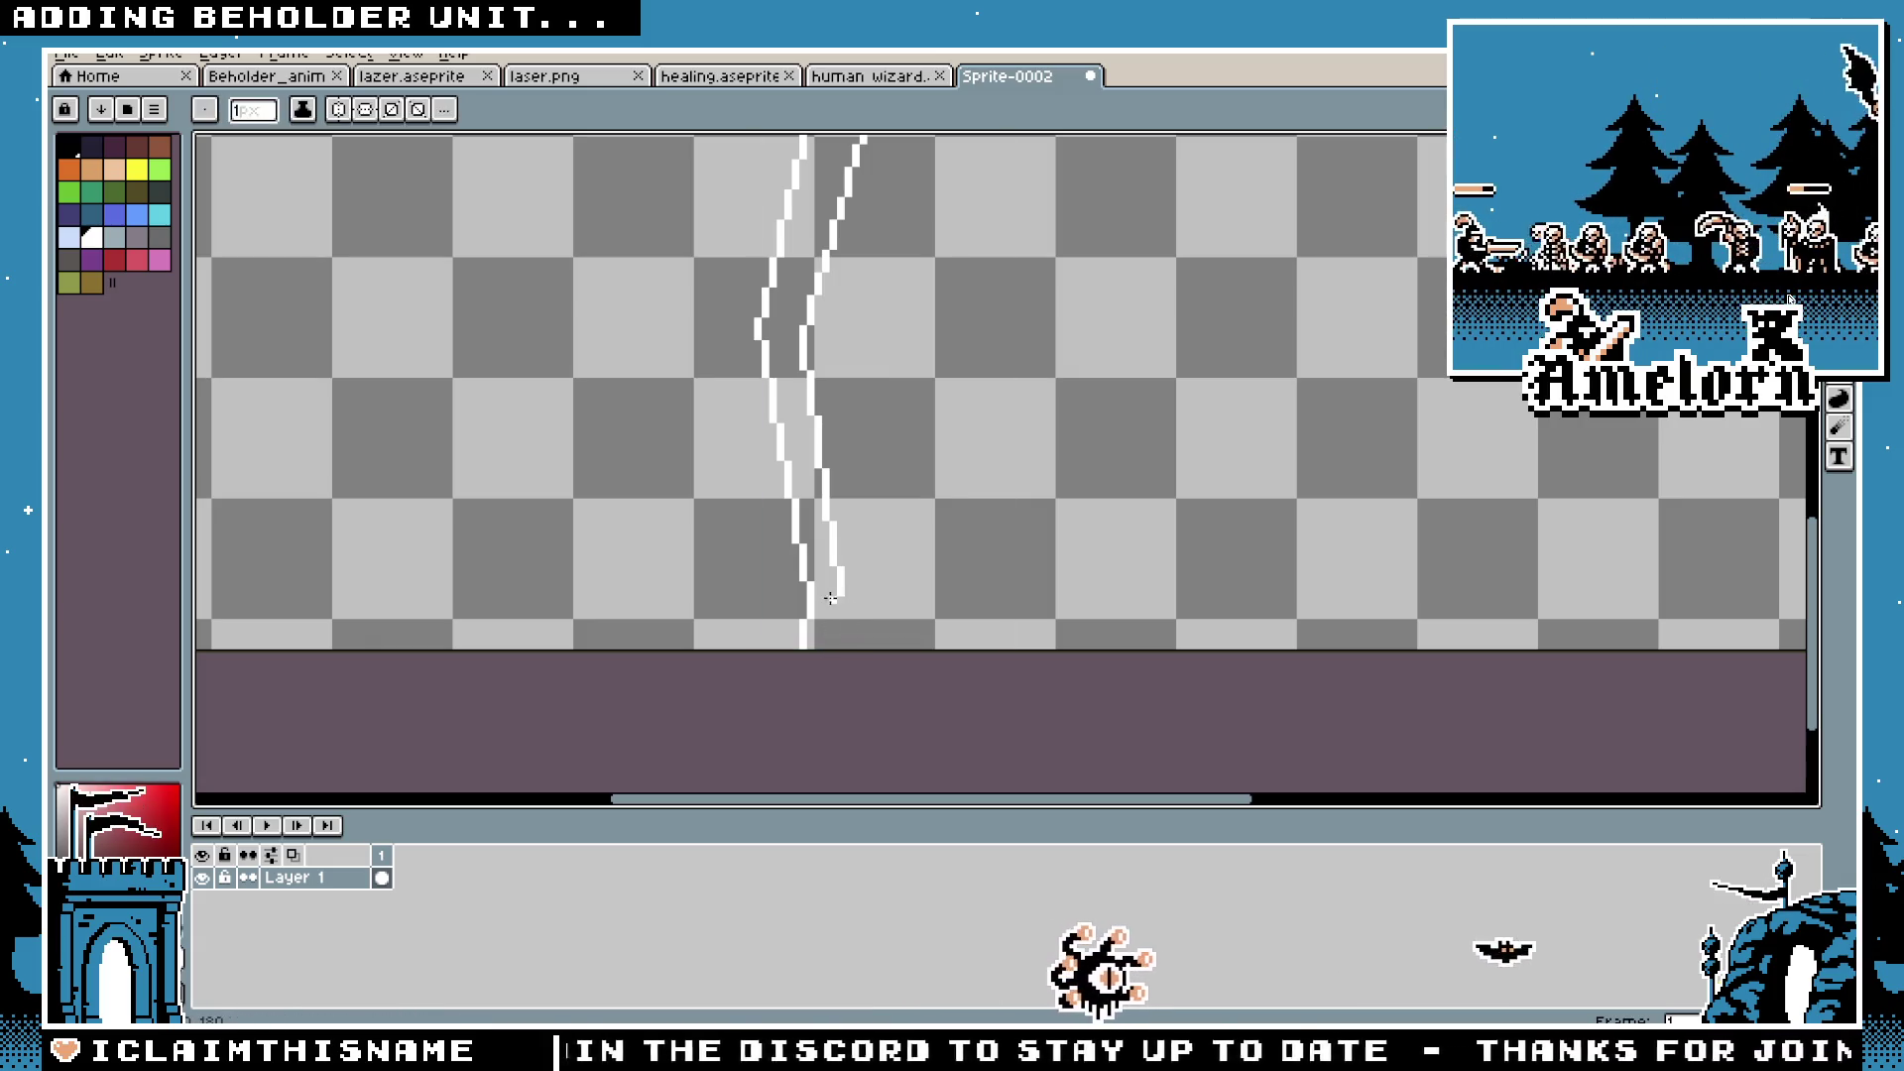
{"action": "left_click_drag", "start_coordinate": [846, 502], "coordinate": [800, 334]}
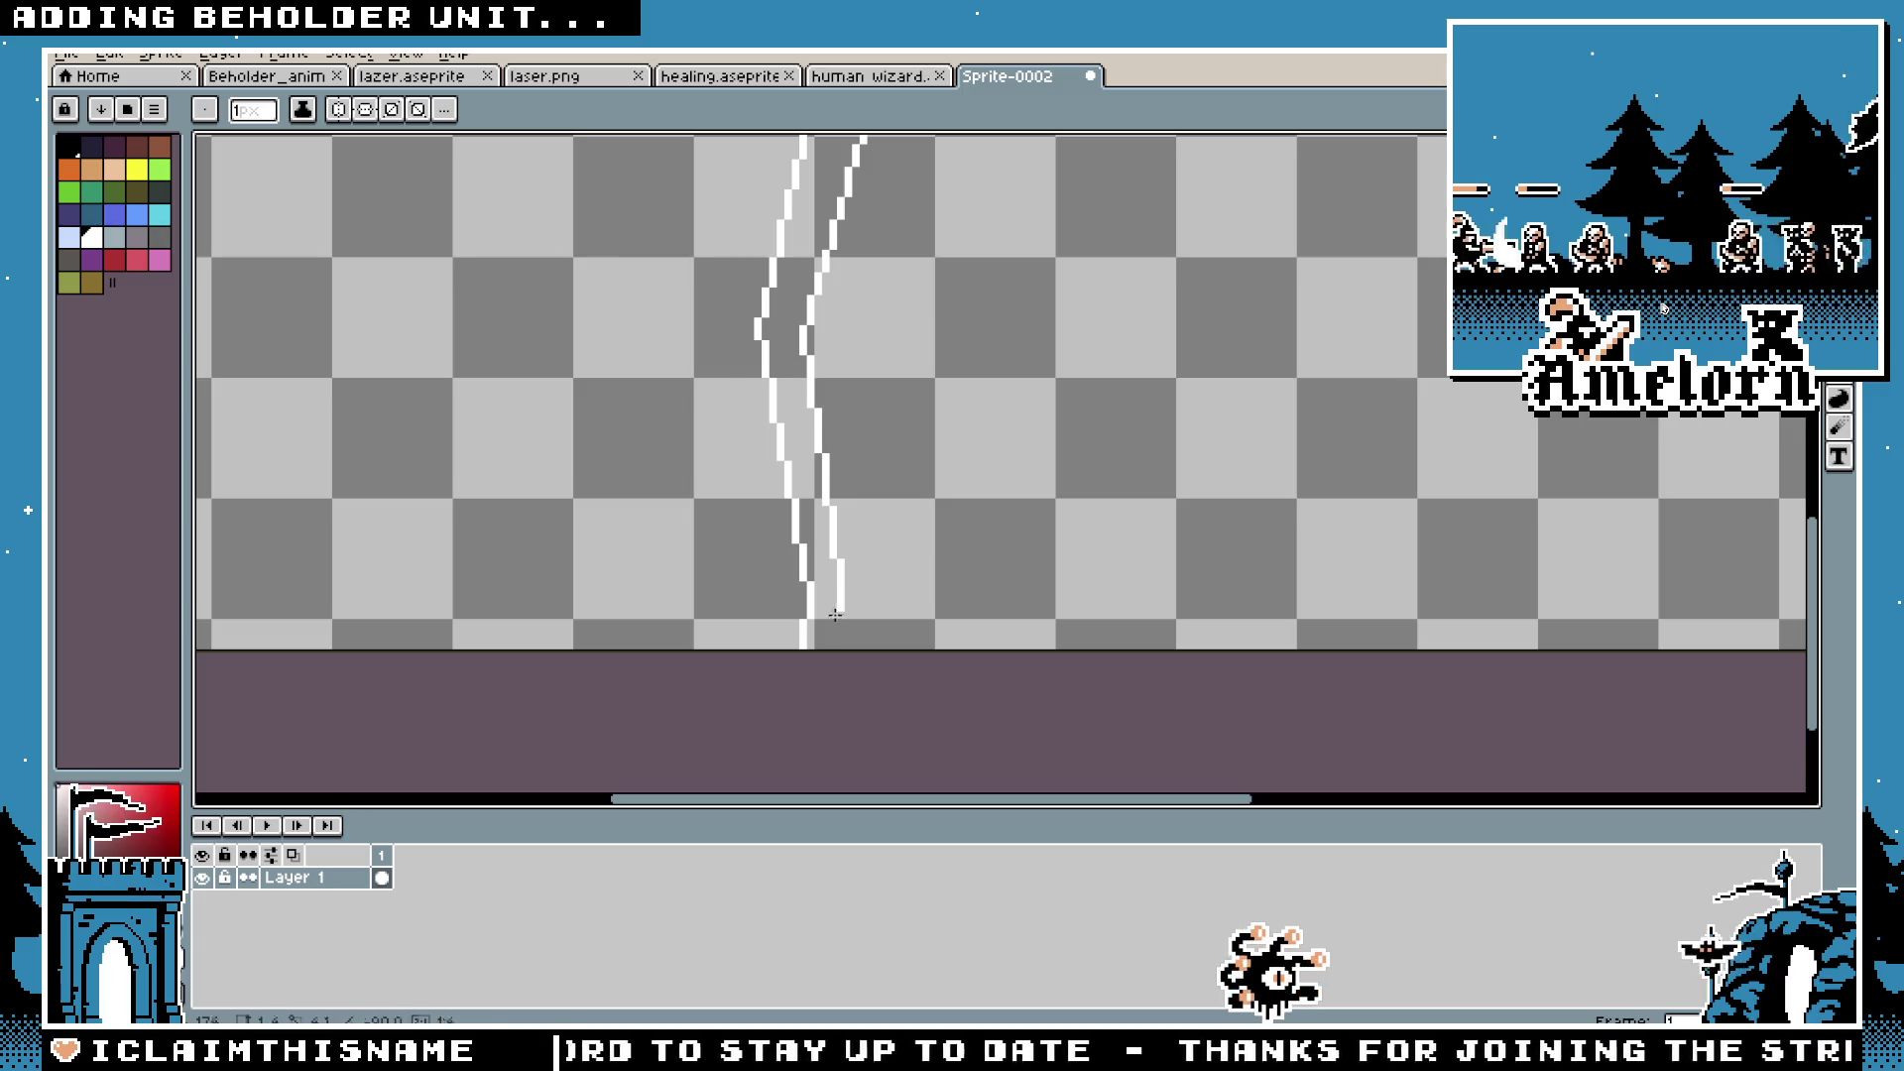
{"action": "scroll", "coordinate": [1013, 451], "scroll_direction": "down", "scroll_amount": 5}
{"action": "scroll", "coordinate": [988, 401], "scroll_direction": "up", "scroll_amount": 4}
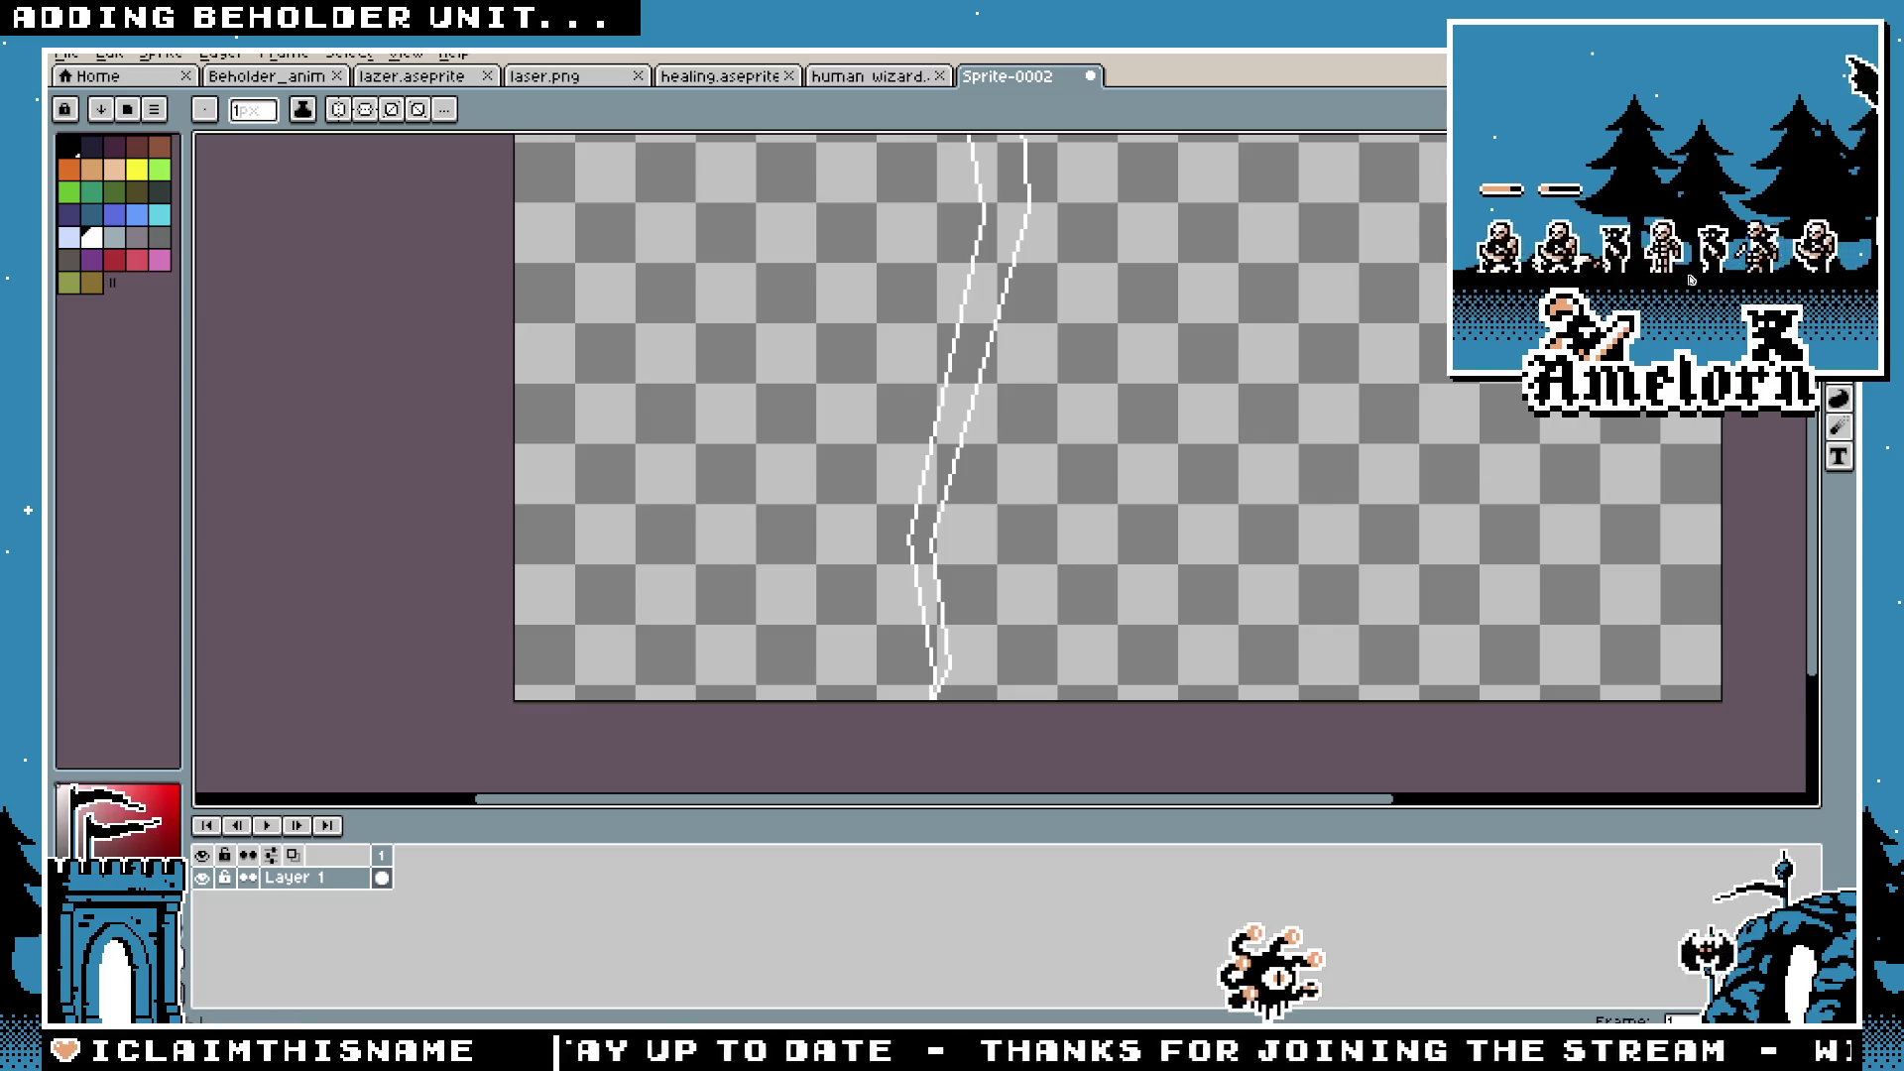
Step: Flood-fill the area between the two lines so the bolt is solid white
{"action": "key", "text": "g"}
{"action": "left_click", "coordinate": [970, 279]}
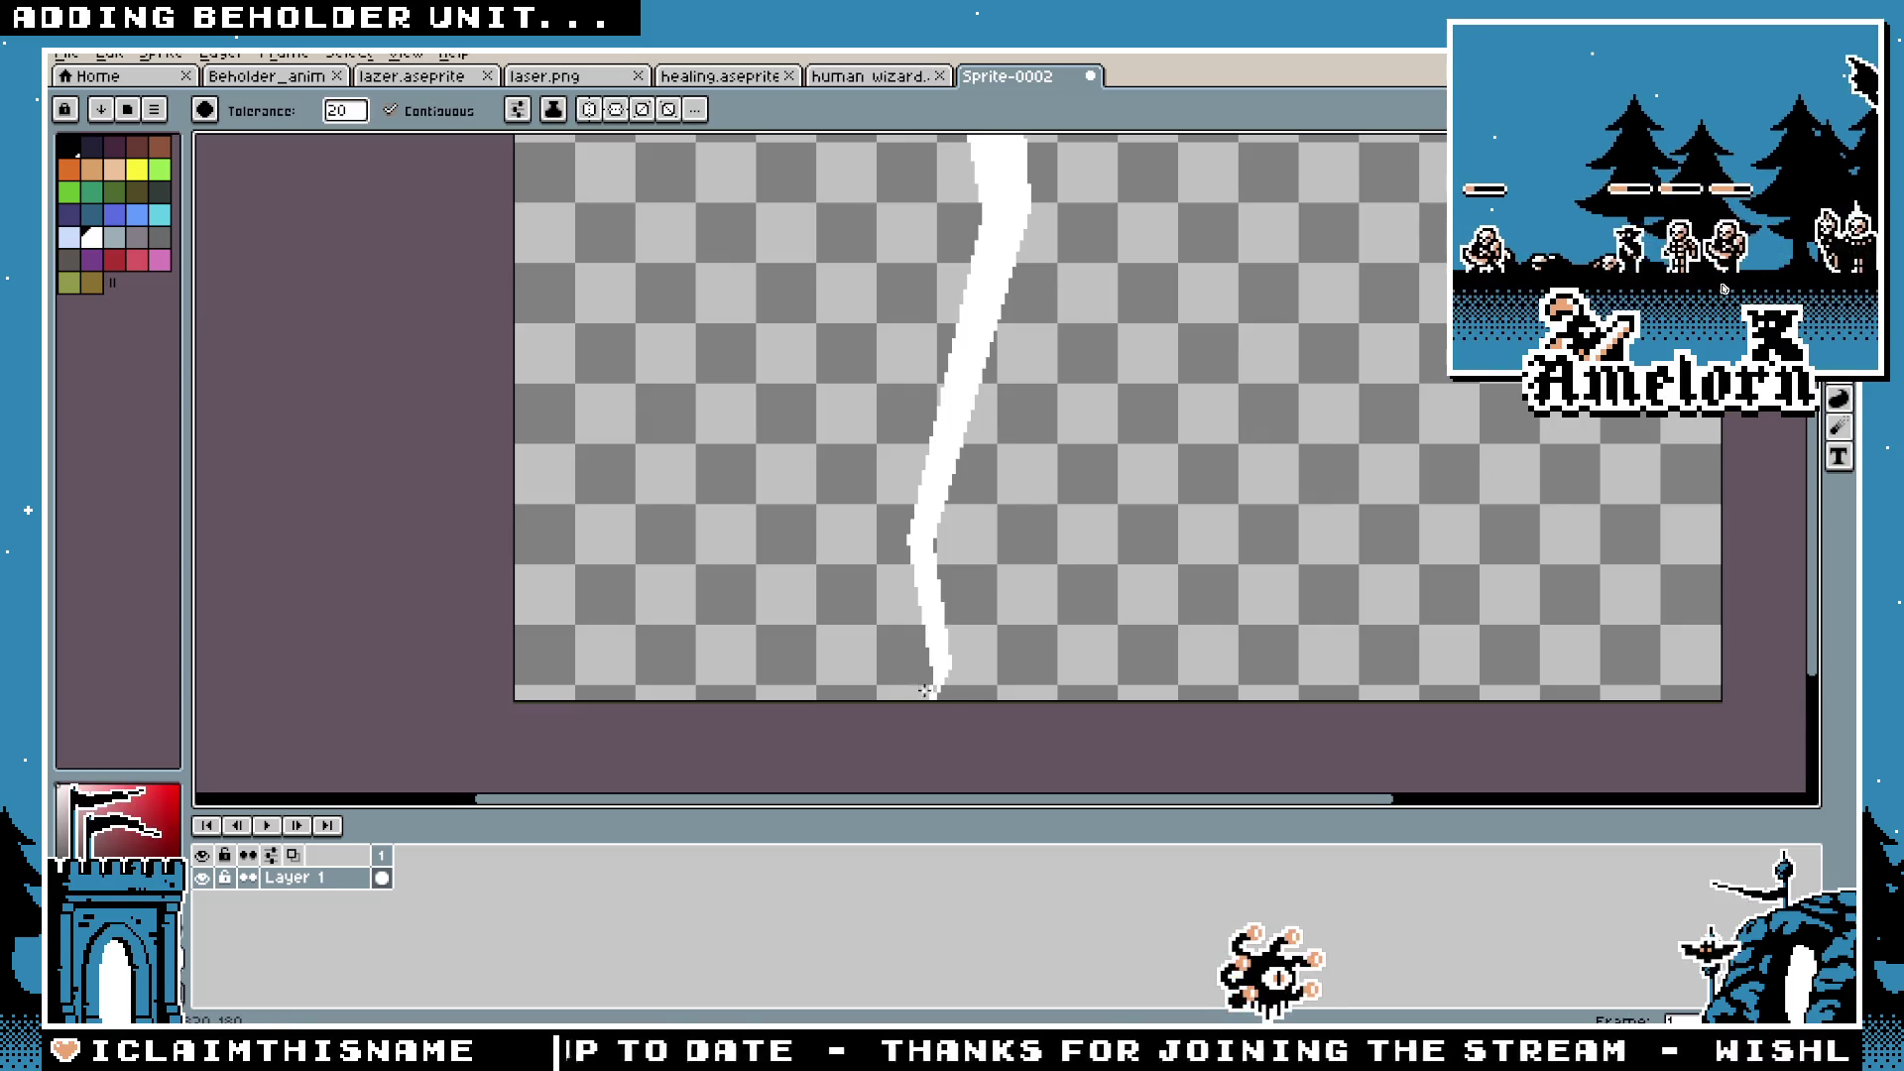
{"action": "scroll", "coordinate": [933, 690], "scroll_direction": "down", "scroll_amount": 3}
{"action": "scroll", "coordinate": [1056, 550], "scroll_direction": "up", "scroll_amount": 2}
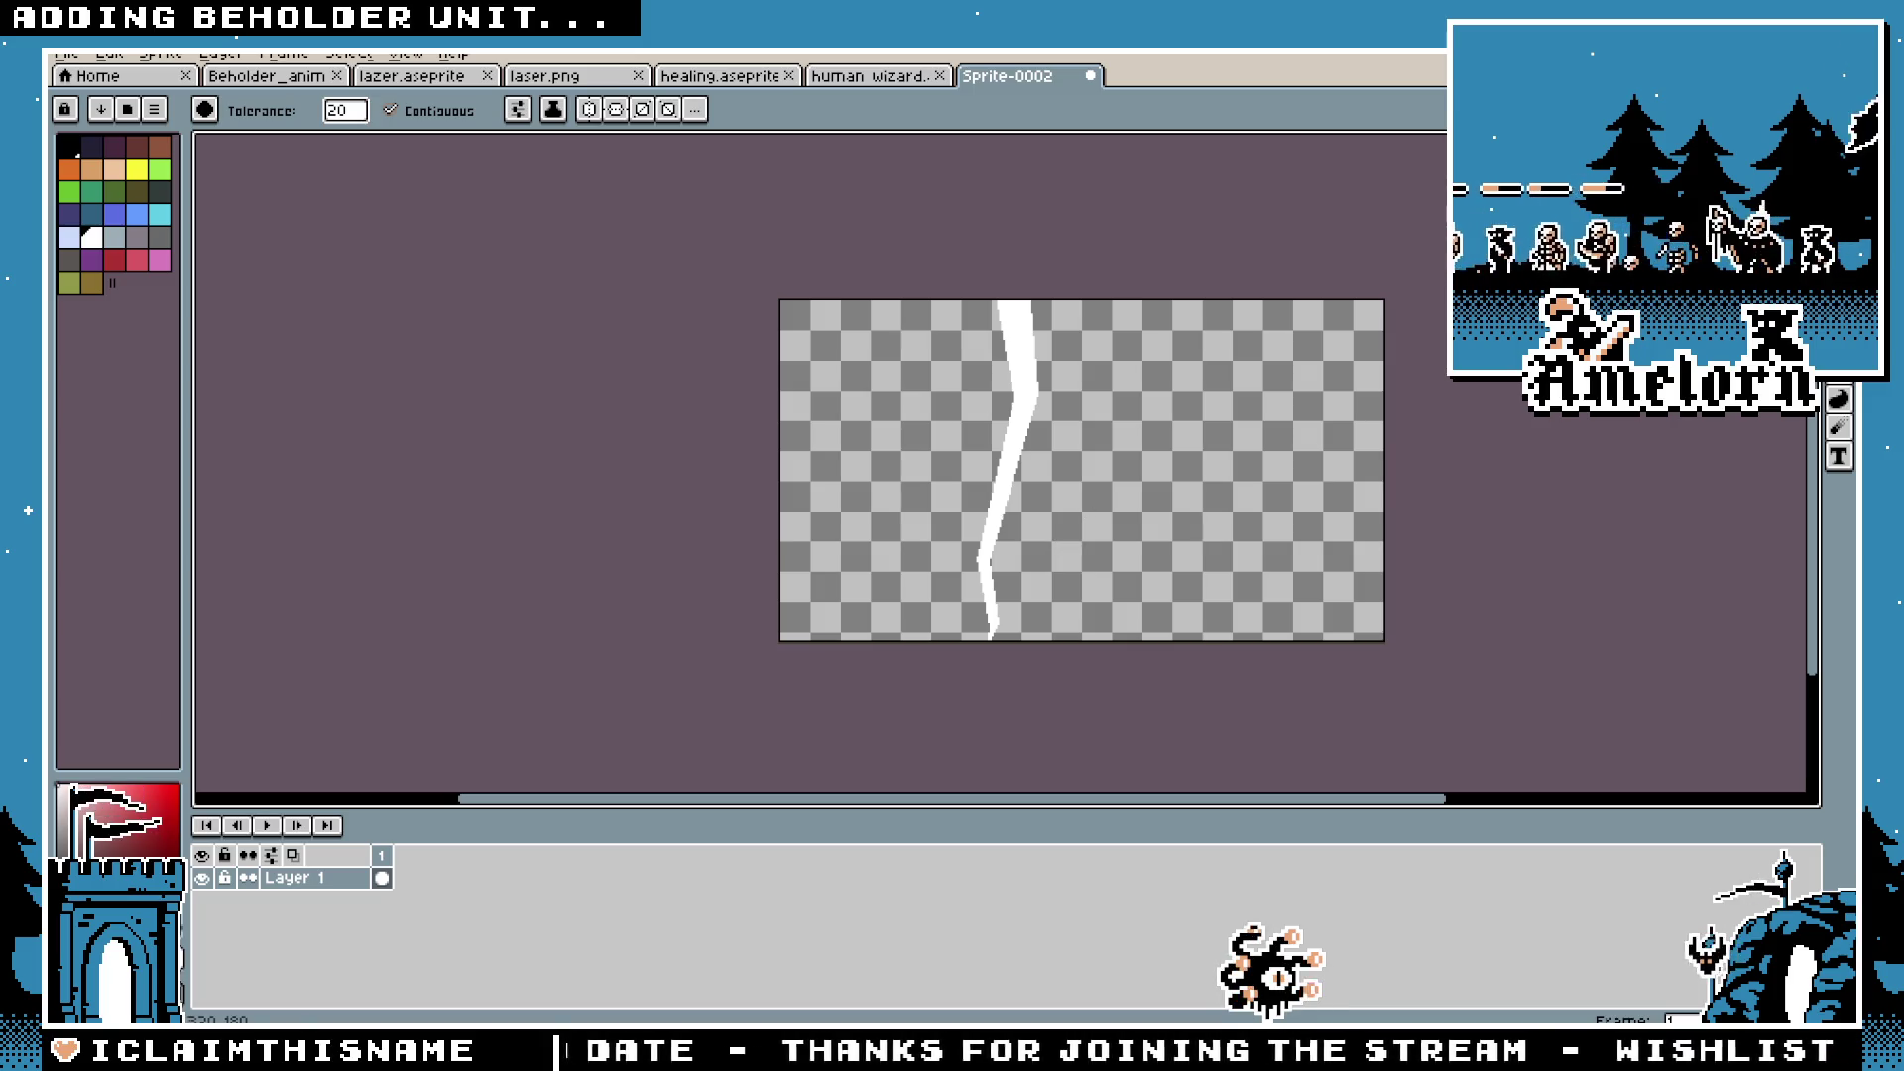
Step: Switch to rectangular selection and bring up the 'pixel art lightning gif' image results
{"action": "key", "text": "m"}
{"action": "scroll", "coordinate": [1078, 470], "scroll_direction": "up", "scroll_amount": 2}
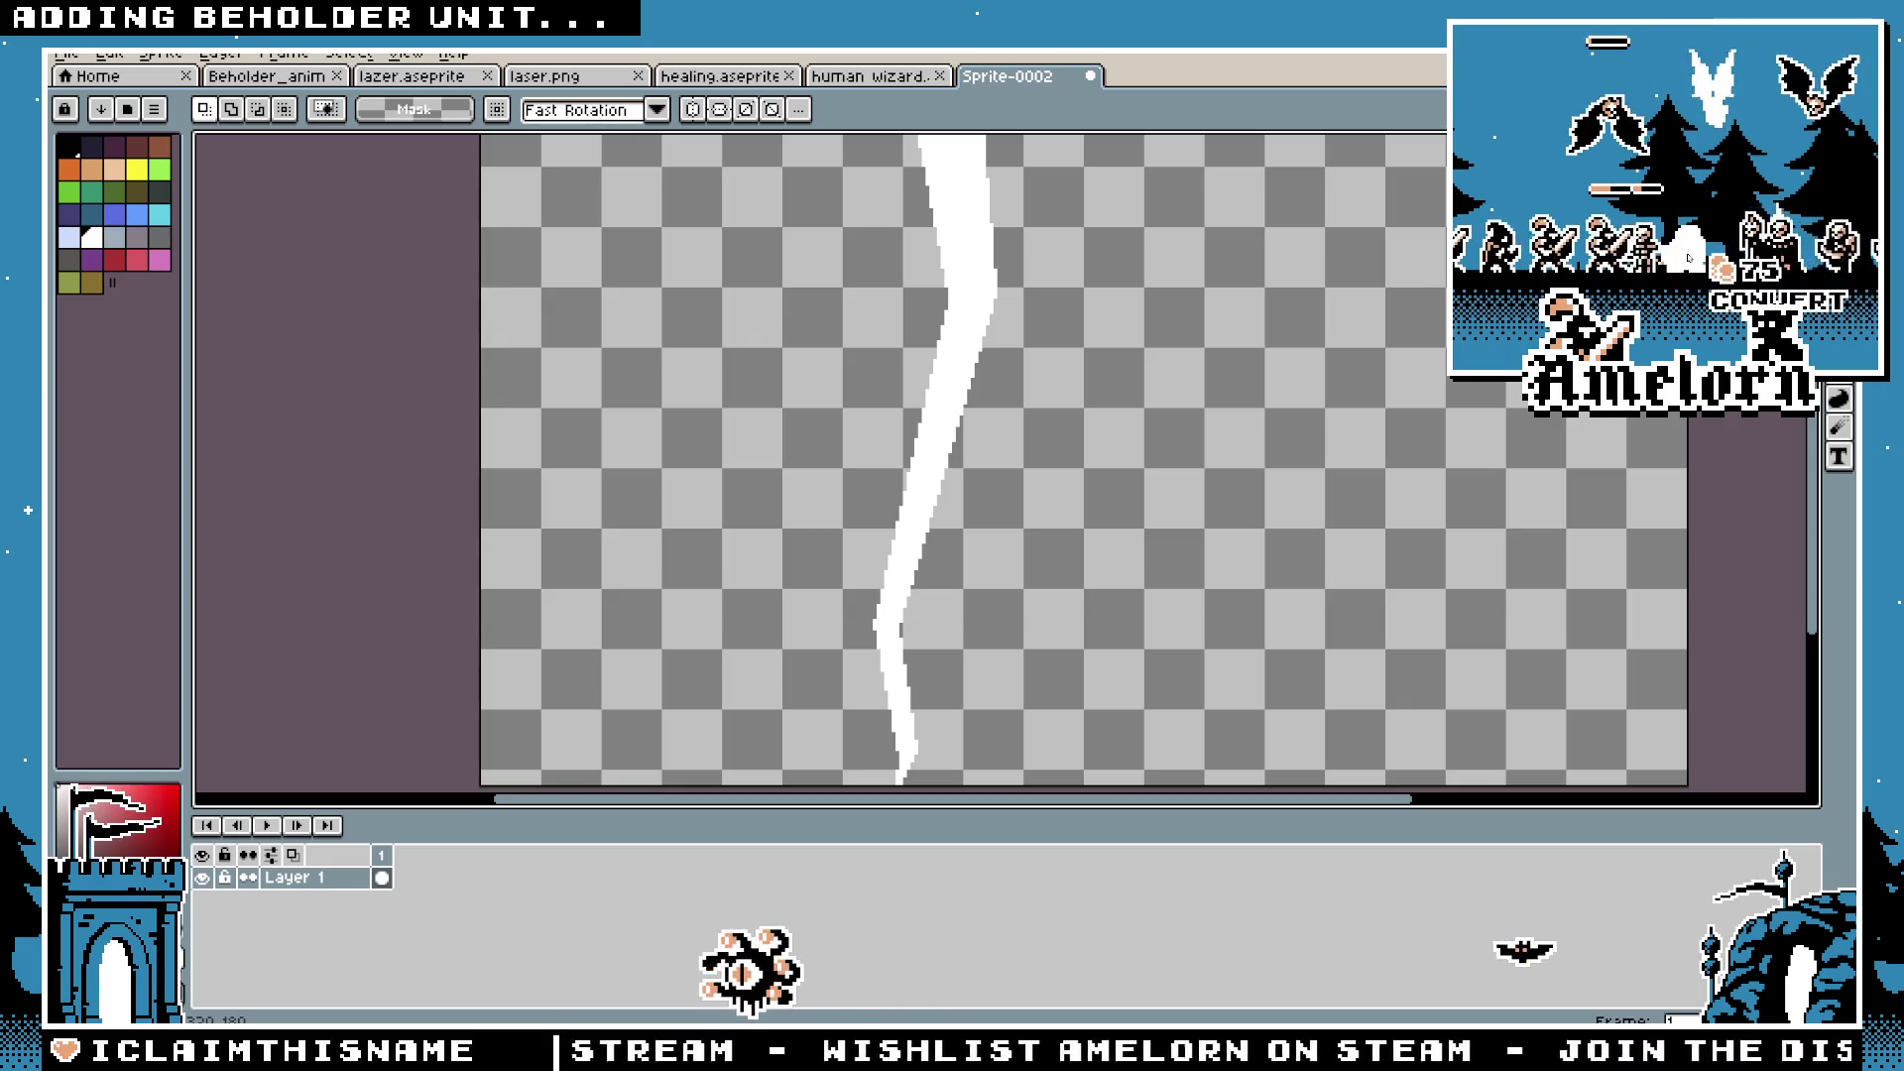
{"action": "key", "text": "alt+Tab"}
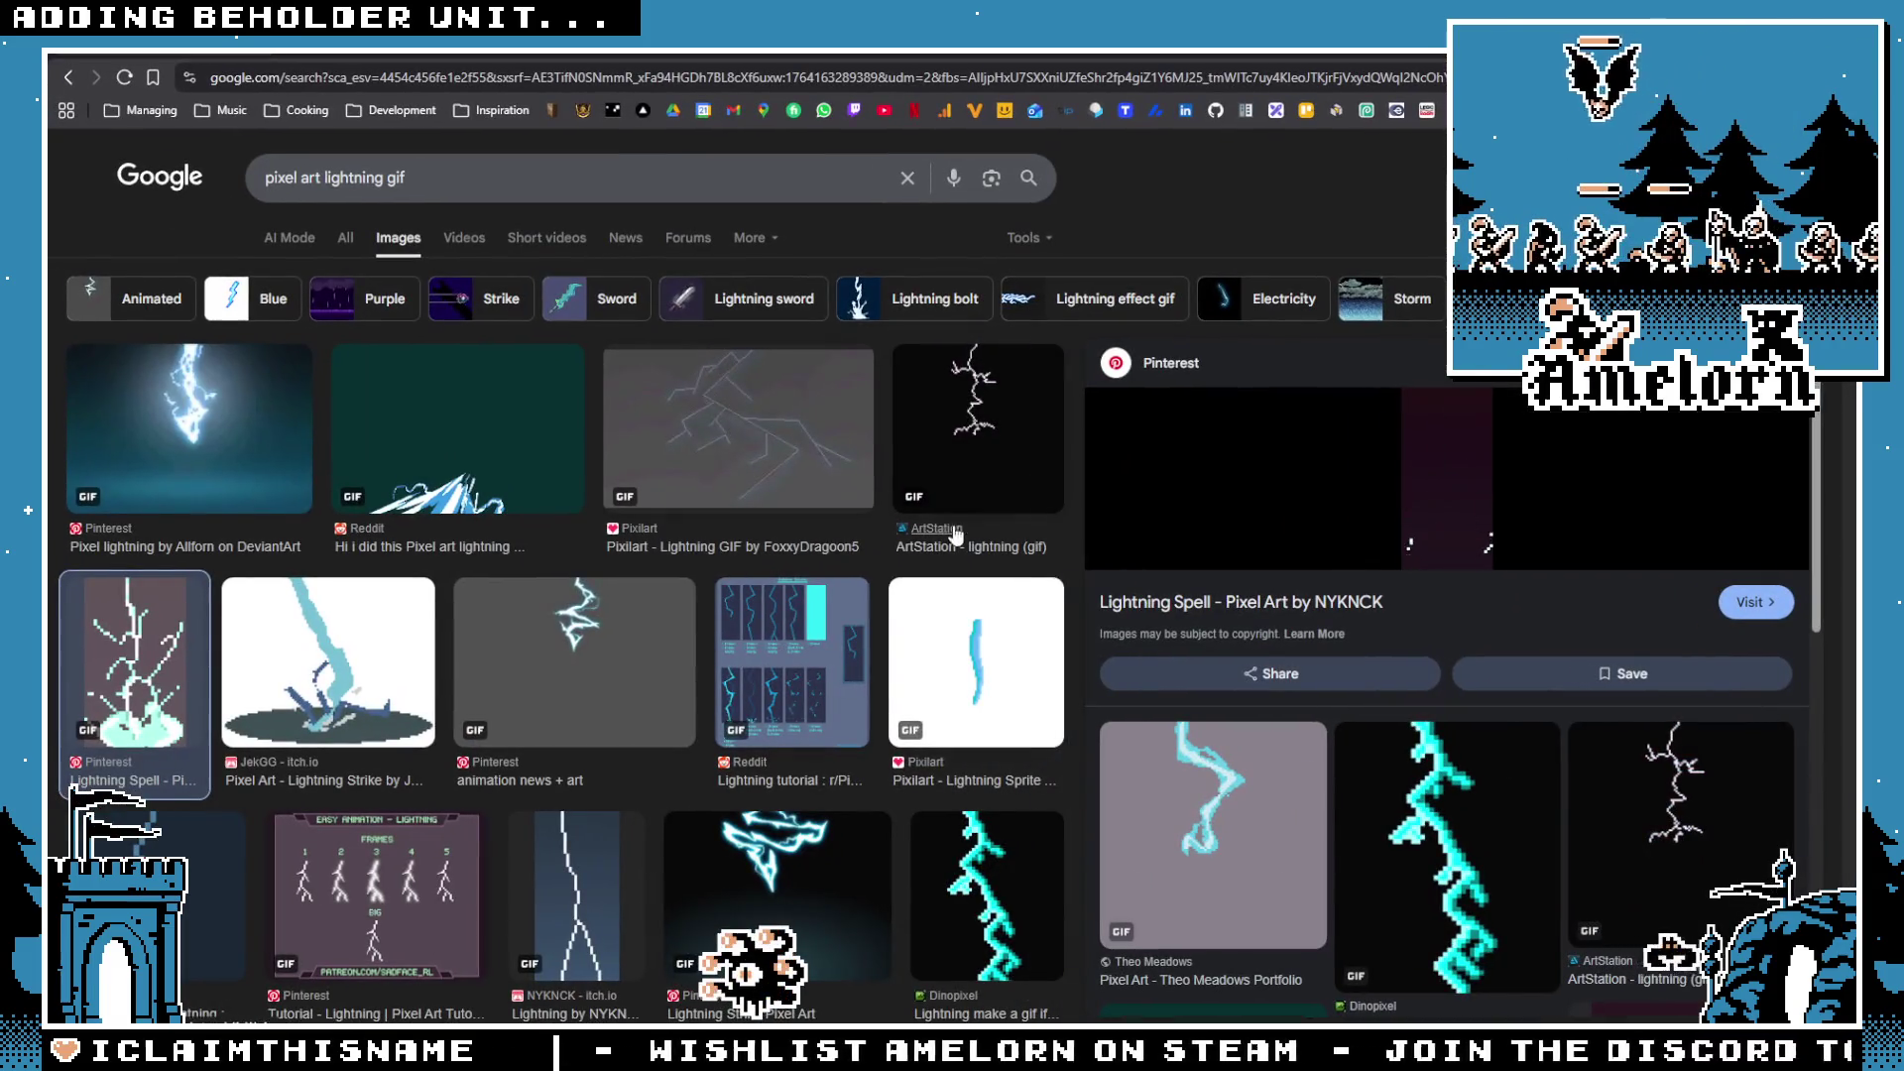
Step: Preview the first lightning GIFs: Allfom, Reddit, FoxxyDragoon5, ArtStation, Pixilart, NYKNCK and Lightning Strike
{"action": "left_click", "coordinate": [255, 440]}
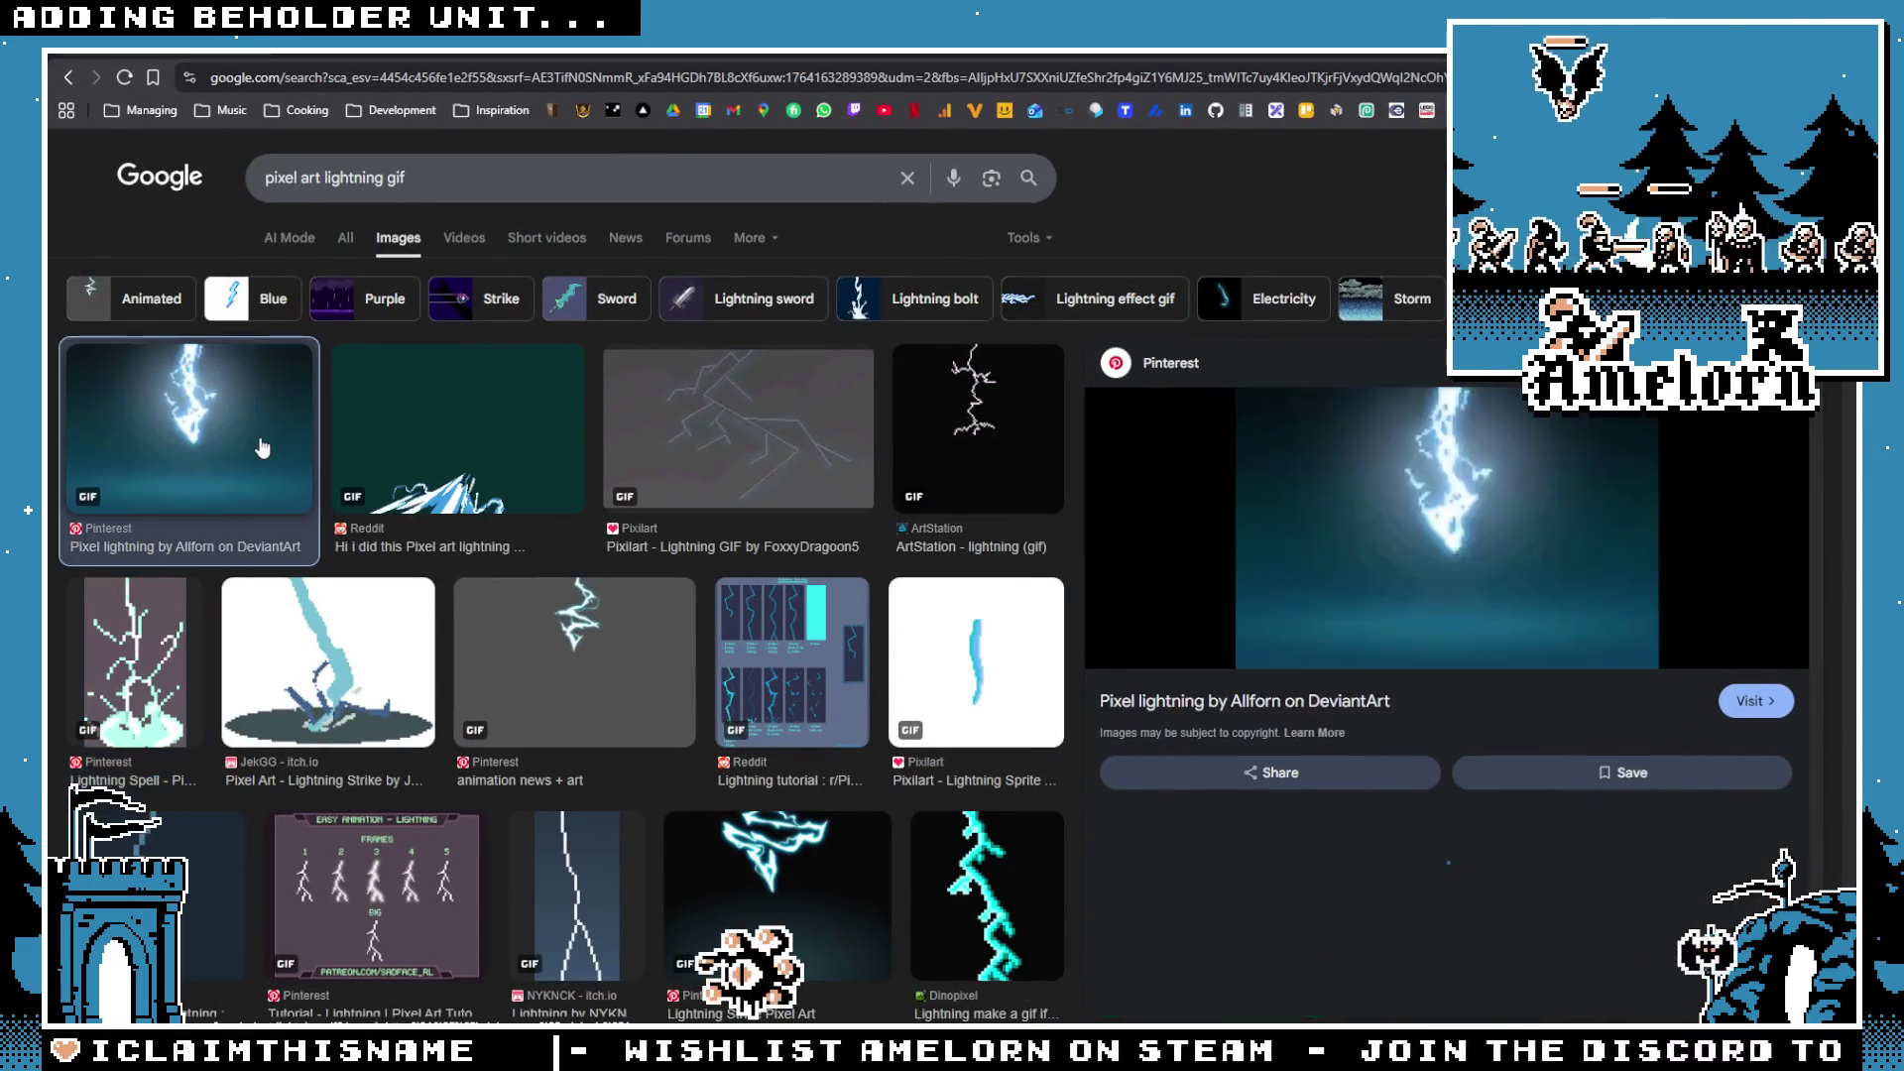
{"action": "left_click", "coordinate": [466, 446]}
{"action": "left_click", "coordinate": [744, 473]}
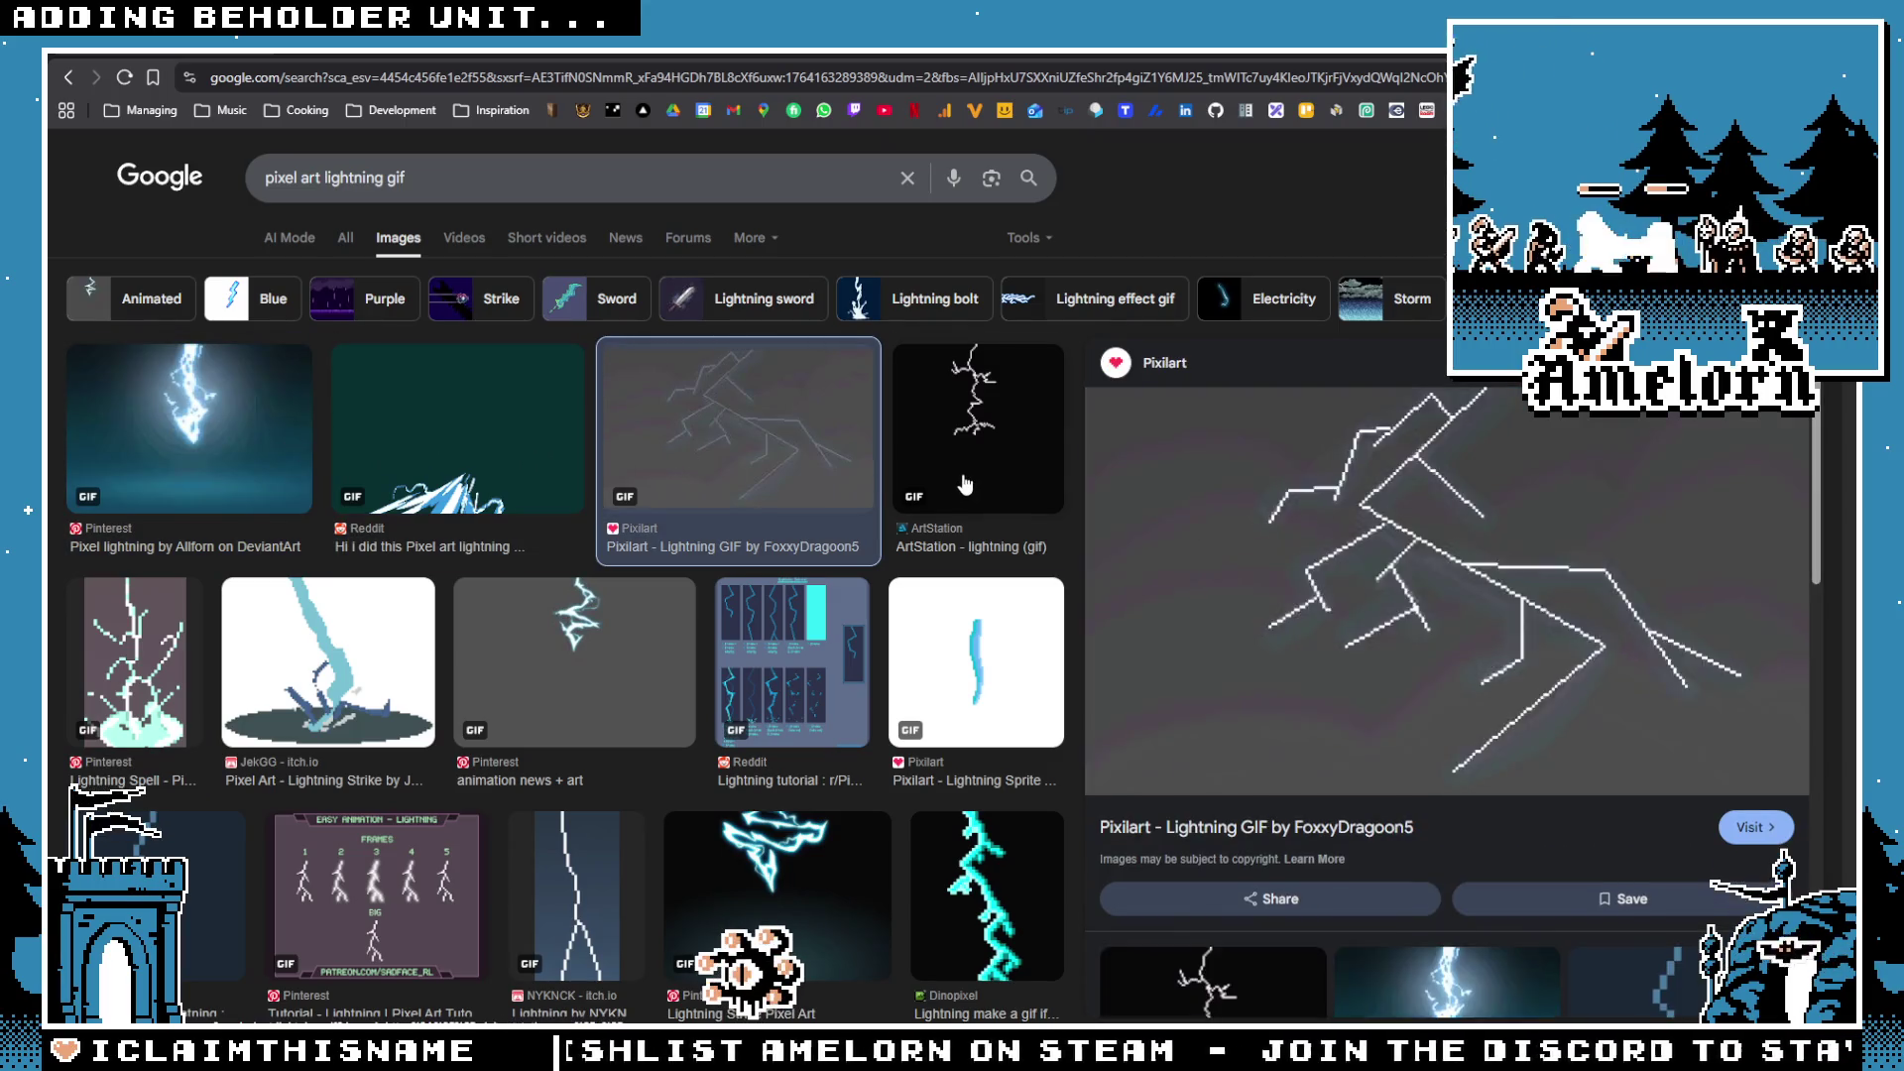
{"action": "left_click", "coordinate": [977, 427]}
{"action": "left_click", "coordinate": [977, 662]}
{"action": "left_click", "coordinate": [646, 664]}
{"action": "scroll", "coordinate": [615, 664], "scroll_direction": "down", "scroll_amount": 1}
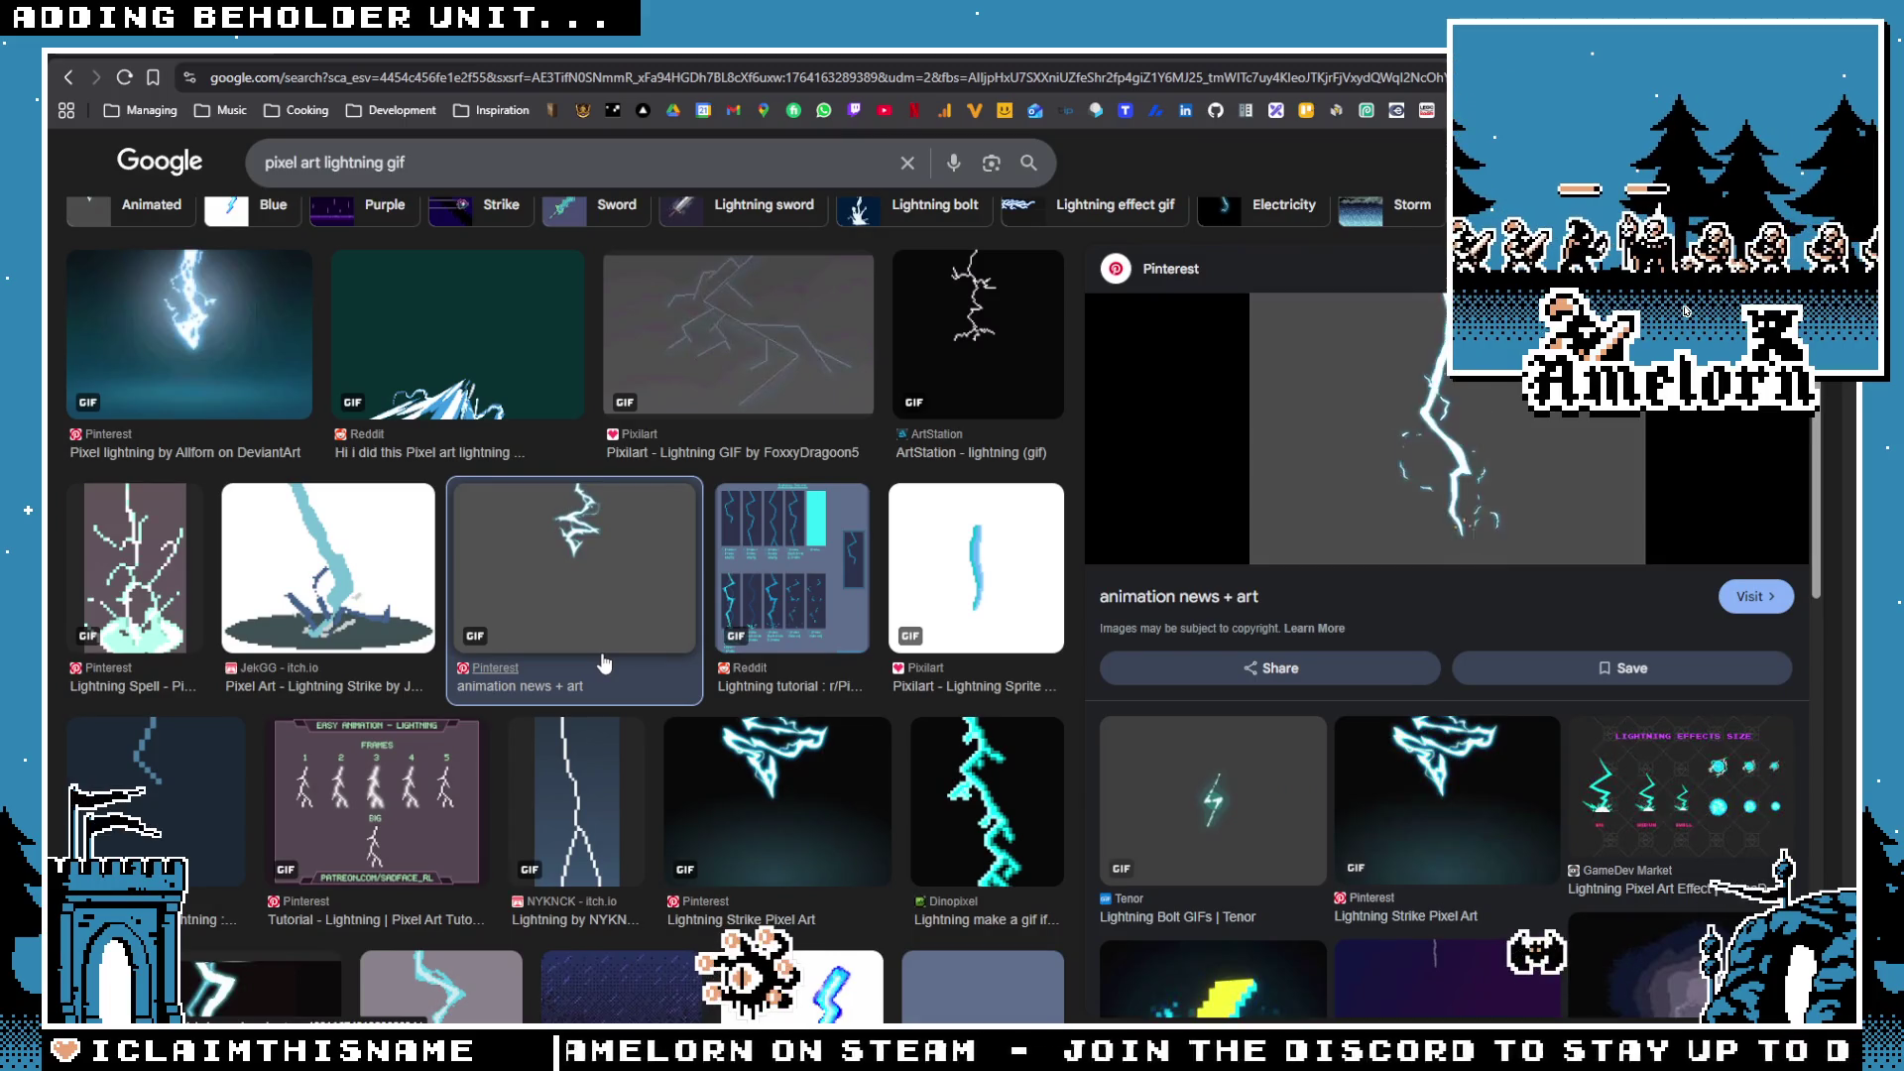
{"action": "left_click", "coordinate": [198, 771]}
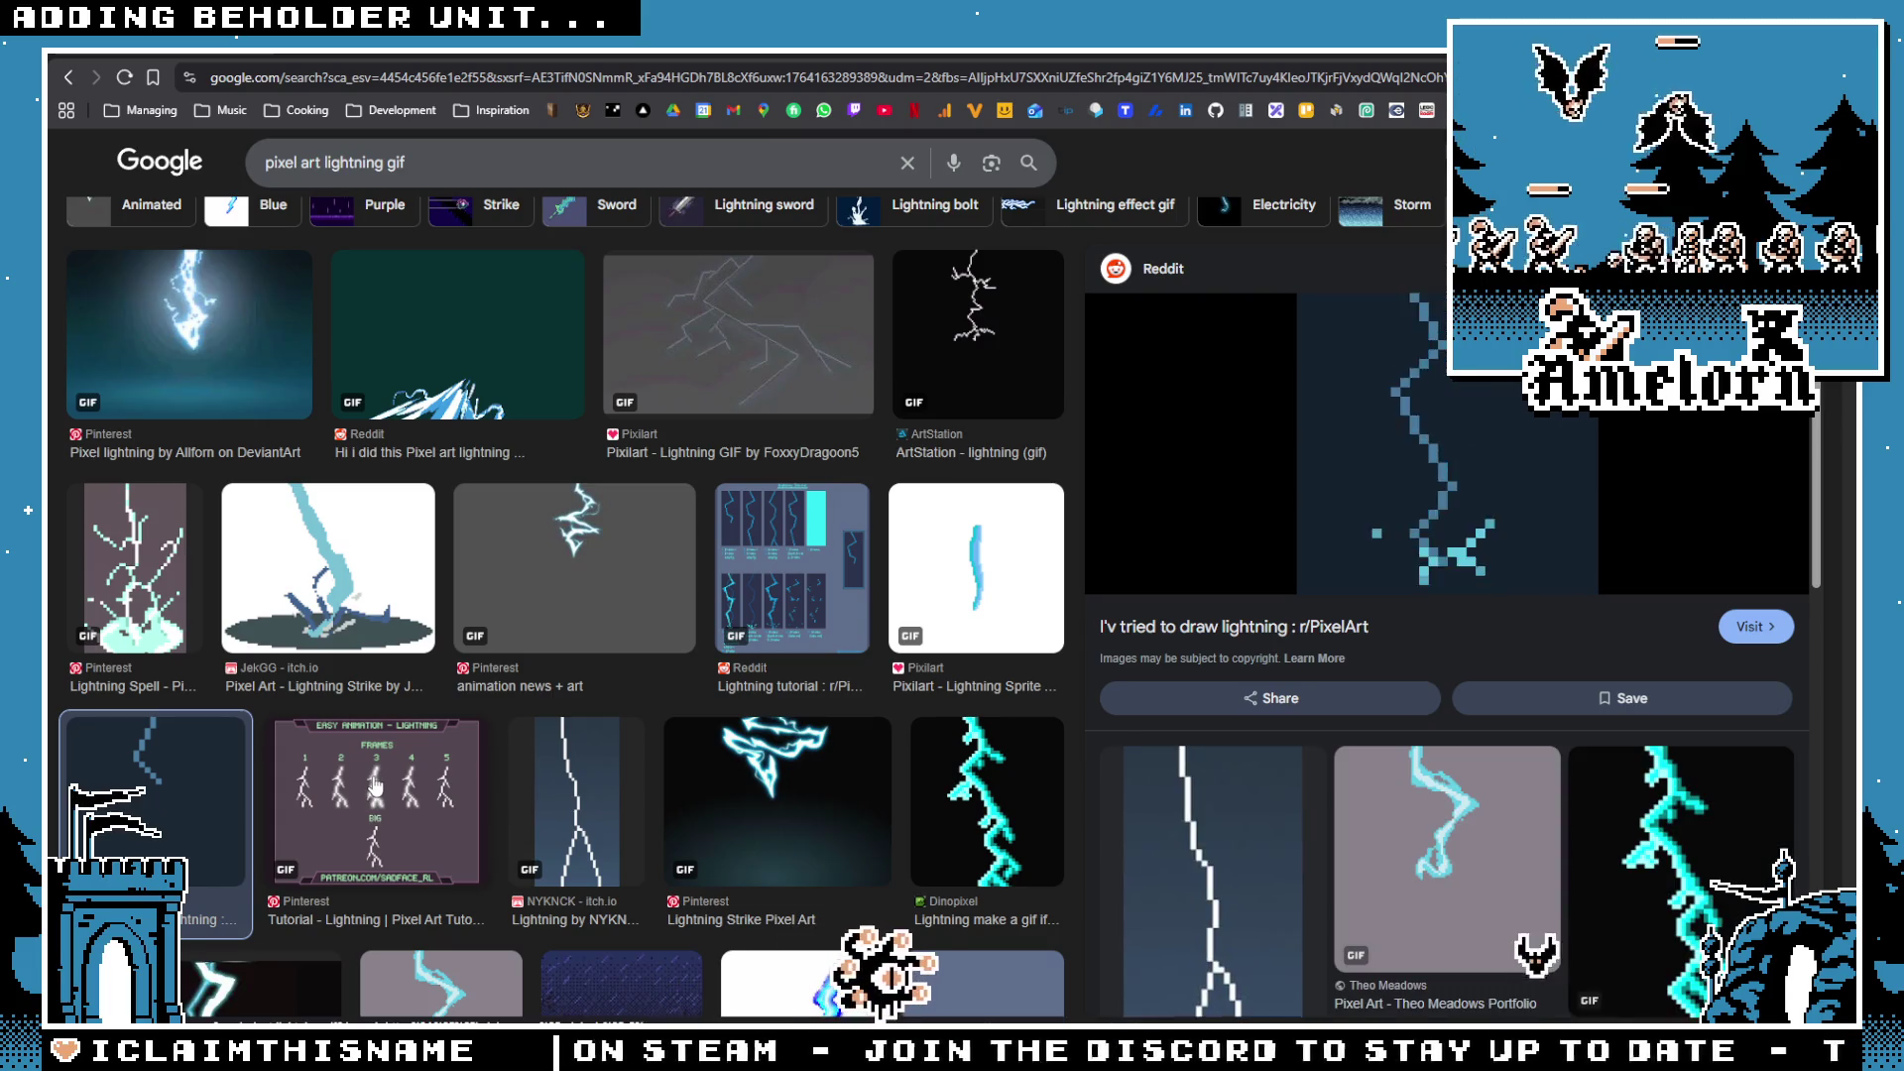
{"action": "left_click", "coordinate": [374, 788]}
{"action": "left_click", "coordinate": [564, 804]}
{"action": "left_click", "coordinate": [777, 805]}
{"action": "left_click", "coordinate": [560, 816]}
{"action": "scroll", "coordinate": [561, 816], "scroll_direction": "down", "scroll_amount": 2}
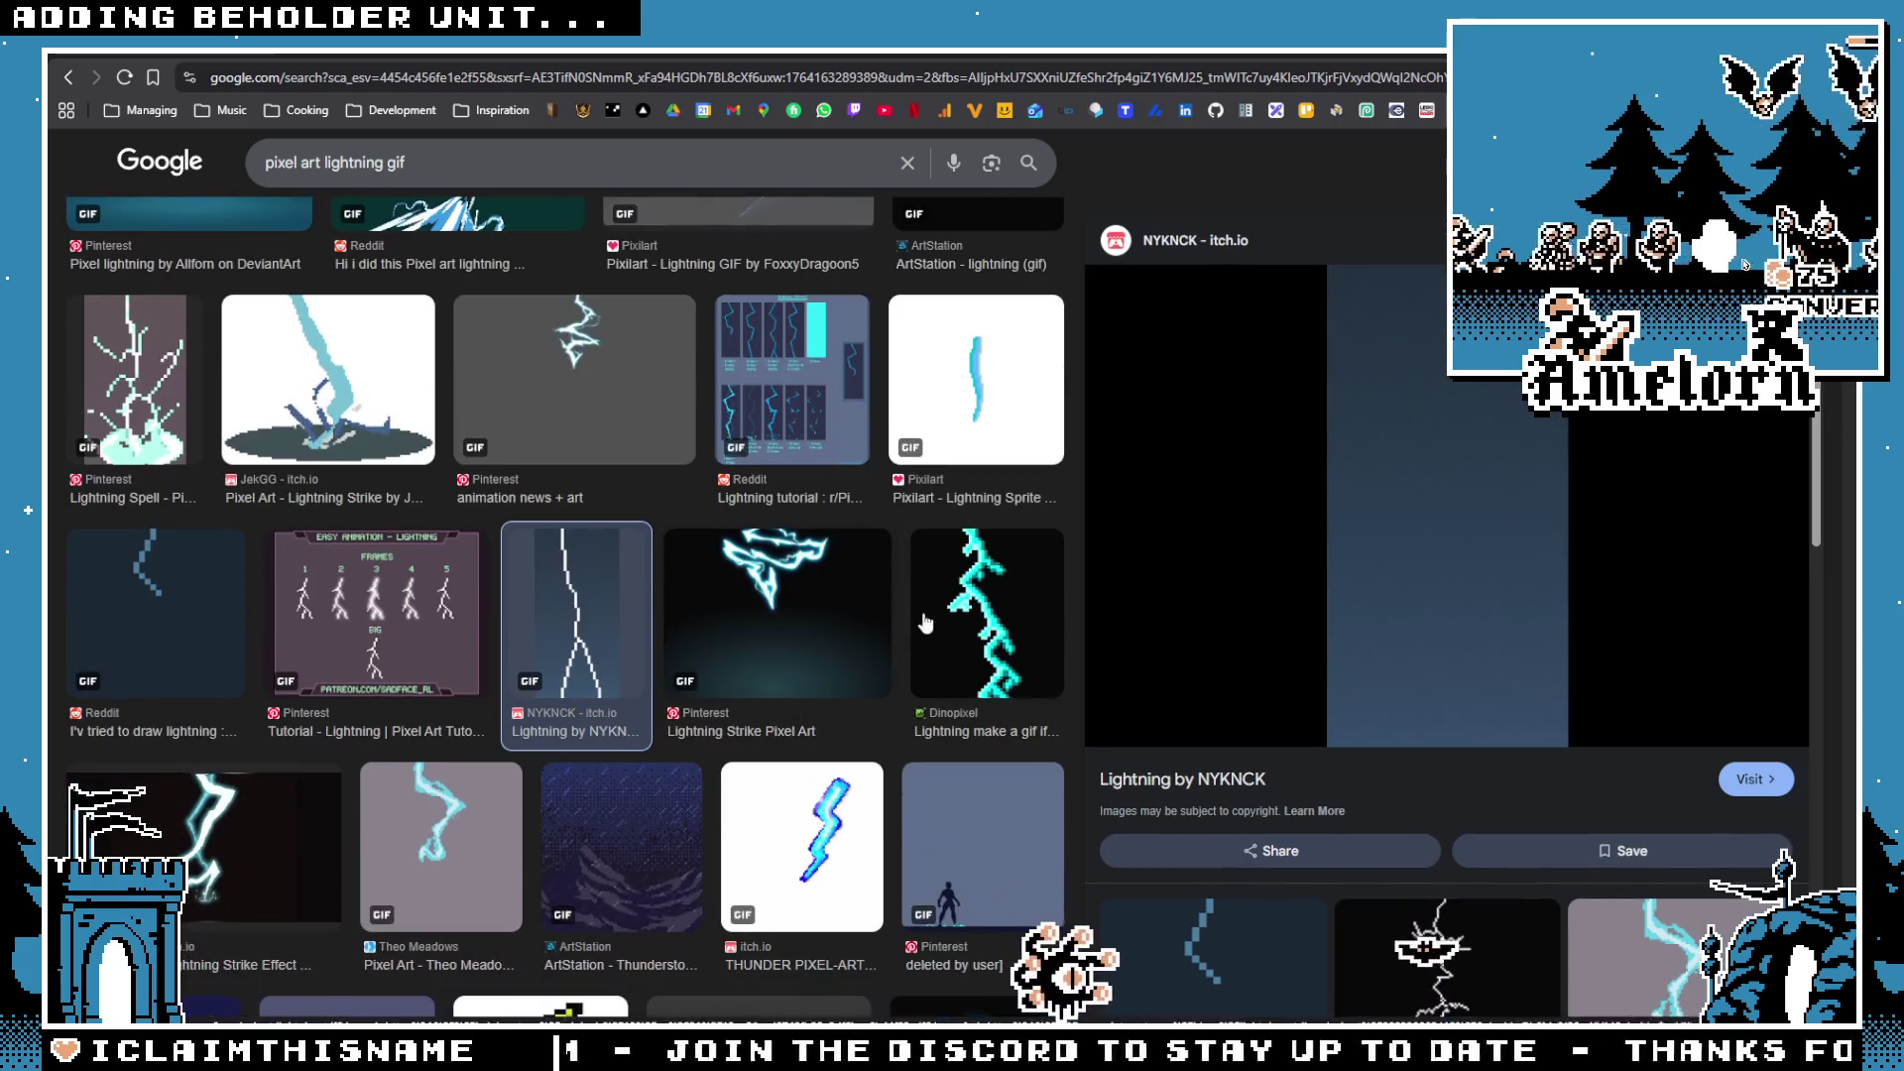
Step: Preview further lightning GIFs from Dinopixel, Theo Meadows, THUNDER, GIPHY and Tenor, then return to Aseprite
{"action": "left_click", "coordinate": [971, 616]}
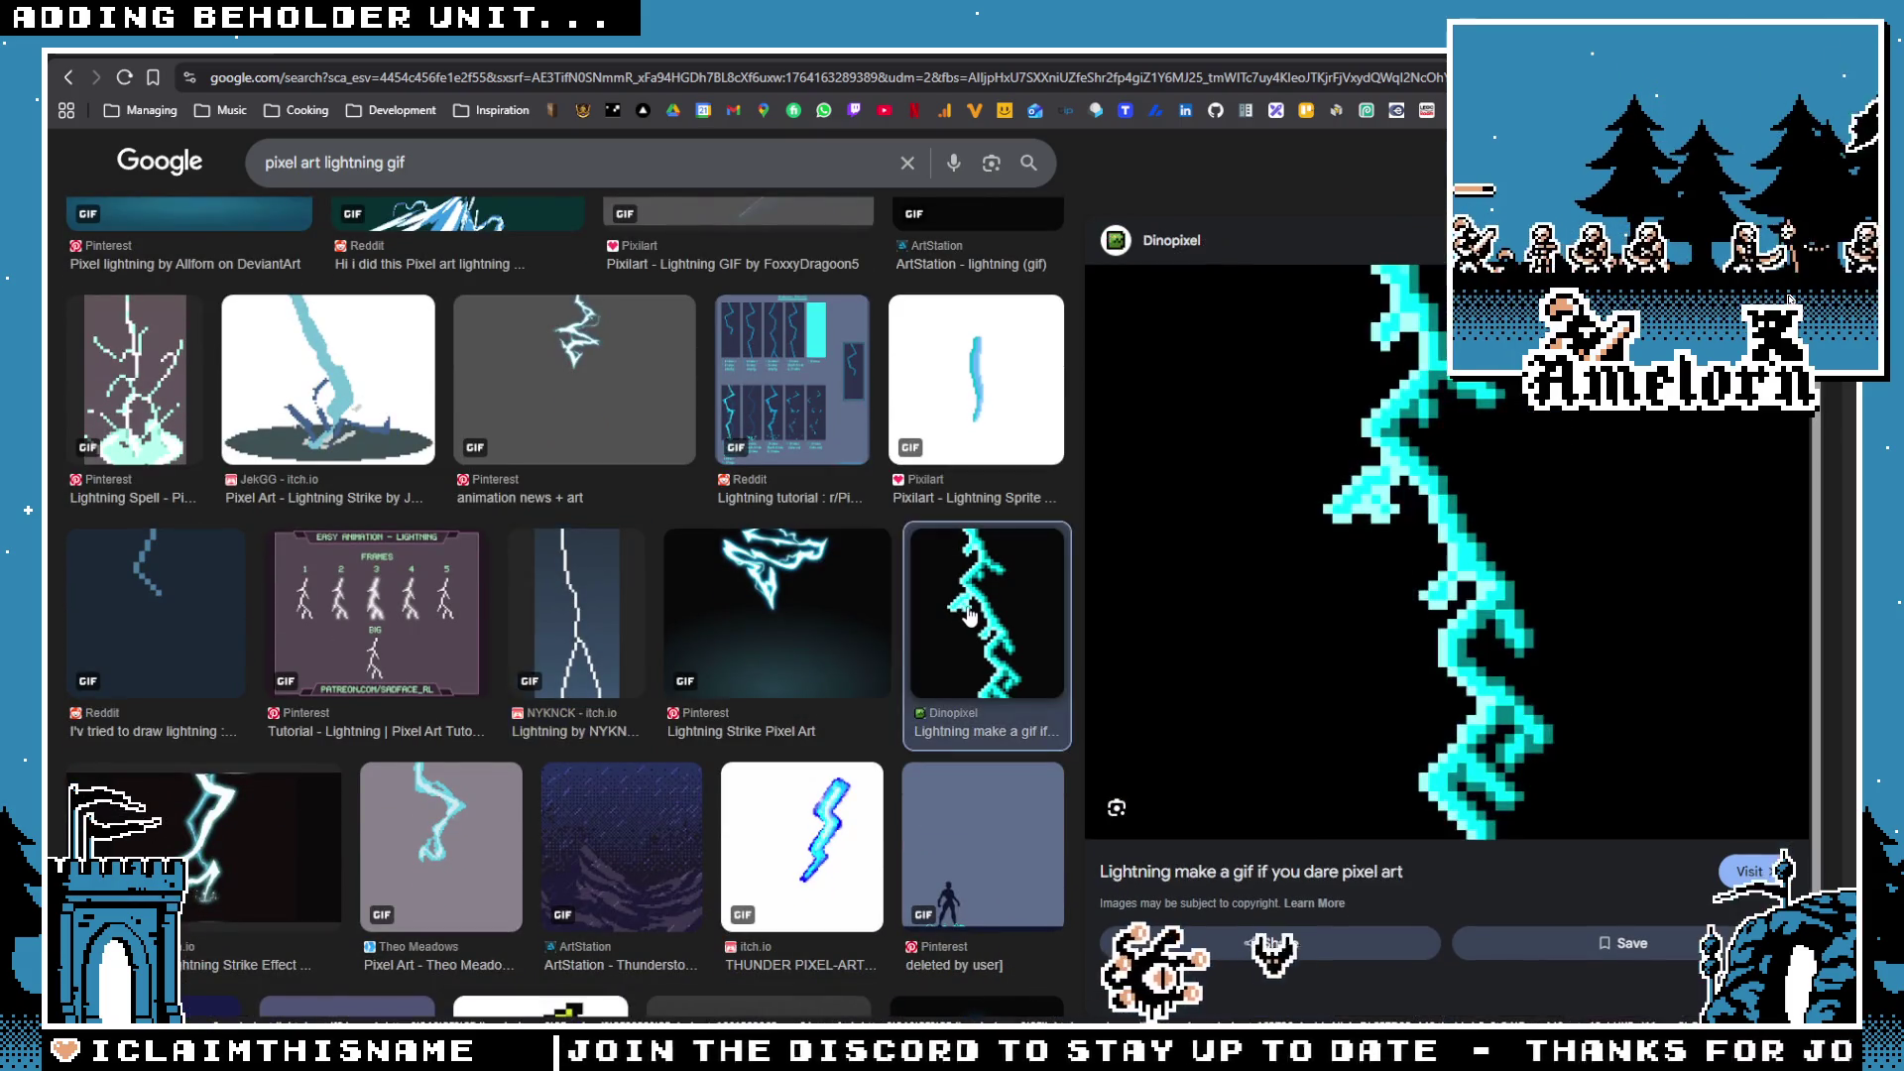
{"action": "left_click", "coordinate": [386, 834]}
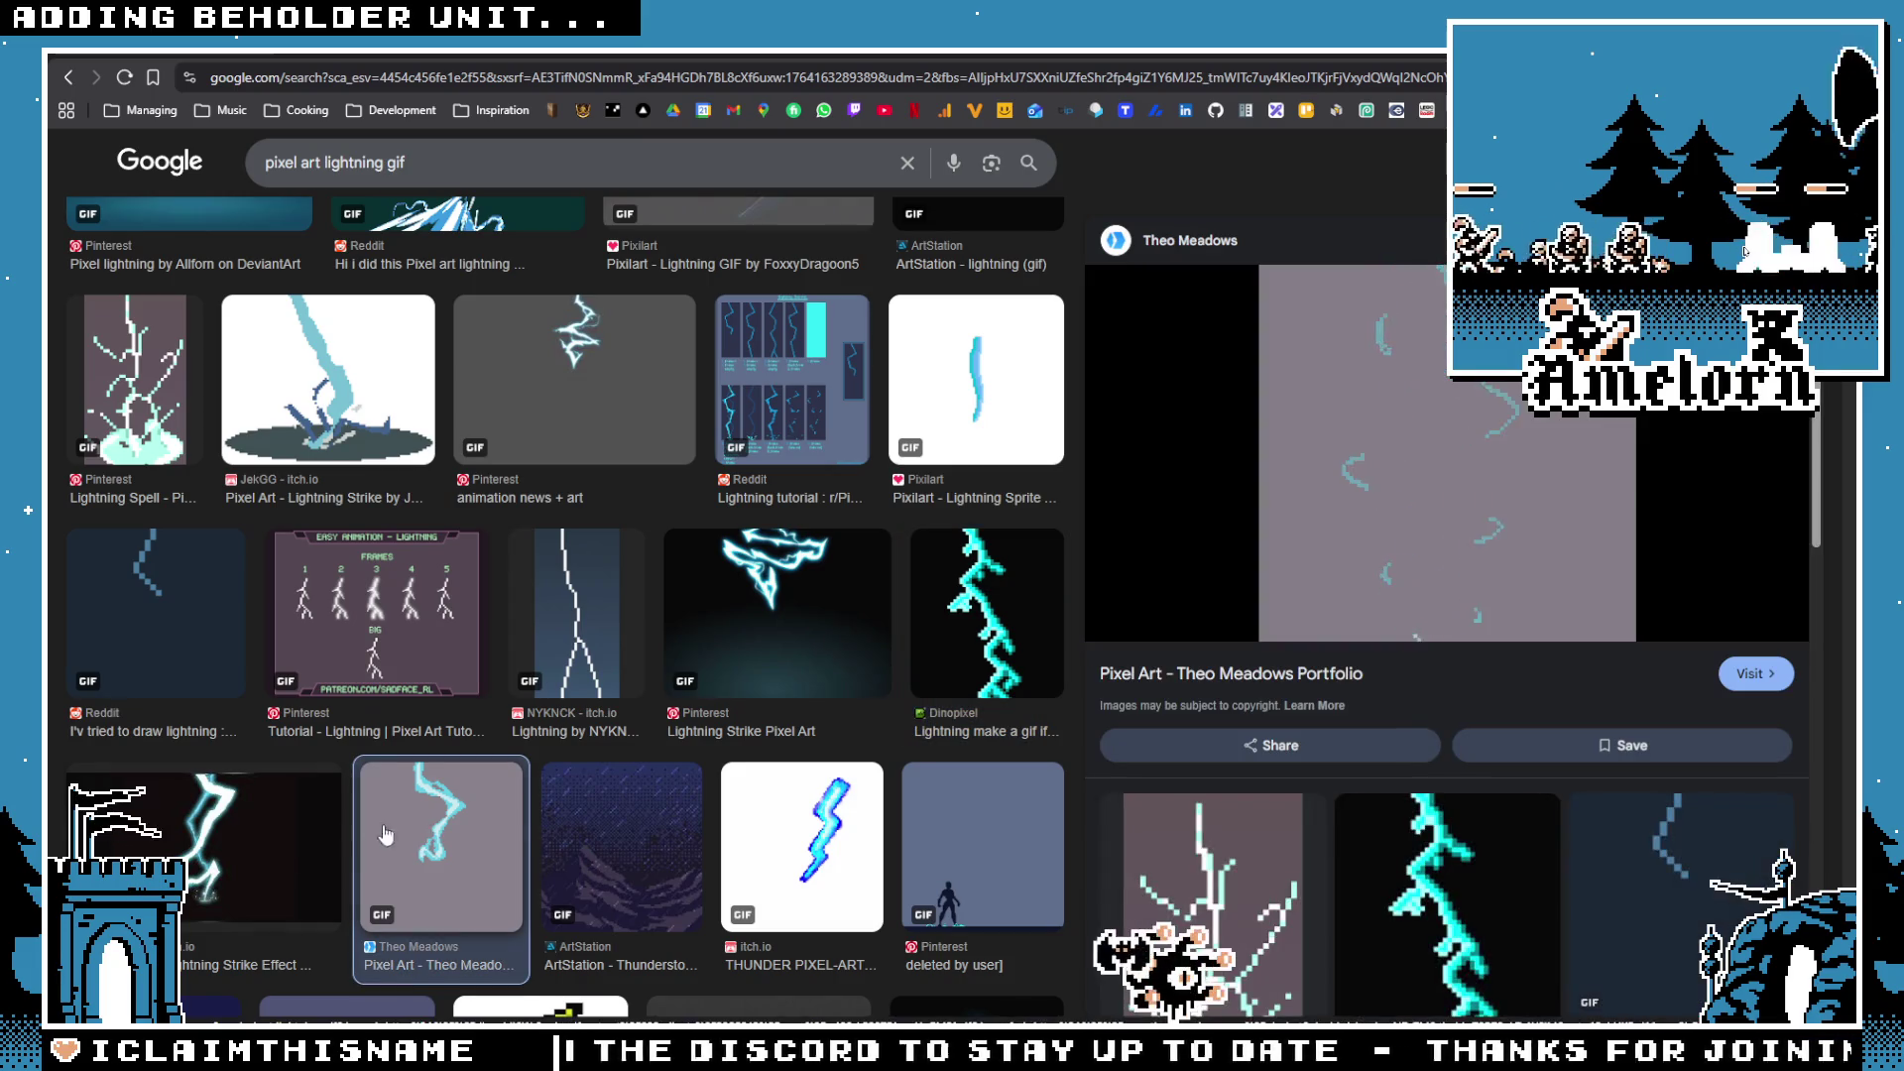
{"action": "left_click", "coordinate": [337, 853]}
{"action": "scroll", "coordinate": [498, 816], "scroll_direction": "down", "scroll_amount": 1}
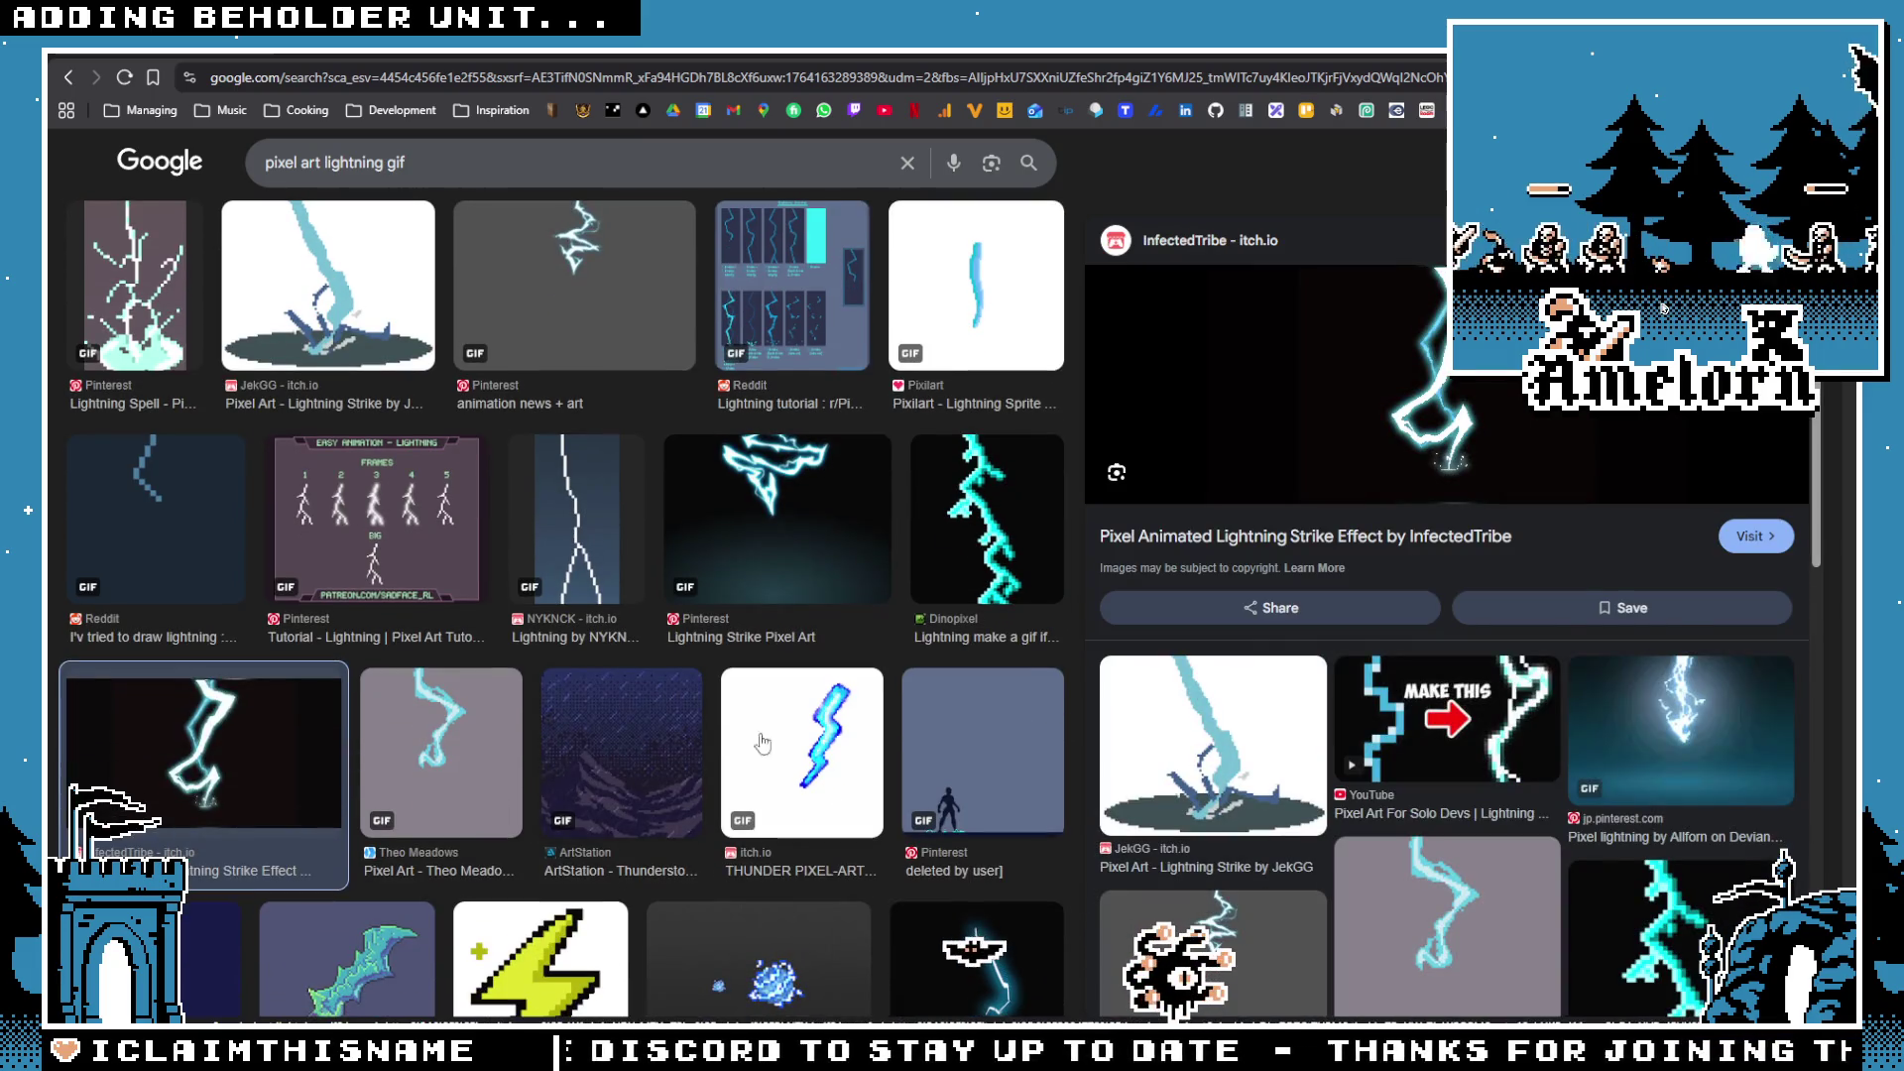
{"action": "left_click", "coordinate": [761, 743]}
{"action": "left_click", "coordinate": [621, 761]}
{"action": "scroll", "coordinate": [864, 768], "scroll_direction": "down", "scroll_amount": 1}
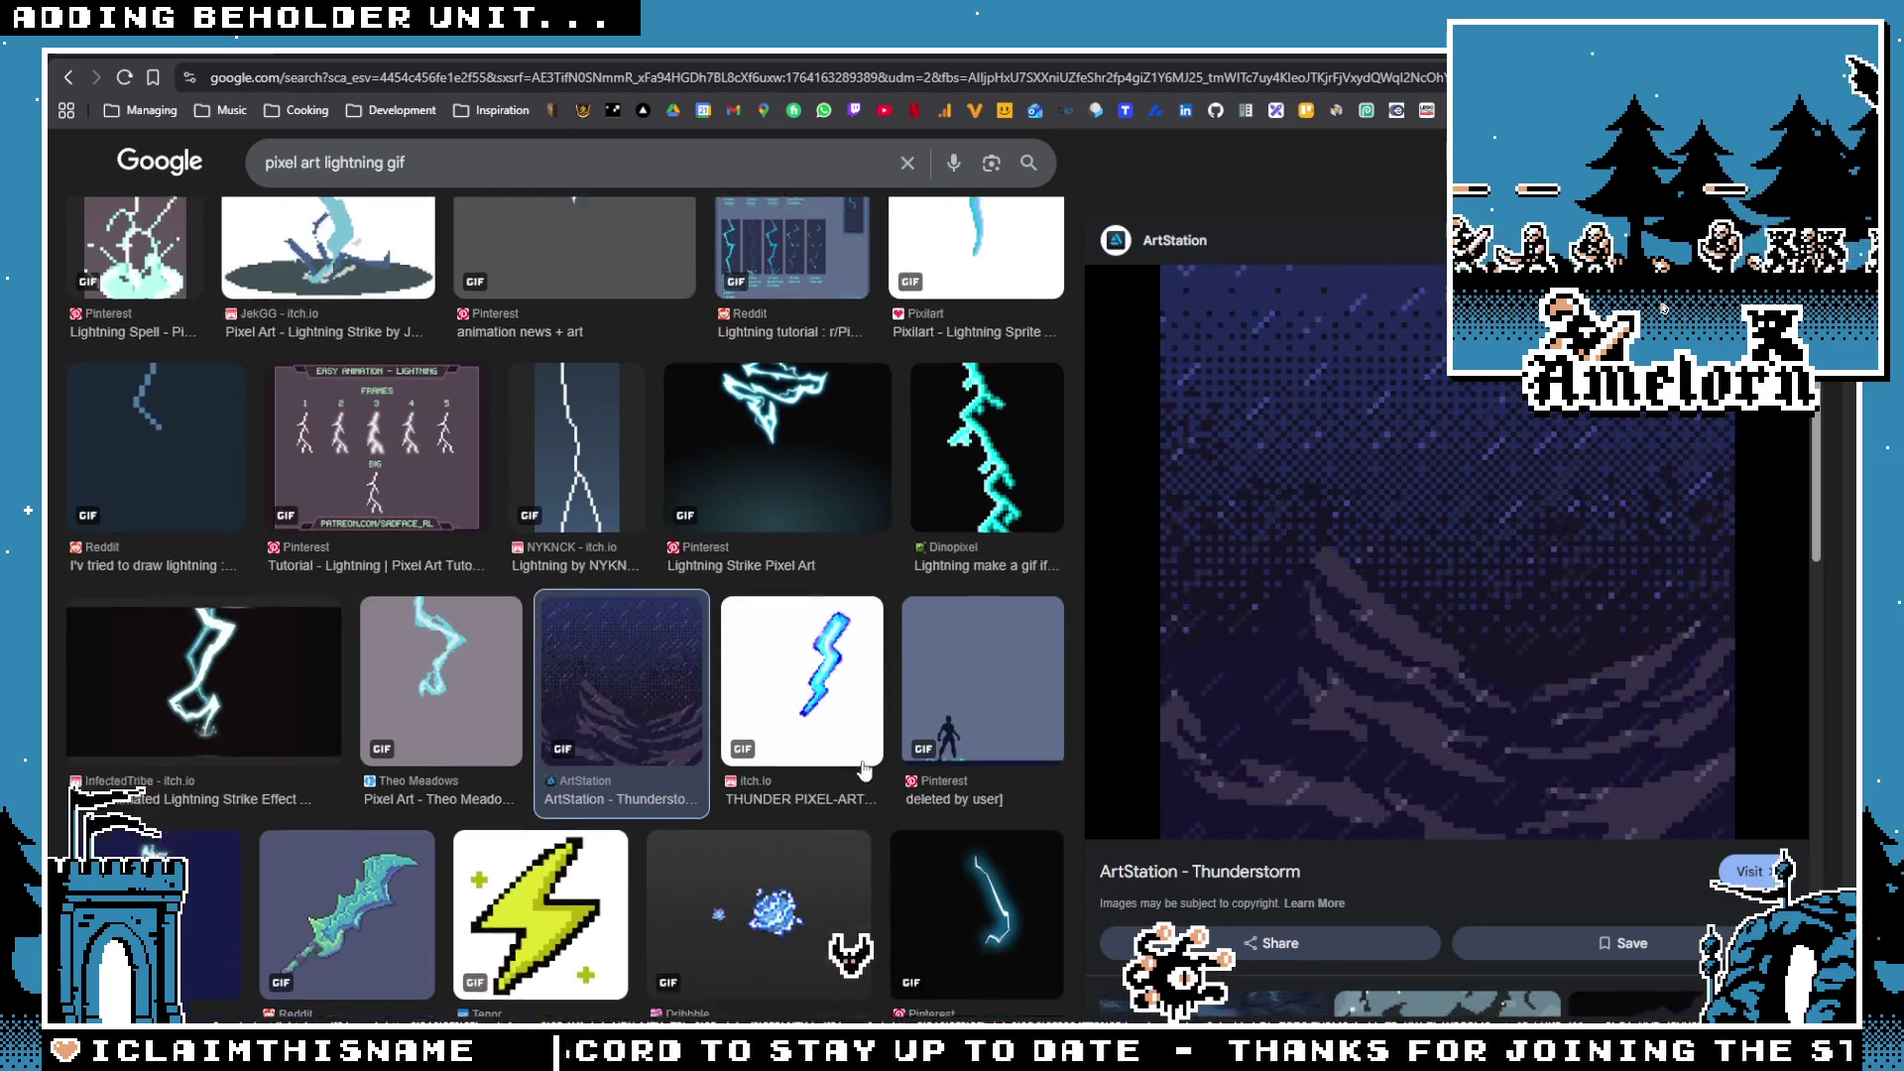
{"action": "left_click", "coordinate": [926, 680]}
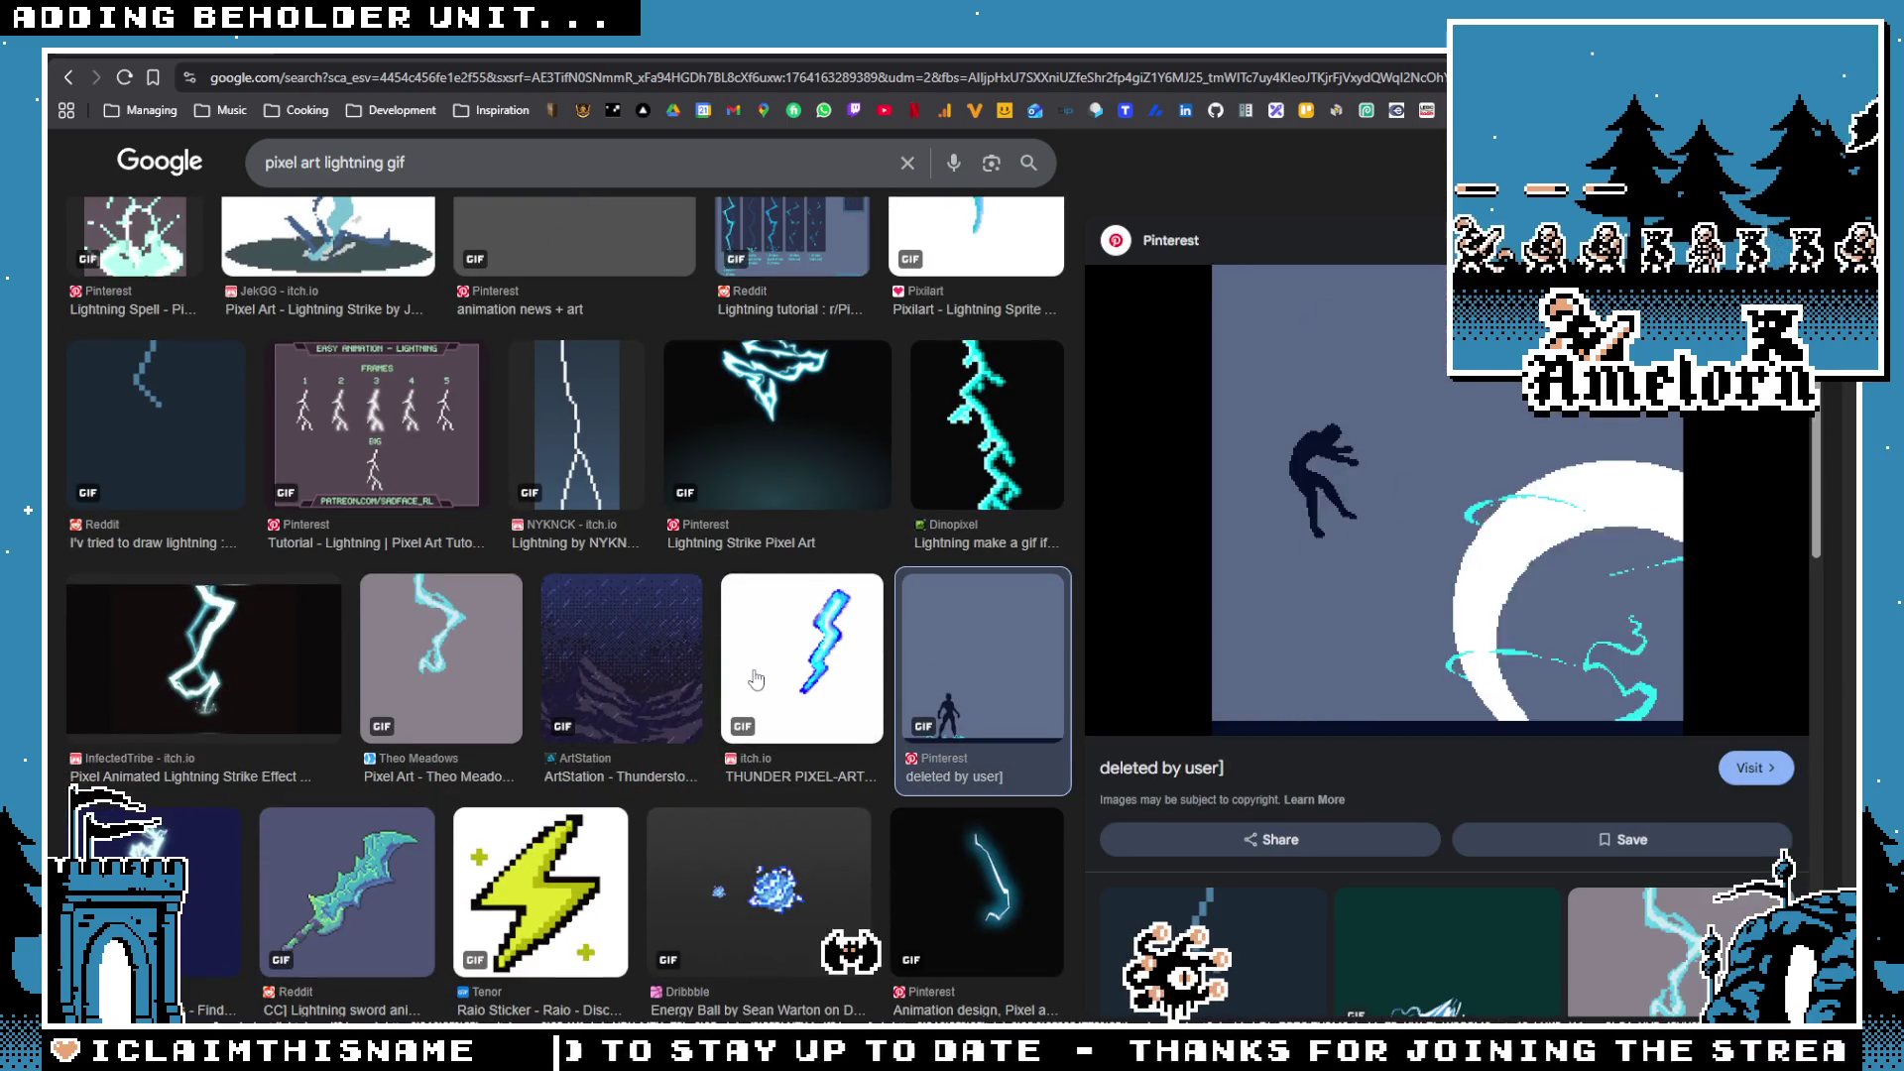
{"action": "scroll", "coordinate": [192, 801], "scroll_direction": "down", "scroll_amount": 1}
{"action": "left_click", "coordinate": [192, 801]}
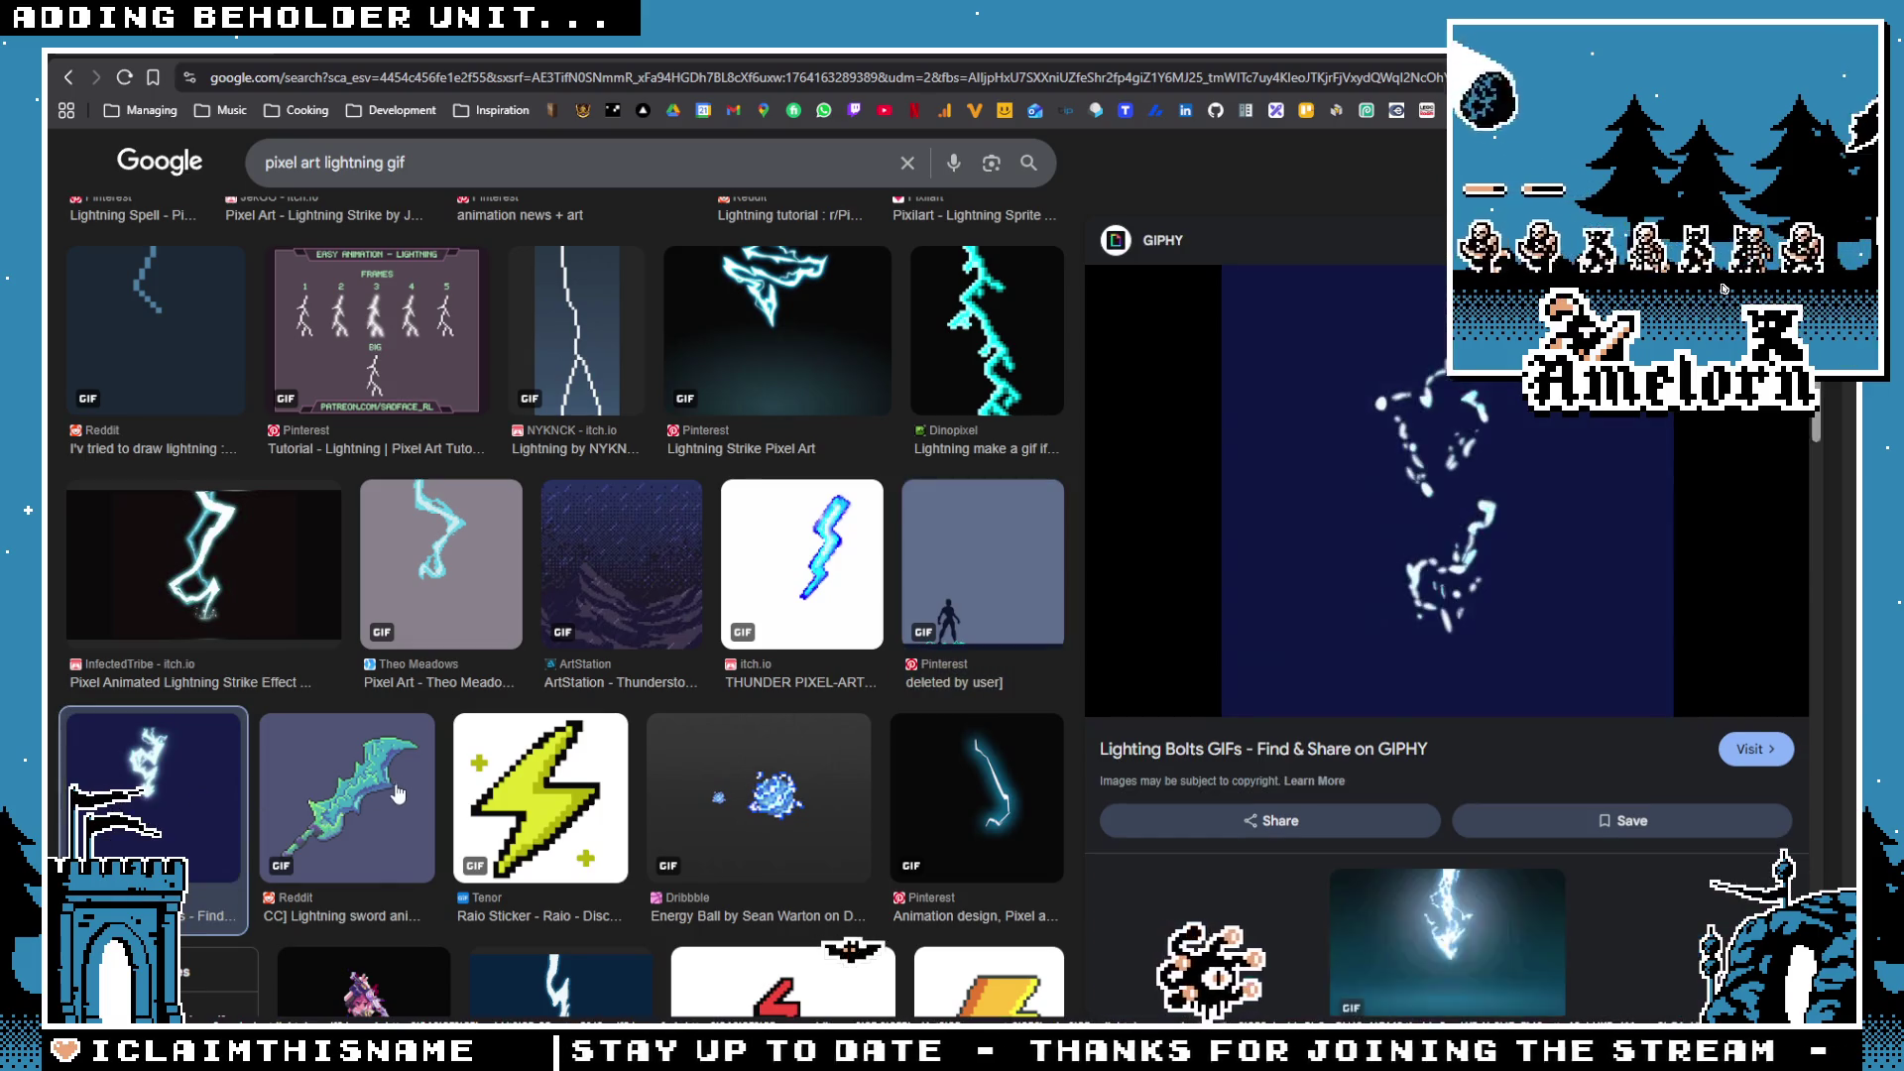
{"action": "left_click", "coordinate": [347, 794]}
{"action": "scroll", "coordinate": [566, 785], "scroll_direction": "down", "scroll_amount": 1}
{"action": "left_click", "coordinate": [566, 785]}
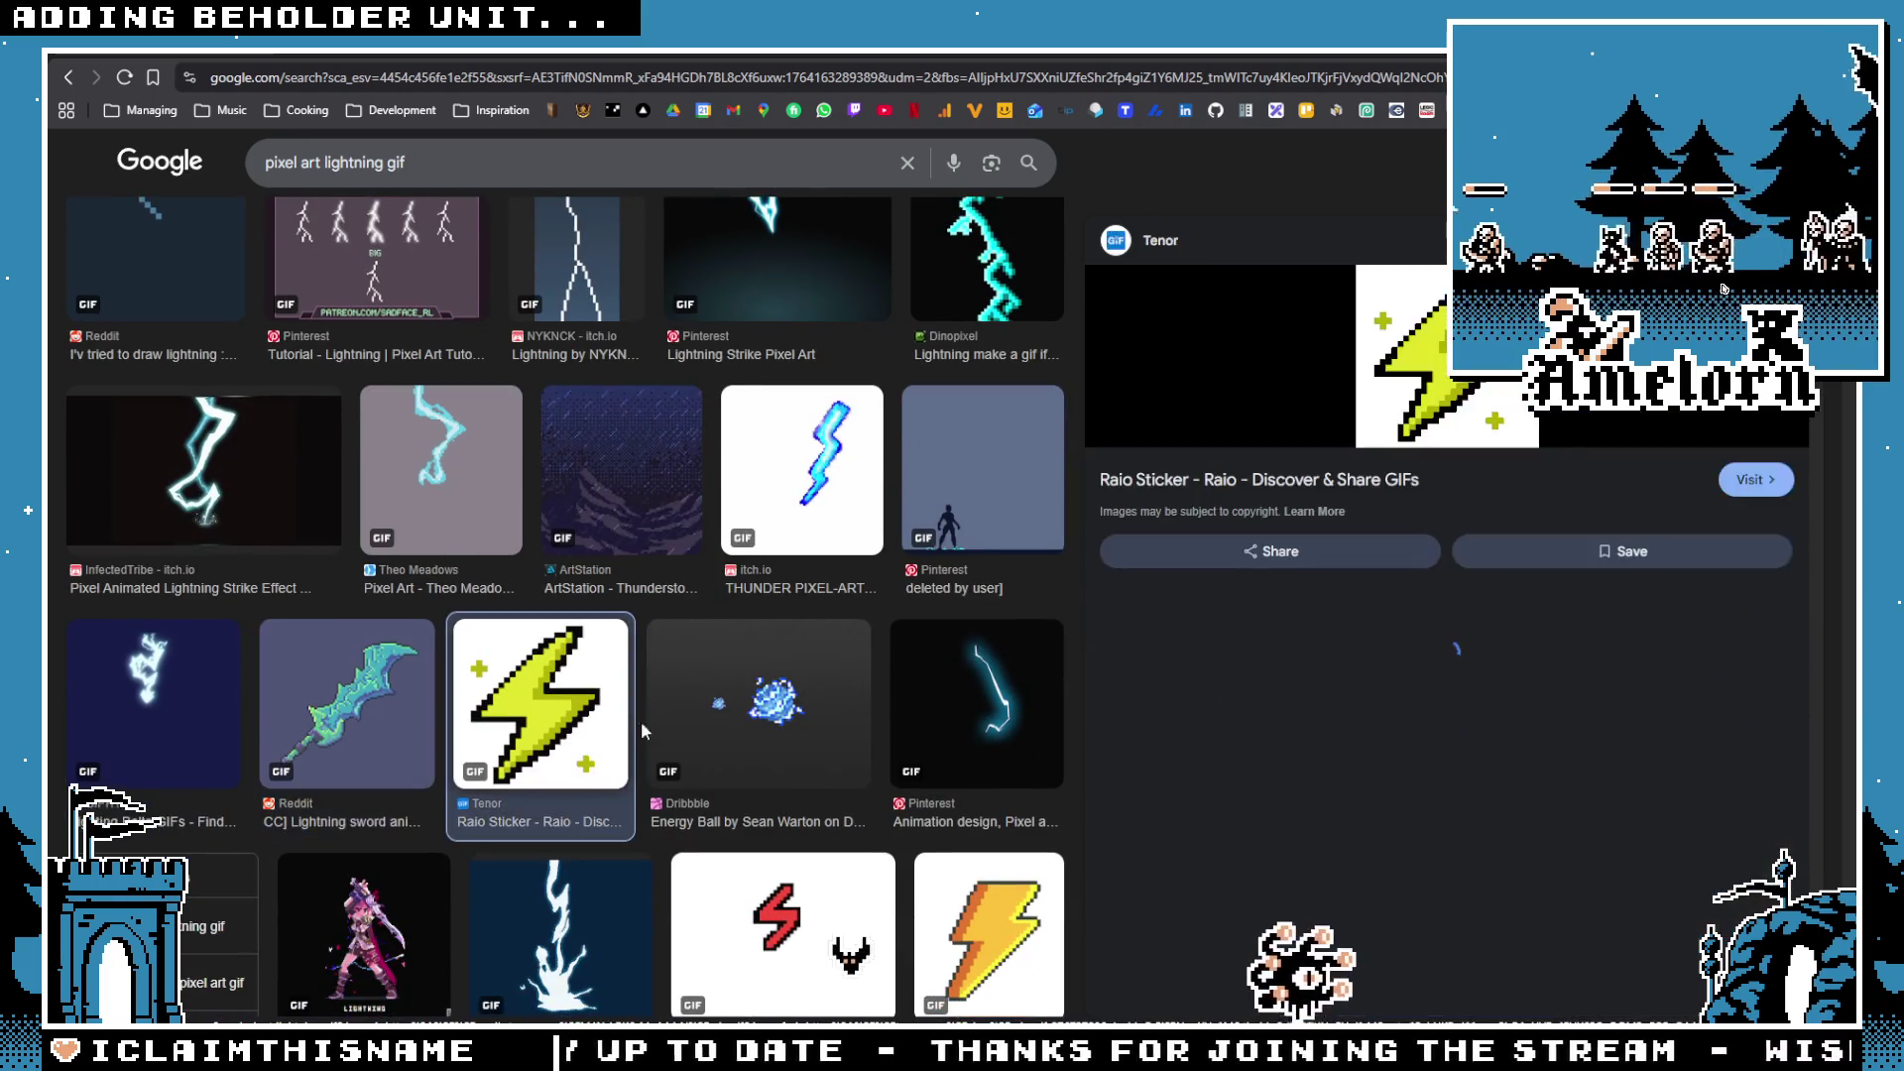
{"action": "left_click", "coordinate": [756, 704]}
{"action": "scroll", "coordinate": [756, 704], "scroll_direction": "down", "scroll_amount": 2}
{"action": "scroll", "coordinate": [756, 704], "scroll_direction": "down", "scroll_amount": 4}
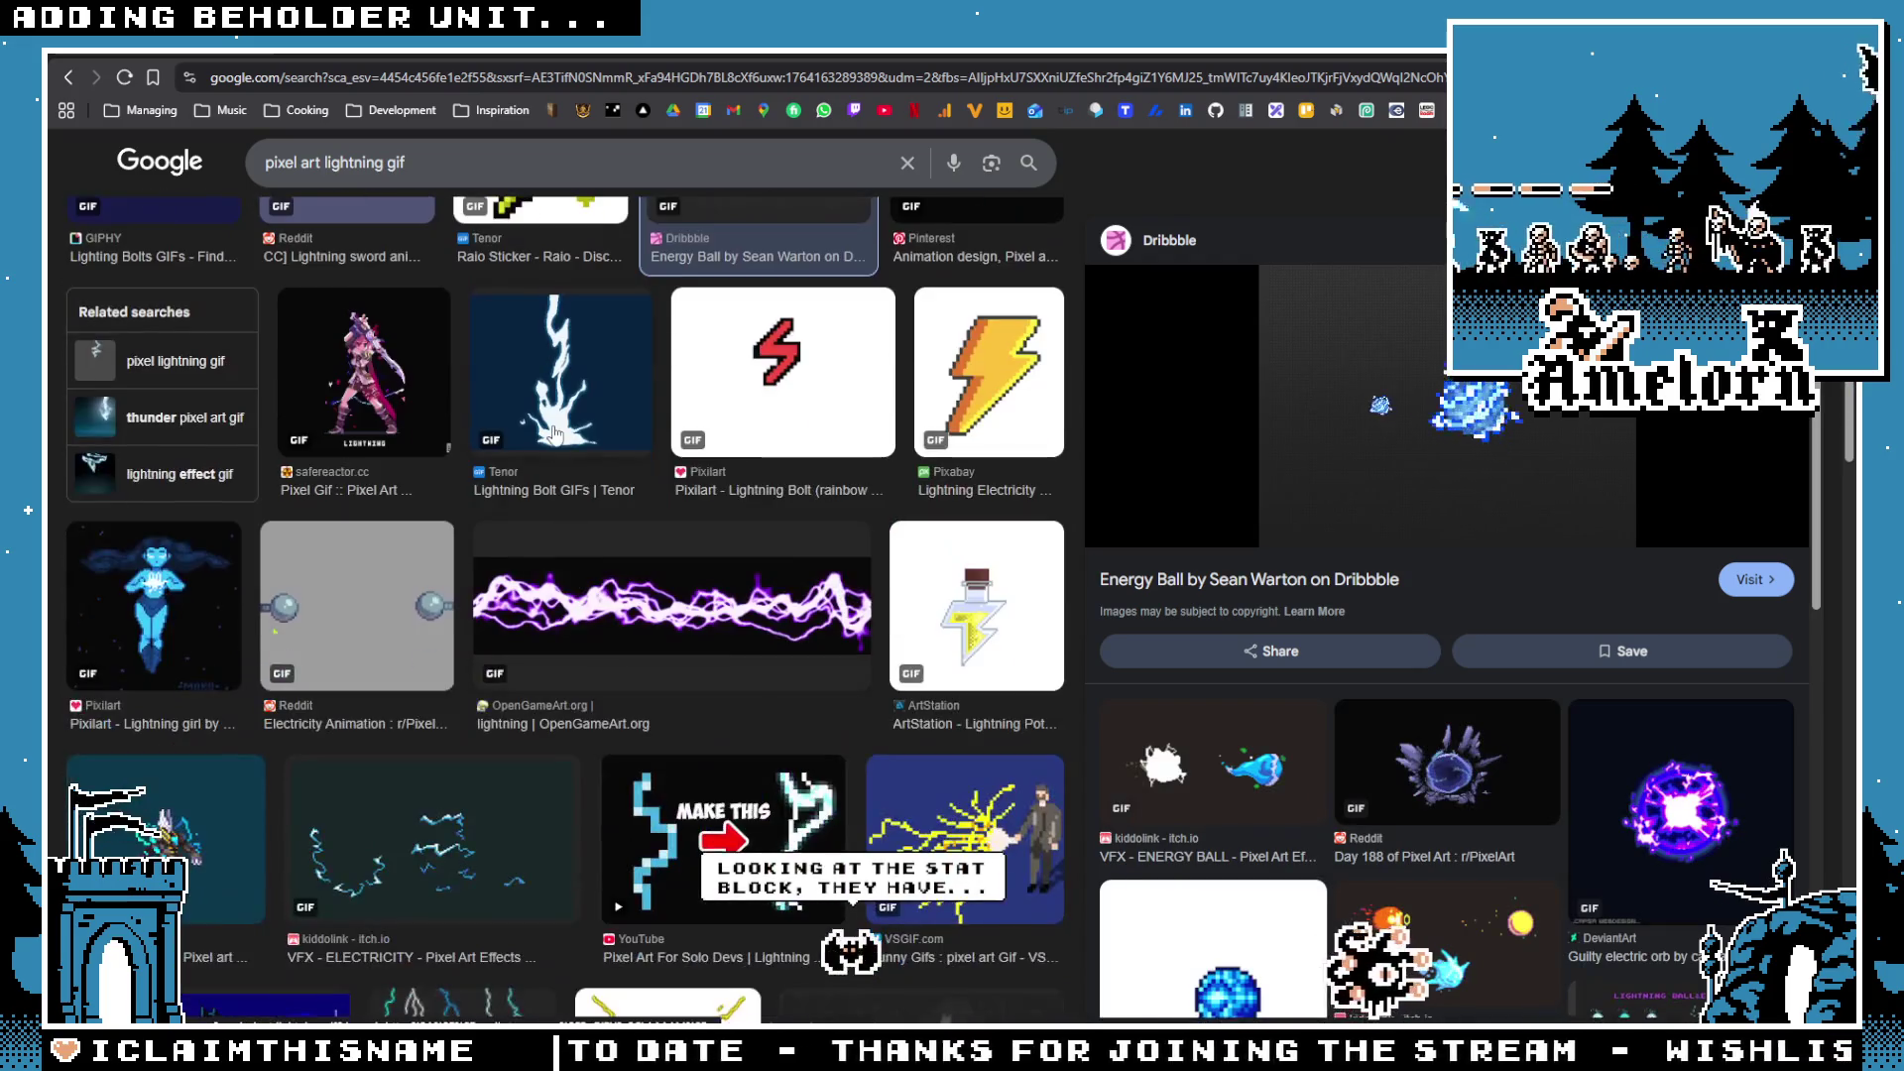
{"action": "left_click", "coordinate": [555, 434]}
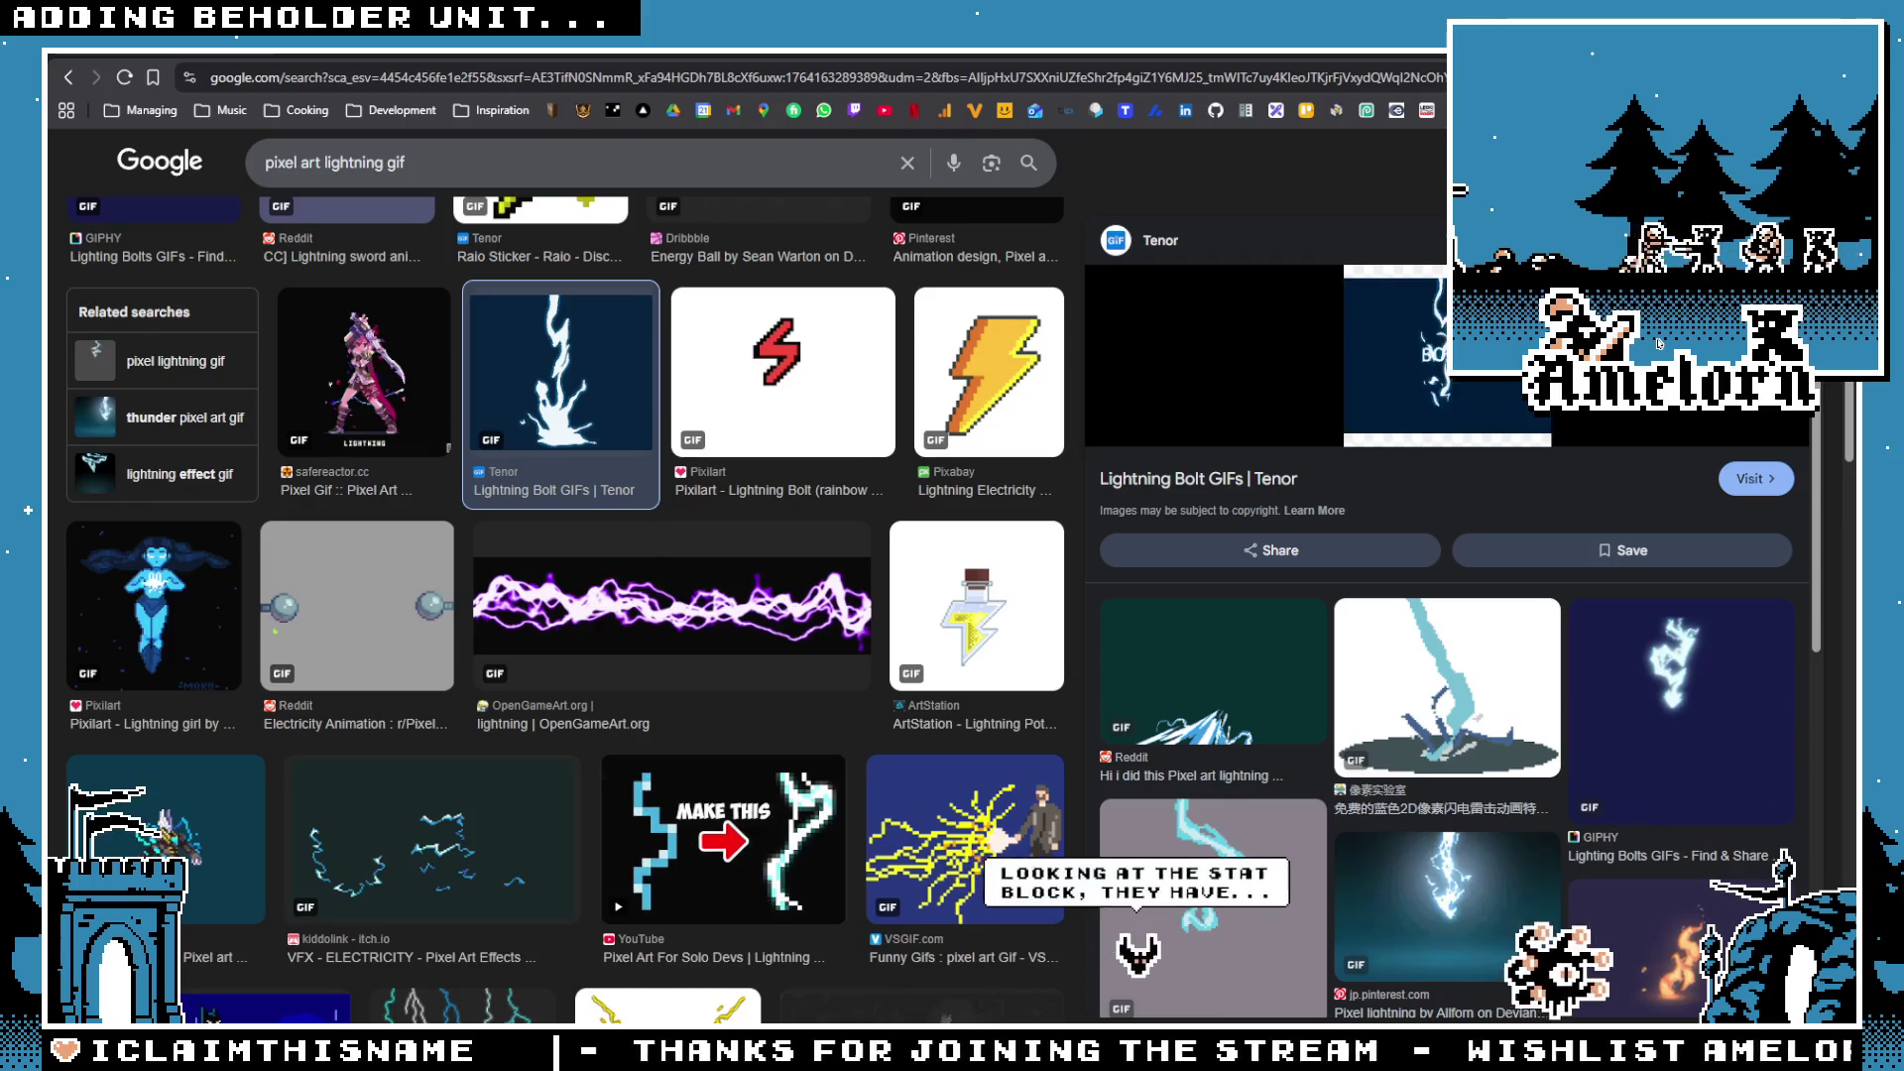
{"action": "key", "text": "alt+Tab"}
{"action": "scroll", "coordinate": [912, 552], "scroll_direction": "down", "scroll_amount": 2}
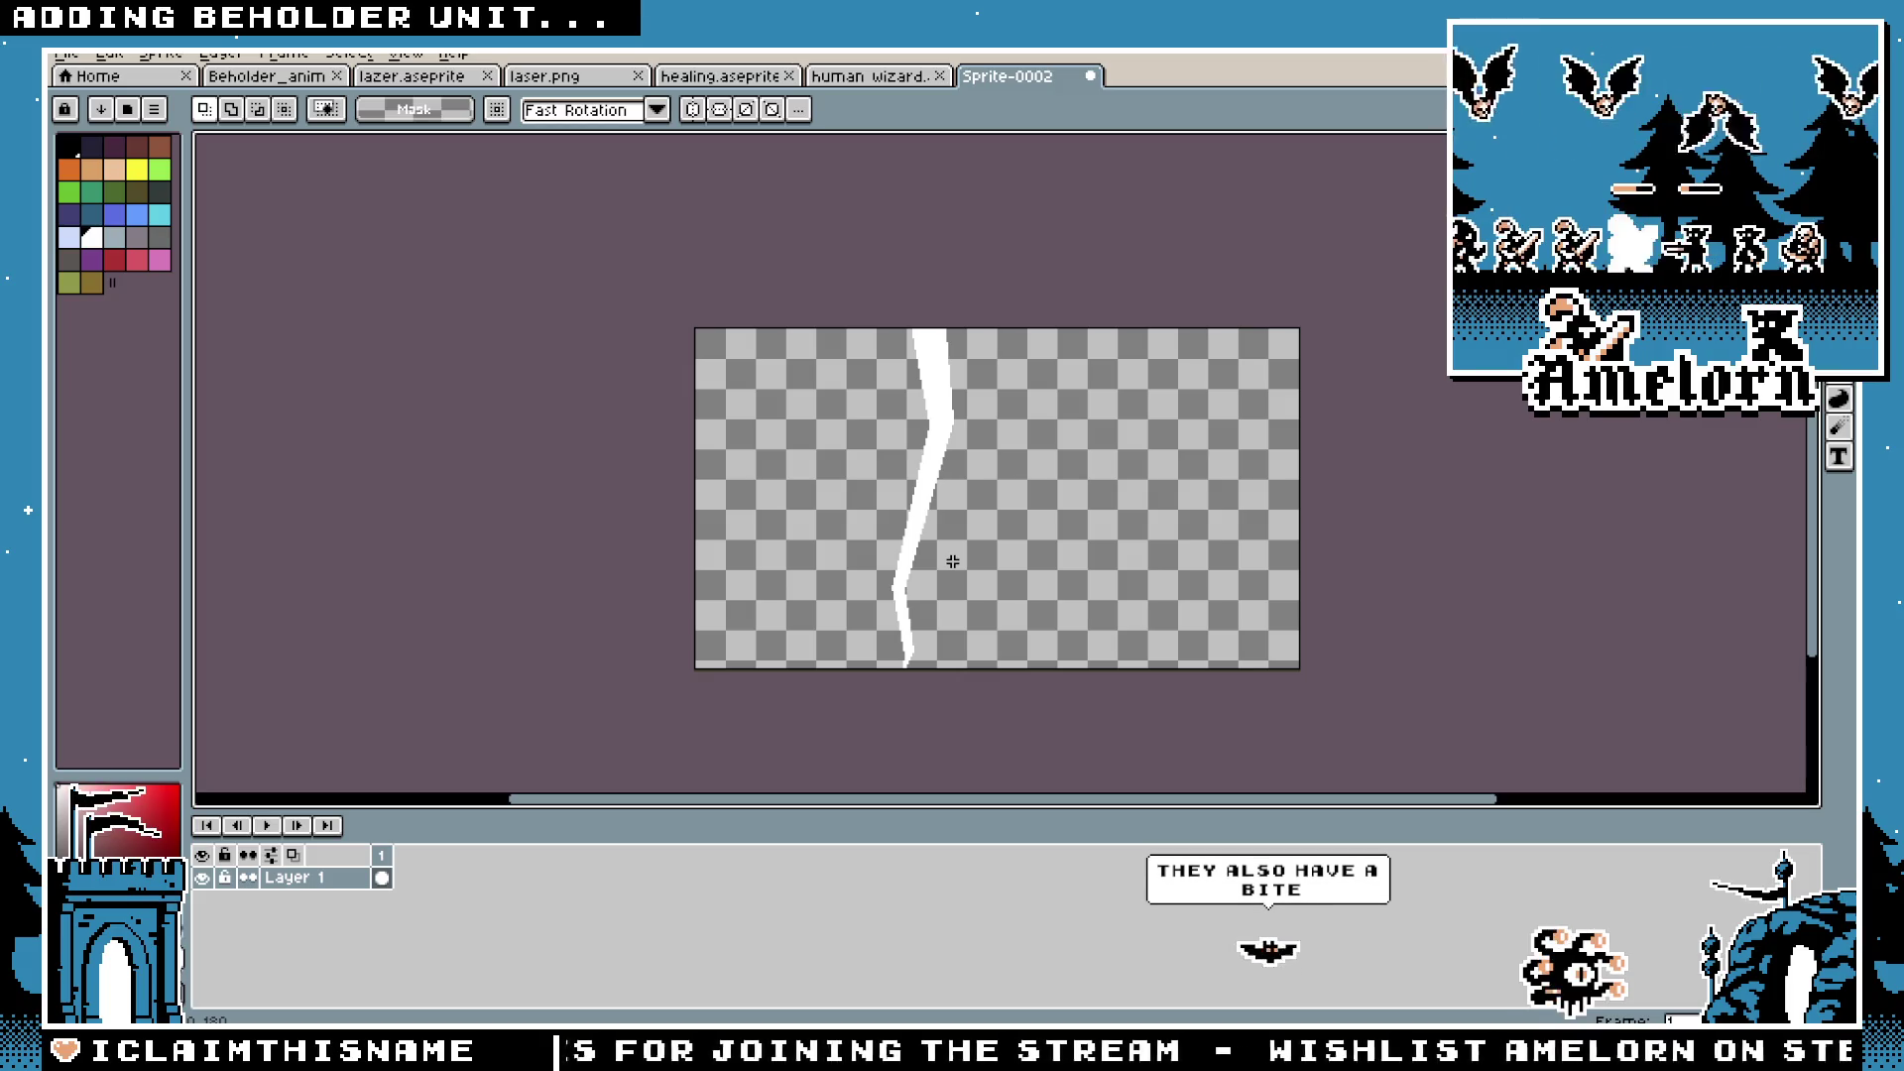
Step: Open the Beholder_anim sprite at frame 1 of the Idle animation
{"action": "left_click", "coordinate": [274, 78]}
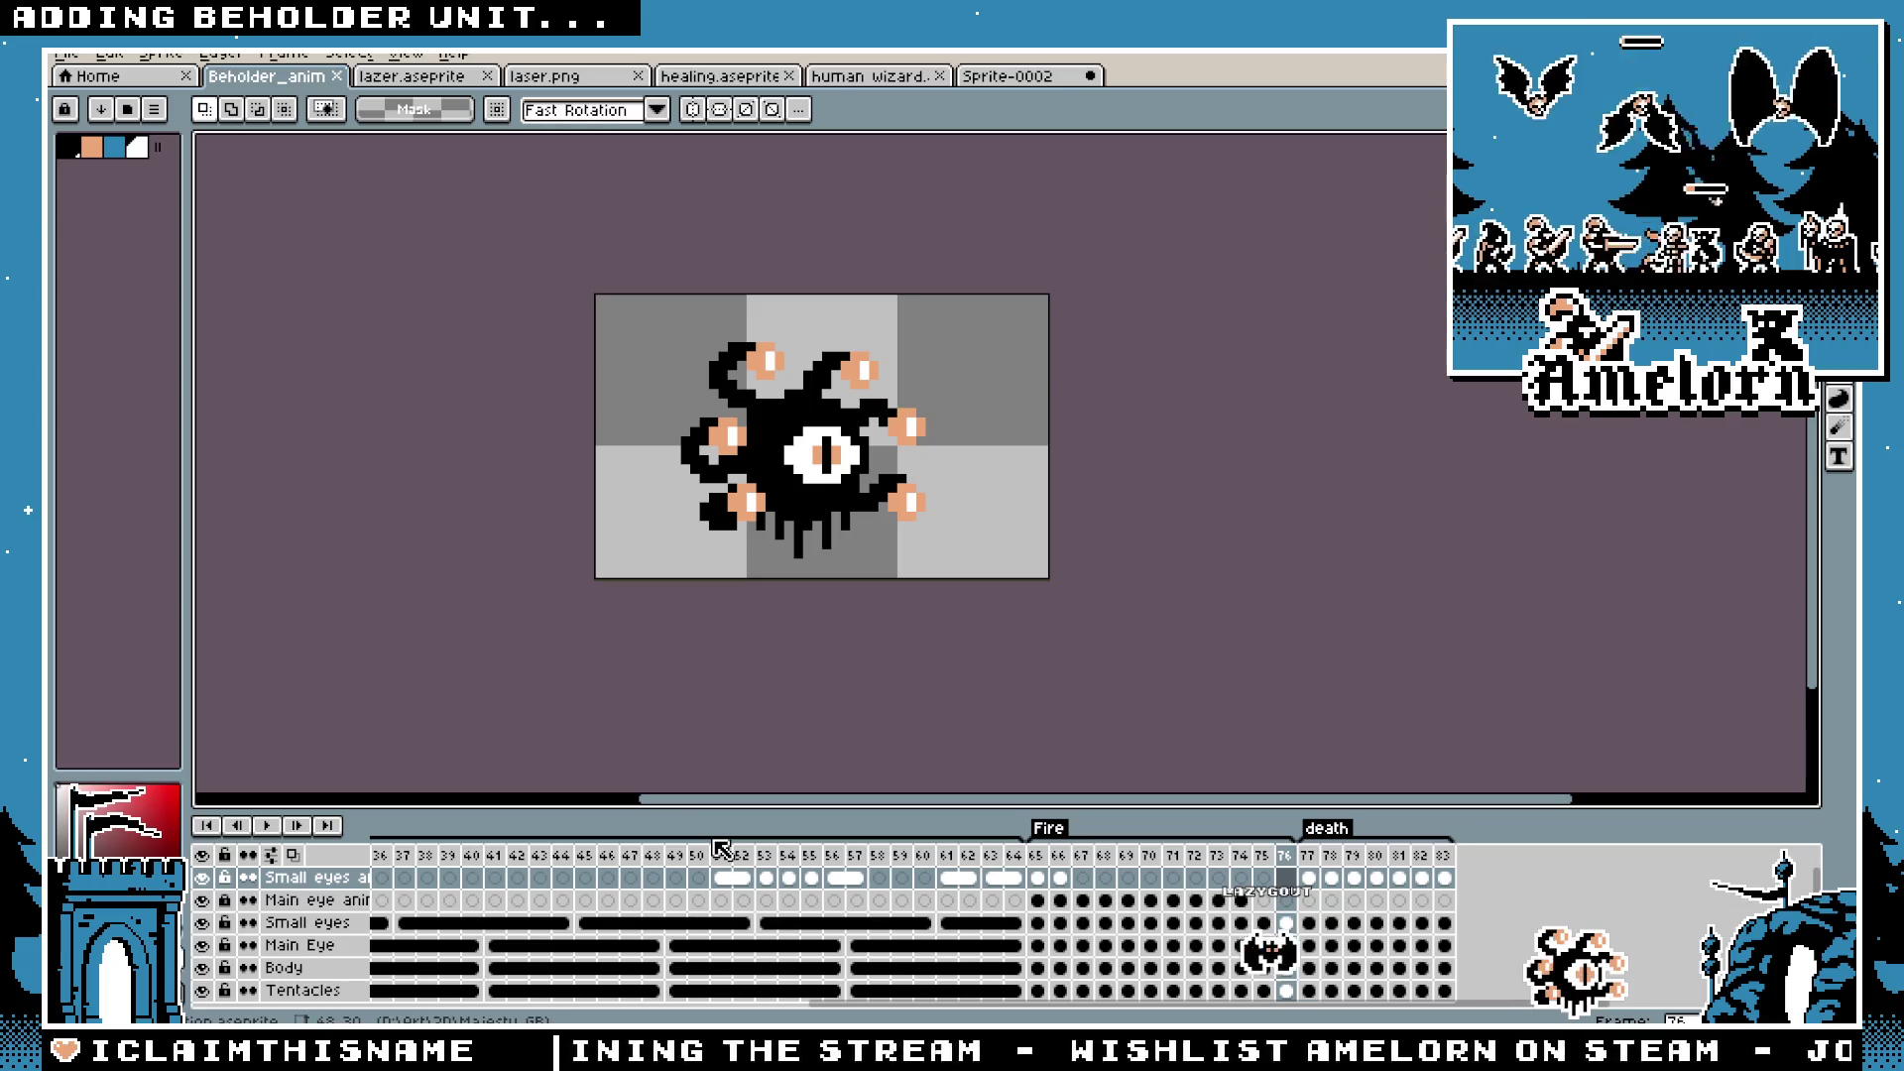
{"action": "scroll", "coordinate": [814, 482], "scroll_direction": "up", "scroll_amount": 2}
{"action": "key", "text": "b"}
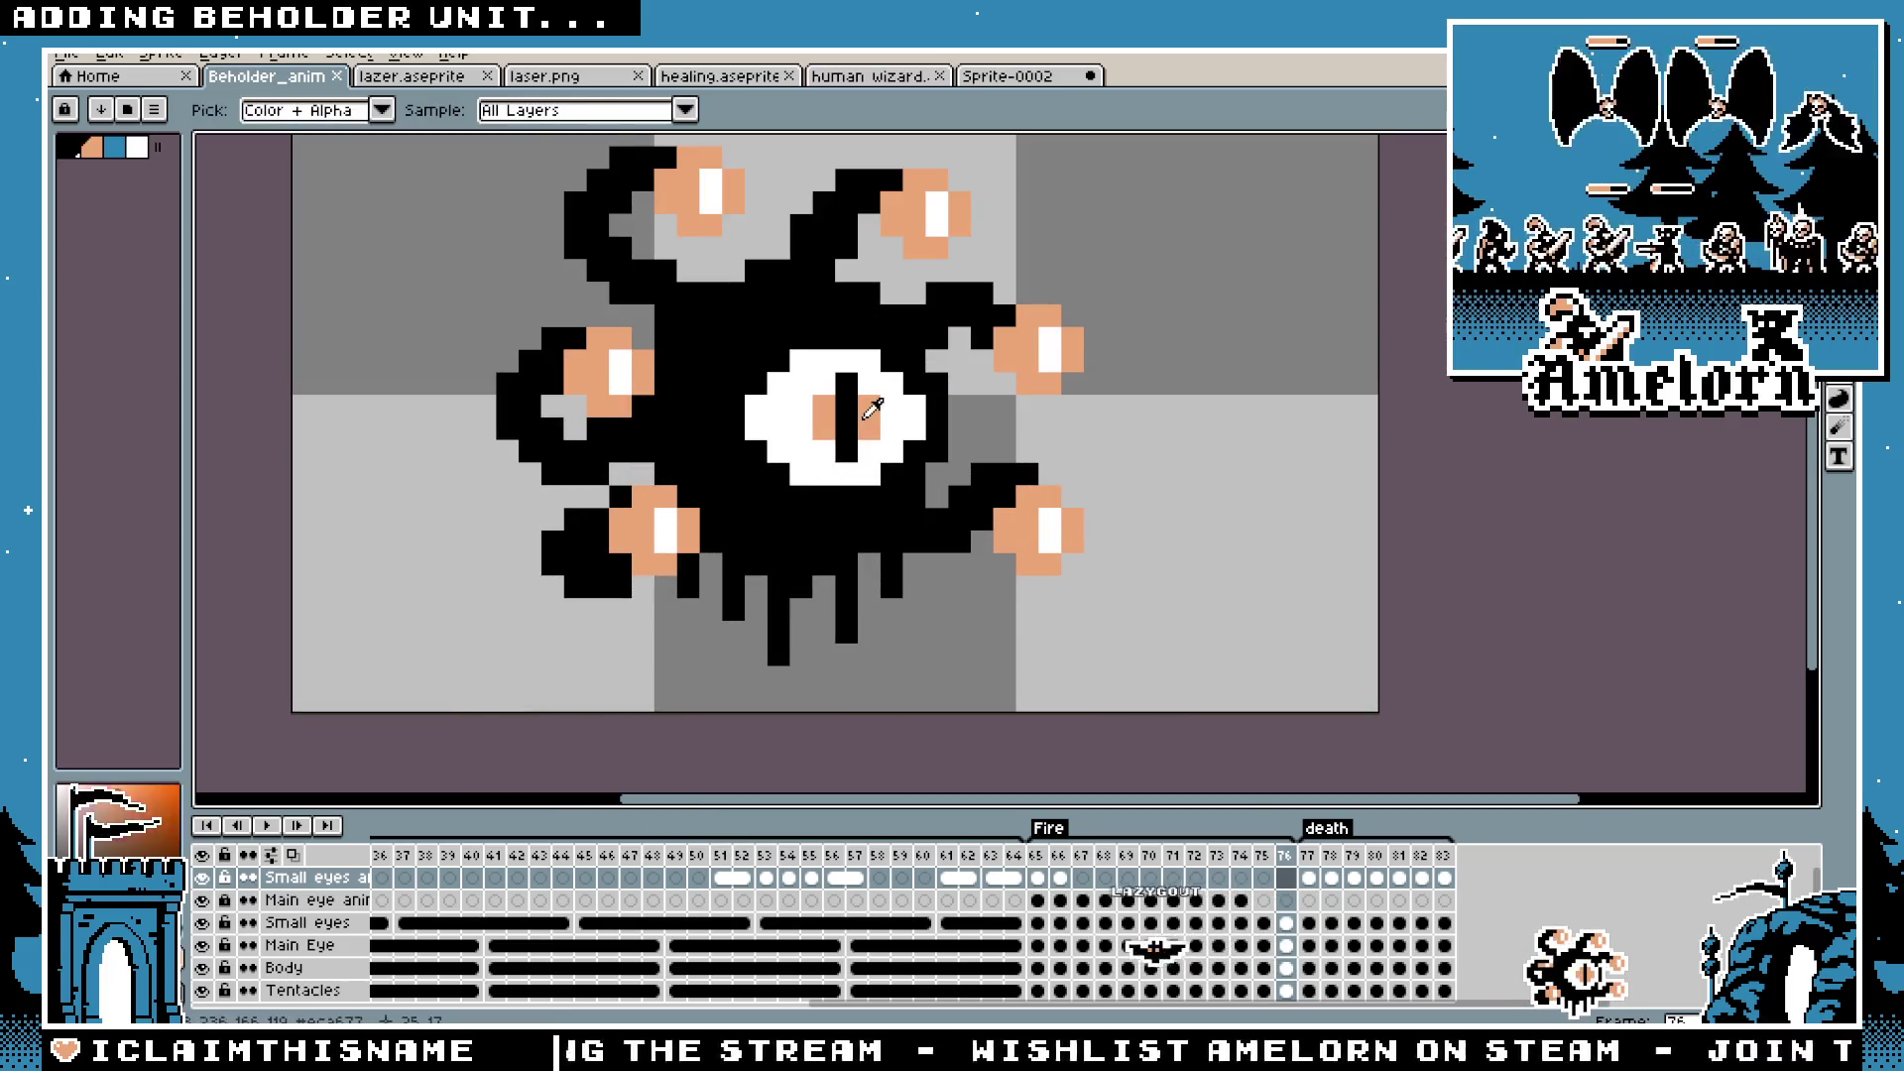
{"action": "scroll", "coordinate": [791, 521], "scroll_direction": "up", "scroll_amount": 1}
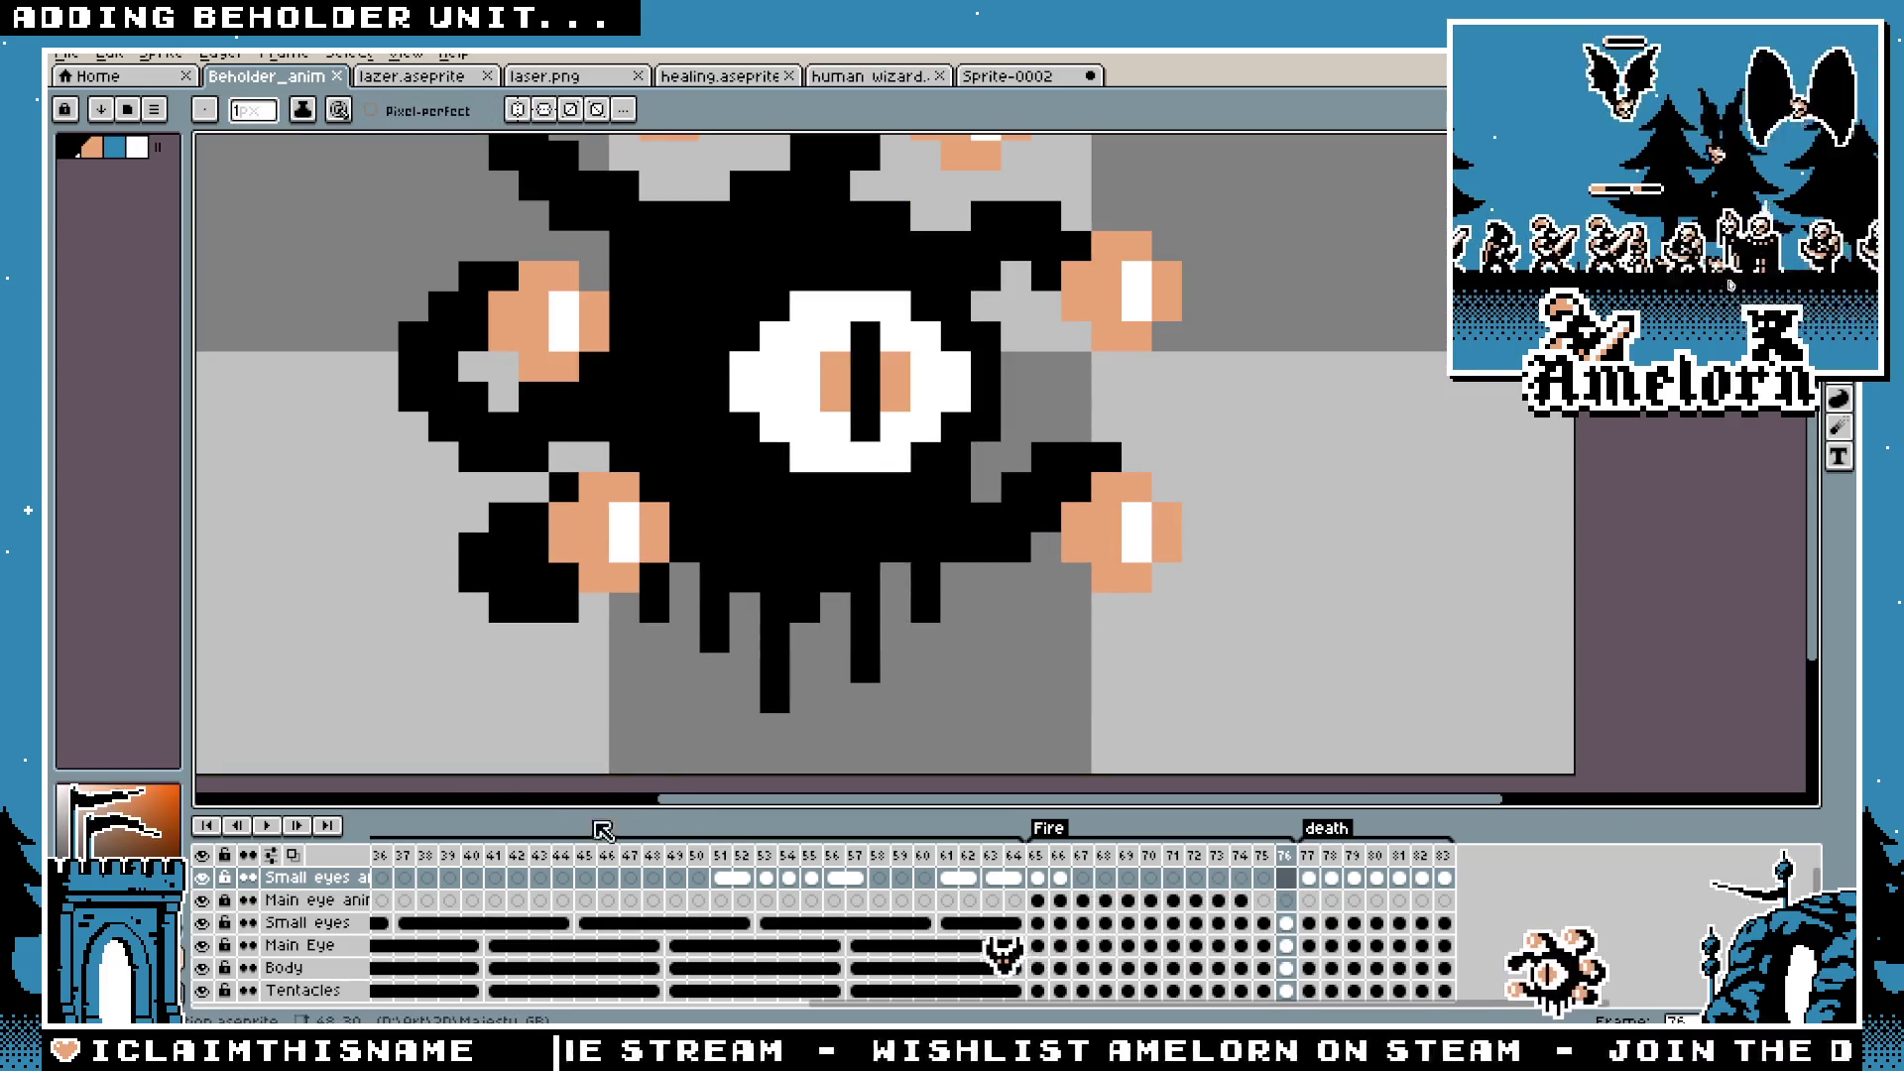
{"action": "left_click_drag", "start_coordinate": [1066, 1010], "coordinate": [446, 1008]}
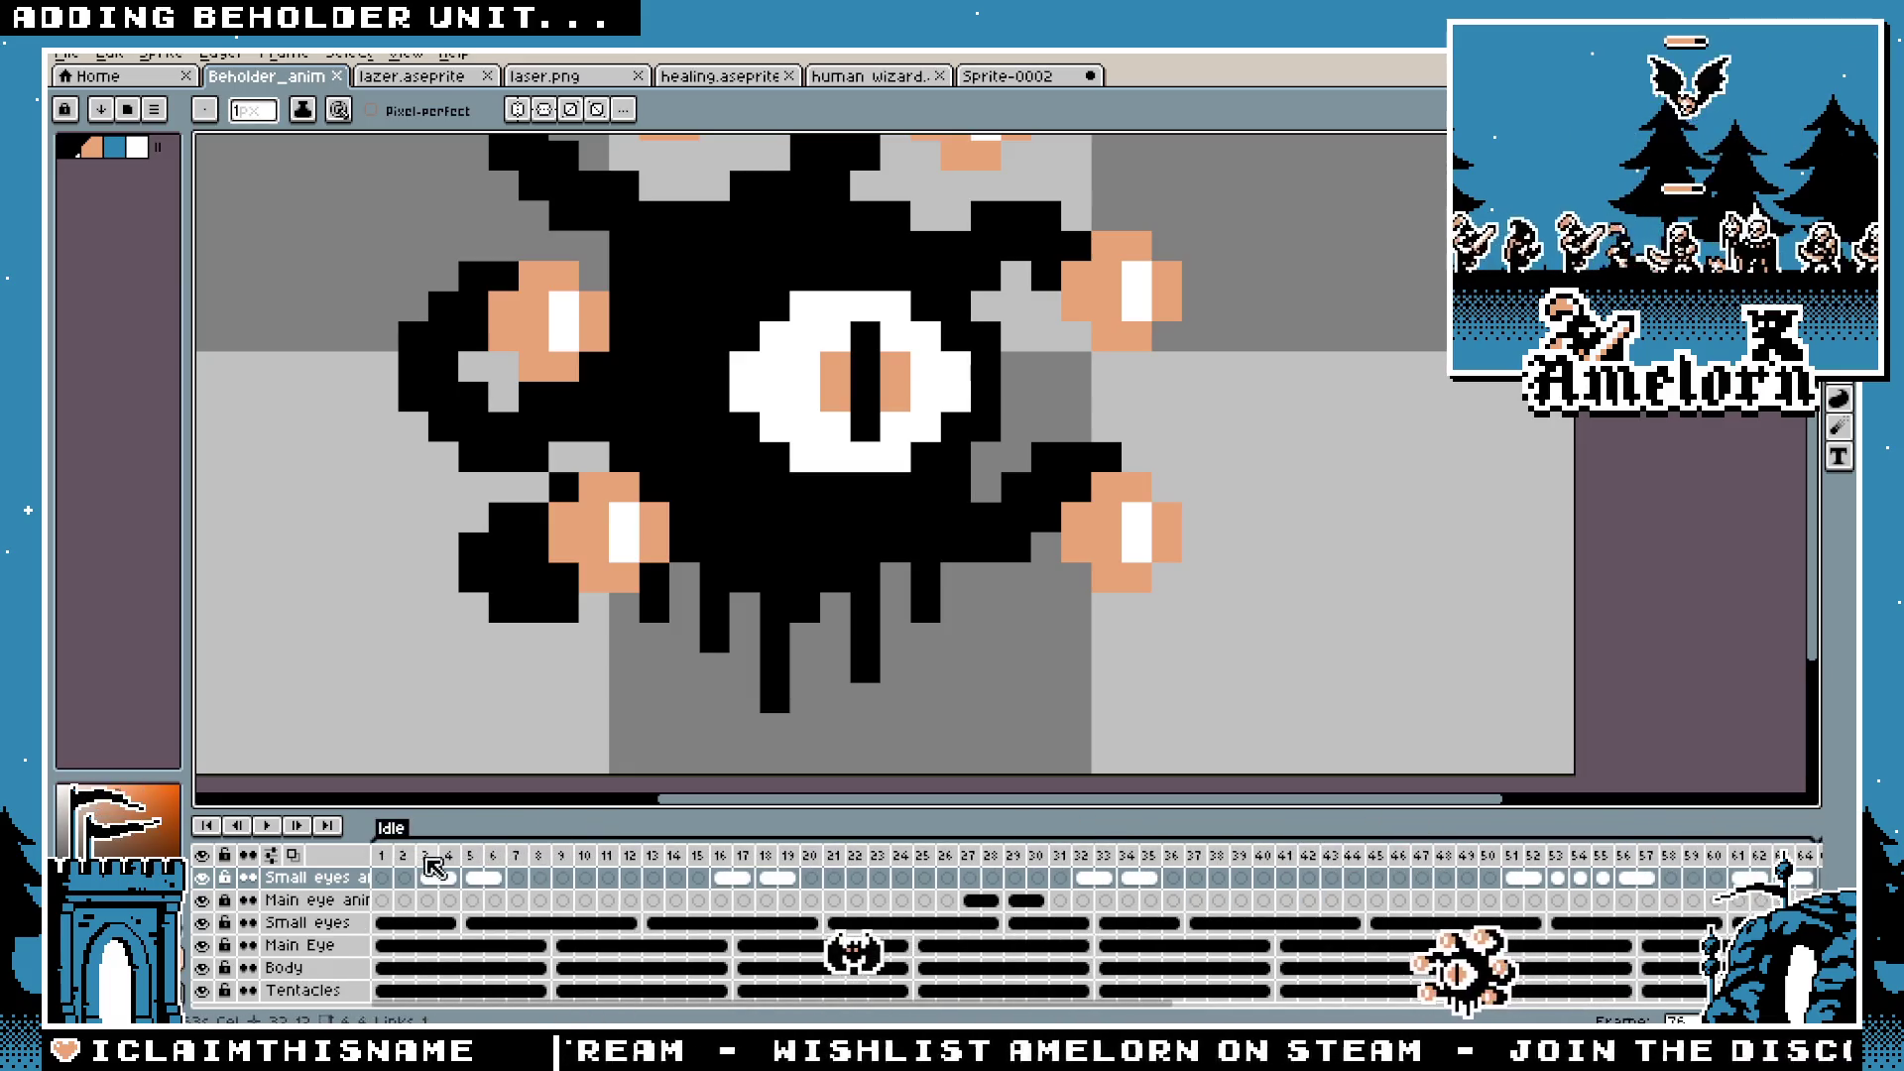
{"action": "left_click", "coordinate": [381, 855]}
{"action": "scroll", "coordinate": [855, 538], "scroll_direction": "down", "scroll_amount": 6}
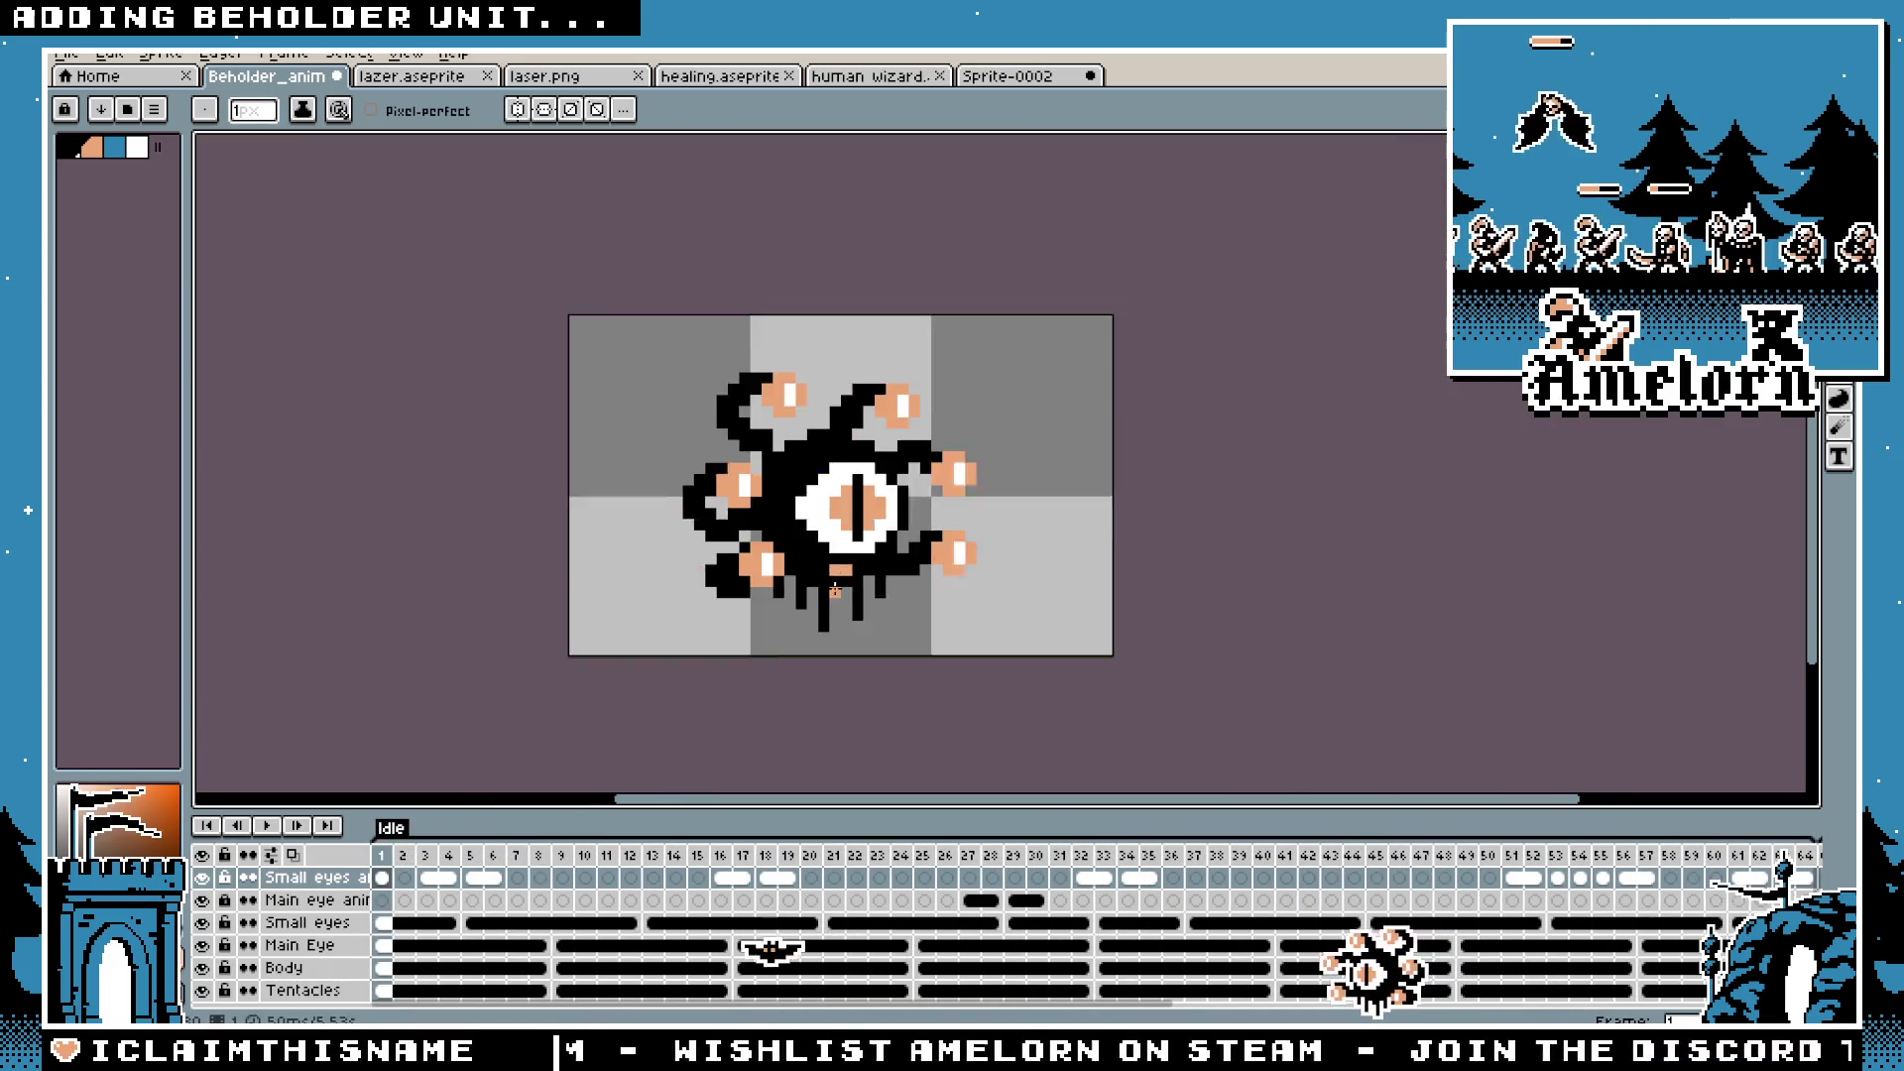
{"action": "scroll", "coordinate": [830, 544], "scroll_direction": "up", "scroll_amount": 5}
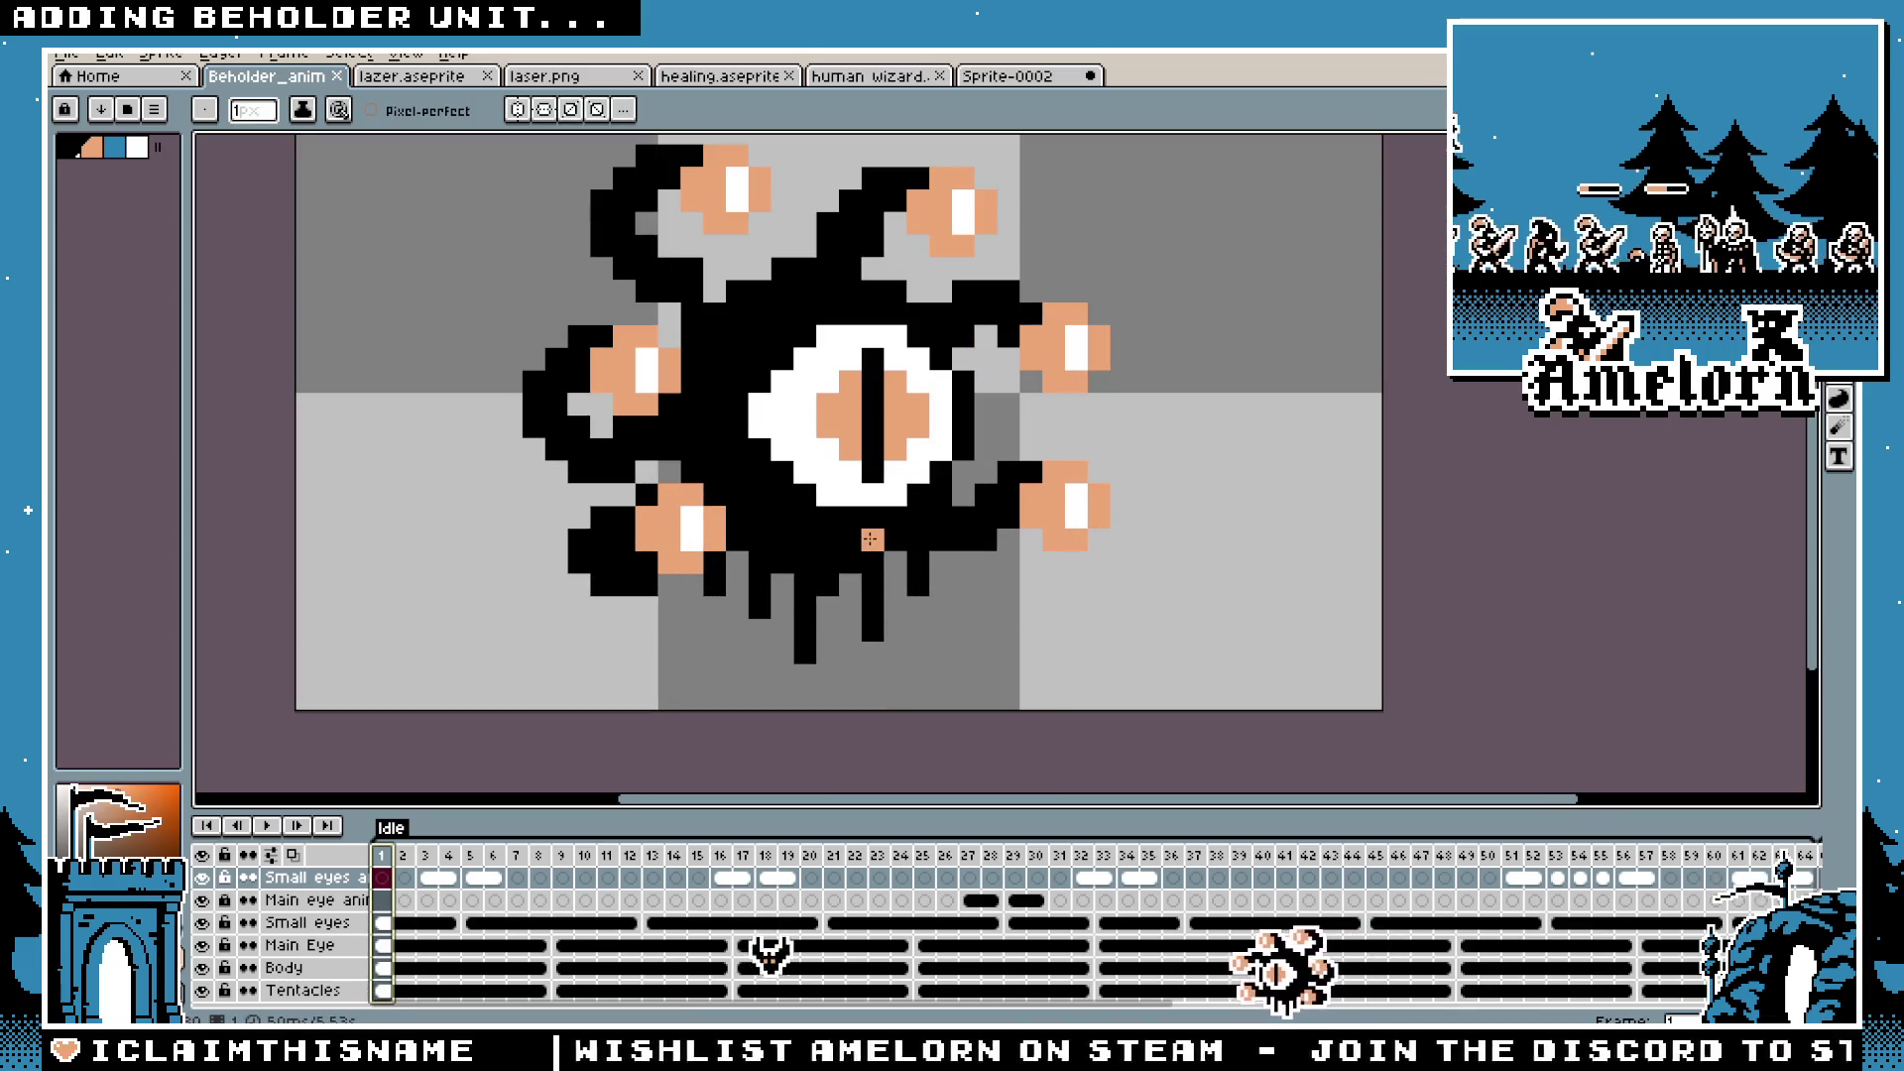
{"action": "scroll", "coordinate": [823, 538], "scroll_direction": "up", "scroll_amount": 2}
Step: Pencil white buck teeth just below the beholder's big eye
{"action": "key", "text": "x"}
{"action": "left_click", "coordinate": [833, 537]}
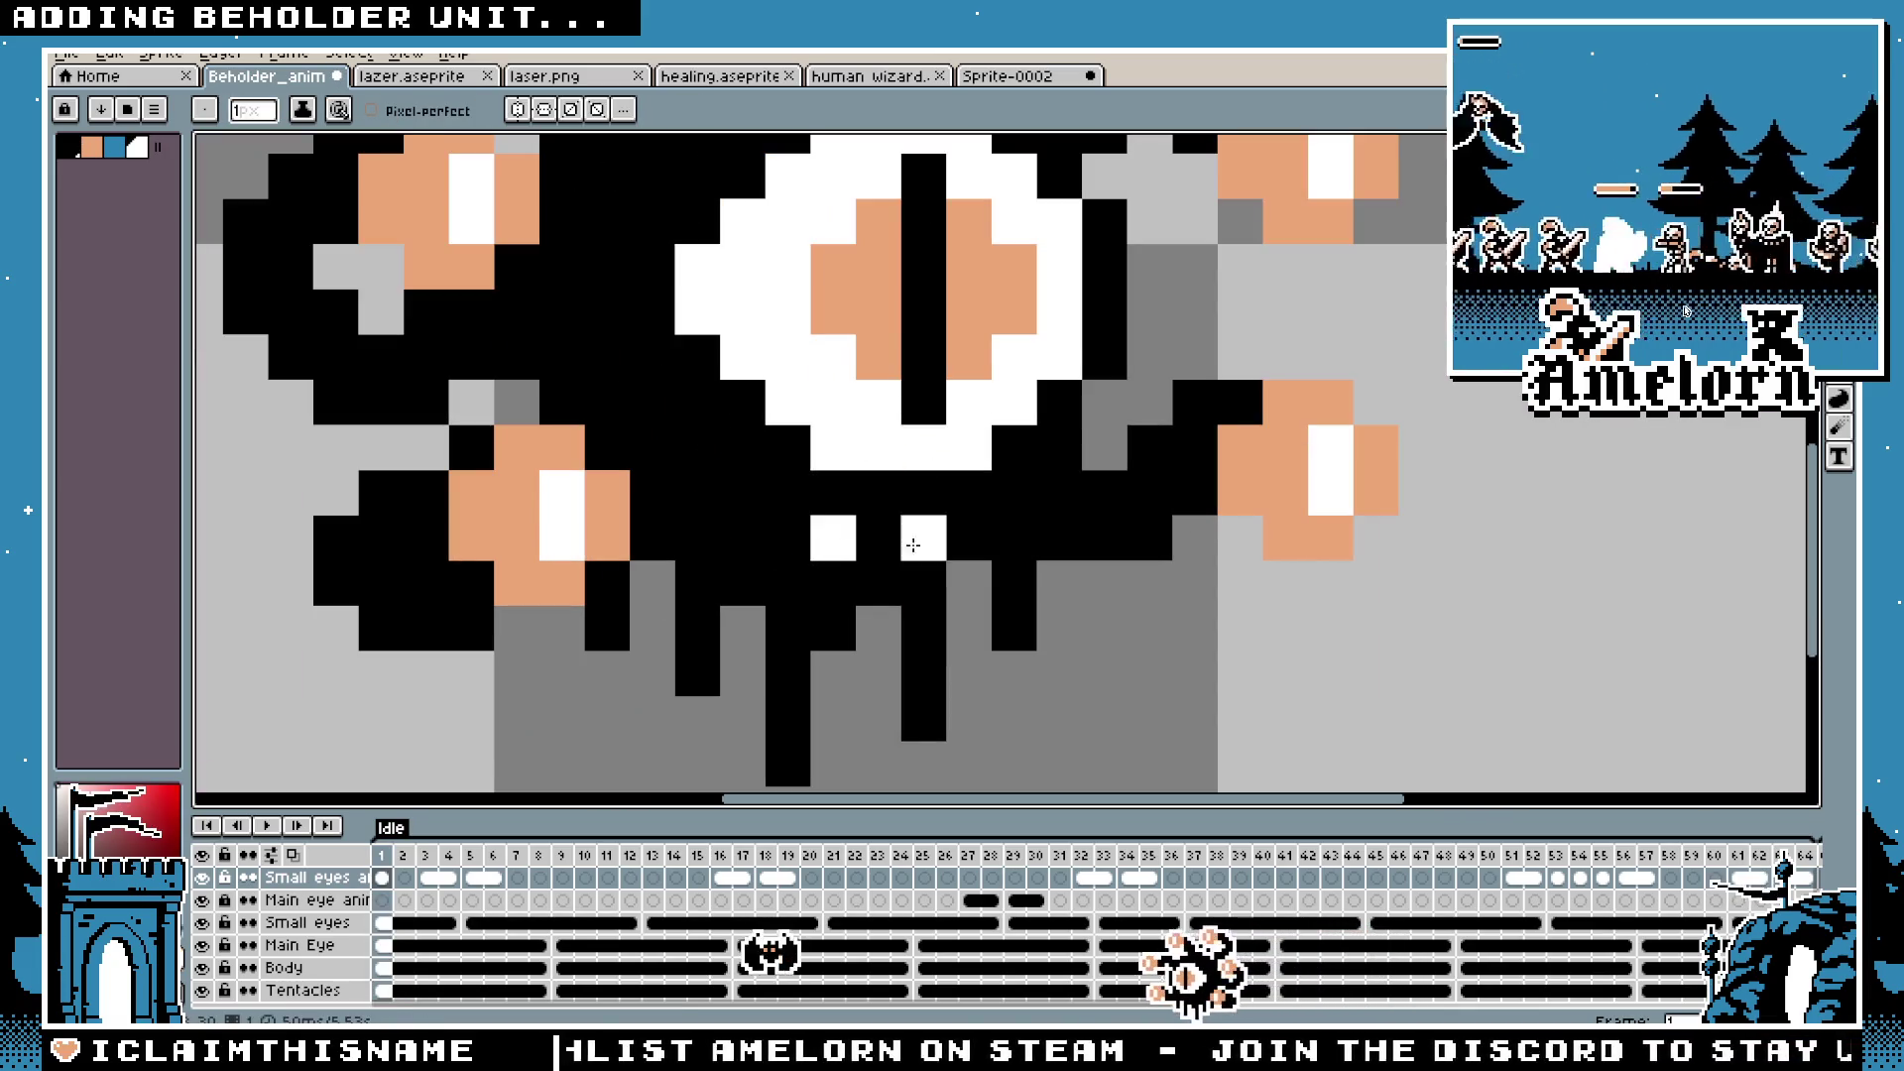
{"action": "key", "text": "i"}
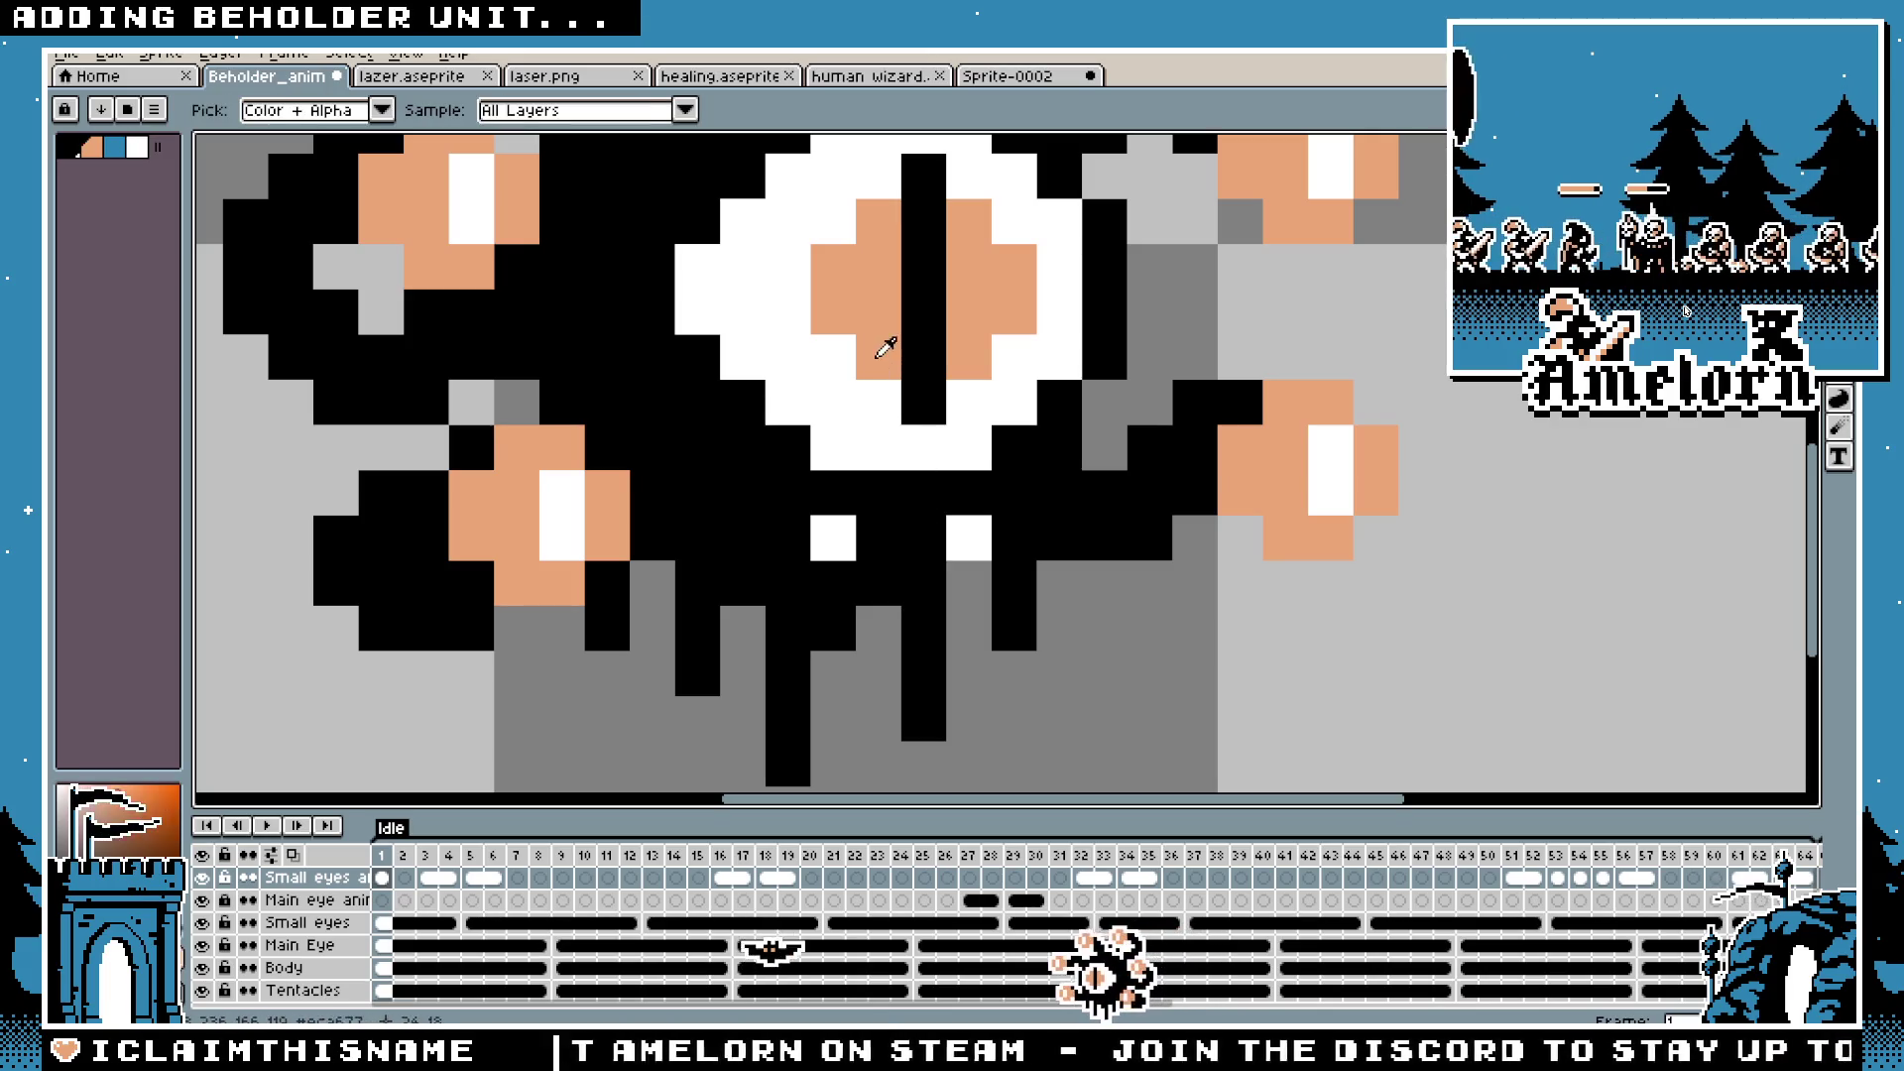
{"action": "key", "text": "b"}
{"action": "scroll", "coordinate": [751, 558], "scroll_direction": "down", "scroll_amount": 5}
{"action": "scroll", "coordinate": [751, 557], "scroll_direction": "up", "scroll_amount": 2}
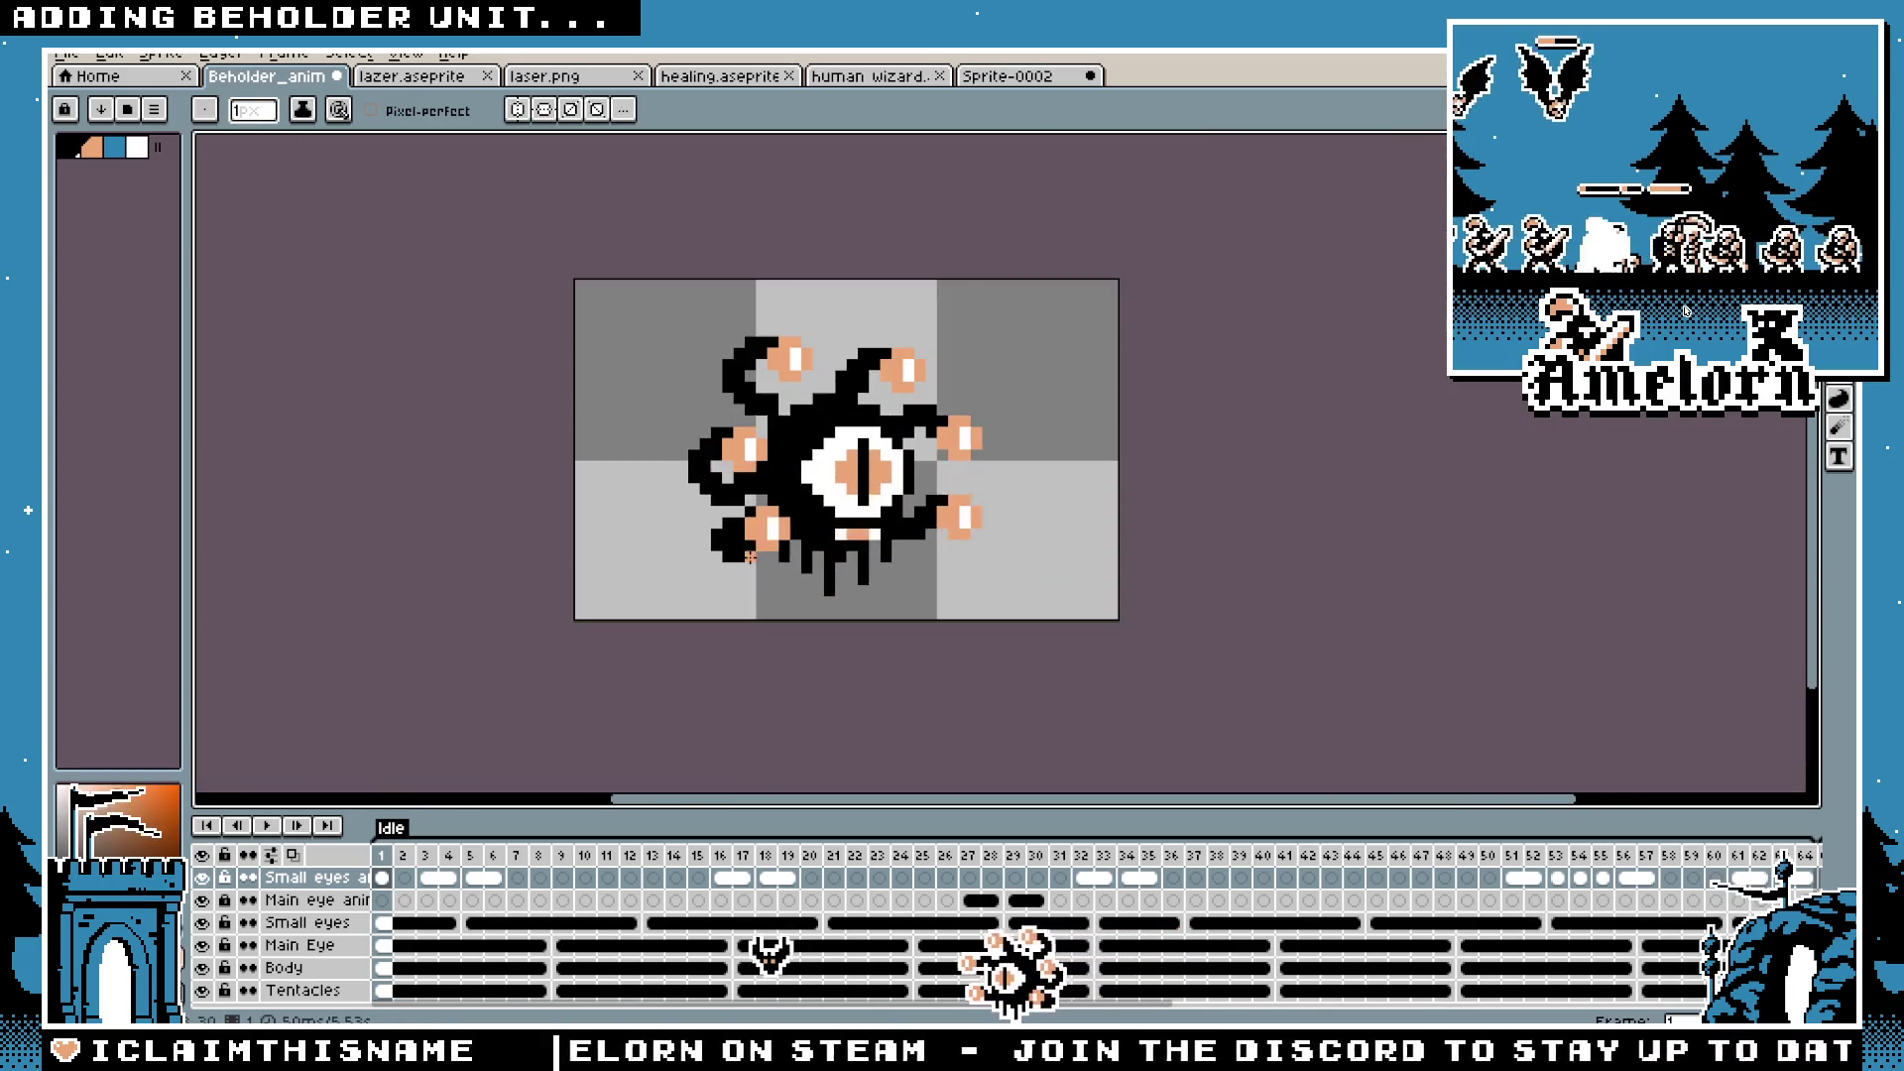
{"action": "scroll", "coordinate": [821, 426], "scroll_direction": "up", "scroll_amount": 2}
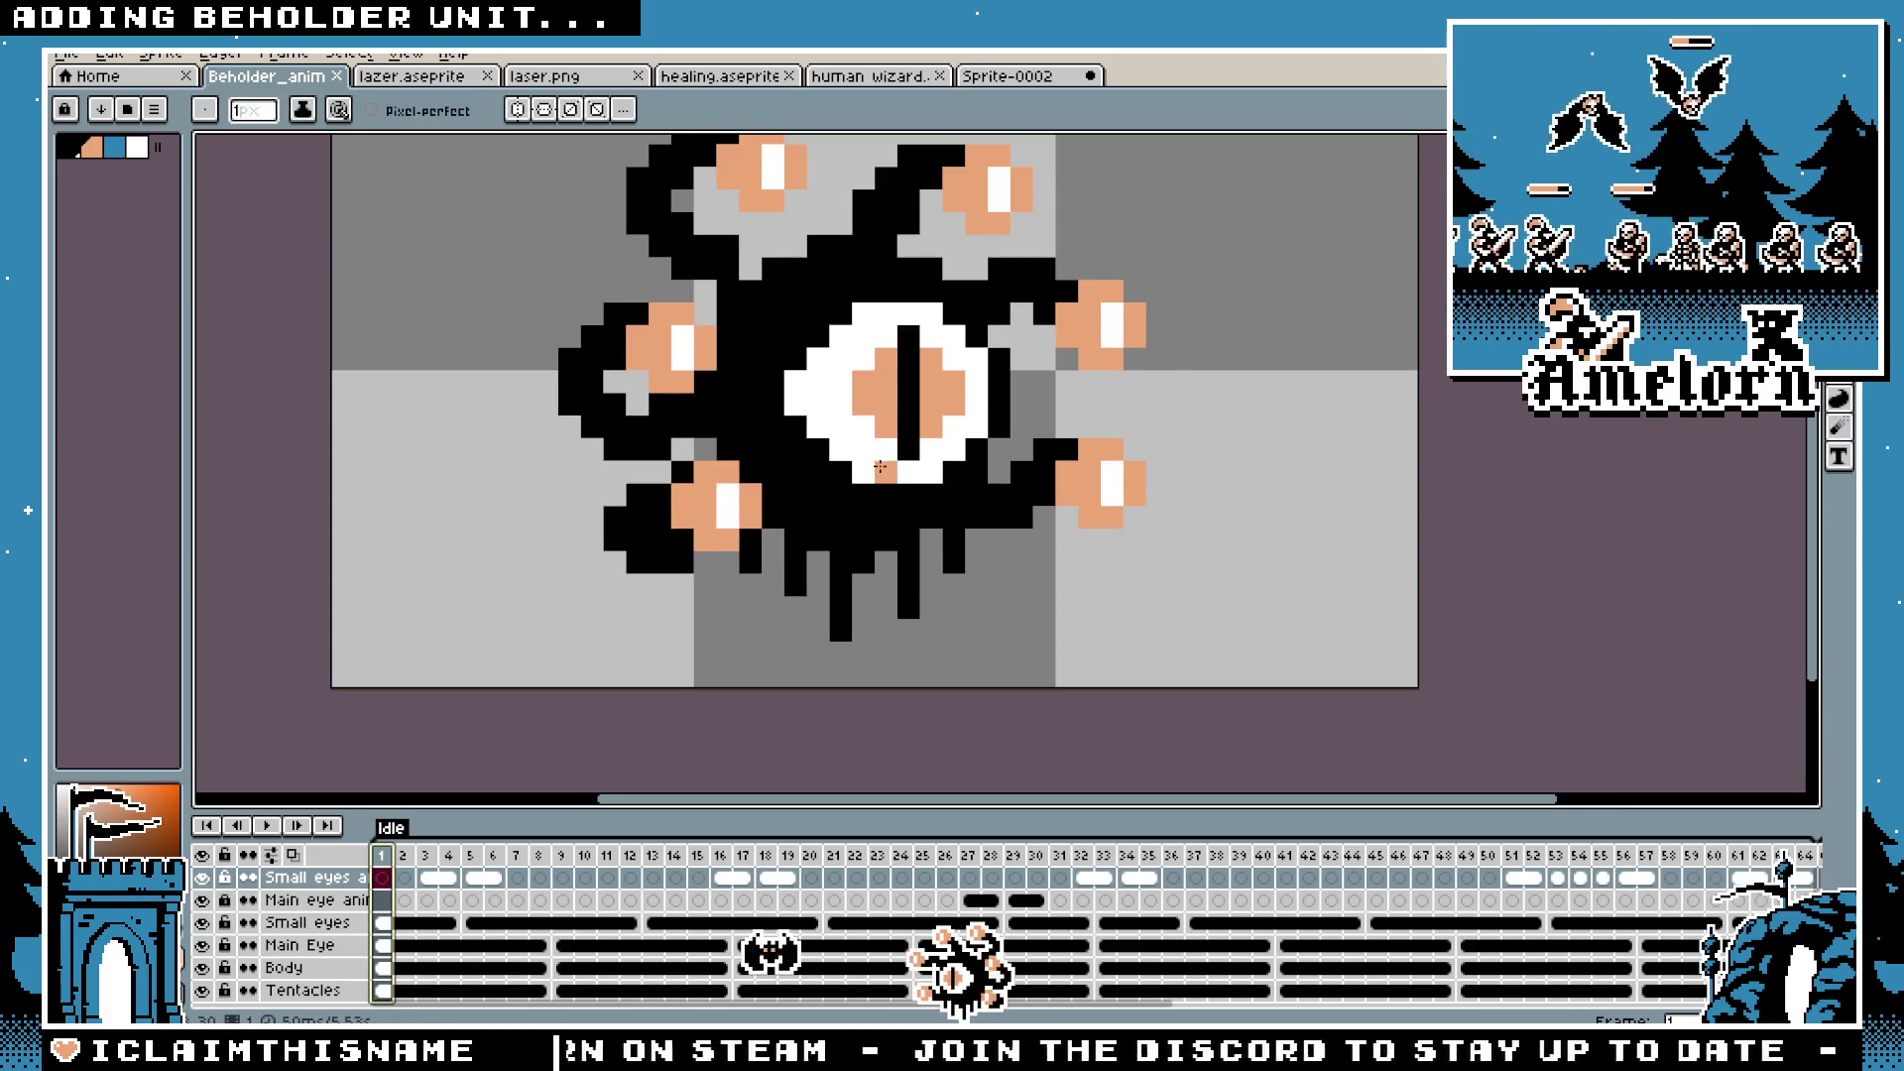
{"action": "scroll", "coordinate": [725, 557], "scroll_direction": "down", "scroll_amount": 3}
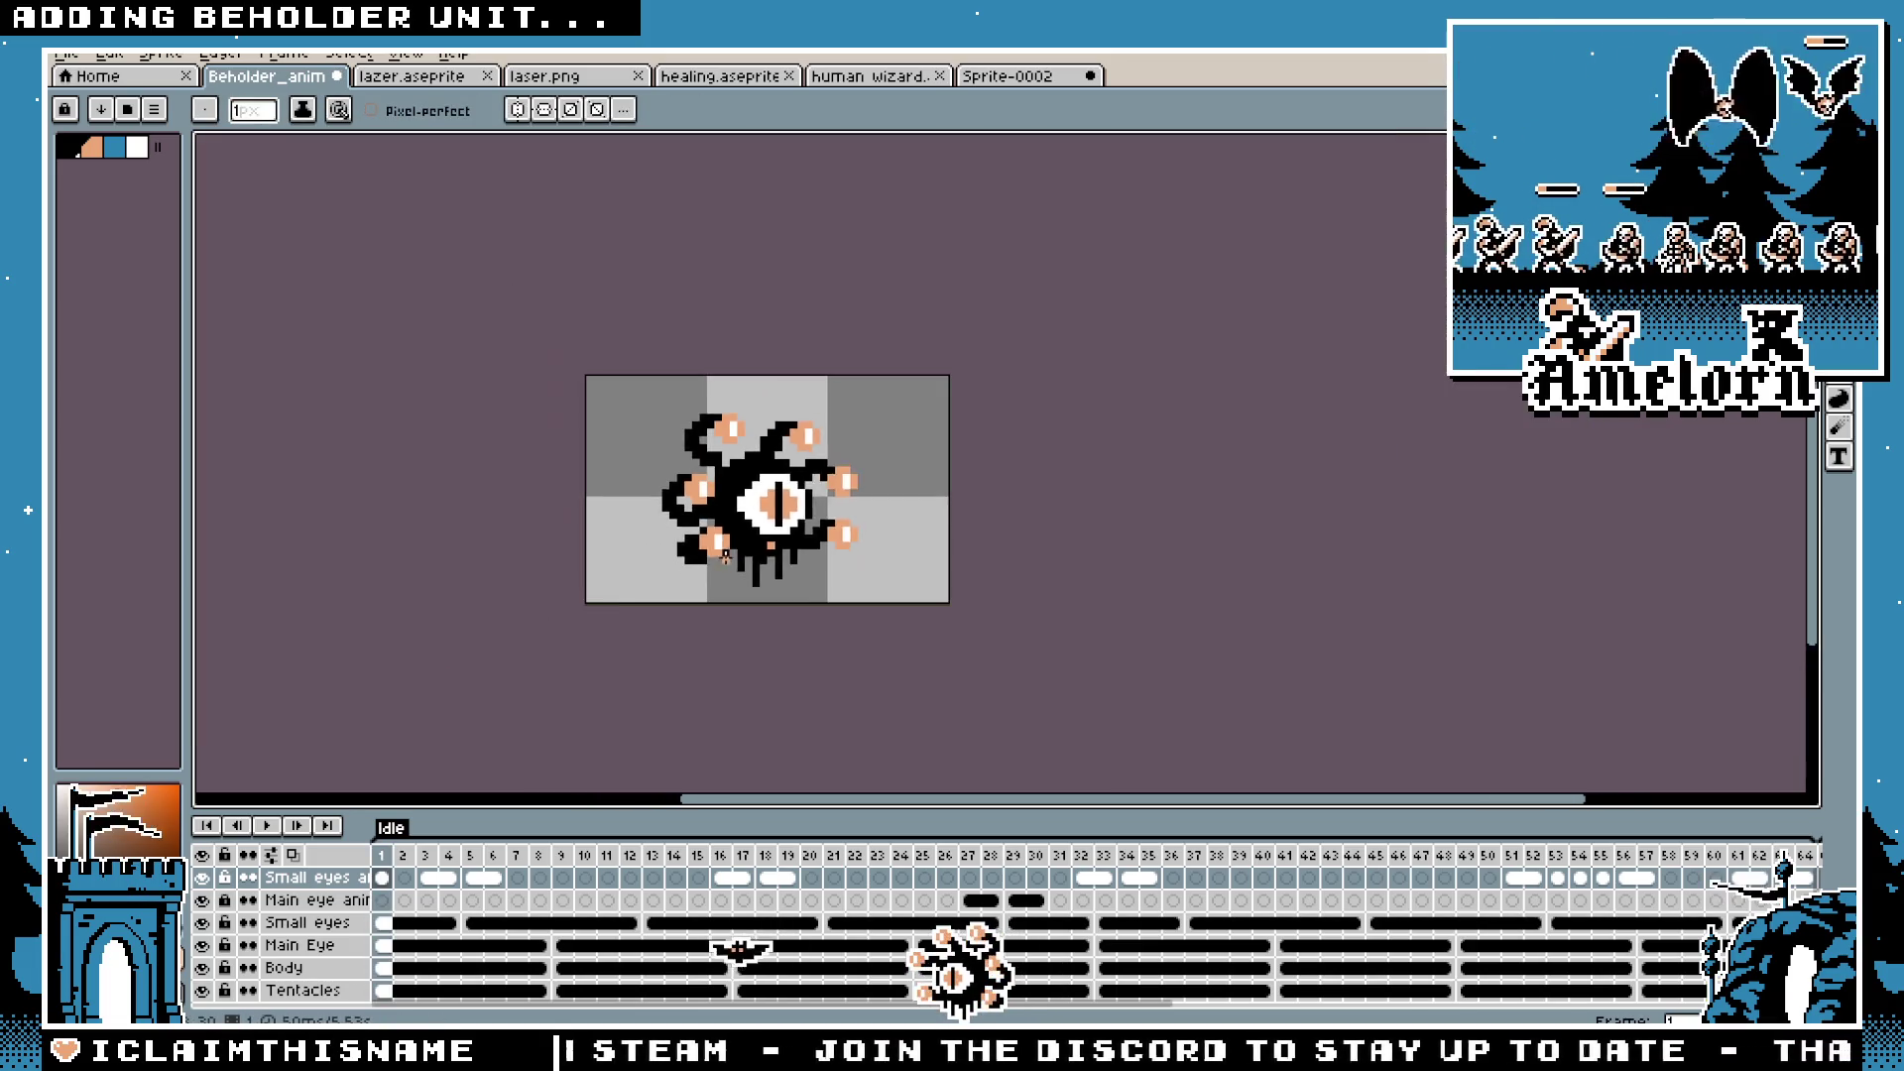
{"action": "scroll", "coordinate": [725, 557], "scroll_direction": "down", "scroll_amount": 1}
{"action": "scroll", "coordinate": [764, 545], "scroll_direction": "up", "scroll_amount": 5}
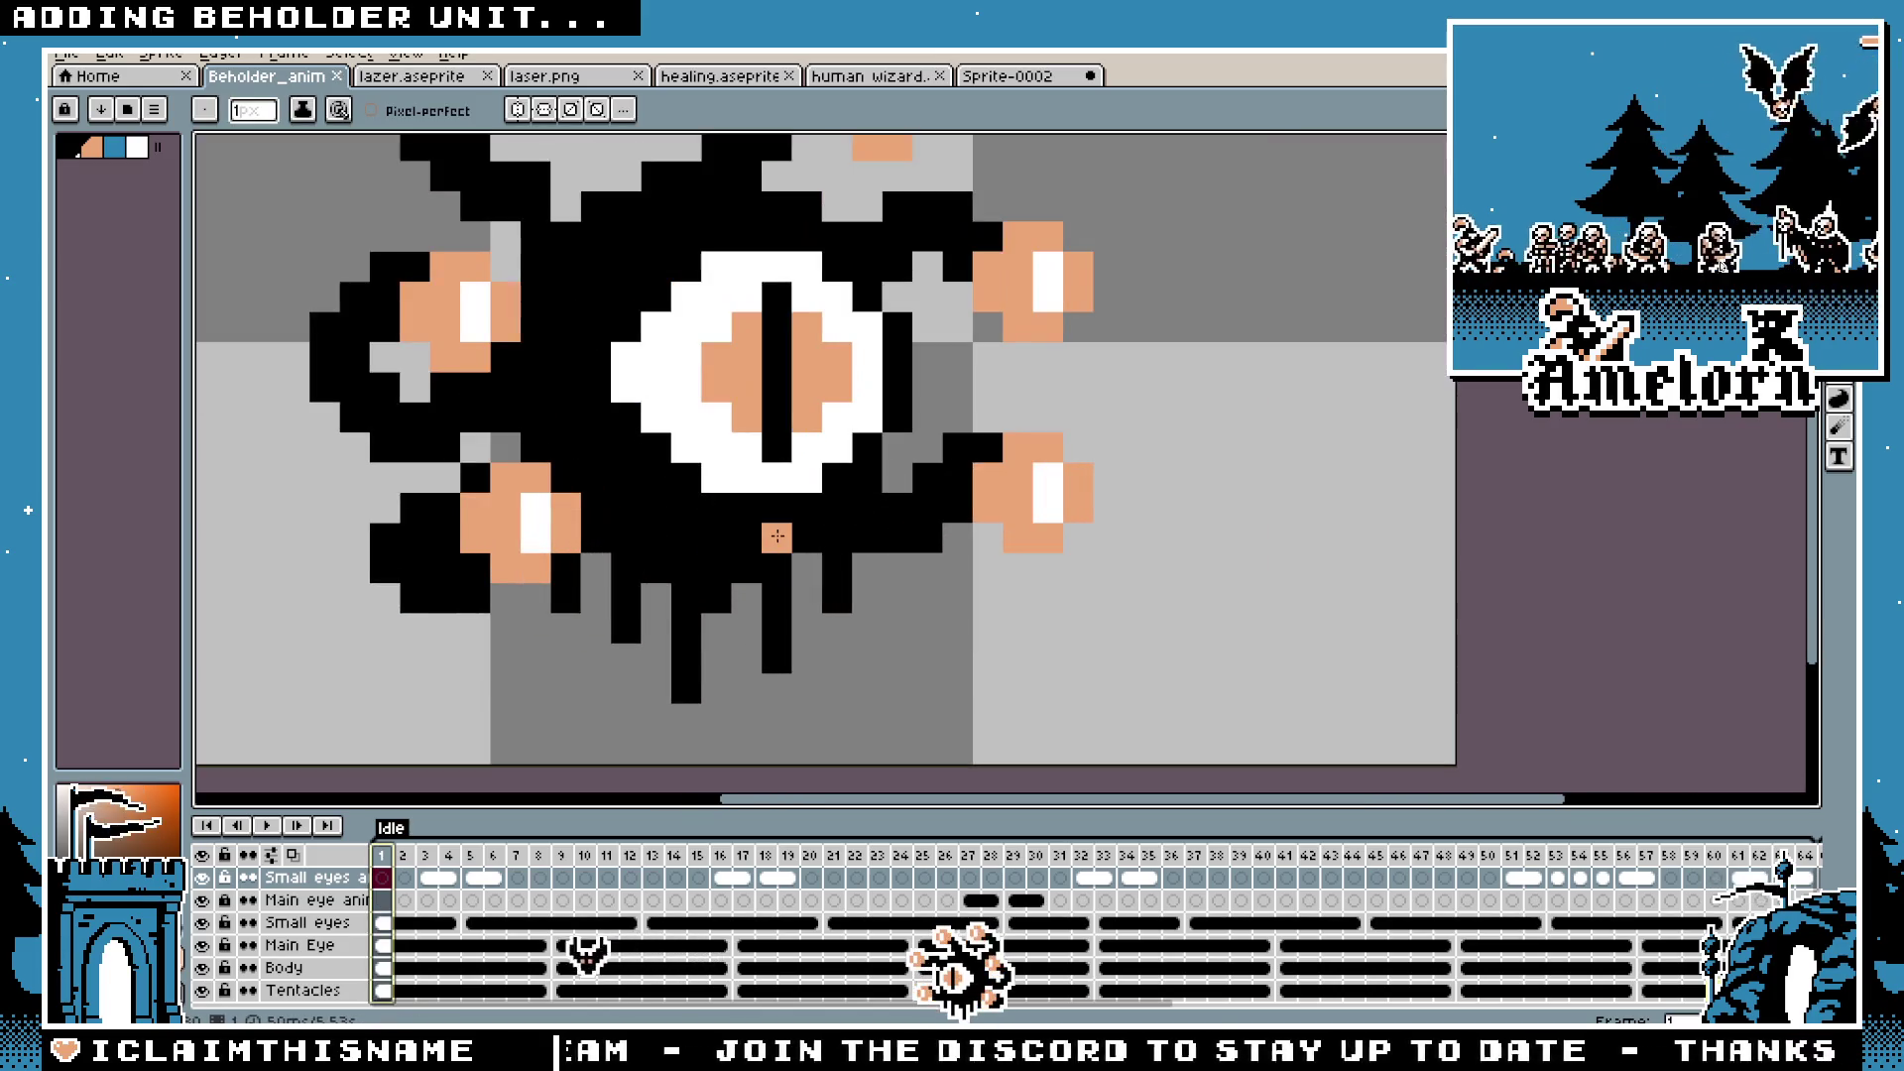
{"action": "scroll", "coordinate": [759, 536], "scroll_direction": "down", "scroll_amount": 3}
{"action": "scroll", "coordinate": [768, 534], "scroll_direction": "up", "scroll_amount": 3}
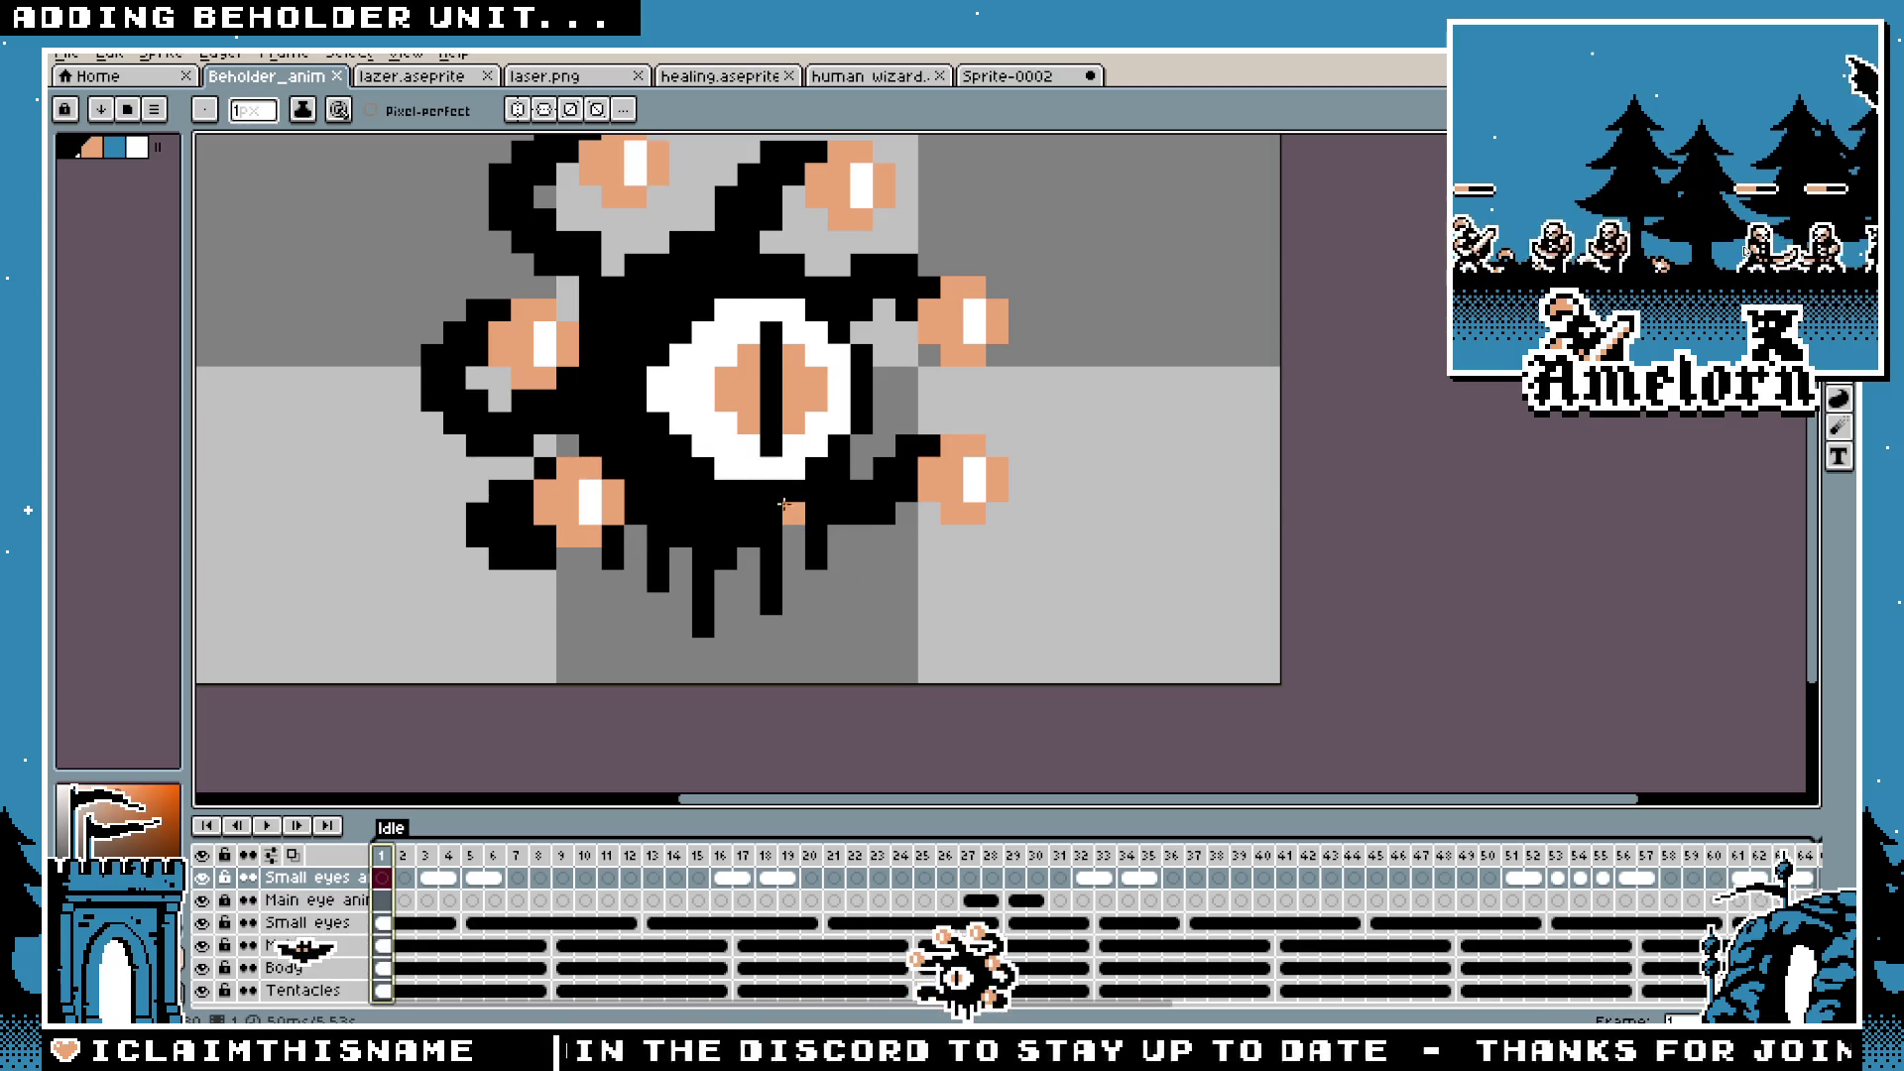
{"action": "scroll", "coordinate": [806, 515], "scroll_direction": "down", "scroll_amount": 4}
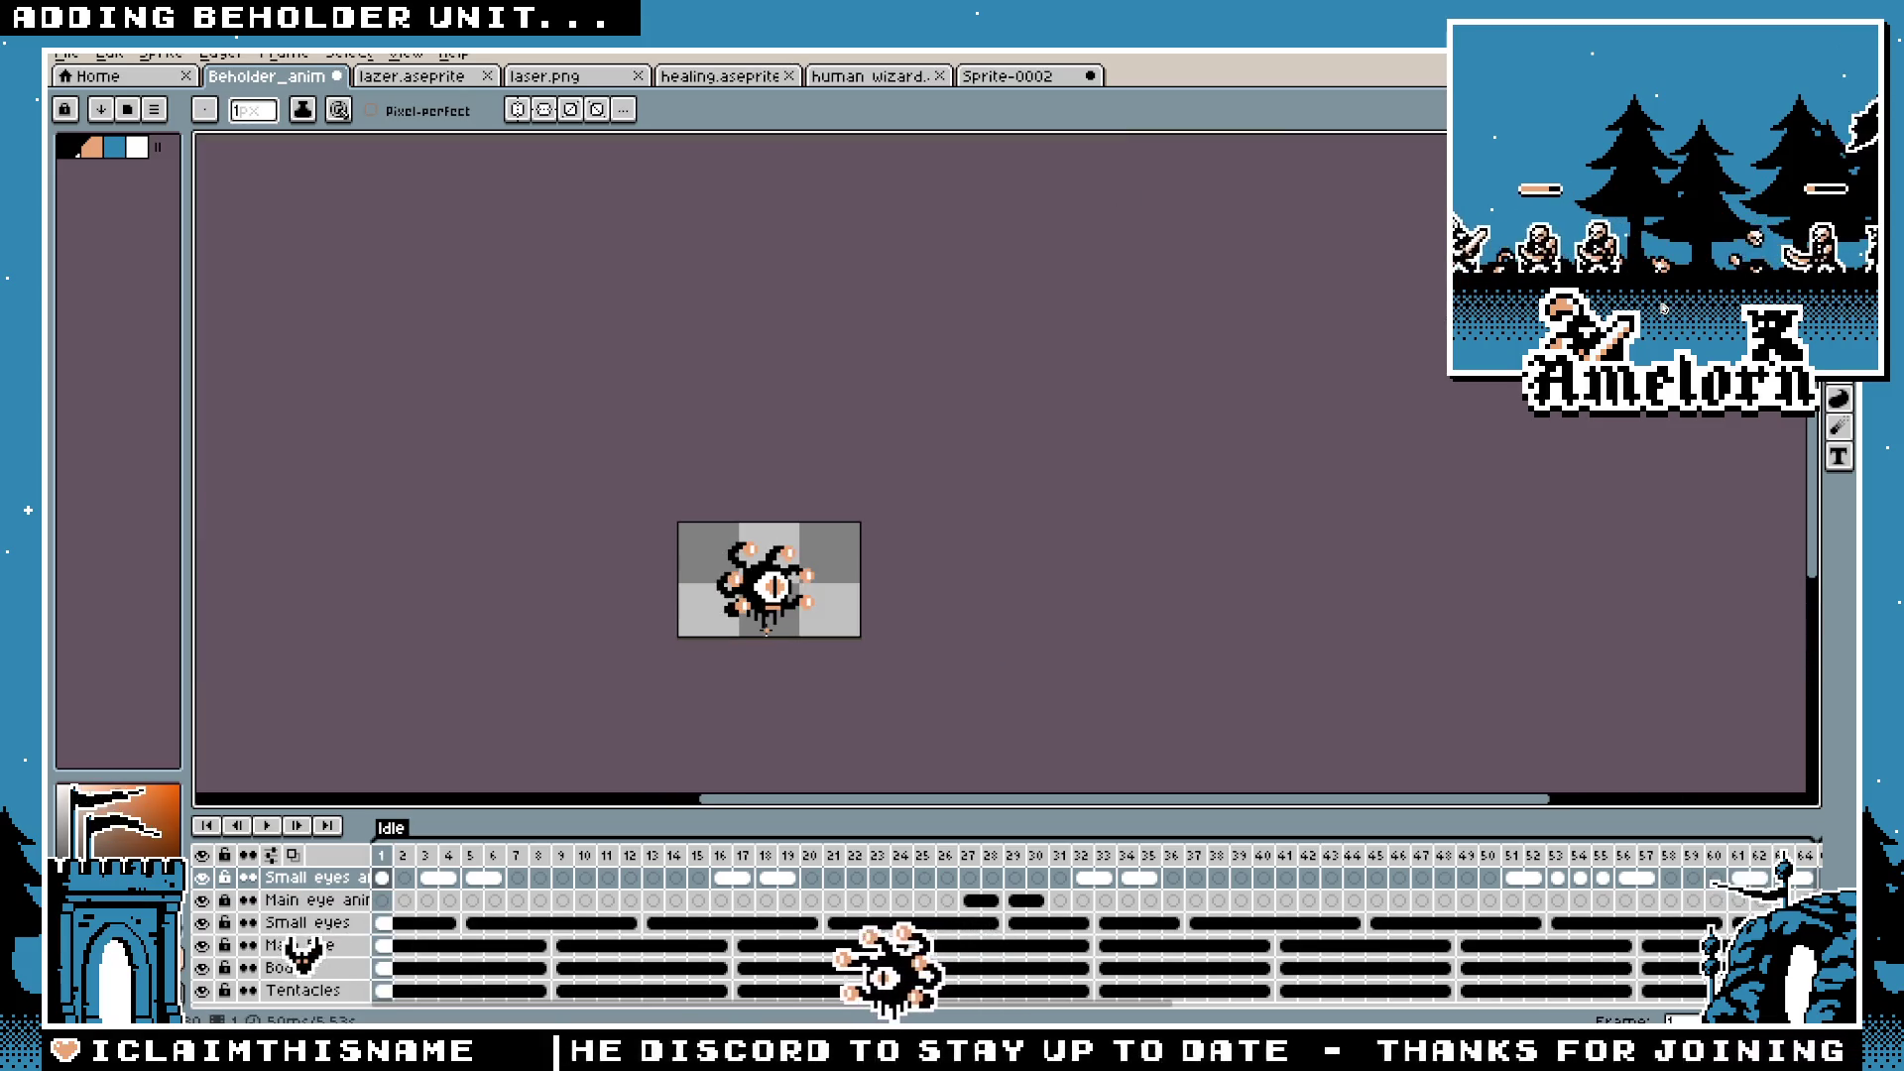
{"action": "scroll", "coordinate": [764, 631], "scroll_direction": "up", "scroll_amount": 2}
{"action": "scroll", "coordinate": [784, 549], "scroll_direction": "up", "scroll_amount": 2}
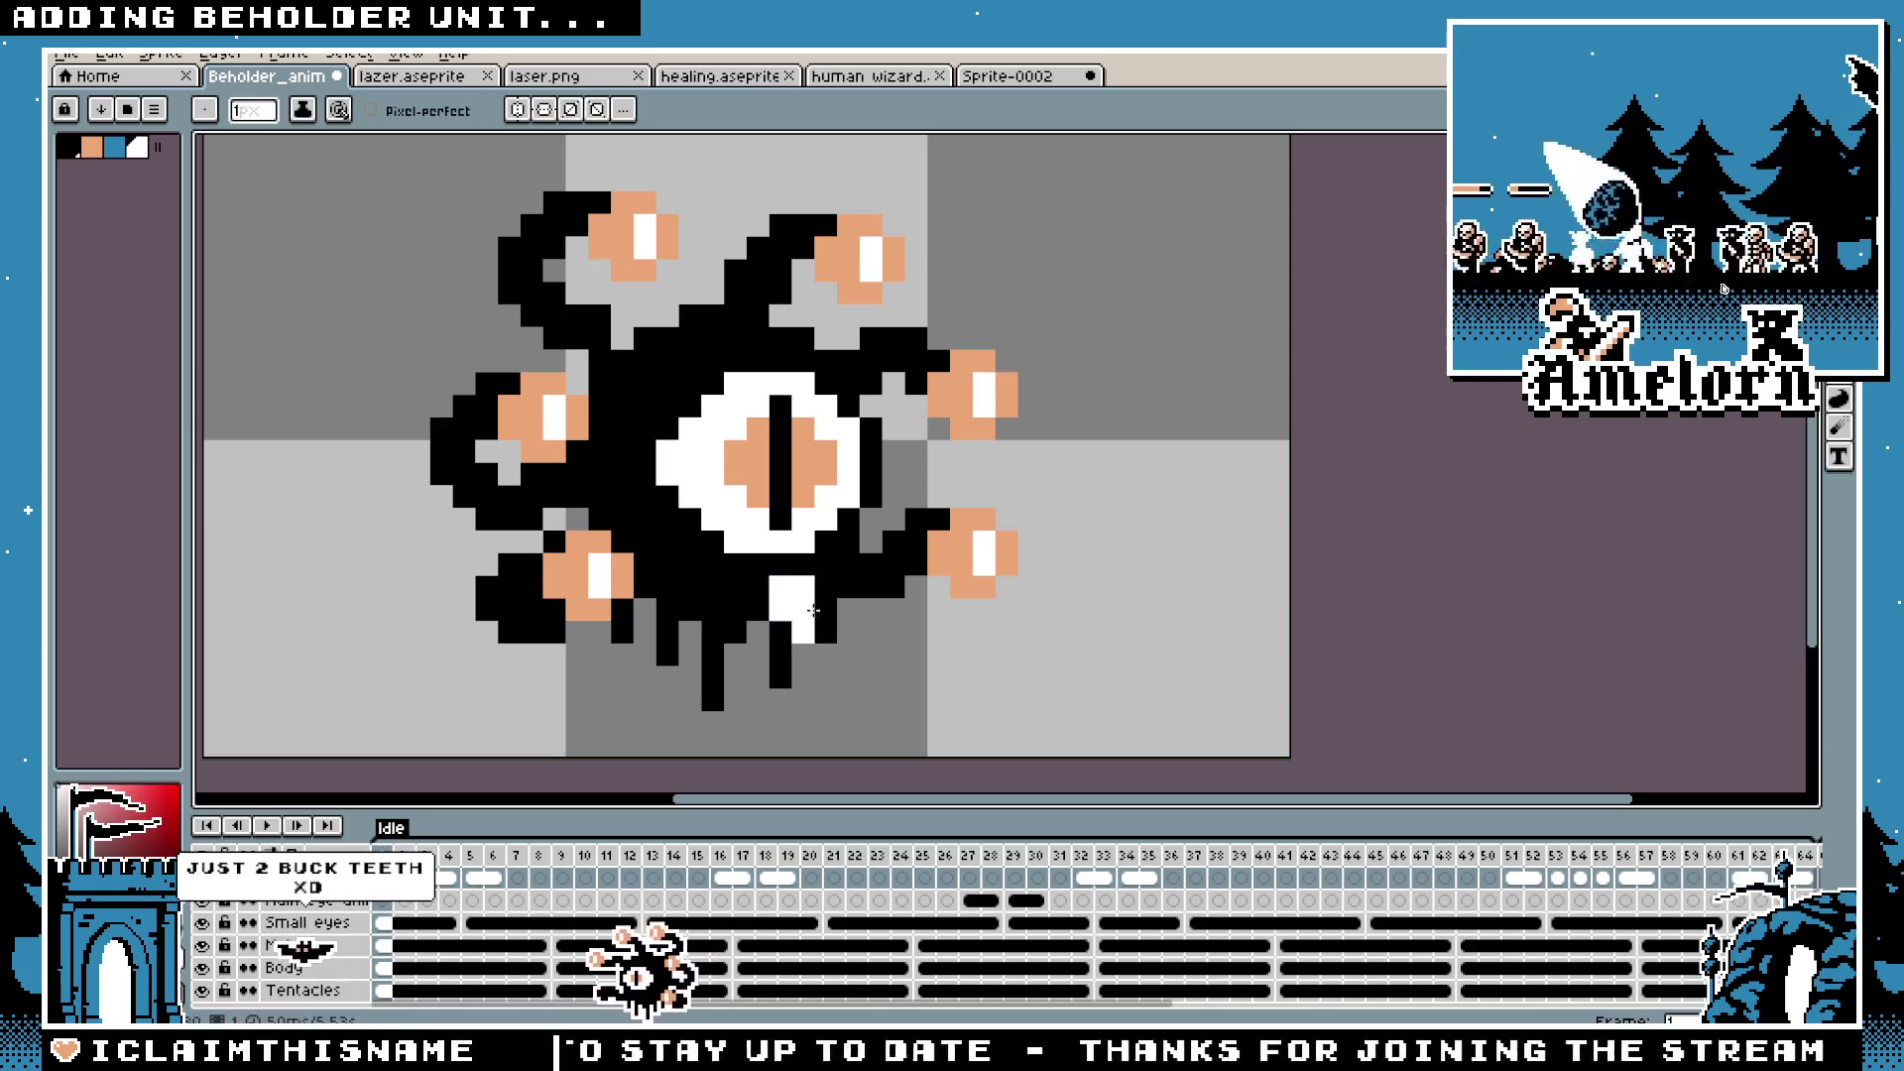
{"action": "scroll", "coordinate": [819, 593], "scroll_direction": "down", "scroll_amount": 3}
{"action": "scroll", "coordinate": [794, 595], "scroll_direction": "up", "scroll_amount": 4}
Step: Remove the right-hand tooth, reposition the teeth with the Move tool, and save Beholder_anim
{"action": "key", "text": "ctrl+z"}
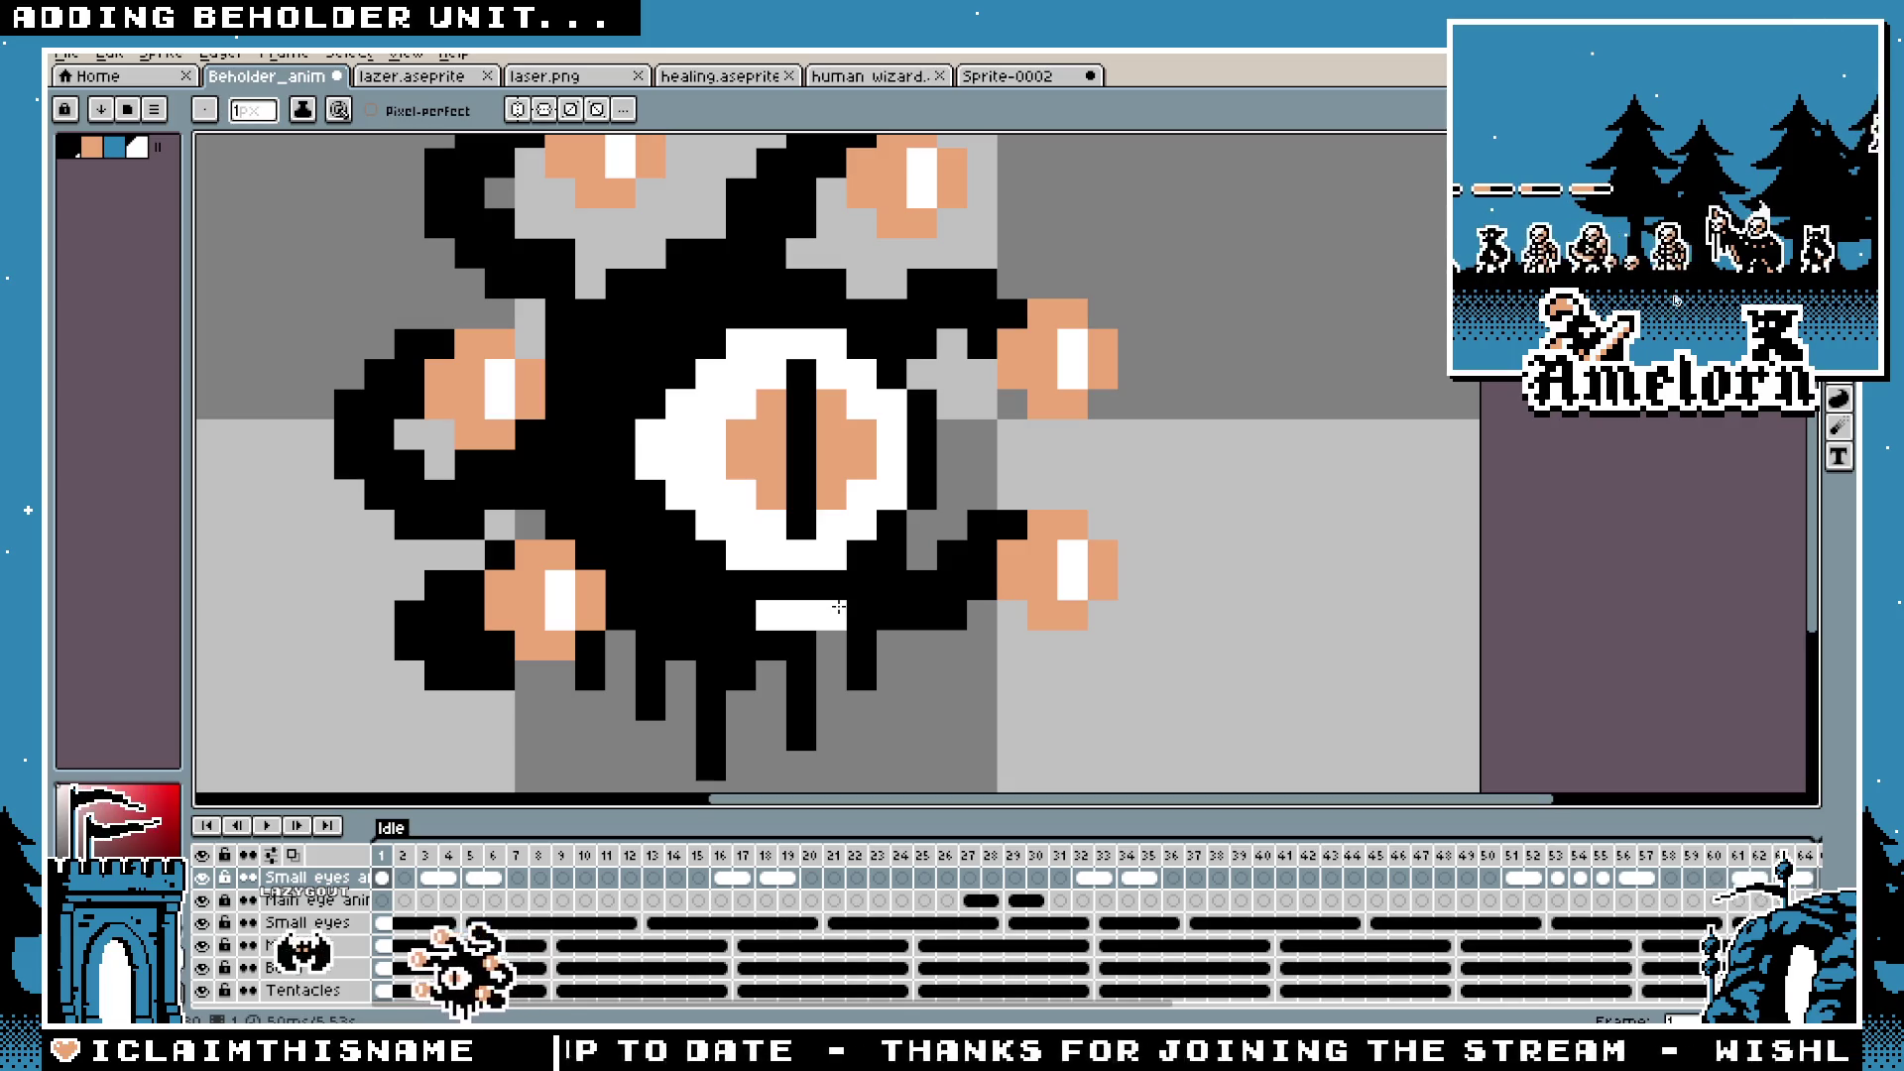
{"action": "scroll", "coordinate": [750, 627], "scroll_direction": "down", "scroll_amount": 5}
{"action": "scroll", "coordinate": [609, 629], "scroll_direction": "up", "scroll_amount": 4}
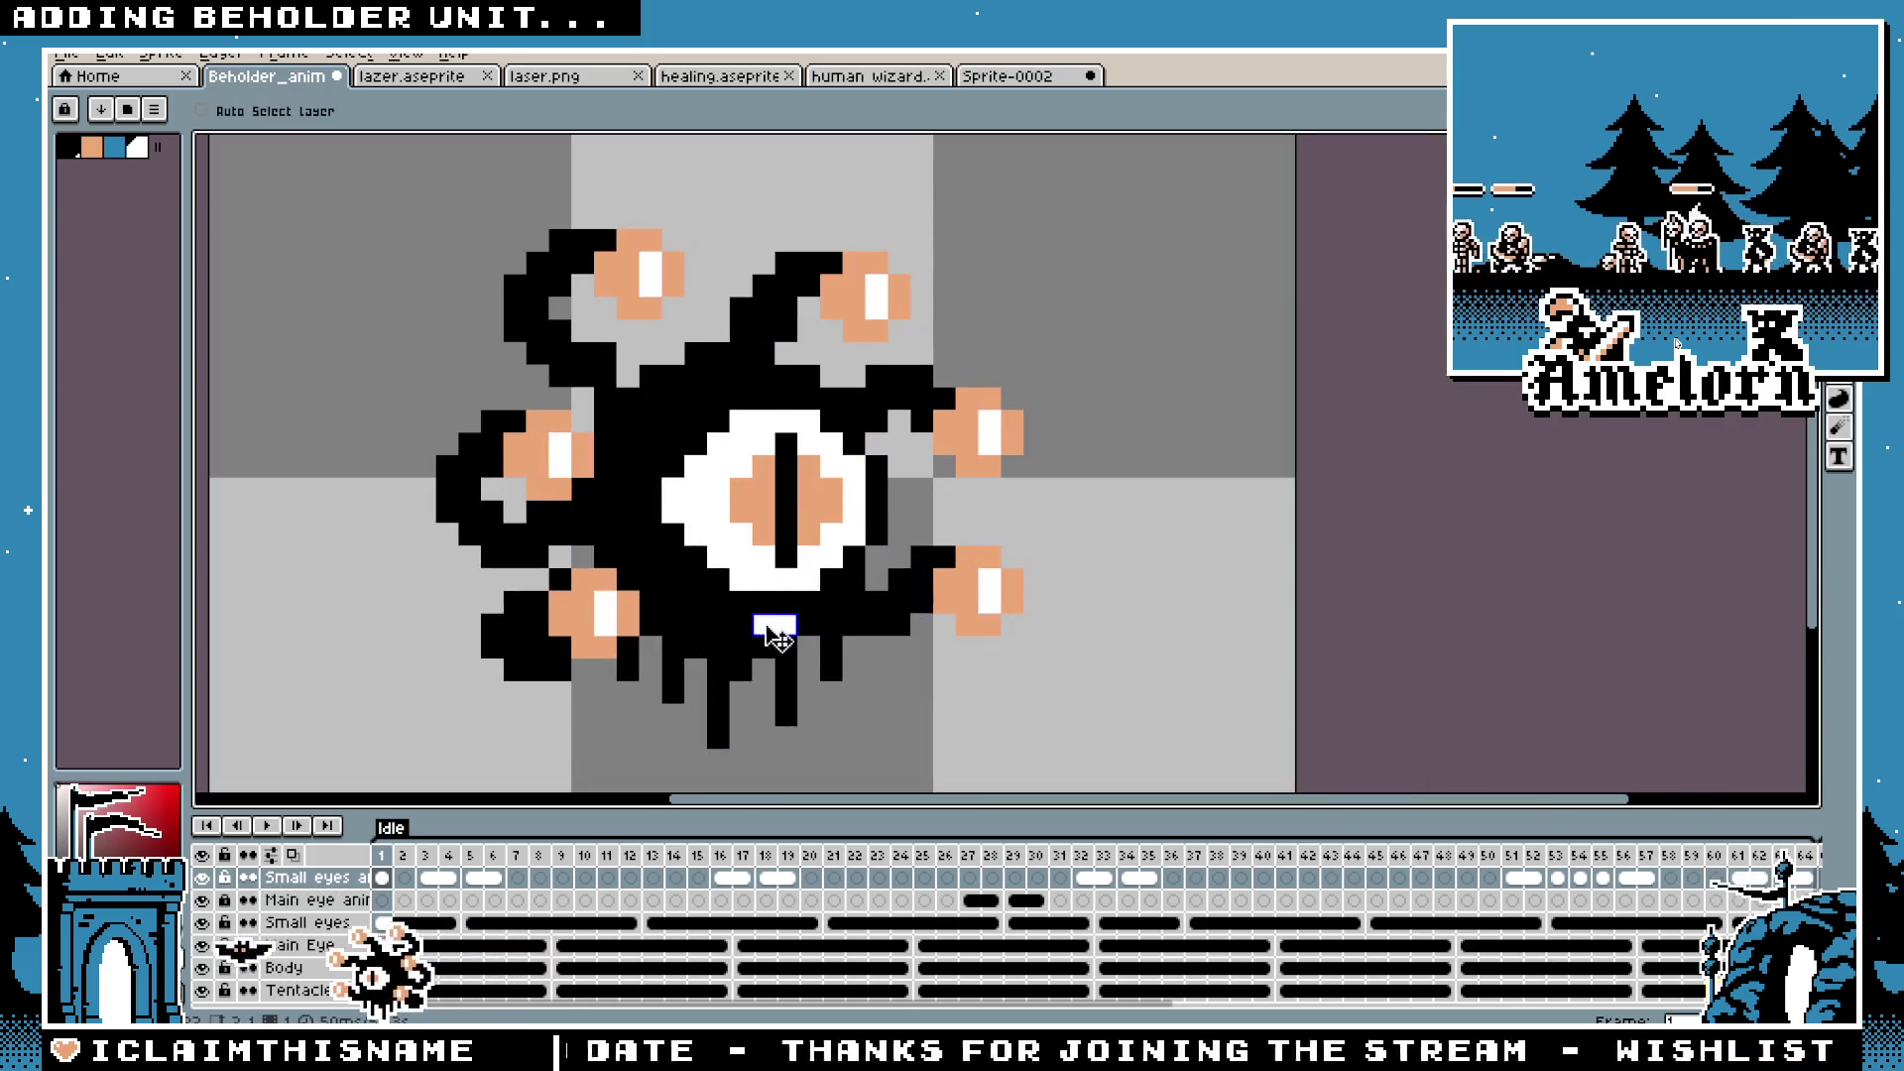
{"action": "key", "text": "v"}
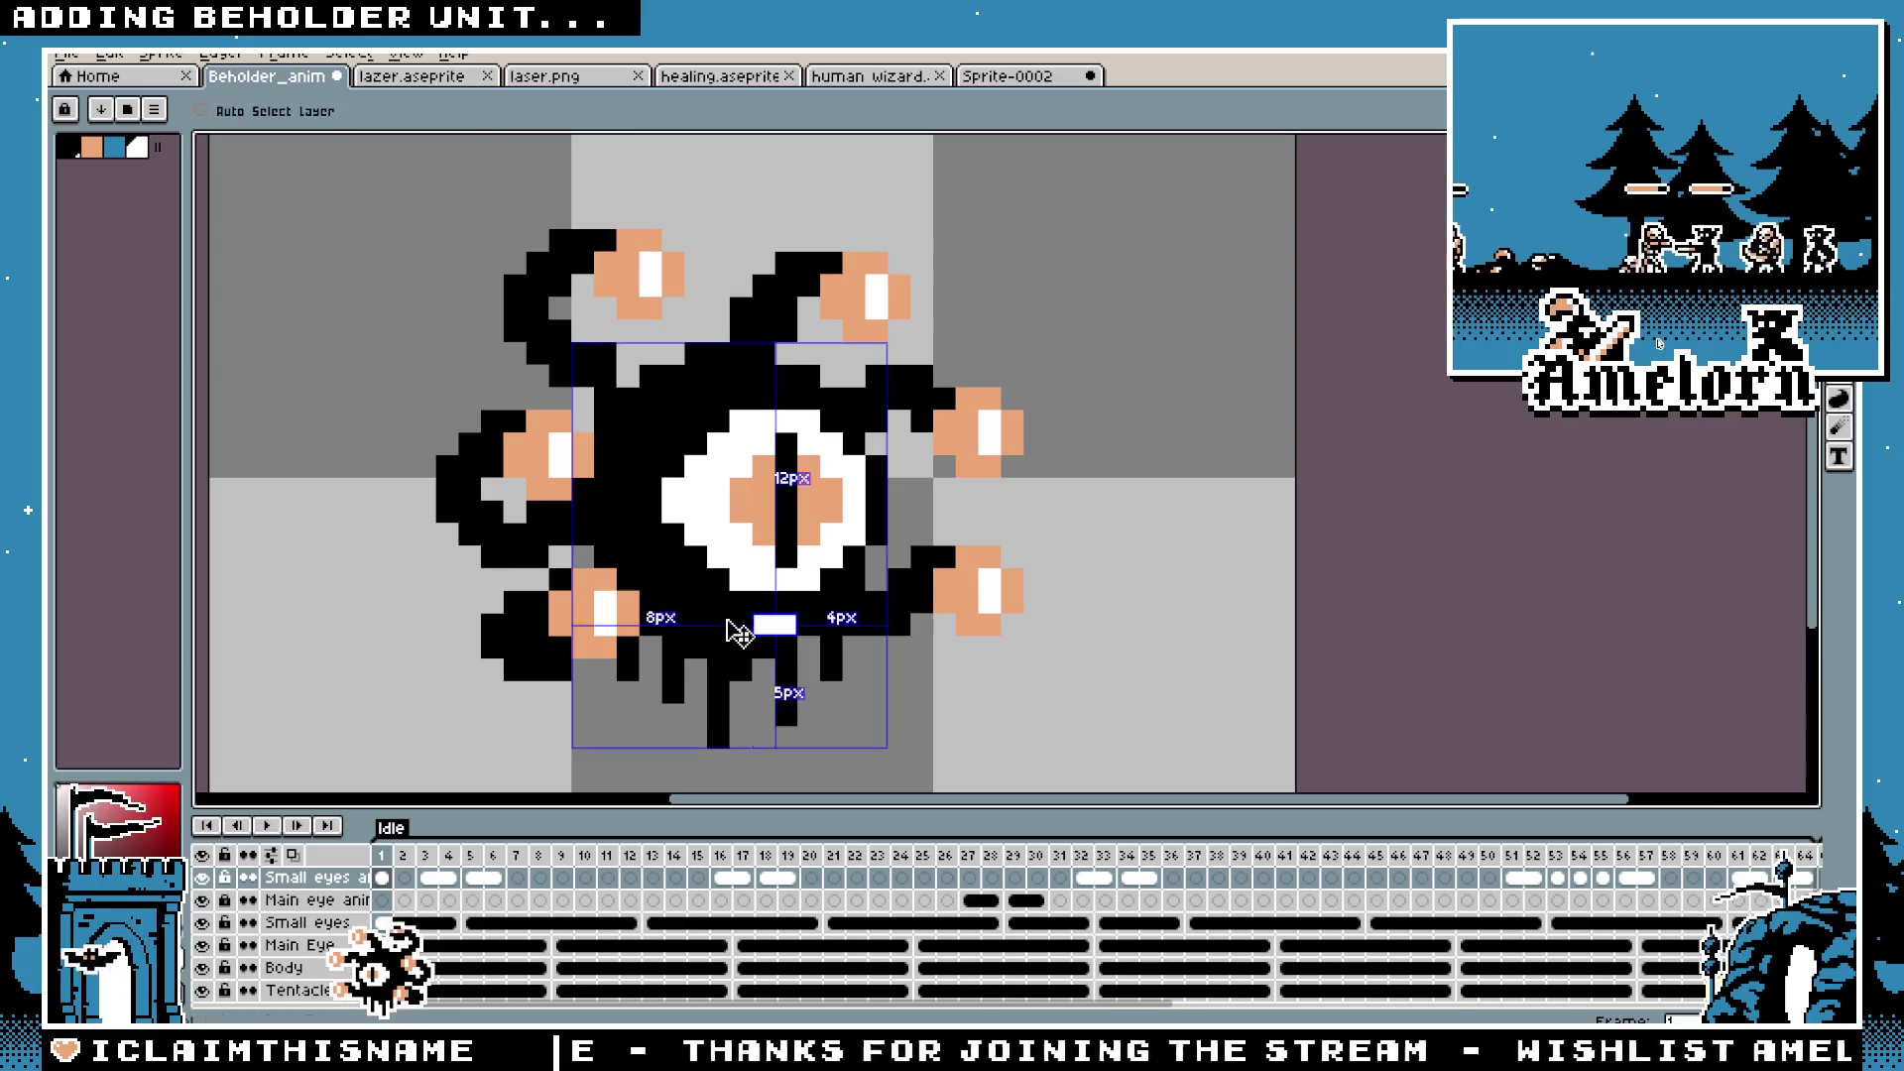
{"action": "scroll", "coordinate": [635, 625], "scroll_direction": "down", "scroll_amount": 5}
{"action": "scroll", "coordinate": [627, 631], "scroll_direction": "up", "scroll_amount": 4}
{"action": "key", "text": "b"}
{"action": "key", "text": "ctrl+s"}
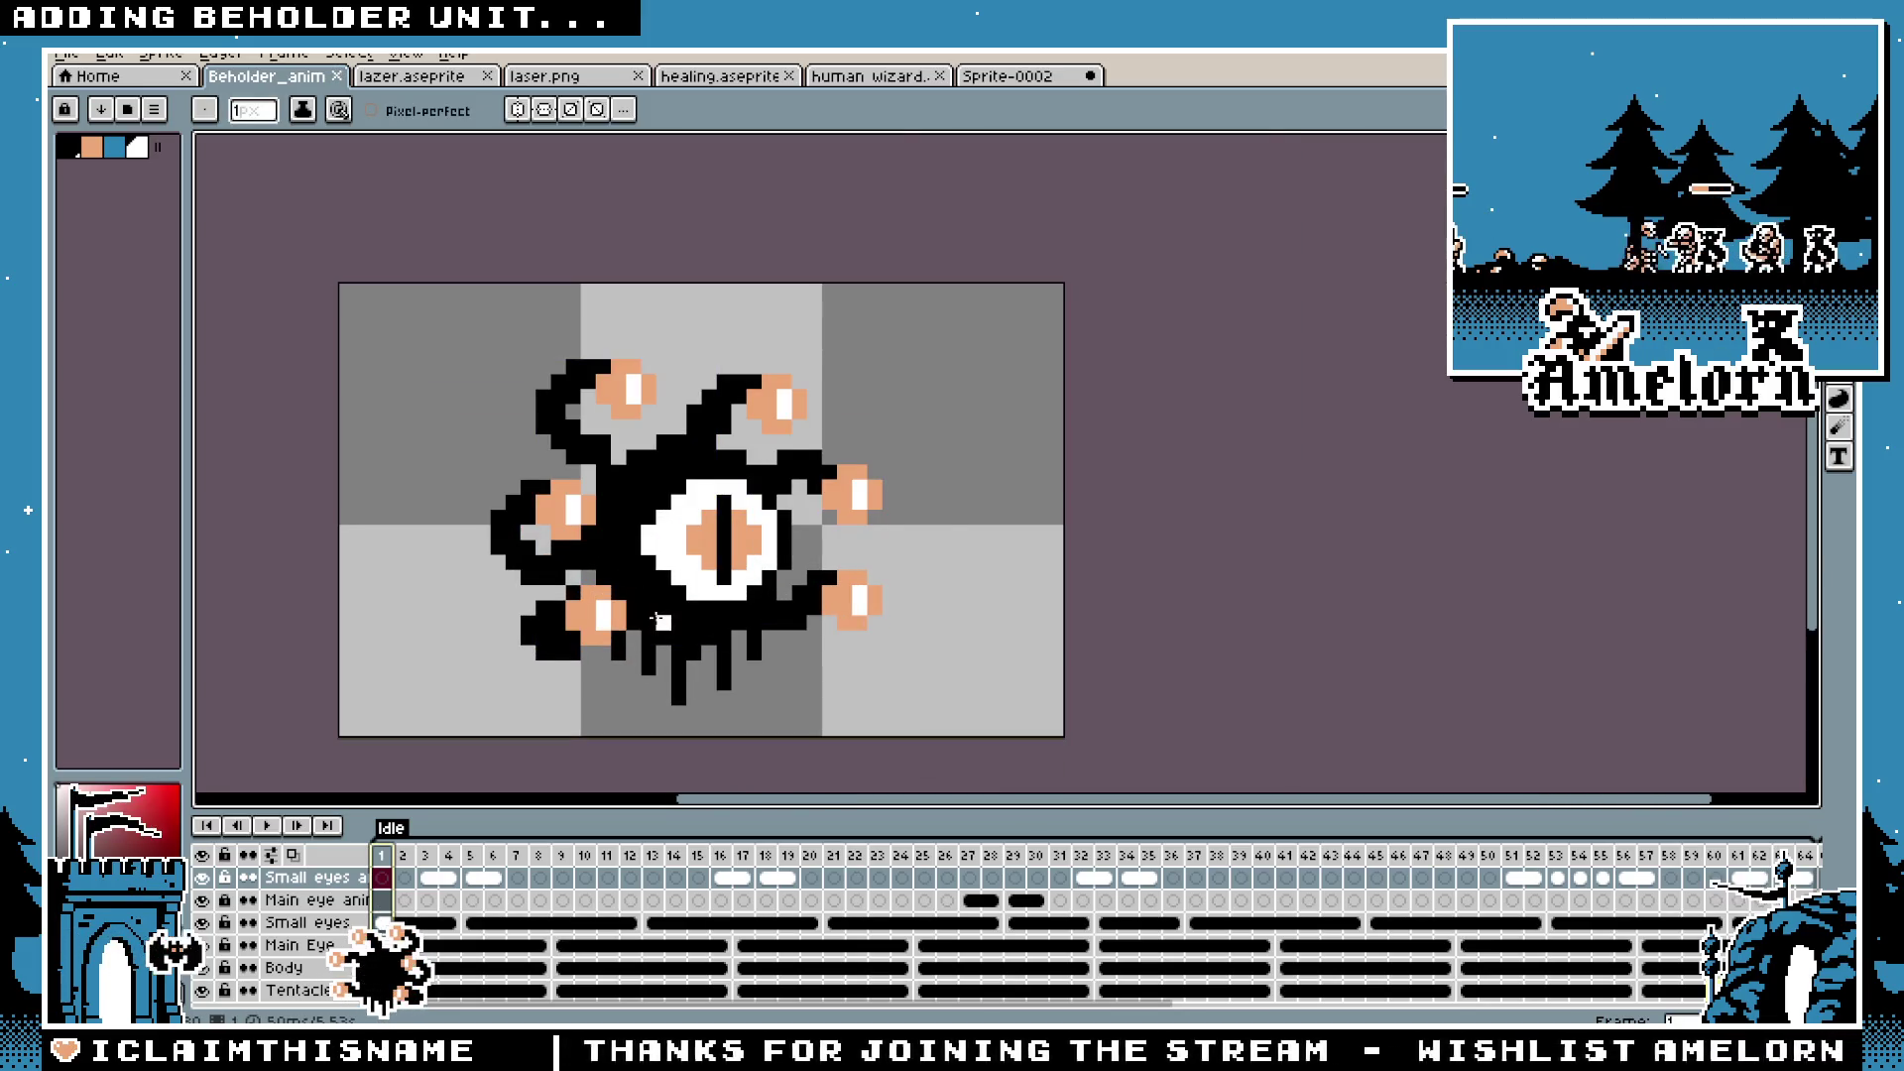
{"action": "scroll", "coordinate": [623, 629], "scroll_direction": "up", "scroll_amount": 3}
{"action": "scroll", "coordinate": [754, 571], "scroll_direction": "down", "scroll_amount": 4}
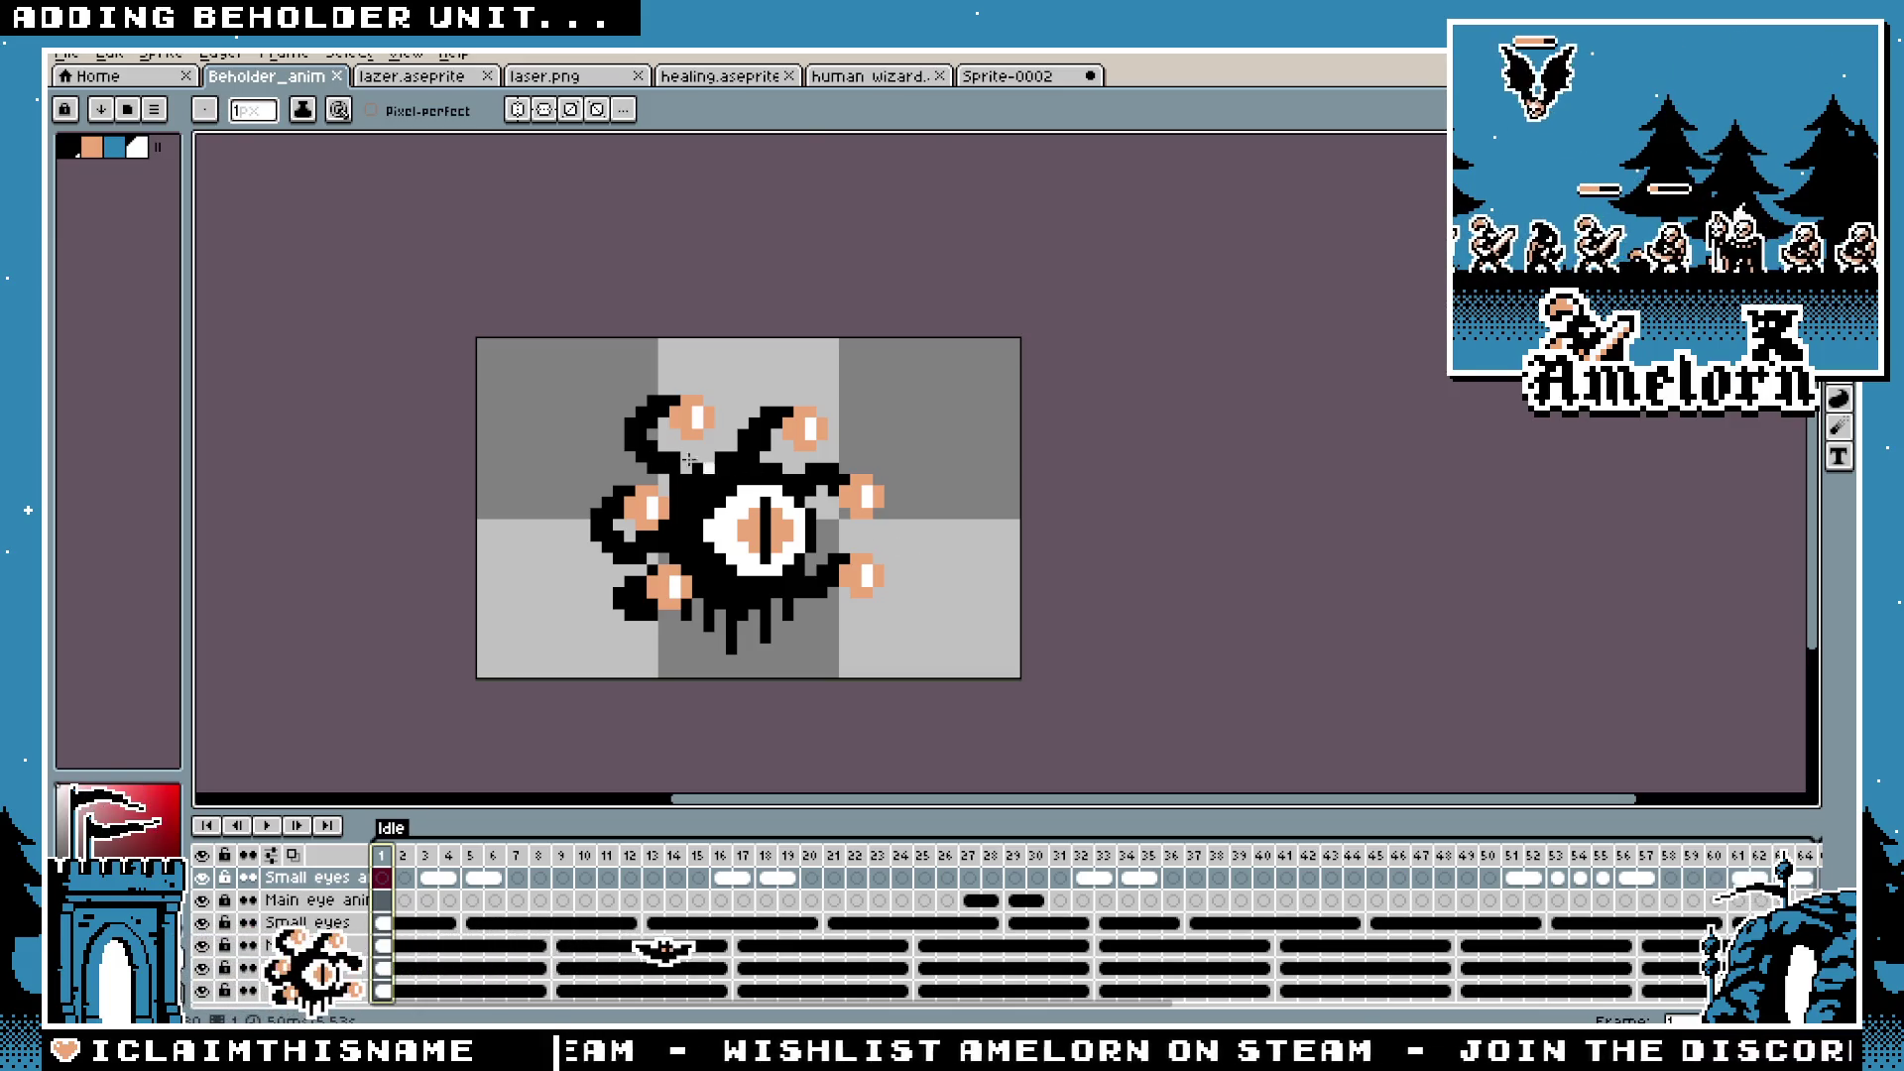
{"action": "left_click", "coordinate": [1002, 86]}
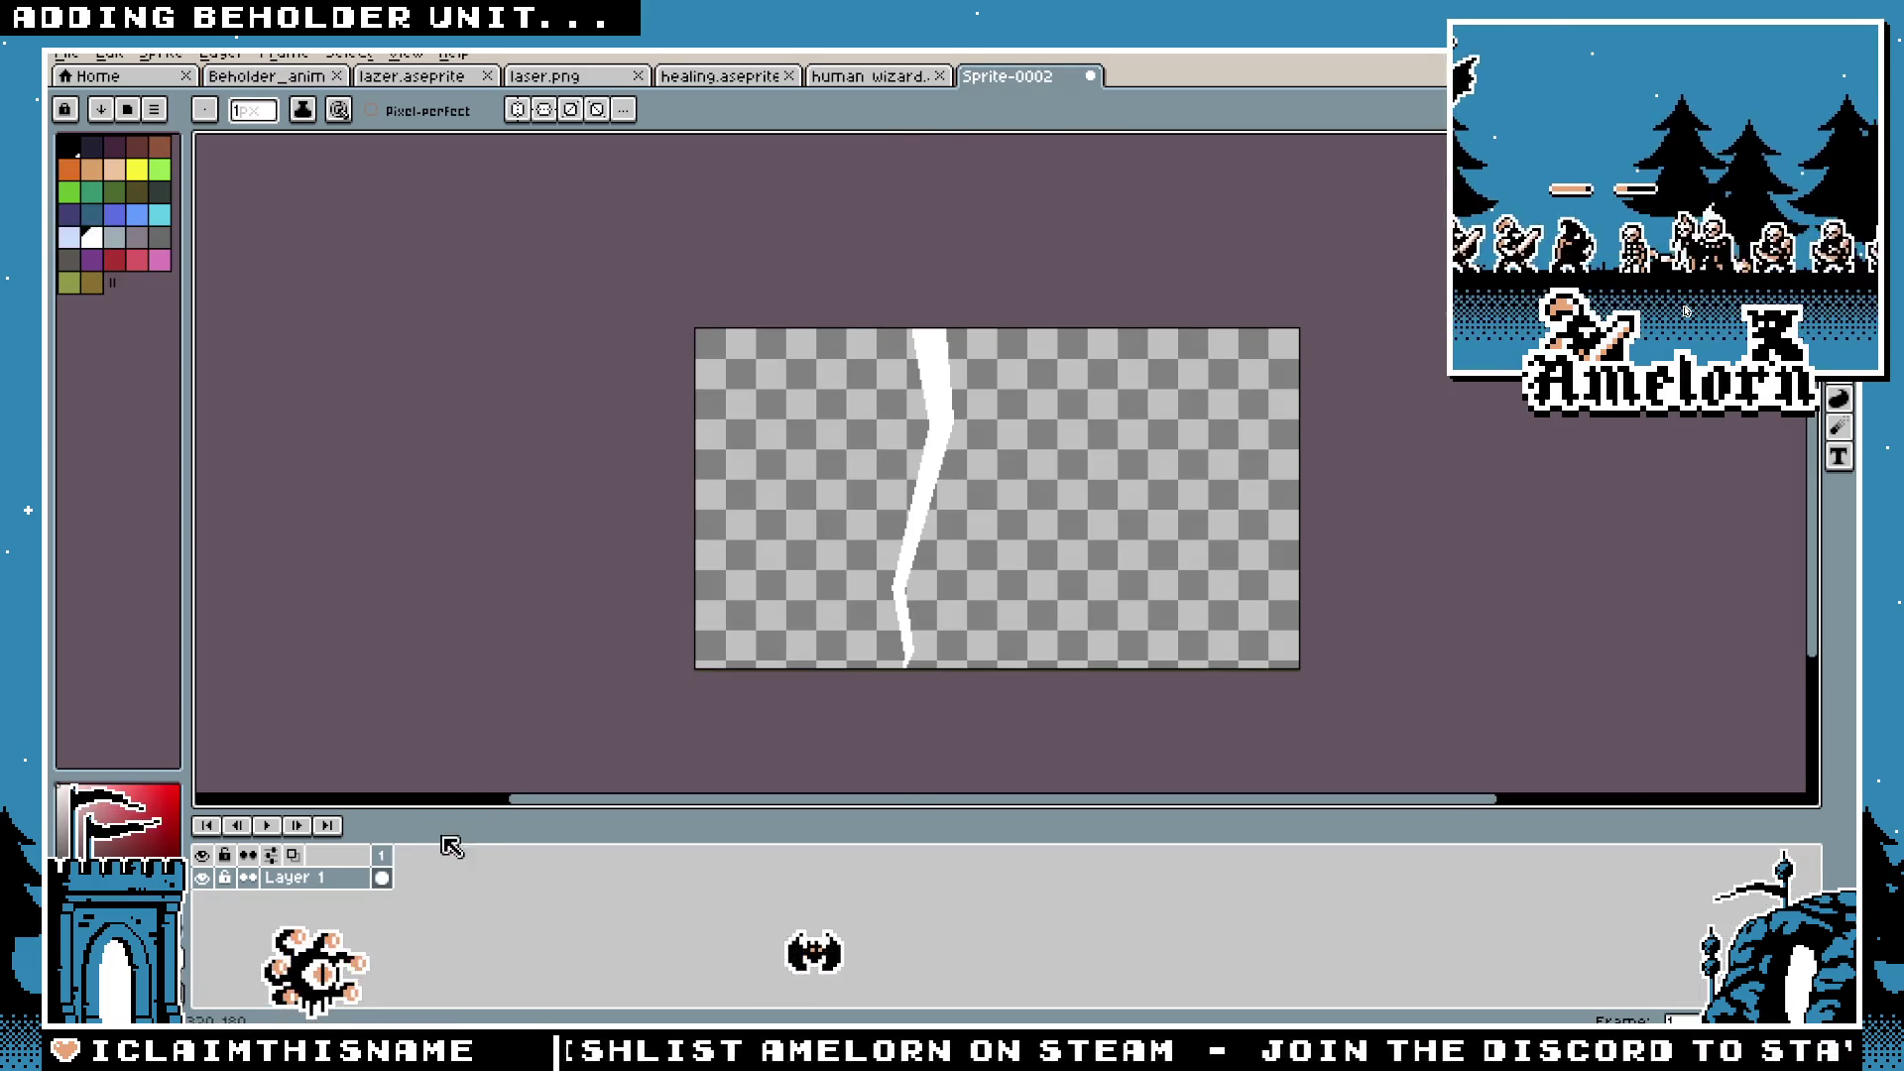
Step: Add a layer above Layer 1 and select the whole bolt, then undo the layer and move
{"action": "mouse_move", "coordinate": [437, 889]}
{"action": "left_click", "coordinate": [556, 884]}
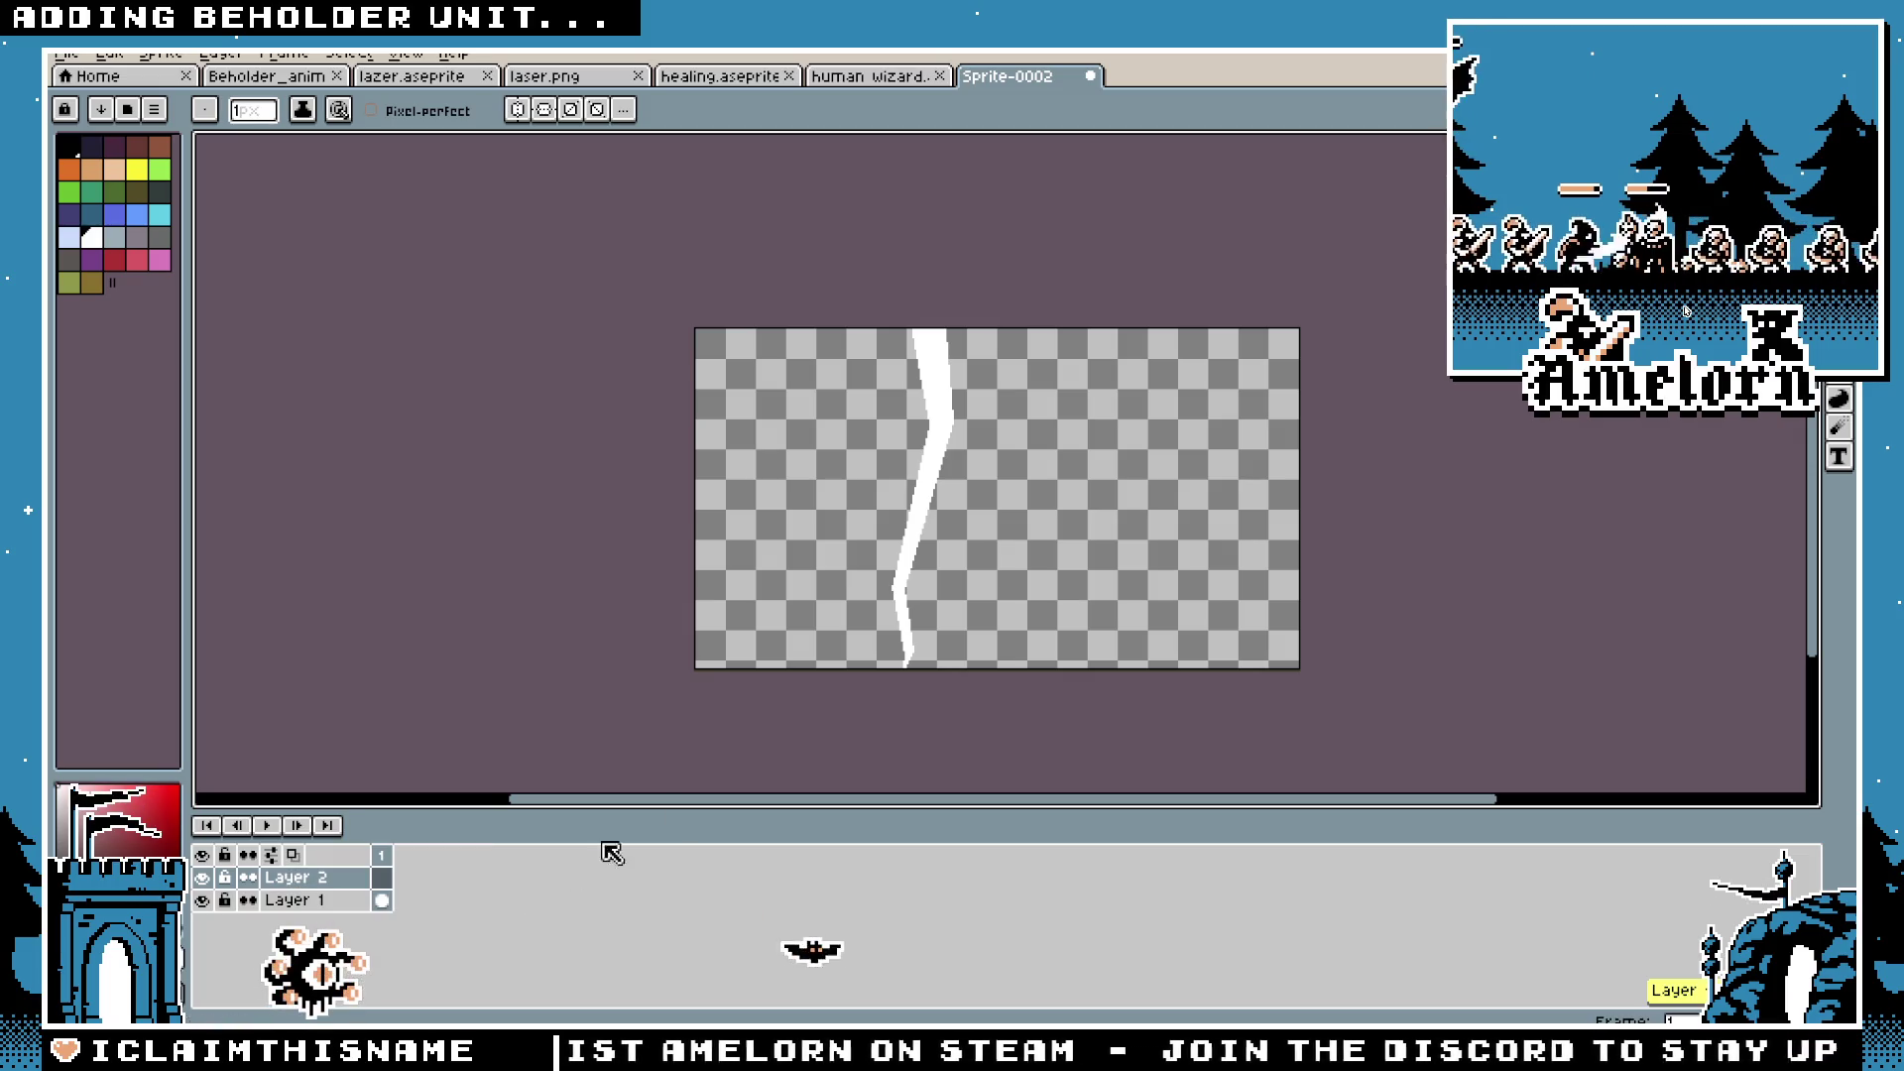
{"action": "key", "text": "m"}
{"action": "key", "text": "ctrl+a"}
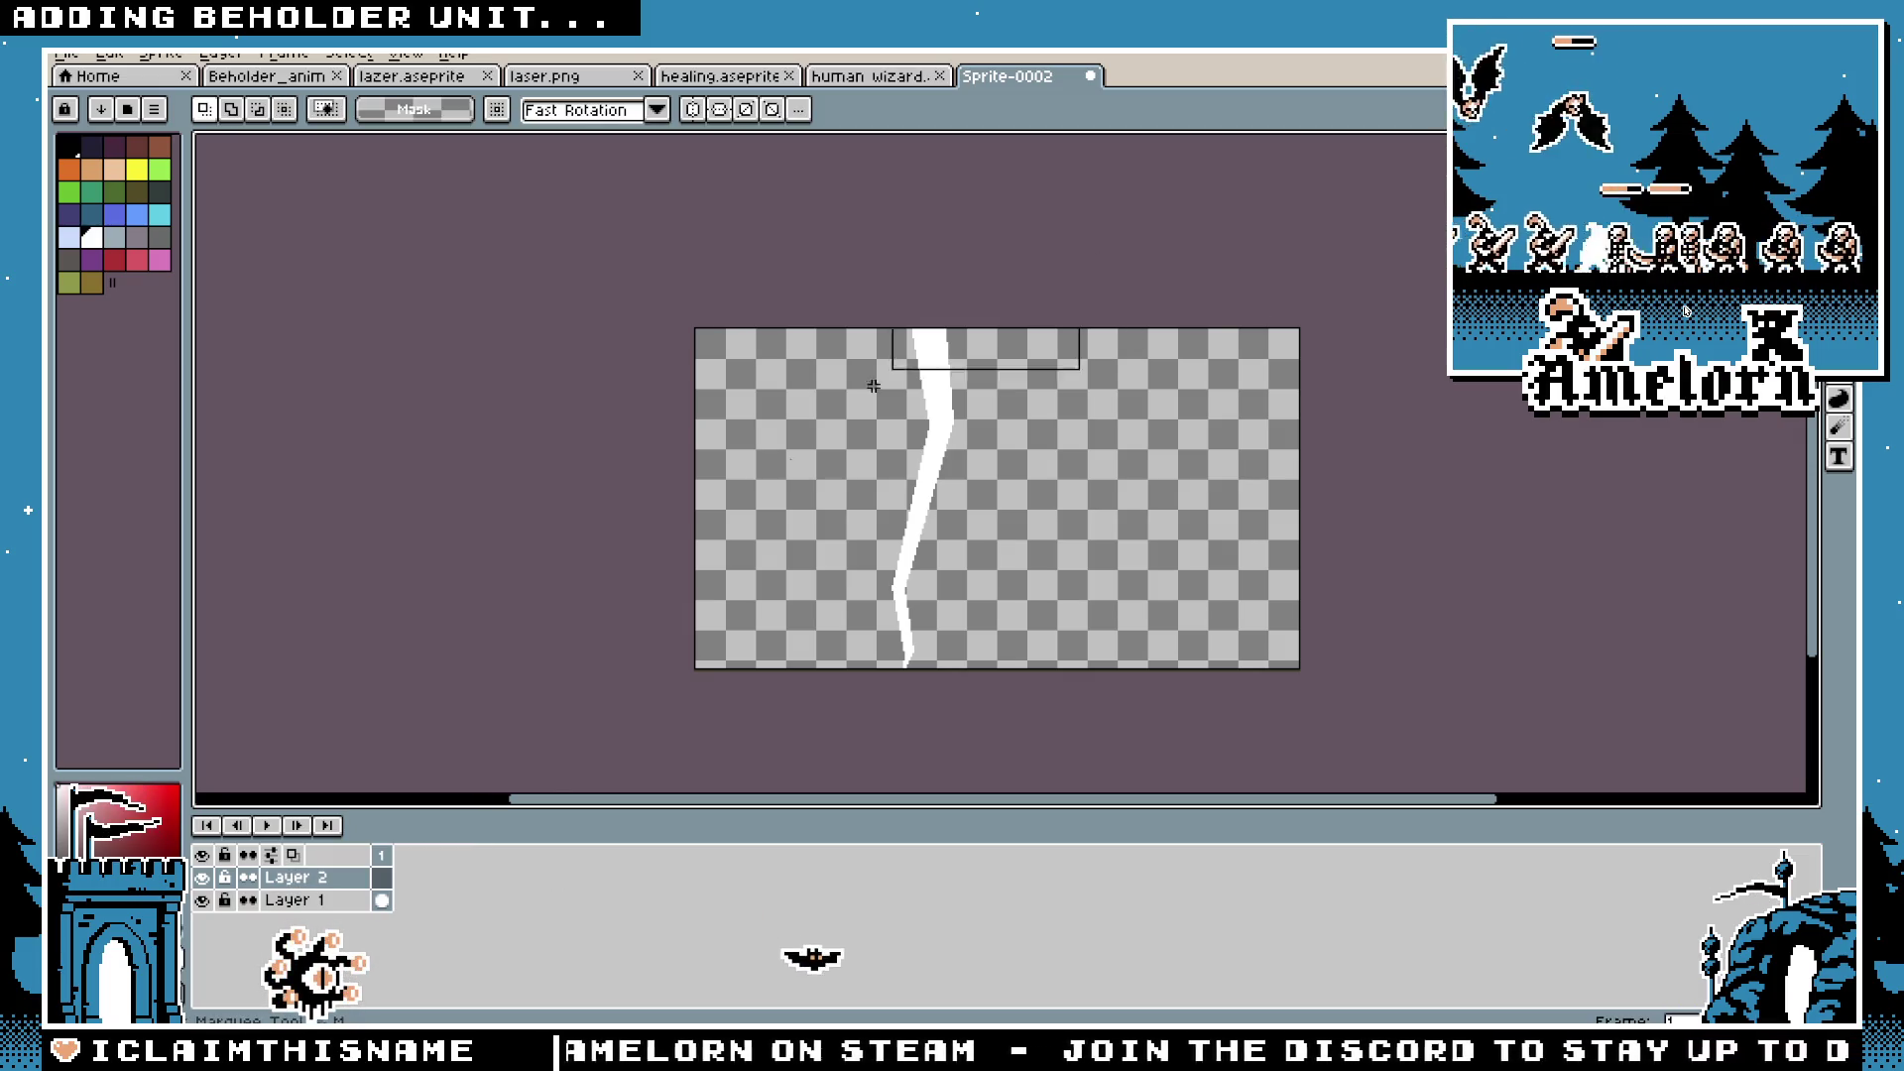
{"action": "scroll", "coordinate": [992, 645], "scroll_direction": "up", "scroll_amount": 2}
{"action": "left_click", "coordinate": [1021, 646]}
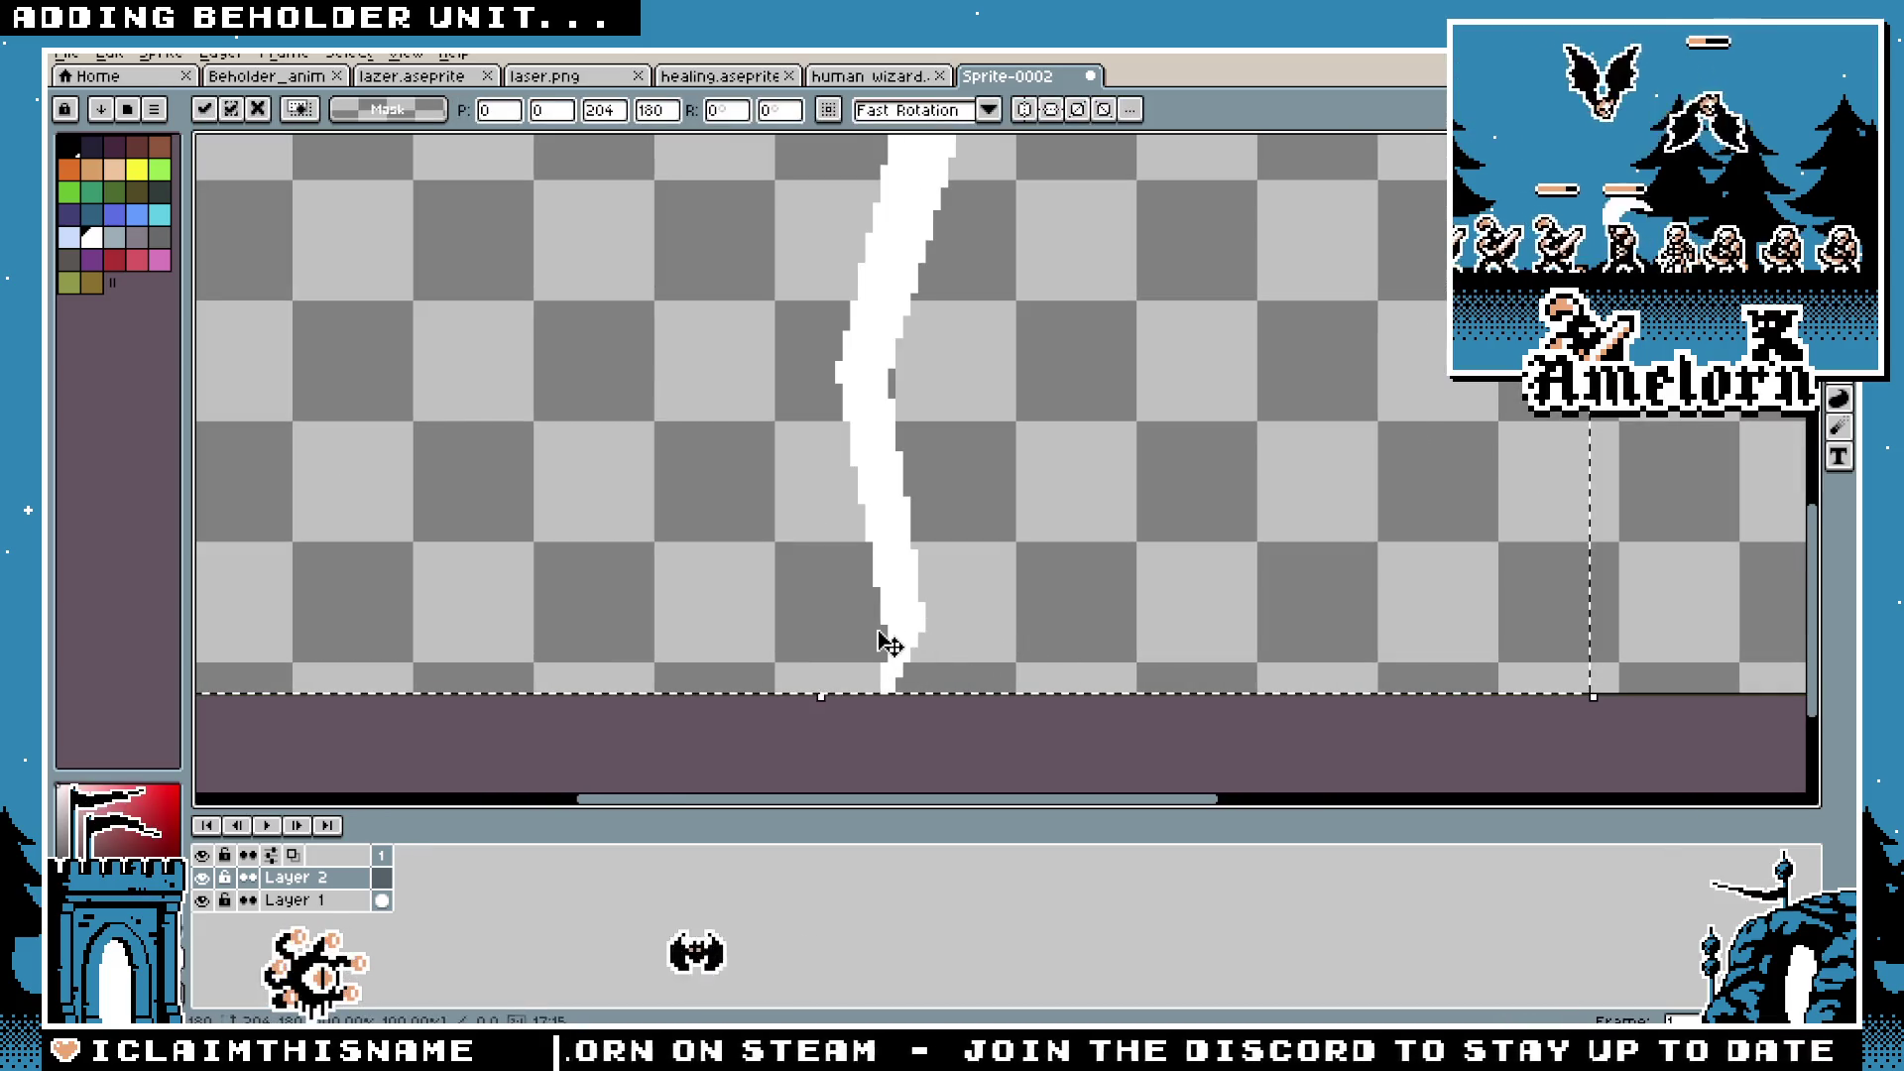
{"action": "scroll", "coordinate": [840, 625], "scroll_direction": "down", "scroll_amount": 2}
{"action": "key", "text": "ctrl+z"}
{"action": "key", "text": "ctrl+z"}
{"action": "key", "text": "ctrl+z"}
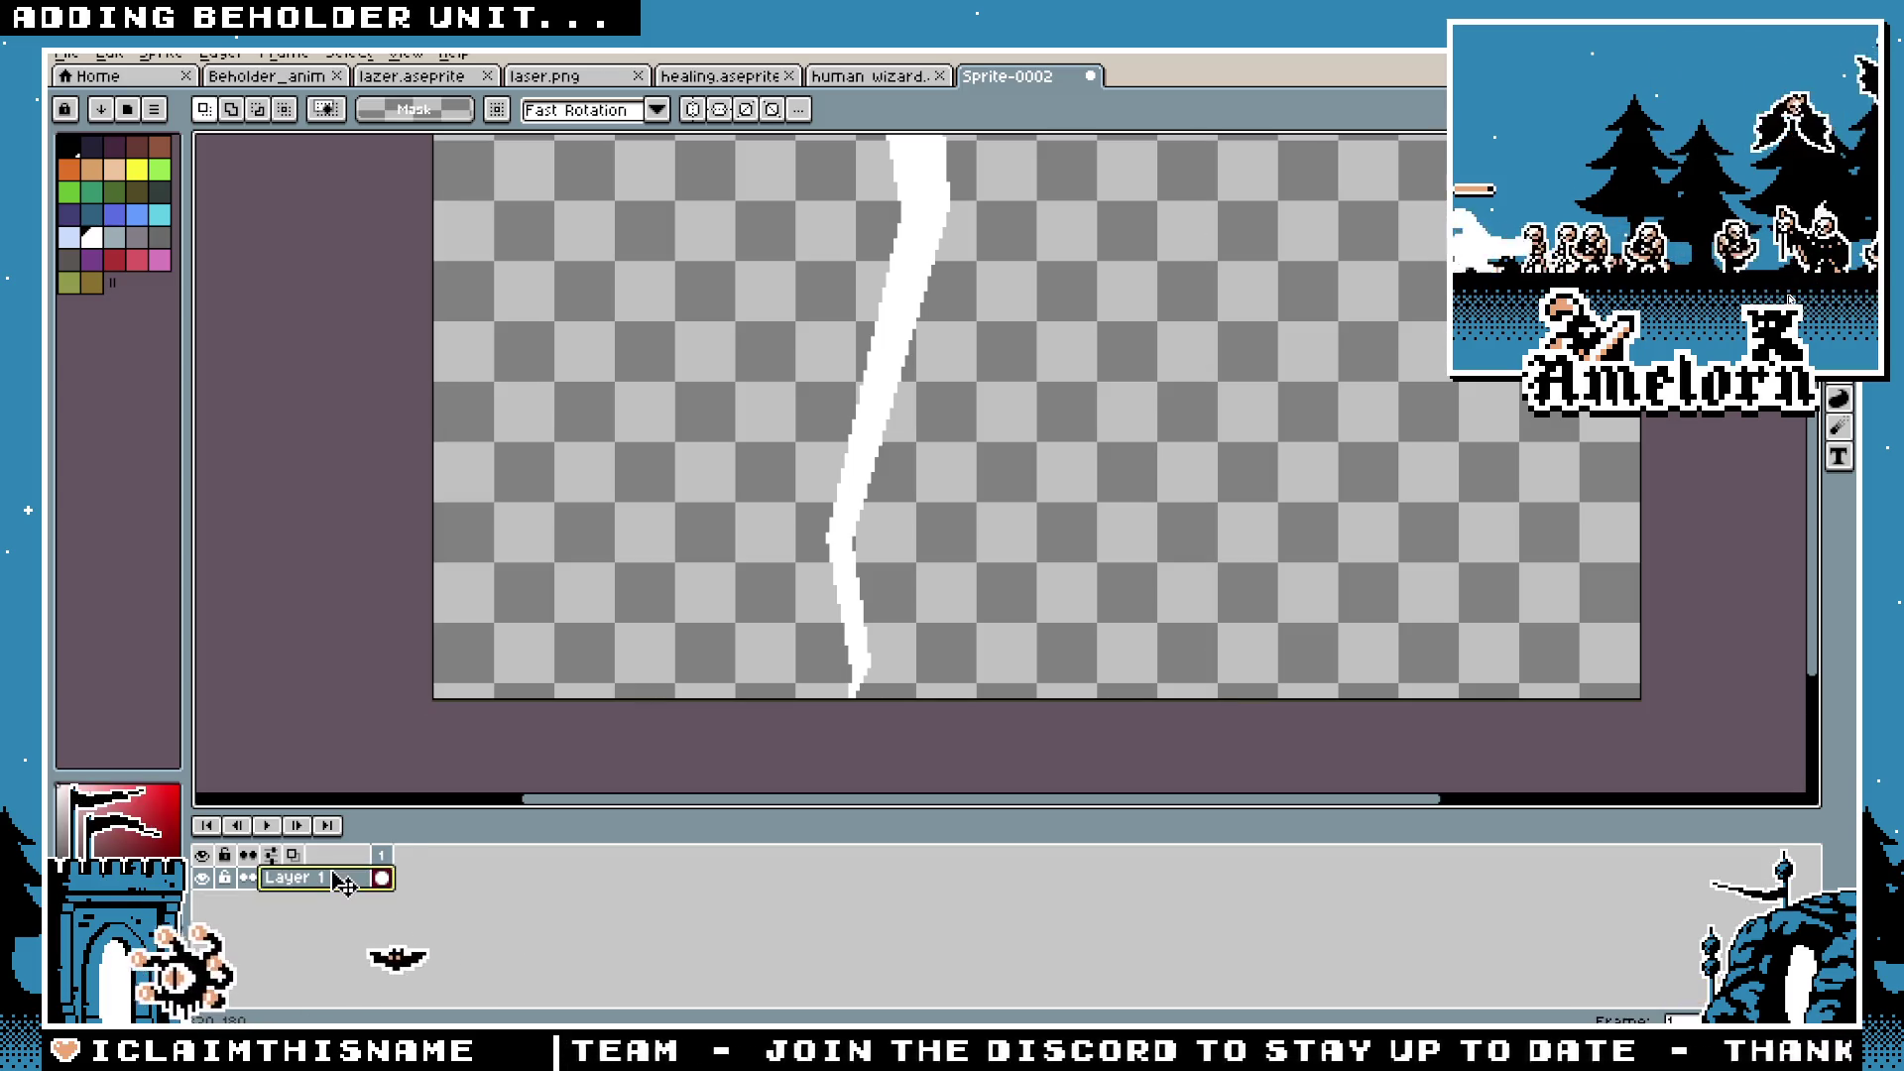
{"action": "scroll", "coordinate": [963, 500], "scroll_direction": "down", "scroll_amount": 2}
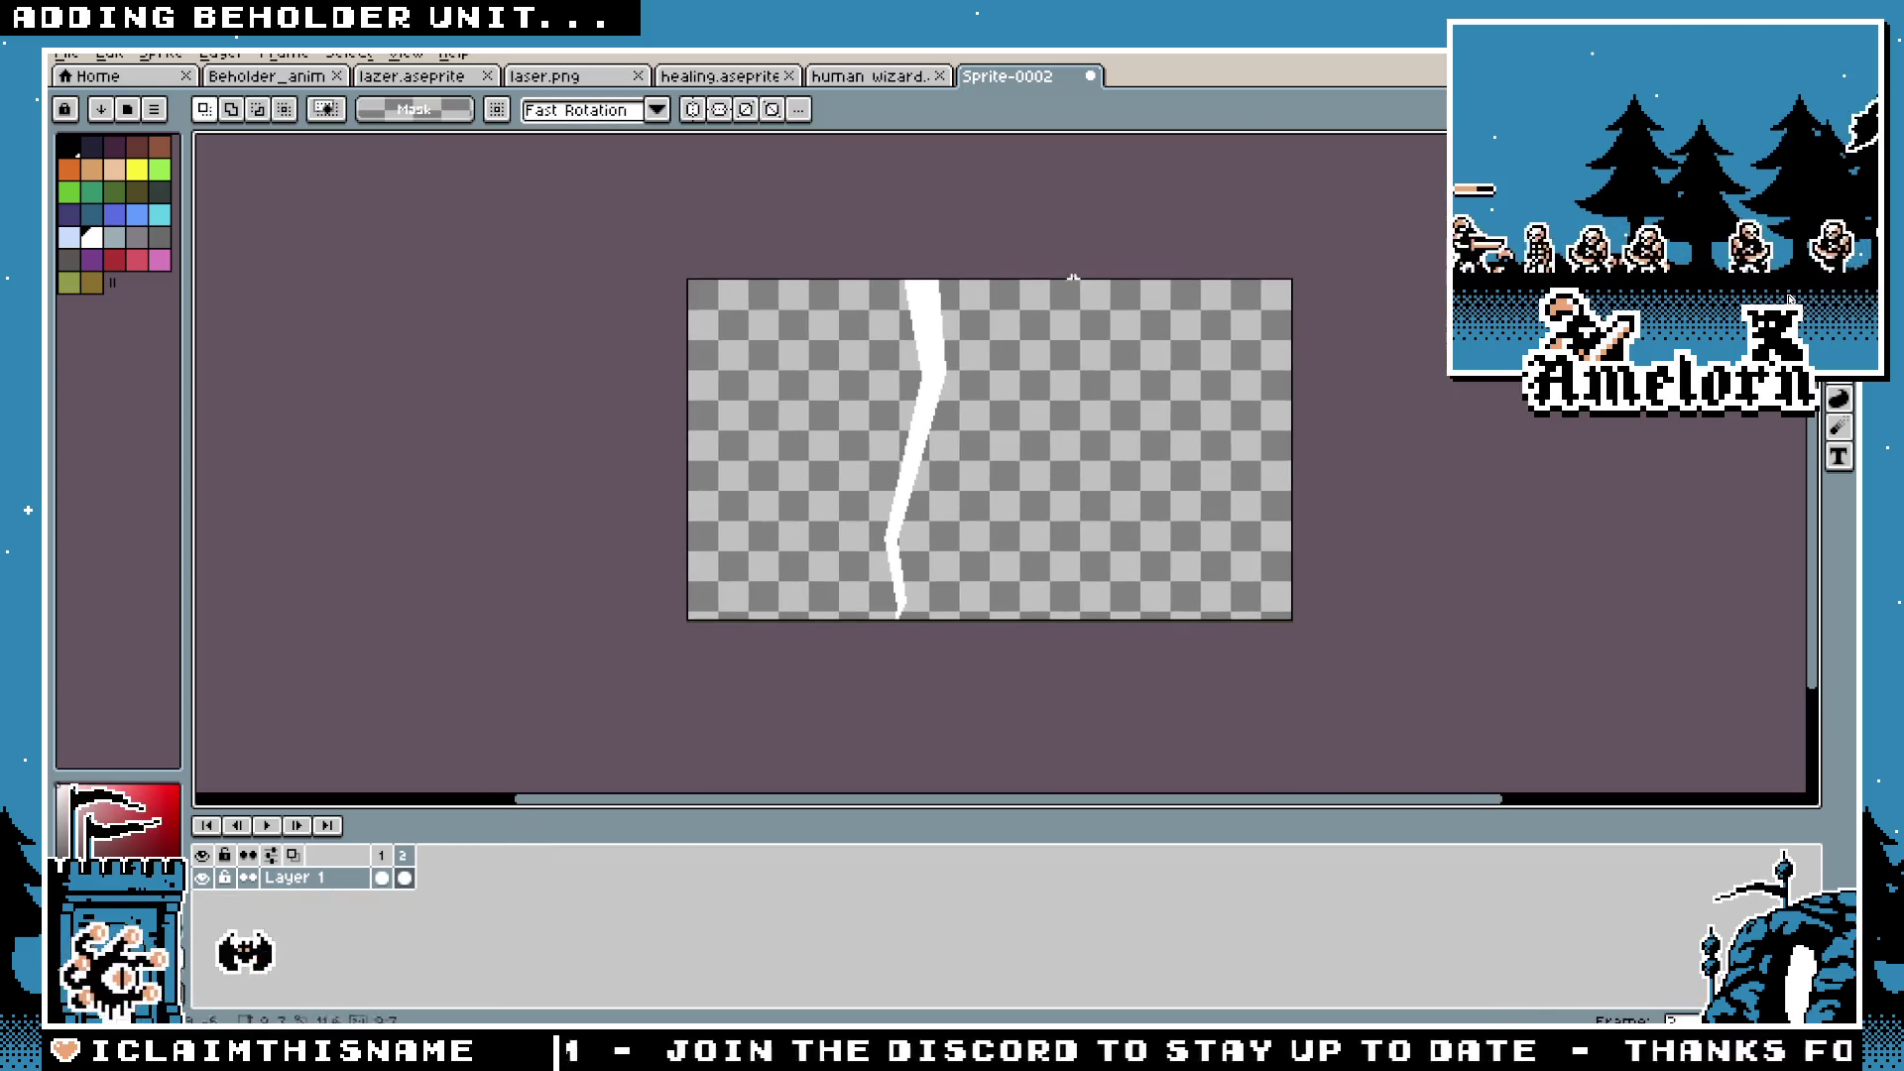
Step: Paste the bolt into frame 2 with onion skin on and shift it slightly left
{"action": "key", "text": "ctrl+v"}
{"action": "scroll", "coordinate": [887, 620], "scroll_direction": "up", "scroll_amount": 2}
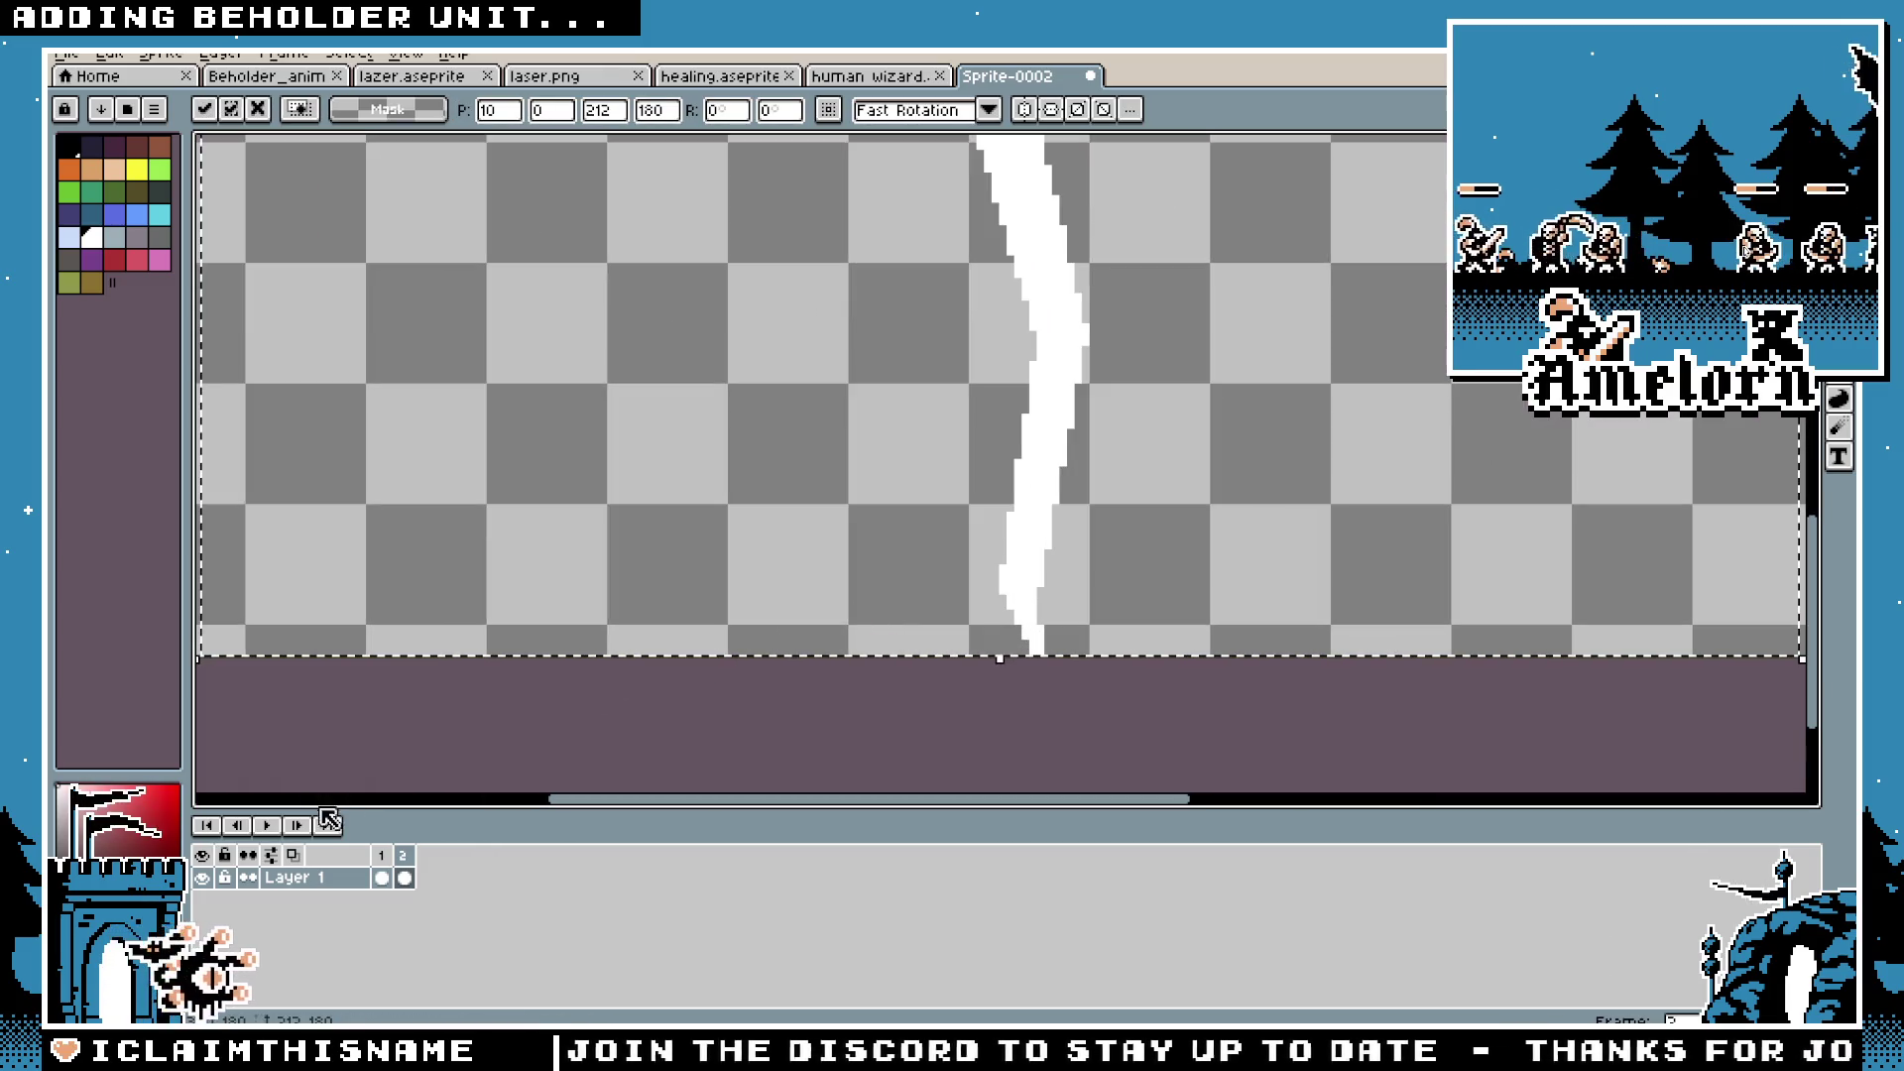
{"action": "left_click", "coordinate": [271, 855]}
{"action": "left_click_drag", "start_coordinate": [1025, 638], "coordinate": [970, 645]}
{"action": "scroll", "coordinate": [1105, 540], "scroll_direction": "down", "scroll_amount": 4}
{"action": "scroll", "coordinate": [1233, 481], "scroll_direction": "up", "scroll_amount": 3}
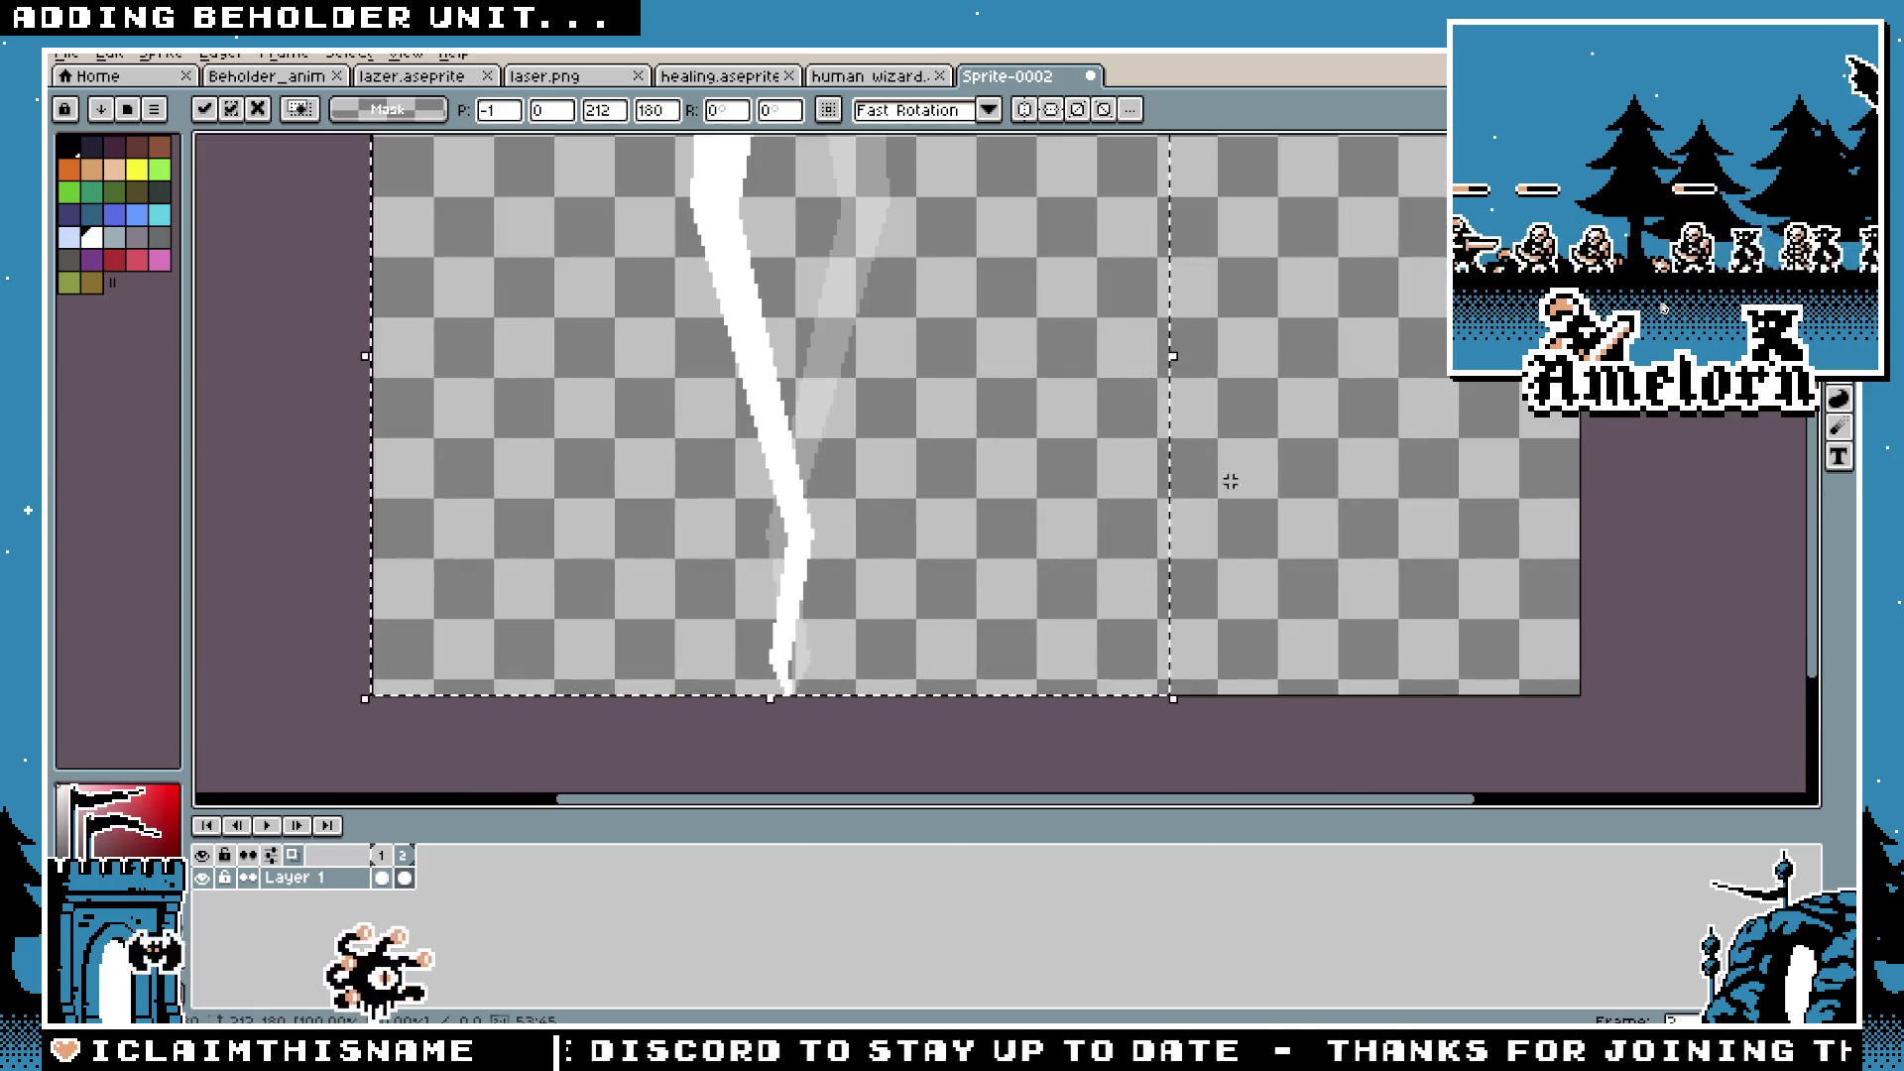
{"action": "key", "text": "space"}
{"action": "mouse_move", "coordinate": [1003, 370]}
{"action": "left_mouse_down"}
{"action": "mouse_move", "coordinate": [1062, 412]}
{"action": "mouse_move", "coordinate": [1045, 443]}
{"action": "left_mouse_up"}
Step: Compare the bolts in frames 1 and 2, then select the bolt's lower part
{"action": "left_click", "coordinate": [393, 864]}
{"action": "left_click", "coordinate": [394, 863]}
{"action": "left_click", "coordinate": [385, 852]}
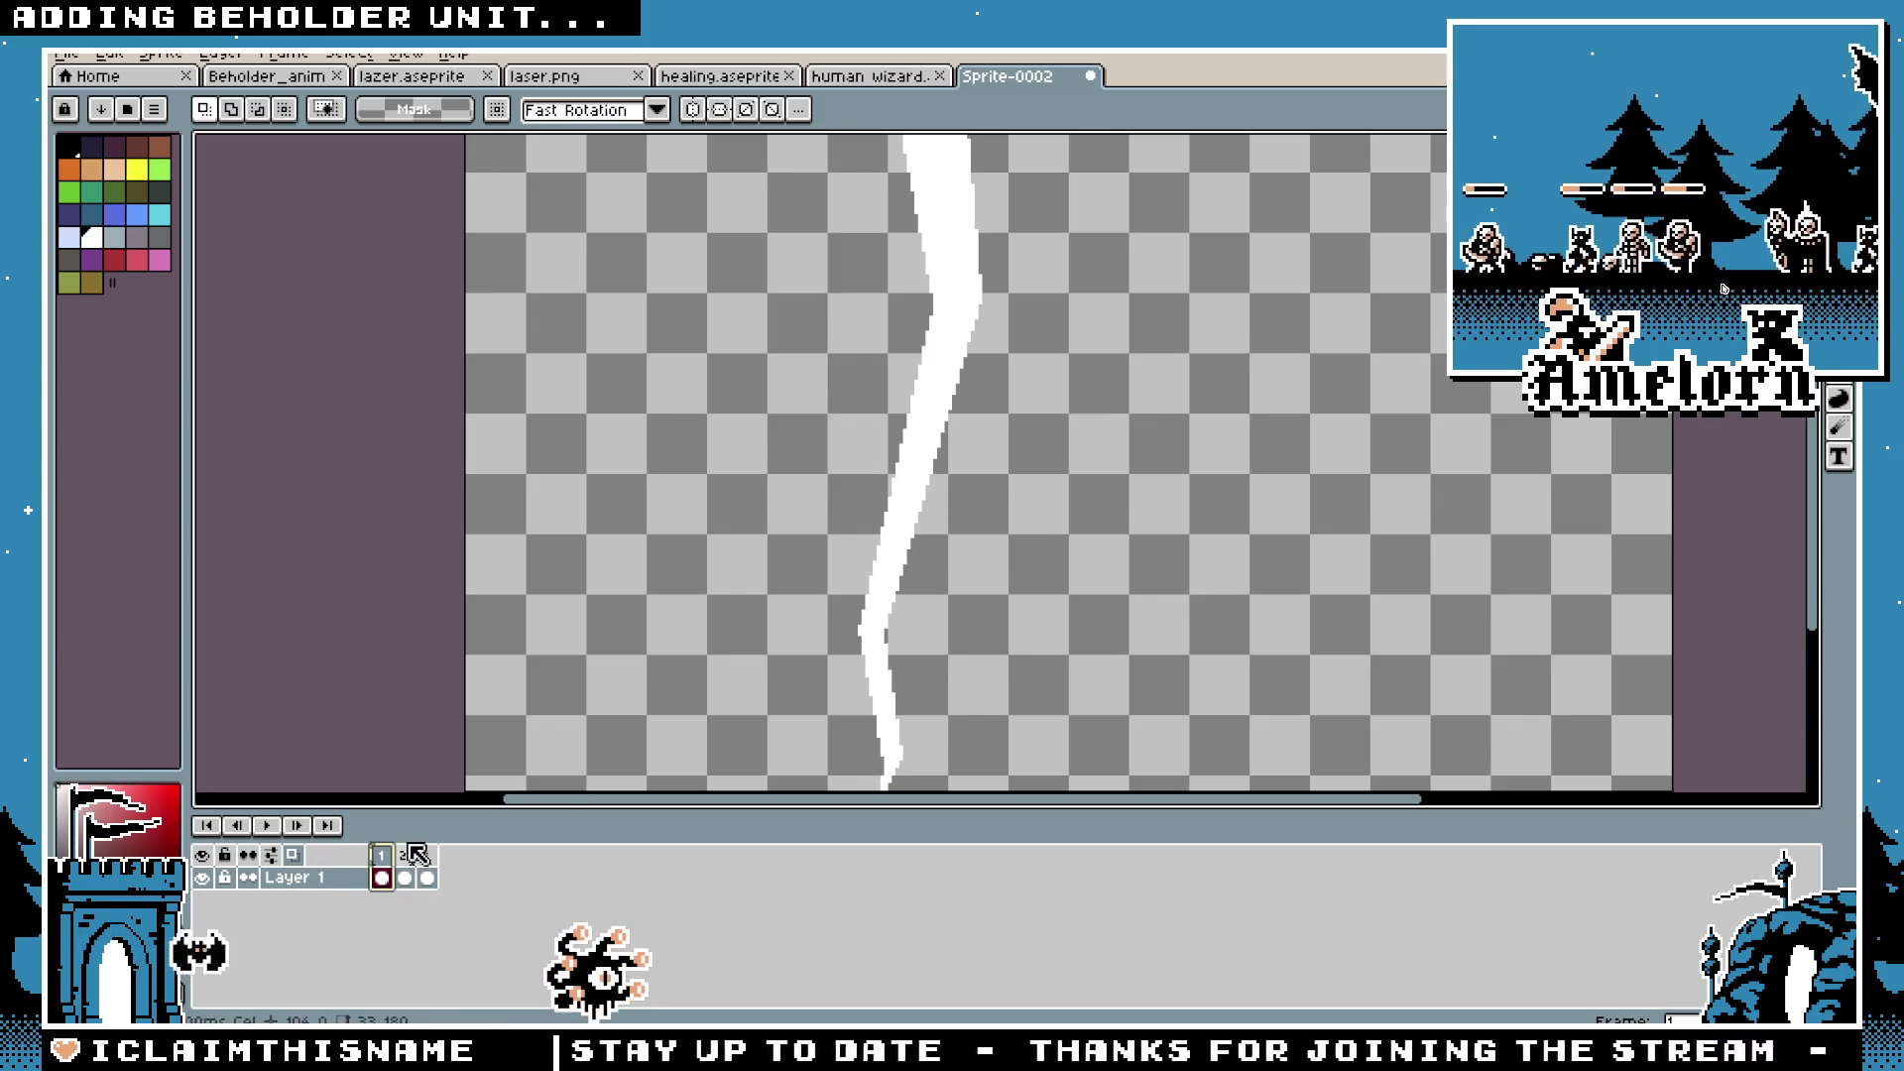
{"action": "scroll", "coordinate": [815, 545], "scroll_direction": "down", "scroll_amount": 1}
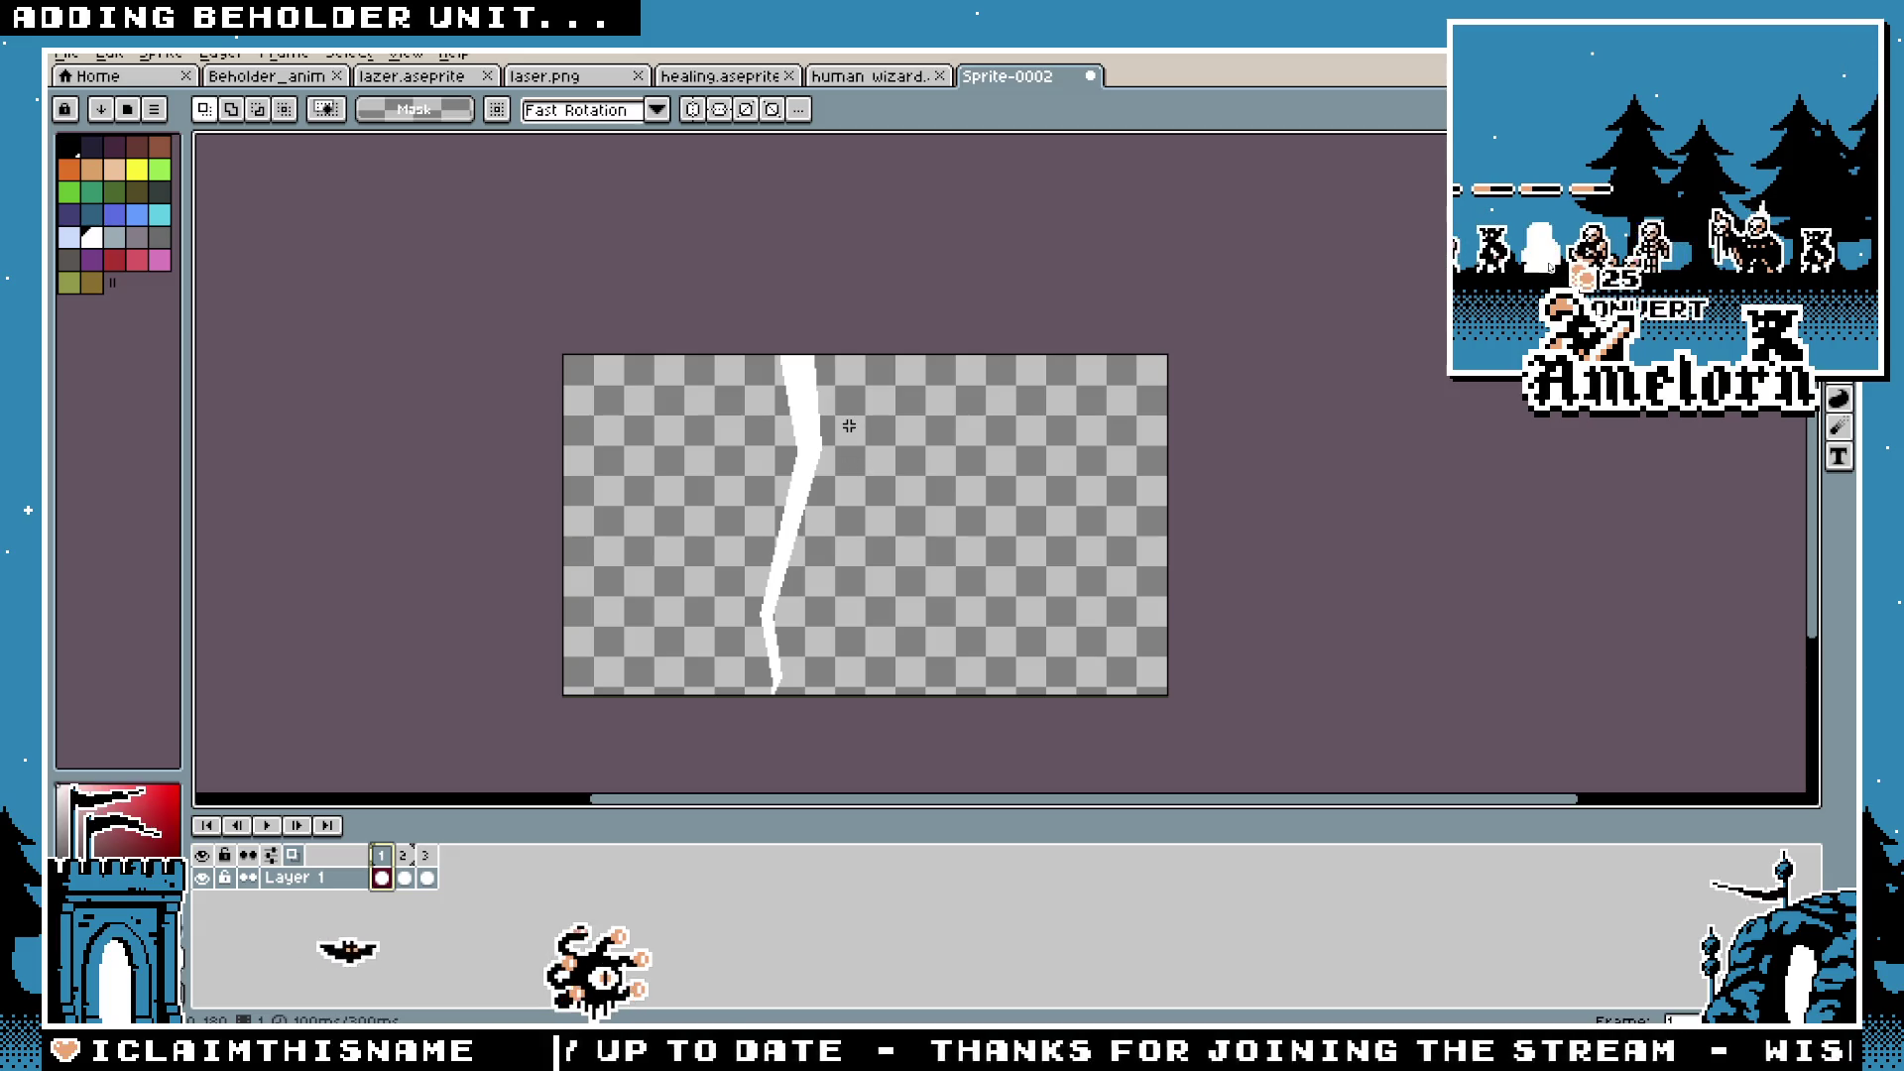
{"action": "scroll", "coordinate": [806, 444], "scroll_direction": "up", "scroll_amount": 1}
{"action": "scroll", "coordinate": [914, 551], "scroll_direction": "down", "scroll_amount": 1}
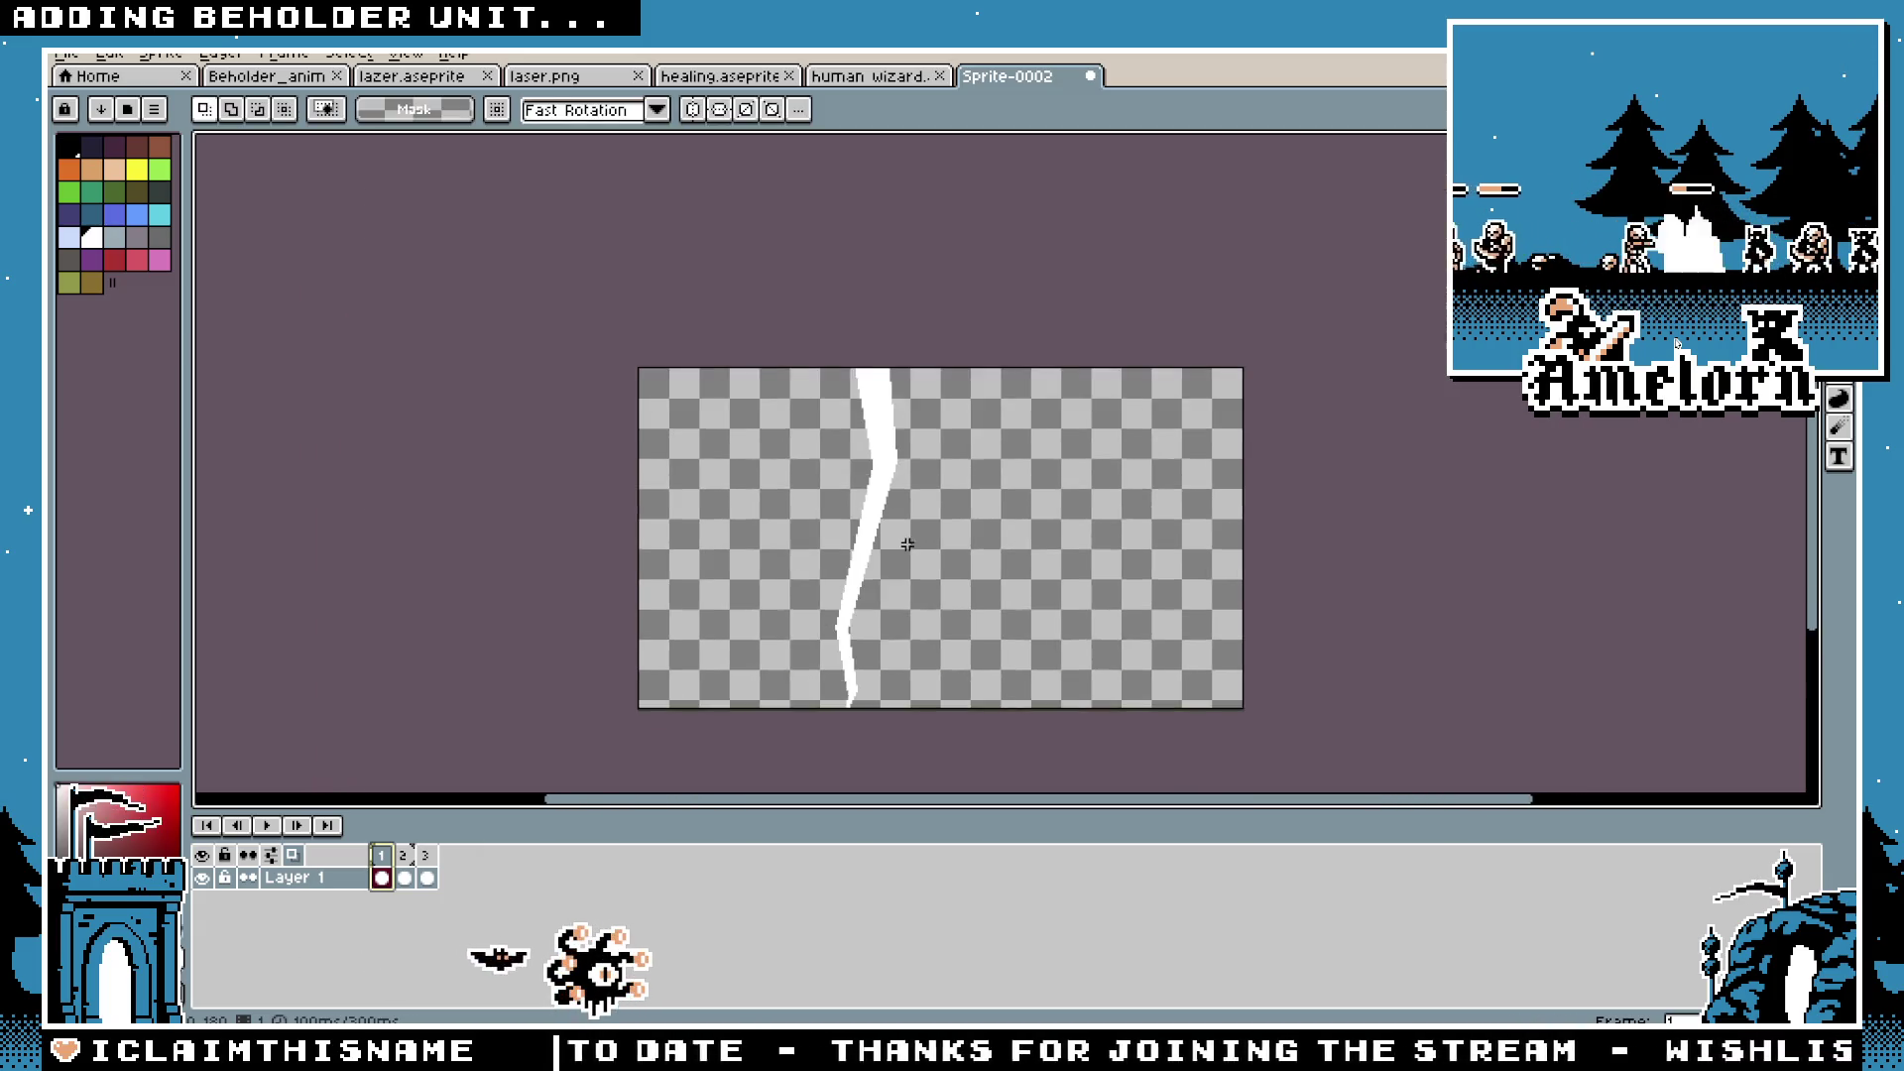
{"action": "scroll", "coordinate": [907, 549], "scroll_direction": "up", "scroll_amount": 1}
{"action": "scroll", "coordinate": [910, 484], "scroll_direction": "down", "scroll_amount": 1}
{"action": "scroll", "coordinate": [910, 422], "scroll_direction": "up", "scroll_amount": 1}
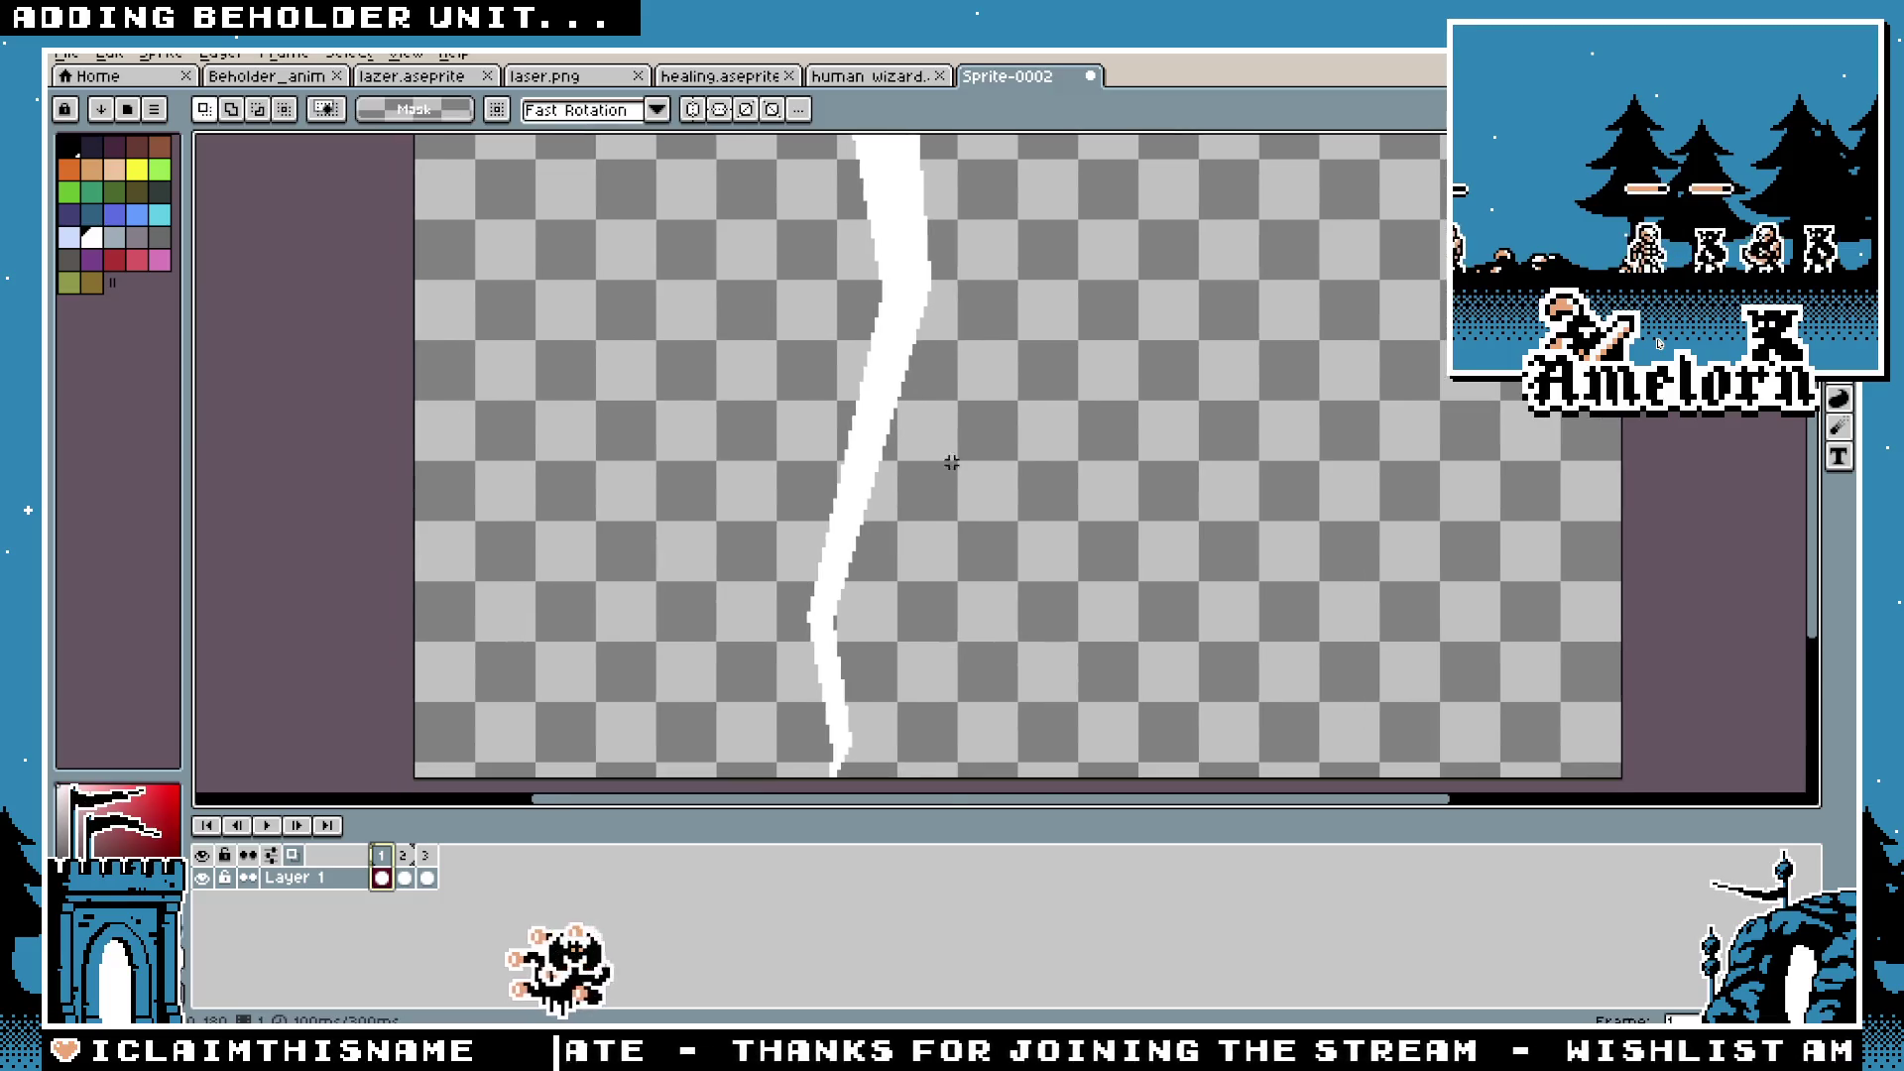
{"action": "scroll", "coordinate": [930, 479], "scroll_direction": "down", "scroll_amount": 1}
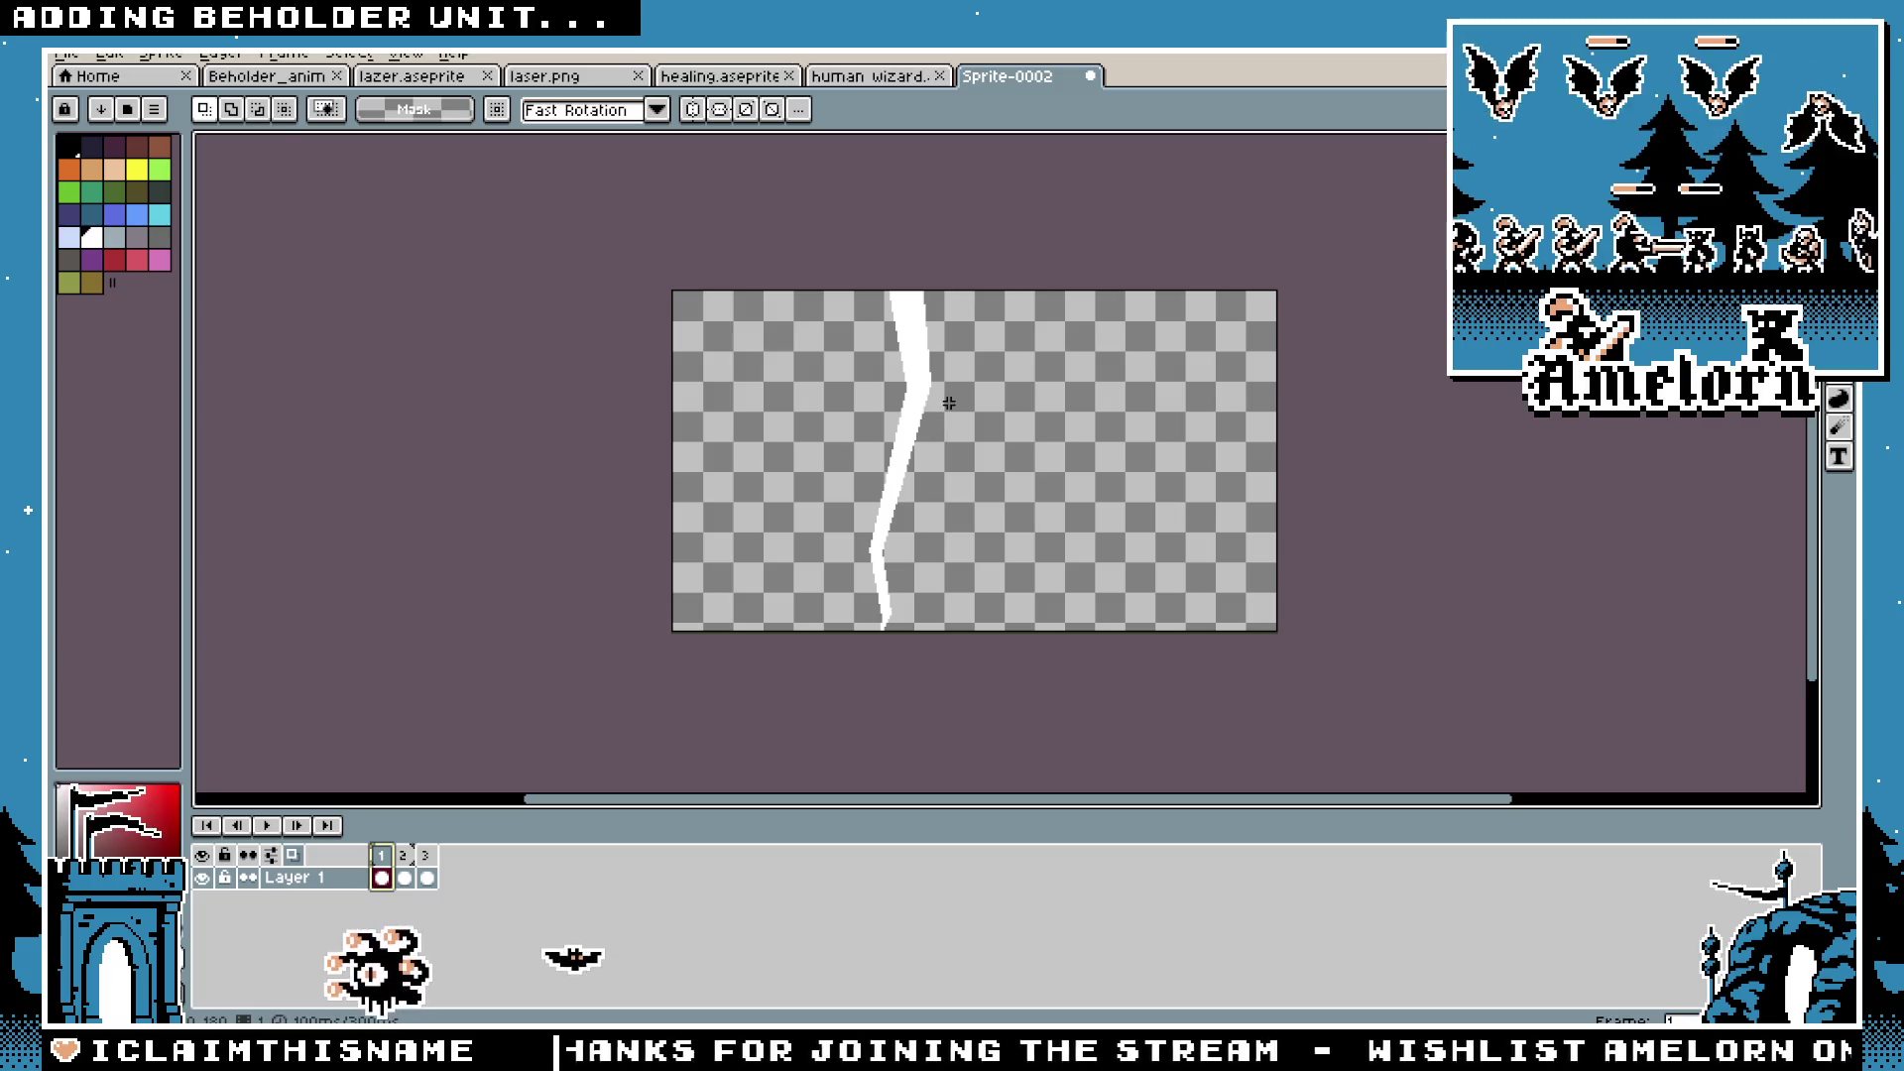
{"action": "left_click_drag", "start_coordinate": [937, 382], "coordinate": [710, 681]}
Step: Paste the white bolt over the ghost outline, then undo it to leave the frame empty
{"action": "scroll", "coordinate": [903, 268], "scroll_direction": "up", "scroll_amount": 2}
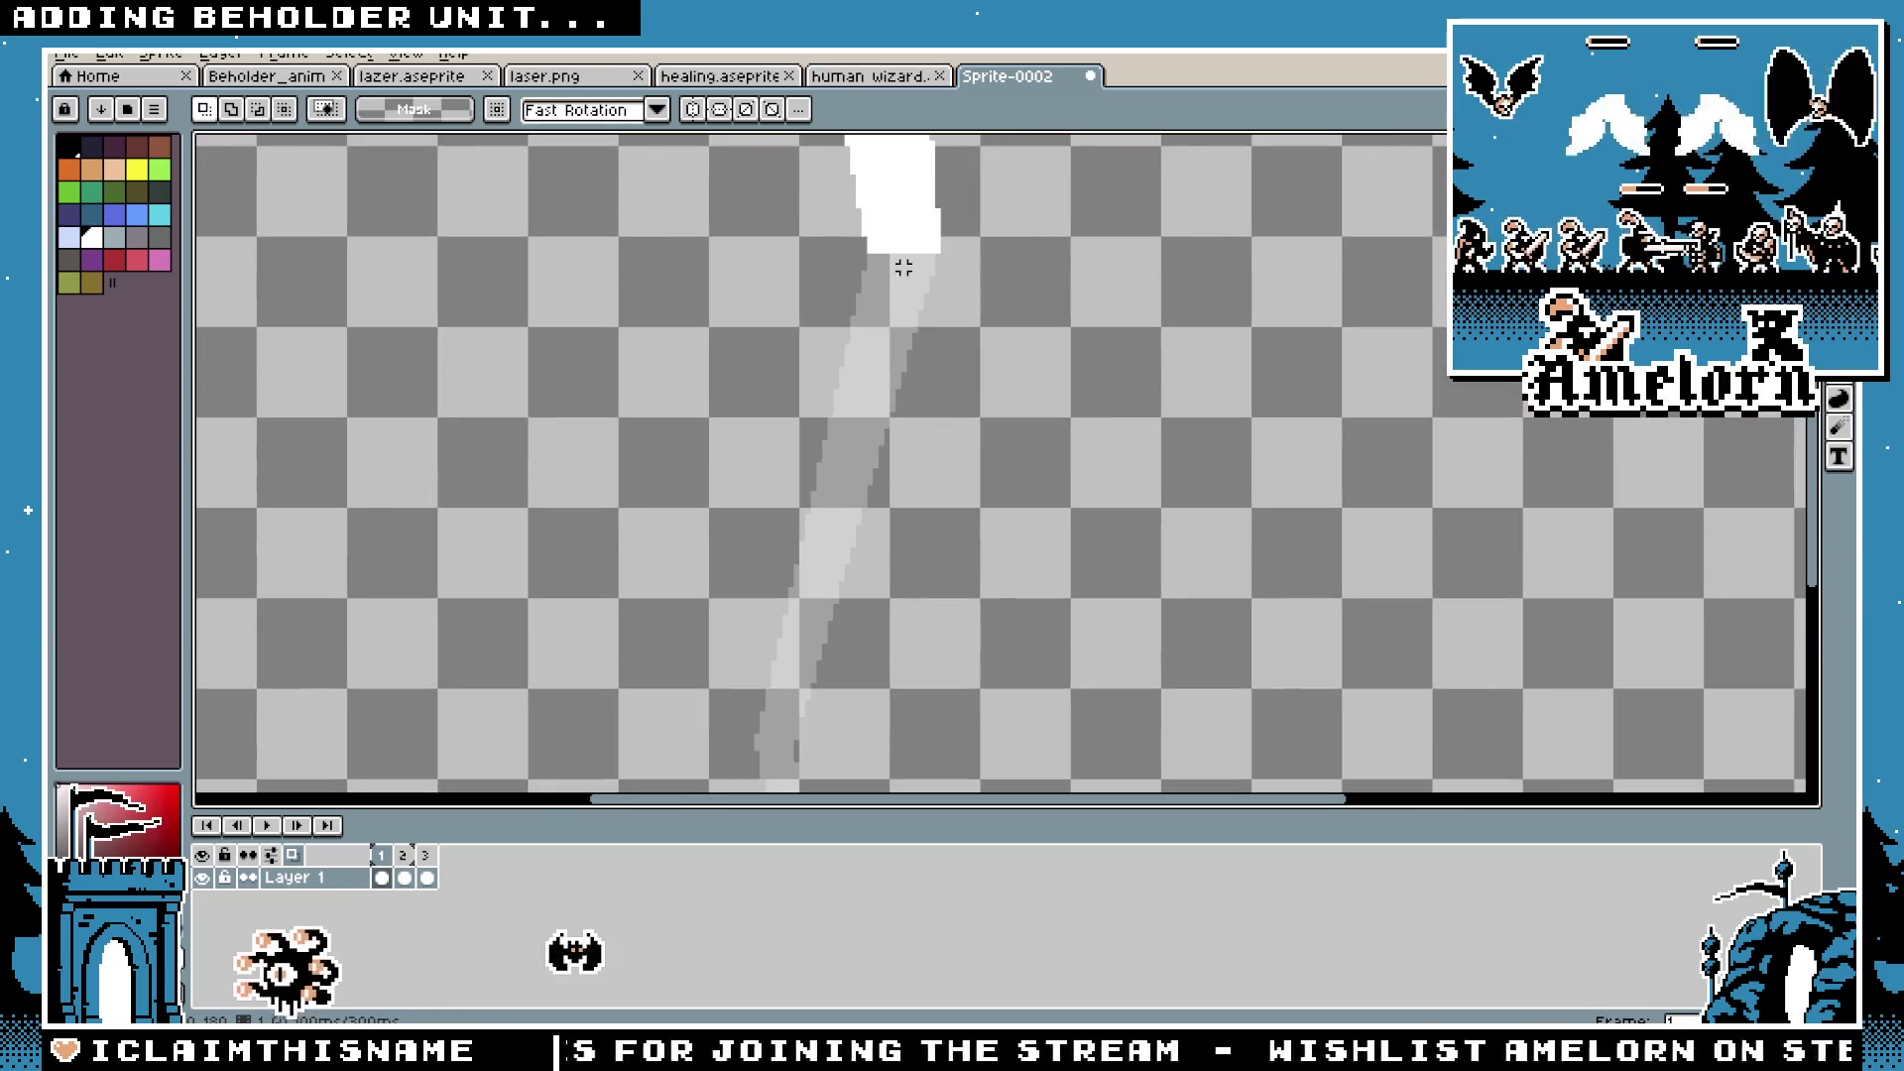
{"action": "left_click_drag", "start_coordinate": [903, 267], "coordinate": [974, 515]}
{"action": "key", "text": "b"}
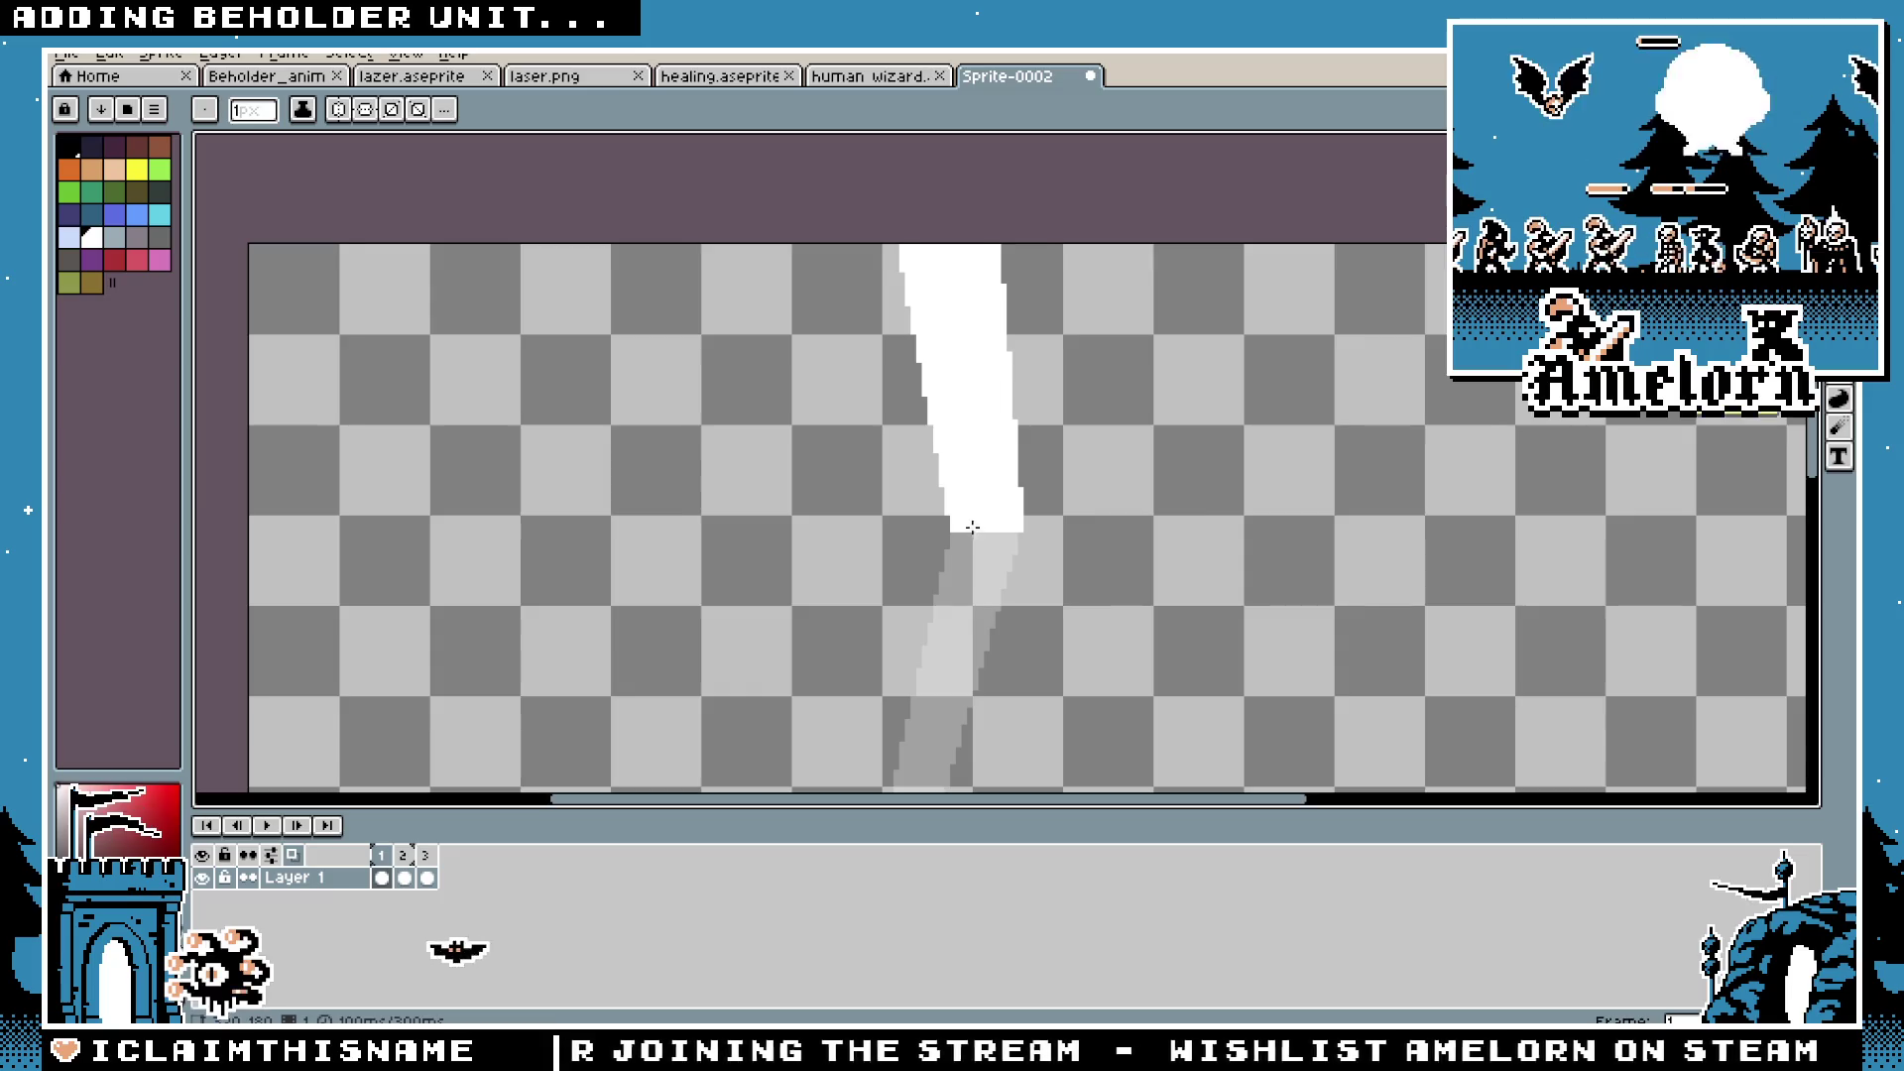
{"action": "scroll", "coordinate": [967, 528], "scroll_direction": "down", "scroll_amount": 4}
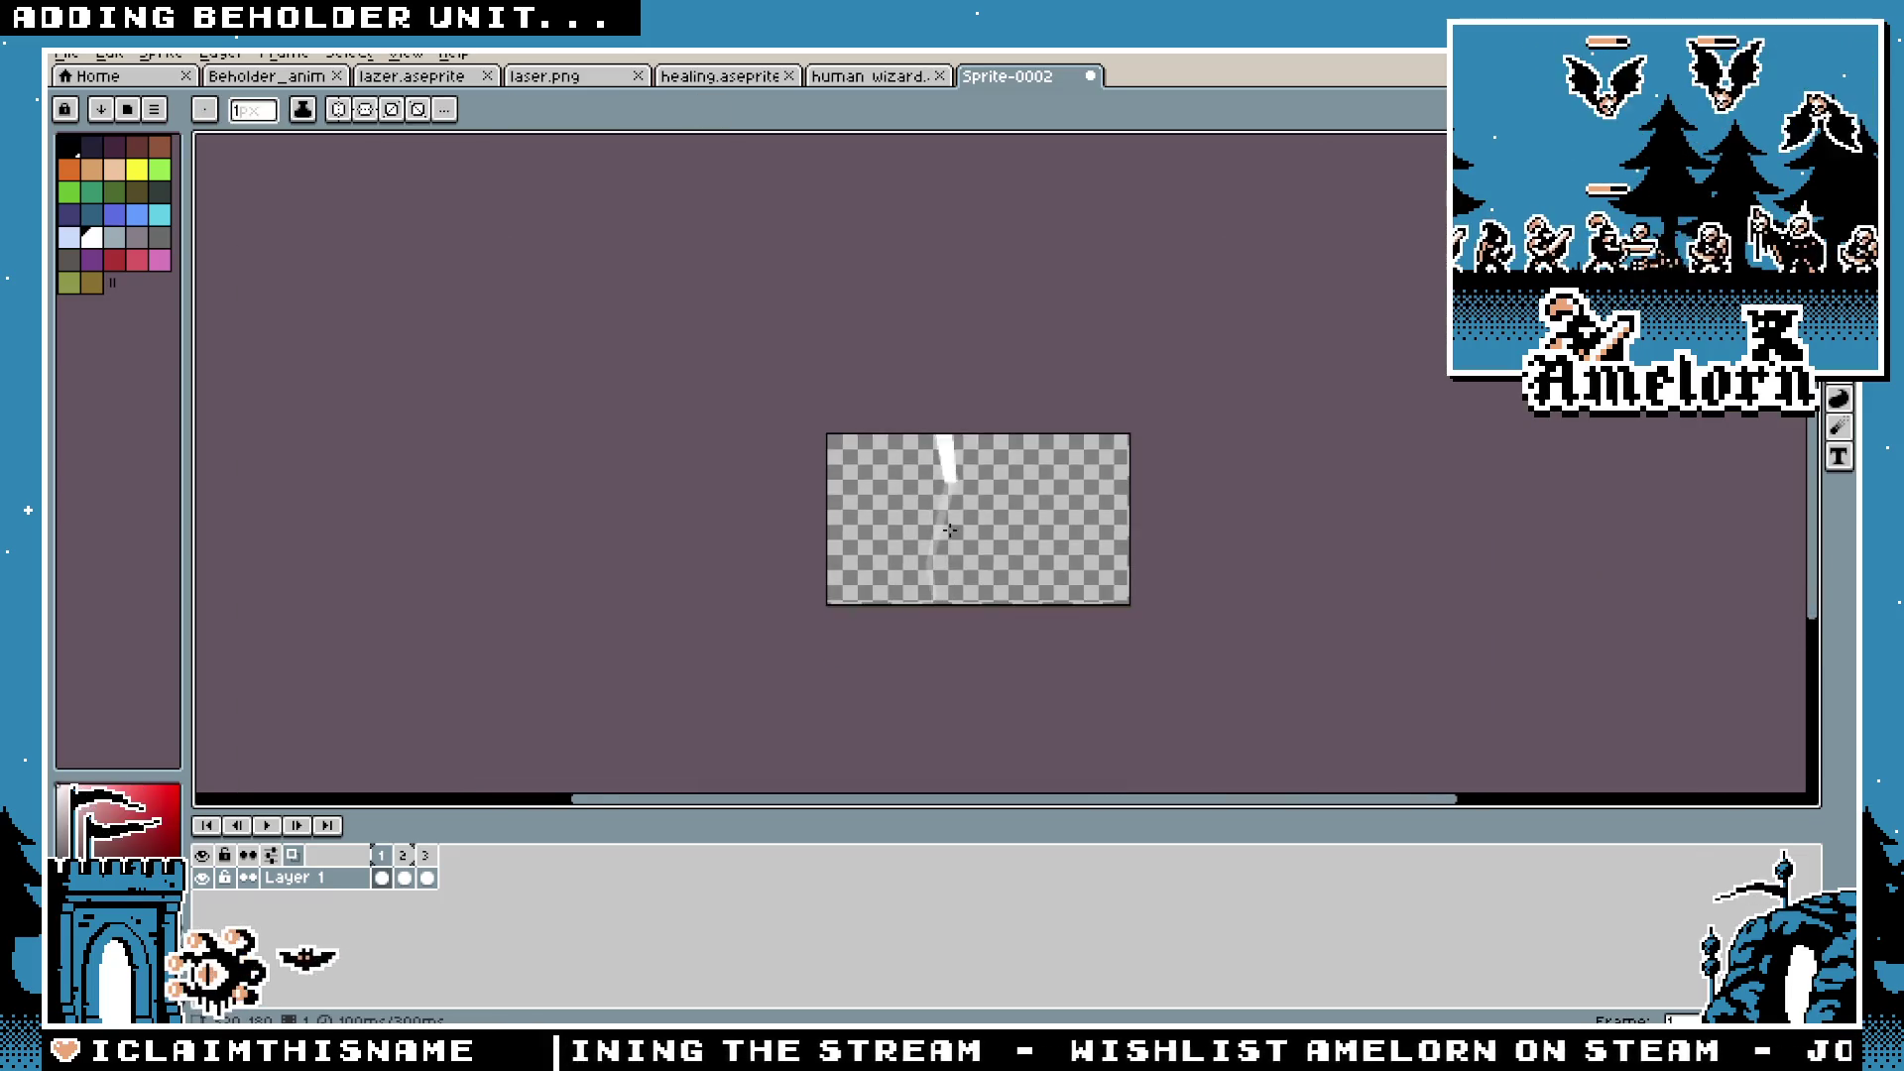
{"action": "scroll", "coordinate": [949, 531], "scroll_direction": "up", "scroll_amount": 3}
{"action": "scroll", "coordinate": [944, 317], "scroll_direction": "down", "scroll_amount": 1}
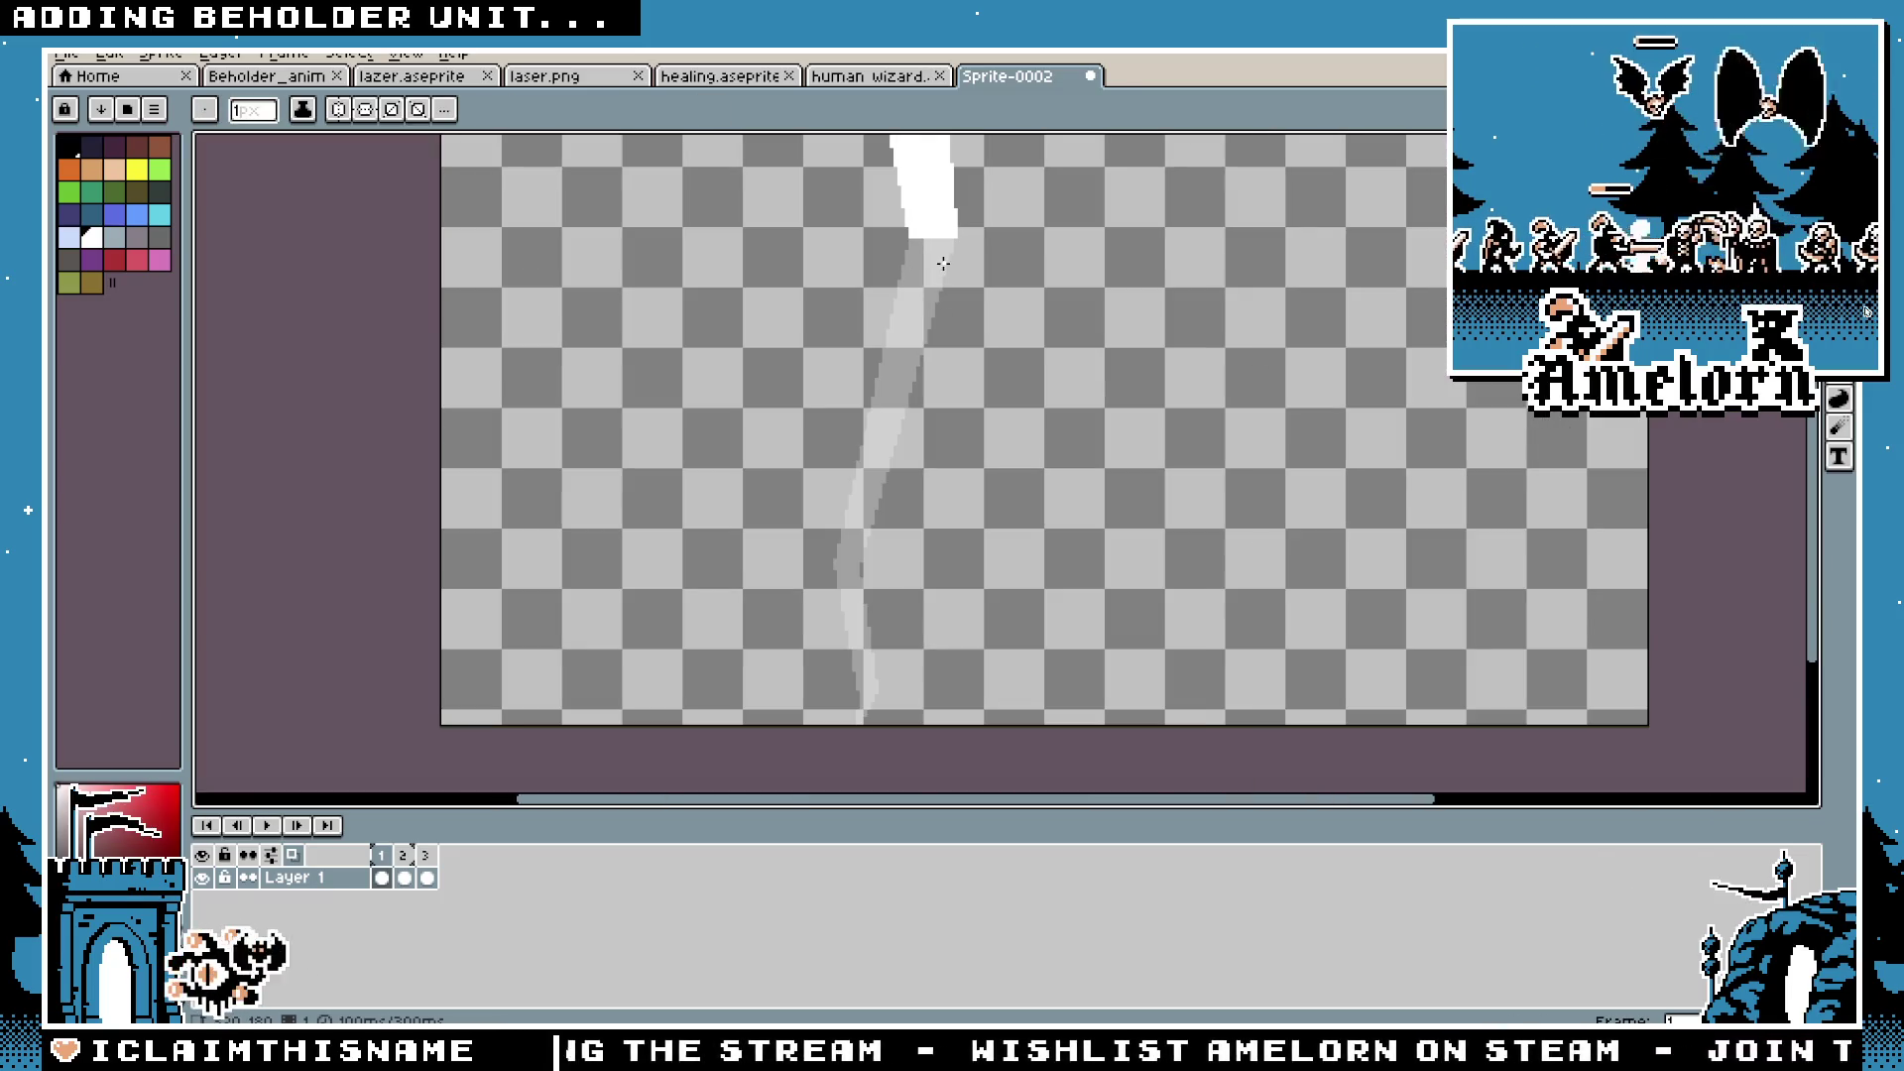
{"action": "left_click_drag", "start_coordinate": [943, 263], "coordinate": [969, 305]}
{"action": "key", "text": "ctrl+v"}
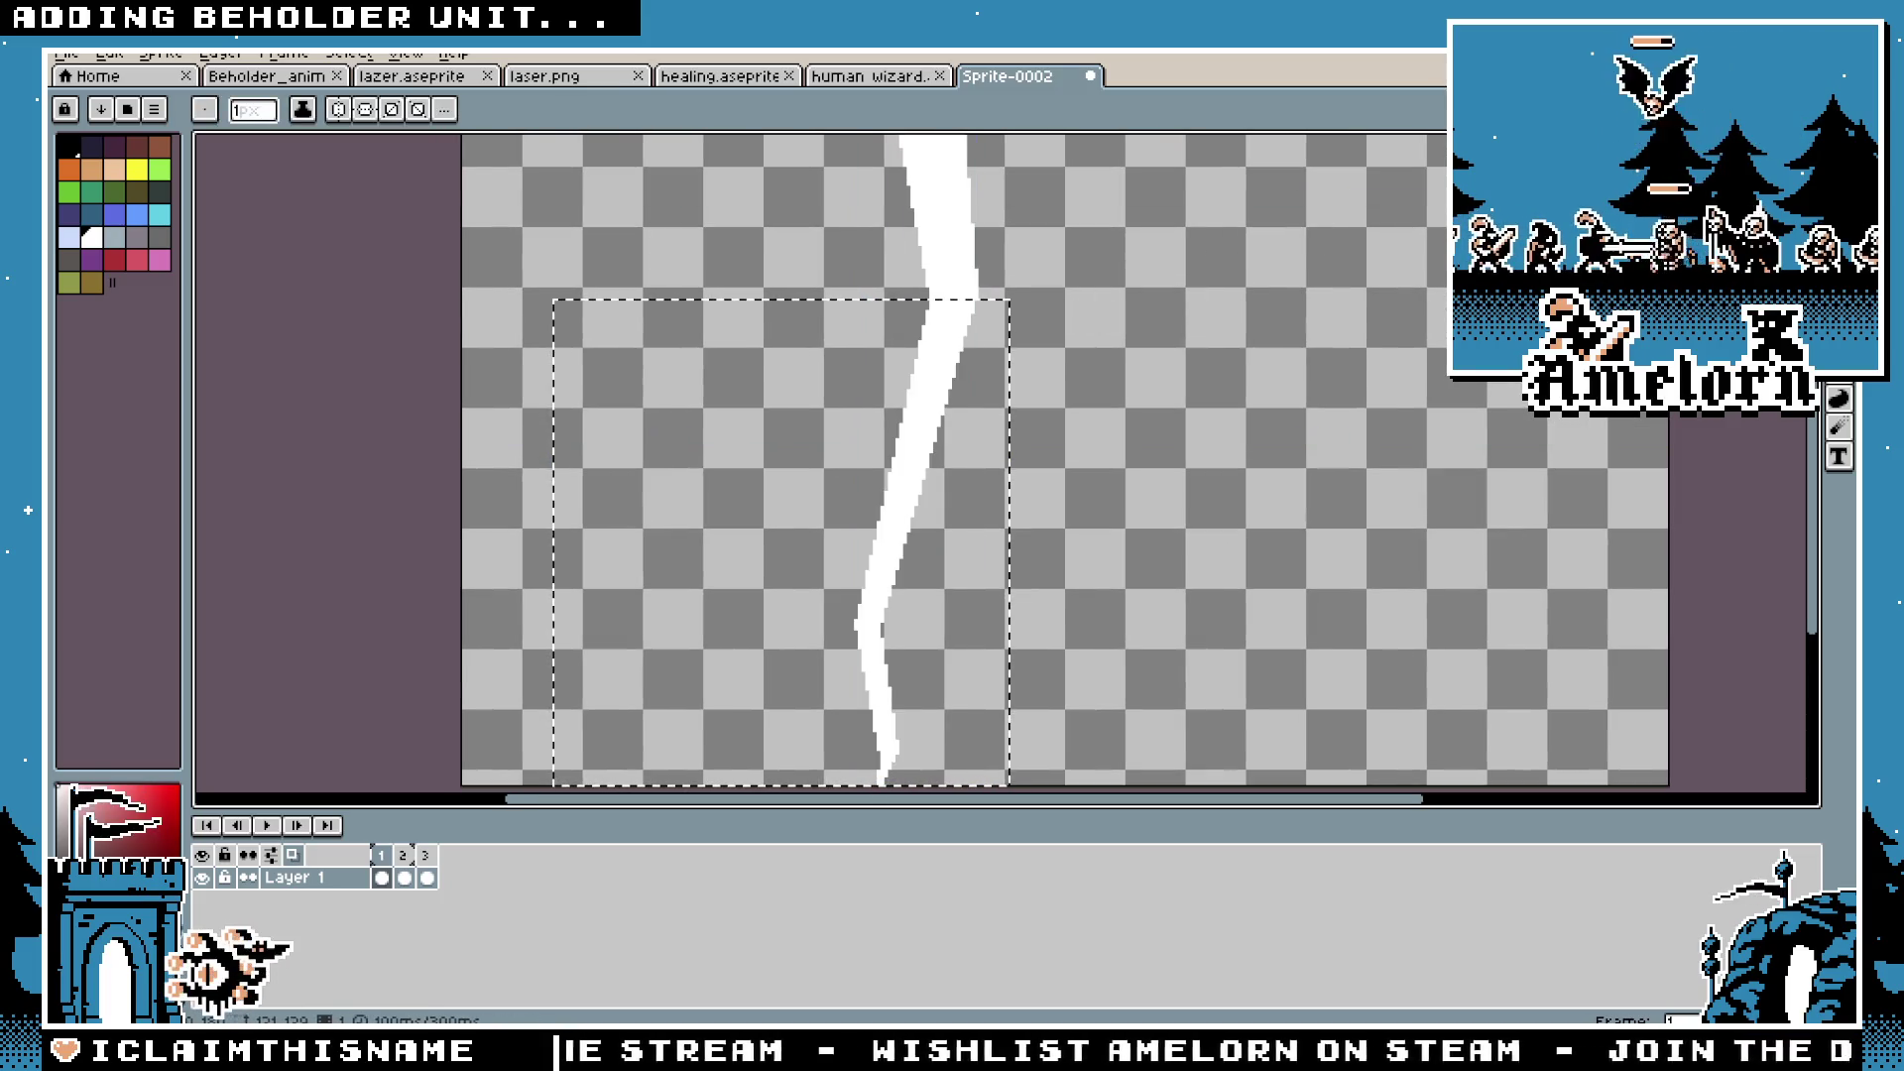
{"action": "key", "text": "m"}
{"action": "key", "text": "ctrl+z"}
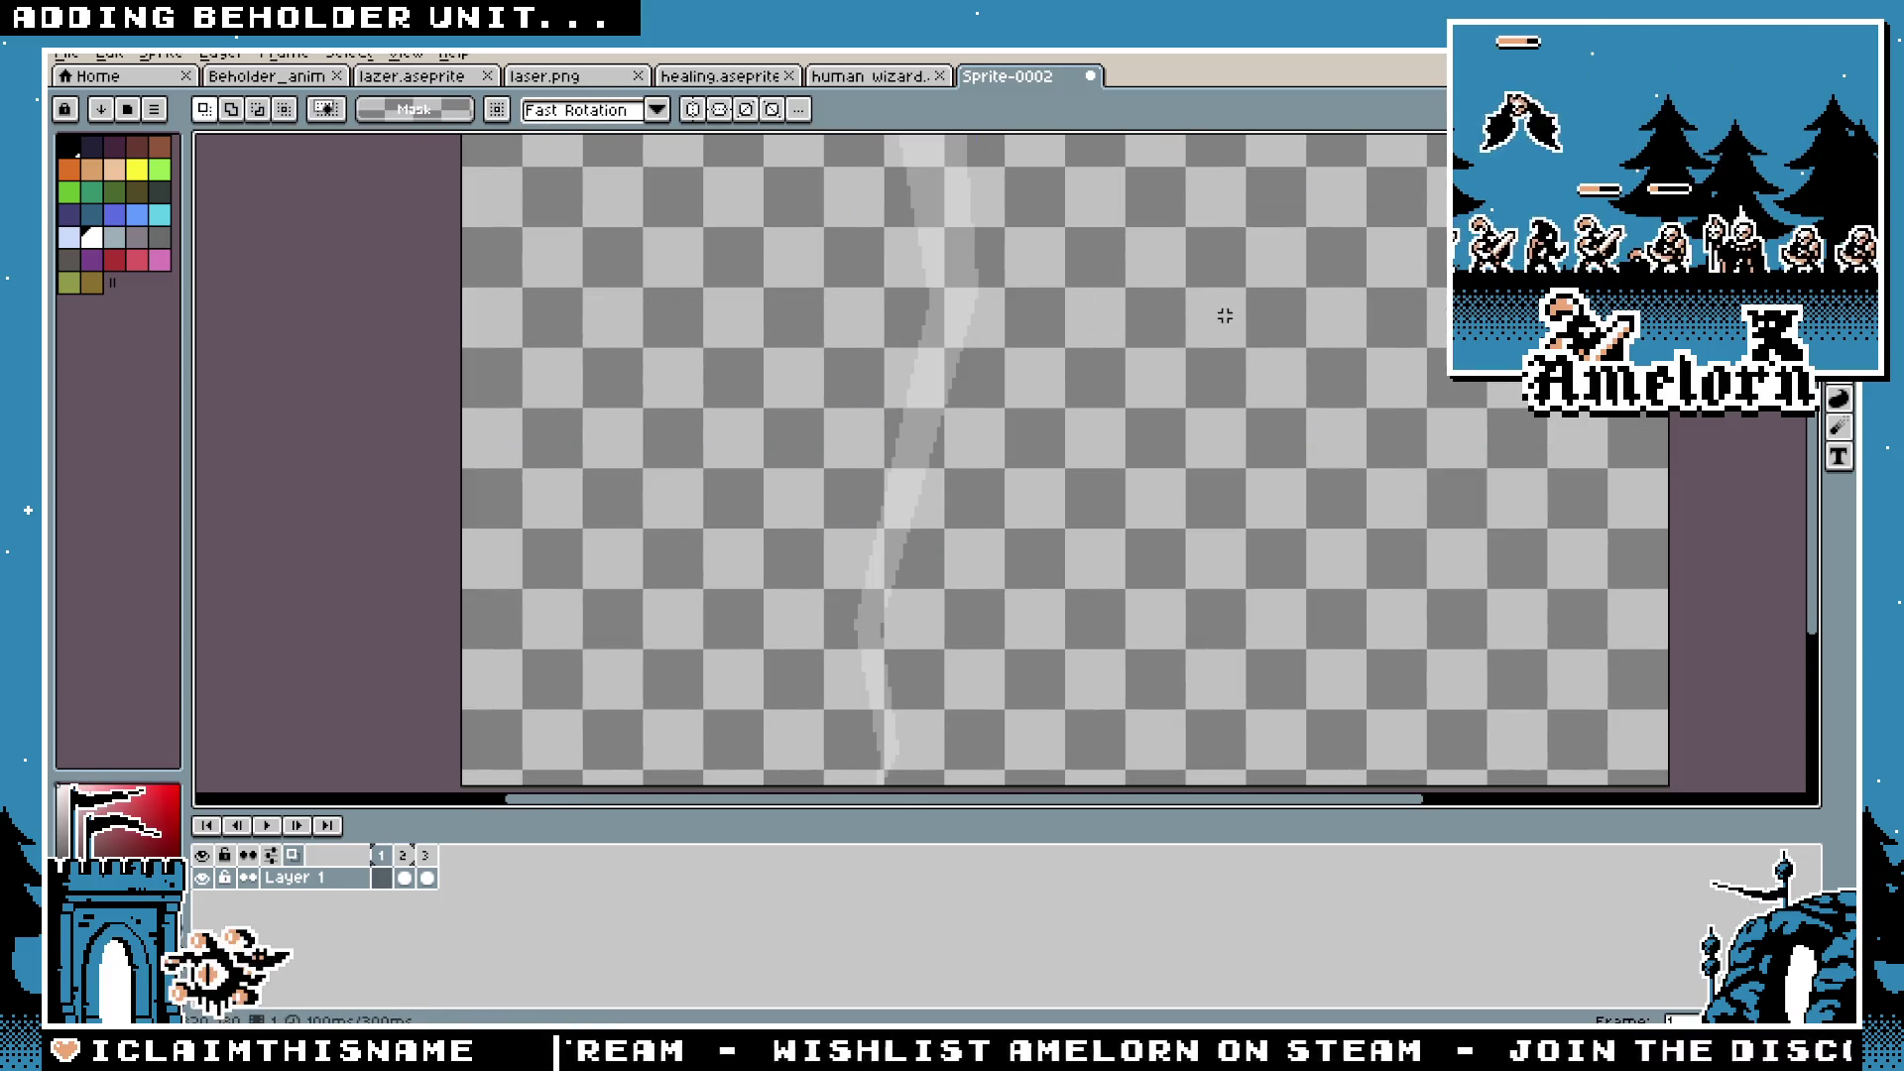
{"action": "key", "text": "b"}
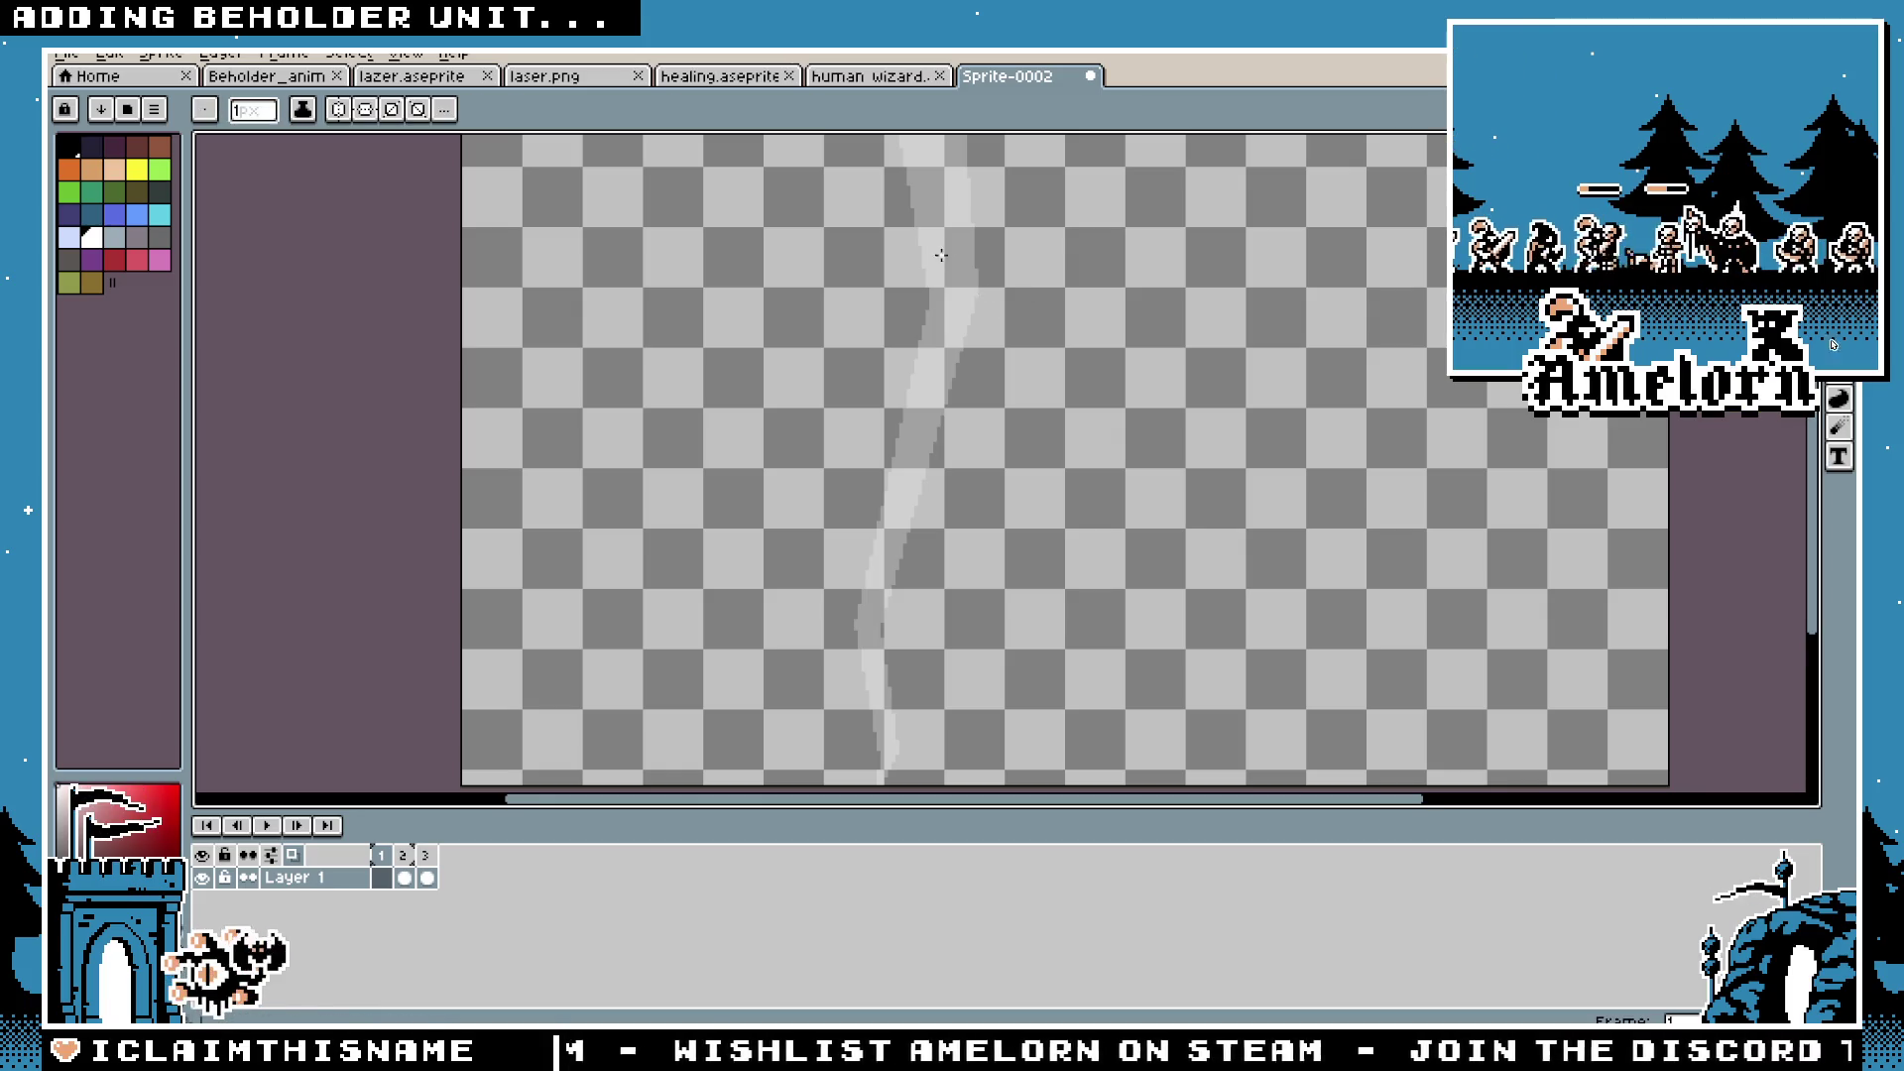
Step: Draw straight laser outline lines to the sprite's bottom edge and bucket-fill them white
{"action": "scroll", "coordinate": [941, 256], "scroll_direction": "up", "scroll_amount": 1}
{"action": "scroll", "coordinate": [933, 506], "scroll_direction": "down", "scroll_amount": 3}
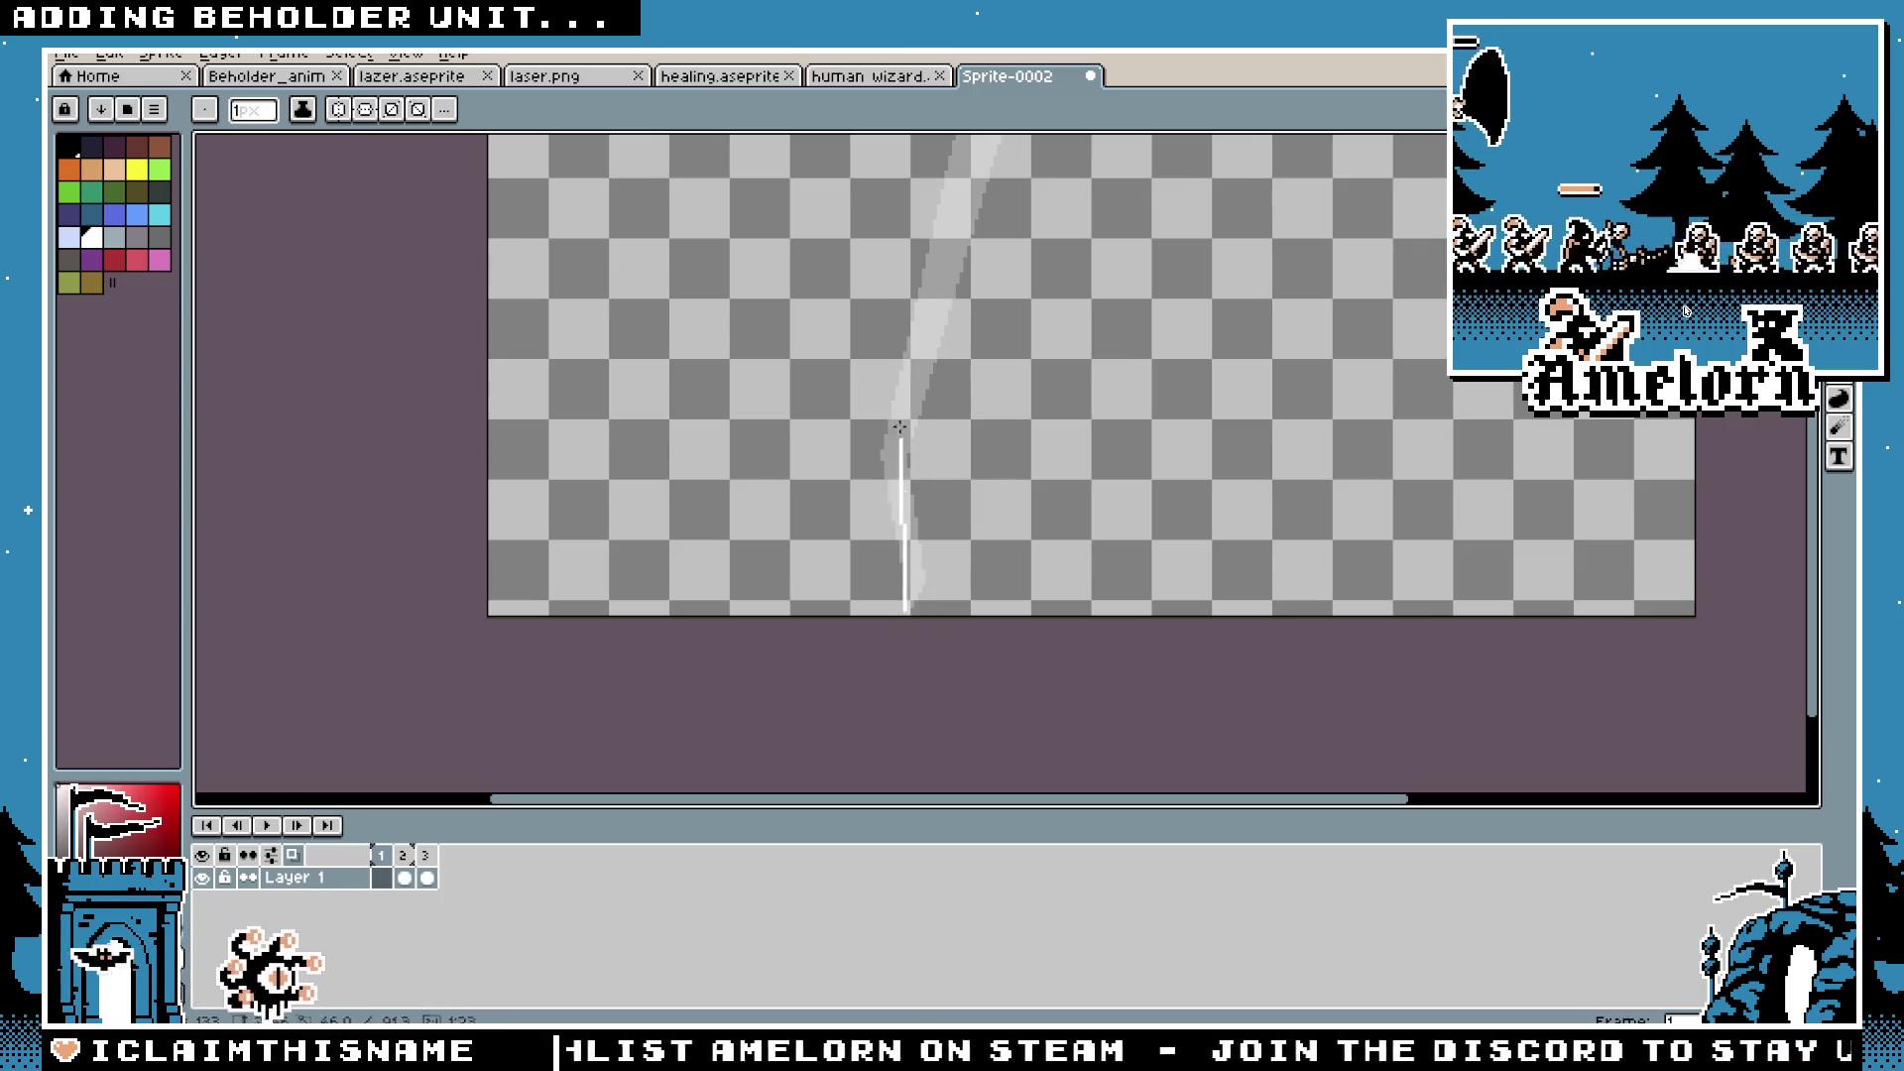
{"action": "scroll", "coordinate": [899, 427], "scroll_direction": "up", "scroll_amount": 2}
{"action": "left_click", "coordinate": [906, 771]}
{"action": "scroll", "coordinate": [875, 215], "scroll_direction": "up", "scroll_amount": 2}
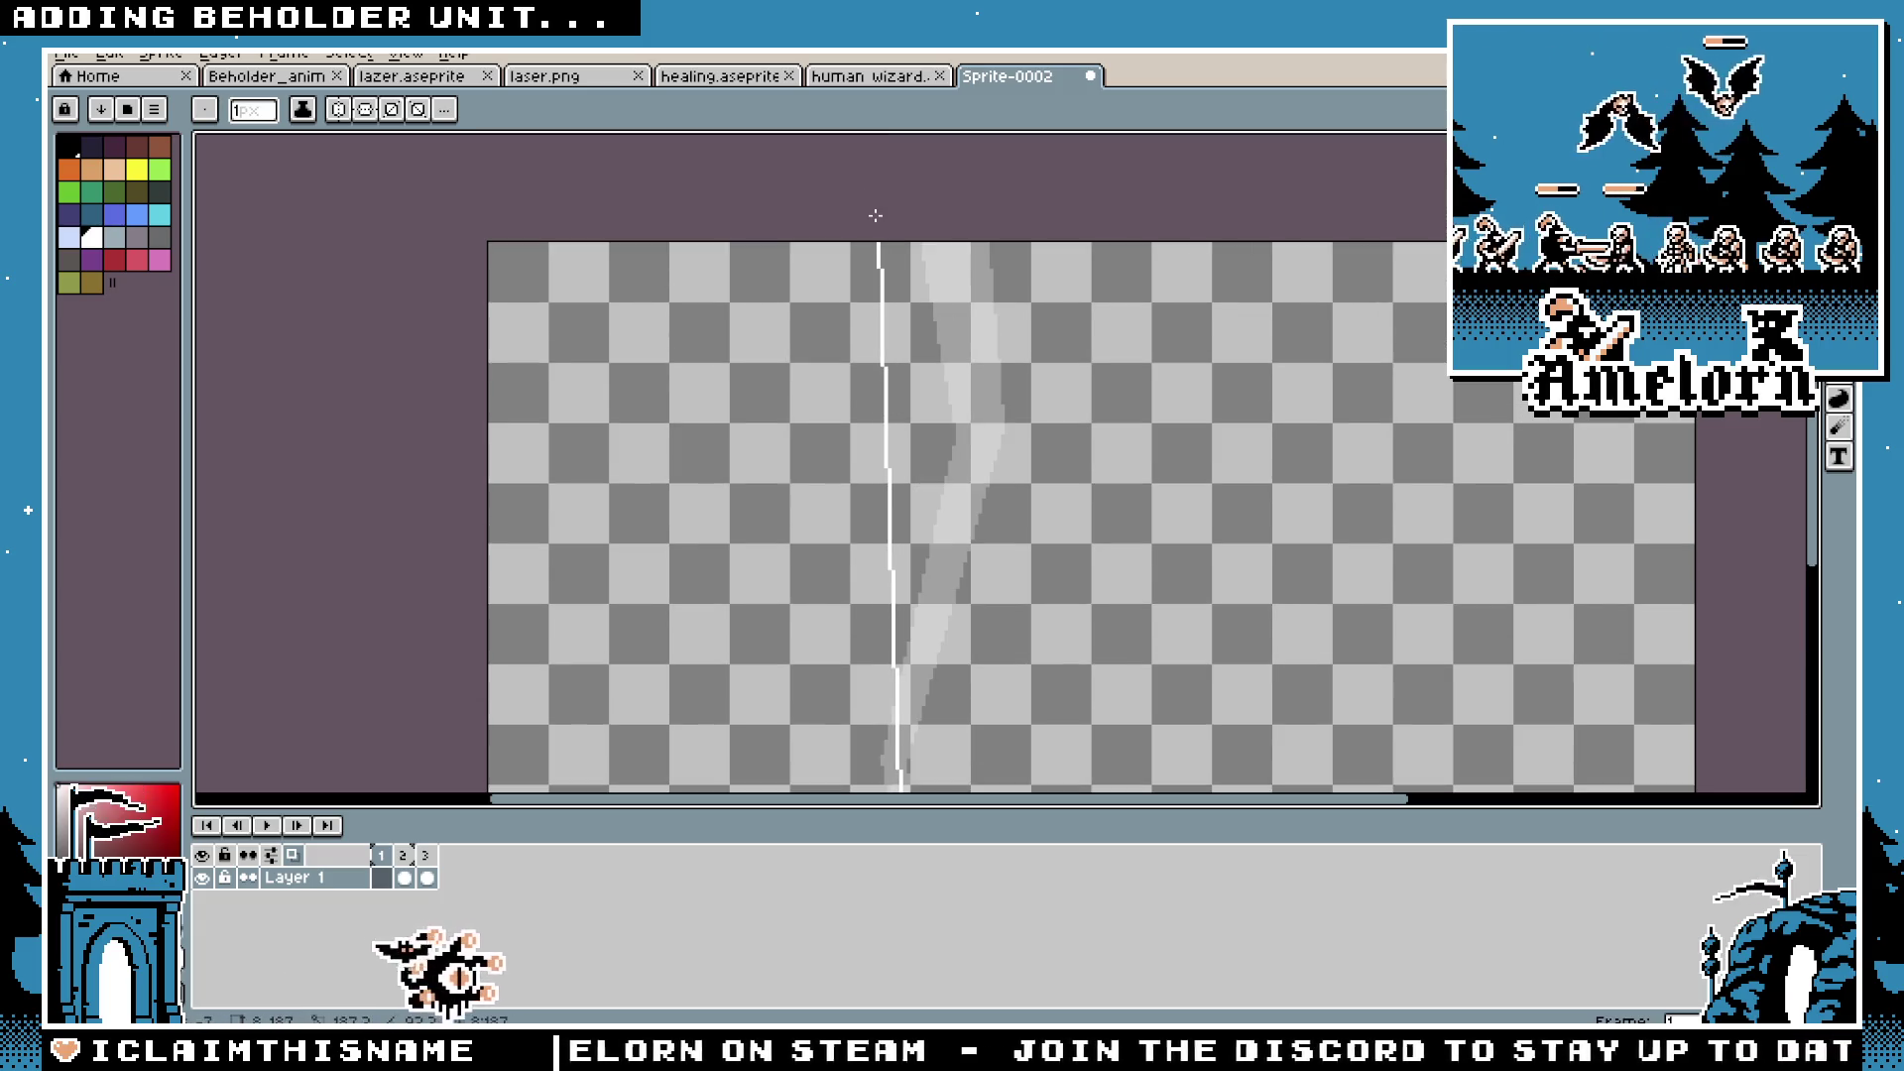
{"action": "scroll", "coordinate": [899, 784], "scroll_direction": "down", "scroll_amount": 2}
{"action": "left_click", "coordinate": [892, 737]}
{"action": "scroll", "coordinate": [908, 397], "scroll_direction": "up", "scroll_amount": 2}
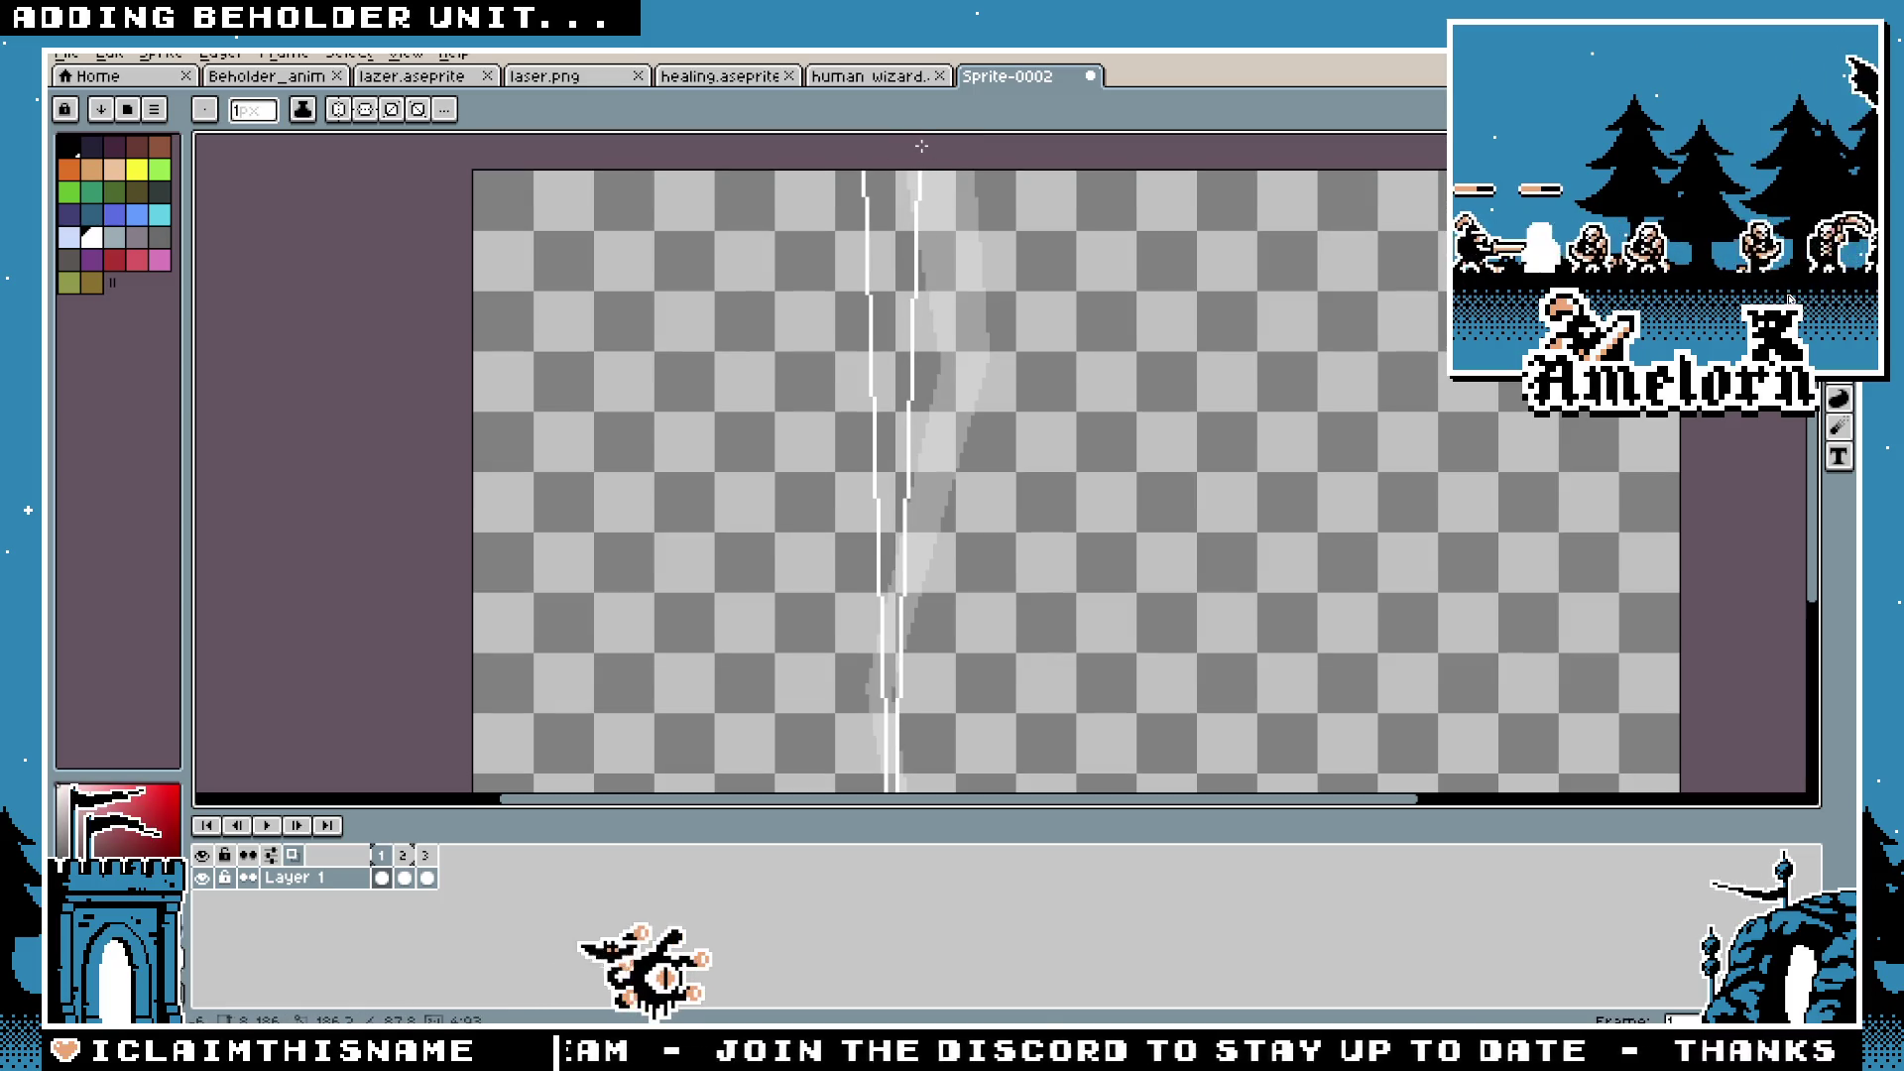
{"action": "key", "text": "g"}
{"action": "left_click", "coordinate": [892, 327]}
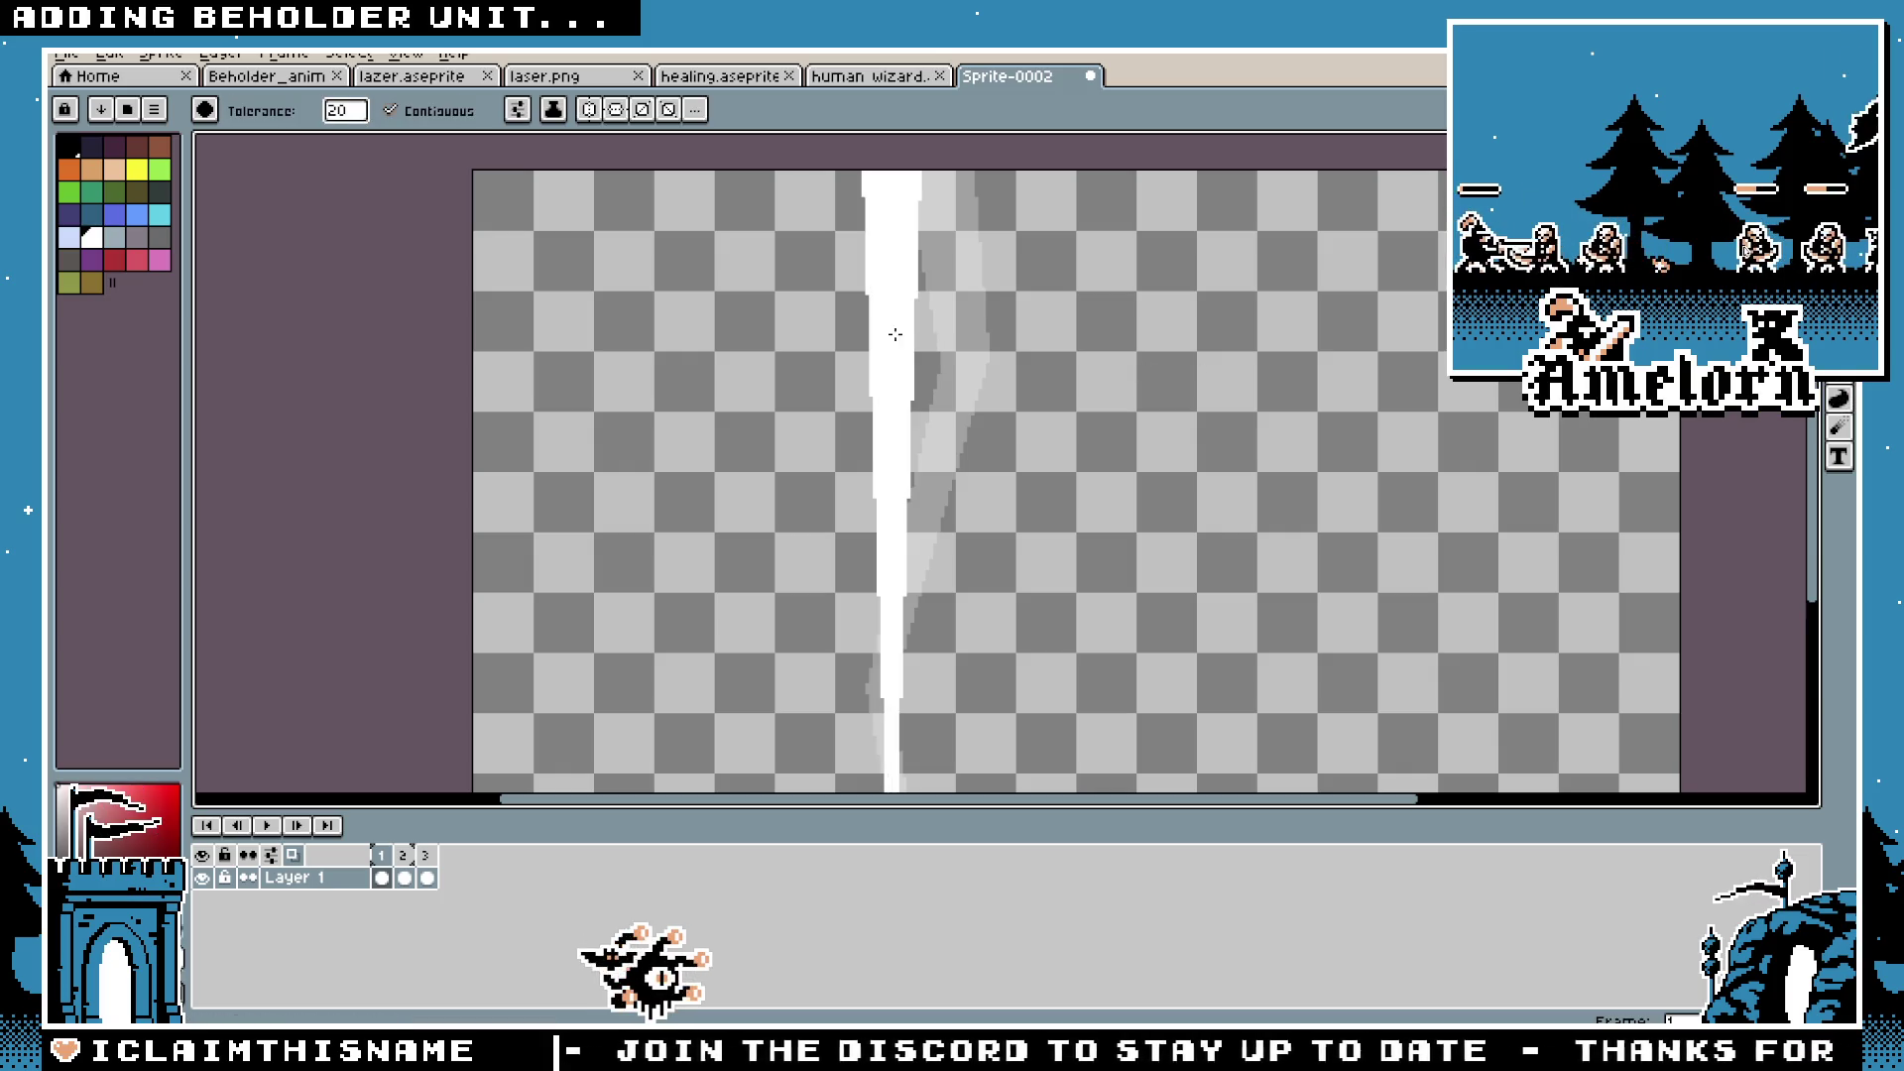
Step: Step through frames 2, 3 and 1, play the laser animation, then clear frame 4
{"action": "scroll", "coordinate": [906, 429], "scroll_direction": "down", "scroll_amount": 2}
{"action": "scroll", "coordinate": [906, 428], "scroll_direction": "up", "scroll_amount": 1}
{"action": "scroll", "coordinate": [907, 428], "scroll_direction": "up", "scroll_amount": 1}
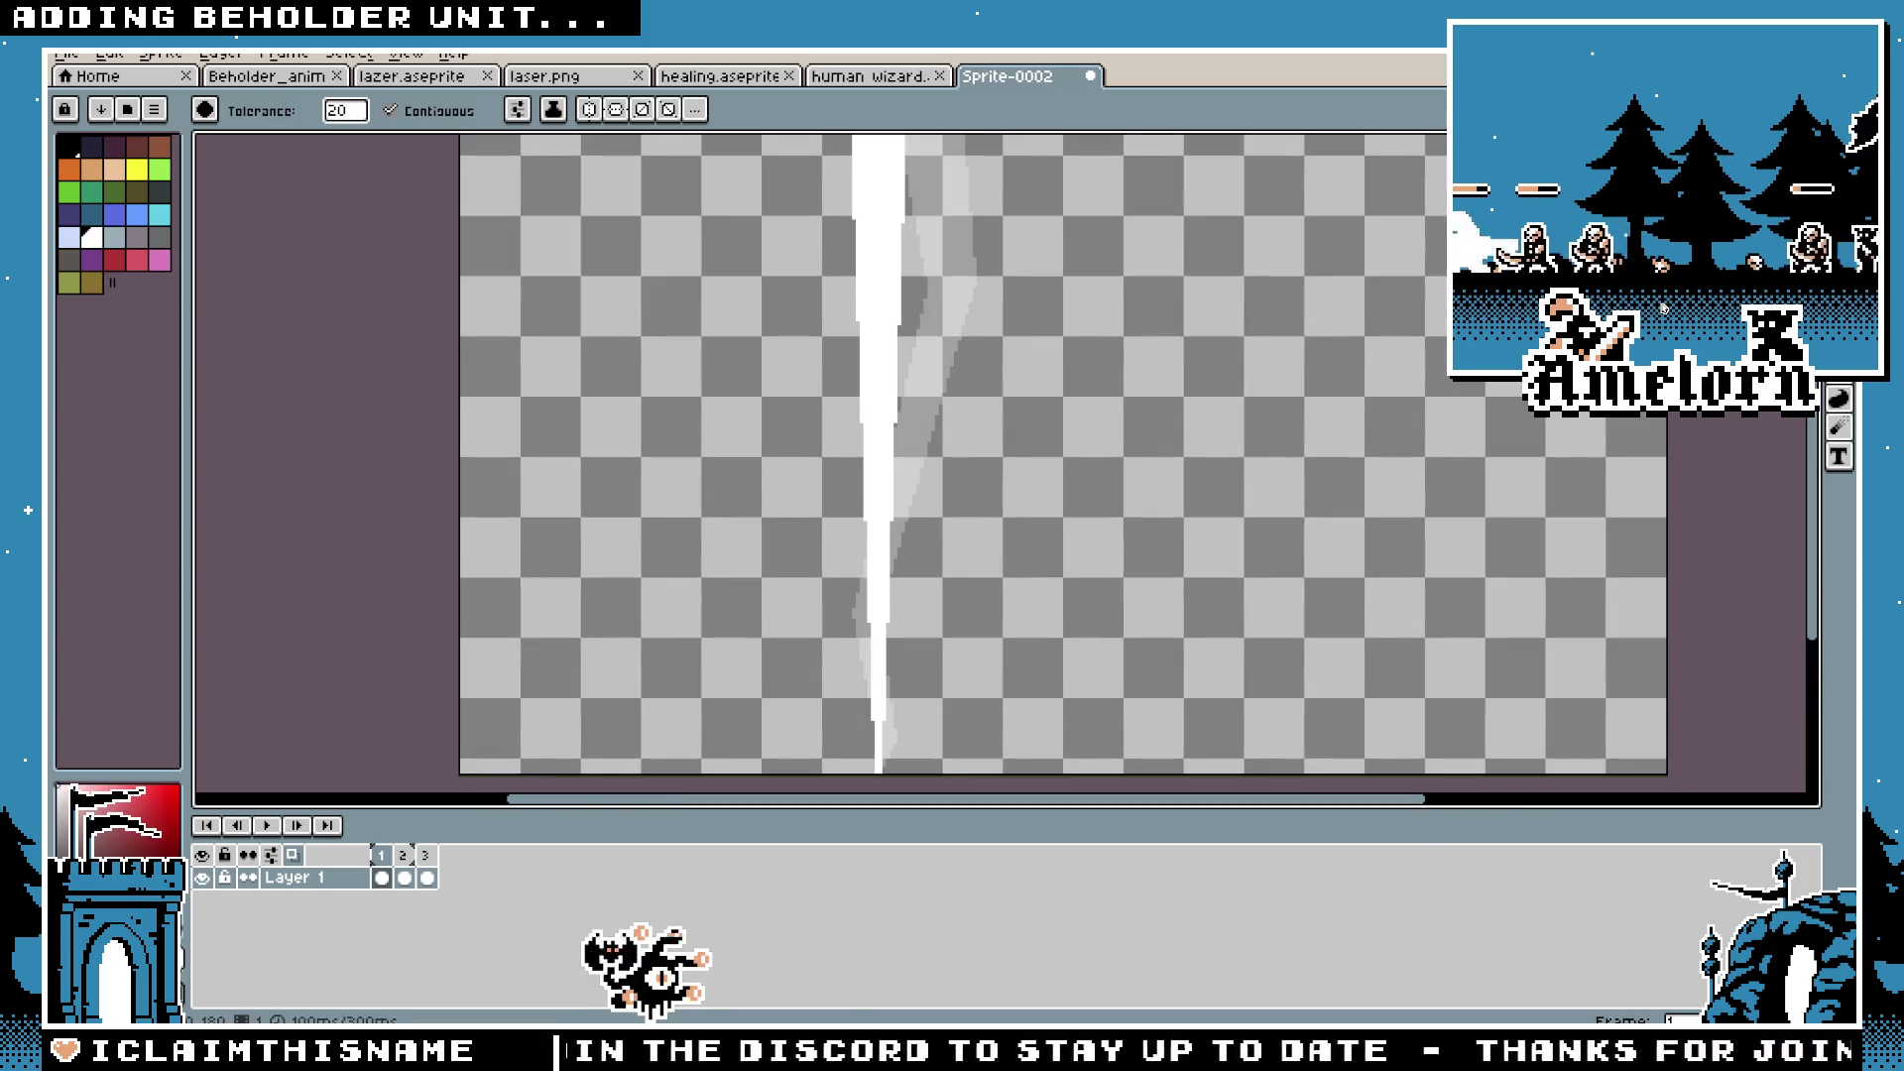
{"action": "key", "text": "m"}
{"action": "left_click", "coordinate": [407, 859]}
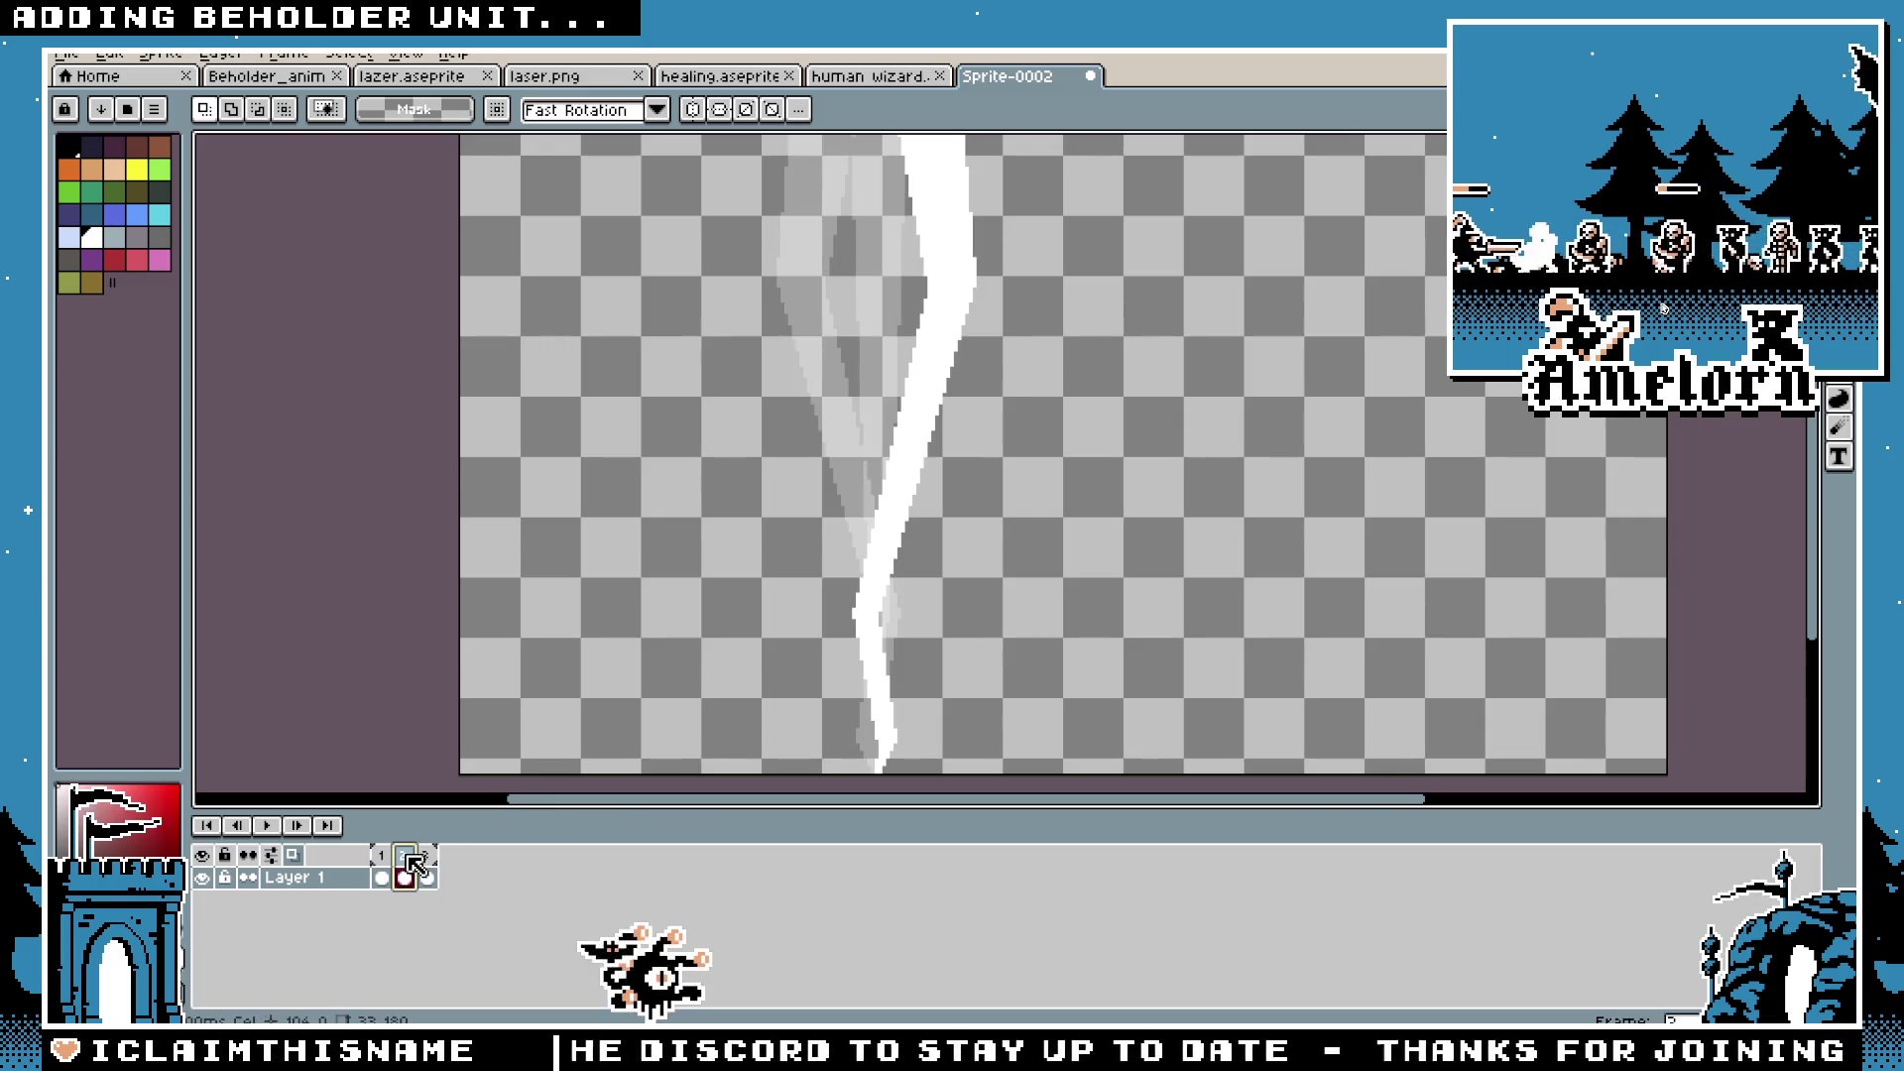
{"action": "left_click", "coordinate": [433, 867]}
{"action": "left_click", "coordinate": [379, 865]}
{"action": "left_click", "coordinate": [265, 825]}
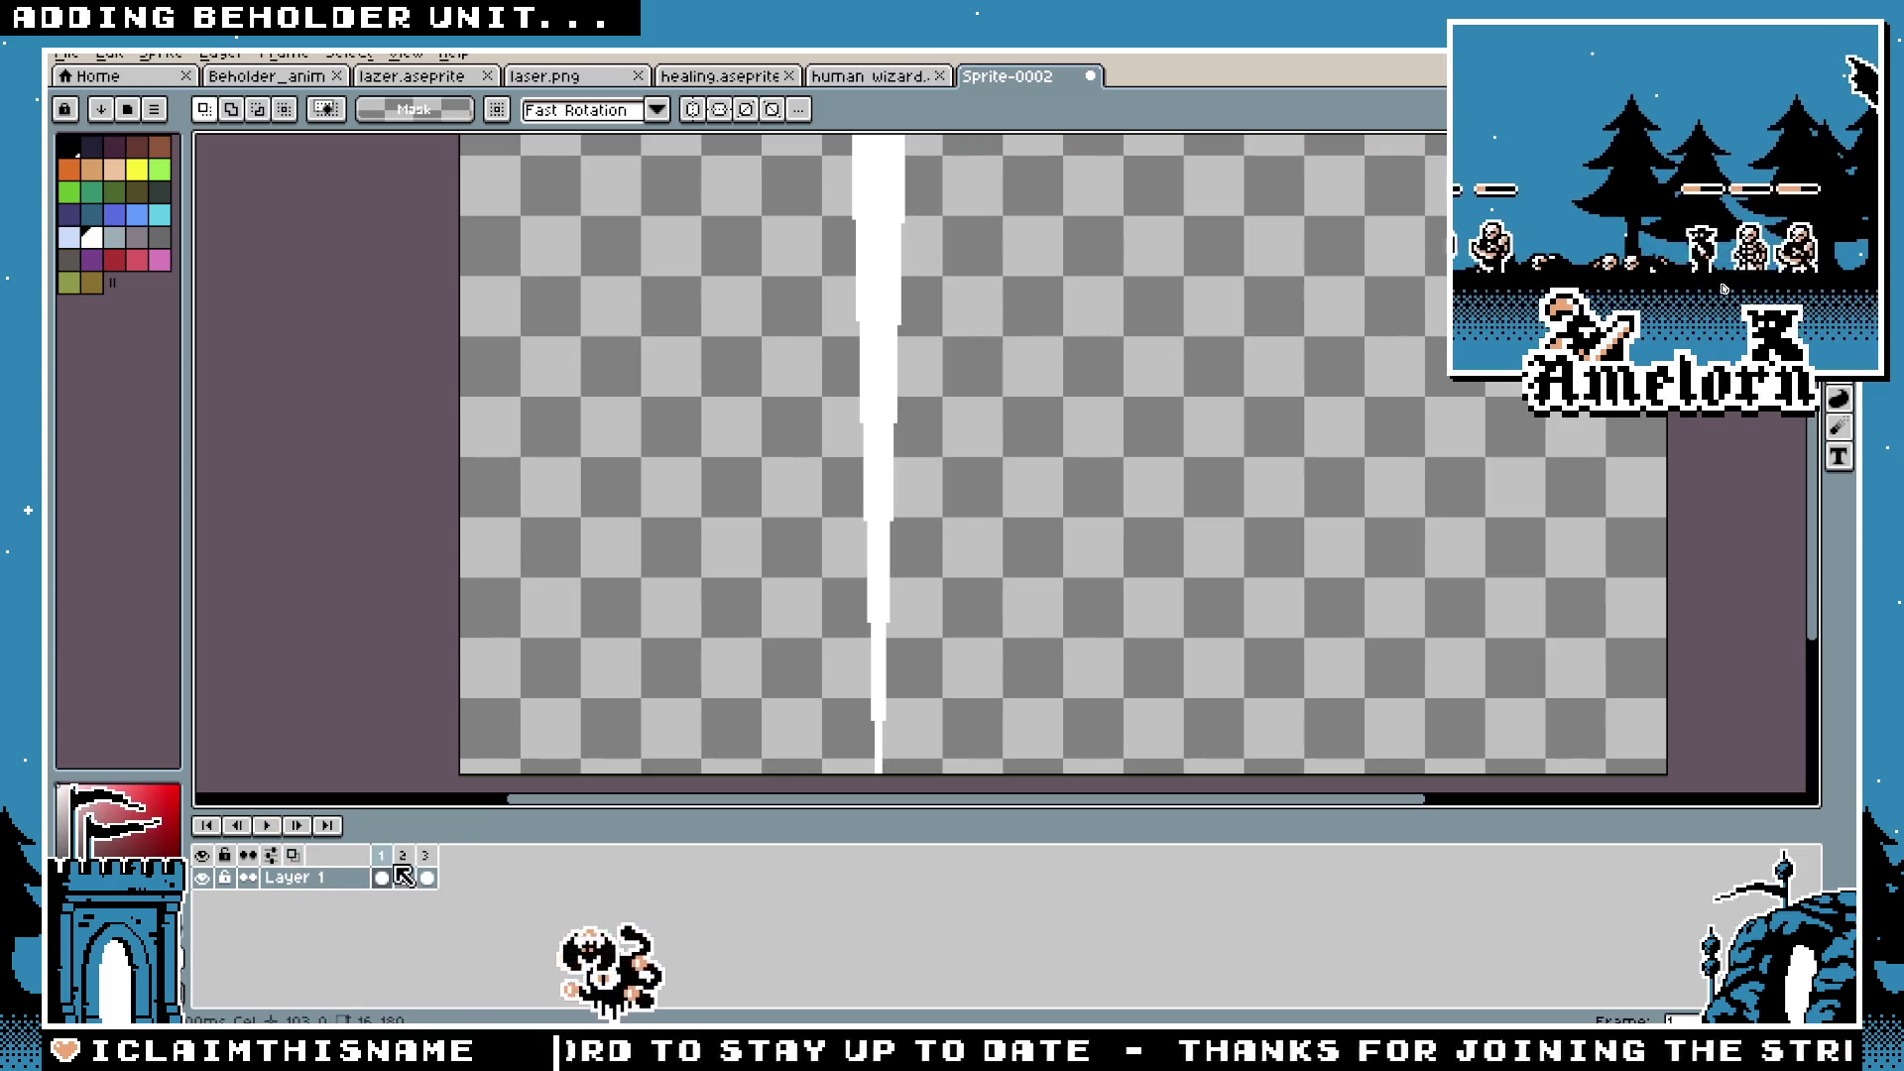
{"action": "left_click", "coordinate": [434, 863]}
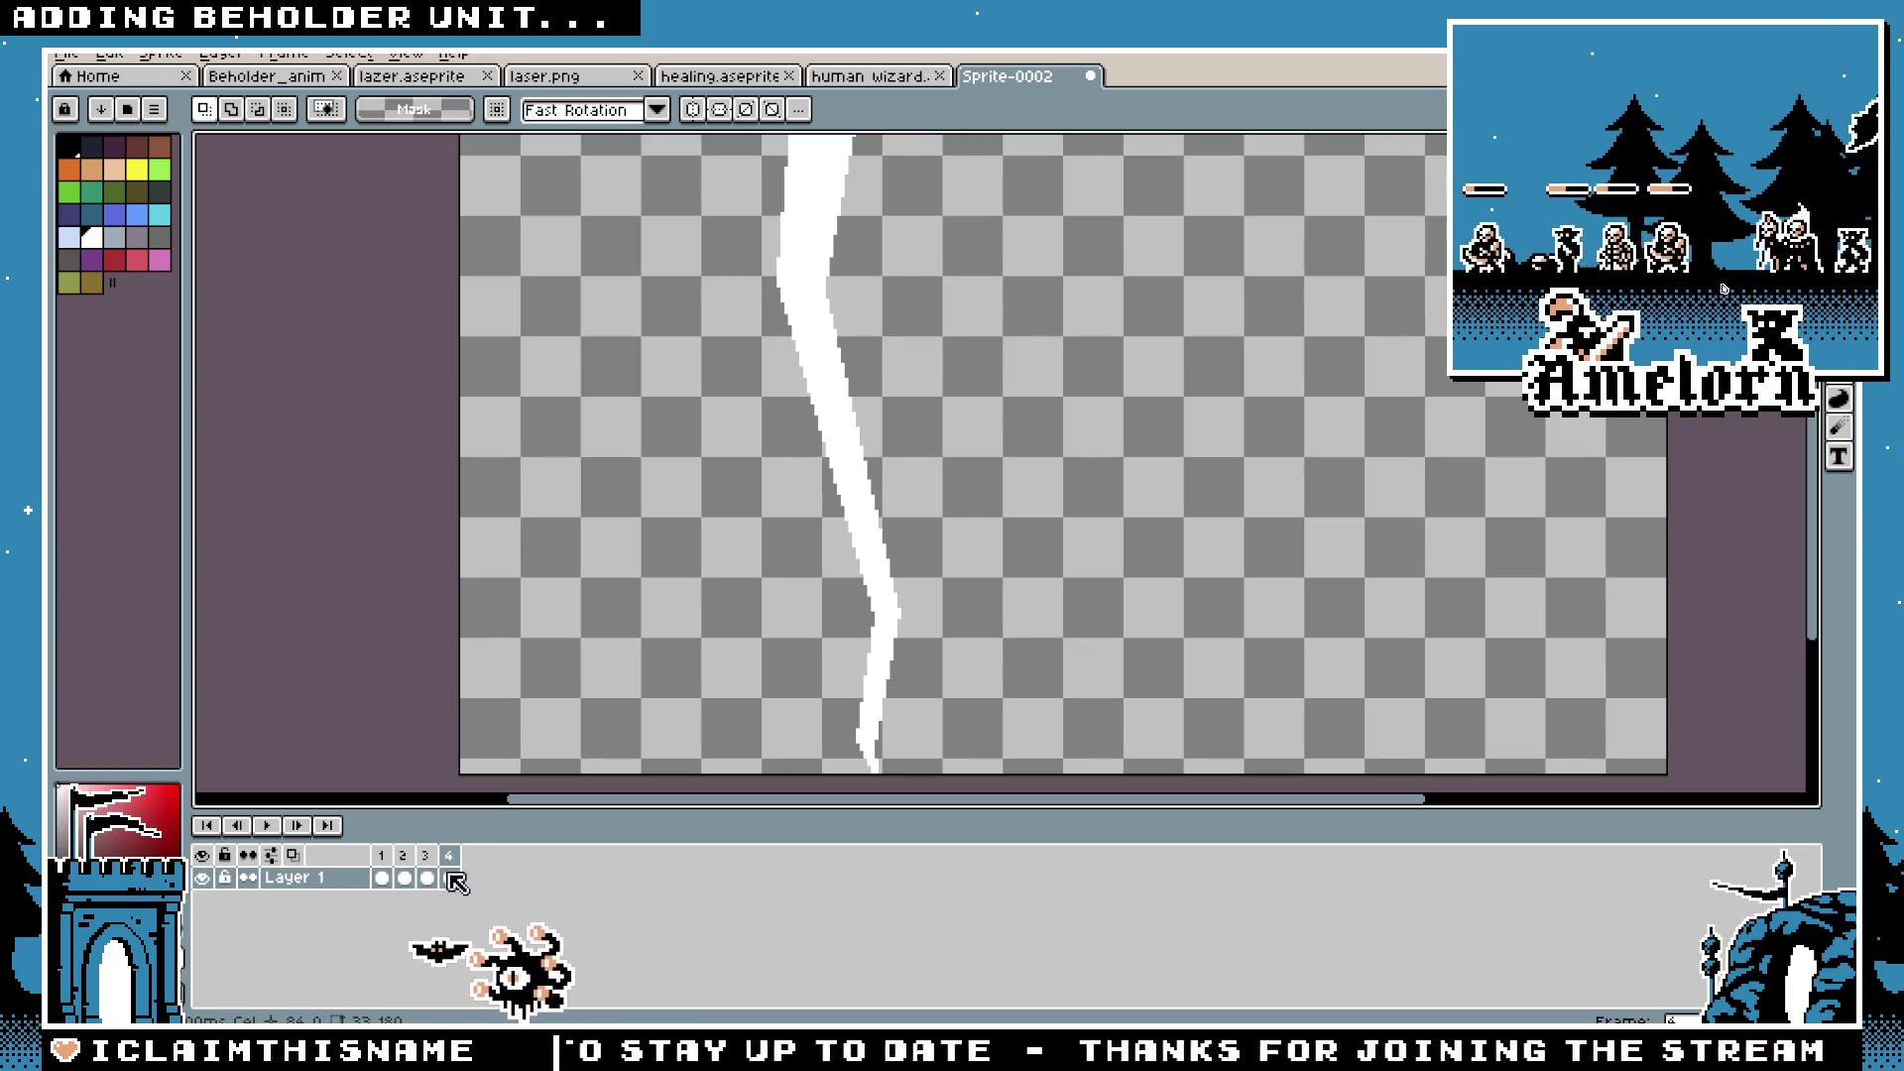
{"action": "key", "text": "Delete"}
Step: Give frame 4 and frame 1 a 50 ms duration in Frame Properties
{"action": "right_click", "coordinate": [449, 855]}
{"action": "left_click", "coordinate": [556, 952]}
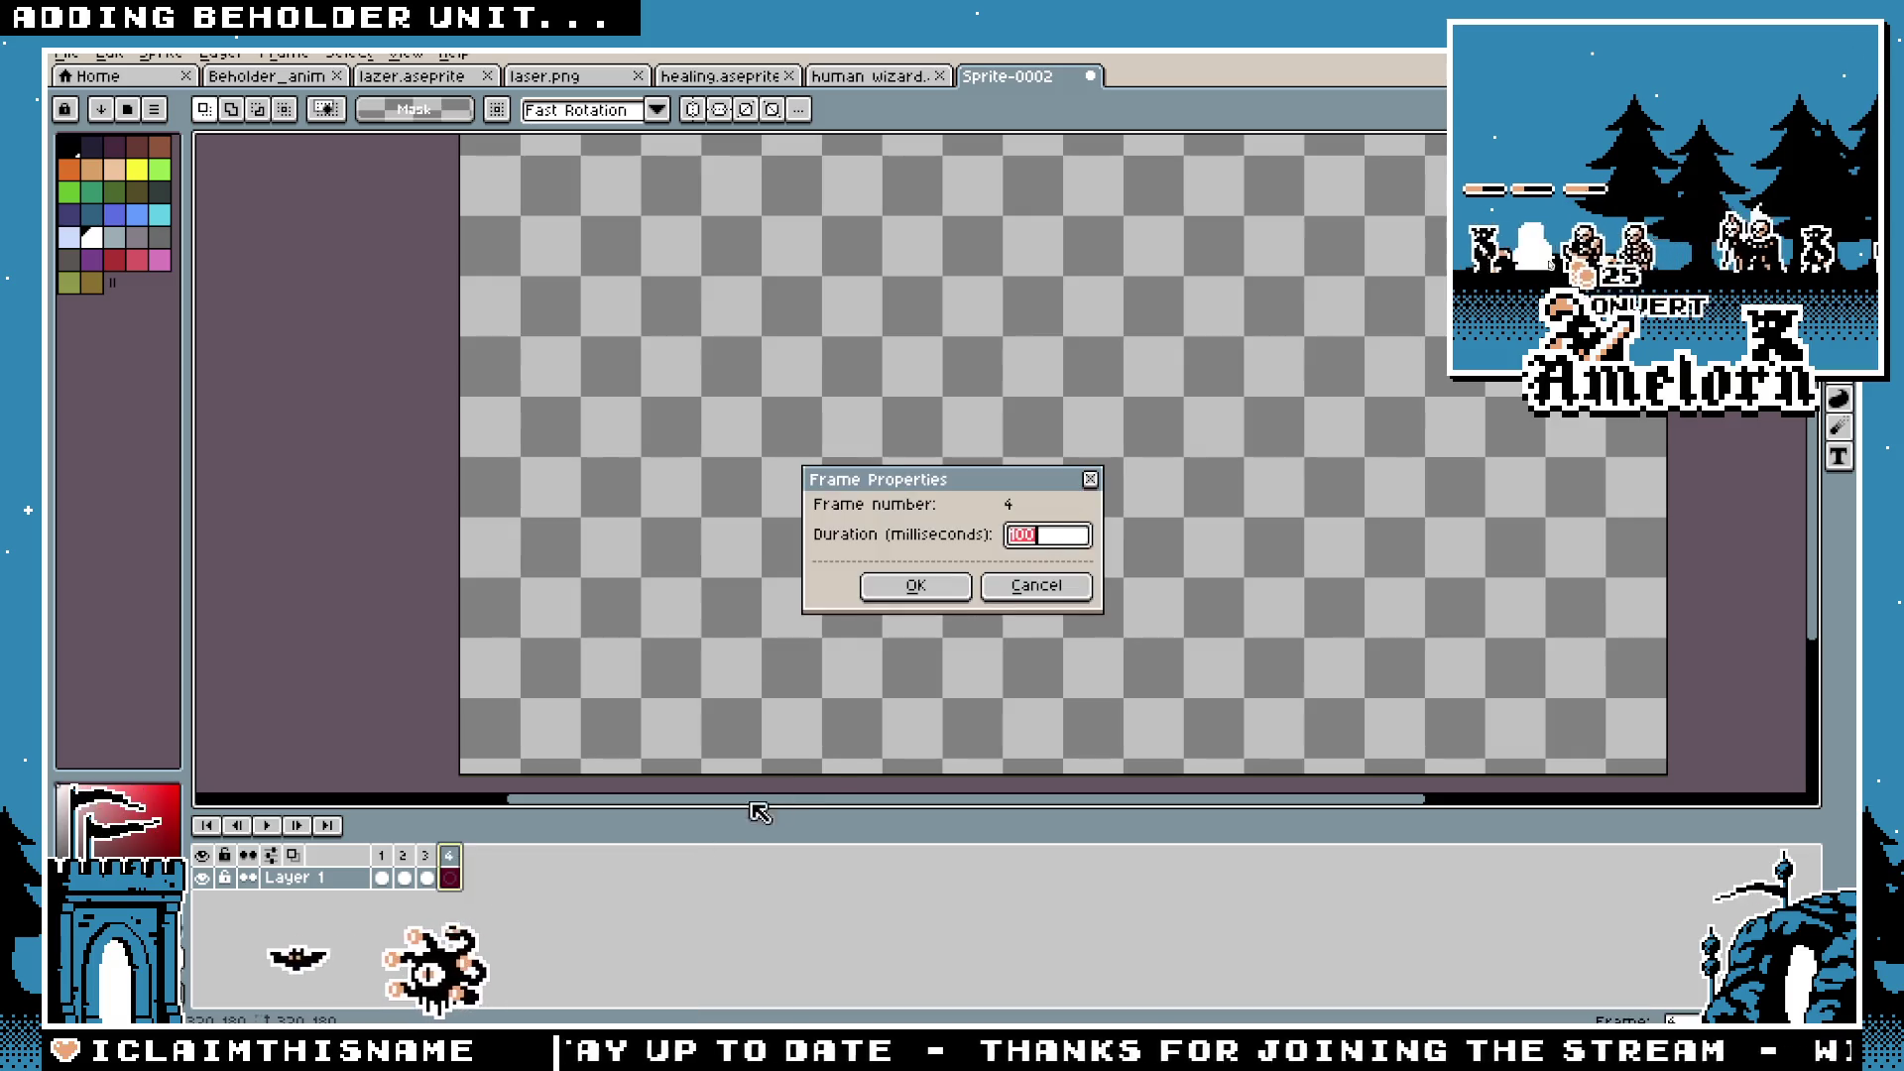
{"action": "type", "text": "50"}
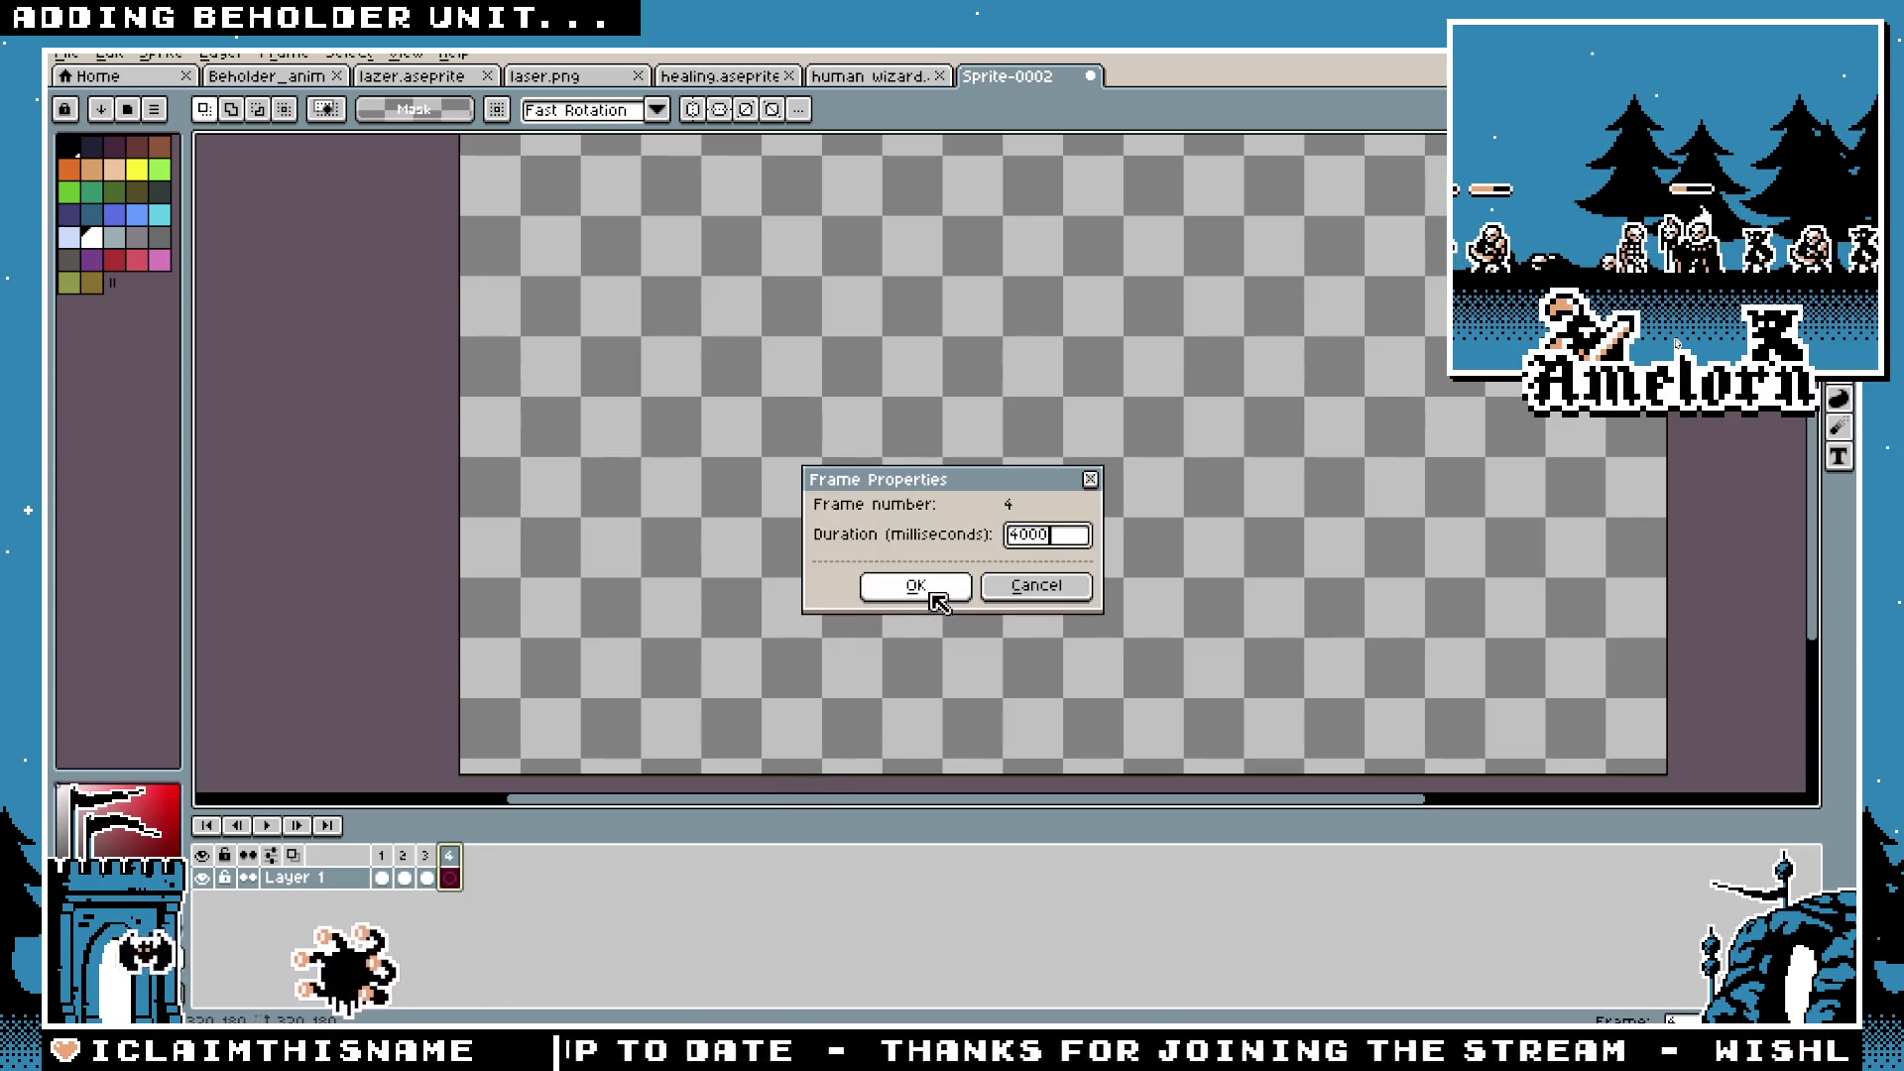
{"action": "left_click", "coordinate": [928, 592]}
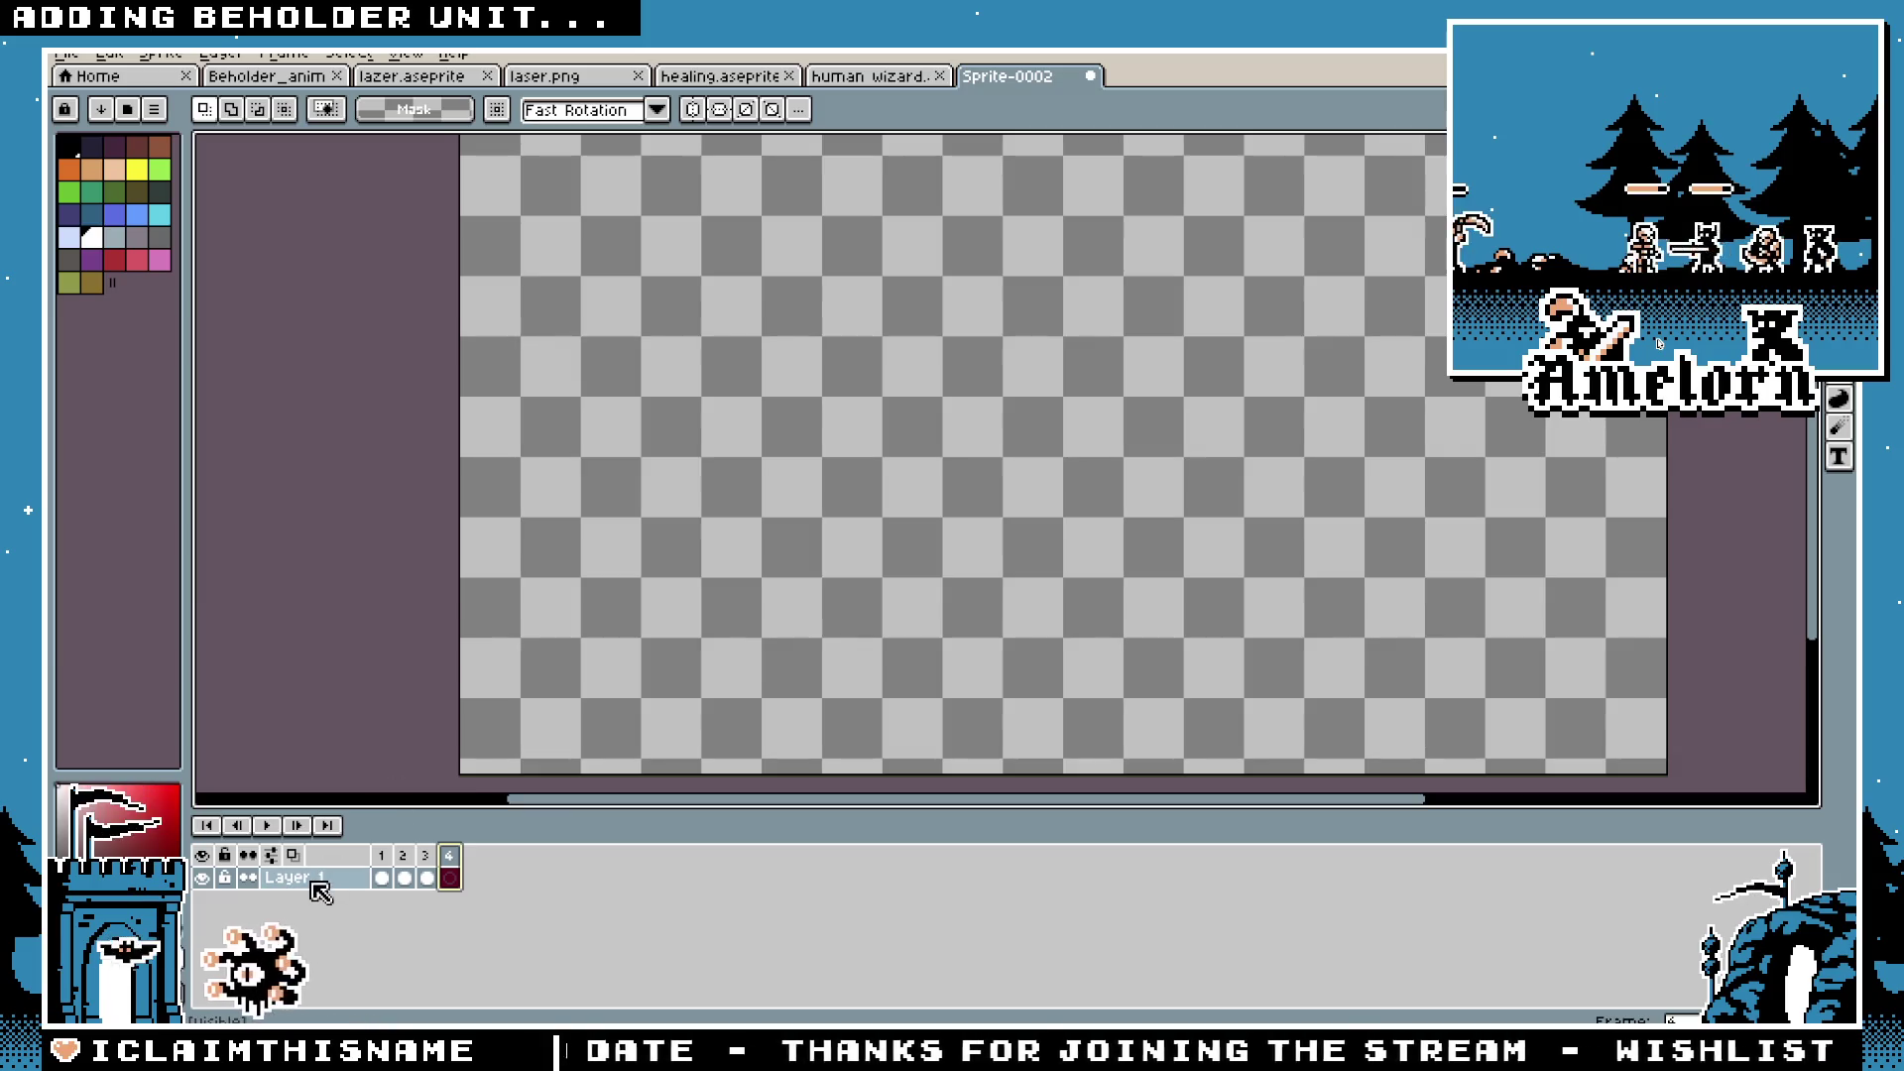
{"action": "left_click", "coordinate": [390, 863]}
{"action": "double_click", "coordinate": [393, 859]}
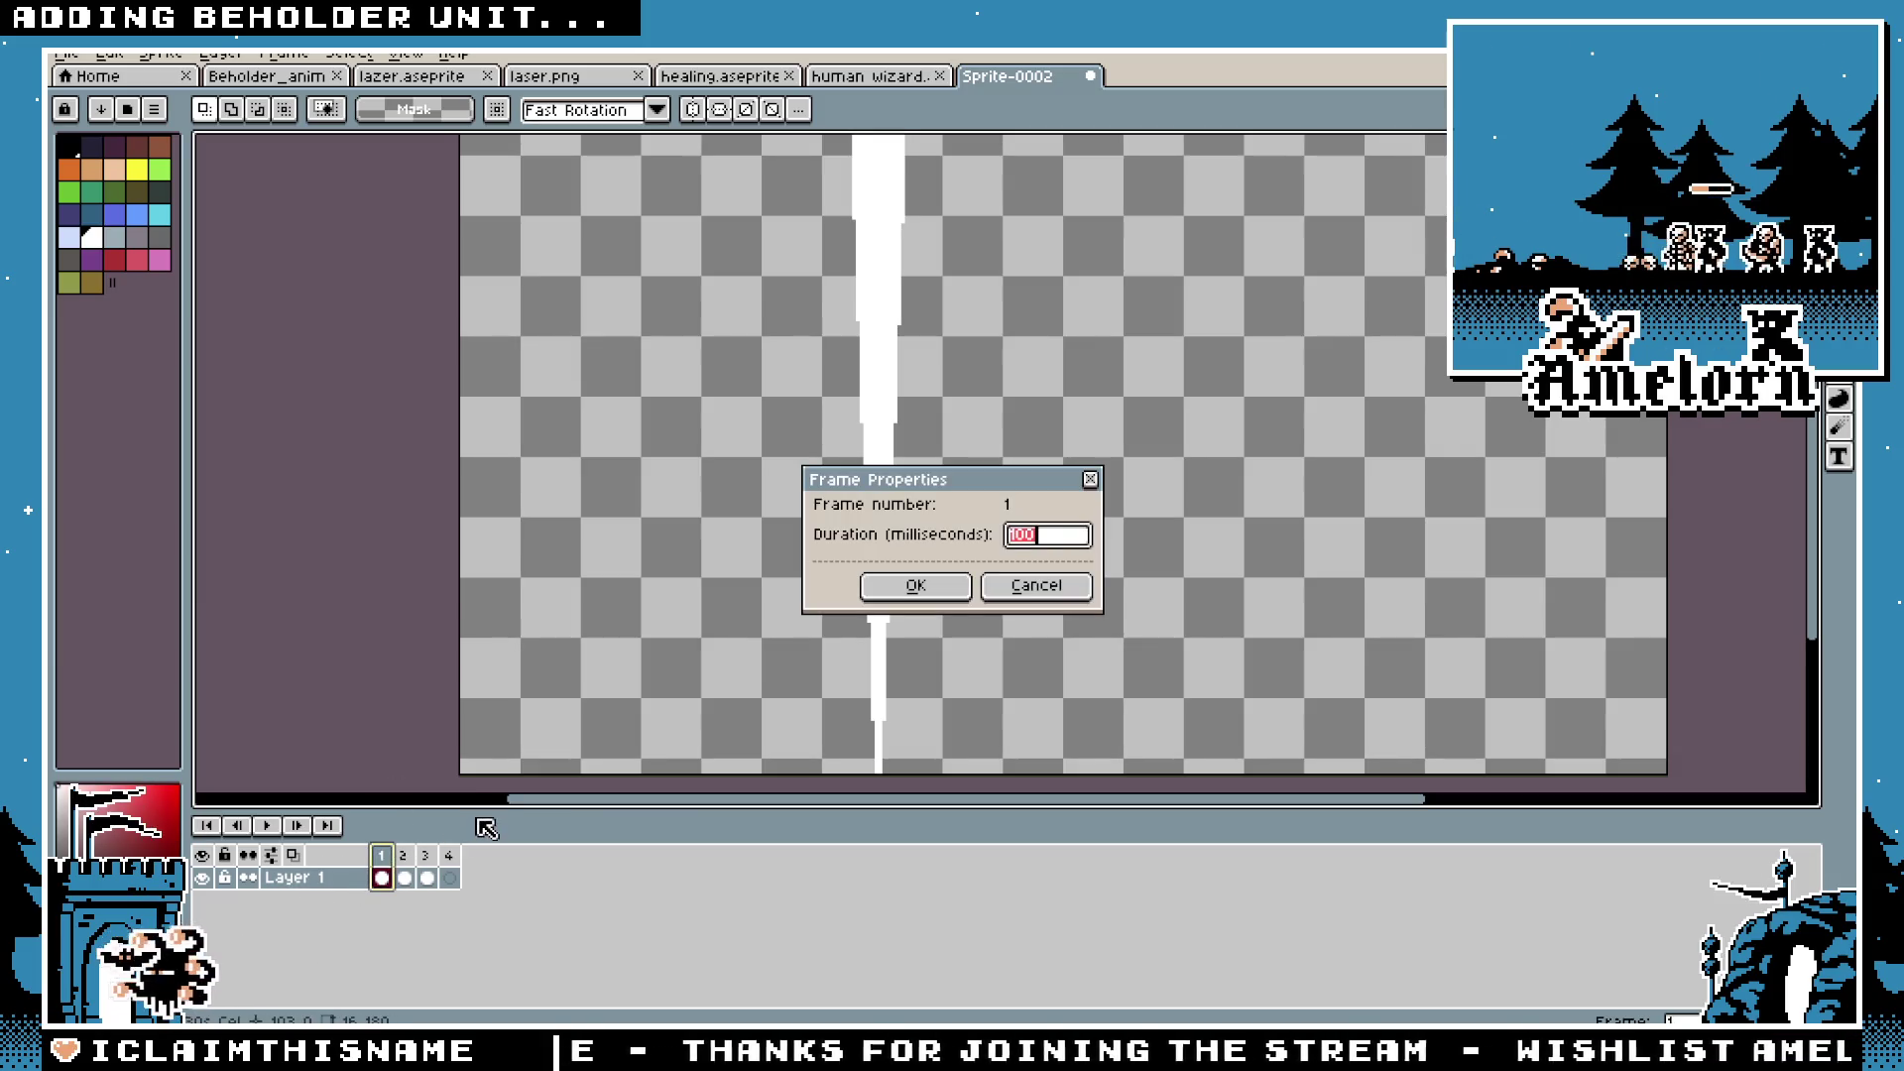
{"action": "left_click", "coordinate": [889, 607]}
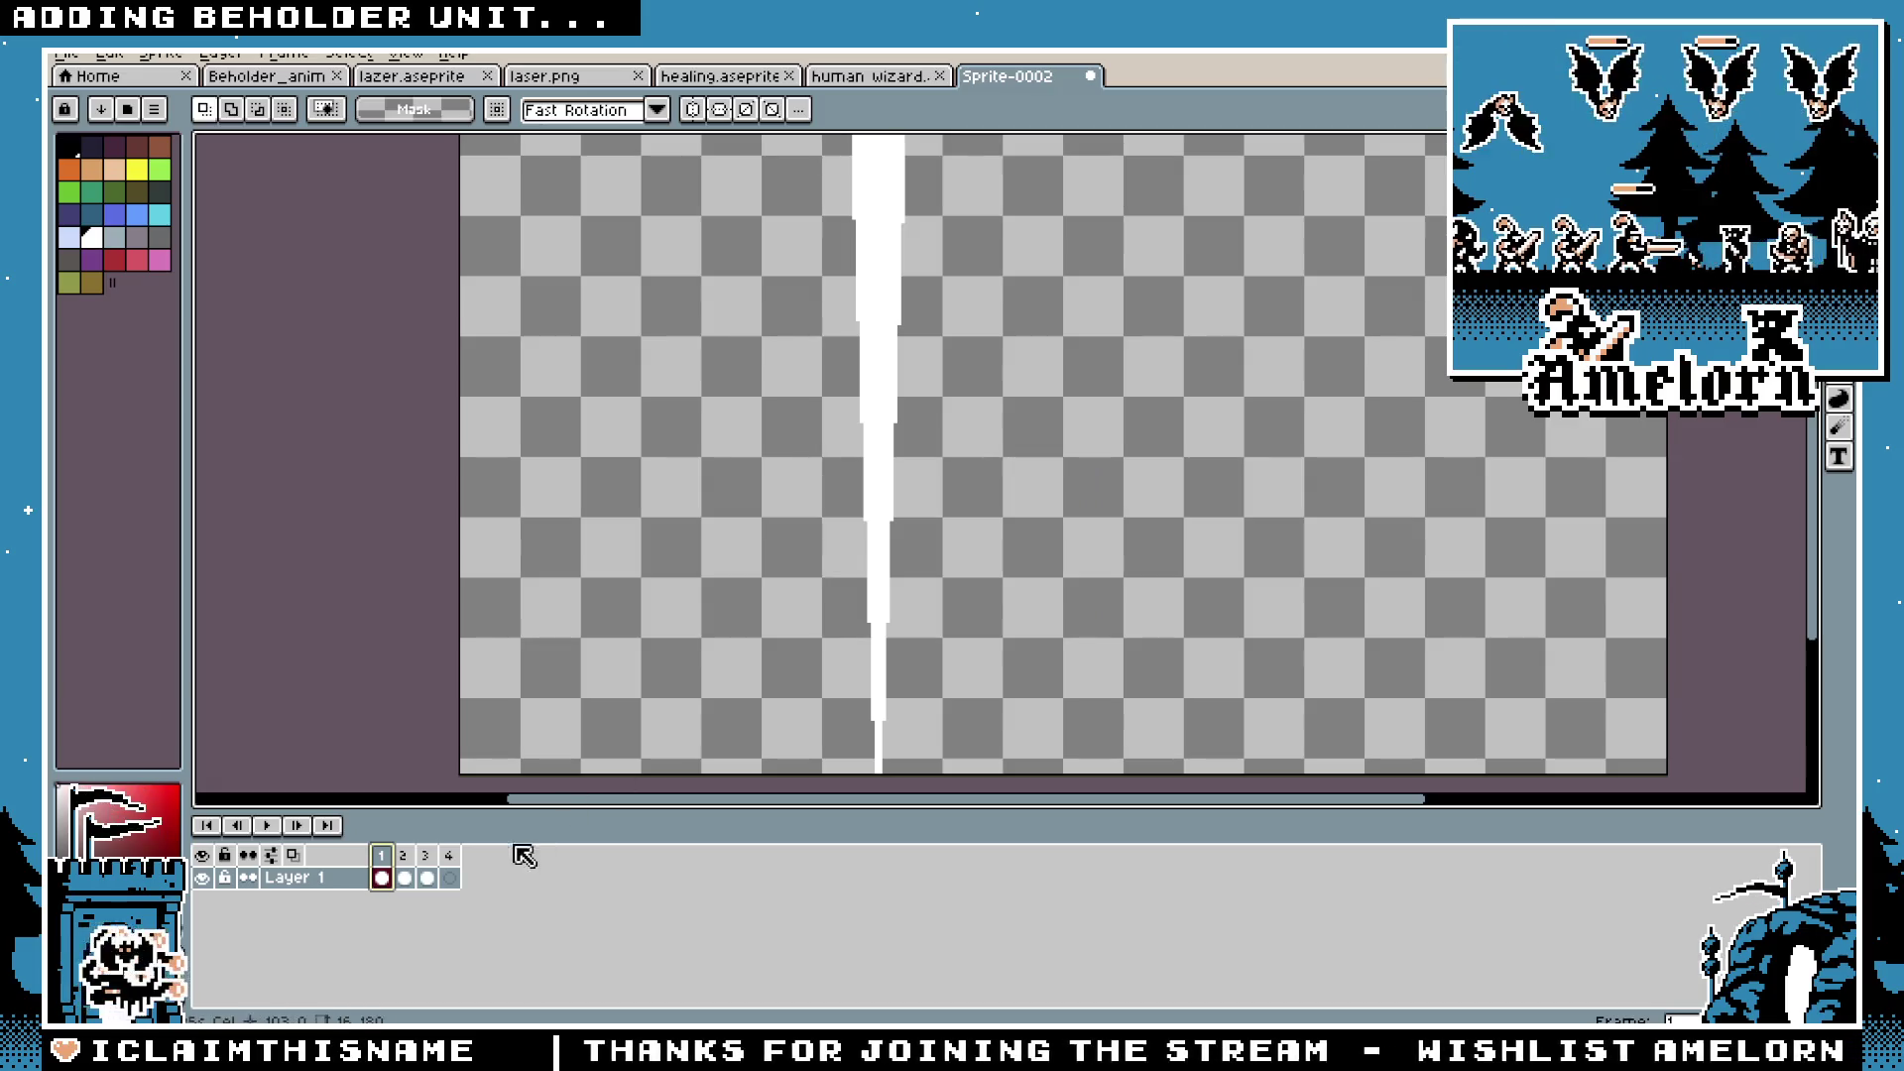
Step: Adjust frame 2's duration, check frame 3's properties, and play the animation
{"action": "double_click", "coordinate": [402, 873]}
{"action": "type", "text": "5"}
{"action": "left_click", "coordinate": [923, 586]}
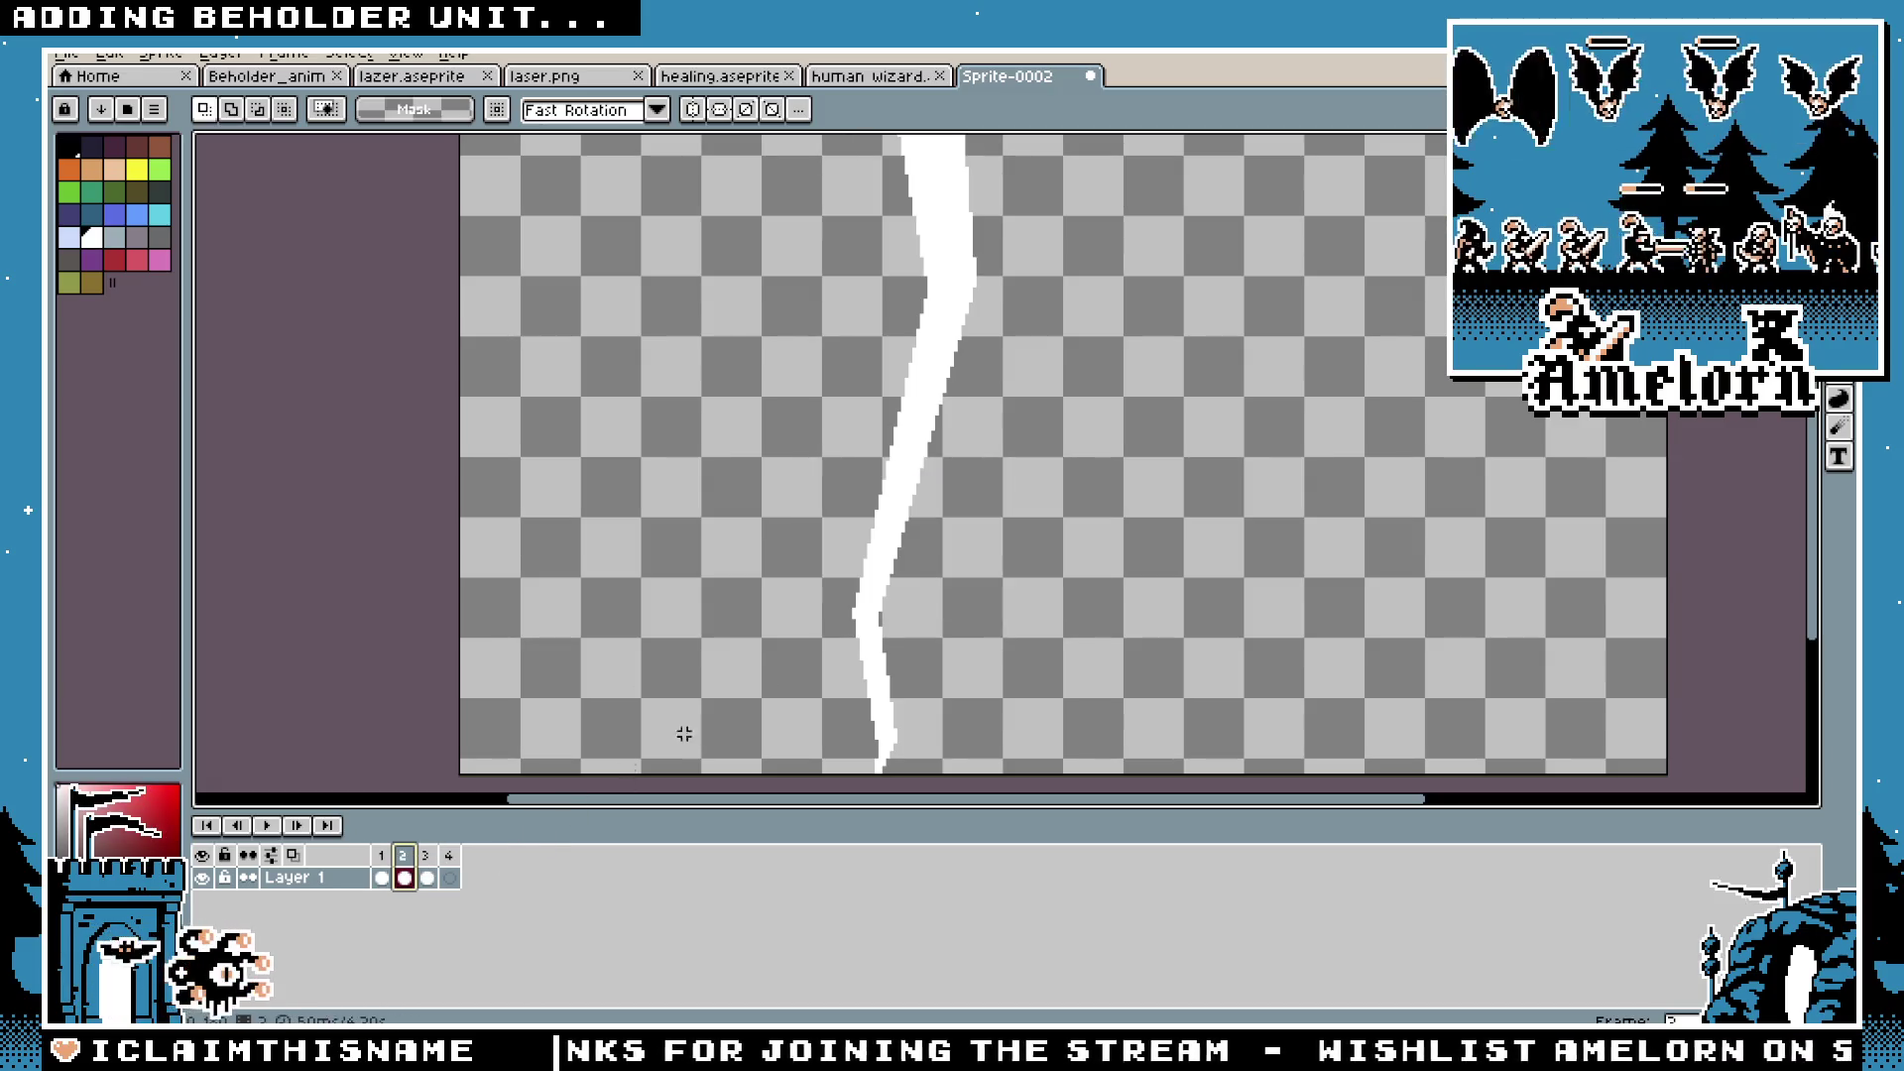
{"action": "double_click", "coordinate": [426, 878]}
{"action": "left_click", "coordinate": [905, 586]}
{"action": "left_click", "coordinate": [266, 825]}
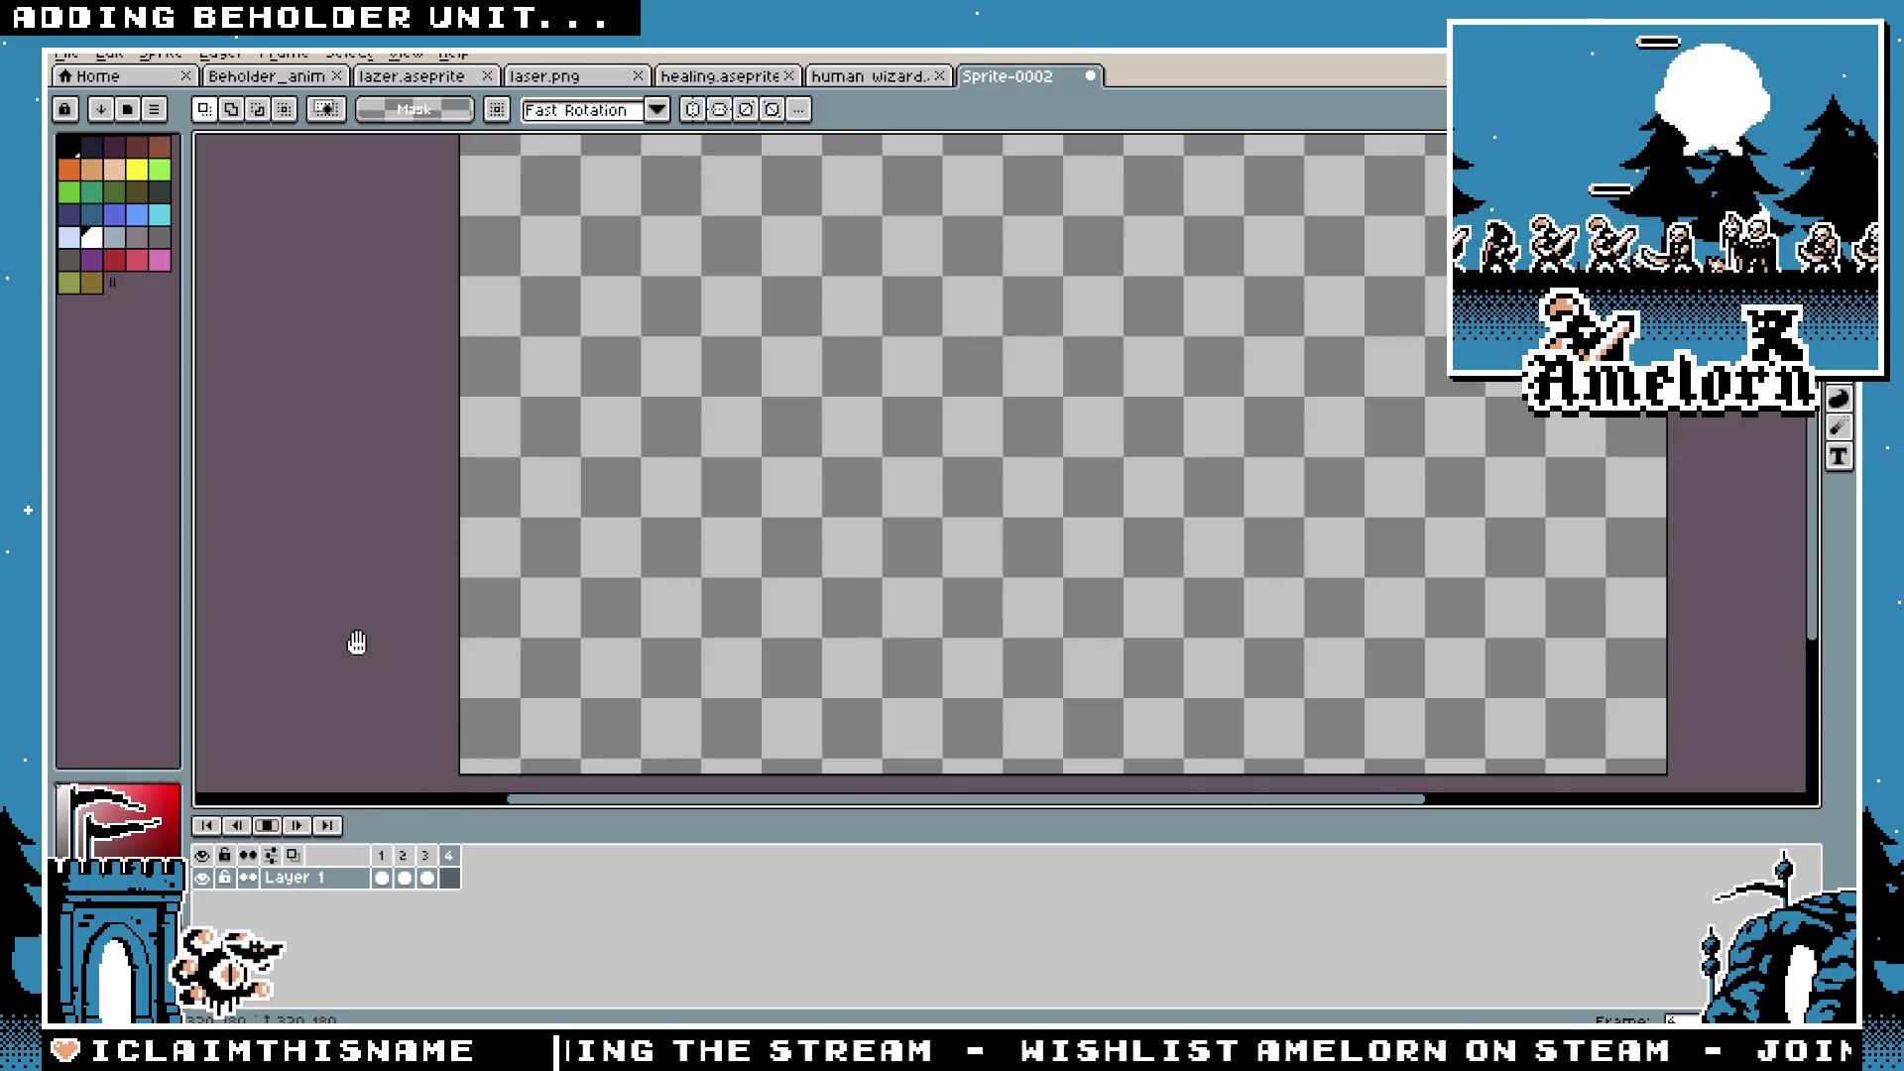
Step: Change frame 4's duration to 200 ms and replay the laser animation
{"action": "double_click", "coordinate": [451, 861]}
{"action": "key", "text": "BackSpace"}
{"action": "type", "text": "200"}
{"action": "left_click", "coordinate": [890, 587]}
{"action": "left_click", "coordinate": [266, 825]}
{"action": "scroll", "coordinate": [437, 672], "scroll_direction": "down", "scroll_amount": 2}
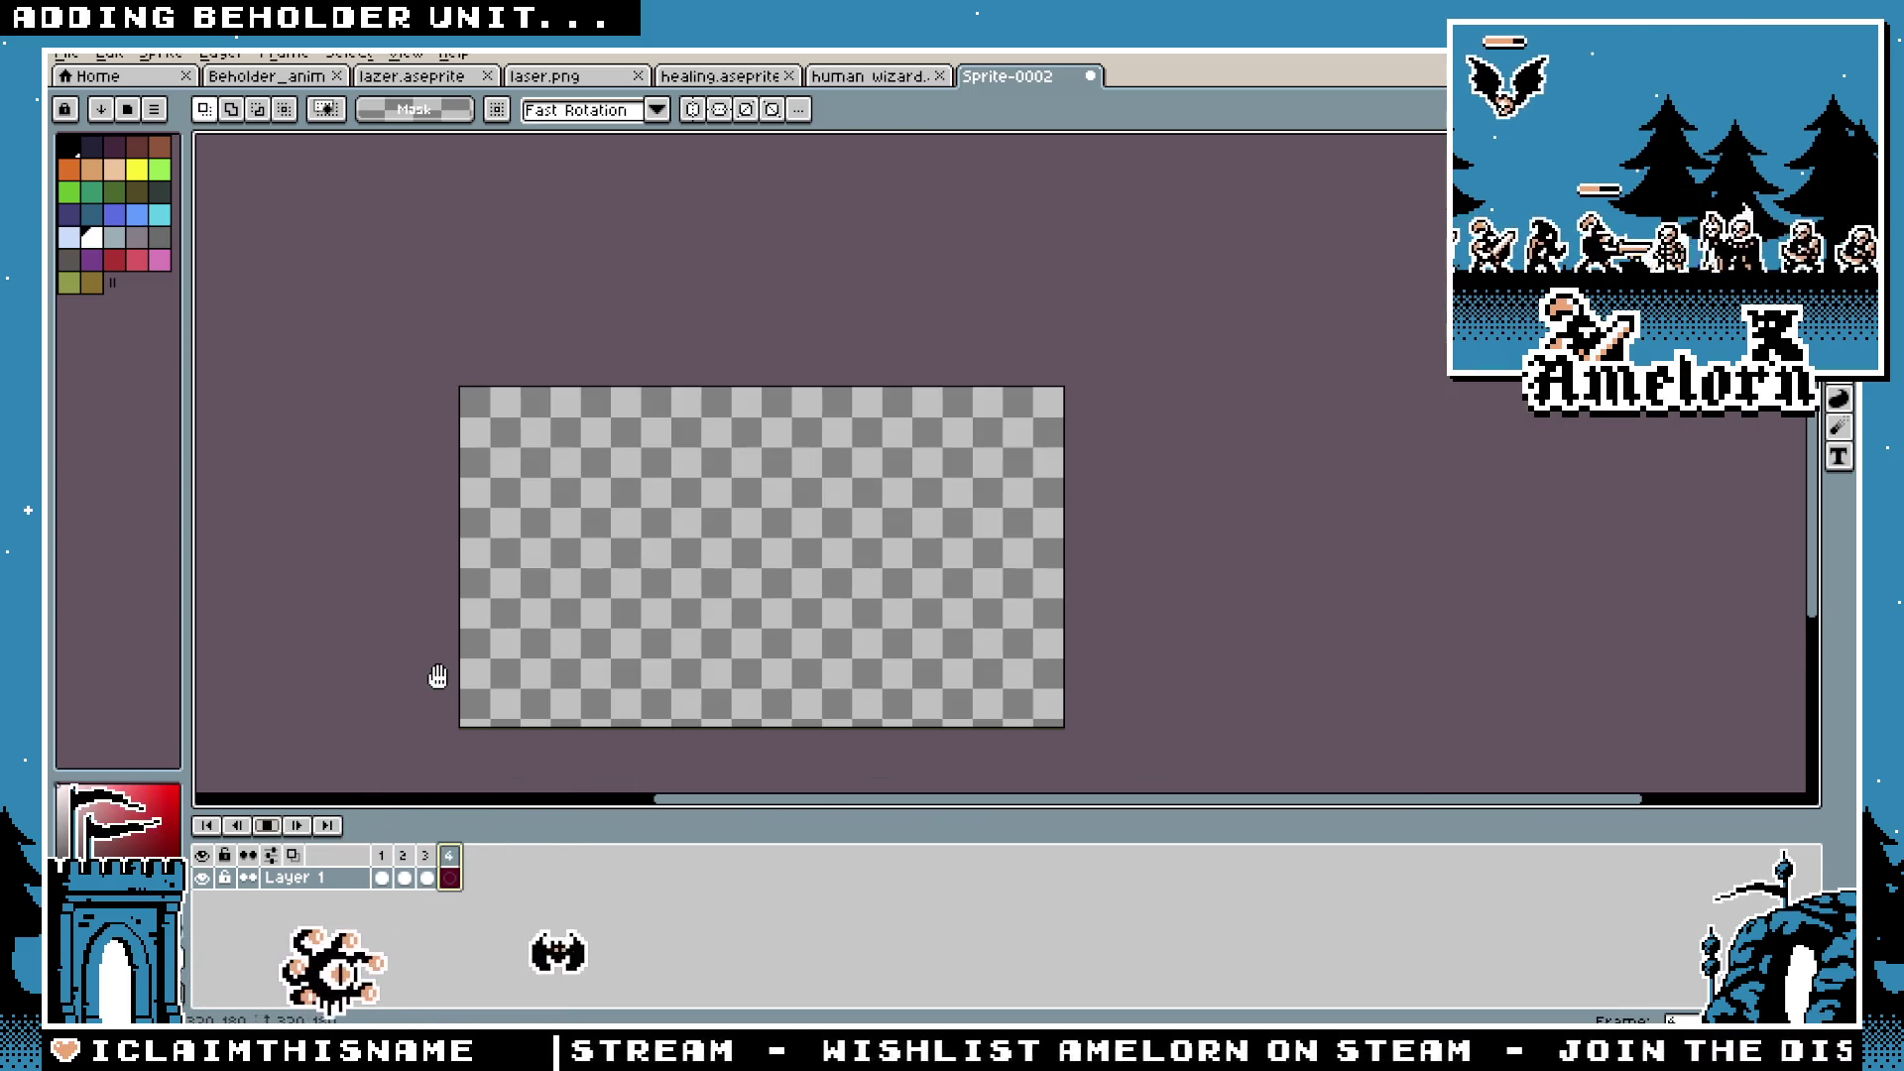
{"action": "scroll", "coordinate": [344, 668], "scroll_direction": "up", "scroll_amount": 2}
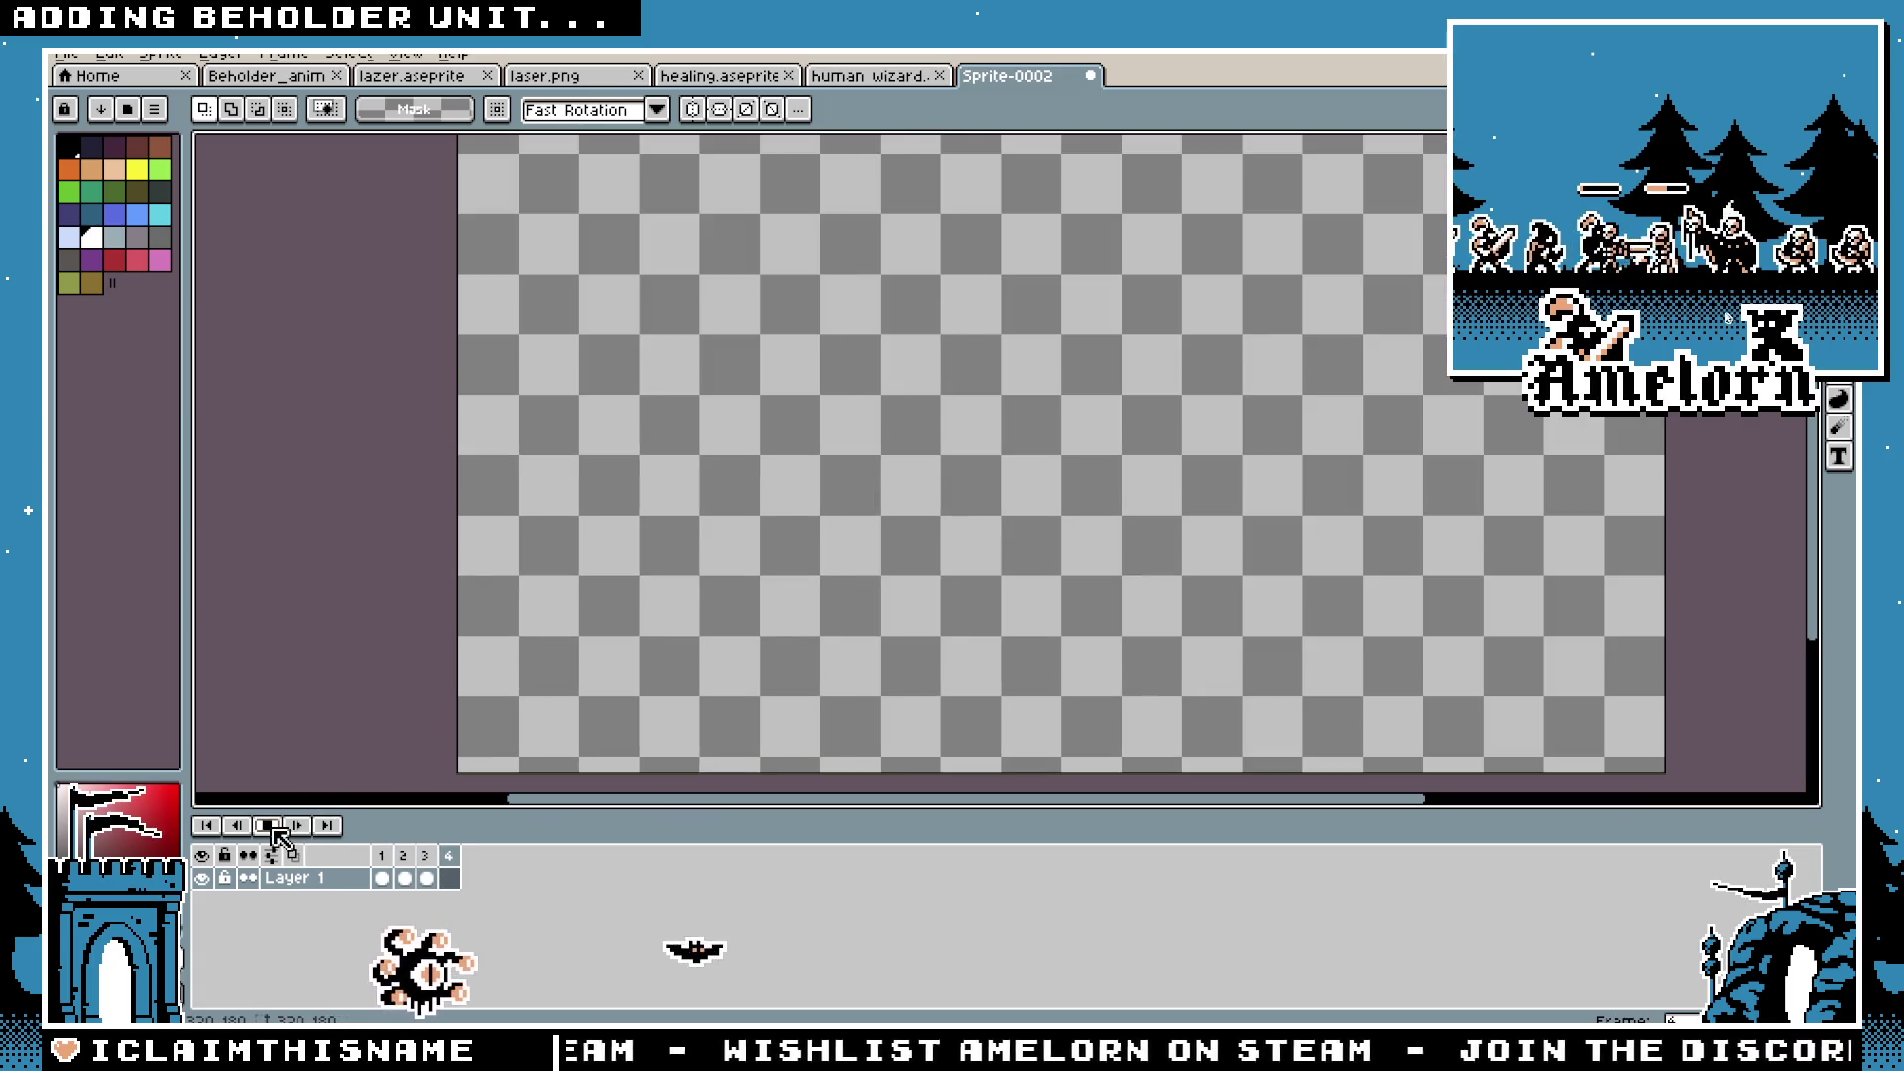
Step: Set frame 3 to 75 ms, then play from frame 1 and stop there
{"action": "double_click", "coordinate": [403, 855]}
{"action": "type", "text": "100"}
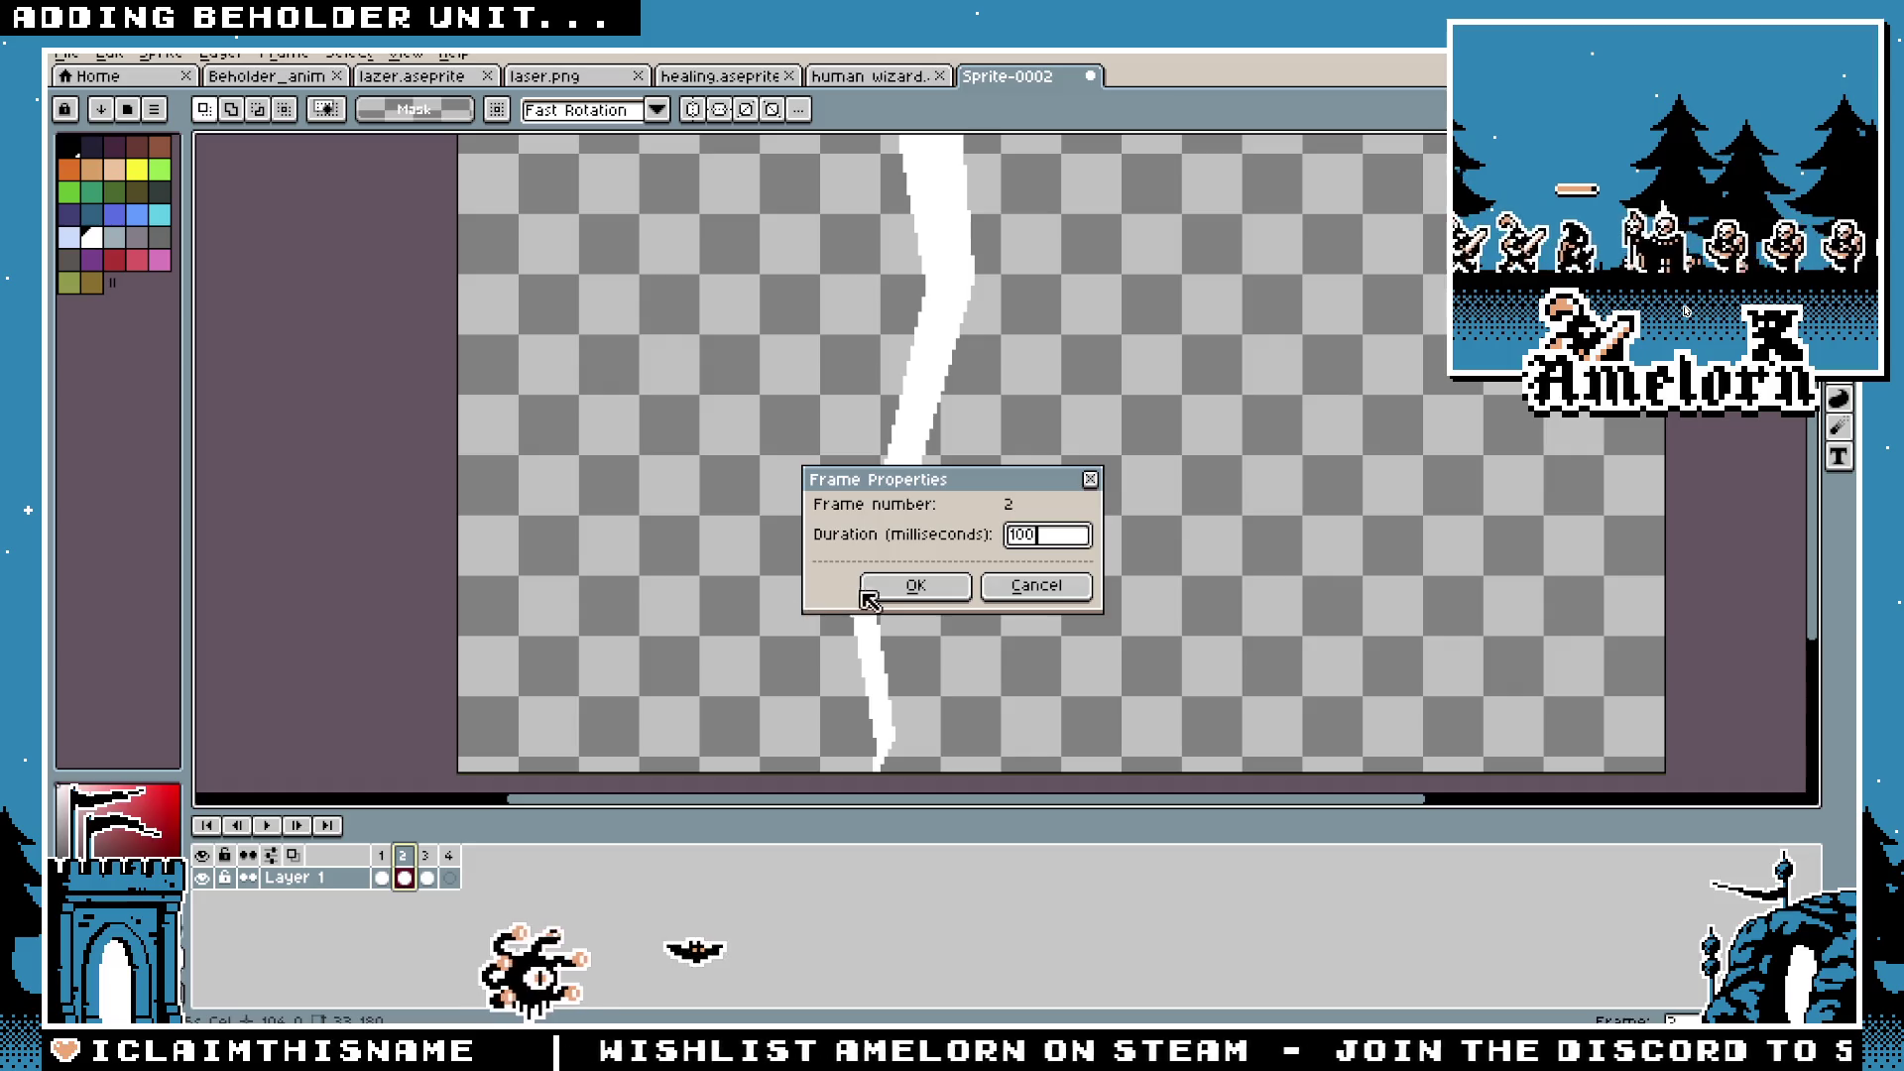
{"action": "left_click", "coordinate": [865, 593]}
{"action": "double_click", "coordinate": [426, 855]}
{"action": "type", "text": "75"}
{"action": "key", "text": "Return"}
{"action": "left_click", "coordinate": [381, 855]}
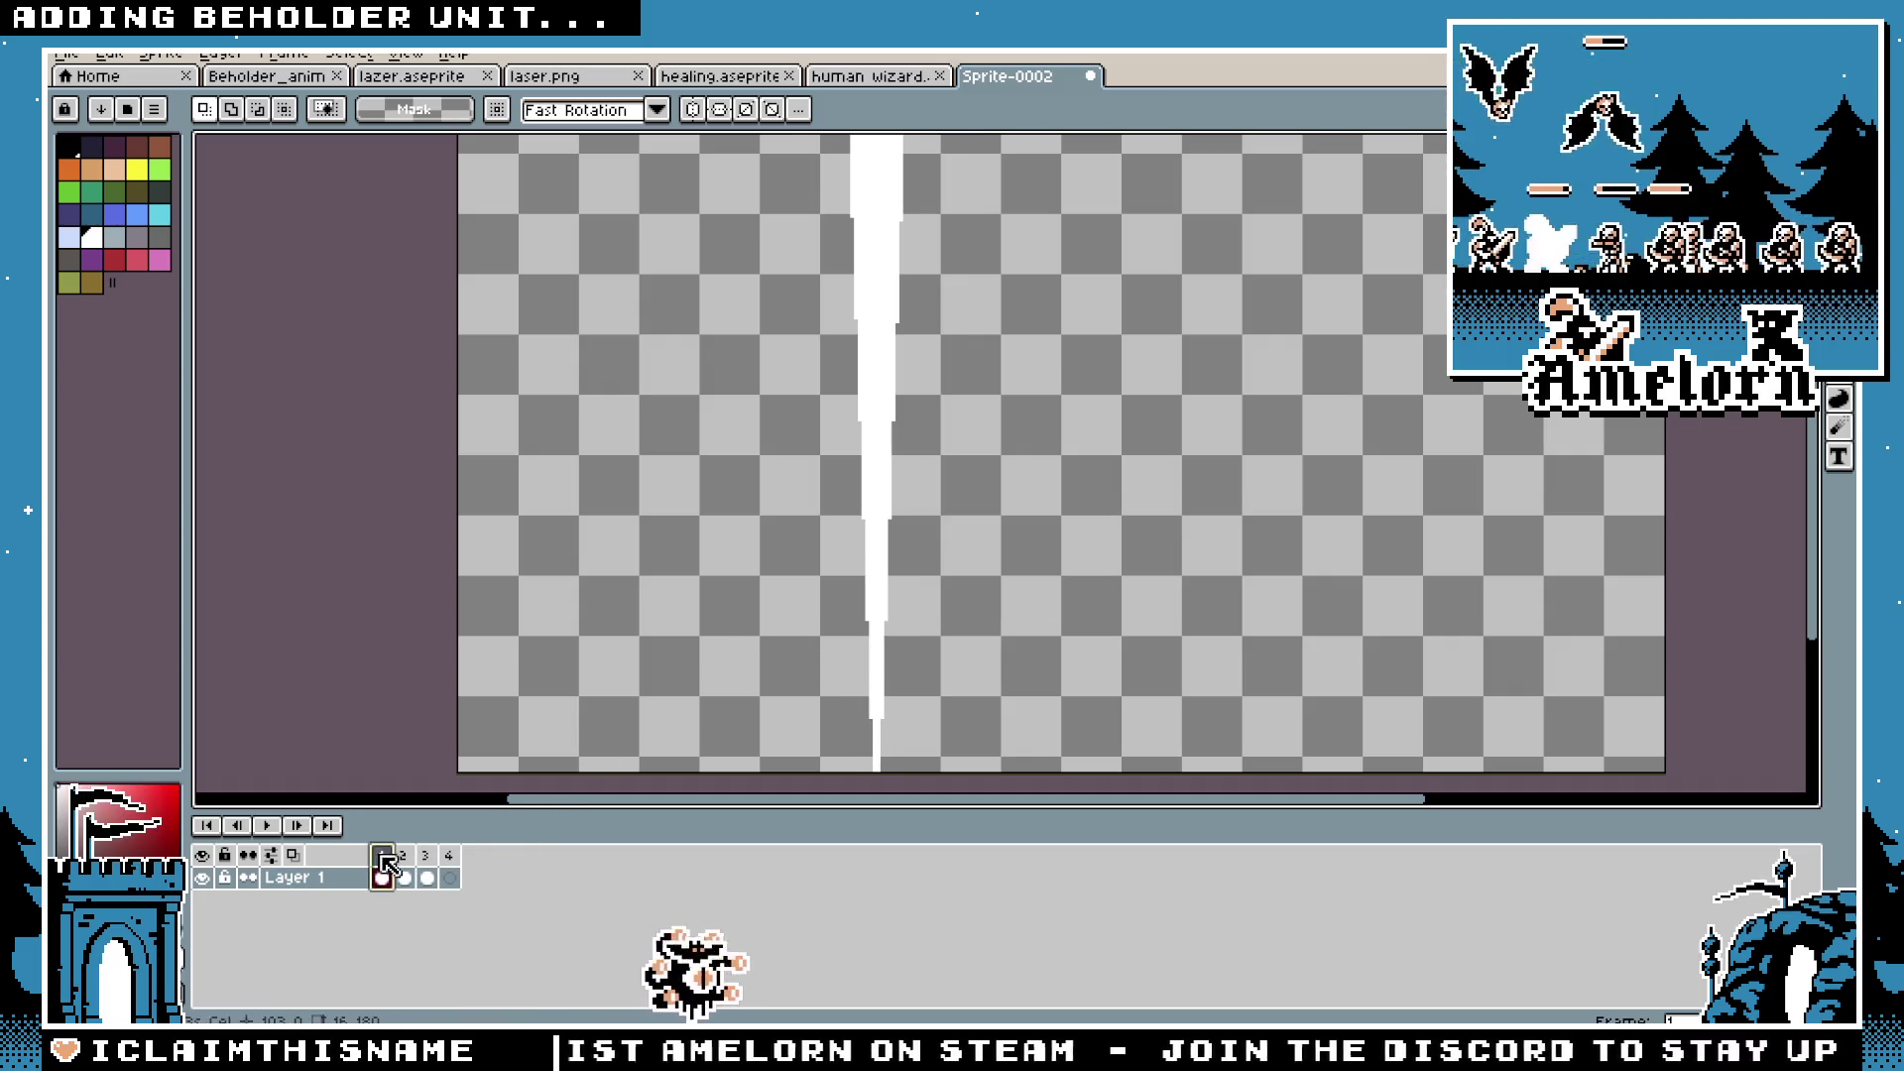
{"action": "left_click", "coordinate": [277, 833]}
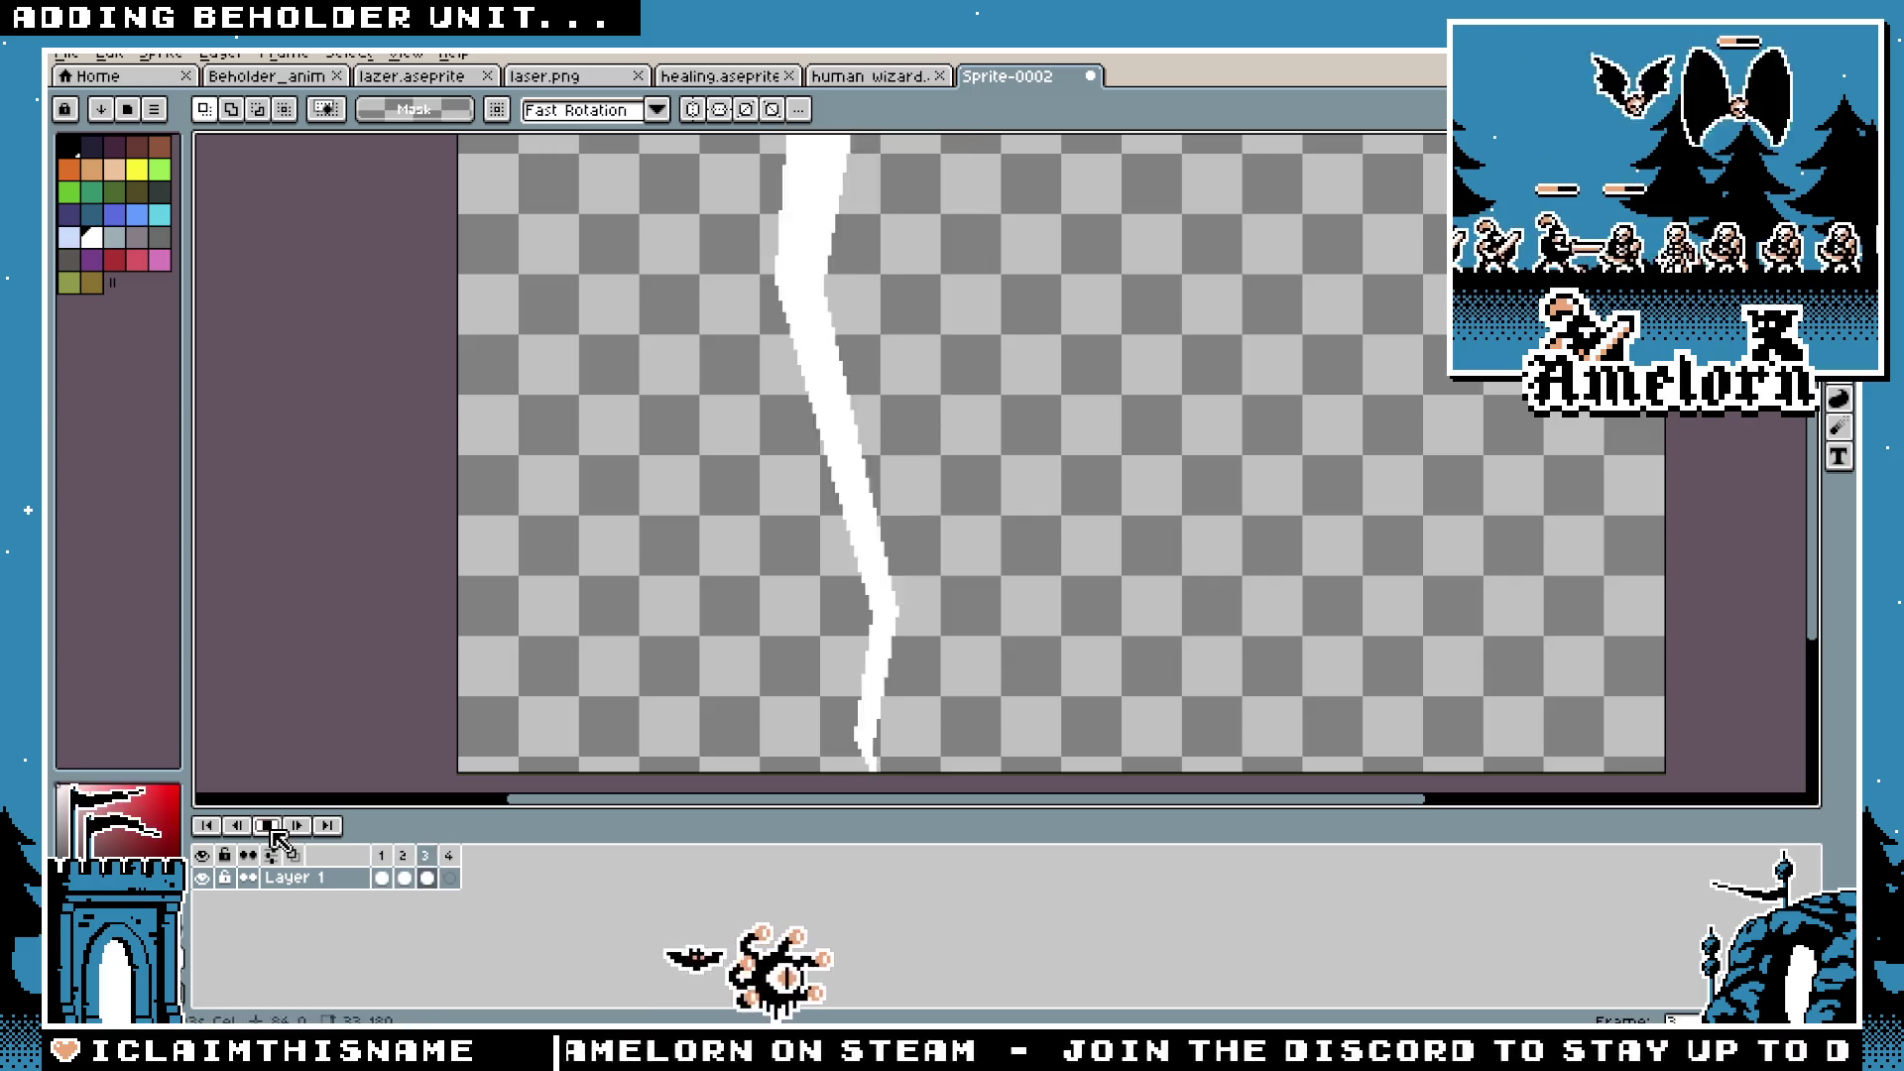
{"action": "left_click", "coordinate": [269, 827]}
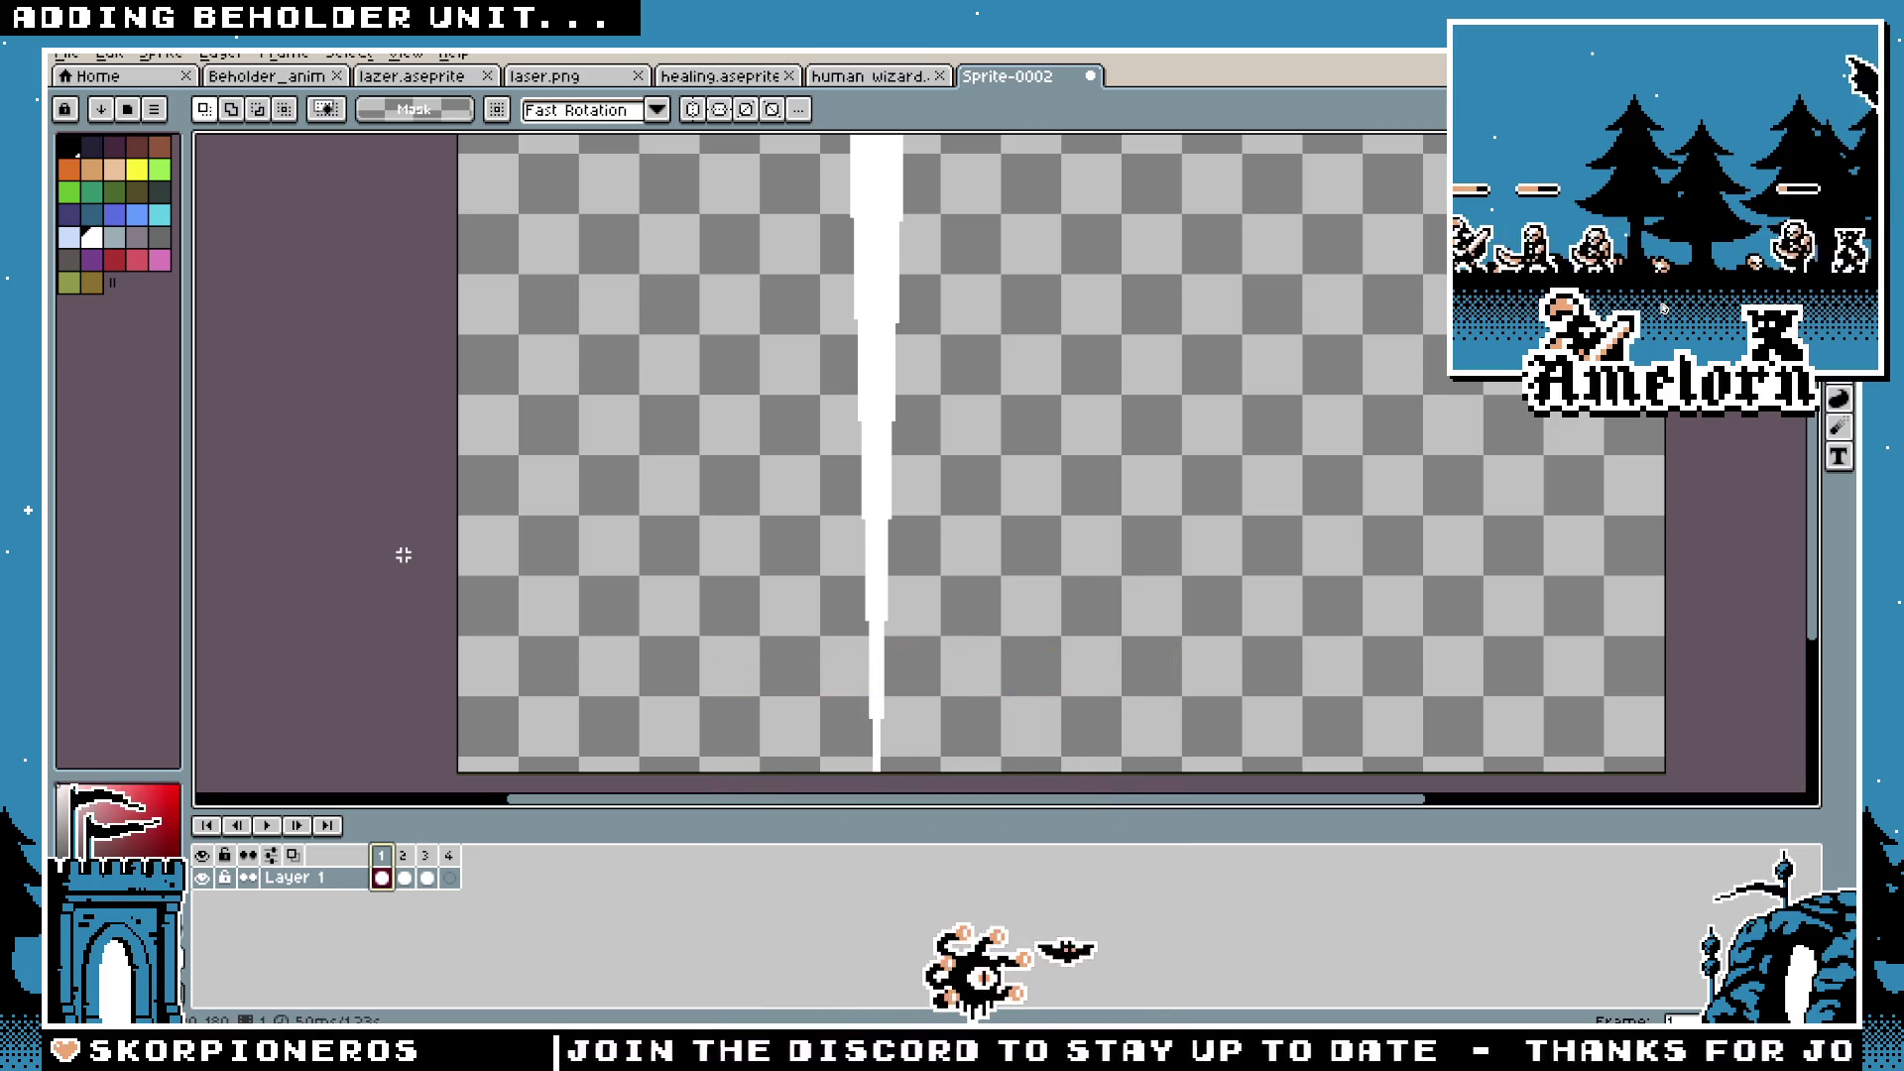
{"action": "scroll", "coordinate": [595, 487], "scroll_direction": "down", "scroll_amount": 2}
{"action": "scroll", "coordinate": [820, 474], "scroll_direction": "up", "scroll_amount": 2}
{"action": "key", "text": "h"}
{"action": "key", "text": "m"}
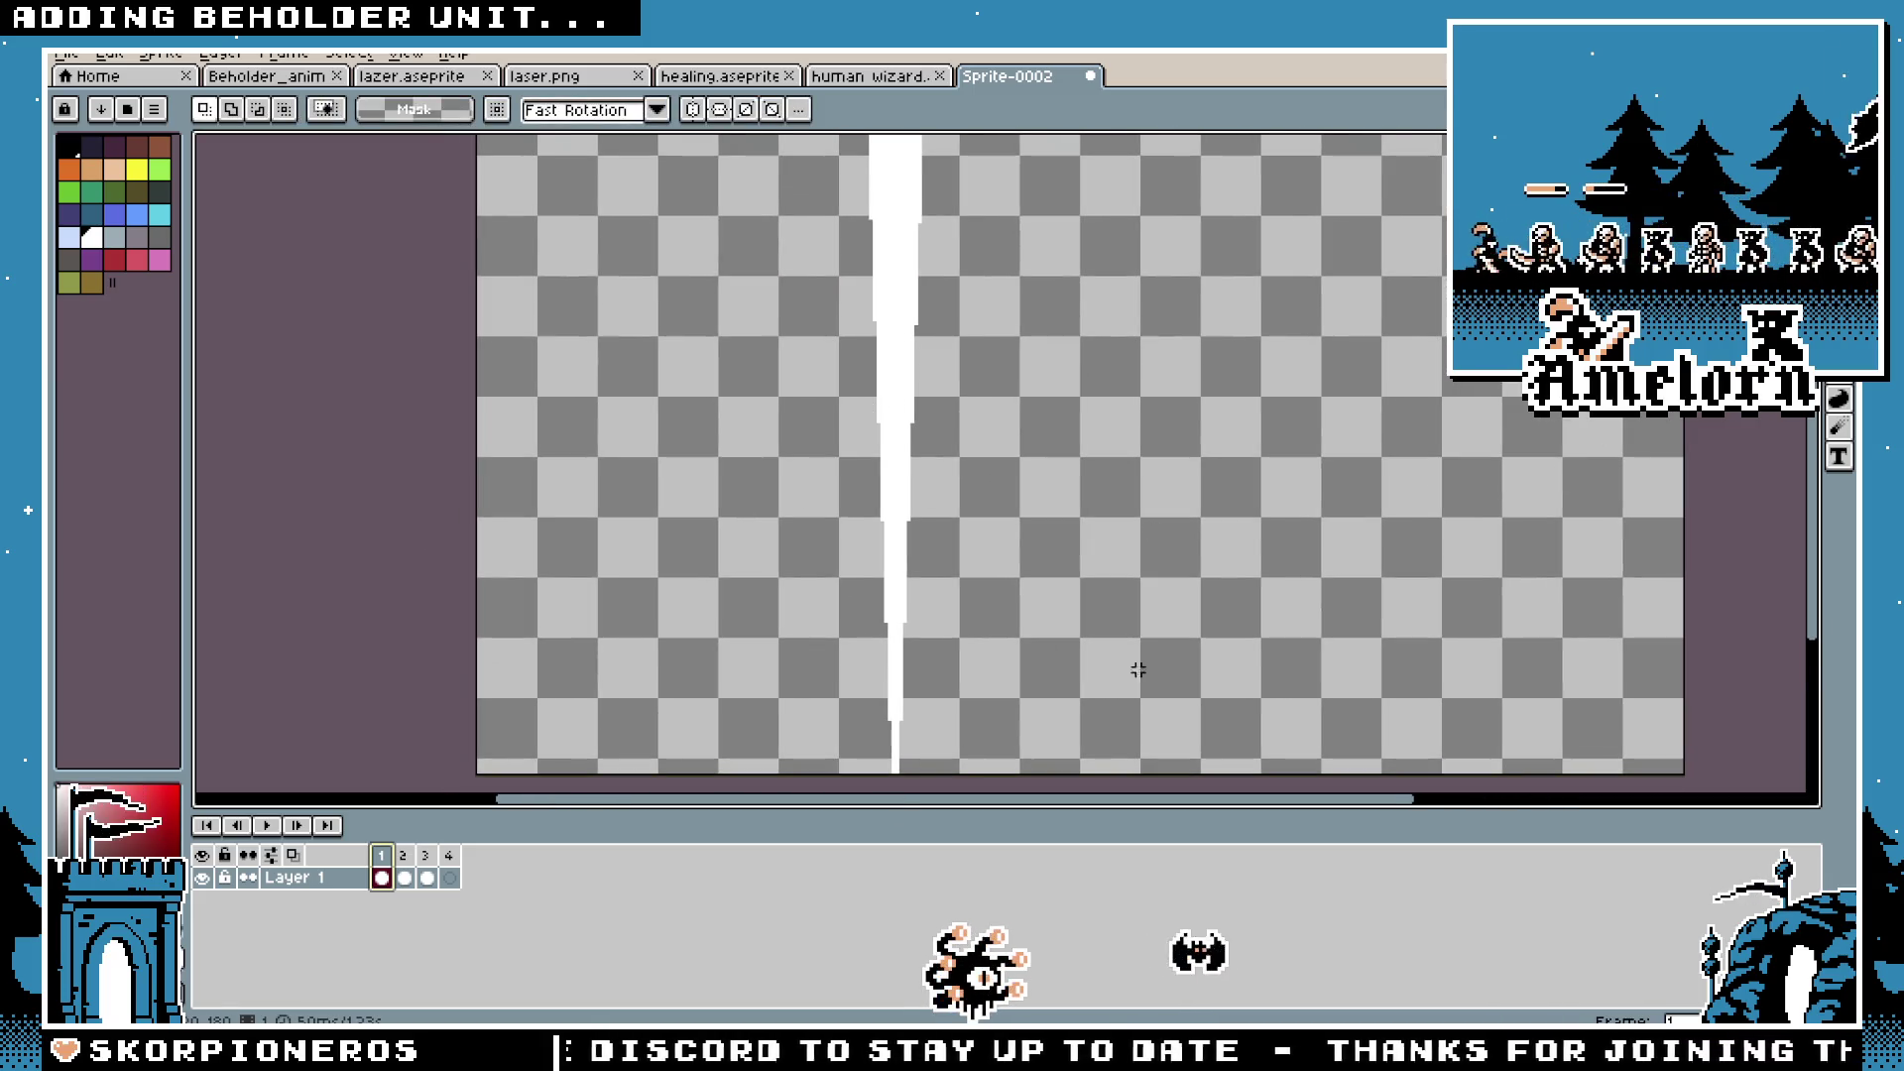
{"action": "left_click", "coordinate": [402, 870]}
{"action": "left_click", "coordinate": [427, 870]}
{"action": "left_click", "coordinate": [381, 870]}
{"action": "left_click", "coordinate": [403, 870]}
{"action": "left_click", "coordinate": [427, 870]}
{"action": "left_click", "coordinate": [451, 868]}
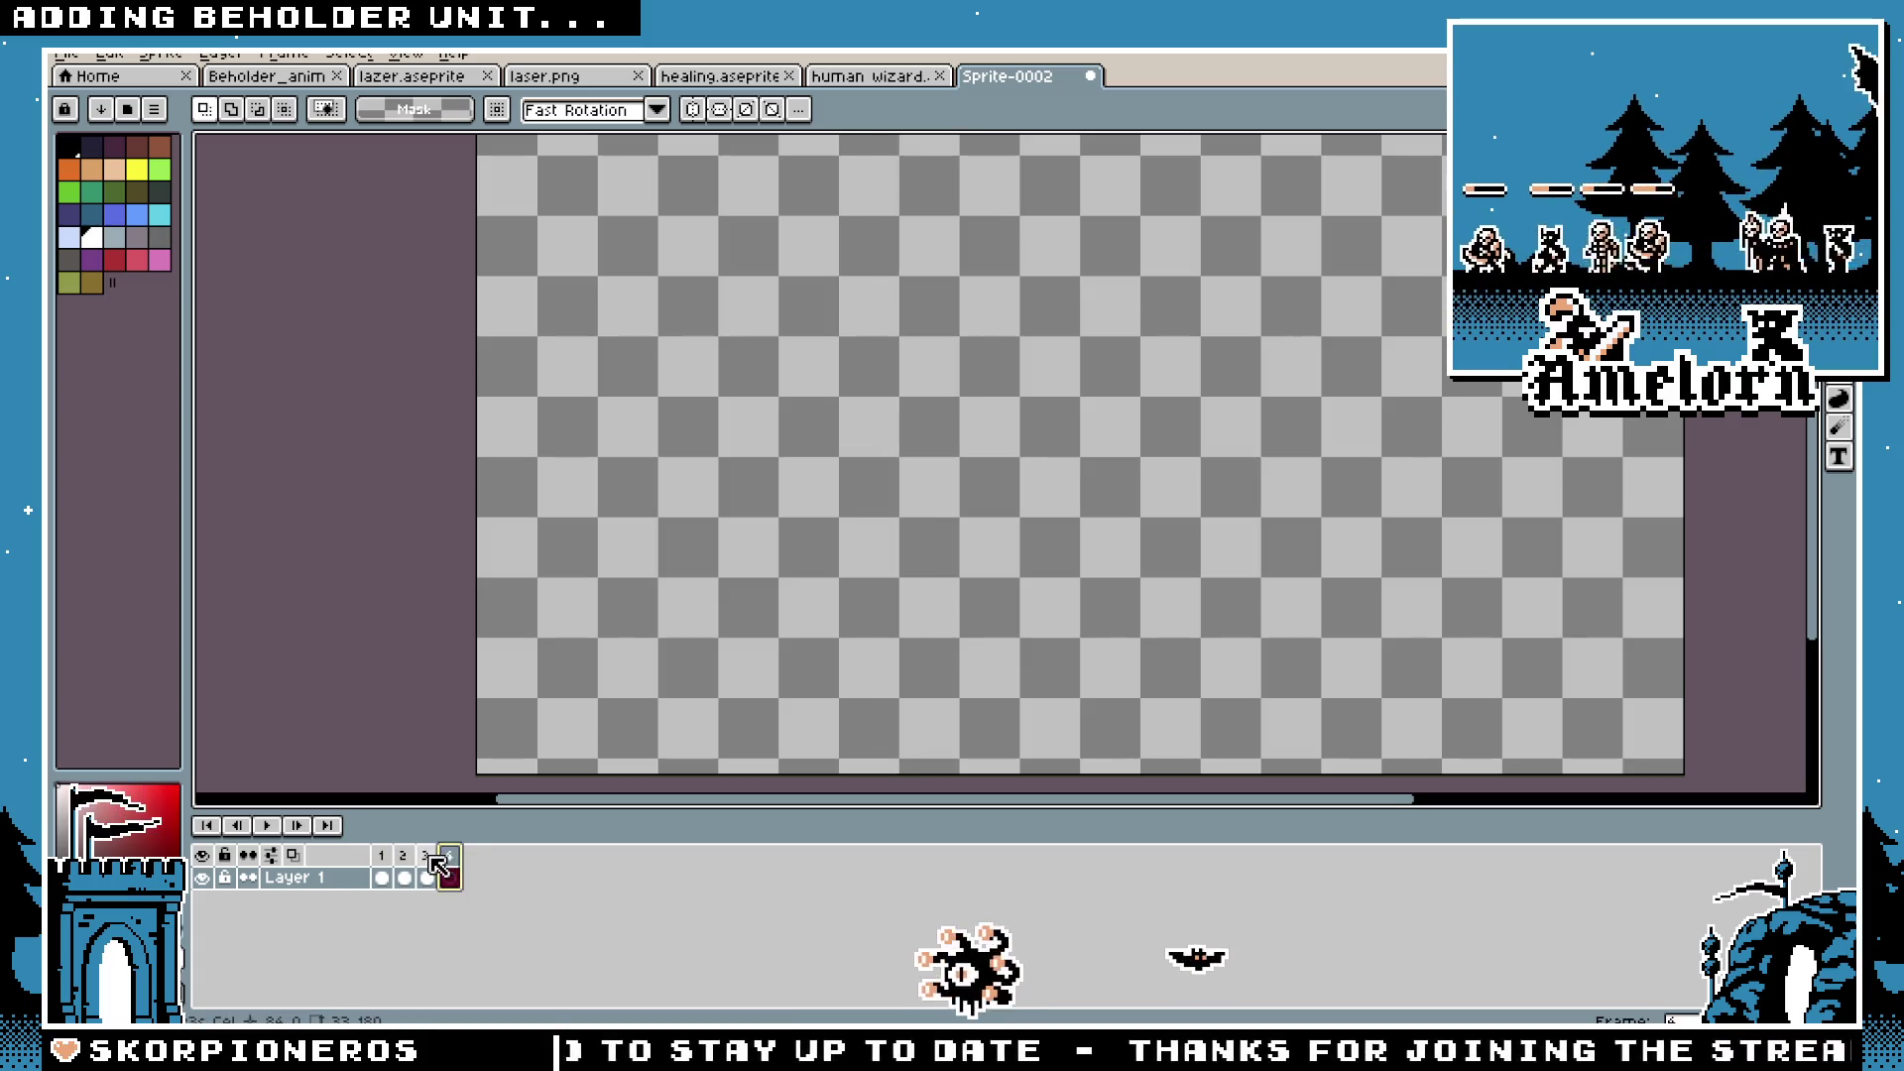
{"action": "left_click", "coordinate": [428, 865]}
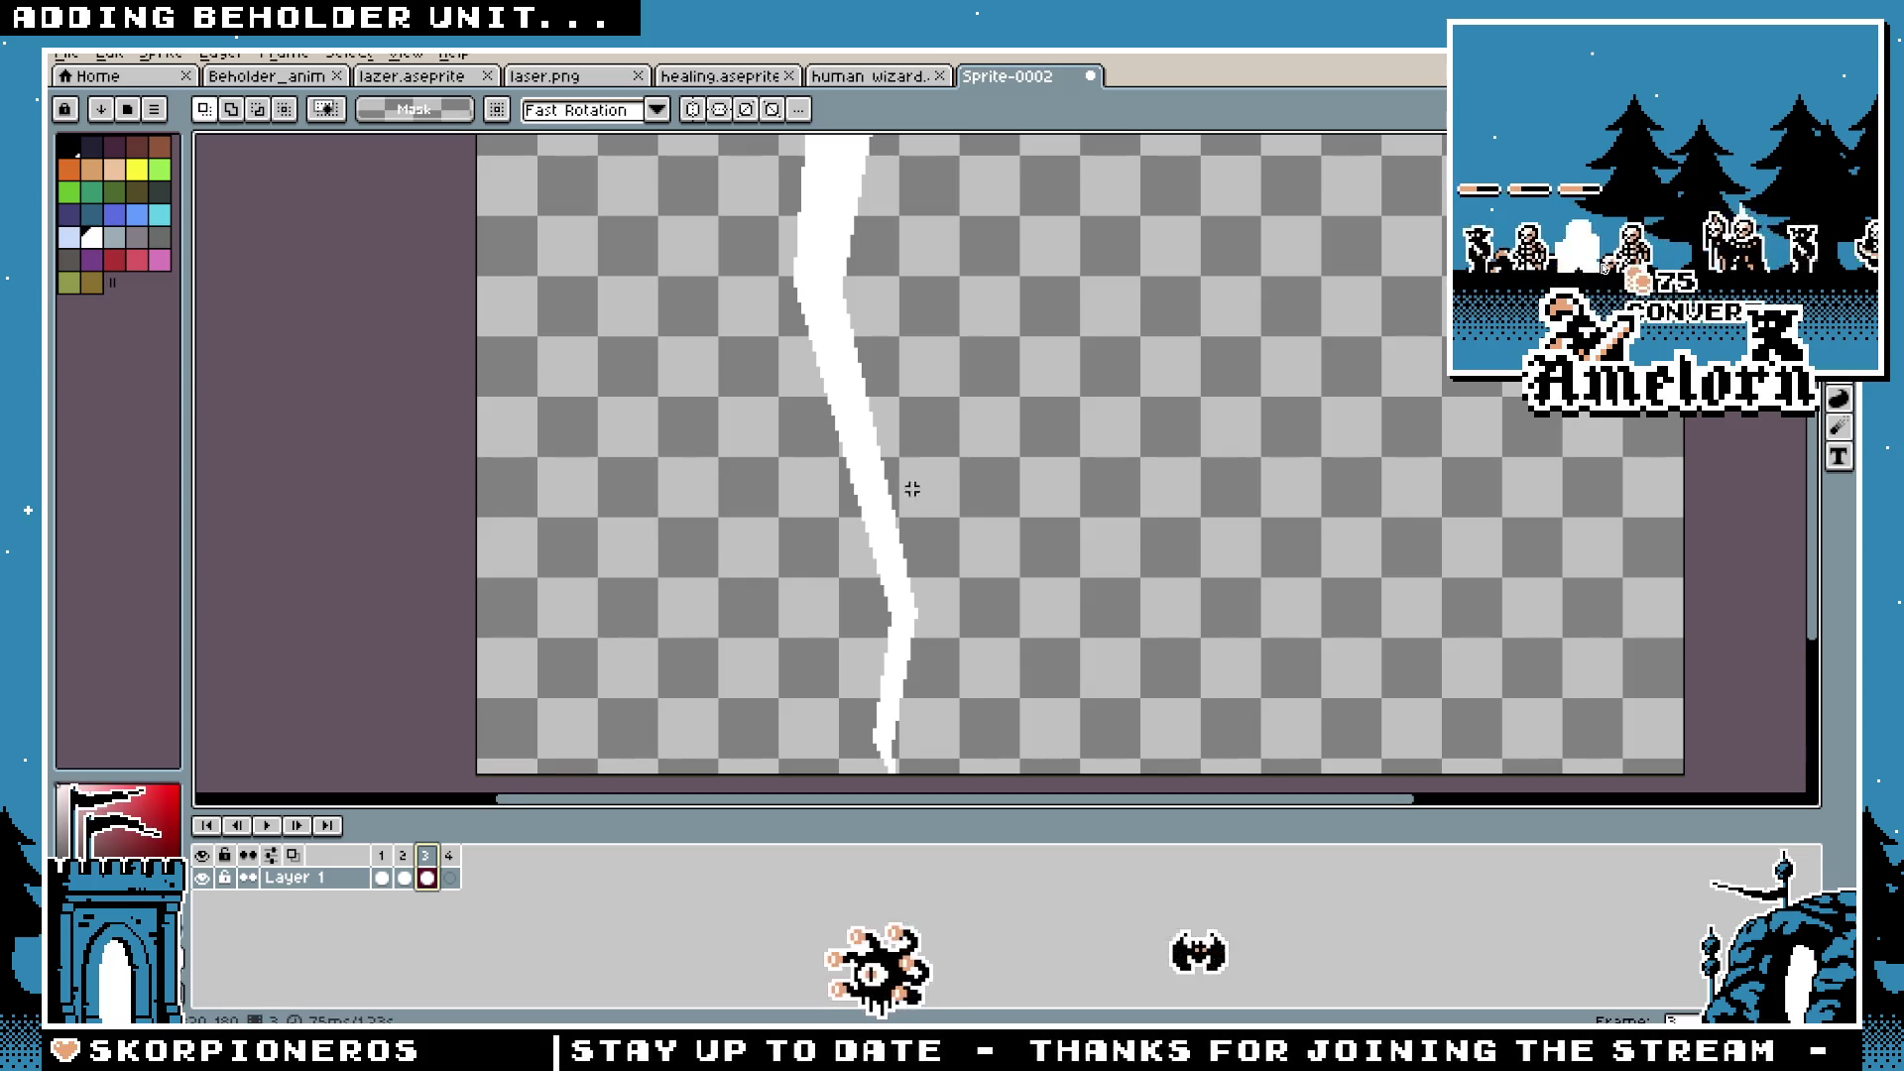
{"action": "scroll", "coordinate": [912, 489], "scroll_direction": "down", "scroll_amount": 3}
{"action": "scroll", "coordinate": [923, 466], "scroll_direction": "up", "scroll_amount": 3}
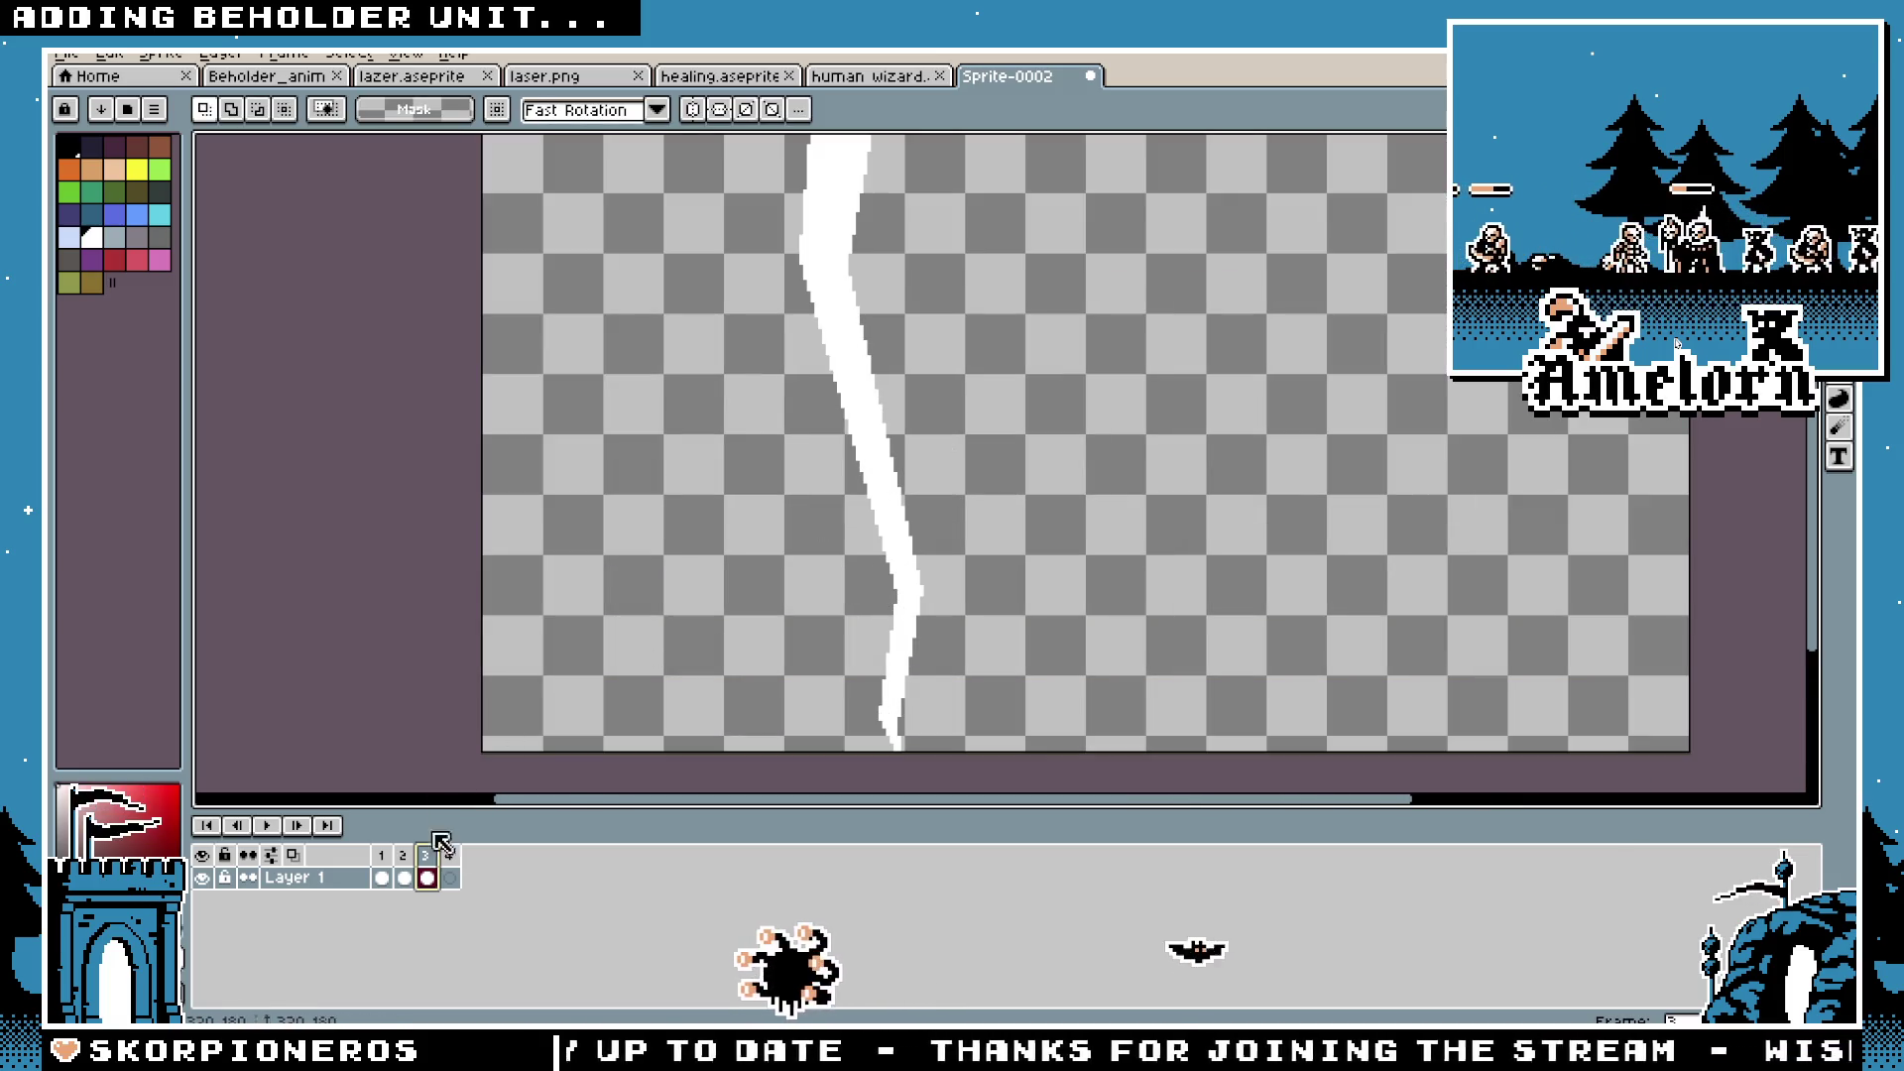
{"action": "left_click", "coordinate": [400, 870]}
{"action": "left_click", "coordinate": [430, 859]}
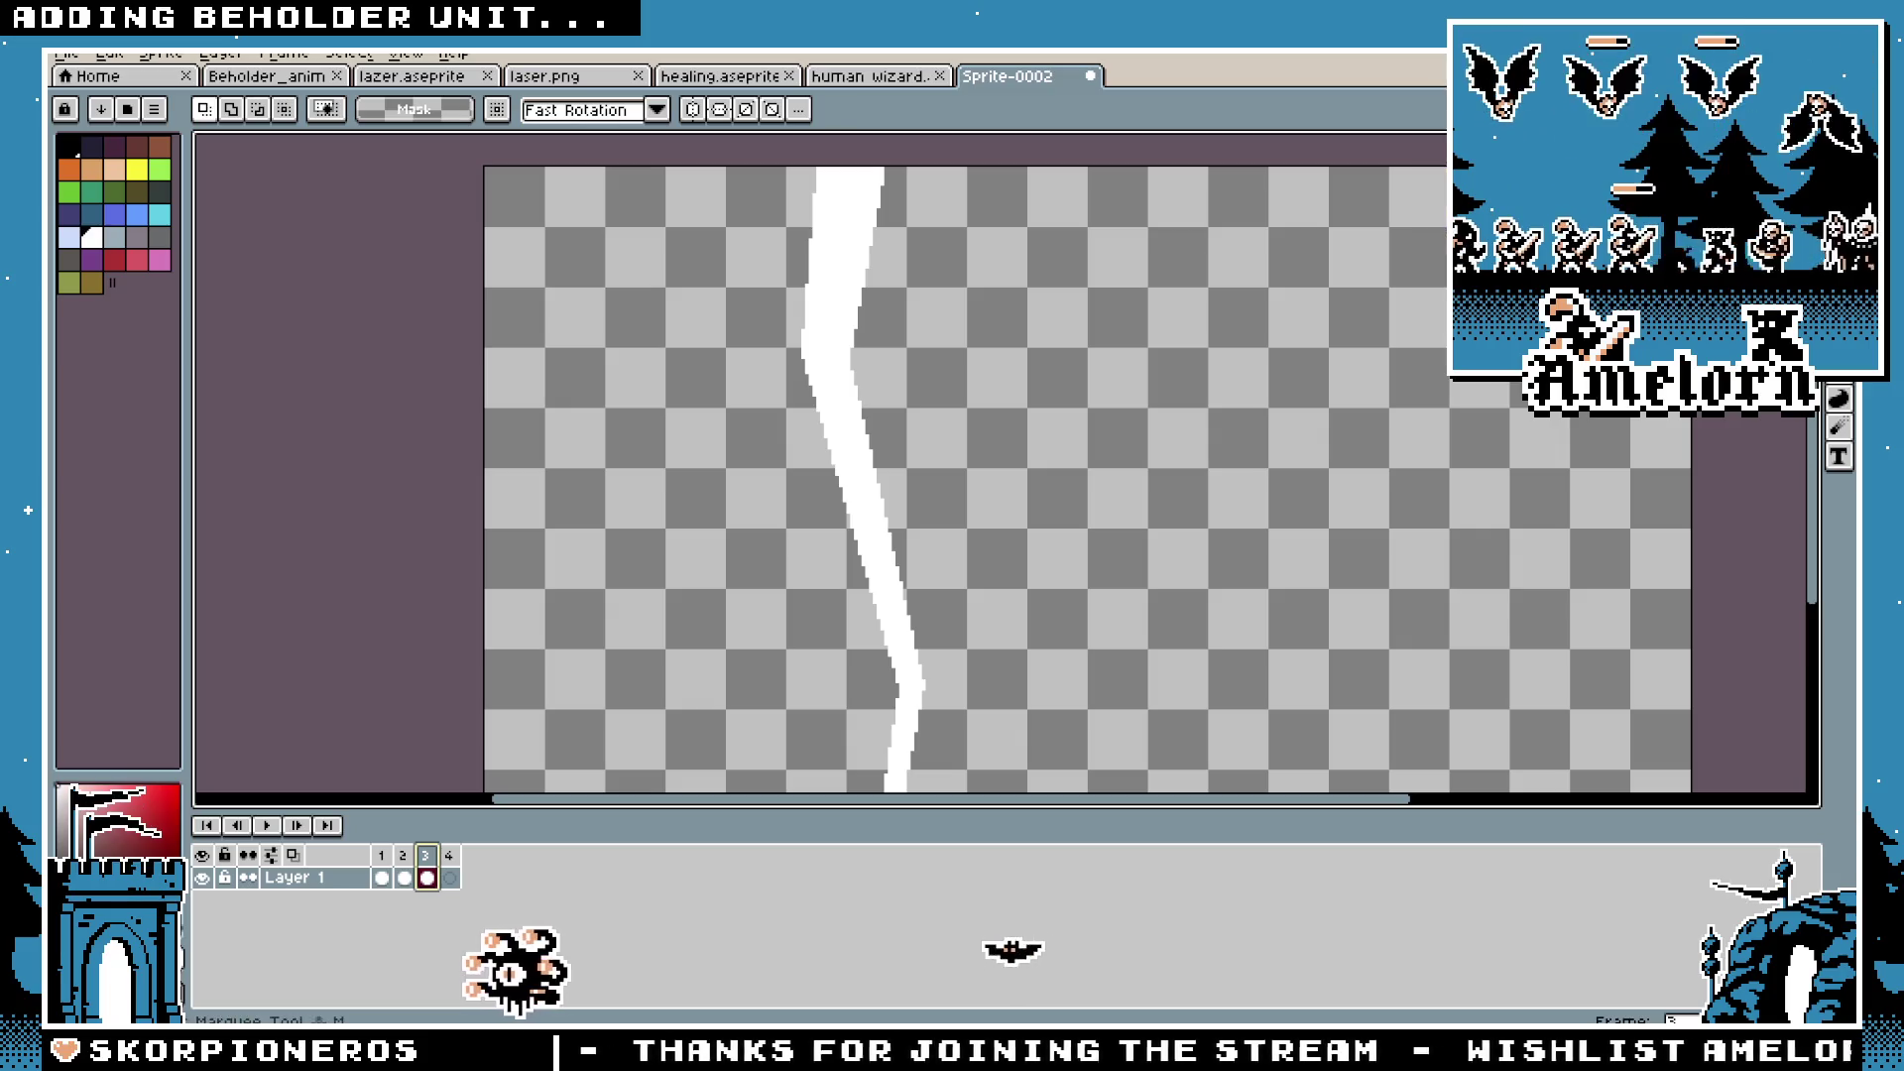
{"action": "key", "text": "b"}
{"action": "key", "text": "Return"}
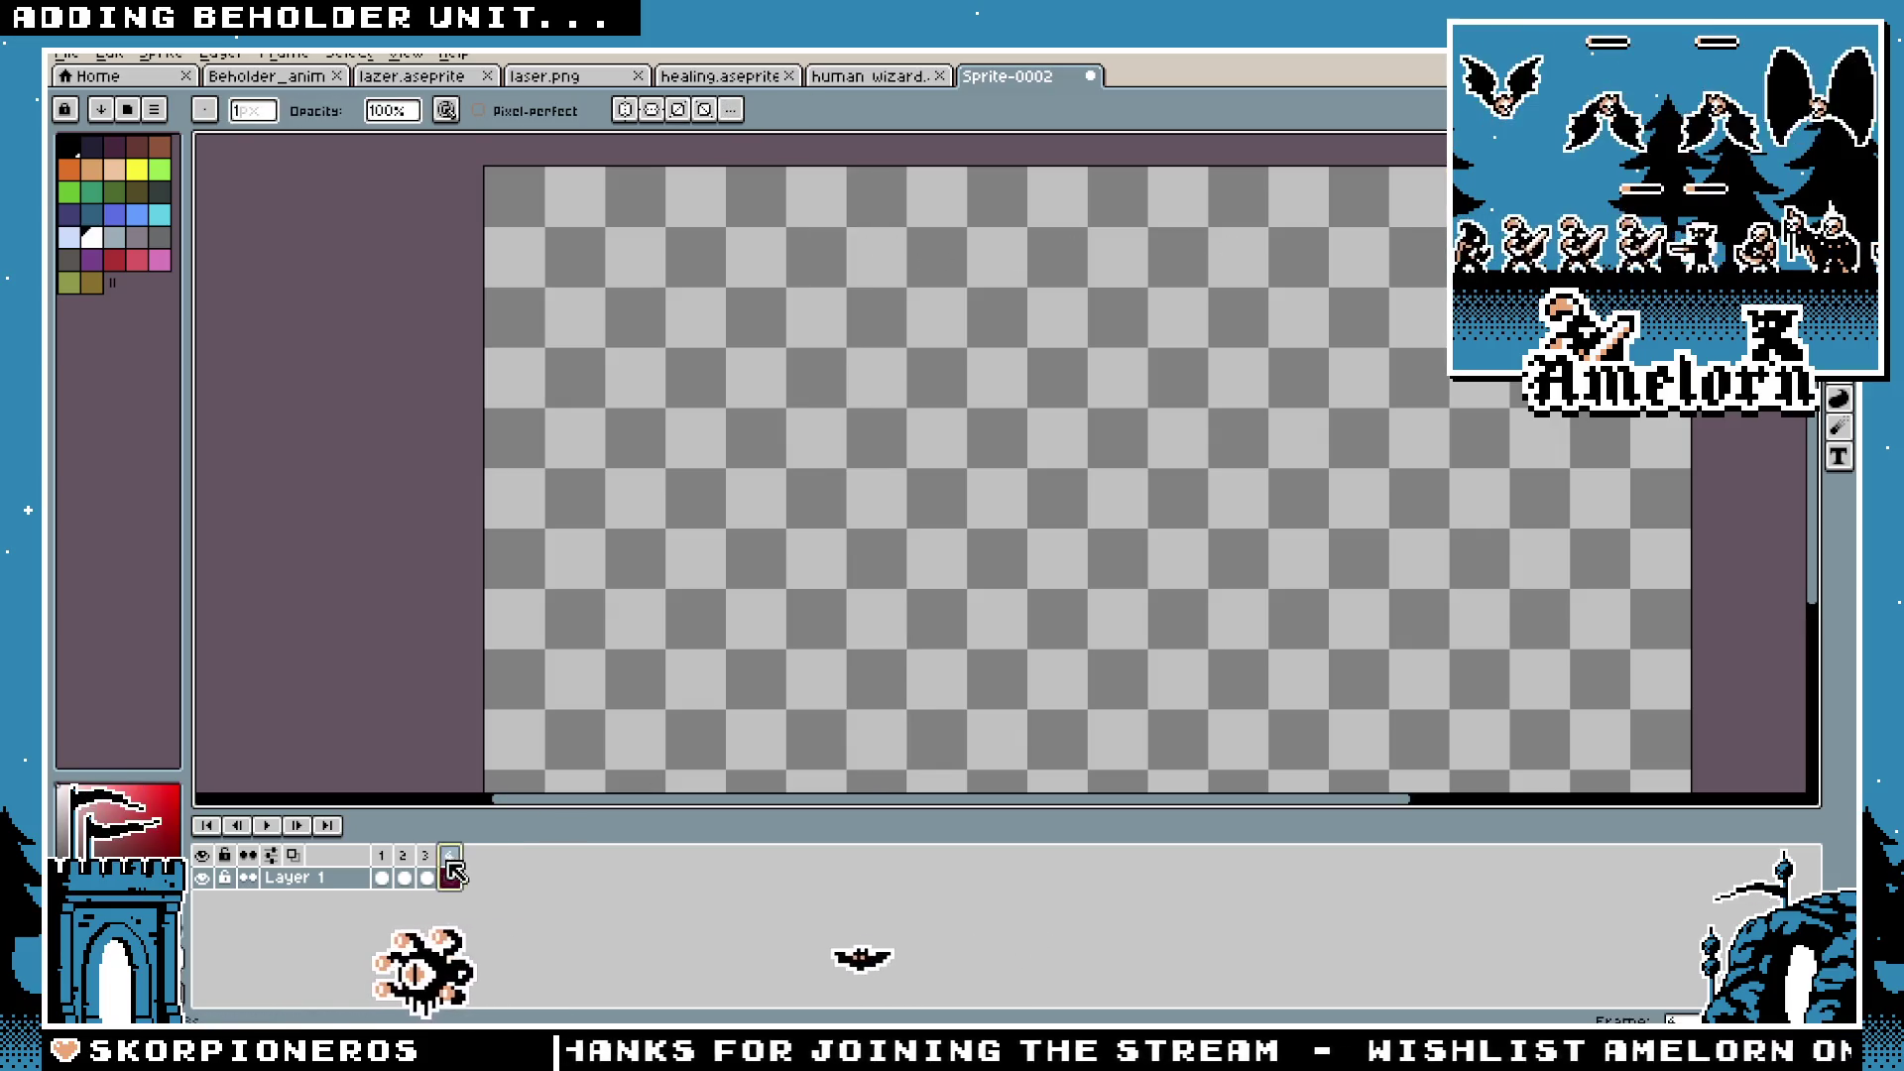
{"action": "left_click_drag", "start_coordinate": [443, 783], "coordinate": [412, 752]}
{"action": "left_click", "coordinate": [301, 829]}
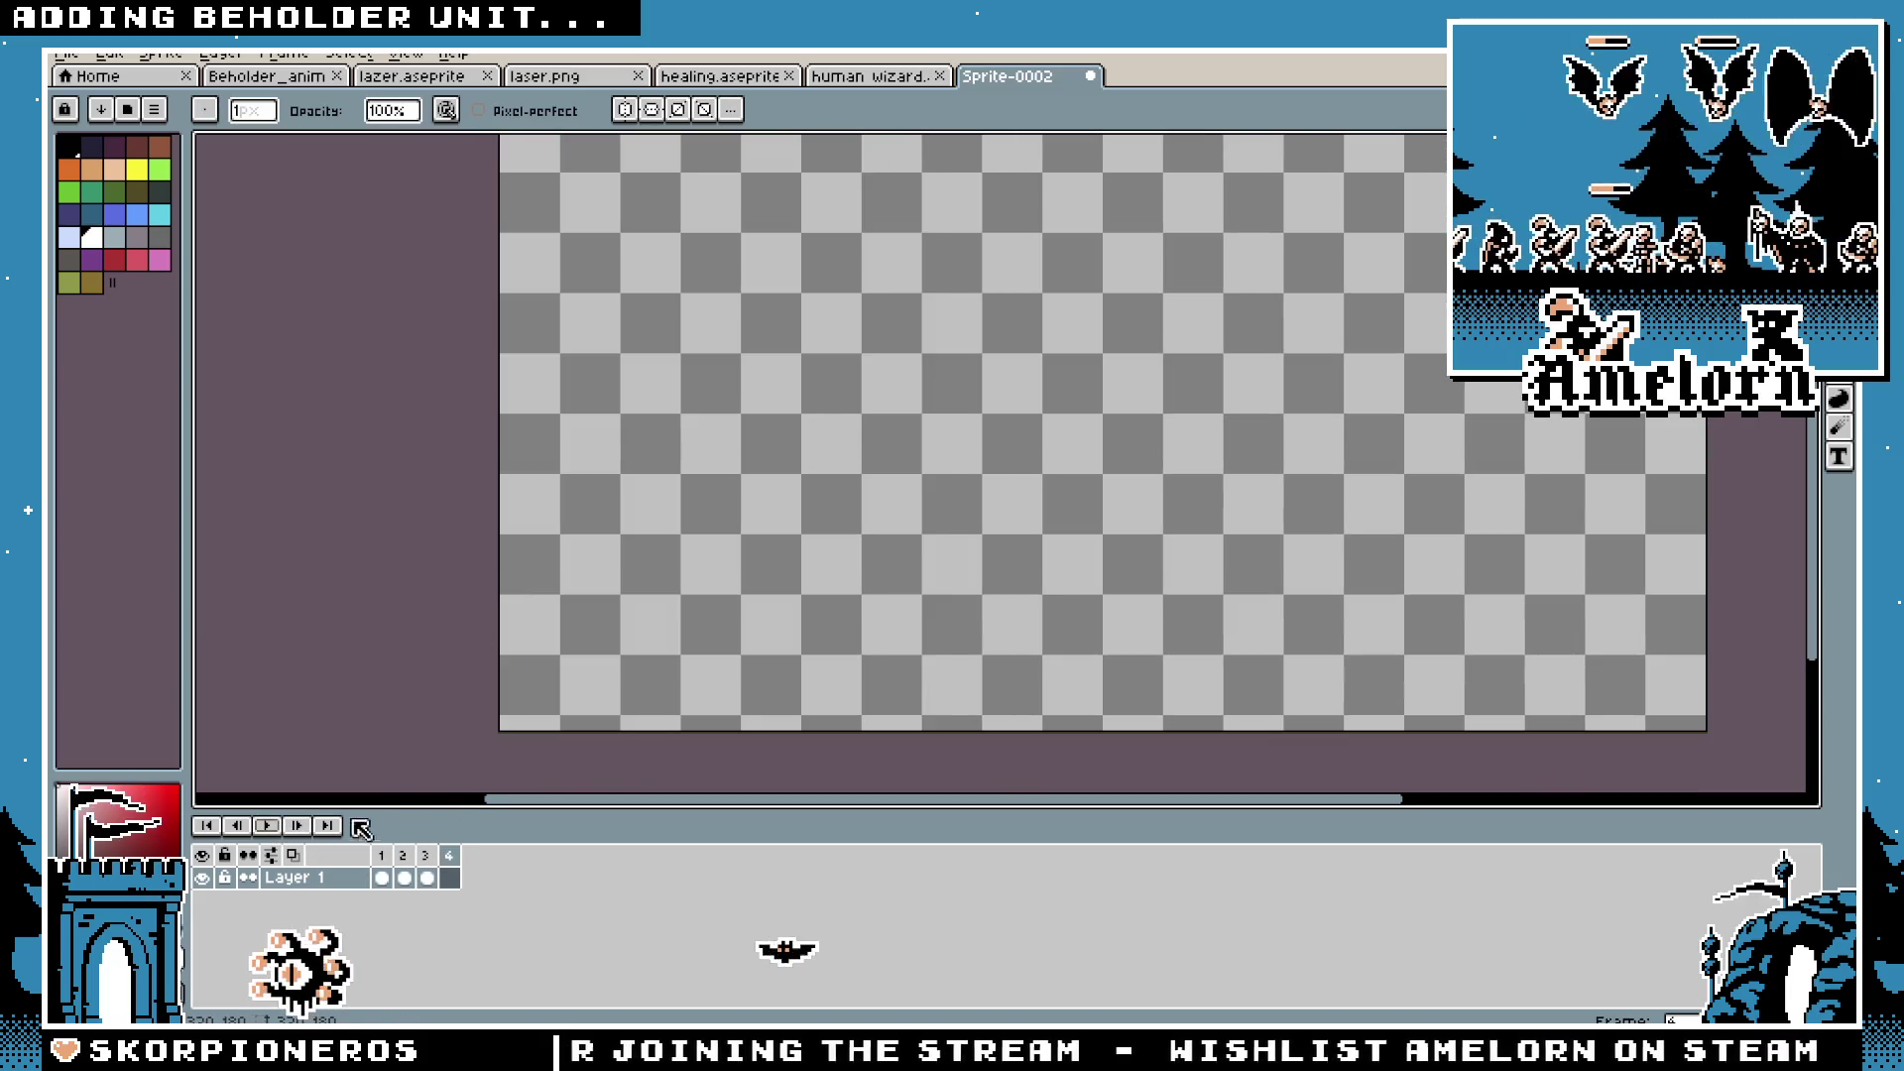
{"action": "left_click", "coordinate": [381, 855]}
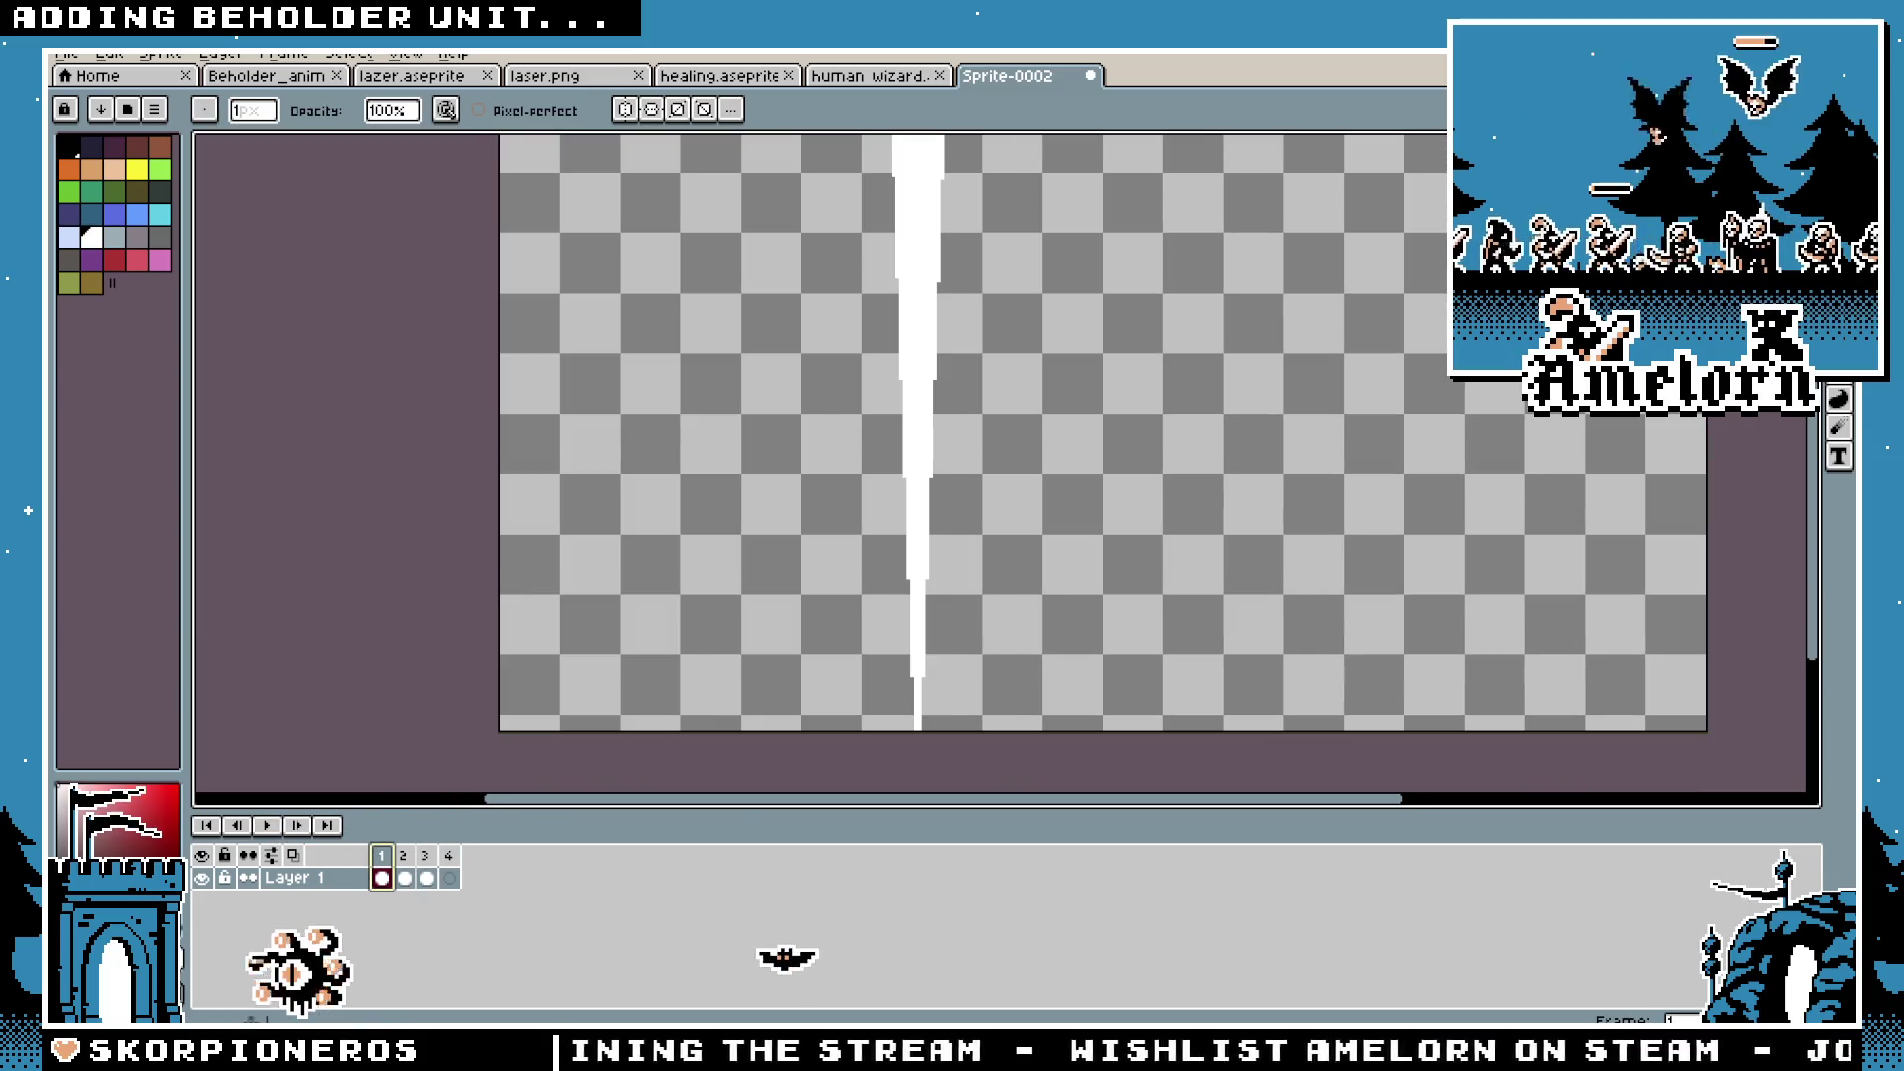
{"action": "key", "text": "g"}
{"action": "key", "text": "b"}
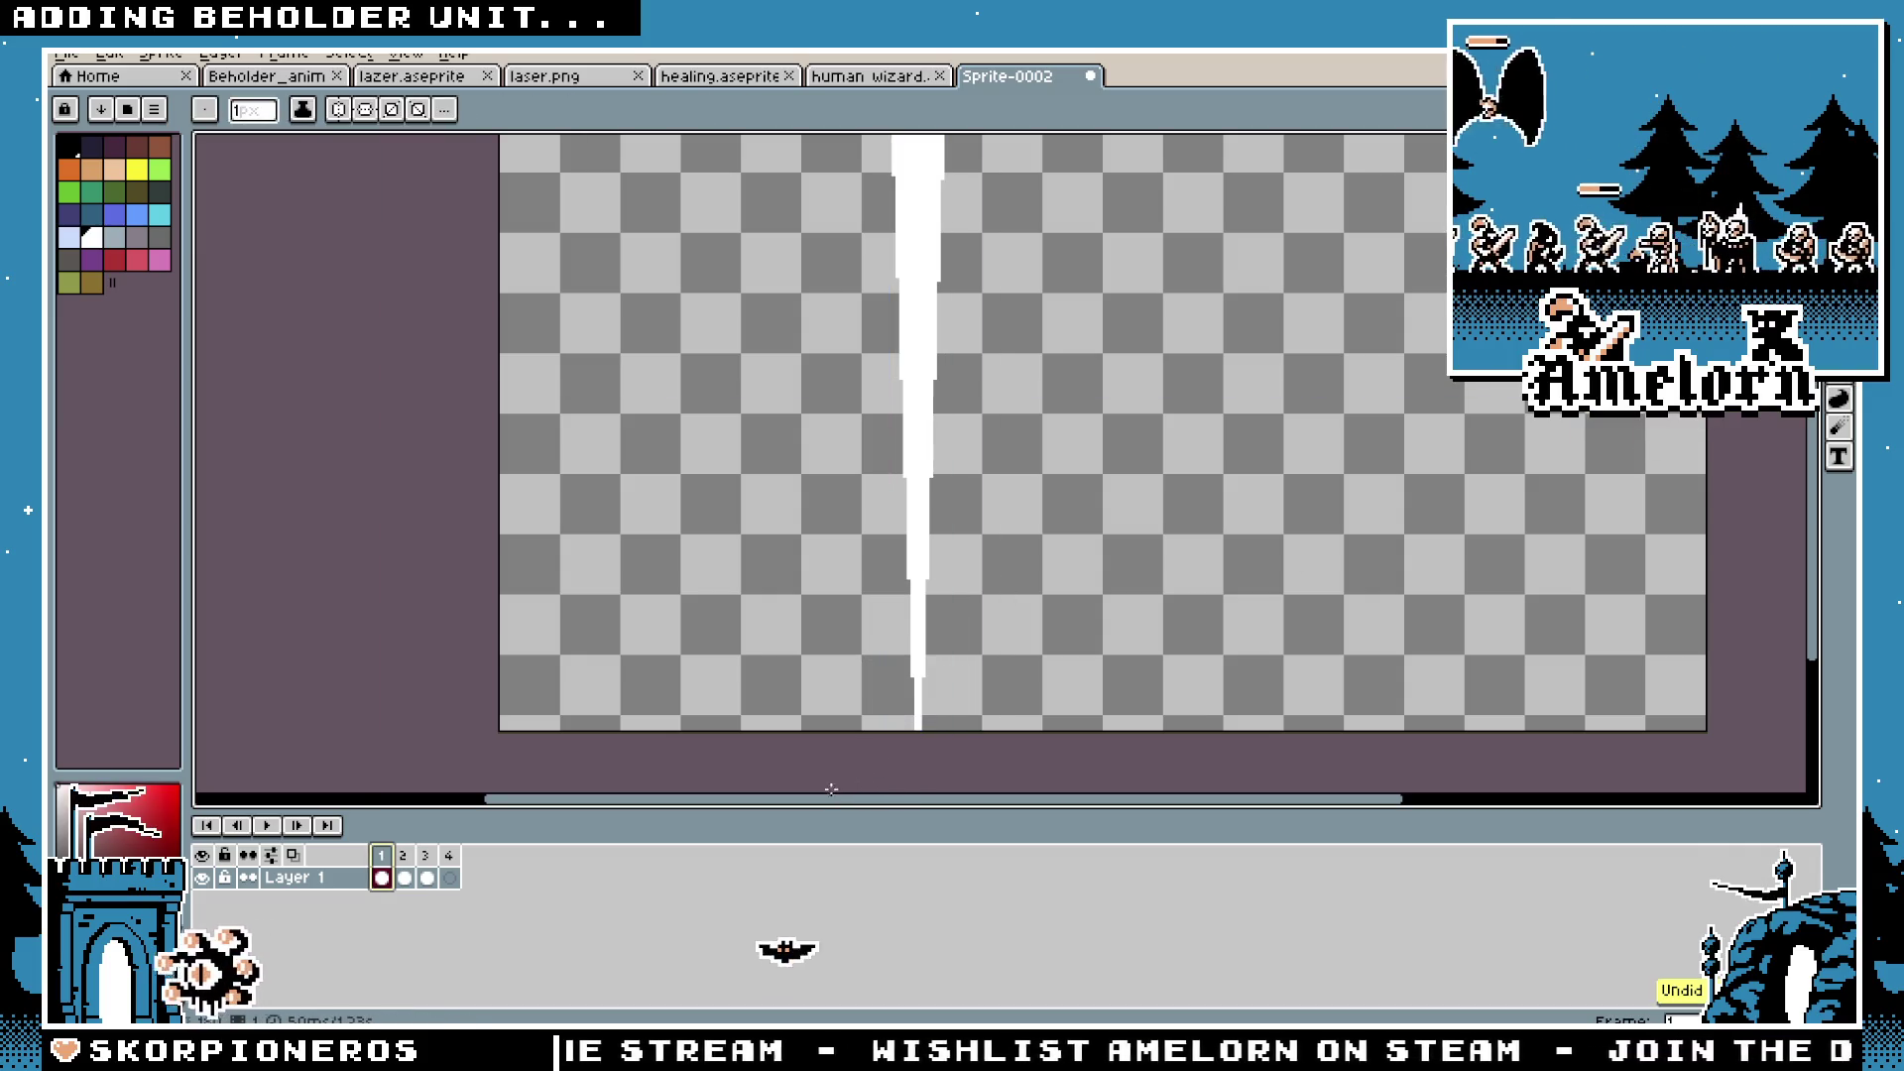
{"action": "scroll", "coordinate": [918, 659], "scroll_direction": "right", "scroll_amount": 3}
{"action": "left_click_drag", "start_coordinate": [746, 726], "coordinate": [668, 777]}
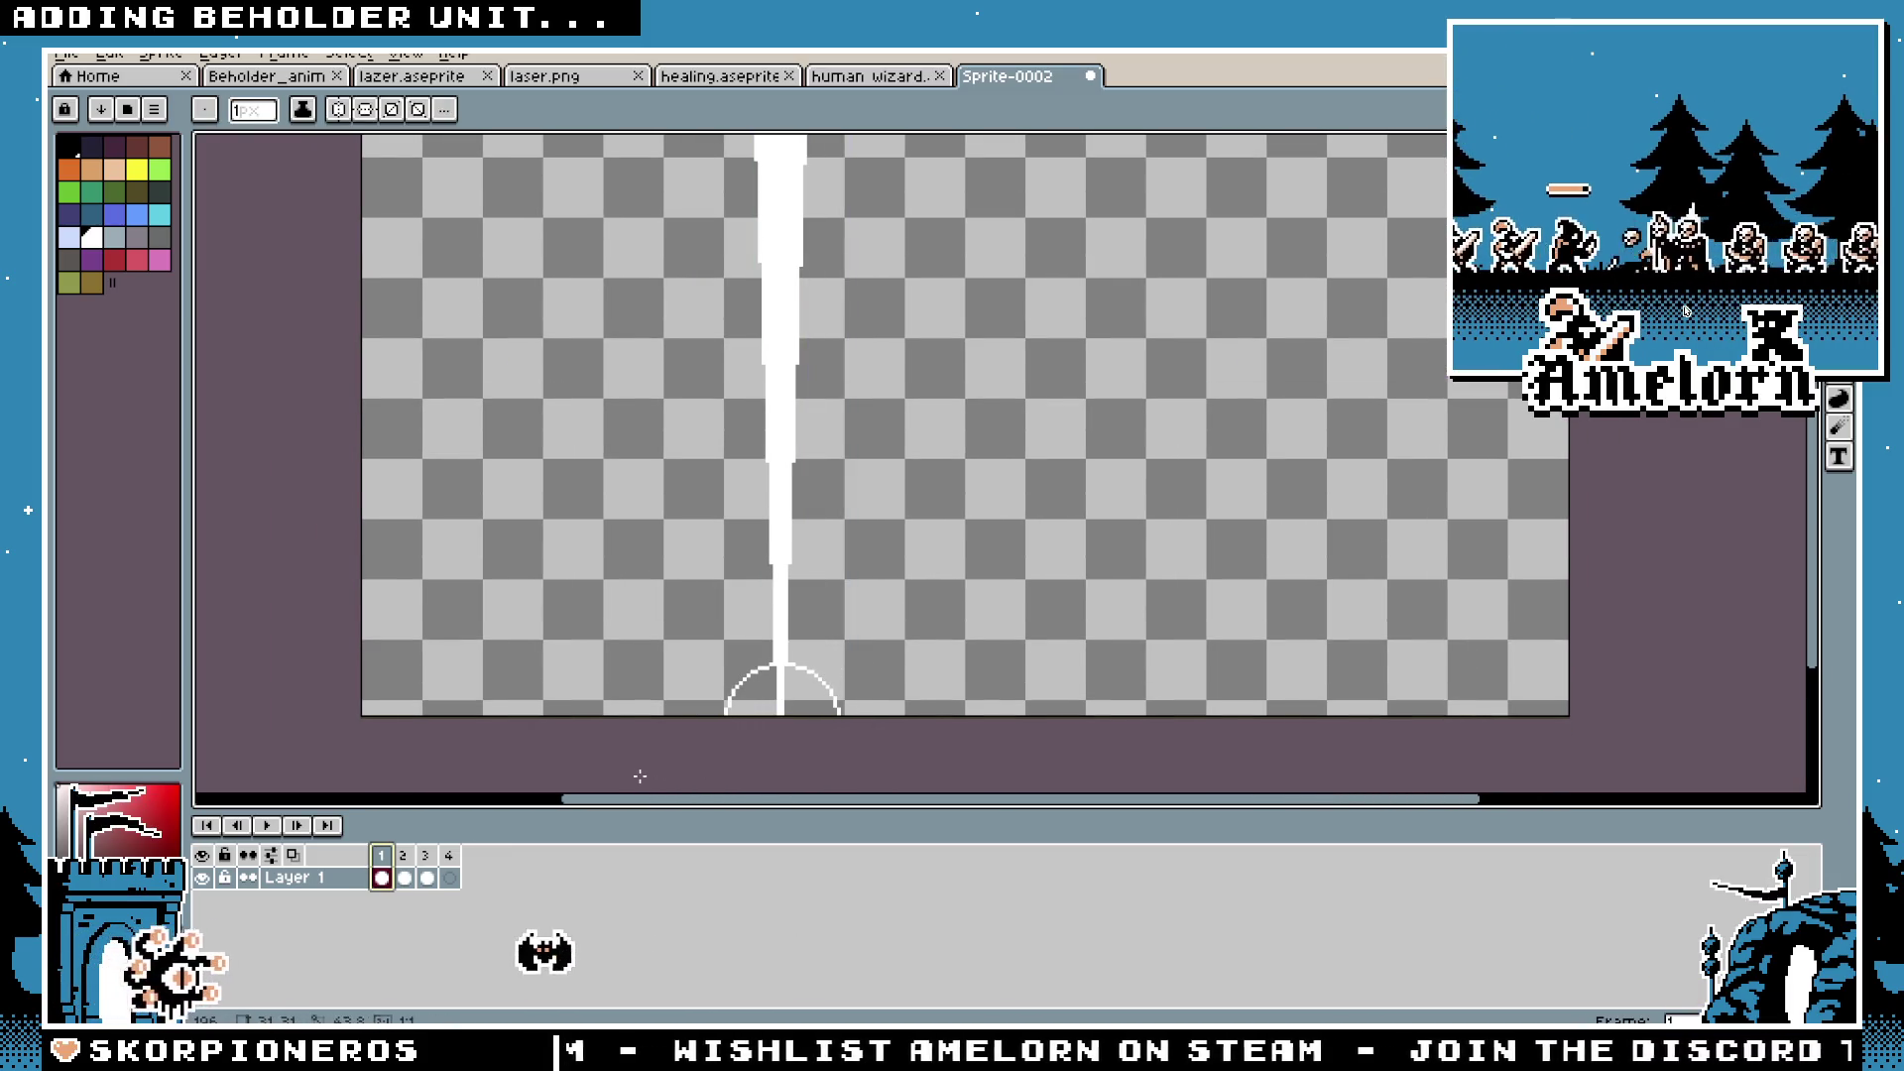
Step: Fill the circle at the beam's base solid white, then play and stop the animation
{"action": "key", "text": "f"}
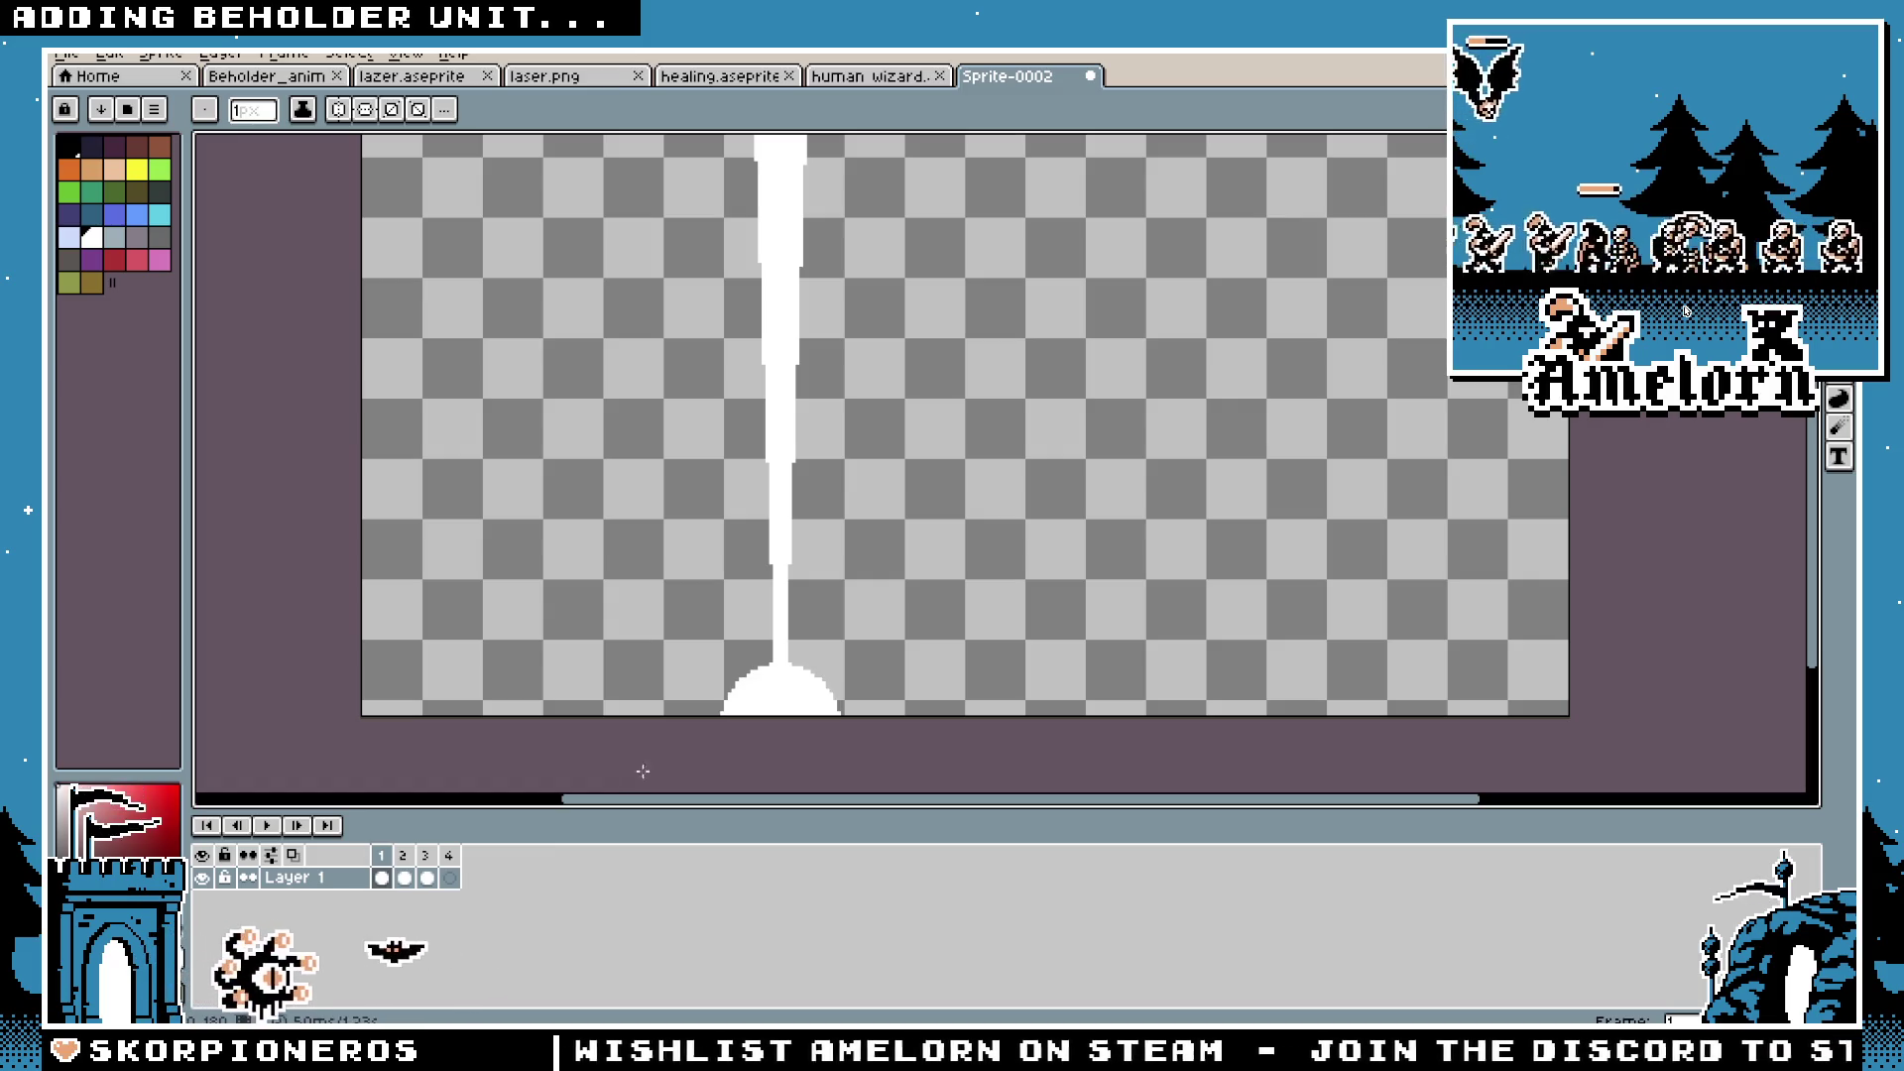
{"action": "scroll", "coordinate": [1084, 548], "scroll_direction": "down", "scroll_amount": 2}
{"action": "left_click", "coordinate": [266, 825]}
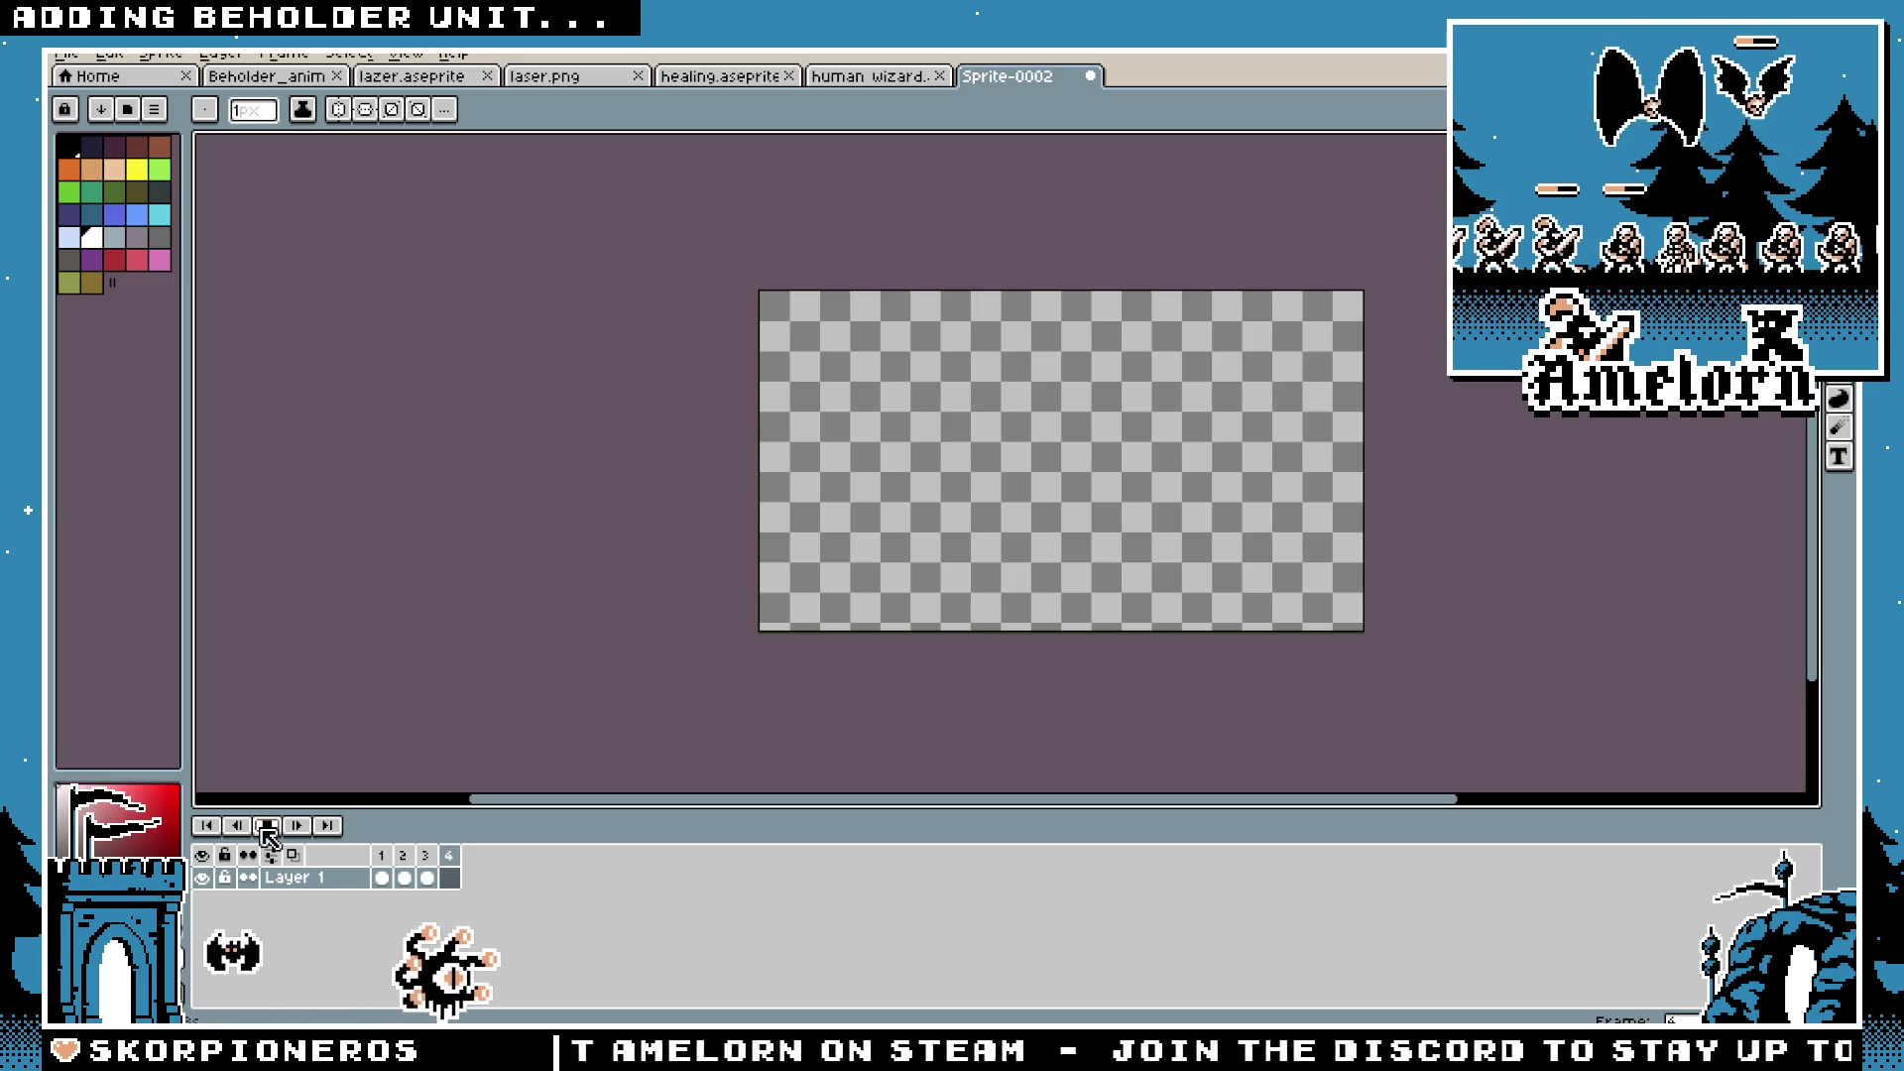
{"action": "left_click", "coordinate": [268, 825]}
Step: Compare frame 1's straight beam with frame 2's wavy beam, then replay and stop on frame 1
{"action": "left_click", "coordinate": [403, 878]}
{"action": "scroll", "coordinate": [1054, 701], "scroll_direction": "up", "scroll_amount": 3}
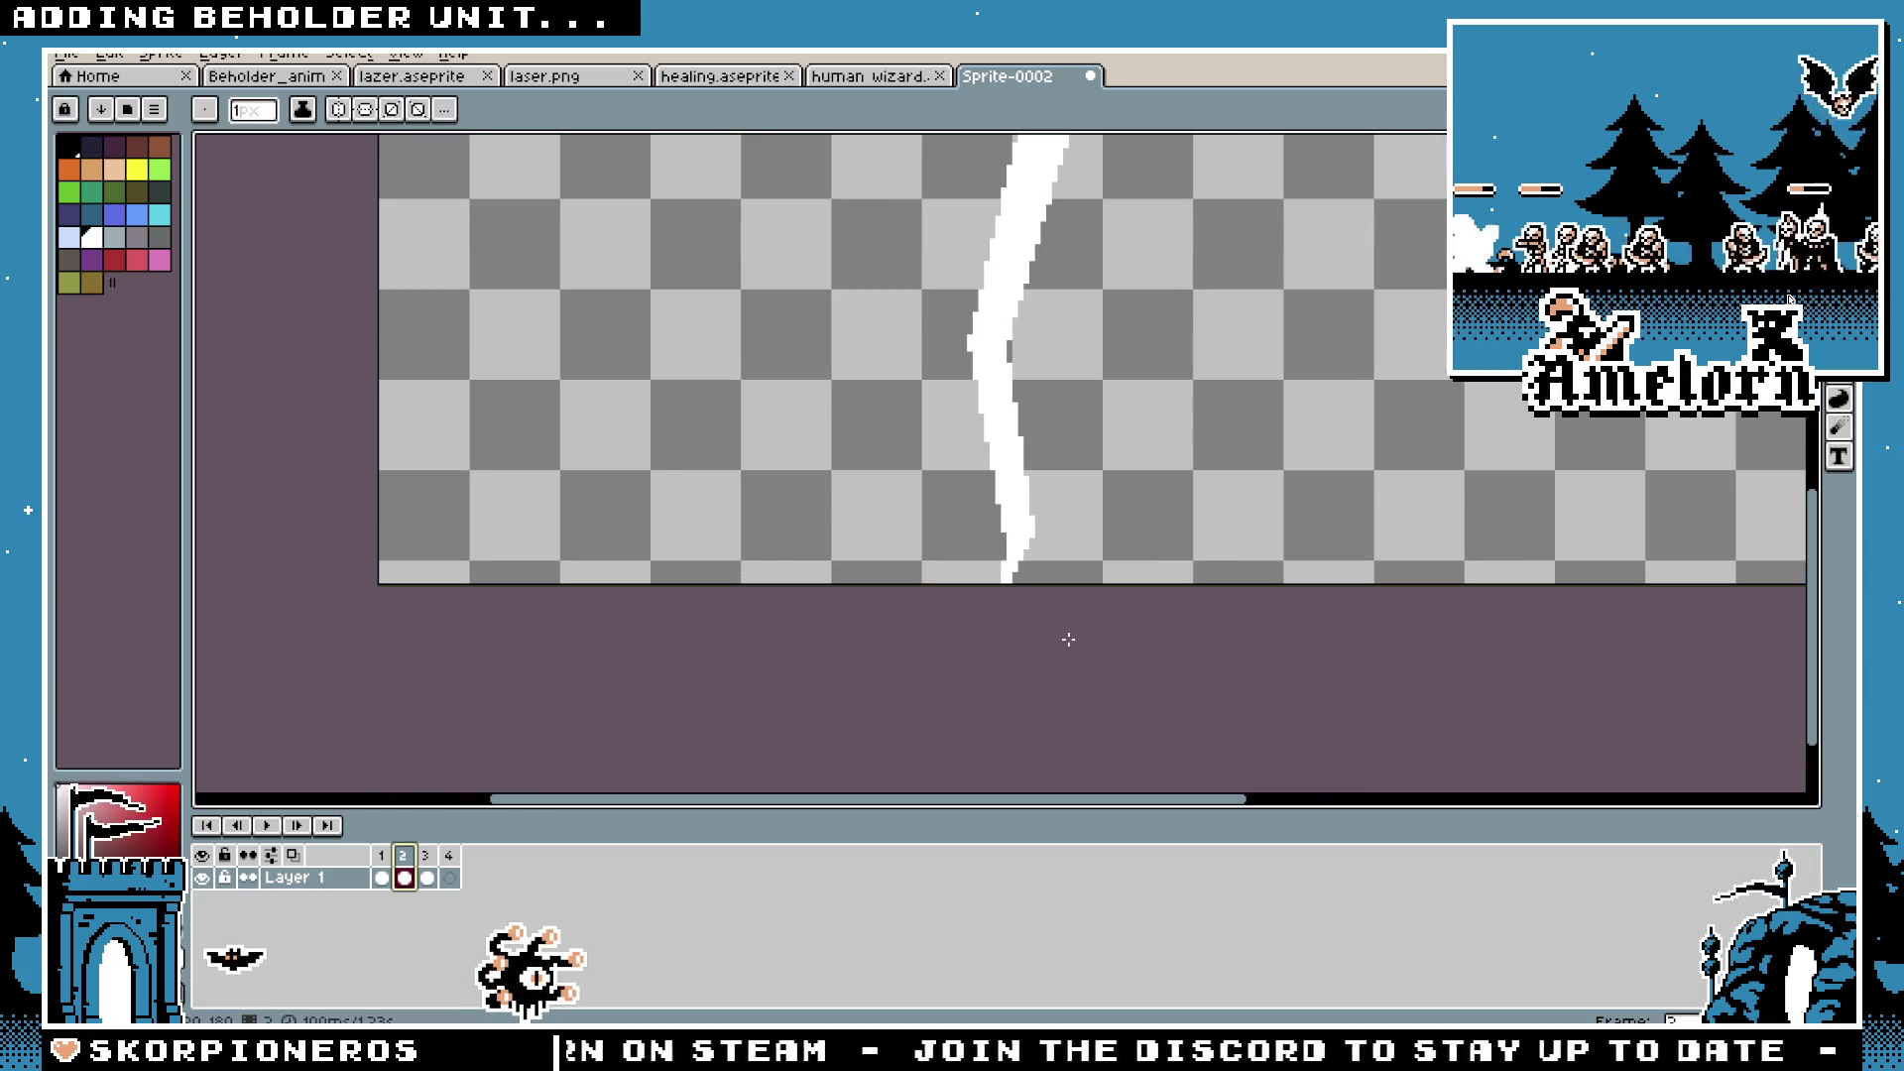
{"action": "left_click", "coordinate": [382, 857]}
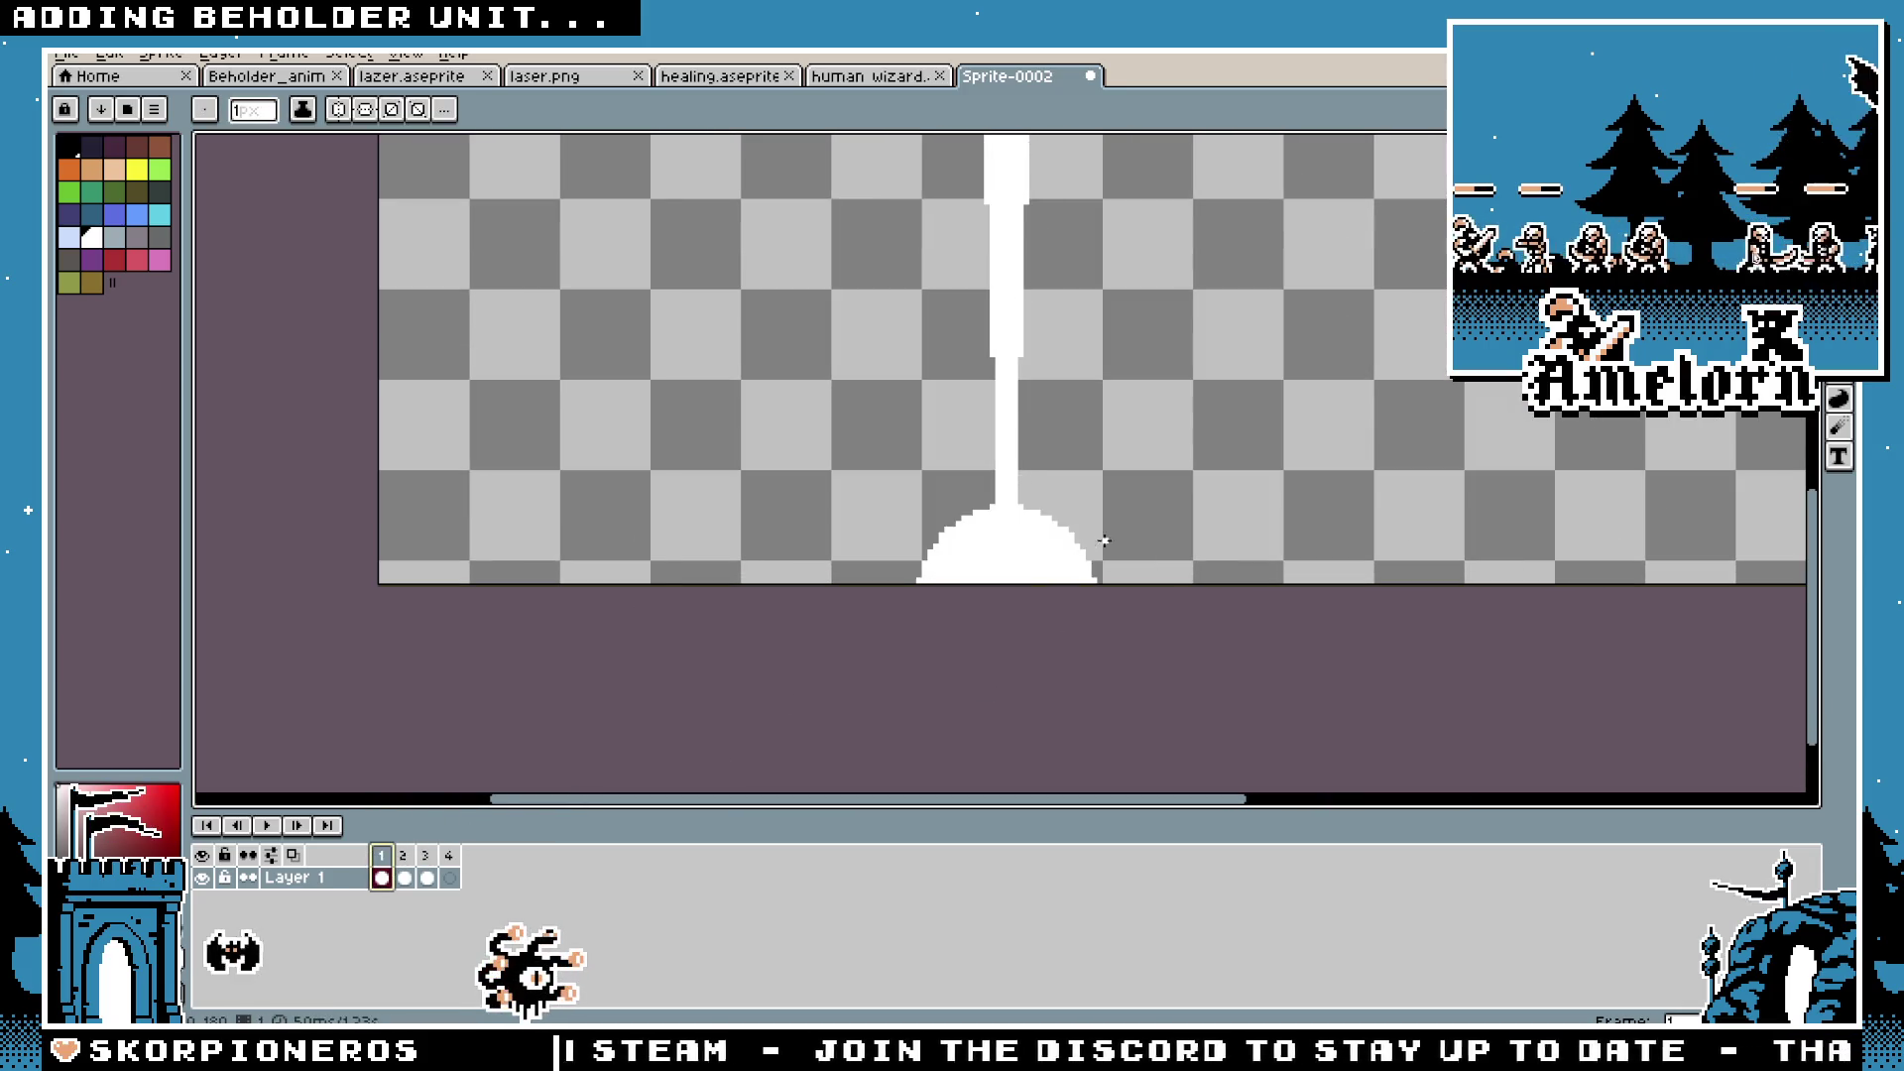
{"action": "left_click", "coordinate": [403, 856]}
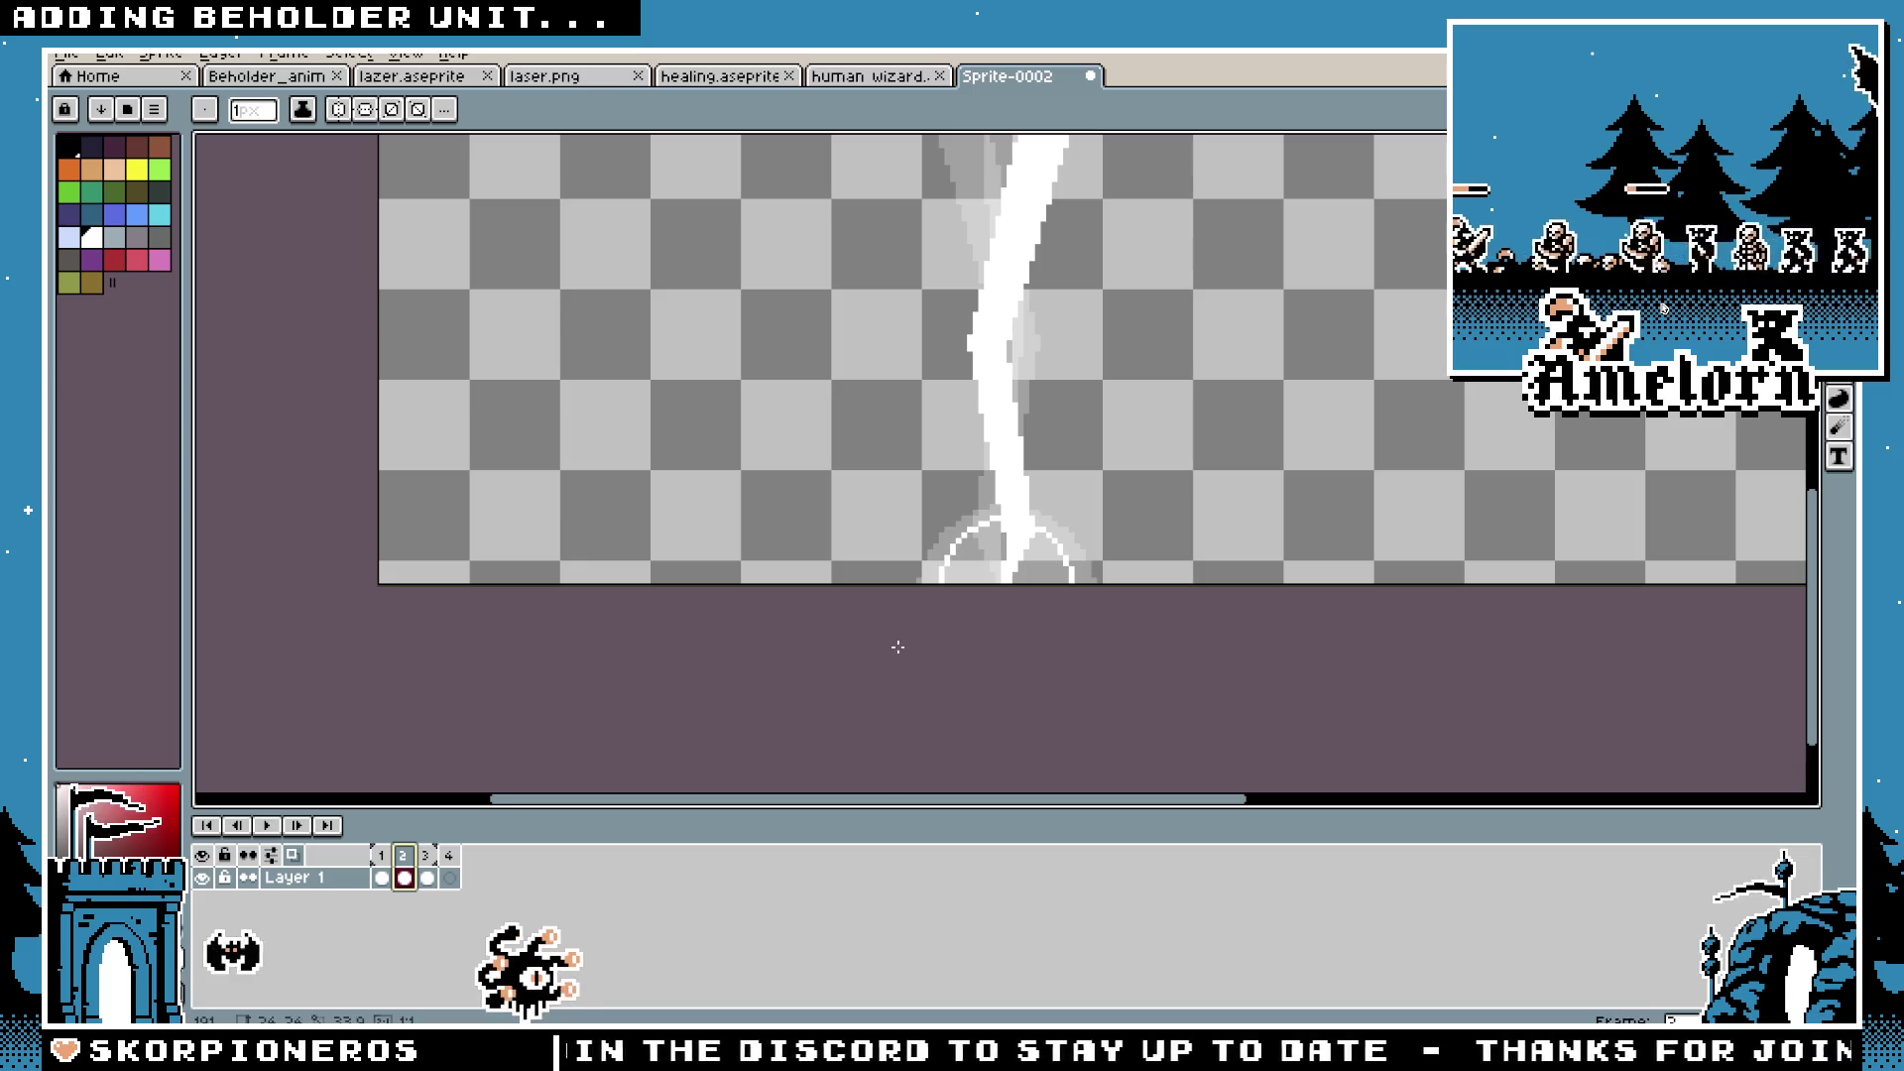
{"action": "left_click", "coordinate": [383, 856]}
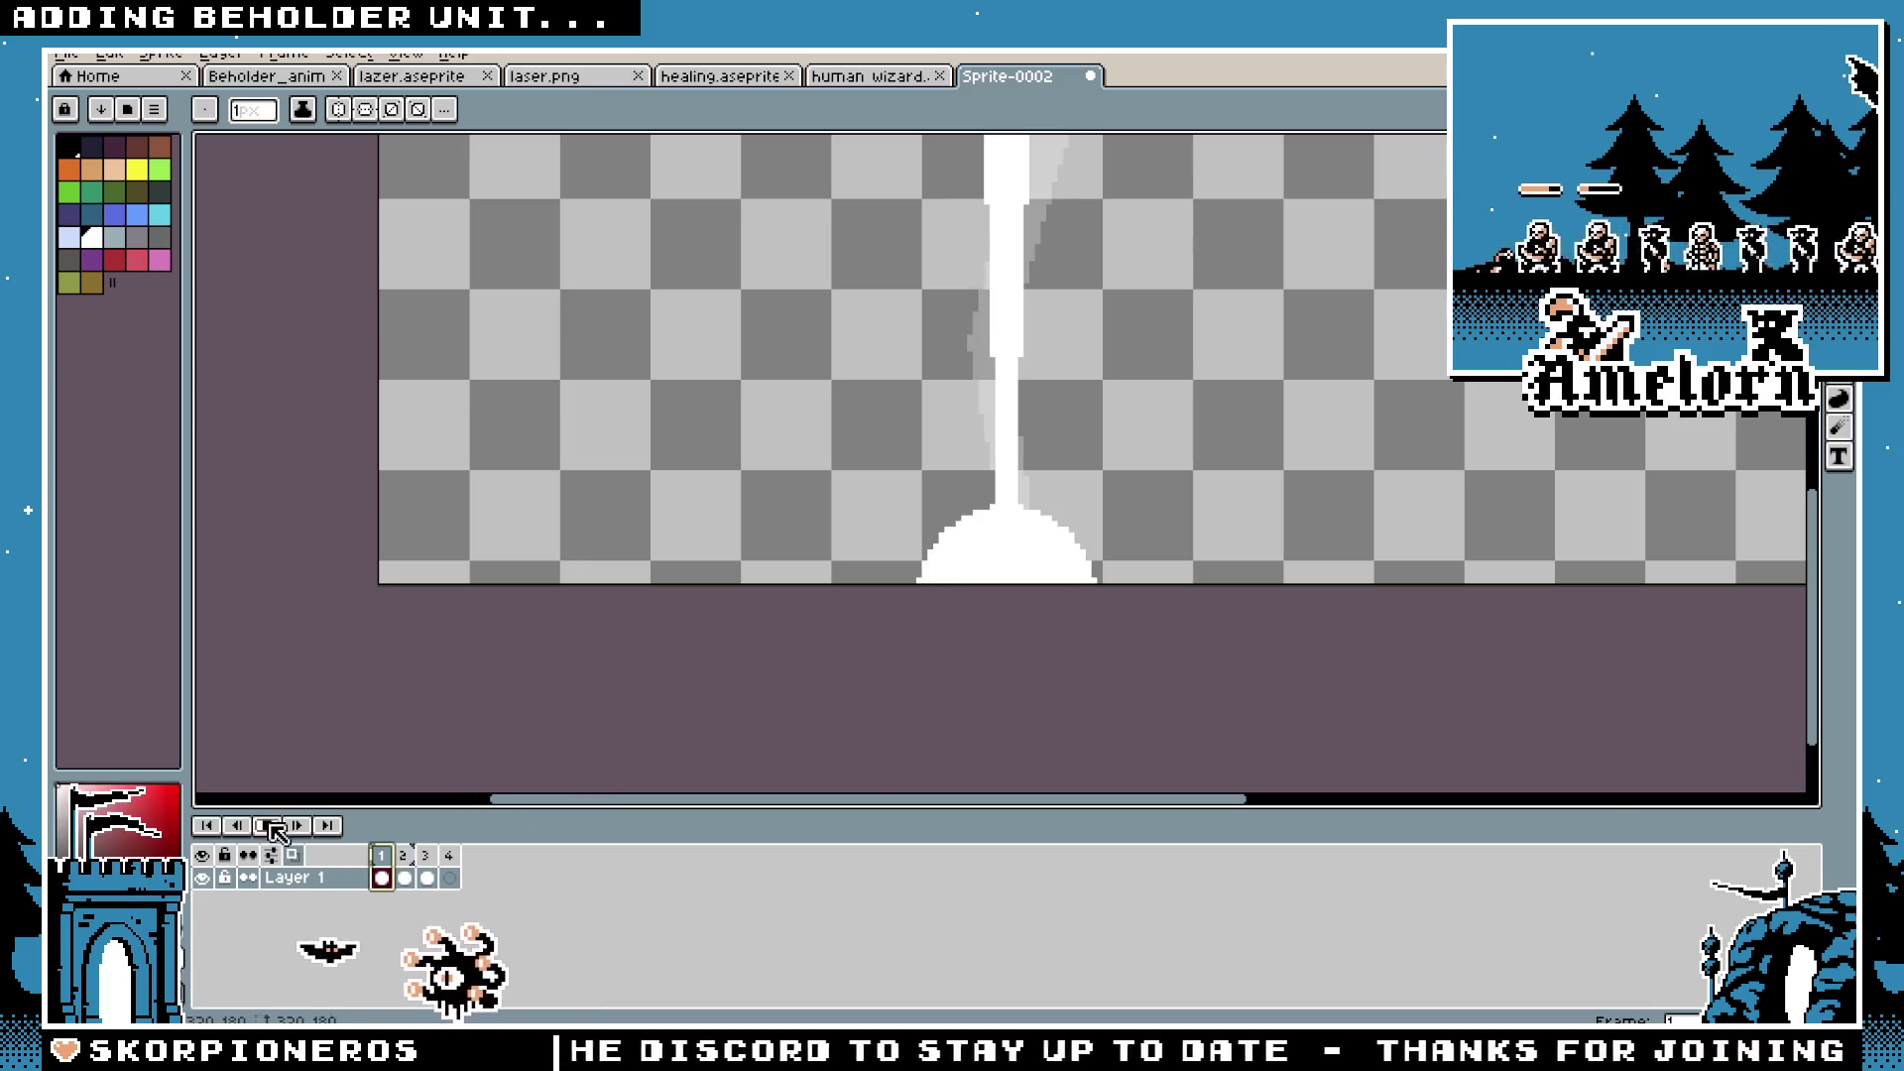
{"action": "left_click", "coordinate": [268, 826]}
{"action": "scroll", "coordinate": [546, 544], "scroll_direction": "down", "scroll_amount": 4}
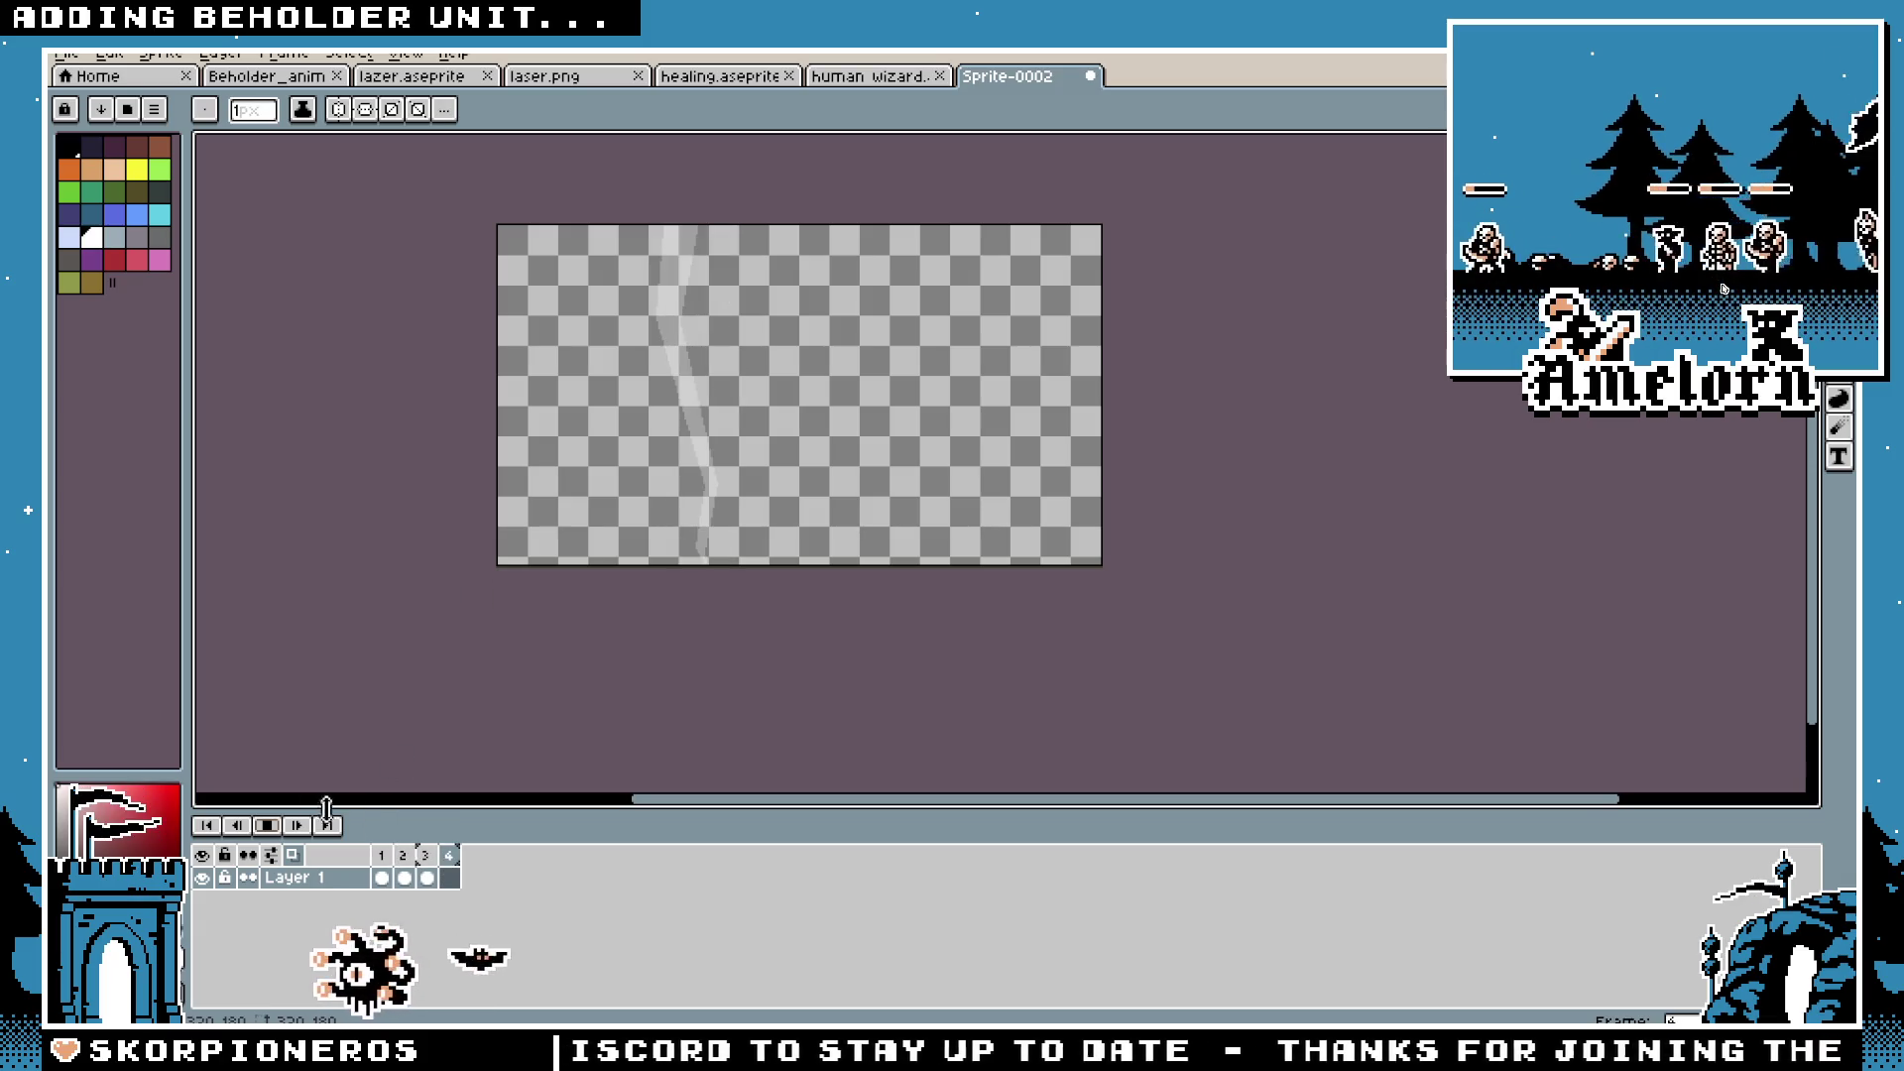
{"action": "scroll", "coordinate": [655, 396], "scroll_direction": "up", "scroll_amount": 3}
{"action": "key", "text": "Return"}
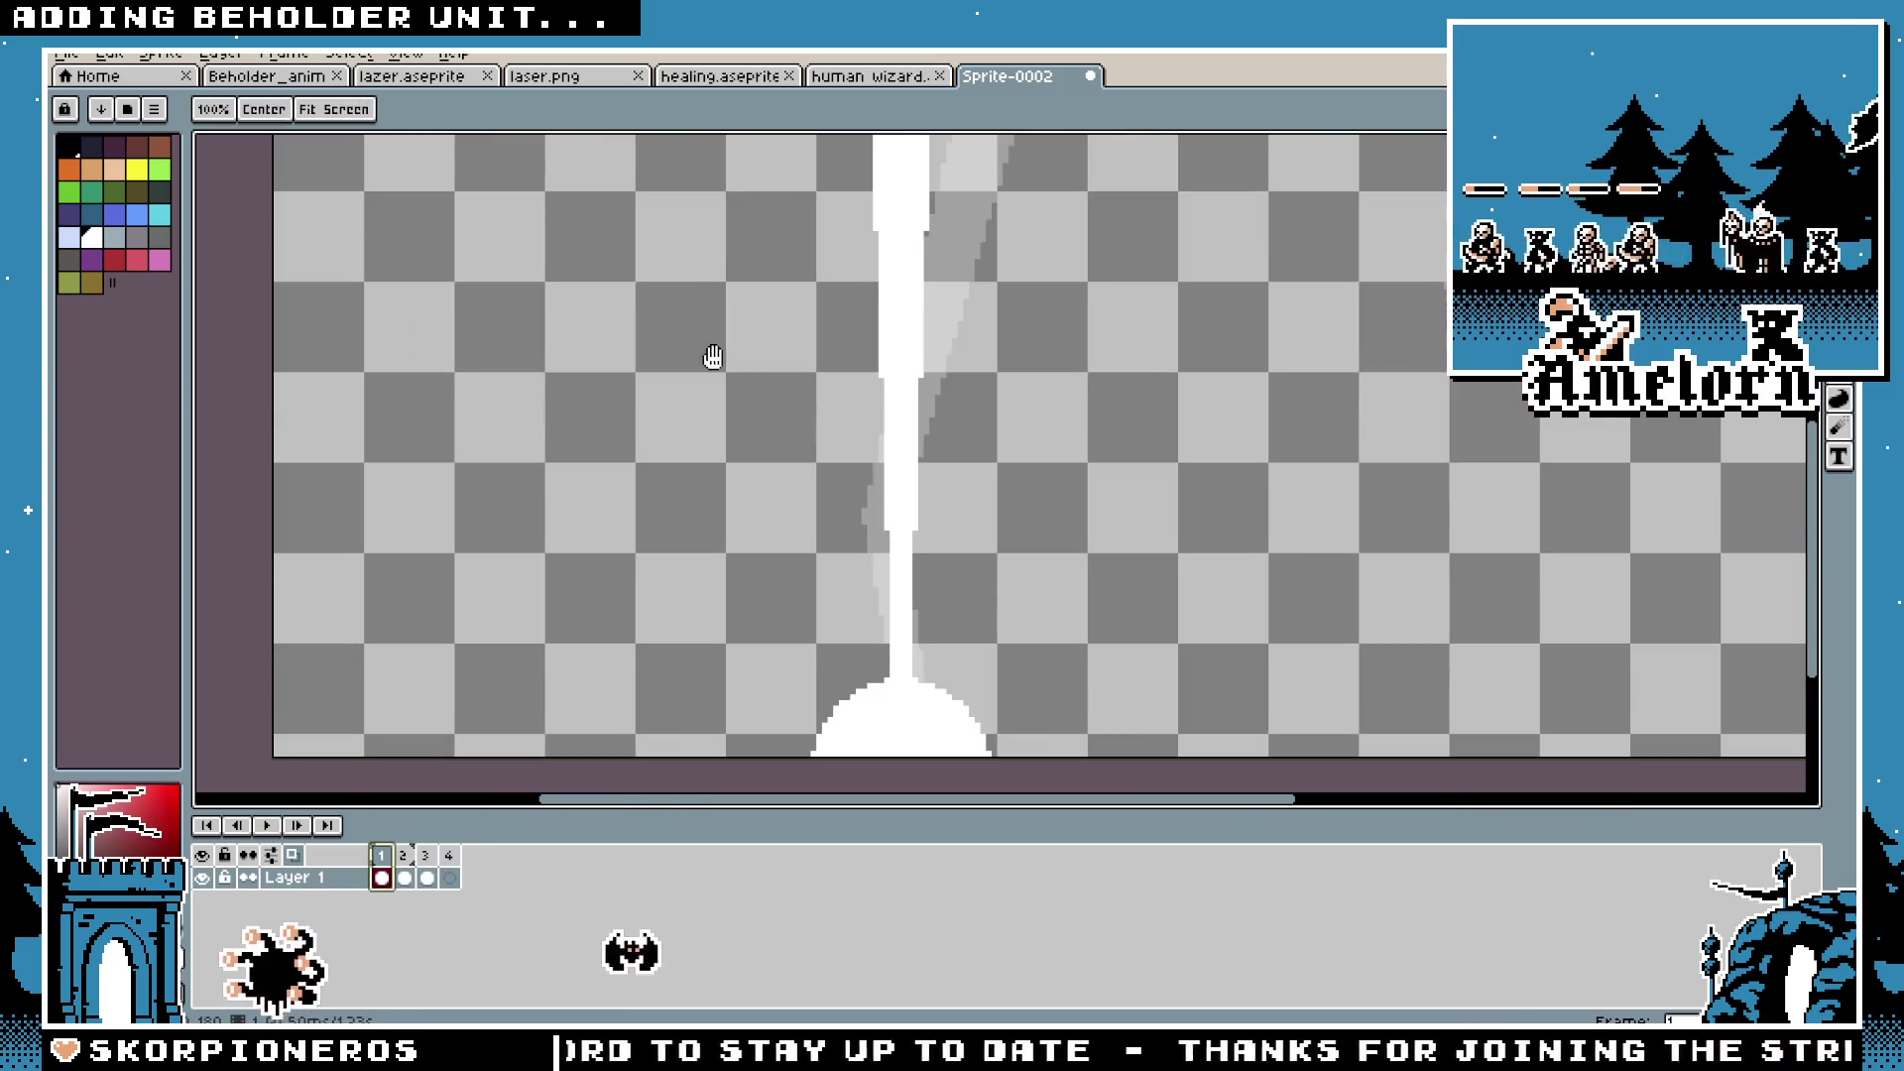
{"action": "scroll", "coordinate": [719, 377], "scroll_direction": "down", "scroll_amount": 1}
{"action": "scroll", "coordinate": [754, 466], "scroll_direction": "up", "scroll_amount": 1}
{"action": "scroll", "coordinate": [694, 595], "scroll_direction": "down", "scroll_amount": 1}
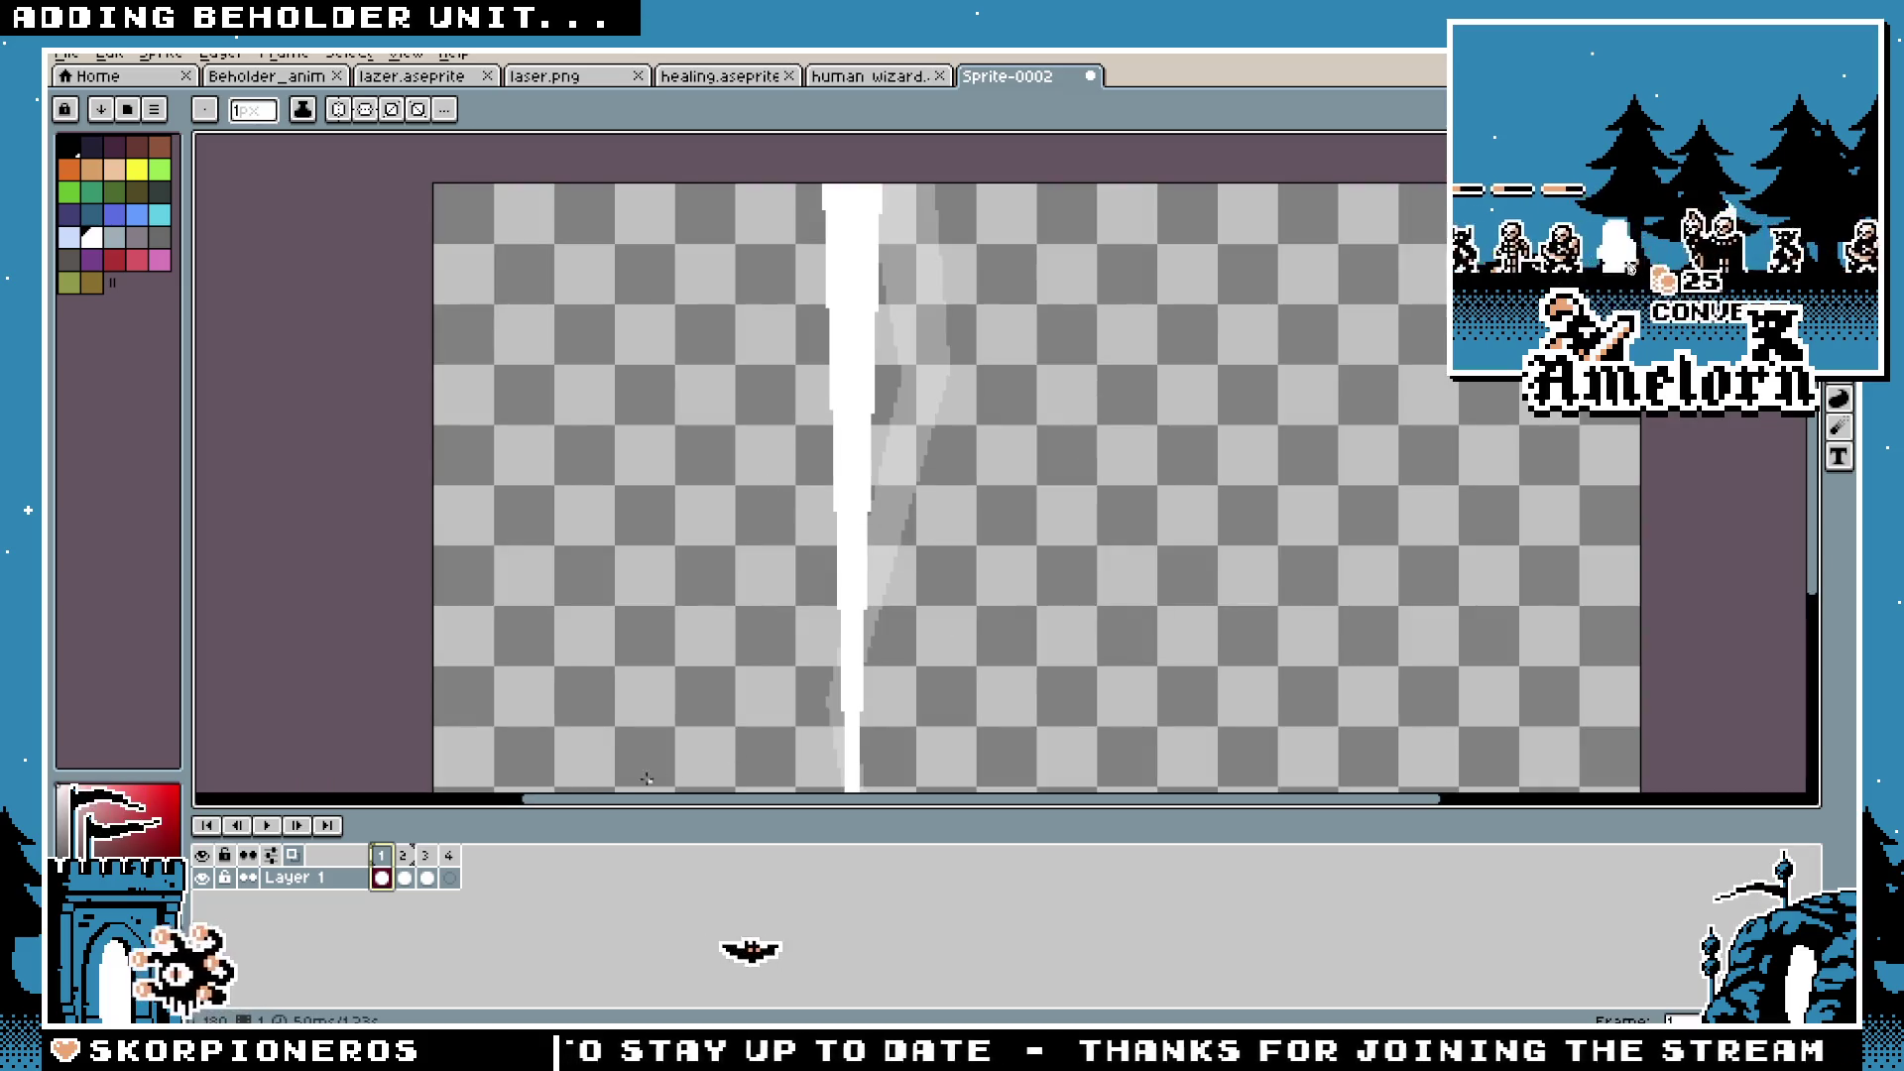
Step: On frame 1, marquee-select and delete the right half of the base dome
{"action": "left_click", "coordinate": [385, 873]}
{"action": "key", "text": "m"}
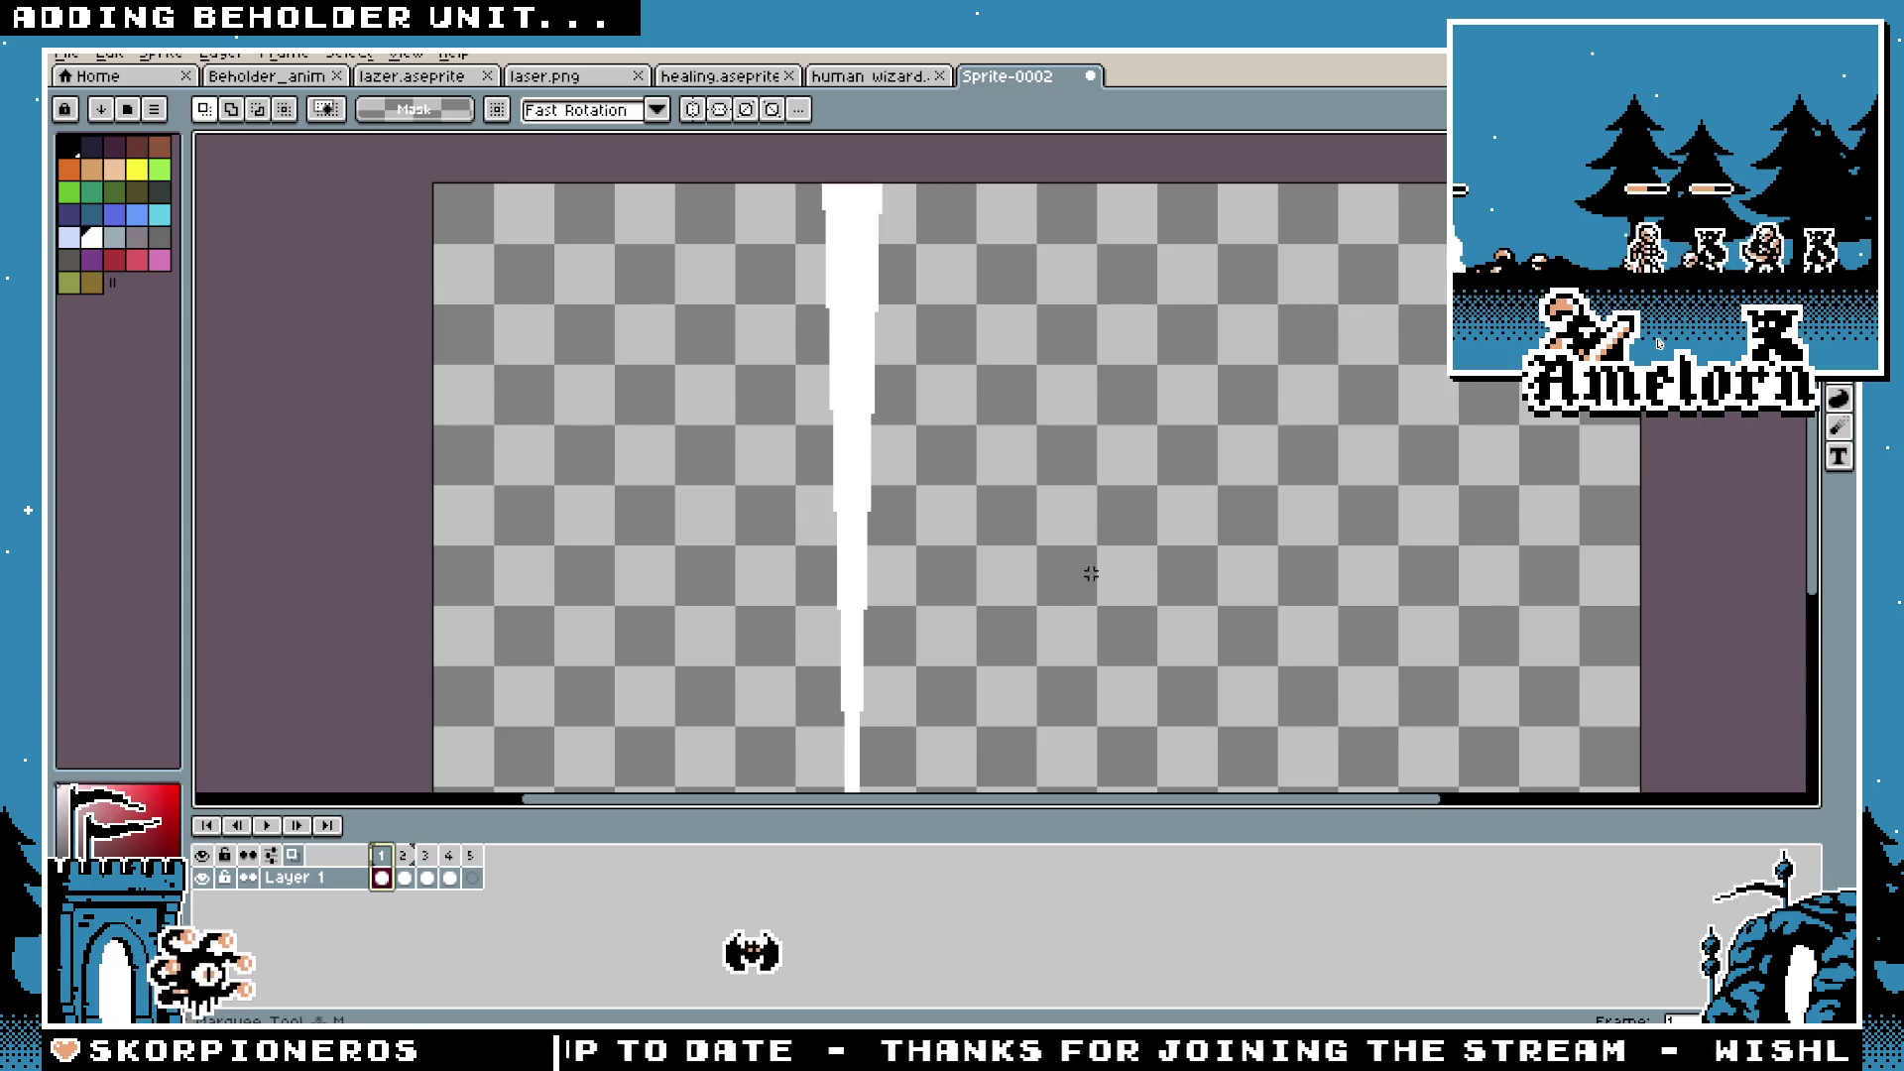
{"action": "scroll", "coordinate": [1091, 574], "scroll_direction": "down", "scroll_amount": 1}
{"action": "scroll", "coordinate": [987, 629], "scroll_direction": "up", "scroll_amount": 2}
{"action": "scroll", "coordinate": [956, 662], "scroll_direction": "down", "scroll_amount": 1}
{"action": "left_click_drag", "start_coordinate": [1057, 545], "coordinate": [918, 705]}
{"action": "key", "text": "Delete"}
Step: Delete the remaining left and right parts of the dome
{"action": "mouse_move", "coordinate": [801, 553]}
{"action": "left_mouse_down"}
{"action": "mouse_move", "coordinate": [886, 701]}
{"action": "mouse_move", "coordinate": [907, 578]}
{"action": "left_mouse_up"}
{"action": "key", "text": "Delete"}
{"action": "scroll", "coordinate": [879, 674], "scroll_direction": "up", "scroll_amount": 1}
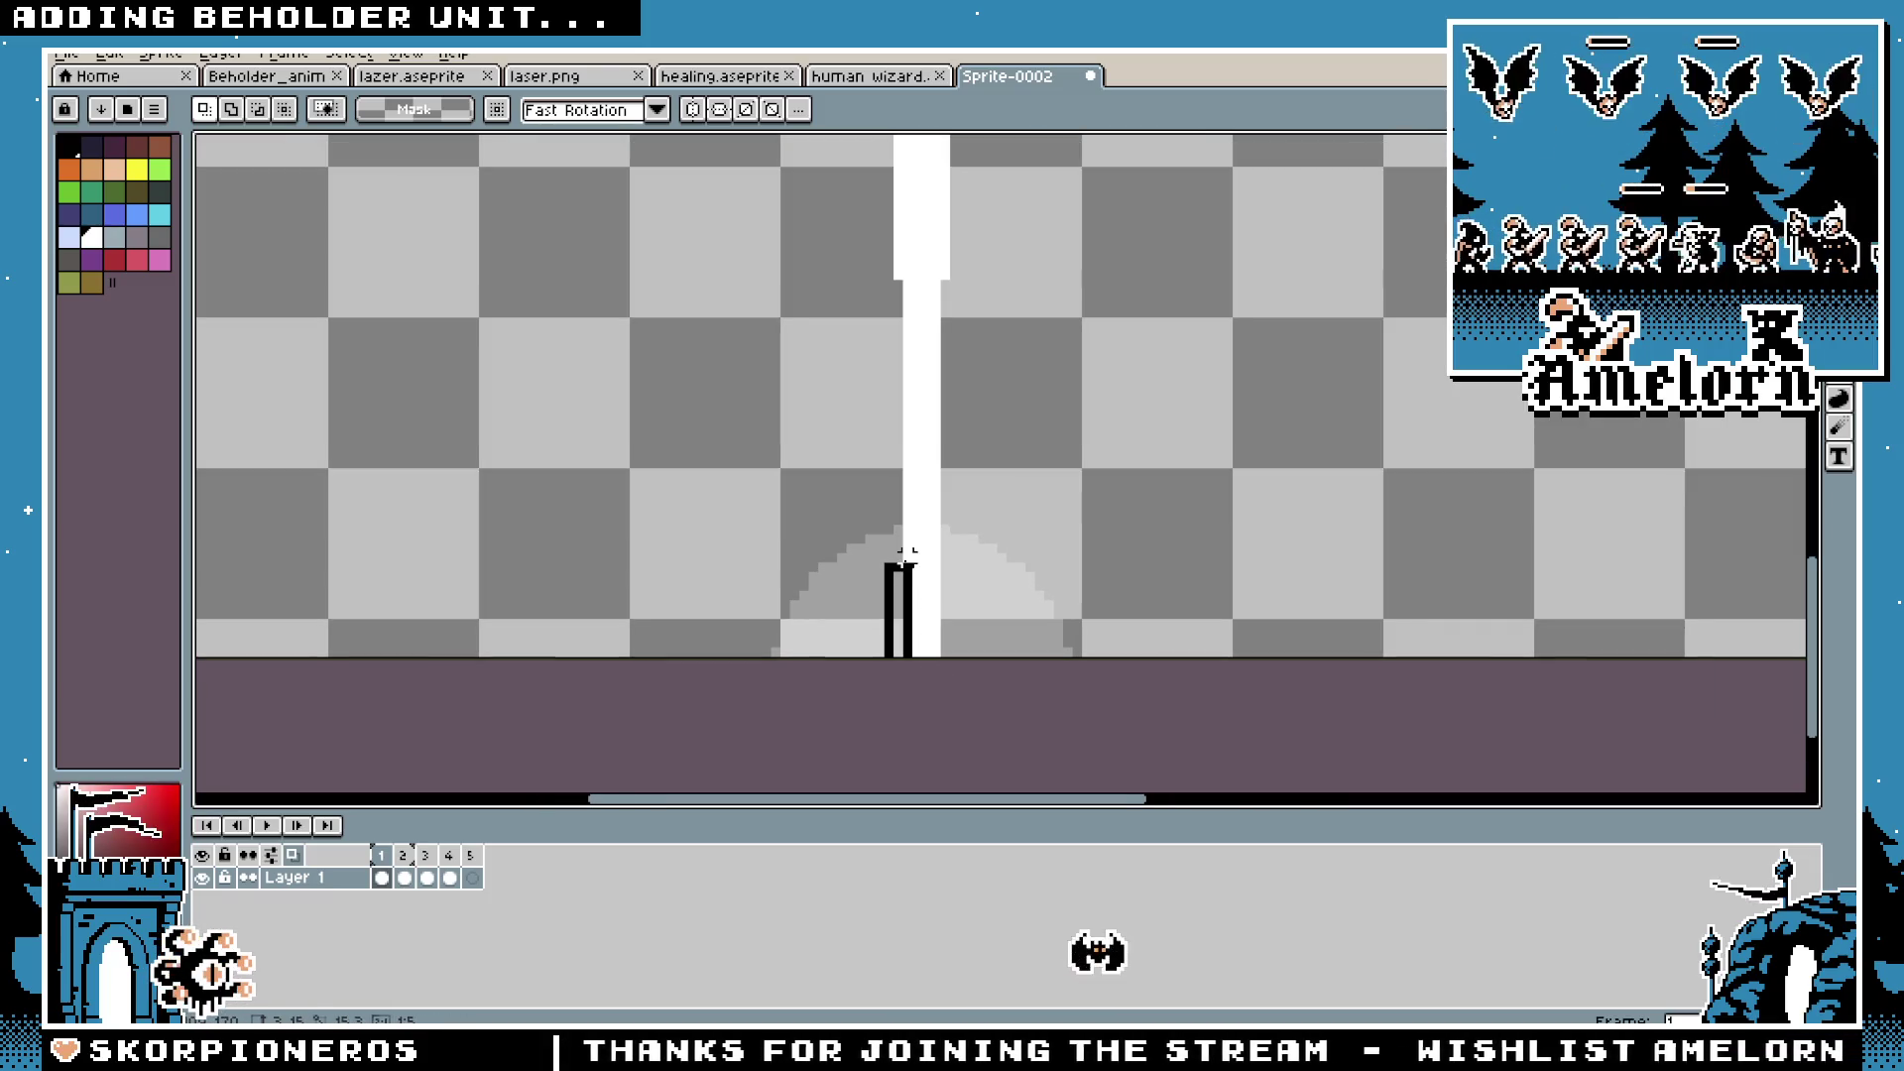
{"action": "key", "text": "Delete"}
{"action": "left_click_drag", "start_coordinate": [993, 656], "coordinate": [945, 558]}
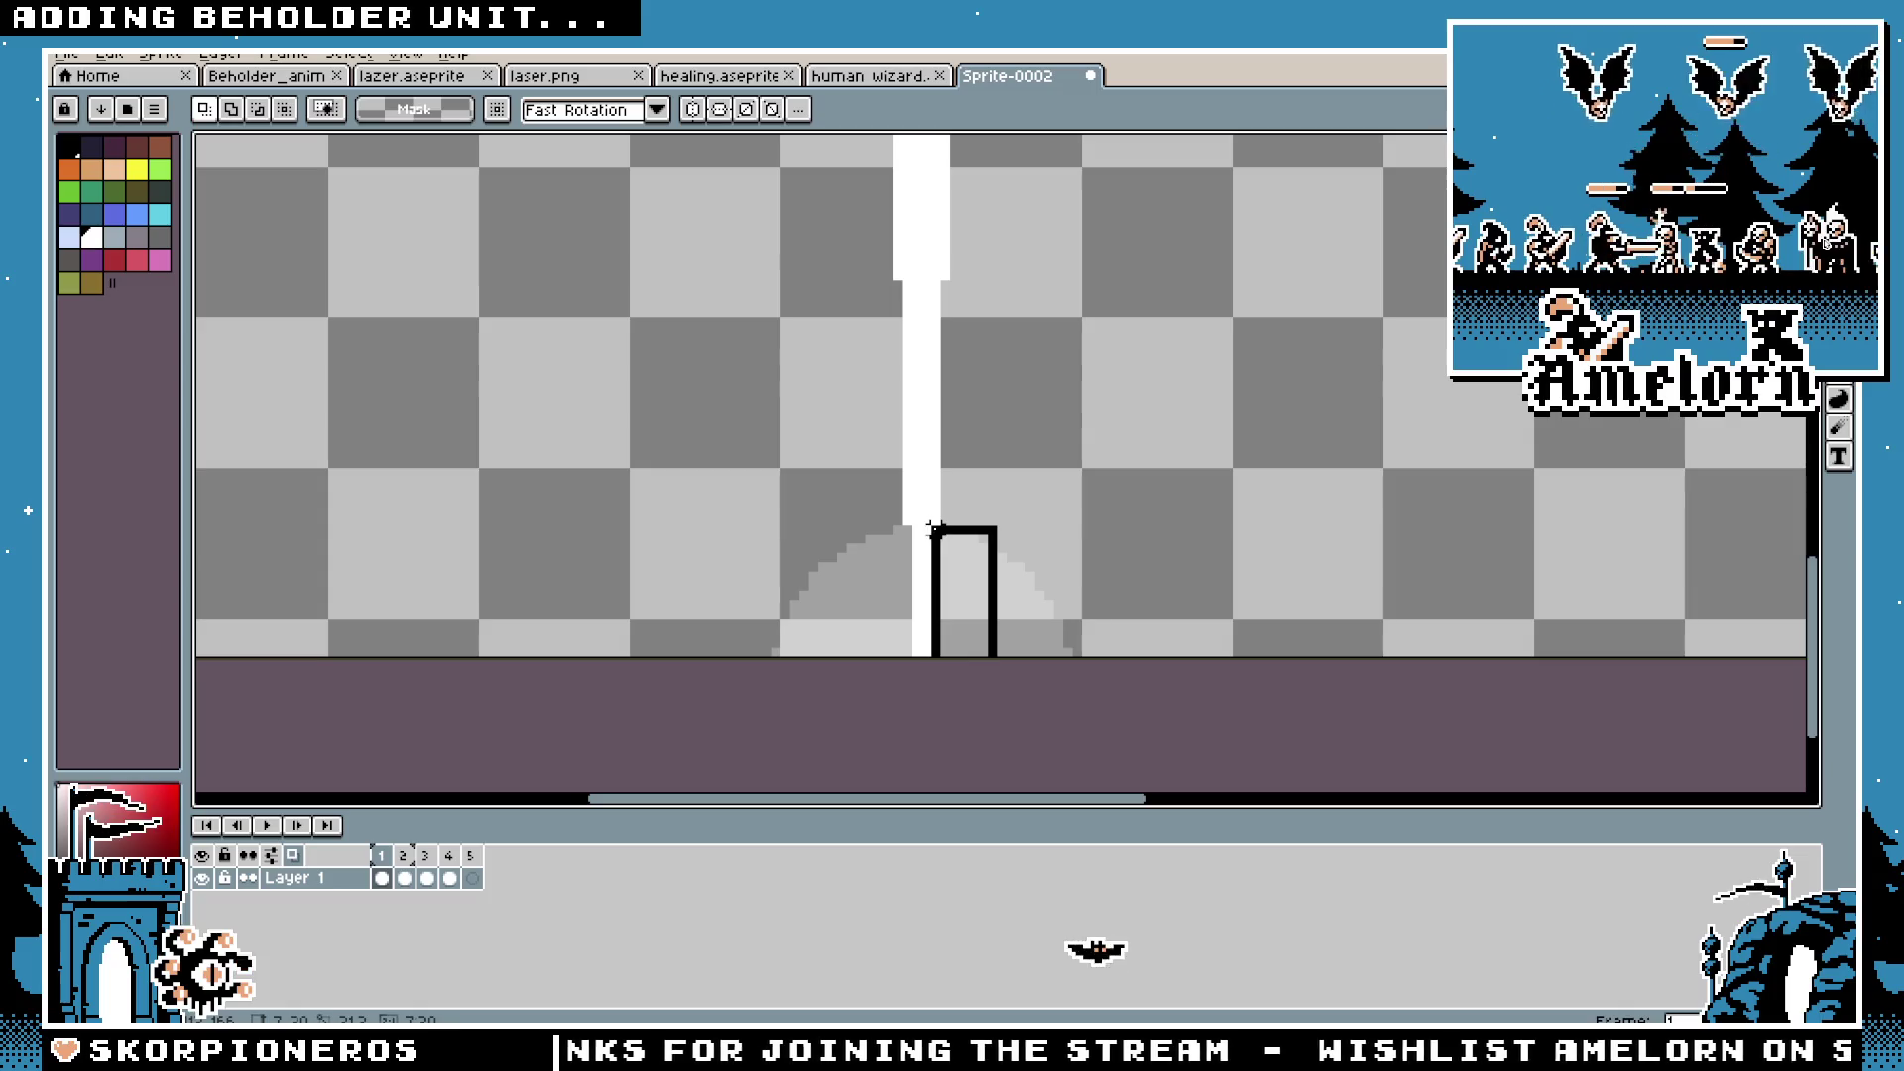
{"action": "key", "text": "Delete"}
Step: Move the beam strip up 81 pixels, replacing an undone 102-pixel move
{"action": "scroll", "coordinate": [1097, 540], "scroll_direction": "down", "scroll_amount": 1}
{"action": "scroll", "coordinate": [1130, 440], "scroll_direction": "down", "scroll_amount": 1}
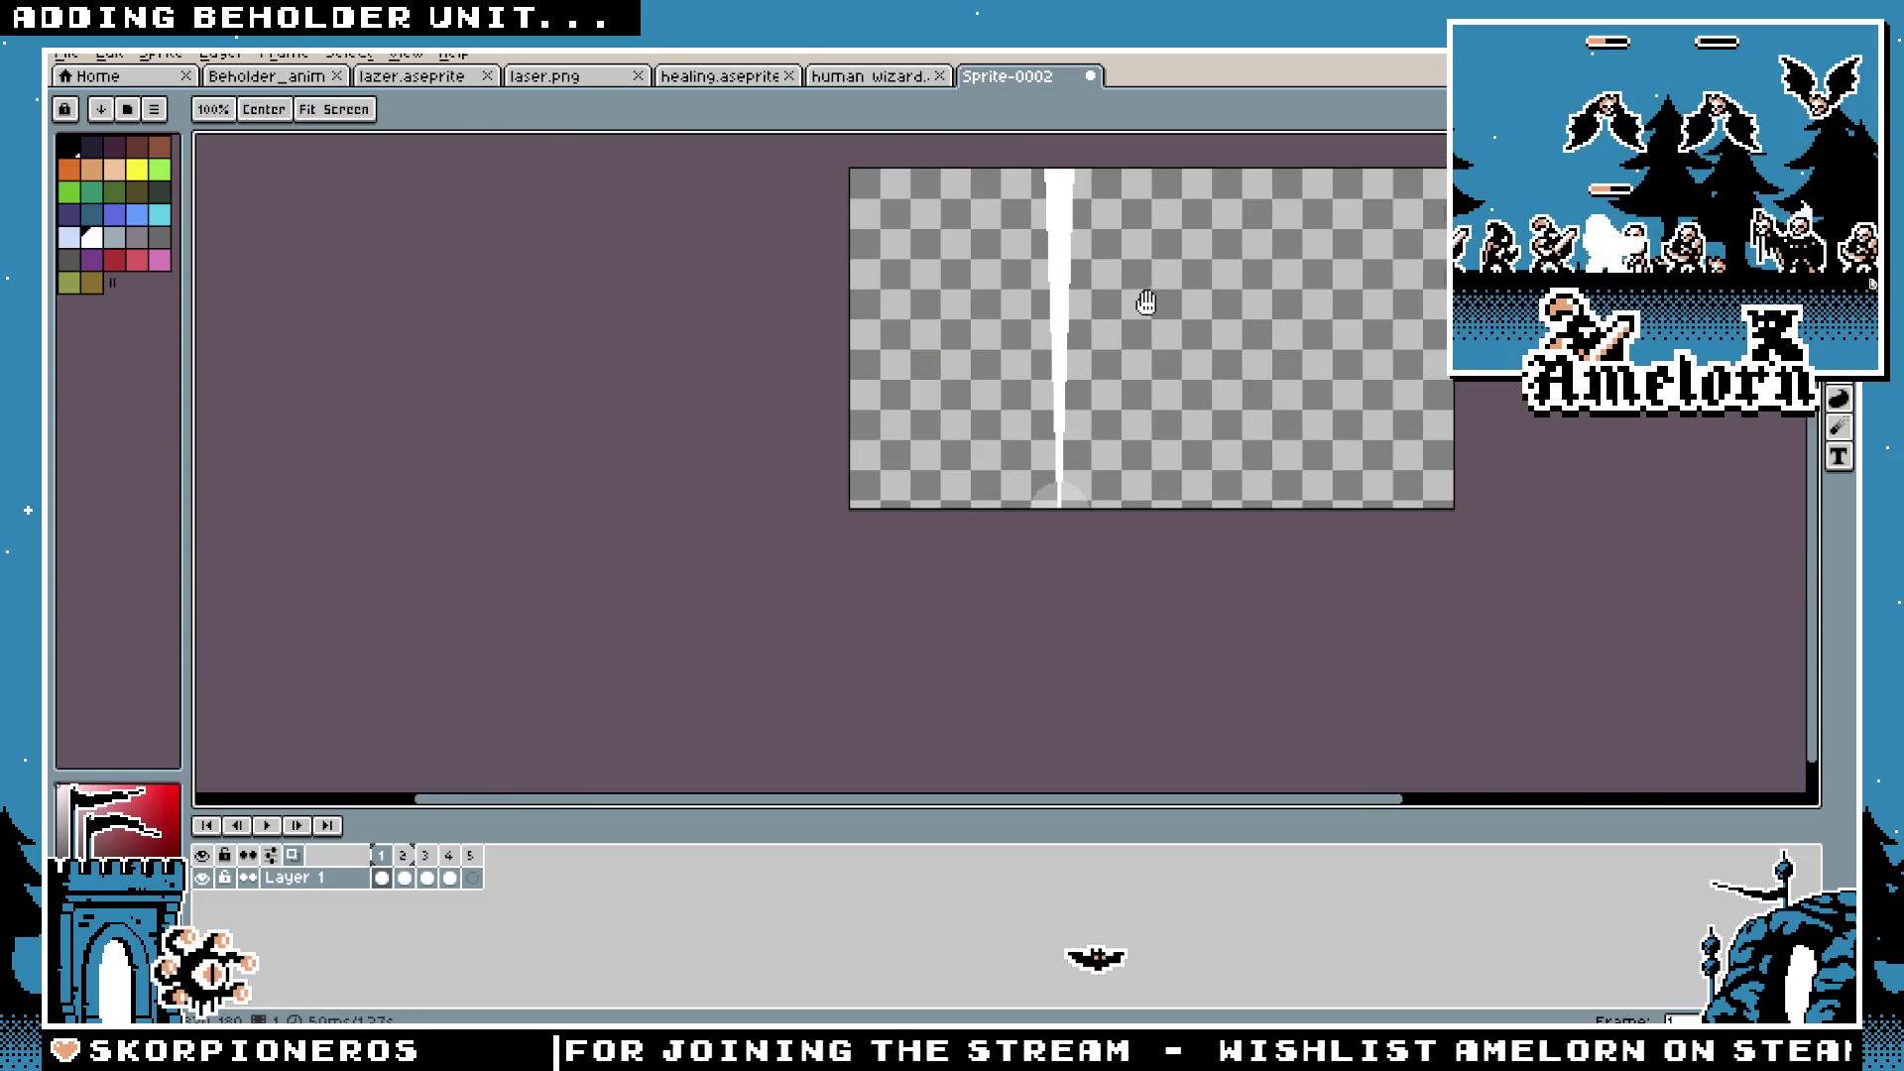
{"action": "left_click_drag", "start_coordinate": [1047, 486], "coordinate": [1047, 295]}
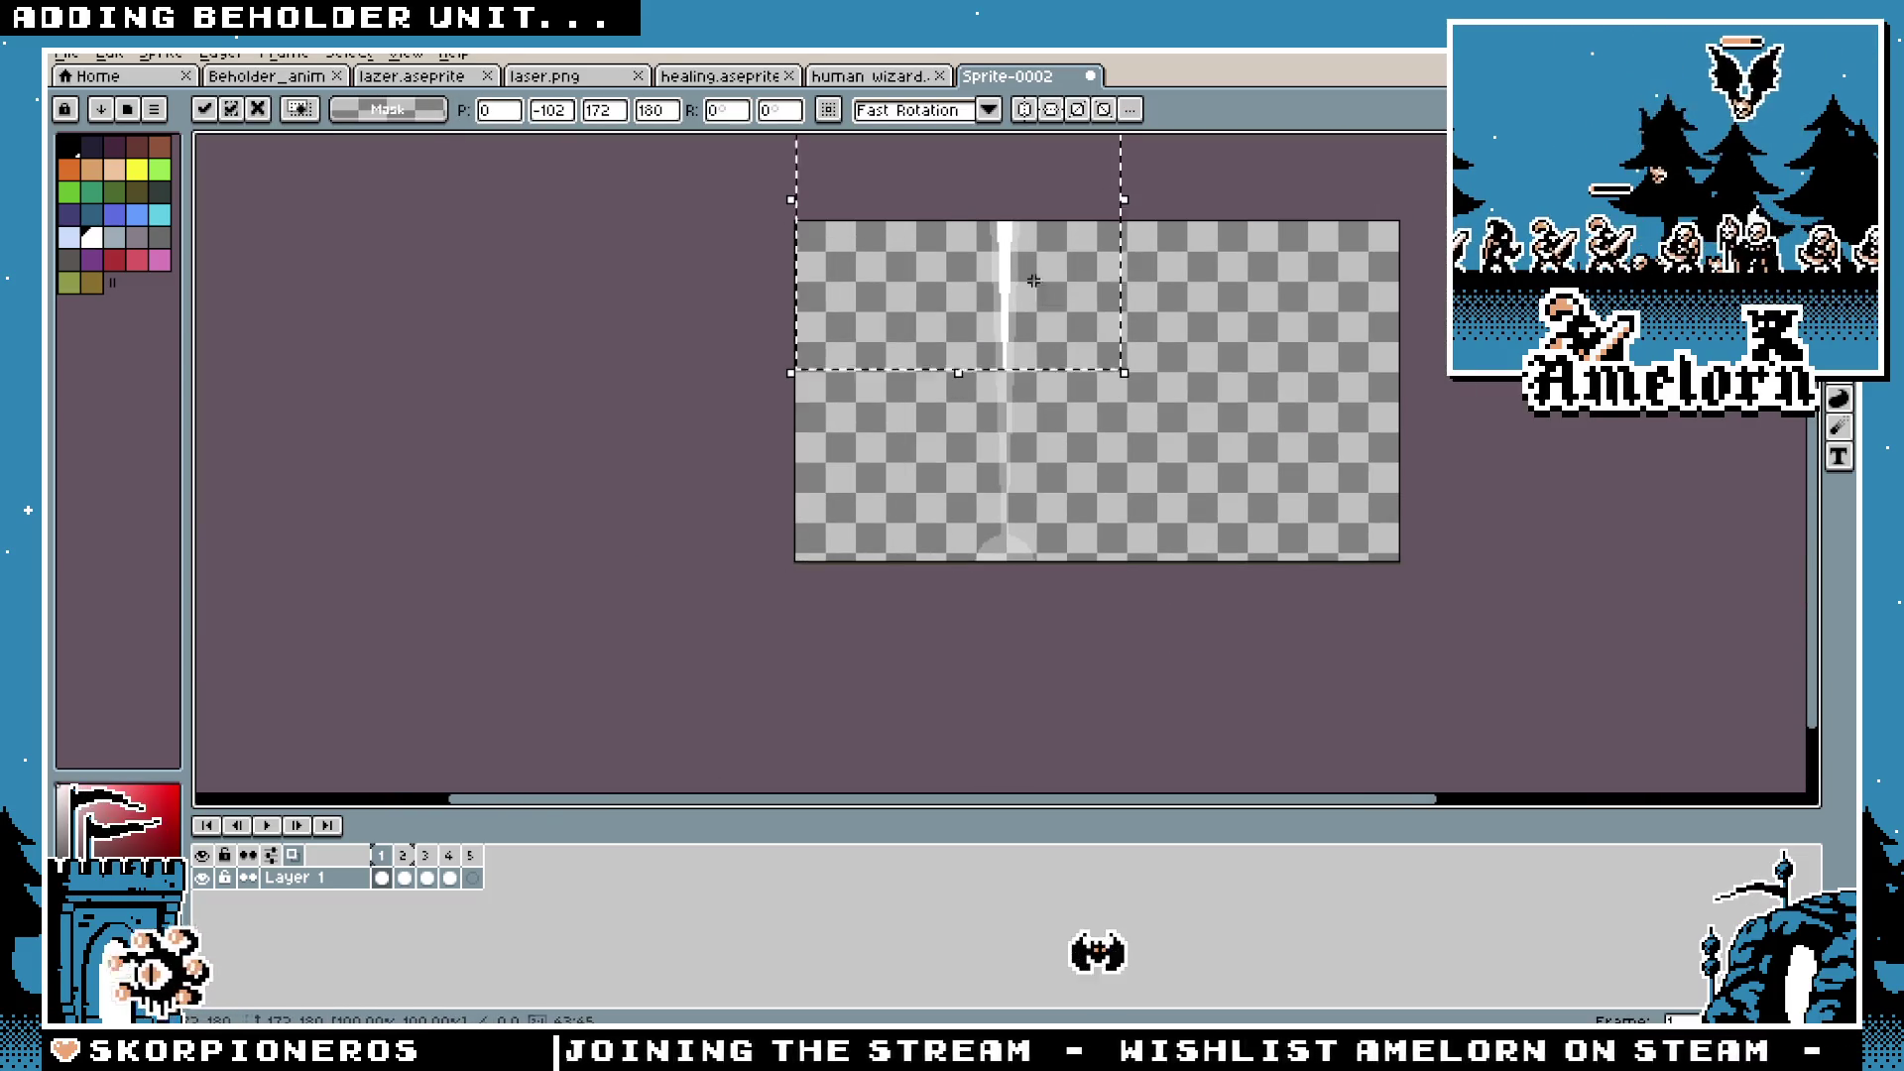
{"action": "left_click", "coordinate": [1211, 423]}
{"action": "key", "text": "ctrl+z"}
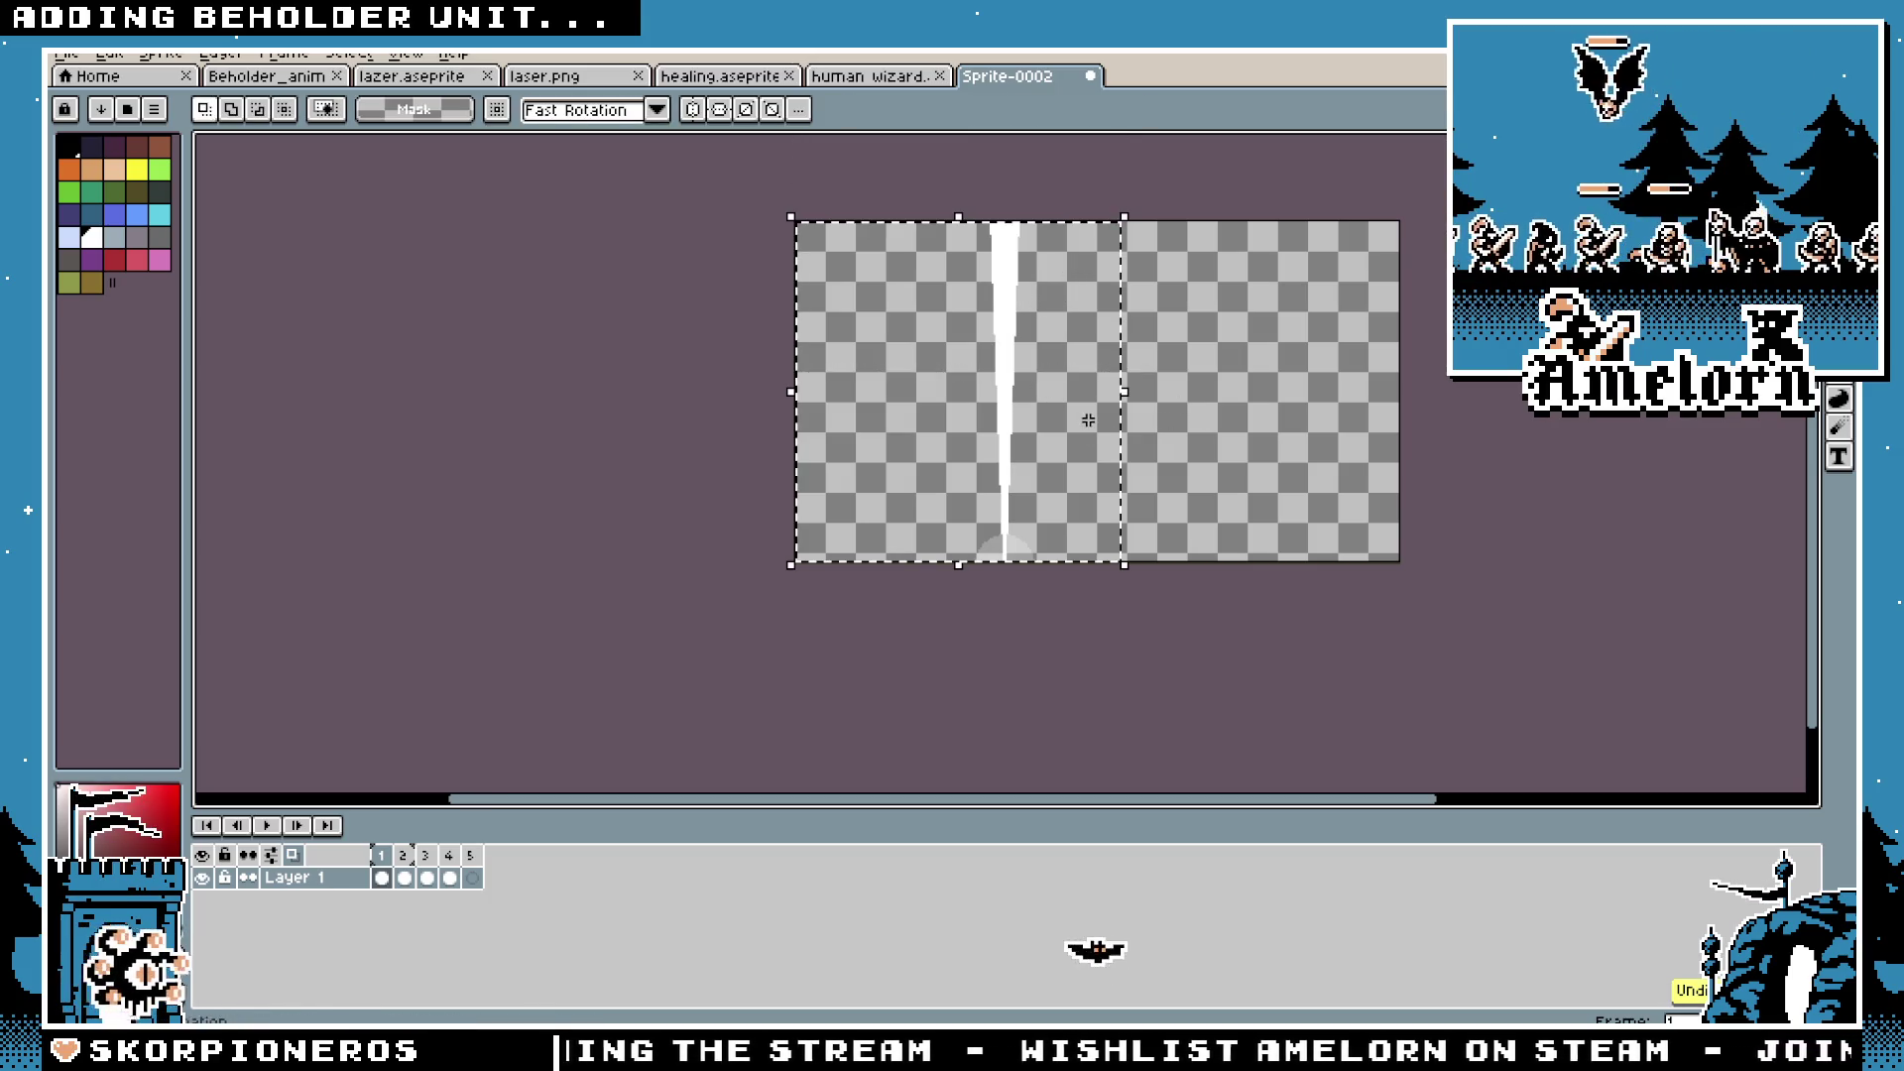
{"action": "left_click_drag", "start_coordinate": [1049, 498], "coordinate": [1057, 344]}
{"action": "left_click", "coordinate": [898, 512]}
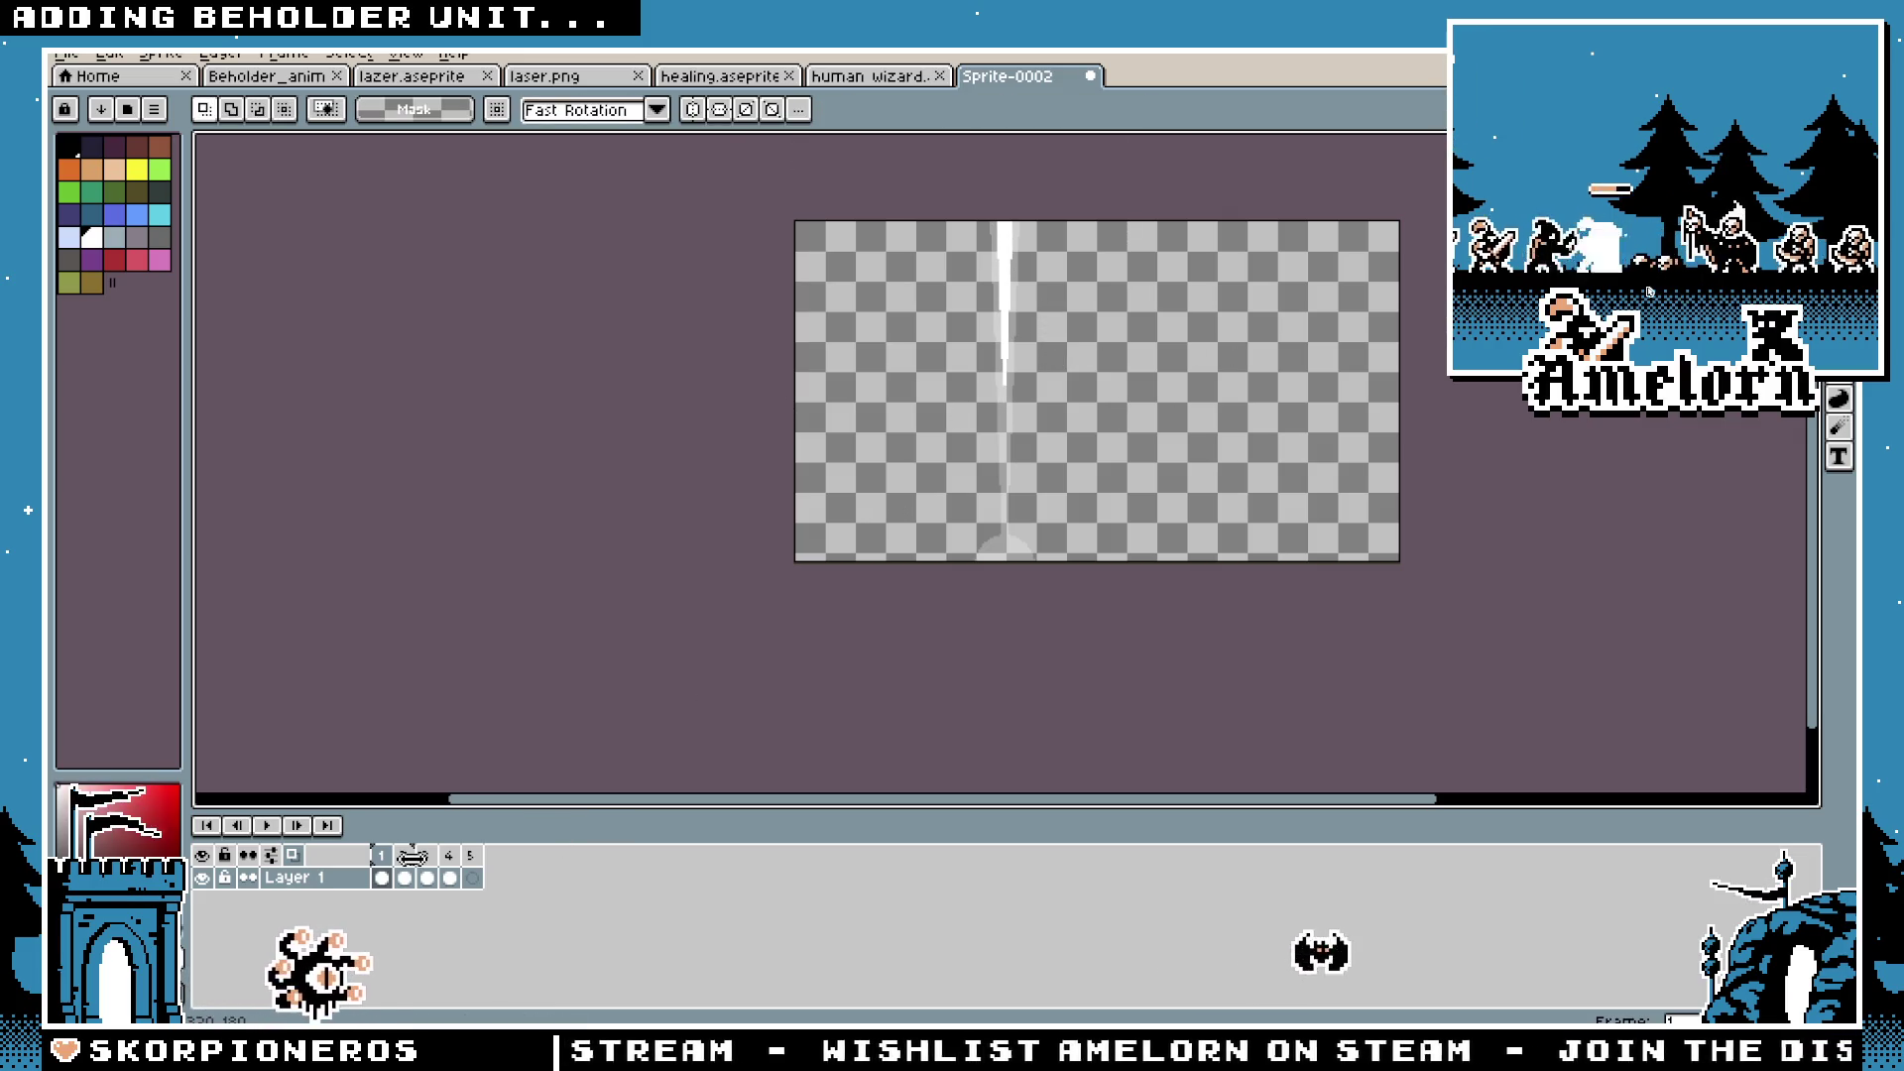
Step: Check frame 1's properties and step through frames 2–5 to compare the bolts
{"action": "double_click", "coordinate": [381, 855]}
{"action": "key", "text": "Return"}
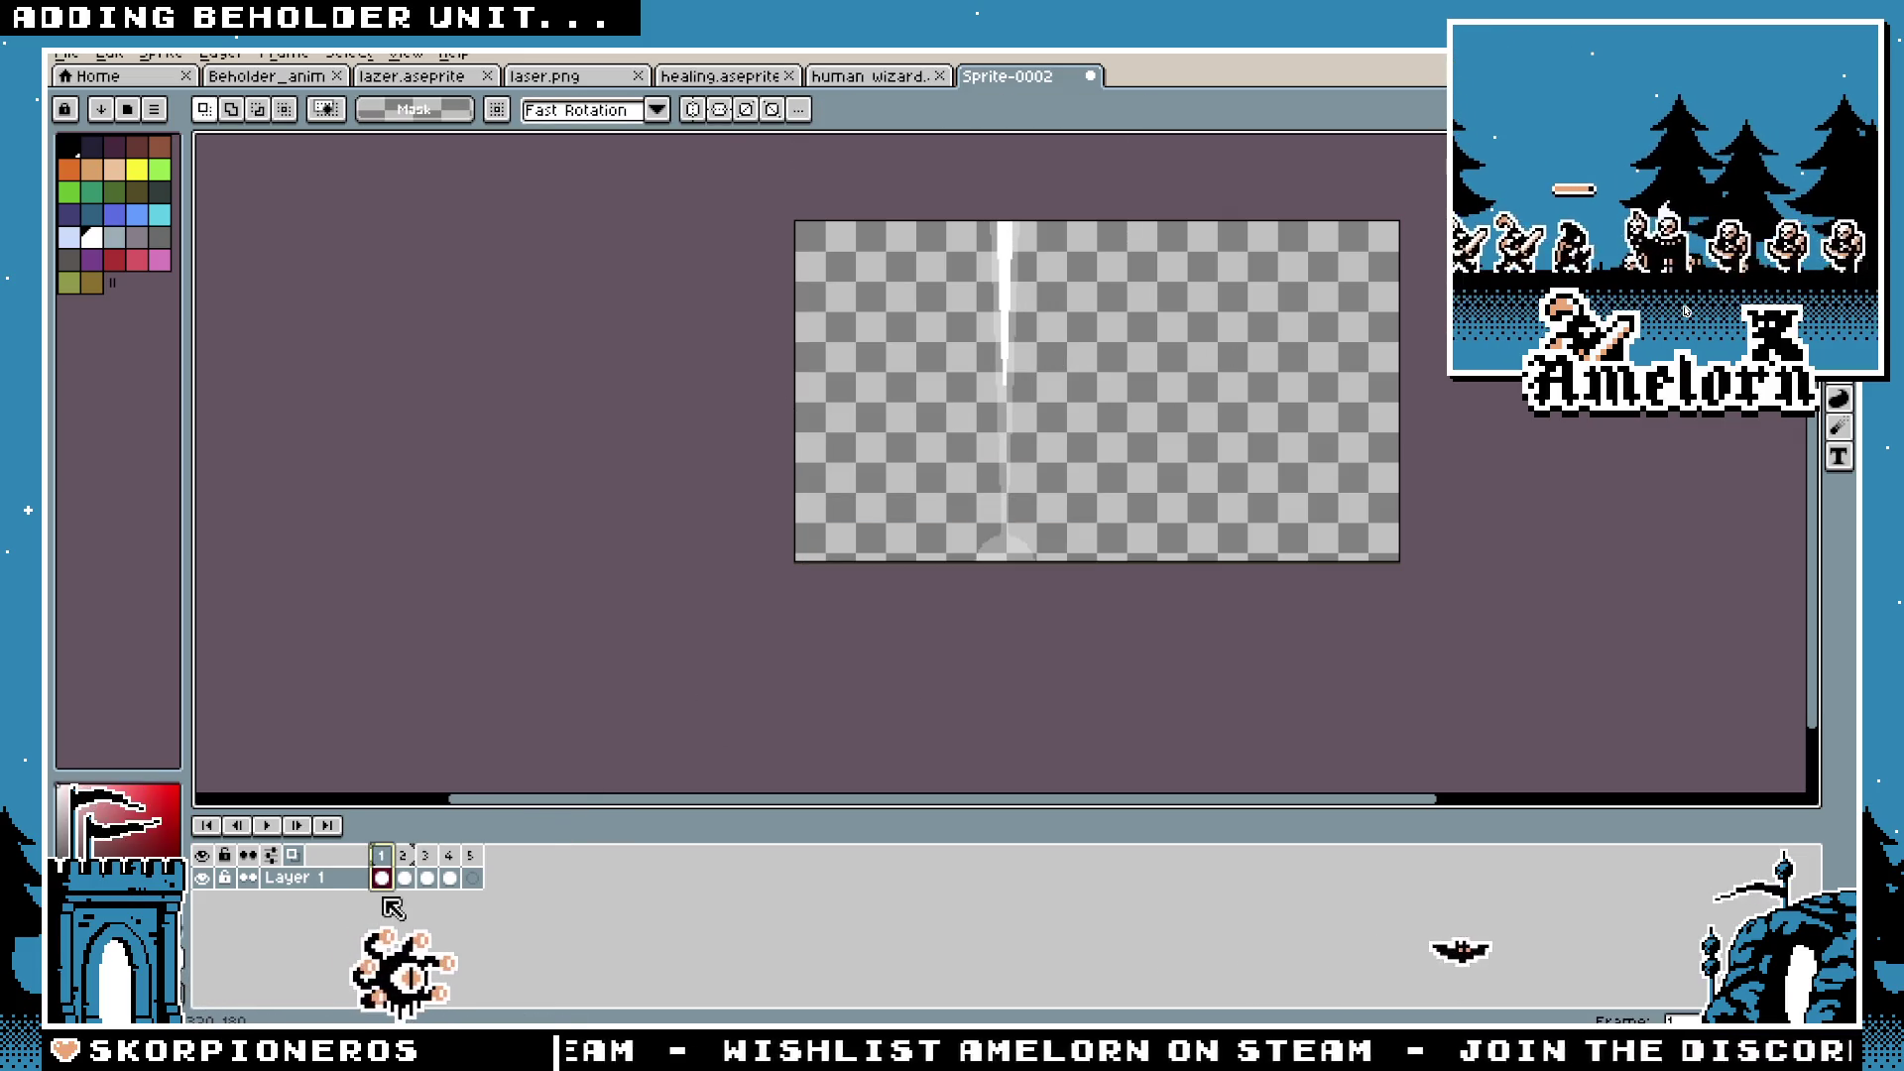
{"action": "left_click", "coordinate": [405, 878]}
{"action": "left_click", "coordinate": [427, 877]}
{"action": "left_click", "coordinate": [451, 873]}
{"action": "left_click", "coordinate": [471, 878]}
{"action": "scroll", "coordinate": [757, 629], "scroll_direction": "up", "scroll_amount": 2}
{"action": "left_click", "coordinate": [451, 859]}
{"action": "scroll", "coordinate": [867, 520], "scroll_direction": "down", "scroll_amount": 2}
{"action": "scroll", "coordinate": [862, 544], "scroll_direction": "up", "scroll_amount": 2}
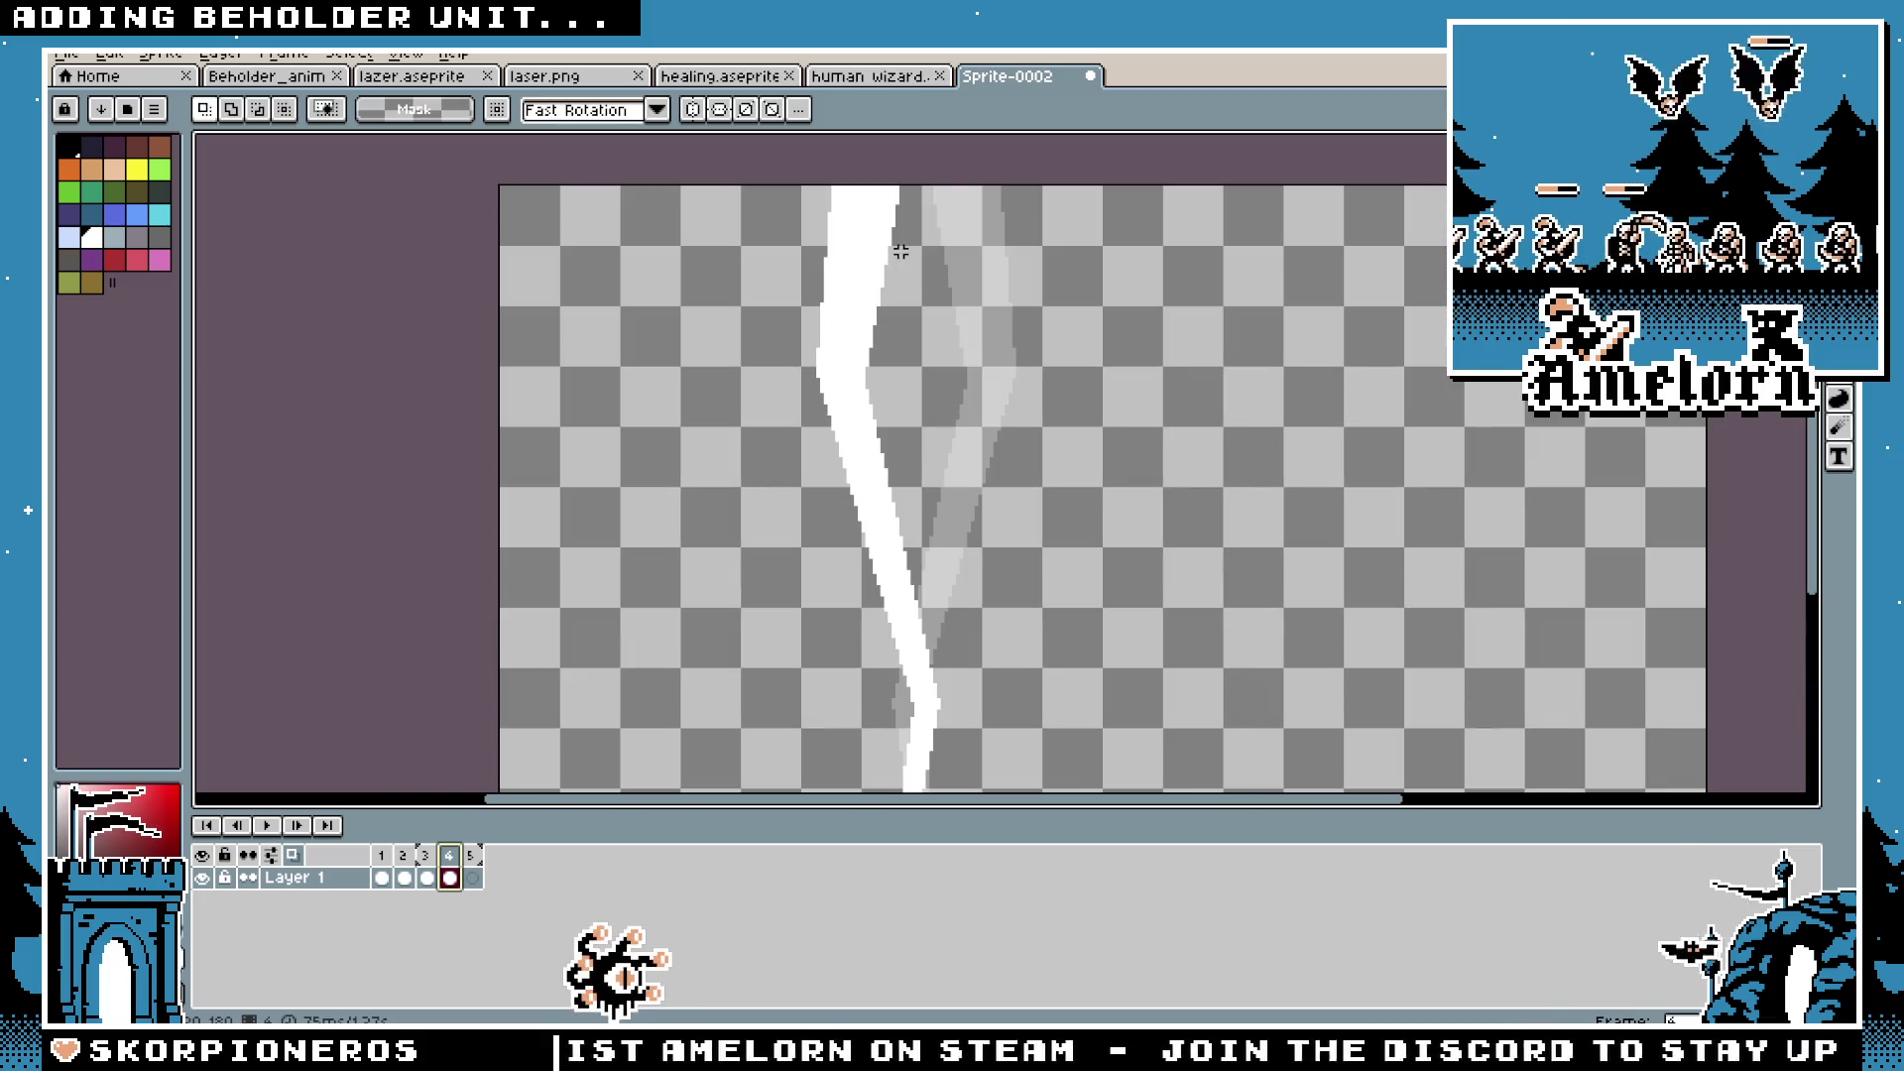
Step: Pan the canvas down slightly and return to frame 1 with the Rectangular Marquee
{"action": "key", "text": "h"}
{"action": "scroll", "coordinate": [799, 489], "scroll_direction": "down", "scroll_amount": 2}
{"action": "scroll", "coordinate": [824, 493], "scroll_direction": "up", "scroll_amount": 2}
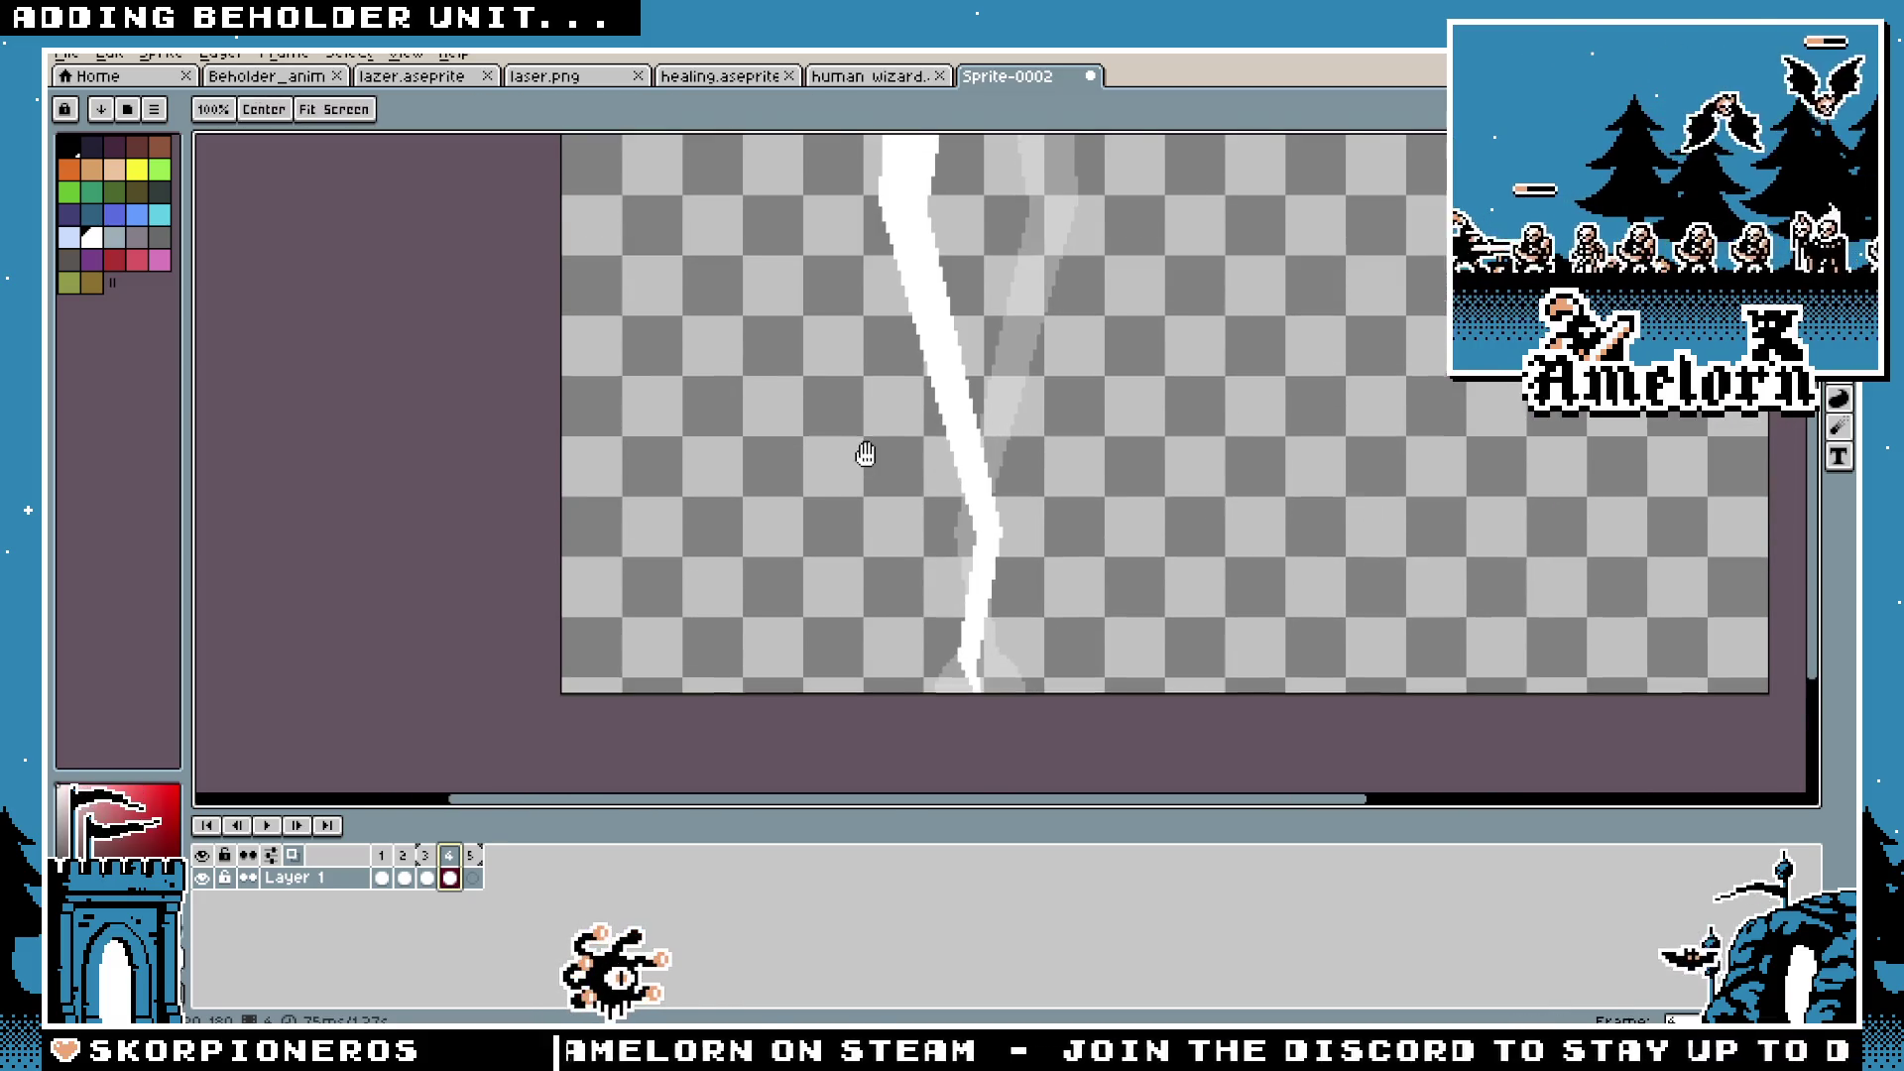
{"action": "left_click_drag", "start_coordinate": [865, 453], "coordinate": [865, 474]}
{"action": "key", "text": "m"}
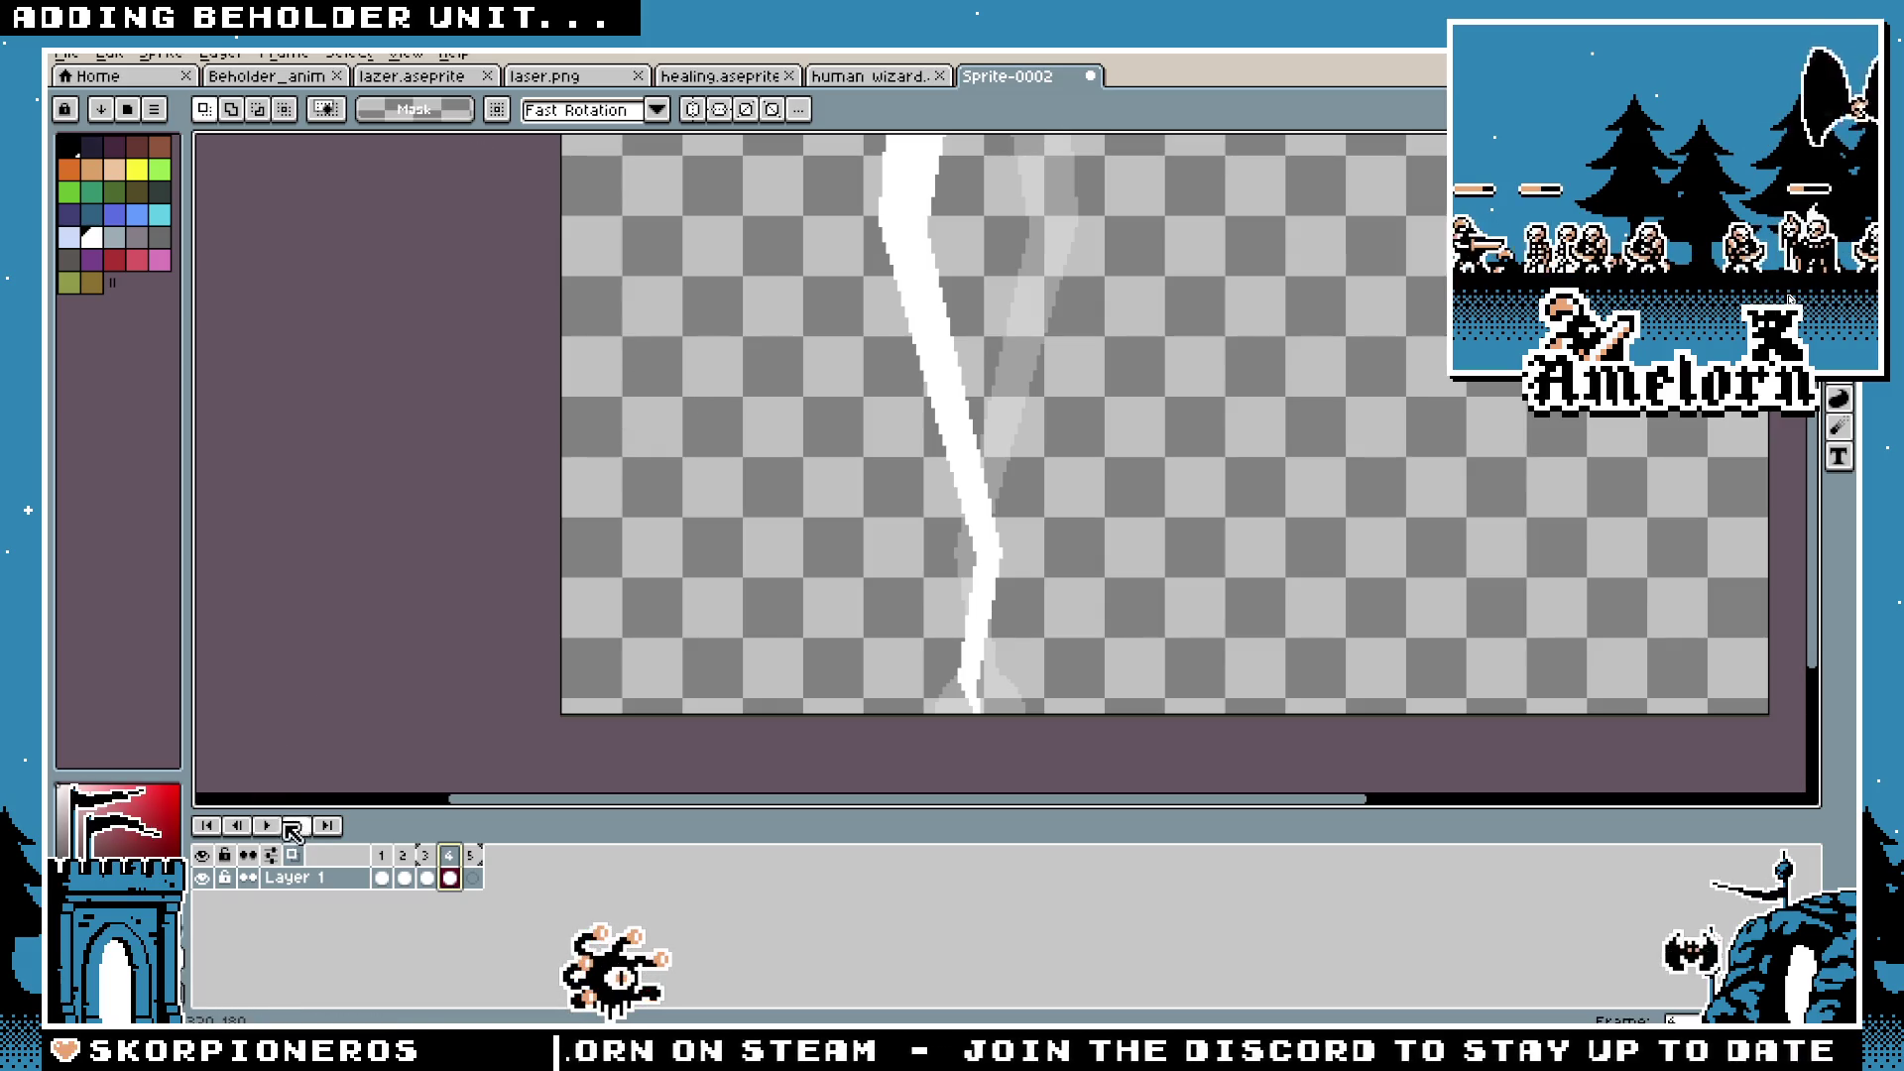
{"action": "left_click", "coordinate": [389, 861]}
{"action": "scroll", "coordinate": [642, 599], "scroll_direction": "down", "scroll_amount": 2}
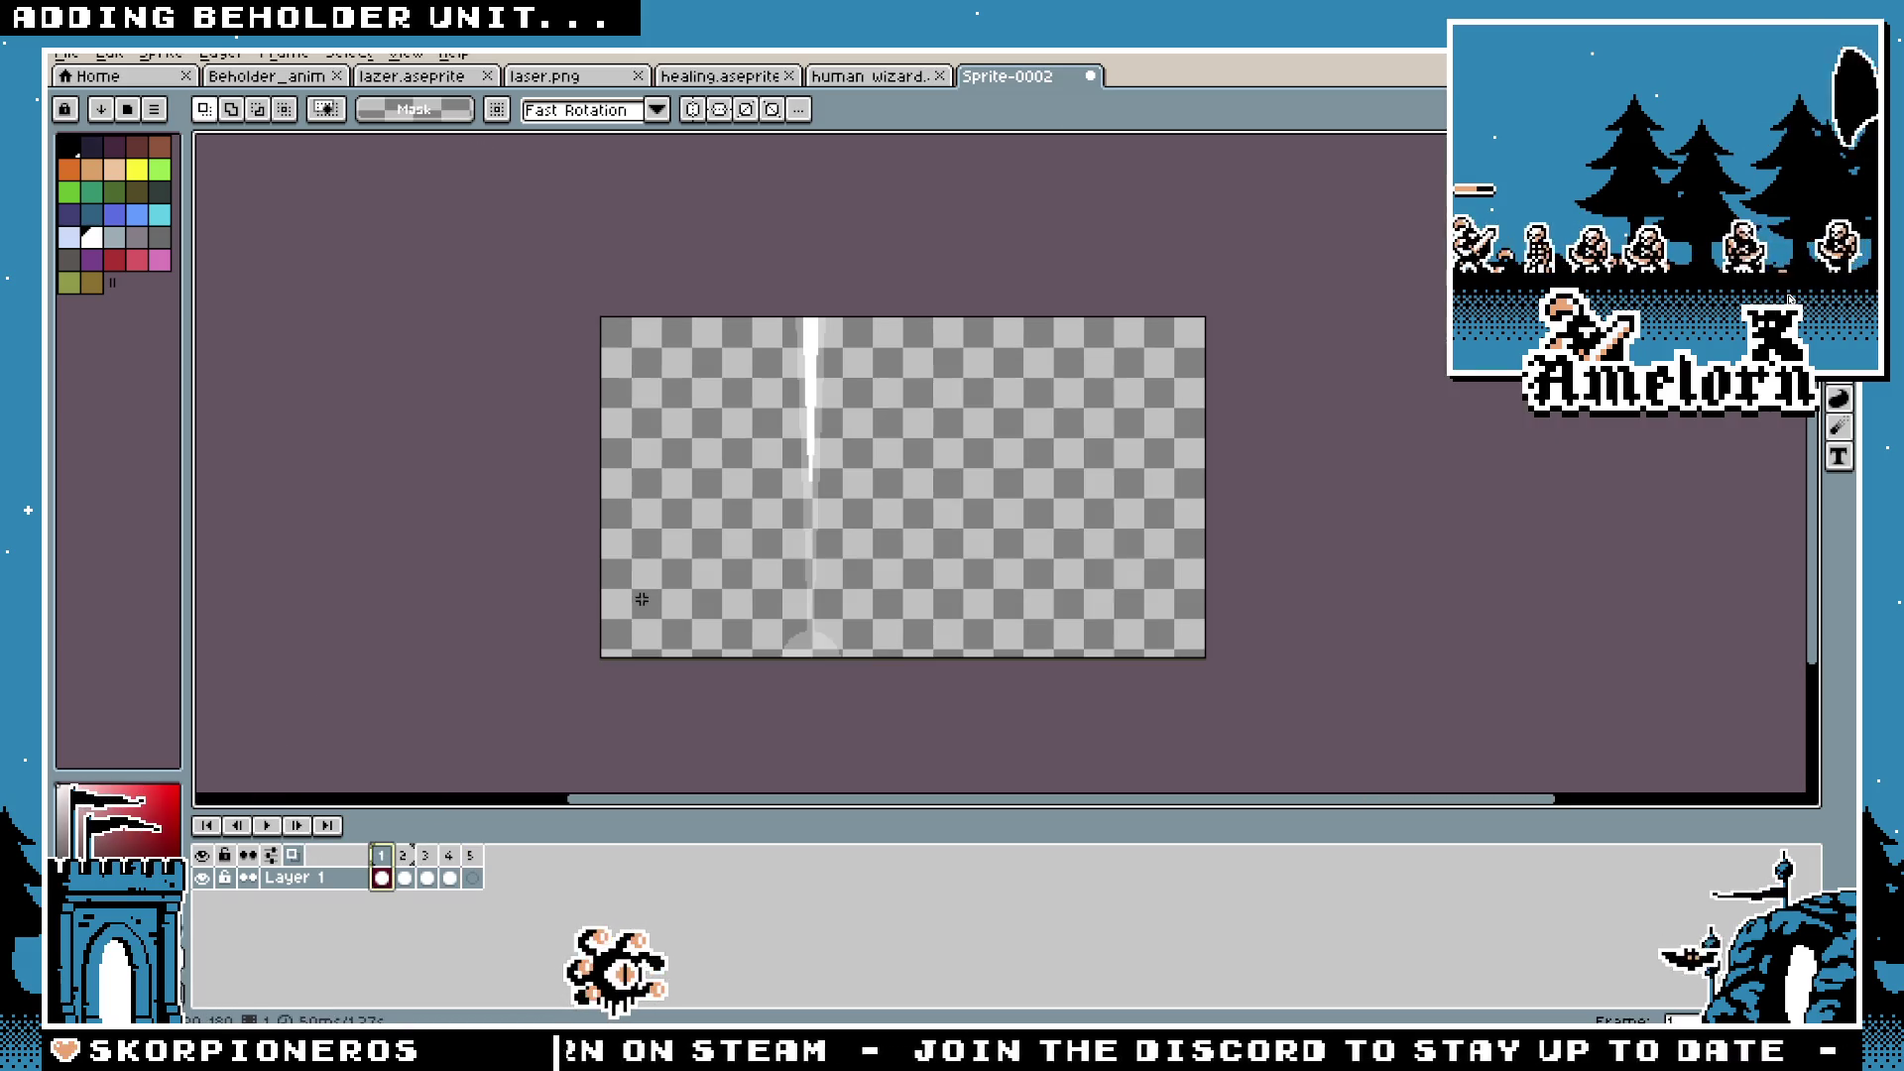
{"action": "right_click", "coordinate": [297, 878]}
Step: Add a new layer below Layer 1 and name it bg
{"action": "mouse_move", "coordinate": [391, 901]}
{"action": "left_click", "coordinate": [516, 884]}
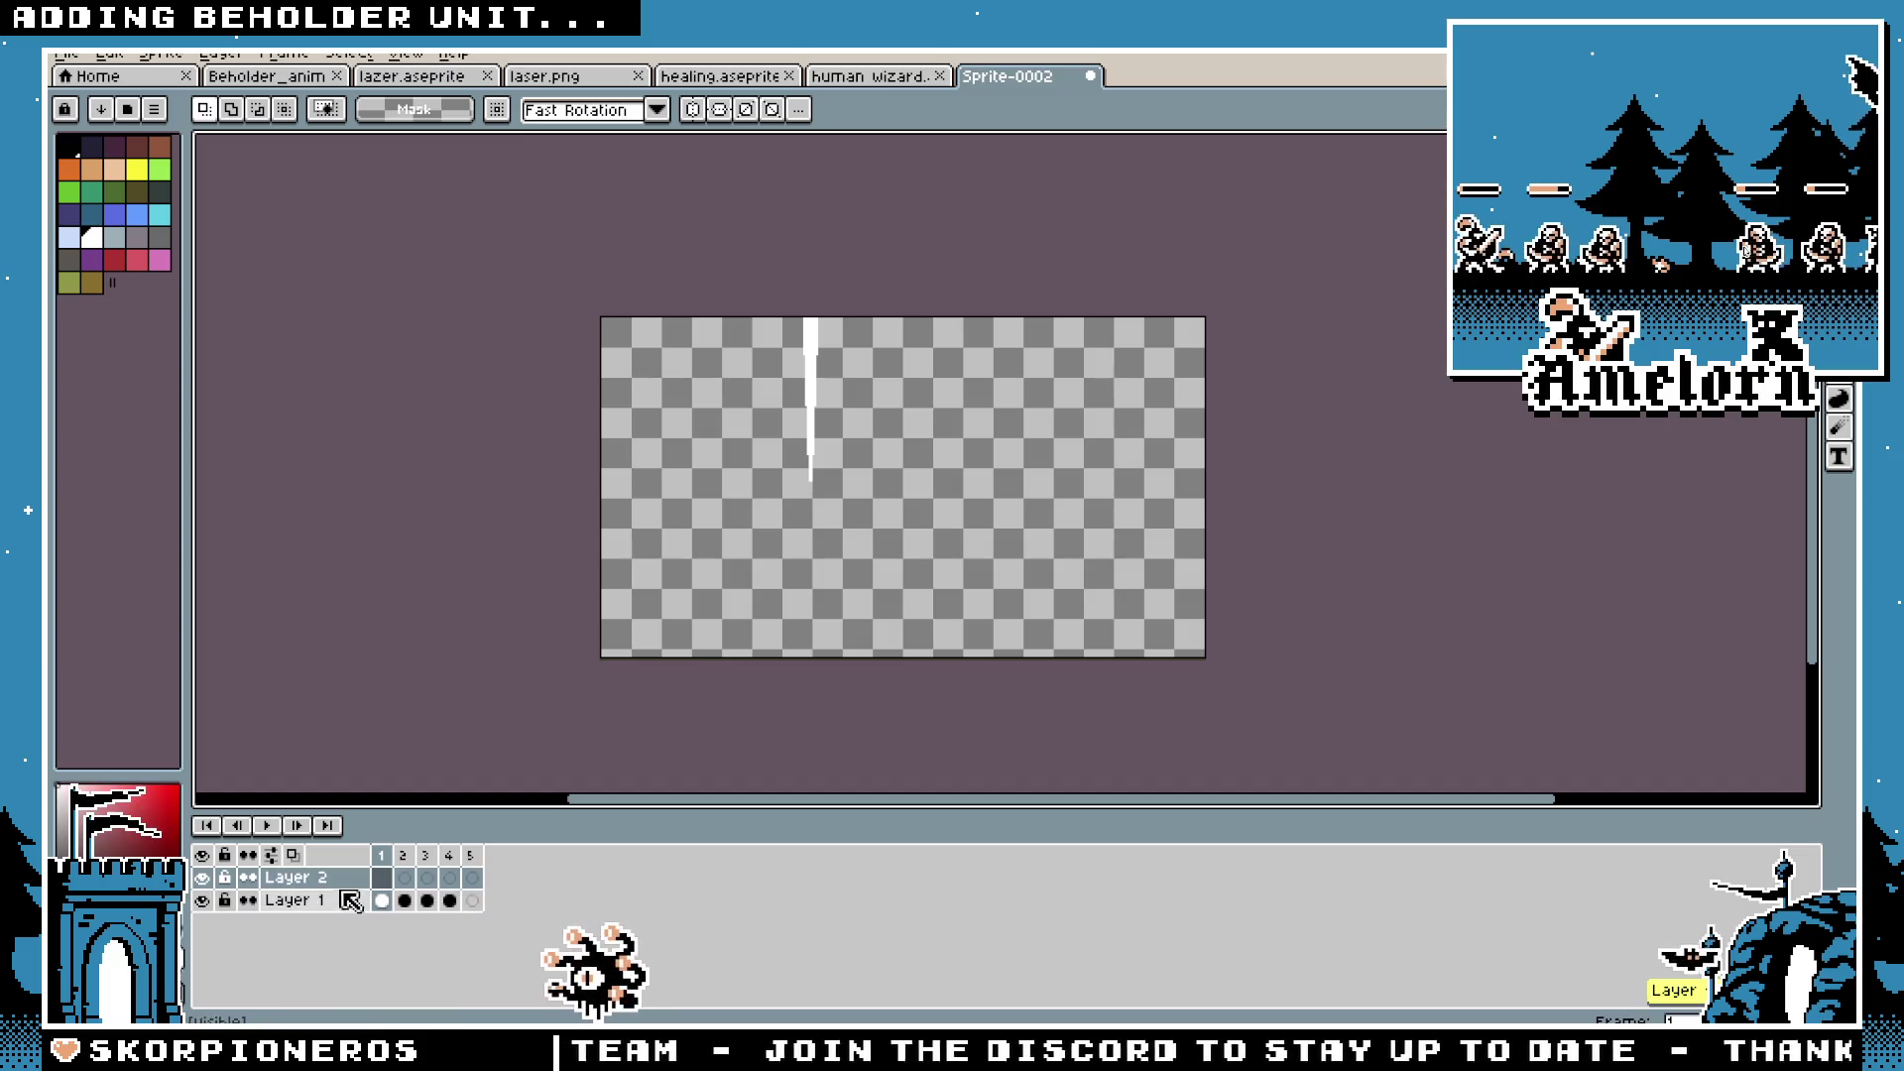
{"action": "left_click_drag", "start_coordinate": [304, 925], "coordinate": [309, 921]}
{"action": "double_click", "coordinate": [319, 905]}
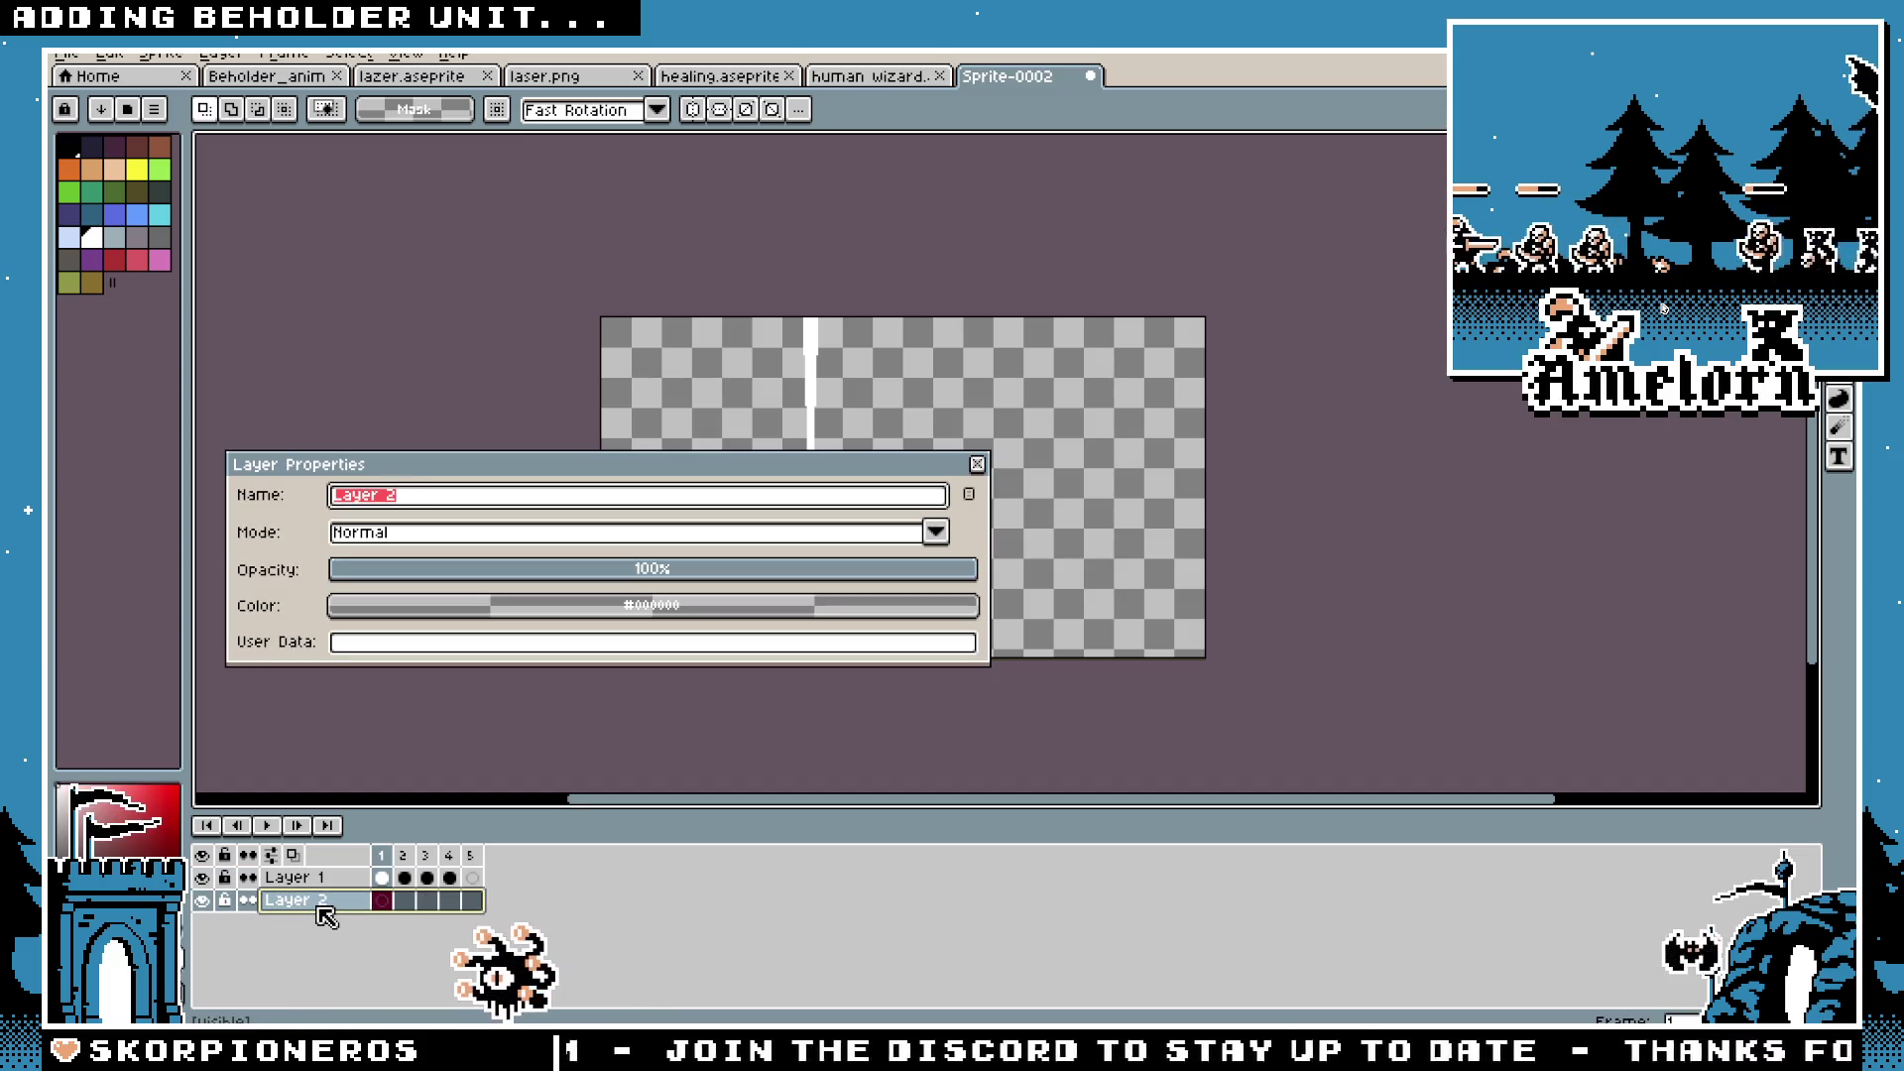
{"action": "type", "text": "bg"}
{"action": "key", "text": "Return"}
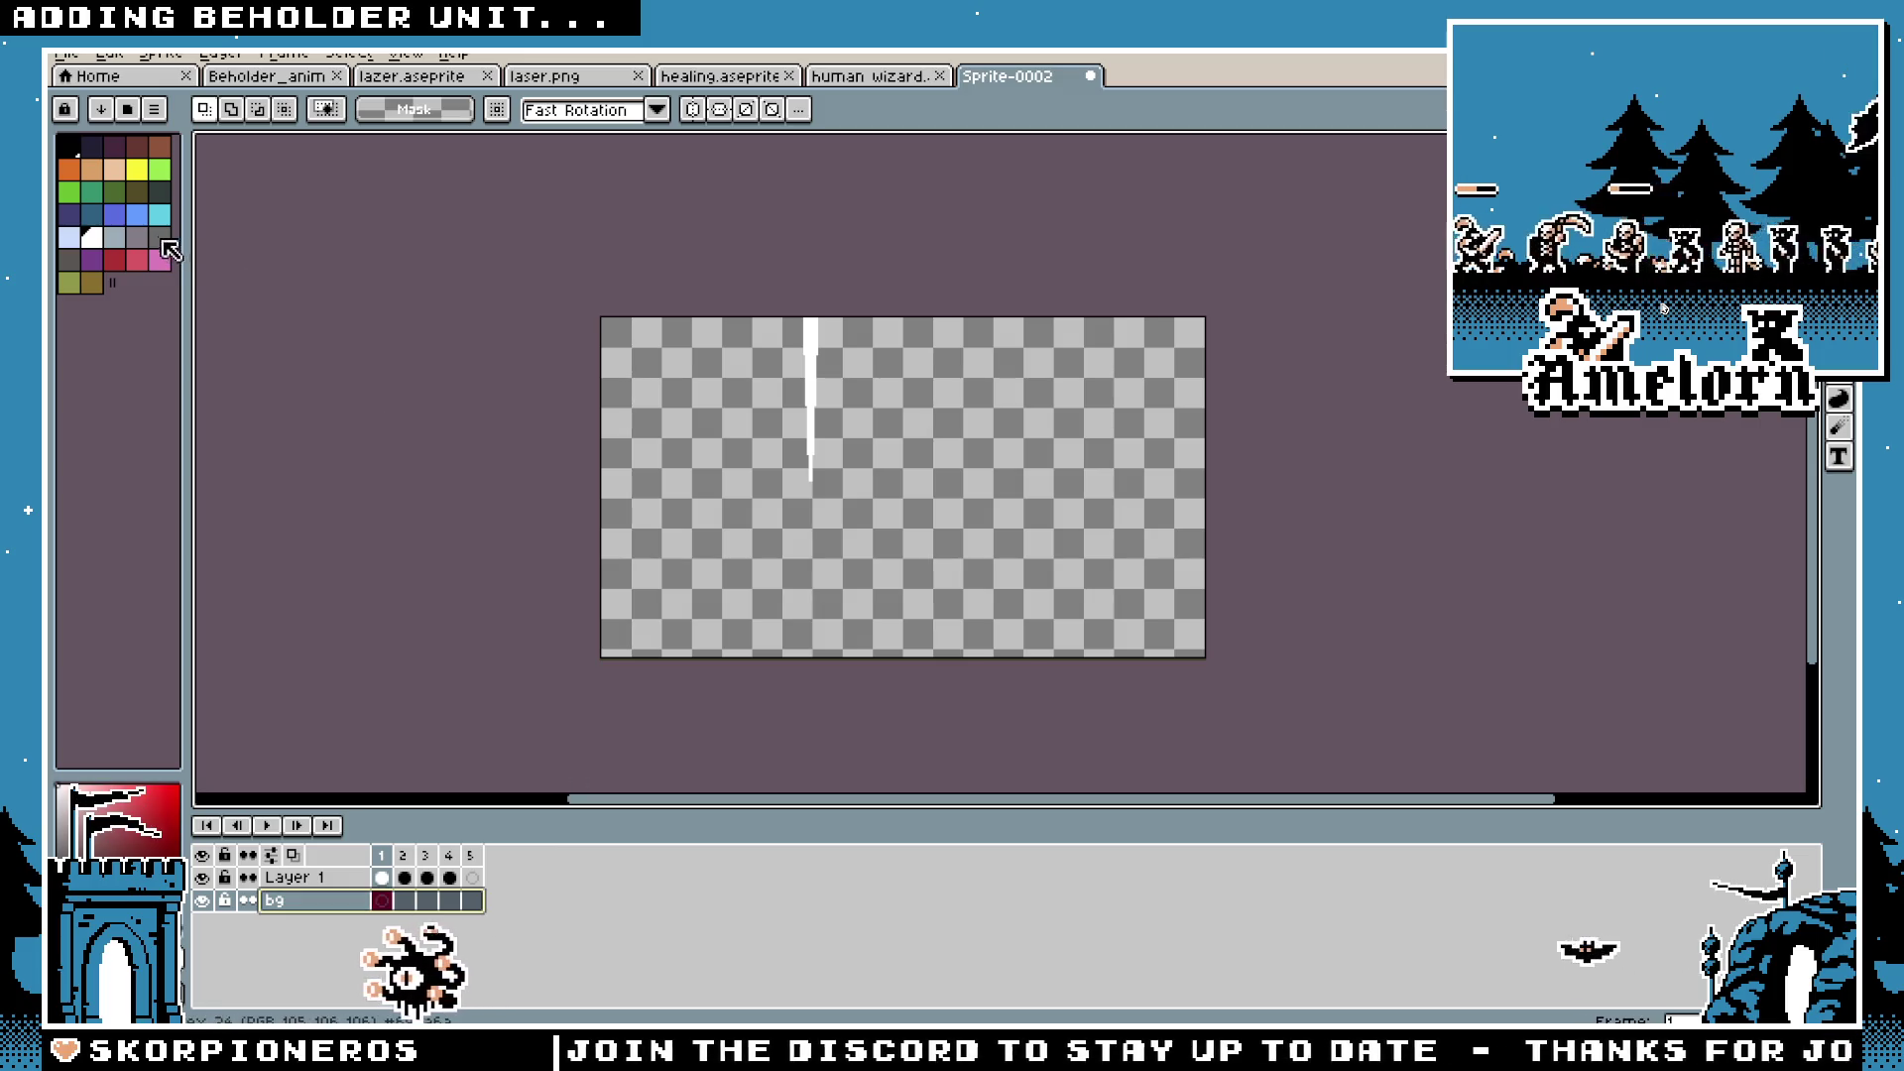
Step: Bucket-fill the bg layer blue and play the animation over it
{"action": "left_click", "coordinate": [868, 75]}
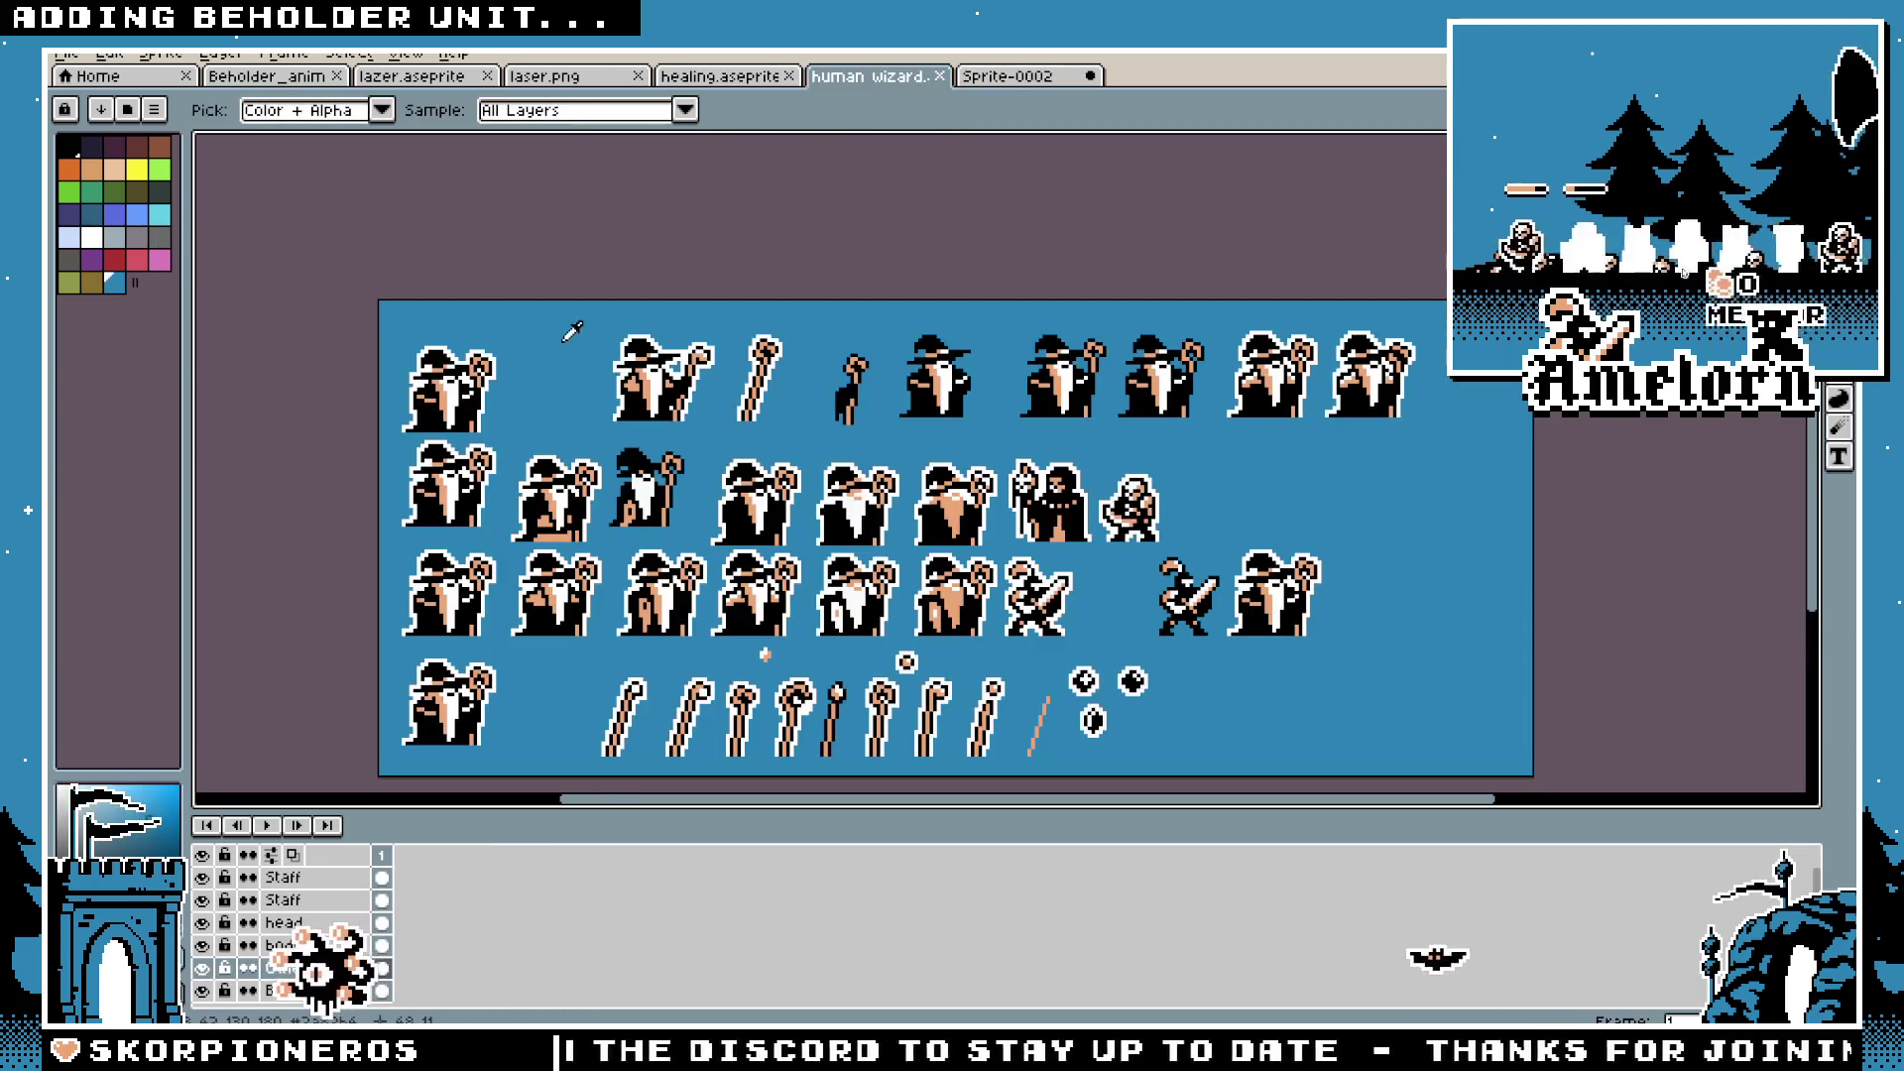
{"action": "left_click", "coordinate": [1007, 75]}
{"action": "key", "text": "g"}
{"action": "left_click", "coordinate": [610, 633]}
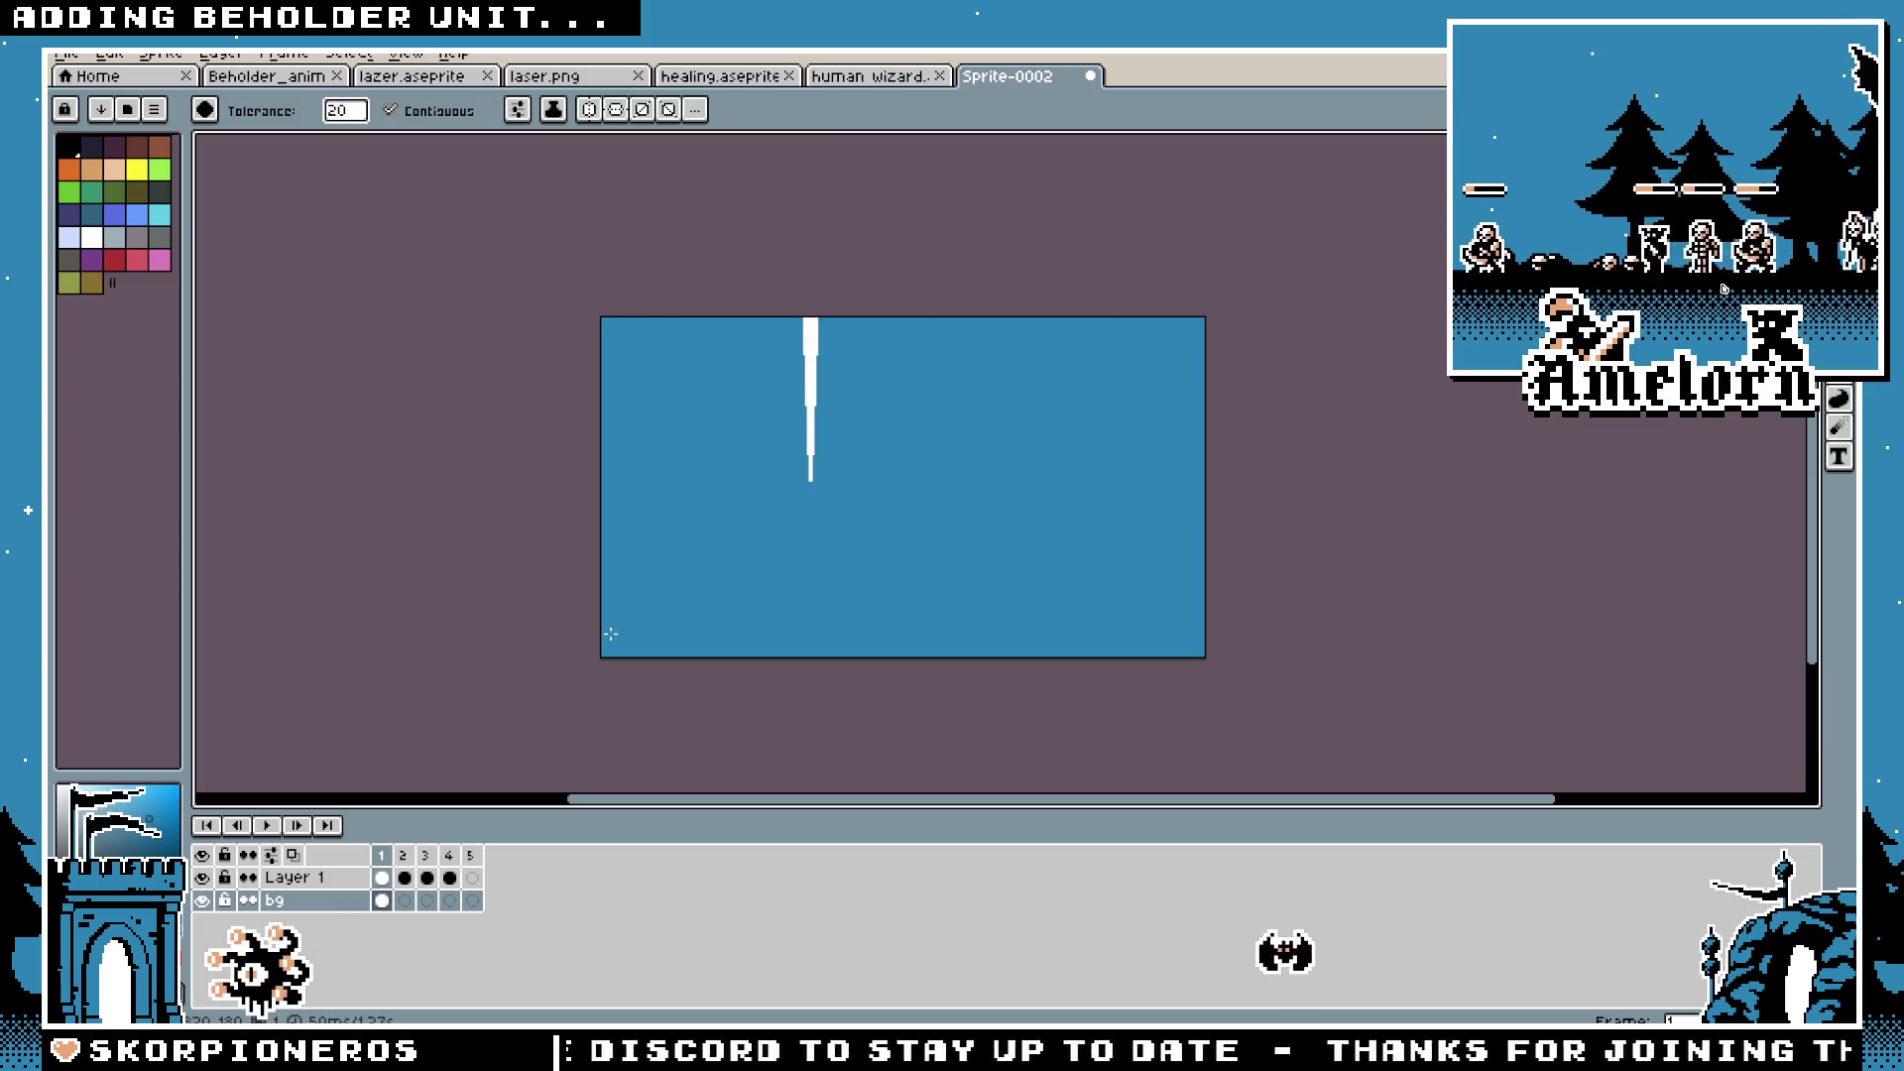
{"action": "key", "text": "Return"}
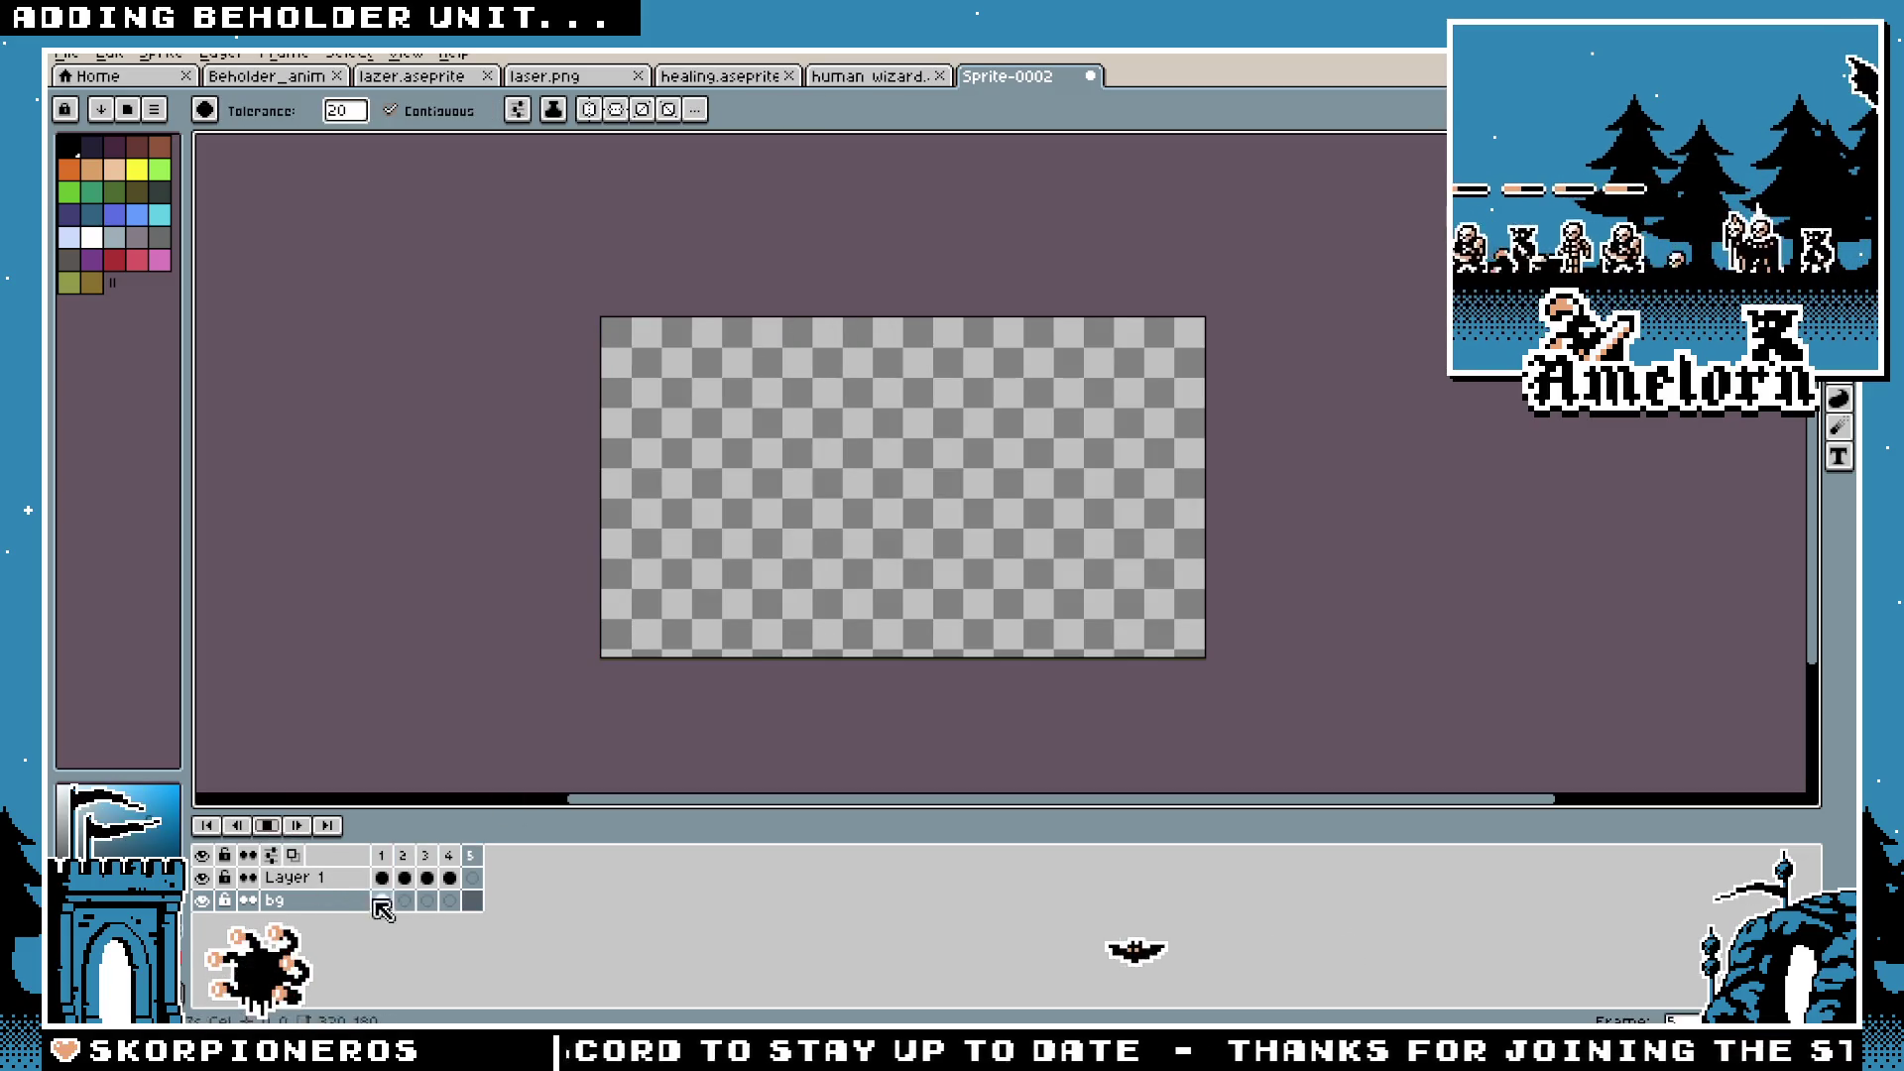
Step: Select the bg cels in frames 1 to 5 and apply Link Cels
{"action": "left_click_drag", "start_coordinate": [386, 905], "coordinate": [471, 905]}
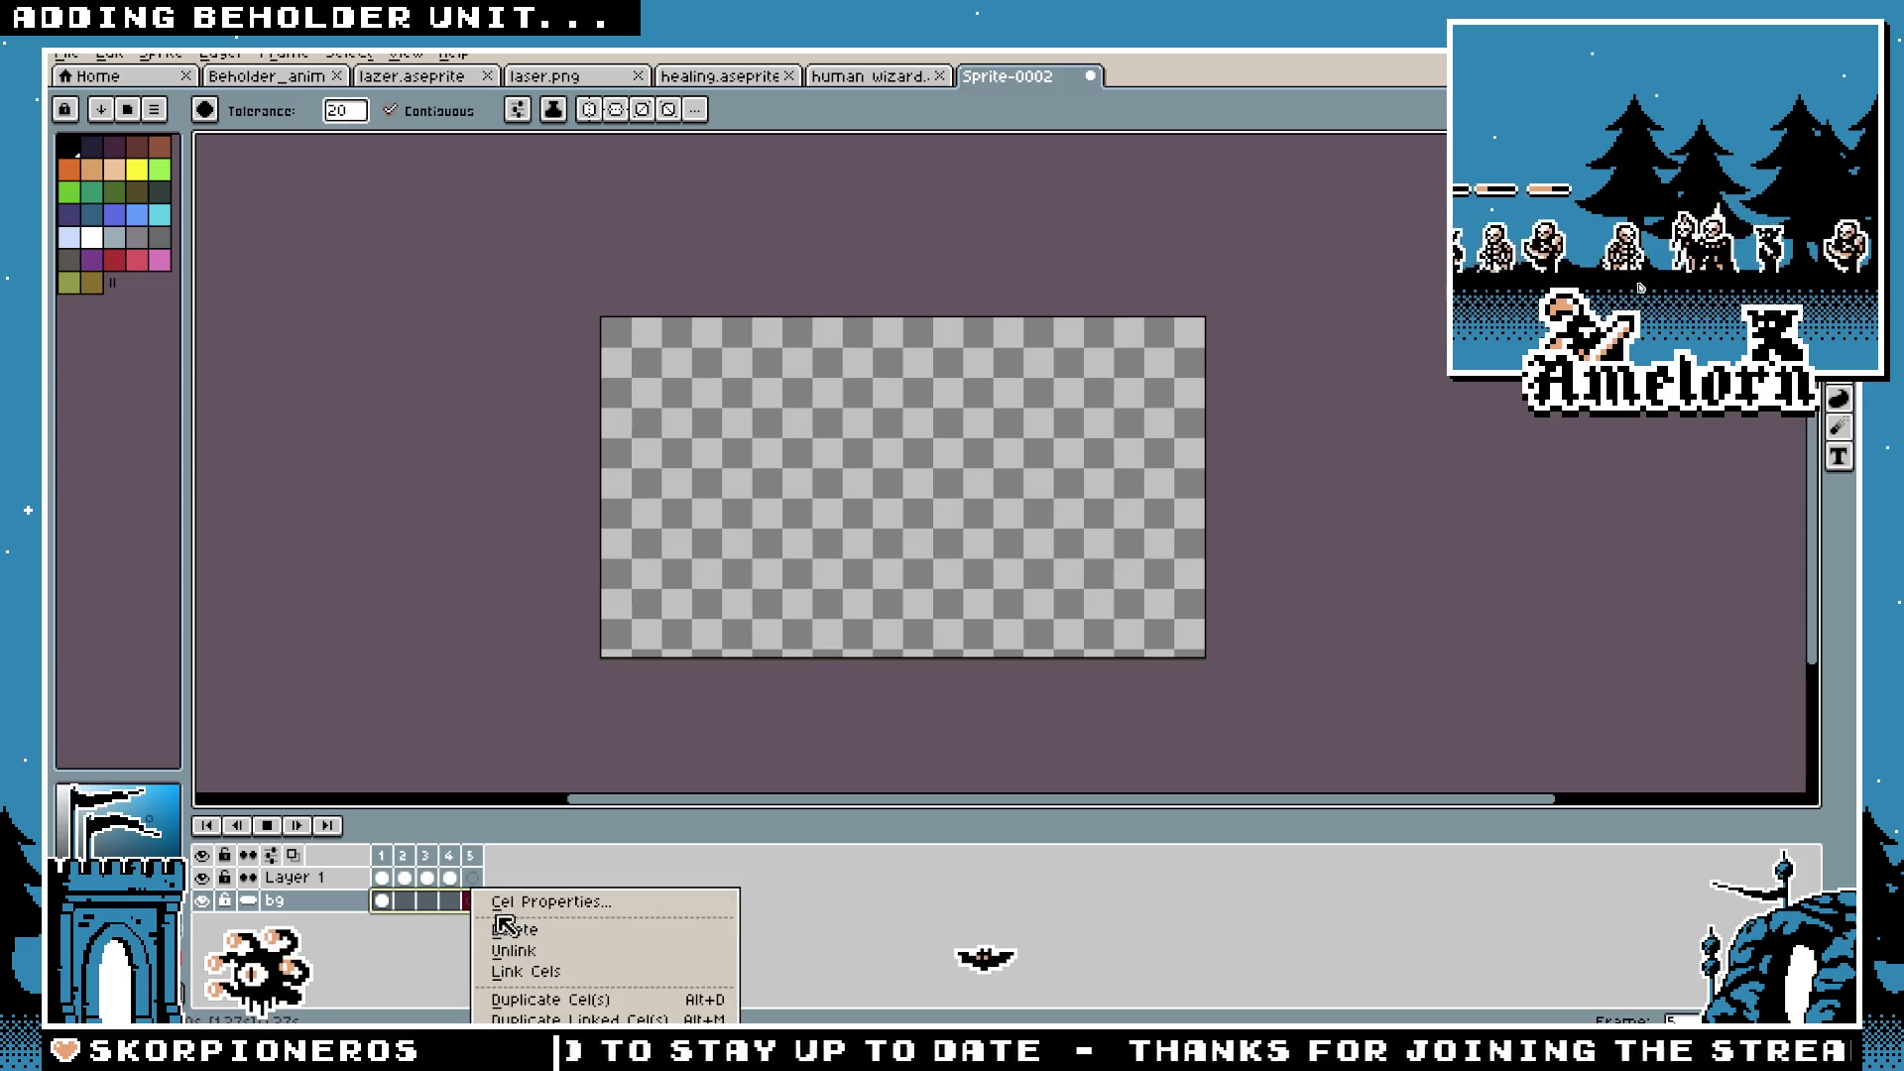
{"action": "left_click", "coordinate": [531, 972]}
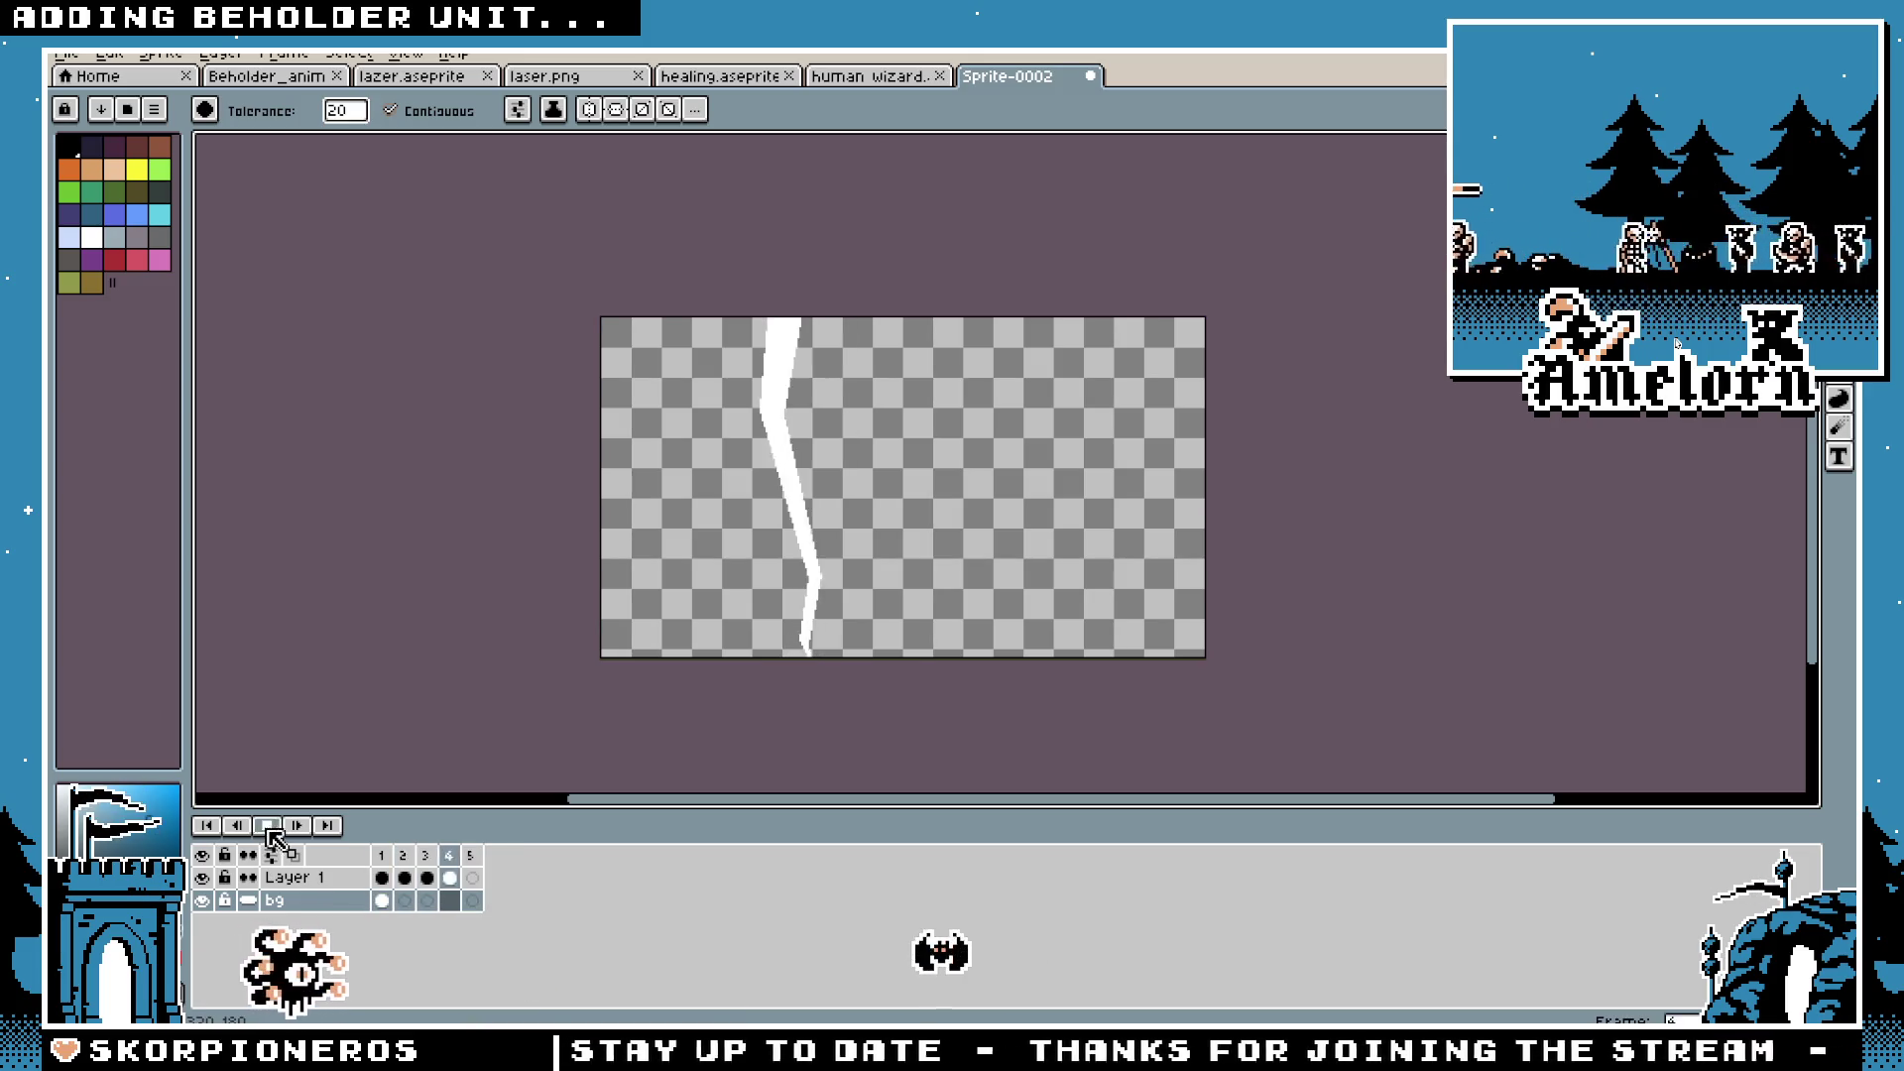
{"action": "left_click", "coordinate": [473, 901]}
{"action": "right_click", "coordinate": [476, 905]}
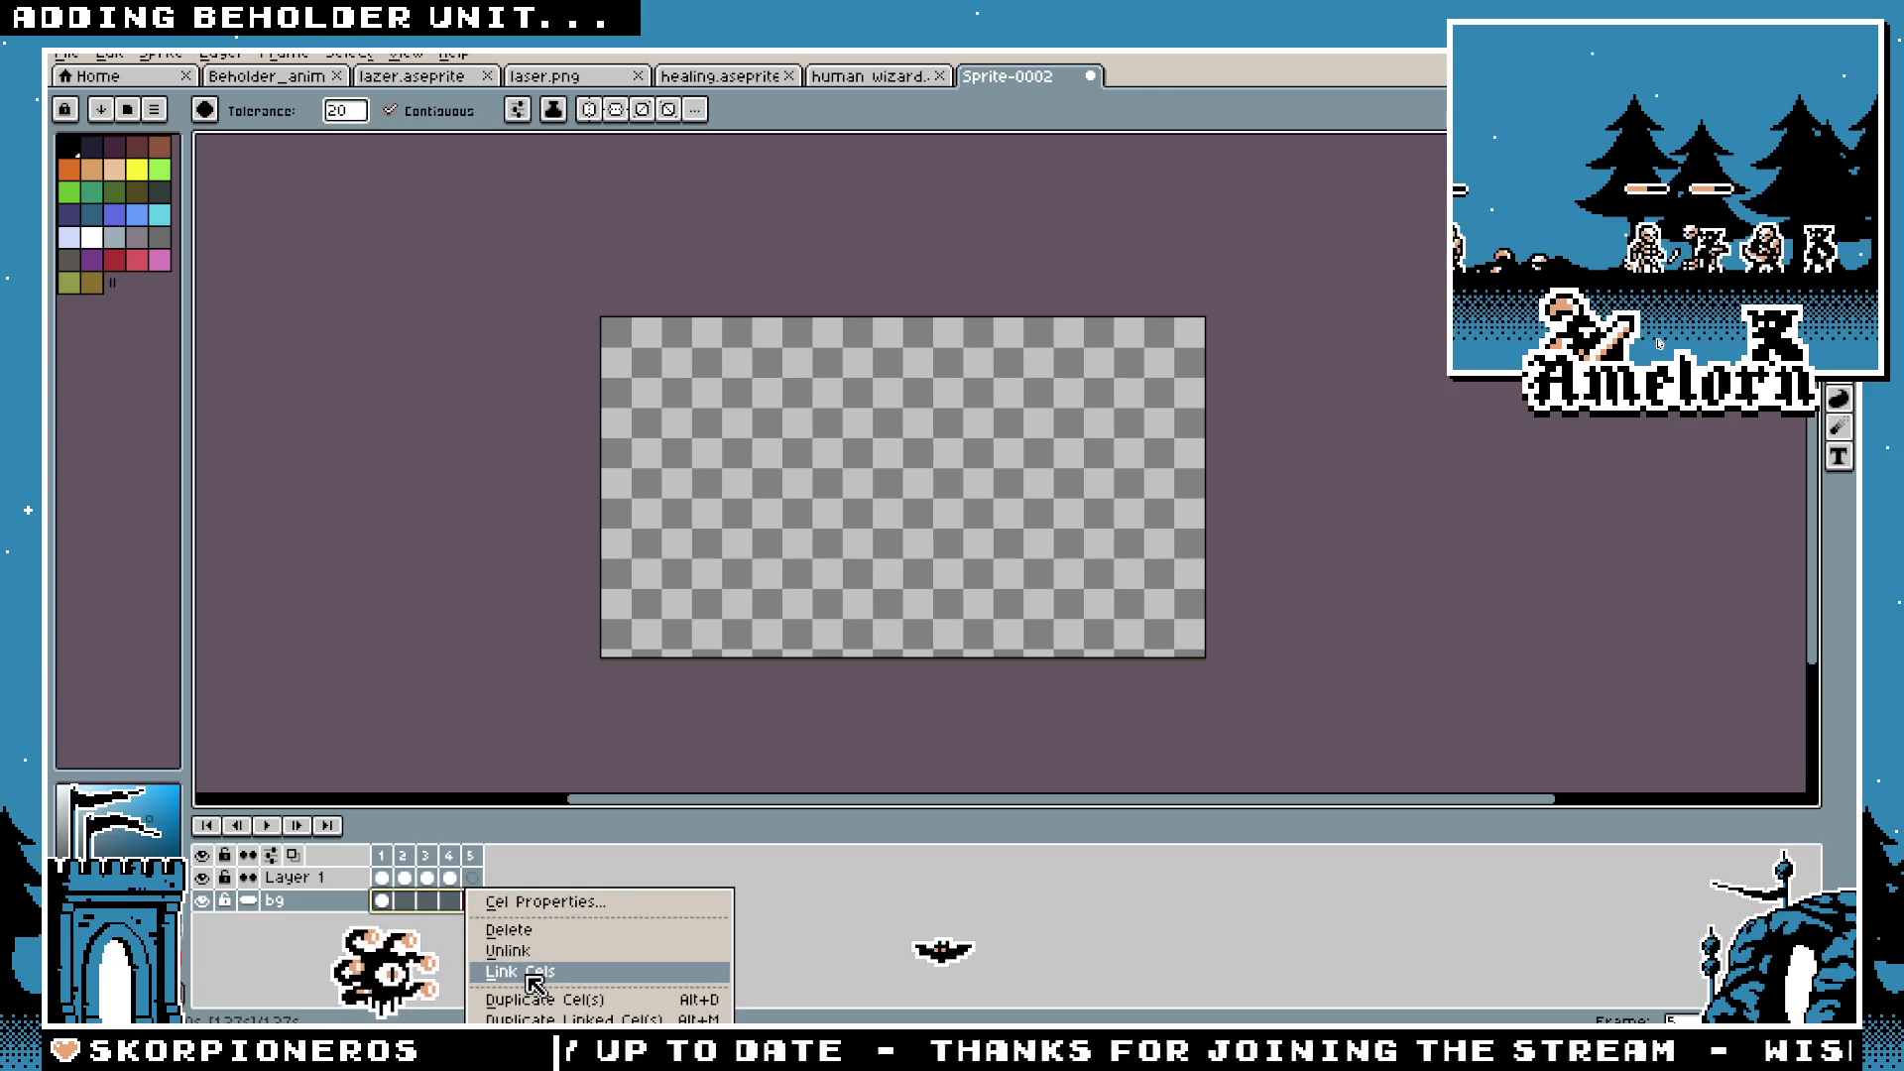
{"action": "left_click", "coordinate": [504, 986]}
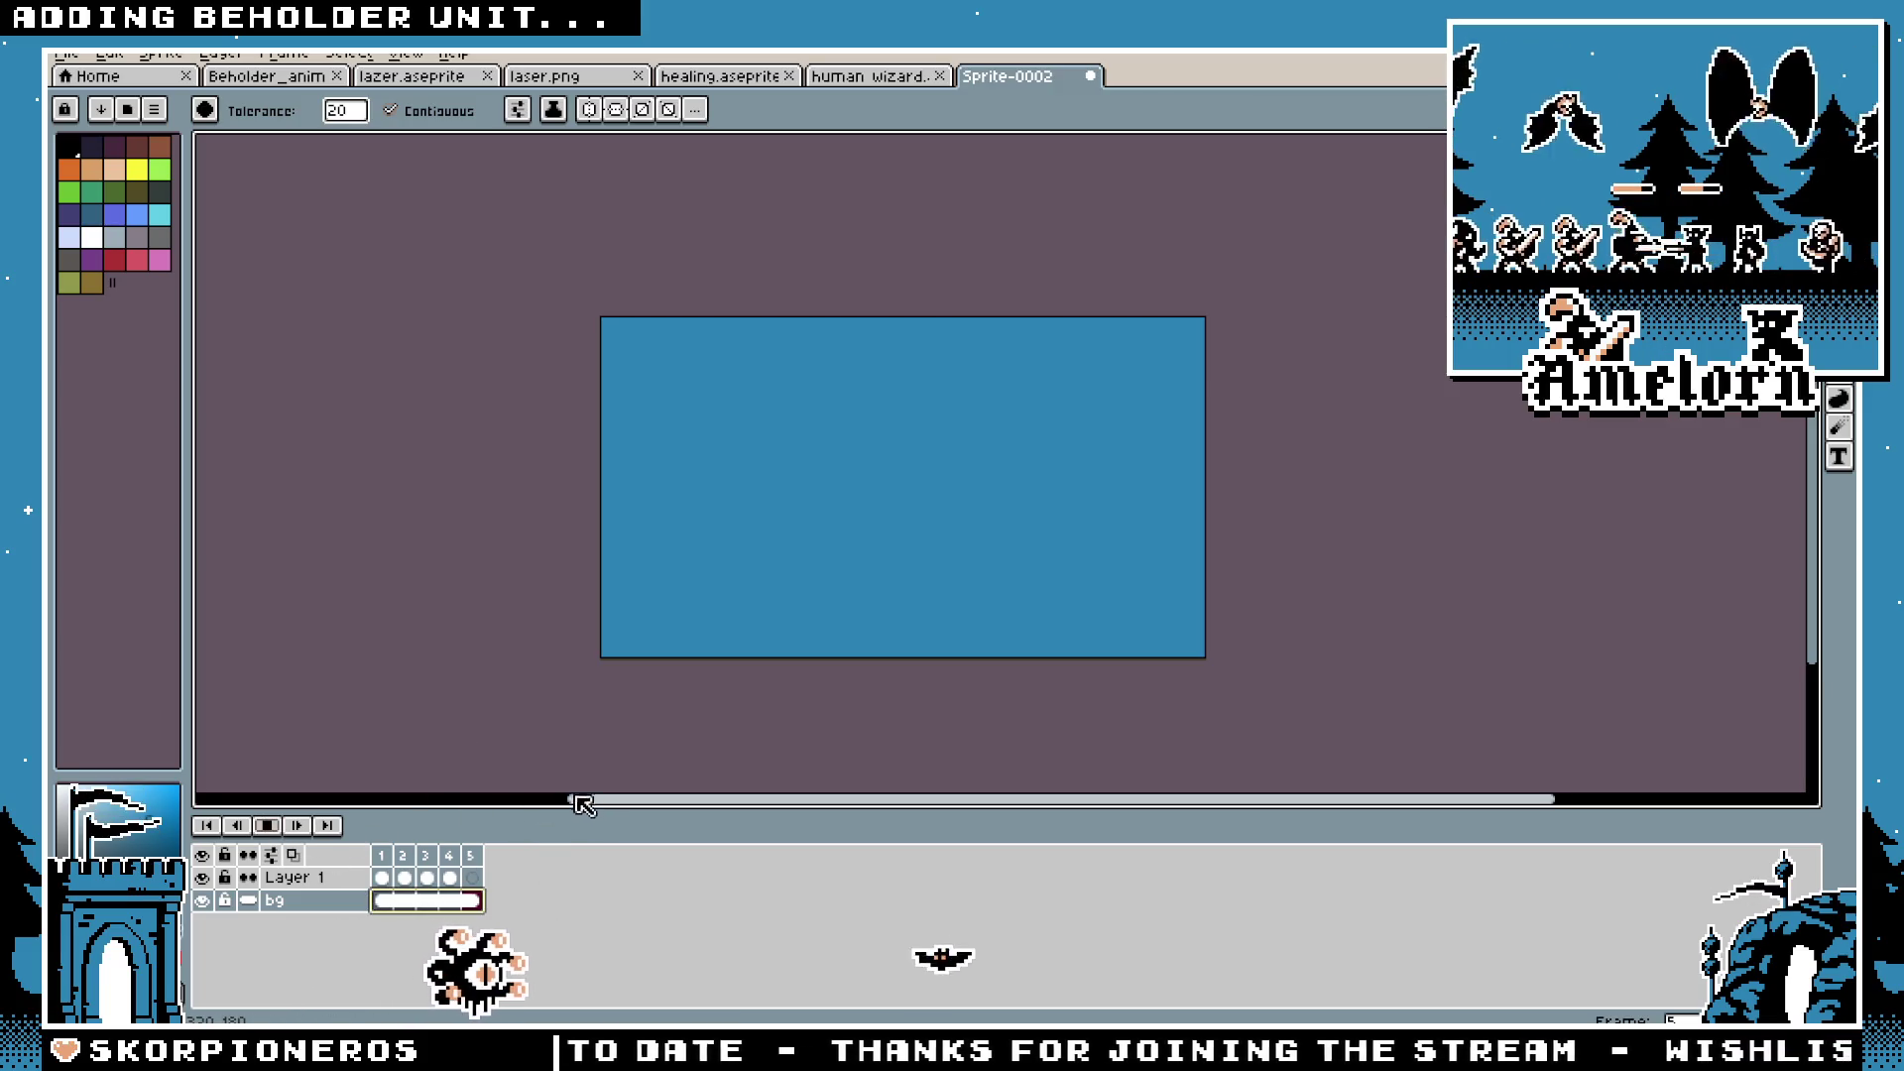
Step: Enter 80 as the shared duration for frames 1–4, then replay and stop on frame 4
{"action": "key", "text": "Return"}
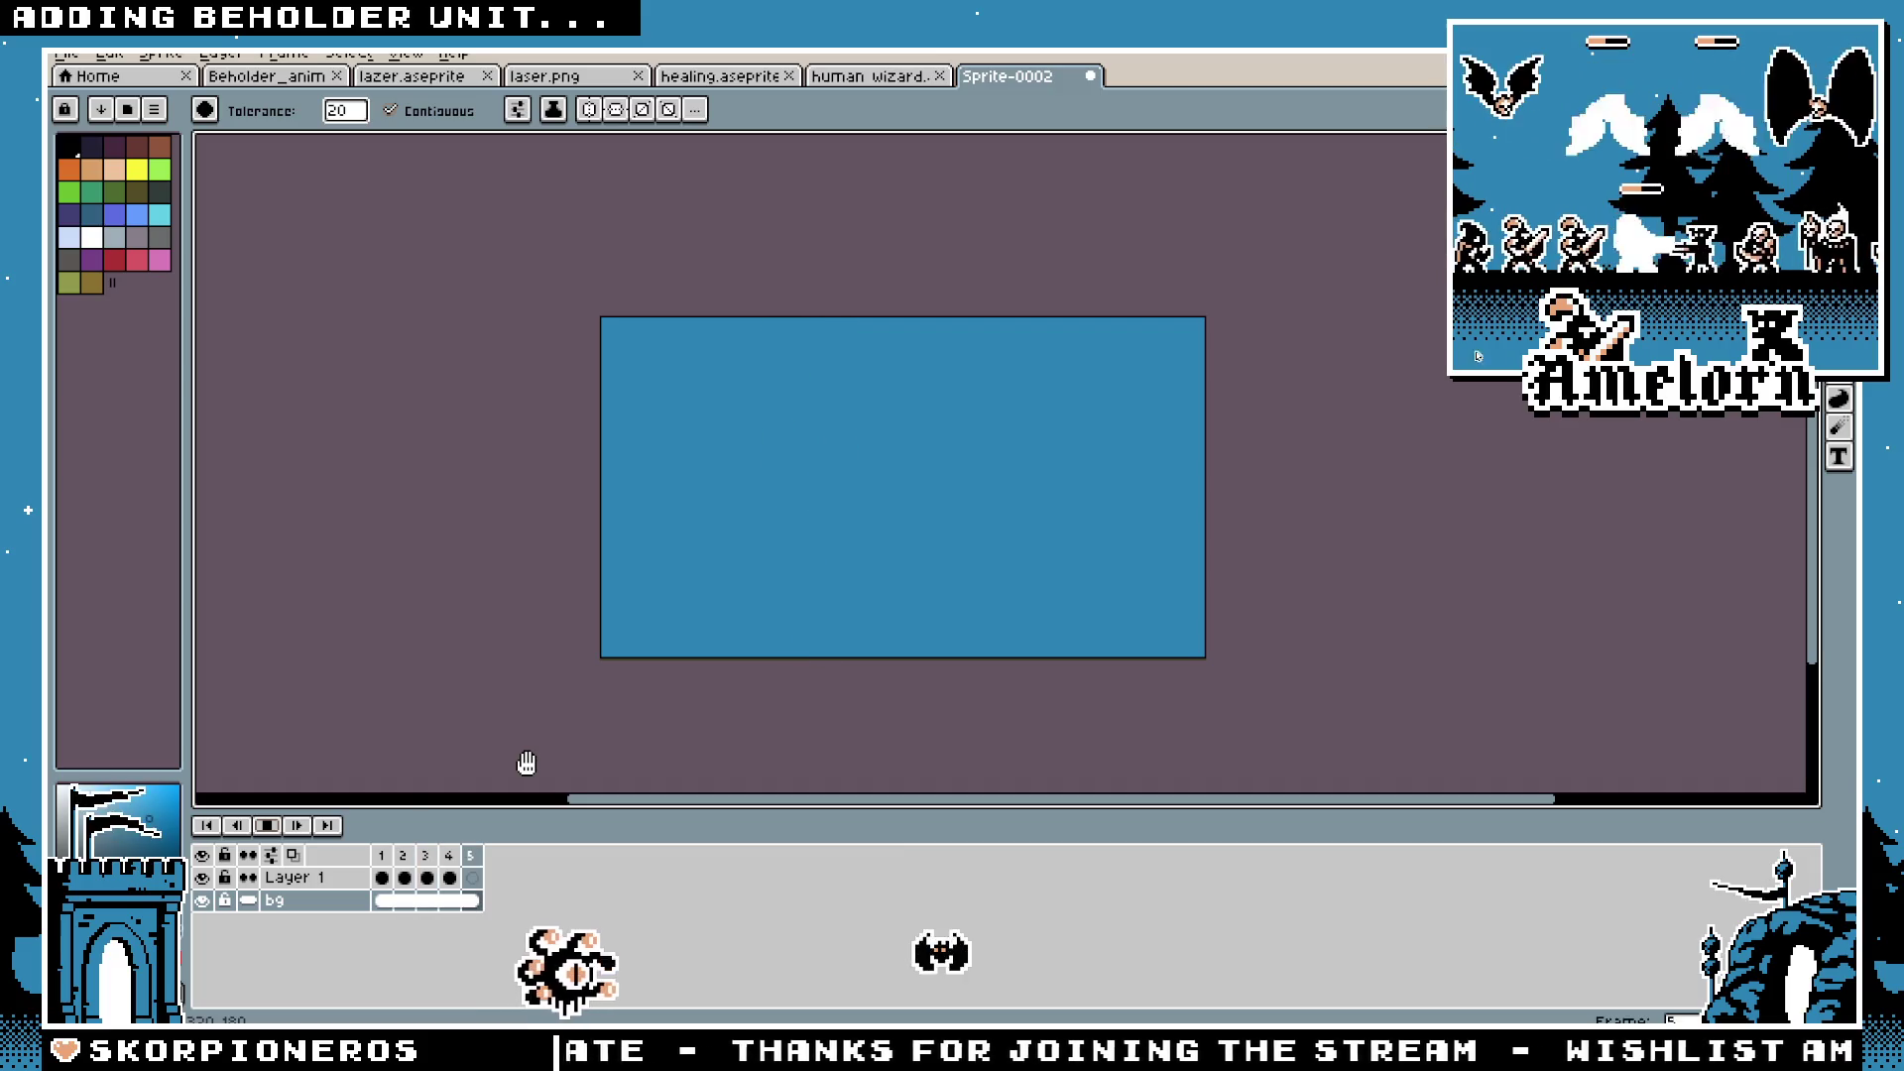
{"action": "double_click", "coordinate": [381, 855]}
{"action": "key", "text": "Escape"}
{"action": "left_click_drag", "start_coordinate": [381, 878], "coordinate": [449, 877]}
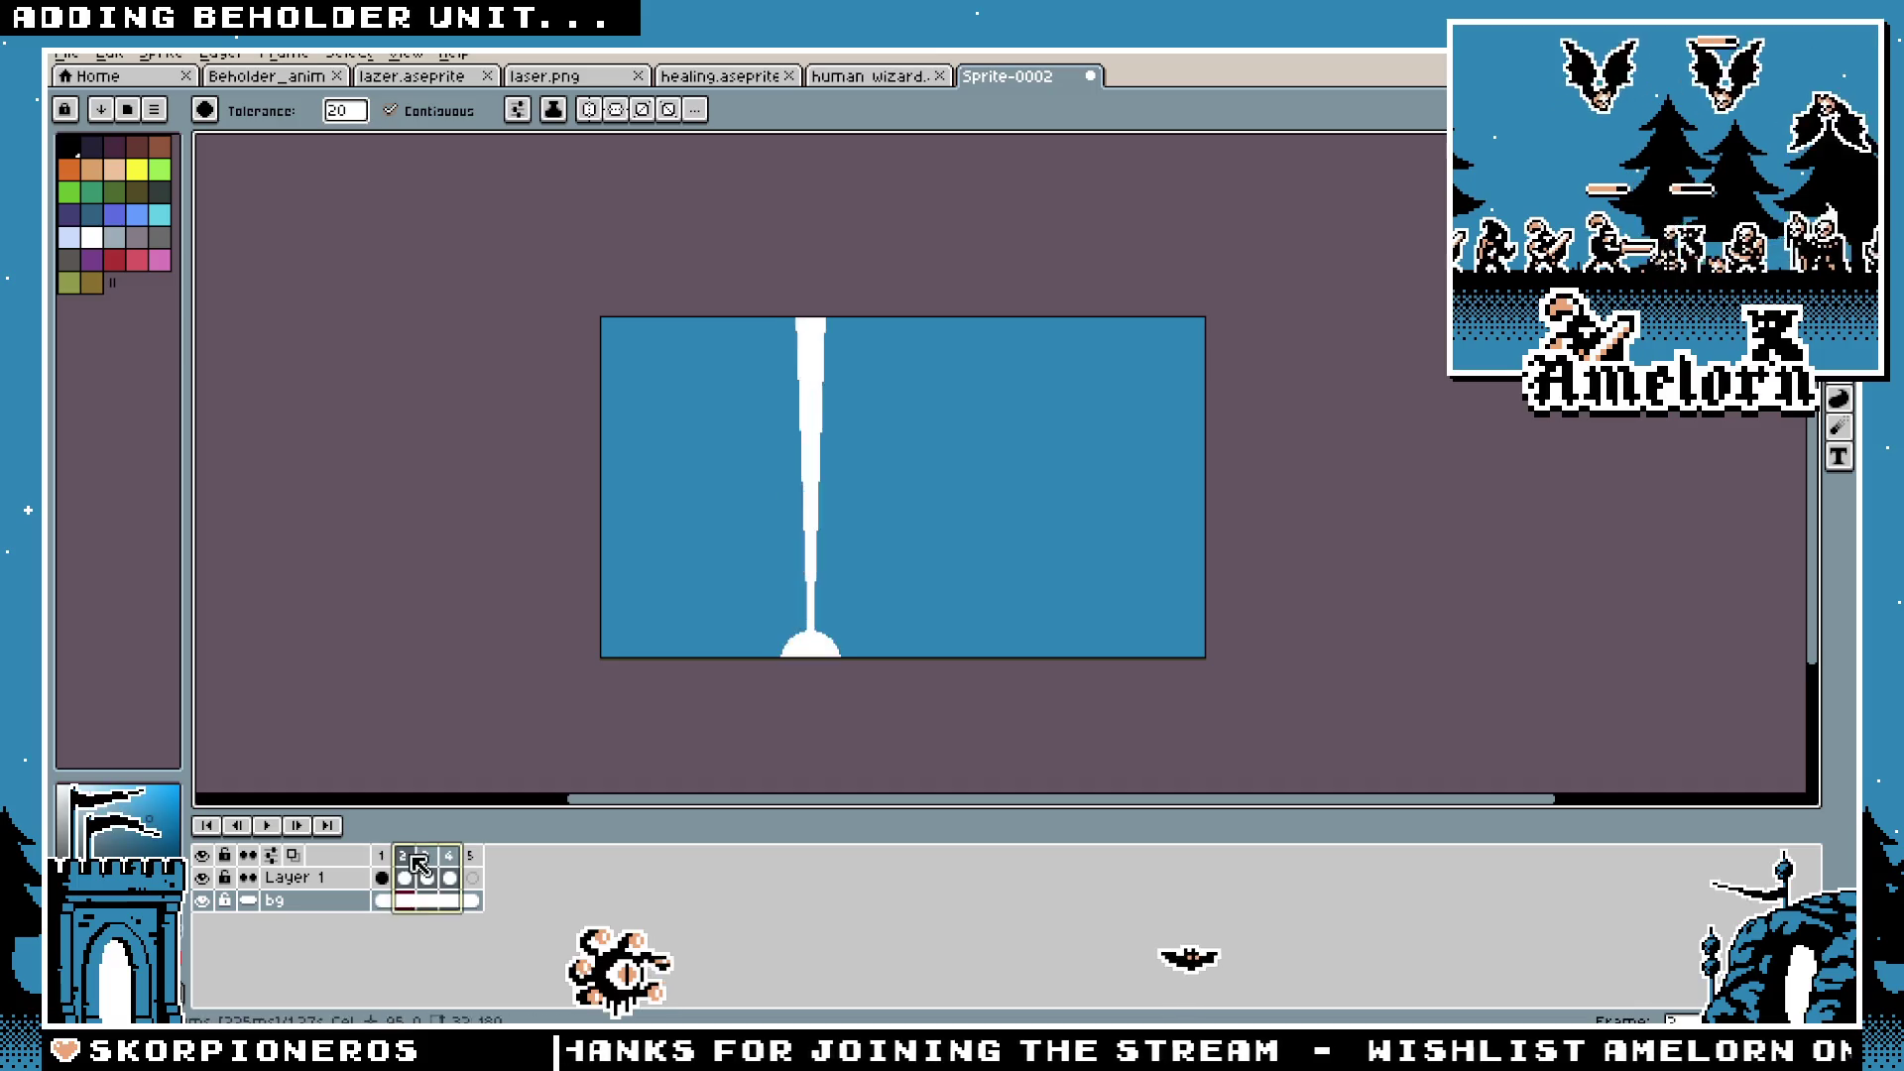
{"action": "type", "text": "p80"}
{"action": "left_click", "coordinate": [916, 586]}
{"action": "left_click", "coordinate": [267, 826]}
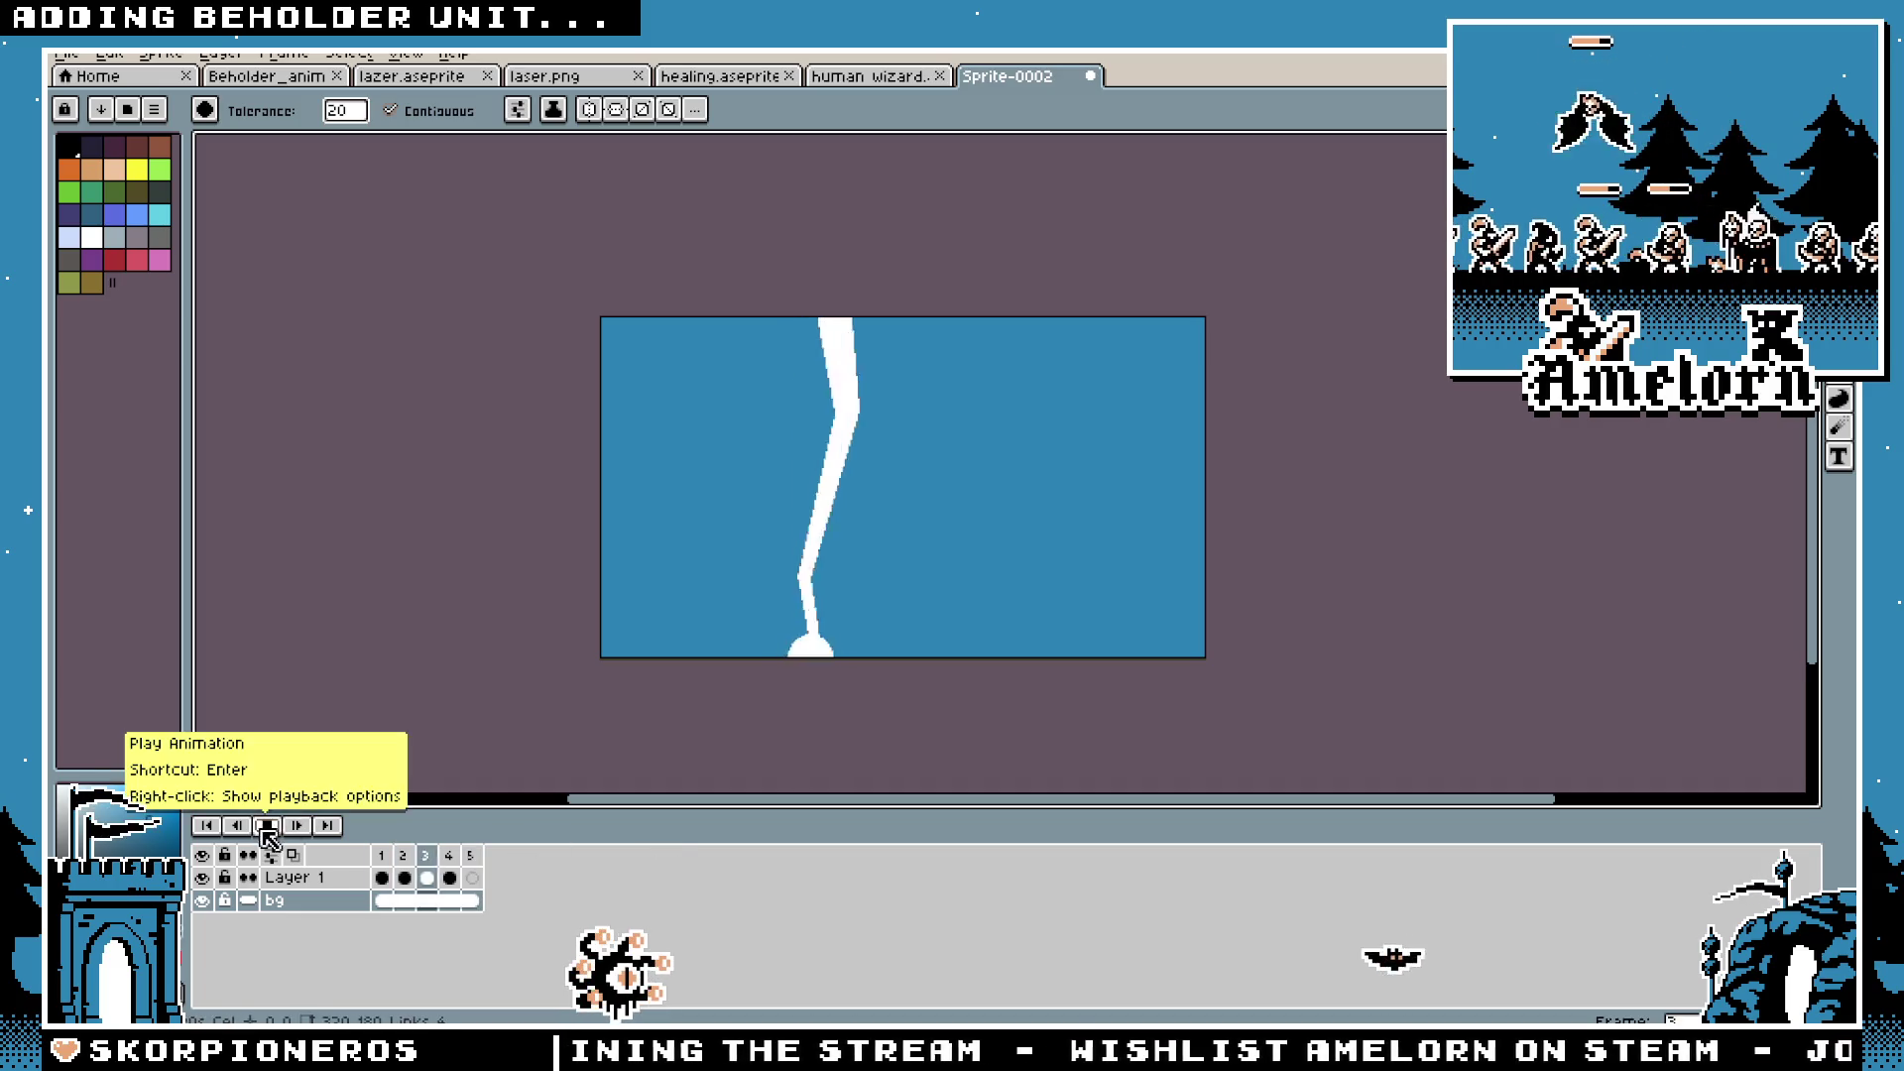
{"action": "left_click", "coordinate": [449, 856]}
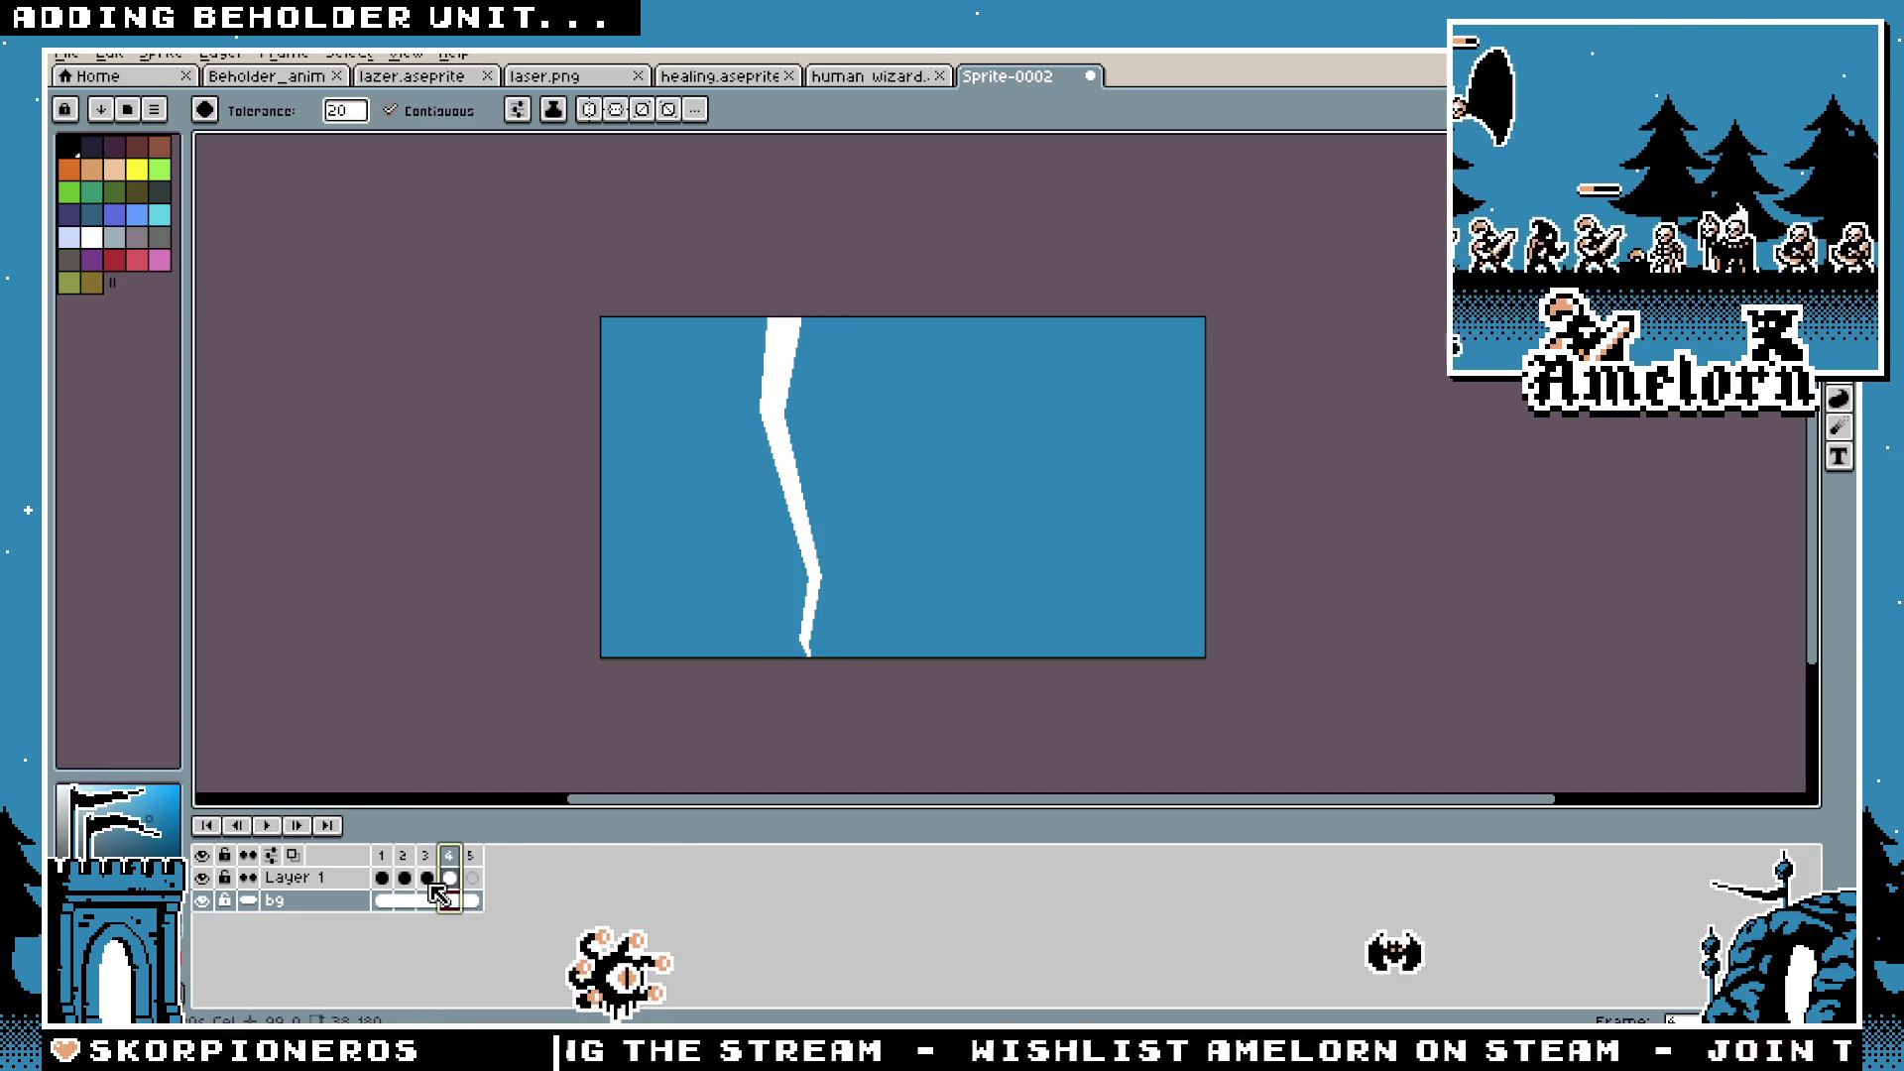
{"action": "scroll", "coordinate": [717, 503], "scroll_direction": "up", "scroll_amount": 2}
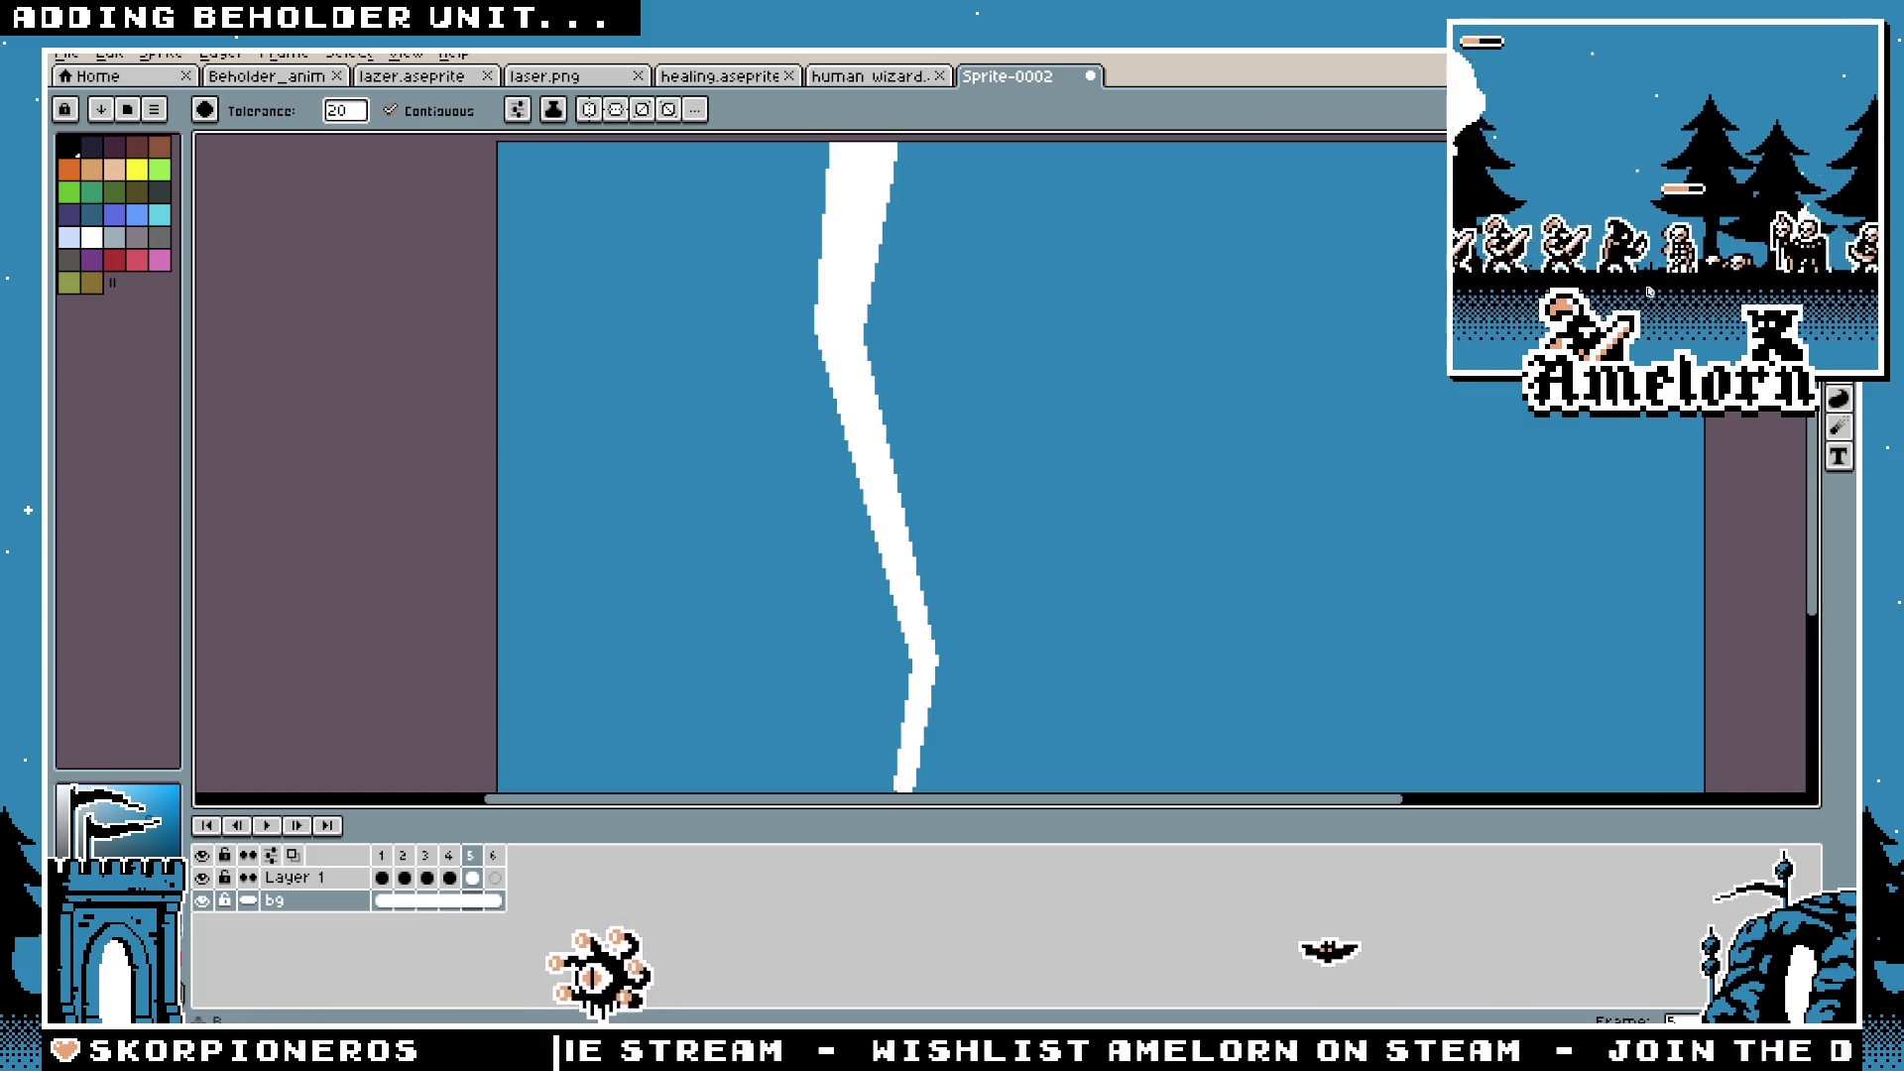
{"action": "scroll", "coordinate": [783, 406], "scroll_direction": "down", "scroll_amount": 2}
{"action": "scroll", "coordinate": [837, 340], "scroll_direction": "up", "scroll_amount": 2}
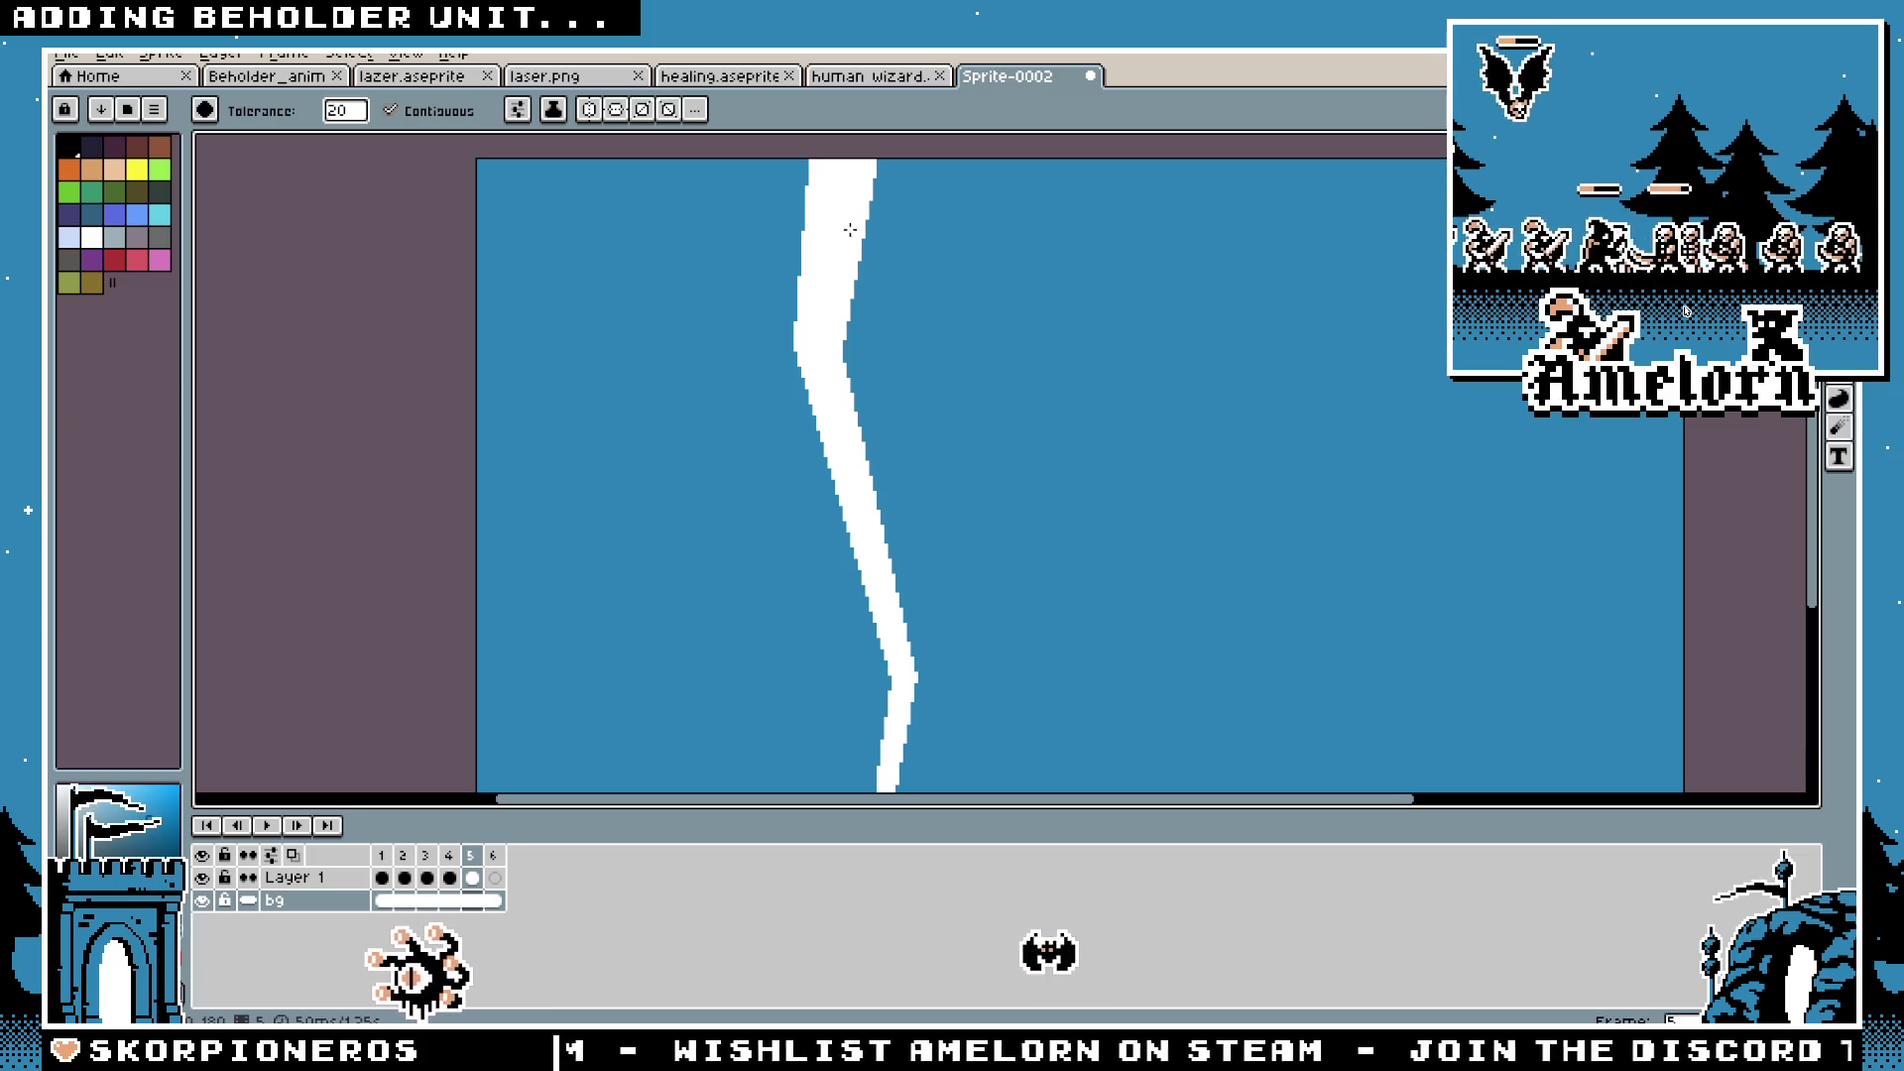
Step: Marquee-select the lightning bolt on frame 5's Layer 1
{"action": "key", "text": "b"}
{"action": "key", "text": "m"}
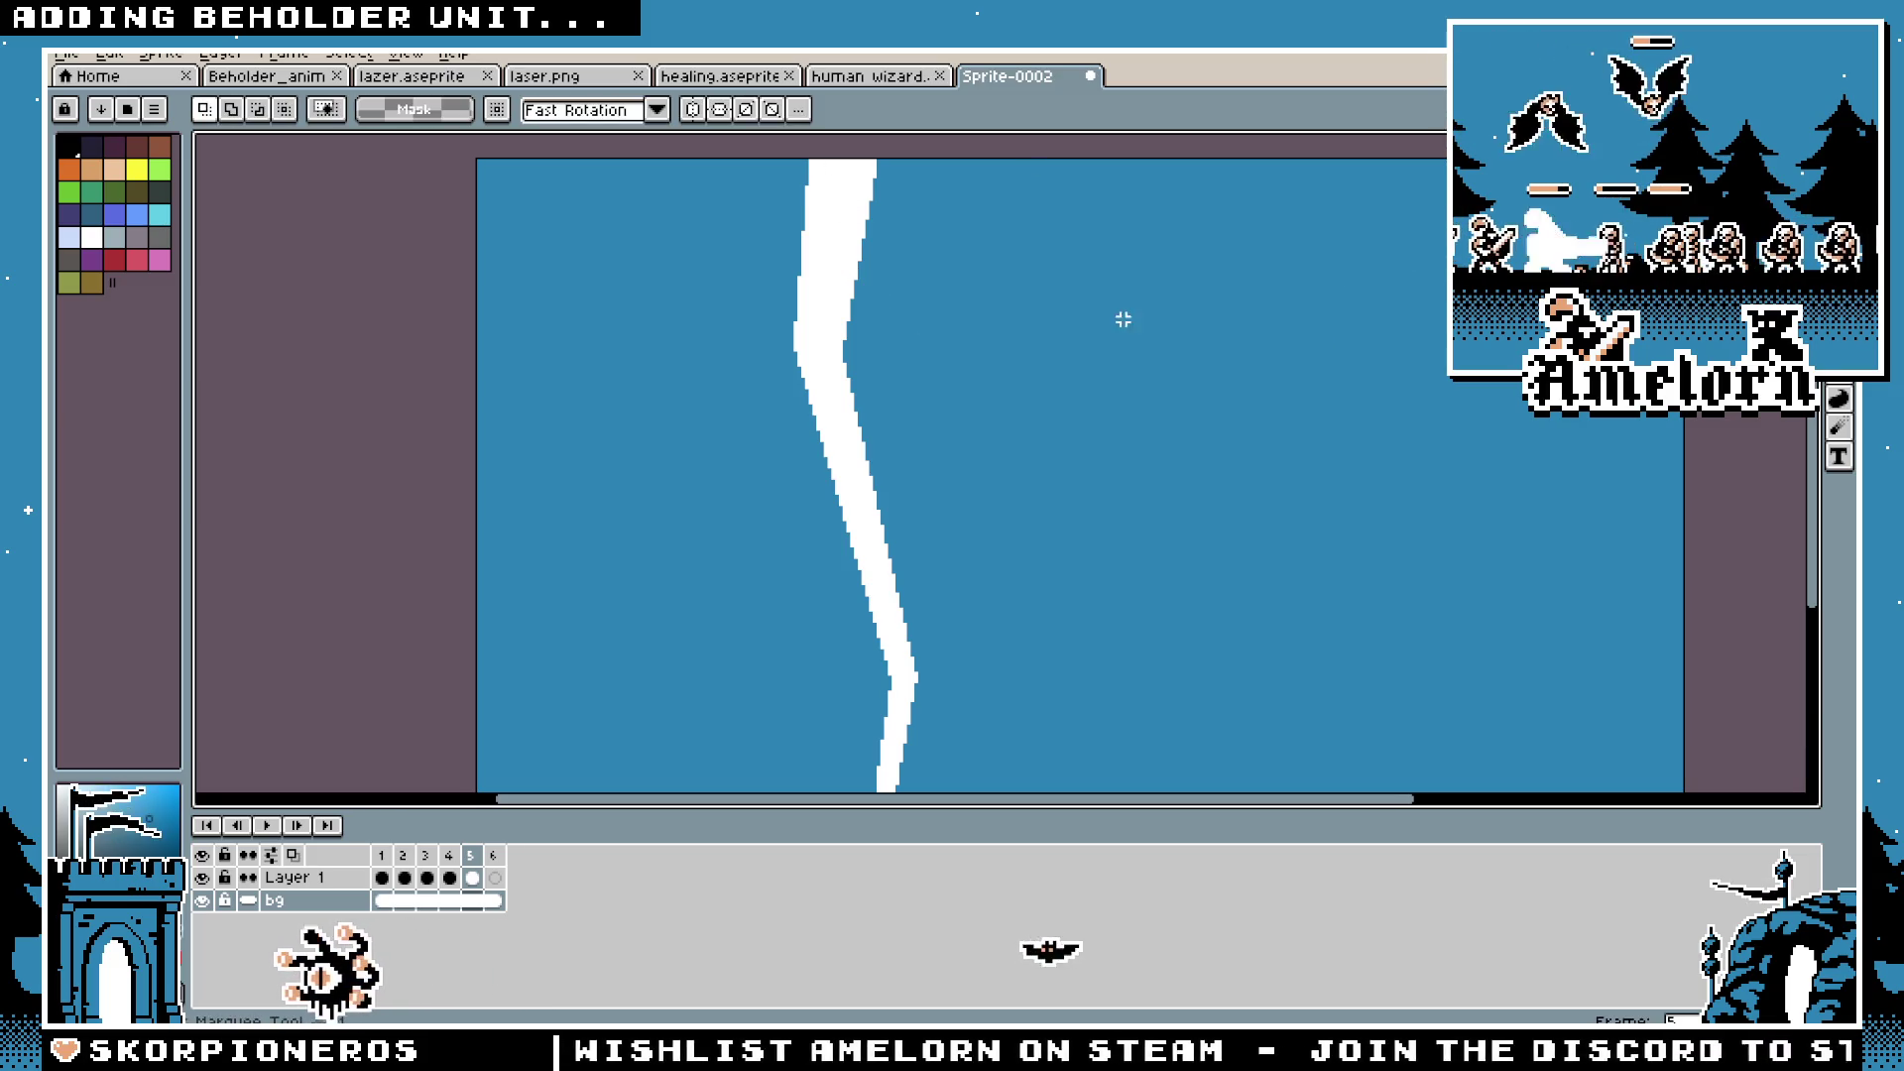
{"action": "scroll", "coordinate": [1035, 320], "scroll_direction": "down", "scroll_amount": 2}
{"action": "left_click_drag", "start_coordinate": [1122, 221], "coordinate": [799, 671]}
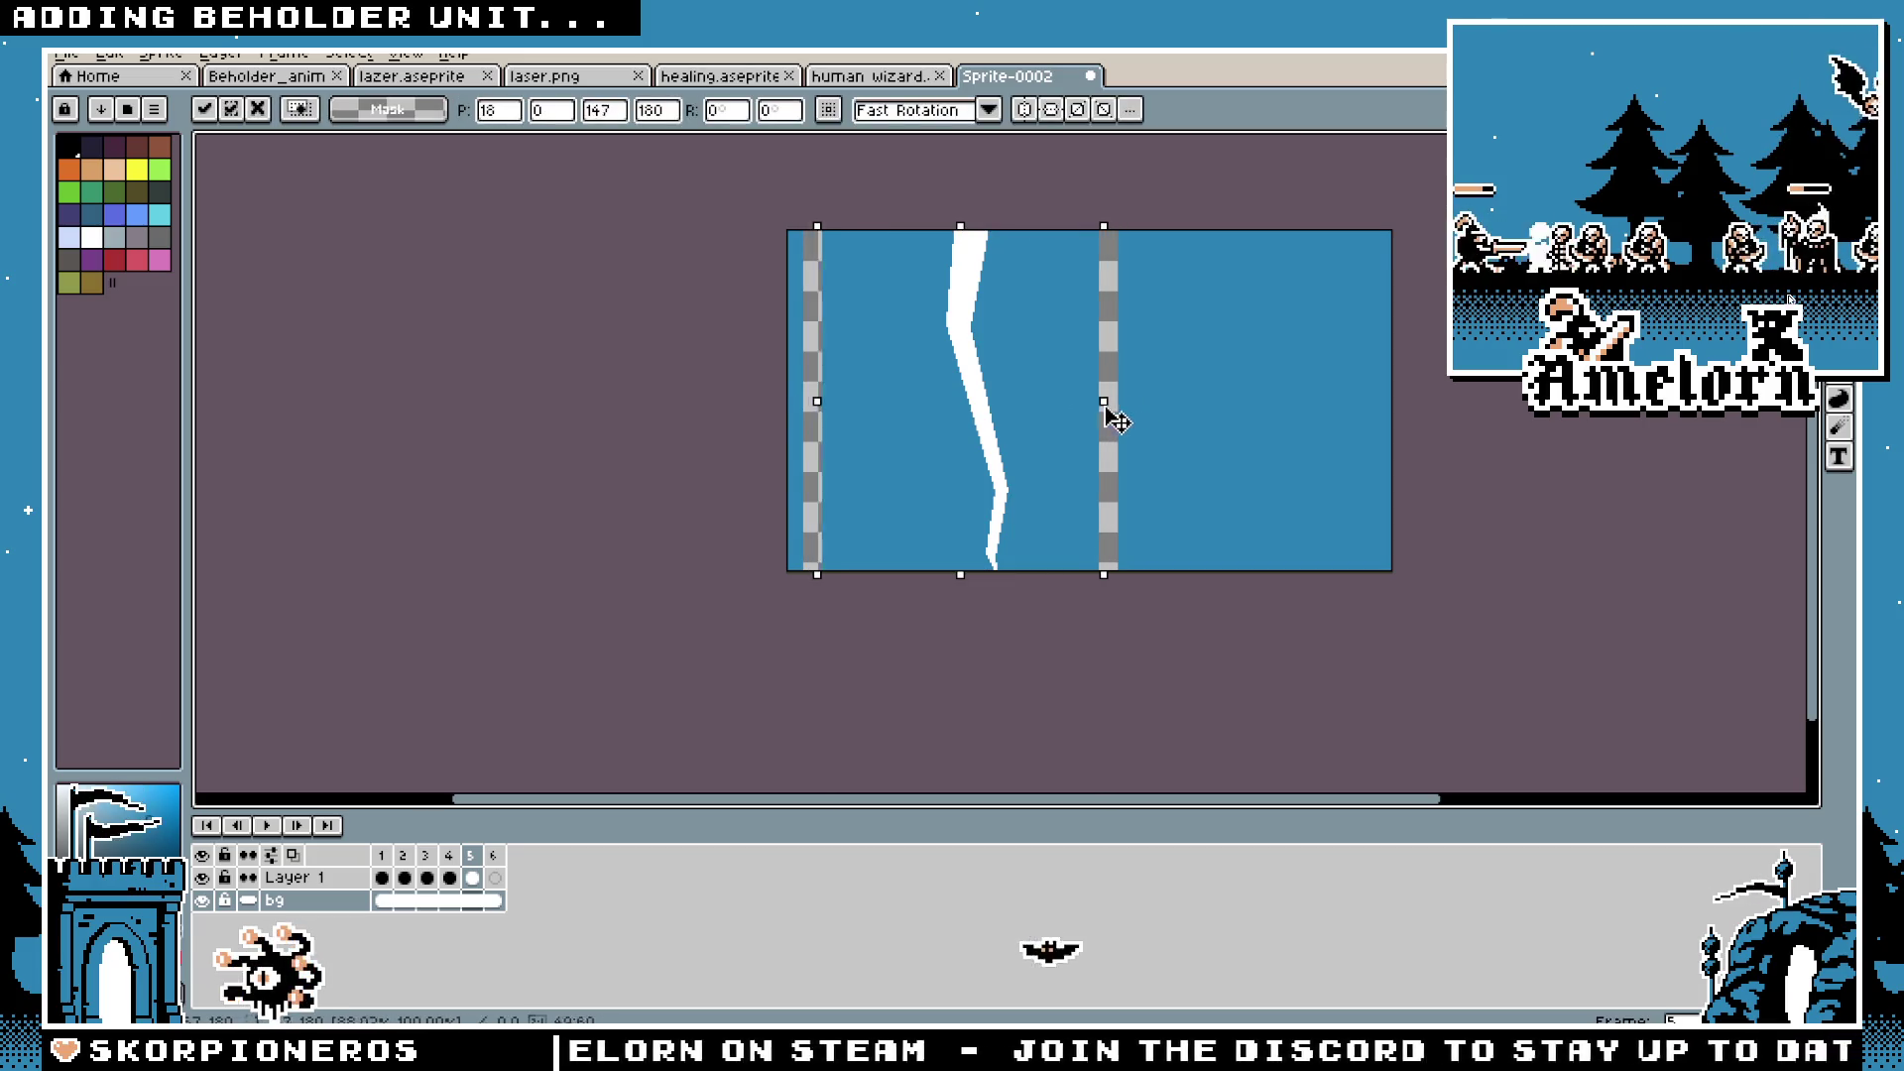
{"action": "left_click", "coordinate": [322, 881]}
{"action": "left_click_drag", "start_coordinate": [1114, 199], "coordinate": [906, 581]}
{"action": "left_click", "coordinate": [1051, 480]}
{"action": "scroll", "coordinate": [969, 276], "scroll_direction": "up", "scroll_amount": 1}
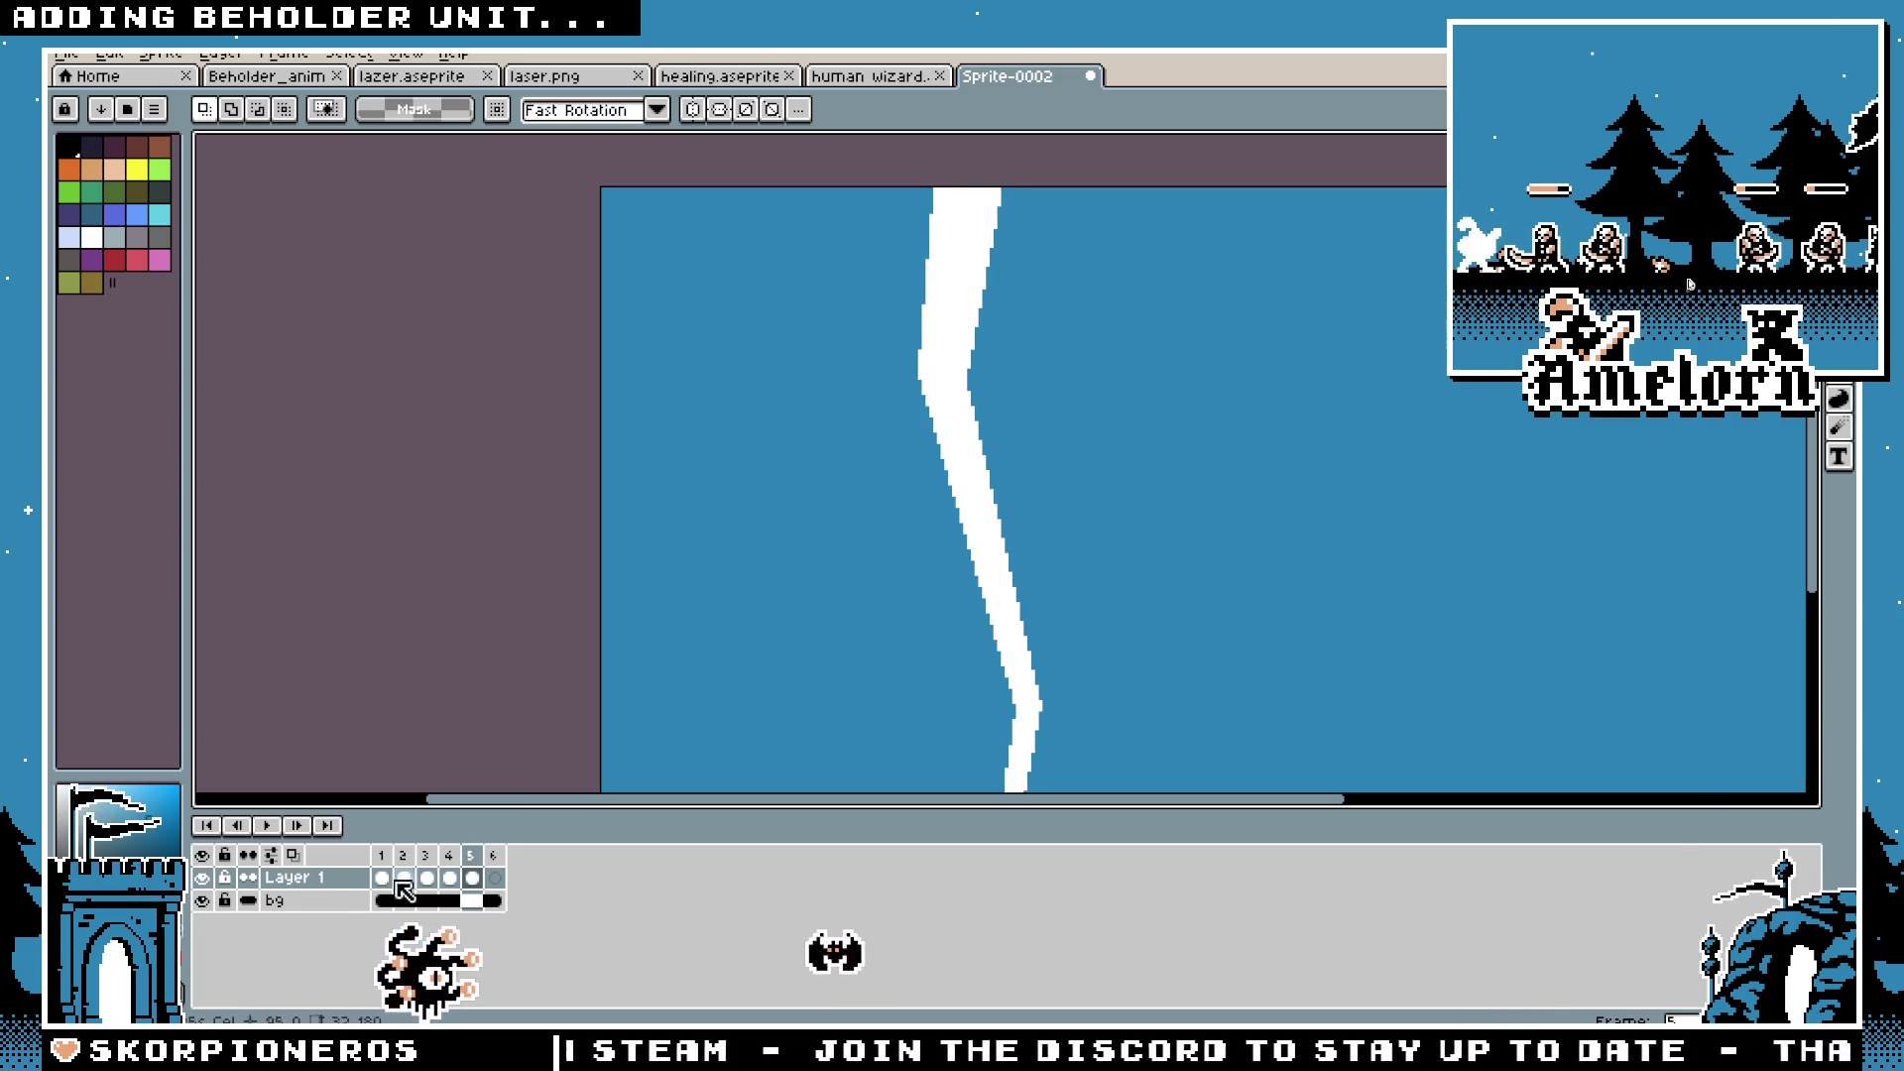
Step: Transform the frame 5 bolt, squeezing it to a much thinner width
{"action": "key", "text": "ctrl+t"}
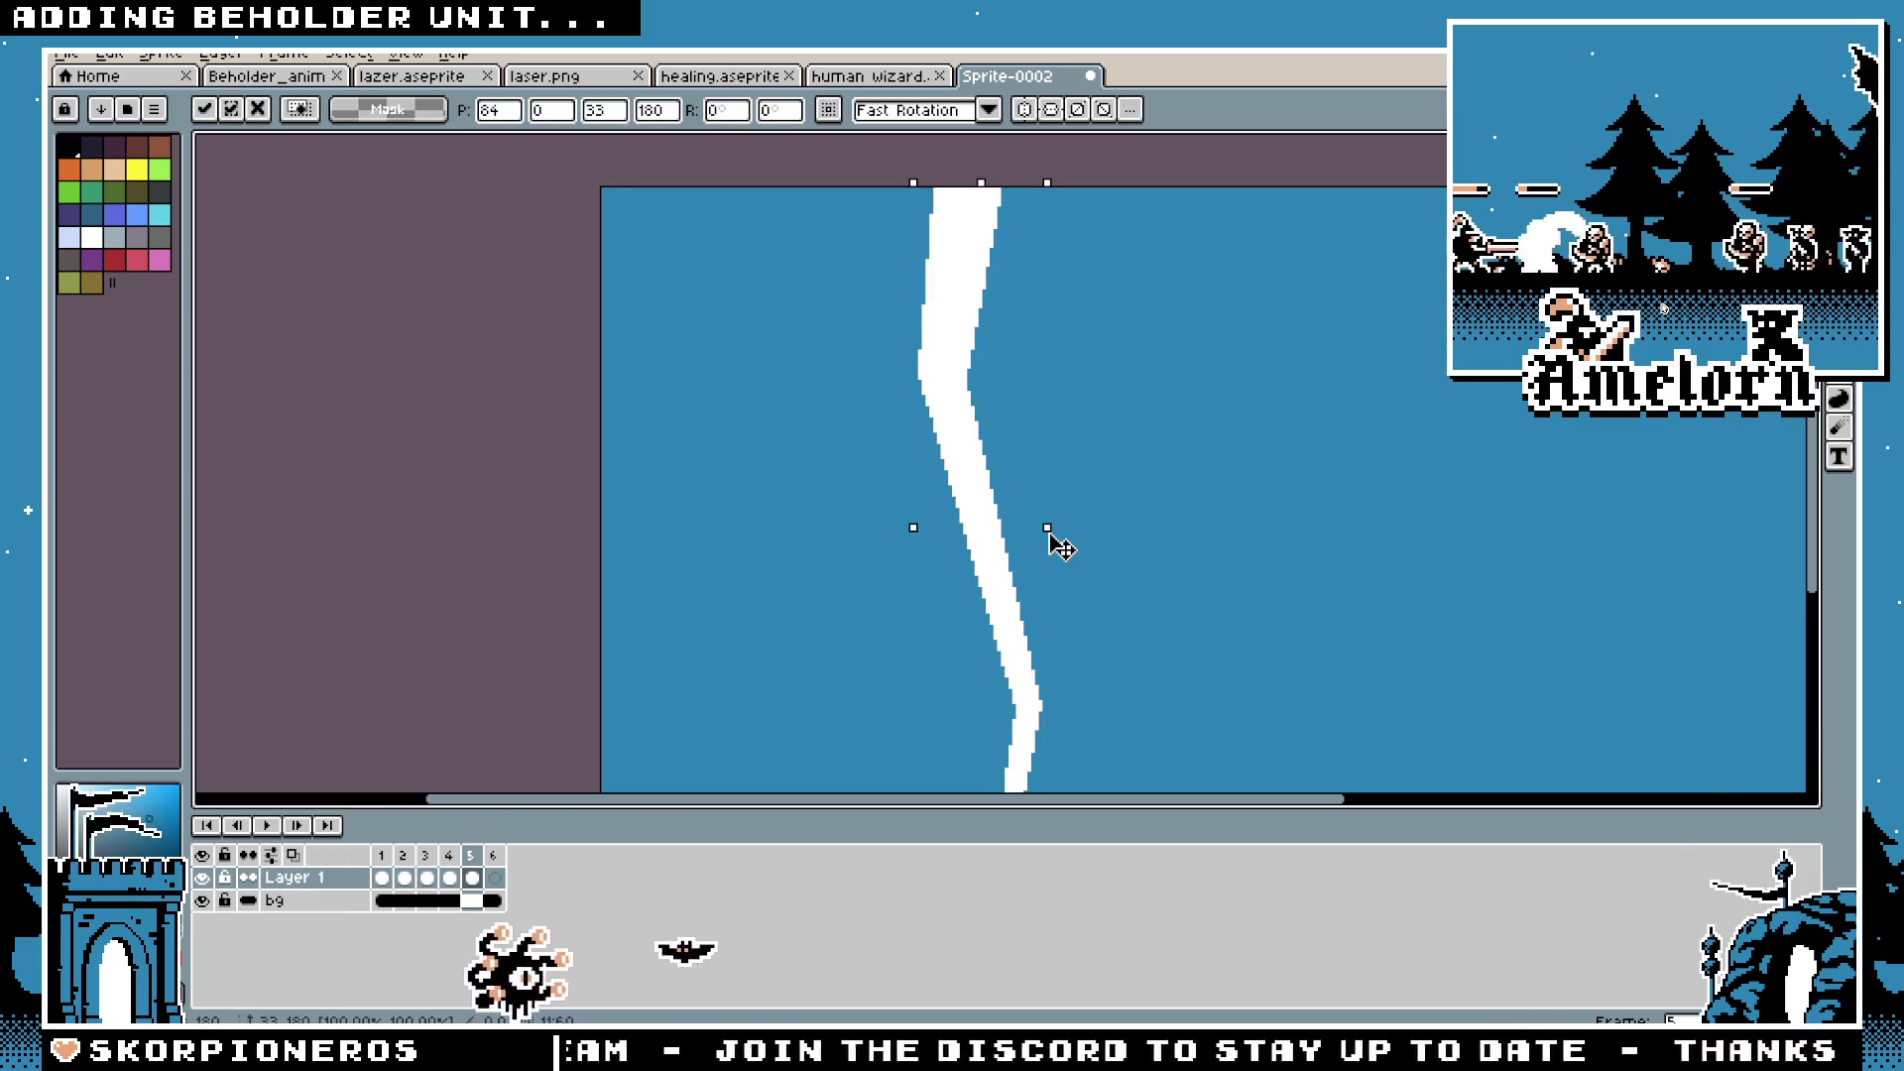
{"action": "left_click_drag", "start_coordinate": [1043, 535], "coordinate": [1010, 542]}
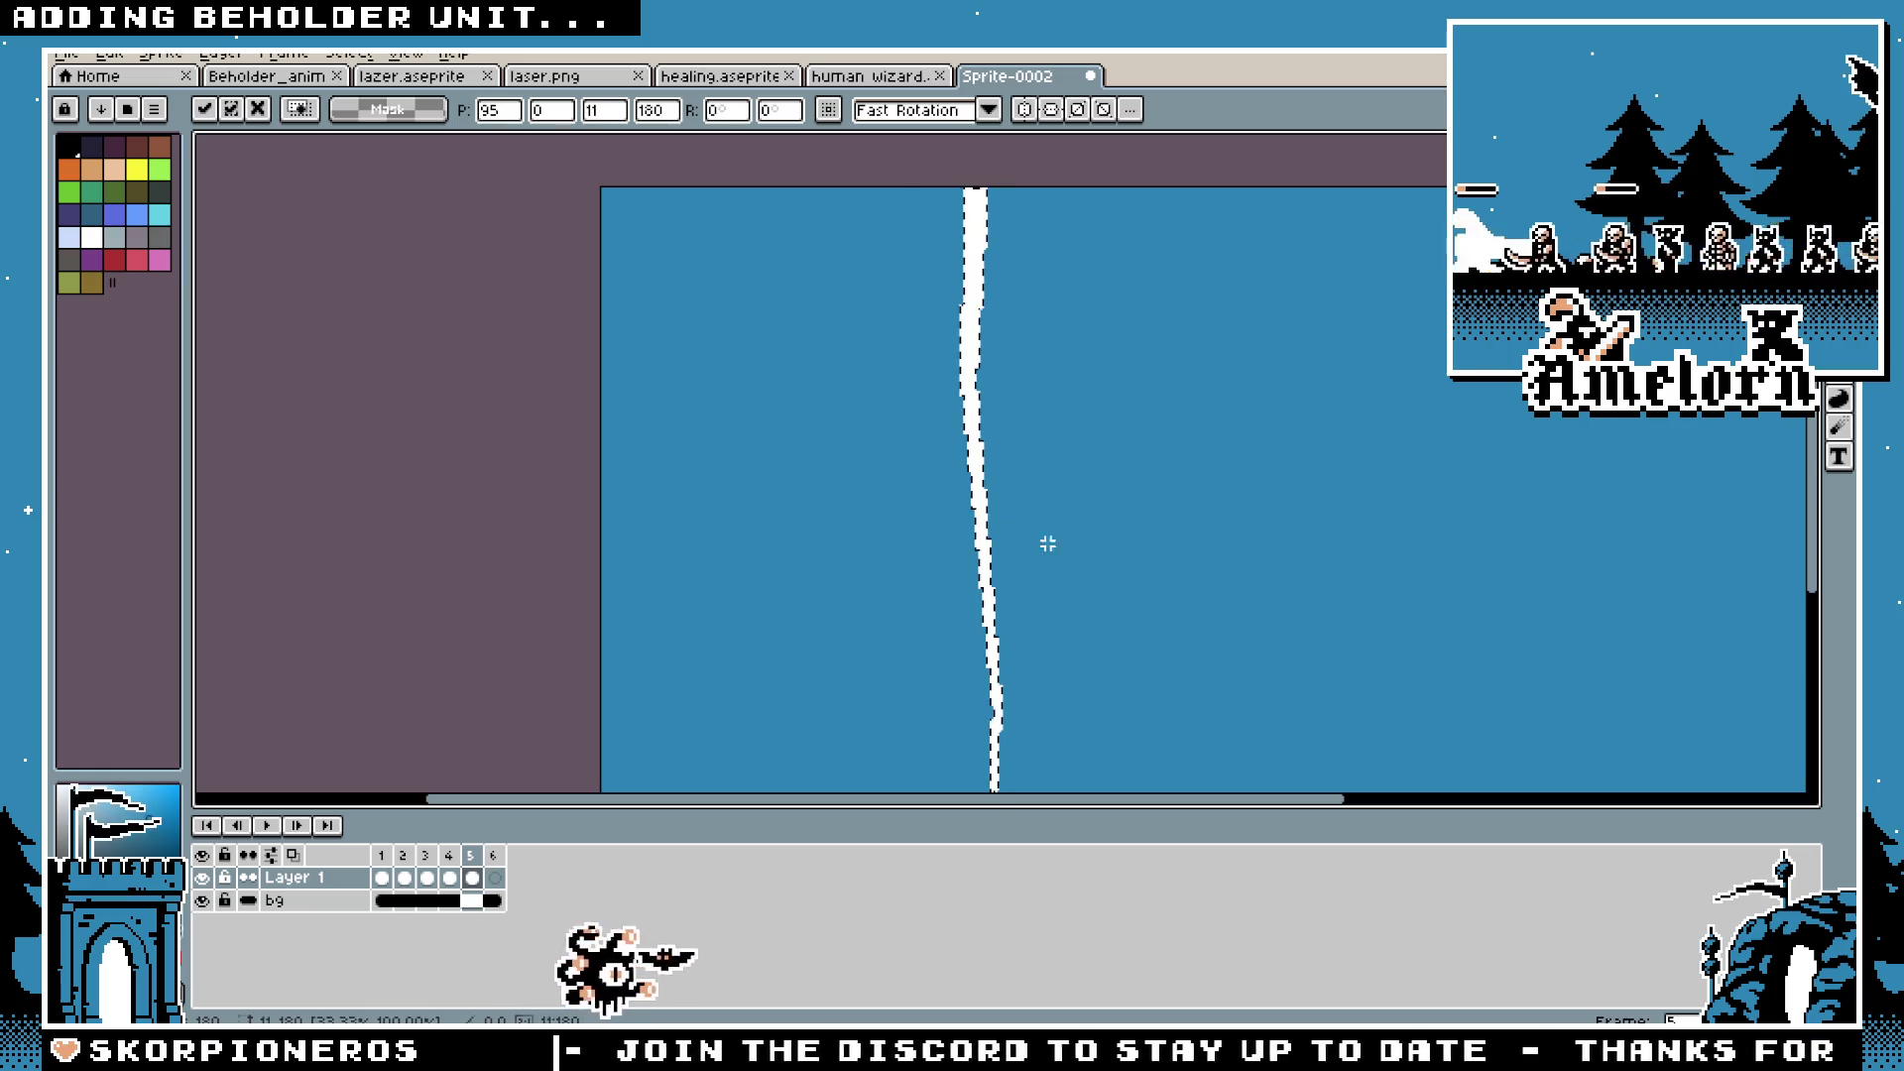
{"action": "scroll", "coordinate": [1101, 557], "scroll_direction": "down", "scroll_amount": 1}
{"action": "key", "text": "Return"}
Step: Compare the thin bolt with frames 3 and 4, then play the animation
{"action": "left_click", "coordinate": [448, 878]}
{"action": "left_click", "coordinate": [424, 878]}
{"action": "left_click", "coordinate": [449, 878]}
{"action": "left_click", "coordinate": [472, 878]}
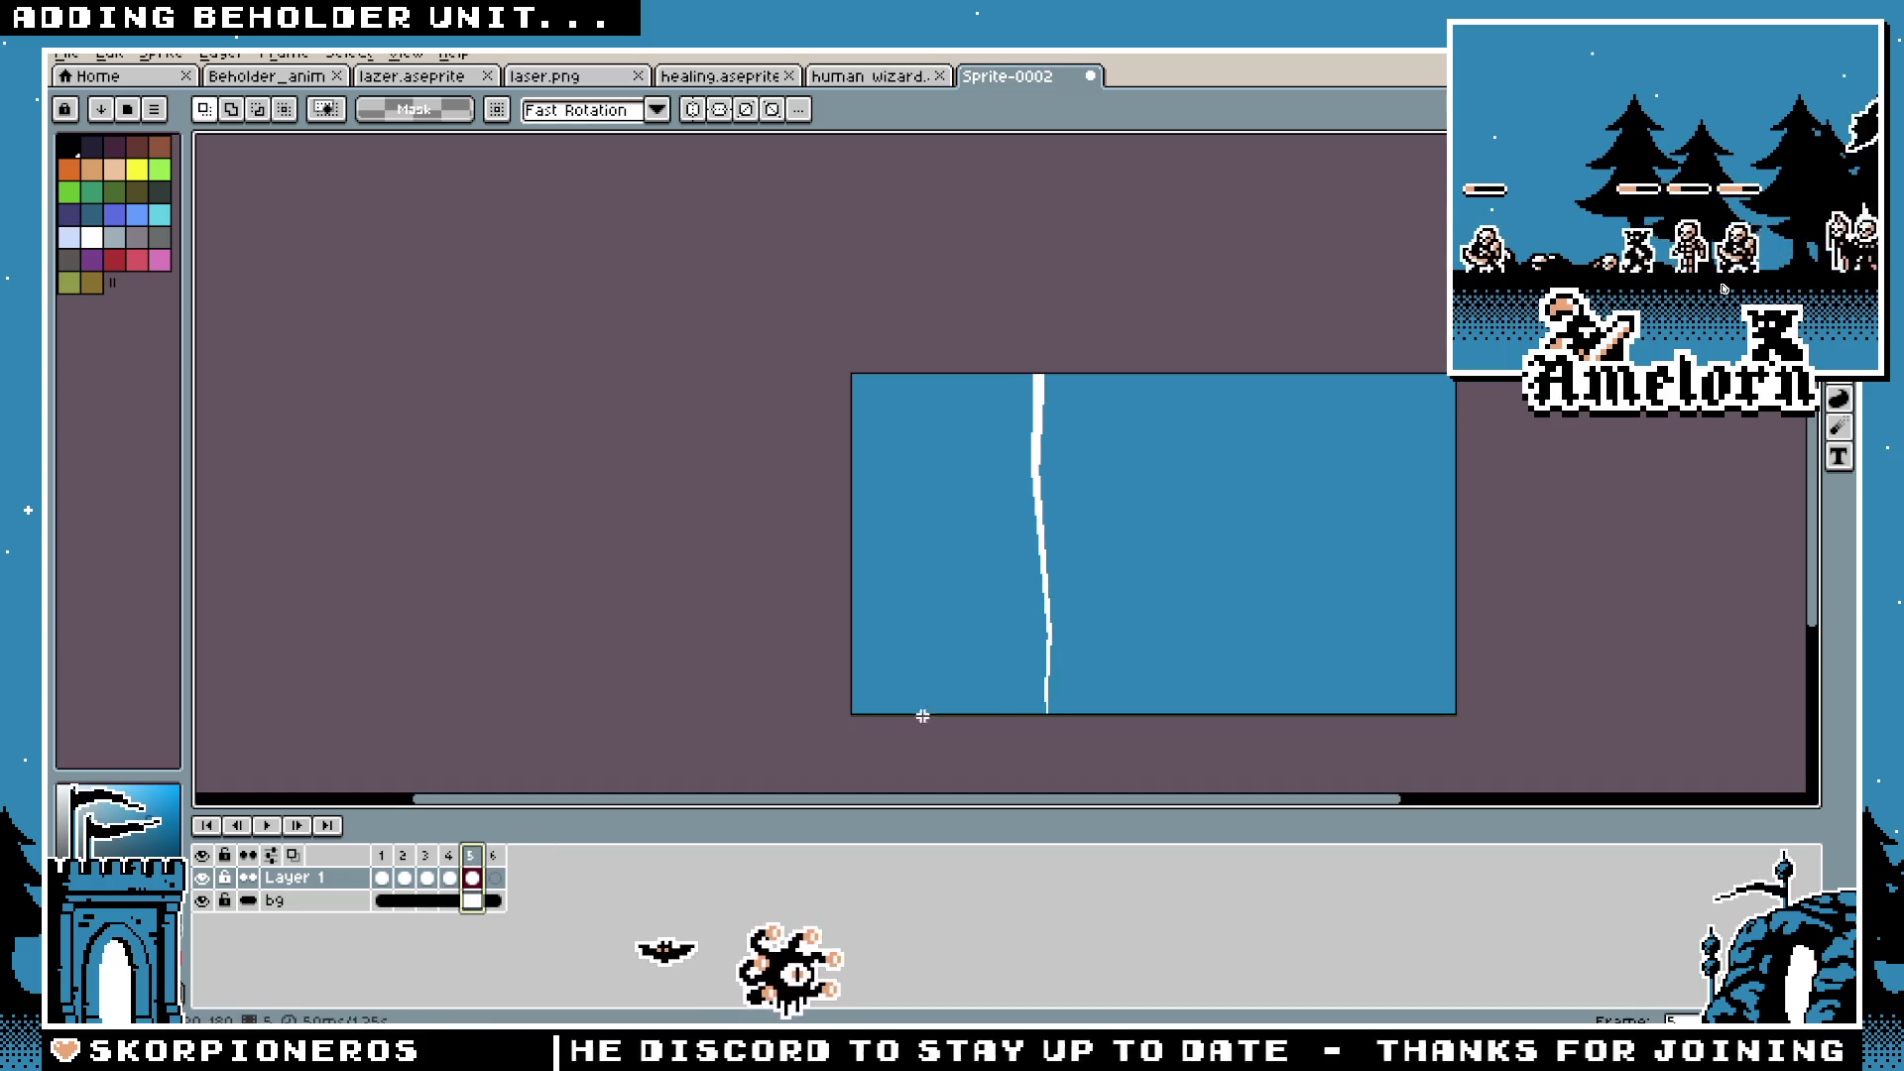
{"action": "scroll", "coordinate": [943, 646], "scroll_direction": "up", "scroll_amount": 1}
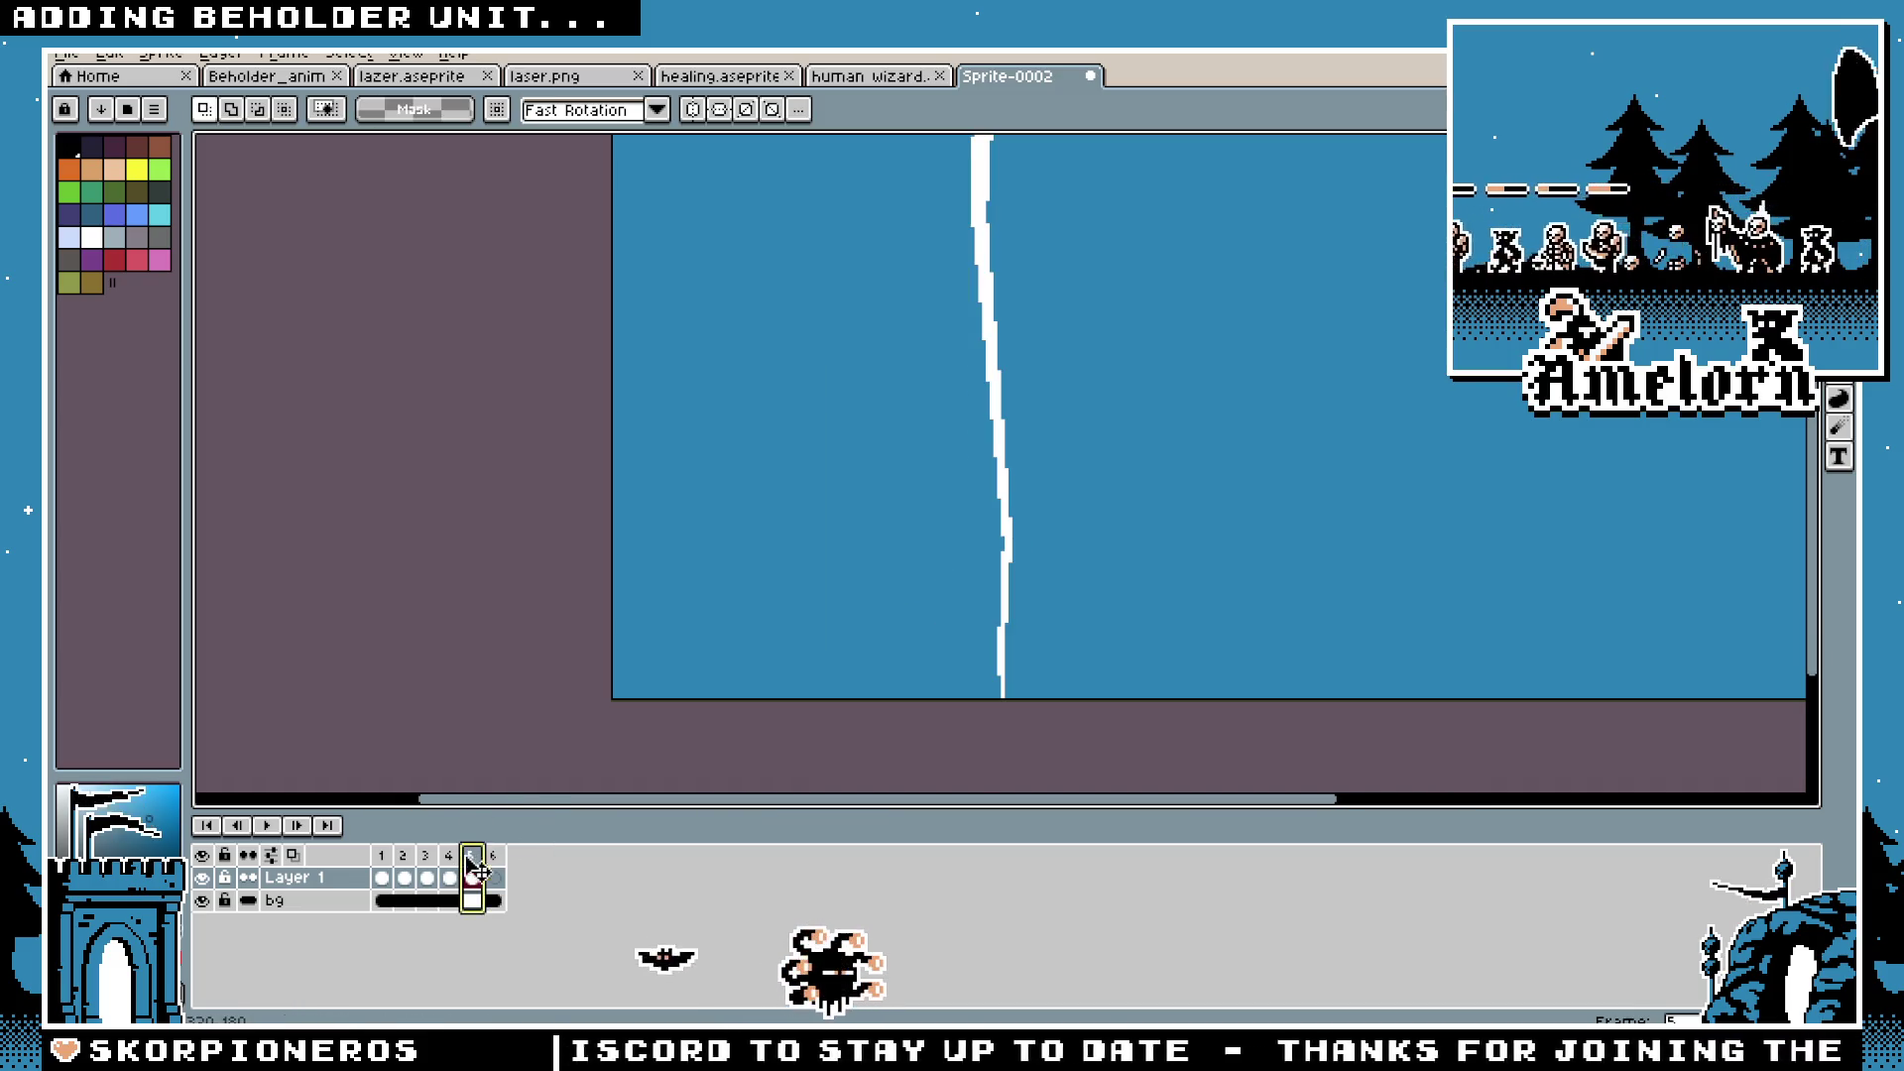
{"action": "scroll", "coordinate": [756, 578], "scroll_direction": "down", "scroll_amount": 1}
{"action": "scroll", "coordinate": [795, 508], "scroll_direction": "up", "scroll_amount": 1}
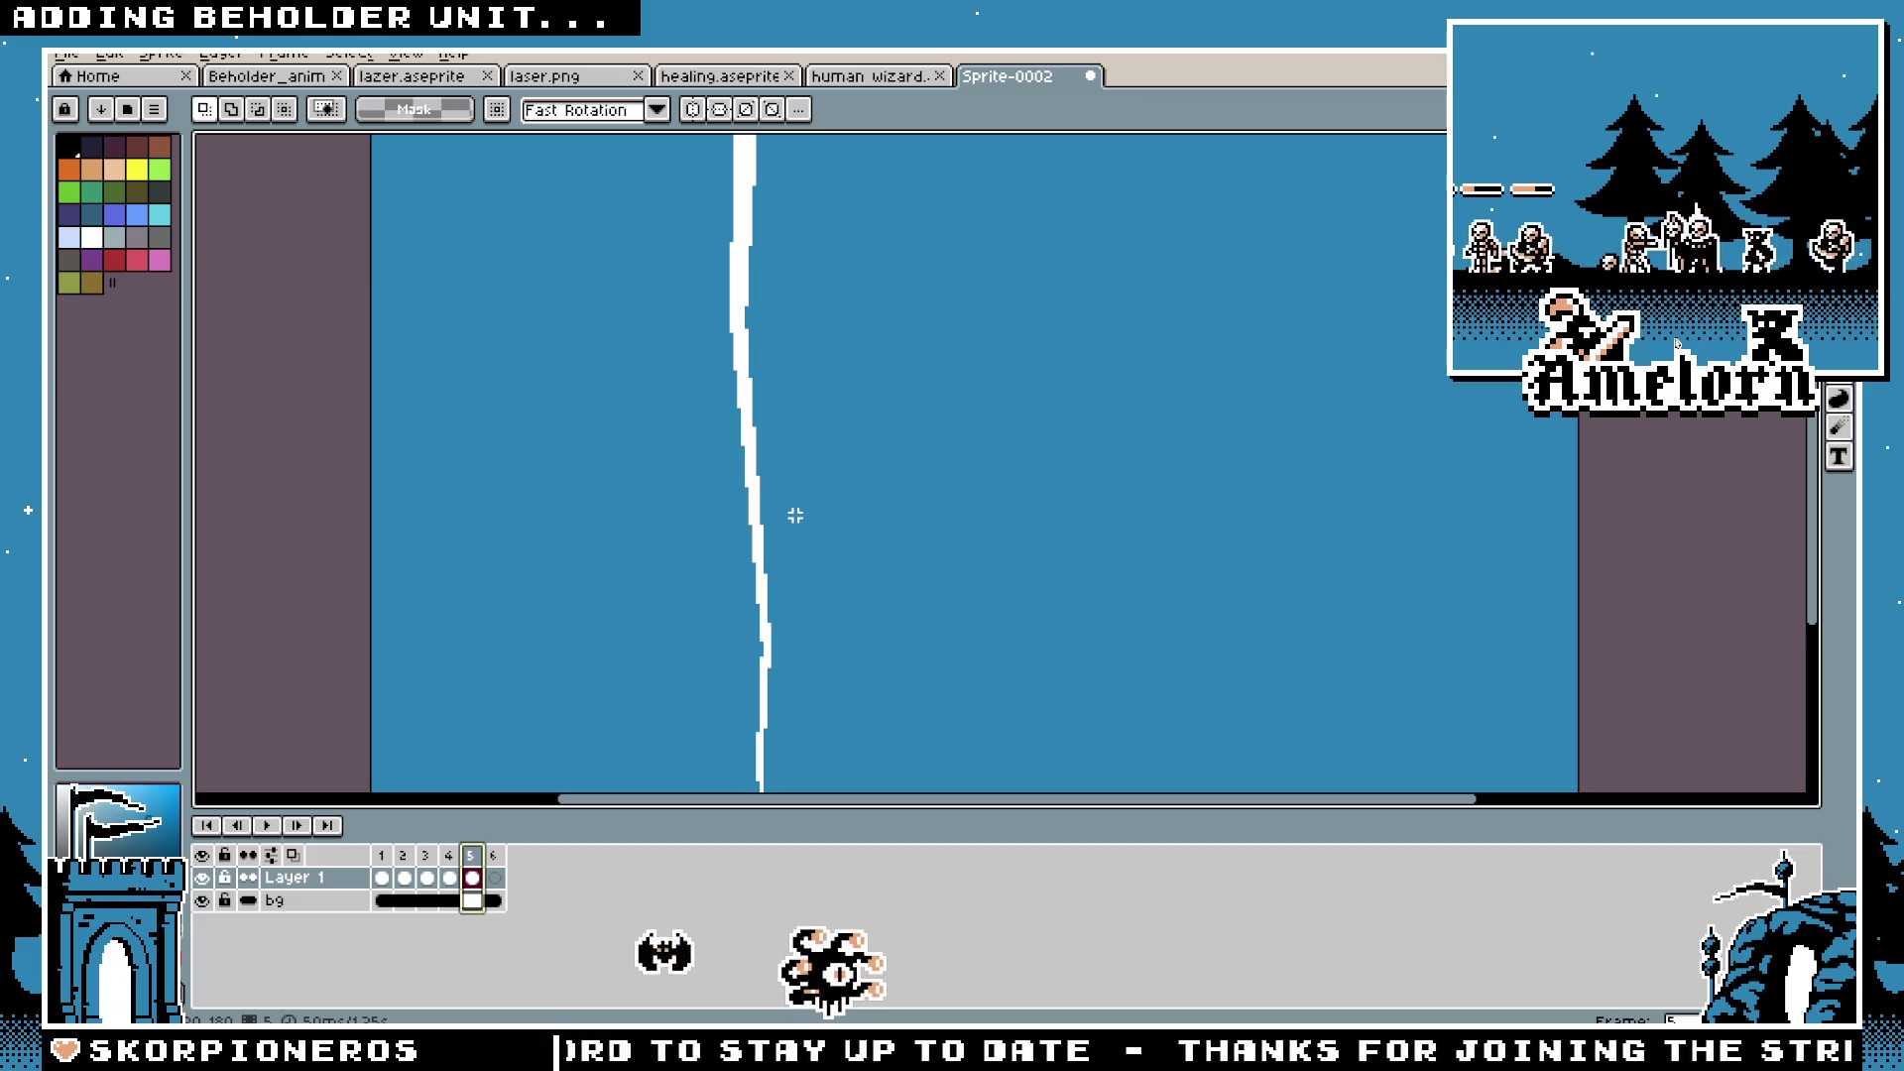
{"action": "scroll", "coordinate": [796, 514], "scroll_direction": "down", "scroll_amount": 1}
{"action": "key", "text": "Return"}
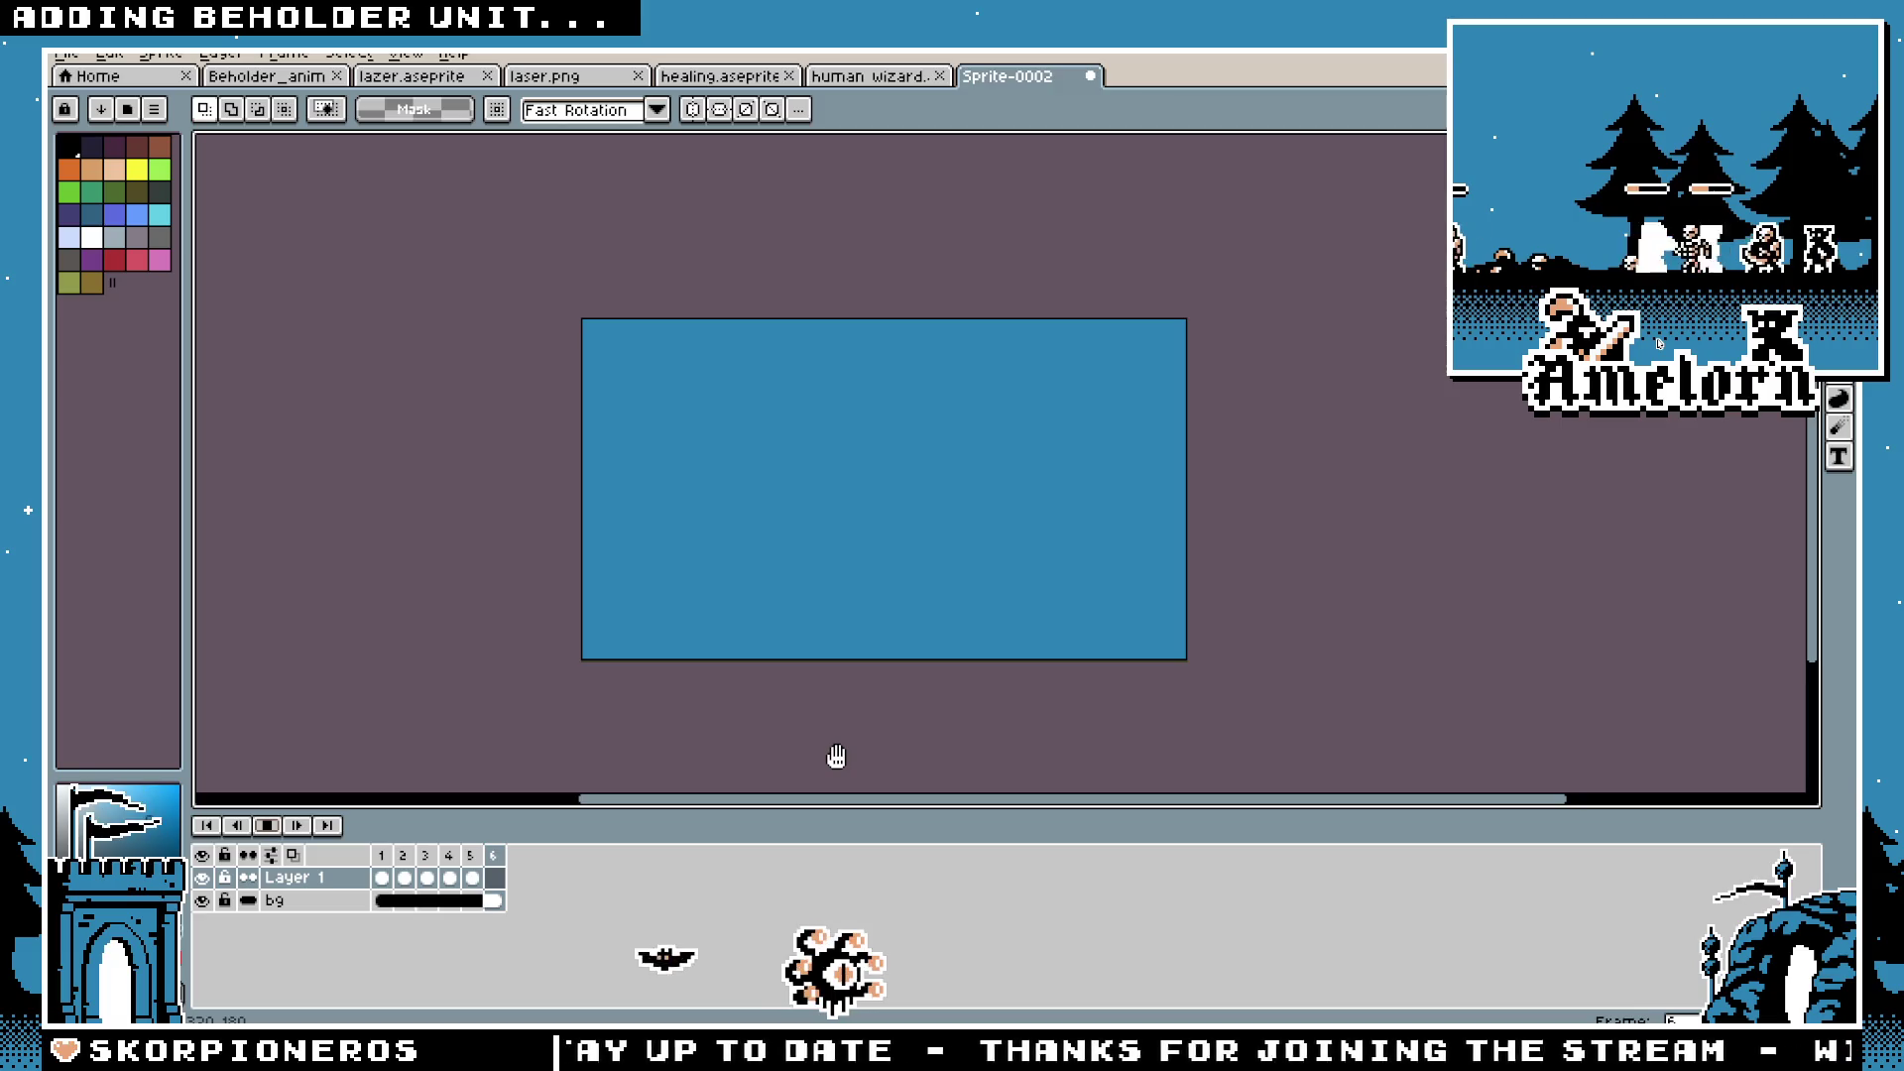
Step: Stop playback, step back to frame 4, deselect, and turn off the bg layer's visibility
{"action": "scroll", "coordinate": [645, 608], "scroll_direction": "up", "scroll_amount": 1}
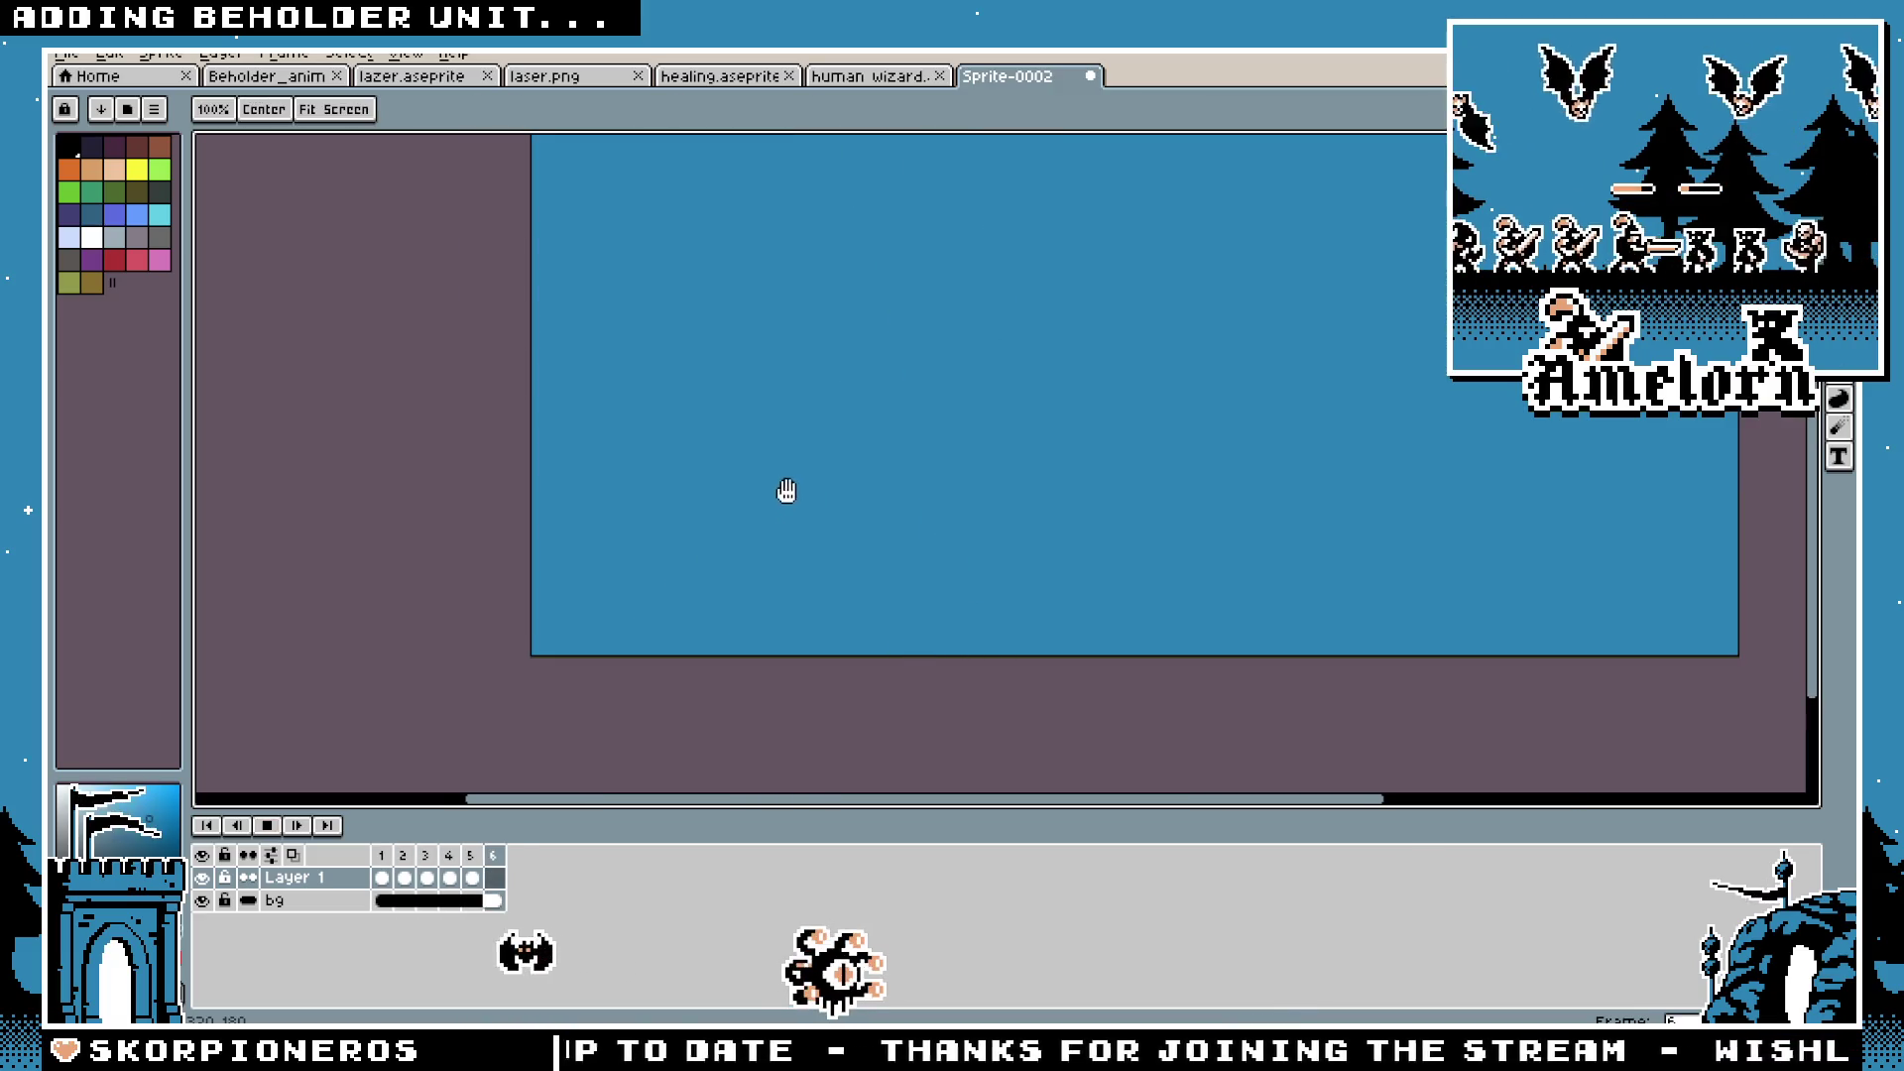
{"action": "scroll", "coordinate": [773, 525], "scroll_direction": "down", "scroll_amount": 1}
{"action": "scroll", "coordinate": [789, 510], "scroll_direction": "up", "scroll_amount": 1}
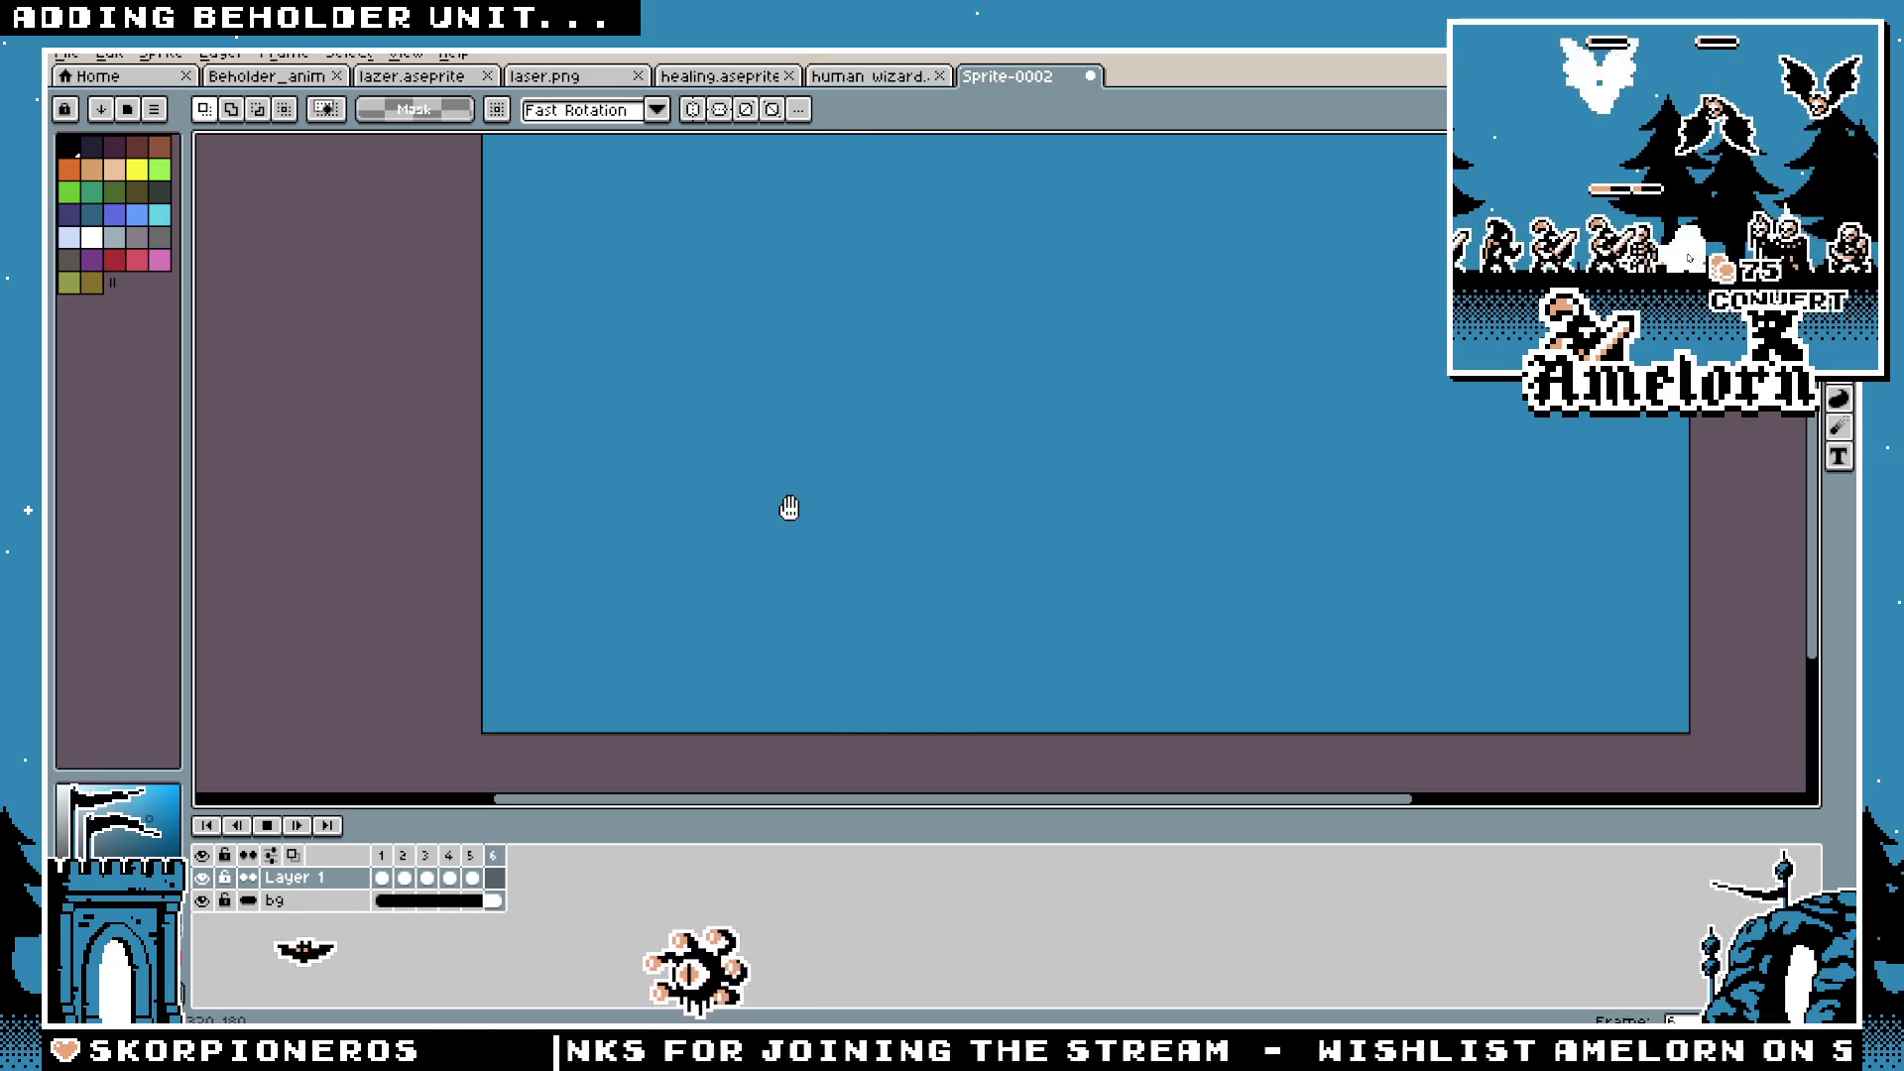
{"action": "left_click", "coordinate": [472, 878]}
{"action": "scroll", "coordinate": [646, 593], "scroll_direction": "down", "scroll_amount": 1}
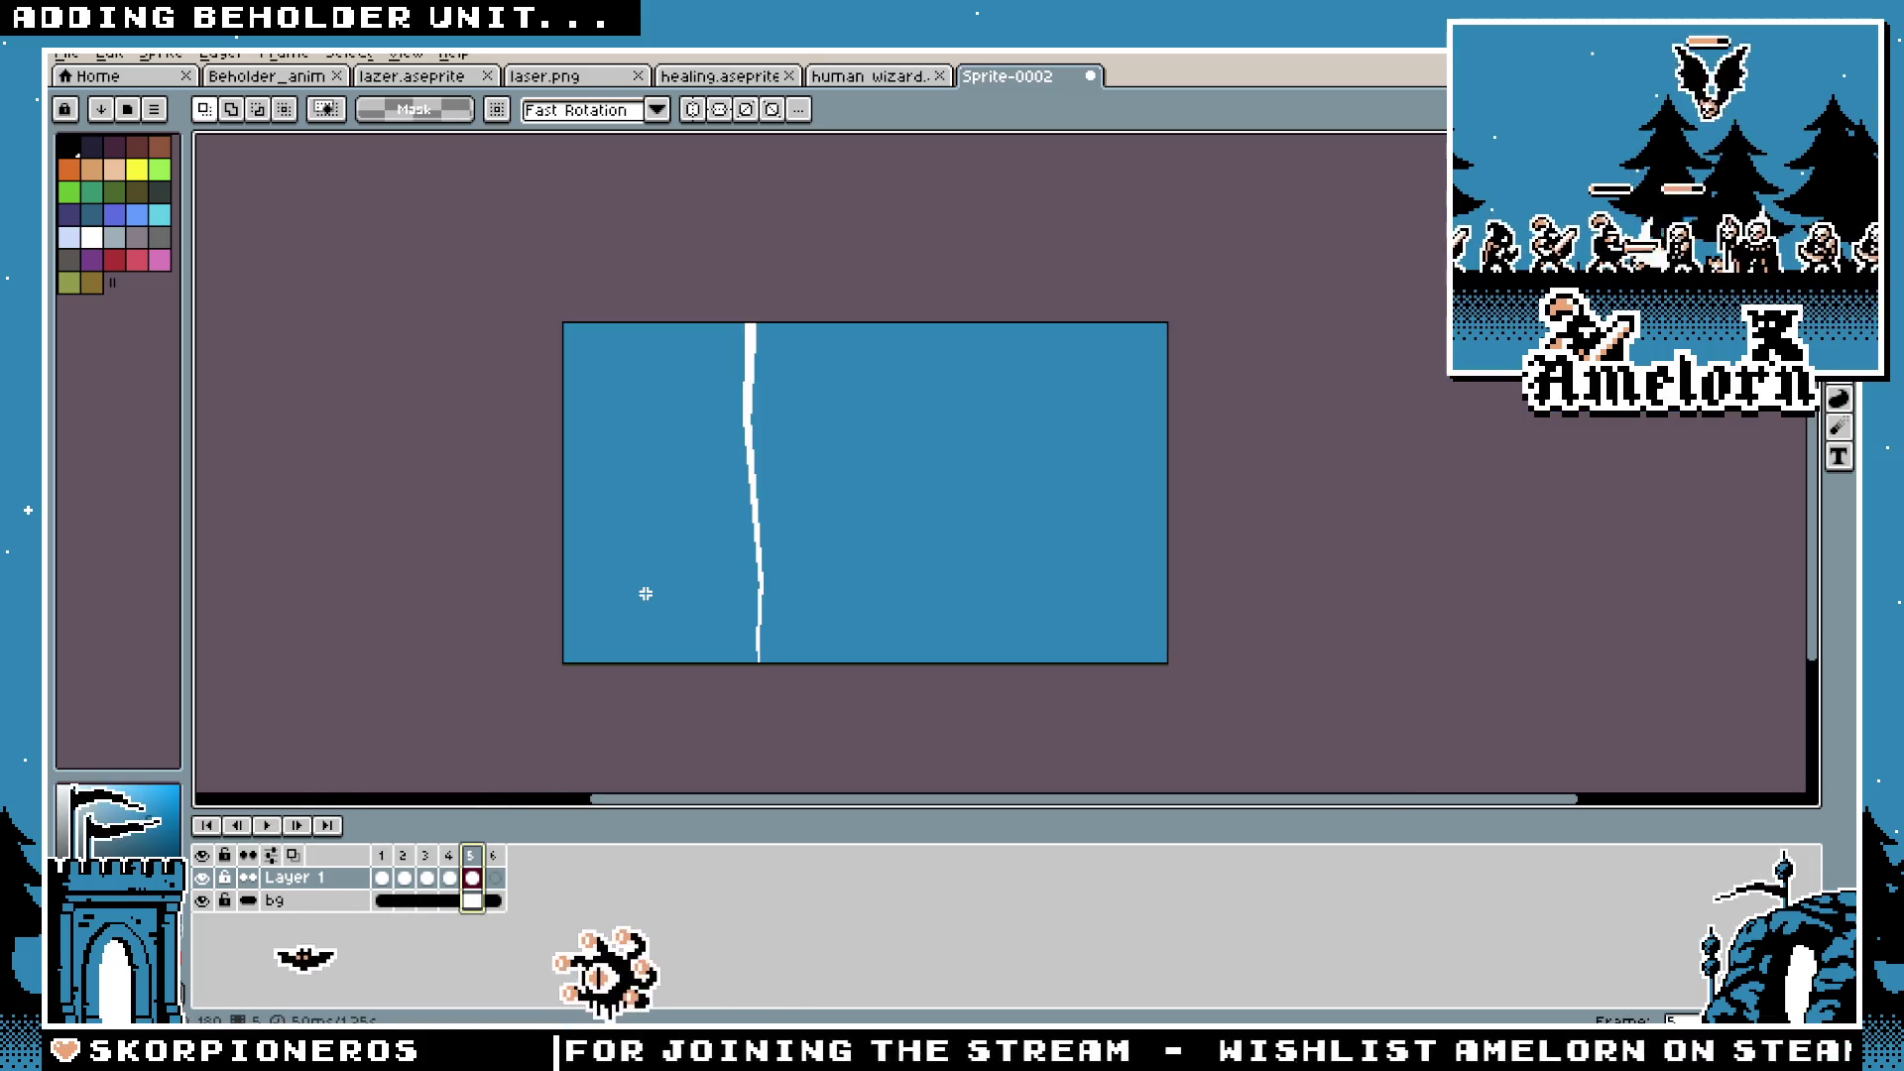
{"action": "key", "text": "Left"}
{"action": "scroll", "coordinate": [824, 559], "scroll_direction": "up", "scroll_amount": 1}
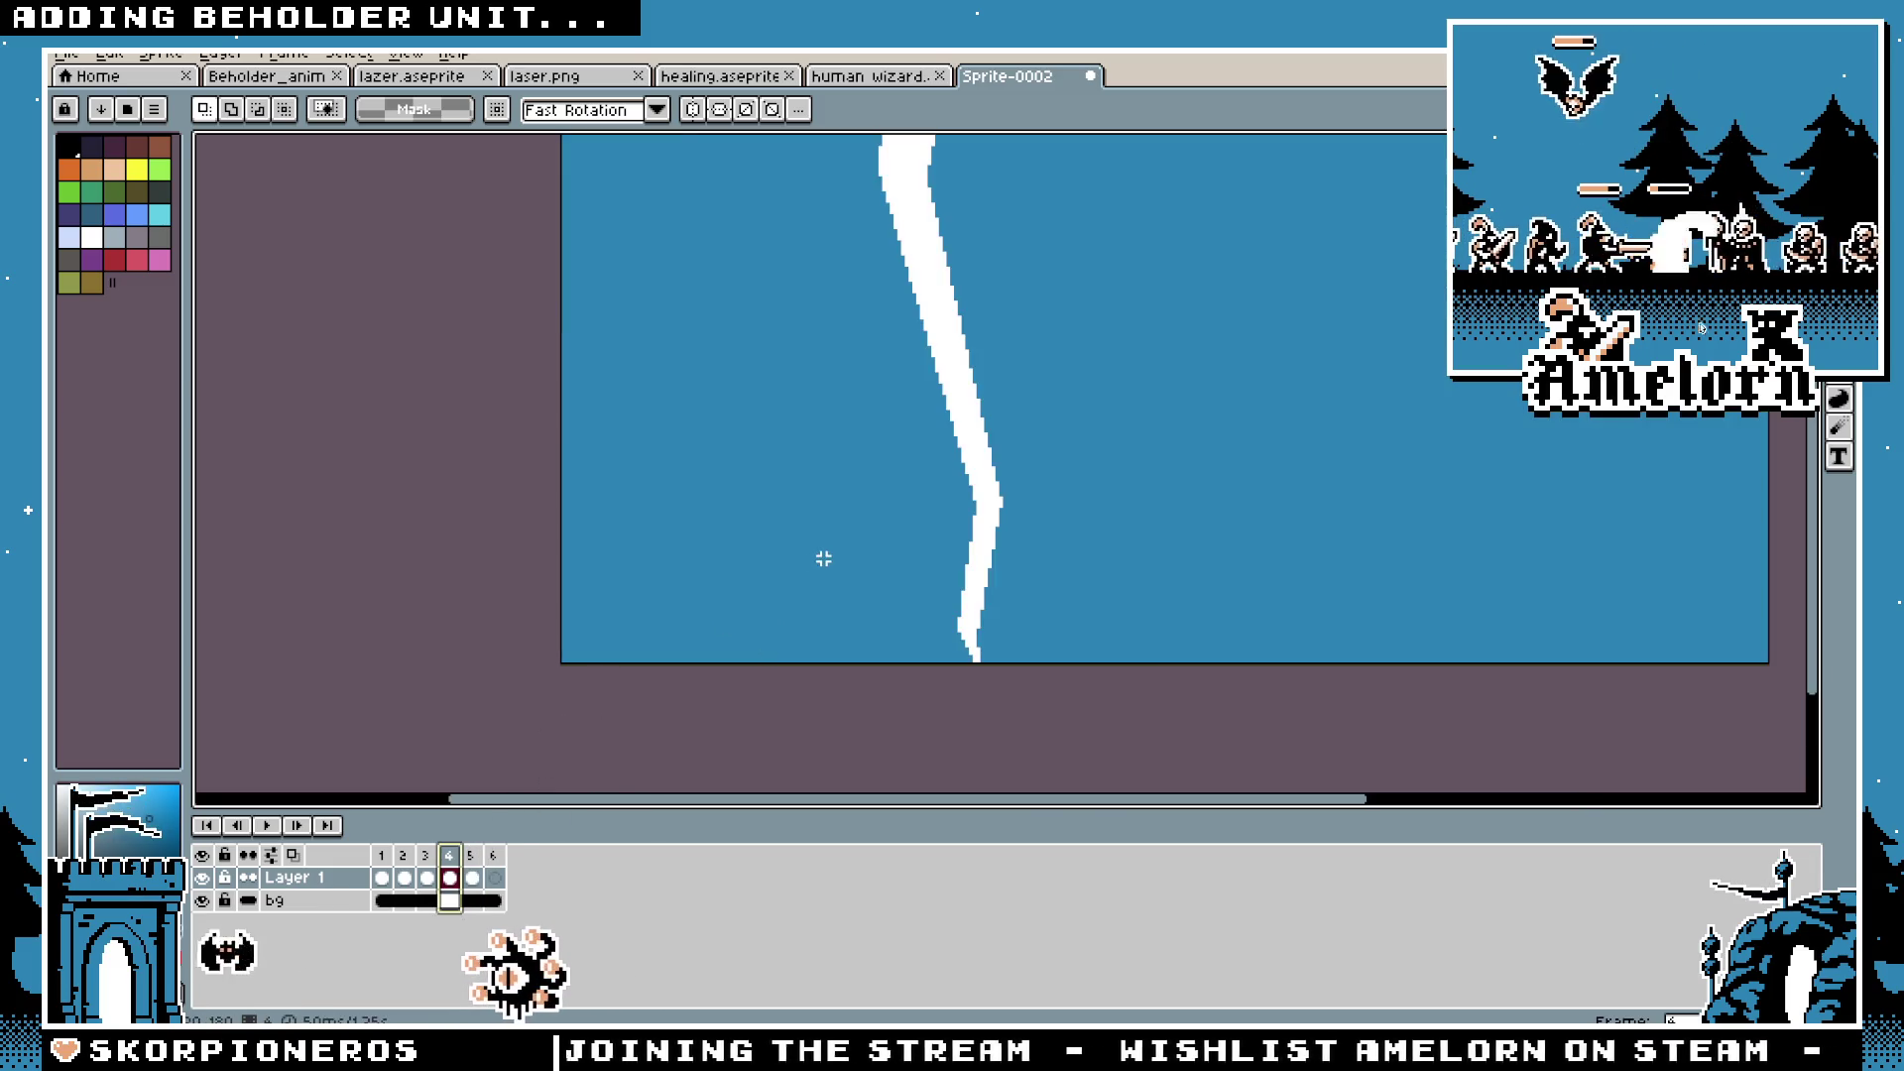
{"action": "left_click", "coordinate": [762, 595]}
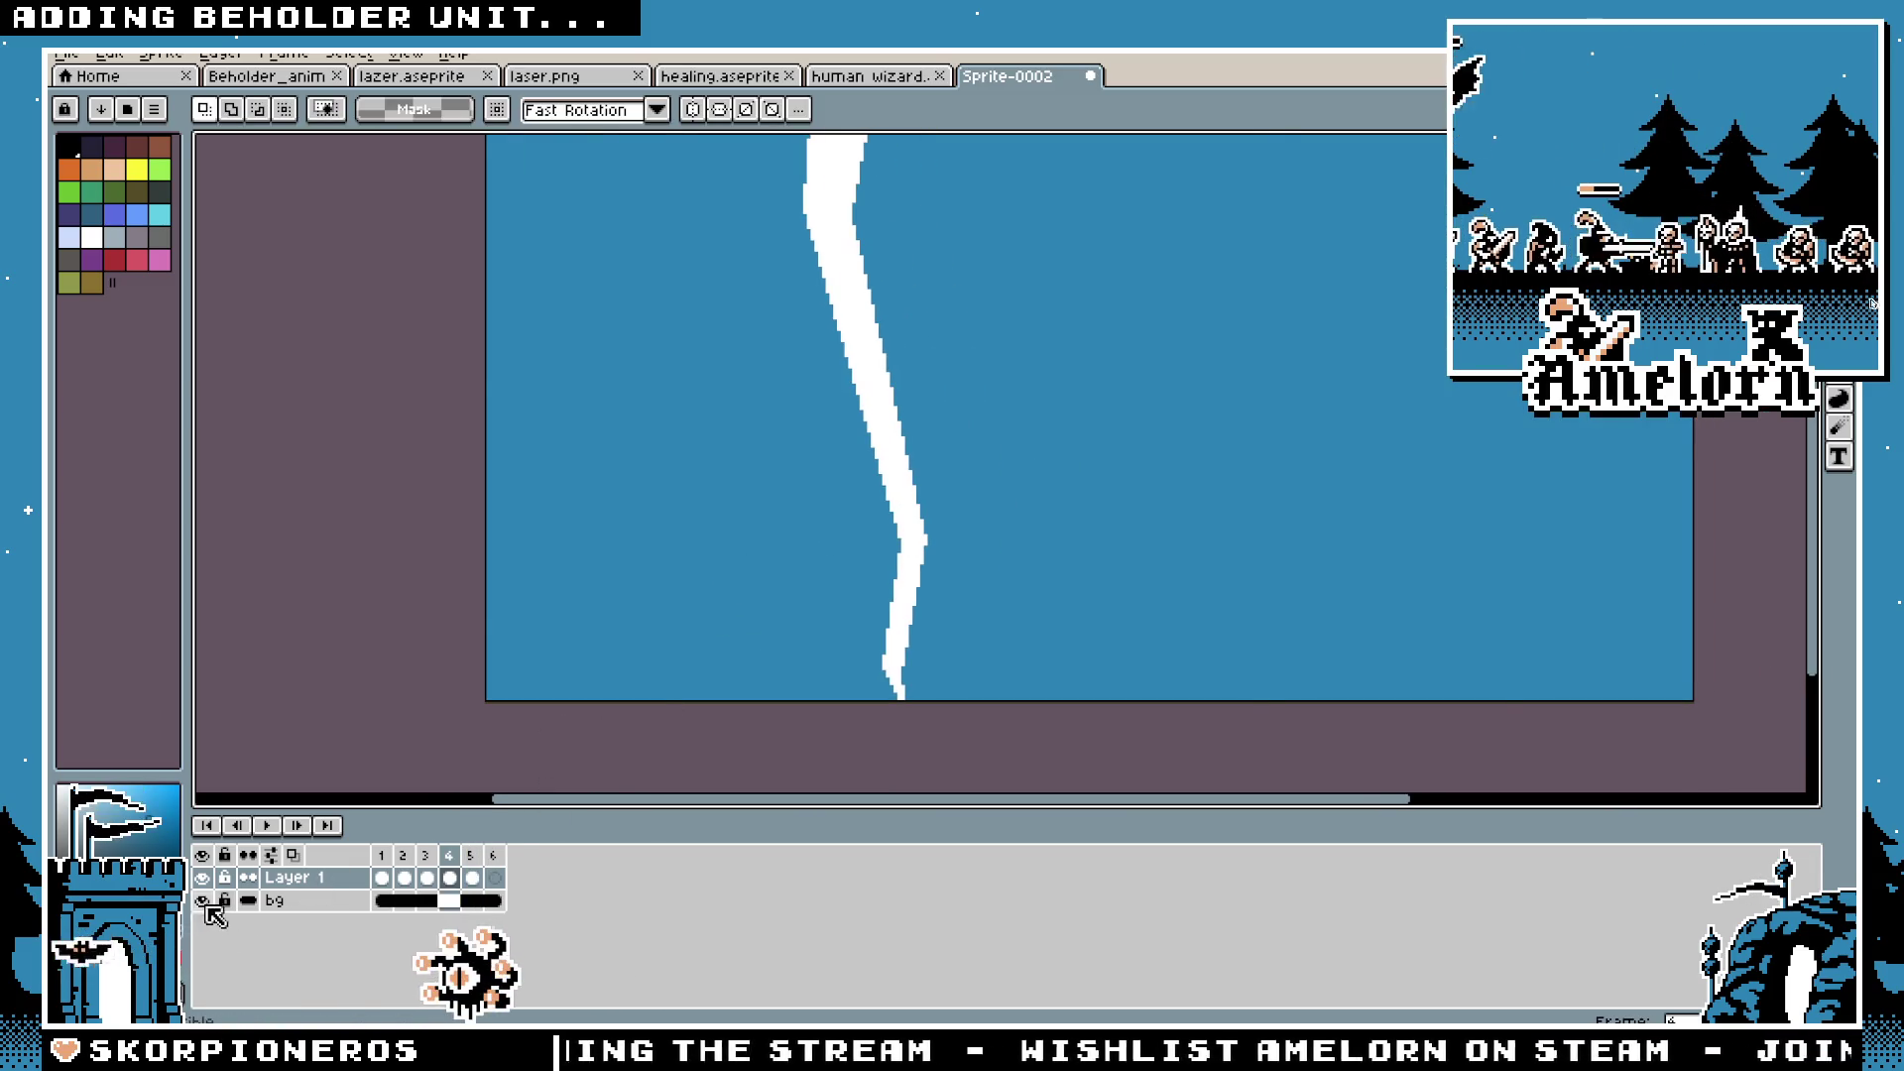
{"action": "left_click", "coordinate": [203, 902]}
{"action": "scroll", "coordinate": [761, 608], "scroll_direction": "down", "scroll_amount": 1}
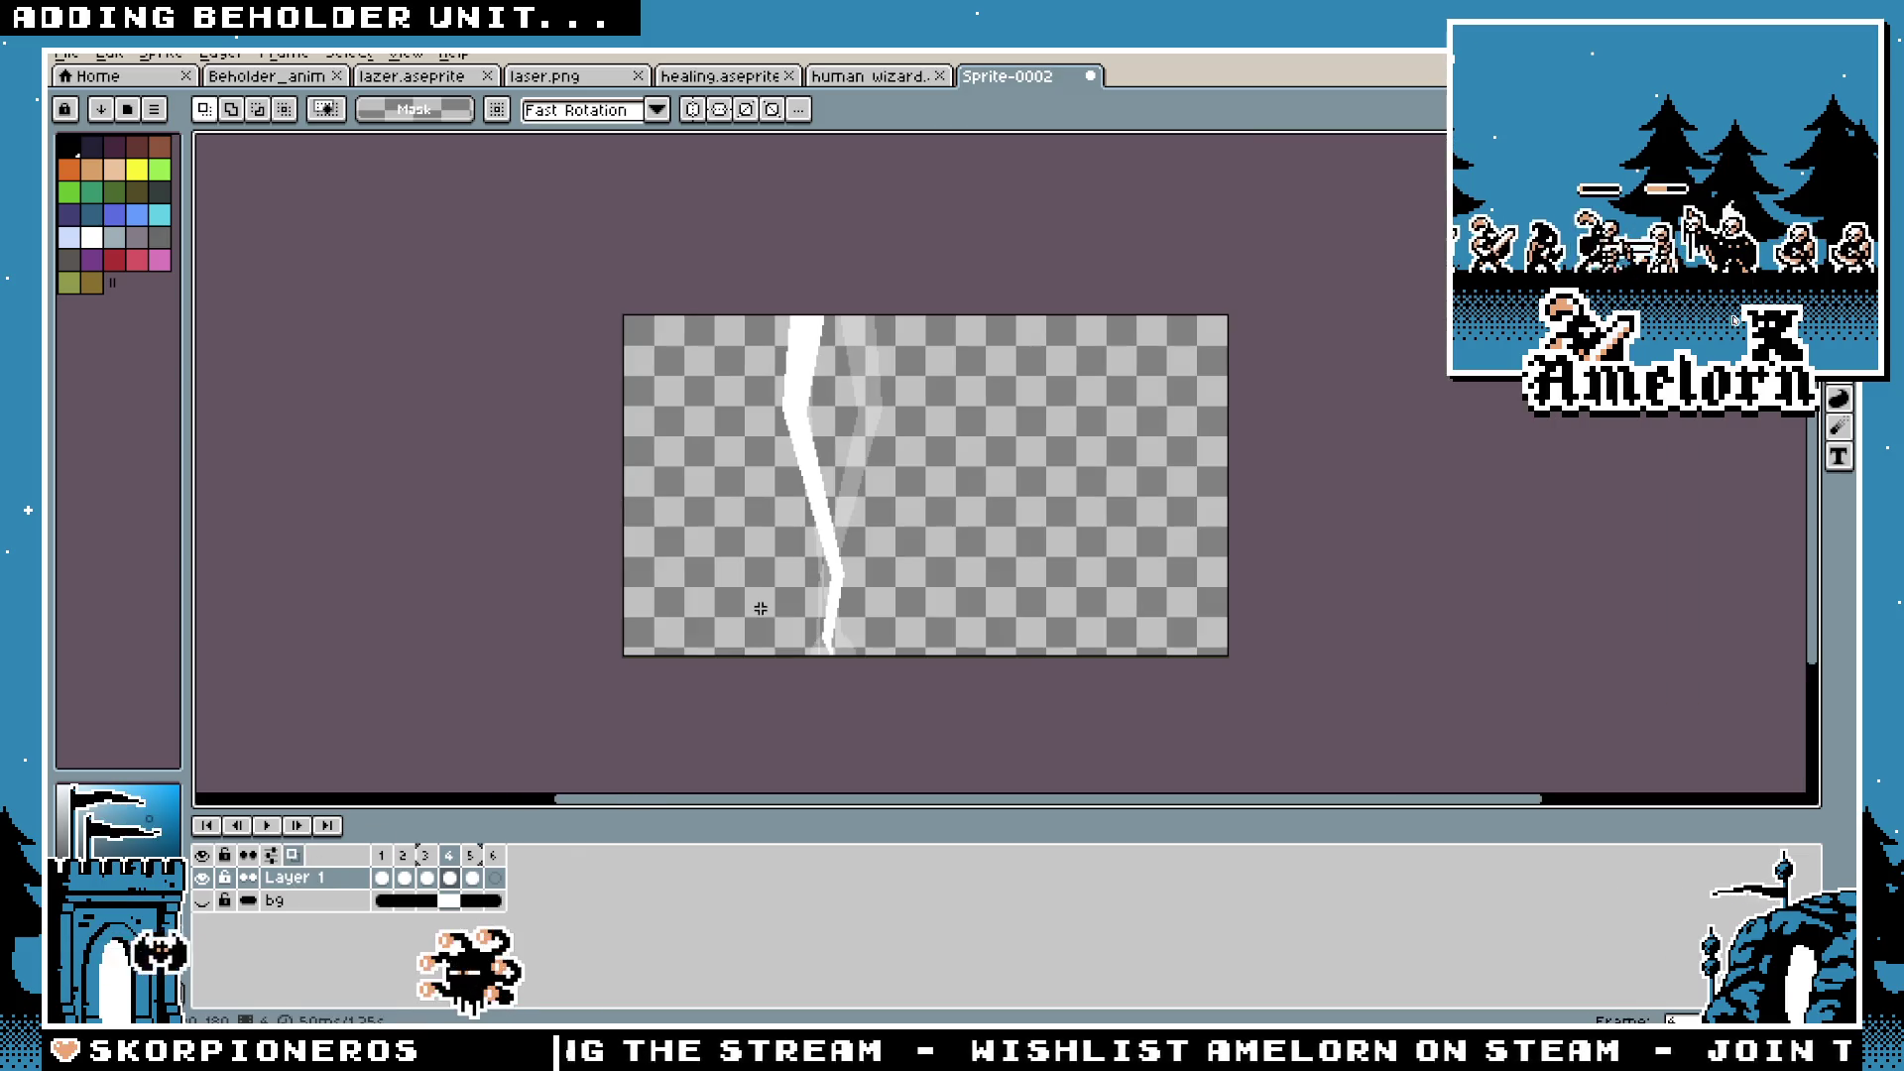
Step: Shift frame 5's thin bolt a few pixels right to line up with the other frames
{"action": "left_click", "coordinate": [472, 859]}
{"action": "left_click", "coordinate": [406, 865]}
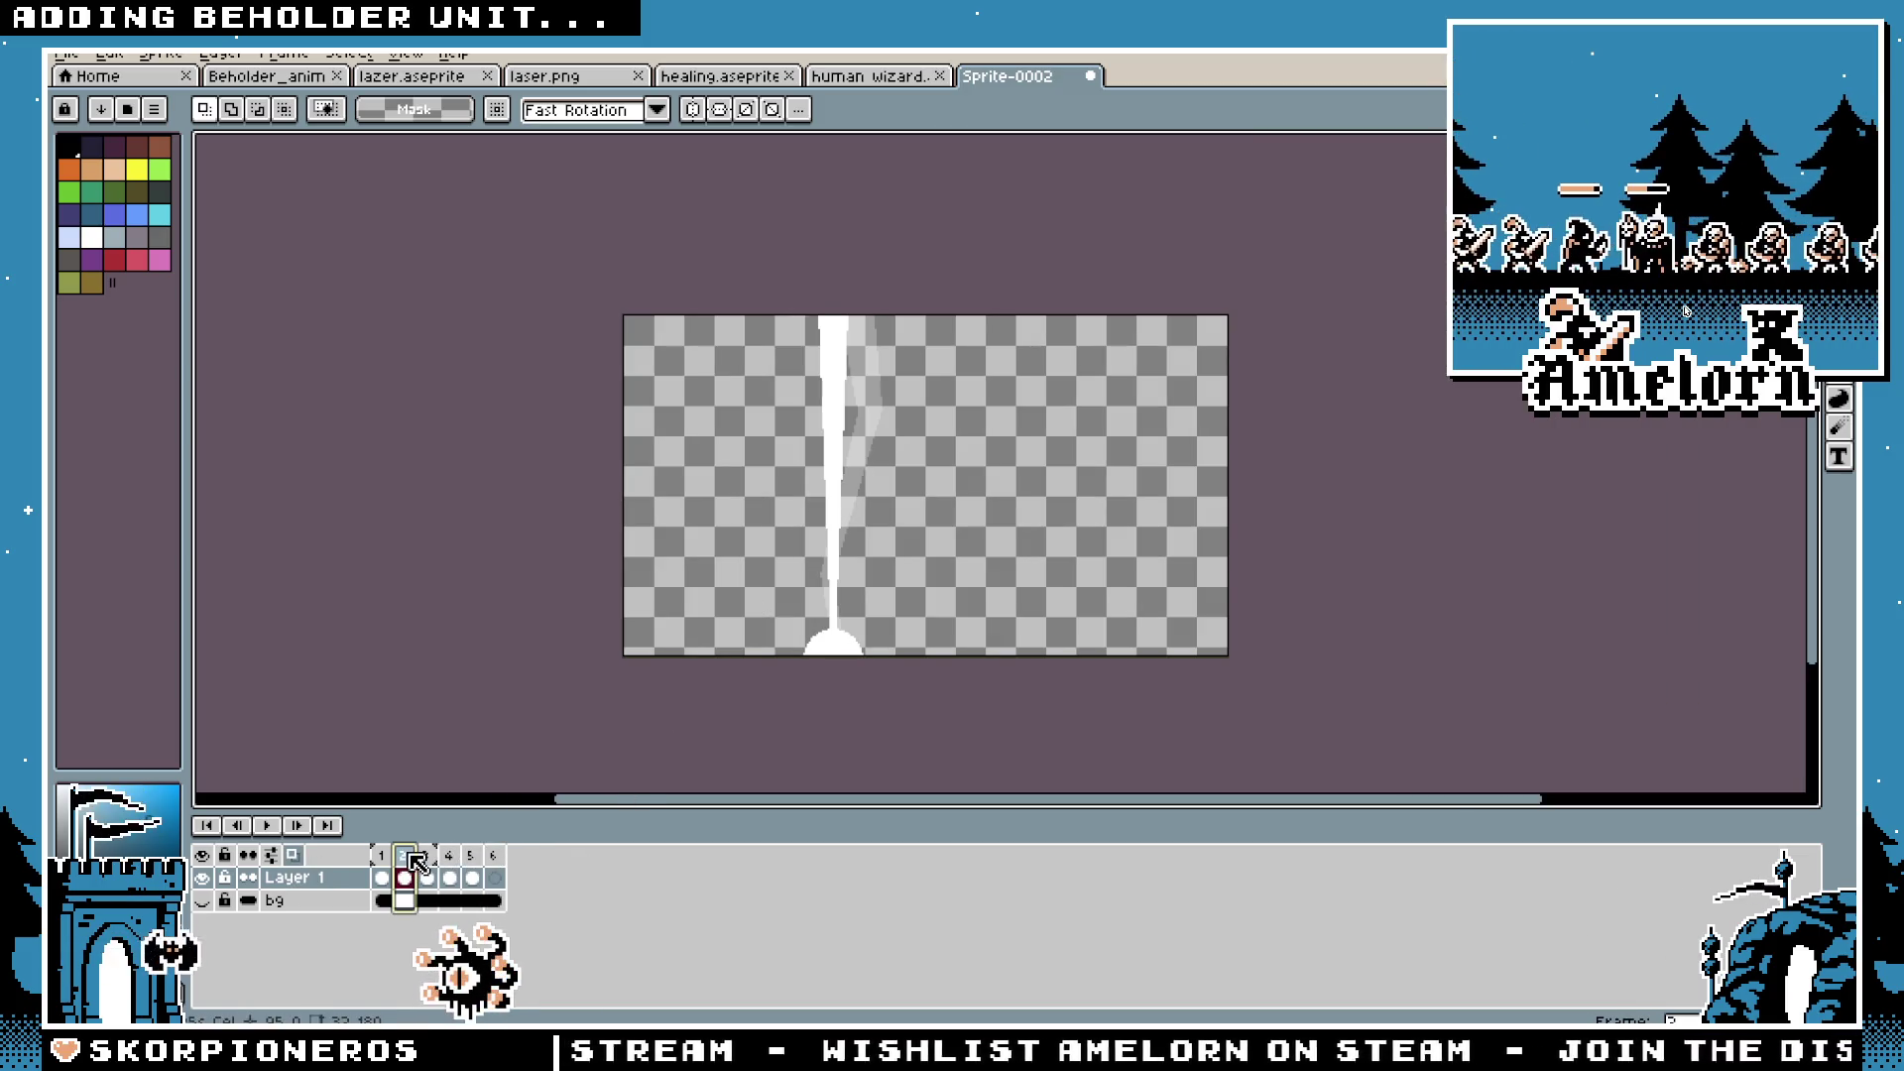
{"action": "key", "text": "Right"}
{"action": "key", "text": "Right"}
{"action": "key", "text": "Right"}
{"action": "left_click_drag", "start_coordinate": [914, 298], "coordinate": [659, 684]}
{"action": "key", "text": "Right"}
{"action": "key", "text": "Right"}
{"action": "key", "text": "Right"}
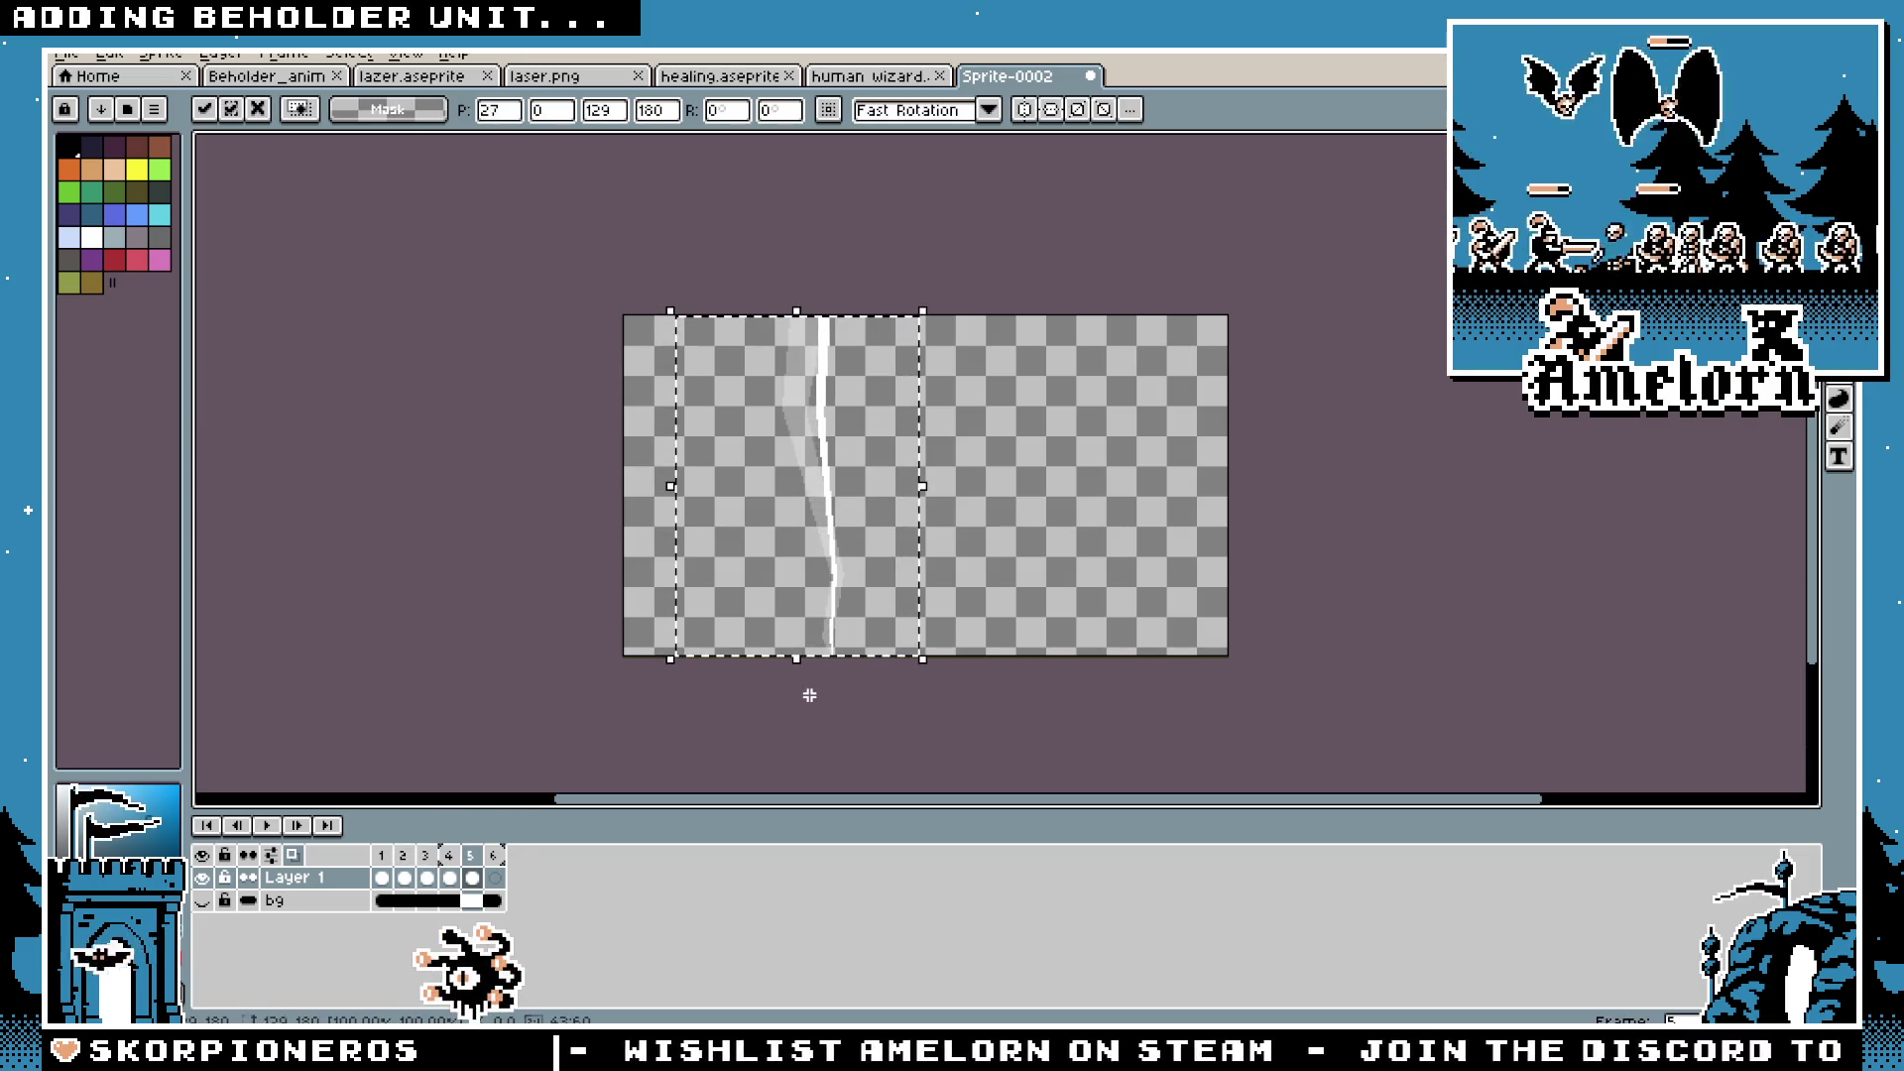
{"action": "key", "text": "ctrl+d"}
Step: Turn the blue bg layer back on and replay the animation to check alignment
{"action": "scroll", "coordinate": [761, 565], "scroll_direction": "up", "scroll_amount": 2}
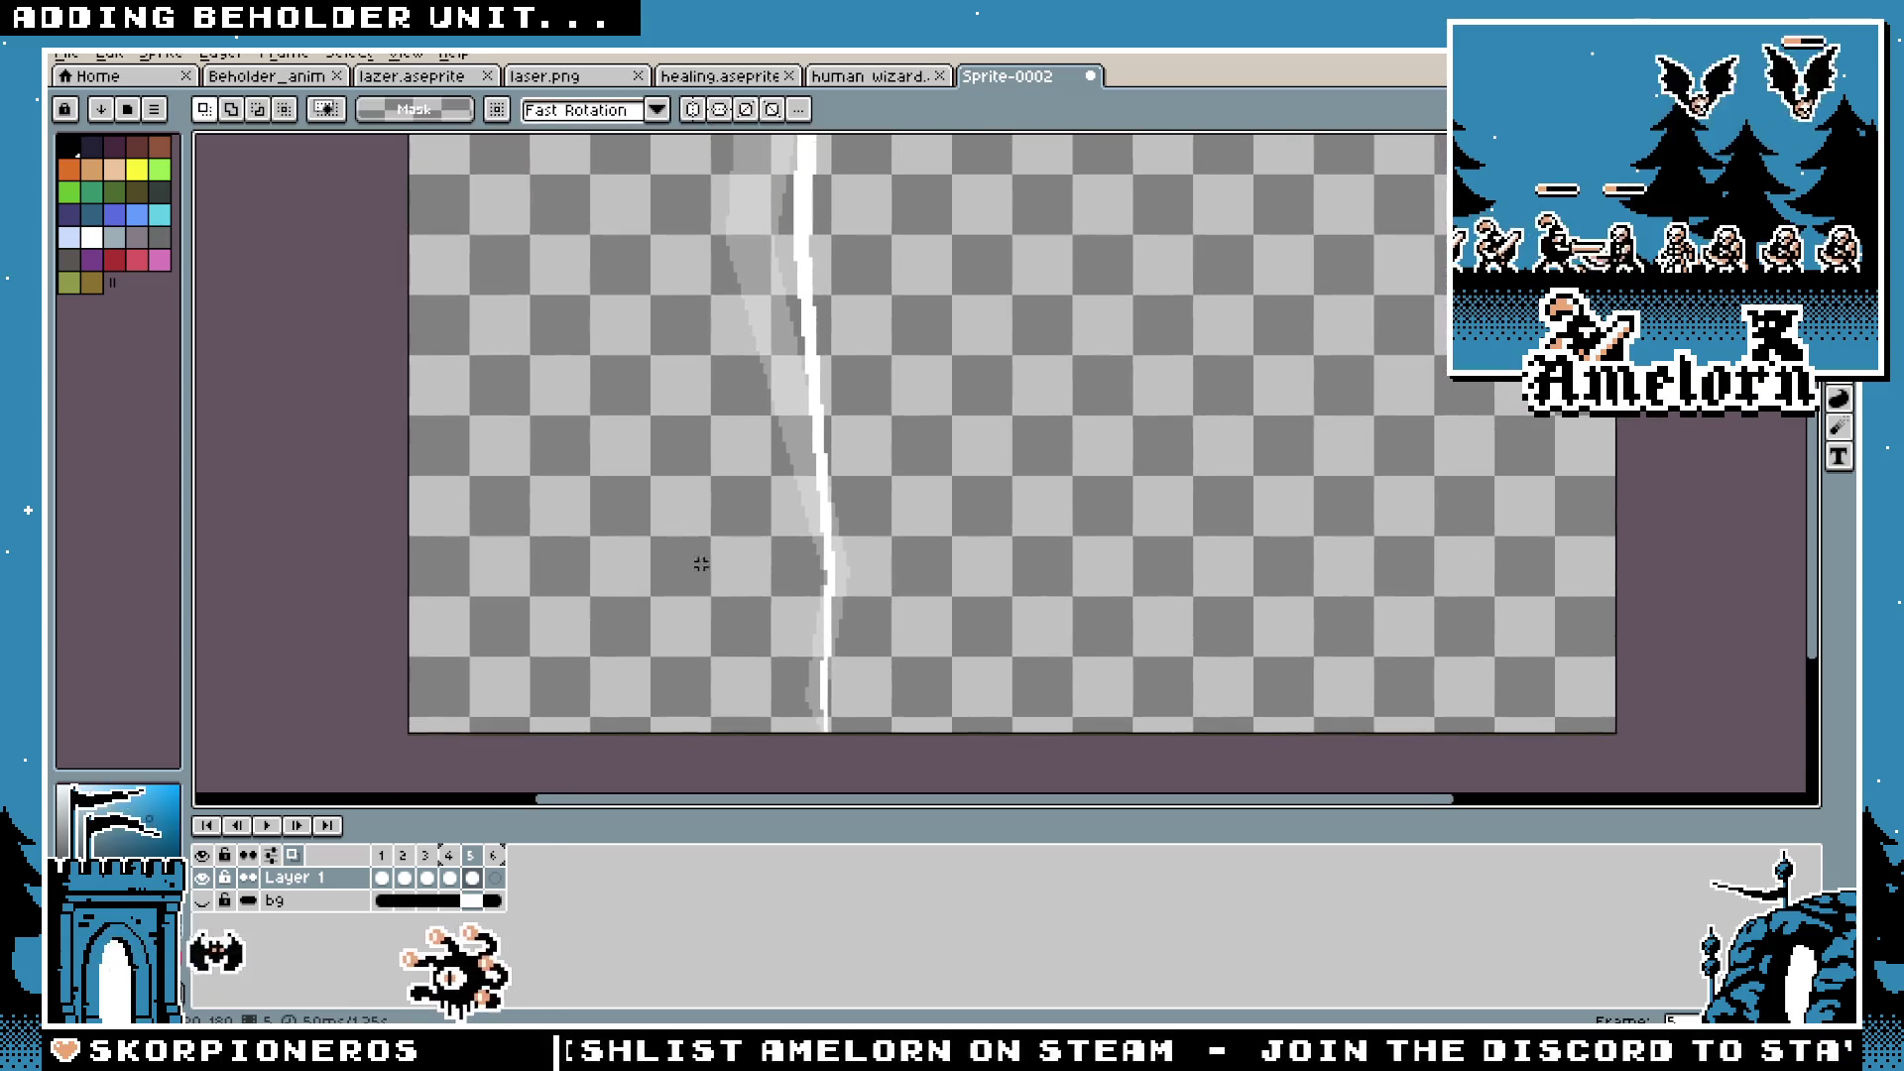
{"action": "scroll", "coordinate": [701, 565], "scroll_direction": "down", "scroll_amount": 2}
{"action": "left_click", "coordinate": [201, 901]}
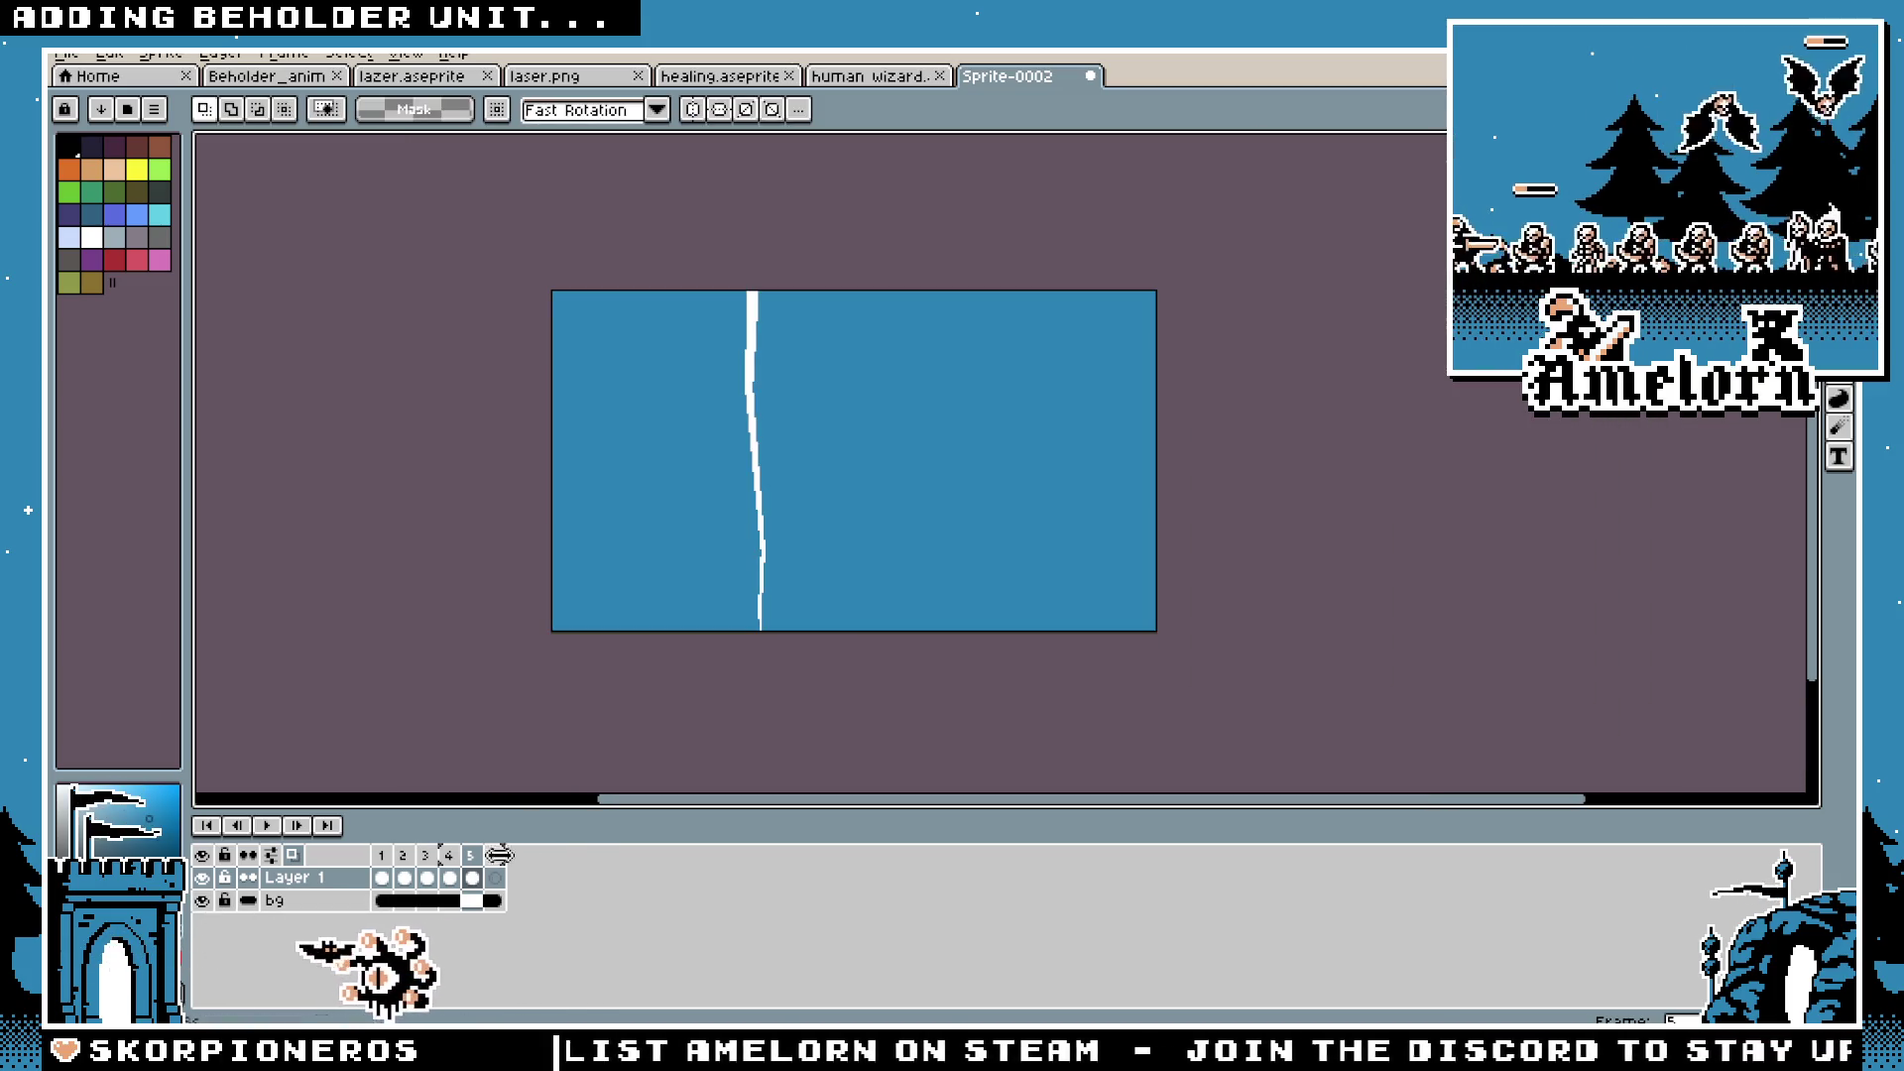
{"action": "left_click", "coordinate": [258, 825]}
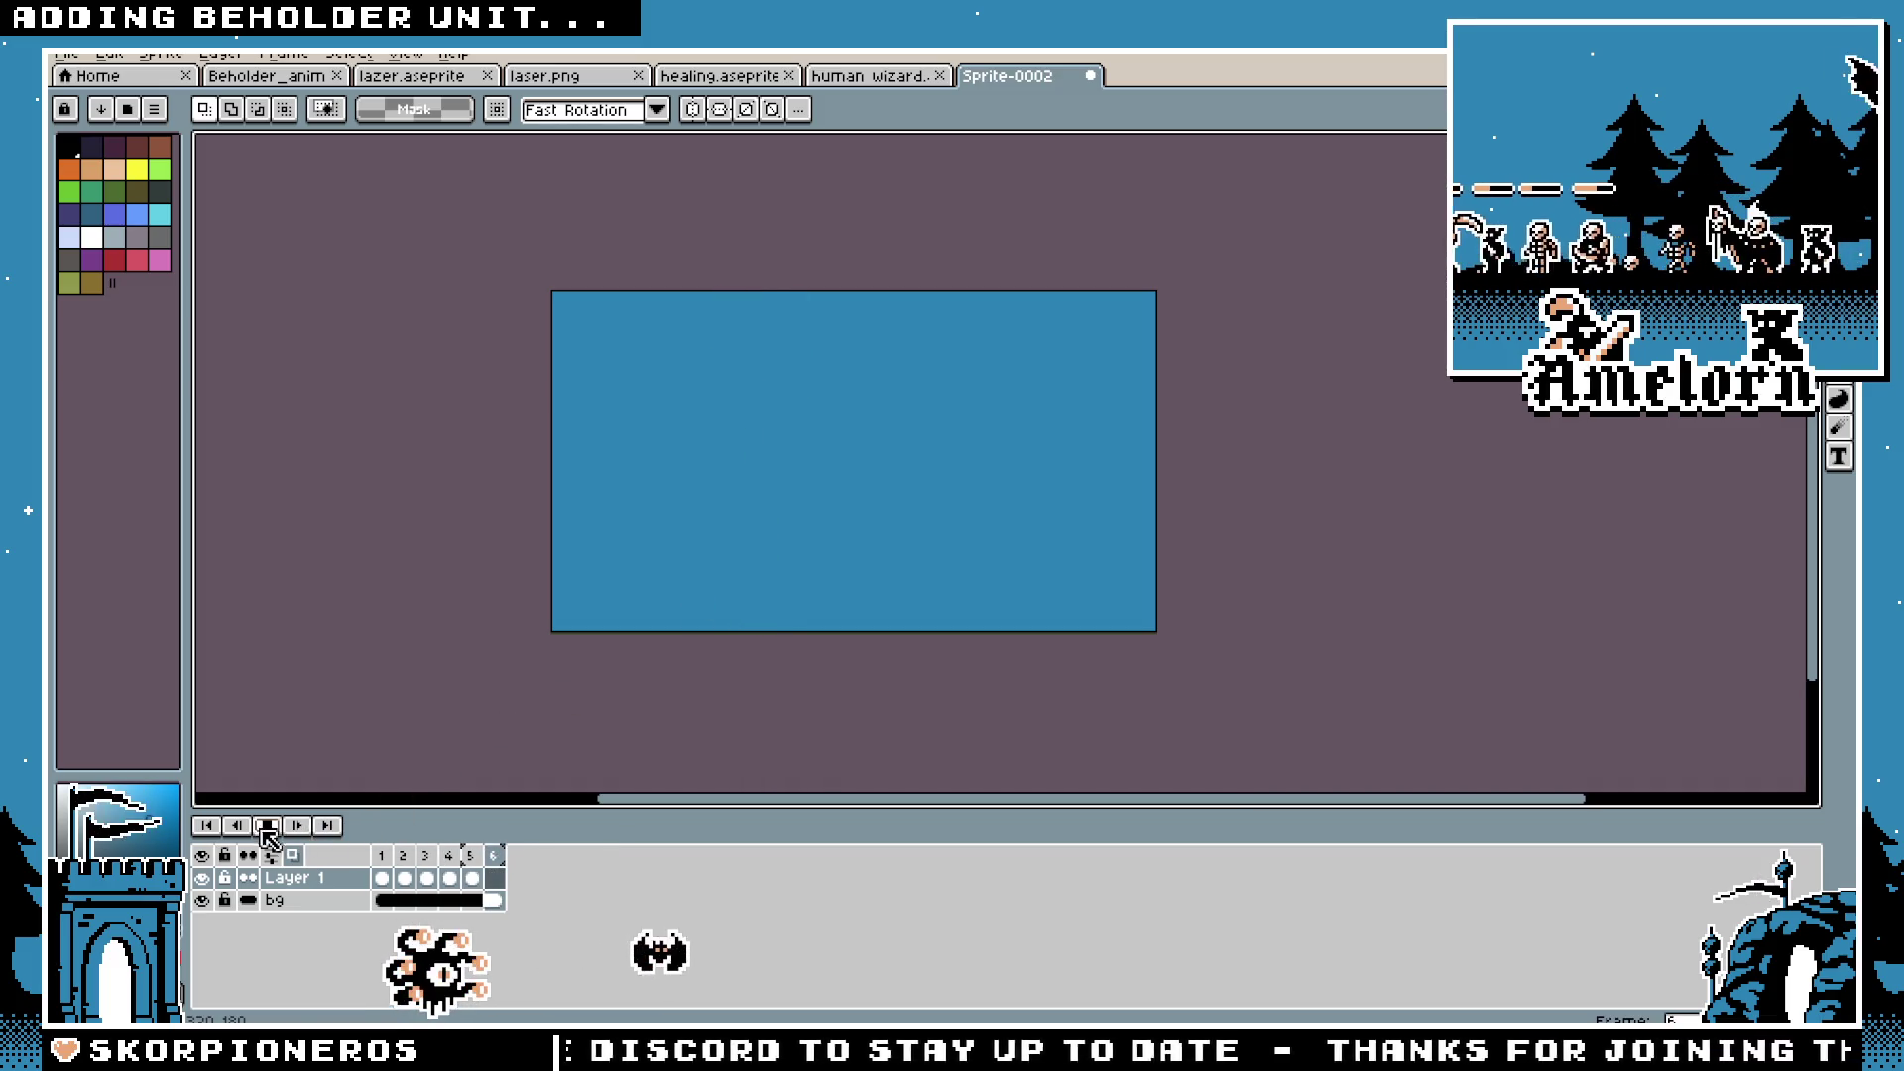
Step: Select the bolt frames and give frame 5 a 20 ms duration
{"action": "scroll", "coordinate": [586, 675], "scroll_direction": "up", "scroll_amount": 1}
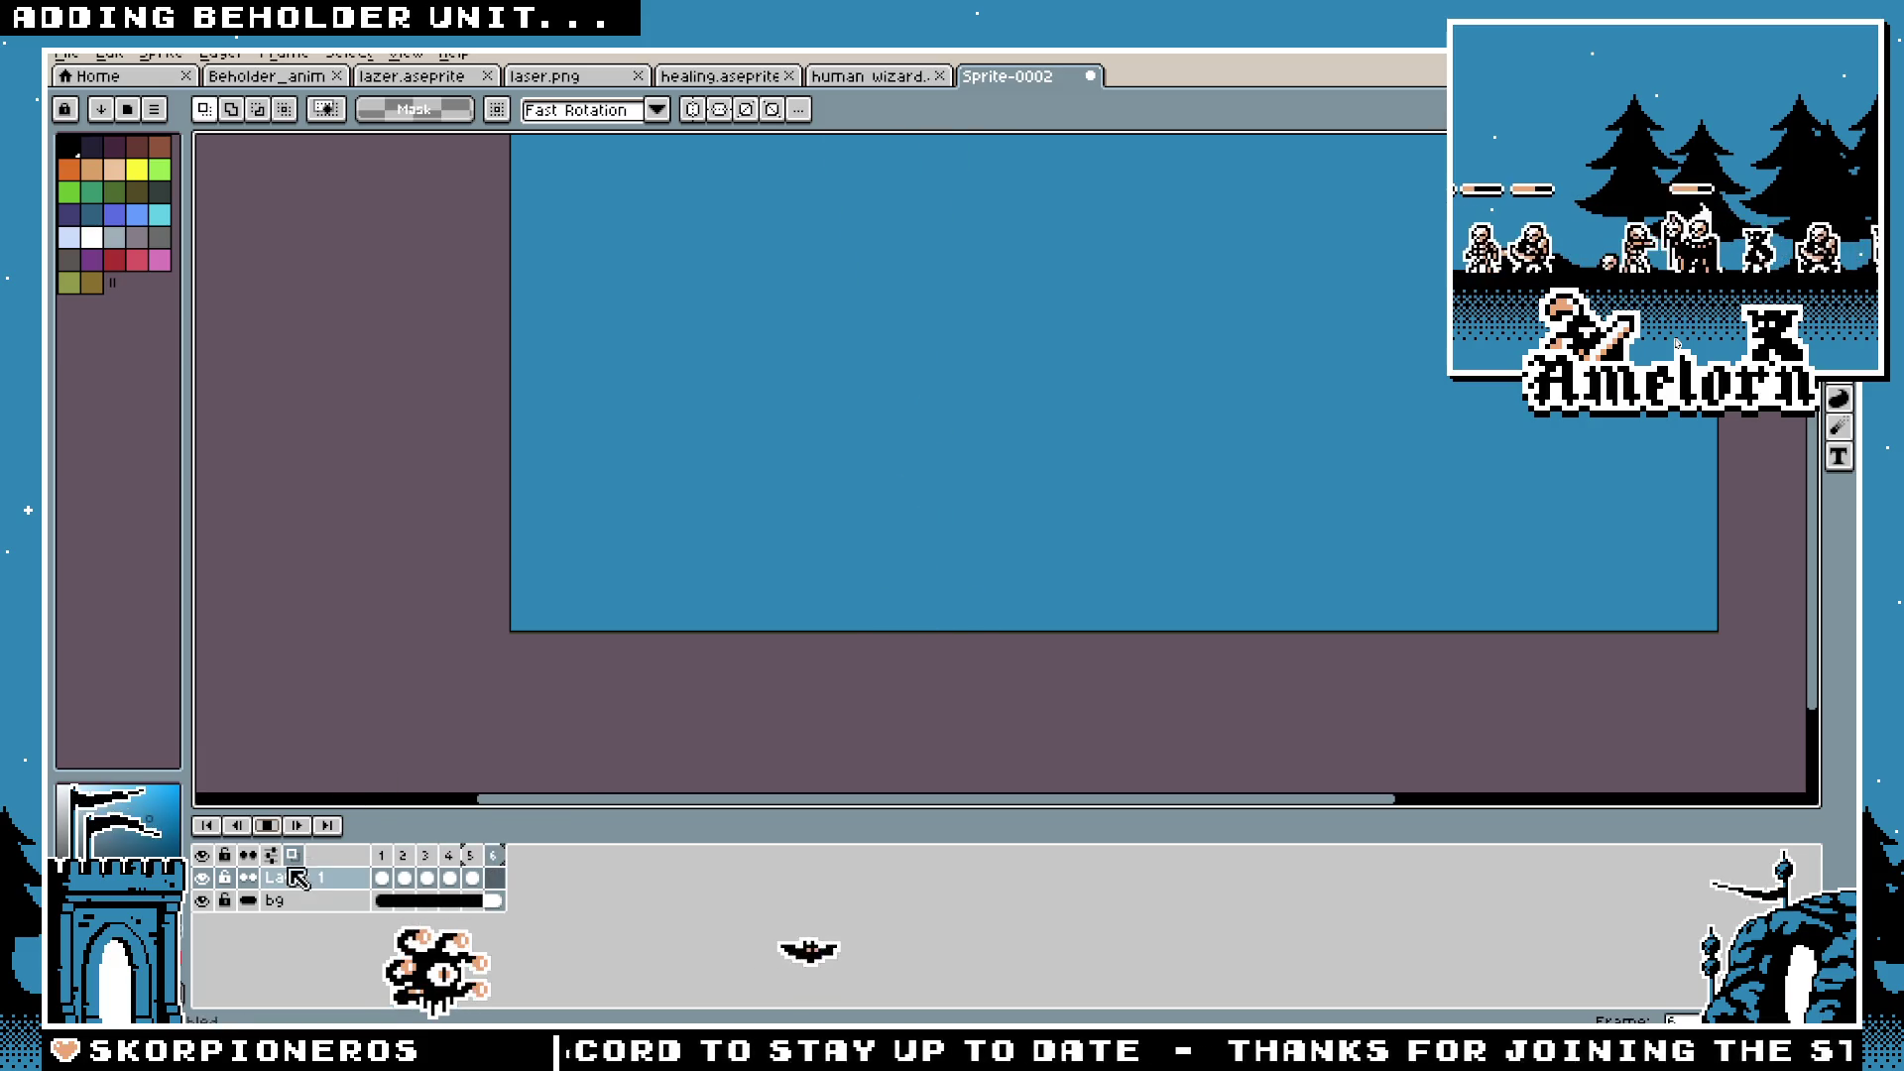
{"action": "left_click_drag", "start_coordinate": [486, 869], "coordinate": [398, 865]}
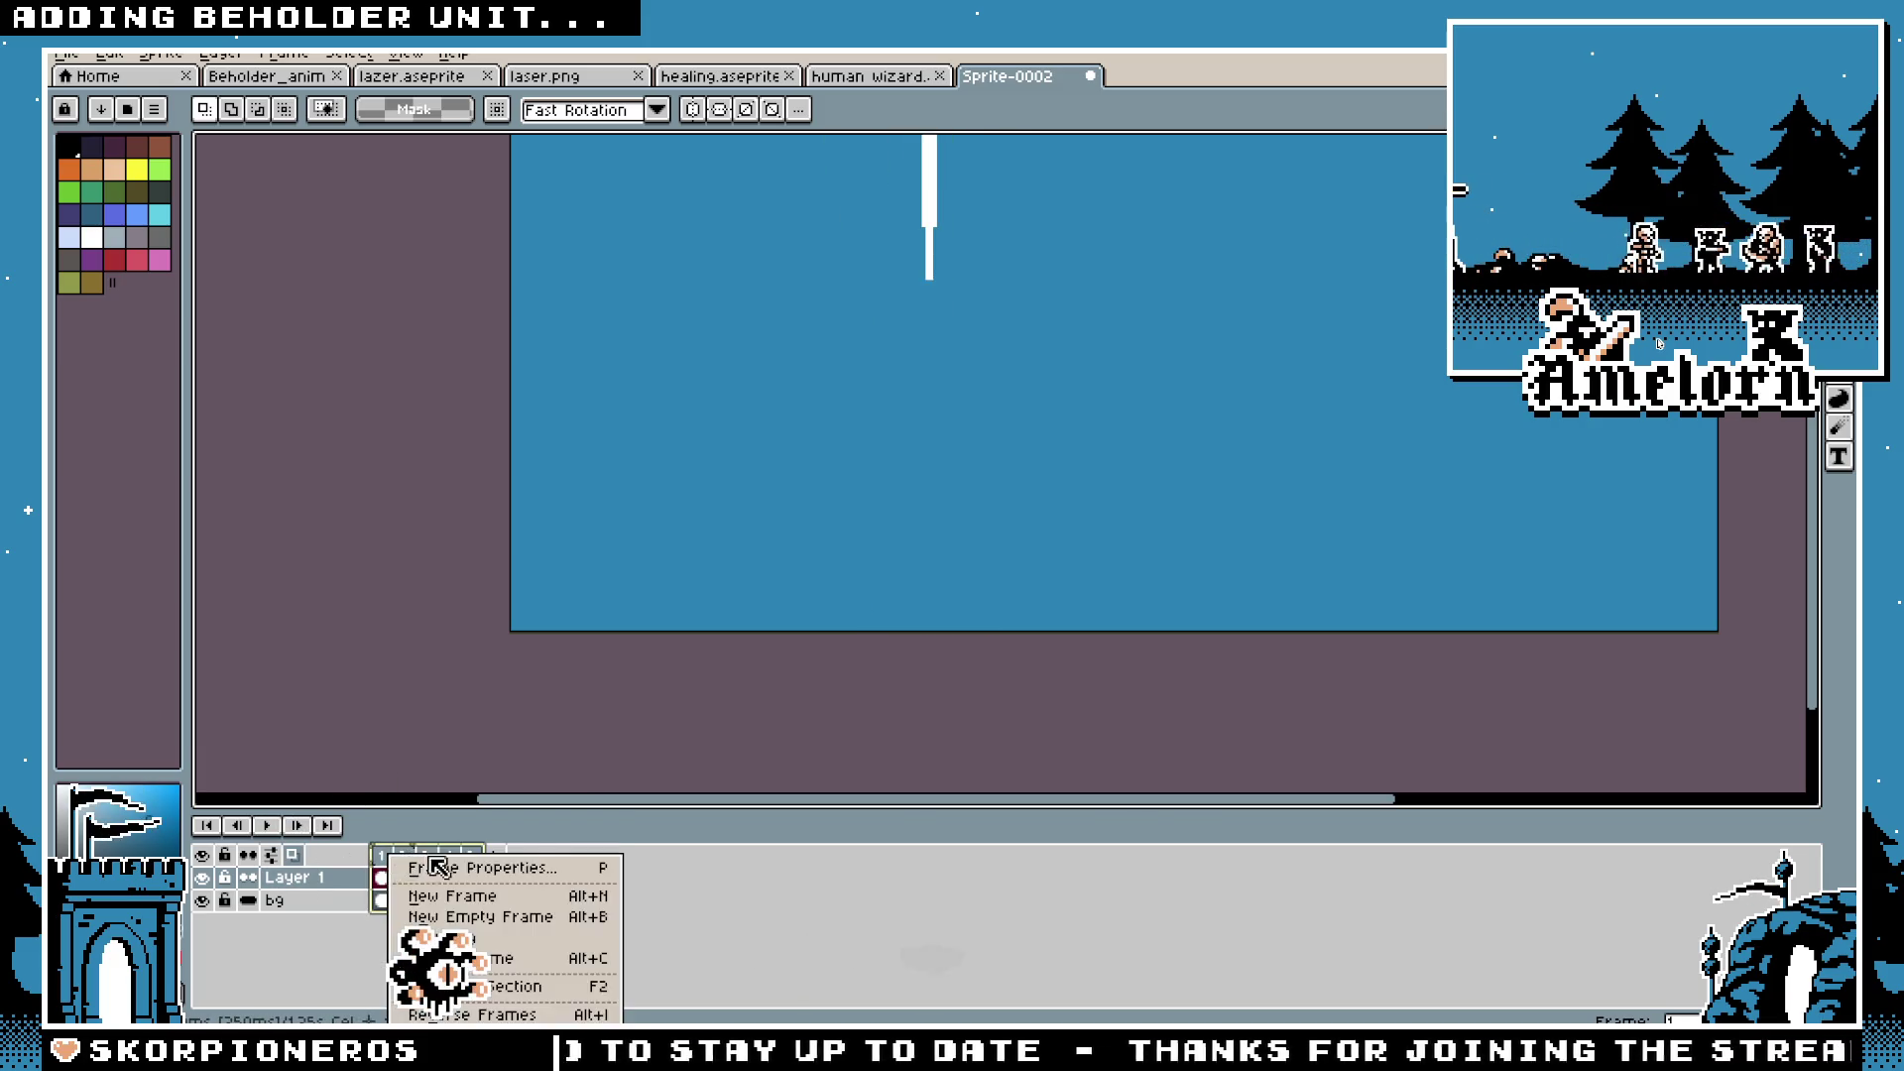
{"action": "double_click", "coordinate": [485, 859]}
{"action": "type", "text": "20"}
{"action": "left_click", "coordinate": [1032, 591]}
Step: Apply the duration across frames 1–5 and play the lightning to check timing
{"action": "left_click_drag", "start_coordinate": [436, 858], "coordinate": [381, 859]}
{"action": "double_click", "coordinate": [463, 859]}
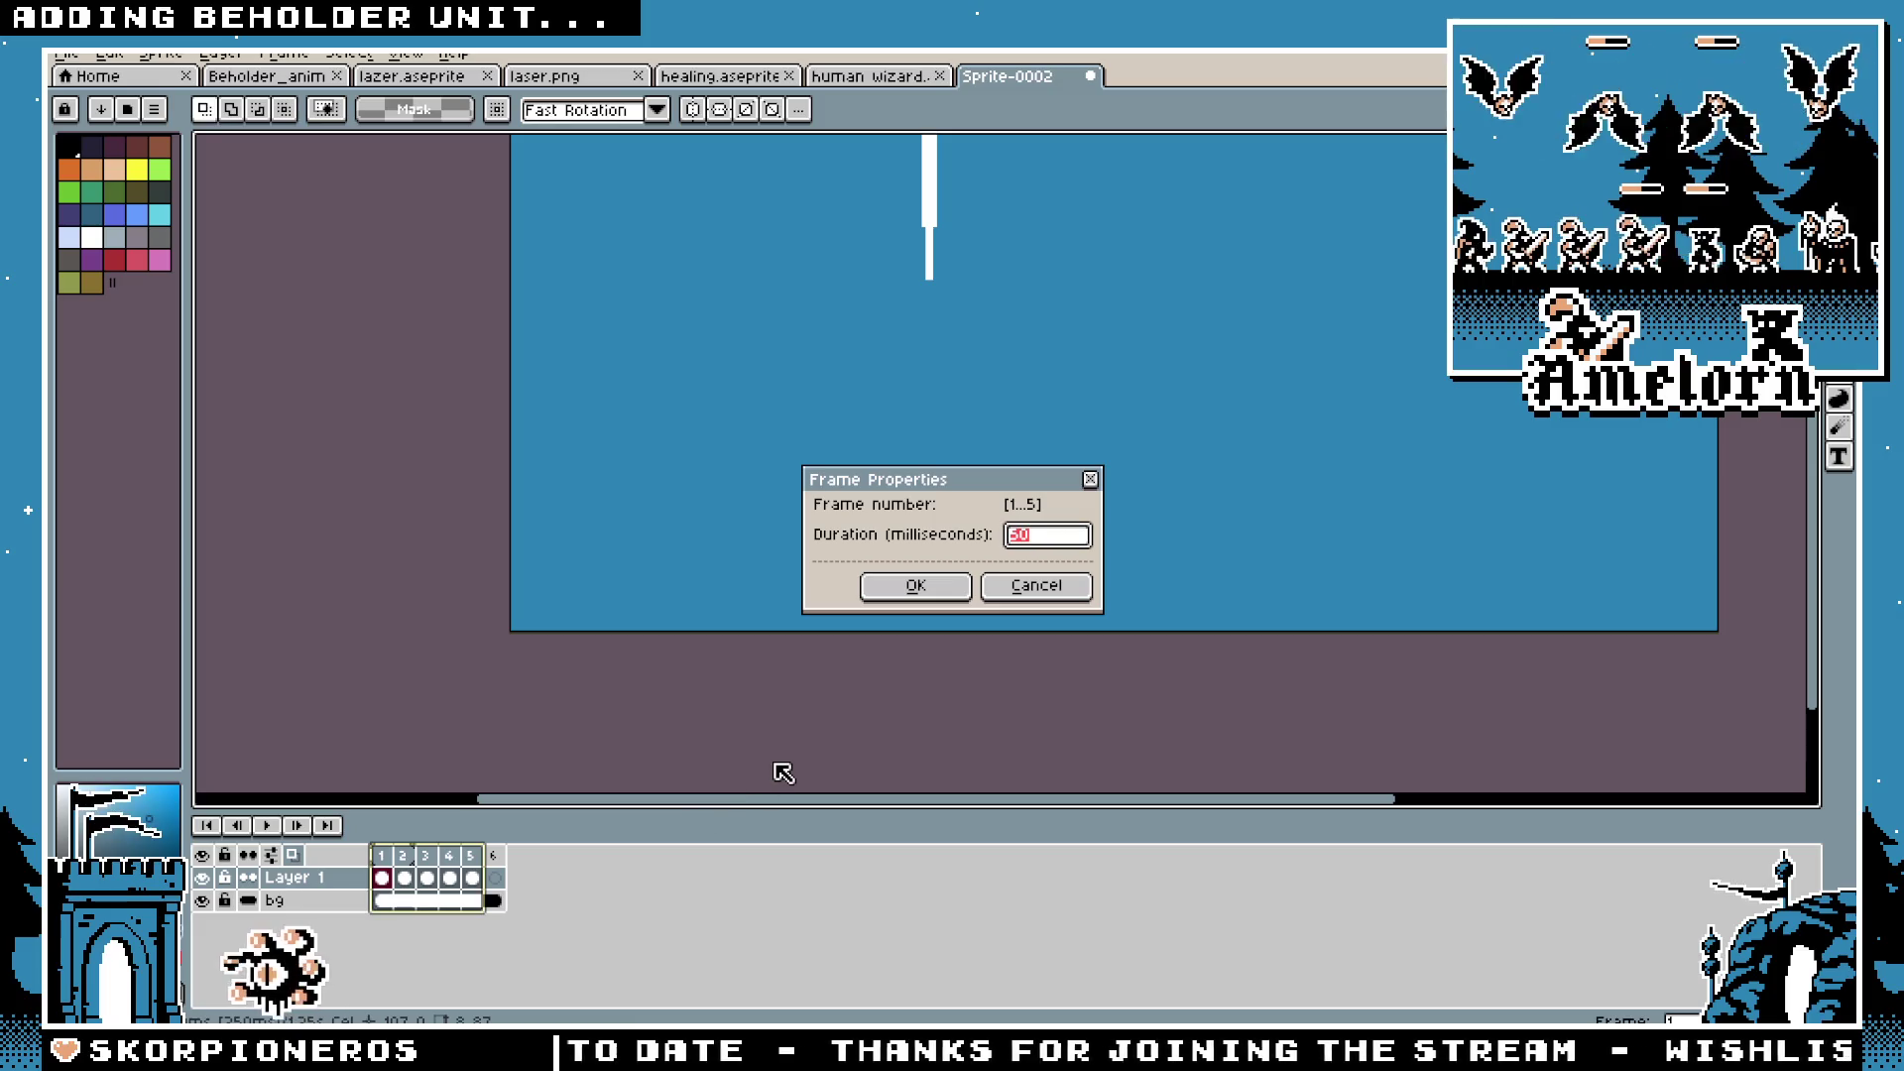
{"action": "left_click", "coordinate": [912, 587]}
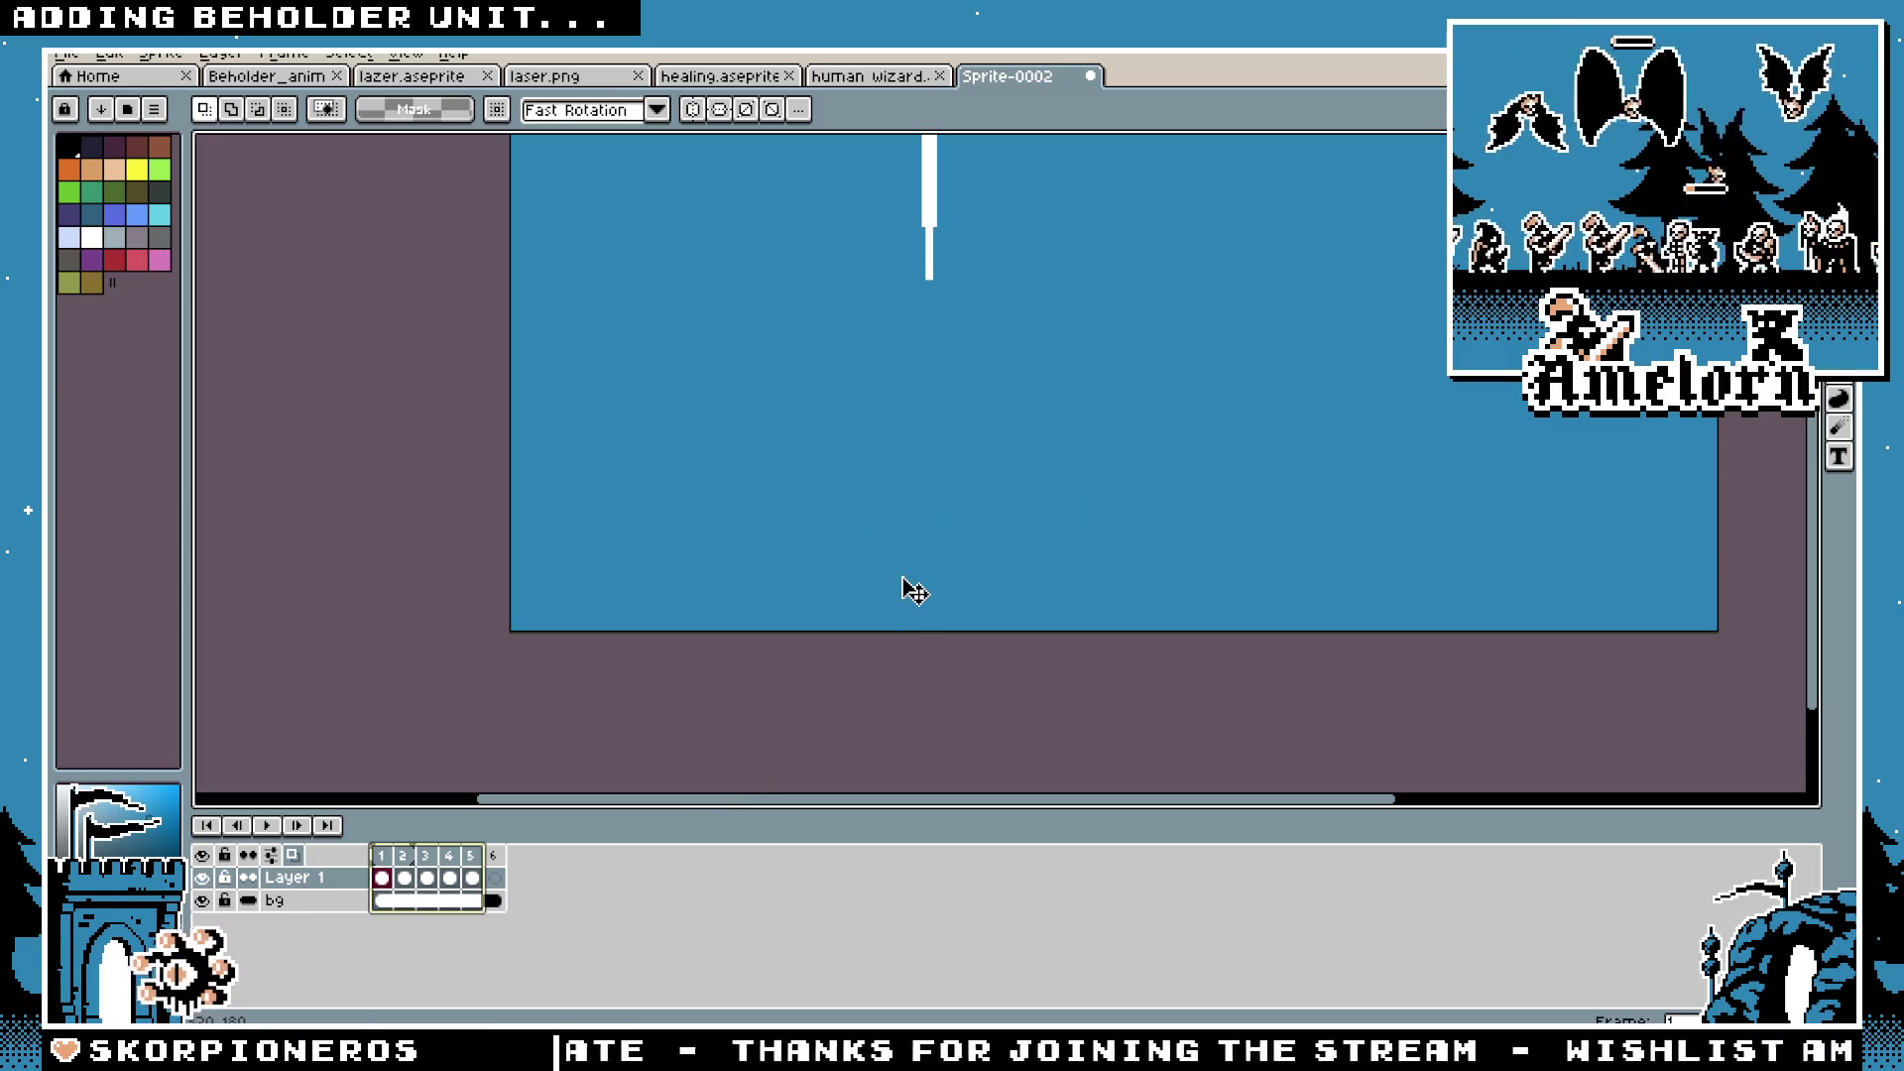
{"action": "scroll", "coordinate": [561, 708], "scroll_direction": "down", "scroll_amount": 2}
{"action": "left_click", "coordinate": [268, 831]}
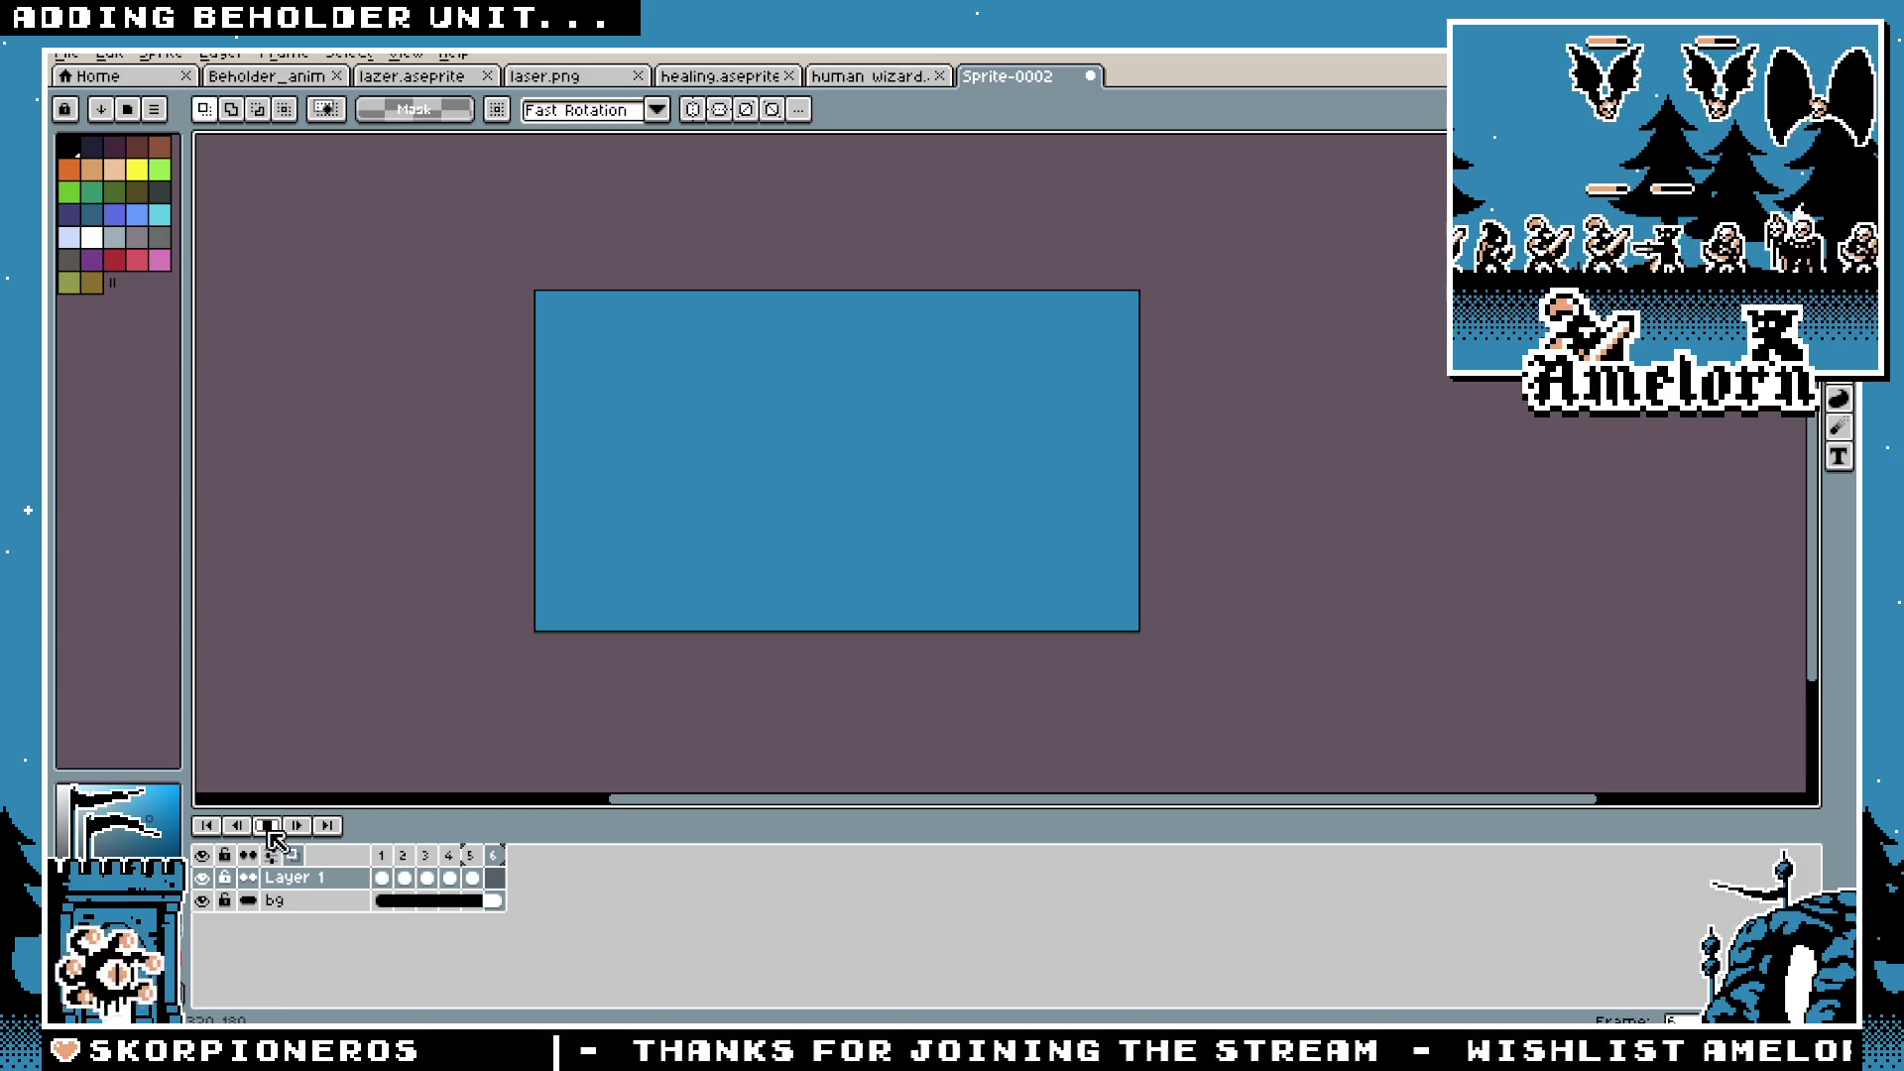
{"action": "left_click", "coordinate": [397, 879]}
Step: Set frames 1–5 to 40 ms via Frame Properties and preview the retimed strike
{"action": "left_click_drag", "start_coordinate": [381, 859], "coordinate": [471, 855]}
{"action": "right_click", "coordinate": [471, 855]}
{"action": "left_click", "coordinate": [530, 874]}
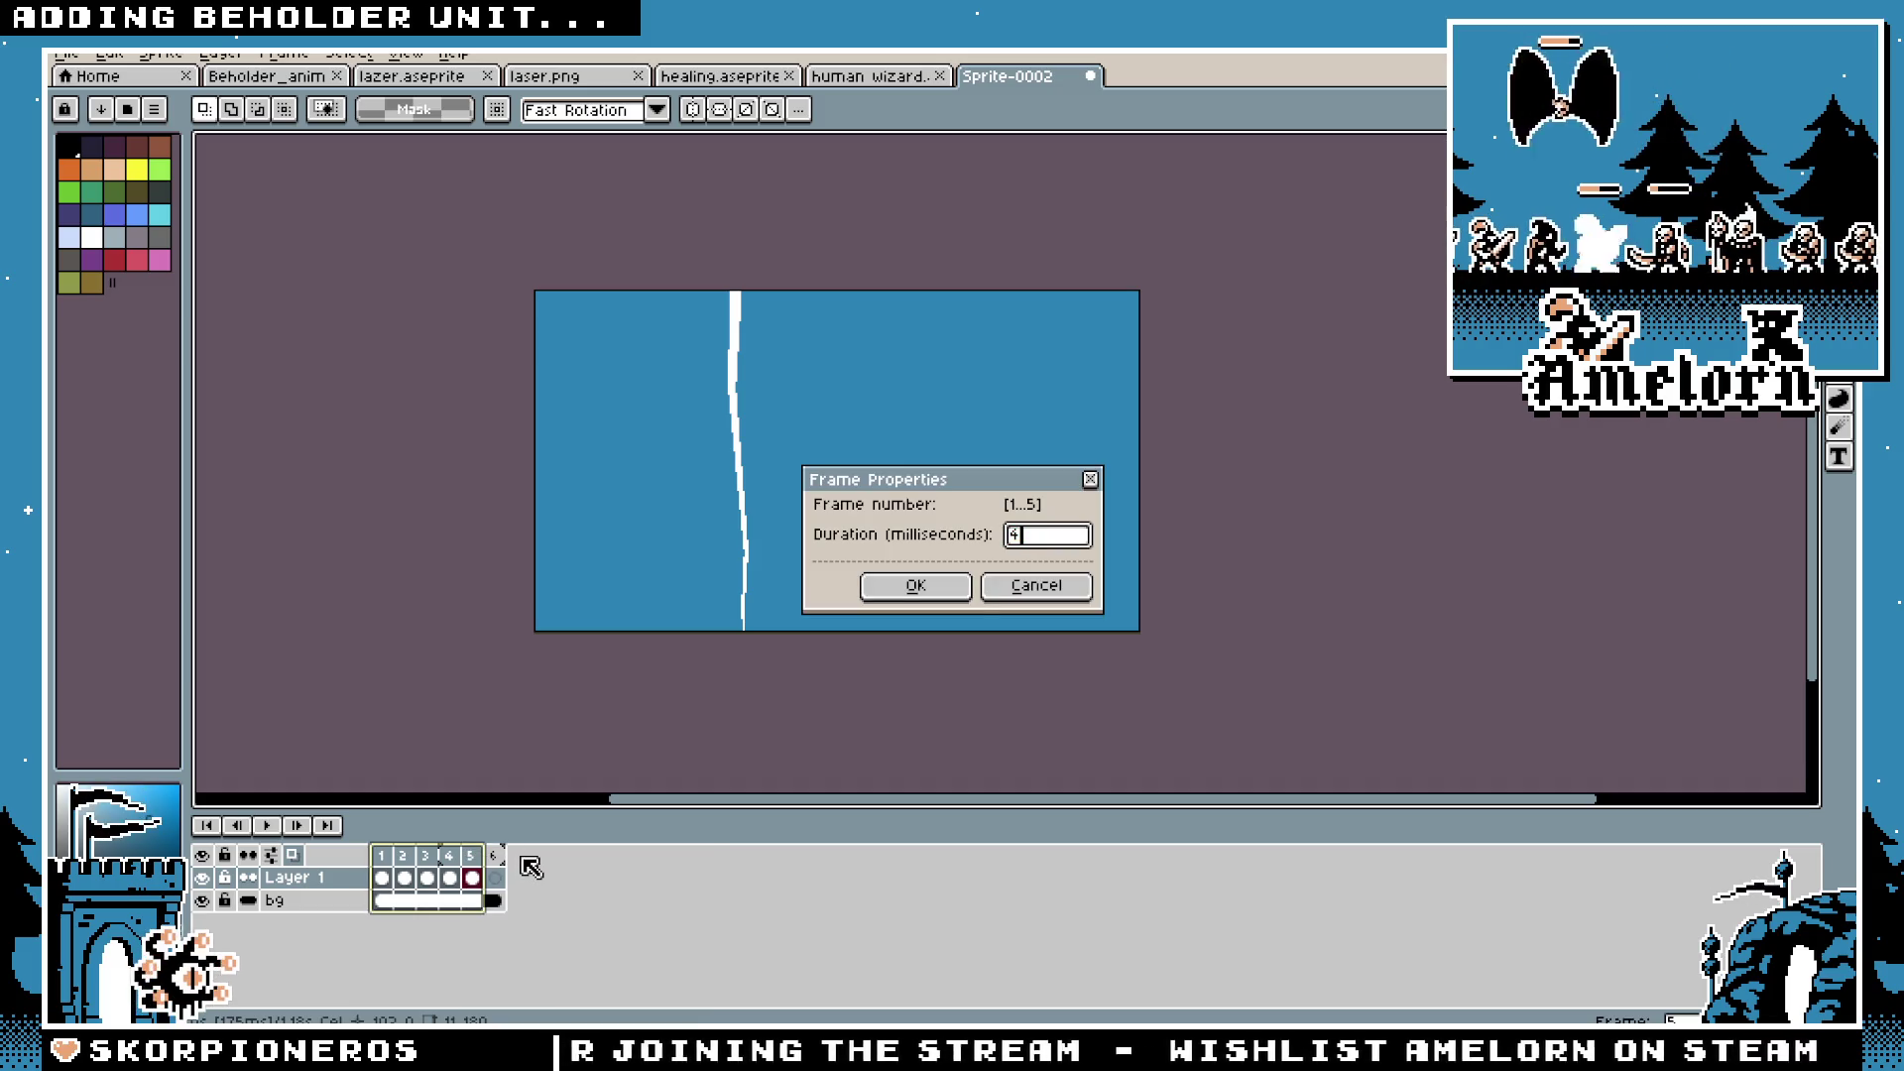
{"action": "left_click", "coordinate": [885, 595]}
{"action": "left_click", "coordinate": [267, 825]}
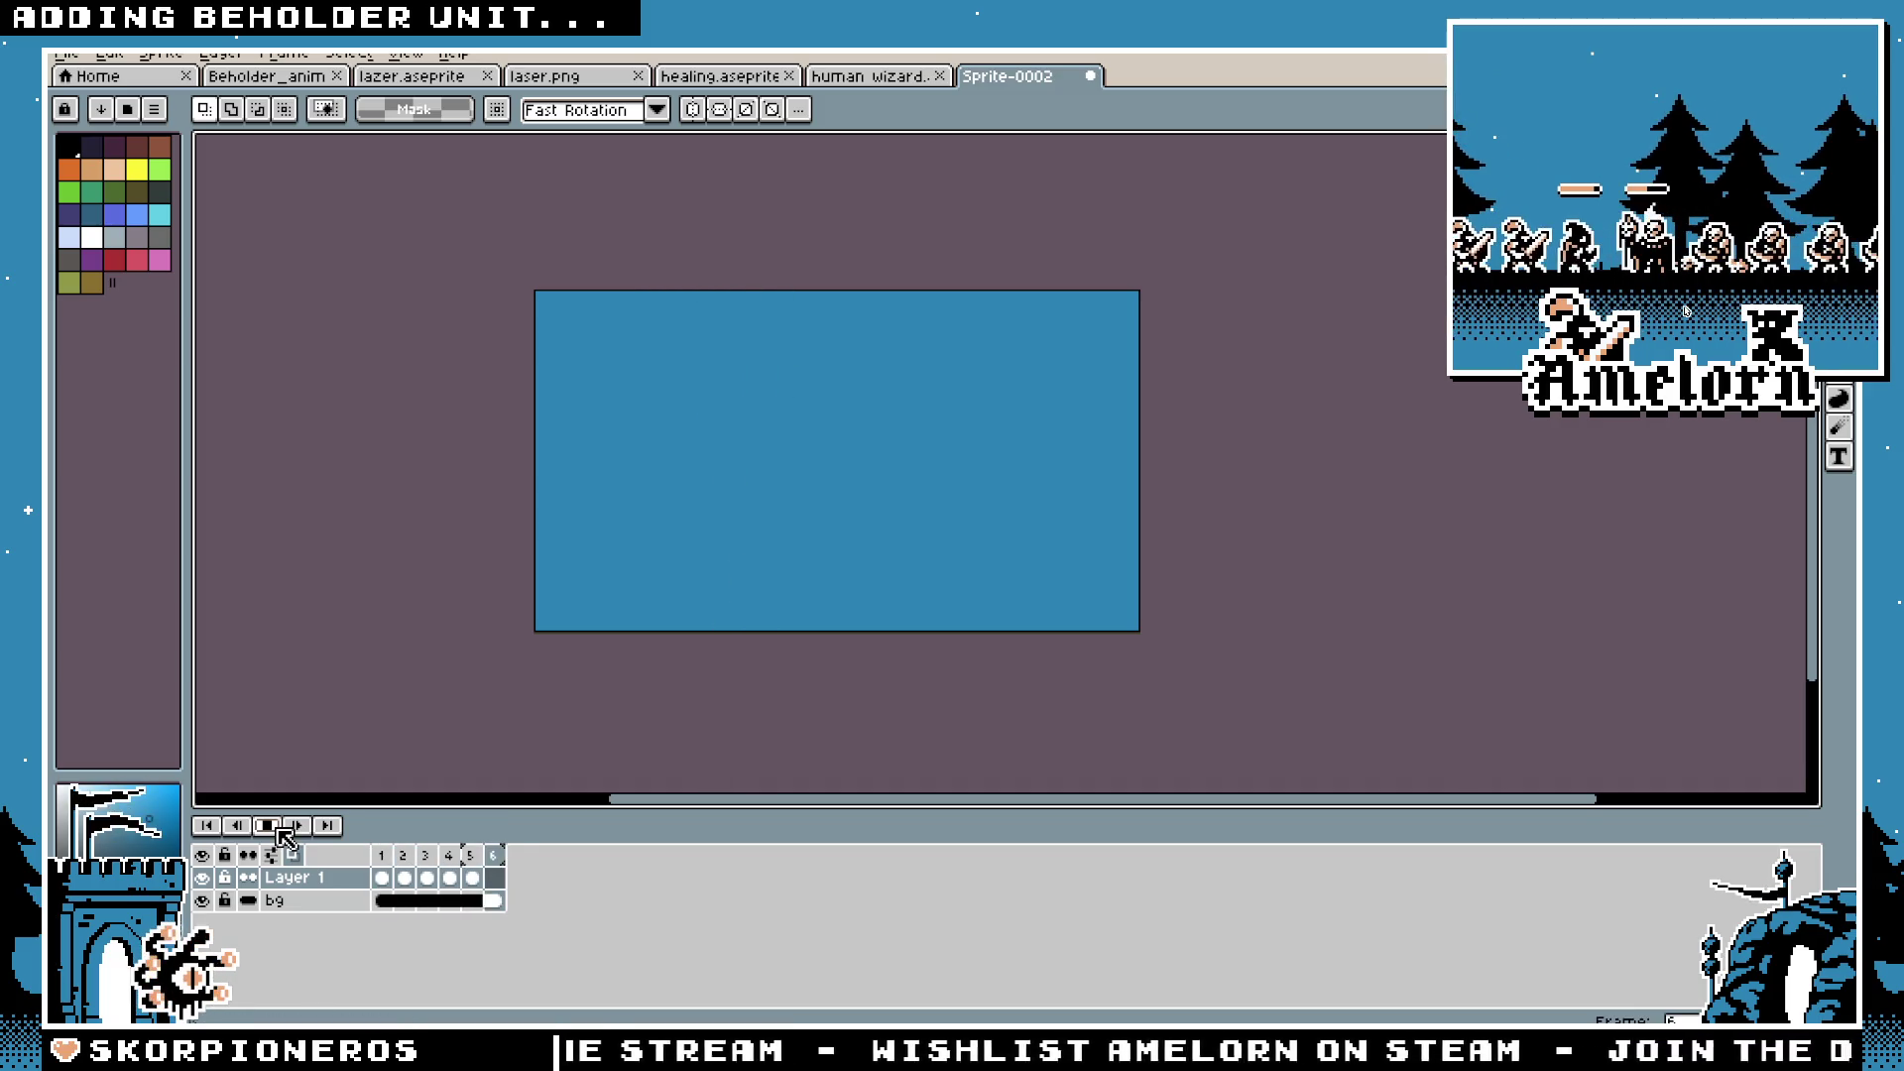
{"action": "scroll", "coordinate": [582, 647], "scroll_direction": "up", "scroll_amount": 2}
{"action": "left_click_drag", "start_coordinate": [668, 573], "coordinate": [638, 714]}
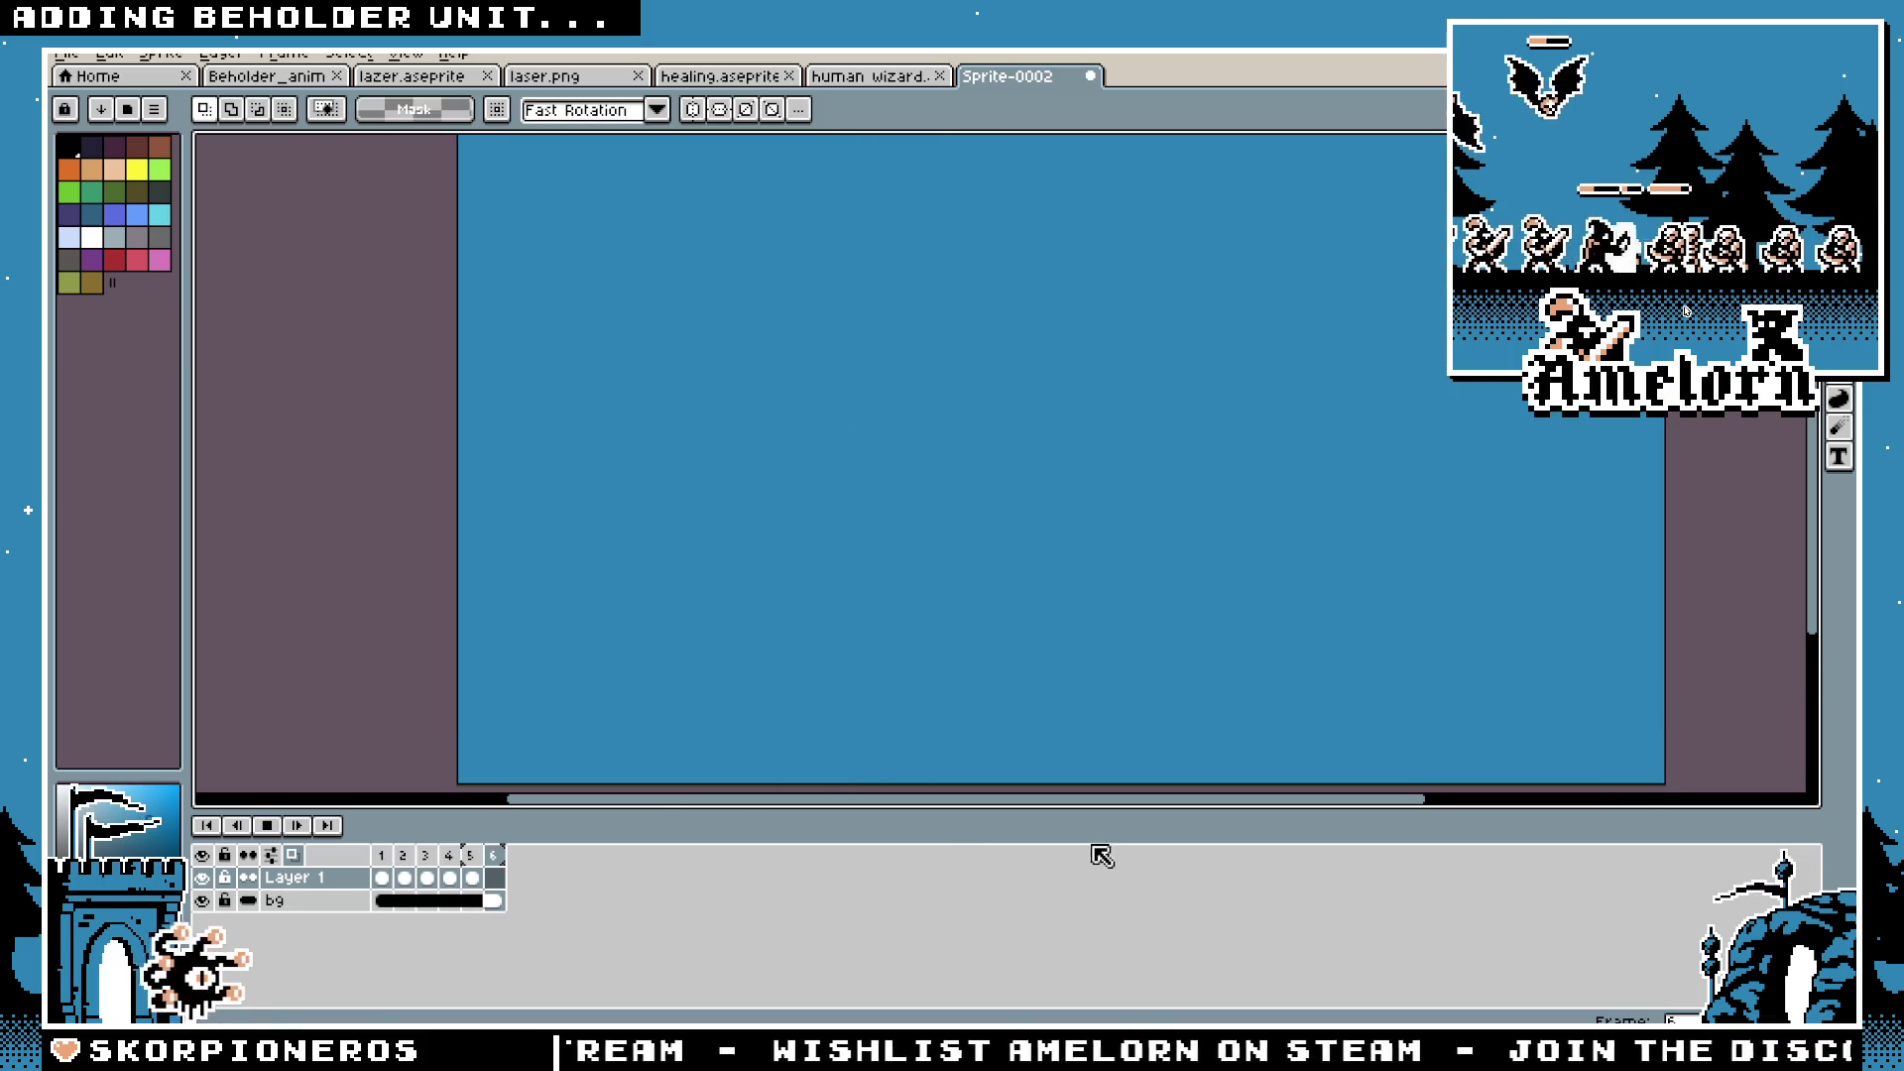
Step: Shrink the timeline and pan the lightning sprite into view, then bring up Save As
{"action": "left_click_drag", "start_coordinate": [1129, 841], "coordinate": [1111, 935]}
{"action": "left_click_drag", "start_coordinate": [1097, 680], "coordinate": [1032, 727]}
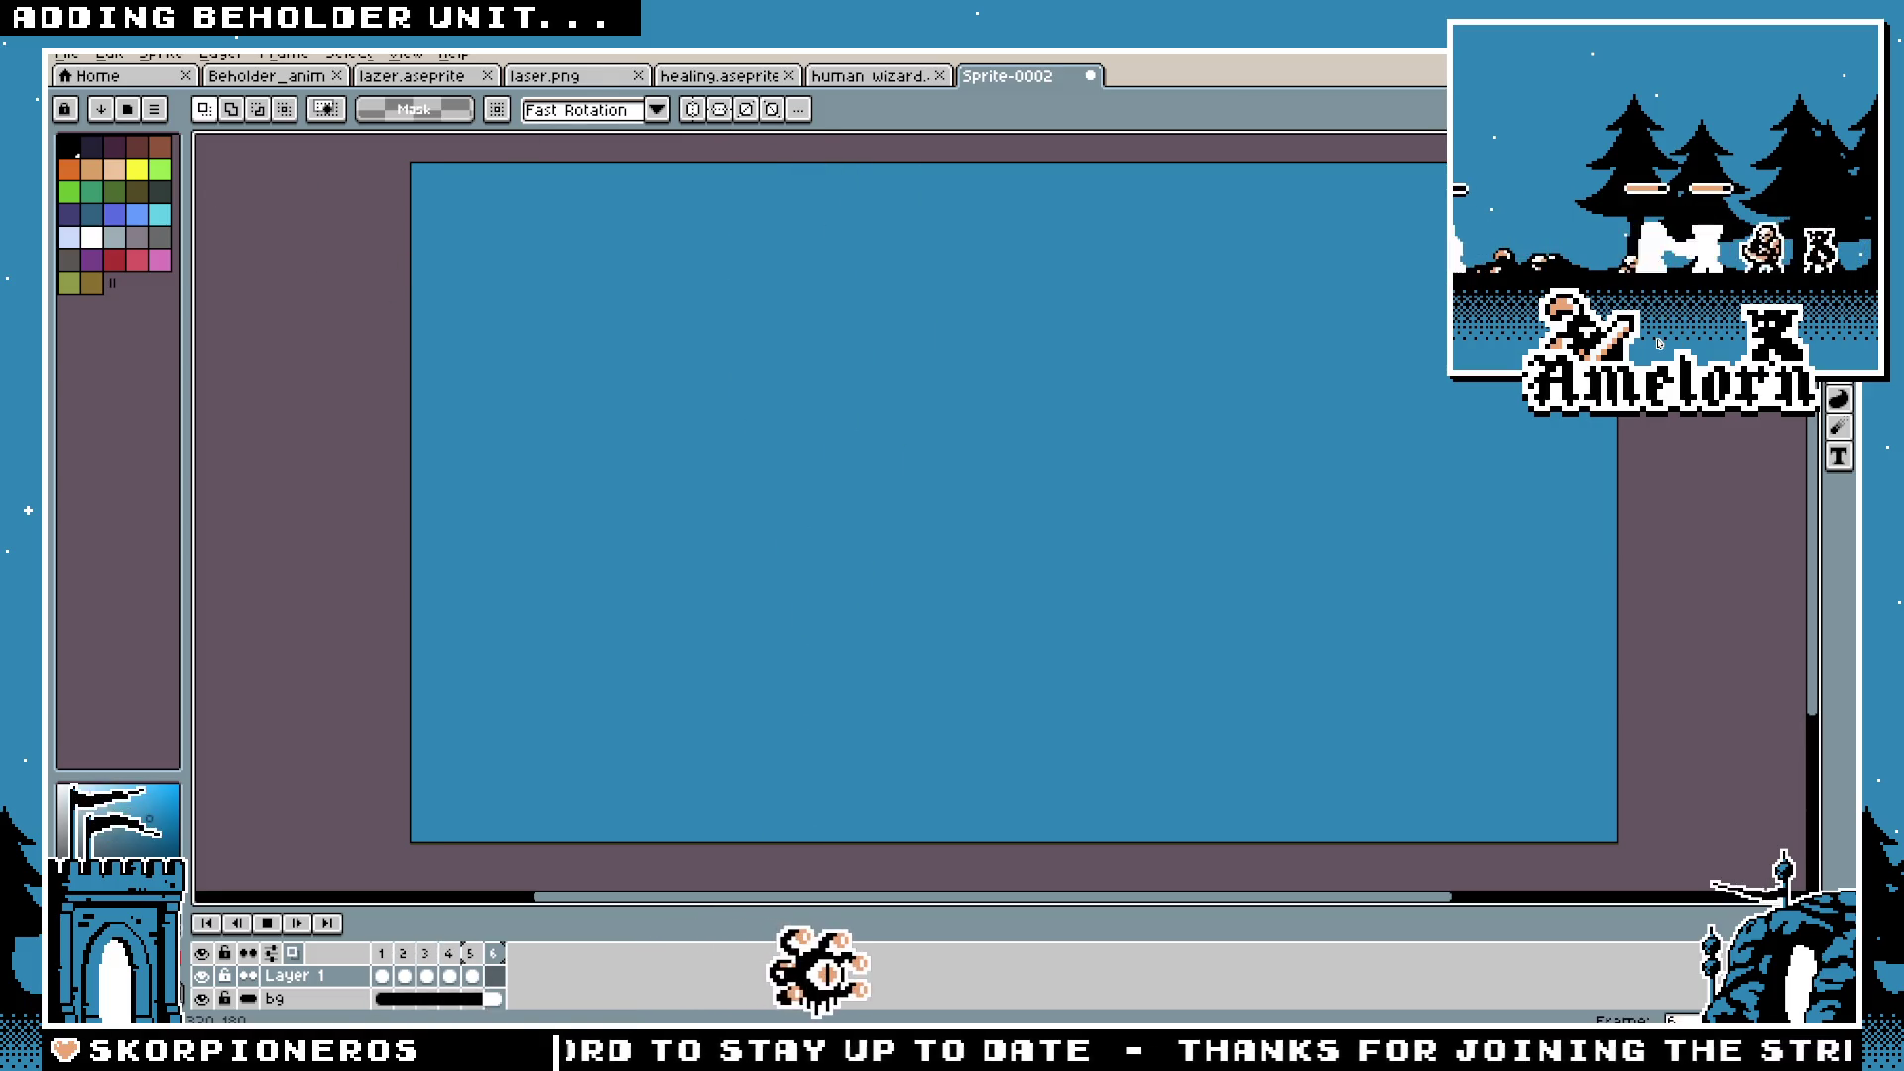
{"action": "key", "text": "ctrl+s"}
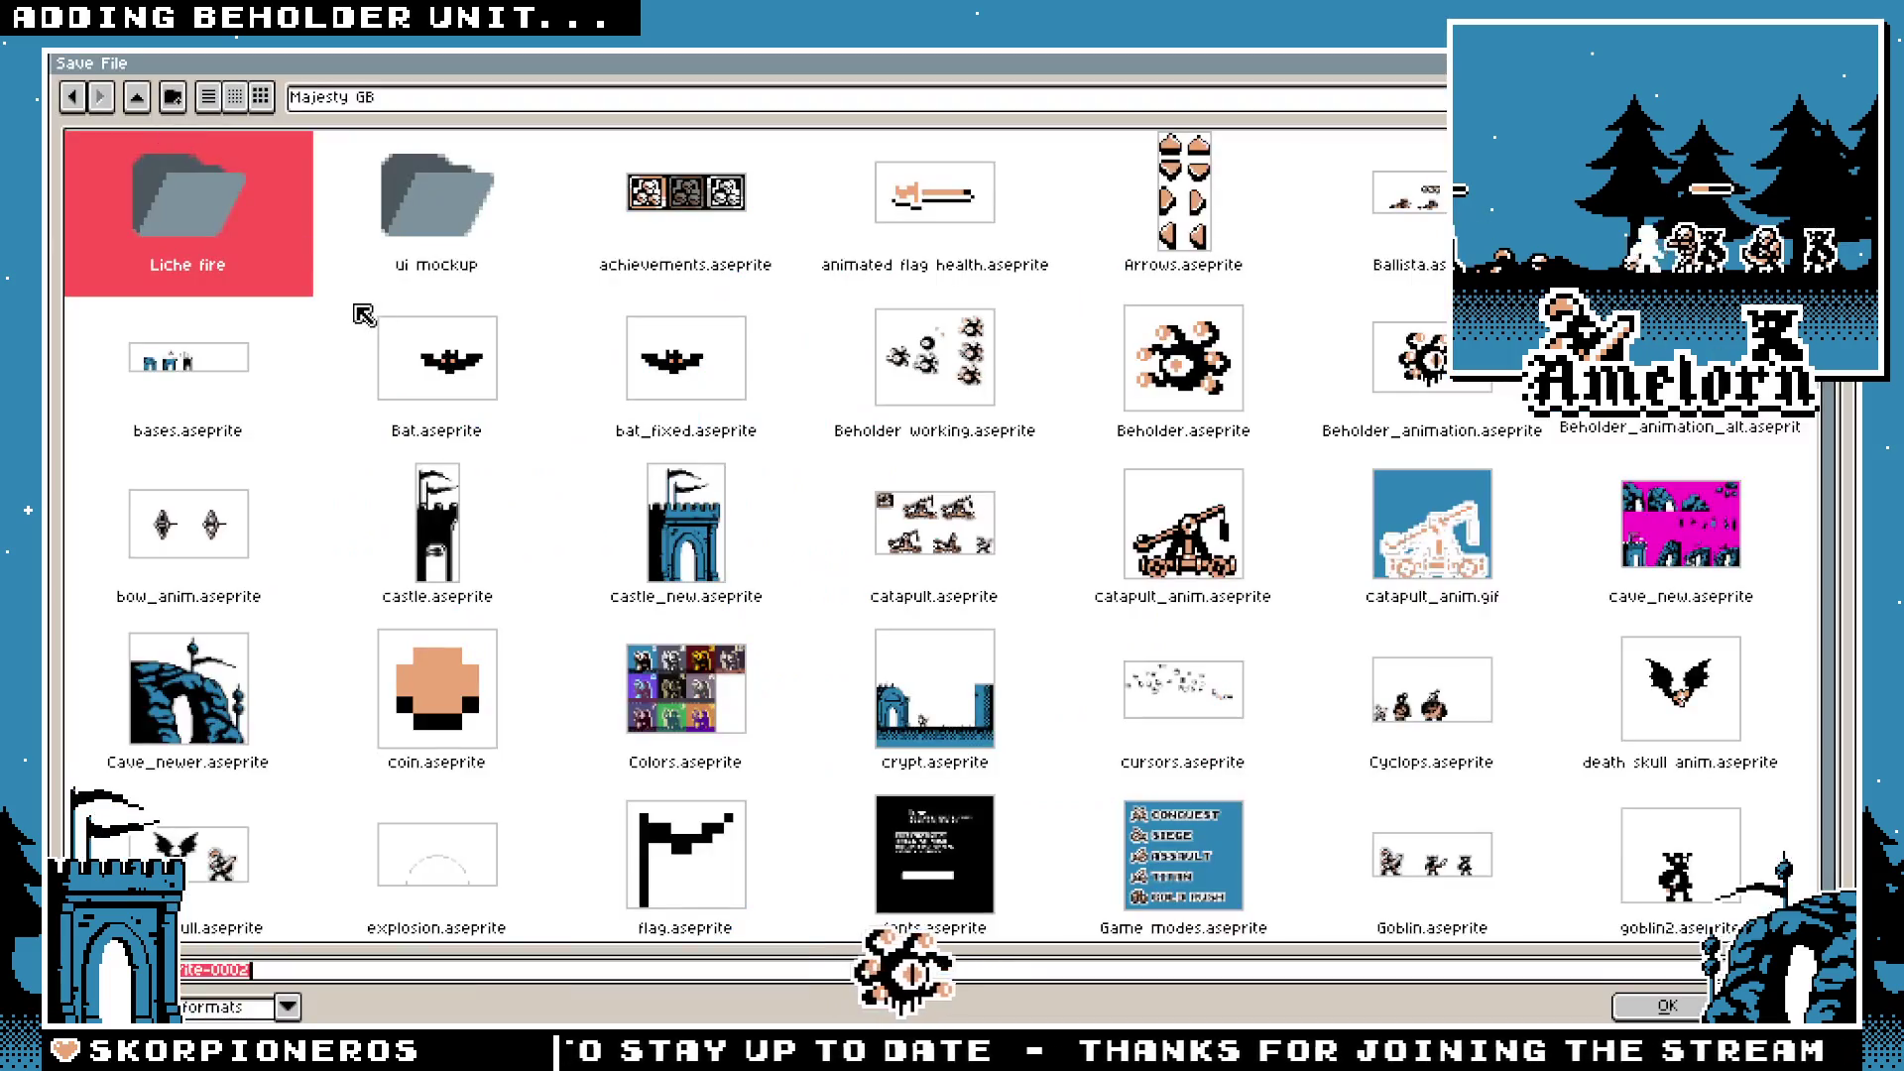
Step: Save as Lightening.aseprite, then close the Lightening, human wizard, healing, laser.png and lazer tabs
{"action": "type", "text": "hte"}
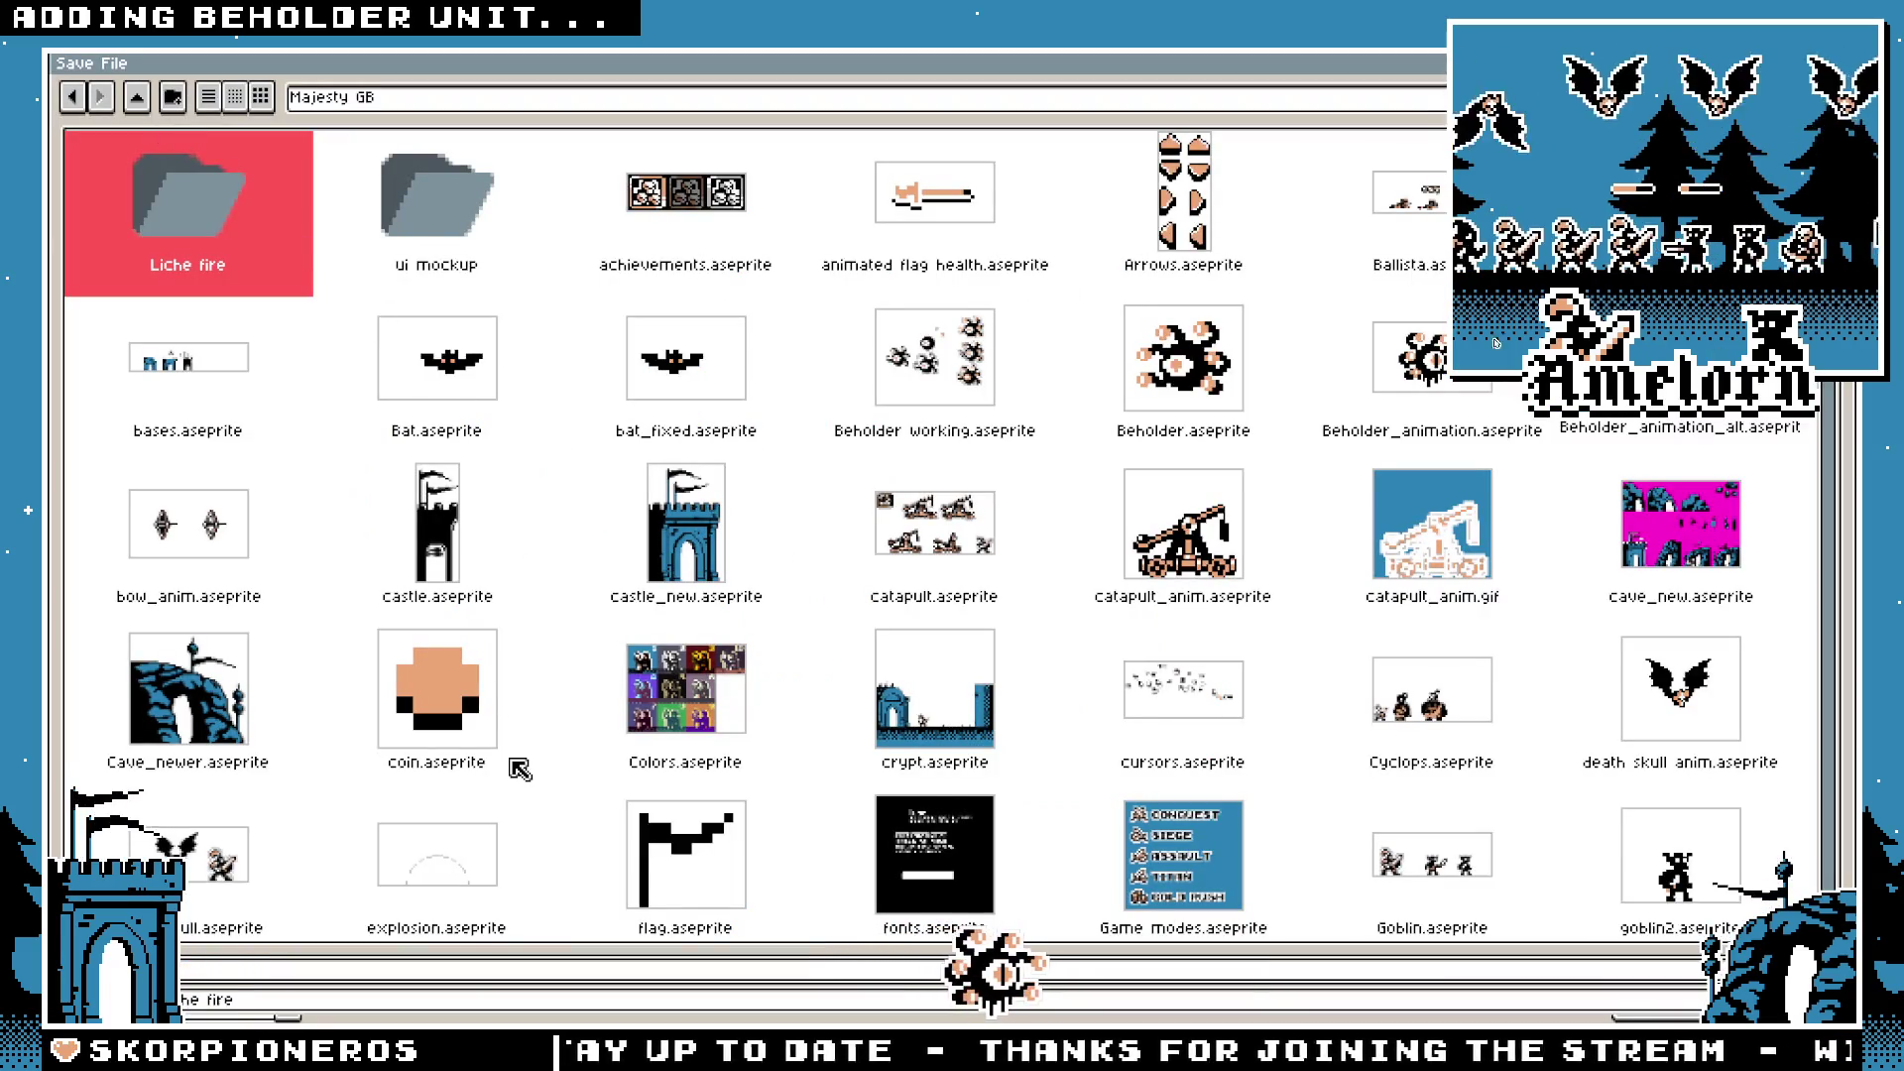
{"action": "type", "text": "ning"}
{"action": "key", "text": "Return"}
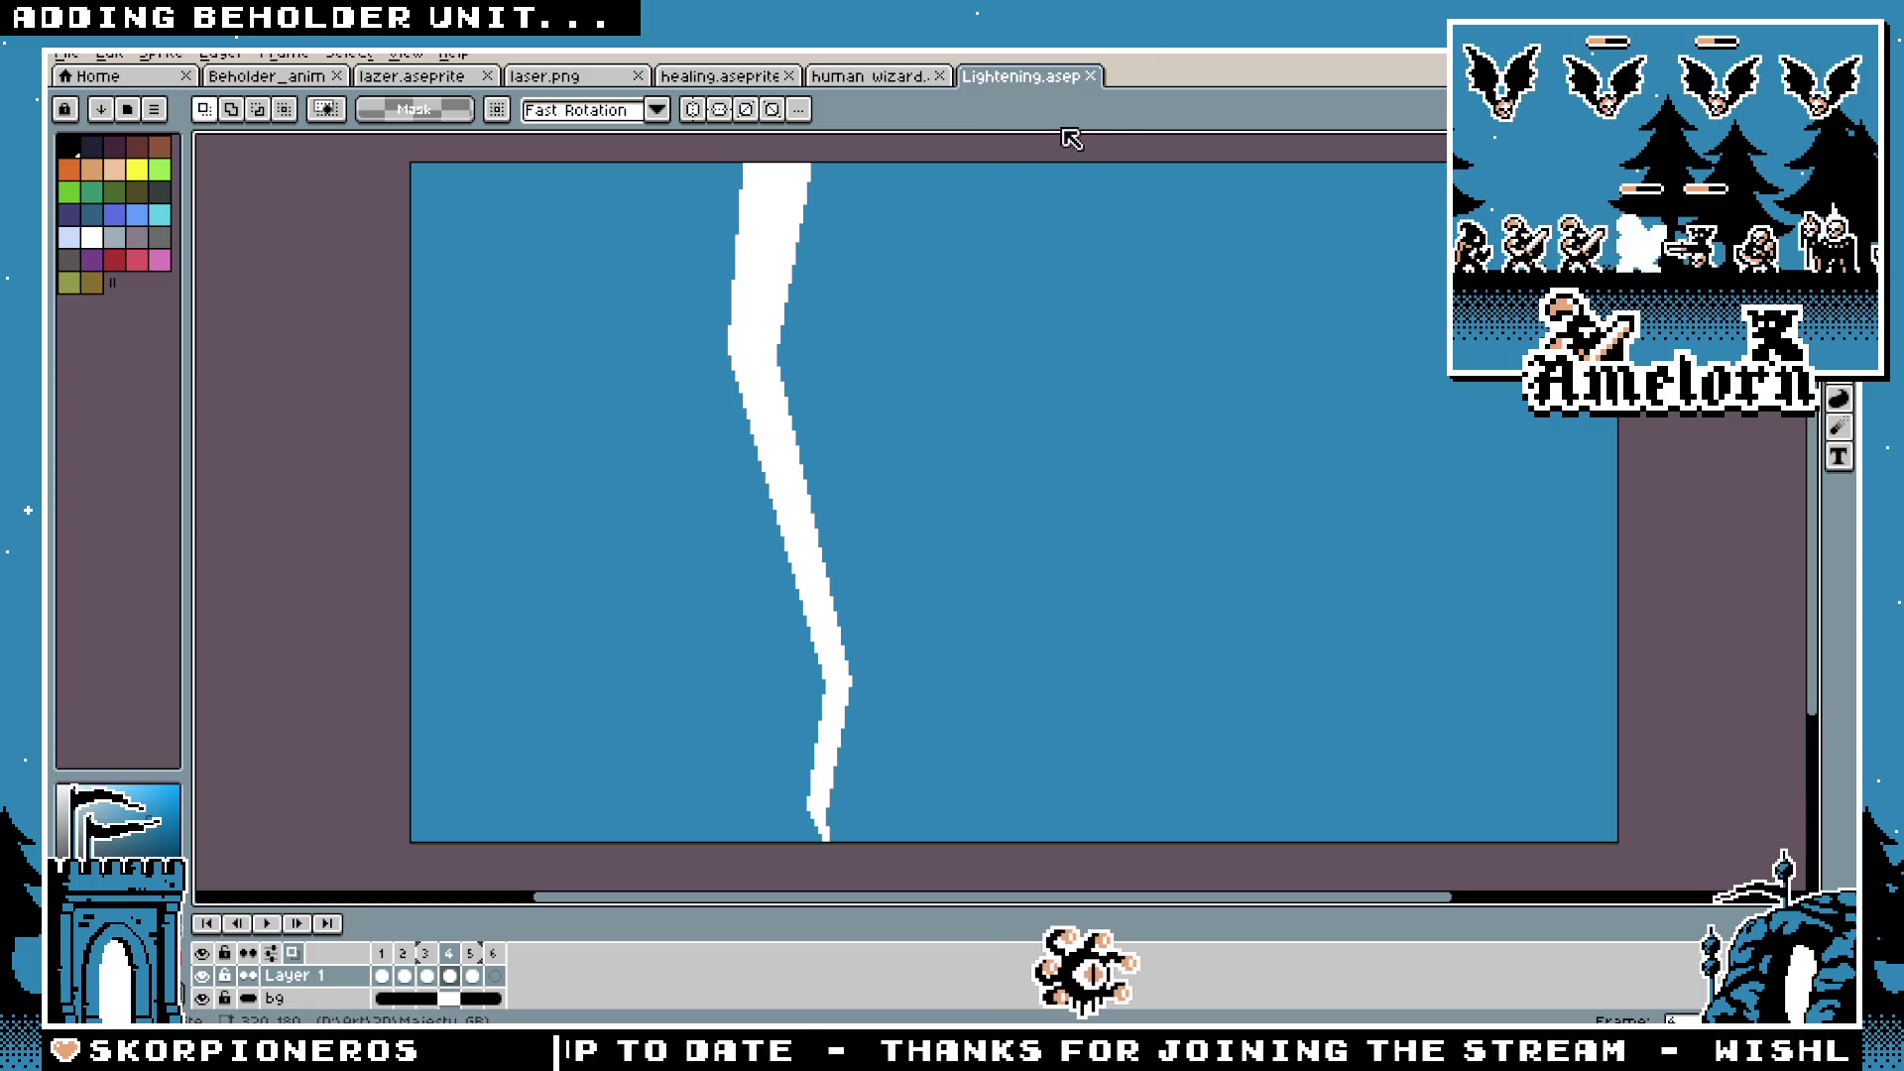
{"action": "left_click", "coordinate": [1092, 78]}
{"action": "left_click", "coordinate": [939, 76]}
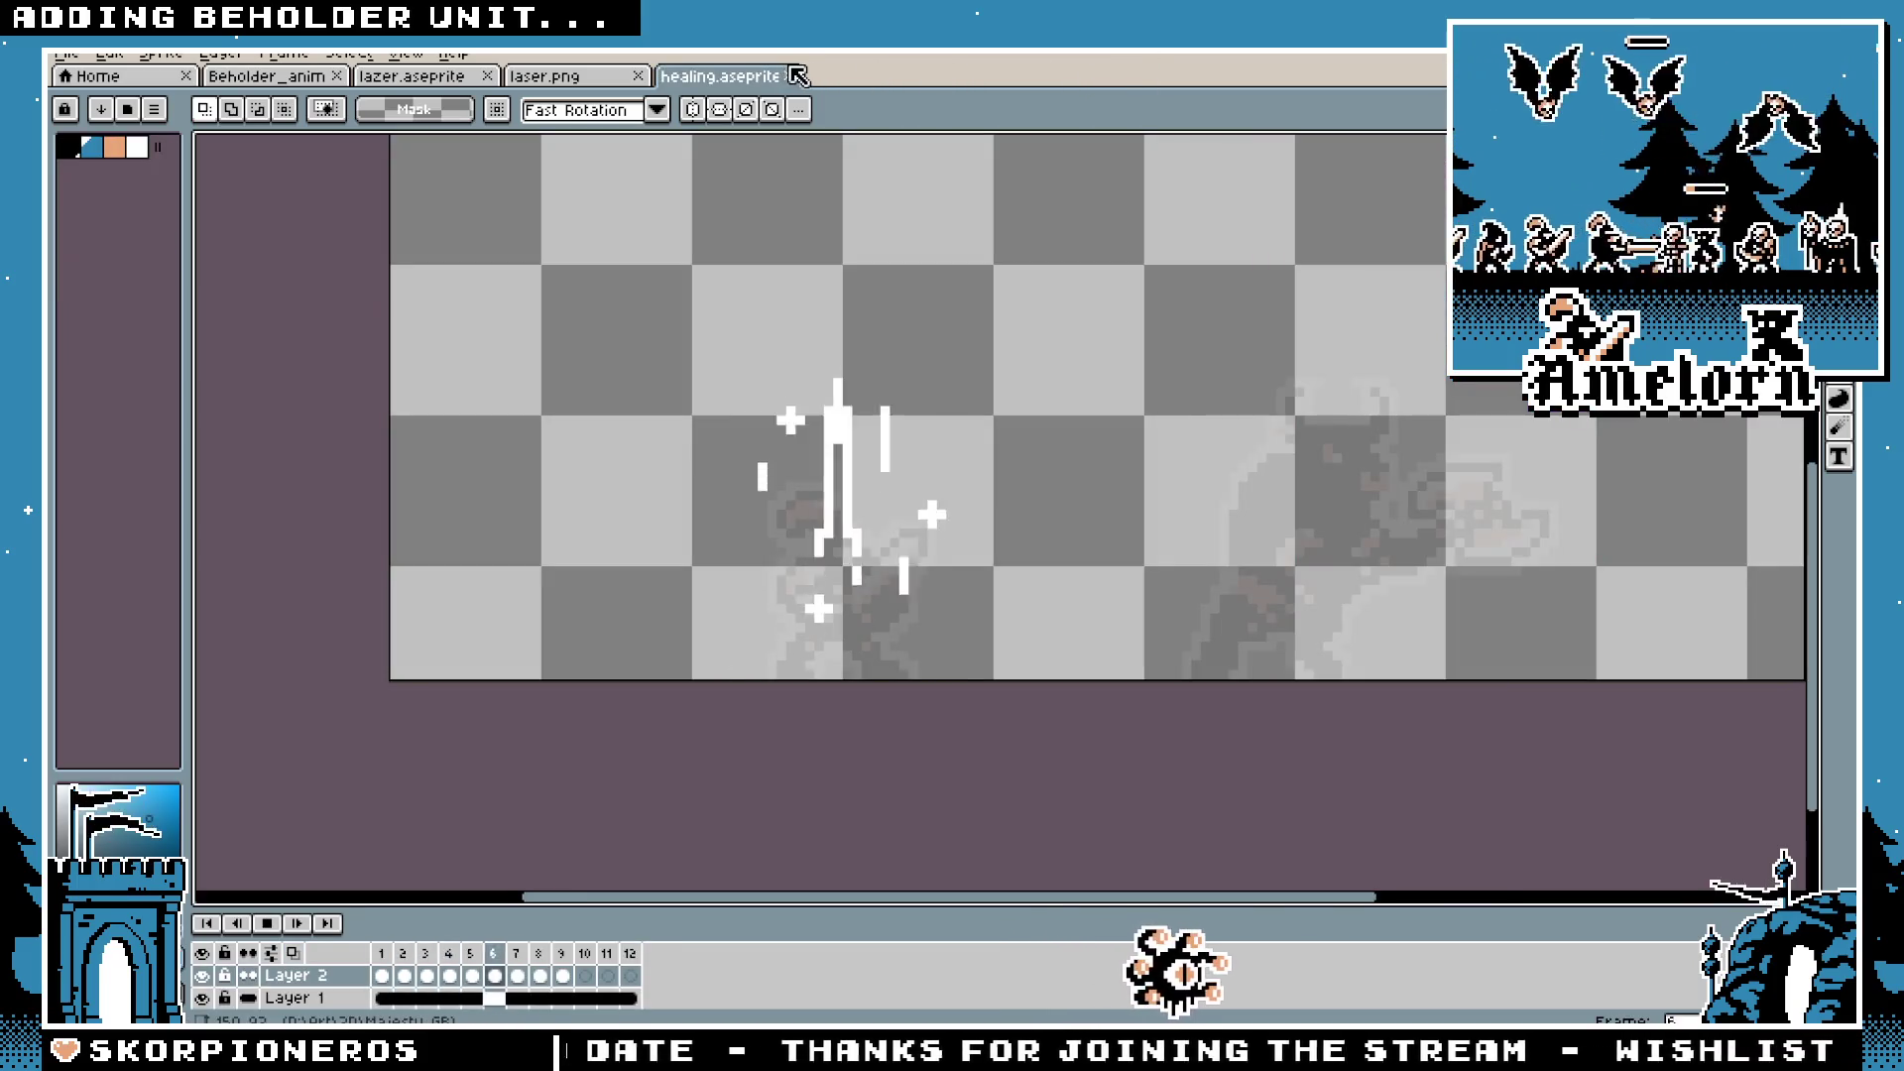
{"action": "left_click", "coordinate": [790, 76]}
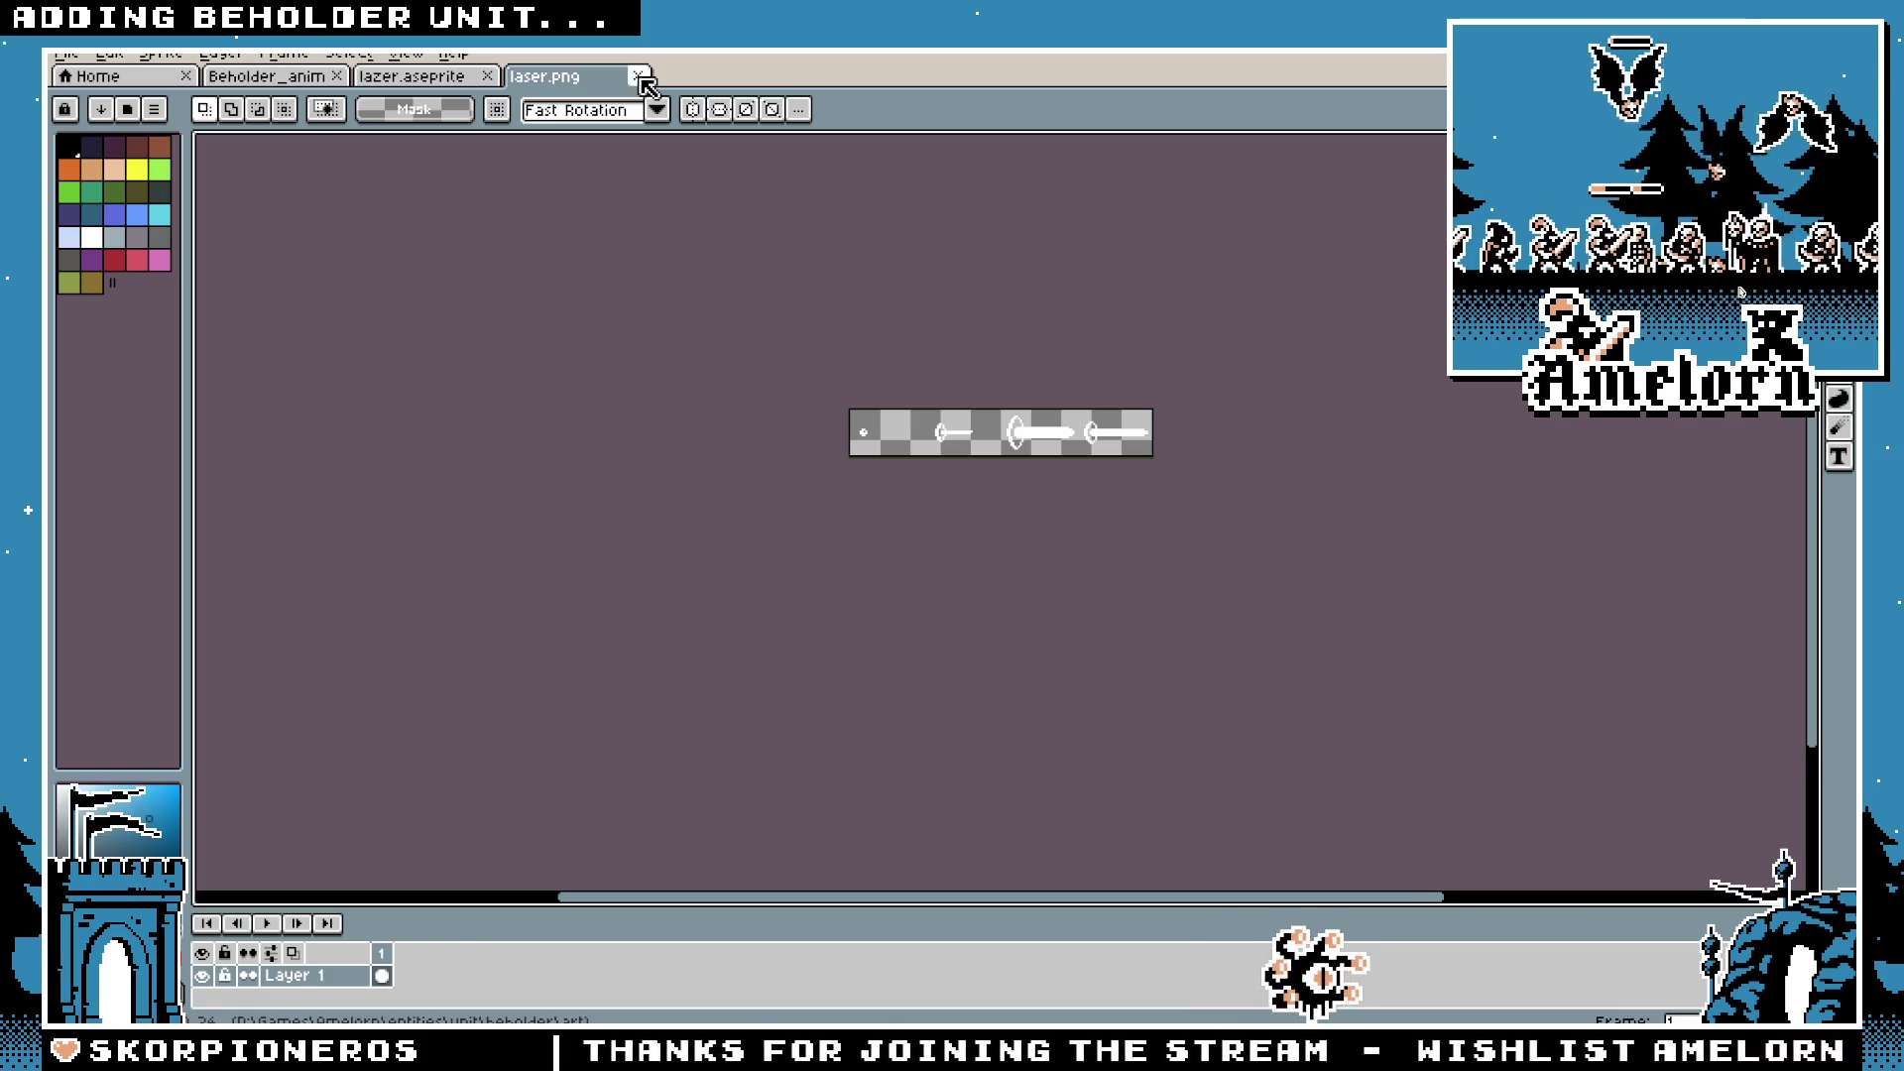
{"action": "left_click", "coordinate": [637, 77]}
{"action": "left_click", "coordinate": [487, 78]}
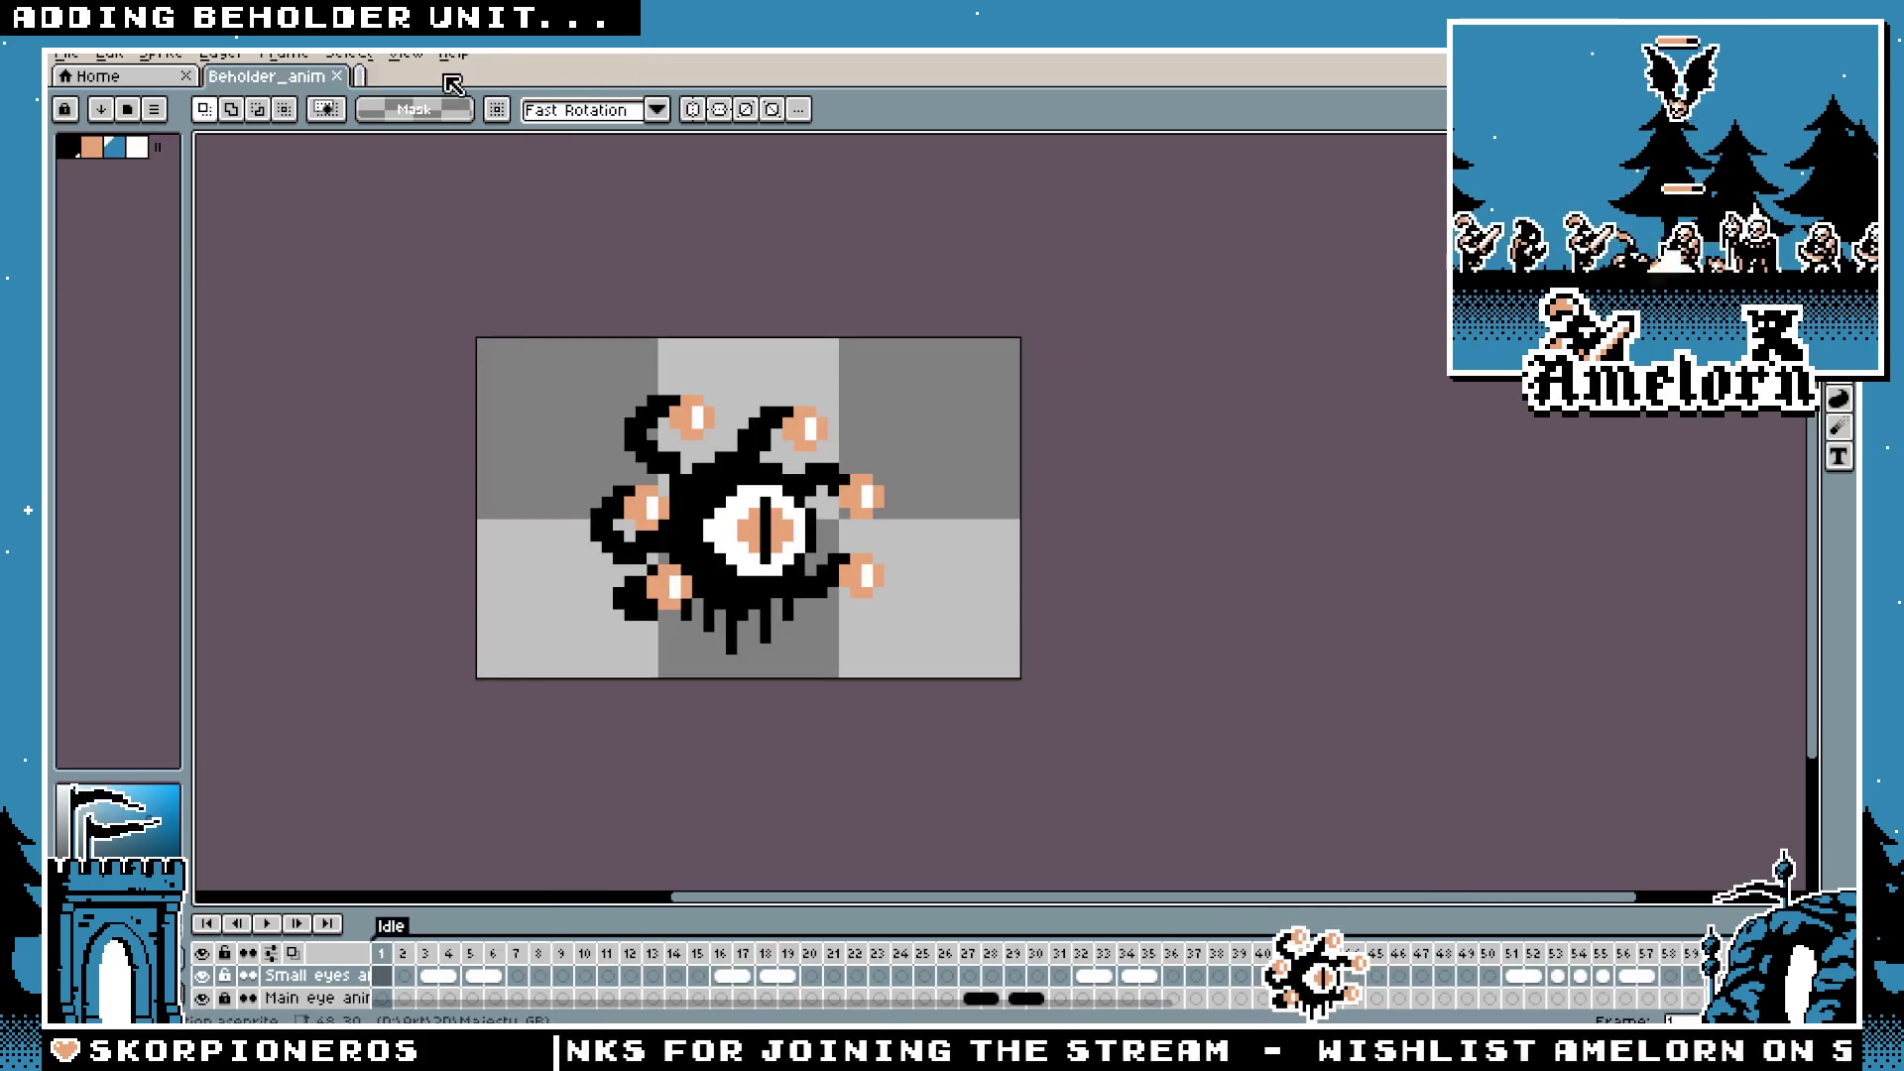
Step: Enlarge the timeline to show all beholder layers and step through Fire frames 65–67
{"action": "mouse_move", "coordinate": [1181, 911]}
{"action": "left_mouse_down"}
{"action": "mouse_move", "coordinate": [1185, 664]}
{"action": "mouse_move", "coordinate": [1177, 804]}
{"action": "left_mouse_up"}
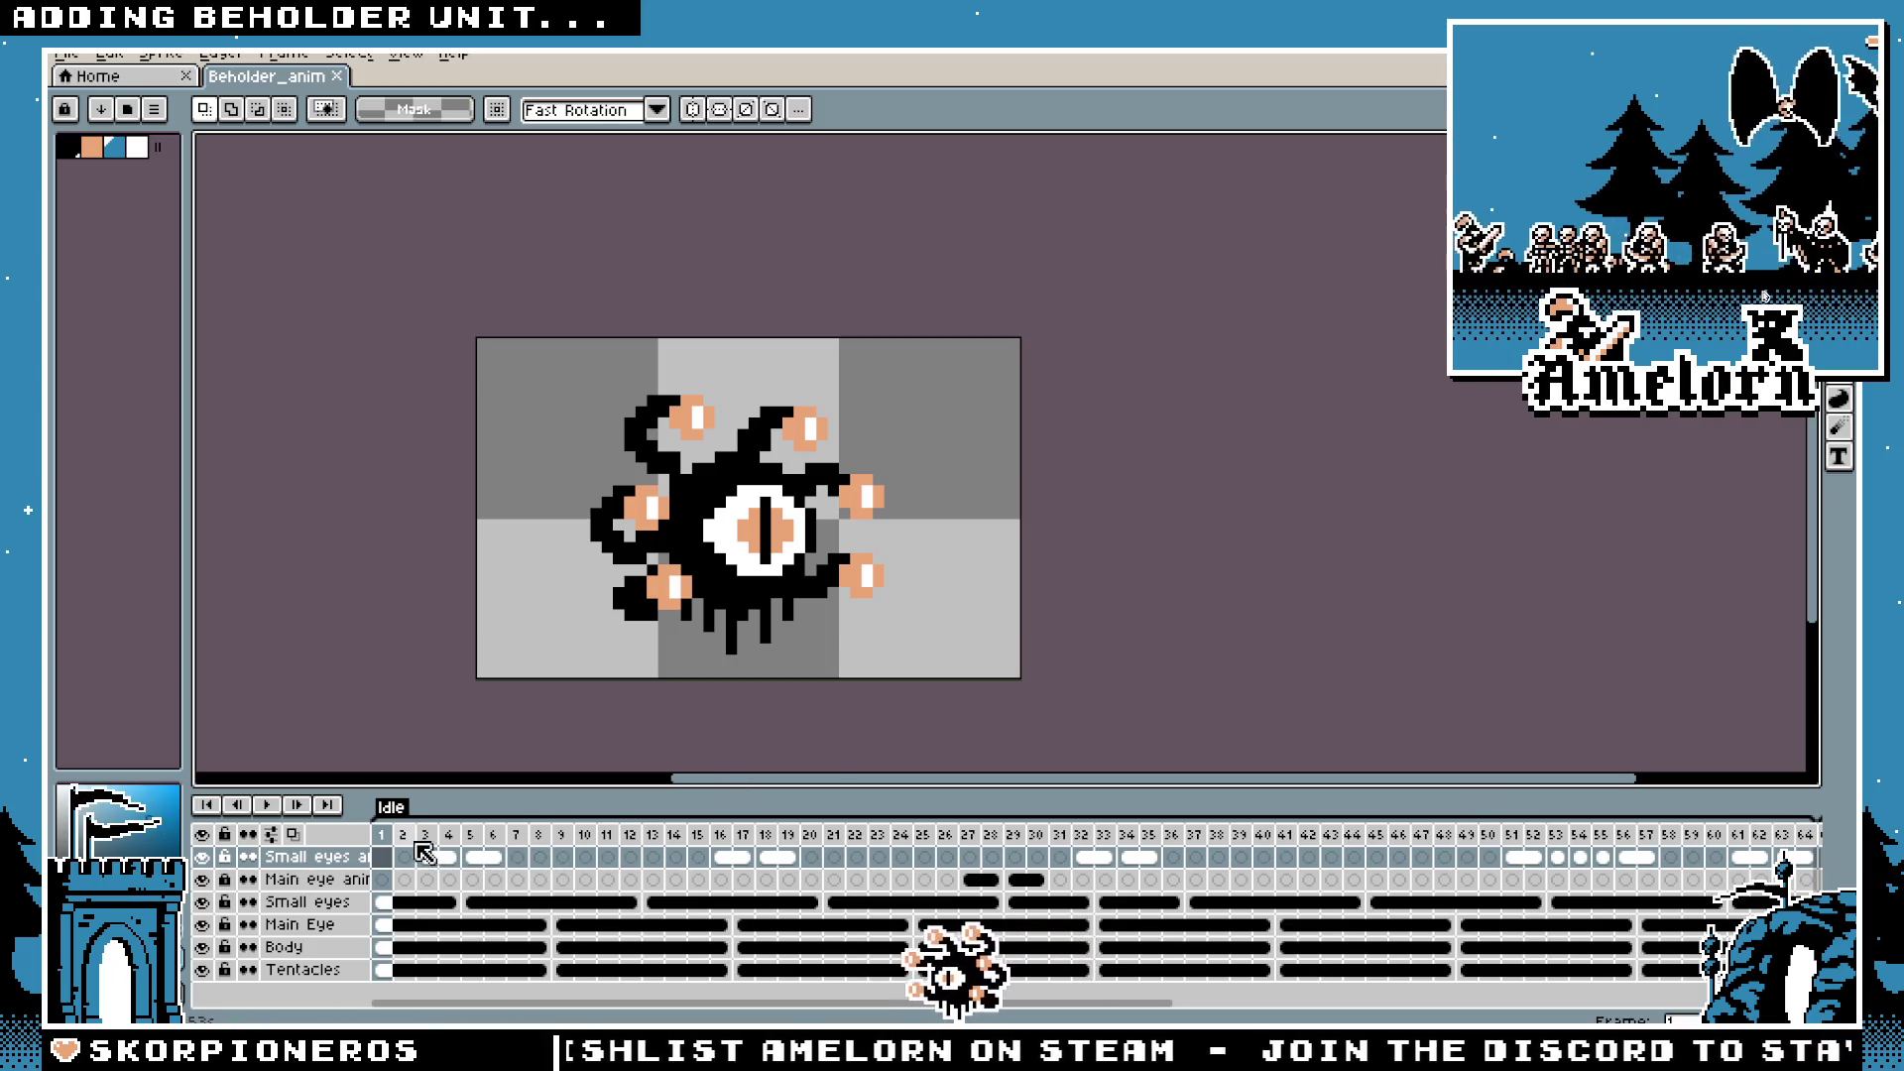
{"action": "left_click_drag", "start_coordinate": [692, 1007], "coordinate": [1199, 974]}
{"action": "left_click", "coordinate": [943, 836]}
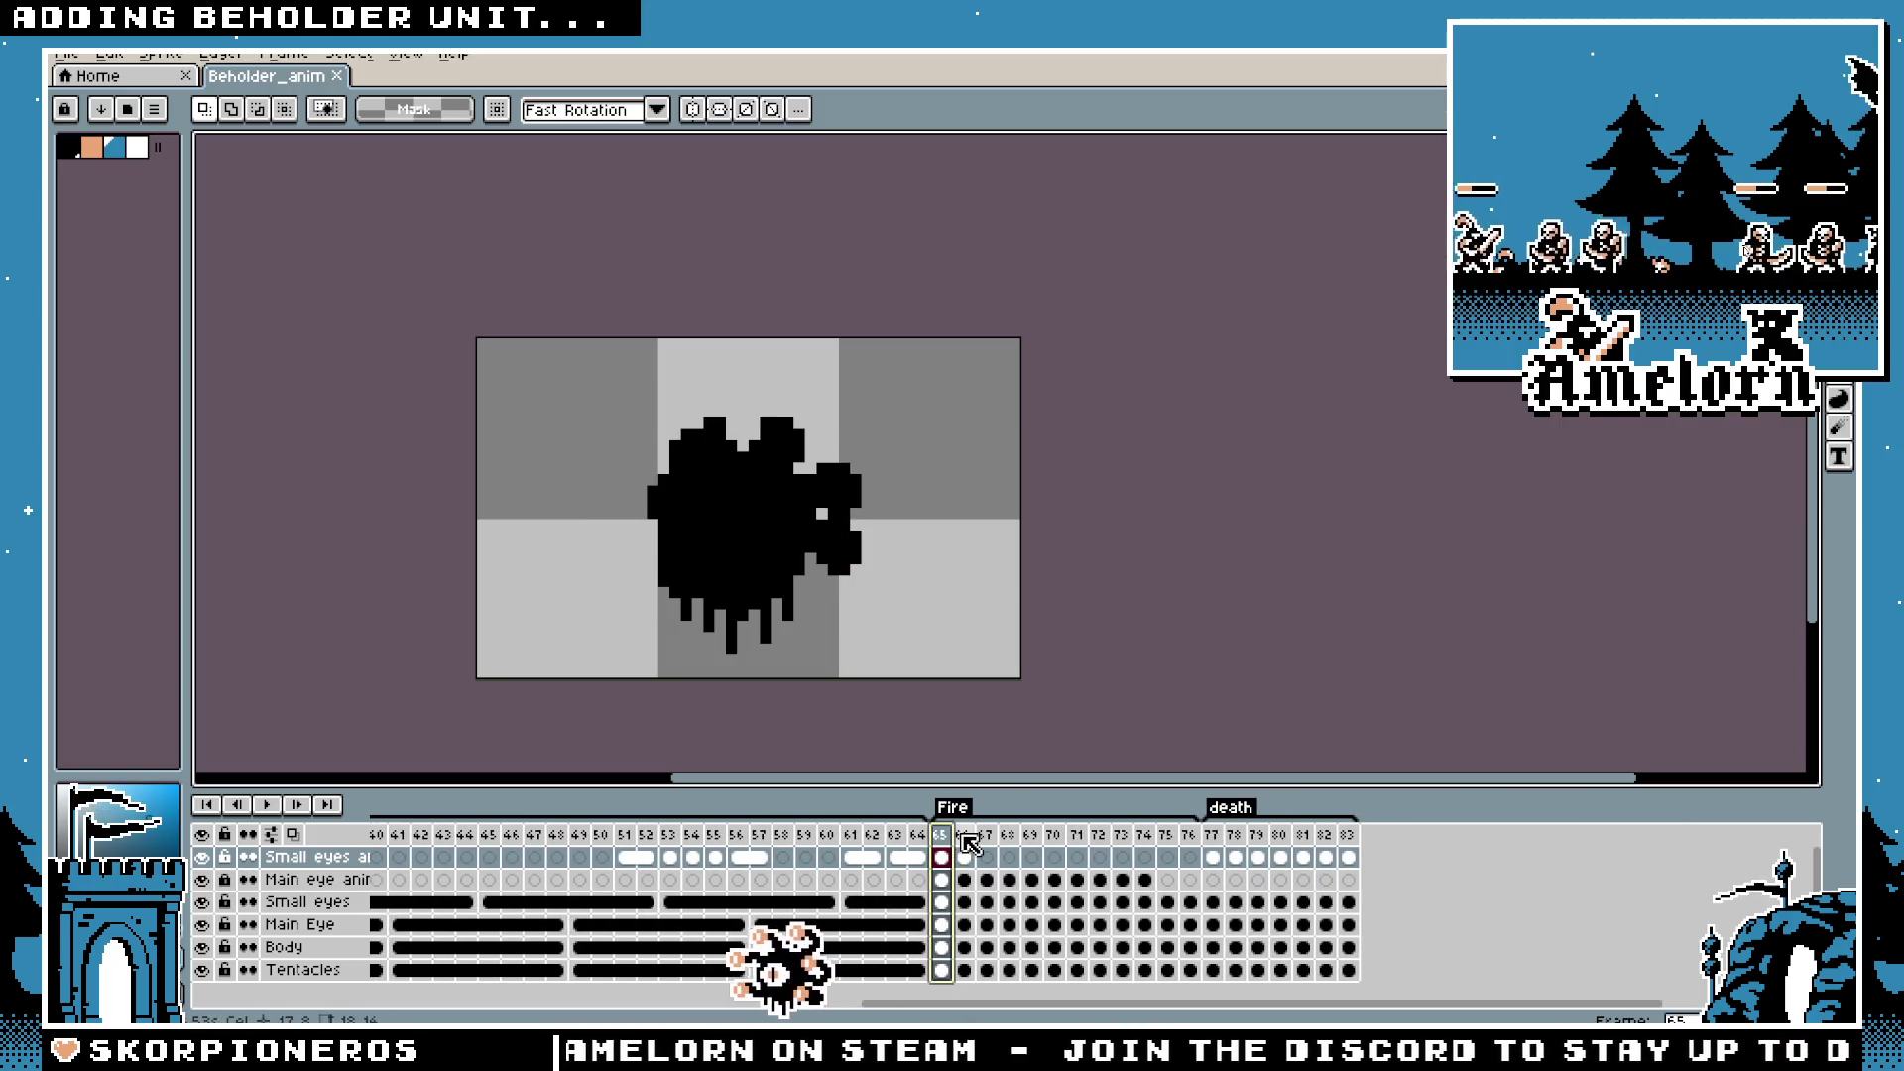
{"action": "left_click", "coordinate": [966, 838]}
{"action": "left_click", "coordinate": [989, 838]}
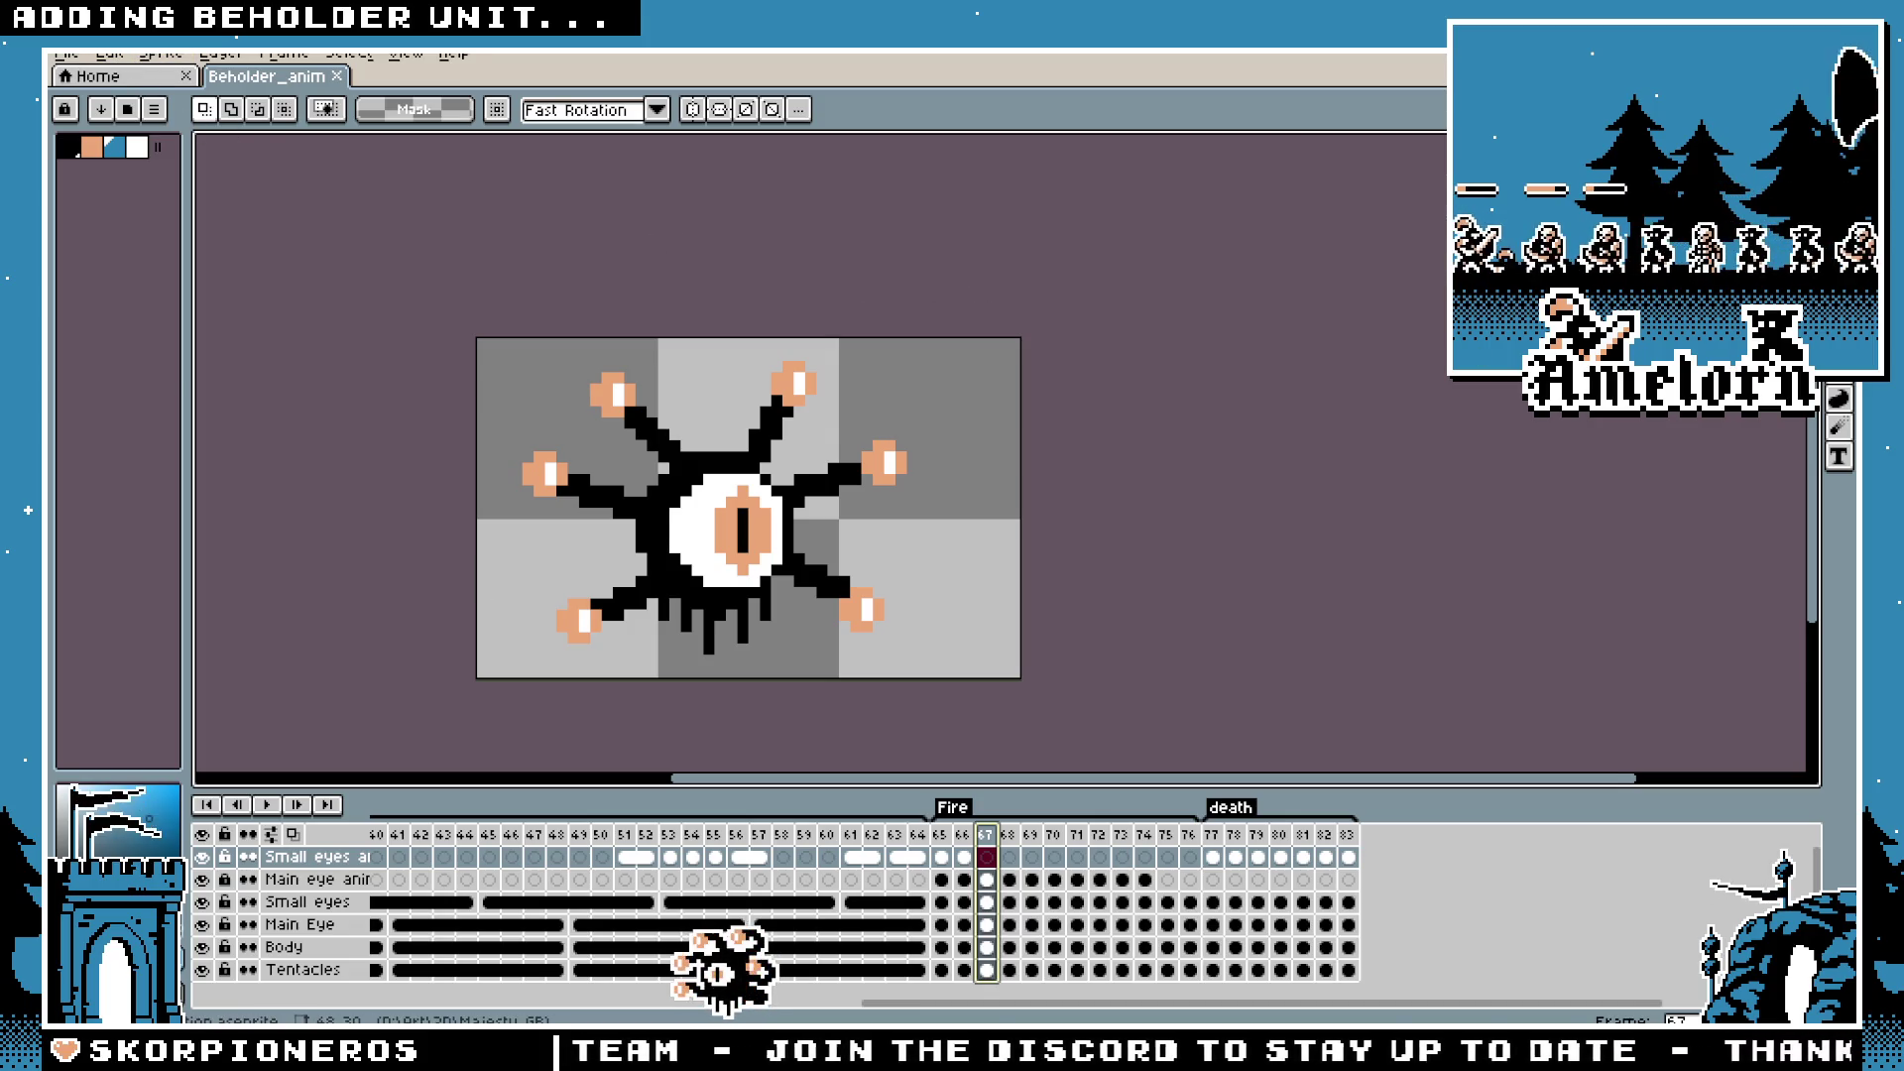
Step: In Godot, read the AttackAreaComponent's RectangleShape2D size (56 × 24), then return to Aseprite
{"action": "key", "text": "alt+Tab"}
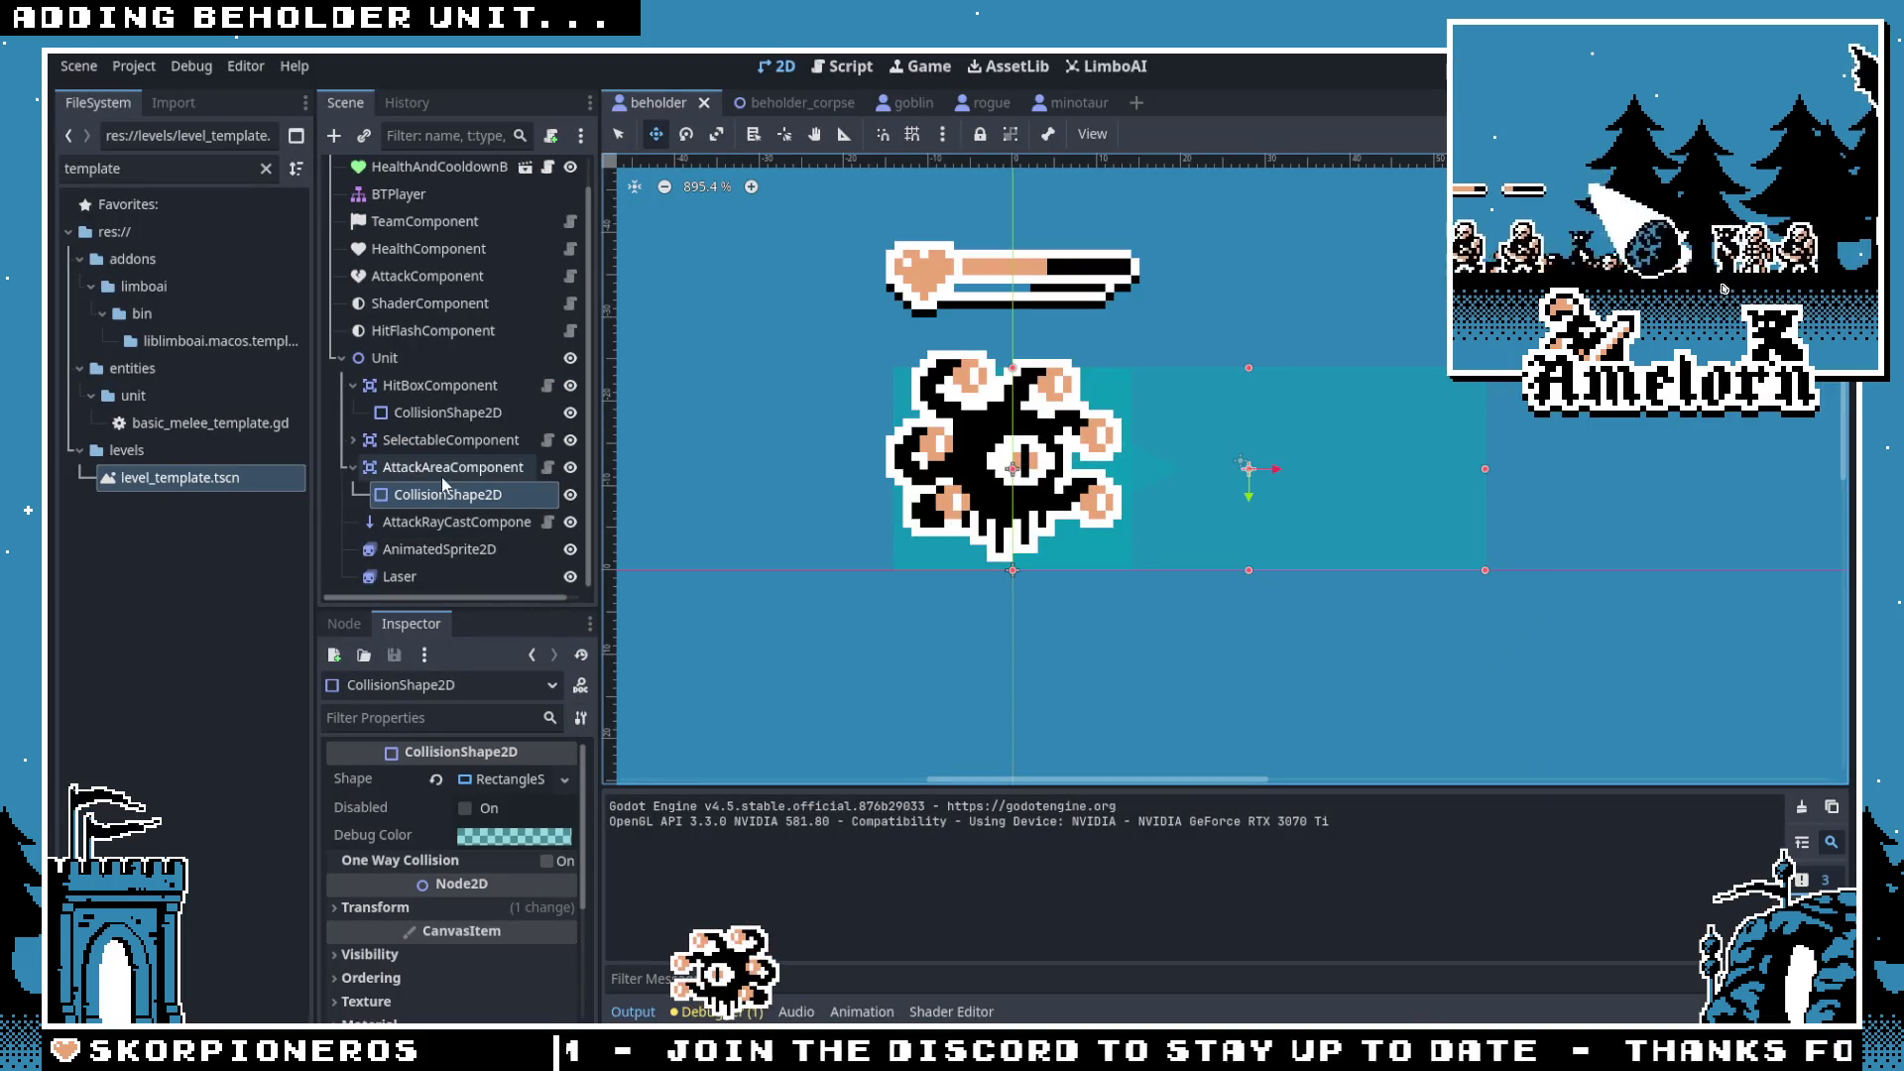
{"action": "left_click", "coordinate": [420, 546]}
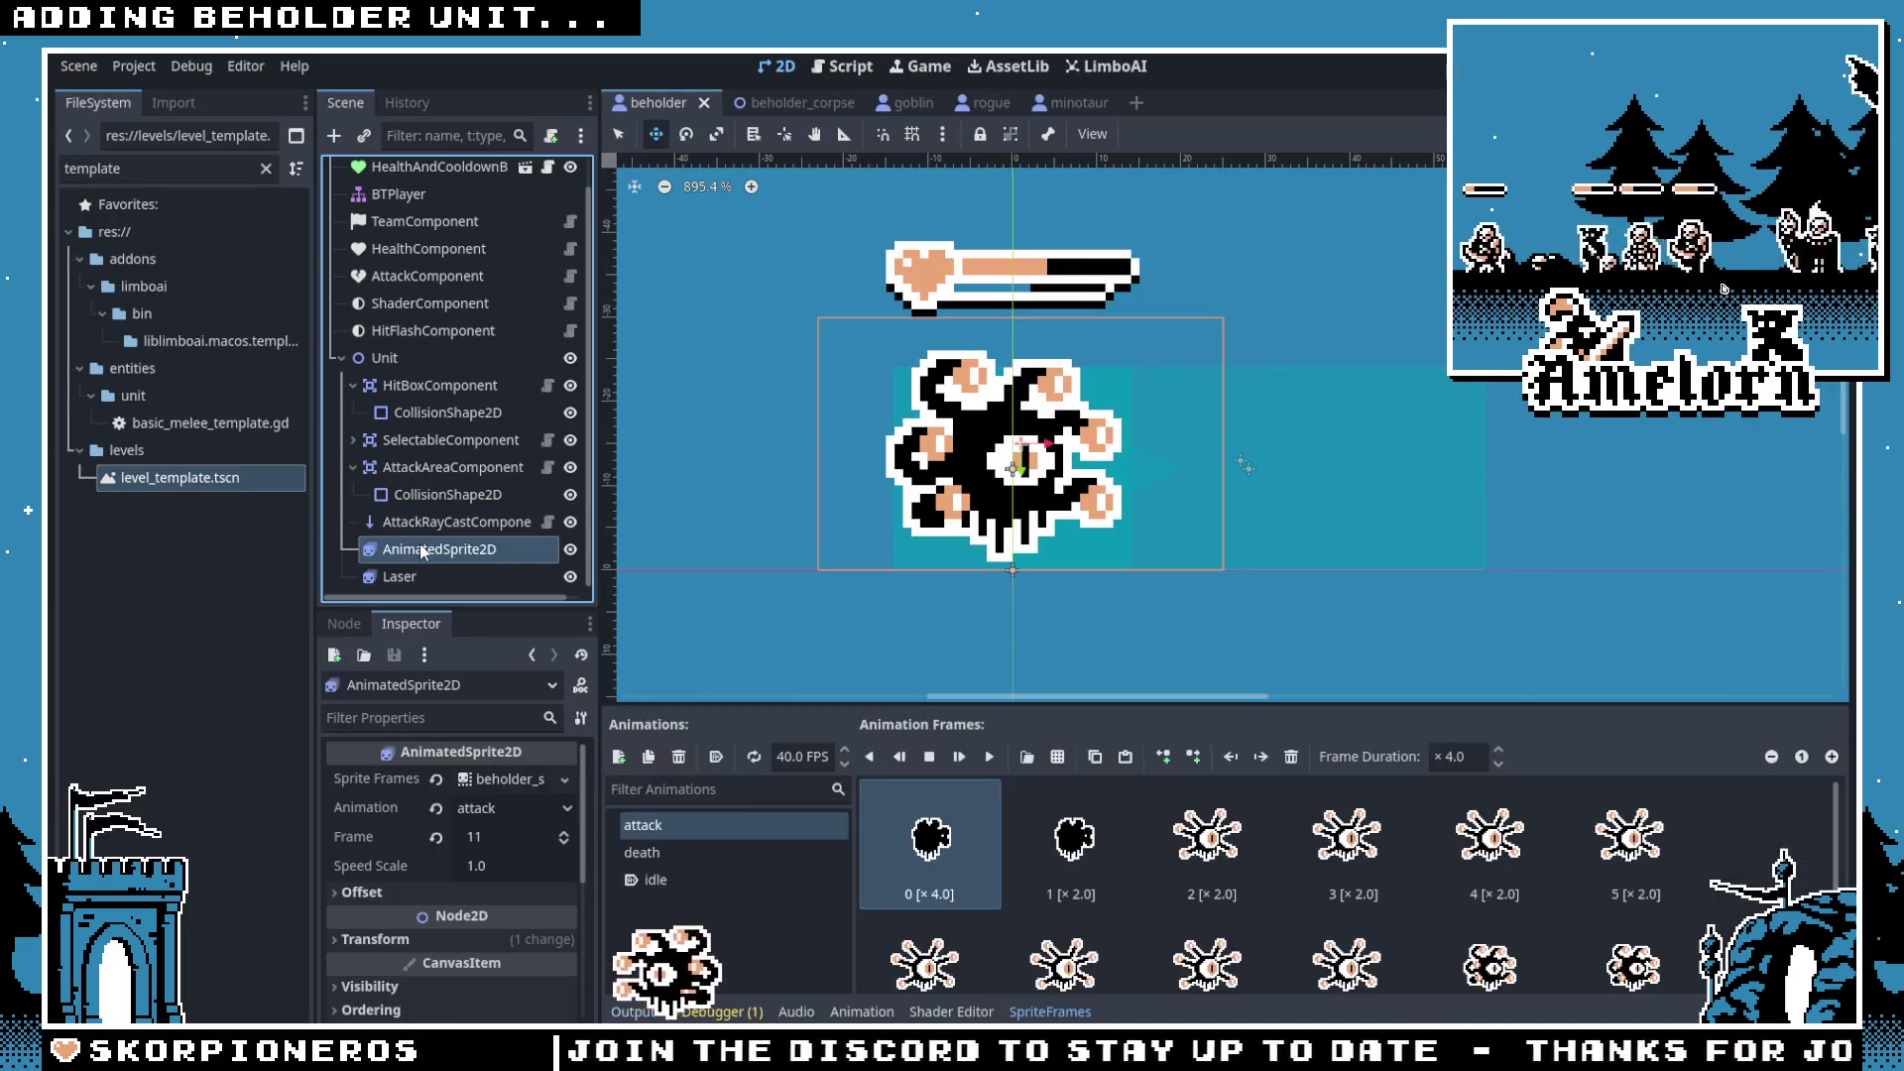
{"action": "left_click", "coordinate": [420, 494]}
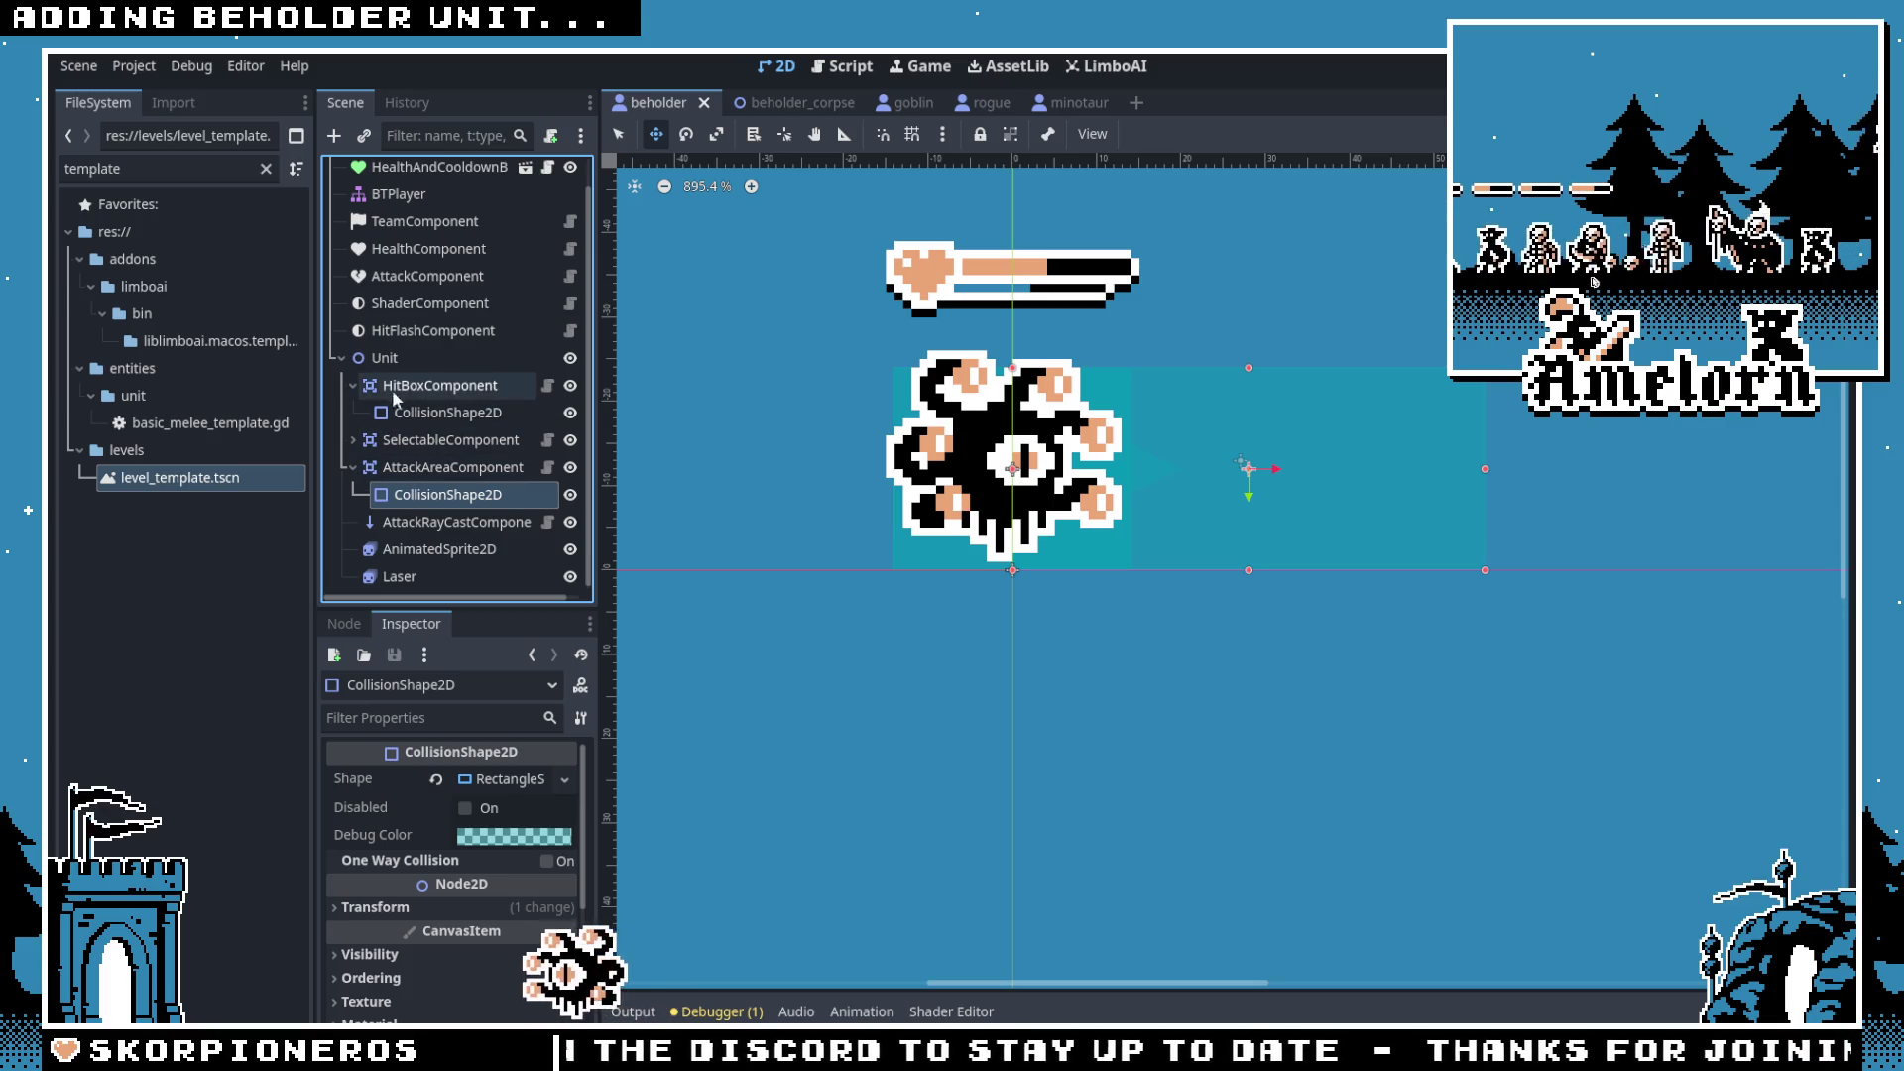
{"action": "left_click", "coordinate": [354, 386]}
{"action": "left_click", "coordinate": [498, 778]}
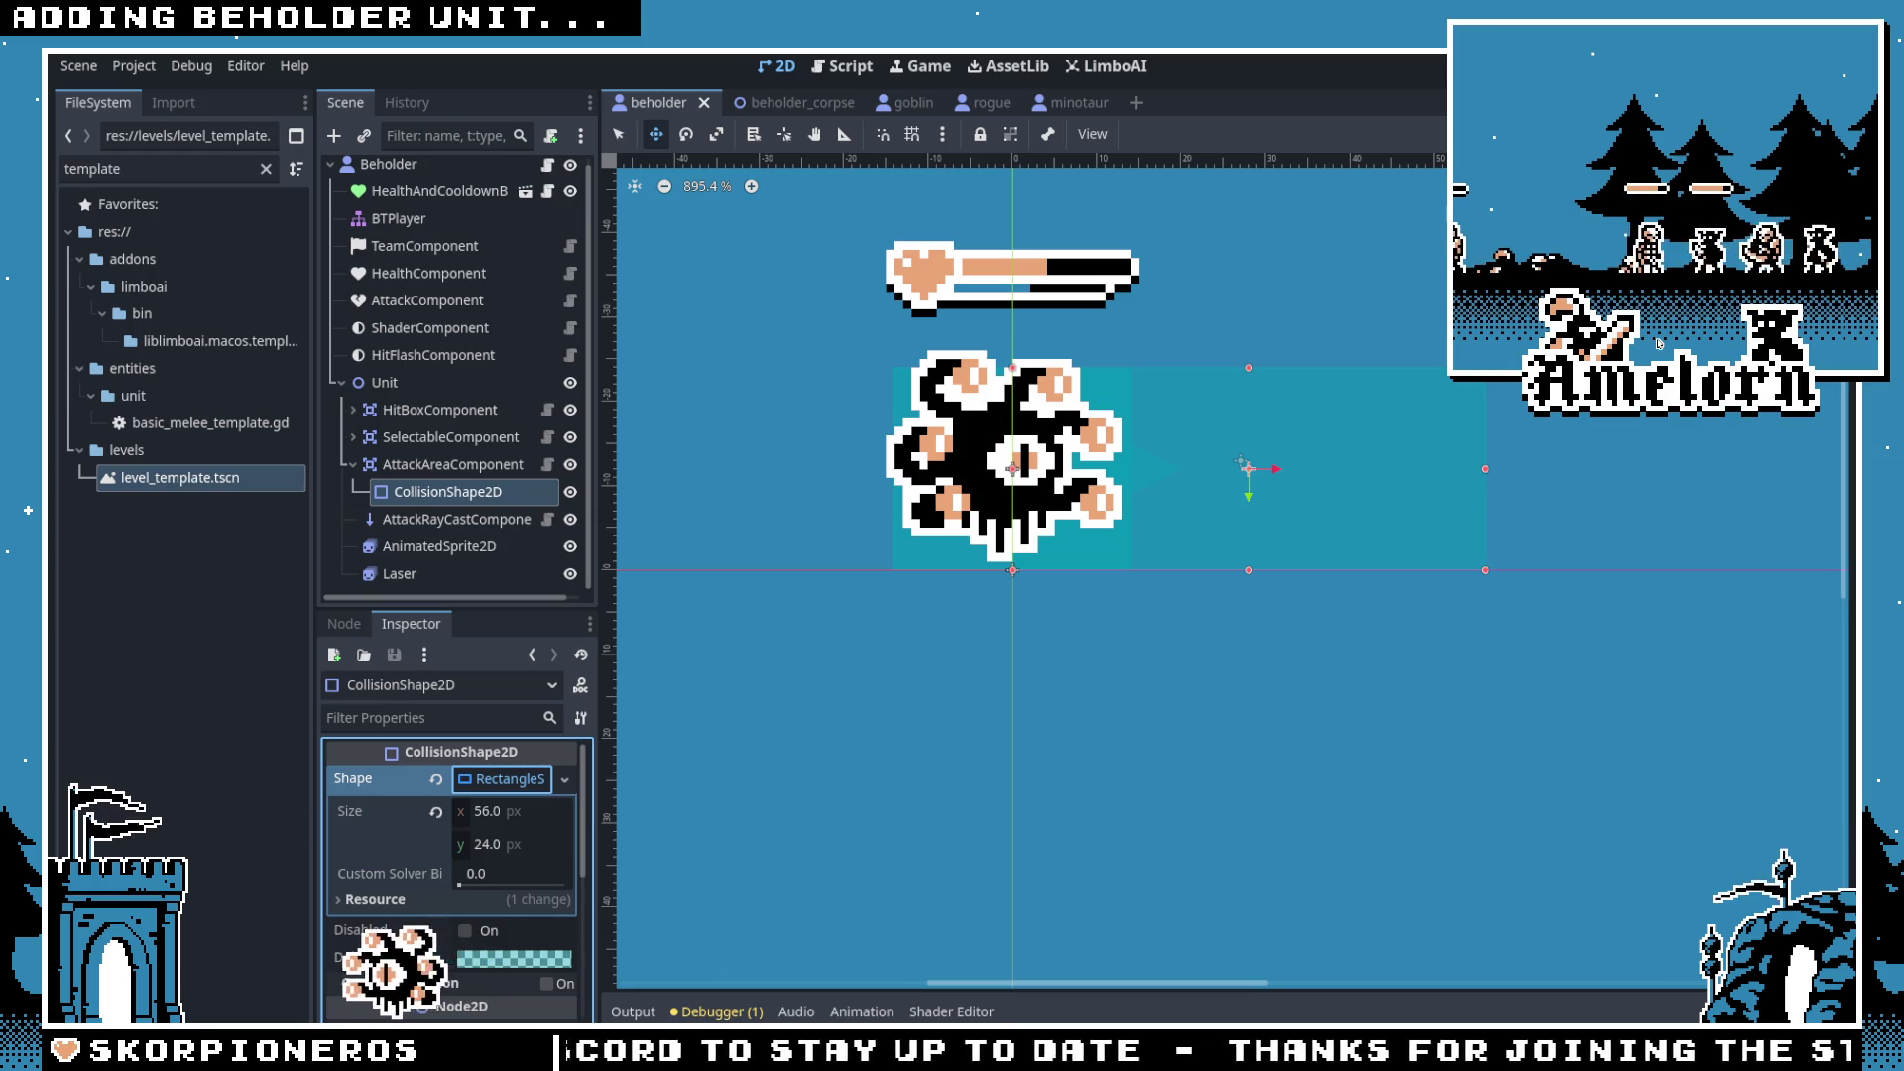
{"action": "key", "text": "alt+Tab"}
{"action": "left_click", "coordinate": [66, 54]}
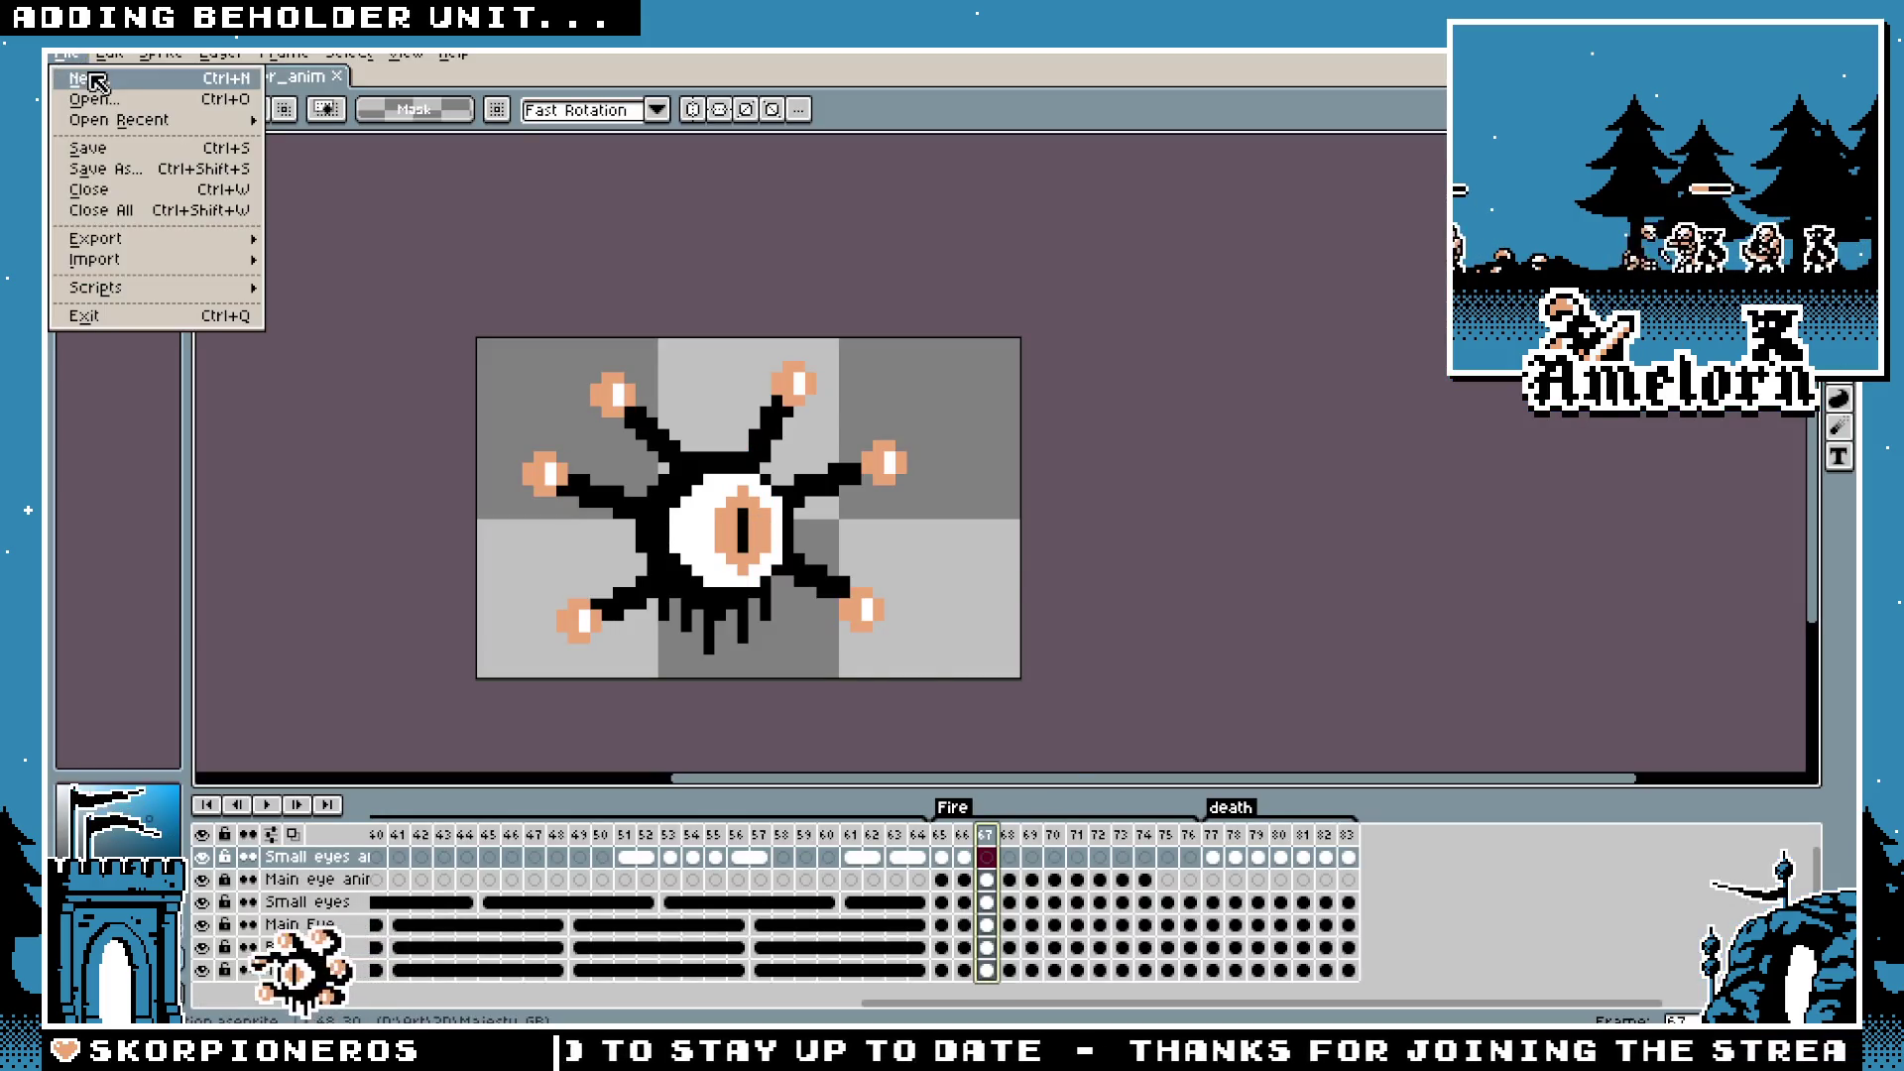
Step: Create a new transparent sprite 56 pixels wide by 24 high
{"action": "left_click", "coordinate": [86, 83]}
{"action": "type", "text": "56"}
{"action": "key", "text": "Tab"}
{"action": "type", "text": "24"}
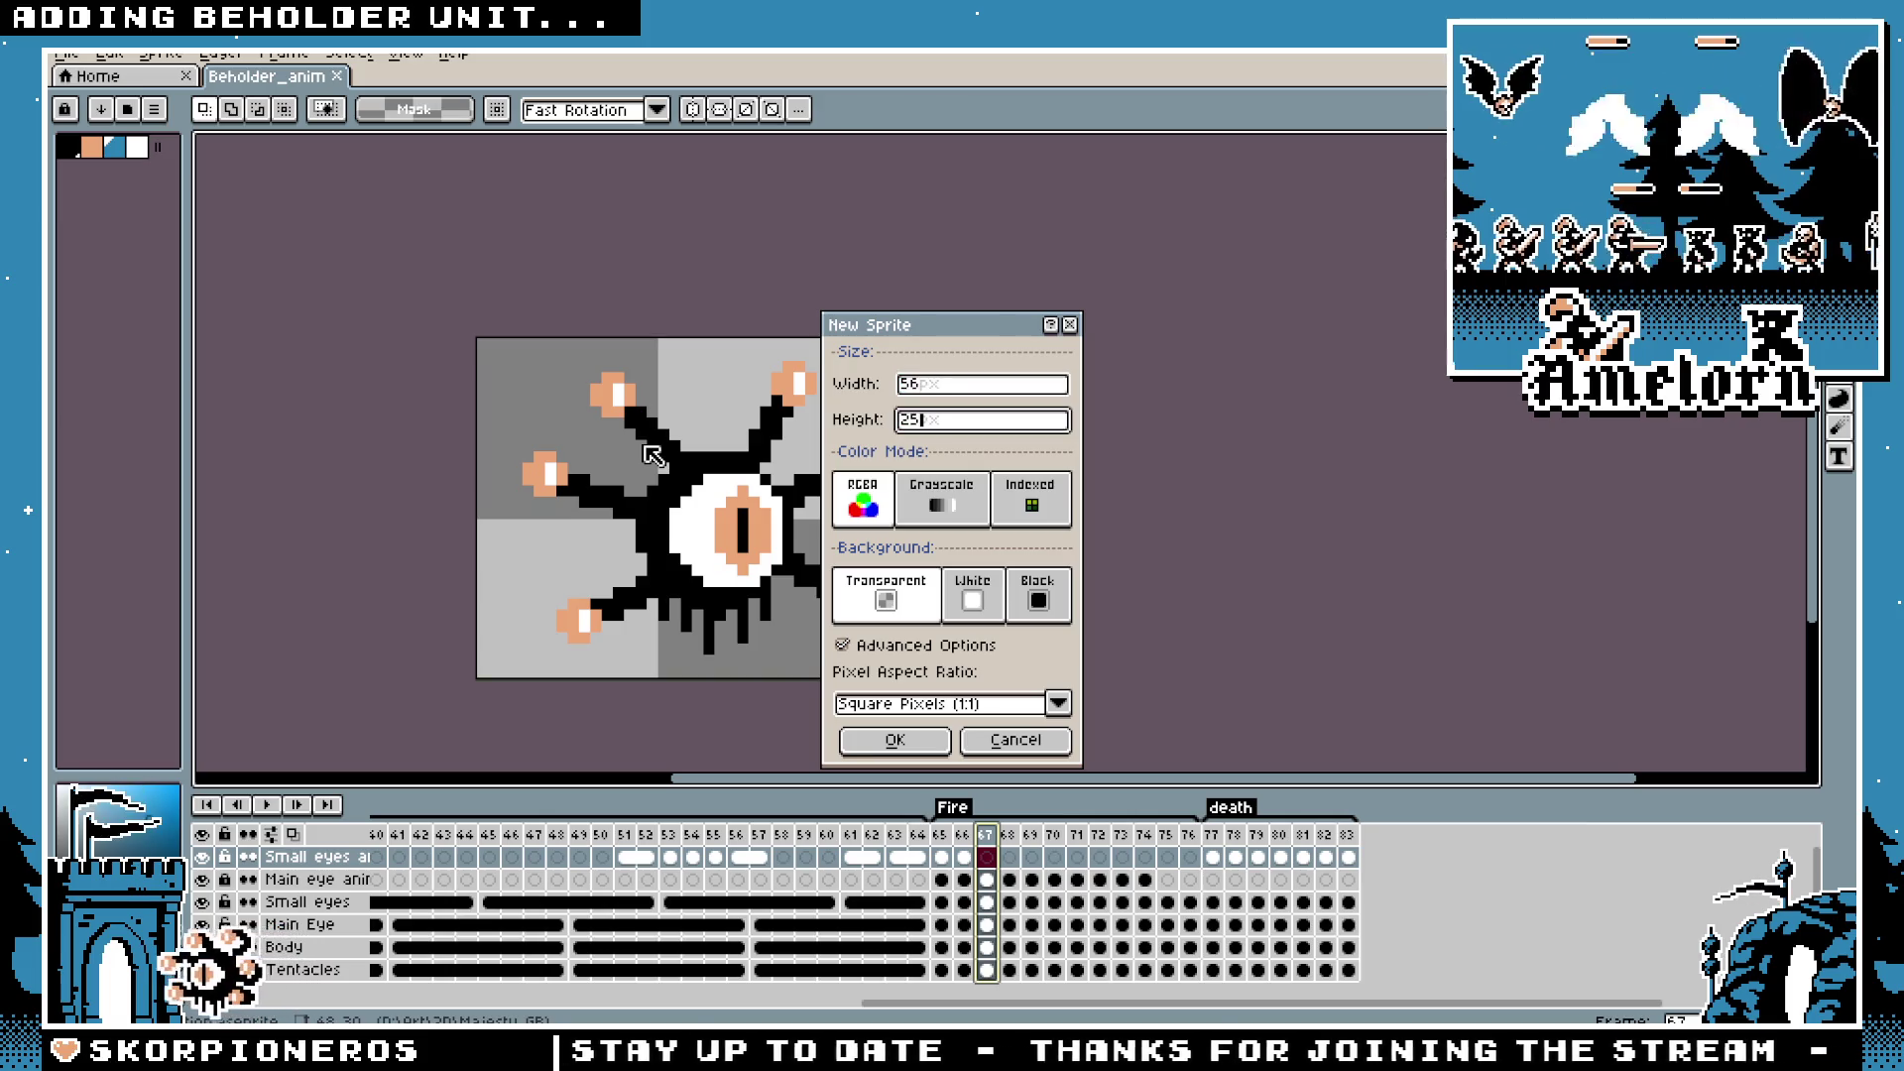
{"action": "key", "text": "Return"}
{"action": "scroll", "coordinate": [931, 374], "scroll_direction": "up", "scroll_amount": 4}
Step: Shave one pixel row off the canvas bottom with Canvas Size and select the ellipse tool
{"action": "key", "text": "ctrl+alt+c"}
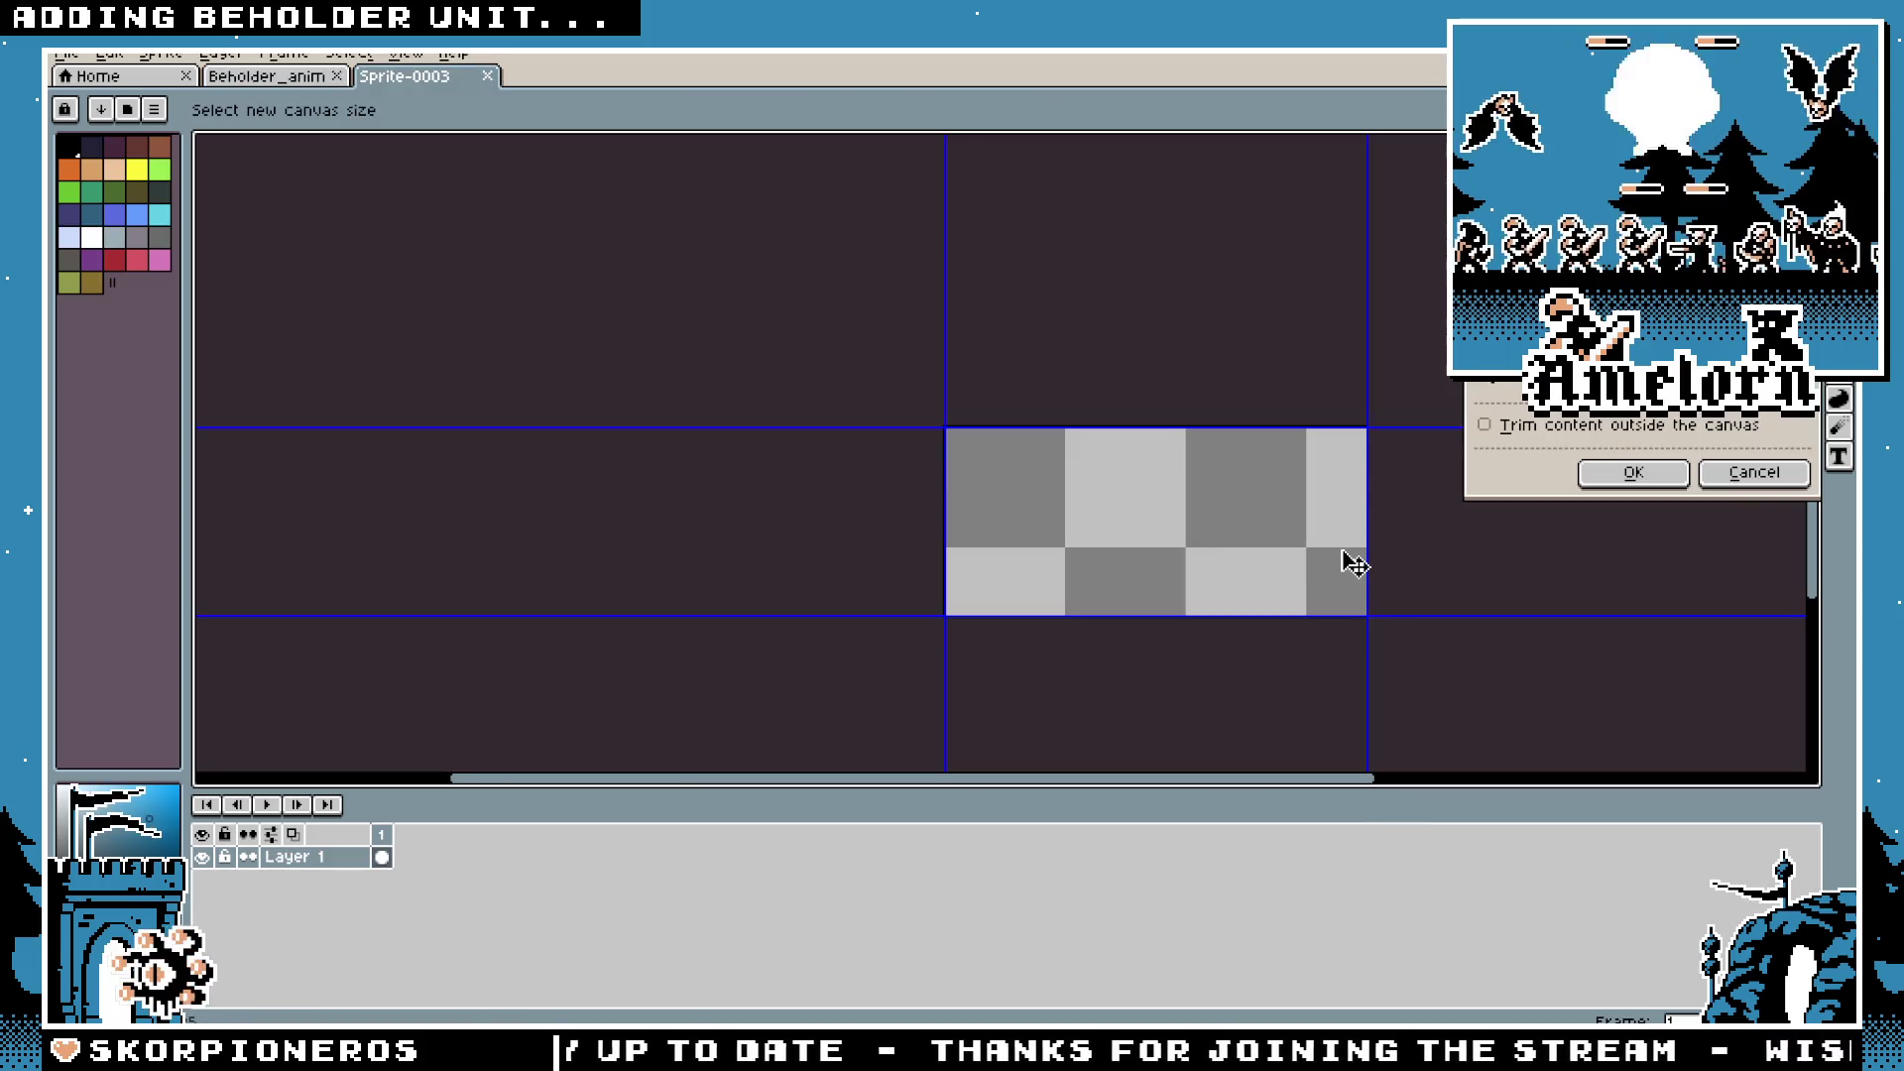
{"action": "left_click_drag", "start_coordinate": [1299, 609], "coordinate": [1301, 602]}
{"action": "key", "text": "Return"}
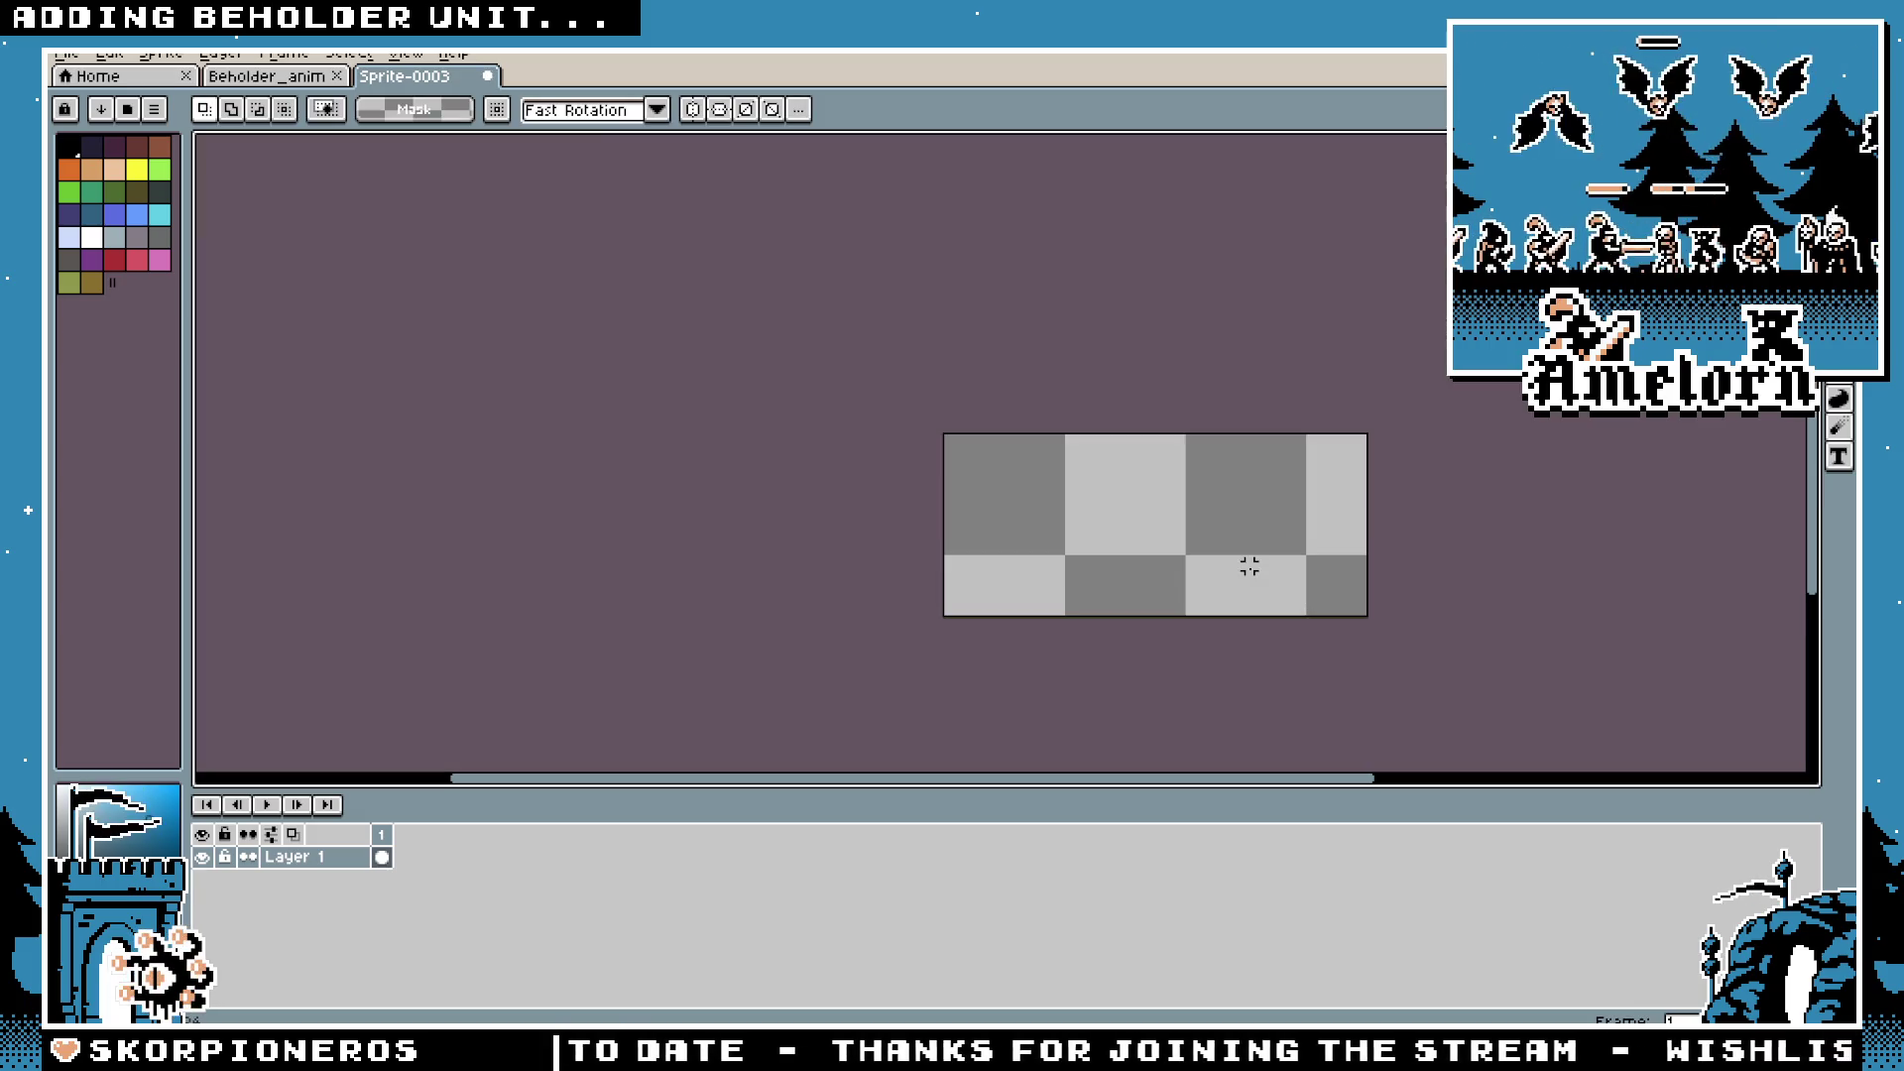
{"action": "scroll", "coordinate": [928, 376], "scroll_direction": "up", "scroll_amount": 1}
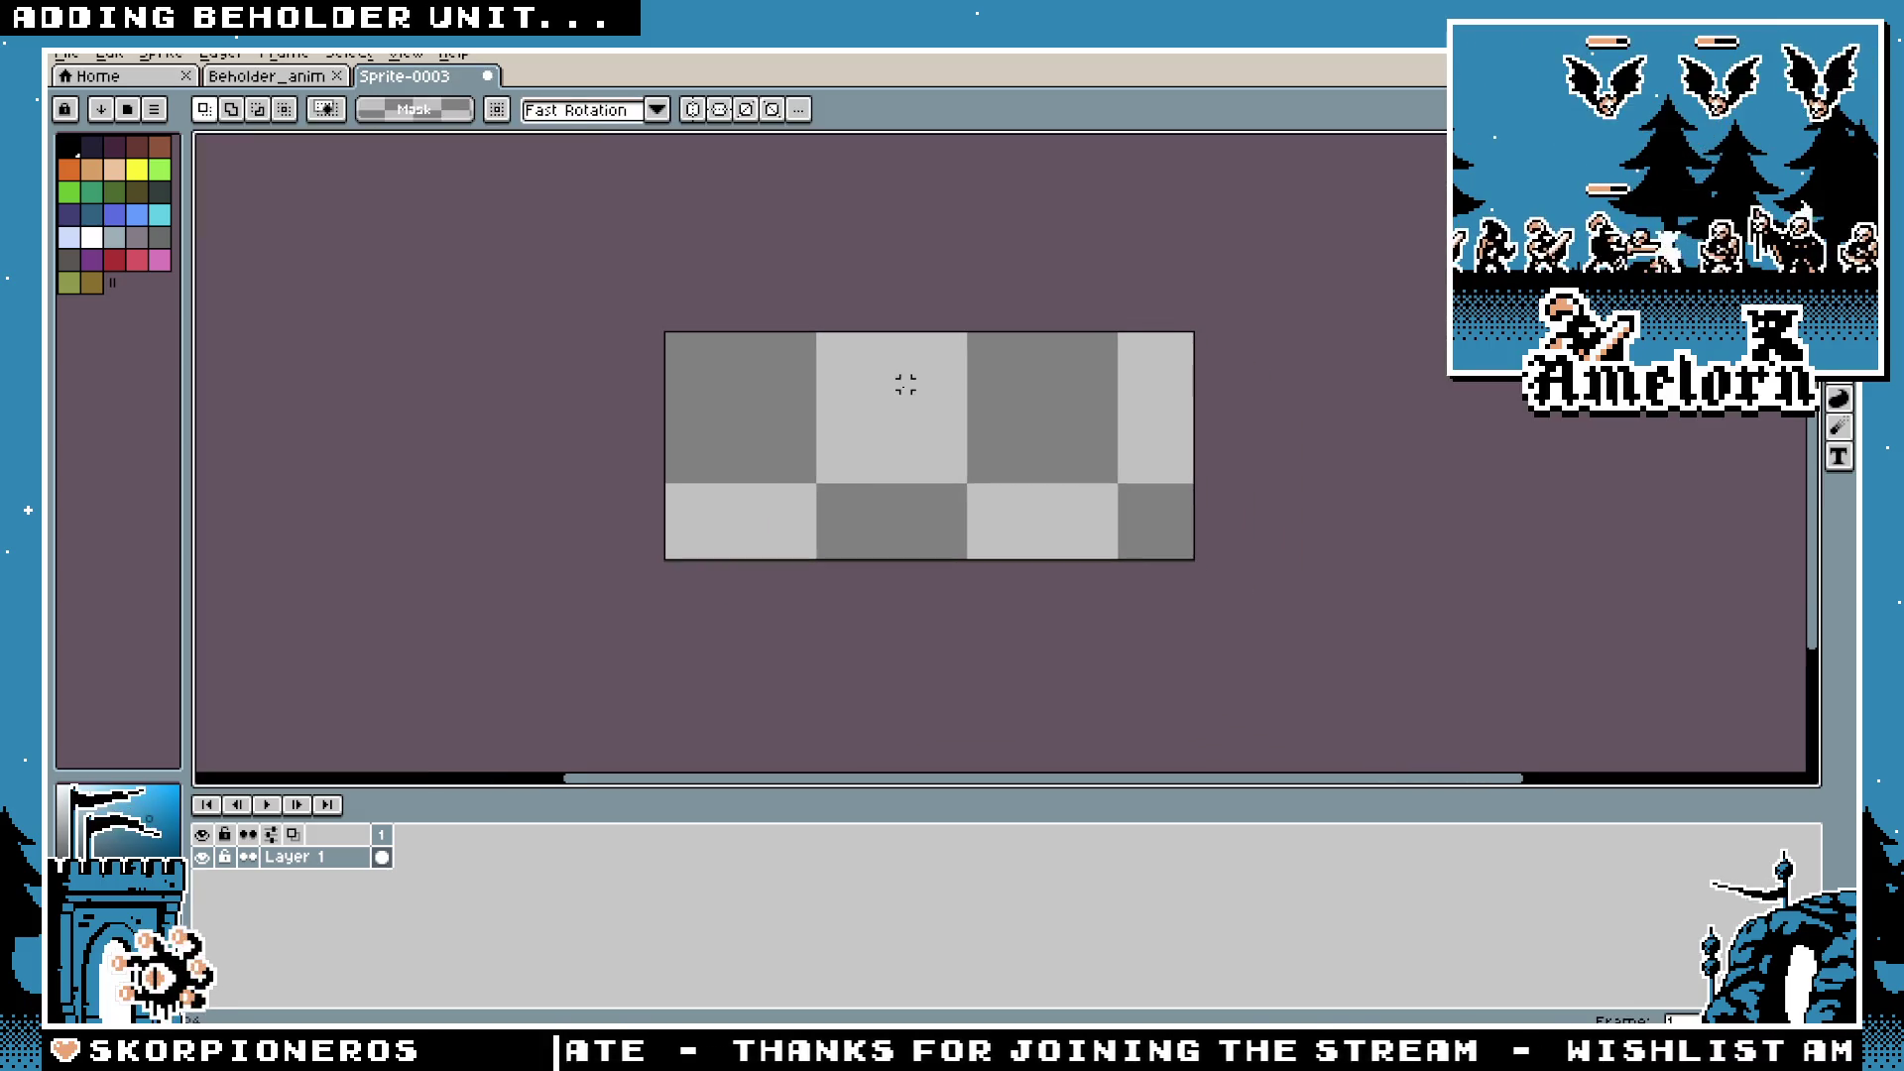
{"action": "scroll", "coordinate": [911, 385], "scroll_direction": "up", "scroll_amount": 1}
{"action": "key", "text": "u"}
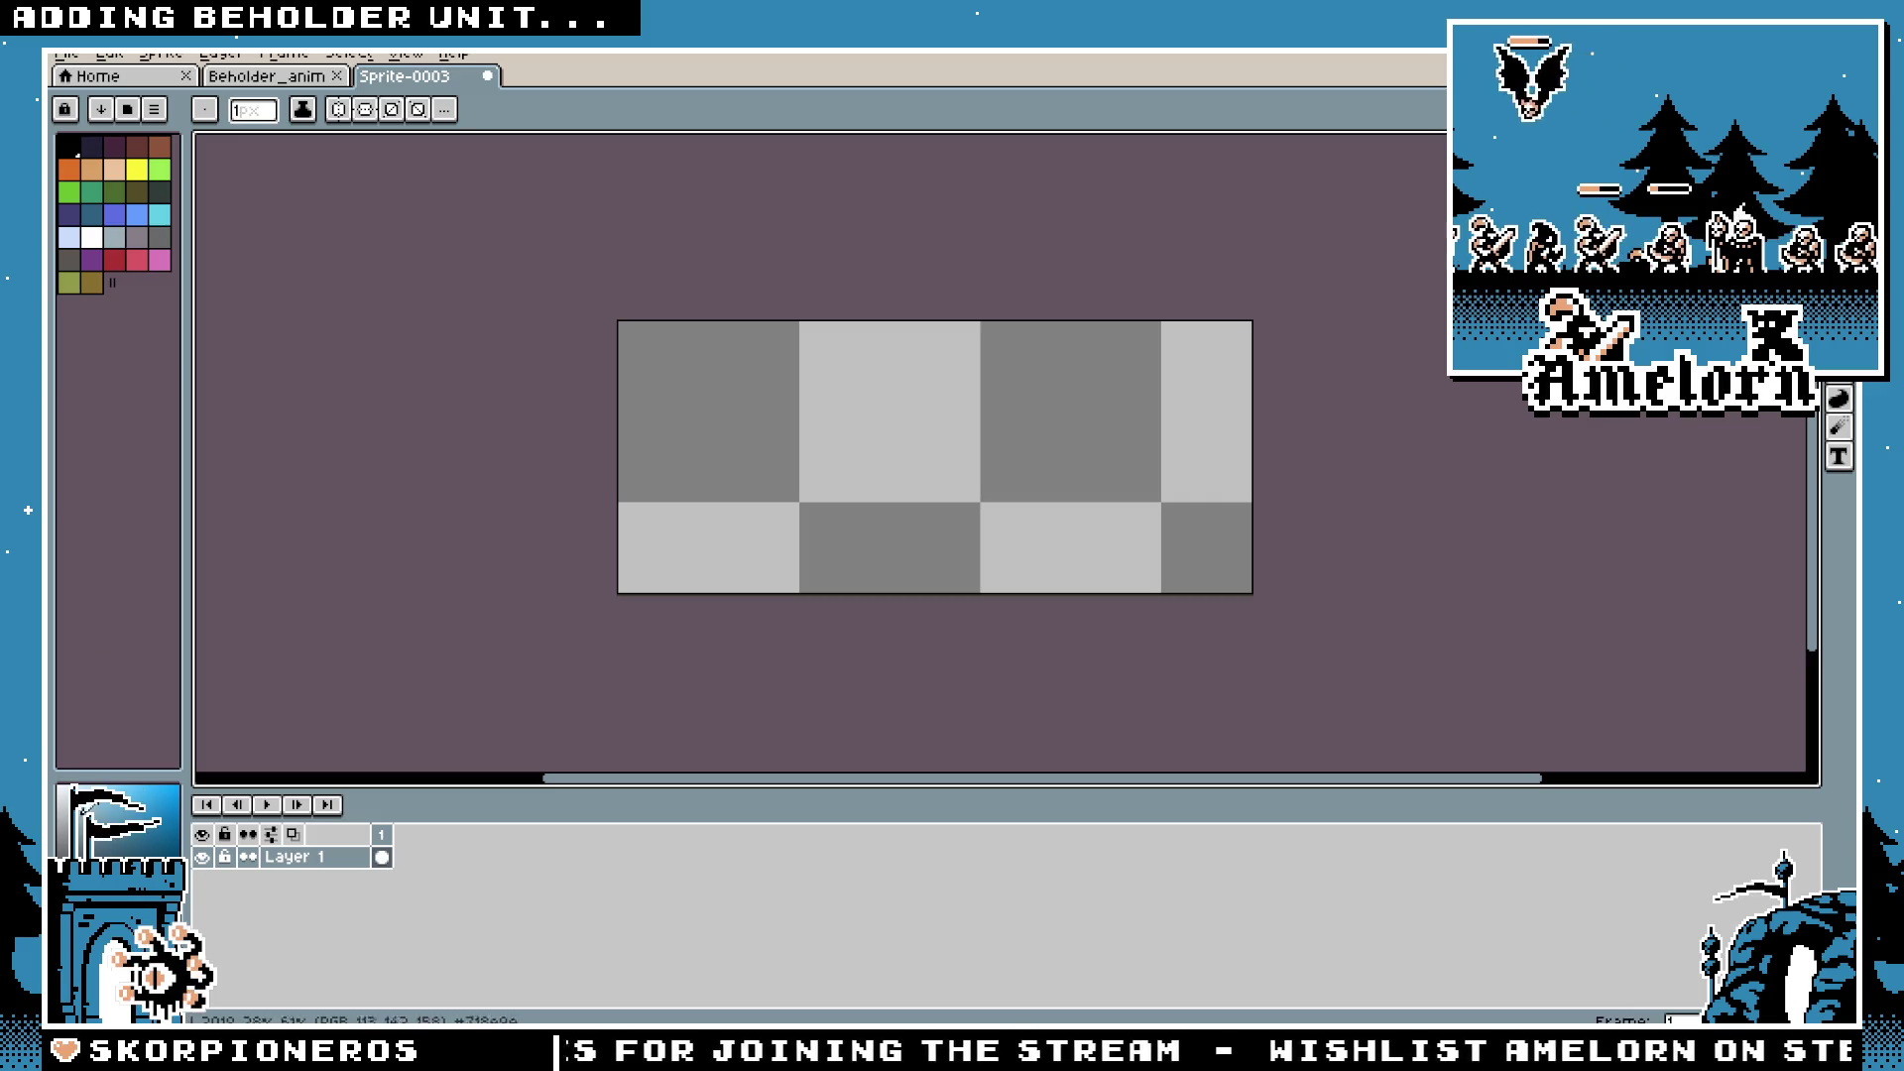
{"action": "scroll", "coordinate": [684, 407], "scroll_direction": "up", "scroll_amount": 1}
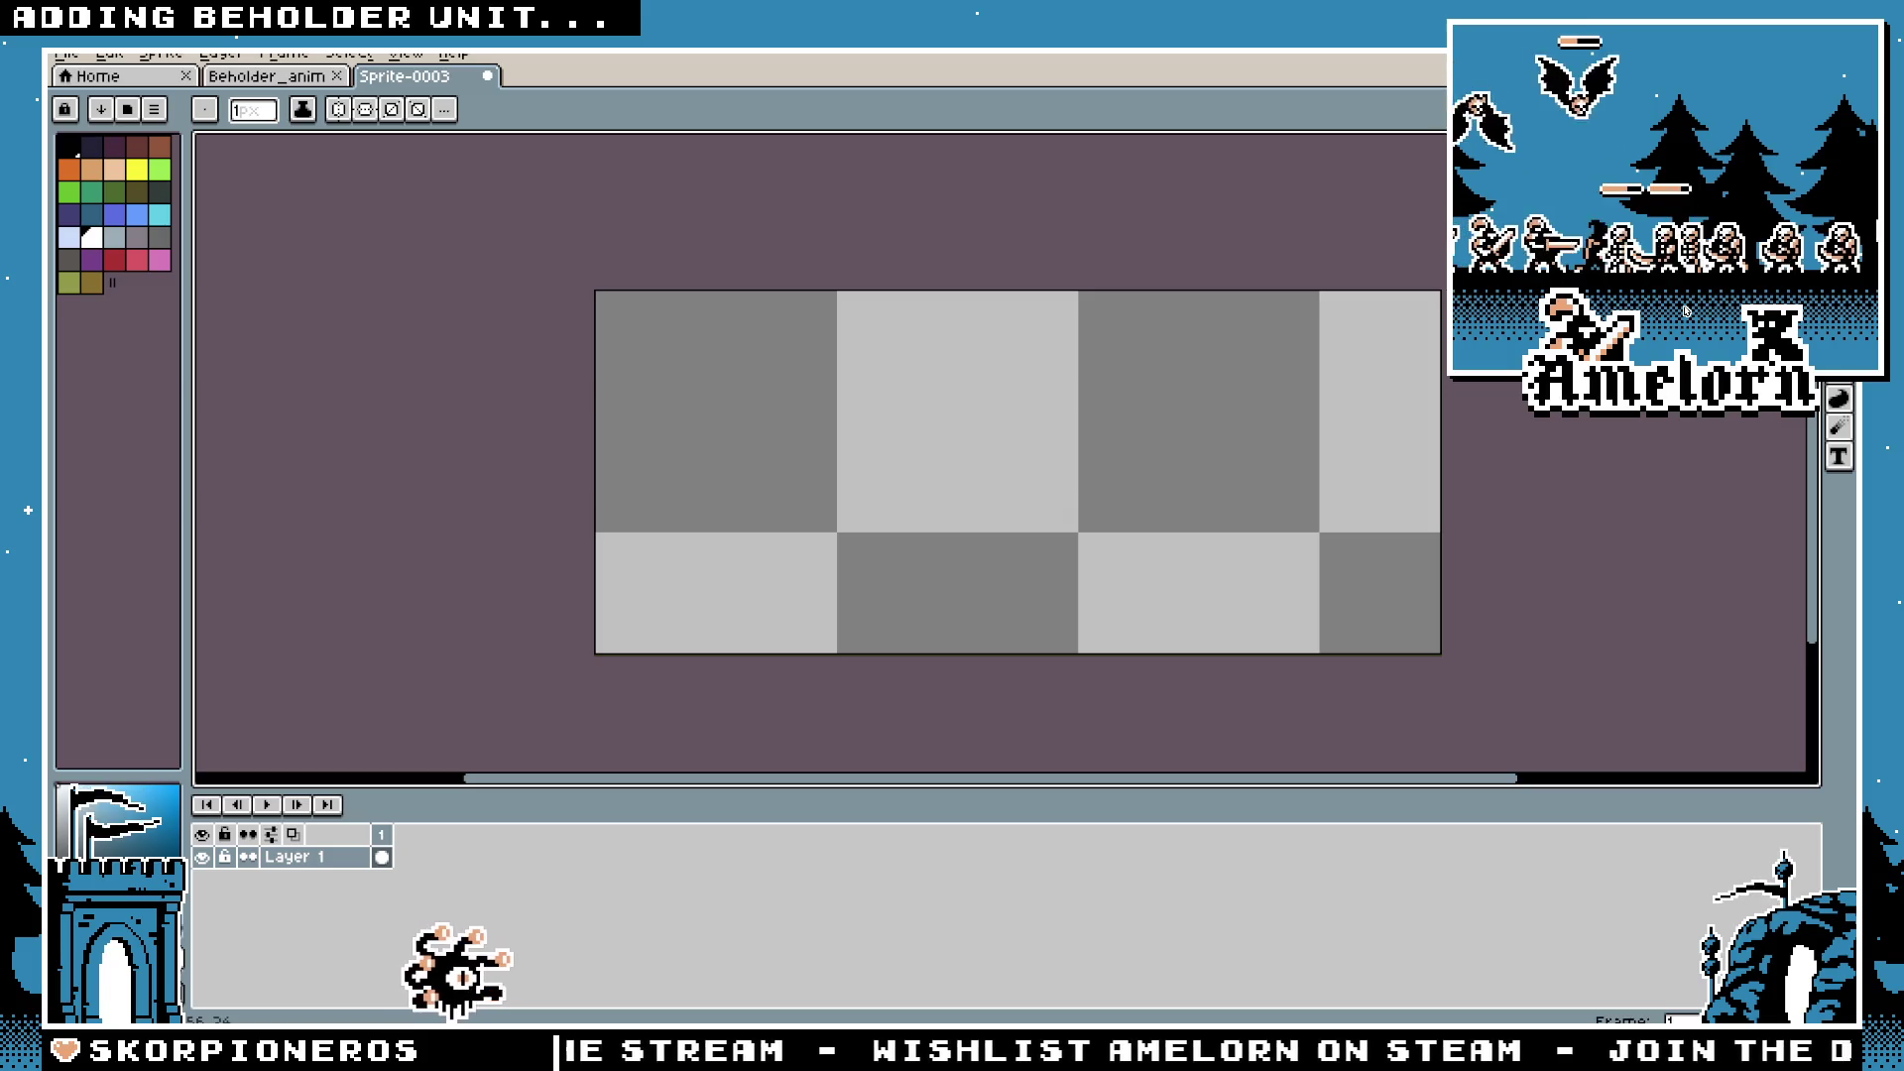
{"action": "key", "text": "alt+Tab"}
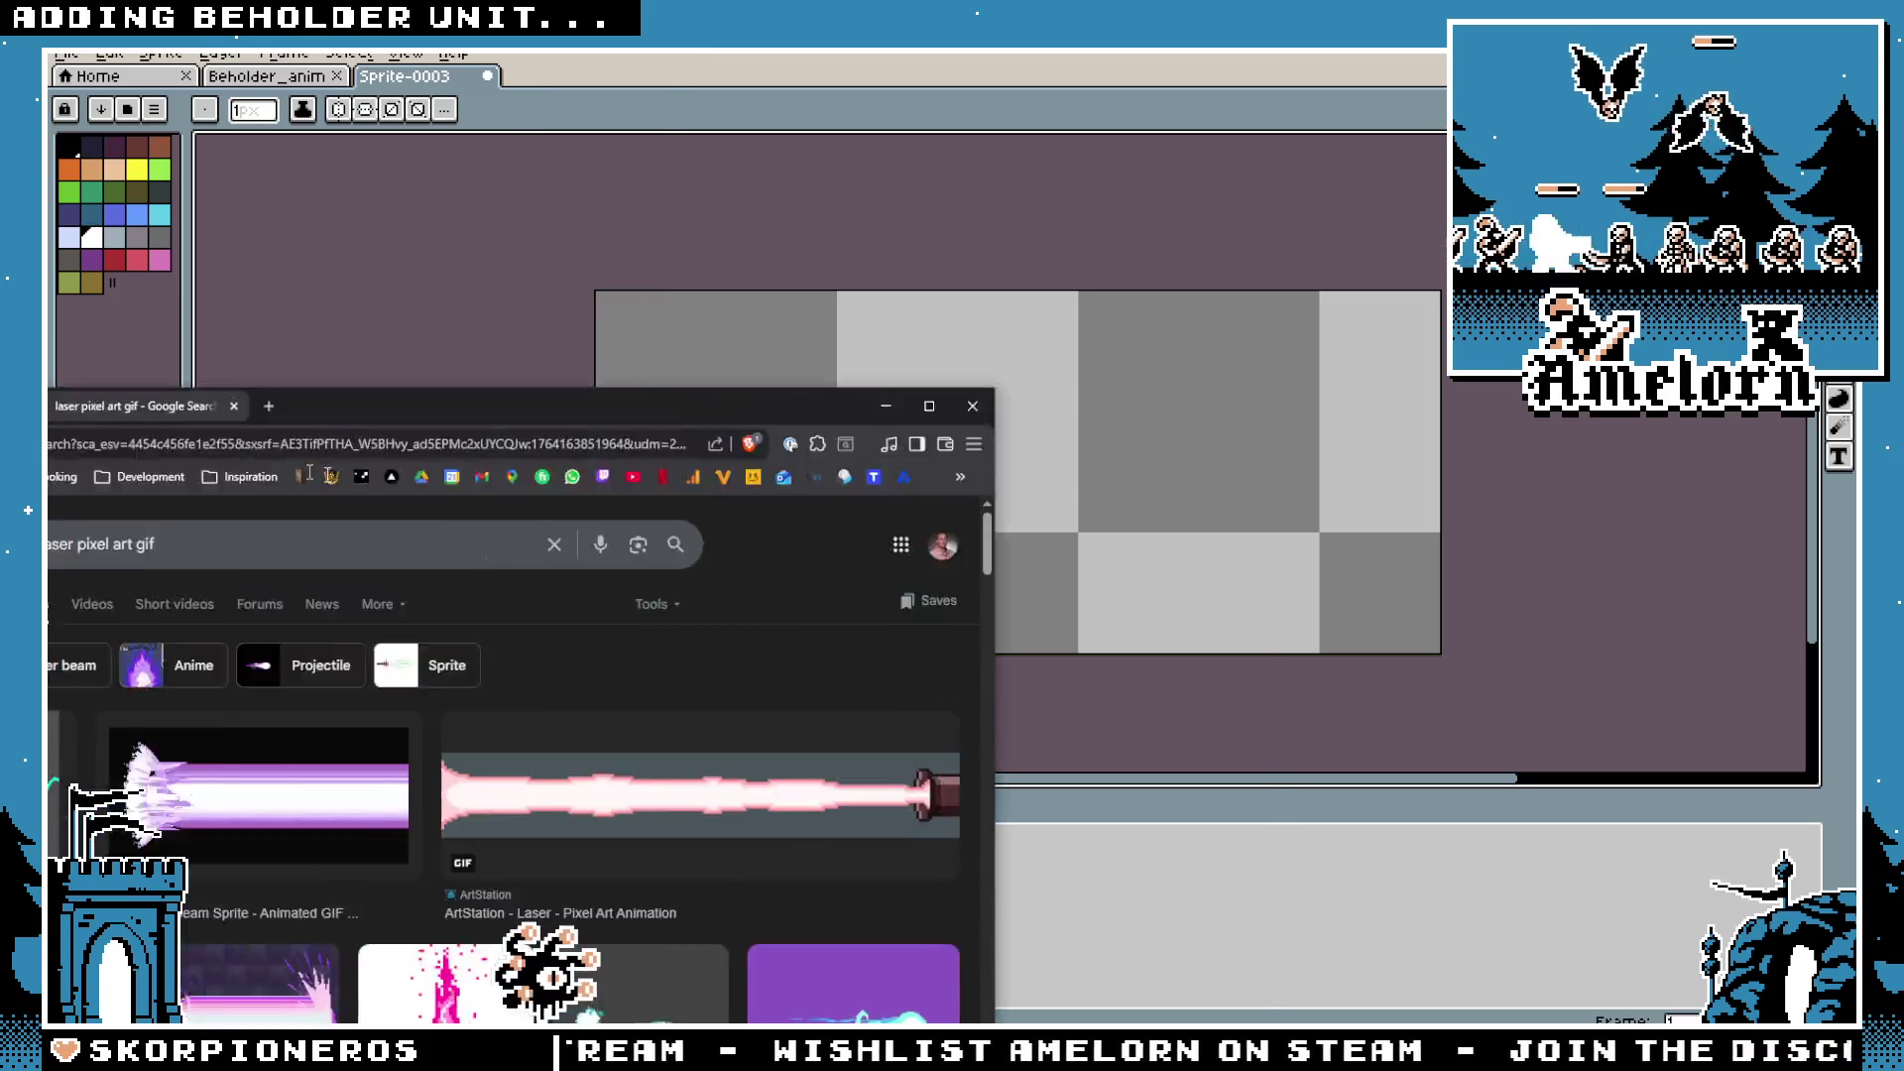
Step: Maximize Chrome and preview the wavy cyan 'Laser beam' GIF, then return to Aseprite
{"action": "double_click", "coordinate": [462, 418]}
{"action": "left_click", "coordinate": [254, 449]}
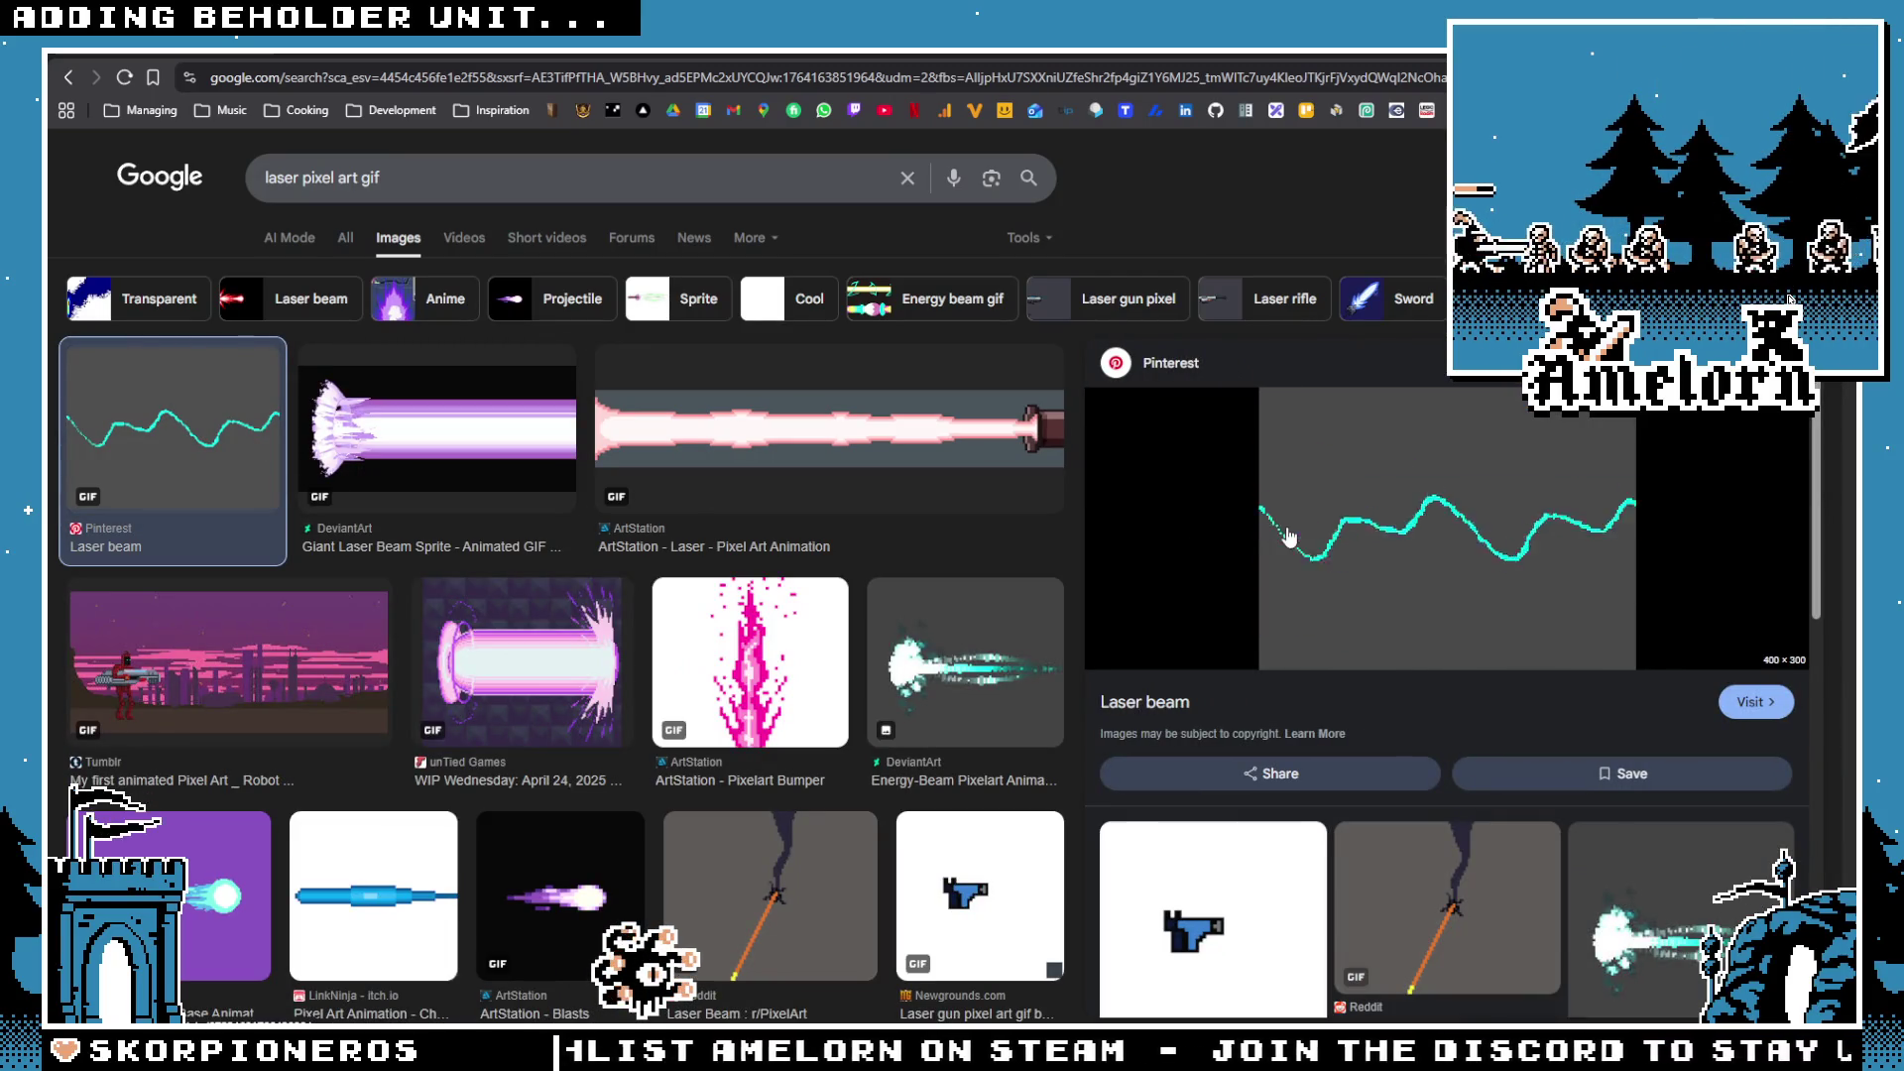
{"action": "key", "text": "alt+Tab"}
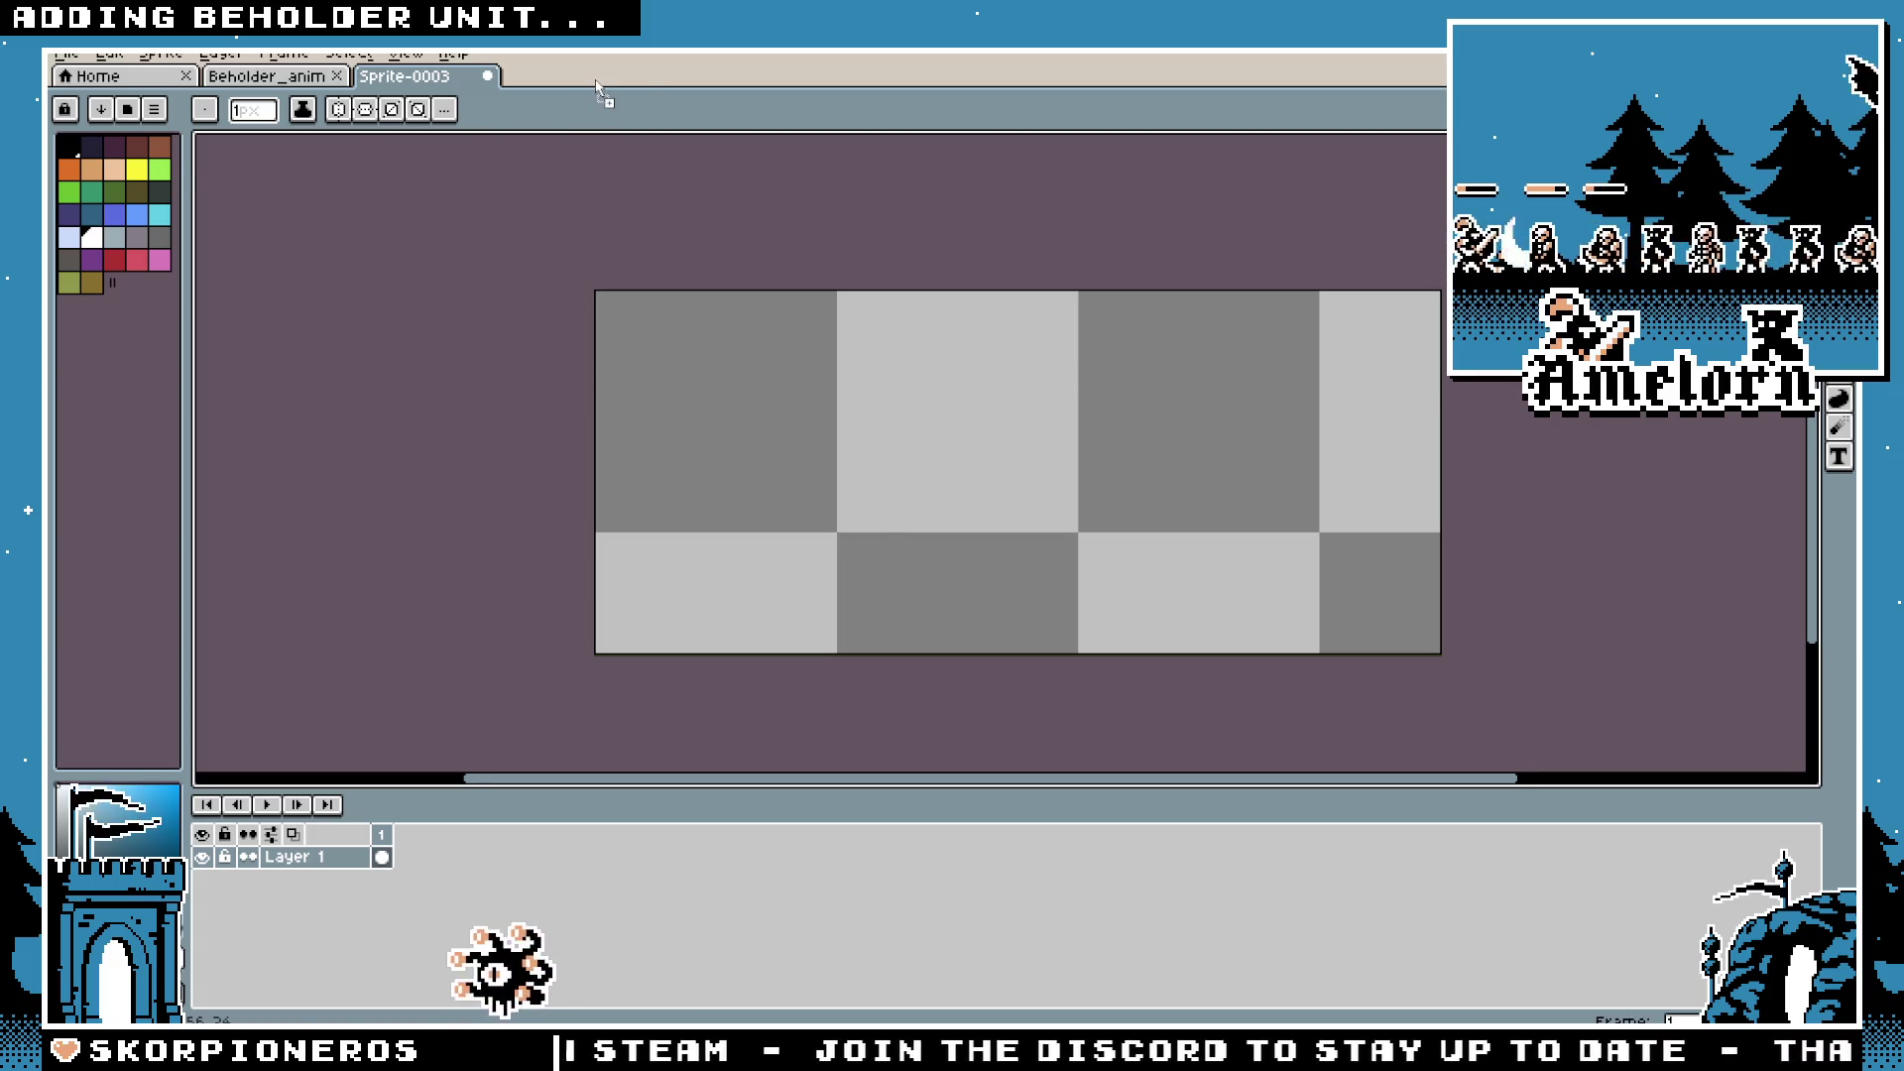
Step: Drag the cyan laser GIF into Aseprite, step through frames 28–34 and play it
{"action": "left_click_drag", "start_coordinate": [598, 89], "coordinate": [486, 255]}
{"action": "left_click", "coordinate": [404, 835]}
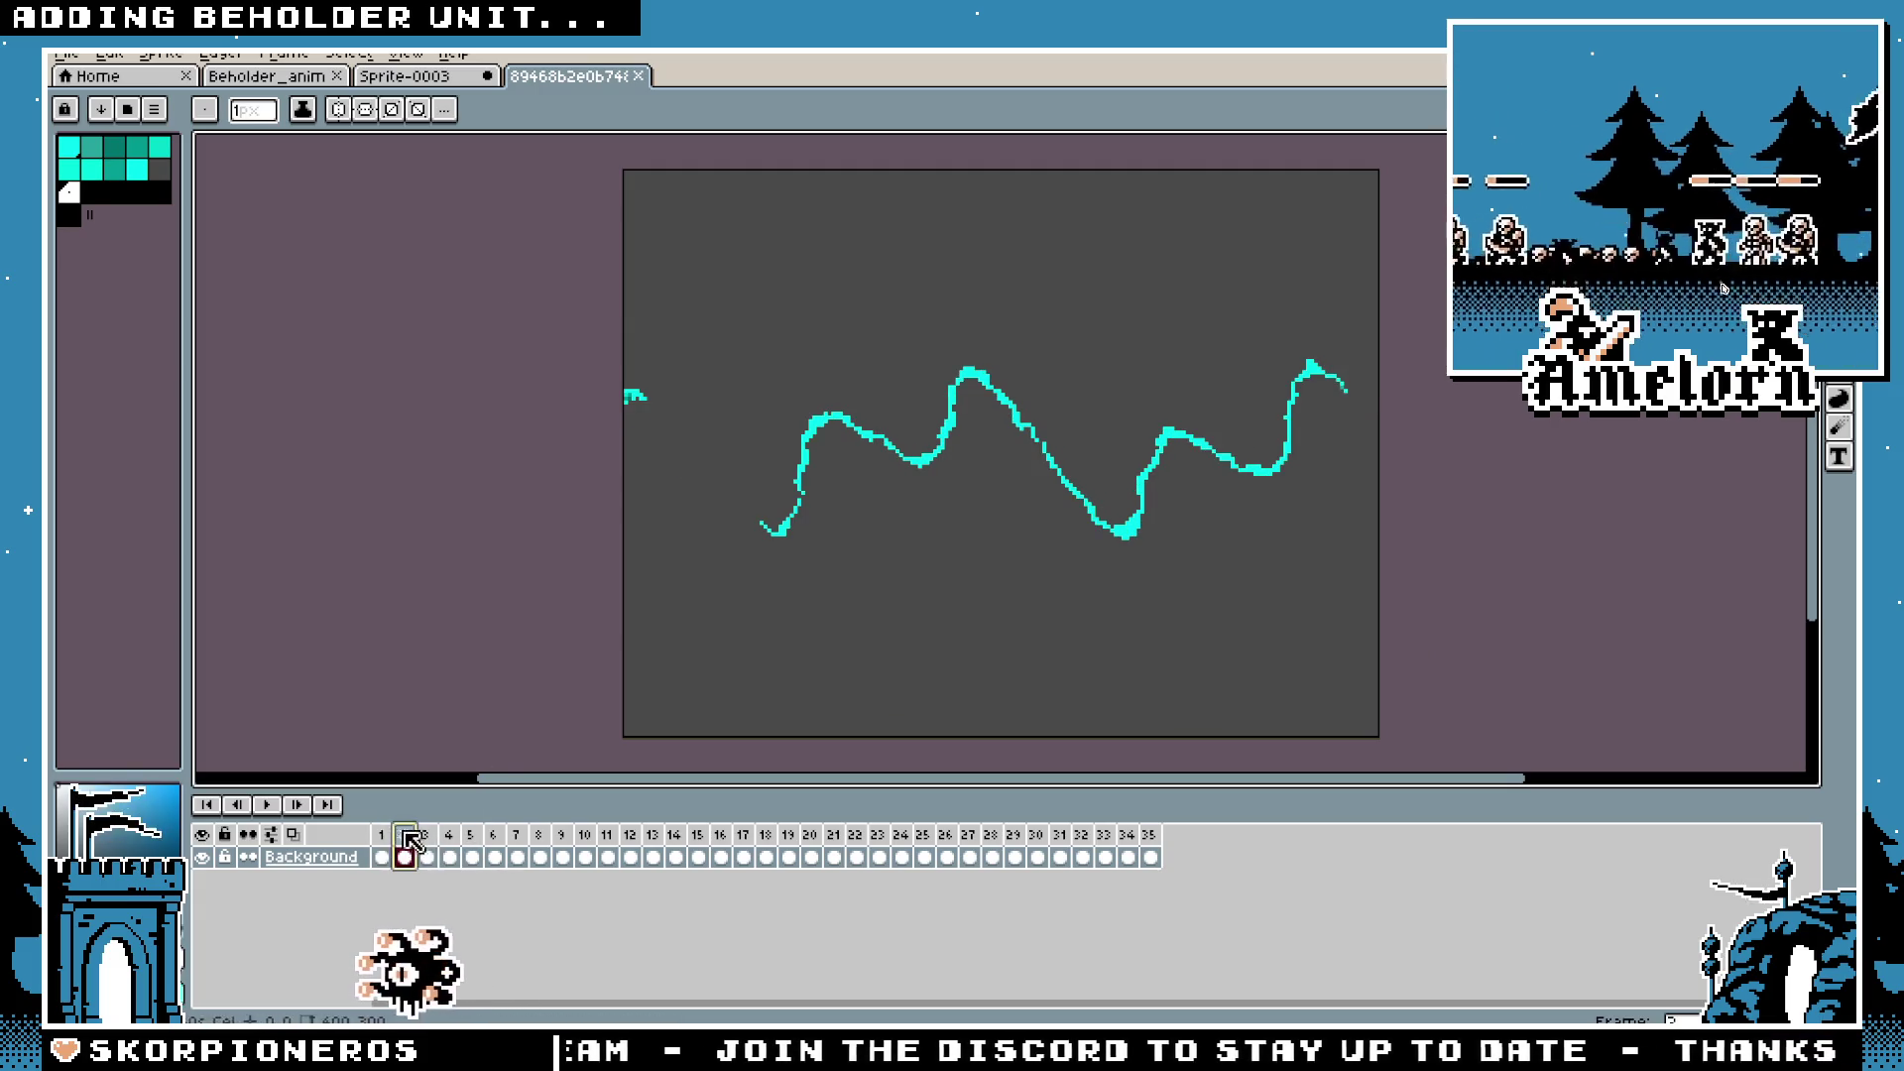
{"action": "left_click", "coordinate": [471, 835]}
{"action": "left_click", "coordinate": [902, 857]}
{"action": "left_click", "coordinate": [992, 857]}
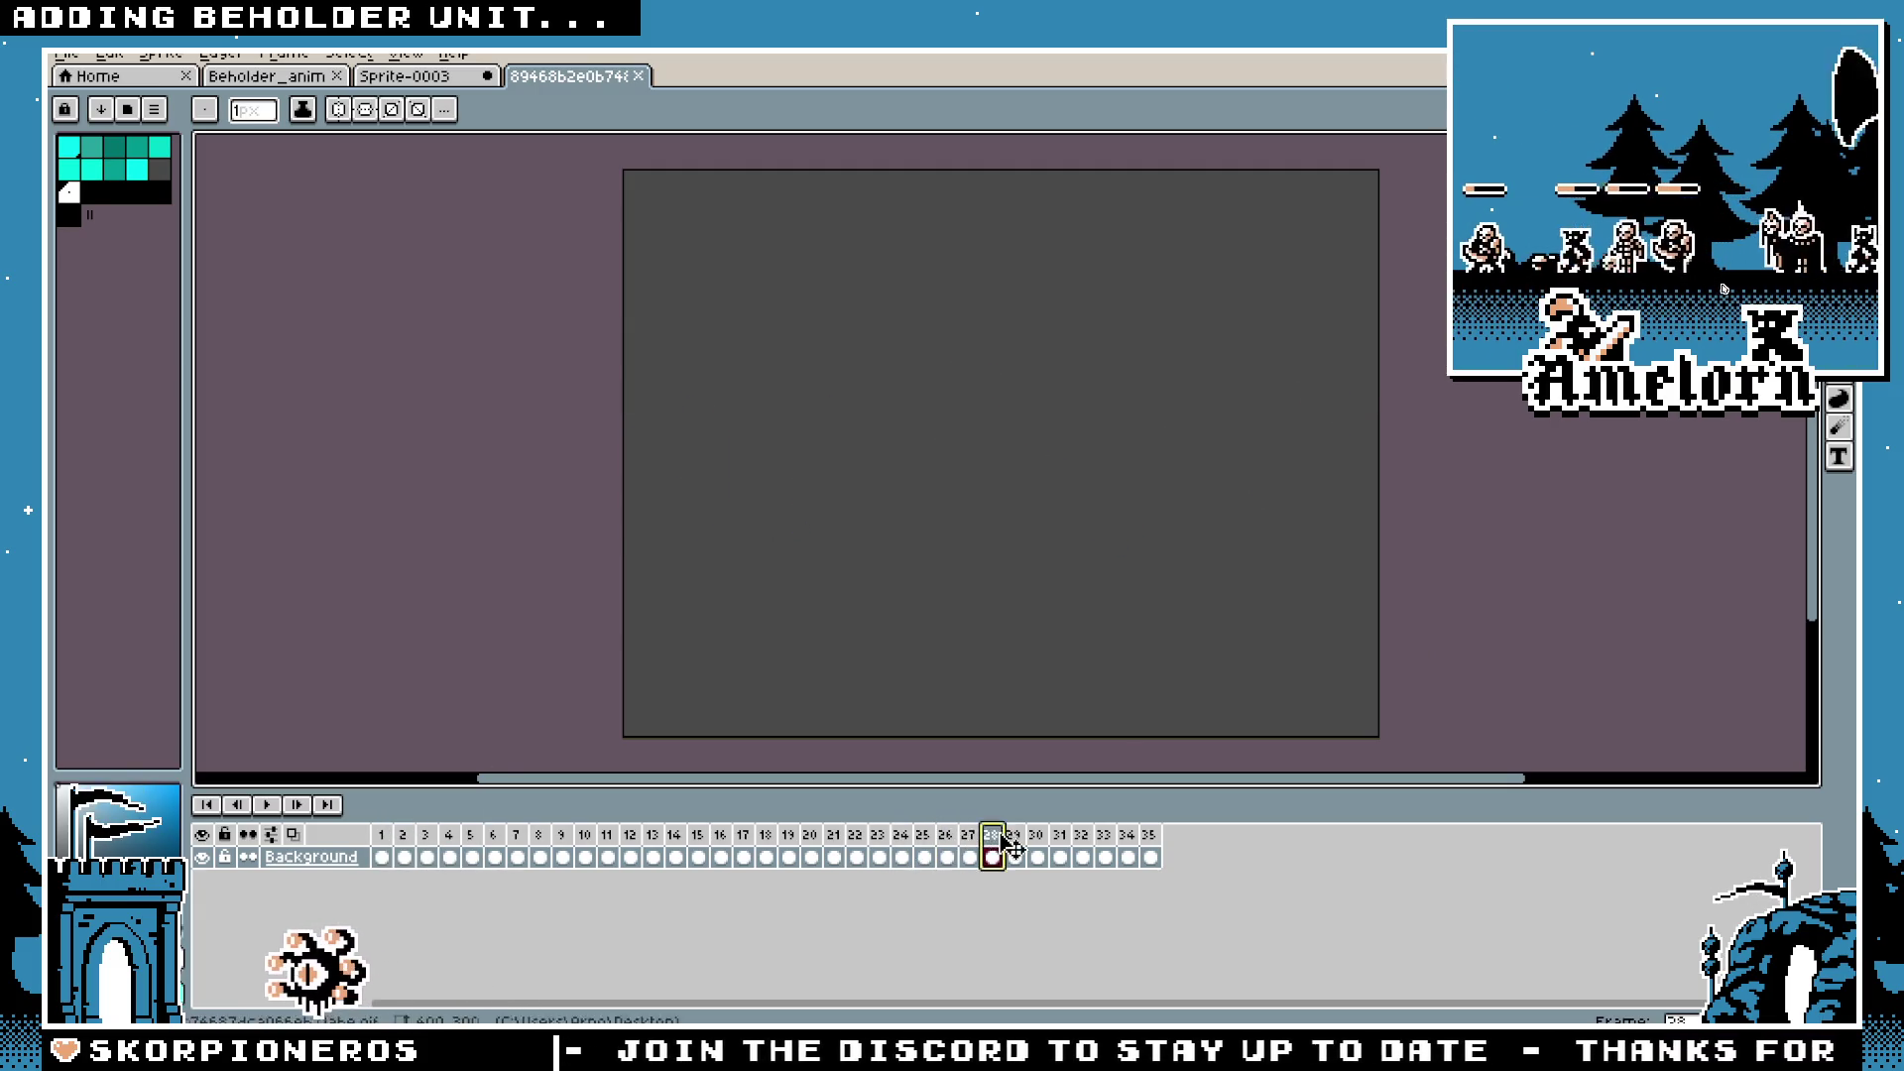
{"action": "key", "text": "Right"}
{"action": "key", "text": "Right"}
{"action": "key", "text": "Right"}
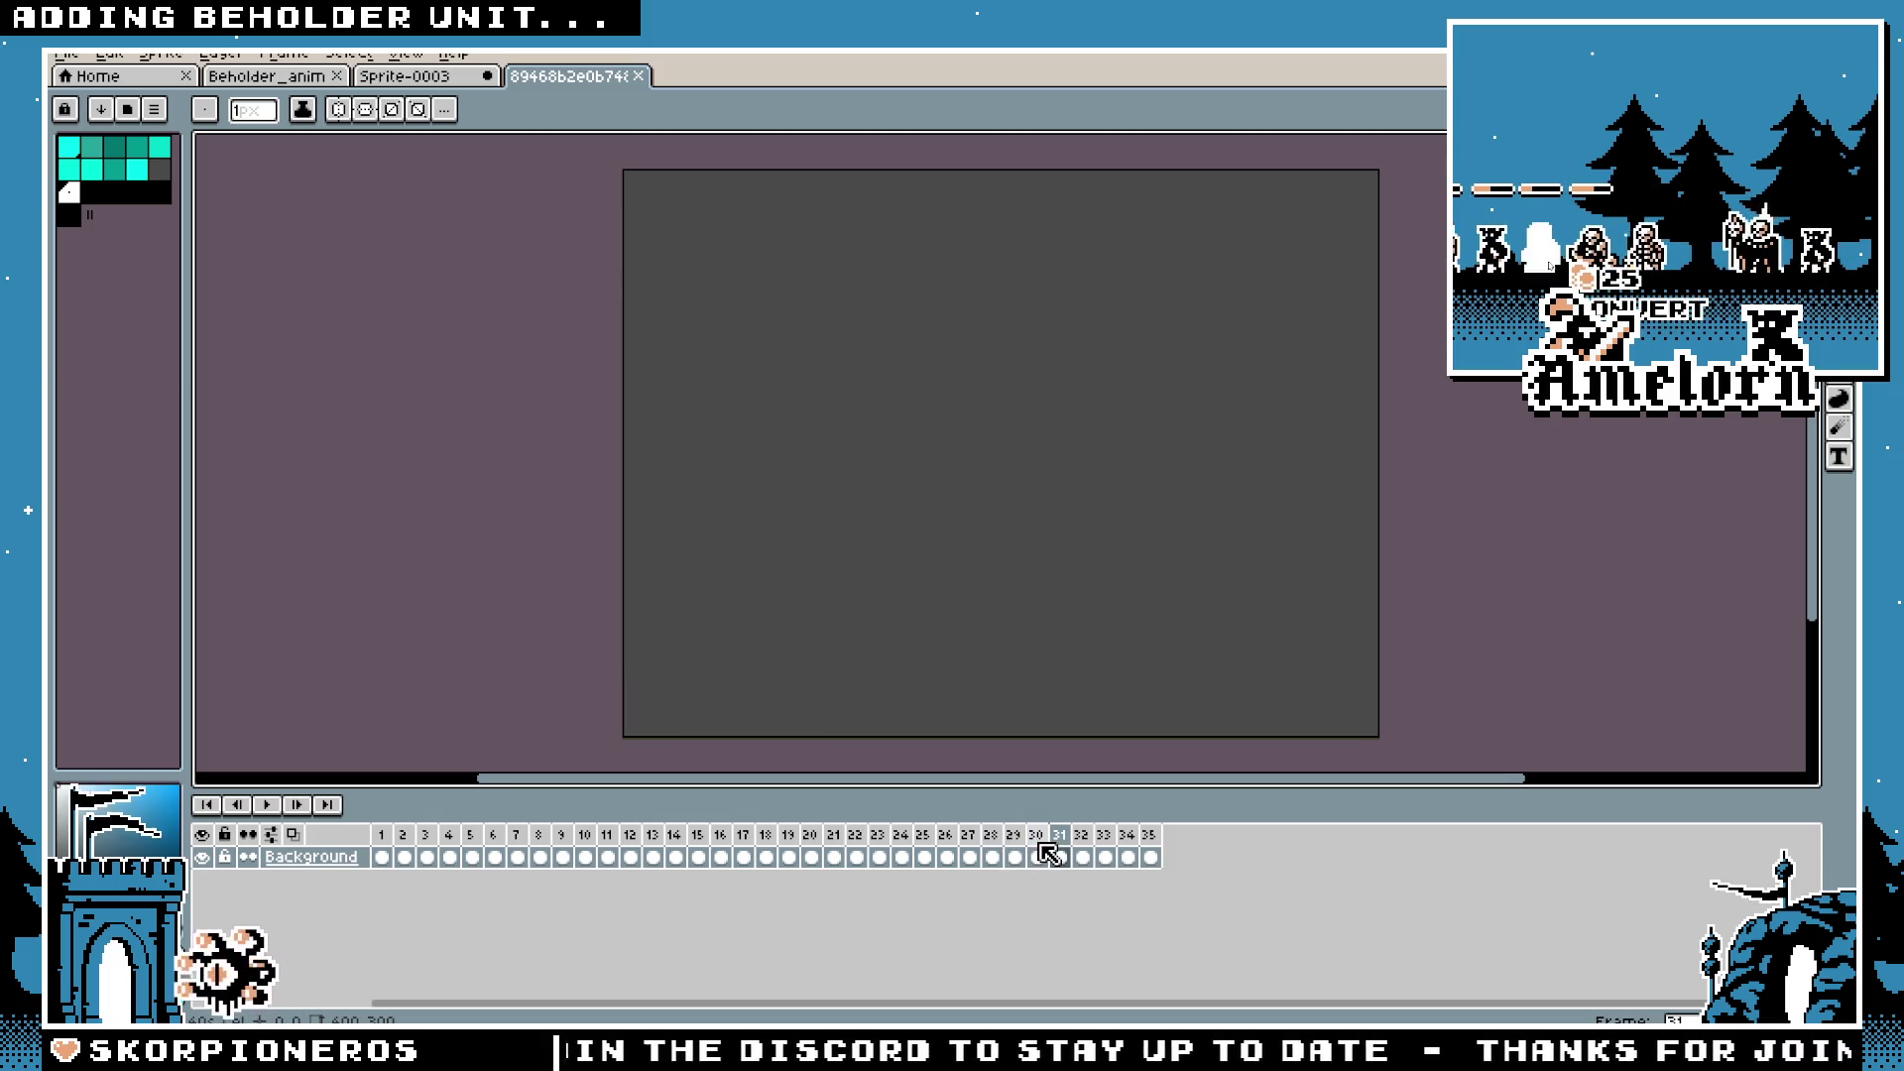
{"action": "key", "text": "Left"}
{"action": "key", "text": "Left"}
{"action": "key", "text": "Left"}
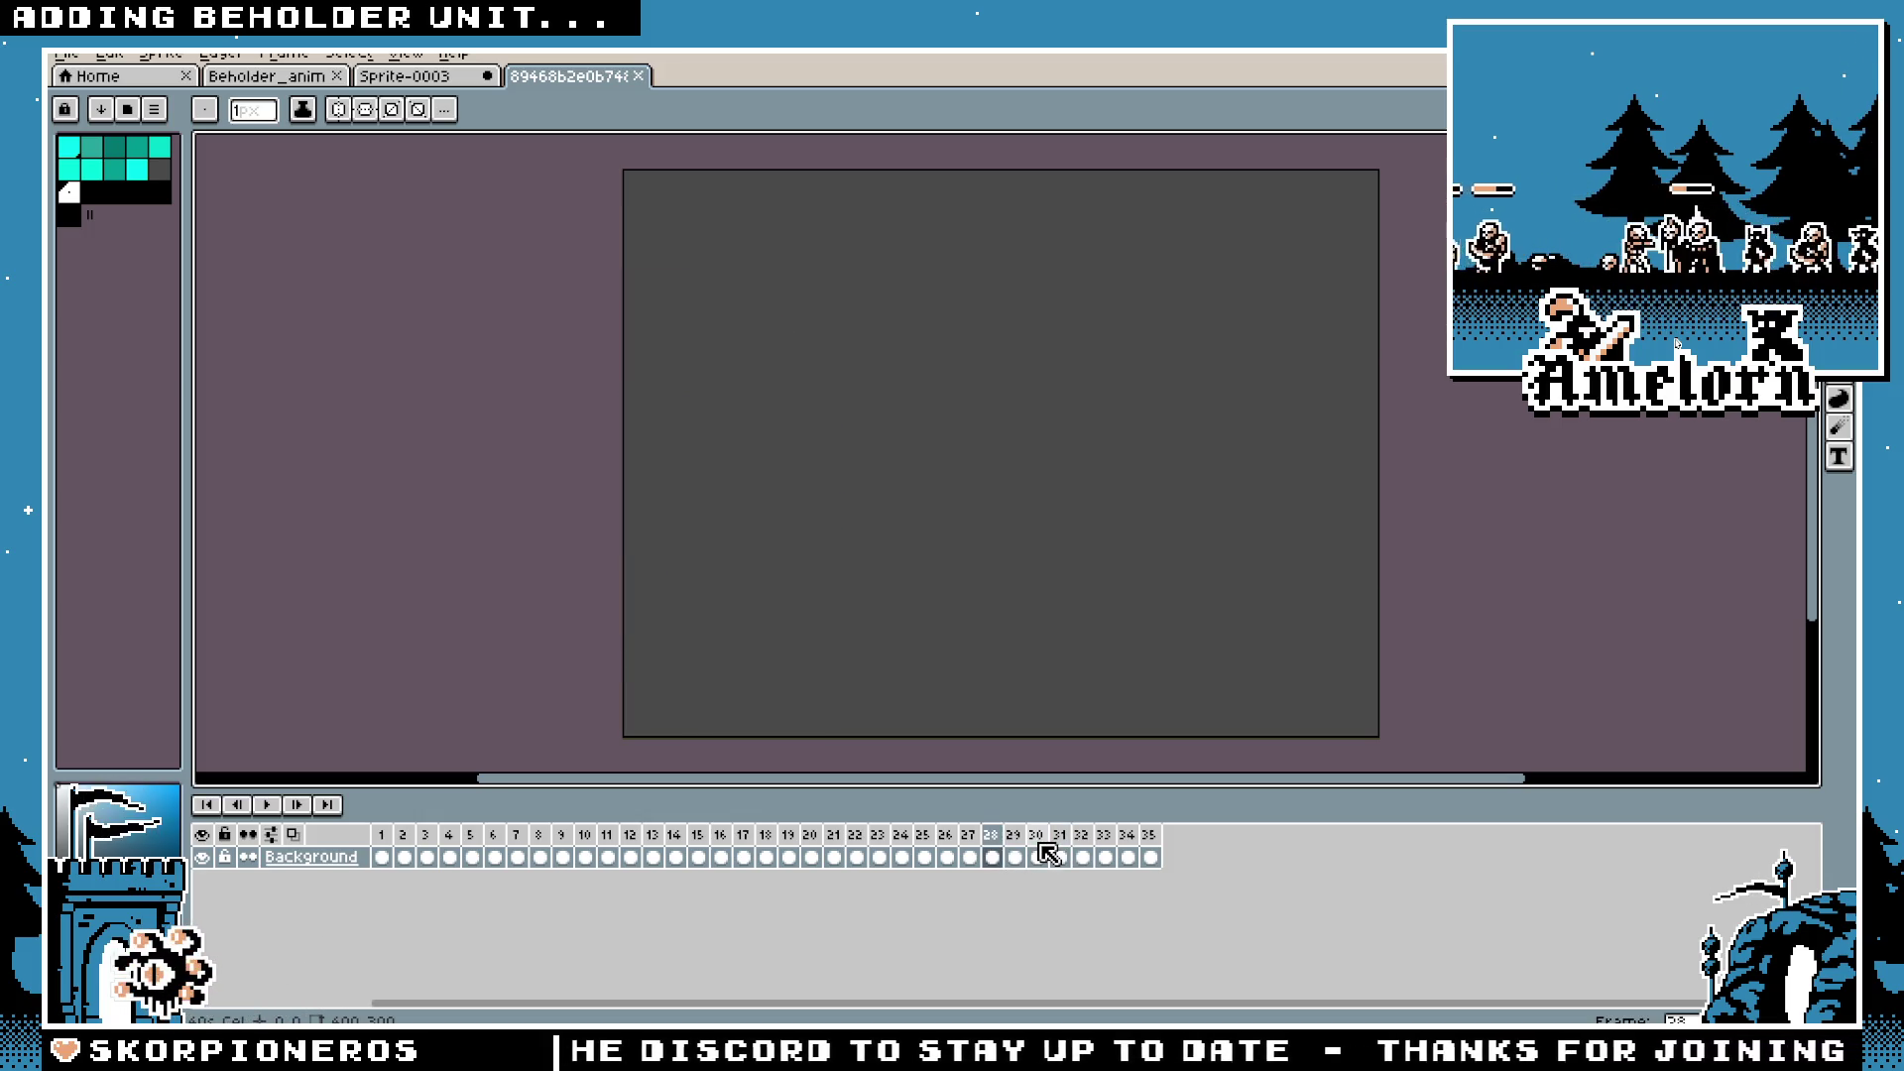
{"action": "key", "text": "Right"}
{"action": "key", "text": "Right"}
{"action": "key", "text": "Right"}
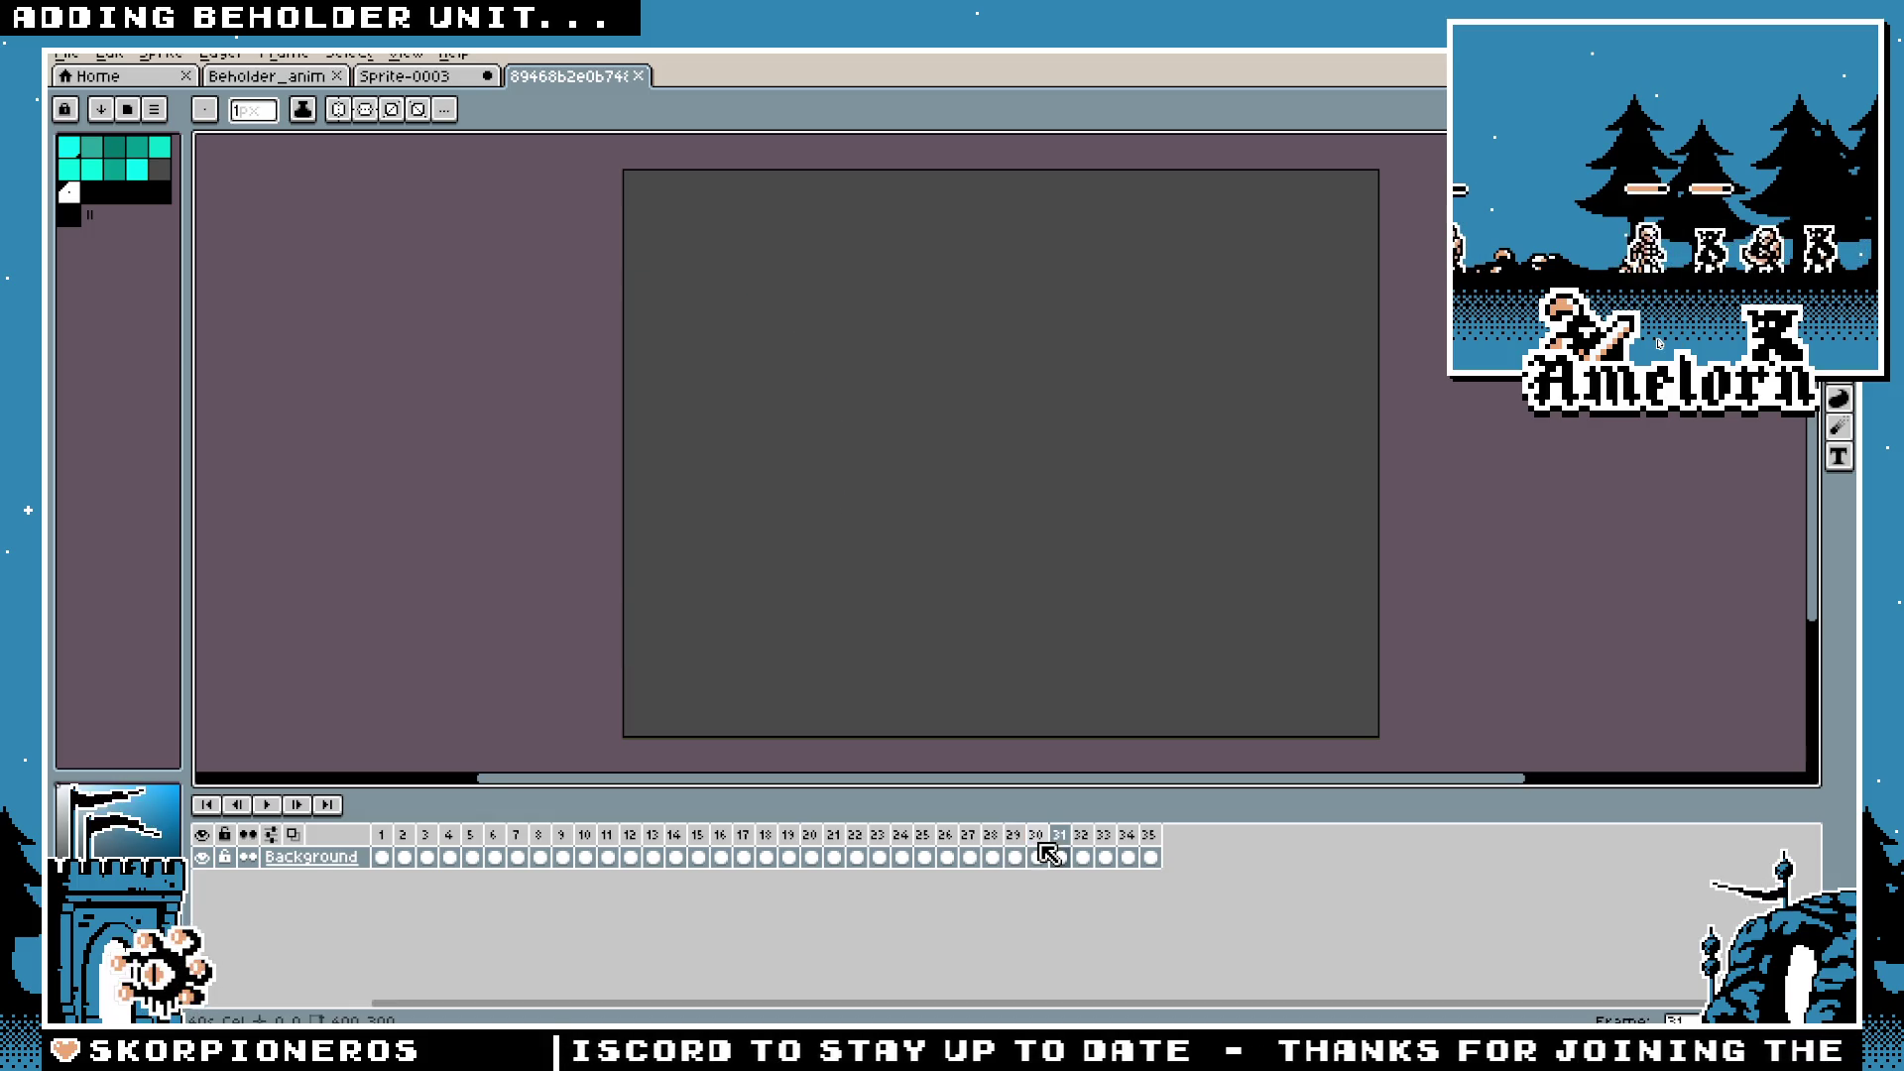
{"action": "key", "text": "Right"}
{"action": "key", "text": "Right"}
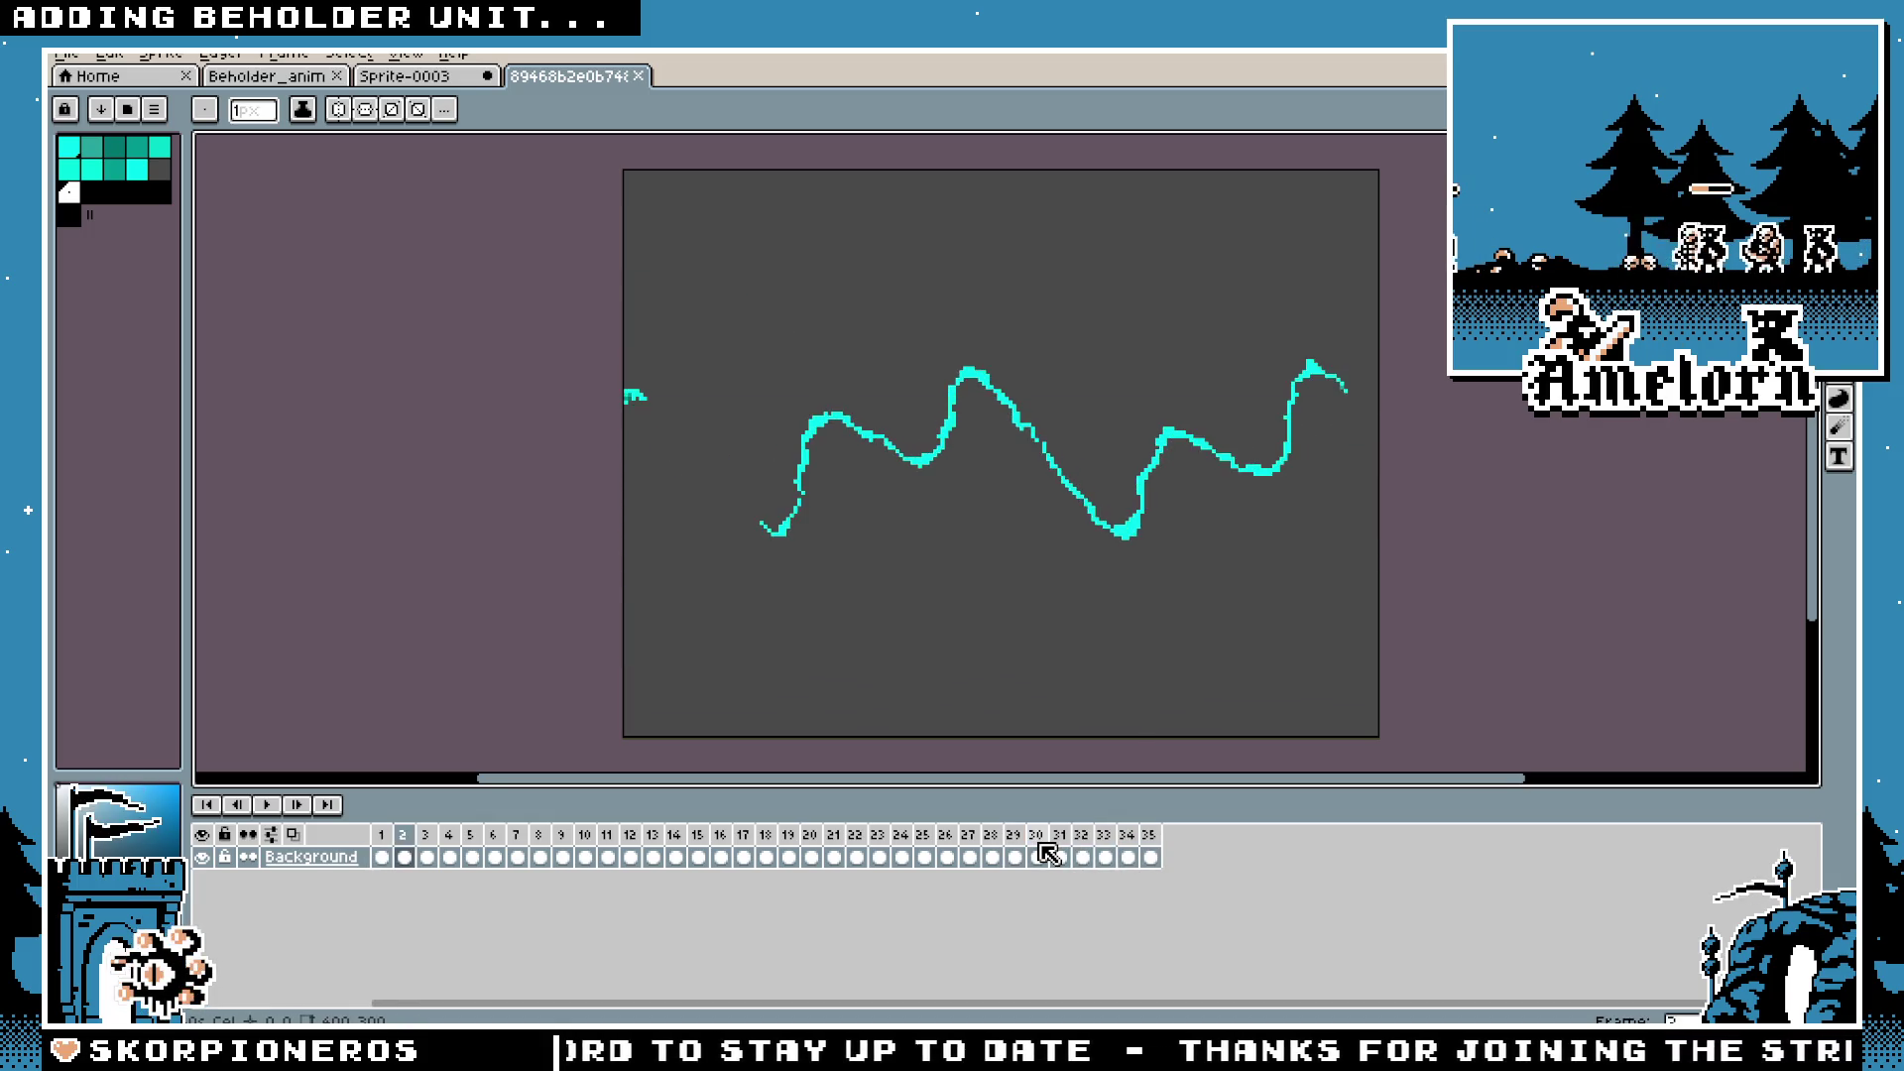
{"action": "key", "text": "Return"}
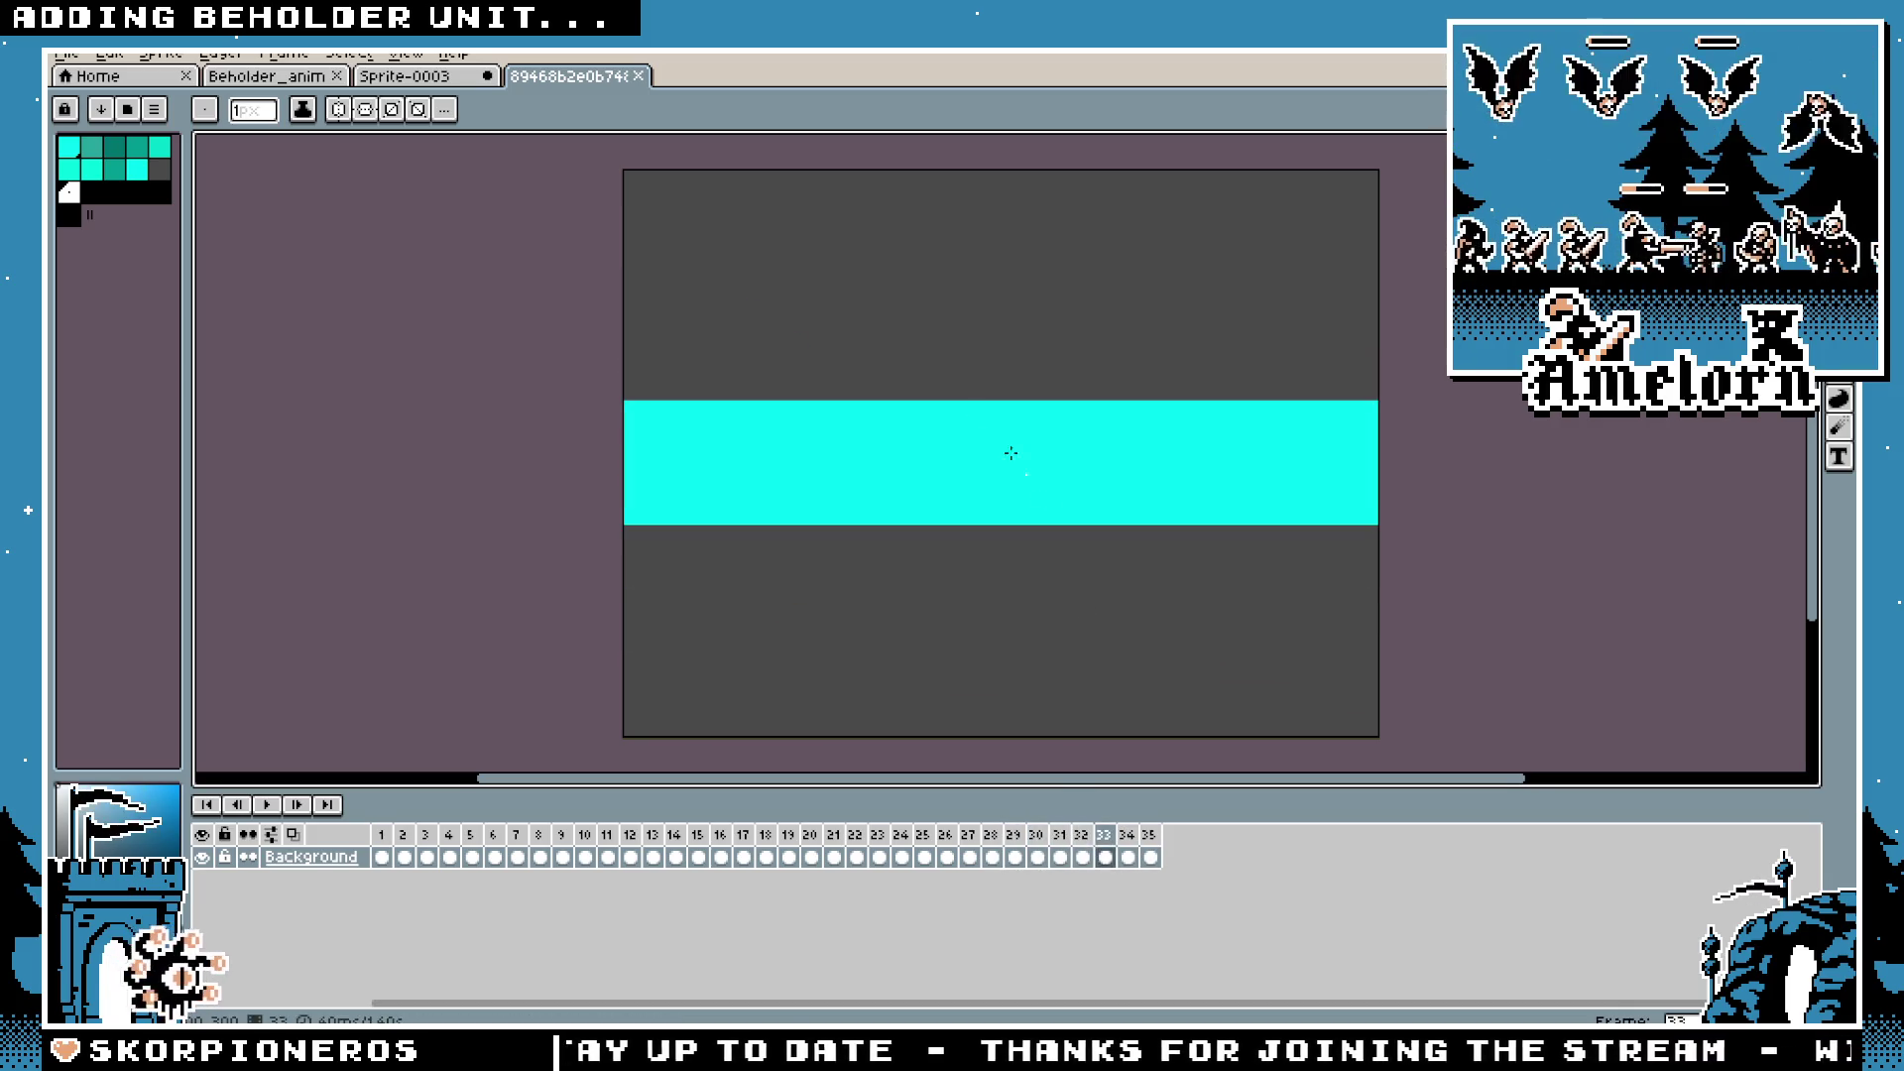
Step: Compare against the blank sprite, replay the reference GIF, and return to Sprite-0003
{"action": "left_click", "coordinate": [461, 81]}
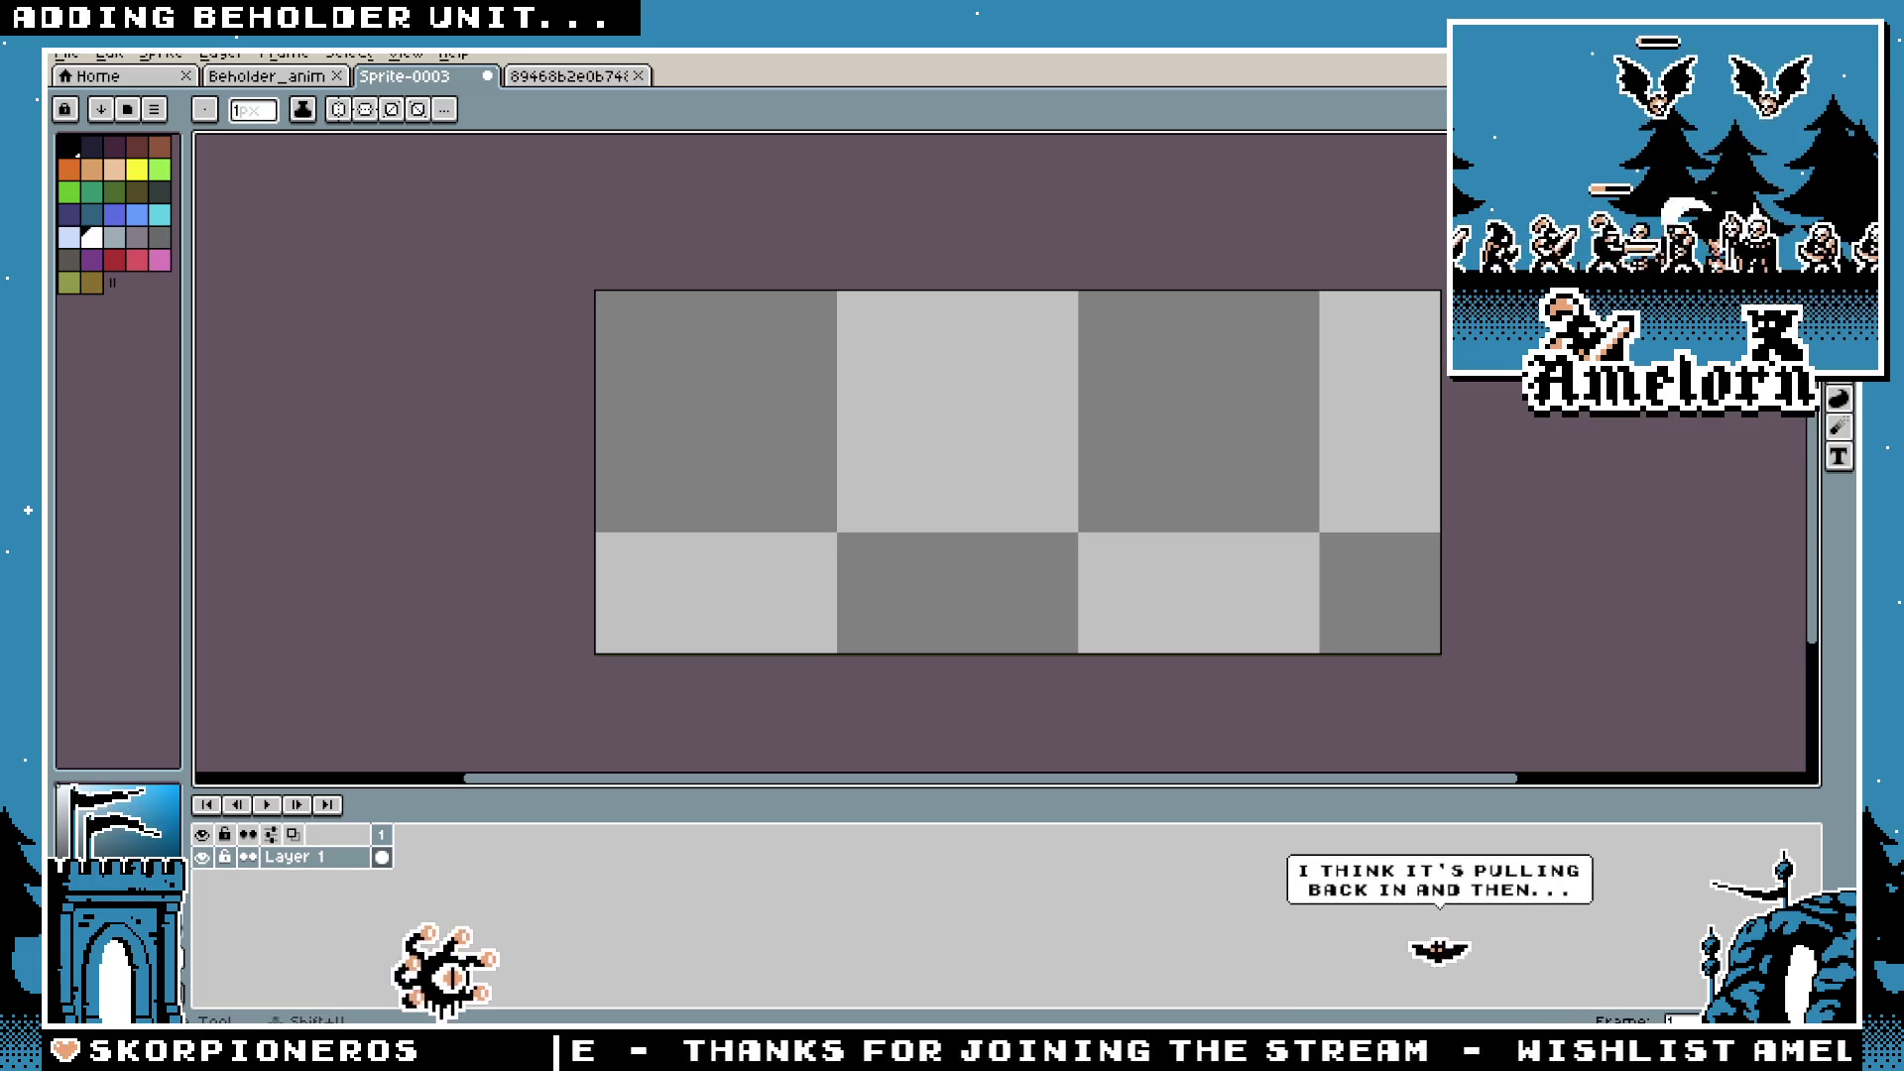
{"action": "left_click", "coordinate": [507, 87]}
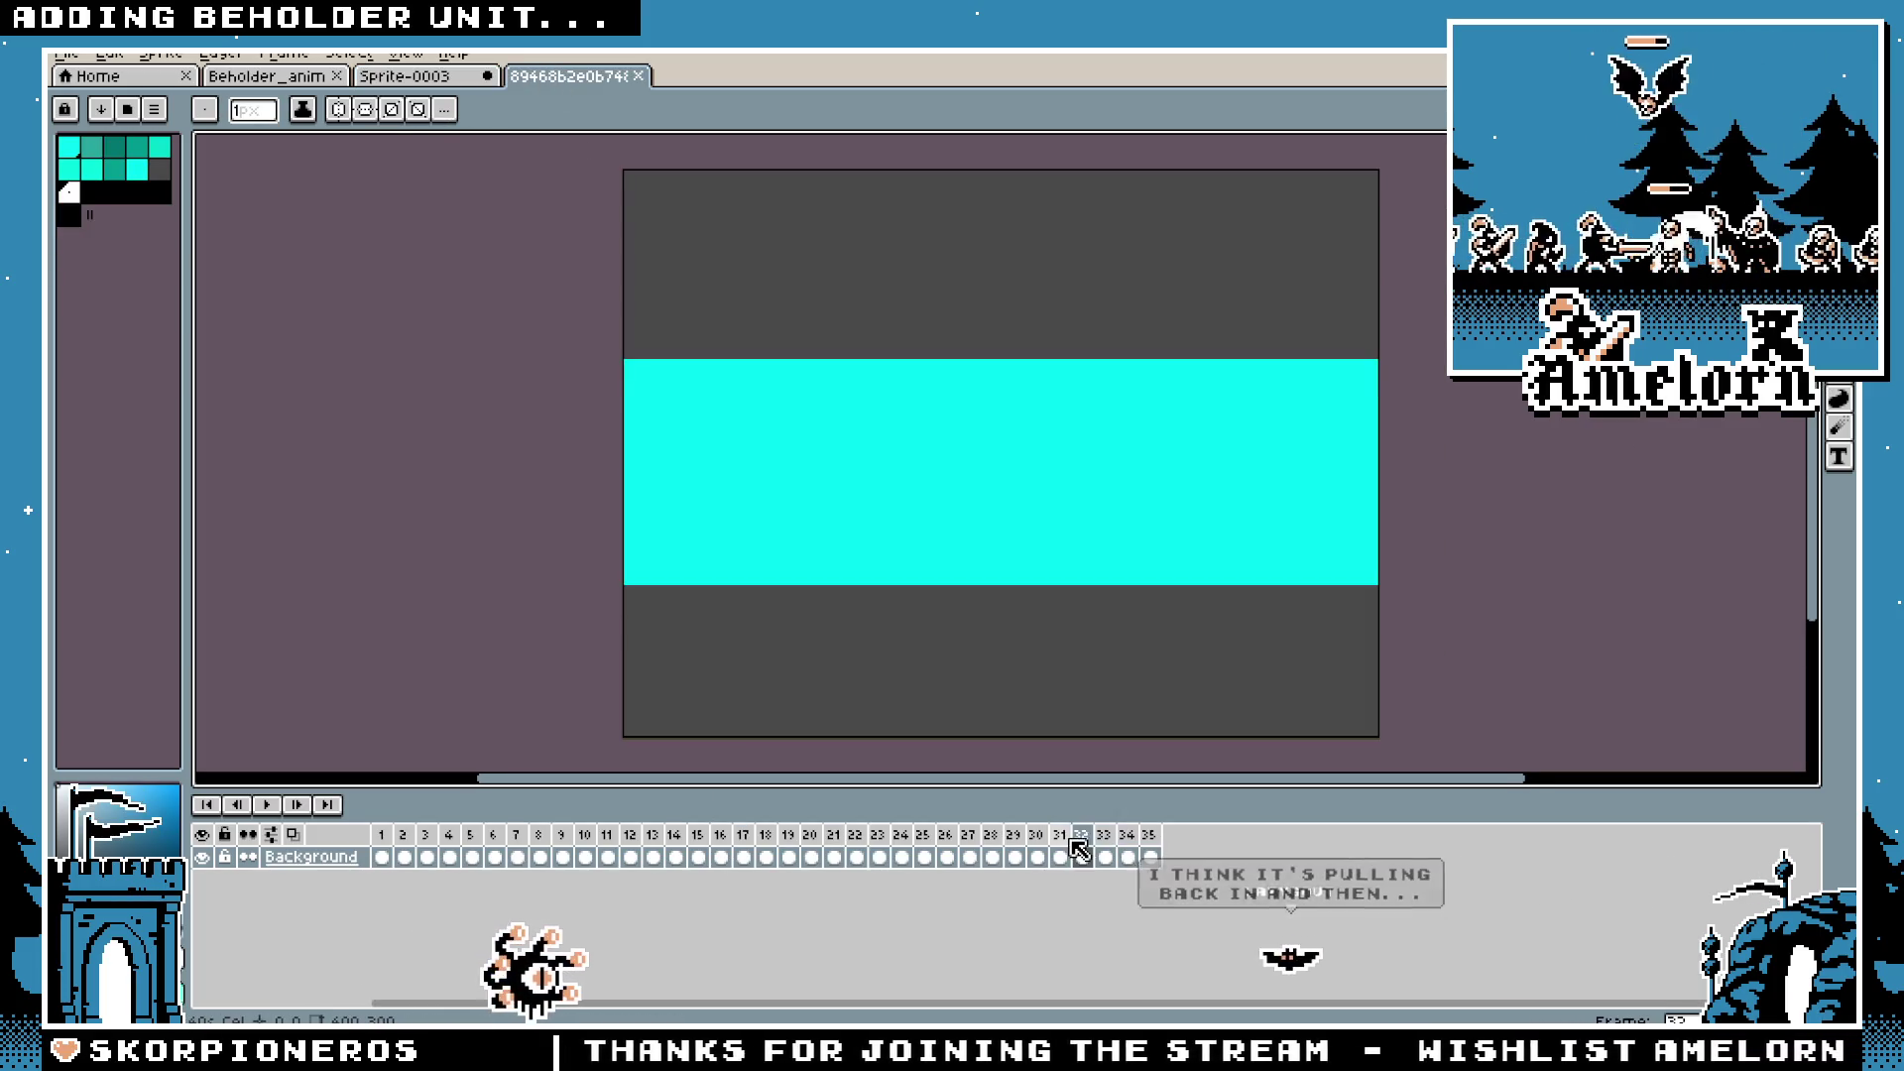
{"action": "key", "text": "Return"}
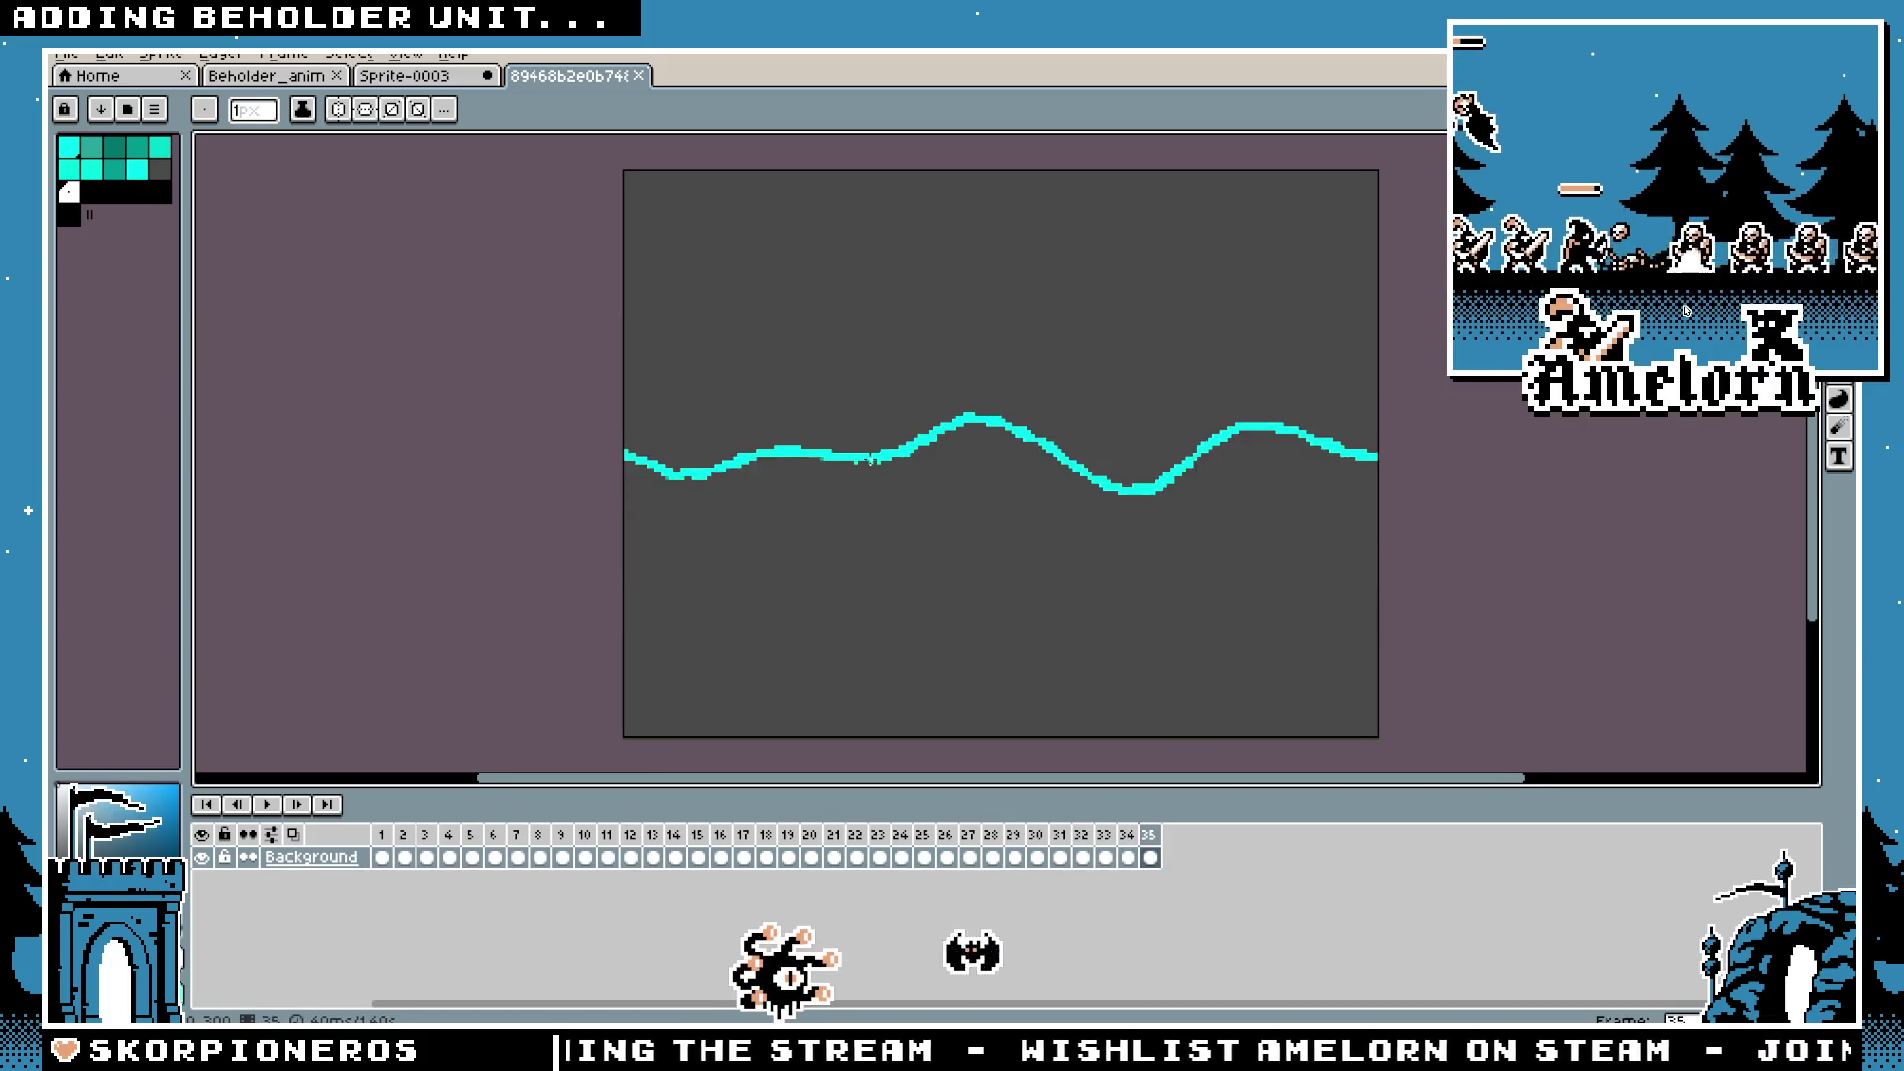
{"action": "key", "text": "ctrl+shift+Tab"}
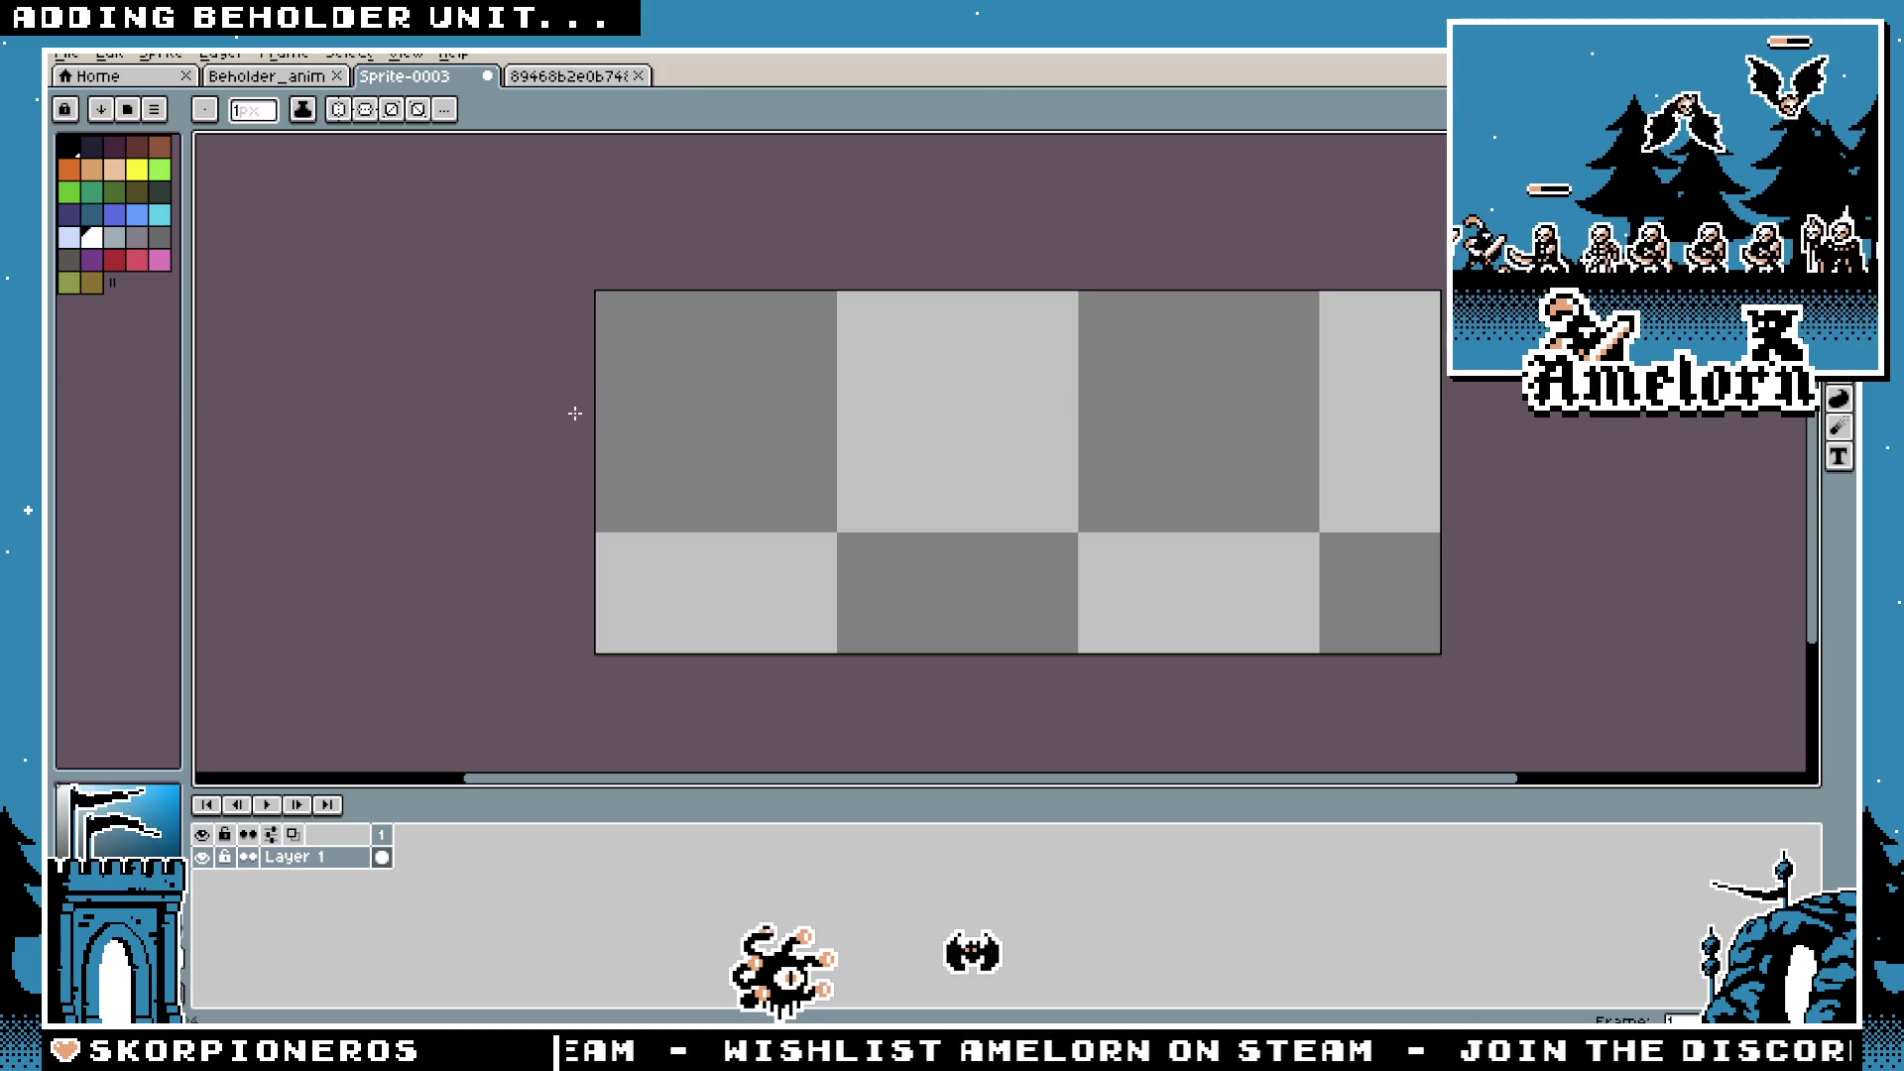
Step: Draw a white circle near the canvas's left edge and fill it solid white
{"action": "mouse_move", "coordinate": [599, 385]}
{"action": "left_mouse_down"}
{"action": "mouse_move", "coordinate": [615, 521]}
{"action": "mouse_move", "coordinate": [634, 466]}
{"action": "left_mouse_up"}
{"action": "key", "text": "ctrl+z"}
{"action": "key", "text": "v"}
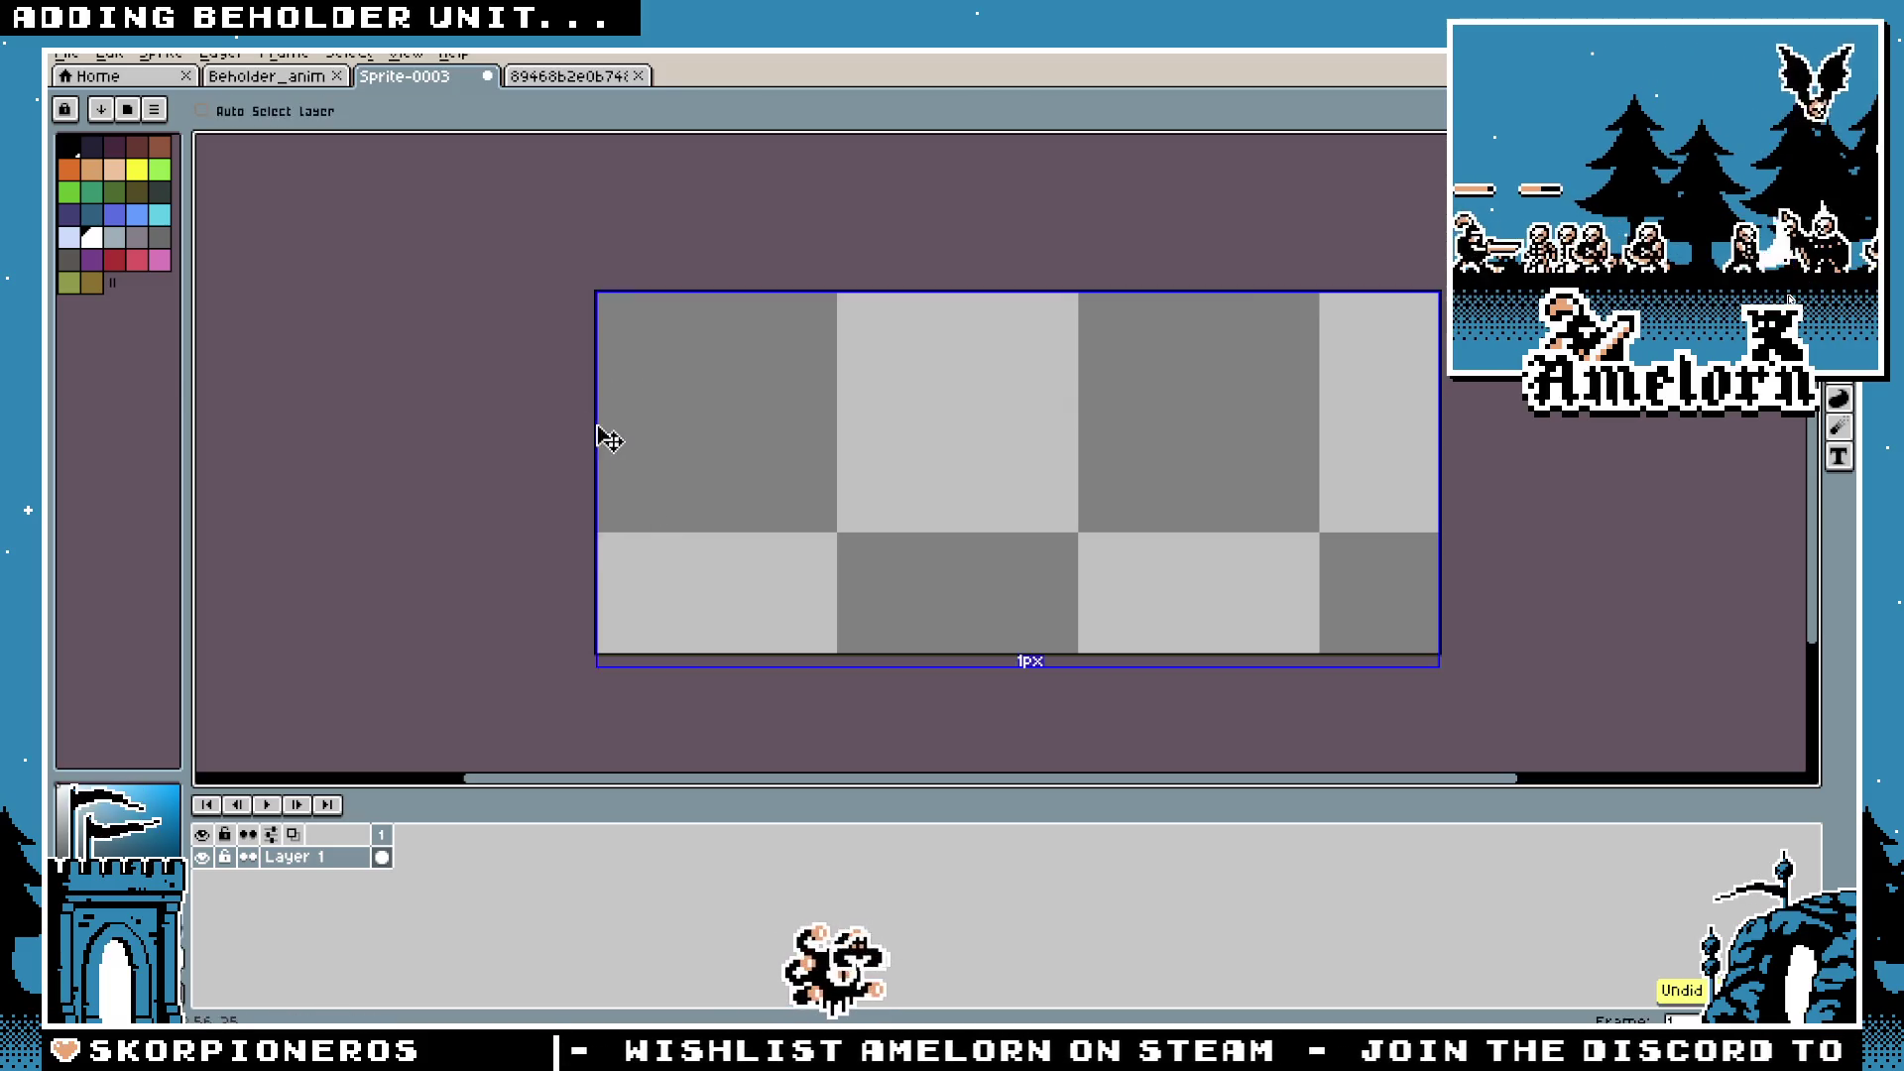
{"action": "key", "text": "b"}
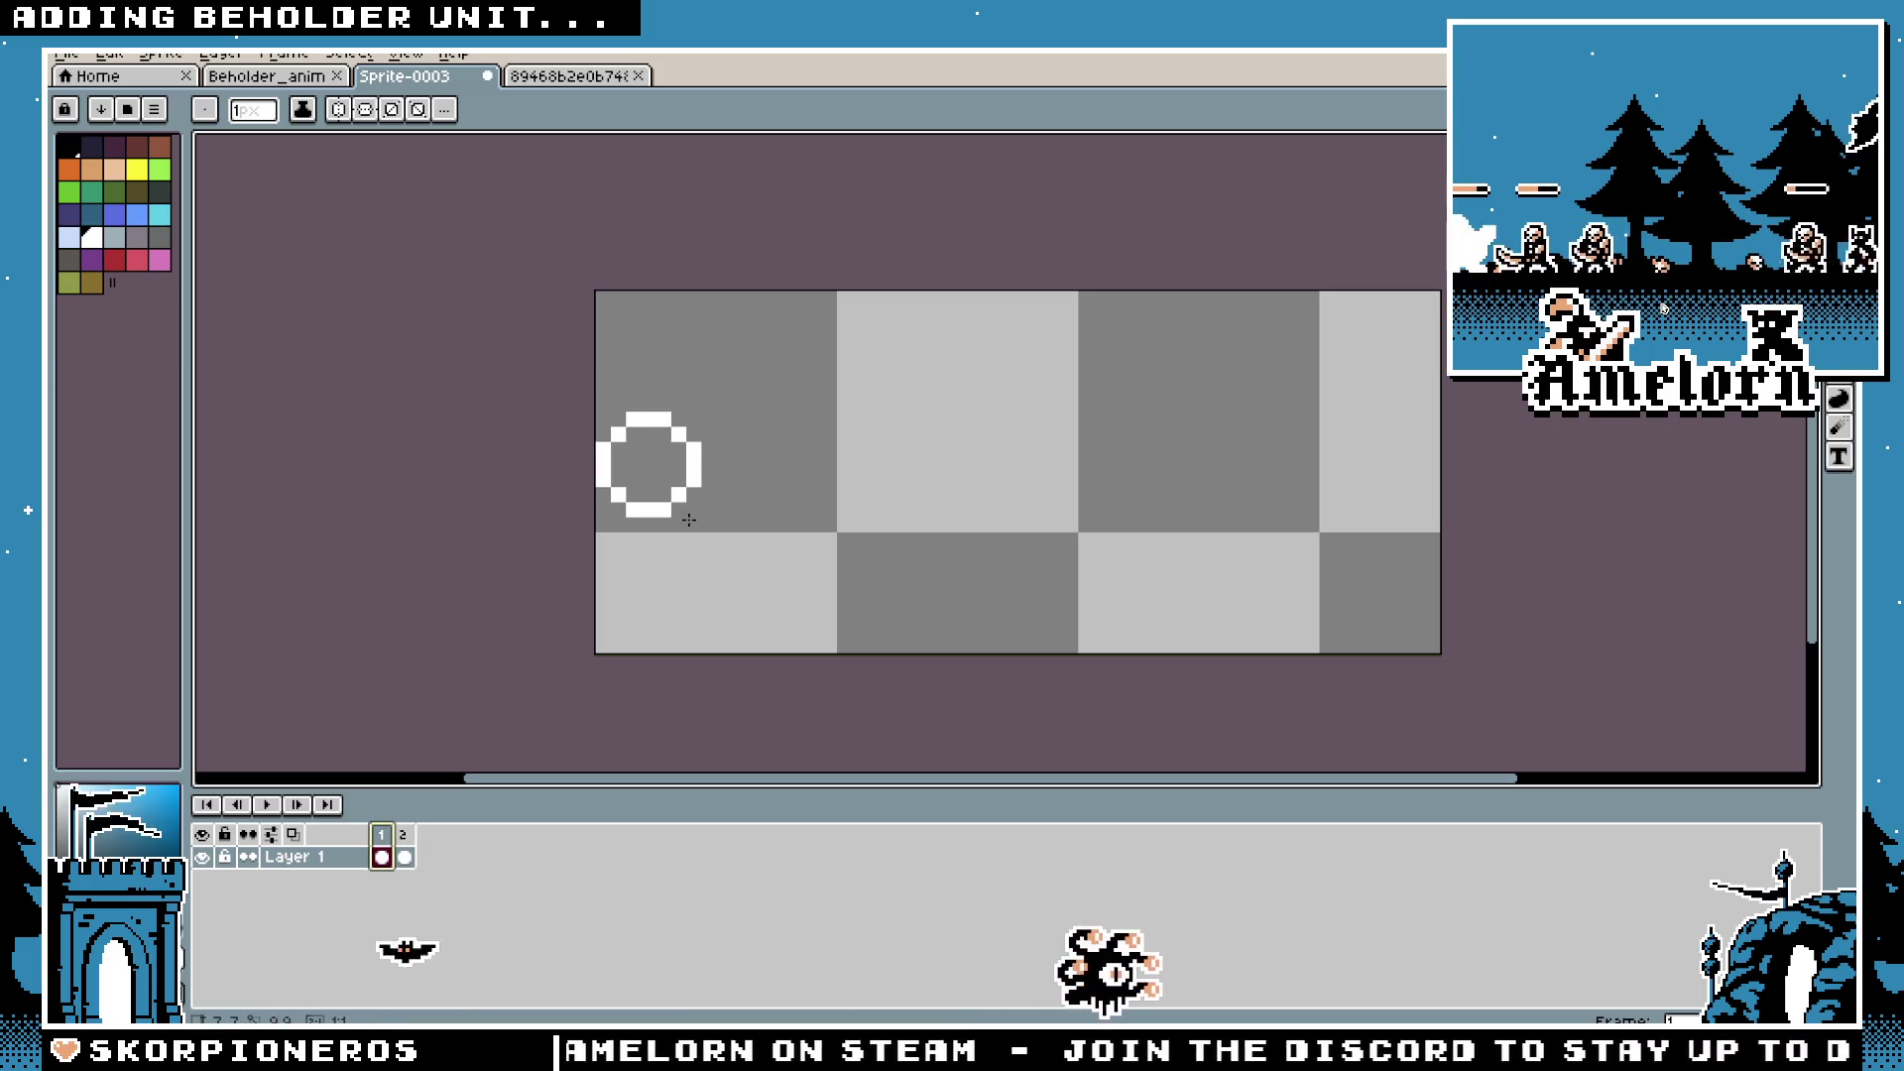
{"action": "left_click_drag", "start_coordinate": [634, 437], "coordinate": [660, 486]}
{"action": "key", "text": "m"}
Step: Centre the white orb vertically with Edit > Center > Center Y
{"action": "key", "text": "ctrl+a"}
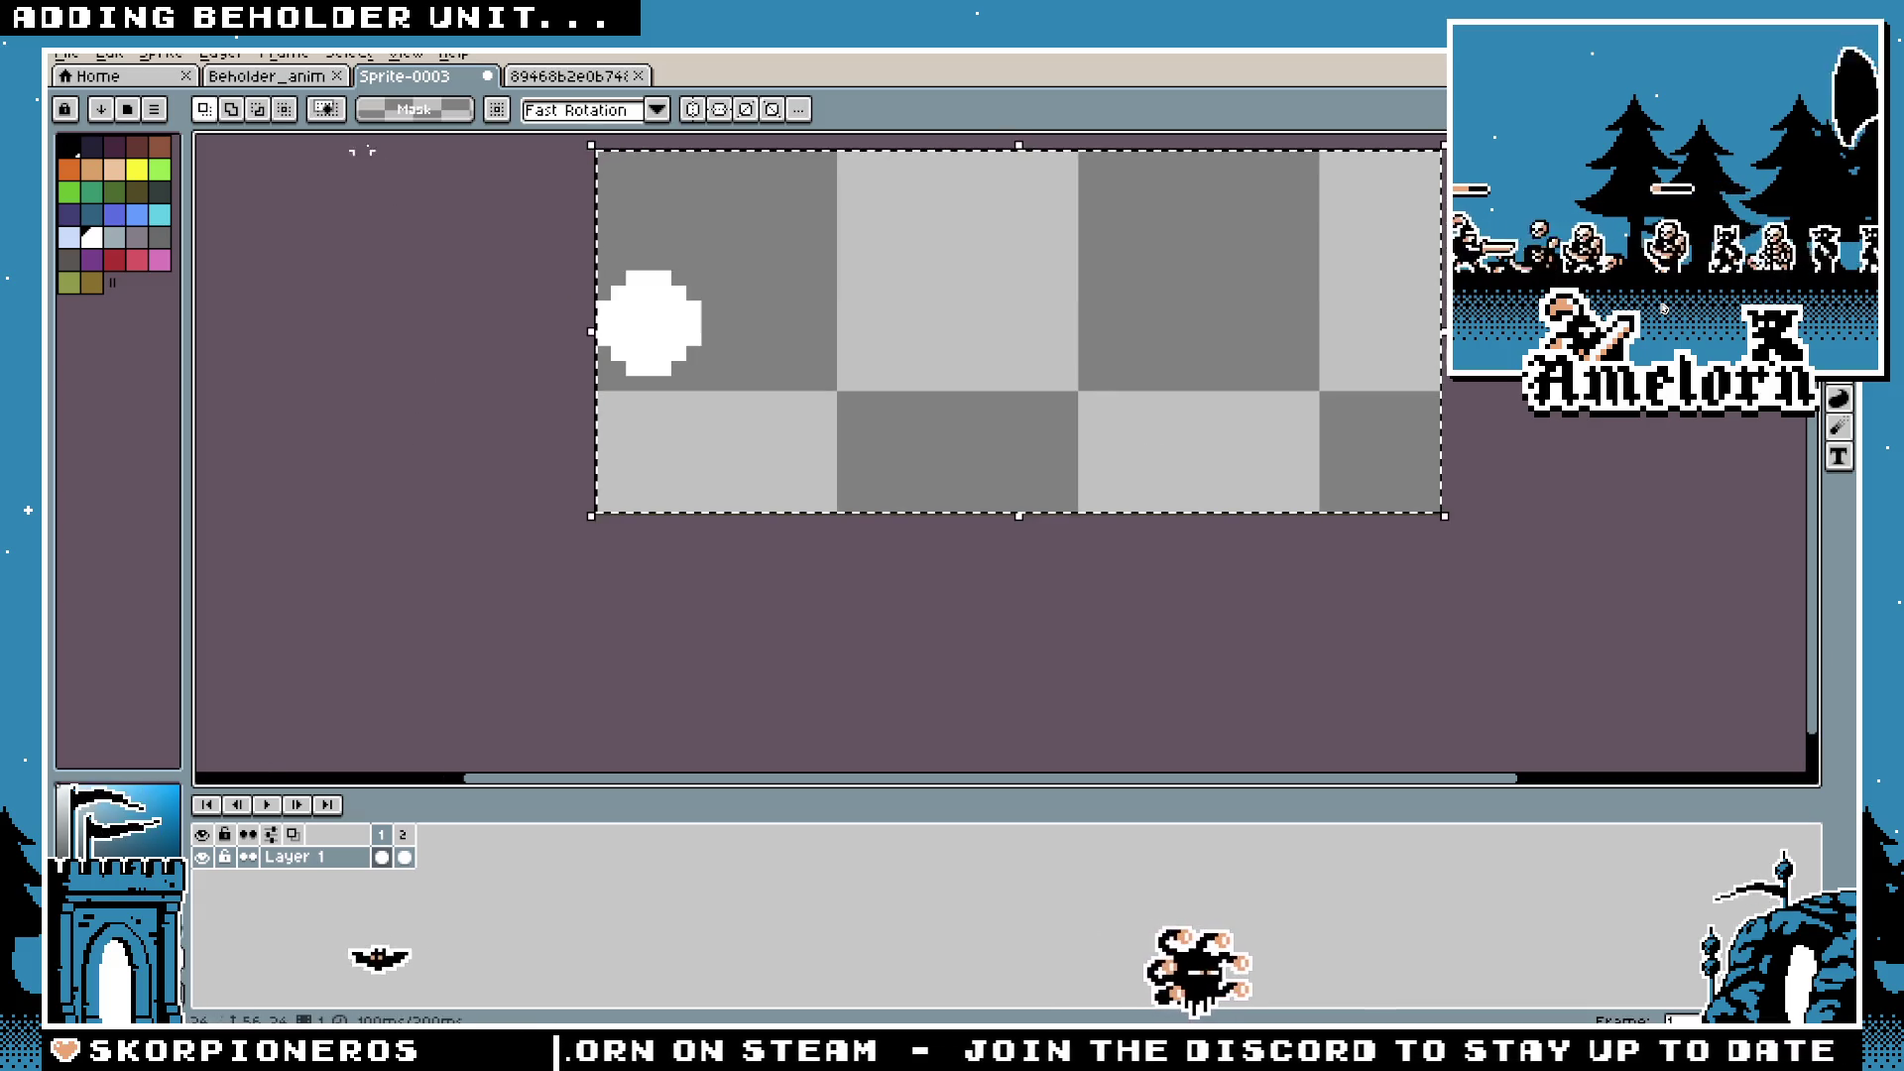
{"action": "left_click", "coordinate": [109, 53]}
{"action": "mouse_move", "coordinate": [279, 445]}
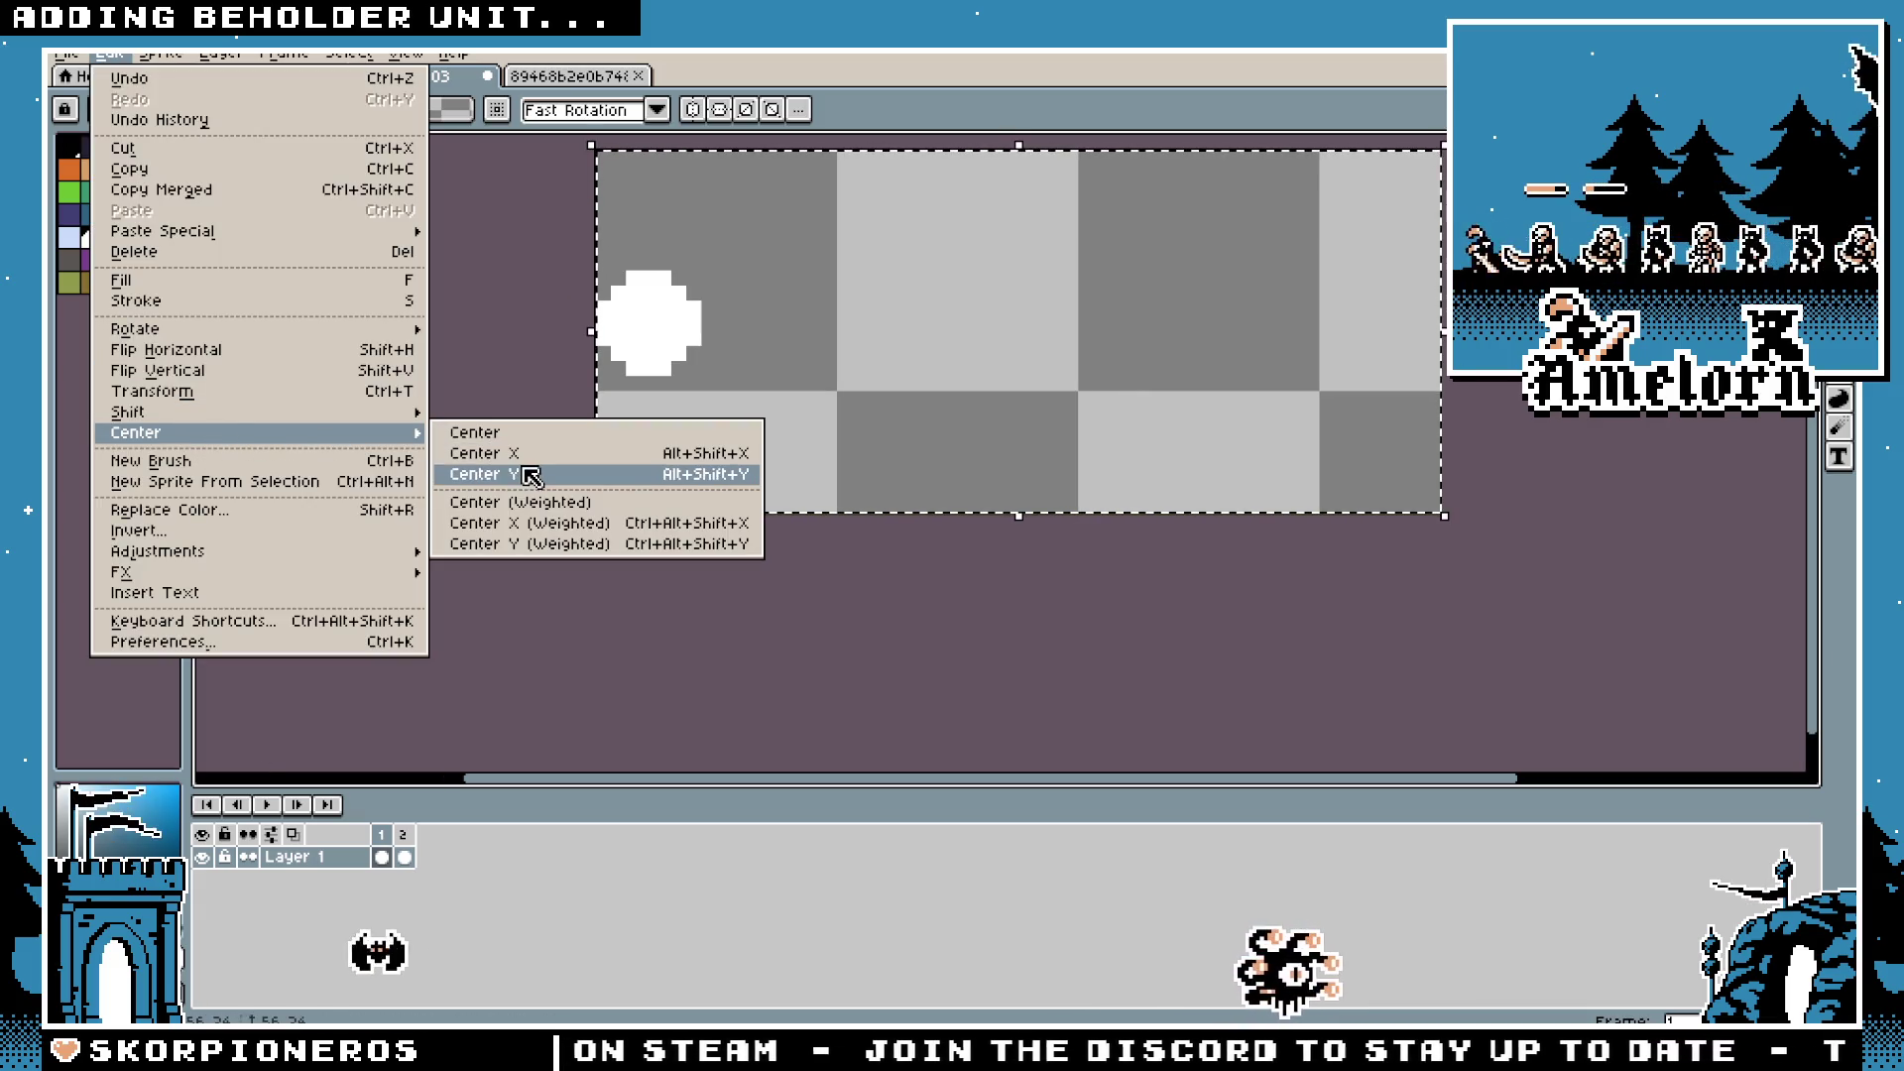
{"action": "left_click", "coordinate": [531, 474]}
{"action": "key", "text": "h"}
{"action": "left_click_drag", "start_coordinate": [615, 315], "coordinate": [613, 409]}
{"action": "key", "text": "m"}
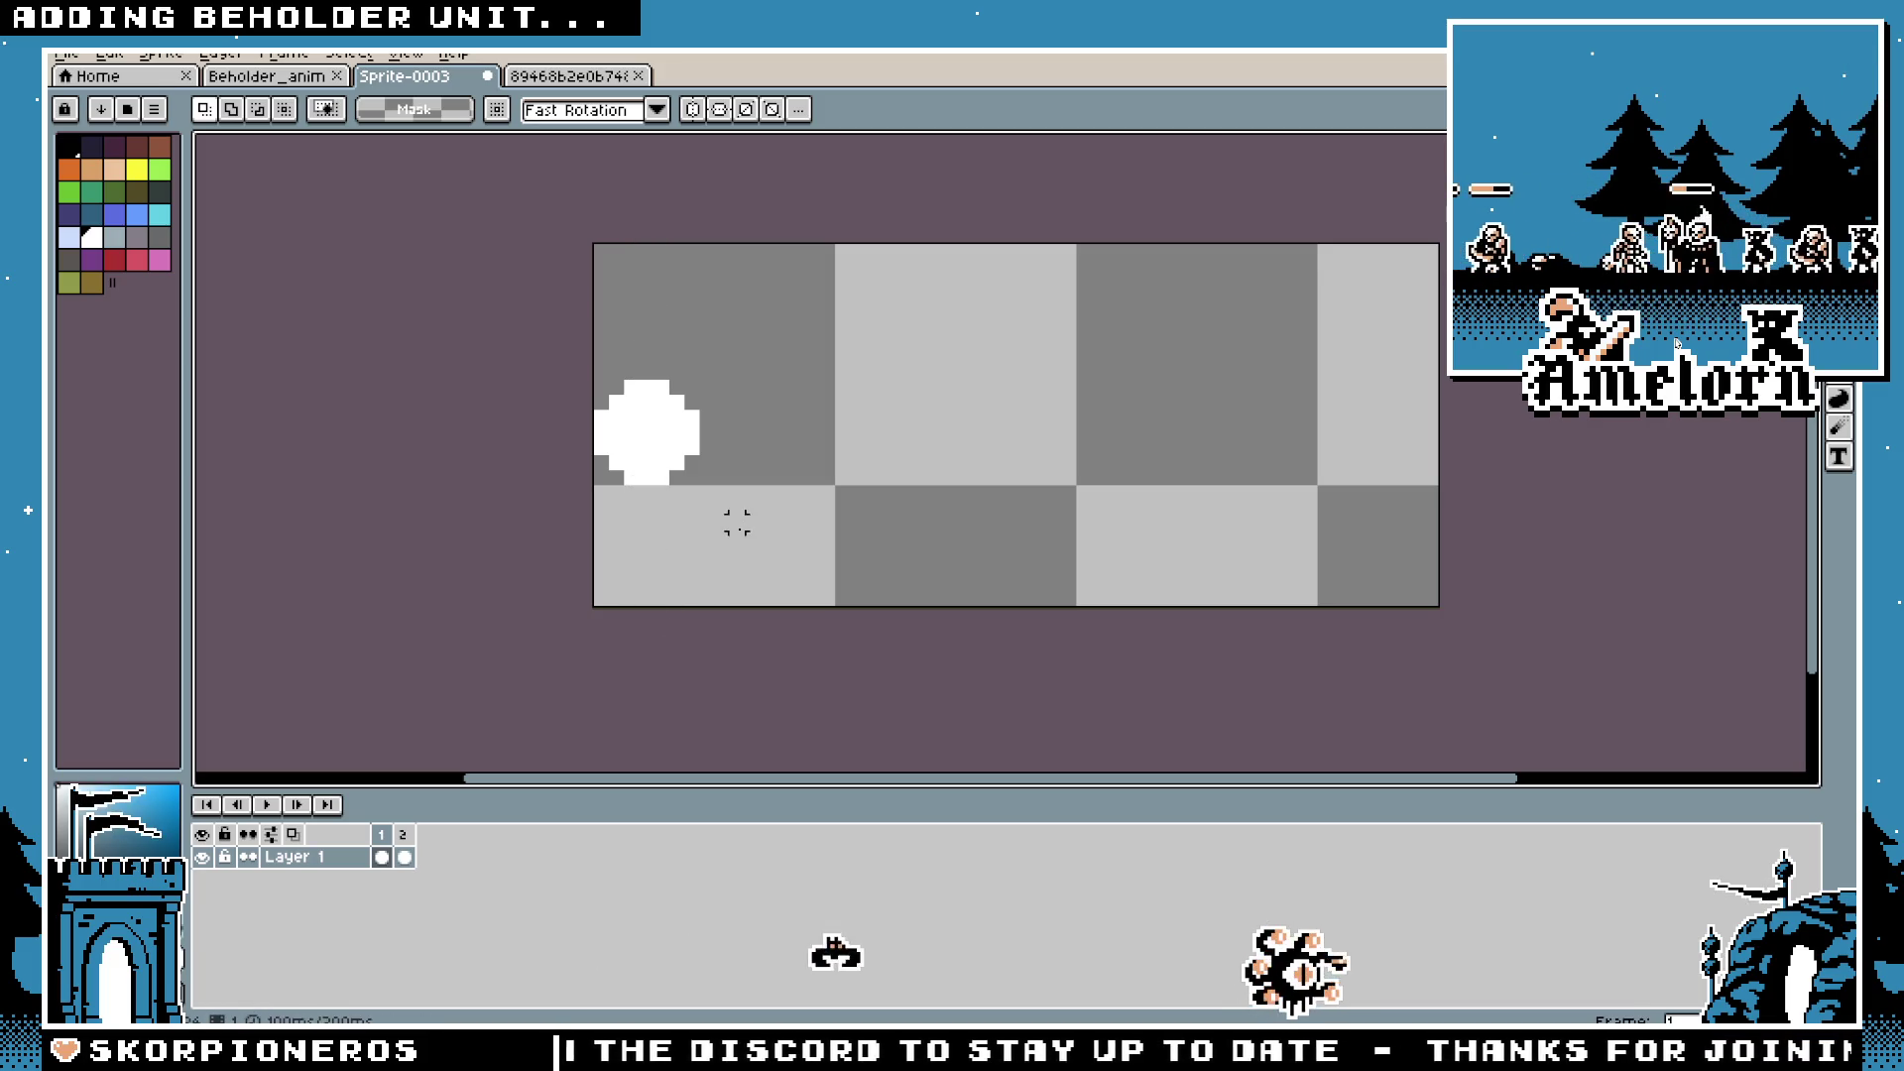
Step: Draw and fill a second, smaller white circle beside the orb
{"action": "scroll", "coordinate": [737, 372], "scroll_direction": "up", "scroll_amount": 1}
{"action": "key", "text": "b"}
{"action": "left_click", "coordinate": [577, 405]}
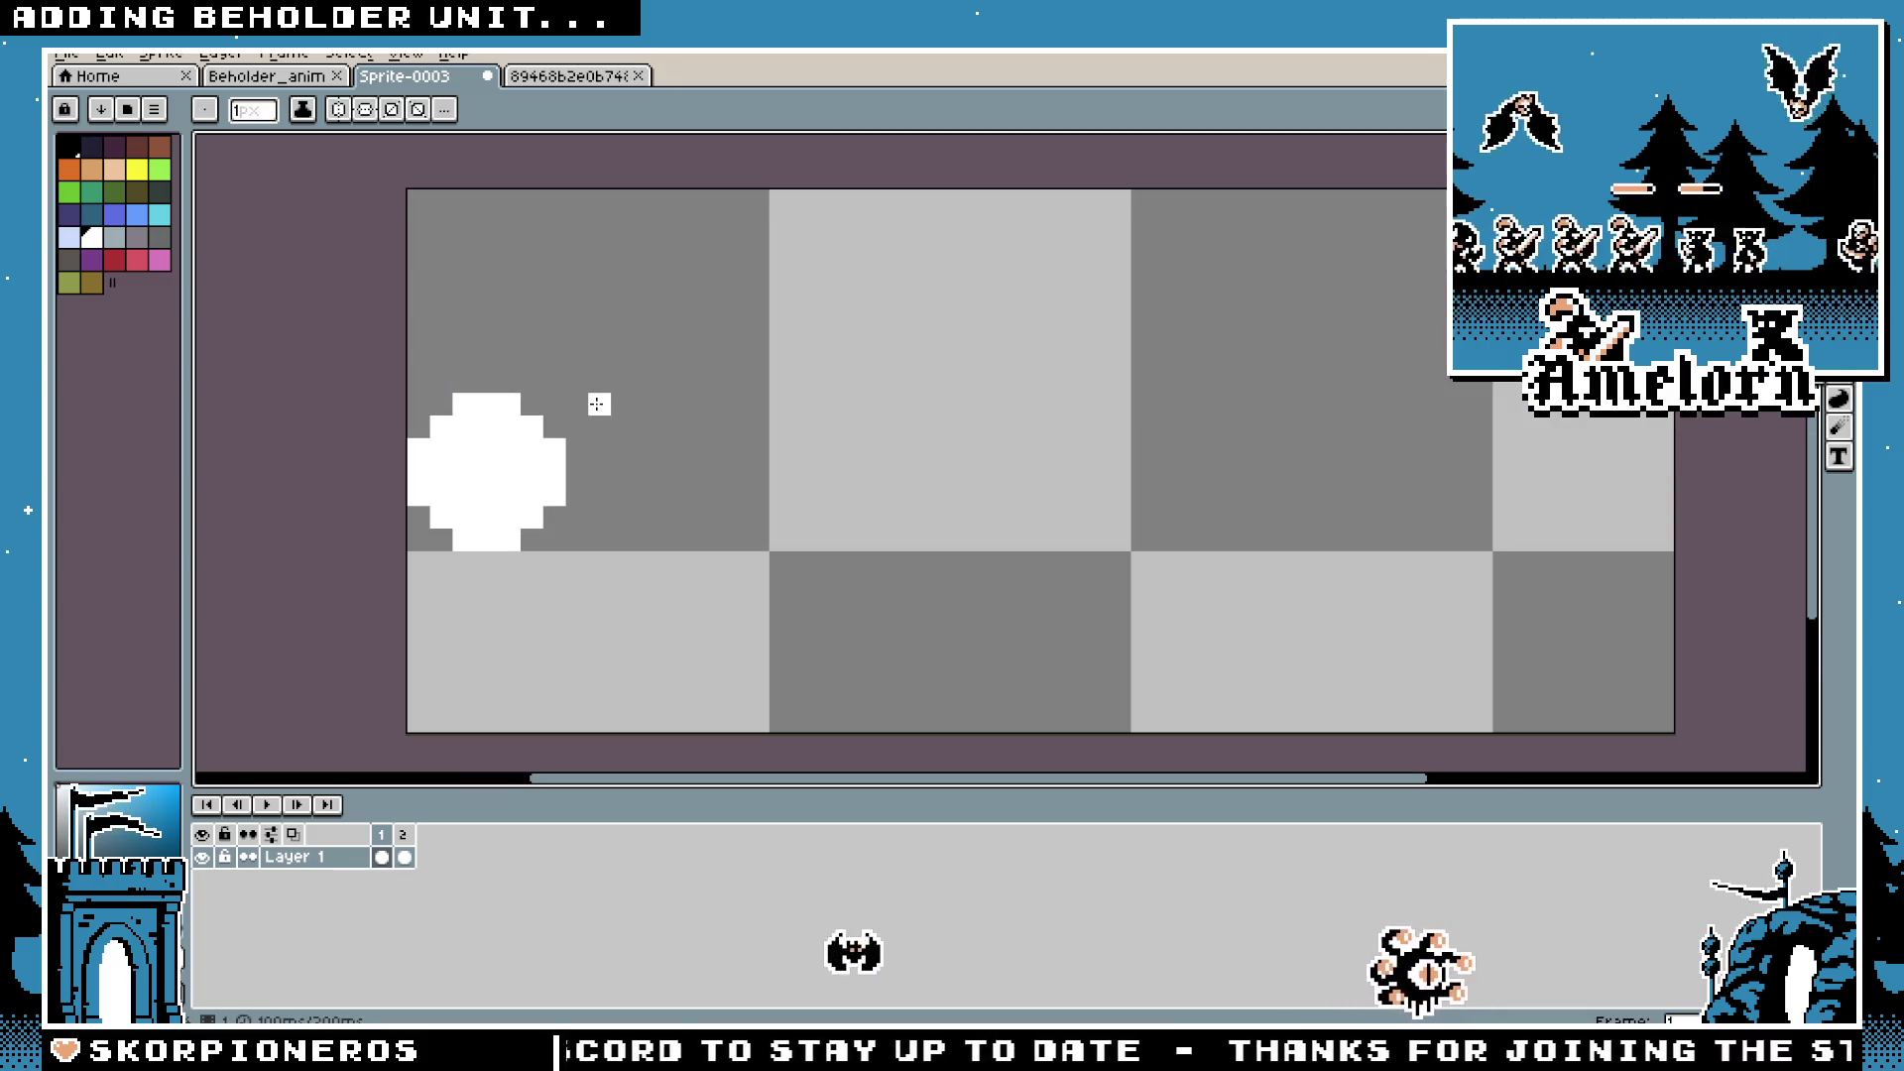
{"action": "left_click_drag", "start_coordinate": [591, 395], "coordinate": [727, 530]}
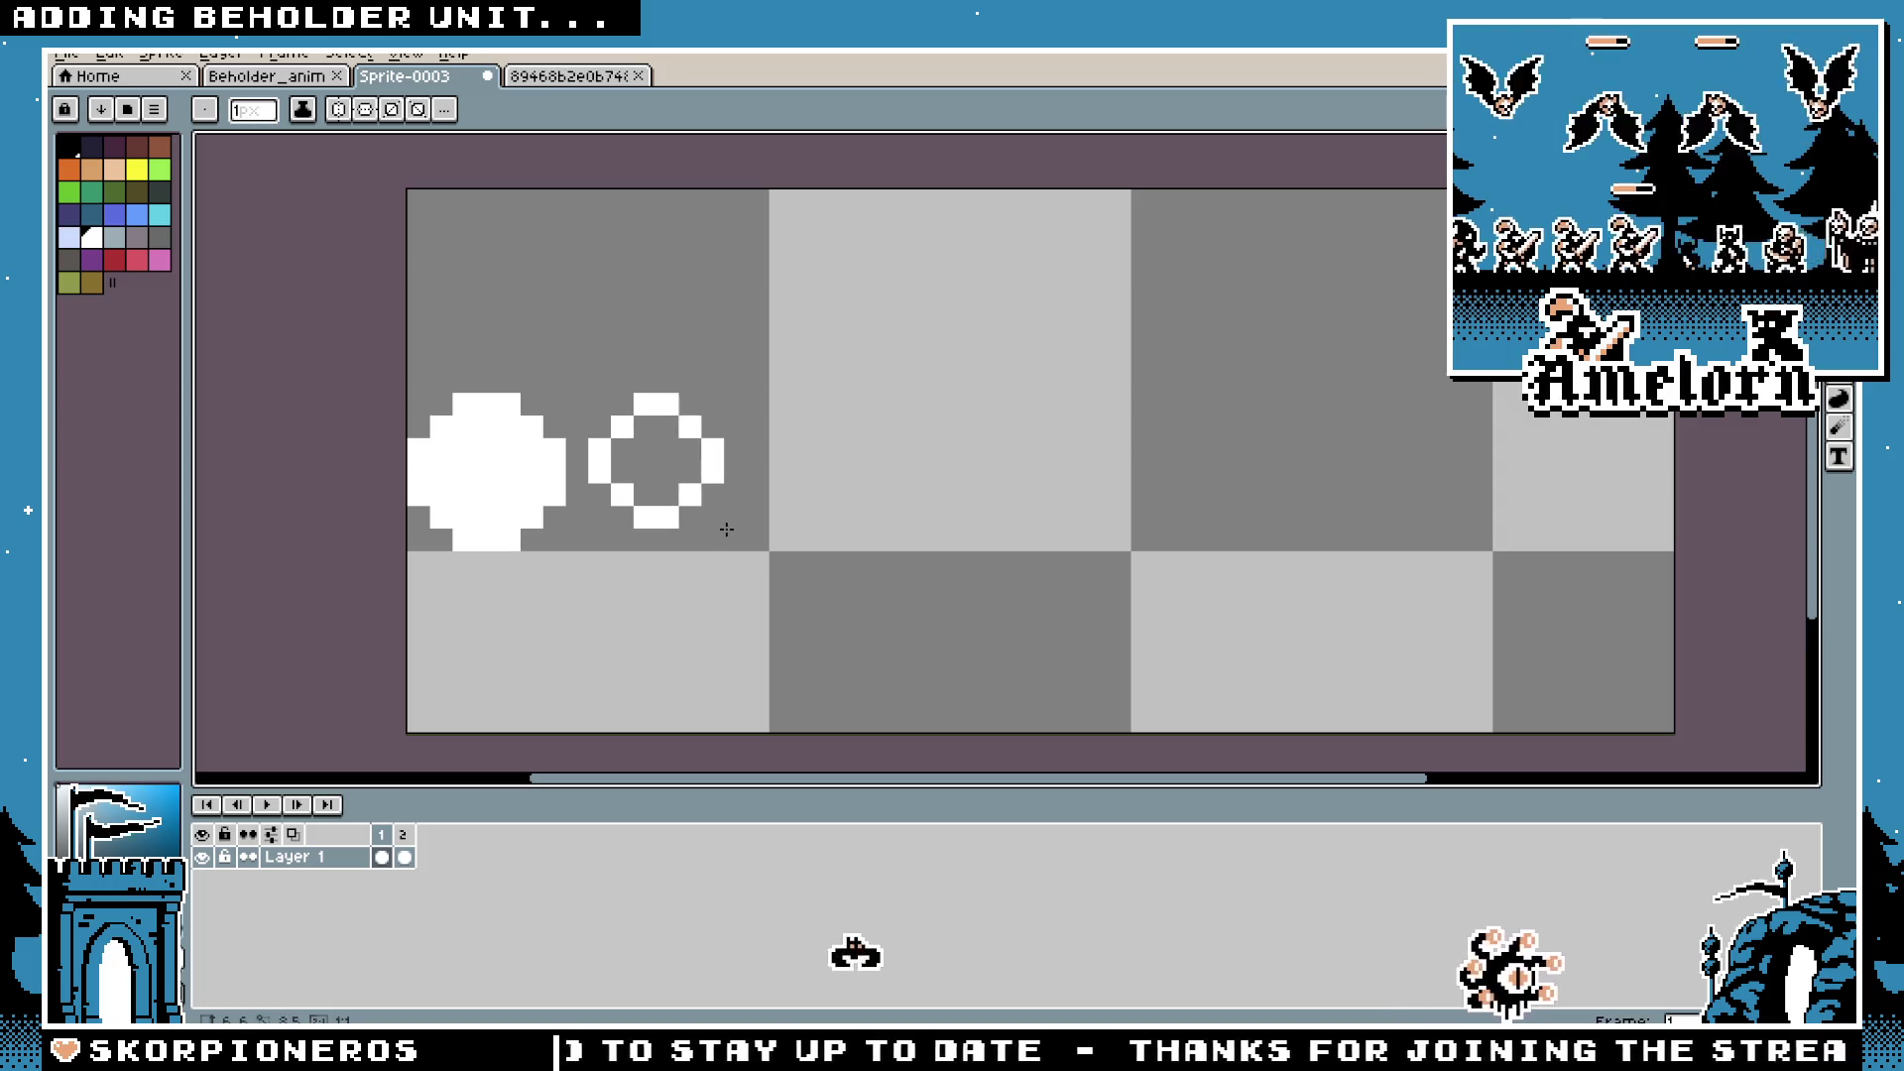
{"action": "left_click_drag", "start_coordinate": [591, 395], "coordinate": [712, 520]}
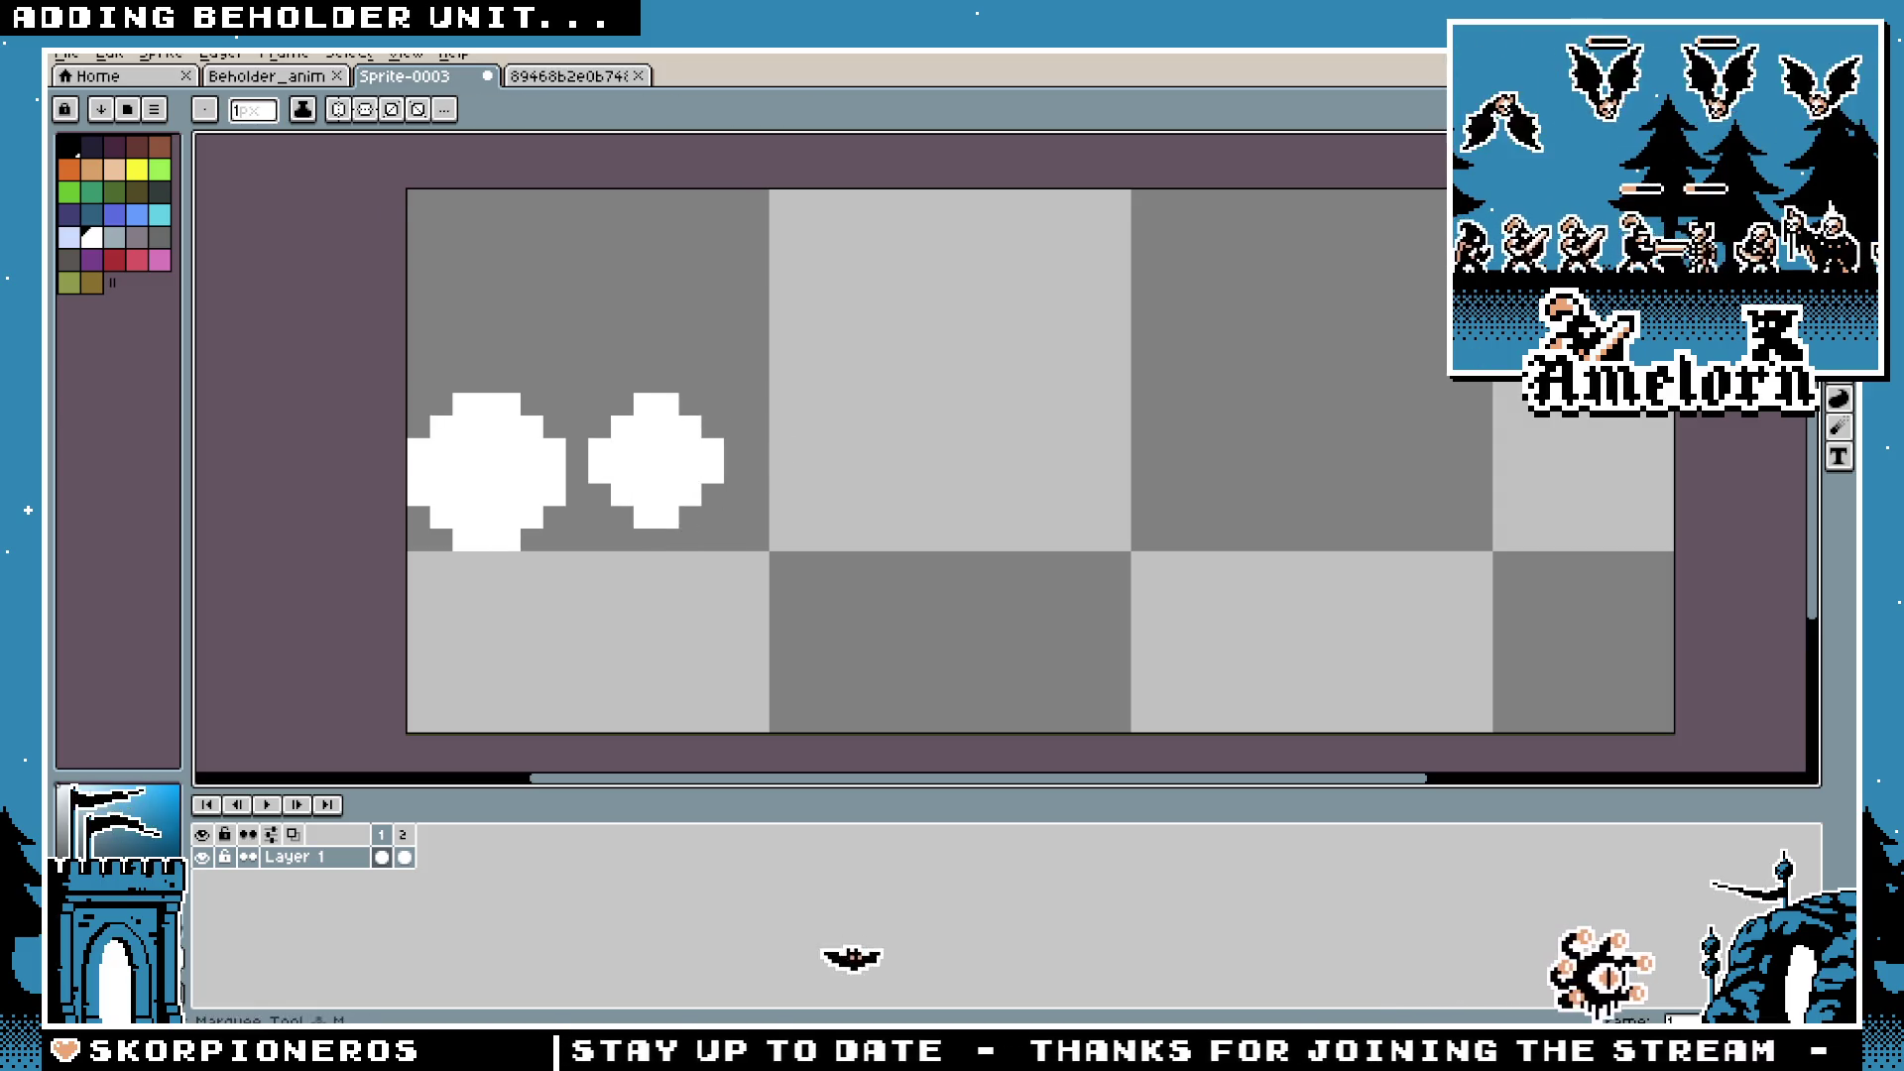
Step: Marquee-move the orb so it sits half off the sprite's left edge
{"action": "key", "text": "m"}
{"action": "mouse_move", "coordinate": [404, 345]}
{"action": "left_mouse_down"}
{"action": "mouse_move", "coordinate": [550, 511]}
{"action": "mouse_move", "coordinate": [570, 600]}
{"action": "left_mouse_up"}
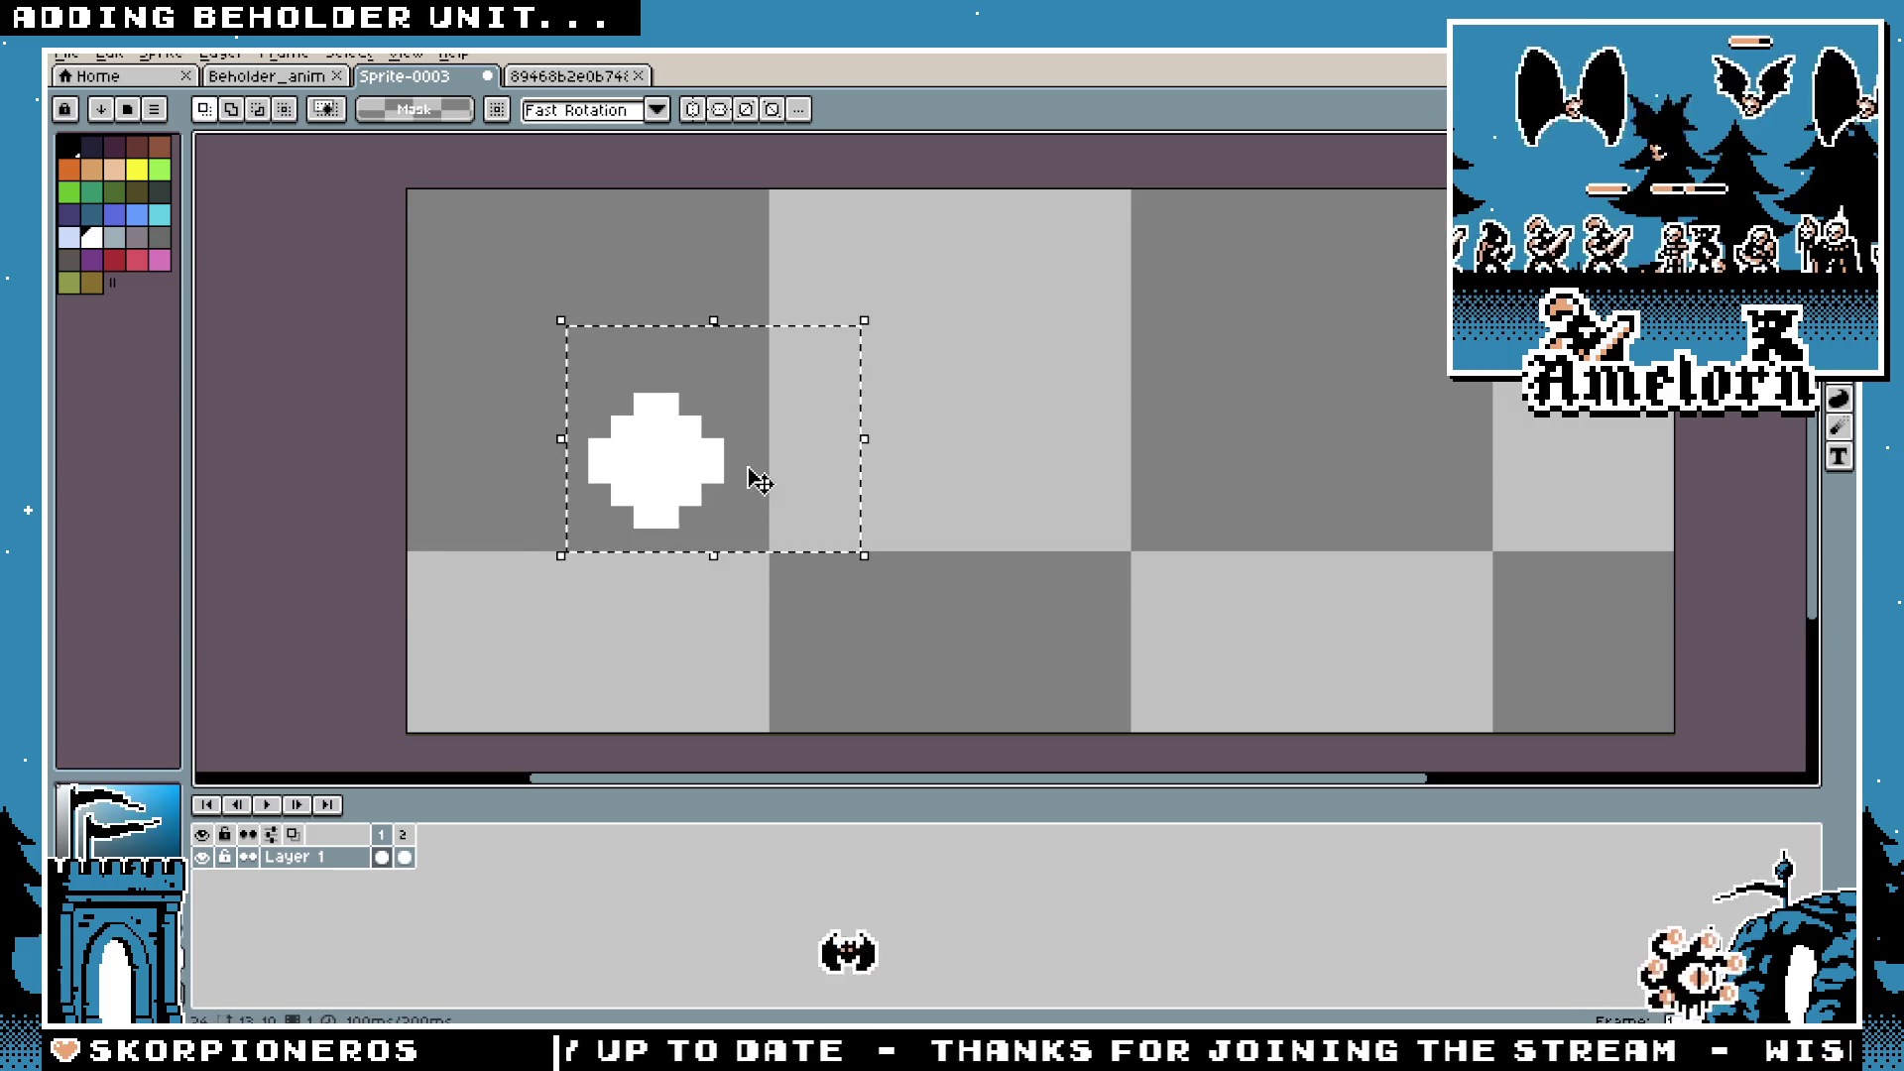
{"action": "left_click_drag", "start_coordinate": [714, 481], "coordinate": [516, 505]}
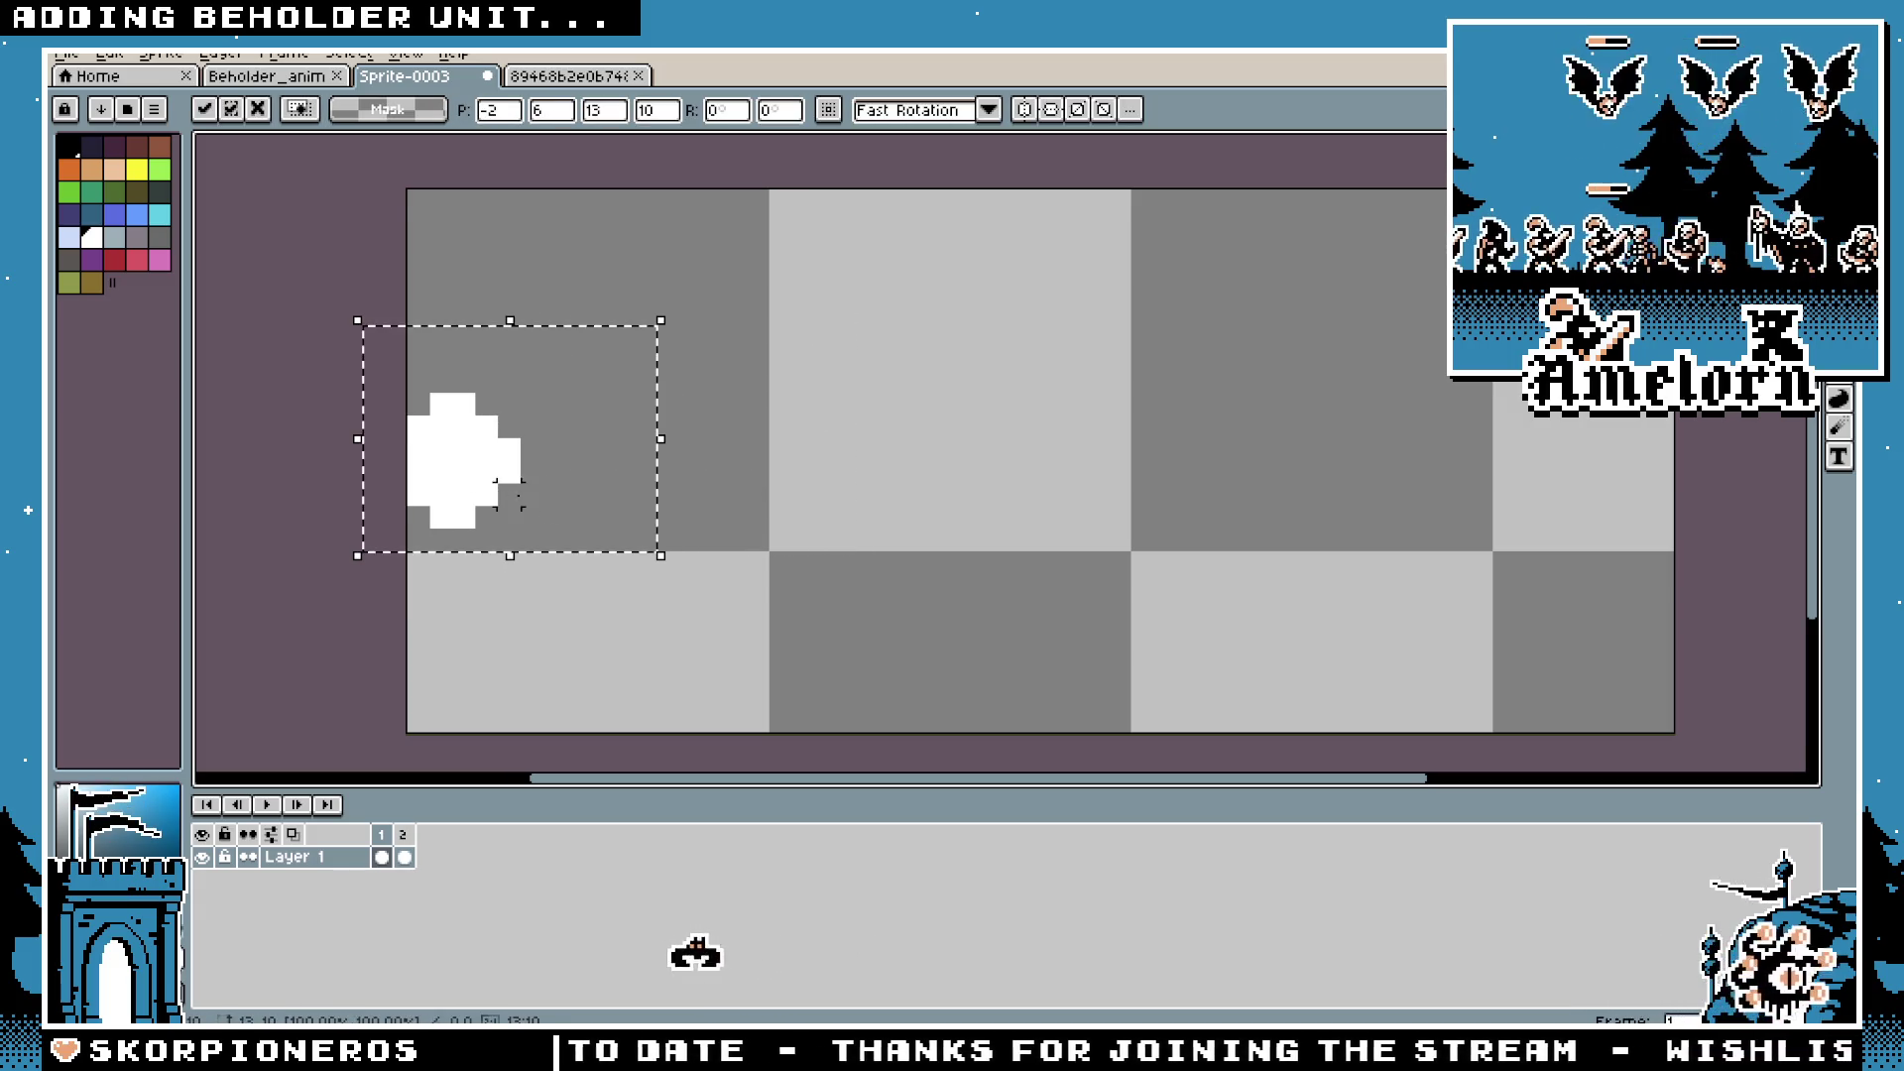
{"action": "key", "text": "ctrl+d"}
{"action": "key", "text": "b"}
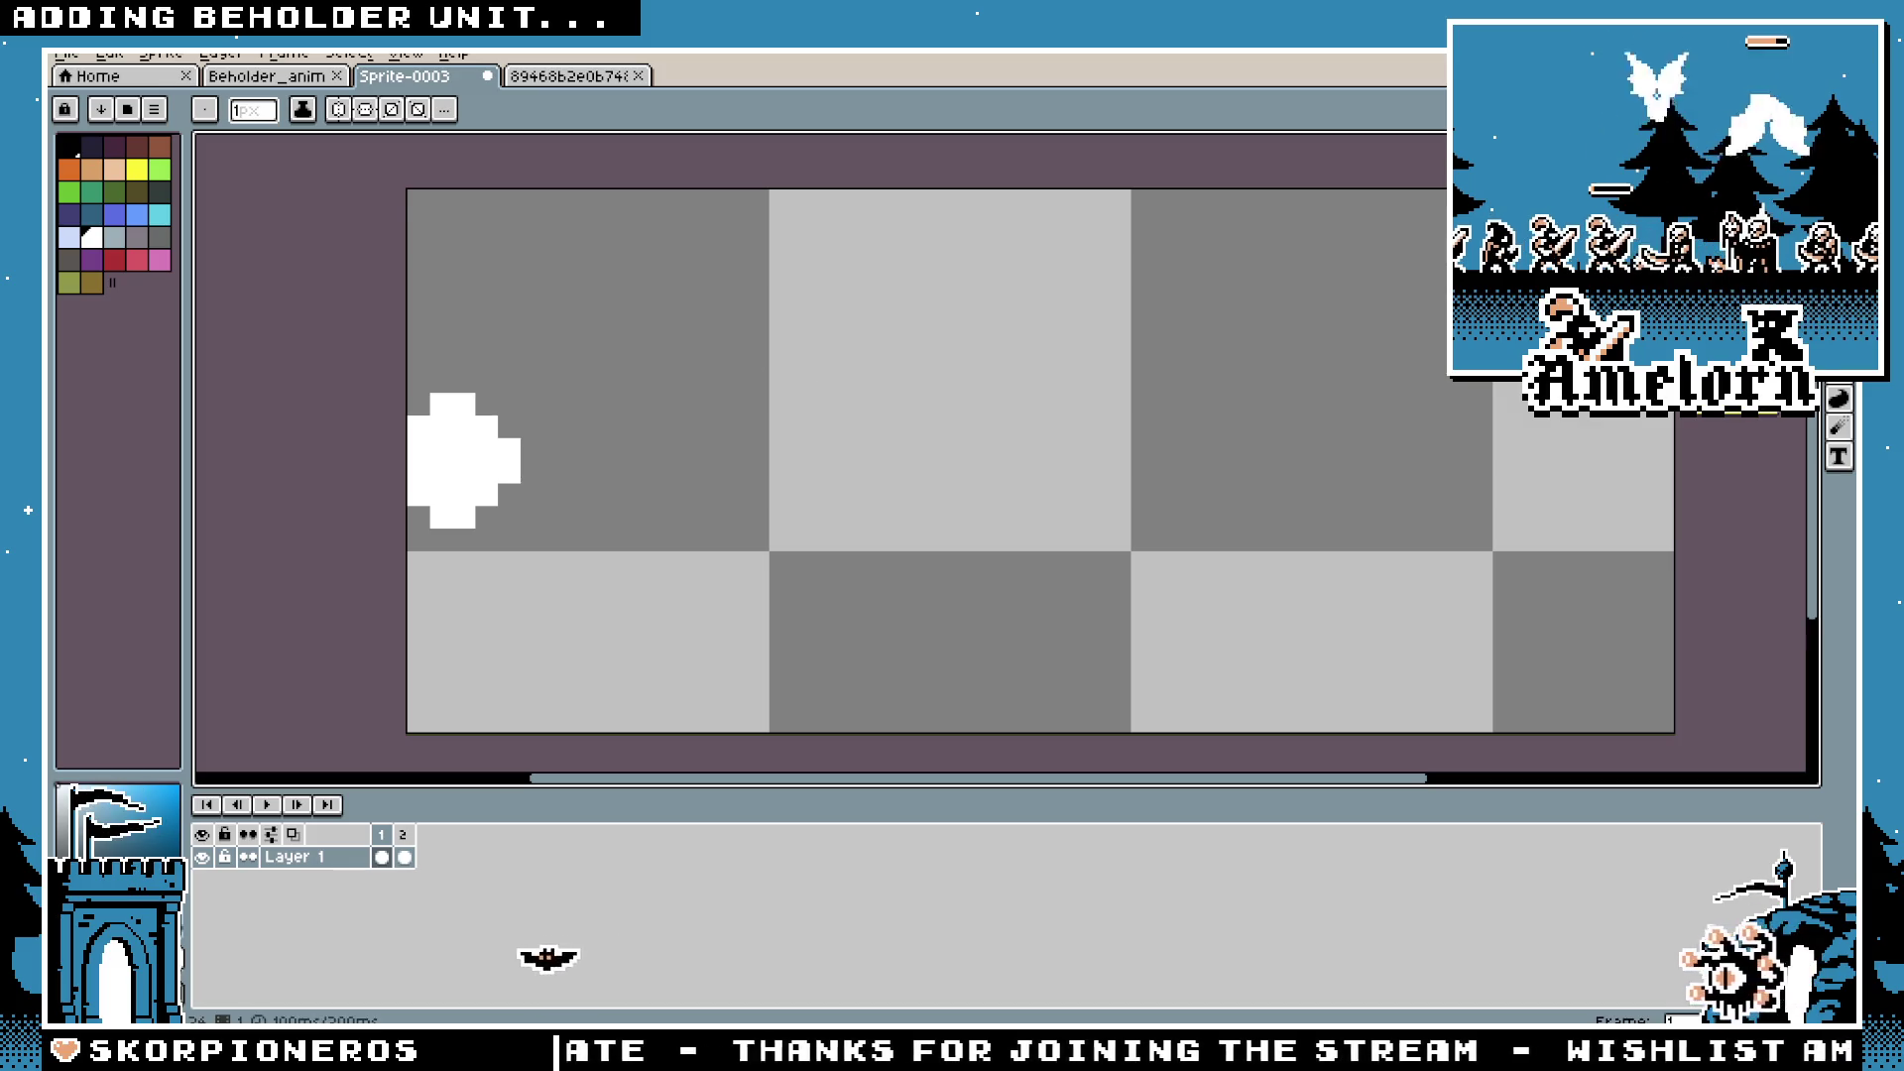
{"action": "left_click", "coordinate": [1840, 147]}
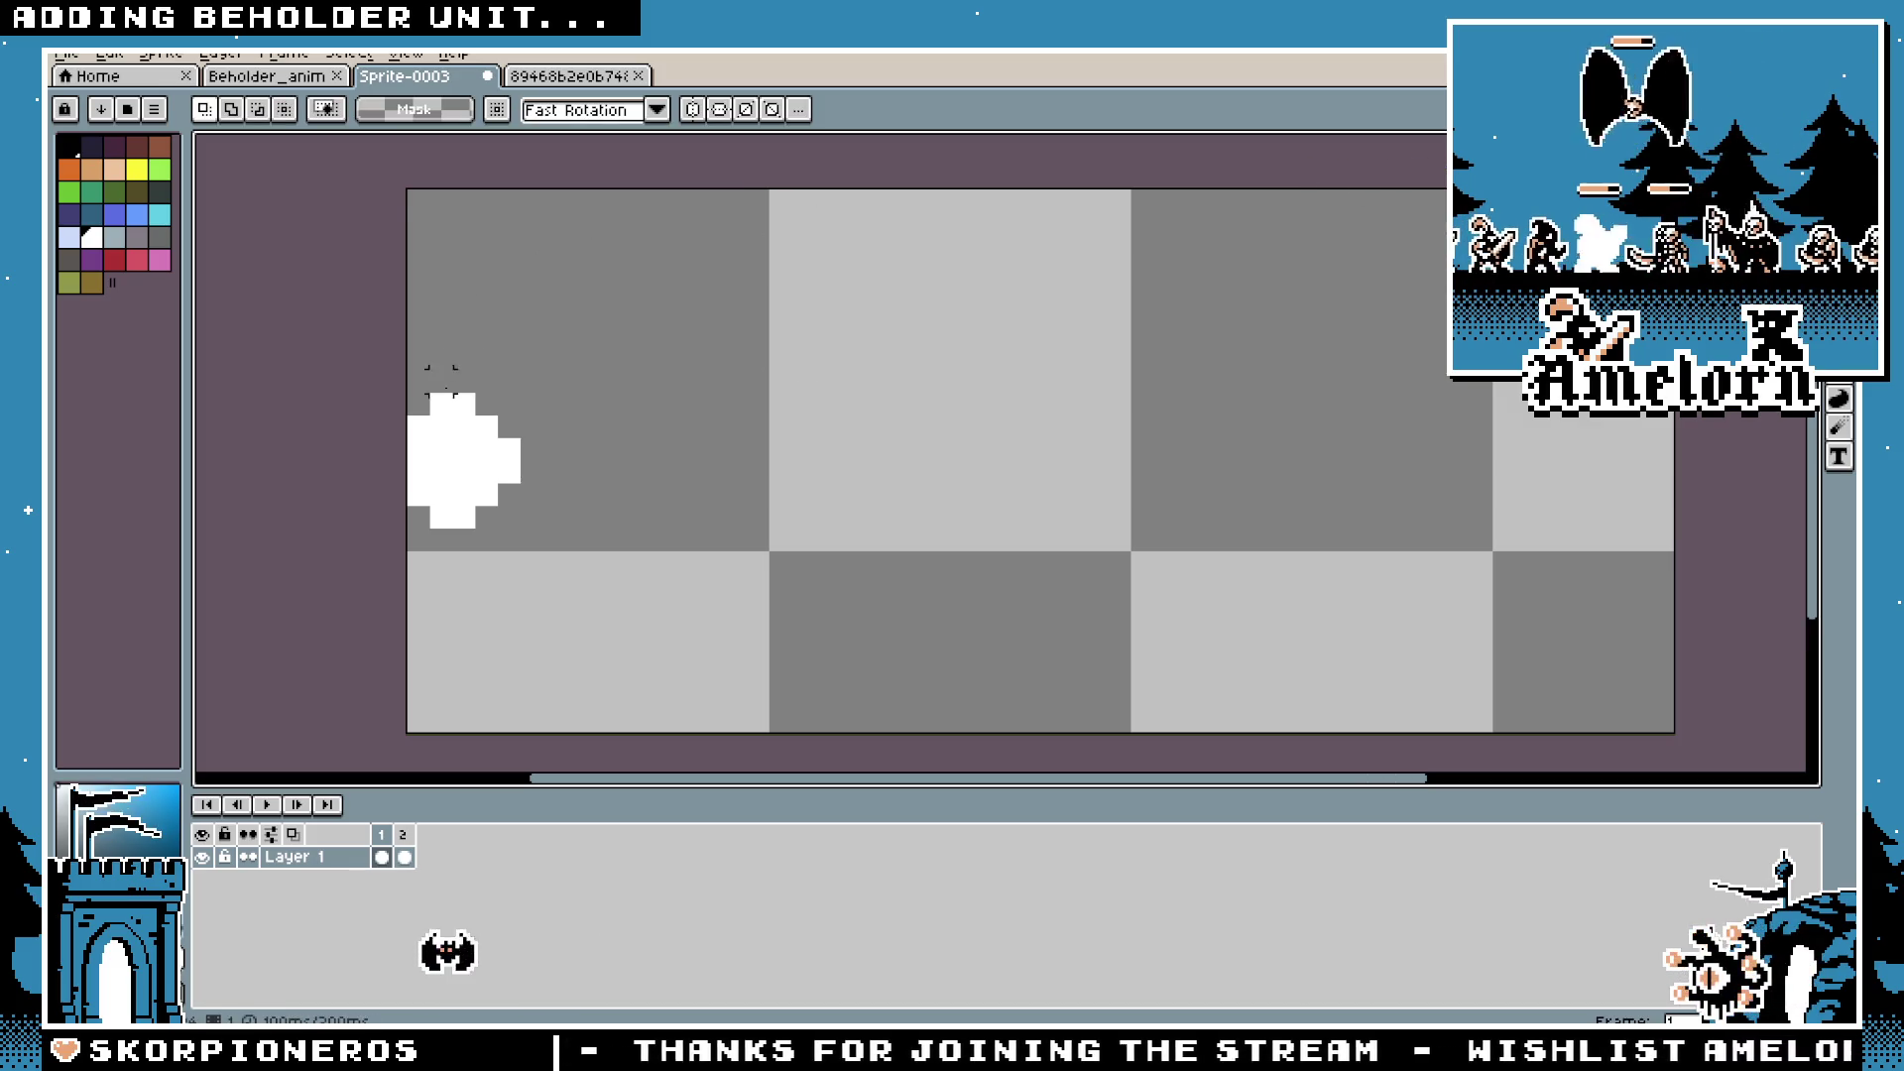
{"action": "left_click_drag", "start_coordinate": [464, 381], "coordinate": [466, 190]}
{"action": "mouse_move", "coordinate": [485, 653]}
{"action": "left_mouse_down"}
{"action": "mouse_move", "coordinate": [611, 429]}
{"action": "mouse_move", "coordinate": [588, 563]}
{"action": "left_mouse_up"}
{"action": "key", "text": "ctrl+z"}
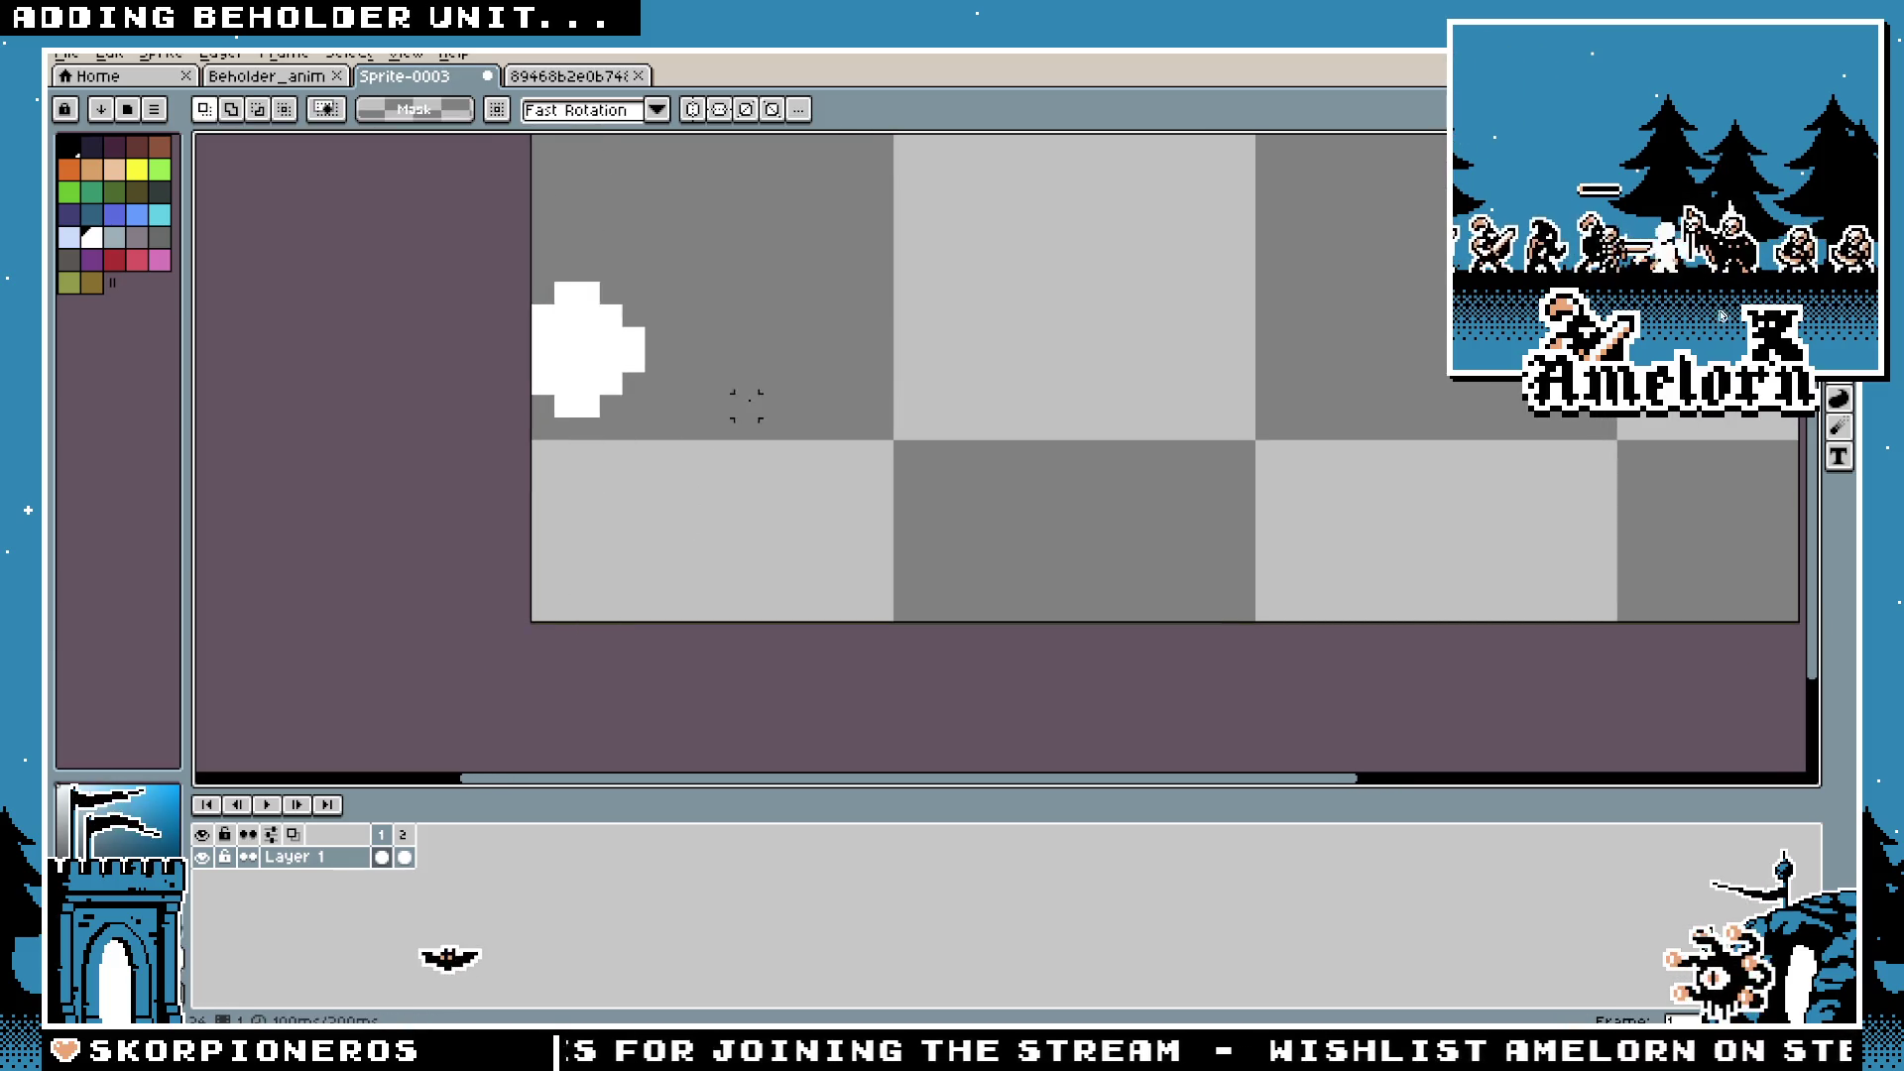
{"action": "scroll", "coordinate": [829, 430], "scroll_direction": "down", "scroll_amount": 1}
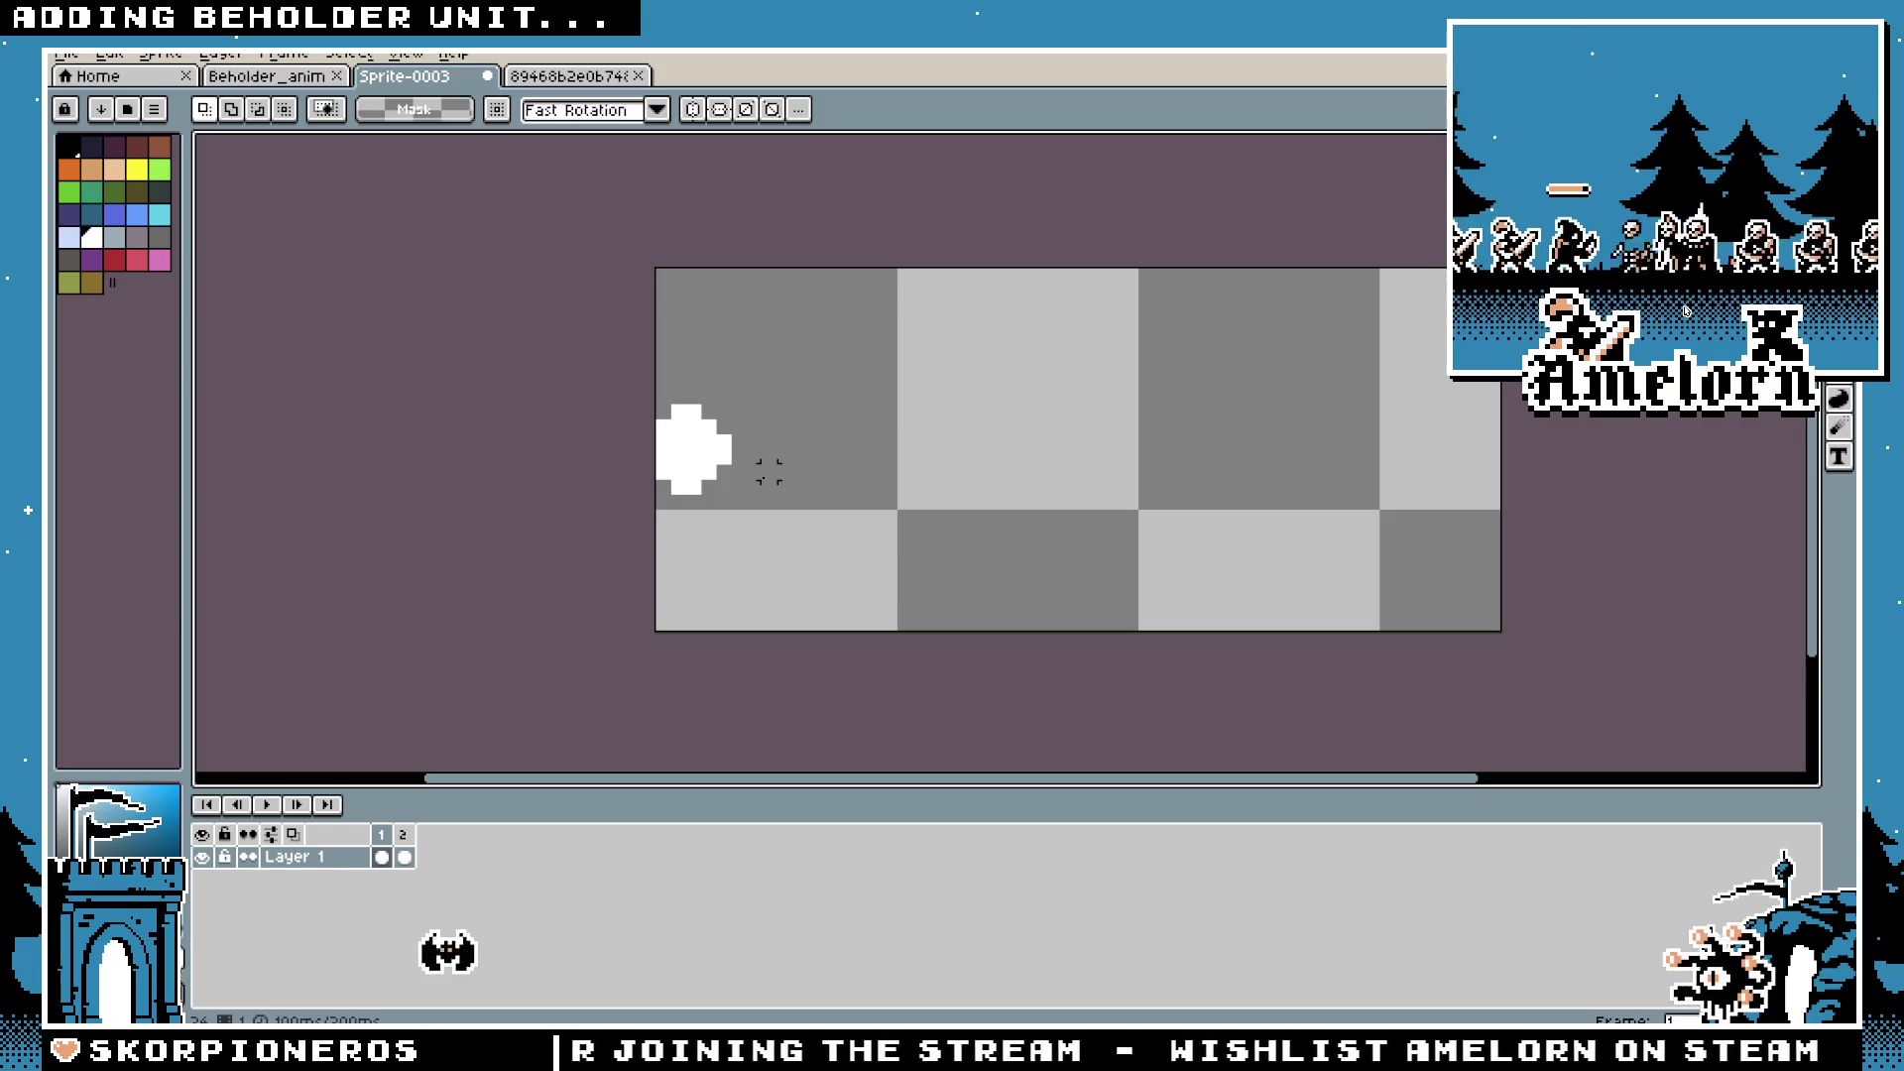
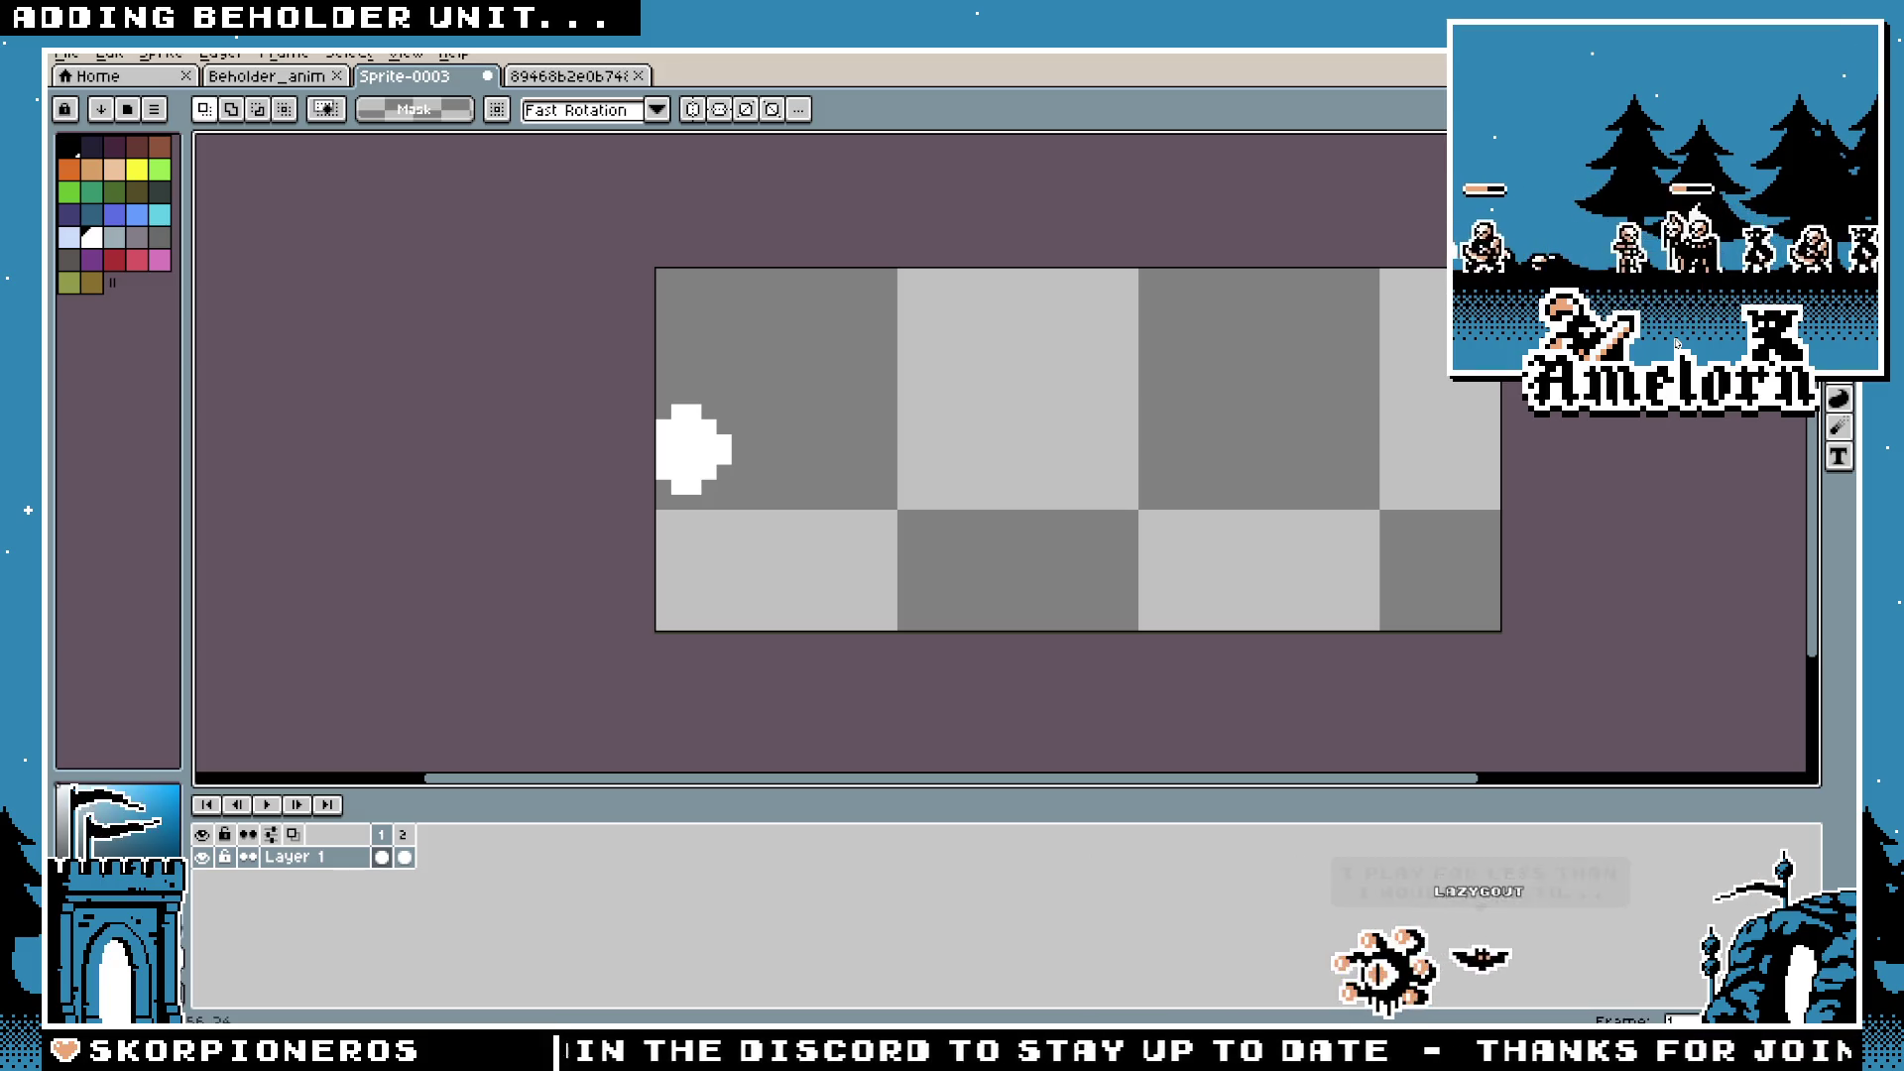
Step: Back in the browser, extend the Google Images query with 'board game' and run the search
{"action": "key", "text": "alt+Tab"}
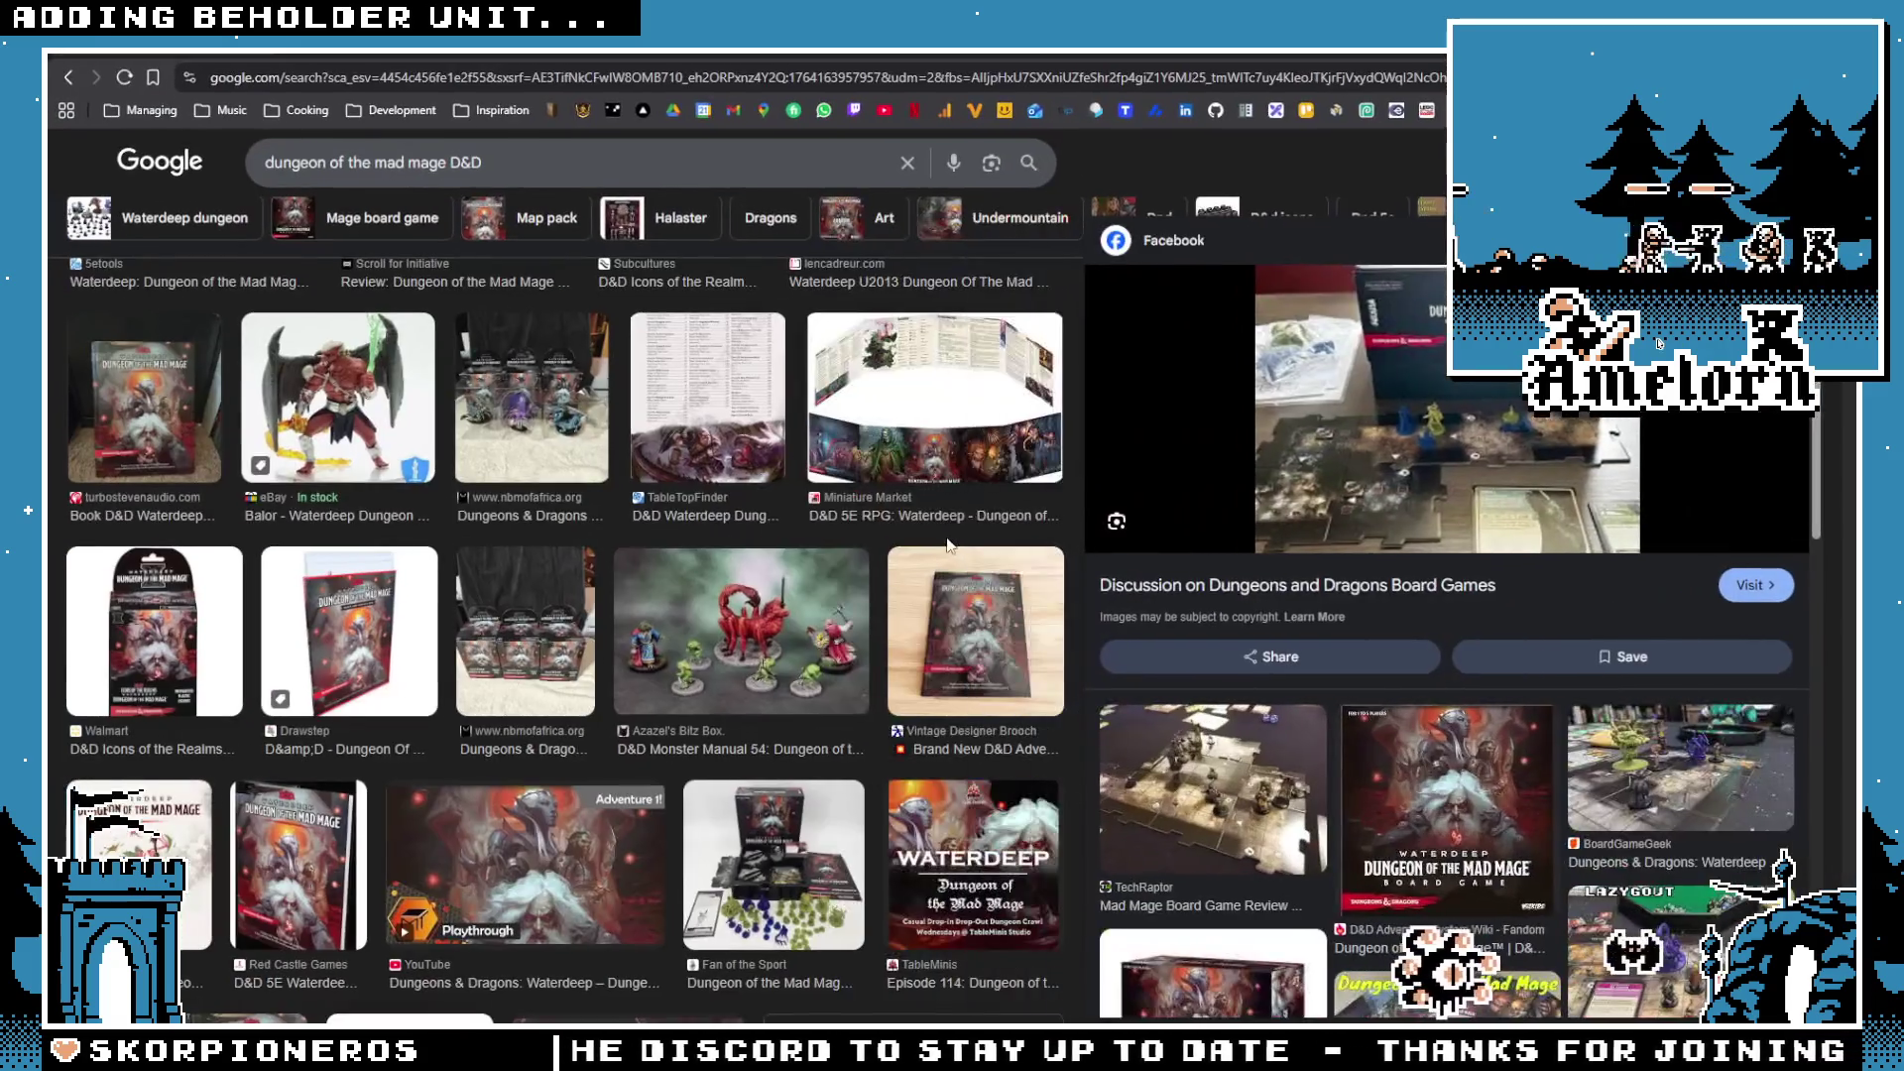
{"action": "scroll", "coordinate": [786, 582], "scroll_direction": "down", "scroll_amount": 1}
{"action": "scroll", "coordinate": [434, 478], "scroll_direction": "down", "scroll_amount": 10}
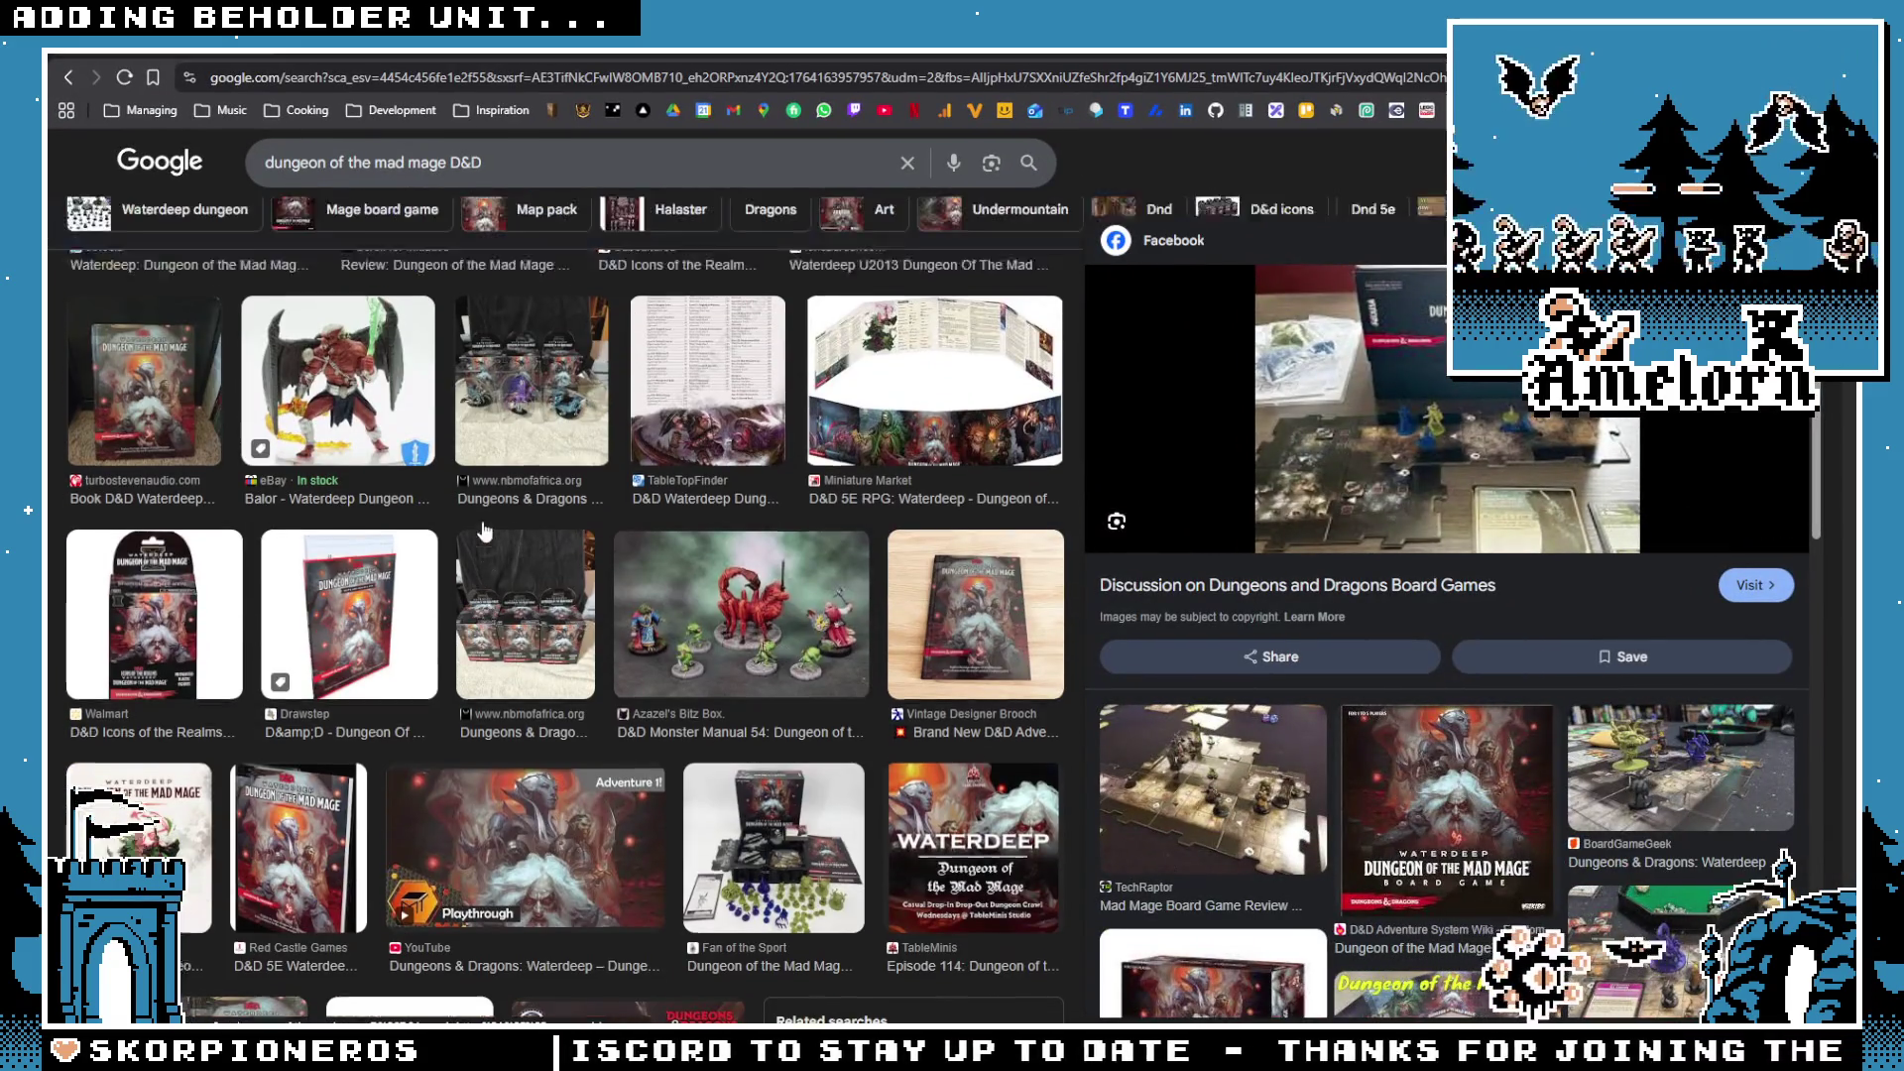
{"action": "scroll", "coordinate": [433, 478], "scroll_direction": "up", "scroll_amount": 10}
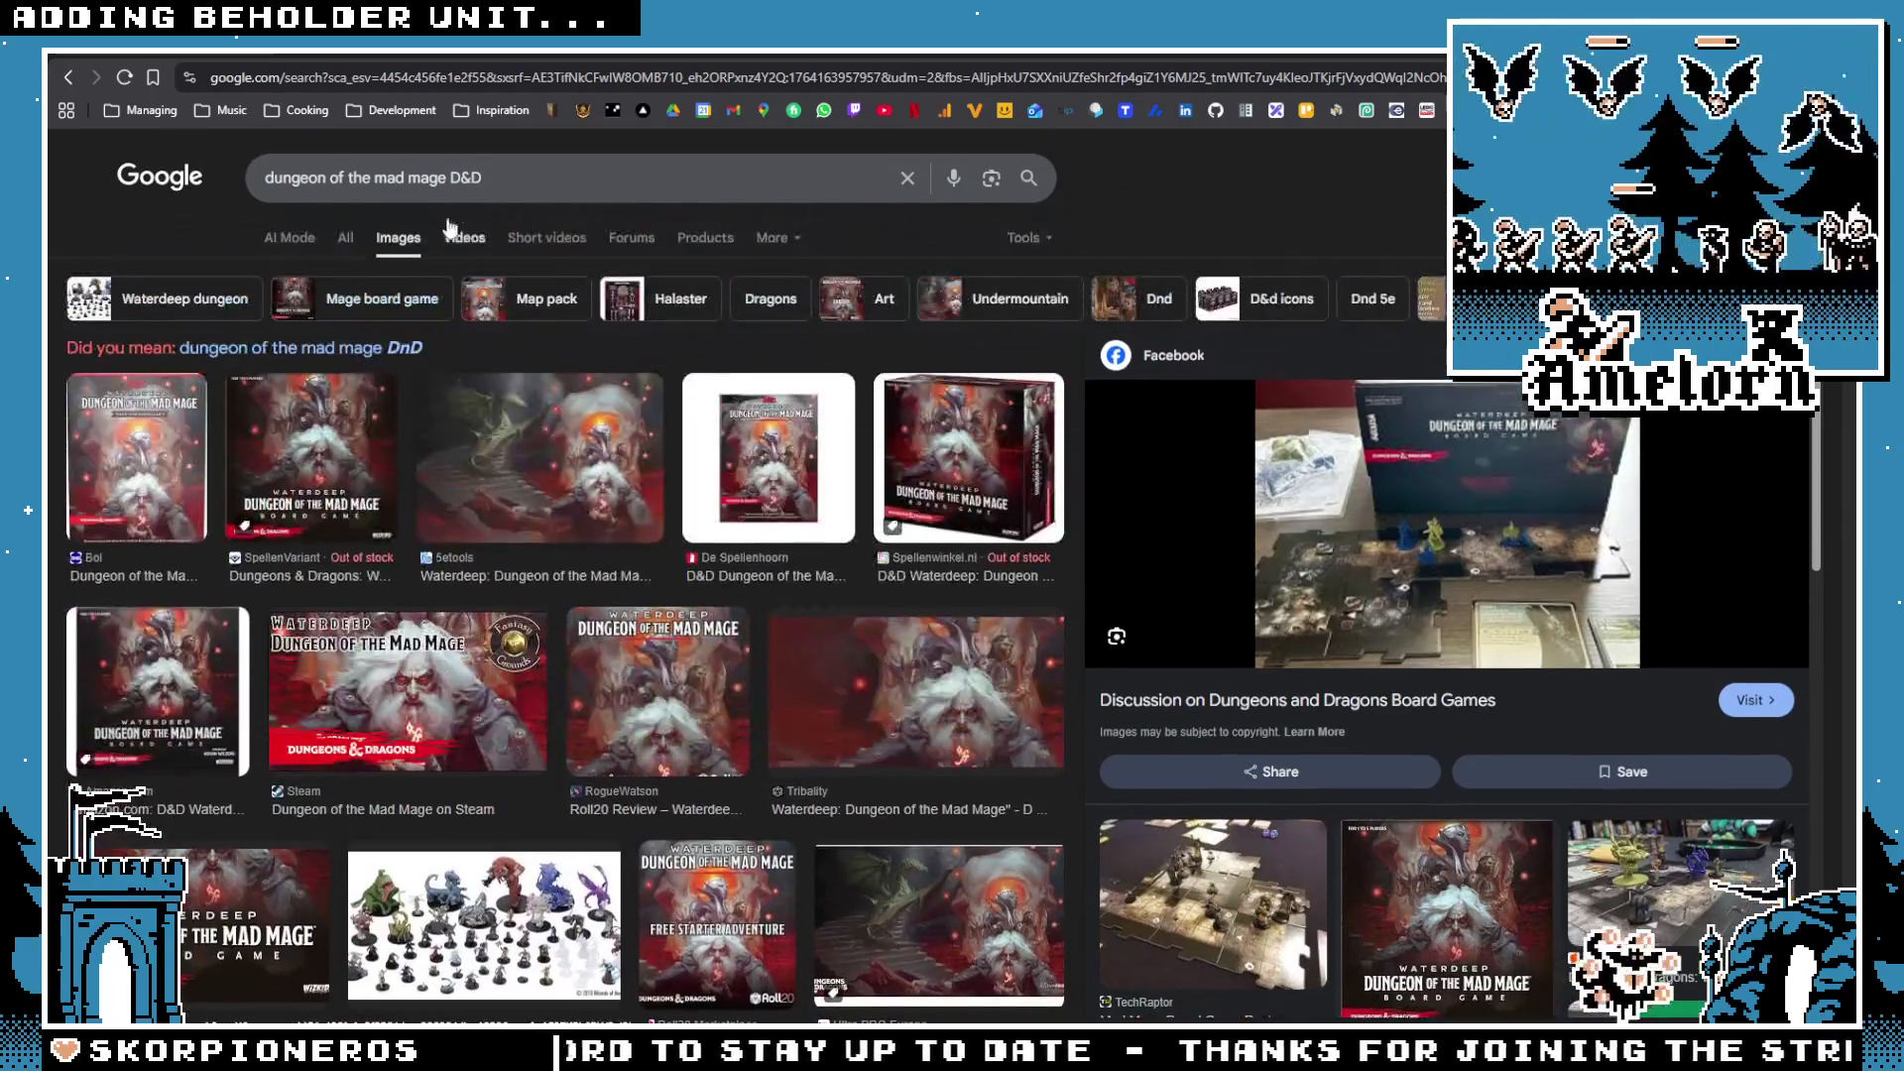
{"action": "left_click", "coordinate": [534, 174]}
{"action": "type", "text": "board game"}
{"action": "key", "text": "Return"}
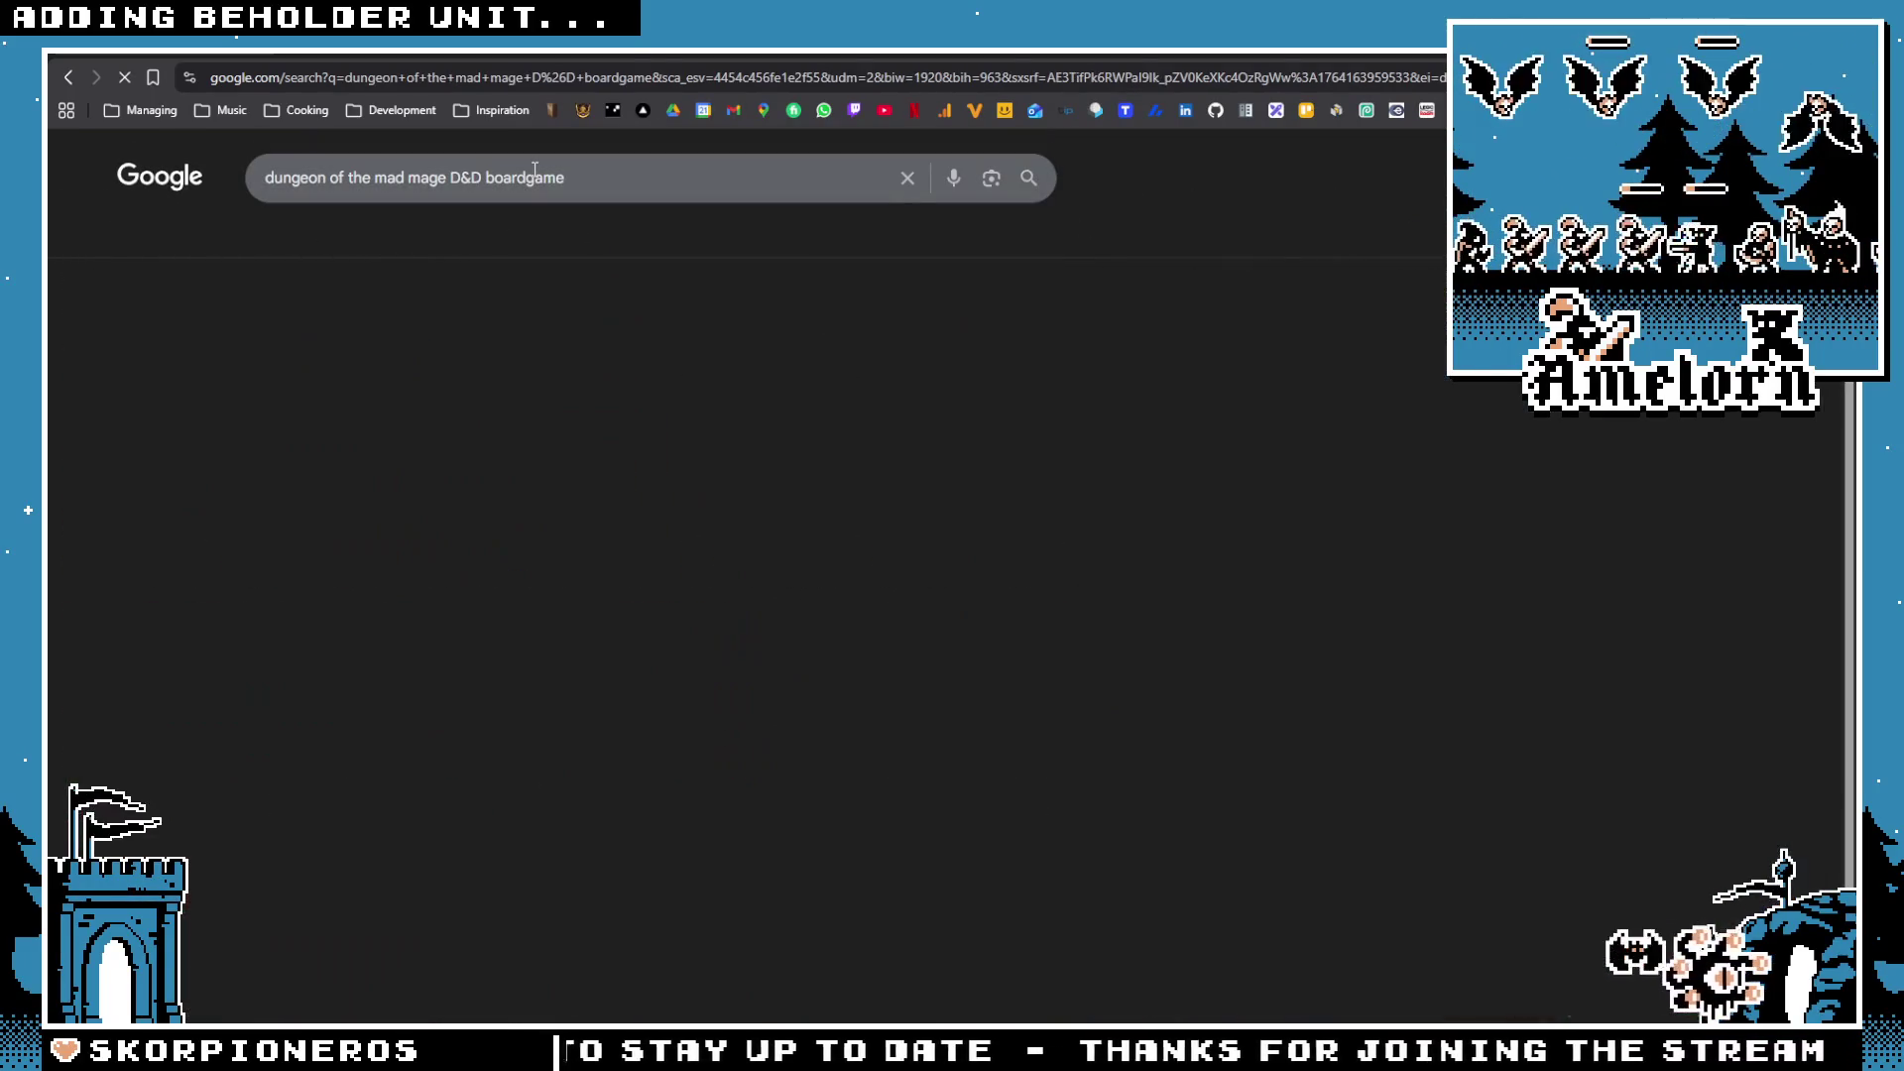
Step: Preview the Bol contents and TechRaptor board photos, then select 'Dungeon of the Mad Mage' in the query
{"action": "scroll", "coordinate": [506, 387], "scroll_direction": "down", "scroll_amount": 1}
{"action": "scroll", "coordinate": [506, 387], "scroll_direction": "down", "scroll_amount": 4}
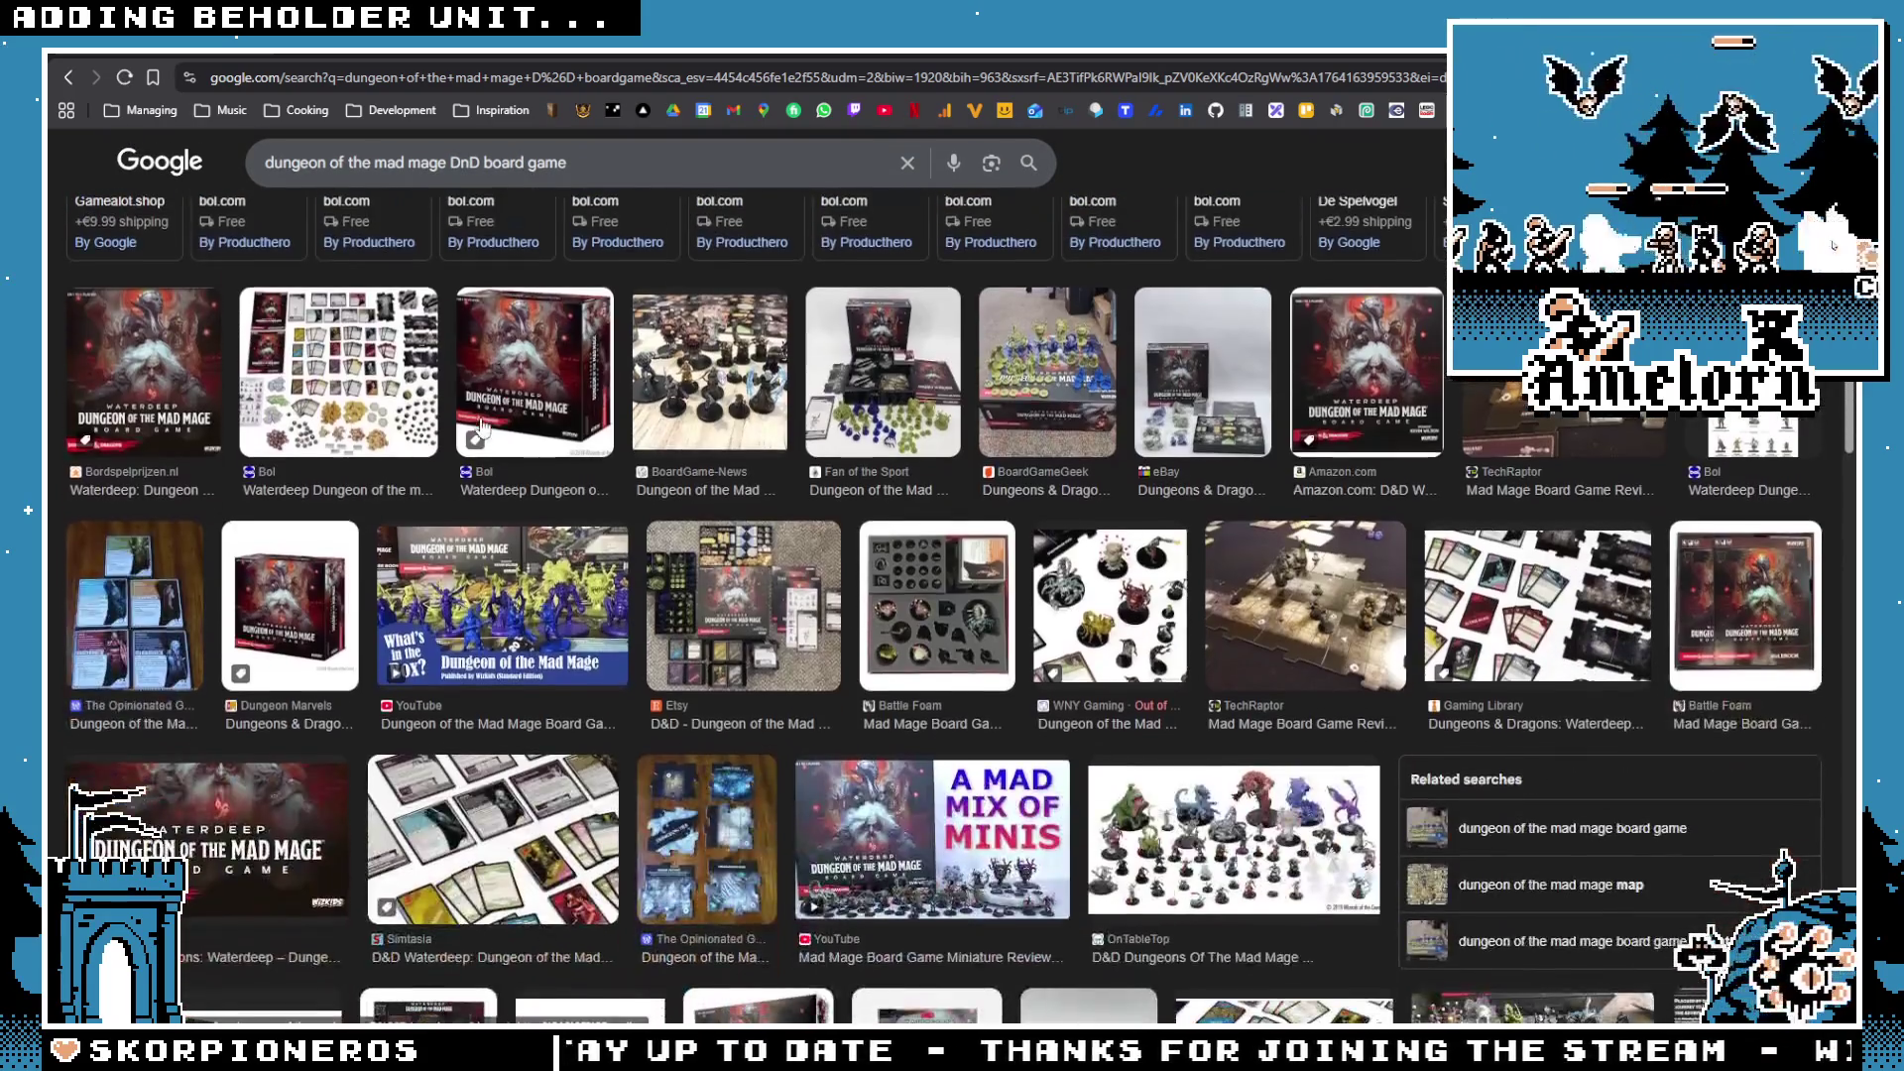
{"action": "left_click", "coordinate": [337, 397]}
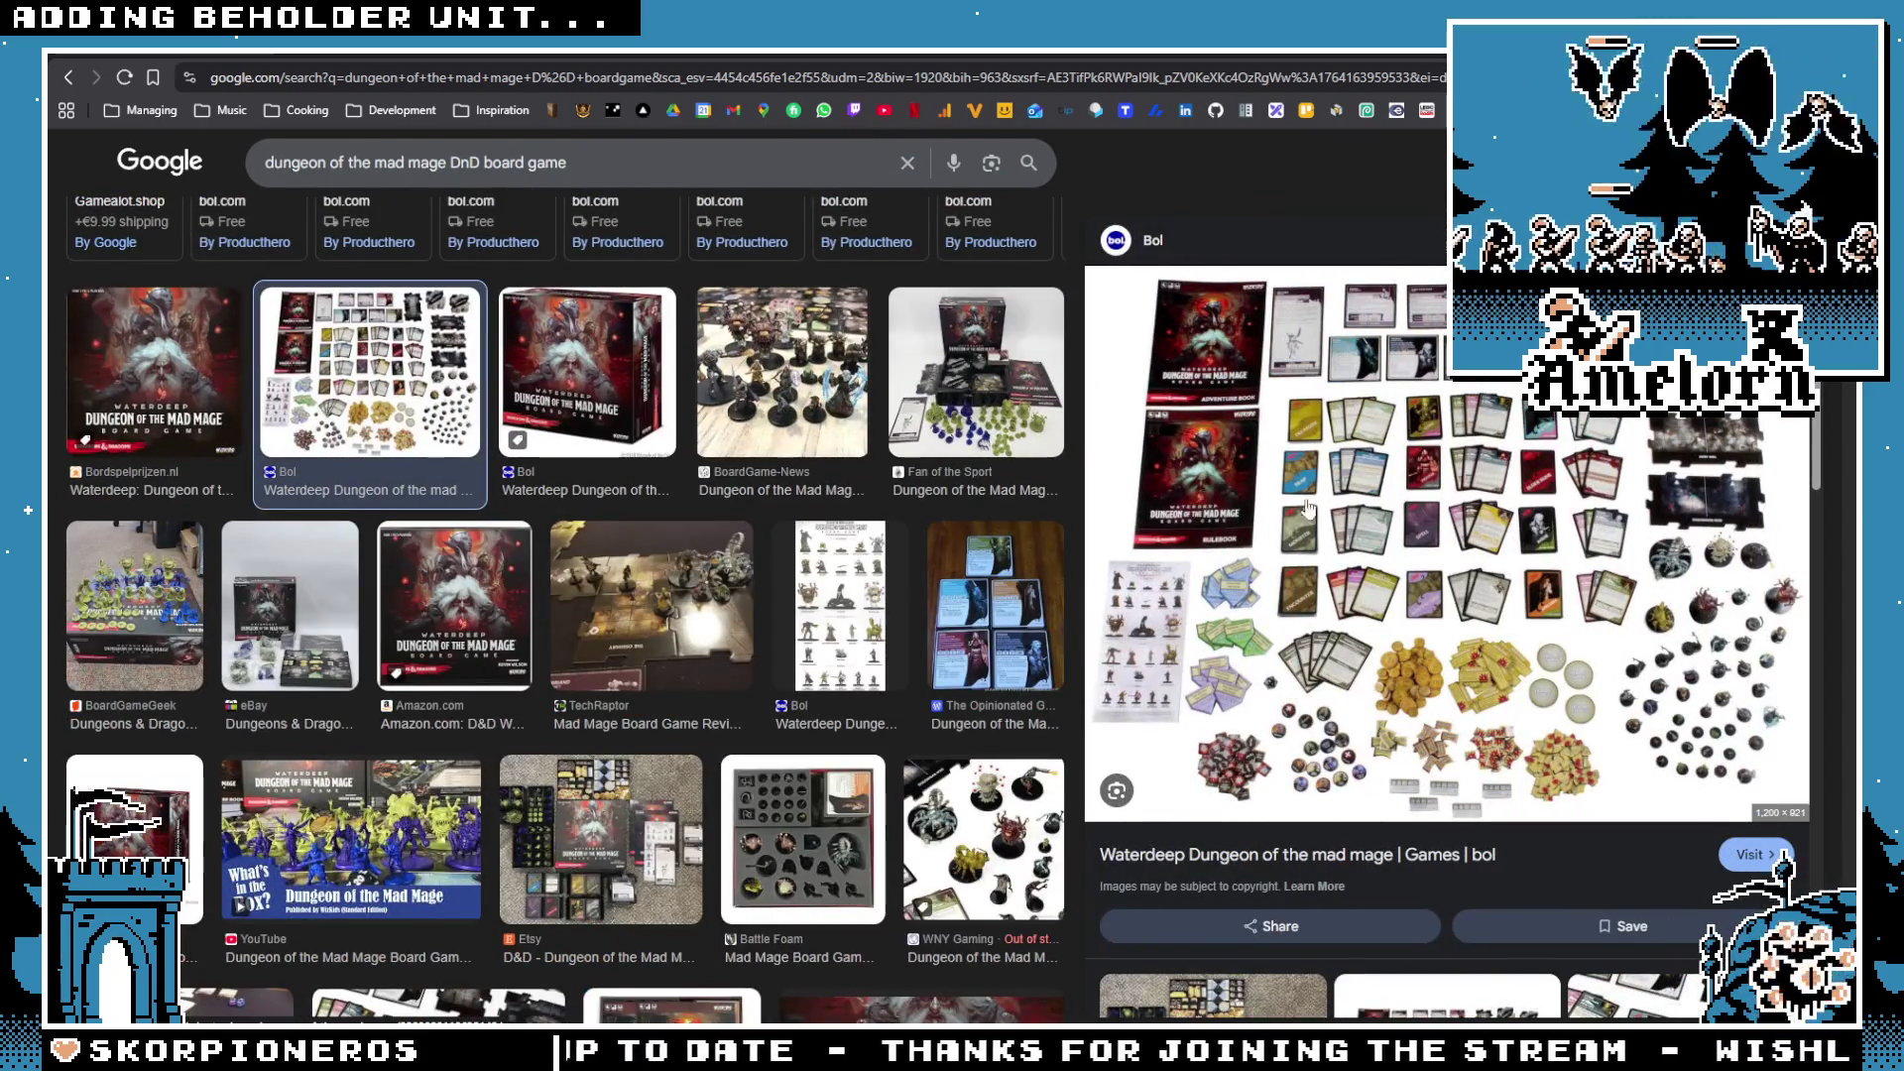
{"action": "scroll", "coordinate": [624, 498], "scroll_direction": "down", "scroll_amount": 1}
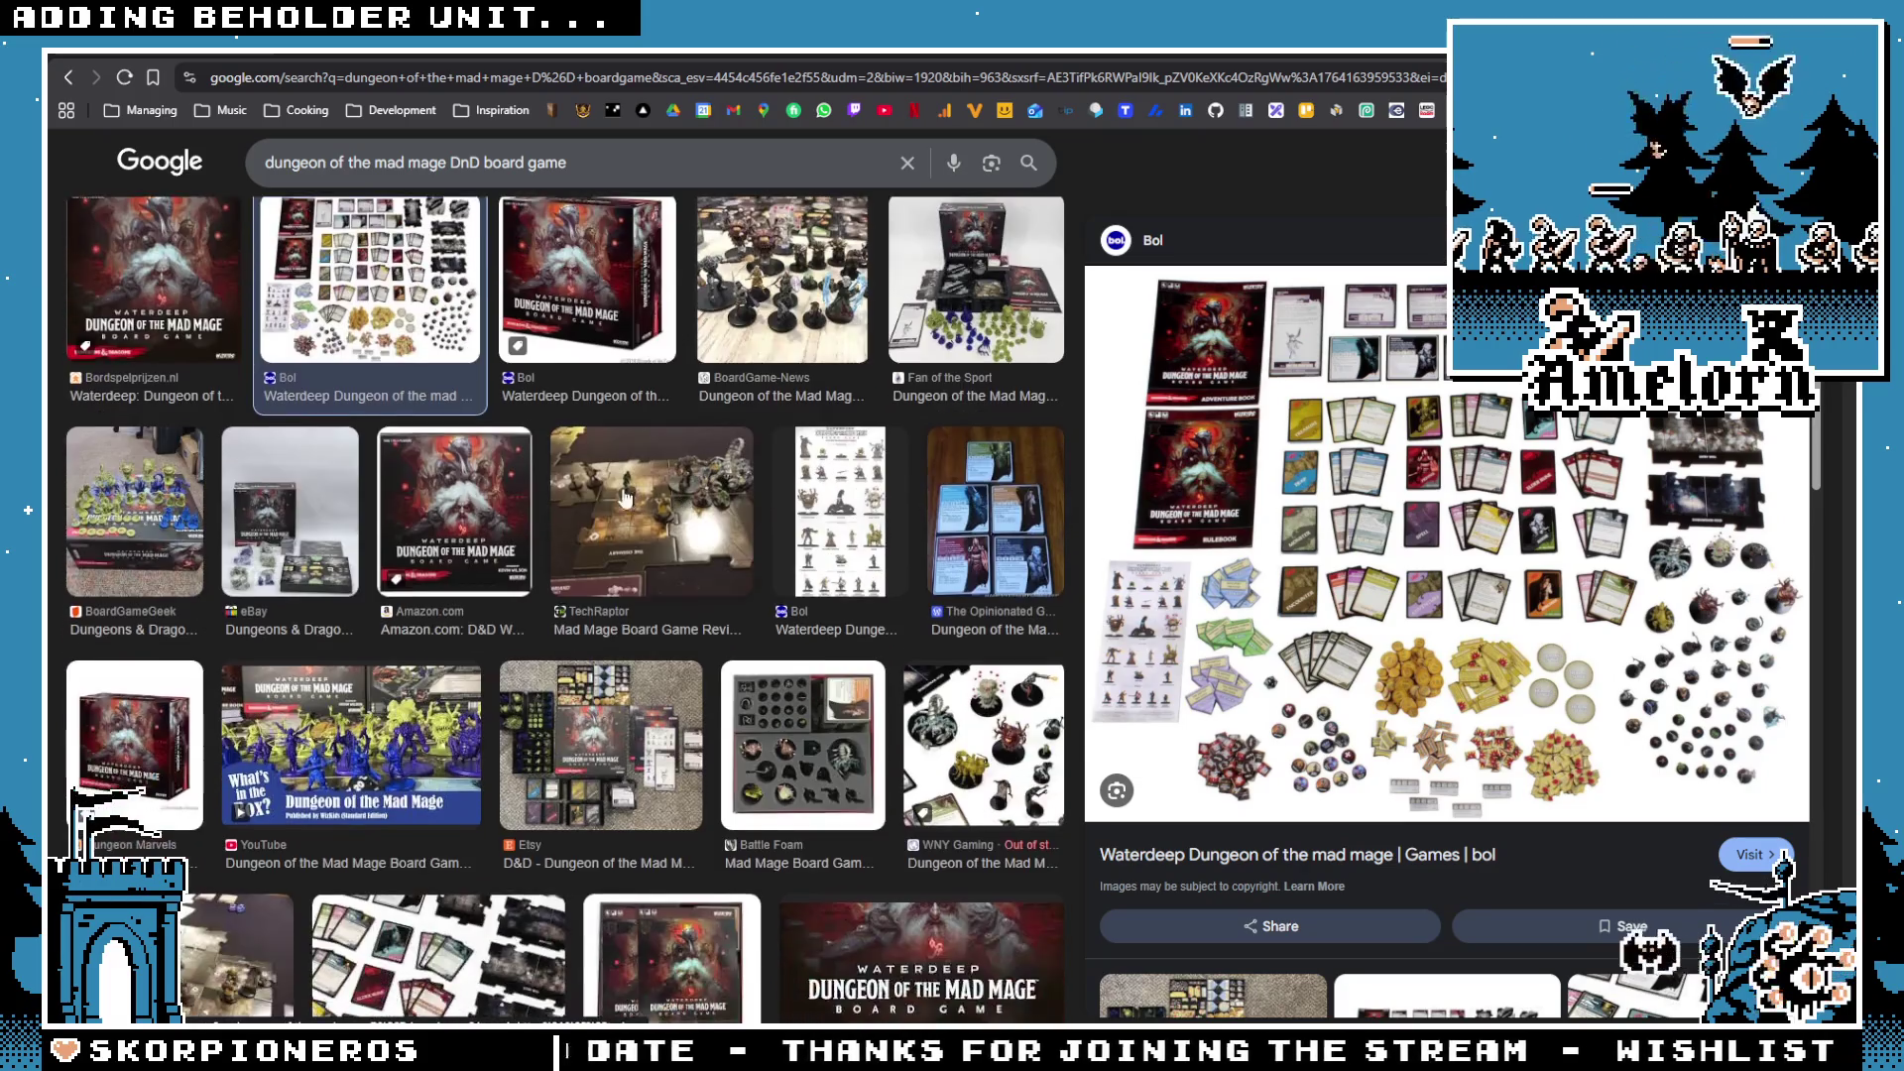
{"action": "scroll", "coordinate": [581, 479], "scroll_direction": "up", "scroll_amount": 1}
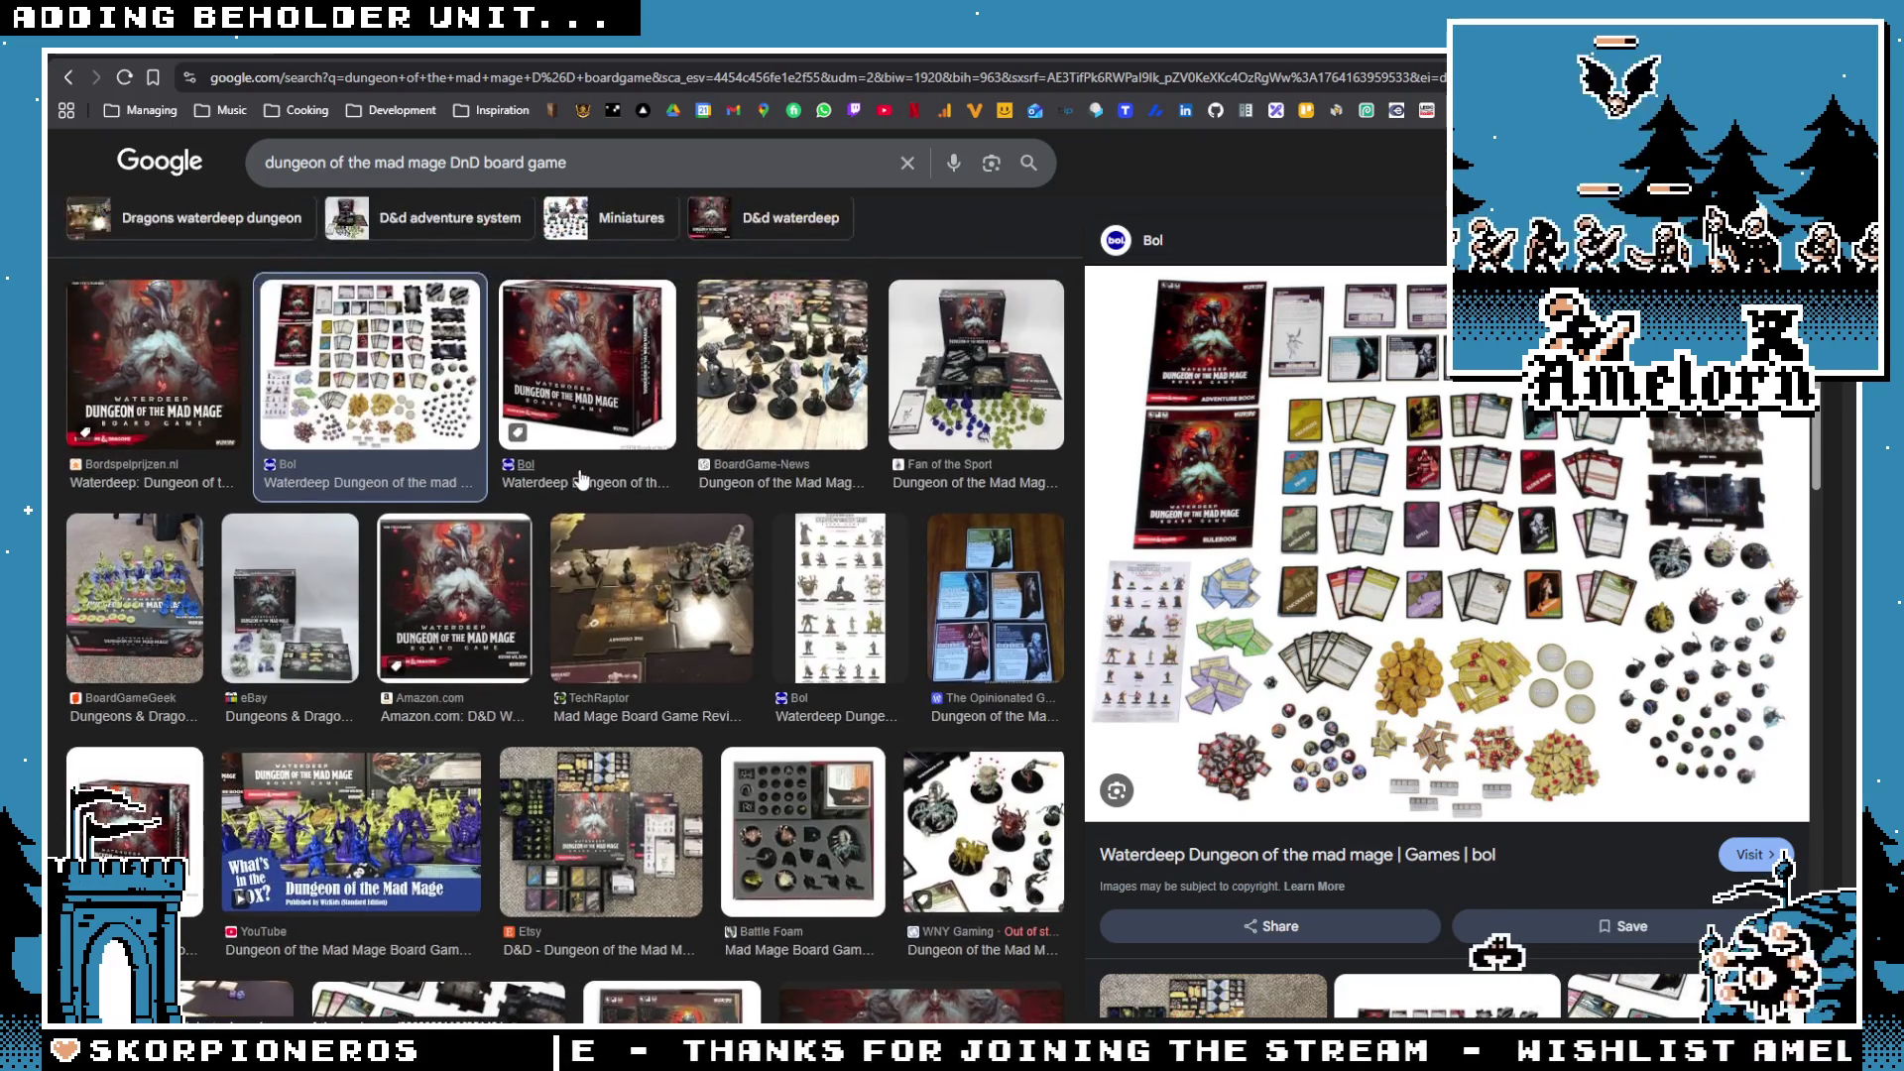
{"action": "left_click", "coordinate": [612, 580]}
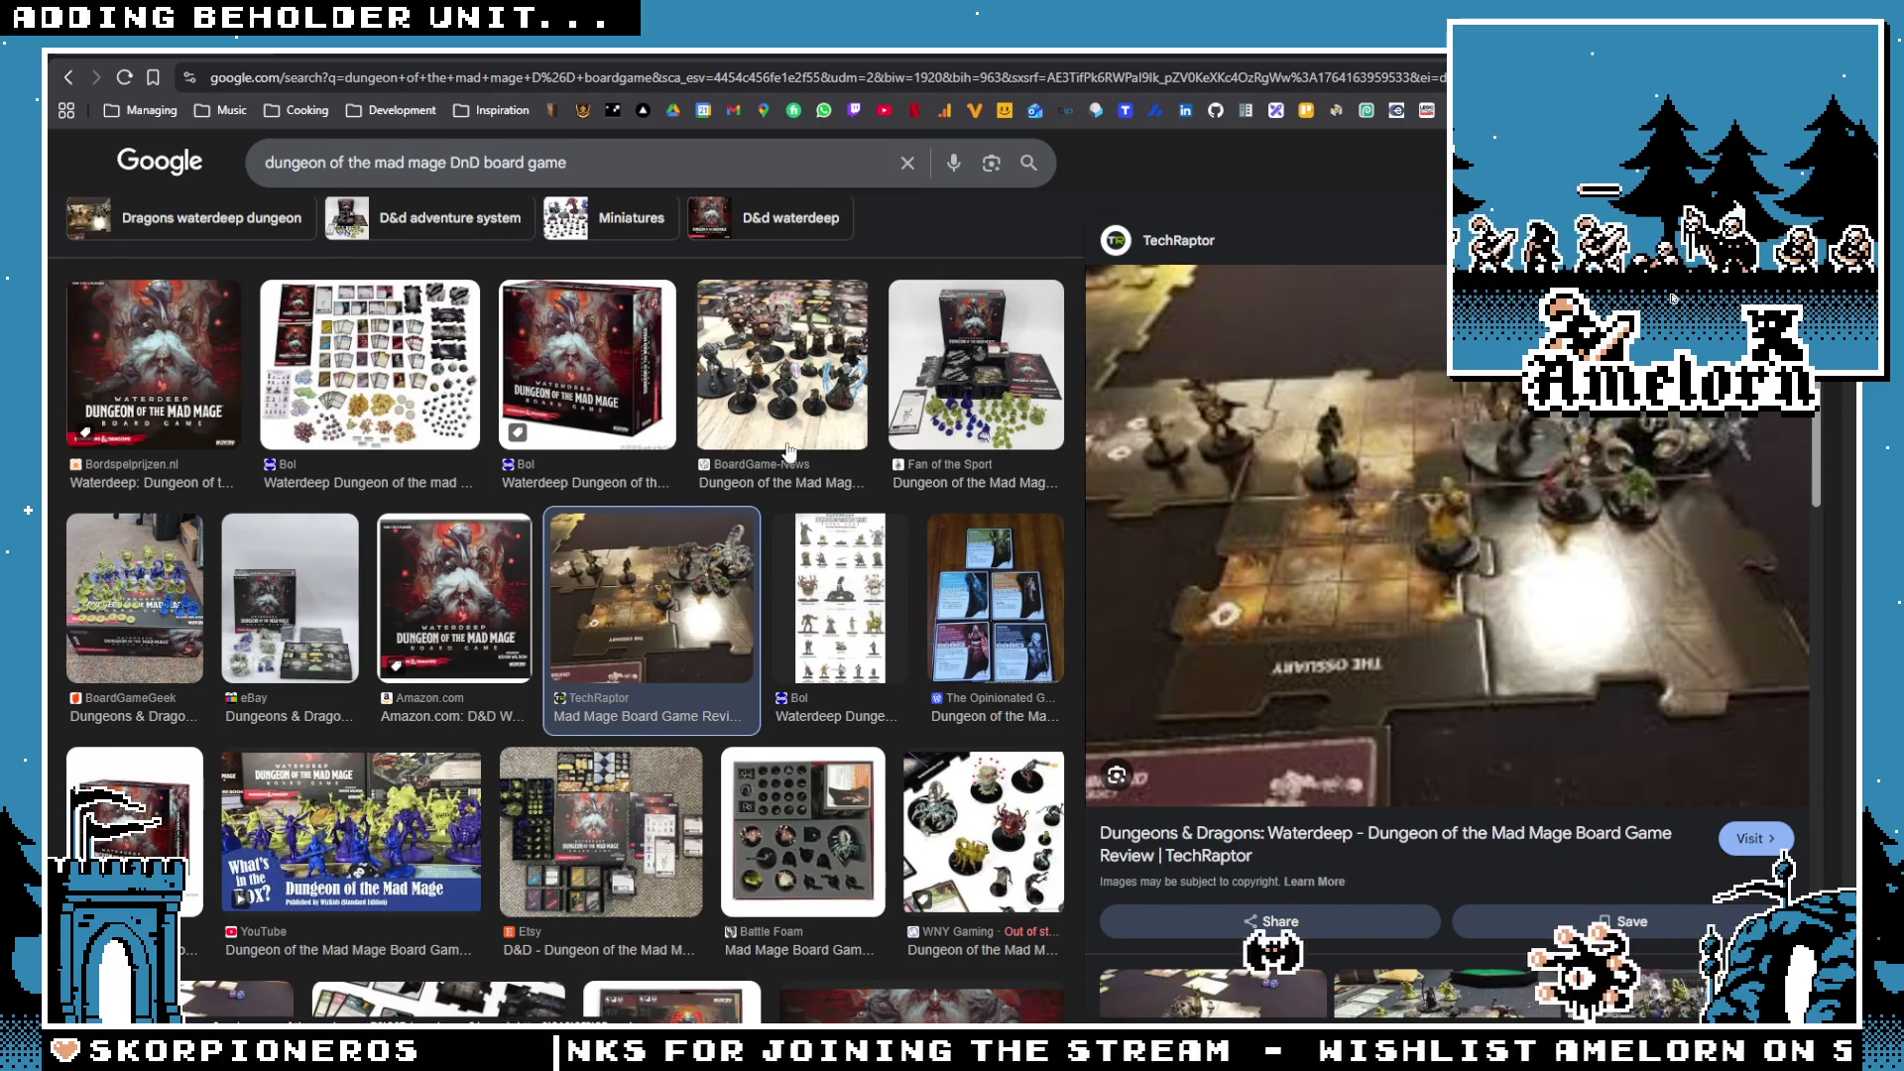
{"action": "scroll", "coordinate": [789, 448], "scroll_direction": "up", "scroll_amount": 4}
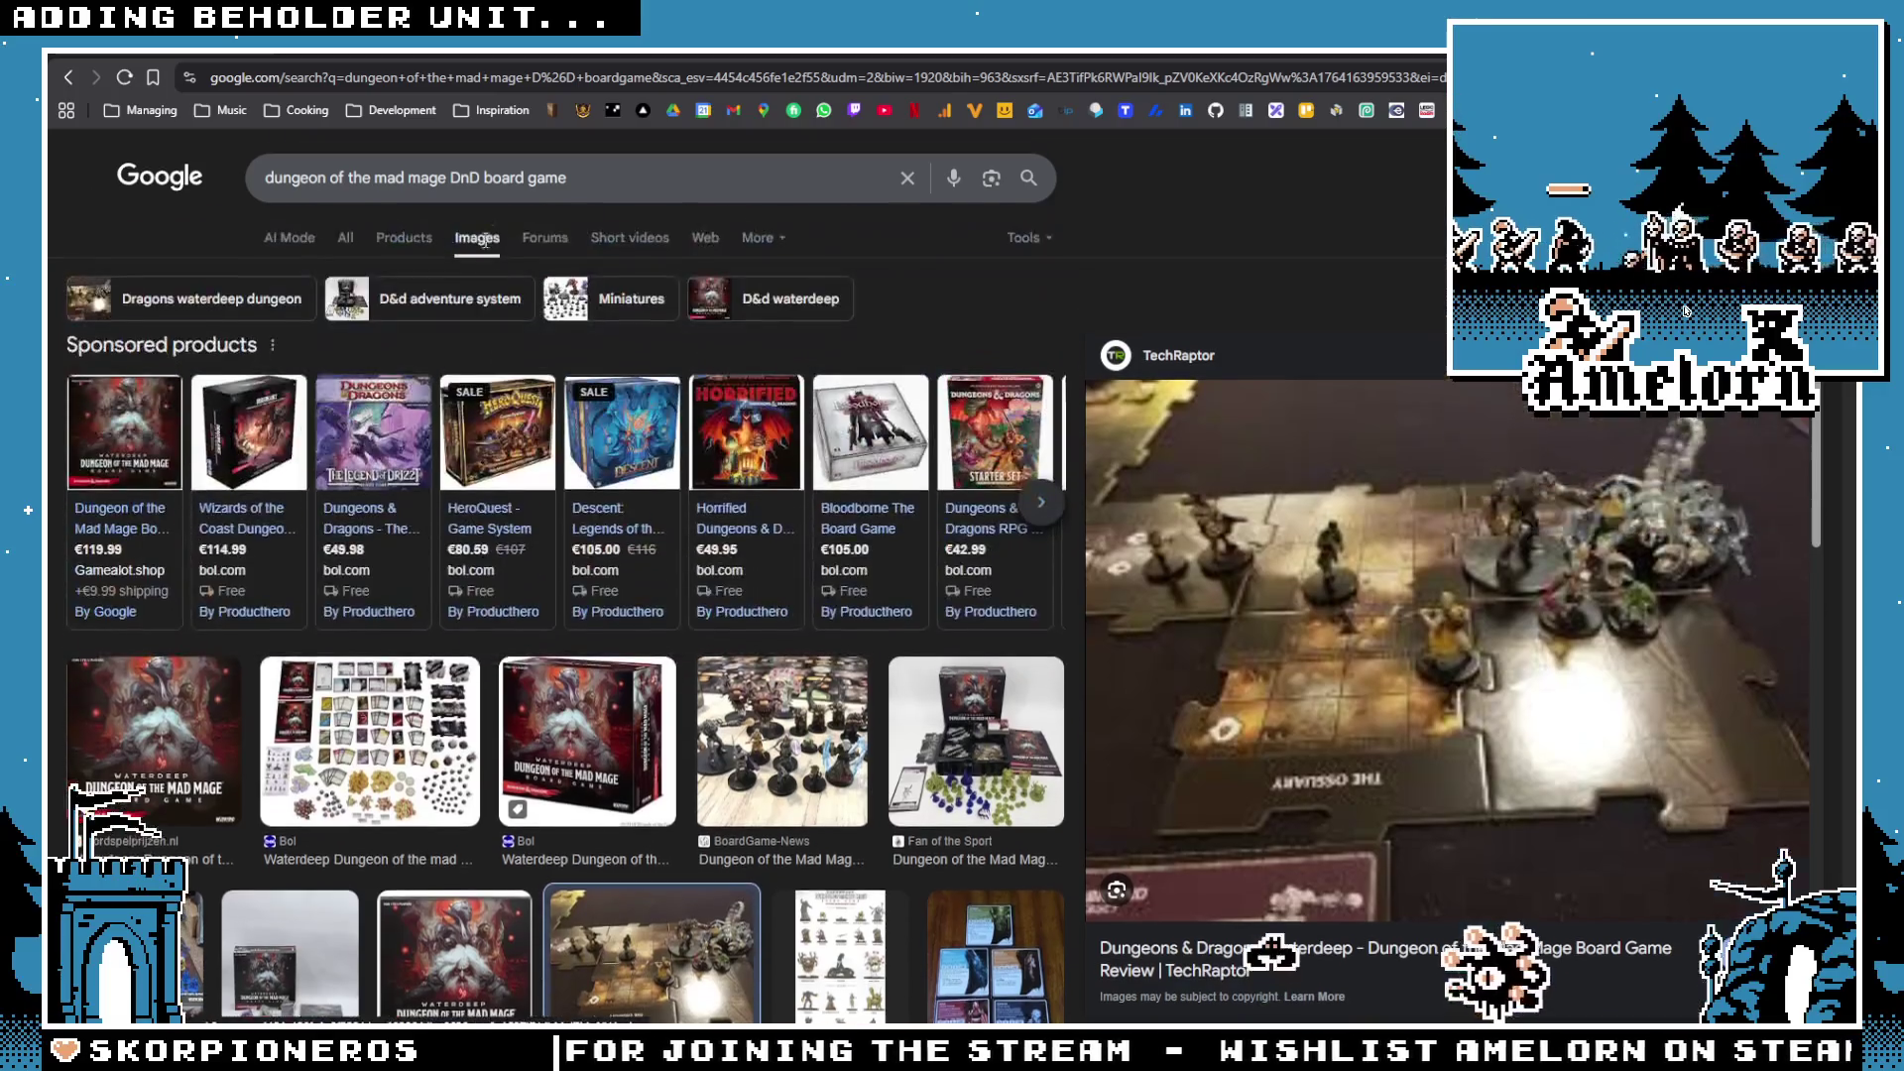
{"action": "left_click", "coordinate": [456, 182]}
{"action": "left_click_drag", "start_coordinate": [456, 182], "coordinate": [248, 176]}
Step: Search 'legend of drizzt DnD board game' and preview The Game Steward and De Spelvogel images
{"action": "type", "text": "legend of drizzt"}
{"action": "key", "text": "Return"}
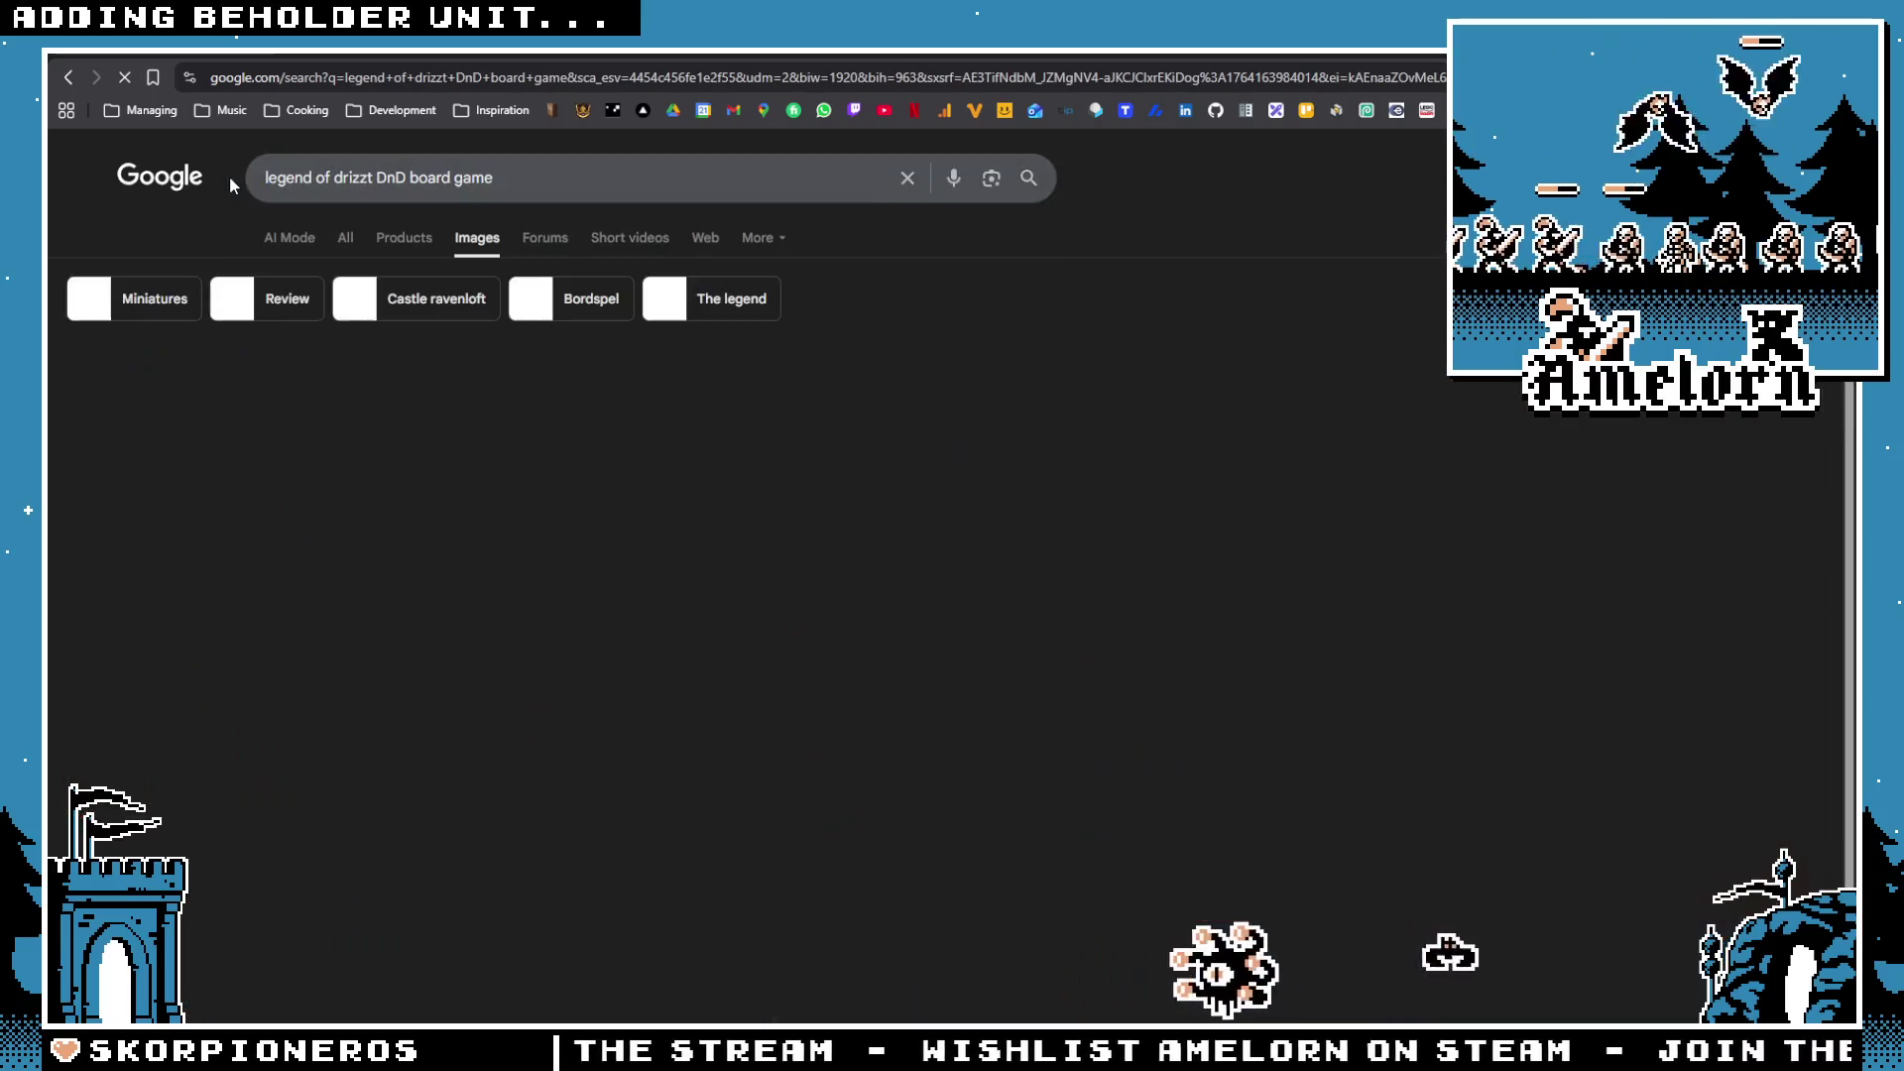
{"action": "scroll", "coordinate": [798, 602], "scroll_direction": "down", "scroll_amount": 2}
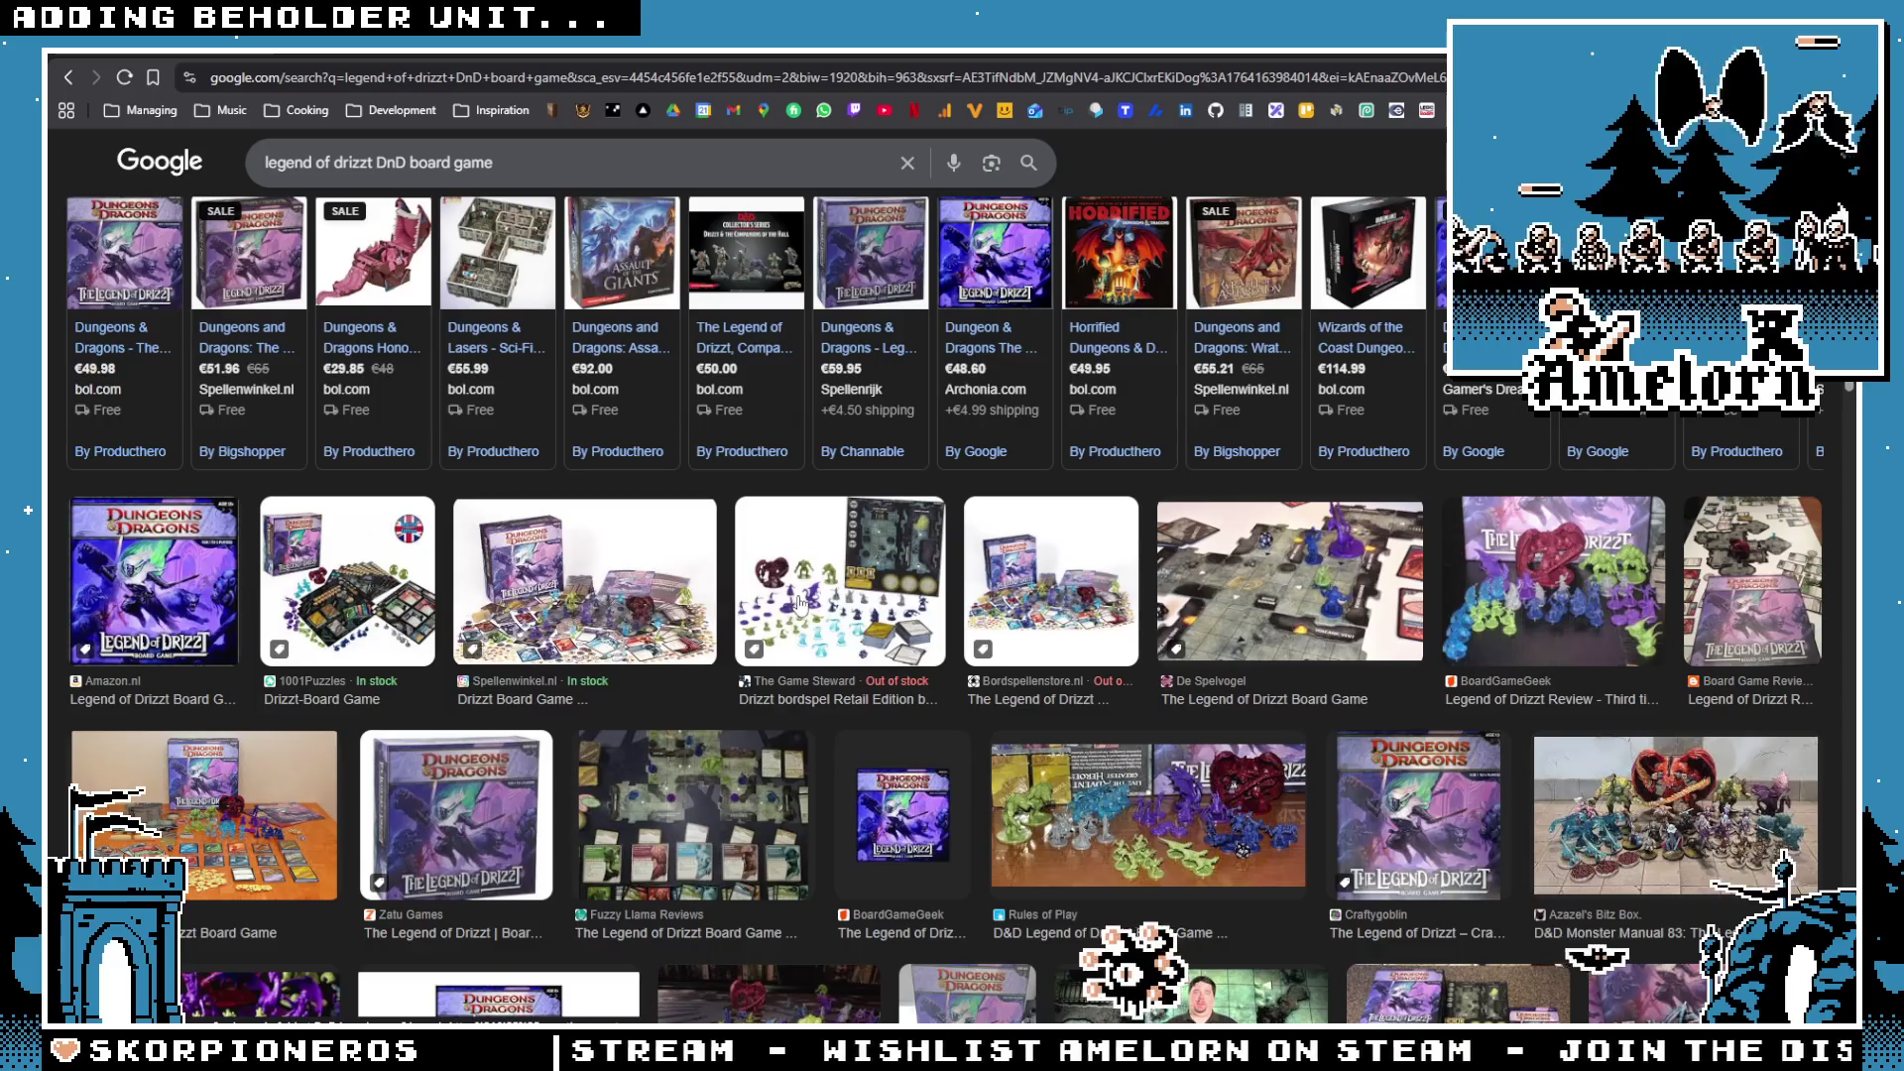
{"action": "left_click", "coordinate": [802, 602]}
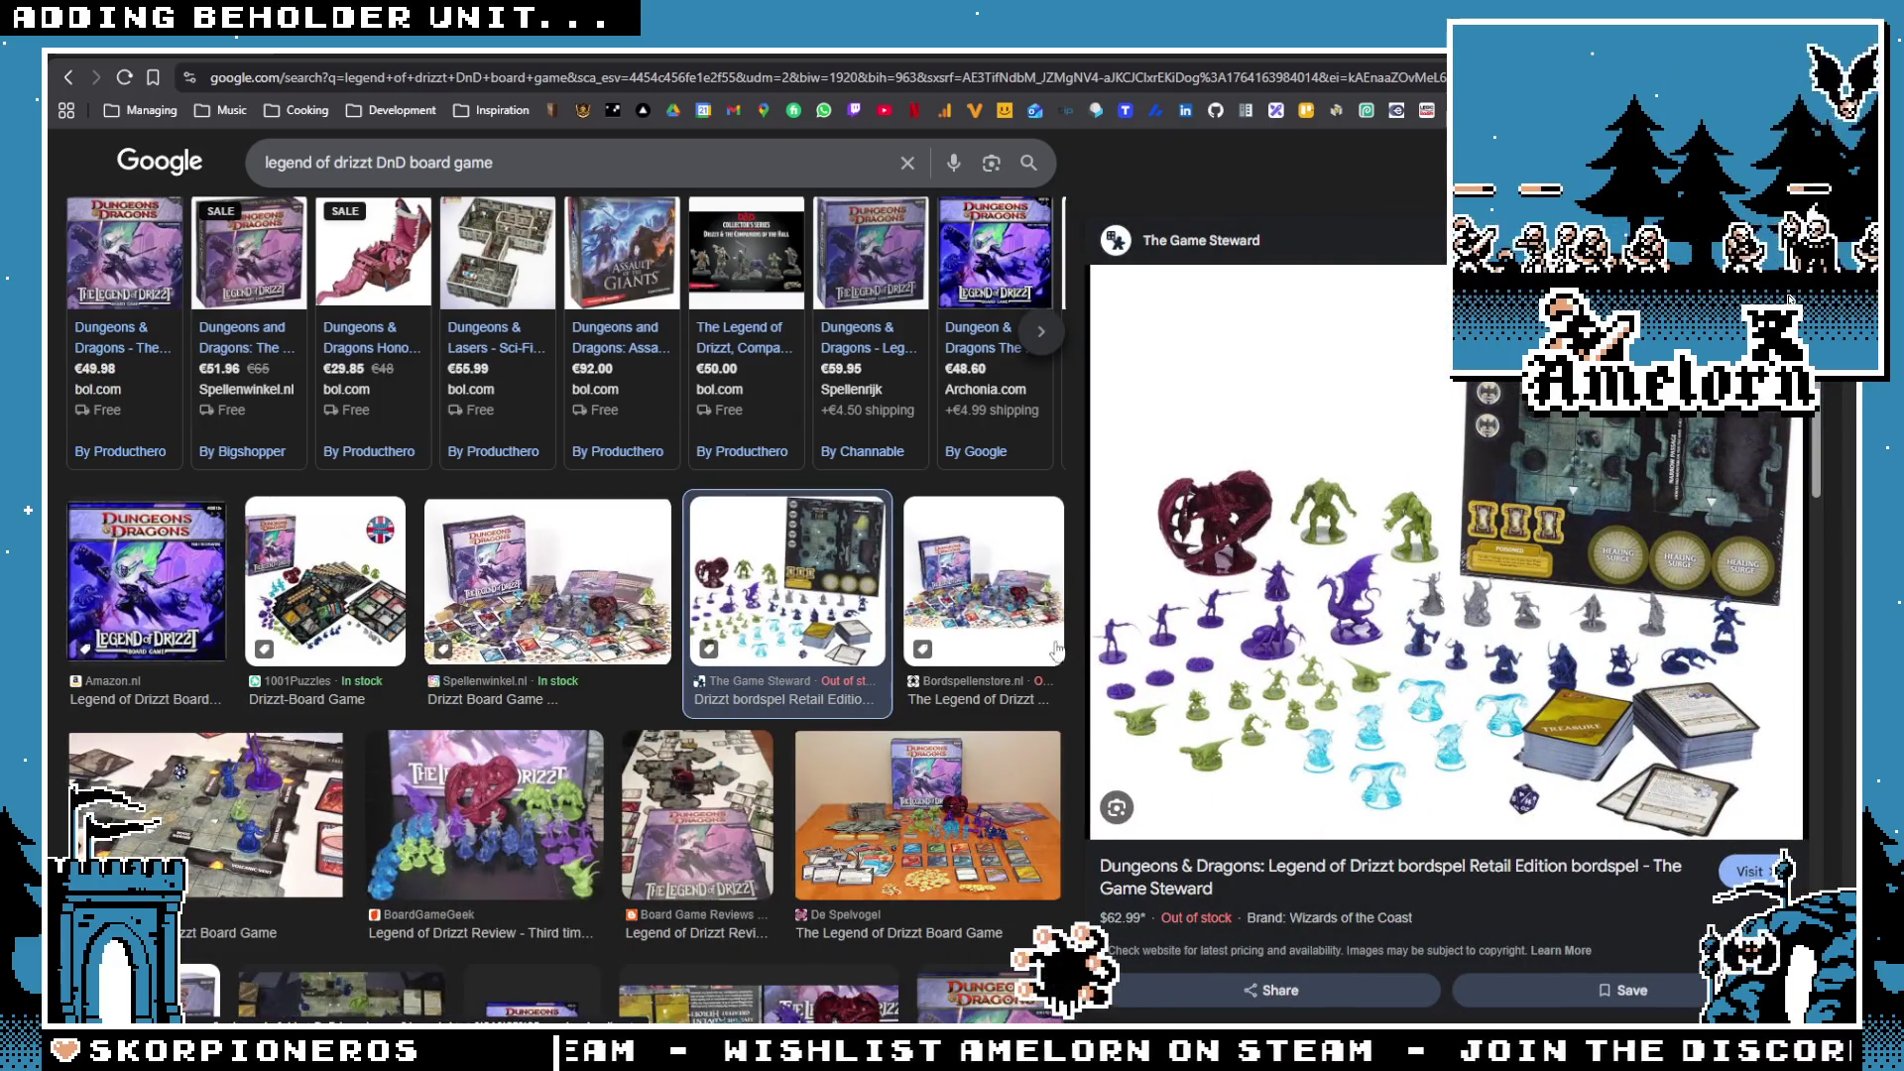
{"action": "scroll", "coordinate": [672, 700], "scroll_direction": "down", "scroll_amount": 2}
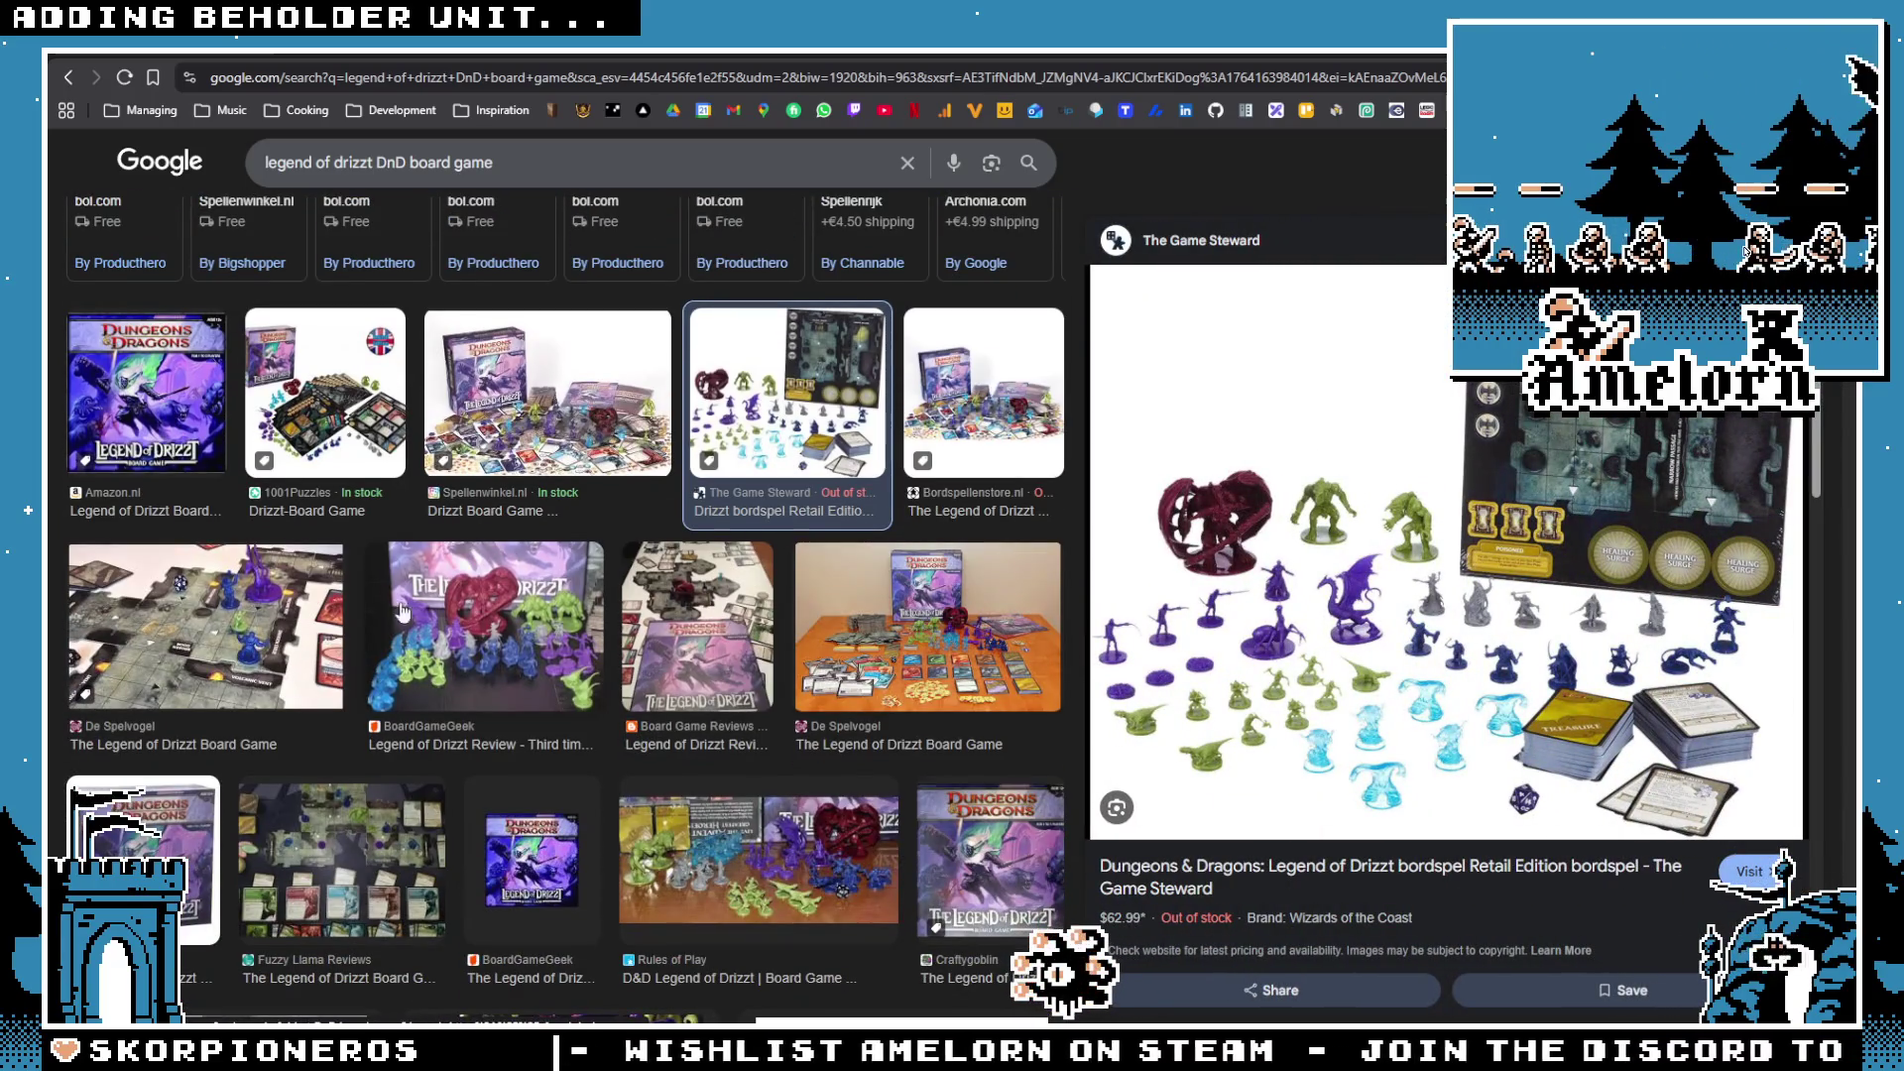
{"action": "scroll", "coordinate": [402, 610], "scroll_direction": "down", "scroll_amount": 1}
{"action": "left_click", "coordinate": [208, 536]}
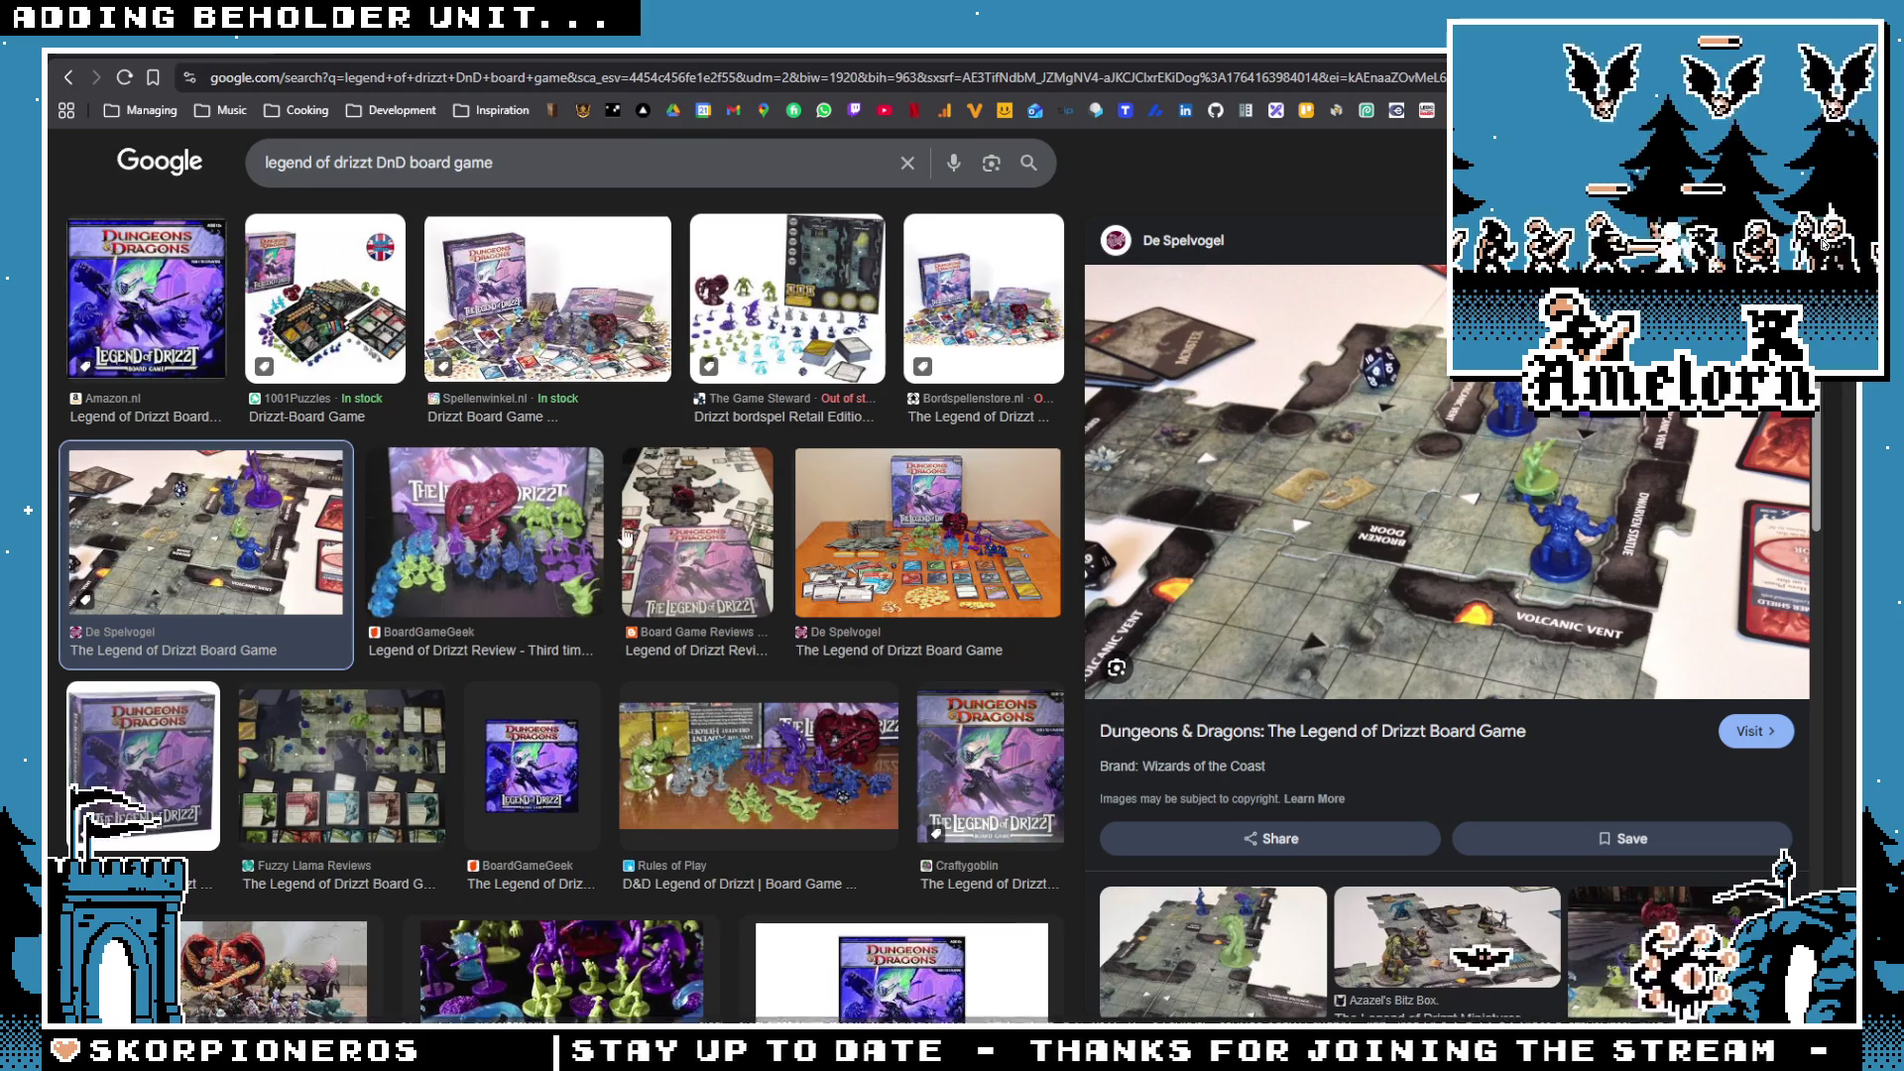
Step: Preview the BoardGameGeek, Fuzzy Llama, Rules of Play and Meeple Like Us images, then return to Aseprite
{"action": "left_click", "coordinate": [810, 525]}
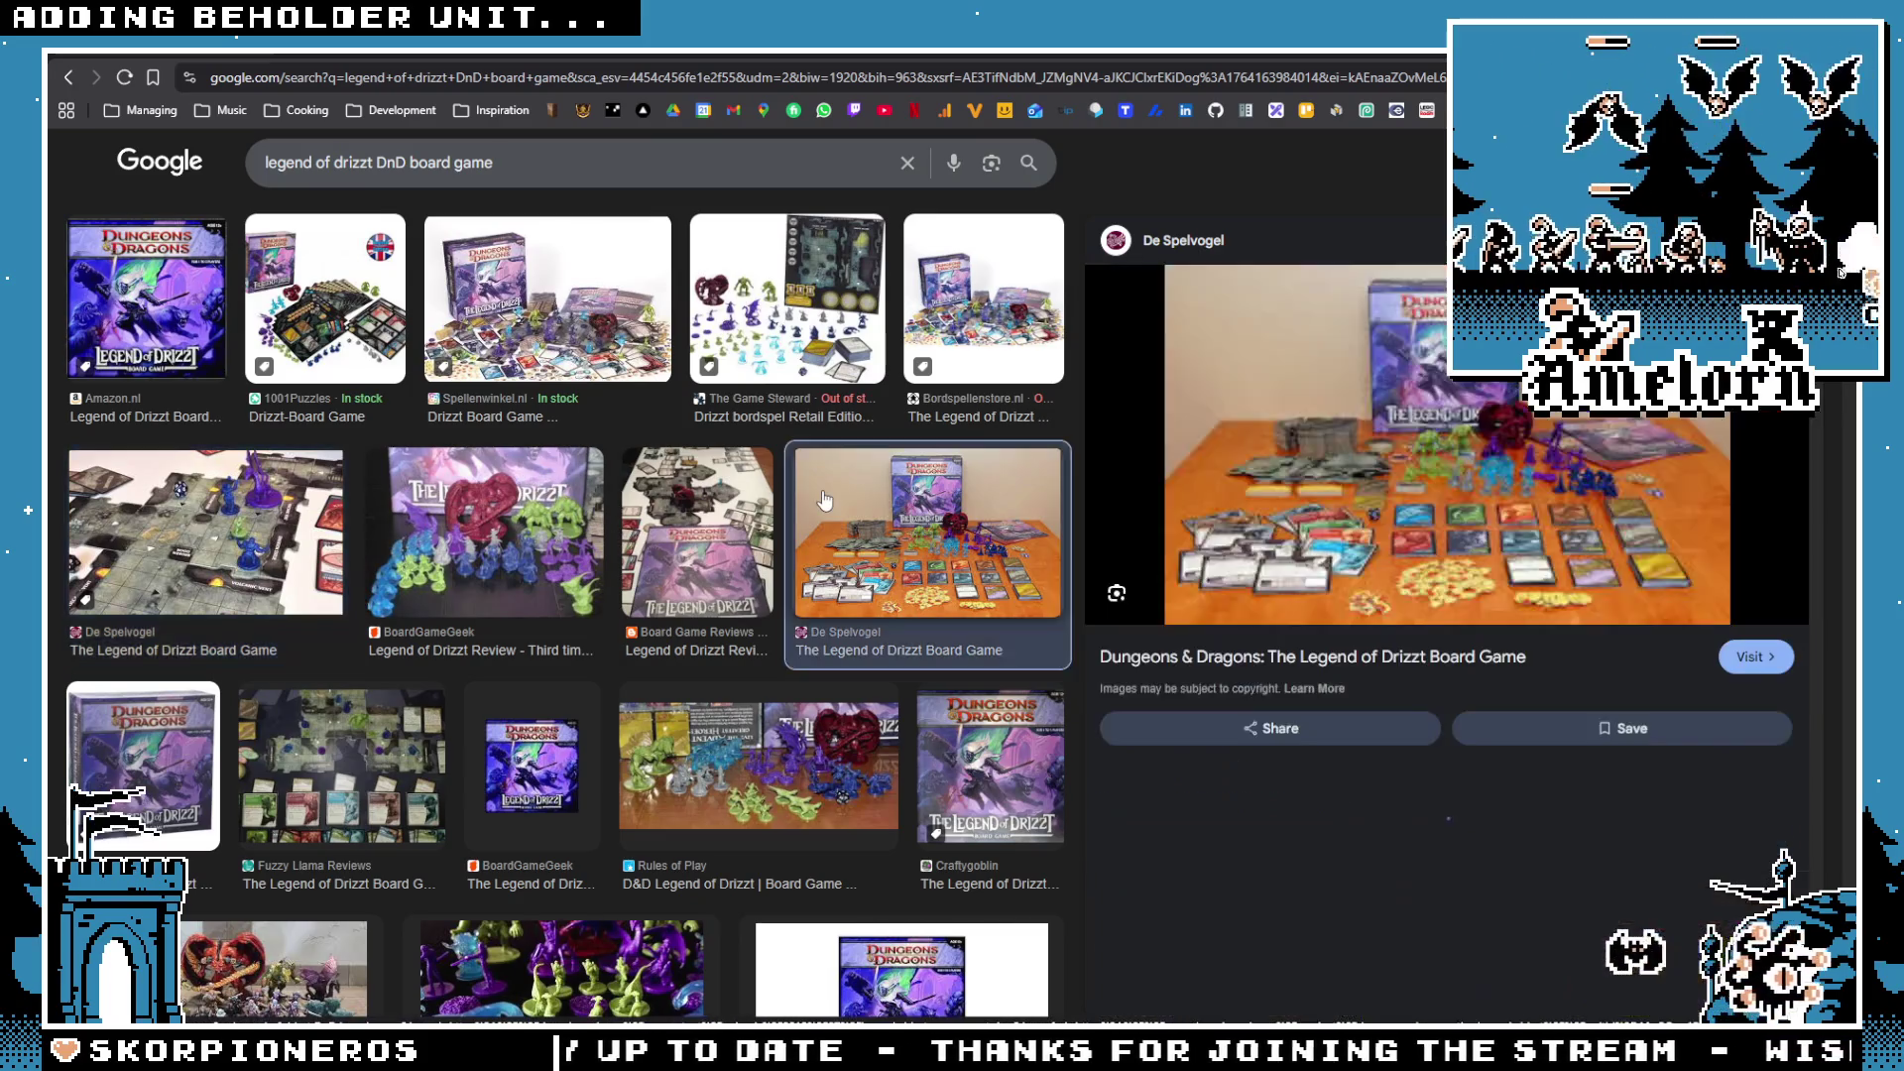
{"action": "left_click", "coordinate": [602, 552]}
{"action": "scroll", "coordinate": [288, 521], "scroll_direction": "down", "scroll_amount": 3}
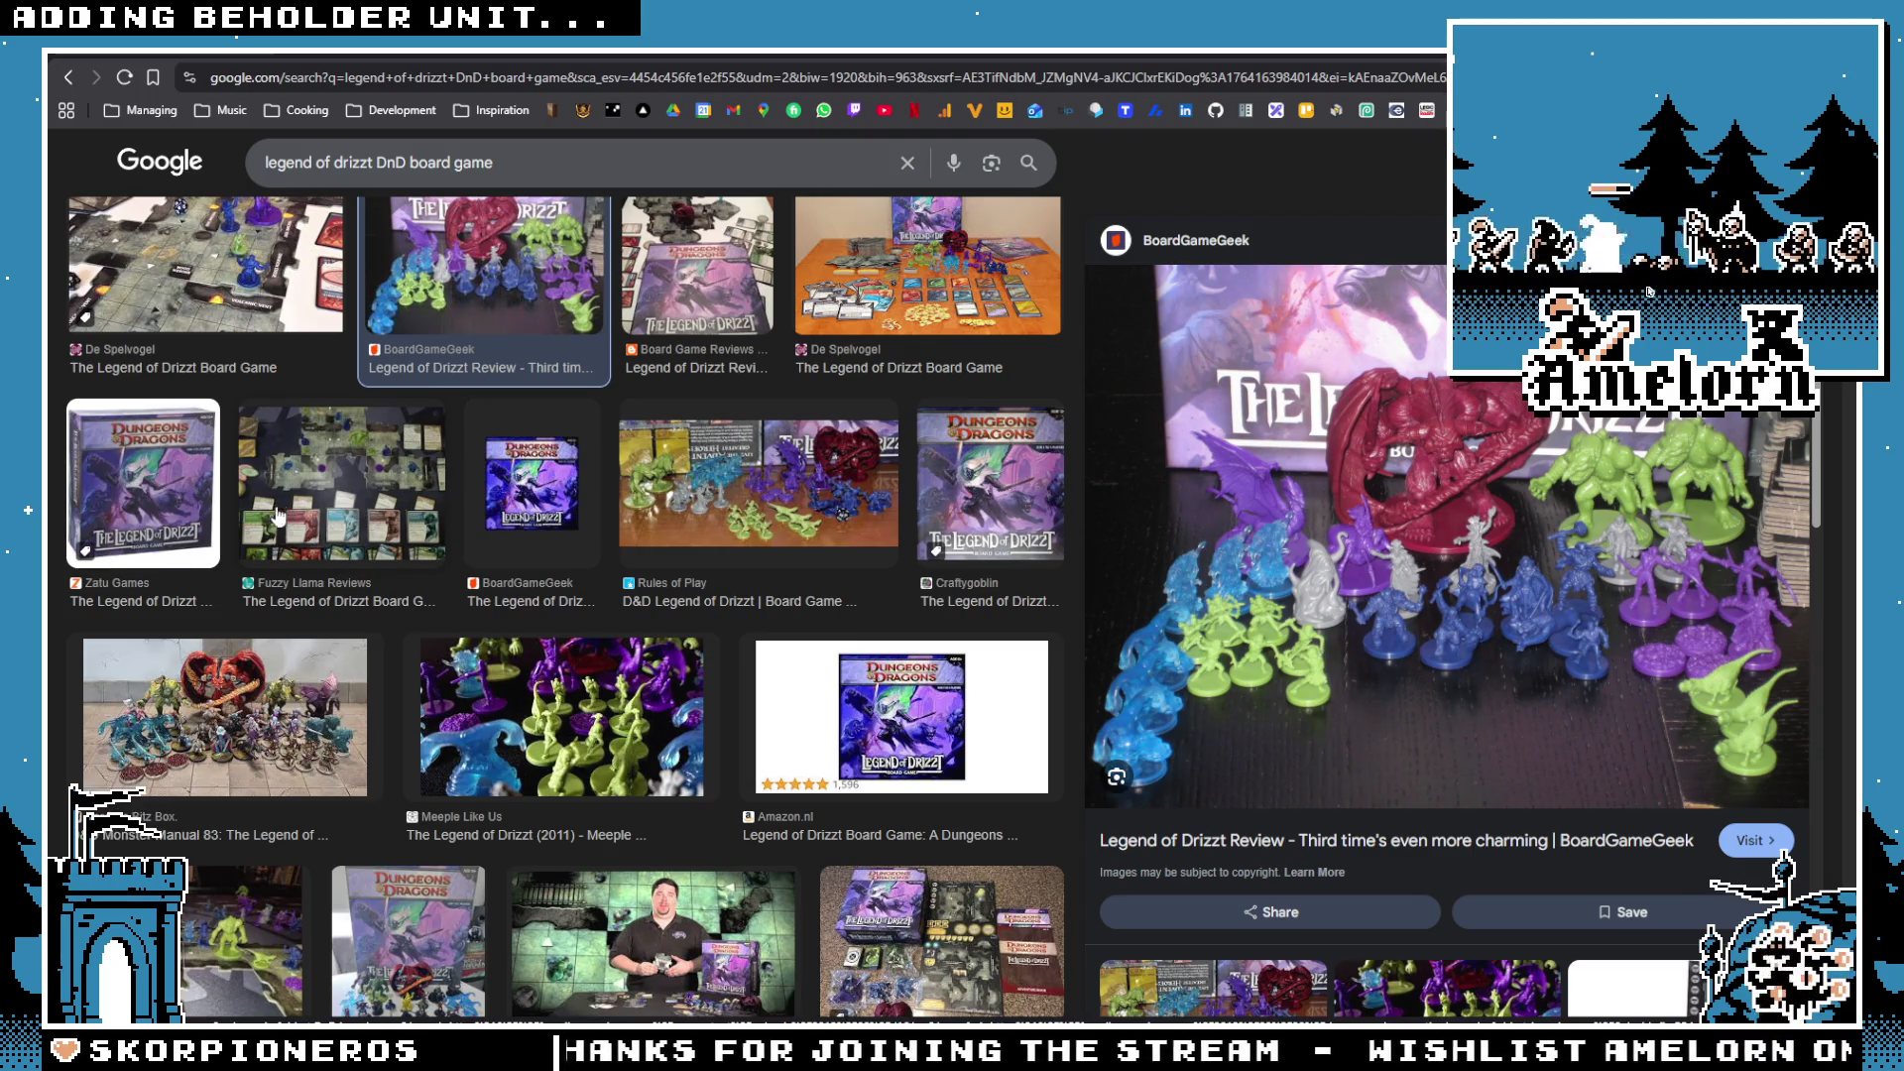
{"action": "left_click", "coordinate": [426, 523]}
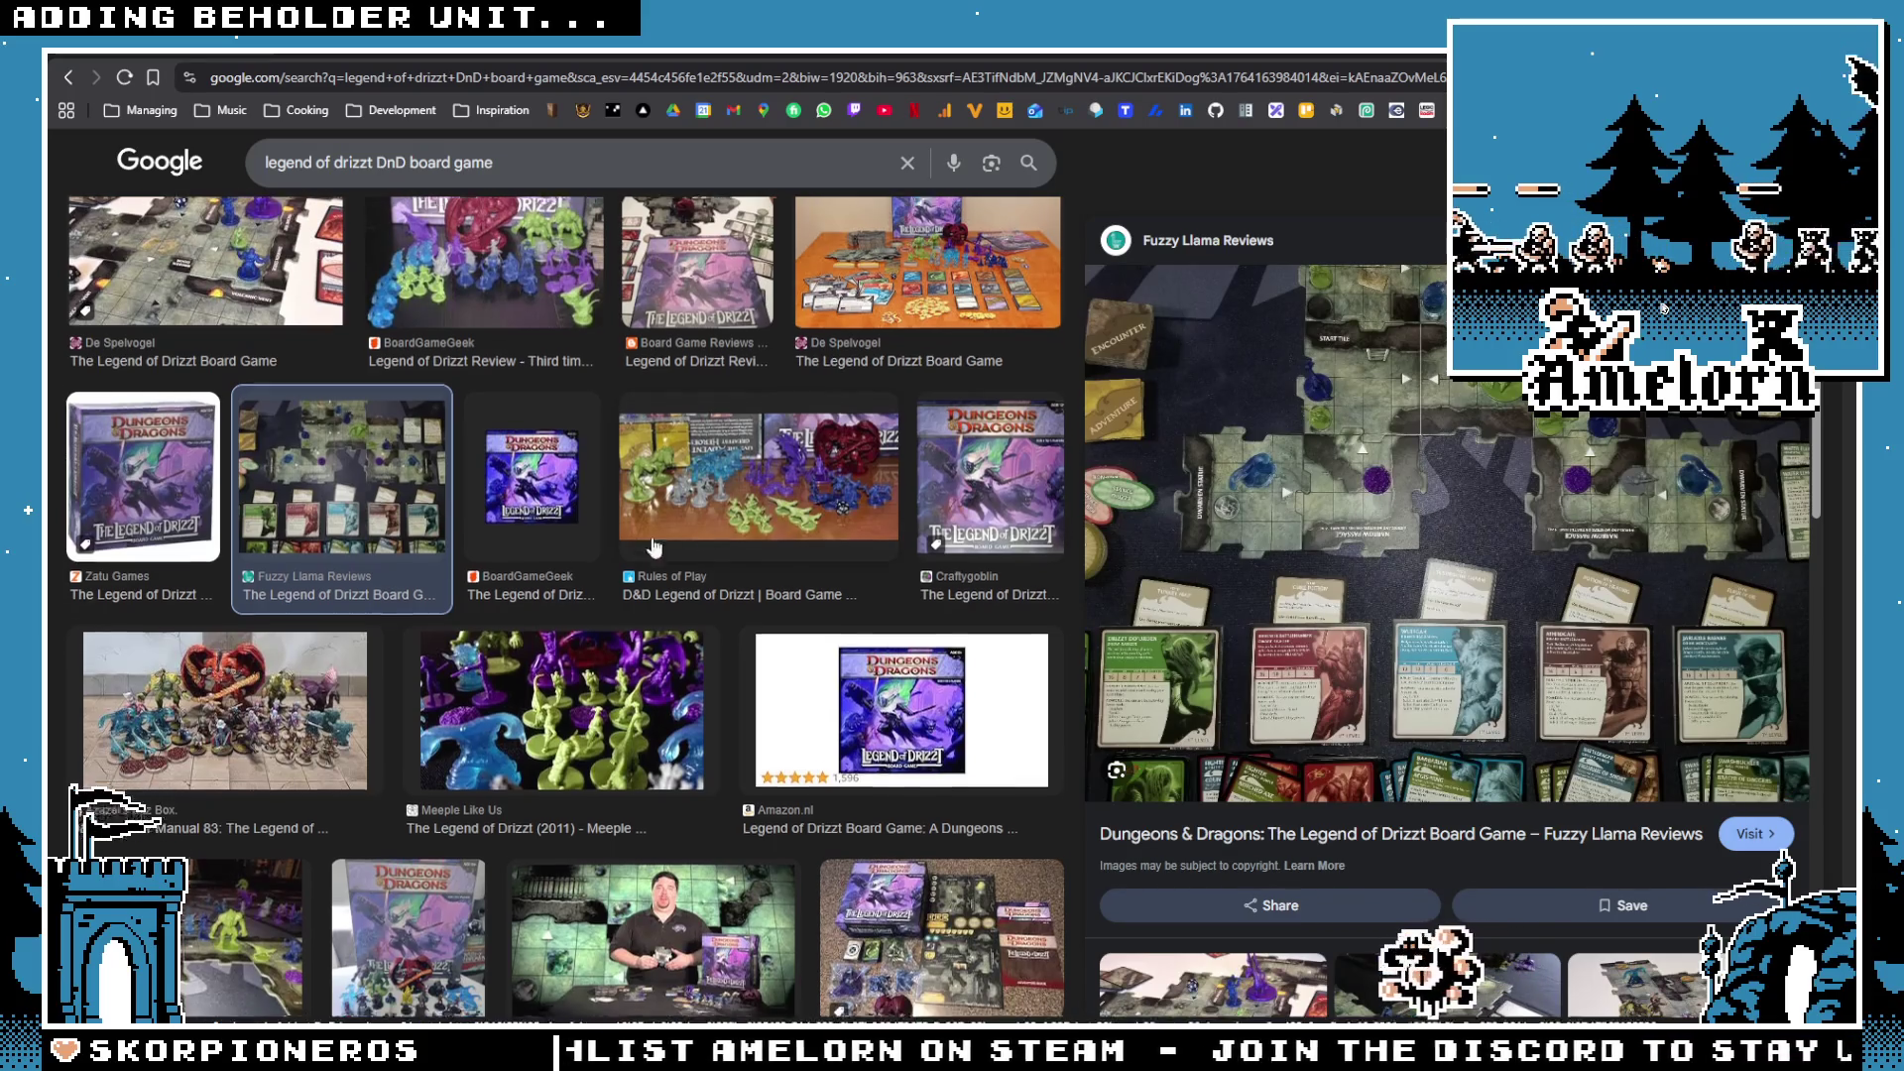
{"action": "scroll", "coordinate": [292, 448], "scroll_direction": "down", "scroll_amount": 4}
{"action": "scroll", "coordinate": [292, 448], "scroll_direction": "up", "scroll_amount": 4}
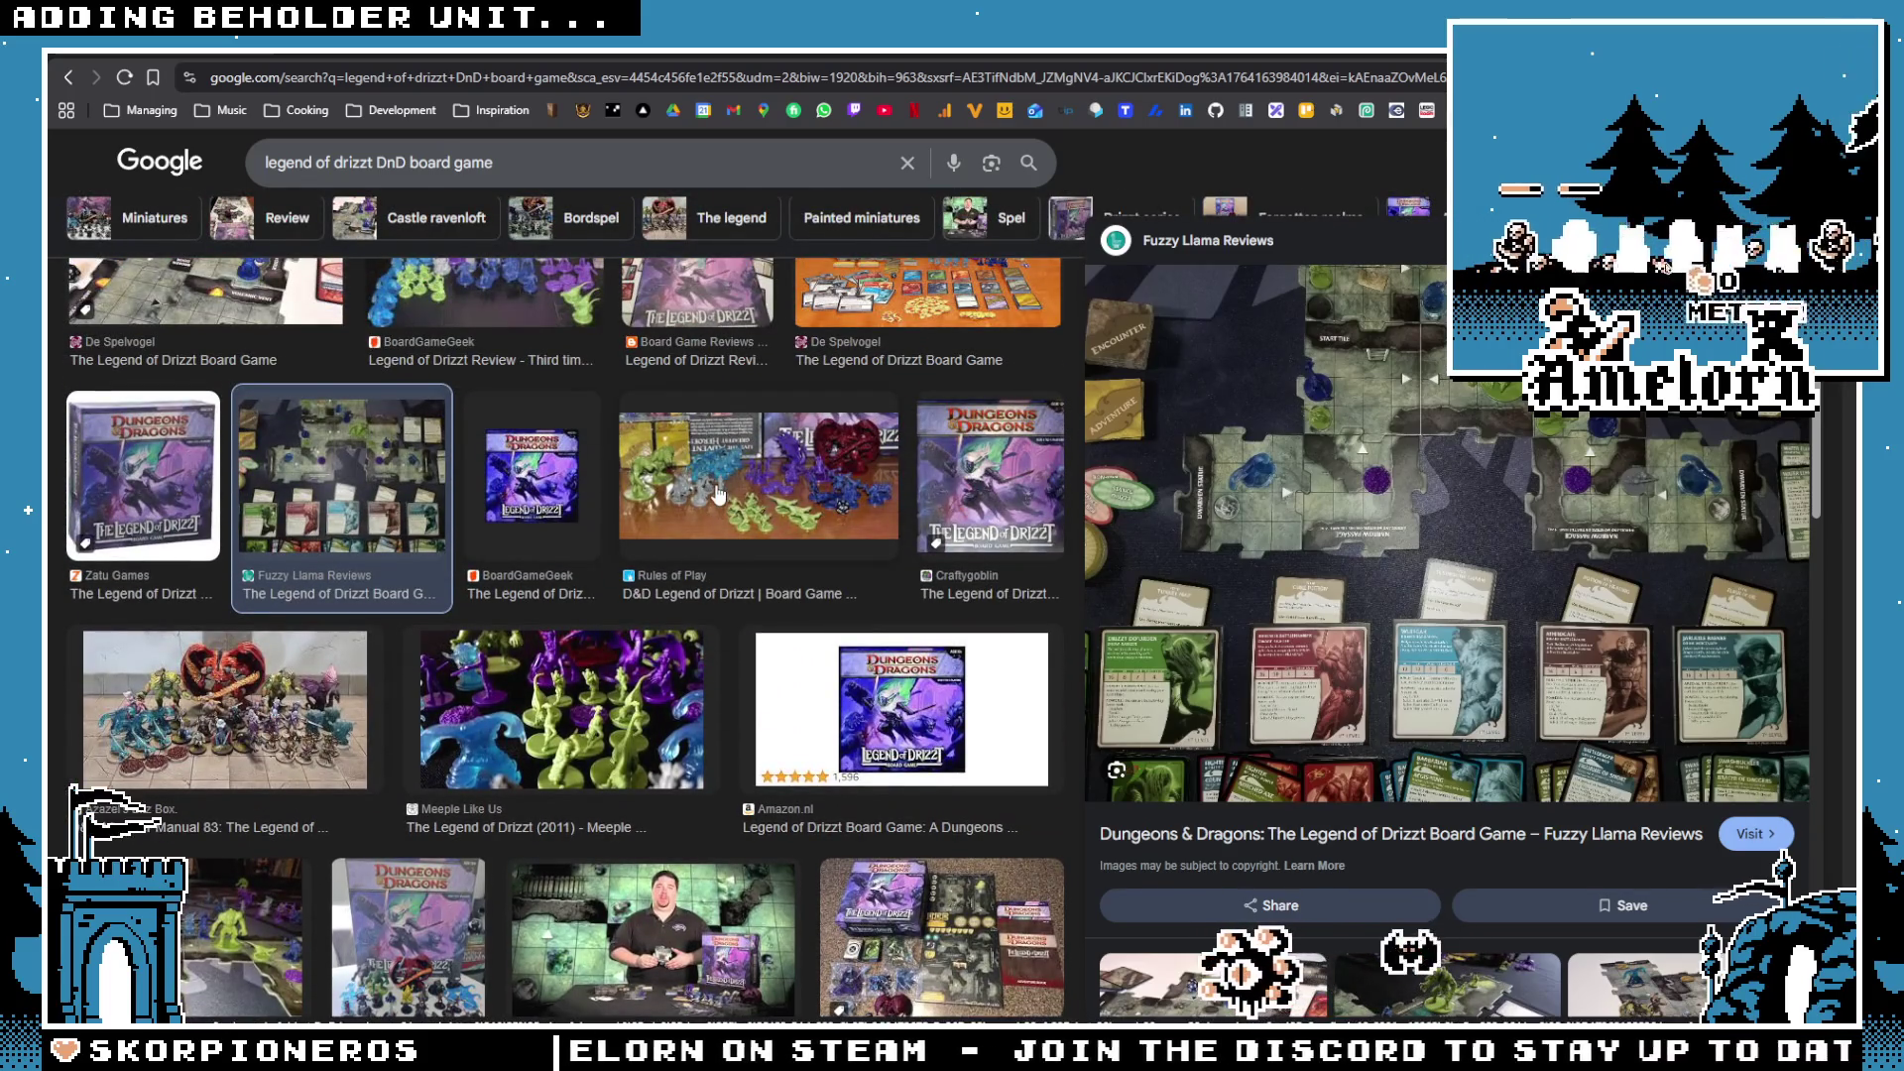
{"action": "left_click", "coordinate": [718, 494]}
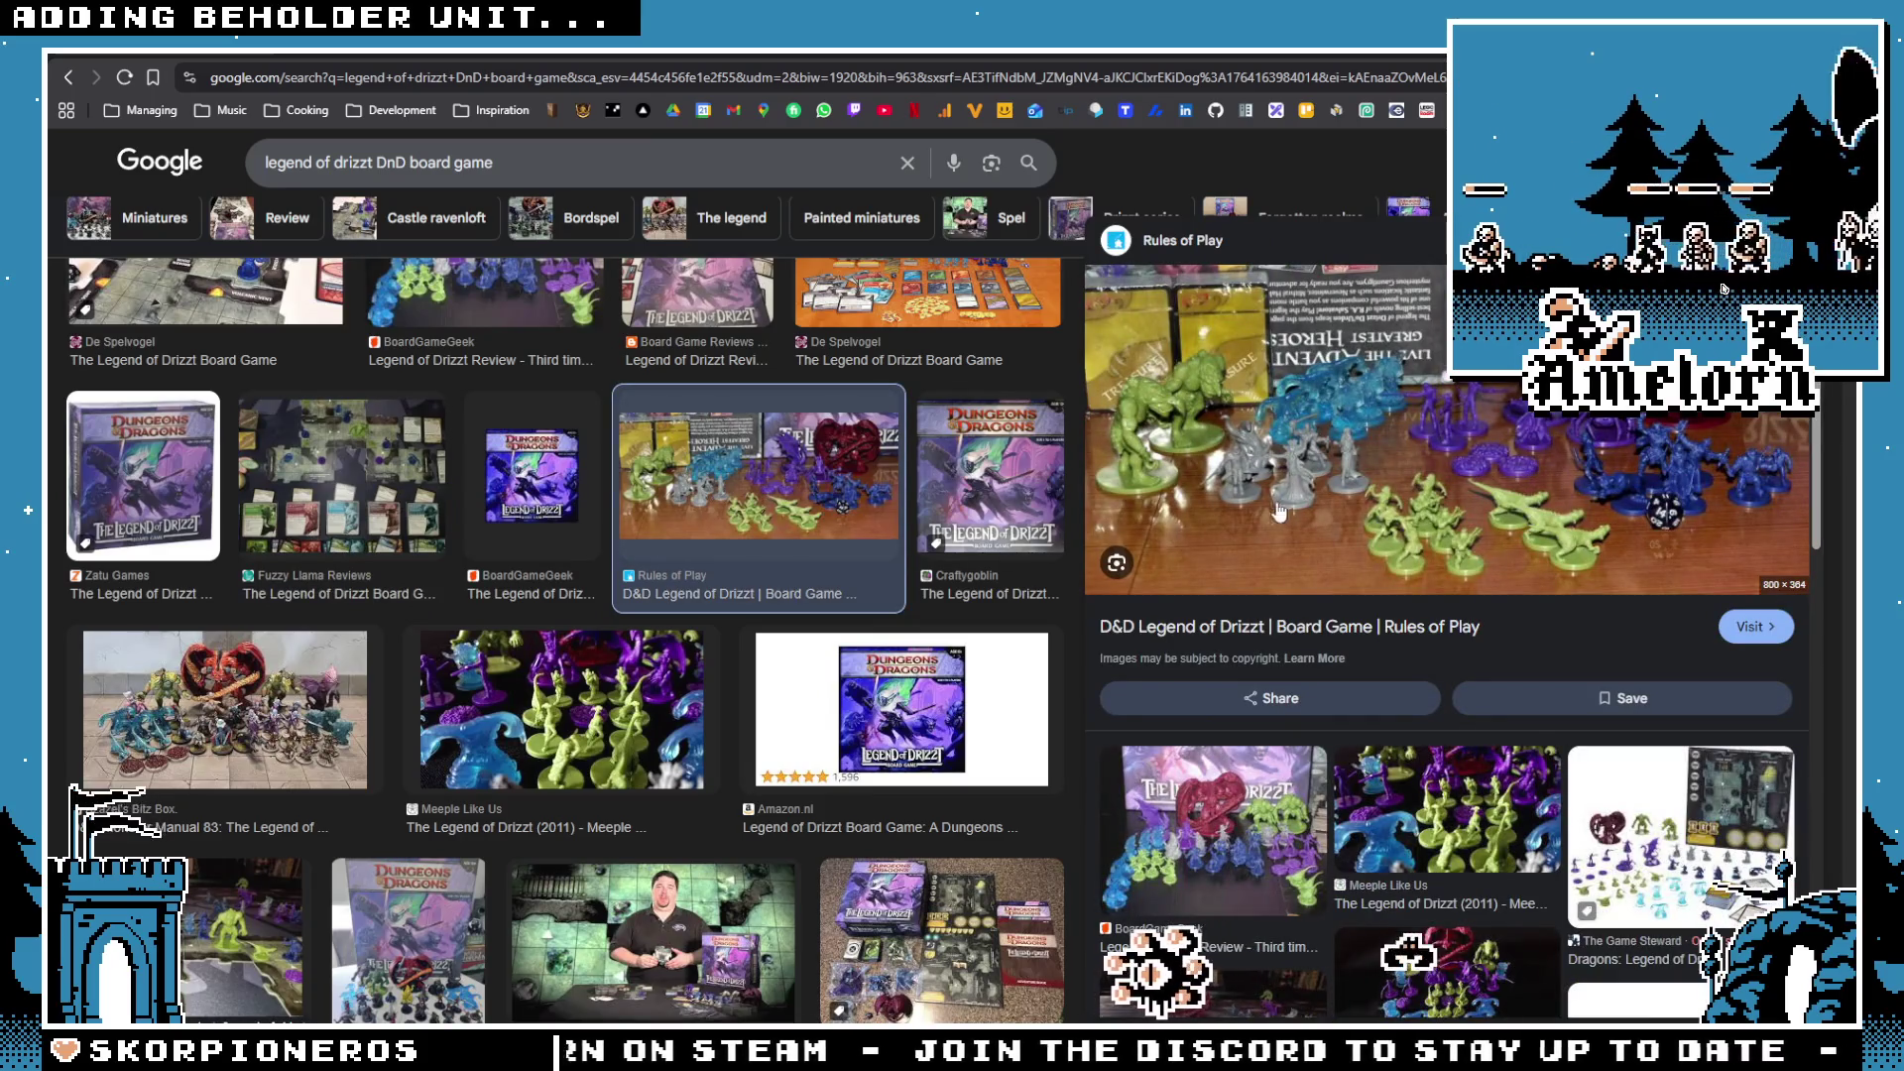
{"action": "scroll", "coordinate": [640, 500], "scroll_direction": "down", "scroll_amount": 8}
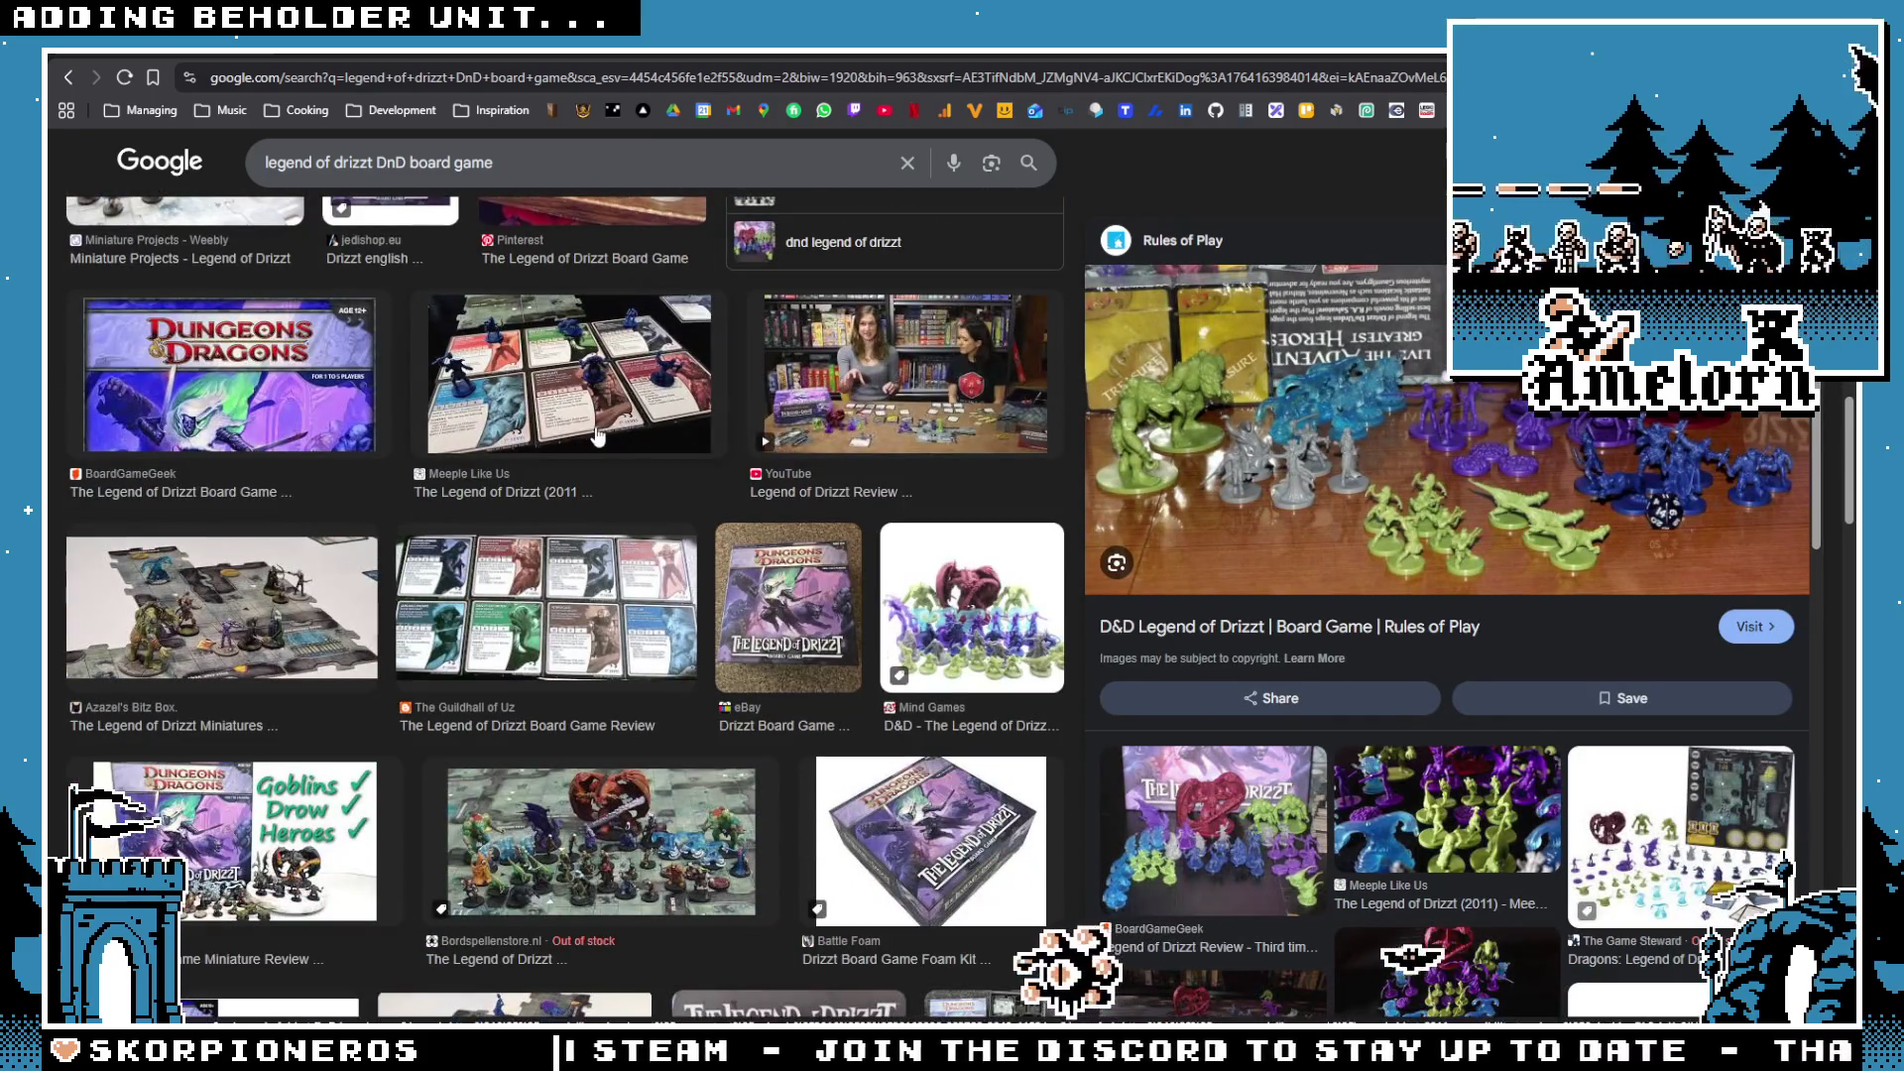
{"action": "scroll", "coordinate": [556, 338], "scroll_direction": "down", "scroll_amount": 1}
{"action": "left_click", "coordinate": [528, 392]}
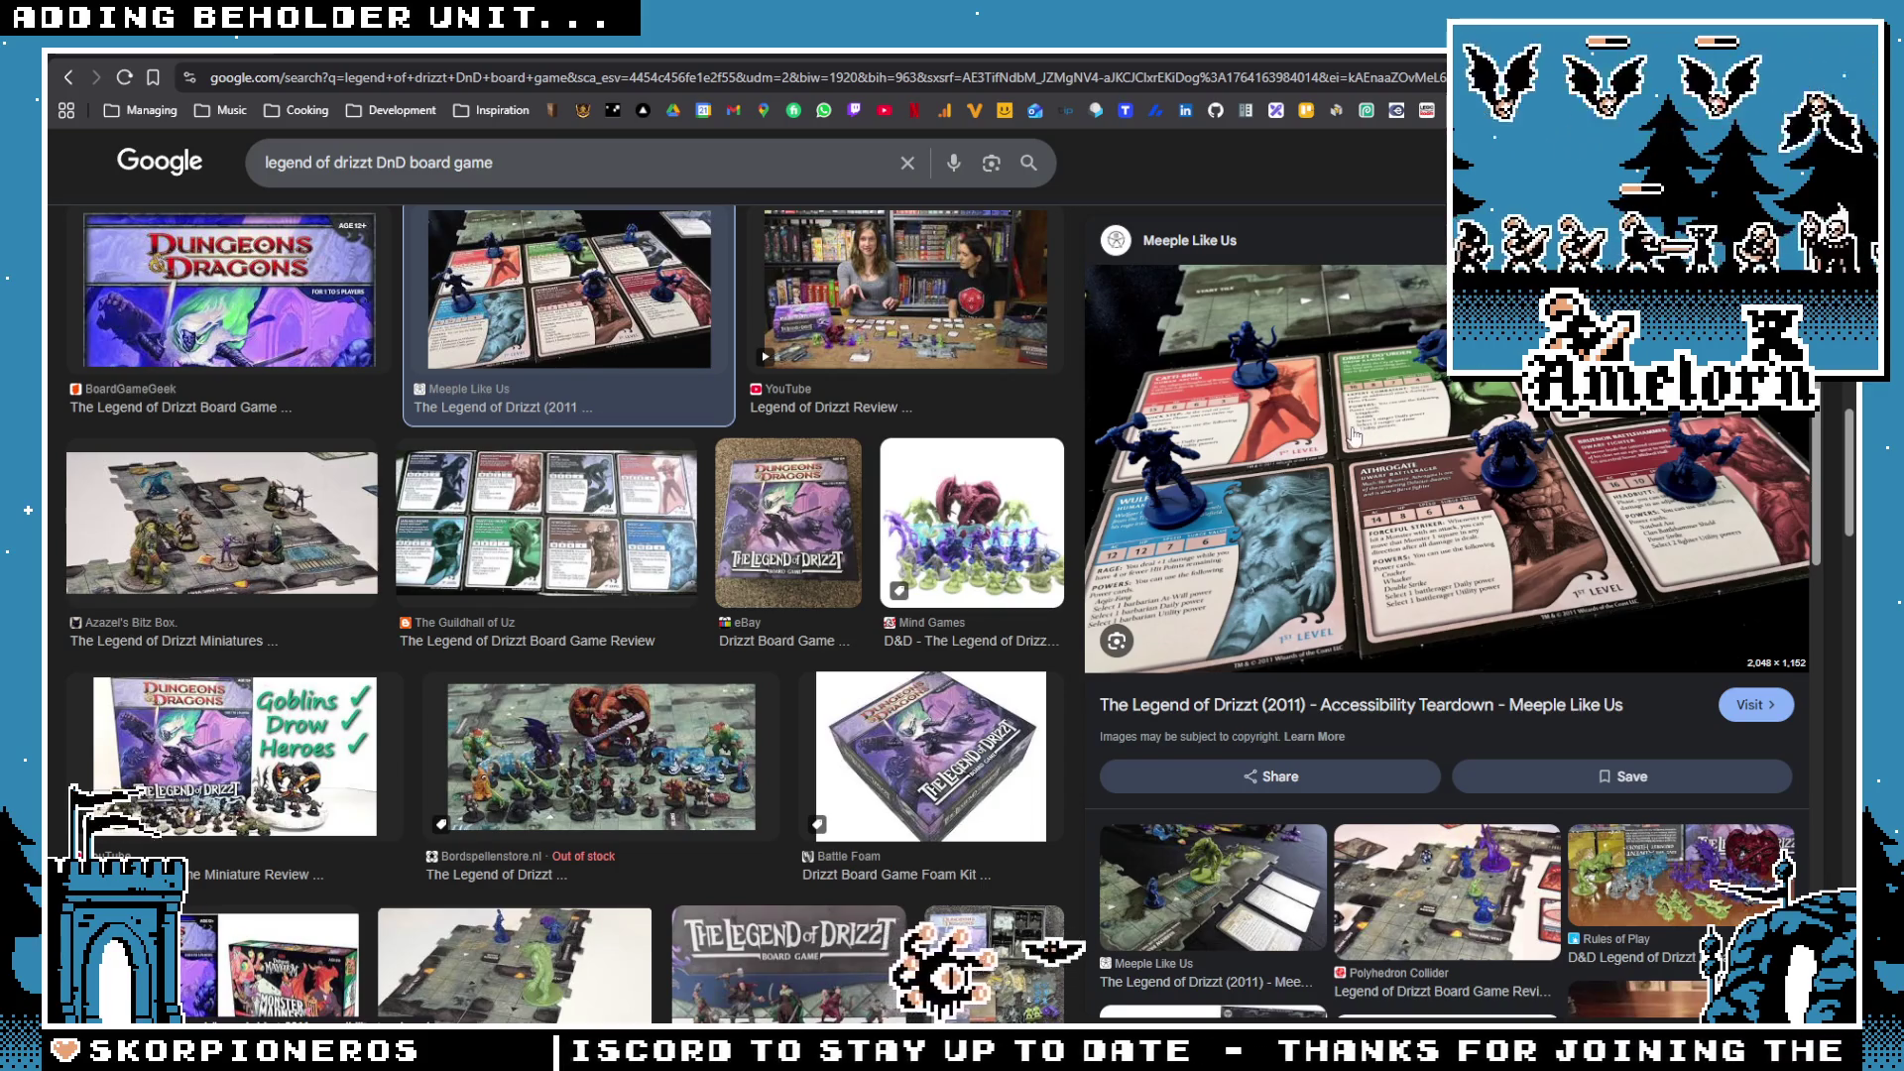
{"action": "key", "text": "alt+Tab"}
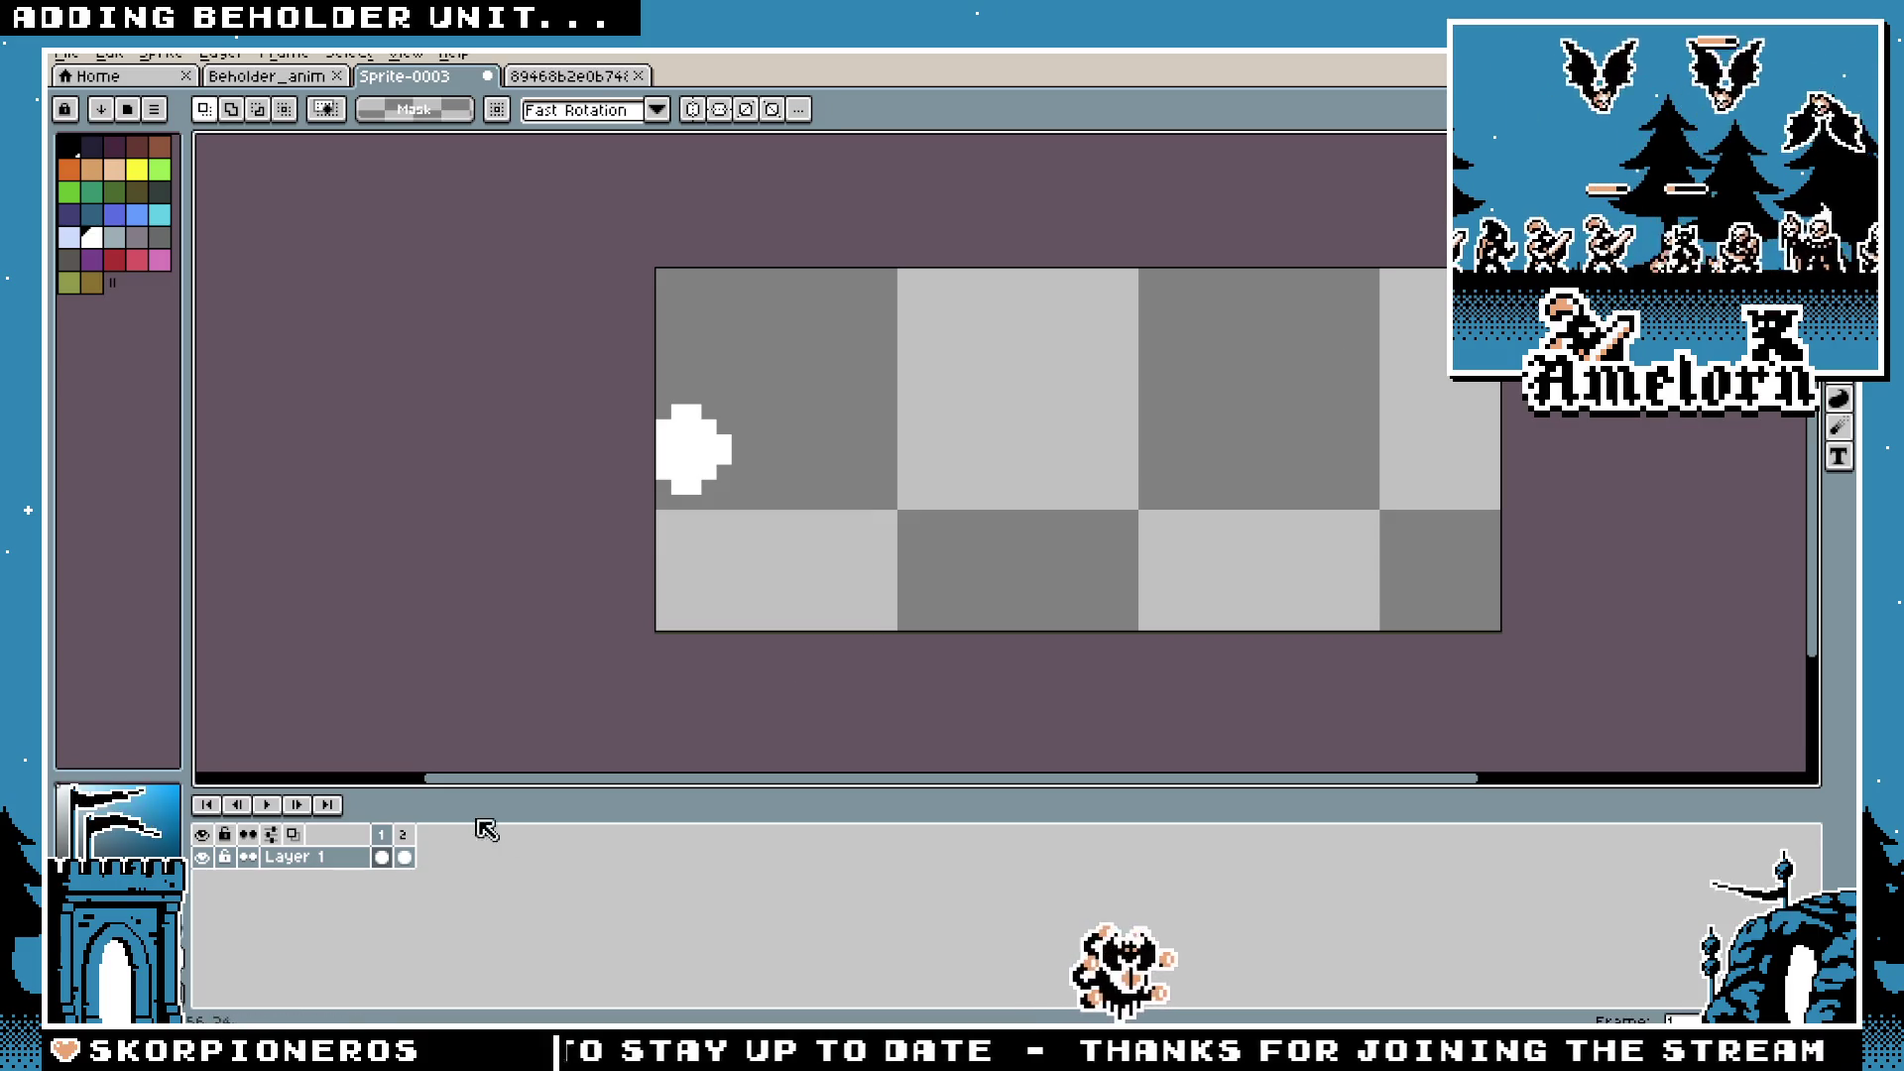
Step: Check frame 30 of the cyan half-circle reference animation, then return to Sprite-0003
{"action": "left_click", "coordinate": [400, 851]}
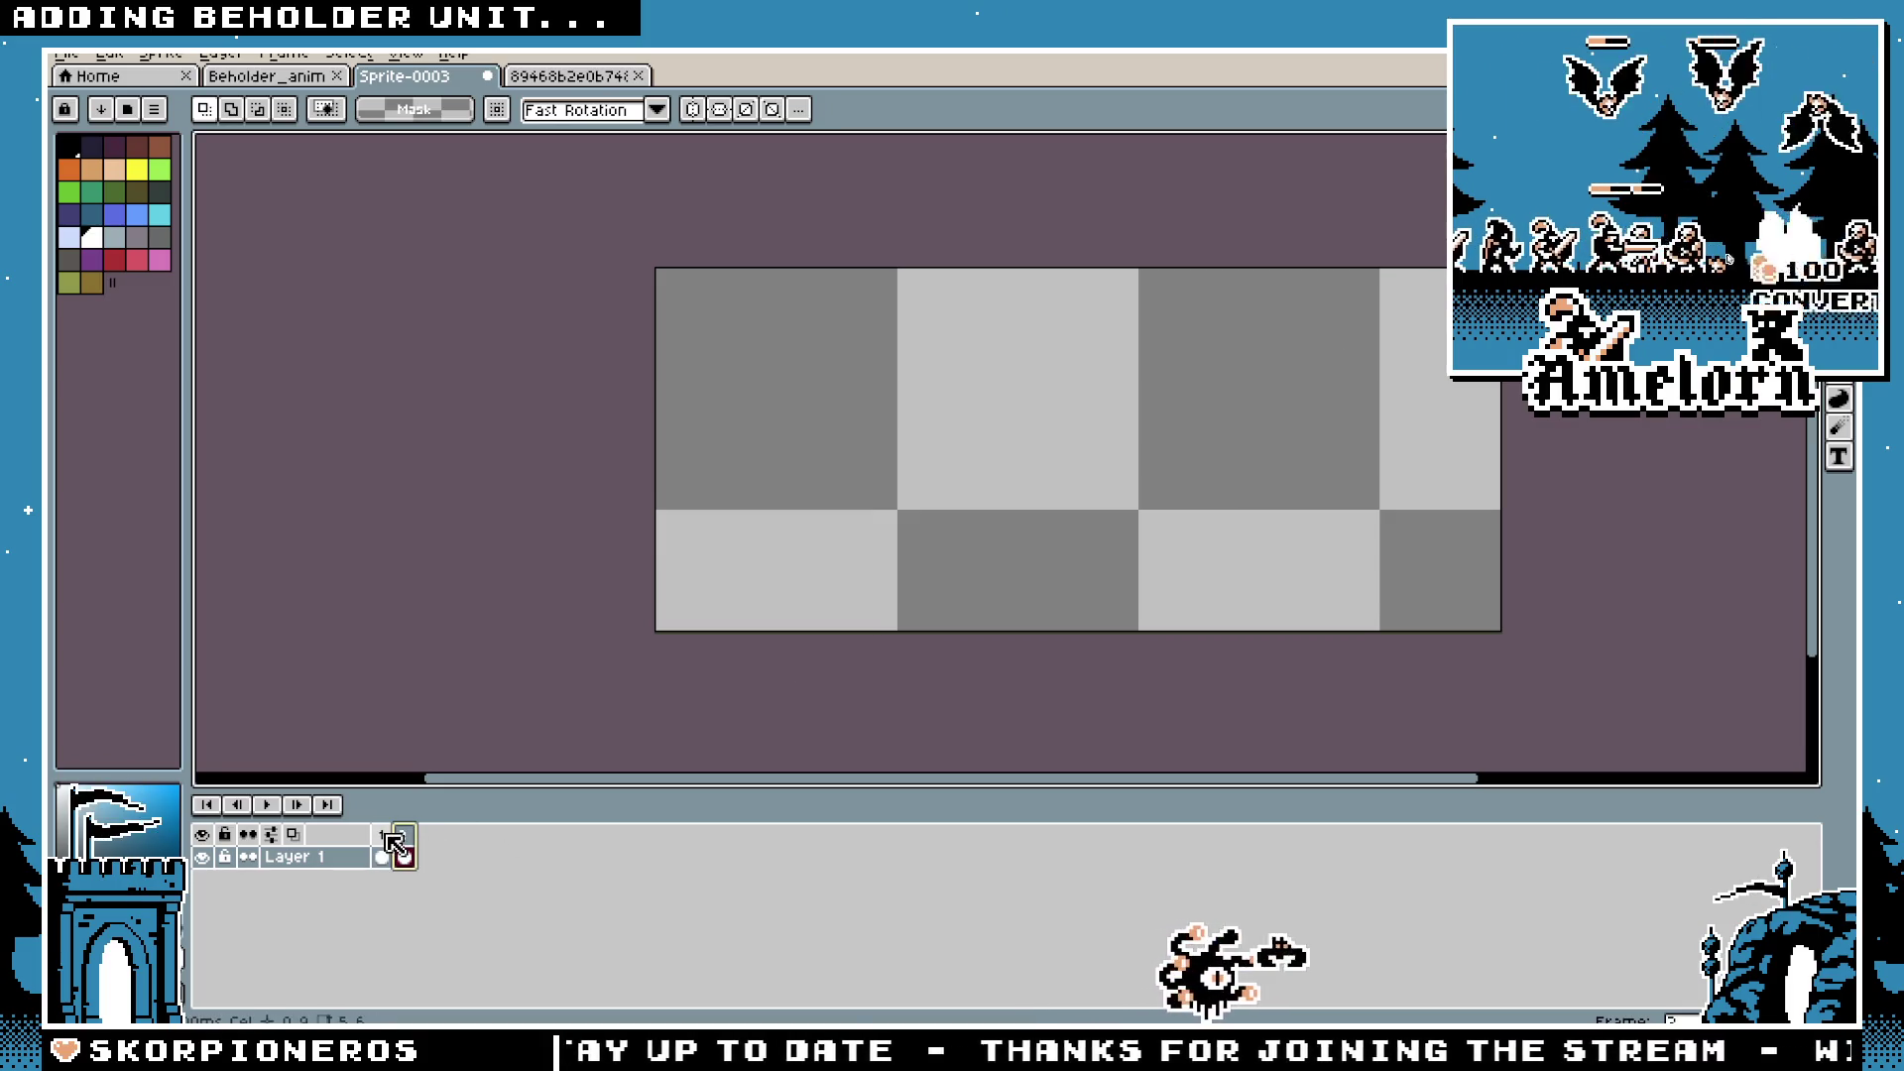
{"action": "left_click", "coordinate": [571, 76]}
{"action": "left_click_drag", "start_coordinate": [851, 851], "coordinate": [1035, 855]}
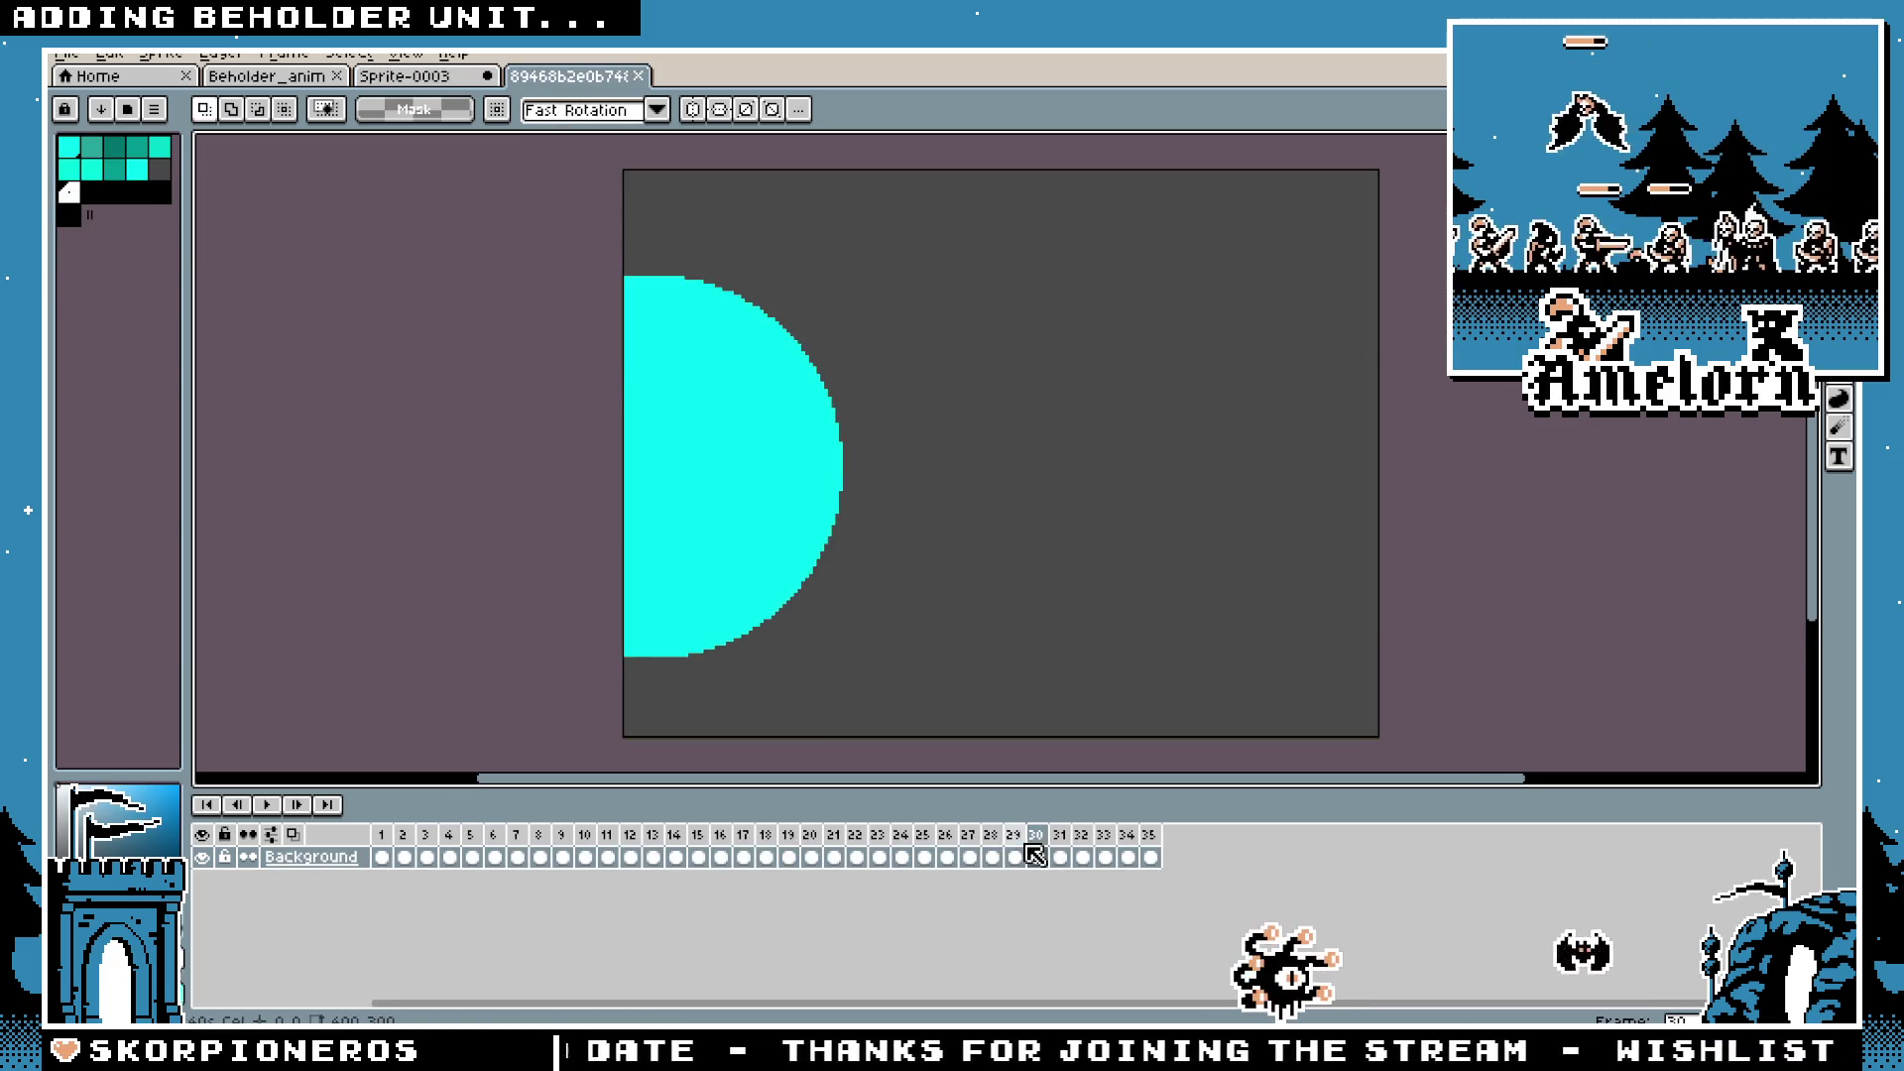
{"action": "left_click", "coordinate": [403, 76]}
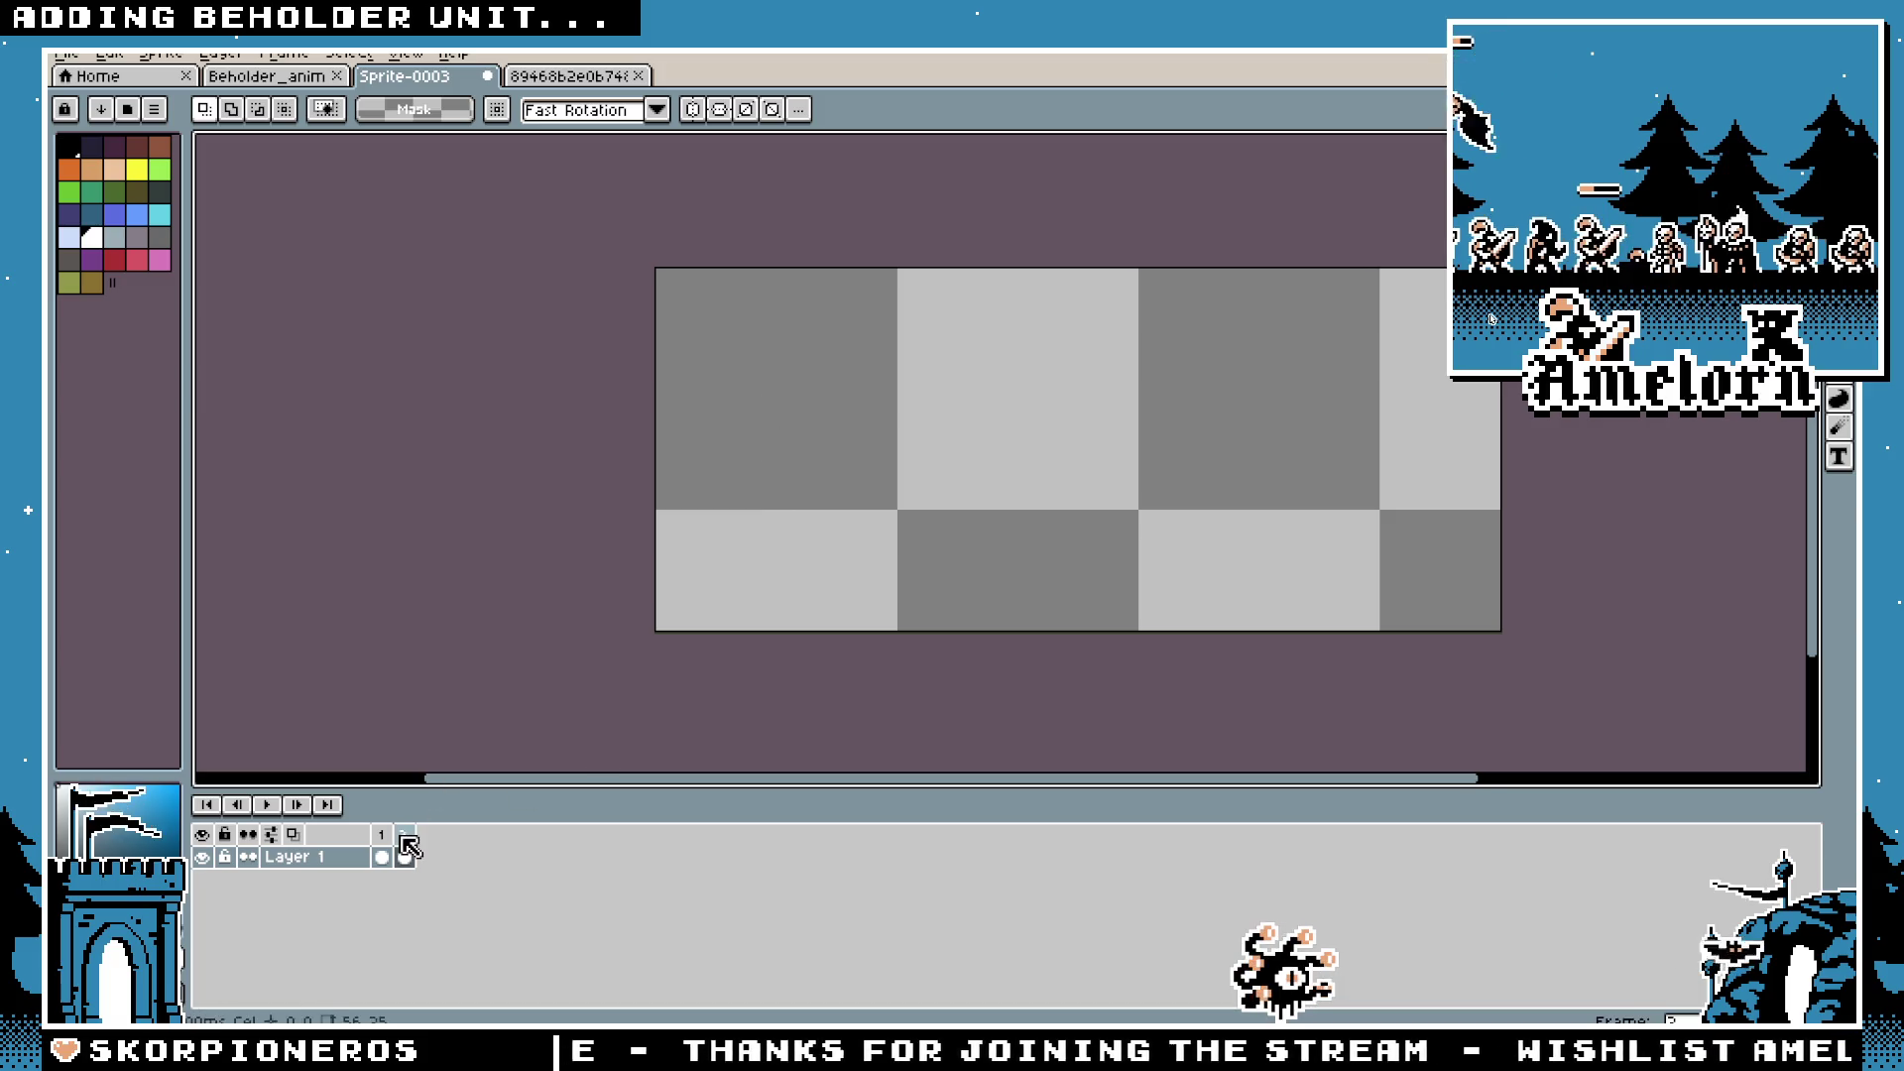
Step: With onion skin on, draw a filled white ellipse at the left edge of frame 2
{"action": "left_click", "coordinate": [1840, 427]}
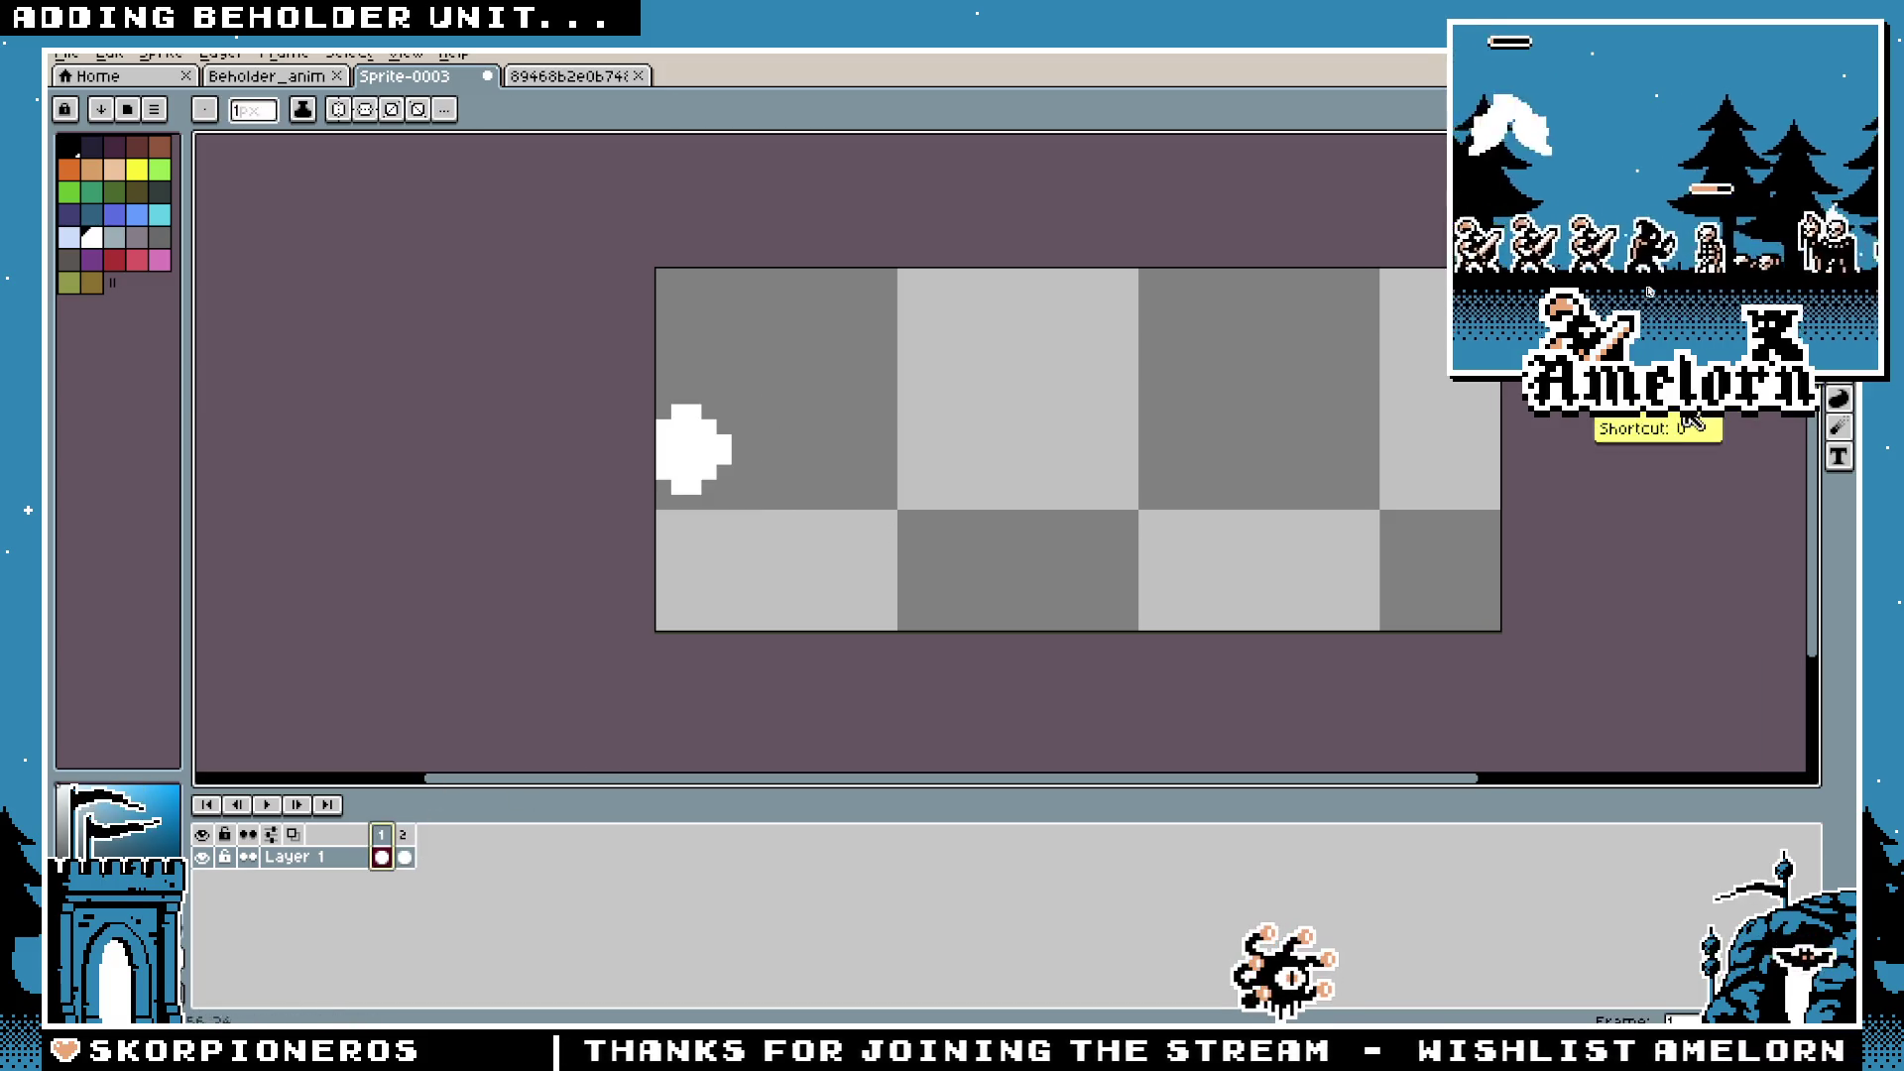
{"action": "key", "text": "Right"}
{"action": "left_click", "coordinate": [295, 835]}
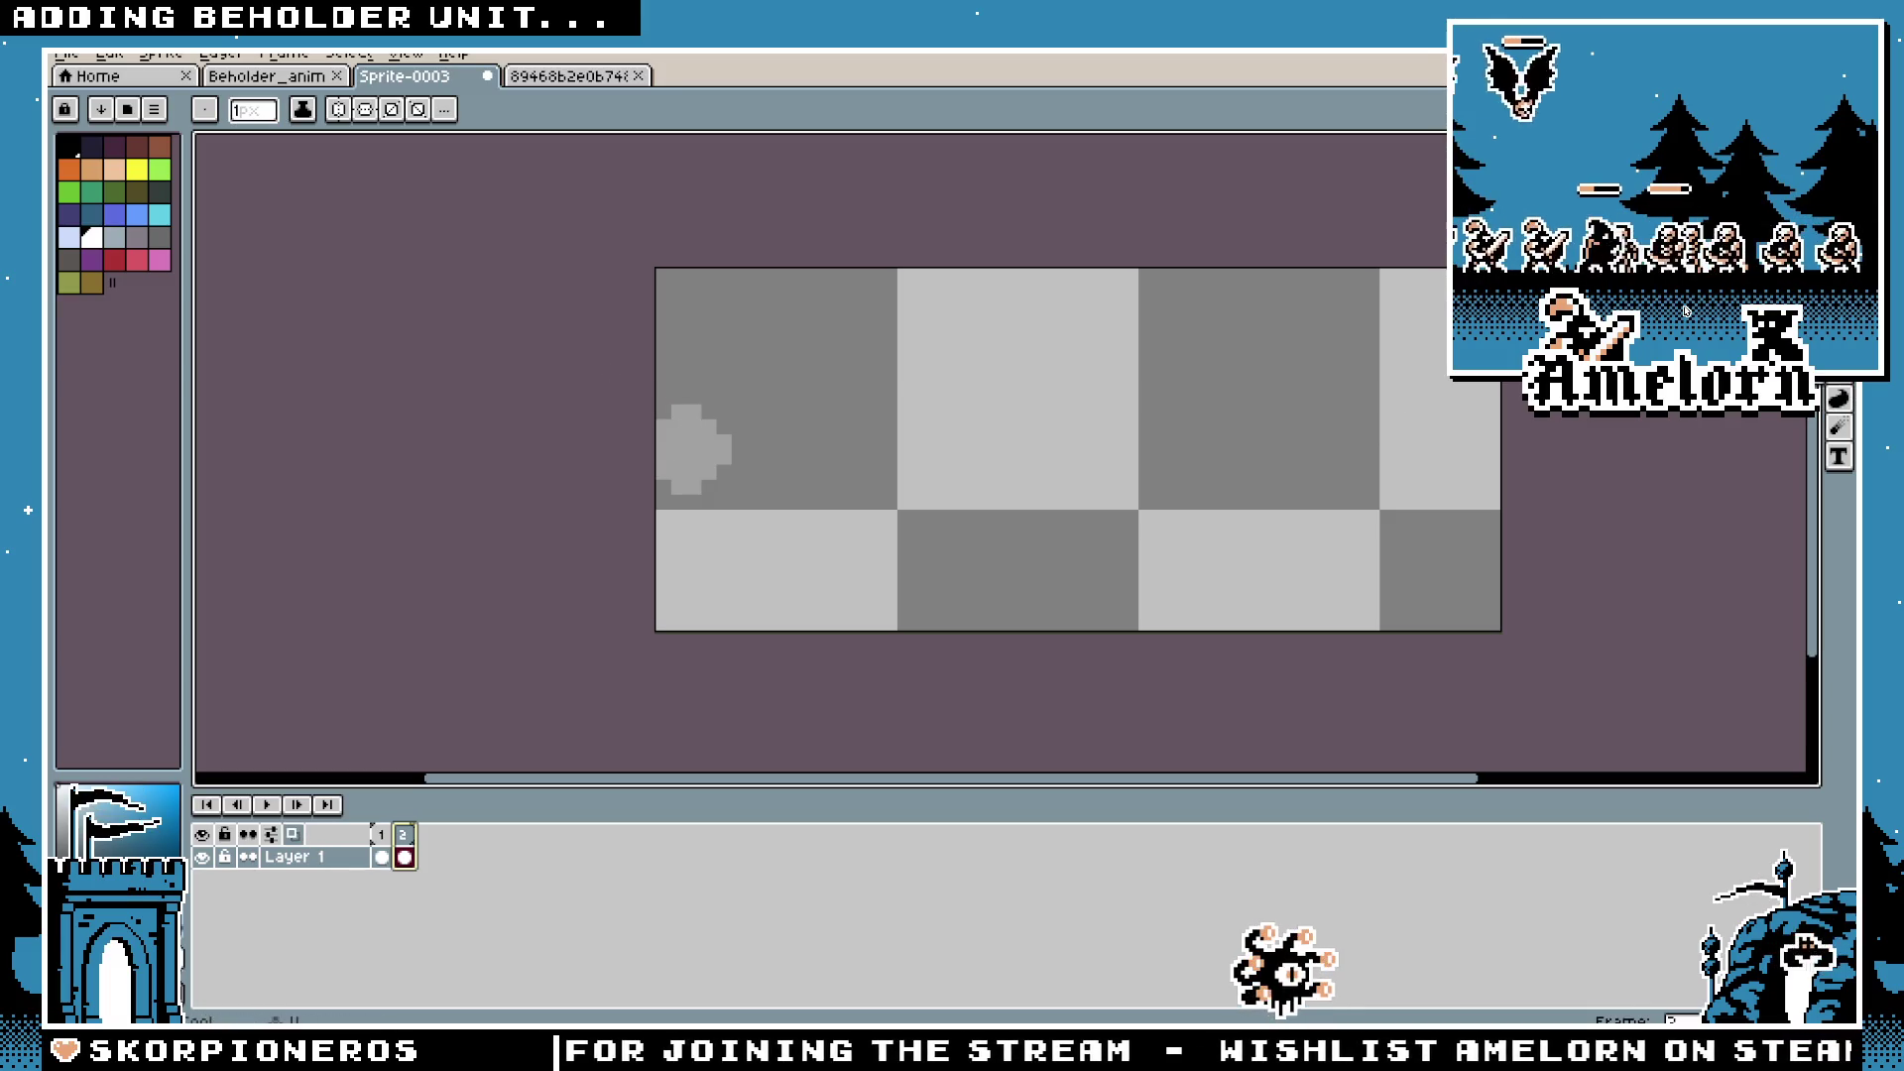
{"action": "left_click_drag", "start_coordinate": [658, 342], "coordinate": [829, 544]}
{"action": "key", "text": "ctrl+z"}
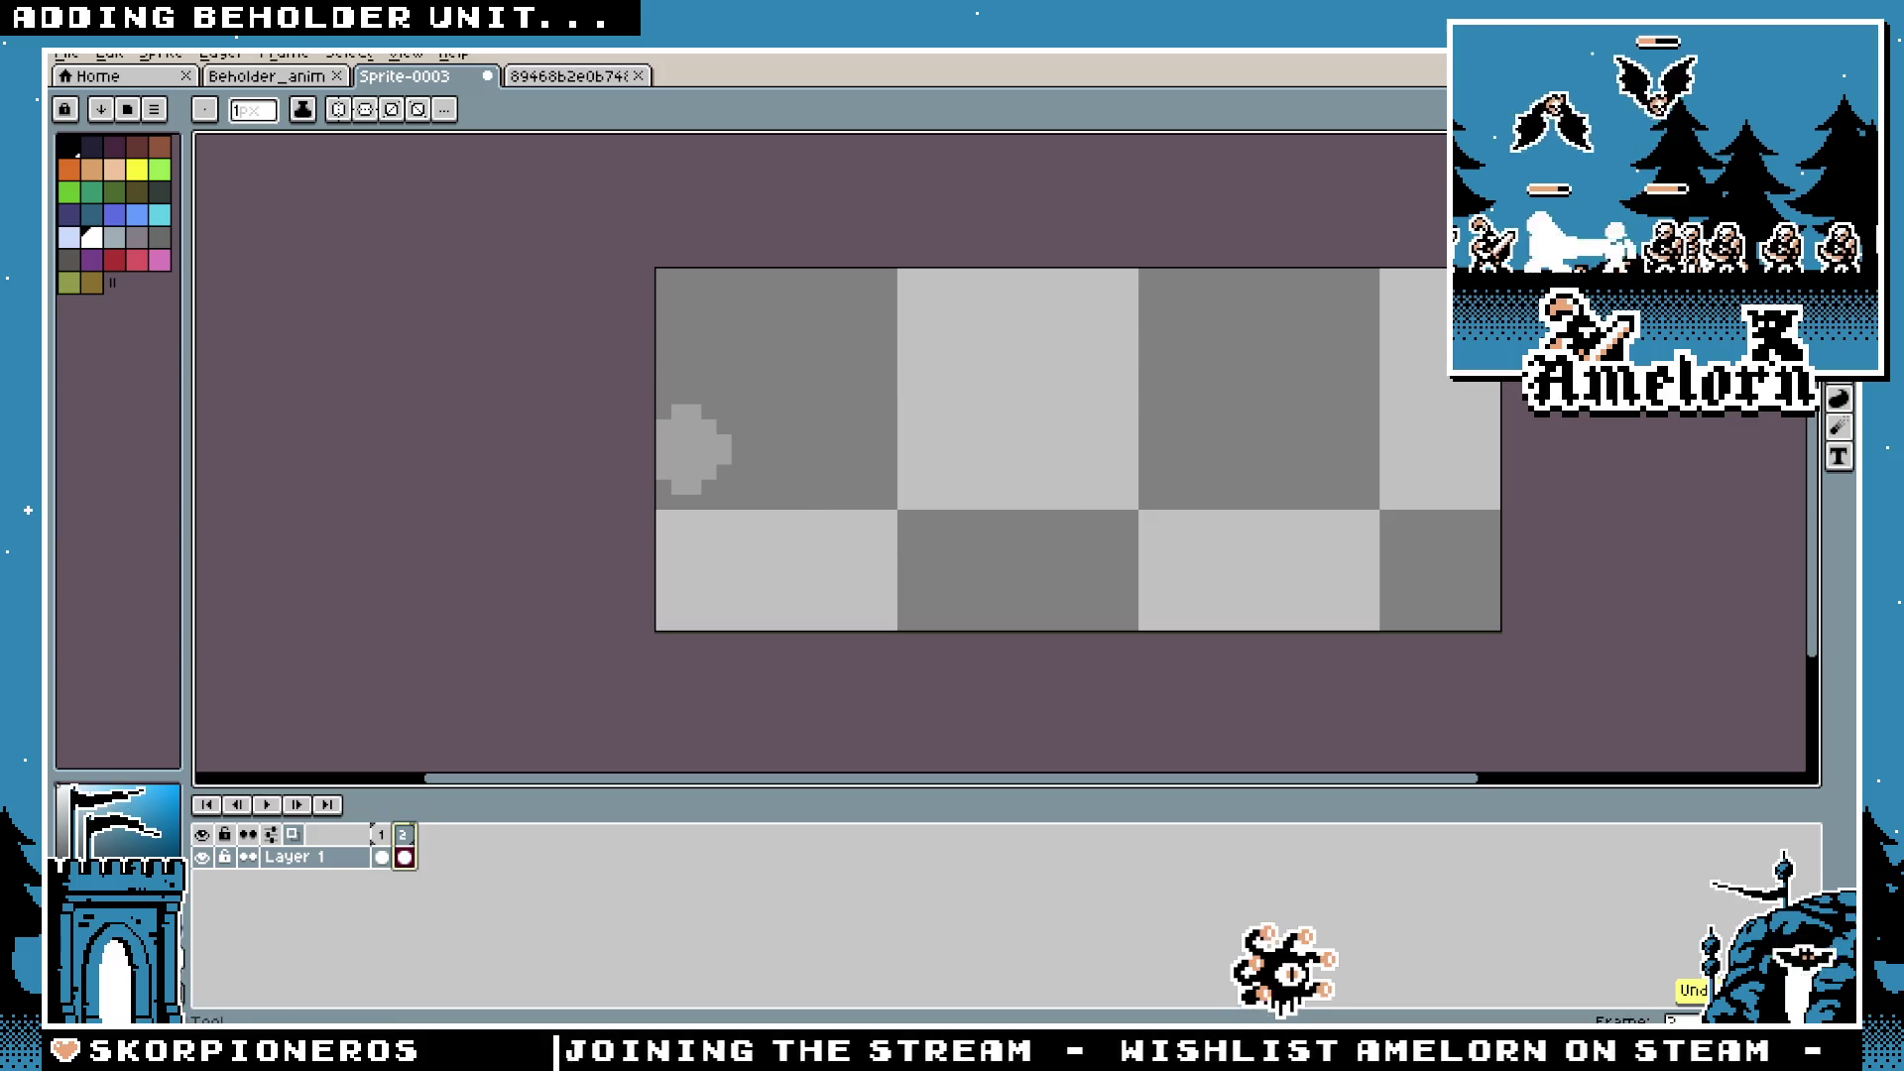
{"action": "mouse_move", "coordinate": [526, 357]}
{"action": "left_mouse_down"}
{"action": "mouse_move", "coordinate": [684, 421]}
{"action": "mouse_move", "coordinate": [679, 442]}
{"action": "mouse_move", "coordinate": [833, 591]}
{"action": "mouse_move", "coordinate": [808, 601]}
{"action": "left_mouse_up"}
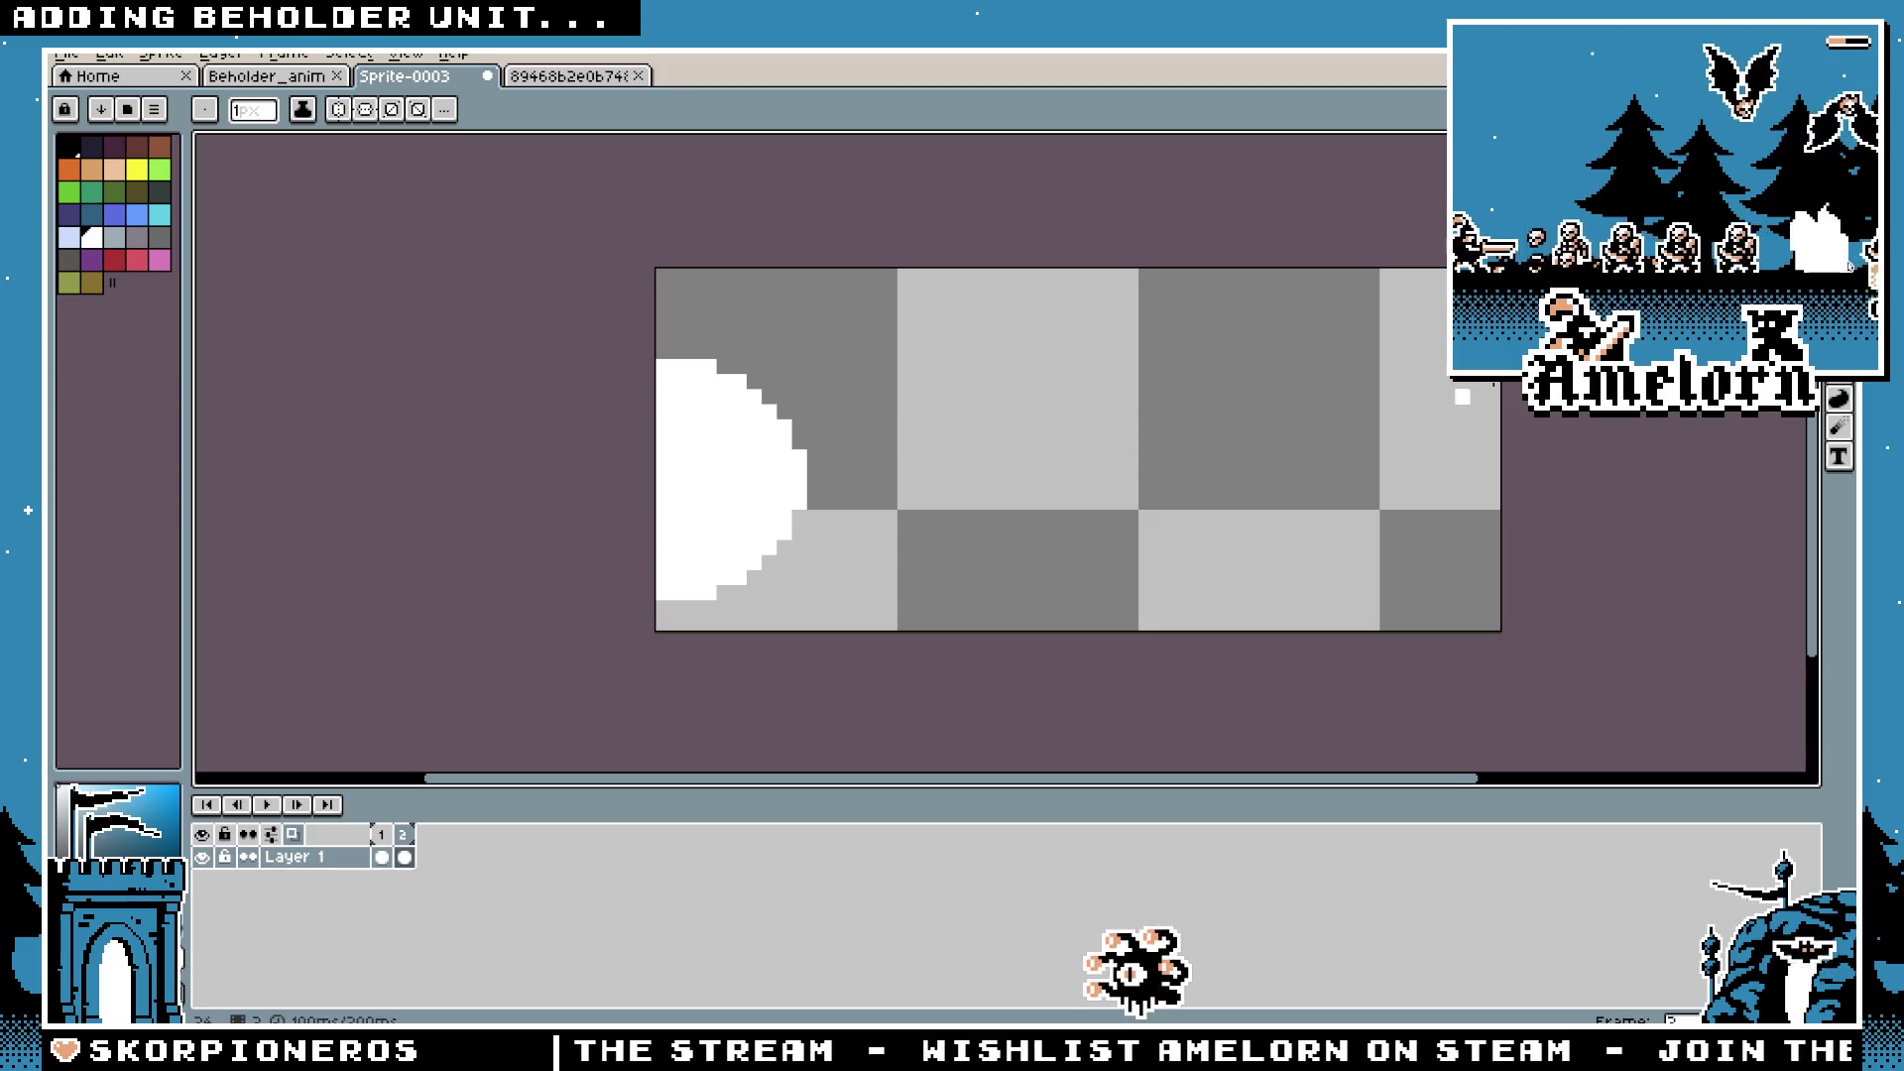
Step: Move the frame 2 white blob a couple of pixels left and delete stray dark pixels
{"action": "key", "text": "m"}
{"action": "mouse_move", "coordinate": [731, 540]}
{"action": "left_mouse_down"}
{"action": "mouse_move", "coordinate": [863, 519]}
{"action": "mouse_move", "coordinate": [803, 493]}
{"action": "mouse_move", "coordinate": [731, 515]}
{"action": "left_mouse_up"}
{"action": "key", "text": "Return"}
{"action": "scroll", "coordinate": [799, 364], "scroll_direction": "up", "scroll_amount": 3}
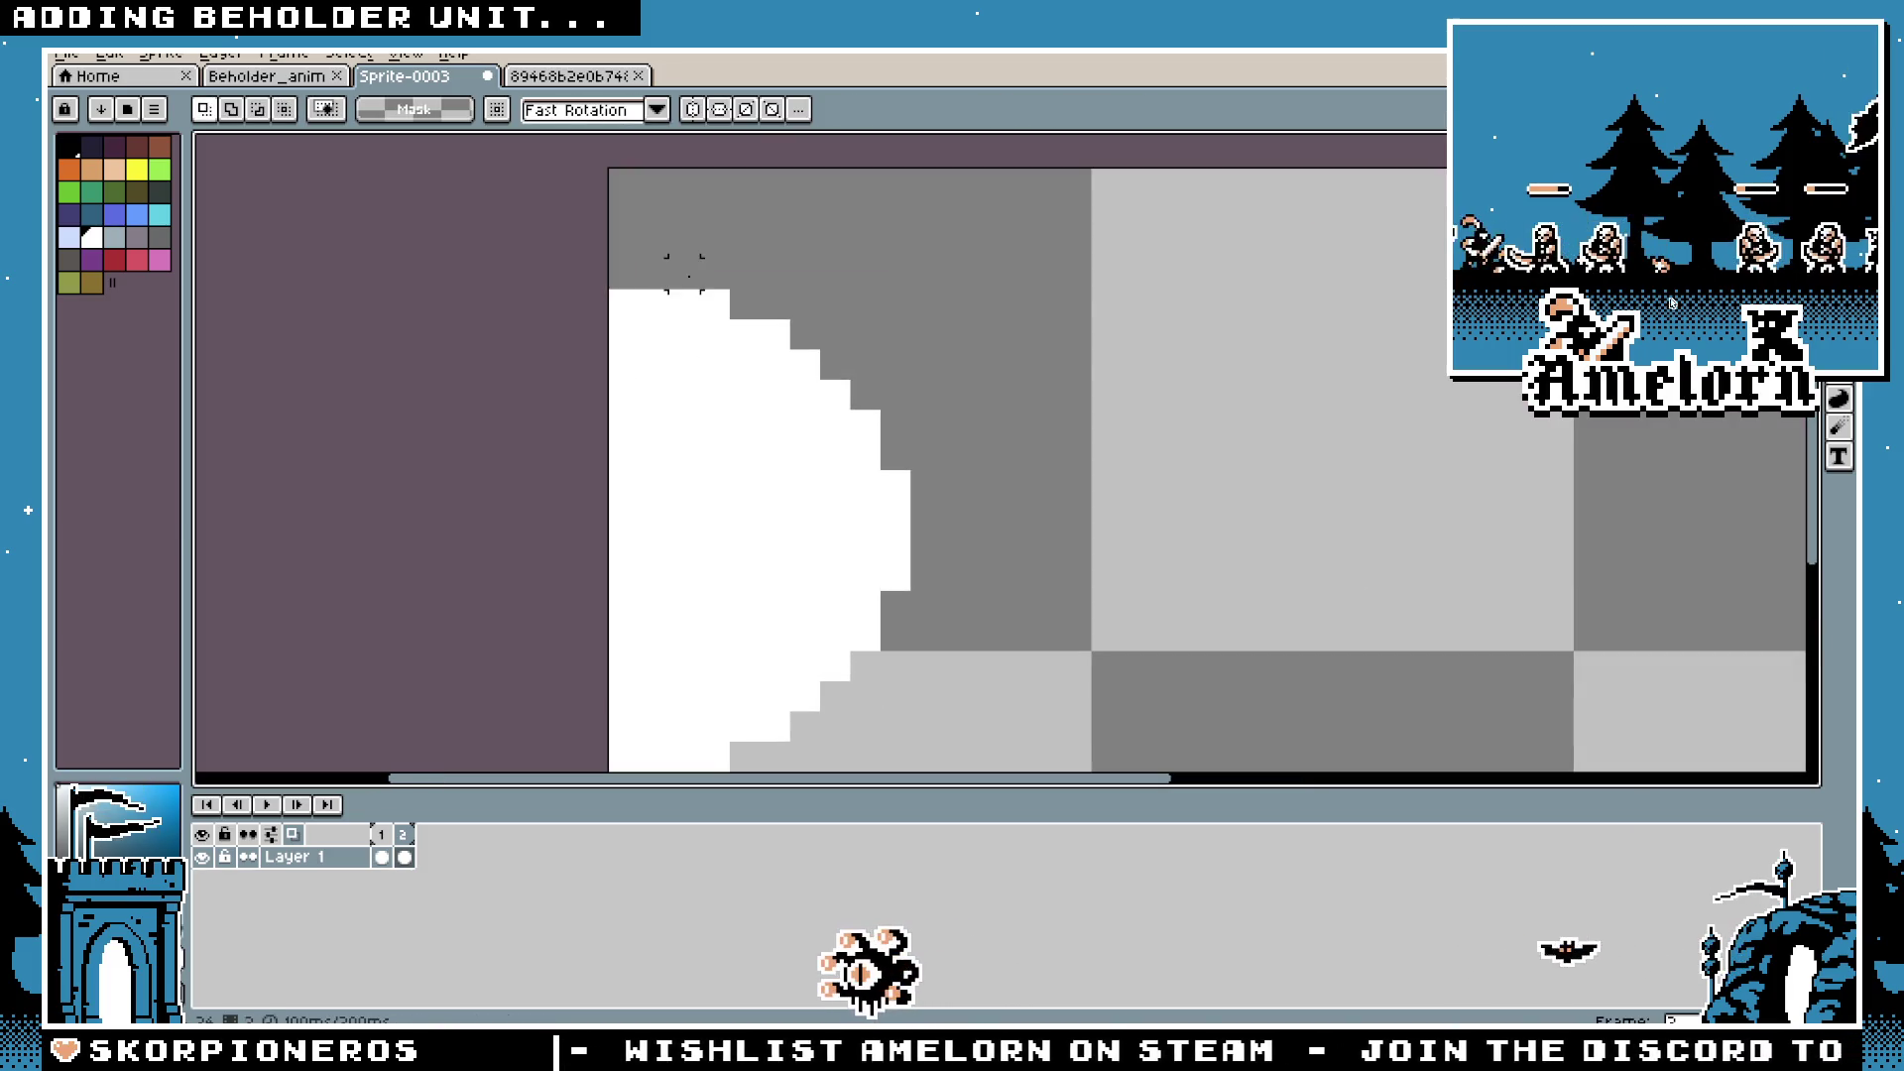
{"action": "scroll", "coordinate": [744, 255], "scroll_direction": "down", "scroll_amount": 1}
{"action": "scroll", "coordinate": [735, 697], "scroll_direction": "down", "scroll_amount": 2}
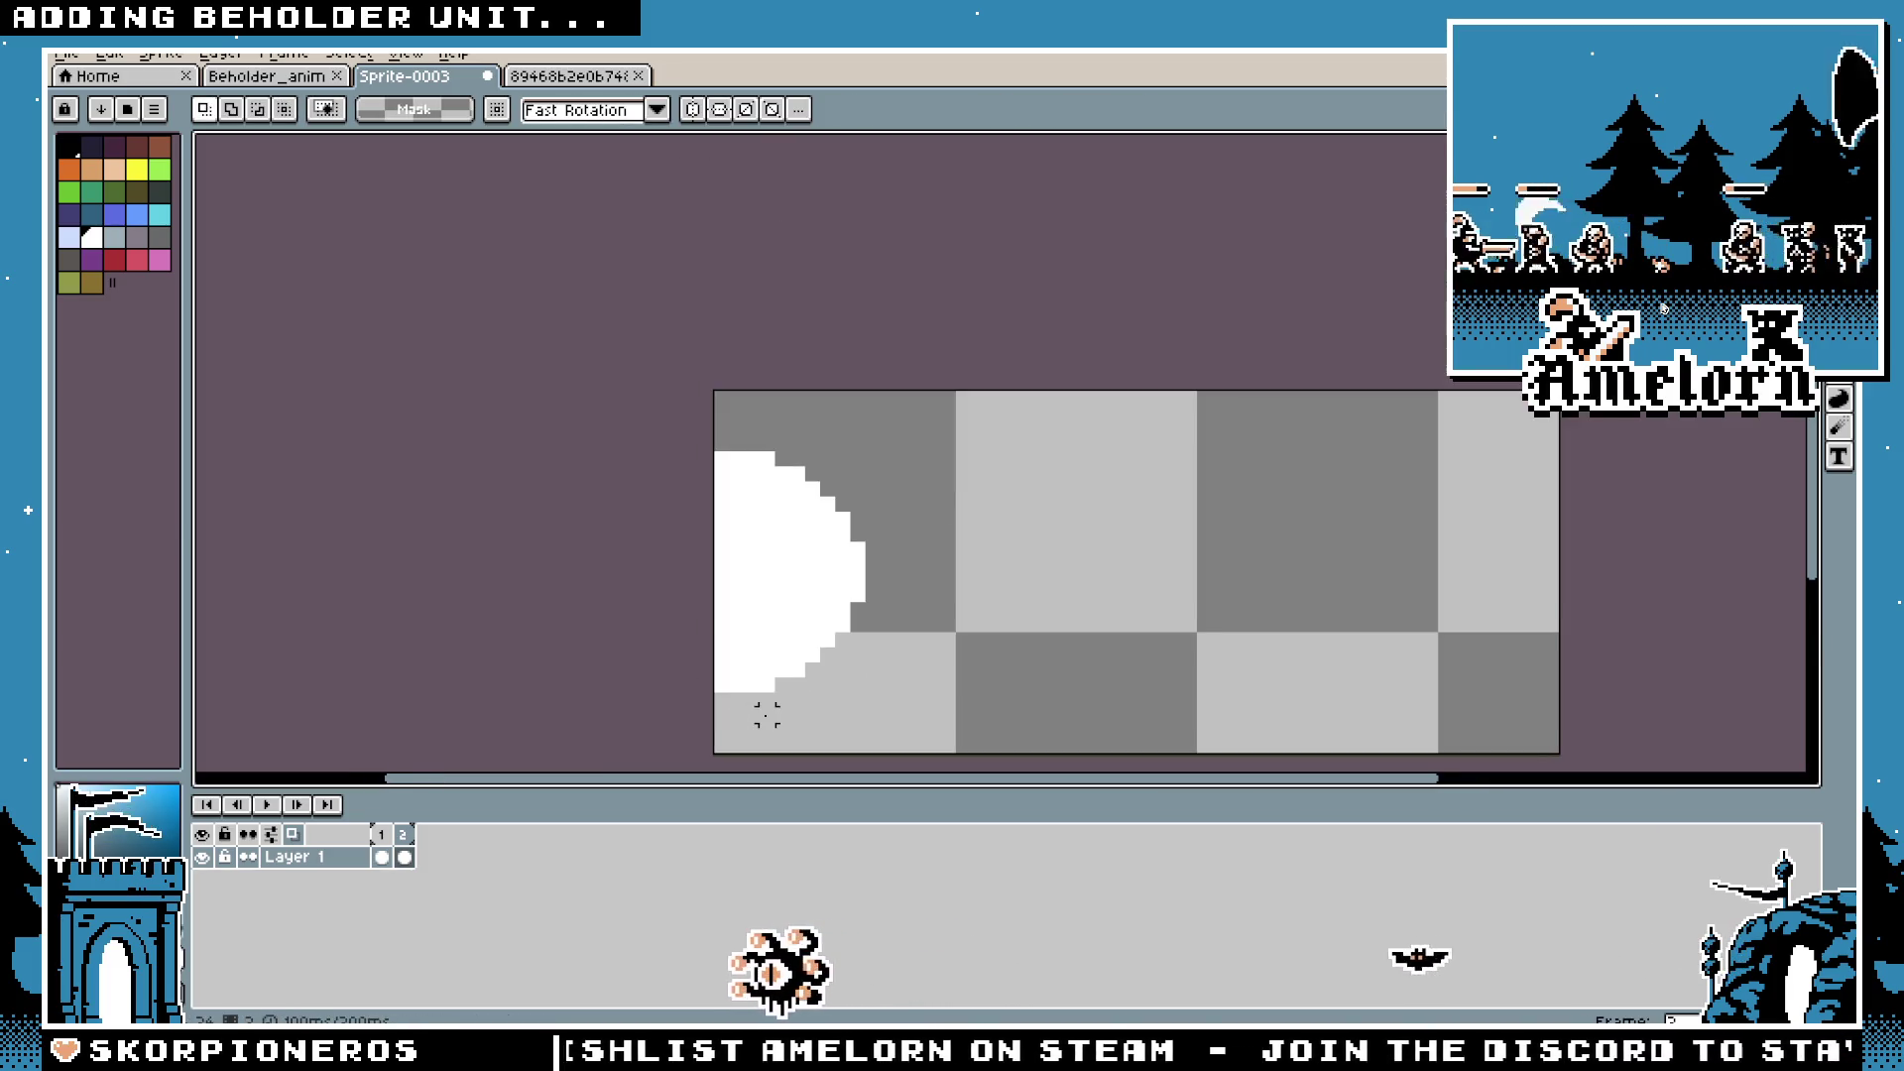
{"action": "key", "text": "Delete"}
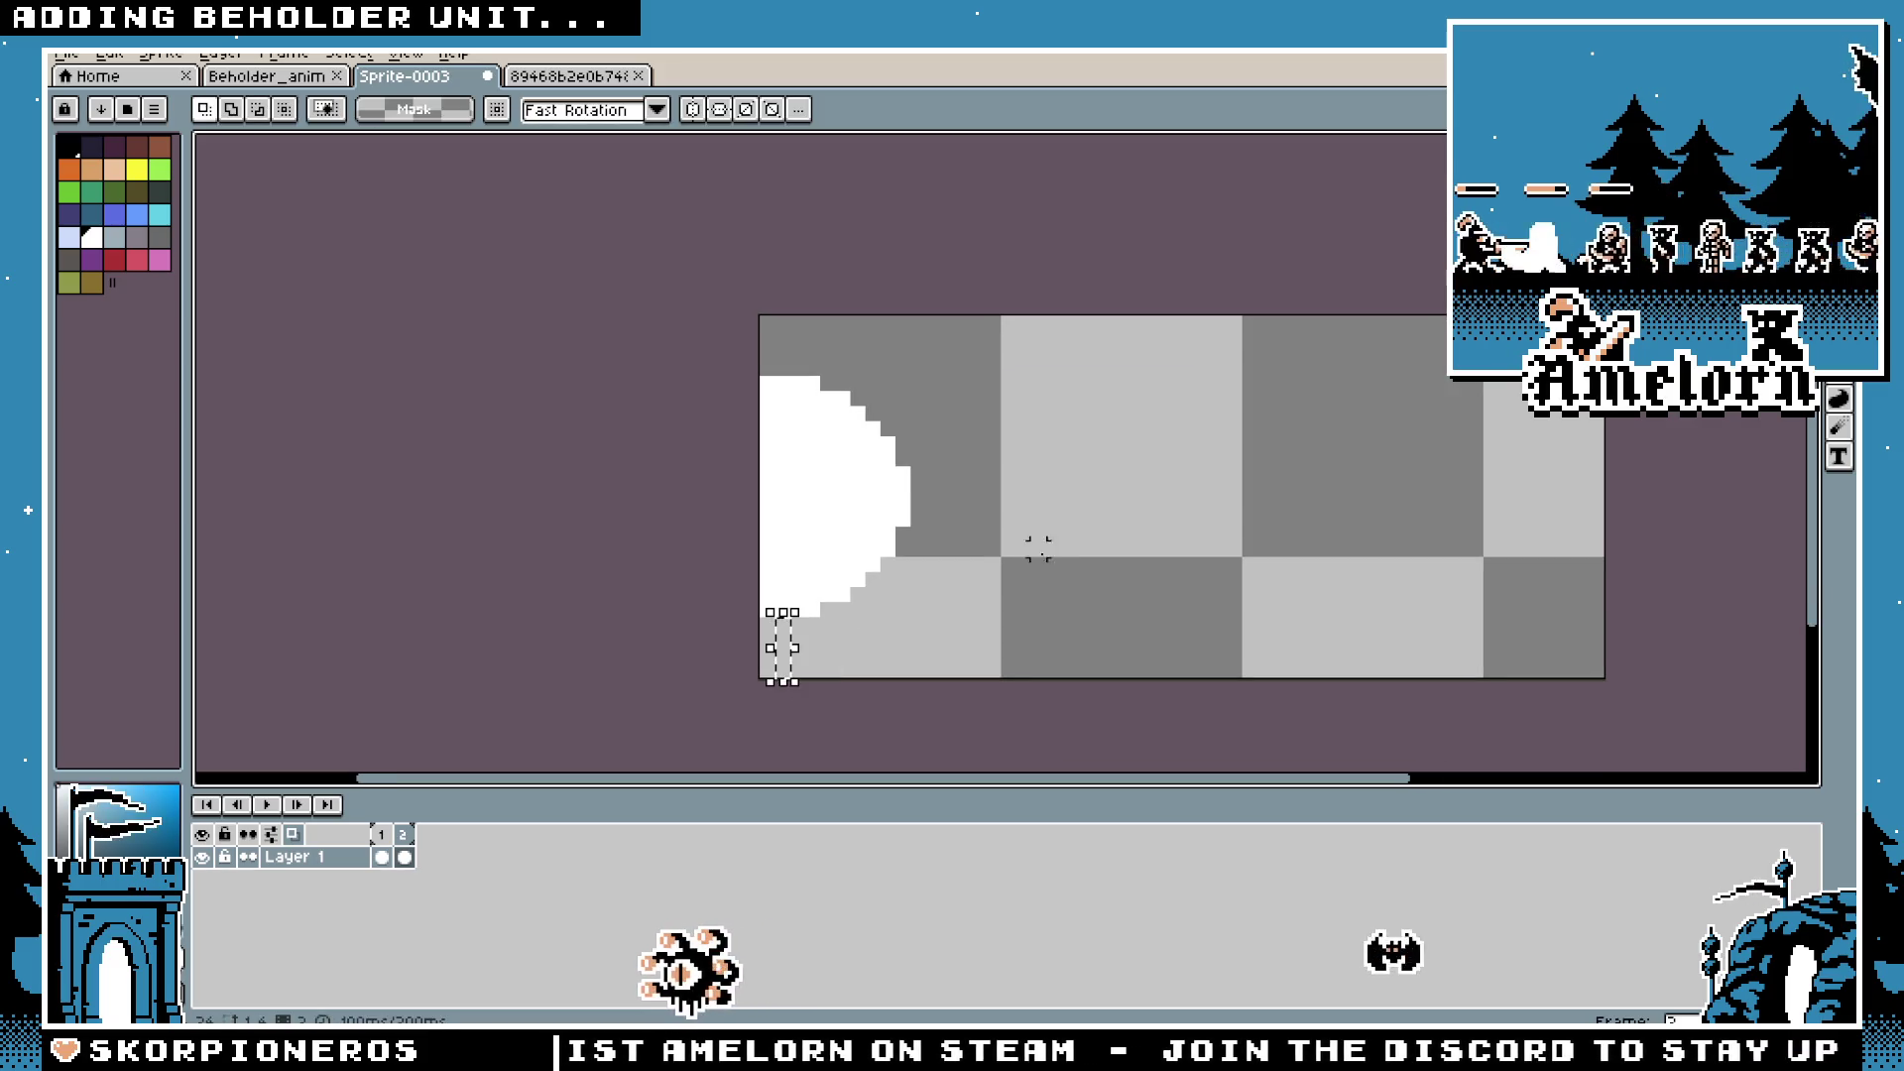
{"action": "left_click_drag", "start_coordinate": [862, 539], "coordinate": [850, 531]}
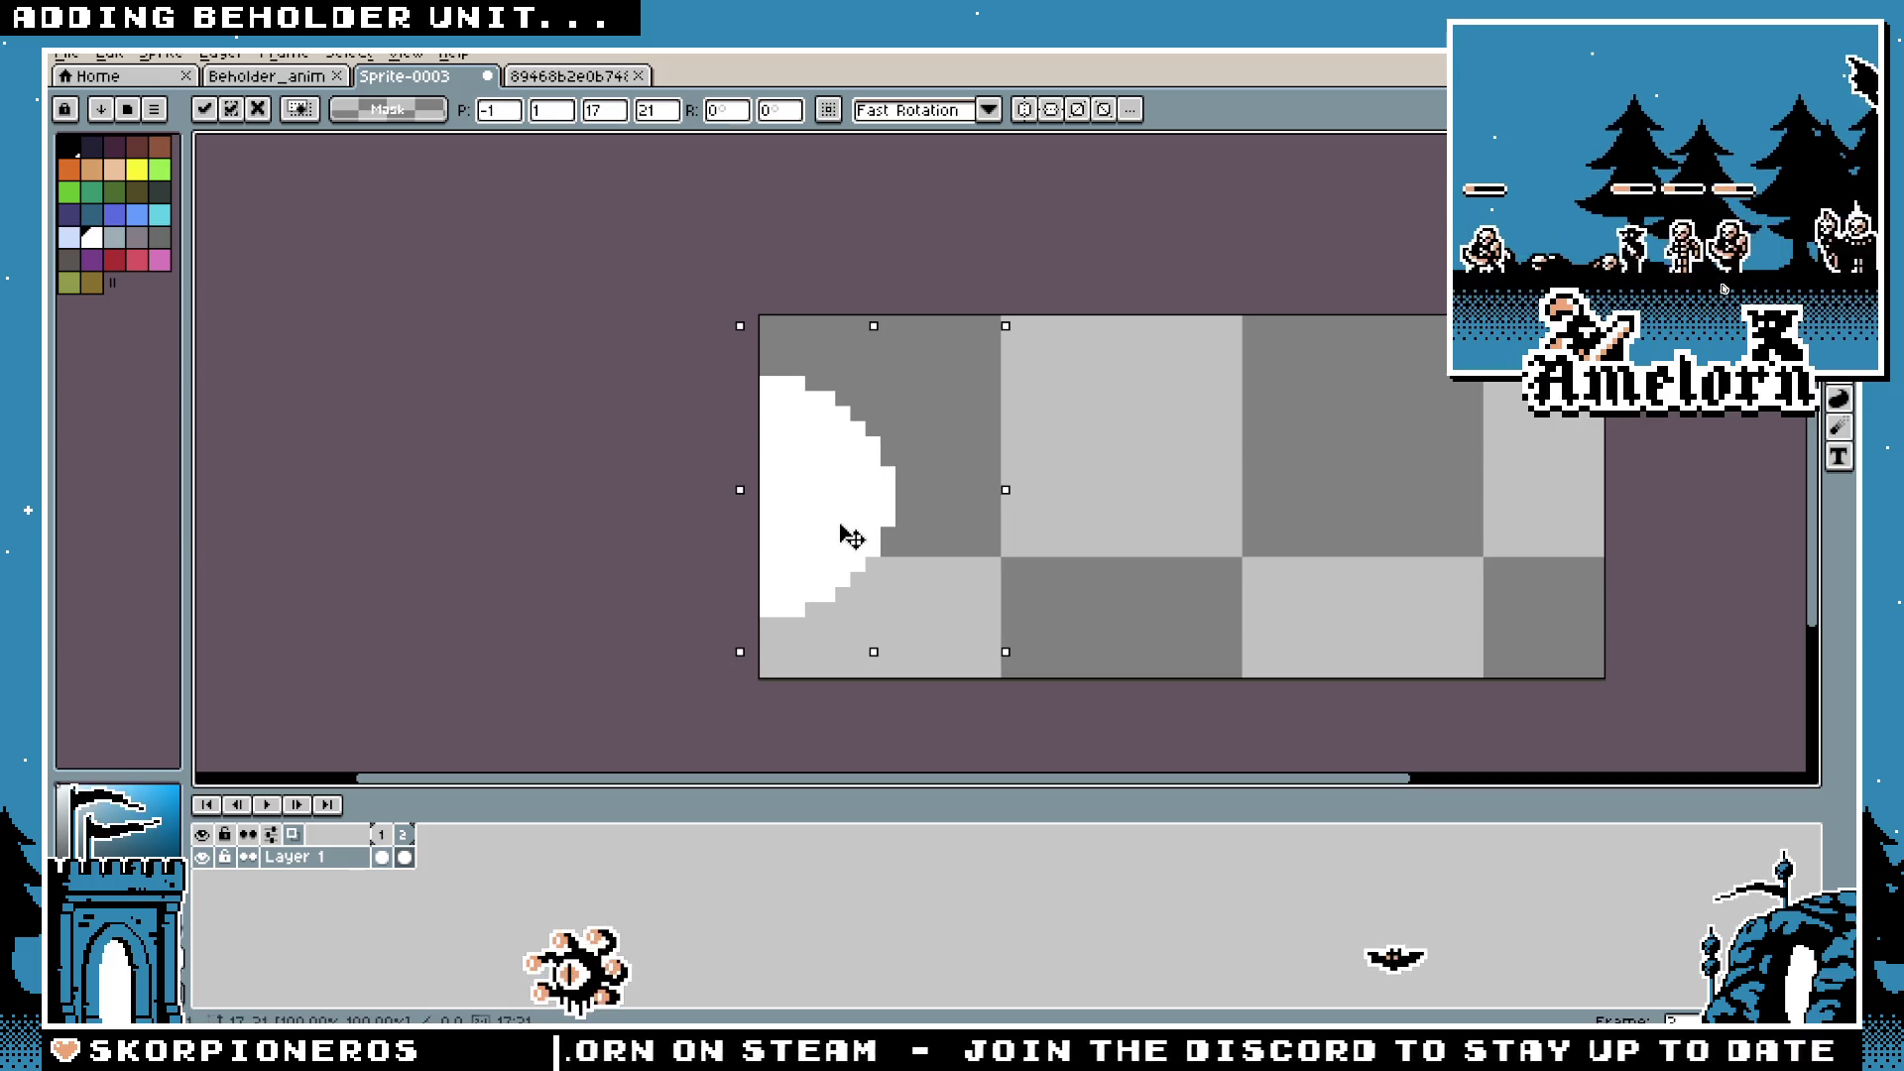
{"action": "left_click", "coordinate": [1204, 488]}
Step: Compare frames 1–3 and add an empty fourth frame
{"action": "key", "text": "Left"}
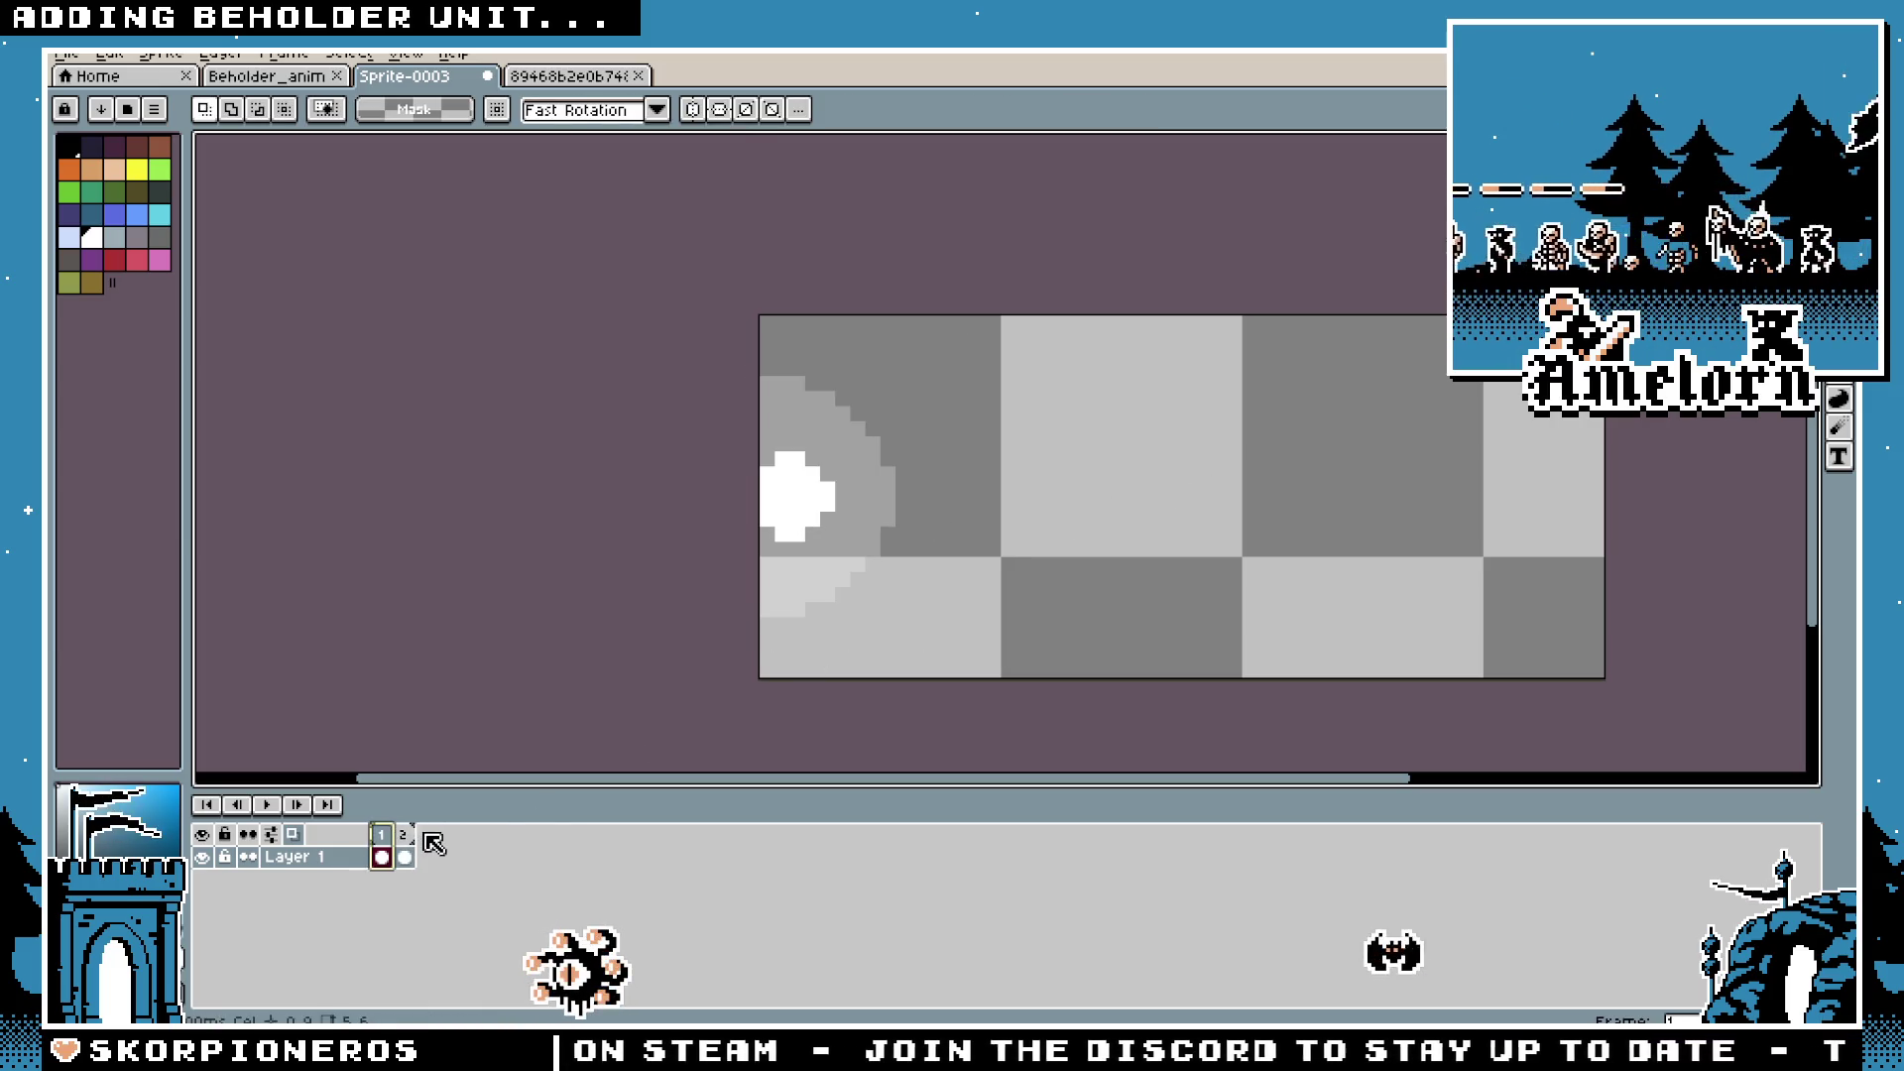
{"action": "left_click", "coordinate": [404, 836]}
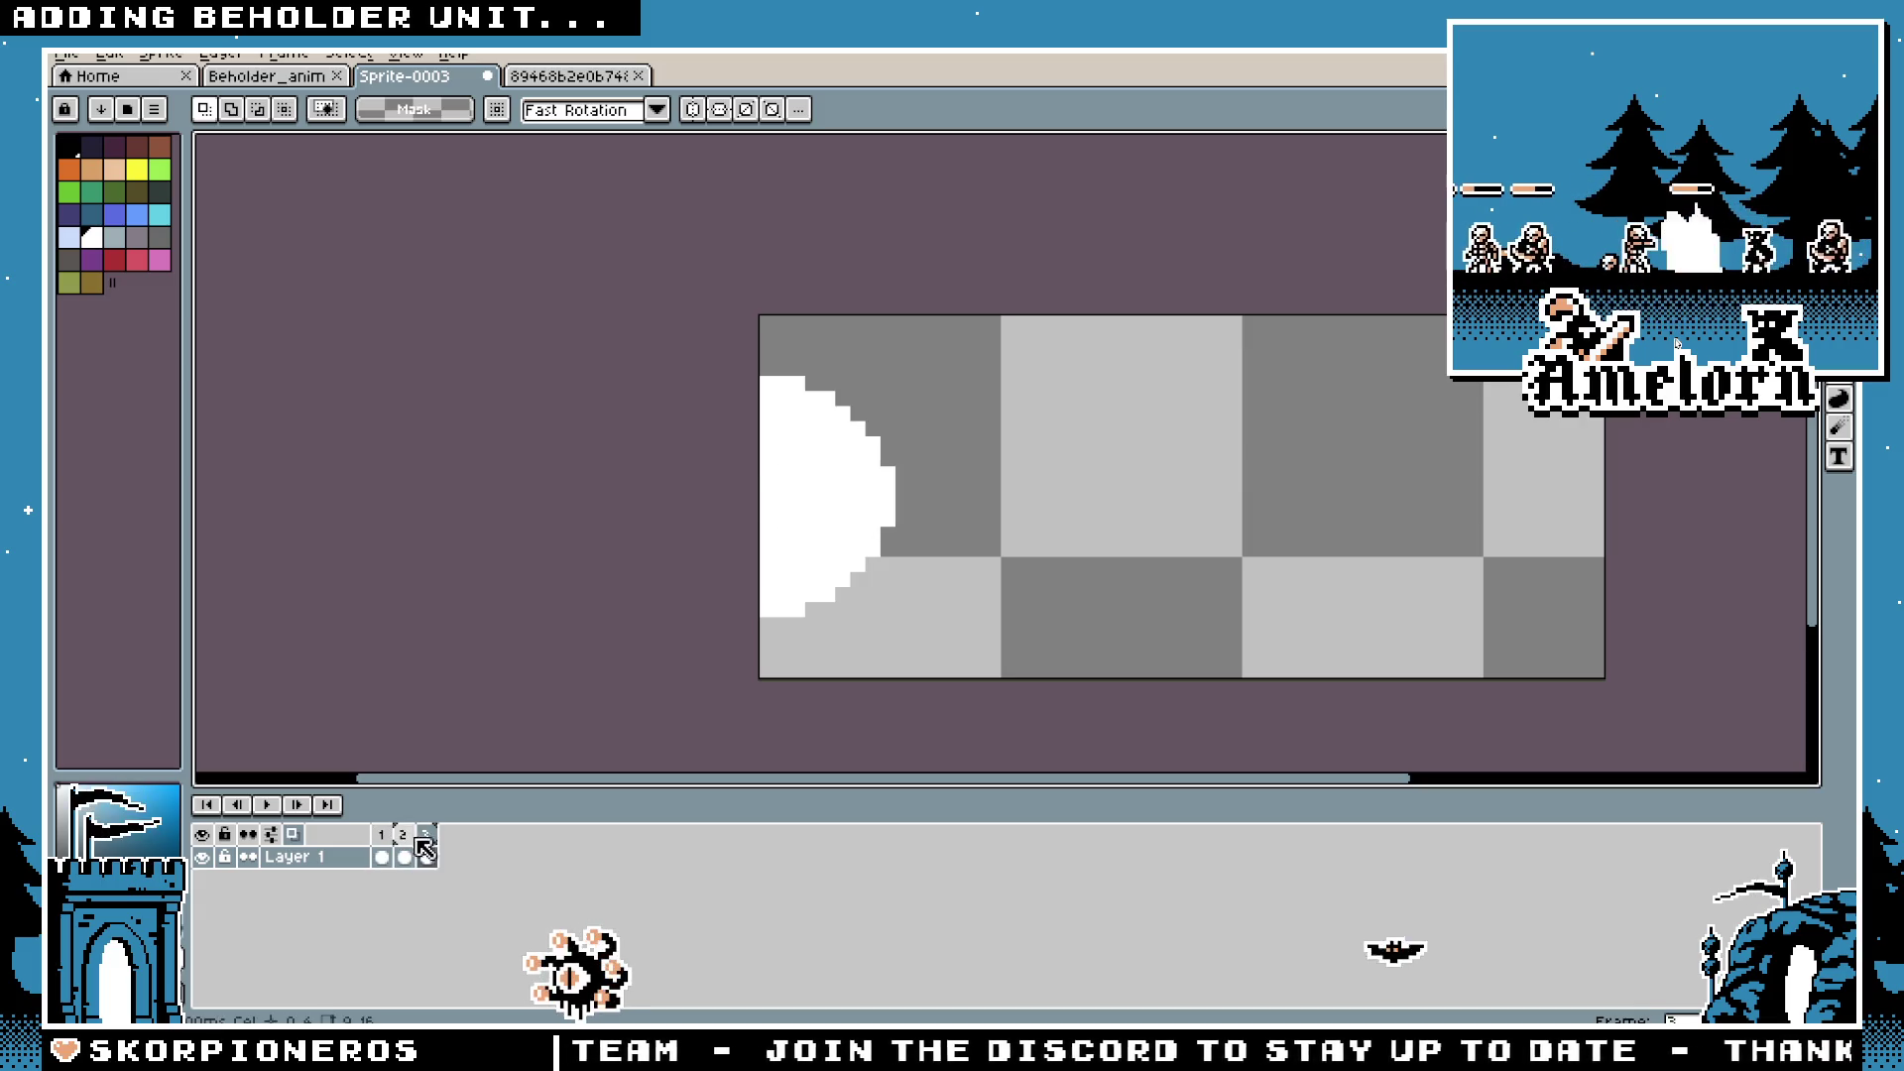
{"action": "left_click", "coordinate": [426, 857]}
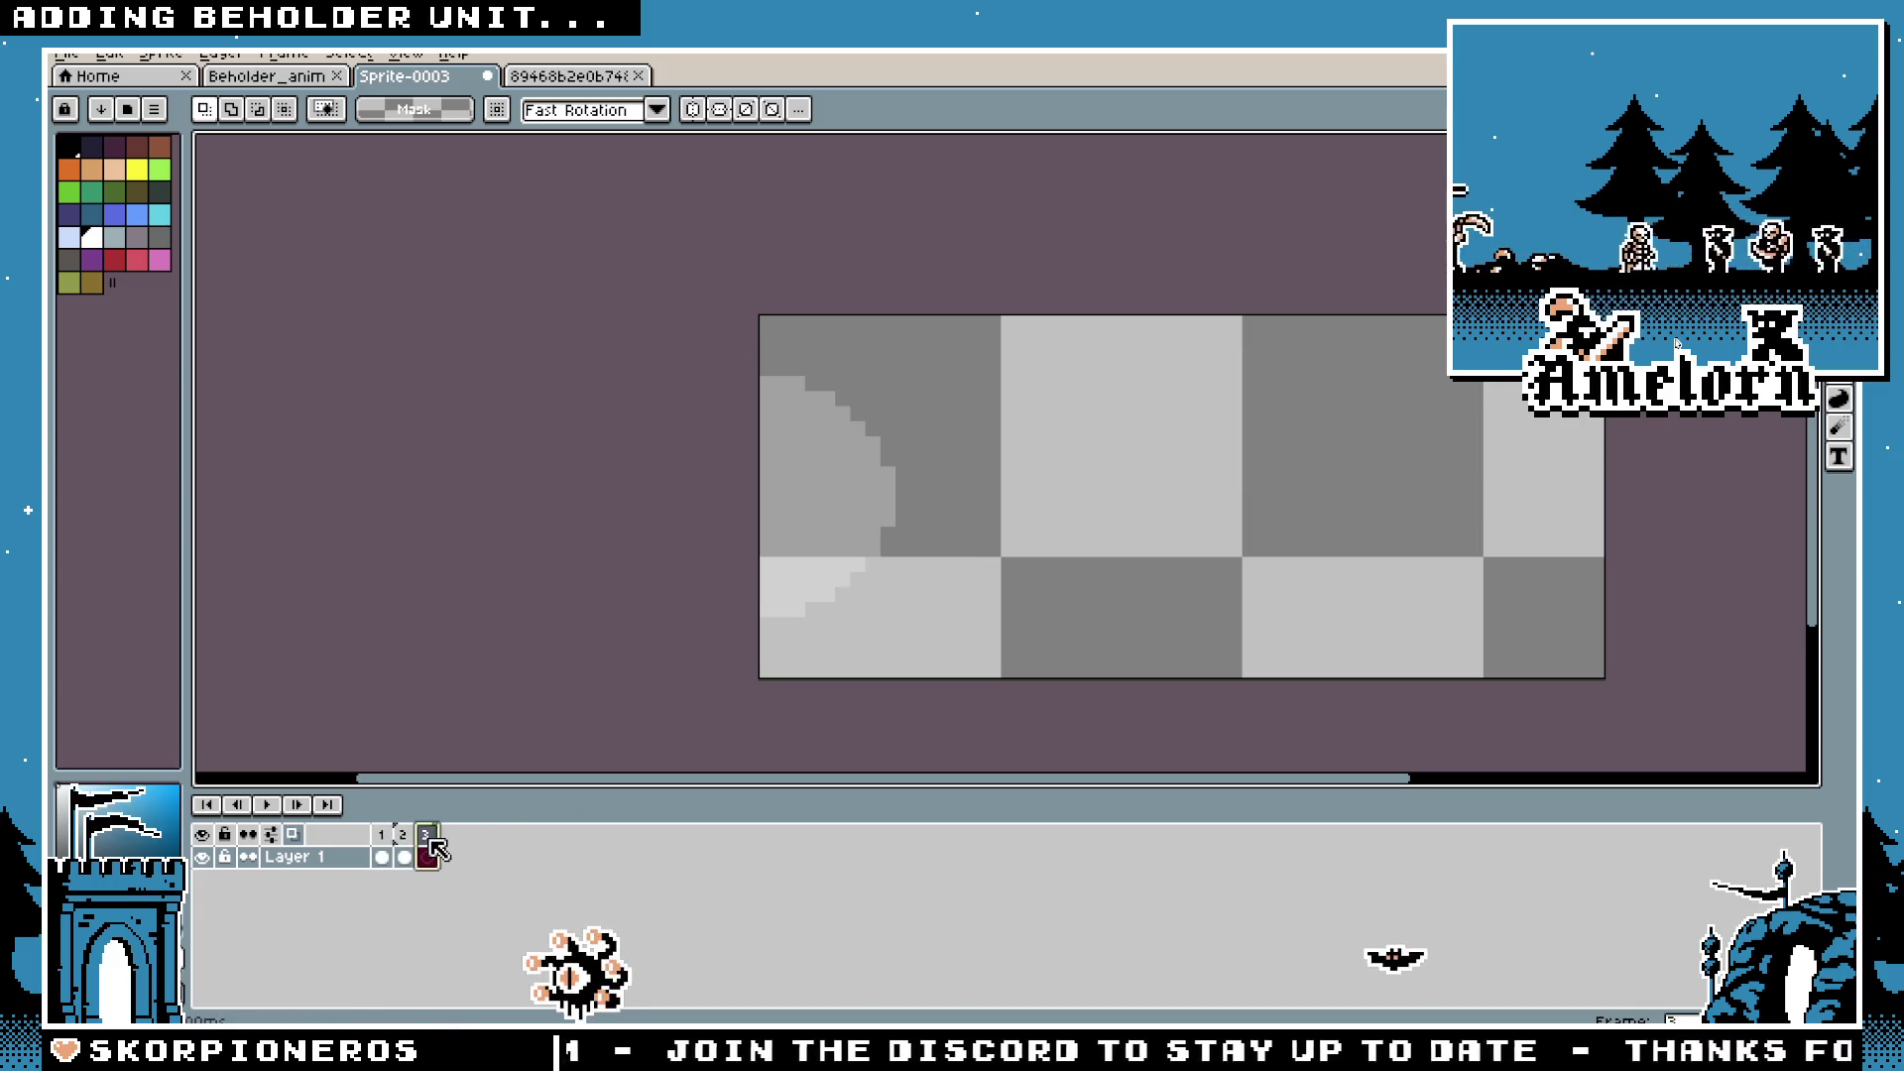
{"action": "key", "text": "alt+n"}
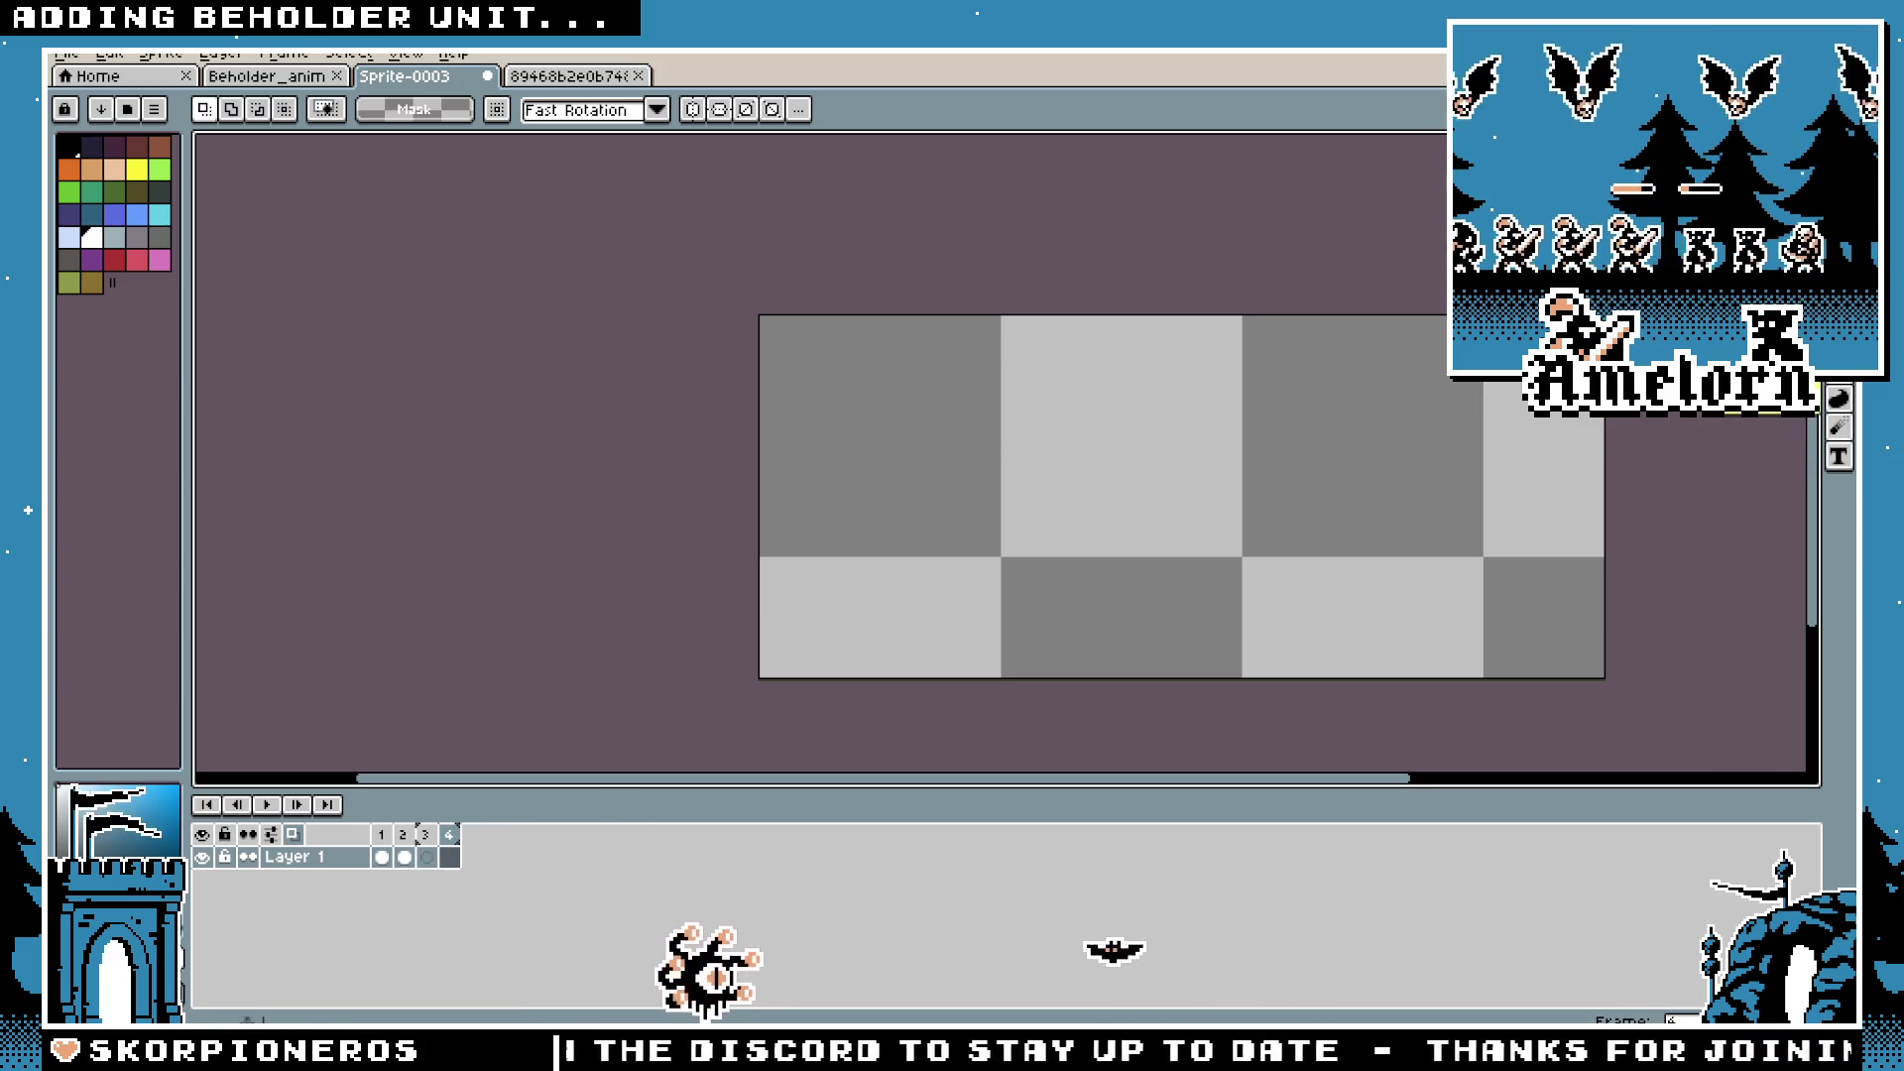
Step: After checking the reference laser GIF, outline a white rectangle across frame 4's middle with onion skin
{"action": "key", "text": "b"}
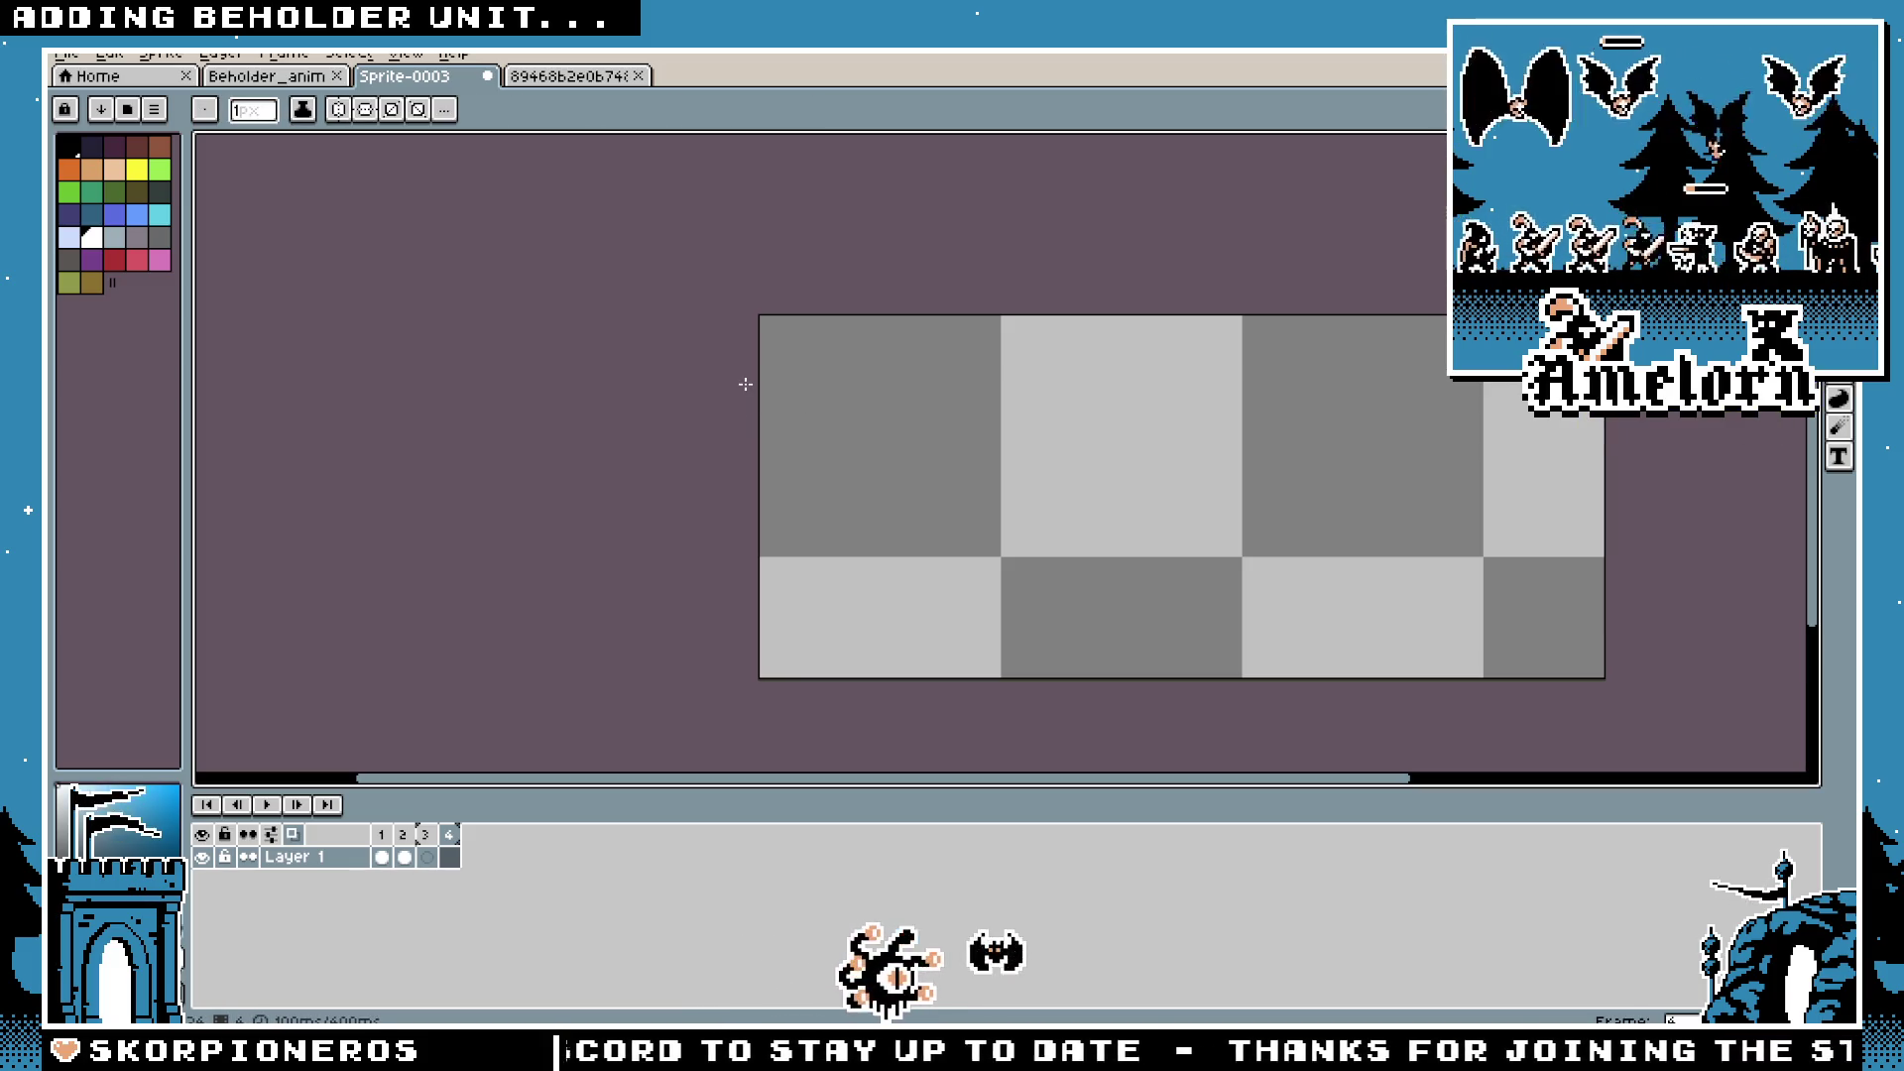
{"action": "left_click", "coordinate": [555, 76]}
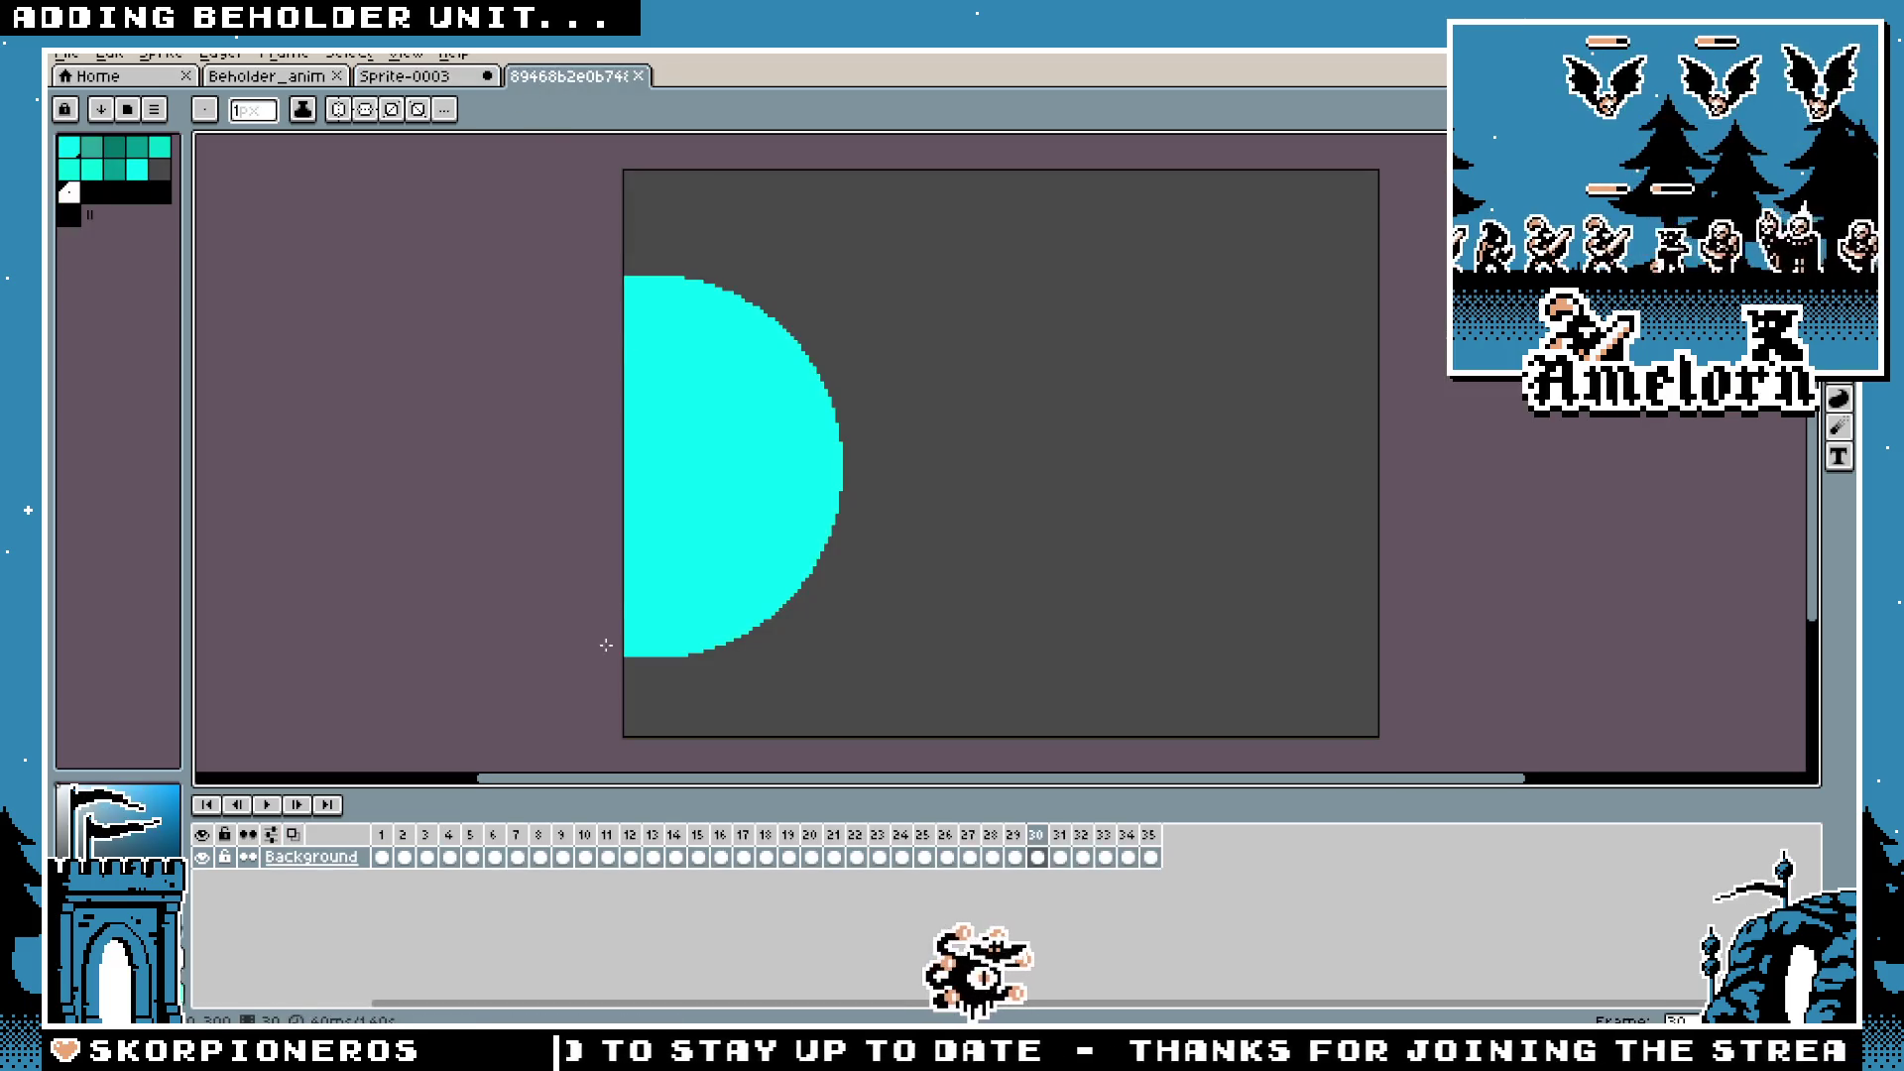
{"action": "left_click", "coordinate": [1081, 834]}
{"action": "left_click", "coordinate": [451, 79]}
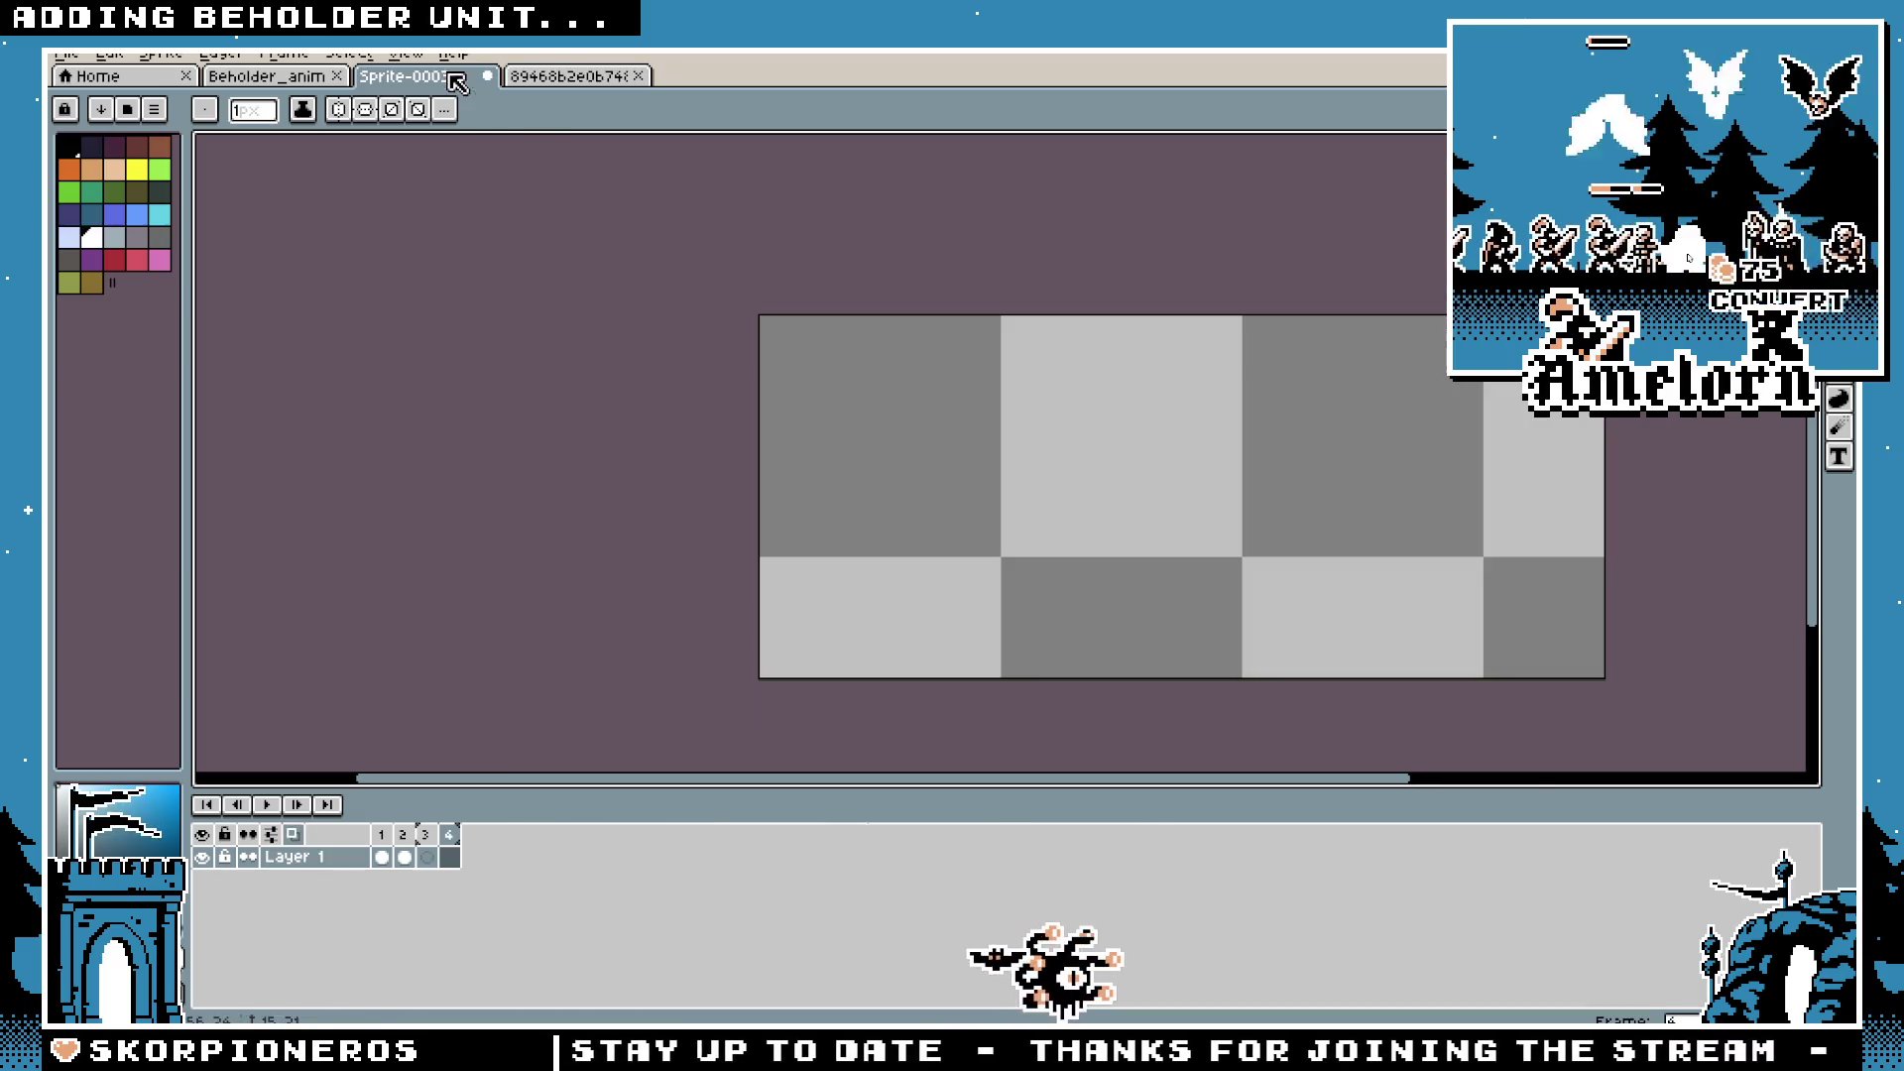
{"action": "left_click", "coordinate": [397, 843]}
{"action": "left_click", "coordinate": [425, 845]}
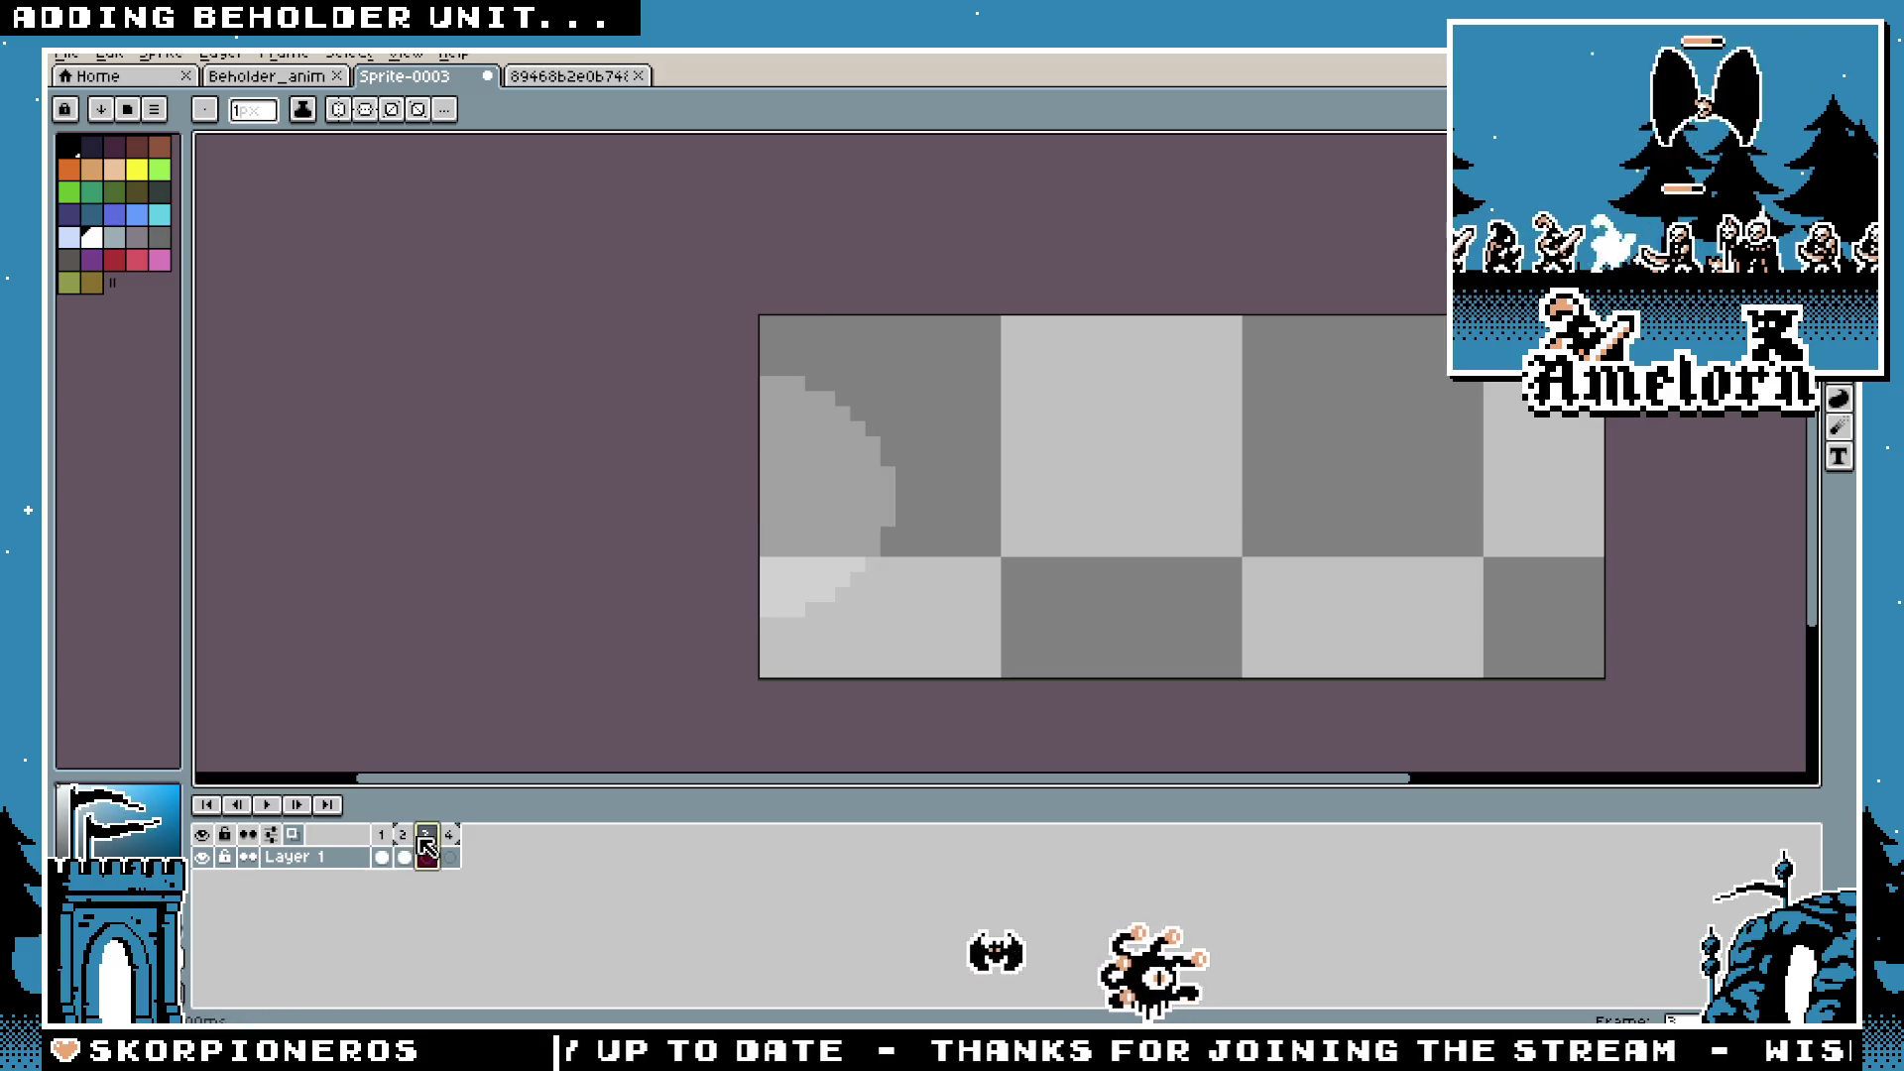
{"action": "left_click", "coordinate": [404, 845]}
{"action": "left_click", "coordinate": [451, 851]}
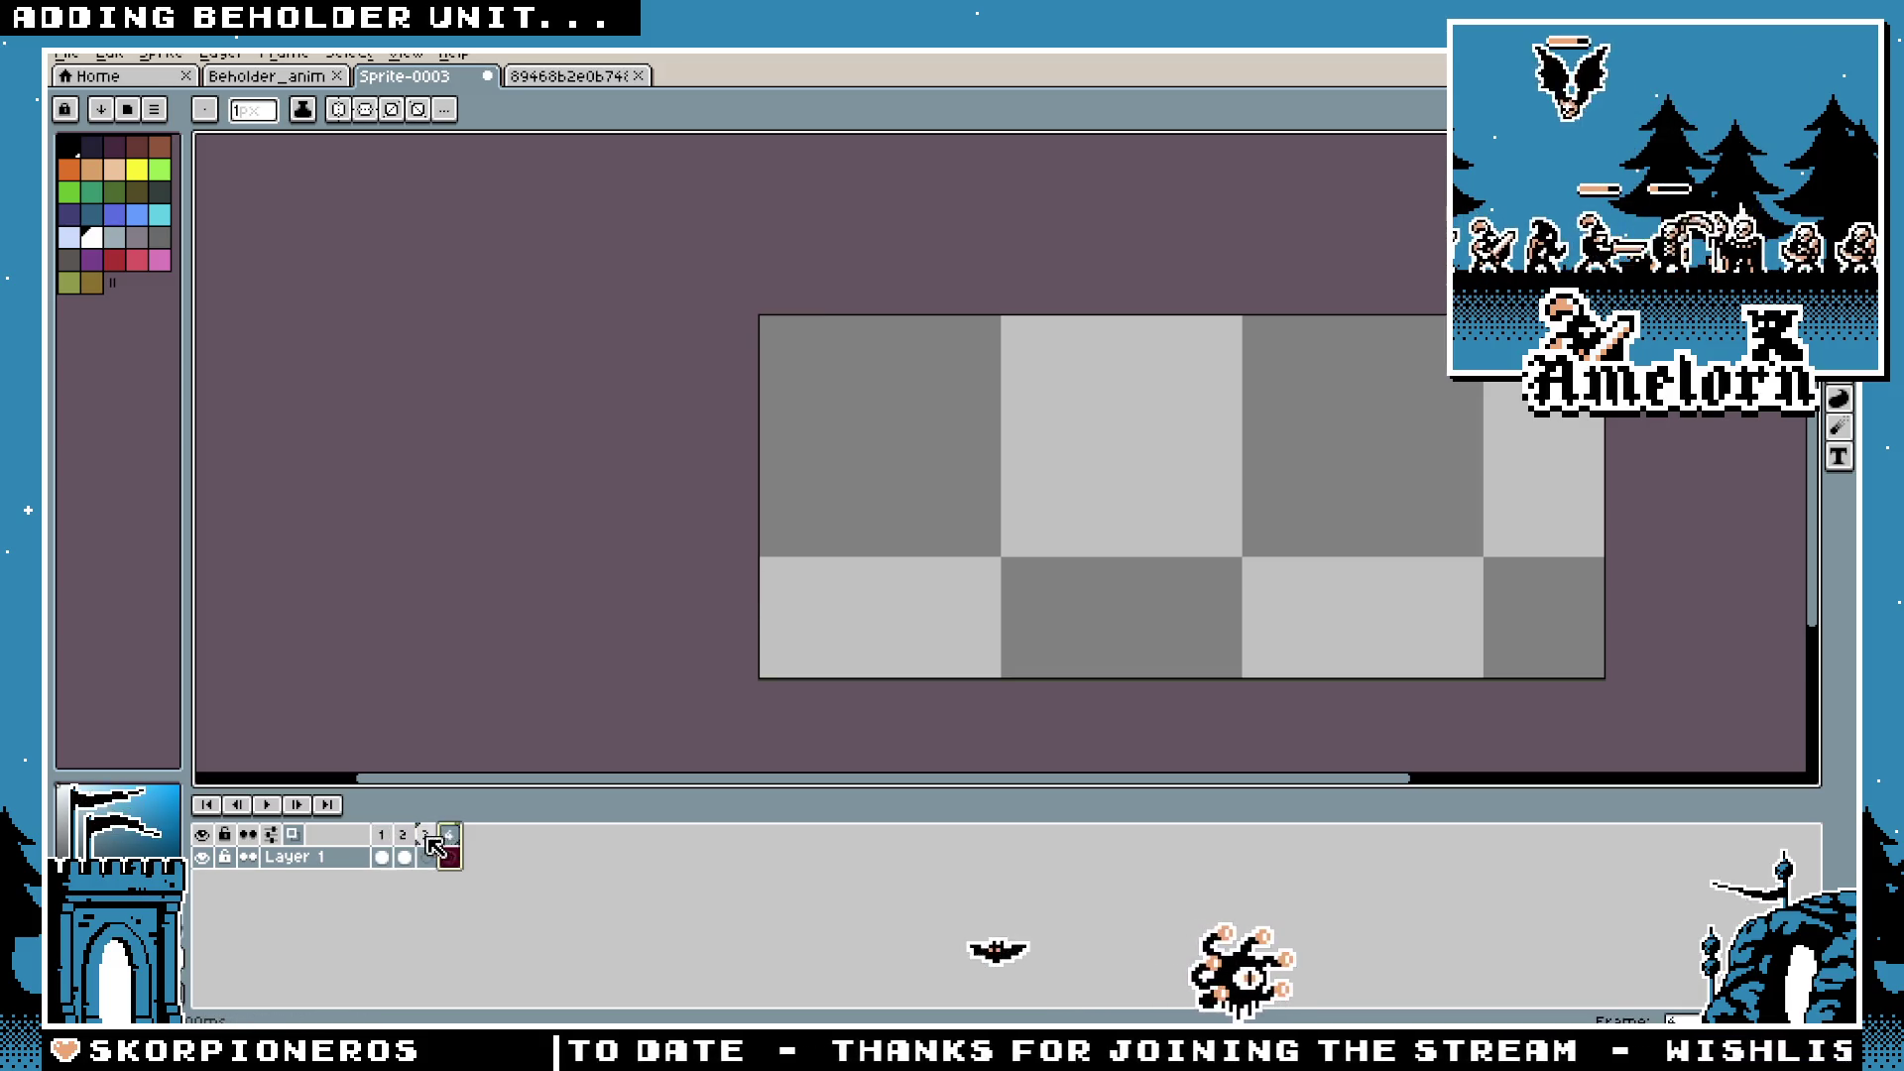
{"action": "key", "text": "F3"}
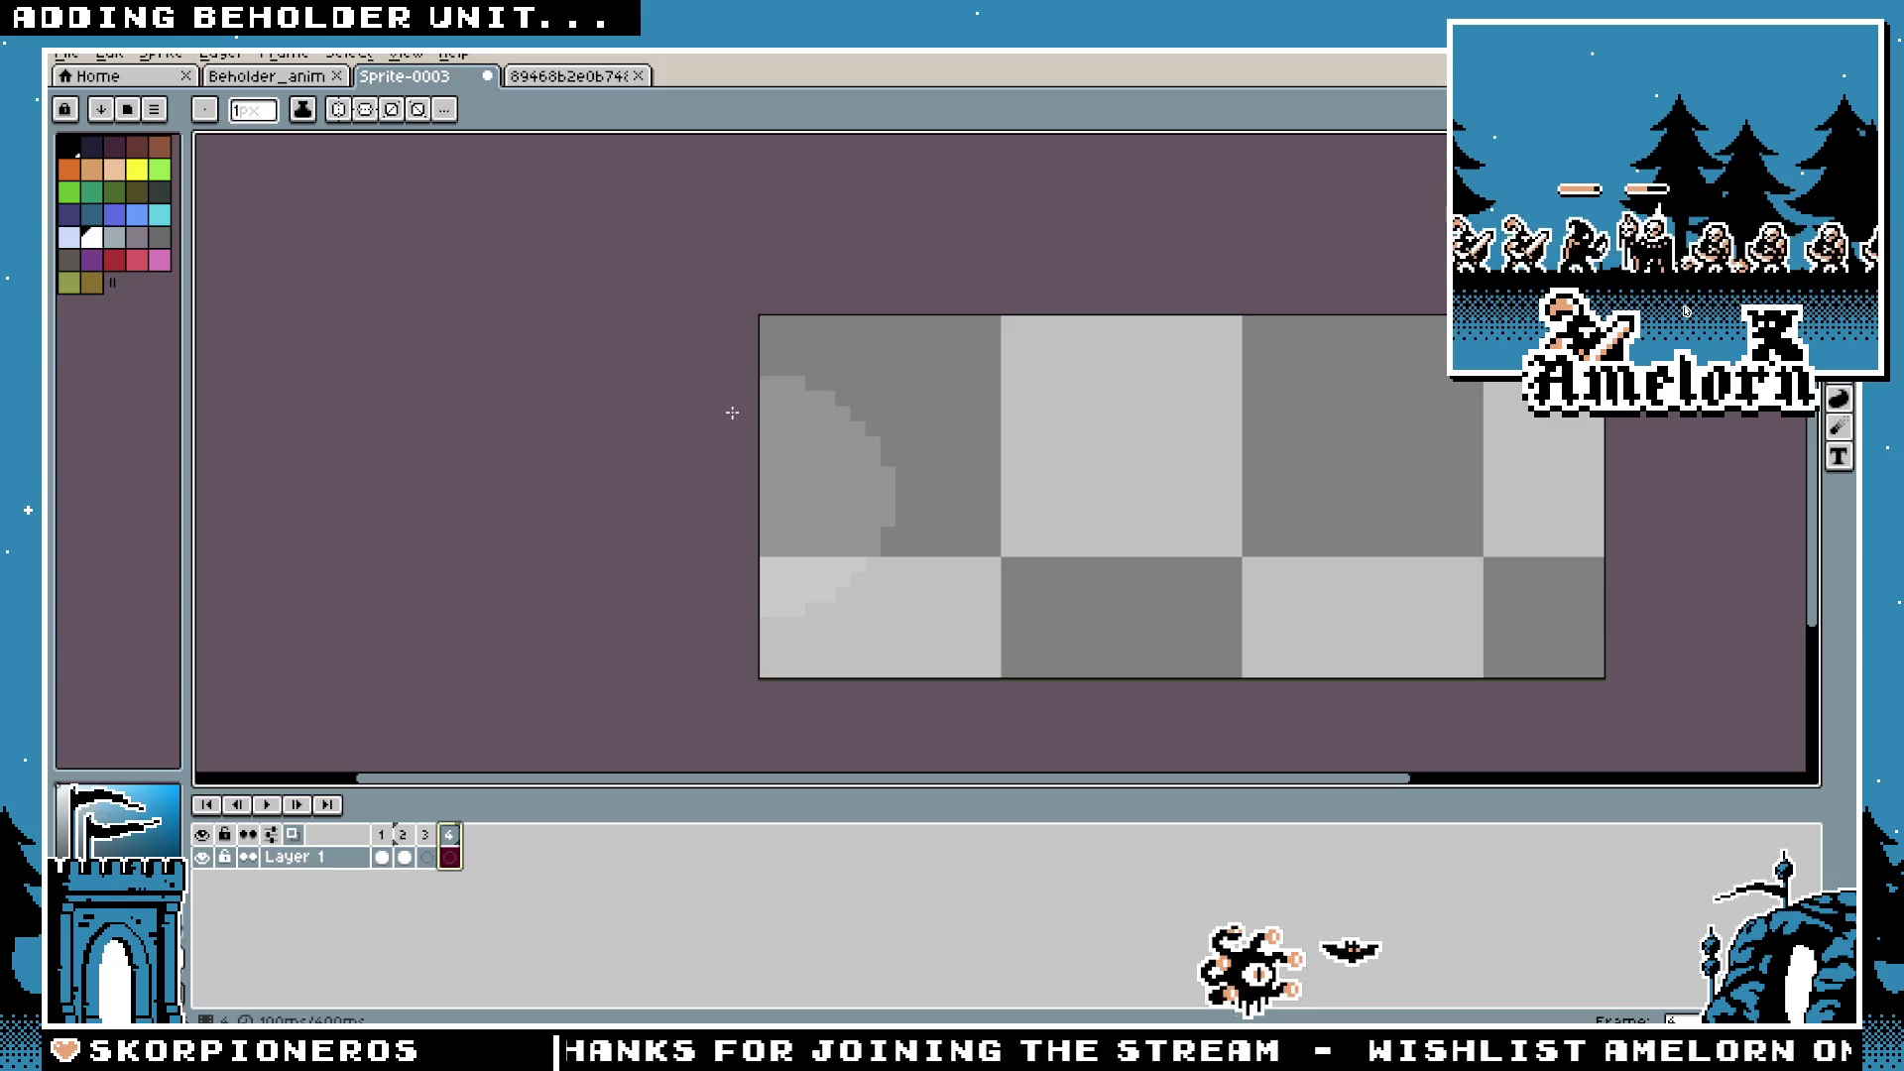
{"action": "mouse_move", "coordinate": [736, 417]}
{"action": "left_mouse_down"}
{"action": "mouse_move", "coordinate": [872, 477]}
{"action": "mouse_move", "coordinate": [1352, 573]}
{"action": "mouse_move", "coordinate": [1631, 568]}
{"action": "mouse_move", "coordinate": [1631, 585]}
{"action": "left_mouse_up"}
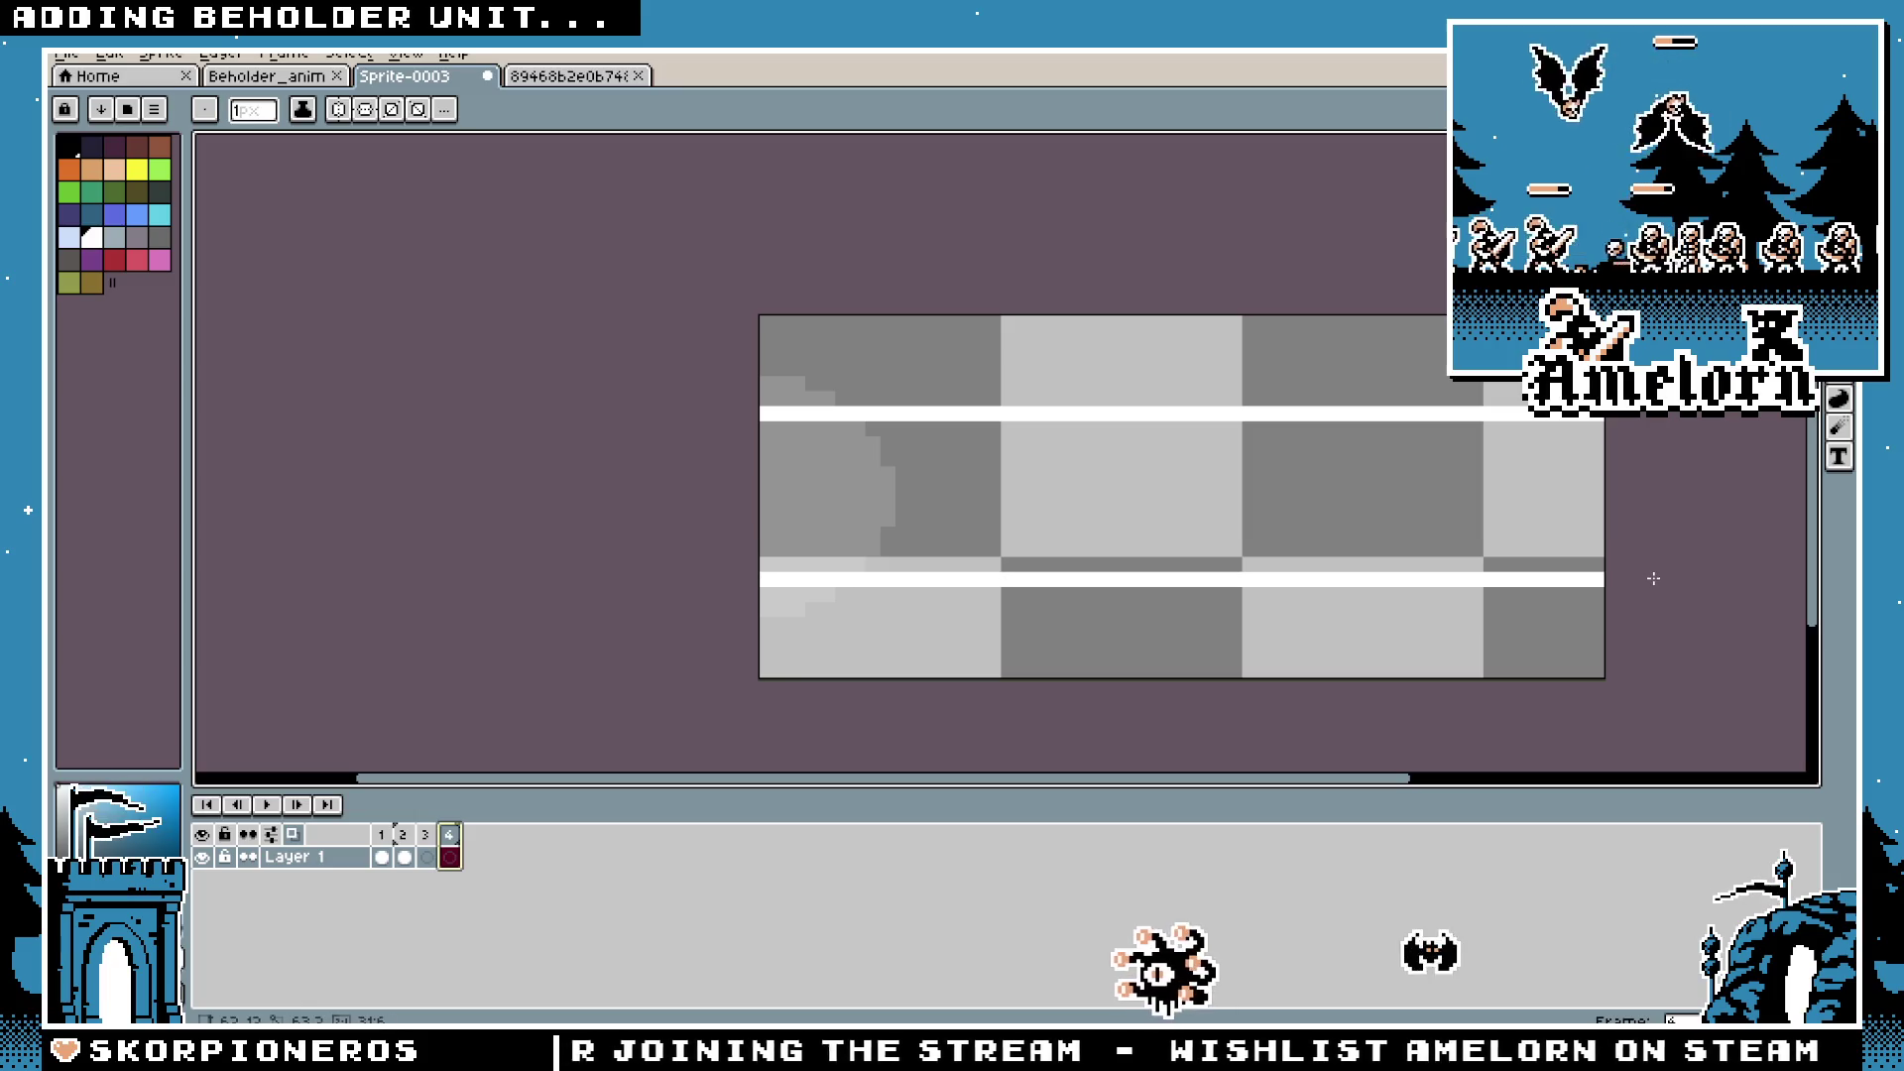
Step: Fill the frame 4 beam rectangle solid white and add frame 5
{"action": "key", "text": "g"}
{"action": "left_click", "coordinate": [1360, 566]}
{"action": "key", "text": "alt+n"}
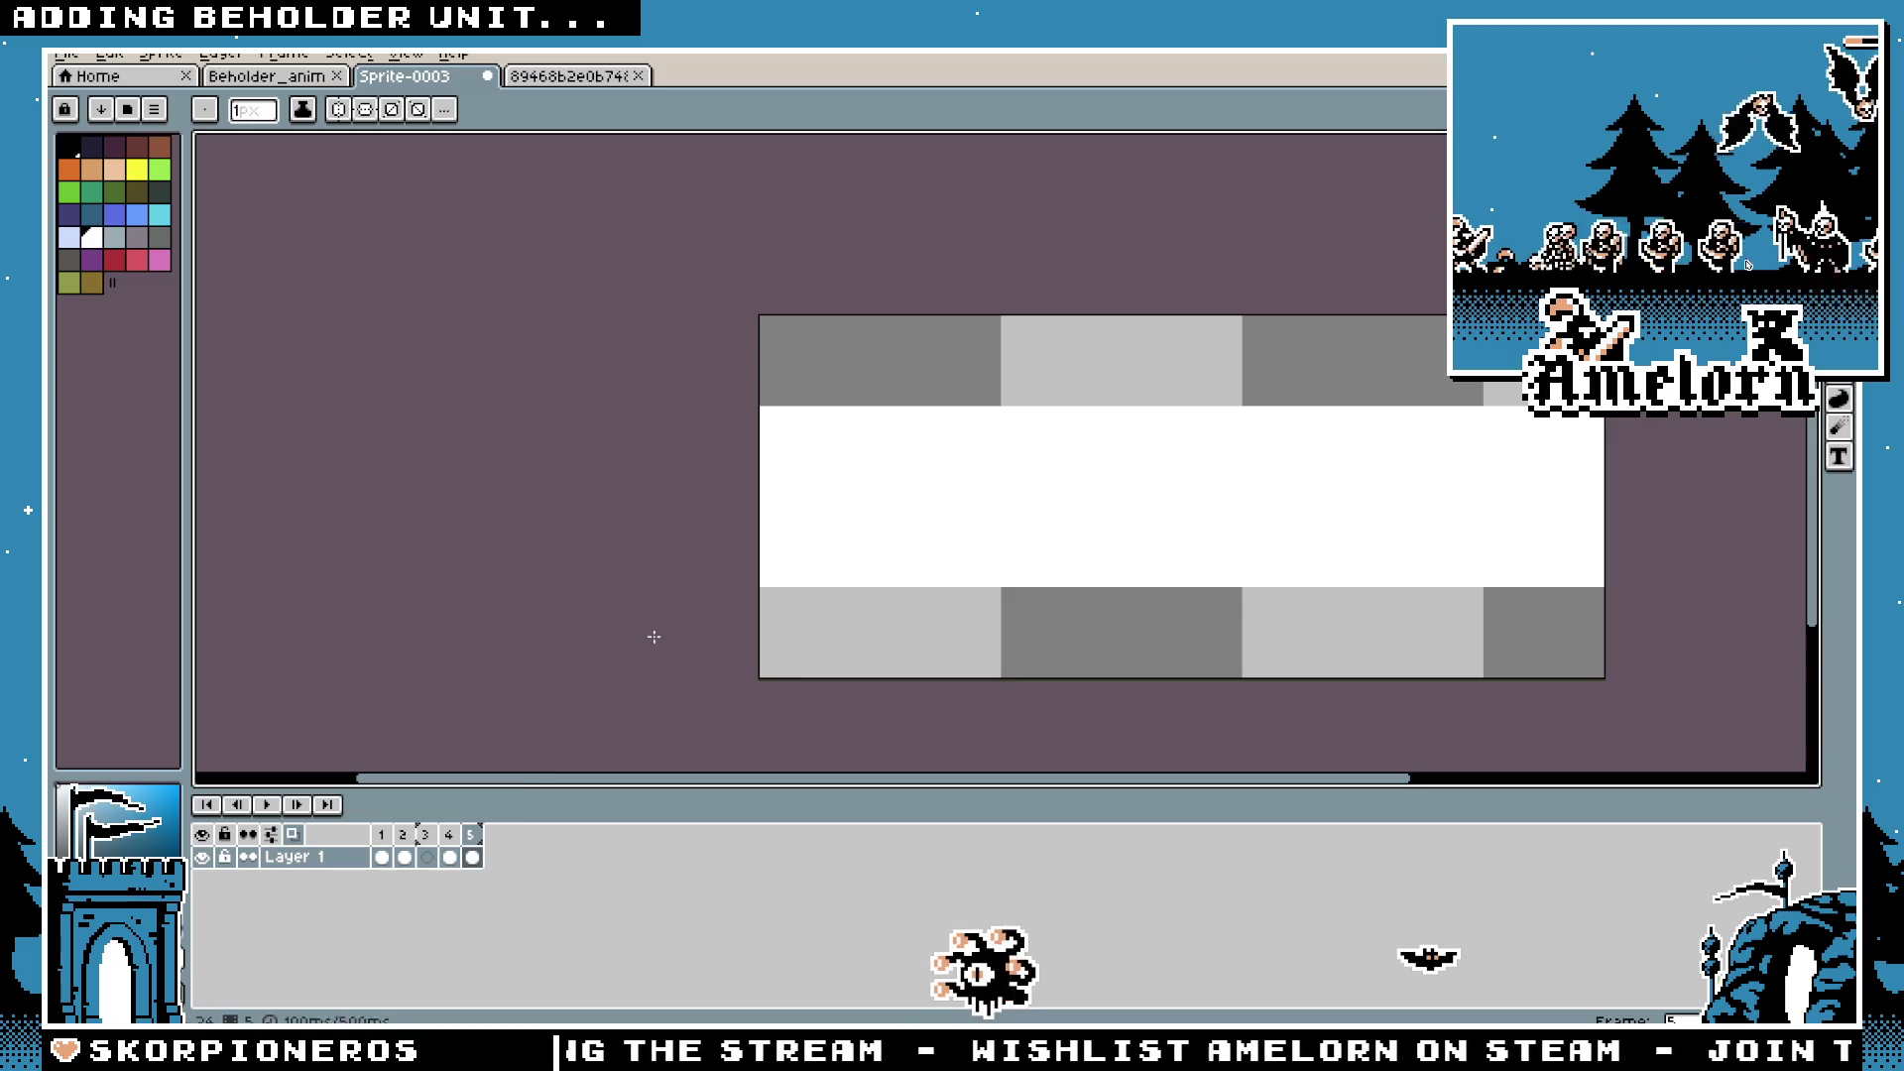
Step: Play the reference laser GIF for comparison, then go back to the laser sprite
{"action": "key", "text": "m"}
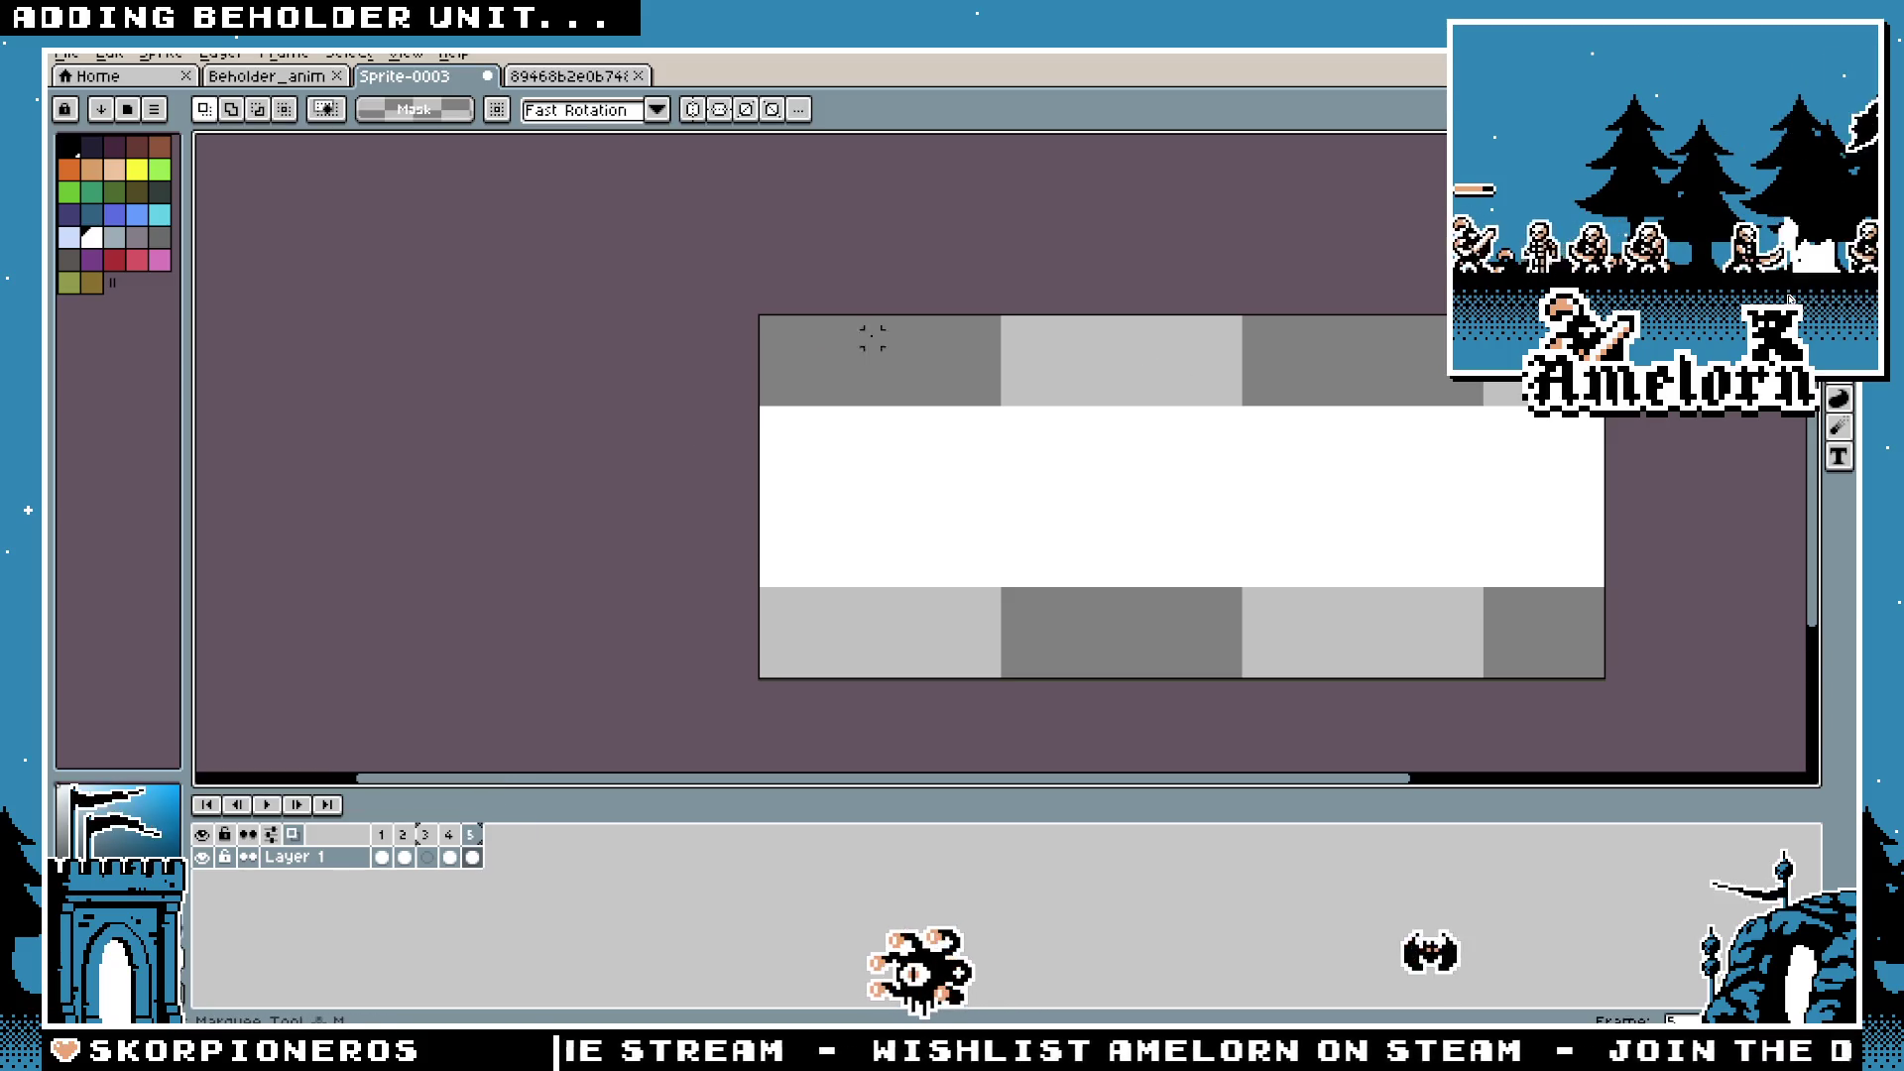
{"action": "left_click", "coordinate": [563, 80]}
{"action": "key", "text": "Return"}
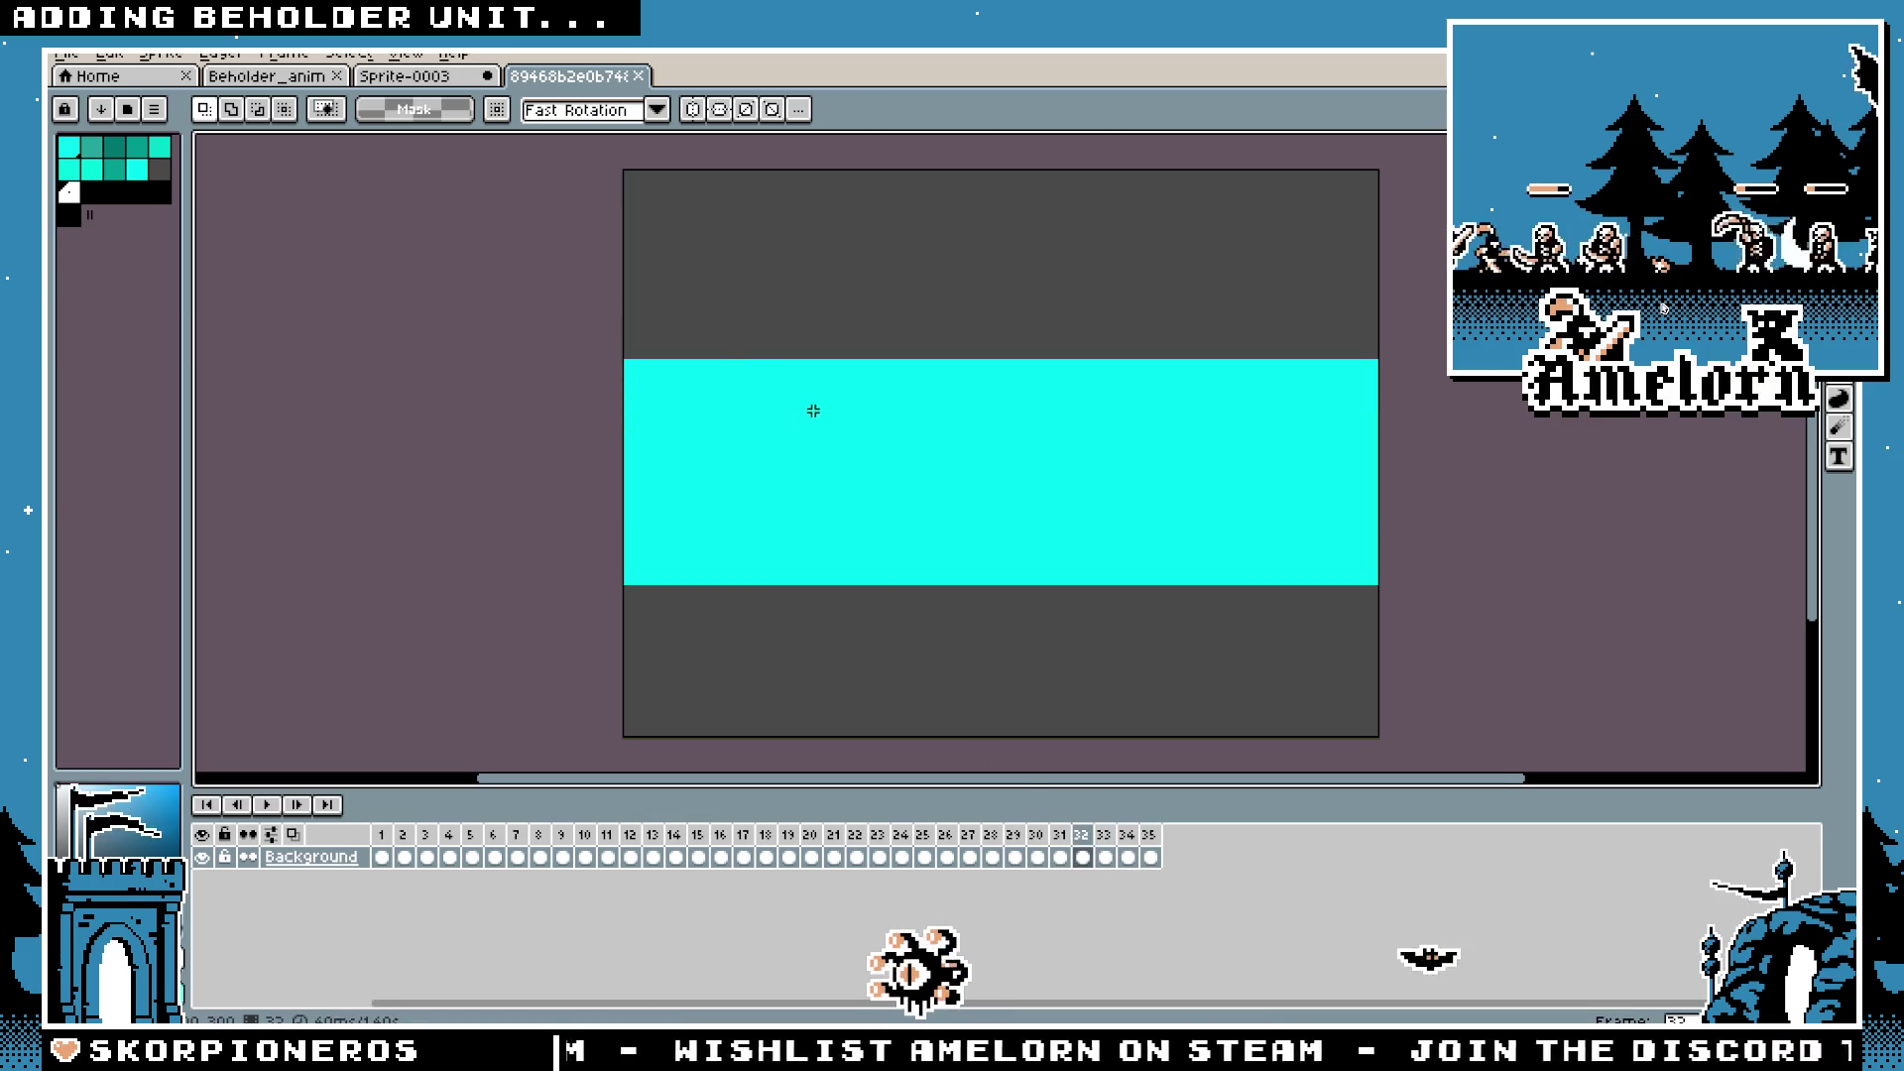
{"action": "left_click", "coordinate": [437, 80]}
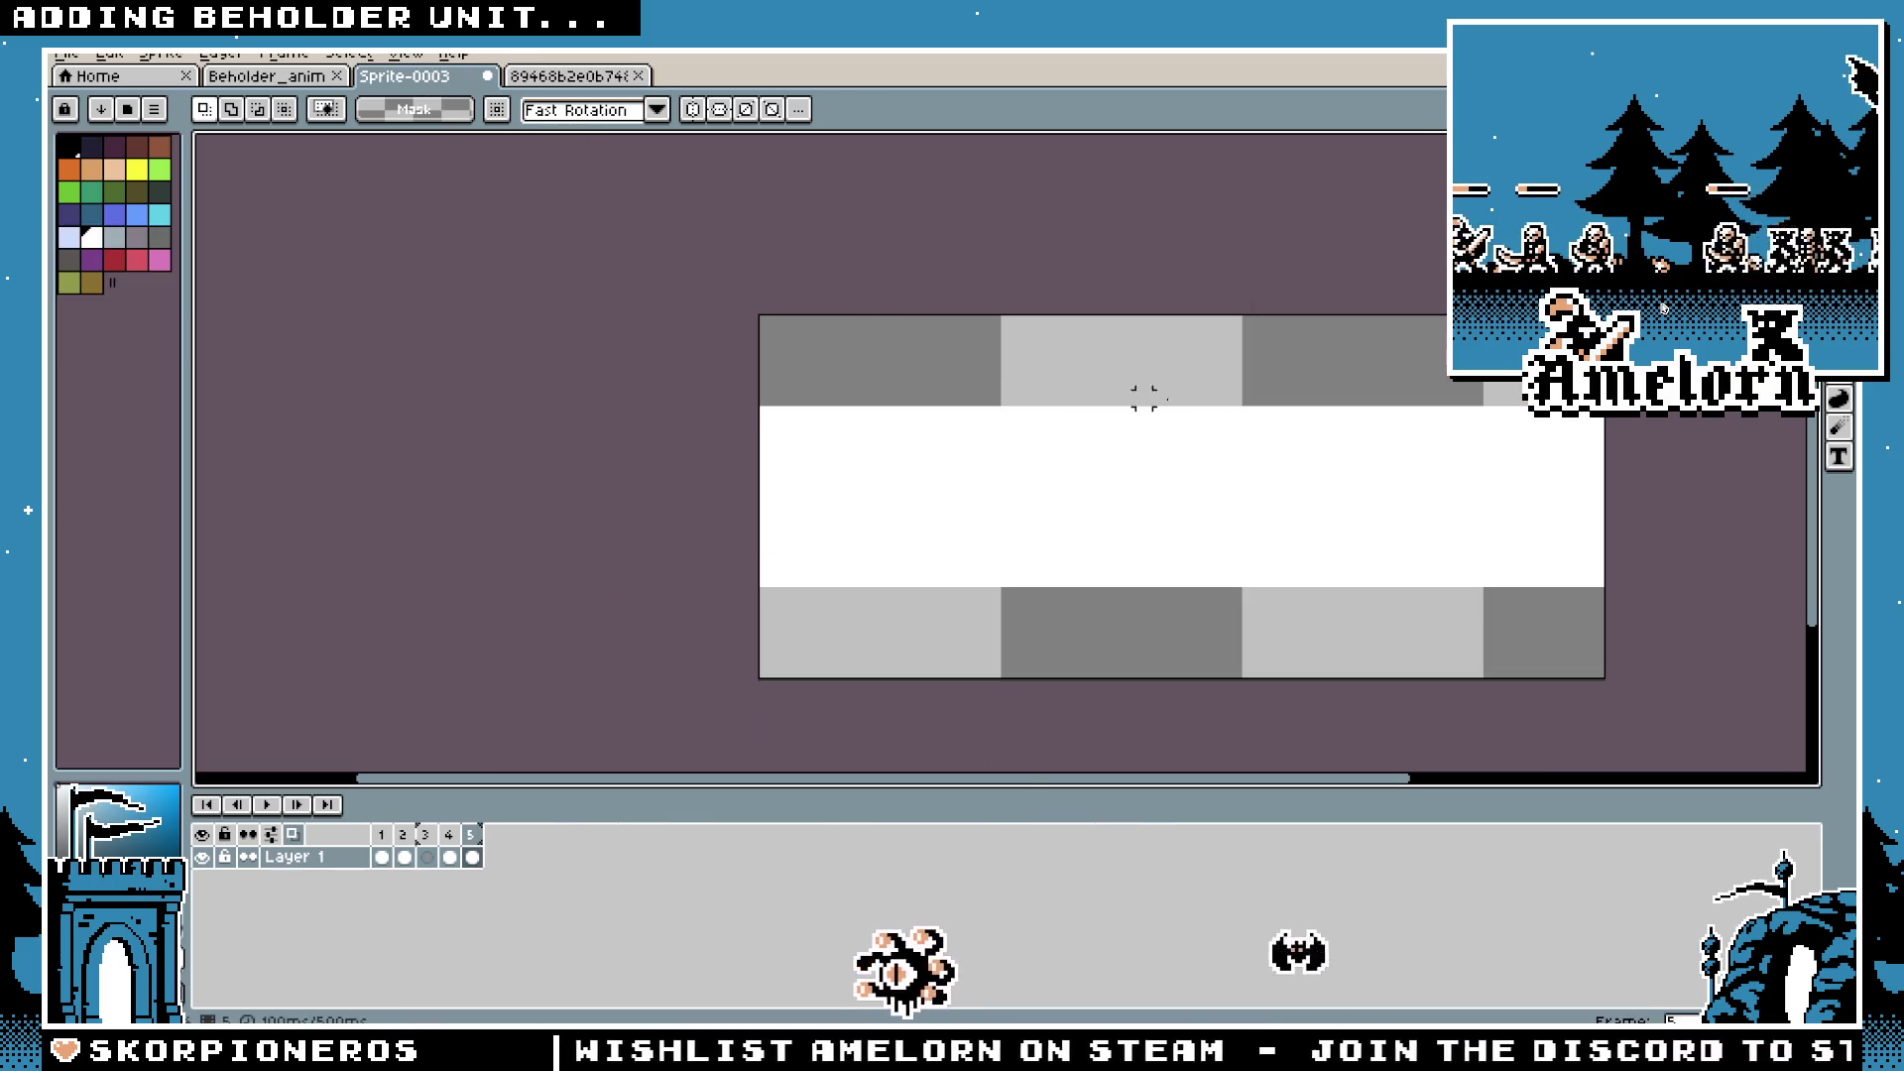
Step: Thin the frame 5 beam by removing its top part, then add frame 6
{"action": "mouse_move", "coordinate": [694, 365]}
{"action": "left_mouse_down"}
{"action": "mouse_move", "coordinate": [1020, 426]}
{"action": "mouse_move", "coordinate": [1686, 443]}
{"action": "mouse_move", "coordinate": [1686, 413]}
{"action": "mouse_move", "coordinate": [1686, 458]}
{"action": "mouse_move", "coordinate": [1654, 468]}
{"action": "left_mouse_up"}
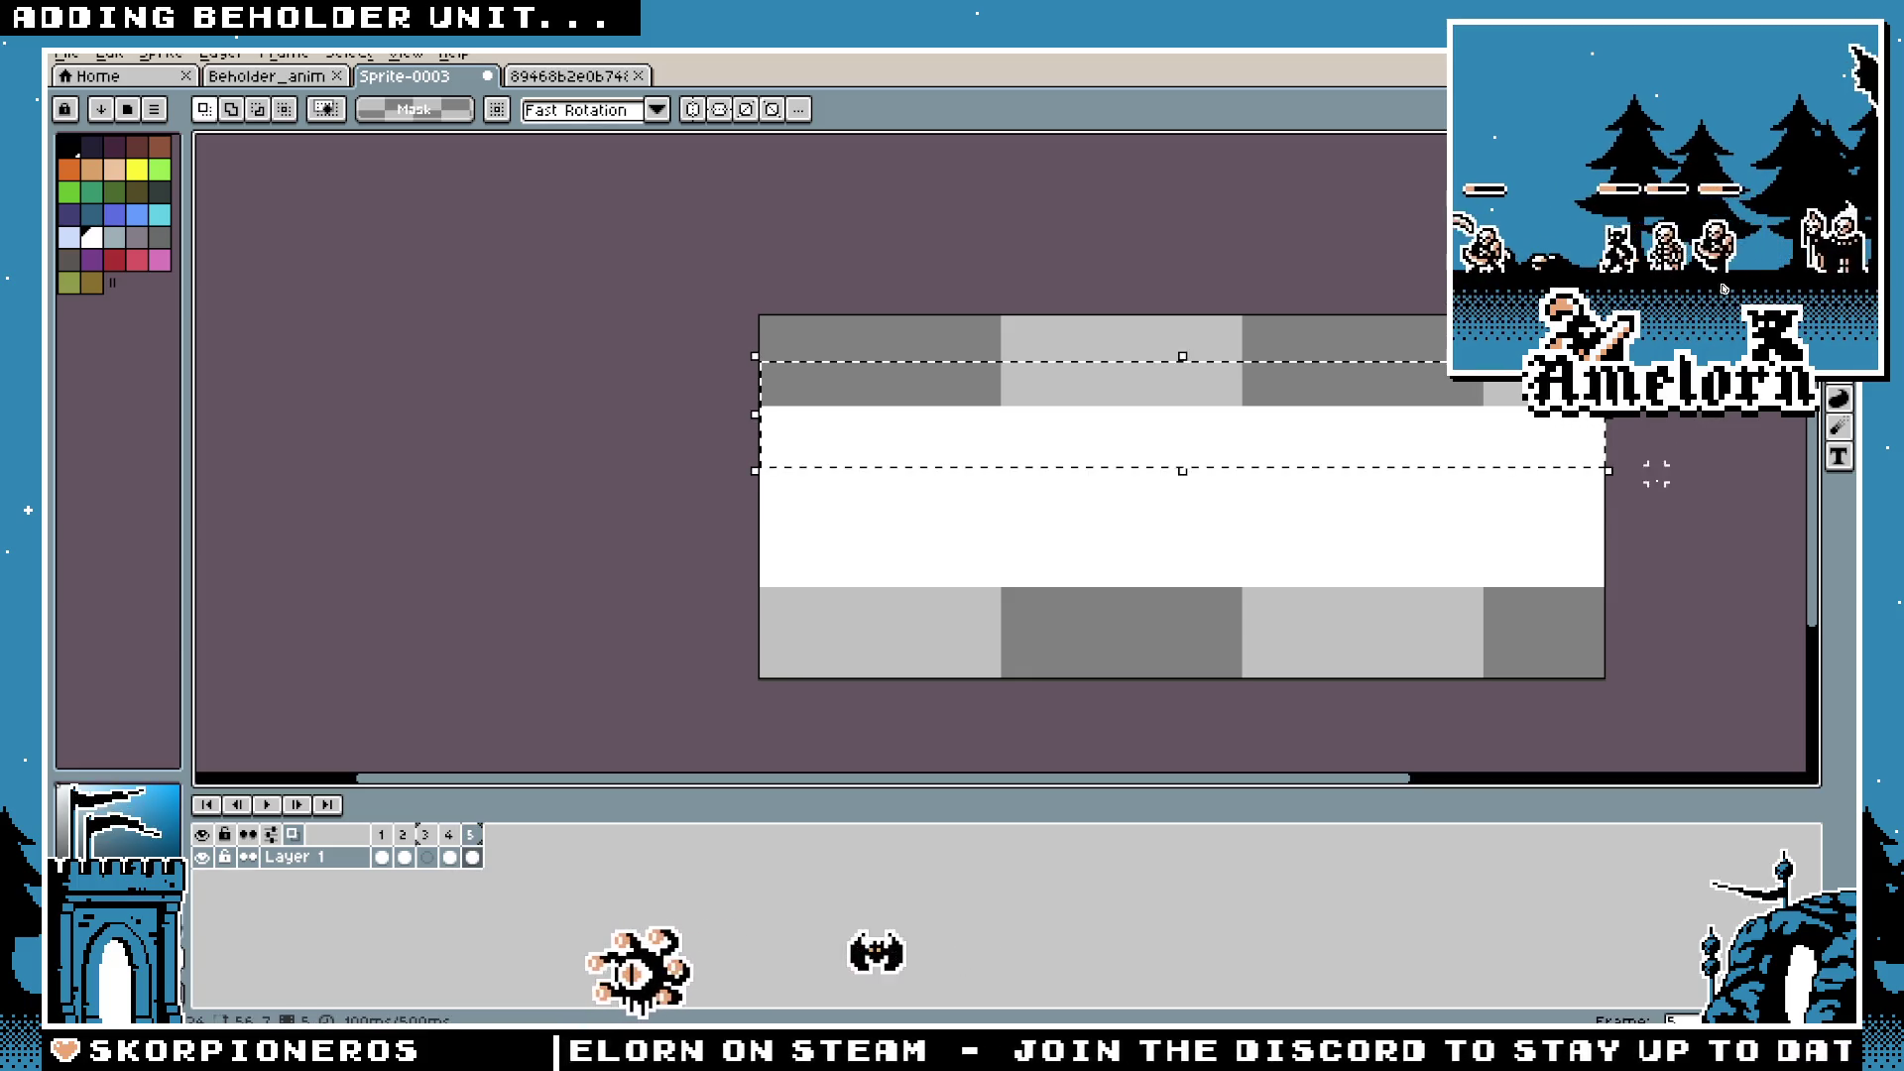
{"action": "mouse_move", "coordinate": [1627, 341]}
{"action": "left_mouse_down"}
{"action": "mouse_move", "coordinate": [735, 413]}
{"action": "mouse_move", "coordinate": [755, 456]}
{"action": "left_mouse_up"}
{"action": "key", "text": "u"}
{"action": "mouse_move", "coordinate": [1641, 640]}
{"action": "left_mouse_down"}
{"action": "mouse_move", "coordinate": [850, 523]}
{"action": "mouse_move", "coordinate": [706, 579]}
{"action": "mouse_move", "coordinate": [707, 551]}
{"action": "left_mouse_up"}
{"action": "key", "text": "Escape"}
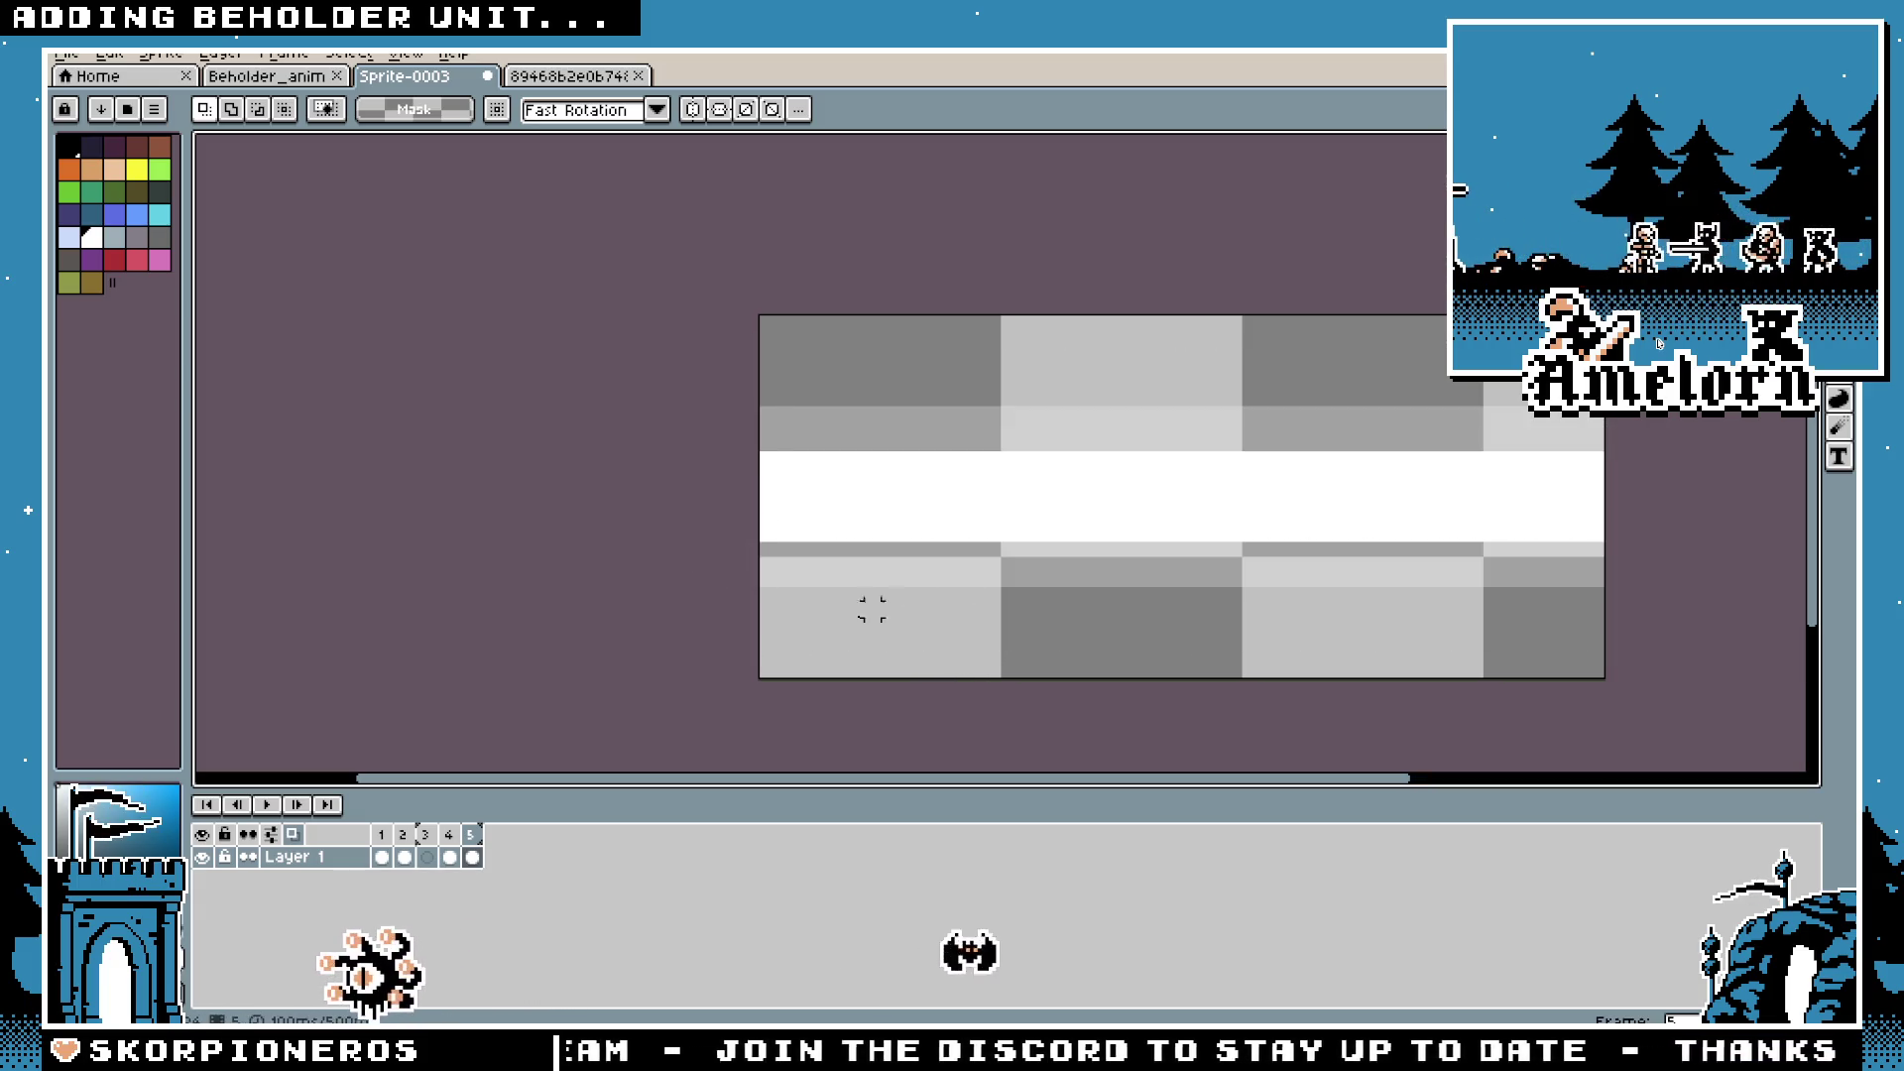
{"action": "key", "text": "alt+n"}
Step: Try marquee selections over the frame 6 beam's upper and lower bands, then move to frame 7
{"action": "mouse_move", "coordinate": [599, 395]}
{"action": "left_mouse_down"}
{"action": "mouse_move", "coordinate": [1683, 450]}
{"action": "mouse_move", "coordinate": [1702, 488]}
{"action": "left_mouse_up"}
{"action": "mouse_move", "coordinate": [1601, 645]}
{"action": "left_mouse_down"}
{"action": "mouse_move", "coordinate": [723, 518]}
{"action": "mouse_move", "coordinate": [708, 493]}
{"action": "left_mouse_up"}
{"action": "left_click", "coordinate": [1008, 486]}
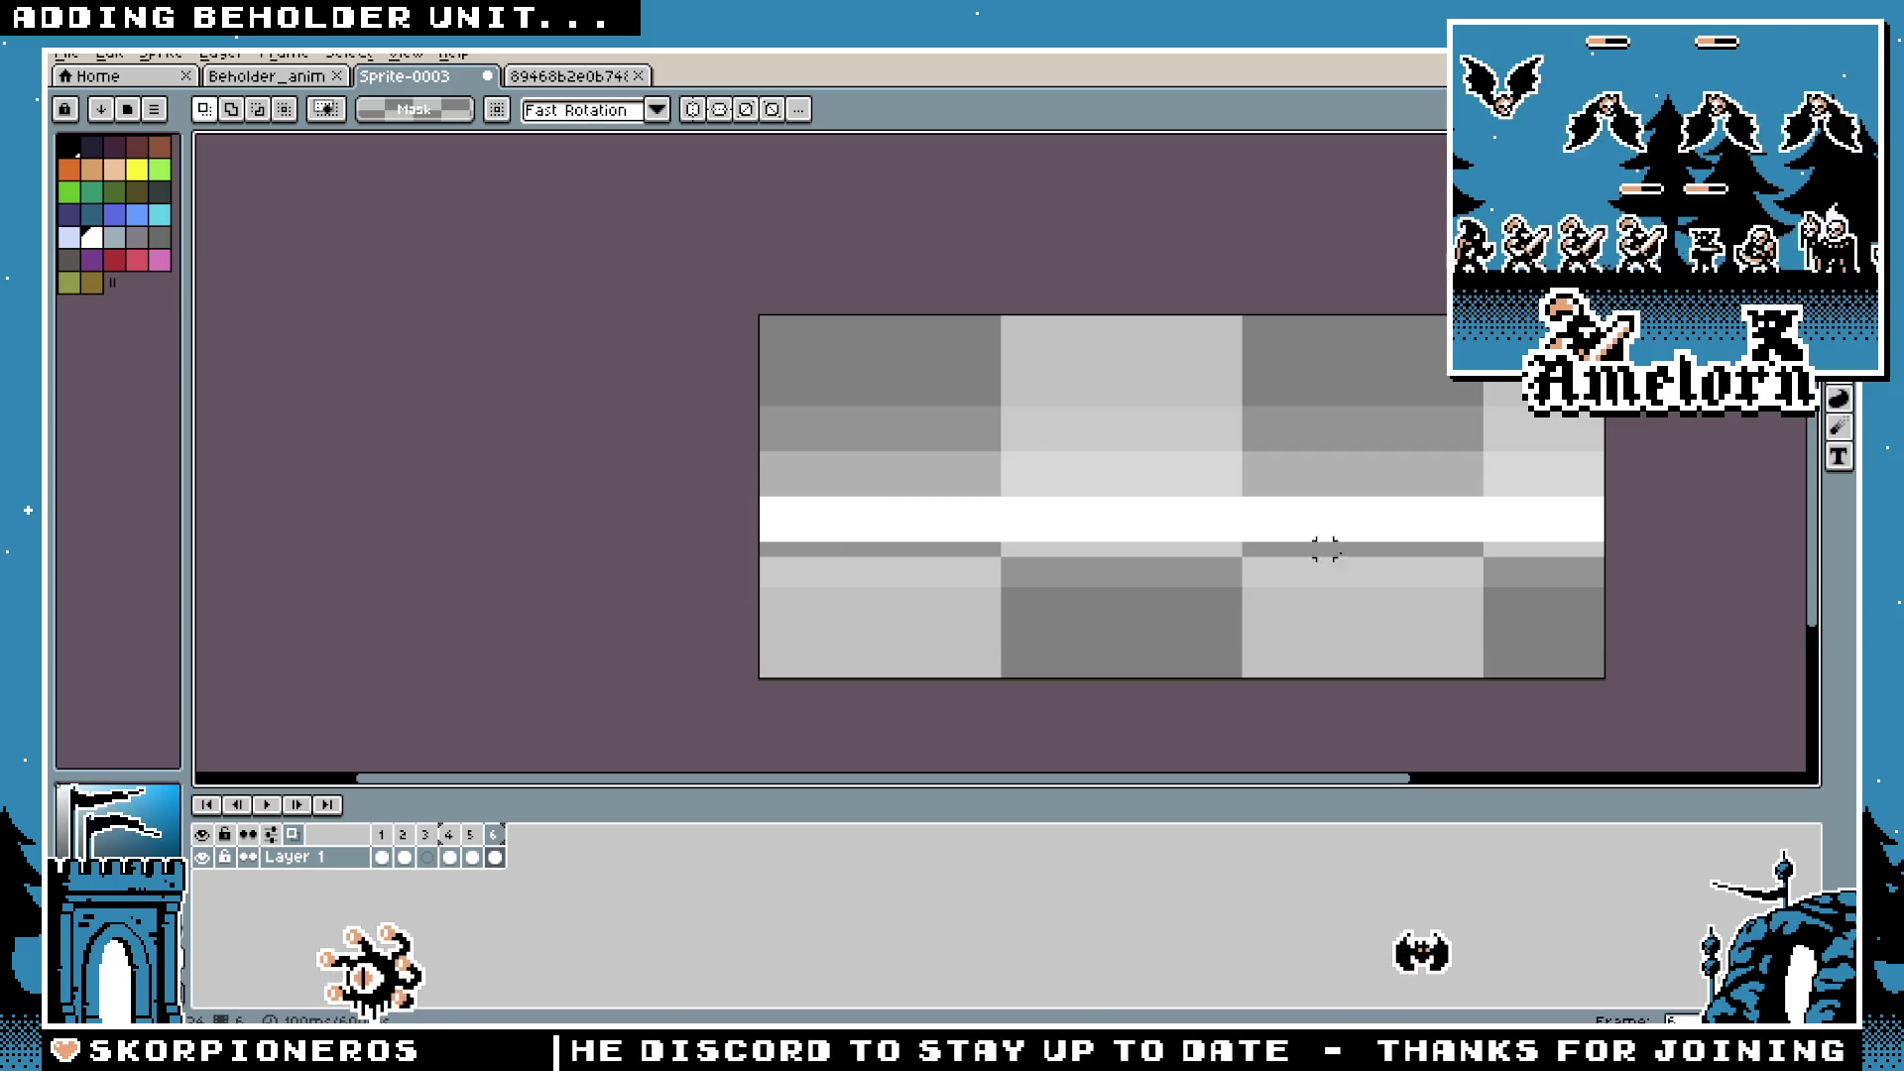
{"action": "mouse_move", "coordinate": [1606, 362]}
{"action": "left_mouse_down"}
{"action": "mouse_move", "coordinate": [1338, 428]}
{"action": "mouse_move", "coordinate": [723, 472]}
{"action": "left_mouse_up"}
{"action": "key", "text": "ctrl+z"}
{"action": "mouse_move", "coordinate": [1597, 643]}
{"action": "left_mouse_down"}
{"action": "mouse_move", "coordinate": [788, 504]}
{"action": "mouse_move", "coordinate": [723, 518]}
{"action": "left_mouse_up"}
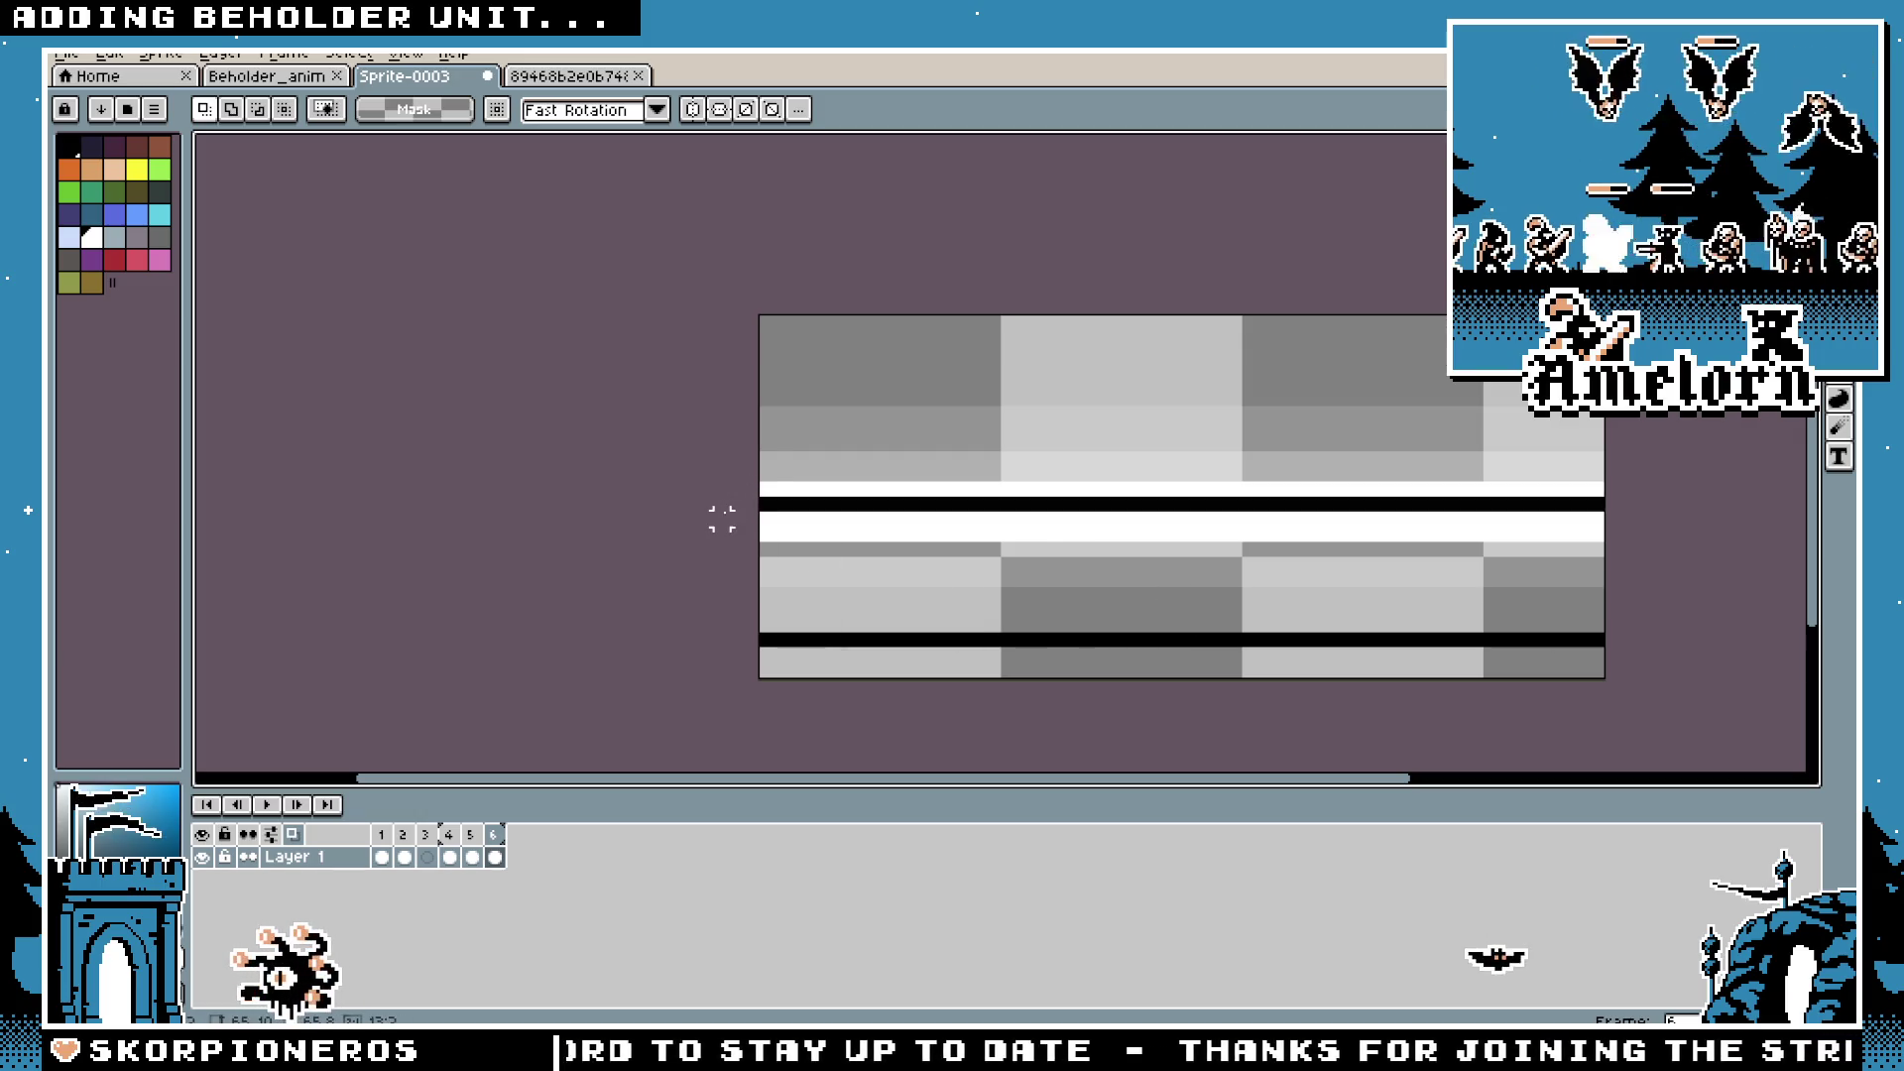
{"action": "key", "text": "ctrl+z"}
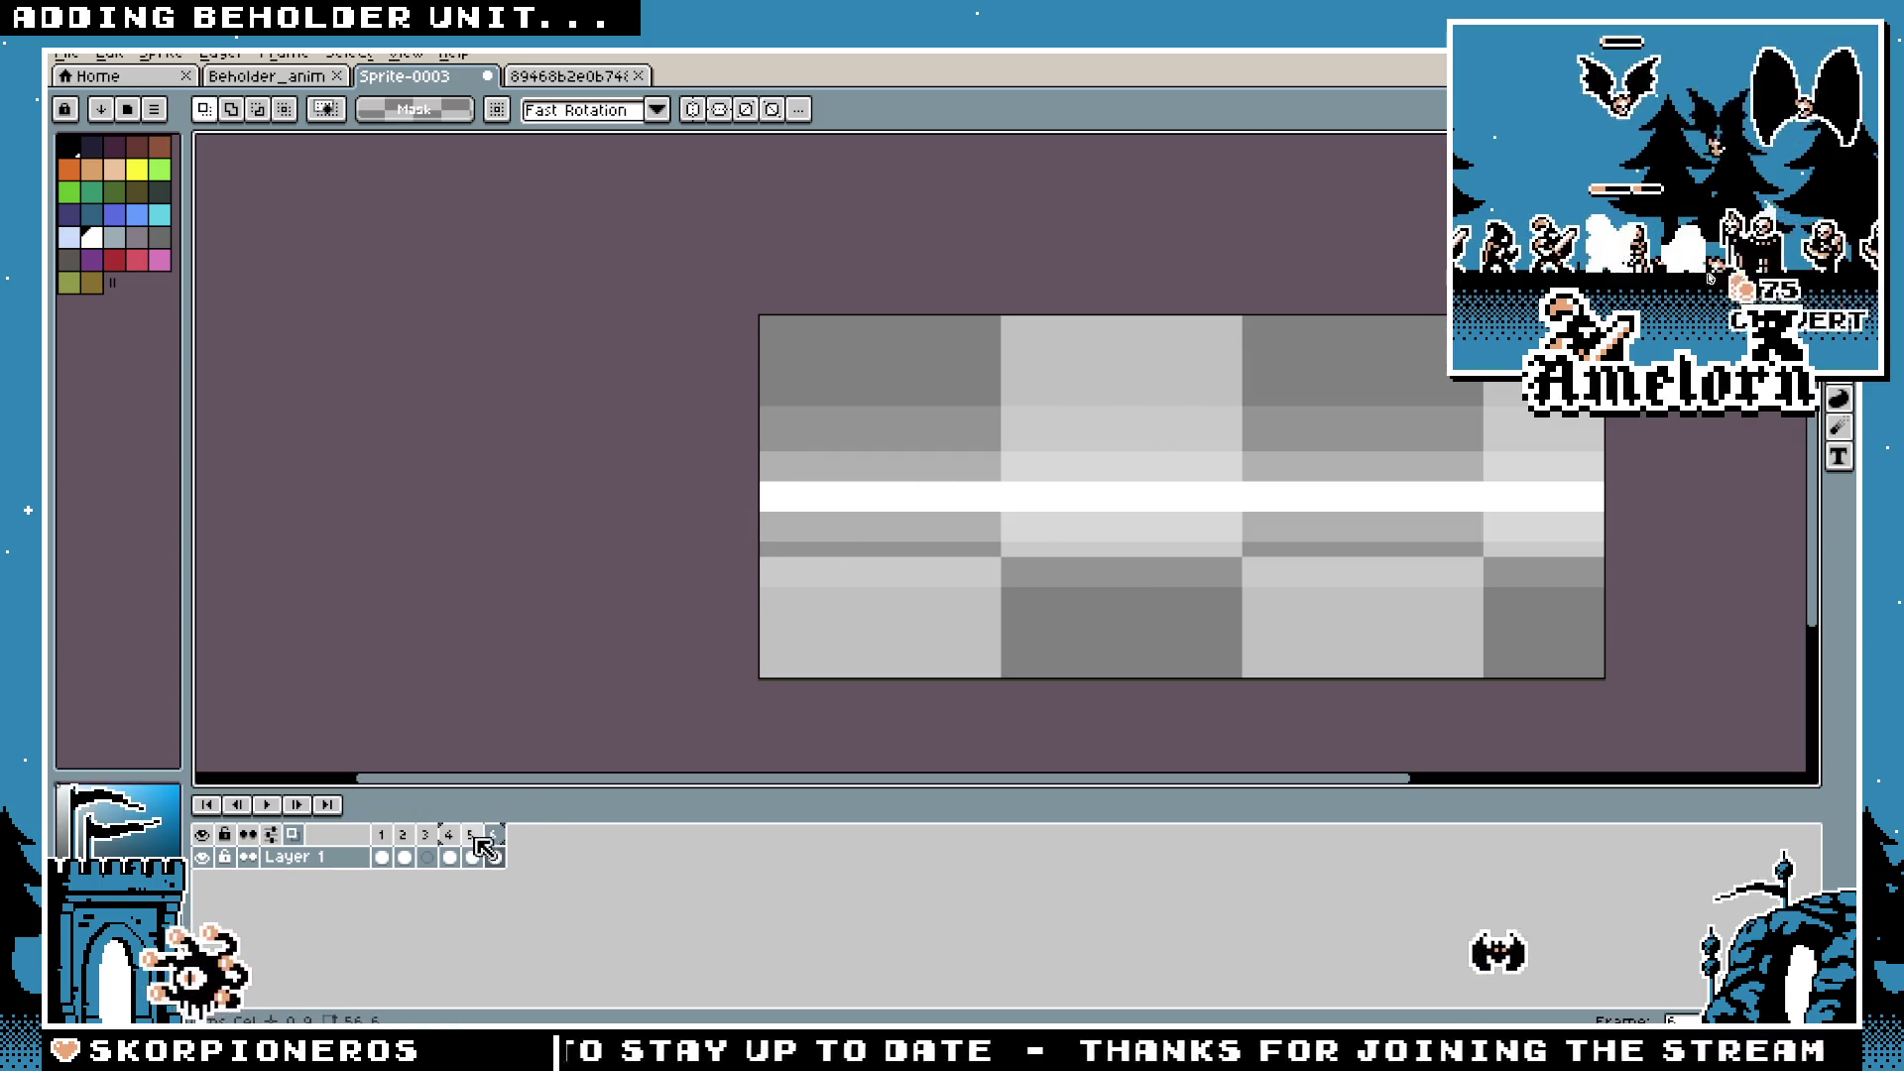
{"action": "left_click", "coordinate": [495, 838]}
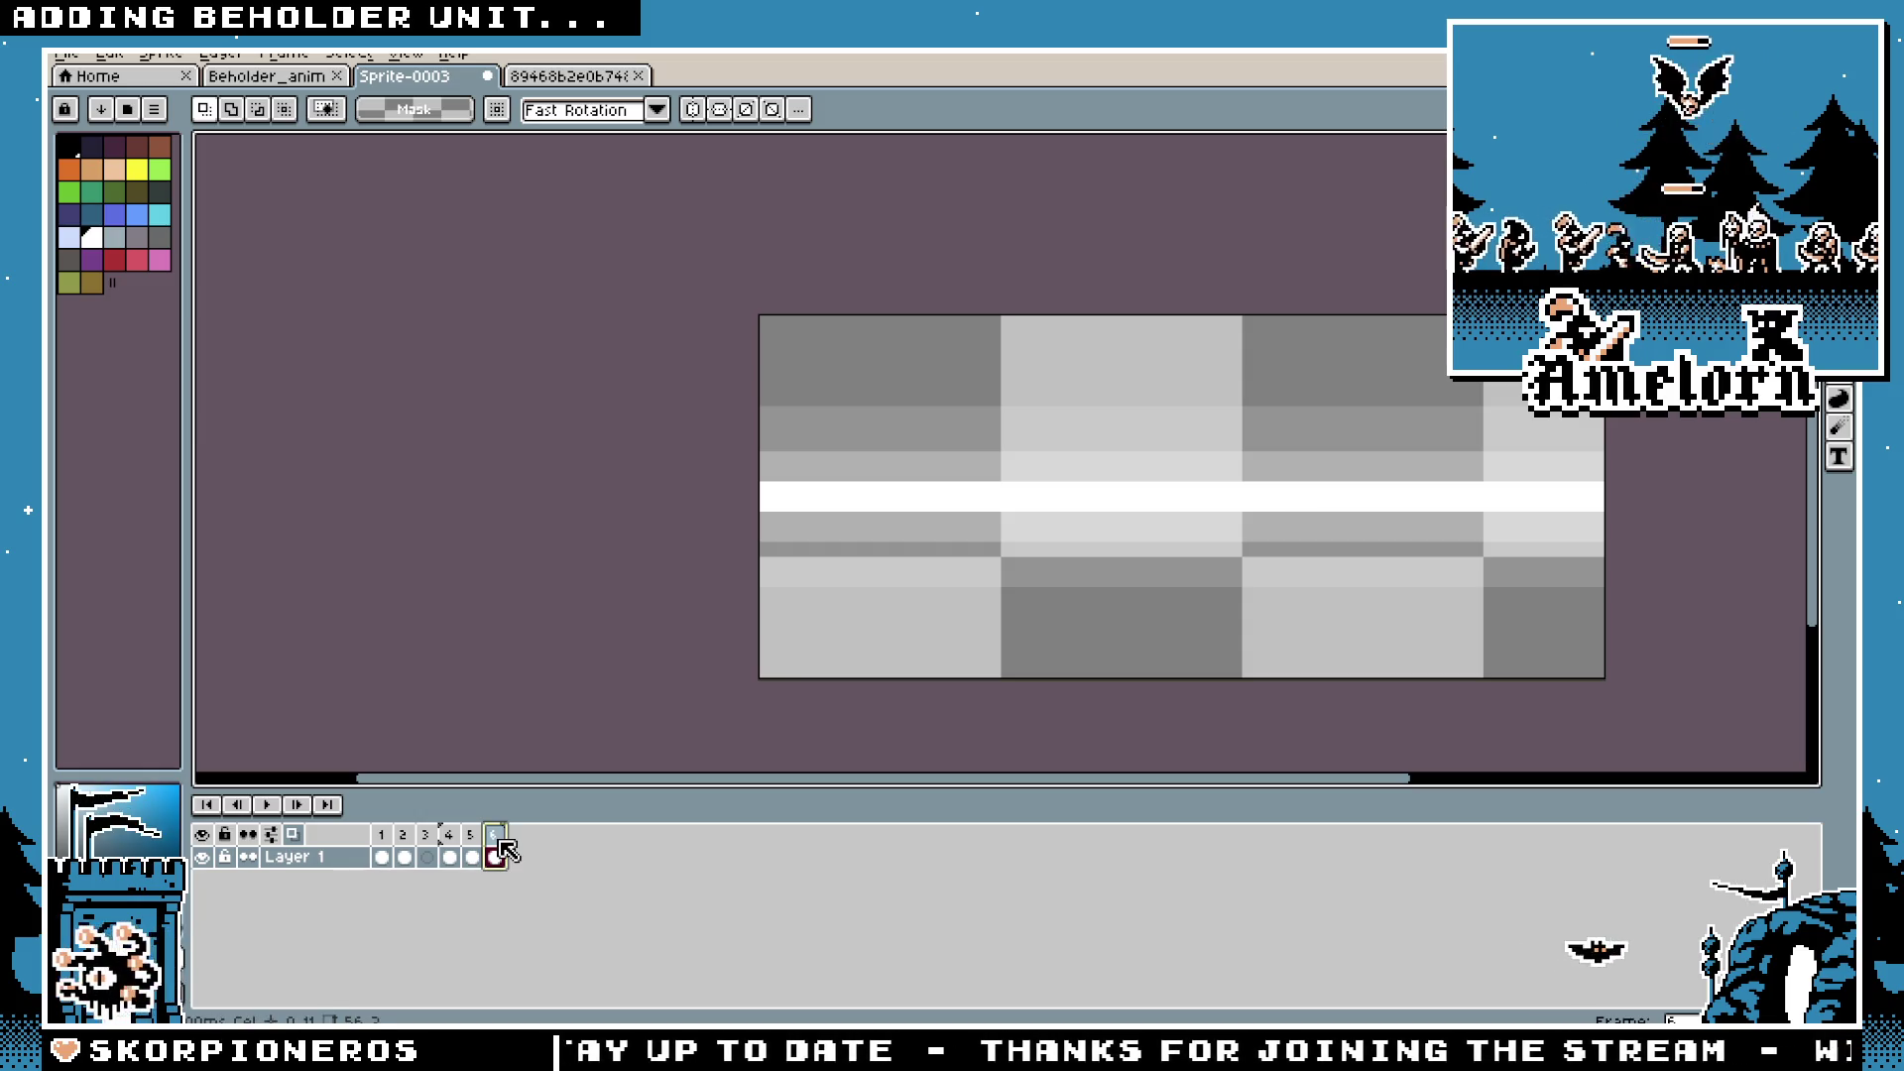
{"action": "left_click", "coordinate": [516, 856]}
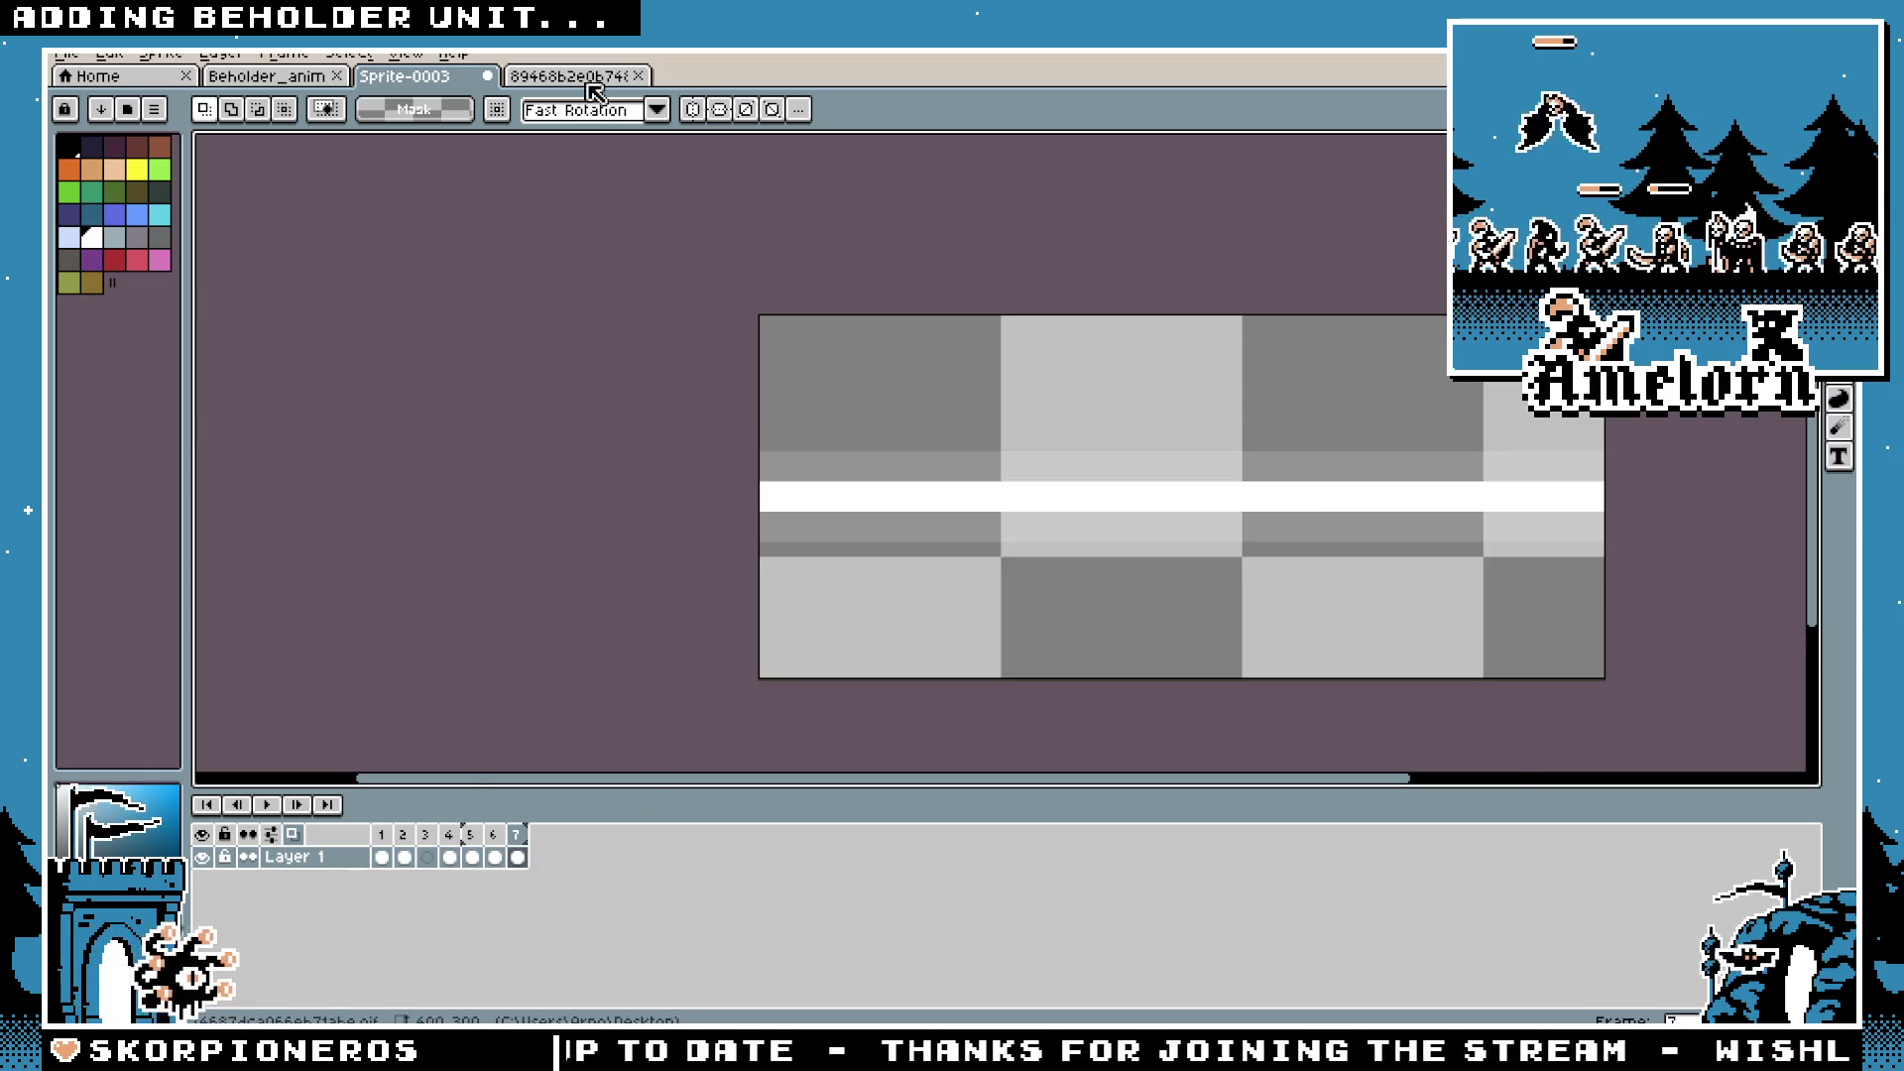
Step: Step through the reference GIF, then add frame 8 to the laser sprite
{"action": "left_click", "coordinate": [595, 77]}
{"action": "left_click", "coordinate": [1126, 834]}
{"action": "key", "text": "Return"}
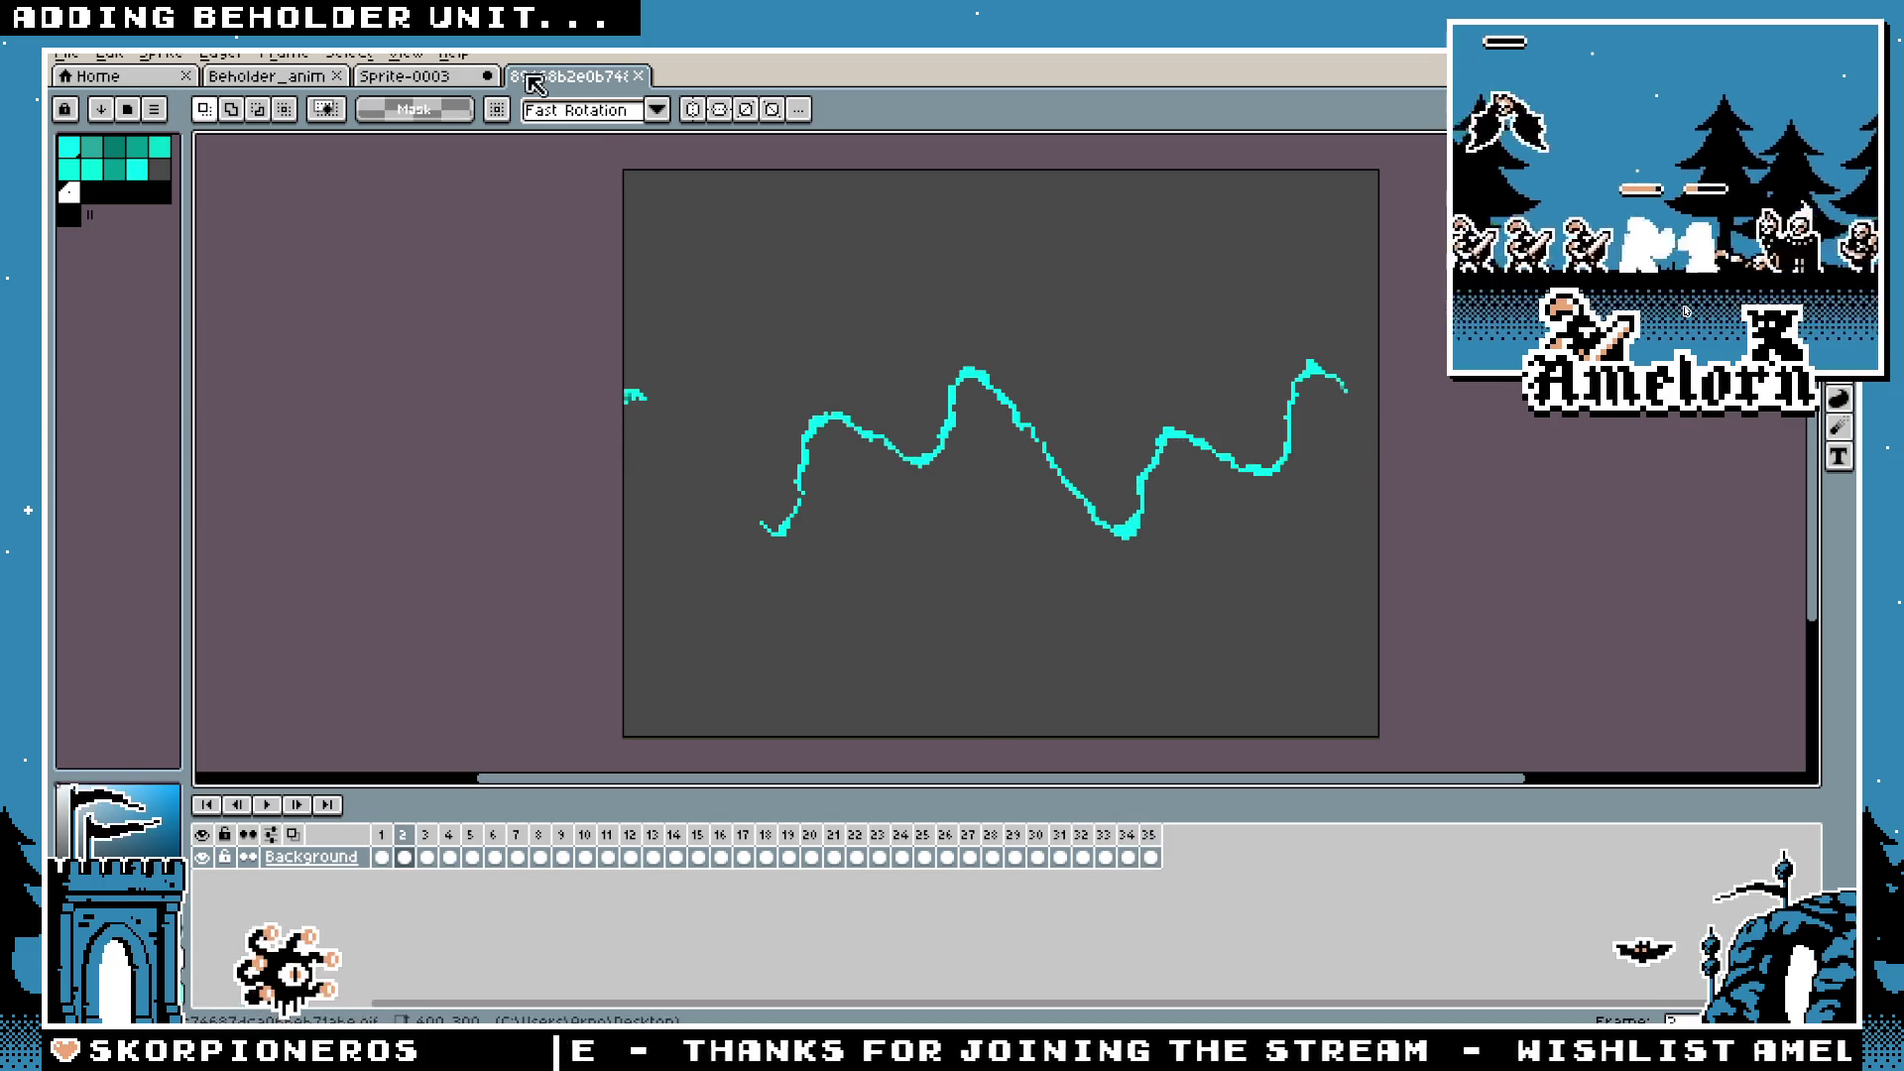
{"action": "key", "text": "ctrl+shift+Tab"}
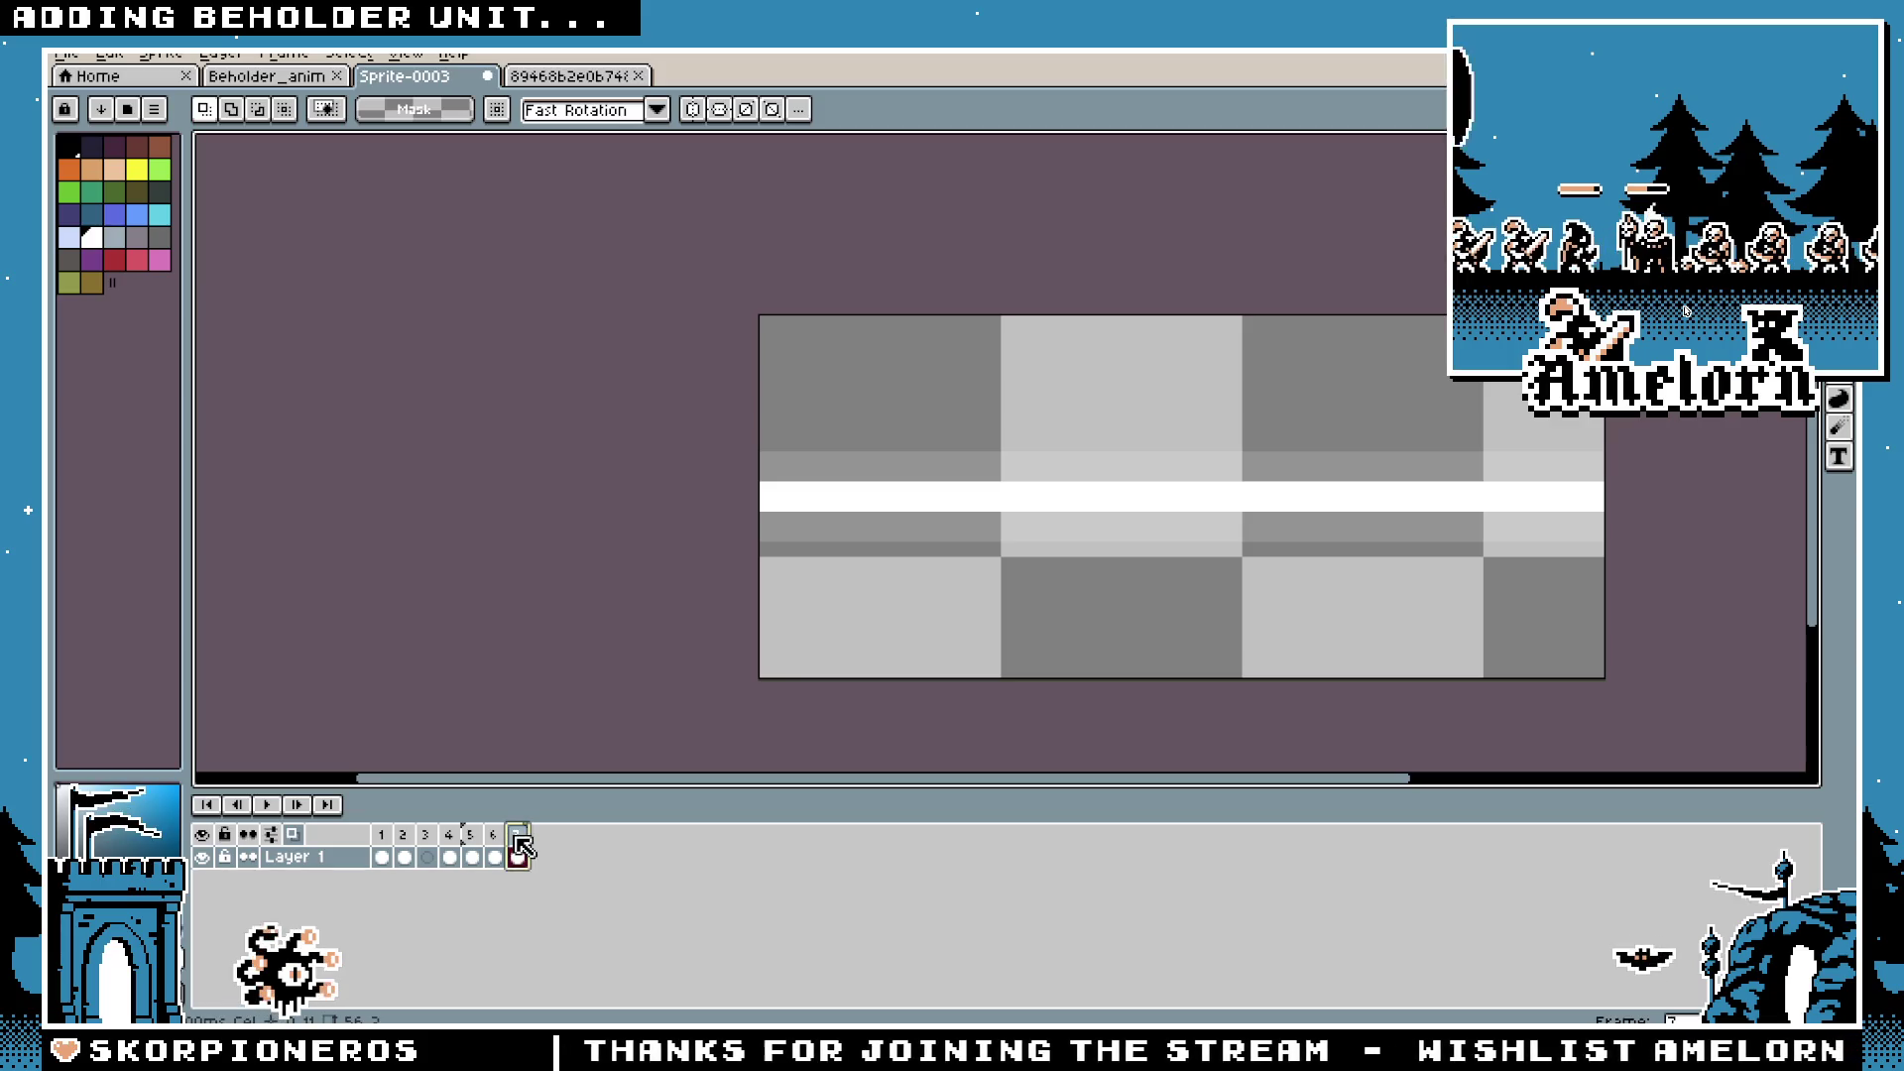
{"action": "key", "text": "alt+n"}
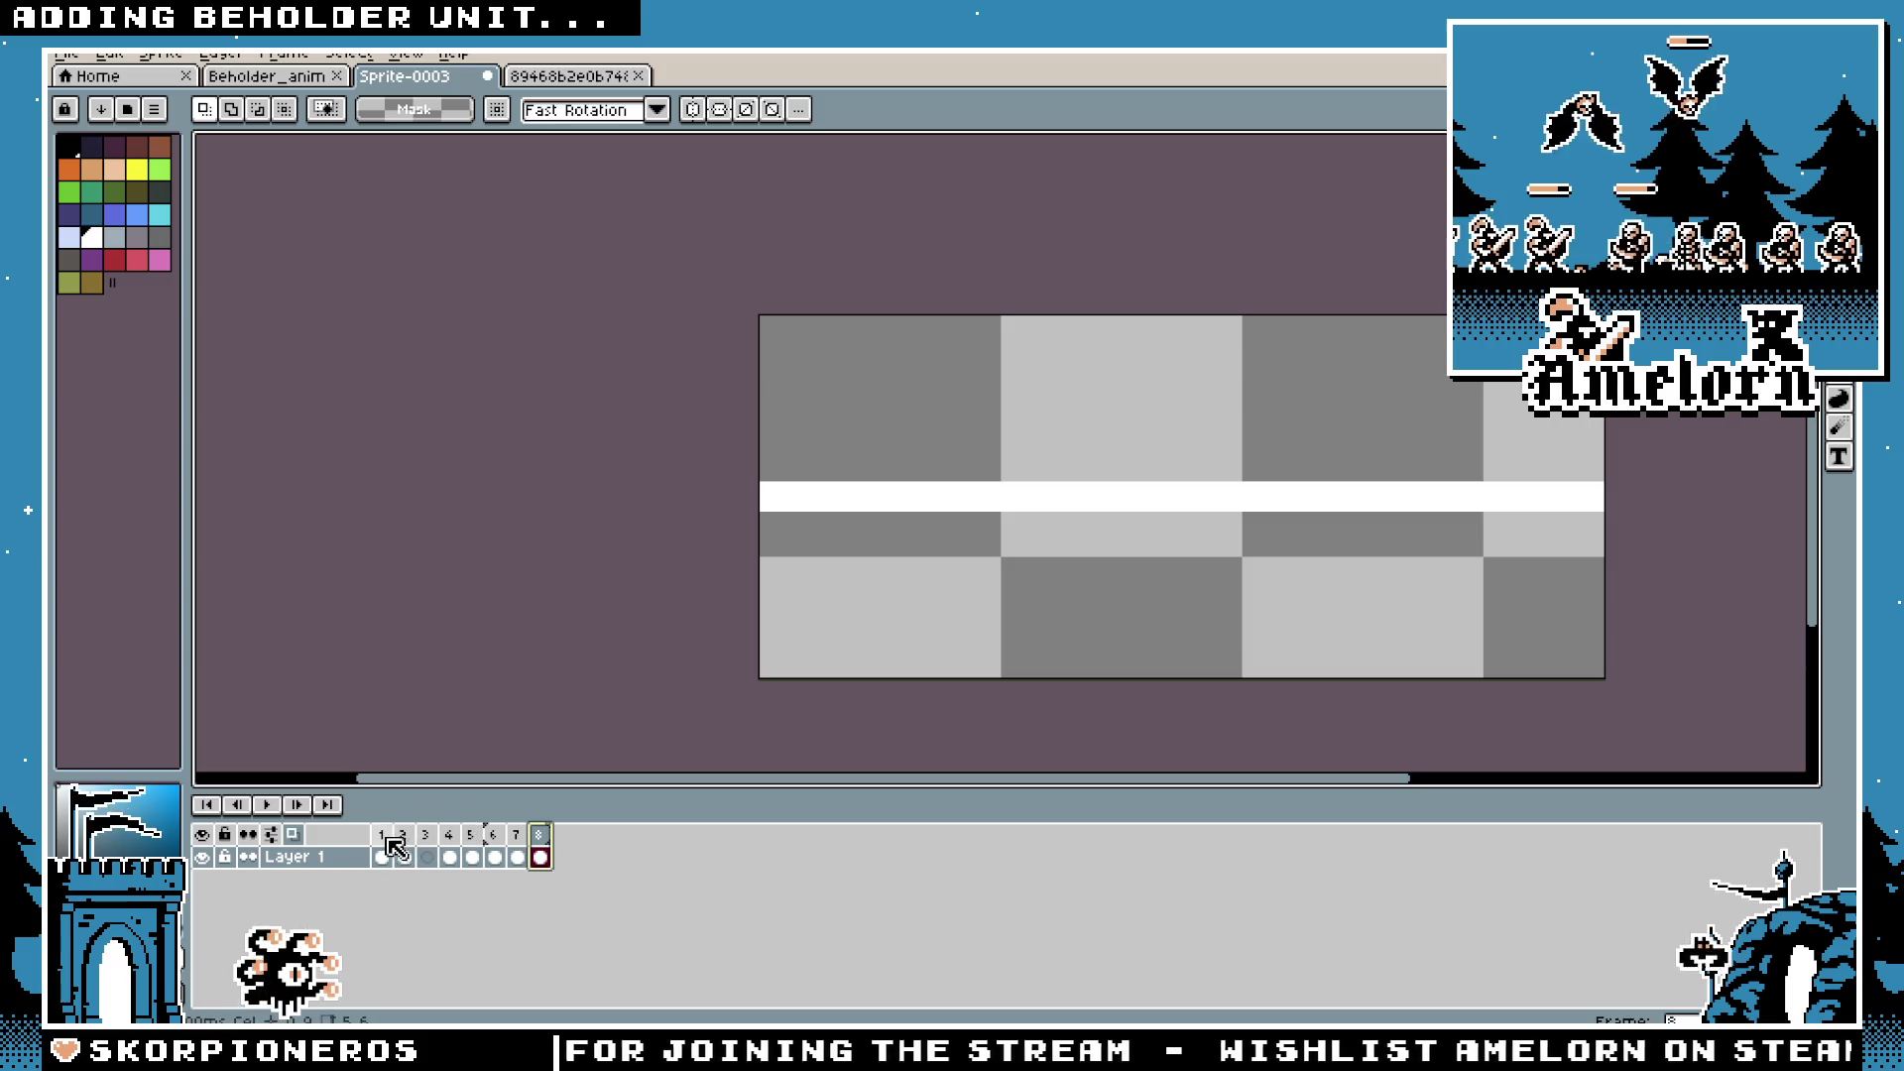
Step: Inspect the reference GIF's frame properties around frames 31–34, then return to Sprite-0003
{"action": "key", "text": "Right"}
{"action": "key", "text": "ctrl+Tab"}
{"action": "key", "text": "Return"}
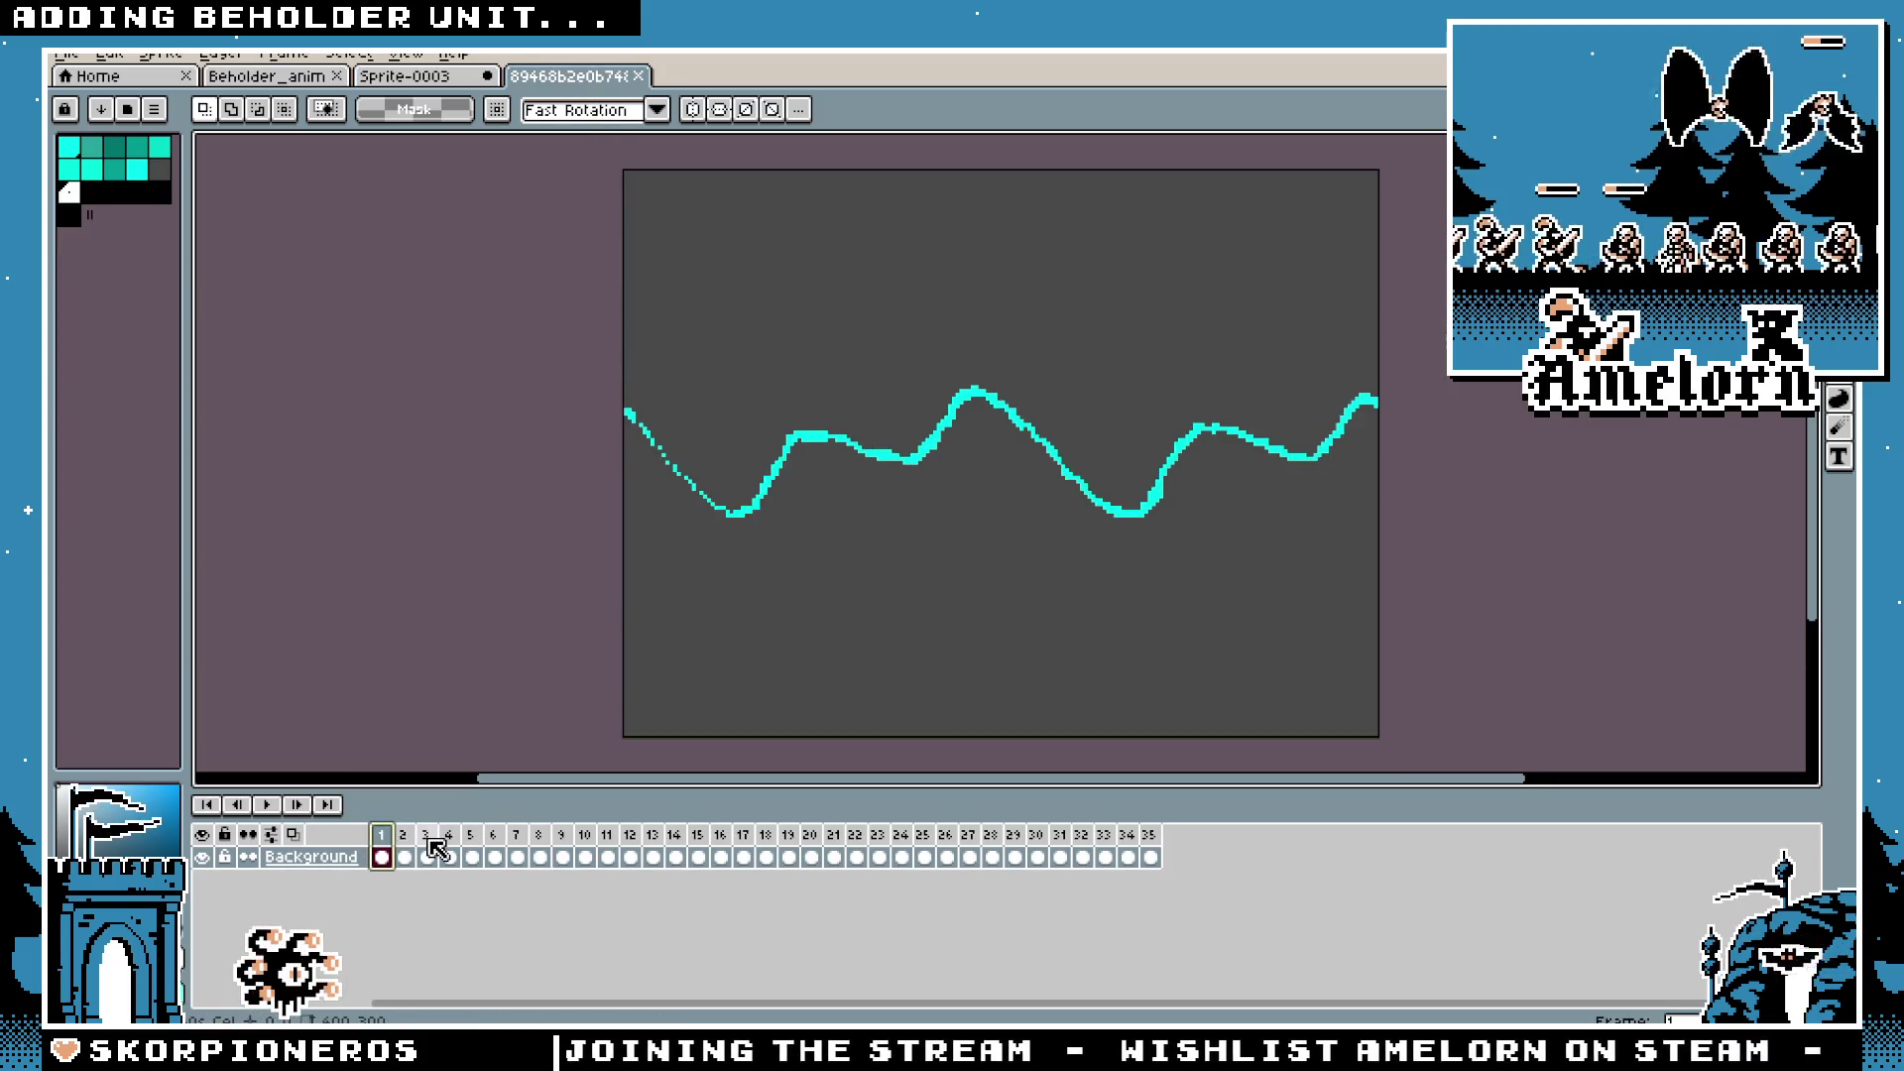
{"action": "key", "text": "p"}
{"action": "key", "text": "Escape"}
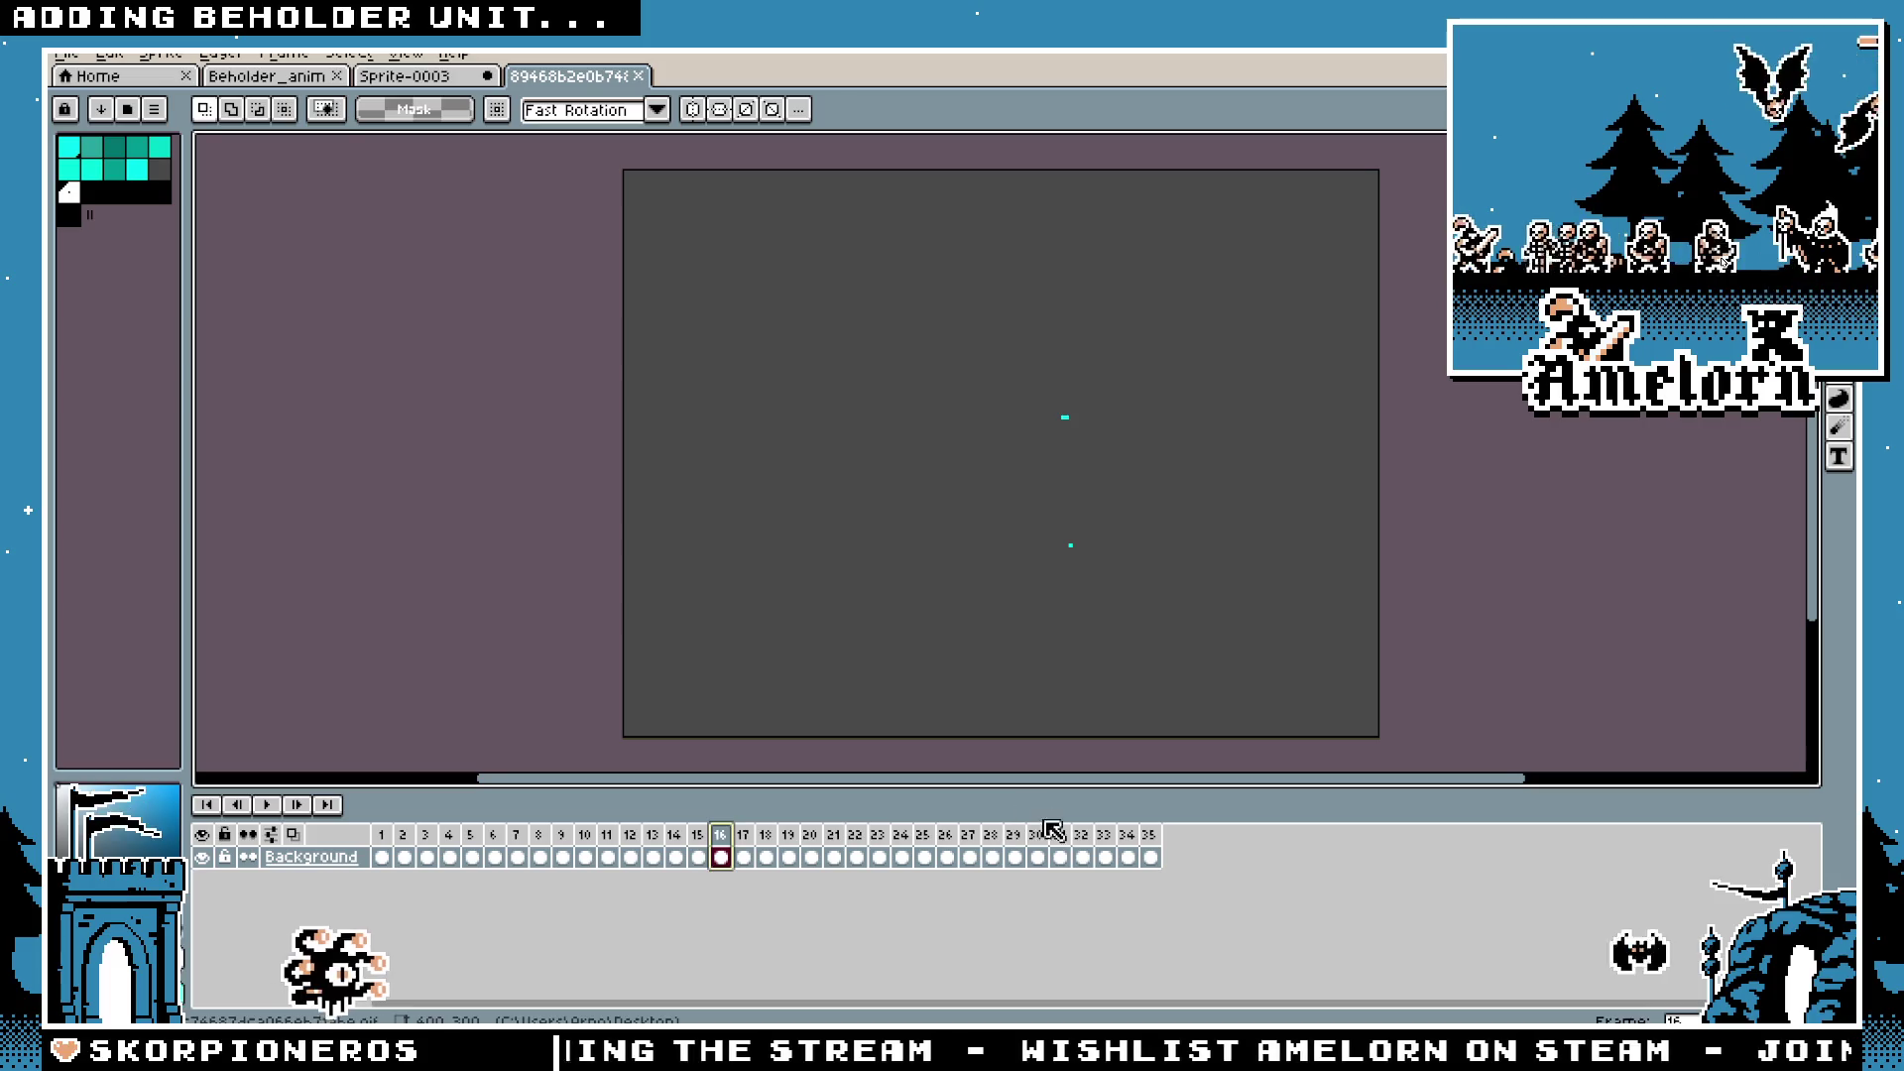
{"action": "key", "text": "p"}
{"action": "key", "text": "Escape"}
{"action": "key", "text": "Right"}
{"action": "key", "text": "p"}
{"action": "key", "text": "Escape"}
{"action": "left_click", "coordinate": [1127, 841]}
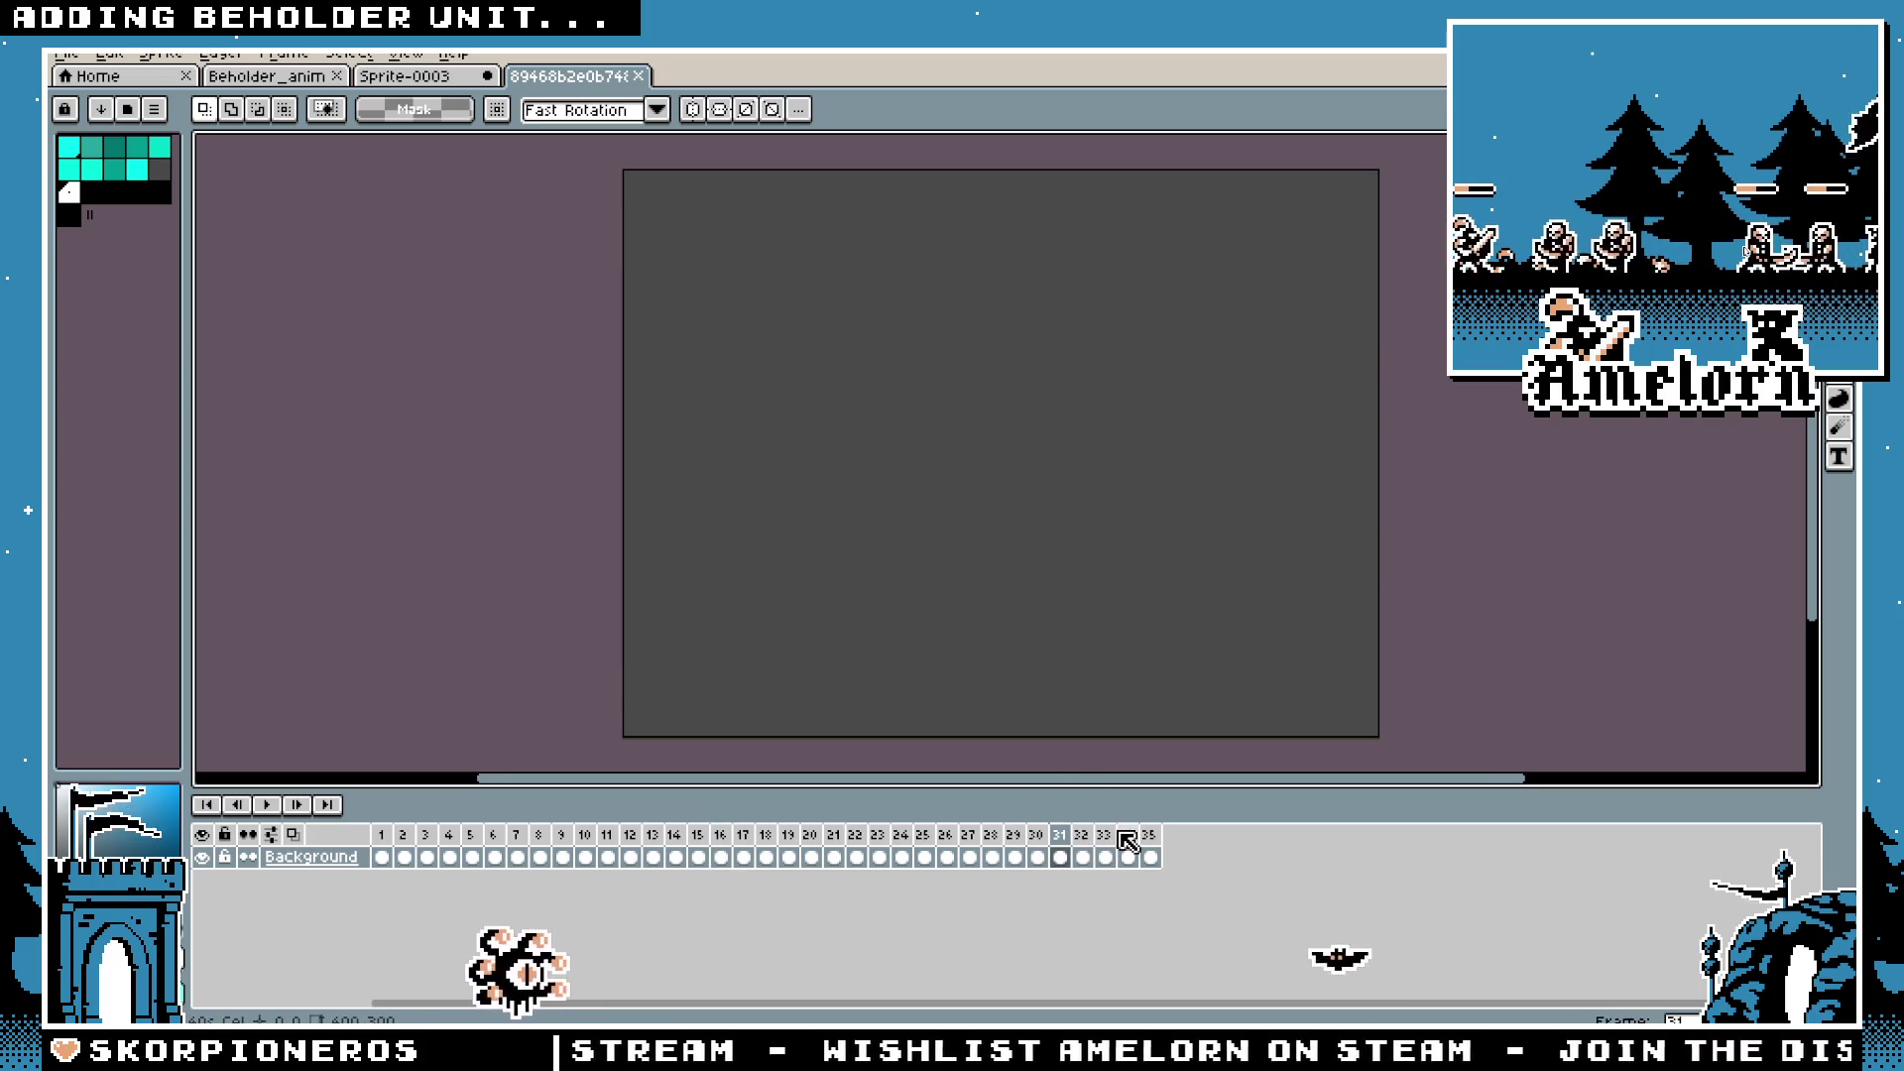
{"action": "left_click", "coordinate": [440, 75]}
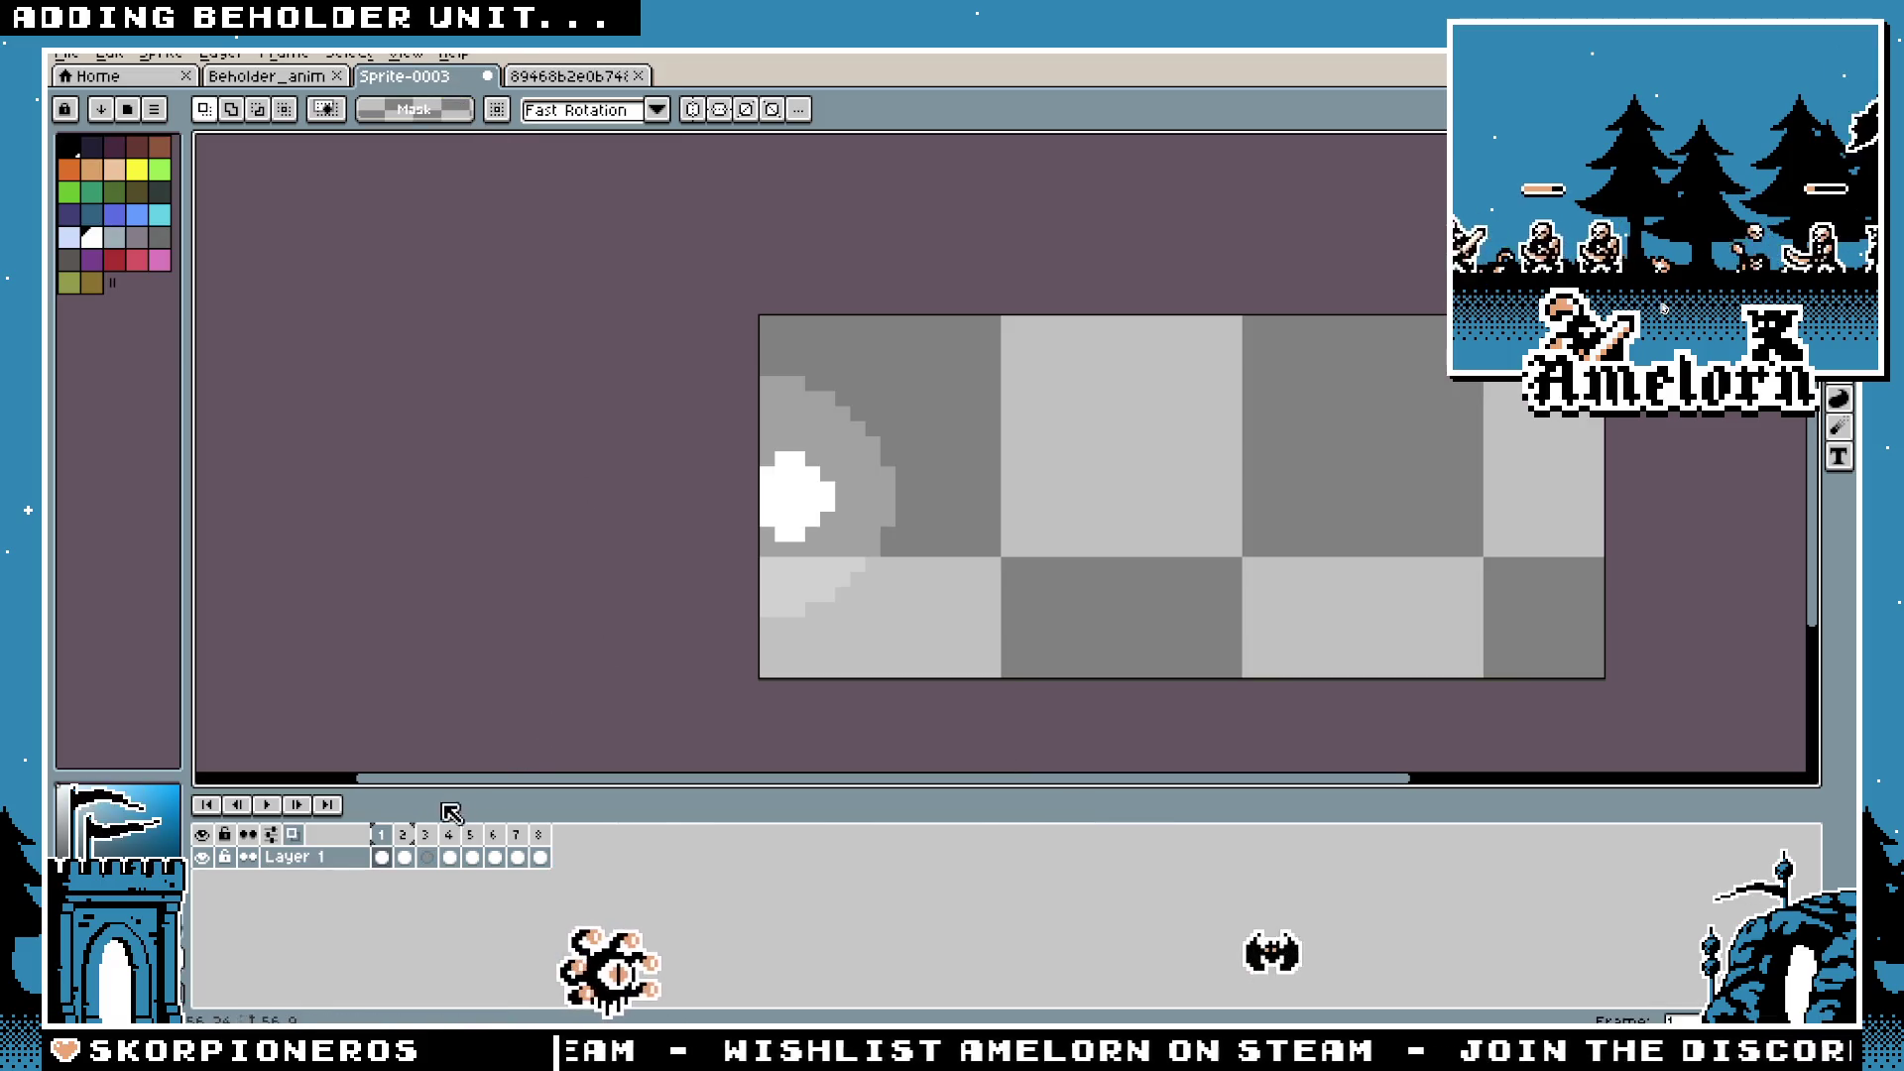
Step: Give frames 1–8 a 40 ms duration and play the beam animation
{"action": "left_click_drag", "start_coordinate": [548, 838], "coordinate": [395, 853]}
{"action": "right_click", "coordinate": [452, 859]}
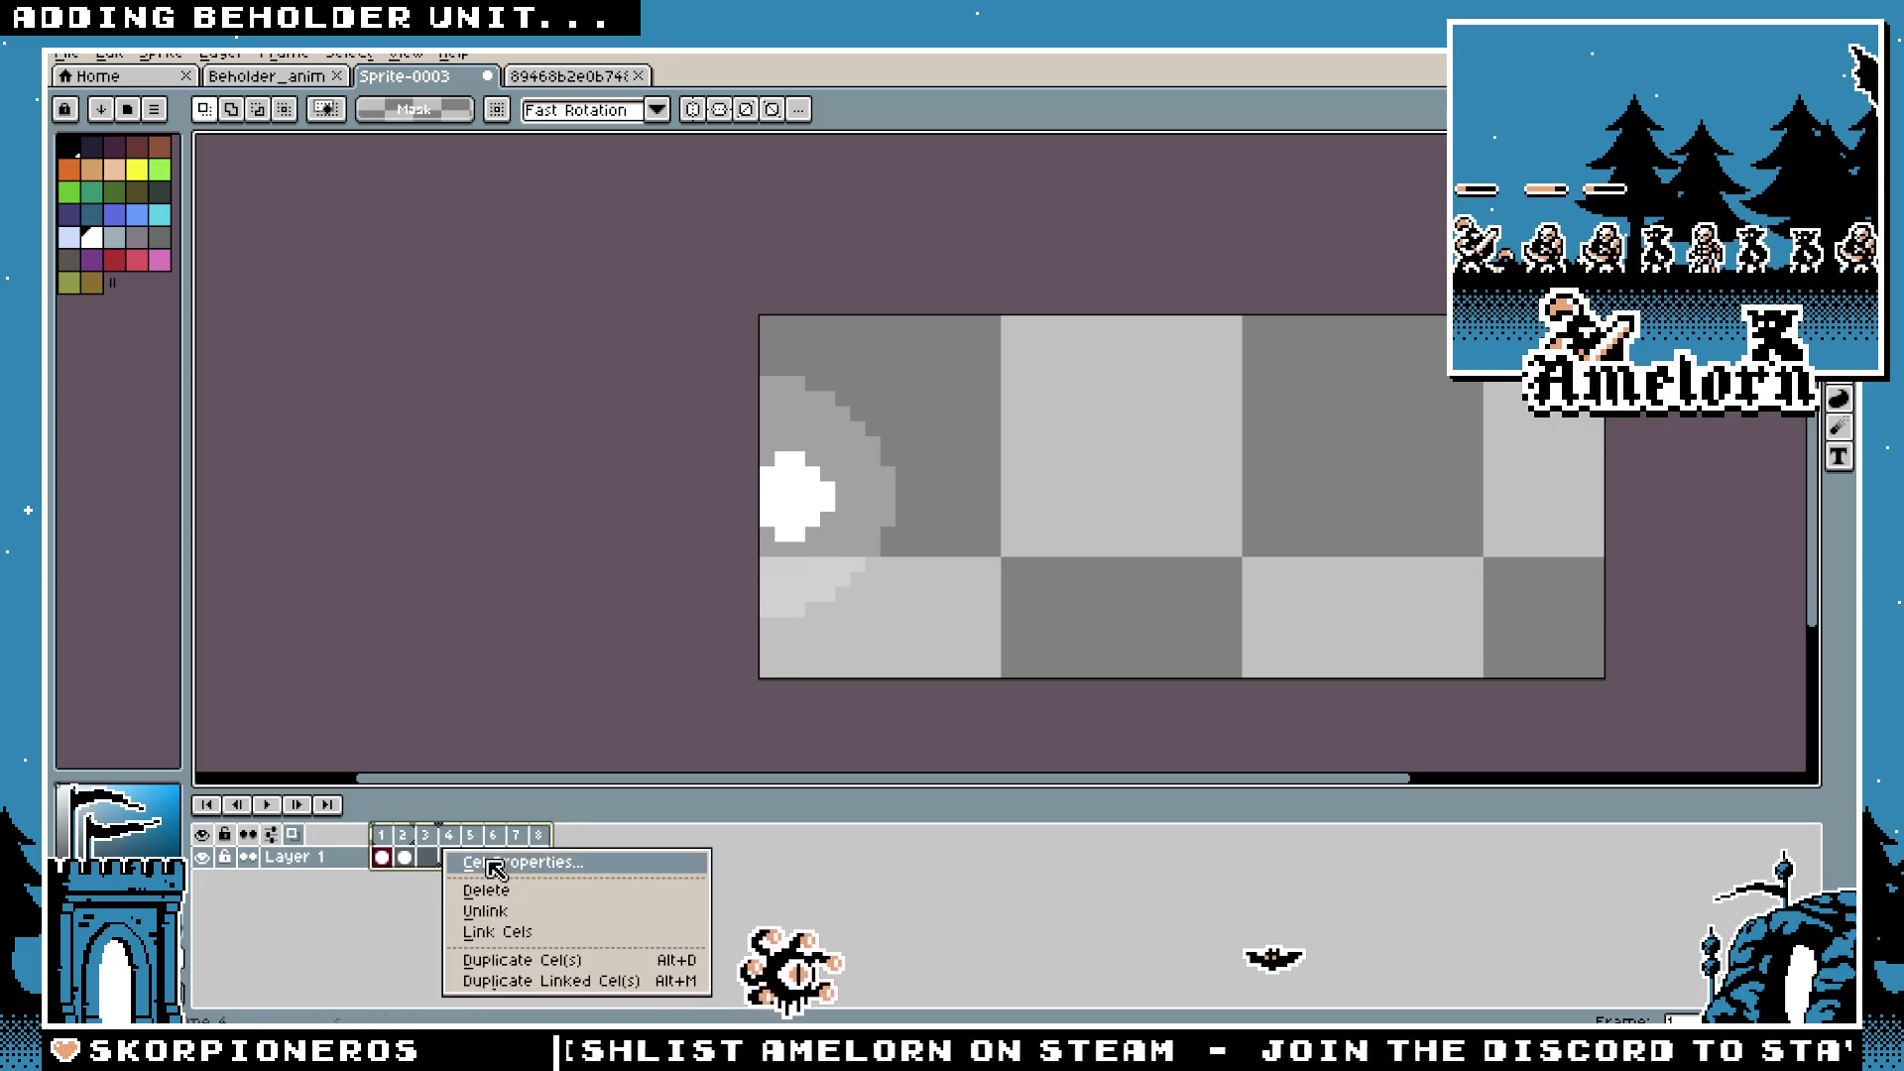
{"action": "left_click", "coordinate": [506, 867]}
{"action": "left_click", "coordinate": [1153, 521]}
{"action": "right_click", "coordinate": [442, 834]}
{"action": "left_click", "coordinate": [523, 846]}
{"action": "key", "text": "Return"}
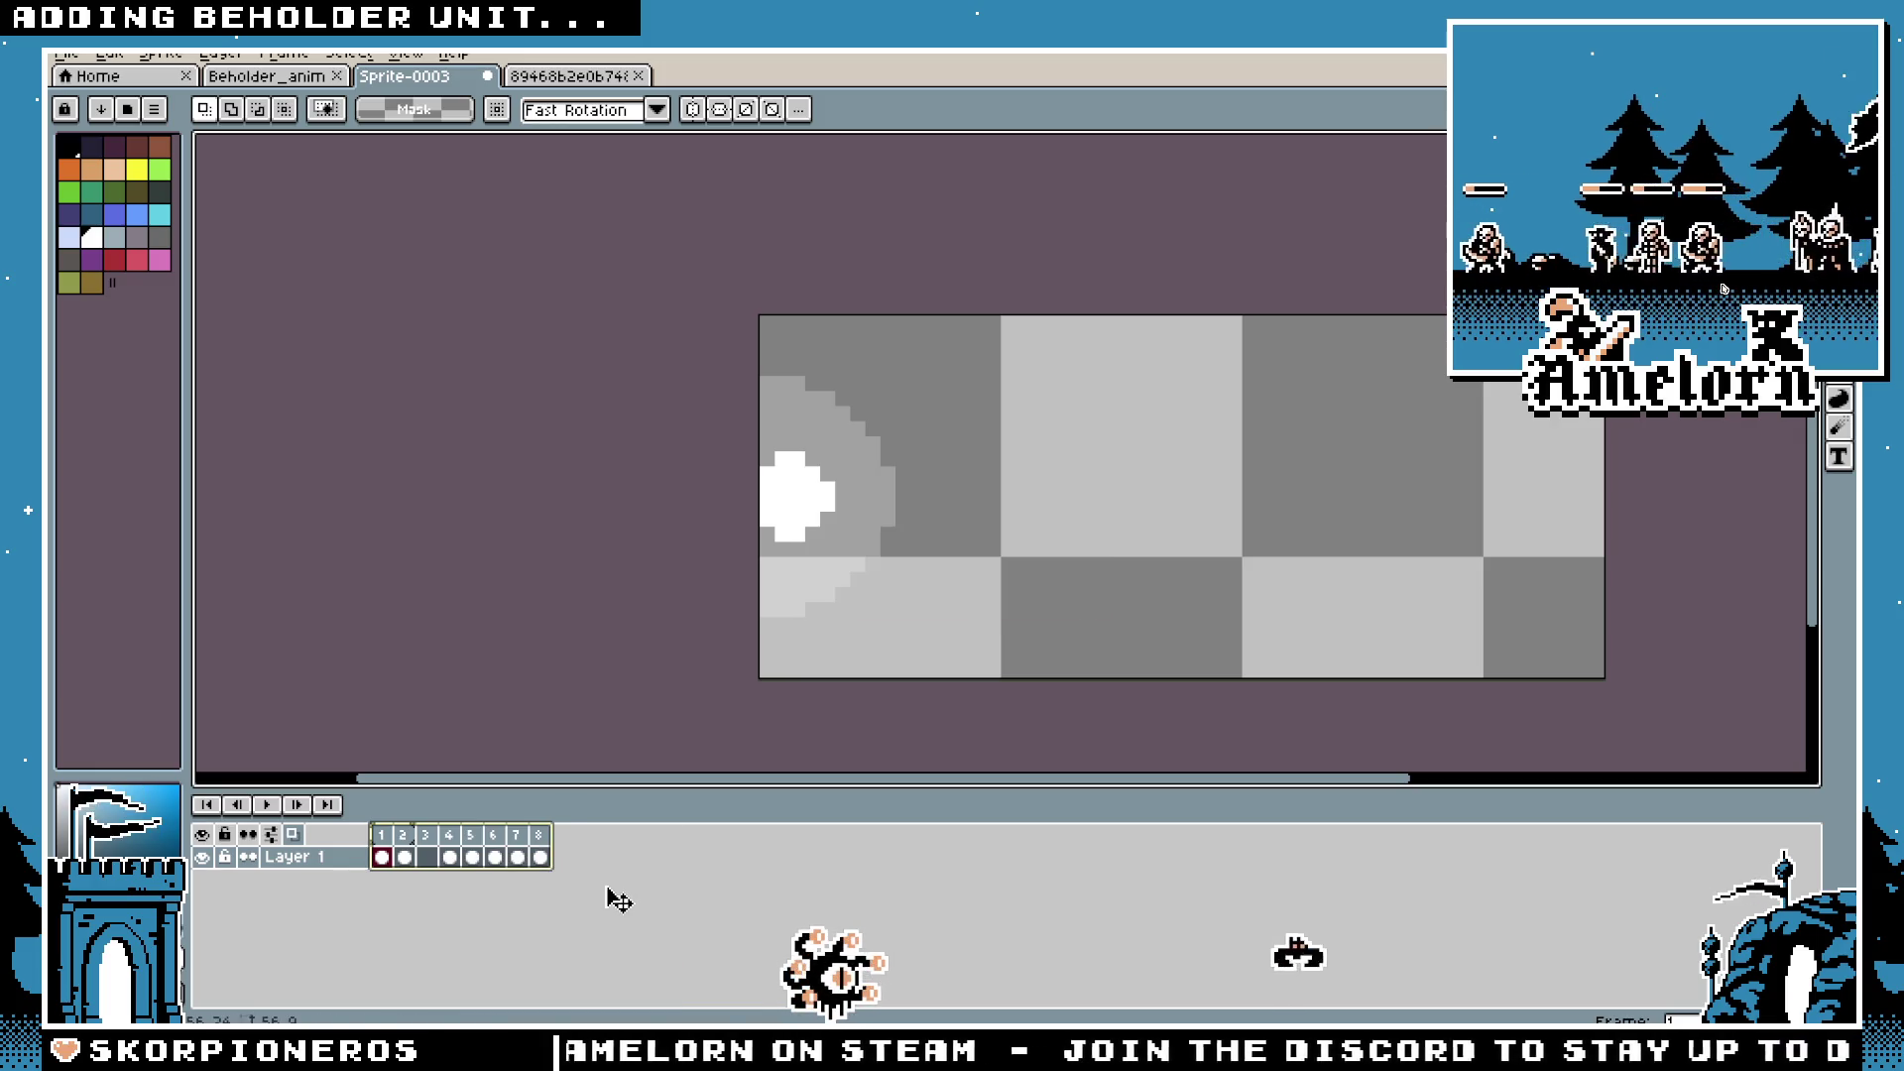
{"action": "key", "text": "Return"}
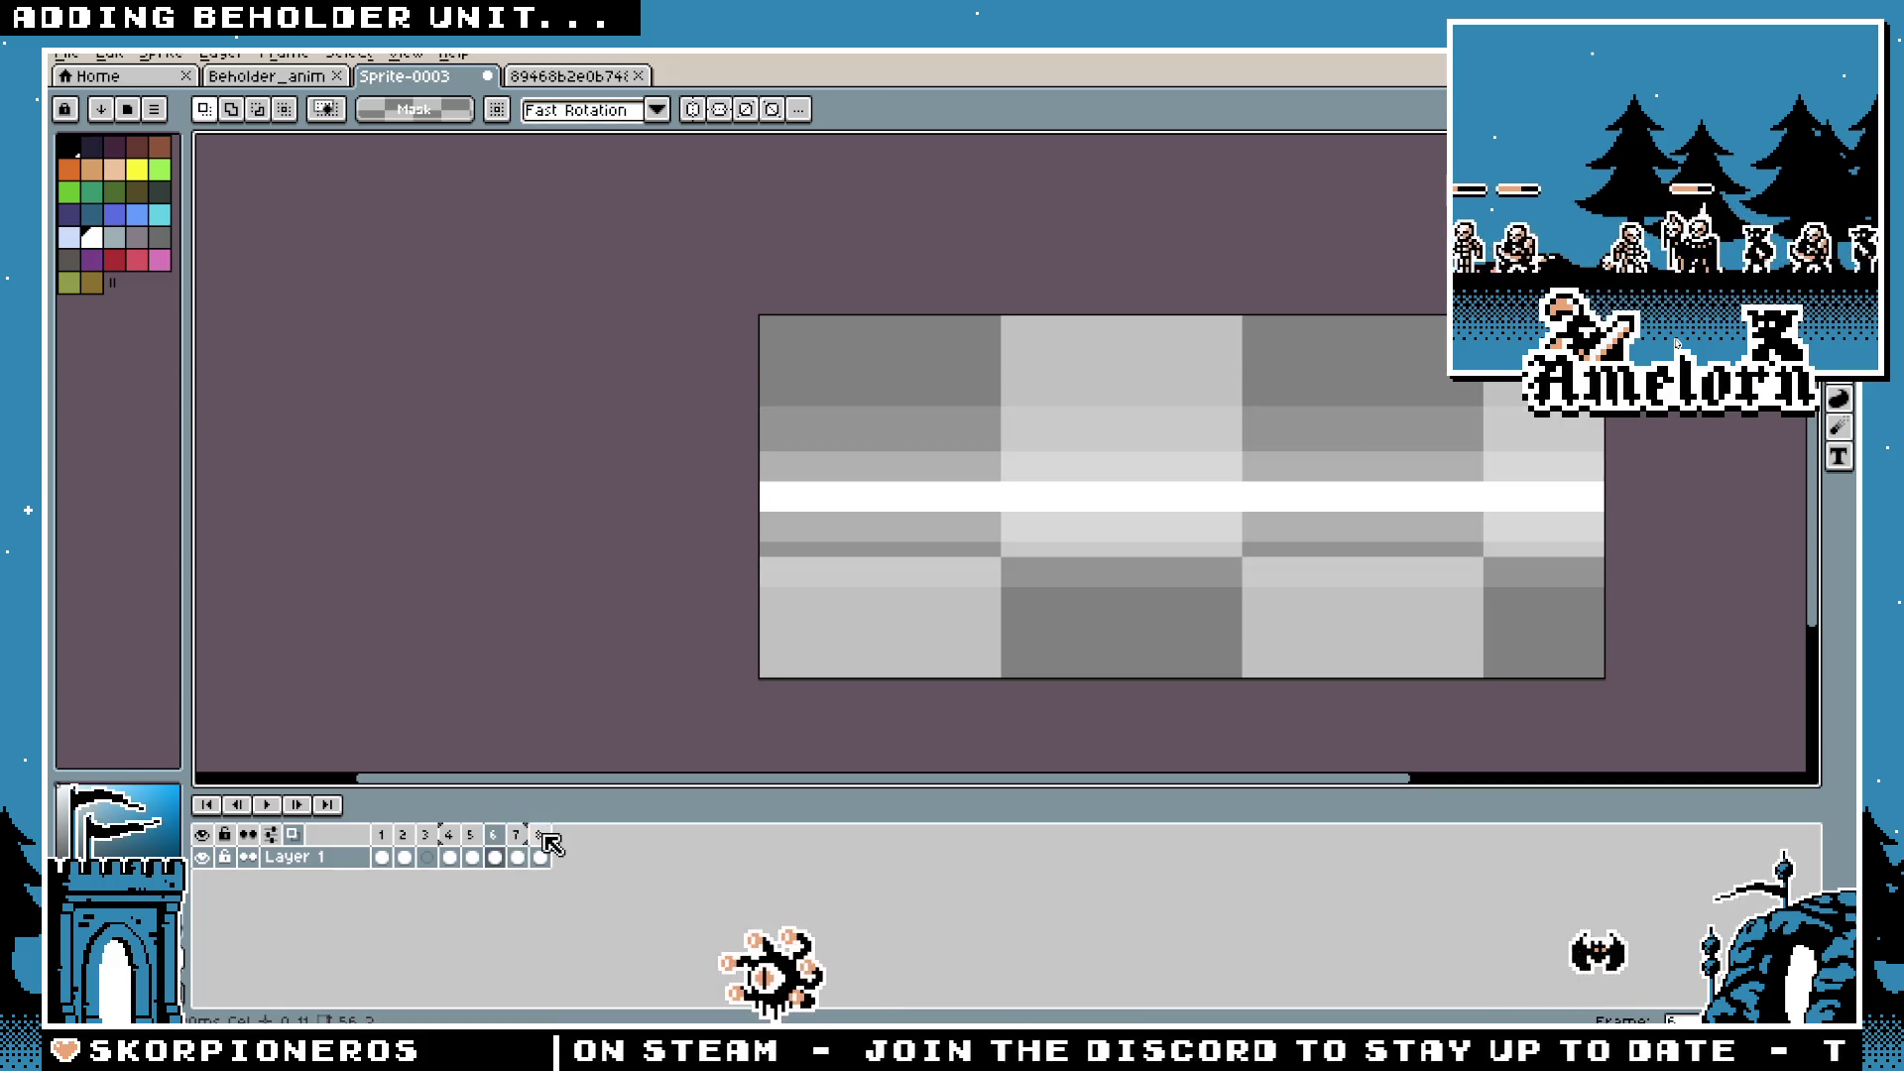
Step: Delete frames 8 and 7, then add a fresh frame 7
{"action": "key", "text": "alt+c"}
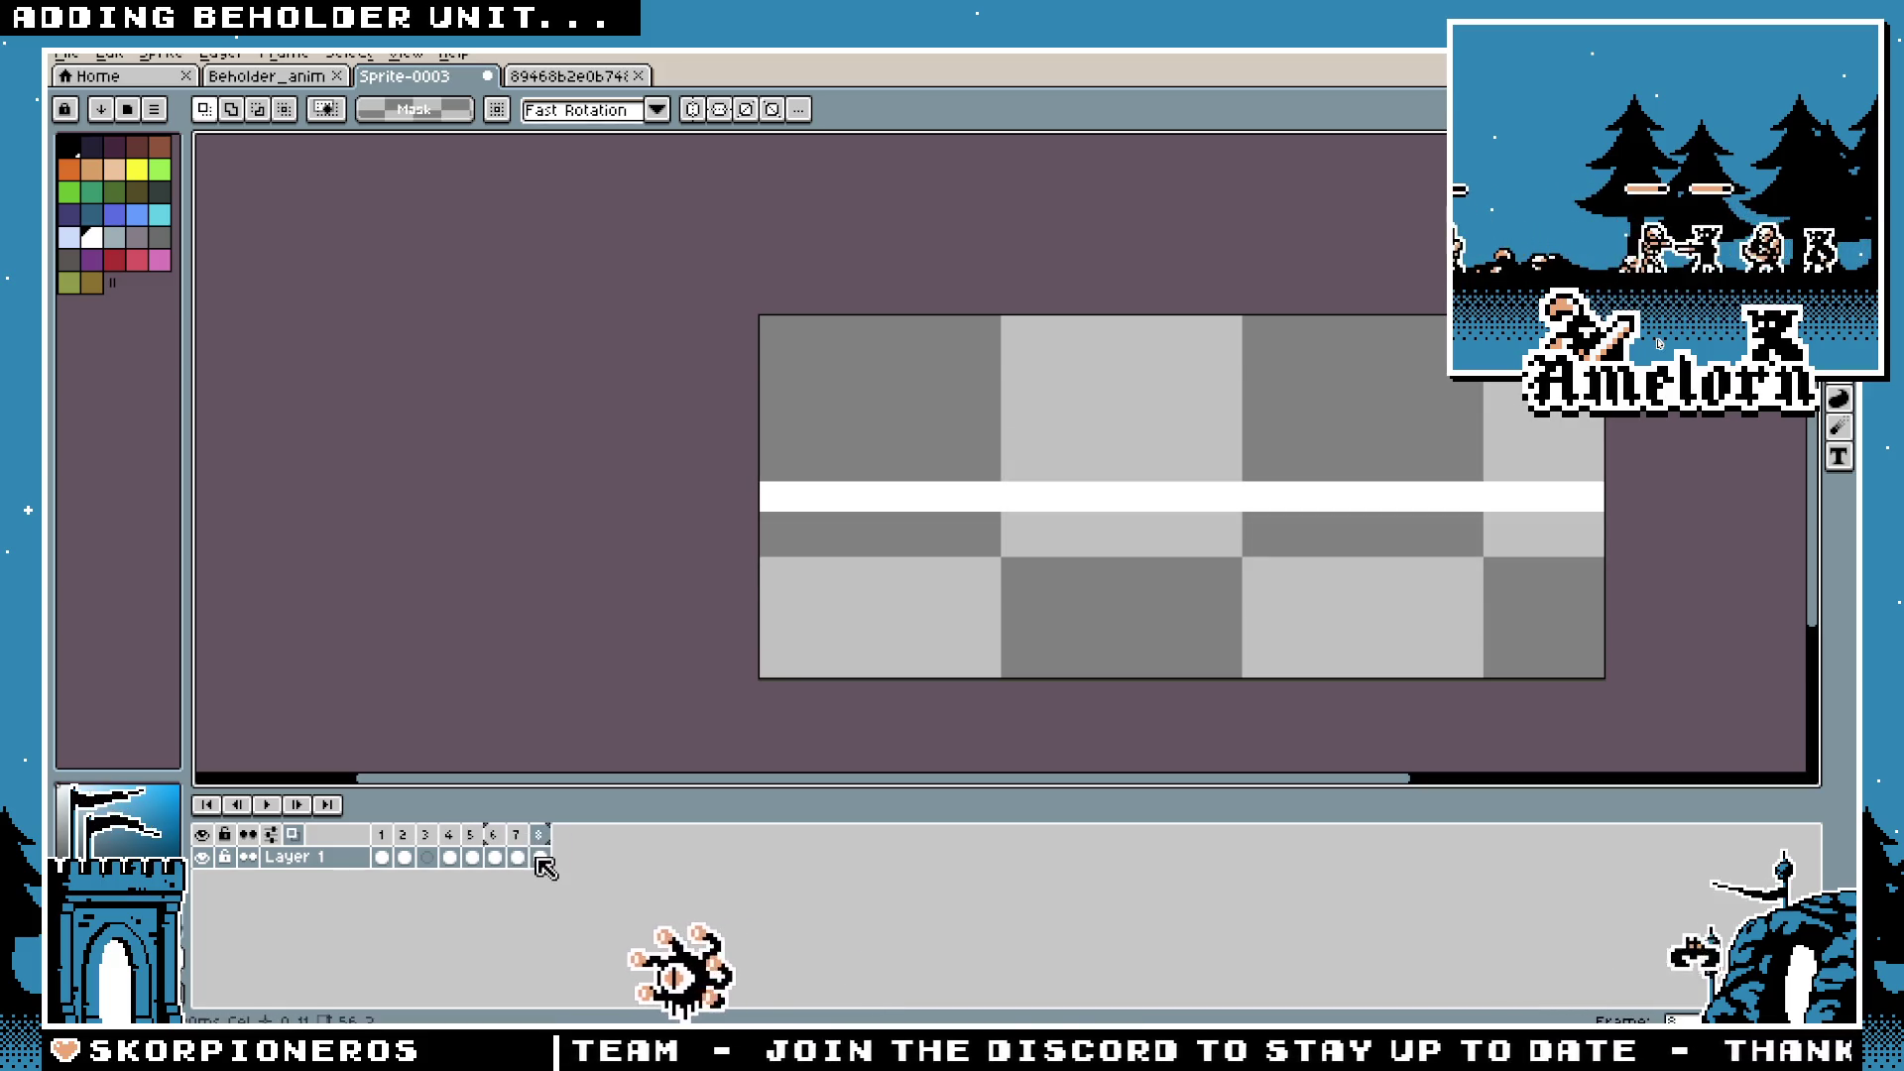
{"action": "key", "text": "alt+c"}
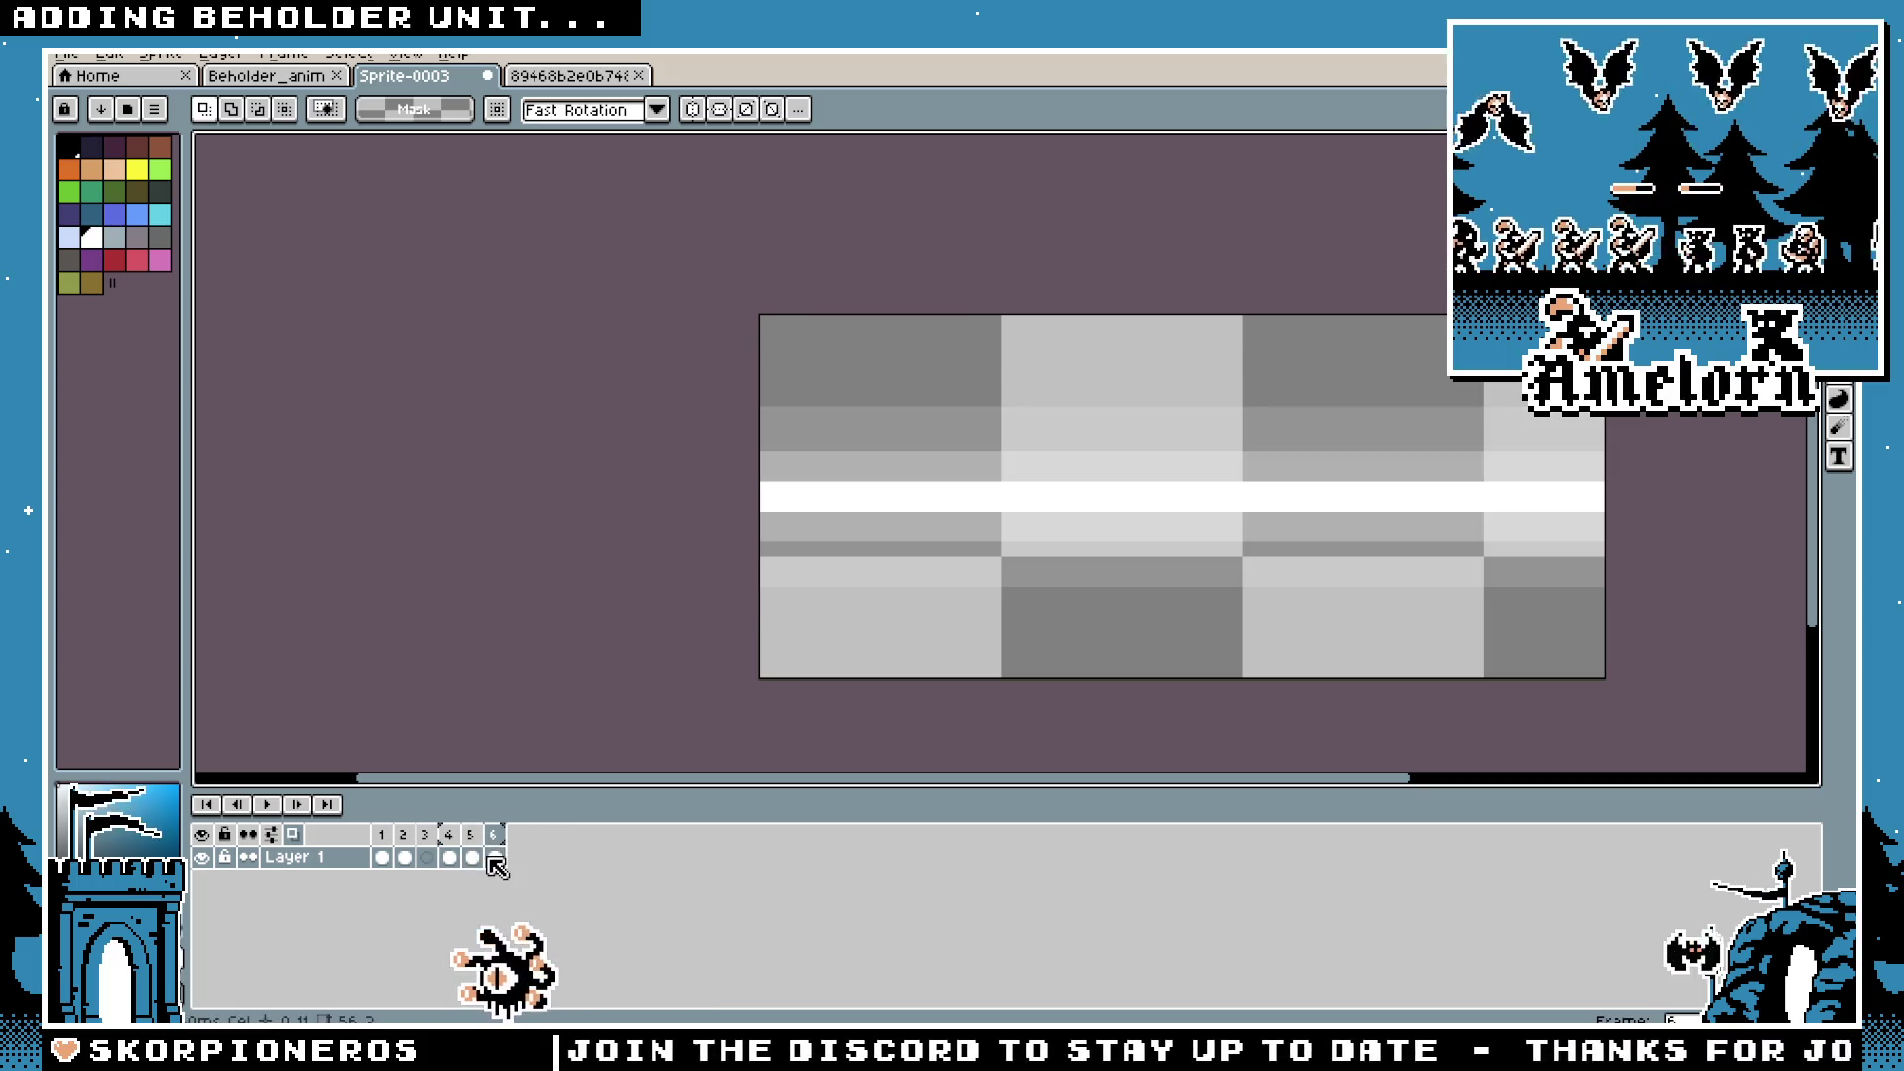
{"action": "key", "text": "alt+n"}
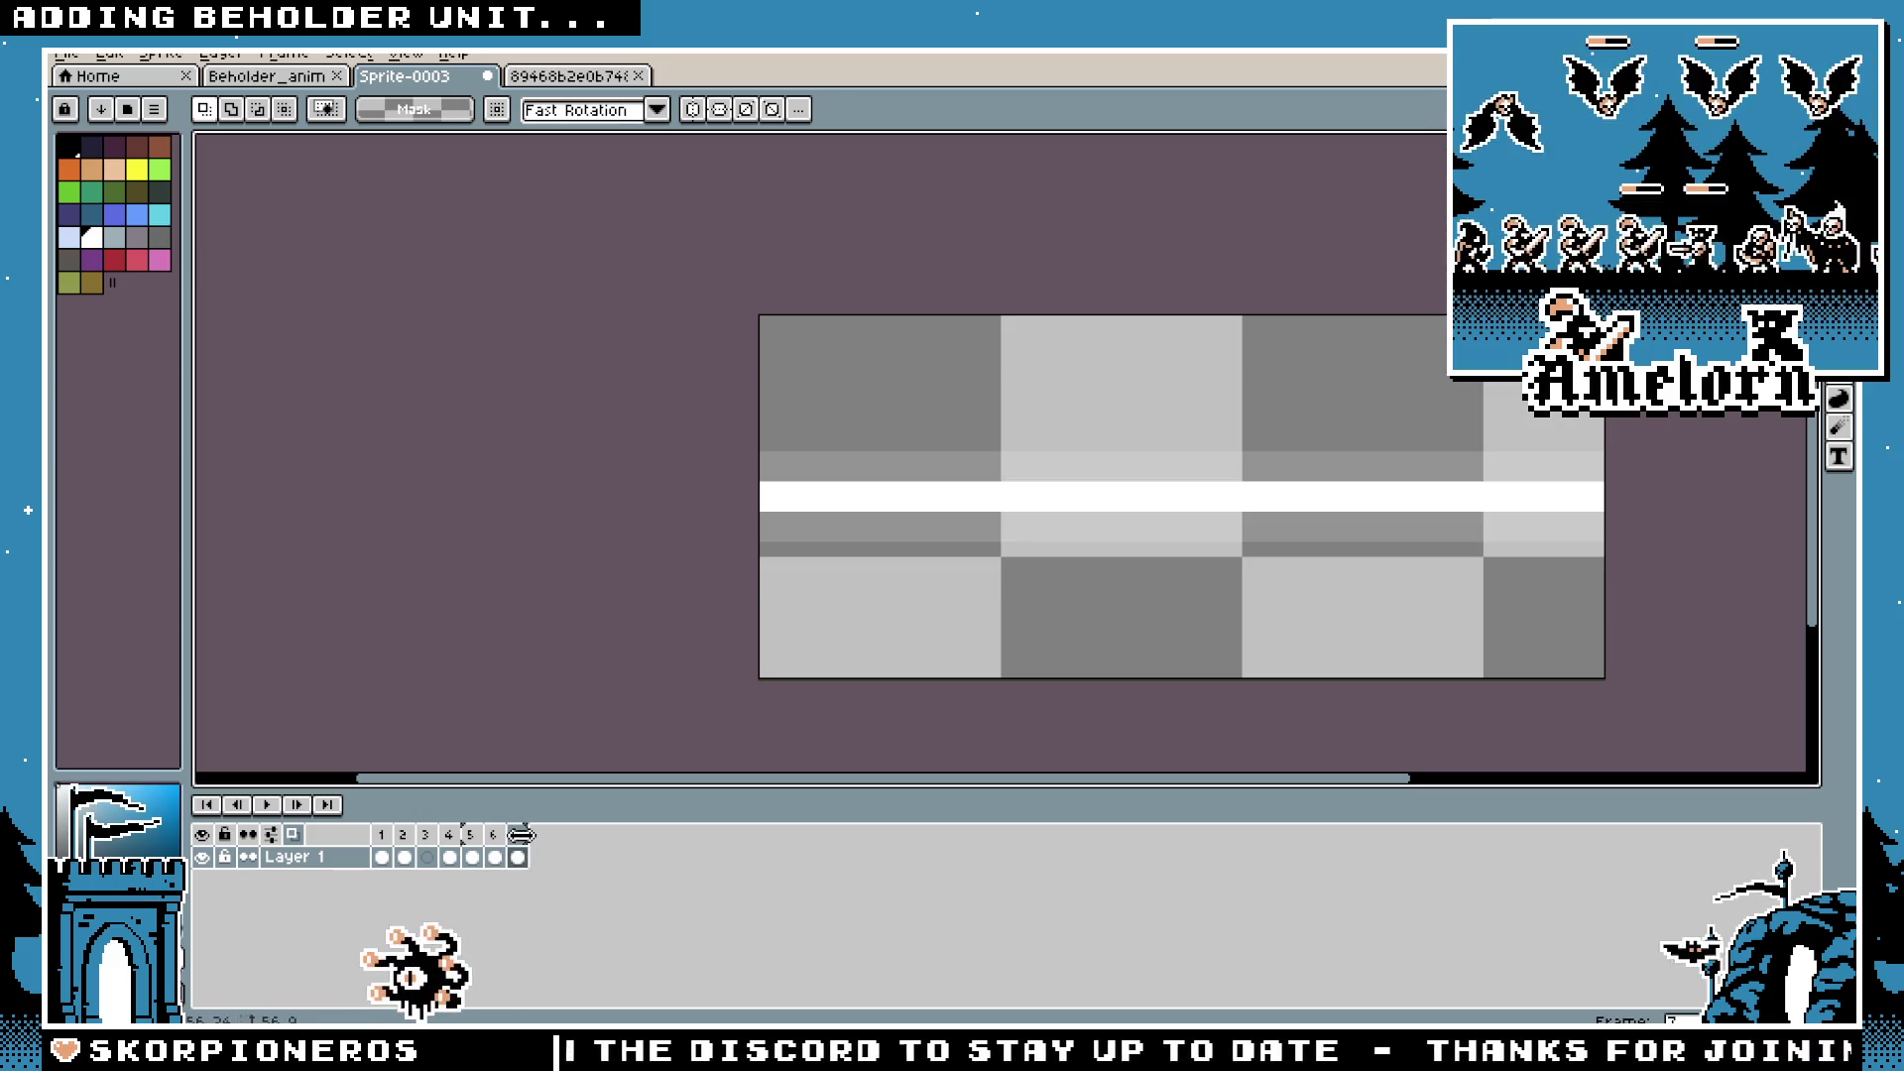
{"action": "left_click", "coordinate": [517, 857]}
Step: Set frame 7's duration to 1000 ms and play the animation from frame 1
{"action": "right_click", "coordinate": [515, 835]}
{"action": "left_click", "coordinate": [565, 846]}
{"action": "type", "text": "1000"}
{"action": "key", "text": "Return"}
{"action": "left_click", "coordinate": [381, 835]}
{"action": "left_click", "coordinate": [264, 804]}
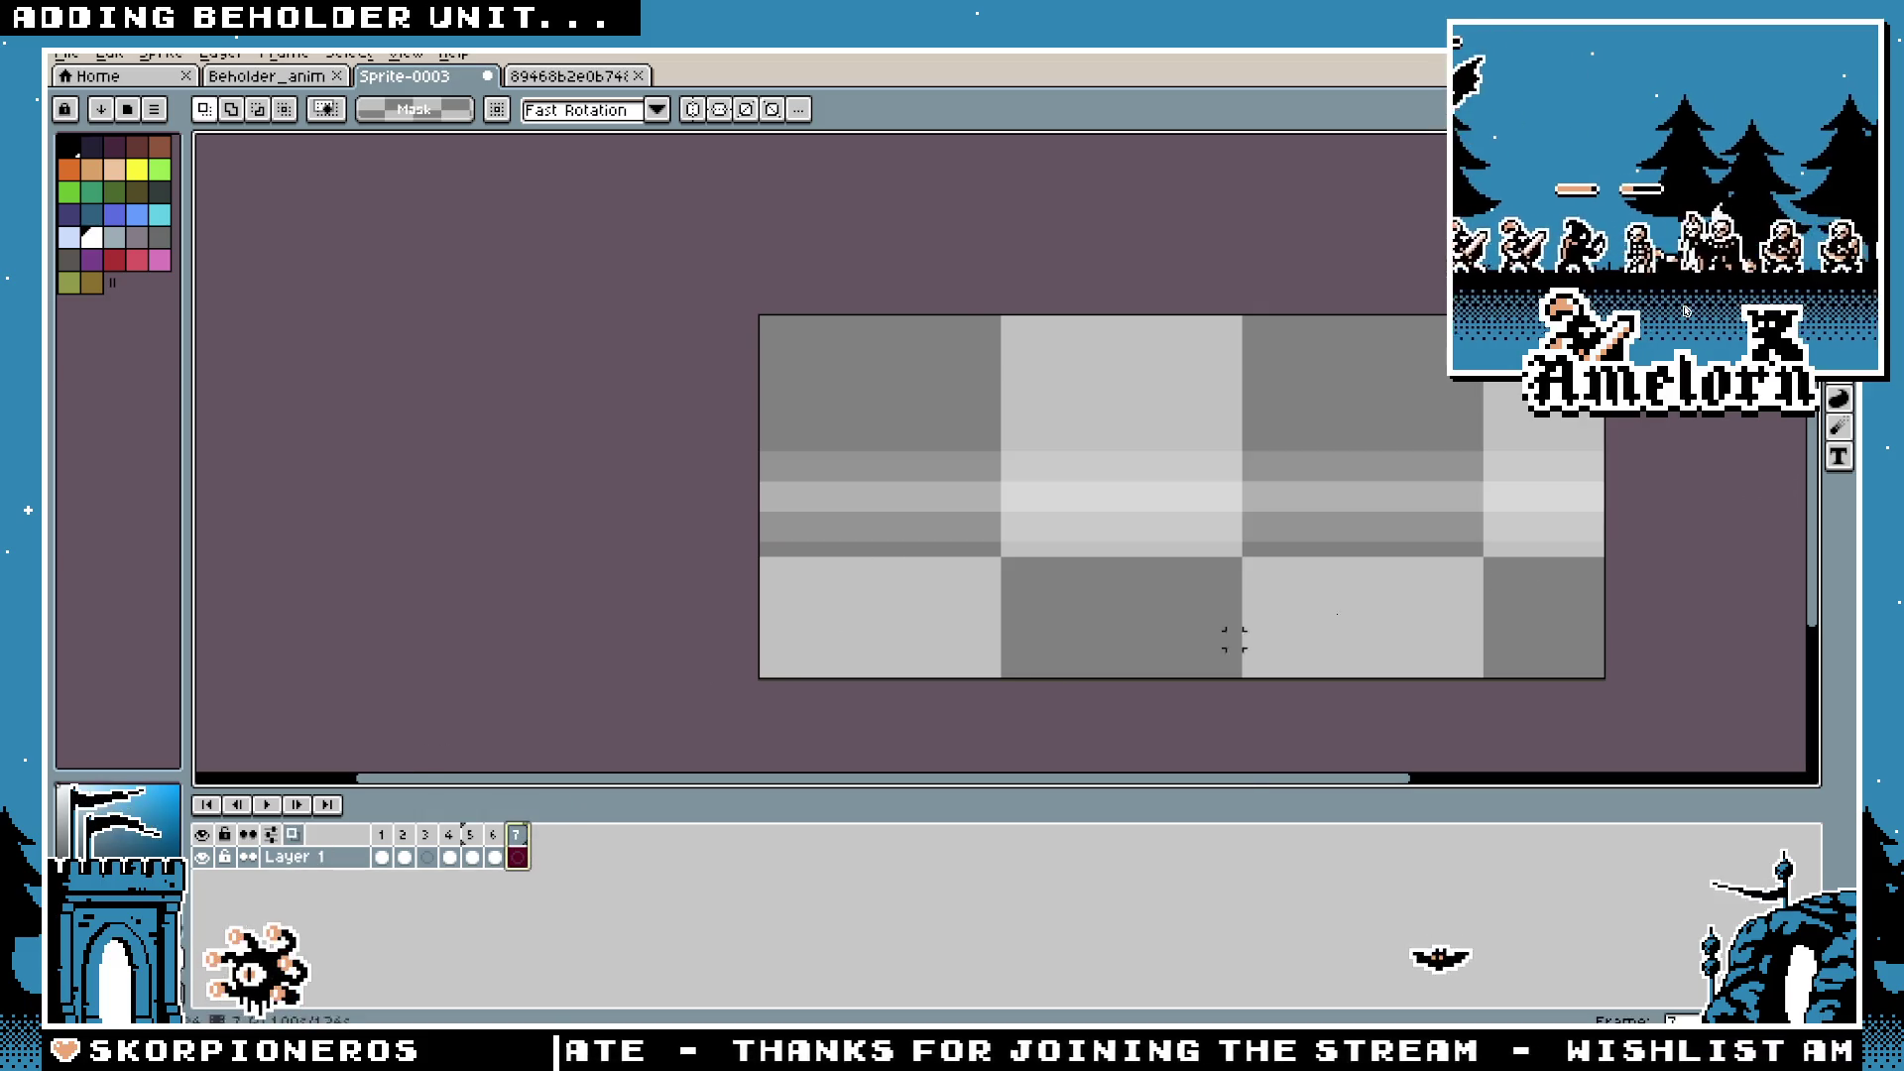
Step: Draw a jagged white pencil line across the full width of the frame 7 beam
{"action": "key", "text": "b"}
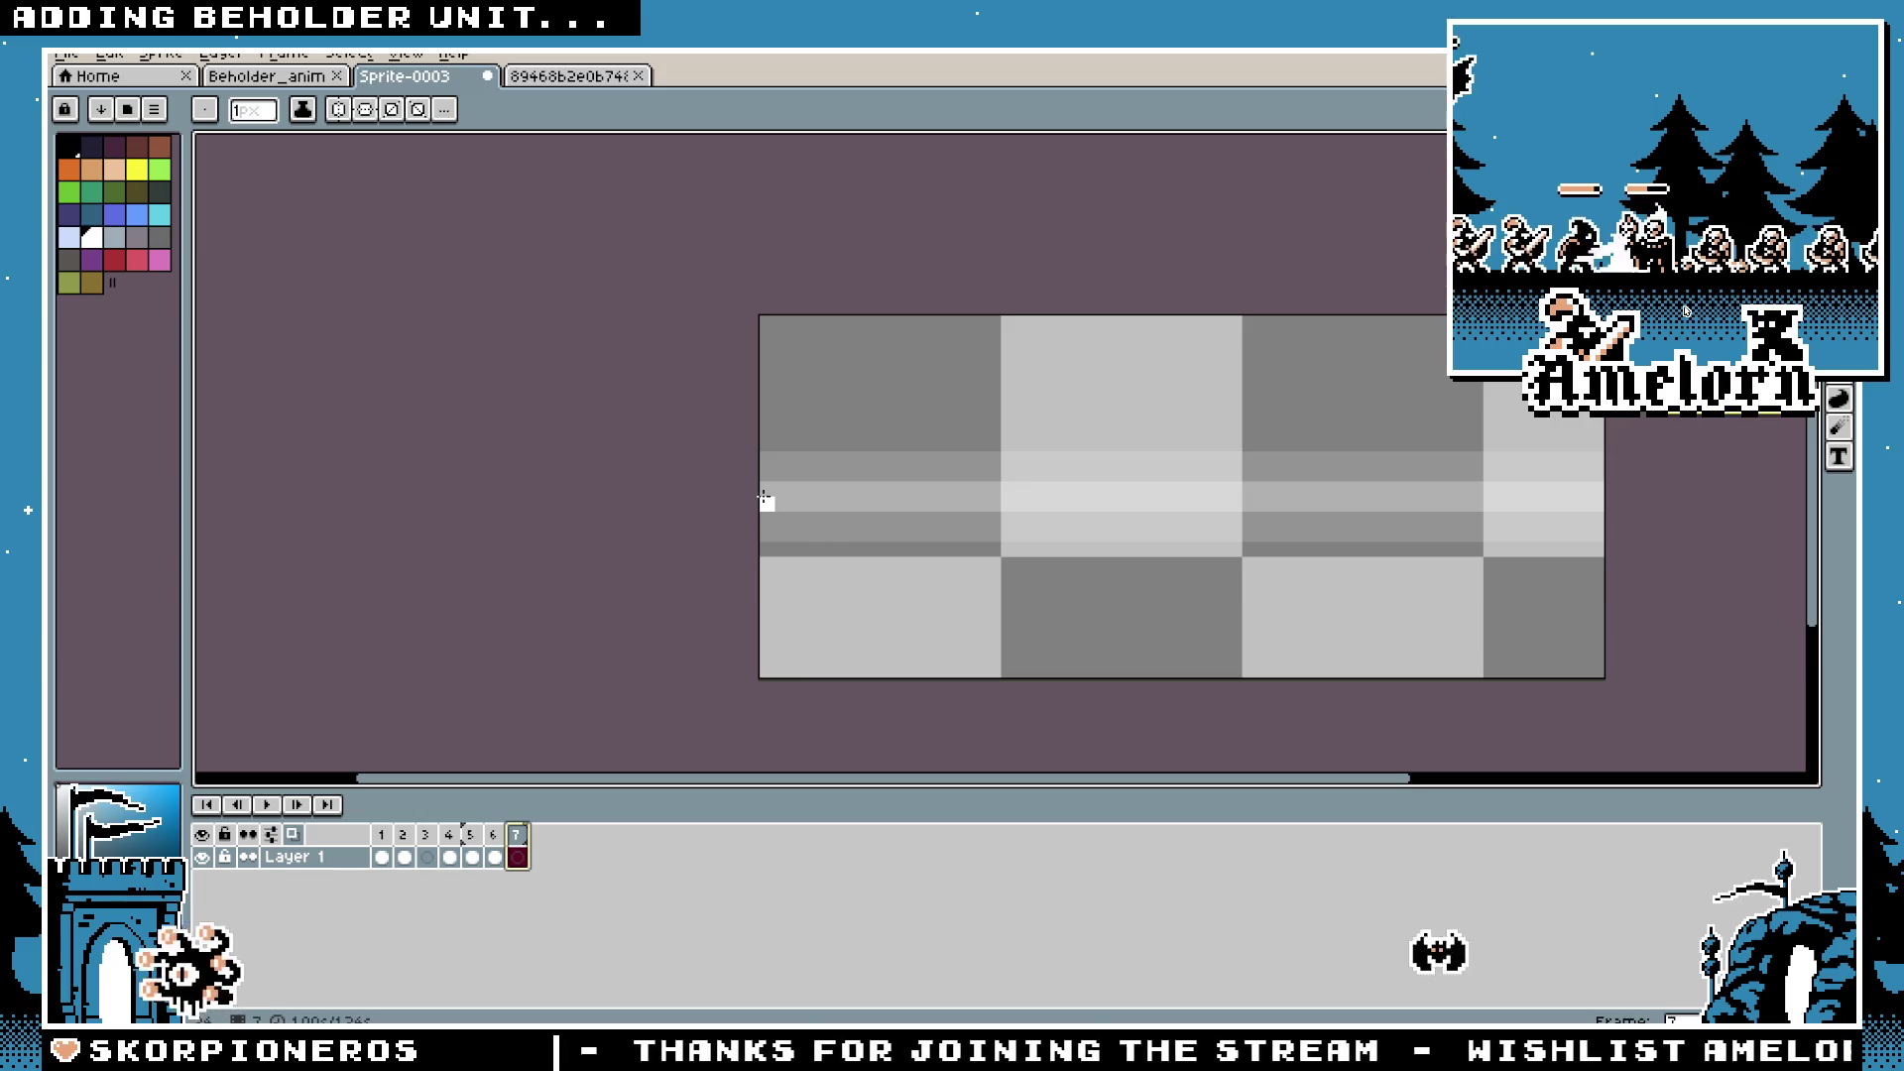
{"action": "mouse_move", "coordinate": [761, 490]}
{"action": "left_mouse_down"}
{"action": "mouse_move", "coordinate": [1025, 491]}
{"action": "mouse_move", "coordinate": [881, 486]}
{"action": "mouse_move", "coordinate": [1164, 519]}
{"action": "mouse_move", "coordinate": [1227, 493]}
{"action": "mouse_move", "coordinate": [1487, 470]}
{"action": "left_mouse_up"}
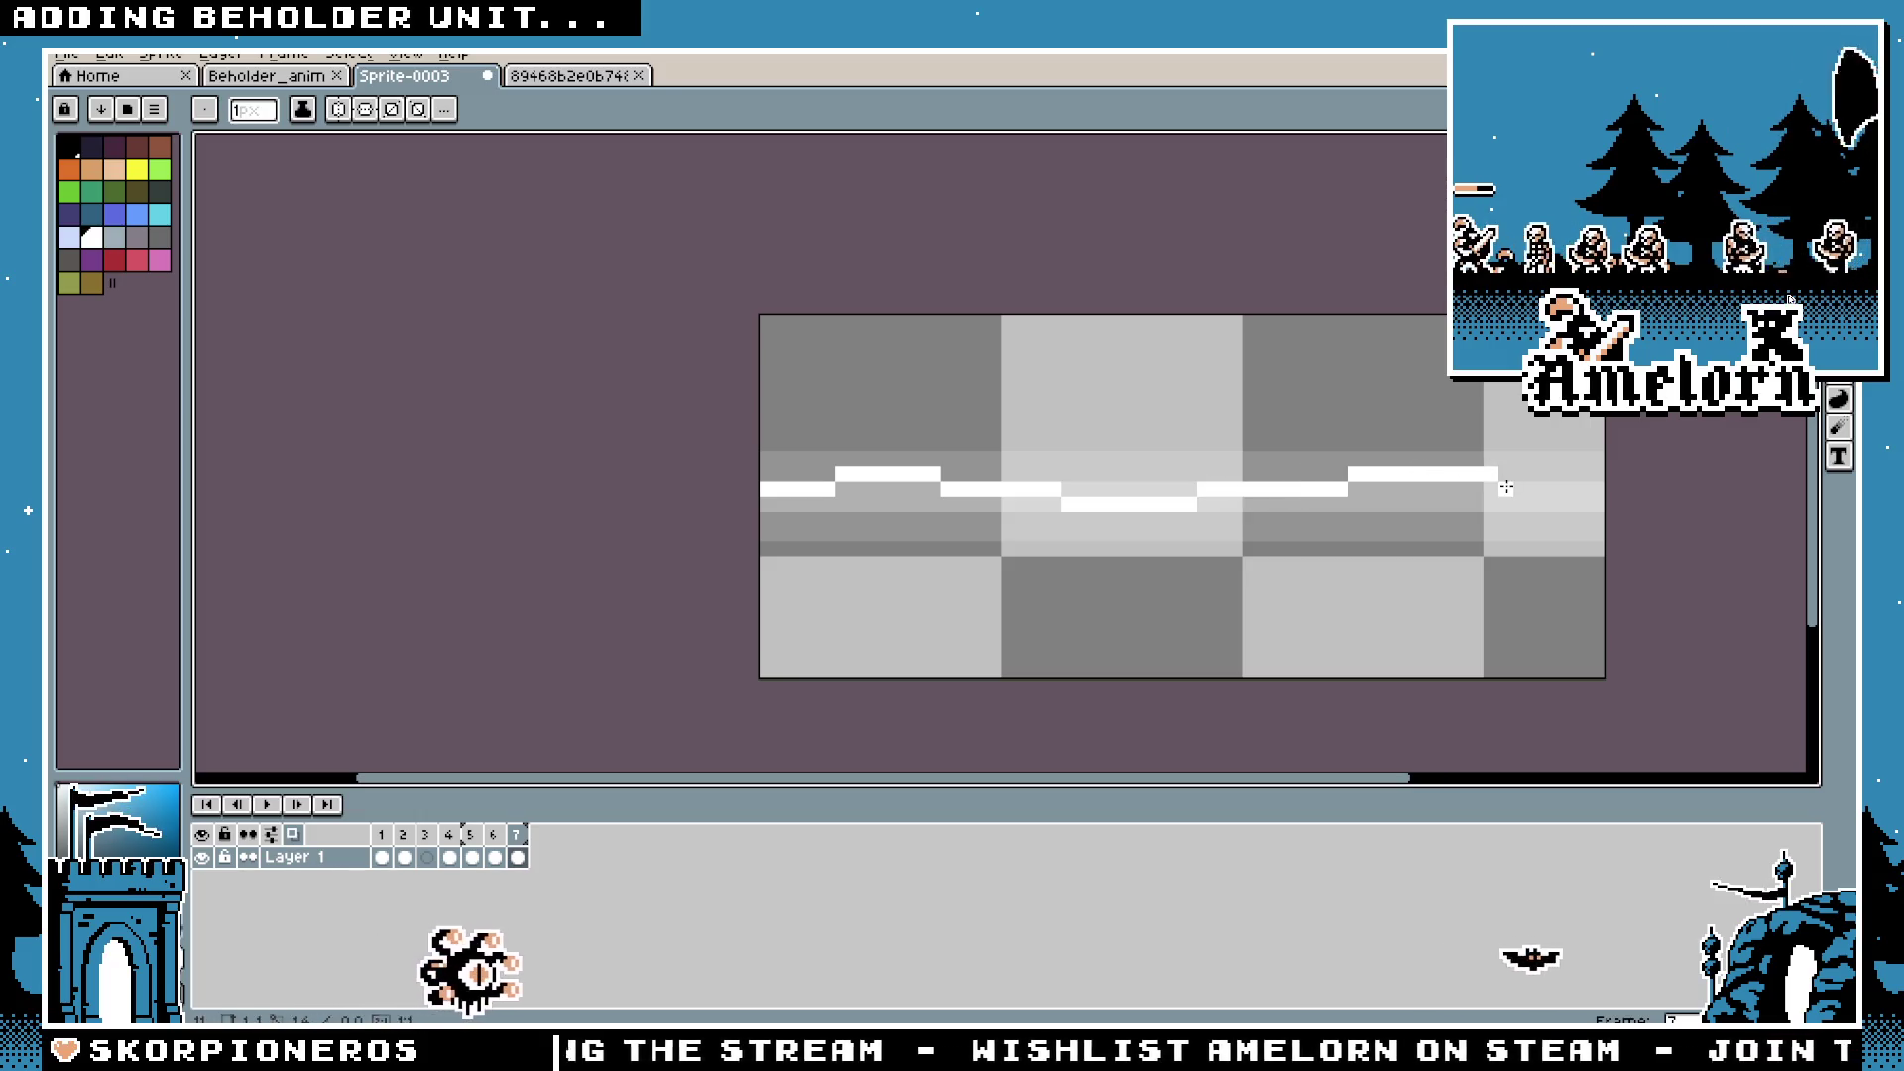
{"action": "key", "text": "ctrl+z"}
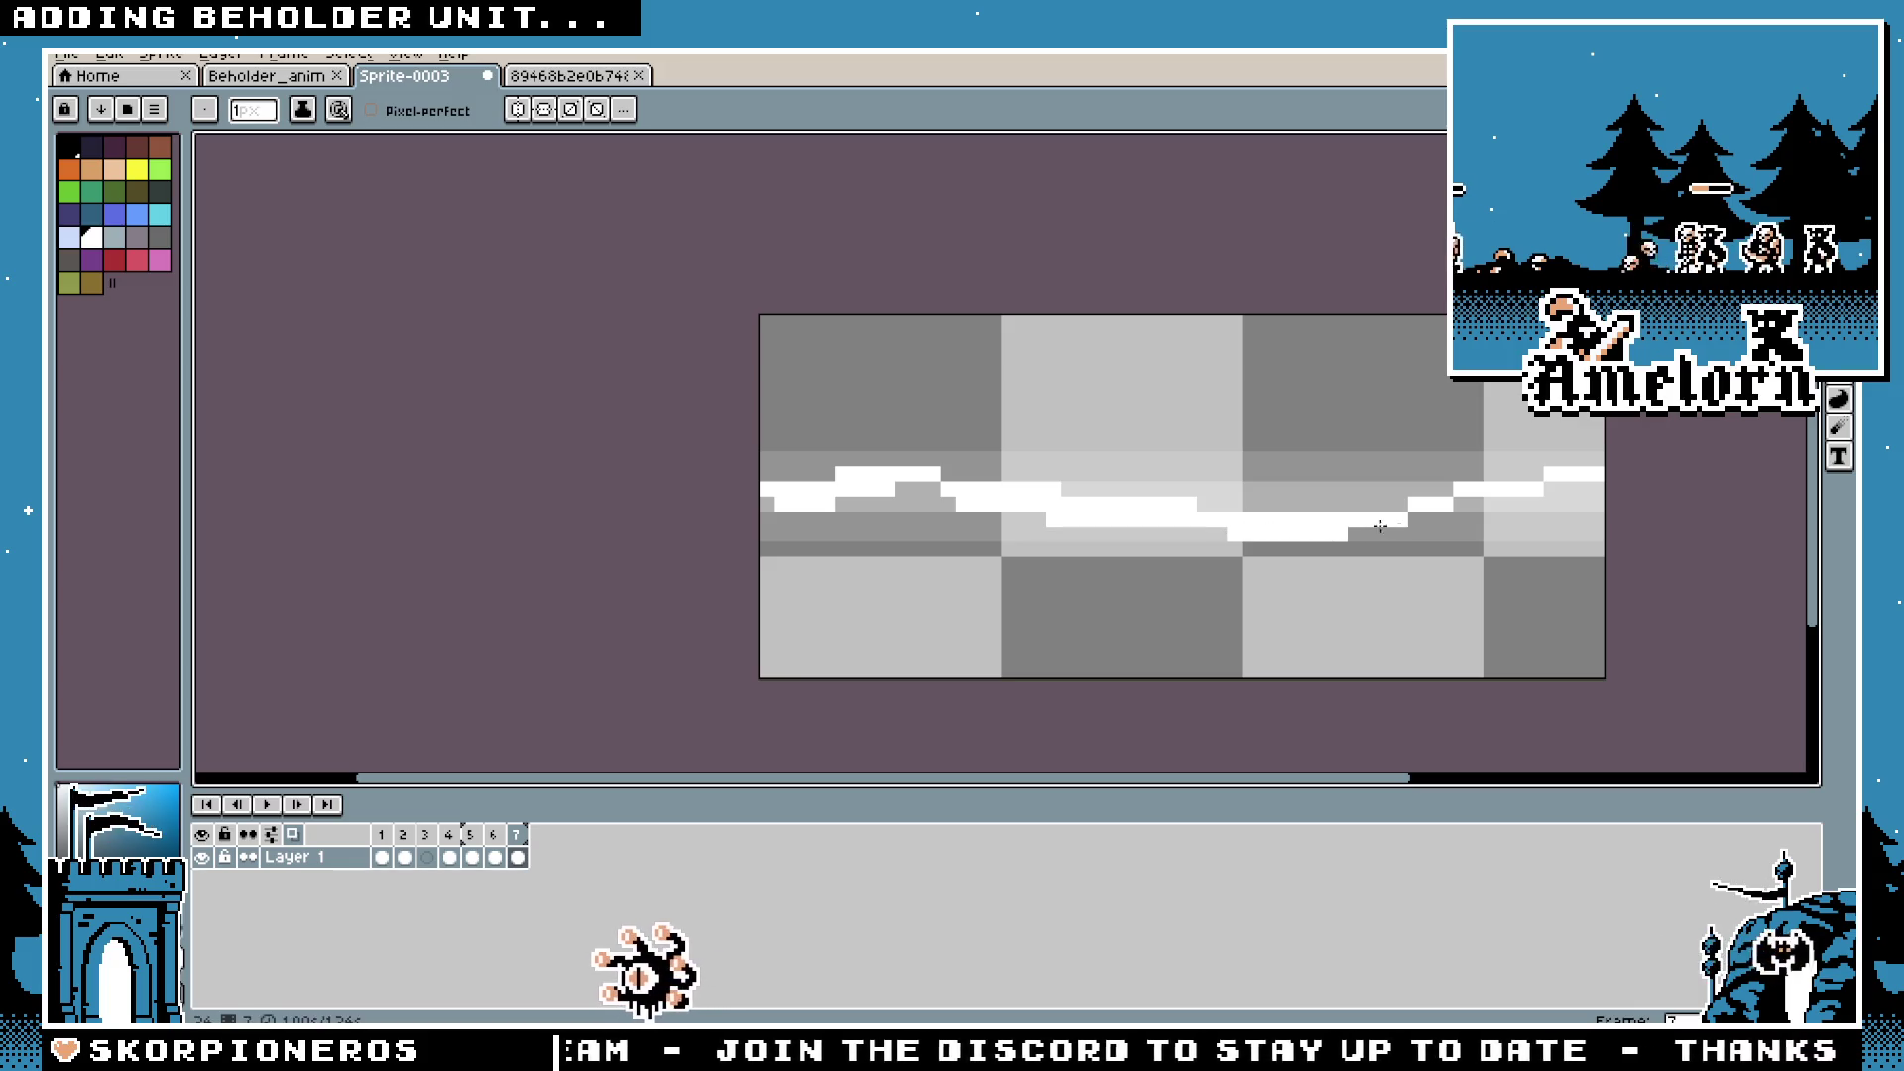
{"action": "left_click_drag", "start_coordinate": [1416, 513], "coordinate": [1587, 488]}
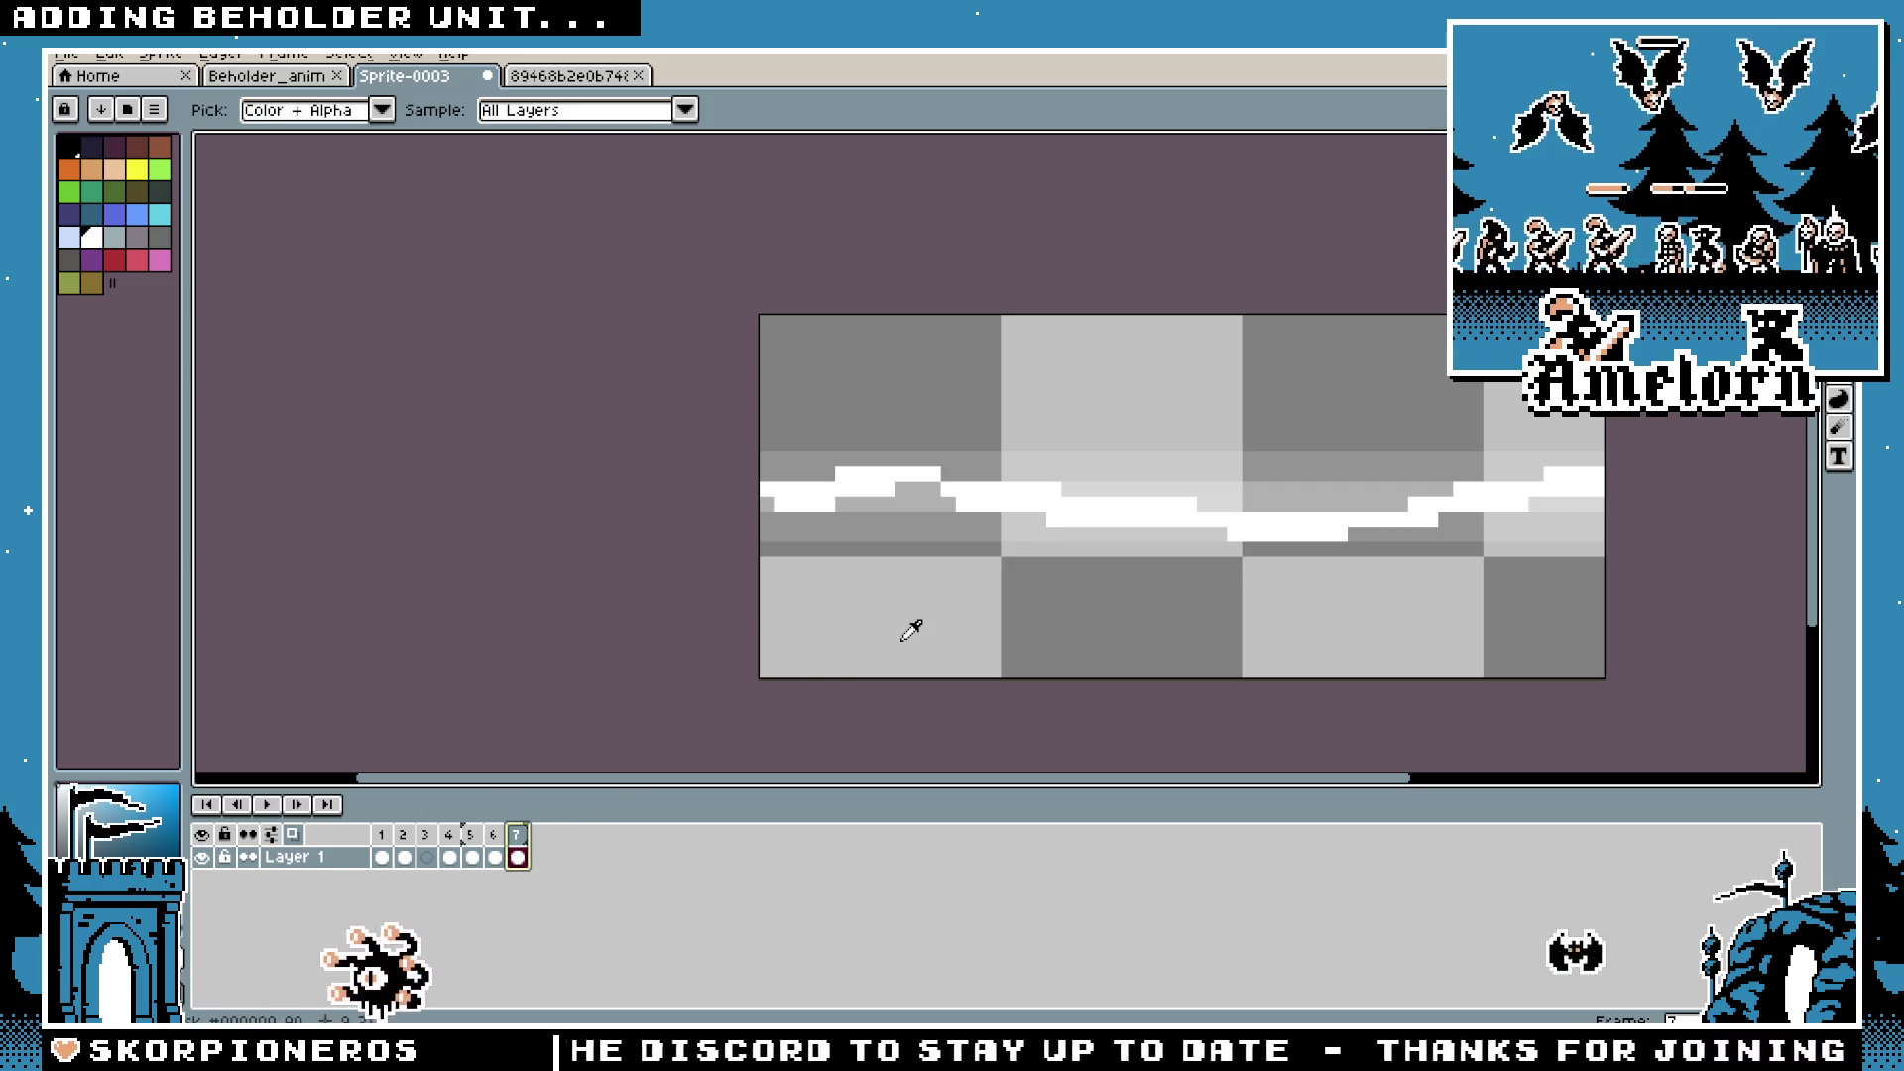
Step: Add frame 8 and clear the copied beam from its whole canvas
{"action": "key", "text": "alt+n"}
{"action": "key", "text": "m"}
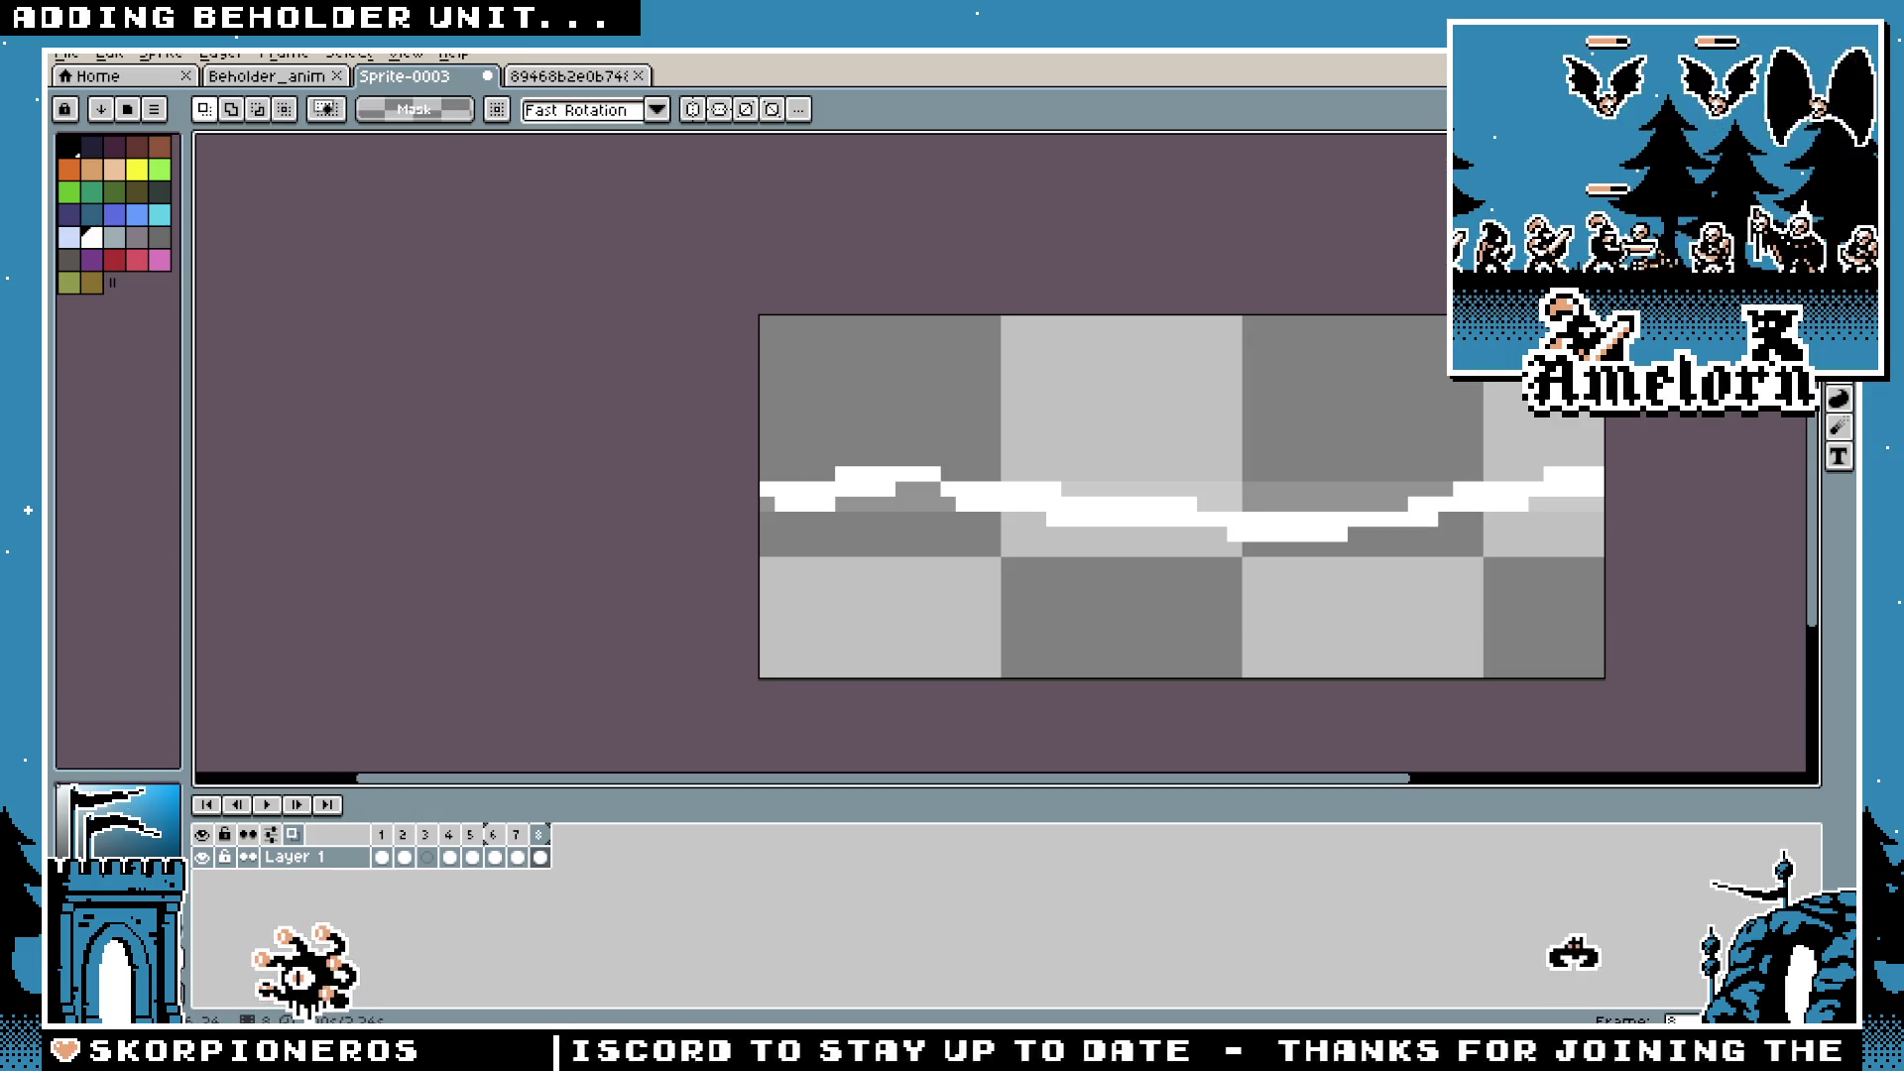
{"action": "left_click_drag", "start_coordinate": [739, 372], "coordinate": [1621, 694]}
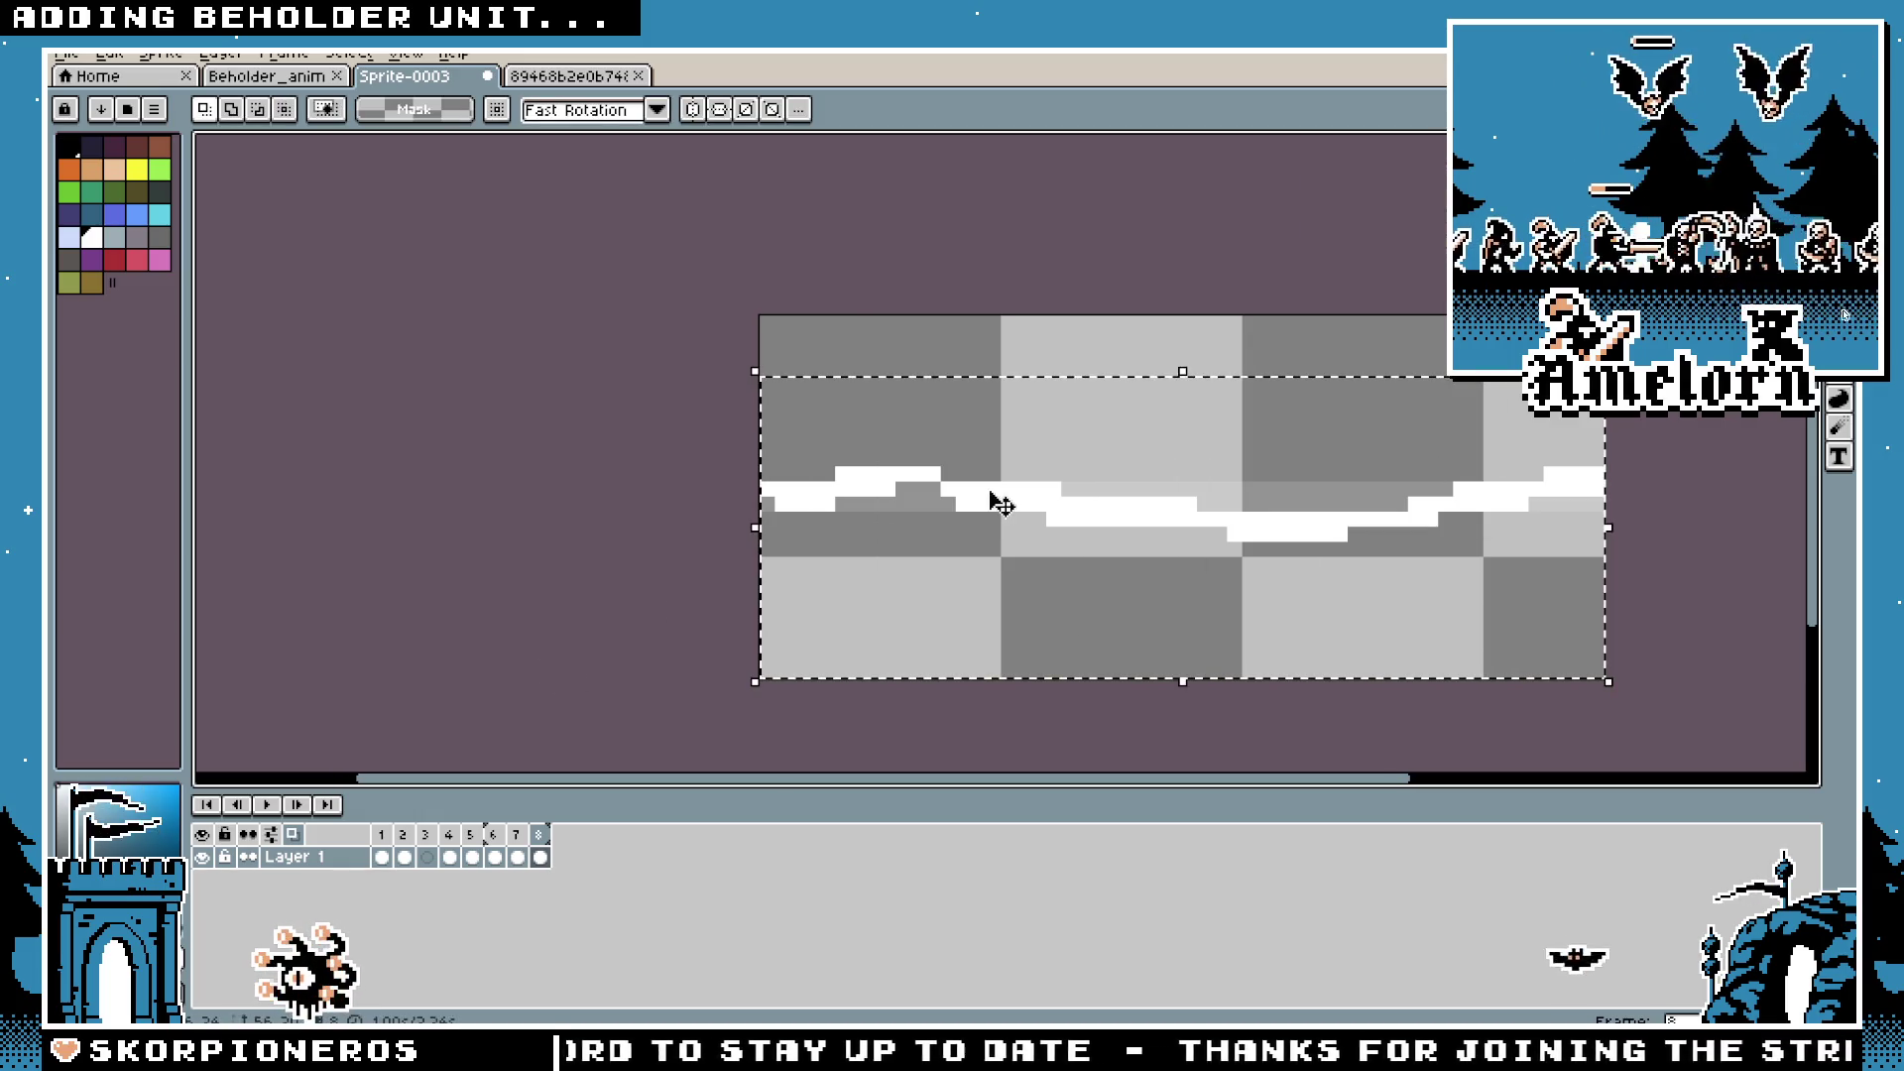
{"action": "key", "text": "Delete"}
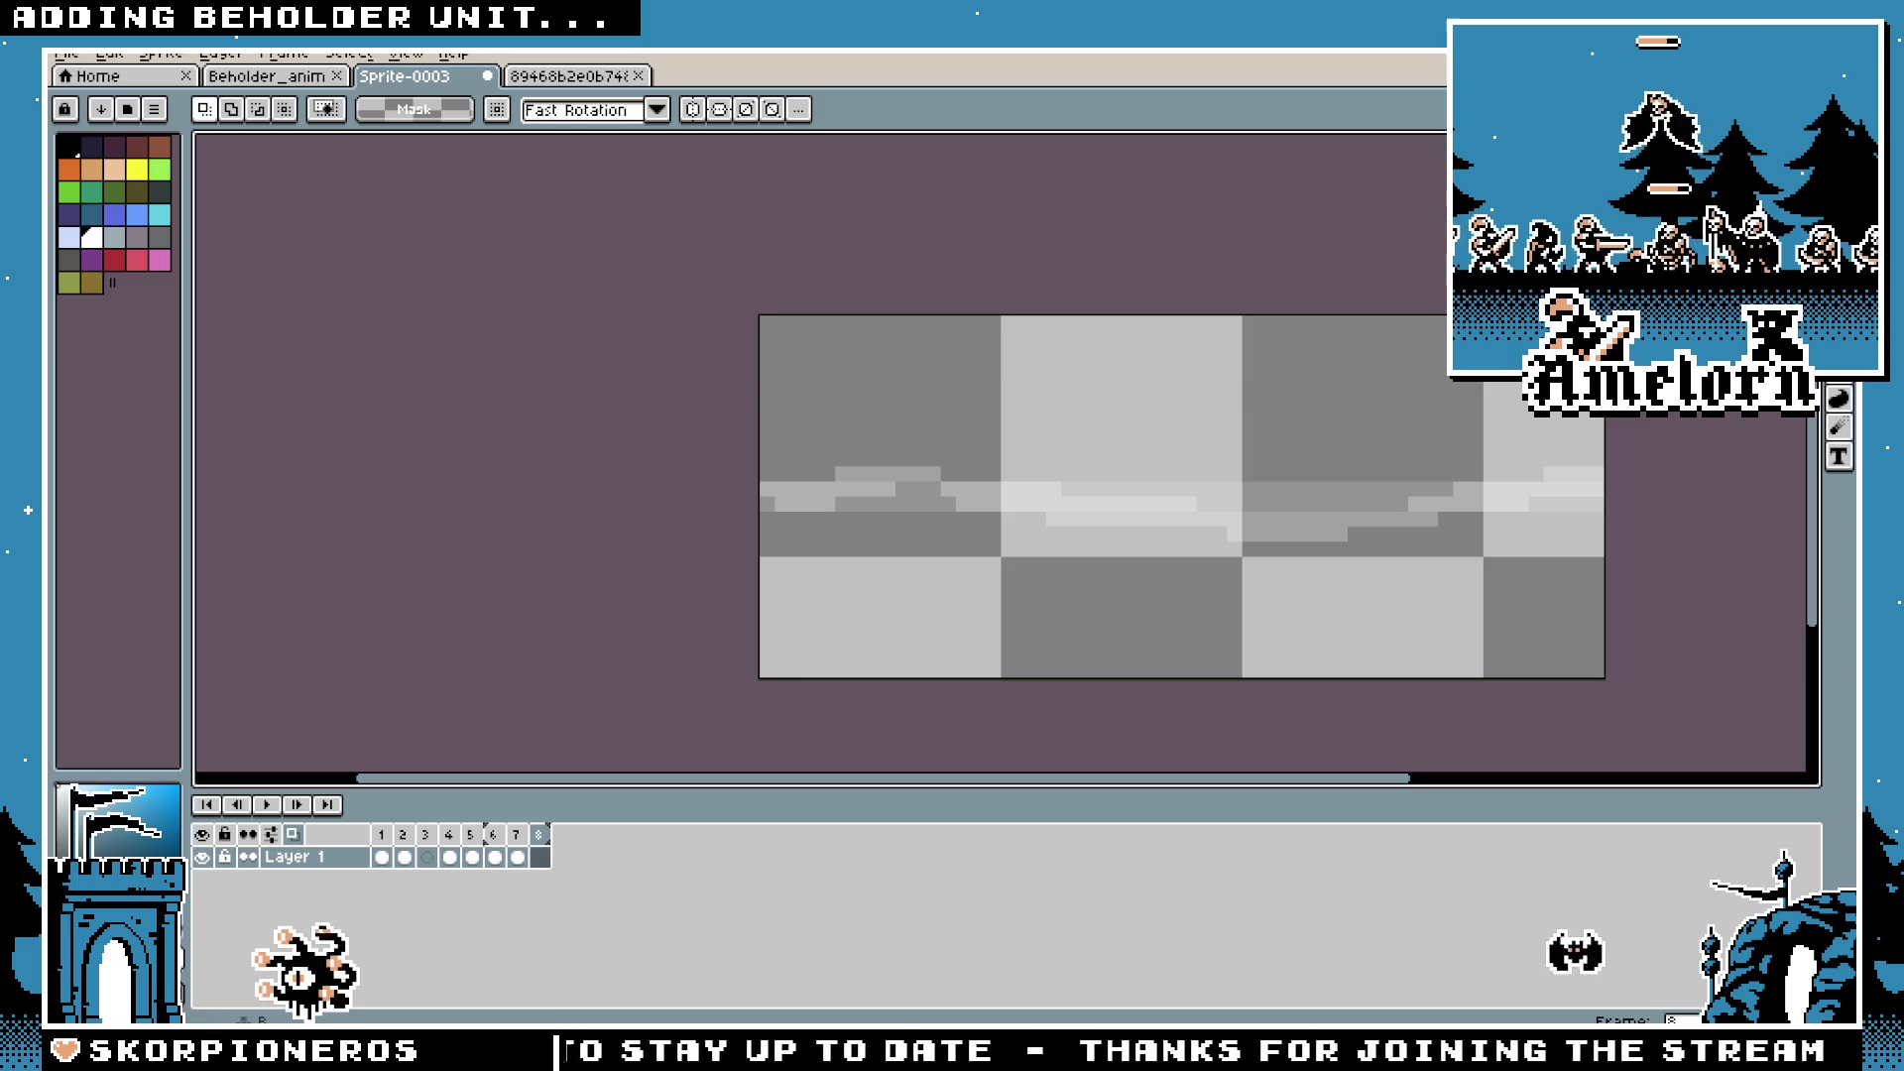
Step: On frame 7, remove the stray step at the line's right end
{"action": "left_click", "coordinate": [526, 843]}
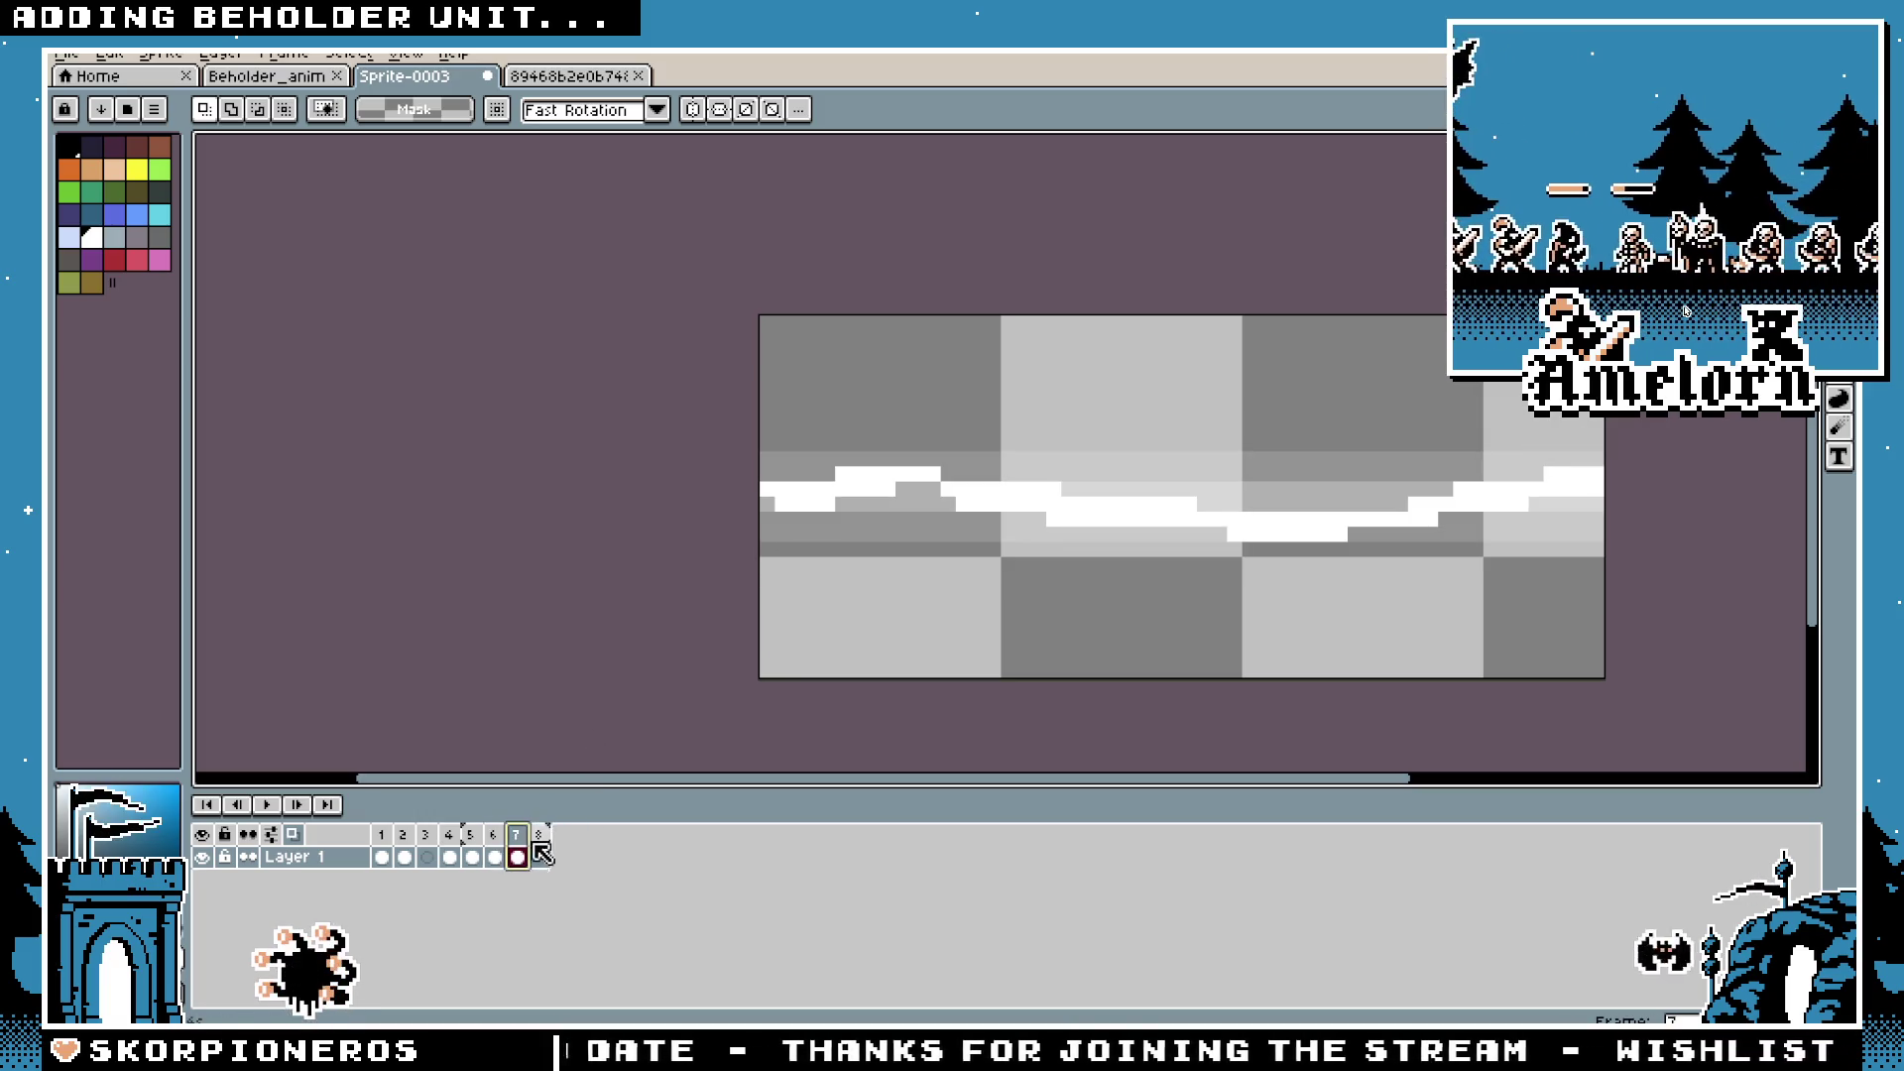
{"action": "key", "text": "b"}
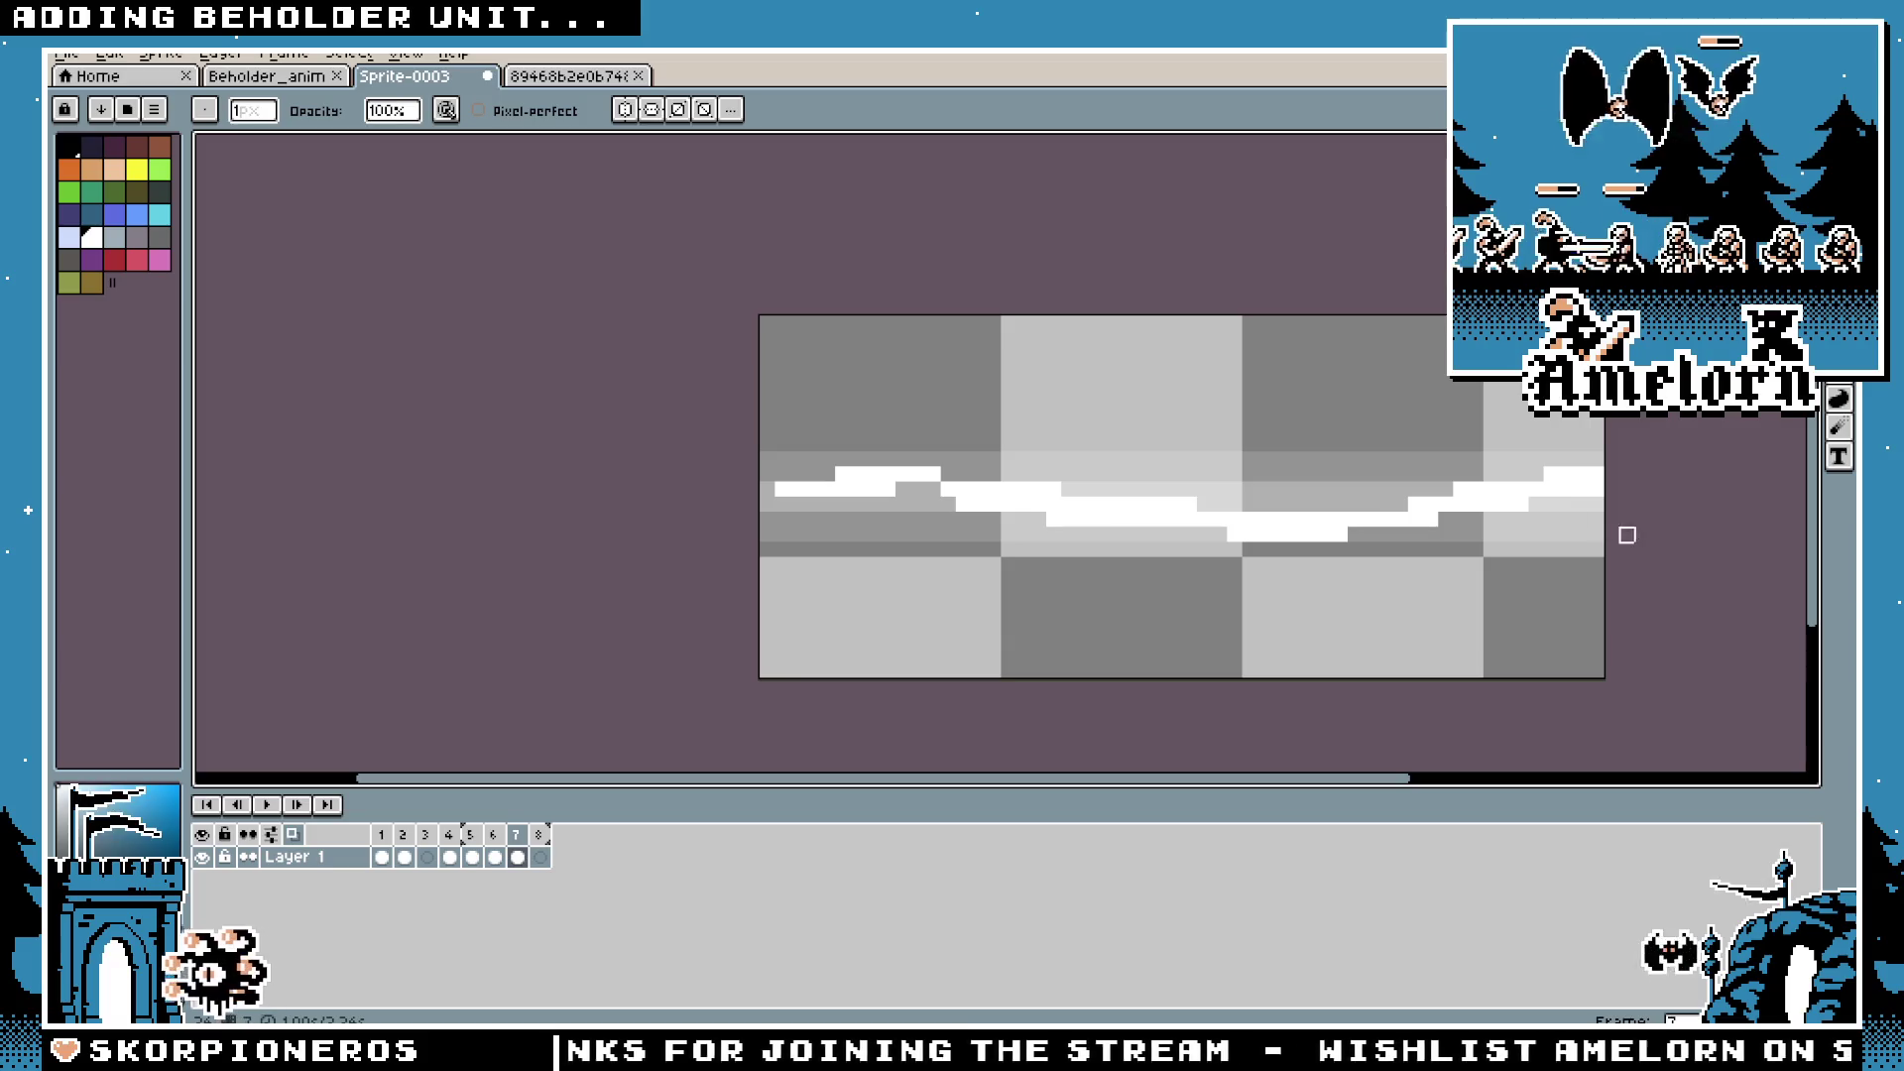
{"action": "left_click_drag", "start_coordinate": [1597, 475], "coordinate": [1547, 472]}
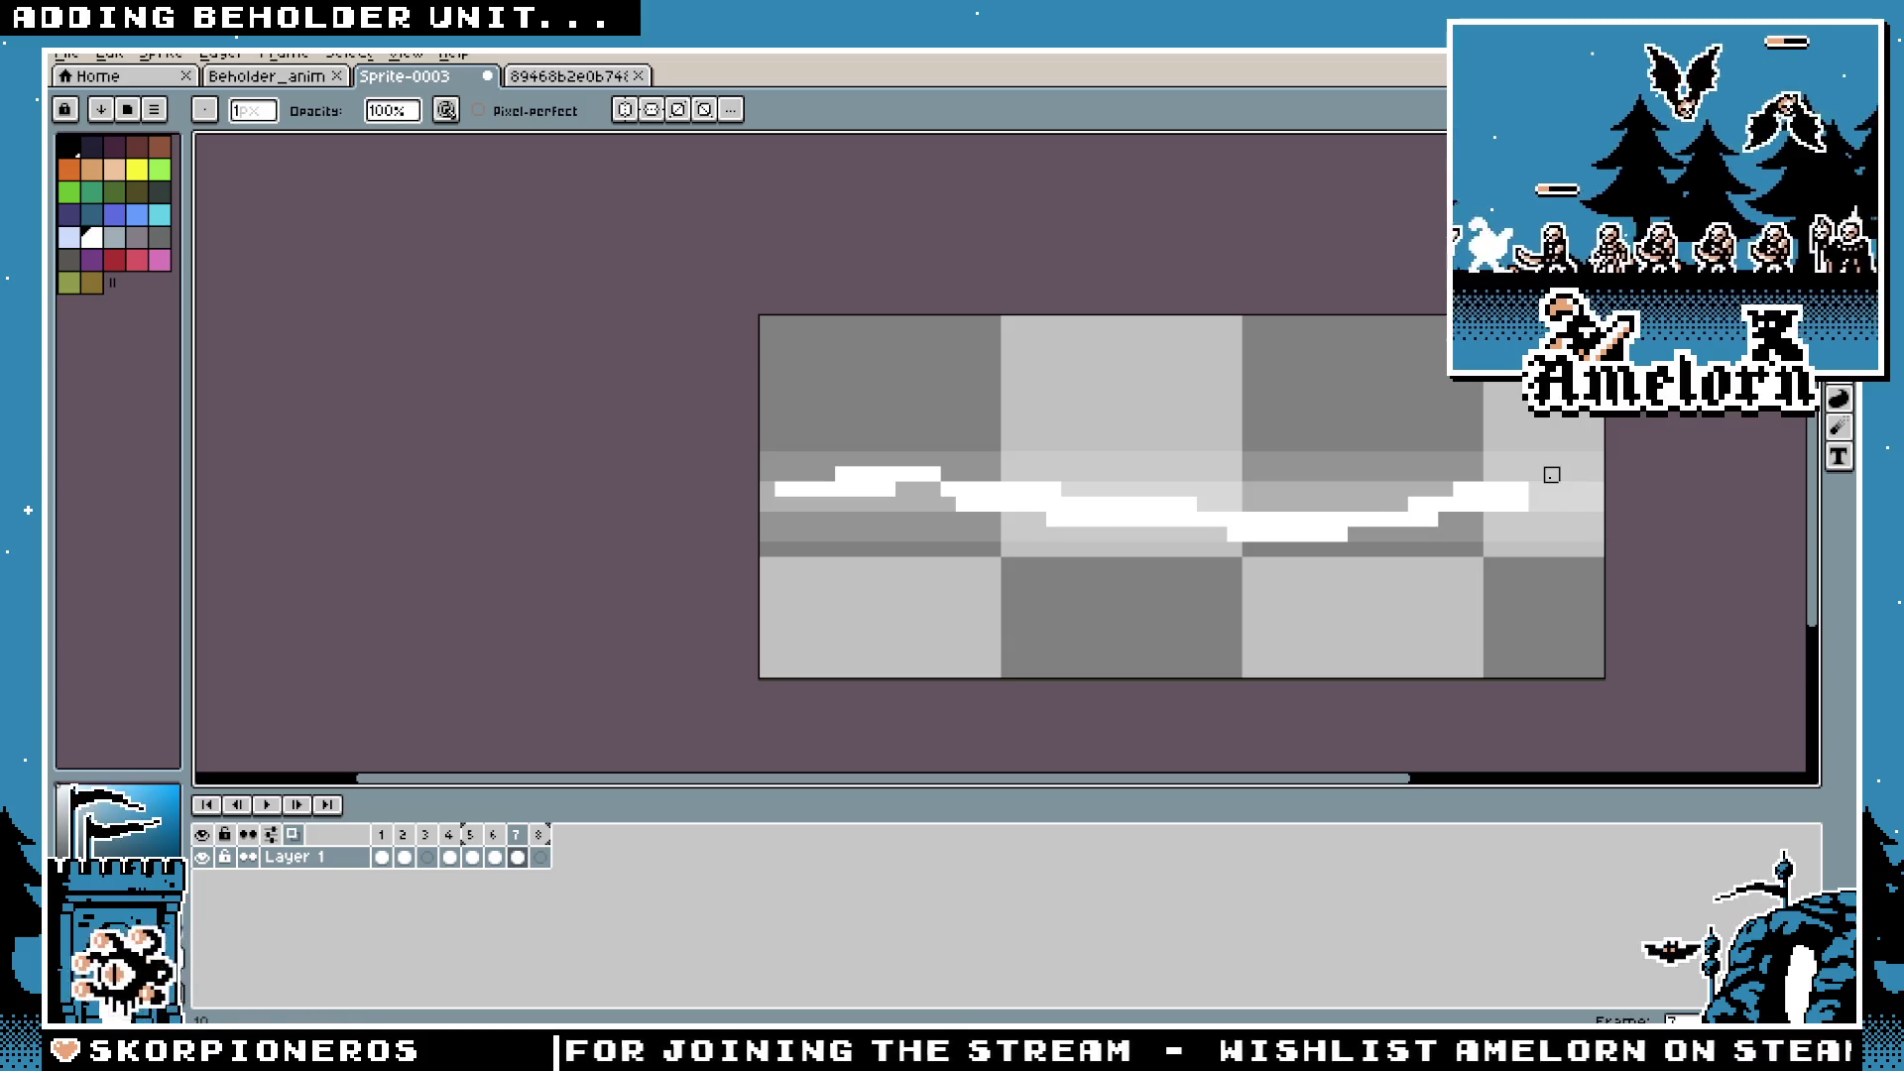
Step: Redraw frame 8's white line, then erase sections to break it into scattered fragments
{"action": "key", "text": "e"}
{"action": "scroll", "coordinate": [1180, 518], "scroll_direction": "down", "scroll_amount": 2}
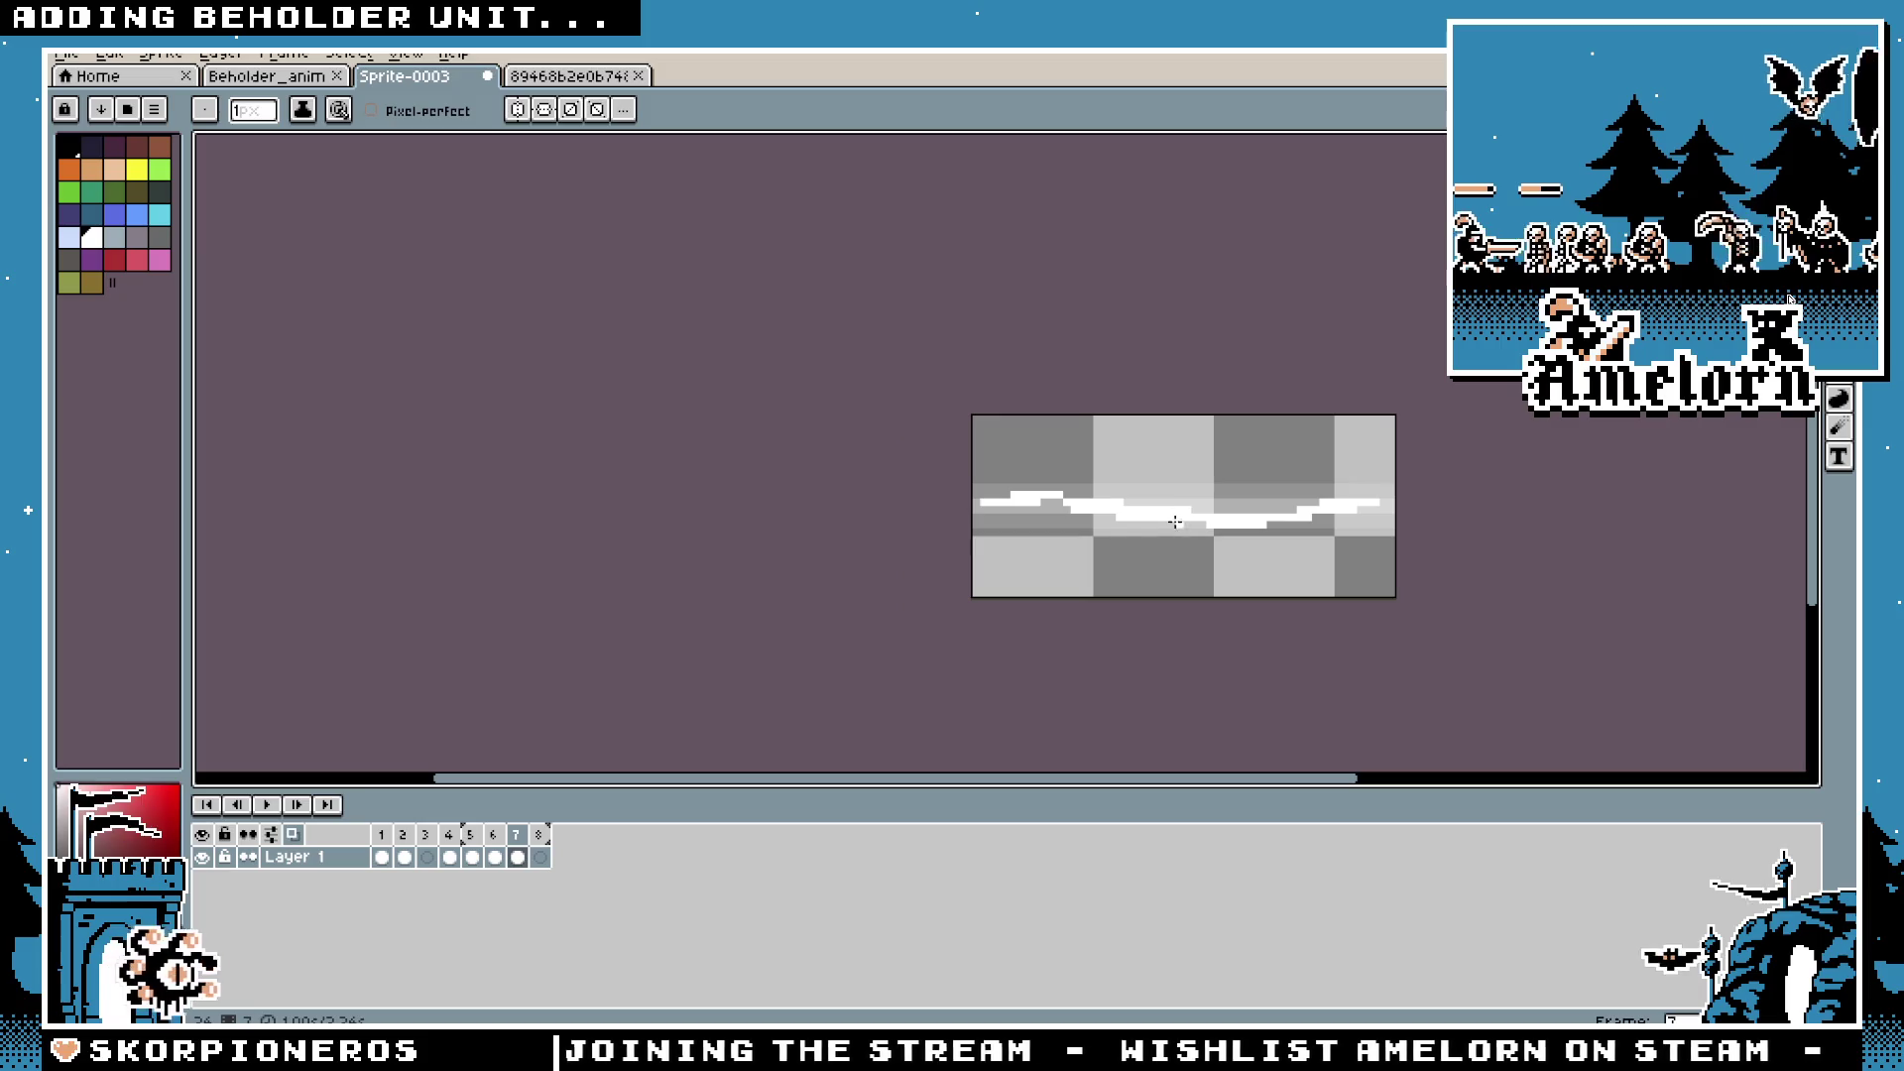
{"action": "left_click", "coordinate": [544, 838]}
{"action": "scroll", "coordinate": [945, 600], "scroll_direction": "up", "scroll_amount": 4}
{"action": "left_click", "coordinate": [808, 353]}
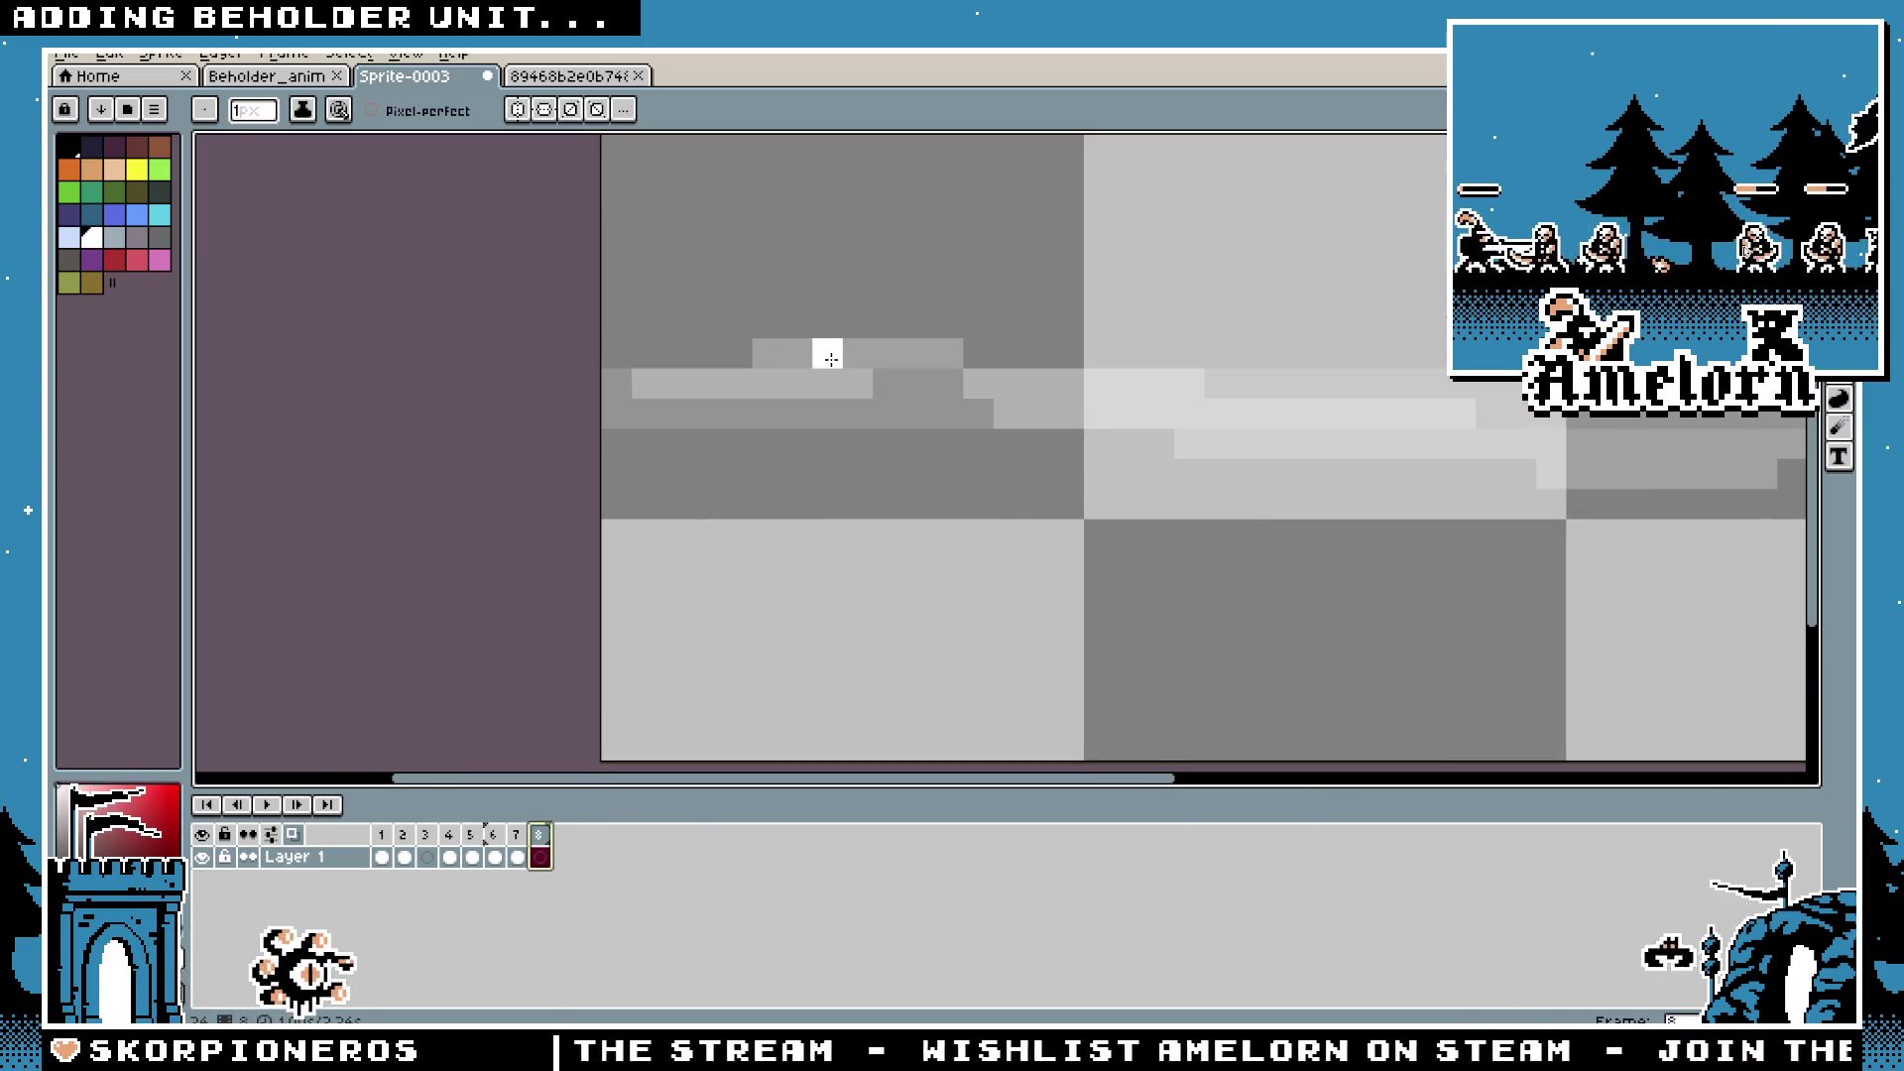
{"action": "scroll", "coordinate": [765, 415], "scroll_direction": "down", "scroll_amount": 1}
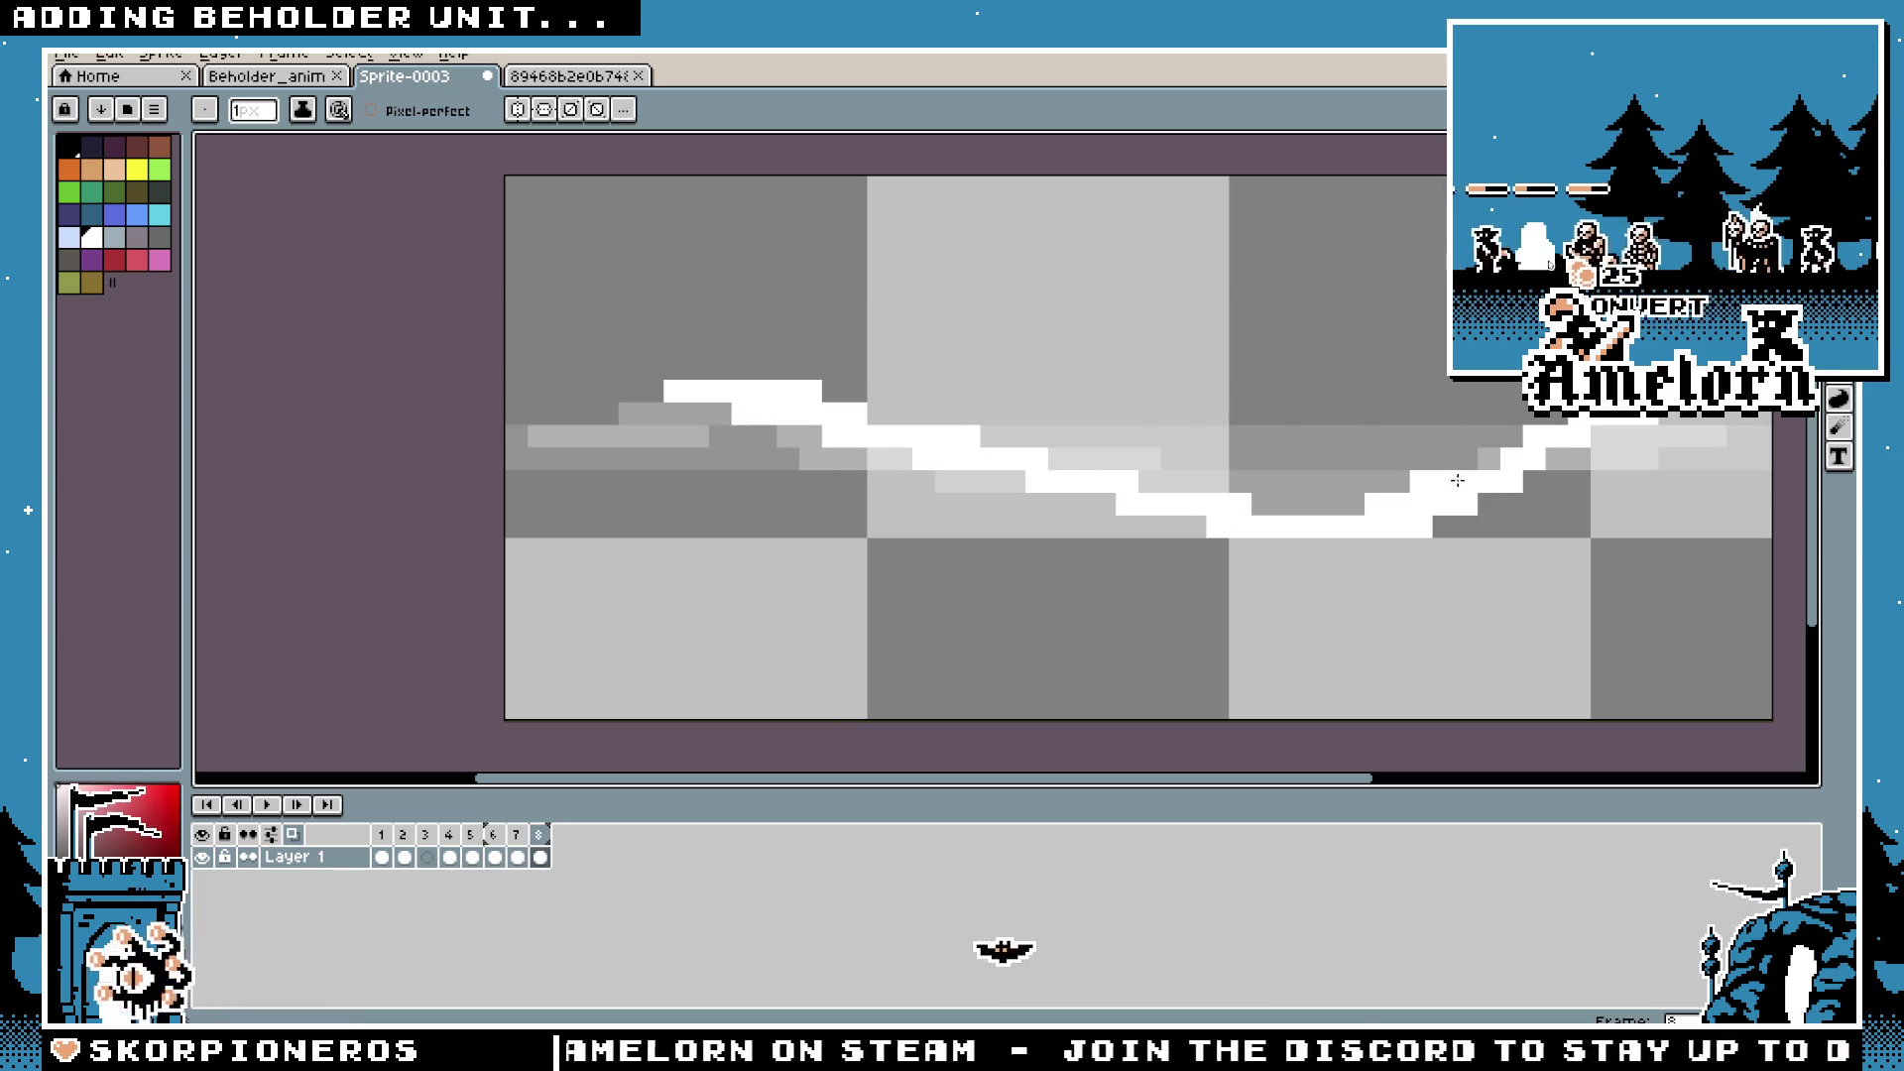
{"action": "key", "text": "b"}
{"action": "mouse_move", "coordinate": [879, 437]}
{"action": "left_mouse_down"}
{"action": "mouse_move", "coordinate": [1104, 480]}
{"action": "mouse_move", "coordinate": [1444, 482]}
{"action": "left_mouse_up"}
{"action": "scroll", "coordinate": [961, 536], "scroll_direction": "down", "scroll_amount": 4}
{"action": "scroll", "coordinate": [960, 537], "scroll_direction": "up", "scroll_amount": 1}
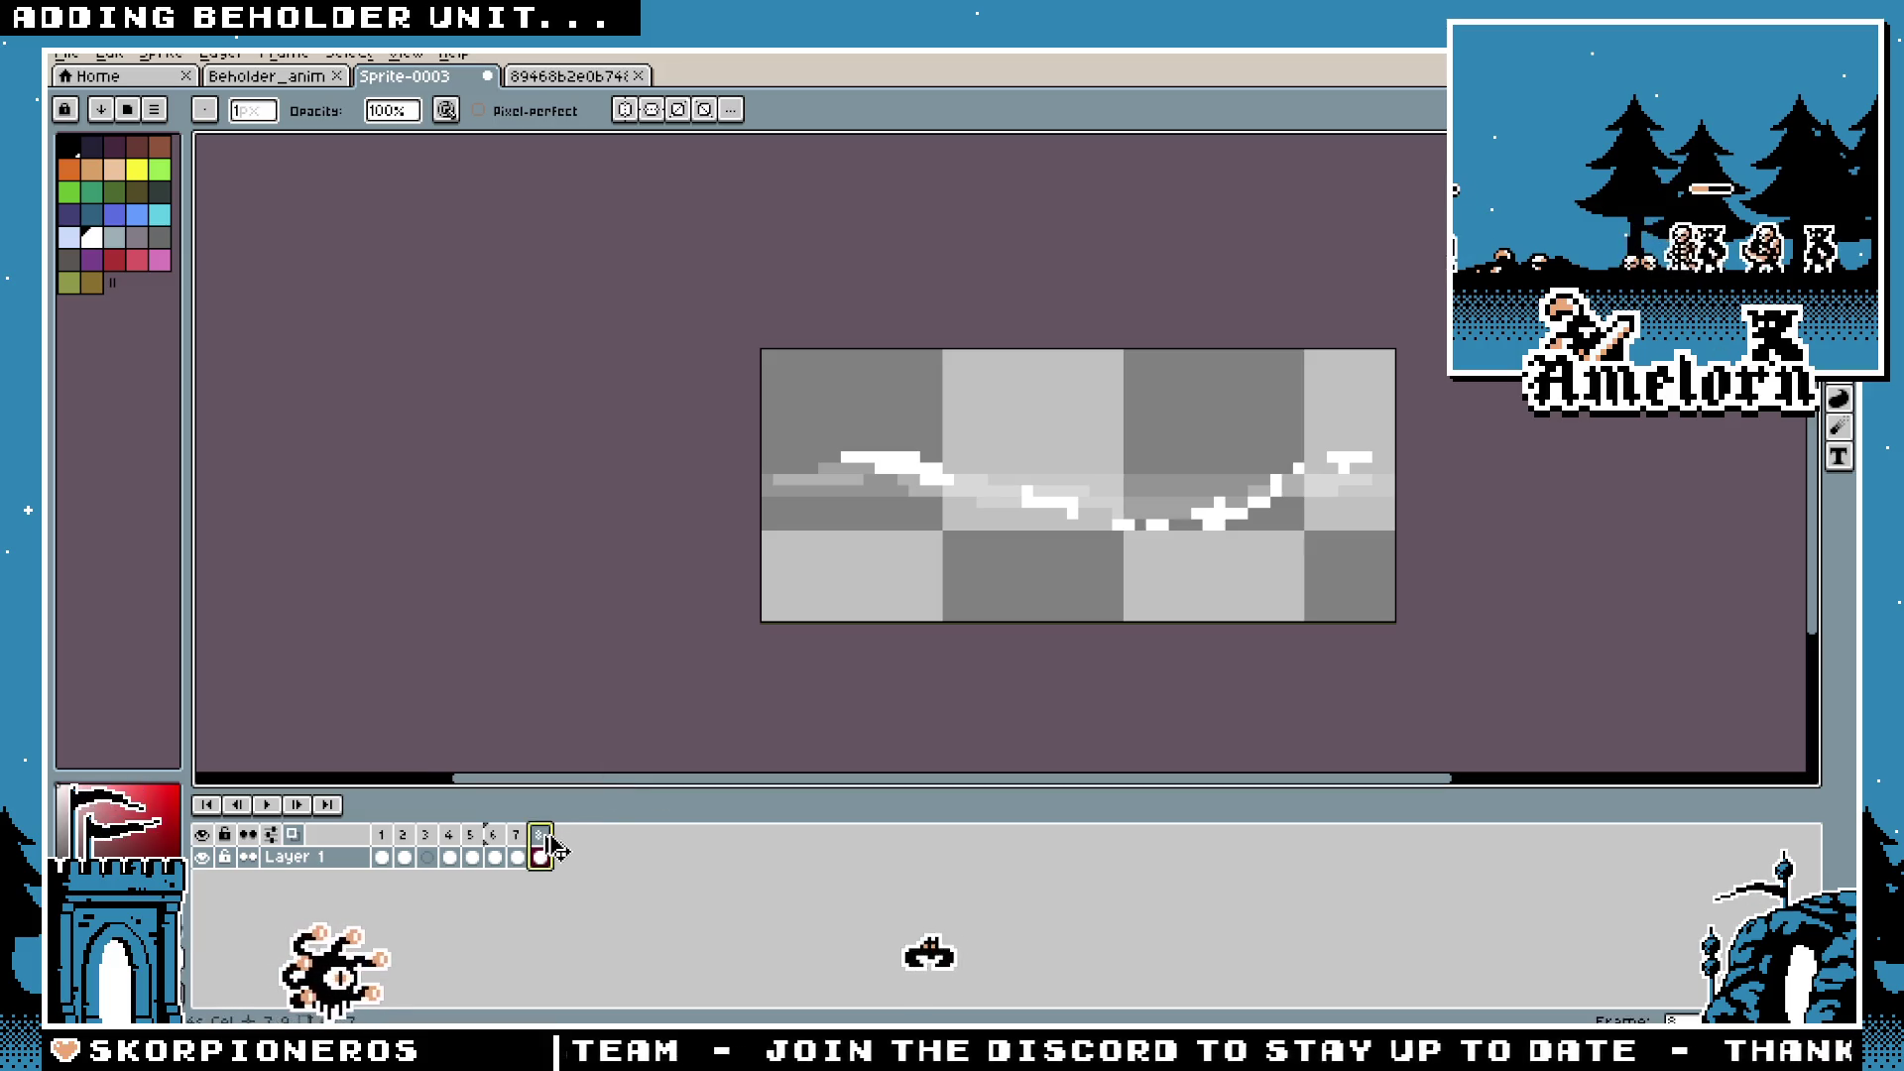
Step: Add a ninth frame and give frames 1 through 9 a duration of 4
{"action": "key", "text": "alt+n"}
{"action": "double_click", "coordinate": [493, 834]}
{"action": "left_click", "coordinate": [1033, 595]}
{"action": "left_click_drag", "start_coordinate": [560, 834], "coordinate": [381, 834]}
{"action": "double_click", "coordinate": [531, 831]}
{"action": "type", "text": "4"}
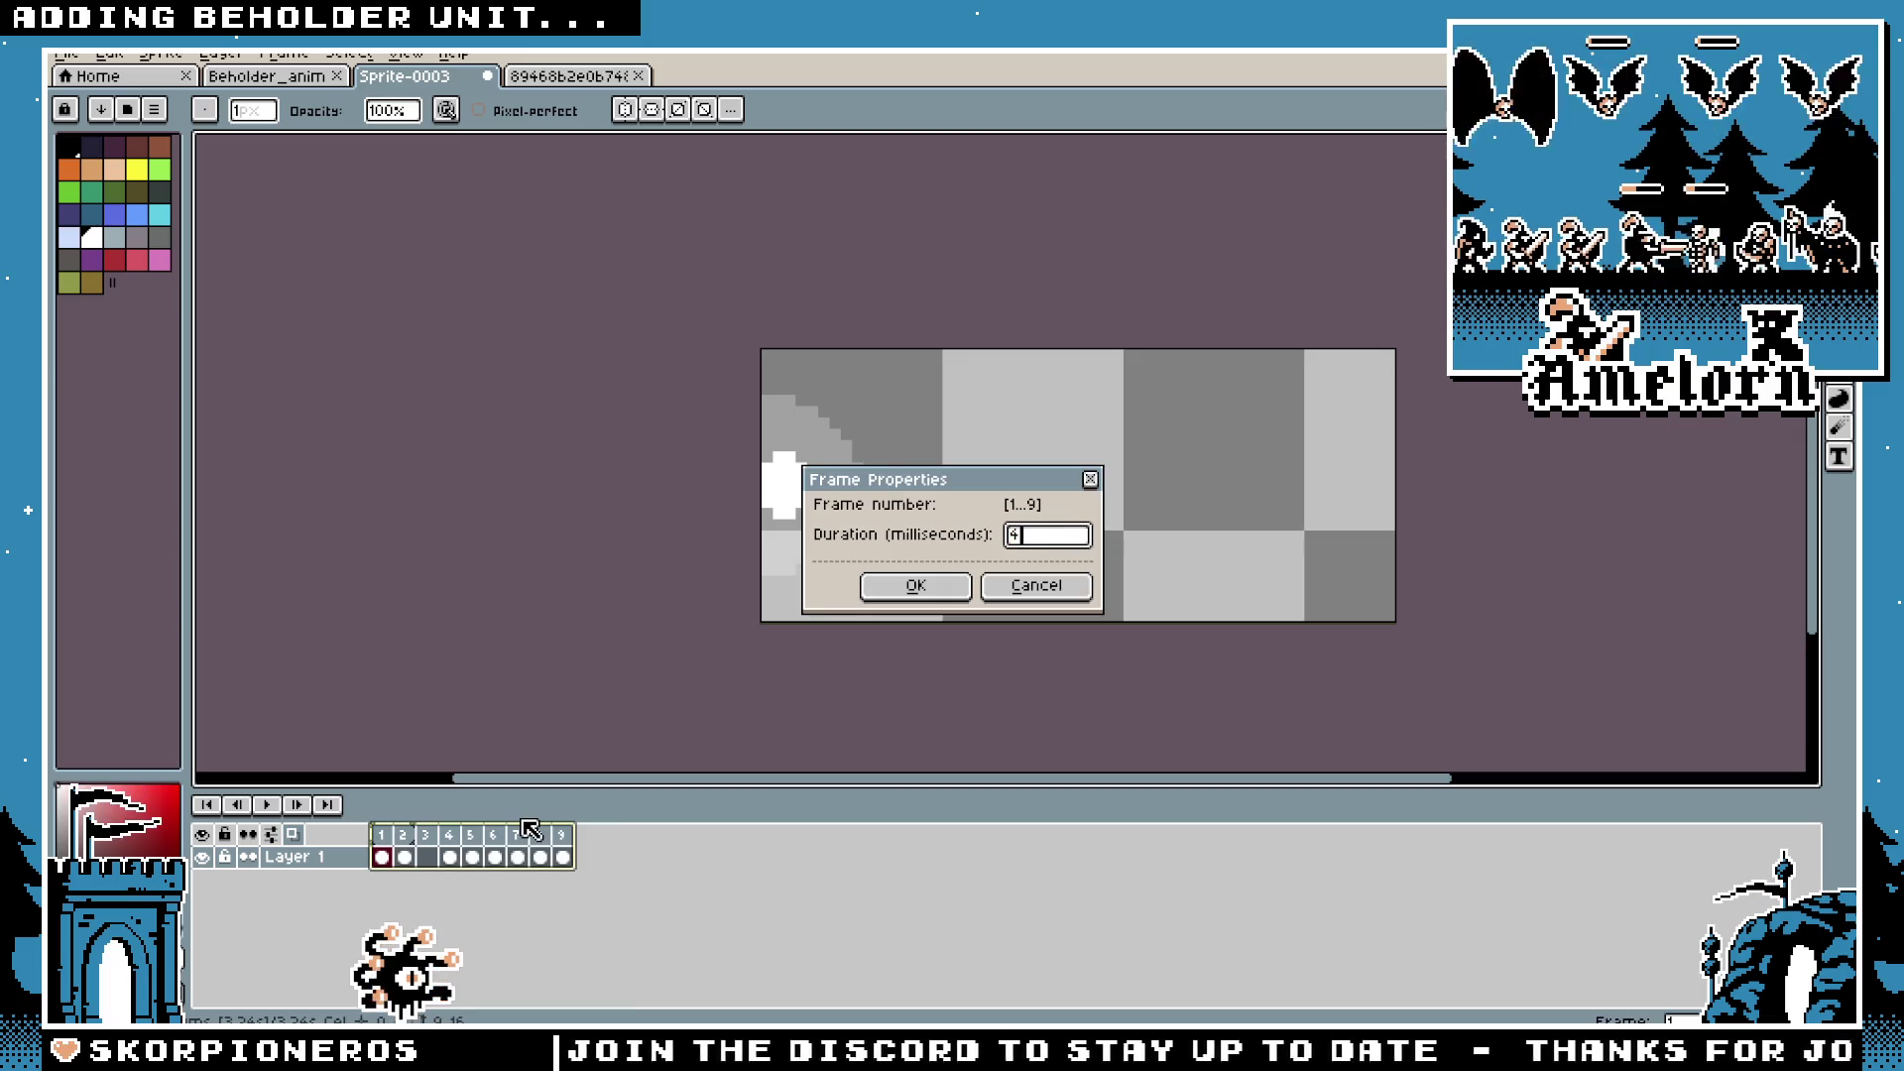
{"action": "key", "text": "Return"}
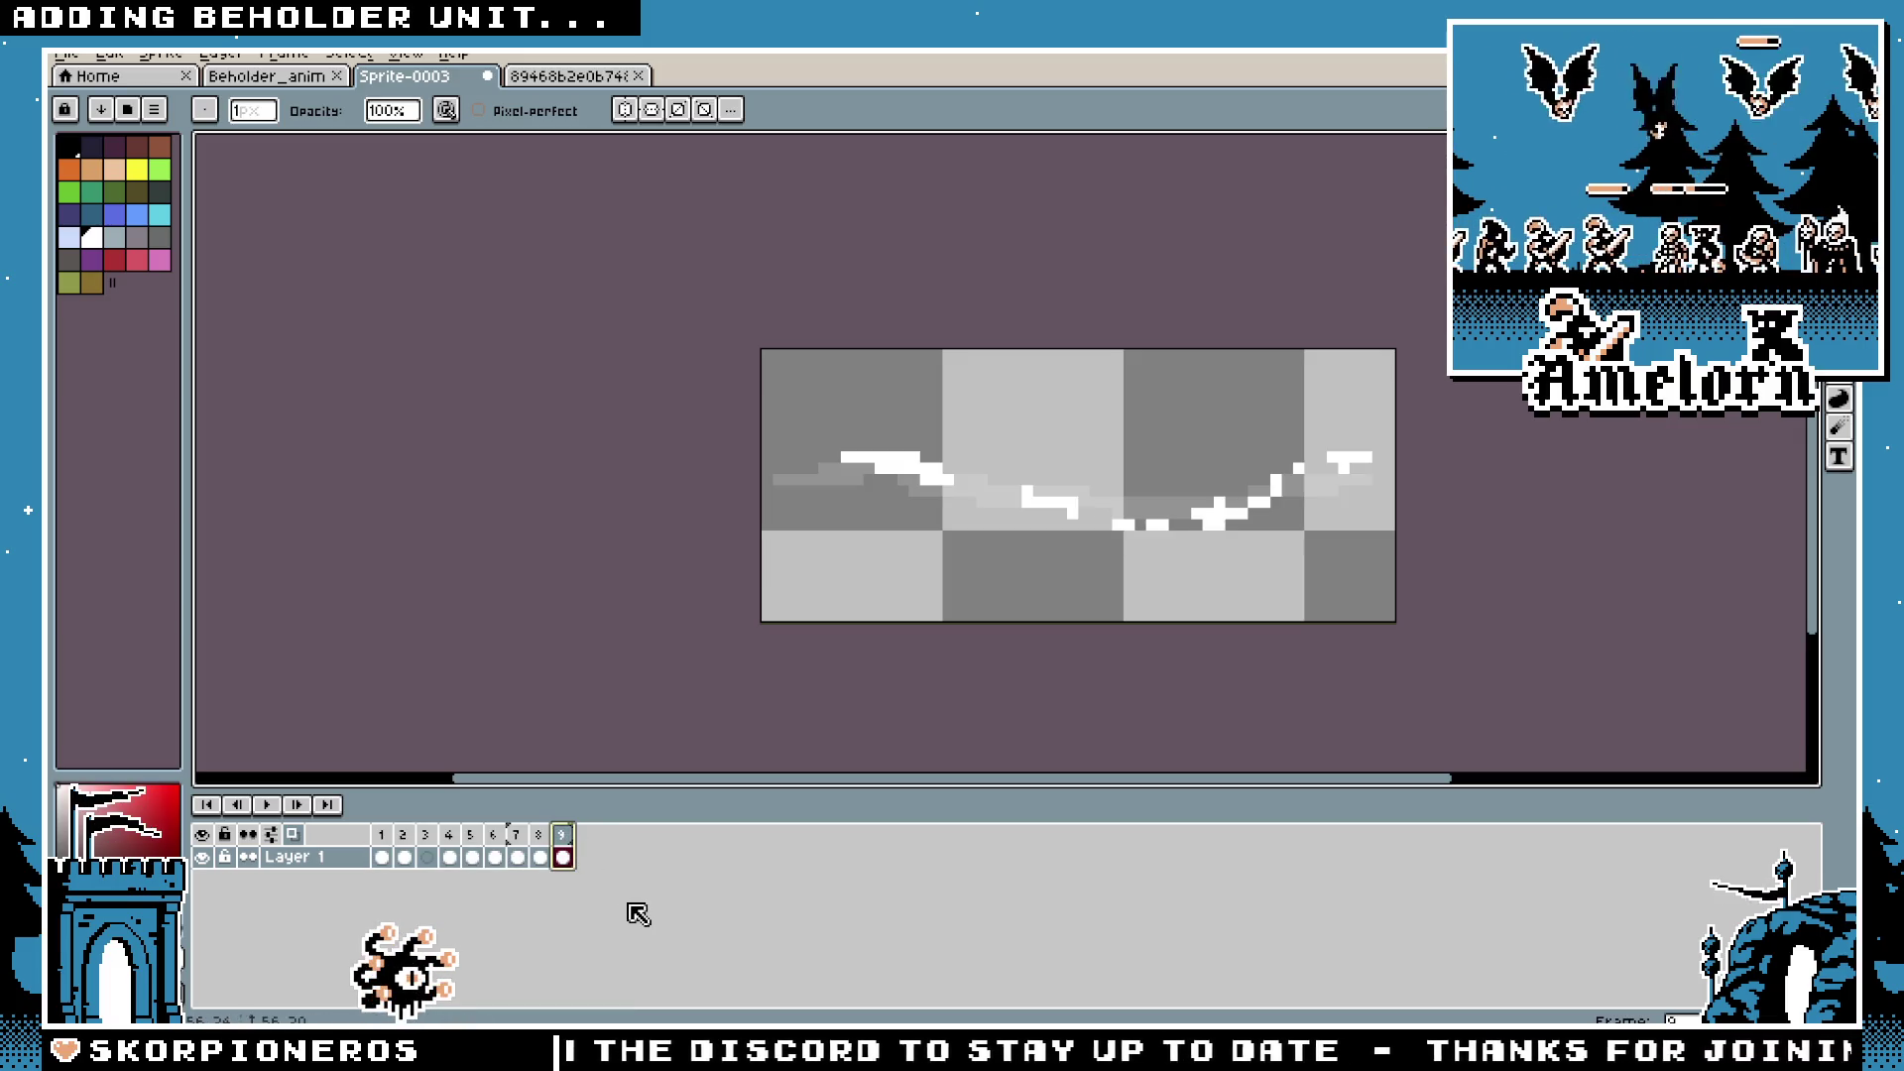
Step: Add a tenth frame, clear its white pixels, and play the animation to frame 9
{"action": "key", "text": "alt+n"}
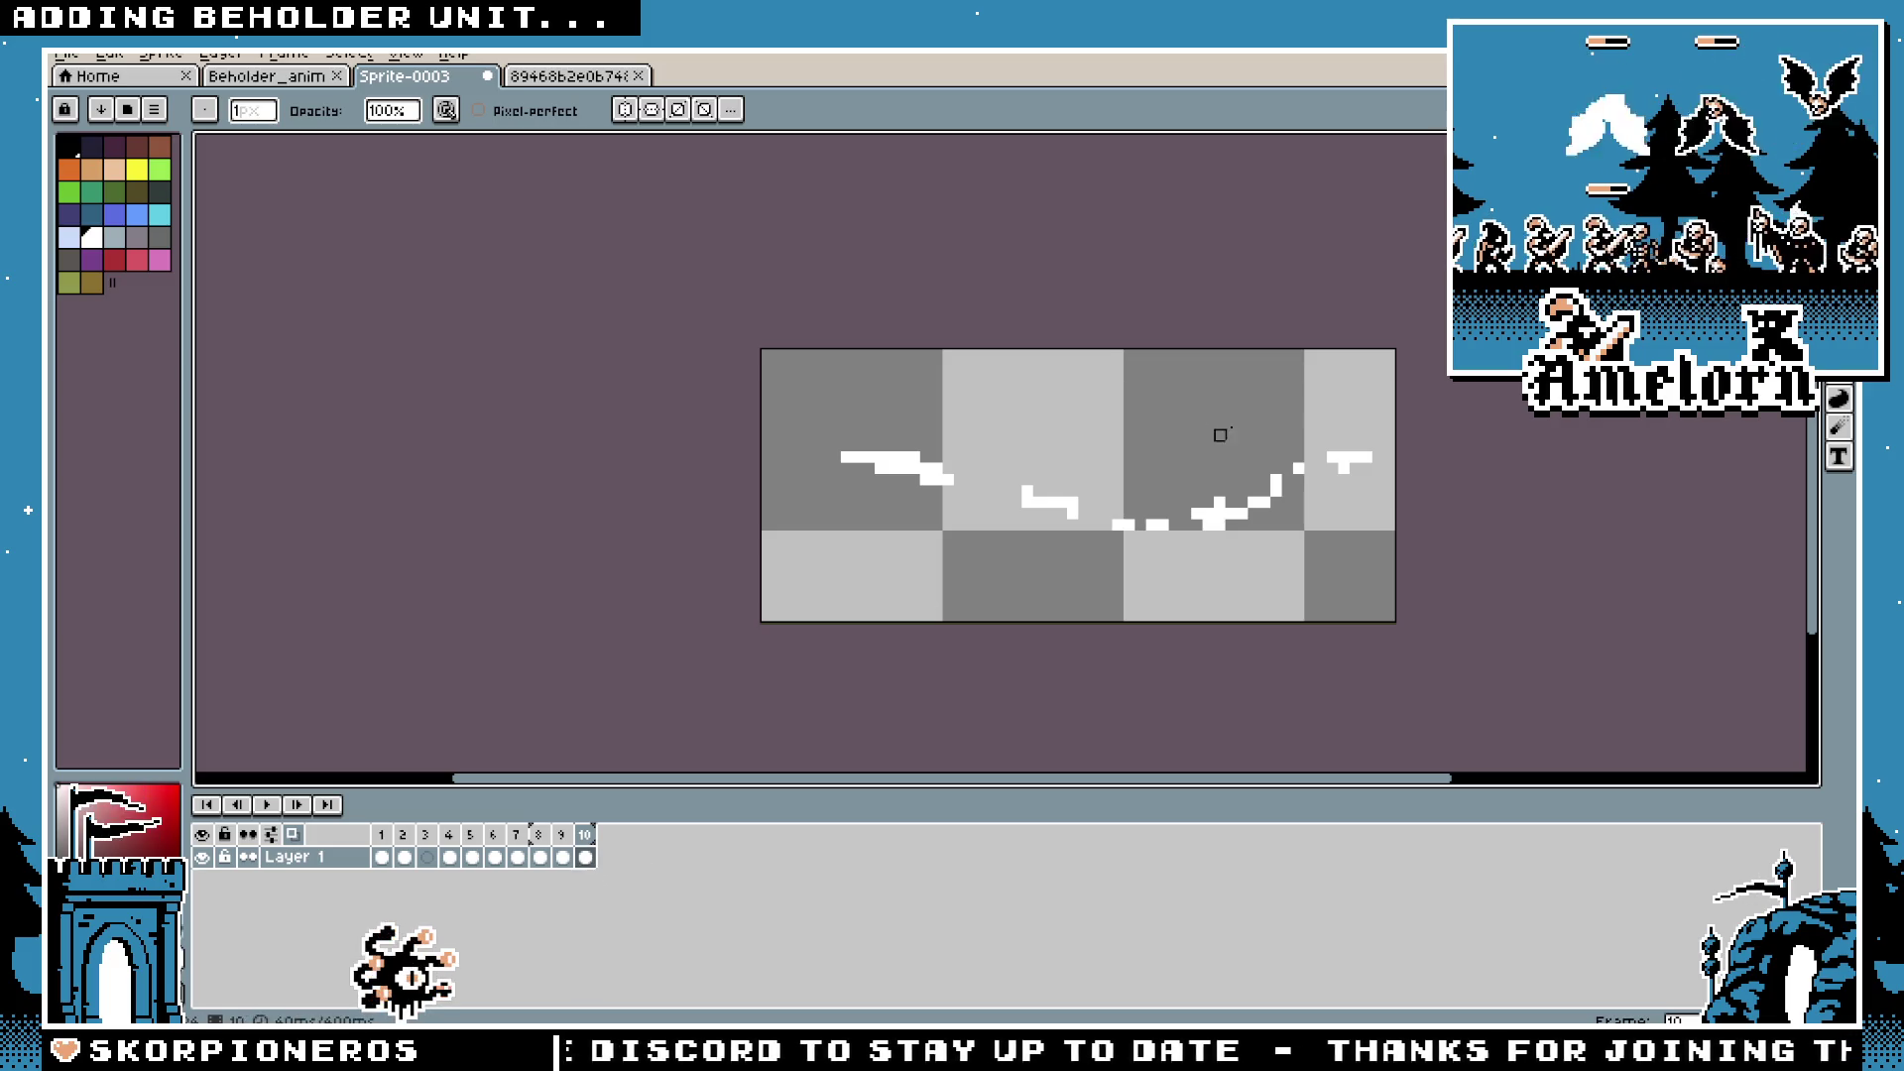
{"action": "key", "text": "m"}
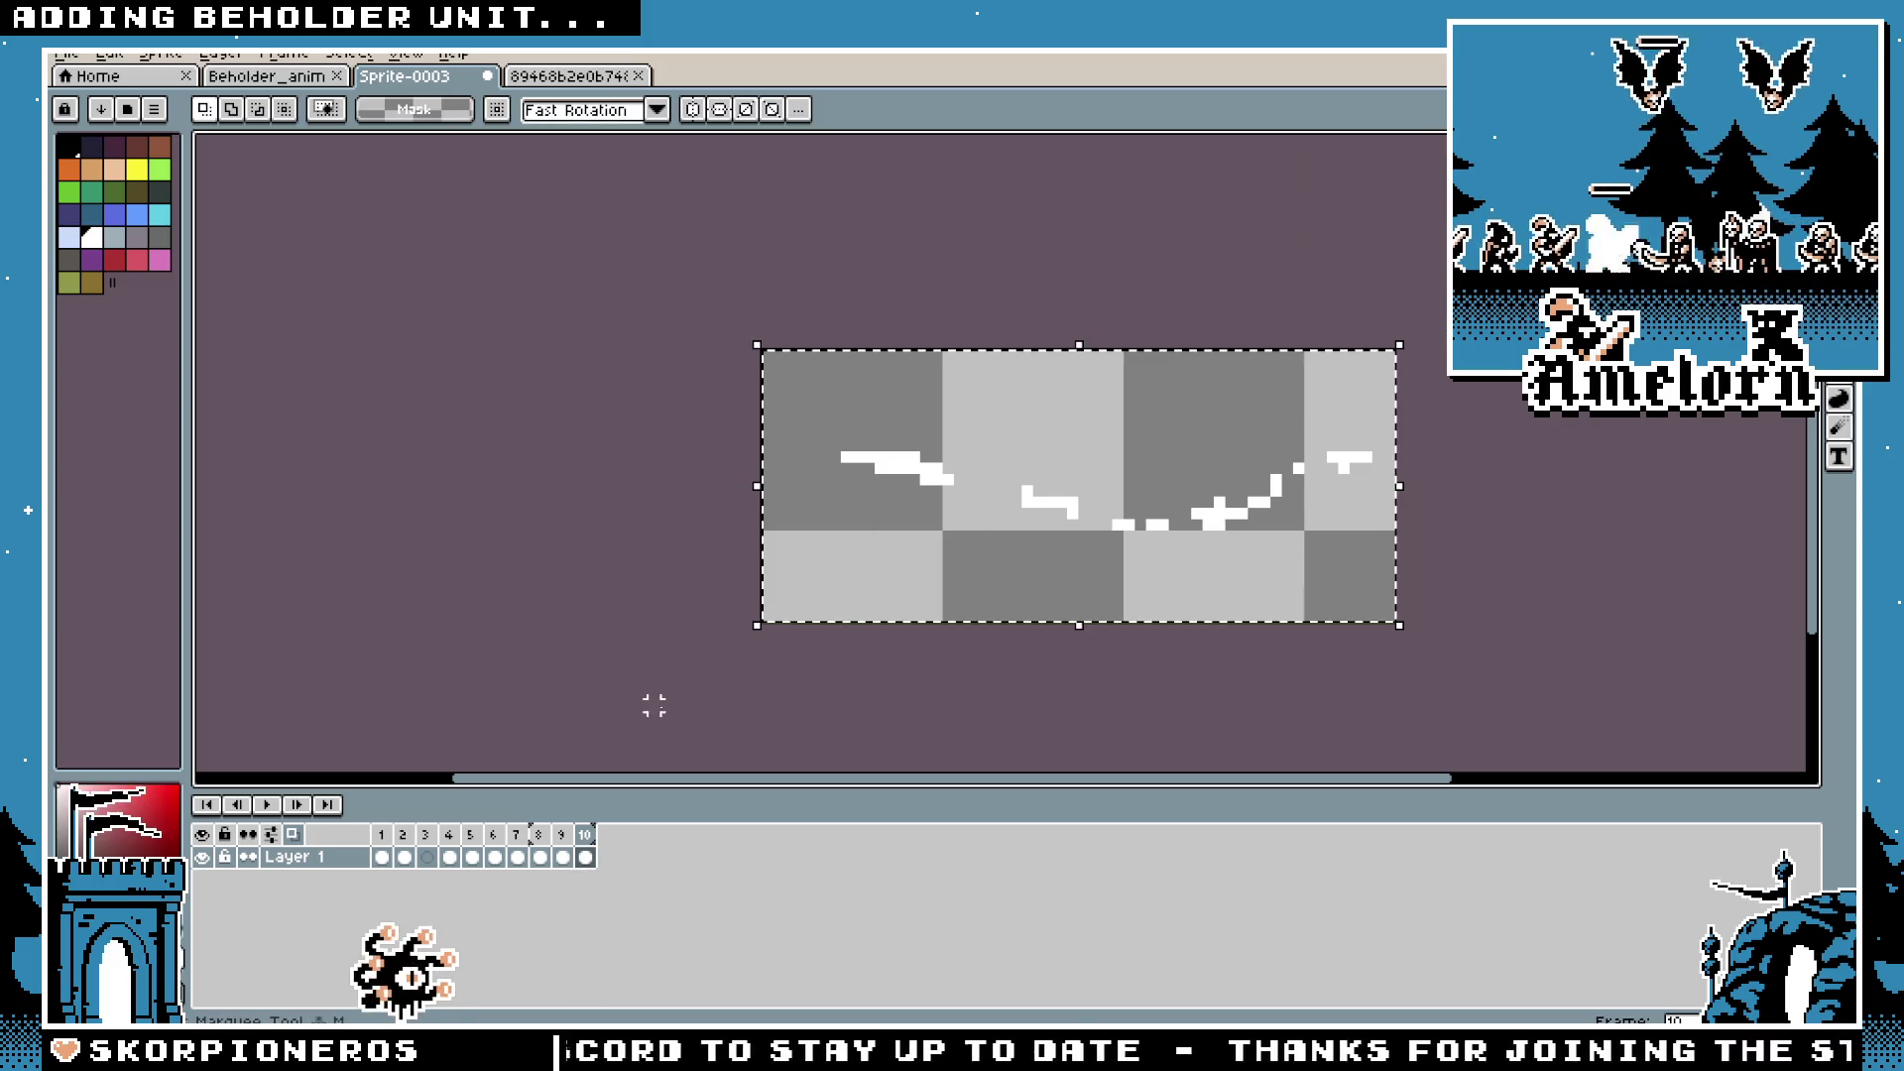
{"action": "key", "text": "Delete"}
{"action": "scroll", "coordinate": [869, 563], "scroll_direction": "up", "scroll_amount": 2}
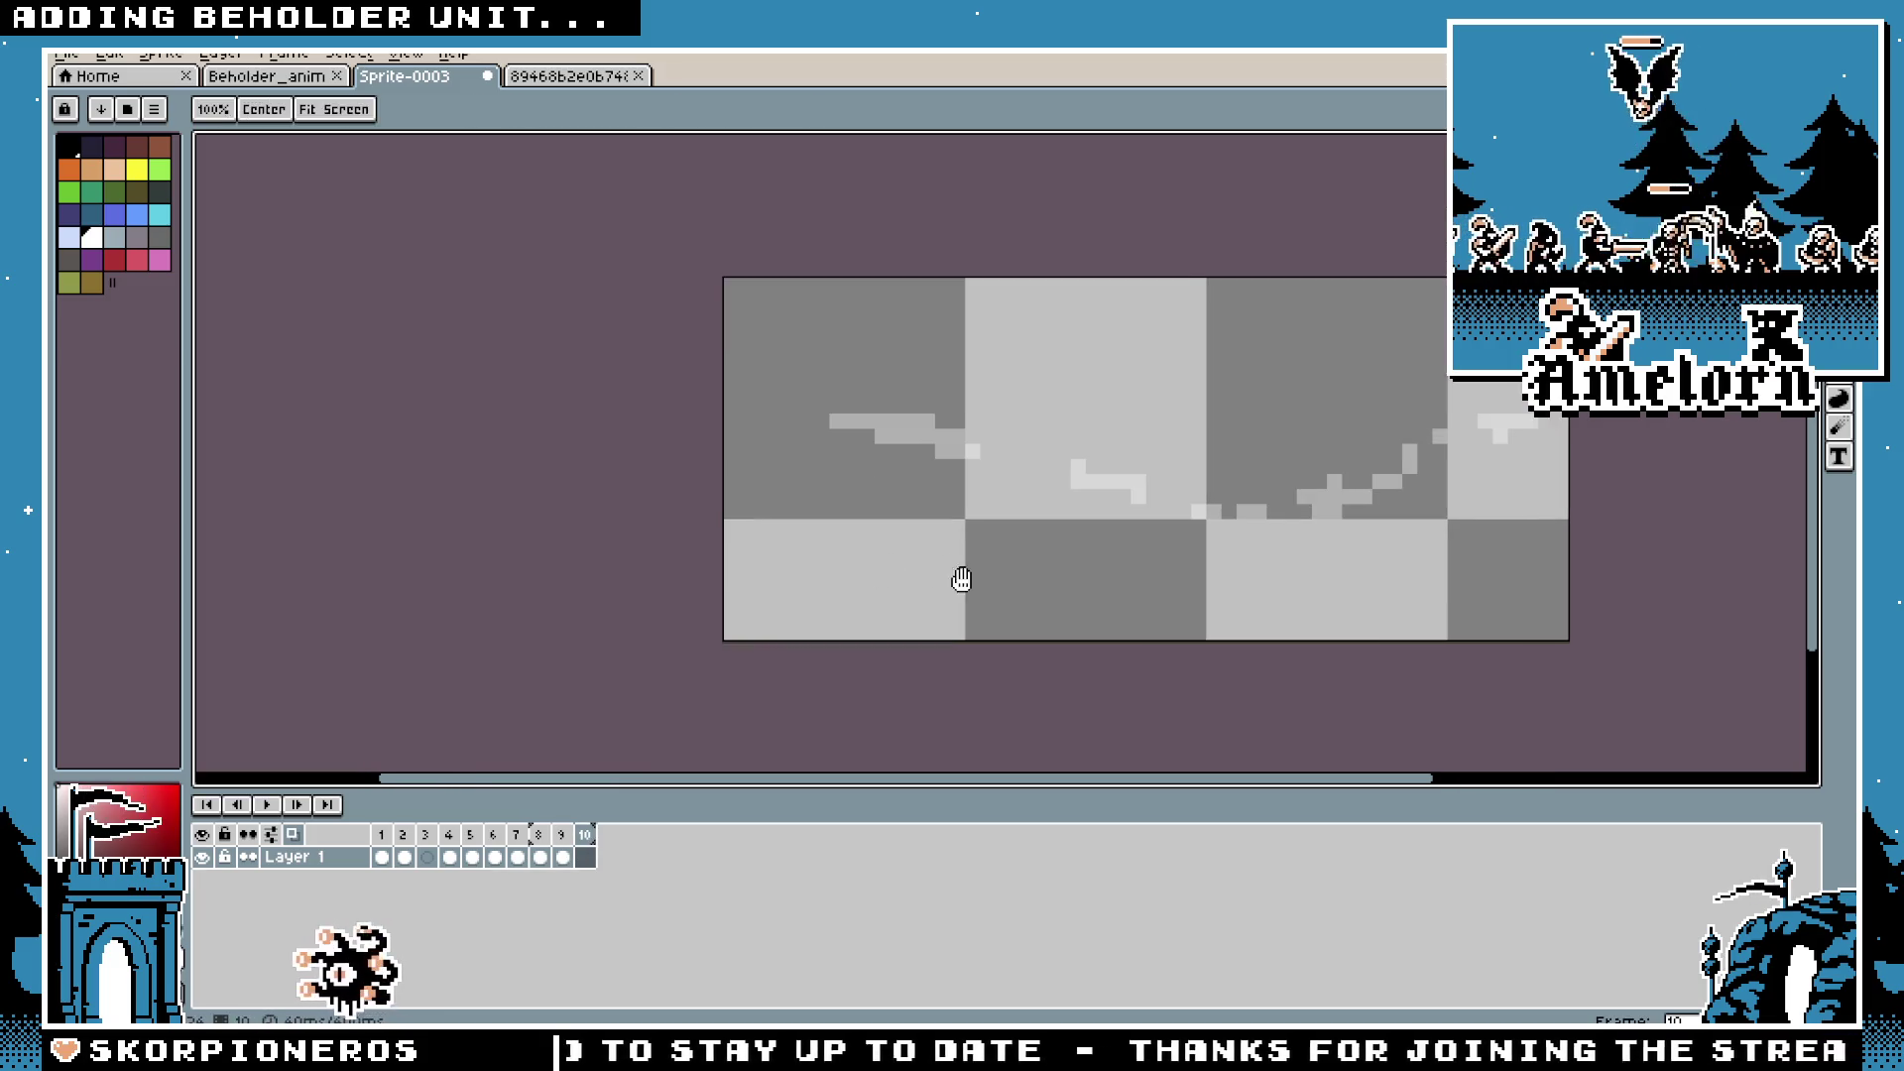
{"action": "scroll", "coordinate": [383, 714], "scroll_direction": "down", "scroll_amount": 2}
{"action": "left_click", "coordinate": [266, 804]}
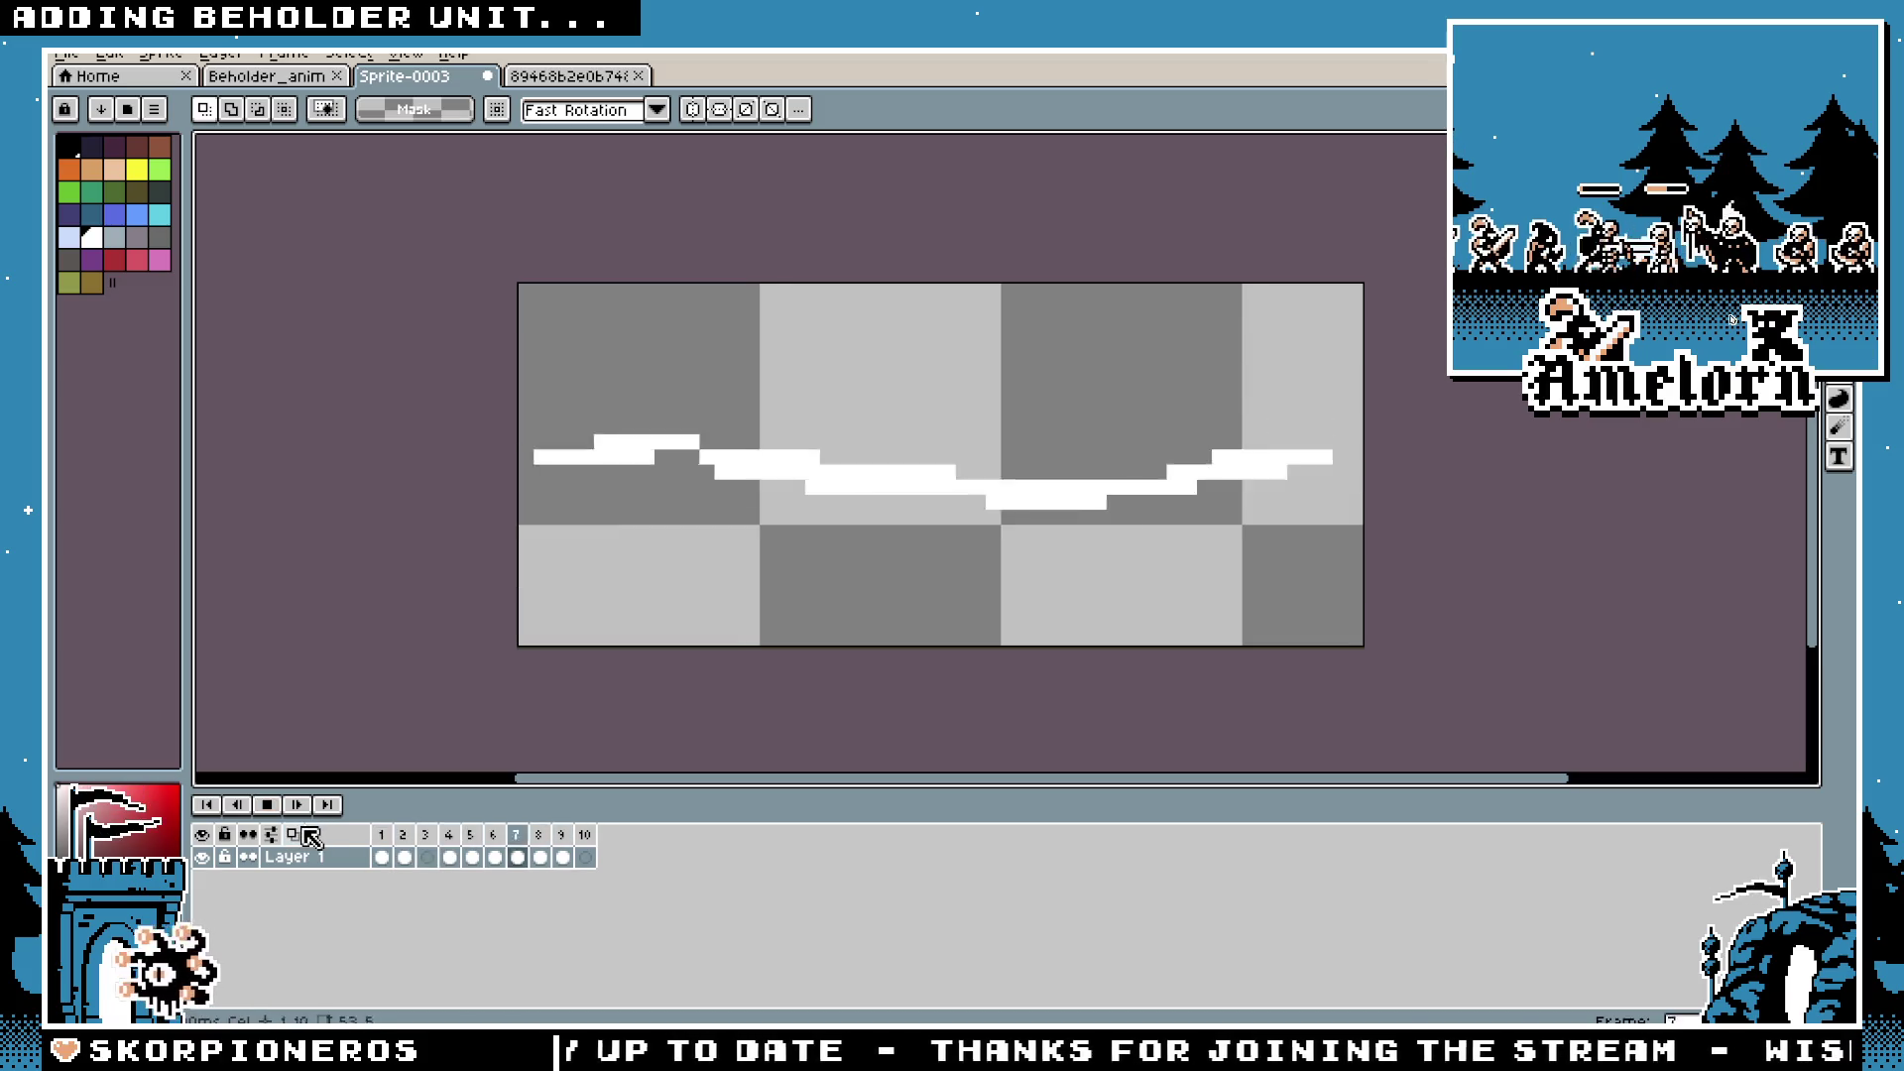
{"action": "left_click", "coordinate": [571, 845]}
Step: Review the frame properties of frames 10, 7 and 8 without changing them
{"action": "double_click", "coordinate": [585, 834]}
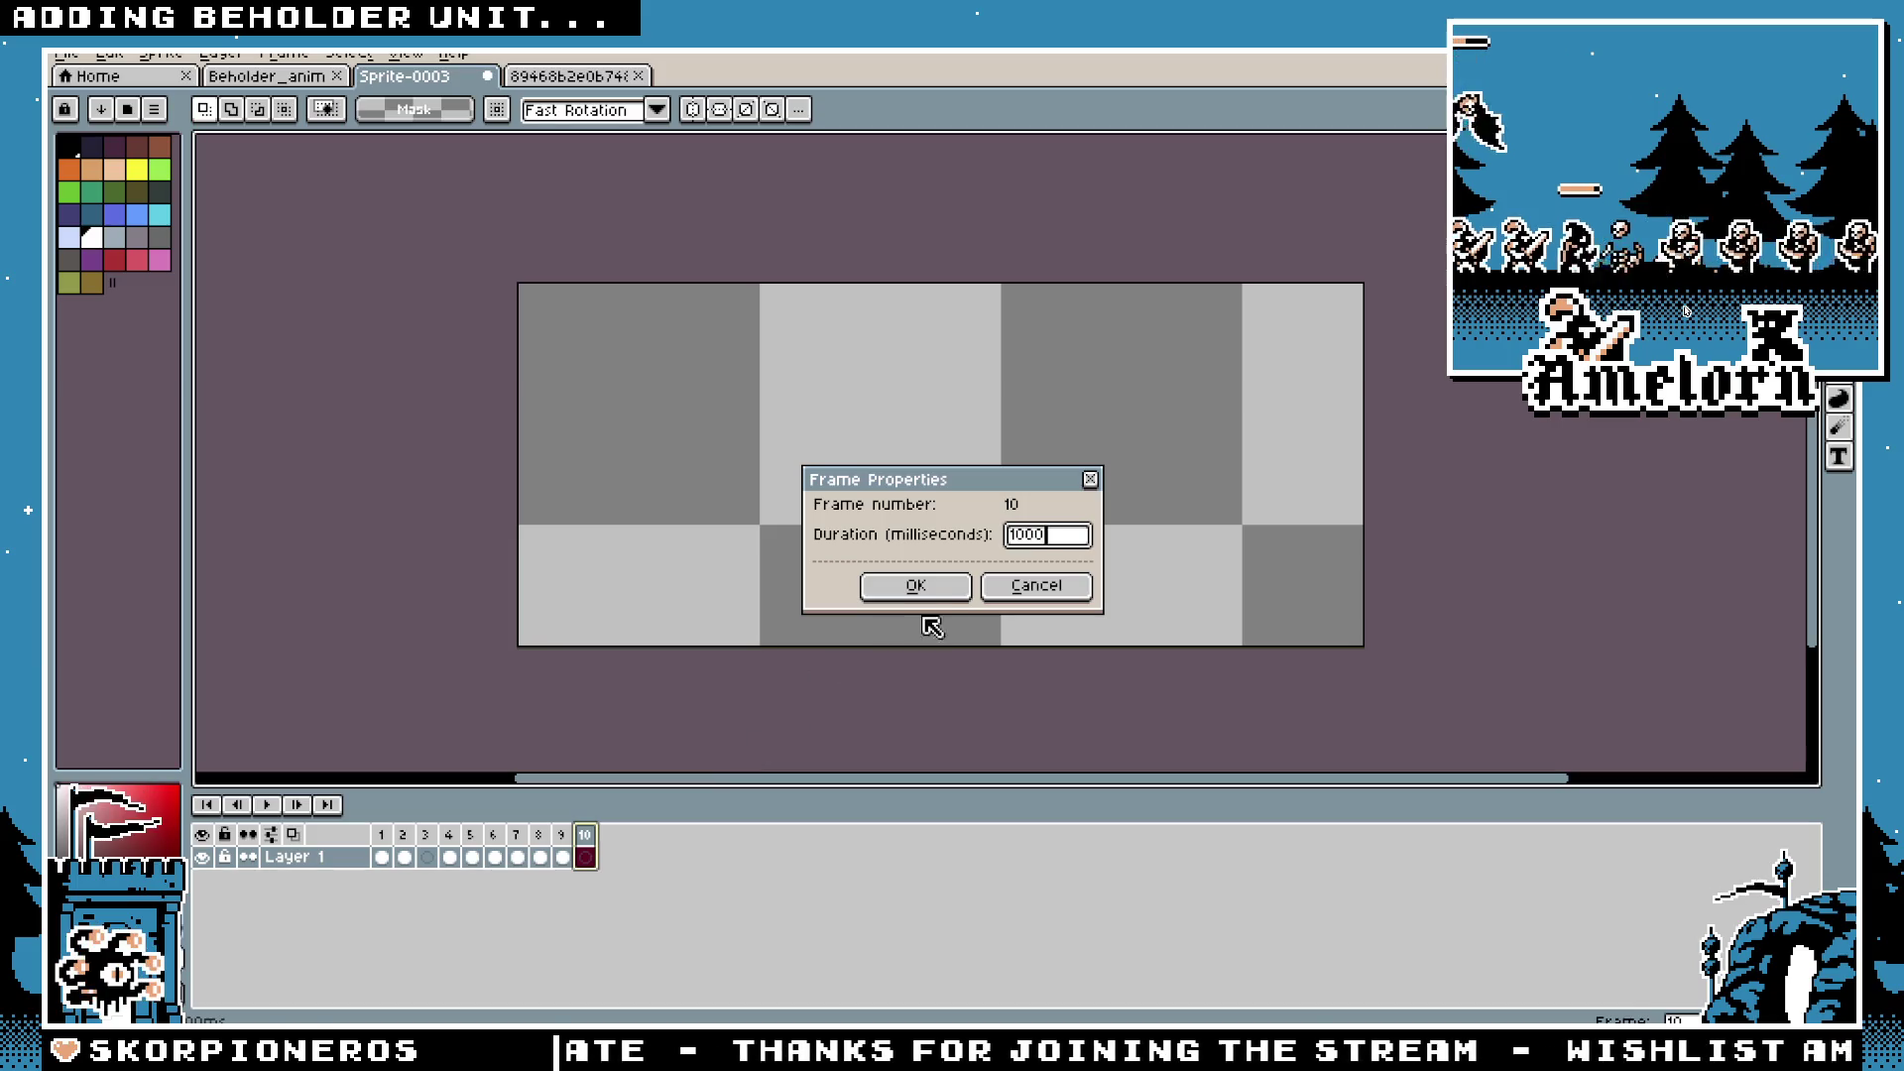
{"action": "key", "text": "Return"}
{"action": "left_click", "coordinate": [539, 834]}
{"action": "left_click", "coordinate": [517, 834]}
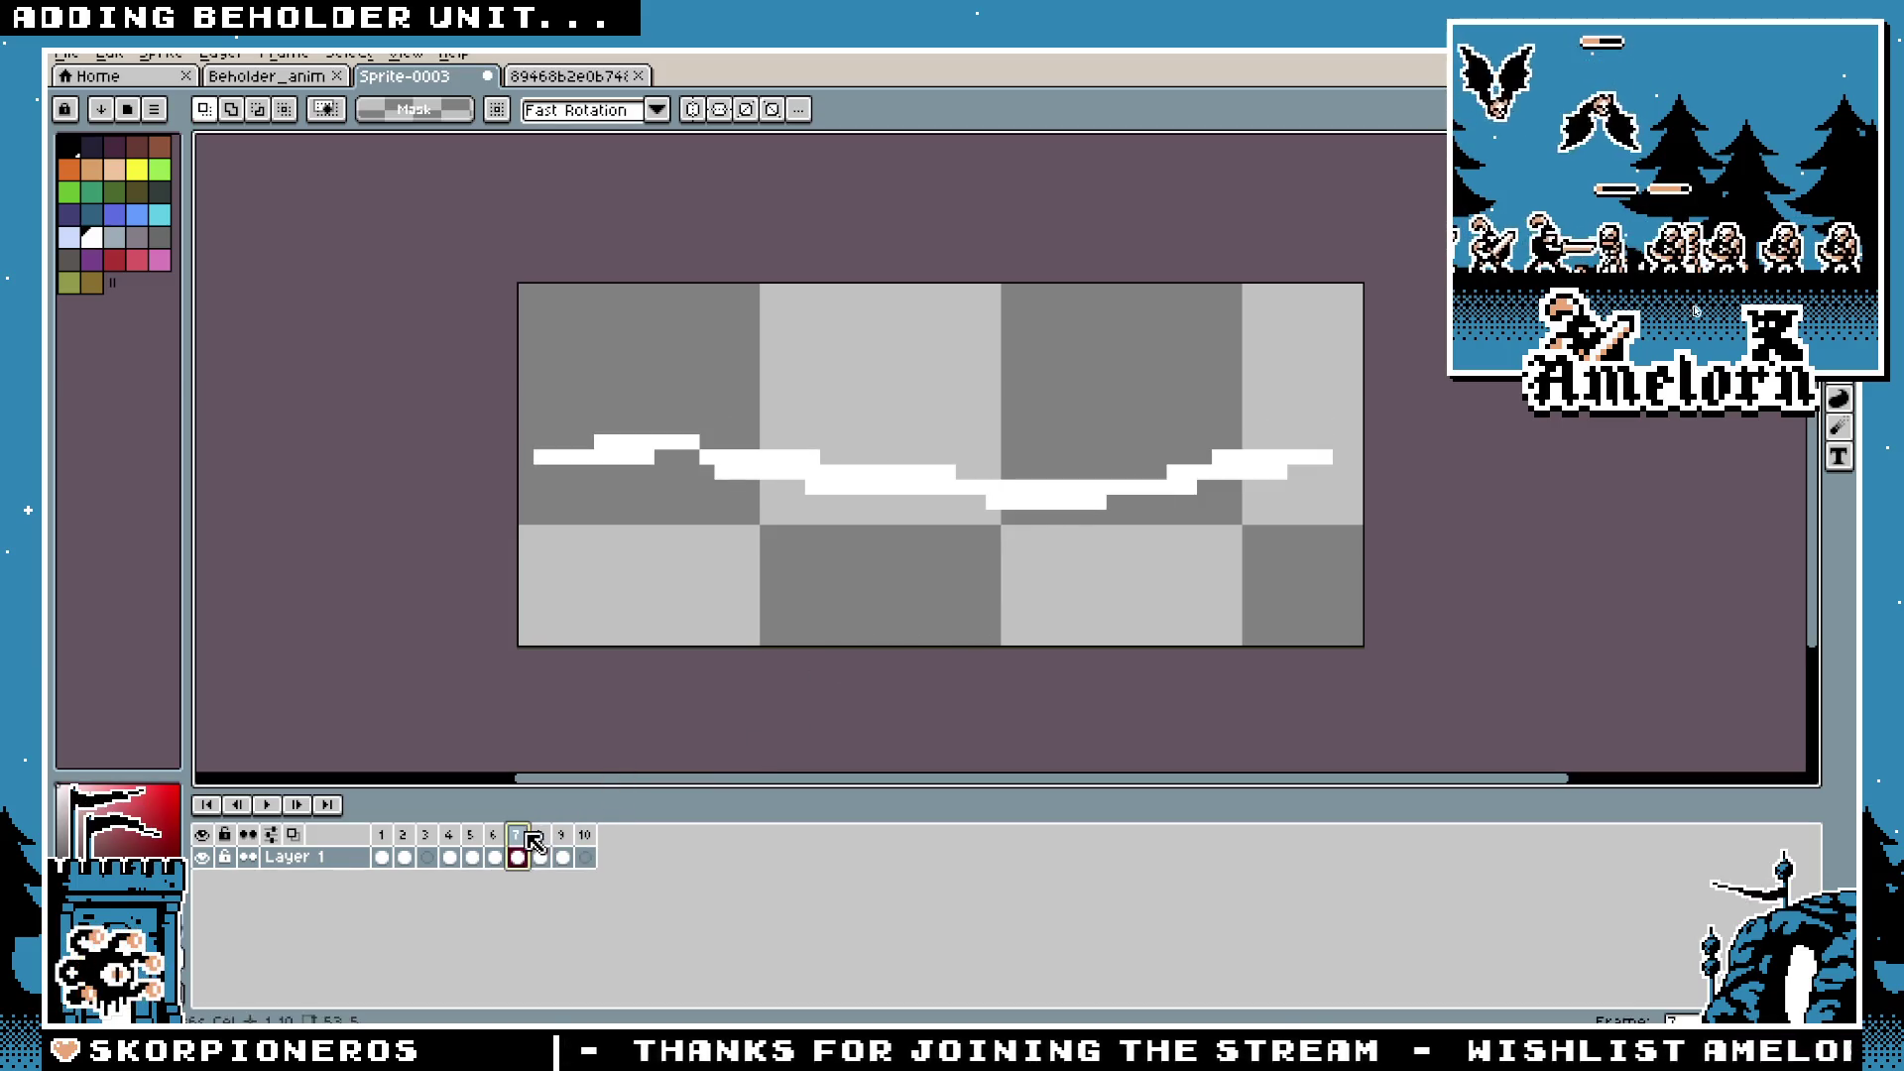
{"action": "double_click", "coordinate": [524, 834]}
{"action": "left_click", "coordinate": [1035, 586]}
{"action": "double_click", "coordinate": [539, 834]}
{"action": "key", "text": "Return"}
Step: Delete frame 9 and its line drawing, then replay the beam stopping on frame 8
{"action": "left_click", "coordinate": [518, 836]}
{"action": "left_click", "coordinate": [538, 836]}
{"action": "left_click", "coordinate": [561, 839]}
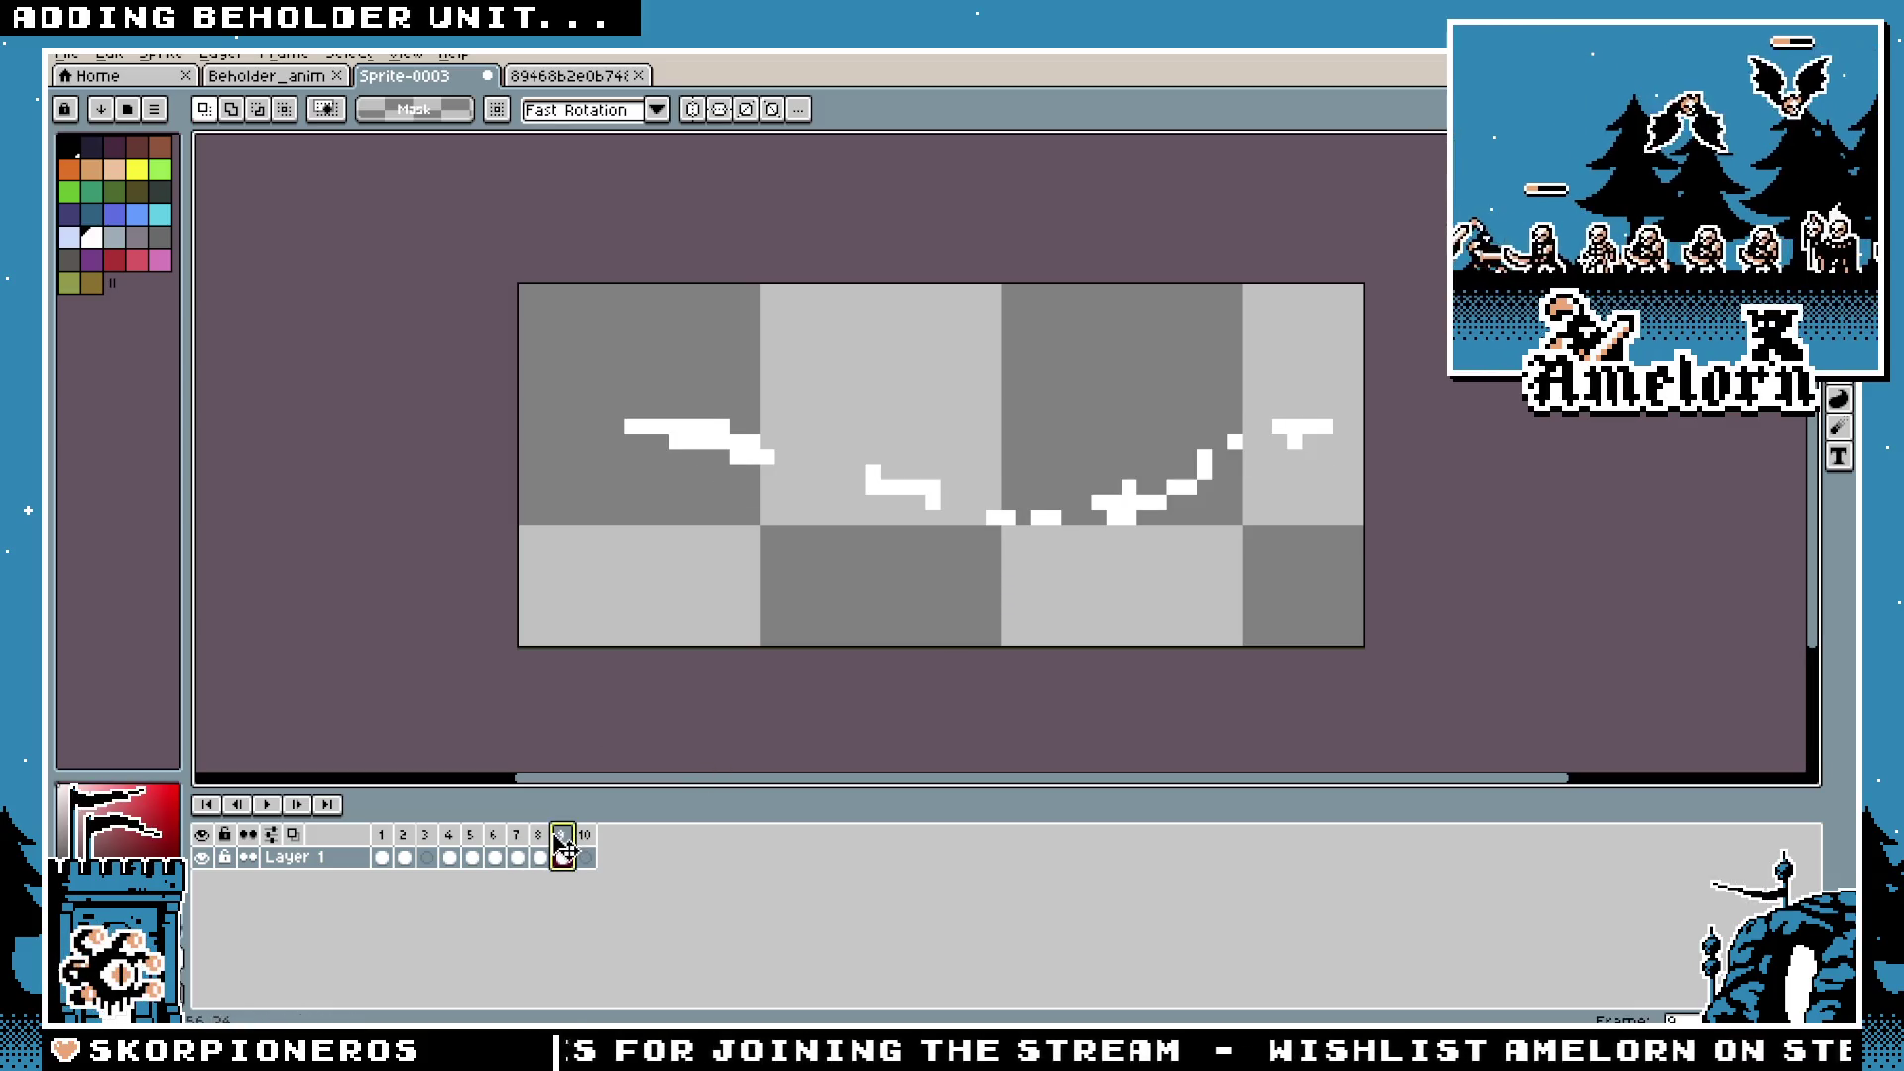
{"action": "key", "text": "alt+BackSpace"}
{"action": "left_click", "coordinate": [539, 857]}
{"action": "left_click", "coordinate": [405, 857]}
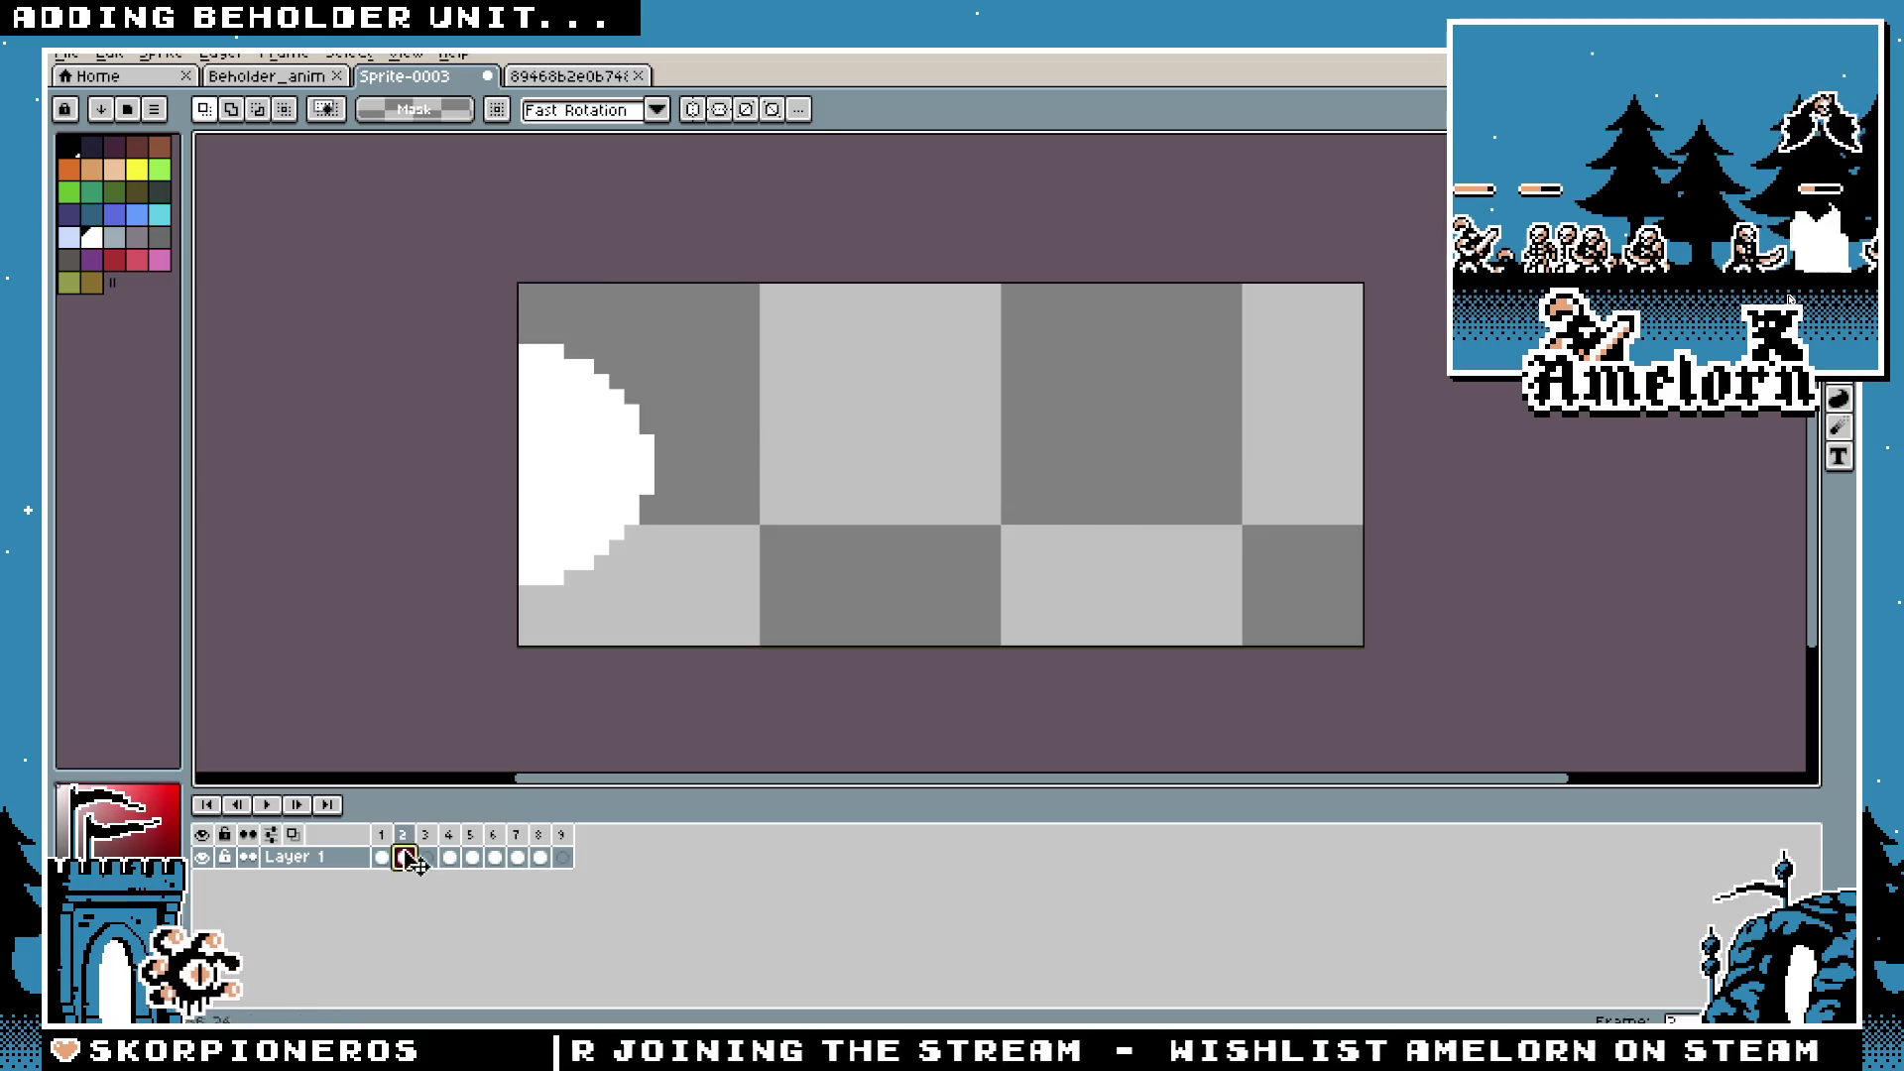
{"action": "left_click", "coordinate": [266, 805]}
{"action": "scroll", "coordinate": [659, 673], "scroll_direction": "down", "scroll_amount": 2}
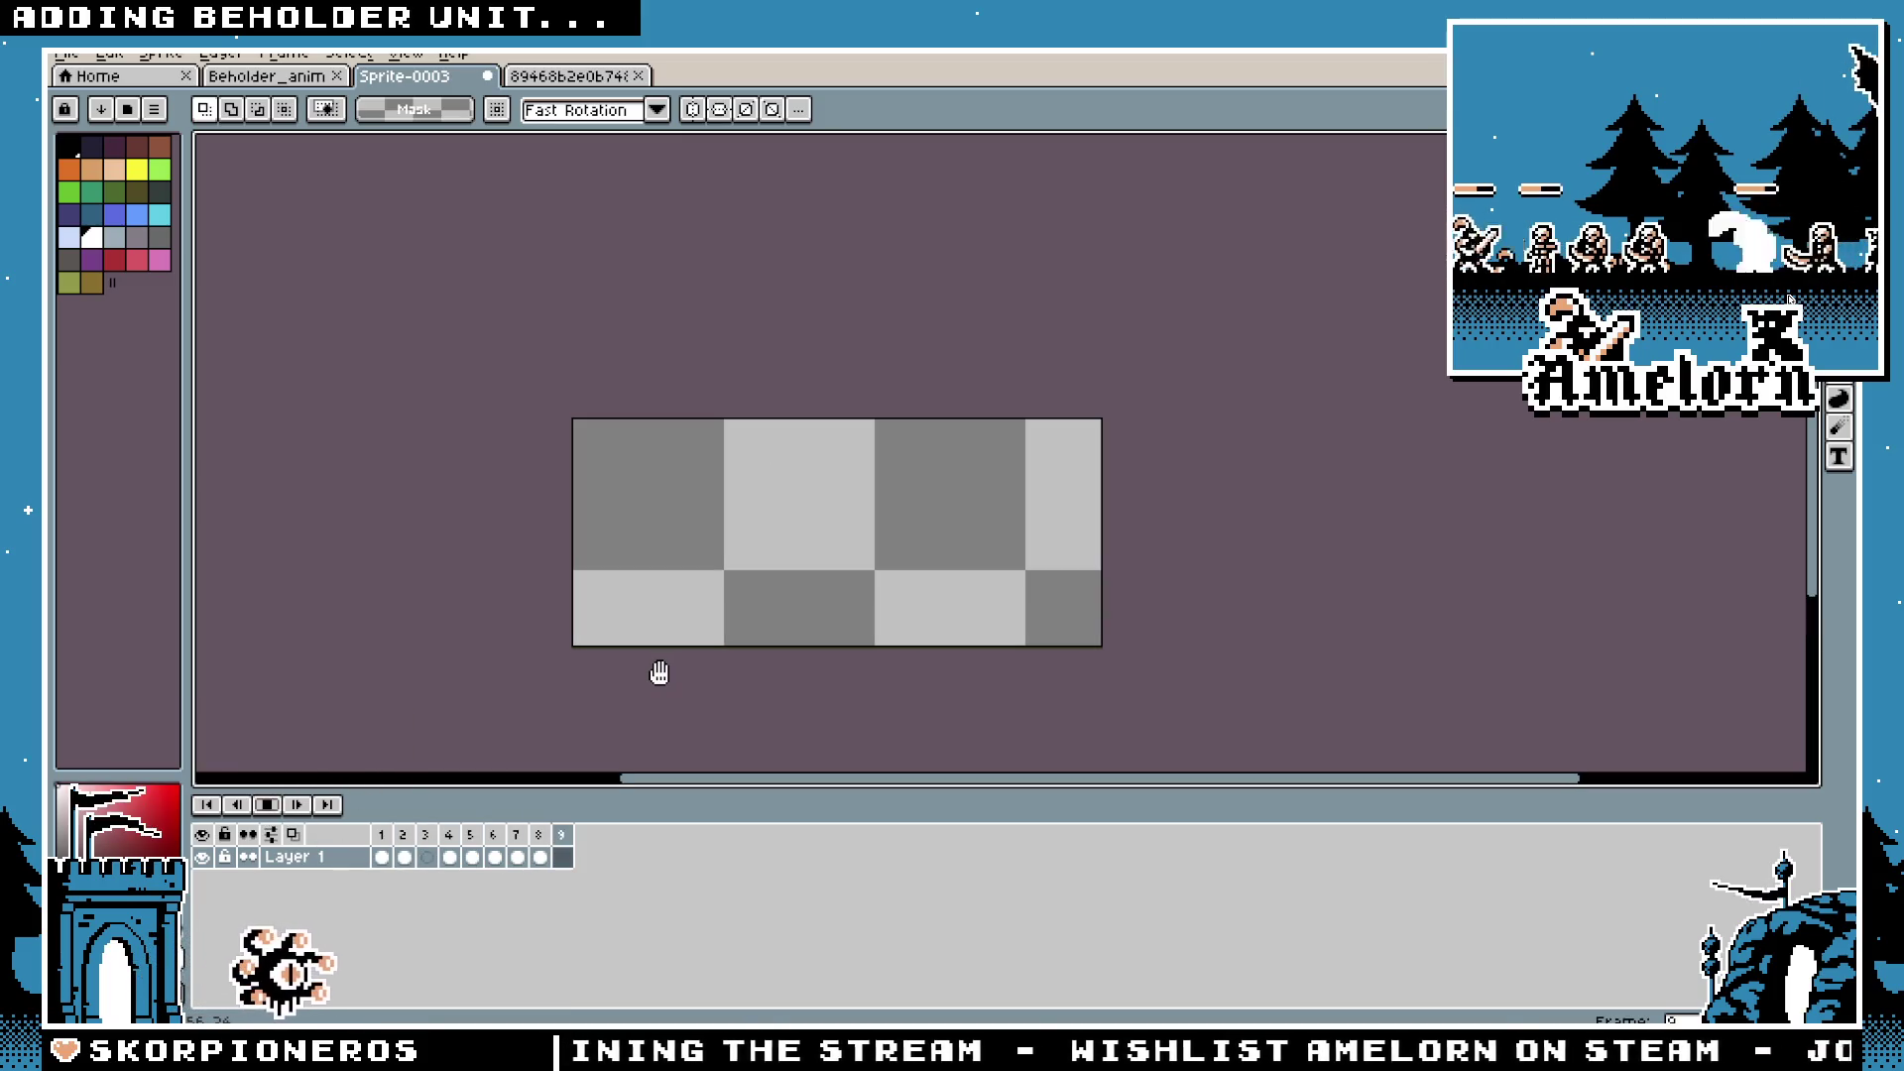
{"action": "left_click", "coordinate": [544, 837]}
Step: Duplicate frame 8 as a new, cleared frame 9 and turn on onion skin
{"action": "key", "text": "alt+n"}
{"action": "scroll", "coordinate": [779, 538], "scroll_direction": "up", "scroll_amount": 1}
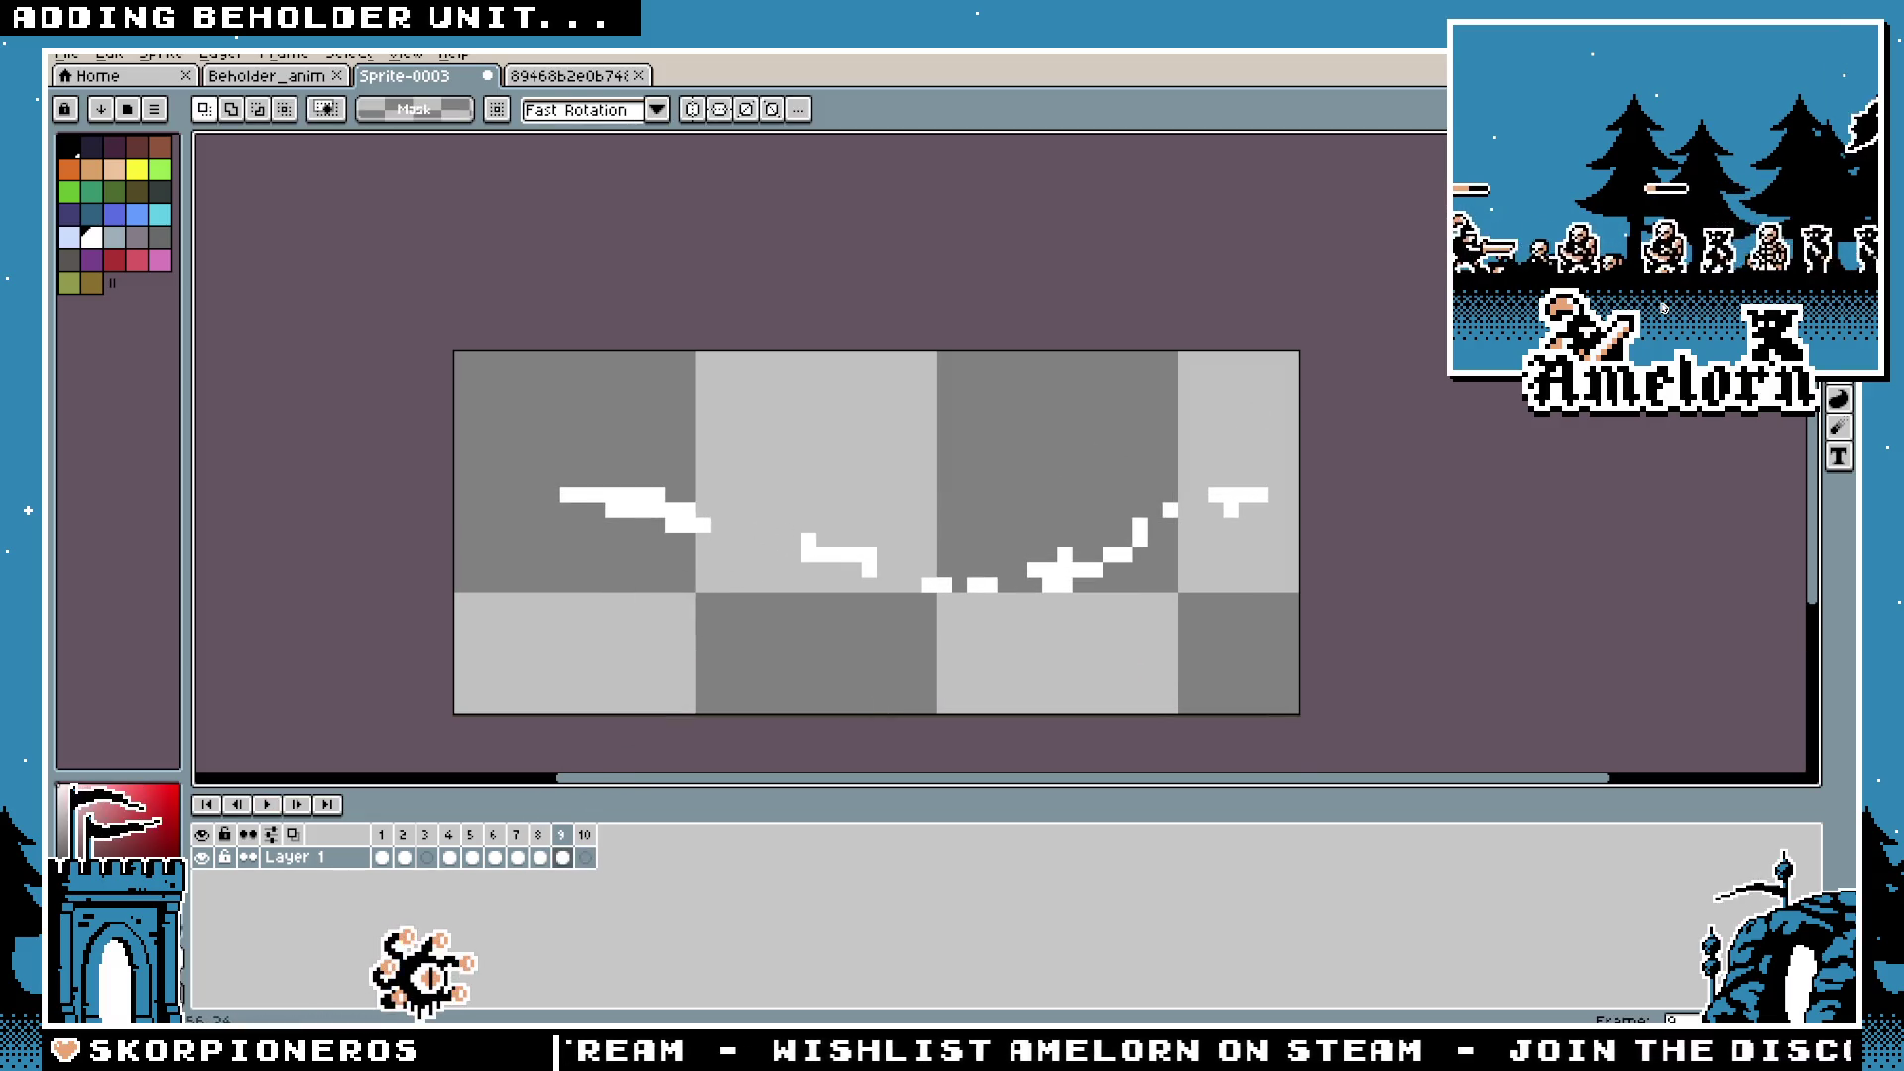
{"action": "scroll", "coordinate": [877, 535], "scroll_direction": "up", "scroll_amount": 2}
{"action": "scroll", "coordinate": [945, 642], "scroll_direction": "down", "scroll_amount": 2}
{"action": "key", "text": "Delete"}
{"action": "left_click", "coordinate": [293, 834]}
{"action": "key", "text": "b"}
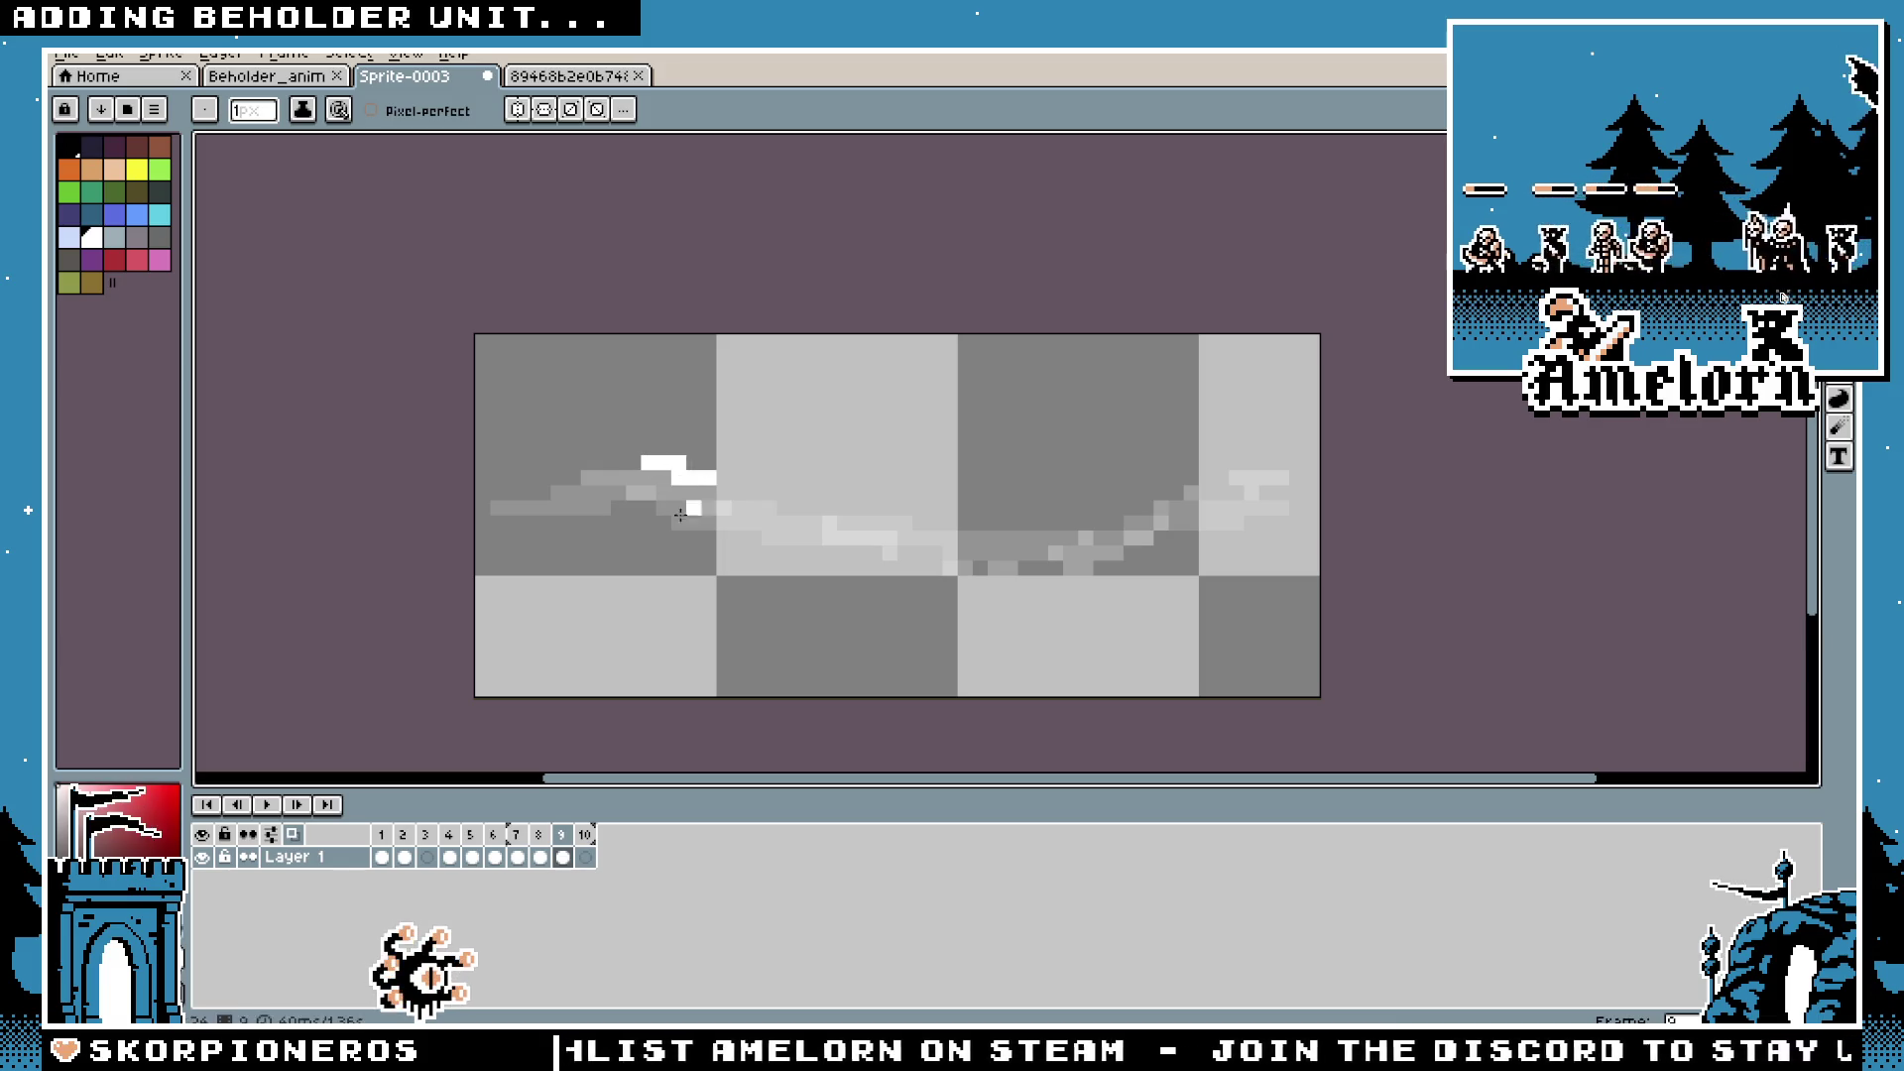
Step: Limit onion skin to the previous frame and compare with frame 8's beam
{"action": "left_click_drag", "start_coordinate": [522, 820], "coordinate": [544, 831]}
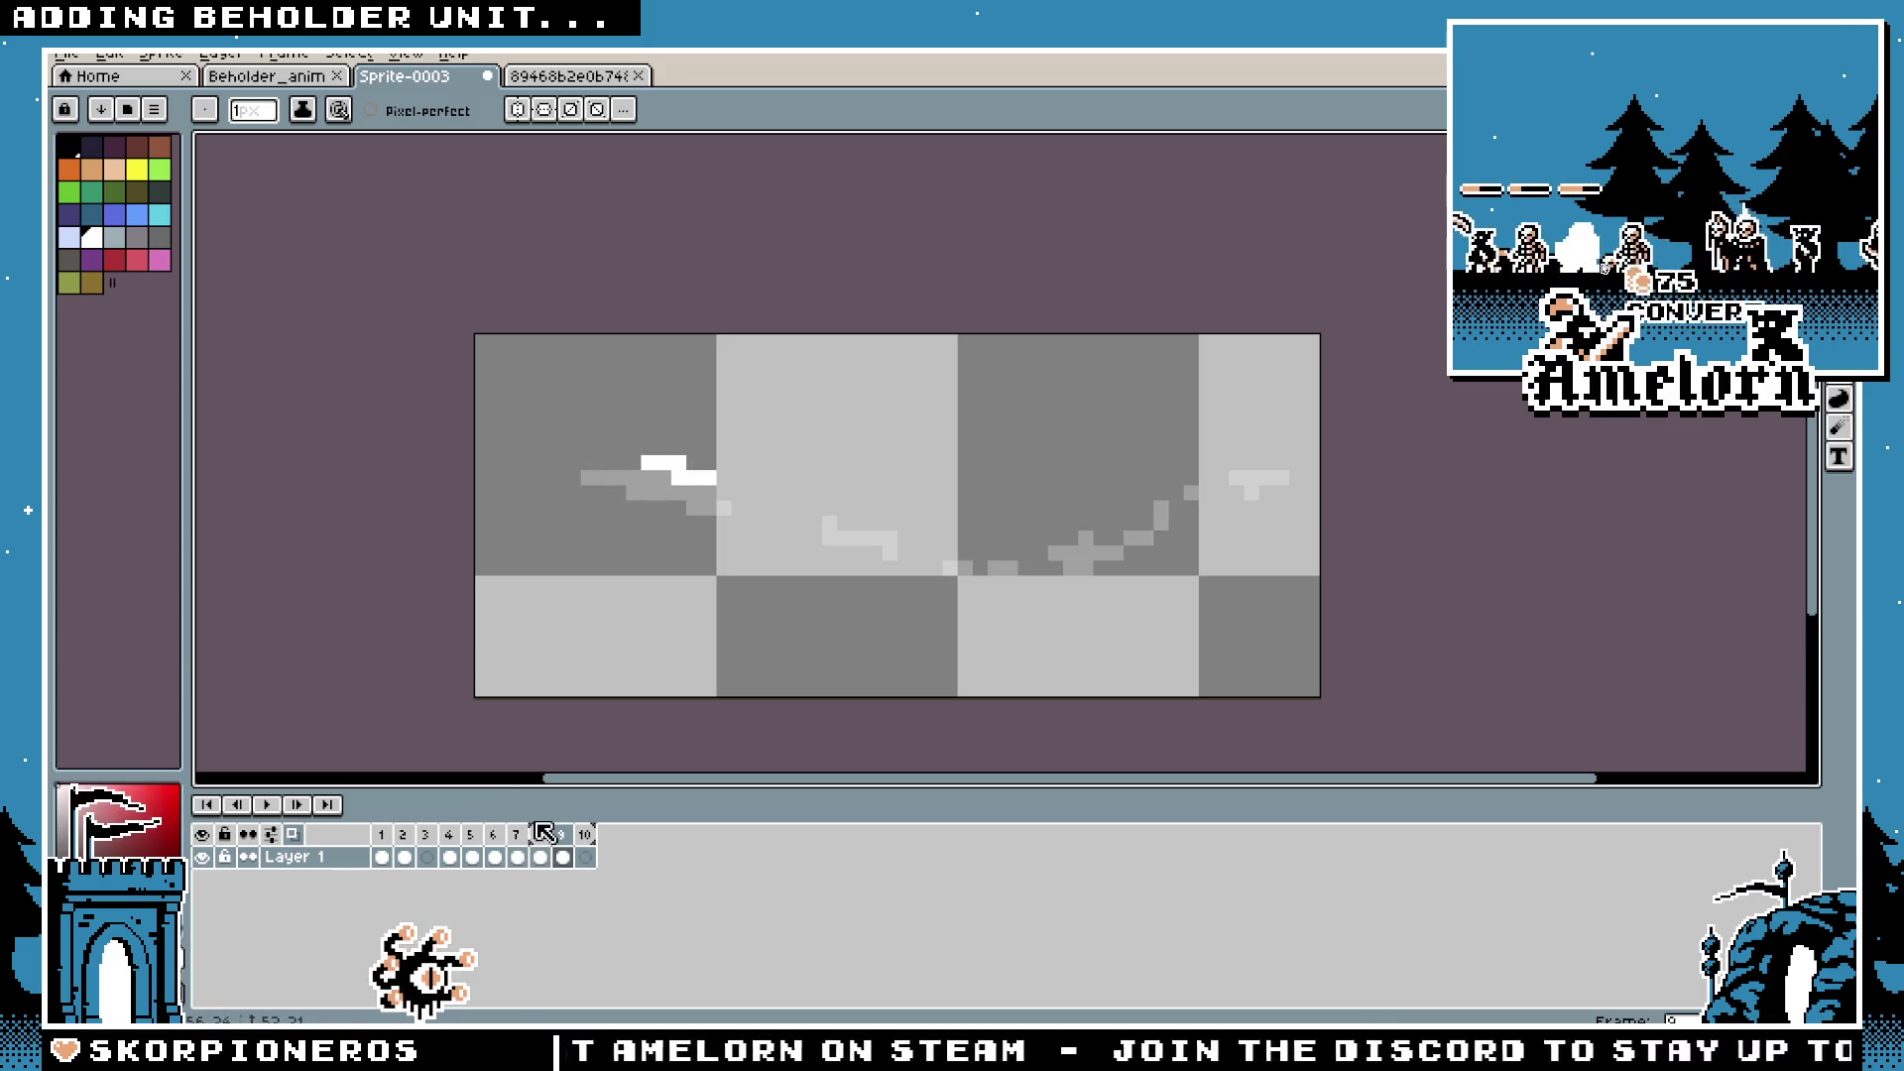
{"action": "scroll", "coordinate": [694, 552], "scroll_direction": "up", "scroll_amount": 1}
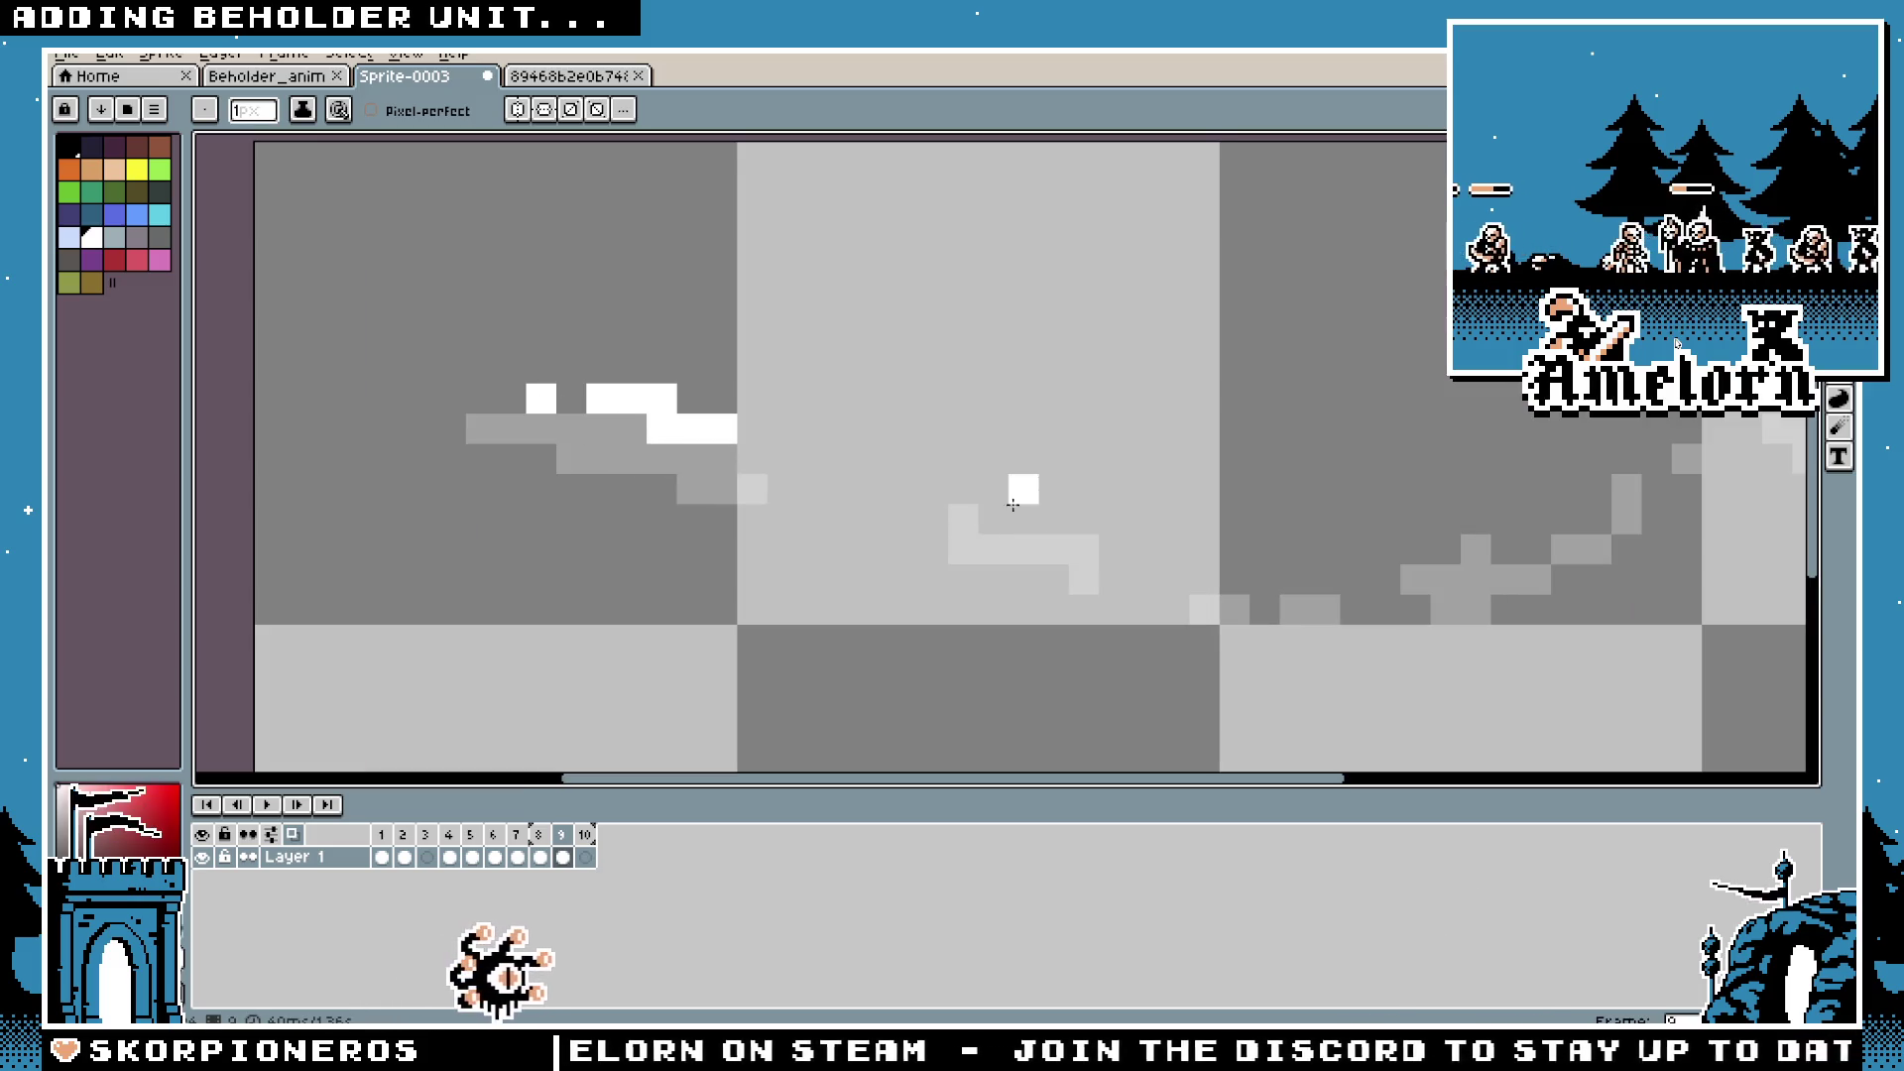
{"action": "scroll", "coordinate": [1021, 540], "scroll_direction": "down", "scroll_amount": 1}
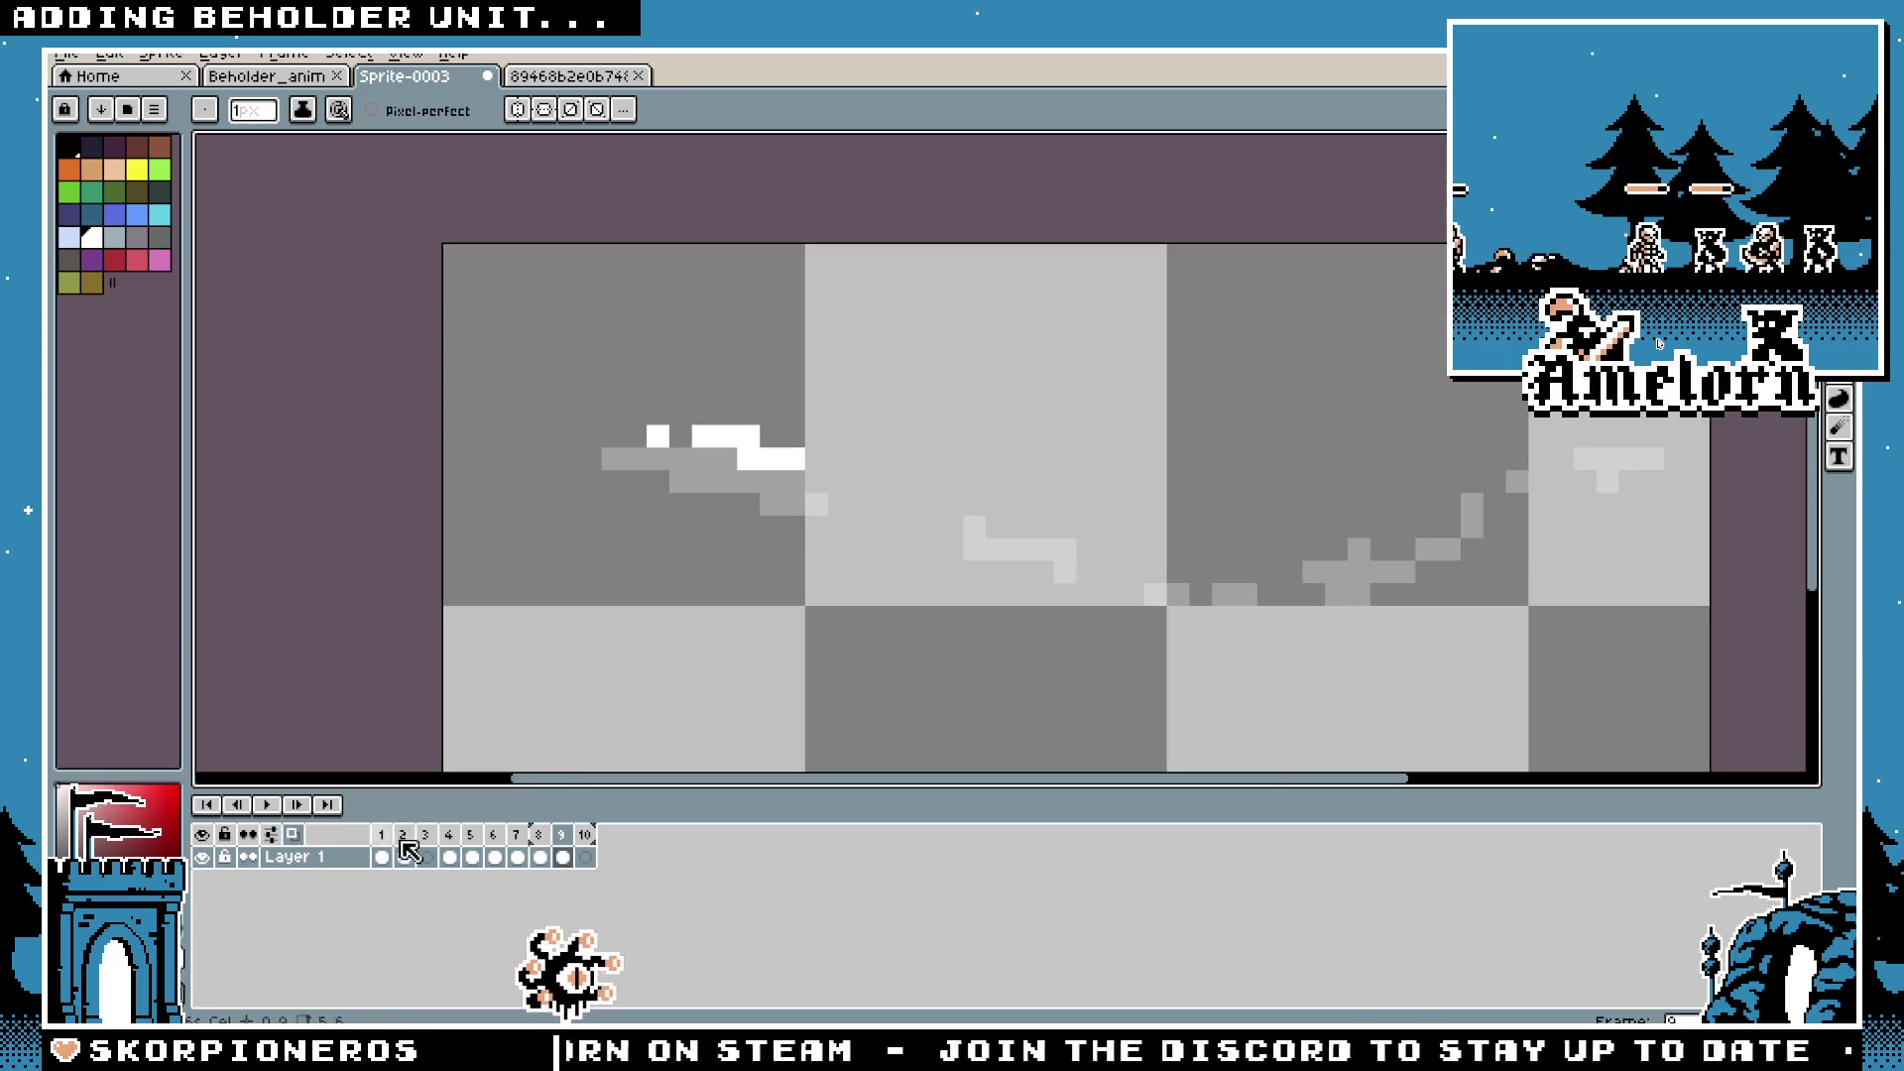
{"action": "left_click", "coordinate": [544, 839]}
{"action": "left_click", "coordinate": [561, 838]}
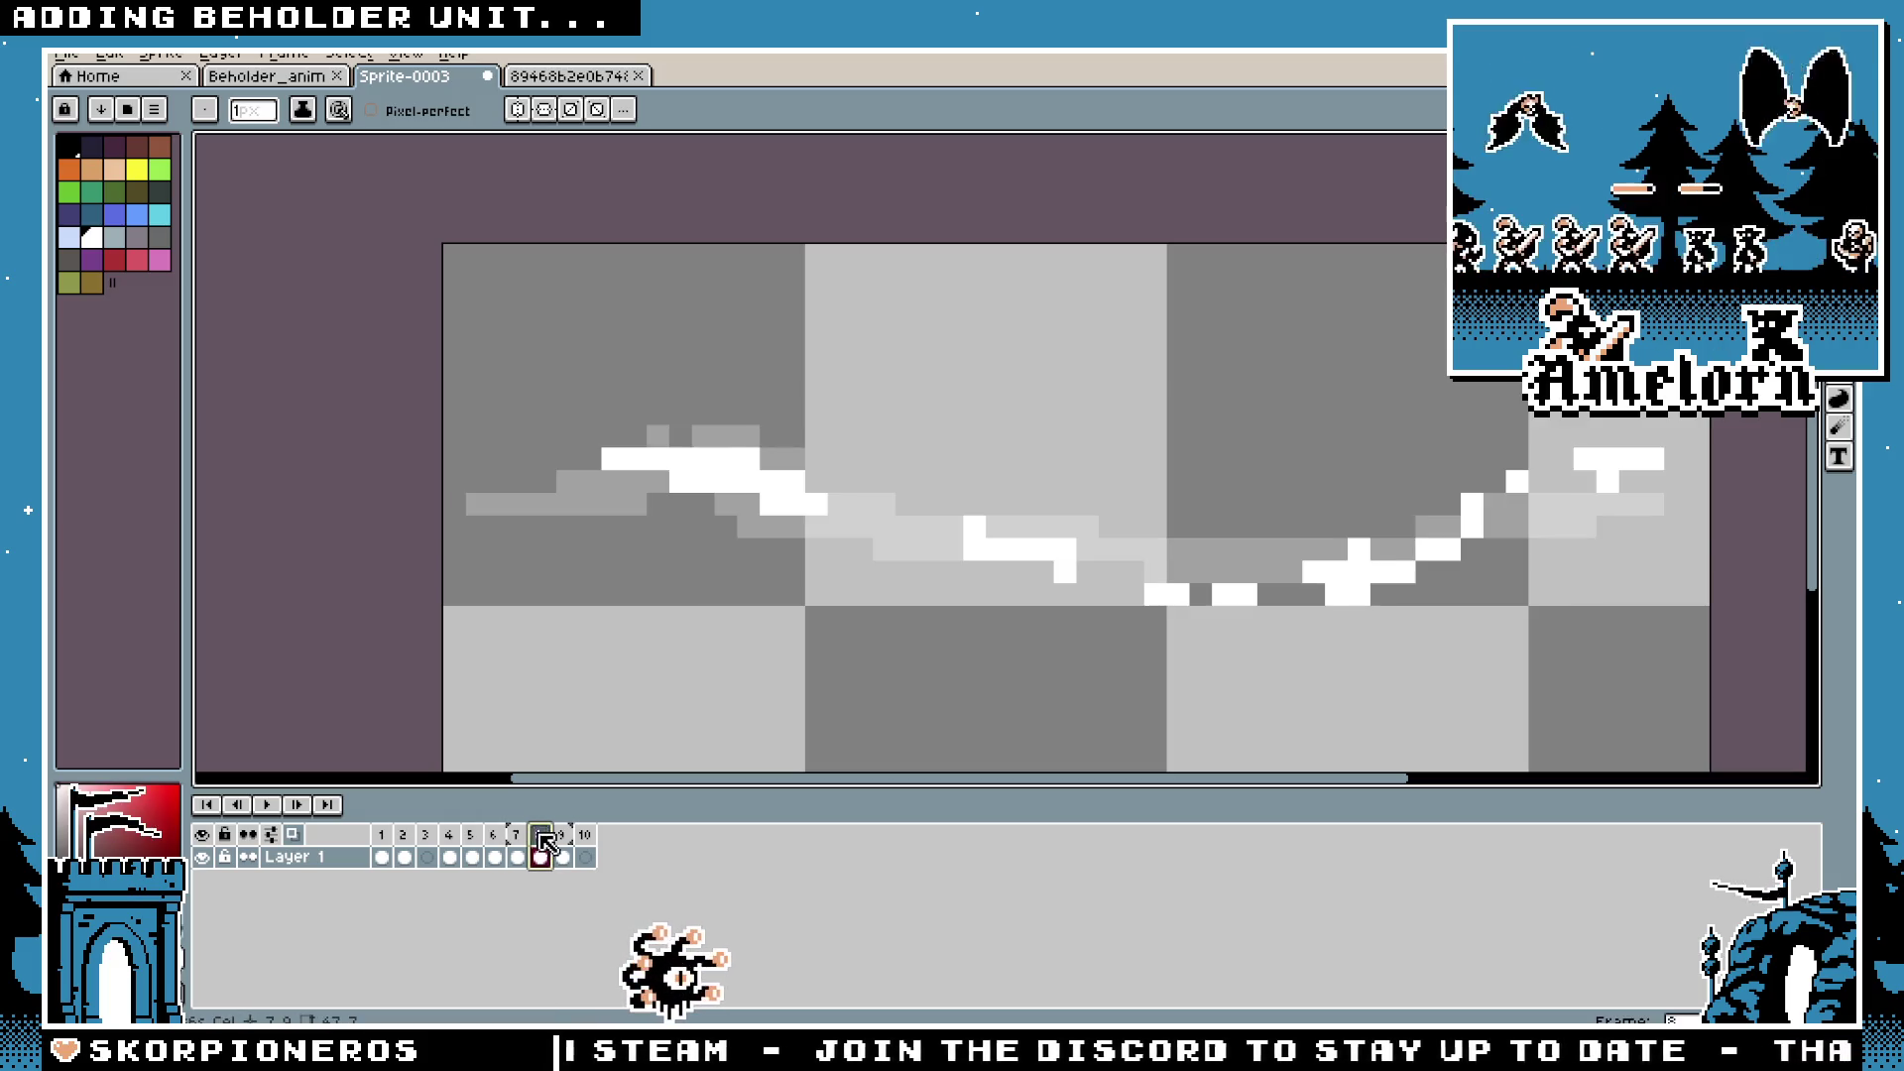
Step: Draw the first white beam fragments and a short white column on frame 9
{"action": "left_click_drag", "start_coordinate": [974, 504], "coordinate": [1020, 527]}
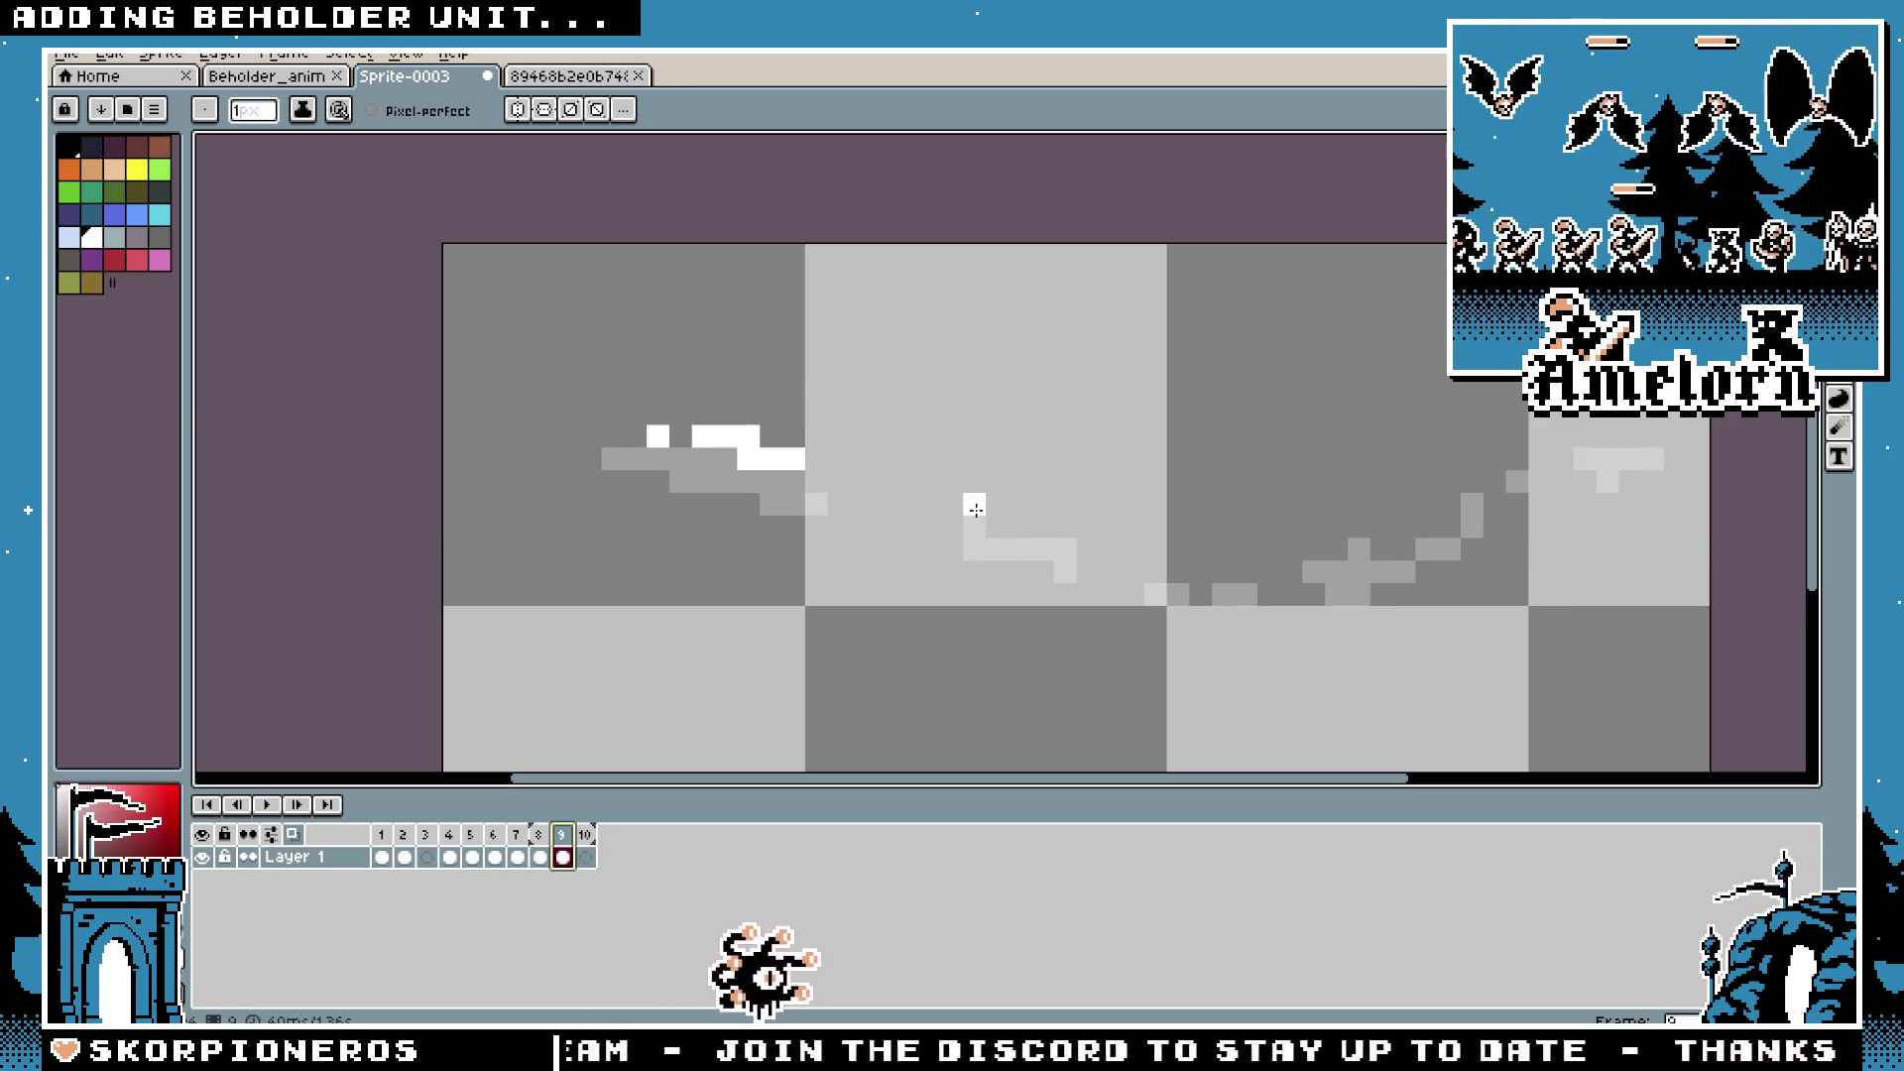
{"action": "left_click_drag", "start_coordinate": [1065, 595], "coordinate": [1065, 572]}
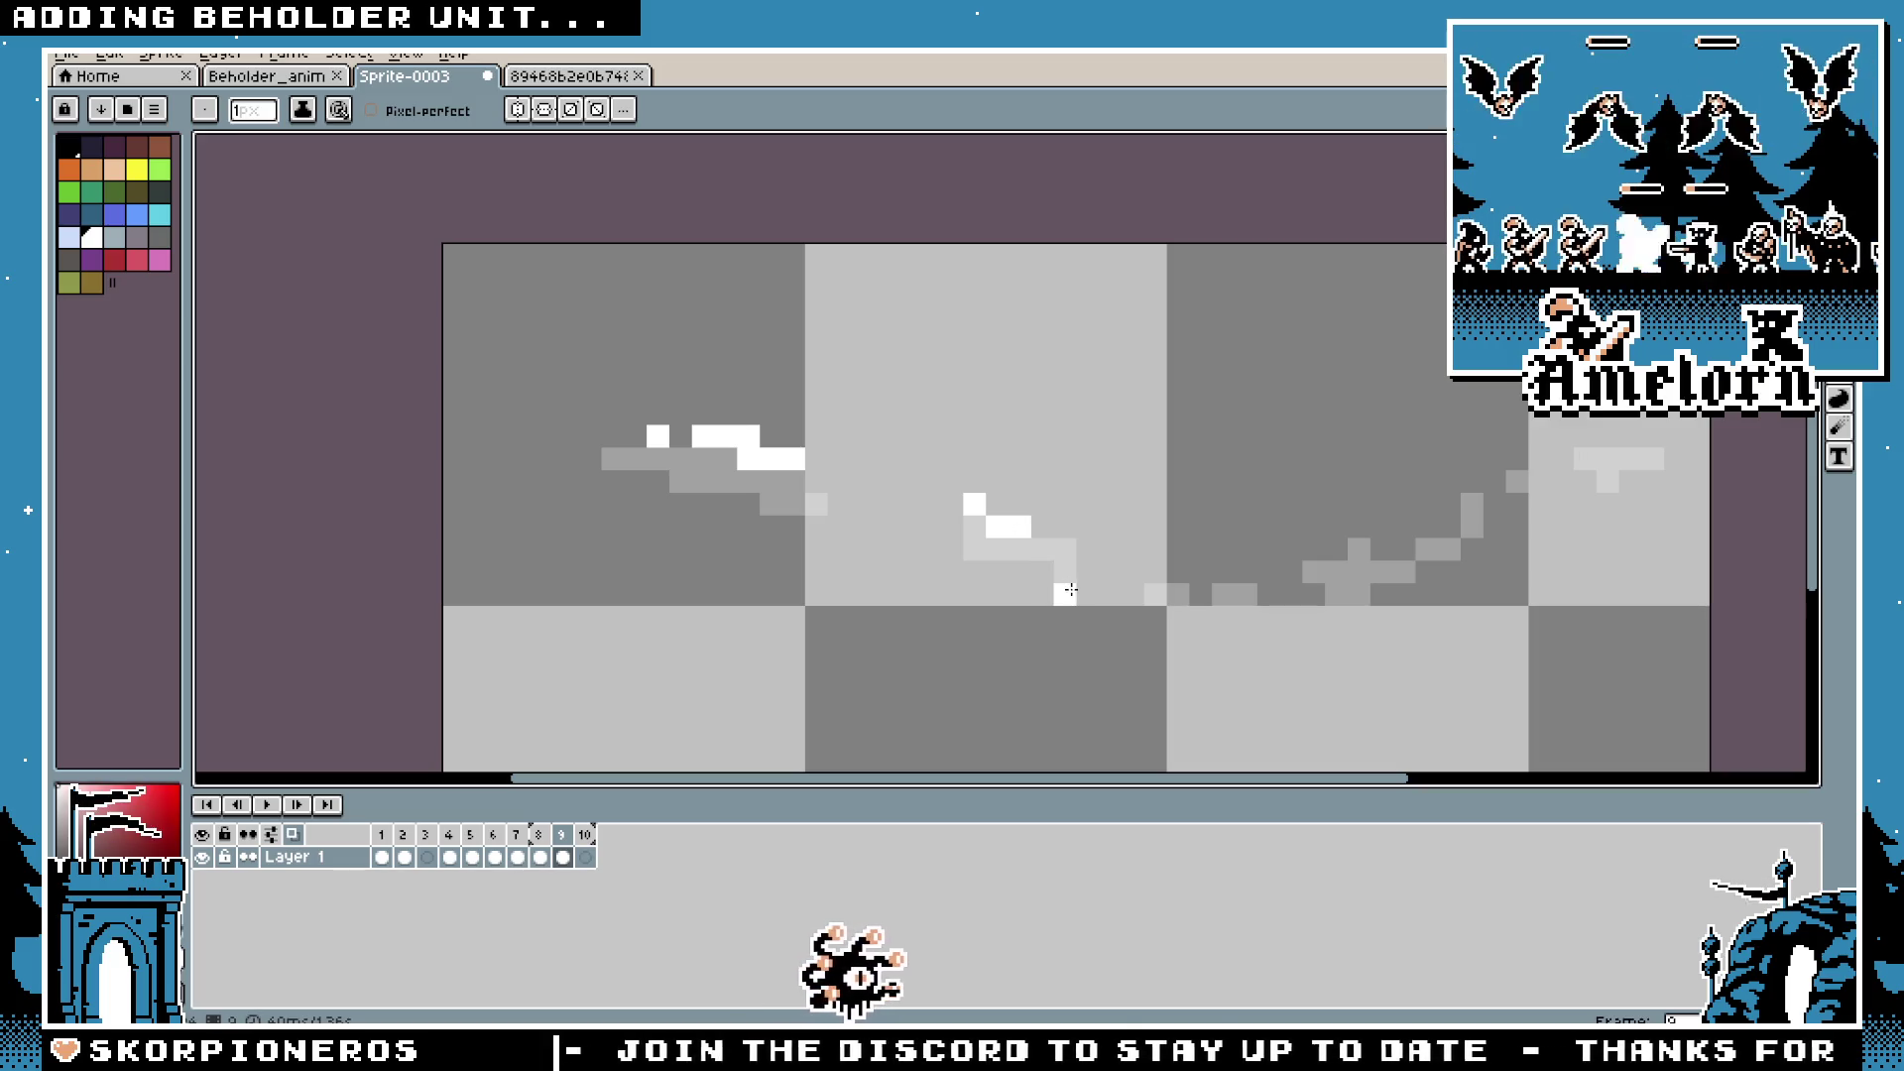
{"action": "scroll", "coordinate": [1072, 570], "scroll_direction": "down", "scroll_amount": 1}
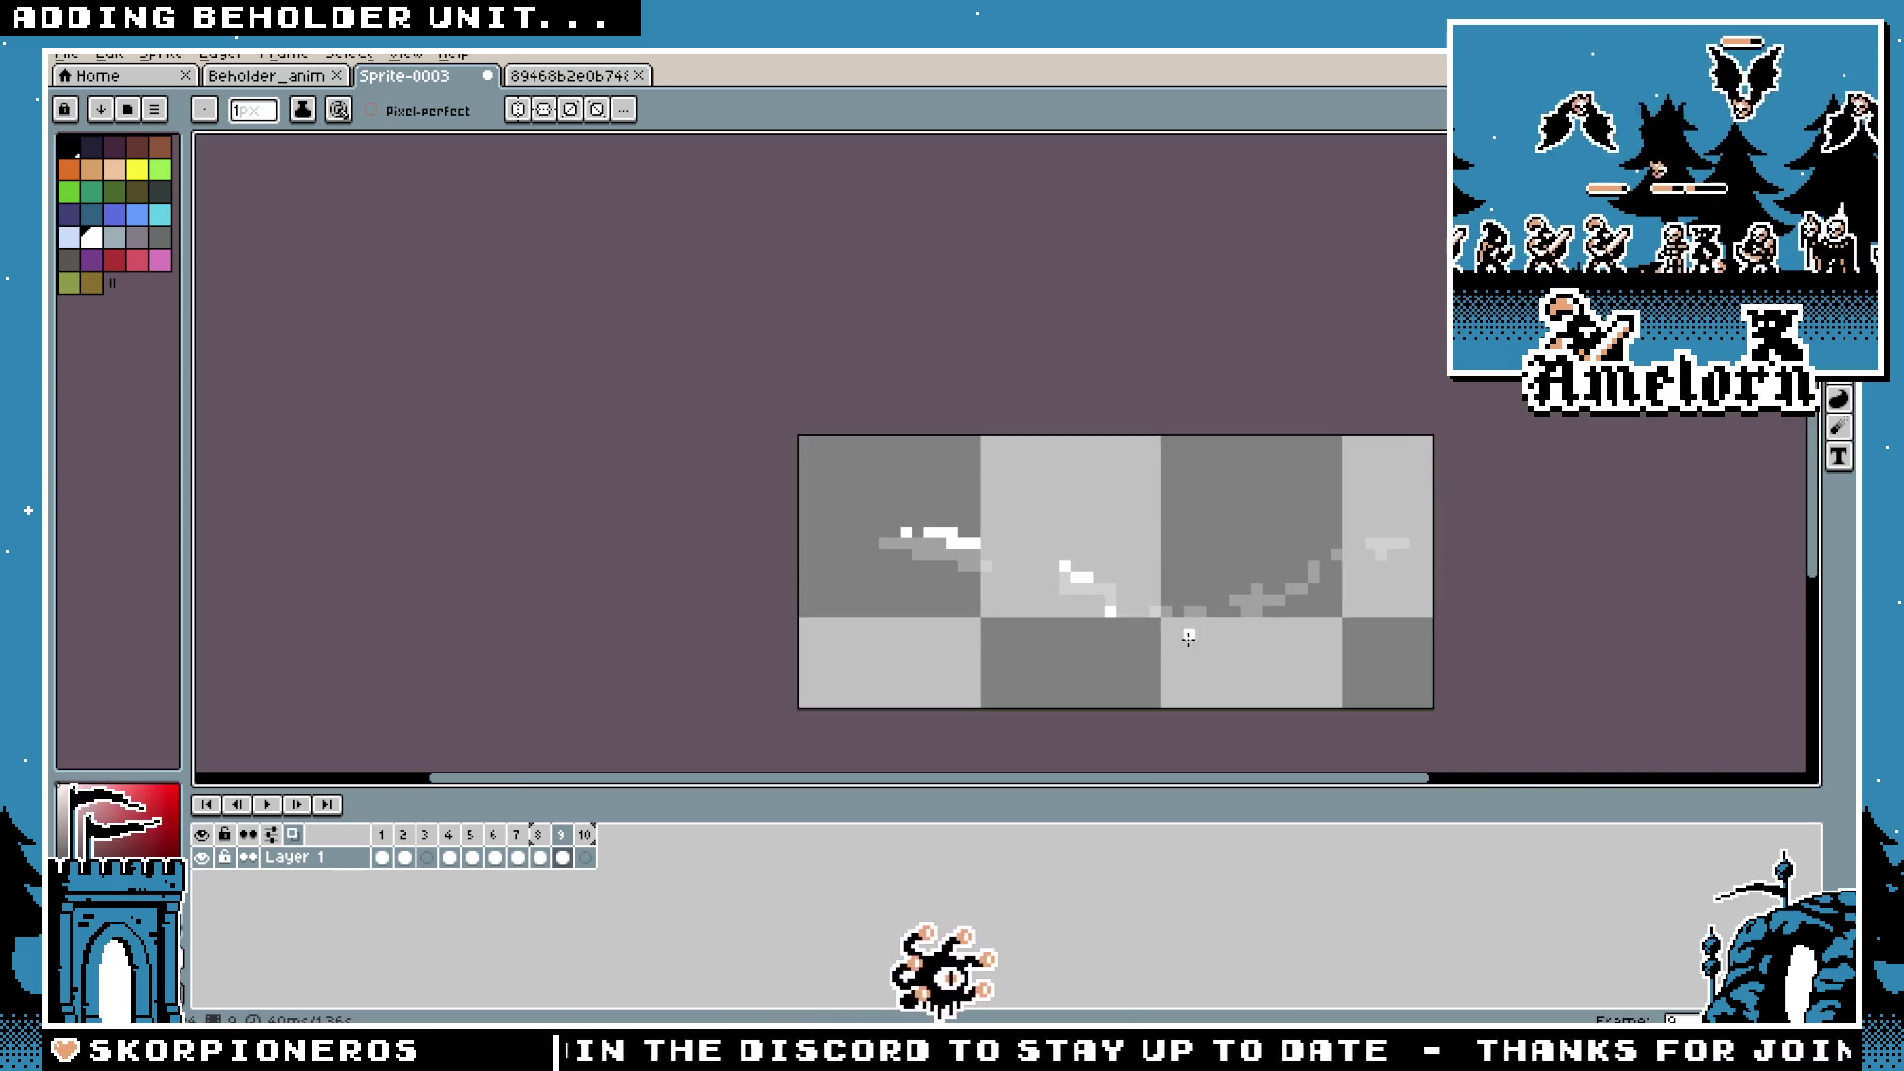
{"action": "scroll", "coordinate": [937, 525], "scroll_direction": "up", "scroll_amount": 1}
{"action": "left_click", "coordinate": [937, 527]}
{"action": "left_click", "coordinate": [935, 550]}
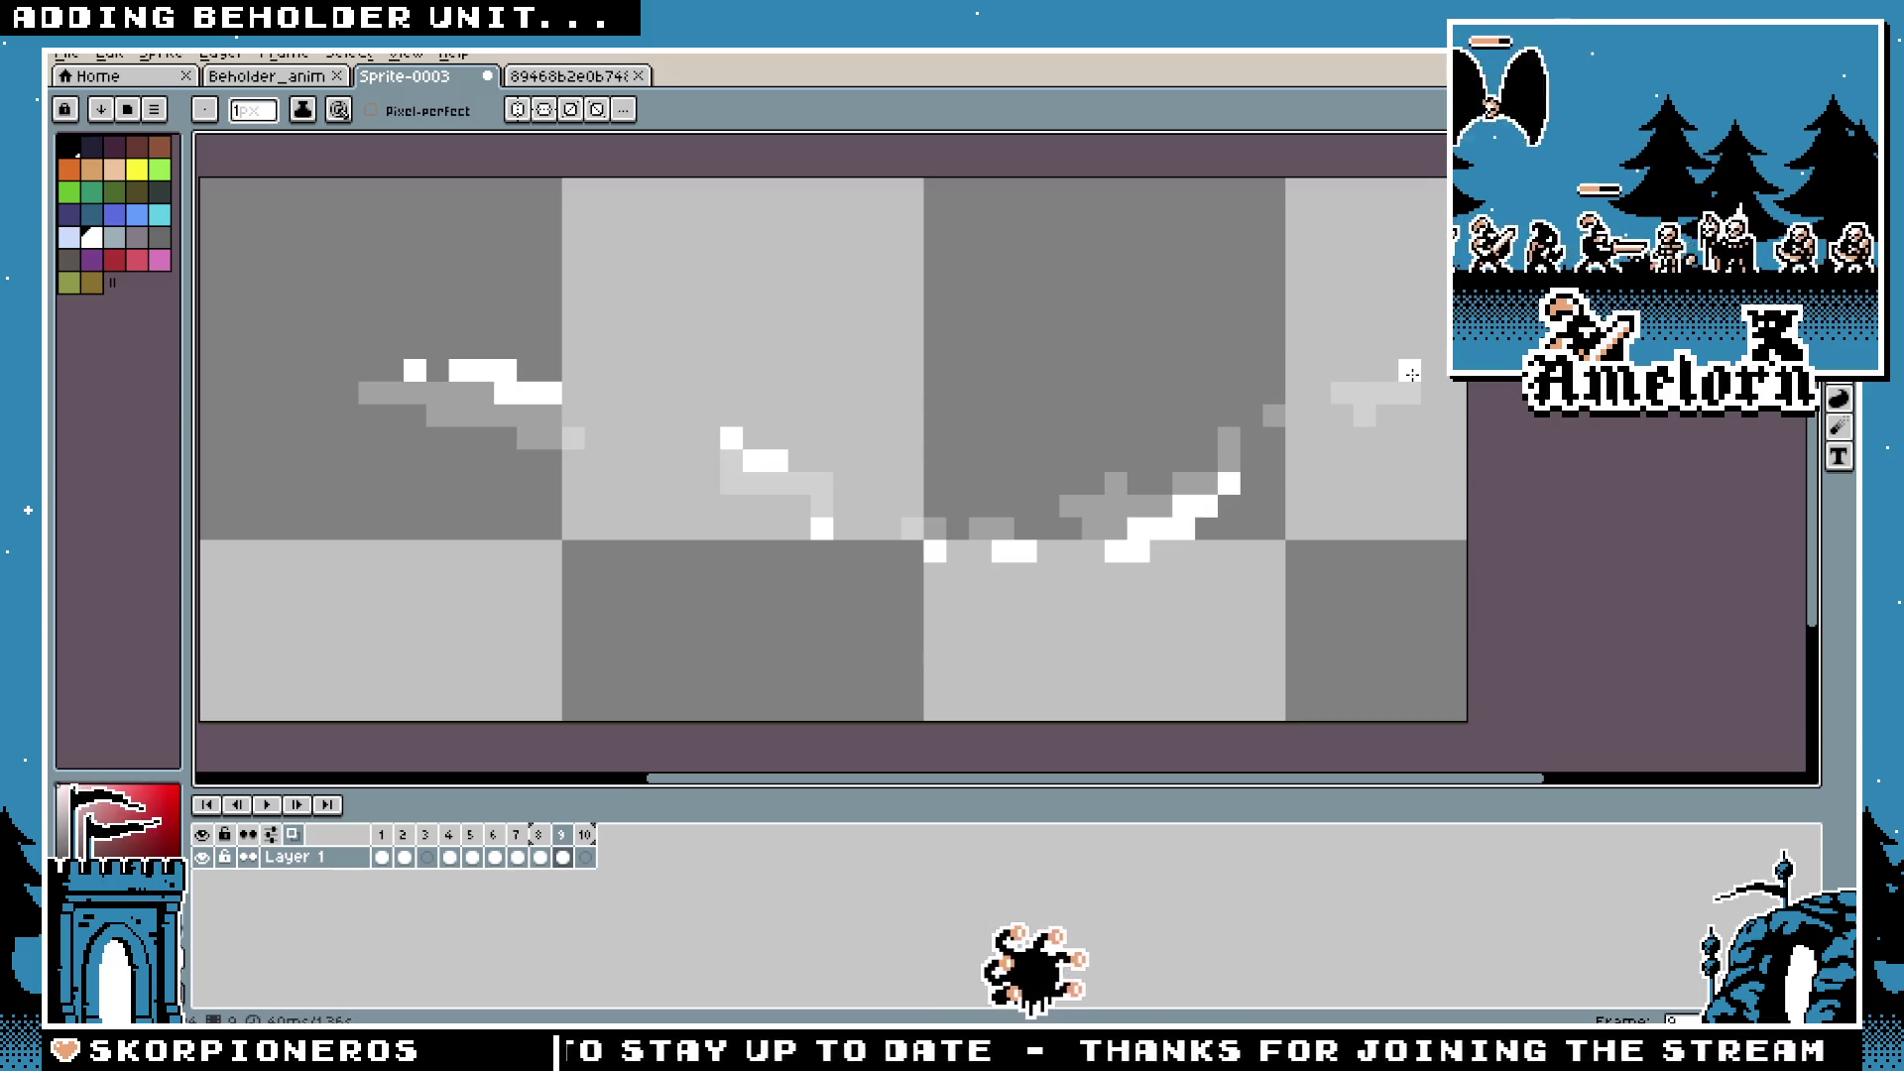
Step: Add white pixels at the beam's right end, its tip, and in its dip
{"action": "left_click_drag", "start_coordinate": [1365, 349], "coordinate": [1384, 353]}
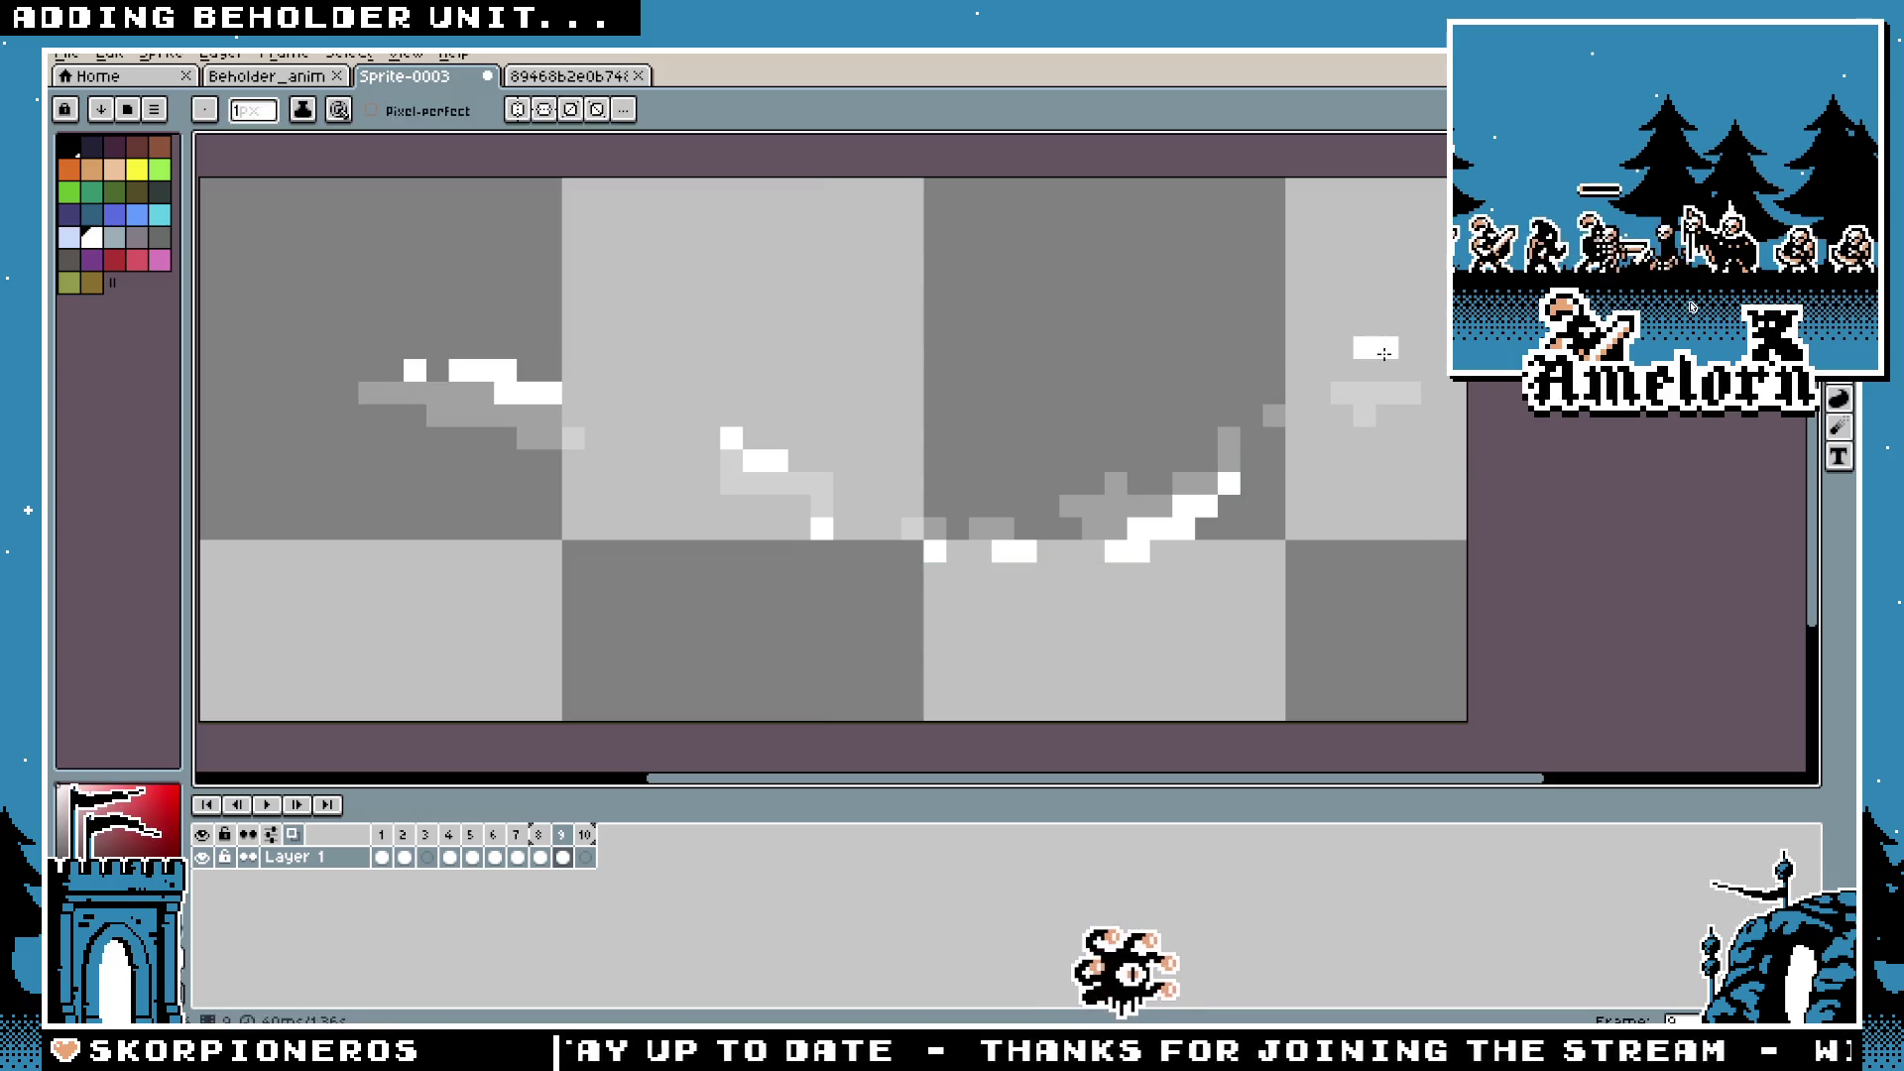
{"action": "left_click", "coordinate": [1409, 370]}
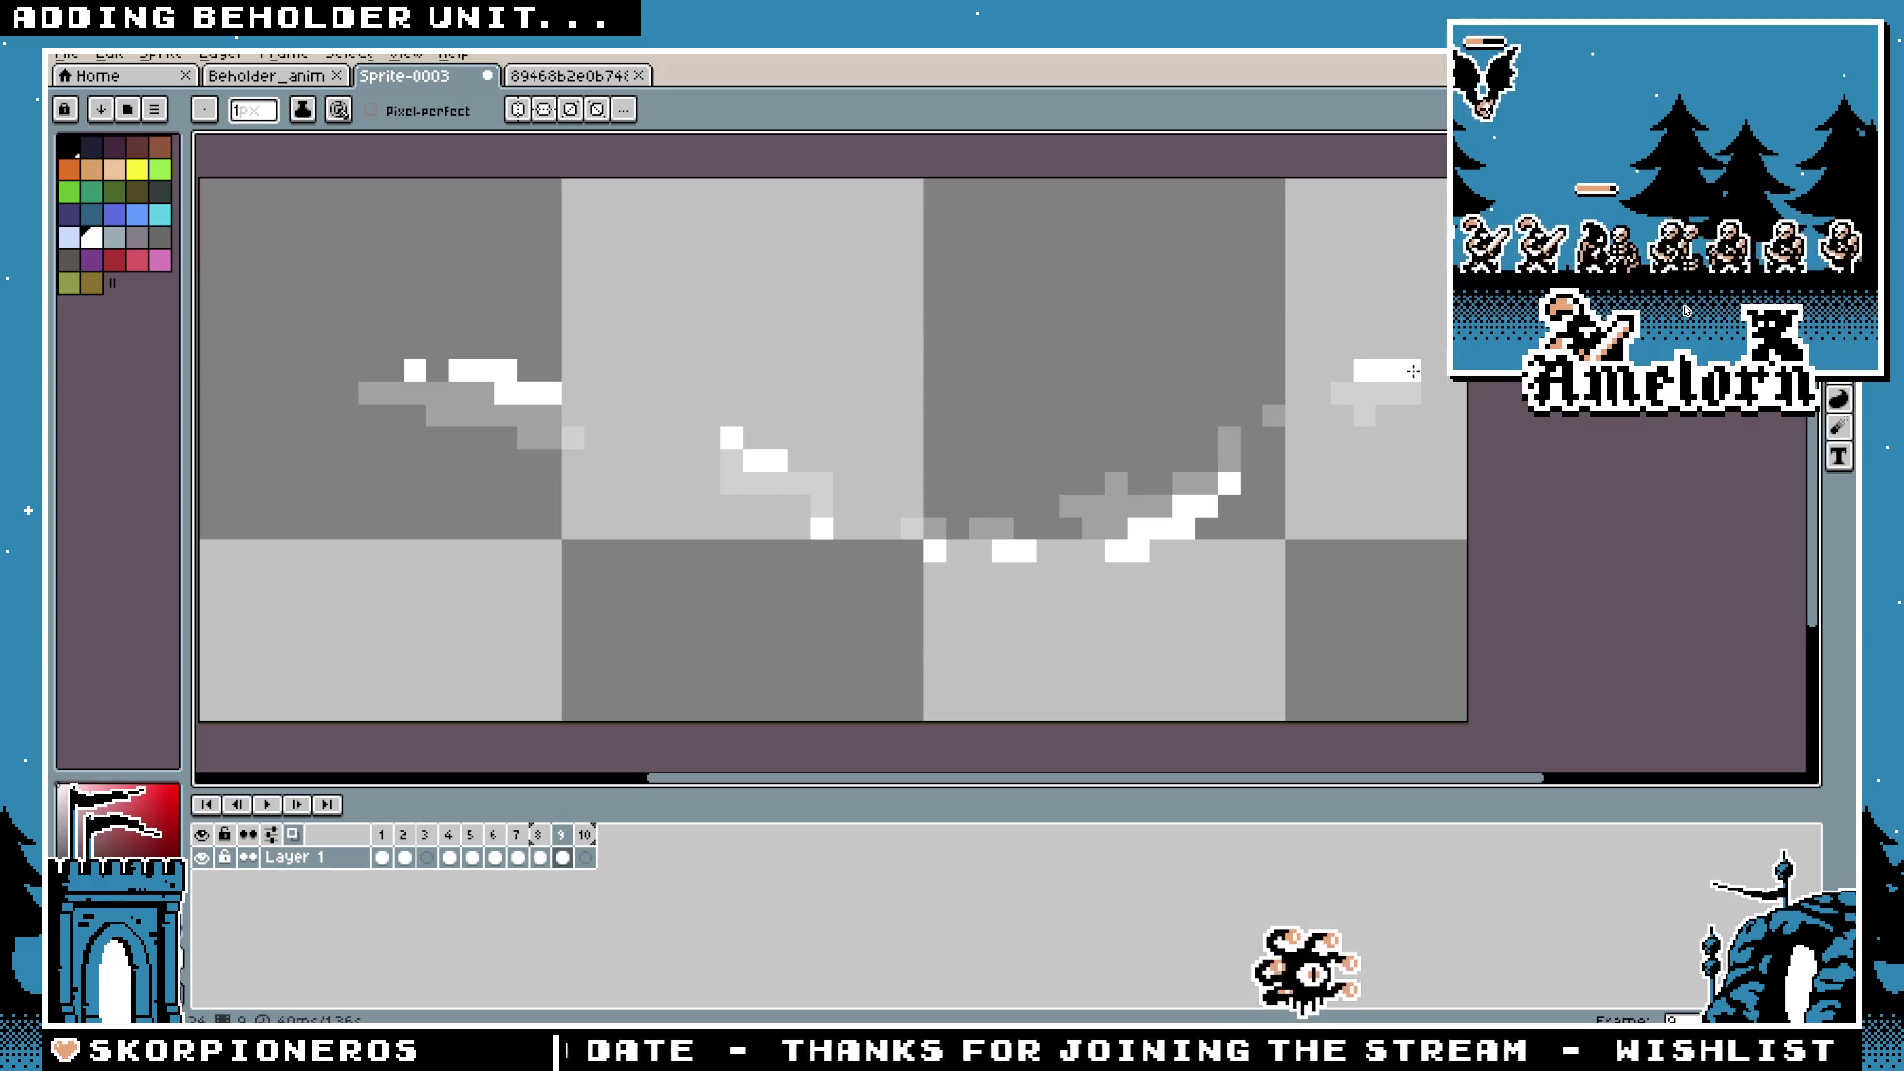
{"action": "scroll", "coordinate": [1347, 426], "scroll_direction": "down", "scroll_amount": 3}
{"action": "scroll", "coordinate": [1338, 444], "scroll_direction": "up", "scroll_amount": 4}
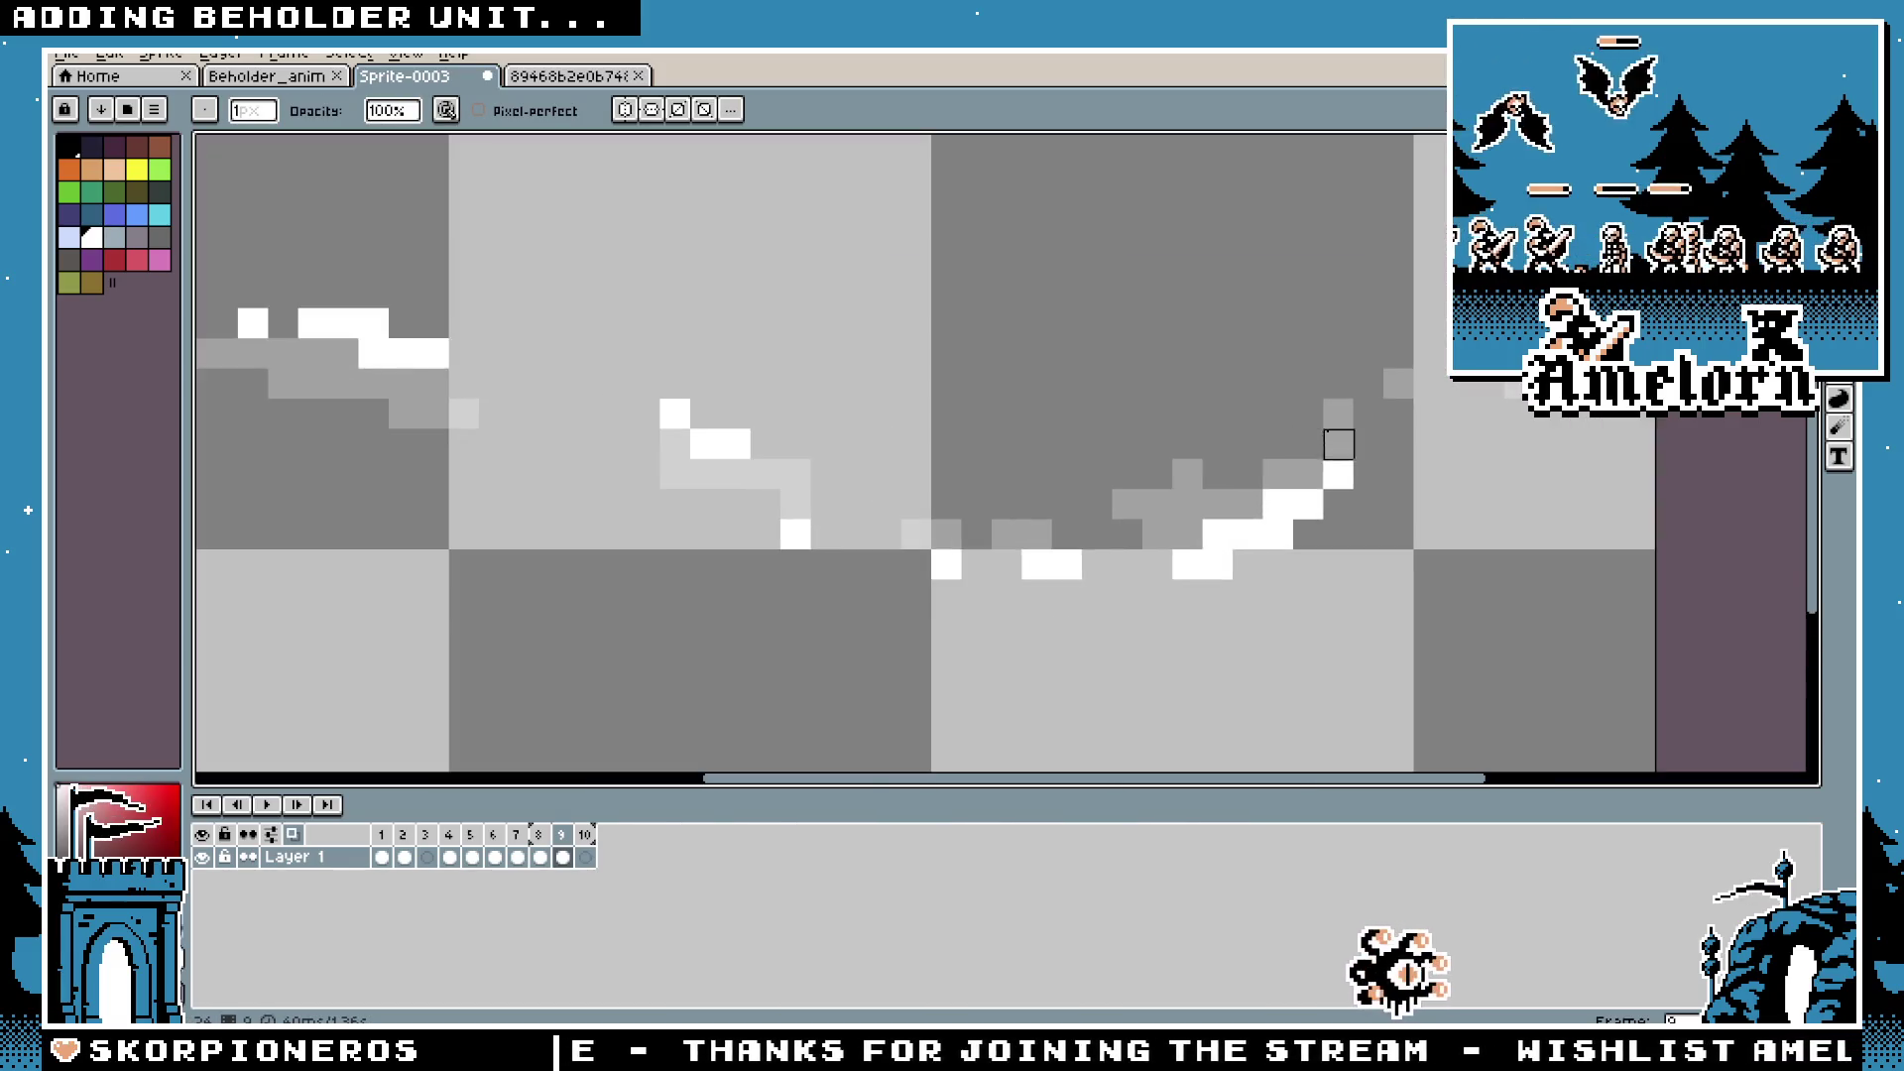
{"action": "scroll", "coordinate": [1270, 451], "scroll_direction": "down", "scroll_amount": 3}
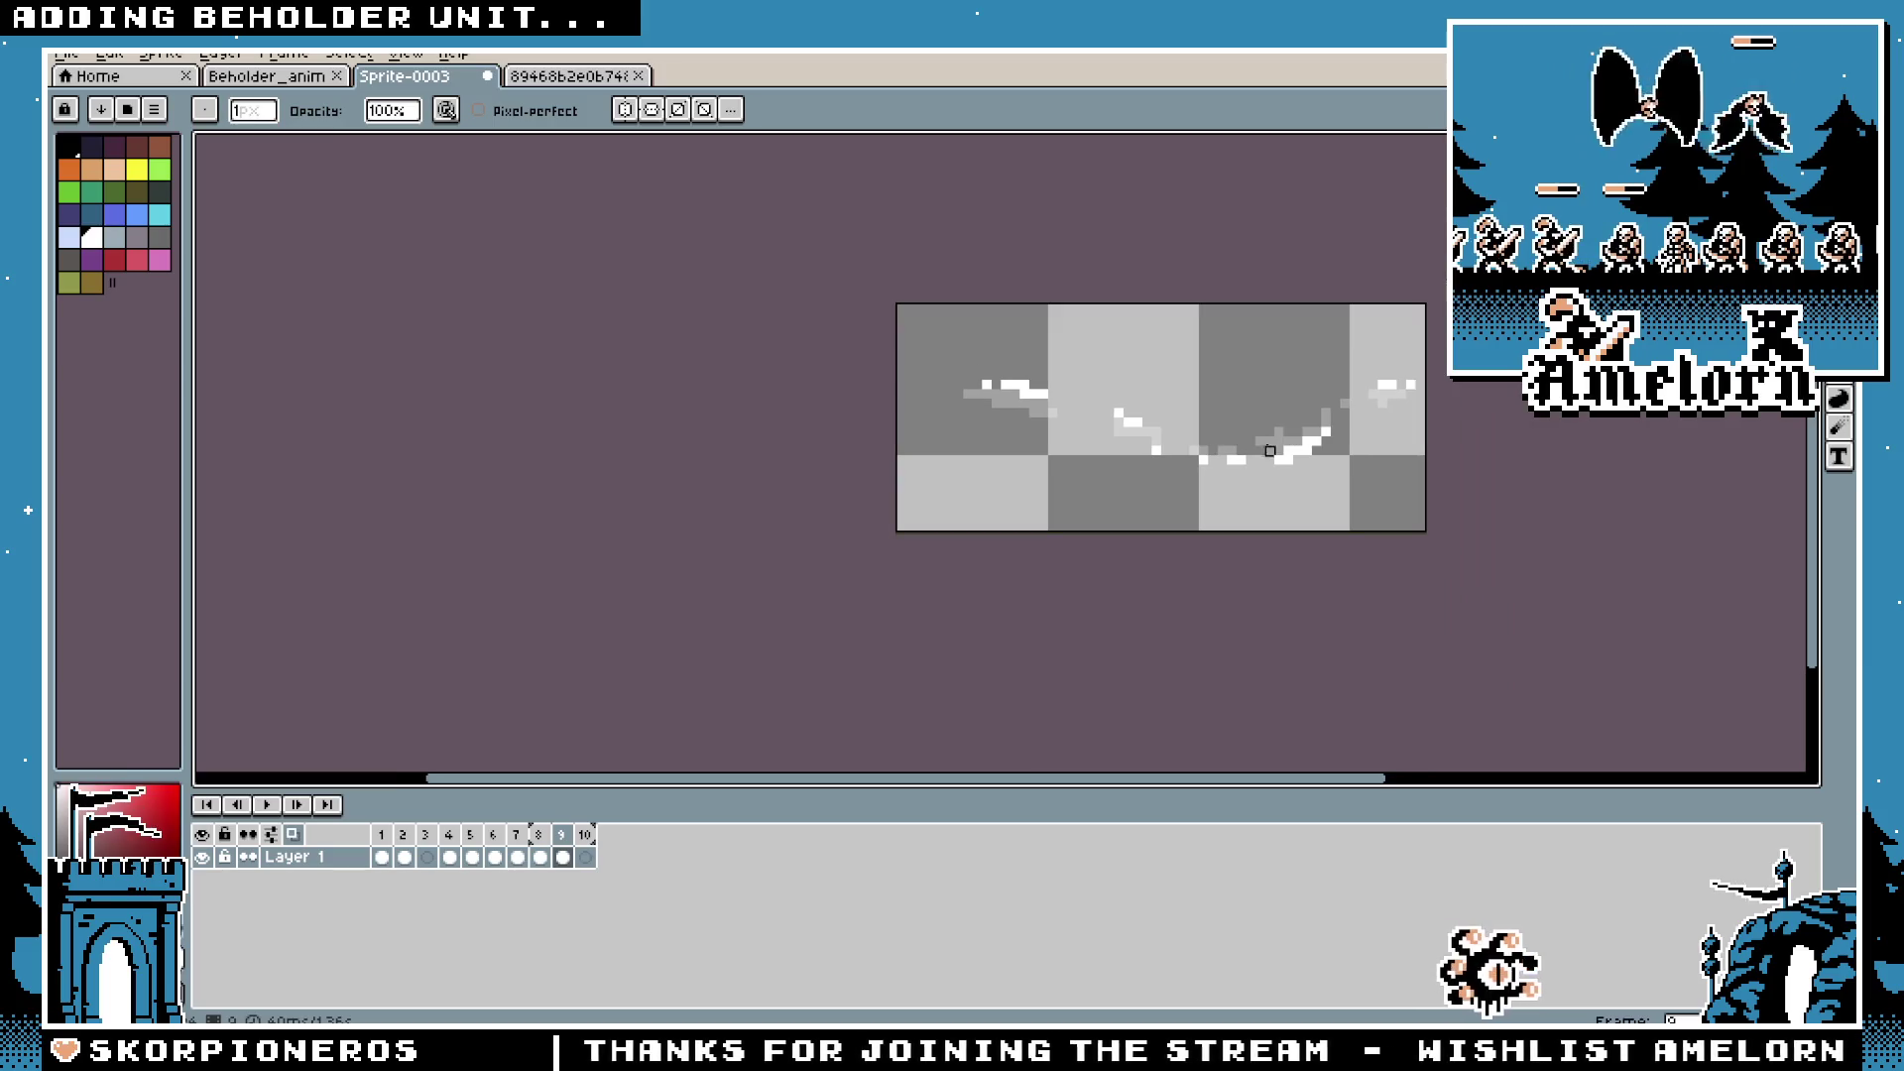
{"action": "scroll", "coordinate": [1230, 448], "scroll_direction": "up", "scroll_amount": 2}
{"action": "scroll", "coordinate": [958, 386], "scroll_direction": "up", "scroll_amount": 1}
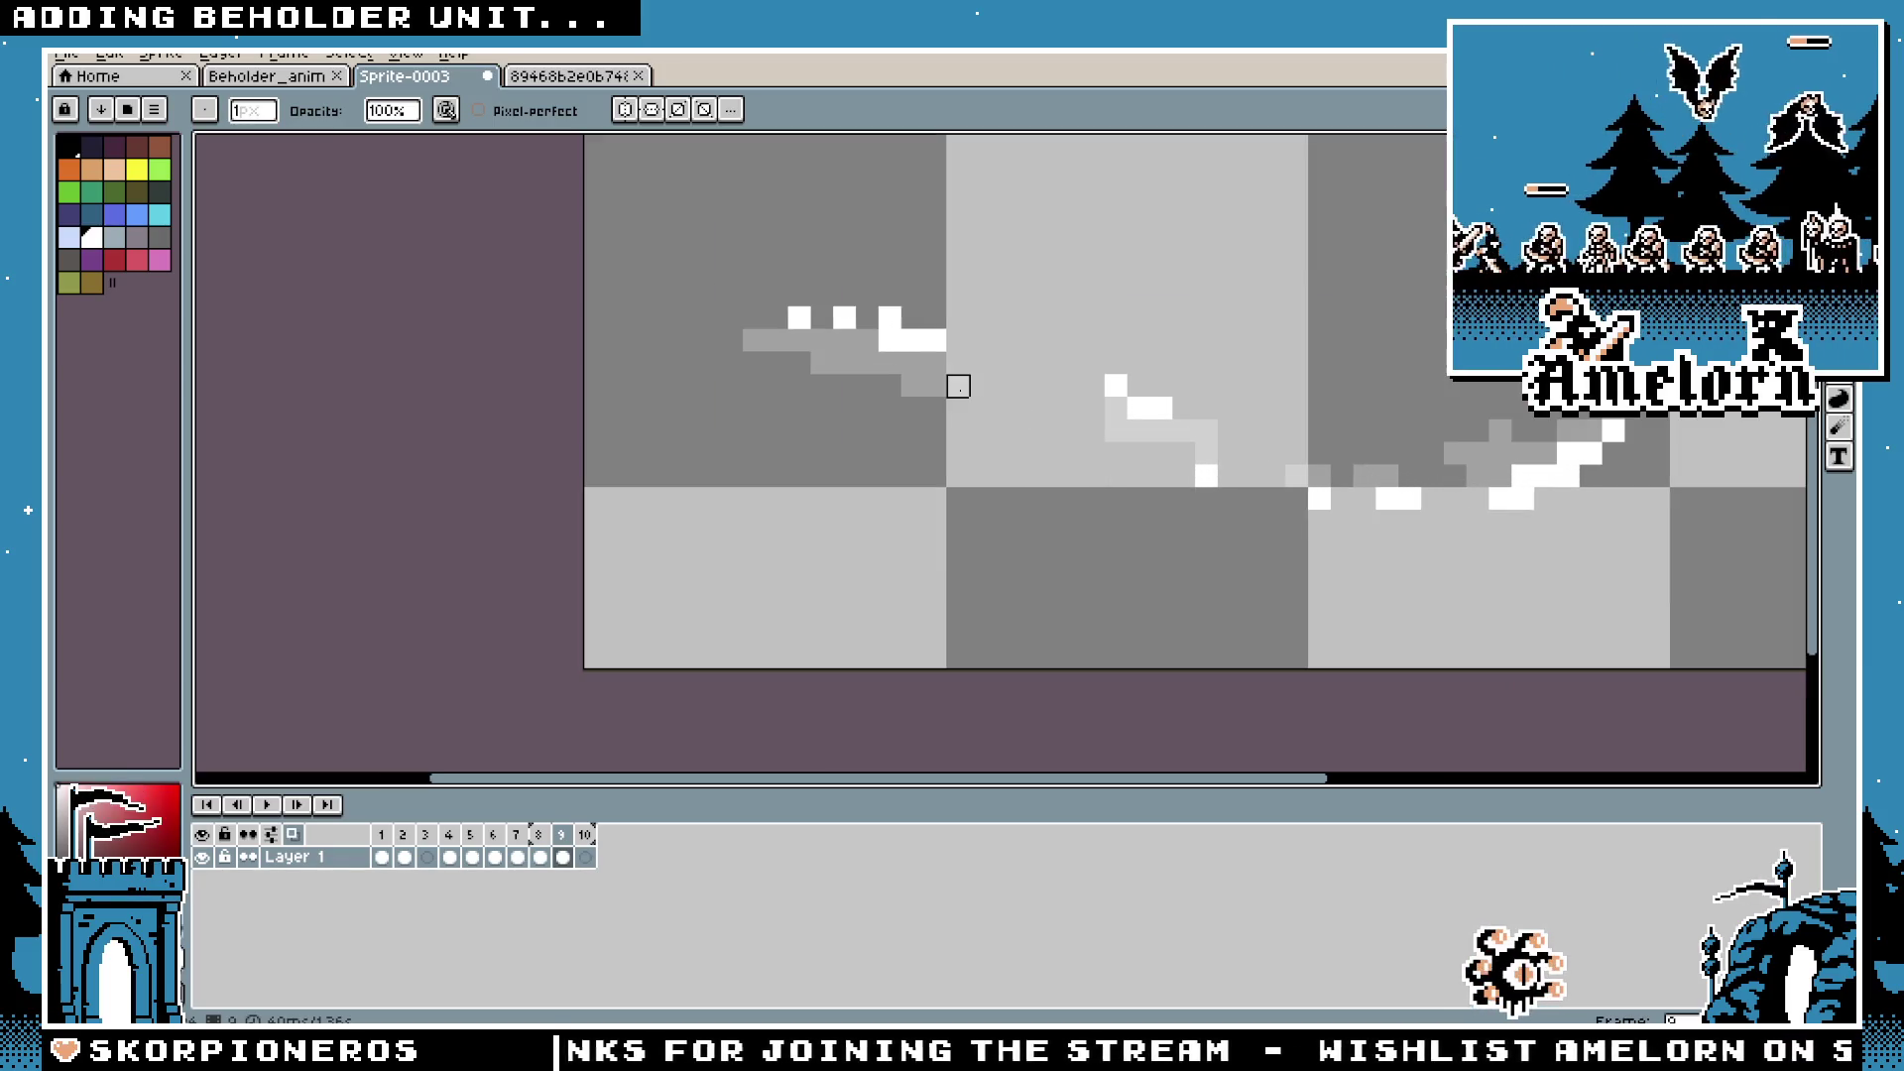
{"action": "scroll", "coordinate": [958, 386], "scroll_direction": "down", "scroll_amount": 3}
{"action": "scroll", "coordinate": [1042, 401], "scroll_direction": "up", "scroll_amount": 2}
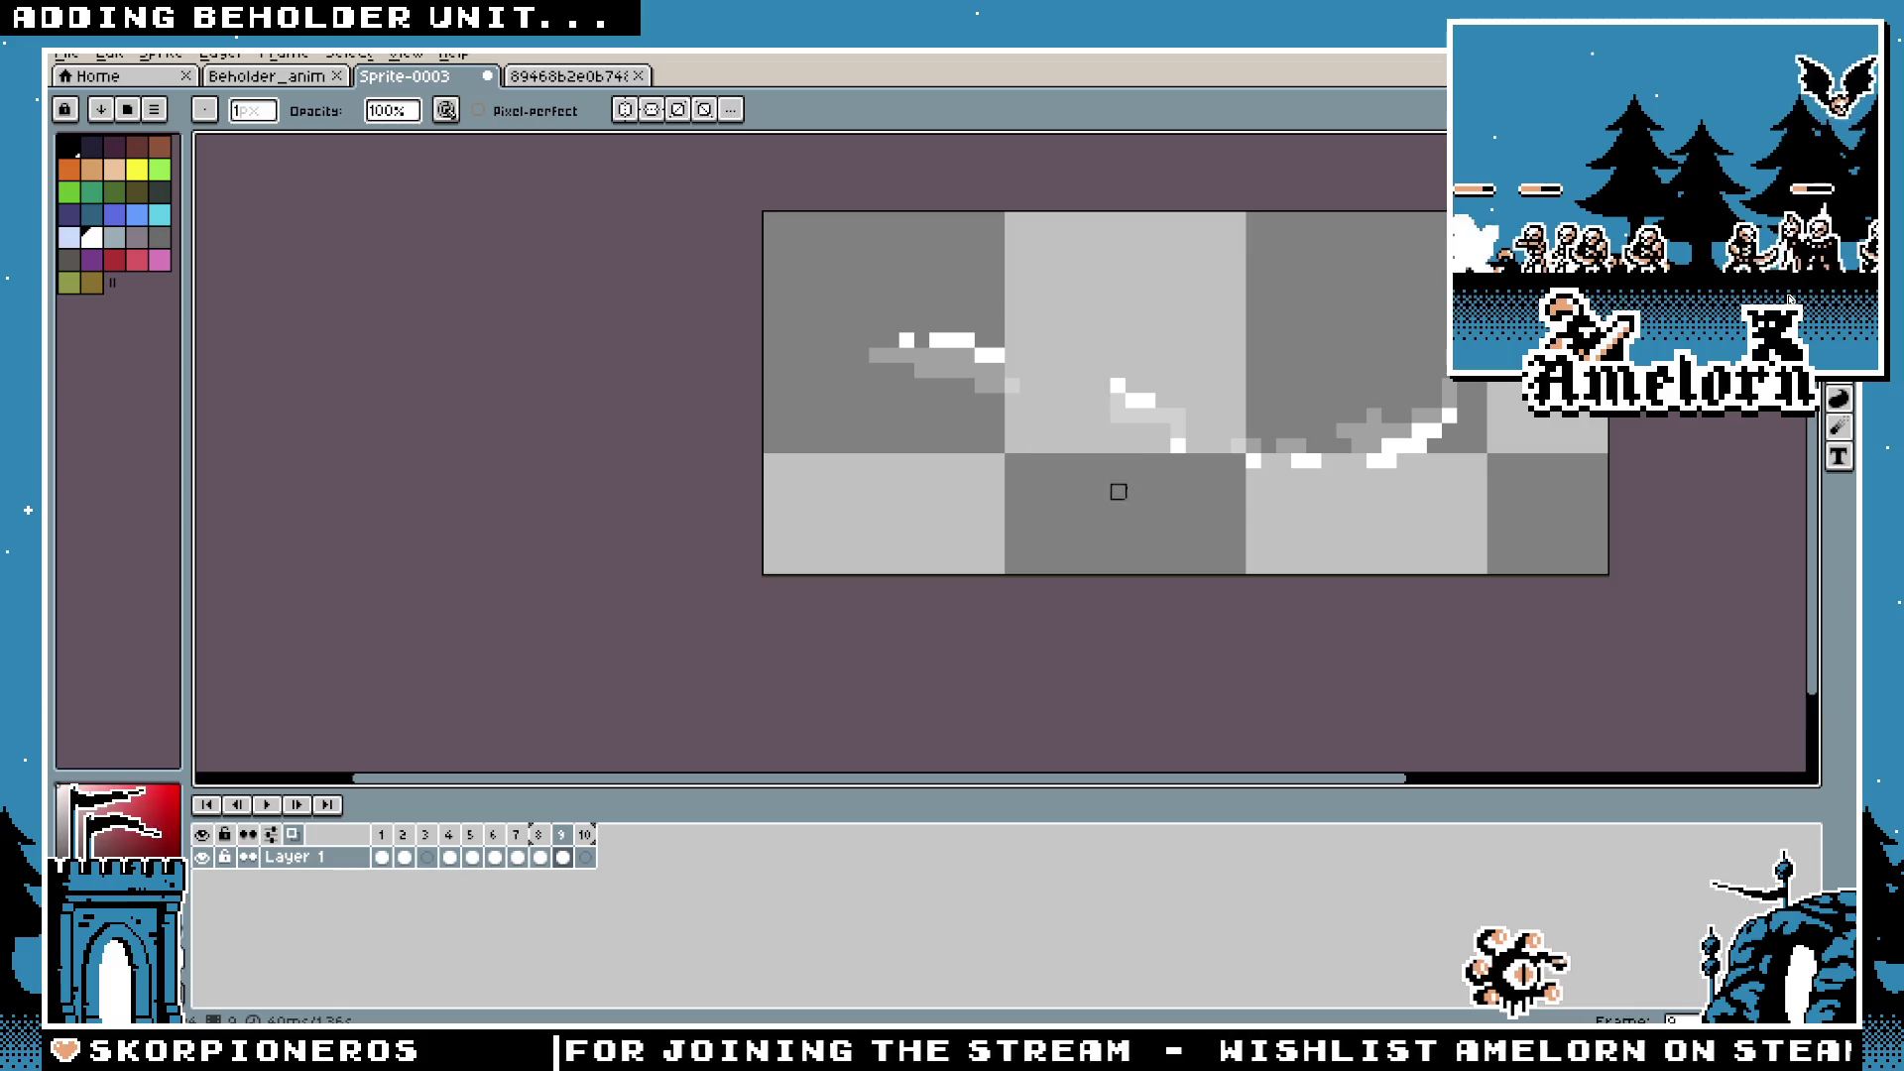
{"action": "left_click", "coordinate": [1118, 386]}
Step: Check frame 10, view frame 9's properties, and return to frame 1
{"action": "left_click", "coordinate": [586, 857]}
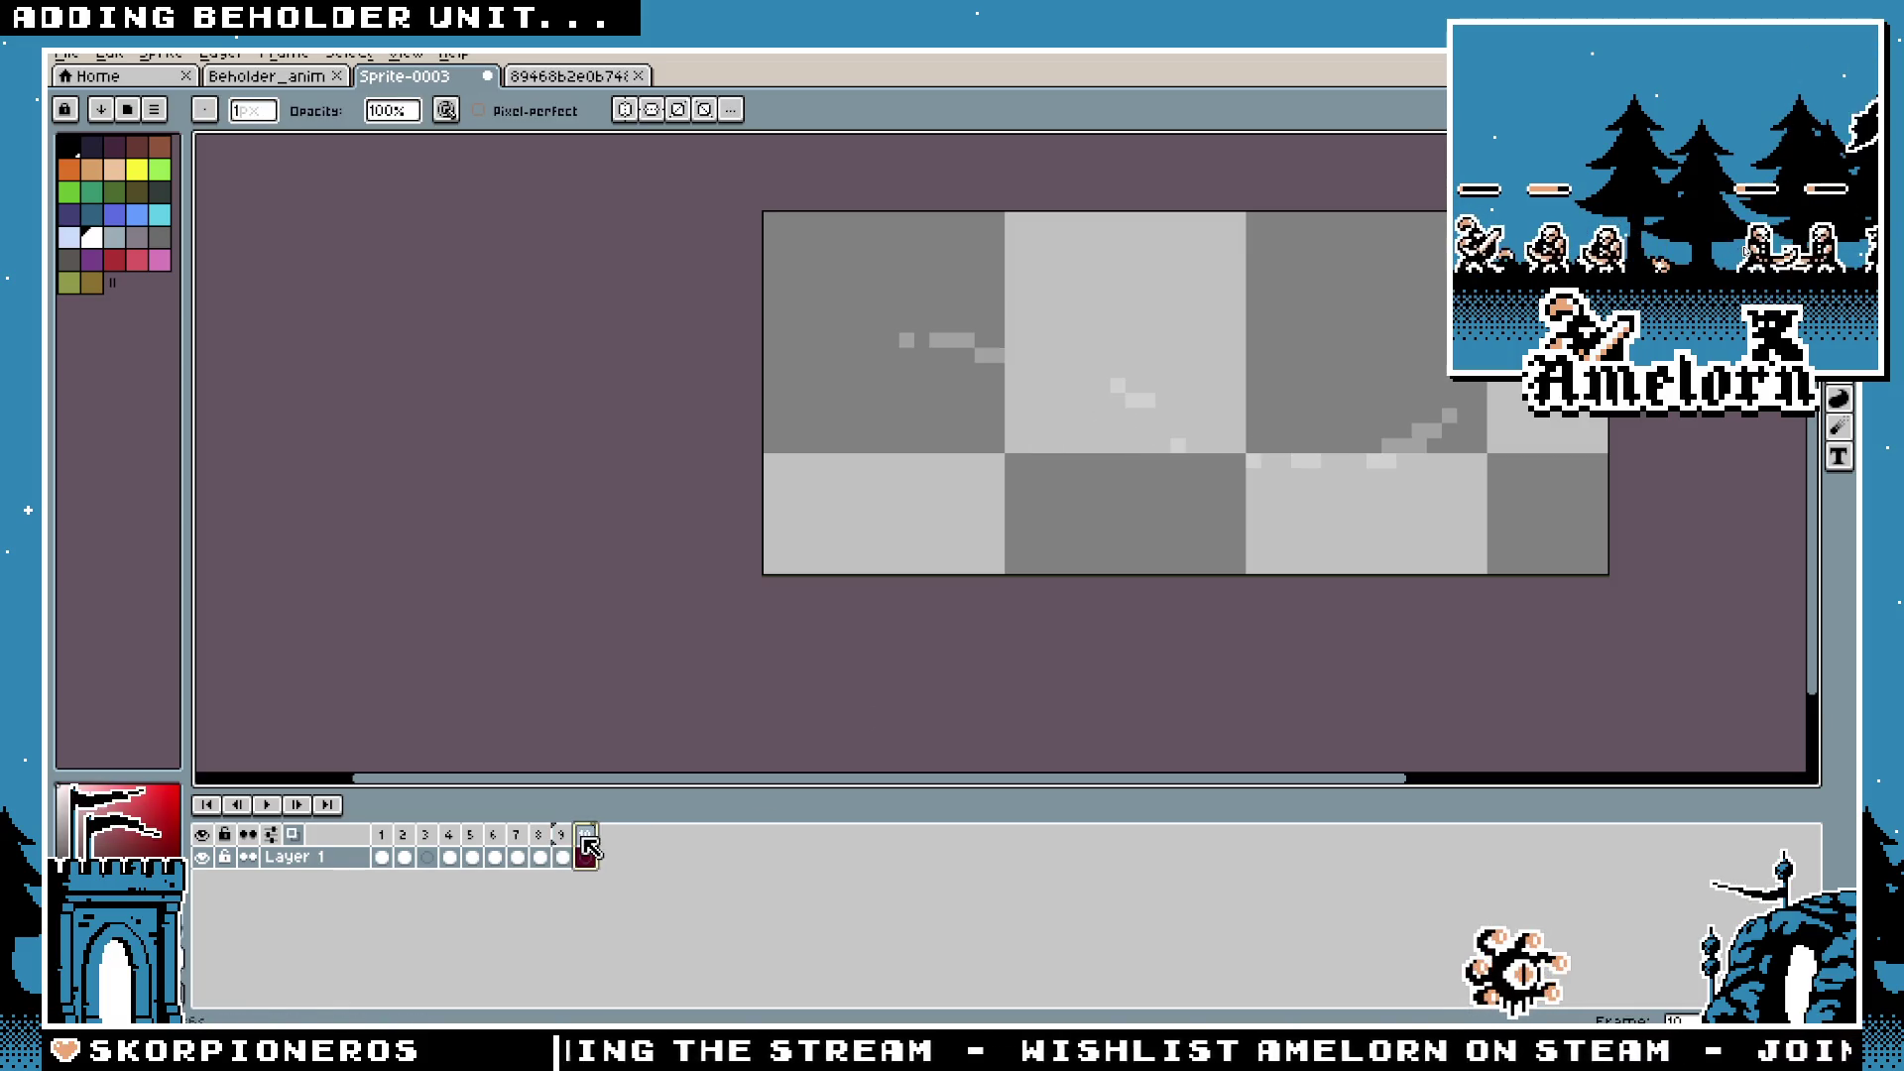
{"action": "left_click", "coordinate": [562, 857]}
{"action": "double_click", "coordinate": [562, 834]}
{"action": "left_click", "coordinate": [1024, 588]}
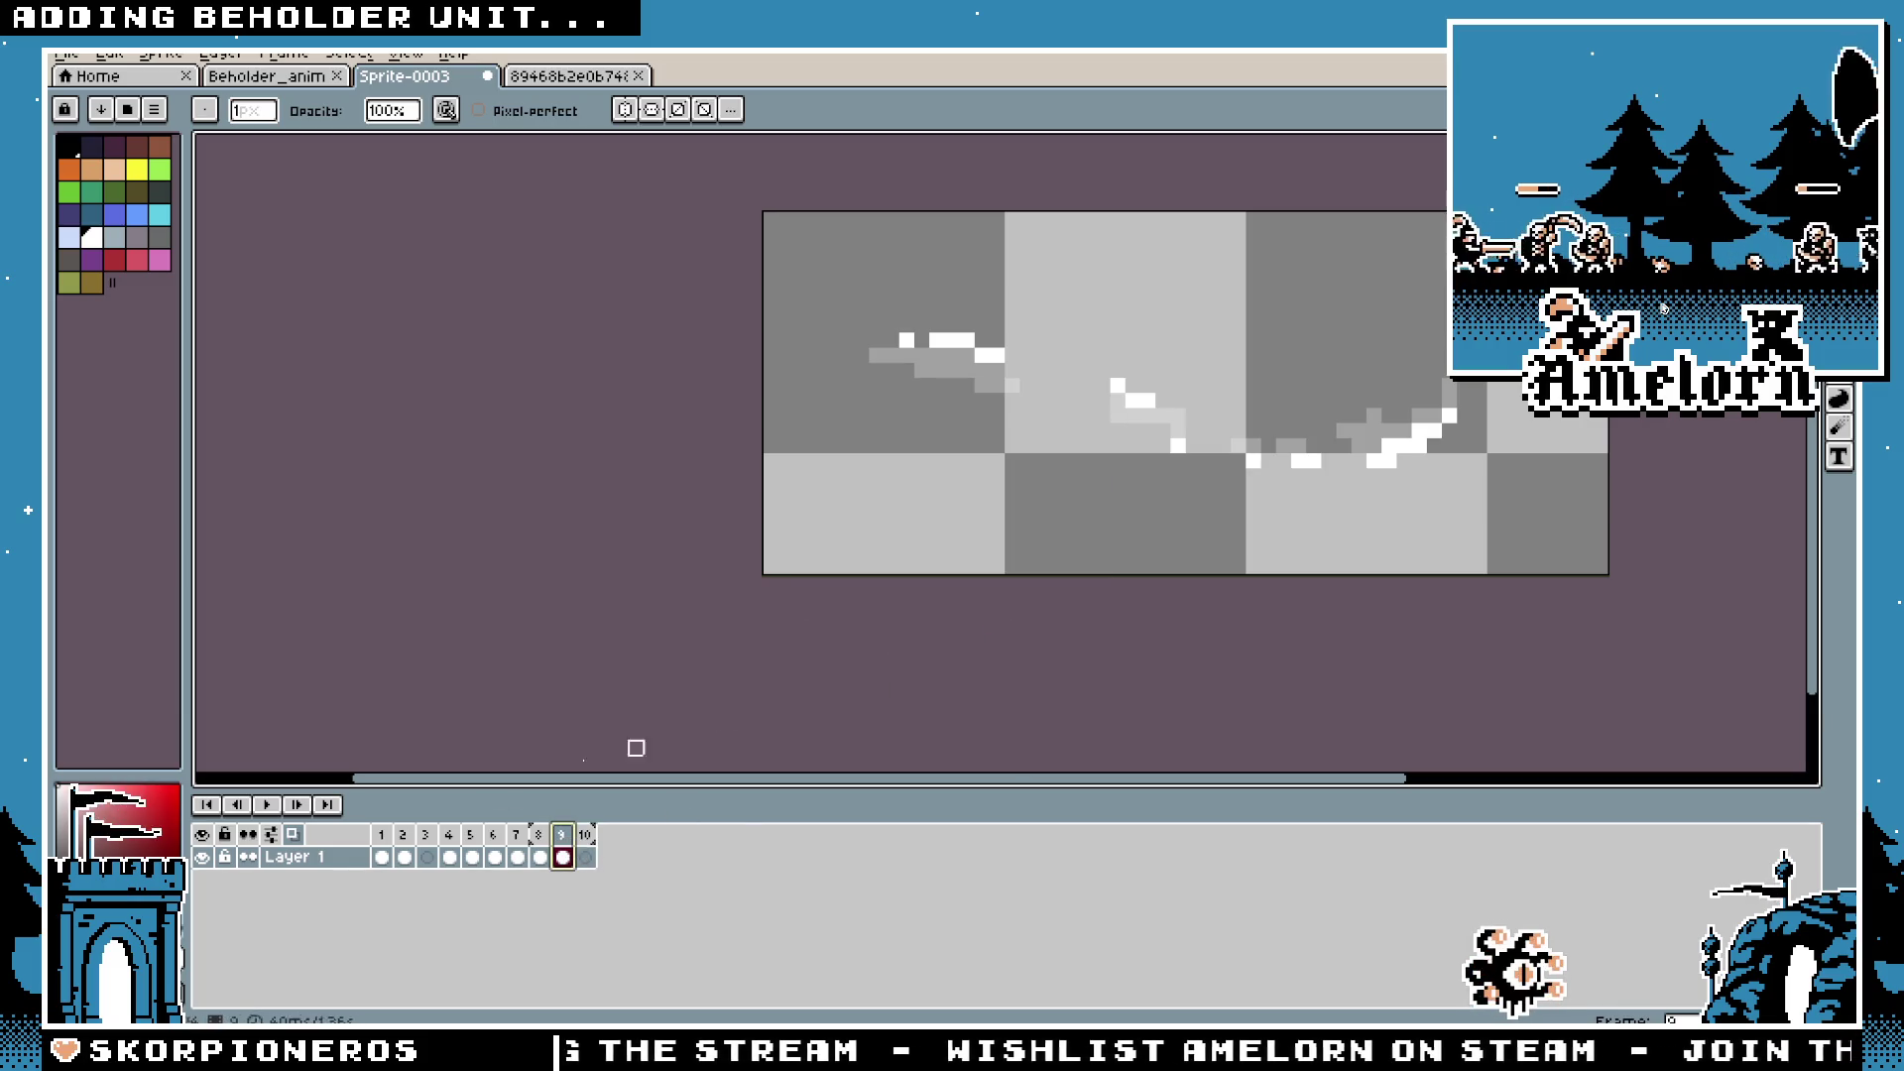
{"action": "left_click", "coordinate": [382, 834]}
{"action": "left_click_drag", "start_coordinate": [1122, 371], "coordinate": [969, 468]}
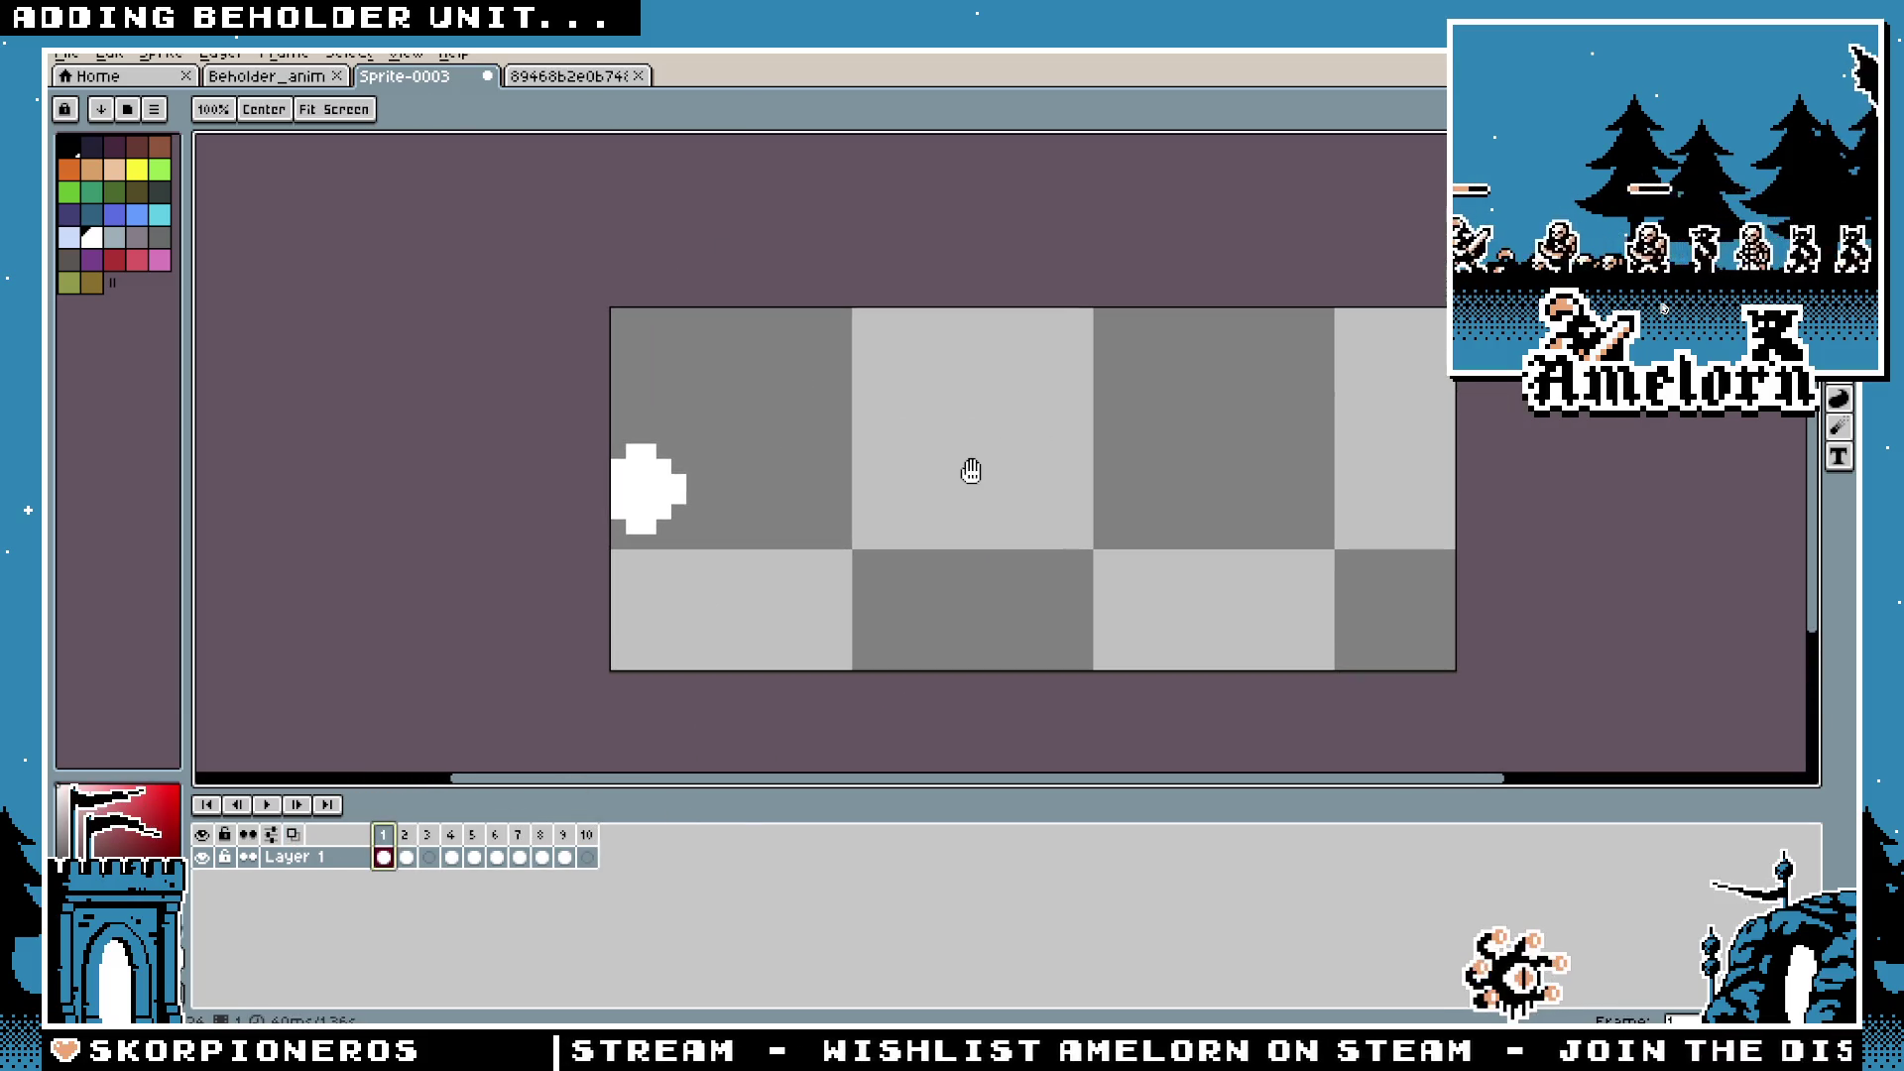
Step: Play the full beam animation and save the sprite as Laser2.aseprite
{"action": "left_click", "coordinate": [267, 805]}
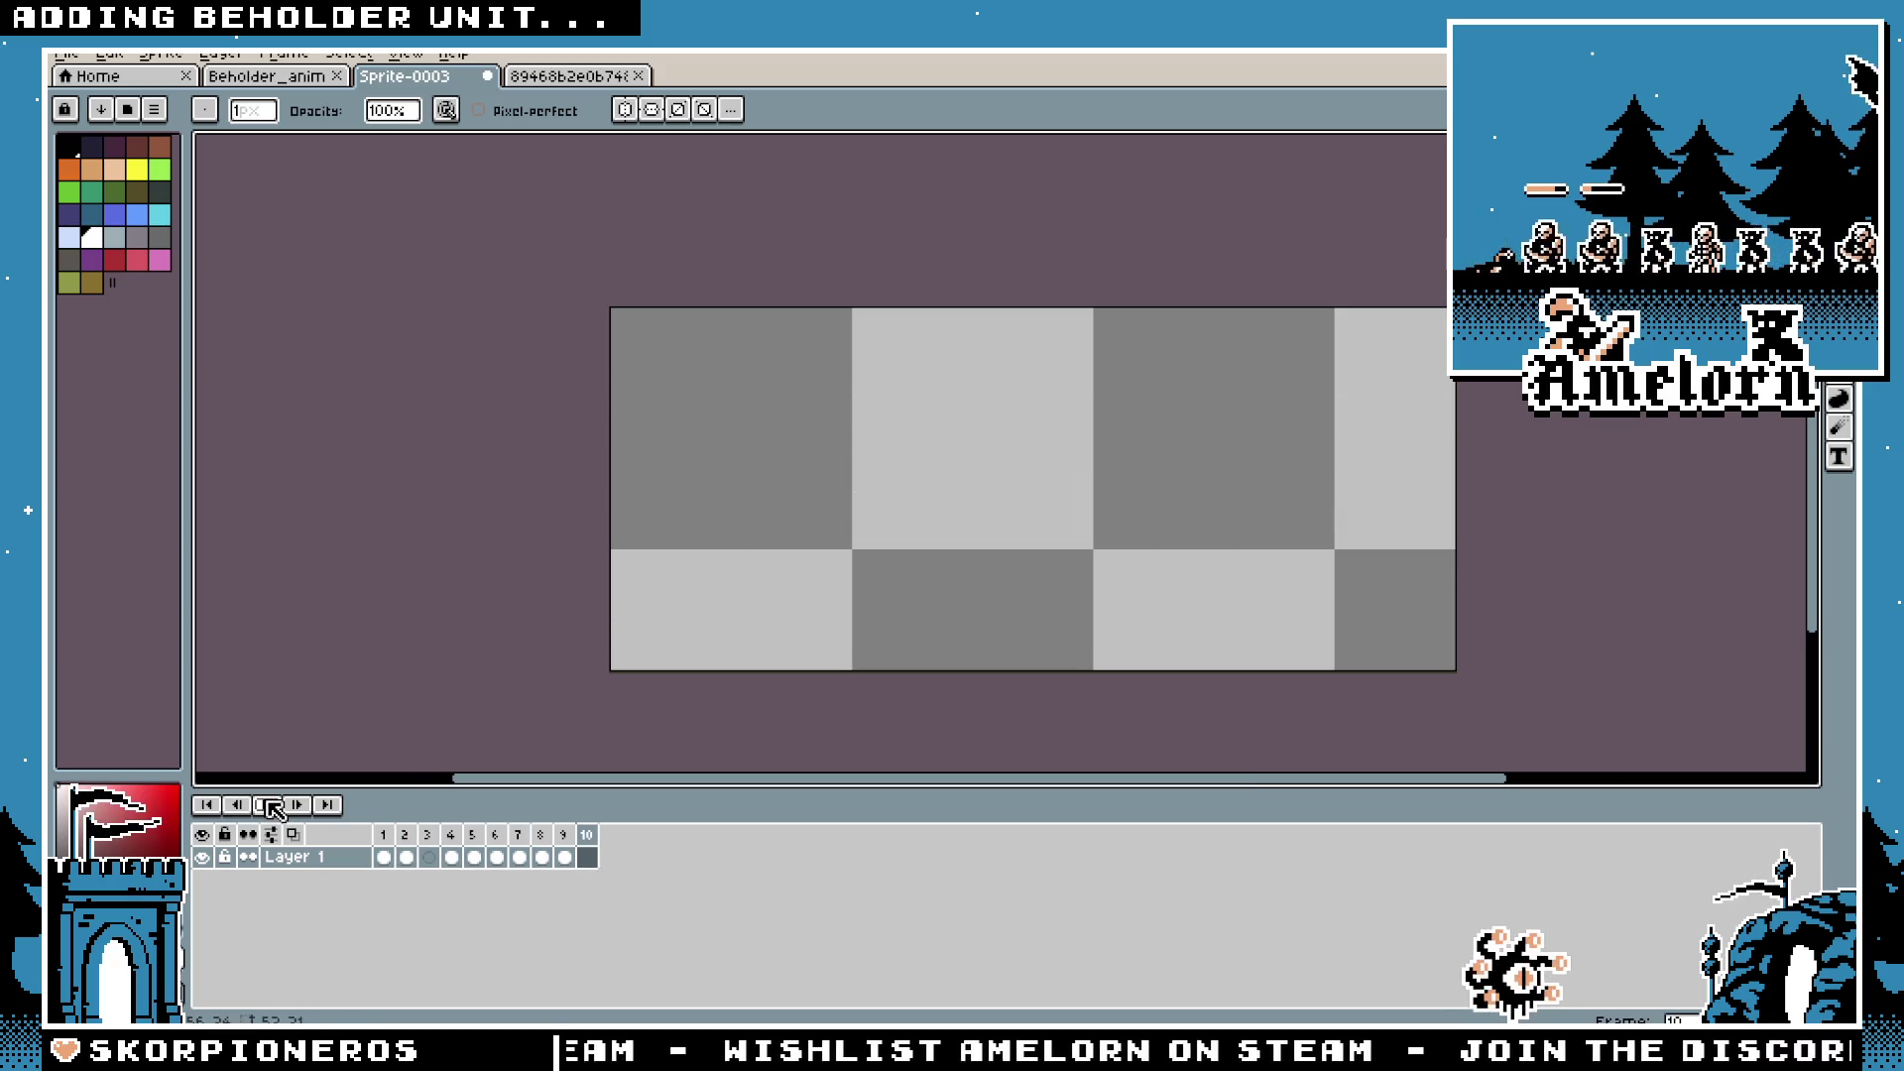
{"action": "scroll", "coordinate": [658, 641], "scroll_direction": "down", "scroll_amount": 2}
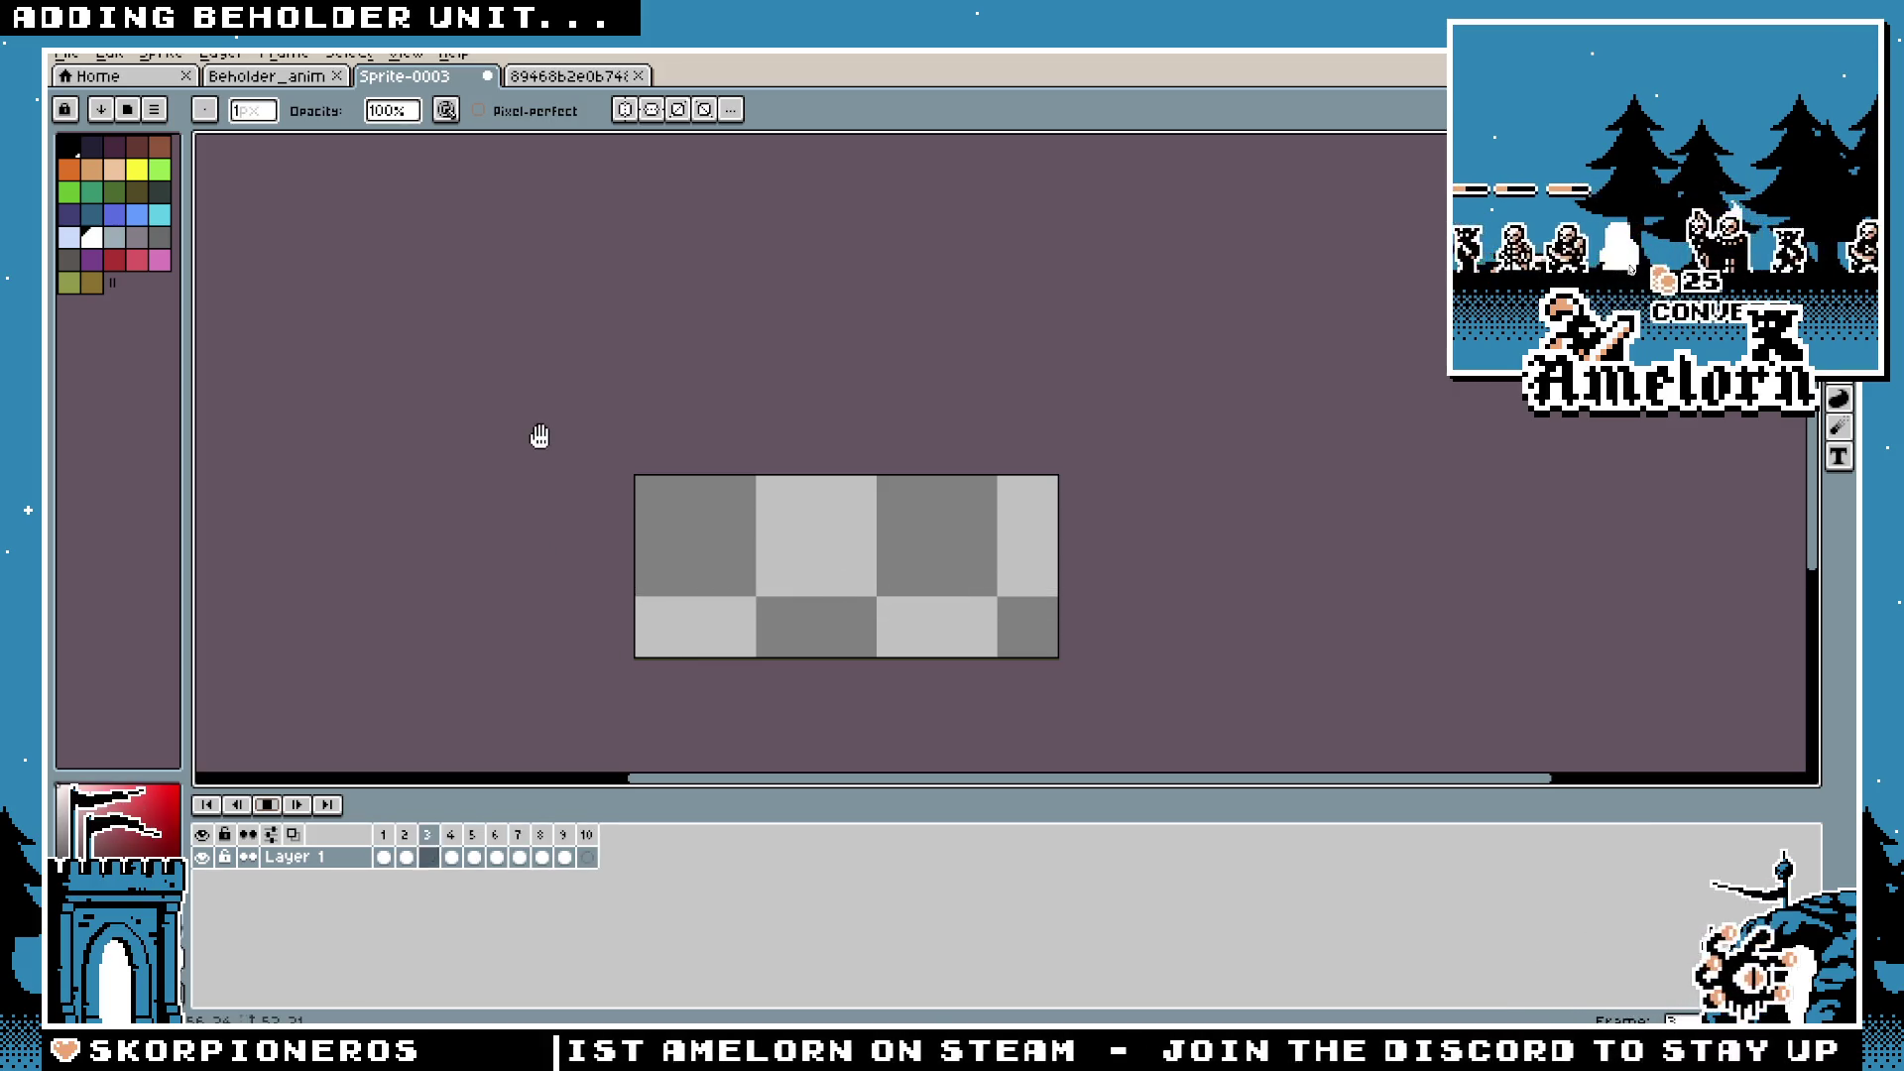
{"action": "key", "text": "ctrl+s"}
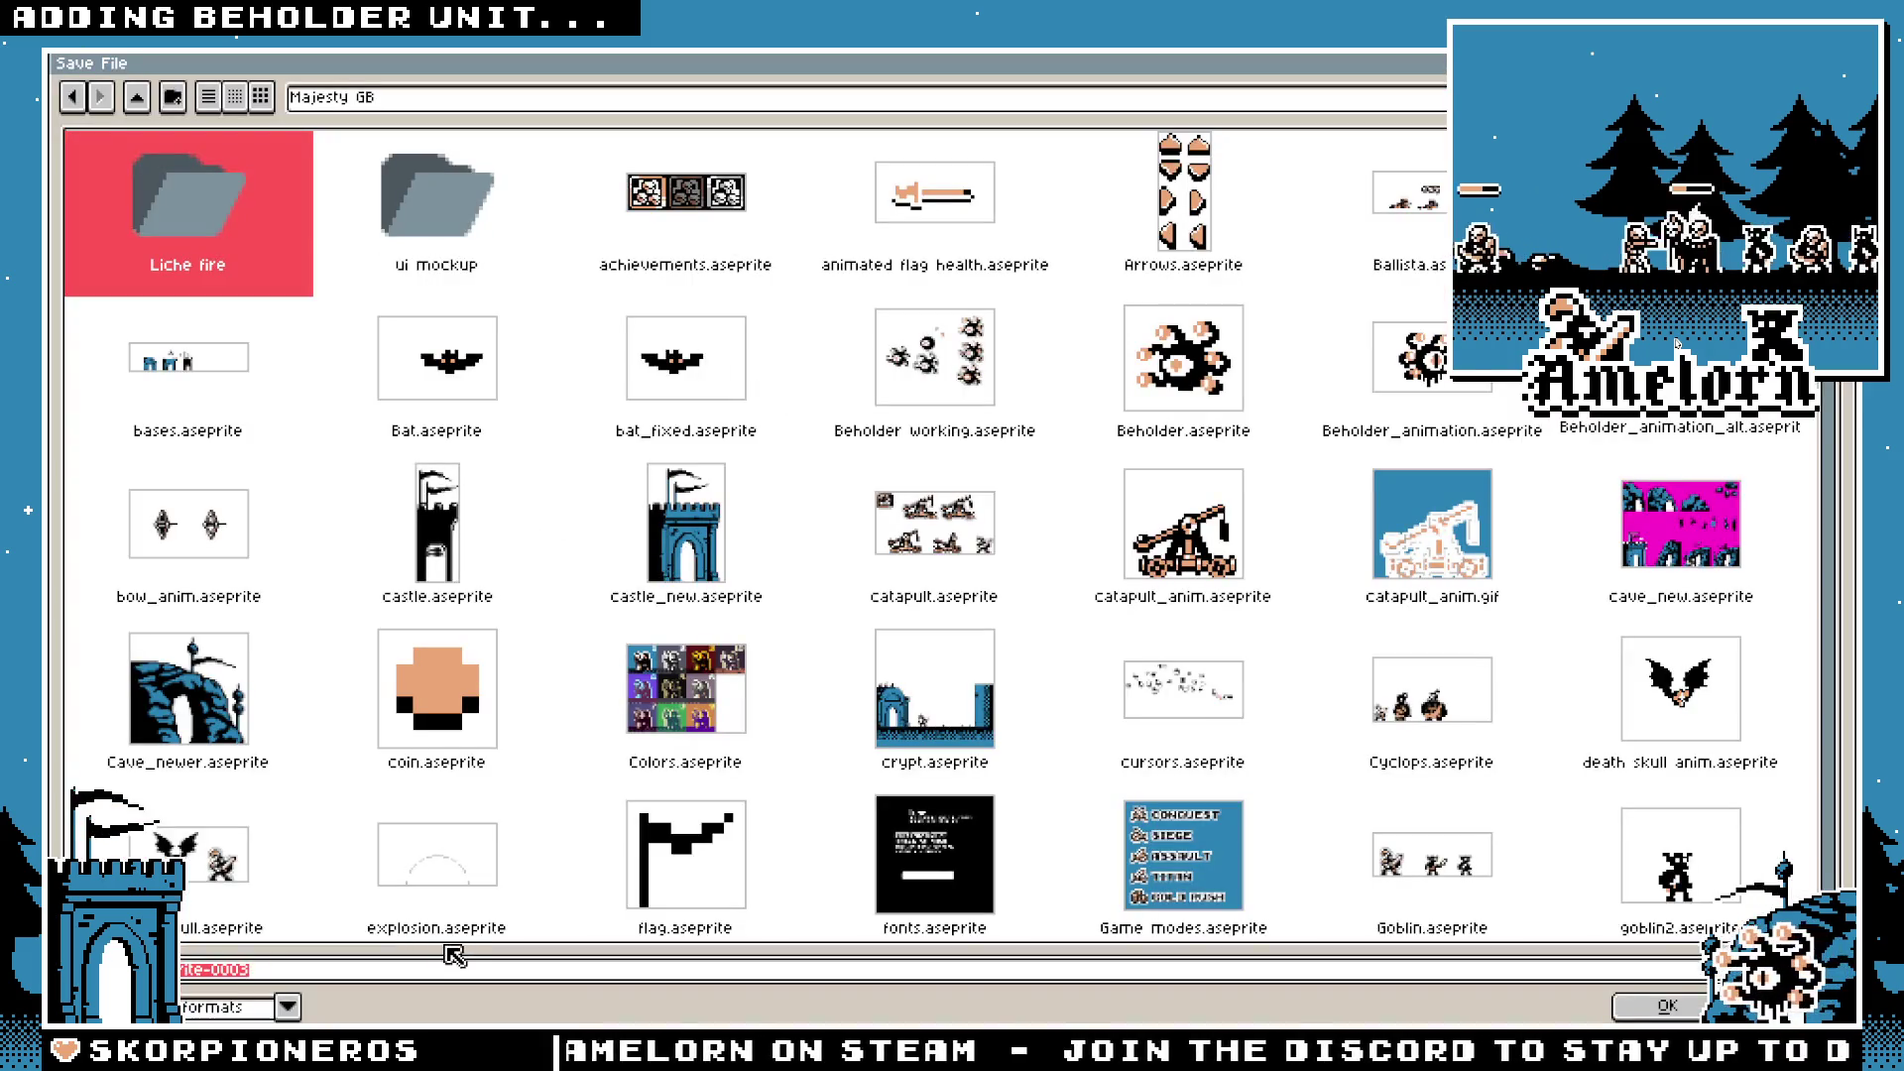
{"action": "type", "text": "laser"}
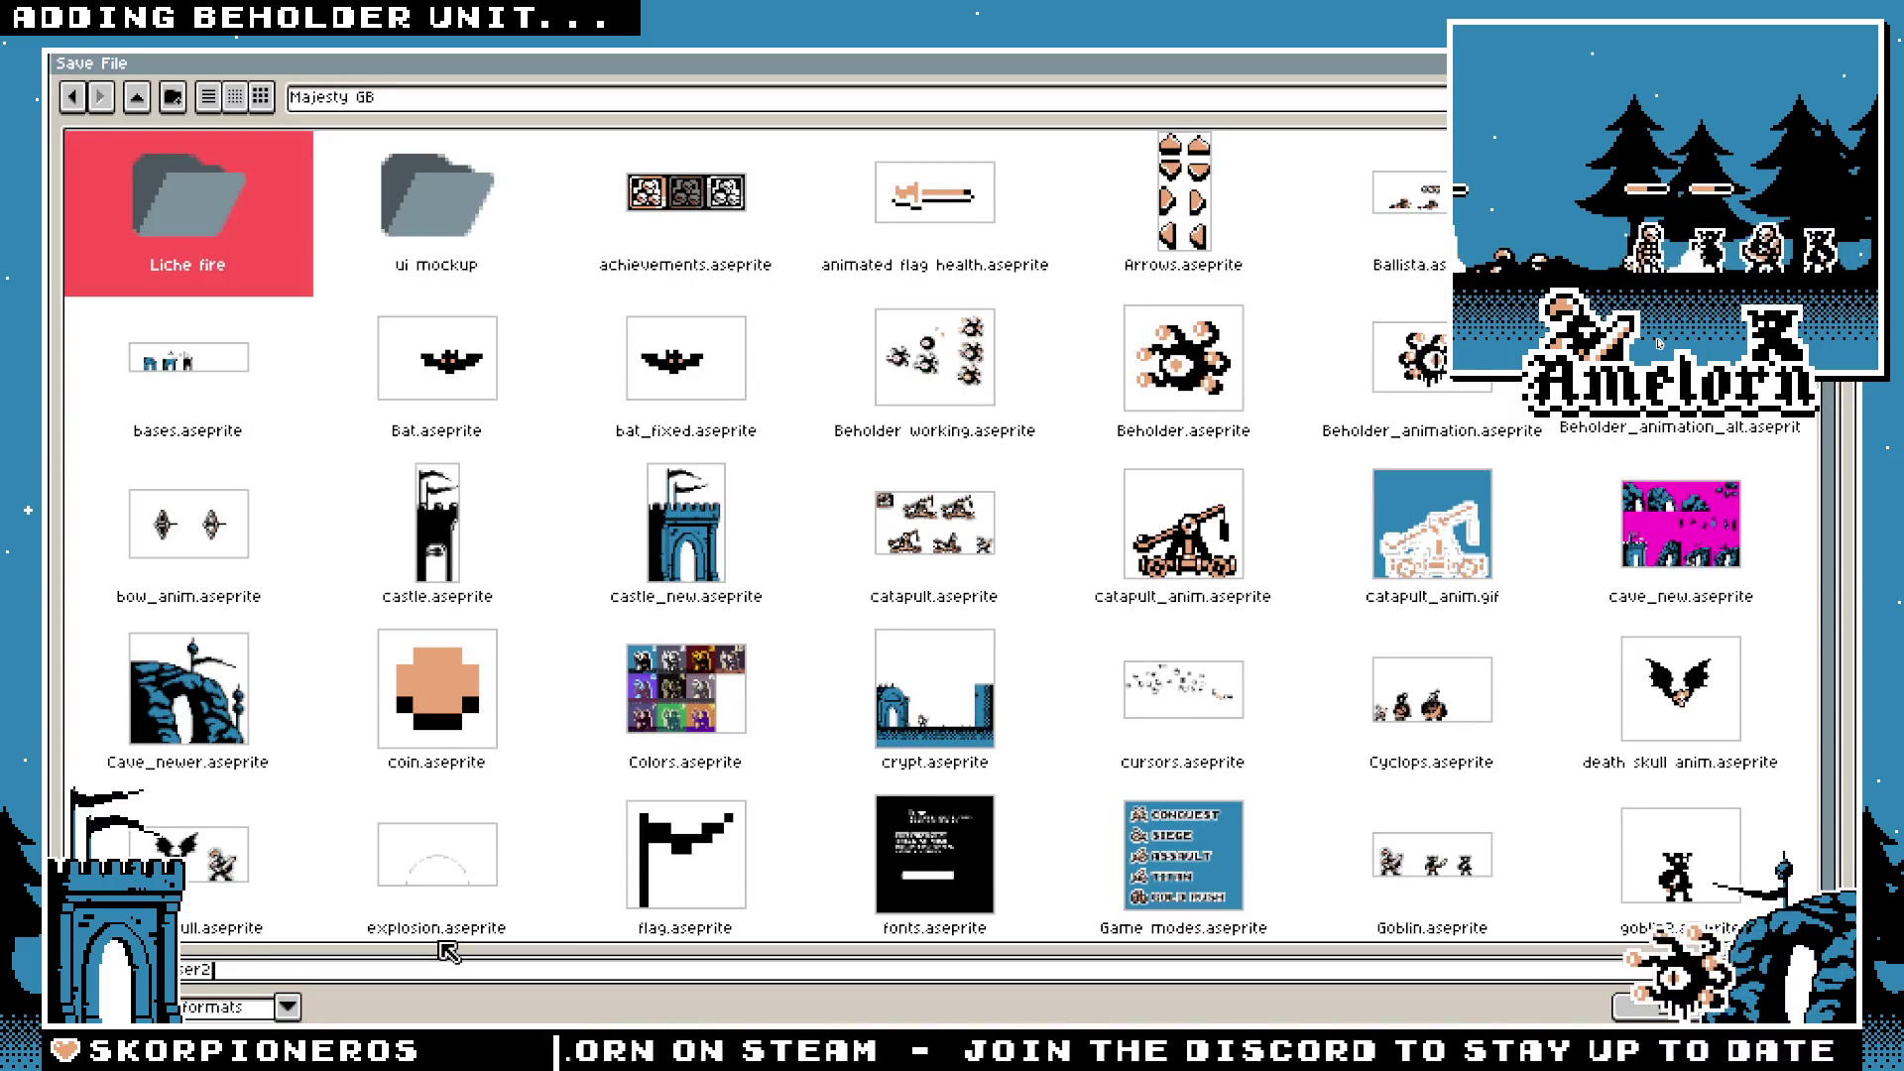
{"action": "key", "text": "Return"}
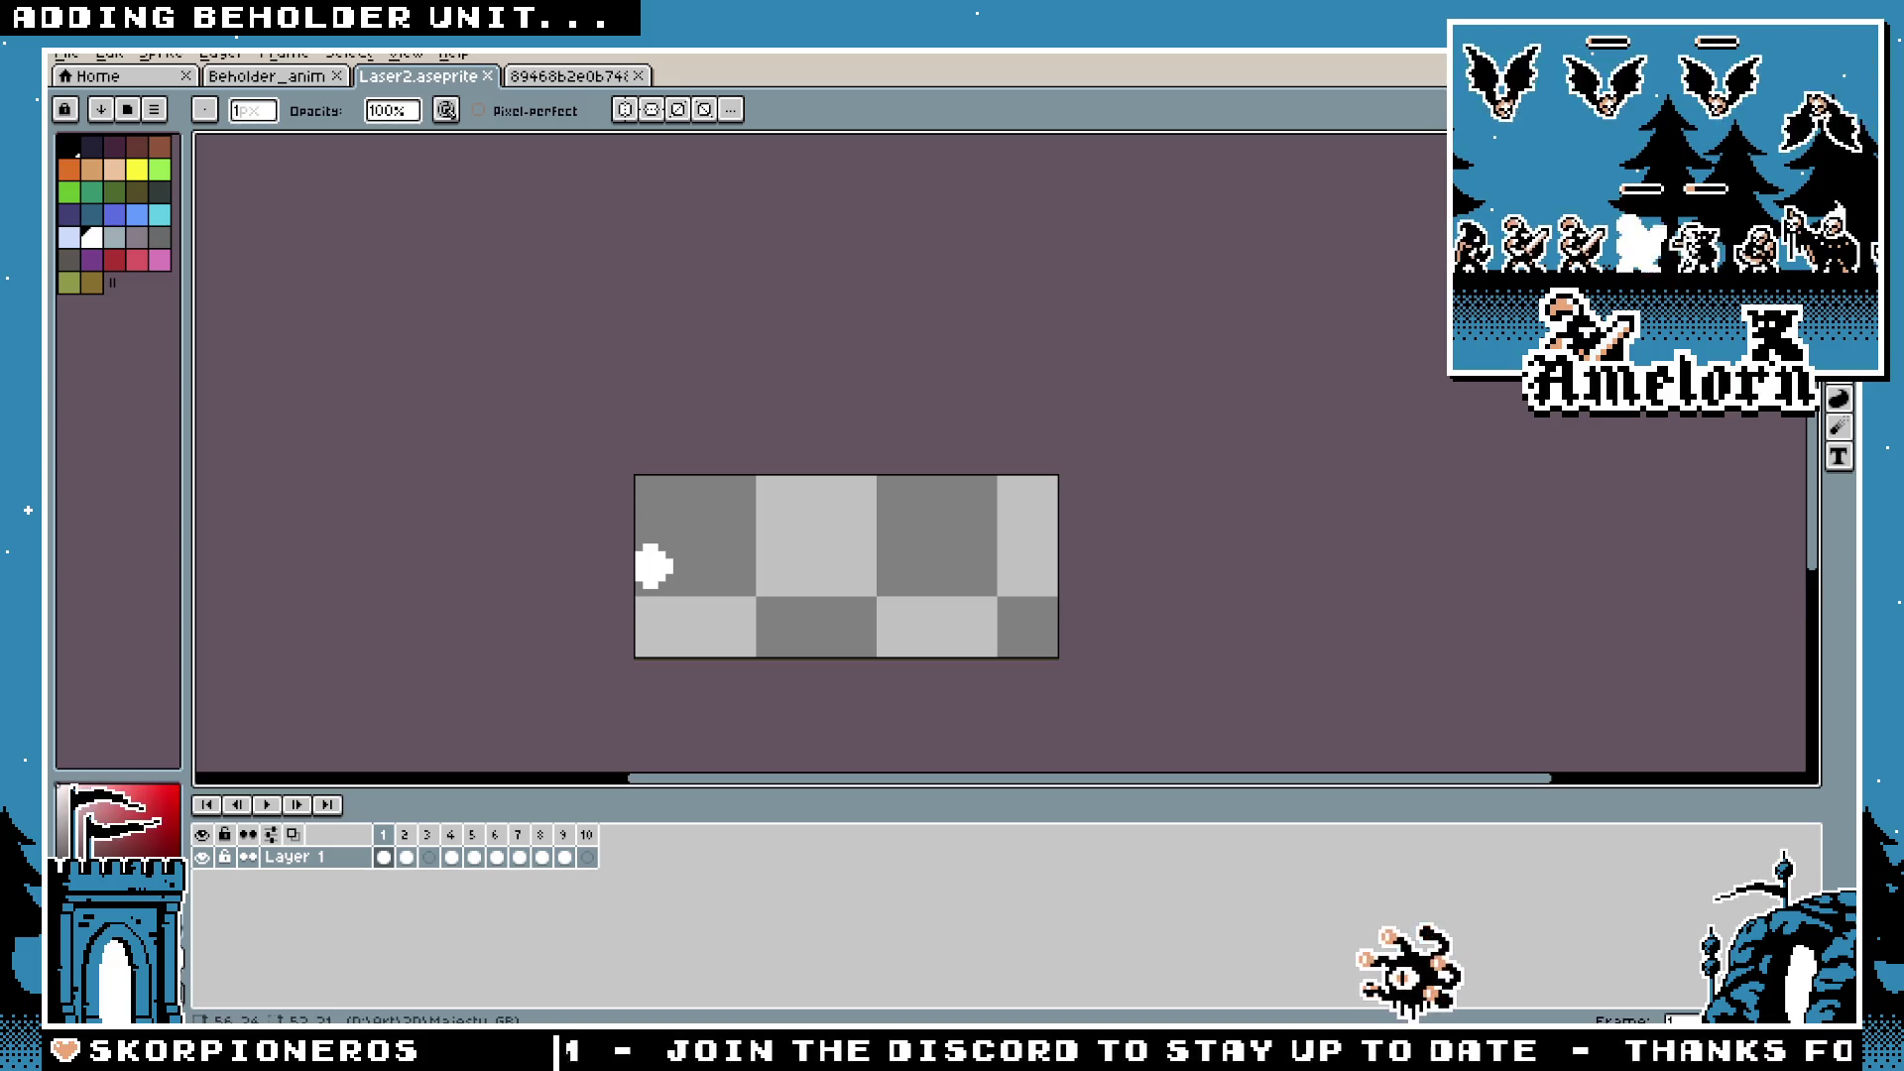
Step: Check the Laser node in Godot, then open Aseprite's Export Sprite Sheet settings
{"action": "key", "text": "alt+Tab"}
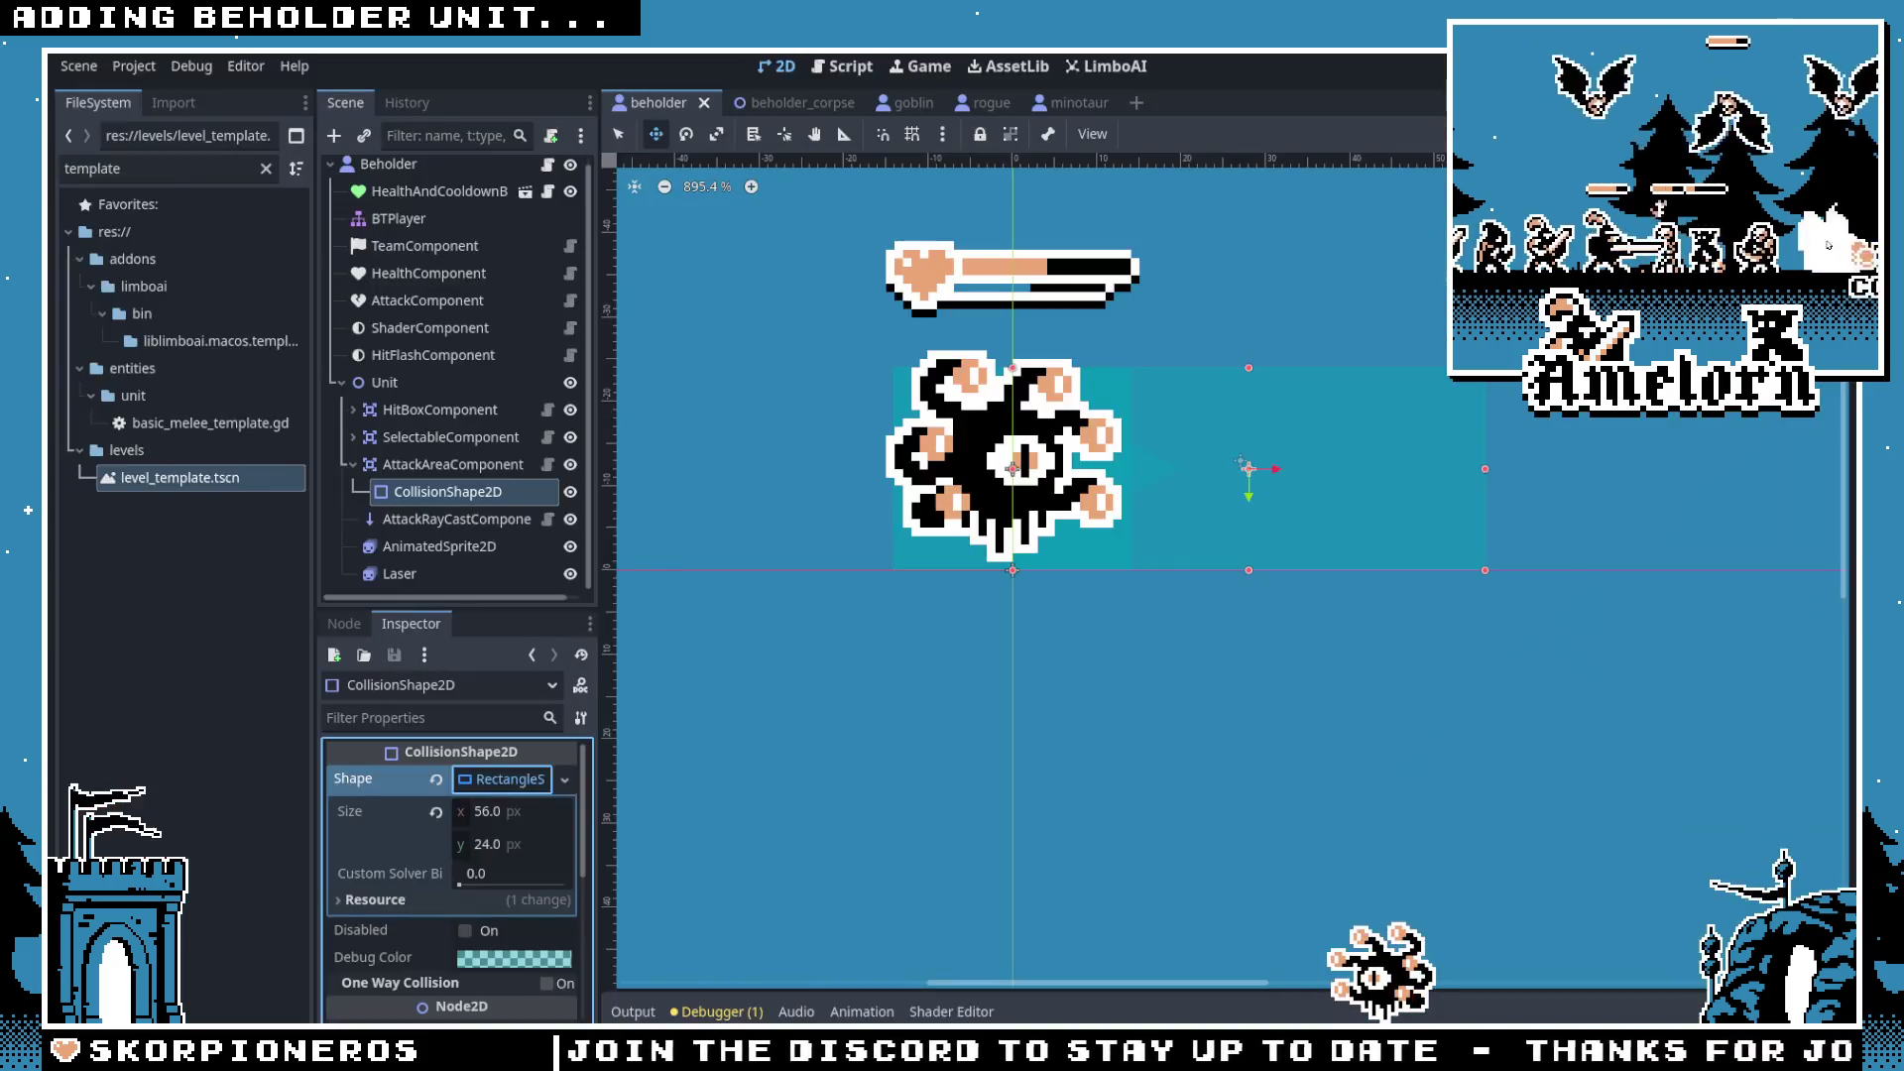
{"action": "left_click", "coordinate": [416, 573]}
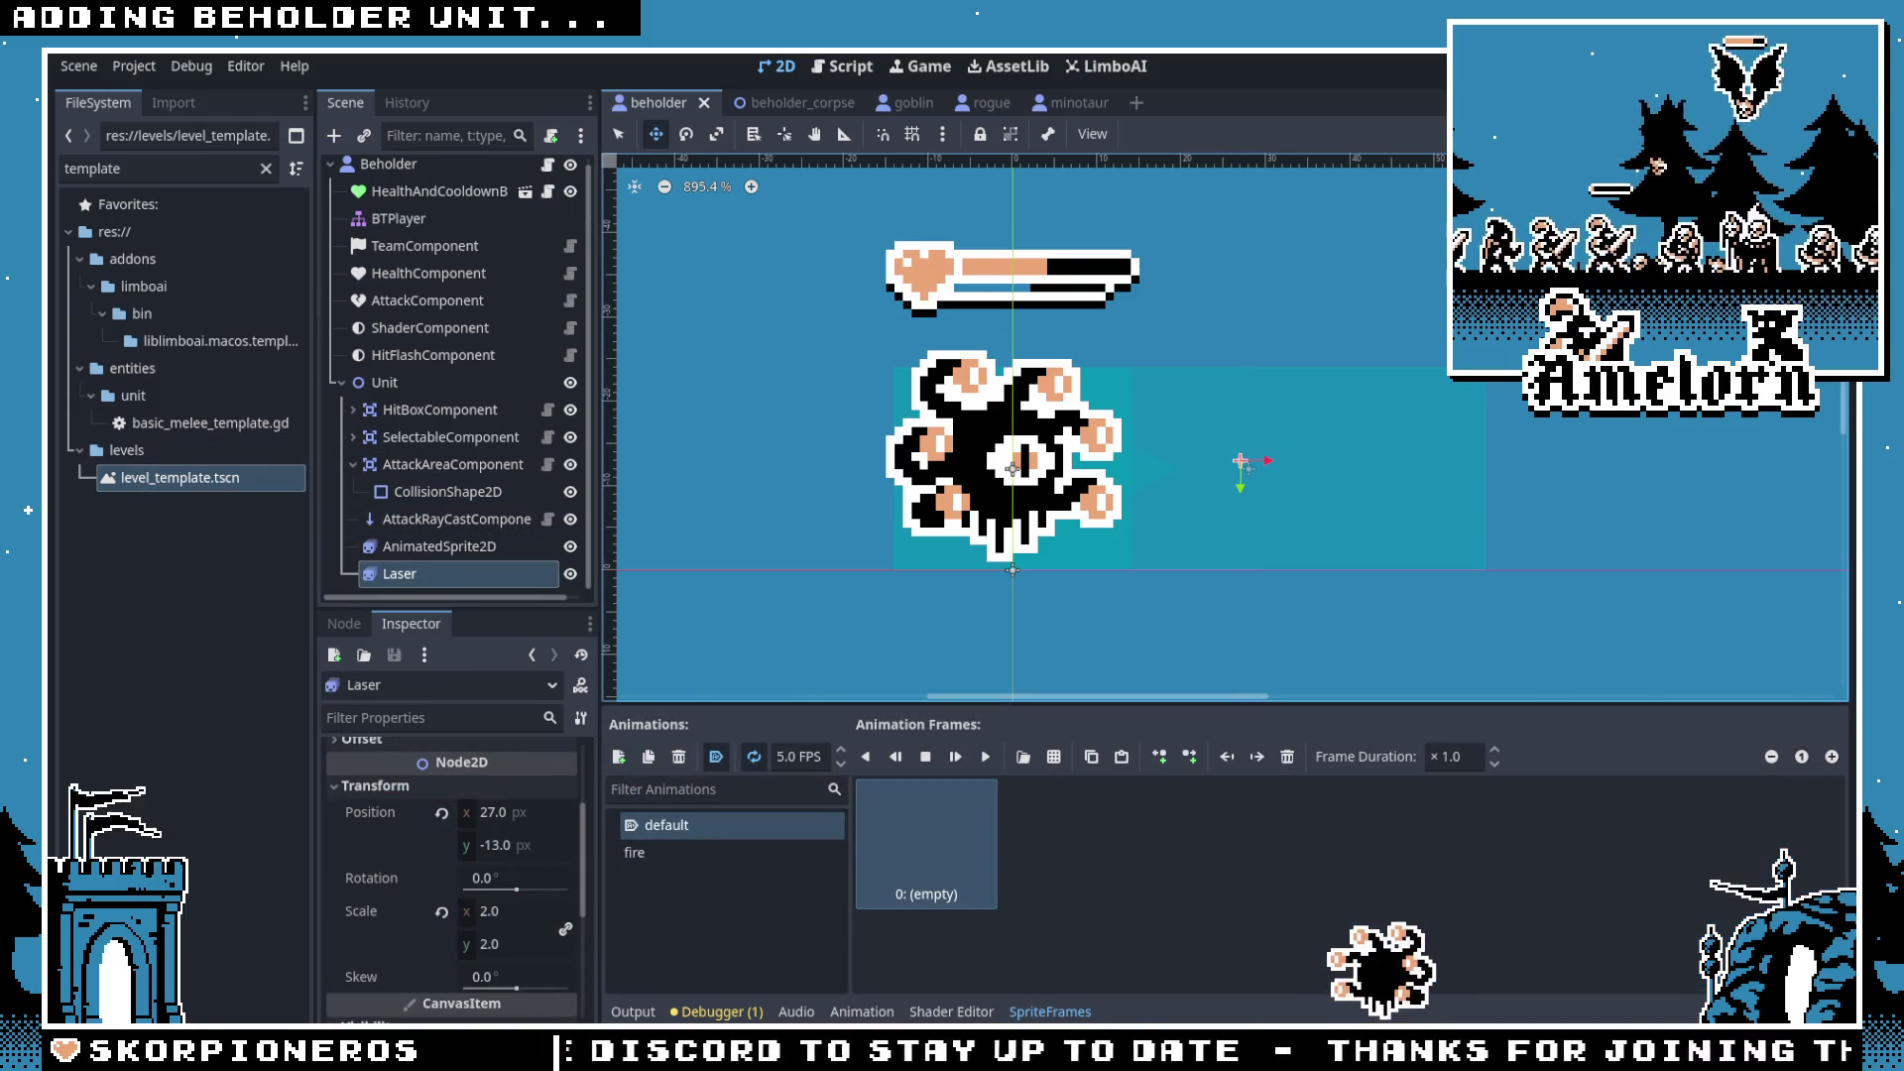
{"action": "key", "text": "alt+Tab"}
{"action": "left_click", "coordinate": [66, 52]}
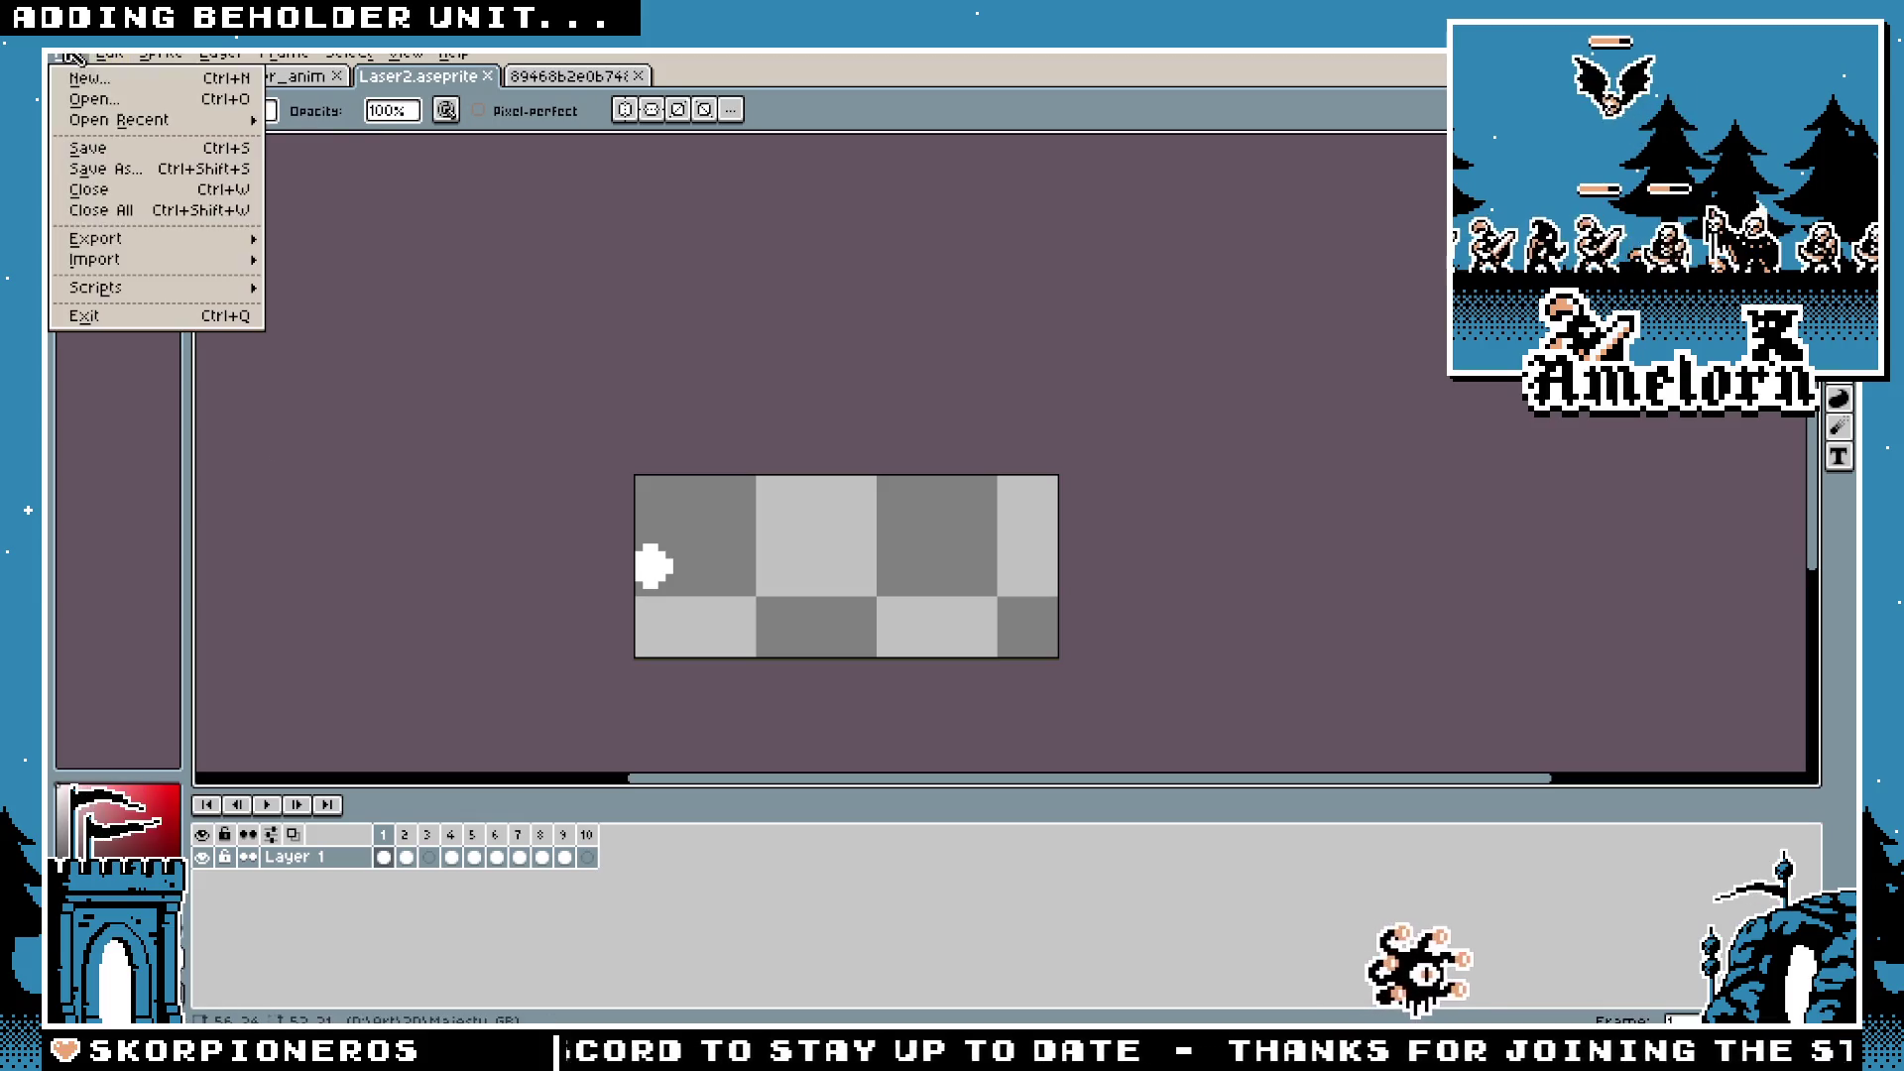
{"action": "mouse_move", "coordinate": [158, 239]}
{"action": "left_click", "coordinate": [373, 259]}
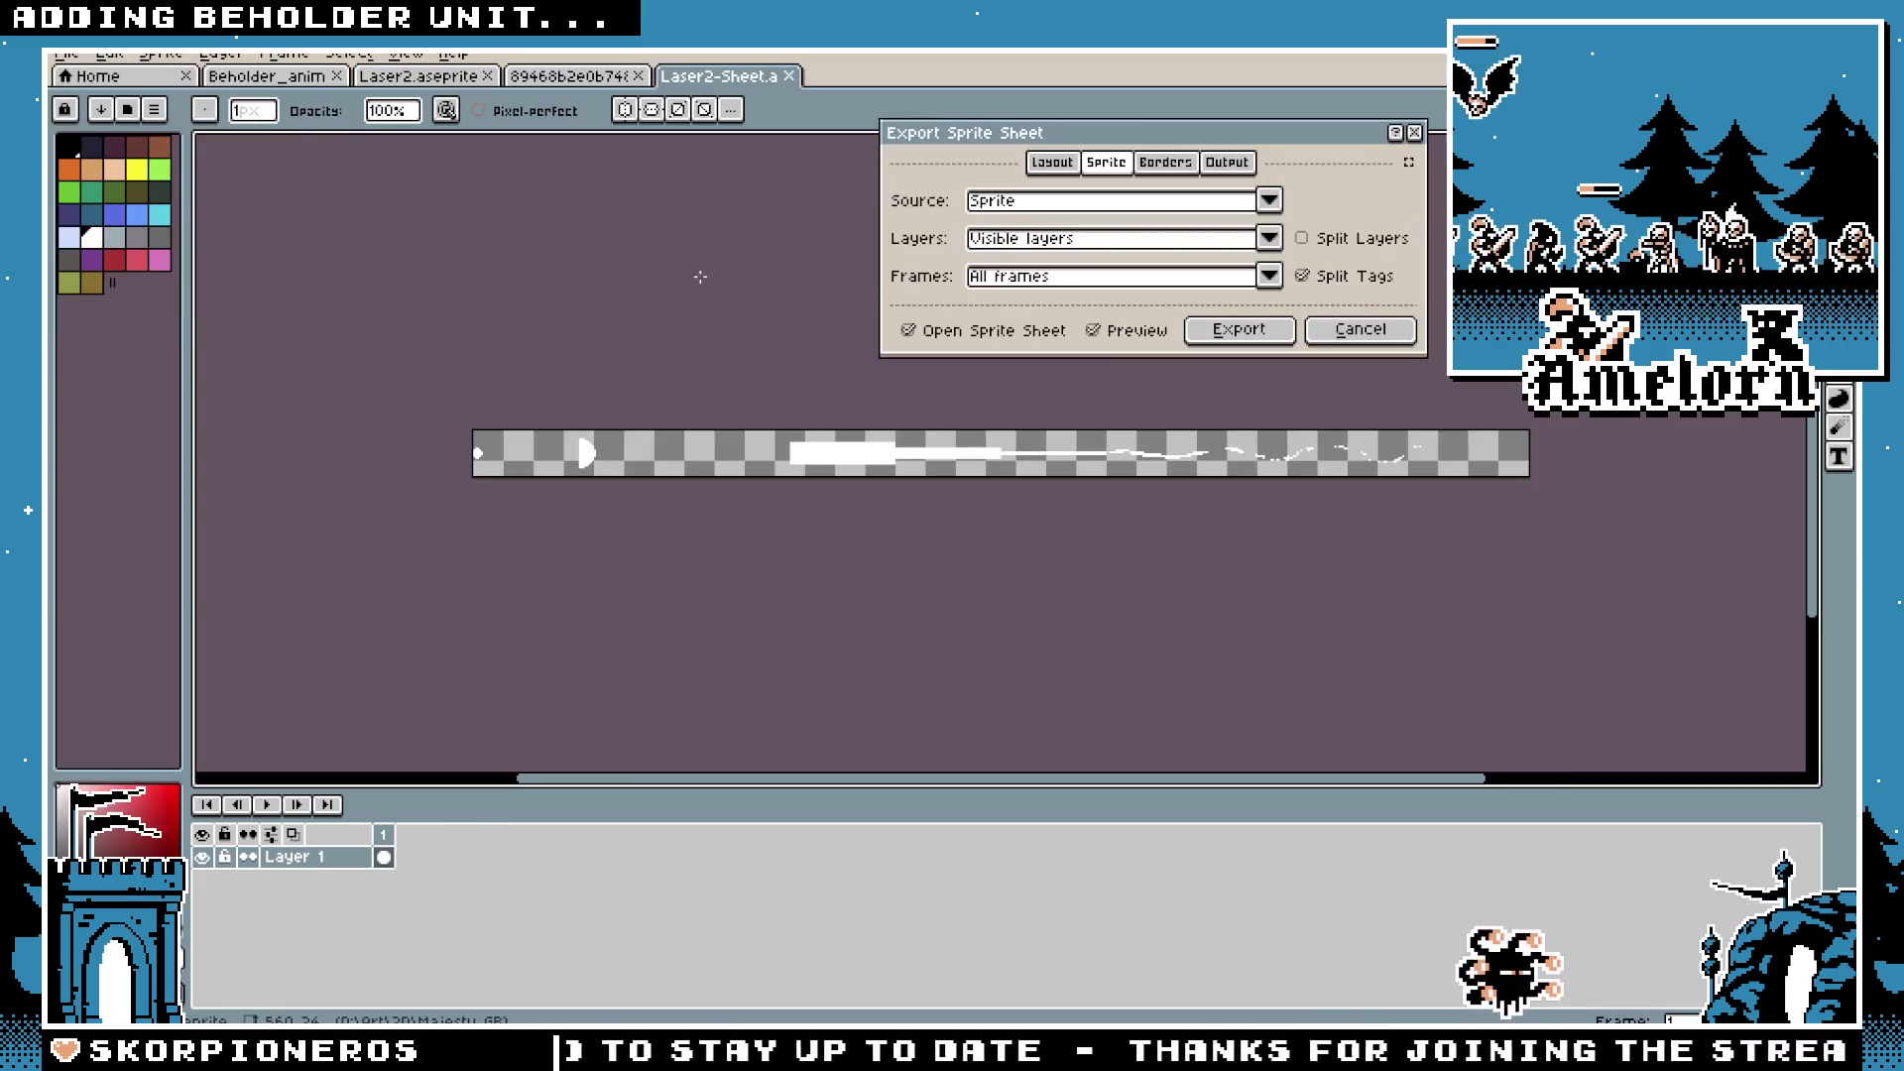
Step: Confirm the sprite sheet export and open the File menu for Laser2-Sheet
{"action": "left_click", "coordinate": [1237, 331]}
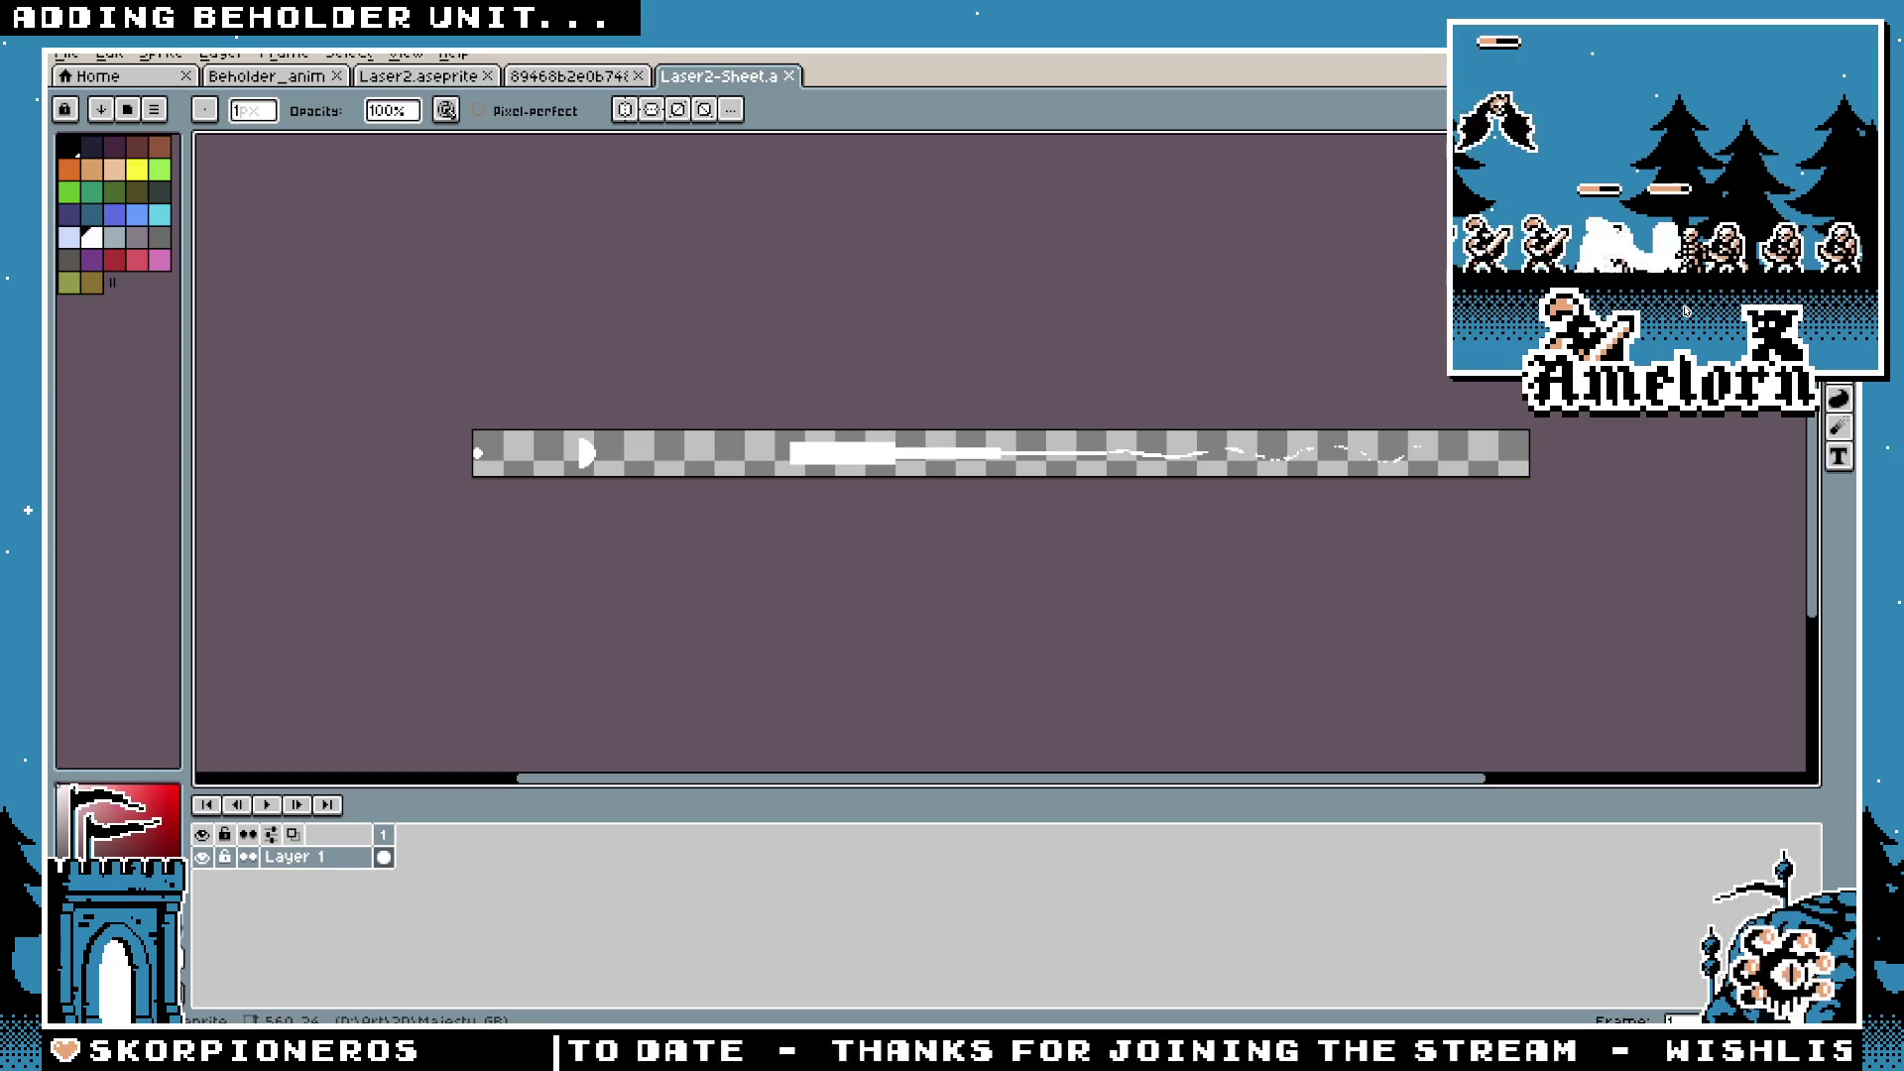
{"action": "left_click", "coordinate": [66, 52]}
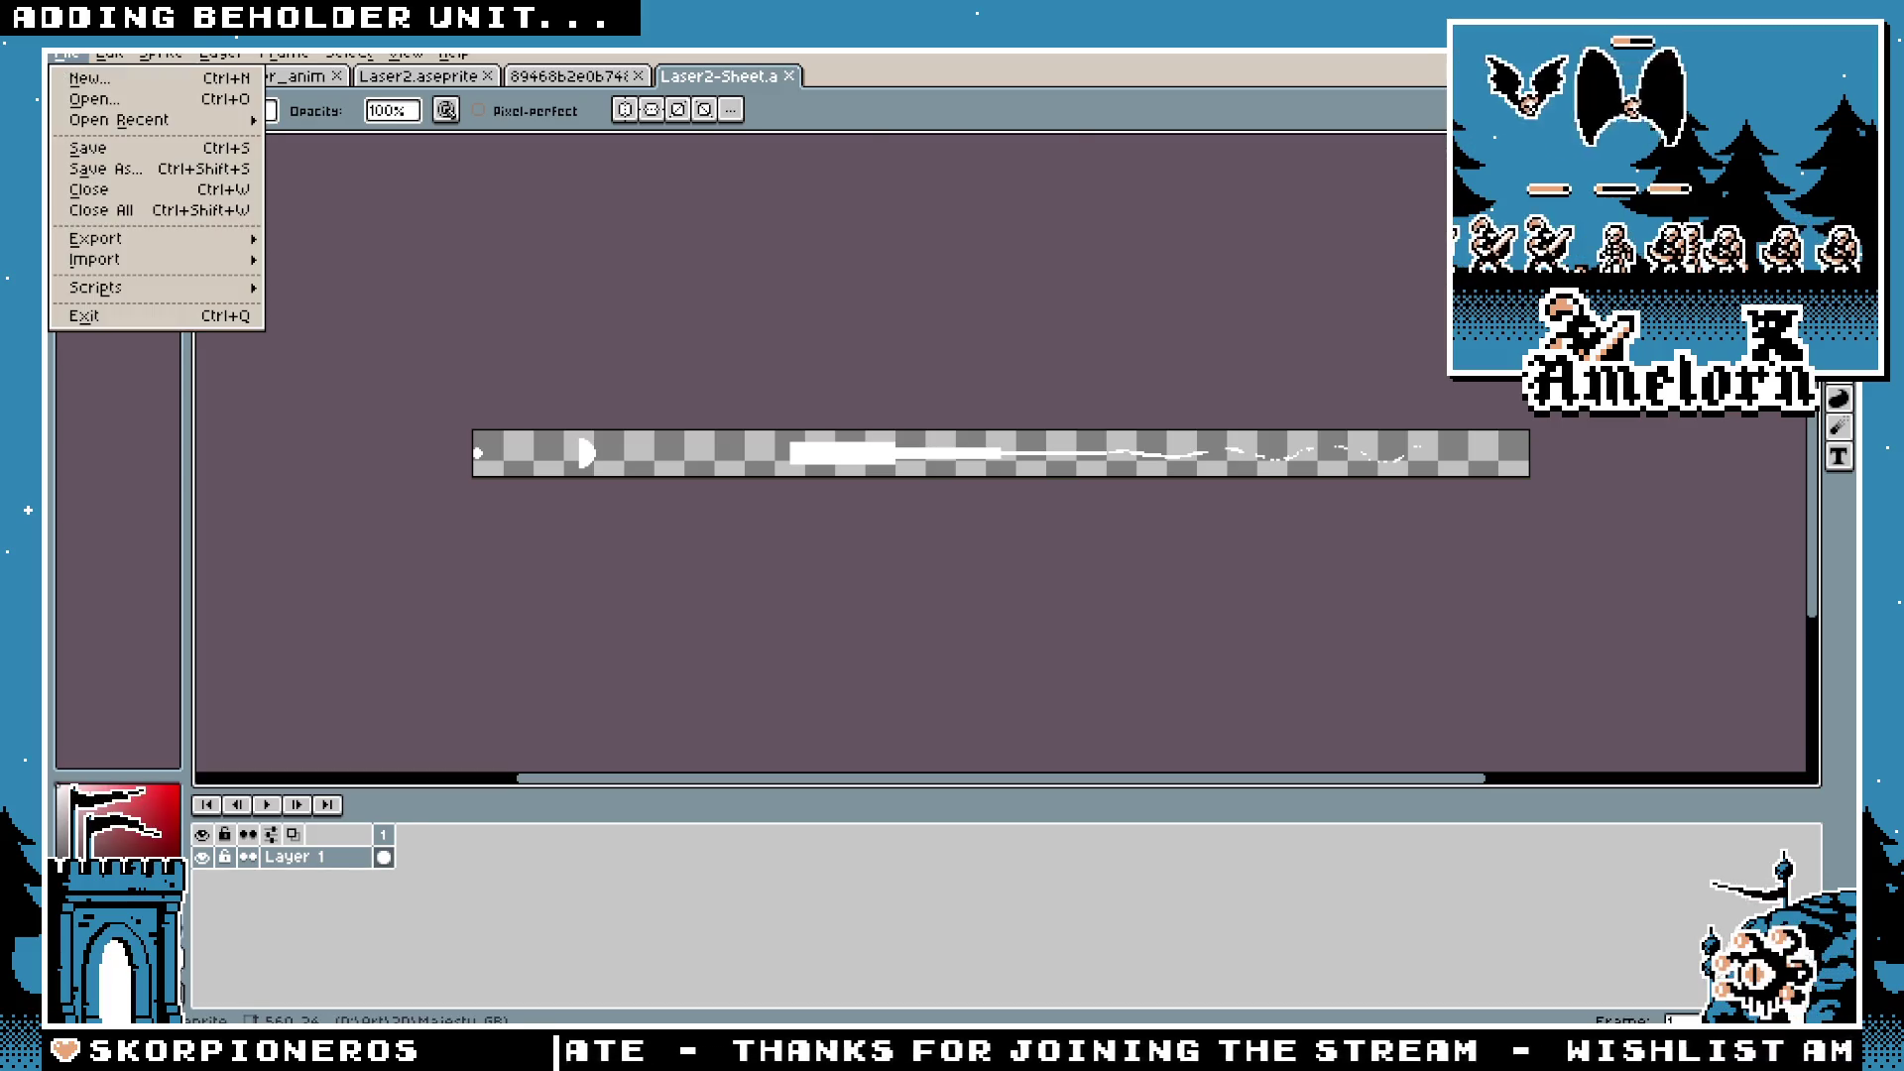
Step: Overwrite laser.png in the beholder's art folder with the PNG sheet, then view fire's frames in Godot
{"action": "key", "text": "alt+Tab"}
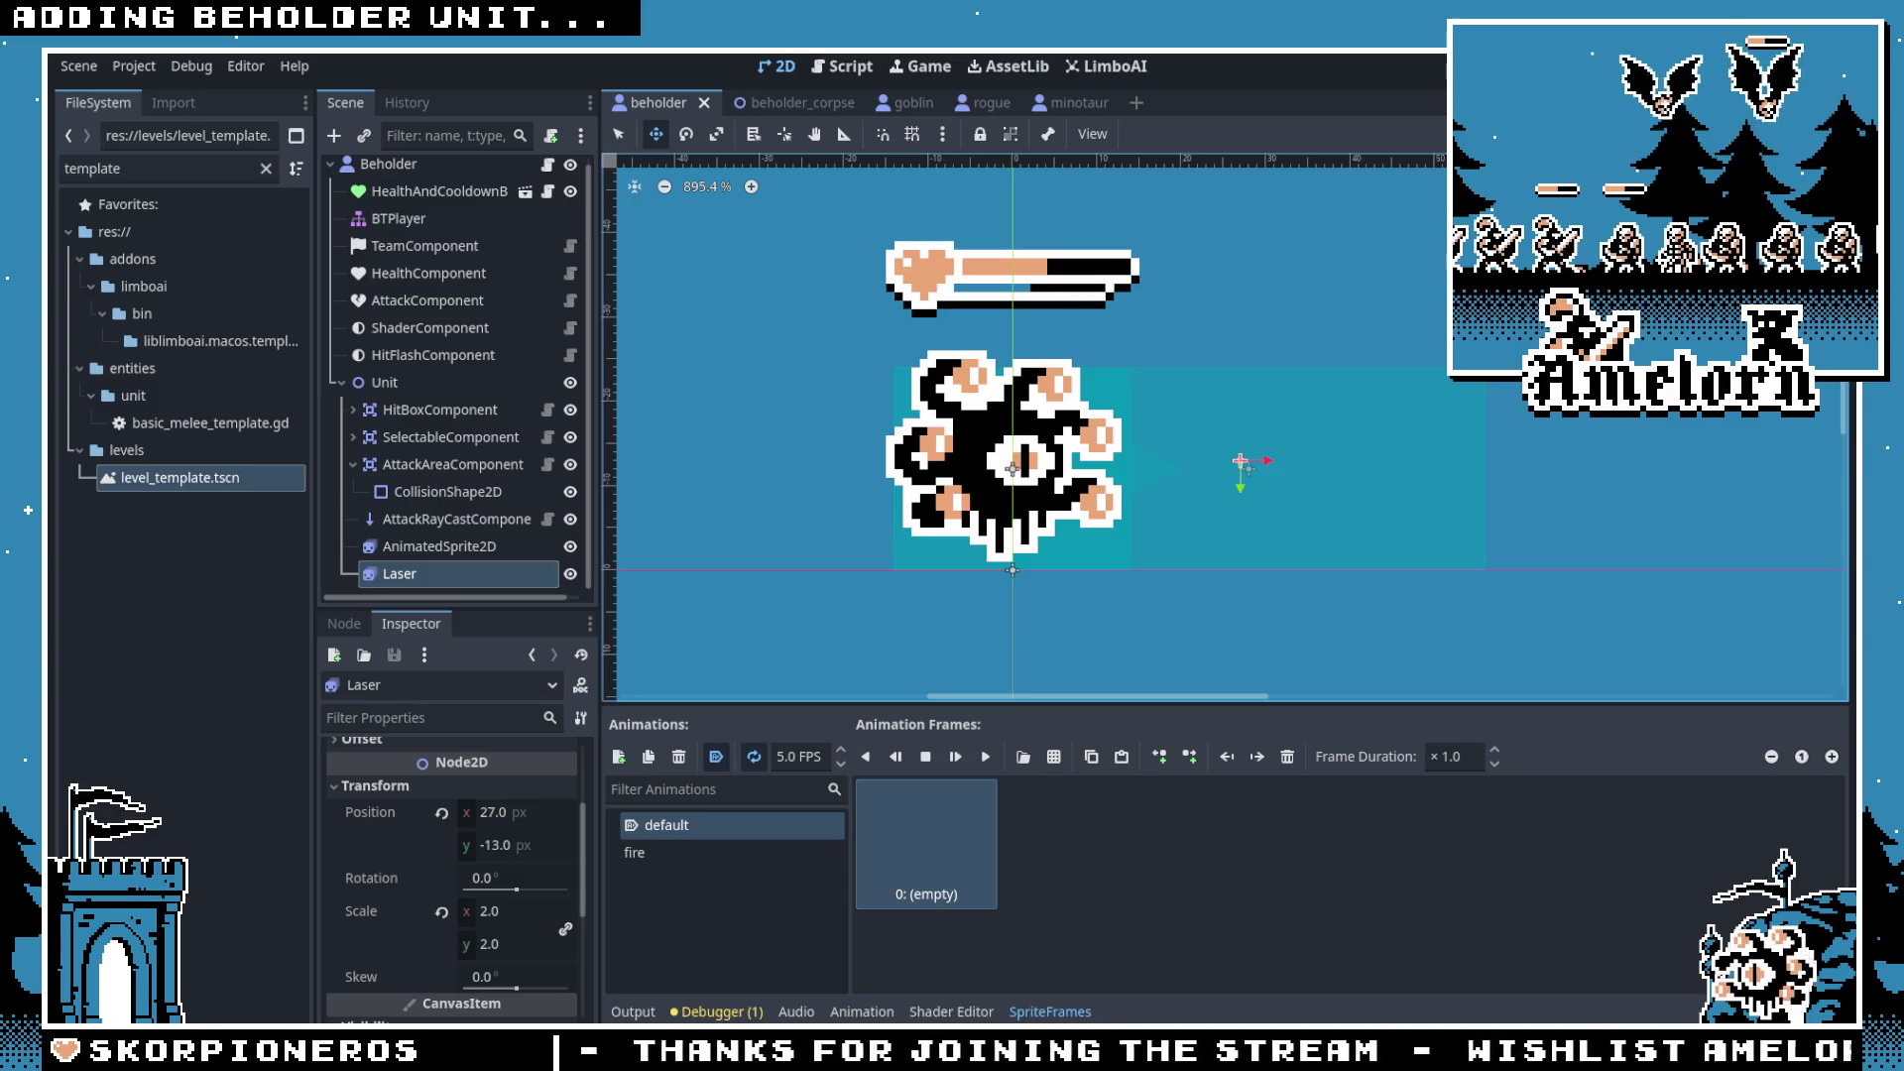
{"action": "key", "text": "alt+Tab"}
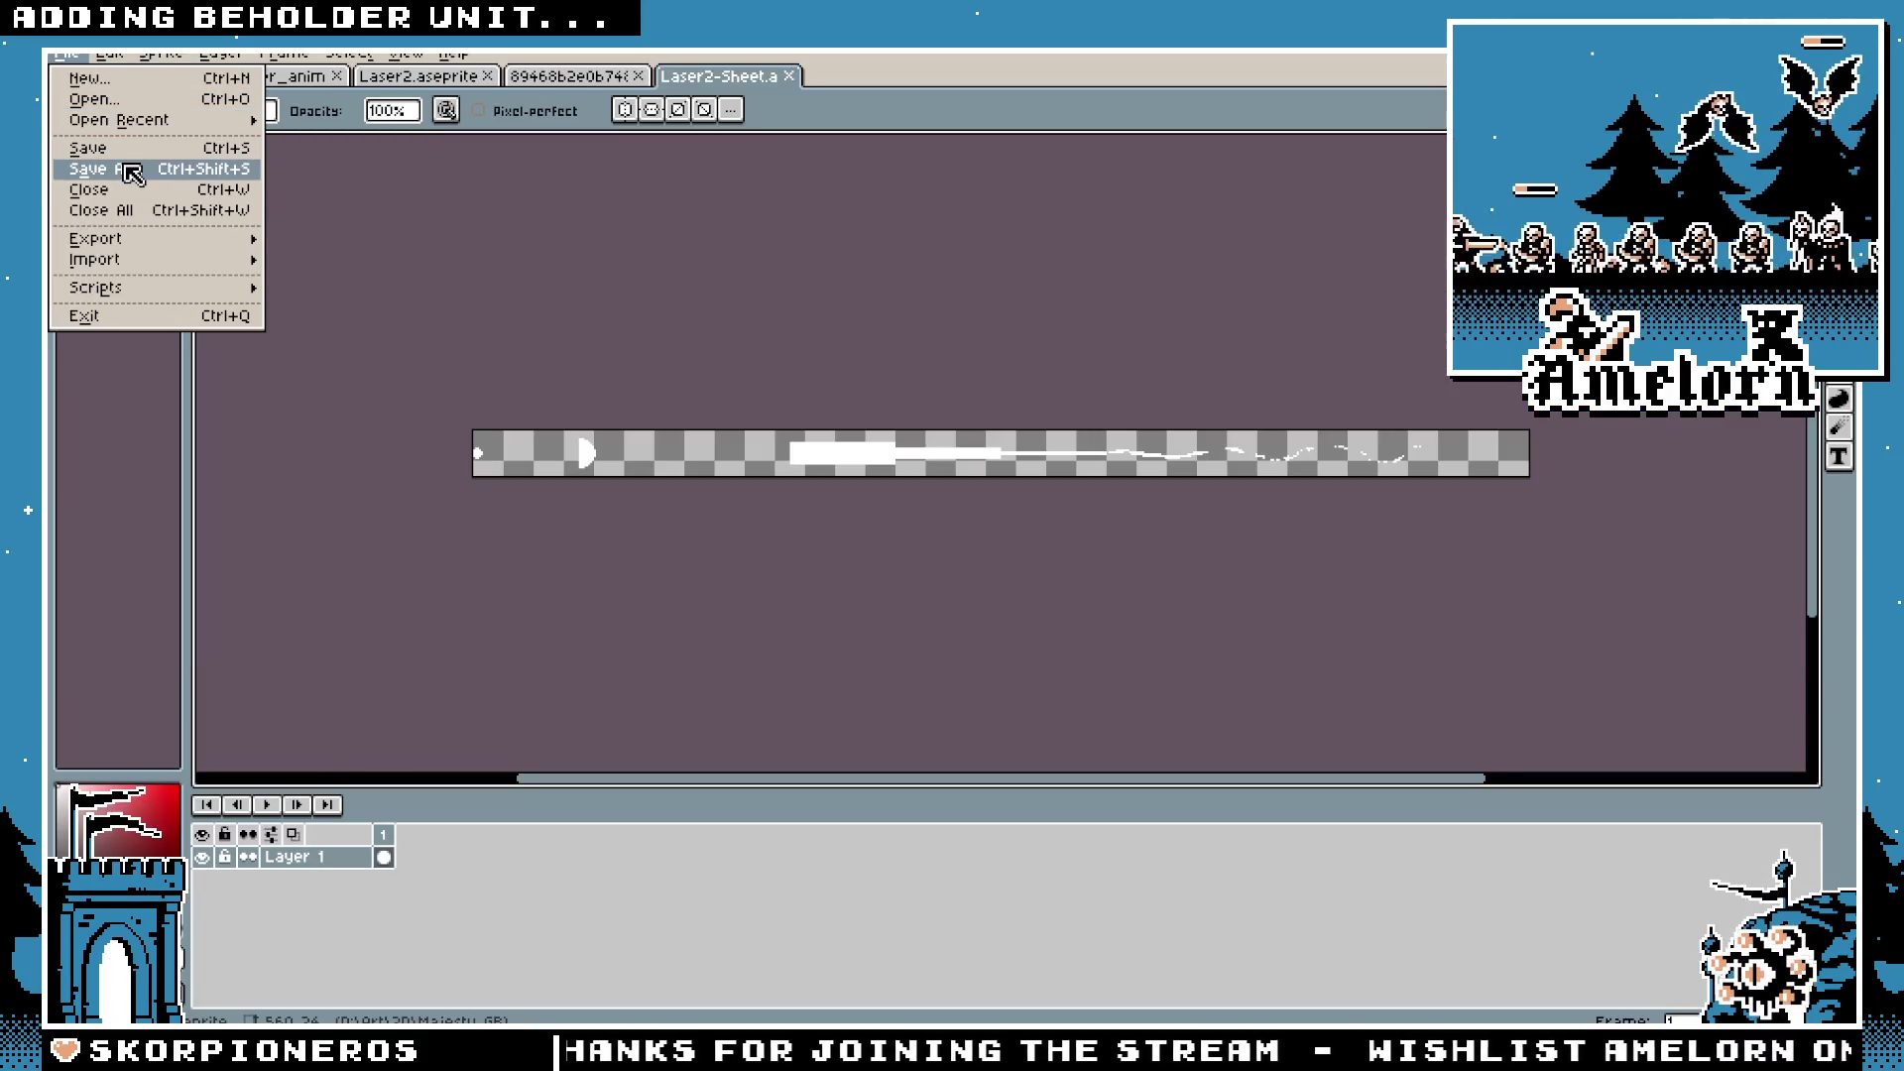
{"action": "left_click", "coordinate": [132, 171]}
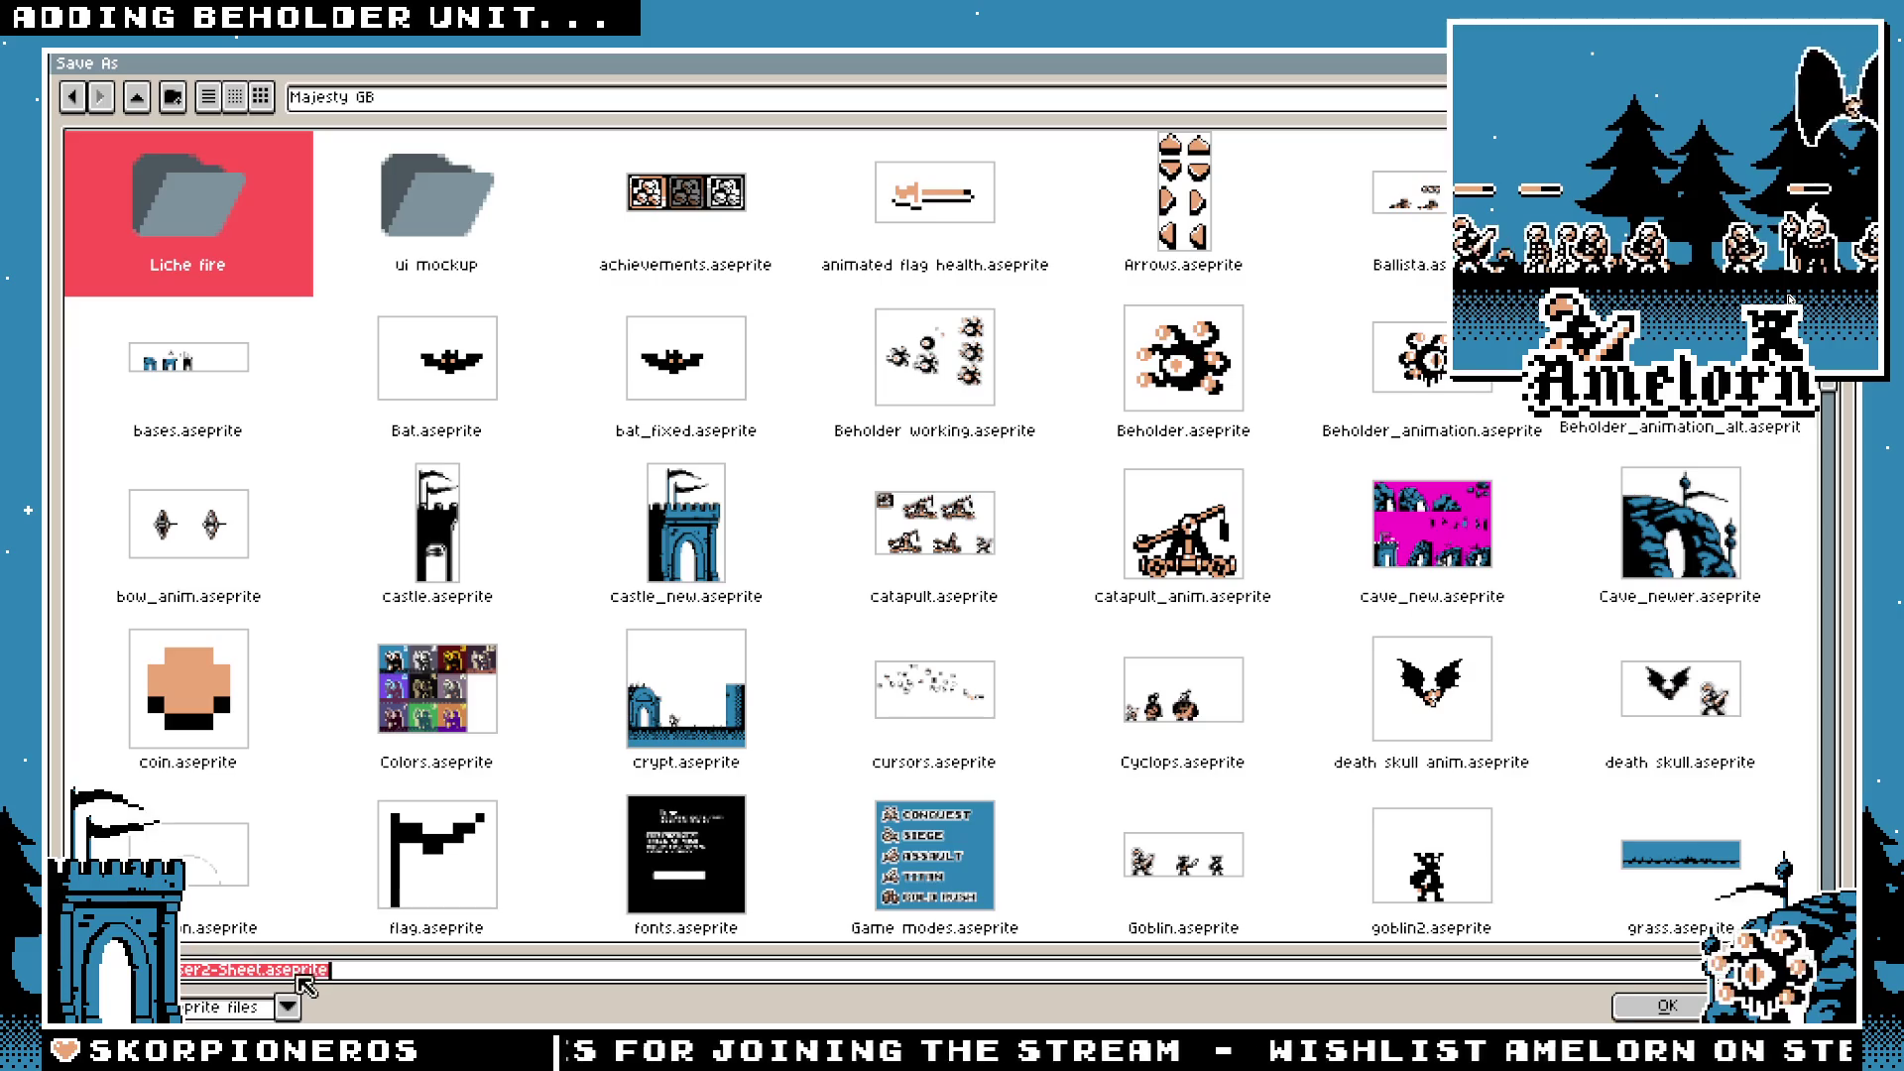
{"action": "left_click", "coordinate": [416, 97]}
{"action": "left_click", "coordinate": [475, 311]}
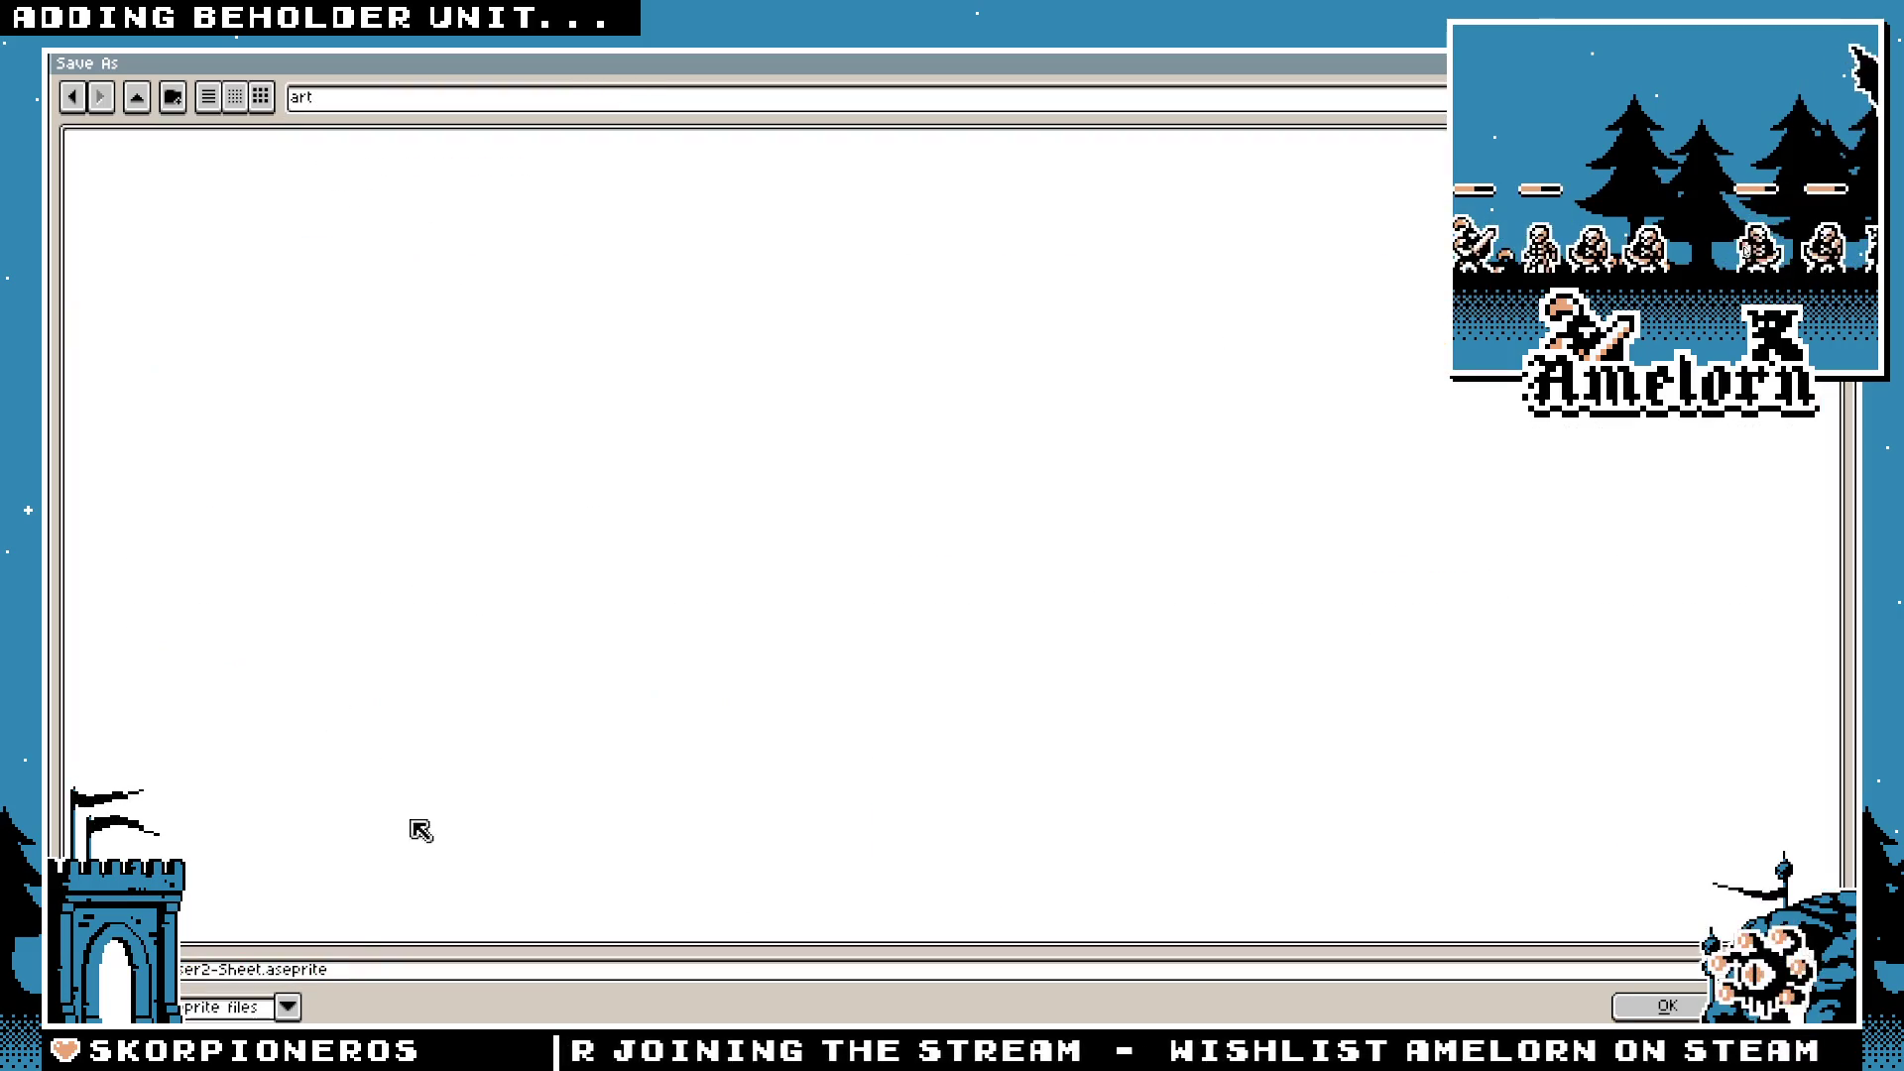
{"action": "left_click", "coordinate": [287, 1006]}
{"action": "left_click", "coordinate": [201, 893]}
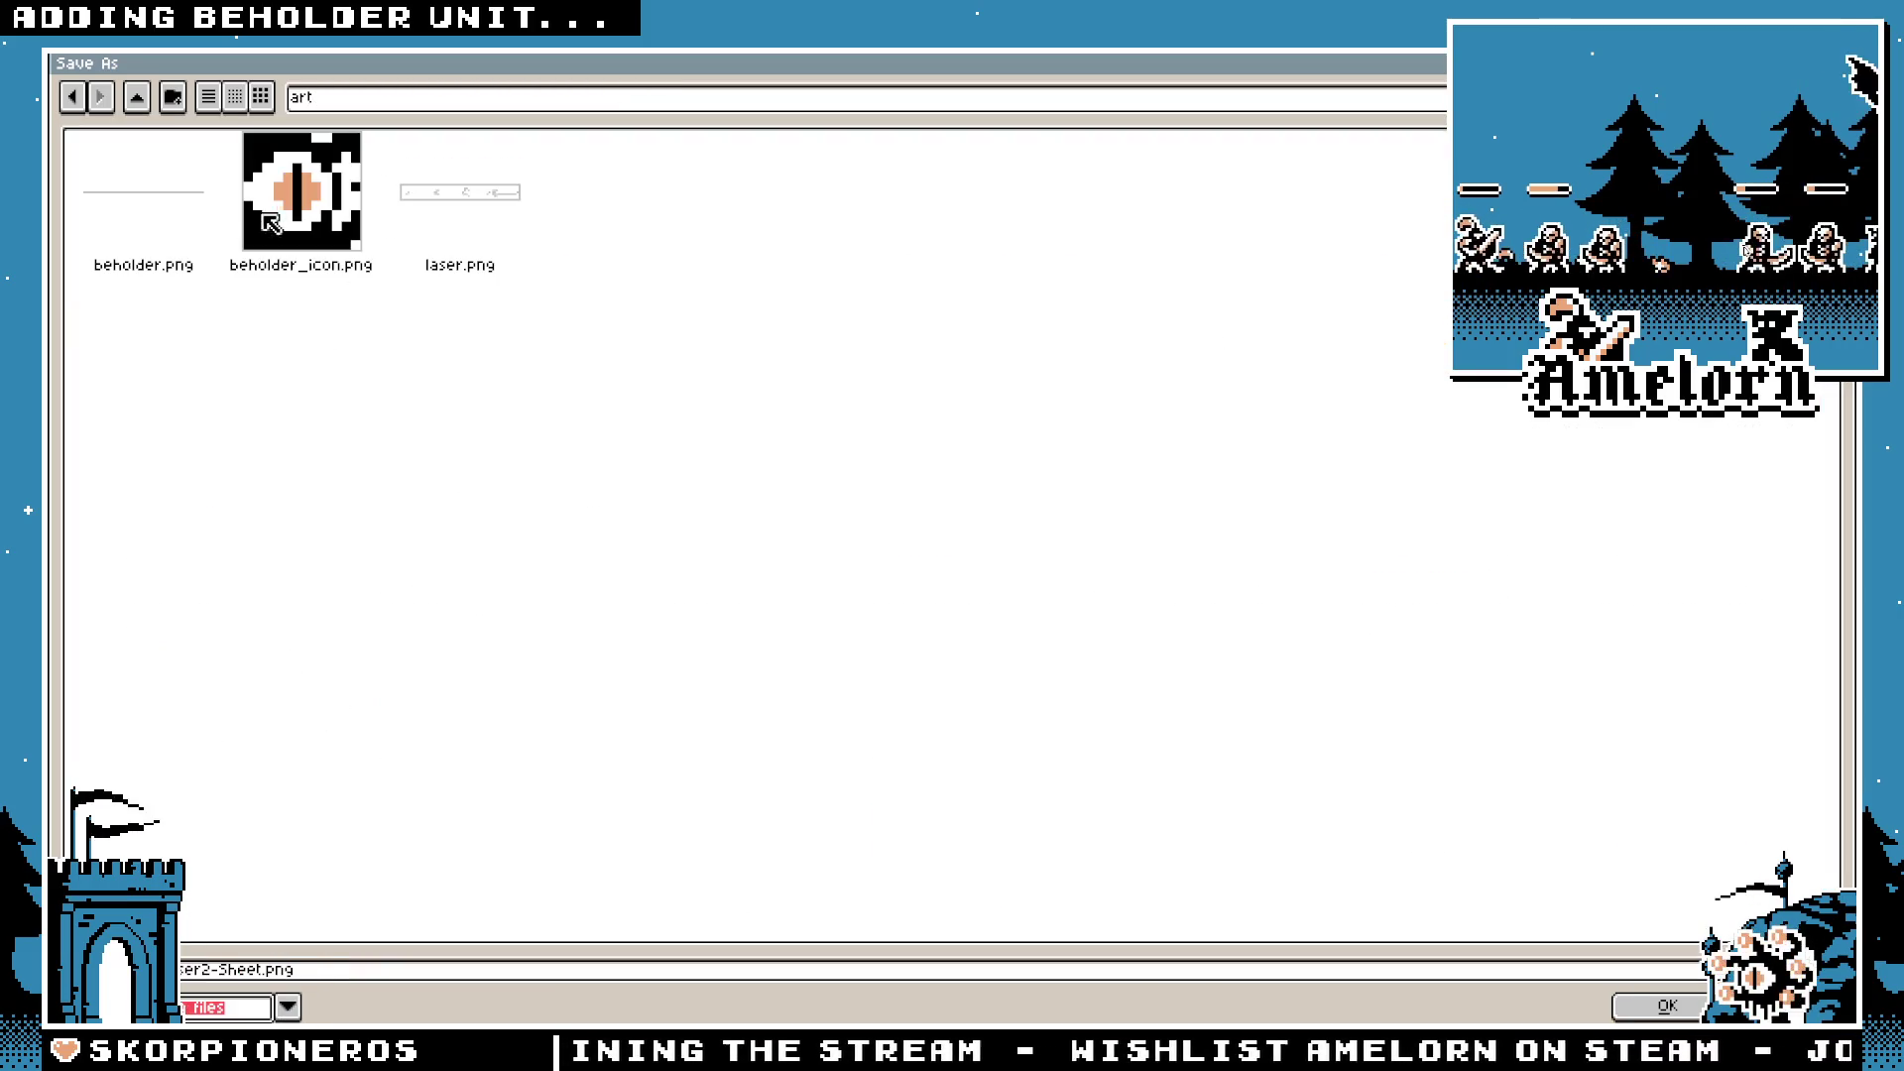
{"action": "double_click", "coordinate": [424, 203]}
{"action": "left_click", "coordinate": [826, 586]}
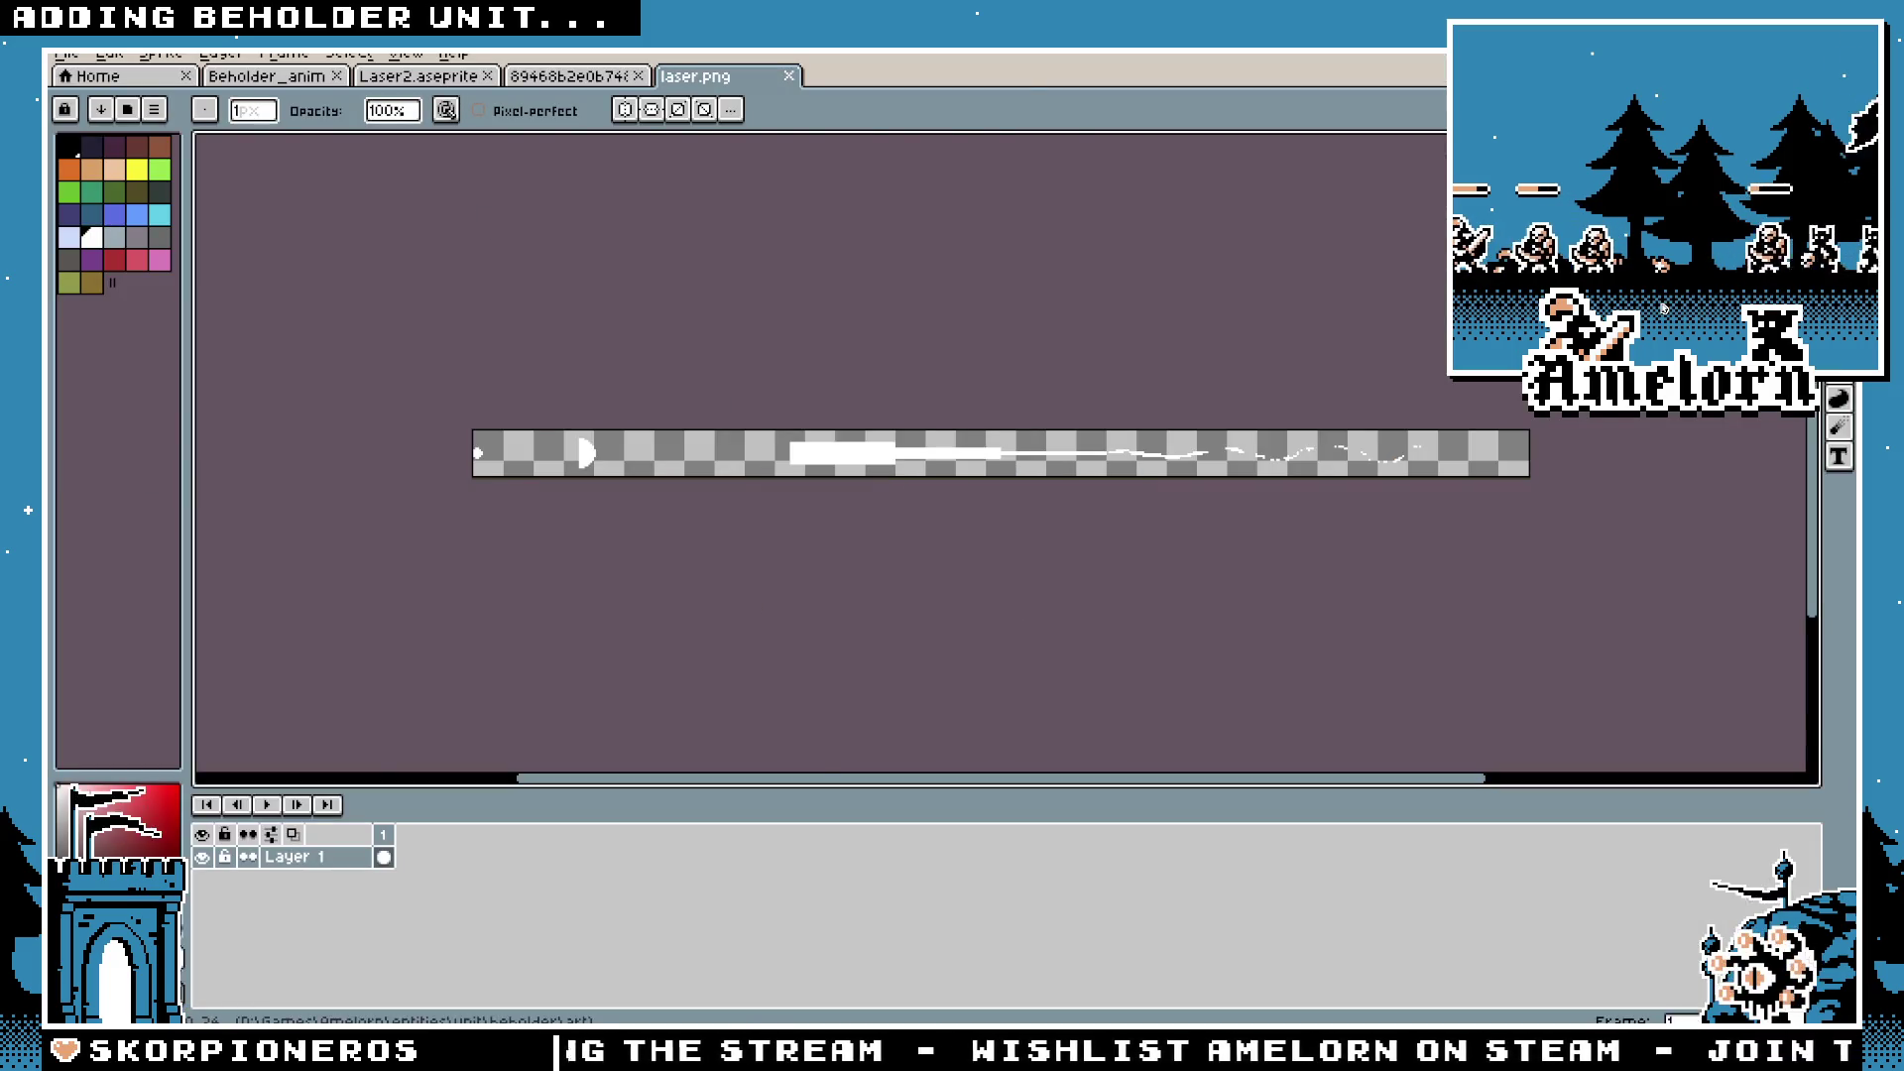
{"action": "key", "text": "alt+Tab"}
{"action": "left_click", "coordinate": [722, 851]}
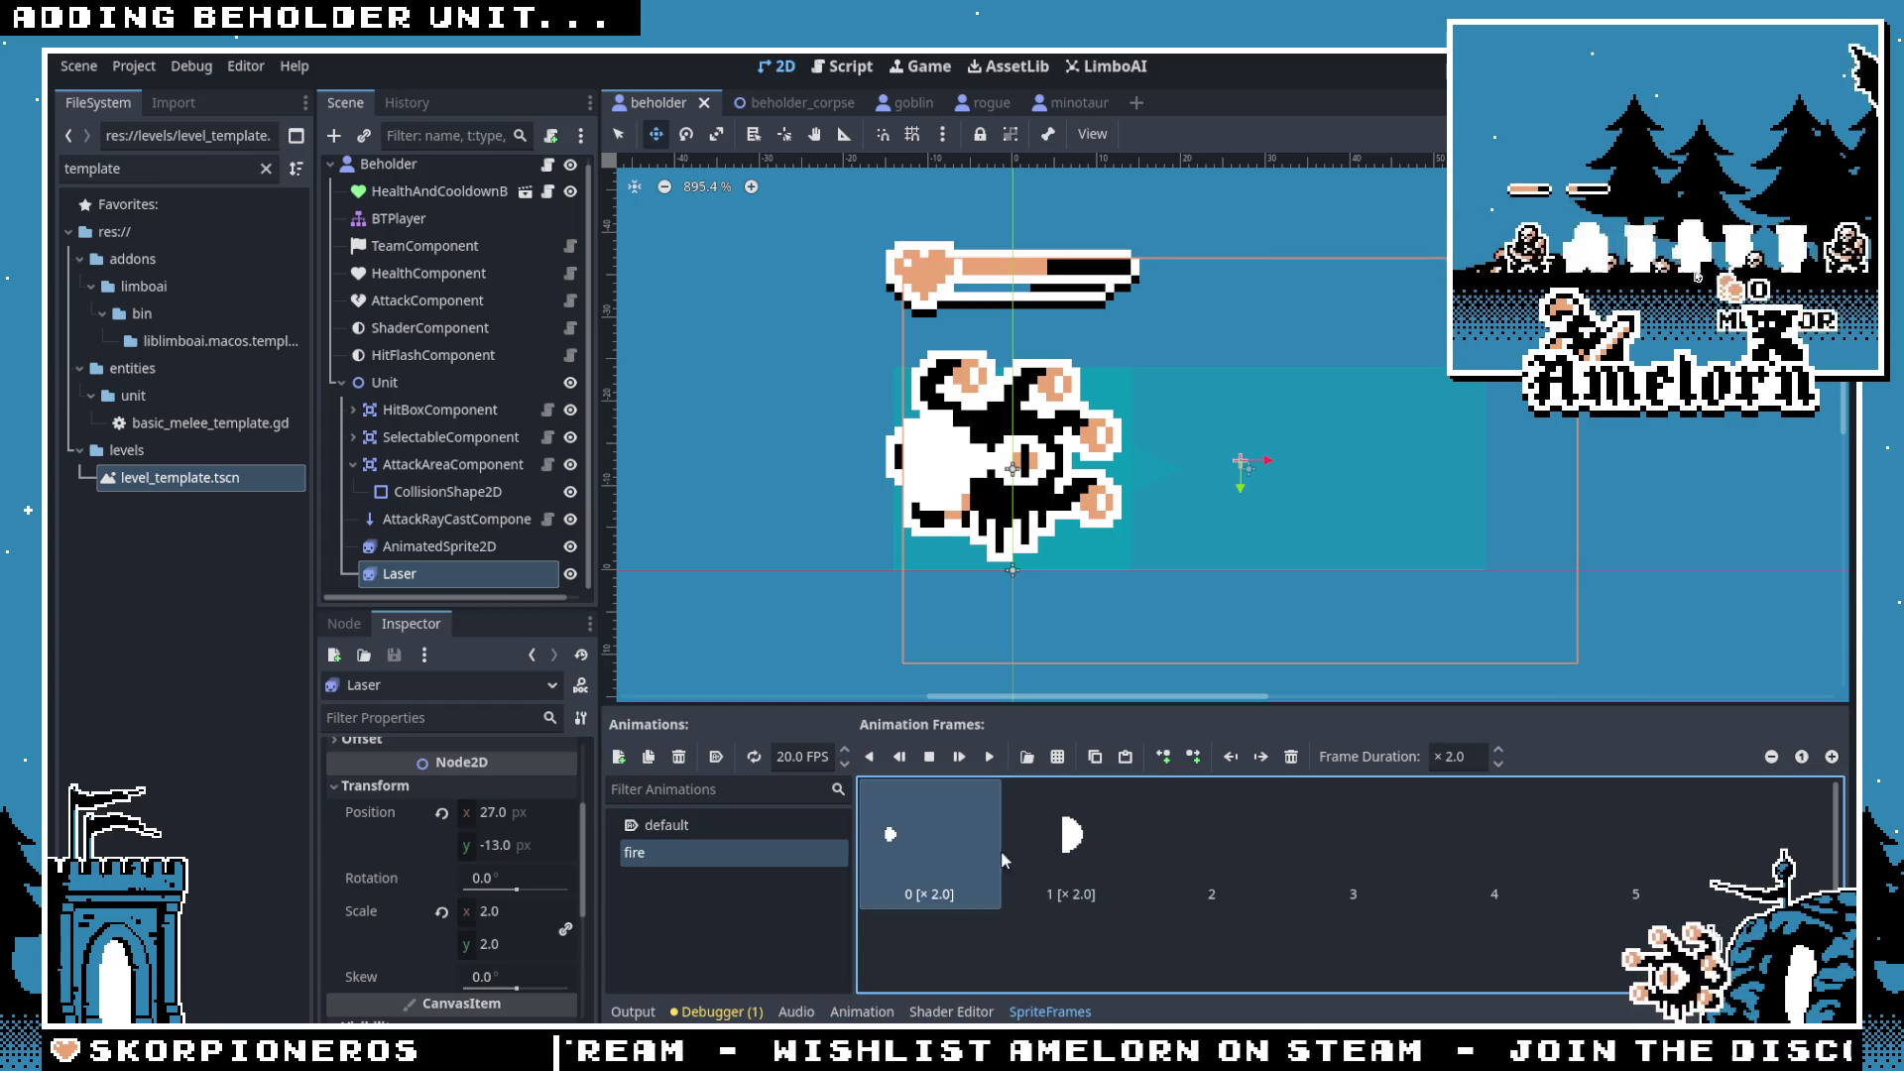
Step: Delete all the old frames from the fire animation
{"action": "key", "text": "Delete"}
{"action": "key", "text": "Delete"}
{"action": "left_click", "coordinate": [669, 824]}
{"action": "left_click", "coordinate": [654, 852]}
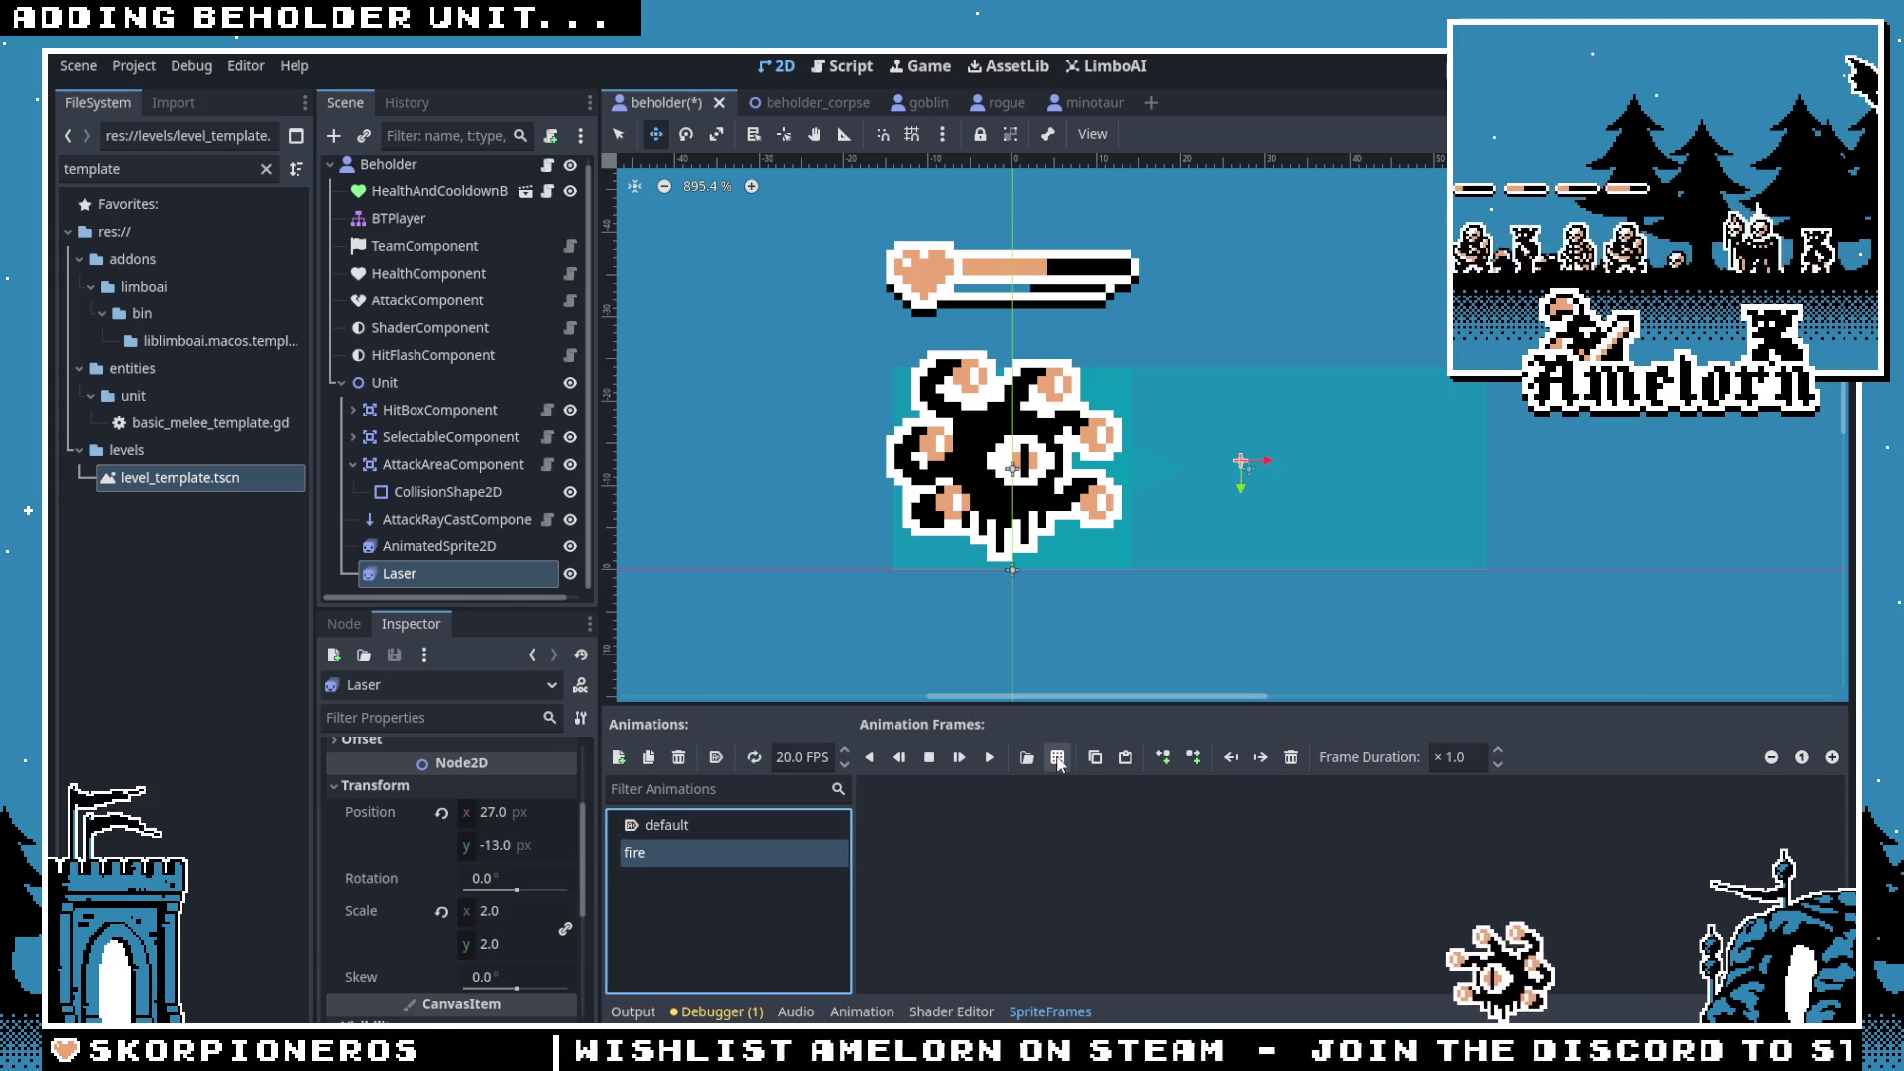
Step: Add laser.png to fire as a sprite sheet sliced into 10 horizontal frames, all selected
{"action": "left_click", "coordinate": [1027, 757]}
{"action": "double_click", "coordinate": [830, 331]}
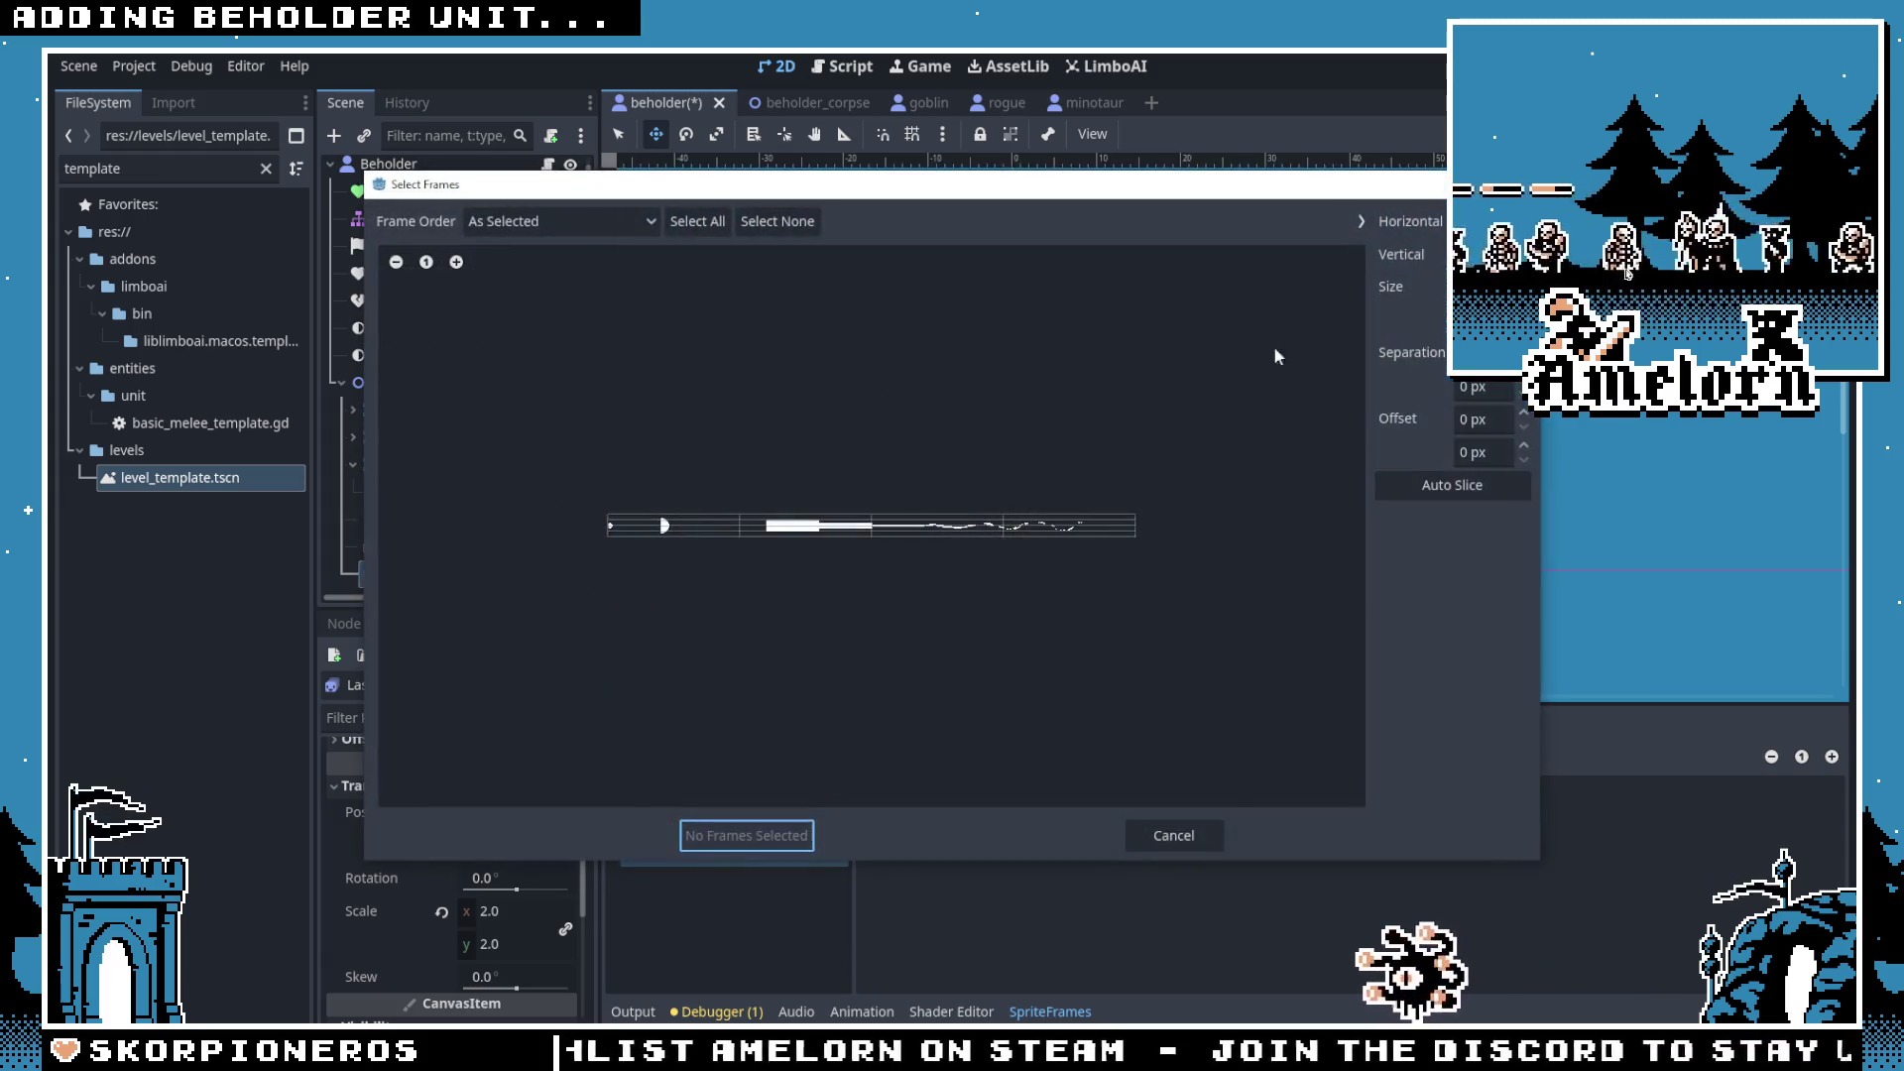
{"action": "type", "text": "6"}
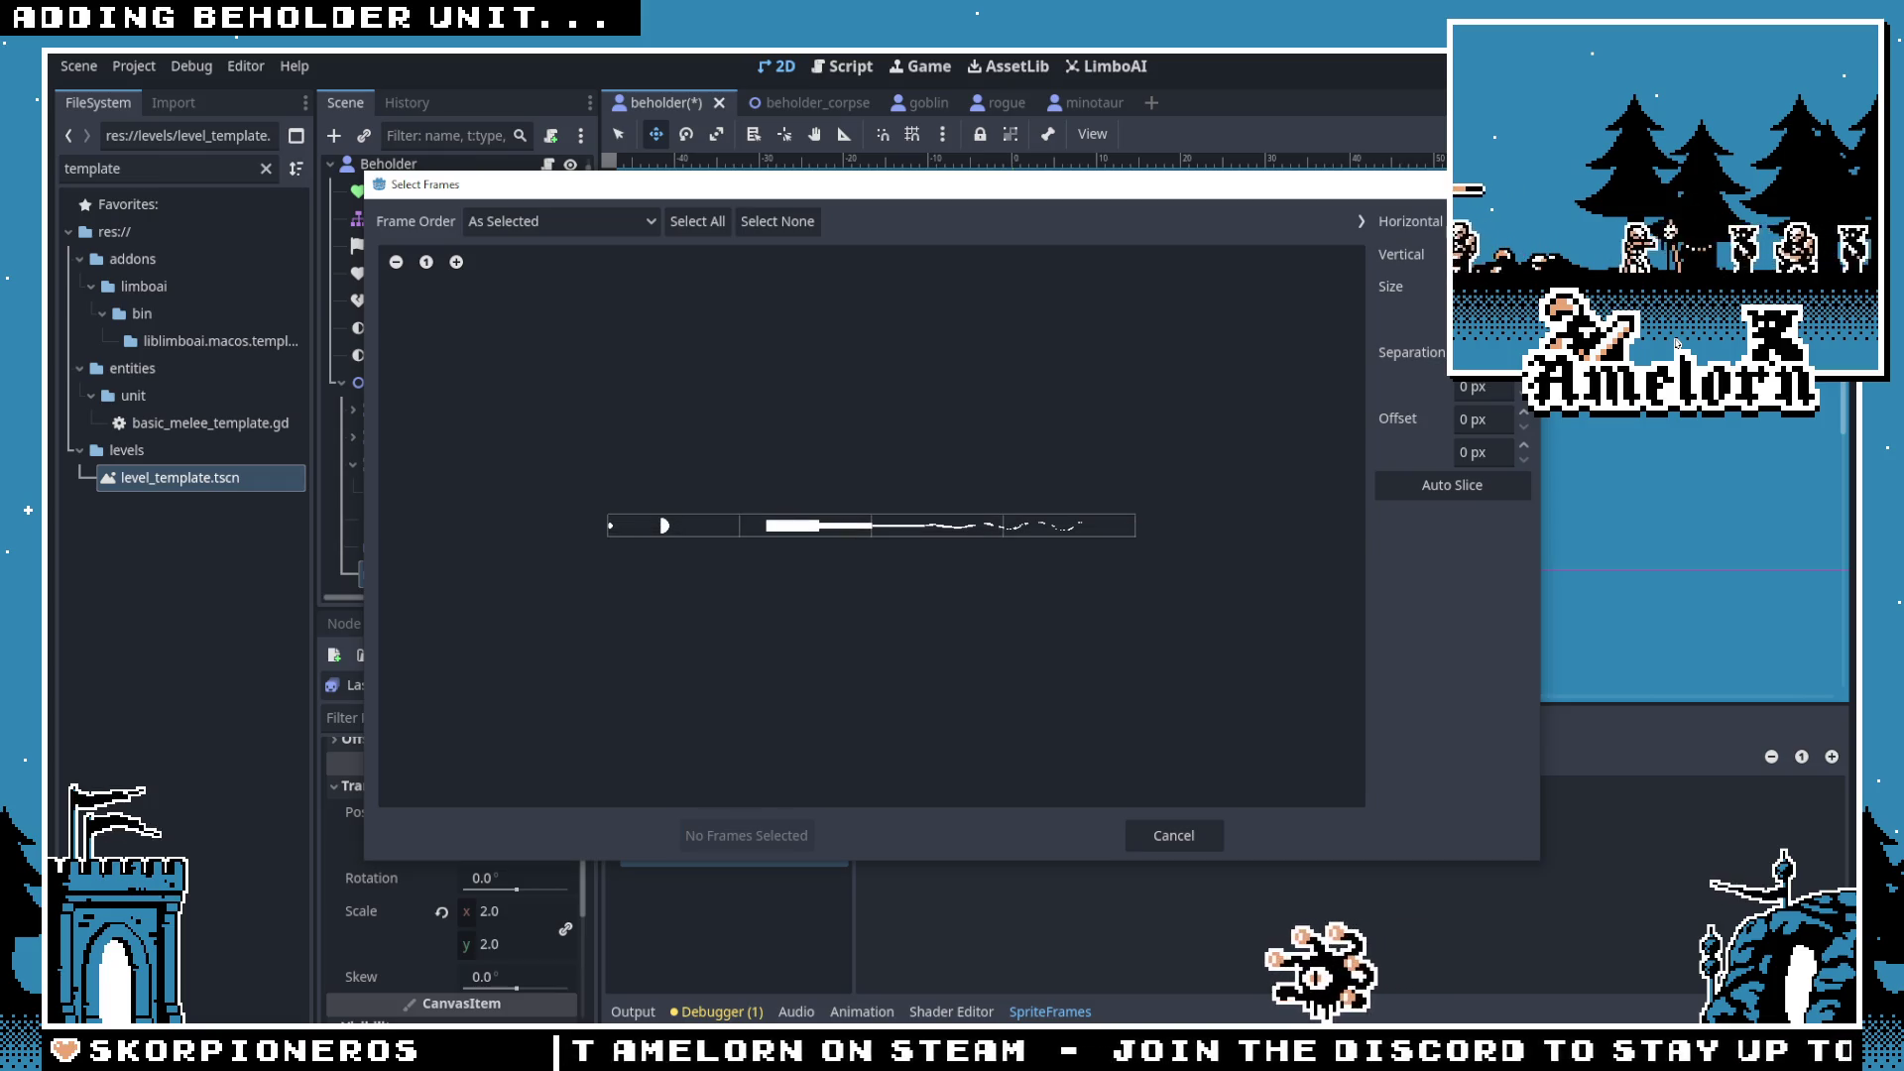
{"action": "key", "text": "BackSpace"}
{"action": "type", "text": "8"}
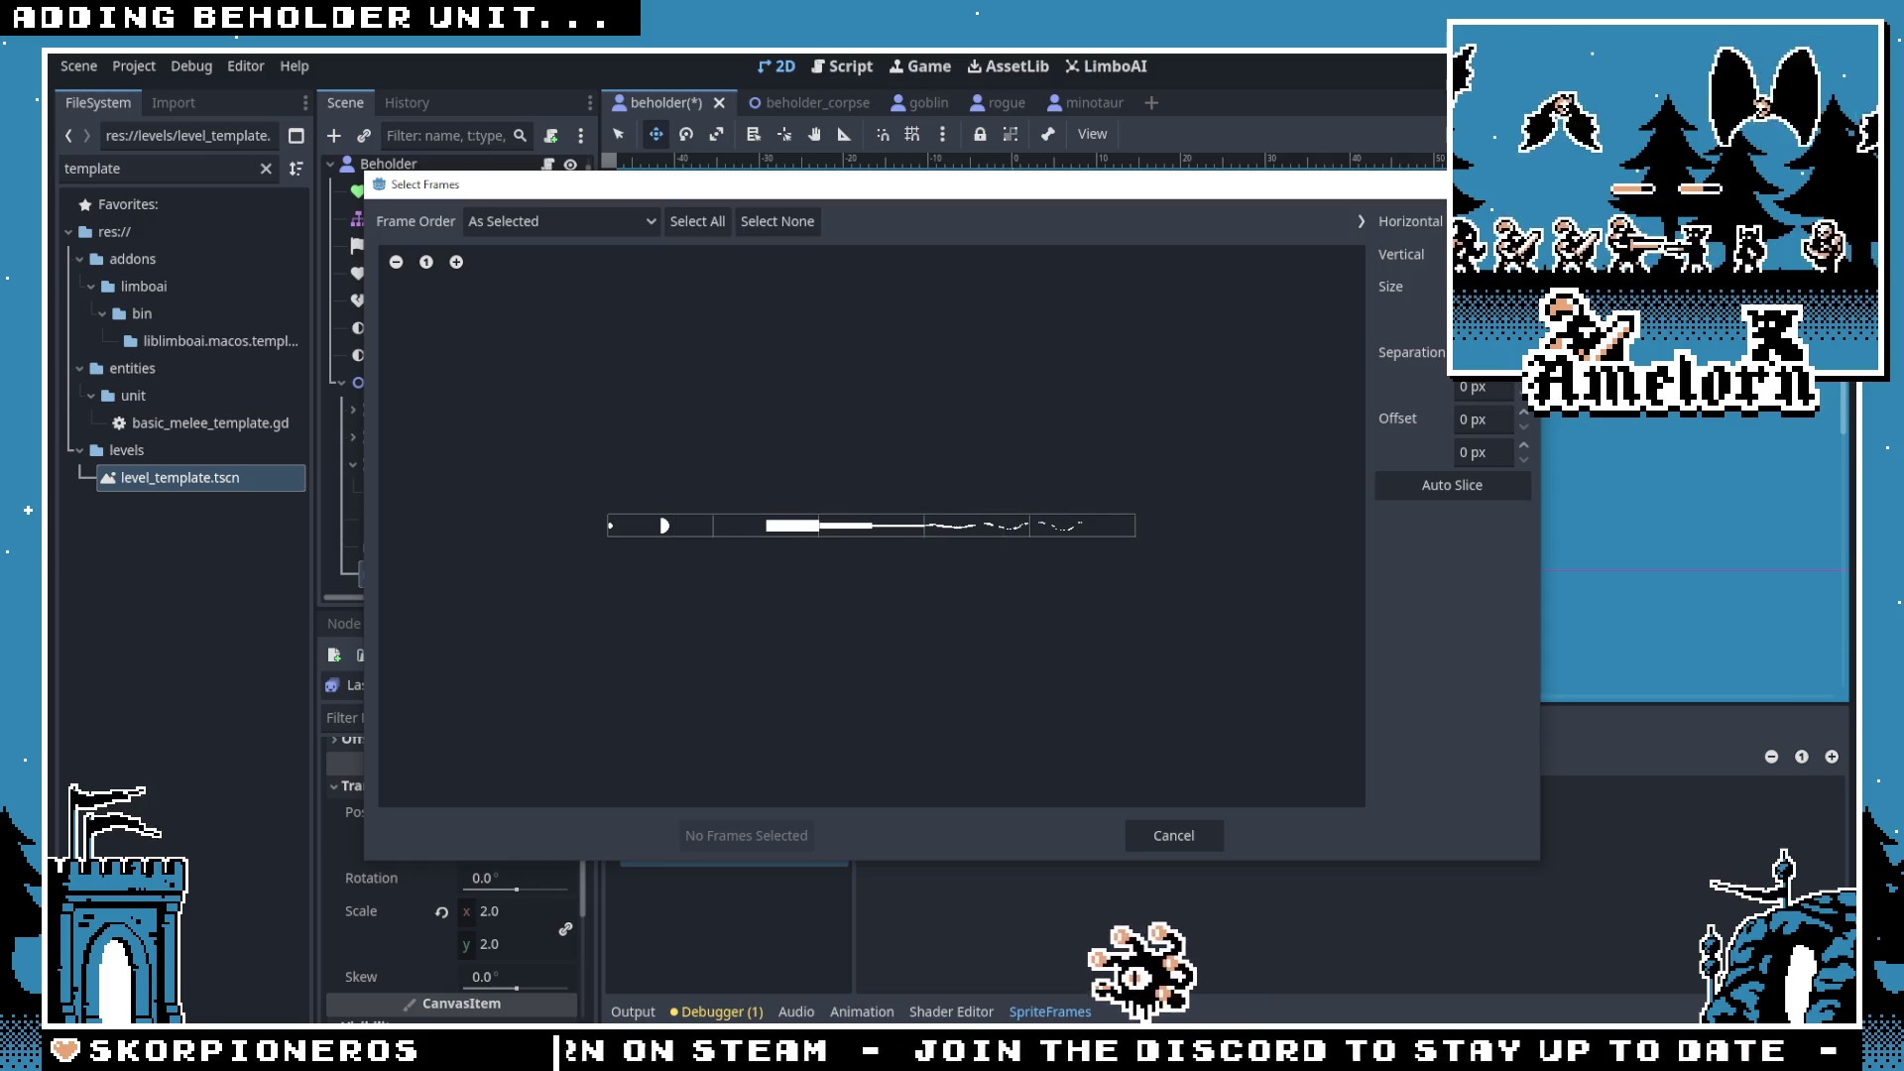
{"action": "key", "text": "BackSpace"}
{"action": "type", "text": "7"}
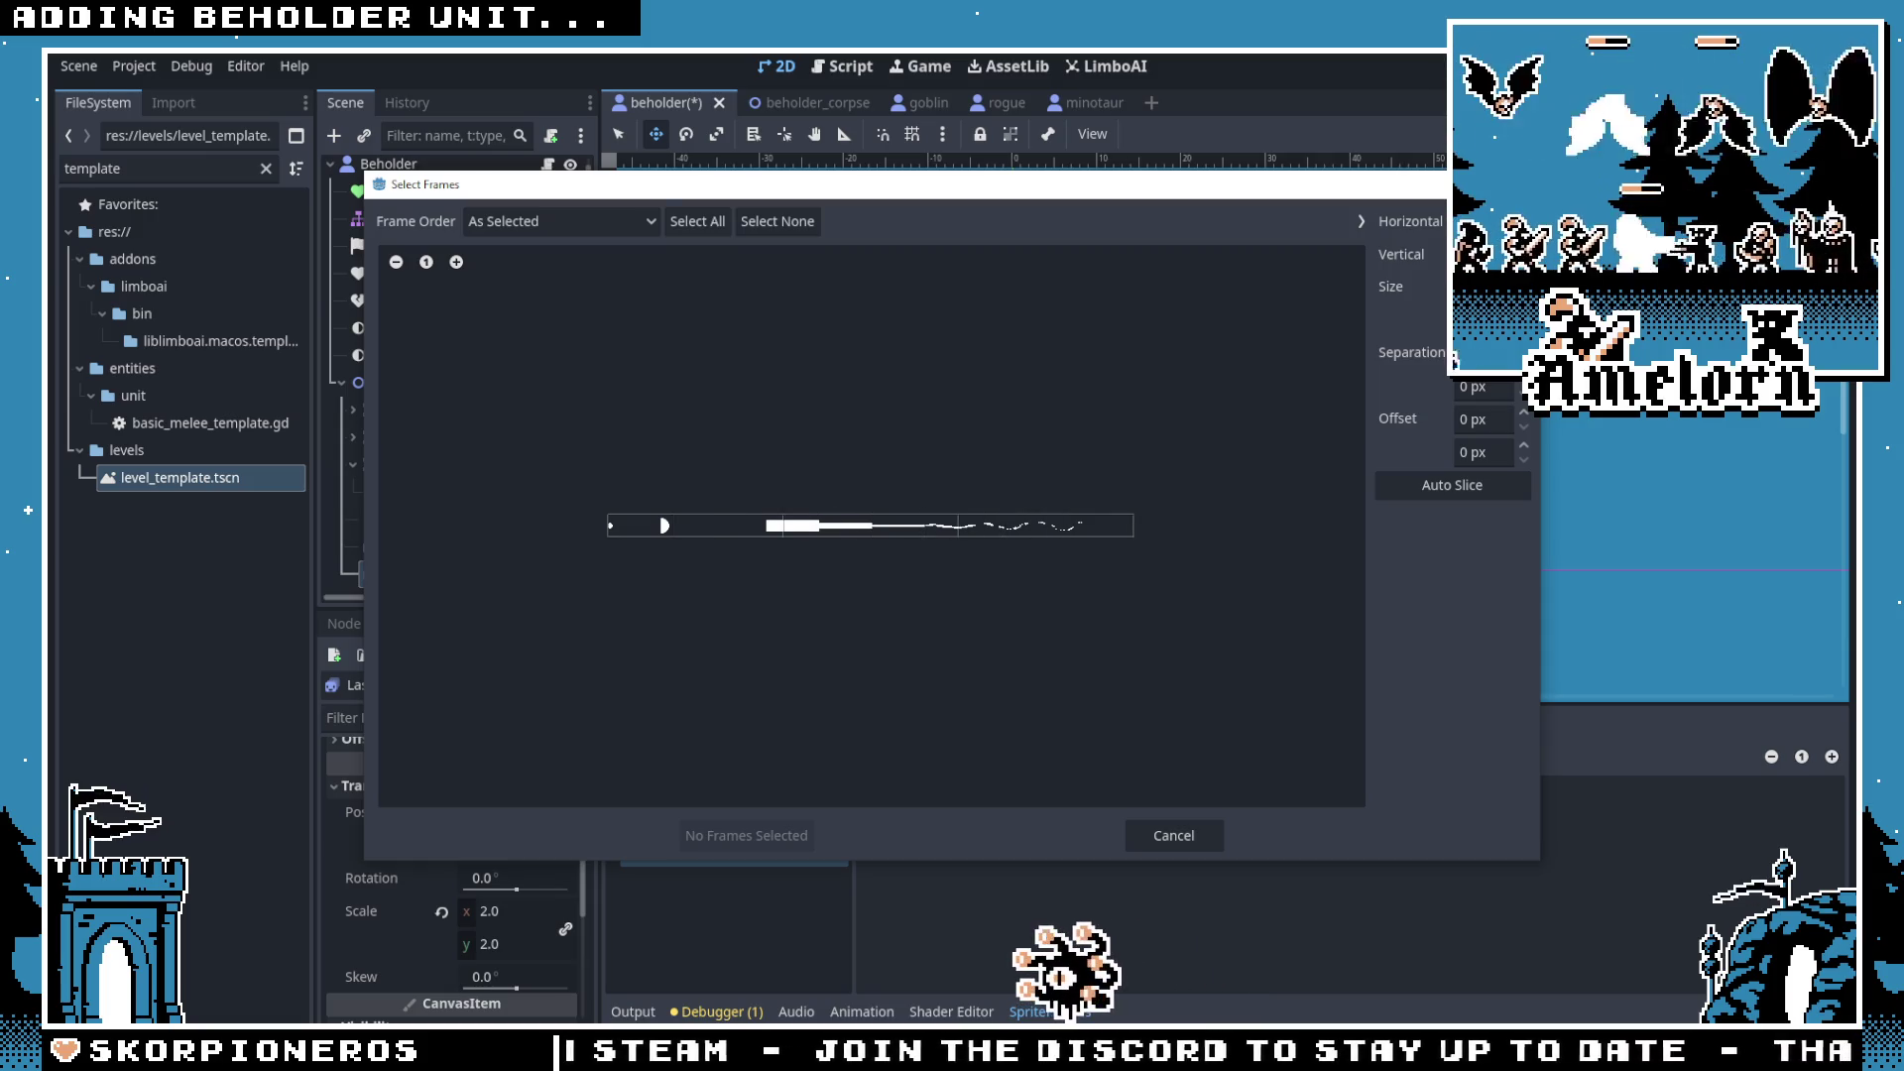
{"action": "key", "text": "BackSpace"}
{"action": "type", "text": "10"}
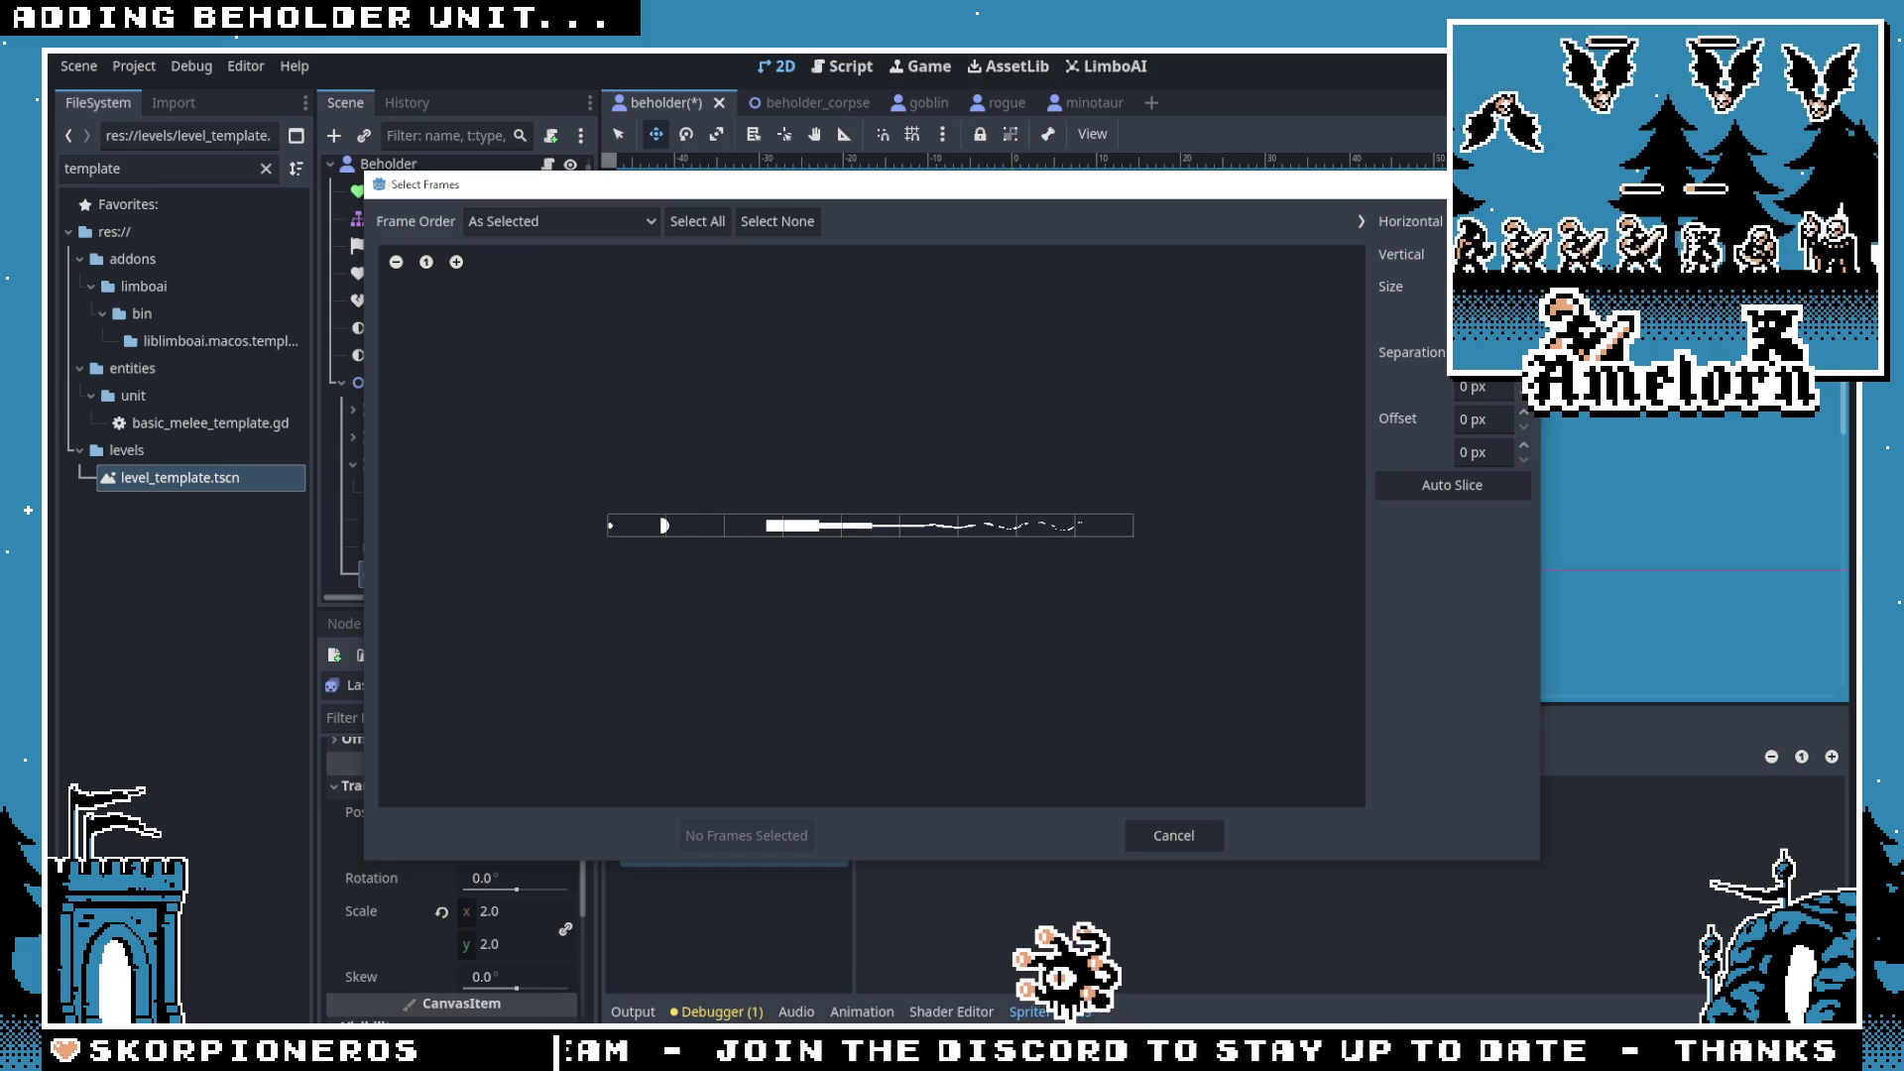
{"action": "left_click_drag", "start_coordinate": [625, 525], "coordinate": [1100, 527]}
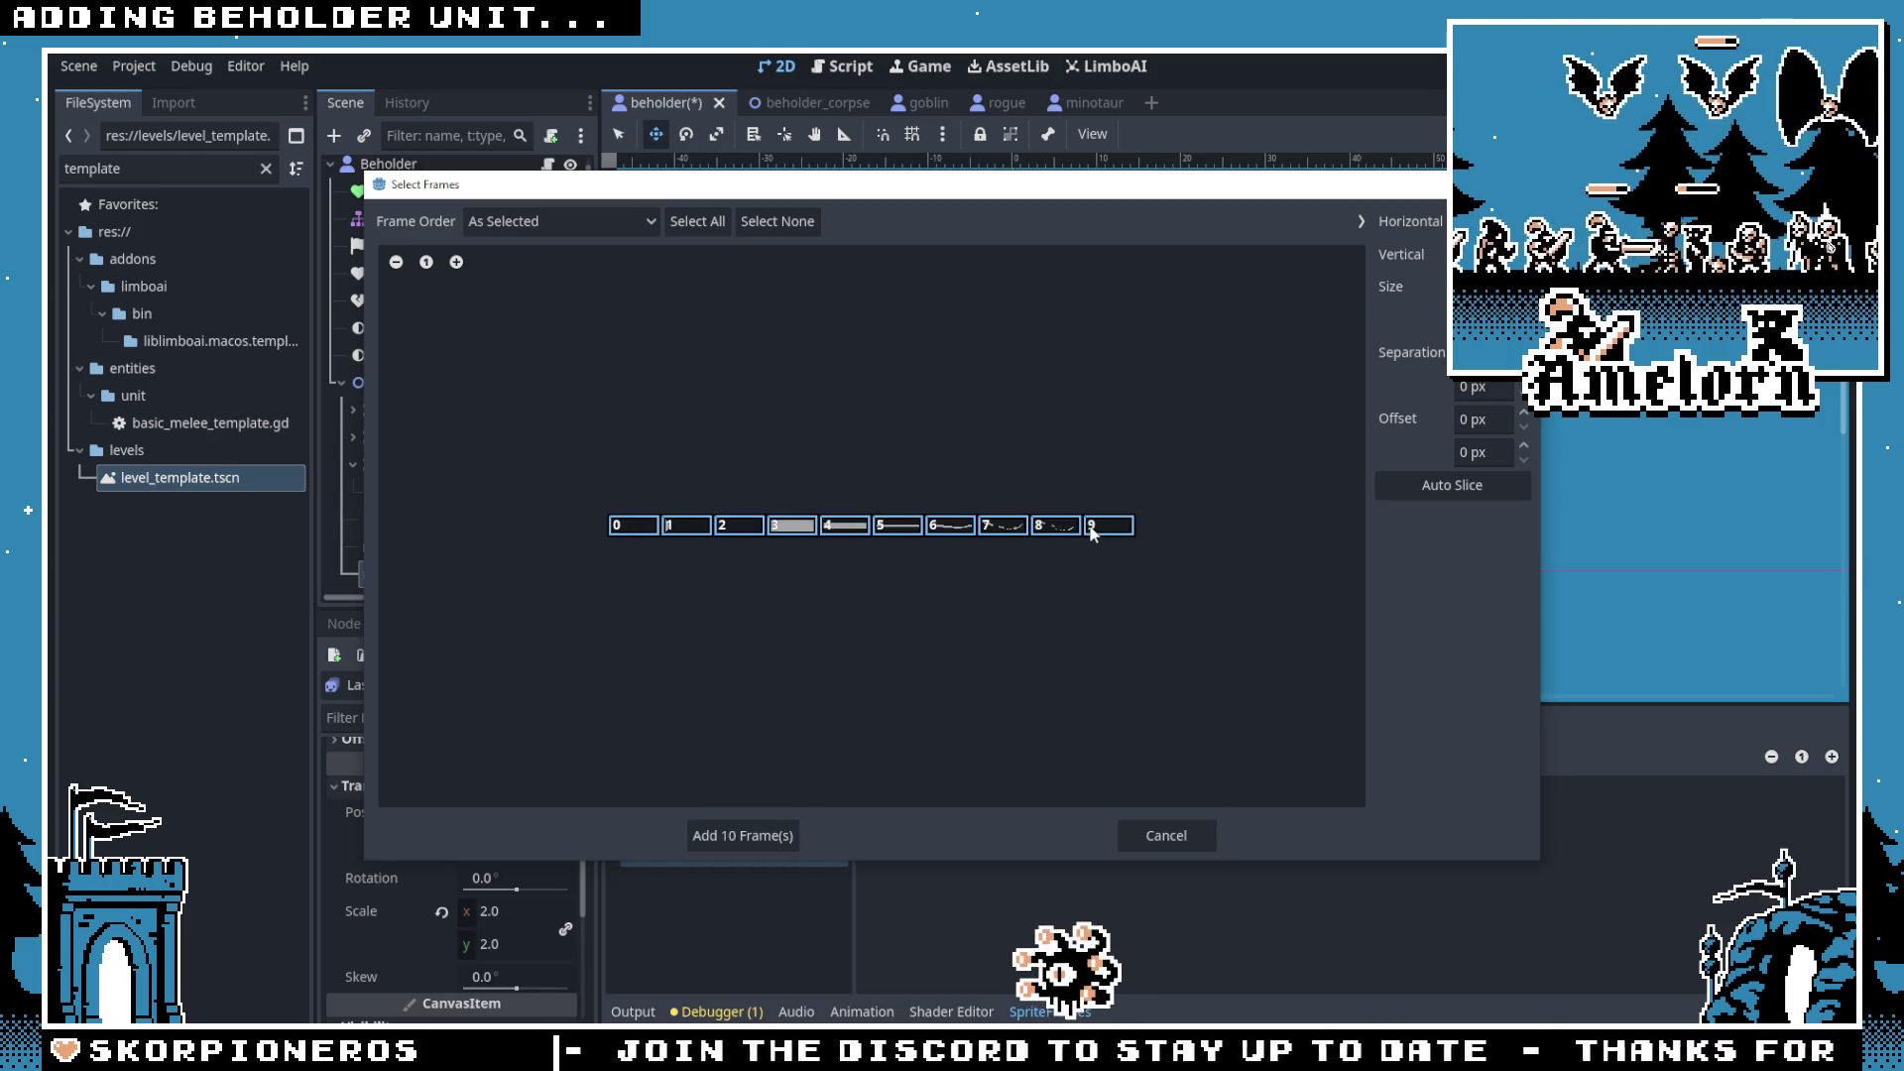
{"action": "left_click", "coordinate": [741, 833]}
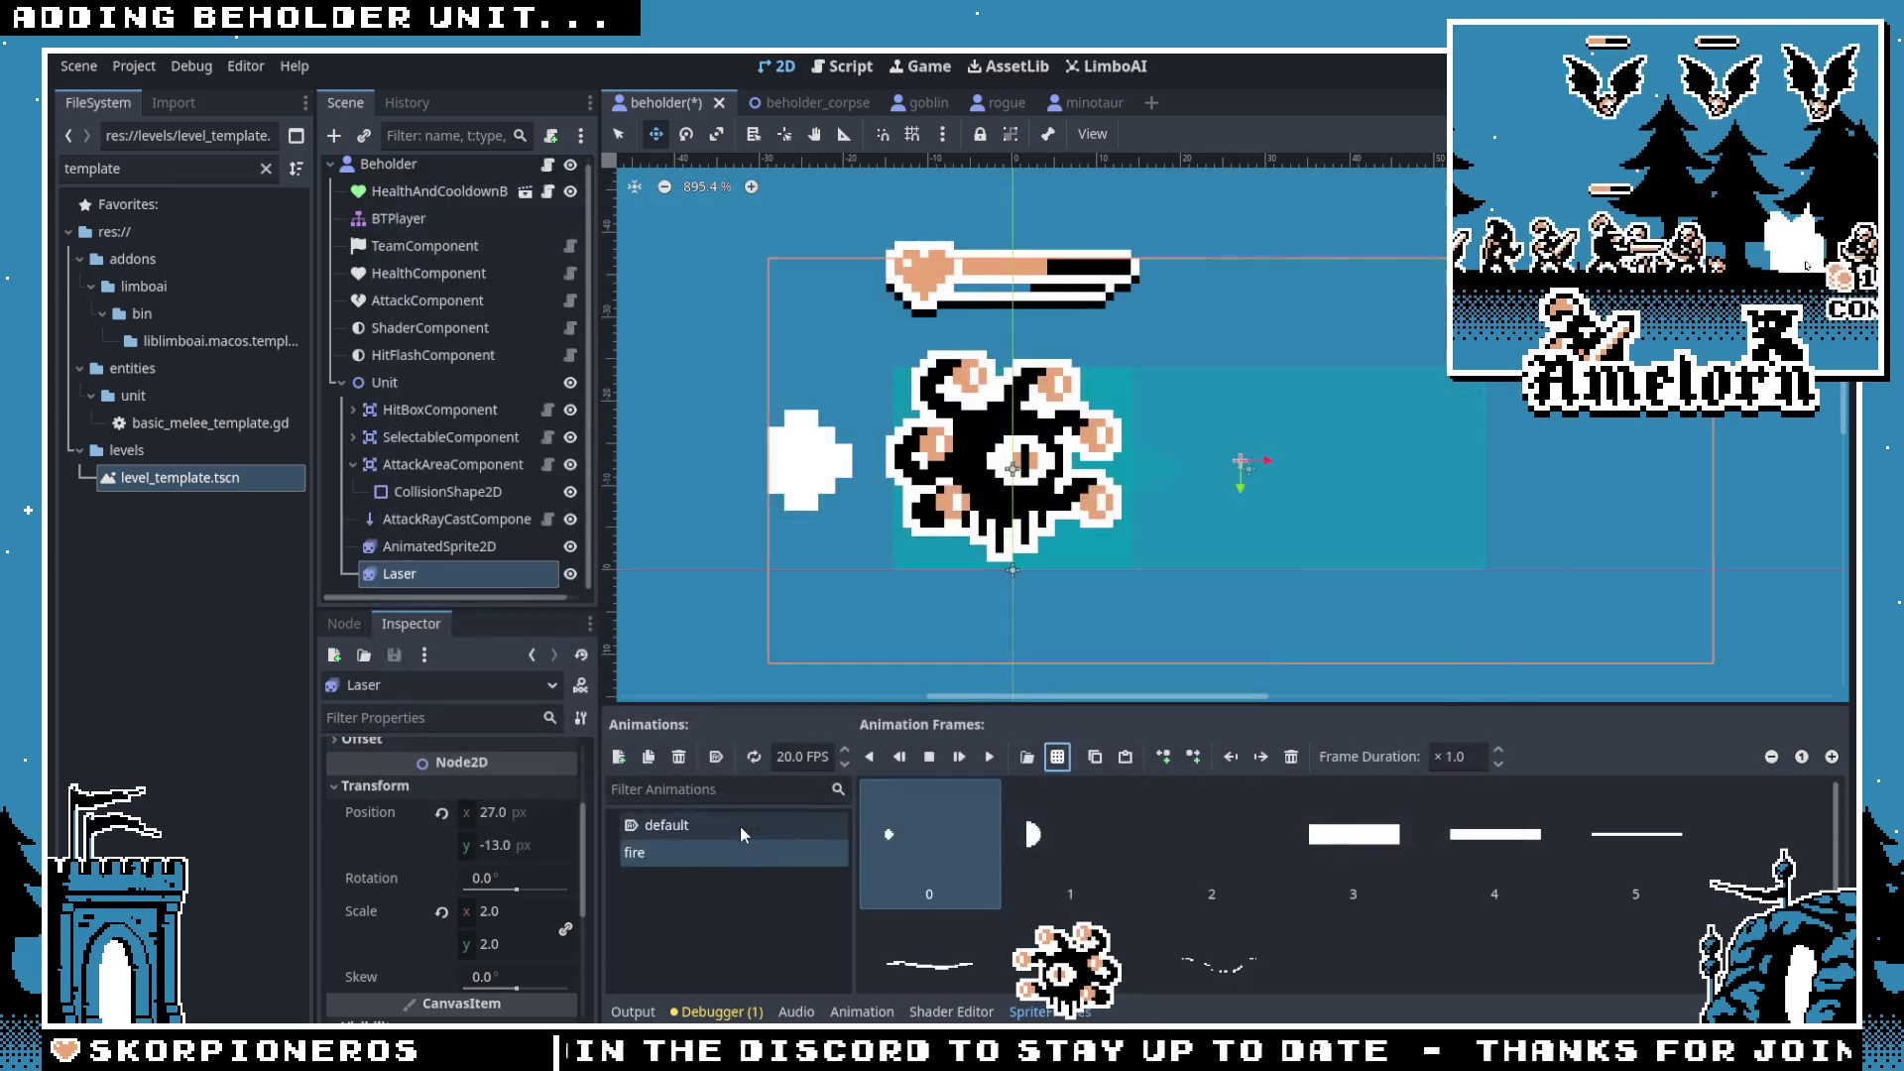
Step: Compare with the default animation and return to fire's ten new frames
{"action": "left_click", "coordinate": [674, 827]}
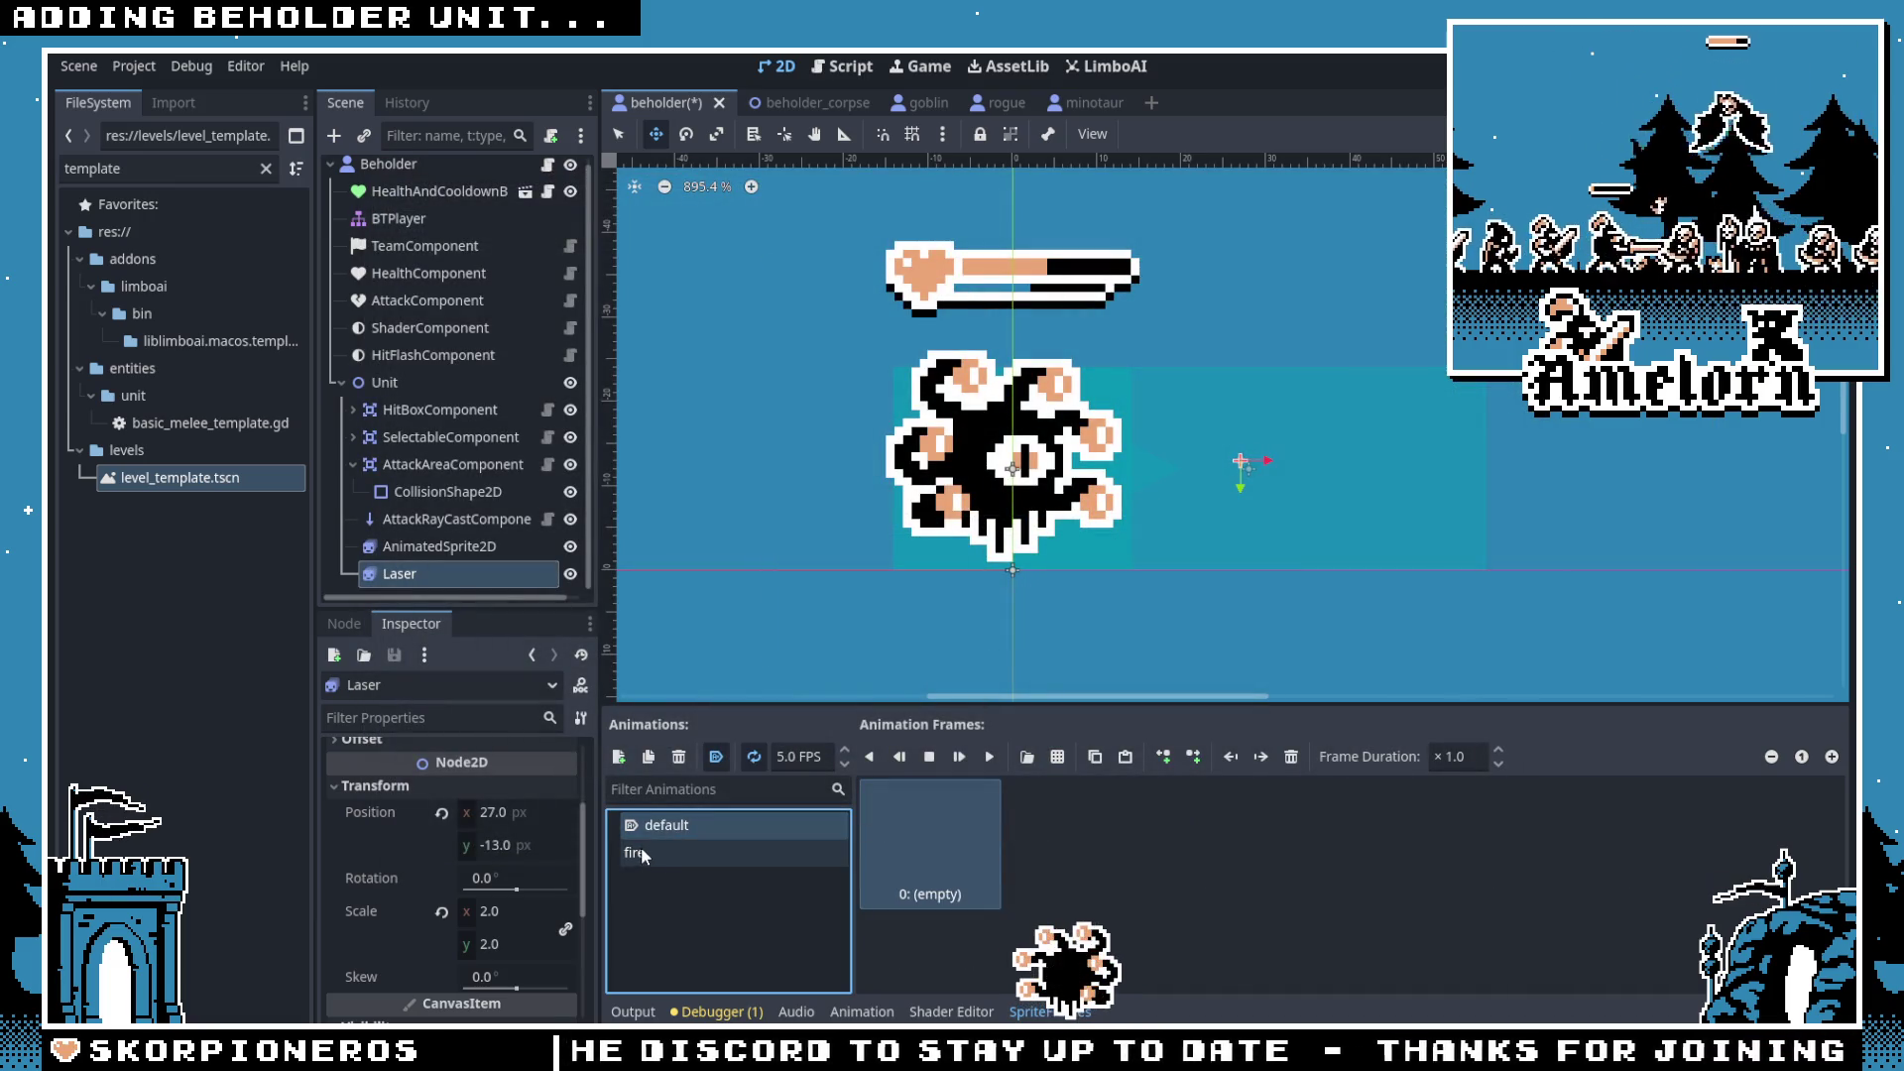
{"action": "left_click", "coordinate": [653, 855]}
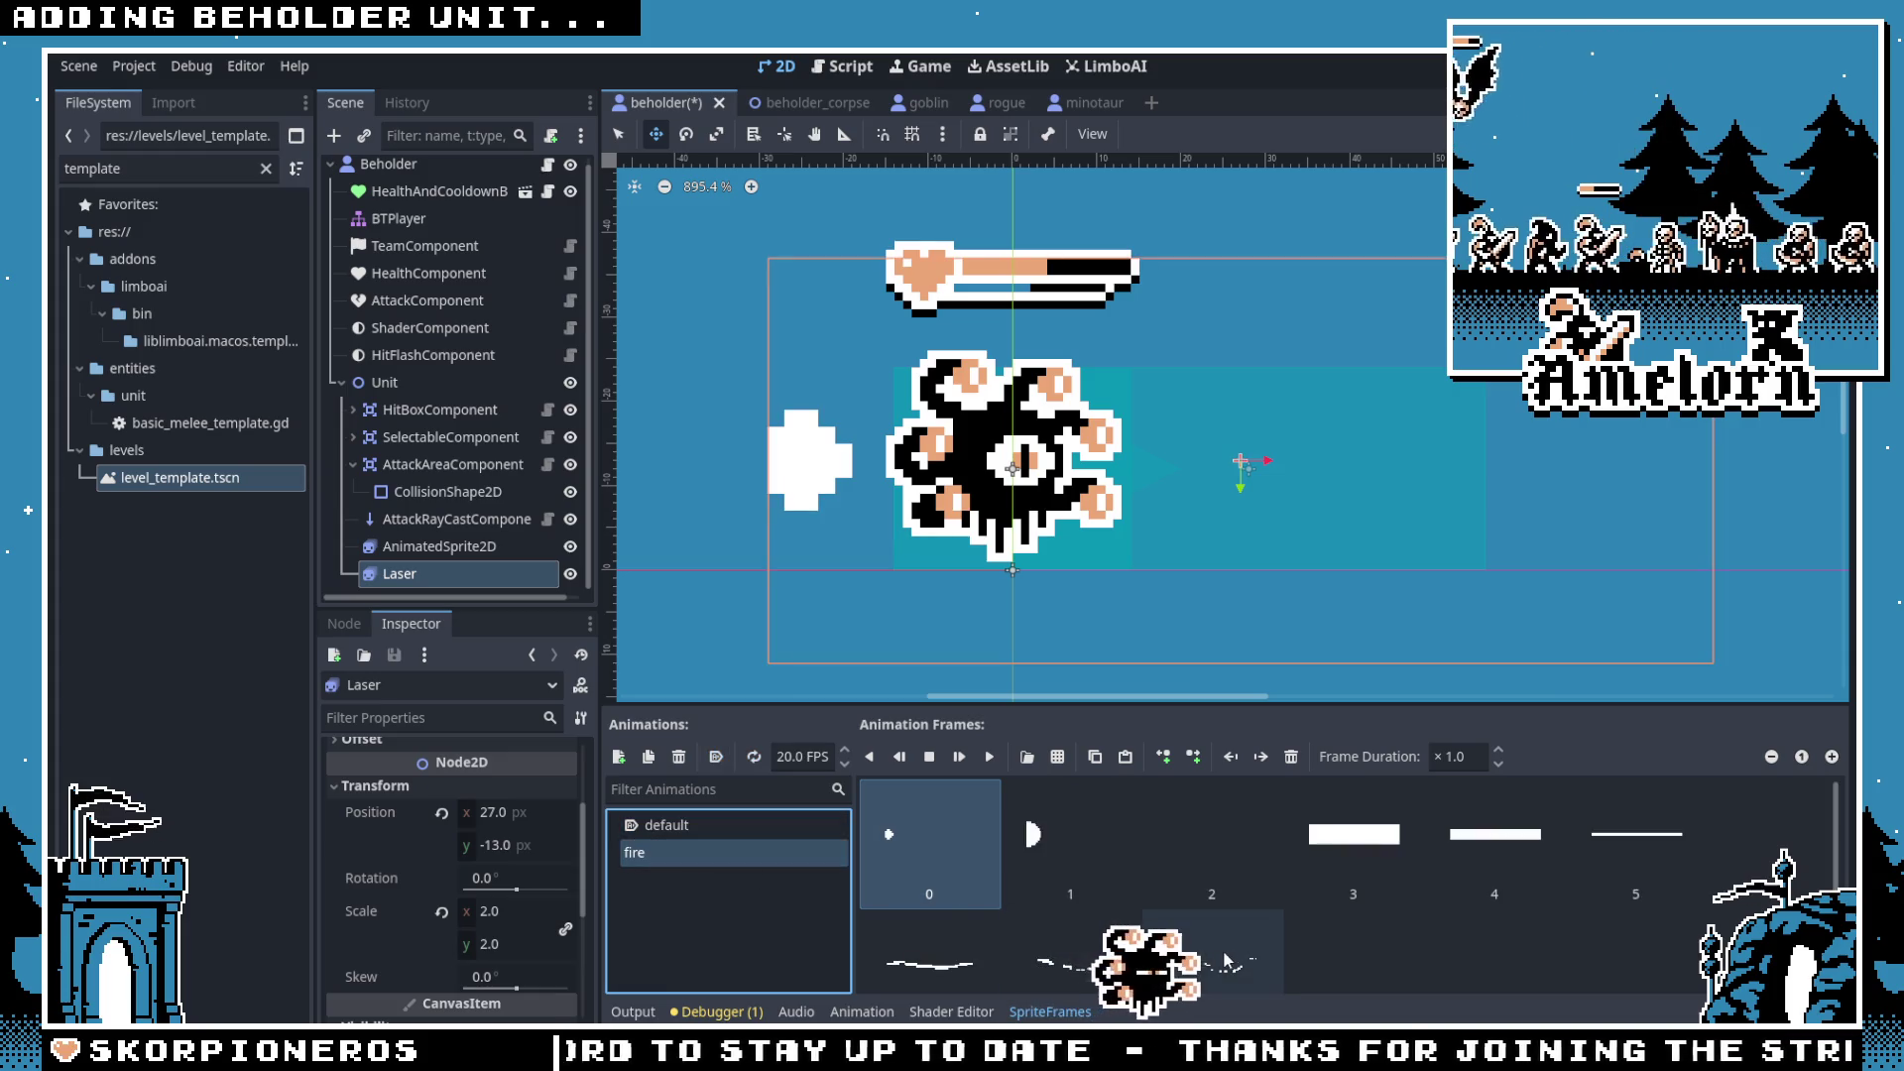
{"action": "scroll", "coordinate": [1248, 925], "scroll_direction": "down", "scroll_amount": 1}
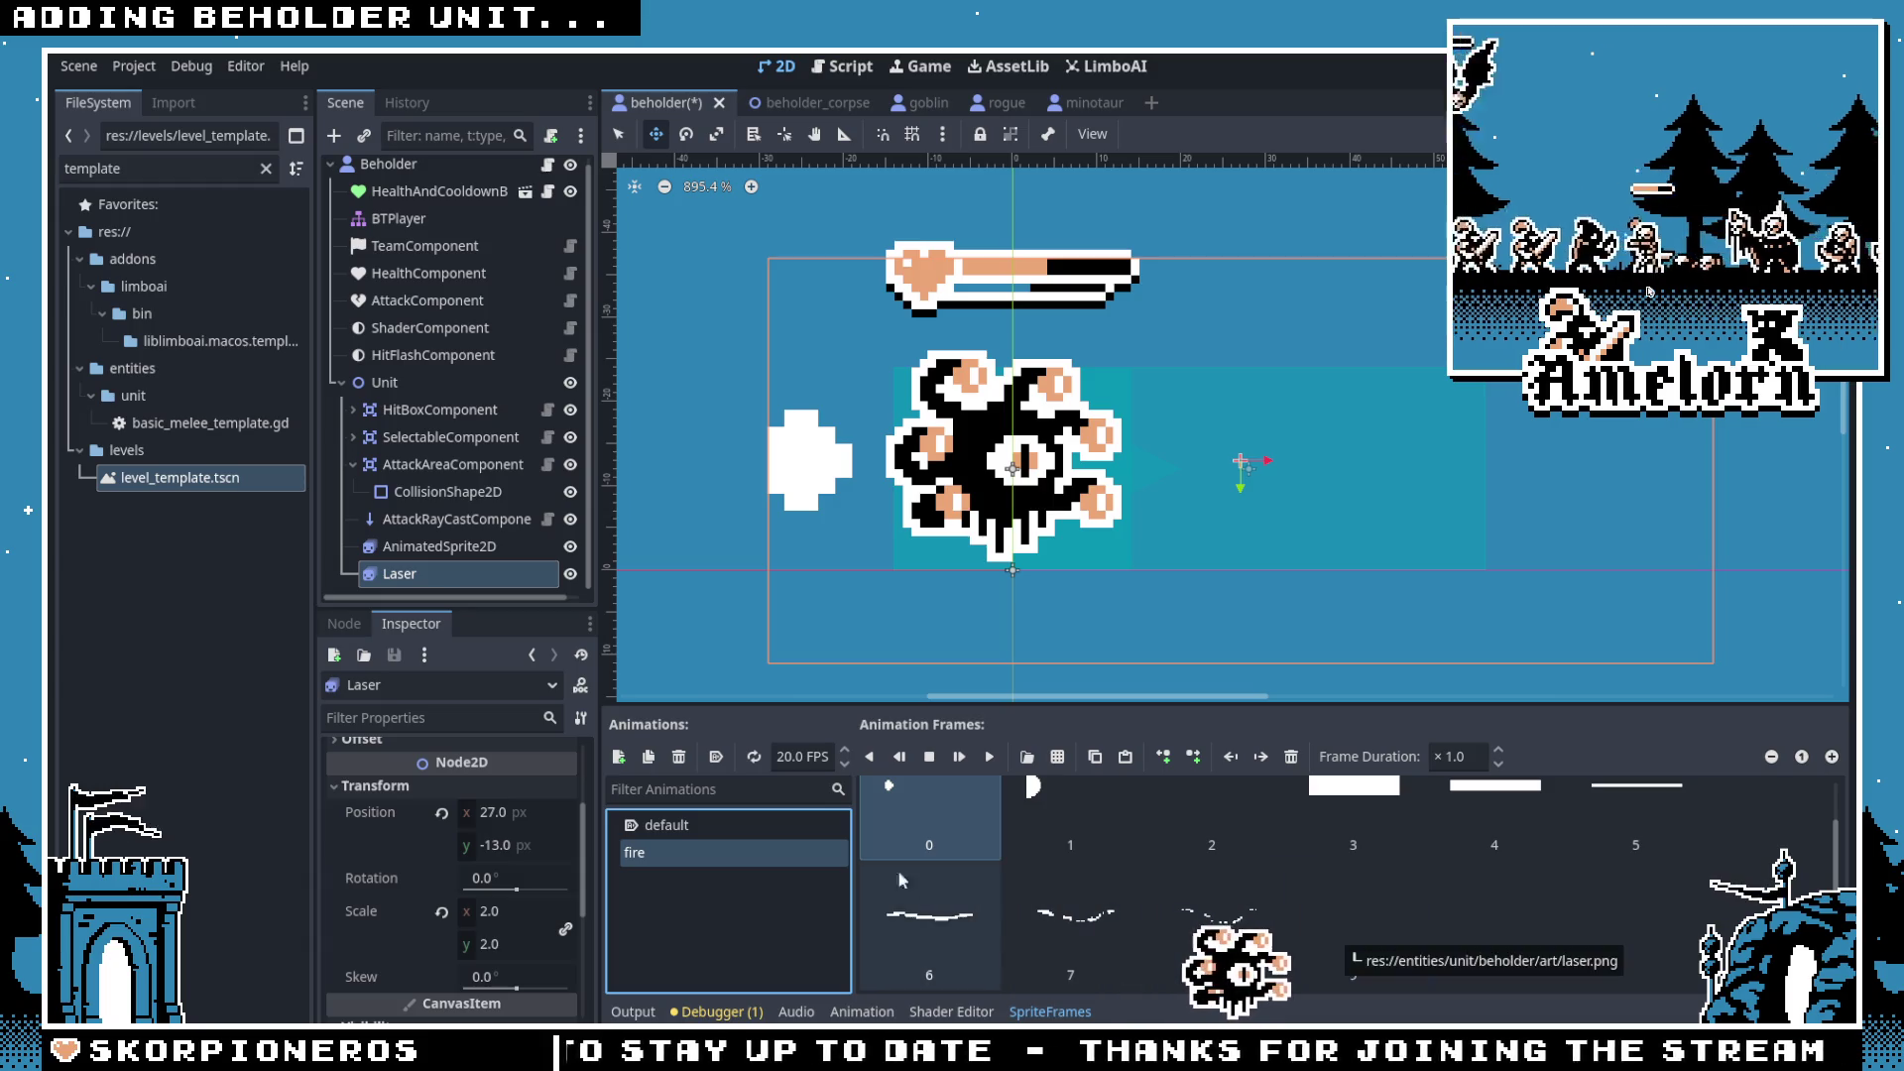
{"action": "scroll", "coordinate": [942, 872], "scroll_direction": "up", "scroll_amount": 1}
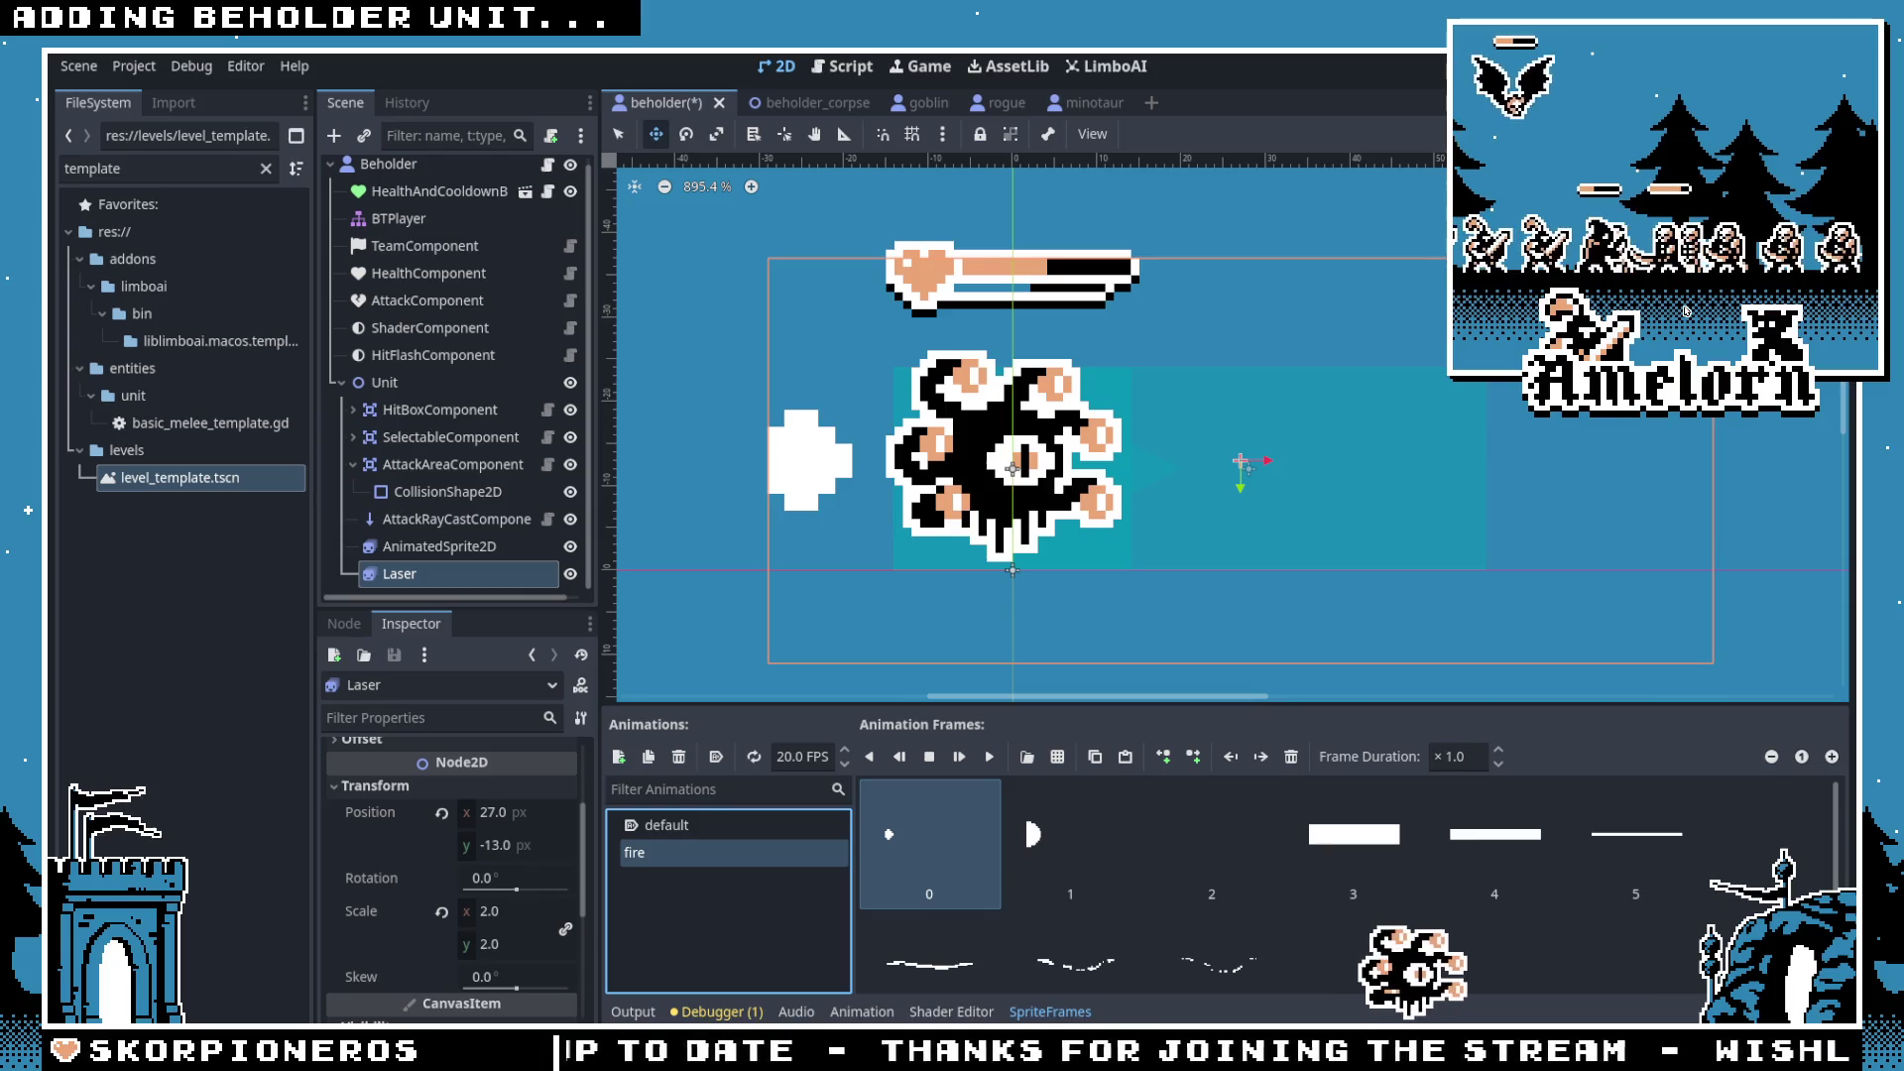
{"action": "key", "text": "super+Tab"}
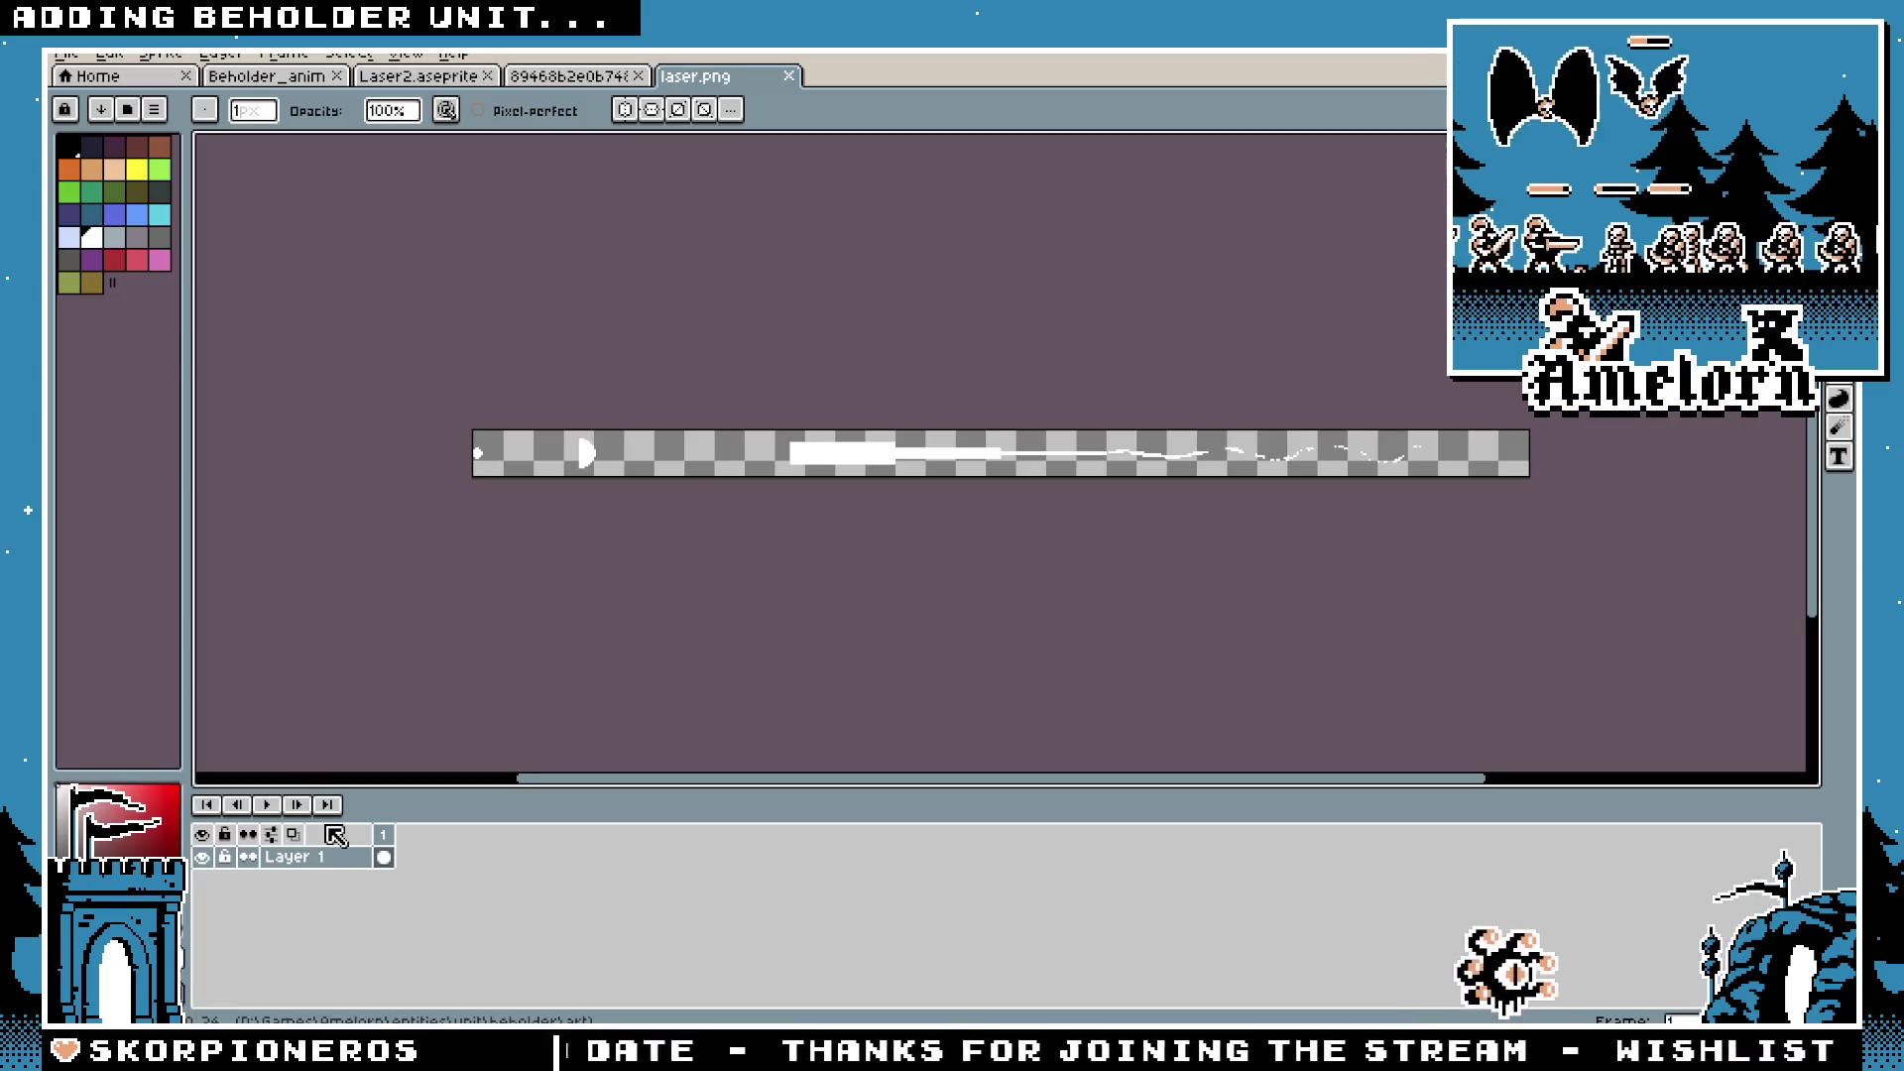
Step: Close the laser.png and wave tabs and inspect frame 6's duration in Laser2.aseprite unchanged
{"action": "scroll", "coordinate": [436, 615], "scroll_direction": "up", "scroll_amount": 2}
{"action": "left_click", "coordinate": [790, 75]}
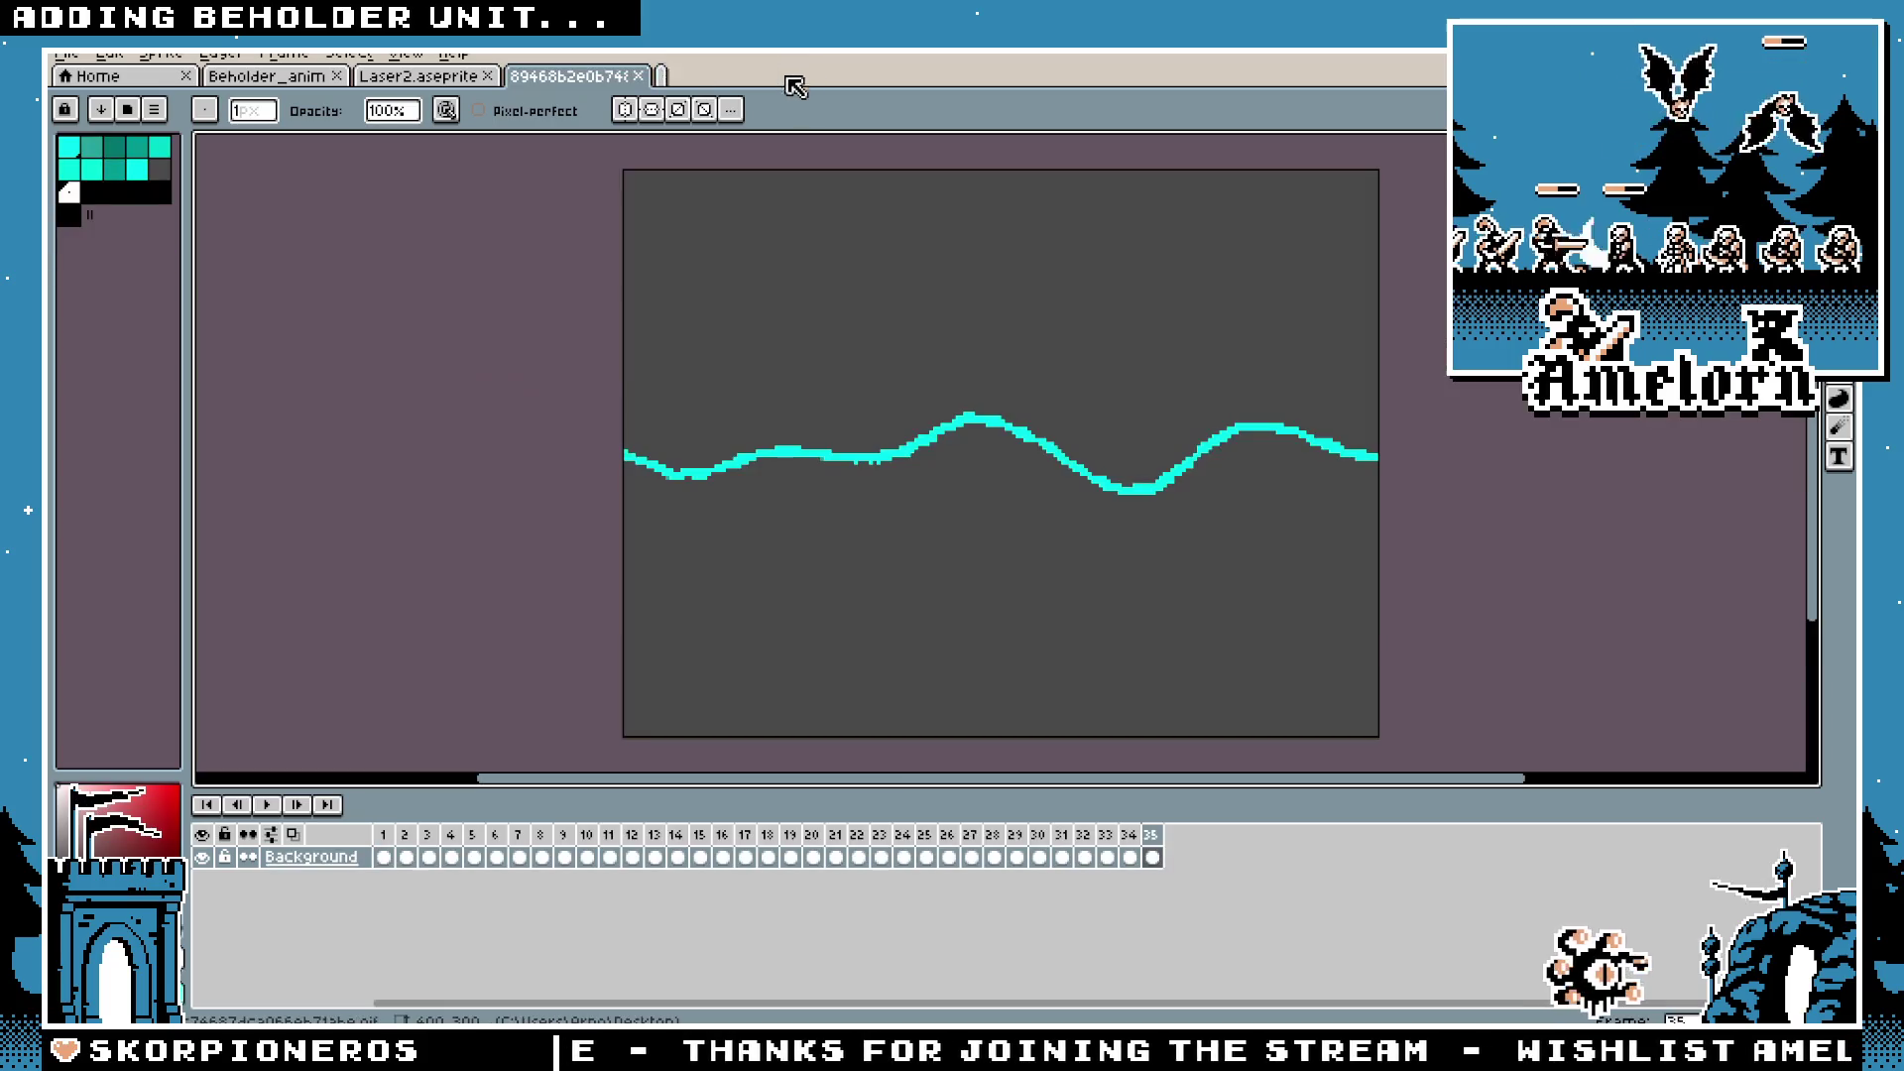
{"action": "left_click", "coordinate": [637, 75]}
{"action": "left_click", "coordinate": [426, 834]}
{"action": "double_click", "coordinate": [495, 834]}
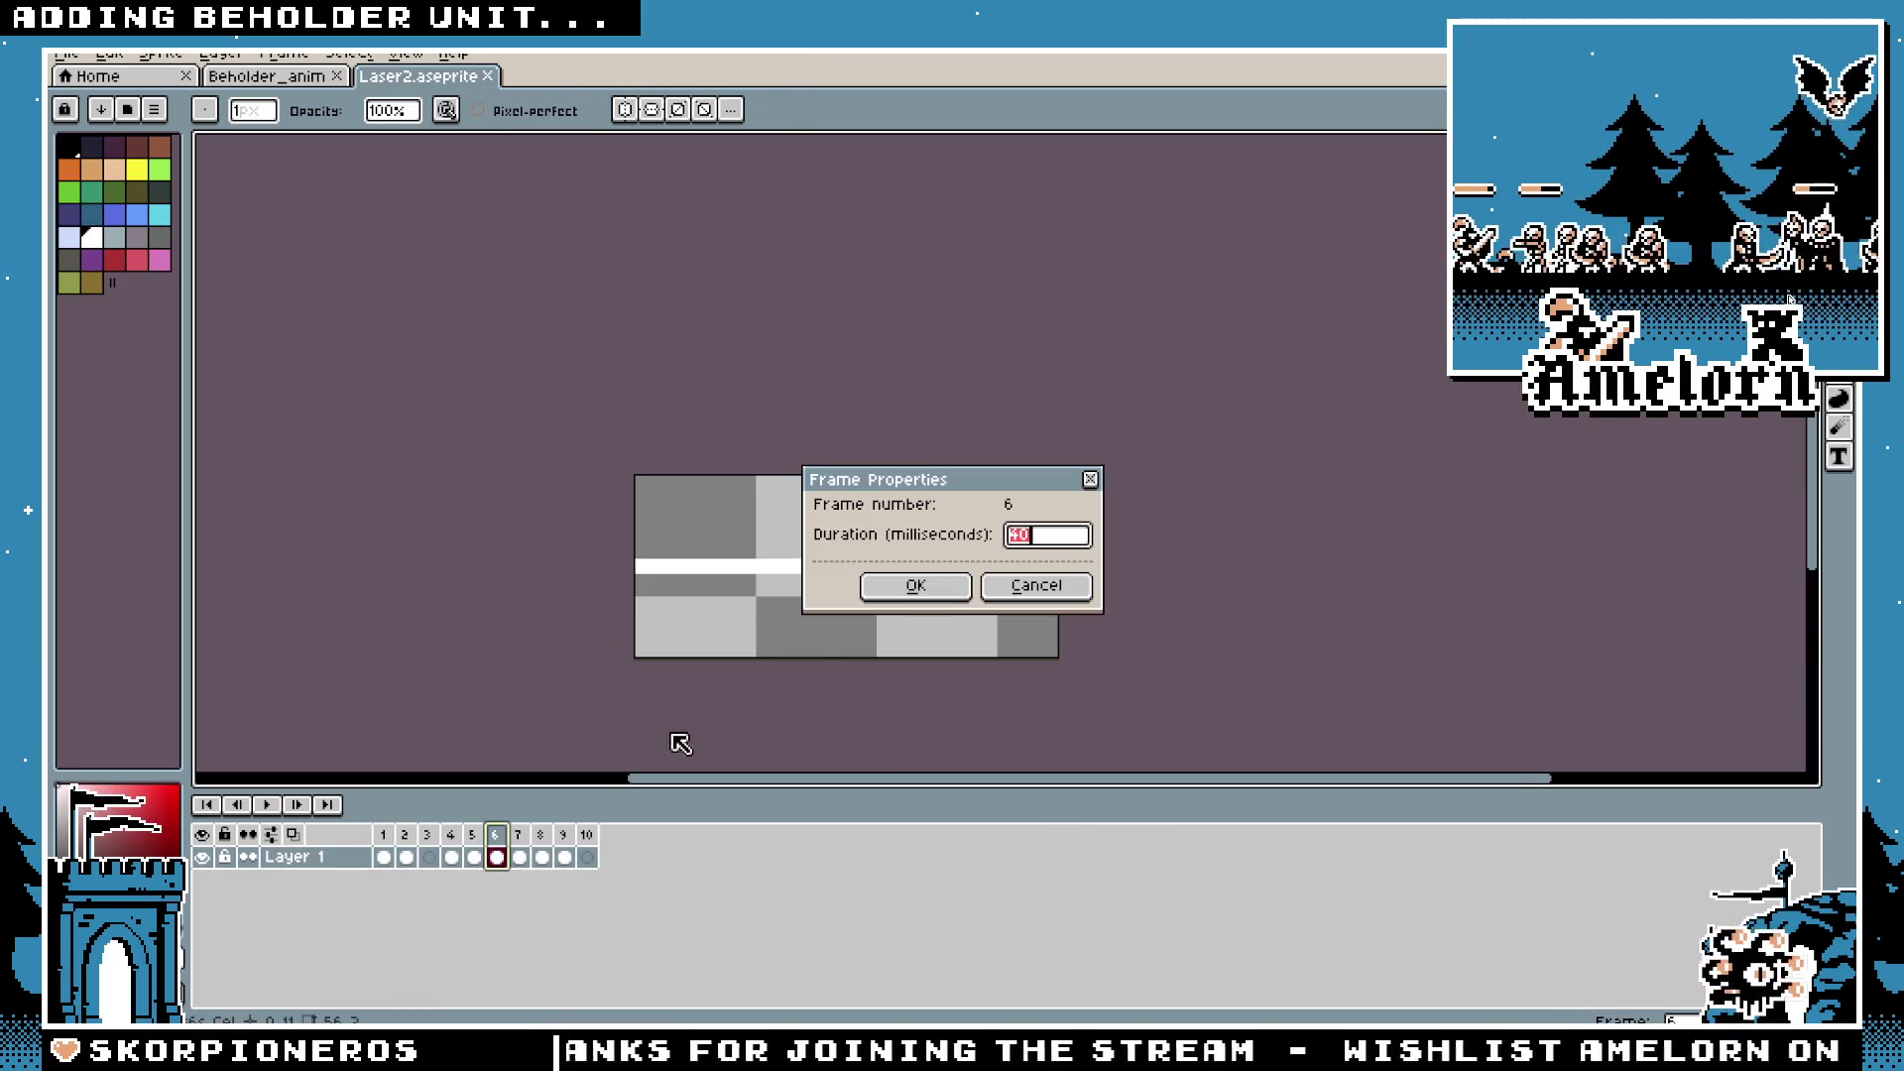
{"action": "left_click", "coordinate": [1041, 589]}
{"action": "key", "text": "alt+Tab"}
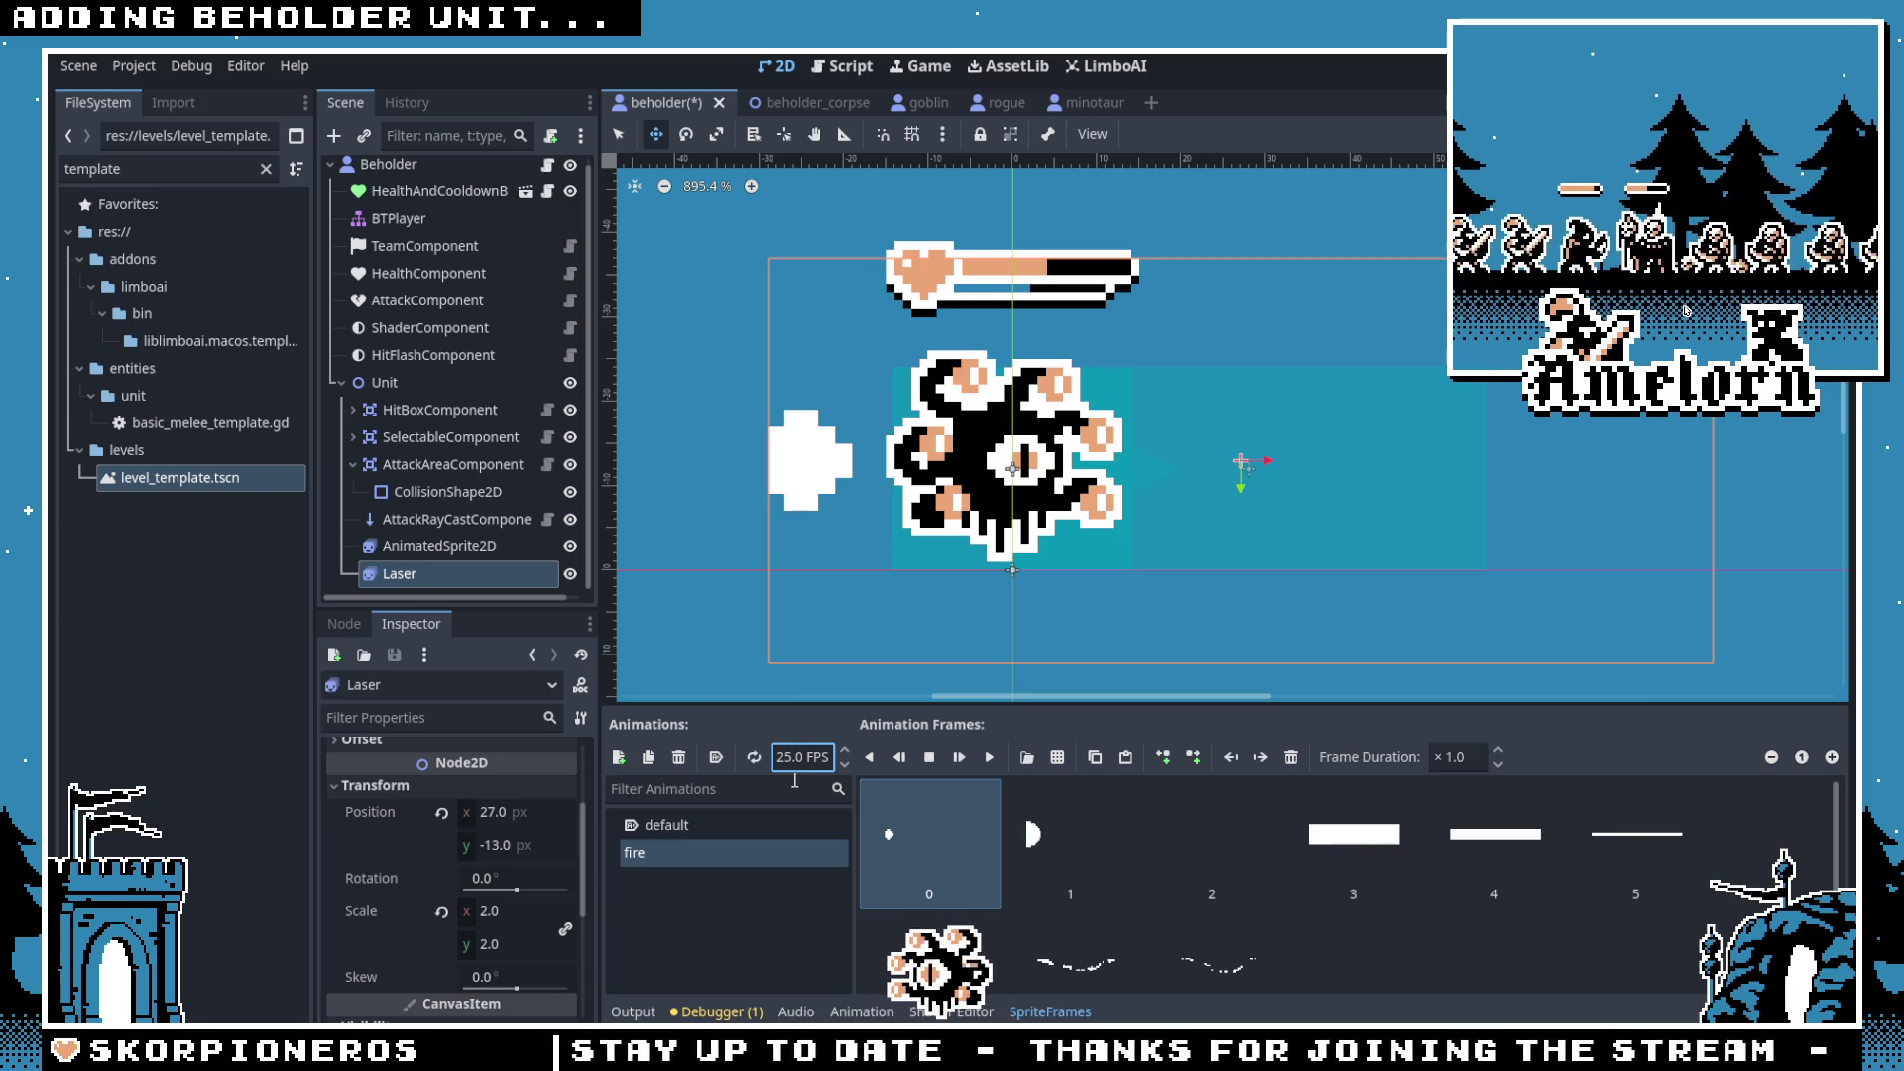
Step: Commit fire's 25 FPS speed, replay the beam, and reset the Laser node's scale to 1.0
{"action": "left_click", "coordinate": [708, 836]}
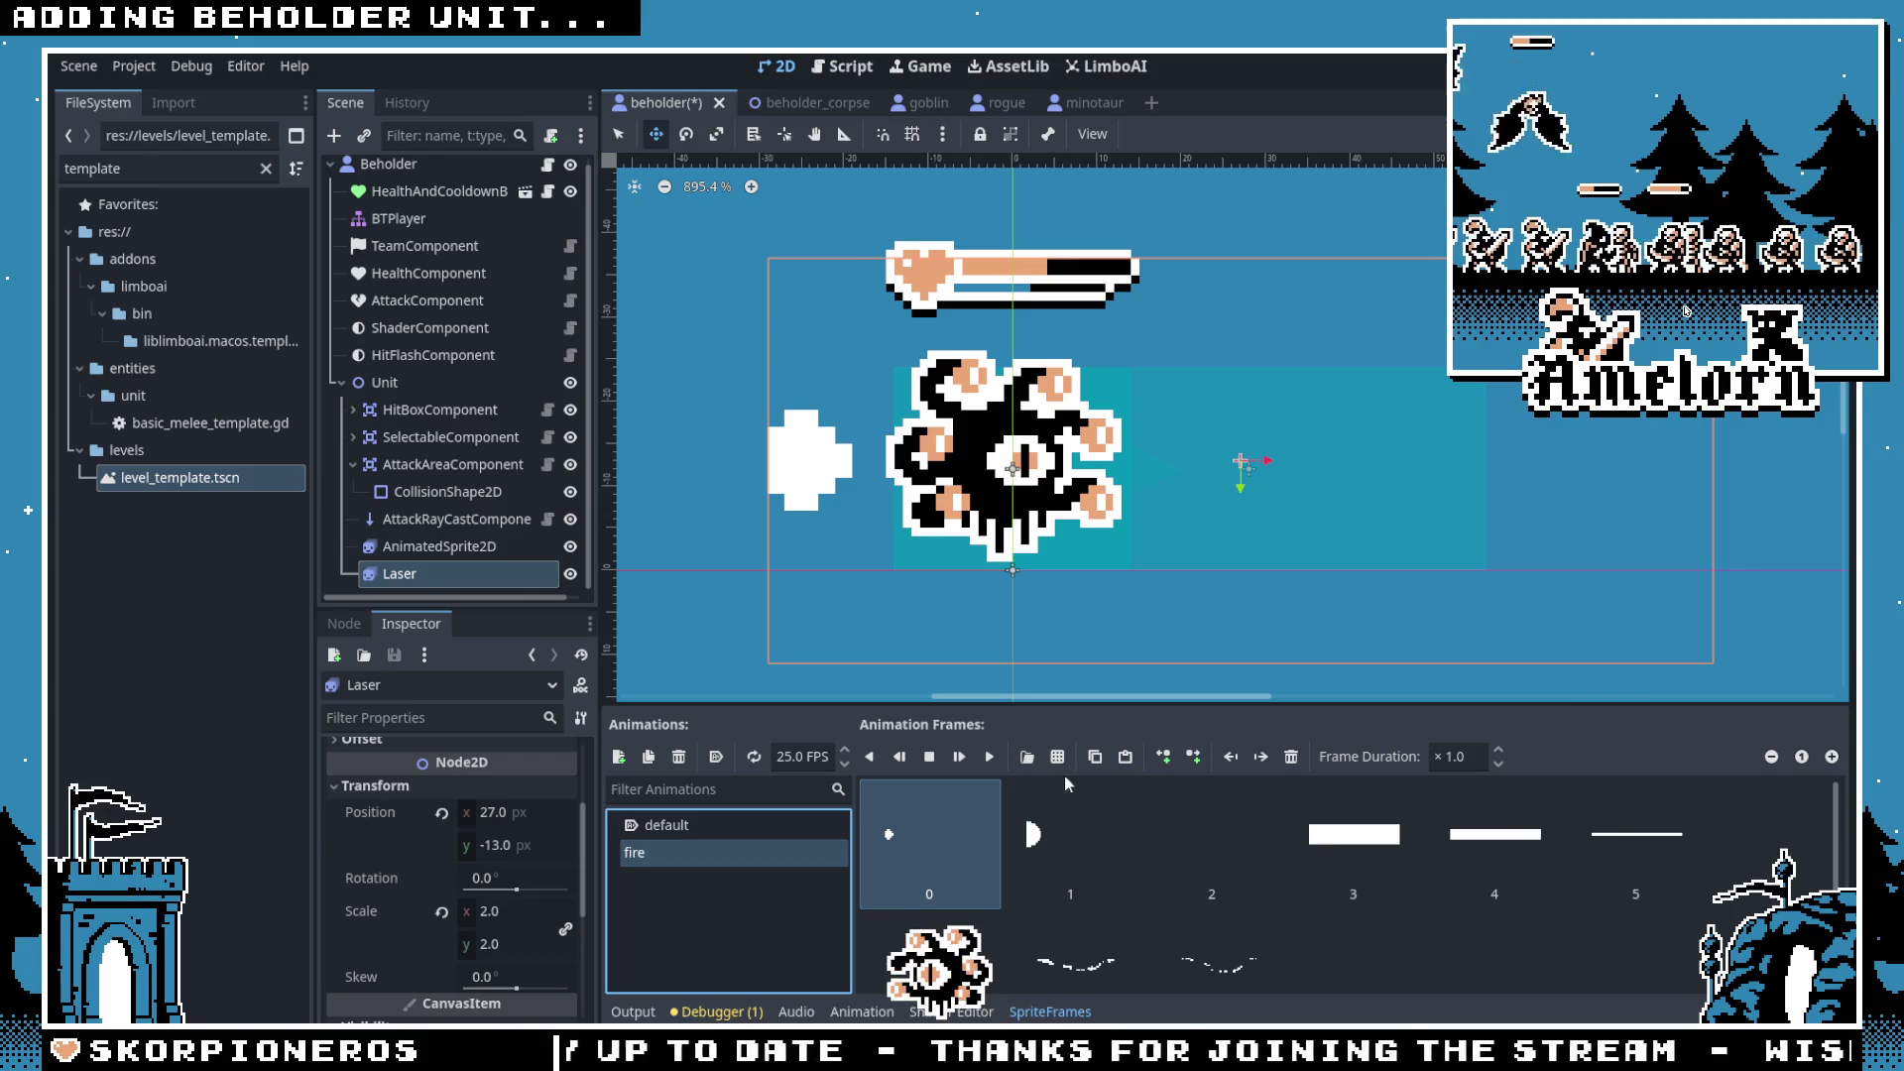
{"action": "left_click", "coordinate": [989, 758]}
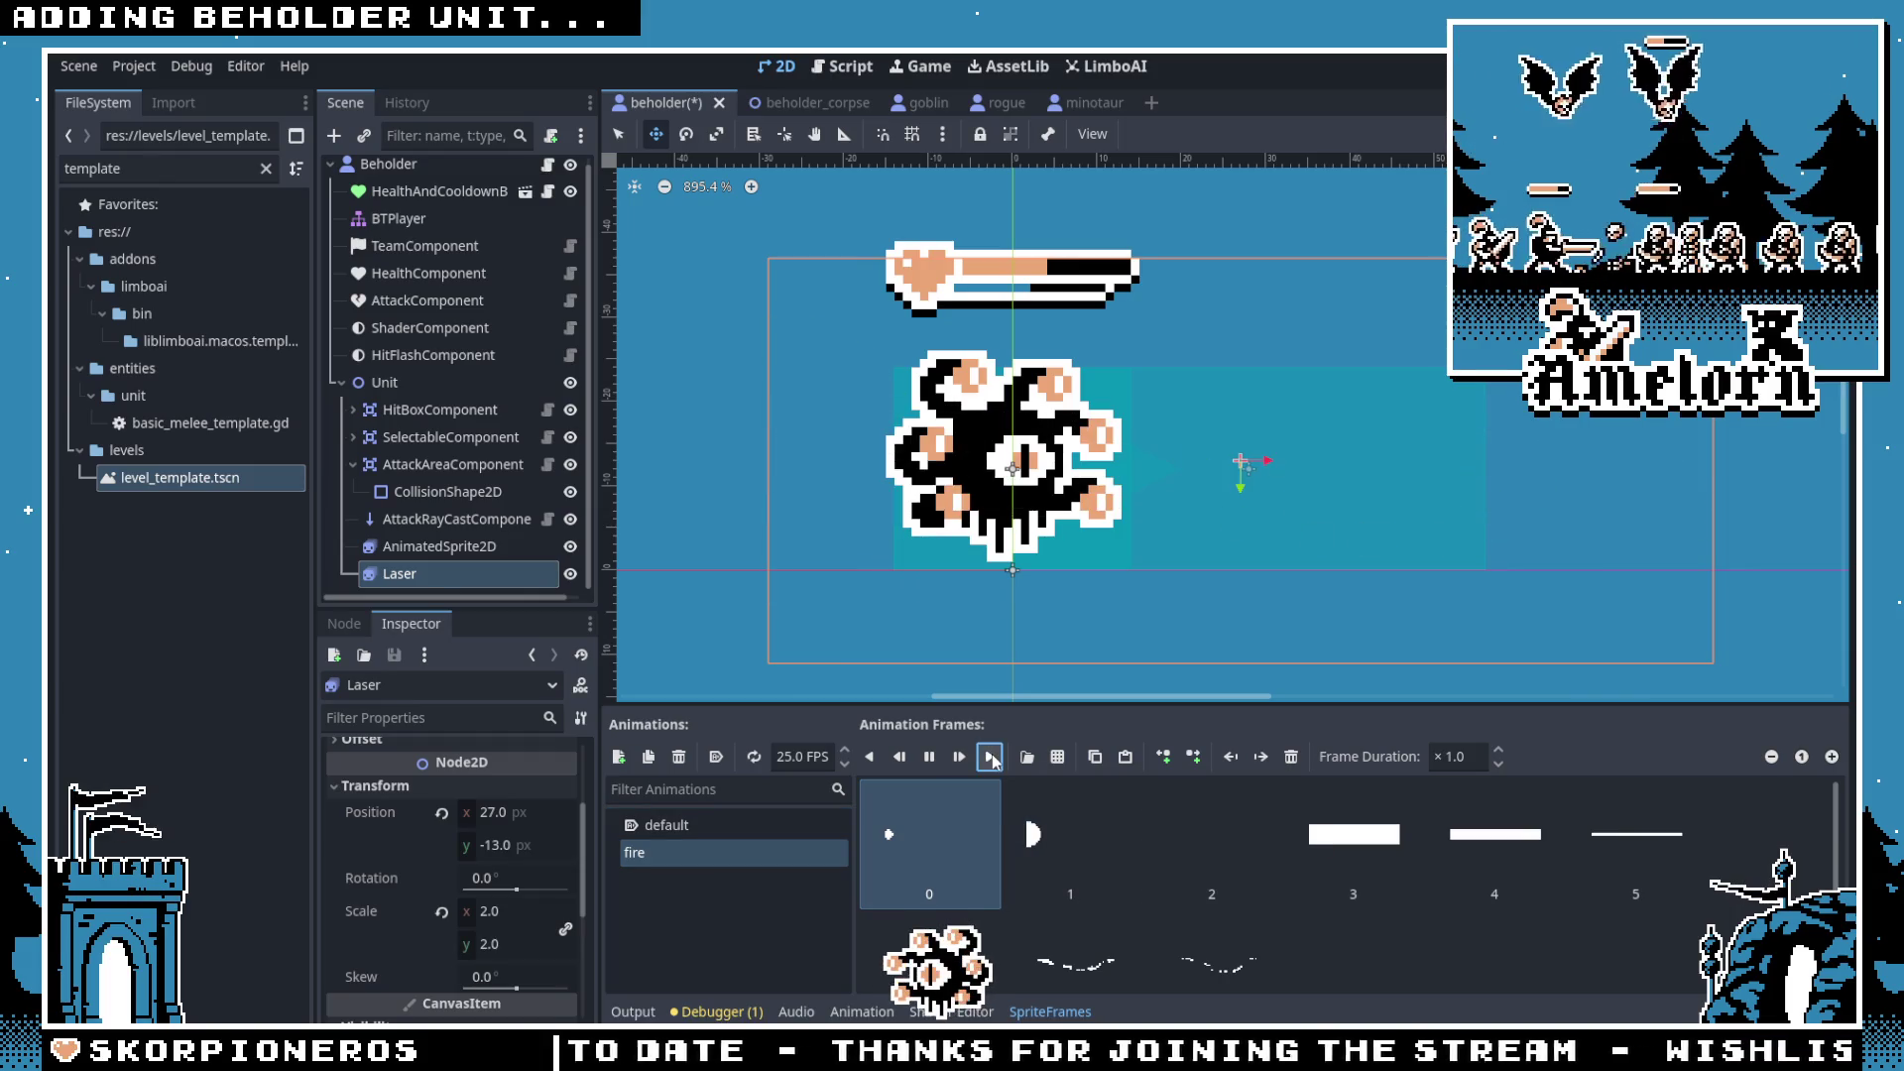
{"action": "left_click", "coordinate": [990, 757]}
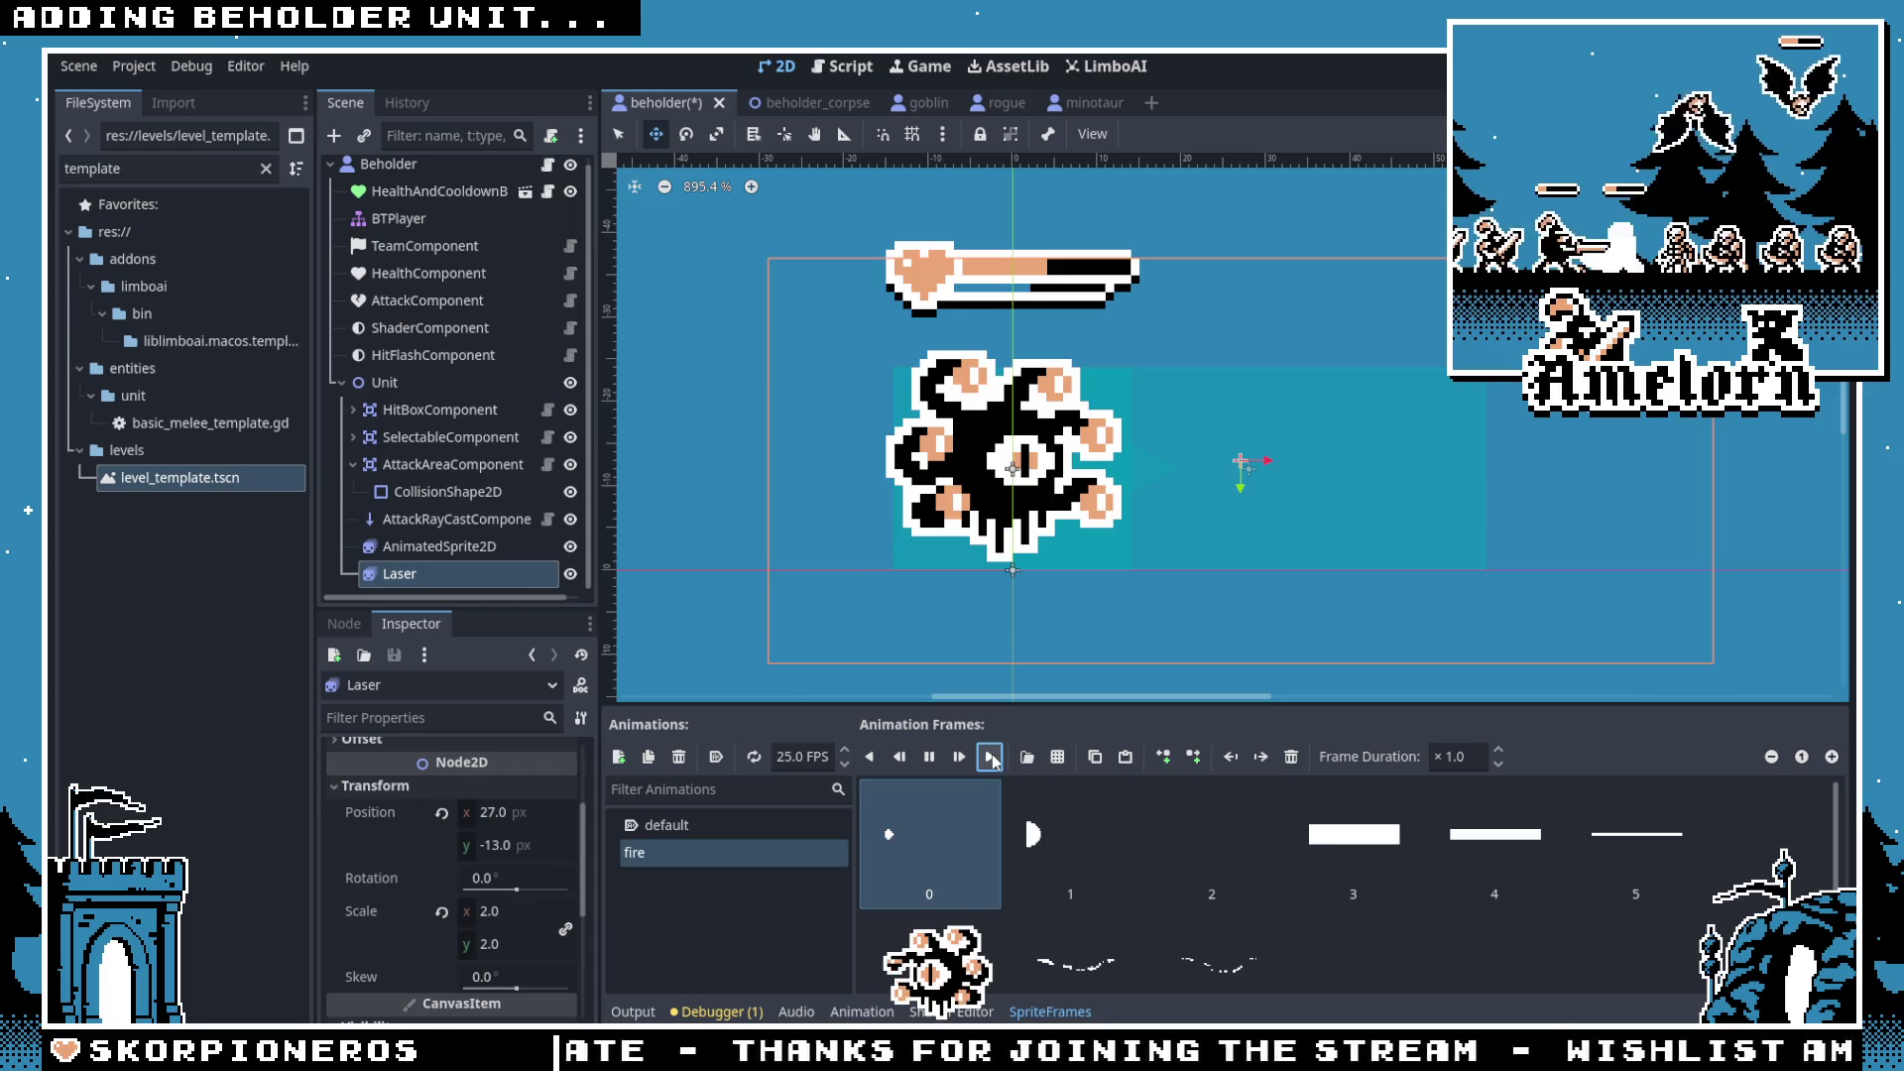
{"action": "left_click", "coordinate": [990, 758]}
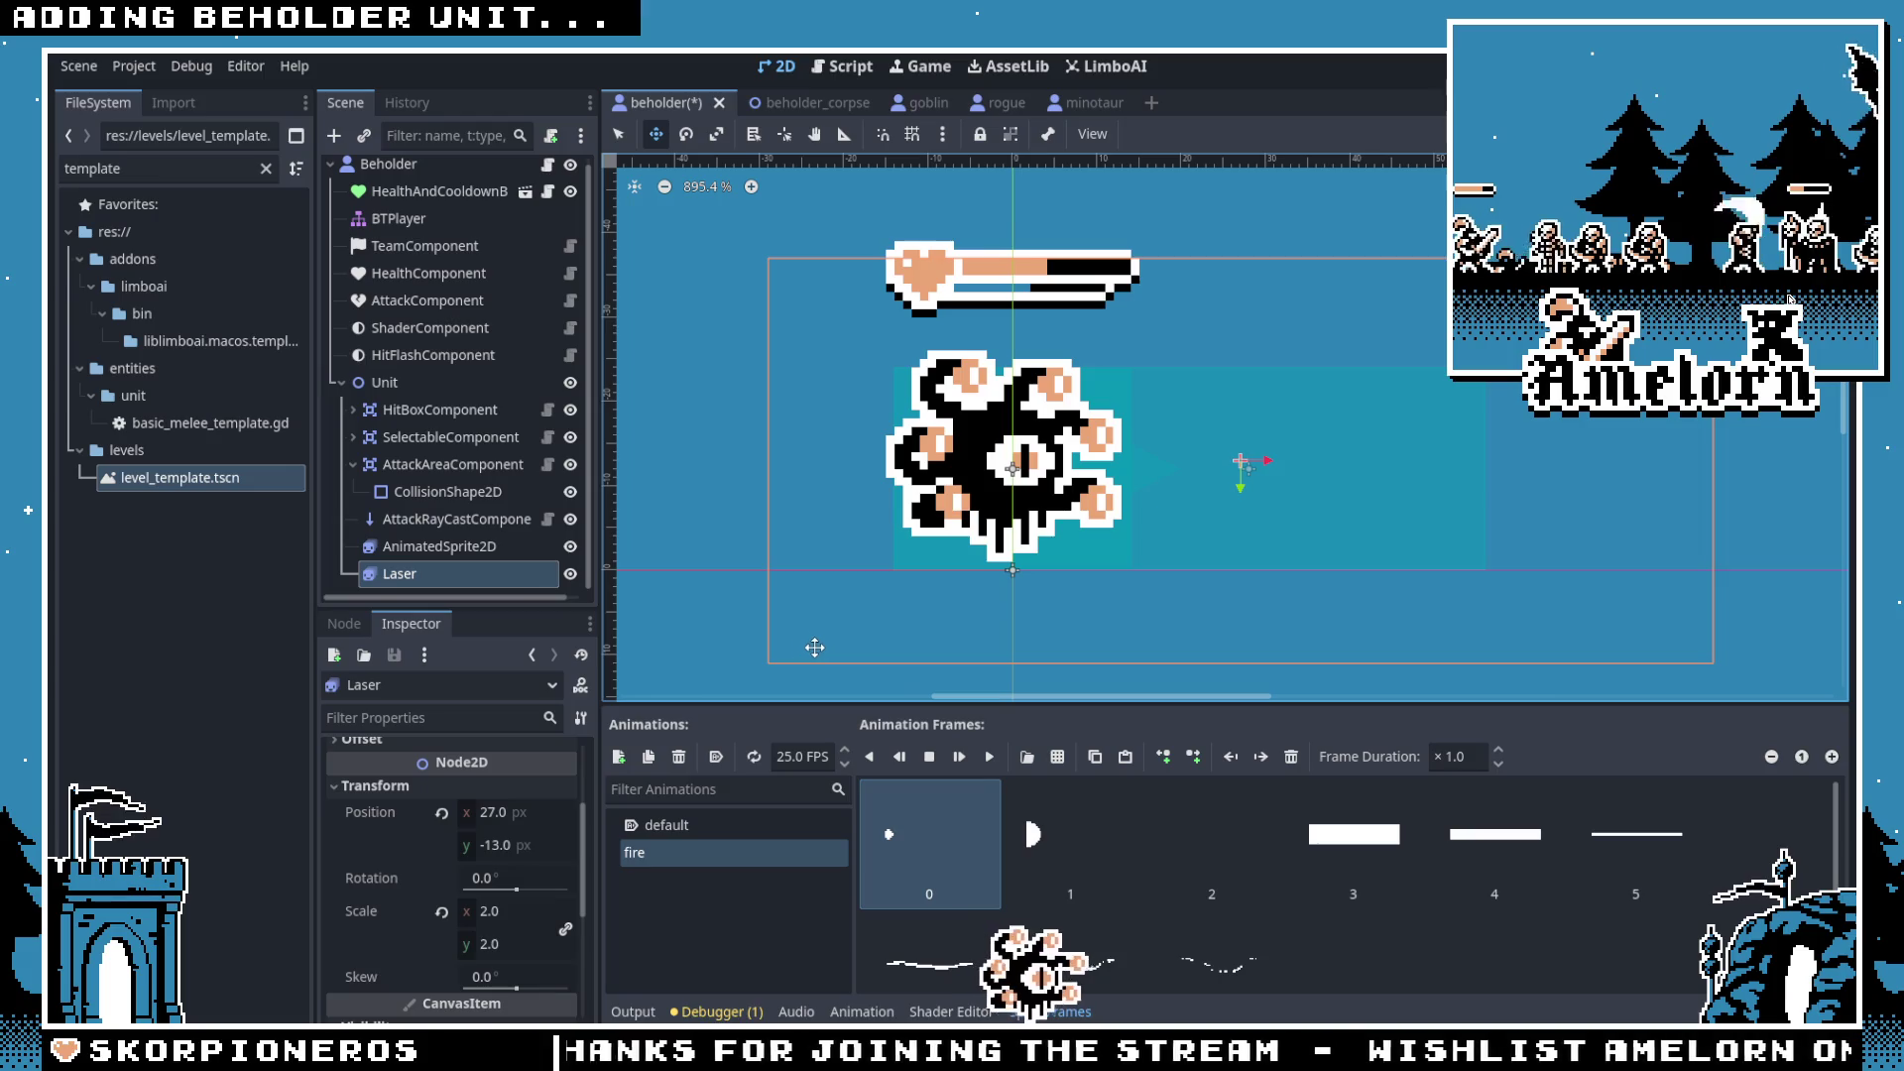
{"action": "left_click", "coordinate": [990, 758]}
{"action": "left_click", "coordinate": [989, 757]}
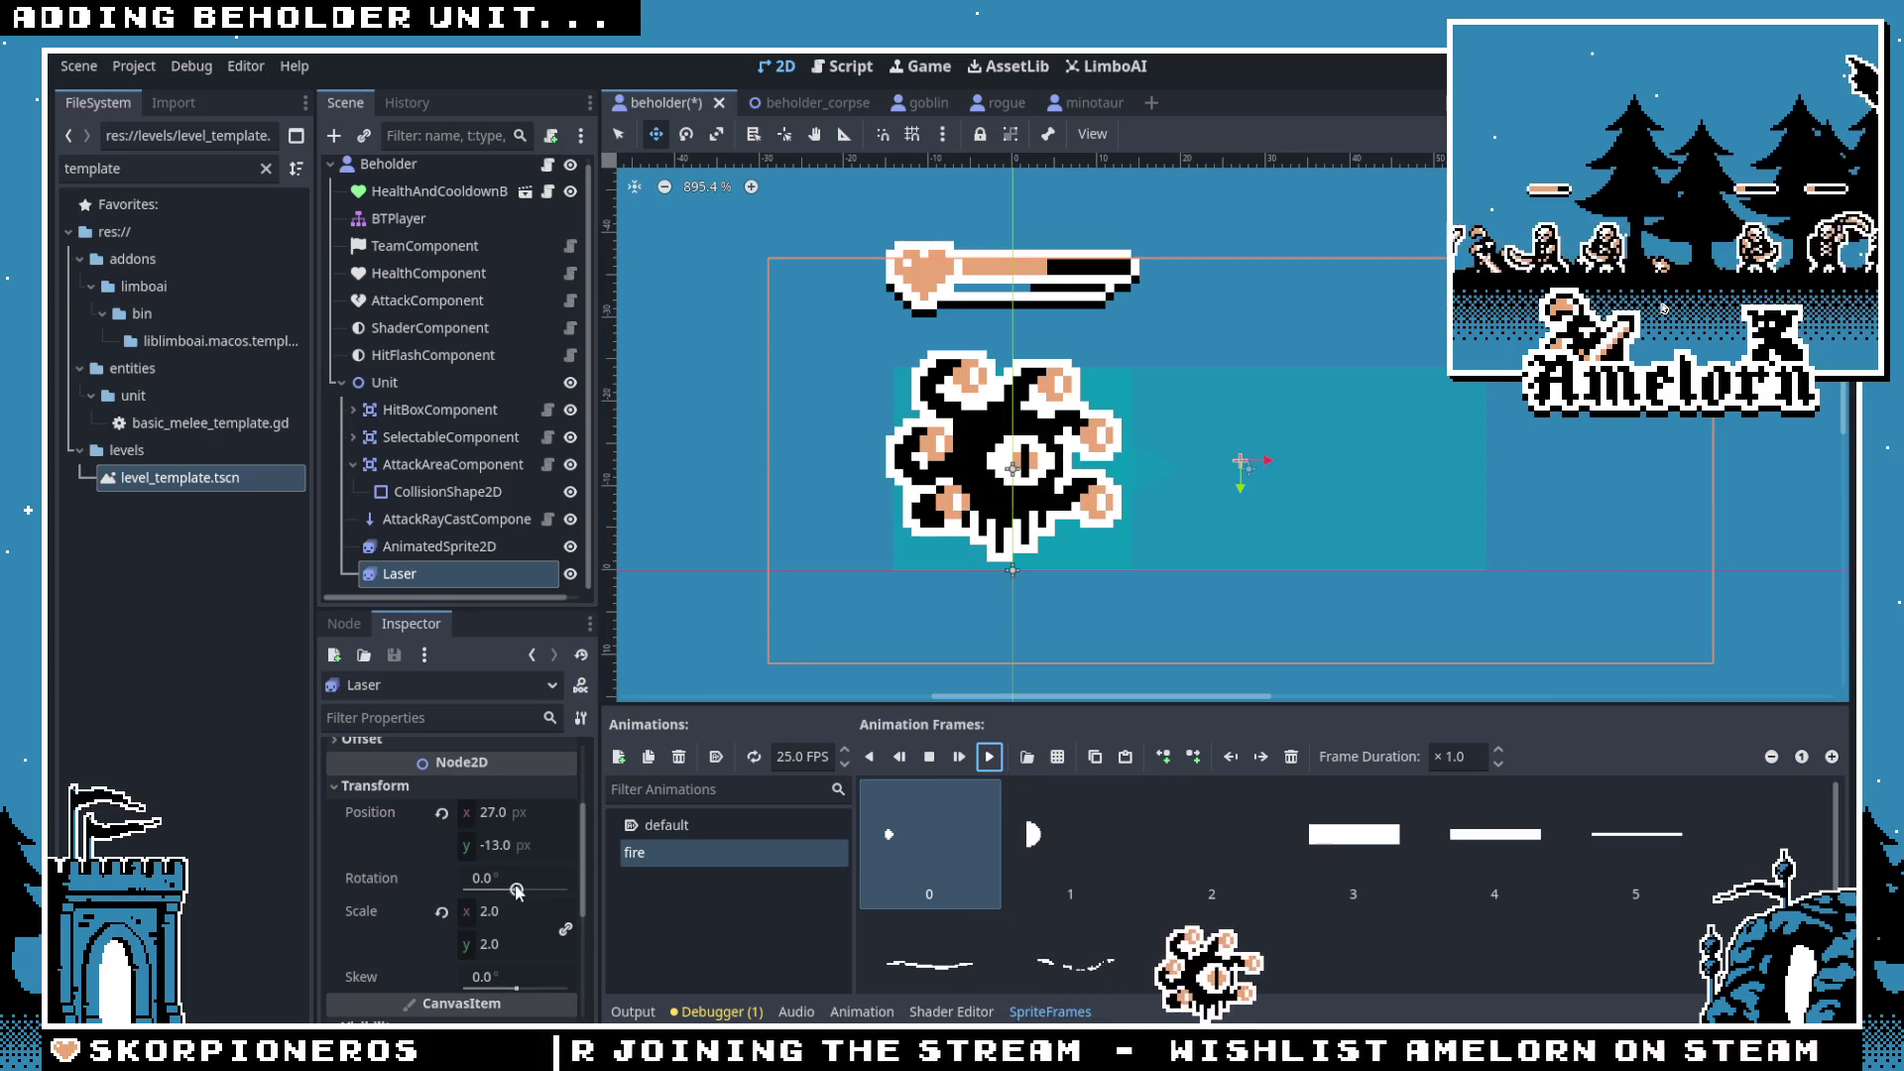
{"action": "left_click", "coordinate": [443, 912]}
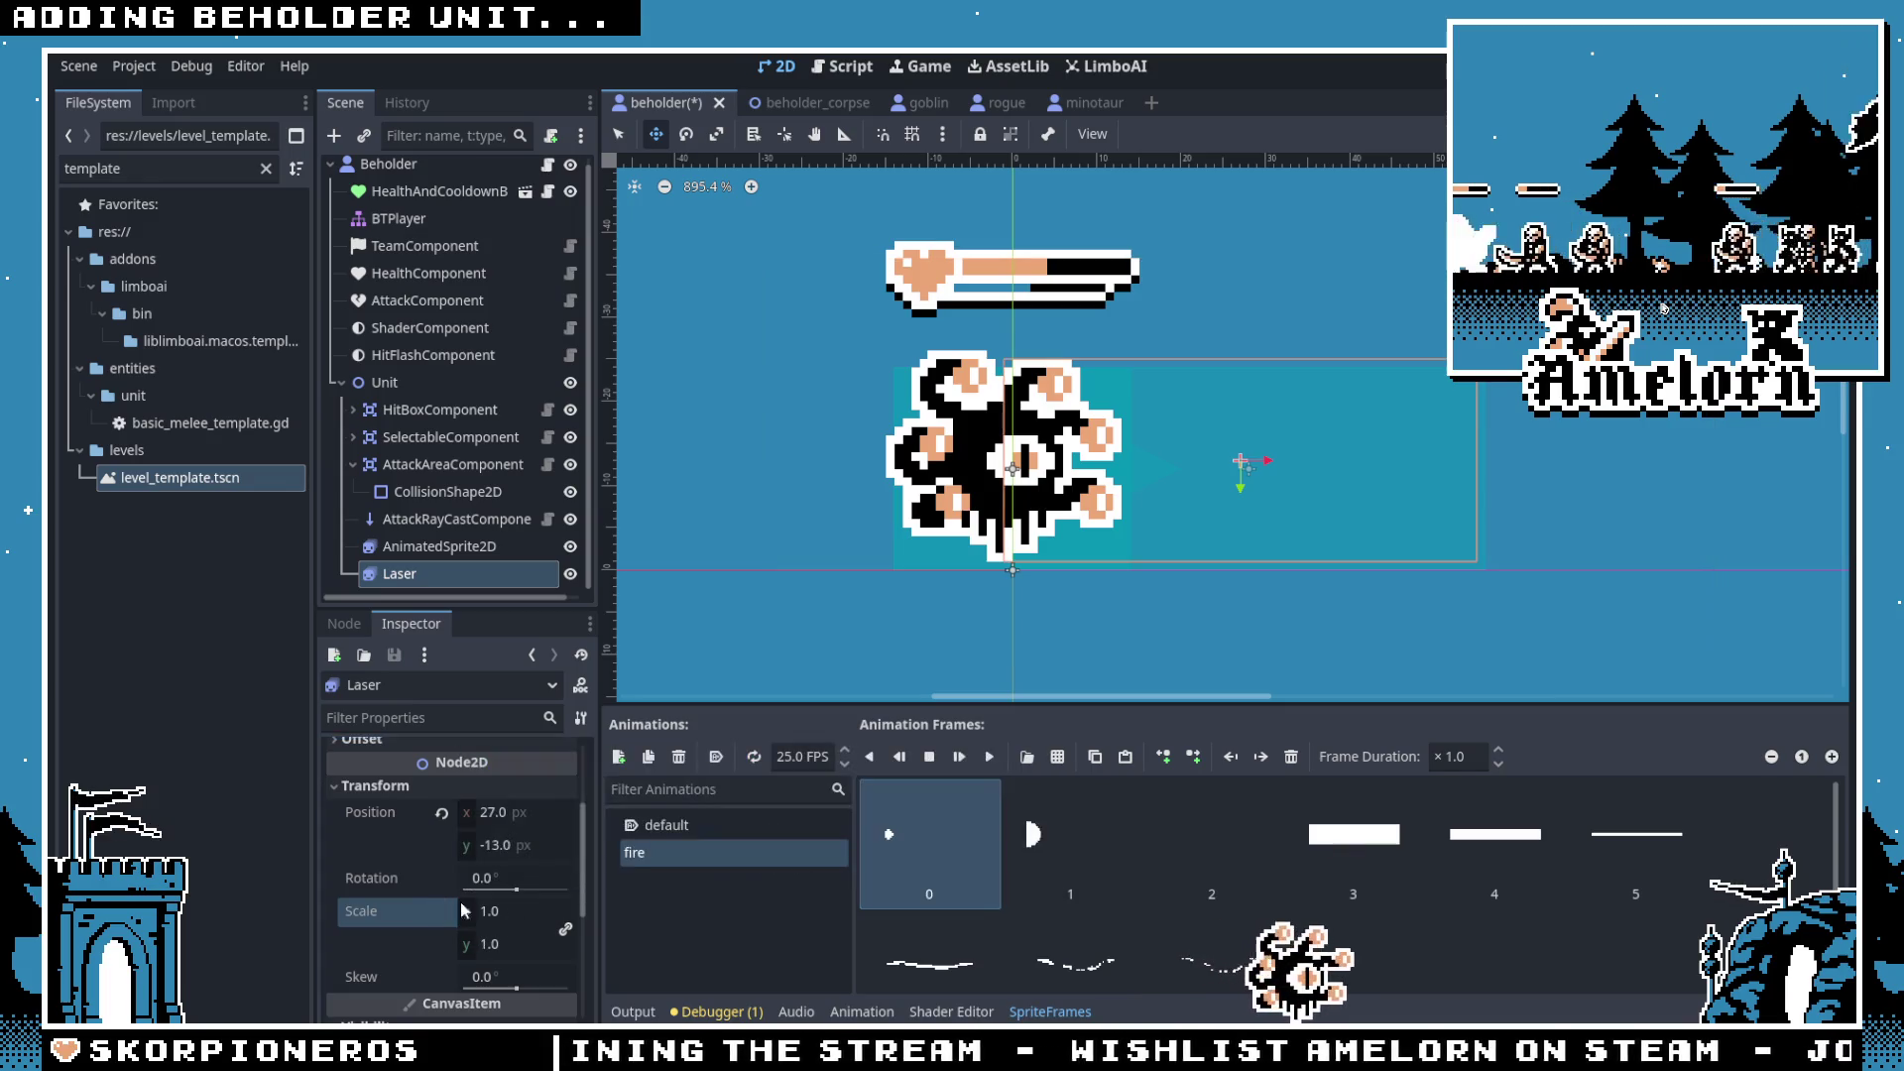
{"action": "left_click", "coordinate": [989, 759]}
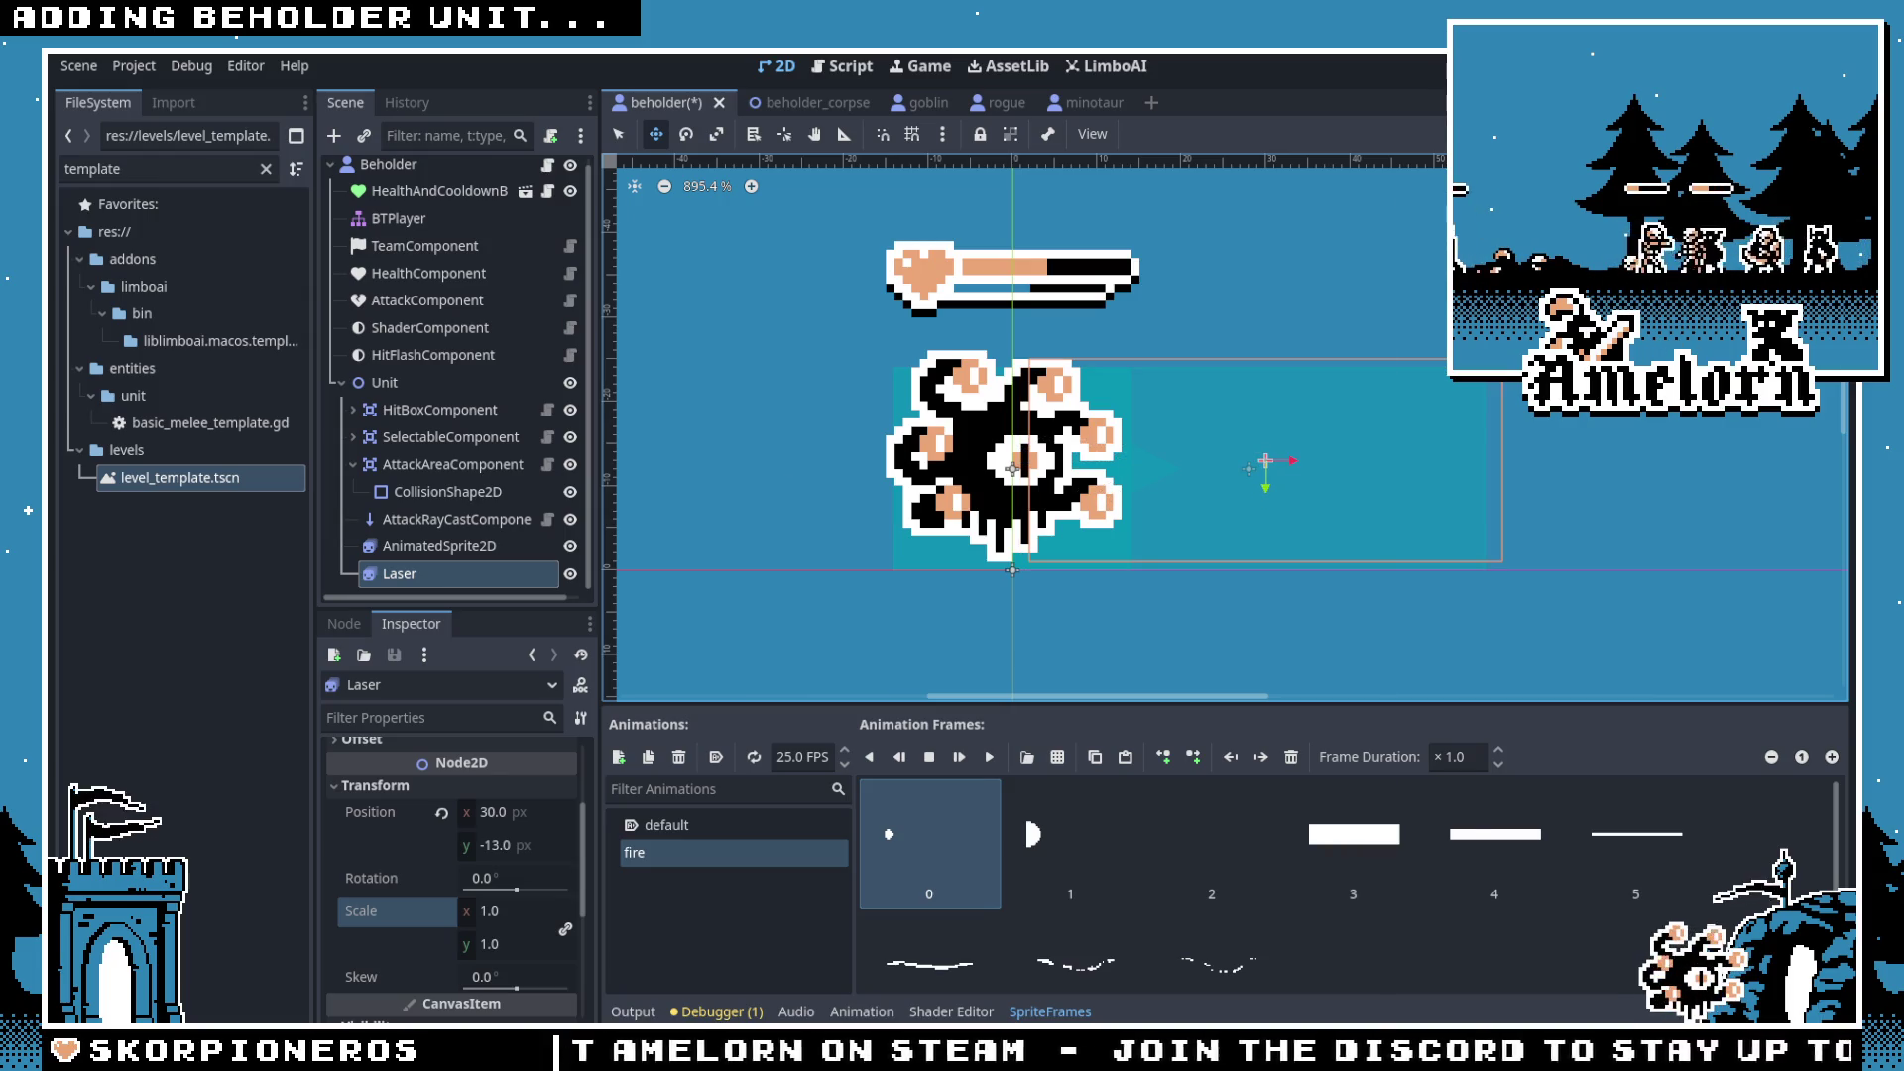
Step: Compare the beholder animation and laser sprite files in Aseprite, then return to Godot
{"action": "key", "text": "super+Tab"}
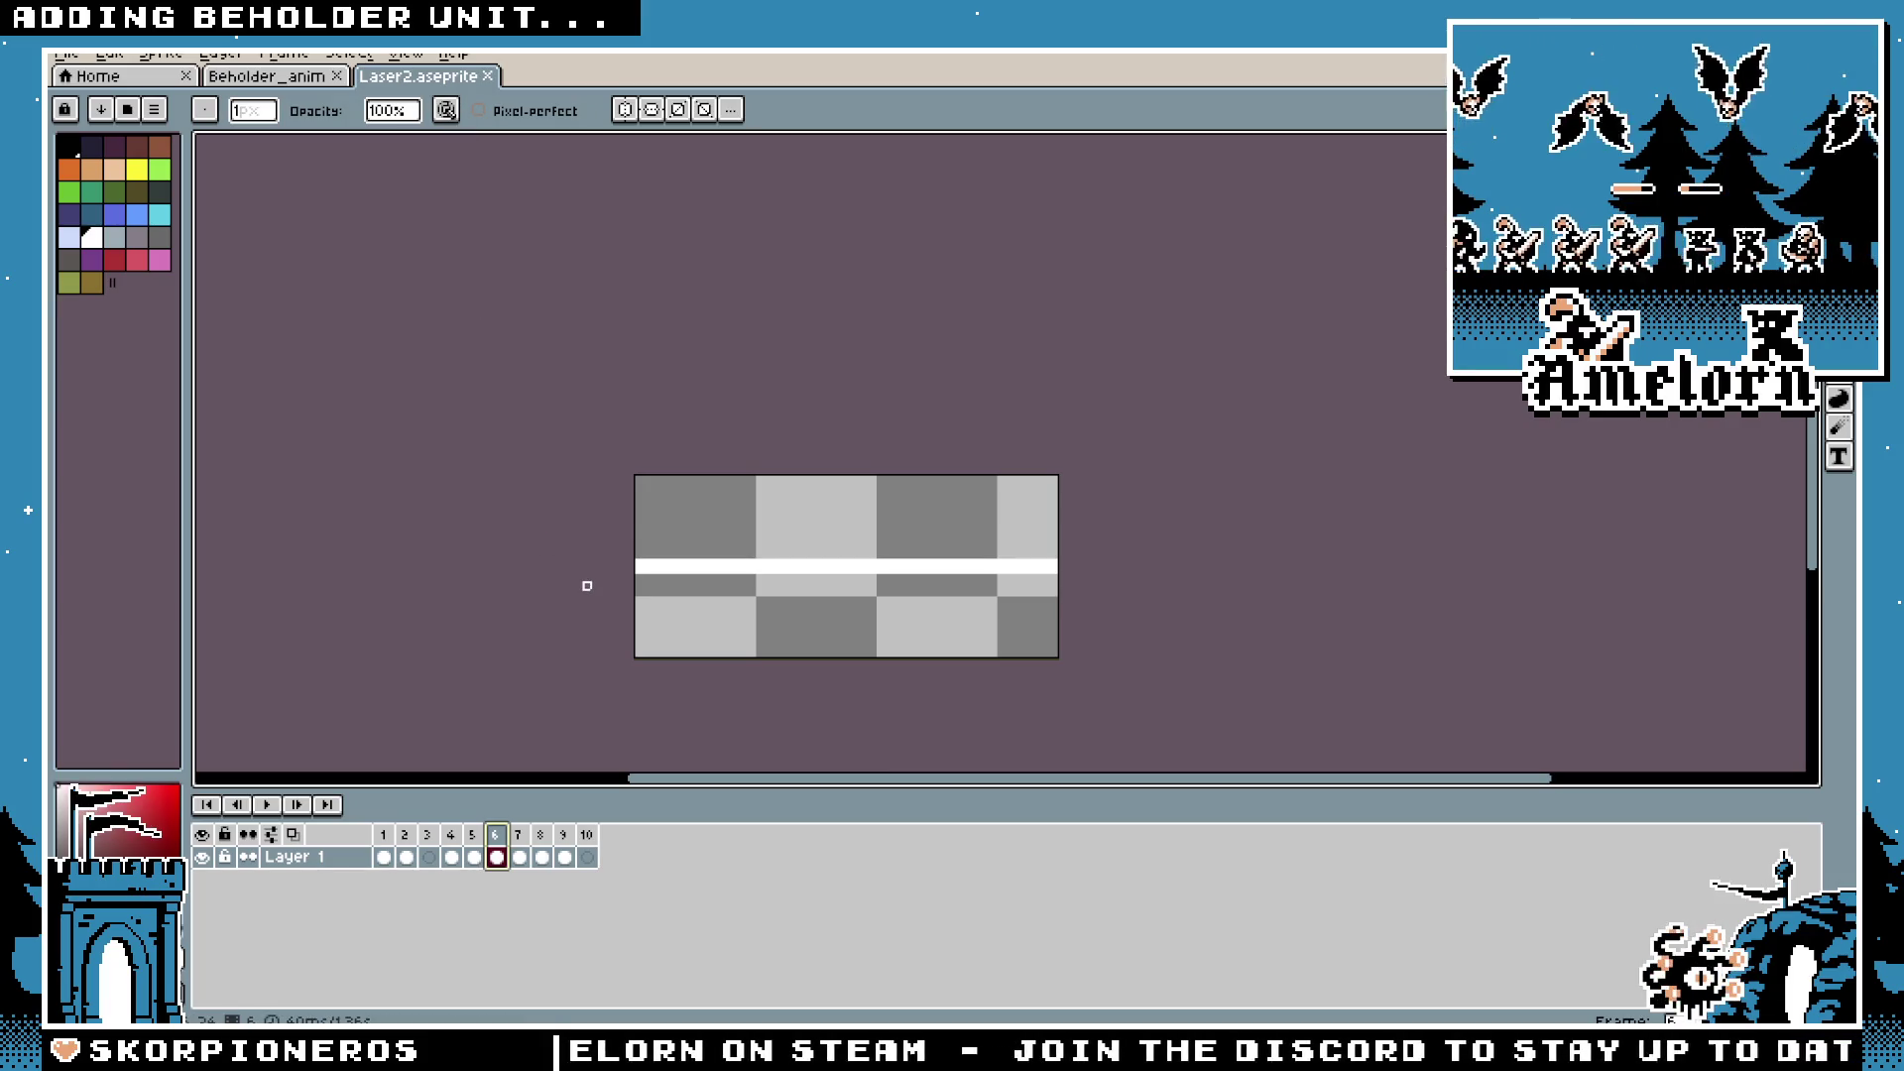
{"action": "left_click", "coordinate": [315, 76]}
{"action": "left_click", "coordinate": [417, 75]}
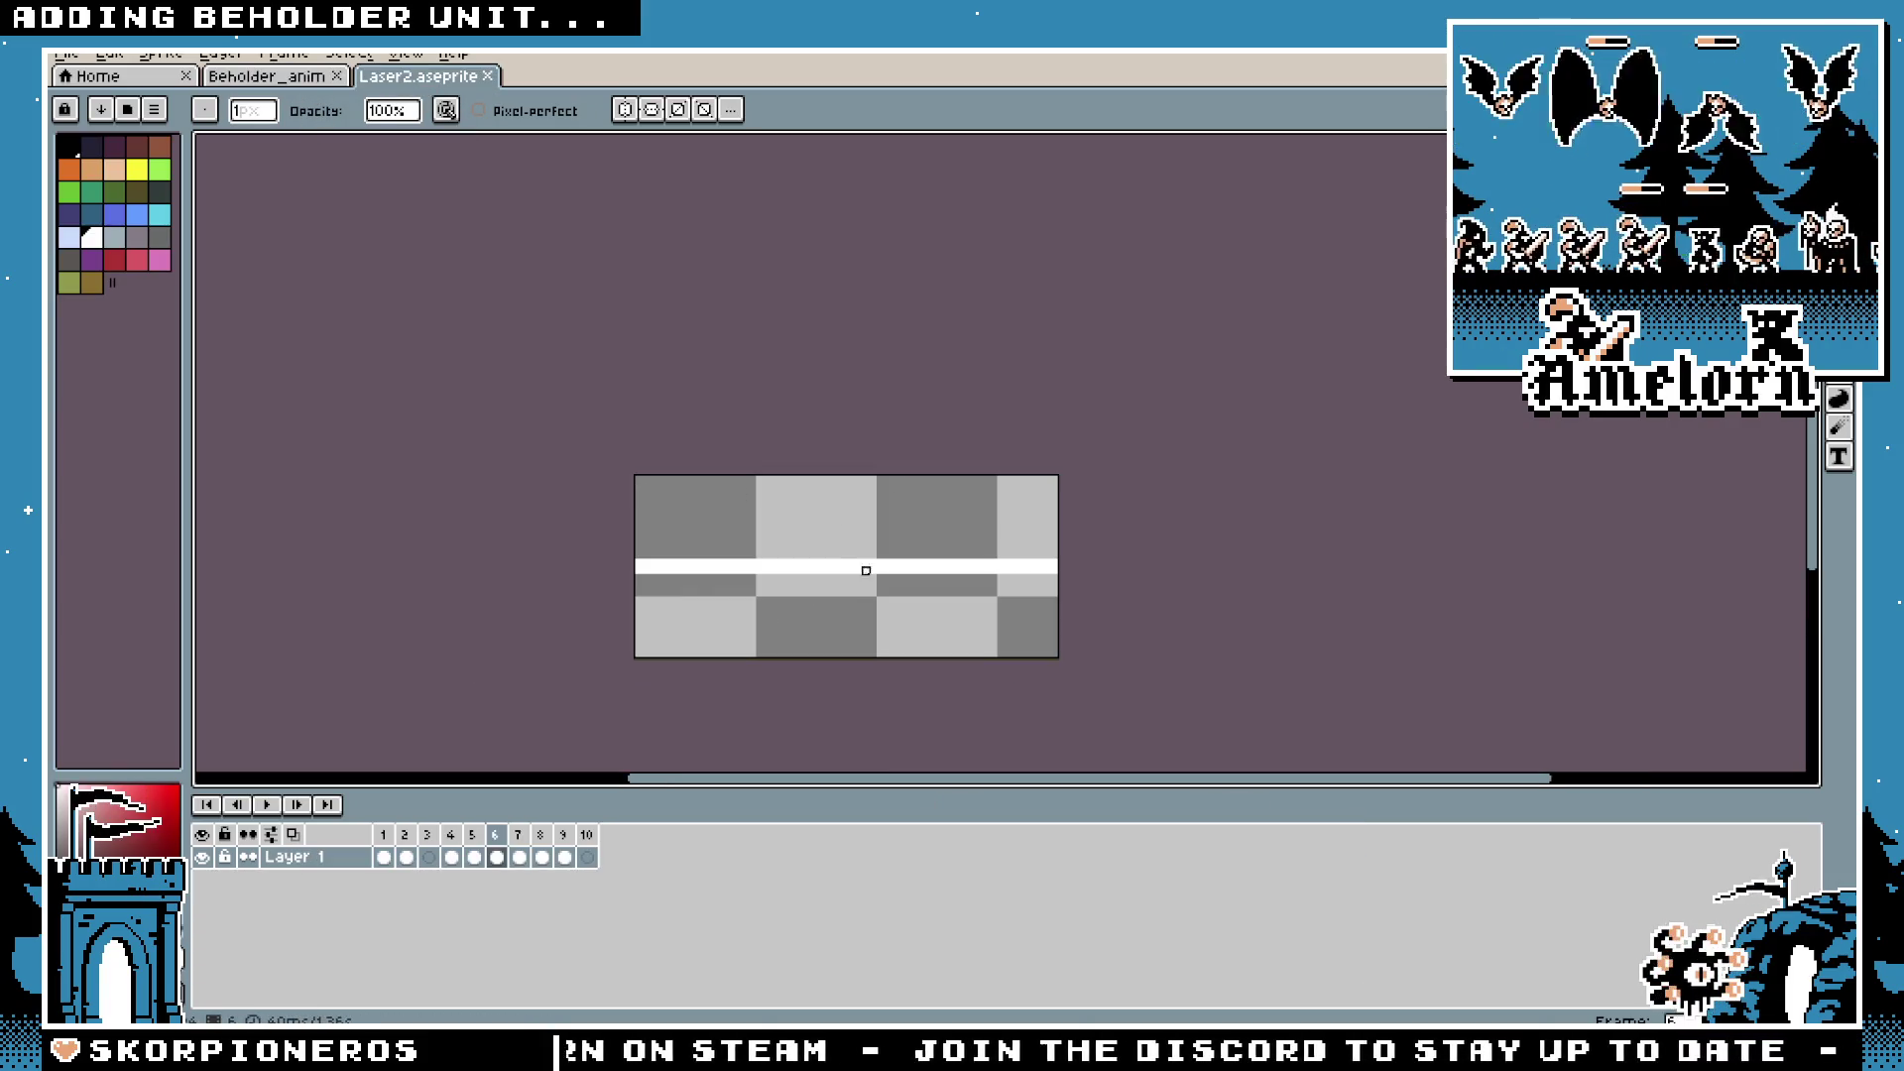
{"action": "scroll", "coordinate": [833, 561], "scroll_direction": "up", "scroll_amount": 2}
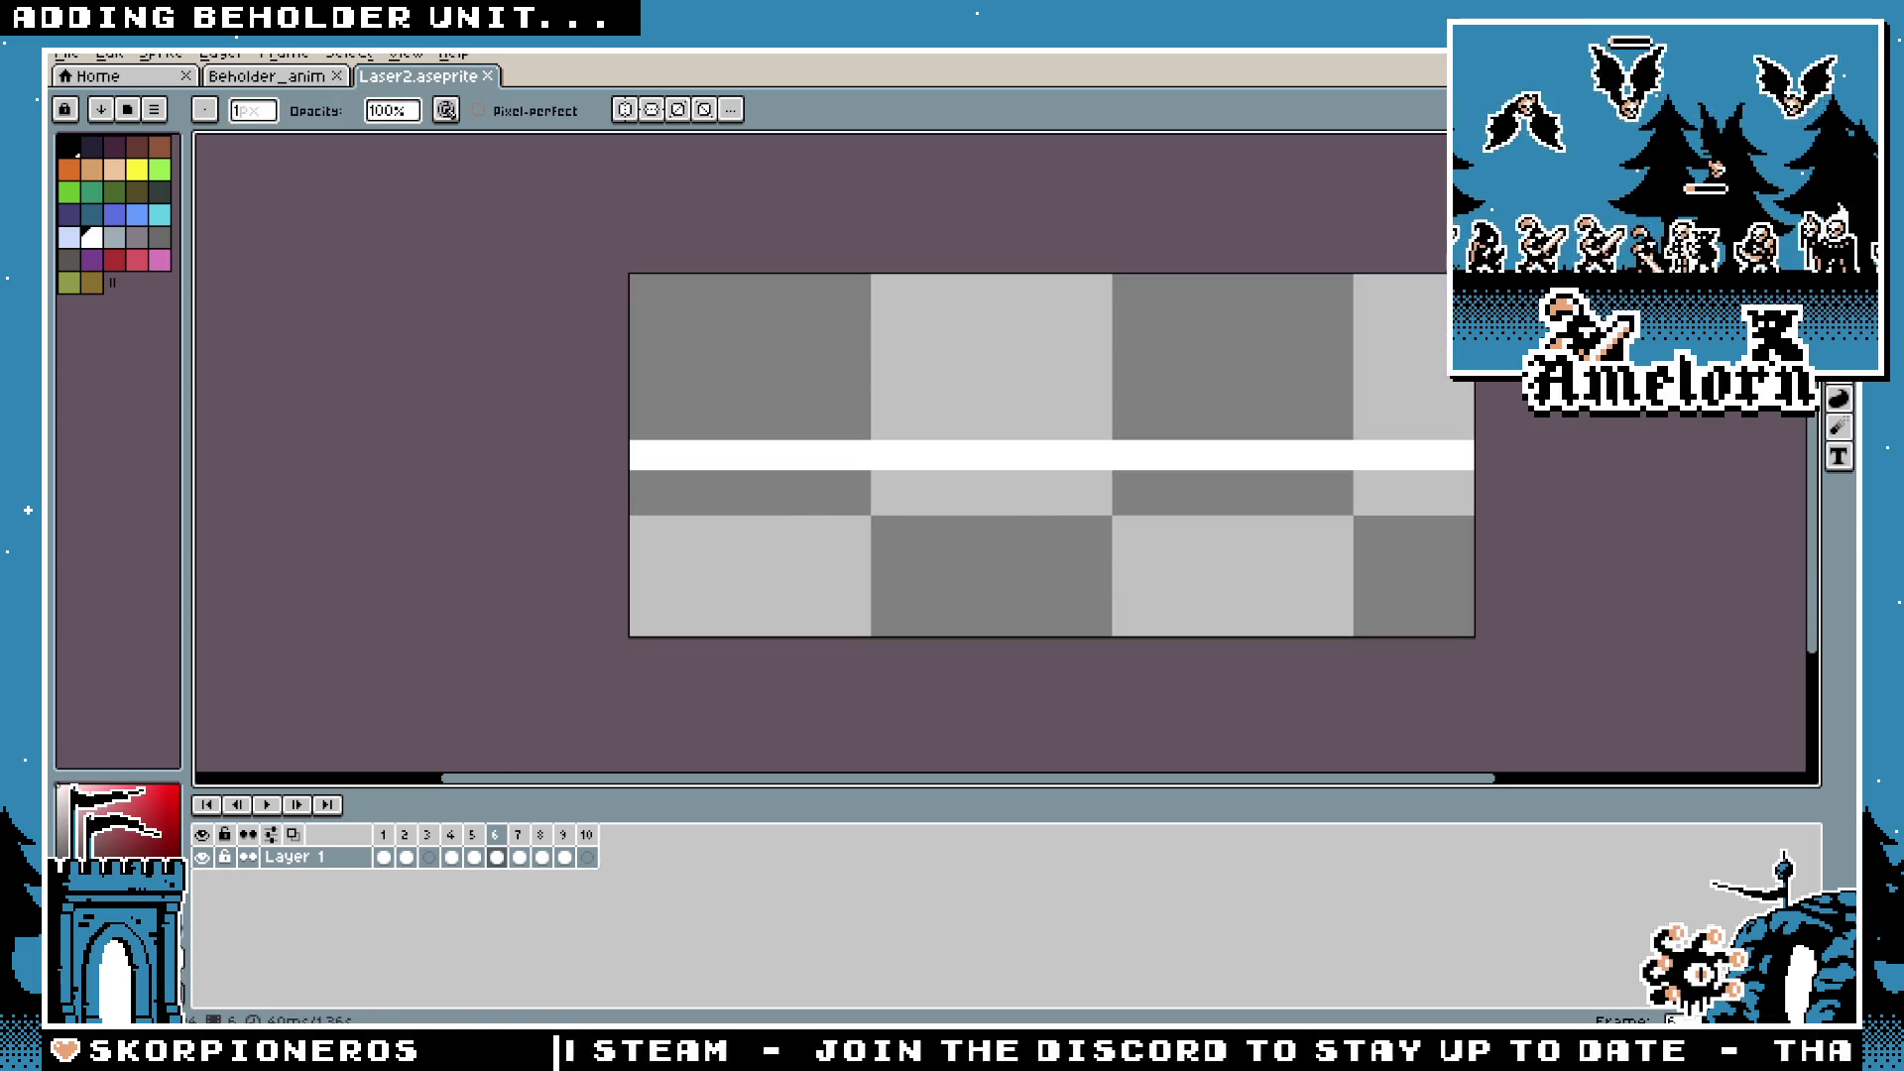
{"action": "key", "text": "super+Tab"}
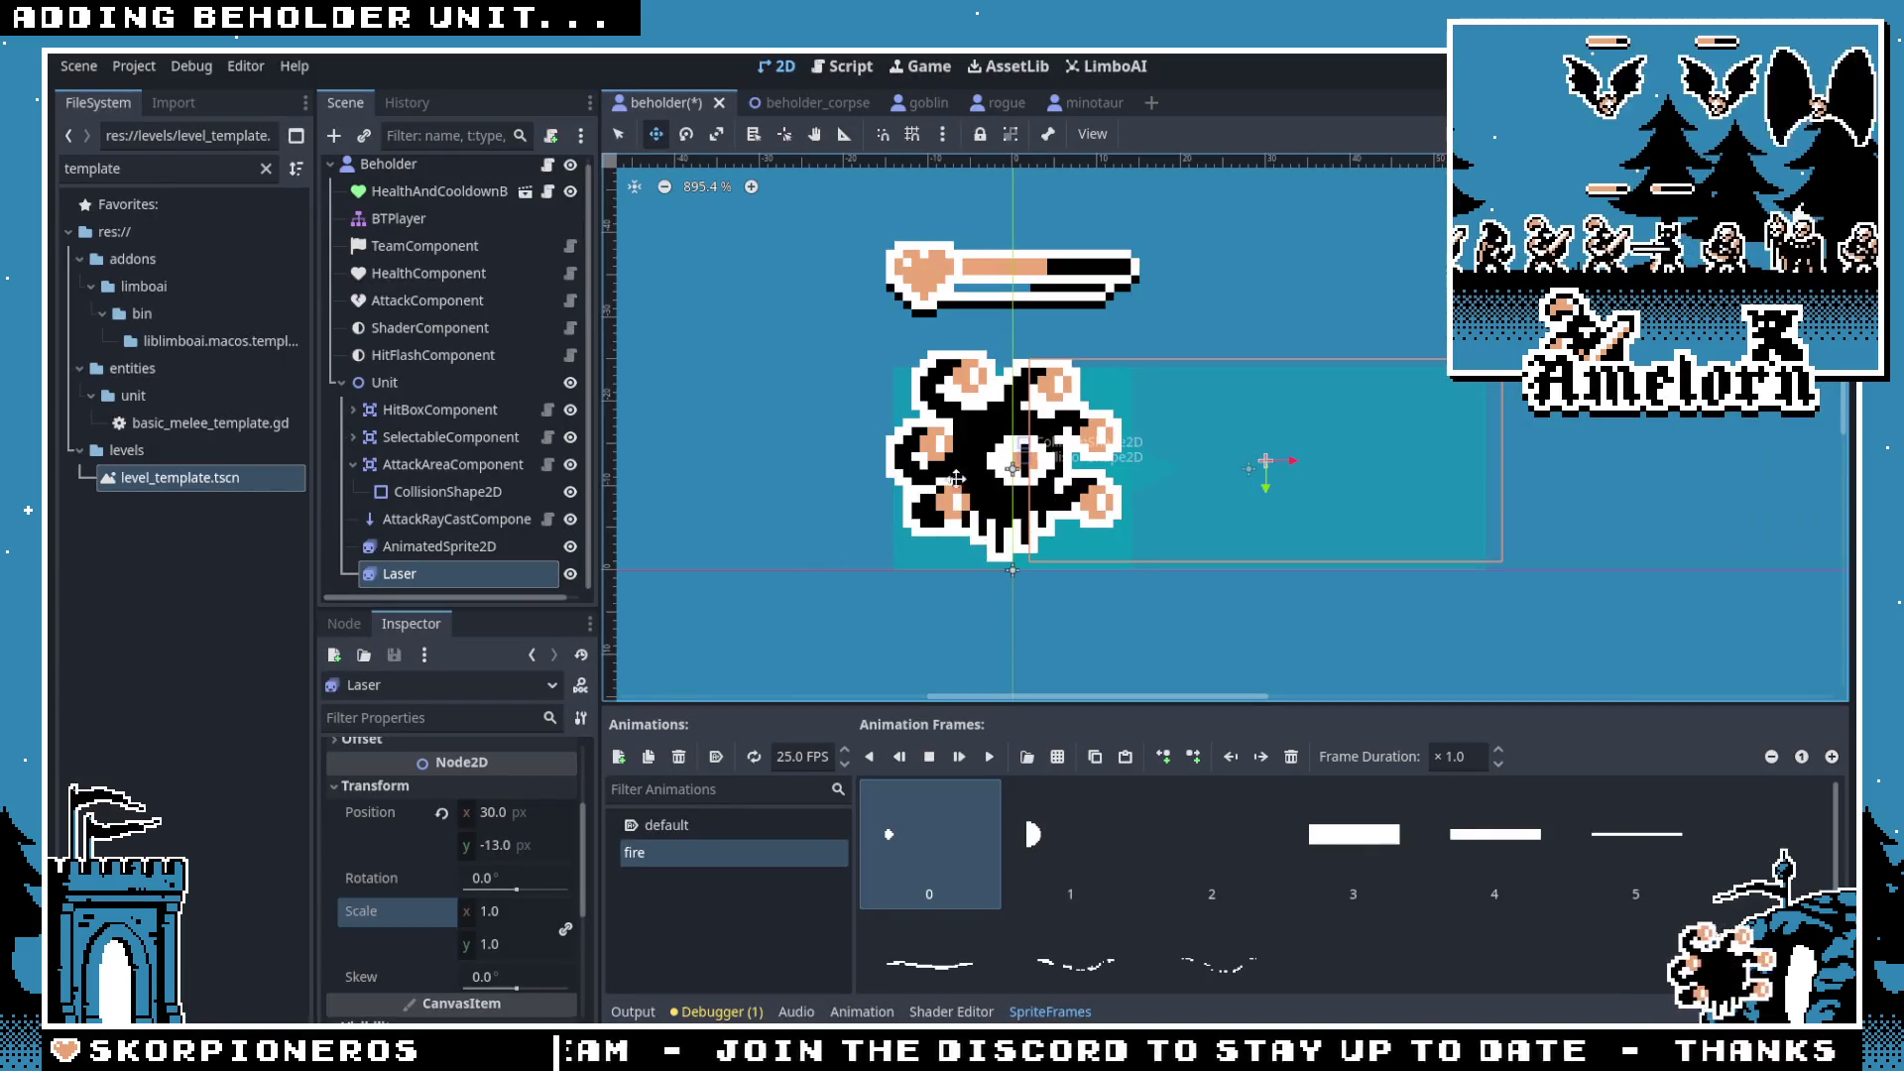
Step: Reset the Laser position, move it to 30, -12 in front of the beholder, and preview its fire animation
{"action": "scroll", "coordinate": [443, 848], "scroll_direction": "up", "scroll_amount": 2}
{"action": "scroll", "coordinate": [443, 848], "scroll_direction": "down", "scroll_amount": 2}
{"action": "left_click", "coordinate": [441, 828]}
{"action": "left_click_drag", "start_coordinate": [963, 585], "coordinate": [1097, 517]}
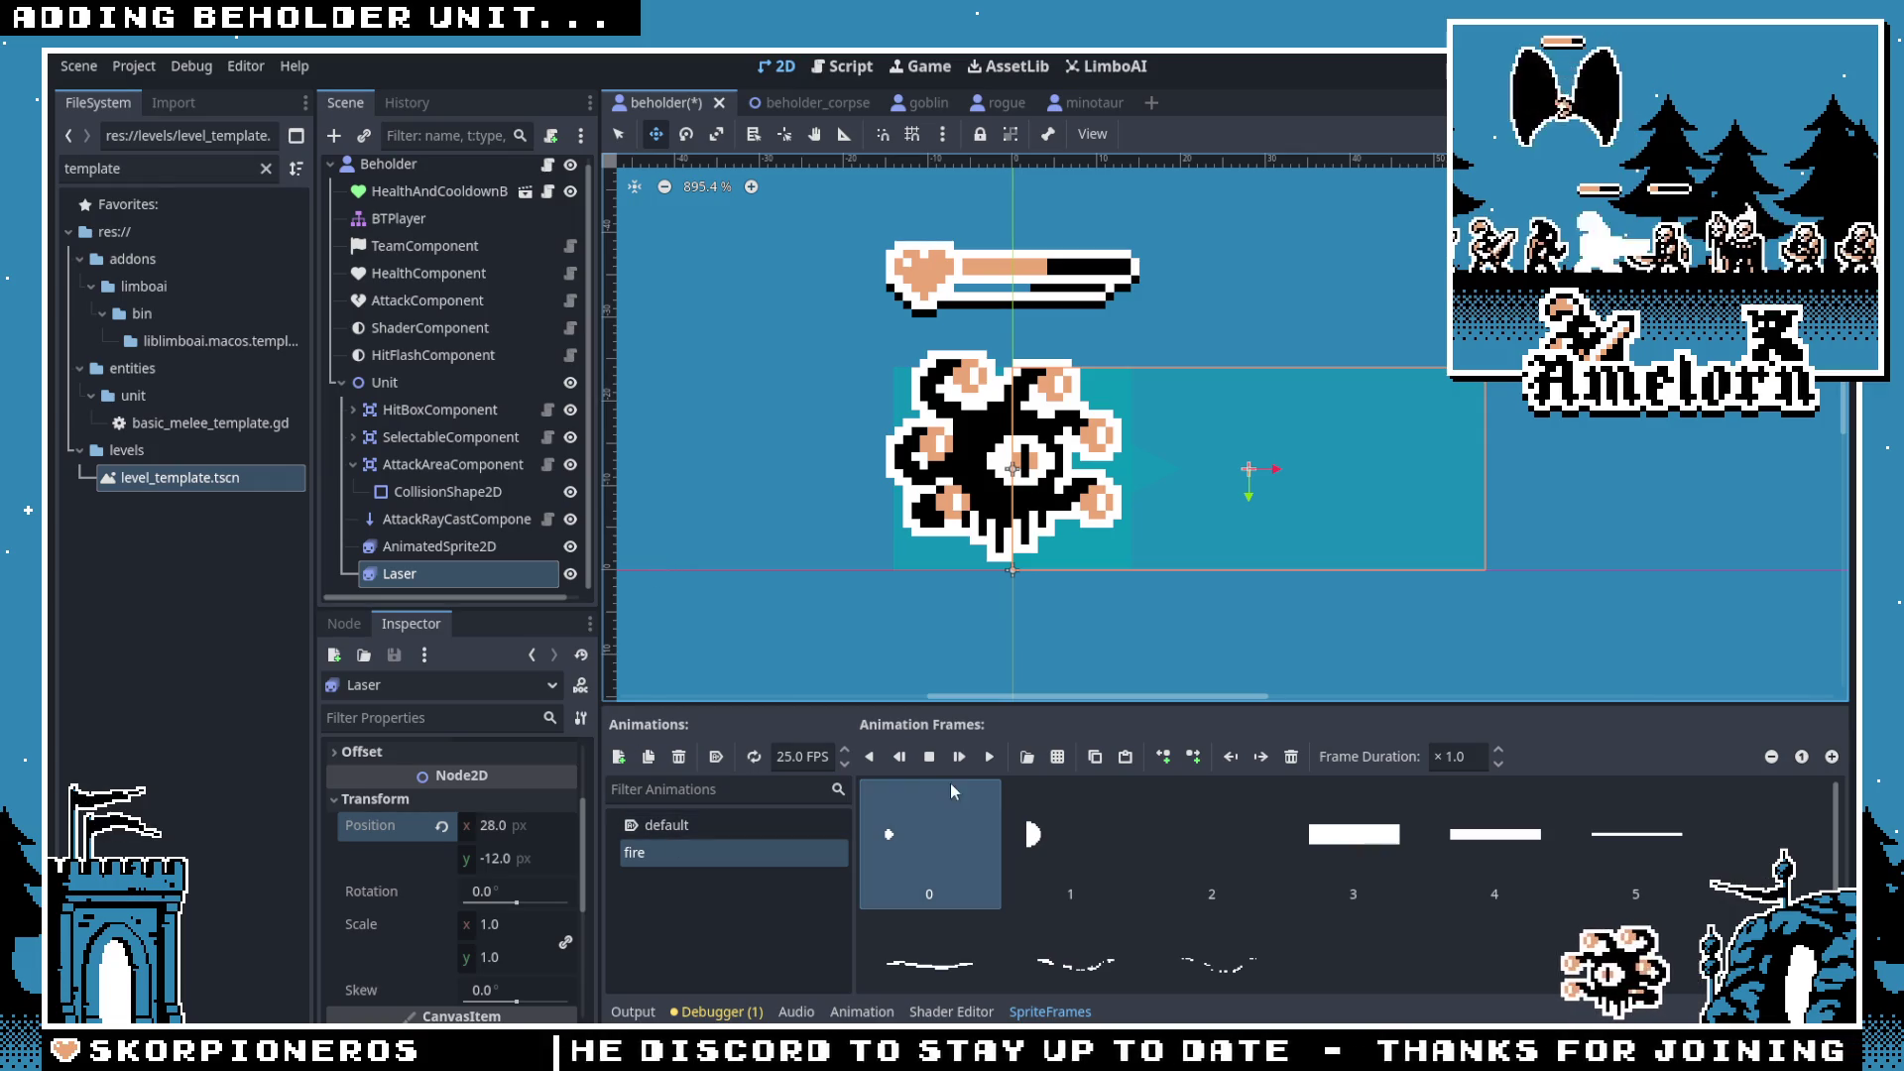
{"action": "left_click", "coordinate": [959, 759]}
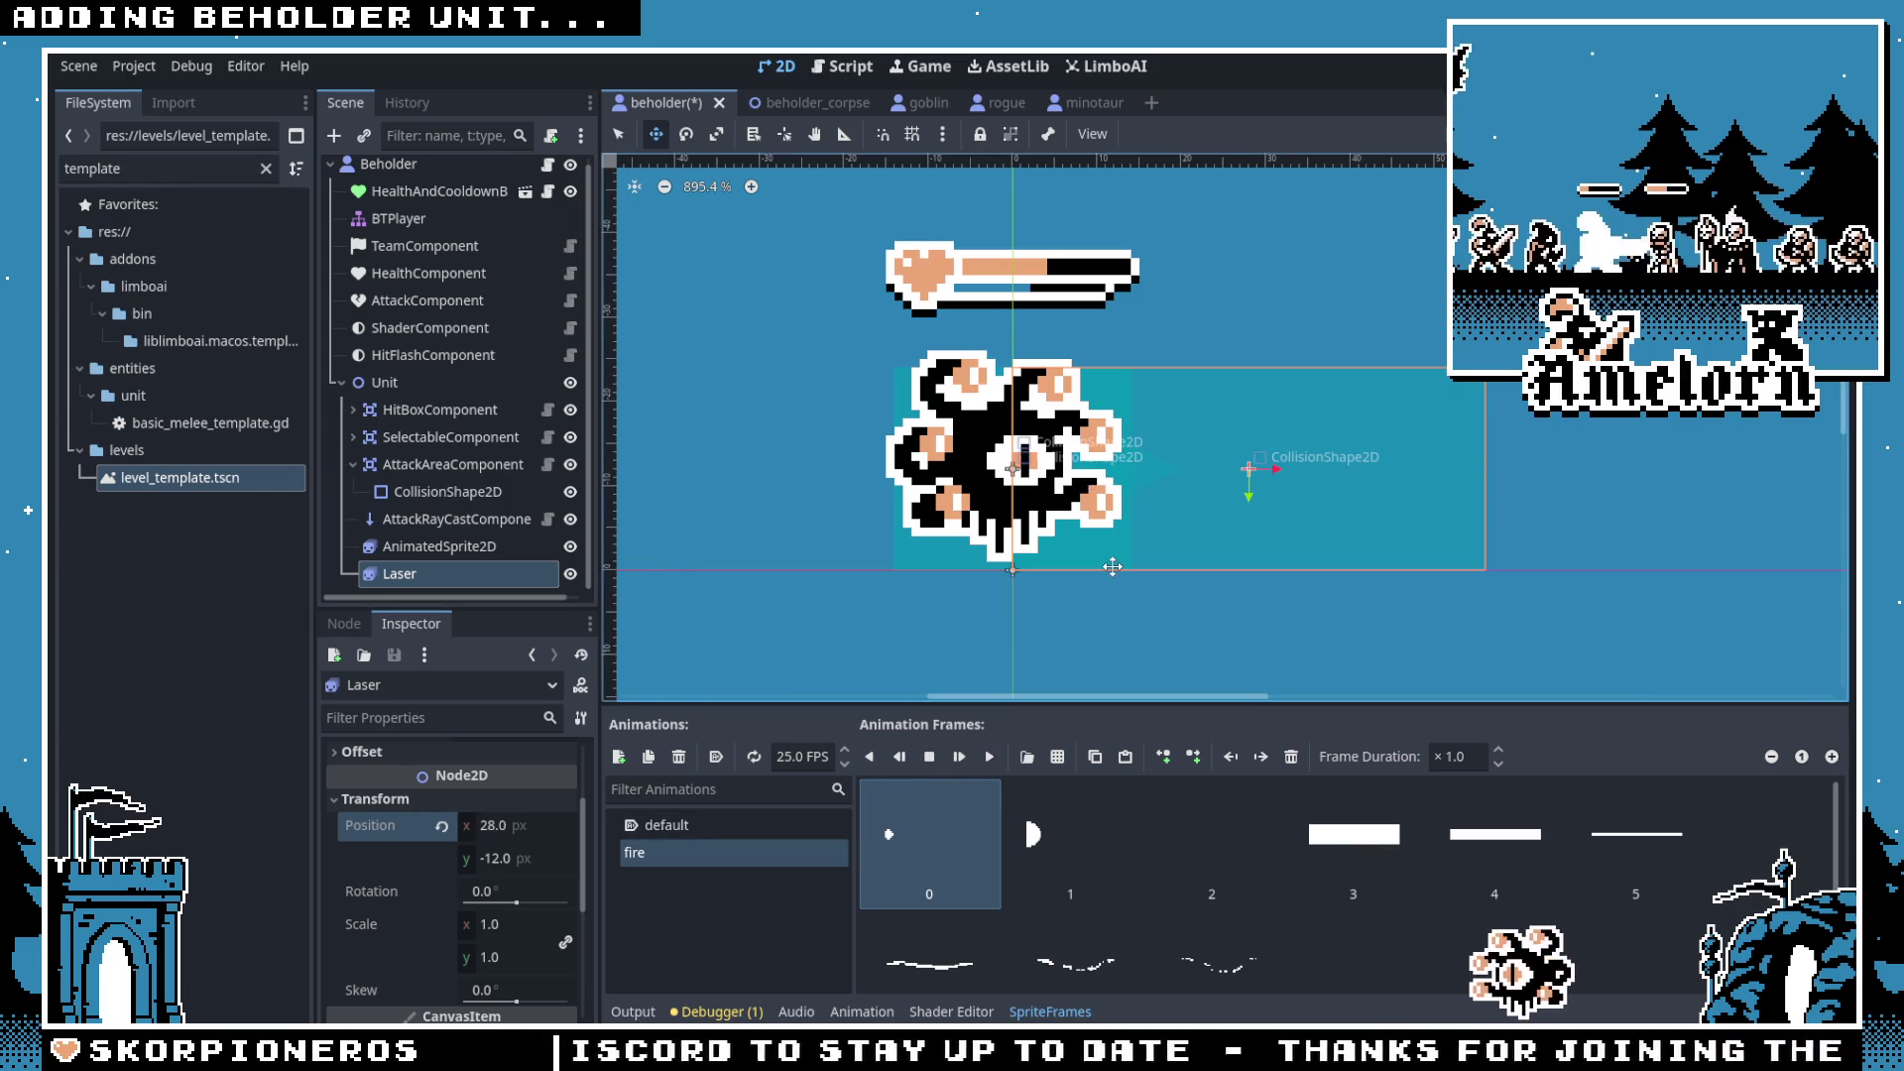
{"action": "left_click", "coordinate": [989, 757]}
{"action": "left_click", "coordinate": [989, 756]}
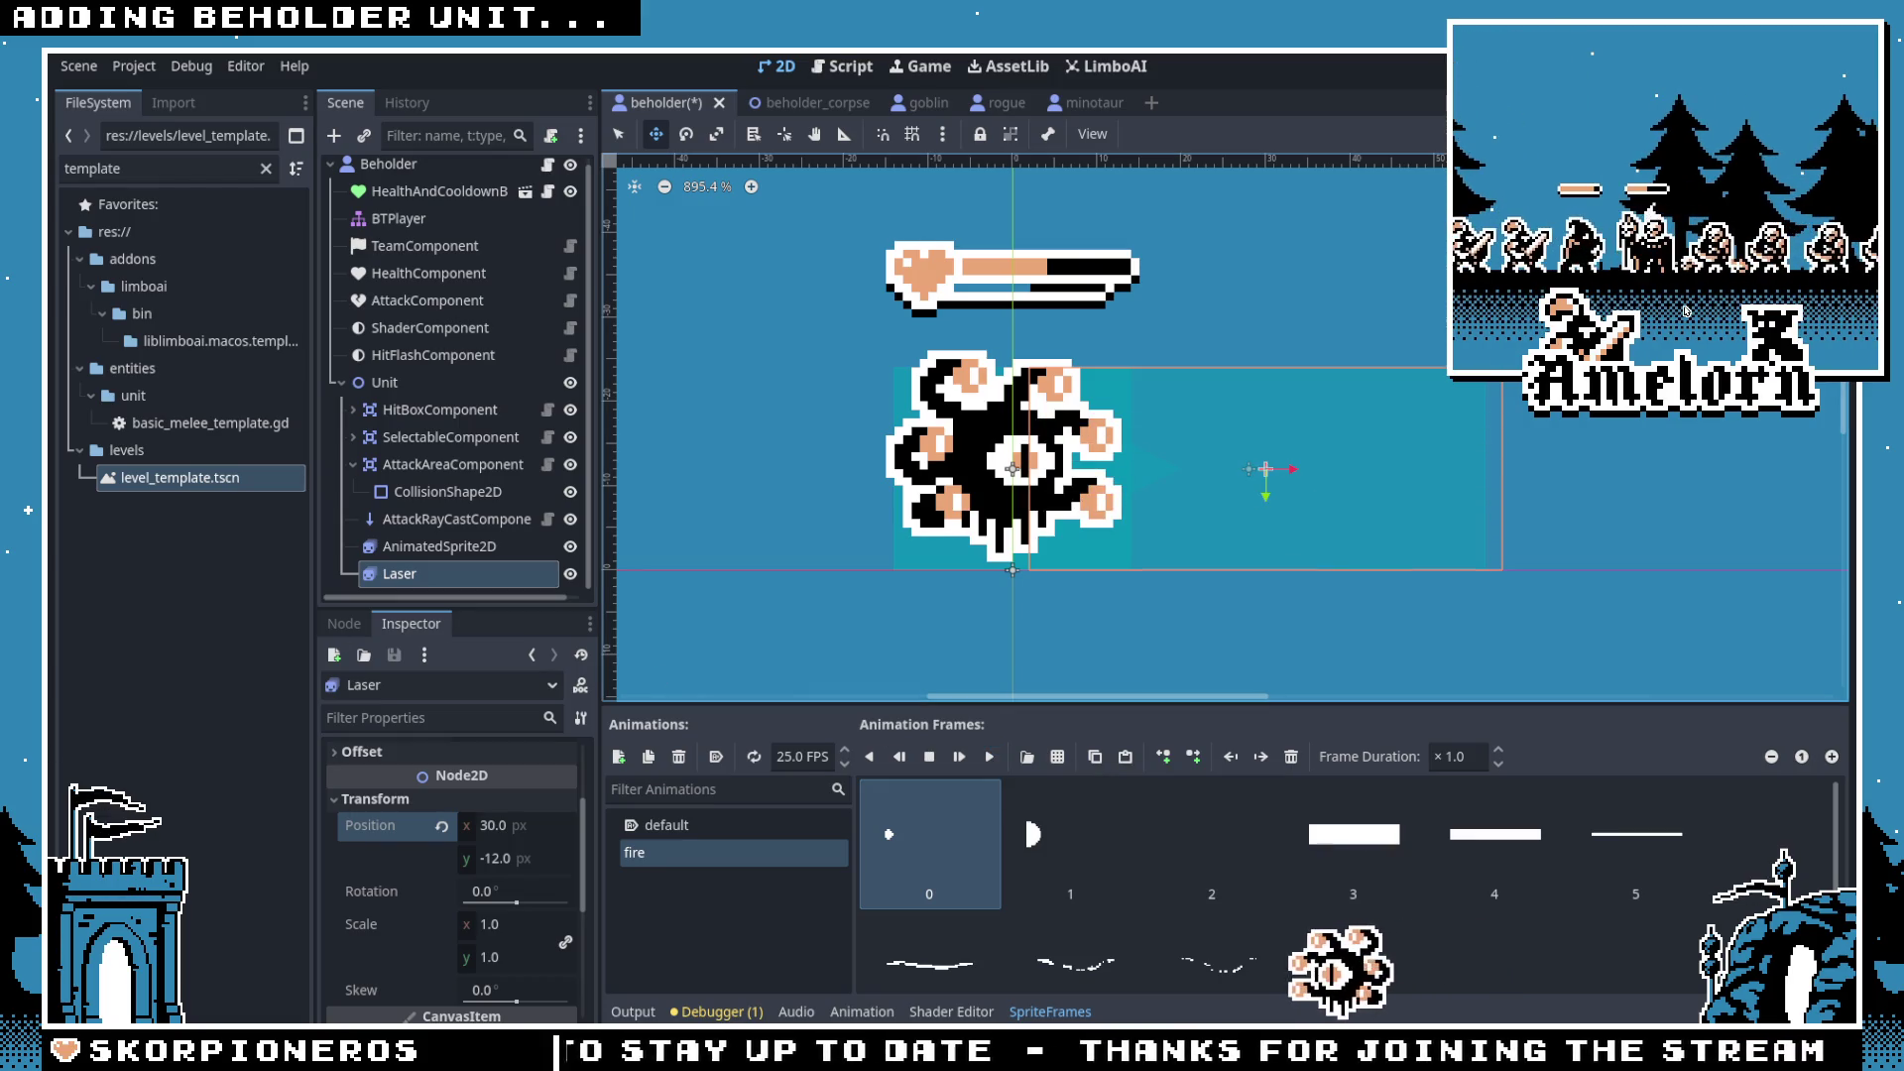
Step: In Aseprite, marquee-select the white blob on frame 1 of the laser sprite
{"action": "key", "text": "alt+Tab"}
{"action": "left_click", "coordinate": [383, 857]}
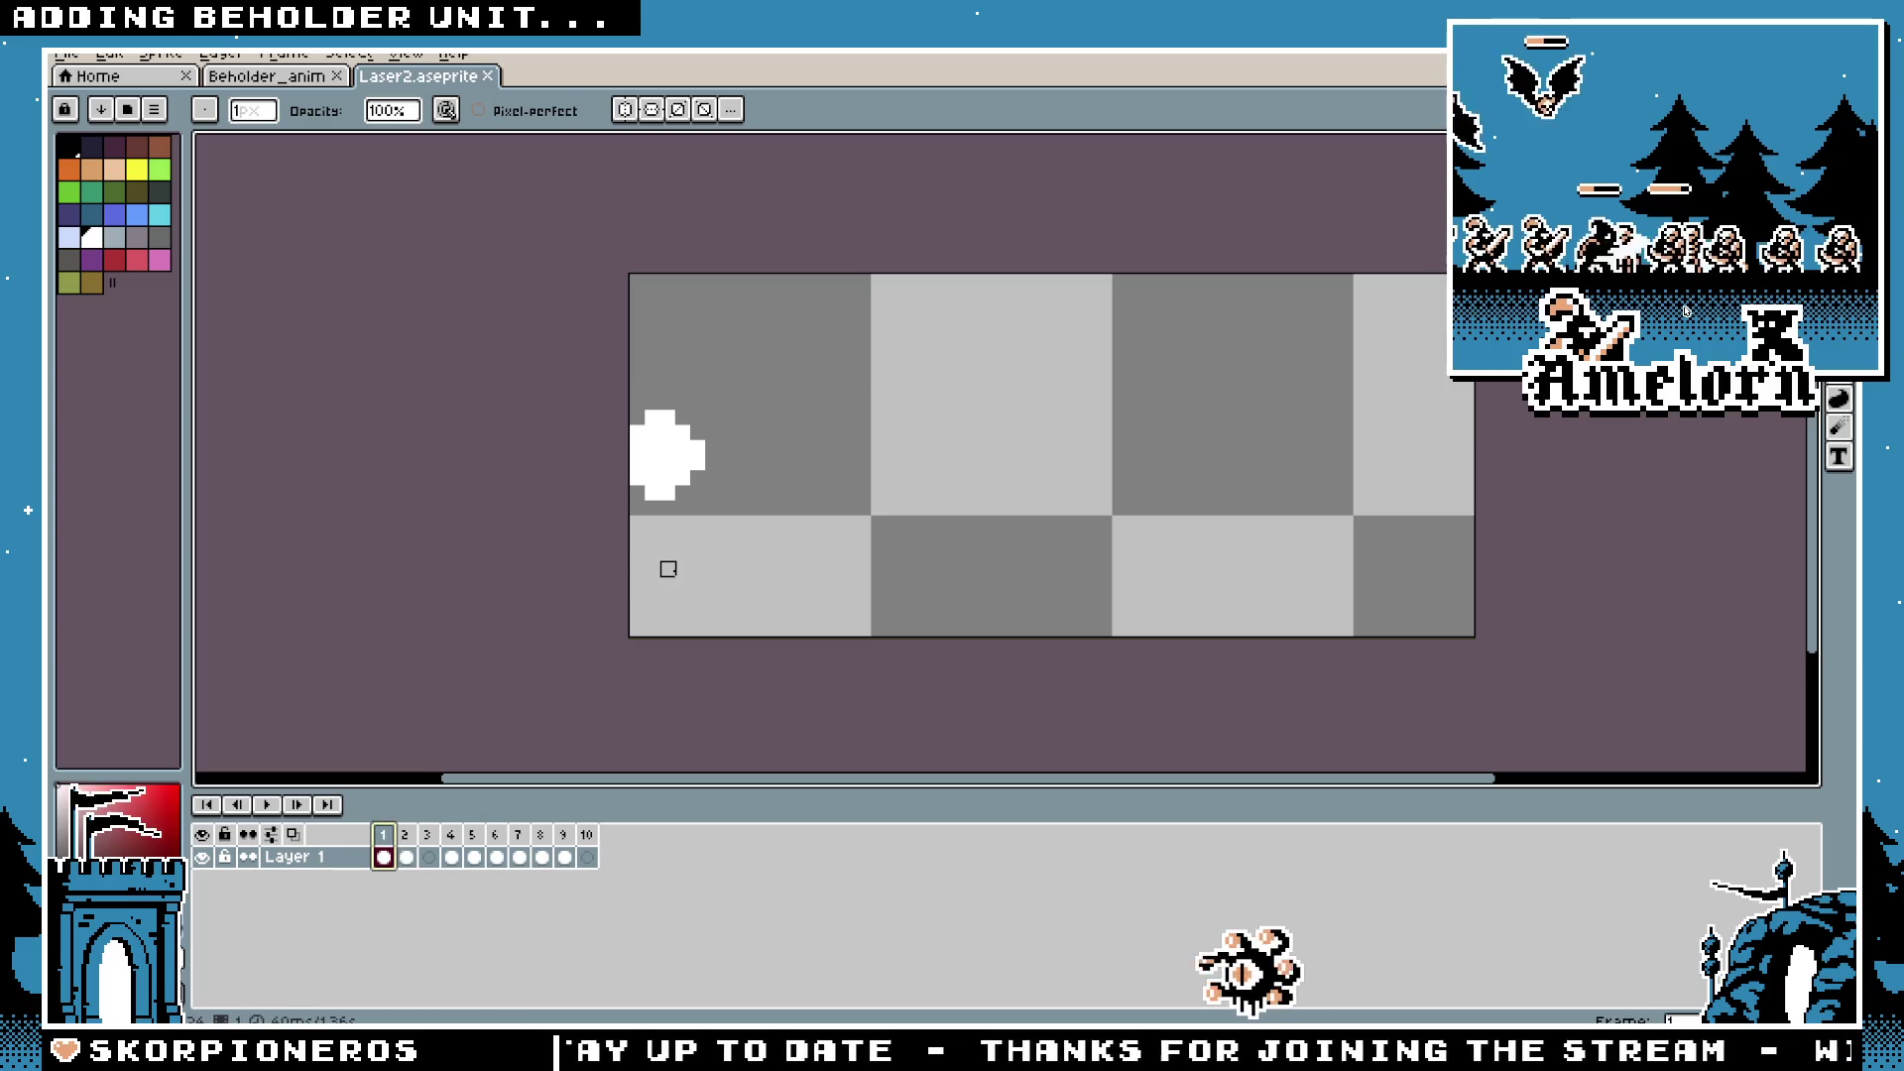
{"action": "scroll", "coordinate": [734, 516], "scroll_direction": "up", "scroll_amount": 2}
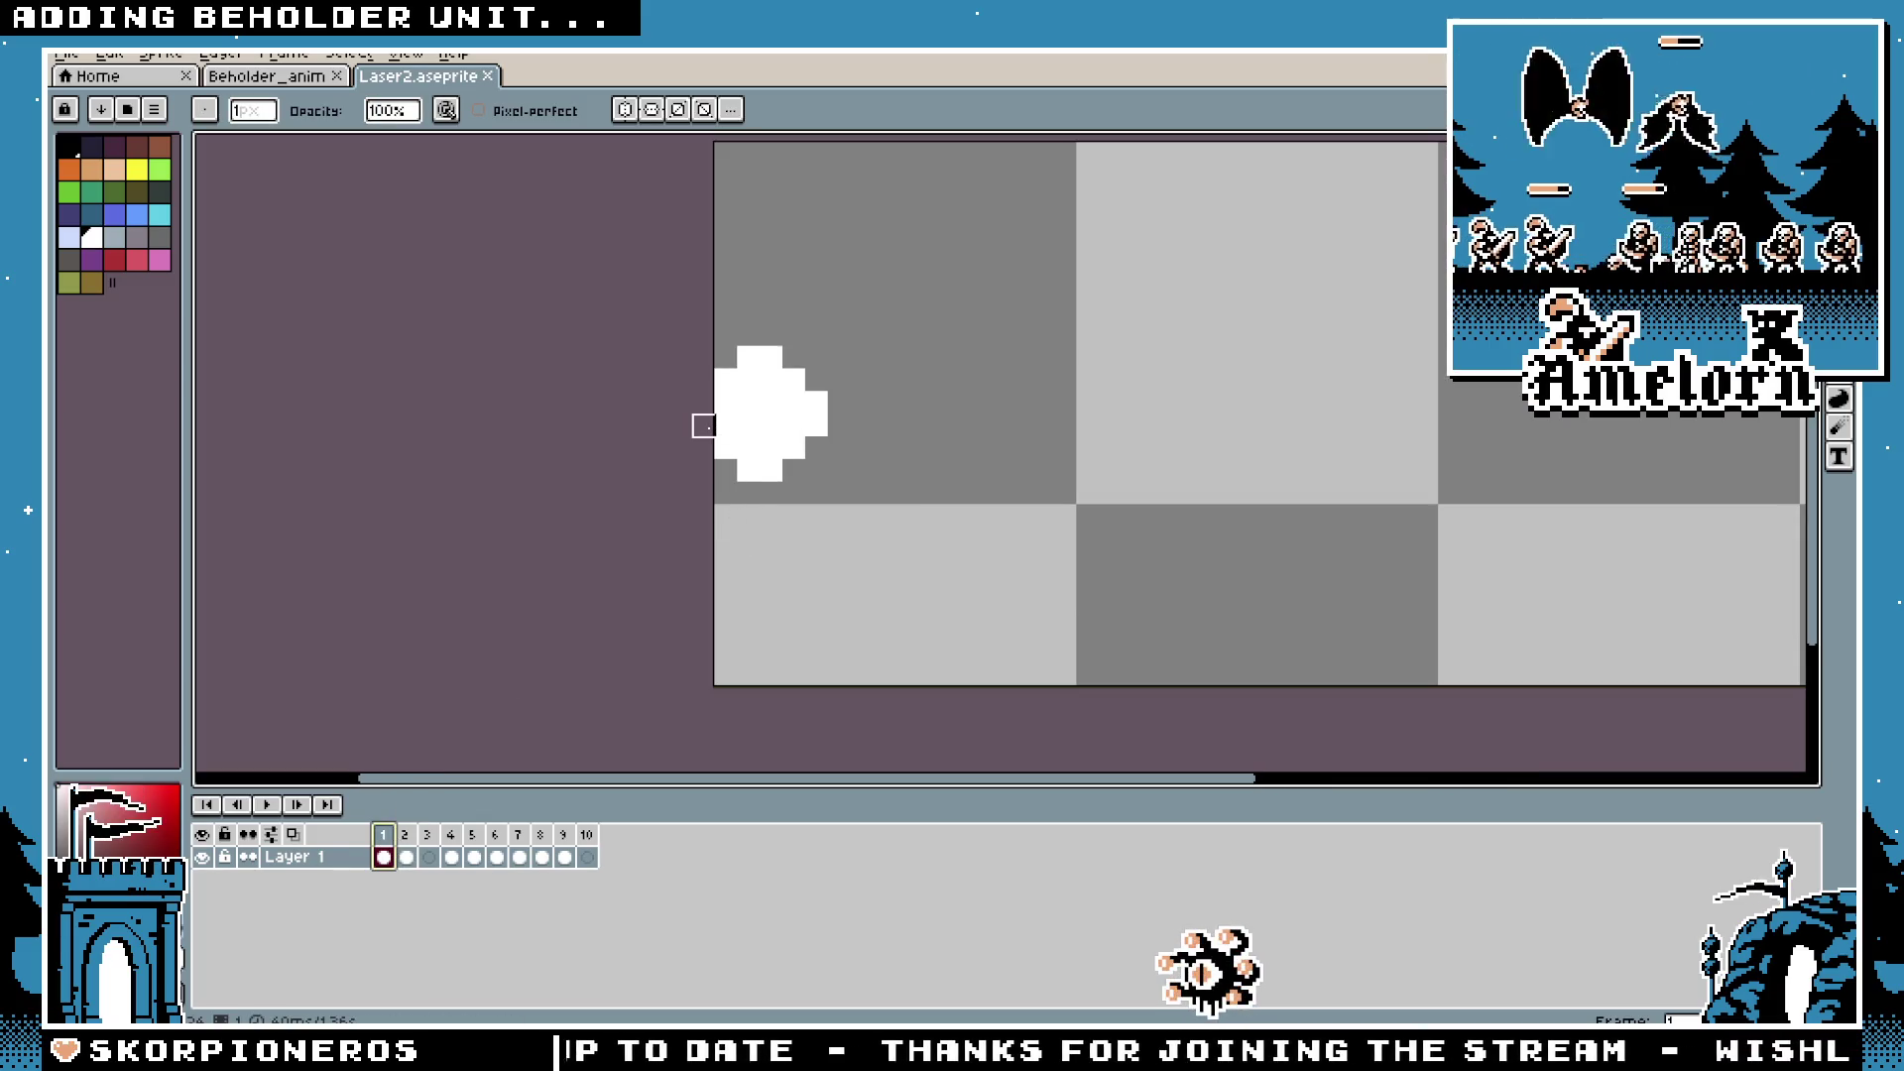
{"action": "scroll", "coordinate": [878, 516], "scroll_direction": "down", "scroll_amount": 2}
{"action": "key", "text": "m"}
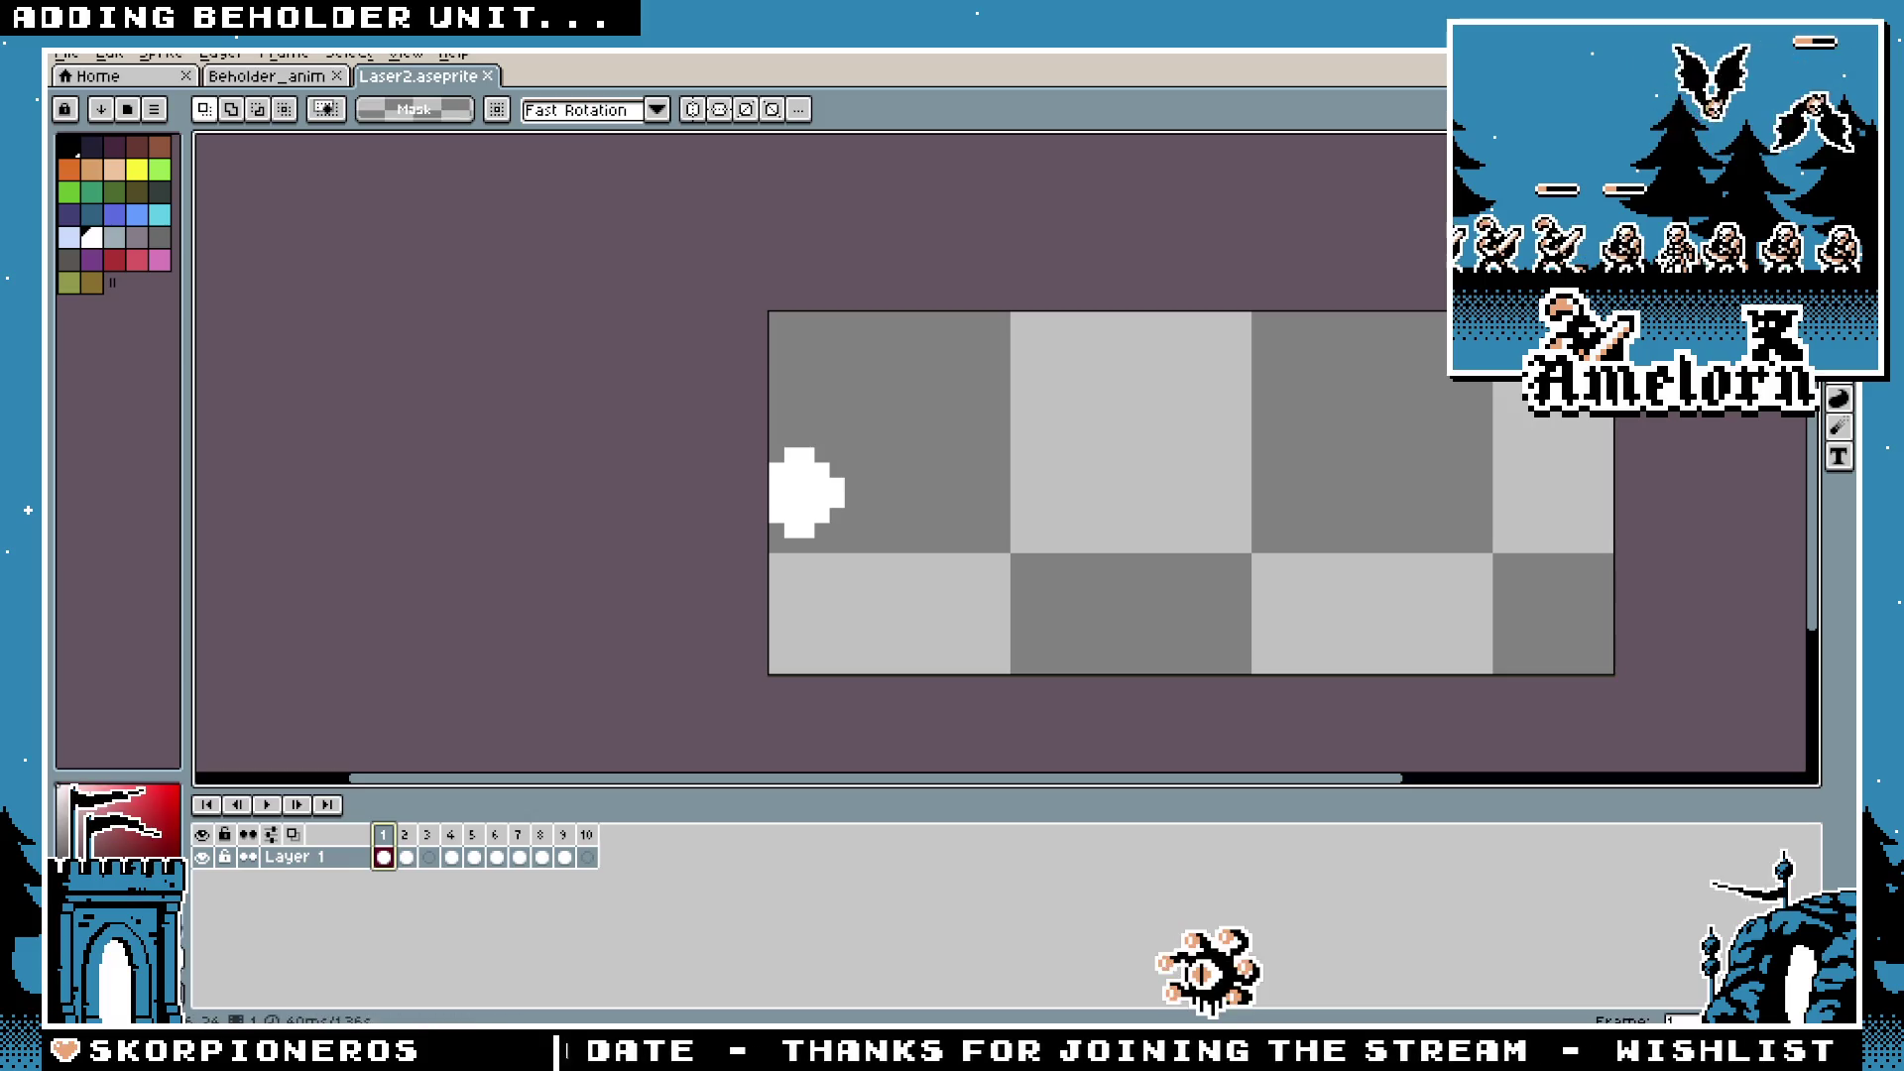
{"action": "scroll", "coordinate": [872, 448], "scroll_direction": "up", "scroll_amount": 1}
{"action": "left_click_drag", "start_coordinate": [859, 450], "coordinate": [714, 588]}
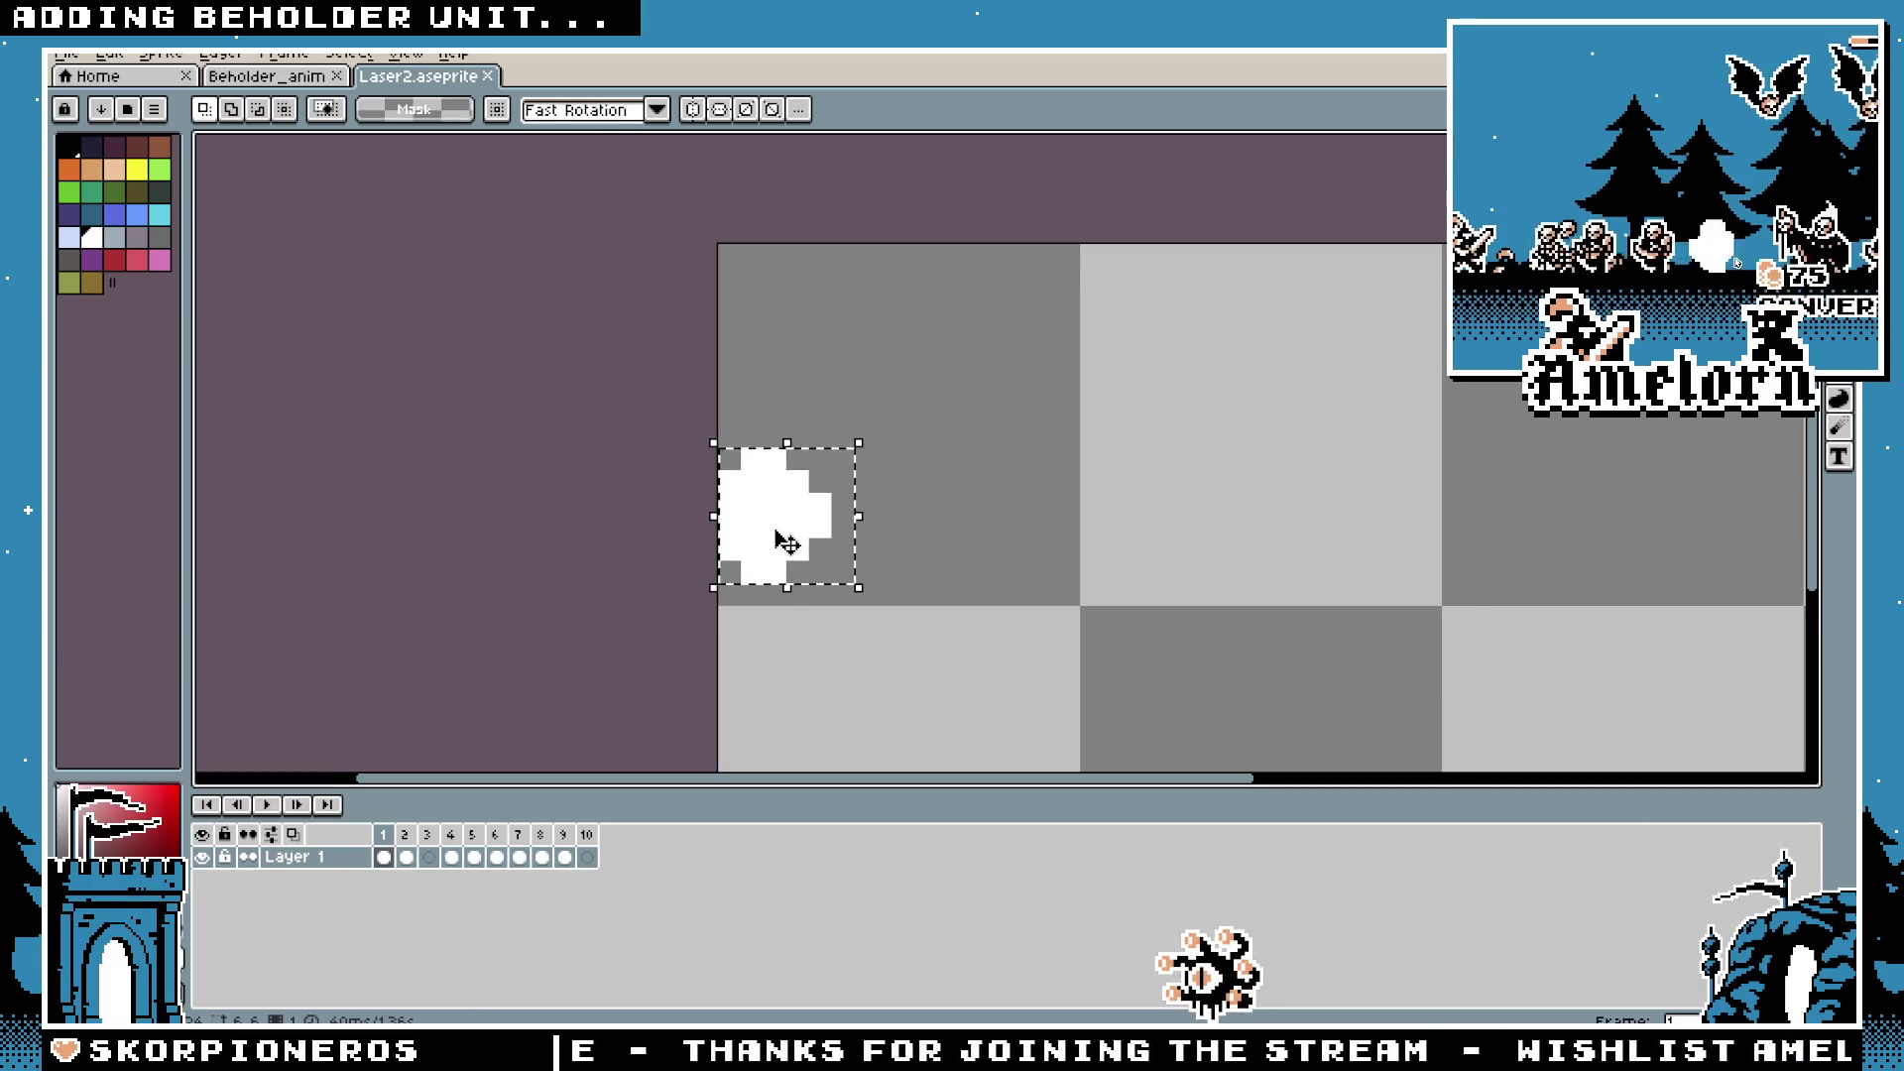
{"action": "key", "text": "alt+Tab"}
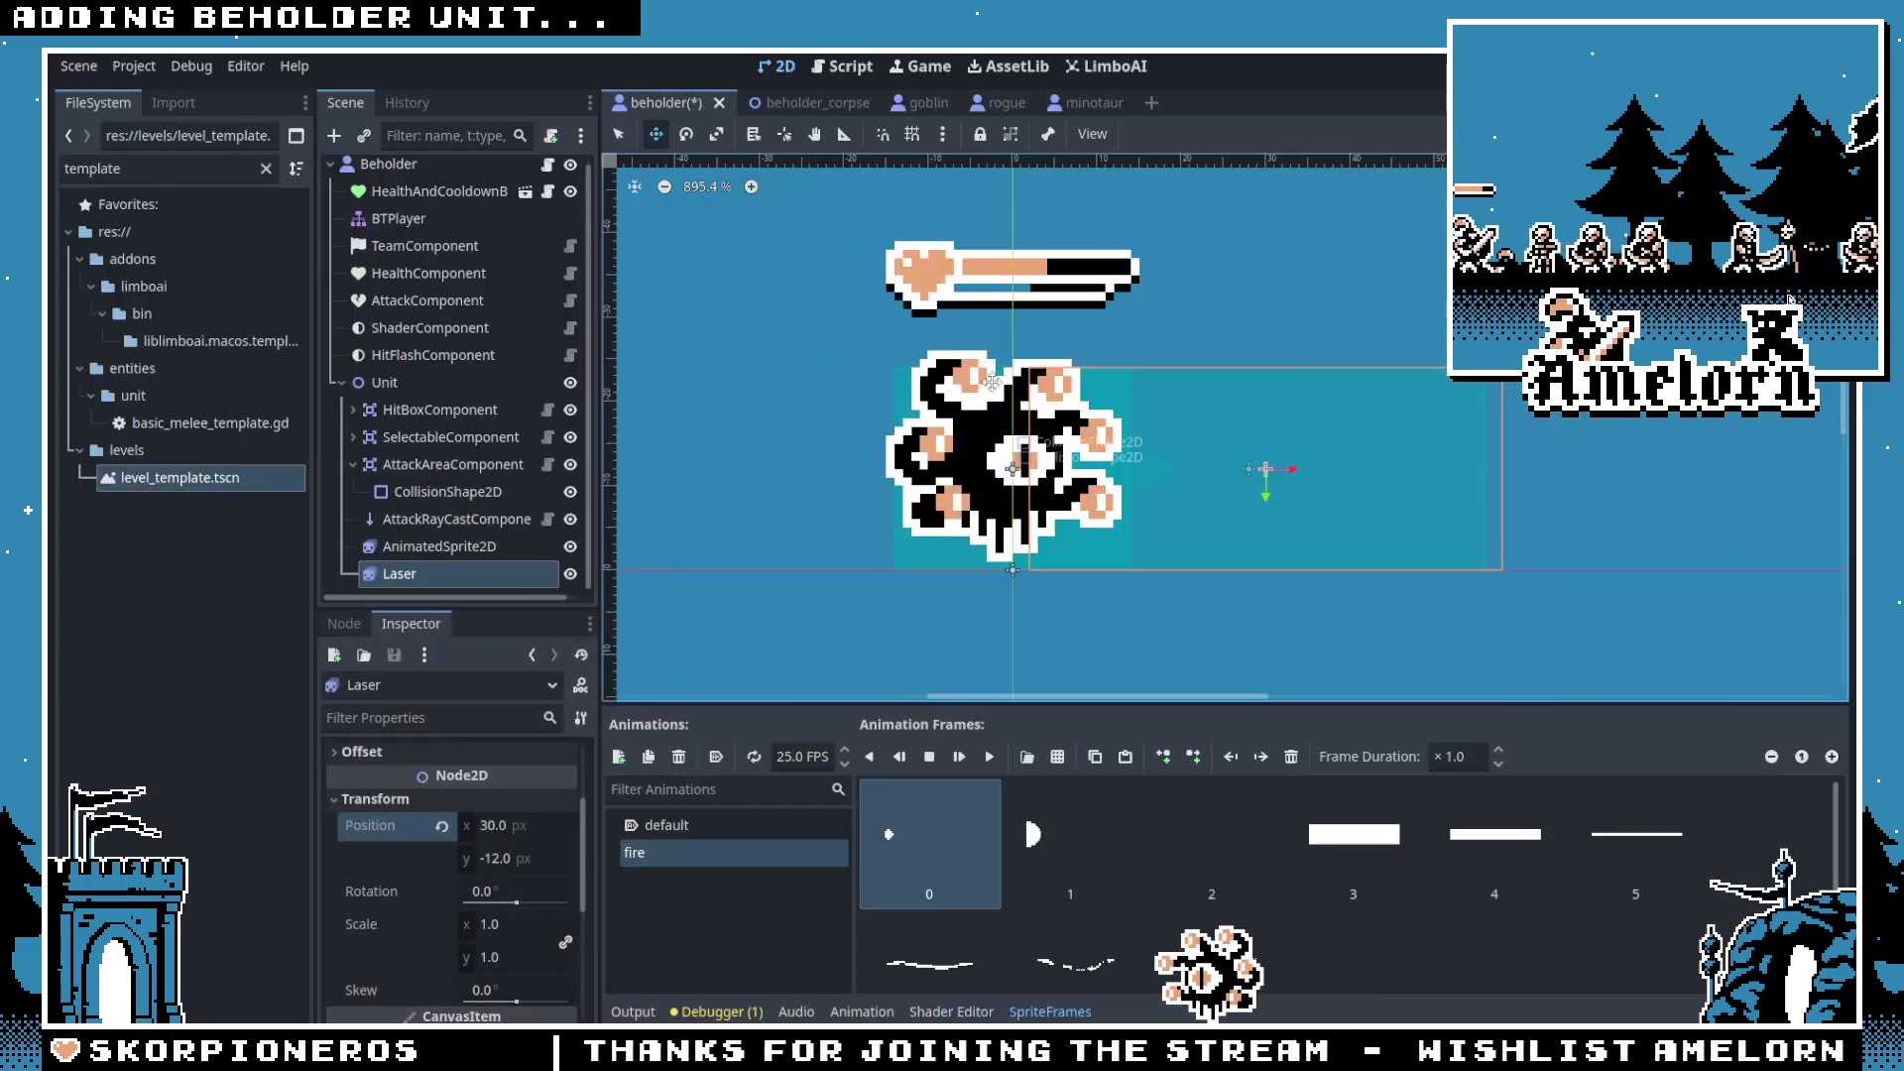
Step: Toggle the Laser between its default and fire animations, replaying the fire beam
{"action": "left_click", "coordinate": [970, 767]}
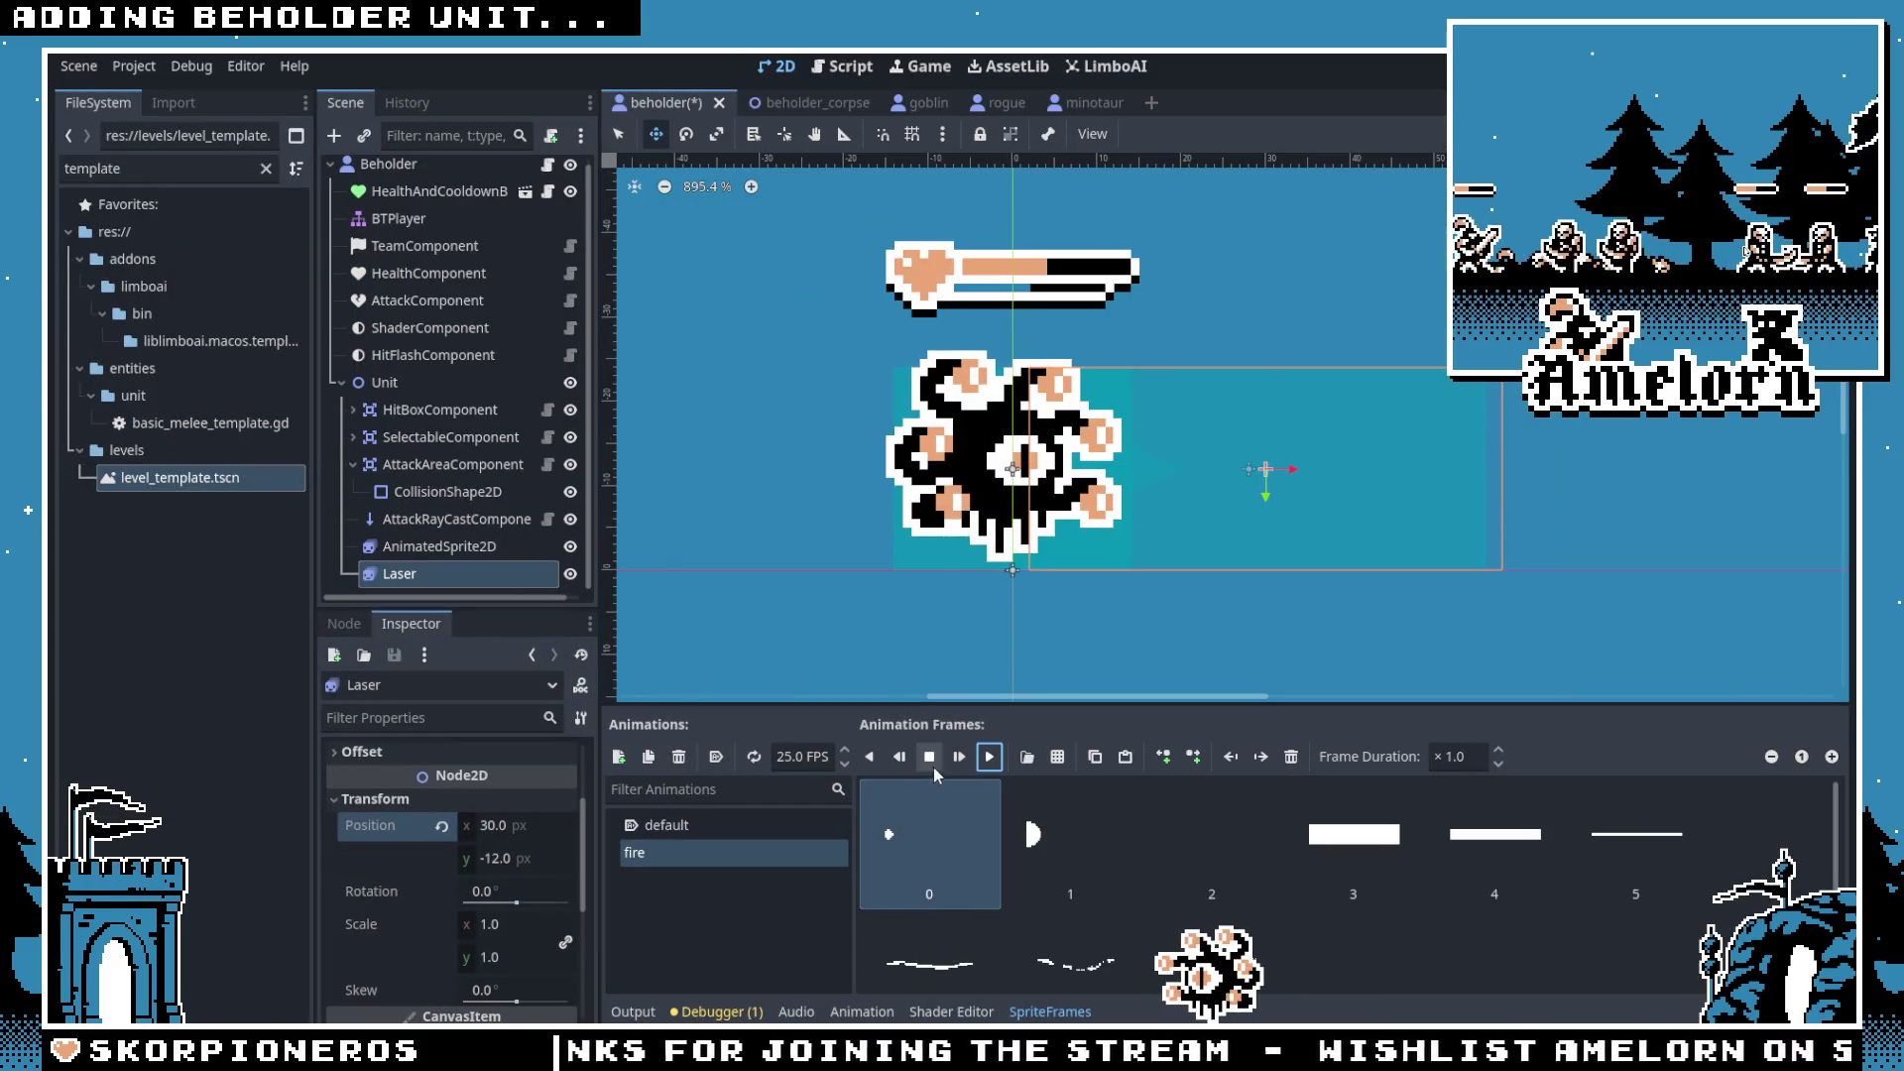
{"action": "left_click", "coordinate": [685, 825]}
{"action": "left_click", "coordinate": [682, 845]}
{"action": "left_click", "coordinate": [680, 827]}
{"action": "left_click", "coordinate": [683, 851]}
{"action": "left_click", "coordinate": [973, 757]}
Step: Review the beholder AnimatedSprite2D's attack frames 2 and 3, then save and run with F5
{"action": "left_click", "coordinate": [466, 546]}
{"action": "left_click", "coordinate": [1208, 861]}
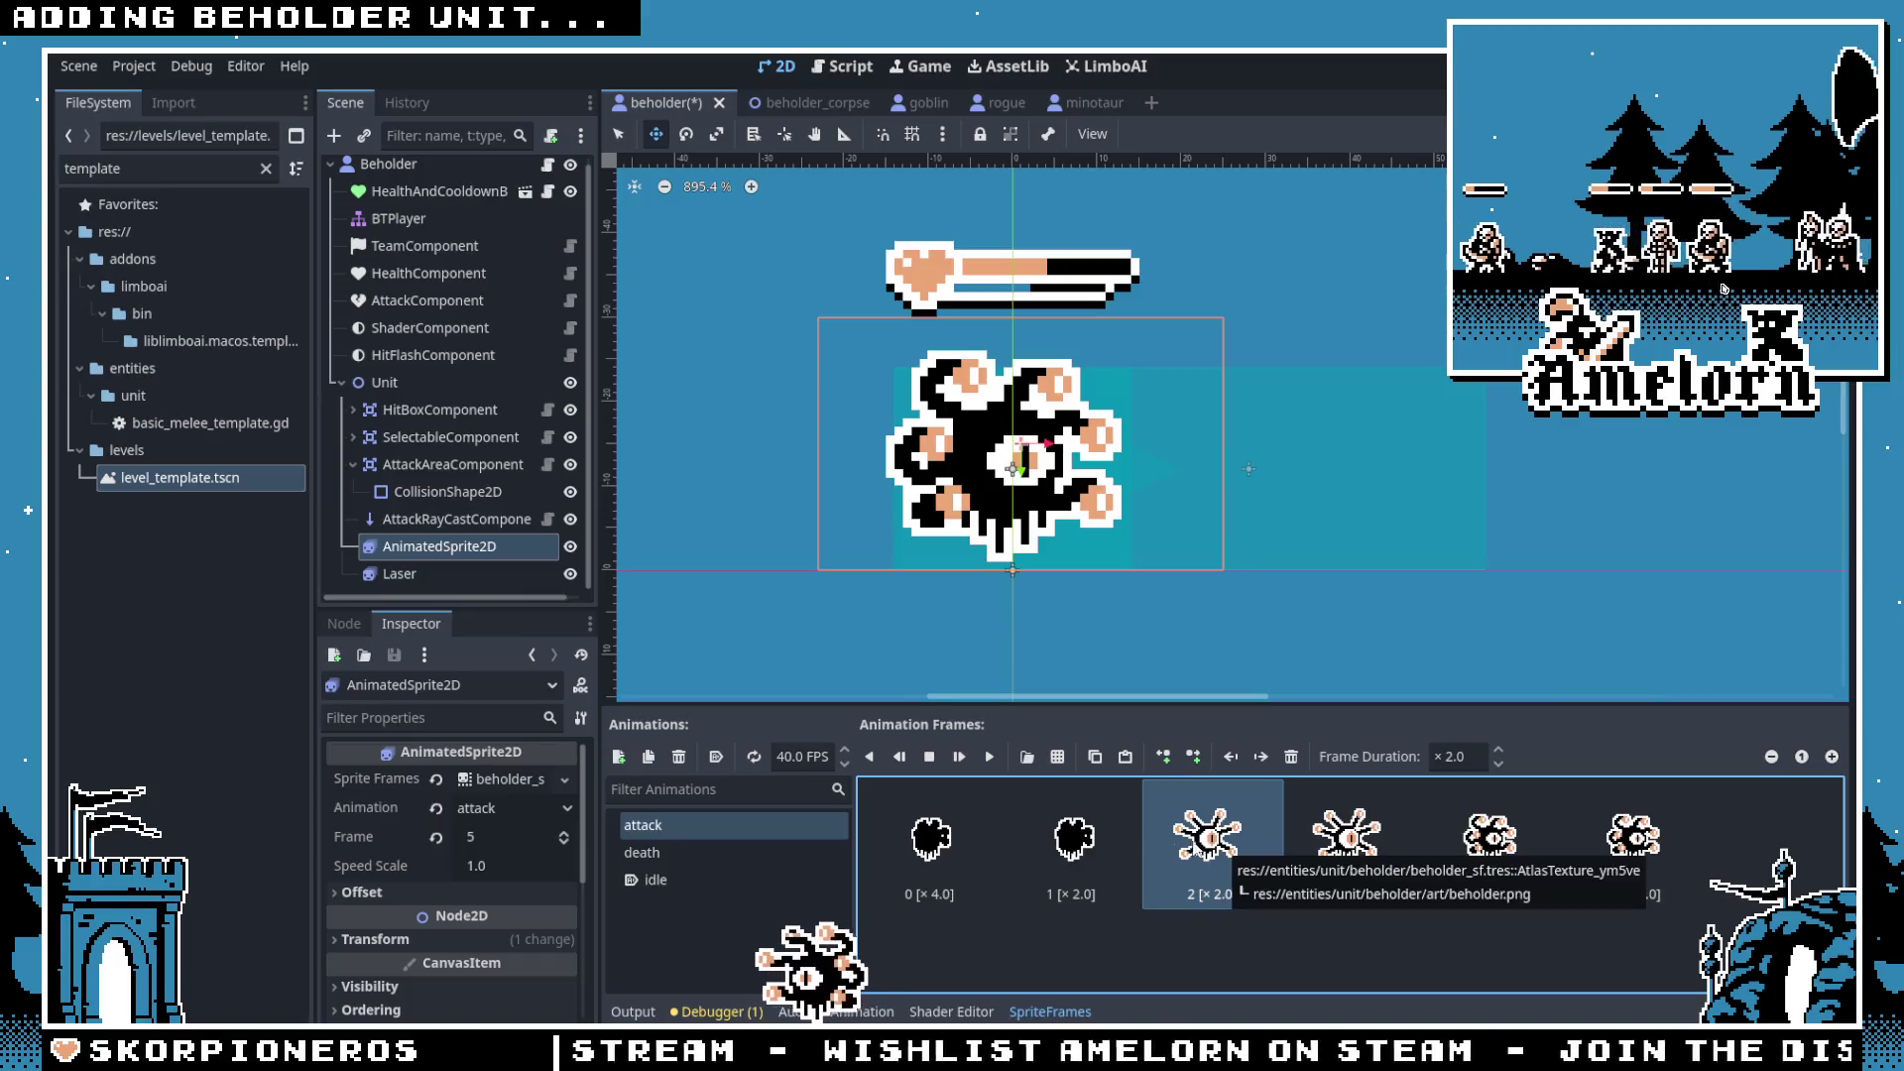
{"action": "left_click", "coordinate": [987, 759]}
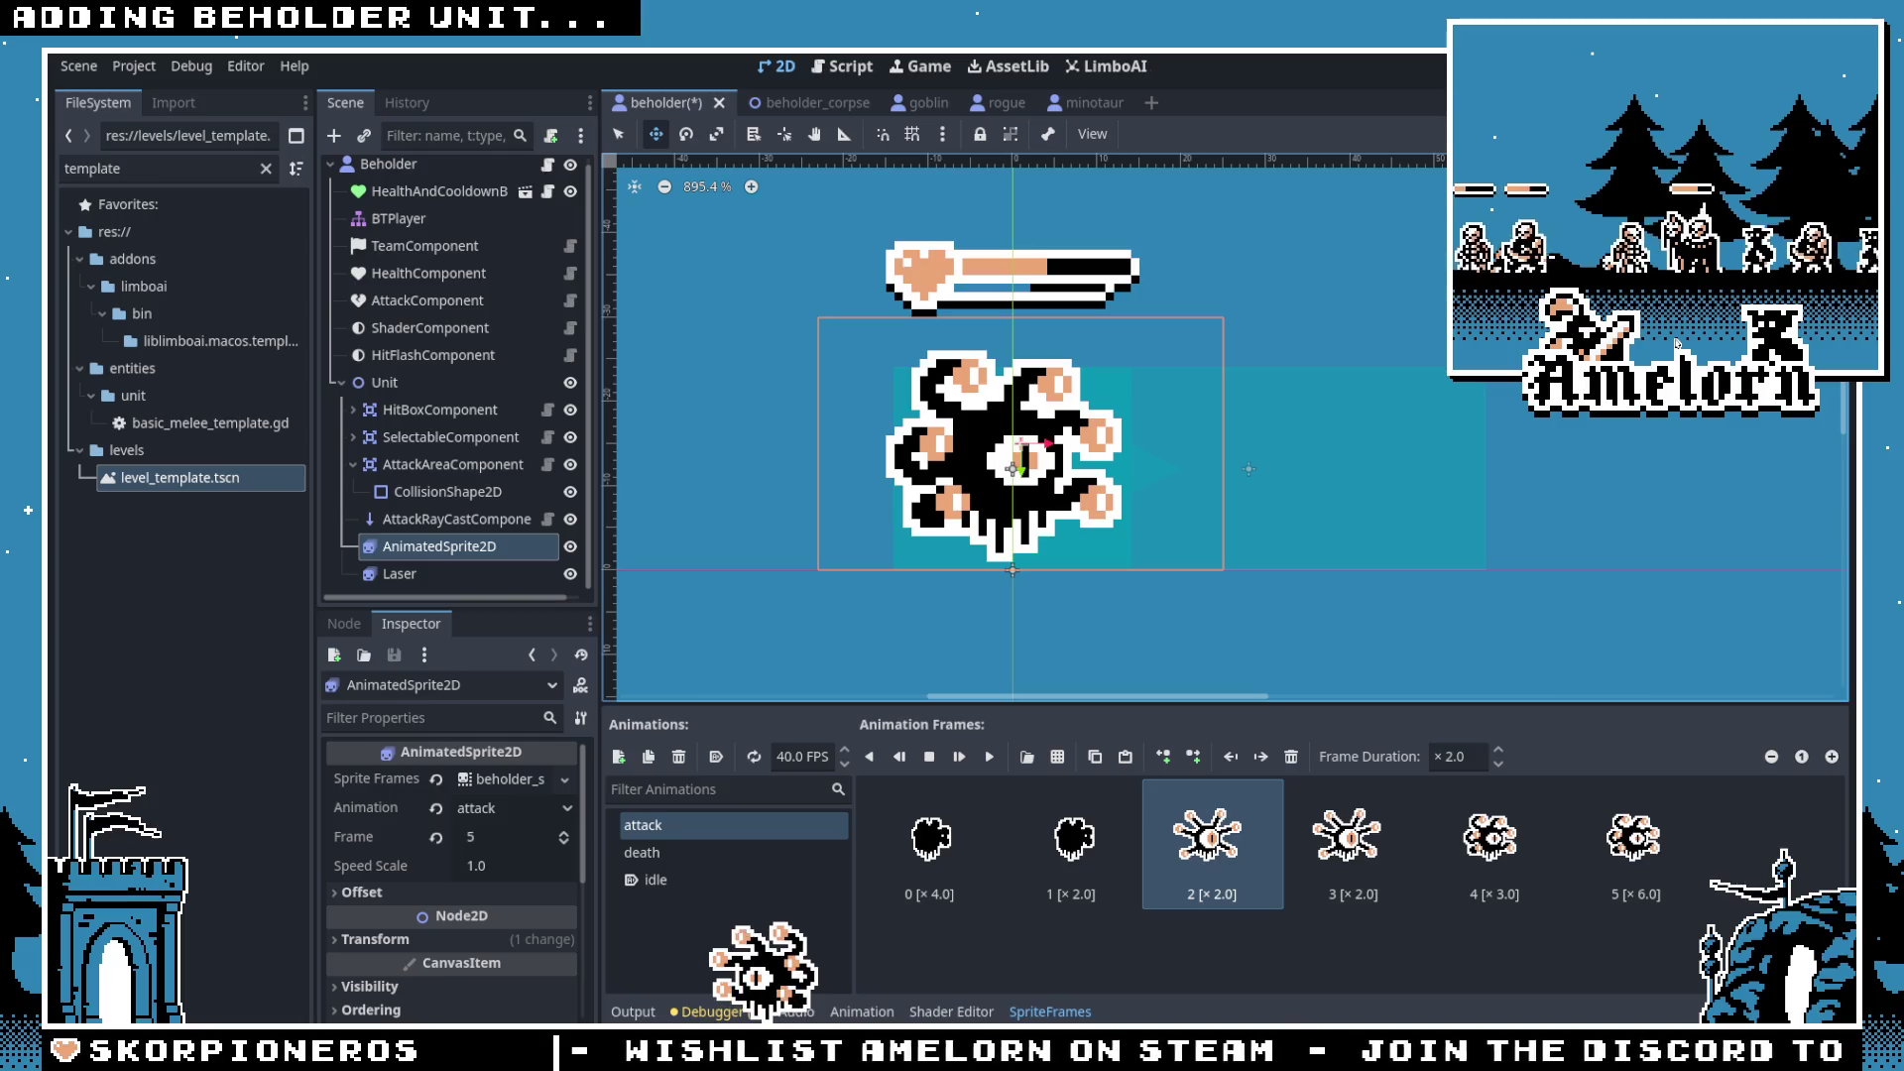
{"action": "left_click", "coordinate": [1369, 848]}
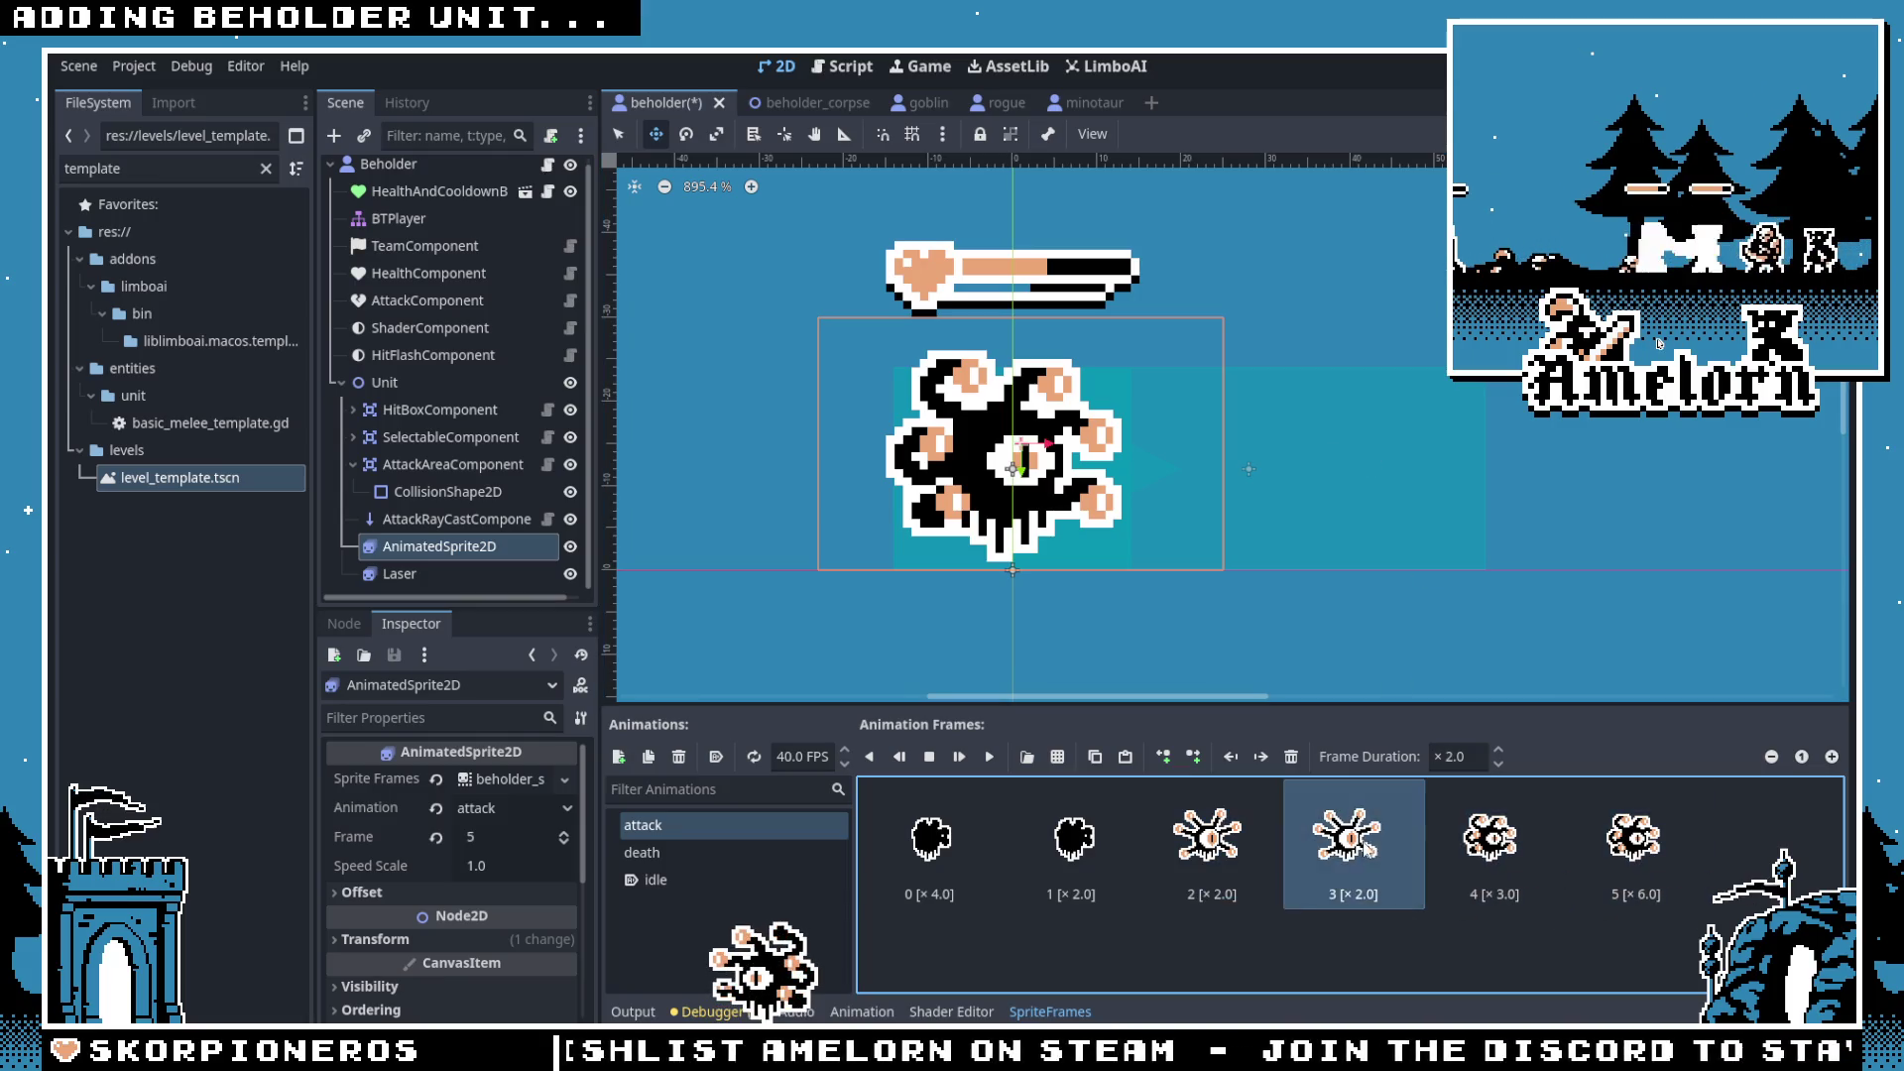
{"action": "key", "text": "F5"}
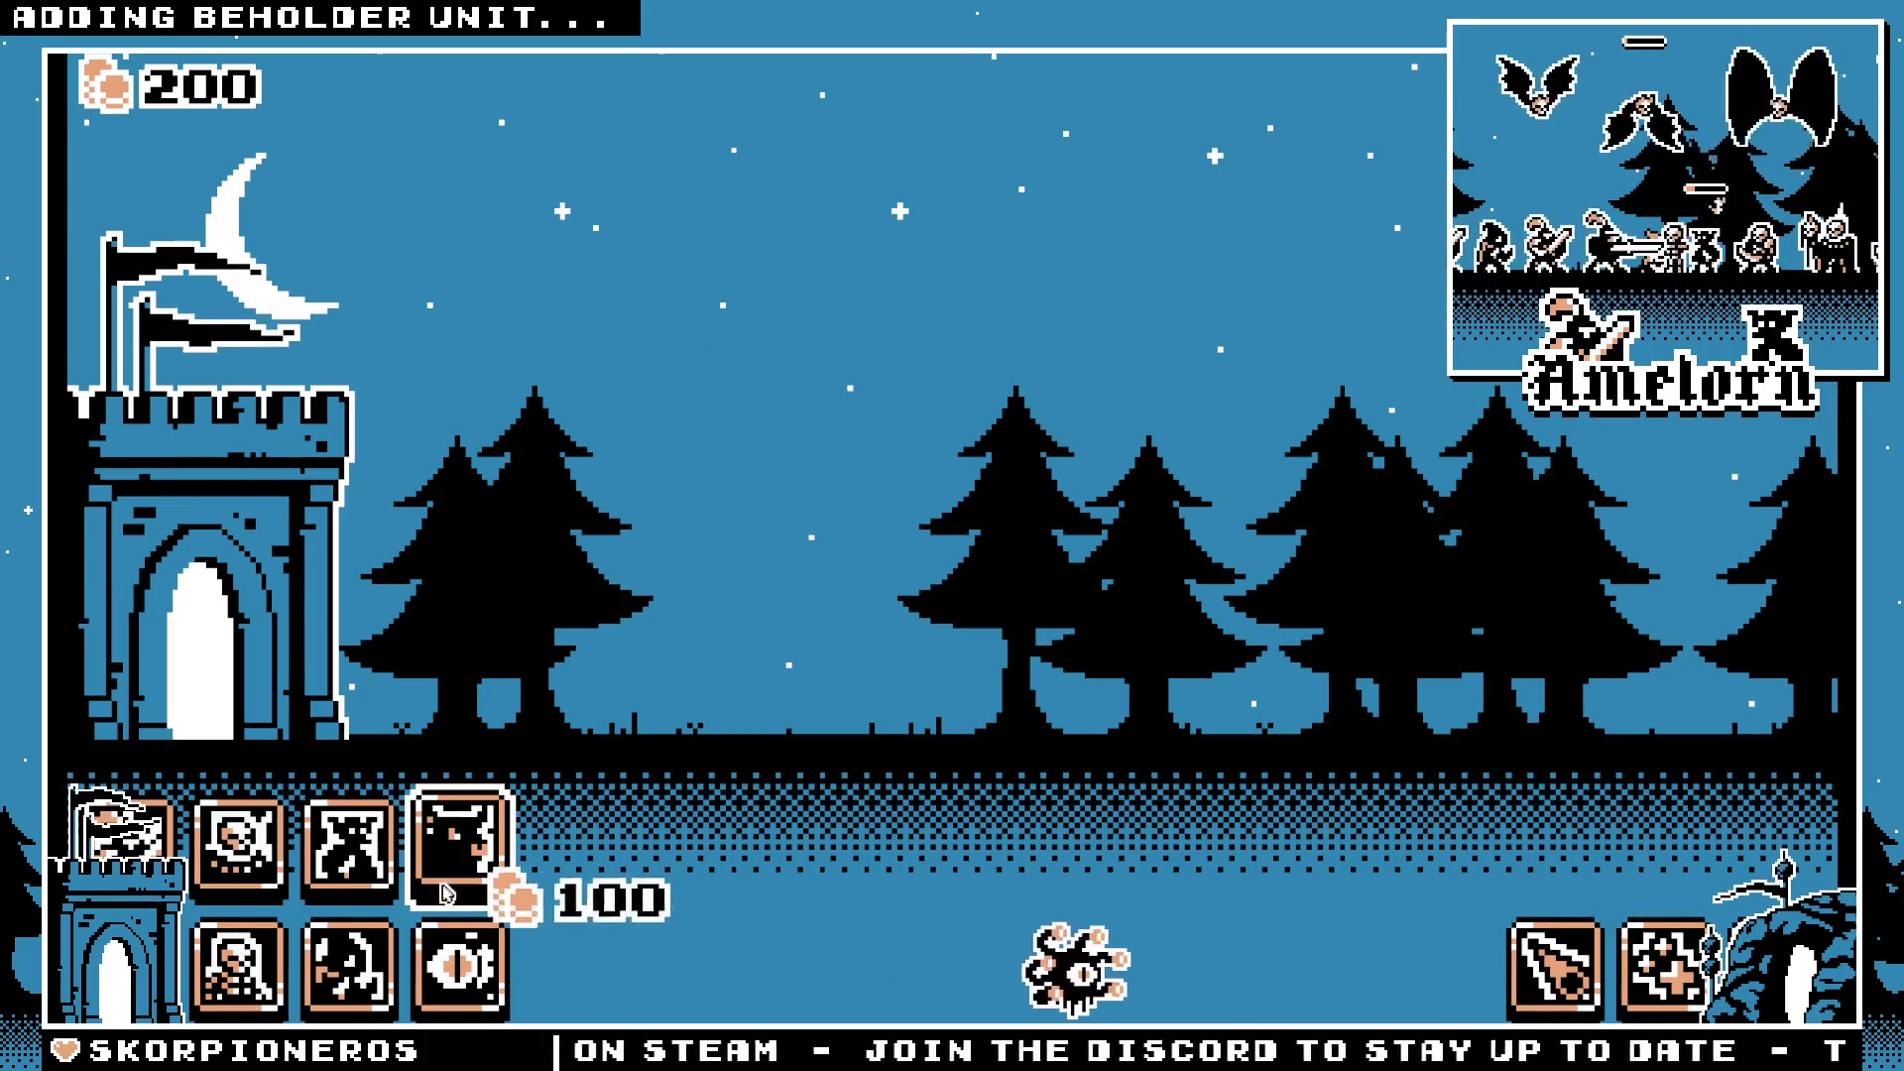
Step: Spawn a beholder unit in the running game, watch its laser attack, then stop with F8
{"action": "left_click", "coordinate": [501, 947]}
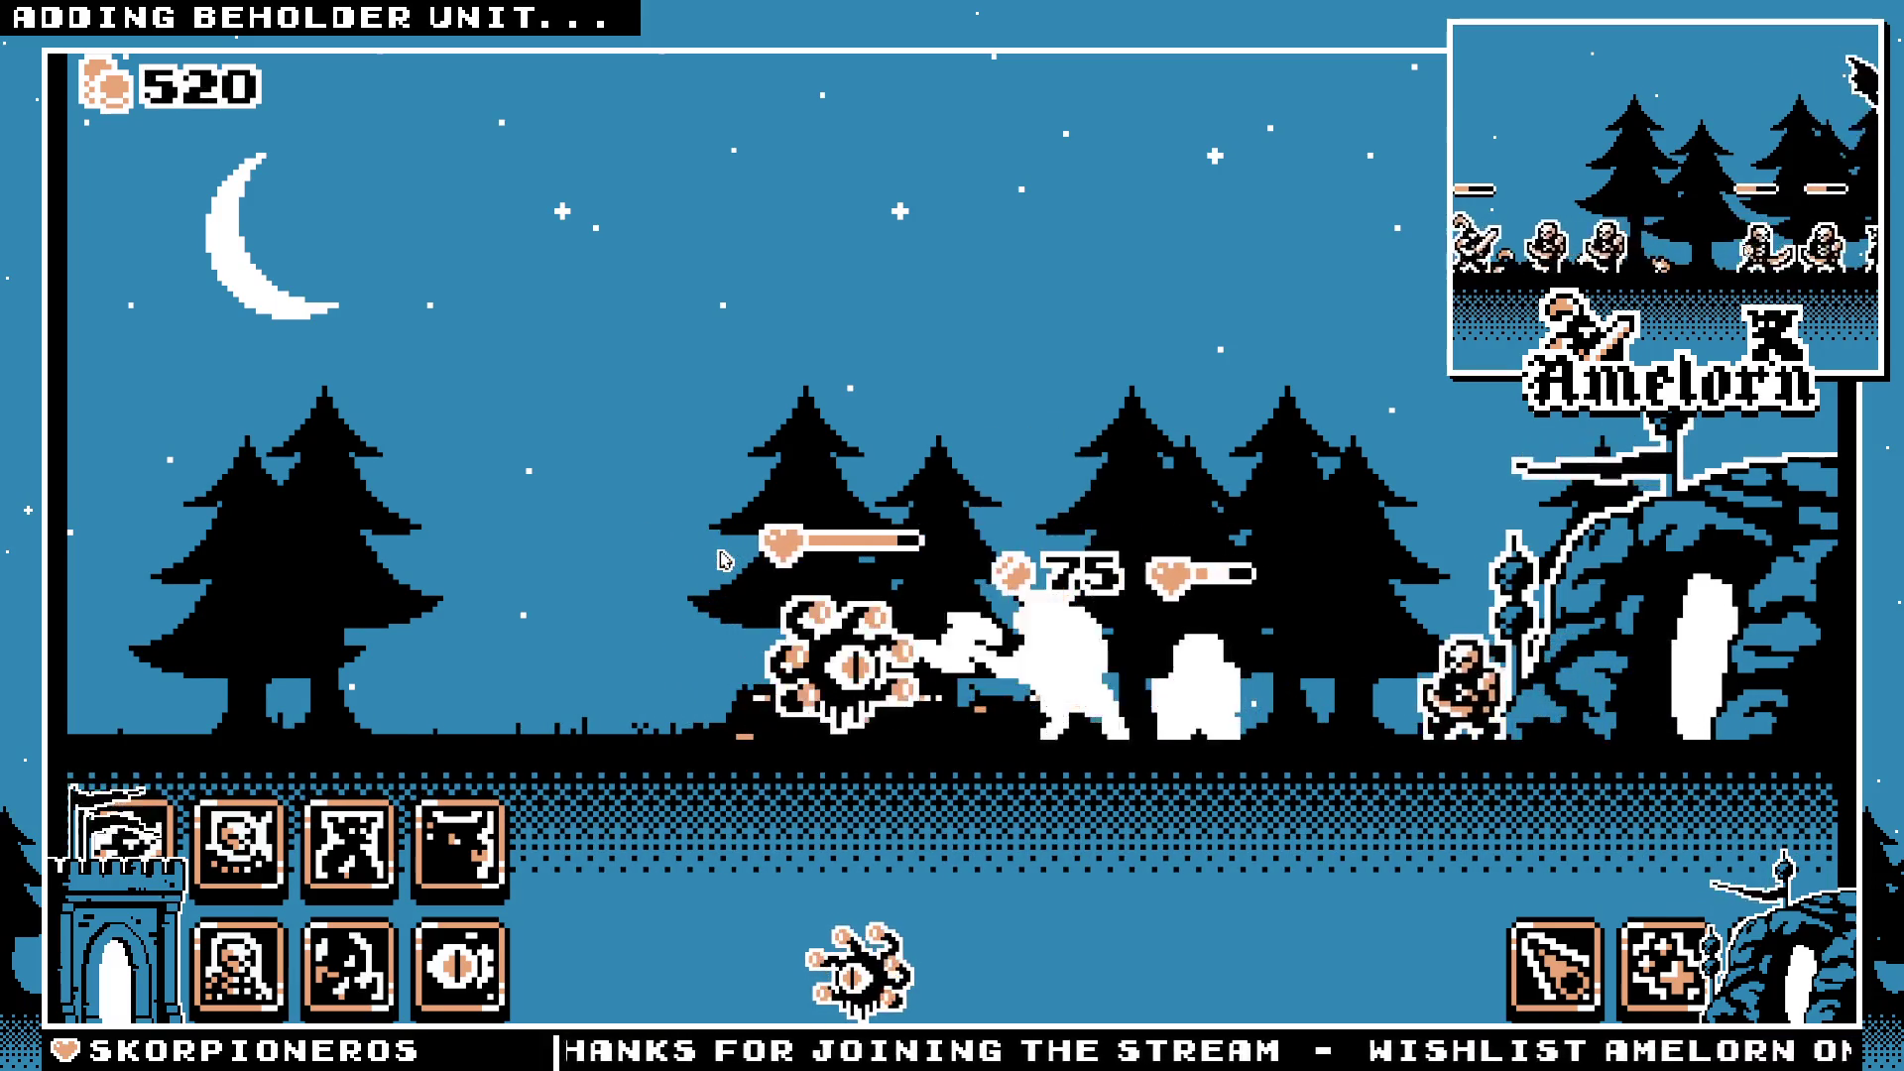
{"action": "key", "text": "F8"}
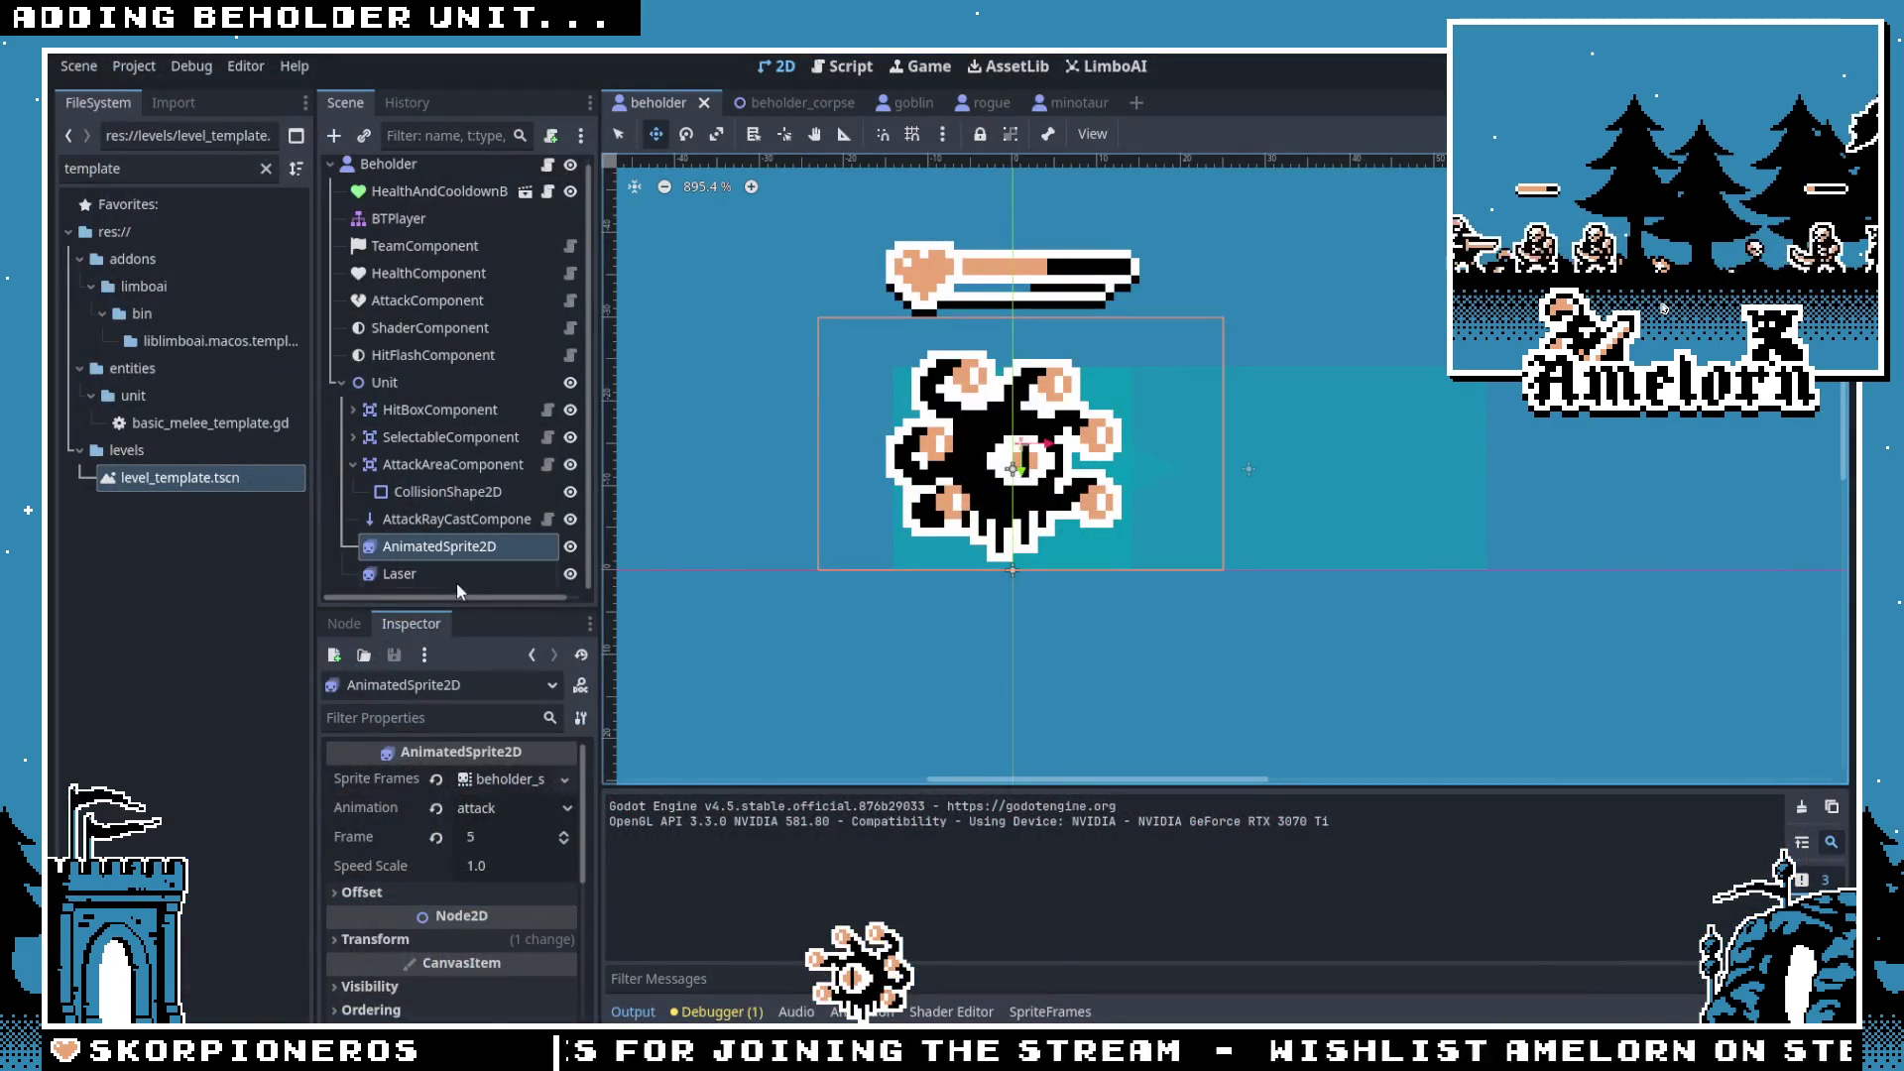
Step: Set frame 2 of the beholder's attack animation to a Frame Duration of 4
{"action": "left_click", "coordinate": [457, 580]}
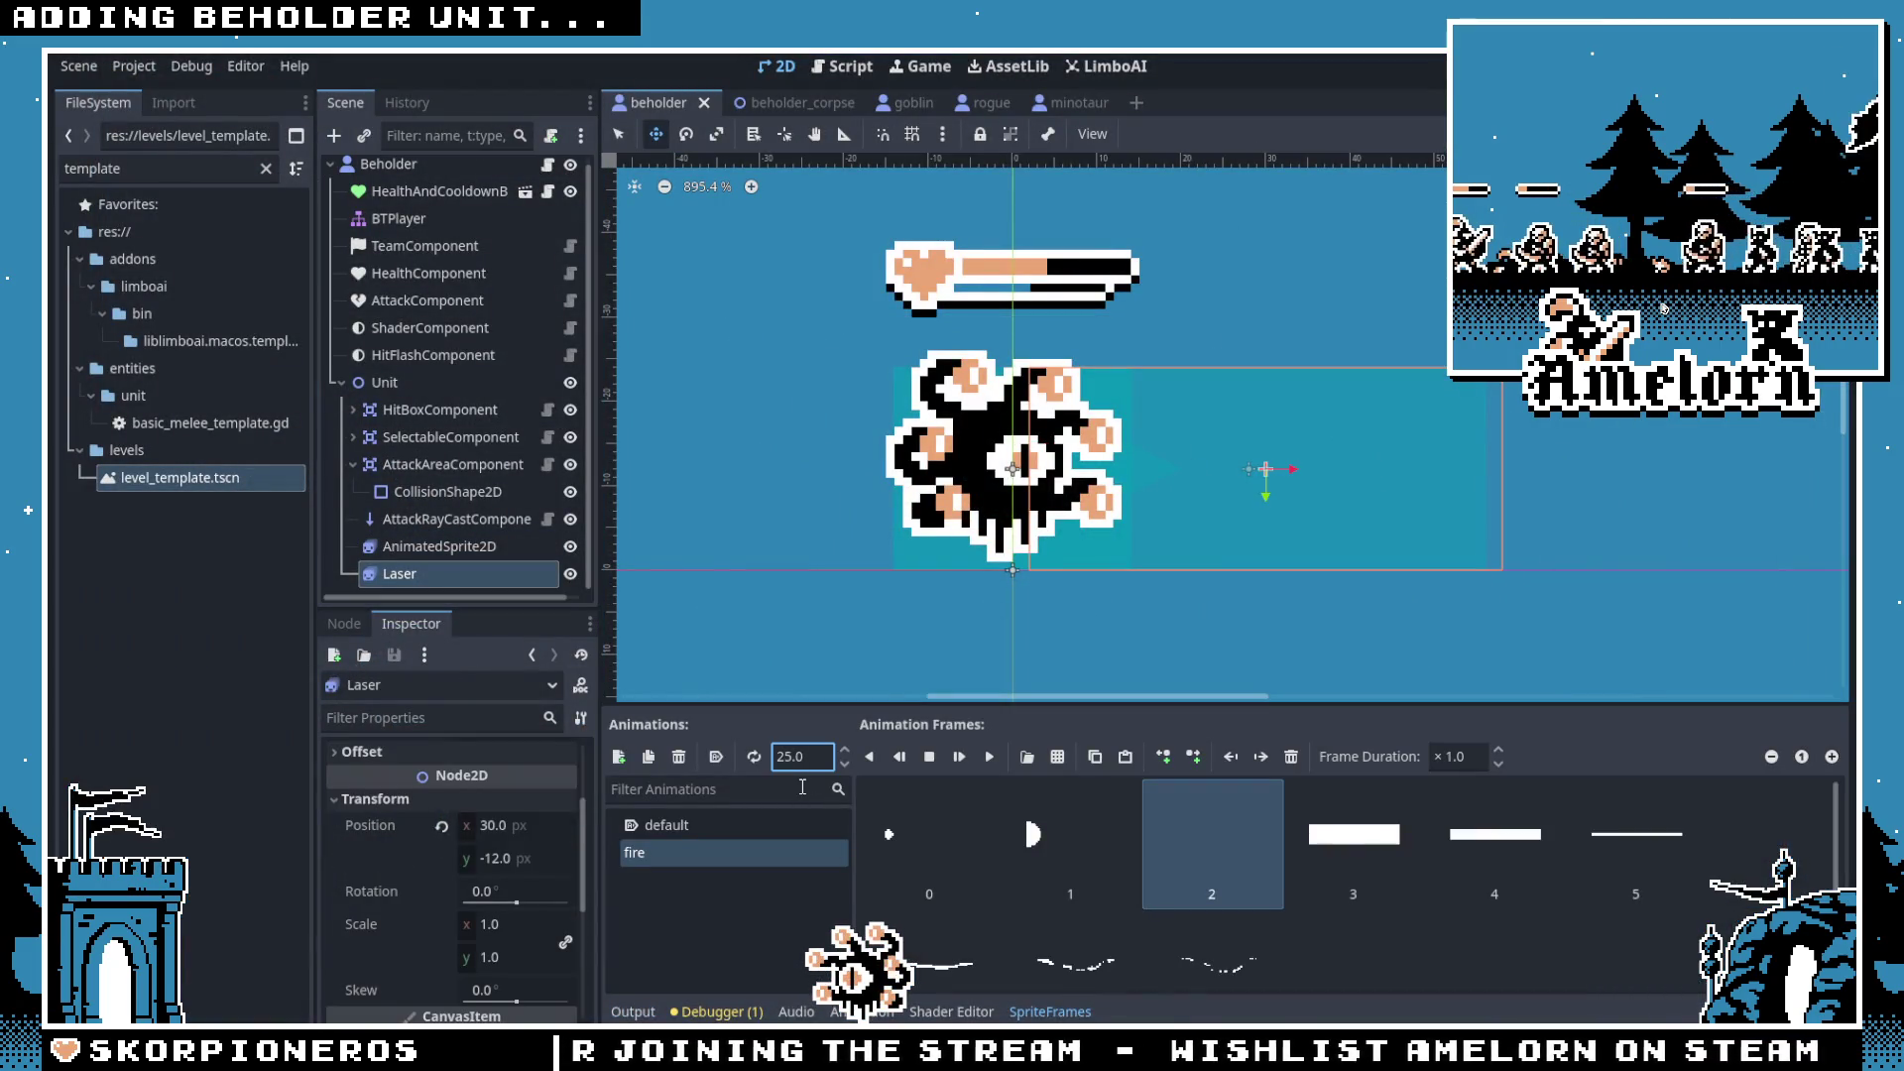
{"action": "key", "text": "Up"}
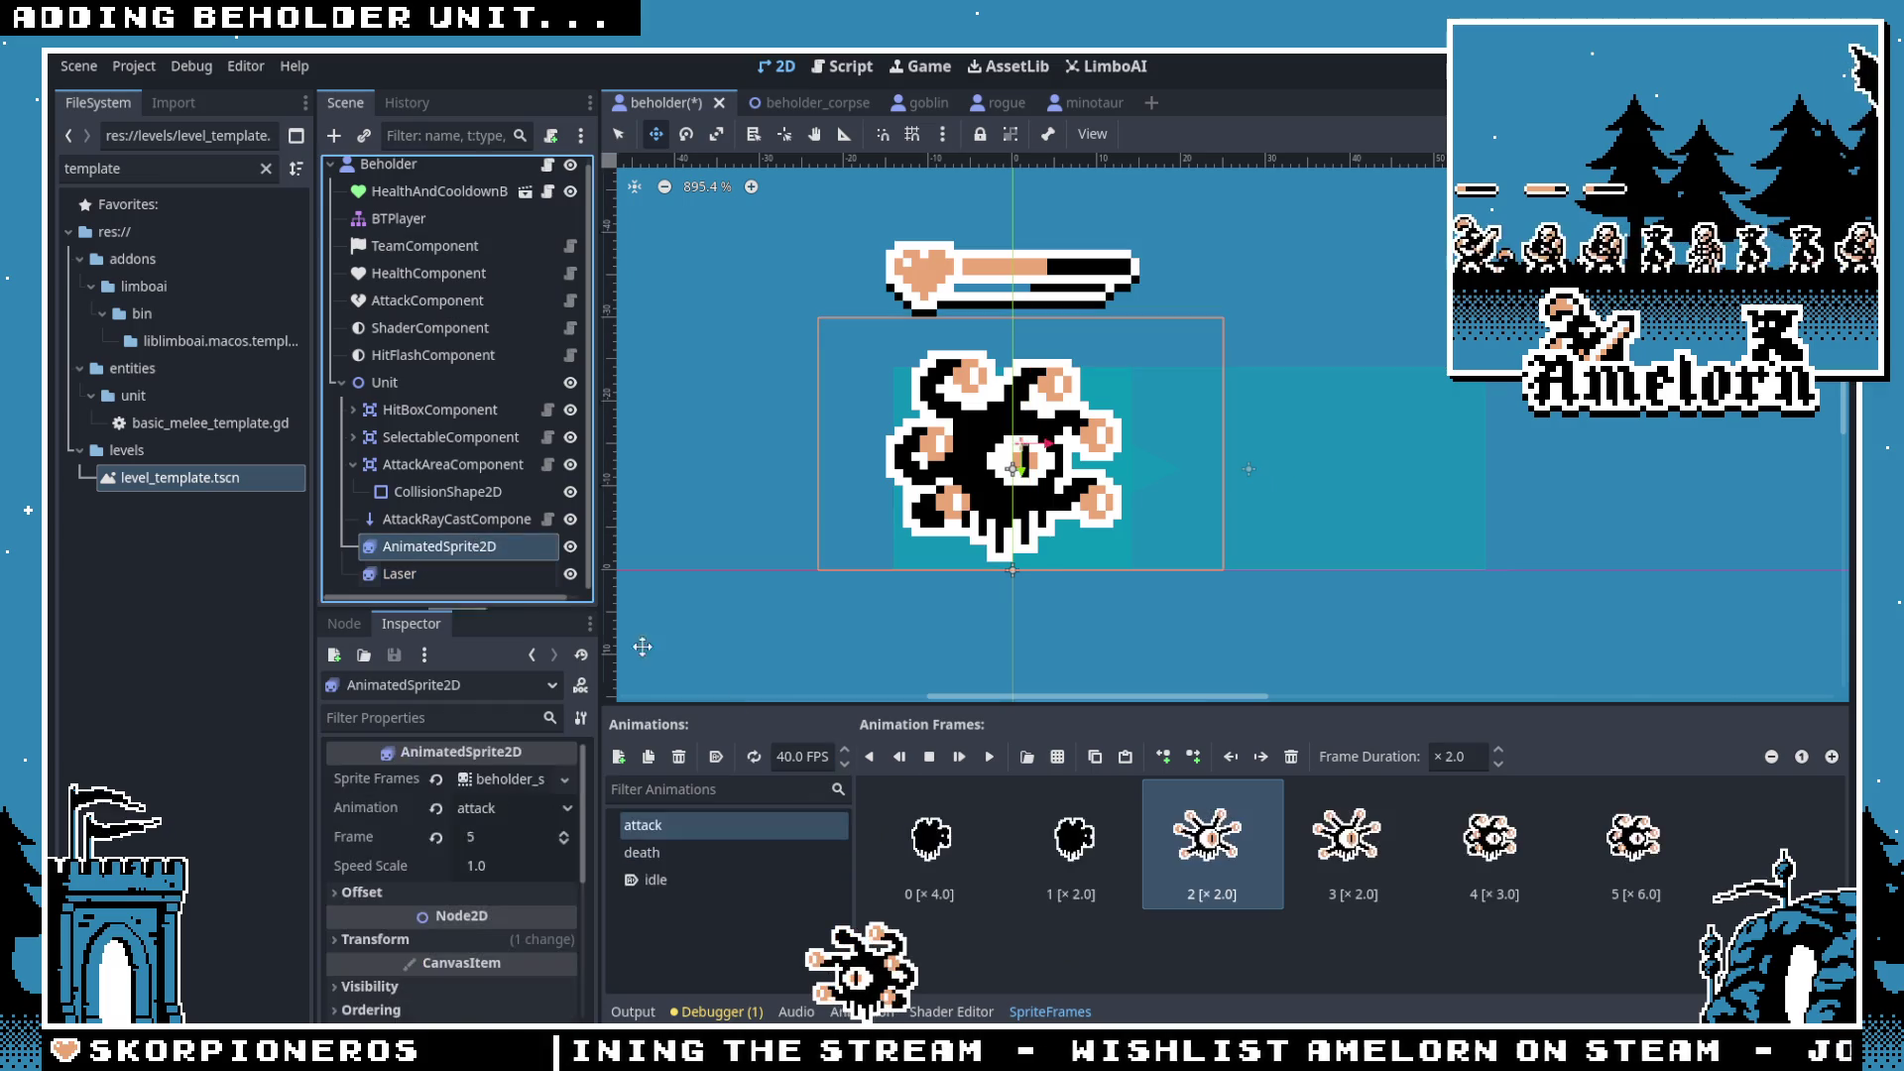
{"action": "type", "text": "4"}
{"action": "left_click", "coordinate": [1422, 785]}
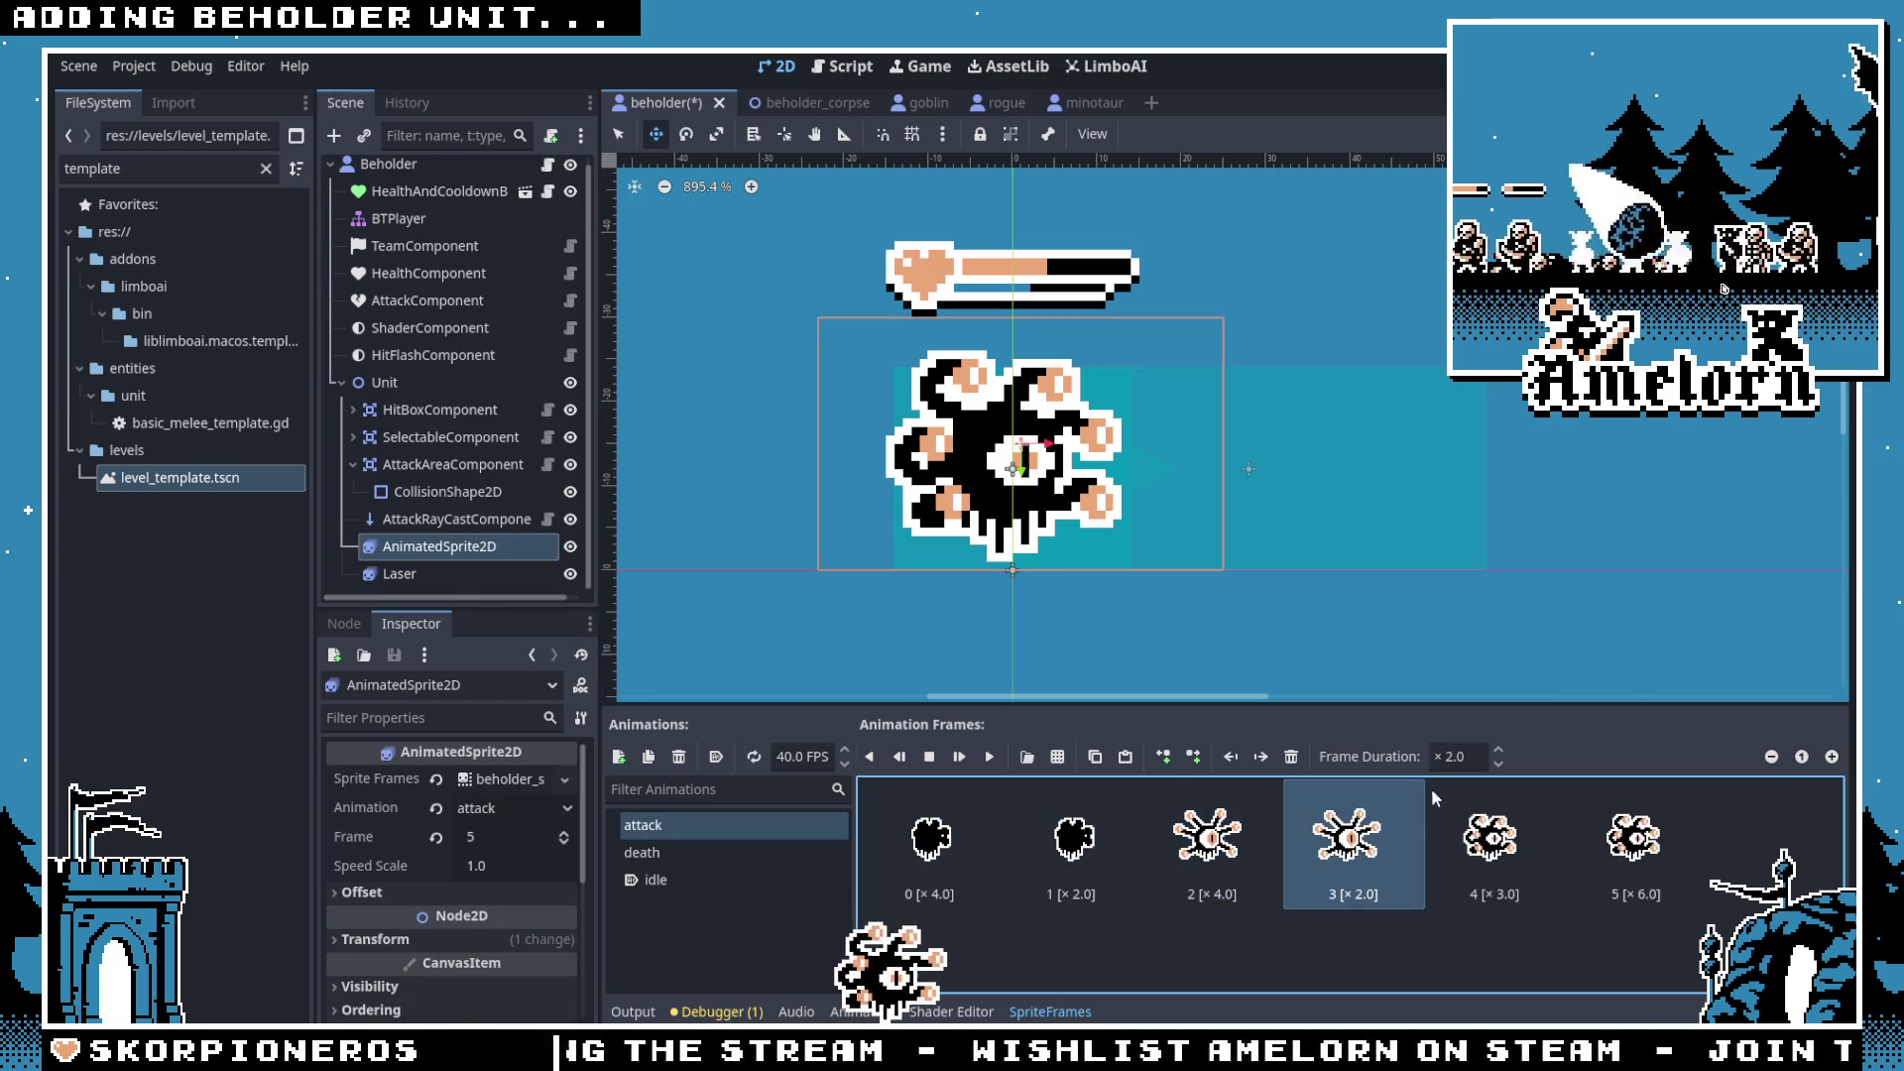
Step: Run the game and start the Campaign's Forest Conquest level in a maximized window
{"action": "key", "text": "super+b"}
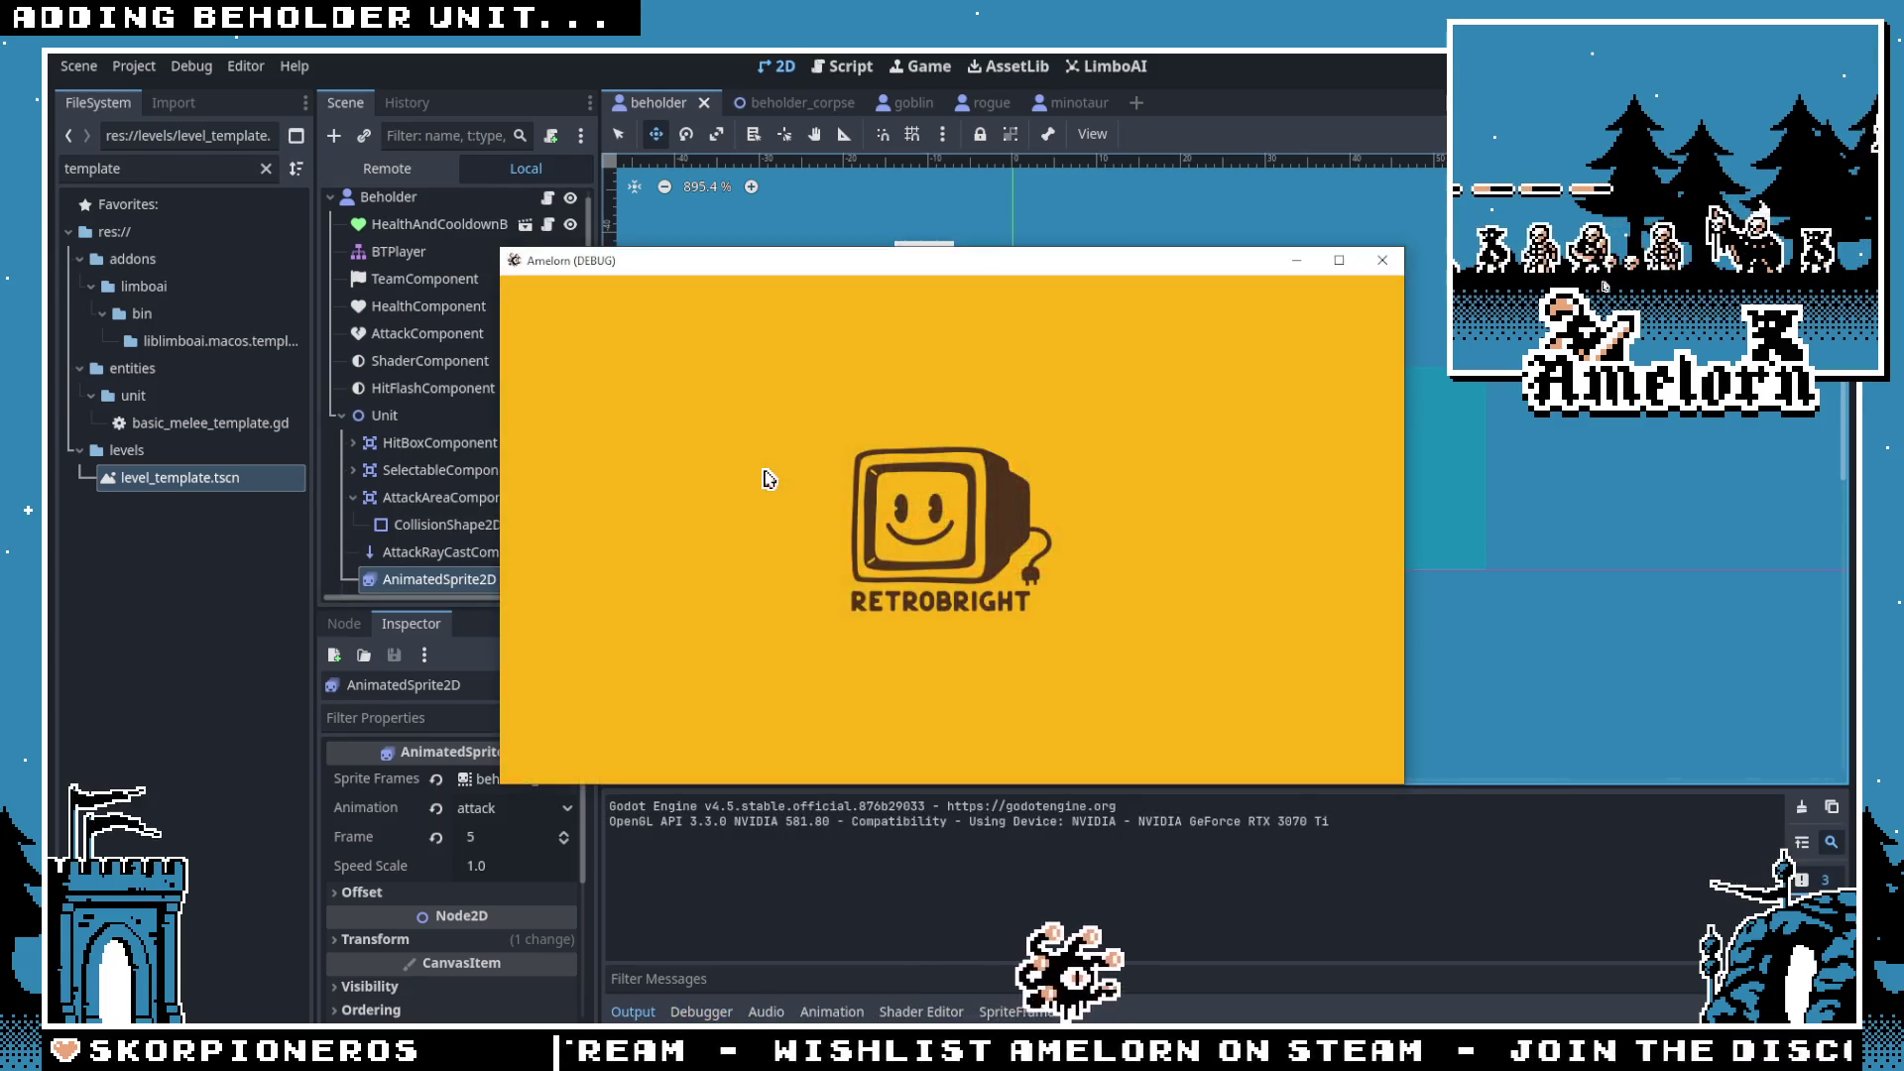
{"action": "left_click", "coordinate": [932, 491]}
{"action": "left_click", "coordinate": [1029, 566]}
{"action": "left_click", "coordinate": [833, 608]}
{"action": "left_click", "coordinate": [1351, 264]}
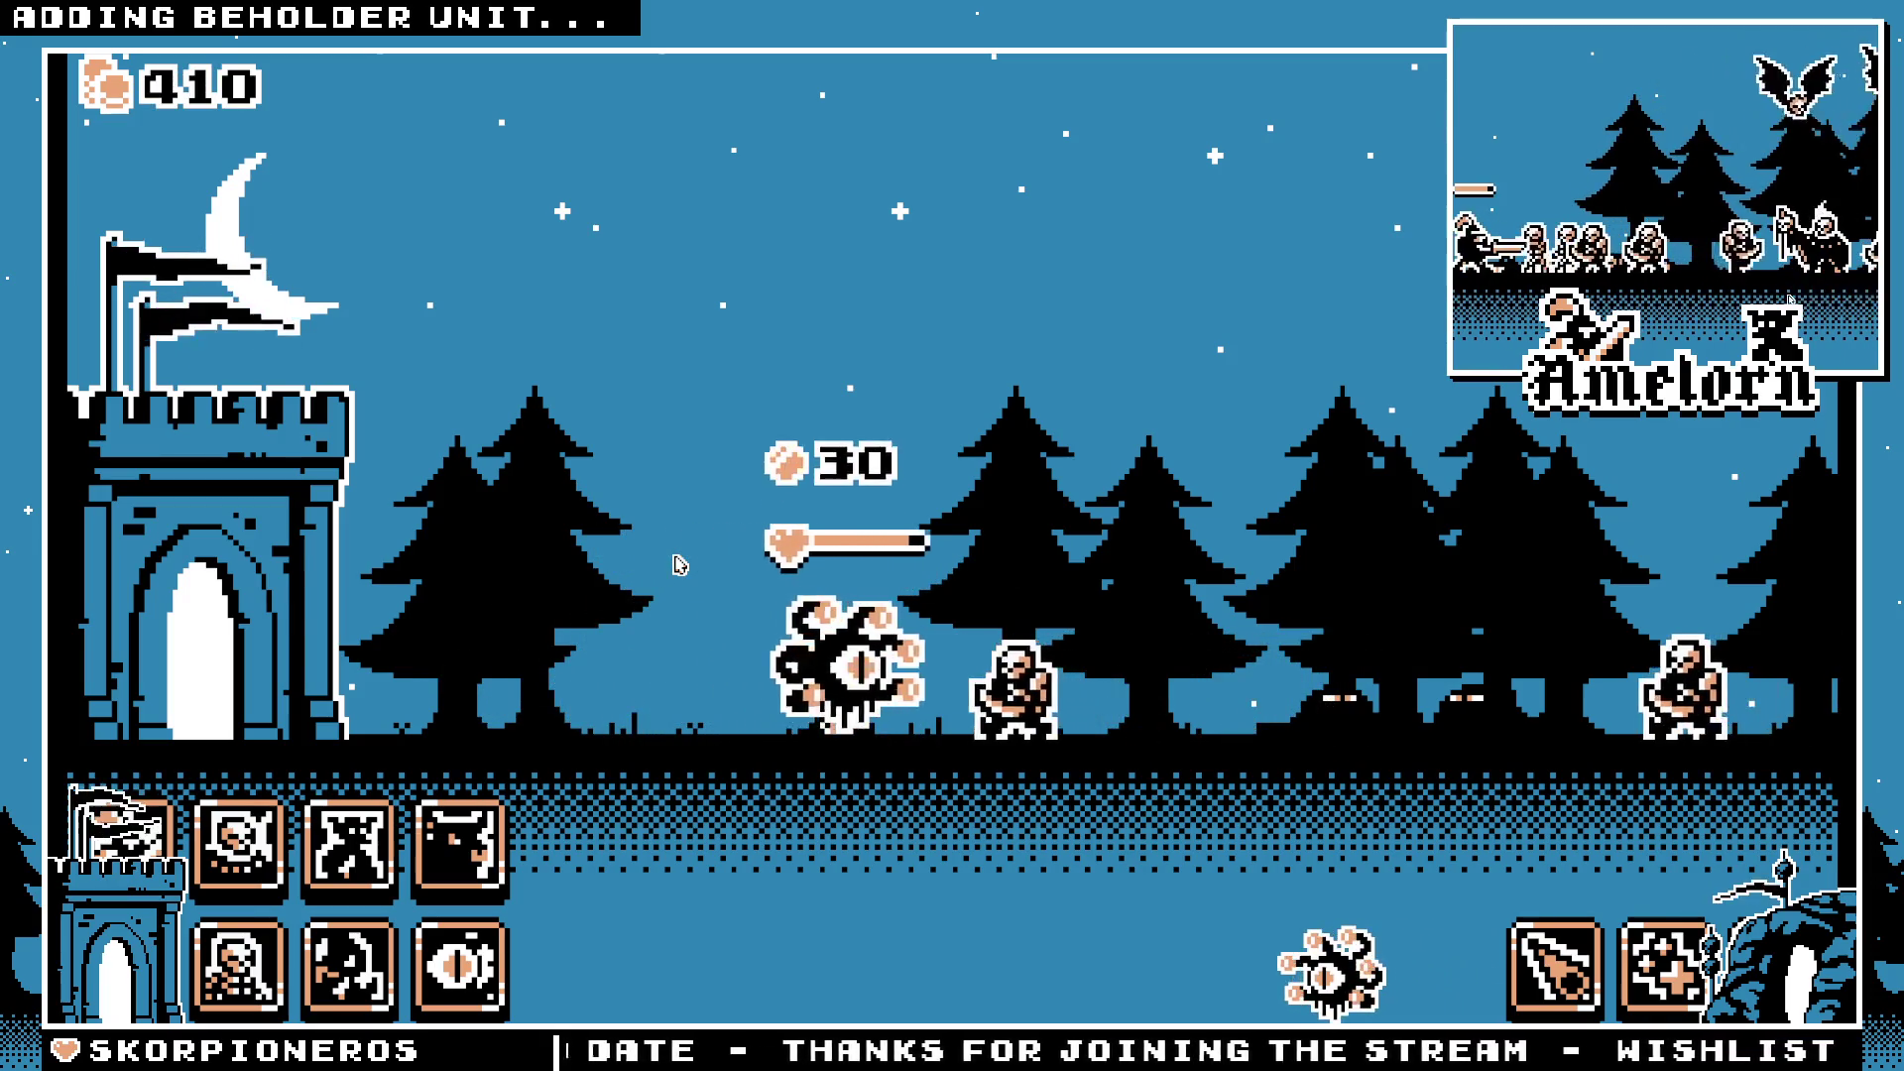
Step: Stop the game, test moving attack frame 2 right and back, and set the sprite's Frame to 2
{"action": "key", "text": "F8"}
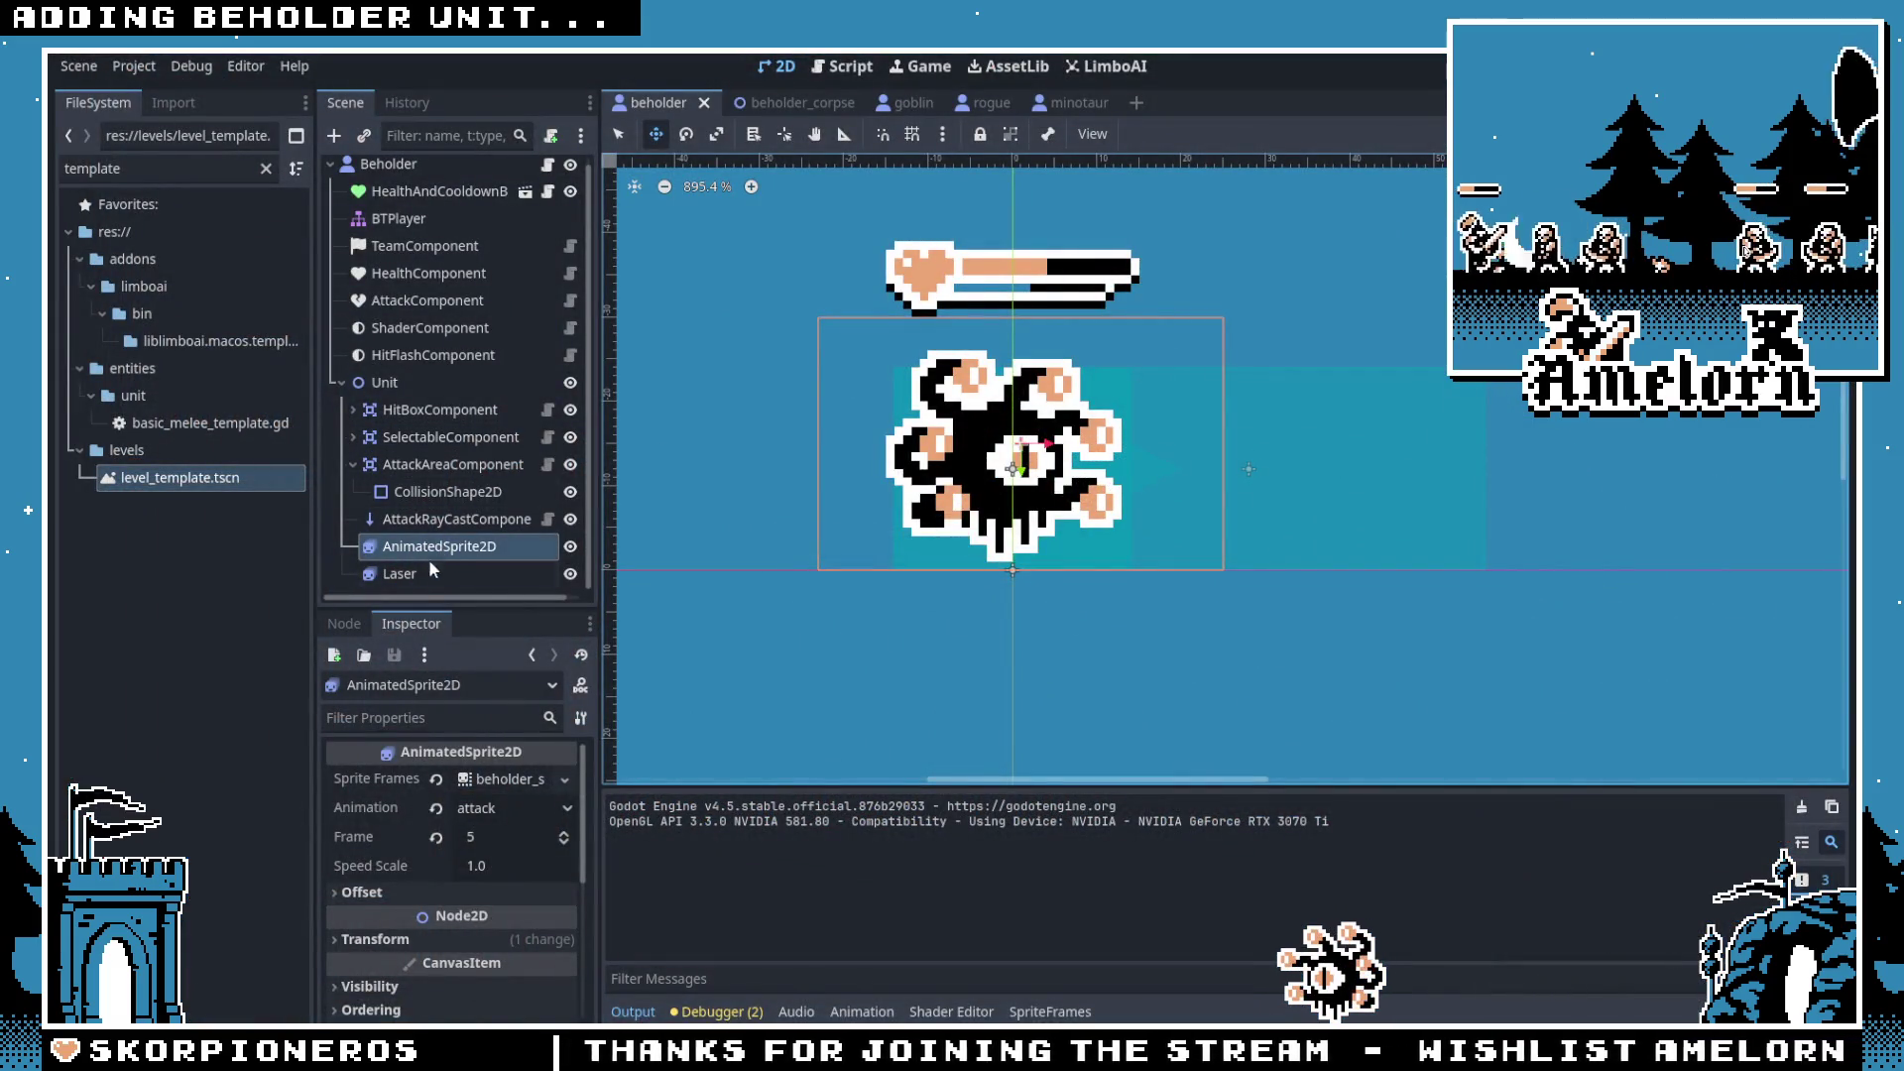
{"action": "left_click", "coordinate": [524, 789]}
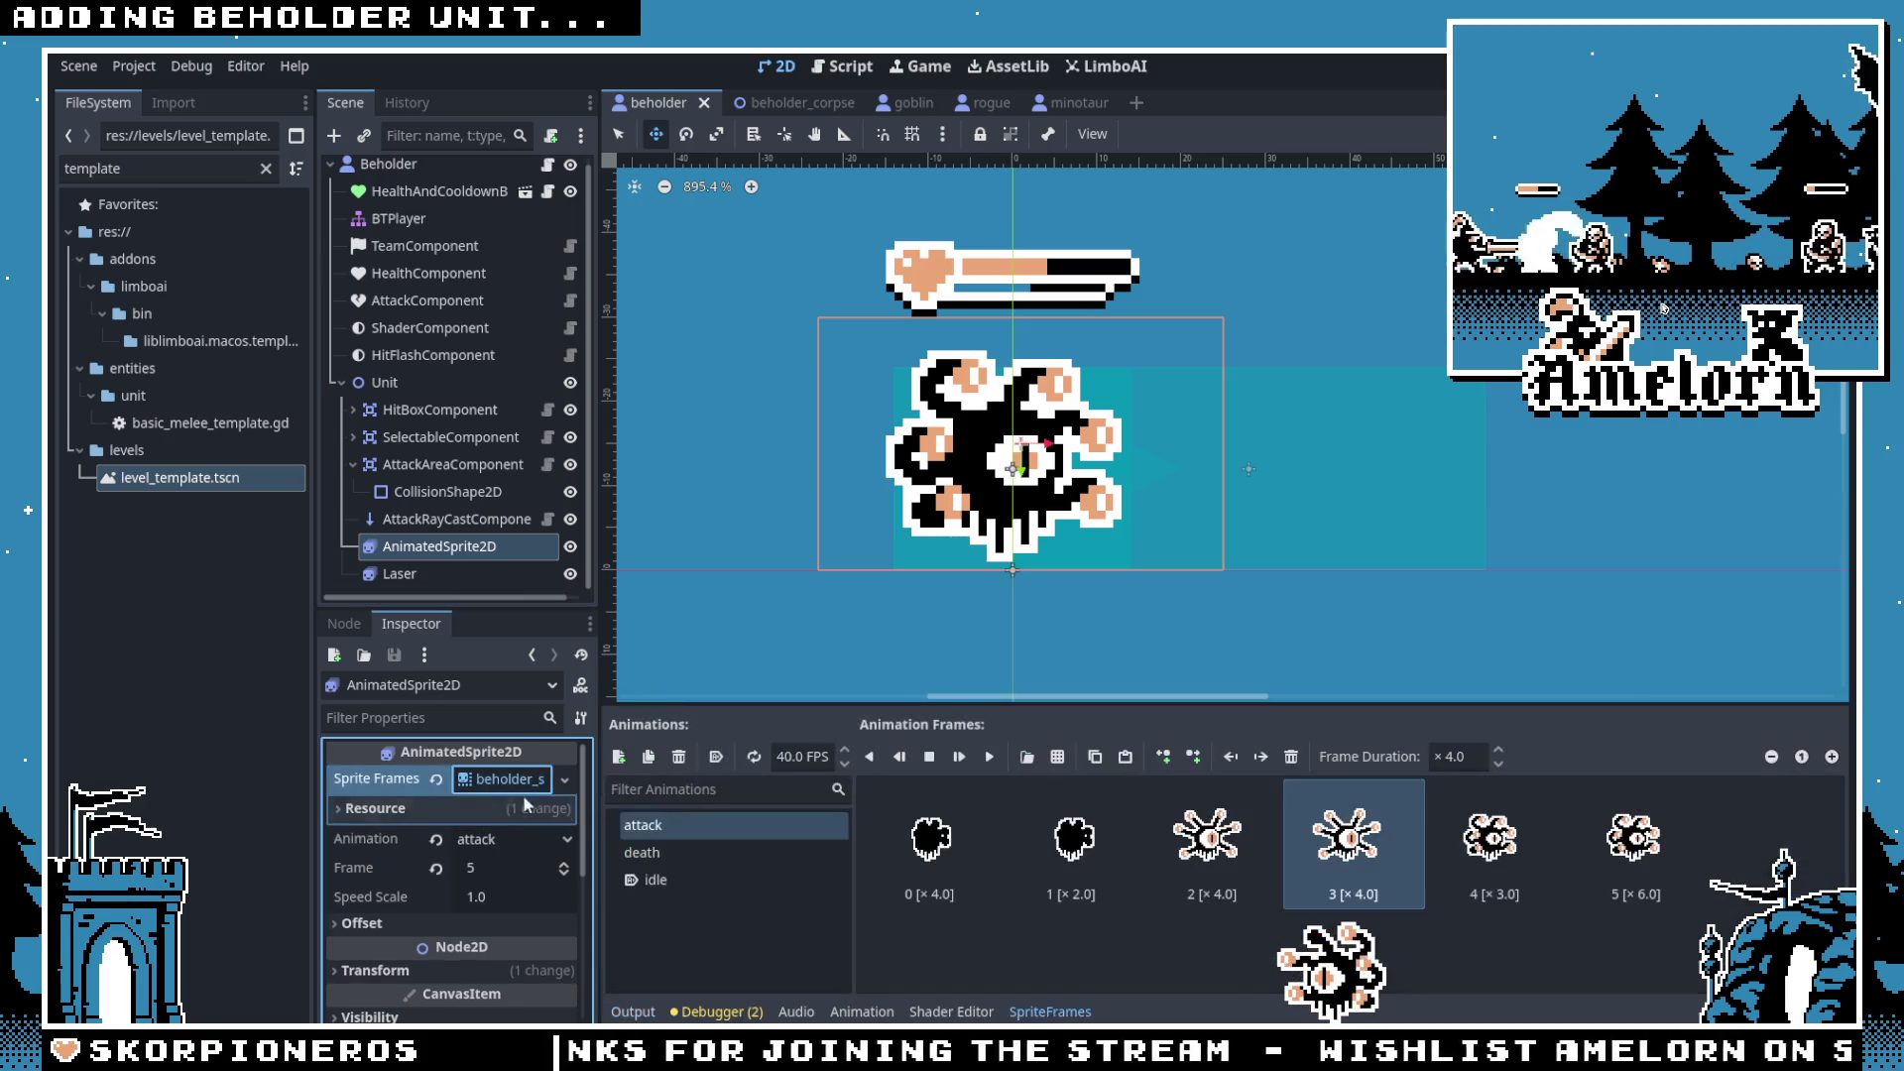
{"action": "left_click", "coordinate": [1205, 873]}
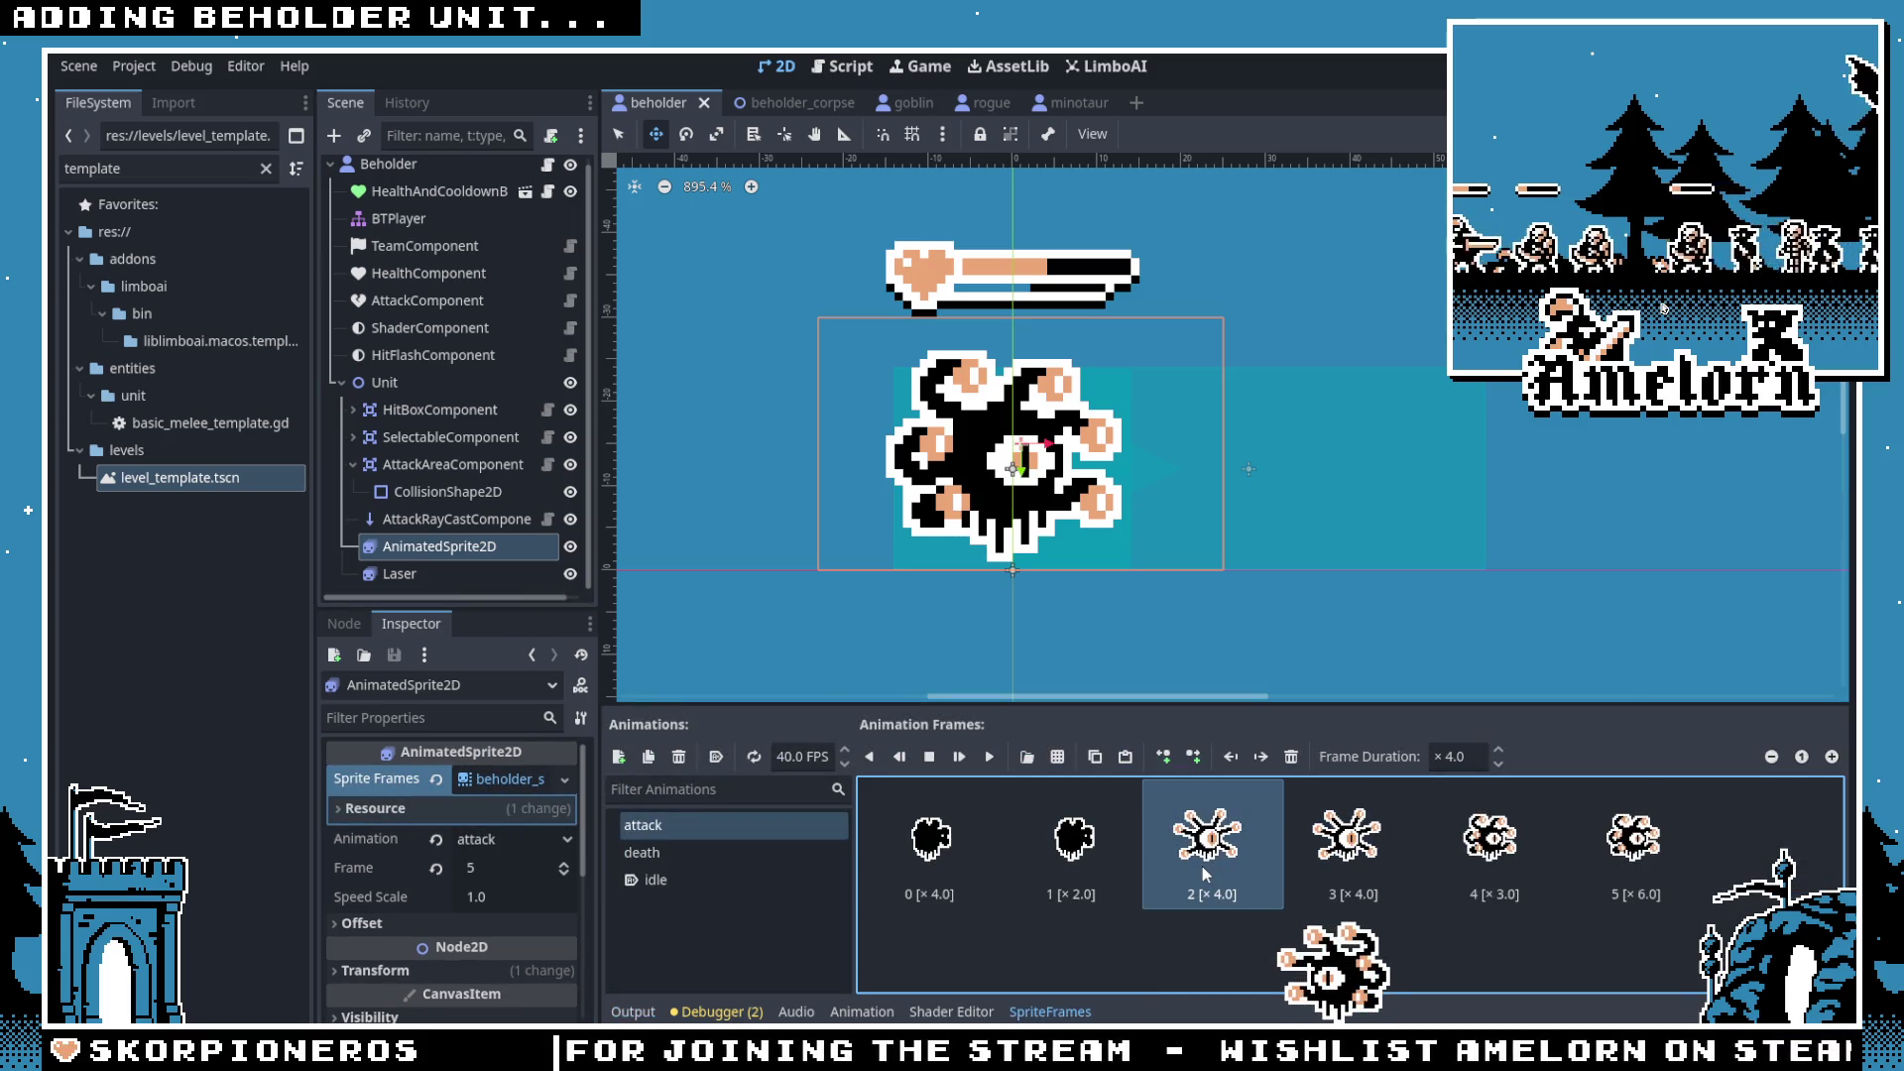
{"action": "left_click", "coordinate": [1260, 758]}
{"action": "left_click", "coordinate": [1233, 757]}
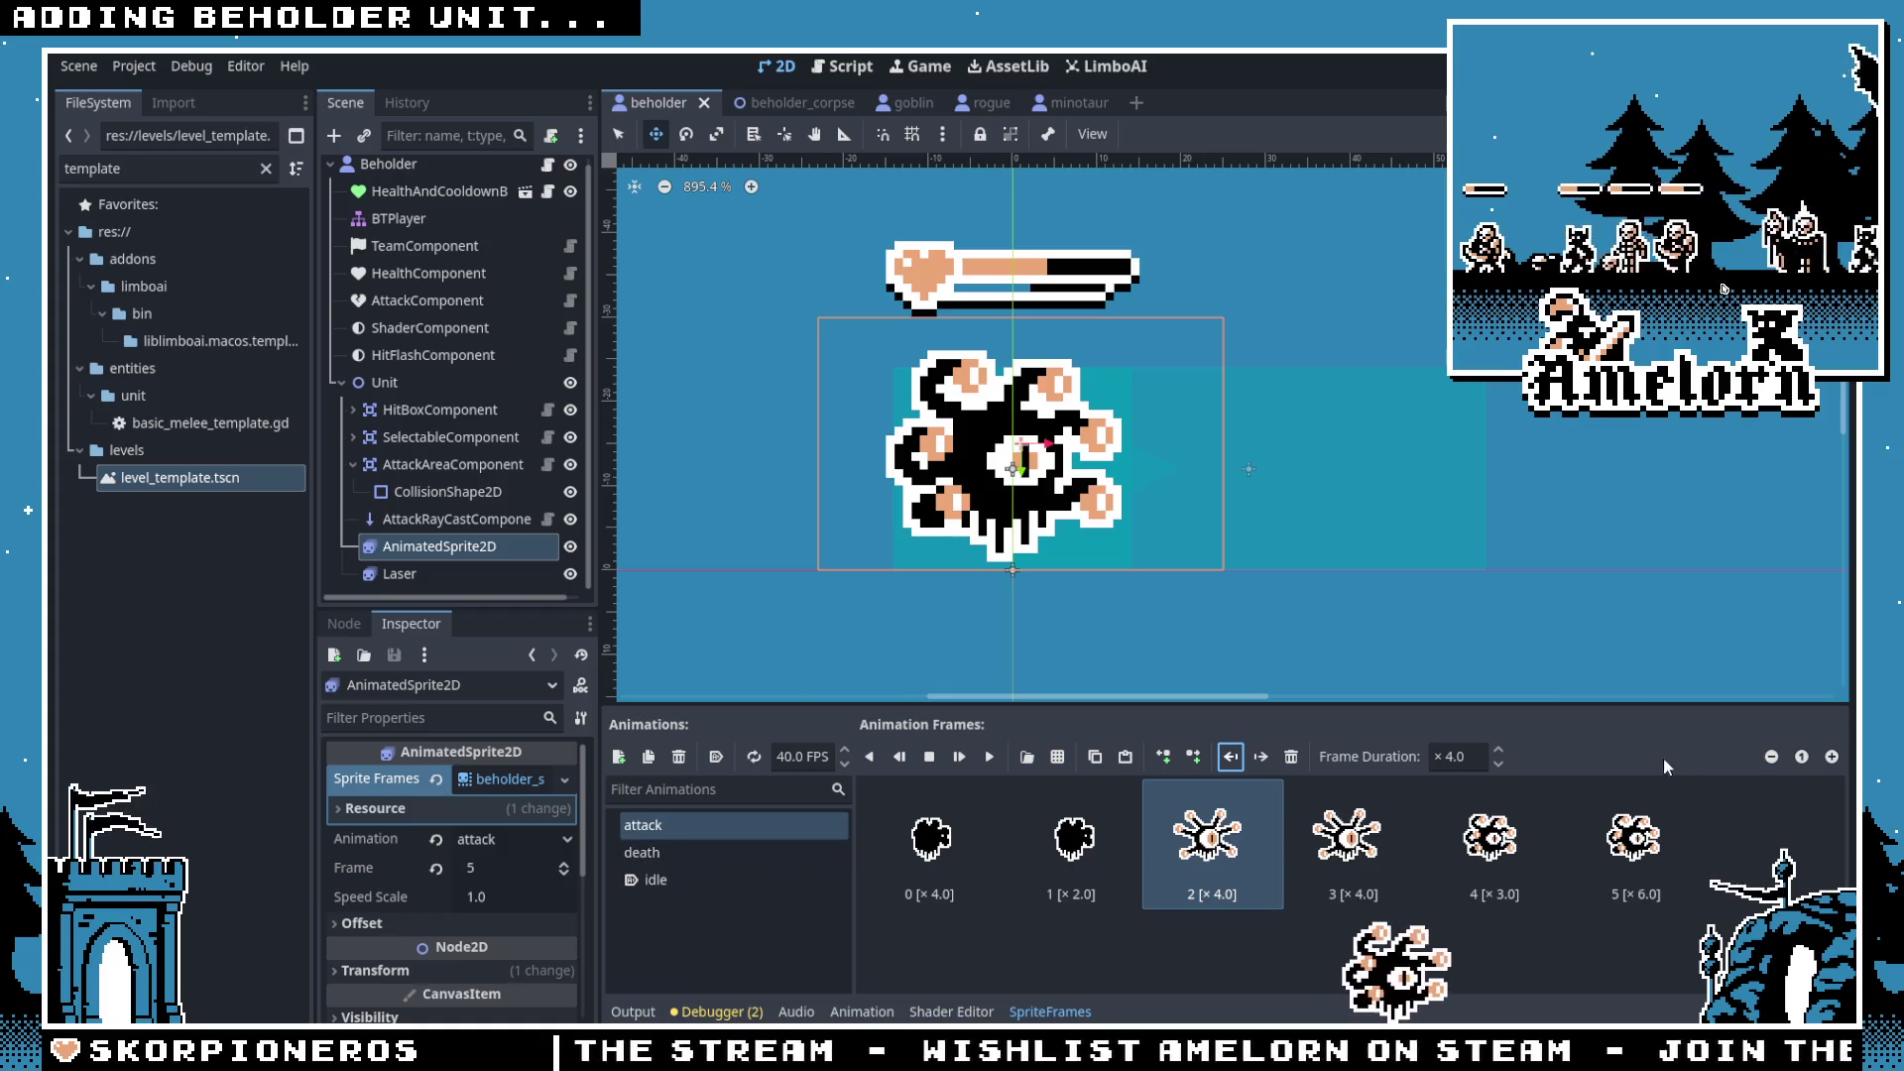
{"action": "scroll", "coordinate": [449, 883], "scroll_direction": "down", "scroll_amount": 2}
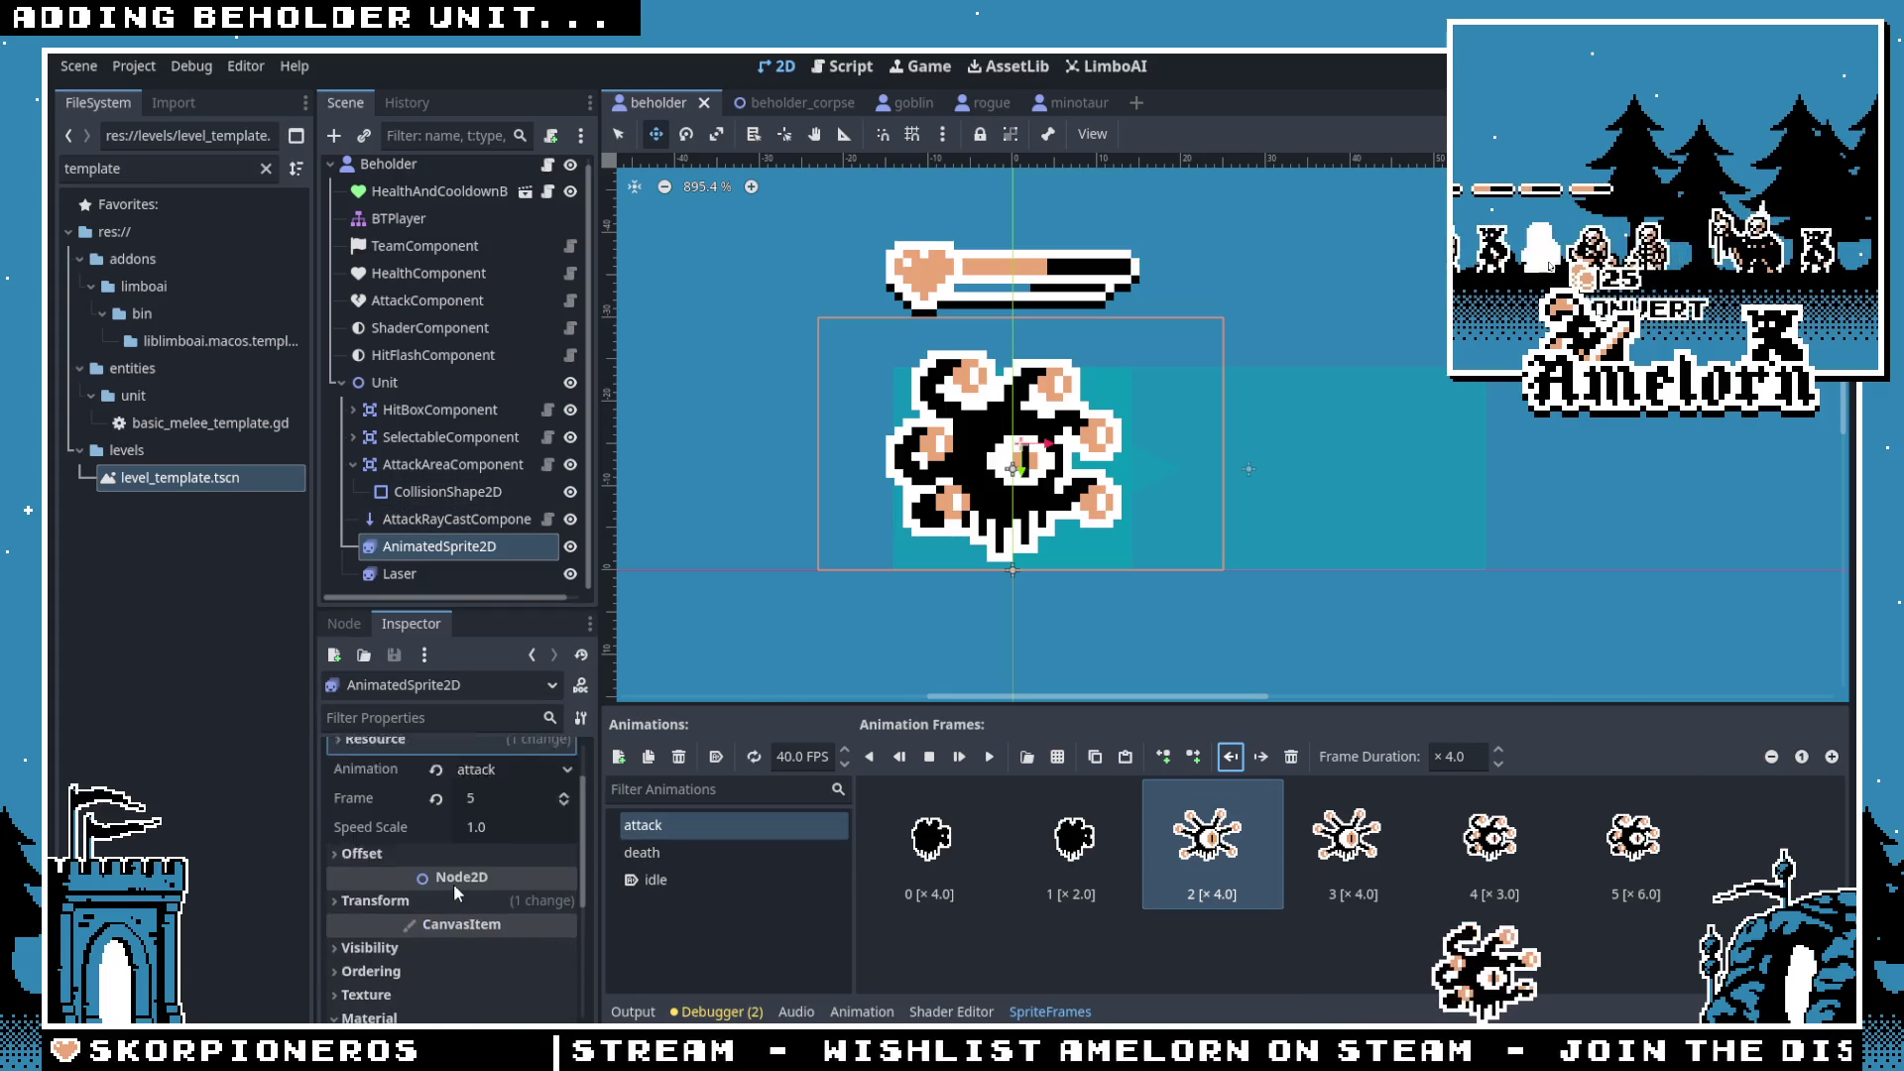
{"action": "left_click", "coordinate": [500, 831]}
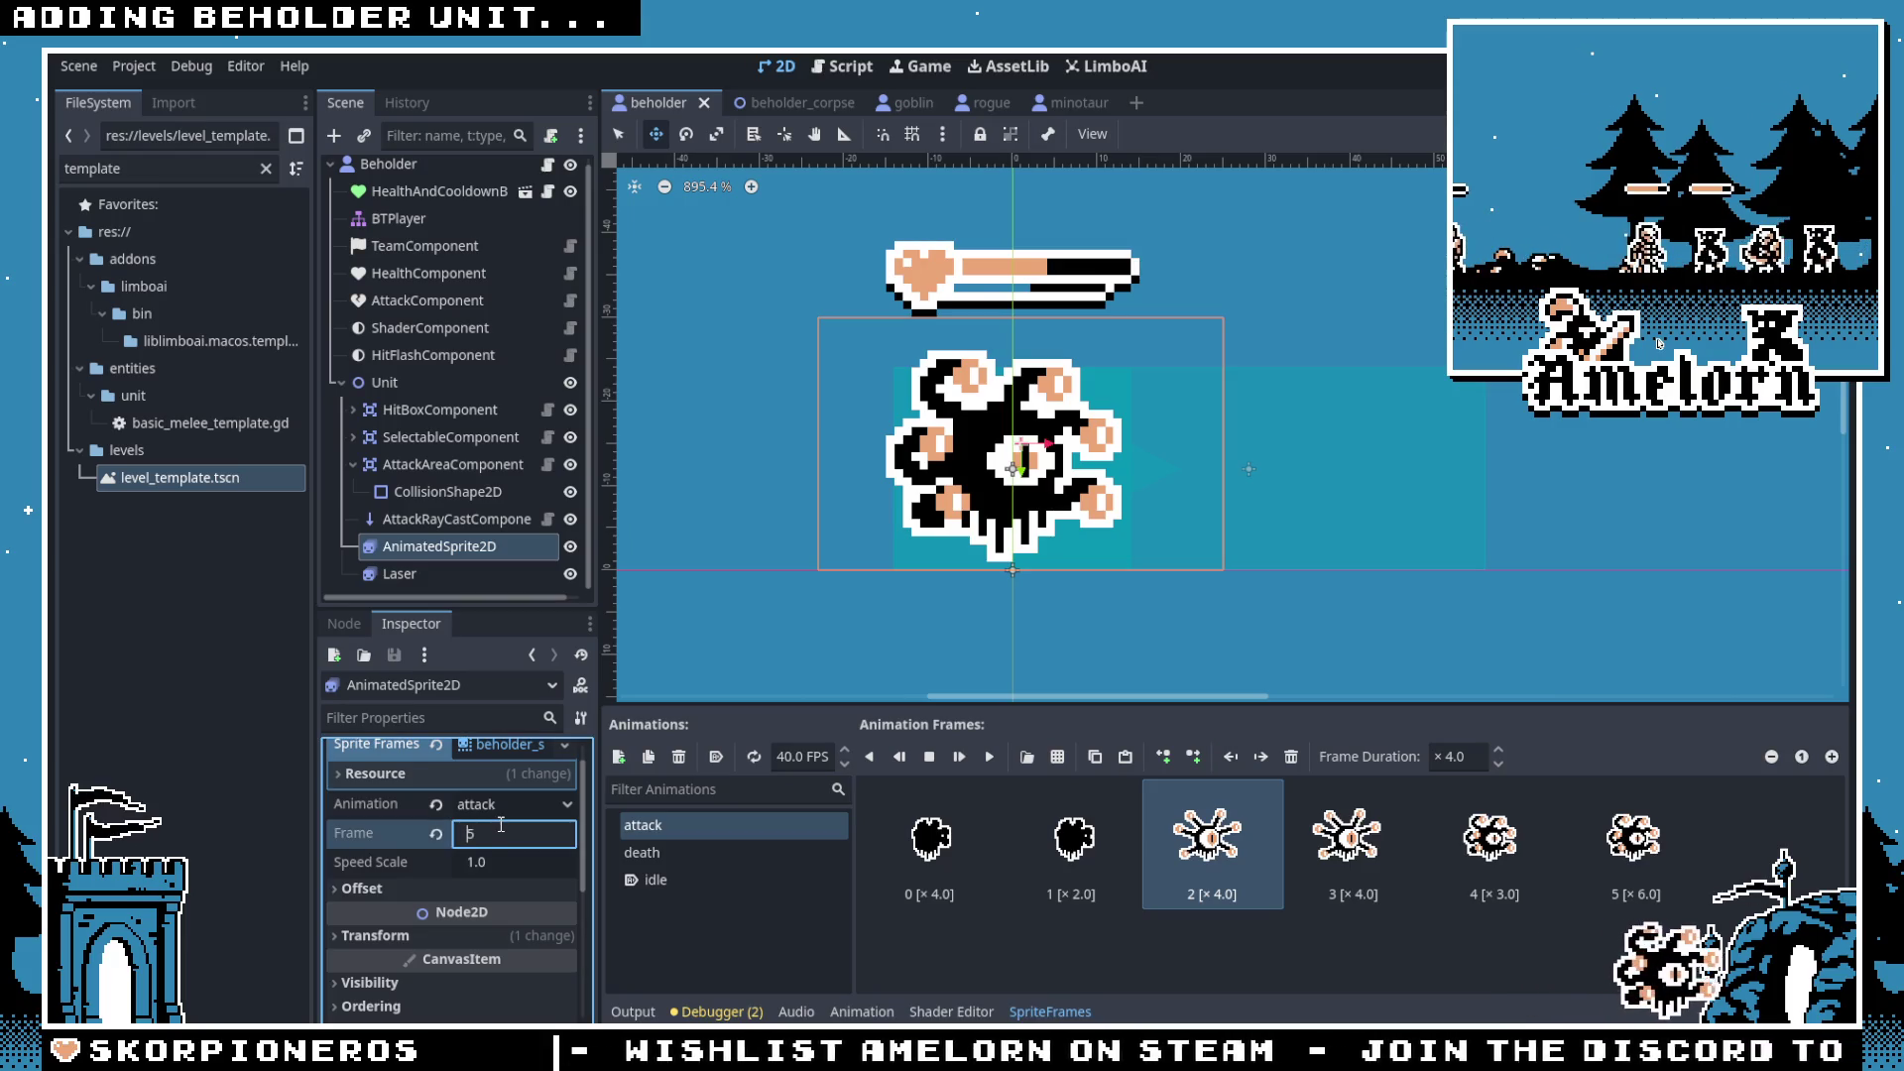
{"action": "key", "text": "Down"}
{"action": "key", "text": "Down"}
{"action": "key", "text": "Down"}
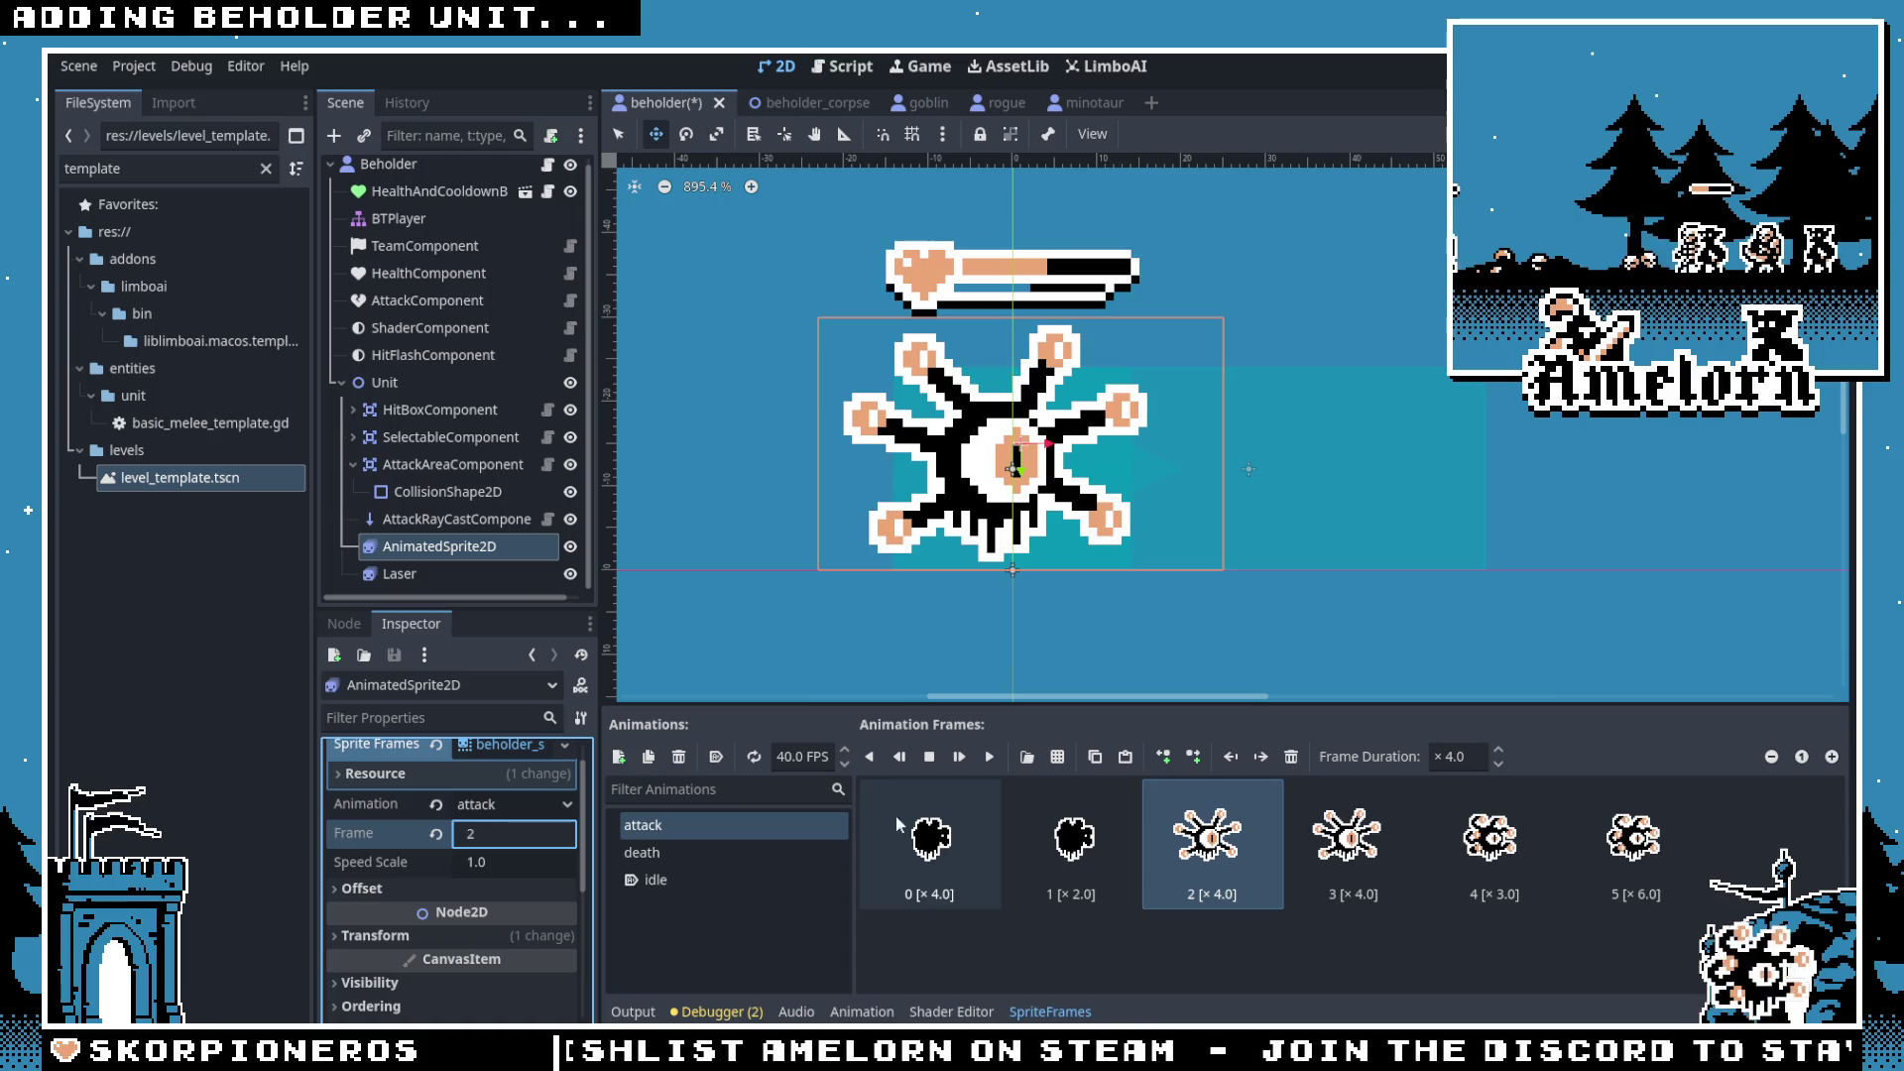
Step: Set the Laser node's preview Frame to 3 so the thick beam shows beside the eye
{"action": "left_click", "coordinate": [400, 573]}
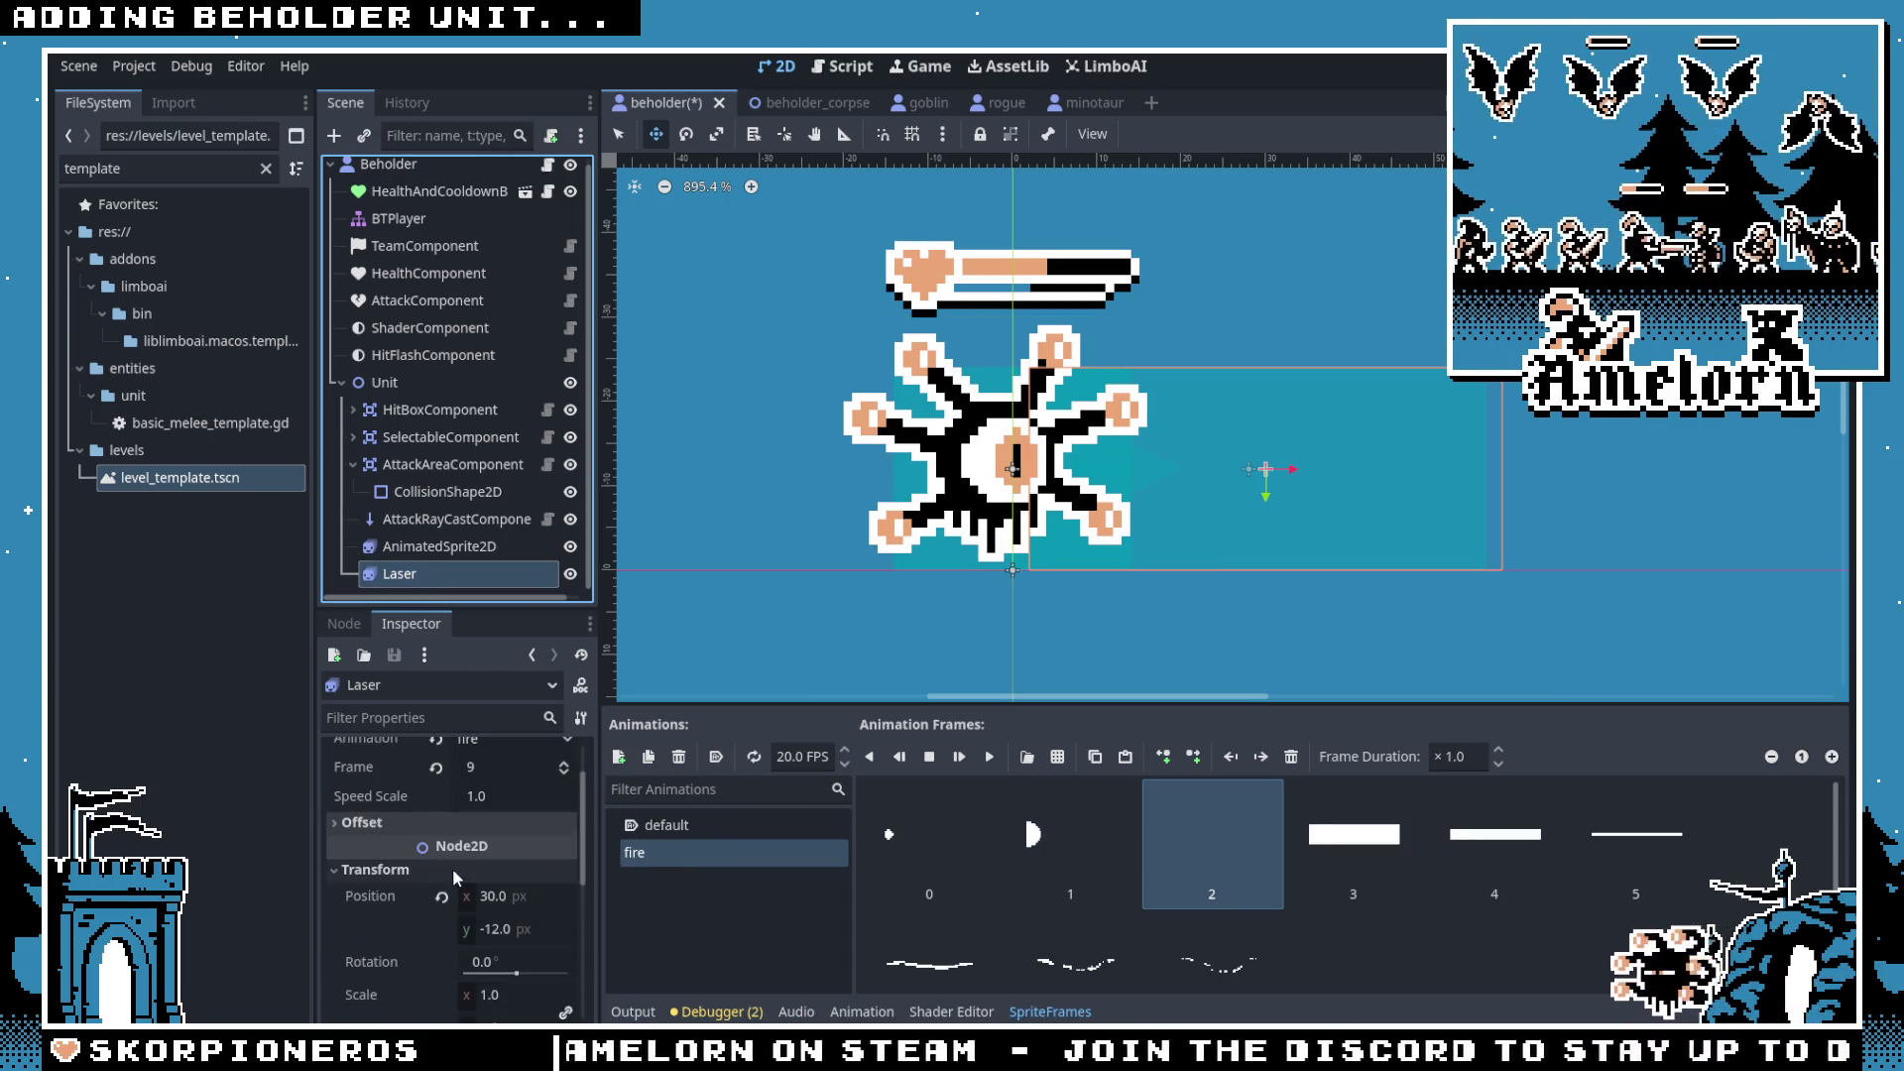
{"action": "scroll", "coordinate": [503, 823], "scroll_direction": "up", "scroll_amount": 1}
{"action": "left_click", "coordinate": [503, 803]}
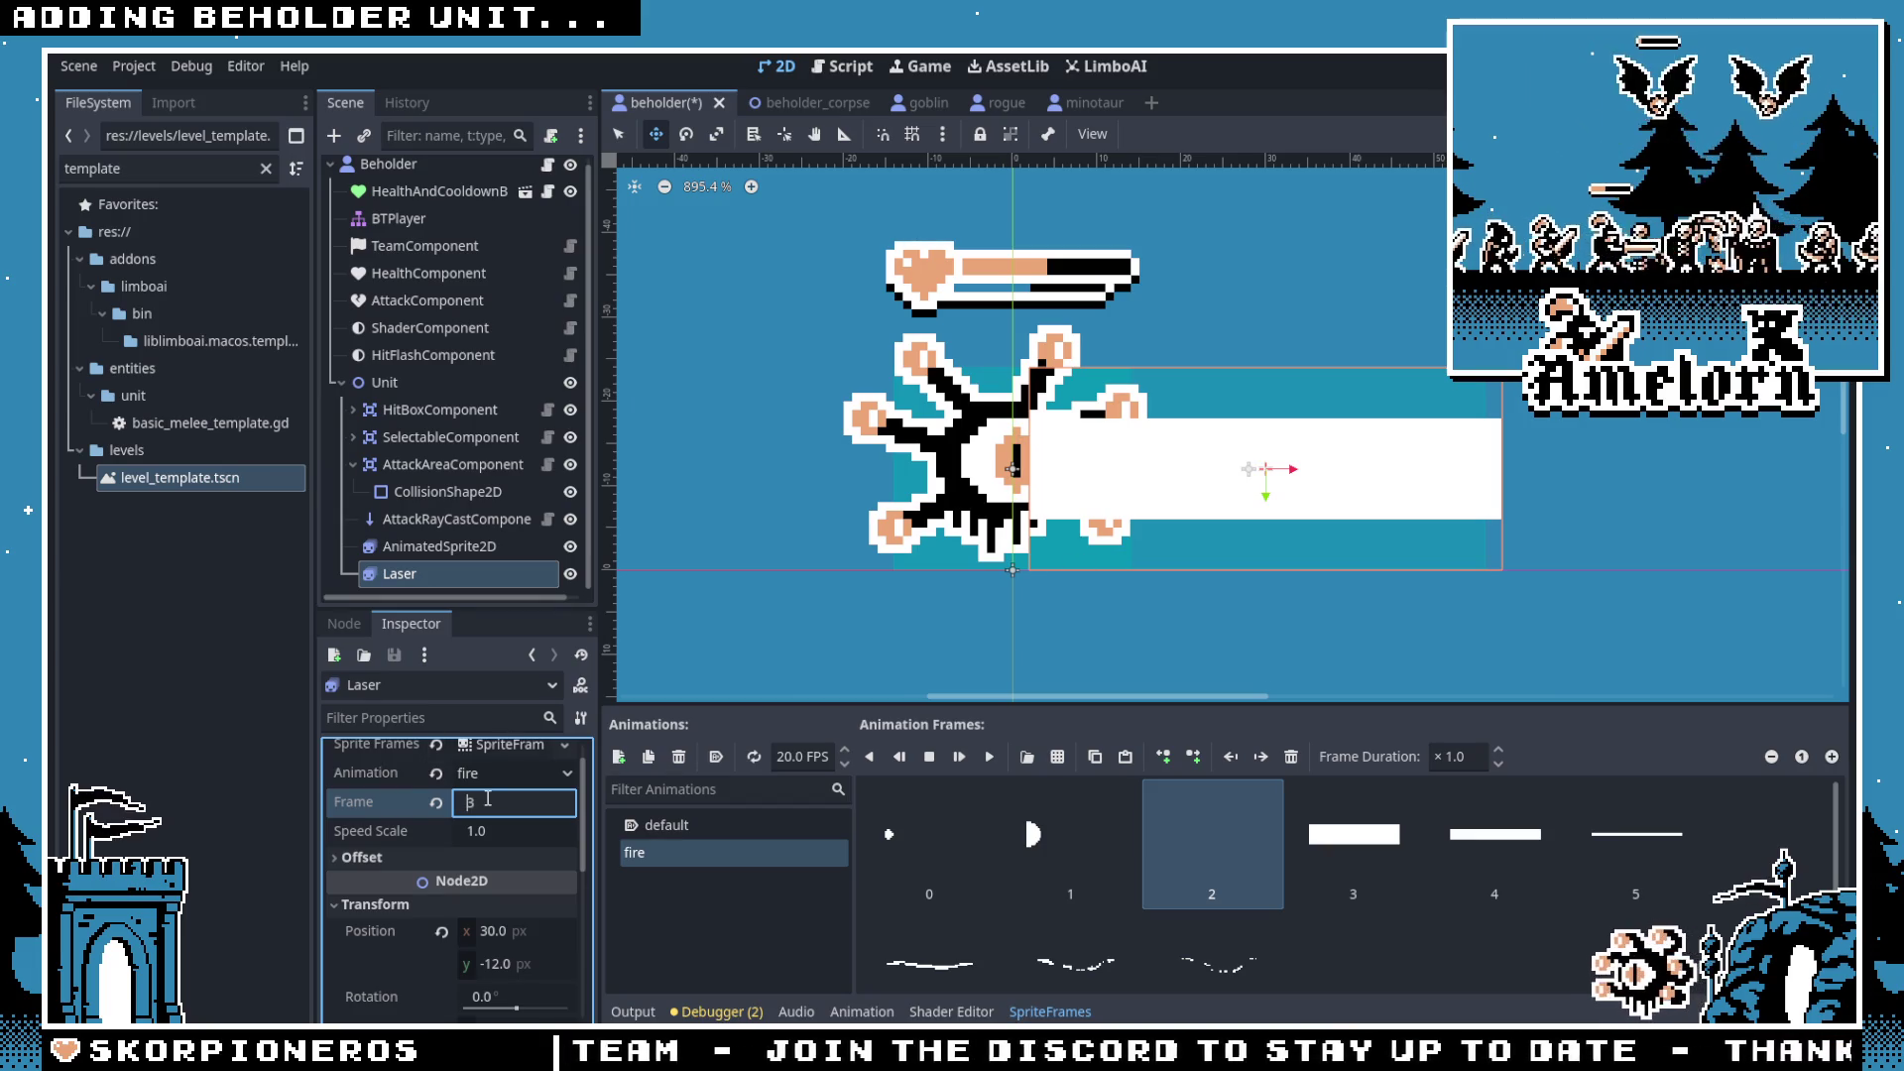
{"action": "key", "text": "Down"}
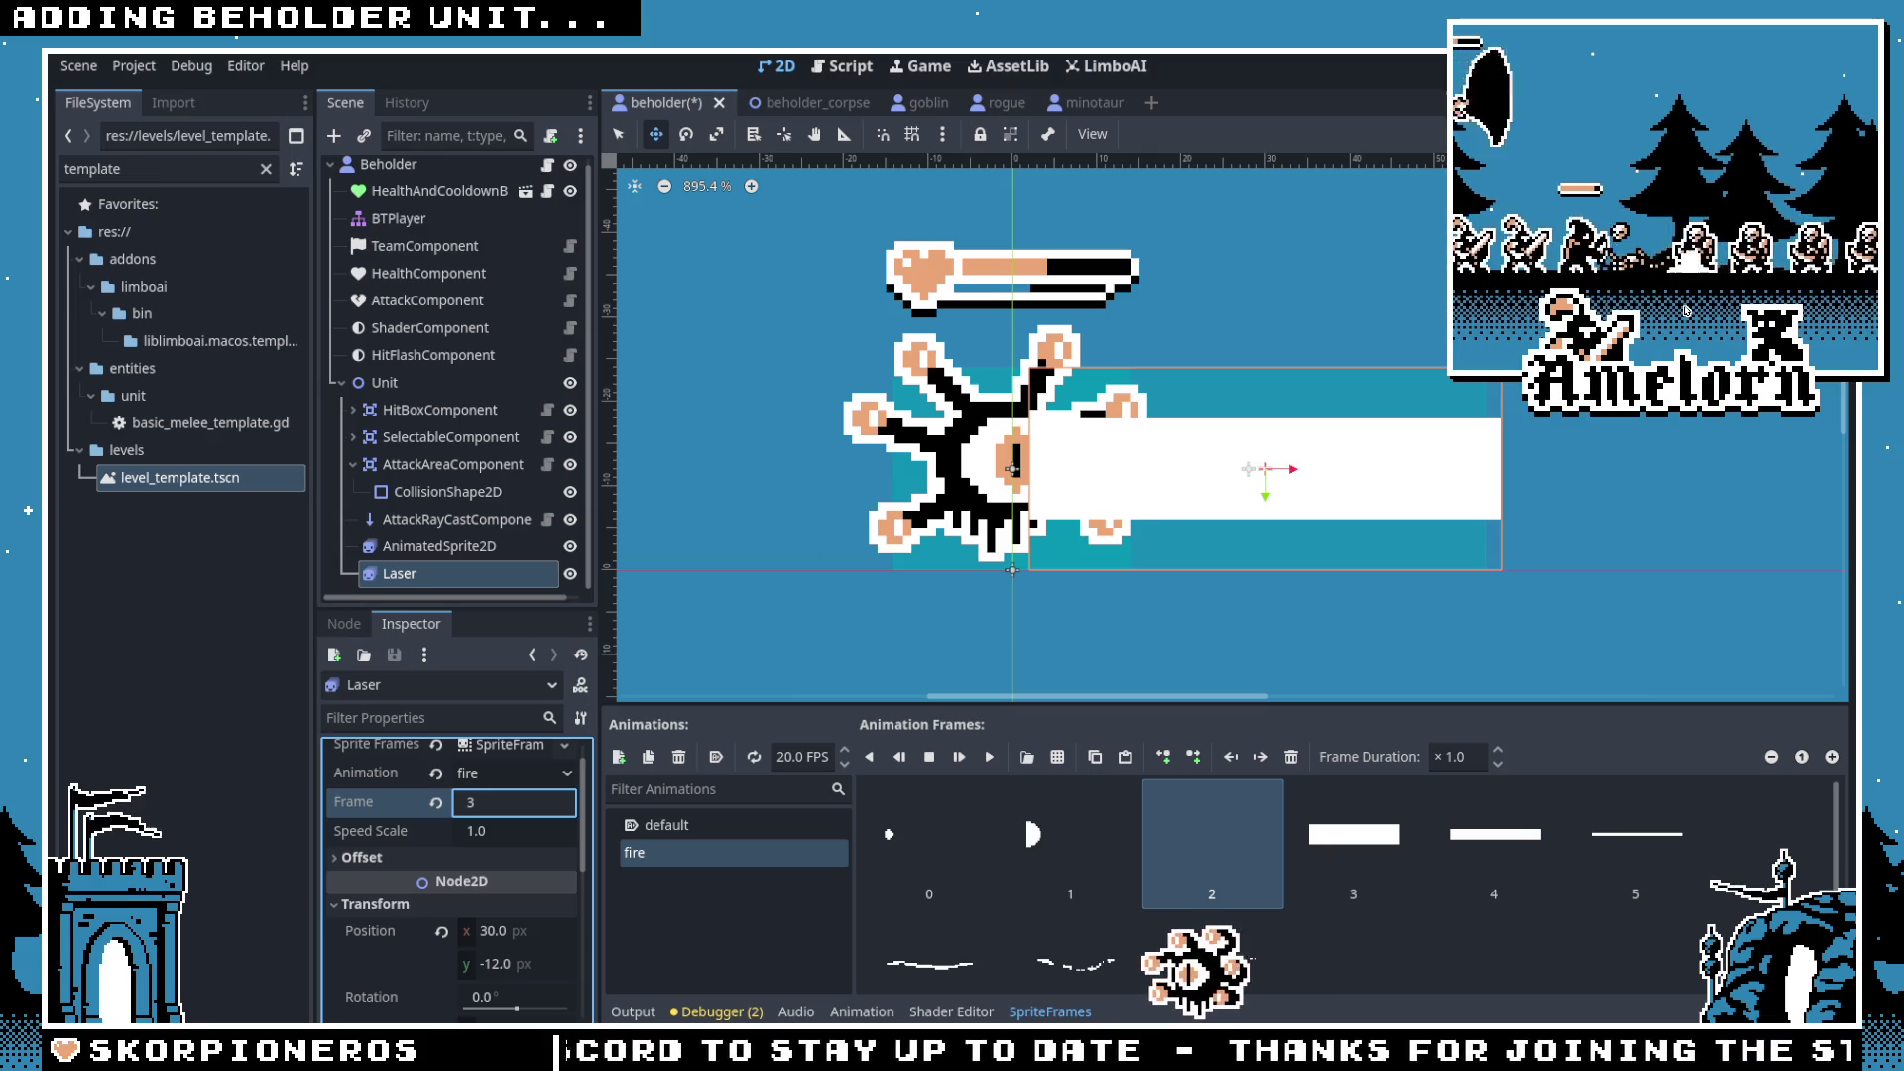
{"action": "key", "text": "alt+Tab"}
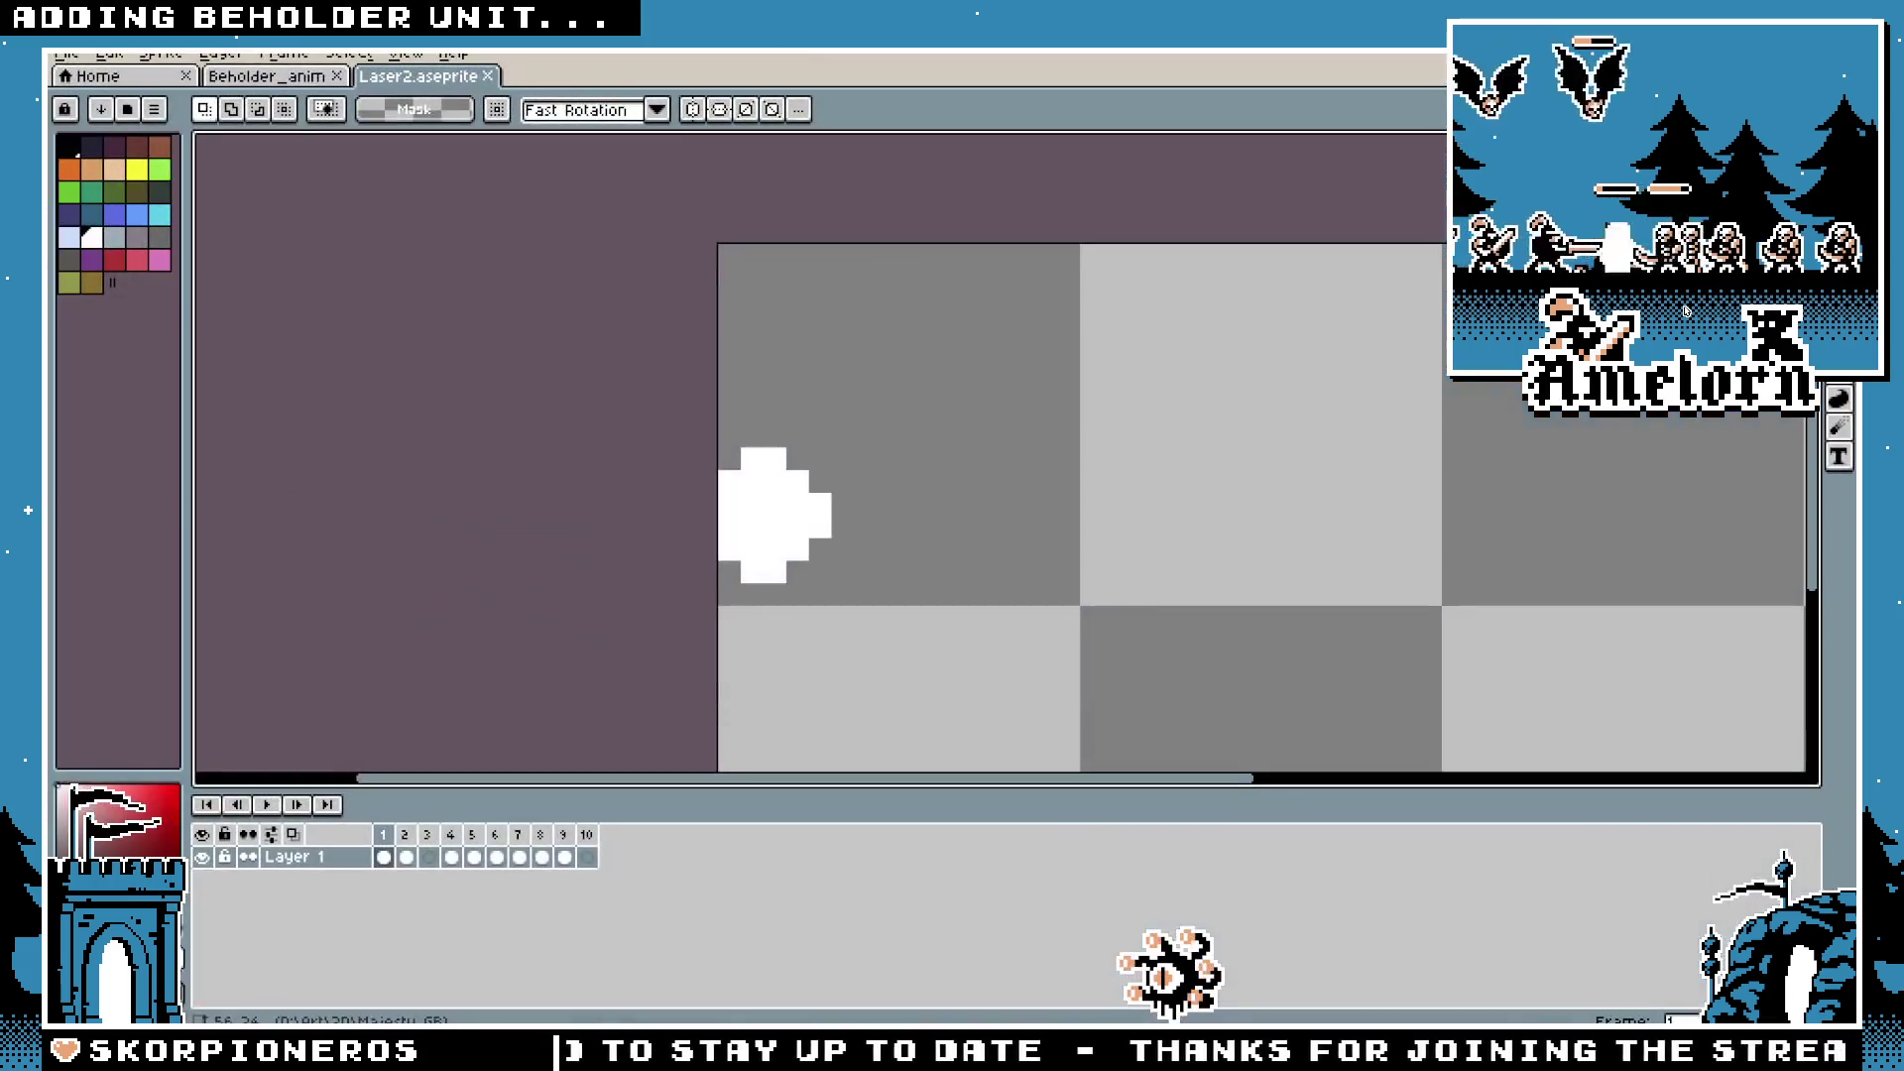
Step: Glance at the Beholder_anim and Laser2 sprites in Aseprite, then return to Godot
{"action": "left_click", "coordinate": [285, 83]}
{"action": "left_click", "coordinate": [416, 77]}
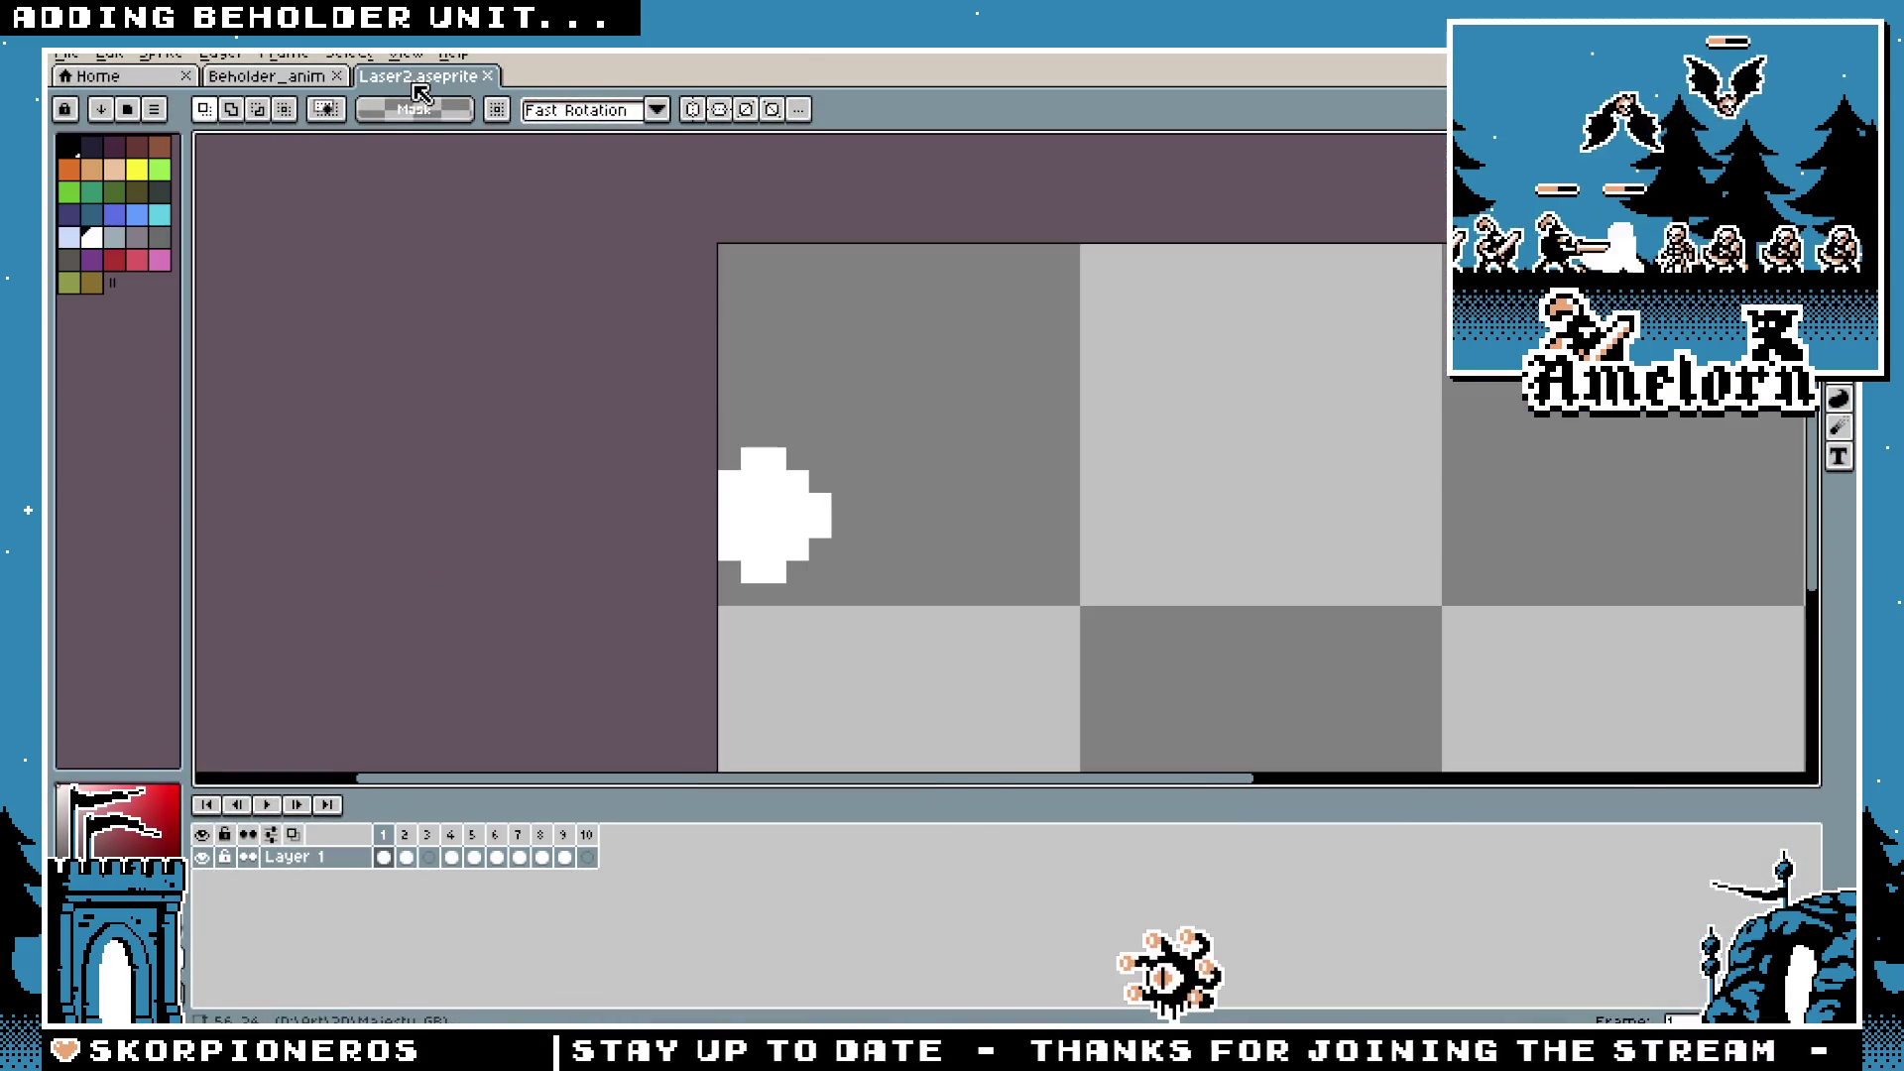
{"action": "key", "text": "alt+Tab"}
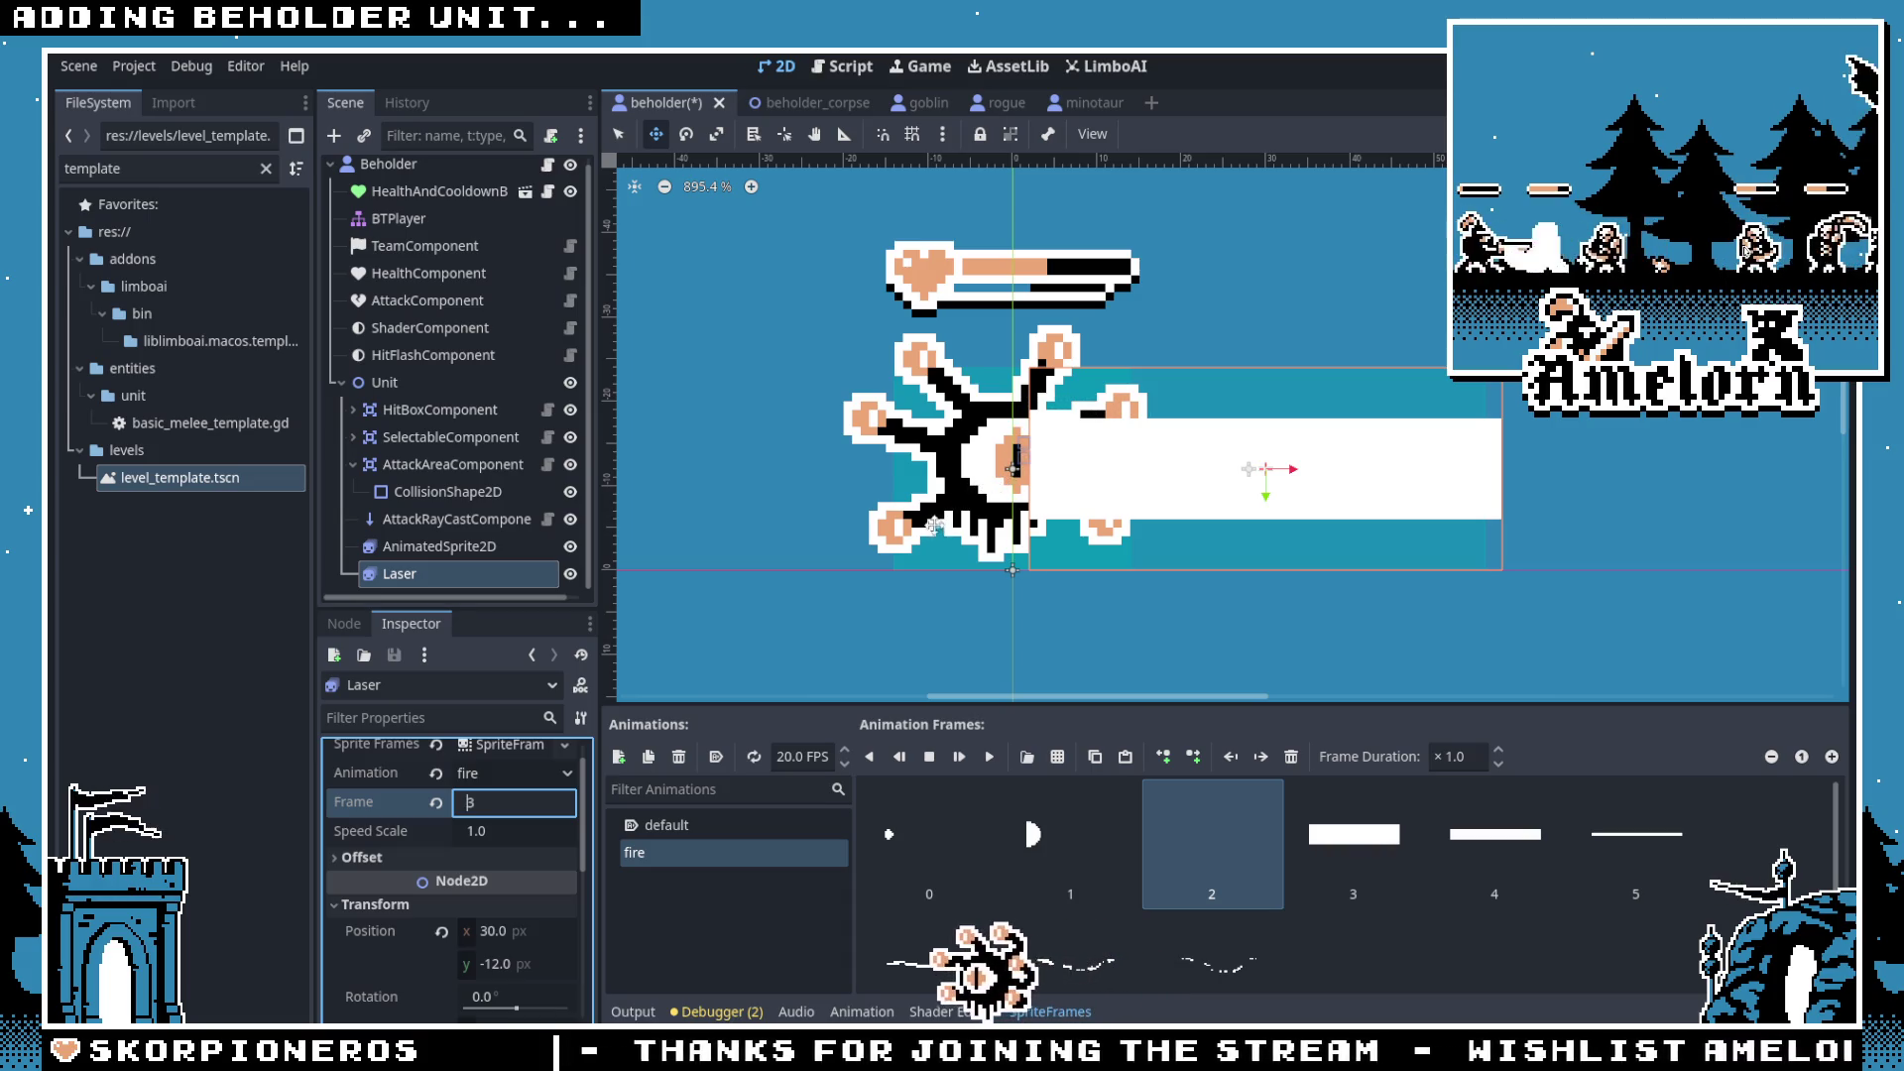
Step: Commit Laser frame 3, zoom to check the beam, then view Laser2 frame 2 in Aseprite
{"action": "left_click", "coordinate": [937, 849]}
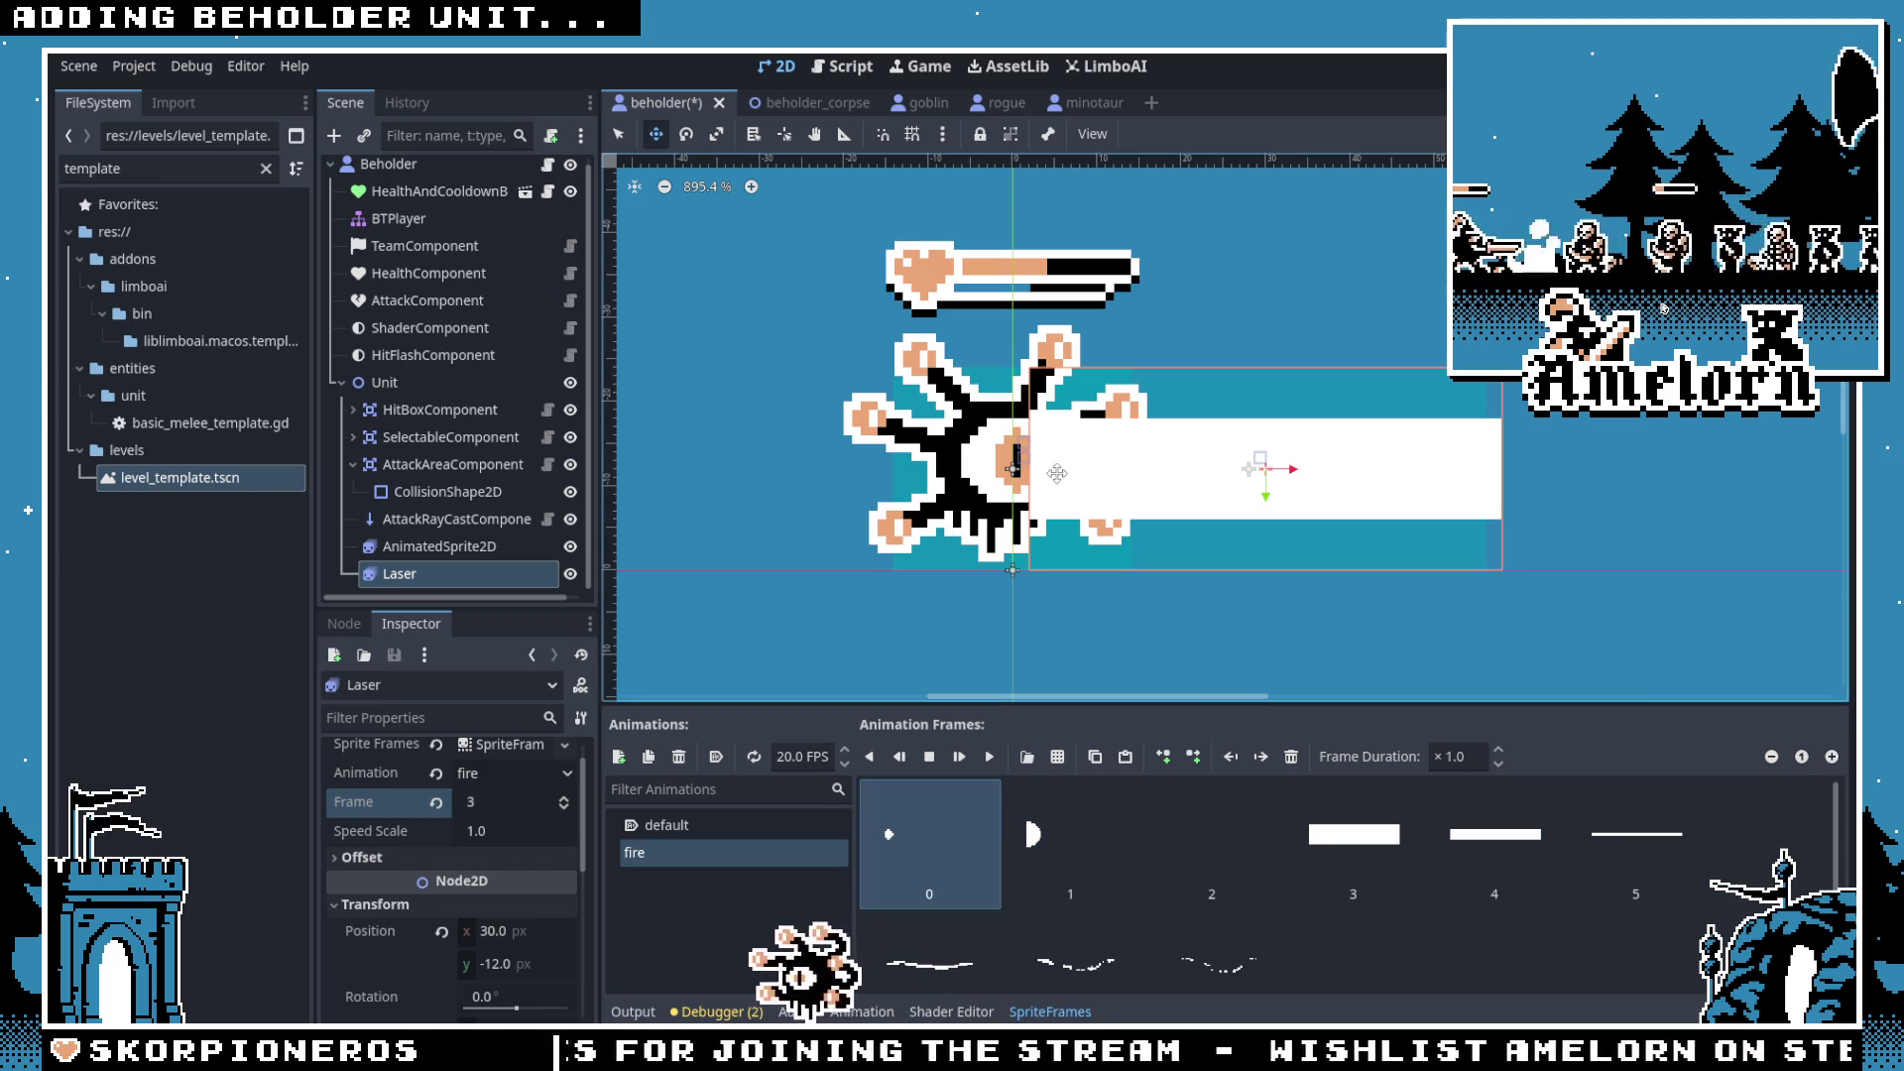
{"action": "scroll", "coordinate": [1057, 474], "scroll_direction": "up", "scroll_amount": 3}
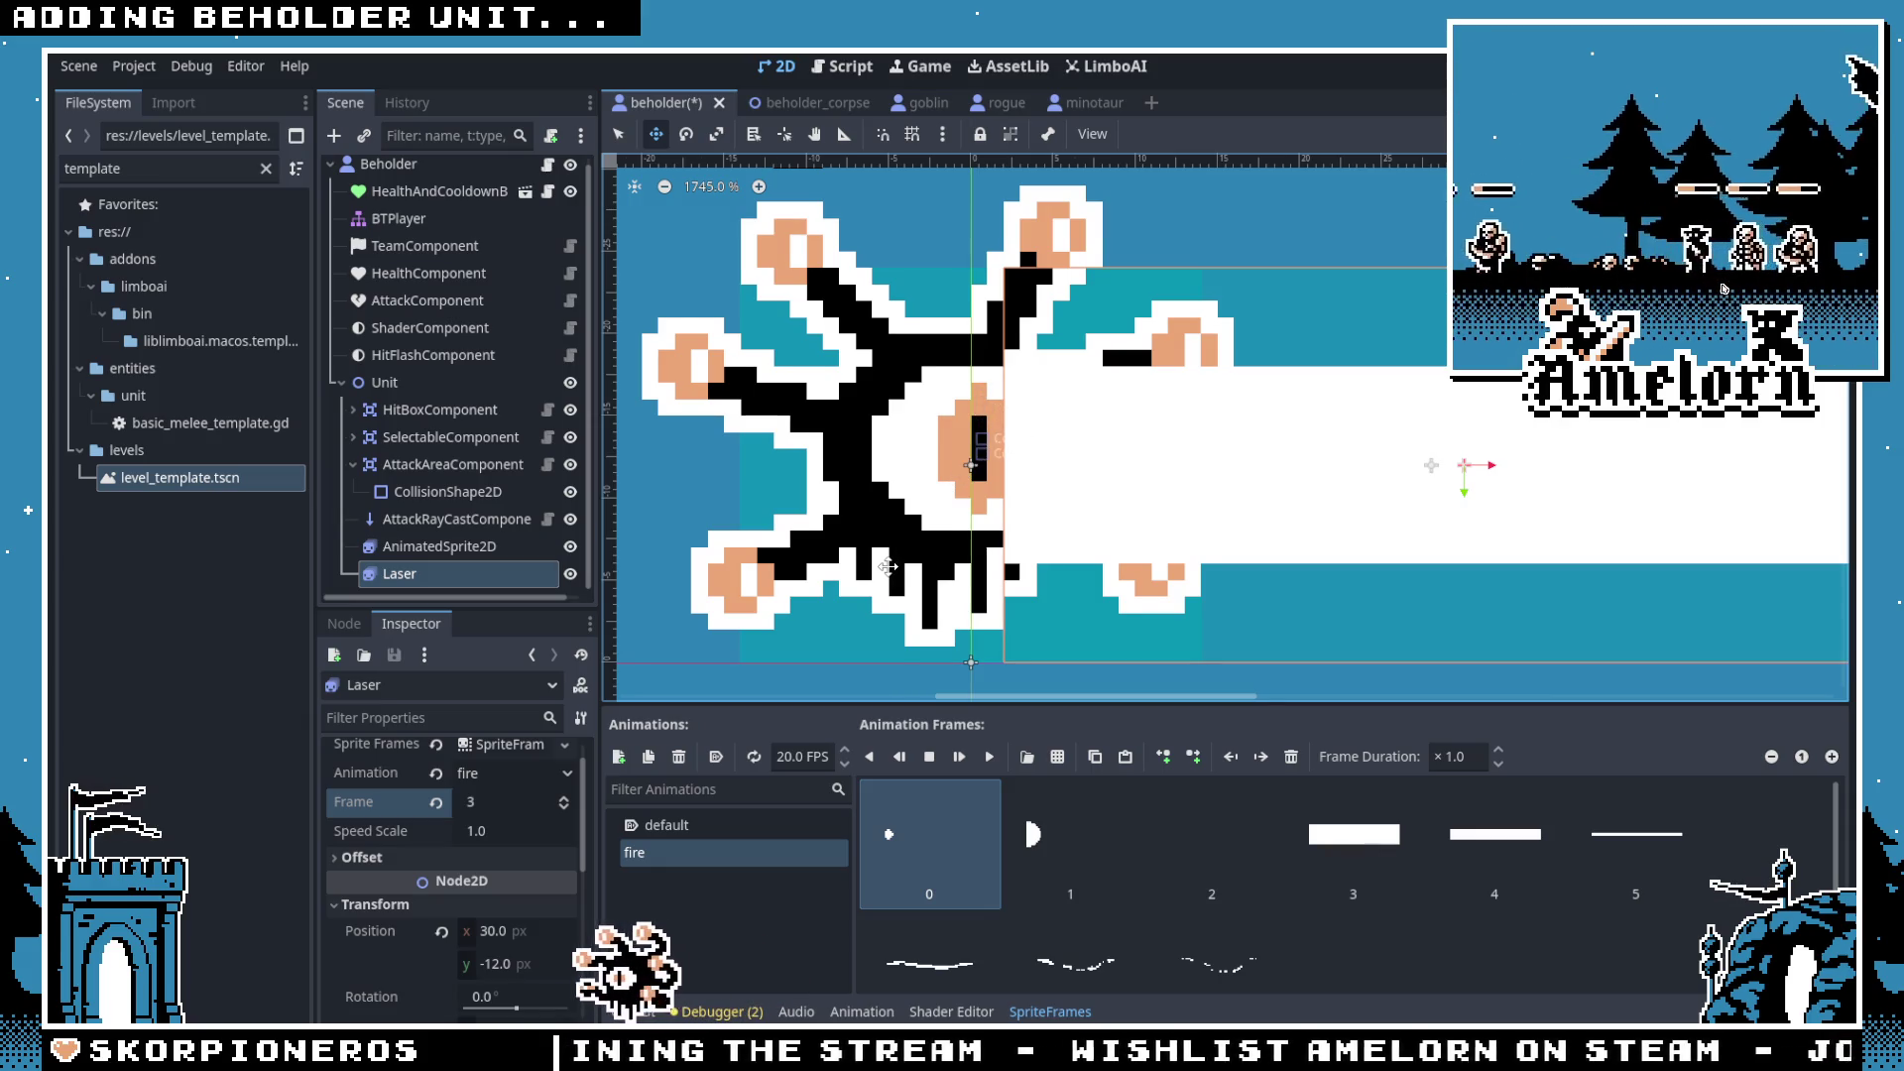
{"action": "scroll", "coordinate": [886, 563], "scroll_direction": "down", "scroll_amount": 3}
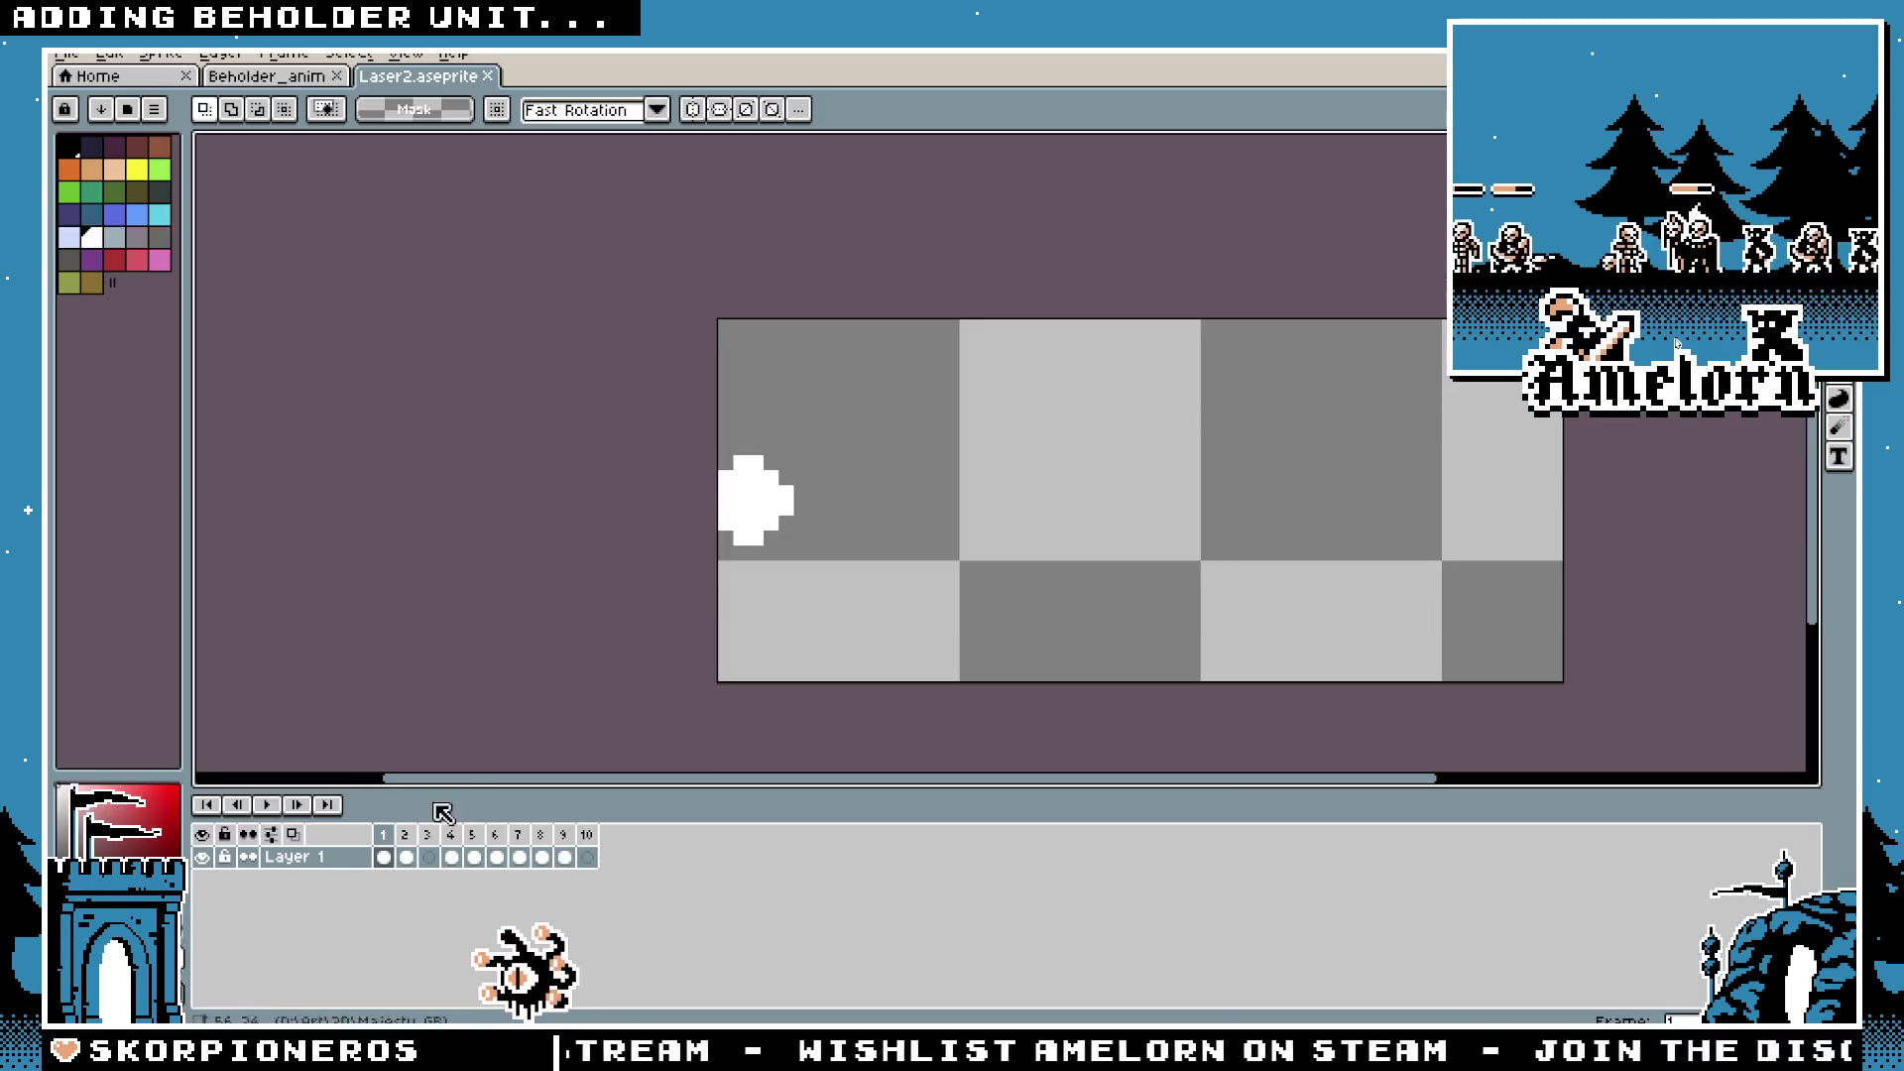
{"action": "left_click", "coordinate": [412, 838]}
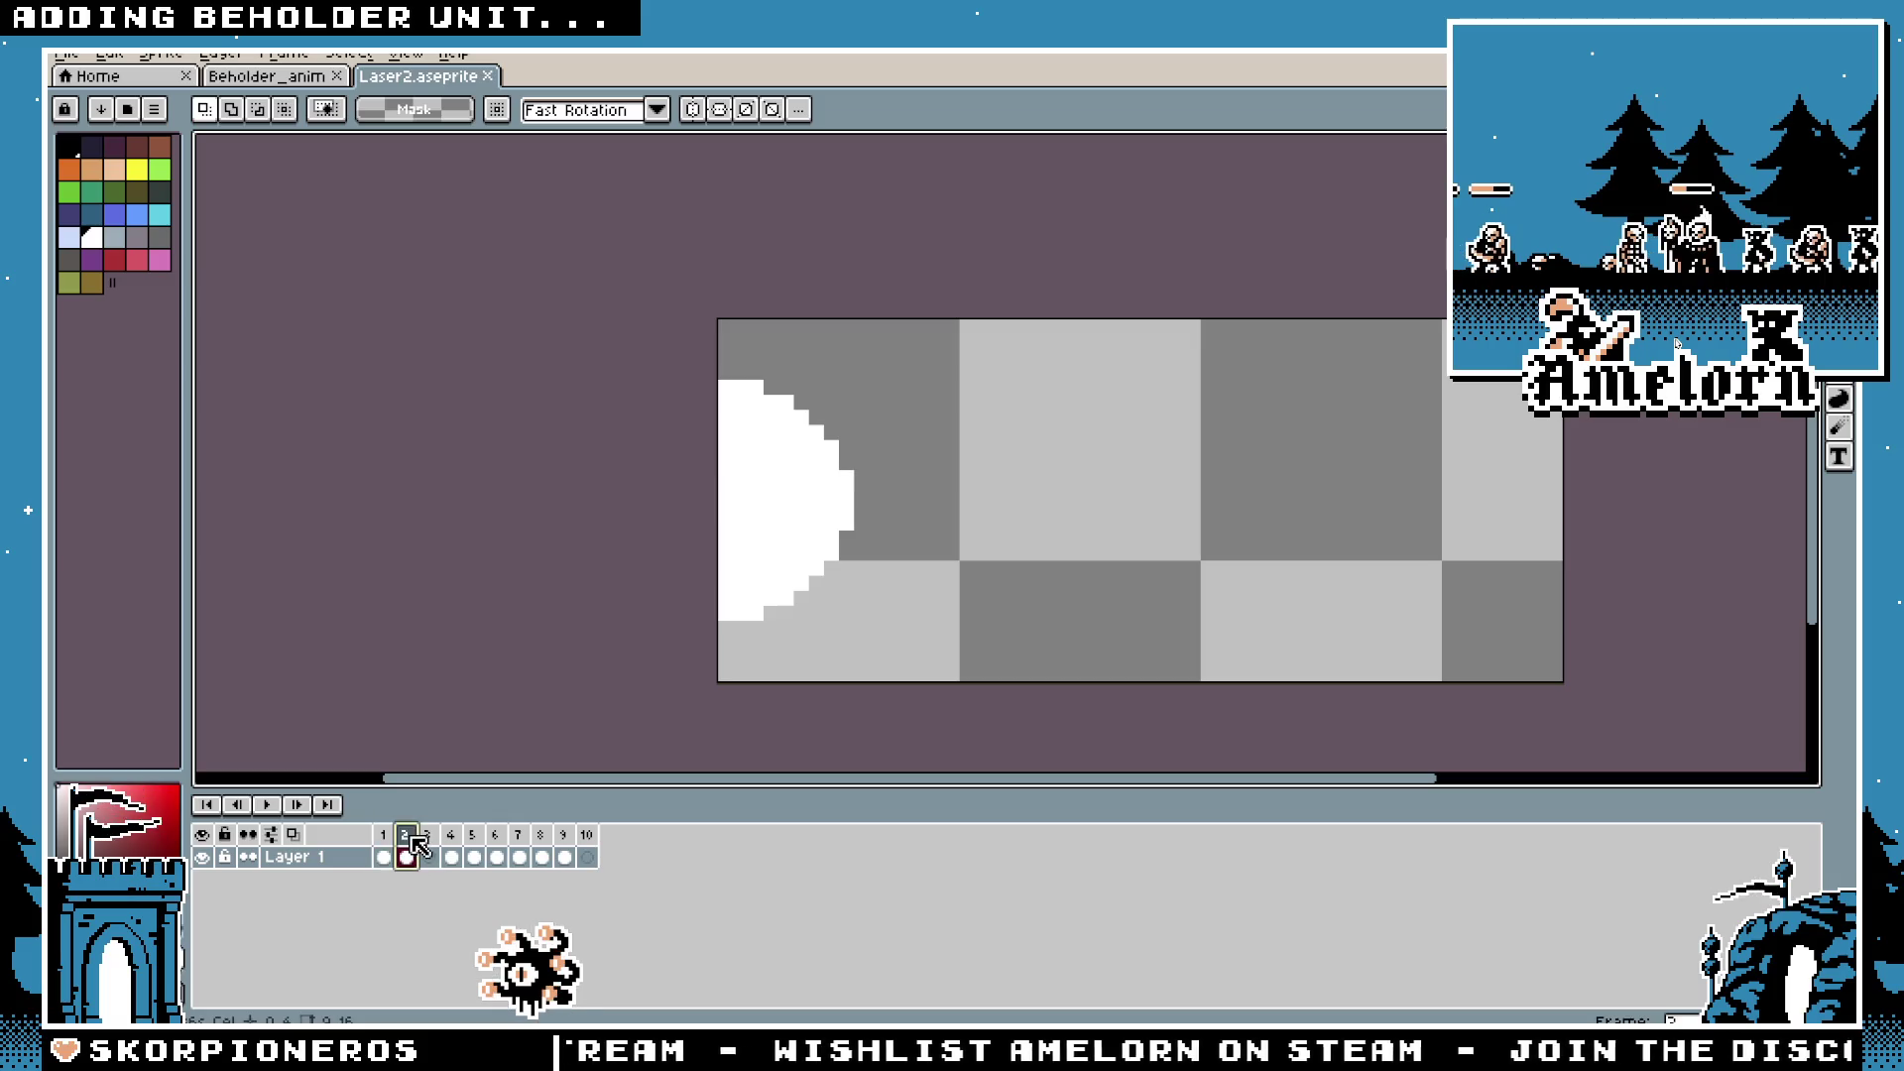
Step: Cut a stepped, rounded corner into the top-left end of frame 4's thick beam
{"action": "left_click", "coordinate": [451, 842]}
{"action": "scroll", "coordinate": [863, 536], "scroll_direction": "up", "scroll_amount": 1}
{"action": "key", "text": "b"}
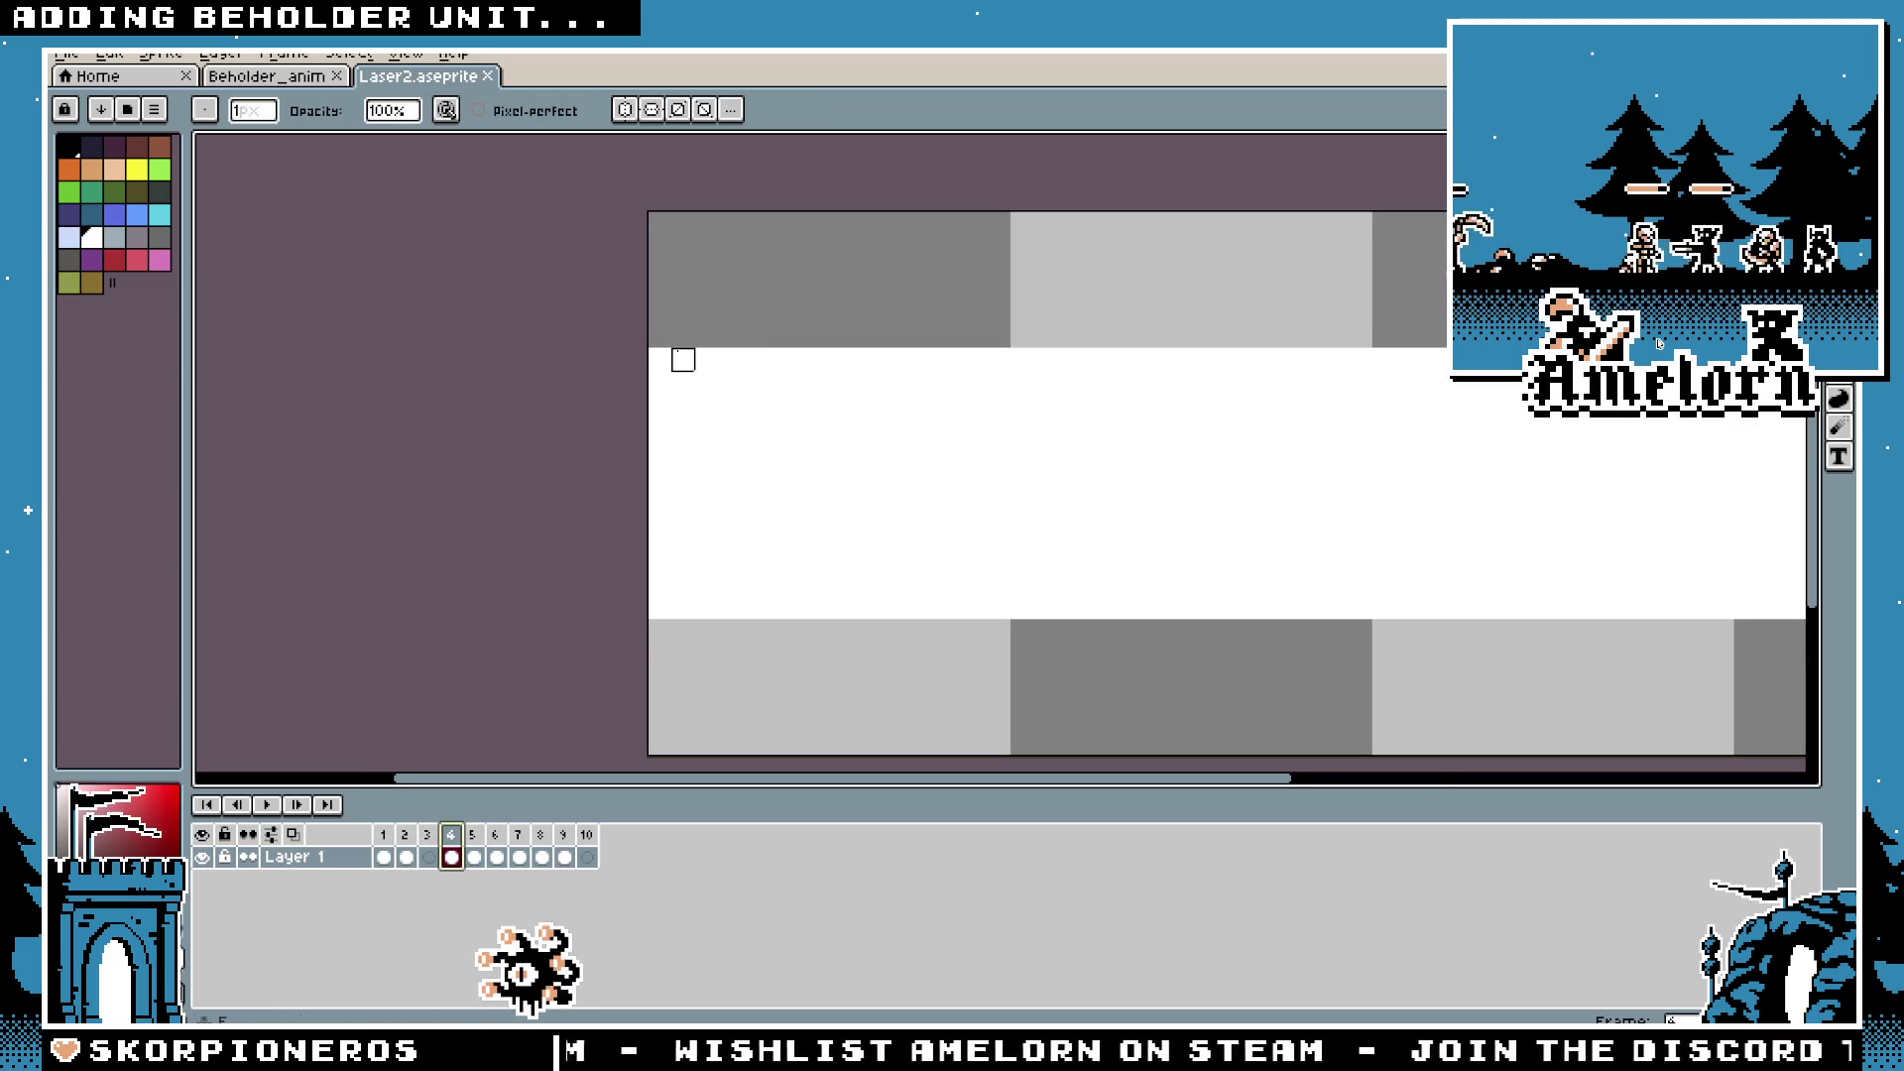
{"action": "mouse_move", "coordinate": [705, 359]}
{"action": "left_mouse_down"}
{"action": "mouse_move", "coordinate": [684, 355]}
{"action": "mouse_move", "coordinate": [698, 377]}
{"action": "mouse_move", "coordinate": [659, 396]}
{"action": "mouse_move", "coordinate": [659, 420]}
{"action": "left_mouse_up"}
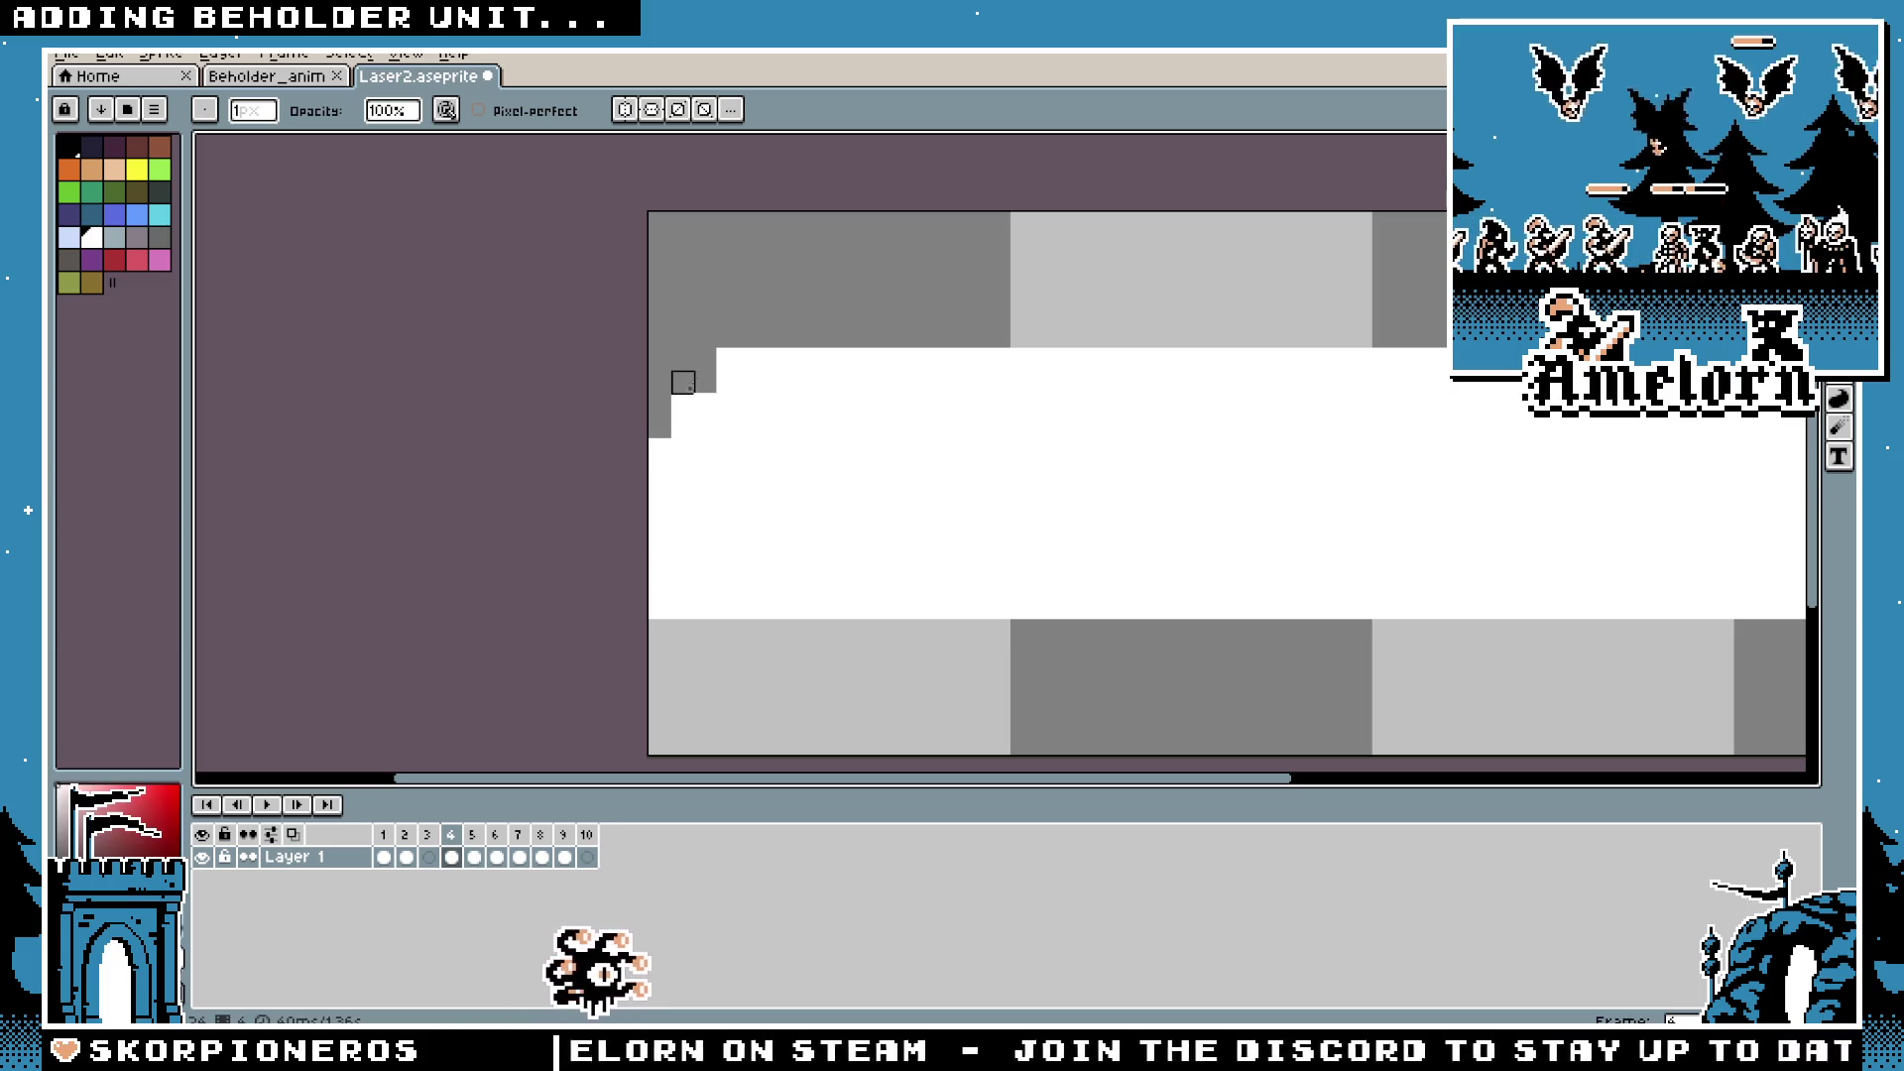
{"action": "key", "text": "e"}
{"action": "left_click", "coordinate": [705, 381]}
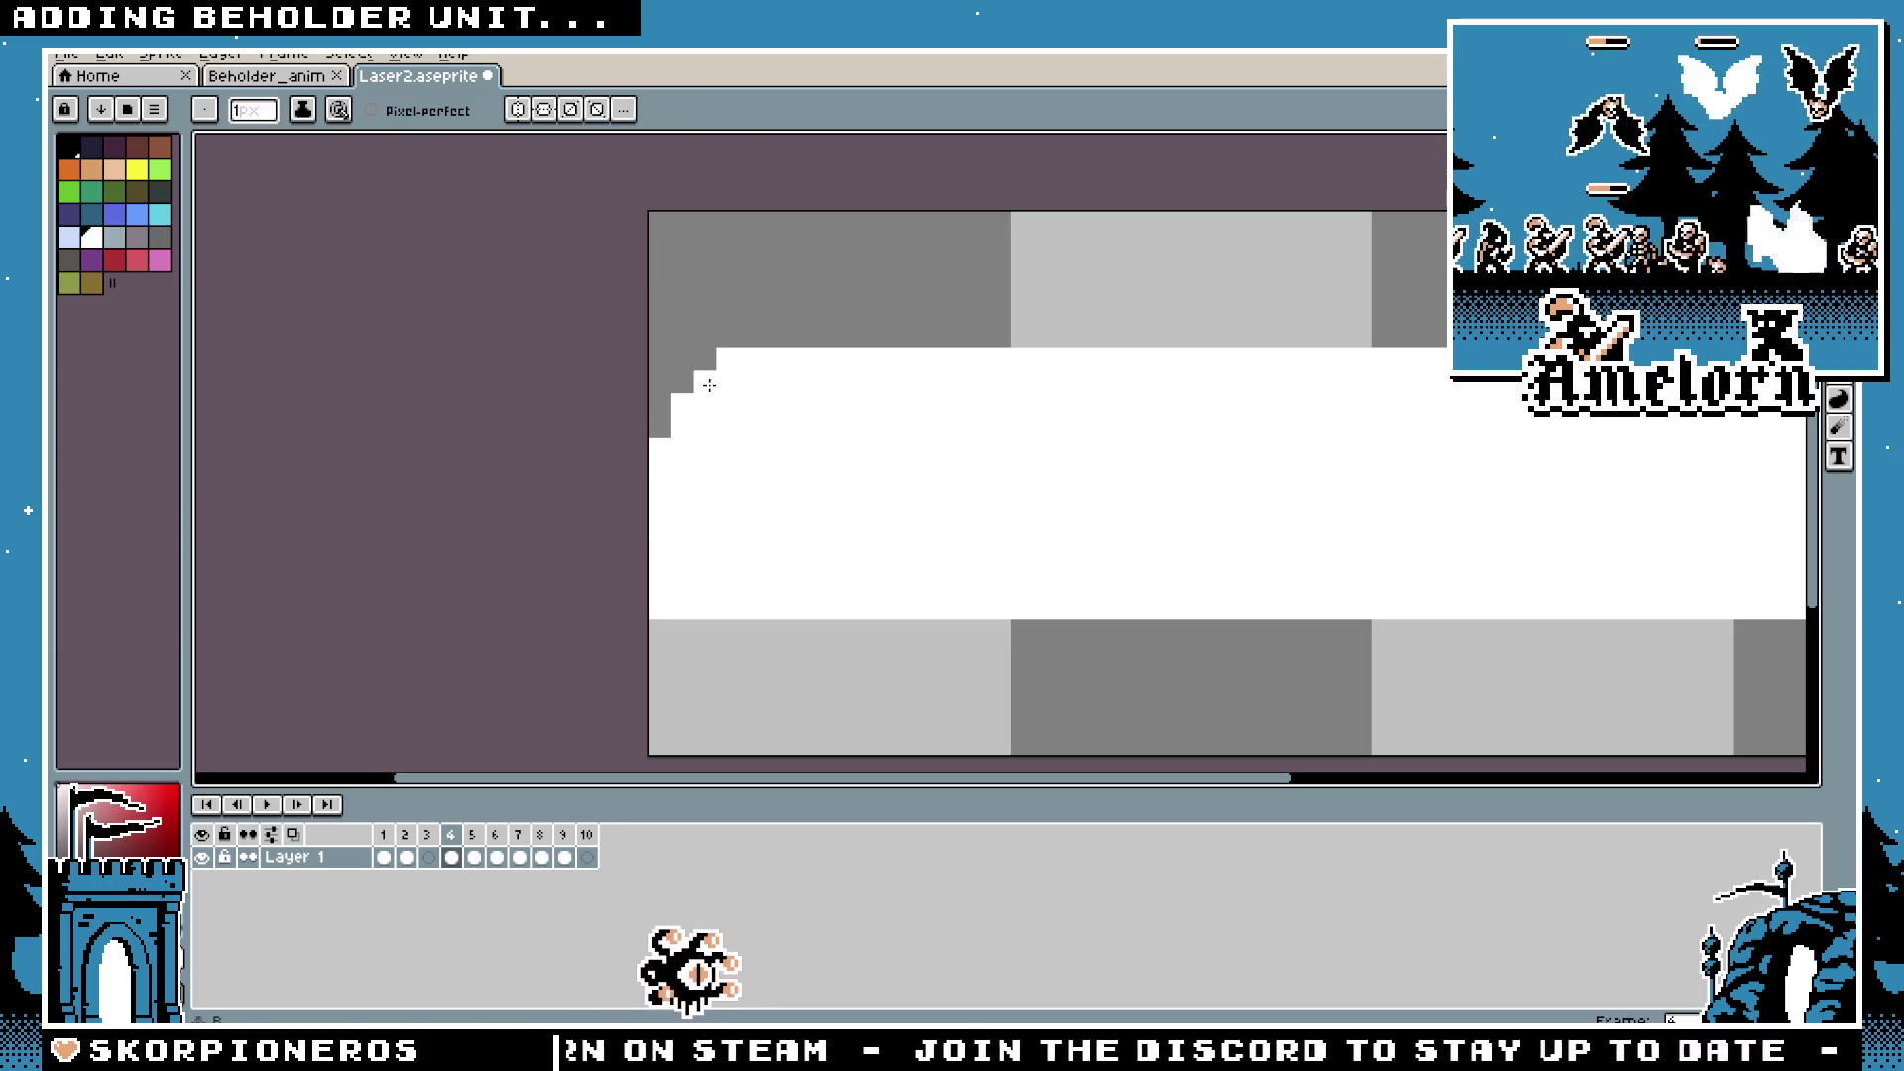
{"action": "key", "text": "b"}
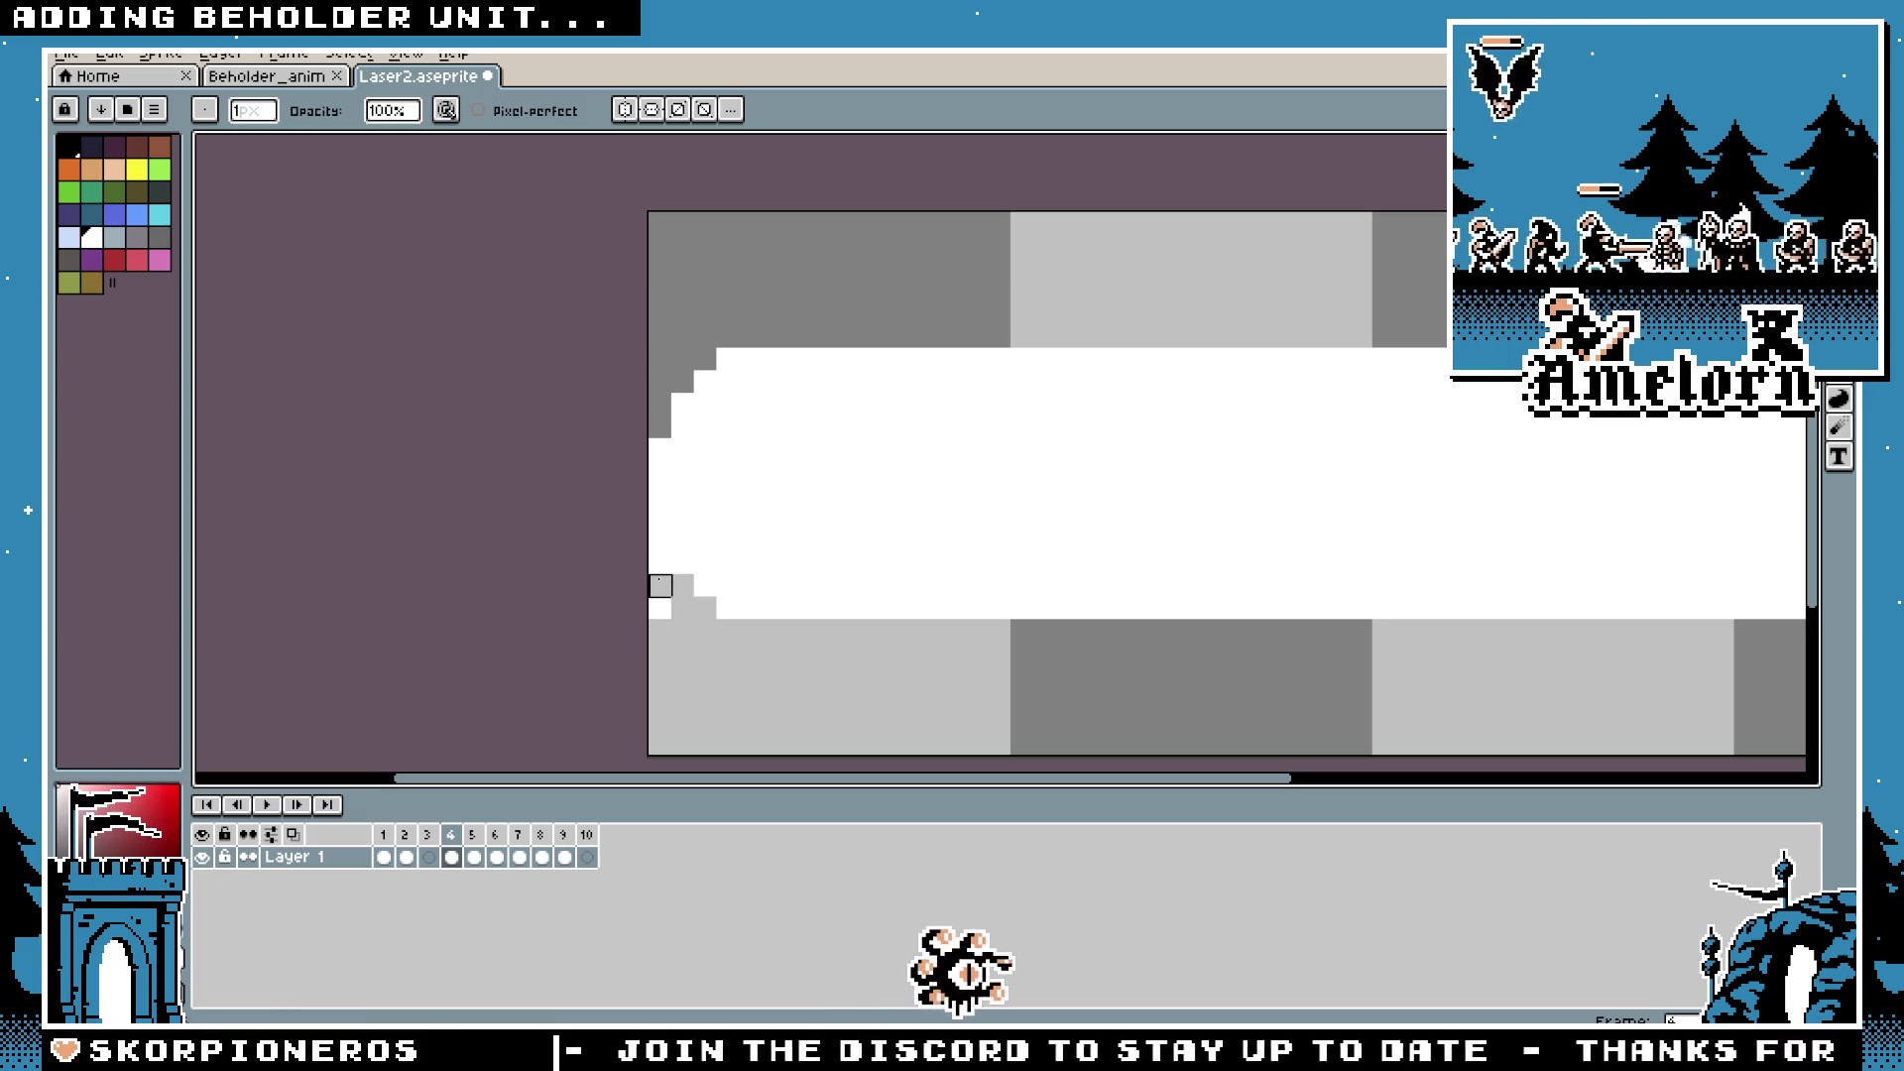
{"action": "scroll", "coordinate": [661, 608], "scroll_direction": "down", "scroll_amount": 8}
{"action": "scroll", "coordinate": [829, 650], "scroll_direction": "up", "scroll_amount": 6}
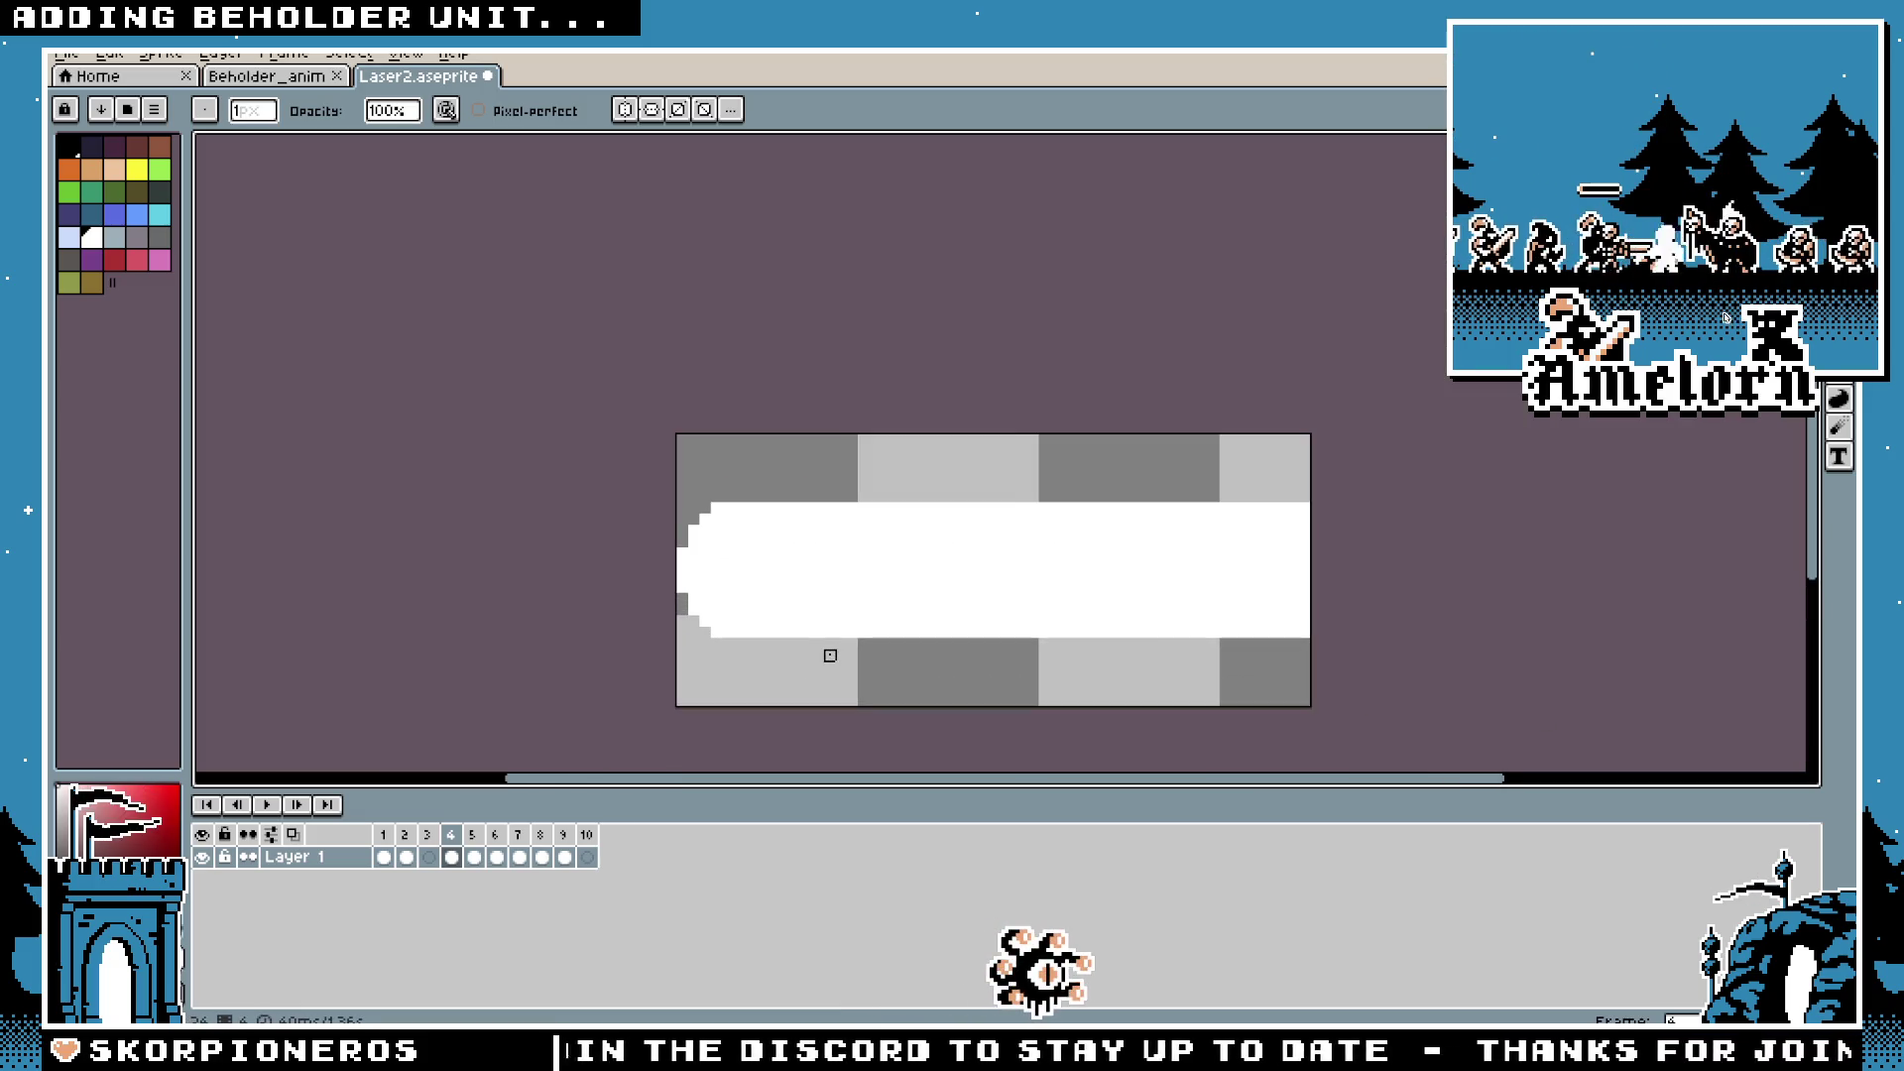
Step: Carve a stepped corner into the lower-left end of frame 5's thinner beam
{"action": "left_click", "coordinate": [477, 838]}
{"action": "scroll", "coordinate": [619, 581], "scroll_direction": "up", "scroll_amount": 1}
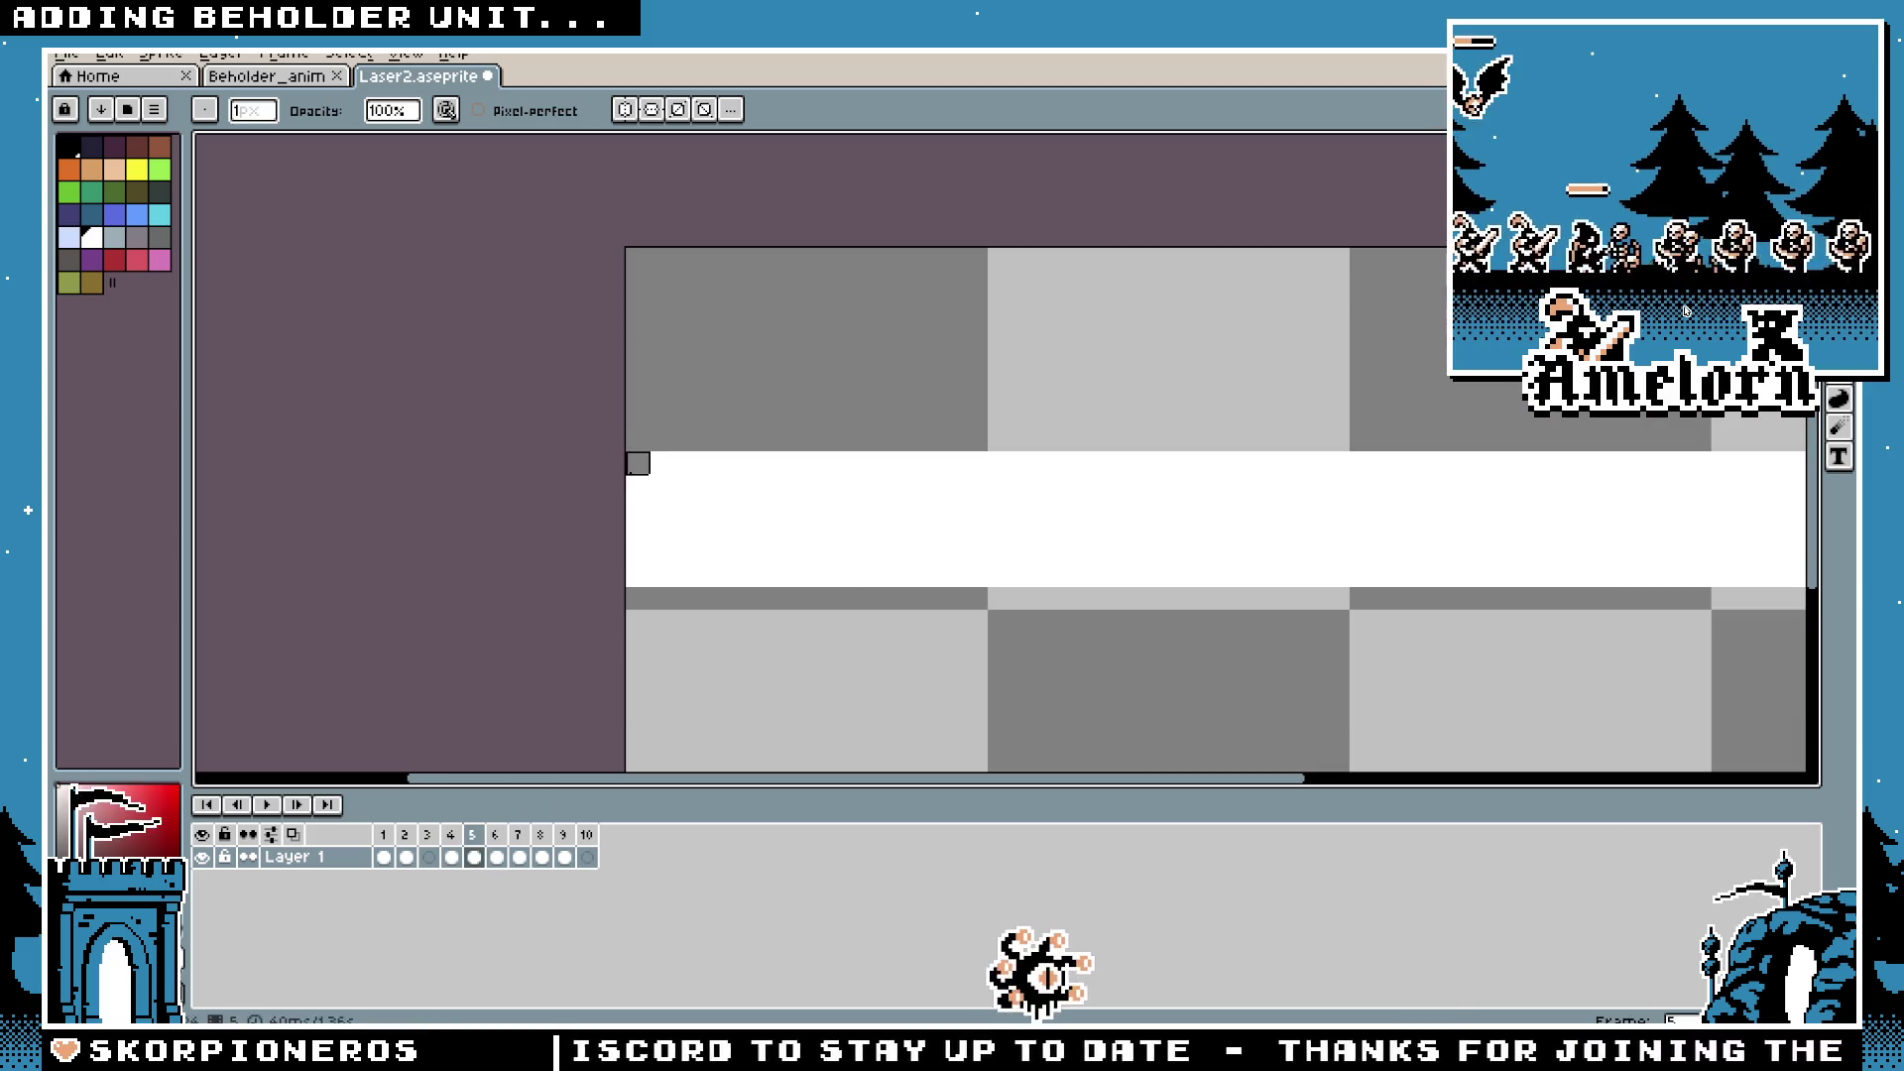
{"action": "left_click_drag", "start_coordinate": [637, 553], "coordinate": [660, 575]}
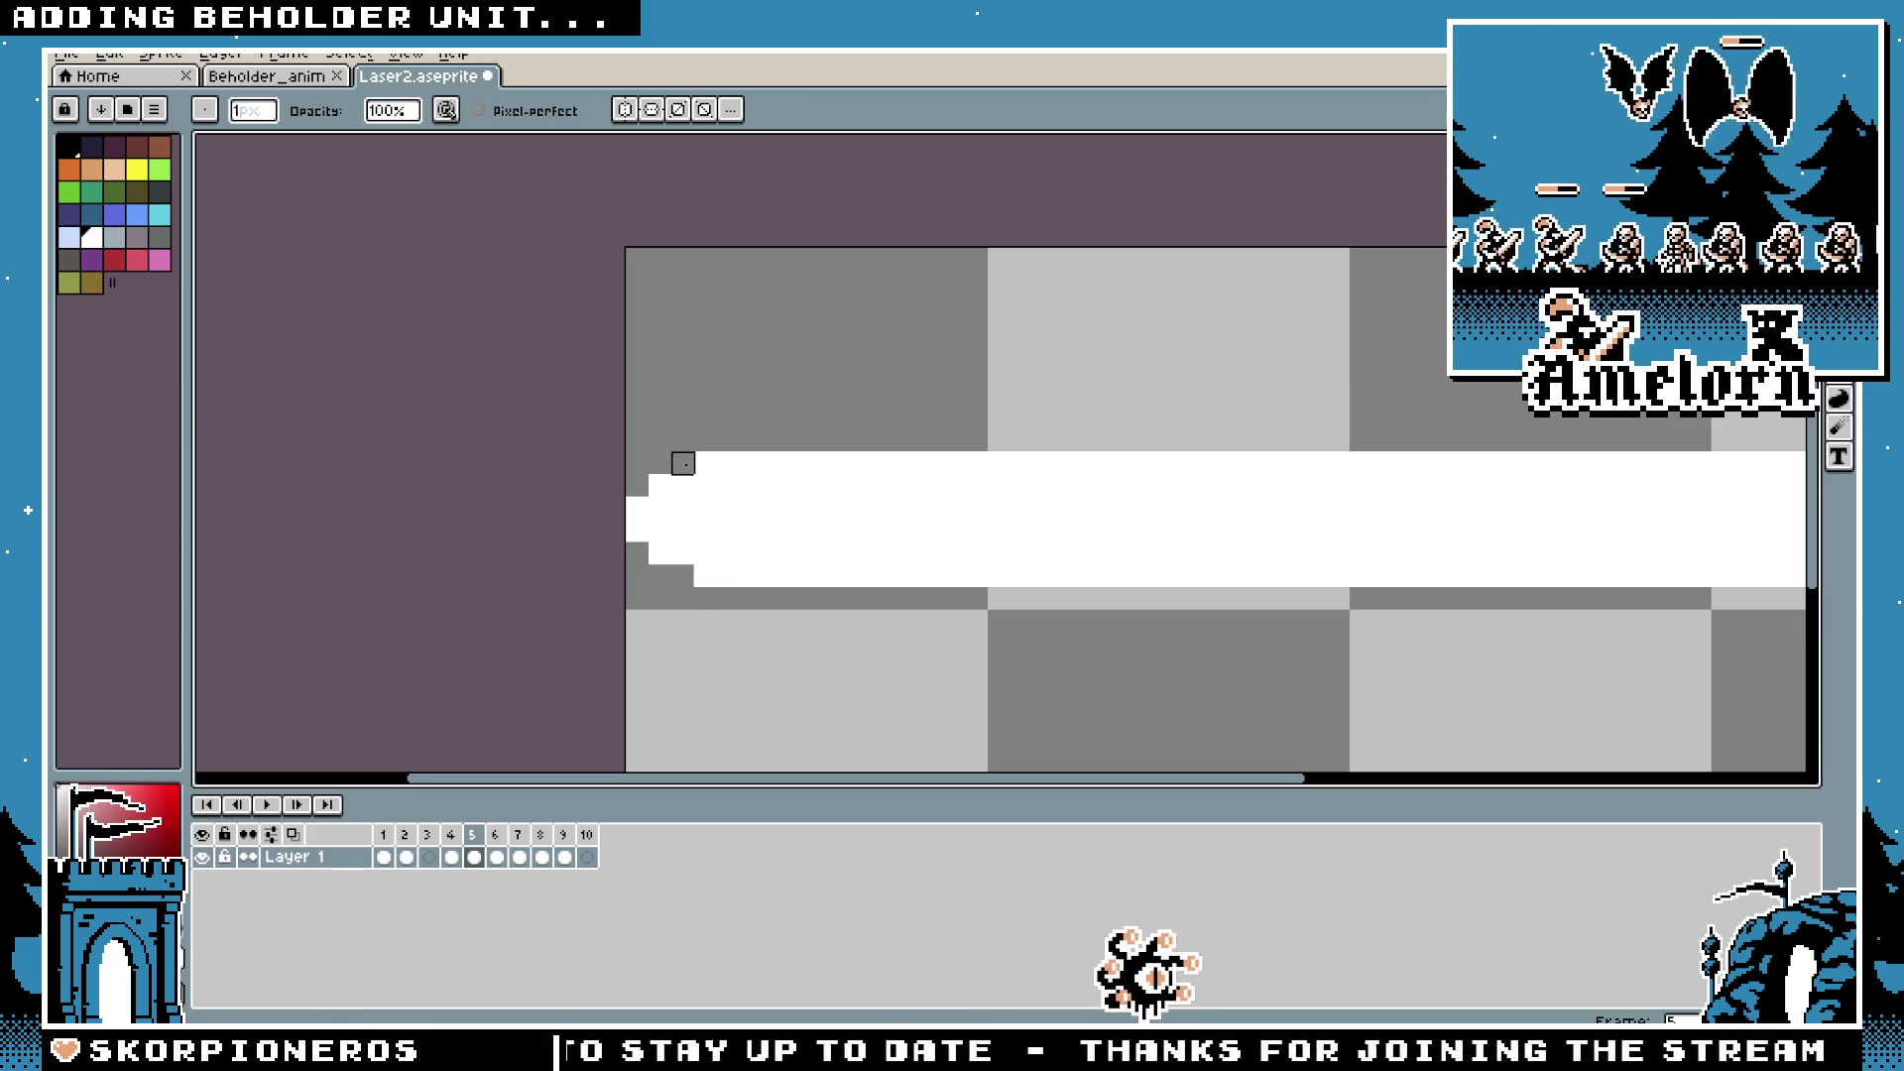
{"action": "scroll", "coordinate": [655, 476], "scroll_direction": "down", "scroll_amount": 3}
Step: Step through laser frames 6, 7, 4 and 9 to review the beam shapes
{"action": "left_click", "coordinate": [495, 857]}
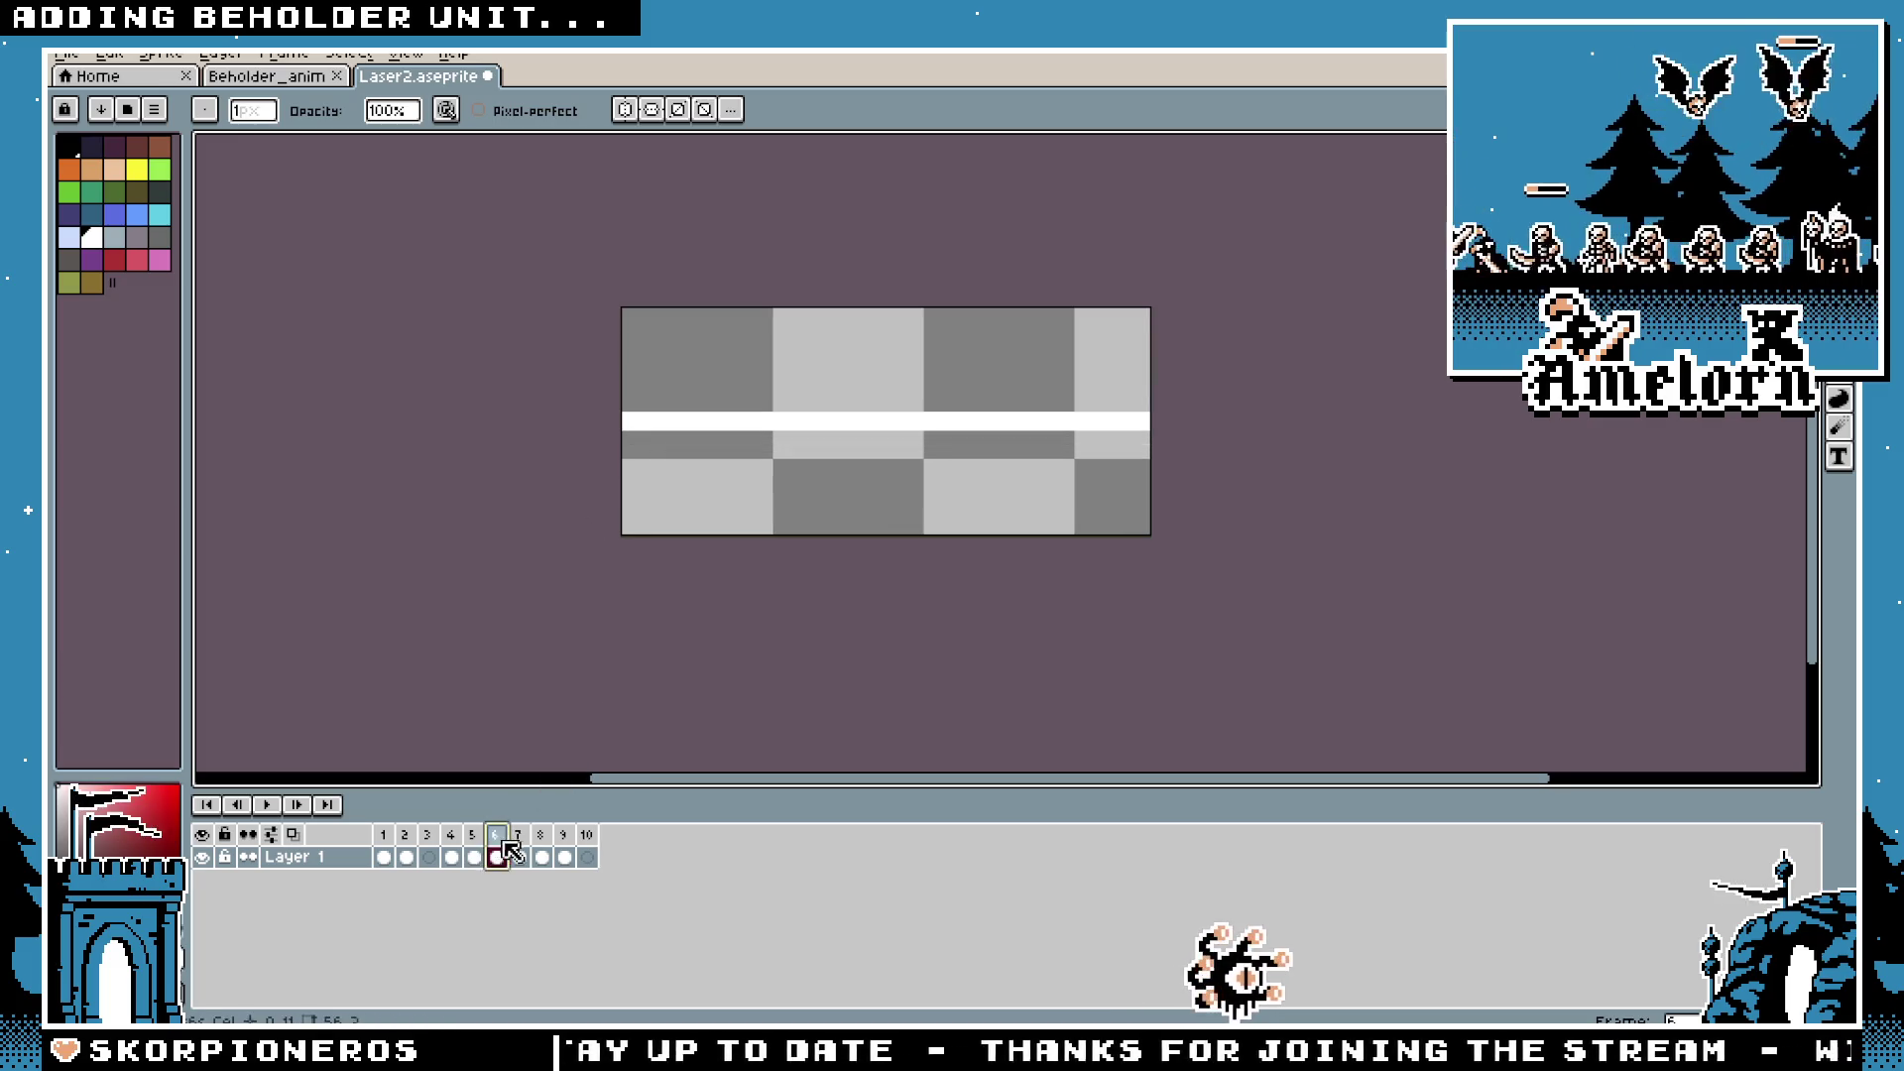
{"action": "scroll", "coordinate": [619, 521], "scroll_direction": "up", "scroll_amount": 1}
{"action": "left_click", "coordinate": [525, 839]}
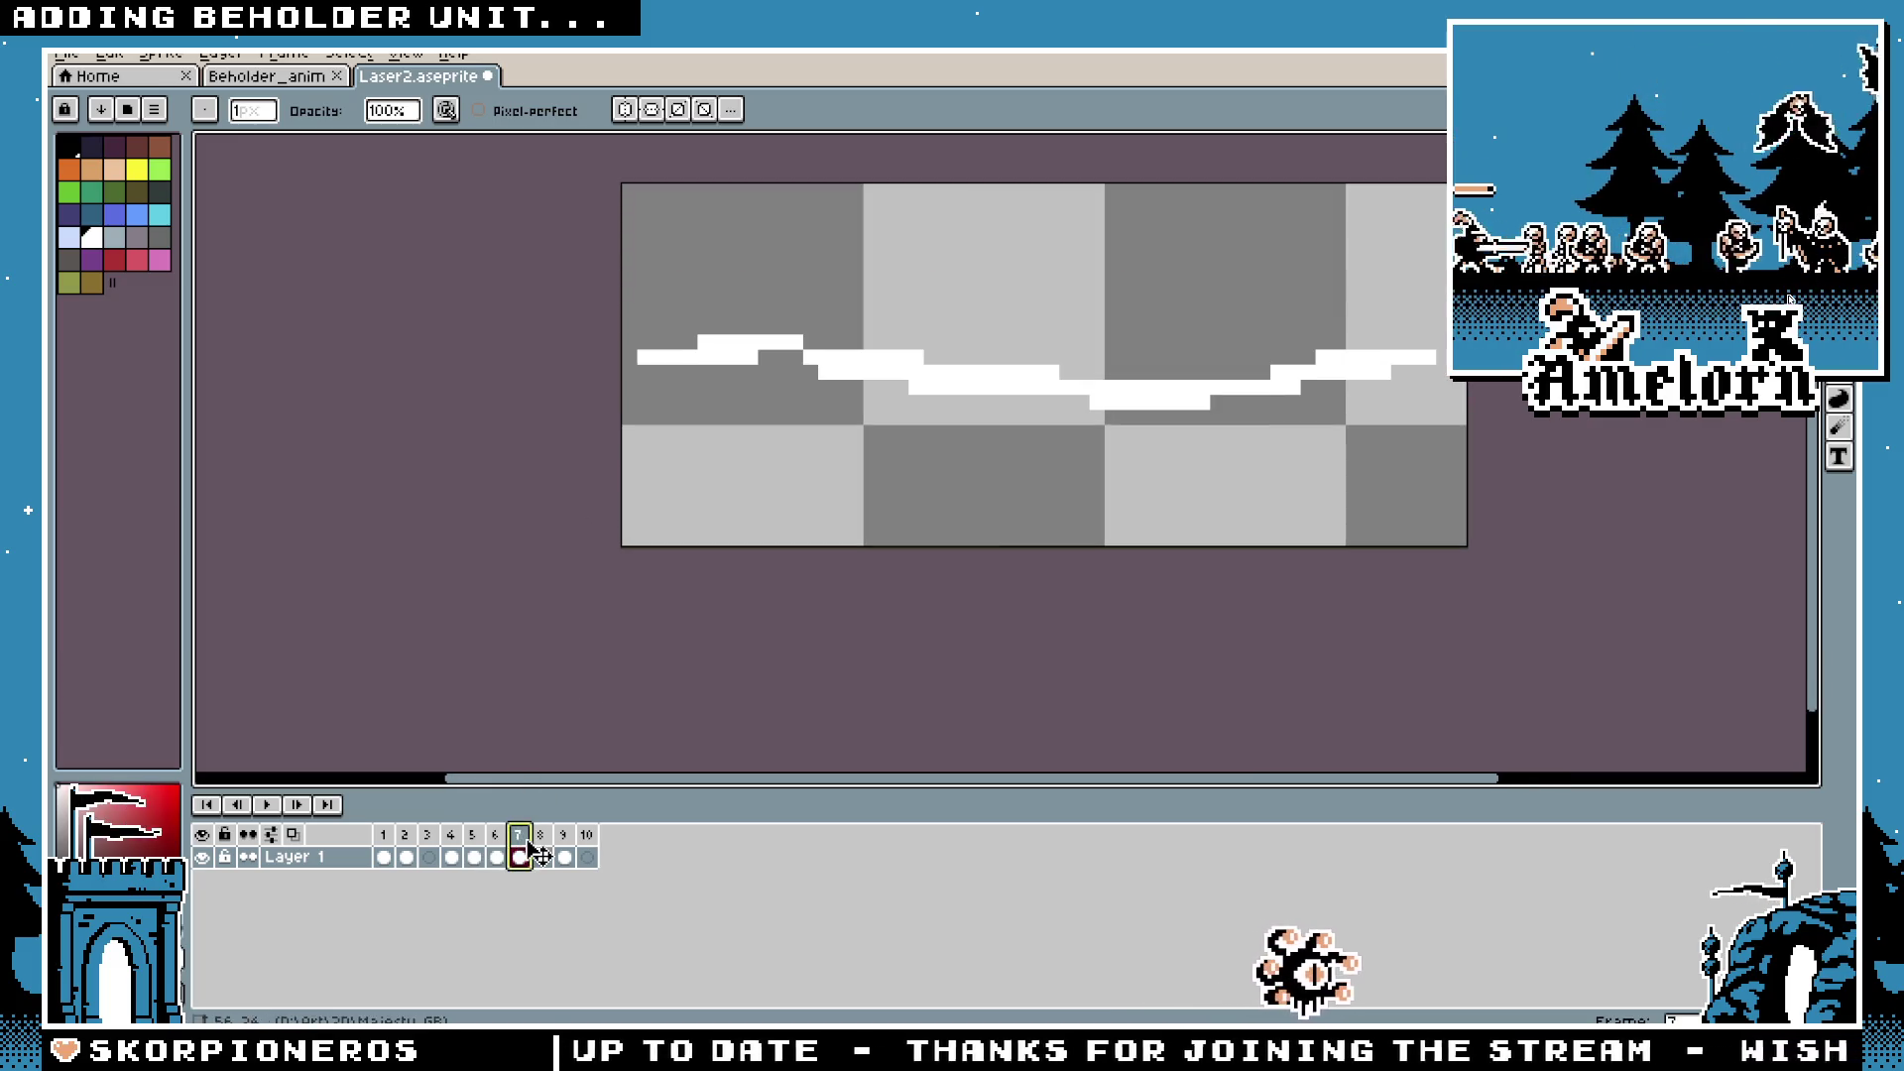
{"action": "left_click", "coordinate": [476, 845]}
{"action": "left_click", "coordinate": [451, 857]}
{"action": "scroll", "coordinate": [651, 416], "scroll_direction": "up", "scroll_amount": 1}
{"action": "scroll", "coordinate": [648, 509], "scroll_direction": "down", "scroll_amount": 2}
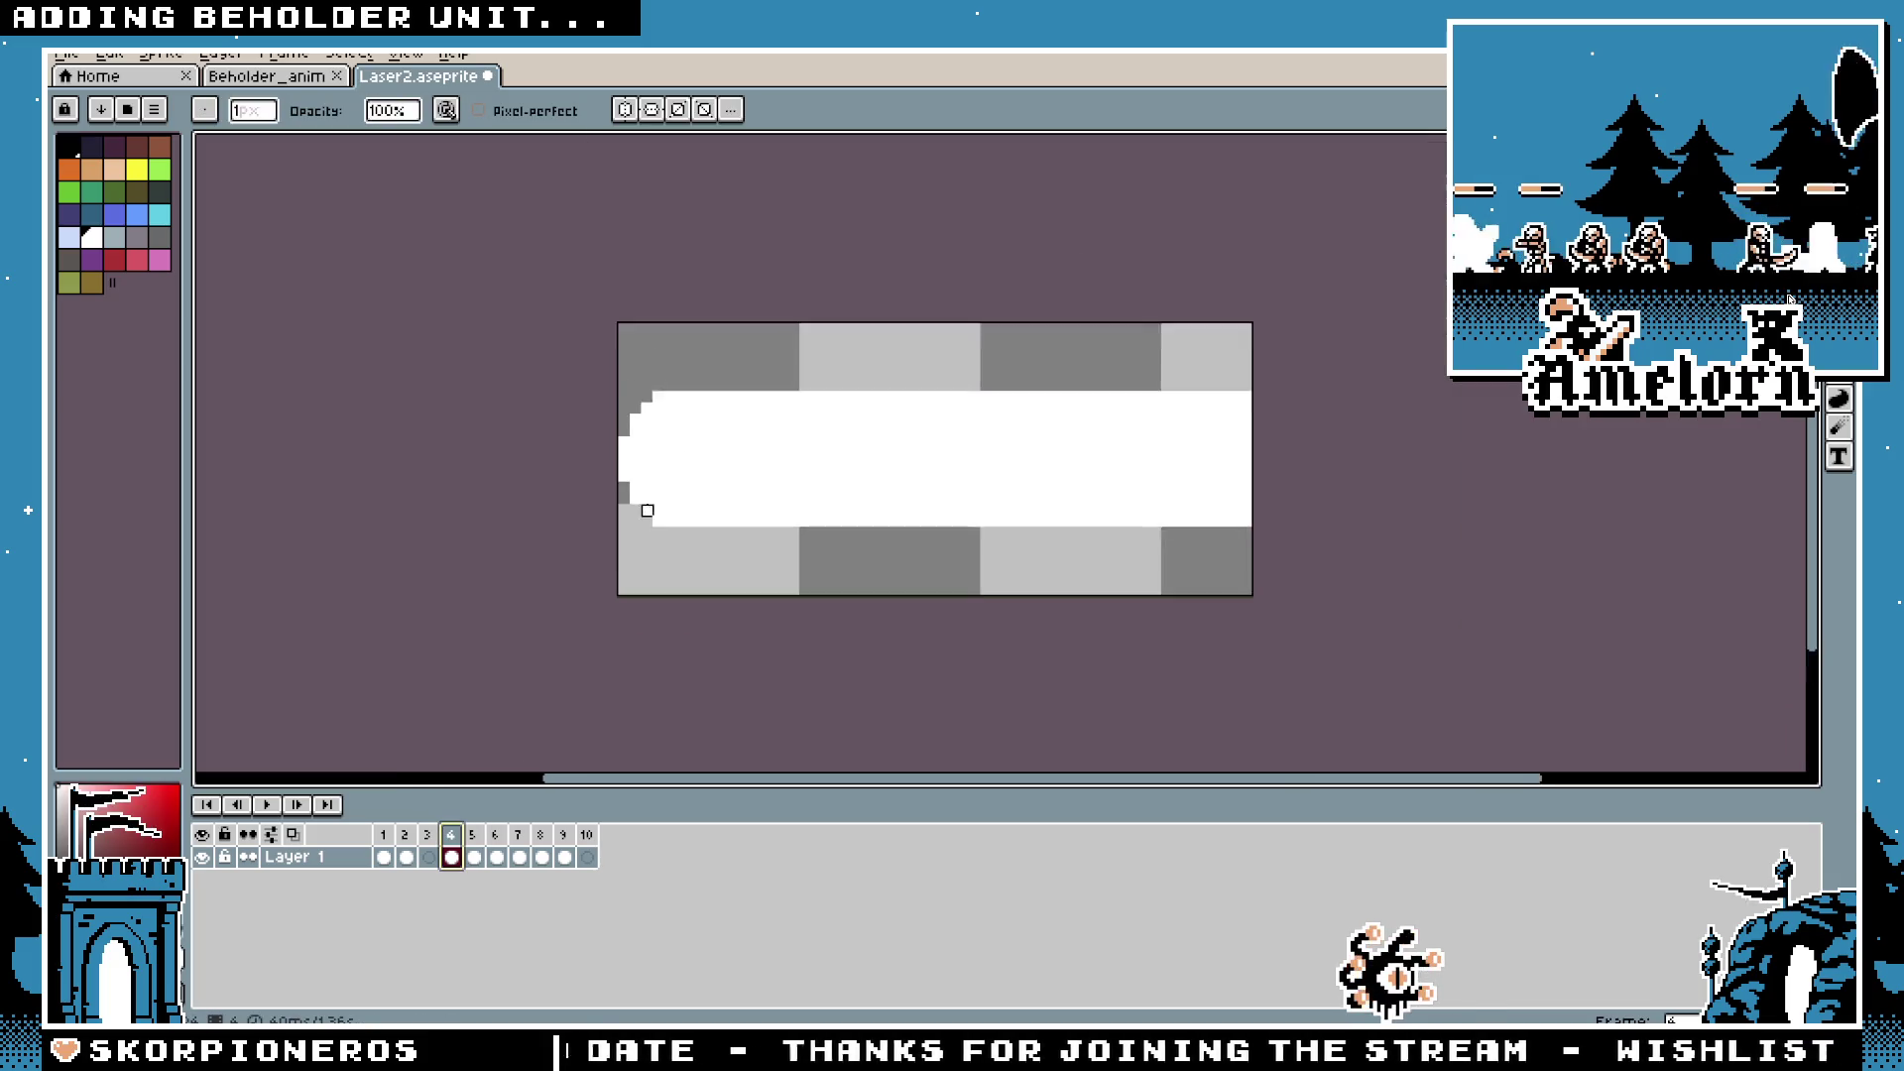
{"action": "scroll", "coordinate": [600, 510], "scroll_direction": "up", "scroll_amount": 1}
{"action": "left_click", "coordinate": [522, 846]}
{"action": "left_click", "coordinate": [565, 846]}
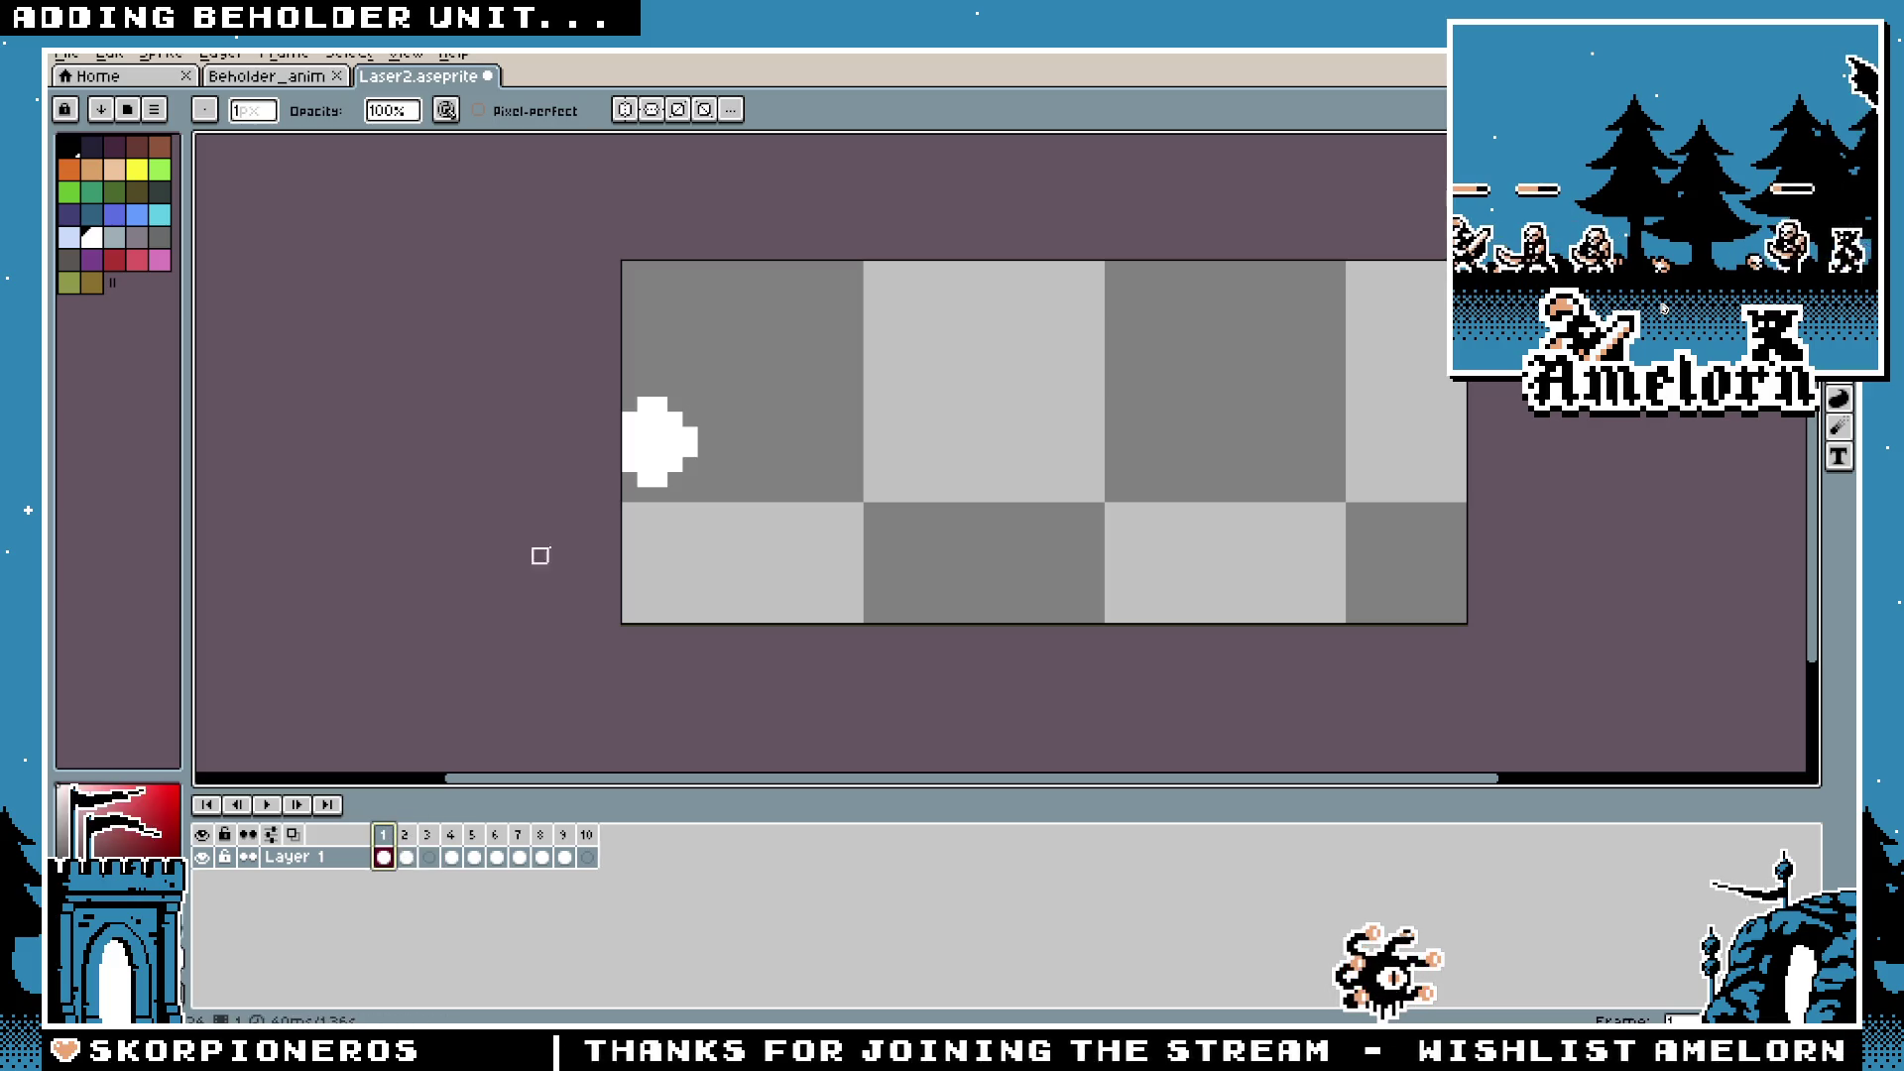
Step: Open and cancel the Import Sprite Sheet dialog from the File menu
{"action": "left_click", "coordinate": [63, 57]}
{"action": "mouse_move", "coordinate": [144, 260]}
{"action": "left_click", "coordinate": [377, 255]}
{"action": "key", "text": "Escape"}
{"action": "left_click", "coordinate": [70, 56]}
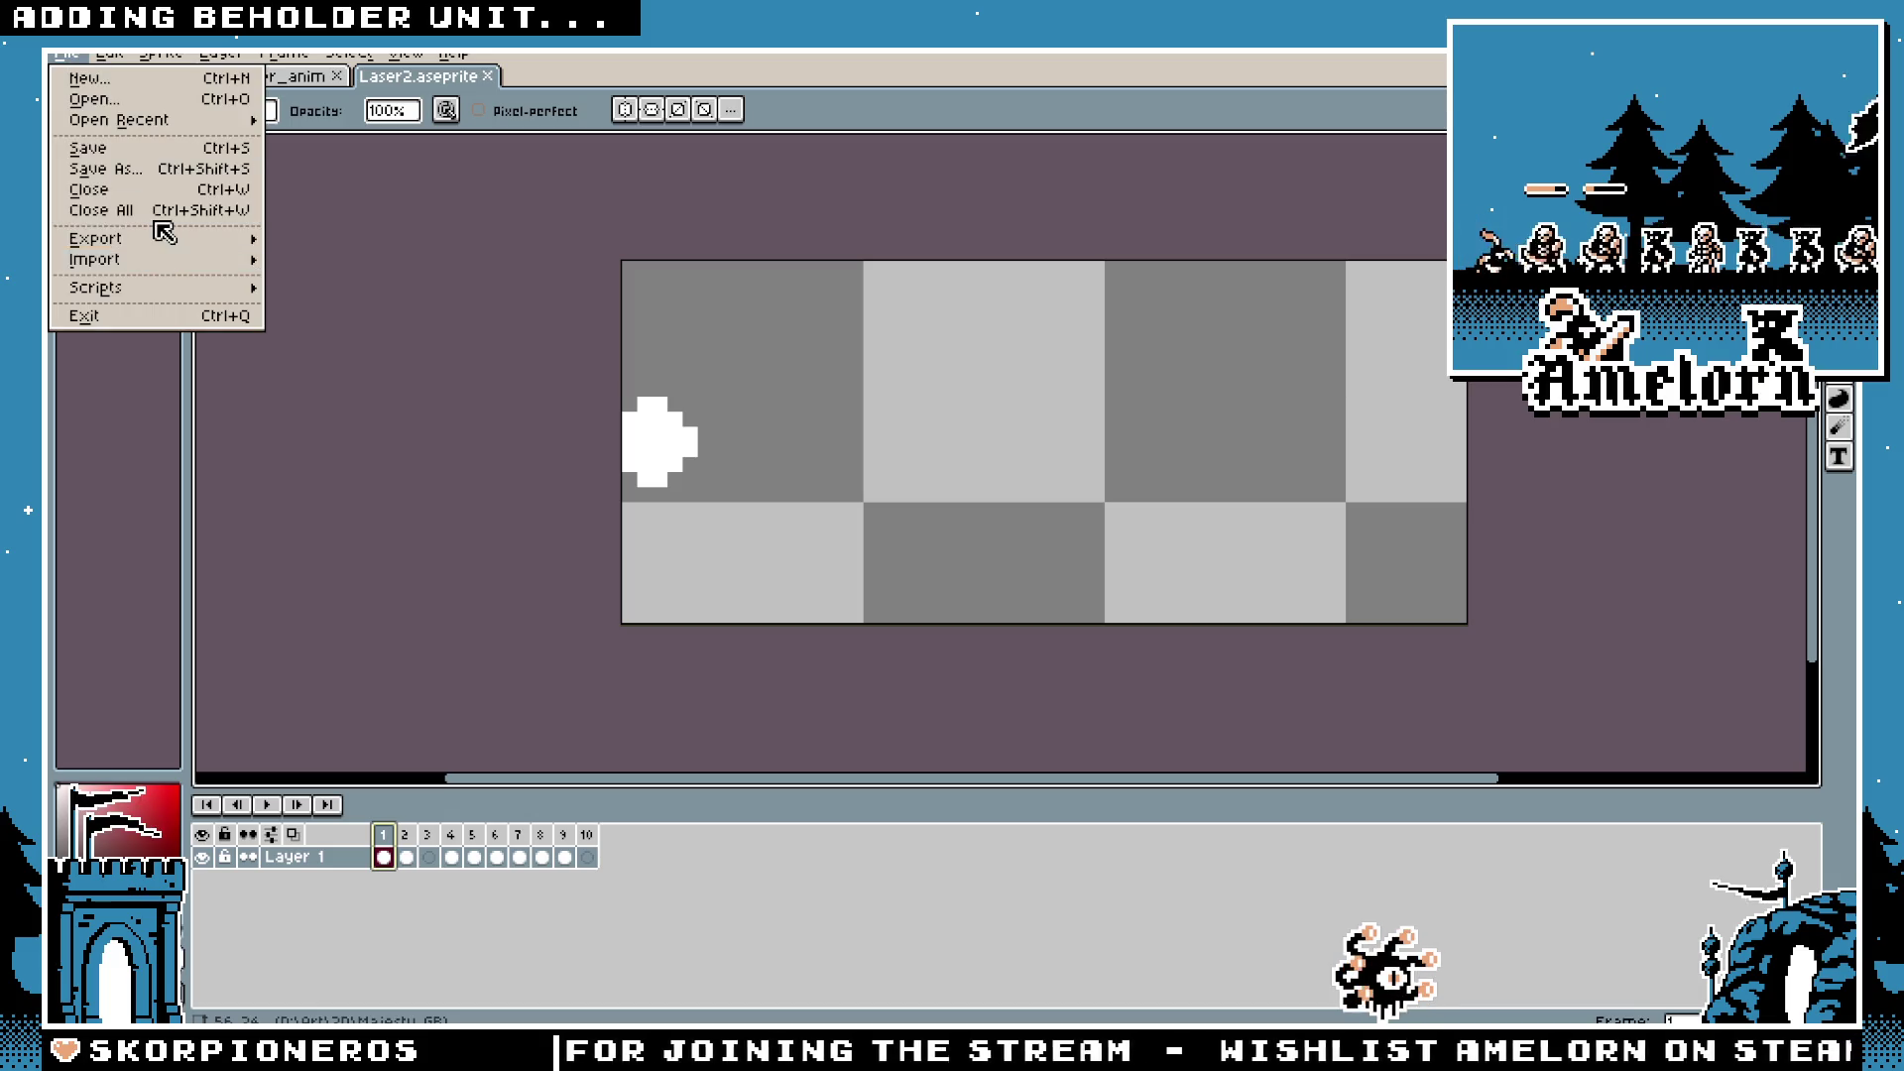
Step: Export all laser frames as a sprite sheet and return to the Laser2-Sheet tab
{"action": "left_click", "coordinate": [364, 259]}
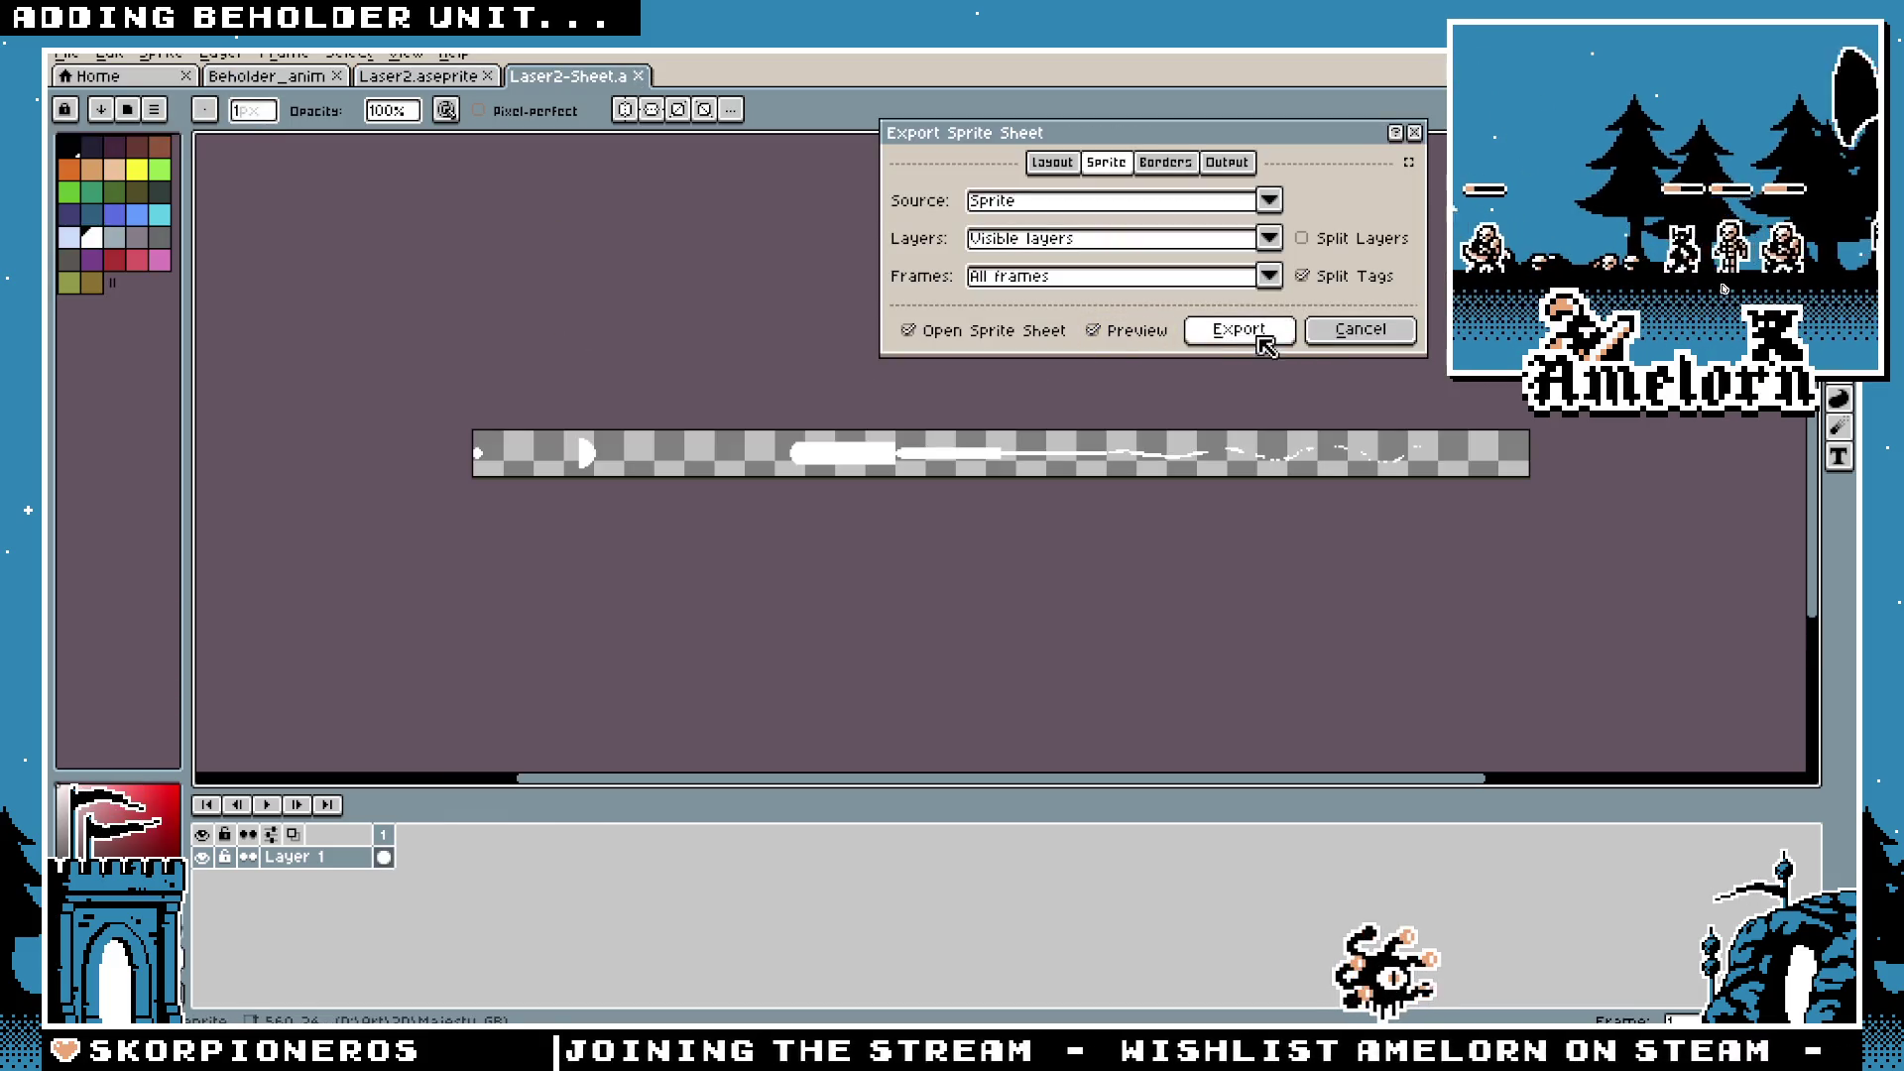
{"action": "left_click", "coordinate": [1261, 338]}
{"action": "left_click", "coordinate": [86, 76]}
{"action": "left_click", "coordinate": [581, 77]}
Step: Save the sheet as png over laser.png in the art folder, confirming the overwrite
{"action": "left_click", "coordinate": [66, 53]}
{"action": "left_click", "coordinate": [130, 156]}
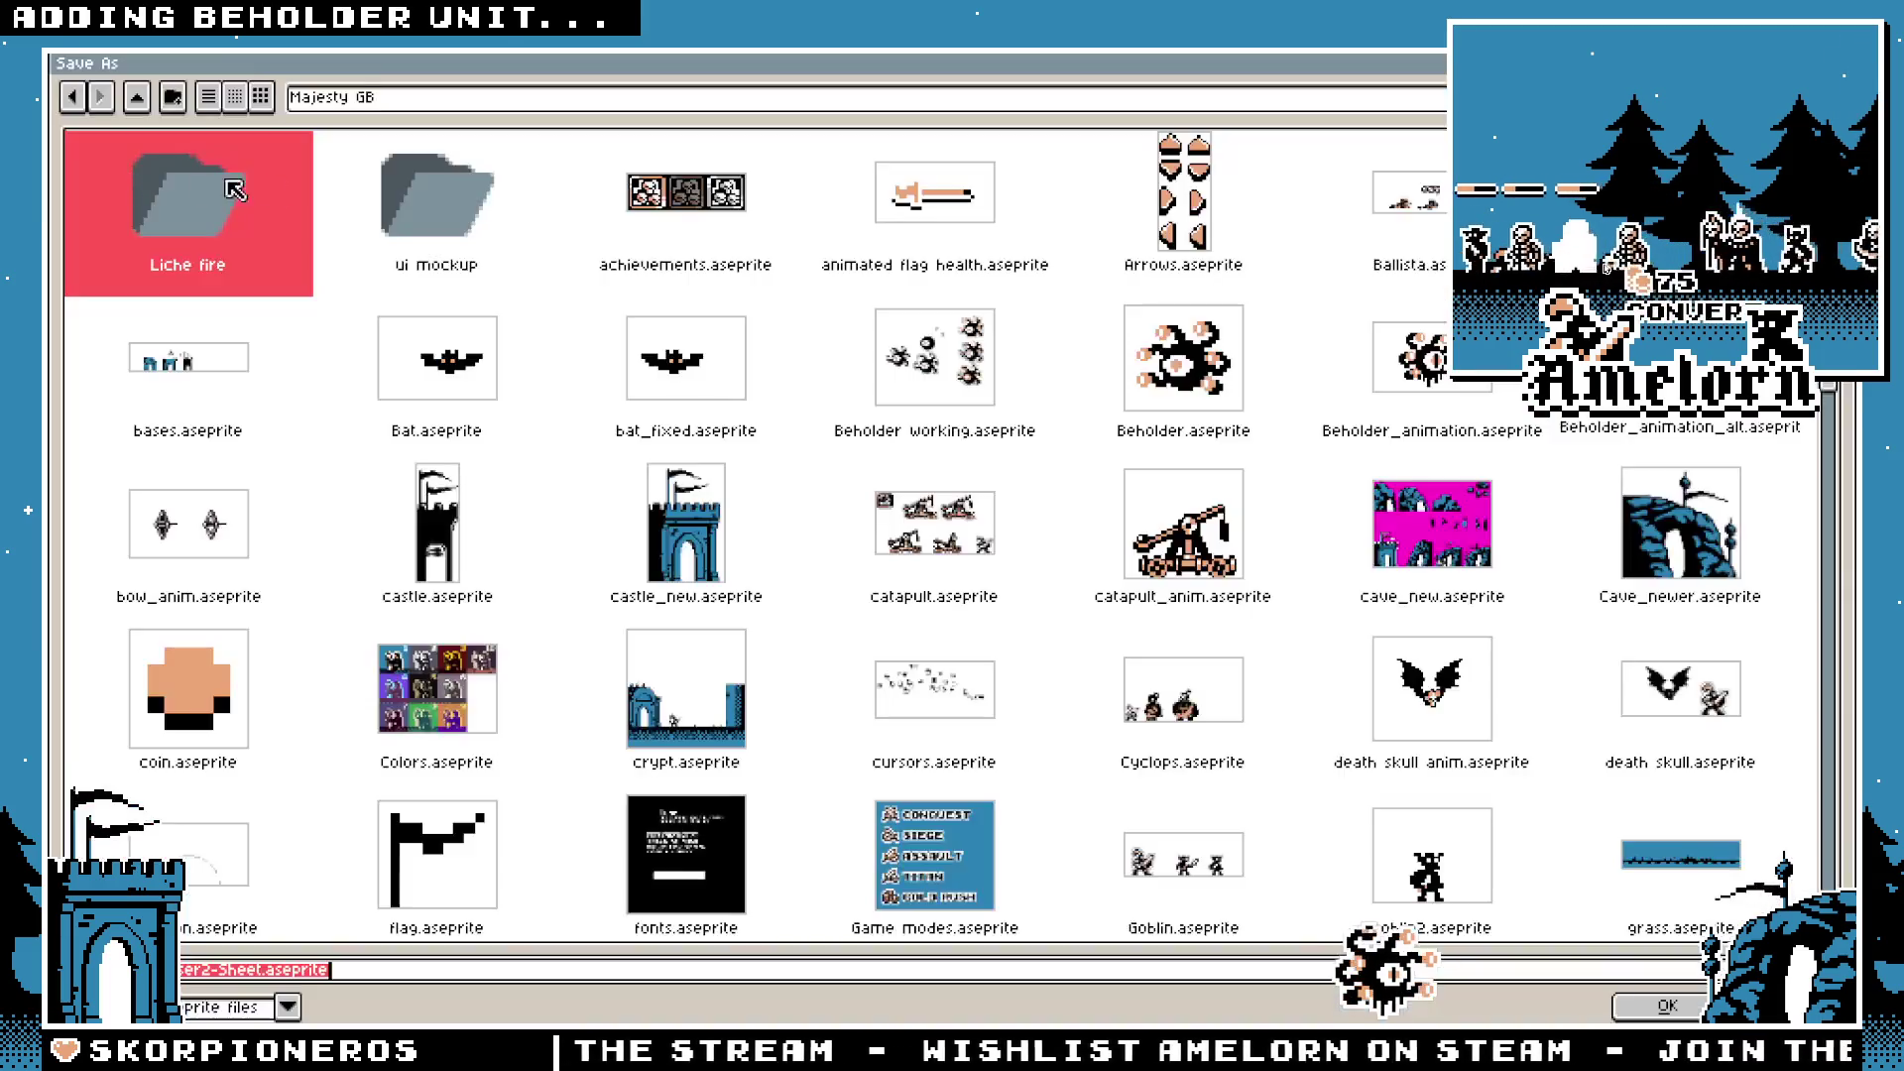
{"action": "left_click", "coordinate": [484, 110]}
{"action": "left_click", "coordinate": [473, 300]}
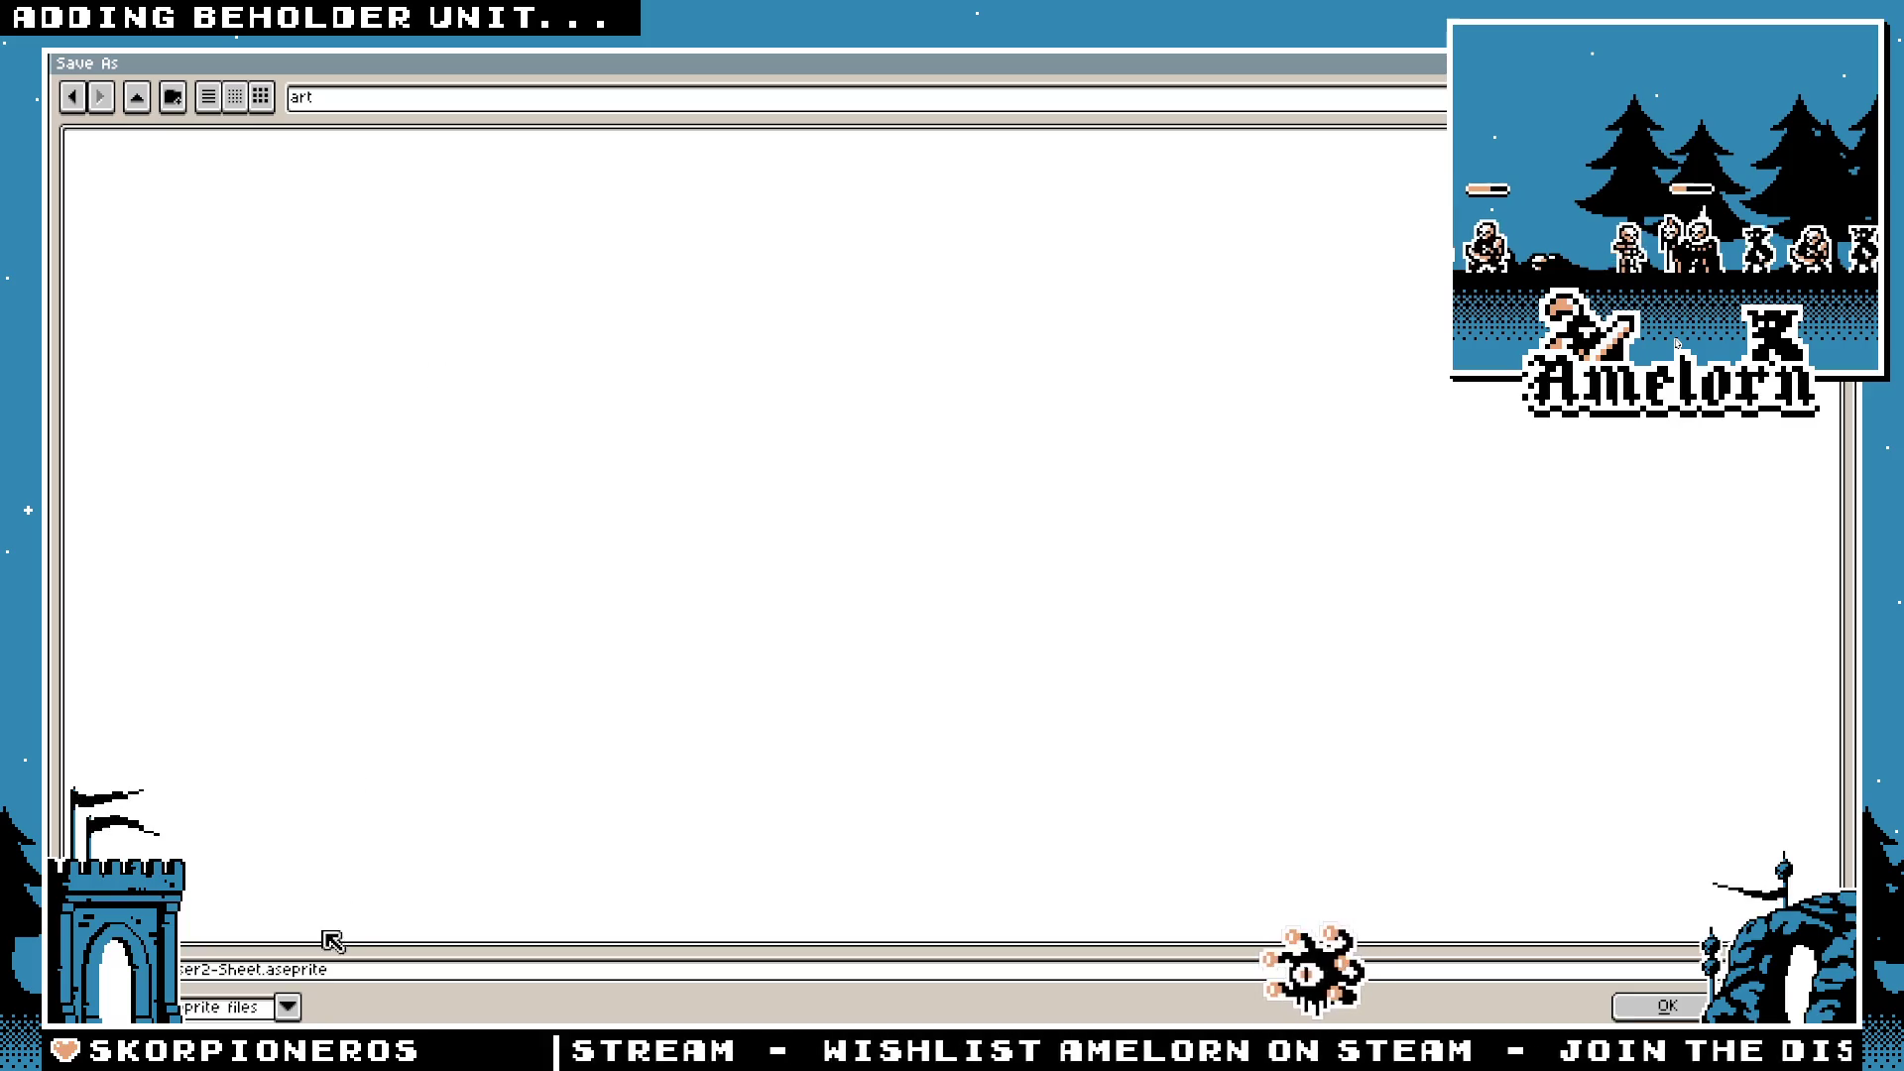
{"action": "left_click", "coordinate": [286, 1006]}
{"action": "left_click", "coordinate": [203, 890]}
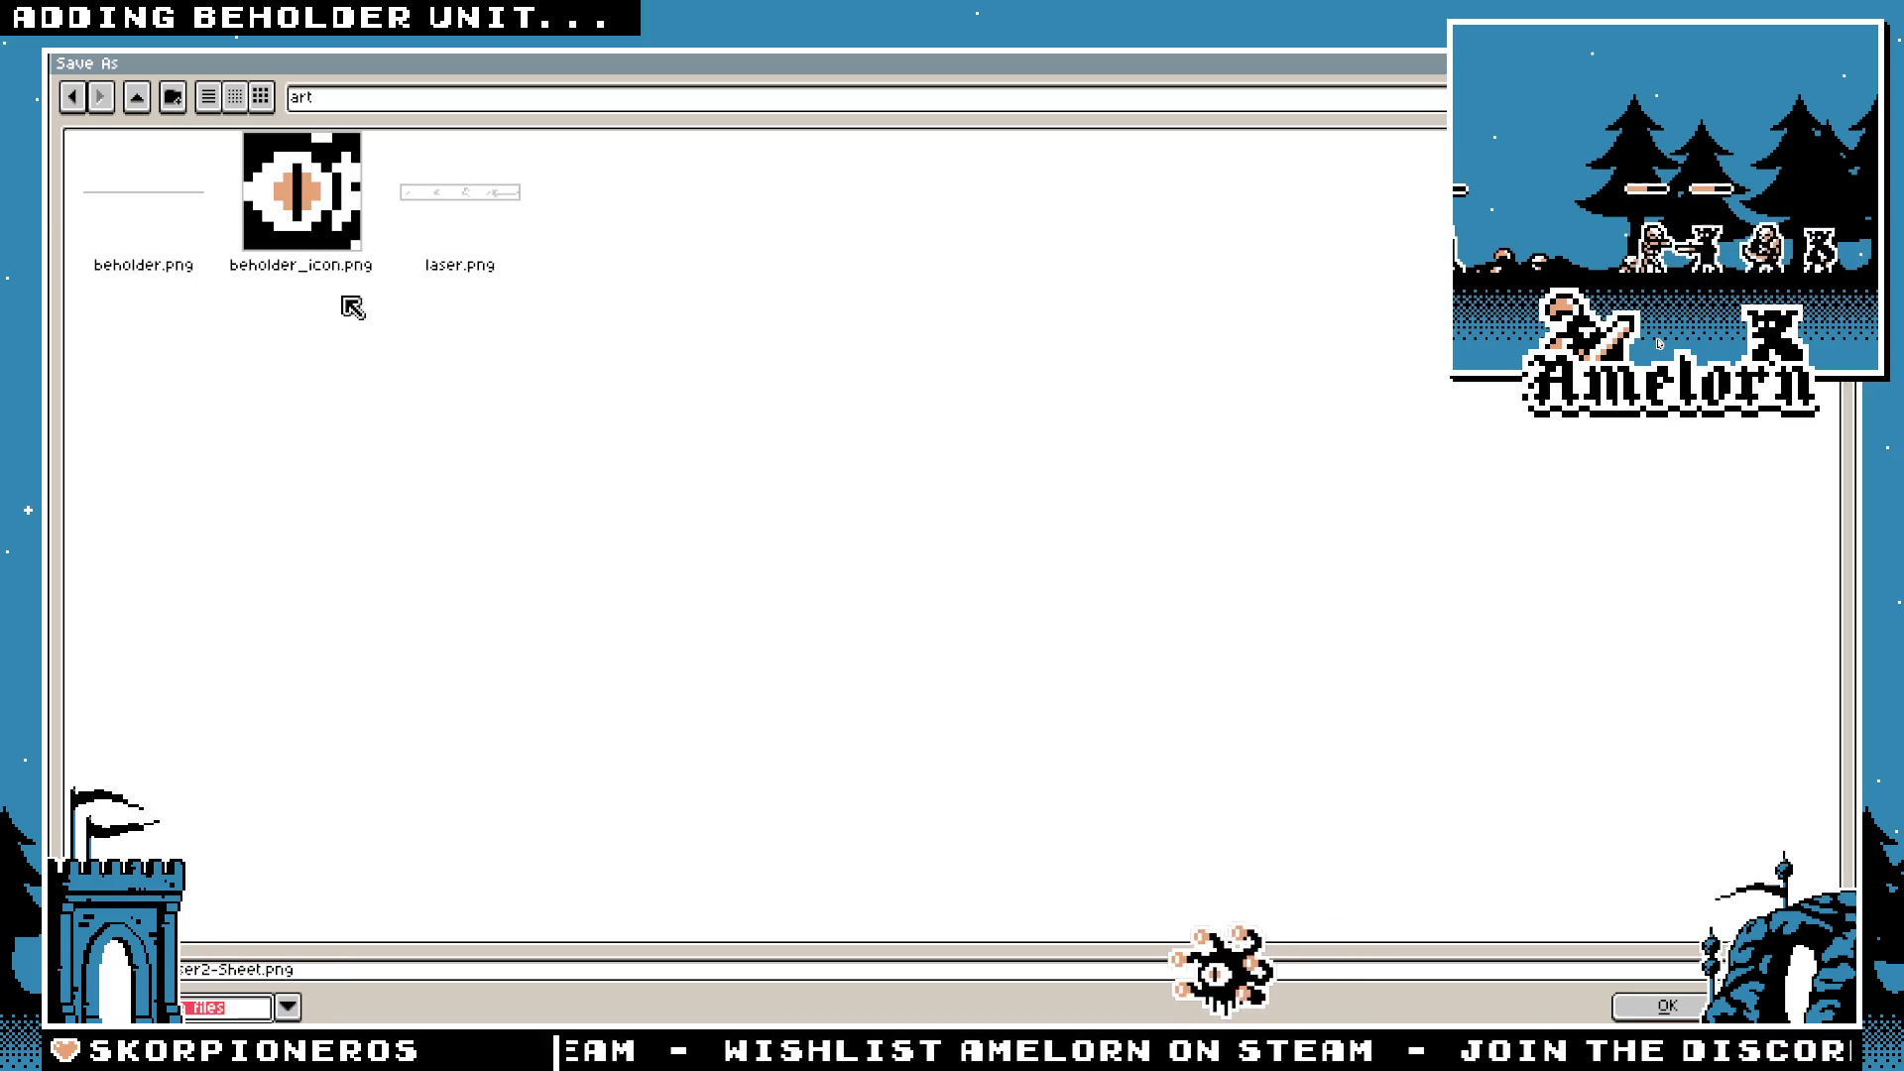
{"action": "left_click", "coordinate": [145, 205]}
{"action": "left_click", "coordinate": [480, 220]}
{"action": "key", "text": "Return"}
{"action": "left_click", "coordinate": [856, 581]}
{"action": "key", "text": "alt+Tab"}
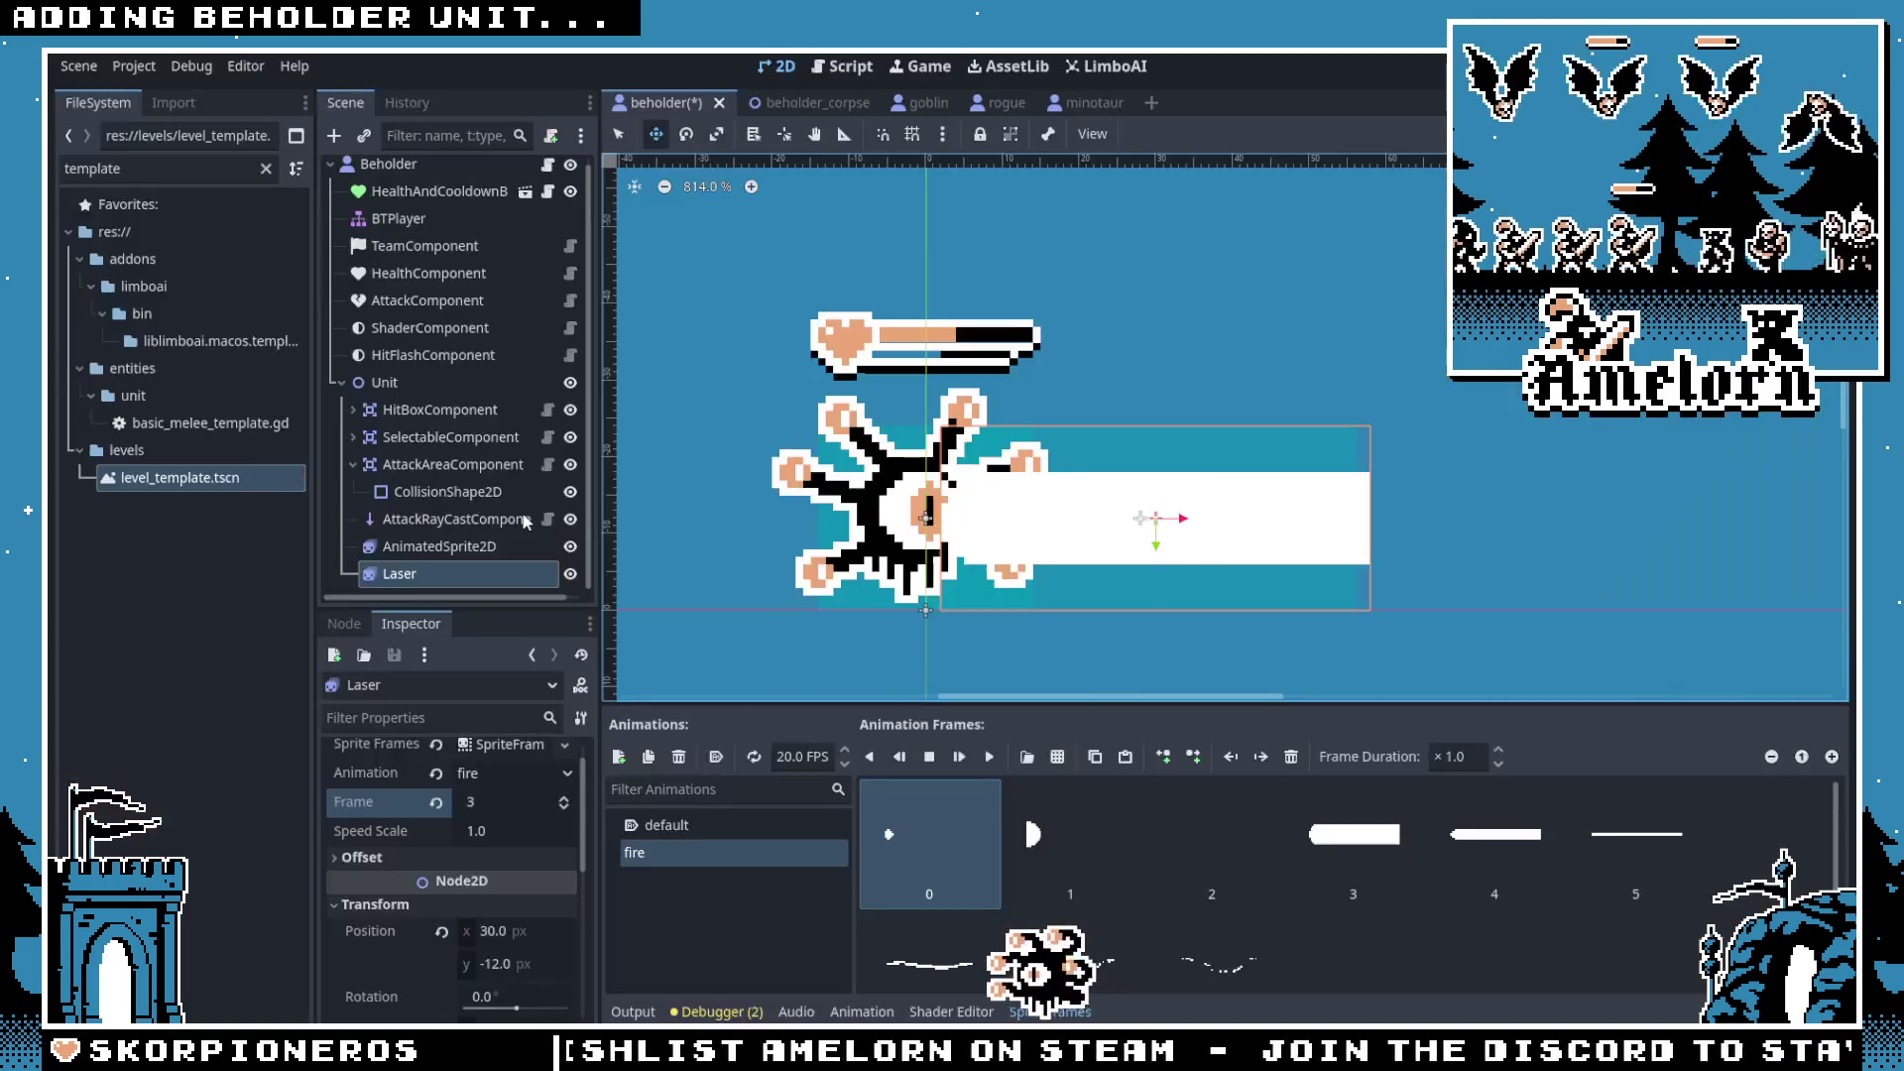
Step: Nudge the Laser node to x 29, y -13 to meet the eye, then save and run the game
{"action": "scroll", "coordinate": [962, 565], "scroll_direction": "up", "scroll_amount": 4}
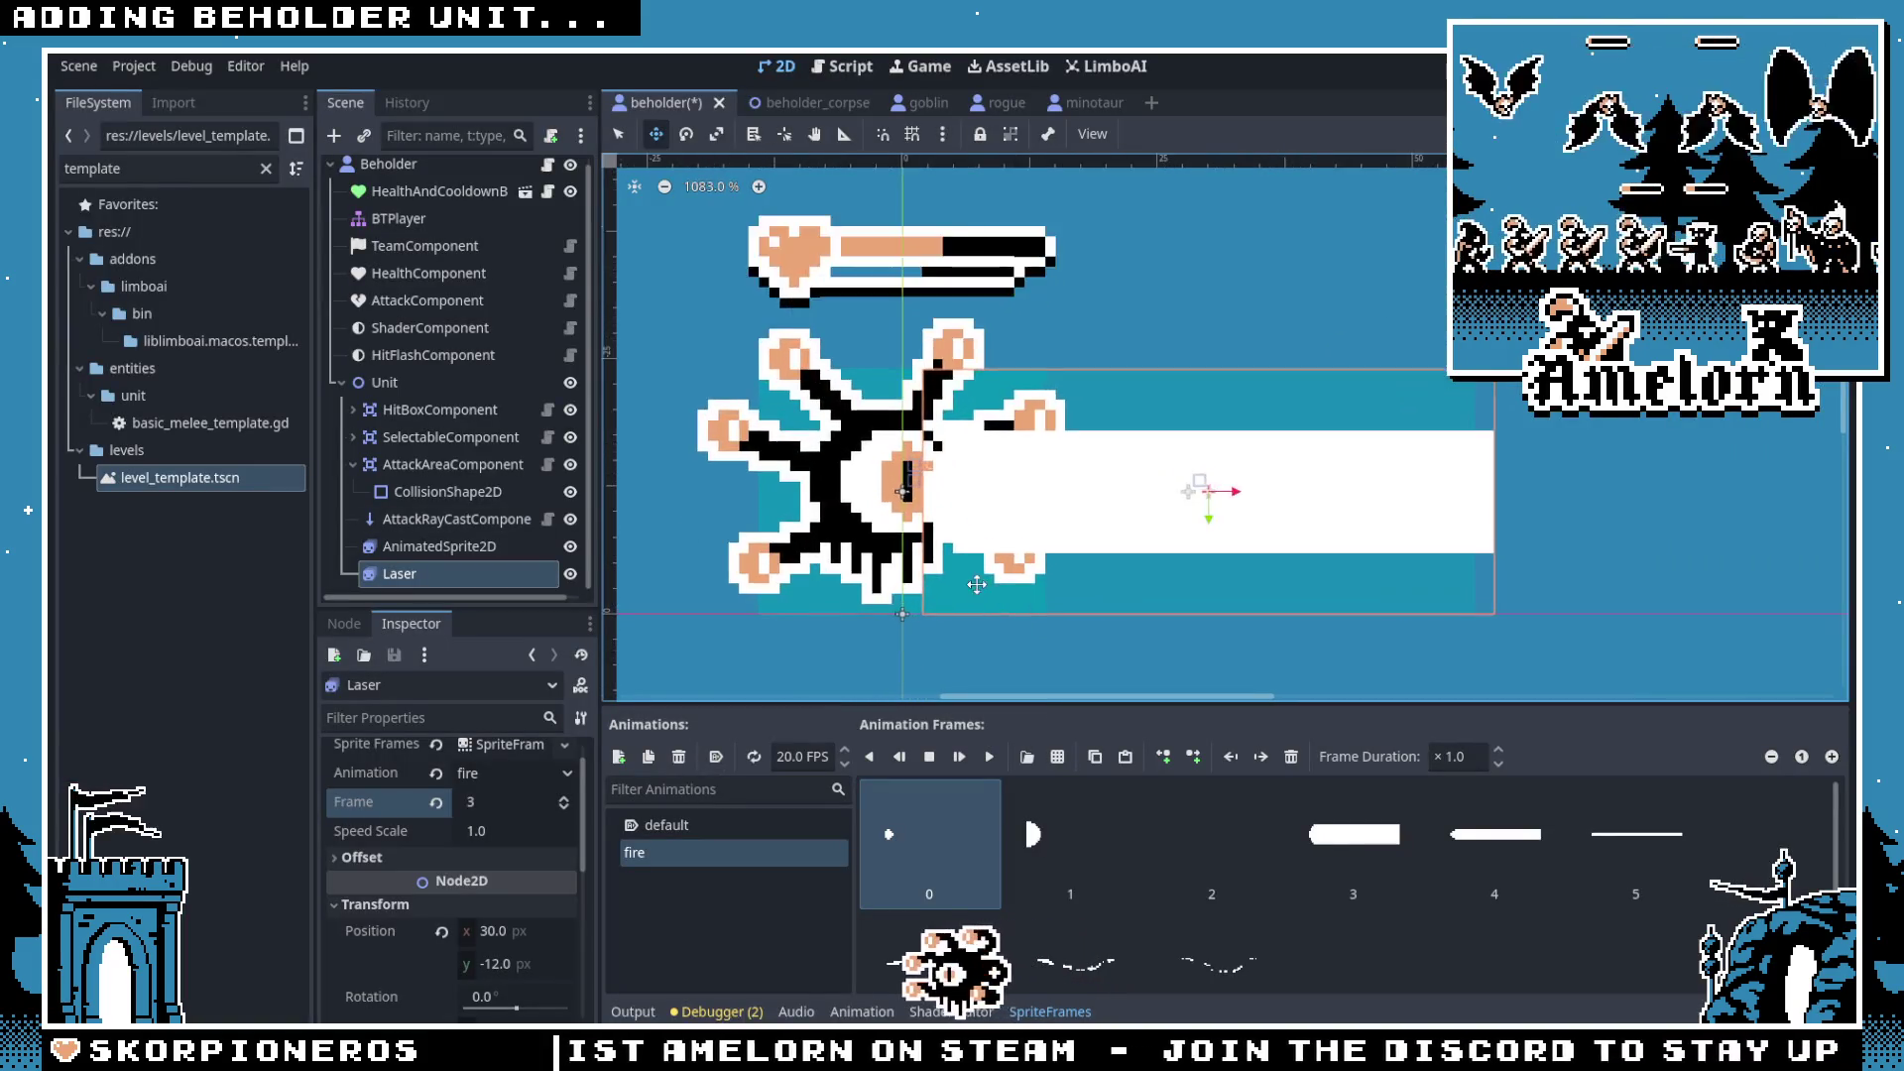
{"action": "scroll", "coordinate": [930, 525], "scroll_direction": "down", "scroll_amount": 1}
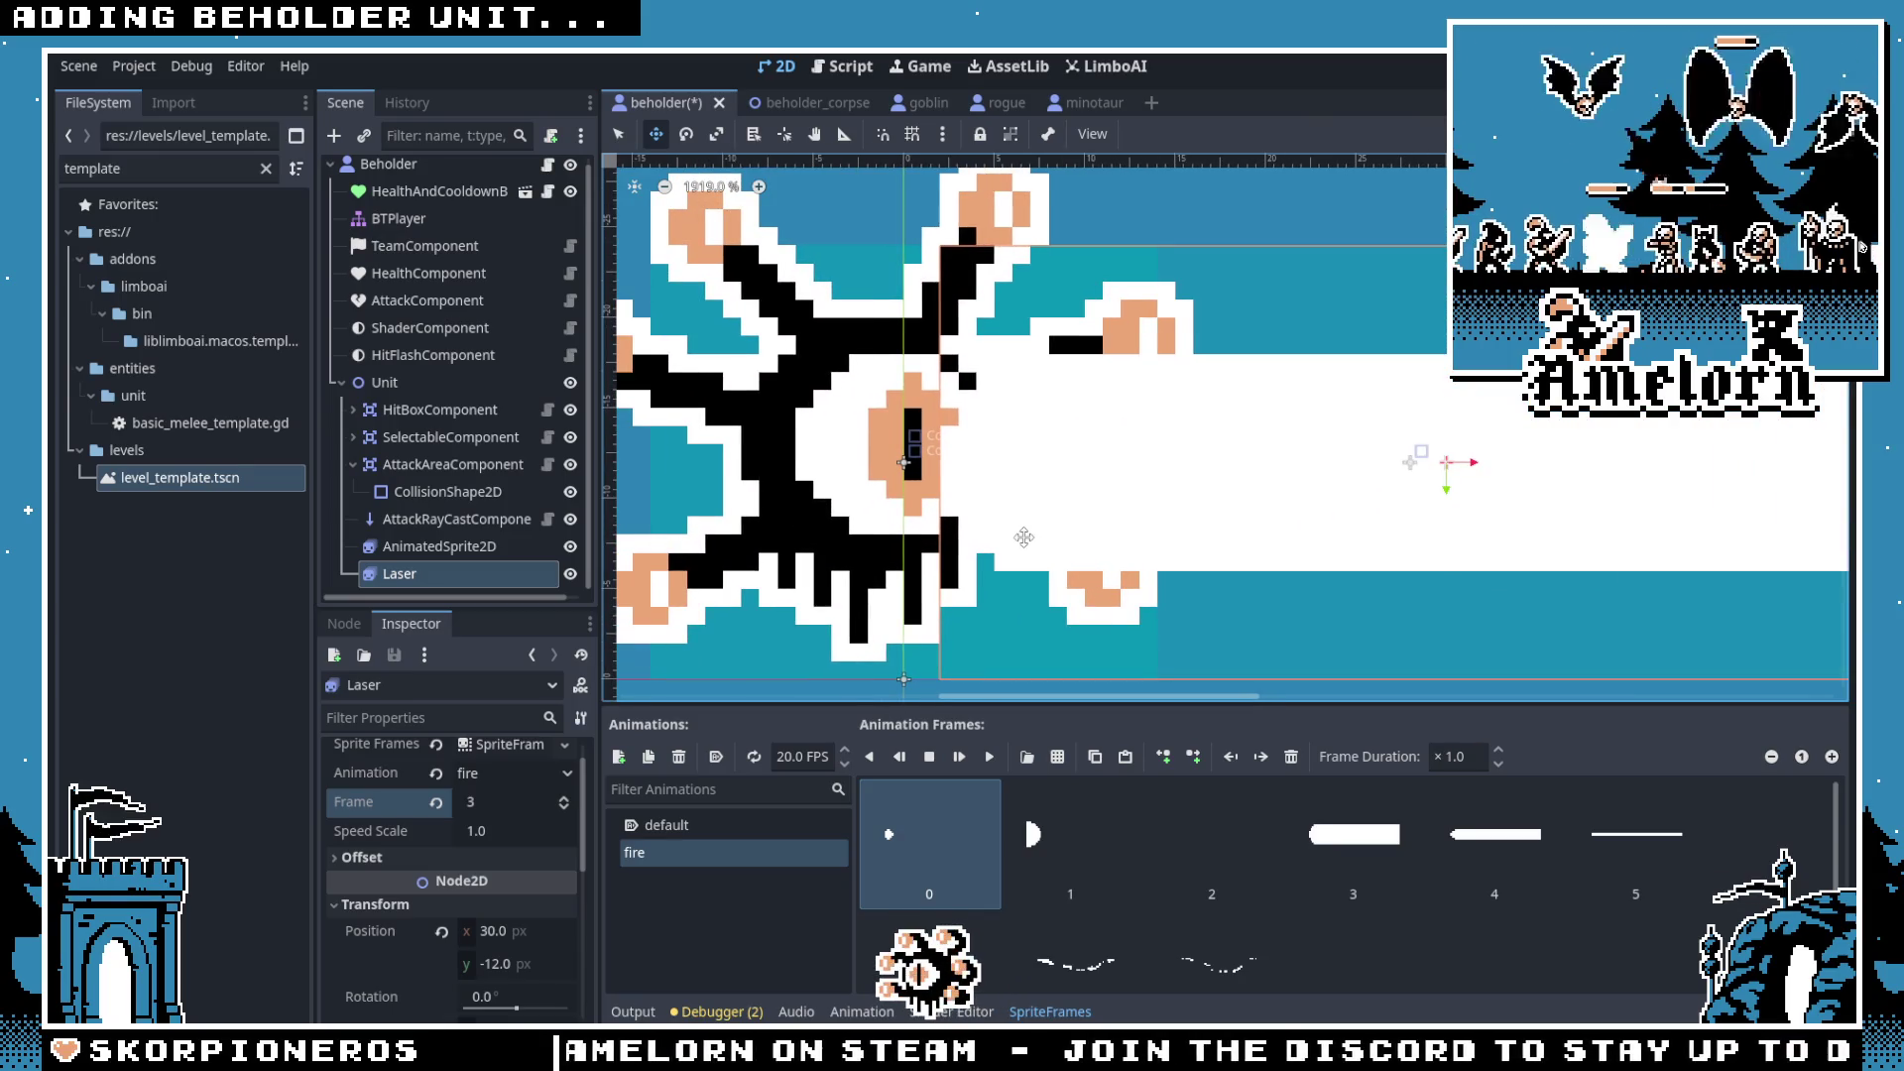
{"action": "scroll", "coordinate": [999, 522], "scroll_direction": "down", "scroll_amount": 1}
{"action": "scroll", "coordinate": [998, 522], "scroll_direction": "up", "scroll_amount": 1}
{"action": "left_click", "coordinate": [424, 549]}
{"action": "left_click", "coordinate": [399, 573]}
{"action": "mouse_move", "coordinate": [1060, 502]}
{"action": "left_mouse_down"}
{"action": "mouse_move", "coordinate": [1074, 474]}
{"action": "mouse_move", "coordinate": [1122, 499]}
{"action": "mouse_move", "coordinate": [1050, 493]}
{"action": "left_mouse_up"}
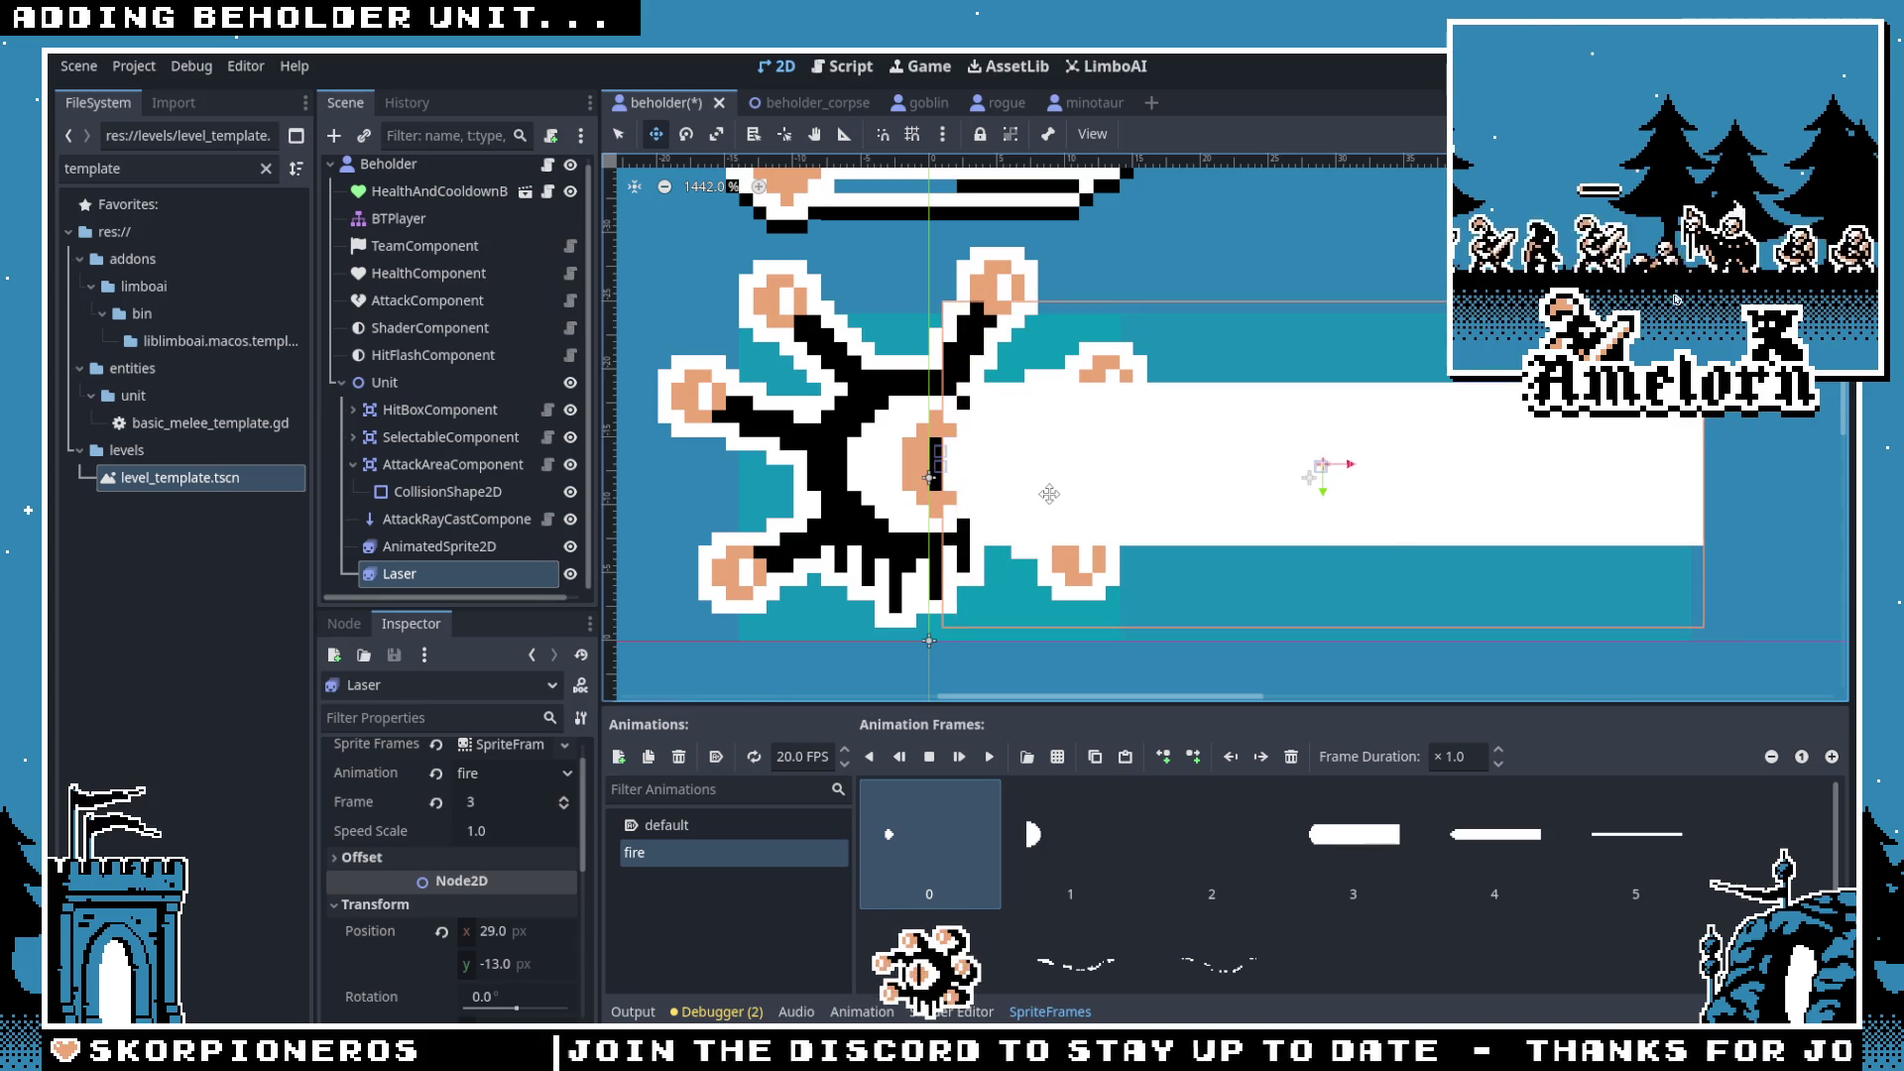
{"action": "scroll", "coordinate": [927, 560], "scroll_direction": "down", "scroll_amount": 3}
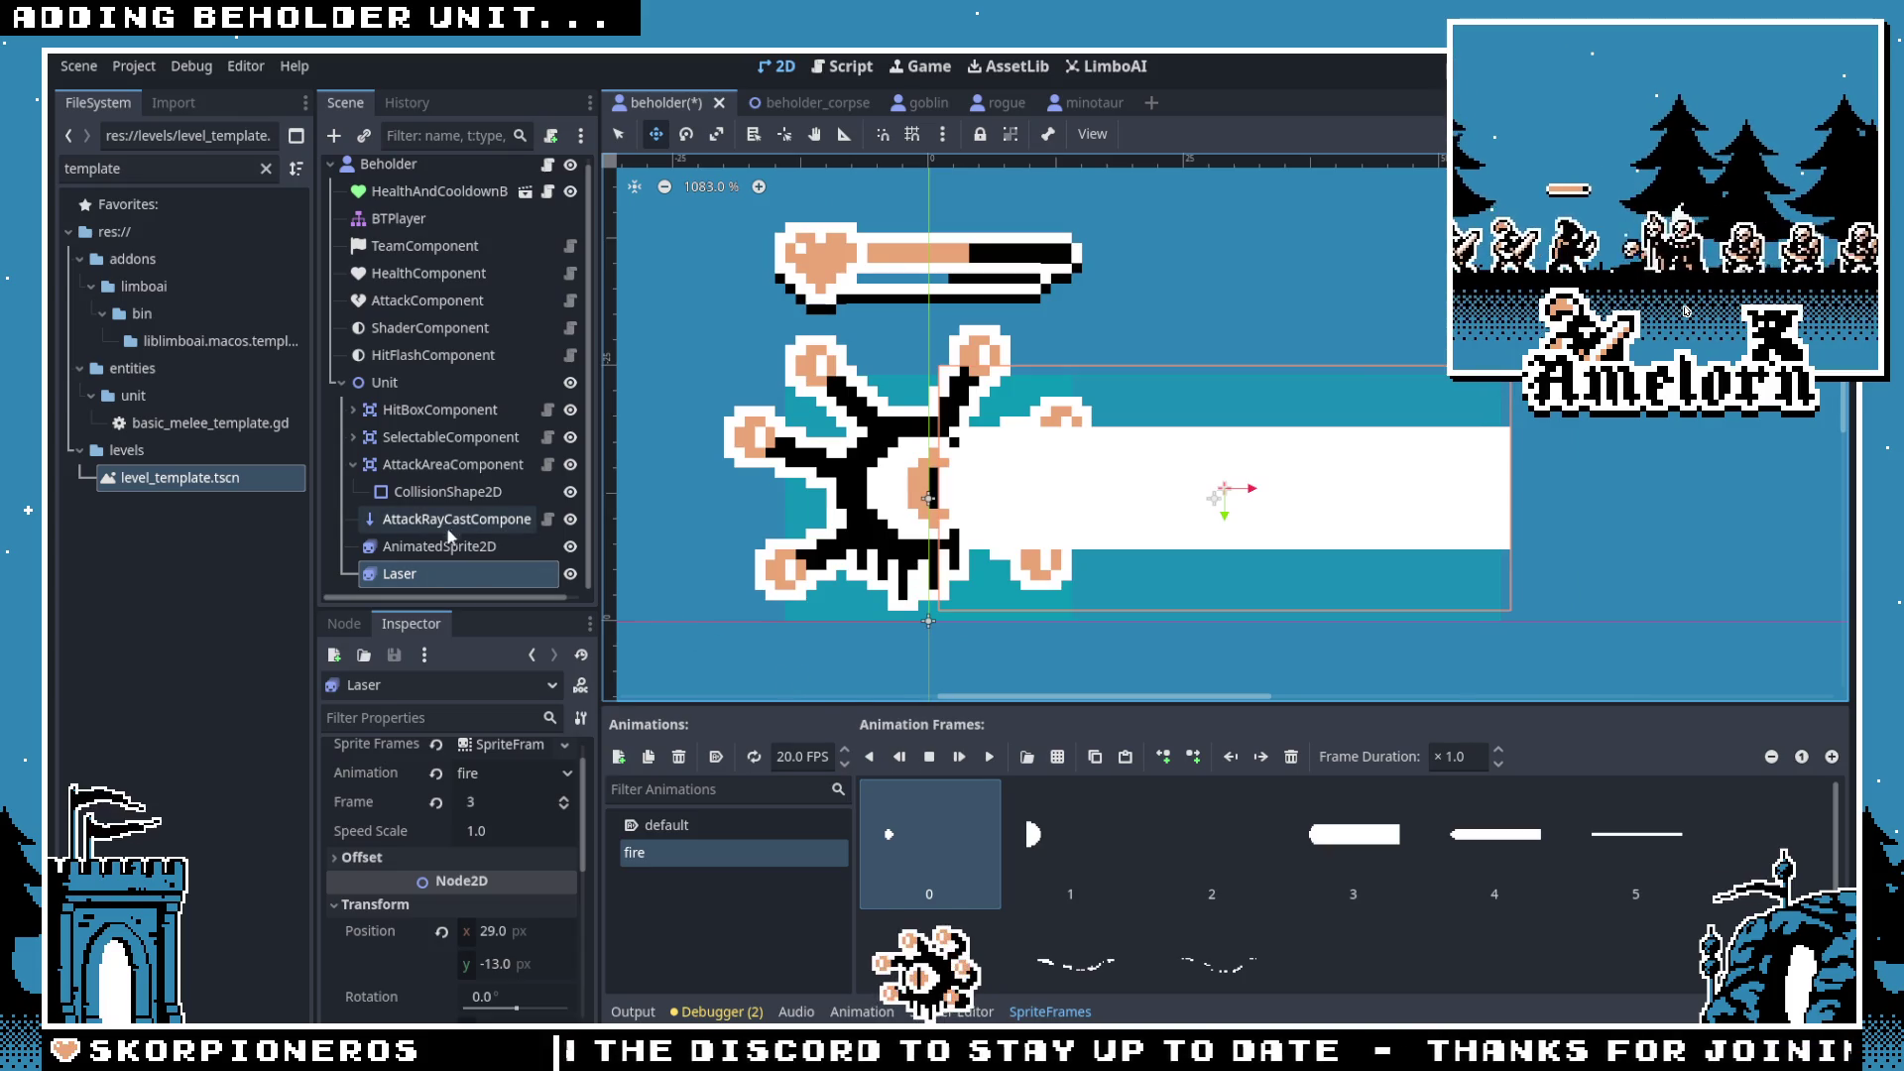
{"action": "key", "text": "F5"}
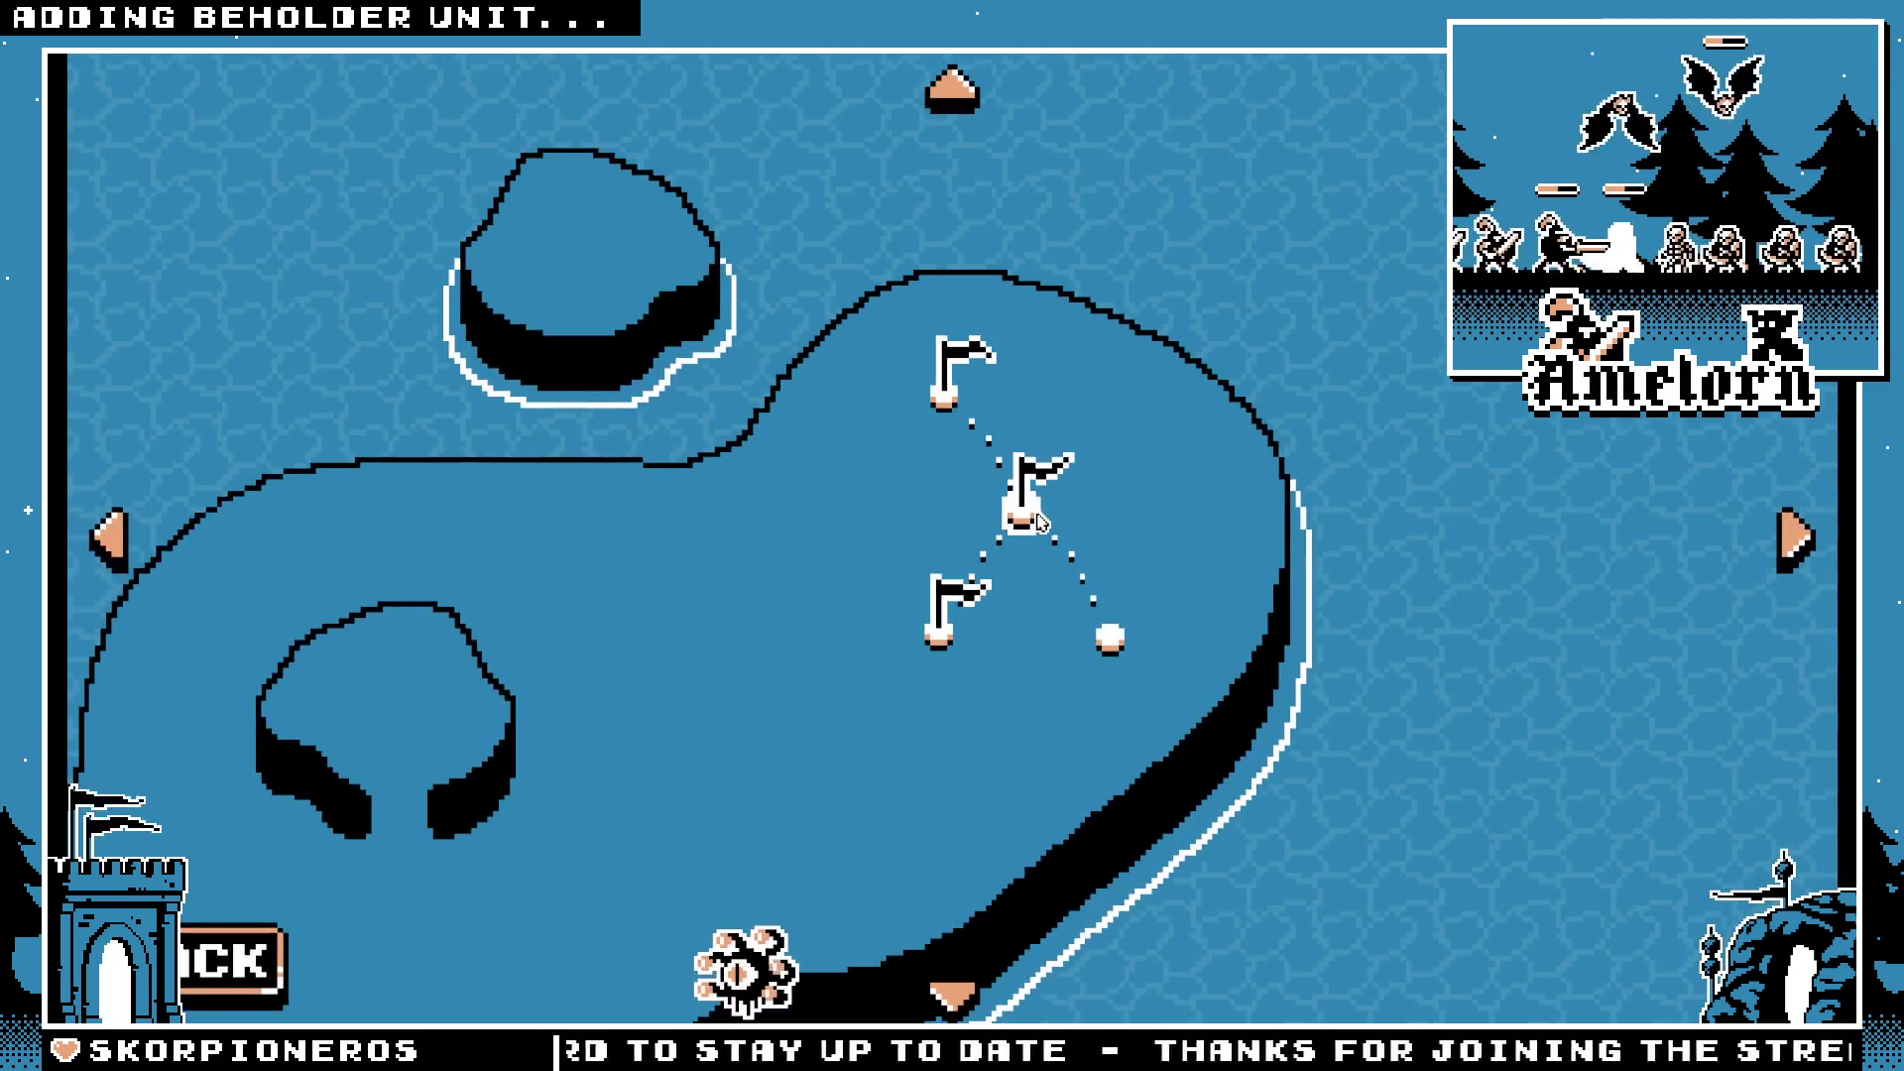
Step: Enter the campaign and start the Forest Conquest battle
{"action": "left_click", "coordinate": [1029, 491]}
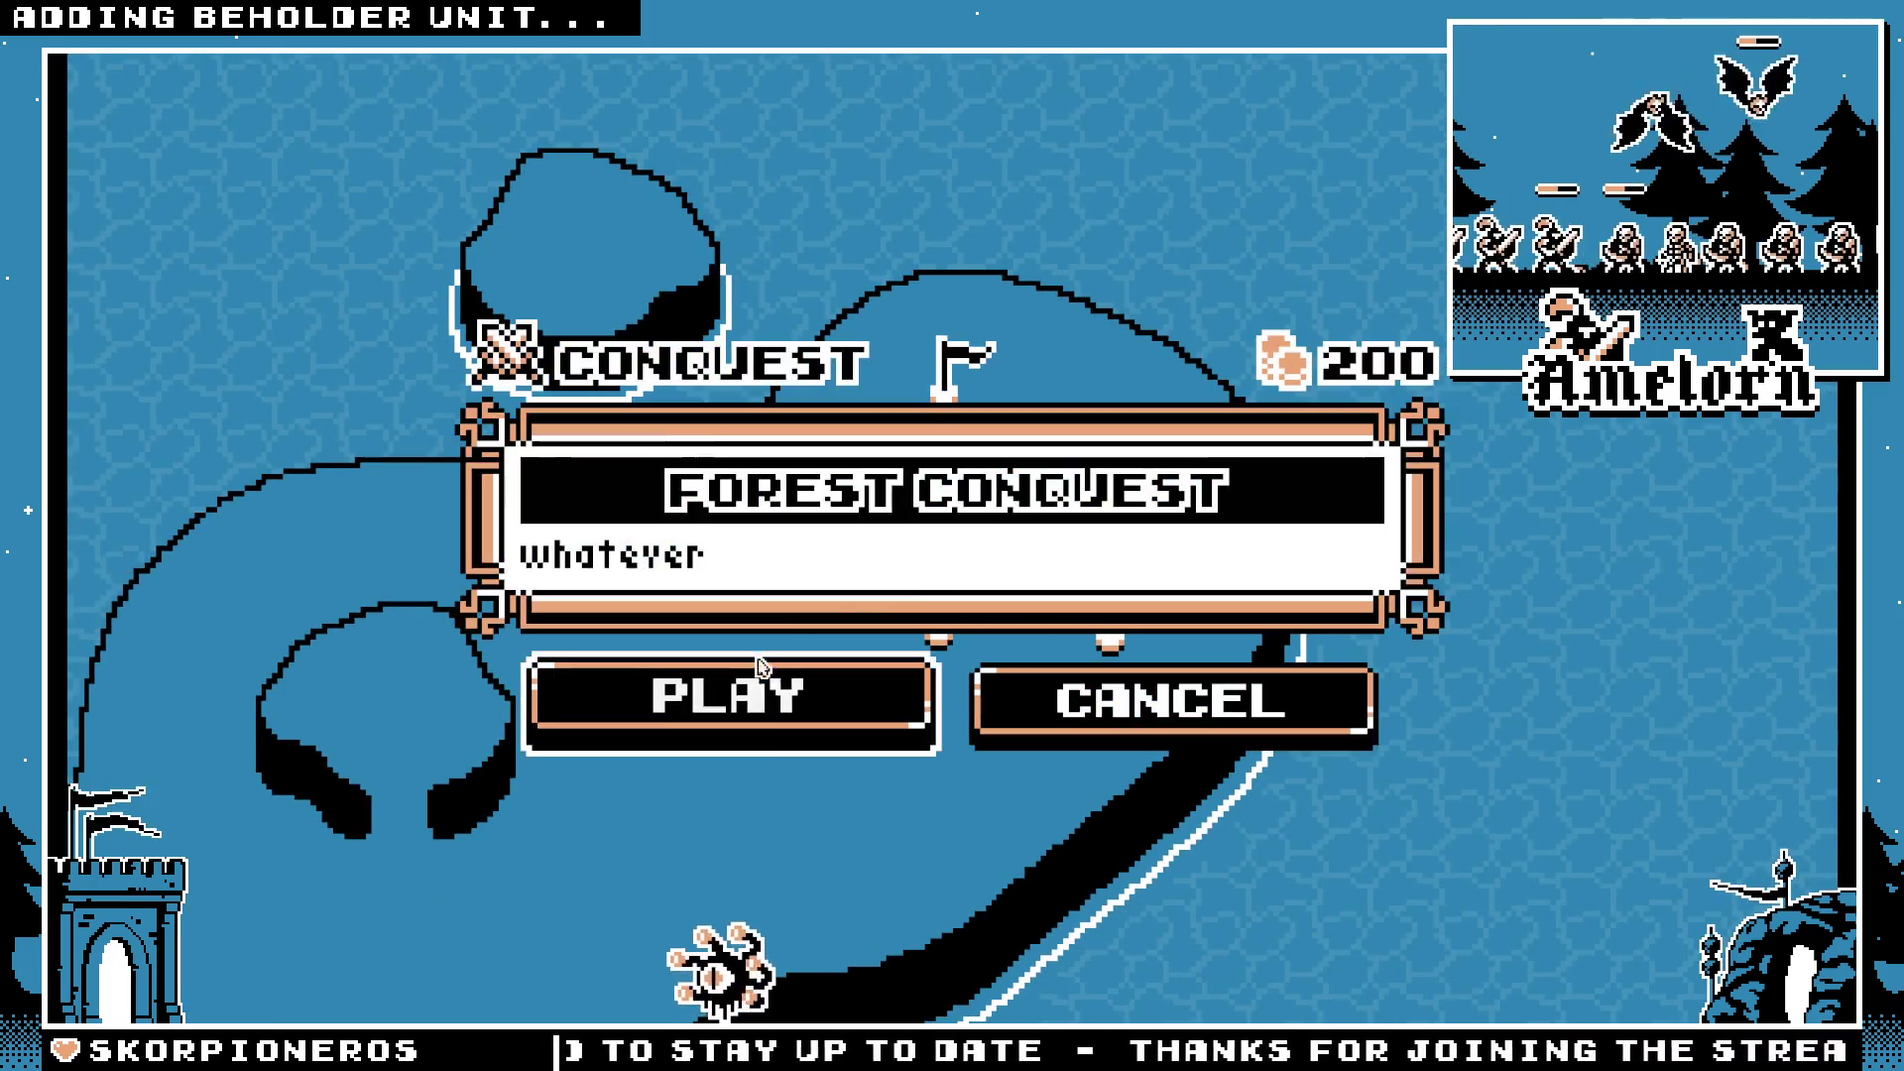
{"action": "left_click", "coordinate": [724, 694]}
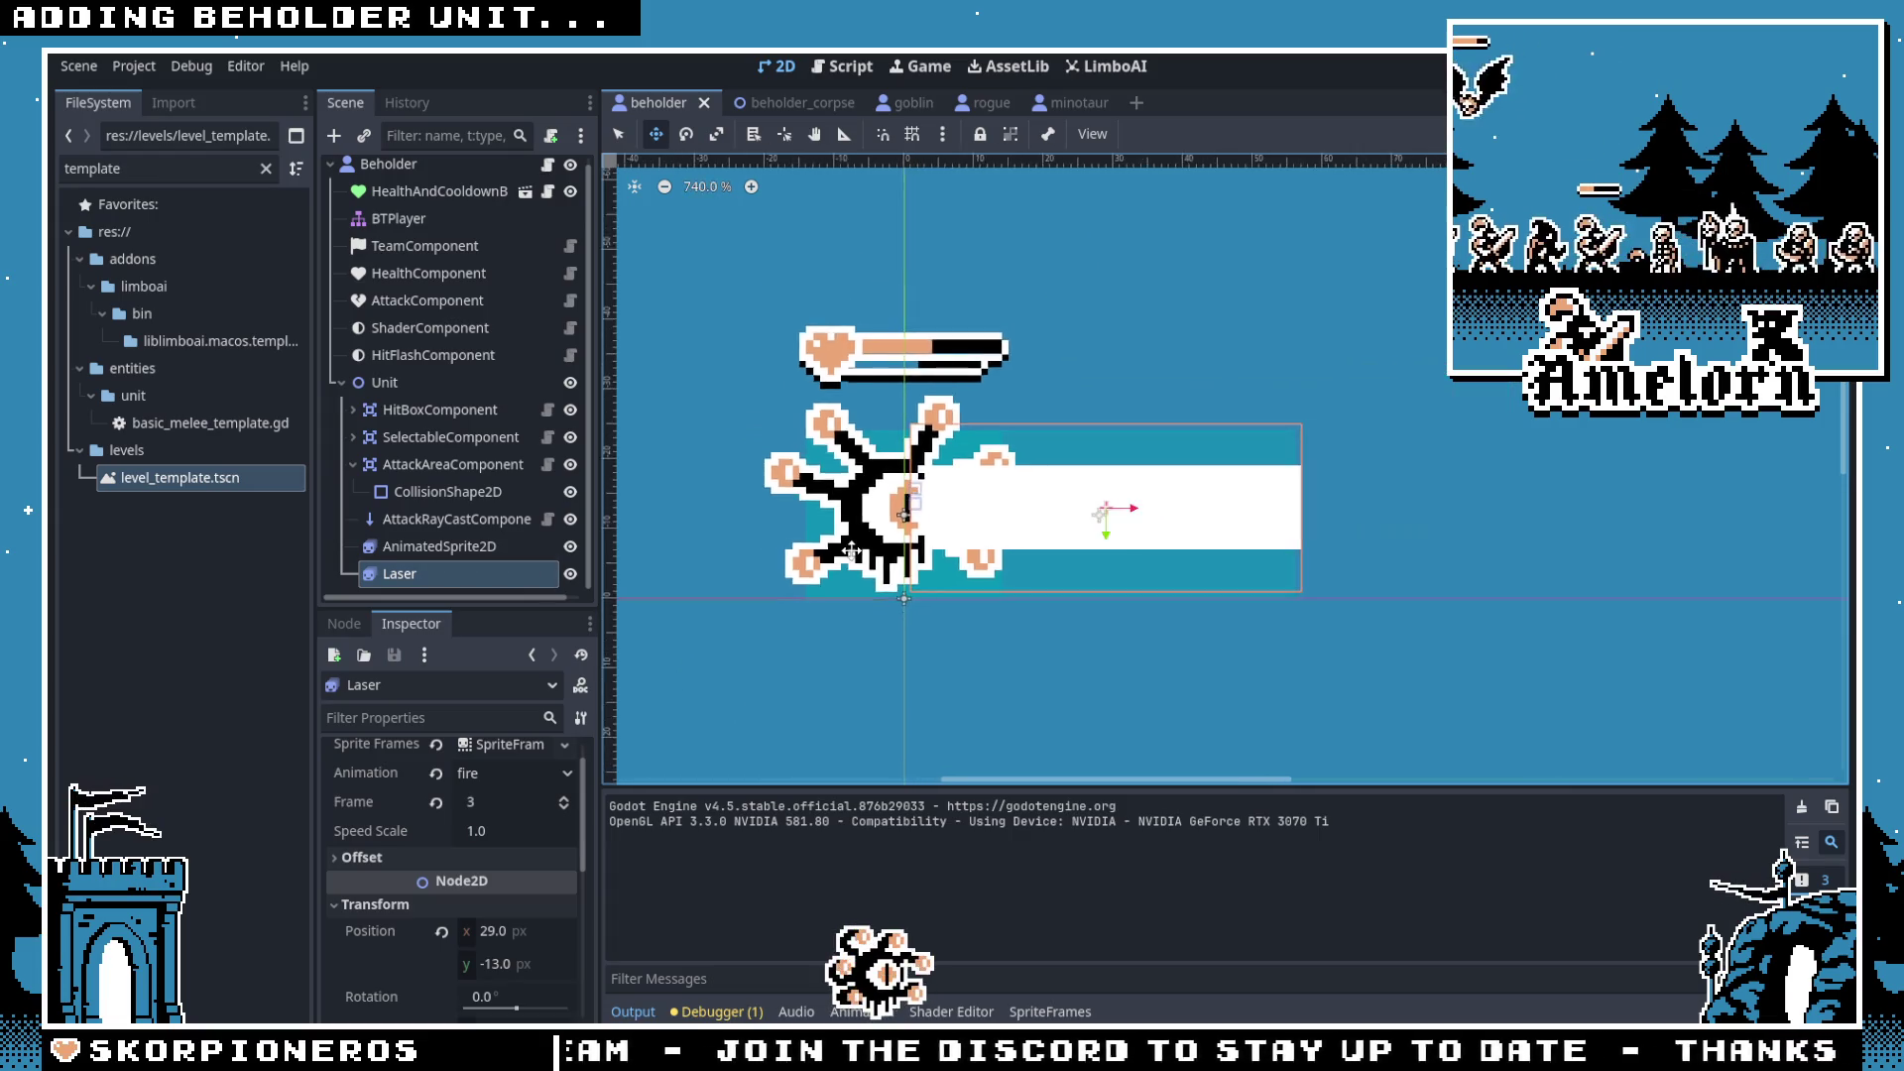
Step: Preview the beholder body sprite's attack frames, checking frame 3 and then frame 2
{"action": "left_click", "coordinate": [432, 545]}
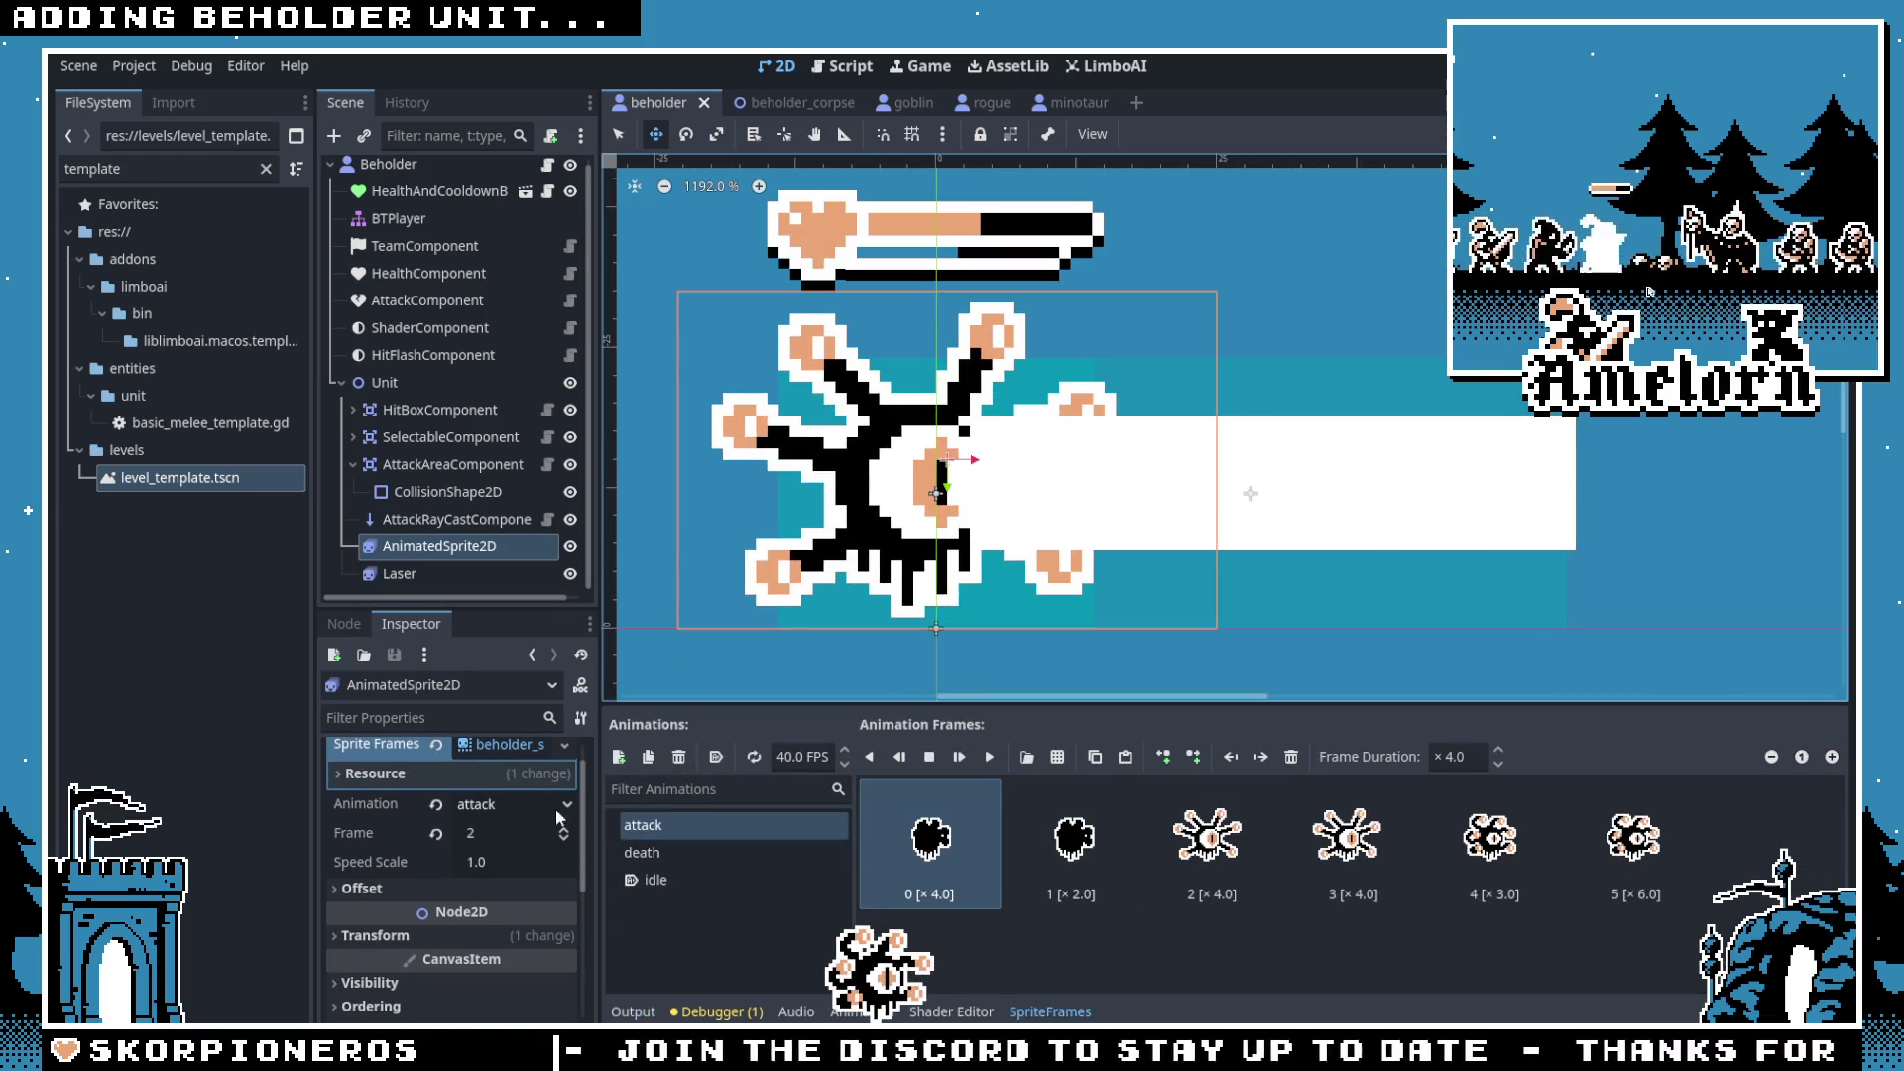
{"action": "left_click", "coordinate": [485, 844]}
{"action": "type", "text": "3"}
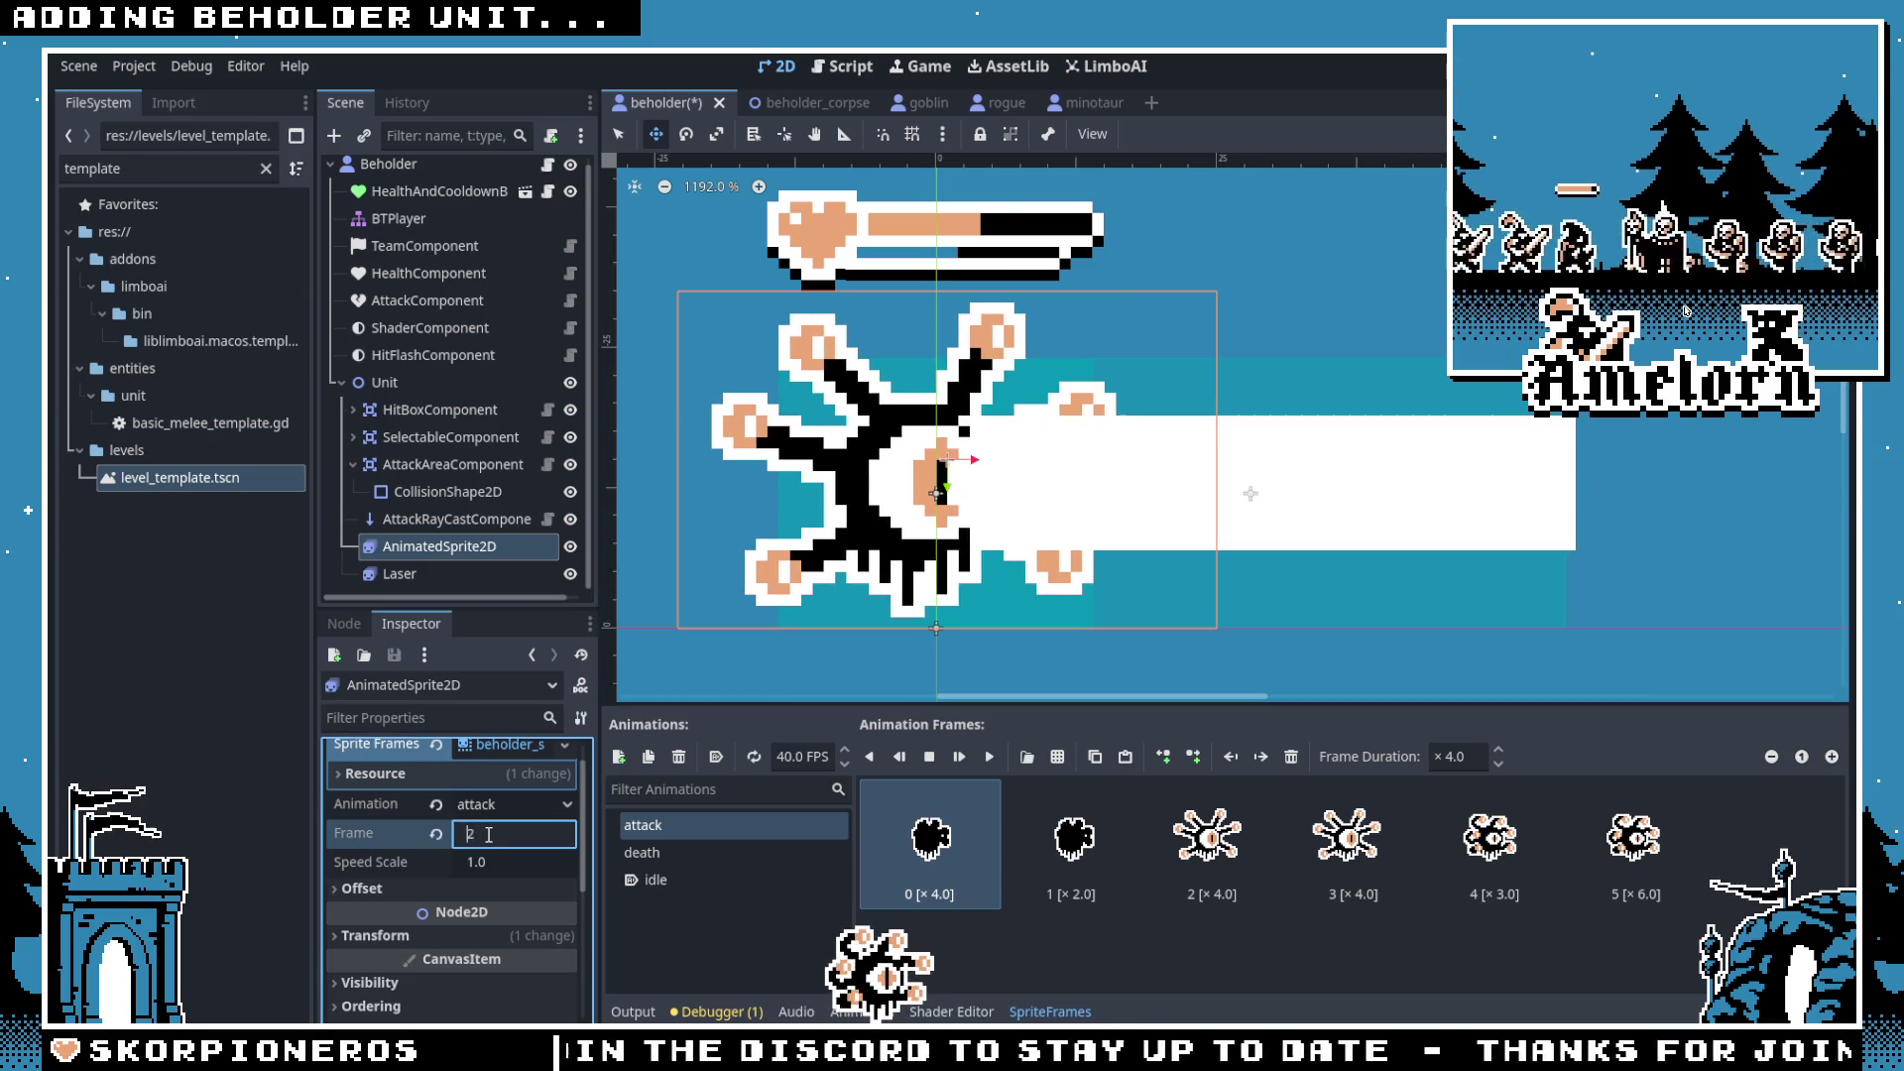
{"action": "key", "text": "Down"}
{"action": "key", "text": "Up"}
{"action": "key", "text": "Down"}
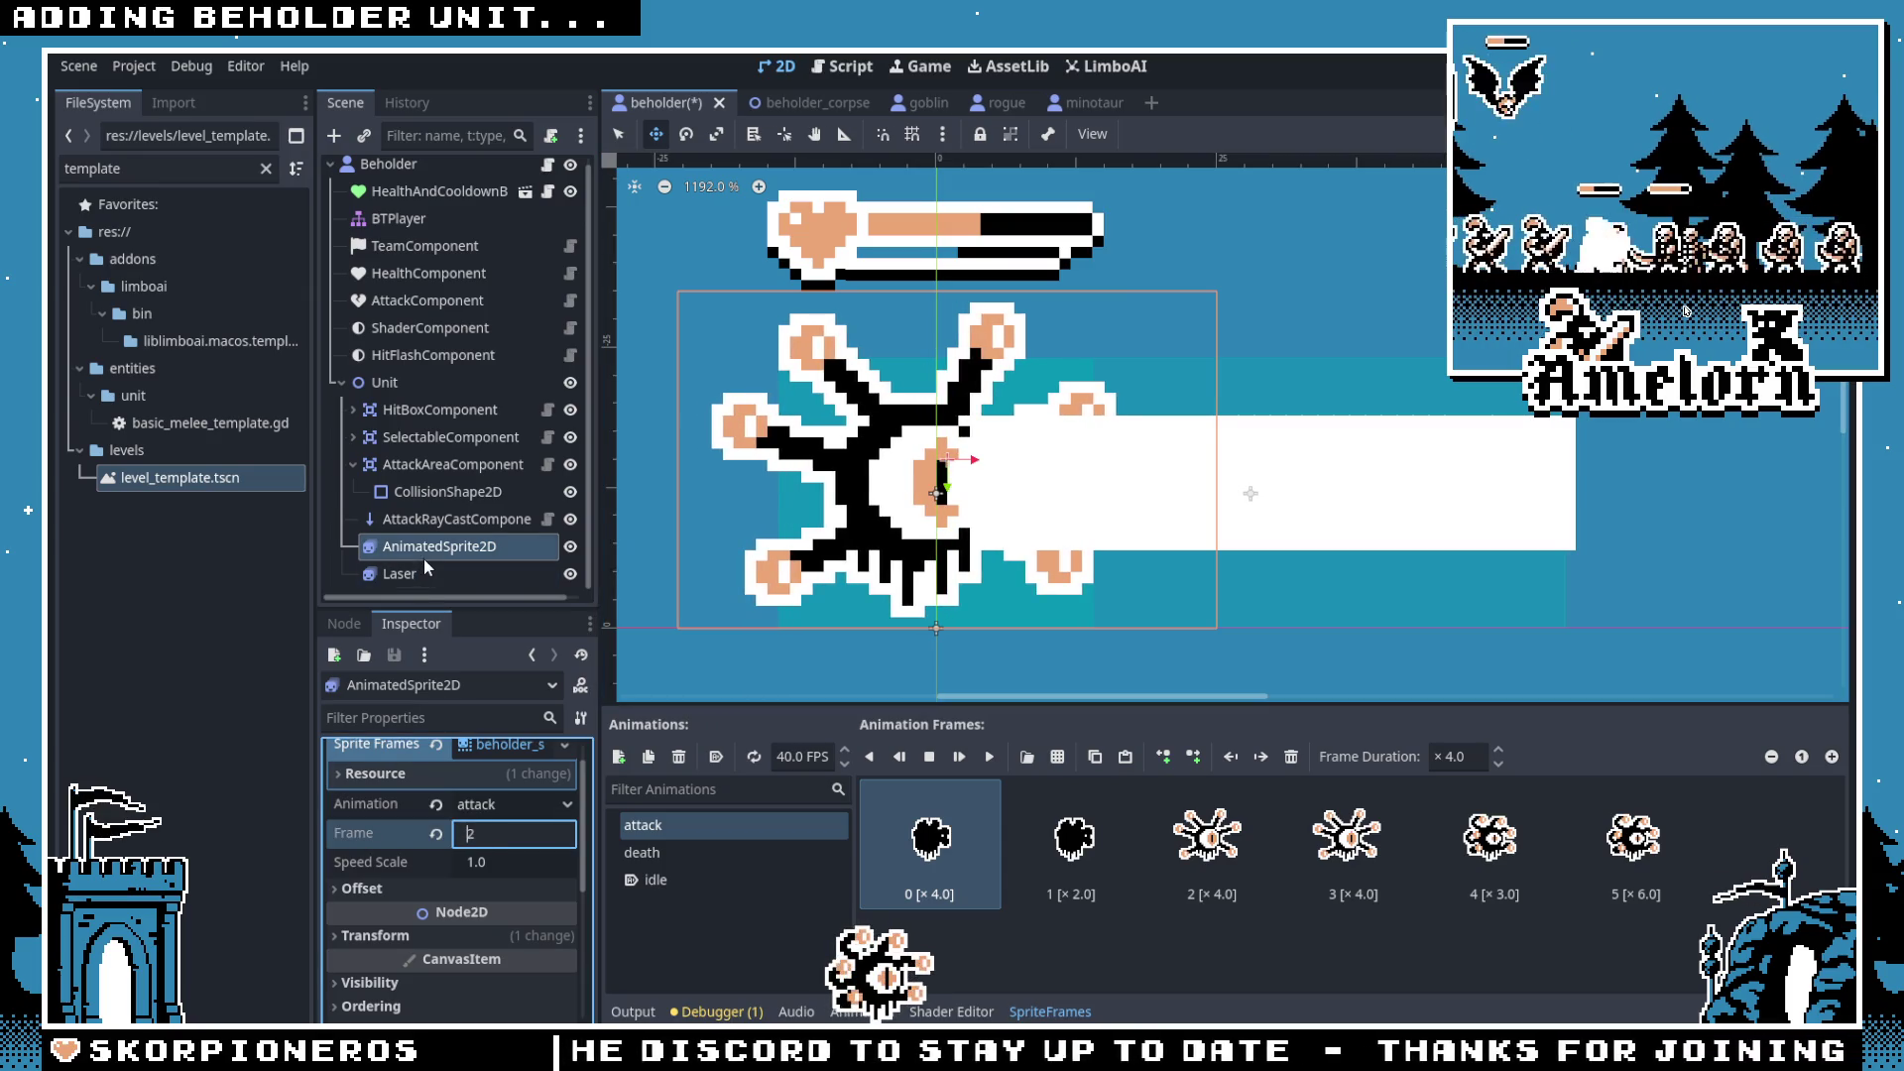
Step: Drag the Laser sprite a few pixels left to x 26, y -13
{"action": "left_click", "coordinate": [425, 567]}
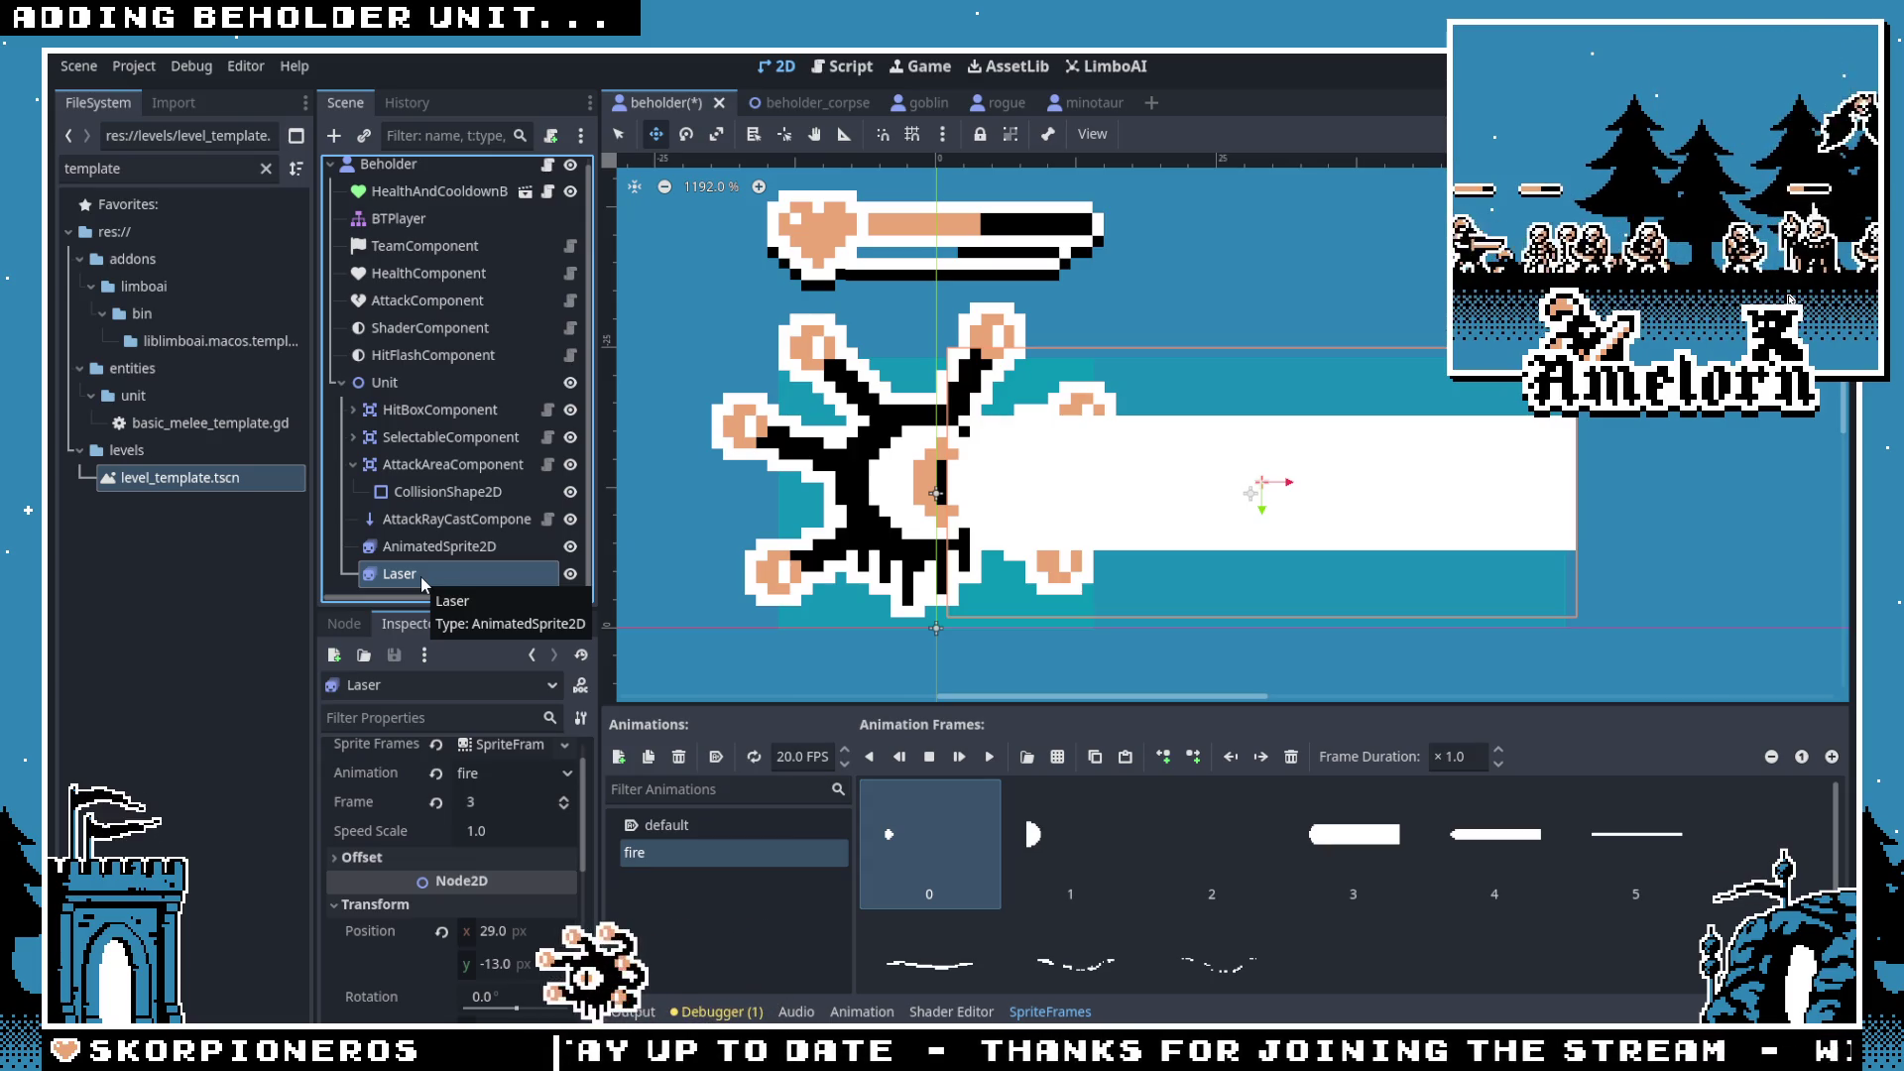
{"action": "left_click", "coordinate": [444, 560]}
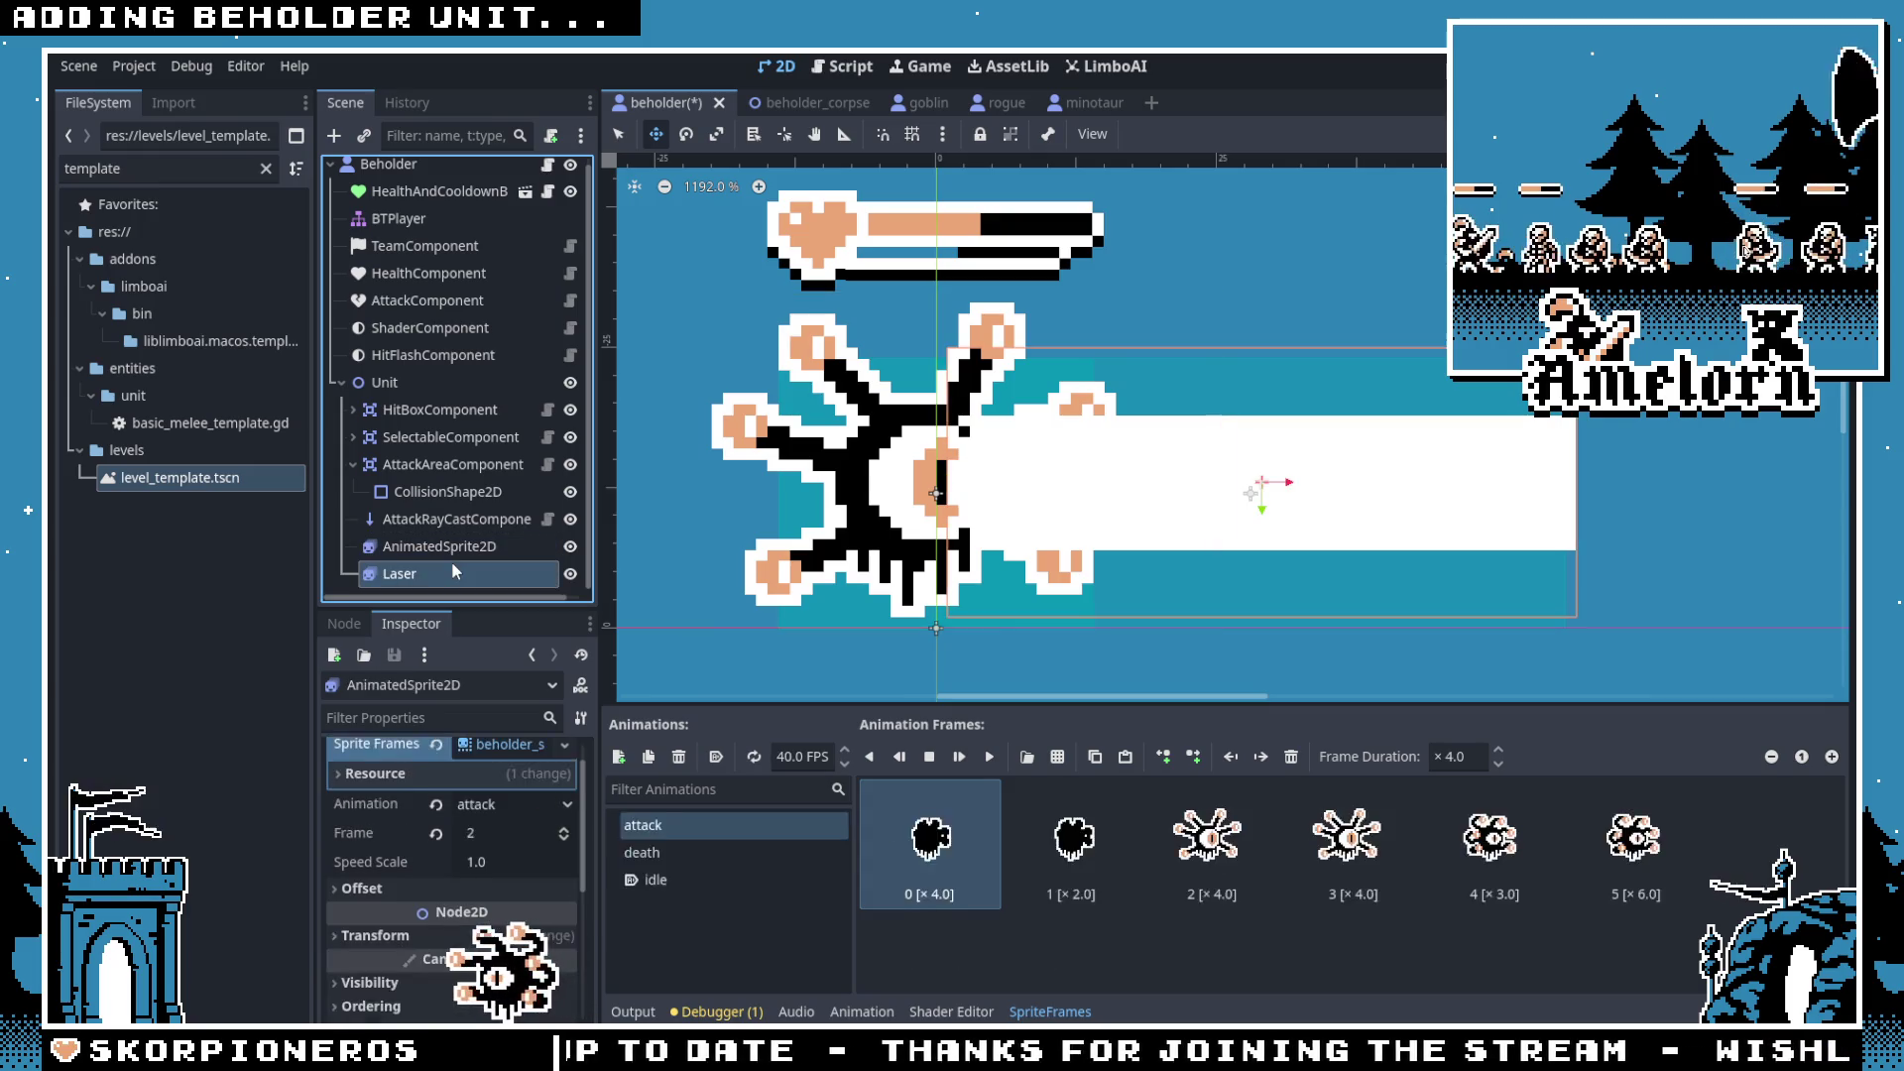
{"action": "left_click", "coordinate": [454, 572]}
{"action": "left_click_drag", "start_coordinate": [1075, 538], "coordinate": [1021, 536]}
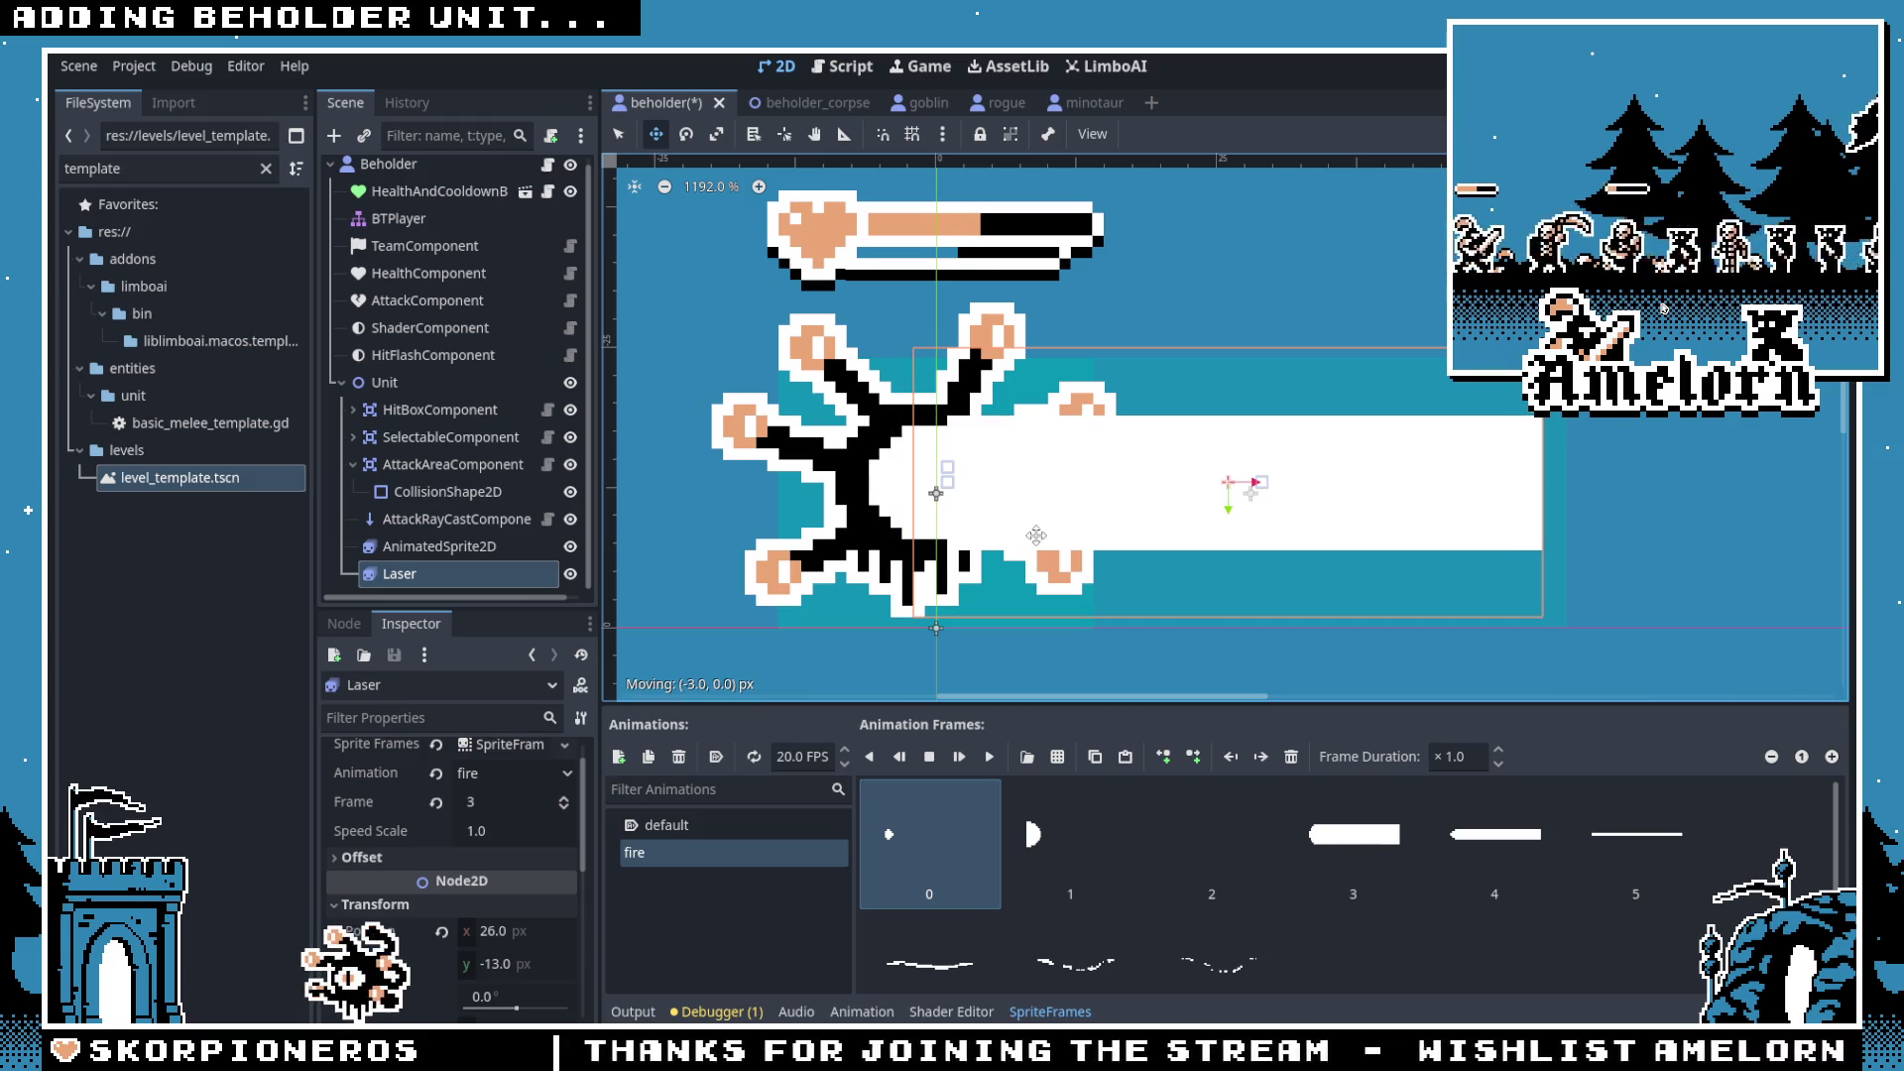
{"action": "left_click", "coordinate": [544, 550]}
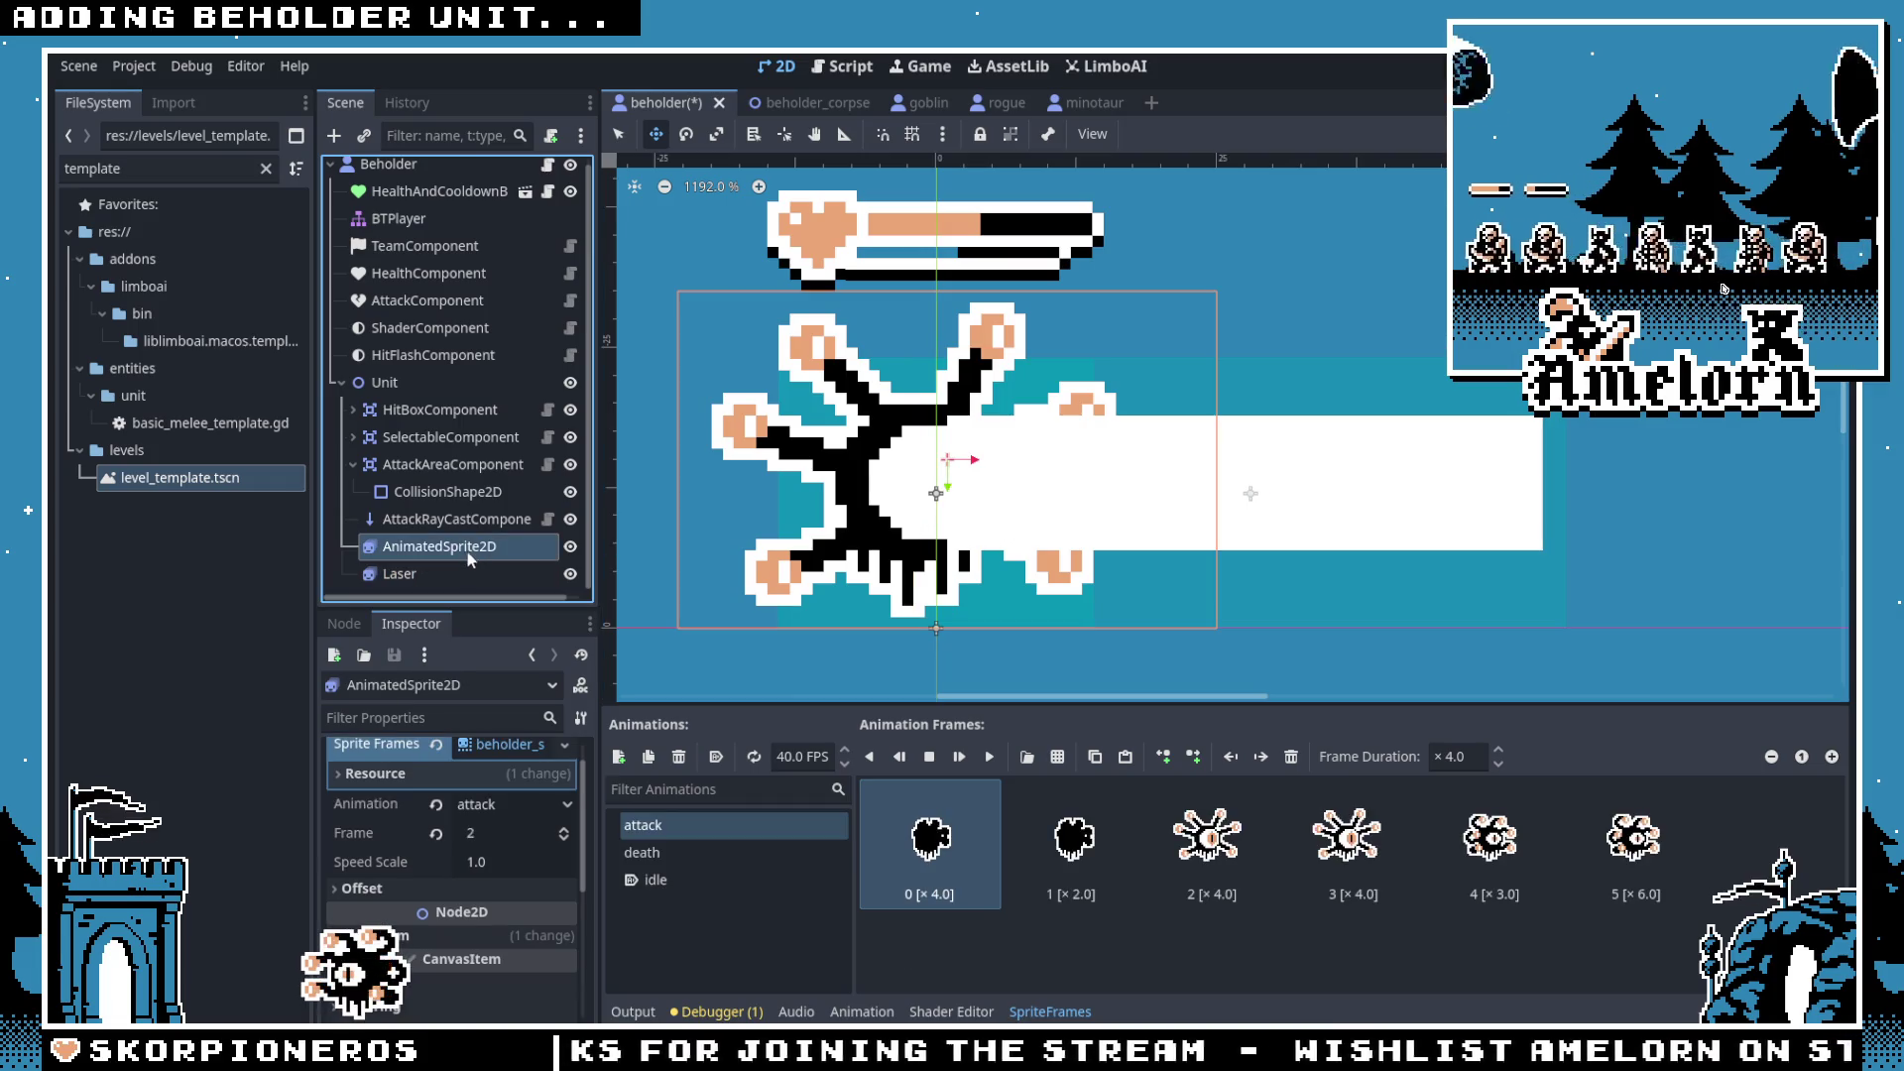
Step: Recheck the attack preview frame against the laser, then save the beholder scene
{"action": "left_click", "coordinate": [498, 841]}
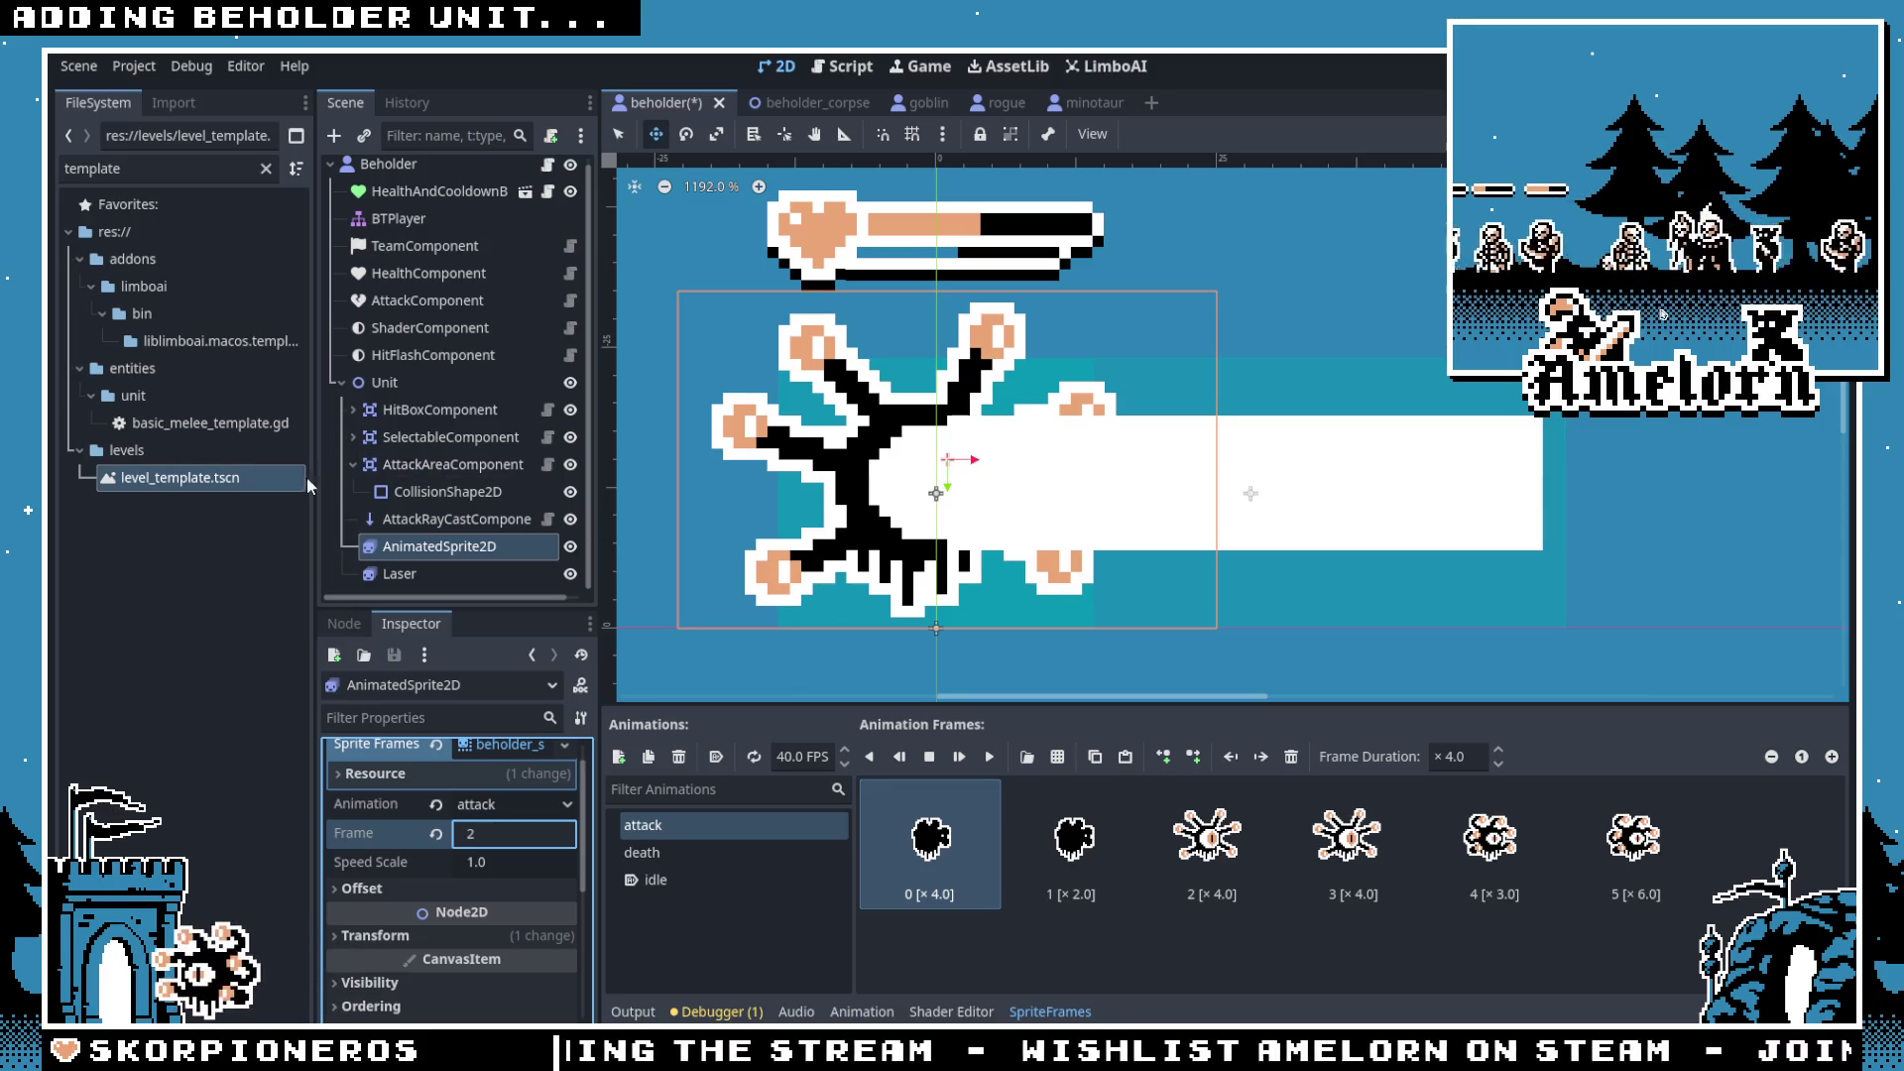
{"action": "left_click", "coordinate": [442, 575]}
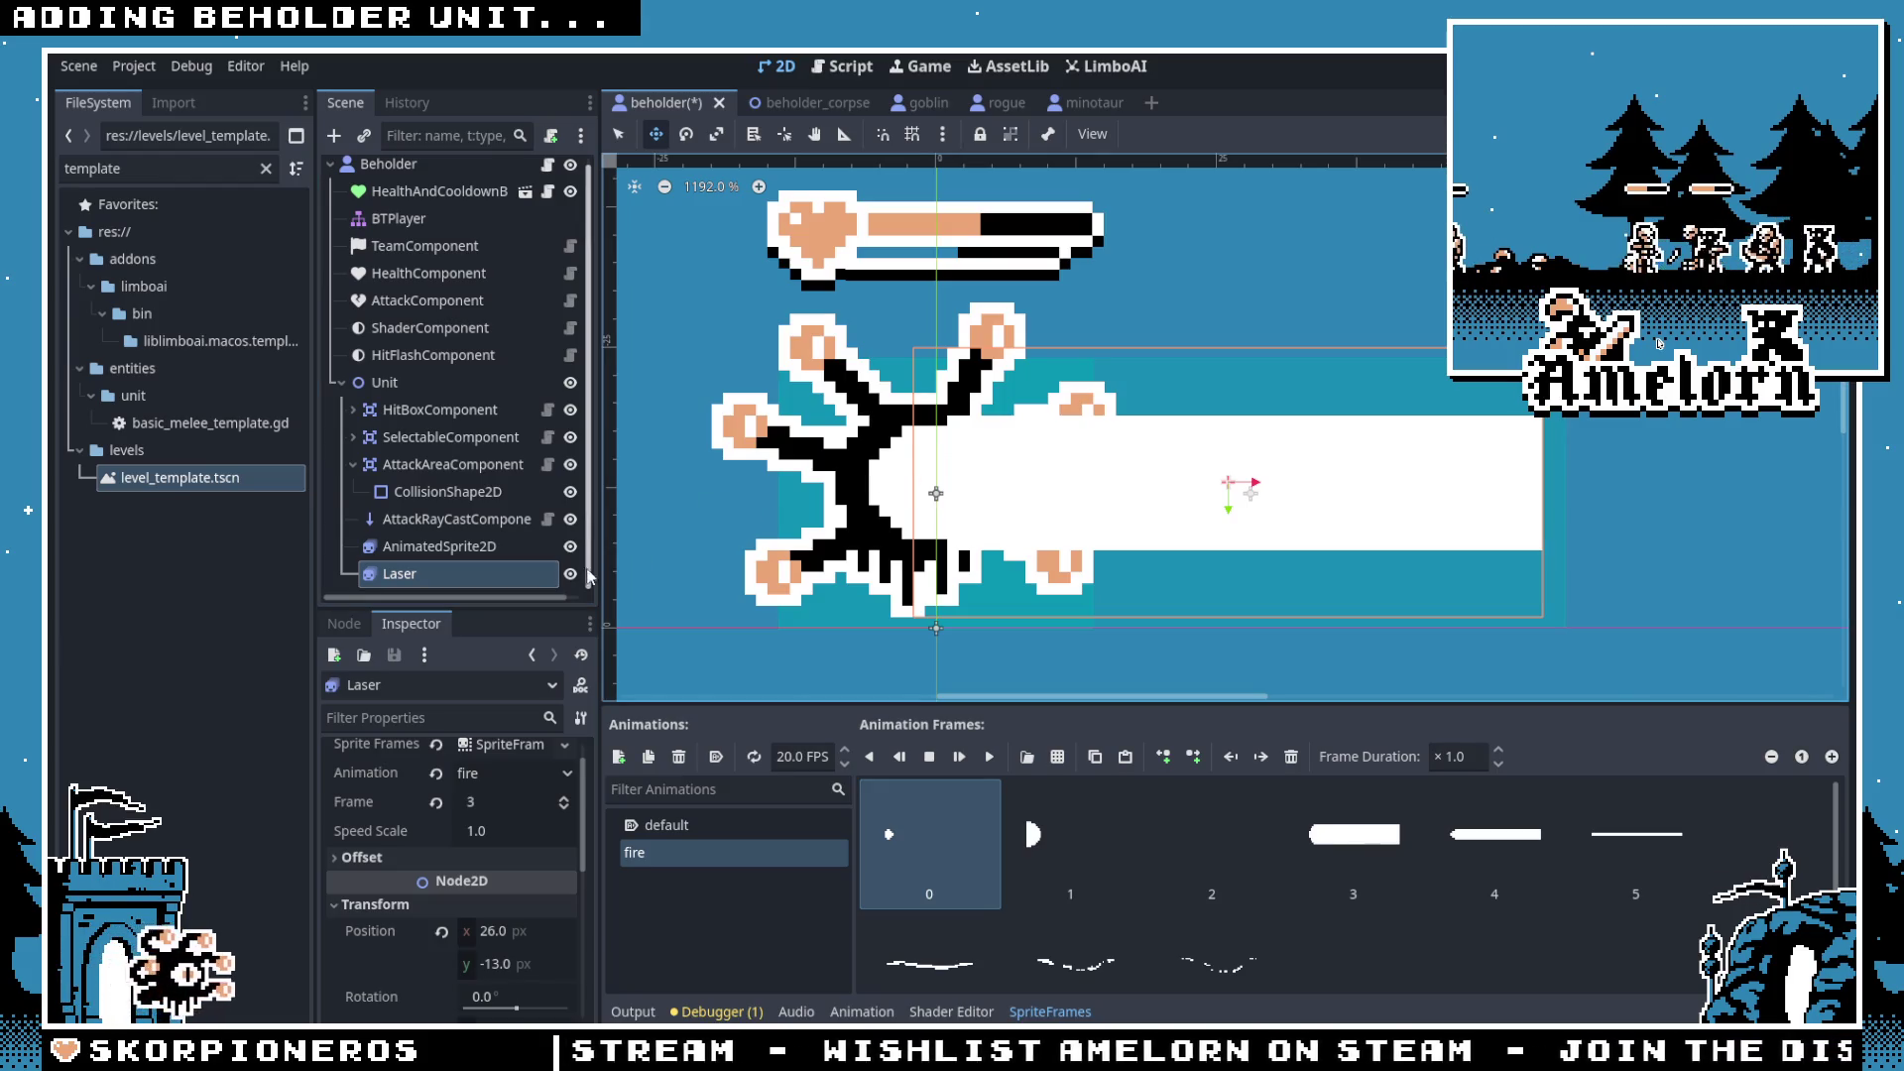
{"action": "scroll", "coordinate": [1190, 575], "scroll_direction": "down", "scroll_amount": 10}
{"action": "scroll", "coordinate": [850, 573], "scroll_direction": "up", "scroll_amount": 9}
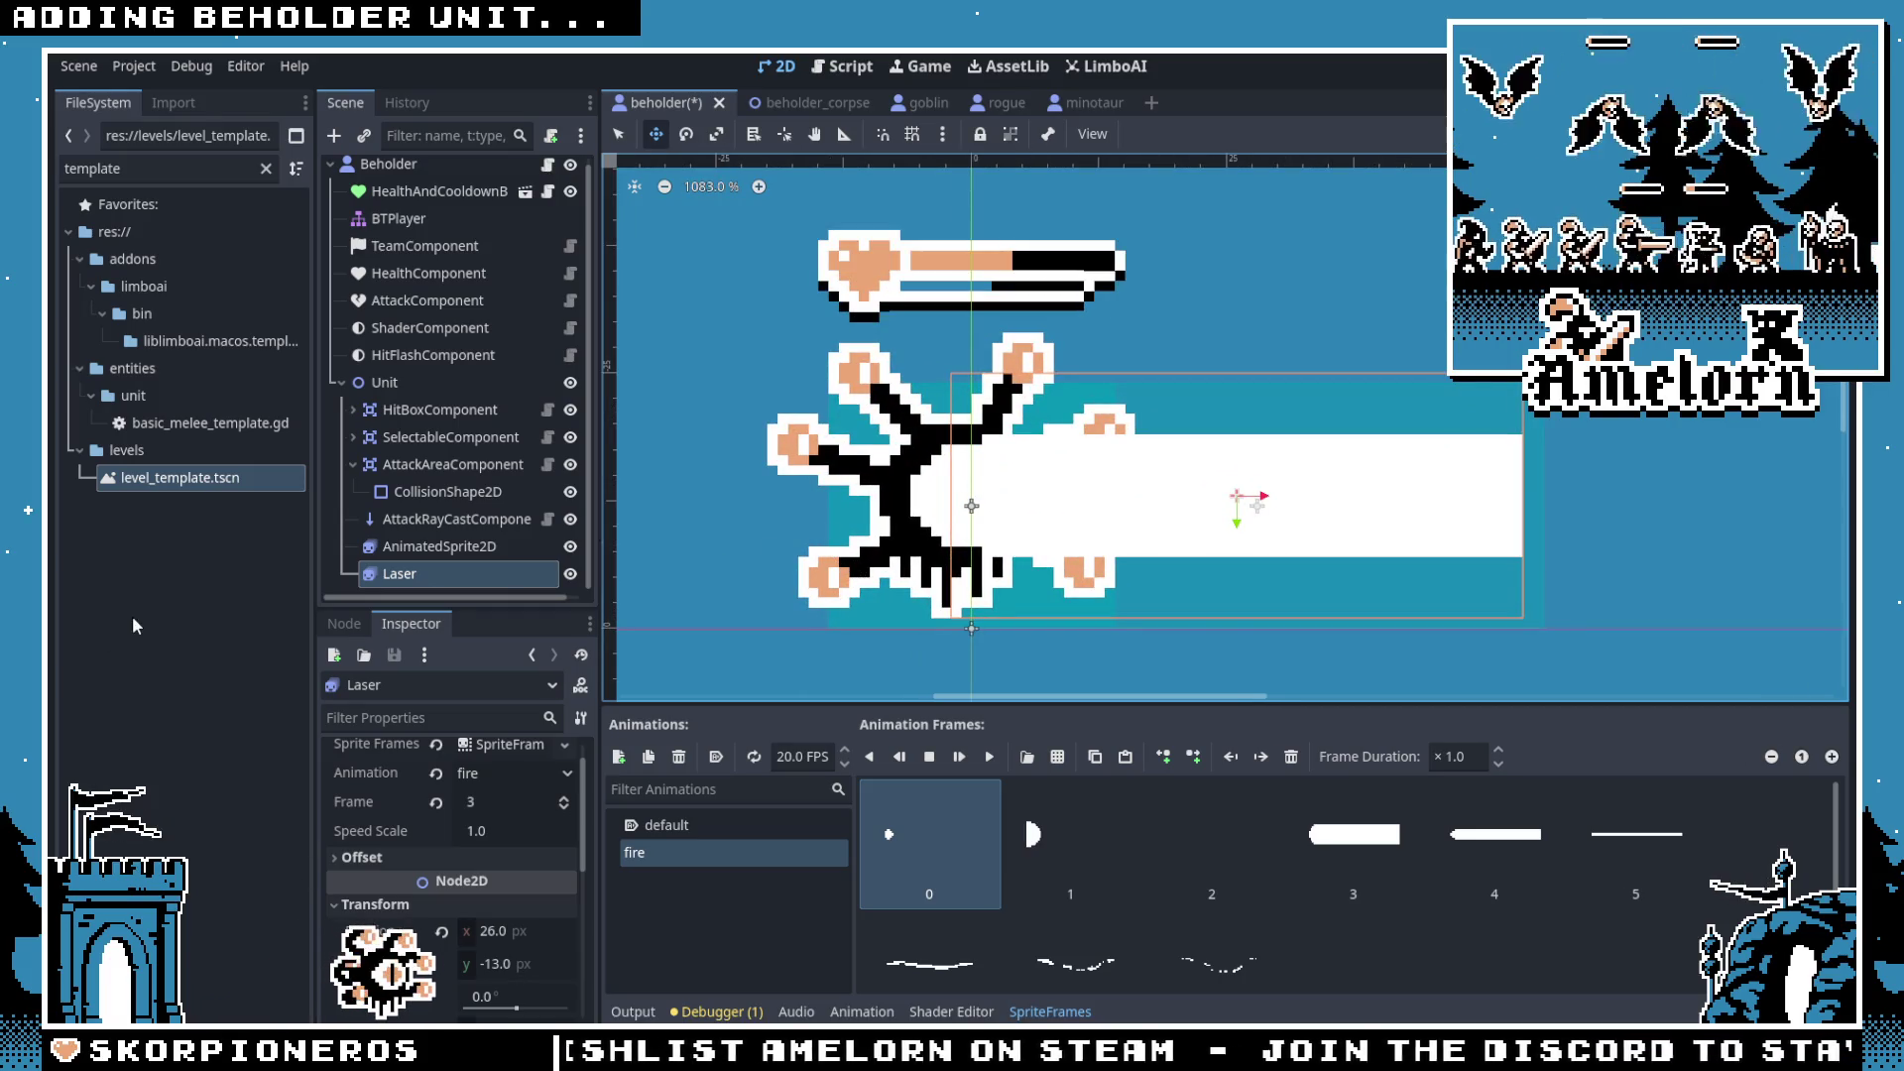
{"action": "left_click", "coordinate": [403, 572]}
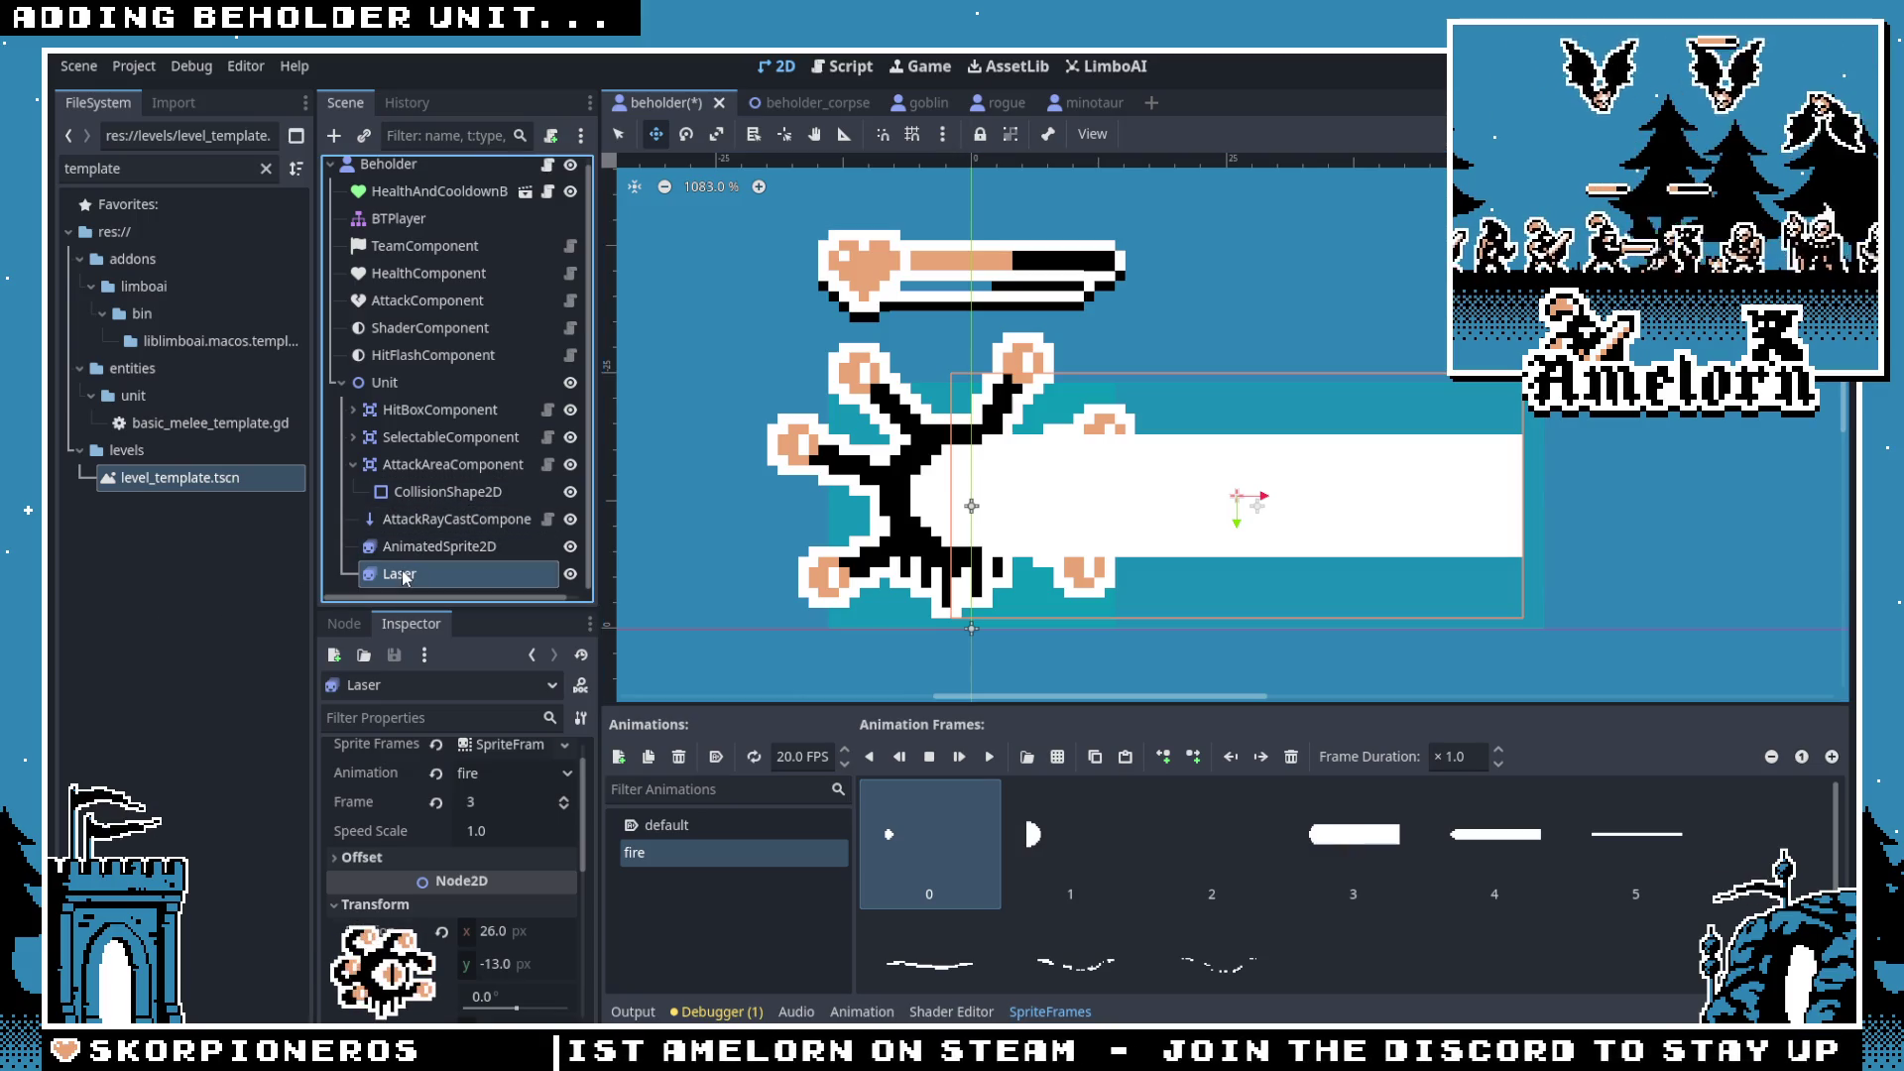
{"action": "key", "text": "ctrl+s"}
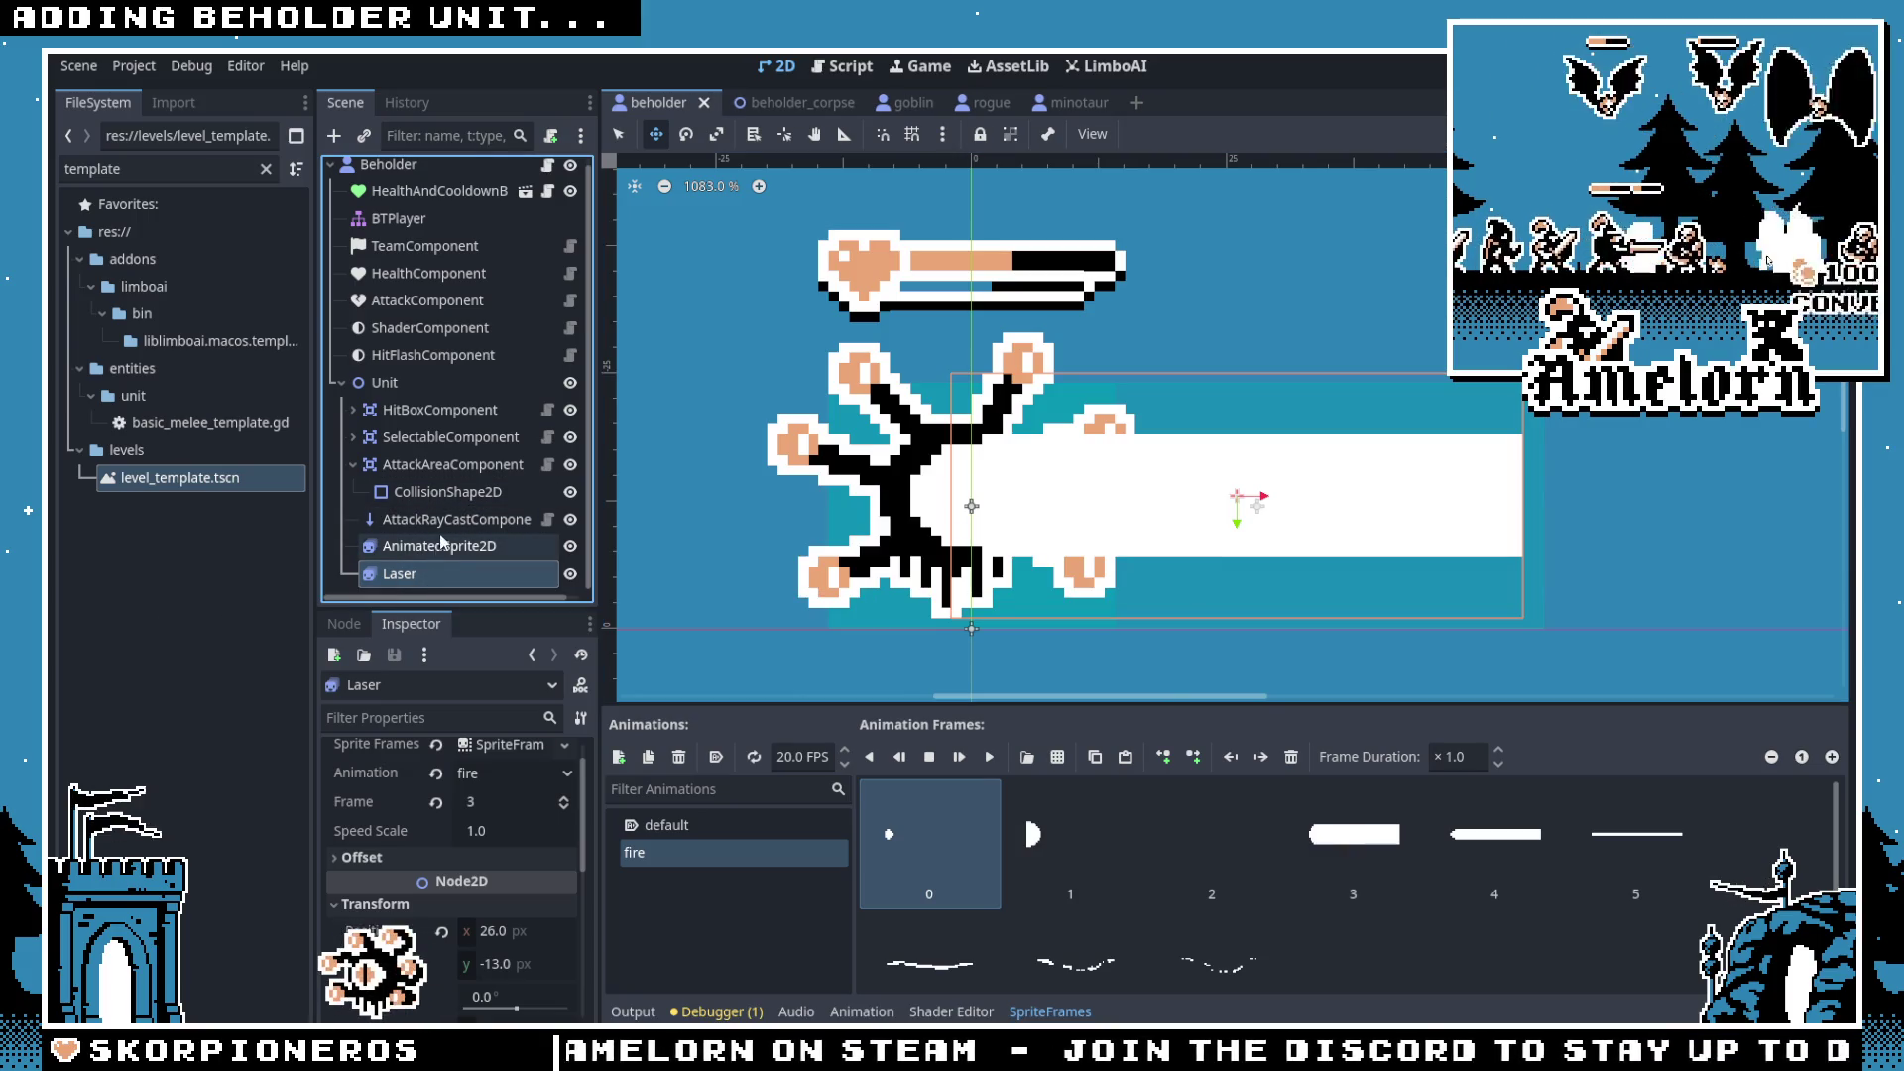
{"action": "left_click", "coordinate": [427, 167]}
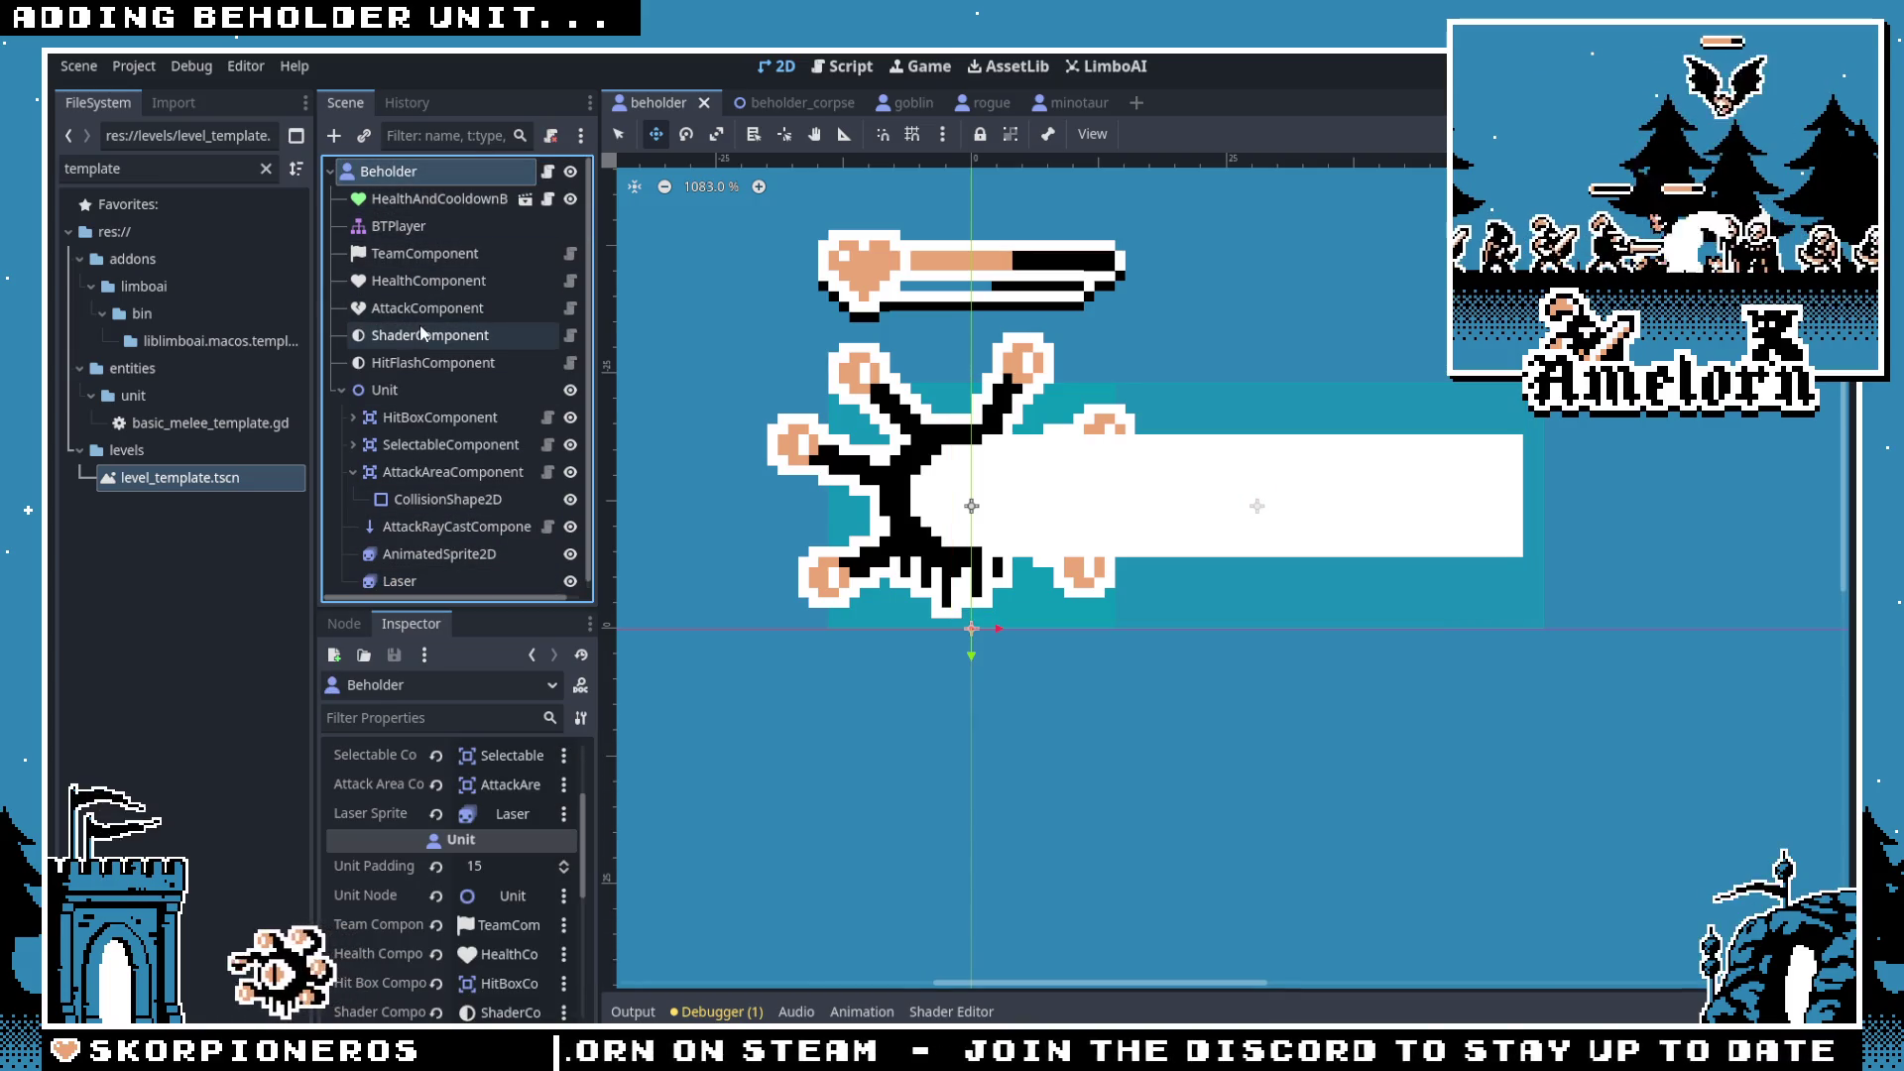
Step: Add a Marker2D node to the beholder scene and compare it with the Laser node
{"action": "type", "text": "marker2d"}
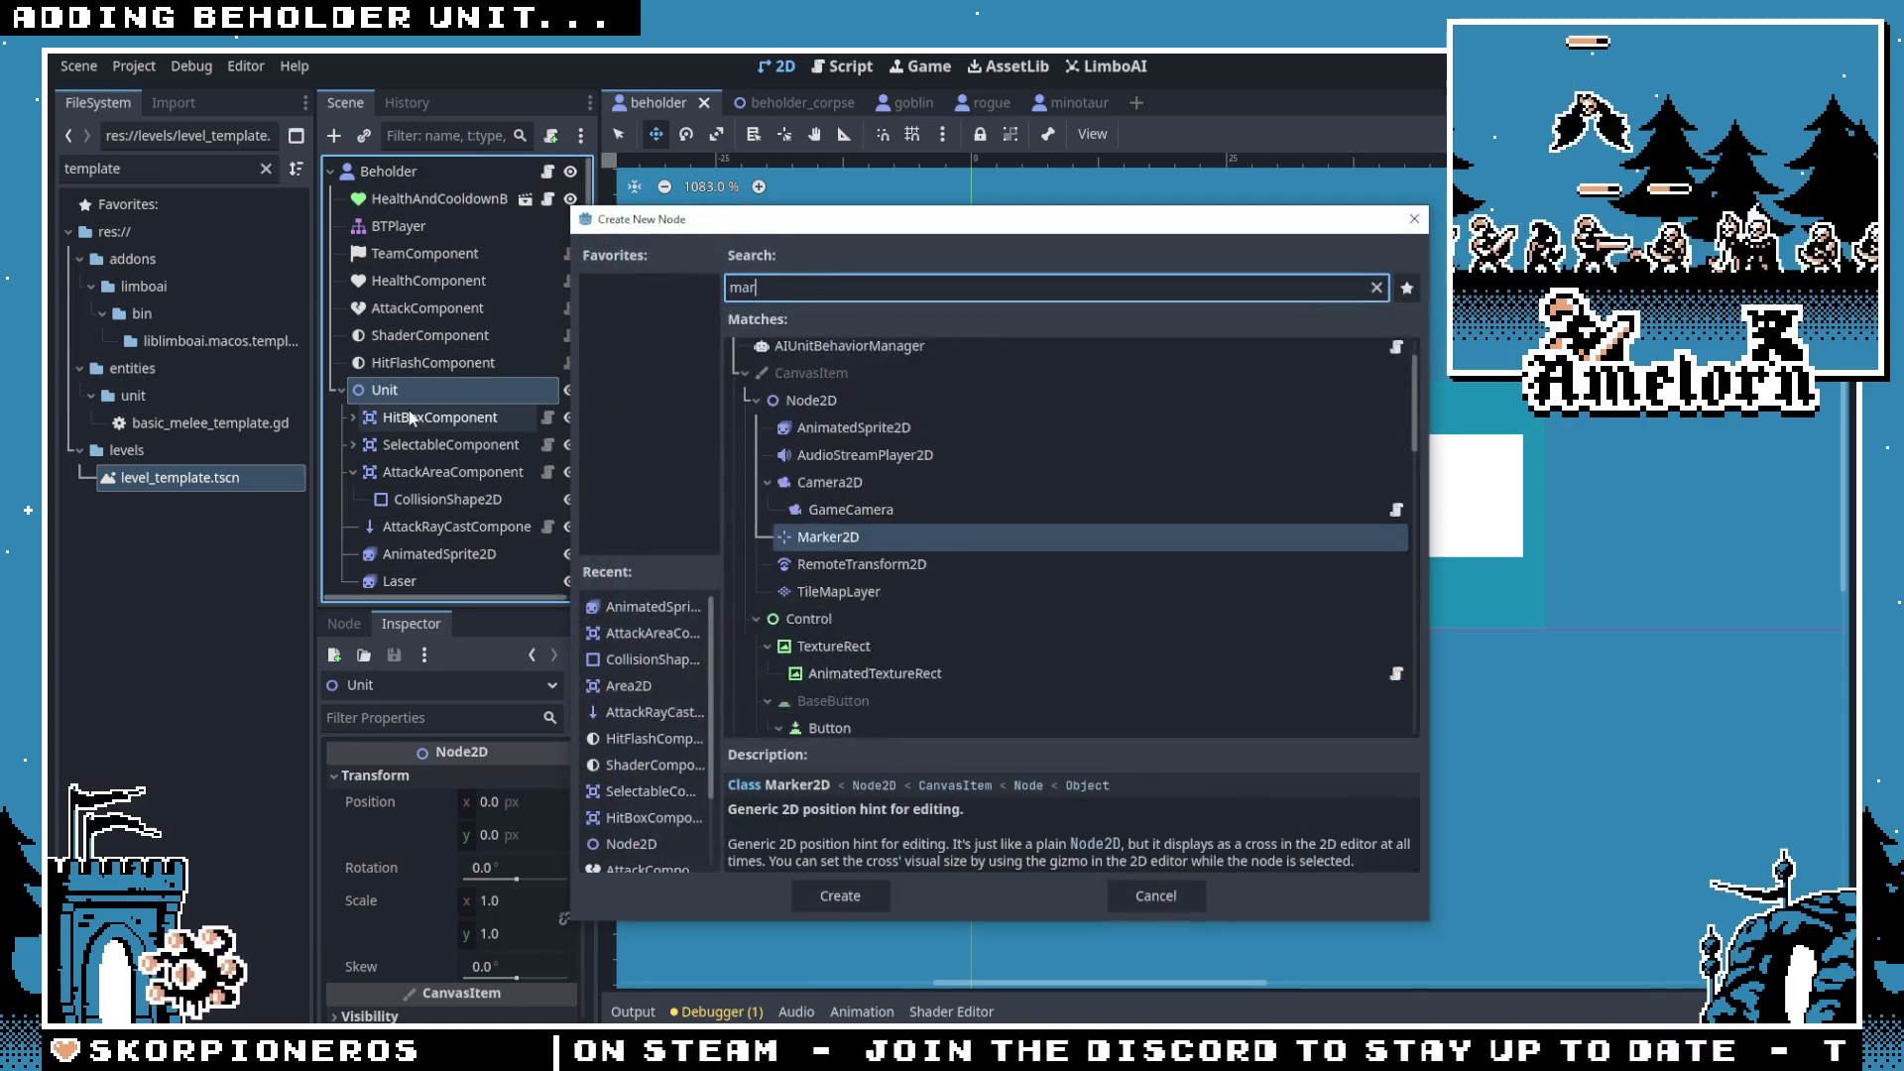
{"action": "key", "text": "Return"}
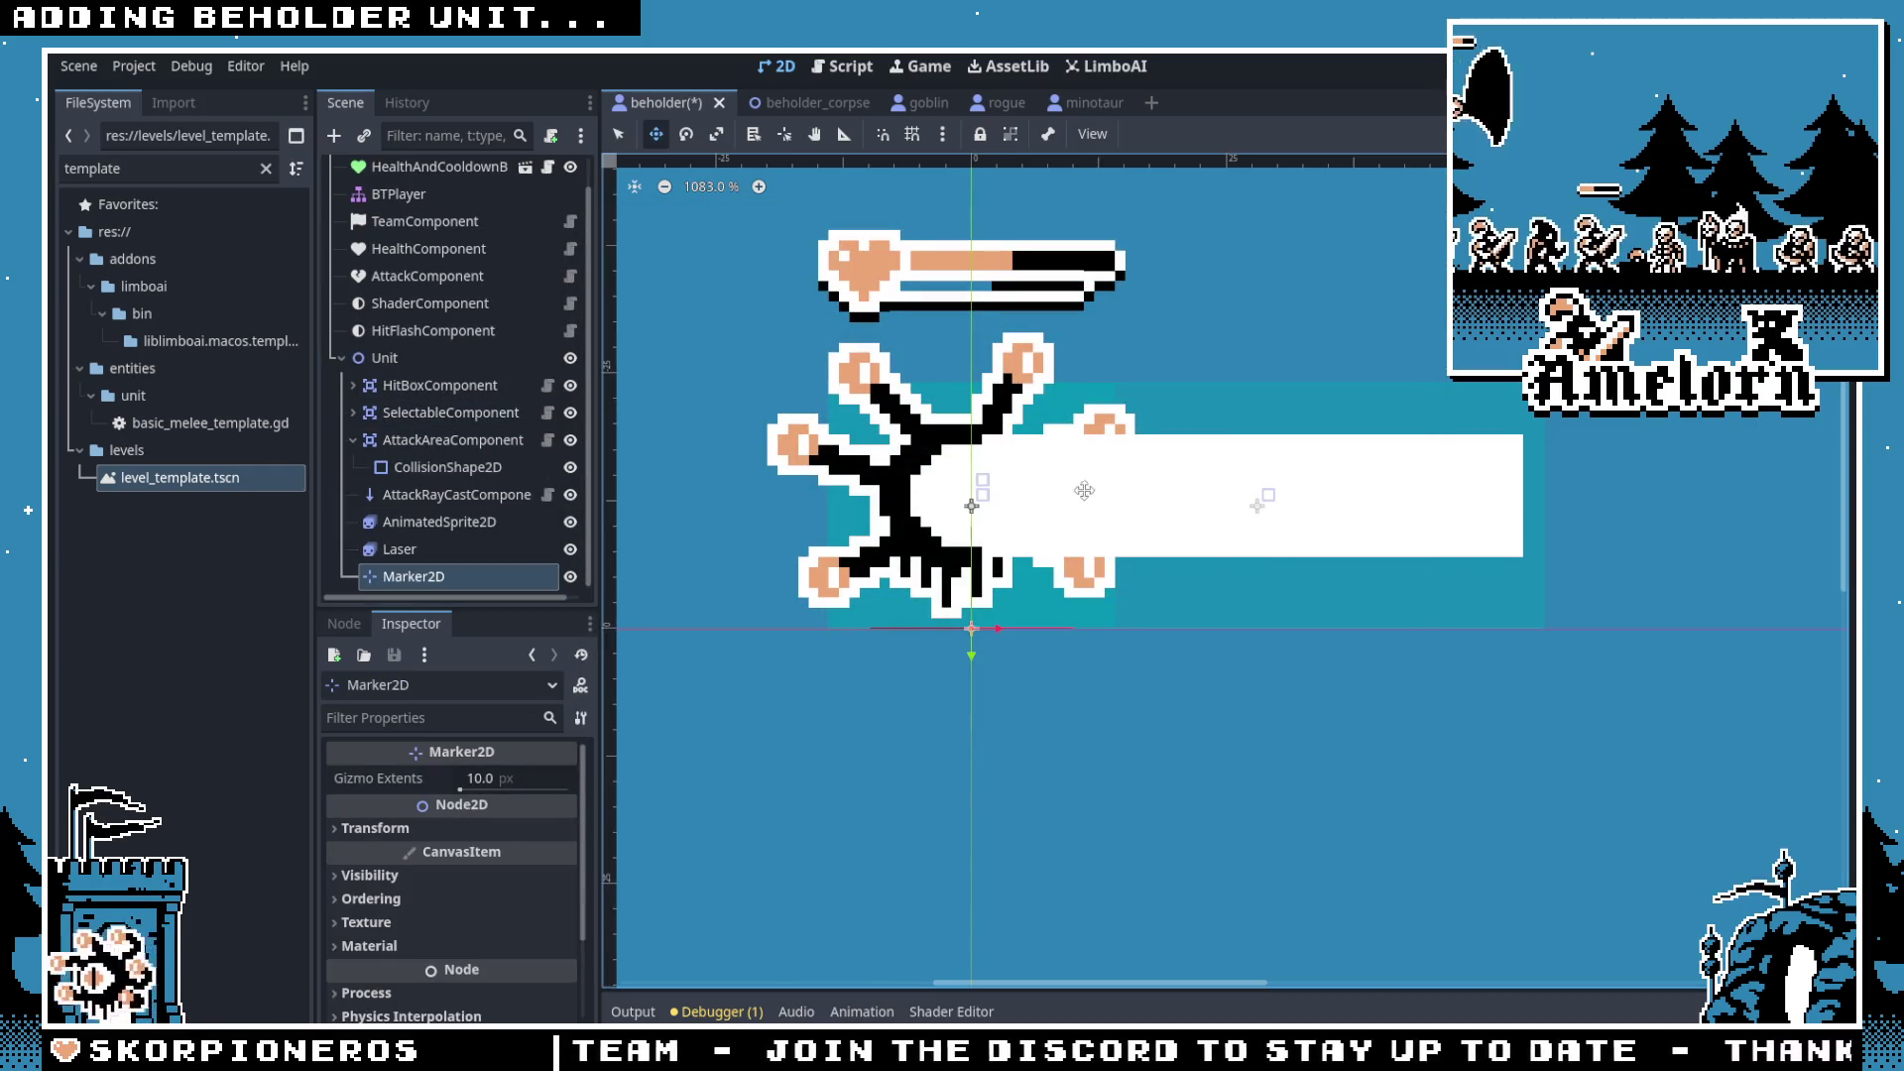
{"action": "scroll", "coordinate": [930, 560], "scroll_direction": "up", "scroll_amount": 3}
{"action": "left_click", "coordinate": [454, 551]}
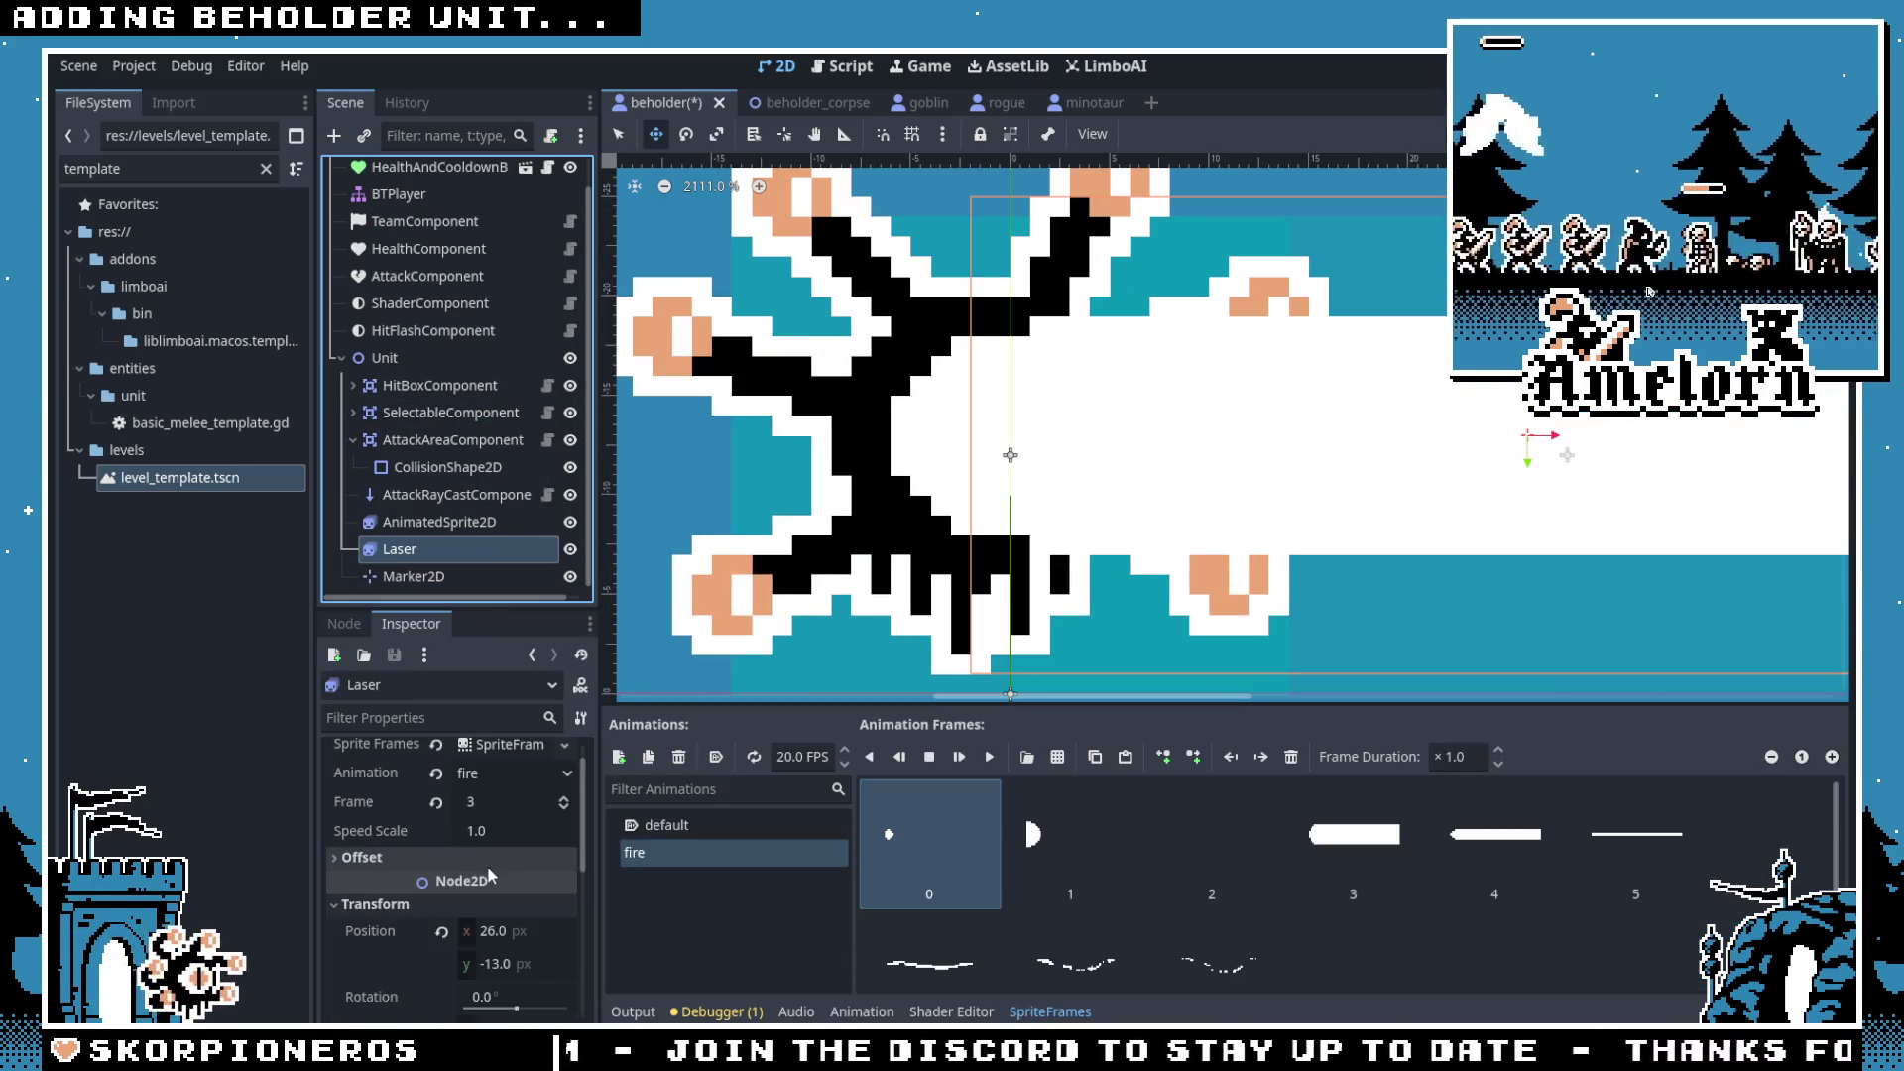
{"action": "left_click", "coordinate": [445, 569]}
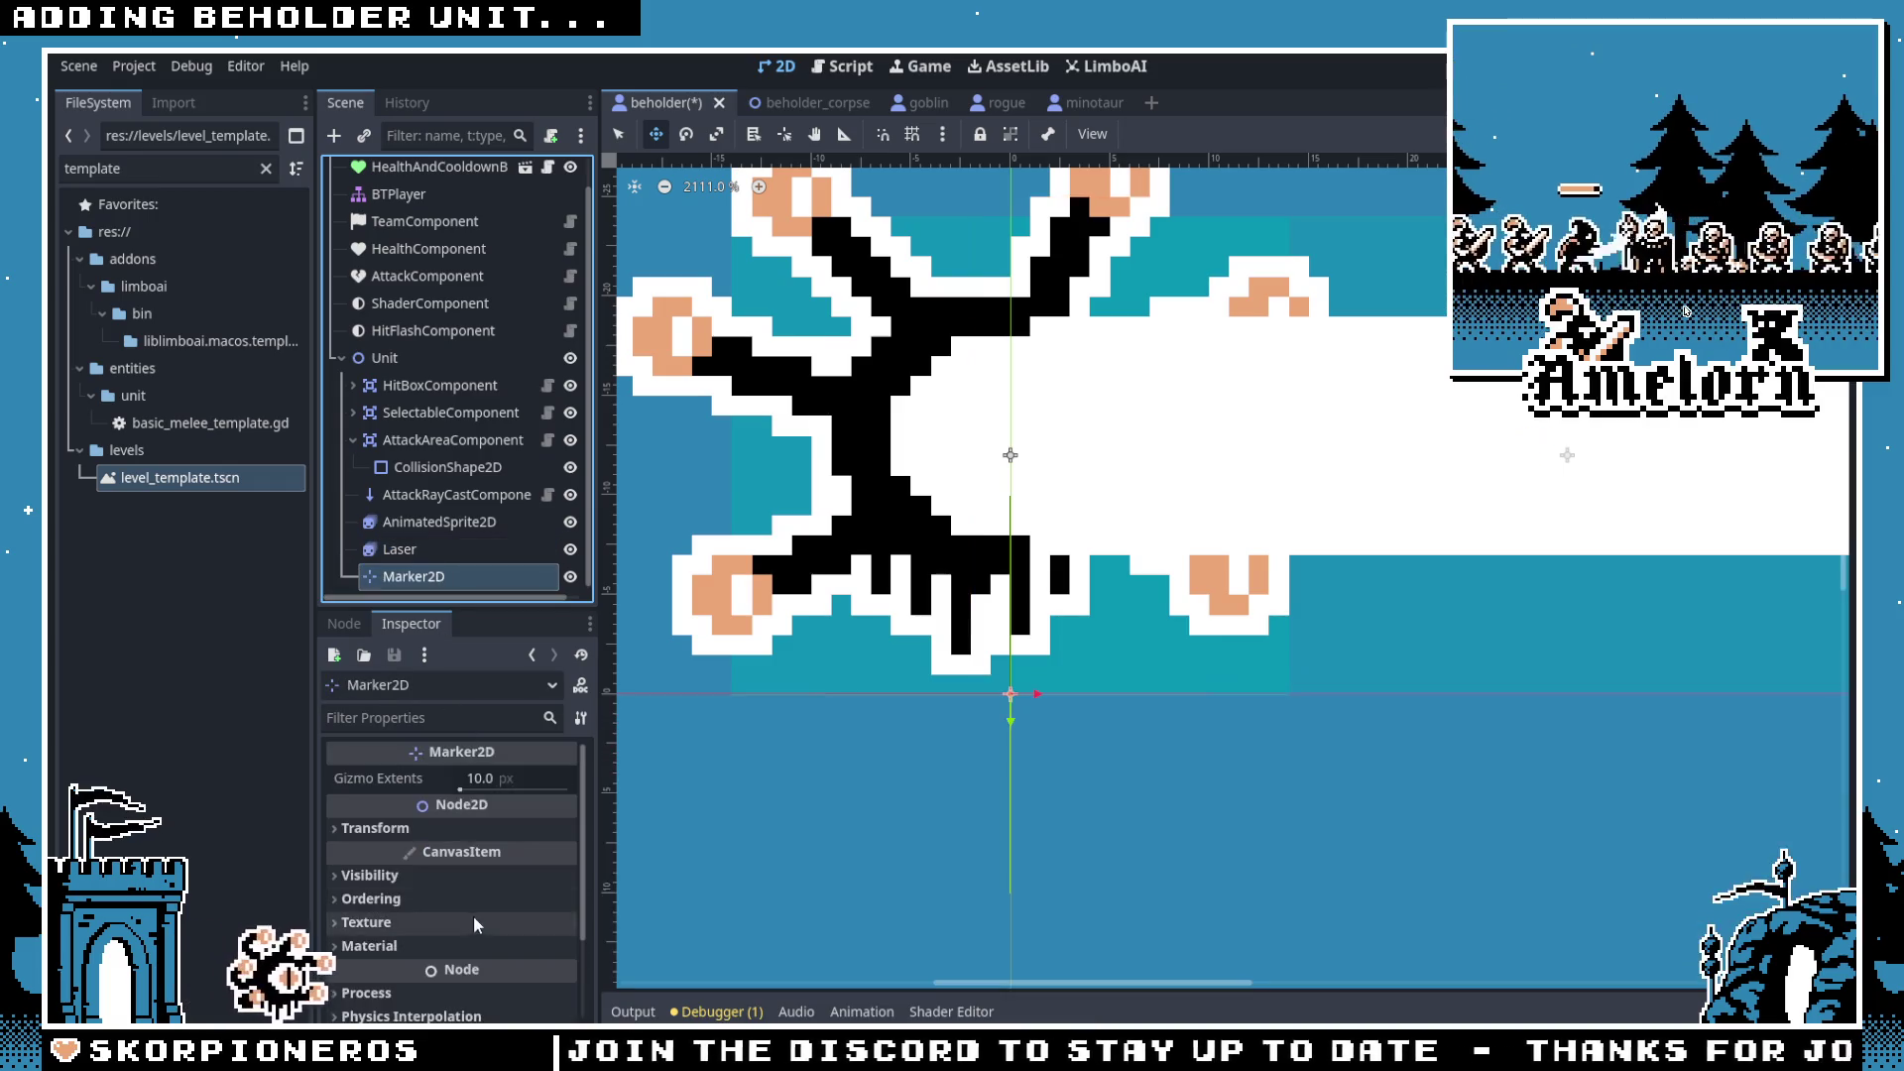
Step: Set the Marker2D position to 26, -13 and begin renaming it
{"action": "left_click", "coordinate": [518, 854]}
{"action": "type", "text": "26"}
{"action": "key", "text": "Tab"}
{"action": "type", "text": "-13"}
{"action": "key", "text": "Return"}
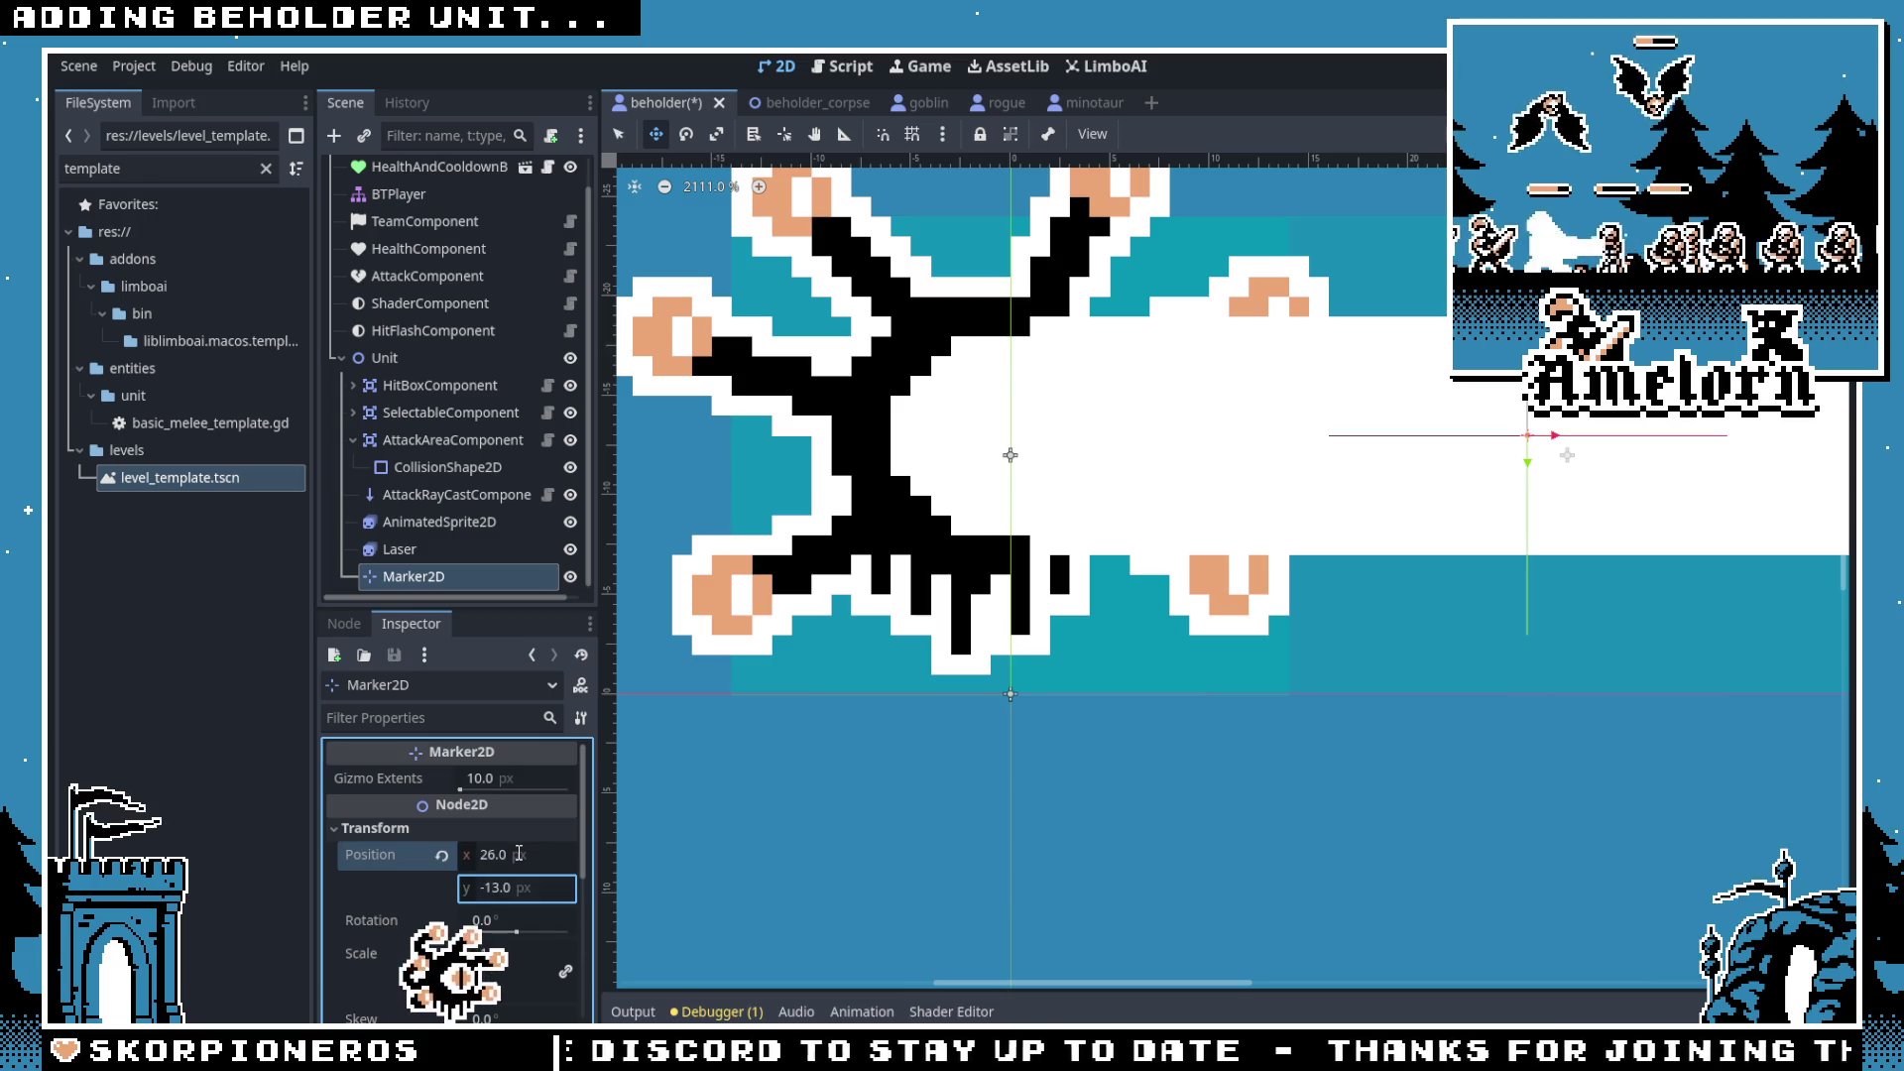
{"action": "scroll", "coordinate": [779, 605], "scroll_direction": "down", "scroll_amount": 5}
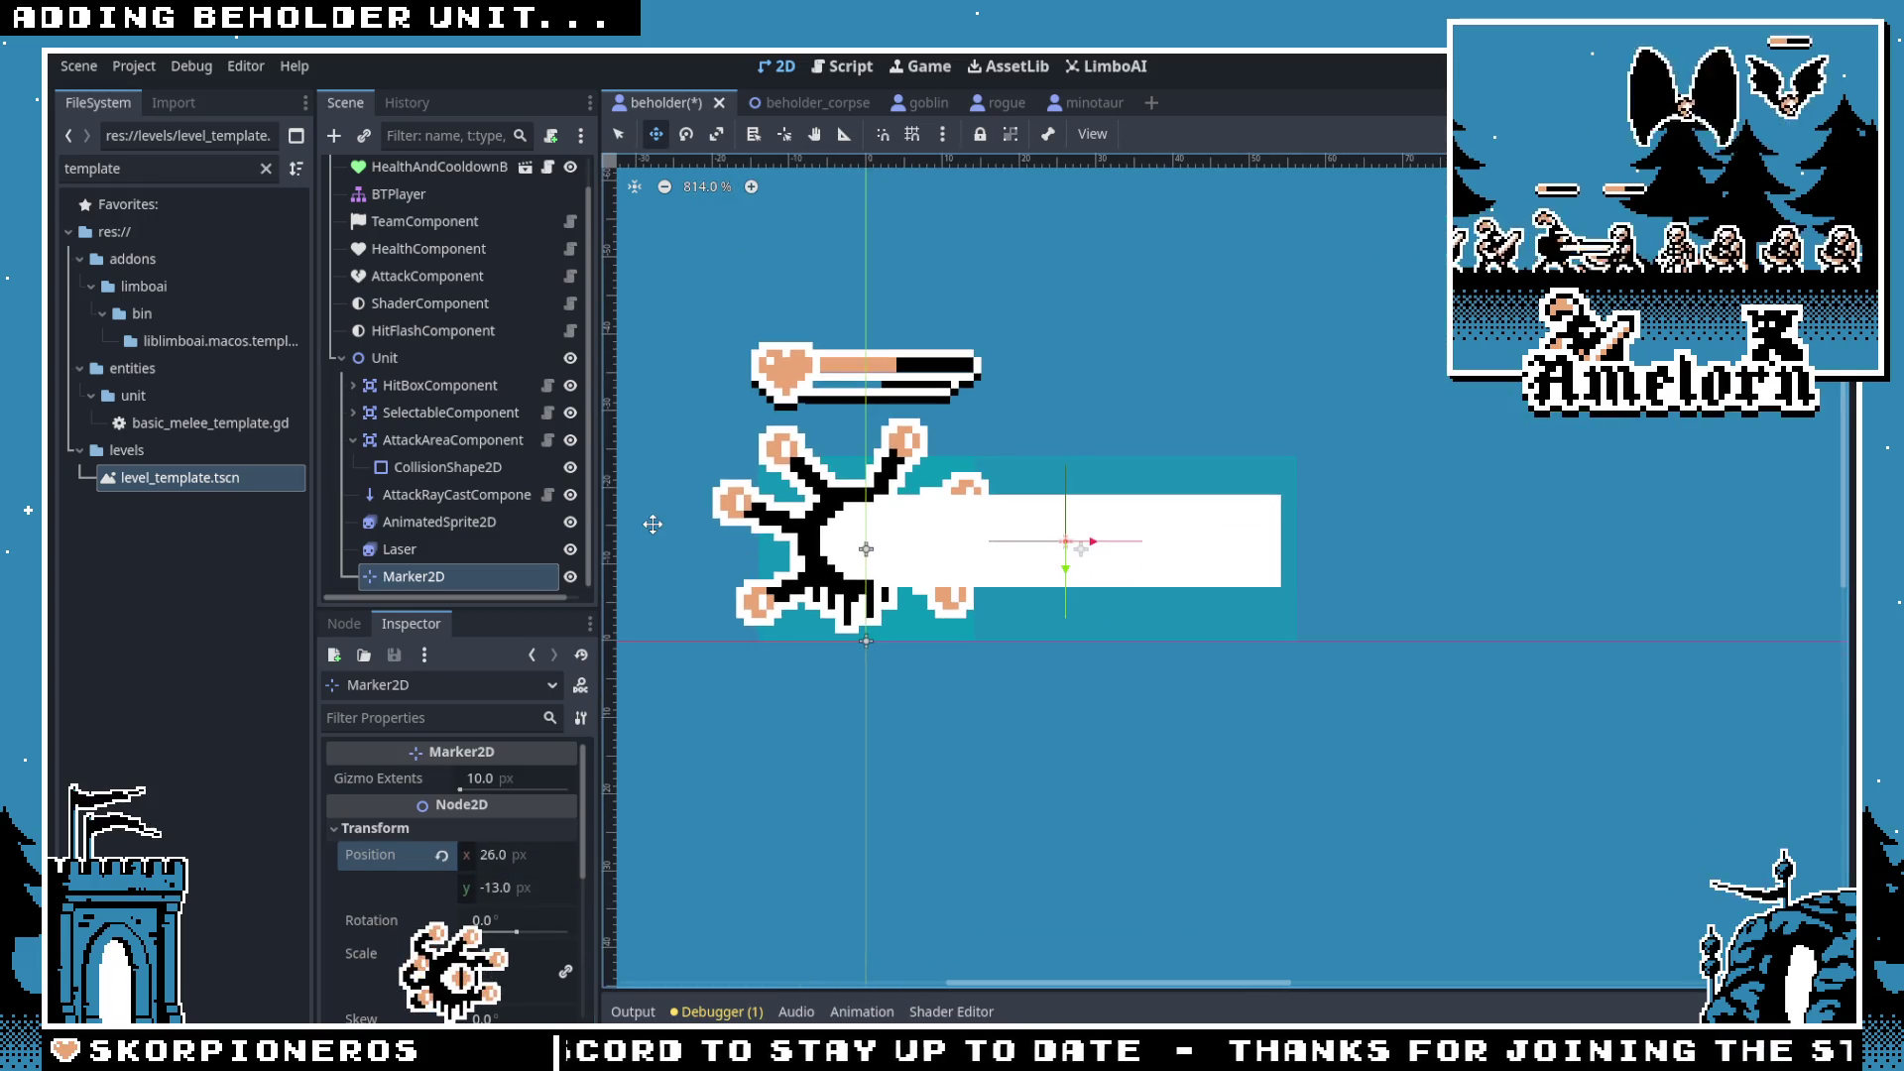
{"action": "left_click", "coordinate": [418, 578]}
{"action": "left_click", "coordinate": [418, 578]}
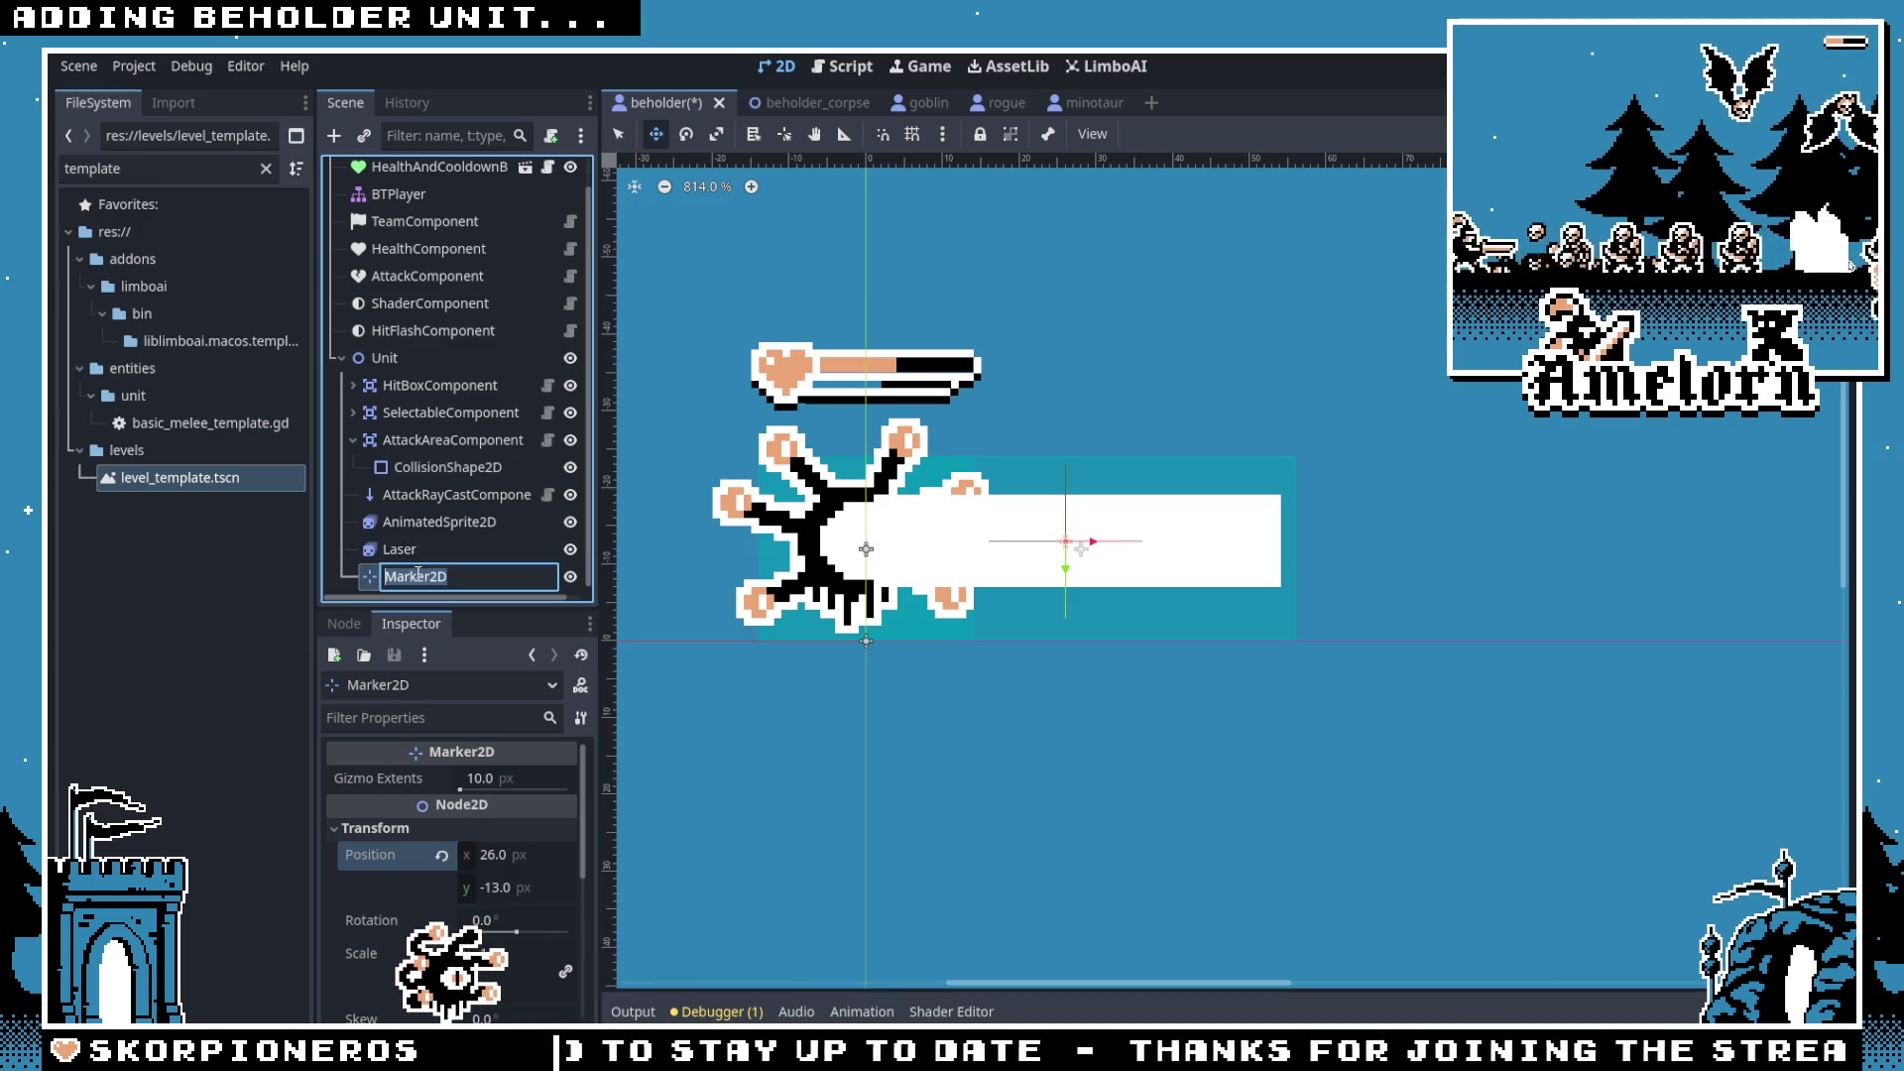
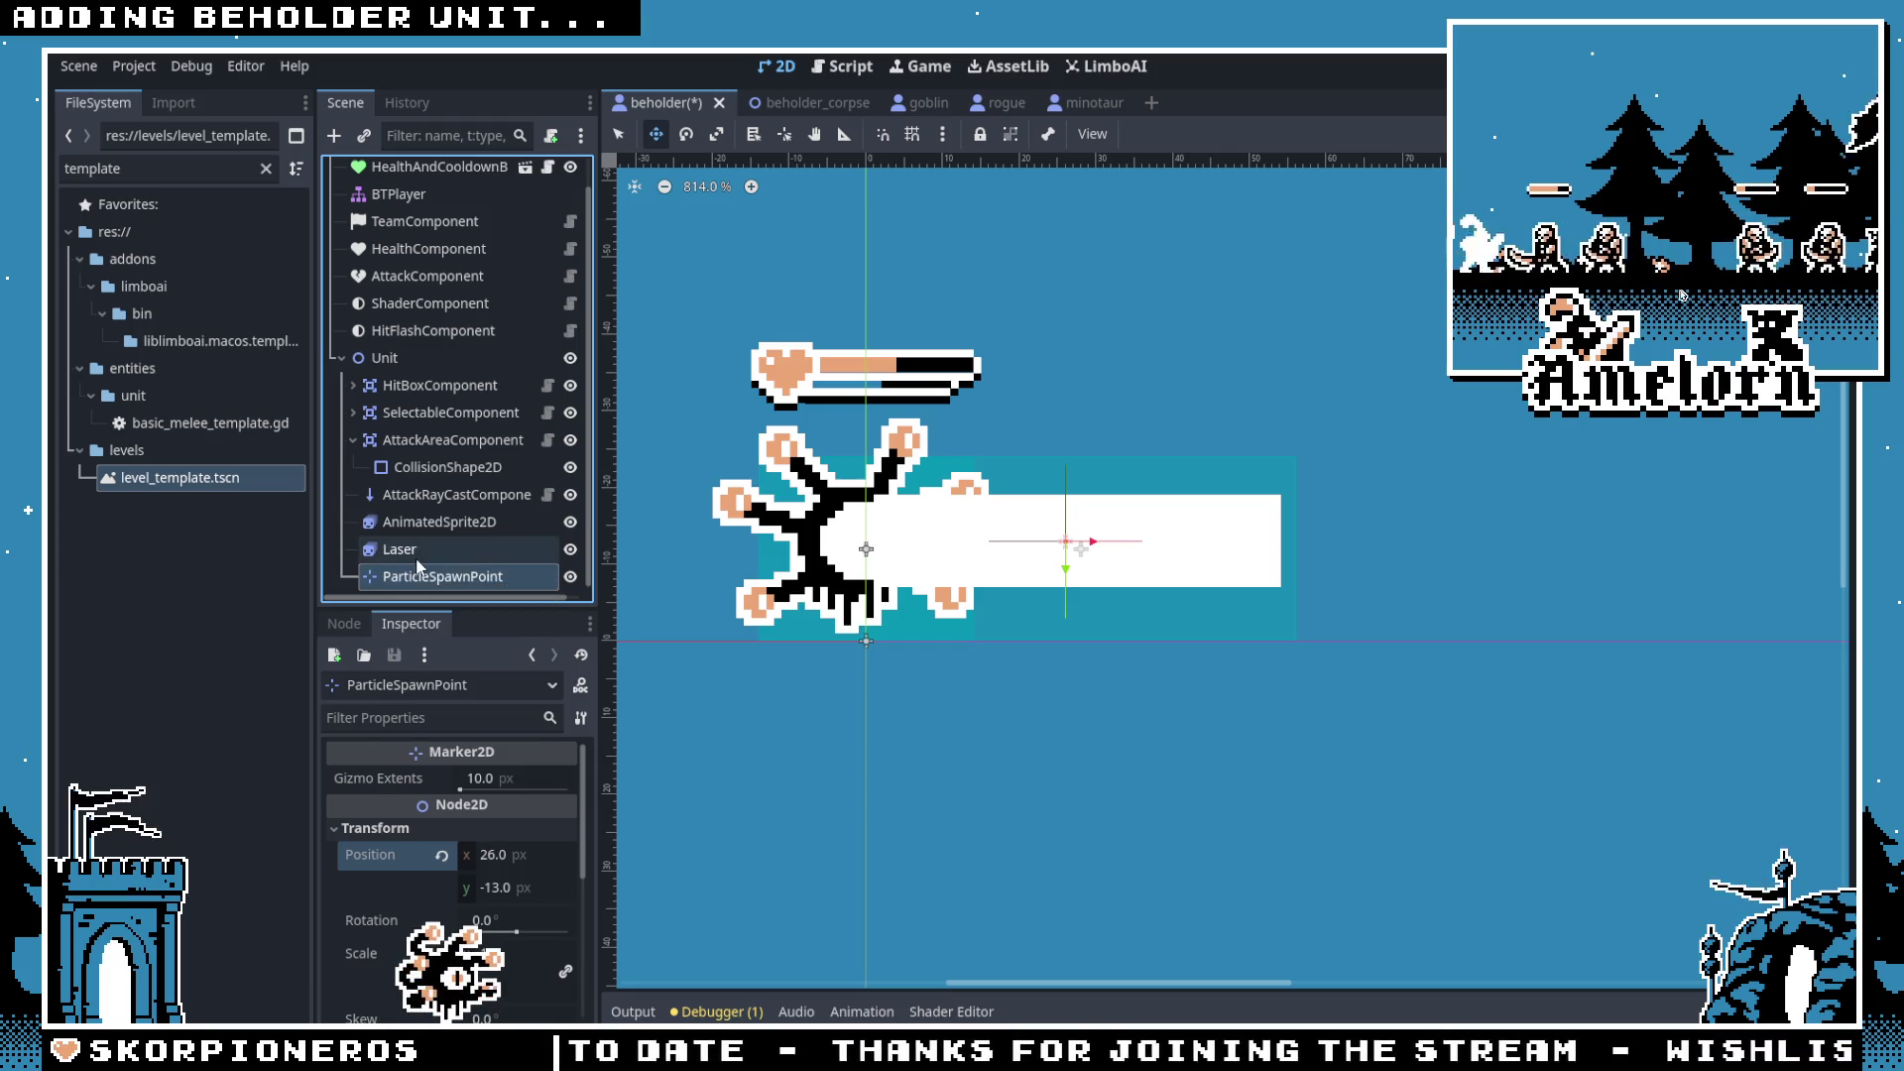
Step: Inspect the beholder's Laser node and its AnimatedSprite2D animations
{"action": "left_click", "coordinate": [418, 557]}
{"action": "left_click", "coordinate": [423, 524]}
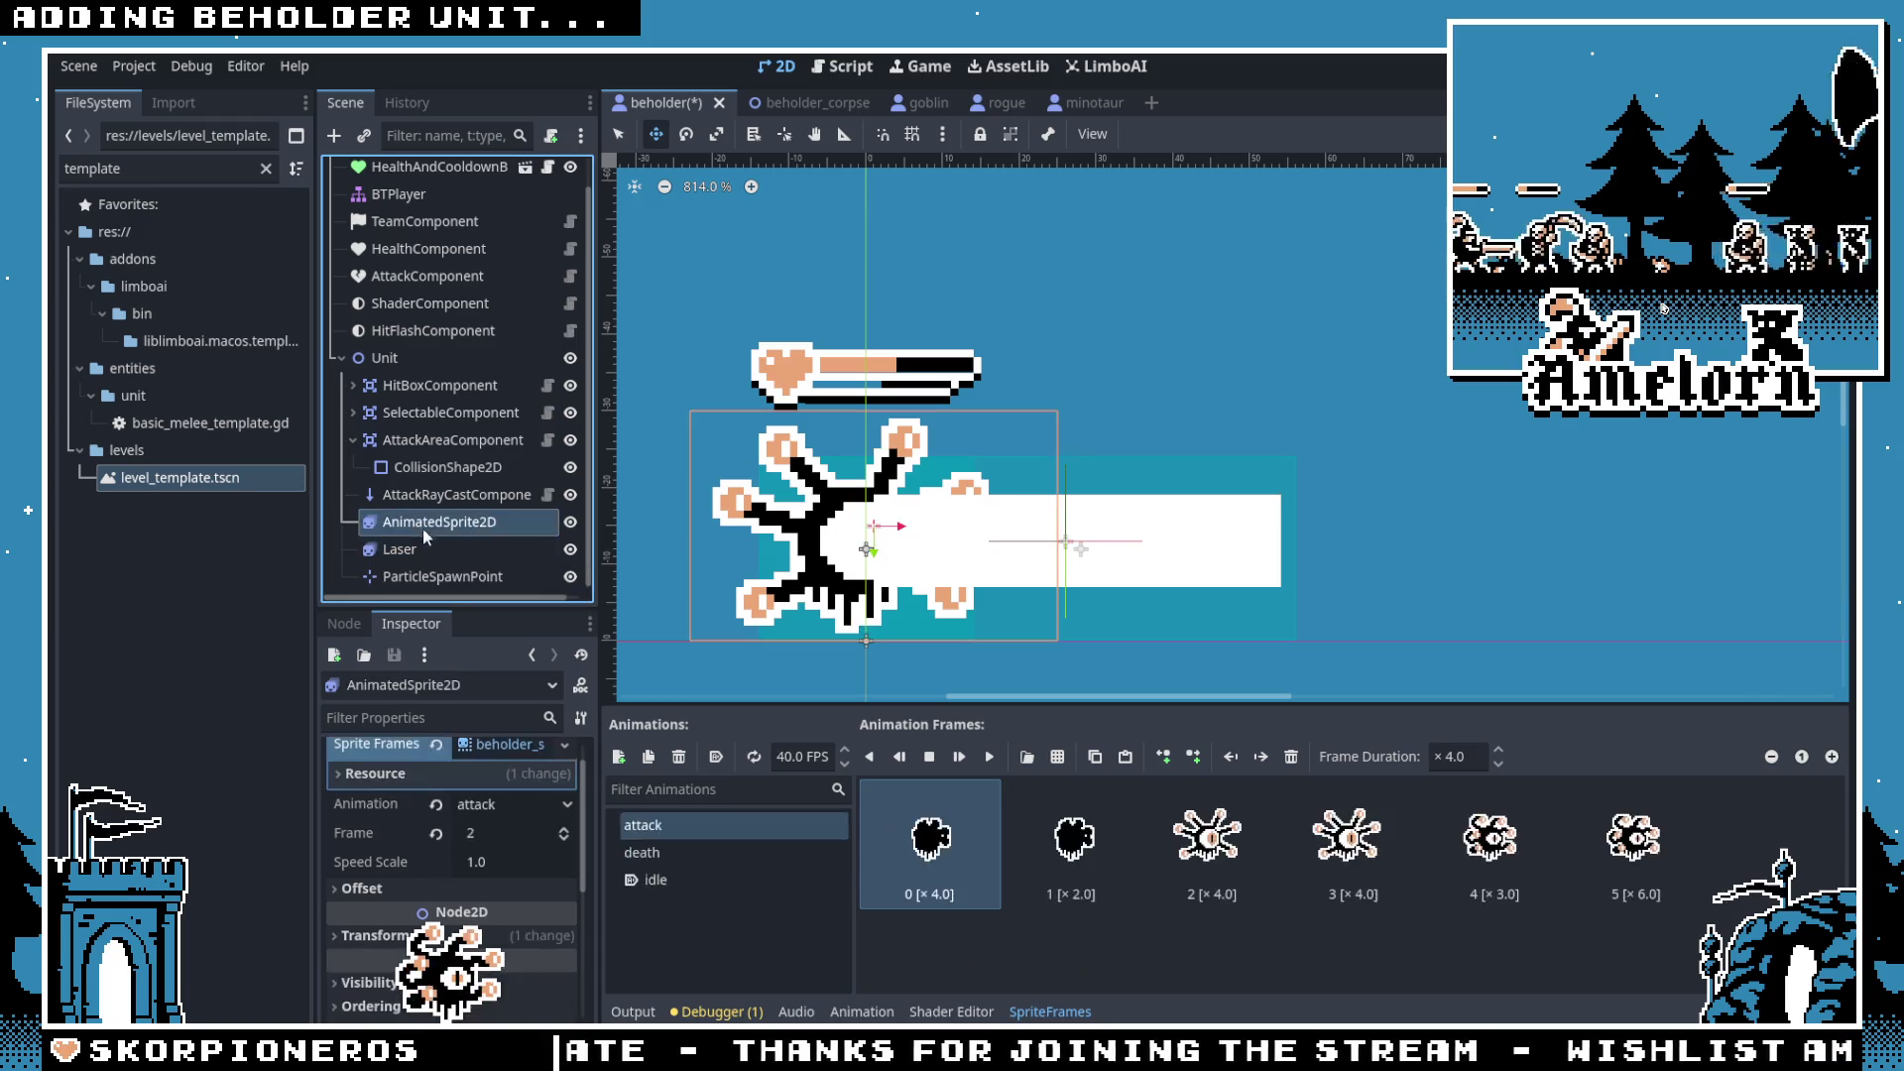
{"action": "key", "text": "Down"}
Step: Clear the FileSystem filter, collapse config and levels, and select the entities/effect folder
{"action": "left_click", "coordinate": [266, 169]}
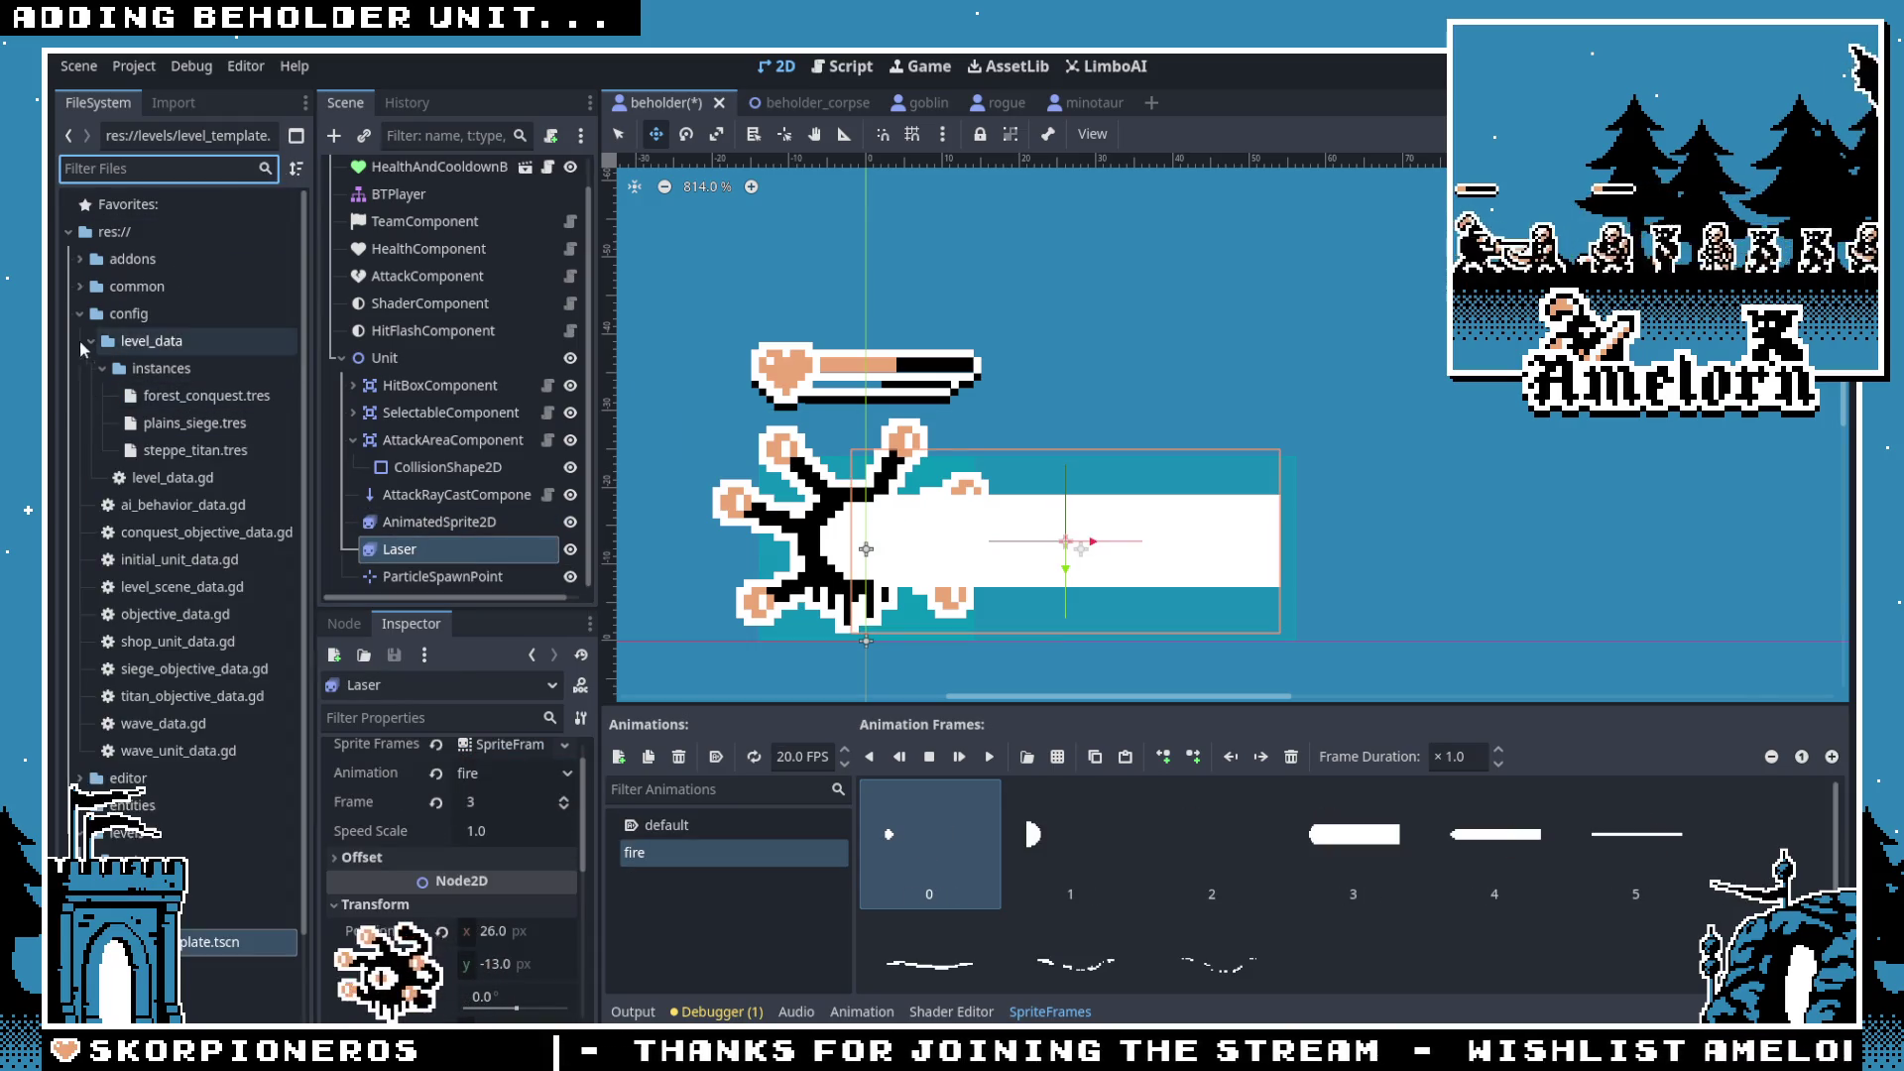
{"action": "left_click", "coordinate": [80, 313]}
{"action": "left_click", "coordinate": [81, 395]}
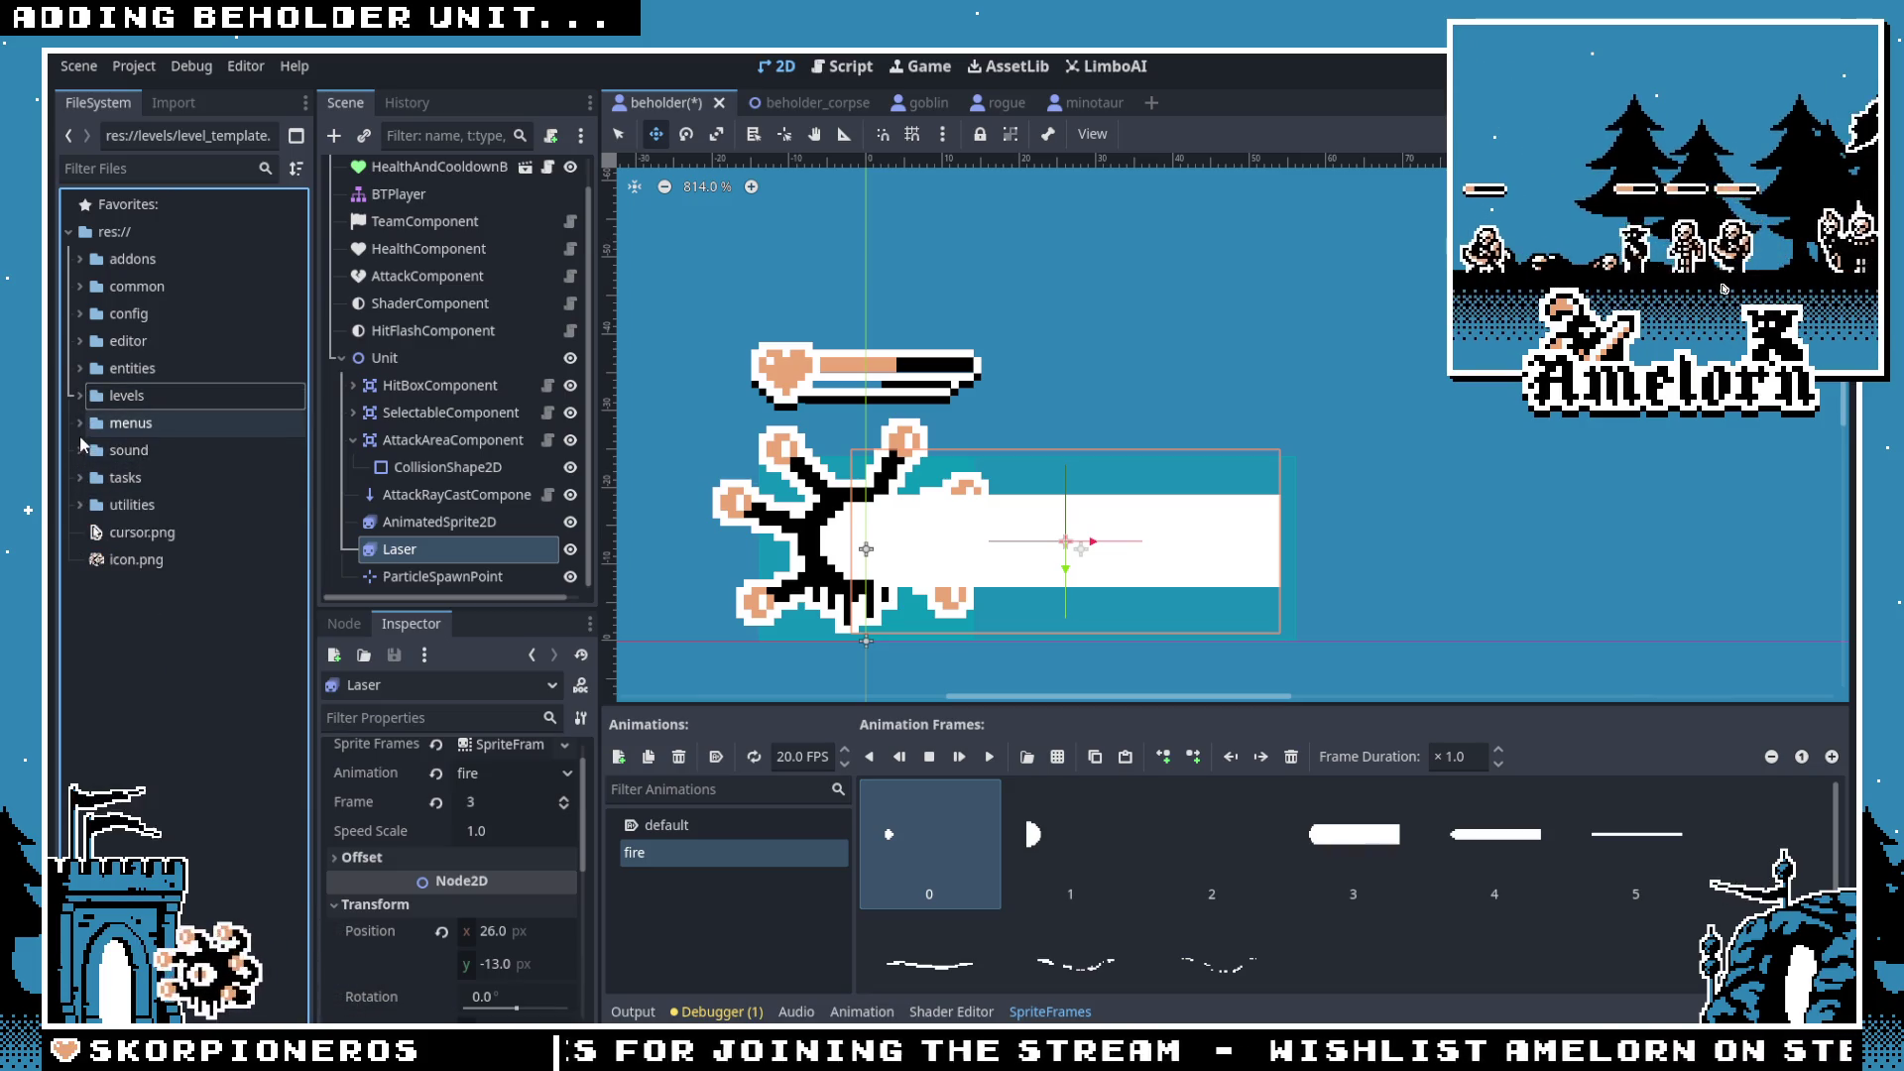
{"action": "left_click", "coordinate": [80, 368]}
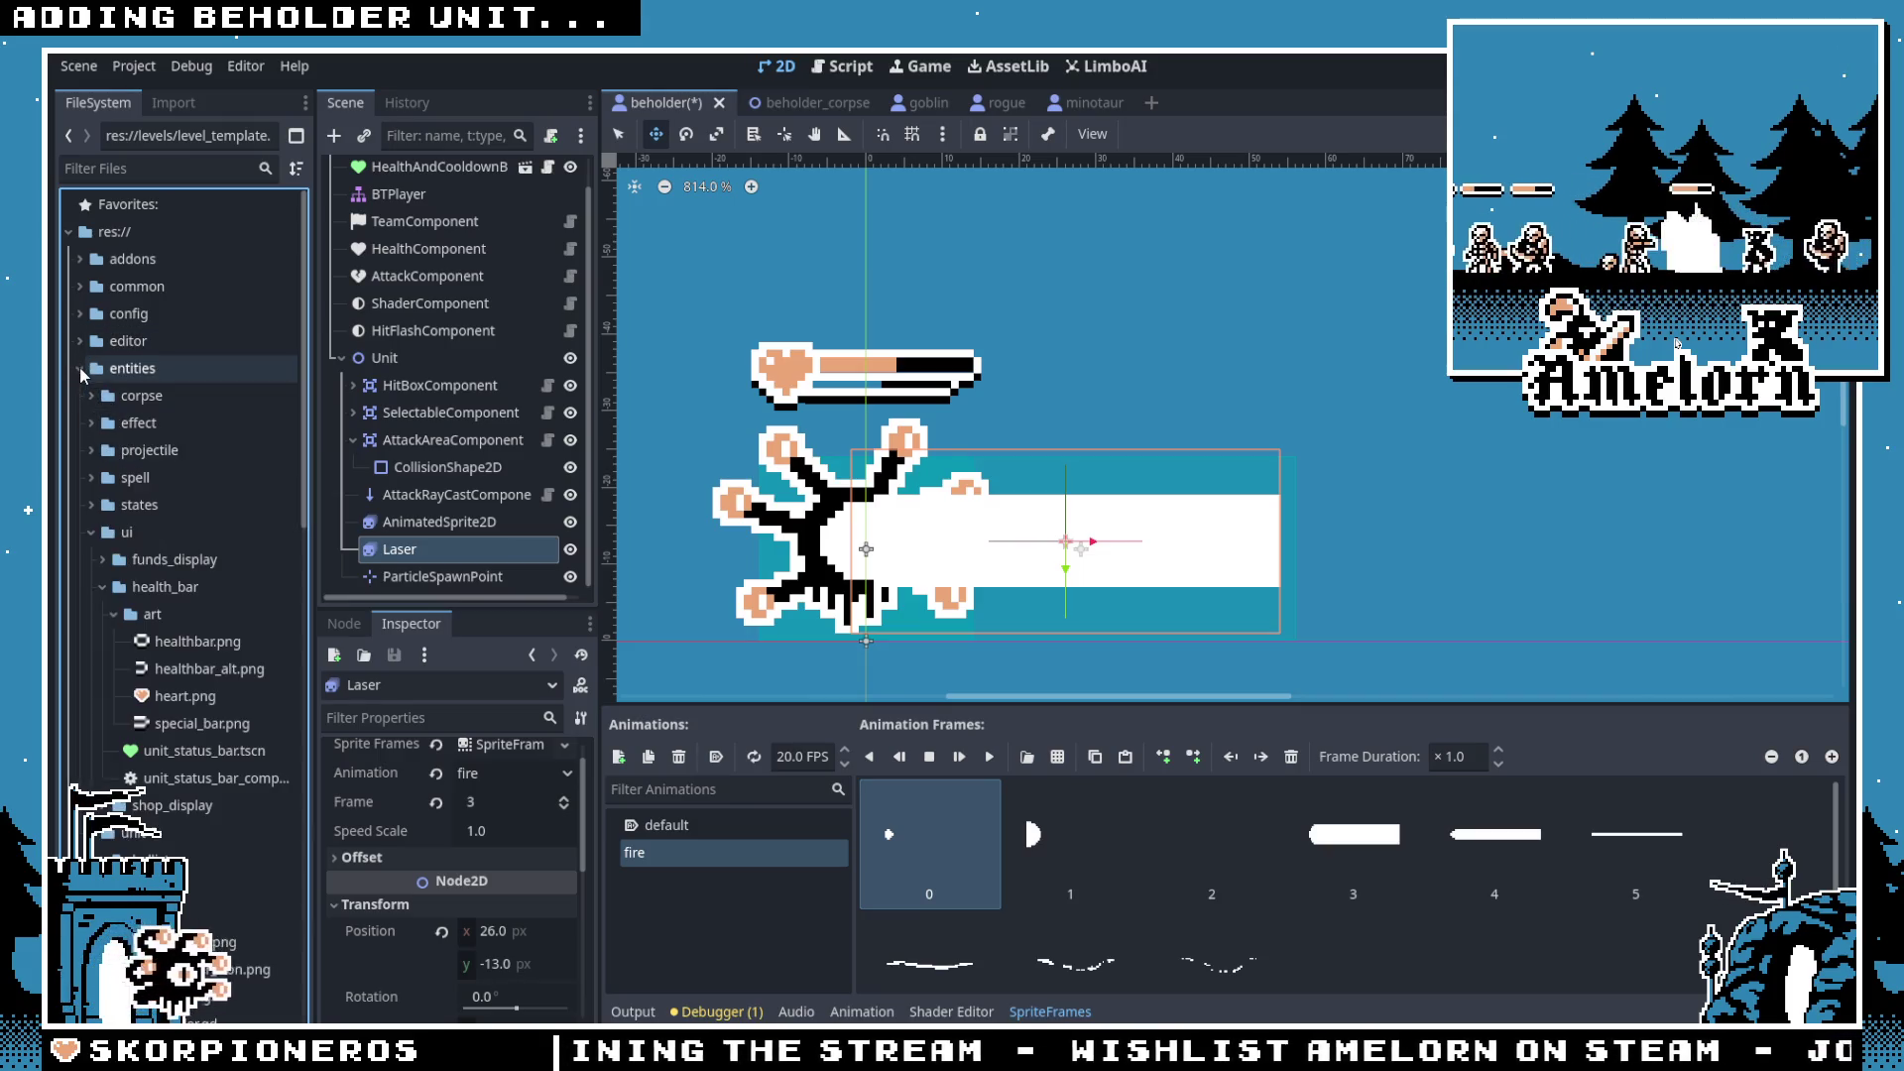
{"action": "double_click", "coordinate": [138, 425]}
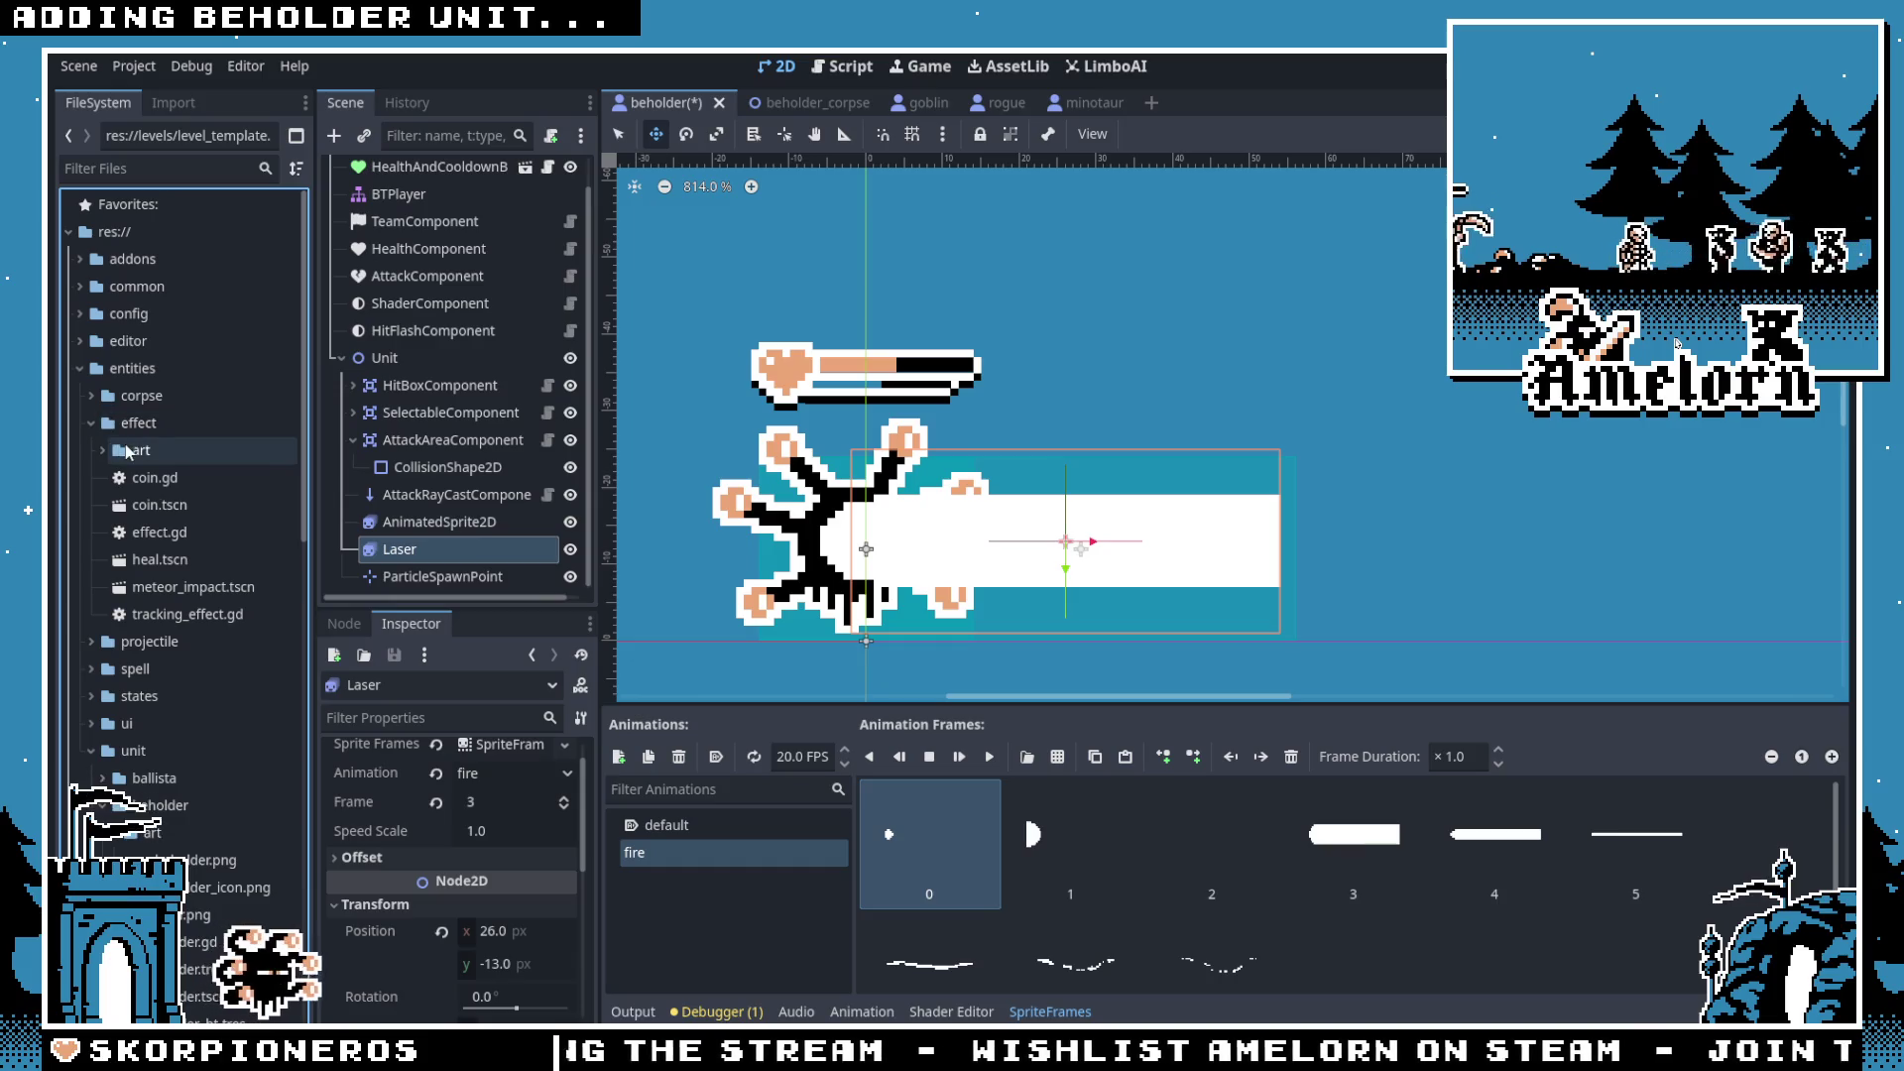
{"action": "left_click", "coordinate": [136, 427]}
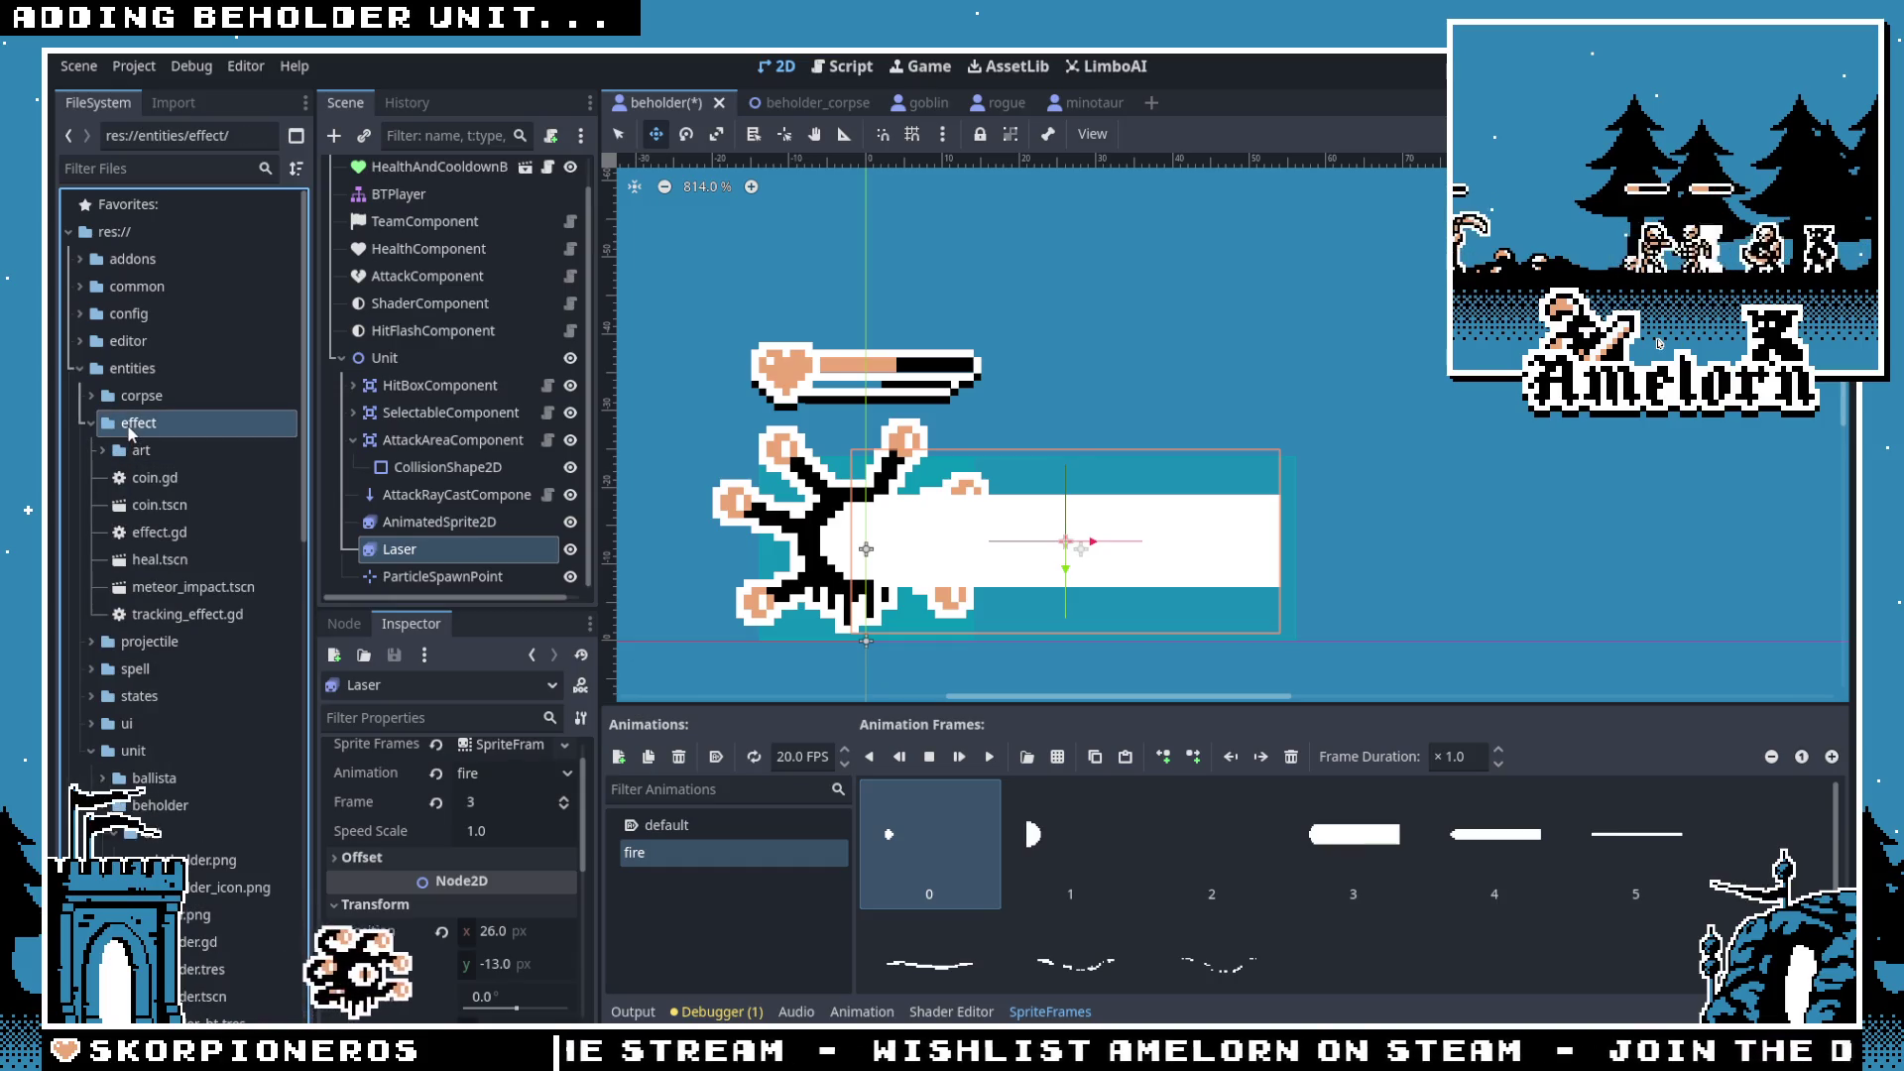
{"action": "right_click", "coordinate": [128, 434]}
Step: Create a new scene named laser in the effect folder
{"action": "mouse_move", "coordinate": [248, 441]}
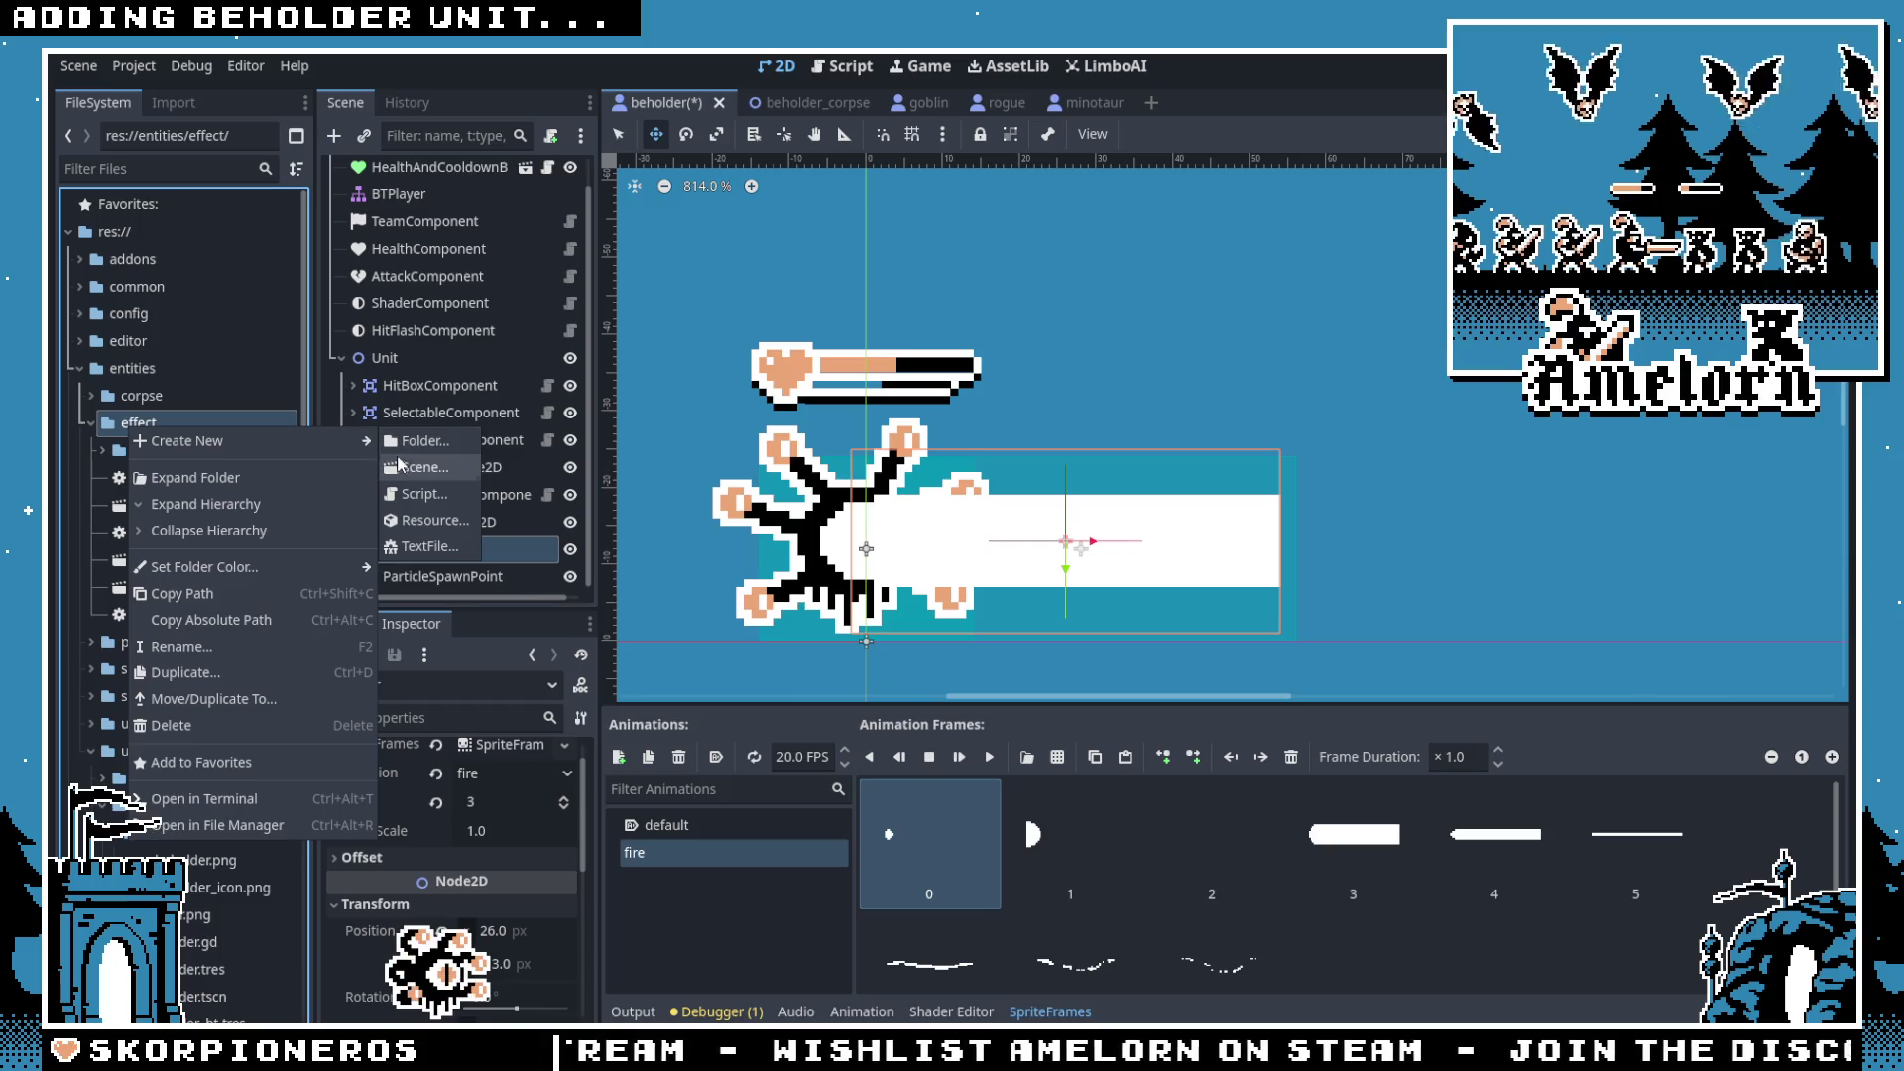
{"action": "left_click", "coordinate": [414, 497]}
{"action": "type", "text": "laser"}
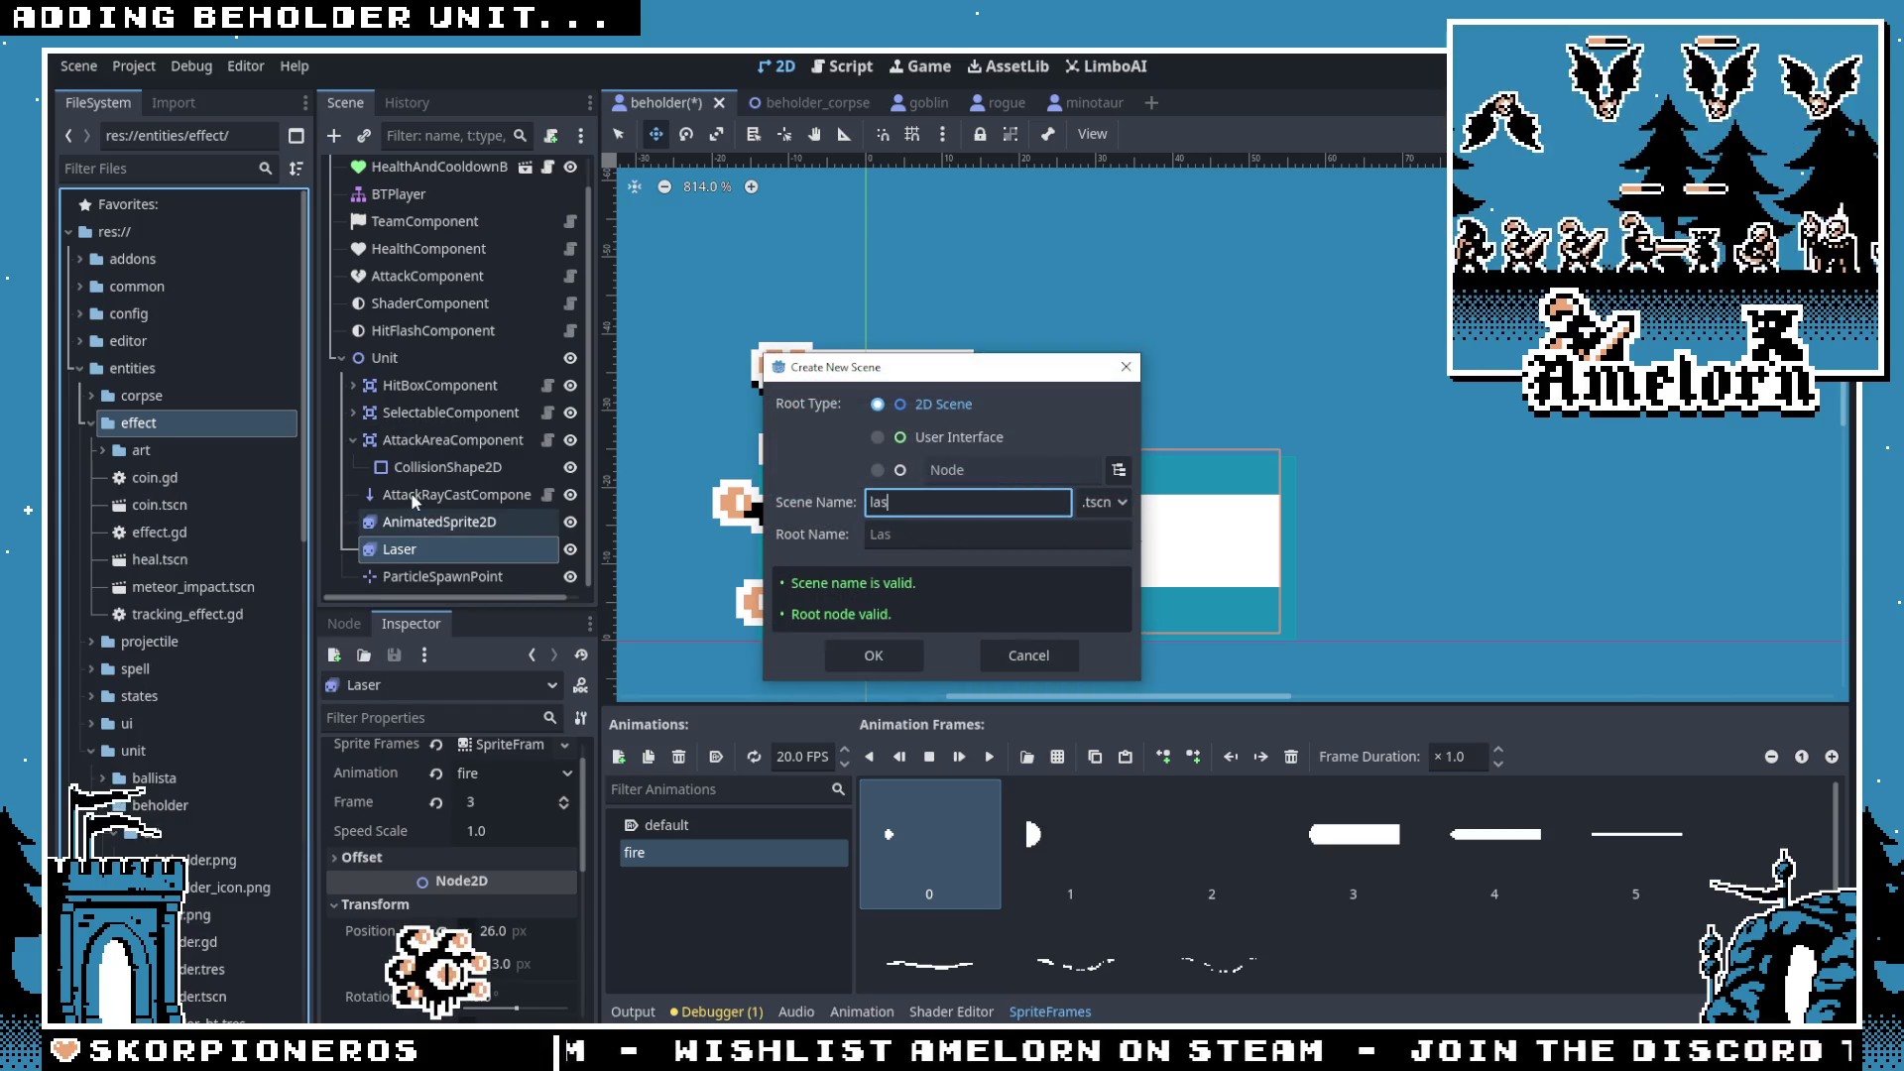
{"action": "key", "text": "Return"}
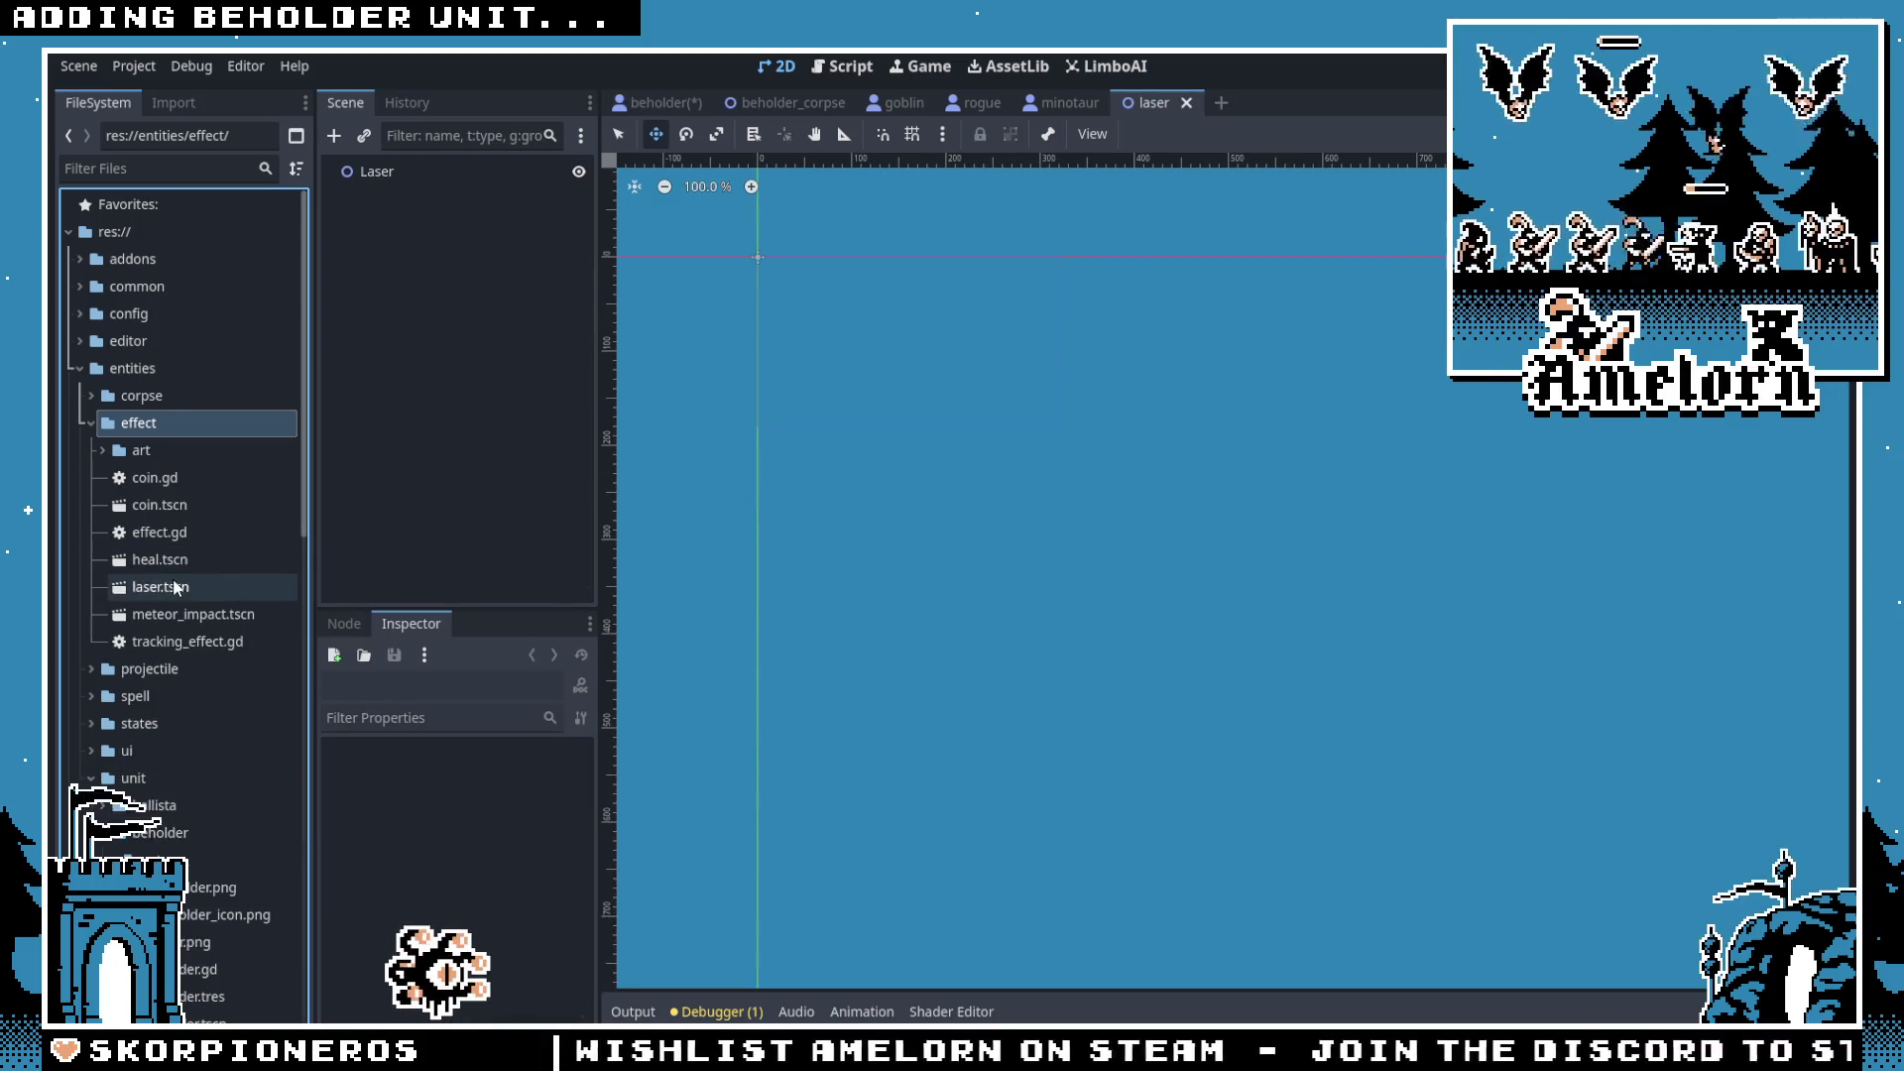
Step: Attach effect.gd to the Laser root node and review its animation_finished signal
{"action": "left_click_drag", "start_coordinate": [158, 533], "coordinate": [475, 181]}
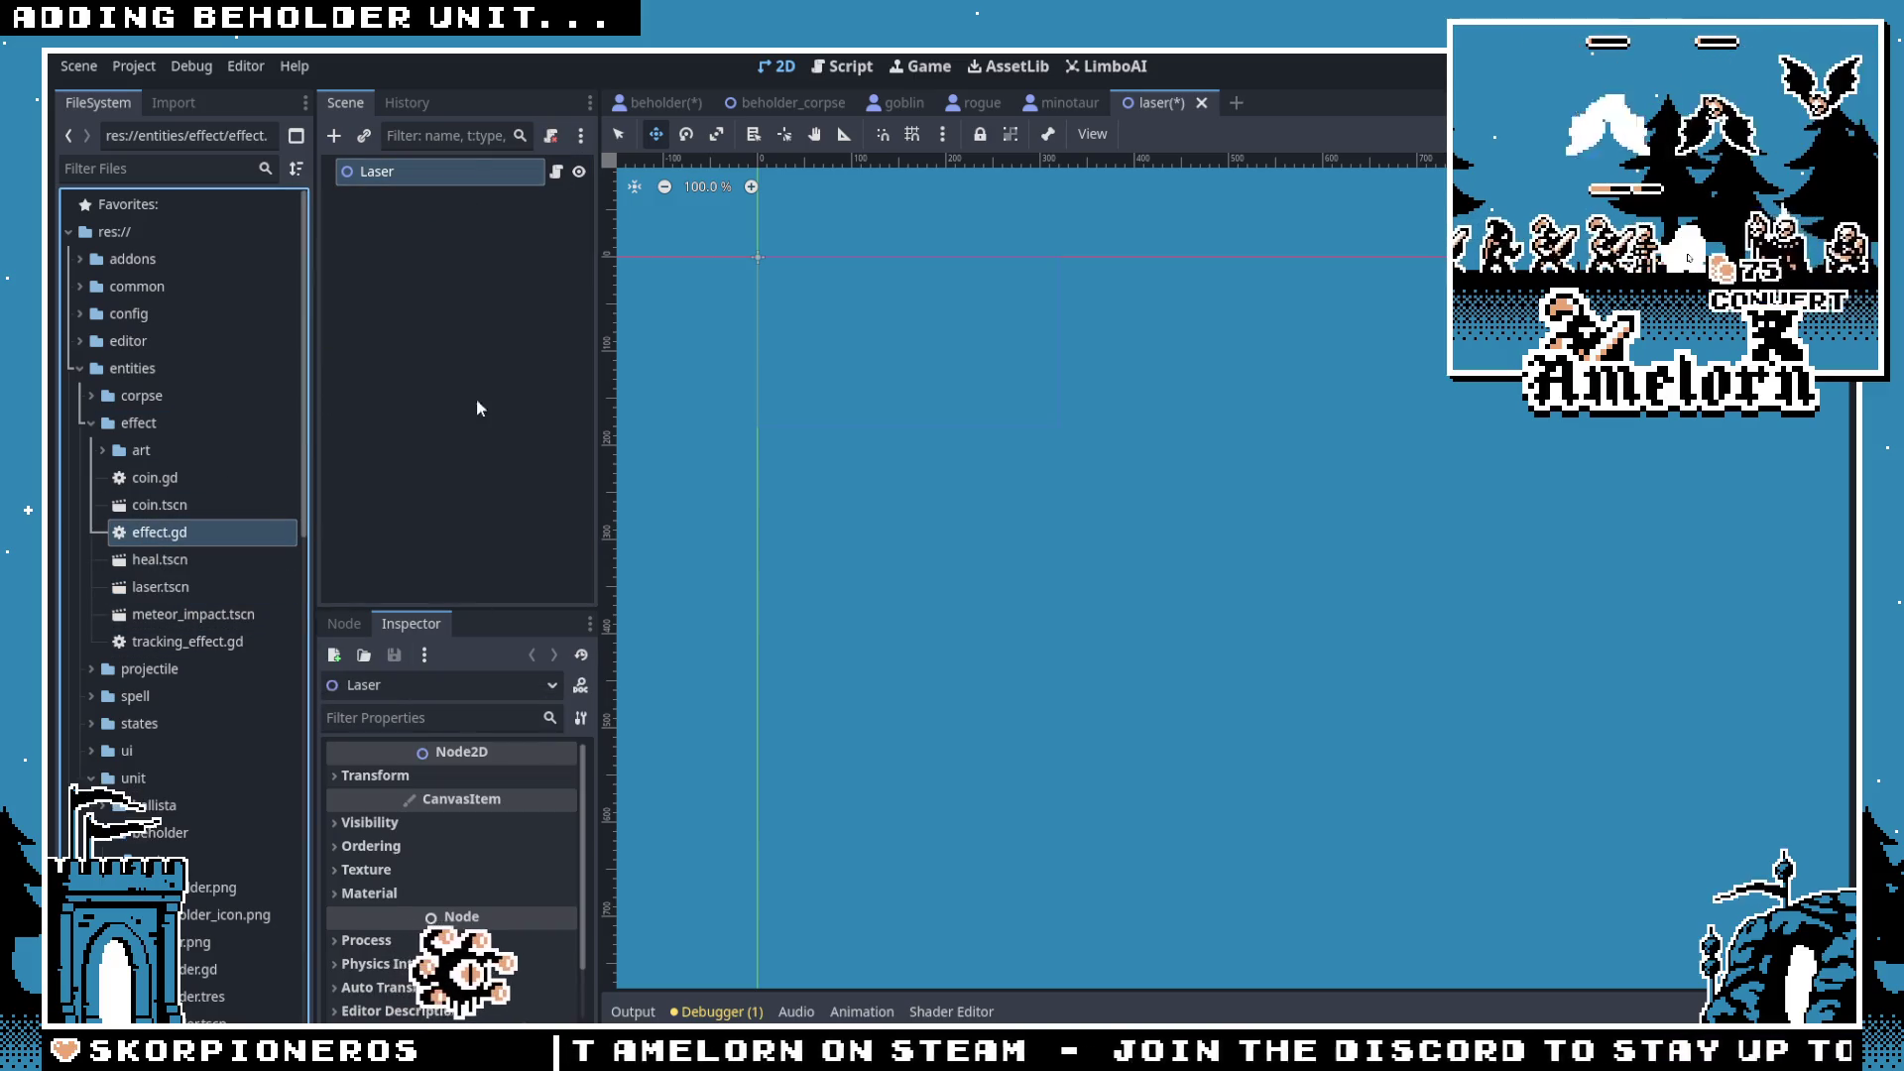
{"action": "left_click", "coordinate": [556, 173]}
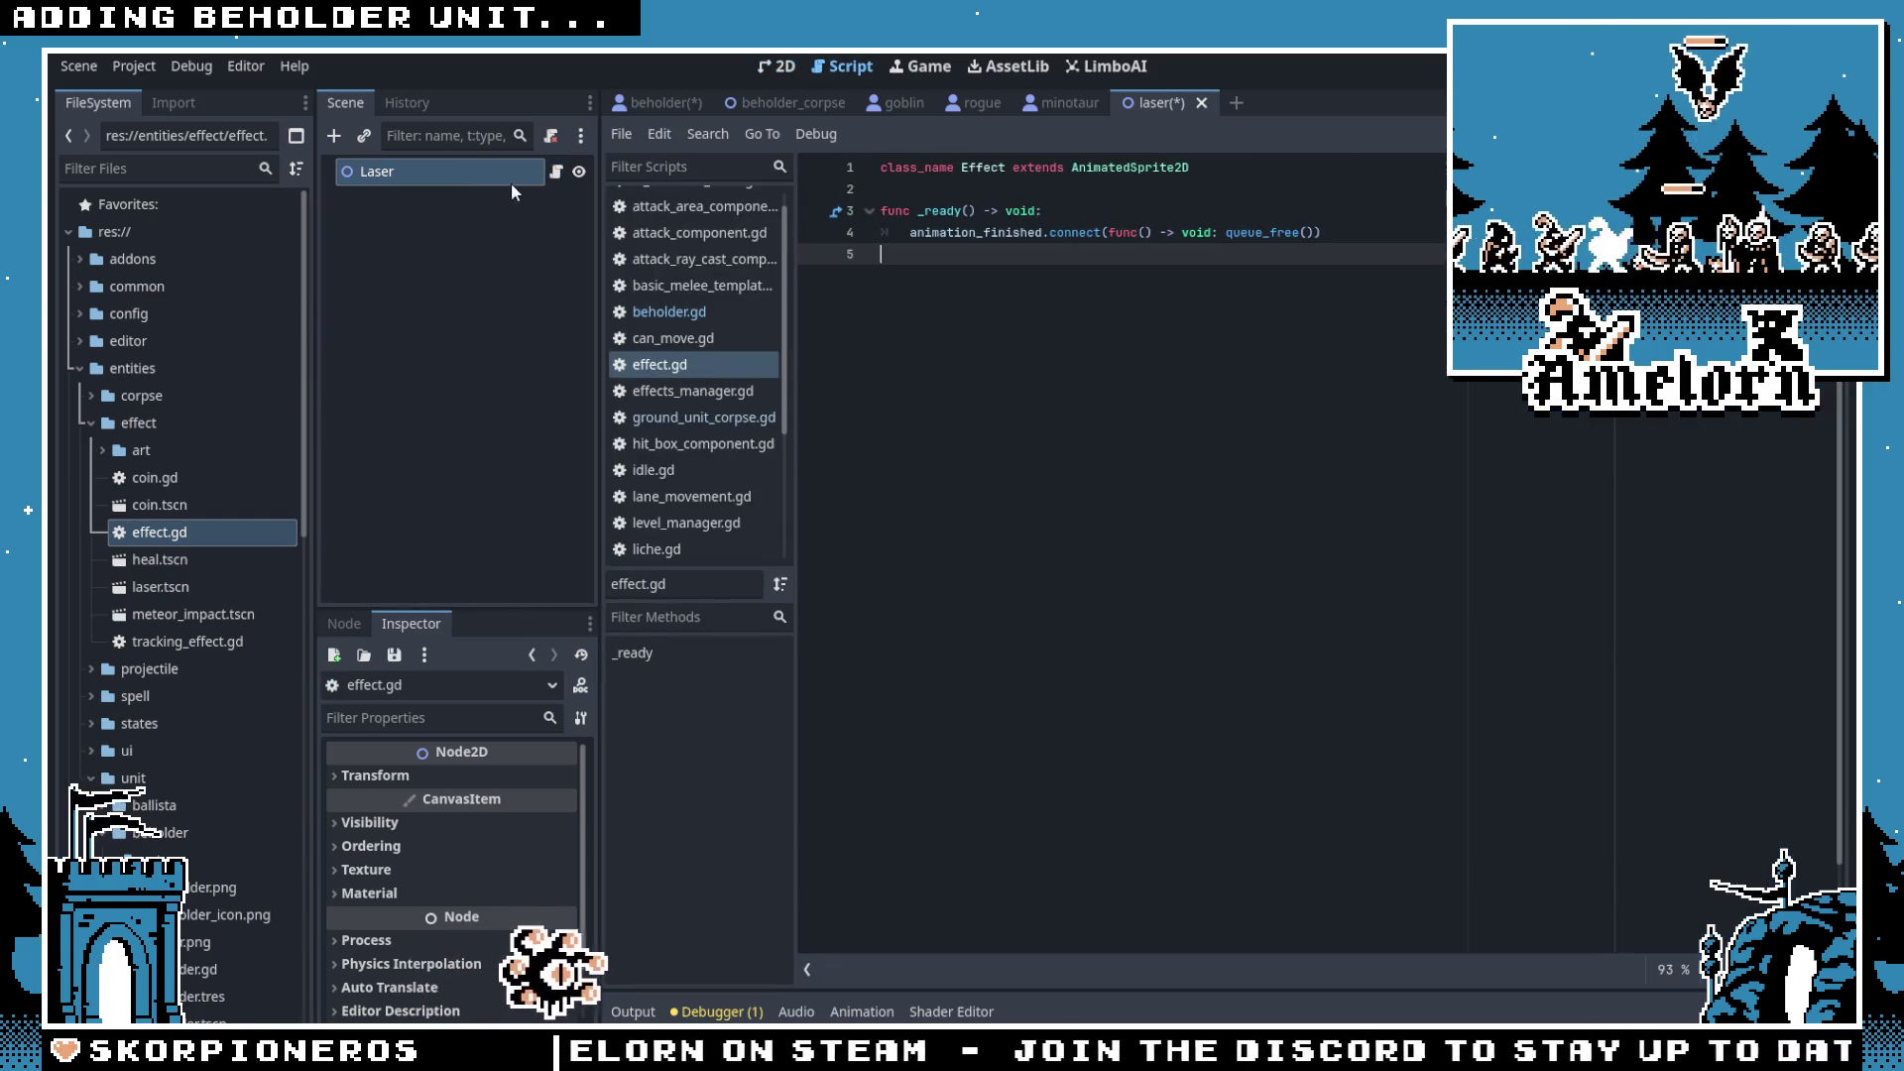
{"action": "double_click", "coordinate": [1000, 232]}
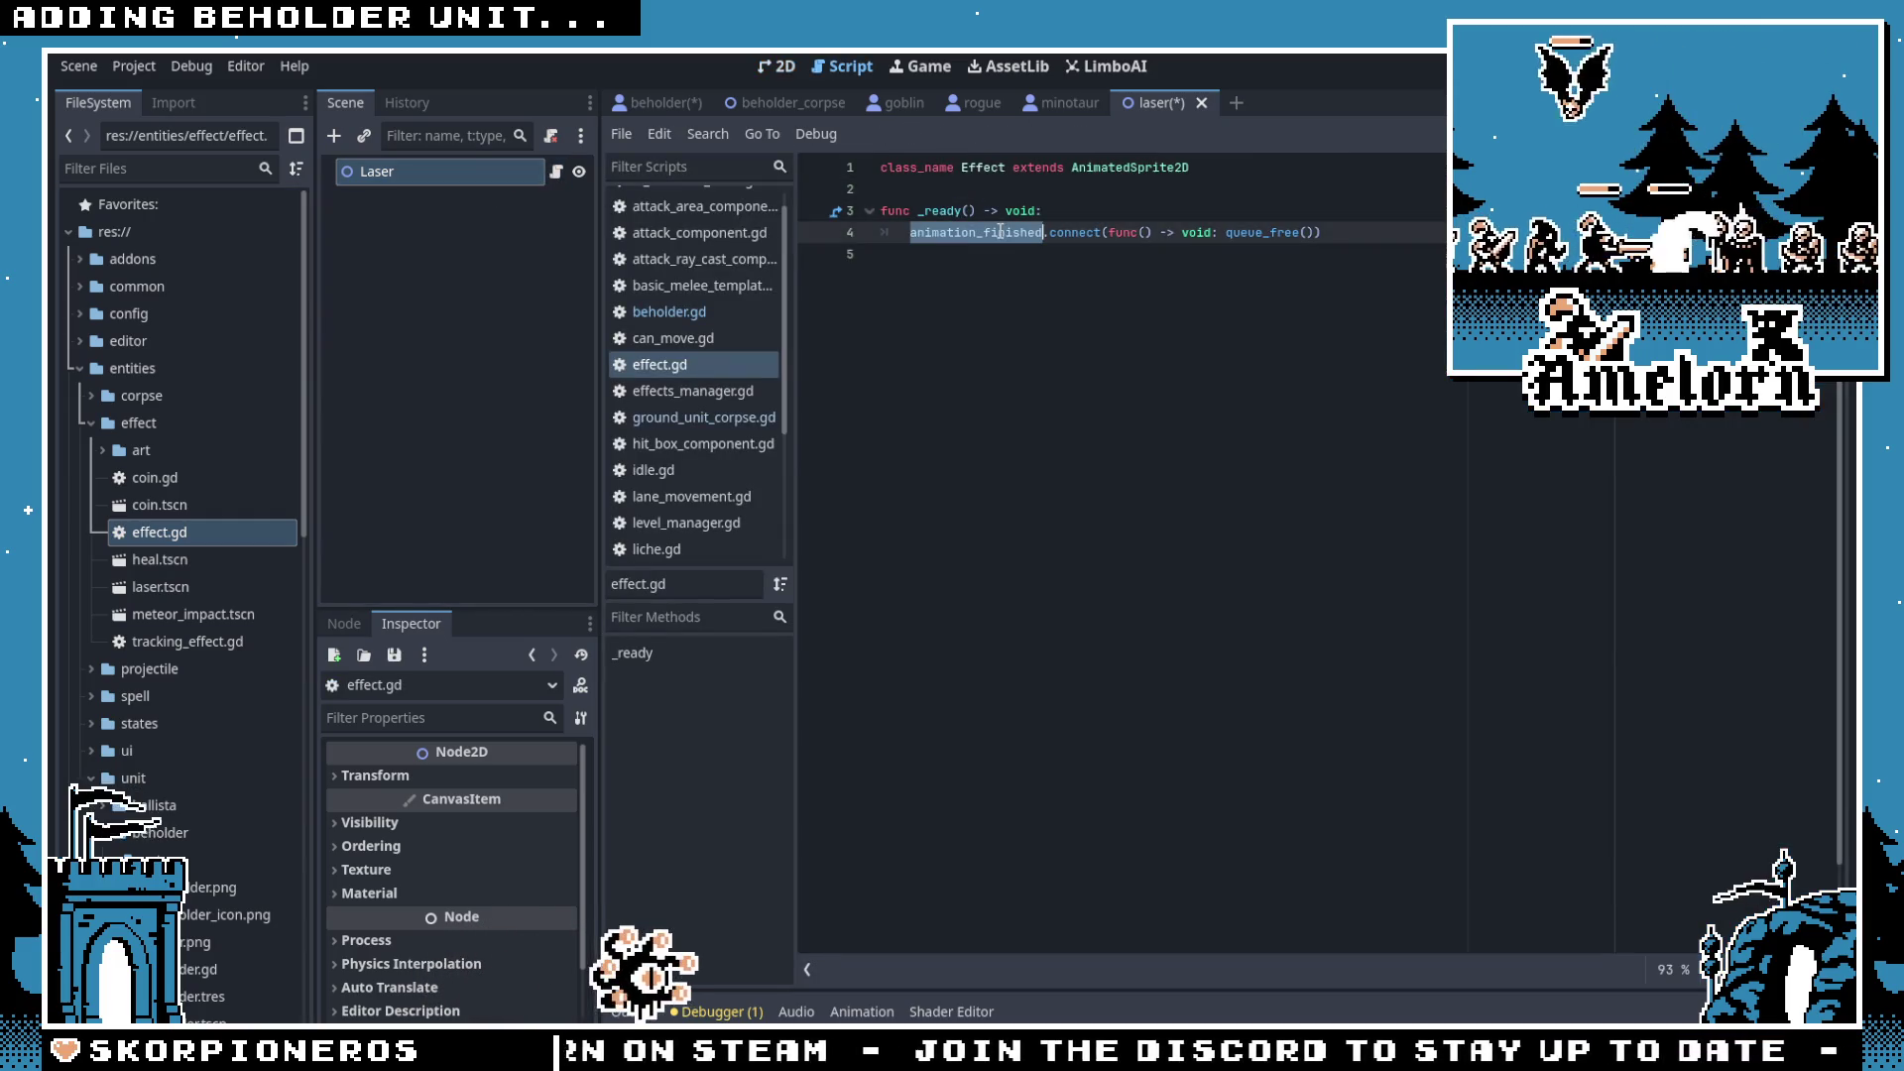
{"action": "left_click", "coordinate": [929, 259]}
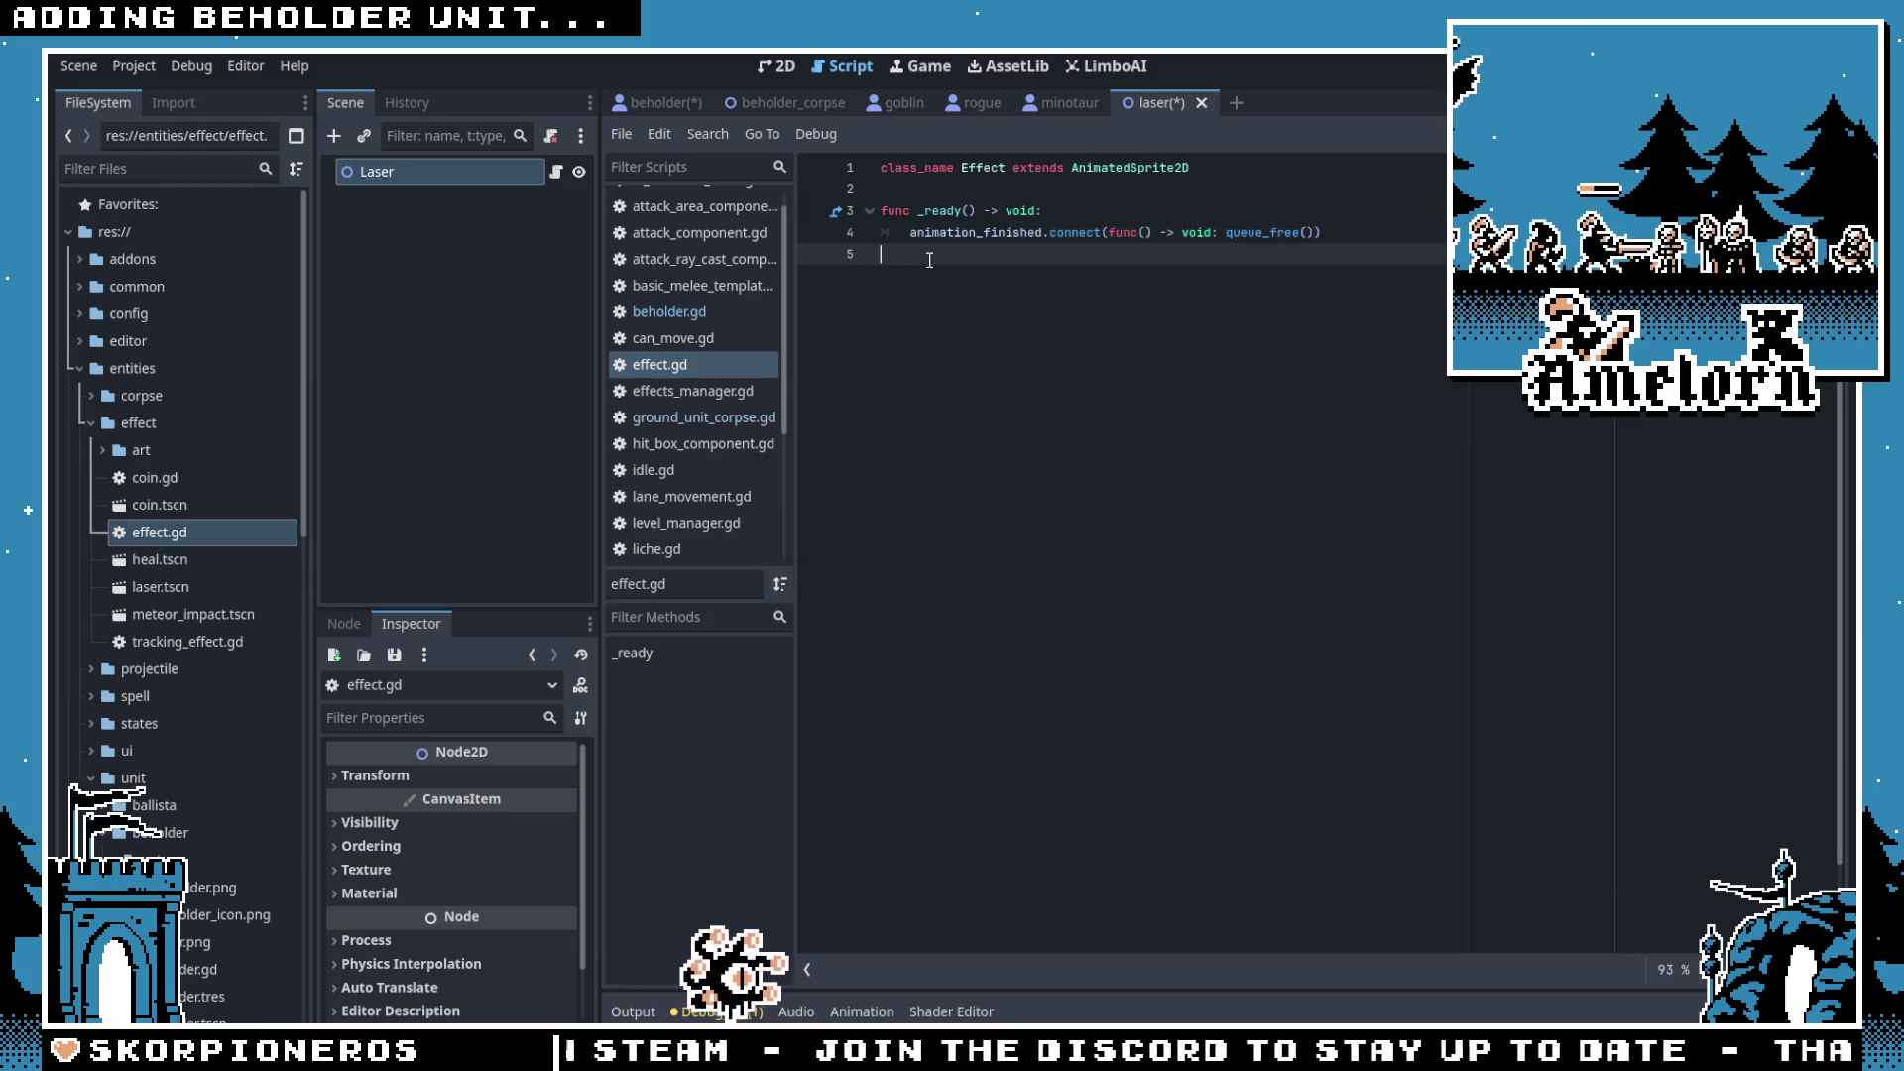
Step: Change the Laser node's type to AnimatedSprite2D, then return to the beholder scene
{"action": "right_click", "coordinate": [381, 175]}
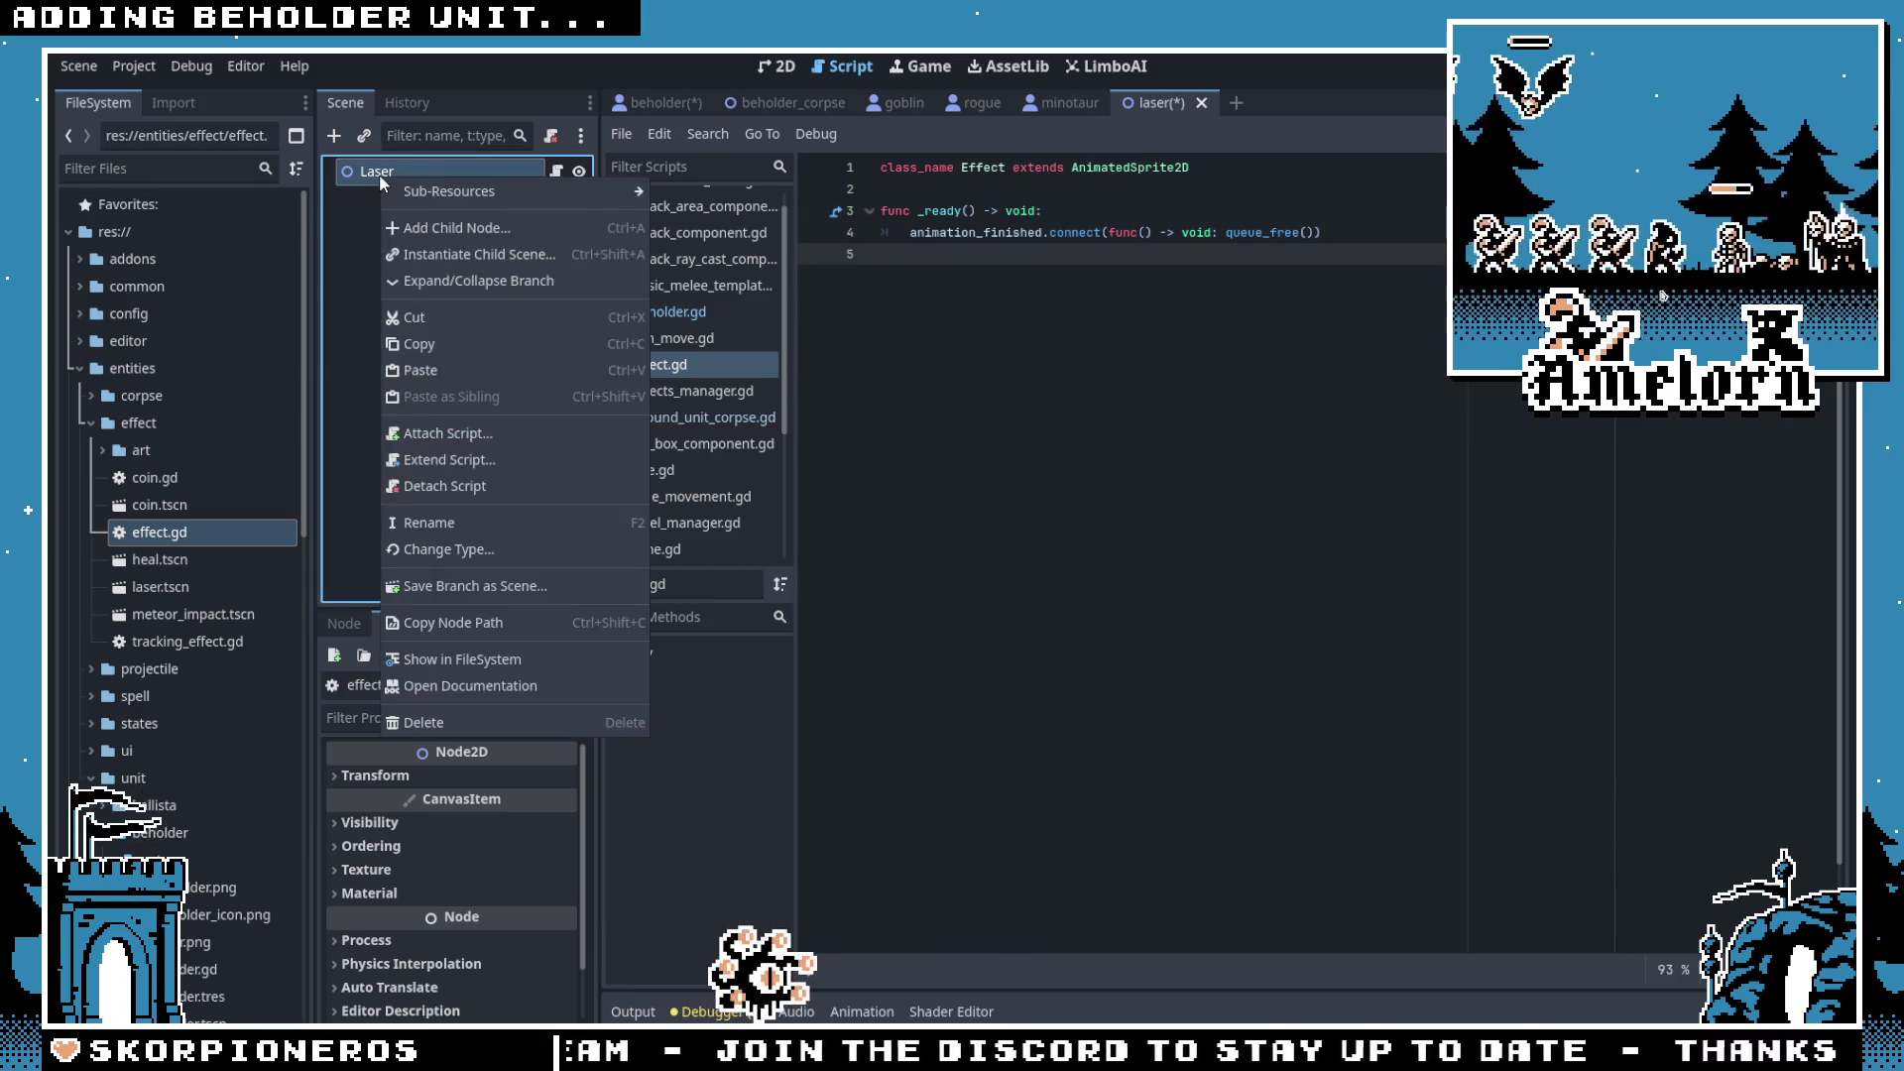
{"action": "left_click", "coordinate": [444, 548]}
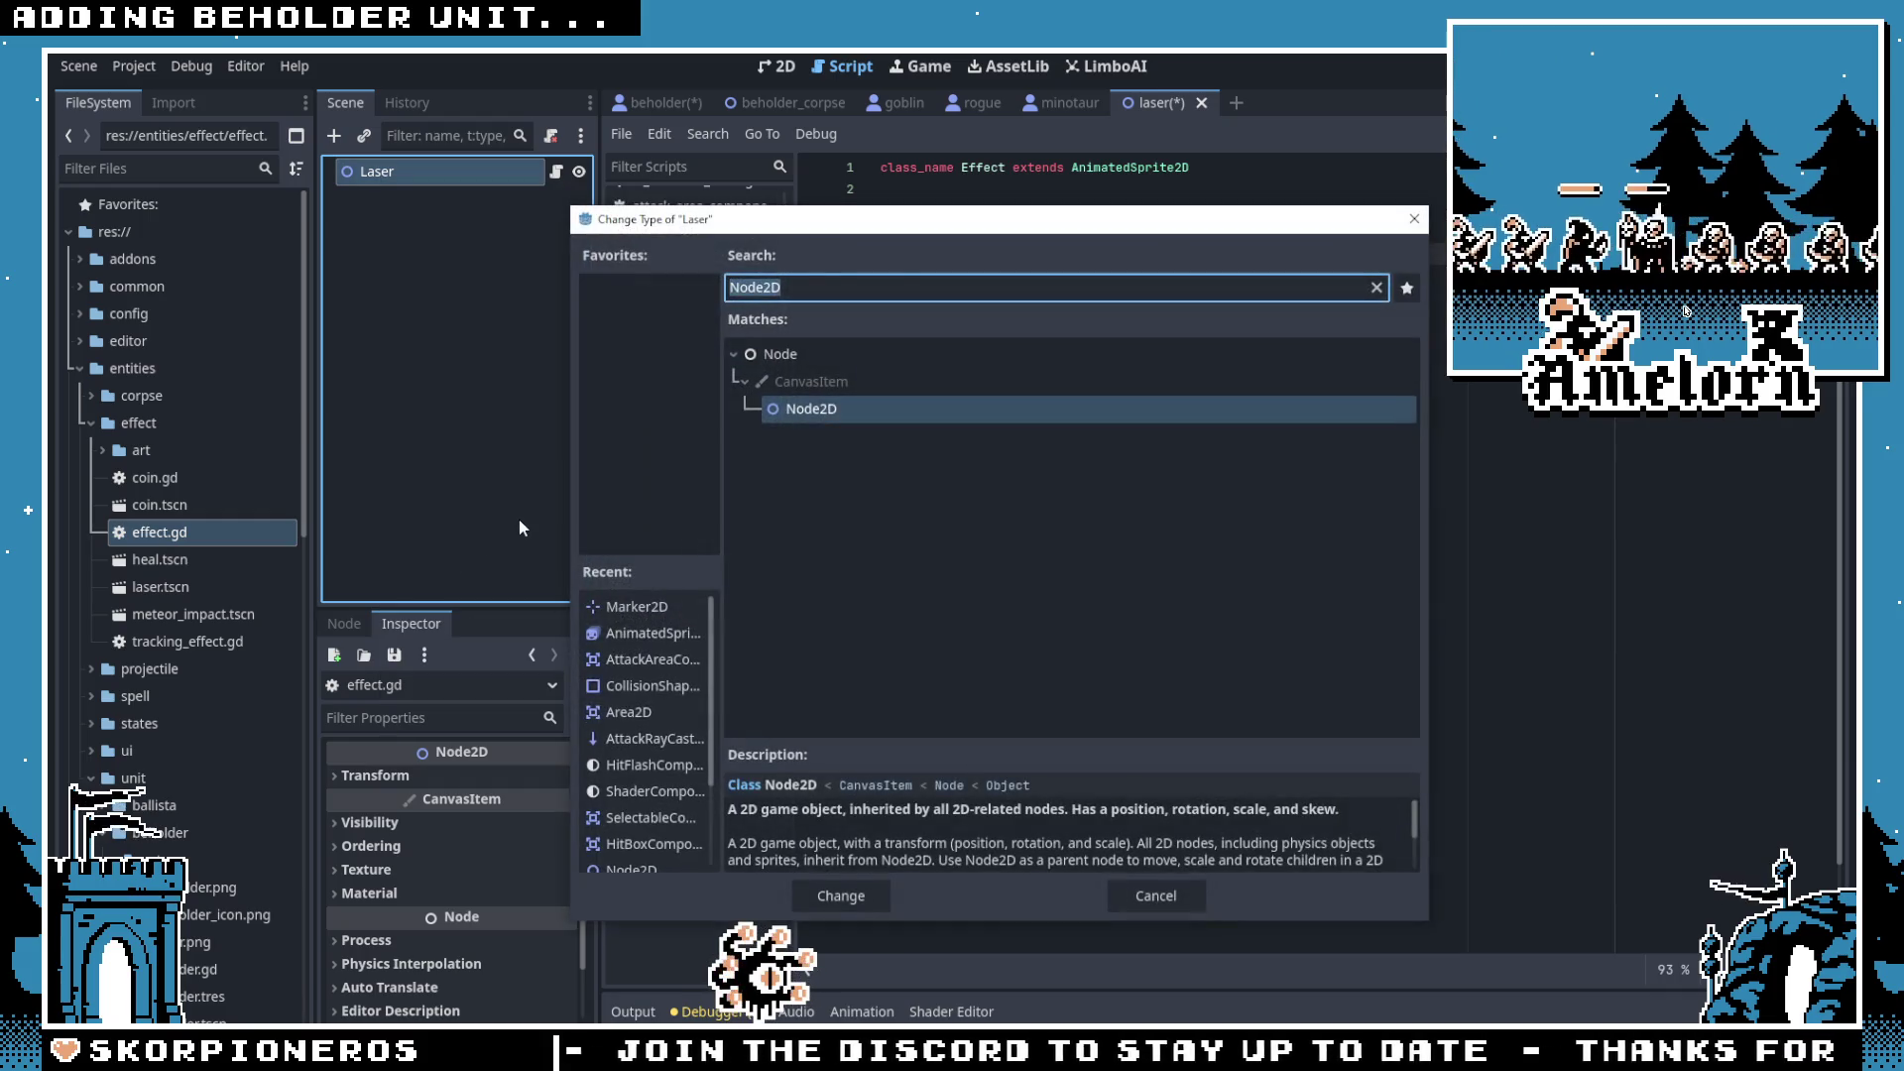
{"action": "type", "text": "animated"}
{"action": "key", "text": "Return"}
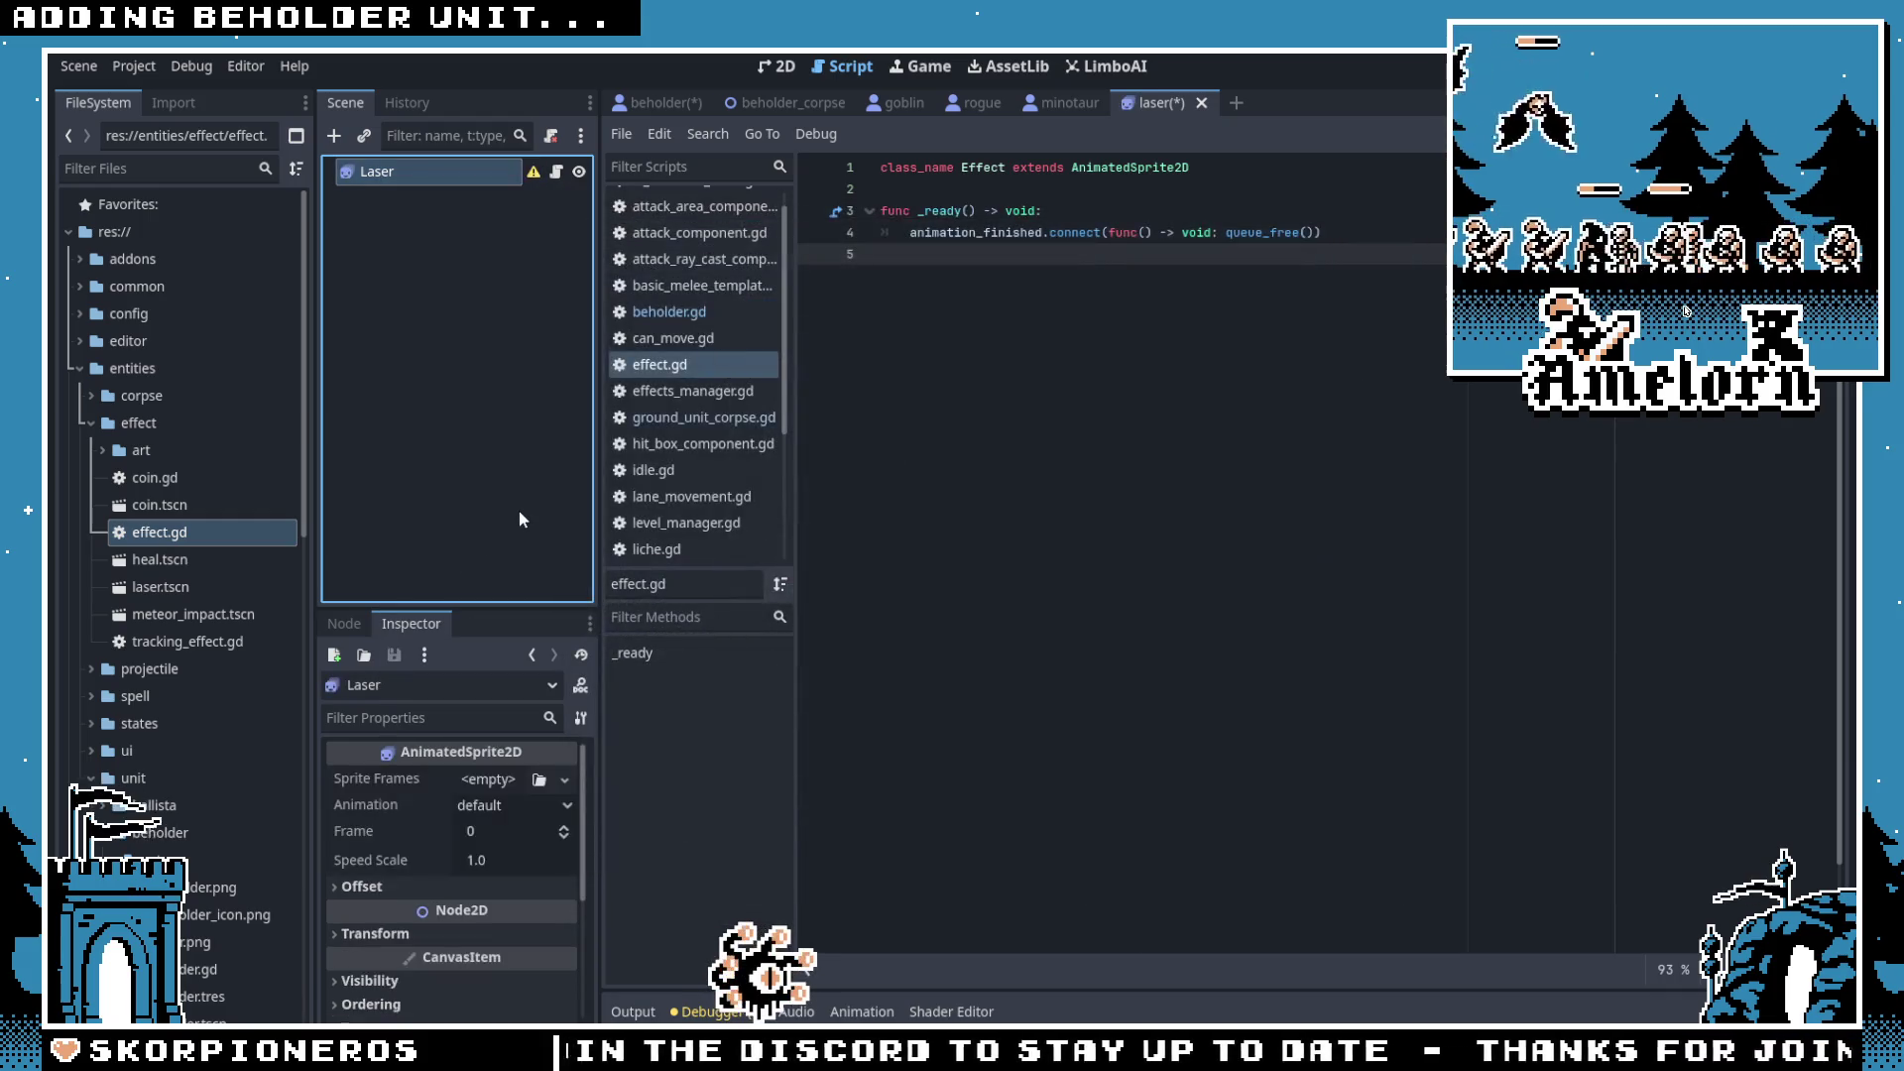
{"action": "mouse_move", "coordinate": [918, 139]}
{"action": "left_mouse_down"}
{"action": "mouse_move", "coordinate": [1056, 111]}
{"action": "mouse_move", "coordinate": [628, 101]}
{"action": "left_mouse_up"}
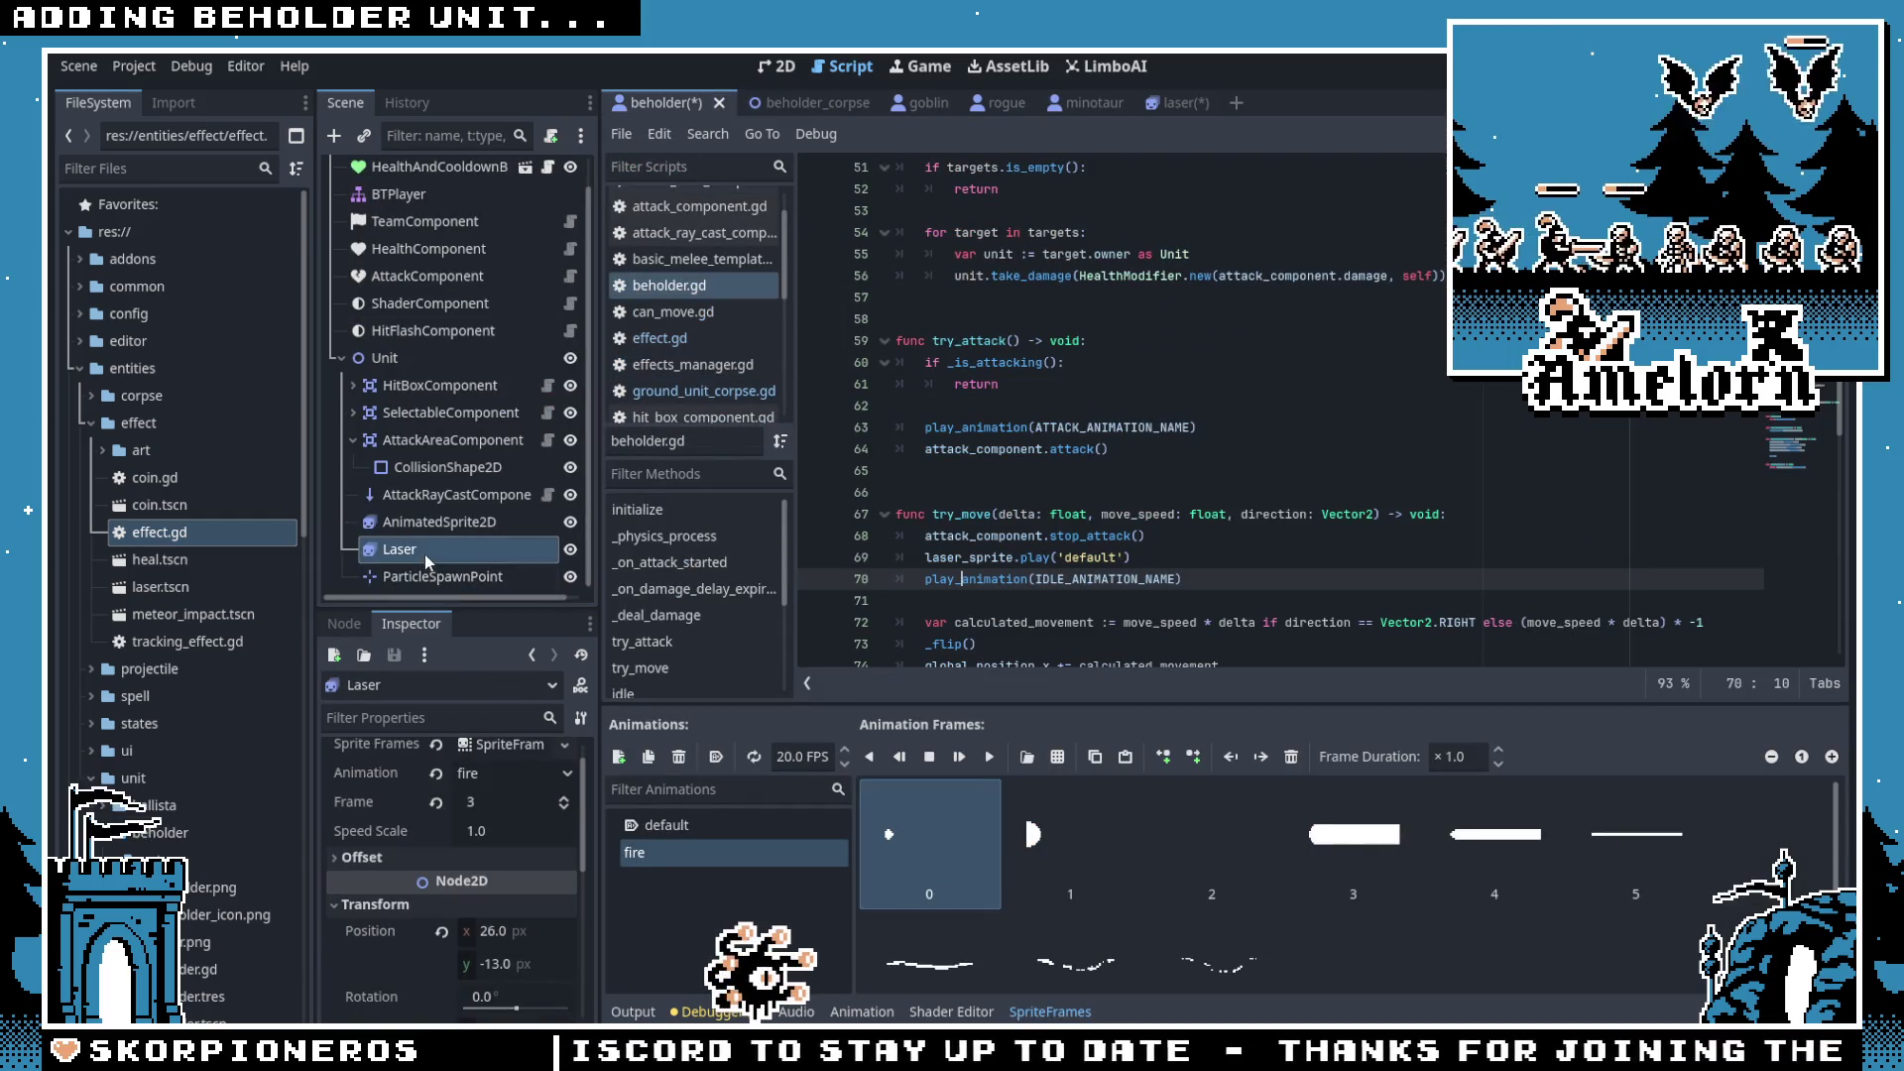
Step: Copy the beholder Laser's SpriteFrames and paste them into the laser scene's Sprite Frames
{"action": "right_click", "coordinate": [488, 753]}
{"action": "left_click", "coordinate": [532, 1019]}
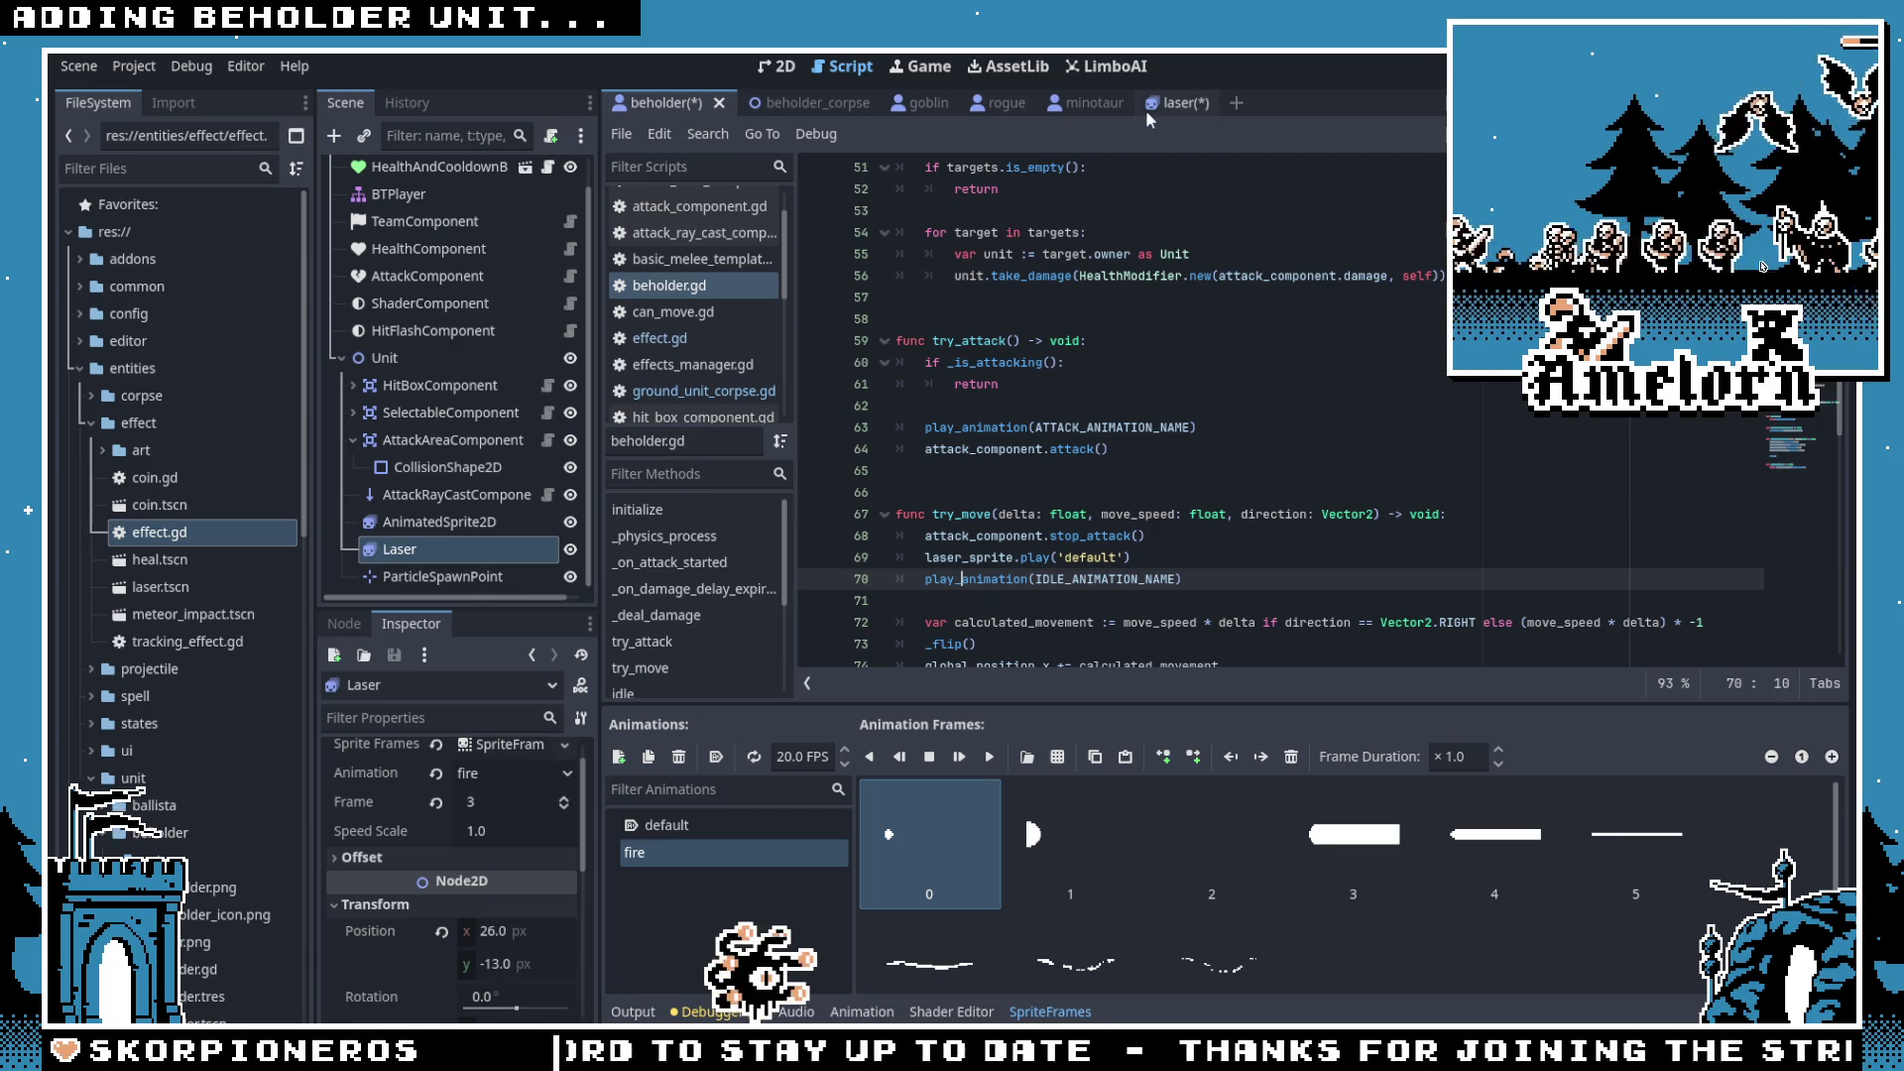
{"action": "key", "text": "ctrl+shift+Tab"}
{"action": "left_click", "coordinate": [488, 779]}
{"action": "left_click", "coordinate": [520, 922]}
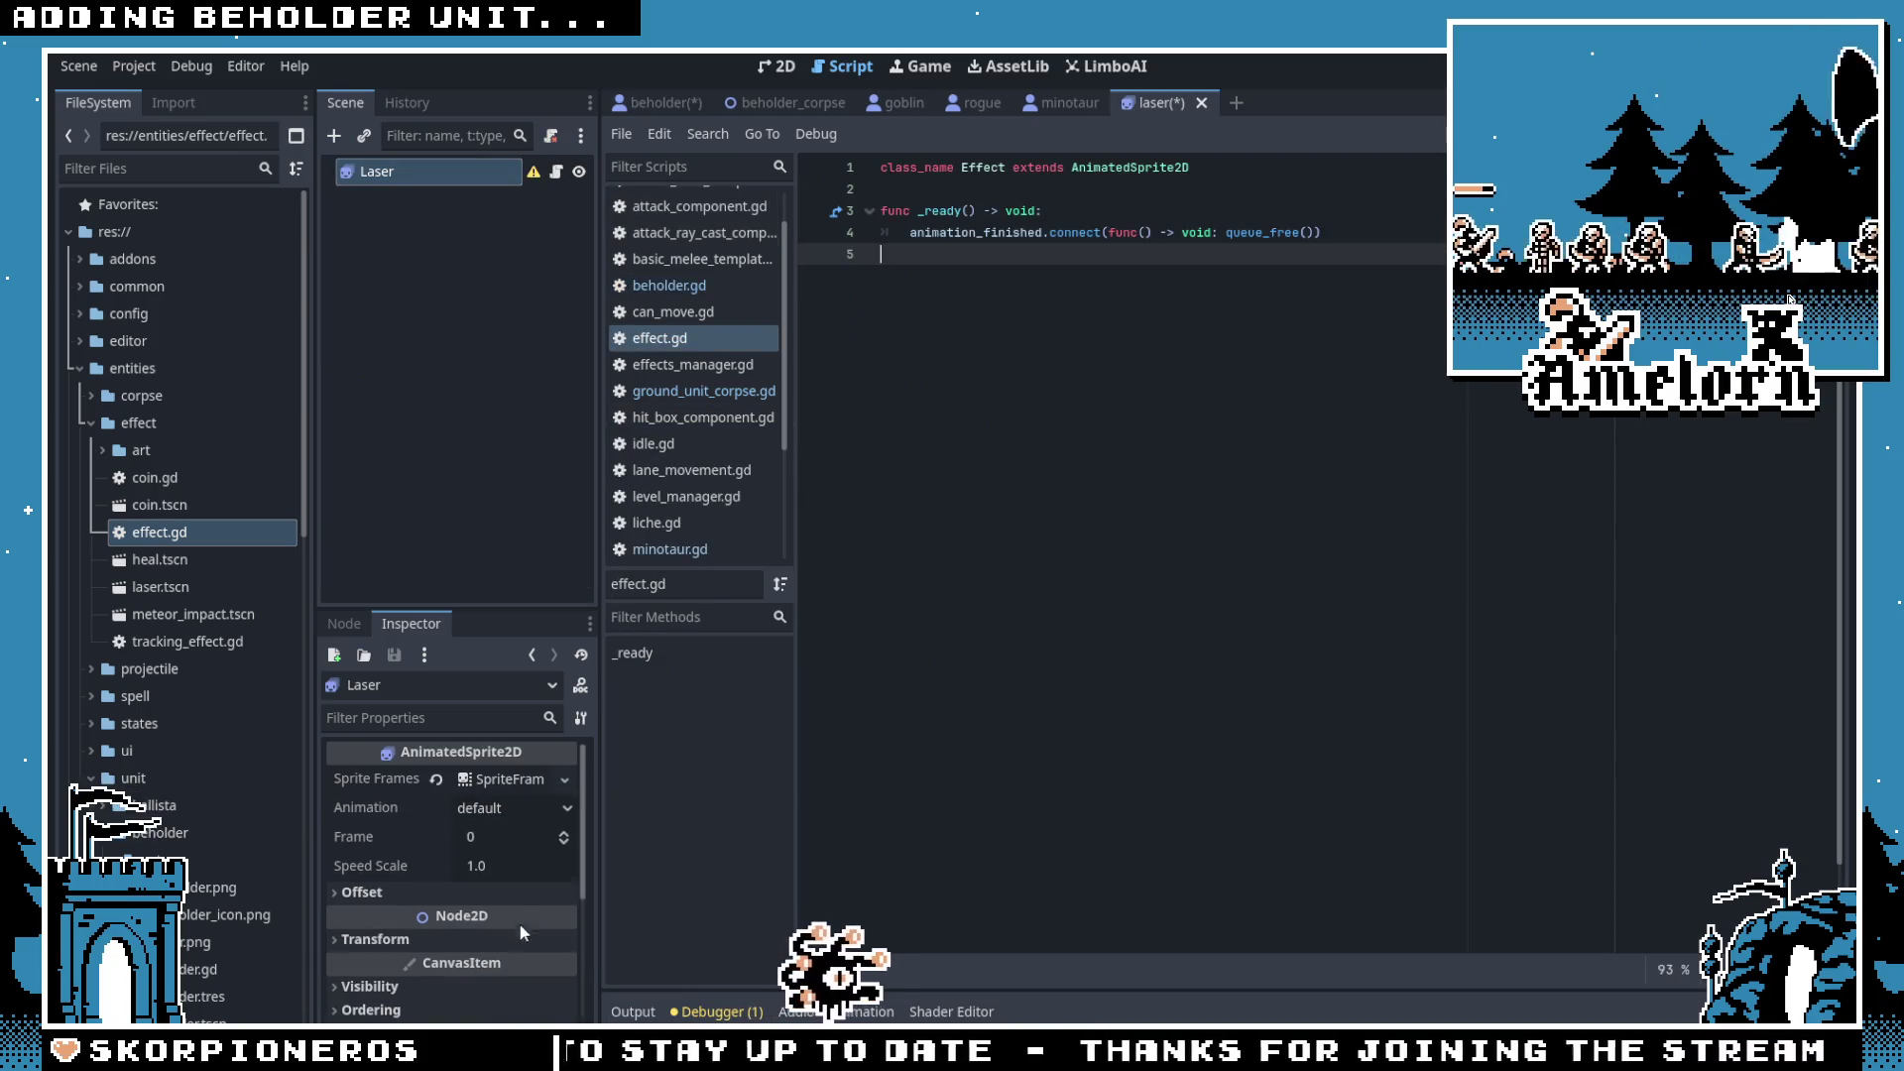
Step: In the 2D view, delete the default animation so only fire remains
{"action": "left_click", "coordinate": [776, 70]}
{"action": "scroll", "coordinate": [735, 332], "scroll_direction": "up", "scroll_amount": 12}
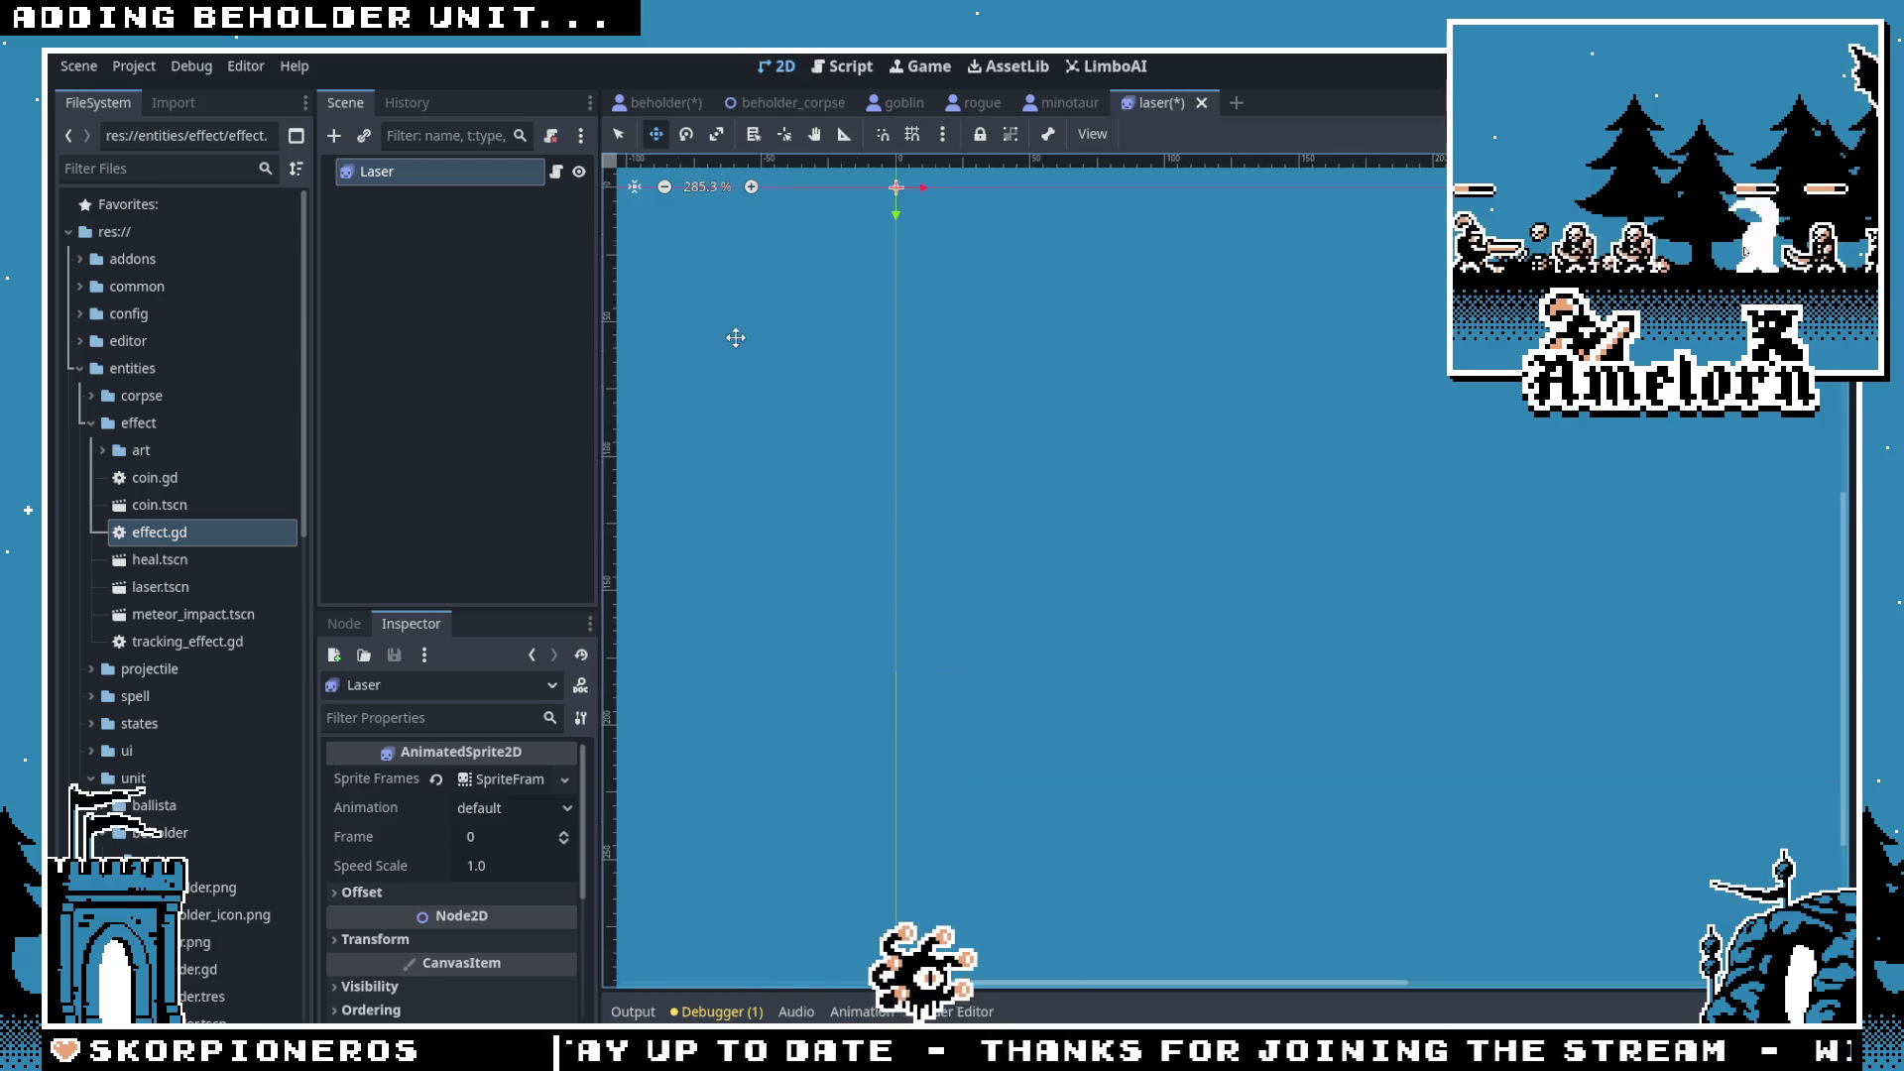
{"action": "left_click_drag", "start_coordinate": [965, 650], "coordinate": [790, 542]}
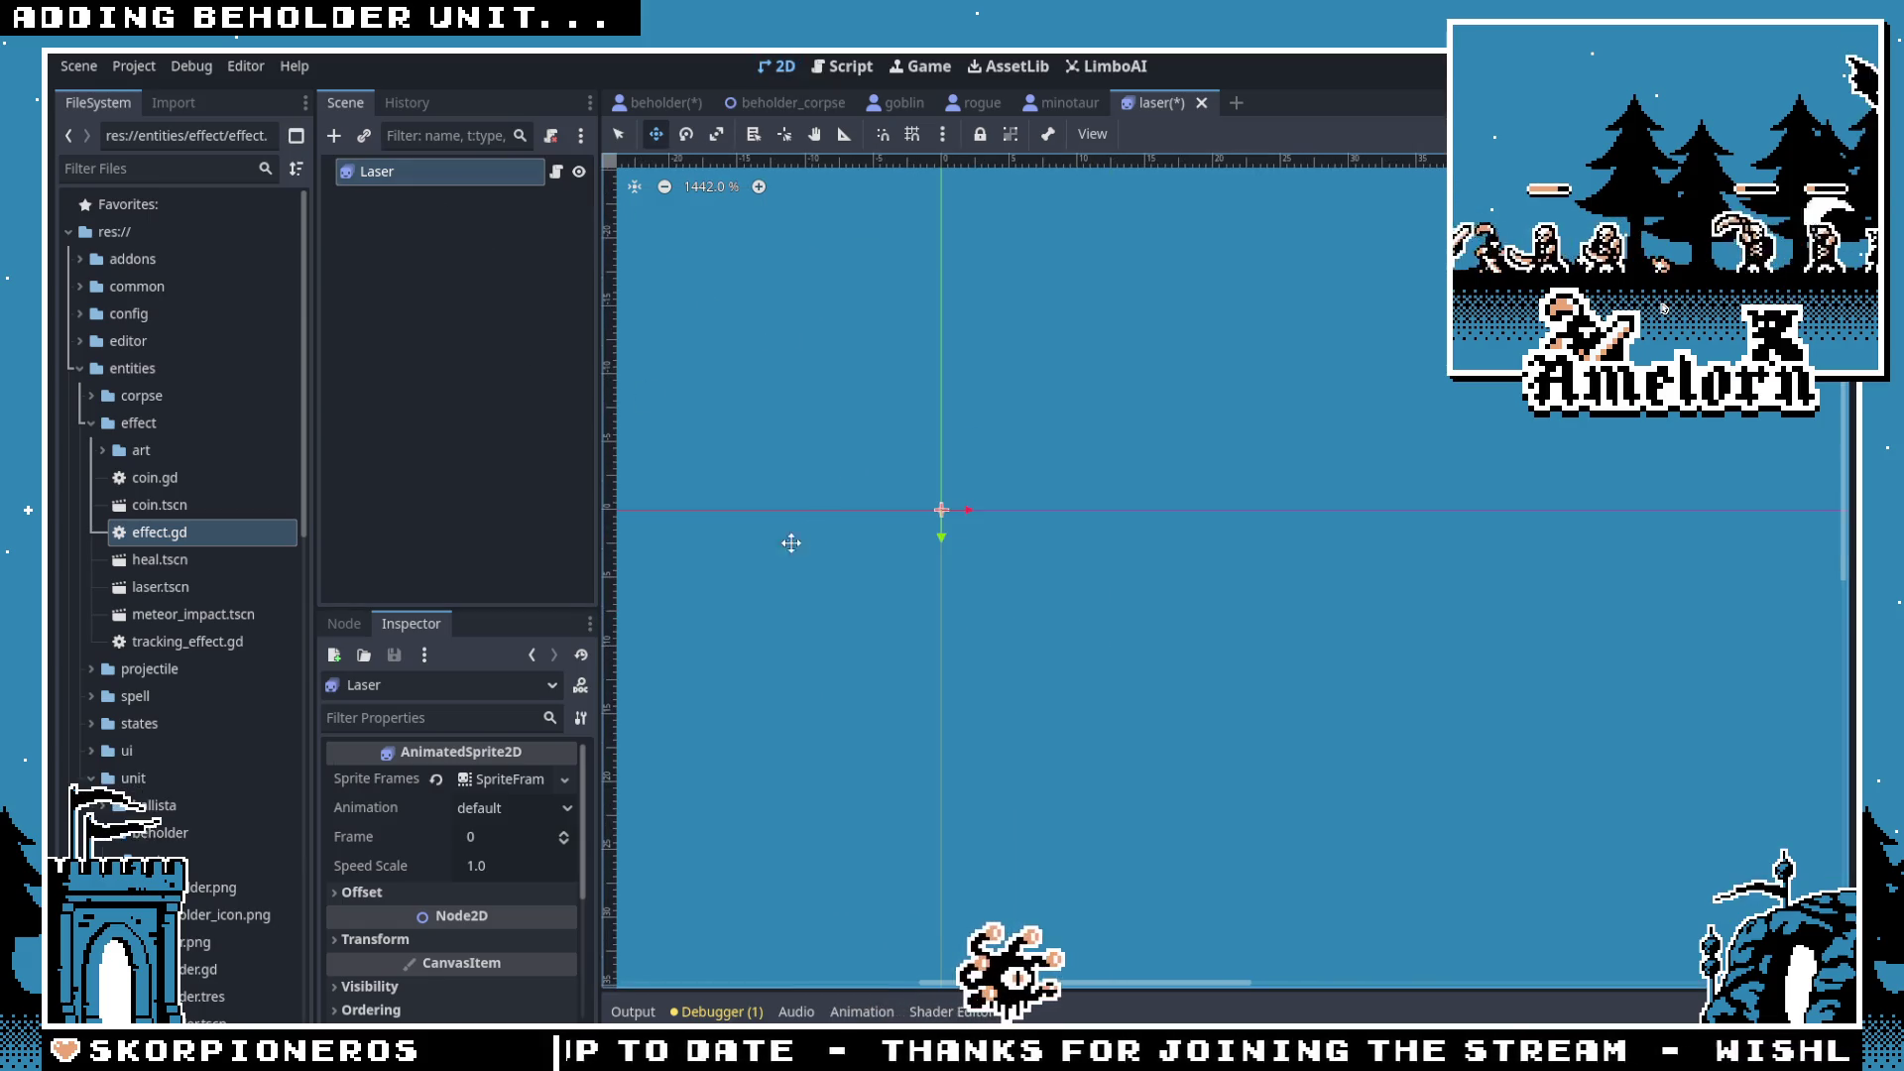
{"action": "left_click", "coordinate": [493, 782]}
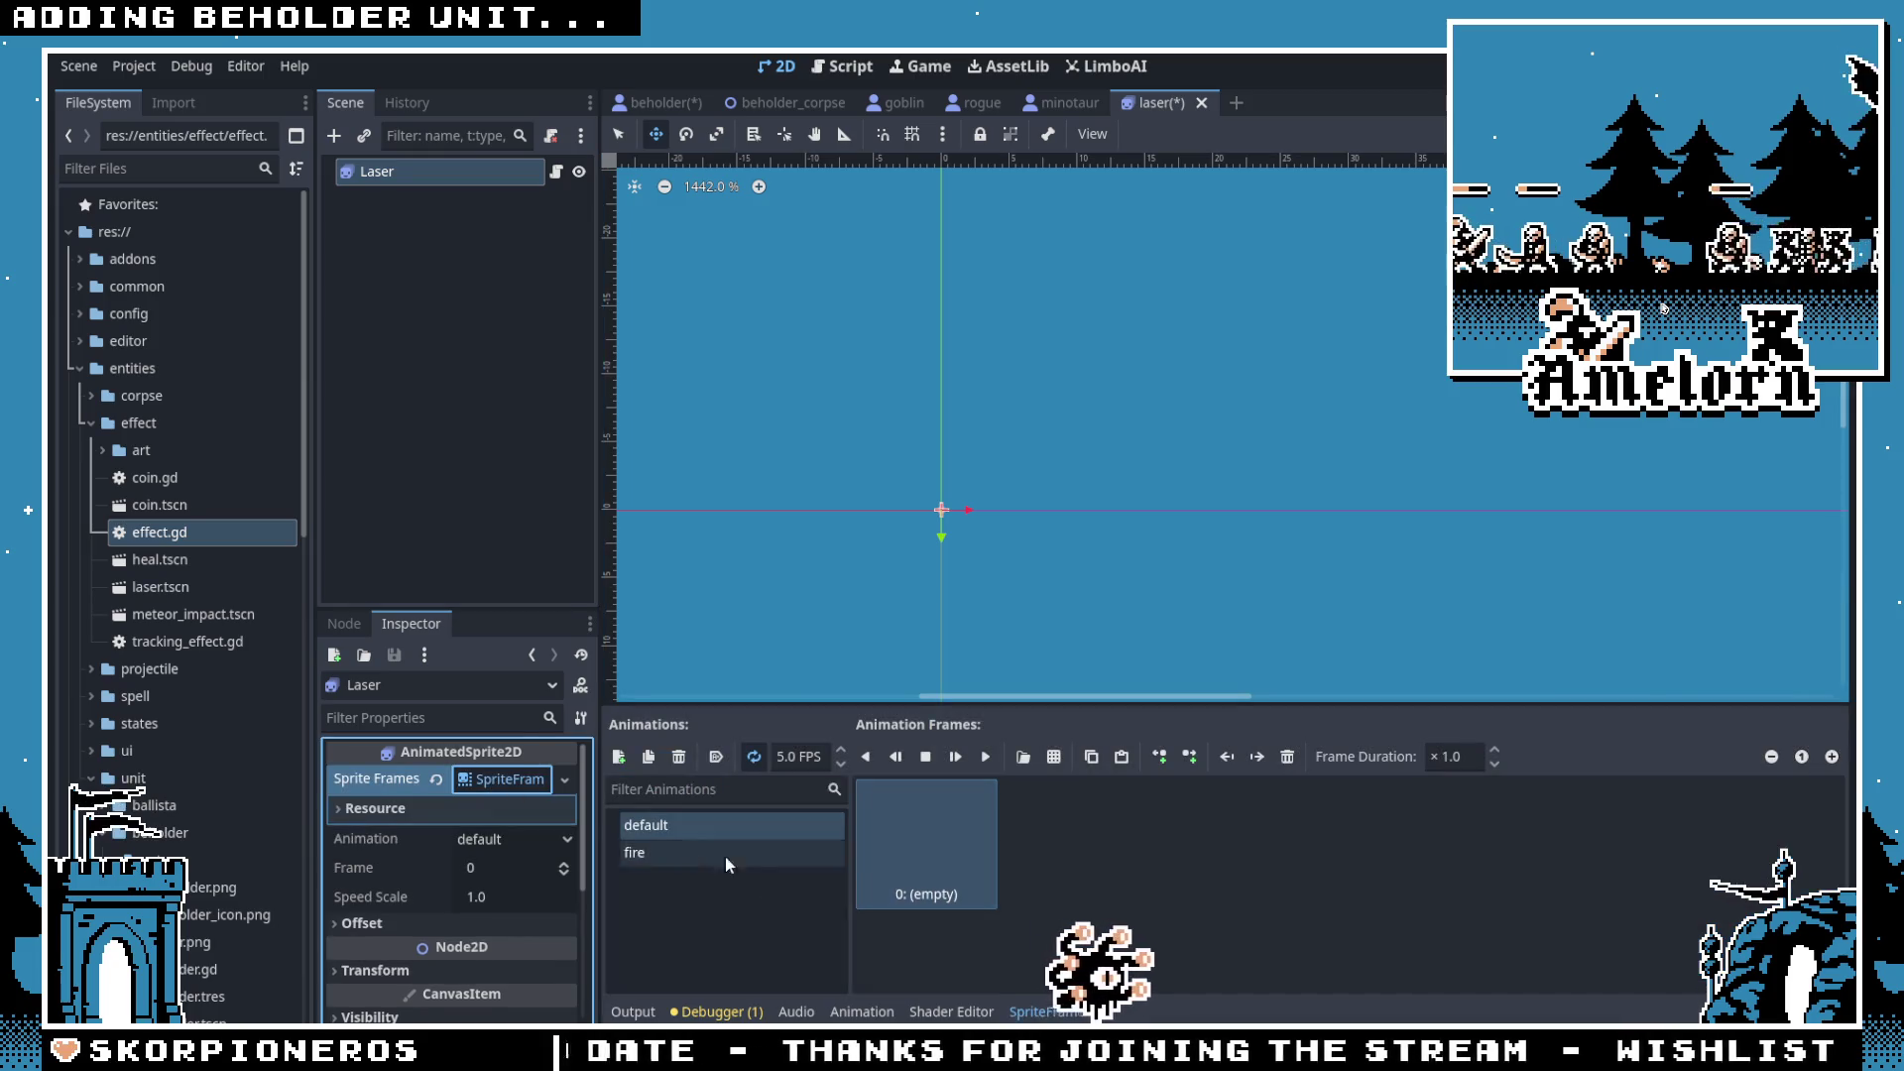
{"action": "left_click", "coordinate": [707, 826]}
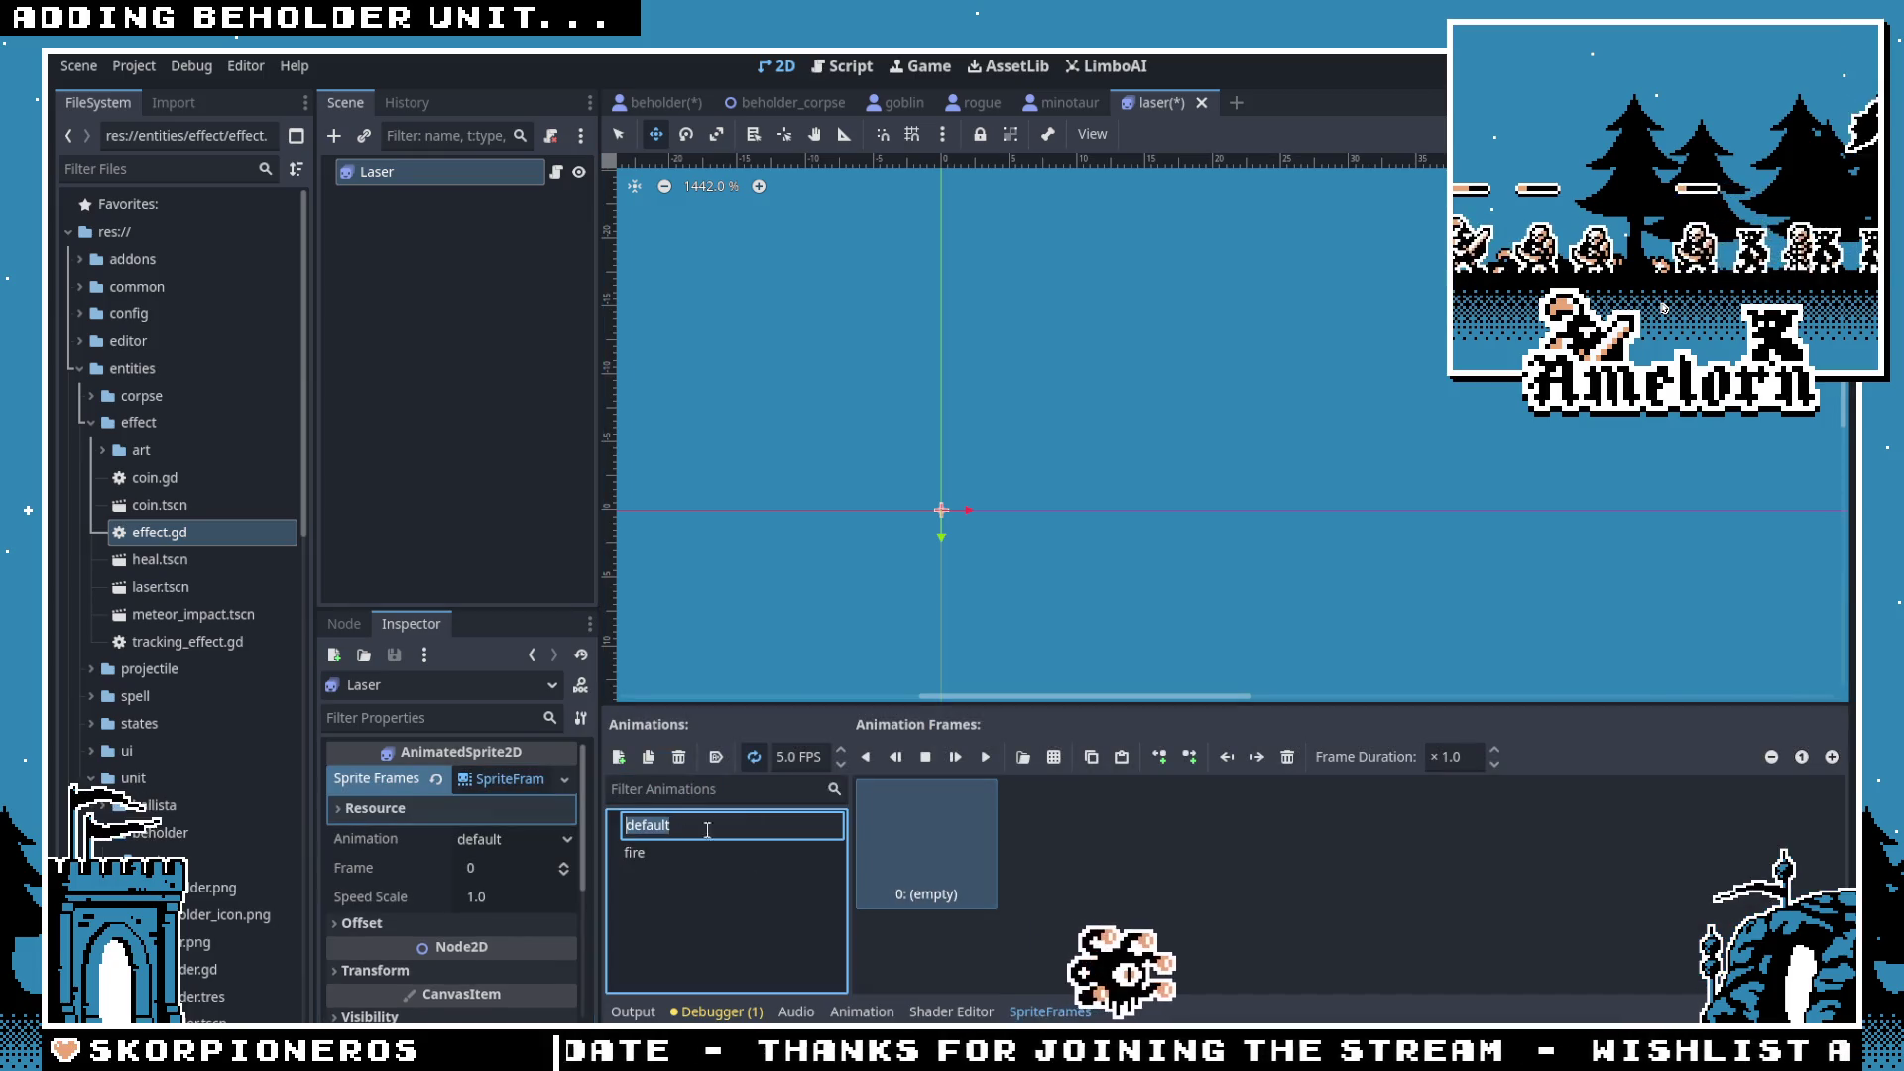
{"action": "left_click", "coordinate": [681, 757]}
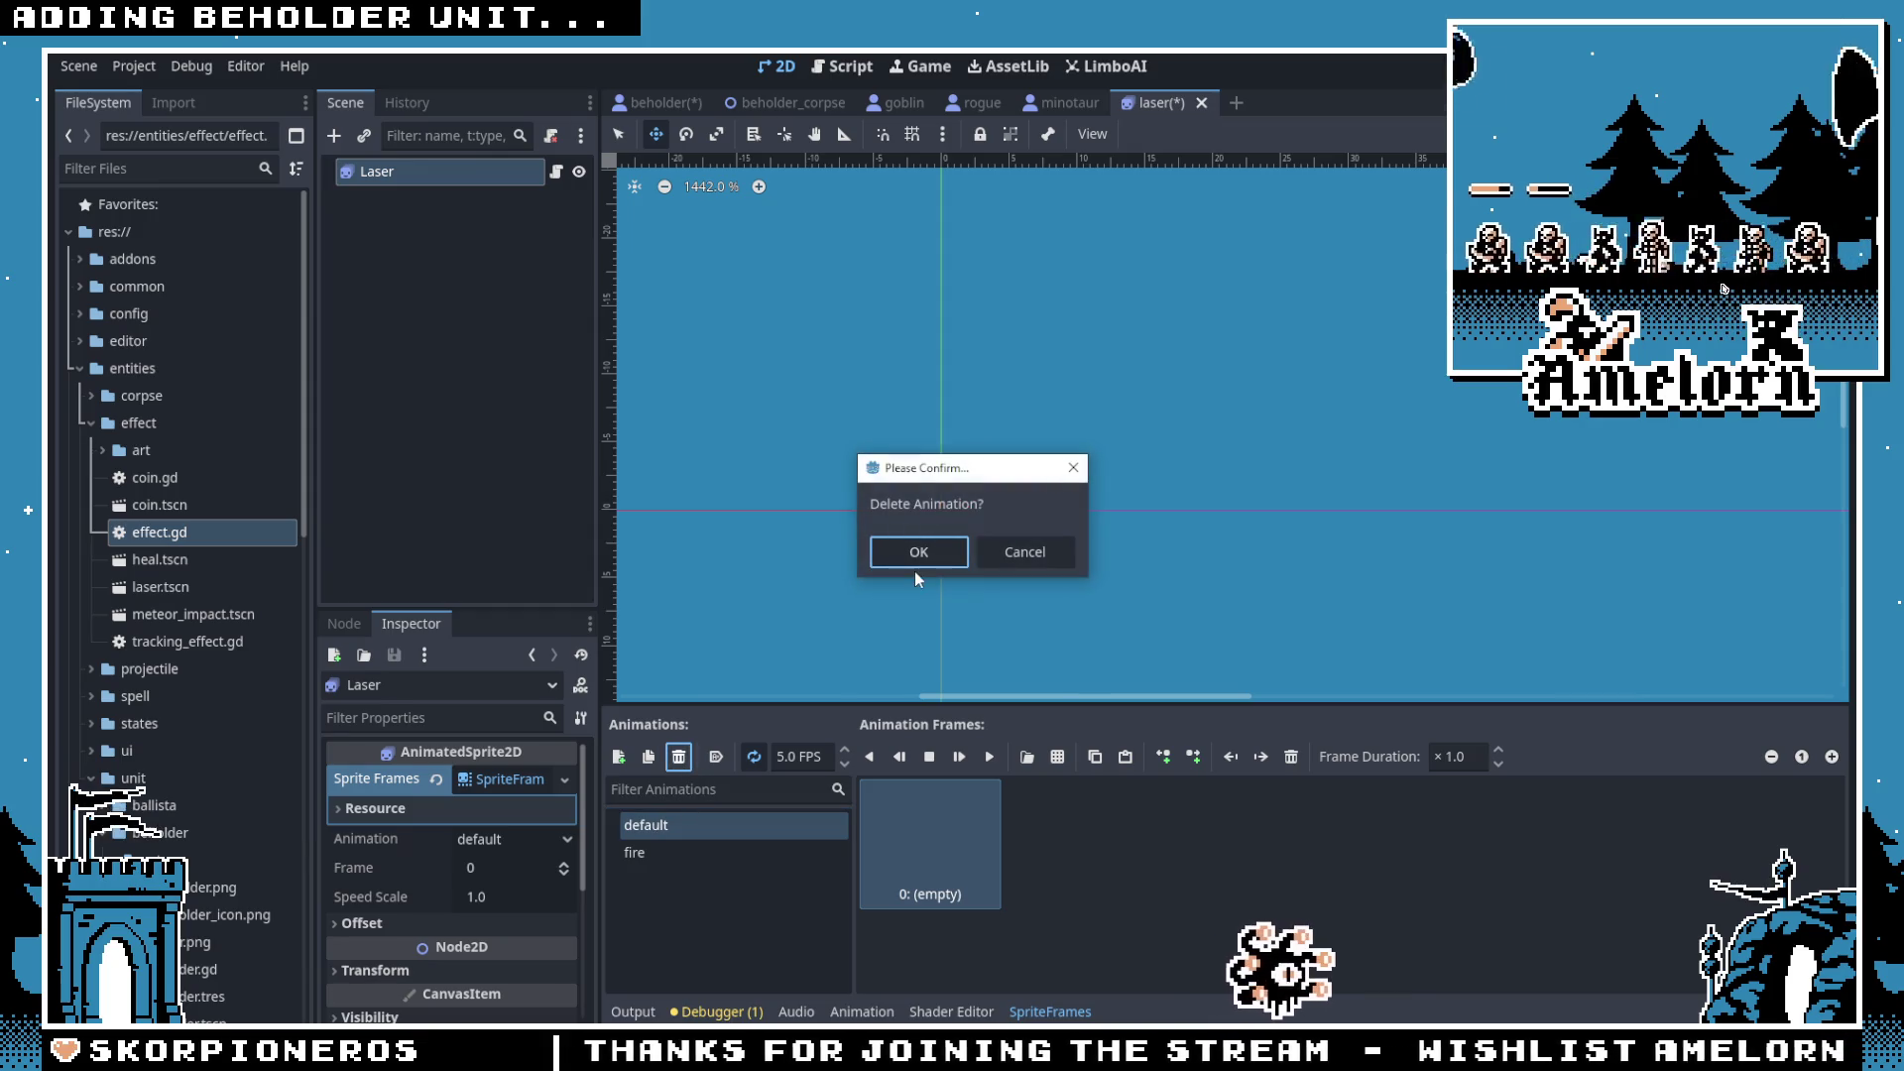
{"action": "left_click", "coordinate": [917, 551]}
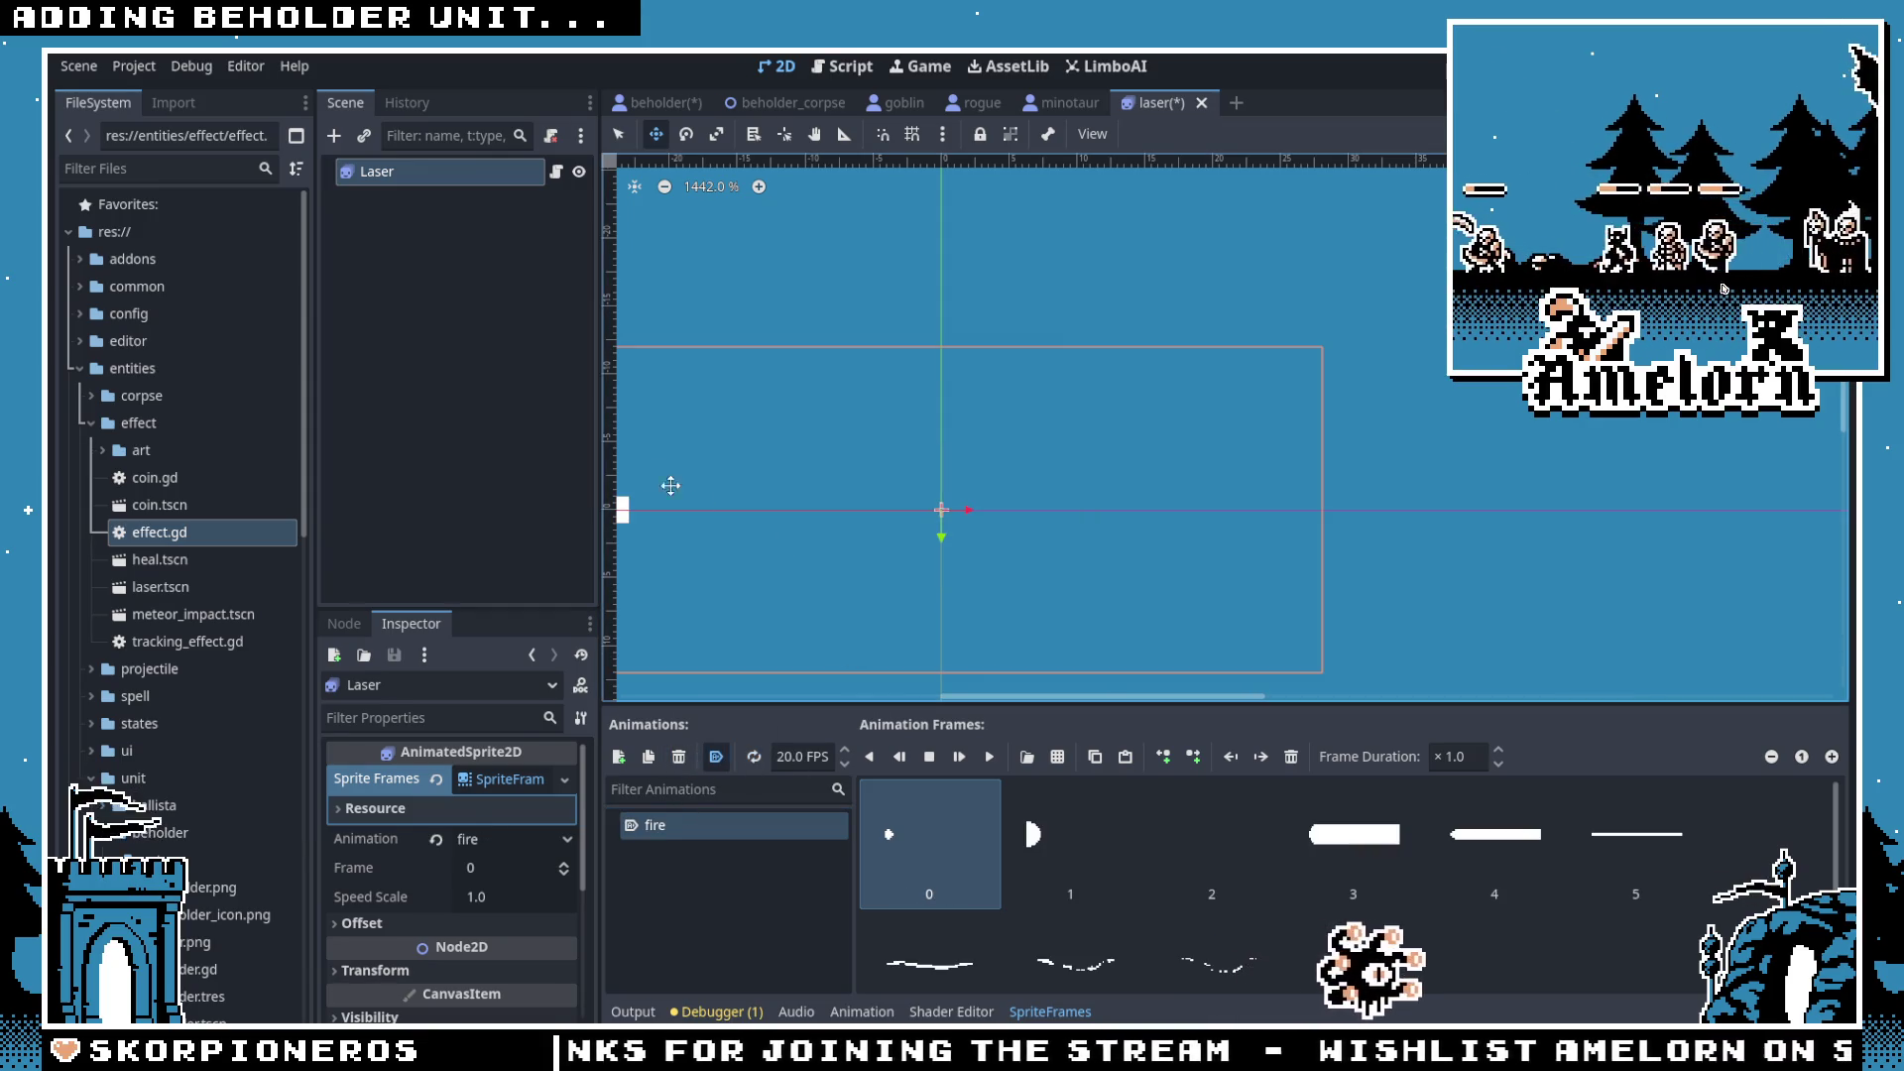
Step: Save the laser scene and go back to the beholder scene
{"action": "key", "text": "ctrl+s"}
{"action": "scroll", "coordinate": [892, 437], "scroll_direction": "down", "scroll_amount": 3}
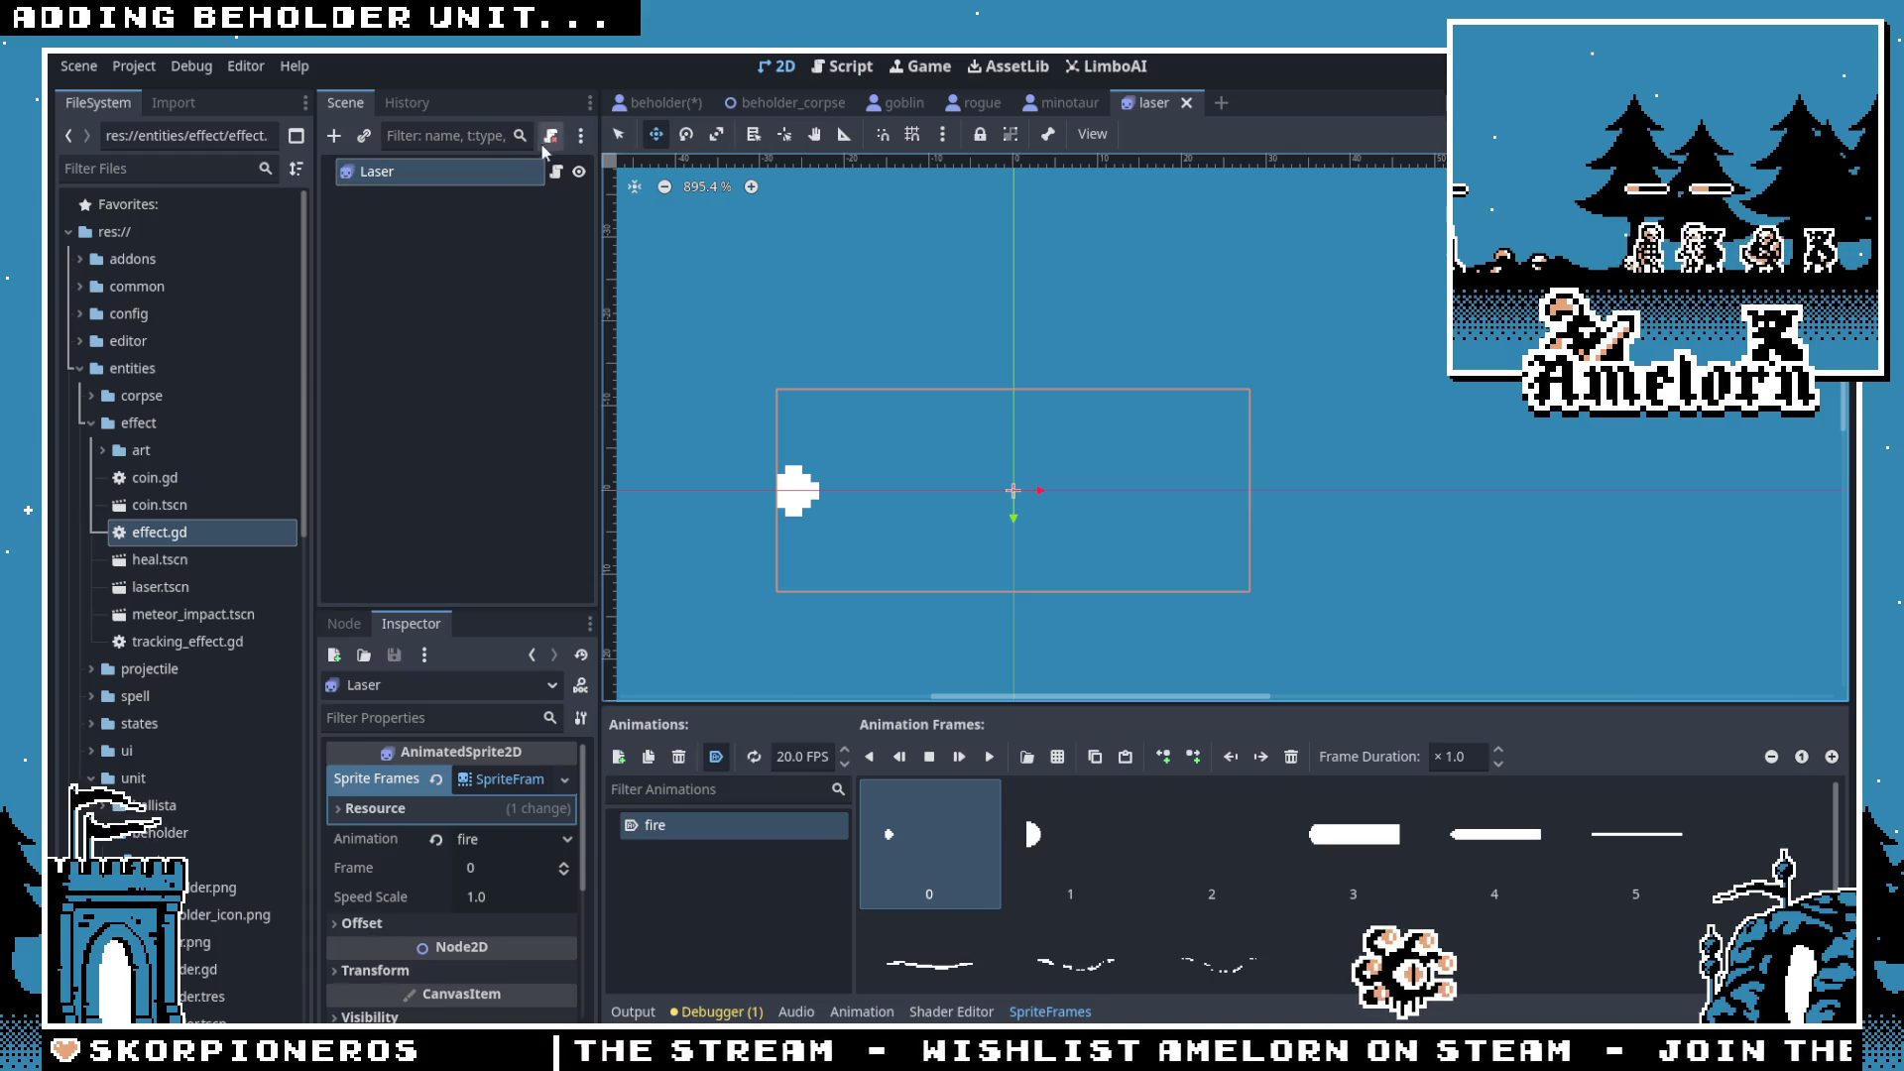
{"action": "left_click", "coordinate": [649, 111]}
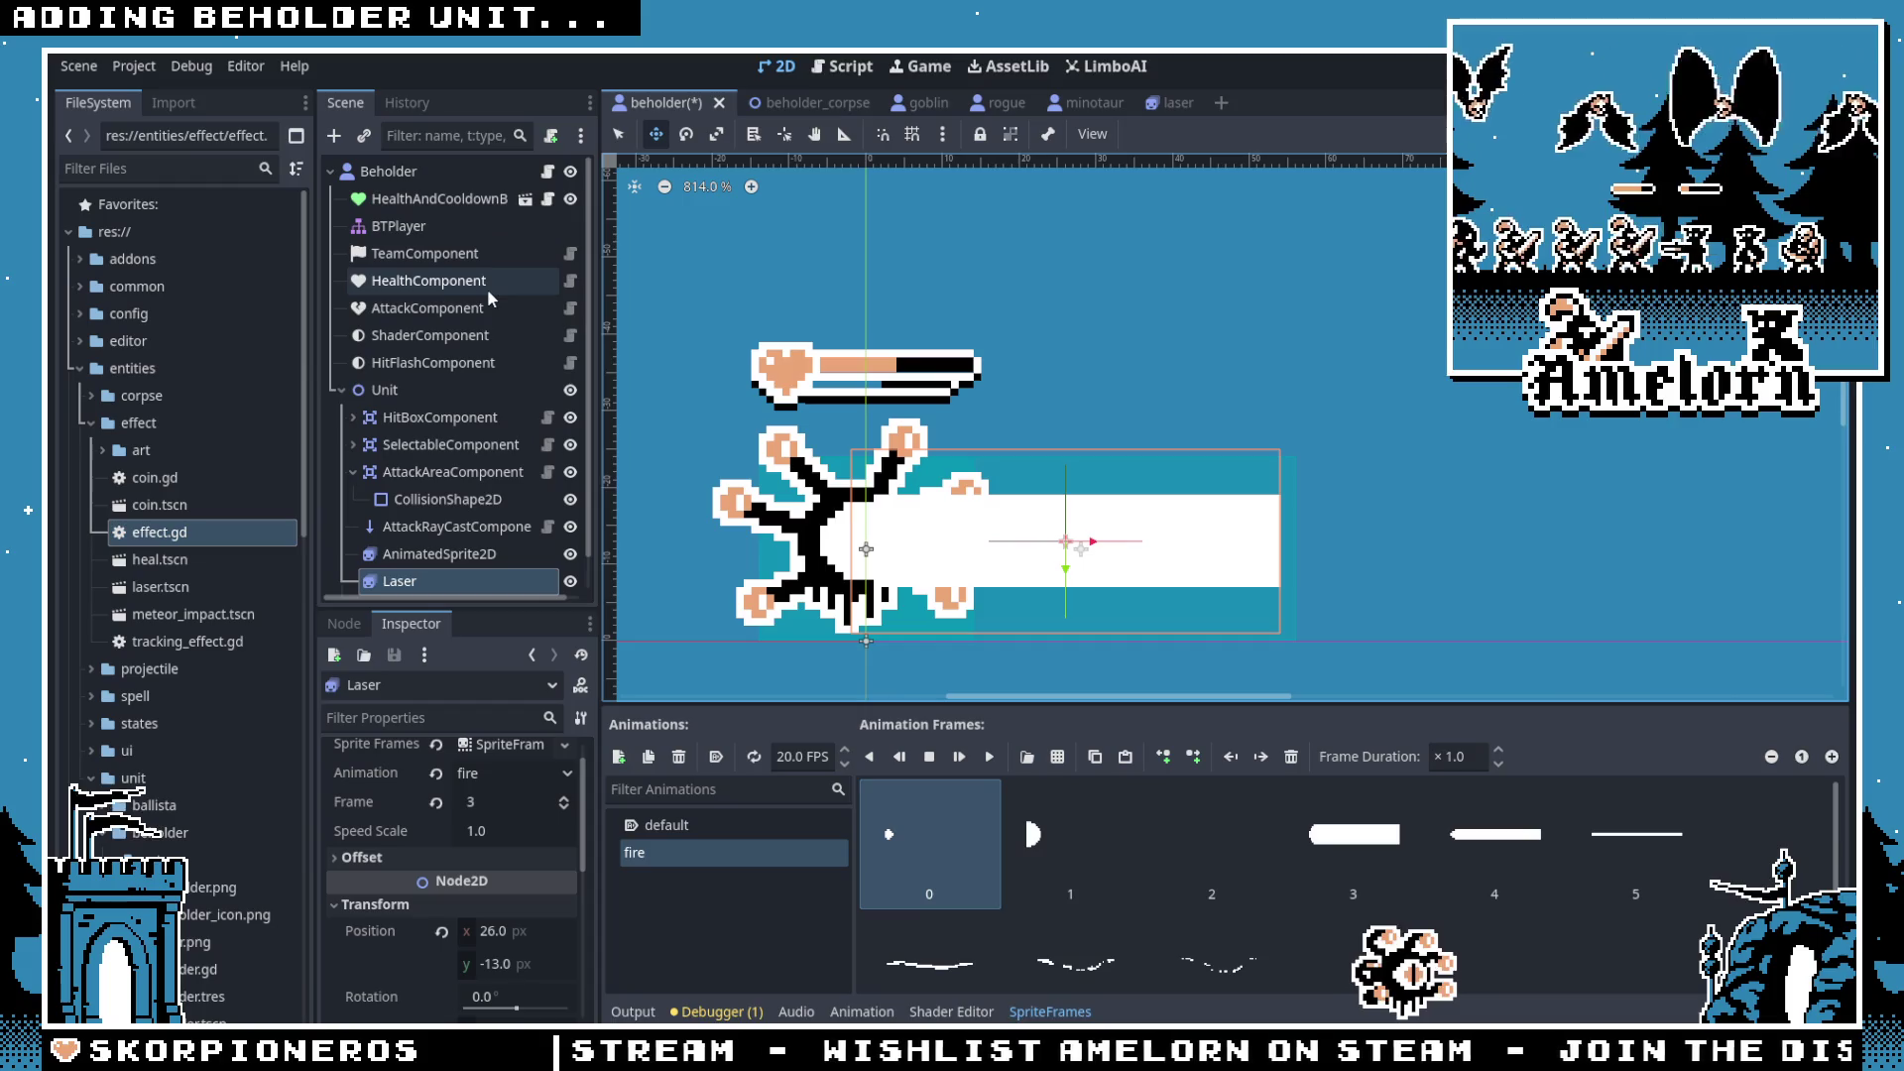
Step: In beholder.gd, add laser.tscn as a LASER preload constant
{"action": "left_click", "coordinate": [545, 189]}
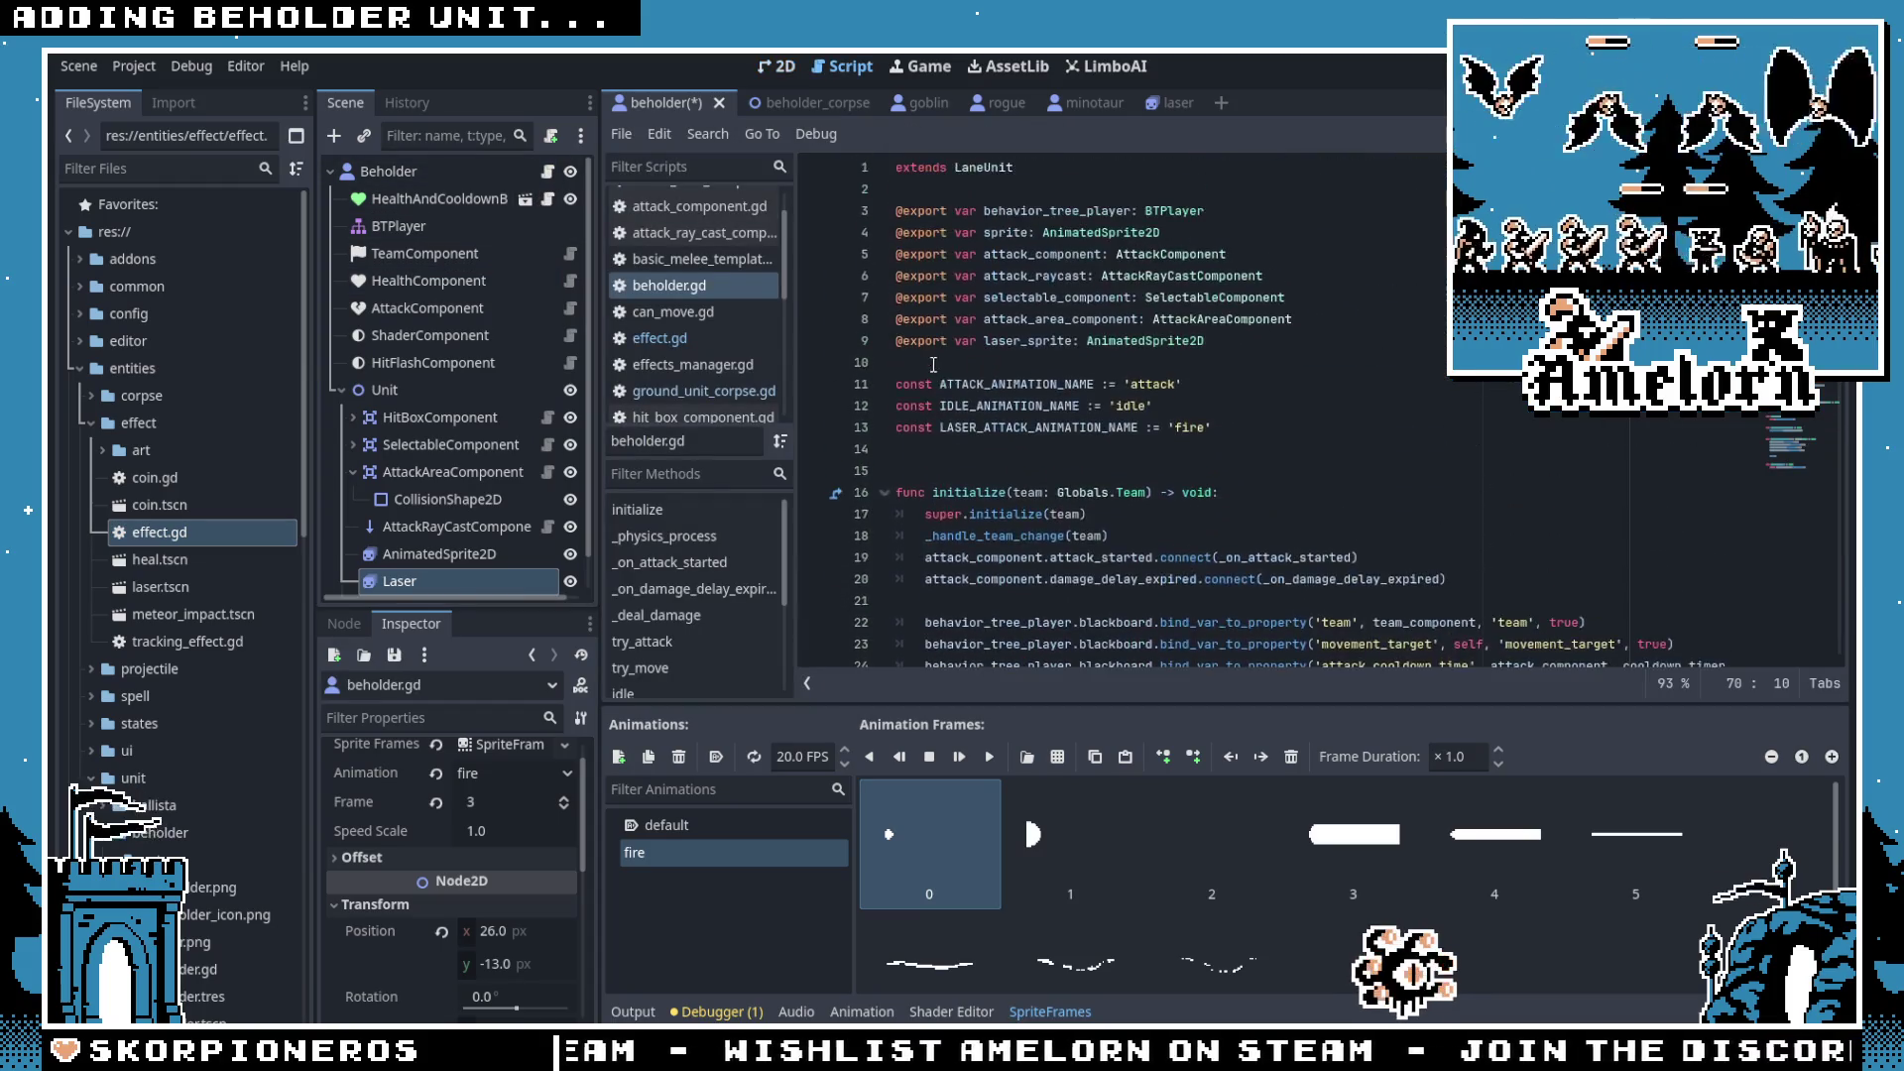
{"action": "mouse_move", "coordinate": [159, 587]}
{"action": "left_mouse_down"}
{"action": "mouse_move", "coordinate": [992, 446]}
{"action": "mouse_move", "coordinate": [1106, 384]}
{"action": "left_mouse_up"}
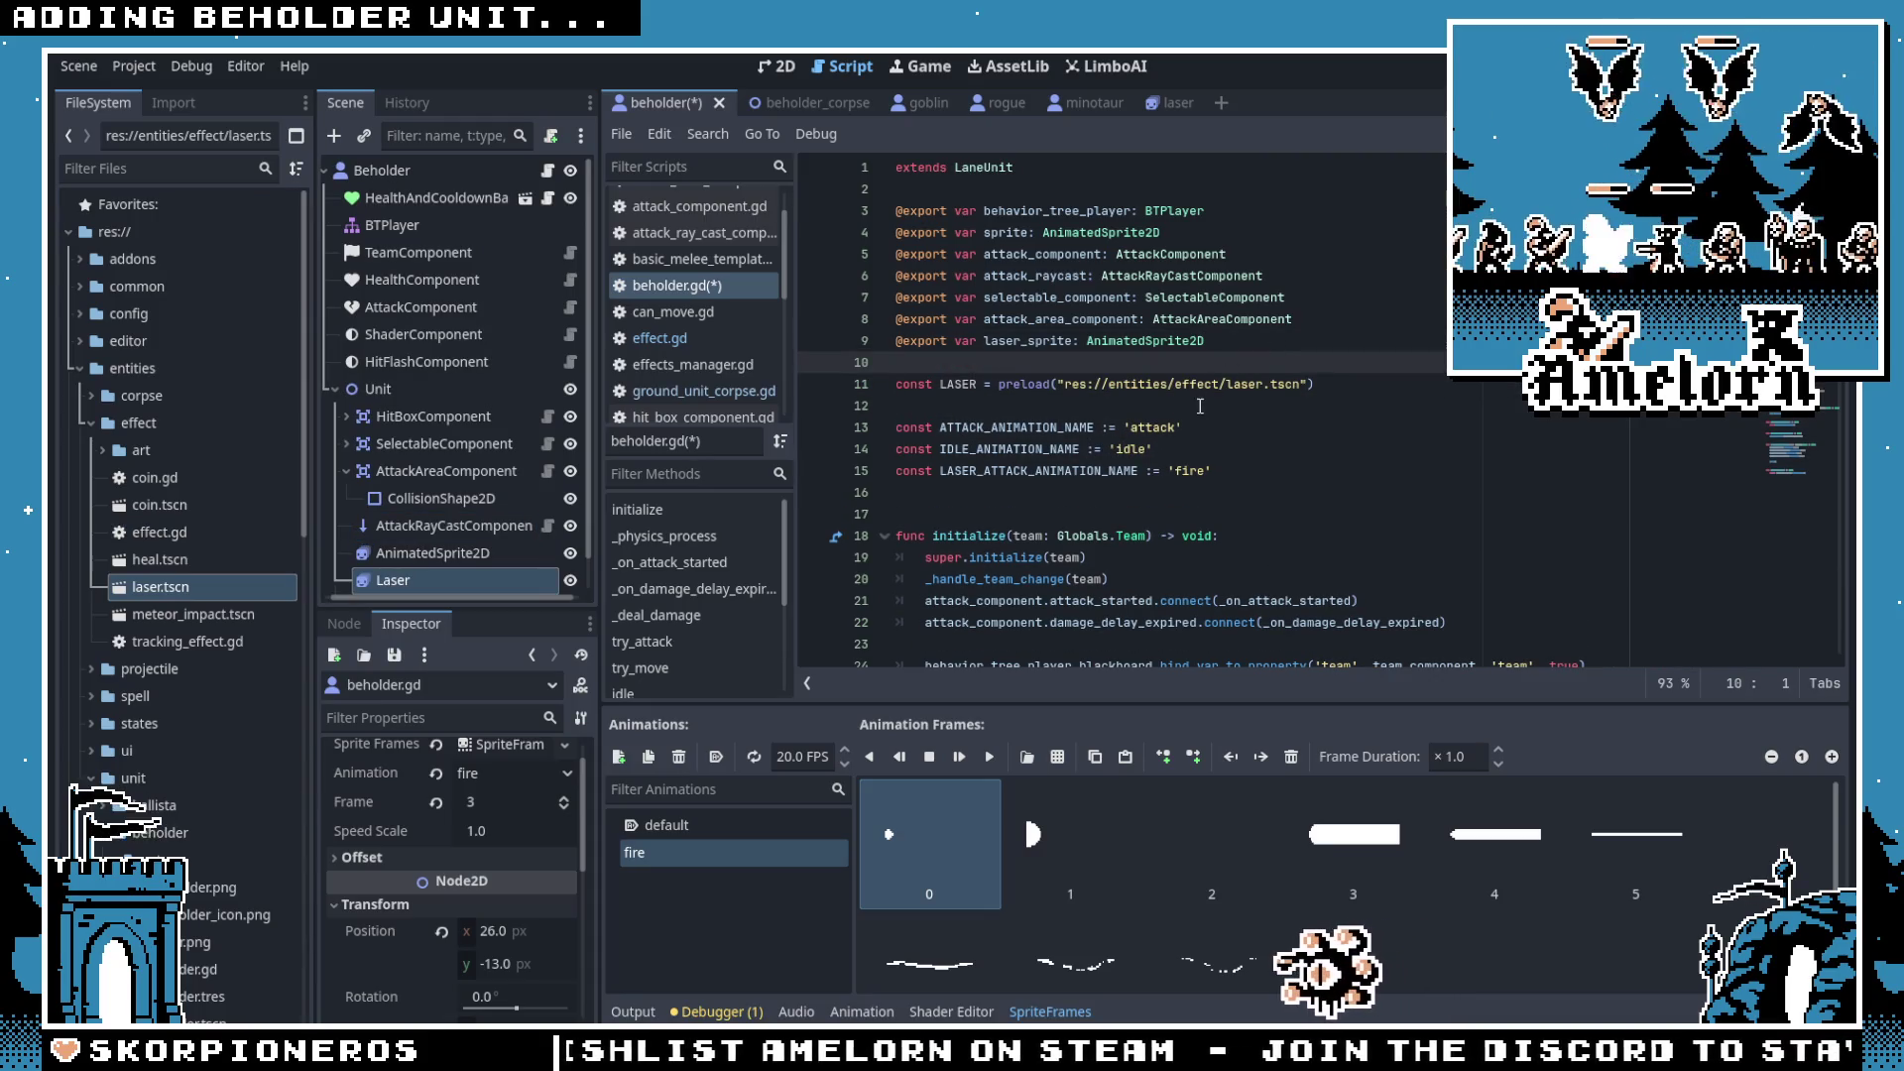
{"action": "left_click", "coordinate": [1183, 427]}
{"action": "scroll", "coordinate": [1184, 431], "scroll_direction": "down", "scroll_amount": 4}
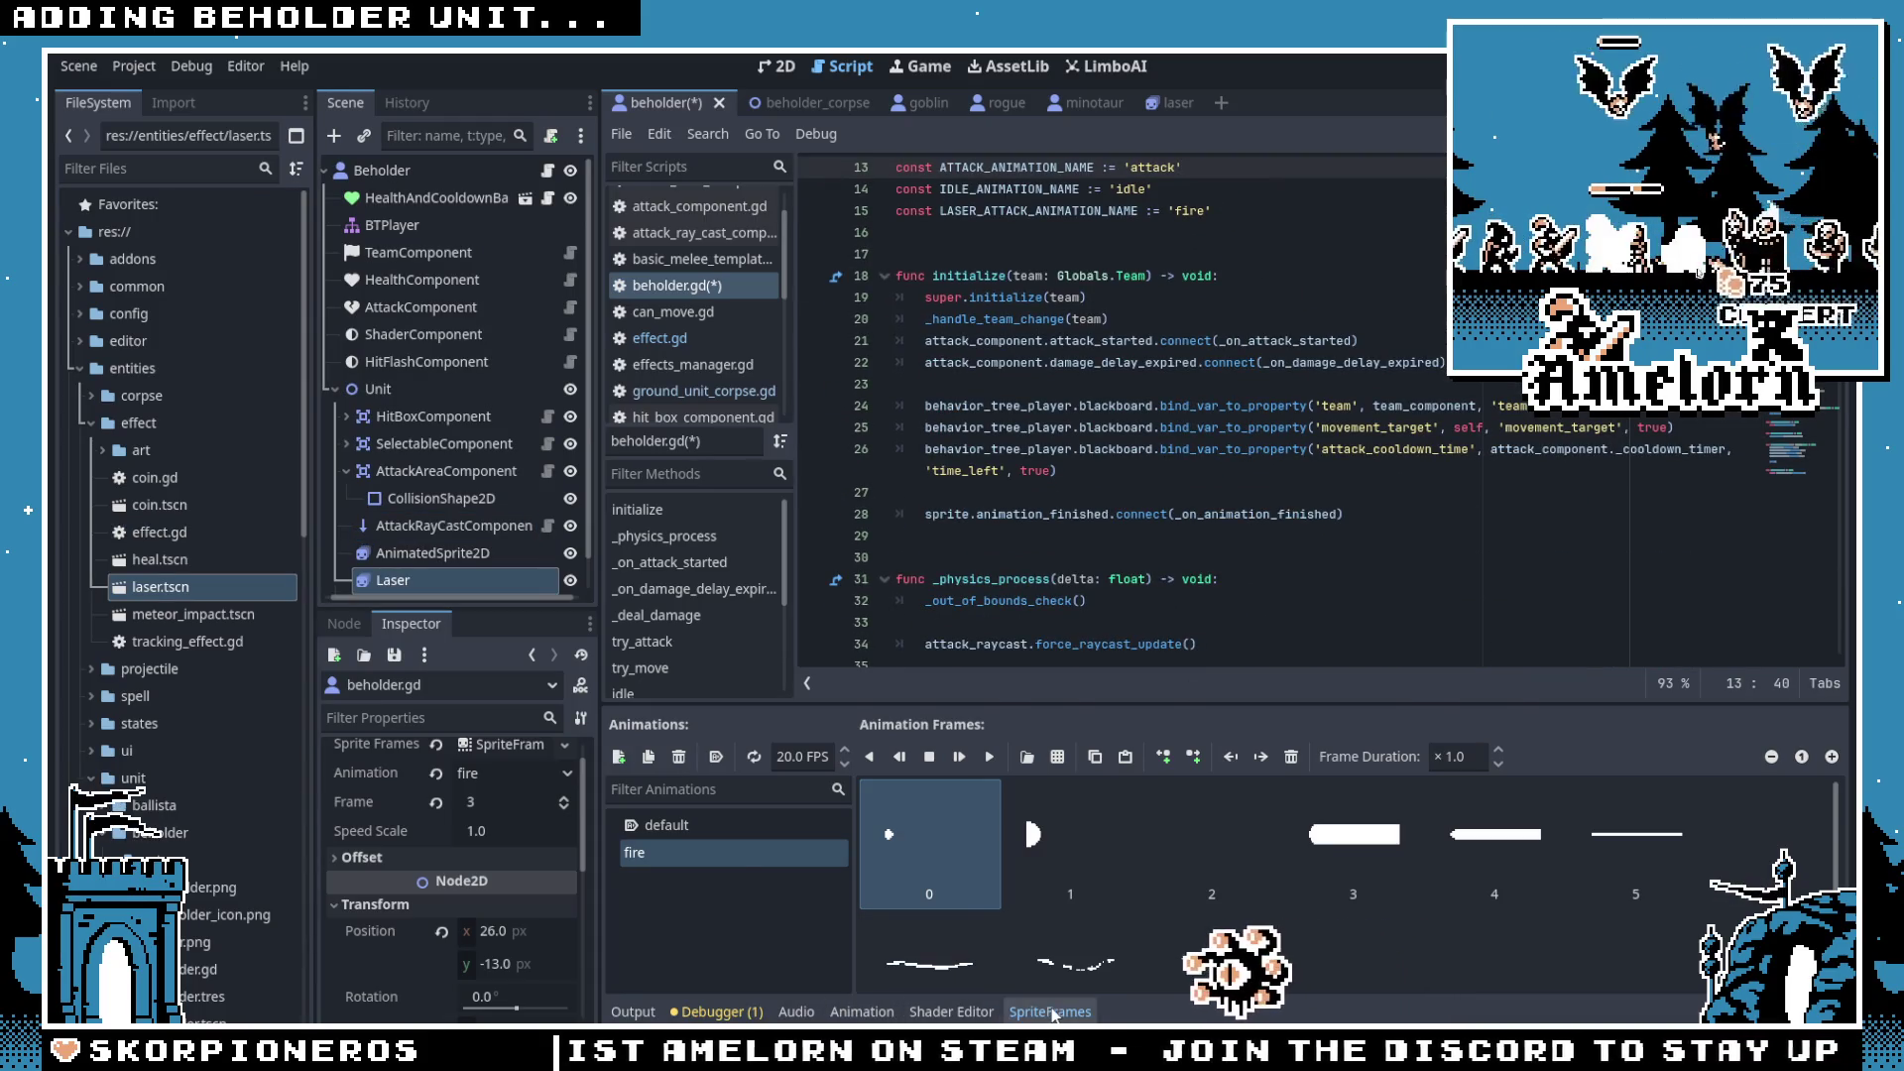
Step: Delete the laser_sprite export line from beholder.gd
{"action": "key", "text": "ctrl+j"}
{"action": "scroll", "coordinate": [999, 725], "scroll_direction": "up", "scroll_amount": 4}
{"action": "left_click", "coordinate": [1277, 337]}
{"action": "key", "text": "shift+Up"}
{"action": "key", "text": "BackSpace"}
Step: Replace the laser play call in _on_attack_started with pass and delete laser_sprite.play('default') from try_move
{"action": "scroll", "coordinate": [1294, 503], "scroll_direction": "down", "scroll_amount": 8}
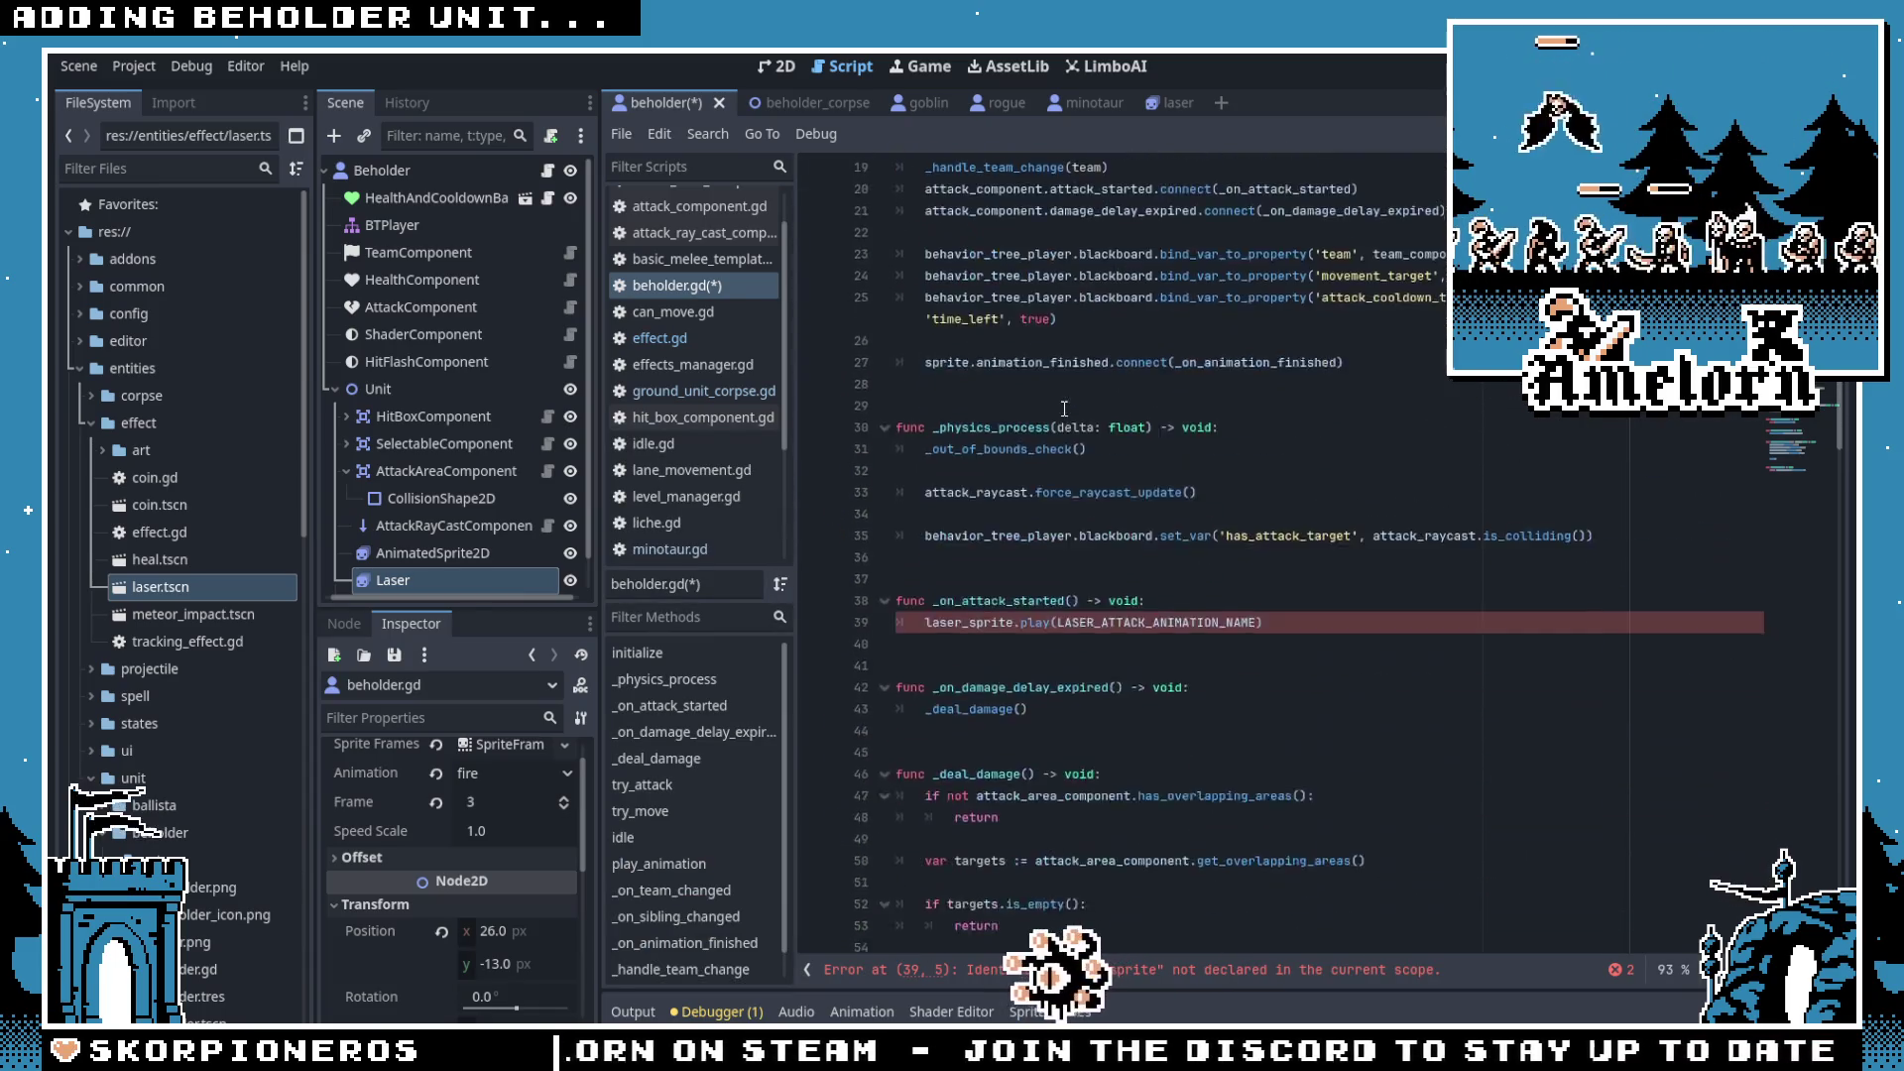
{"action": "left_click", "coordinate": [1310, 492]}
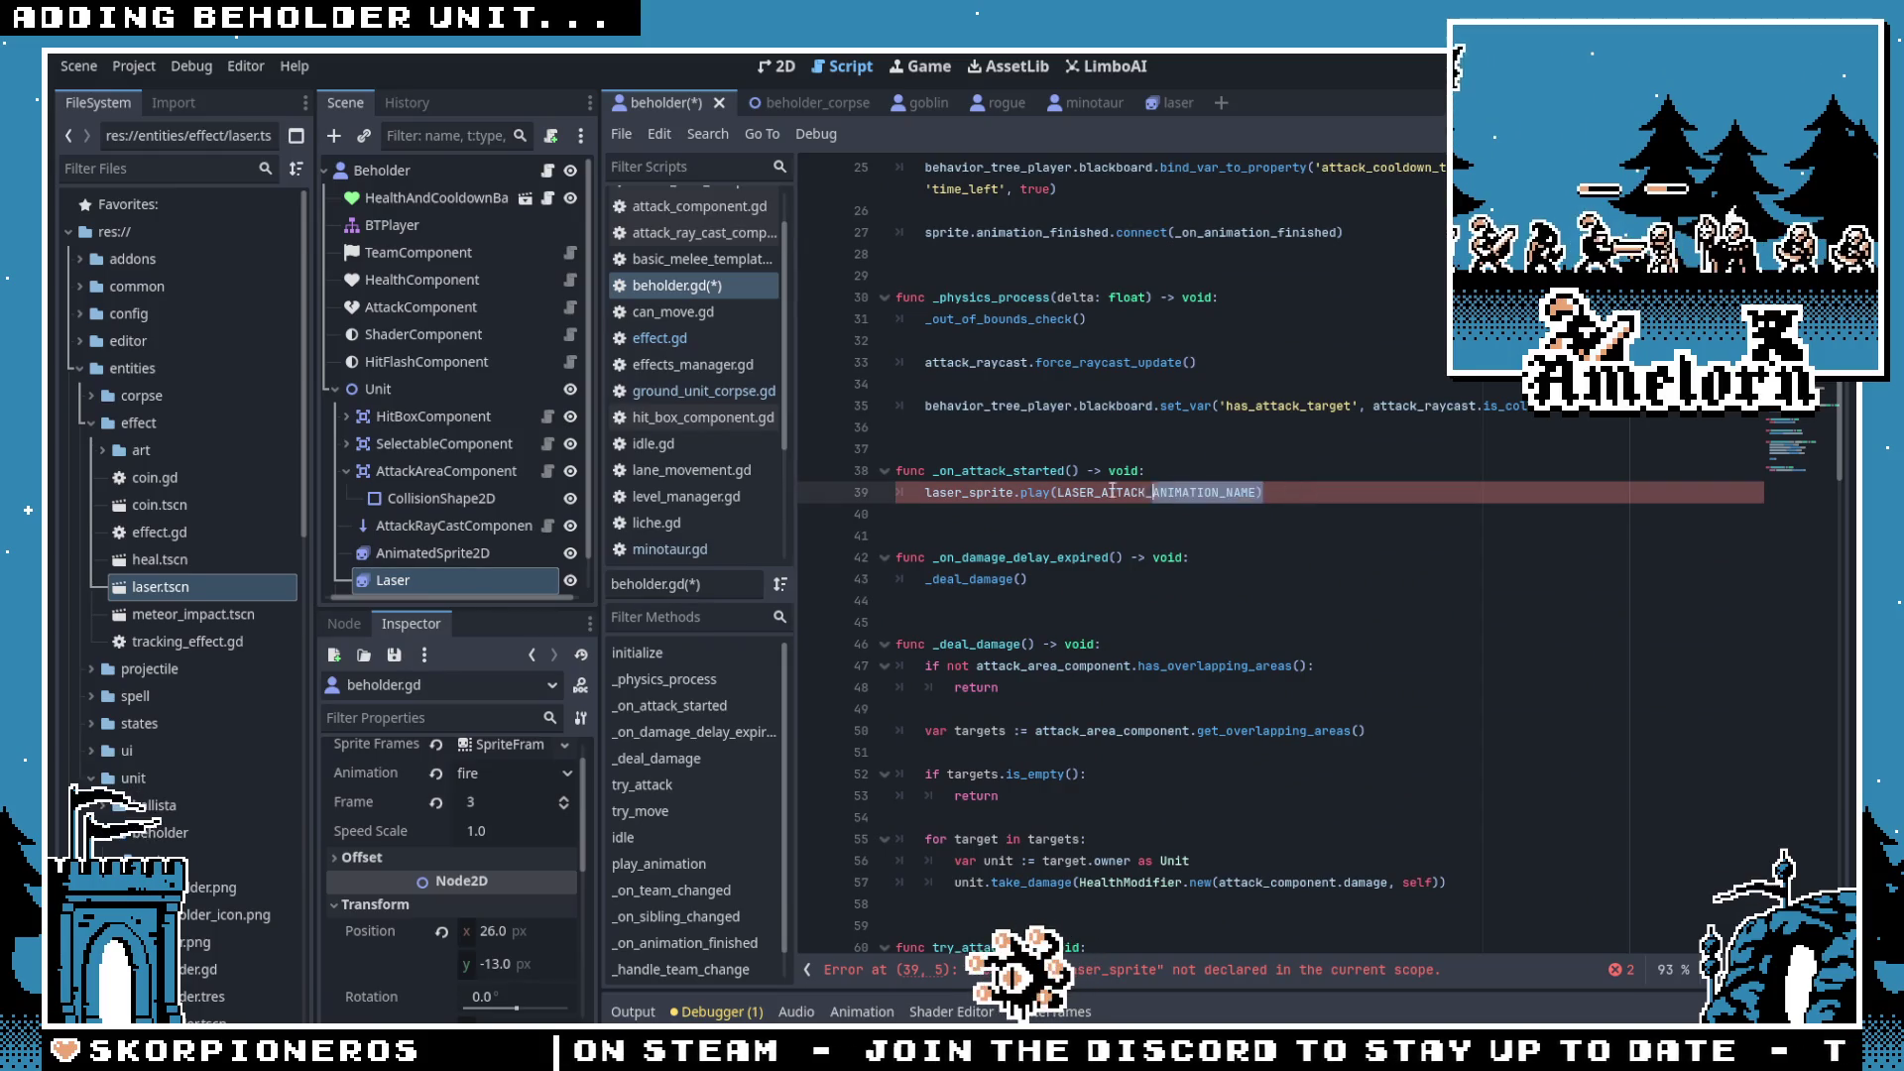
{"action": "type", "text": "pass"}
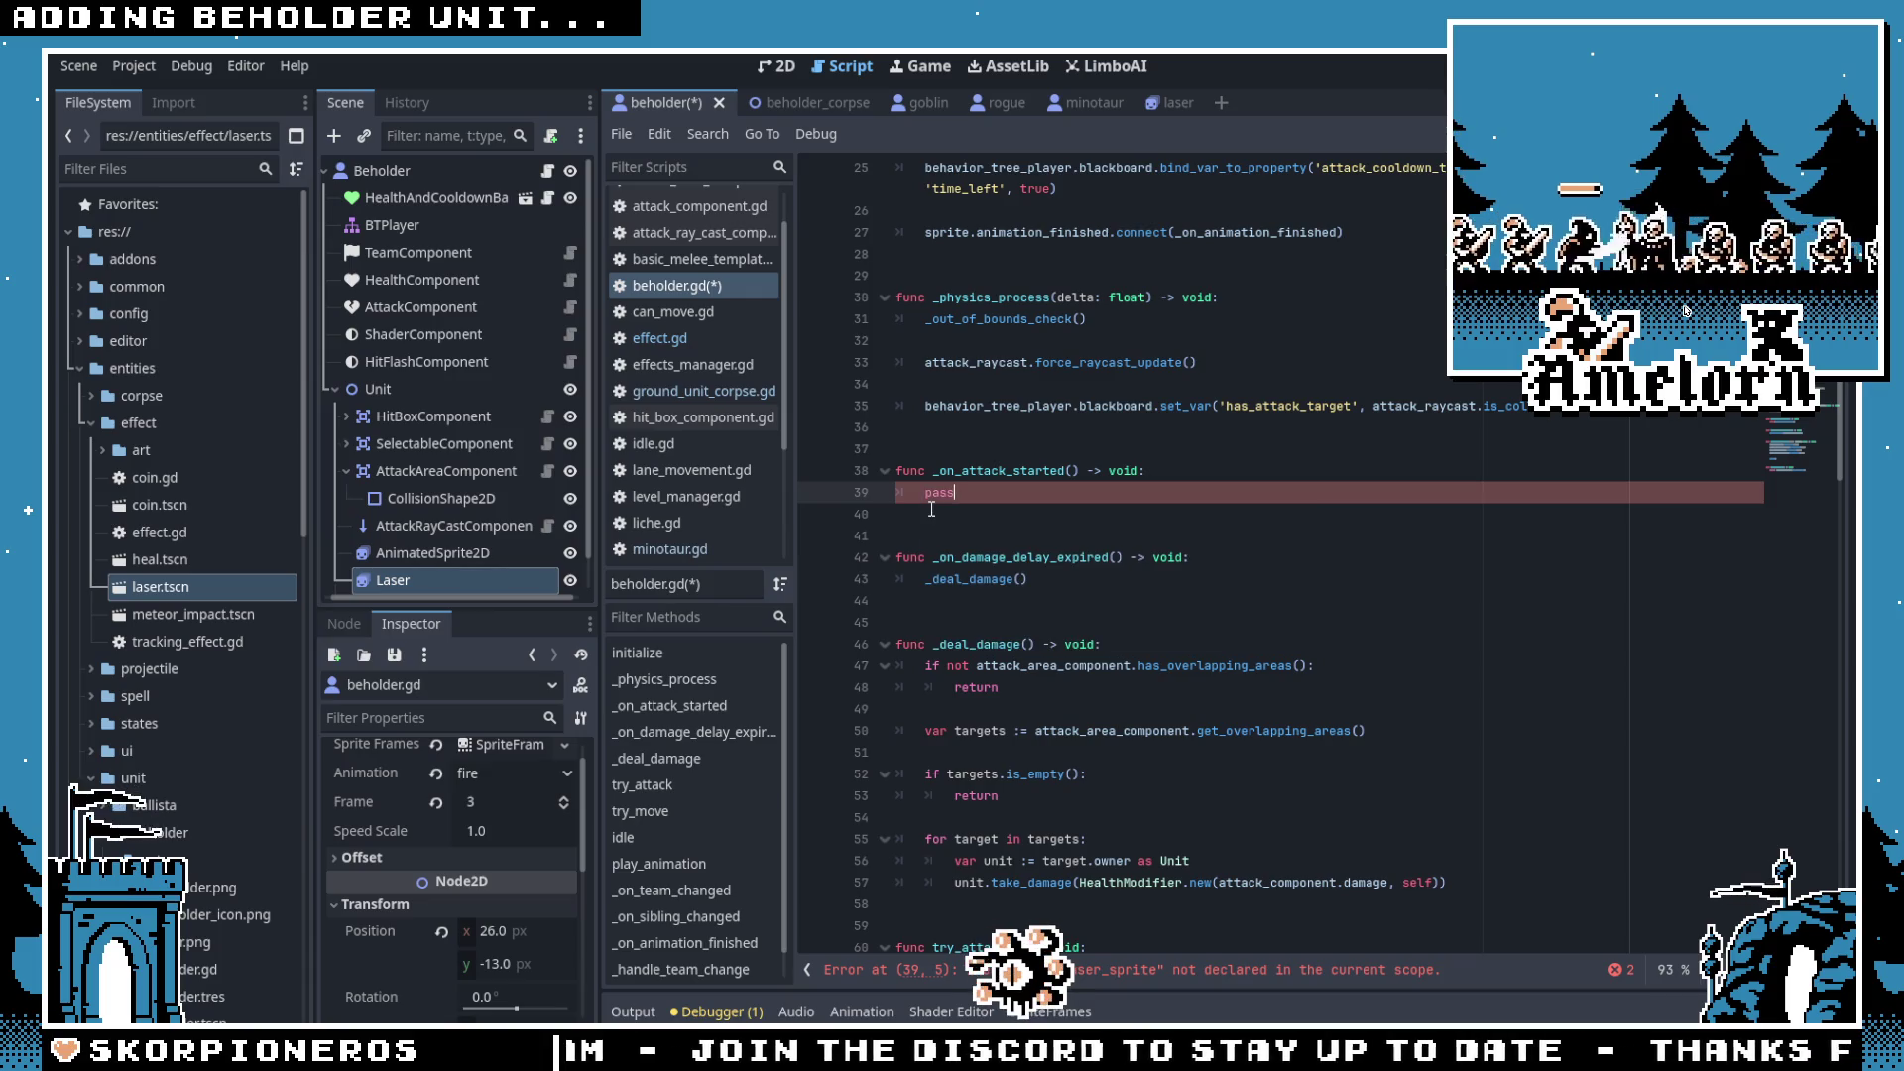
{"action": "scroll", "coordinate": [1041, 546], "scroll_direction": "down", "scroll_amount": 9}
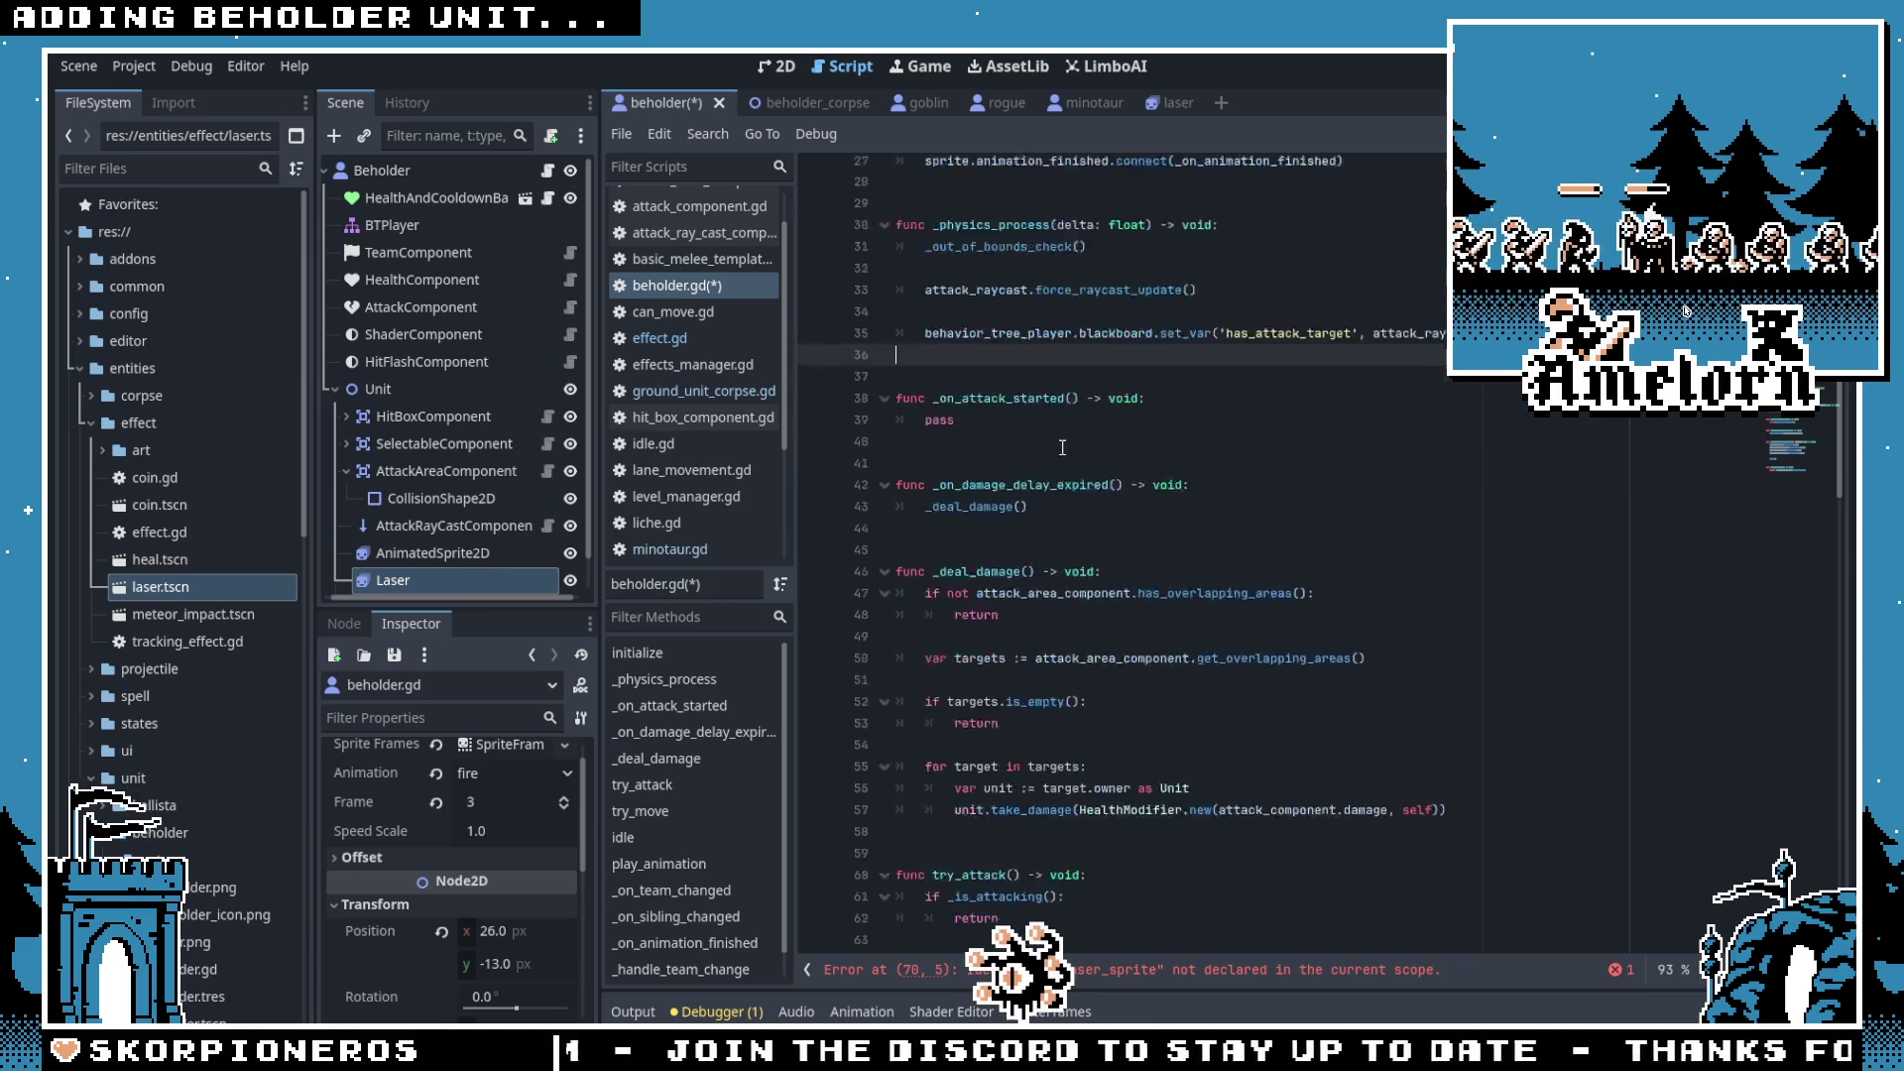
{"action": "left_click_drag", "start_coordinate": [1171, 583], "coordinate": [1207, 566]}
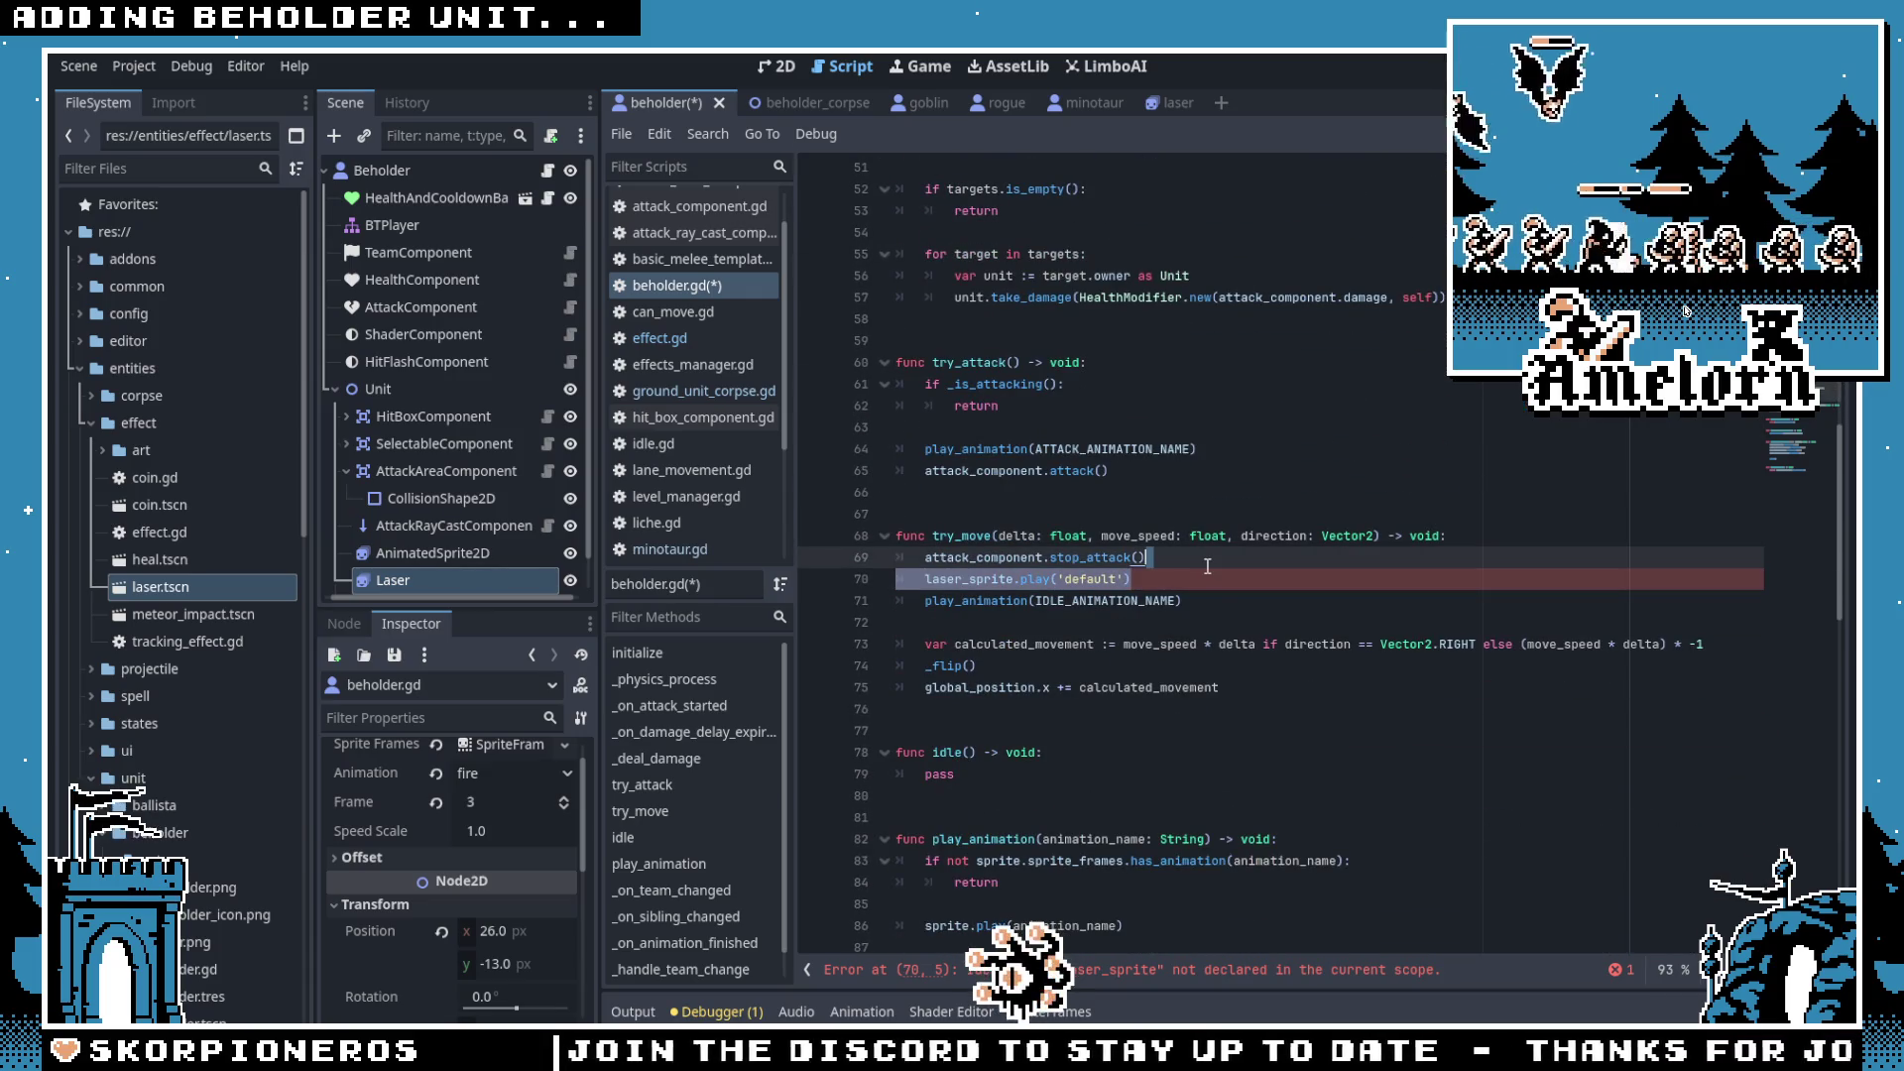
{"action": "key", "text": "BackSpace"}
Step: Filter the FileSystem by 'template' and open level_template.tscn
{"action": "scroll", "coordinate": [1151, 516], "scroll_direction": "down", "scroll_amount": 10}
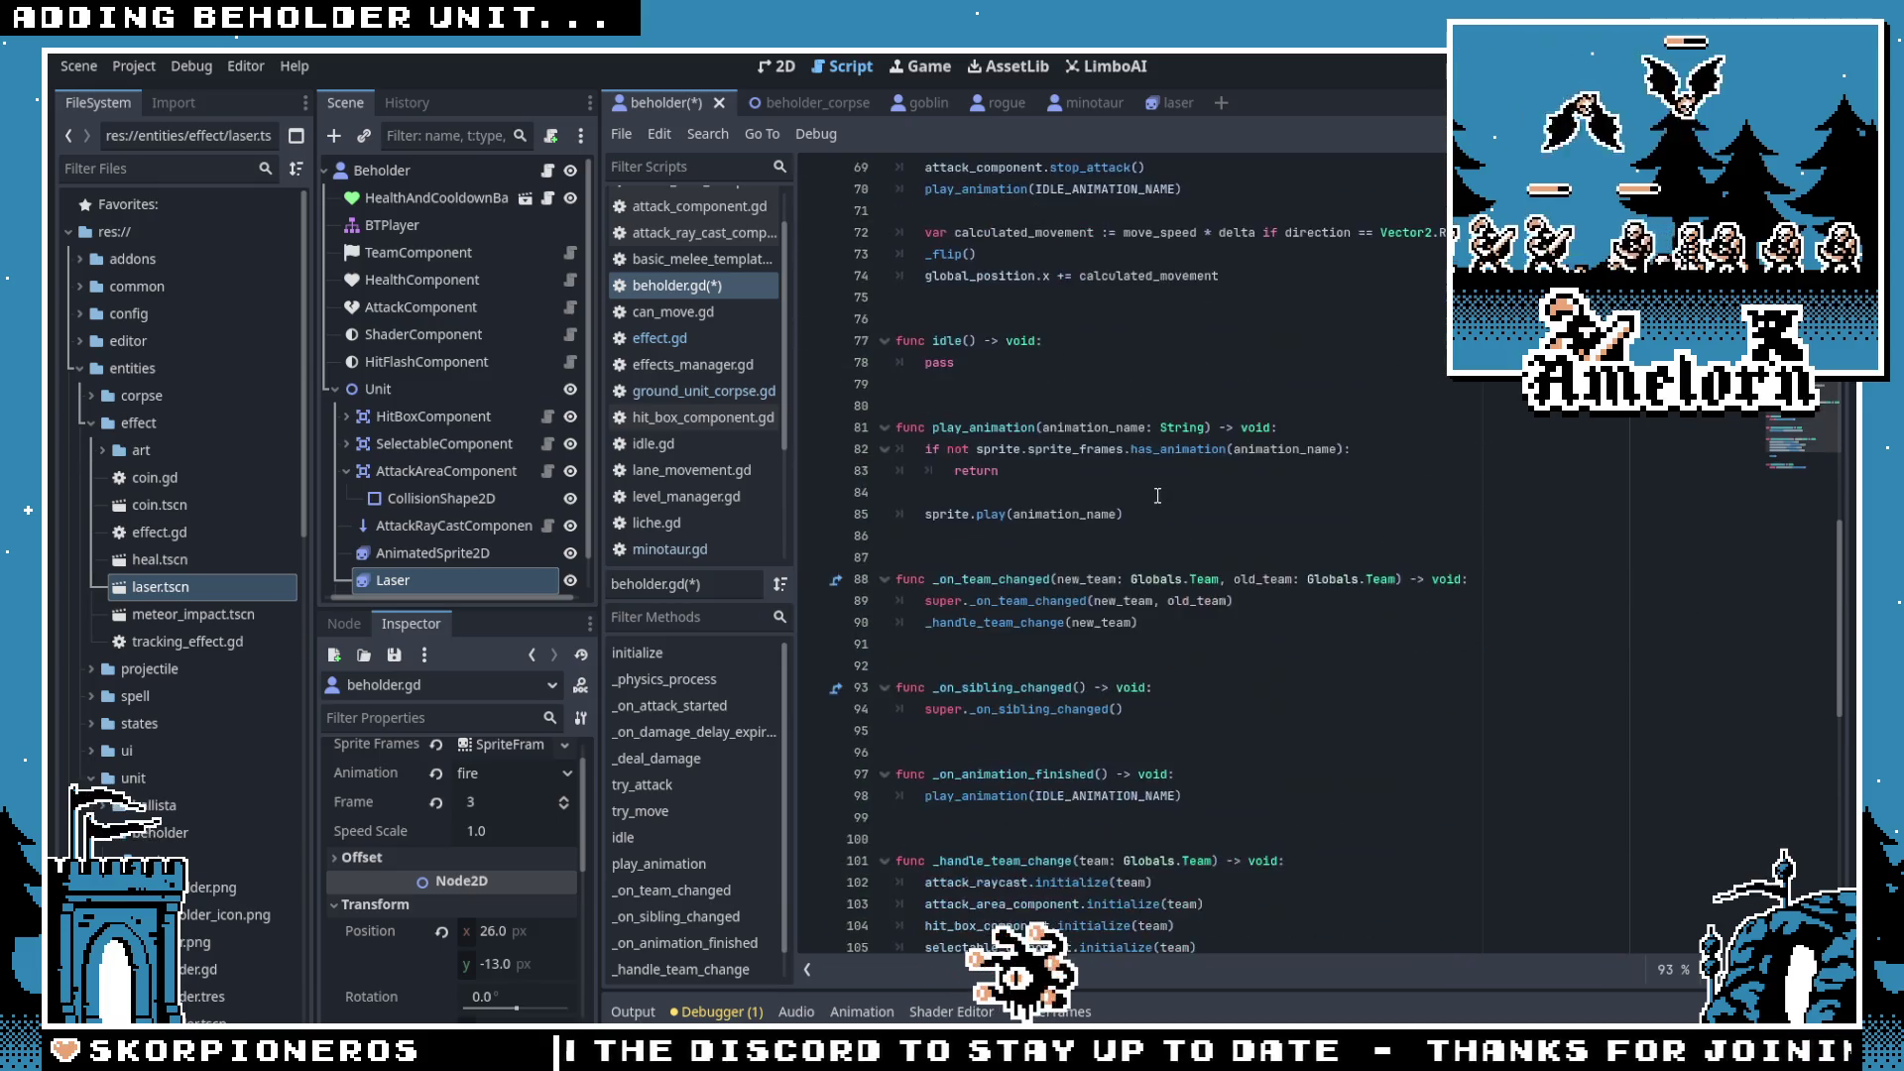
{"action": "scroll", "coordinate": [1135, 501], "scroll_direction": "up", "scroll_amount": 18}
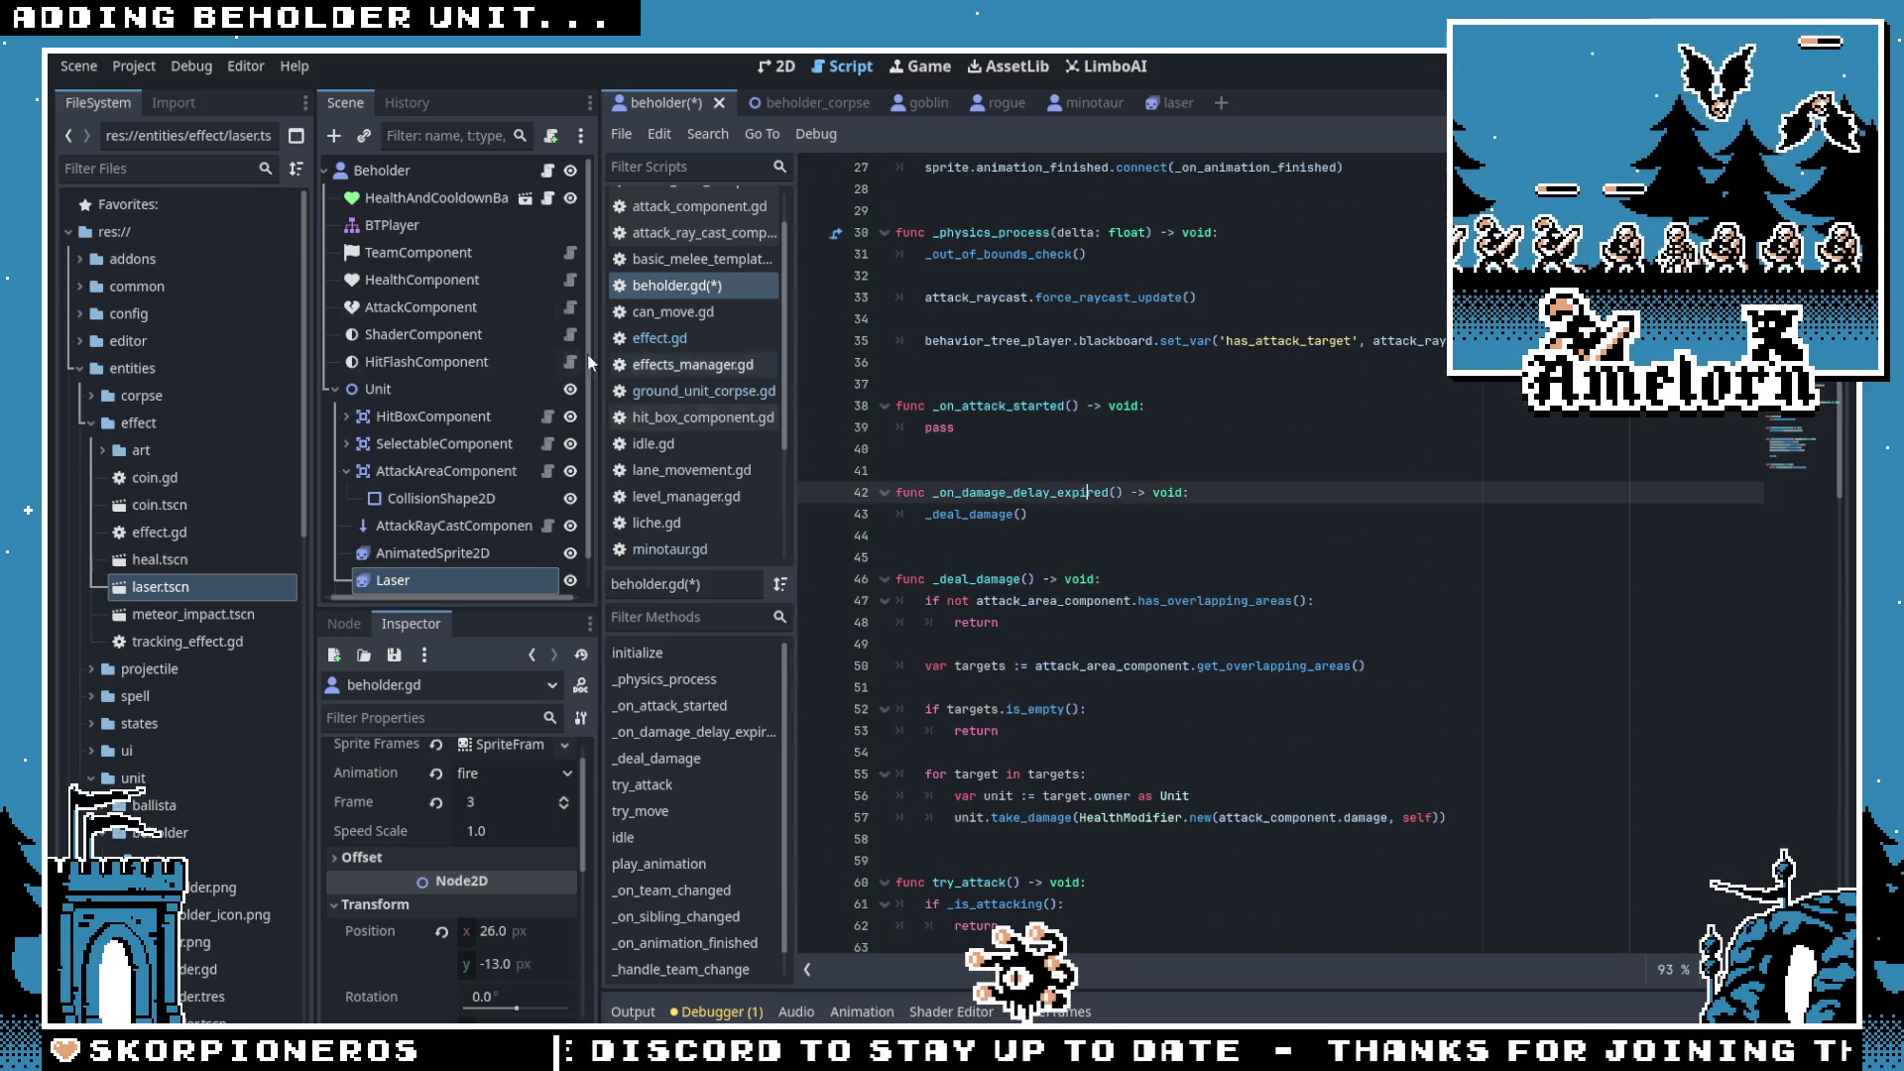
{"action": "type", "text": "template"}
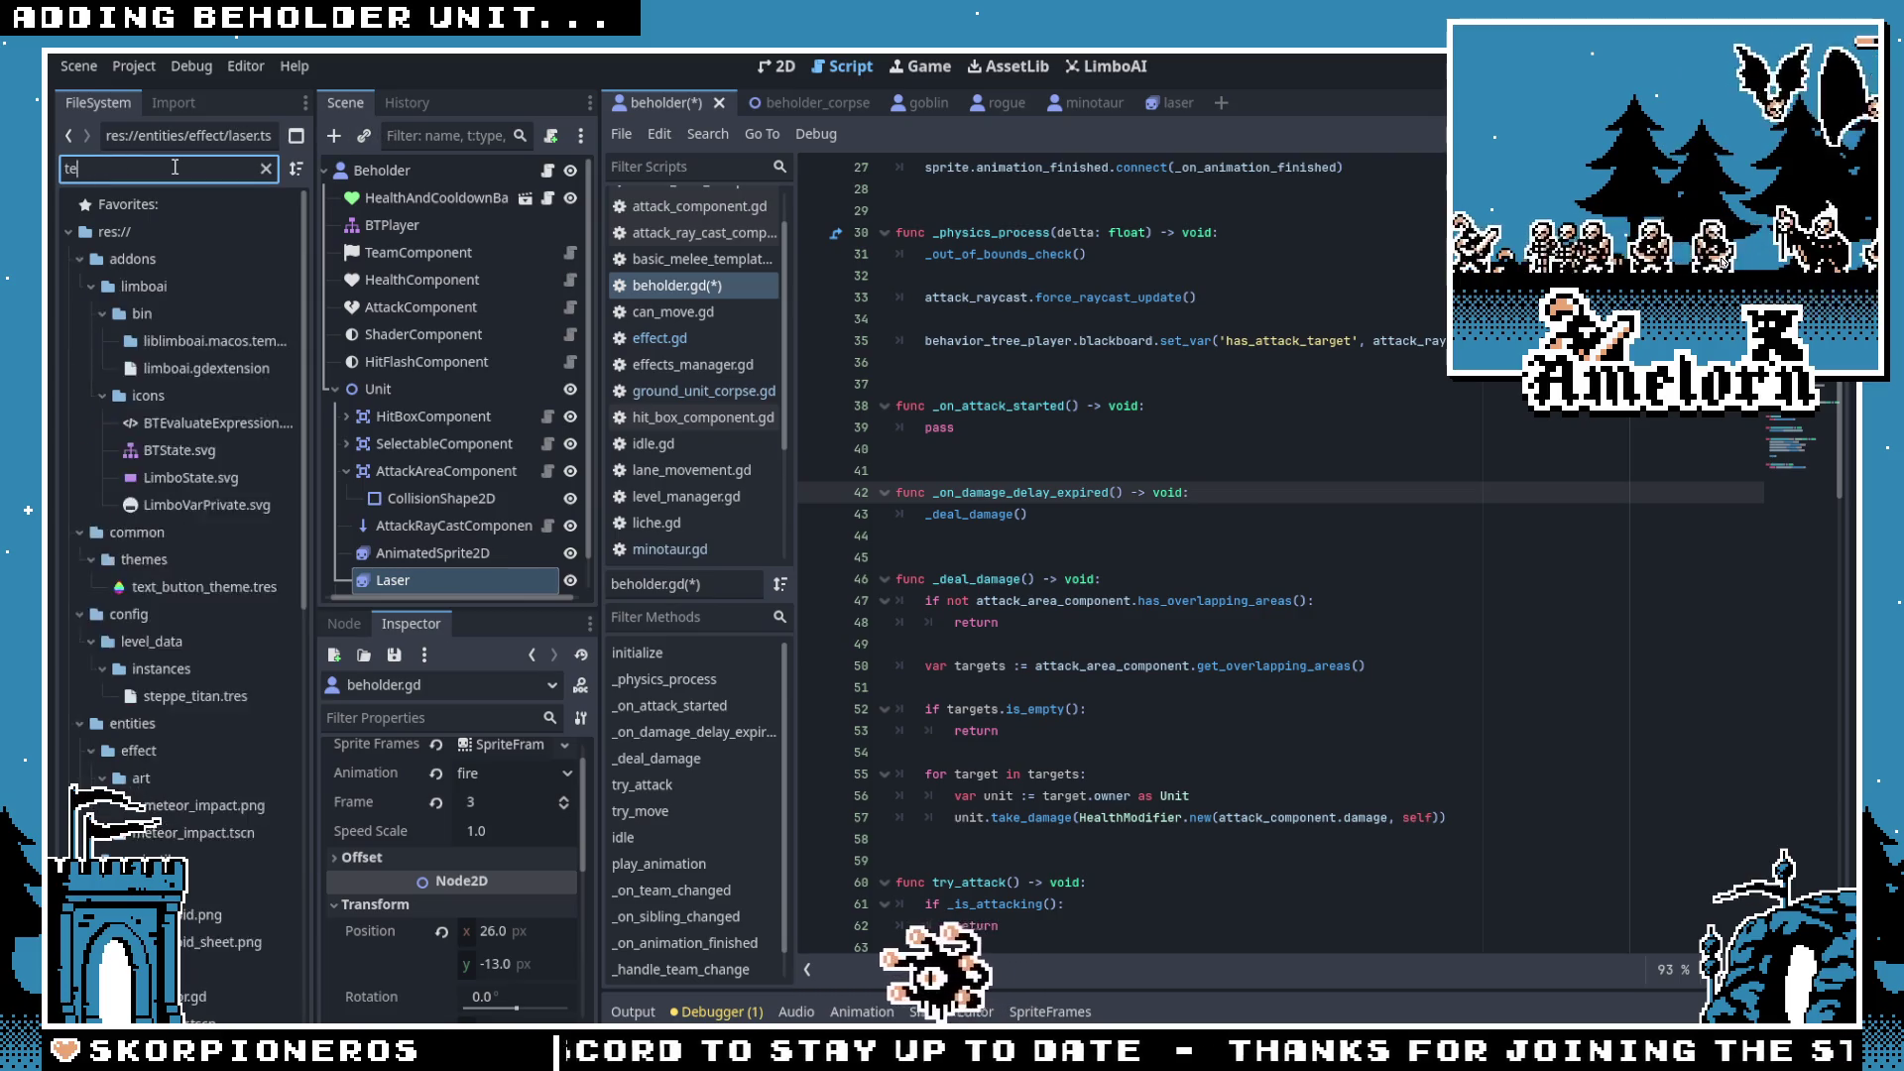
{"action": "double_click", "coordinate": [179, 477]}
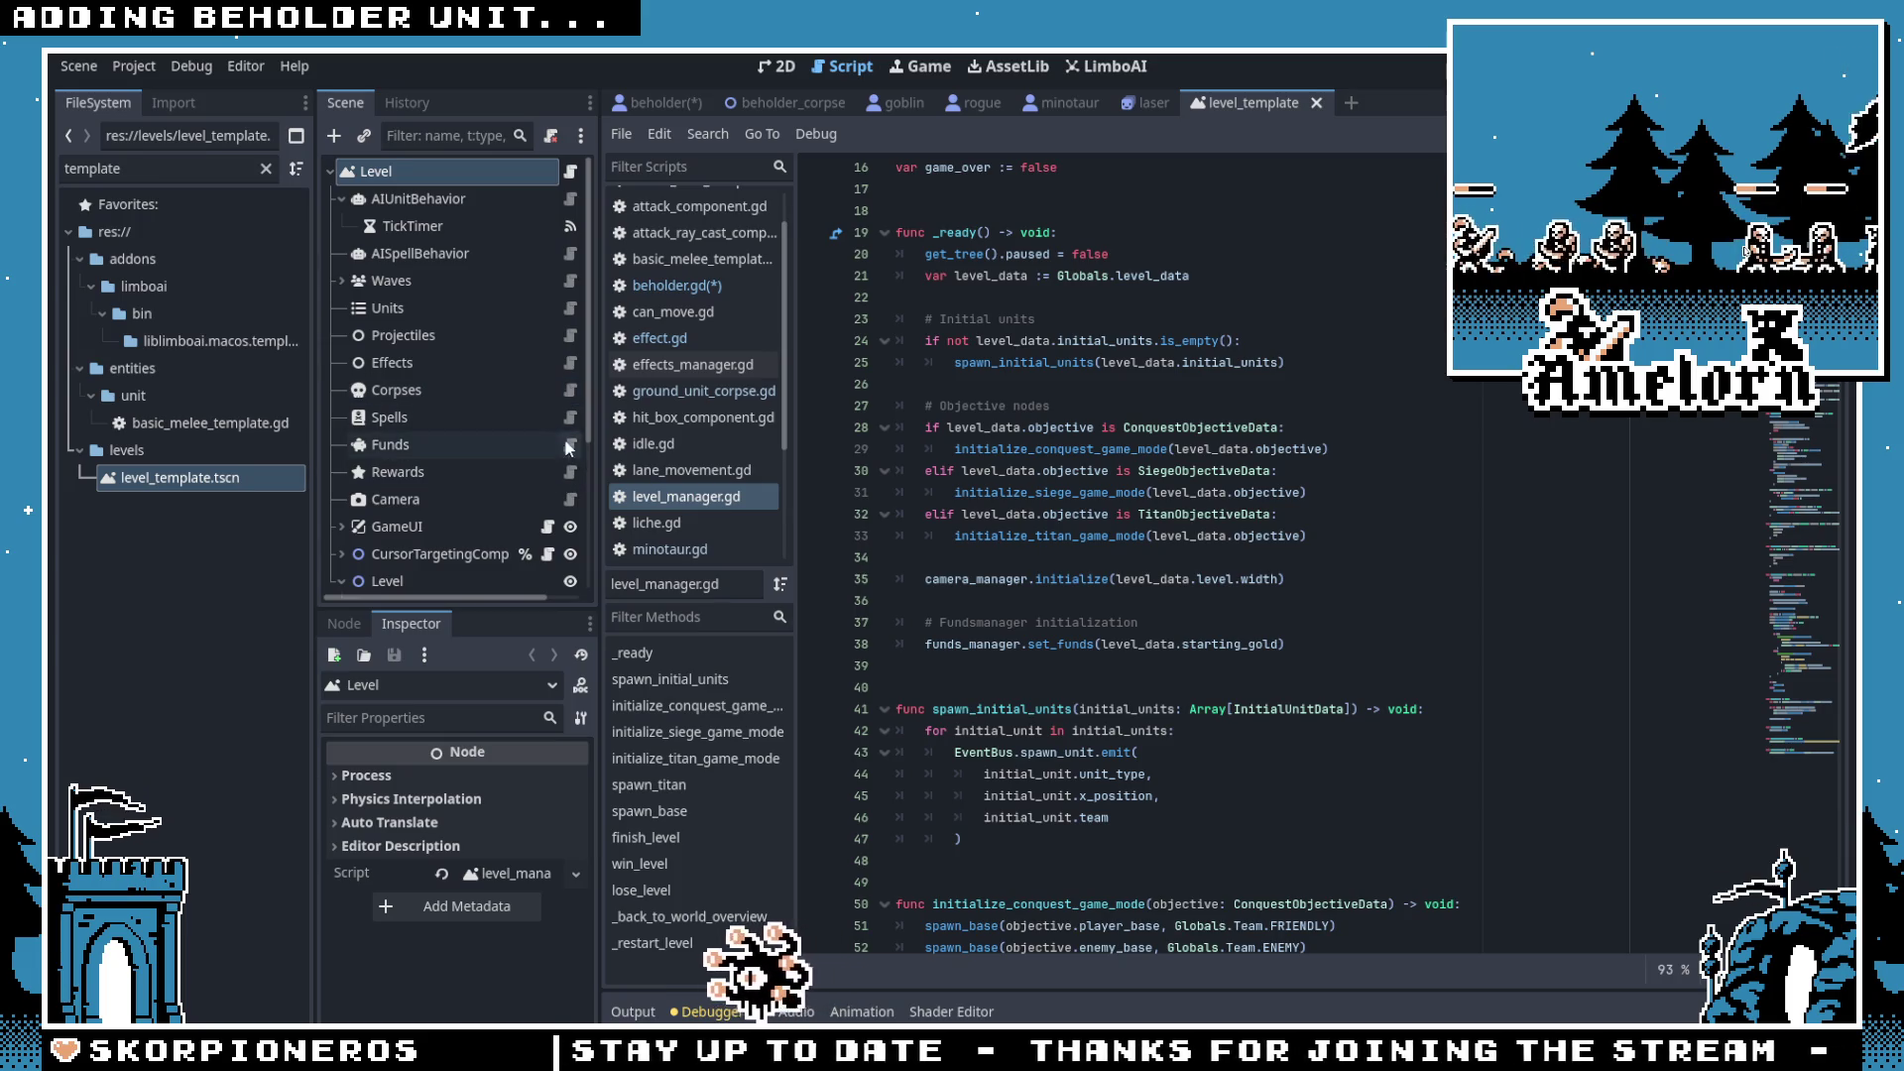
Step: Inspect _on_spawn_effect and the EventBus.spawn_effect connection in effects_manager.gd, then return to the Beholder
{"action": "left_click", "coordinate": [569, 363]}
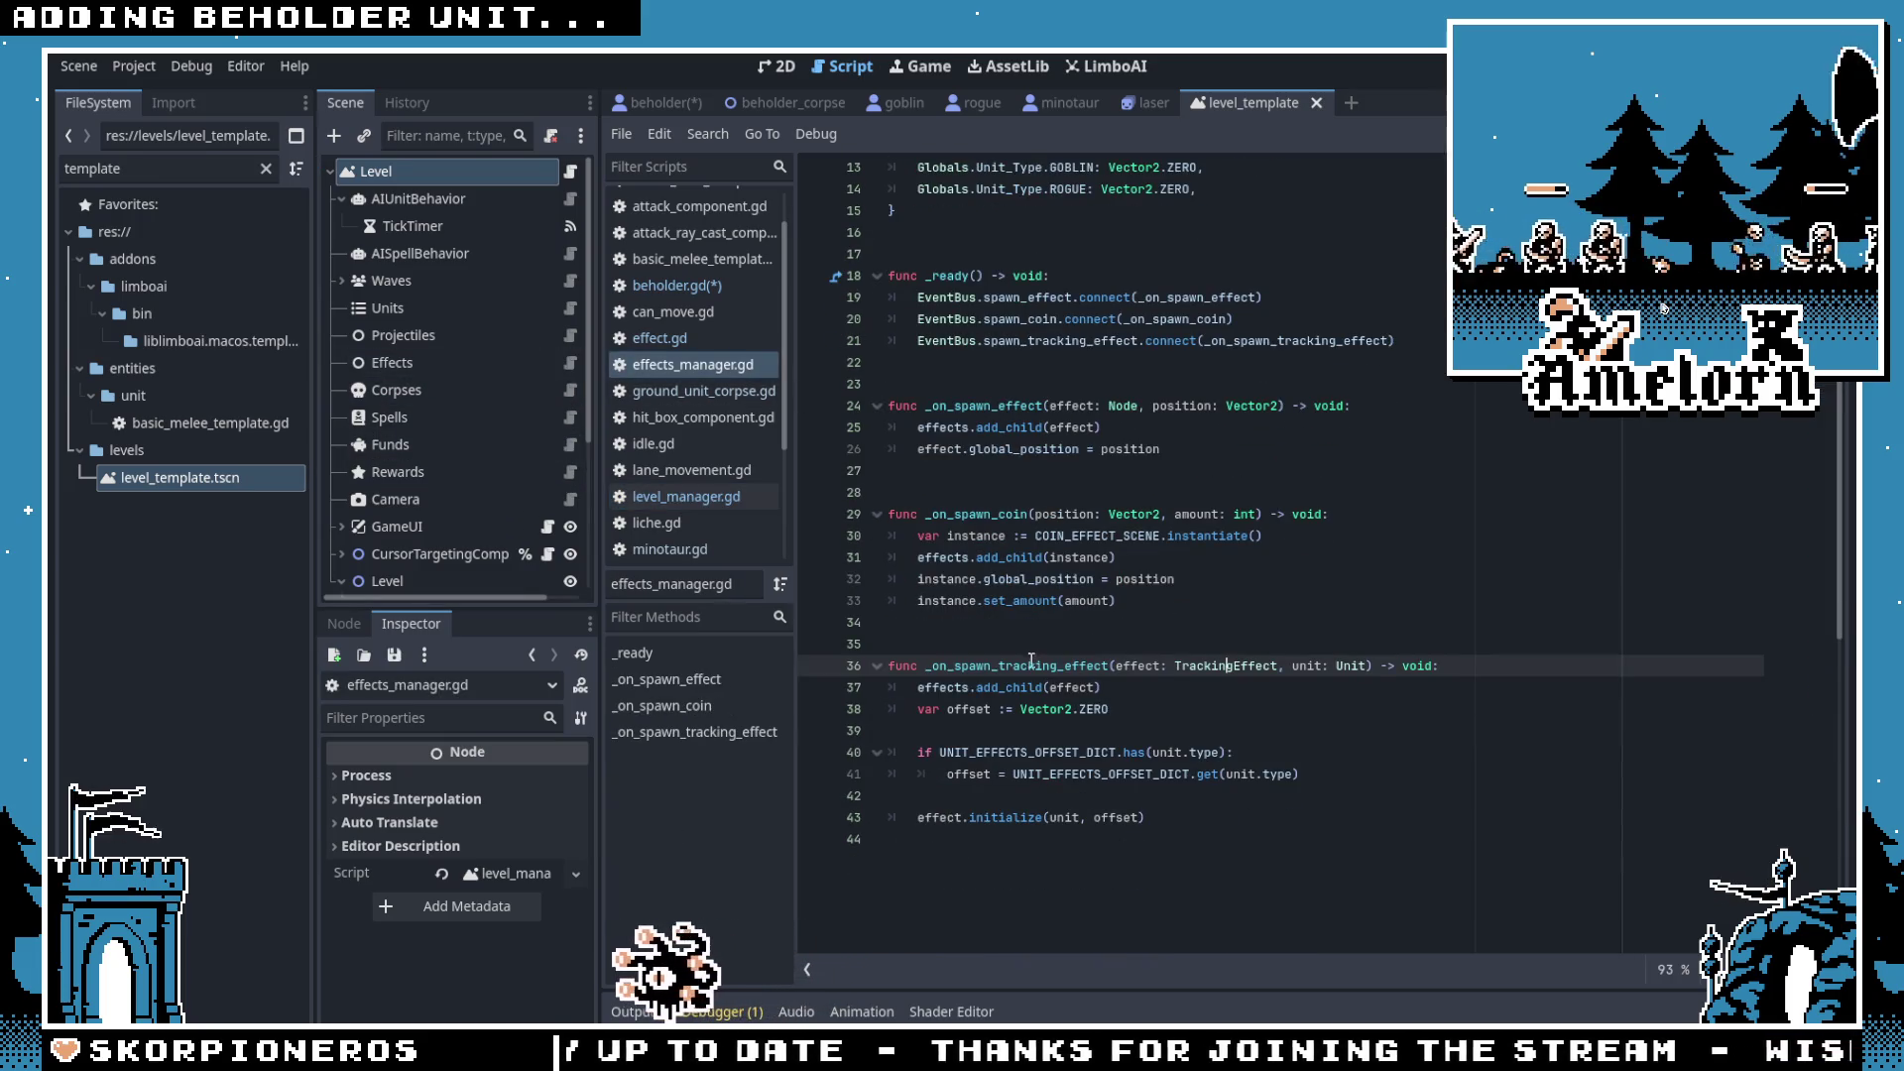
{"action": "scroll", "coordinate": [977, 418], "scroll_direction": "up", "scroll_amount": 1}
{"action": "double_click", "coordinate": [982, 471]}
{"action": "scroll", "coordinate": [1091, 555], "scroll_direction": "up", "scroll_amount": 3}
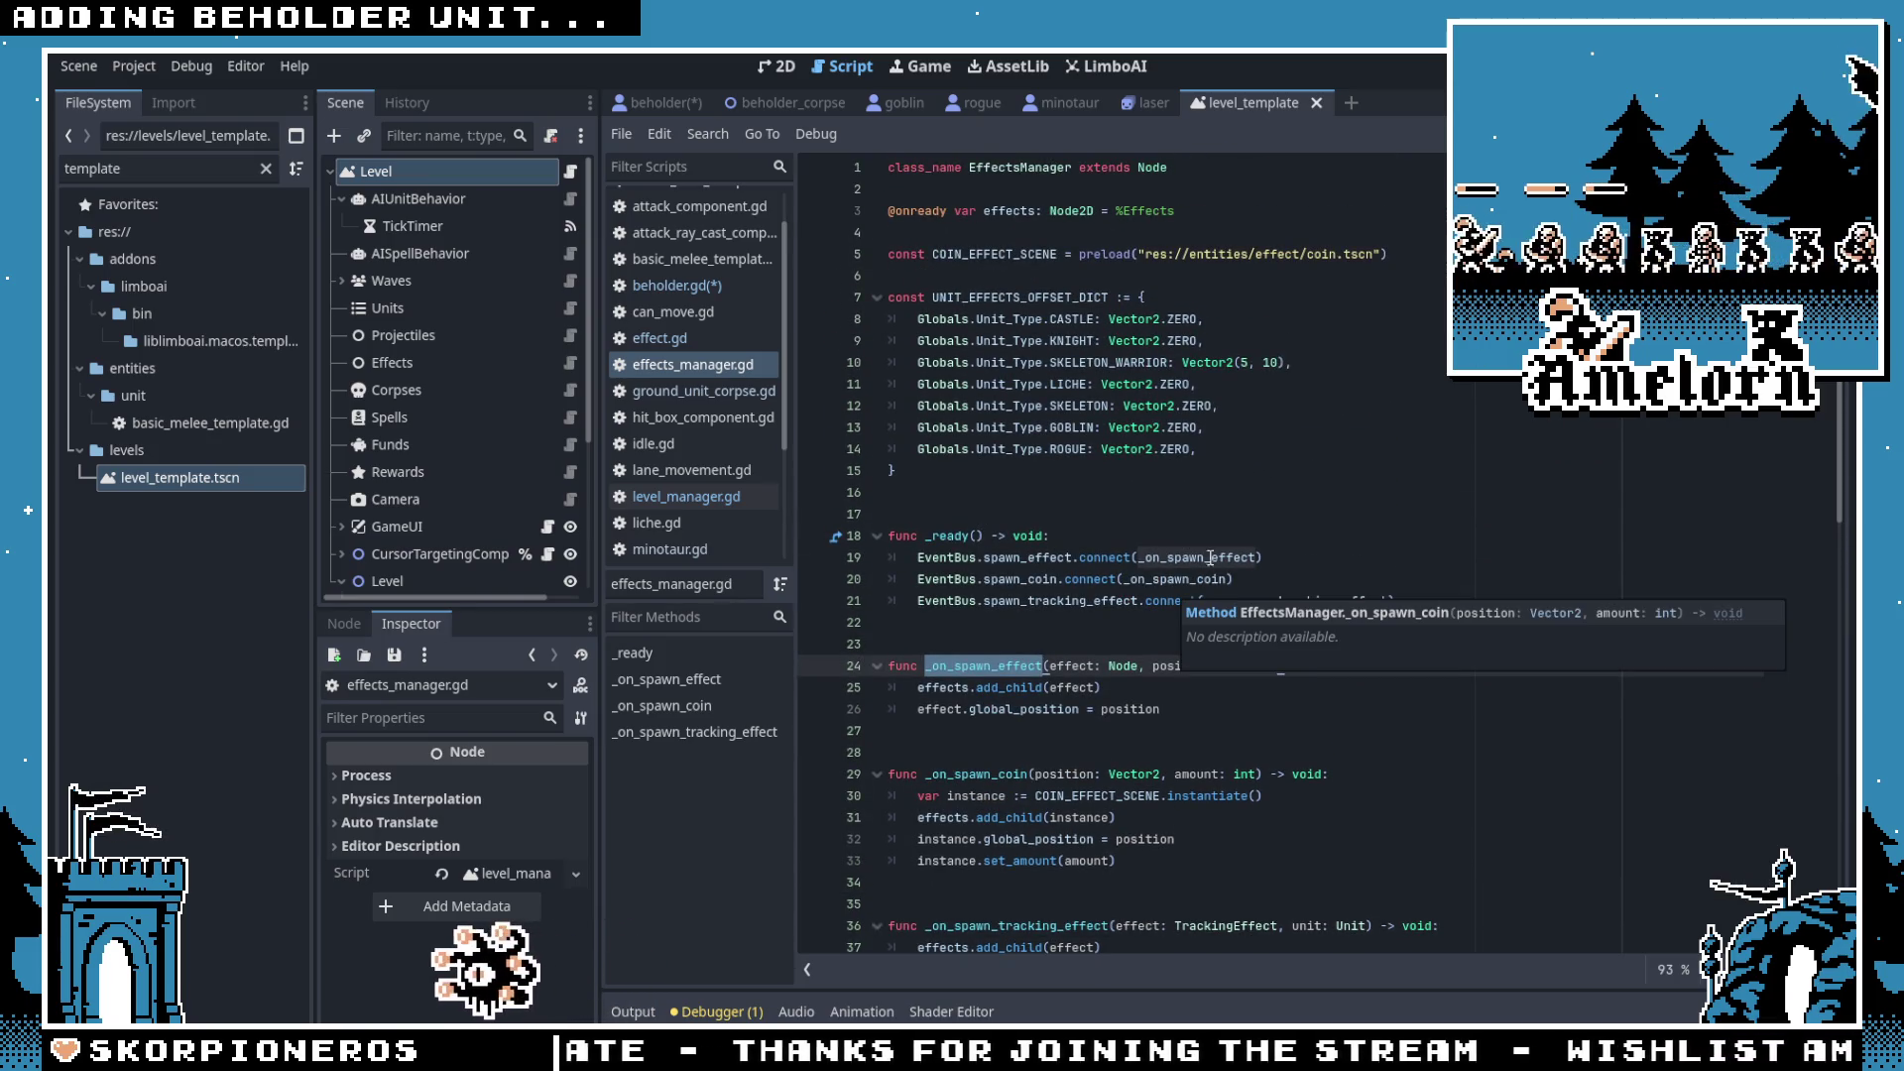
{"action": "double_click", "coordinate": [947, 557]}
{"action": "left_click", "coordinate": [1212, 773]}
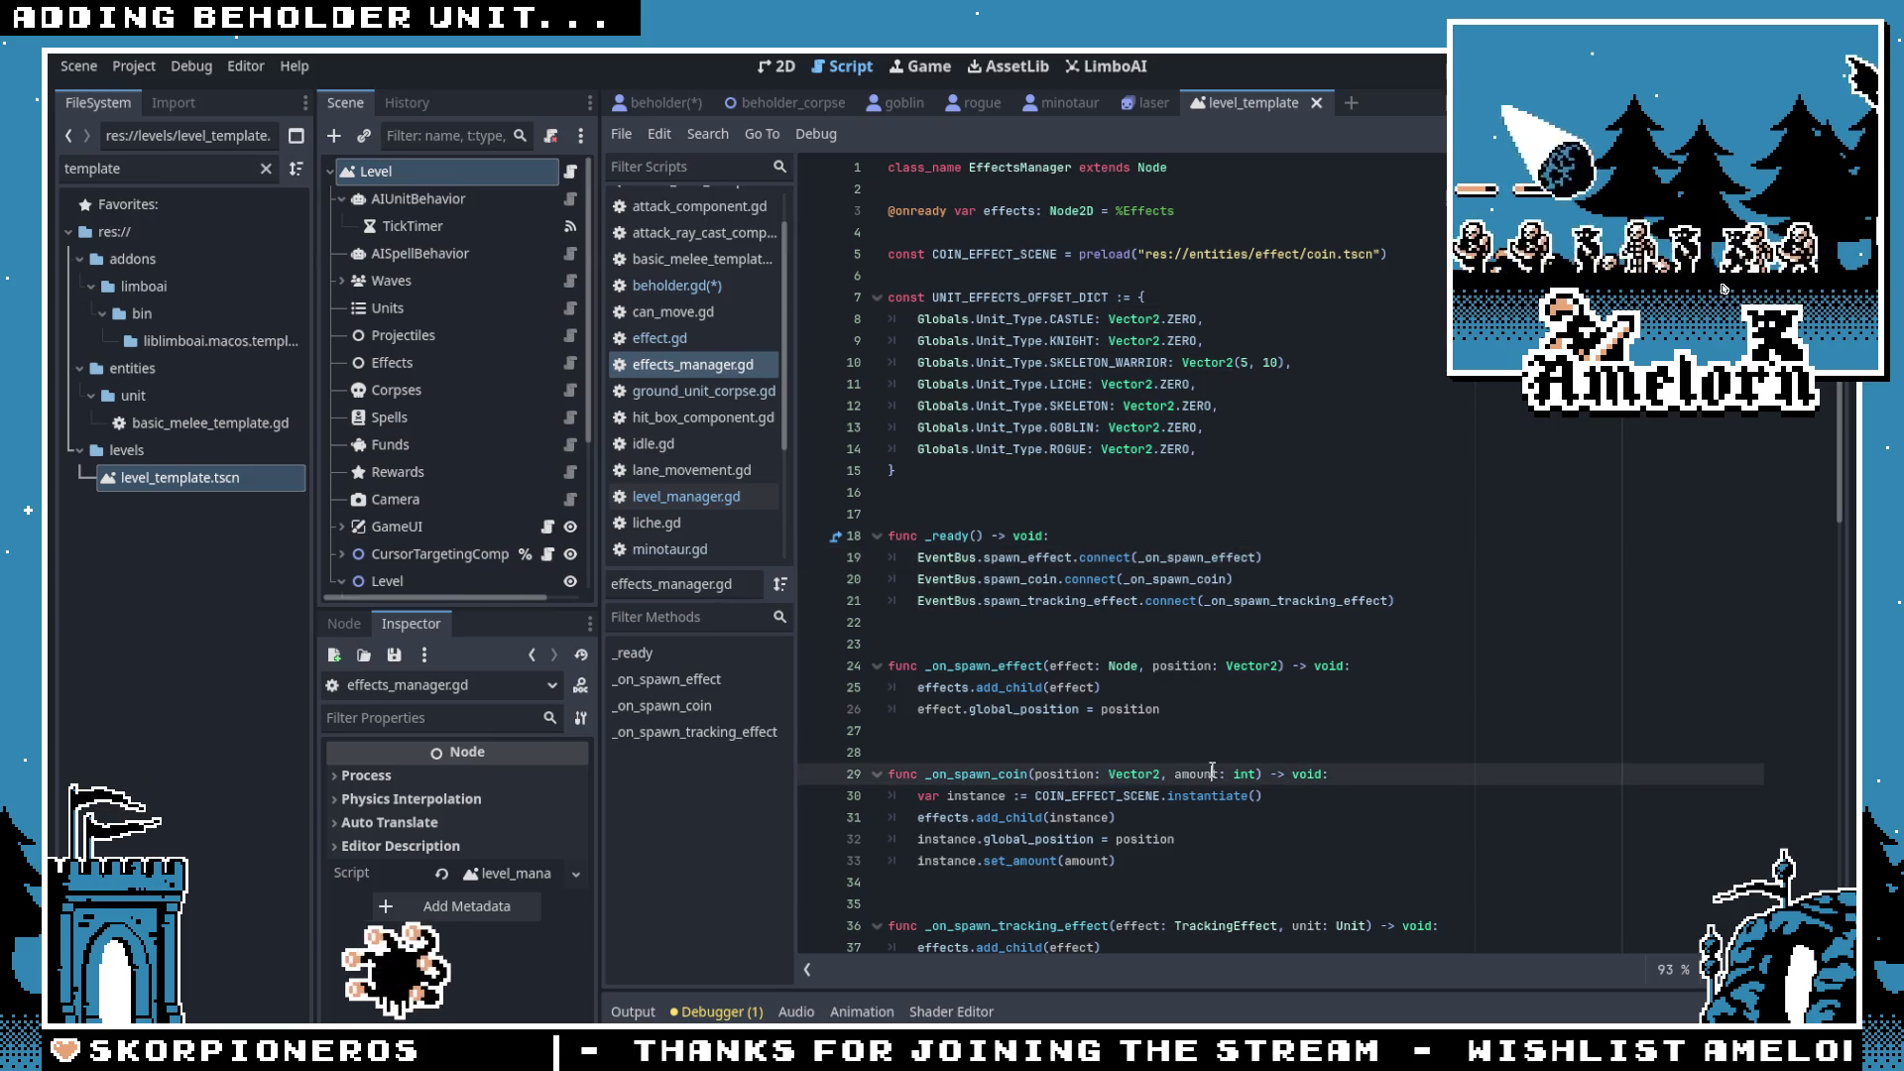
{"action": "double_click", "coordinate": [1031, 665]}
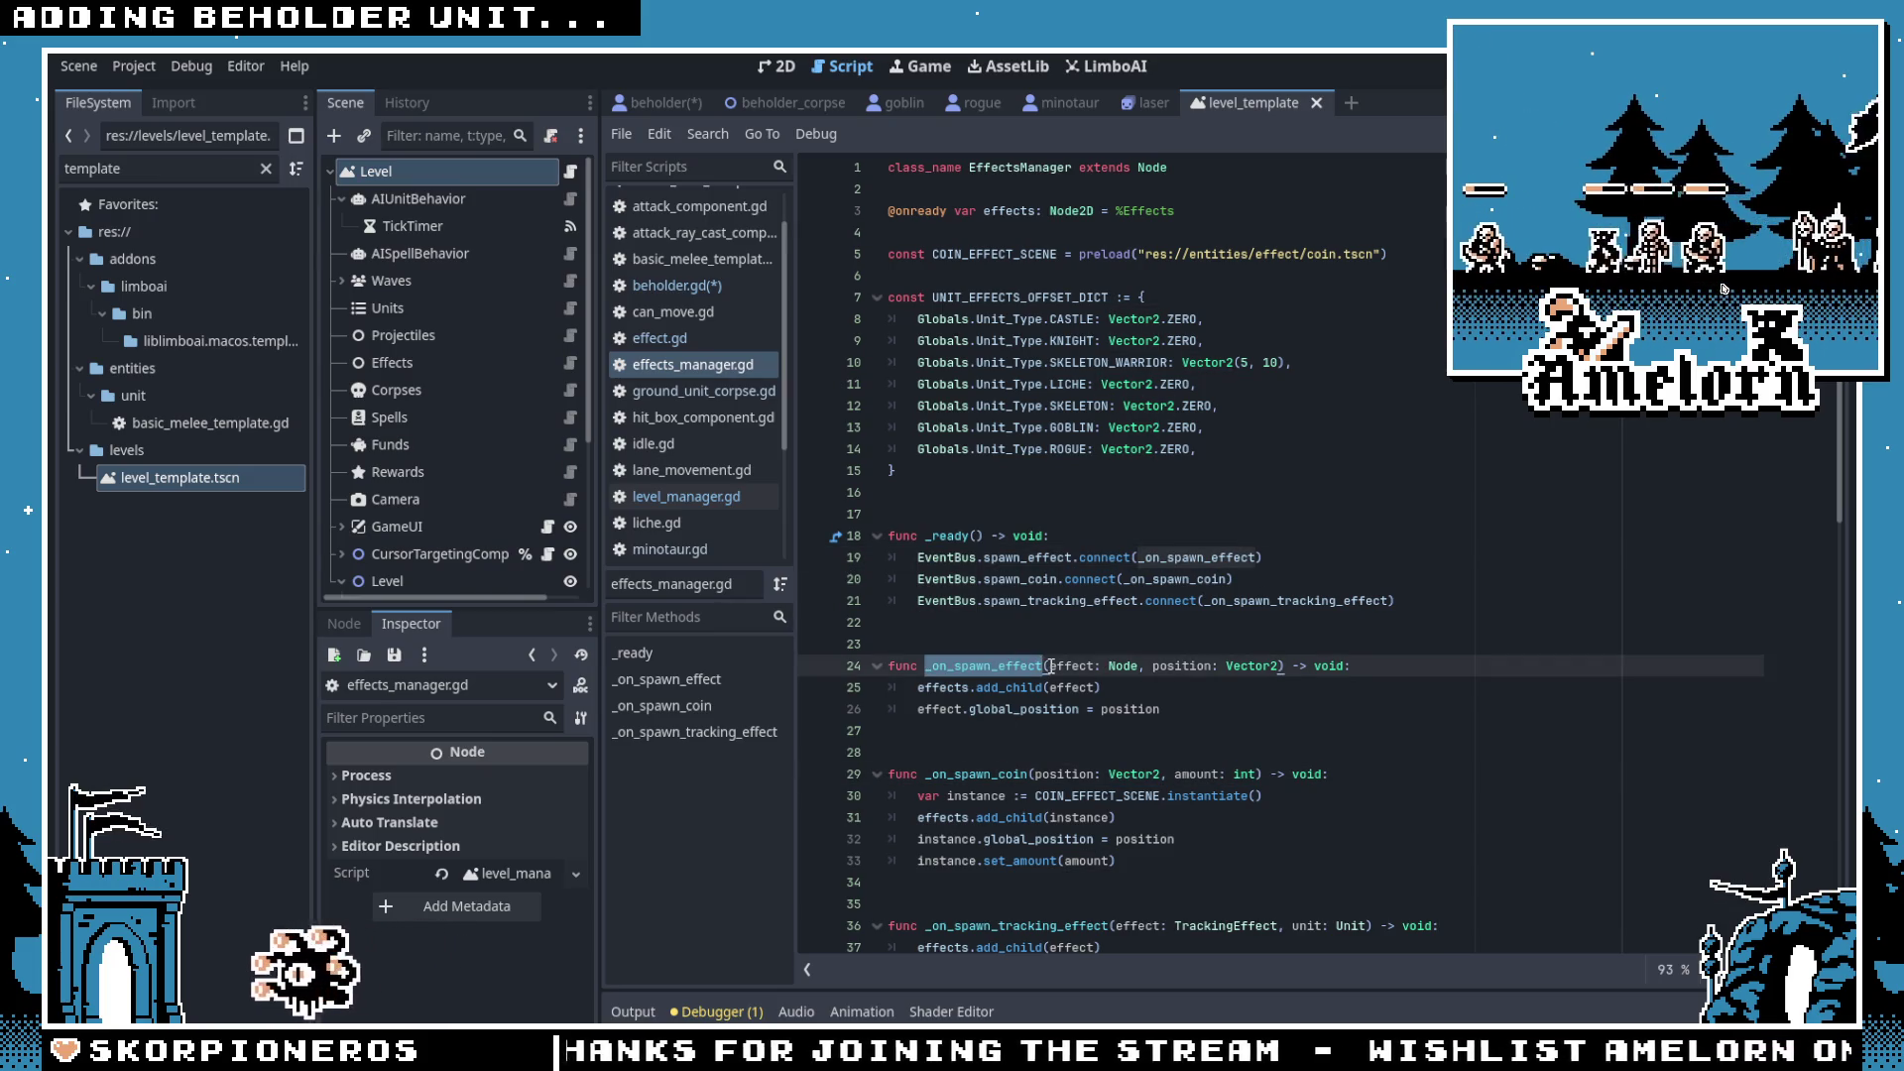
{"action": "left_click", "coordinate": [1008, 666]}
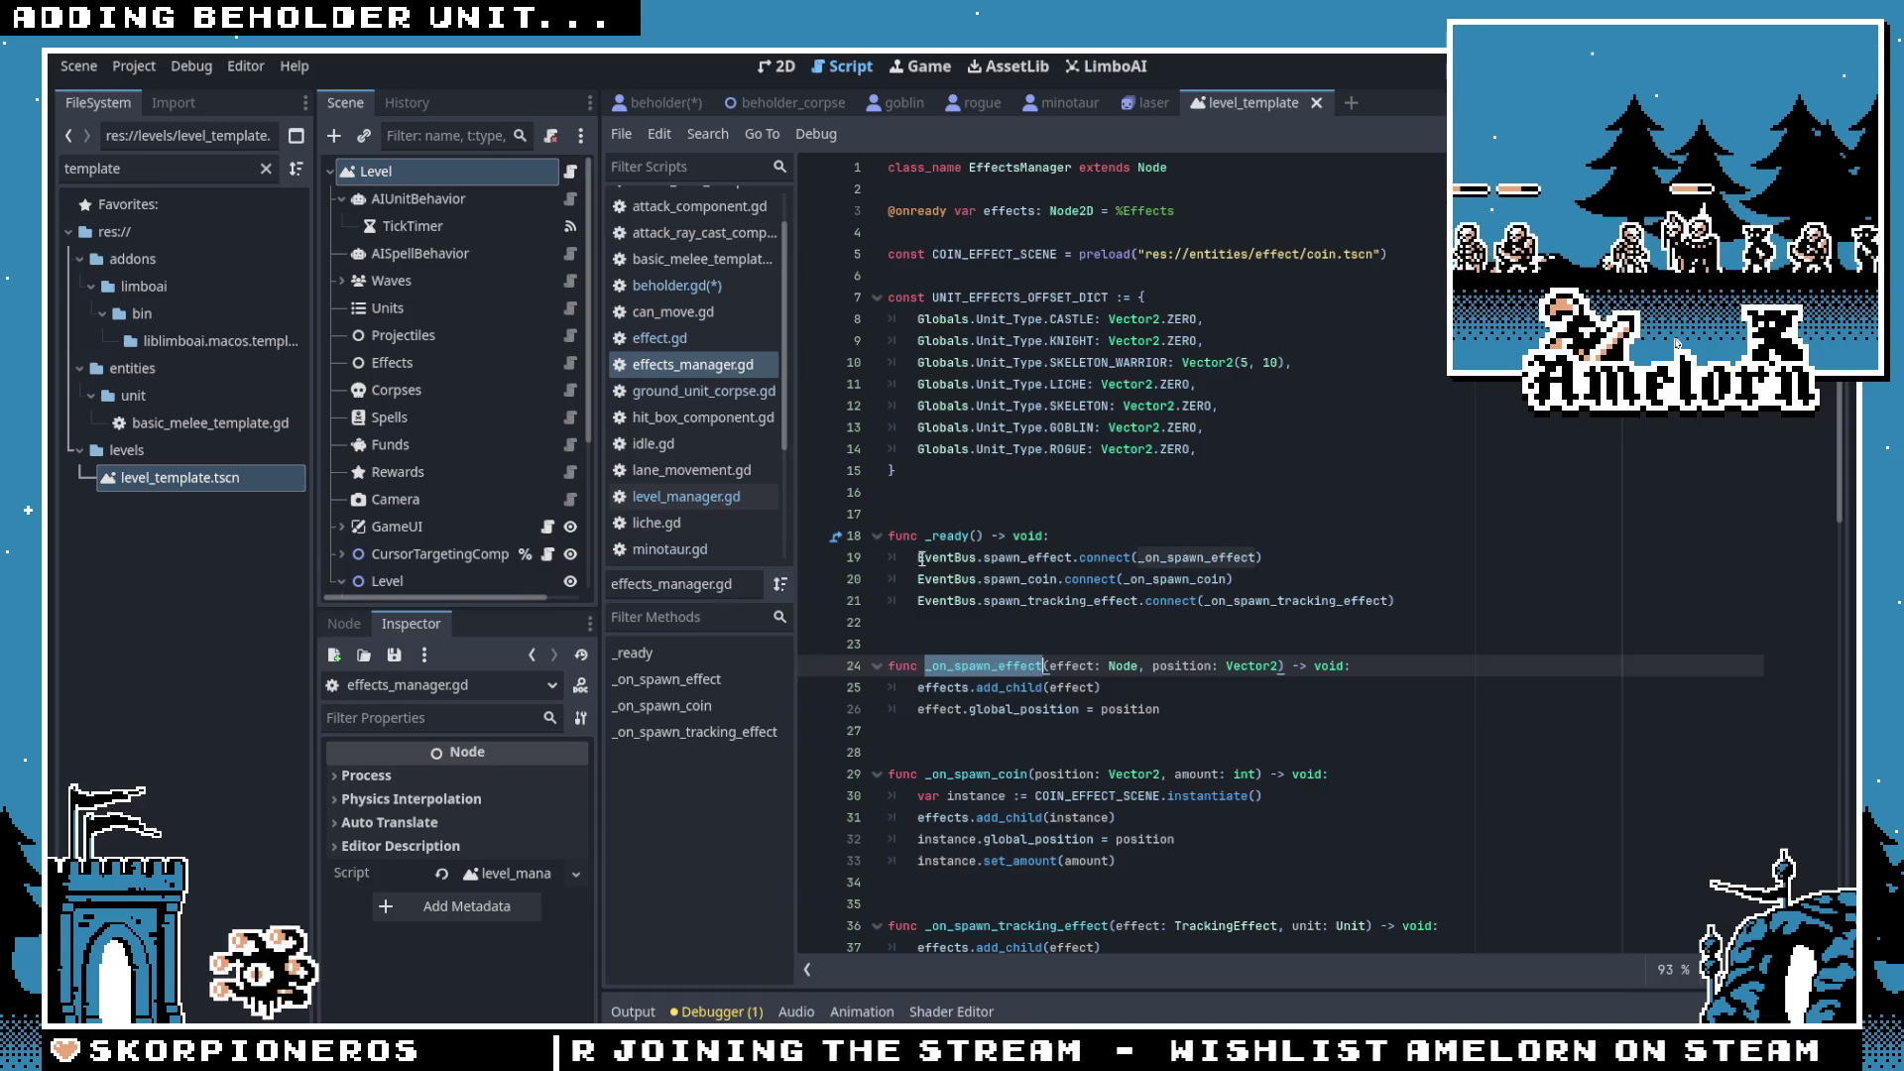
{"action": "left_click_drag", "start_coordinate": [919, 557], "coordinate": [1088, 555]}
{"action": "key", "text": "ctrl+c"}
{"action": "key", "text": "ctrl+shift+Tab"}
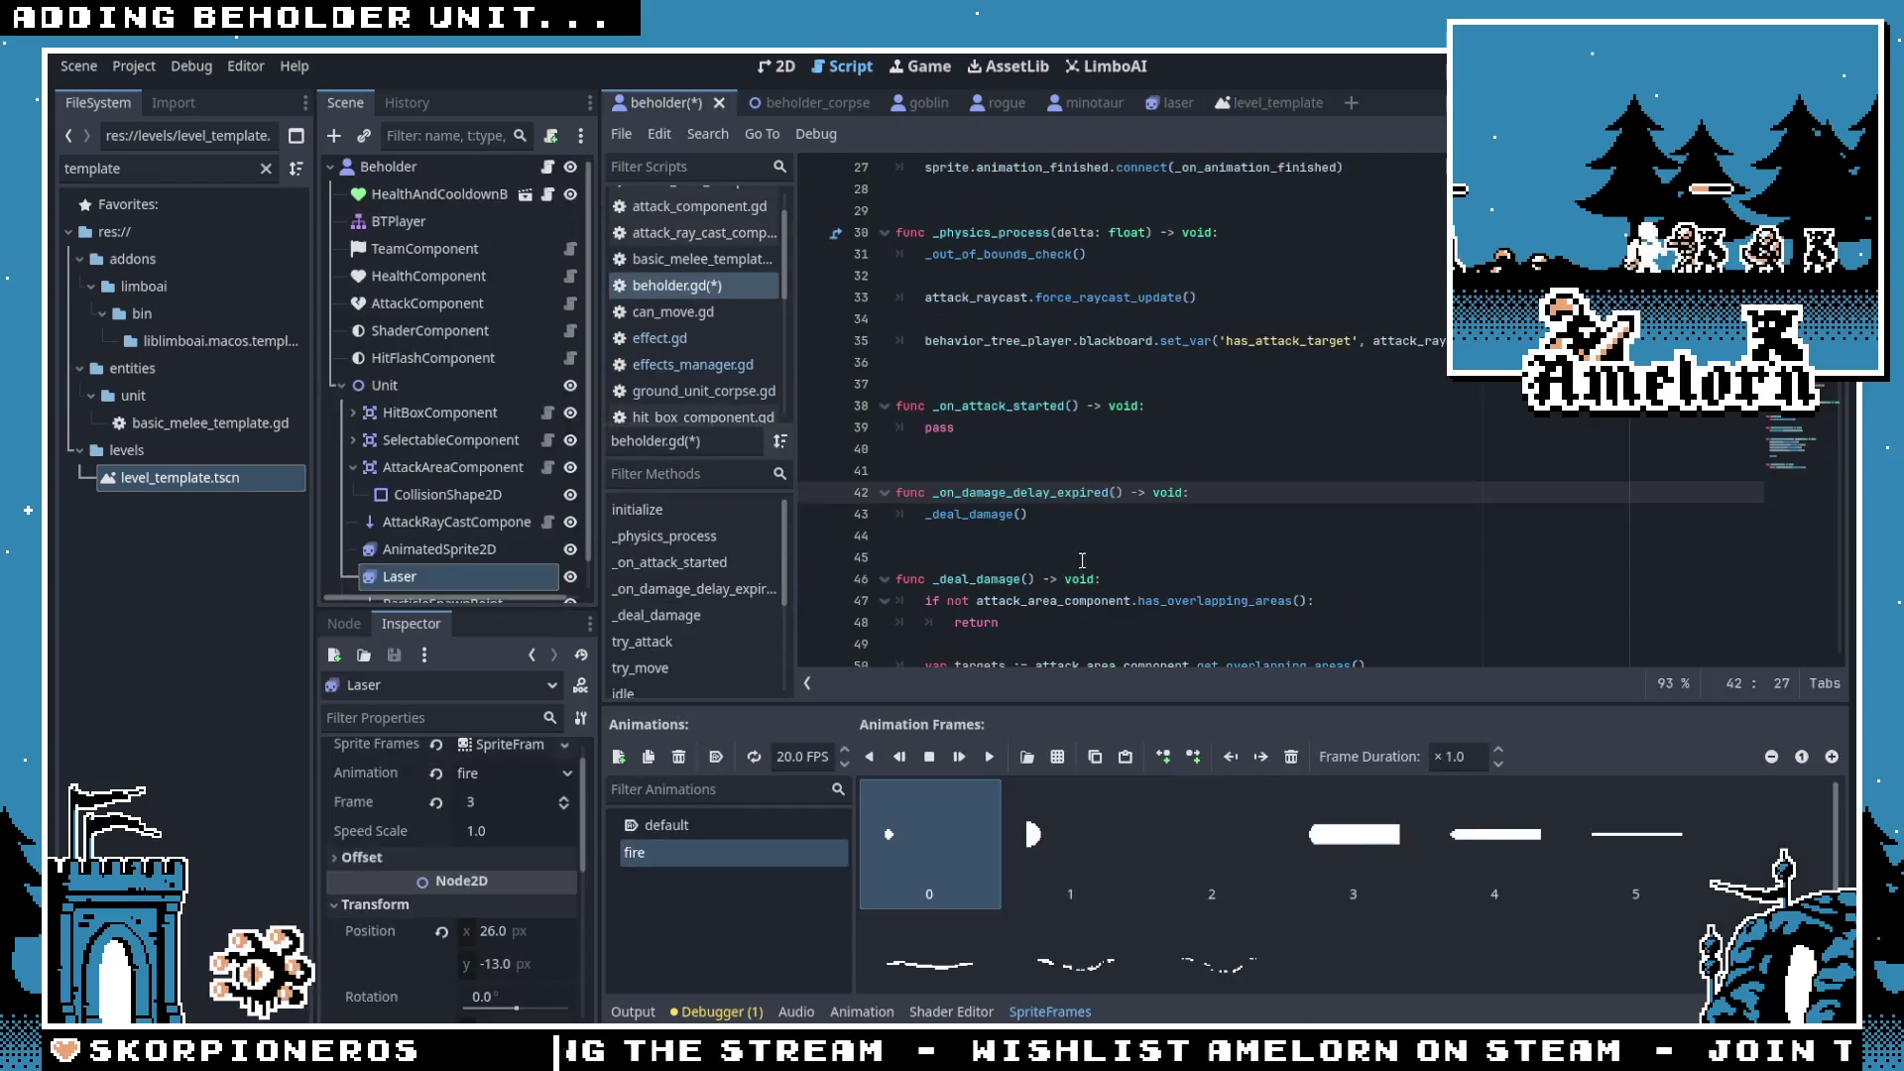
Step: Replace pass on line 39 with an EventBus.spawn_effect.emit() call
{"action": "left_click", "coordinate": [966, 430]}
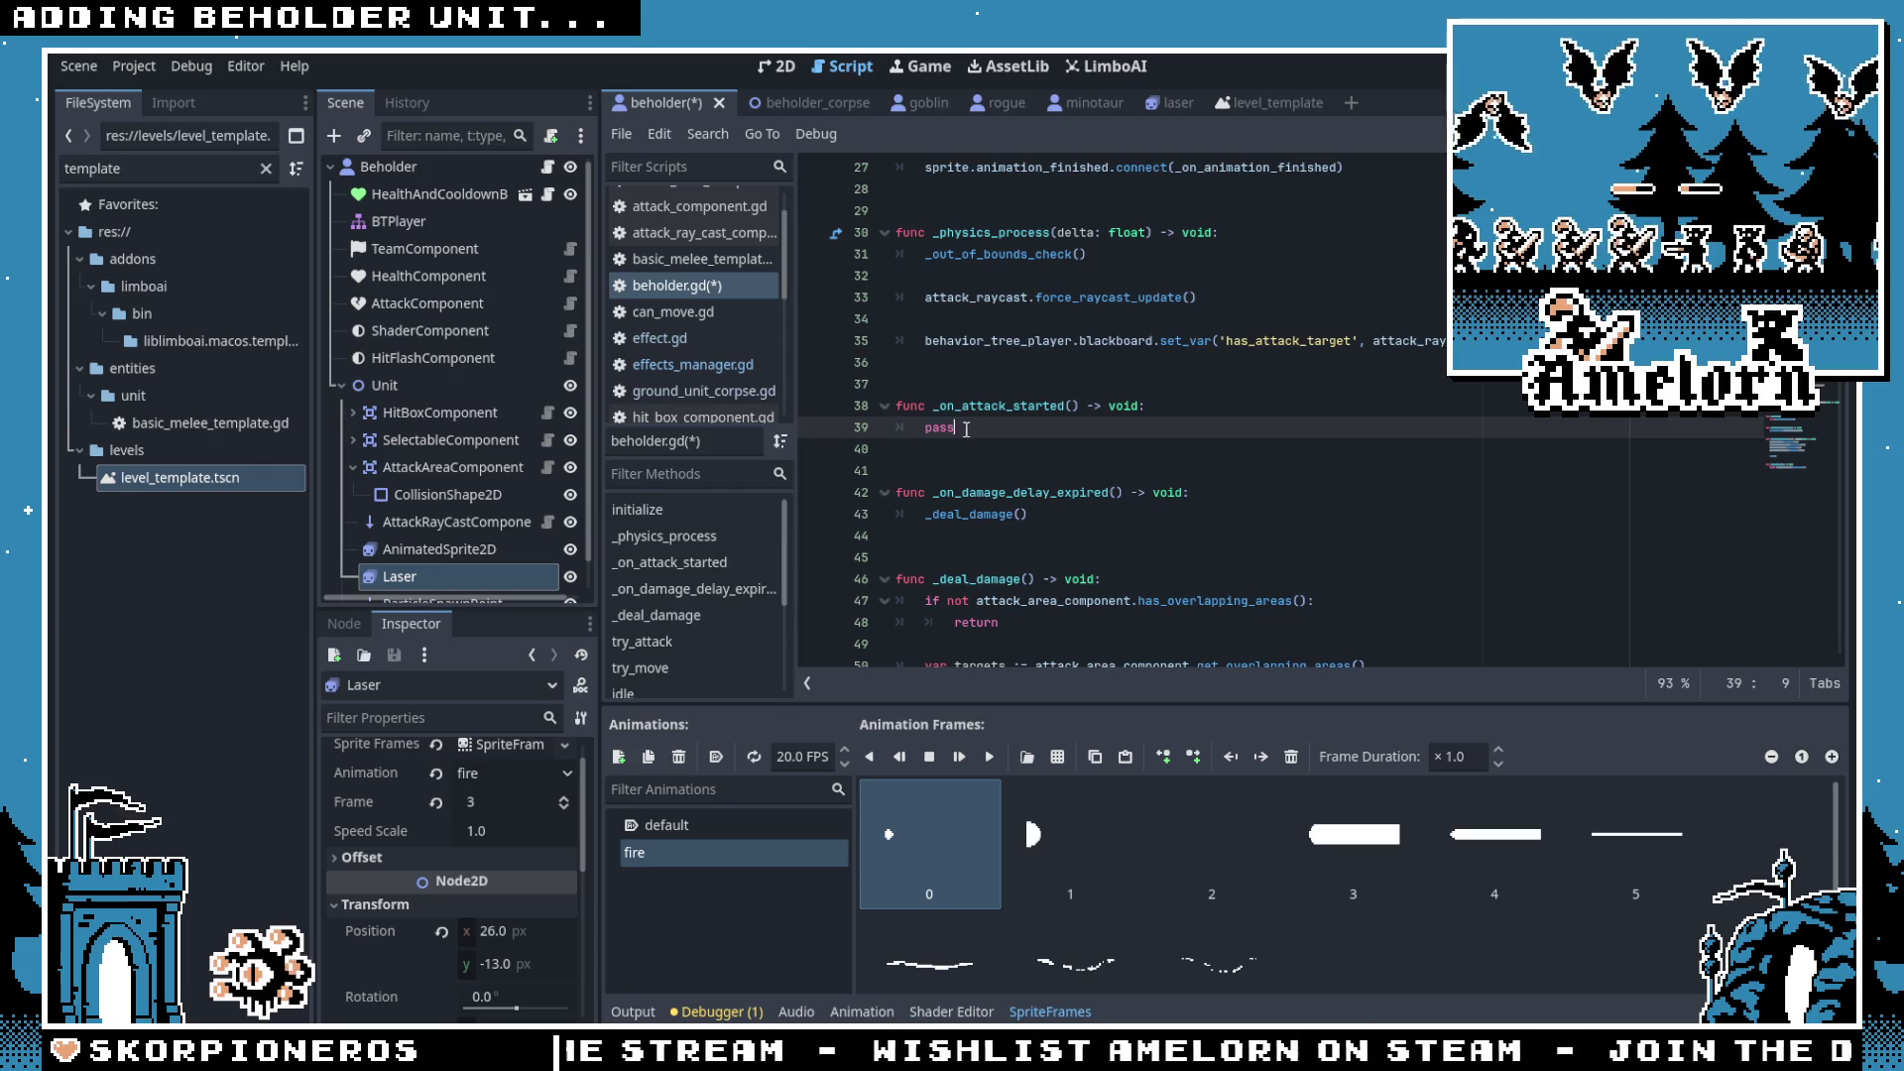
{"action": "double_click", "coordinate": [966, 430]}
{"action": "key", "text": "ctrl+v"}
{"action": "type", "text": "emt"}
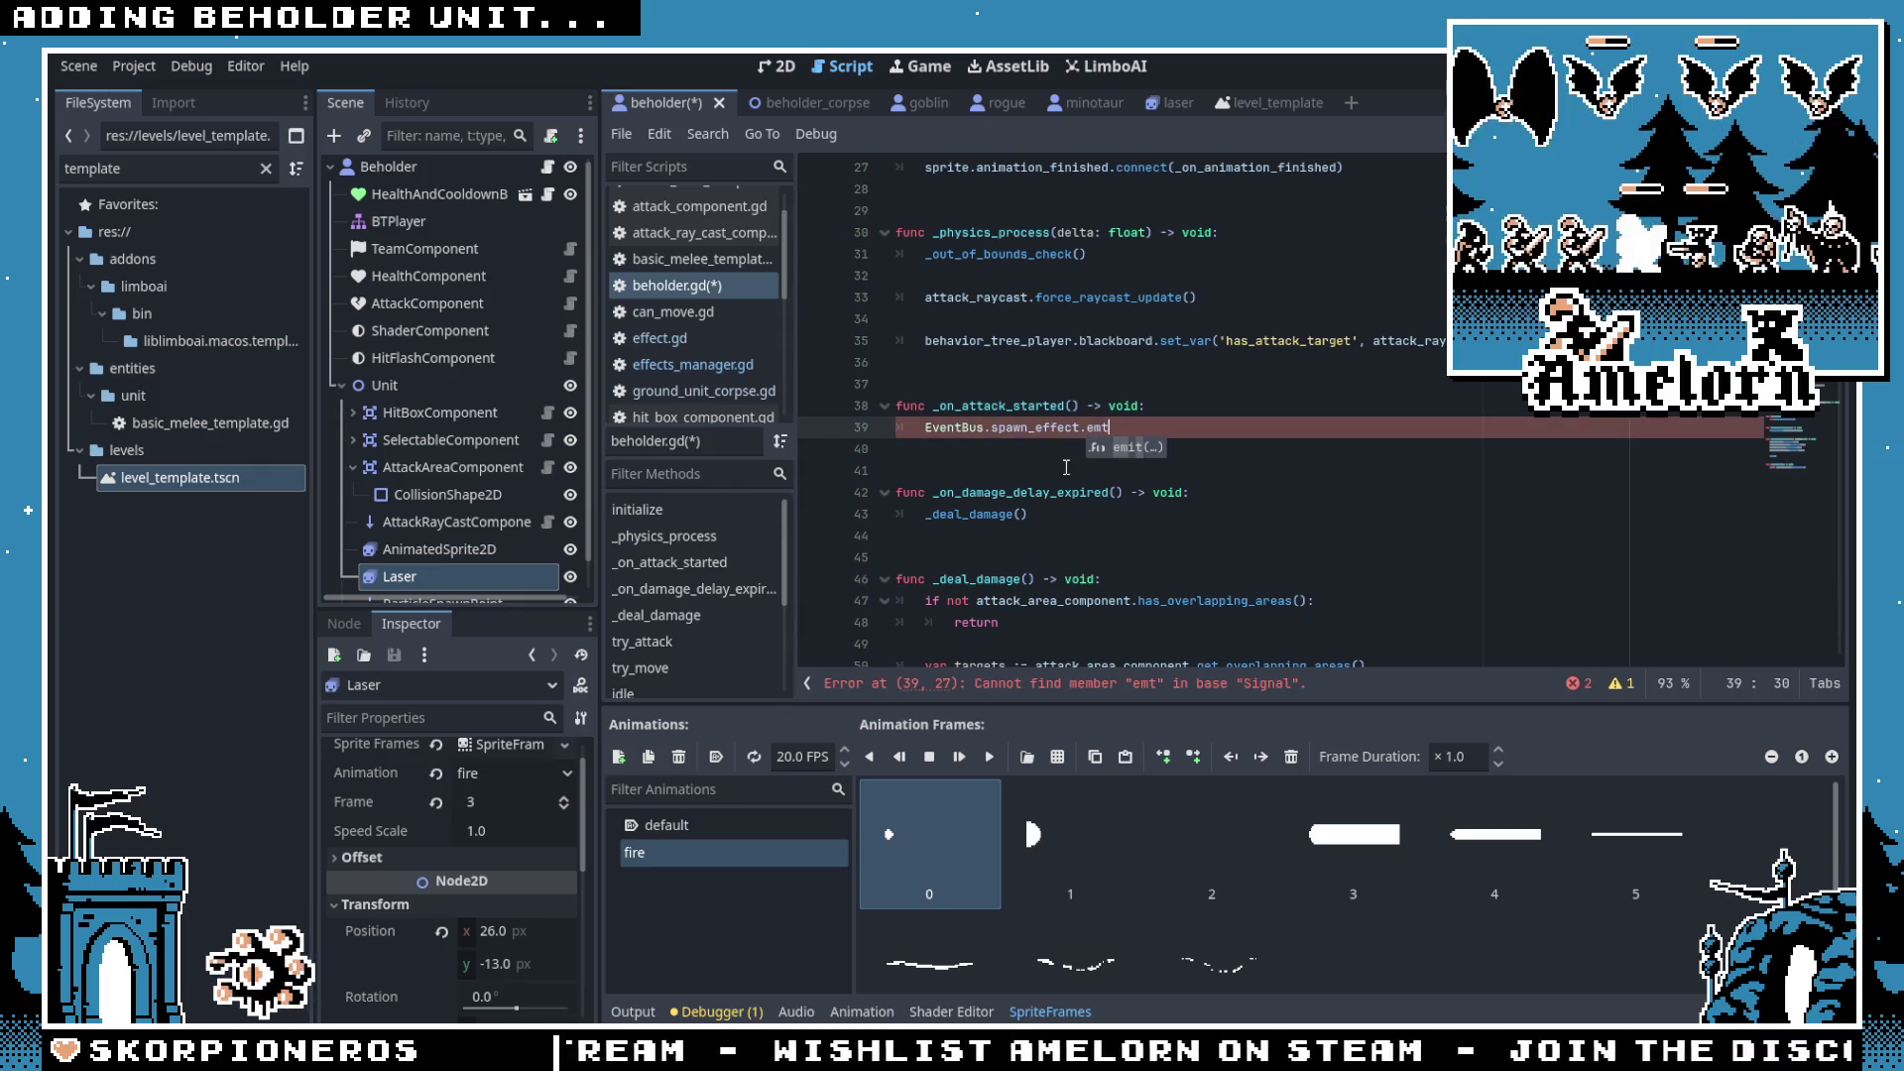
{"action": "key", "text": "Return"}
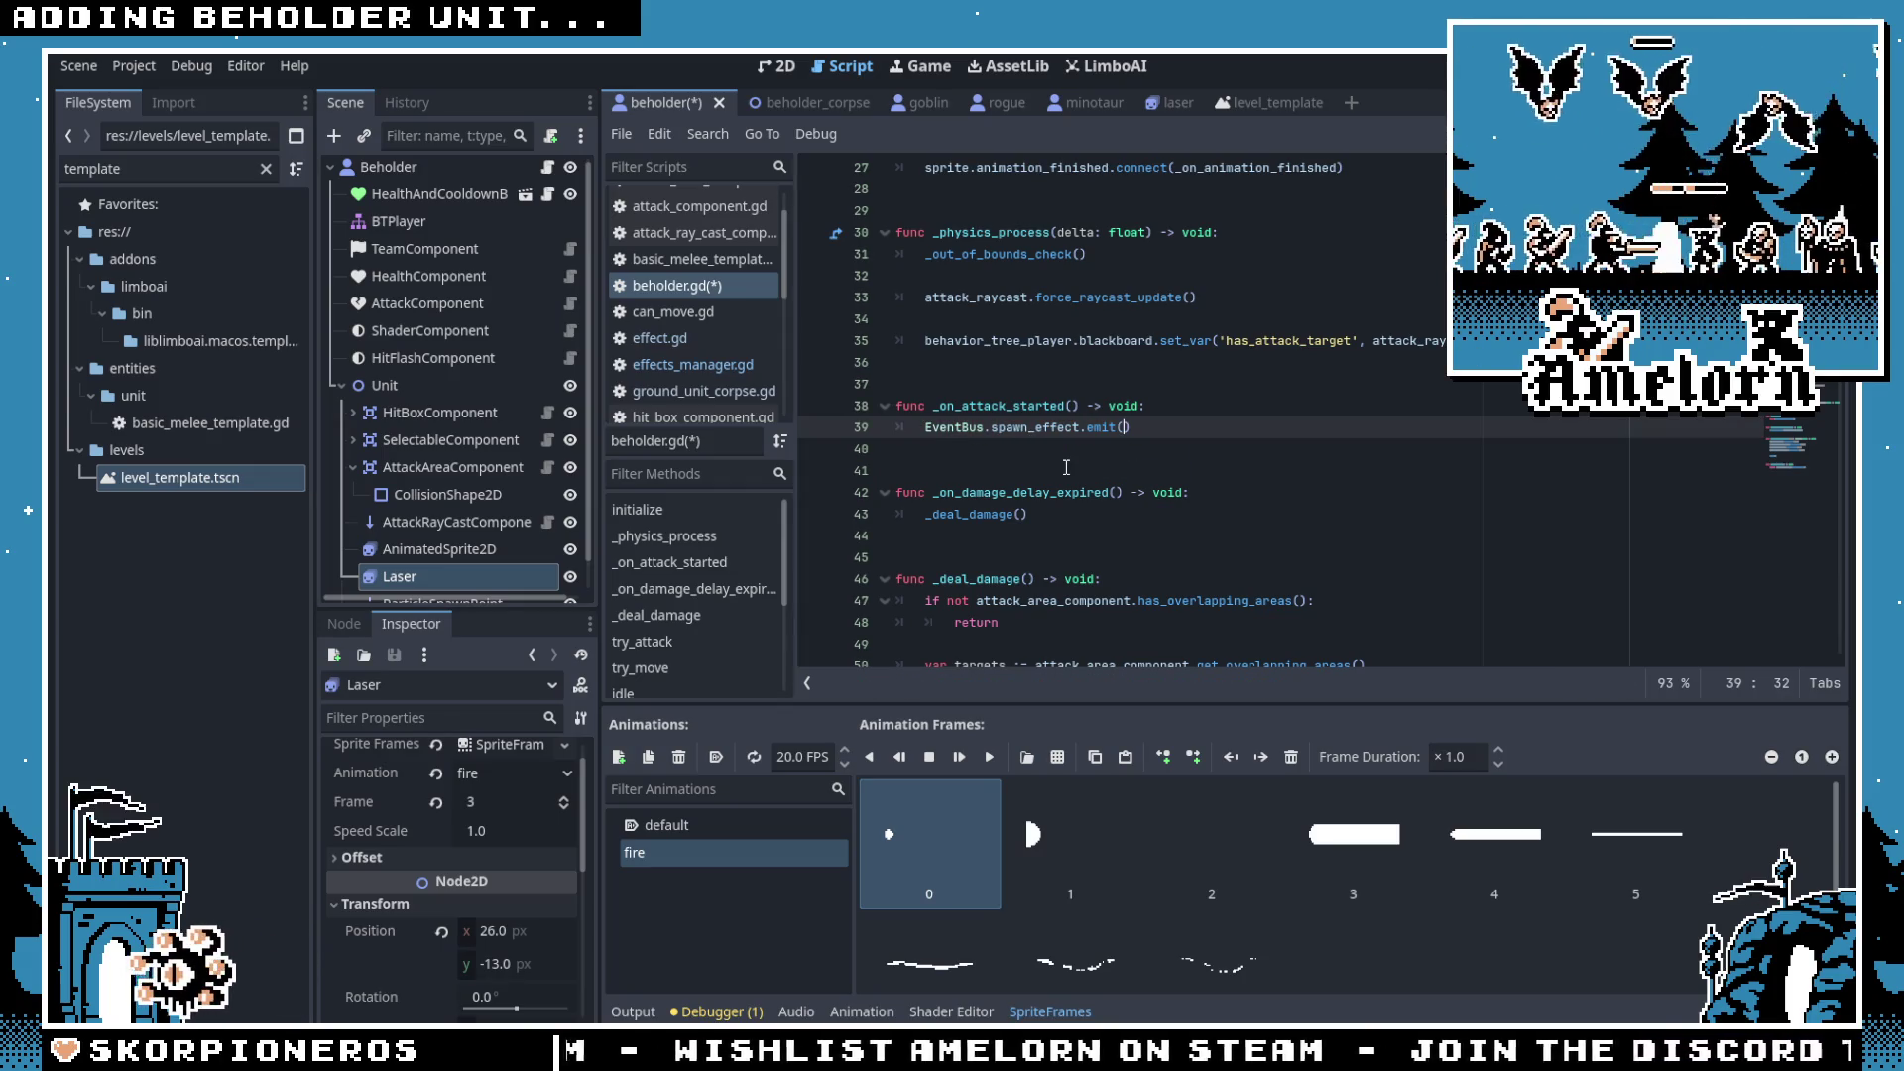
{"action": "left_click", "coordinate": [1050, 1011]}
{"action": "scroll", "coordinate": [1115, 651], "scroll_direction": "up", "scroll_amount": 5}
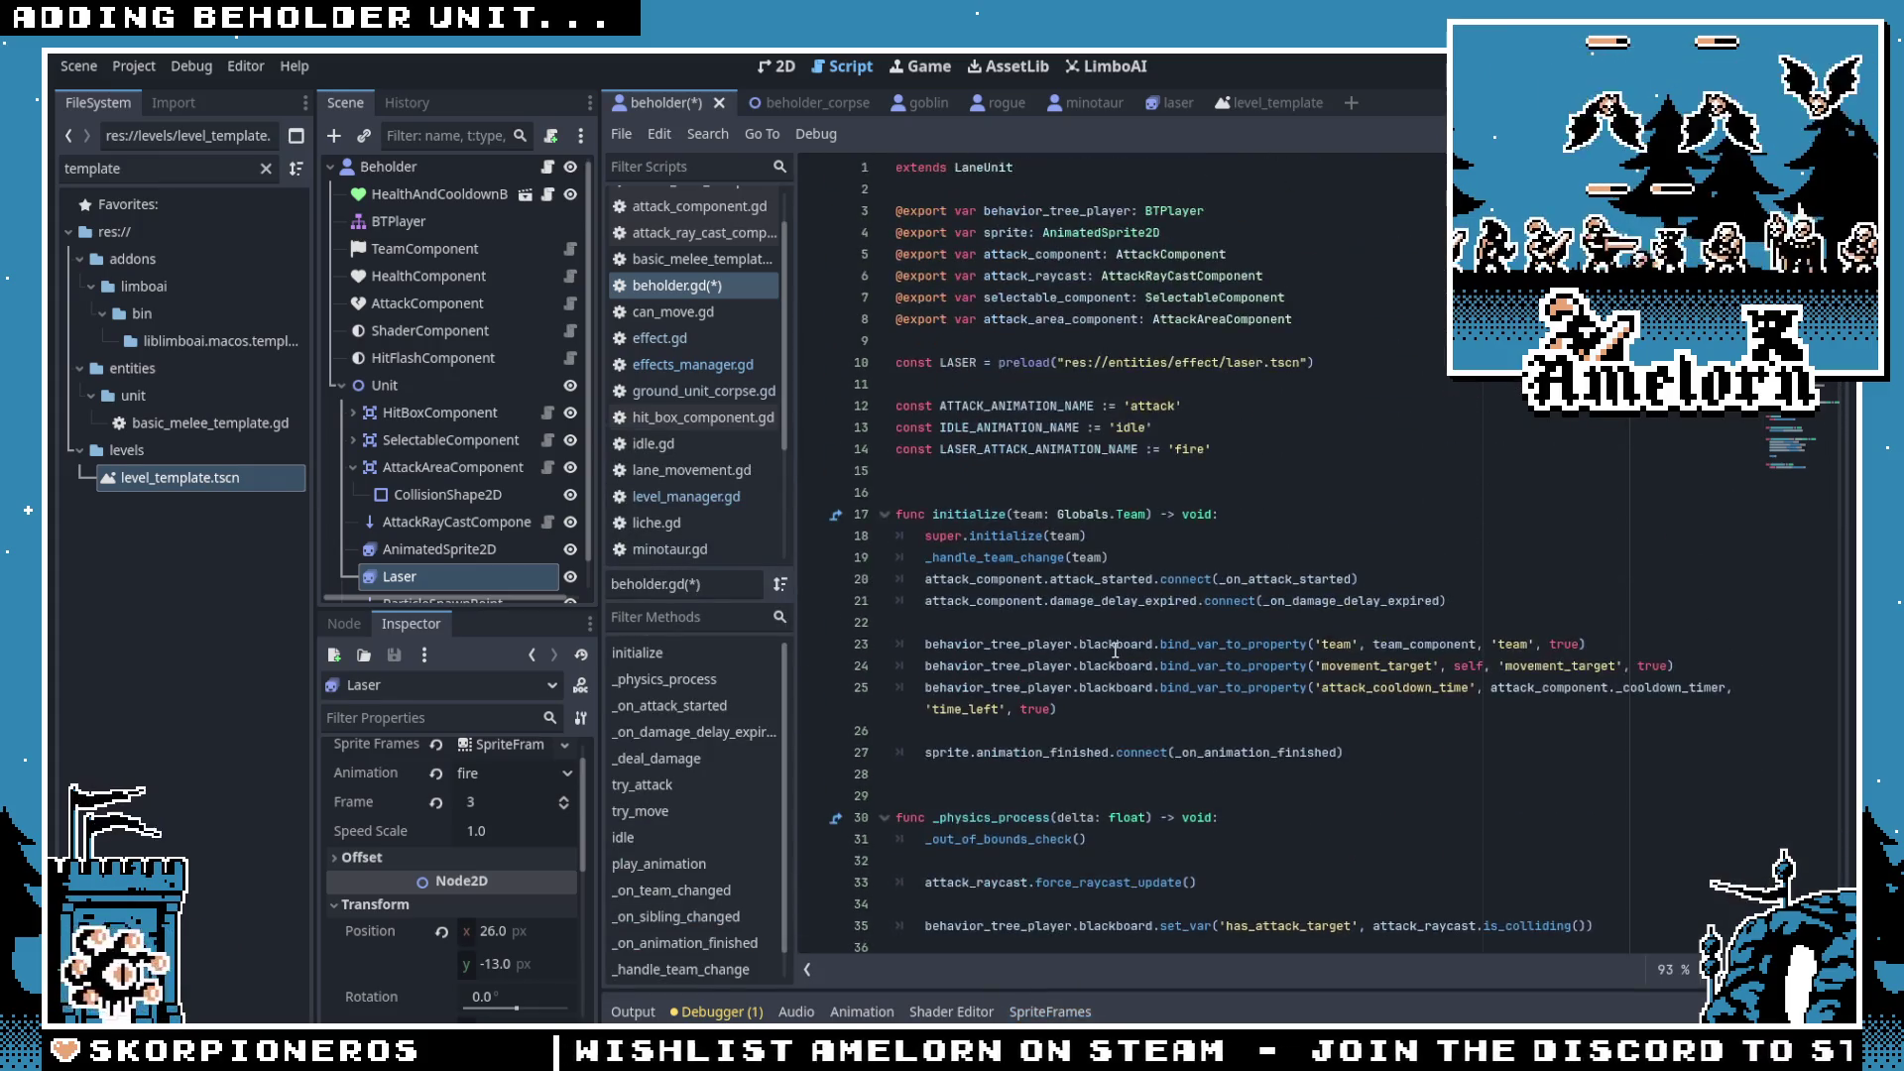
{"action": "scroll", "coordinate": [1115, 652], "scroll_direction": "down", "scroll_amount": 2}
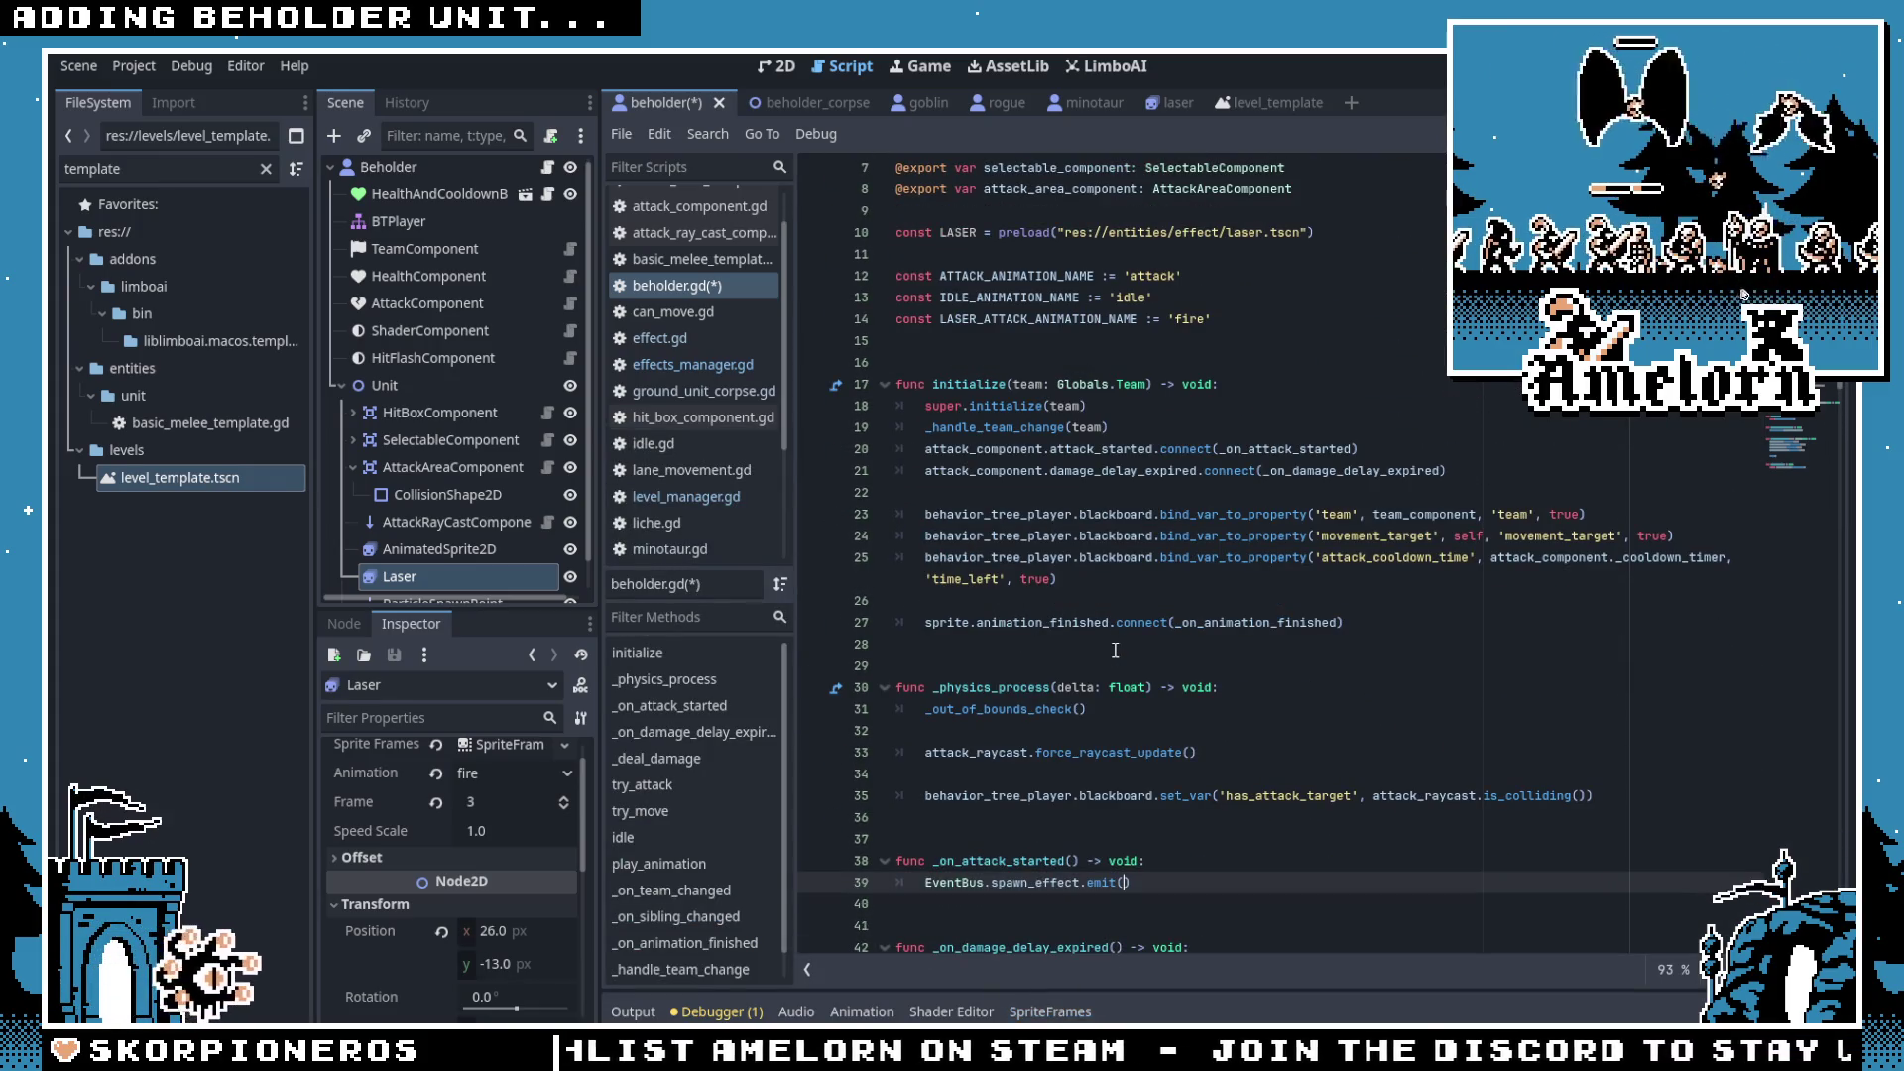
{"action": "scroll", "coordinate": [1115, 651], "scroll_direction": "down", "scroll_amount": 2}
{"action": "key", "text": "Up"}
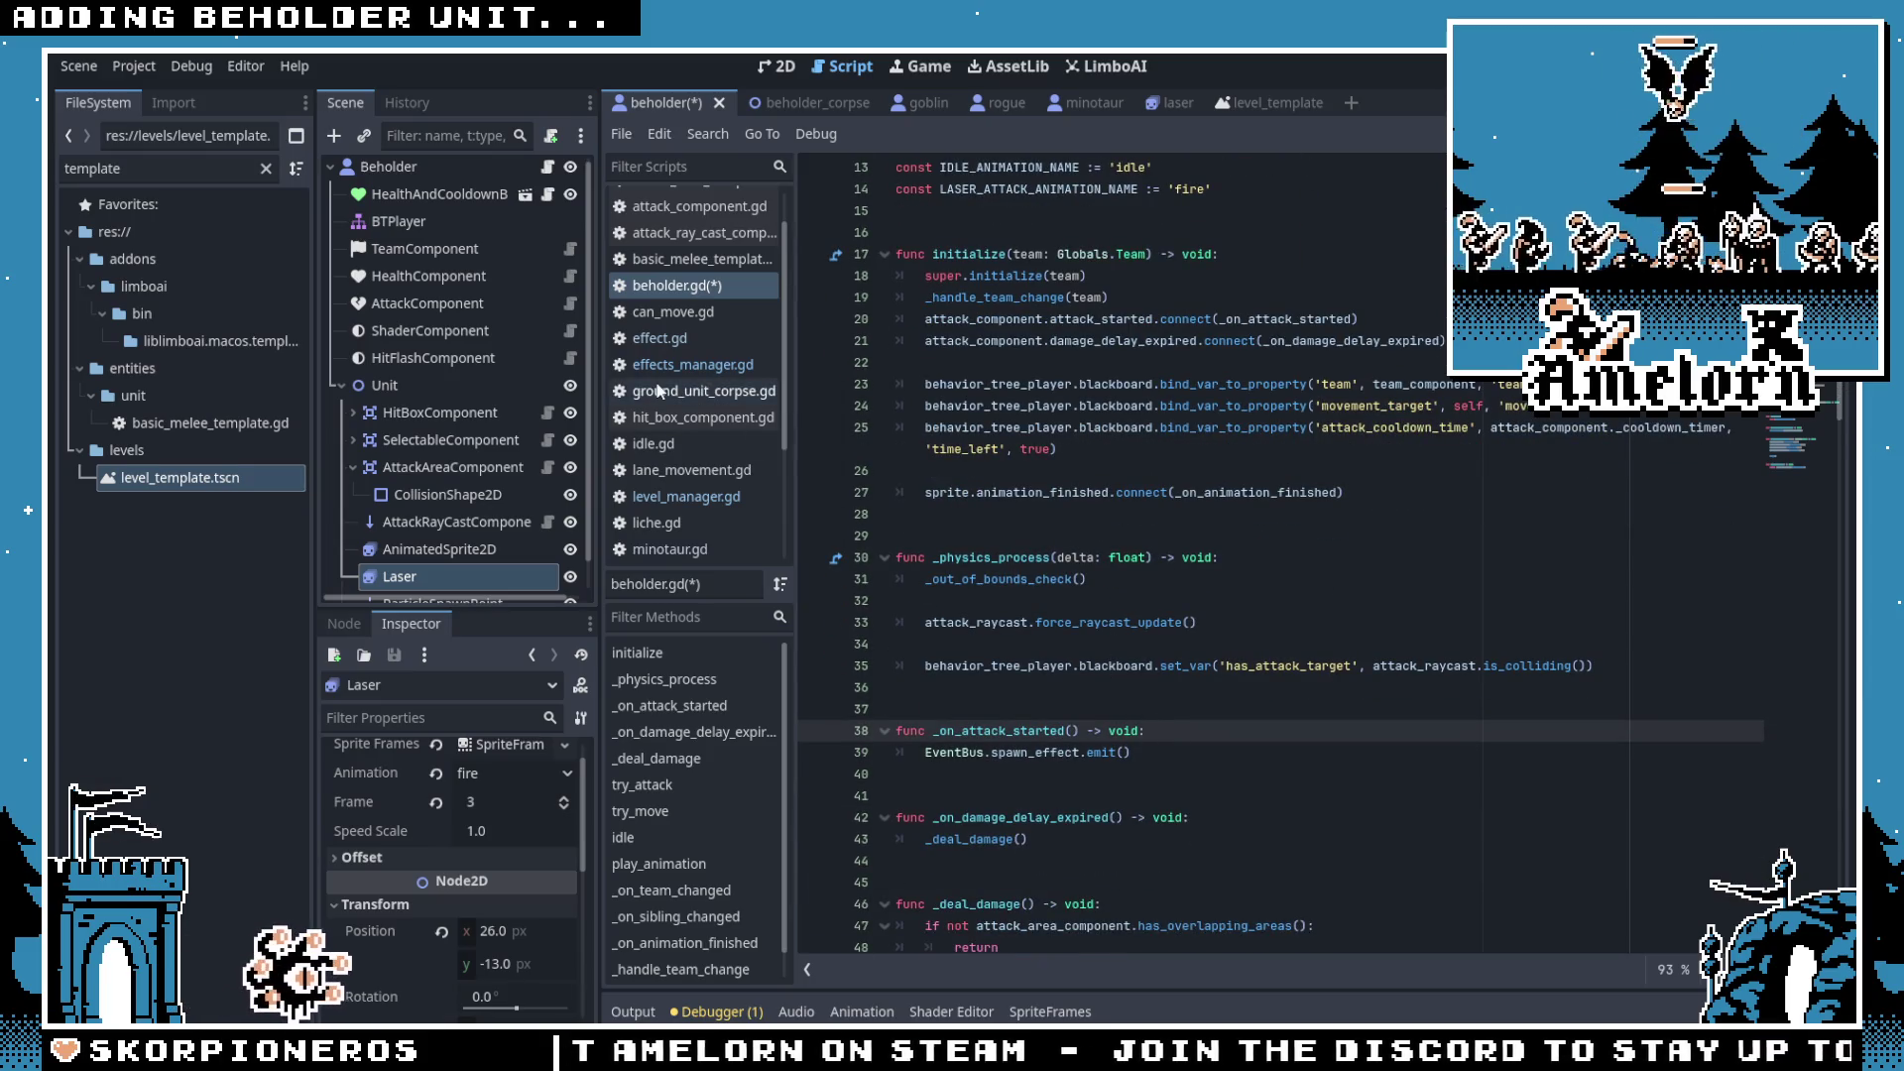
Step: Check add_child in effects_manager.gd's _on_spawn_effect, then return to beholder.gd
{"action": "left_click", "coordinate": [1246, 113]}
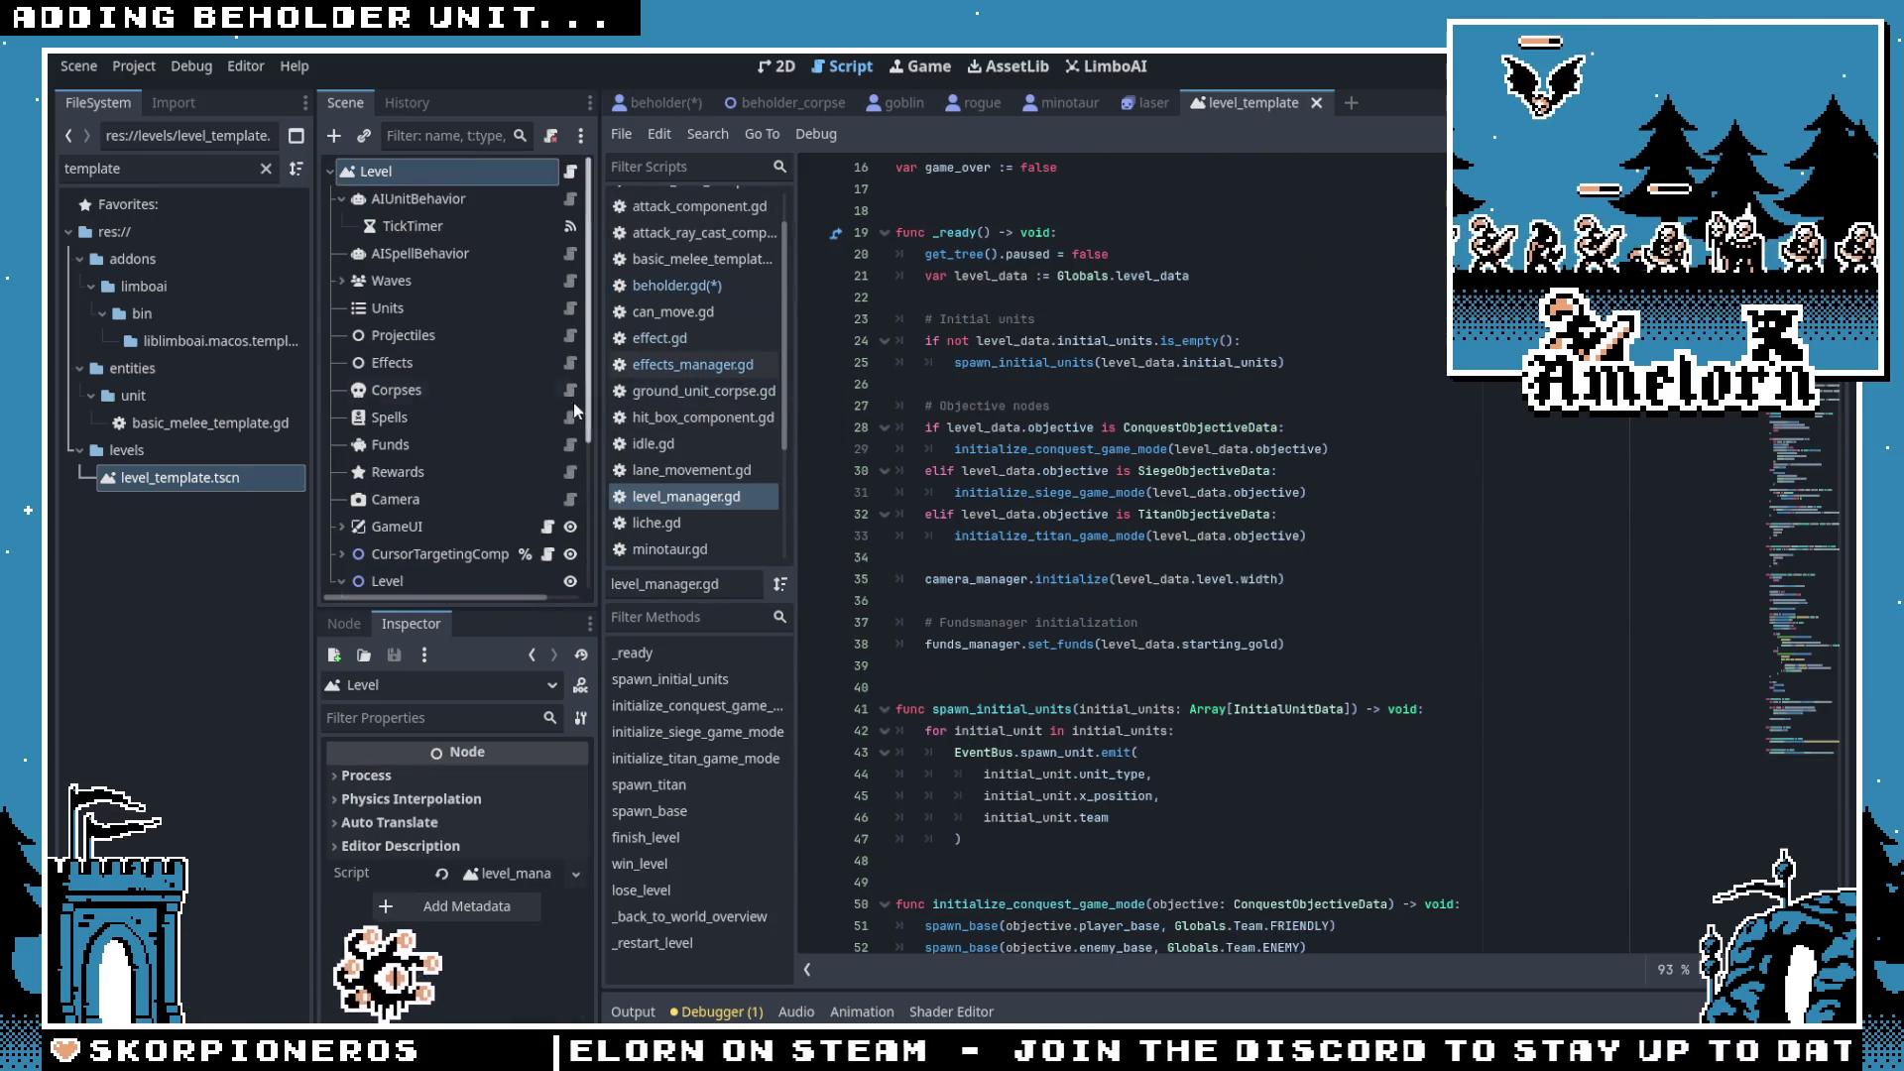
{"action": "left_click", "coordinate": [722, 365]}
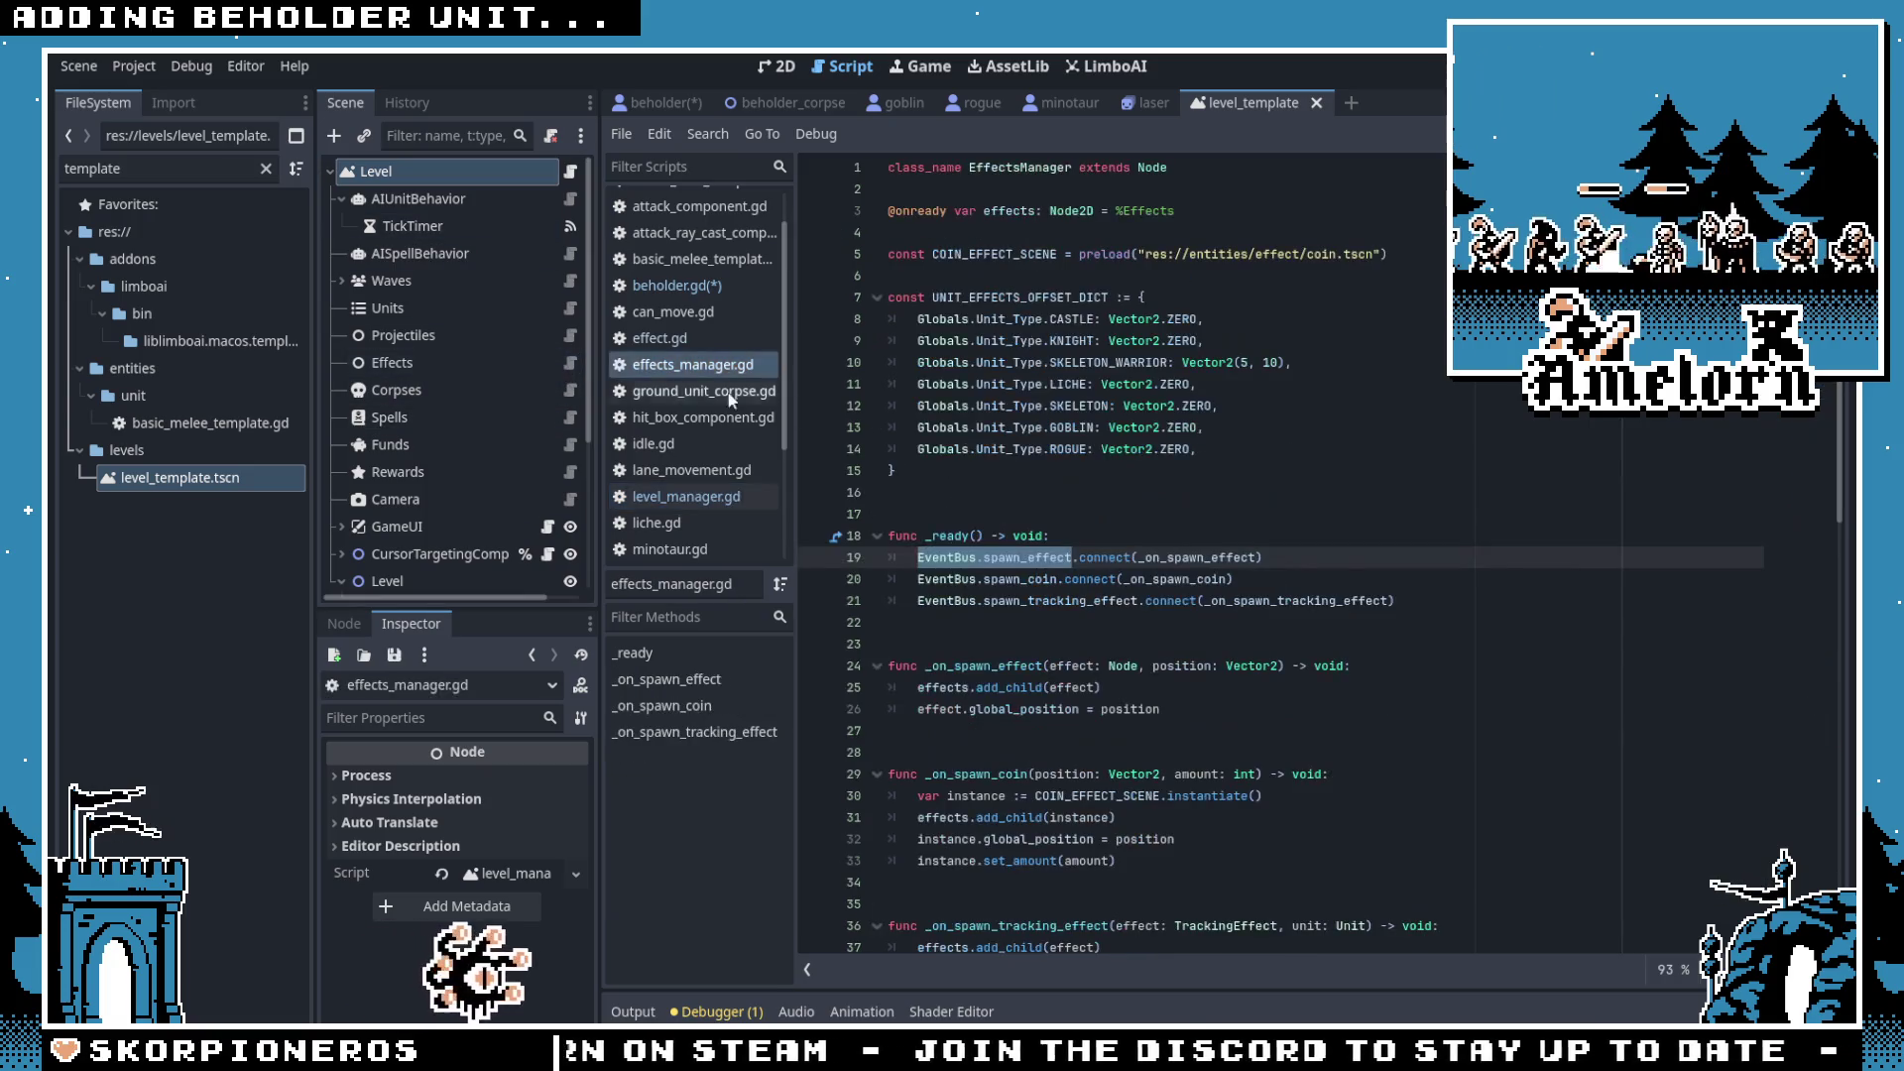
{"action": "scroll", "coordinate": [1096, 602], "scroll_direction": "down", "scroll_amount": 2}
{"action": "left_click", "coordinate": [1013, 558]}
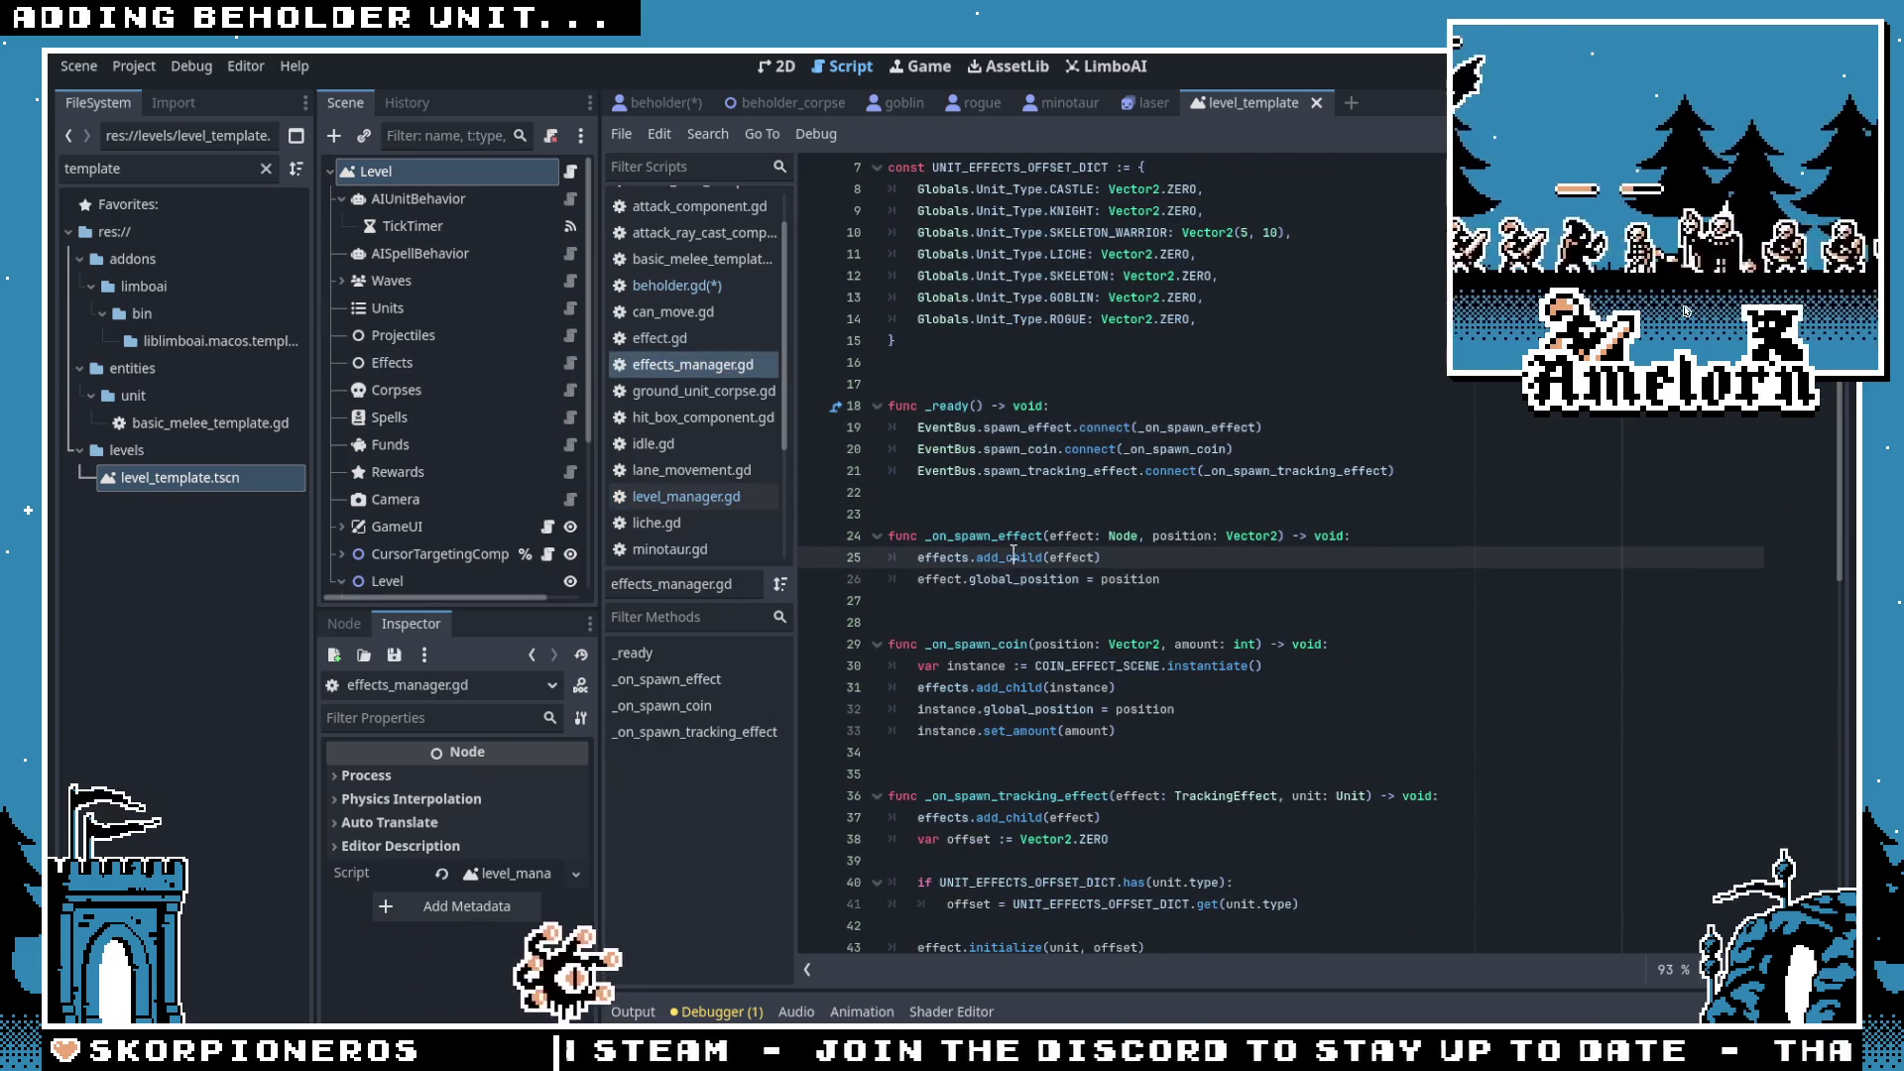
{"action": "left_click", "coordinate": [660, 103]}
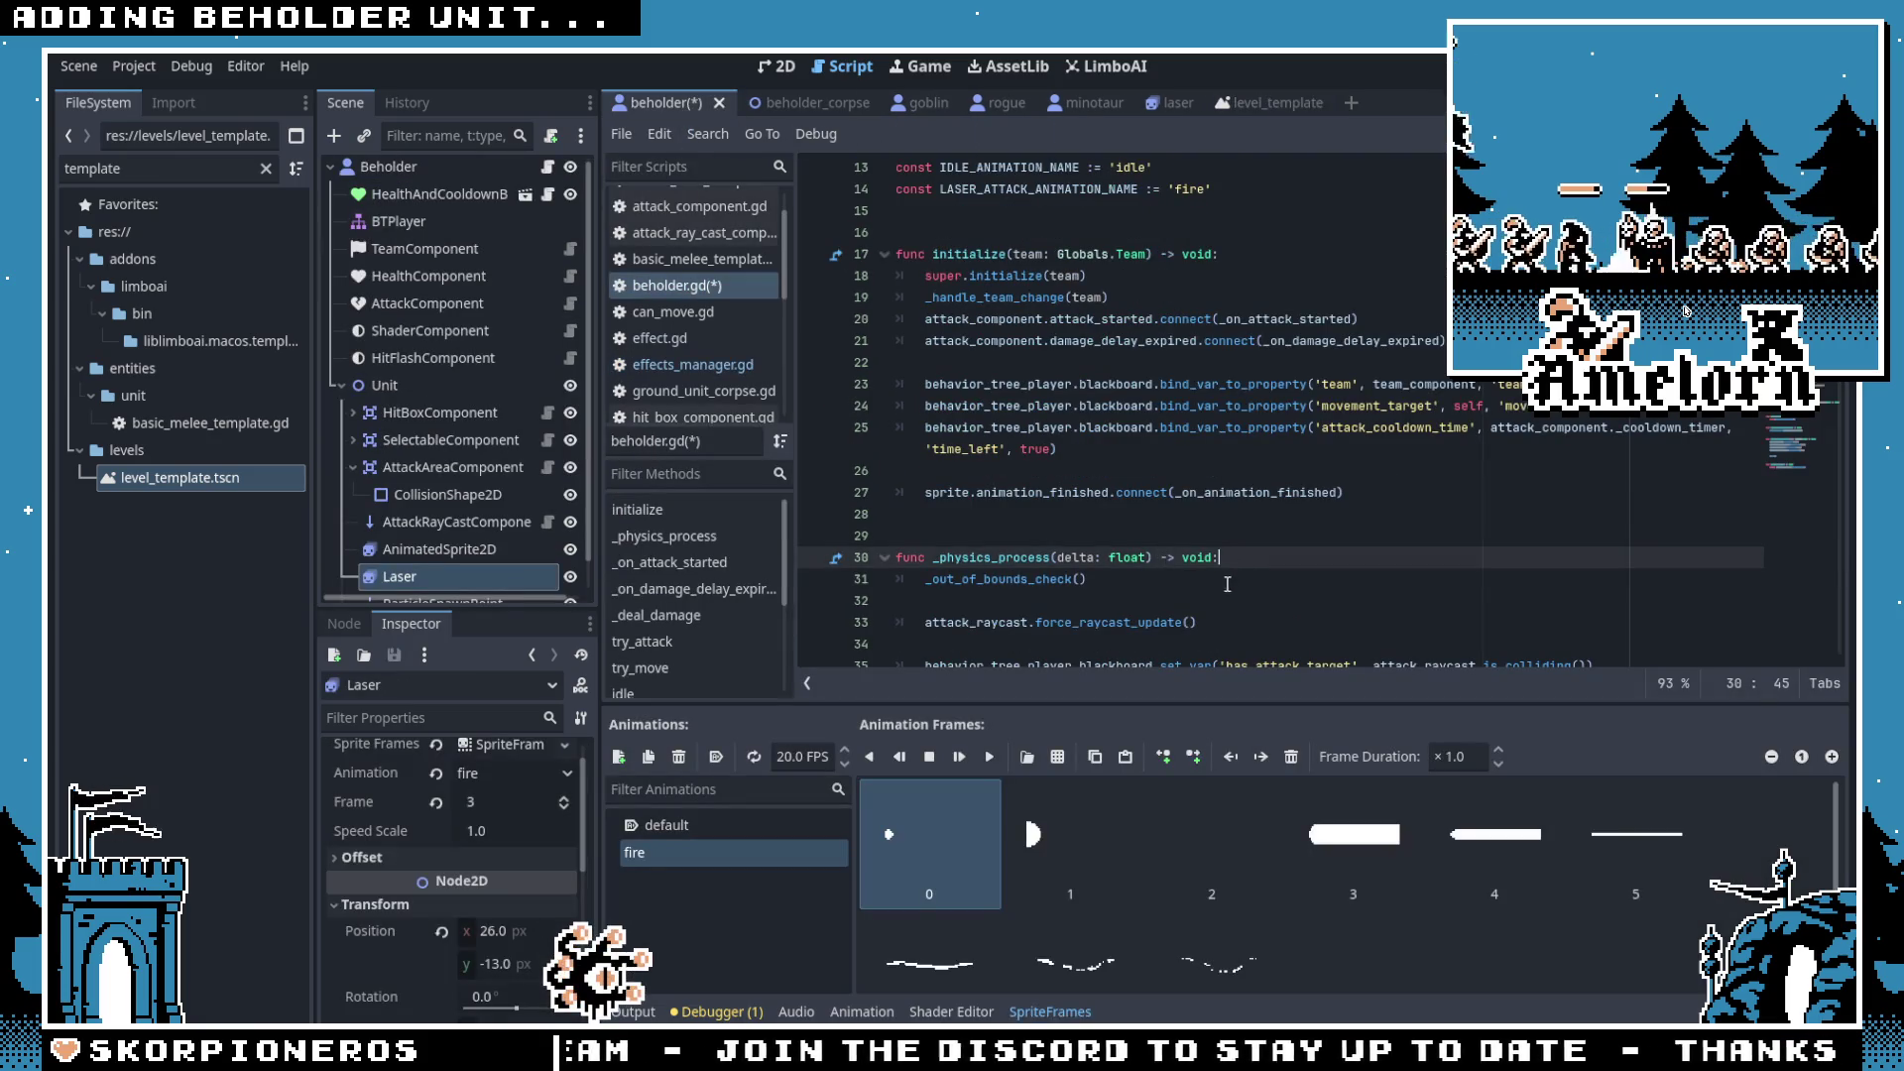
{"action": "scroll", "coordinate": [1202, 585], "scroll_direction": "down", "scroll_amount": 5}
{"action": "left_click", "coordinate": [1051, 1012]}
{"action": "scroll", "coordinate": [1132, 558], "scroll_direction": "up", "scroll_amount": 2}
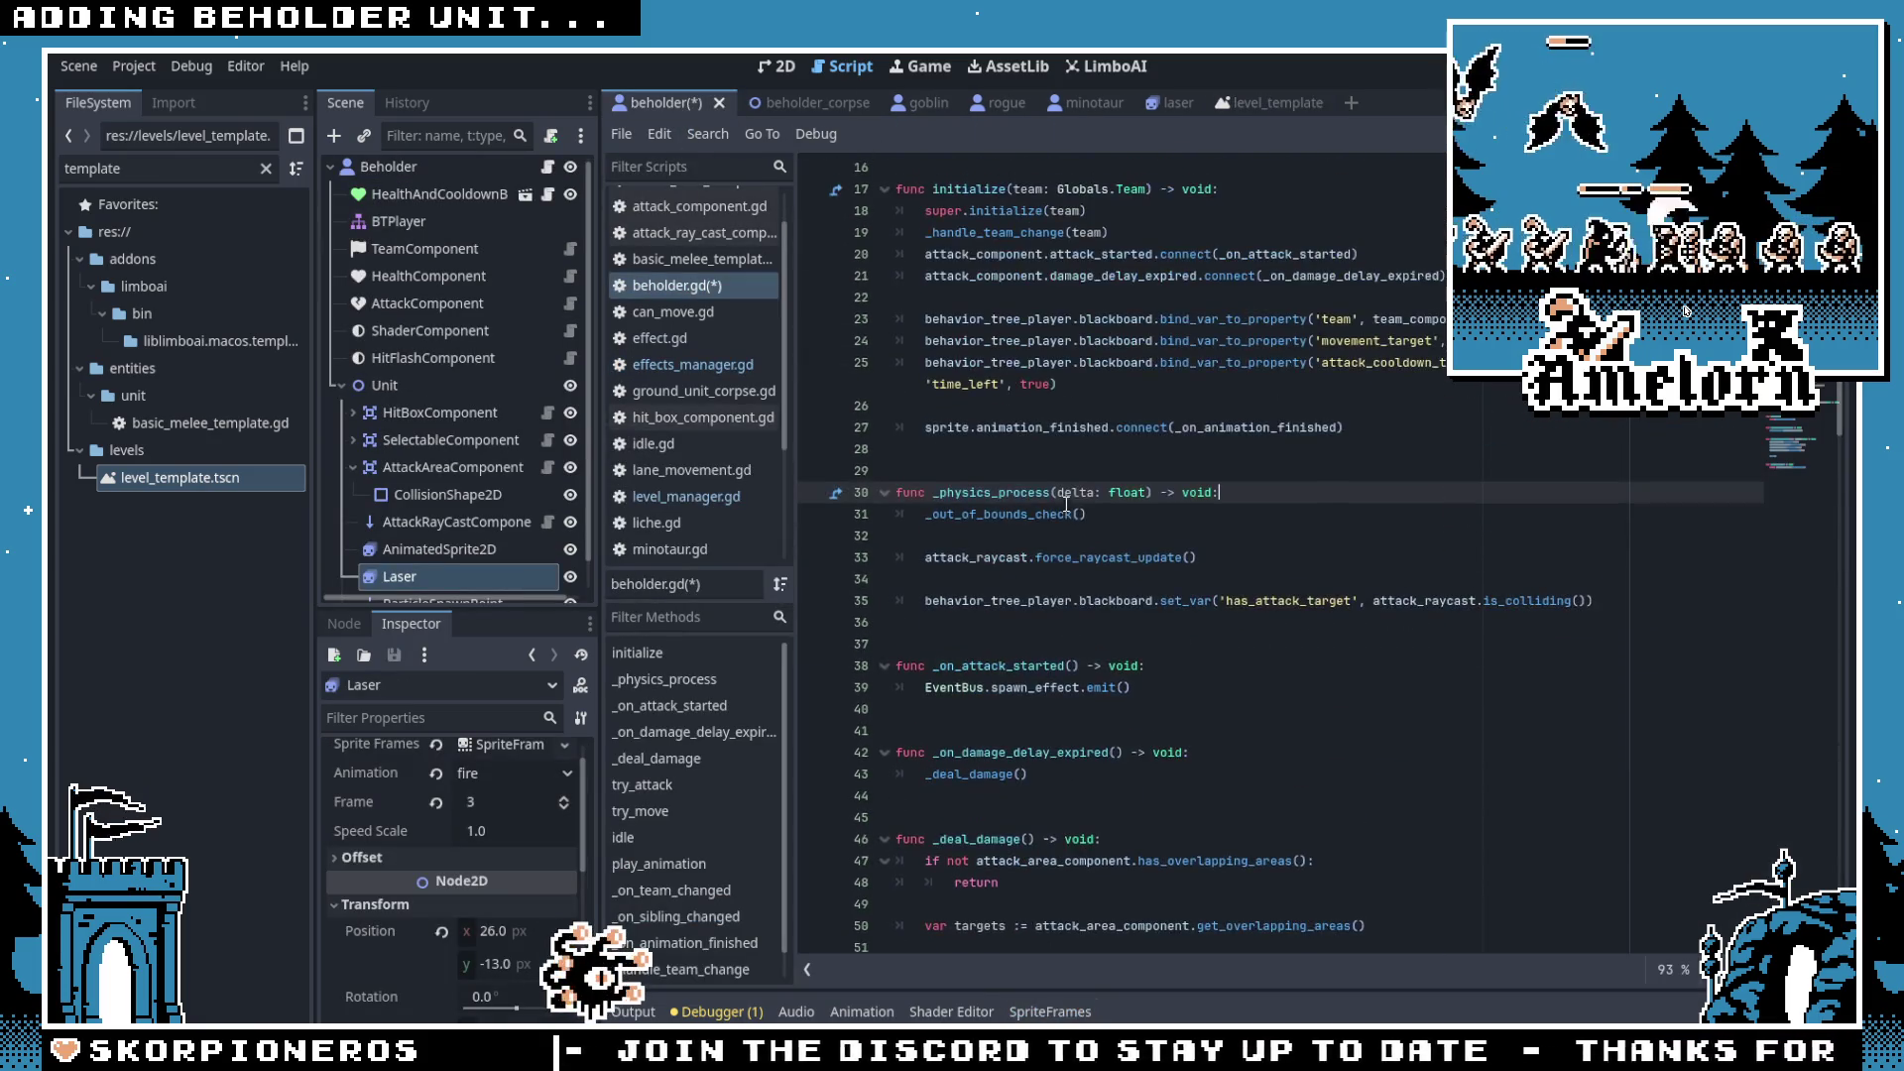
Step: Insert 'var instance = LASER.instantiate()' above the emit call
{"action": "left_click", "coordinate": [1141, 559]}
{"action": "key", "text": "ctrl+shift+Return"}
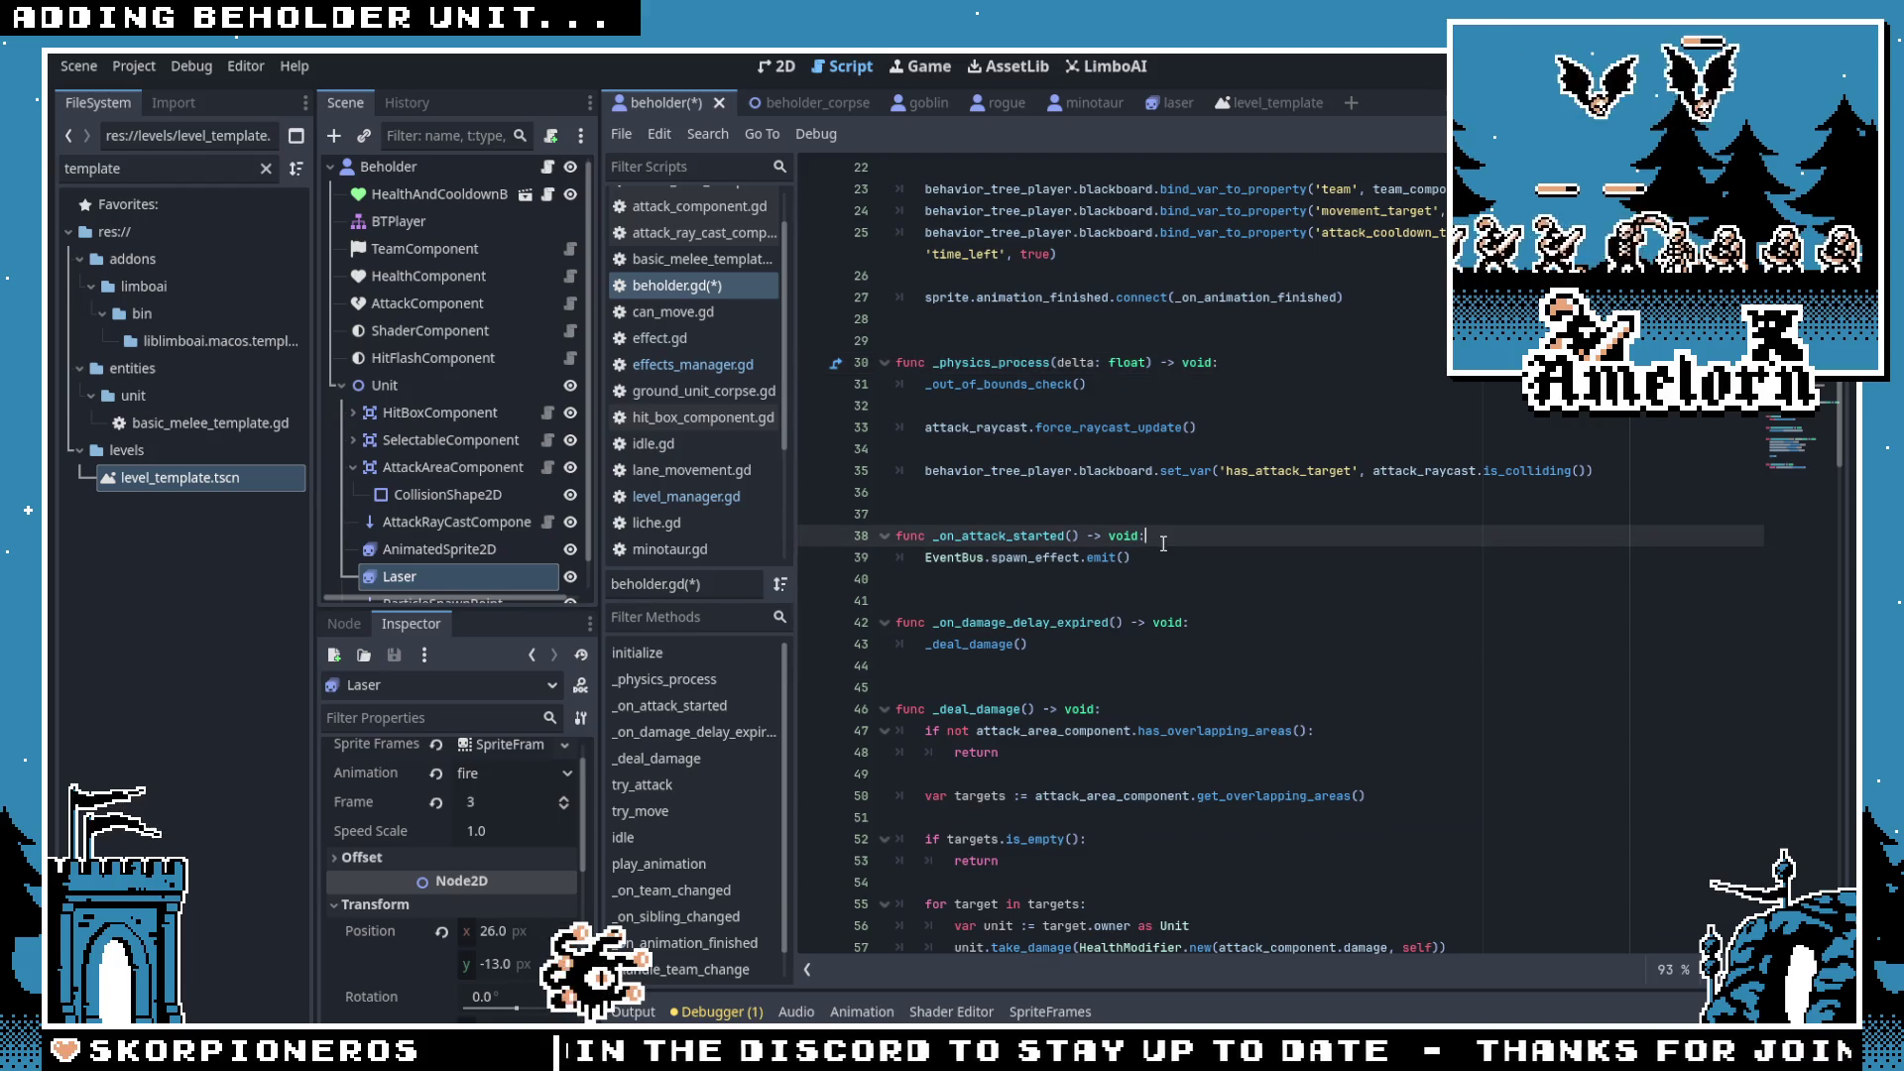
{"action": "type", "text": "var instance = "}
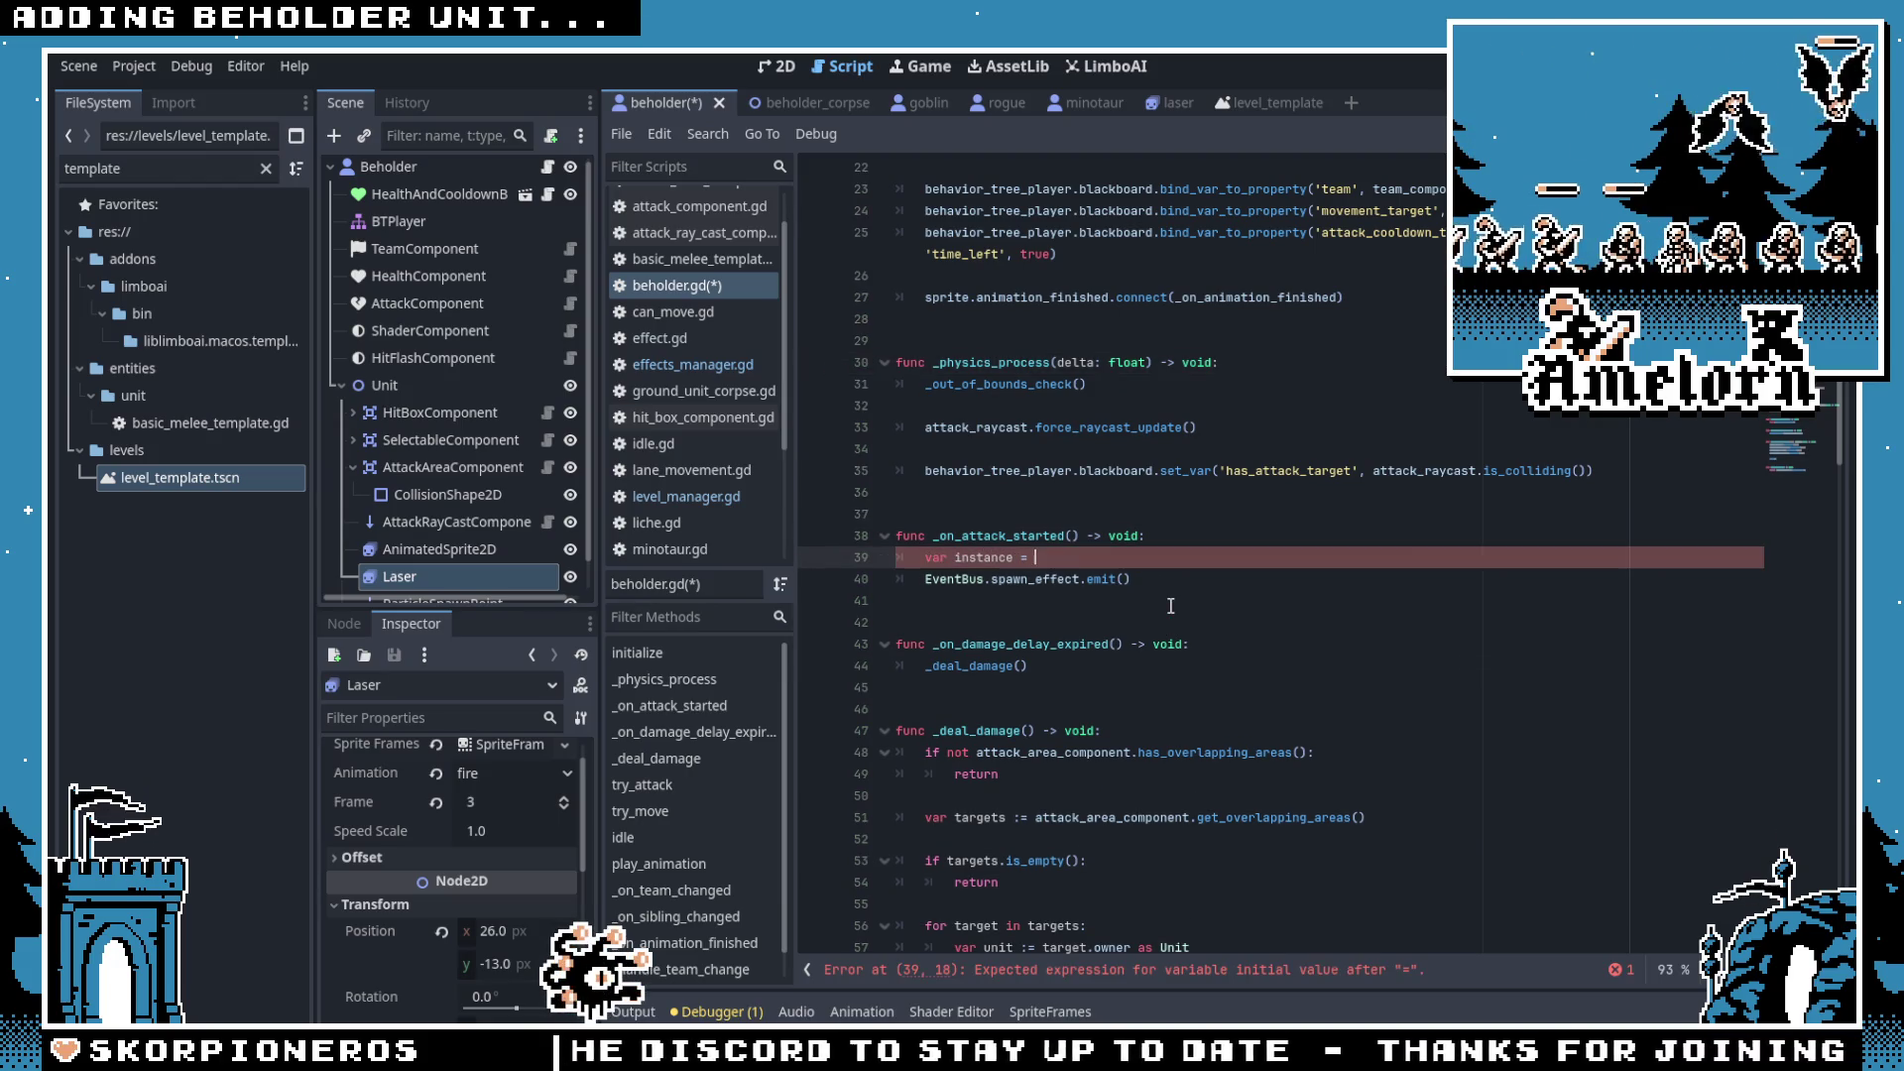
{"action": "type", "text": "las"}
{"action": "key", "text": "Return"}
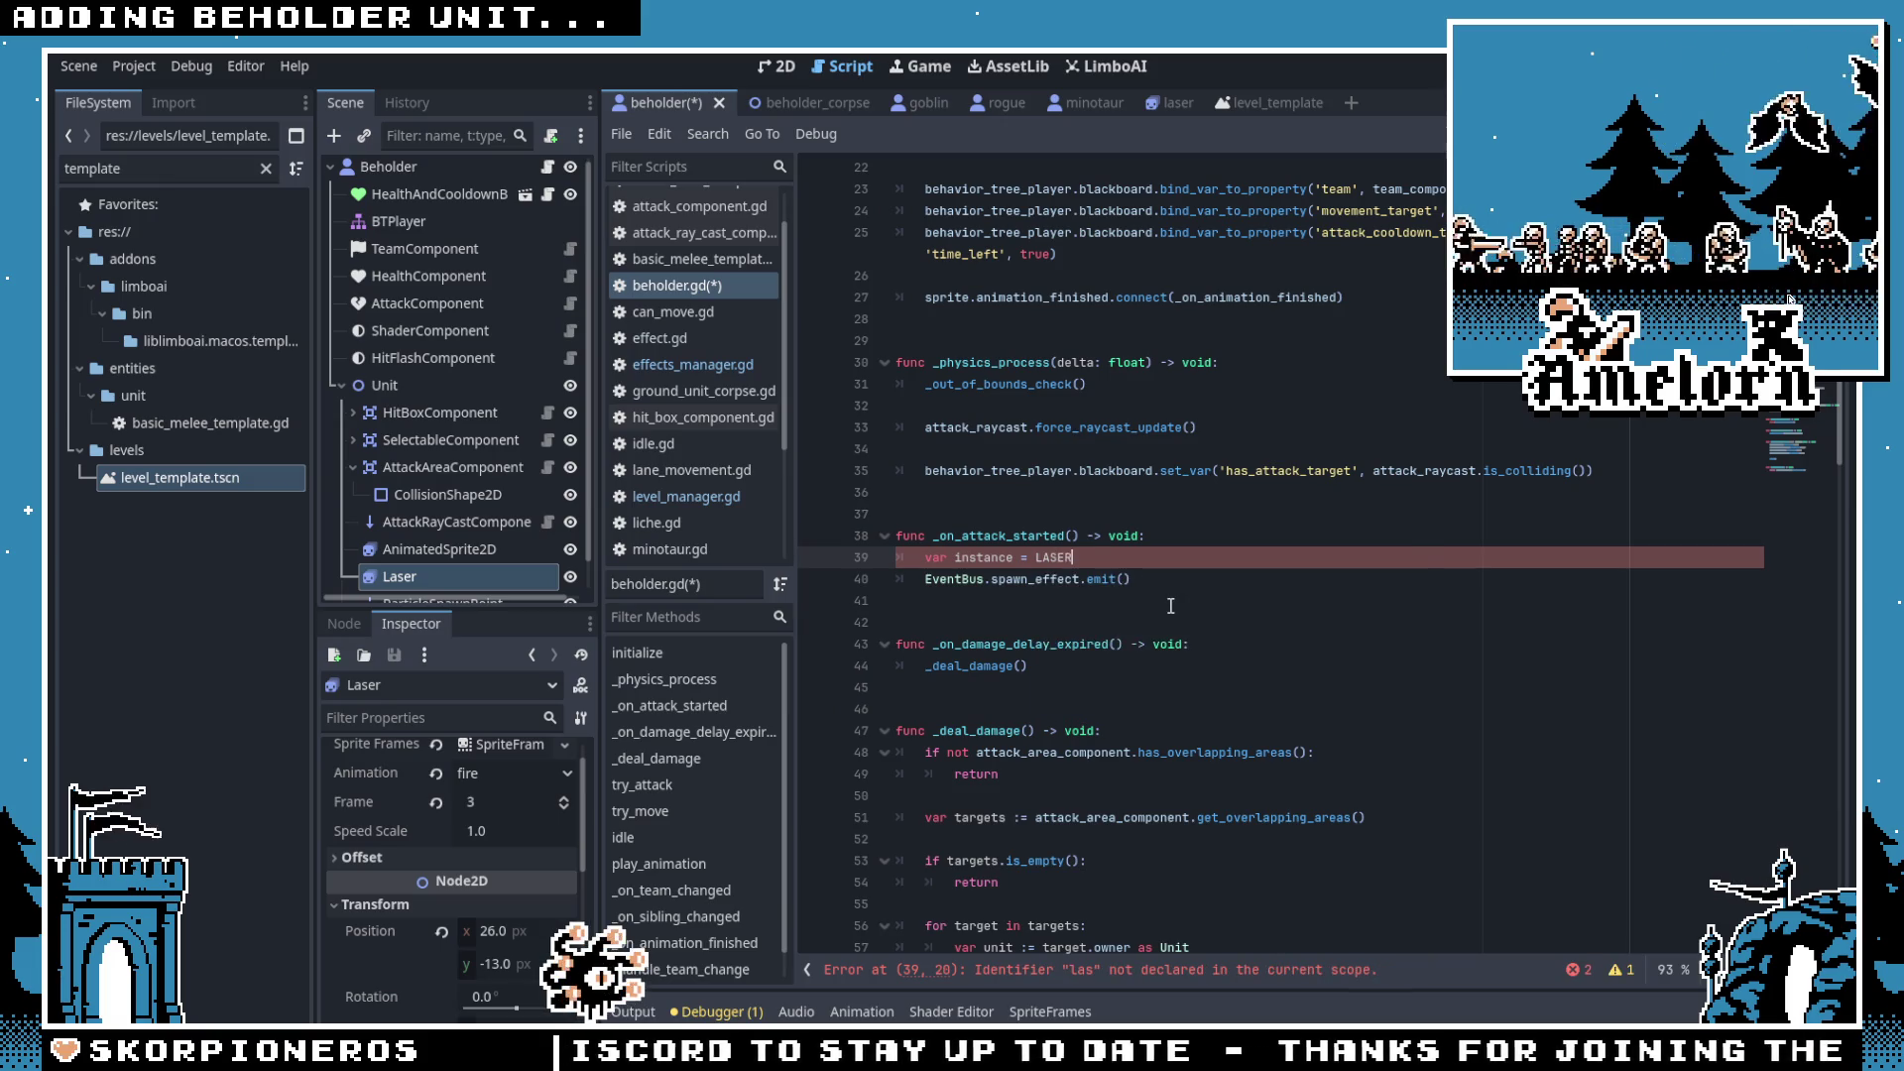
{"action": "type", "text": "stantiate"}
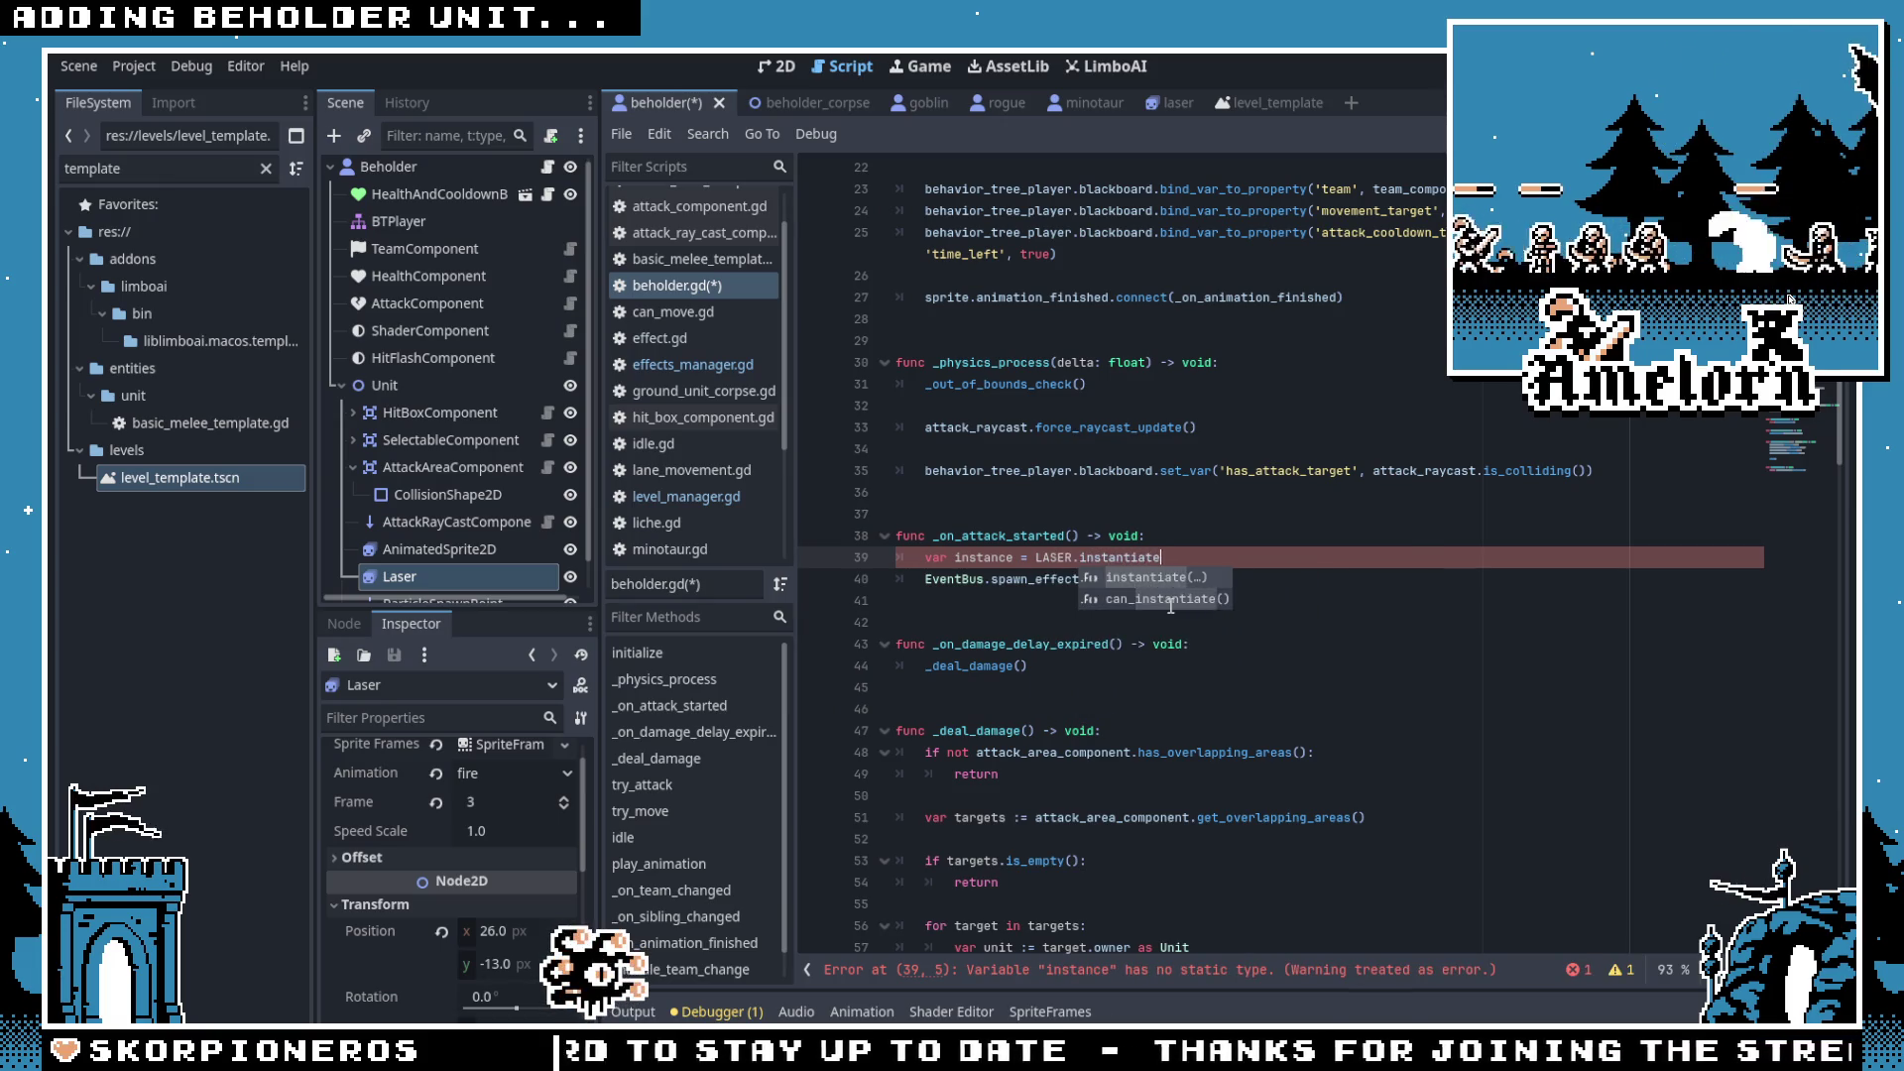
{"action": "key", "text": "Return"}
{"action": "scroll", "coordinate": [1140, 556], "scroll_direction": "up", "scroll_amount": 7}
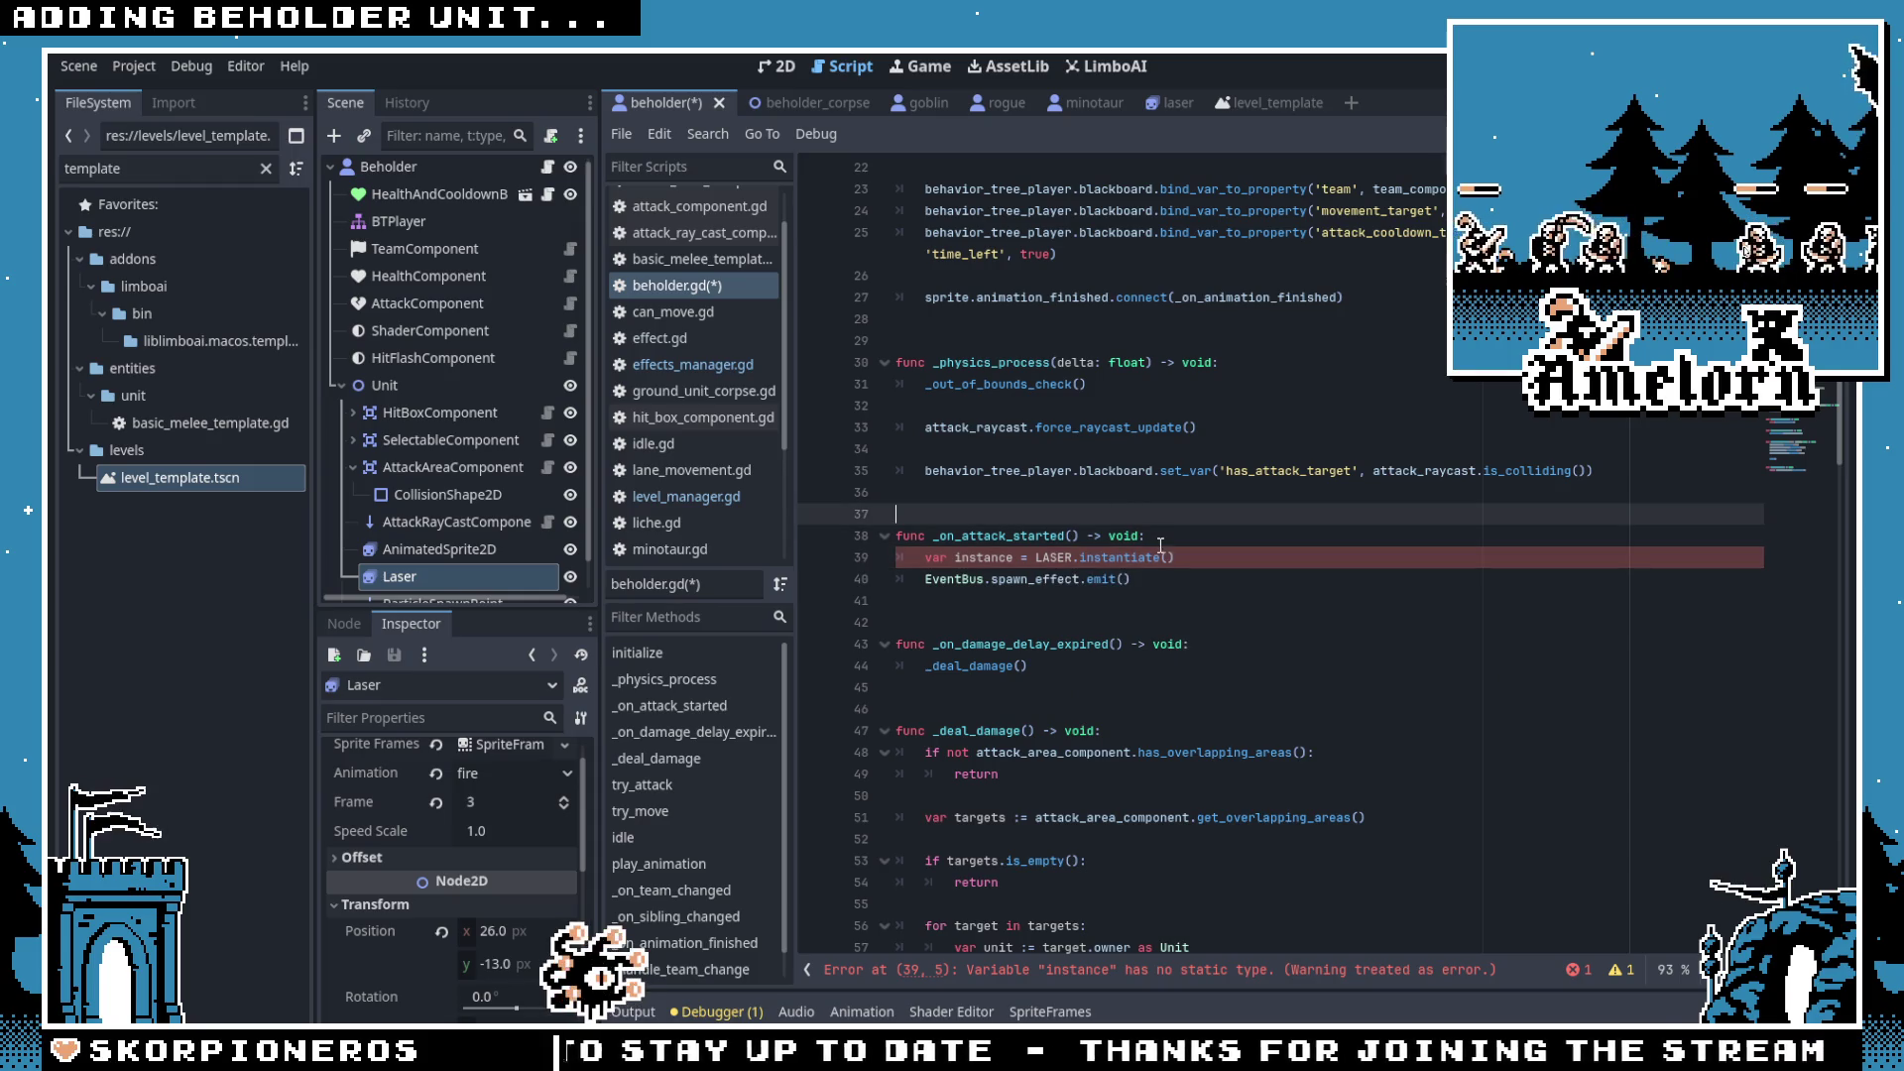
{"action": "scroll", "coordinate": [1011, 393], "scroll_direction": "down", "scroll_amount": 7}
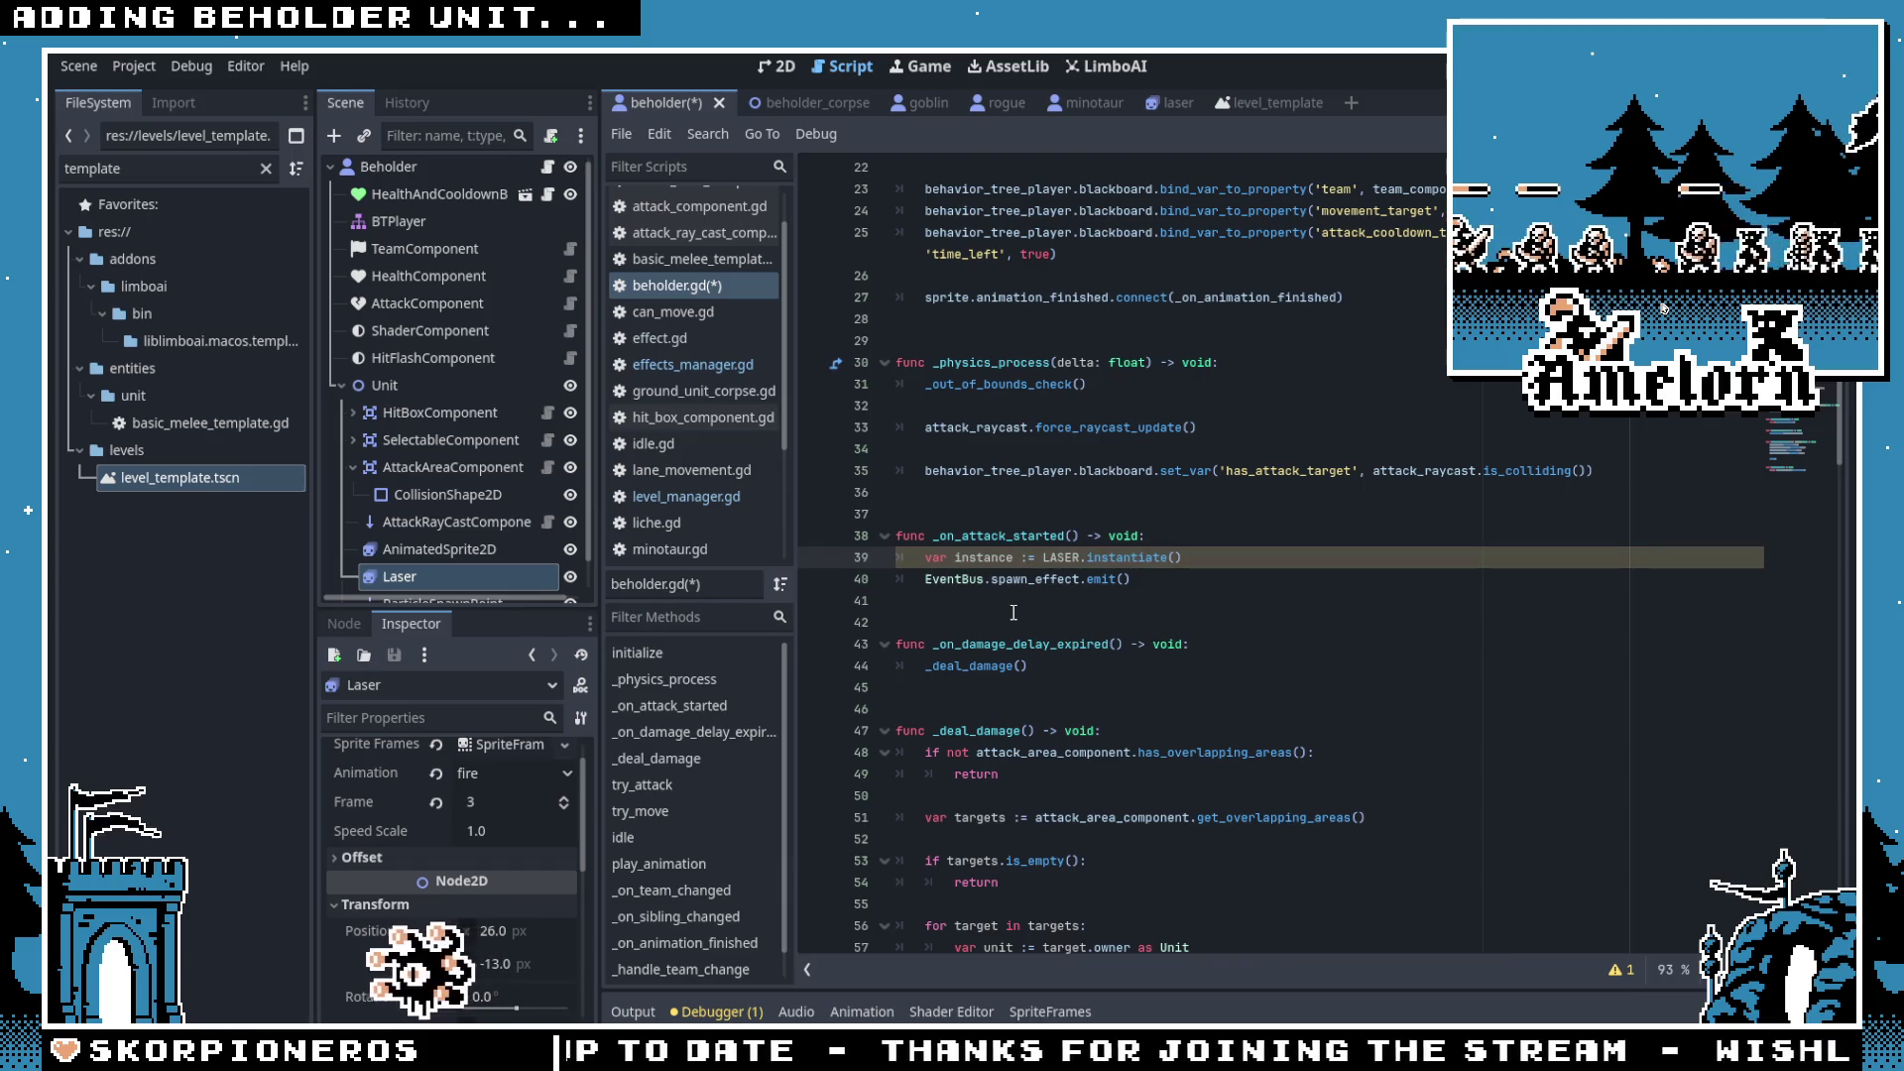
Step: Cast the instance 'as Effect', pass it as the emit's first argument, and check the spawn_effect signal definition
{"action": "key", "text": "Up"}
{"action": "key", "text": "End"}
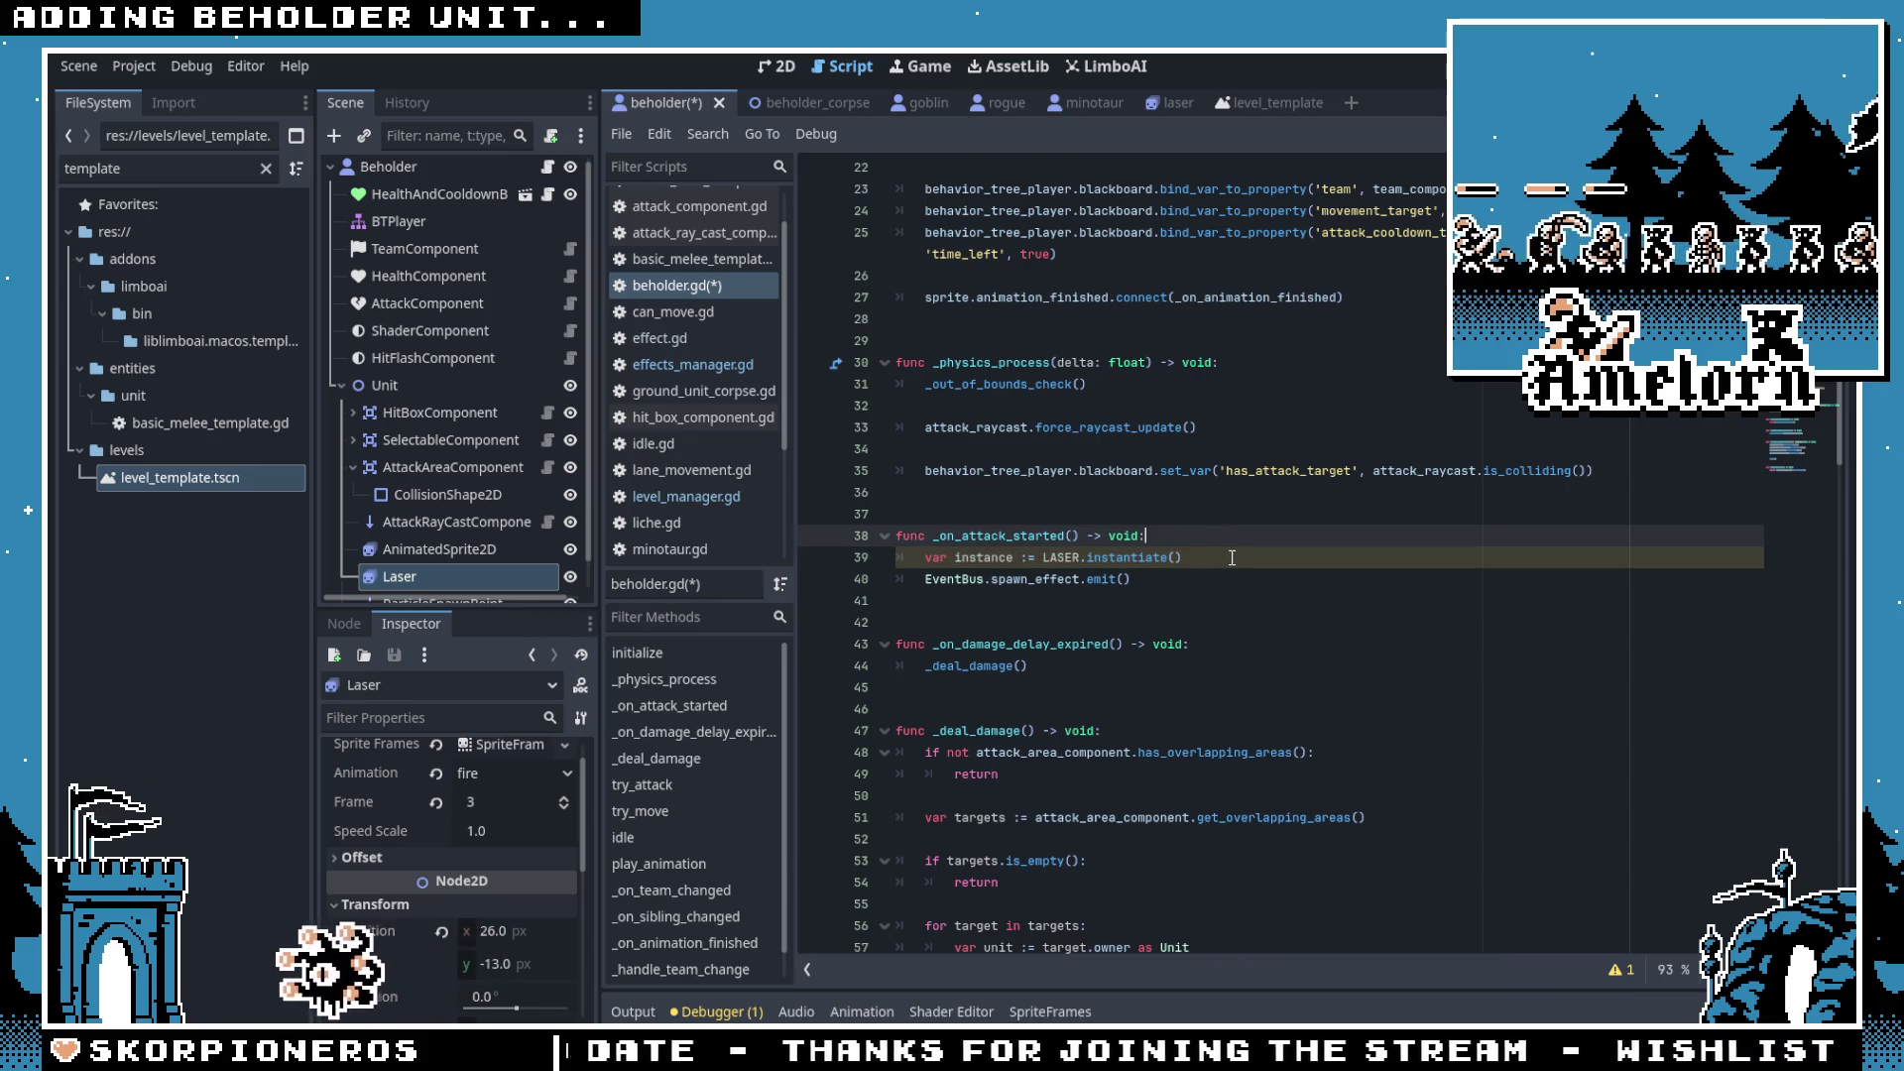
{"action": "left_click", "coordinate": [1232, 558]}
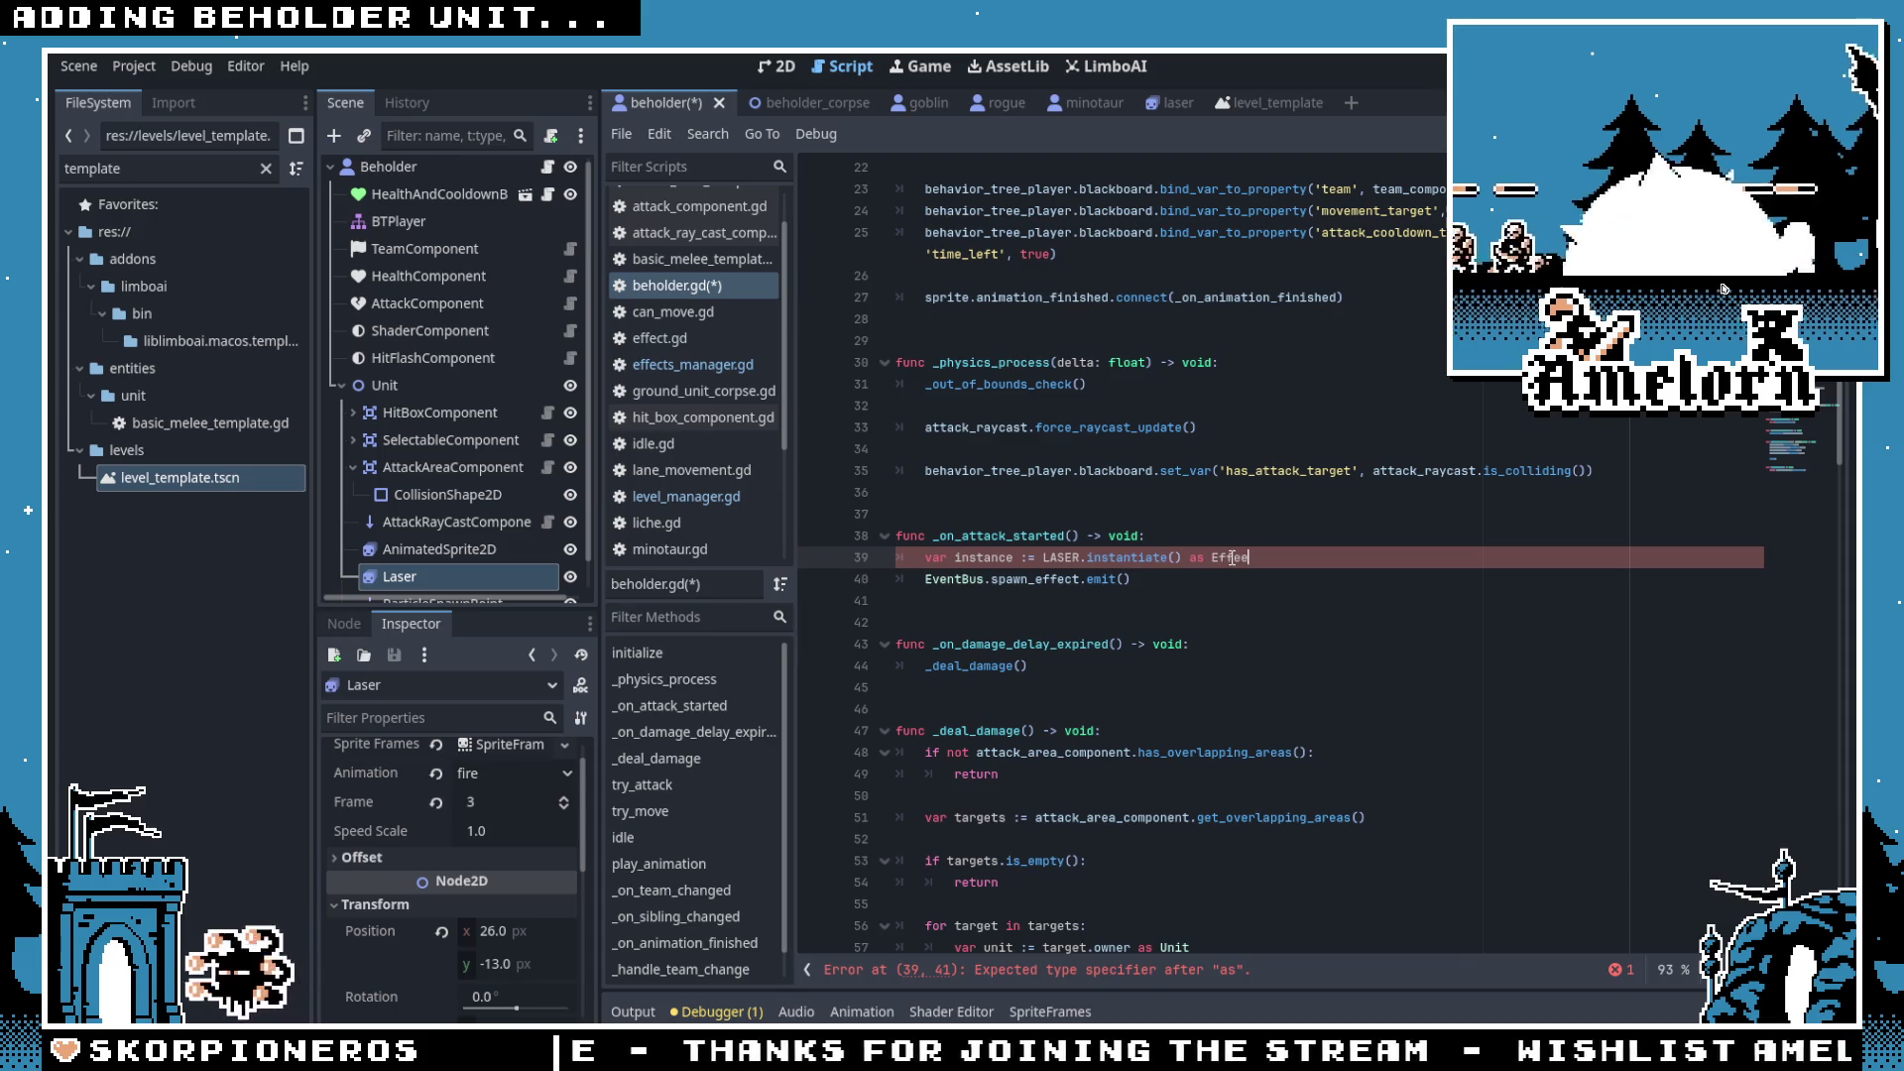
{"action": "type", "text": "ct"}
{"action": "key", "text": "Escape"}
{"action": "double_click", "coordinate": [970, 557]}
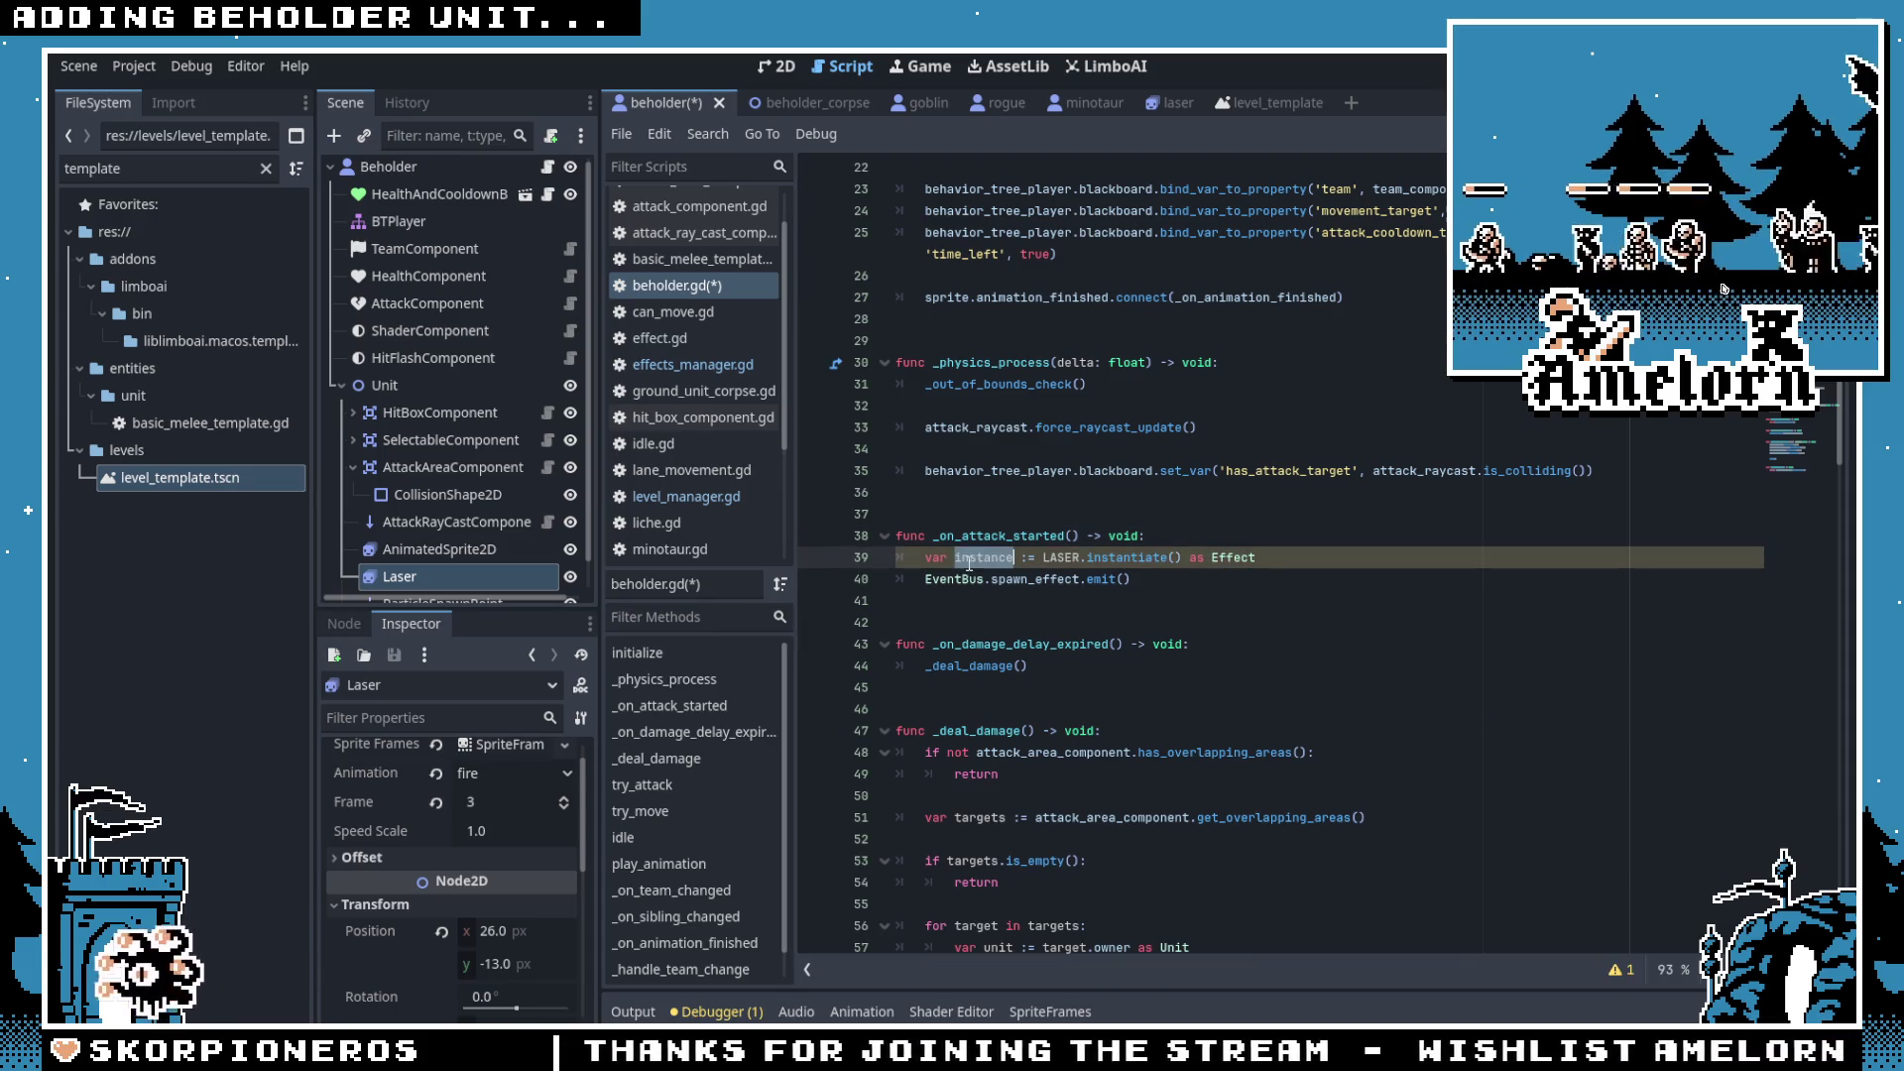
{"action": "left_click", "coordinate": [1020, 585], "text": "ctrl"}
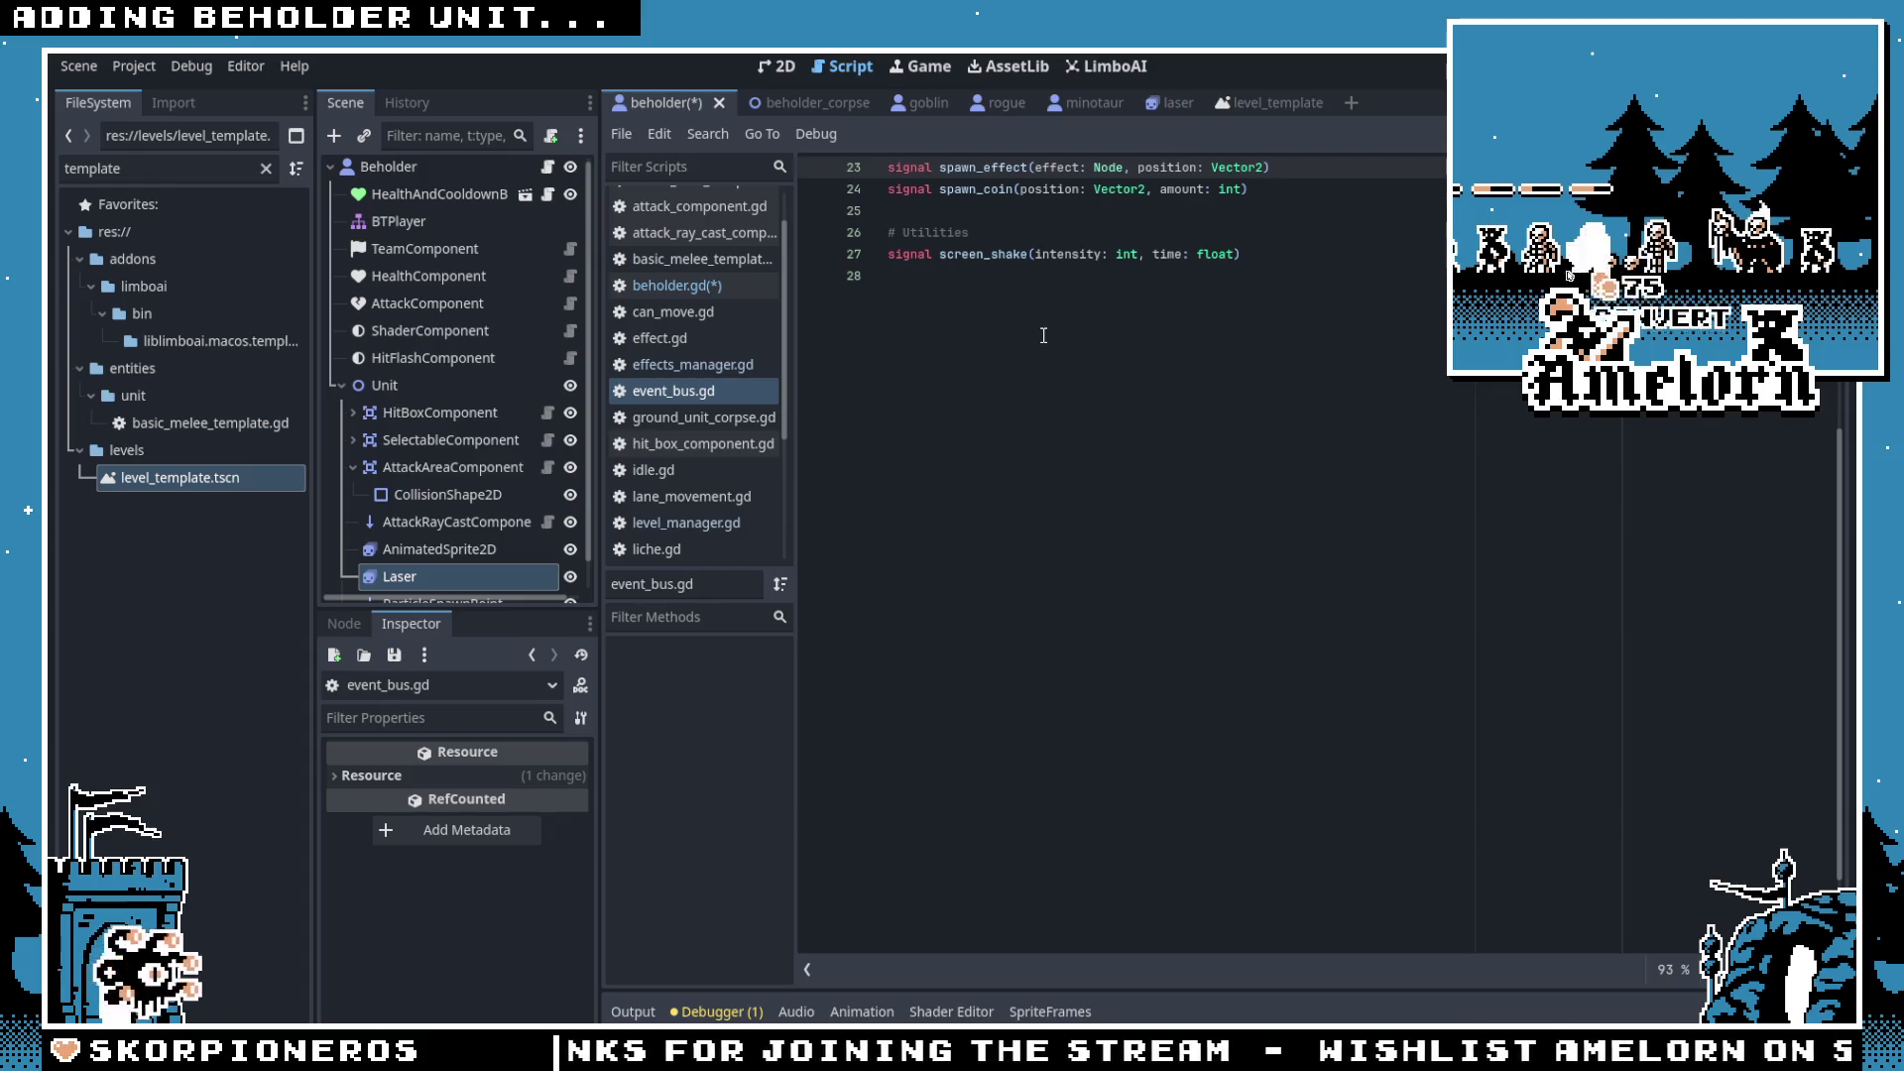
{"action": "key", "text": "alt+Left"}
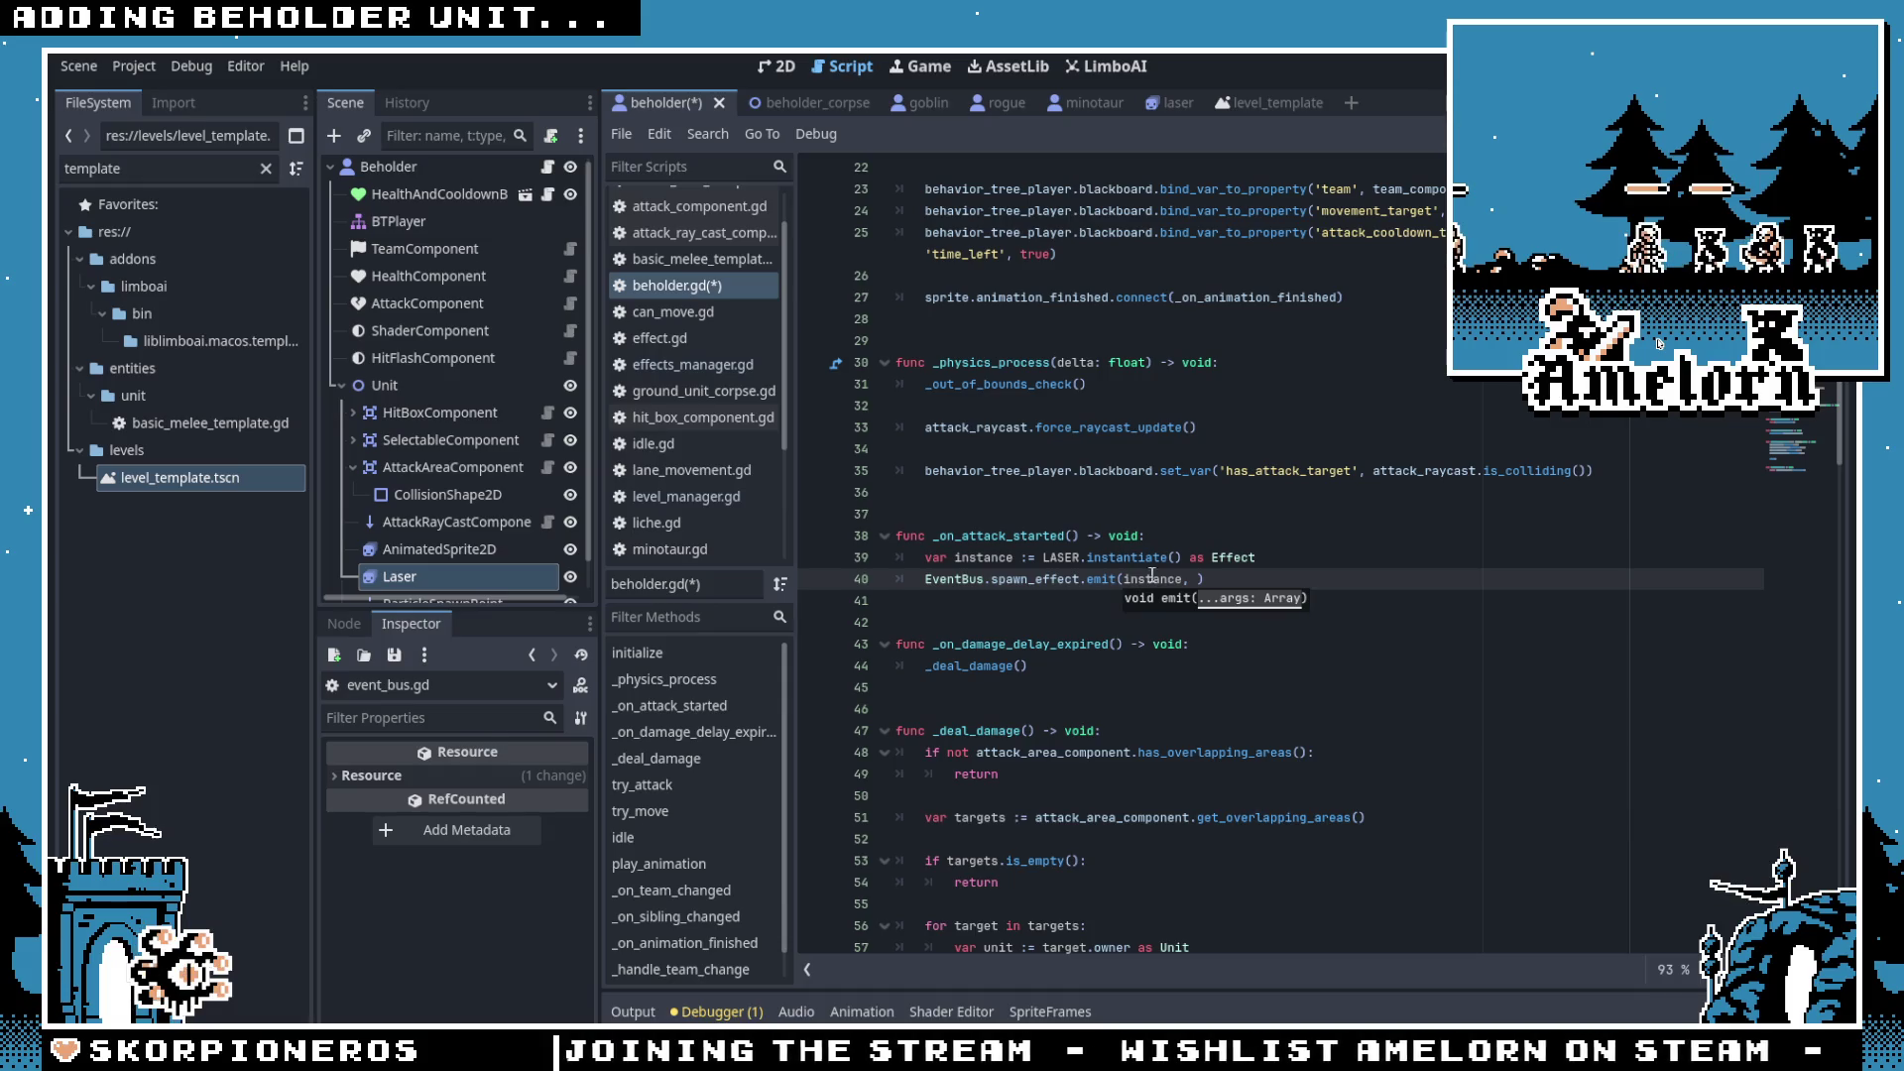
{"action": "scroll", "coordinate": [1153, 575], "scroll_direction": "up", "scroll_amount": 7}
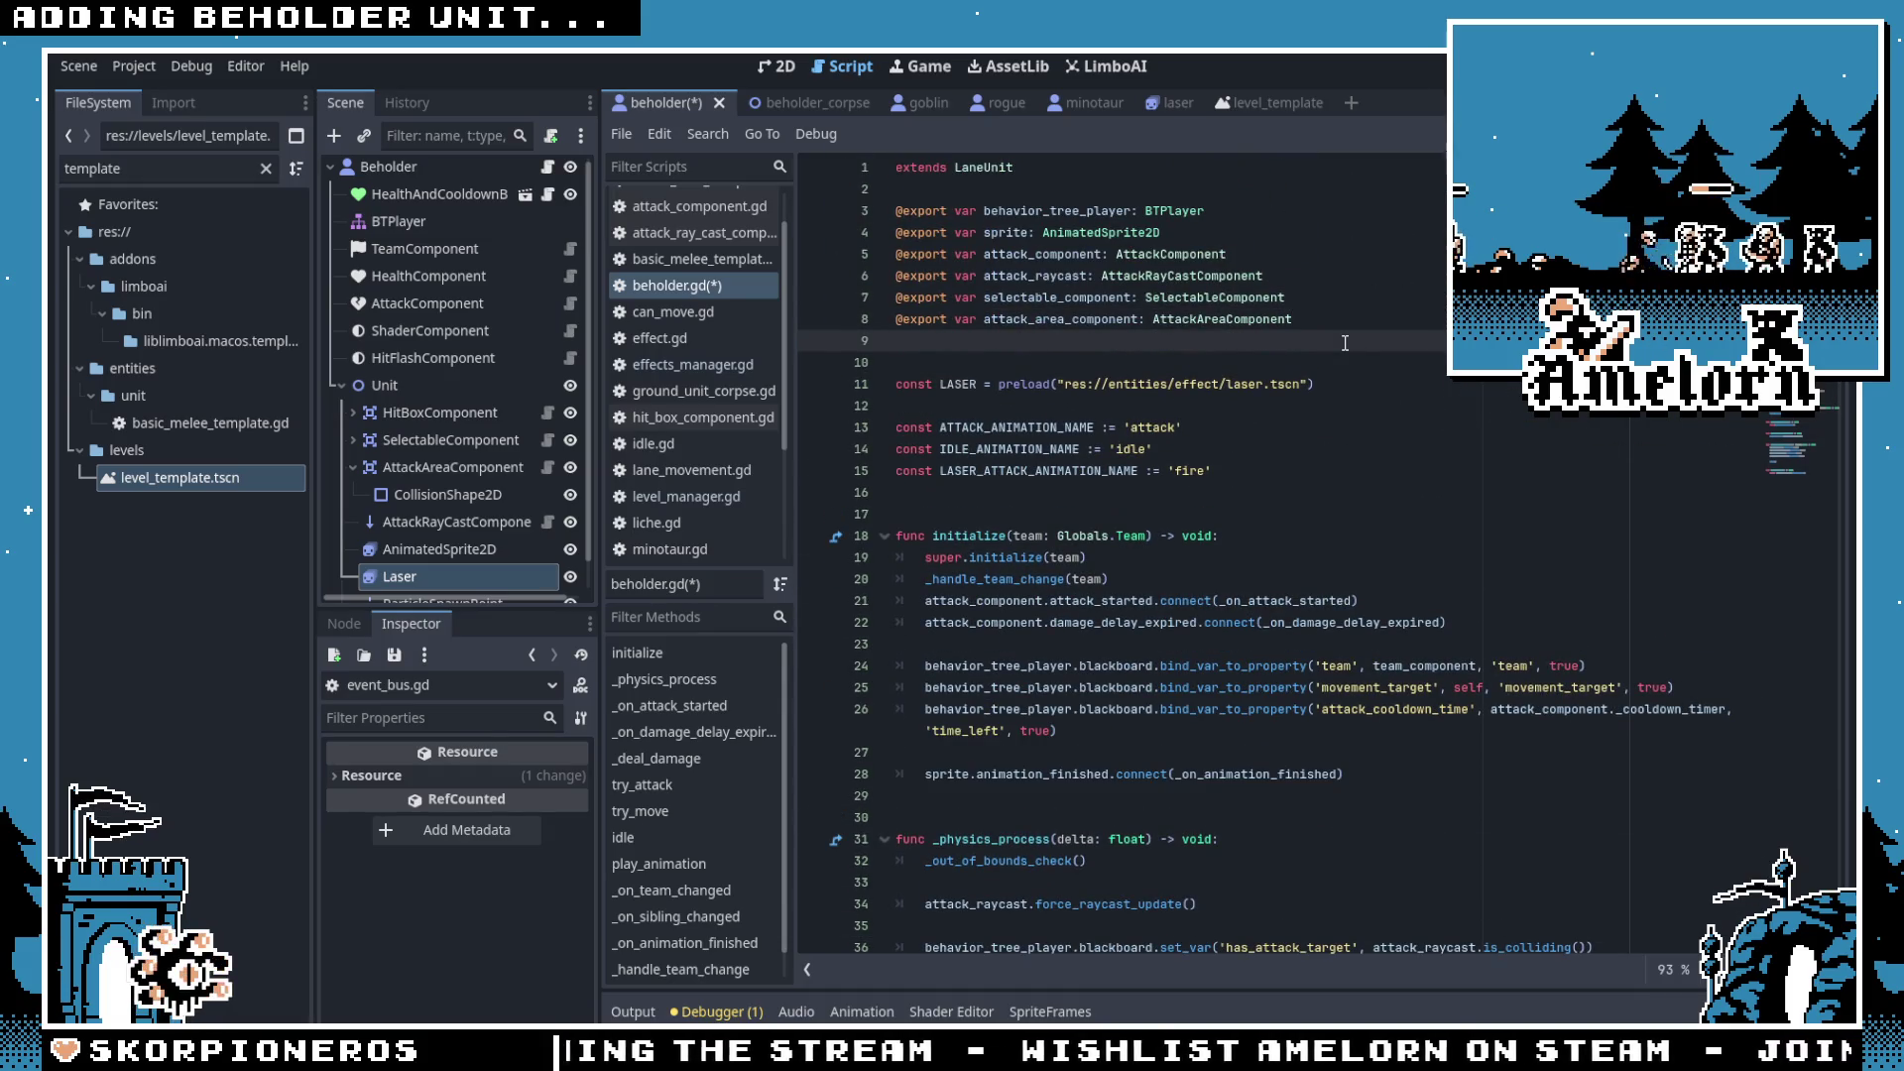
{"action": "type", "text": "@epxp"}
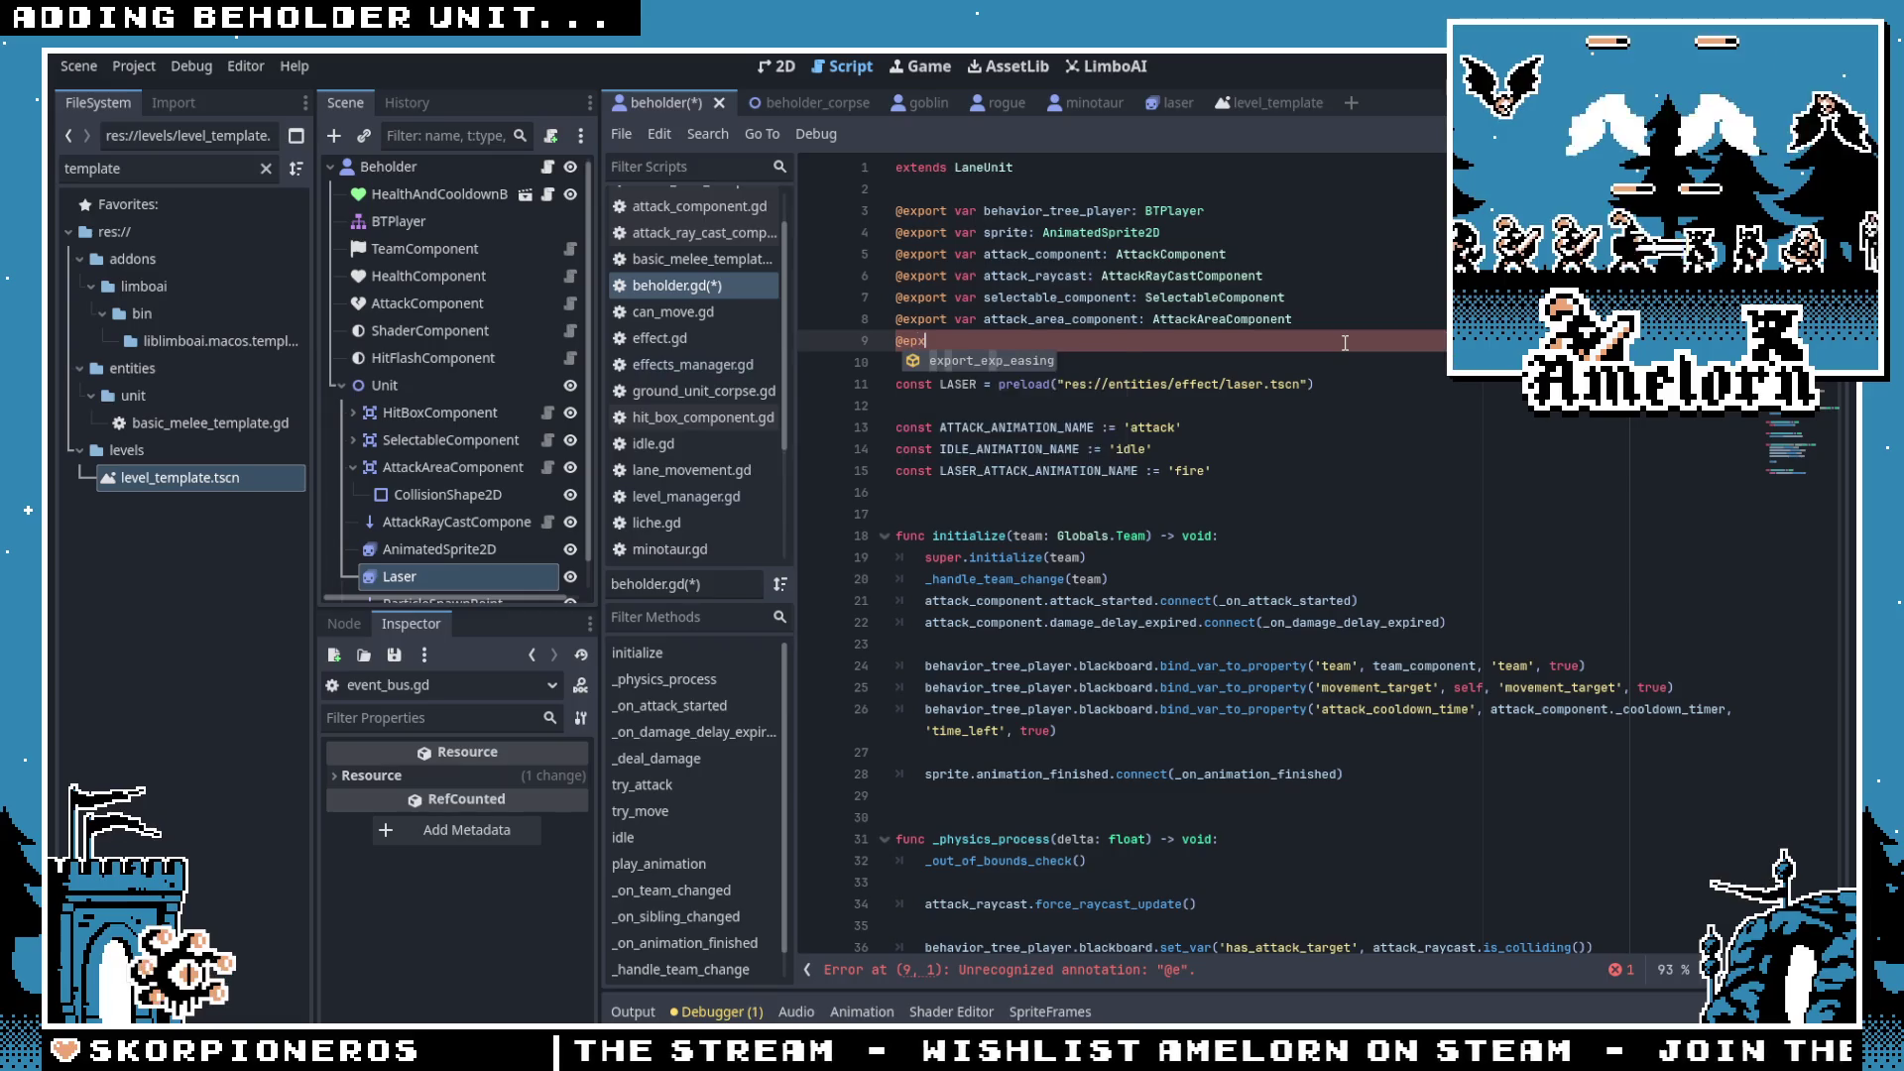
{"action": "type", "text": "ort var laser_effect_marker: Marker2D"}
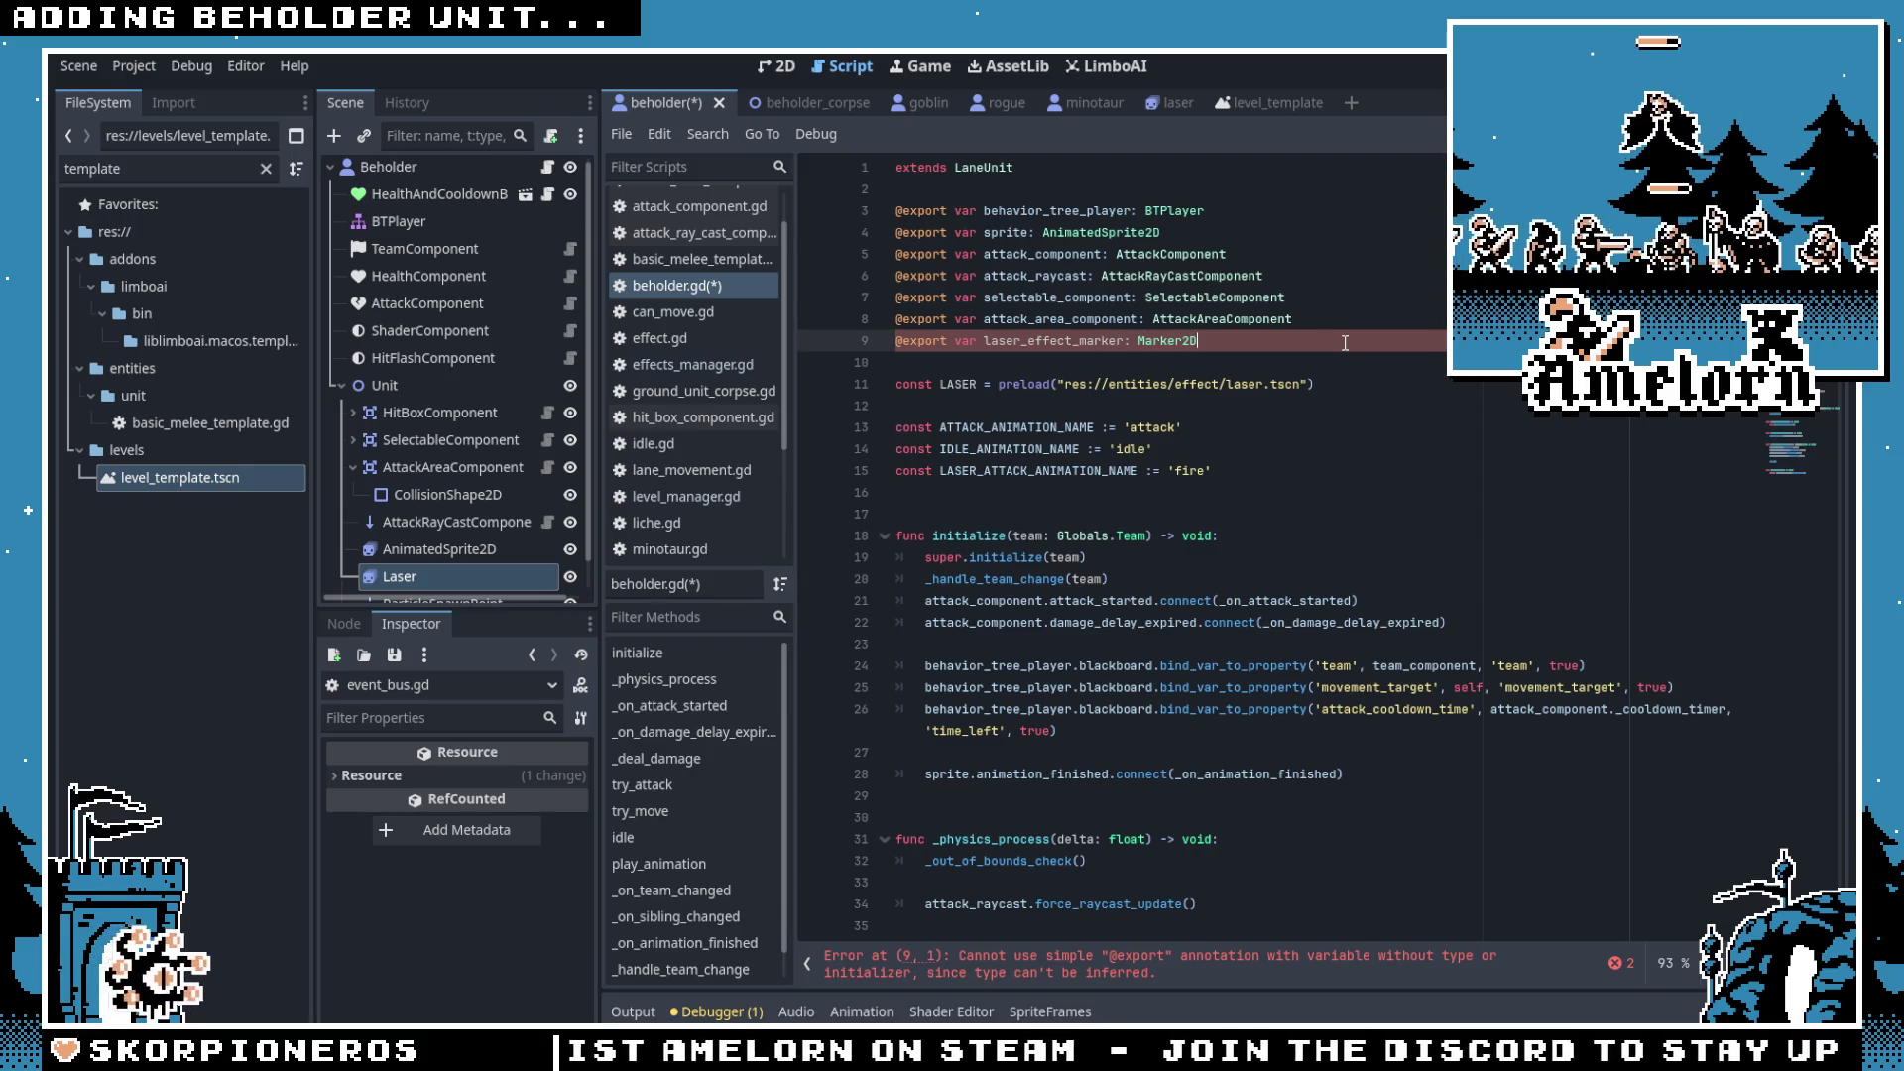
{"action": "key", "text": "ctrl+s"}
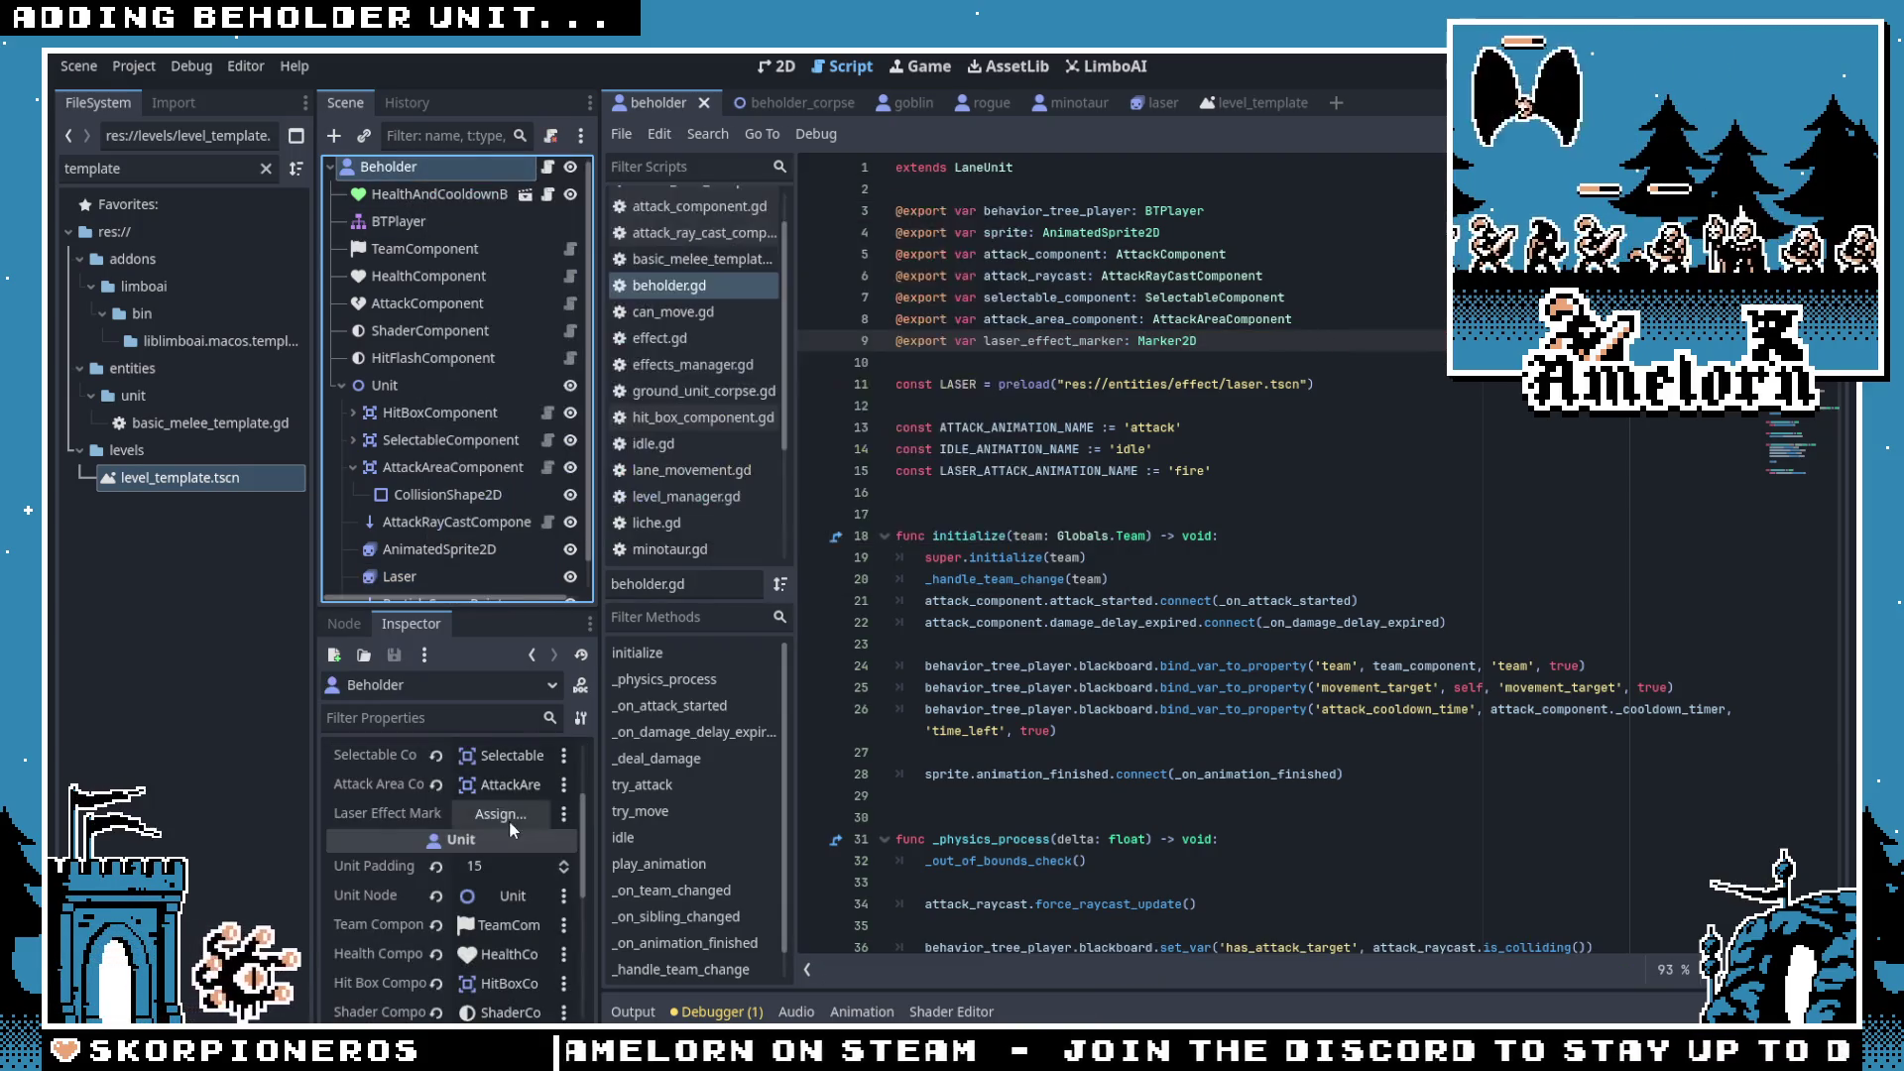
{"action": "left_click", "coordinate": [509, 819]}
{"action": "double_click", "coordinate": [984, 460]}
Step: Return to beholder.gd and move to the spawn_effect emit line below the 'as Effect' cast
{"action": "left_click", "coordinate": [1153, 427]}
{"action": "scroll", "coordinate": [1153, 432], "scroll_direction": "down", "scroll_amount": 5}
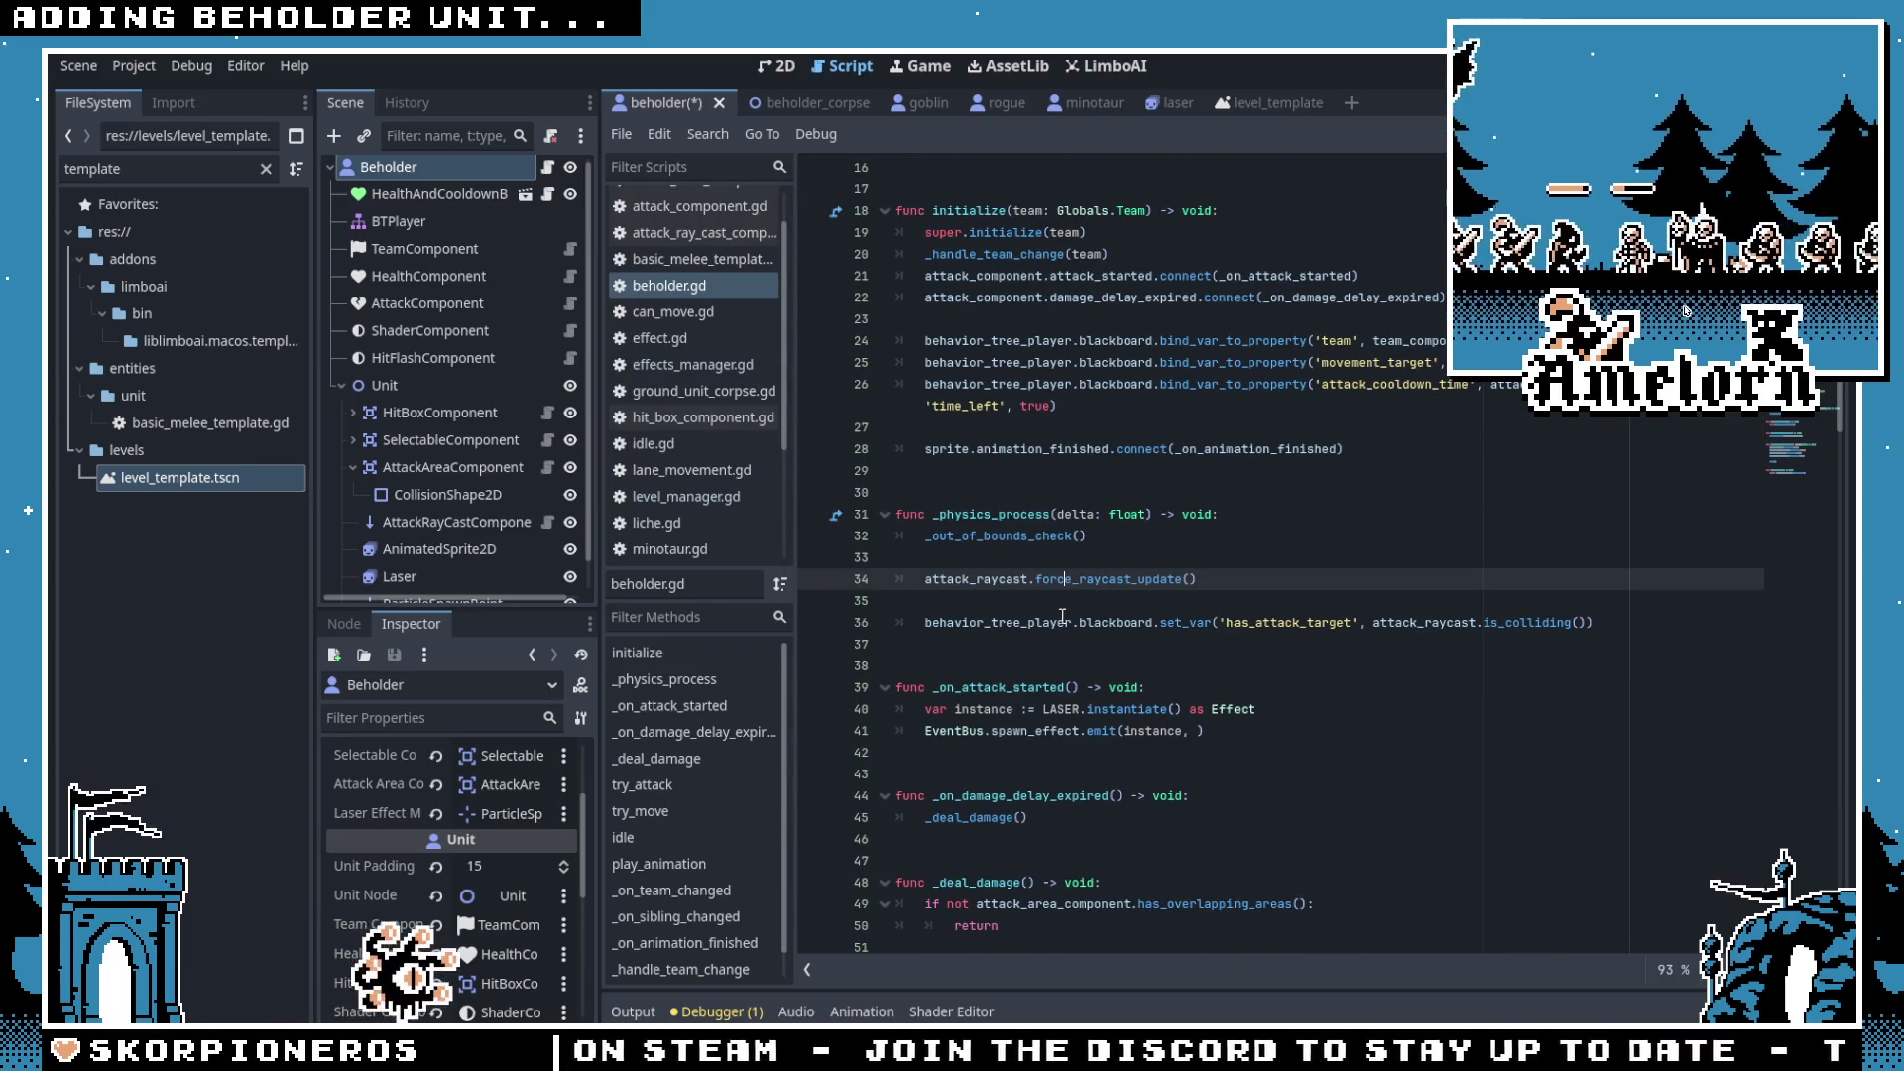
{"action": "left_click", "coordinate": [1083, 537]}
{"action": "scroll", "coordinate": [1084, 558], "scroll_direction": "down", "scroll_amount": 2}
{"action": "left_click", "coordinate": [1252, 580]}
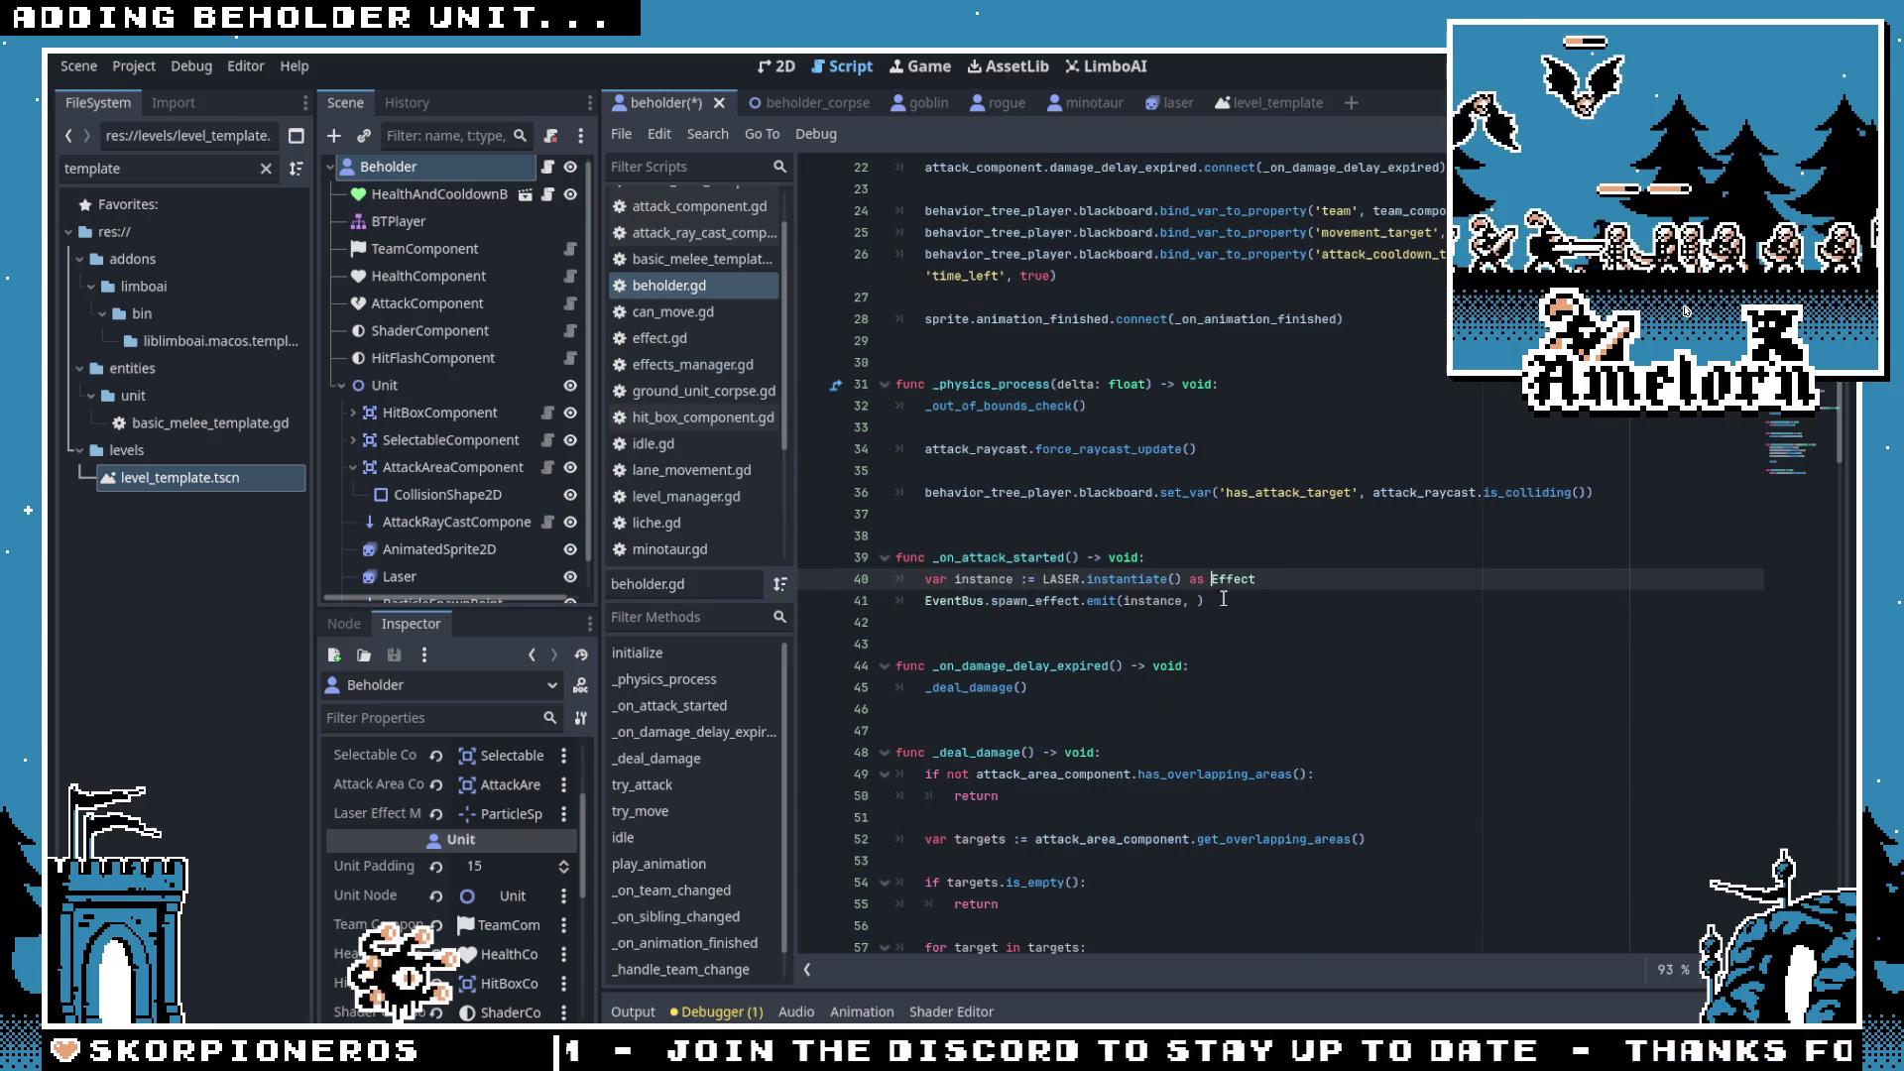
{"action": "left_click", "coordinate": [1224, 599]}
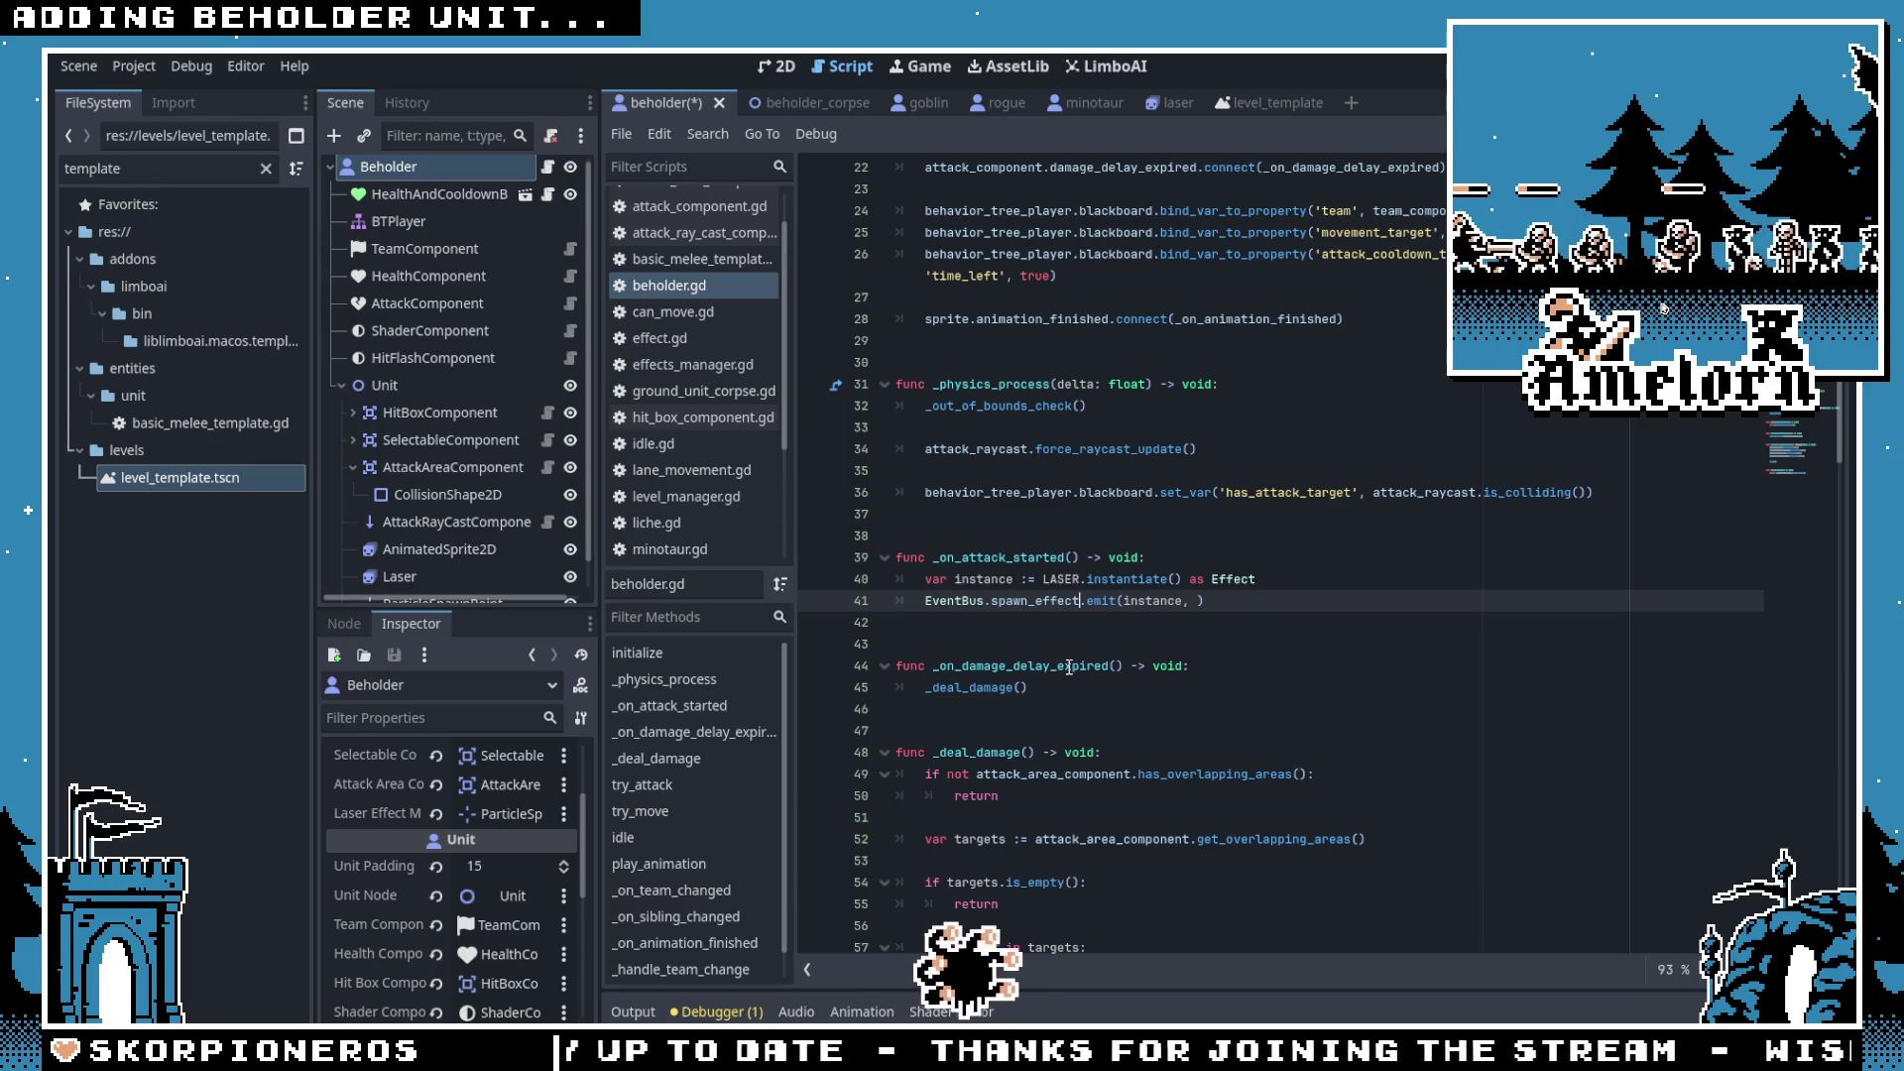
Step: Add an 'if Globals.is_enemy(team_component.team)' block setting flip_h below the instantiate line, and save
{"action": "left_click", "coordinate": [1269, 587]}
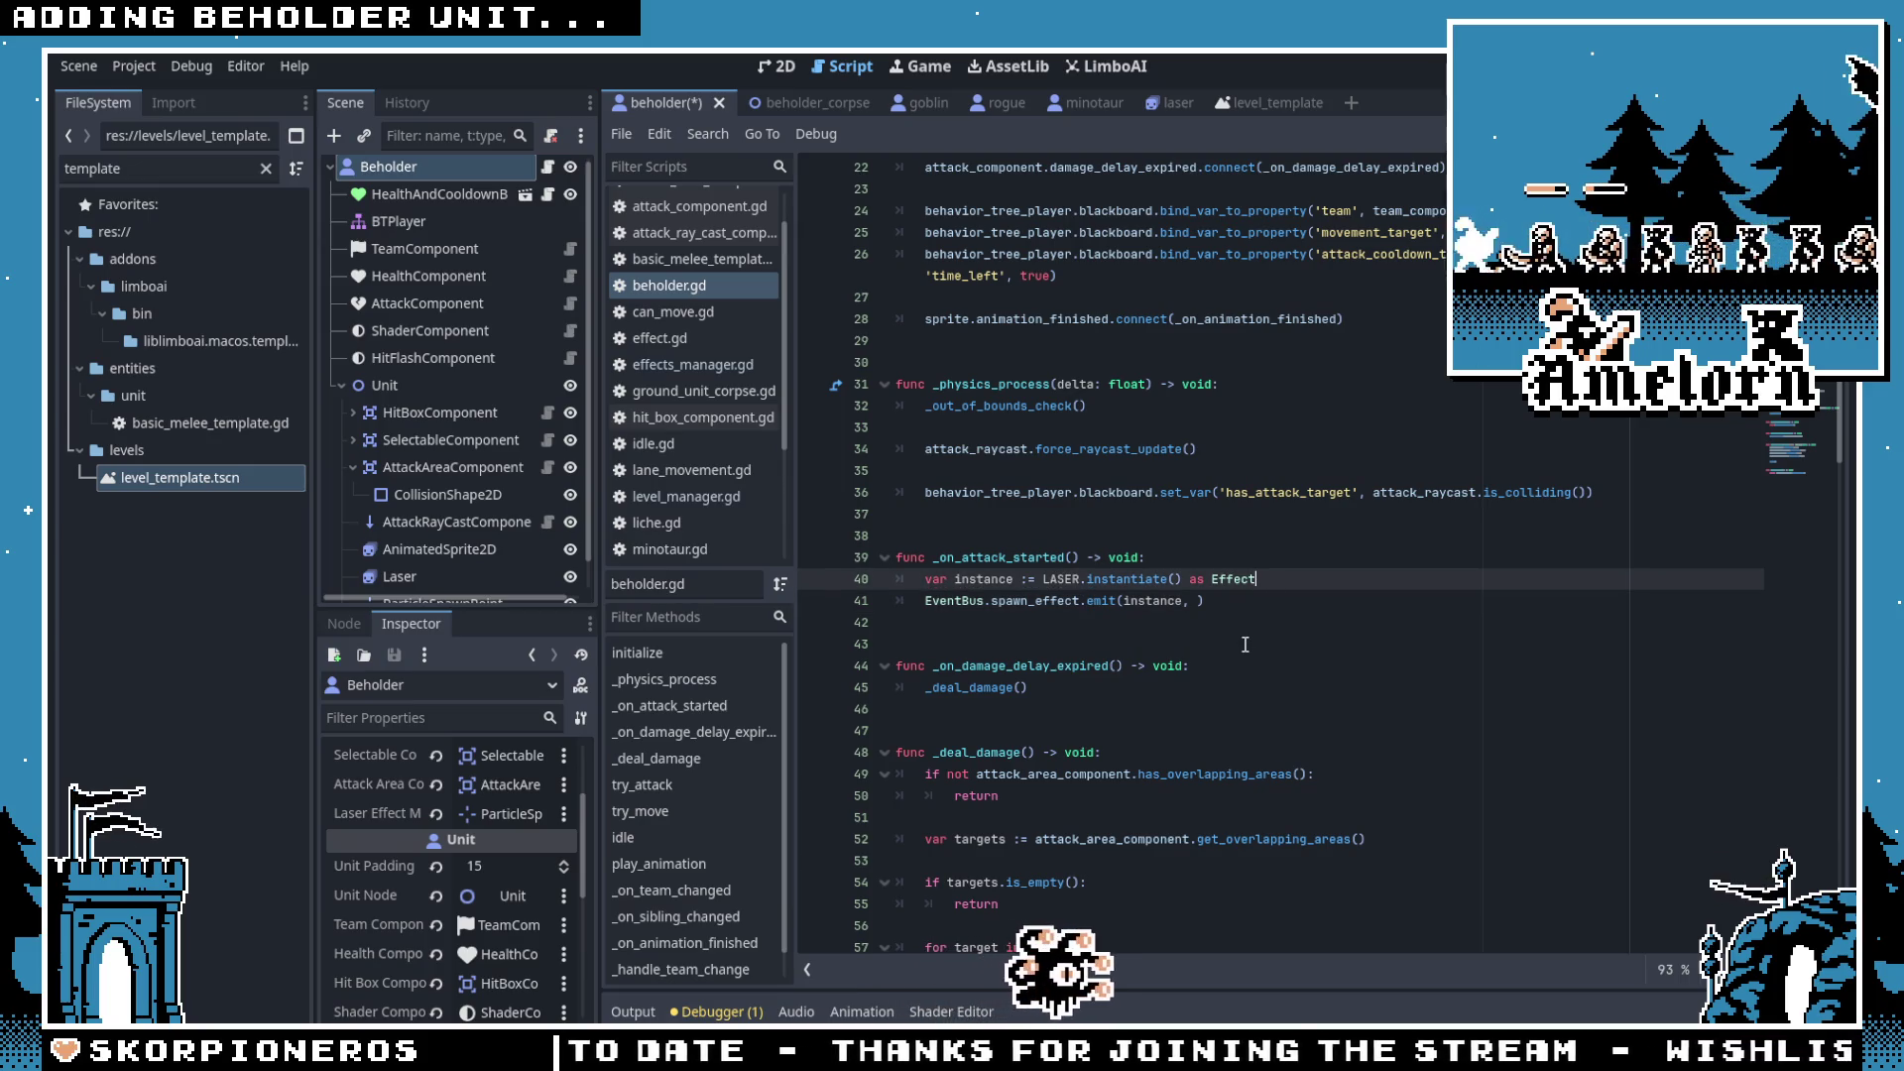
{"action": "key", "text": "Return"}
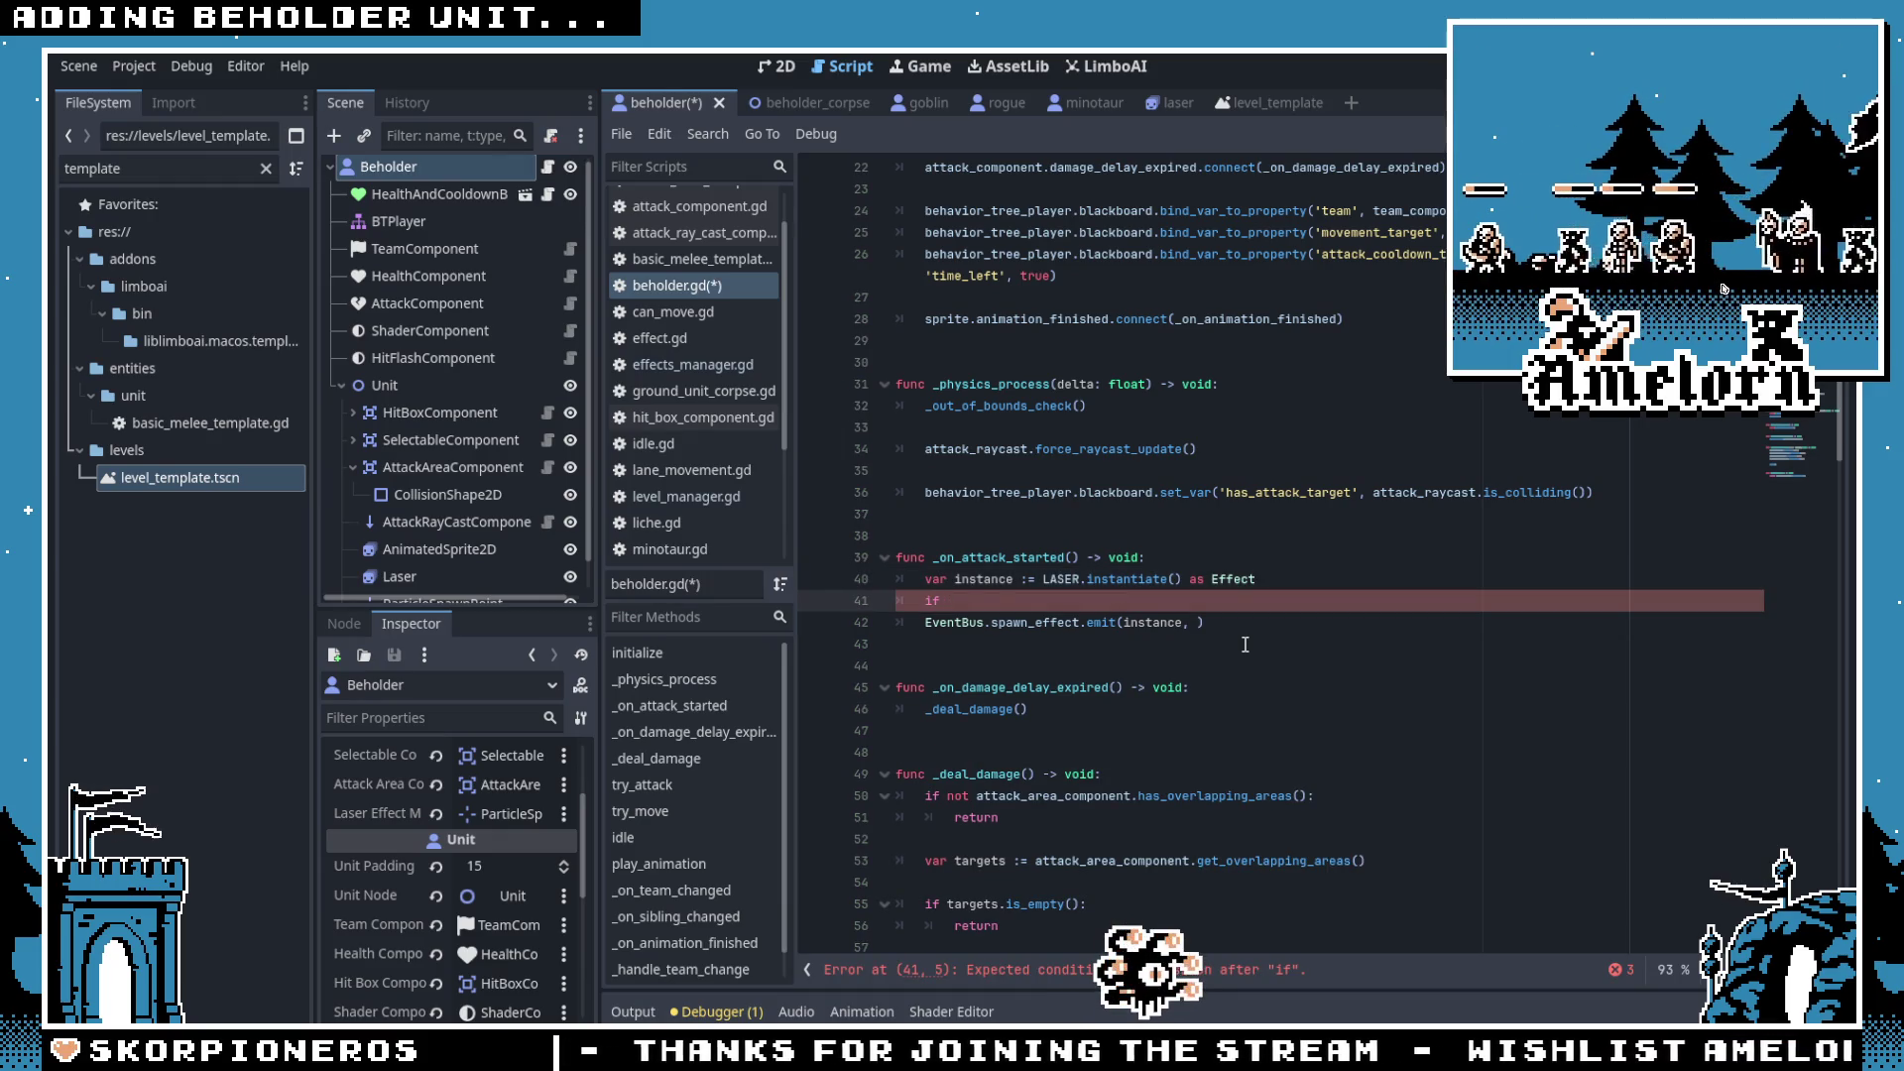
{"action": "type", "text": "am_component.team =="}
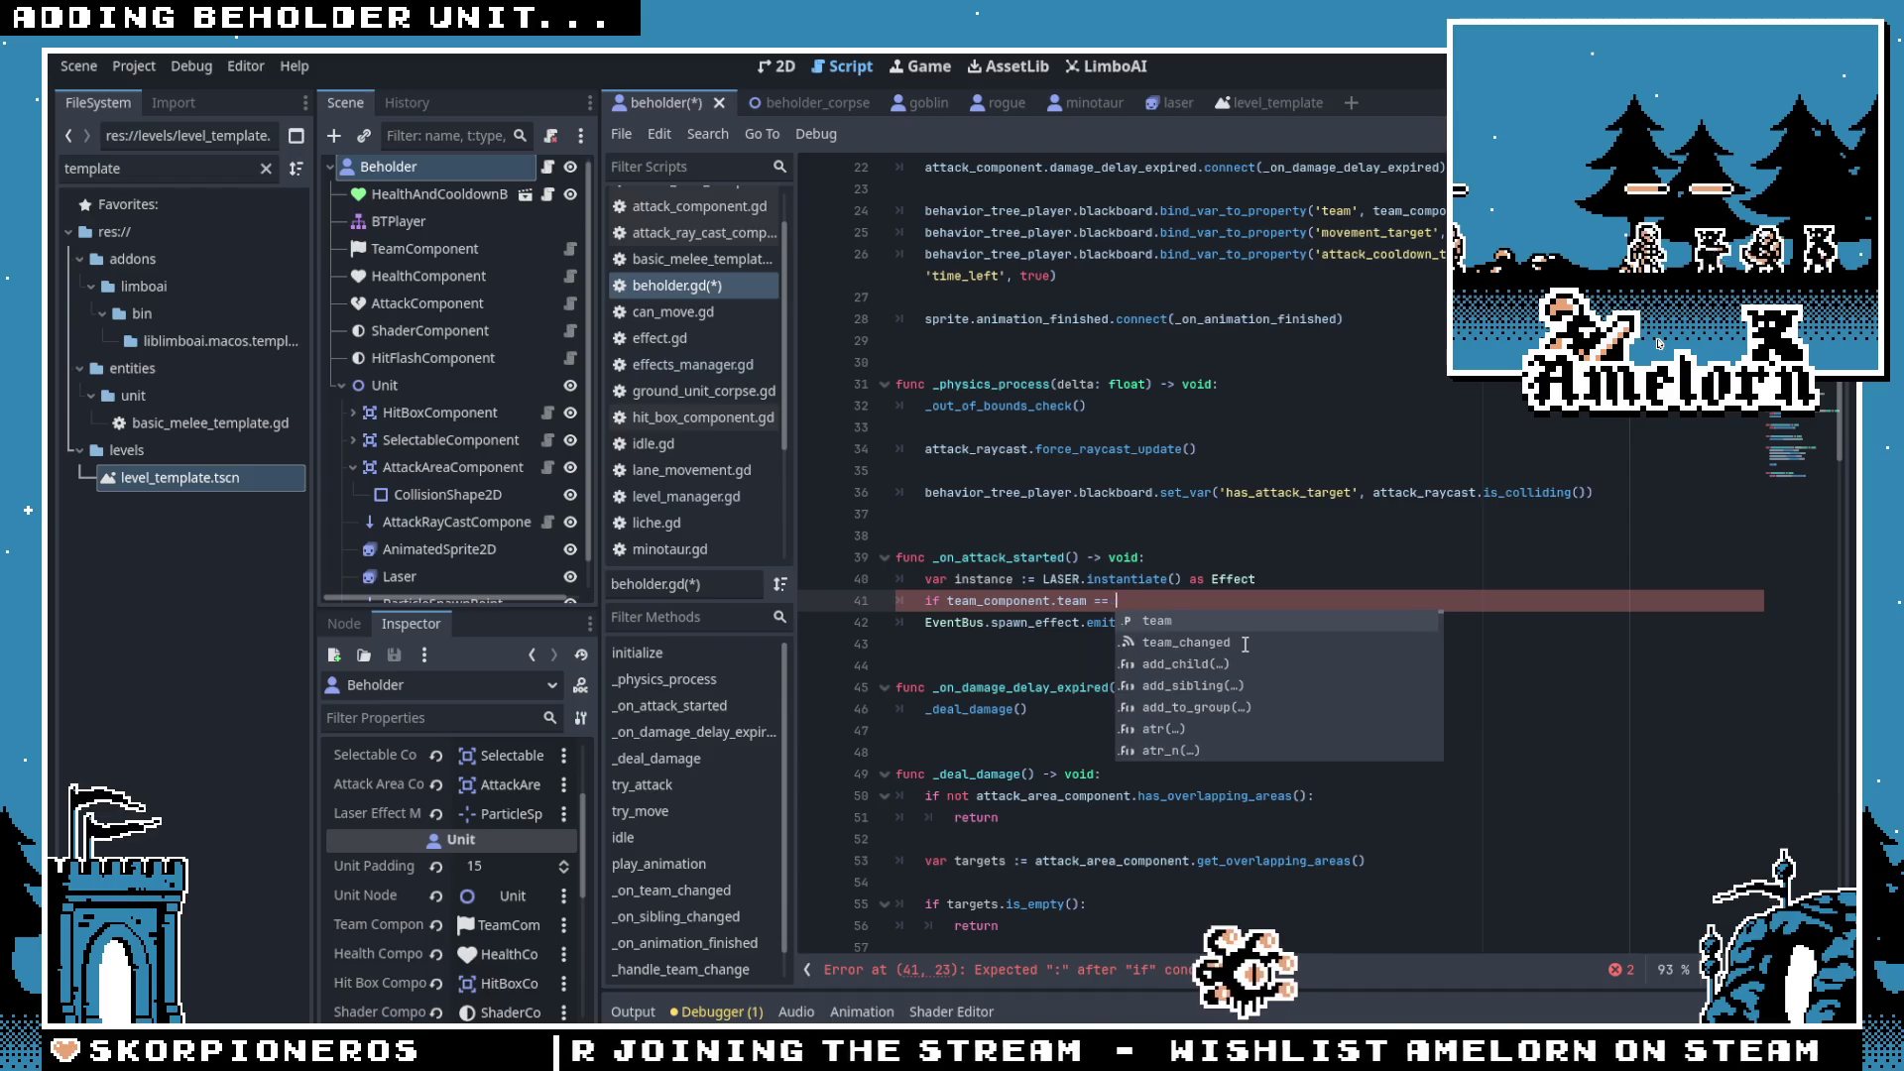
{"action": "type", "text": " Globa"}
{"action": "key", "text": "BackSpace"}
{"action": "key", "text": "BackSpace"}
{"action": "key", "text": "BackSpace"}
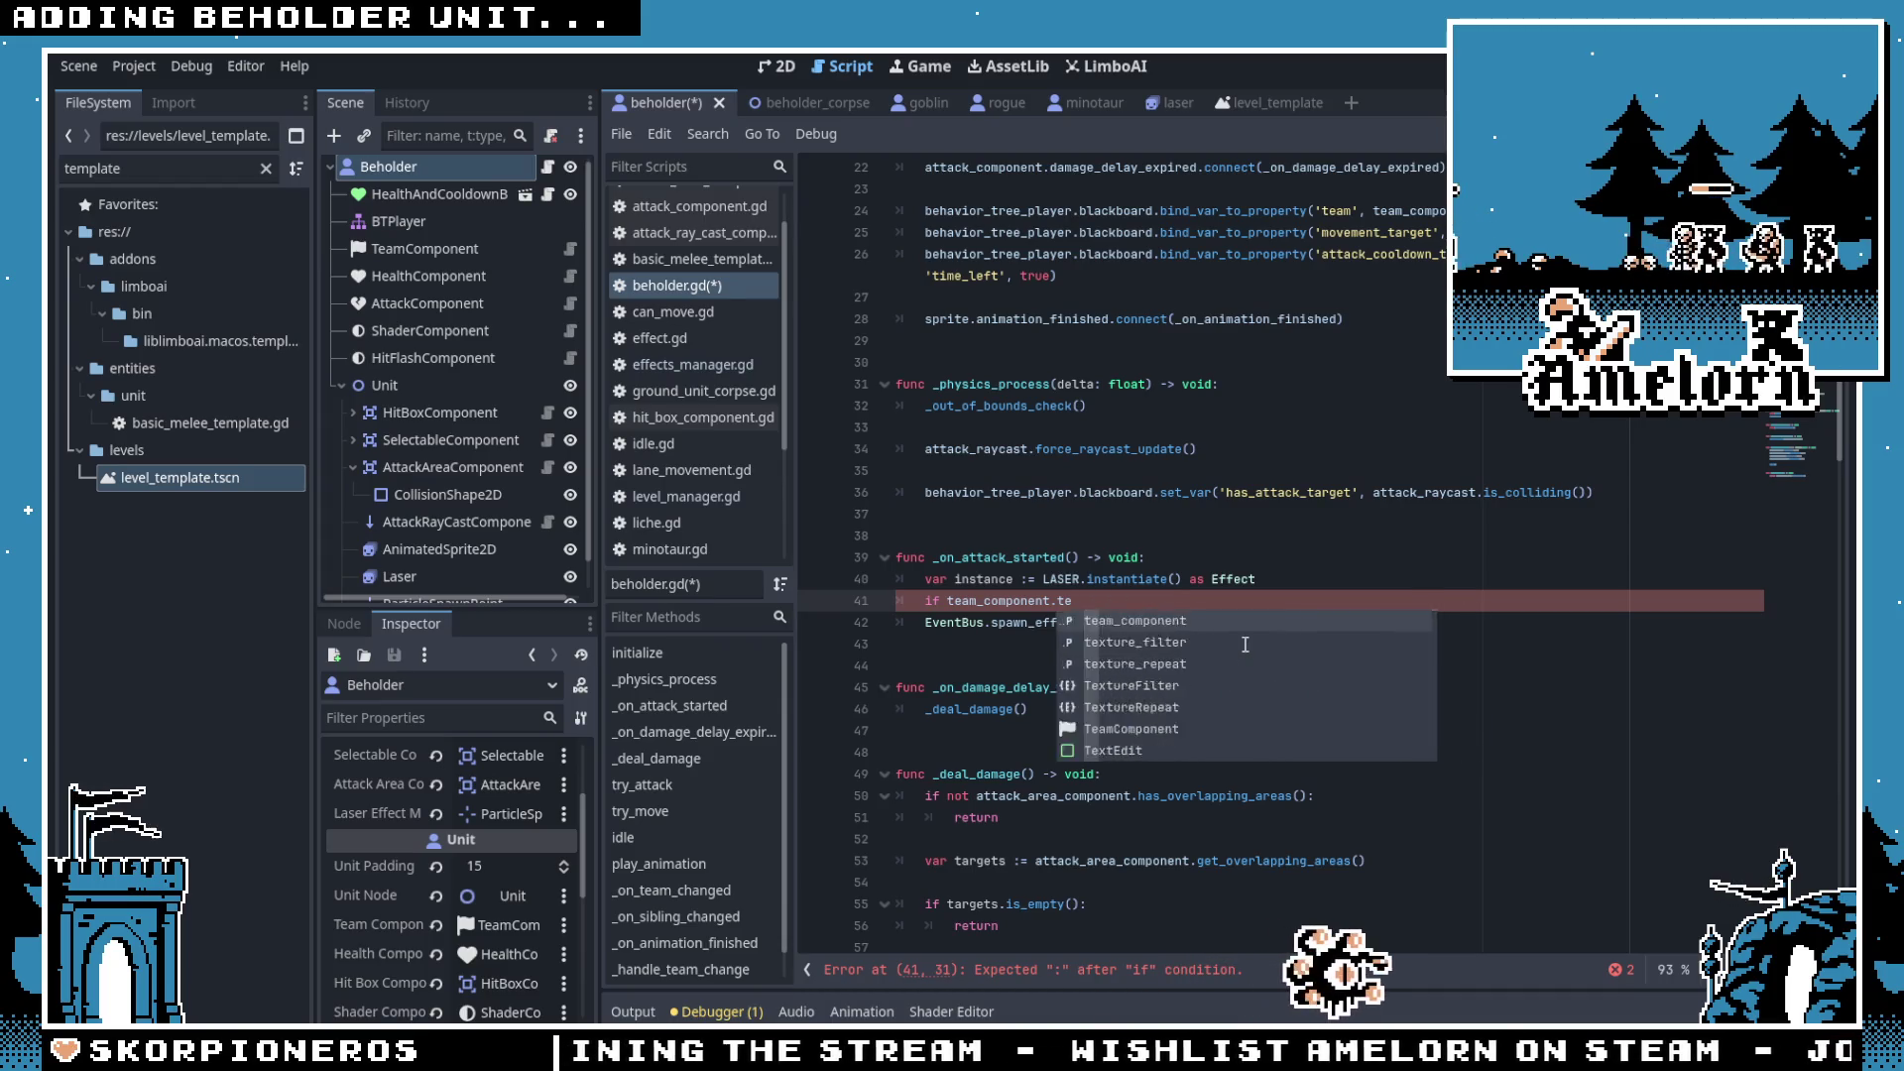
{"action": "key", "text": "BackSpace"}
{"action": "type", "text": "G"}
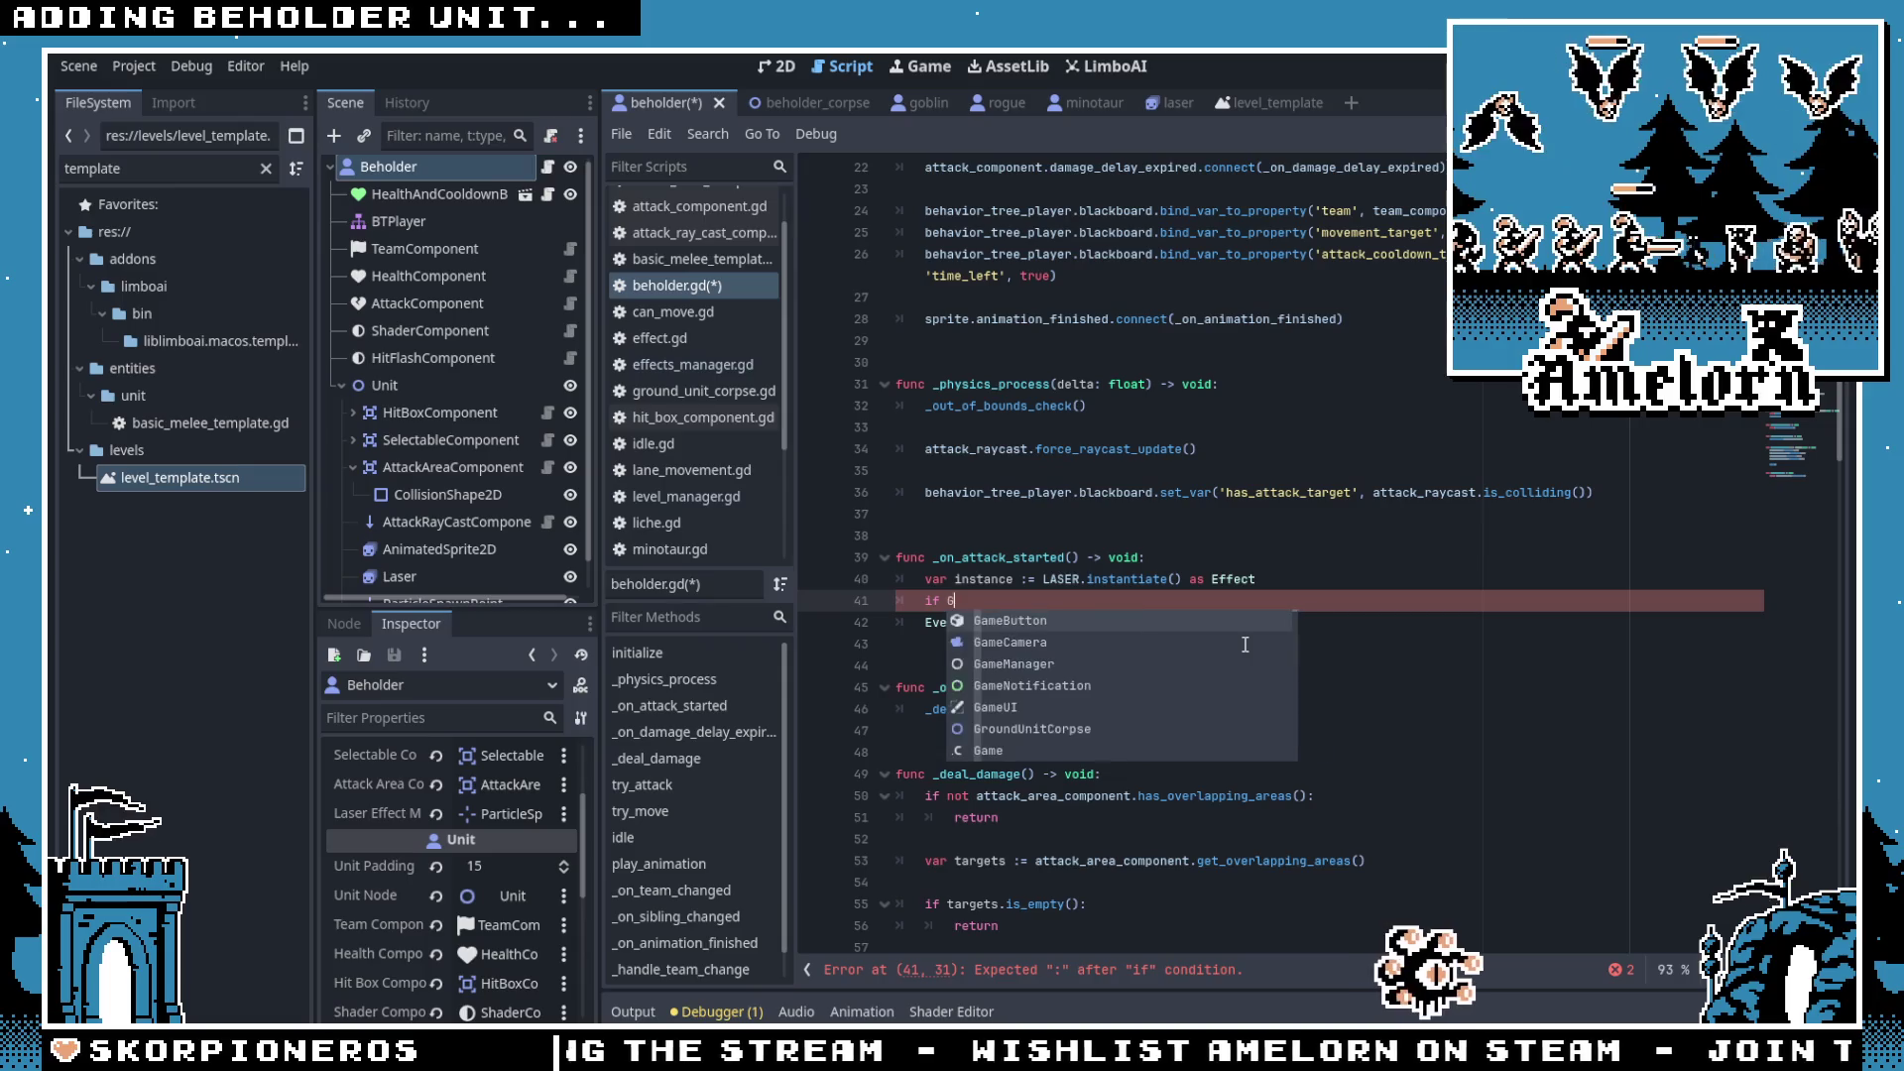
{"action": "type", "text": "lobals.is_ene"}
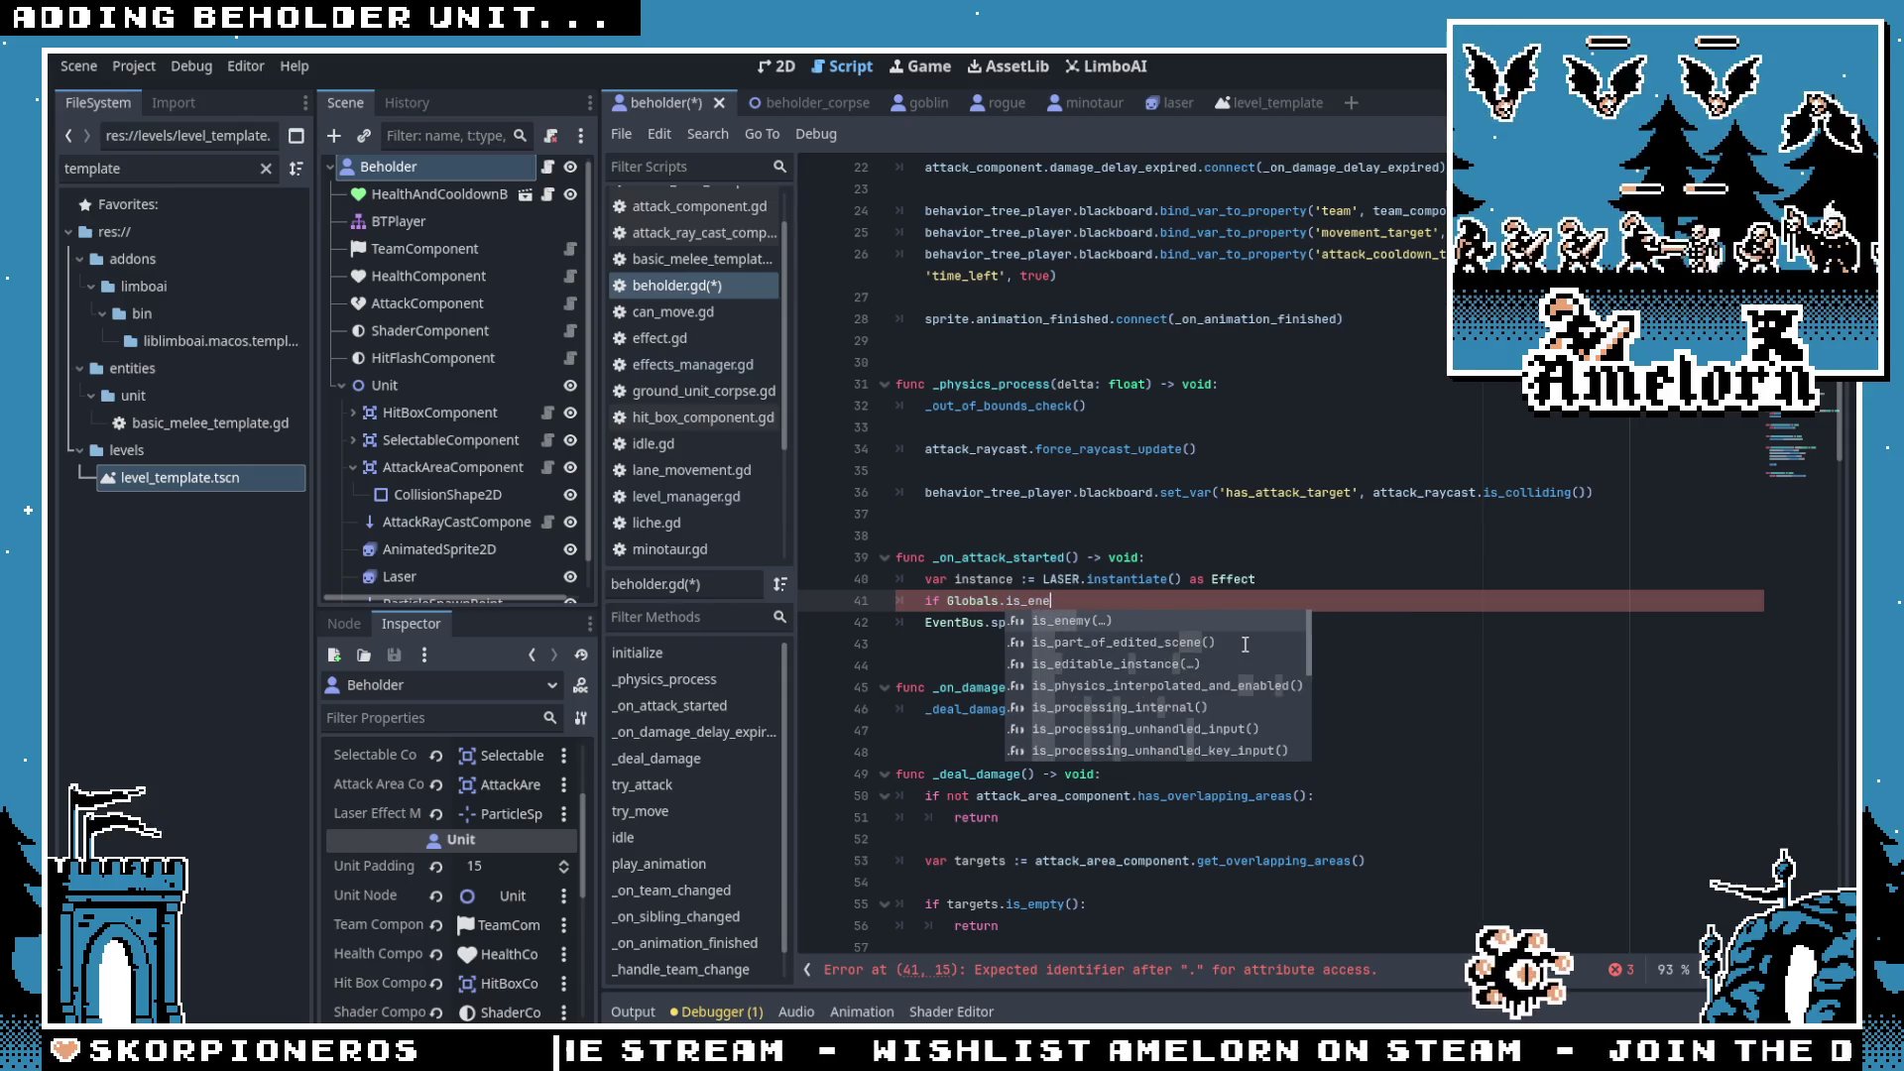
{"action": "key", "text": "Return"}
{"action": "type", "text": "G"}
{"action": "key", "text": "BackSpace"}
{"action": "type", "text": "team_compon"}
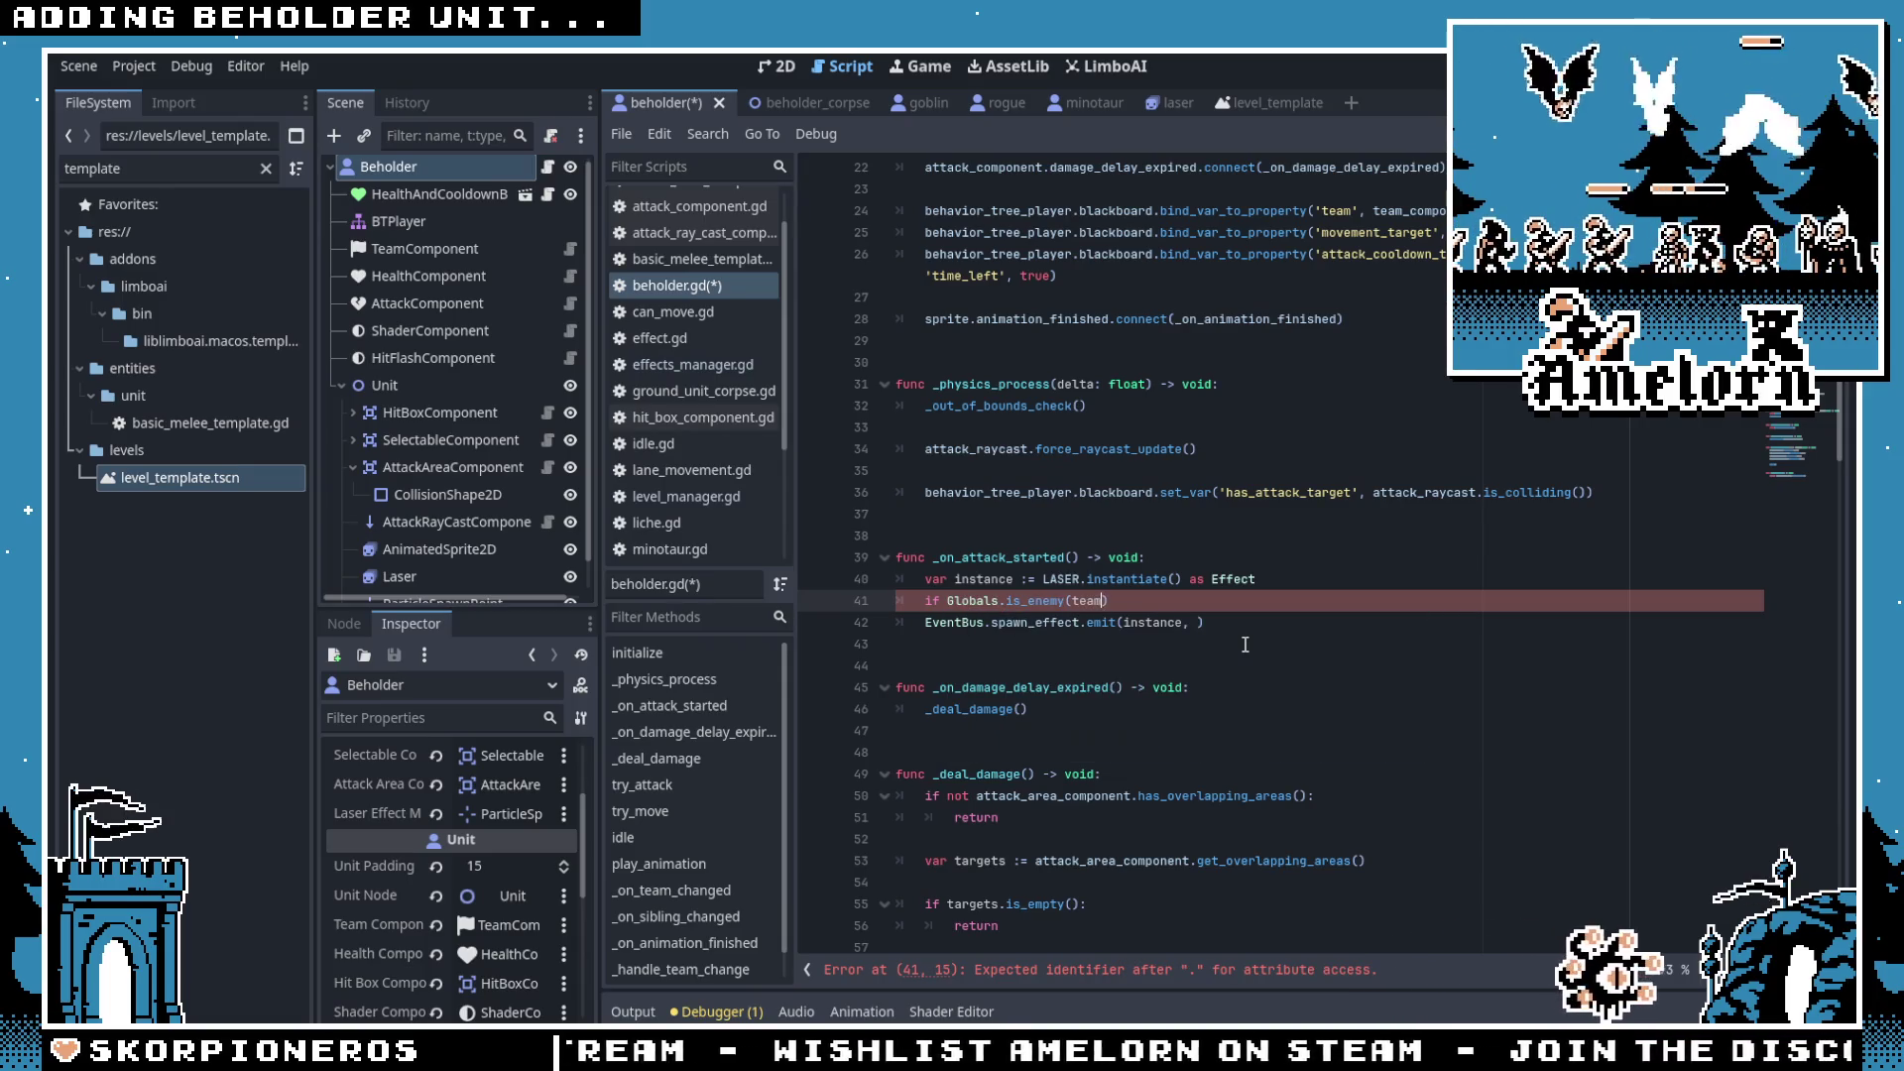
{"action": "type", "text": "ent.team):"}
{"action": "key", "text": "Return"}
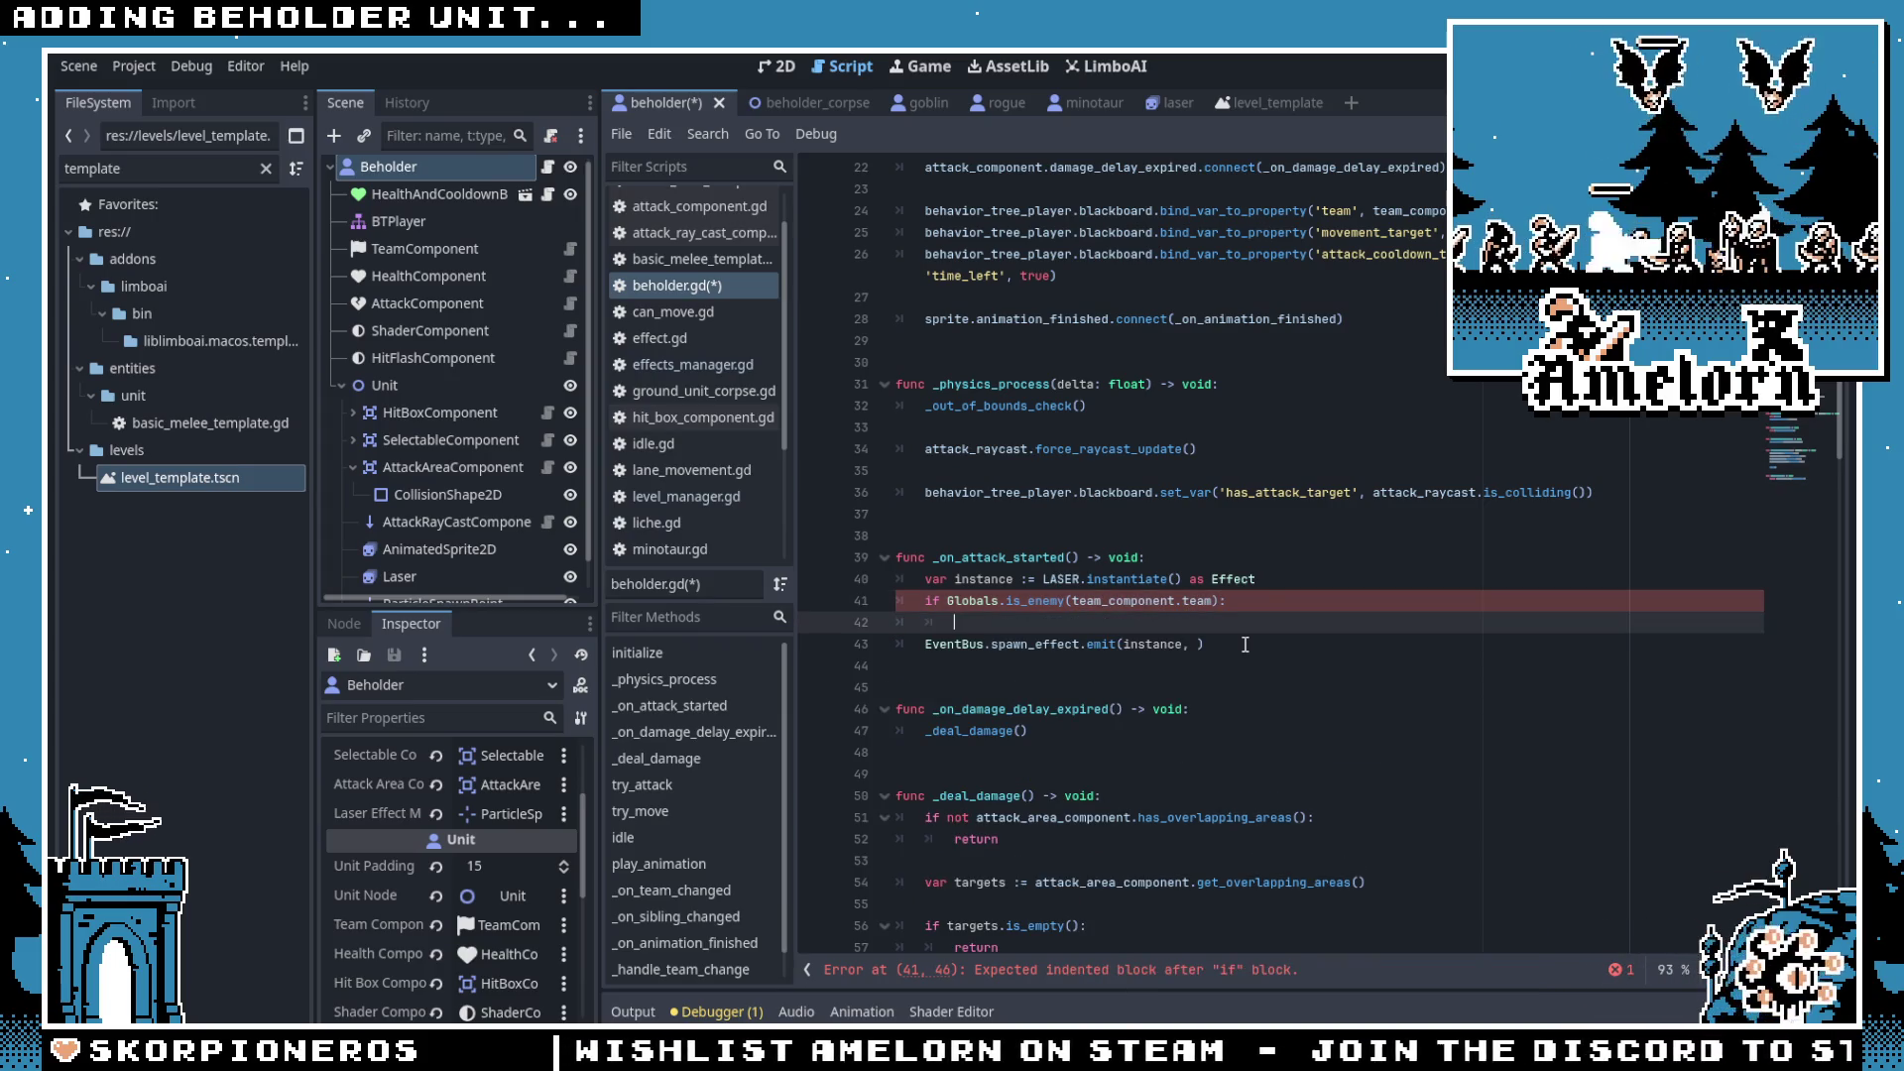
{"action": "type", "text": "instance.flip_h = true"}
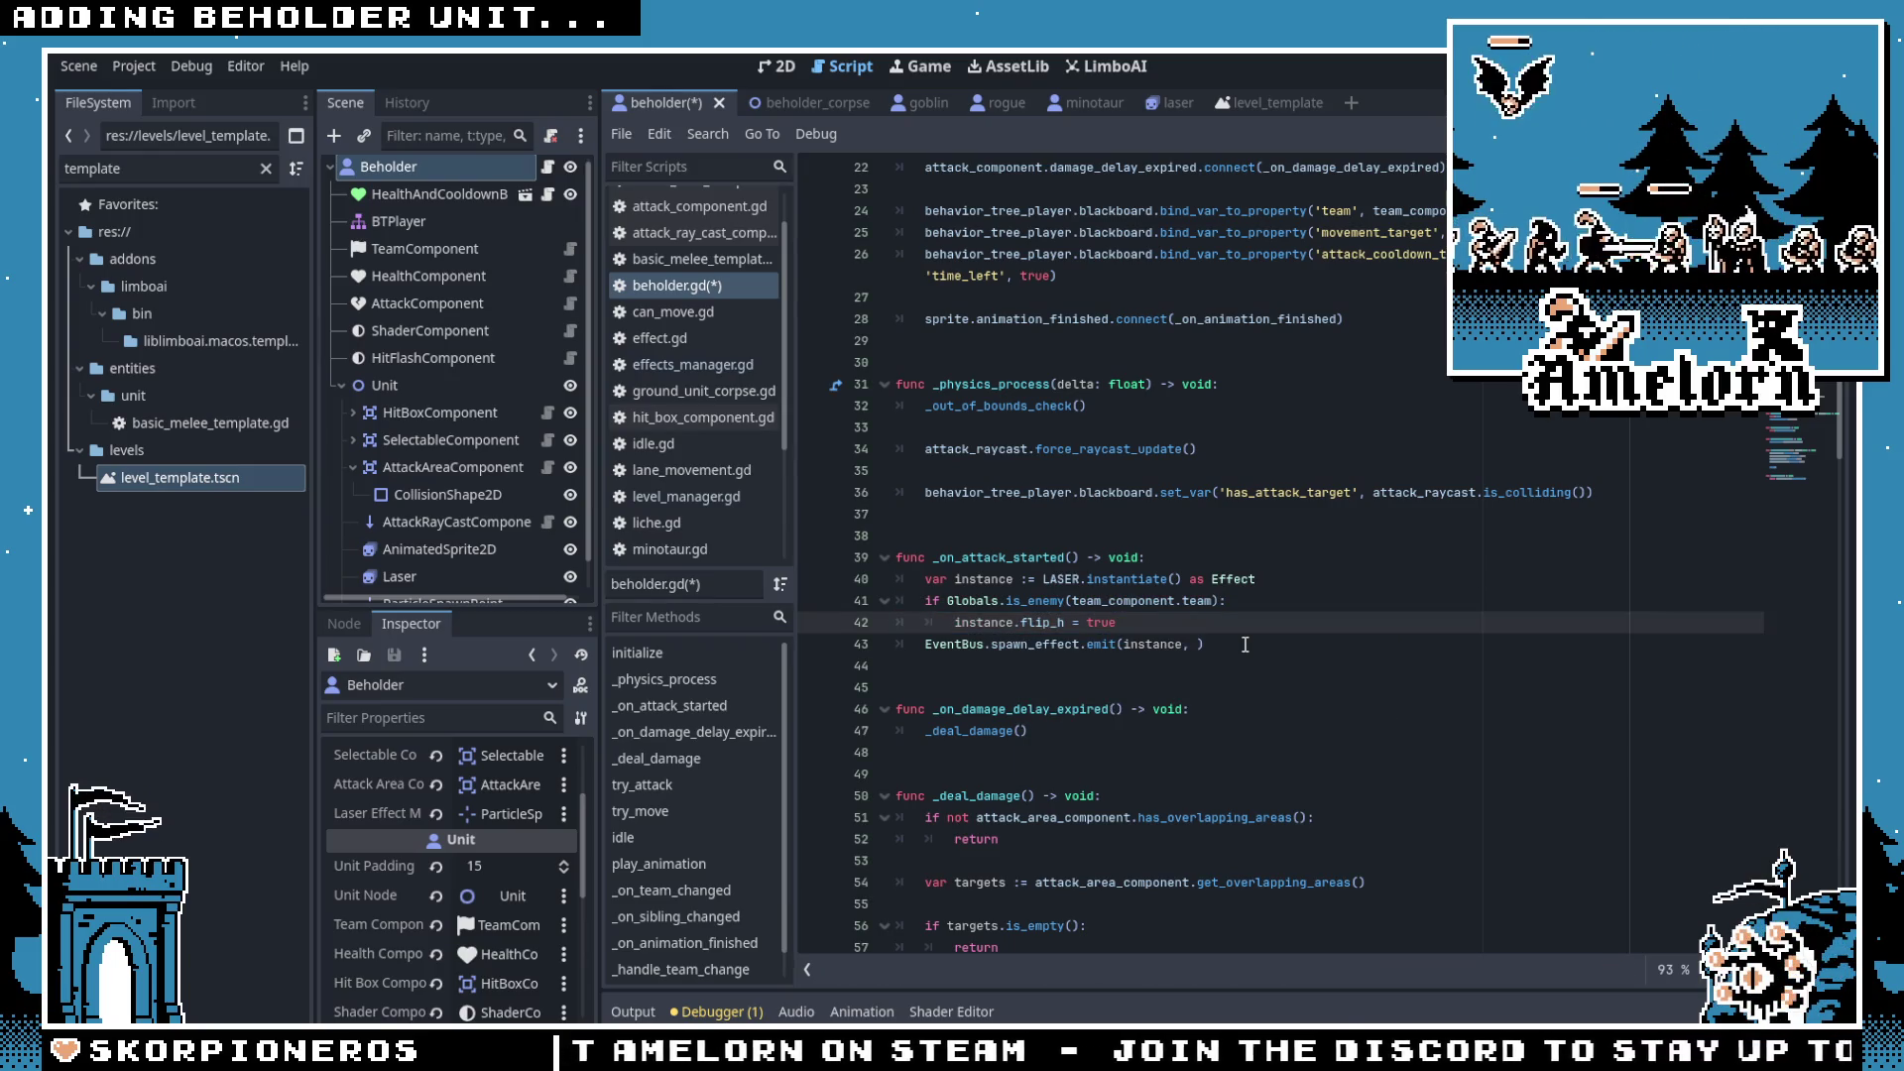
{"action": "left_click", "coordinate": [1228, 601]}
{"action": "key", "text": "ctrl+s"}
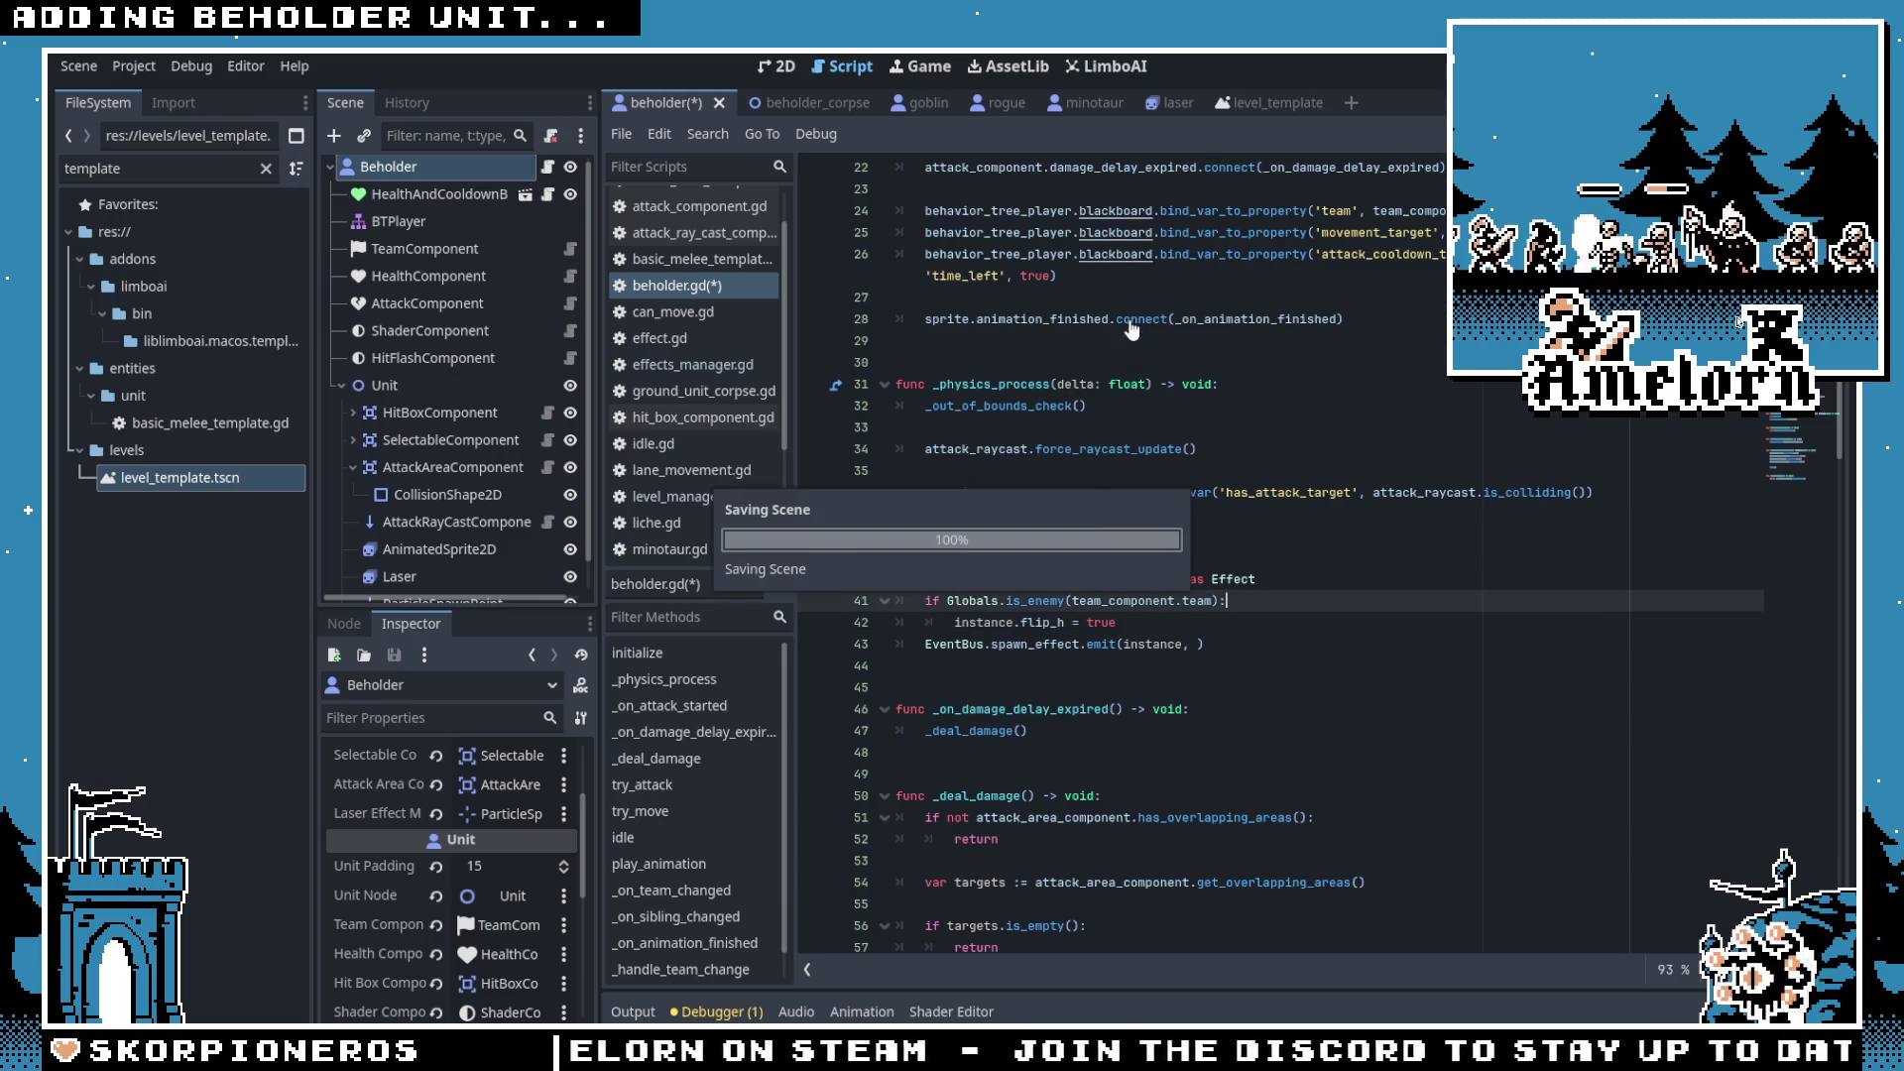
{"action": "left_click", "coordinate": [1117, 622]}
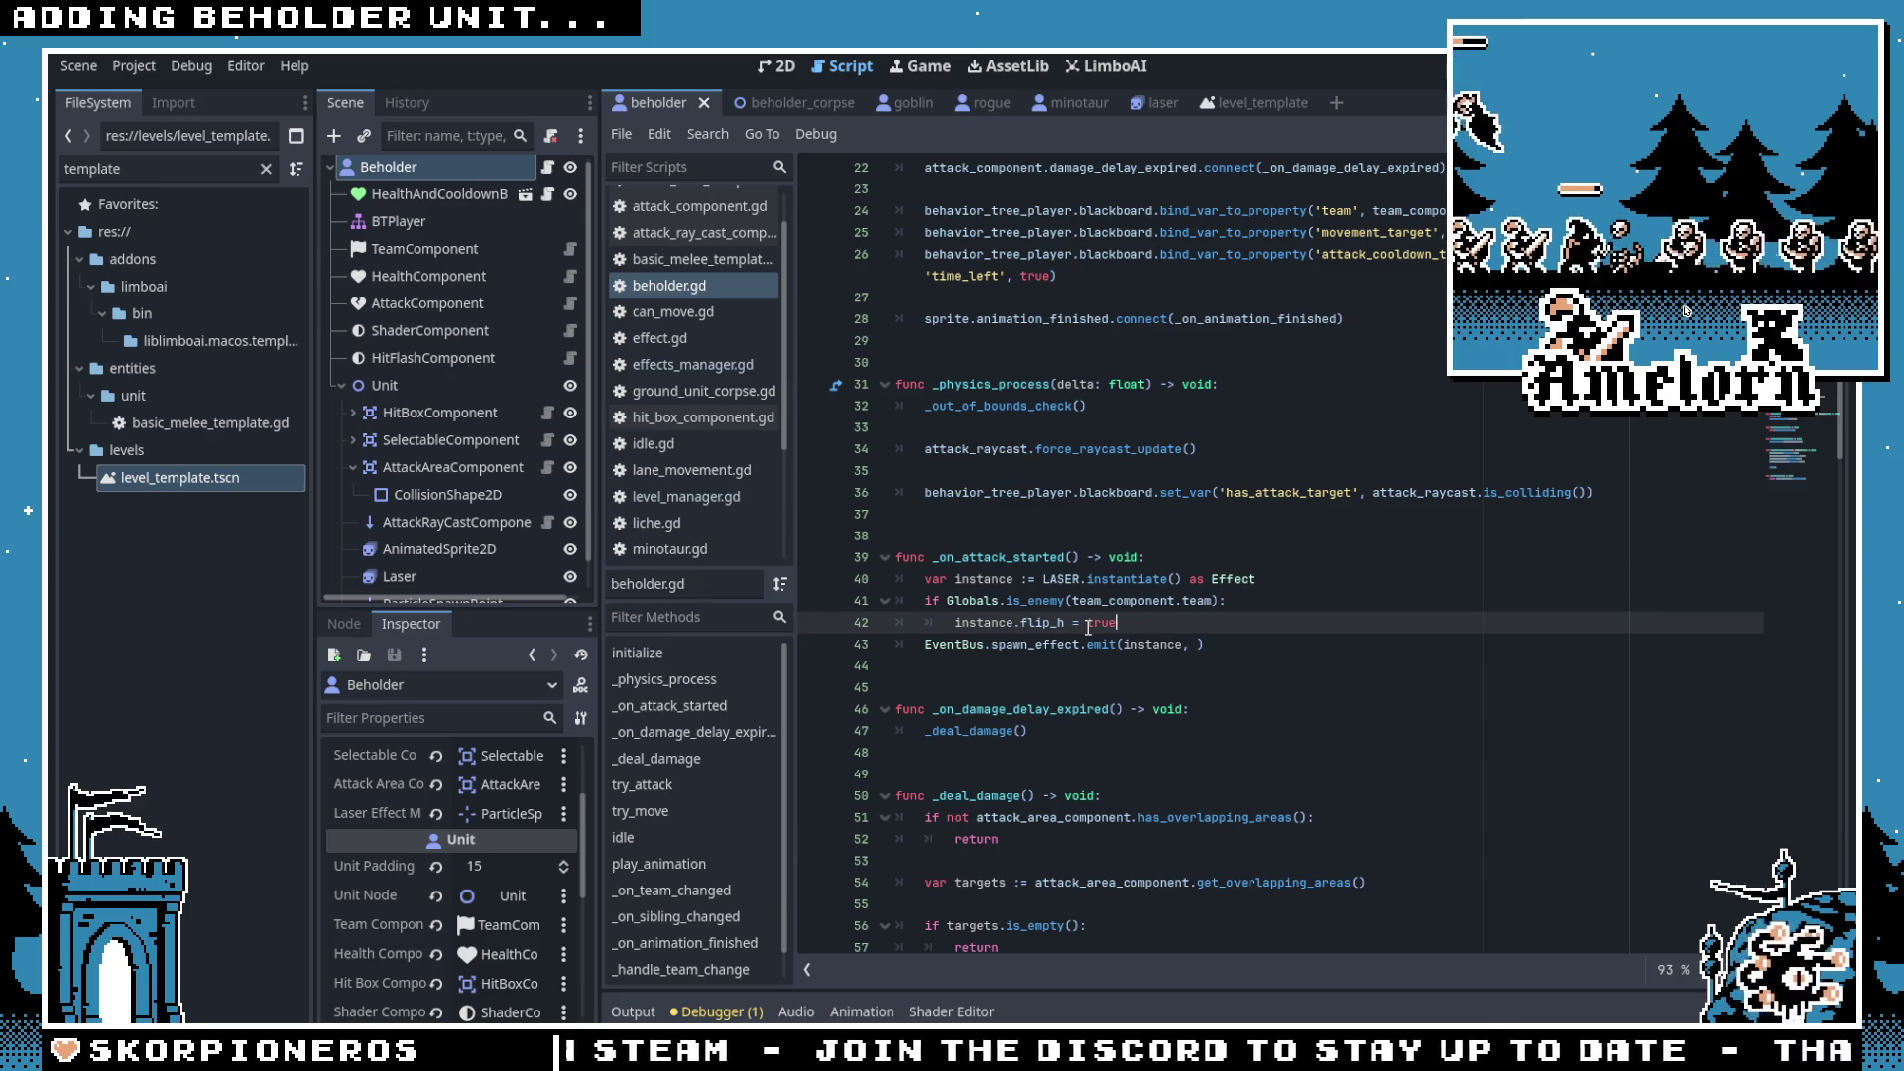
Step: Review the _on_attack_started function and its is_enemy check on lines 38-42
{"action": "double_click", "coordinate": [999, 601]}
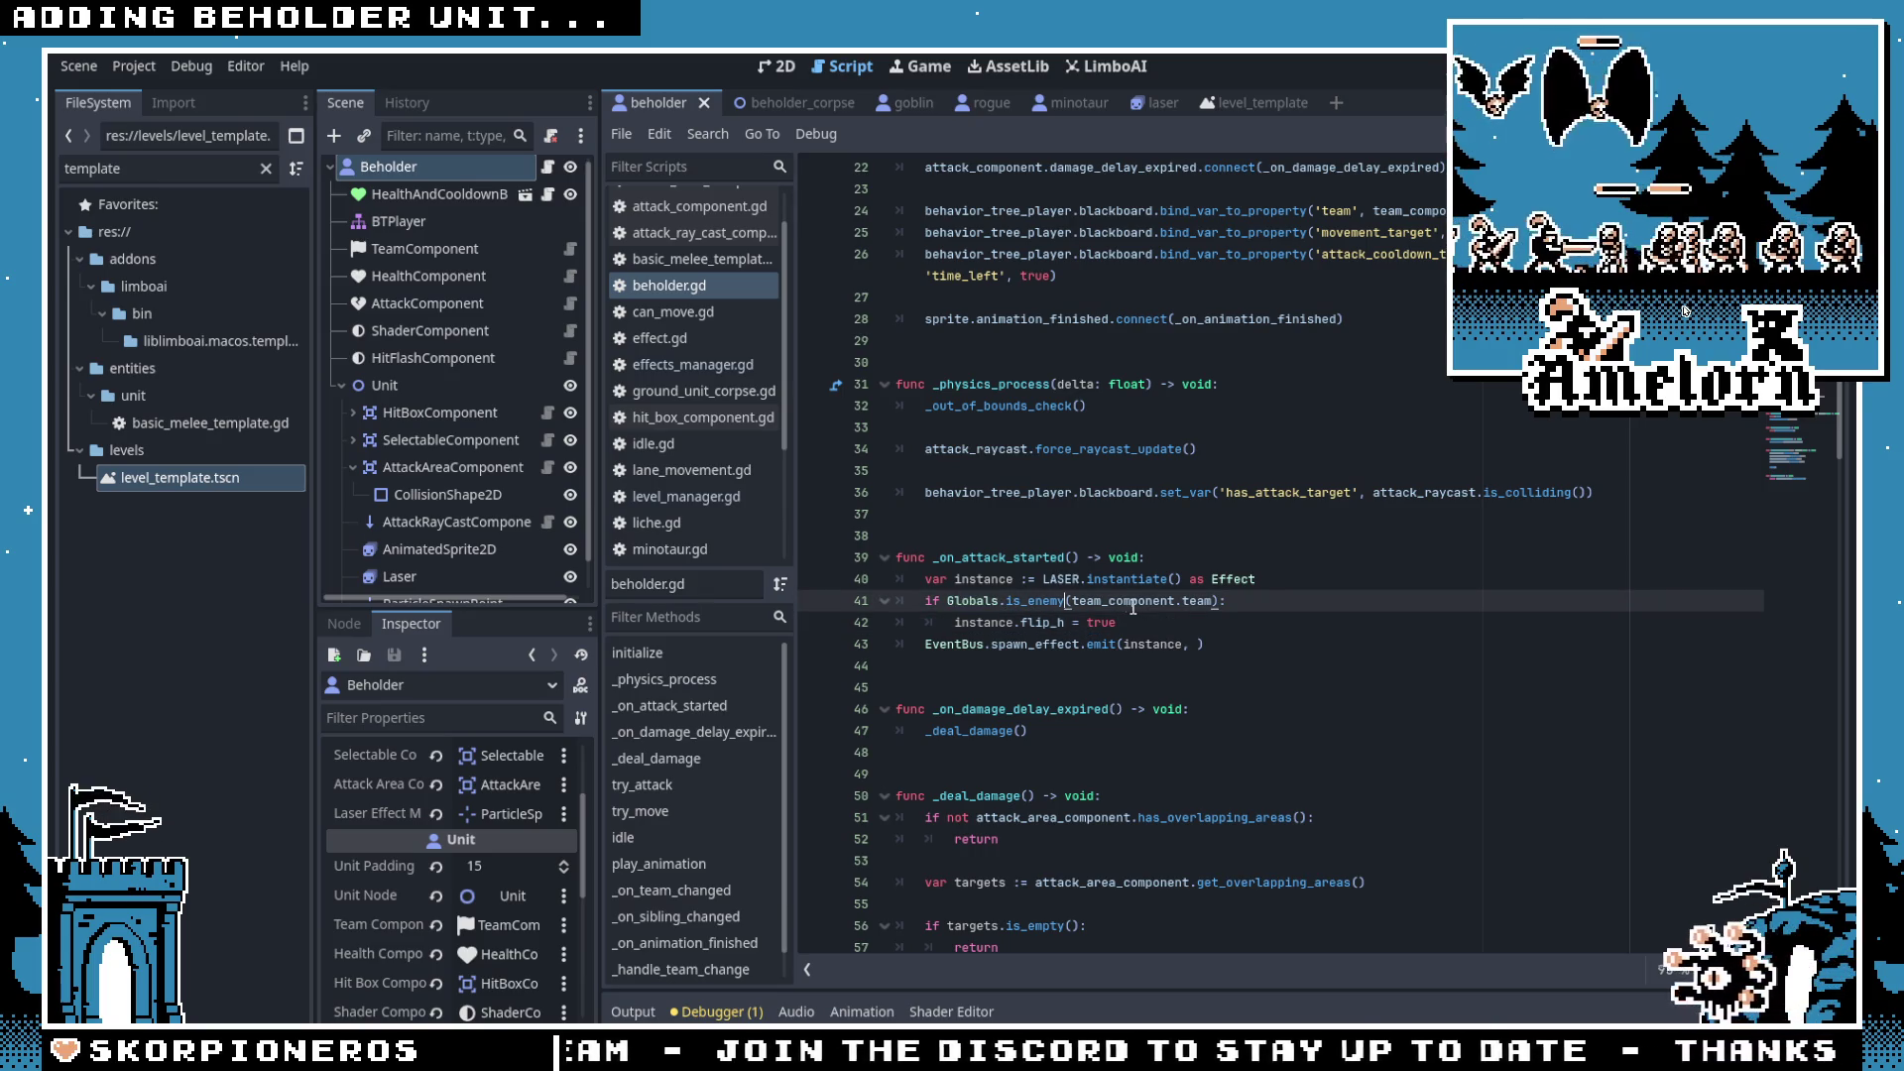
{"action": "left_click", "coordinate": [1053, 542]}
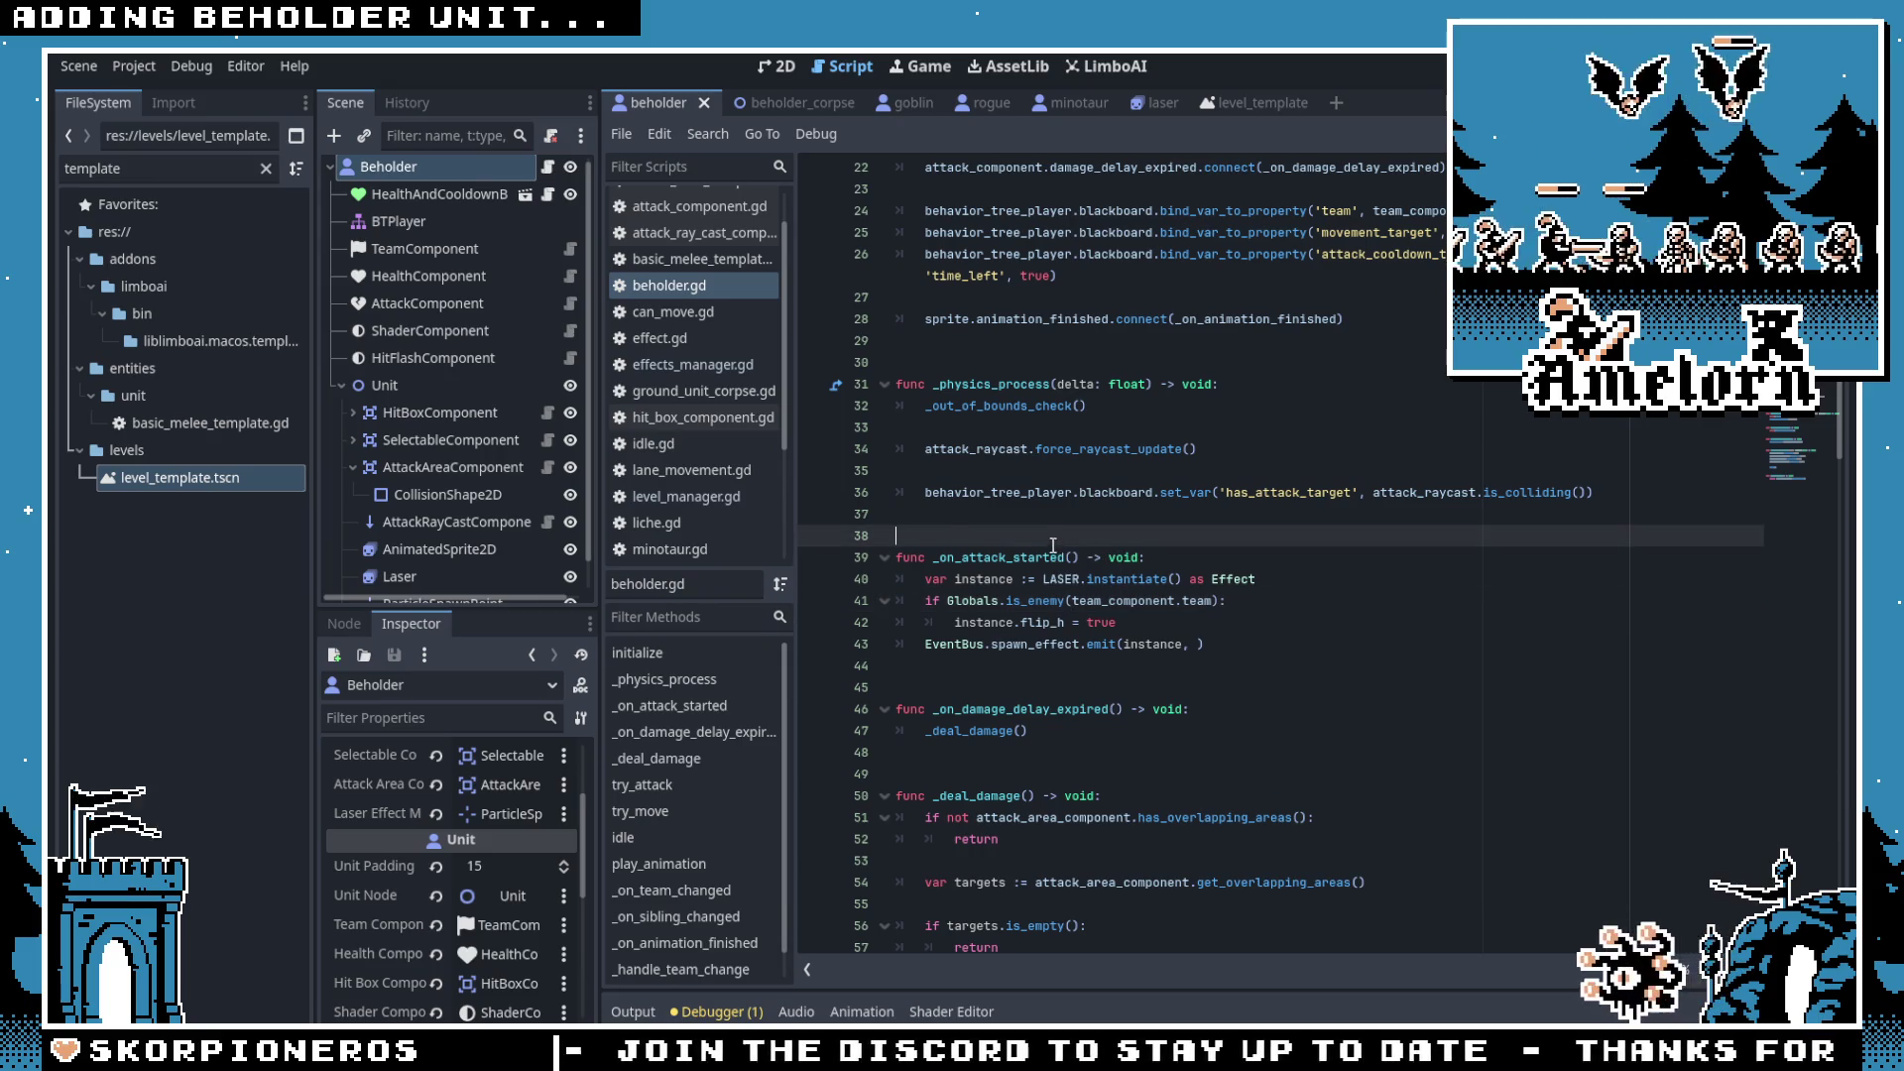
{"action": "double_click", "coordinate": [1051, 557]}
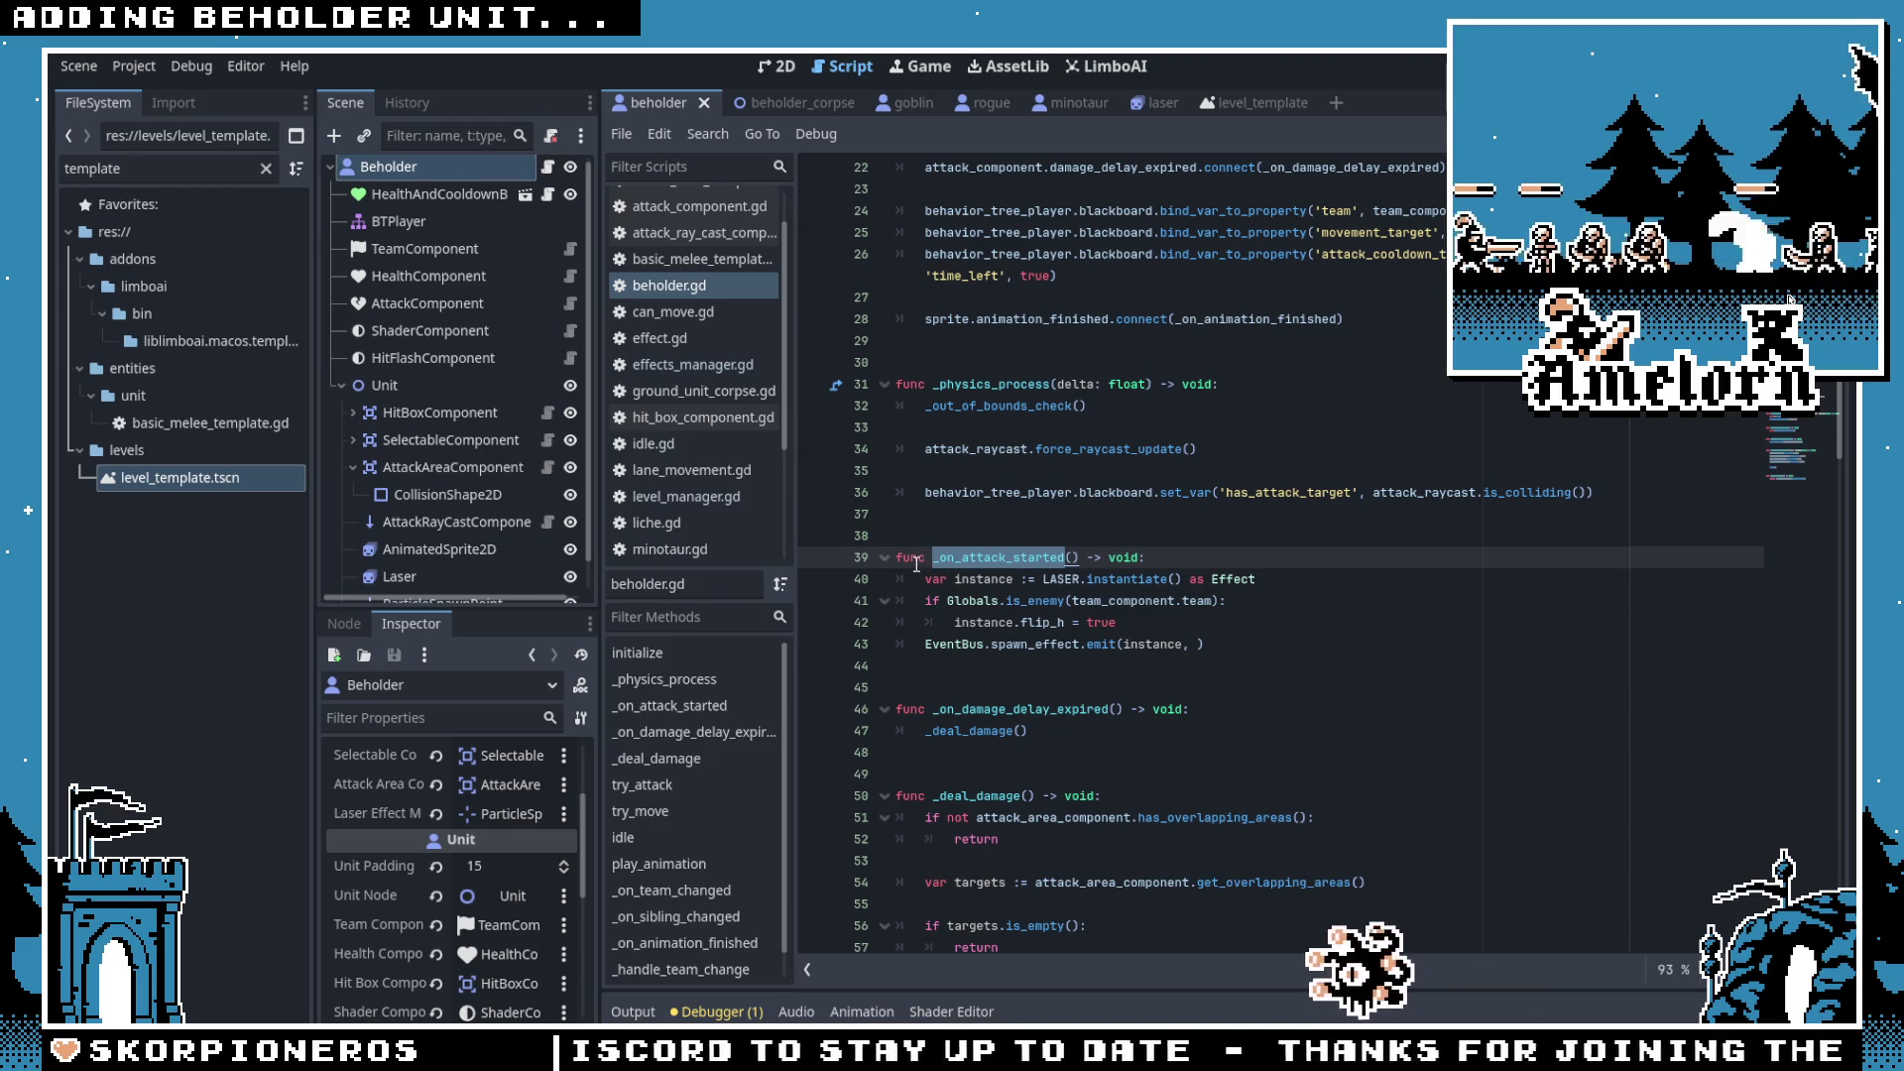
{"action": "left_click", "coordinate": [1047, 599]}
{"action": "left_click", "coordinate": [1083, 623]}
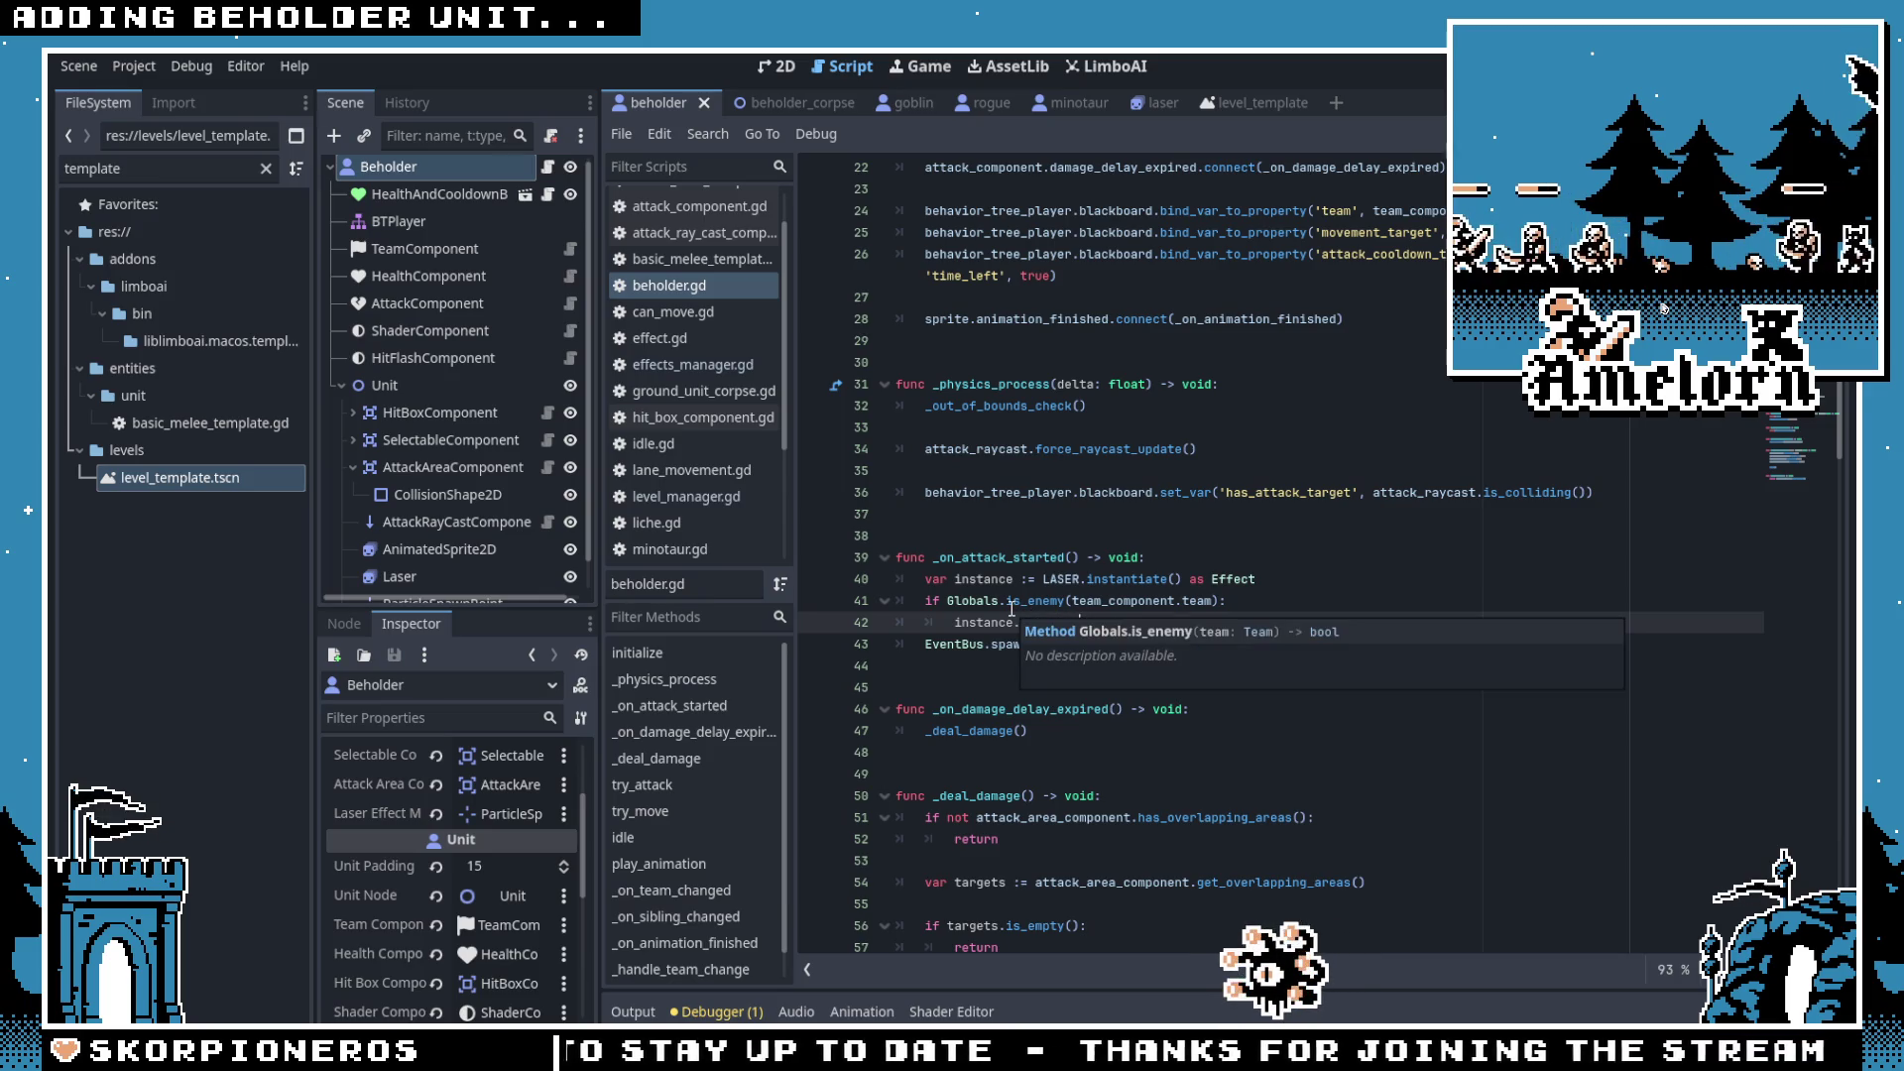
{"action": "left_click", "coordinate": [1052, 601]}
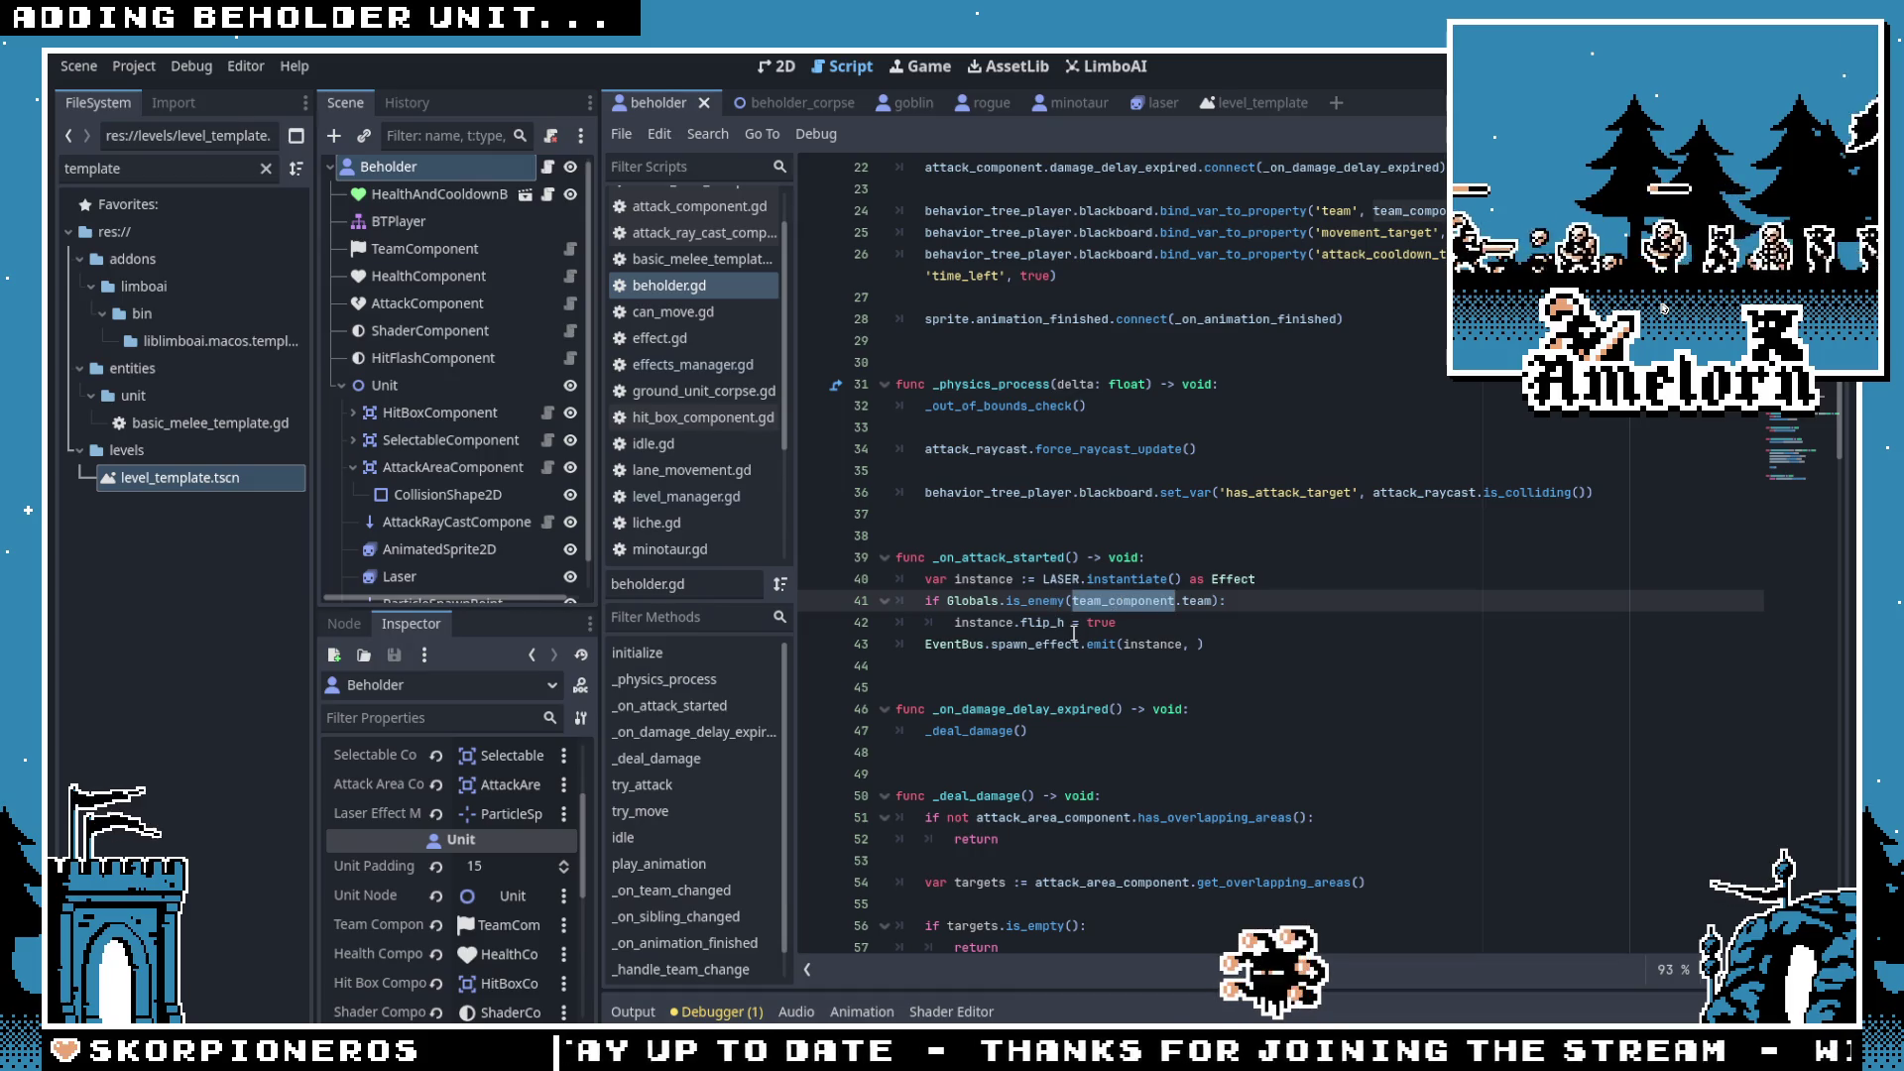
{"action": "scroll", "coordinate": [1073, 632], "scroll_direction": "up", "scroll_amount": 6}
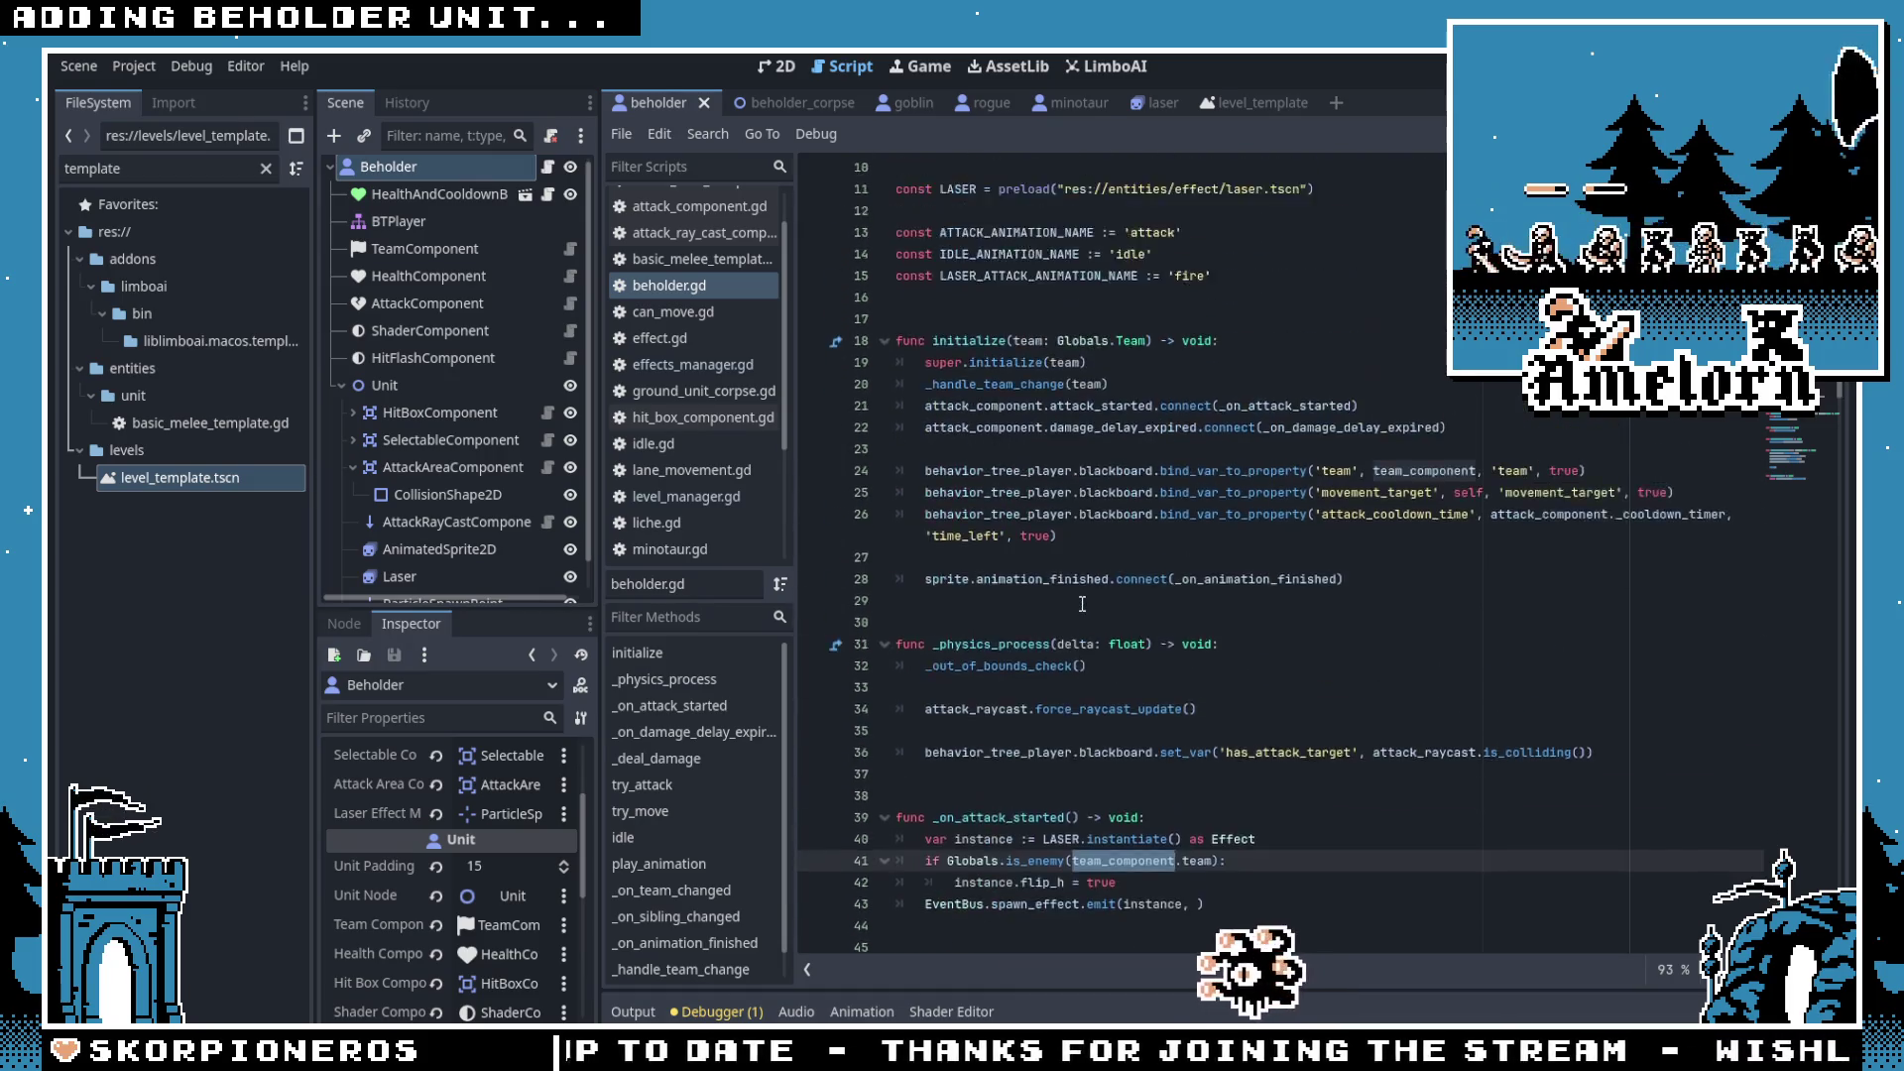
{"action": "scroll", "coordinate": [1073, 610], "scroll_direction": "down", "scroll_amount": 5}
{"action": "scroll", "coordinate": [1067, 627], "scroll_direction": "up", "scroll_amount": 4}
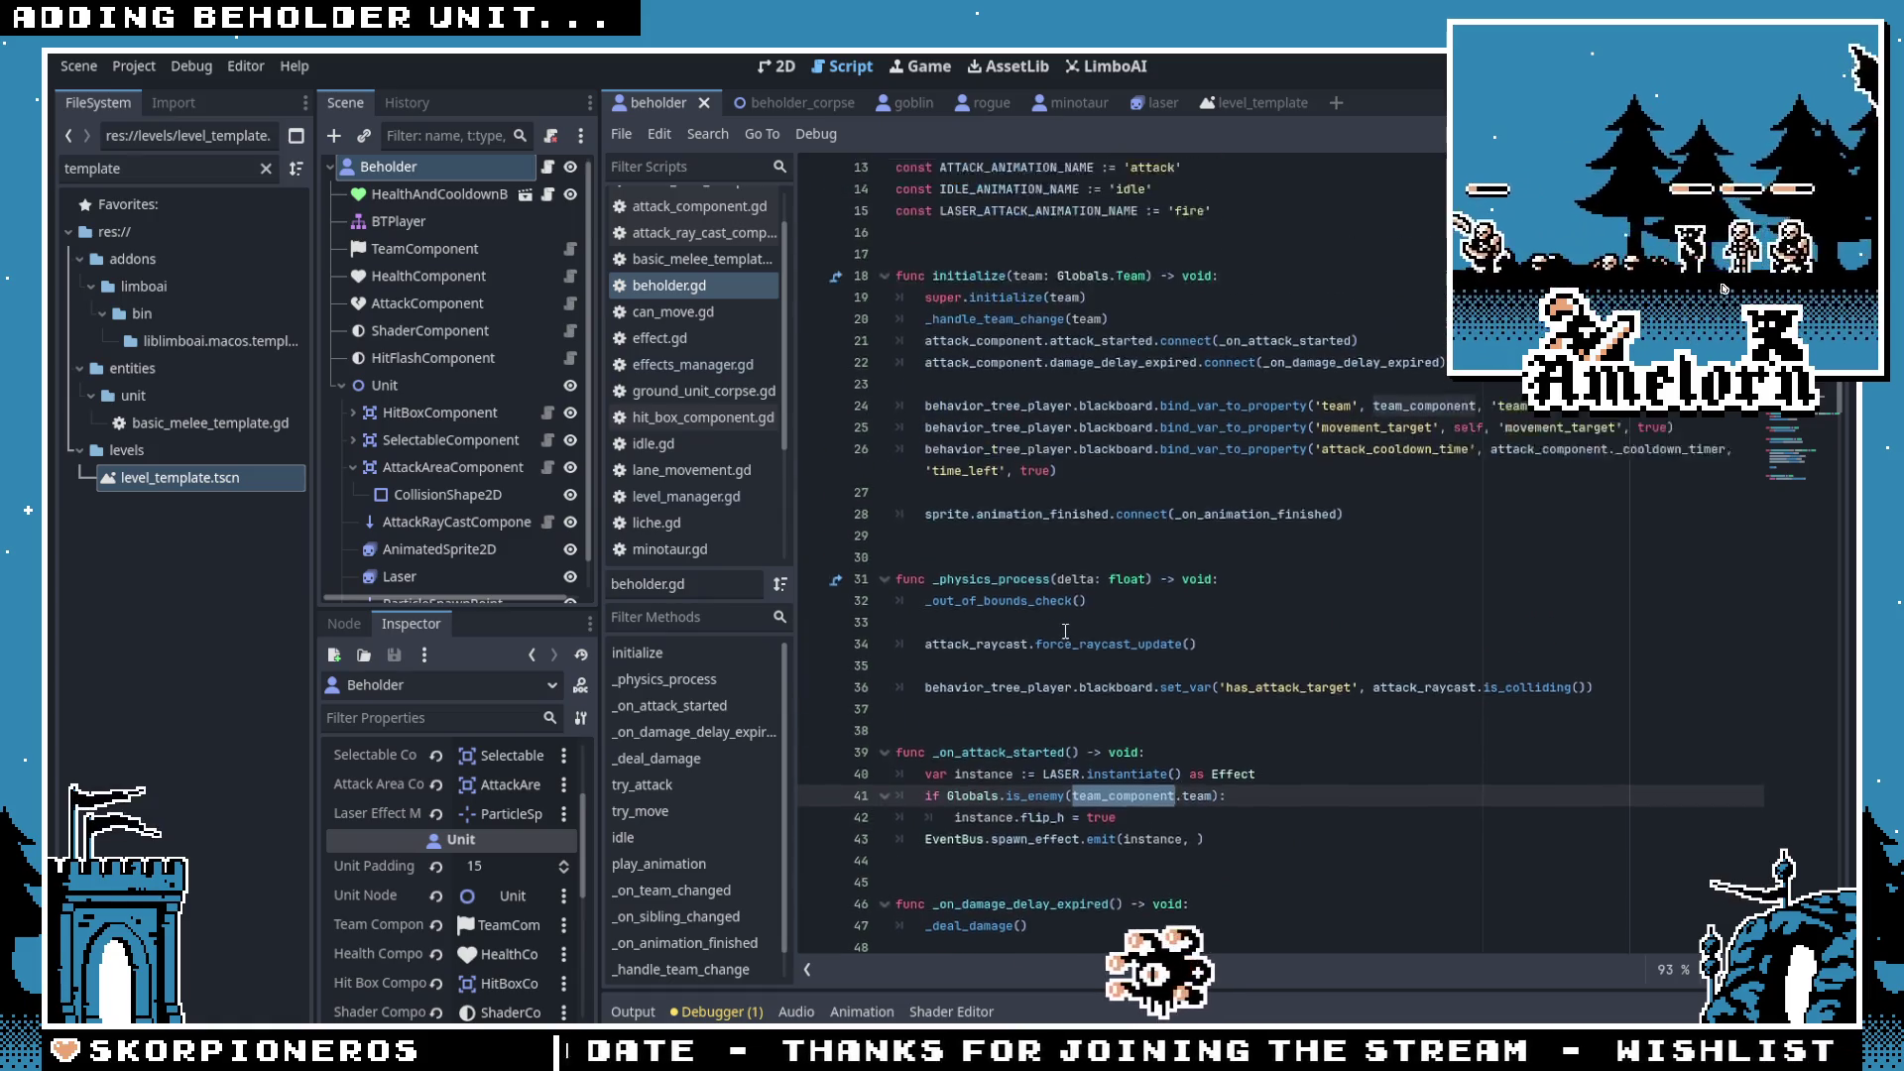
{"action": "scroll", "coordinate": [1066, 632], "scroll_direction": "up", "scroll_amount": 2}
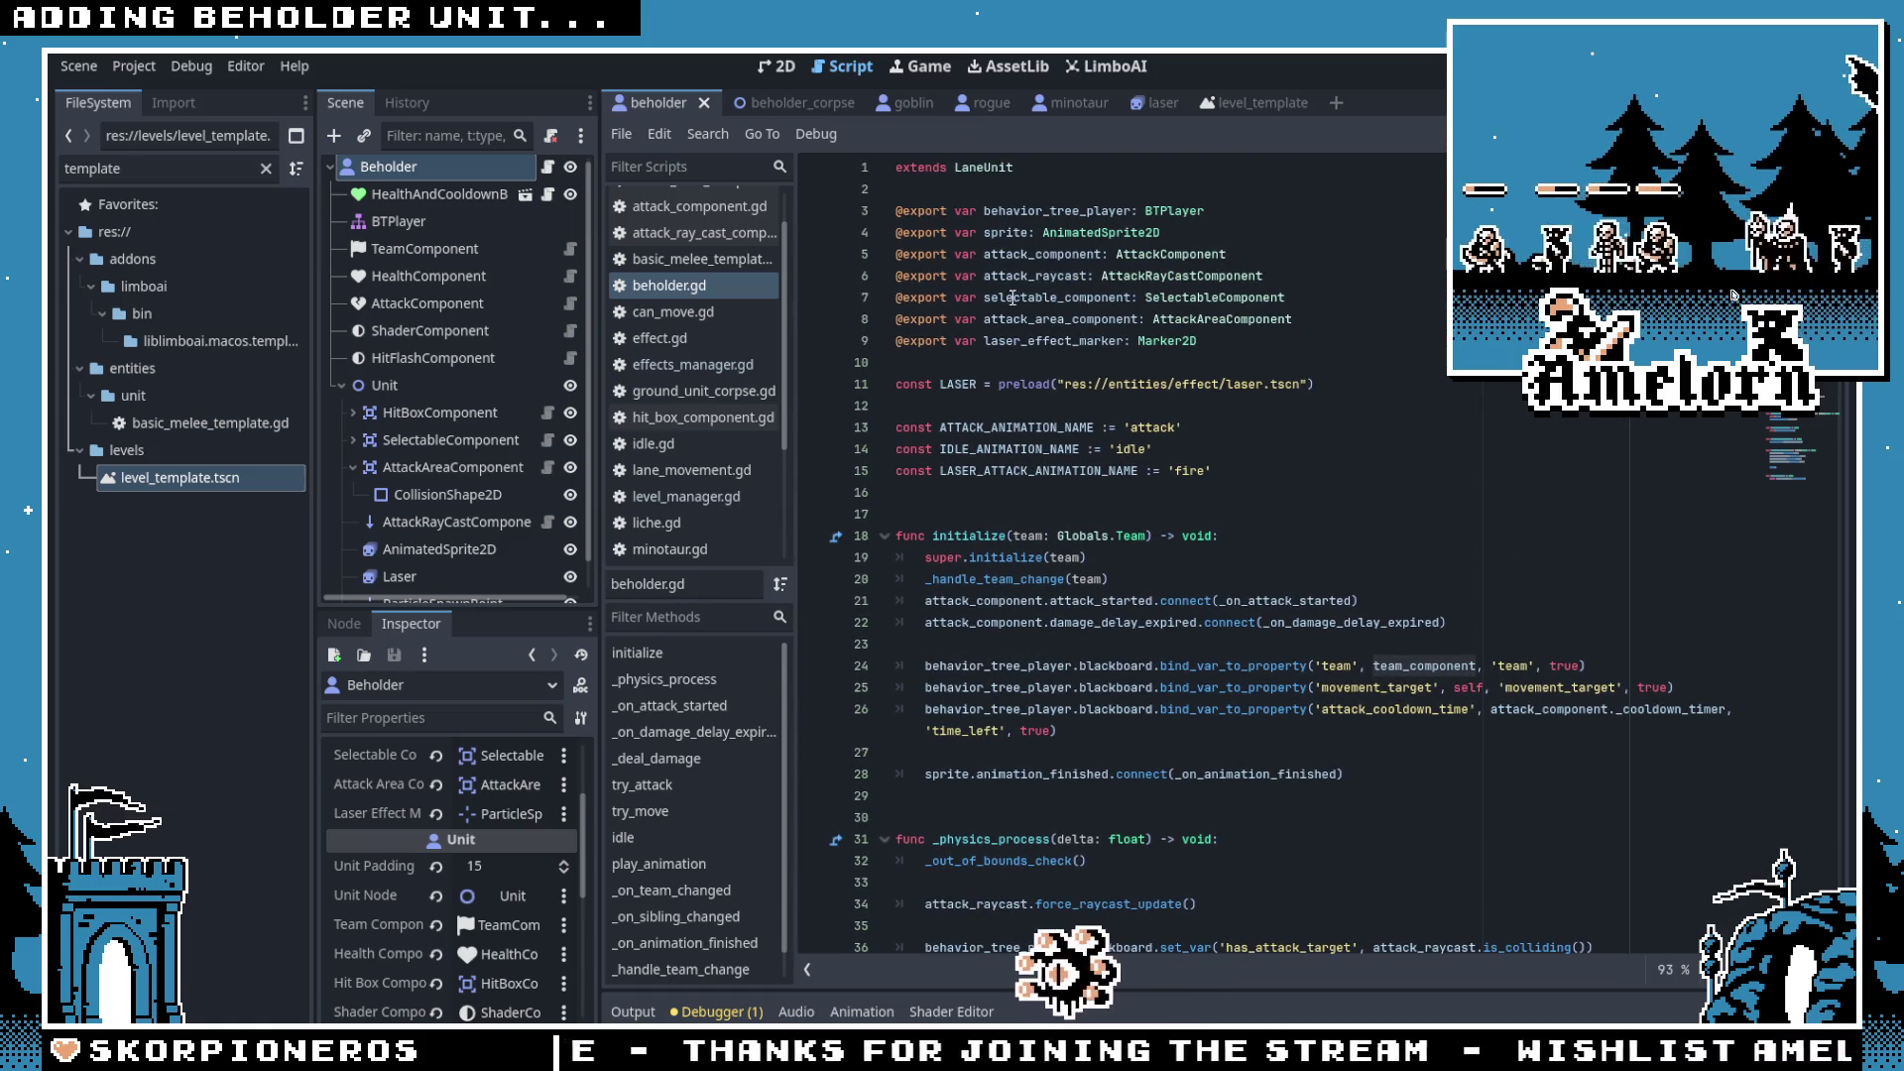
{"action": "scroll", "coordinate": [1036, 388], "scroll_direction": "down", "scroll_amount": 7}
Step: Make the emit call spawn the laser at laser_effect_marker.global_position and save the script
{"action": "left_click", "coordinate": [1129, 625]}
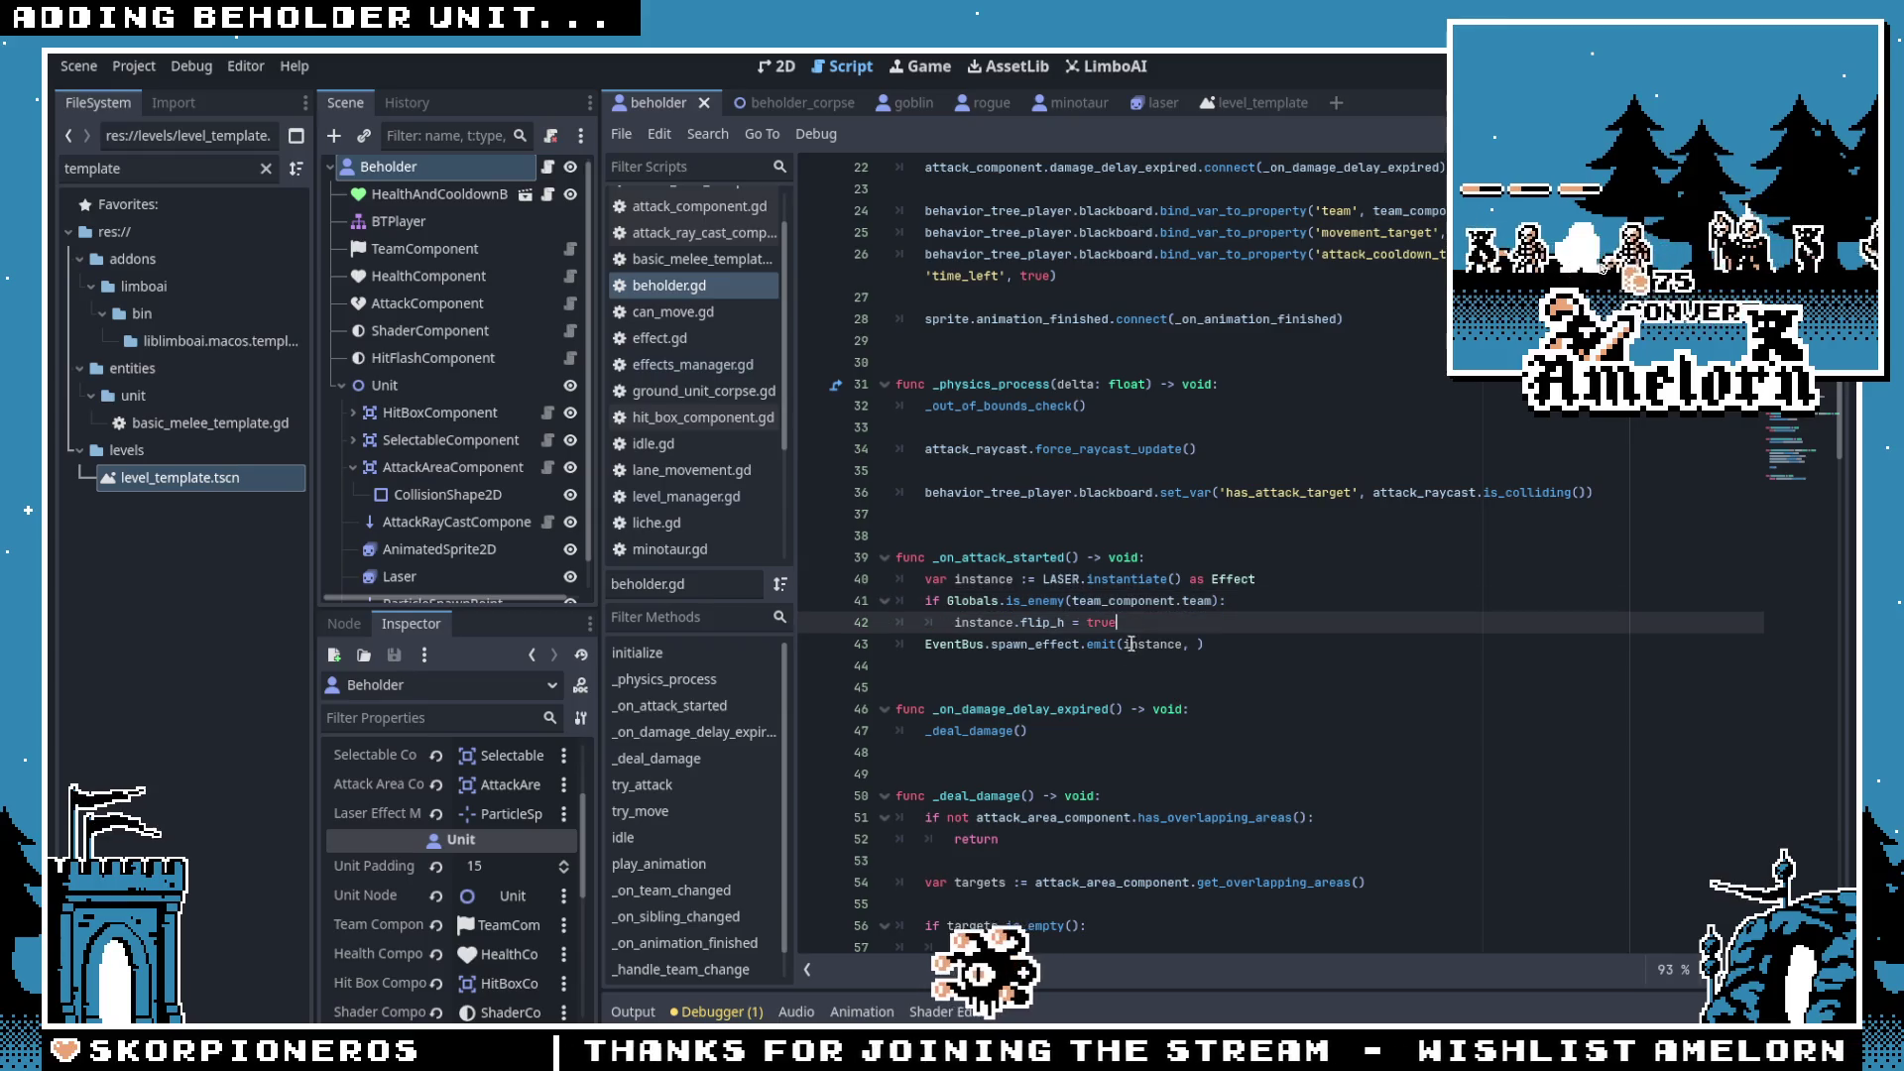
{"action": "left_click", "coordinate": [1190, 644]}
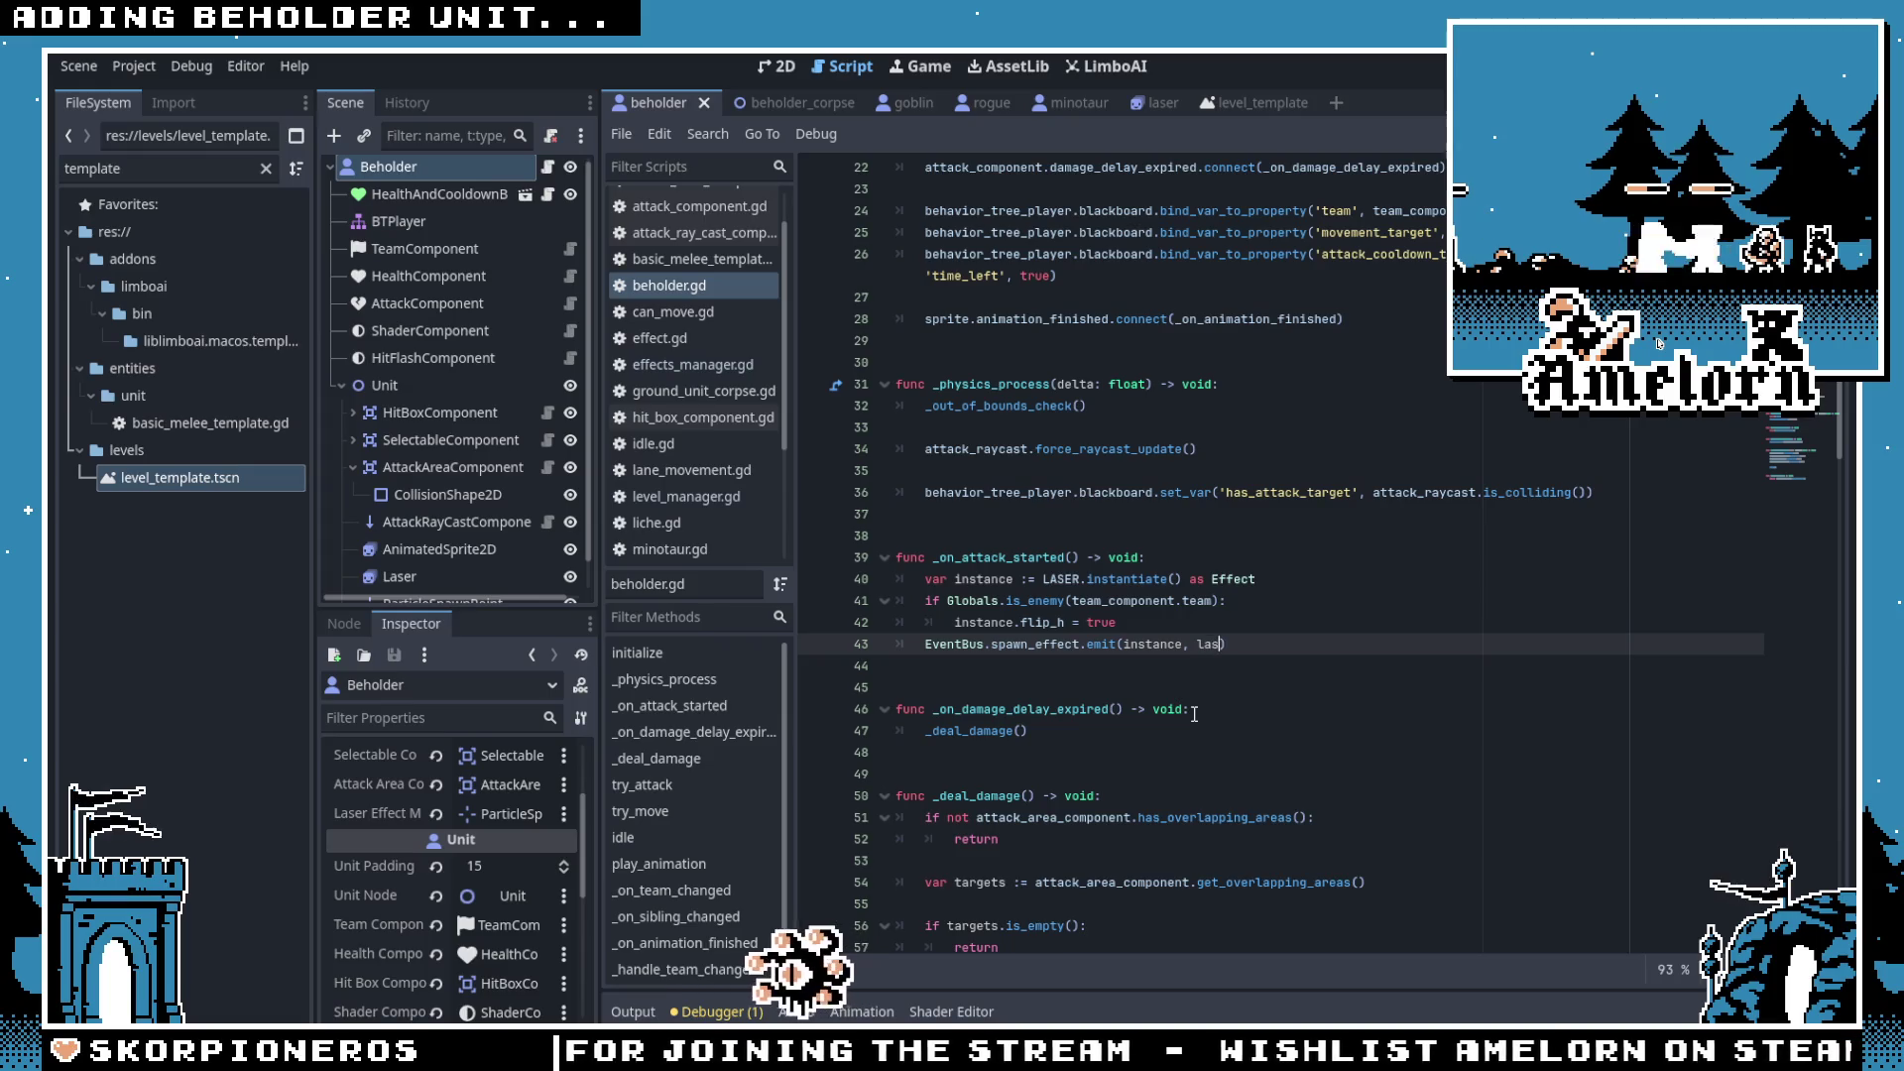
{"action": "type", "text": "er"}
{"action": "key", "text": "Return"}
{"action": "type", "text": ".global_position"}
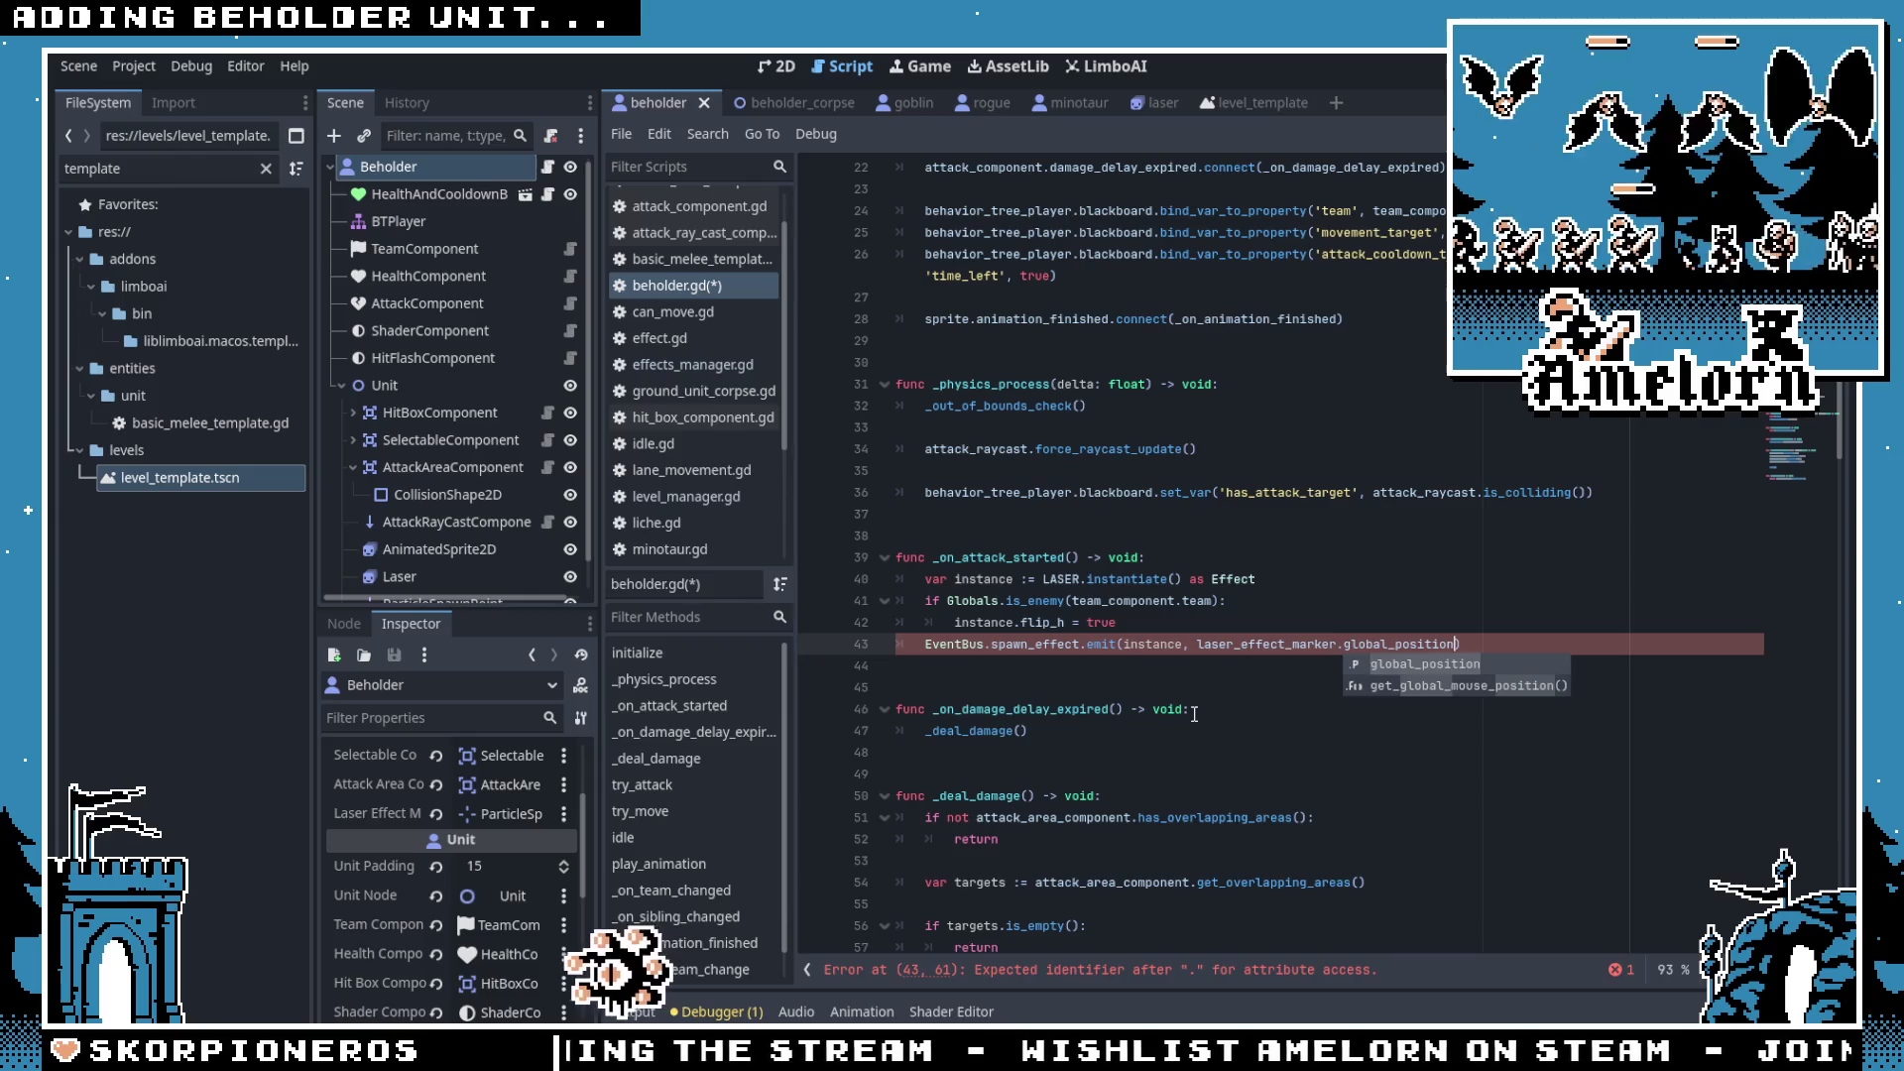
{"action": "left_click", "coordinate": [1172, 505]}
{"action": "key", "text": "ctrl+s"}
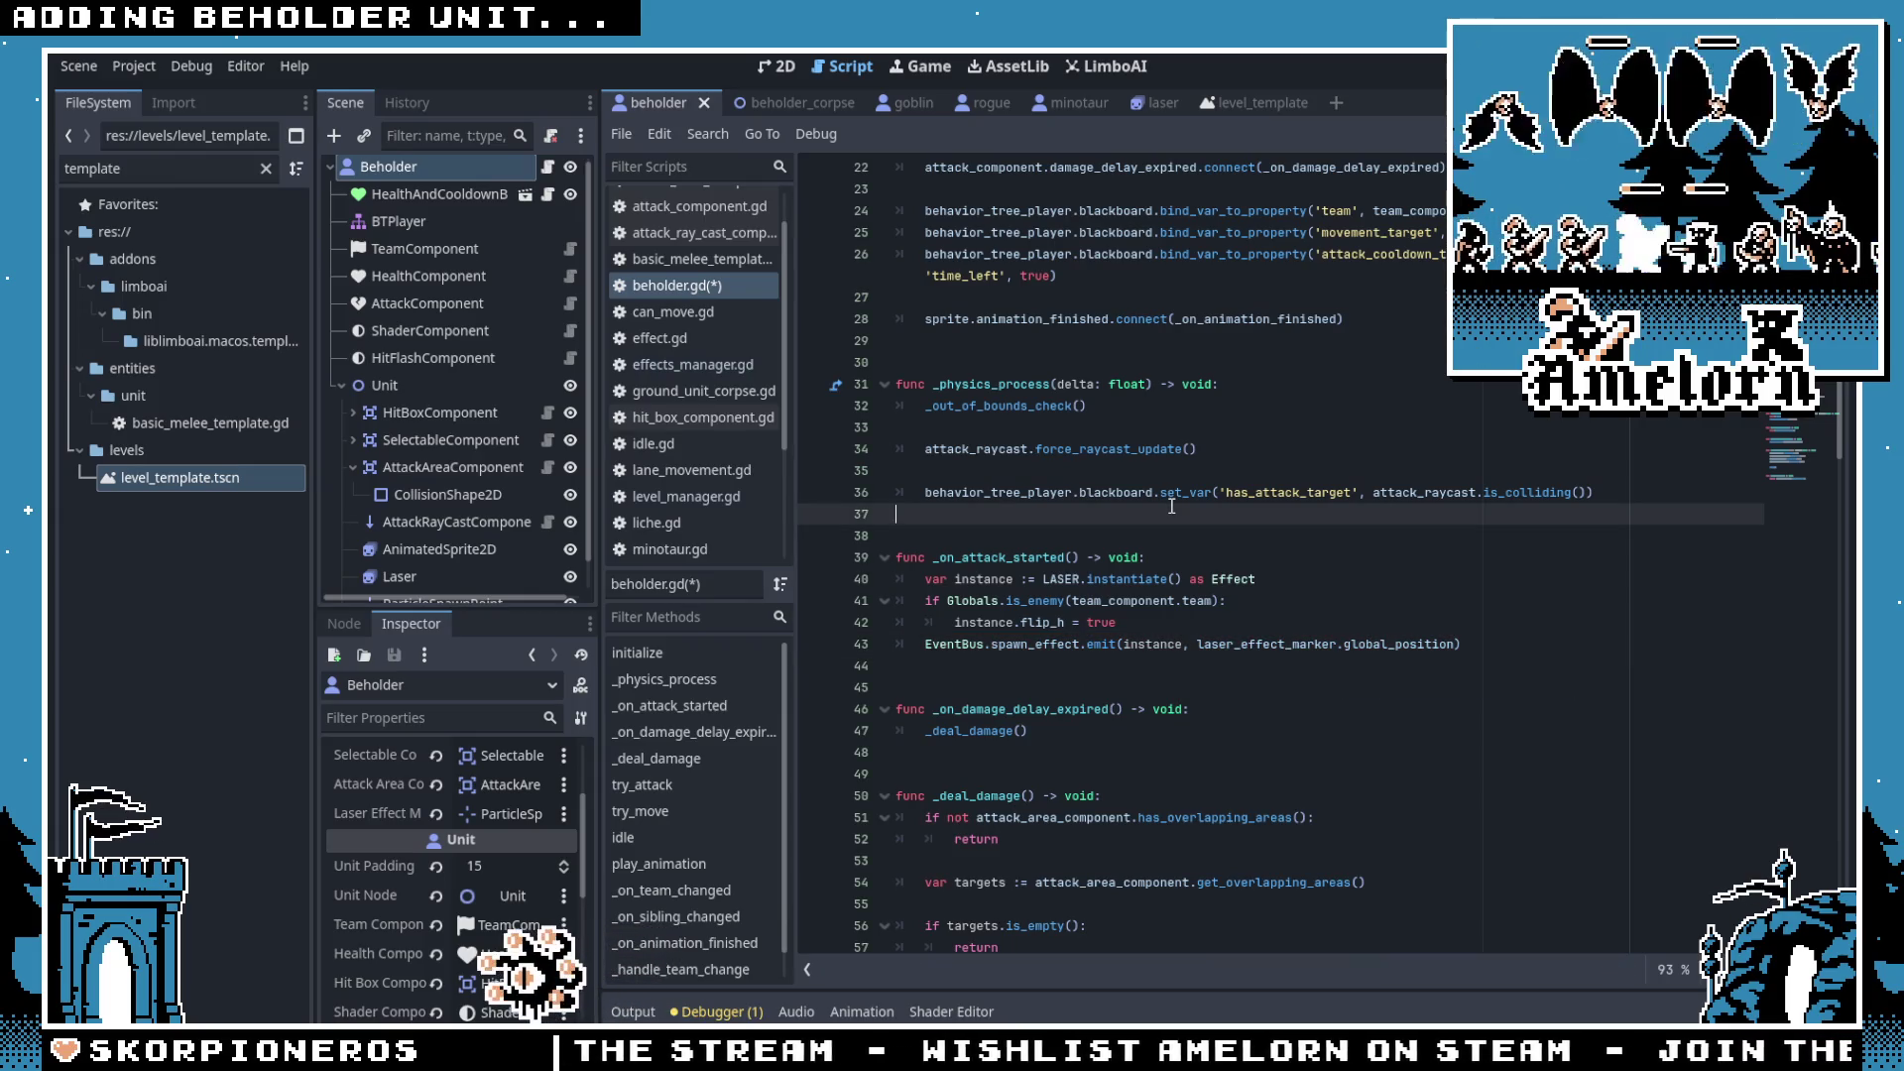
Step: Delete the leftover Laser node, save the beholder scene, and run the game with F5
{"action": "left_click", "coordinate": [1123, 431]}
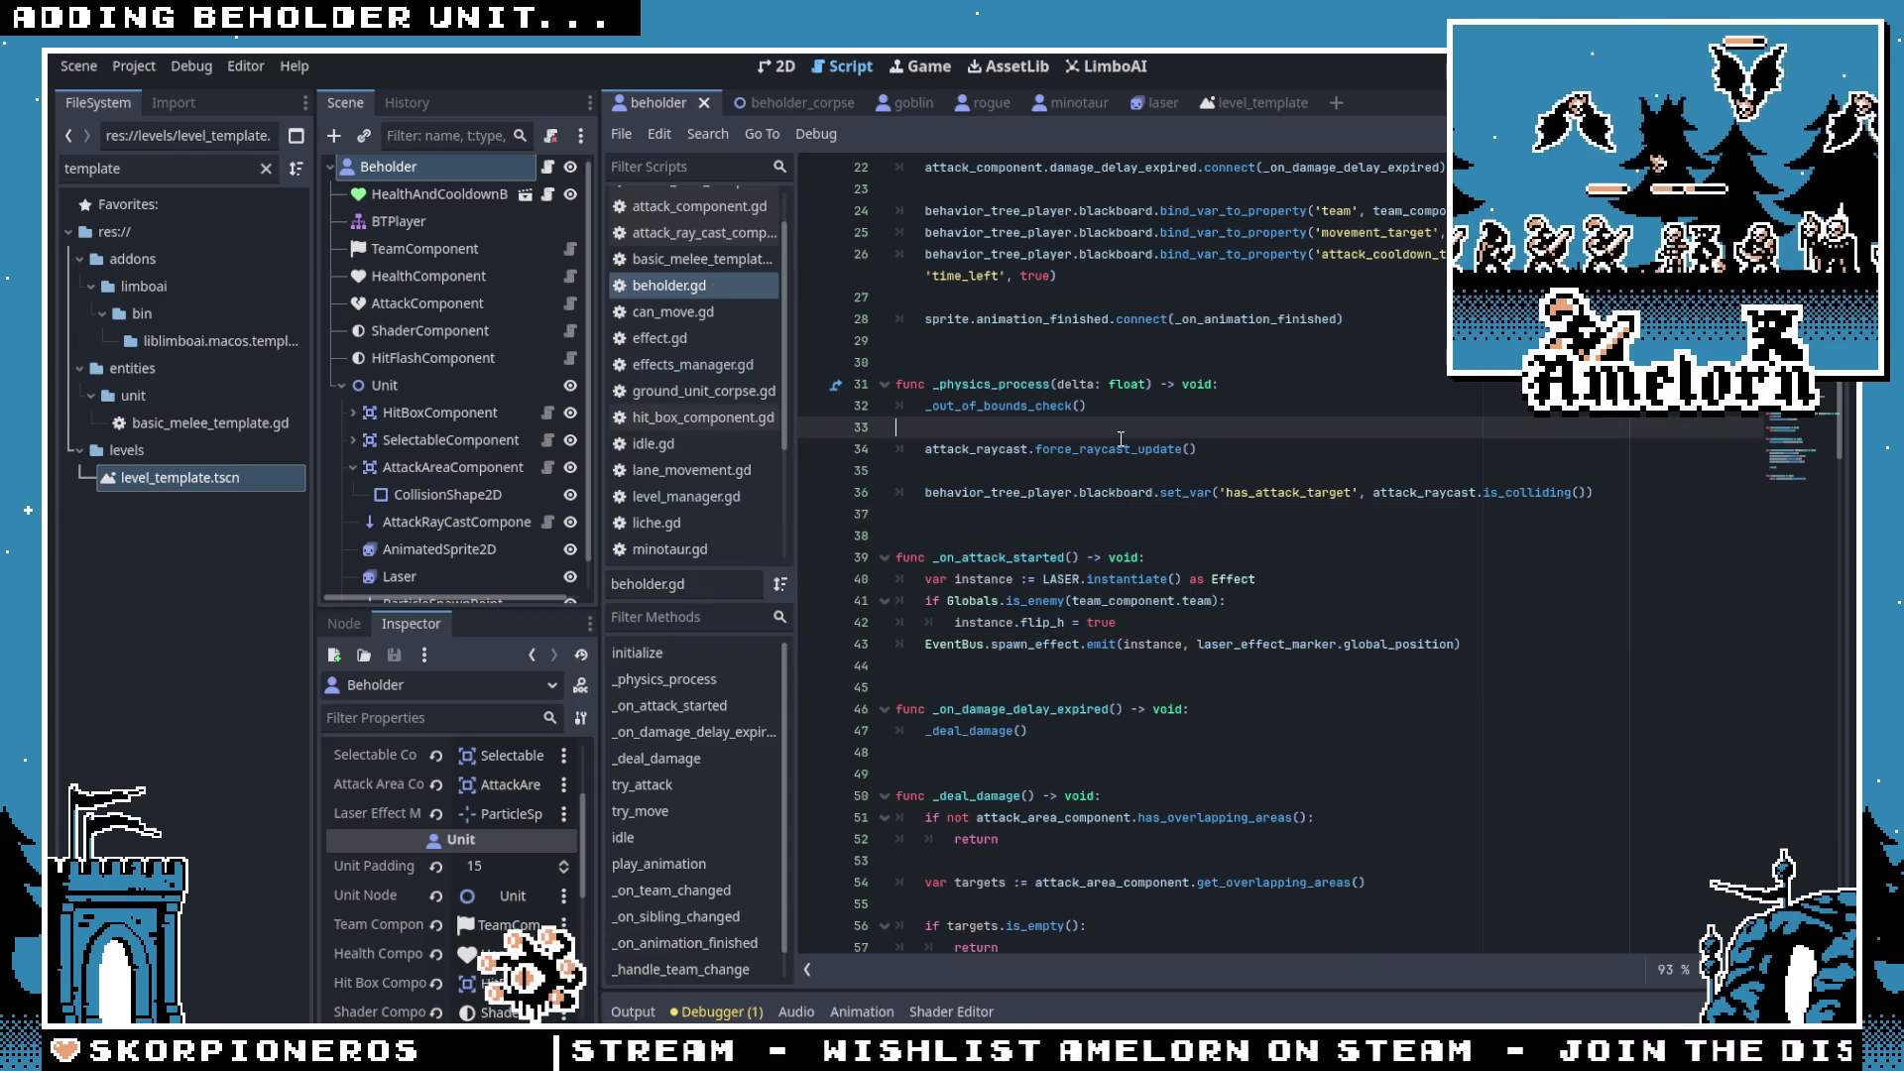
{"action": "scroll", "coordinate": [1123, 430], "scroll_direction": "up", "scroll_amount": 7}
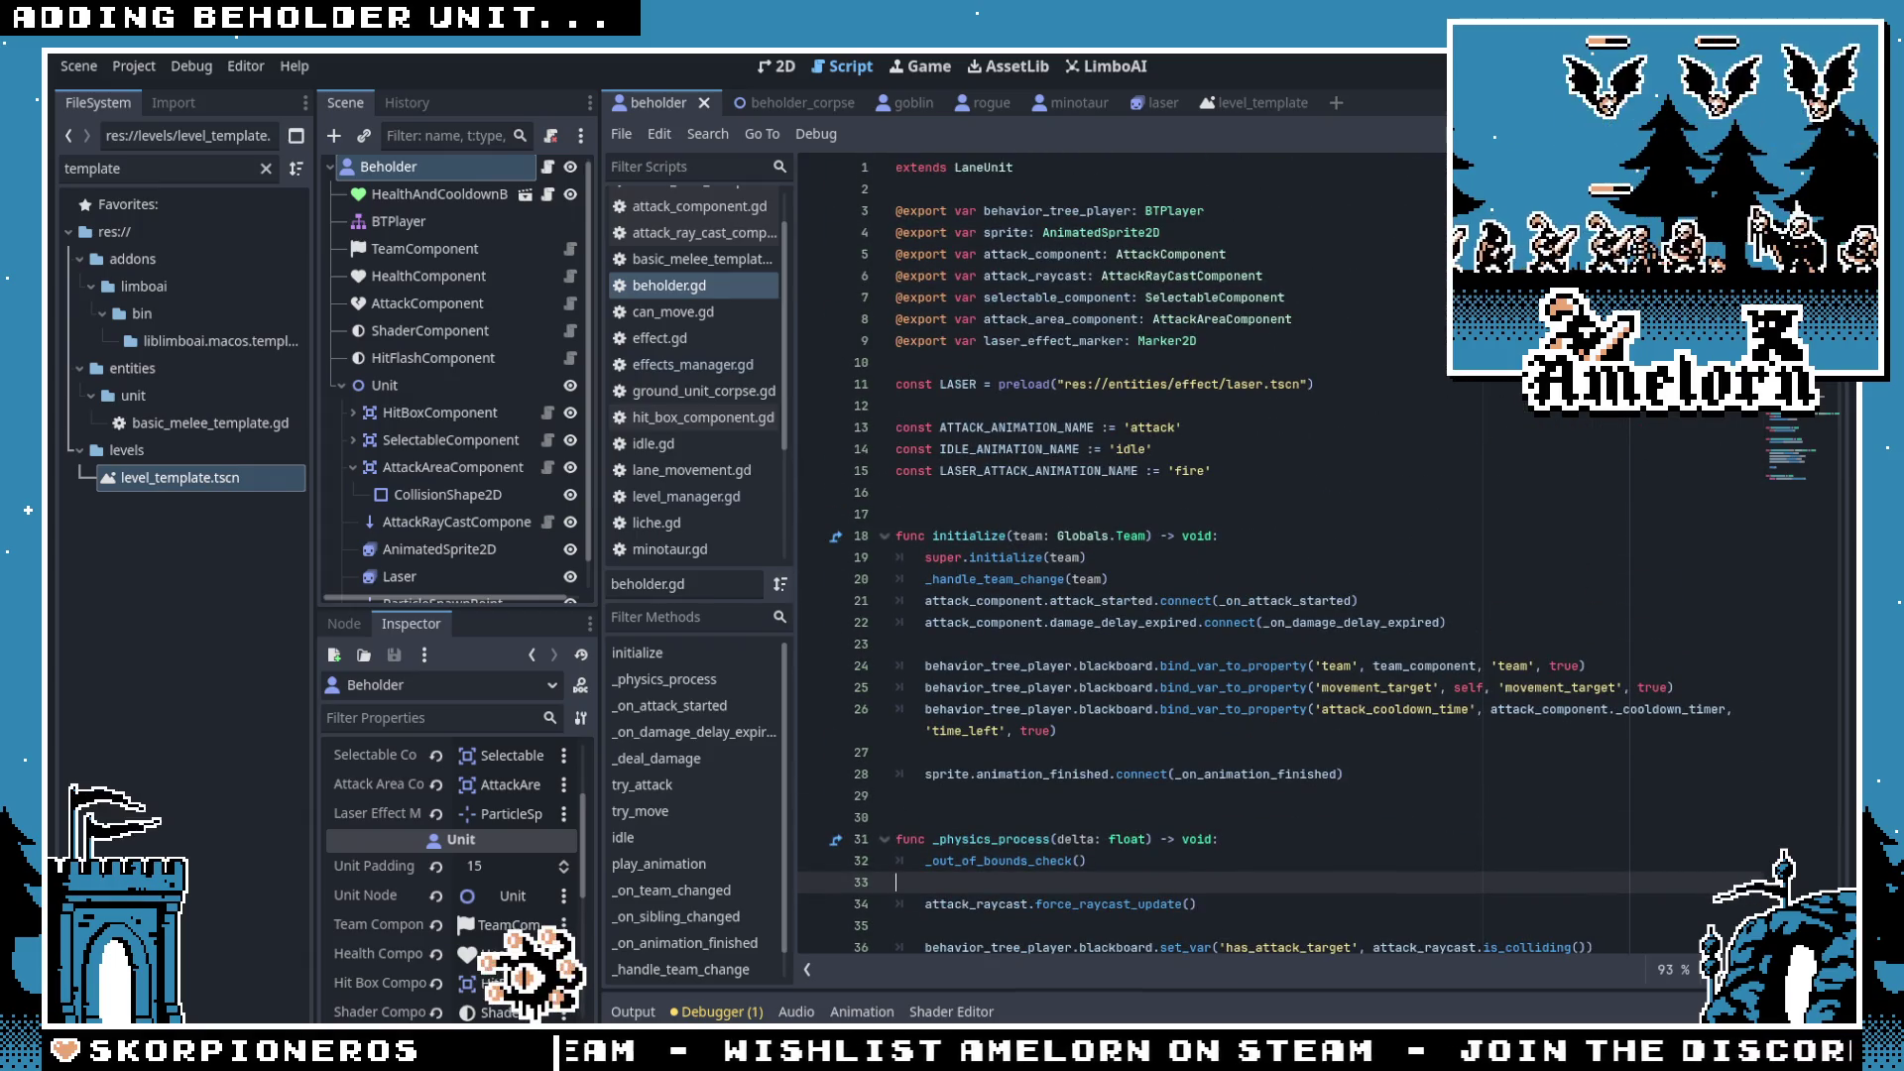
{"action": "scroll", "coordinate": [1122, 496], "scroll_direction": "down", "scroll_amount": 4}
{"action": "scroll", "coordinate": [446, 397], "scroll_direction": "down", "scroll_amount": 1}
{"action": "left_click", "coordinate": [414, 544]}
{"action": "key", "text": "Delete"}
{"action": "key", "text": "Return"}
{"action": "left_click", "coordinate": [1094, 453]}
{"action": "scroll", "coordinate": [1094, 454], "scroll_direction": "up", "scroll_amount": 4}
{"action": "key", "text": "ctrl+s"}
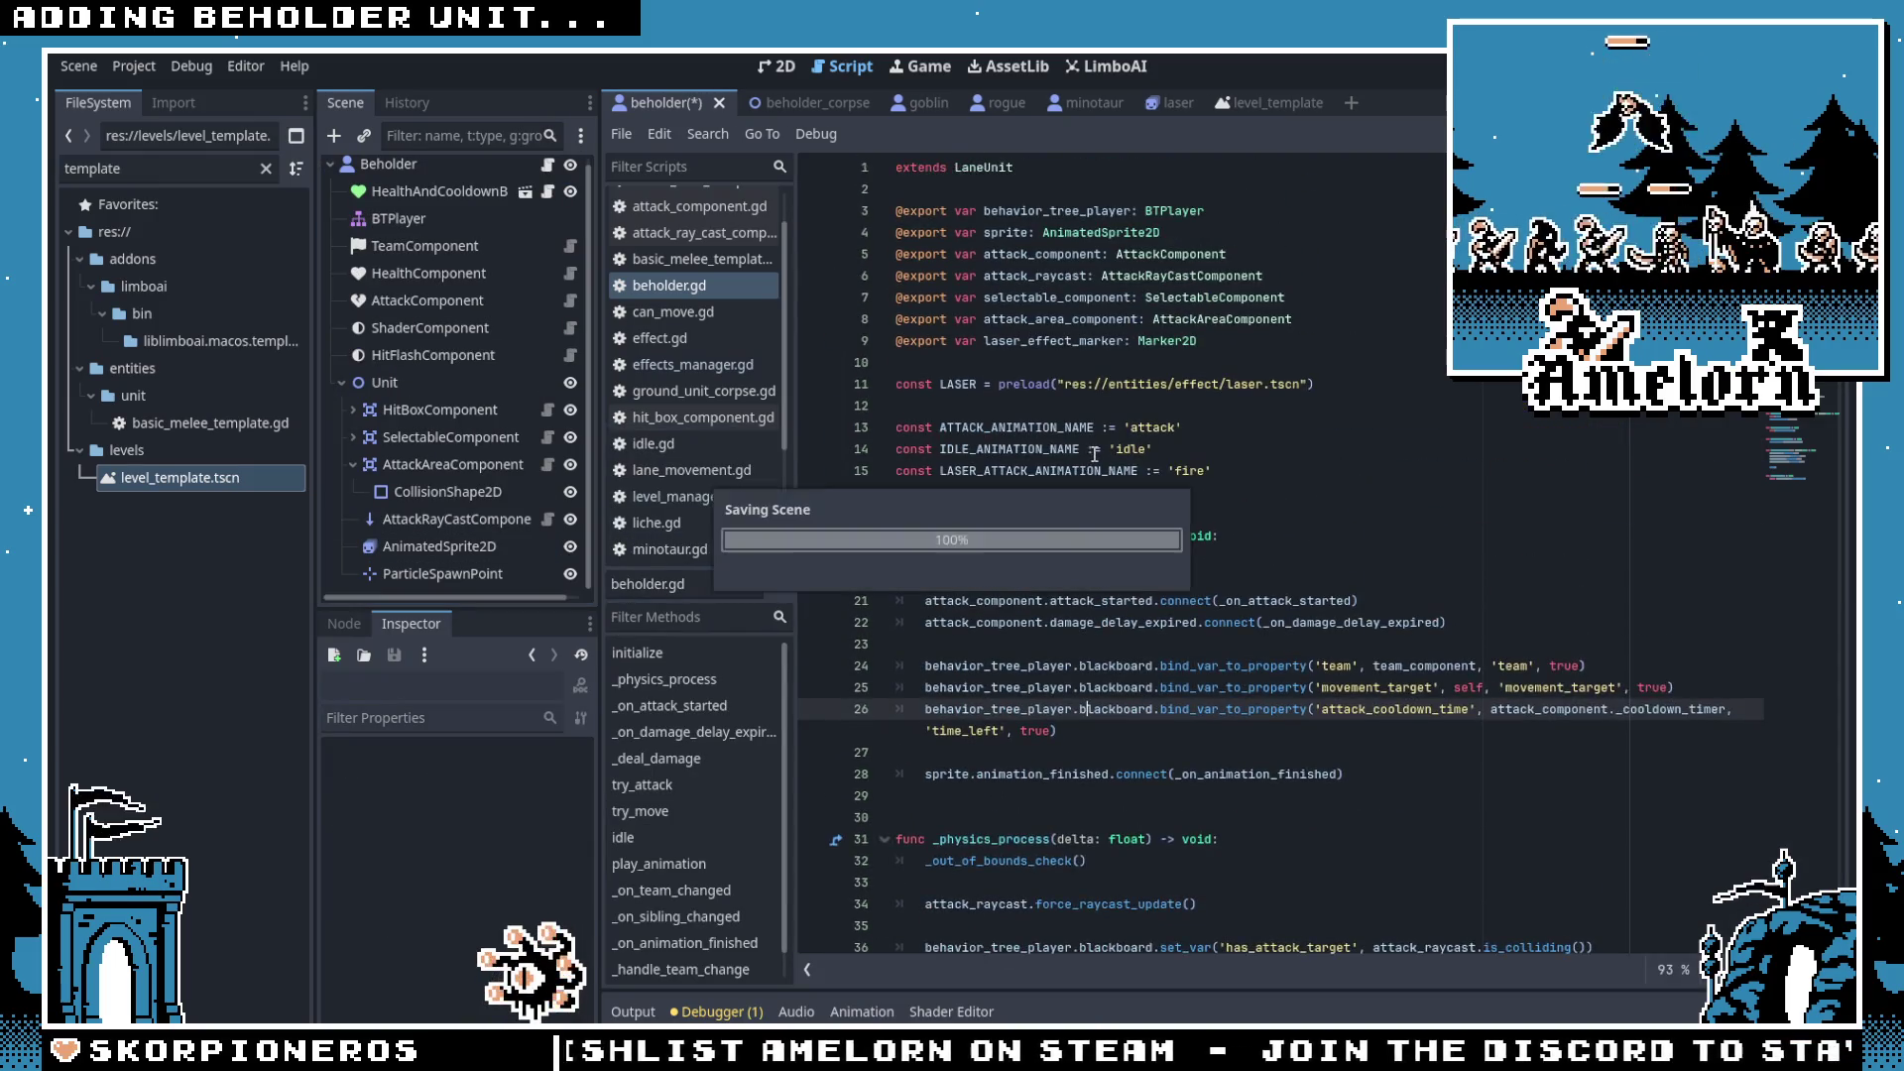
{"action": "left_click", "coordinate": [1103, 398]}
{"action": "key", "text": "F5"}
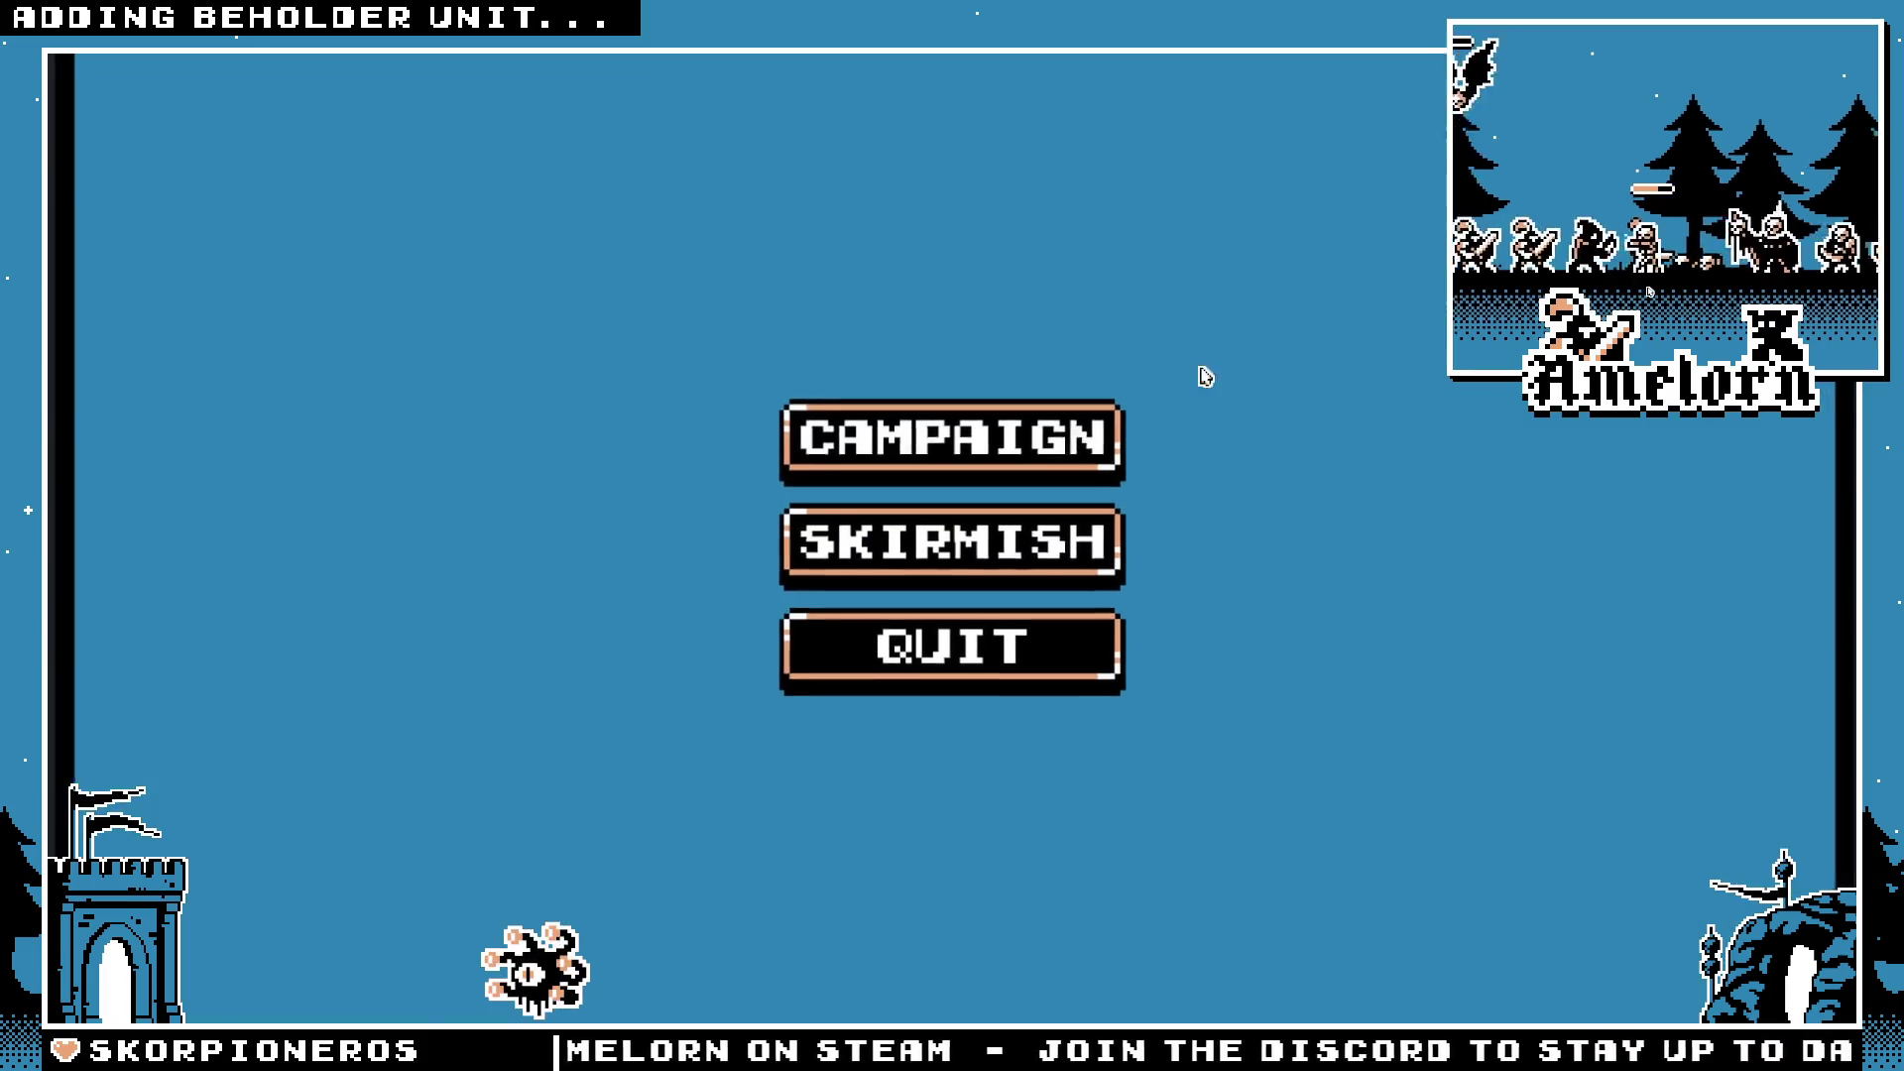
Step: Play the Forest Conquest campaign level to watch the beholder's laser, then stop with F8
{"action": "left_click", "coordinate": [951, 539]}
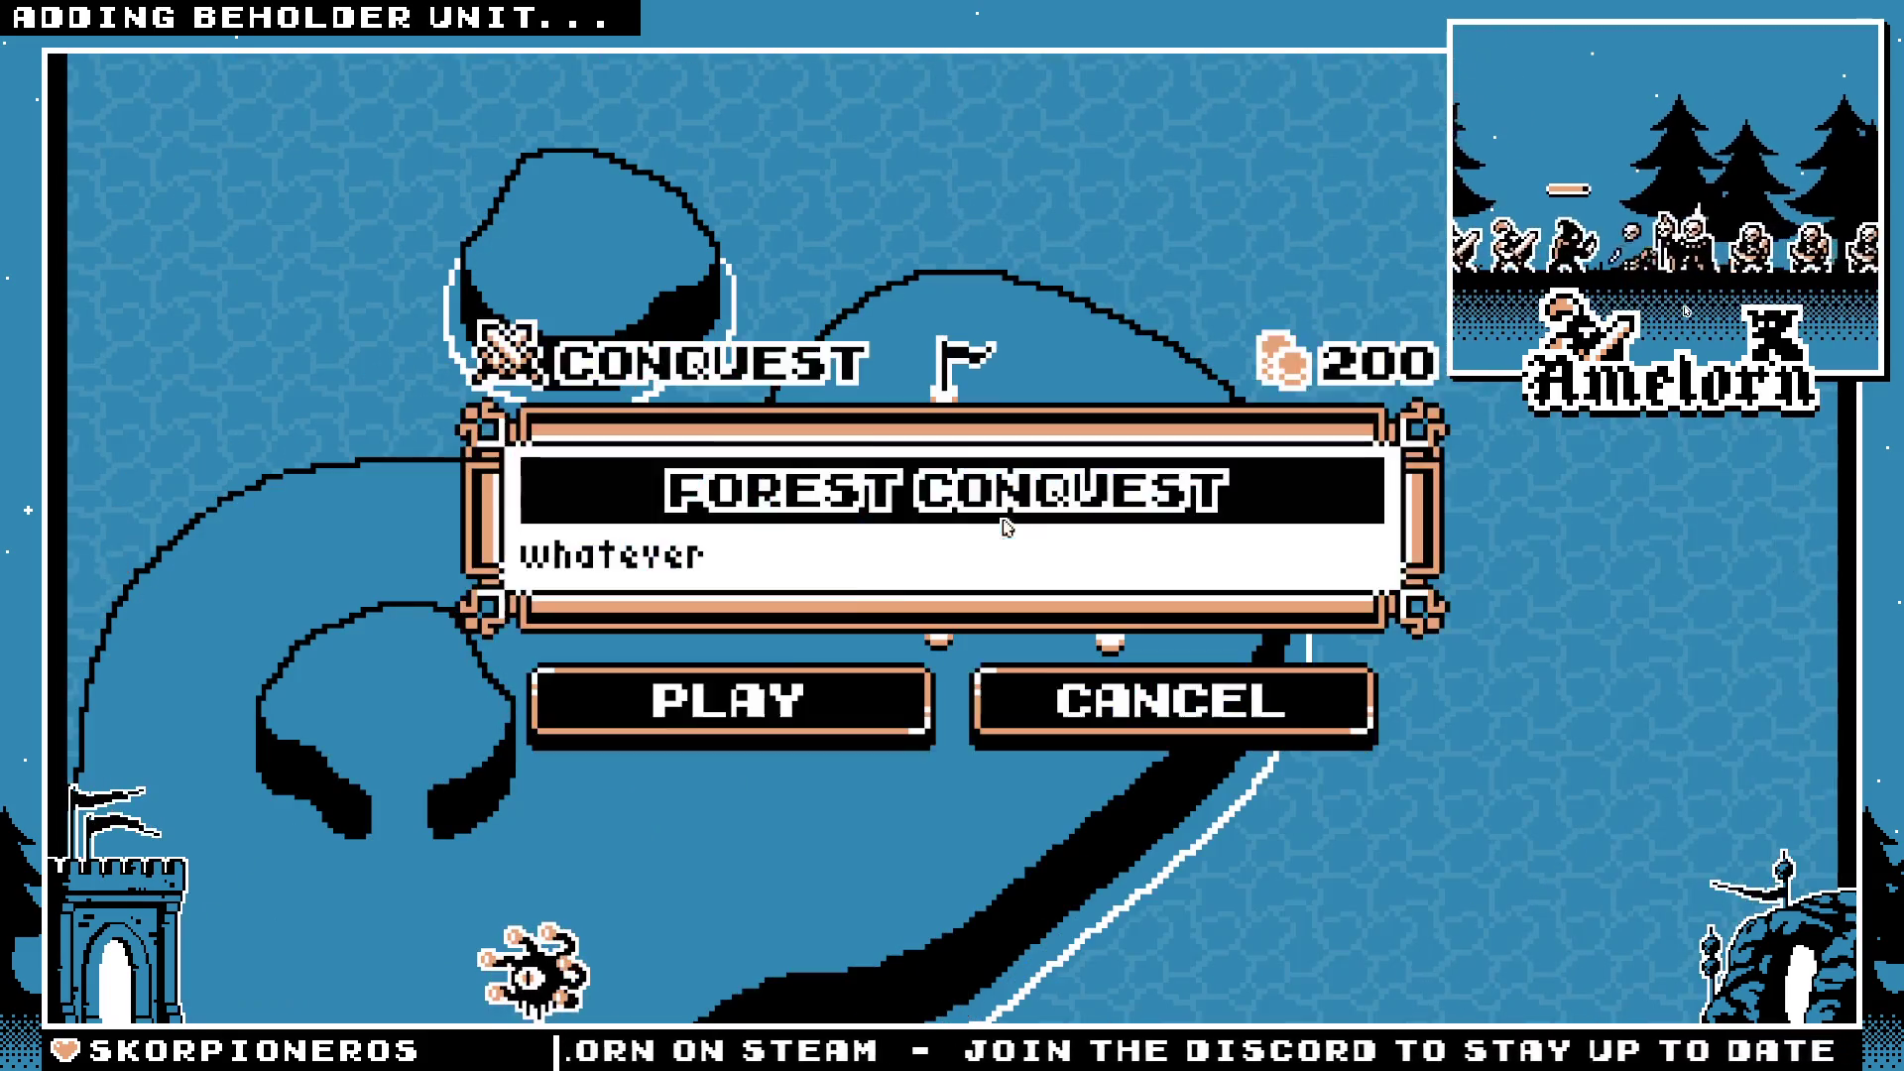
{"action": "left_click", "coordinate": [703, 684]}
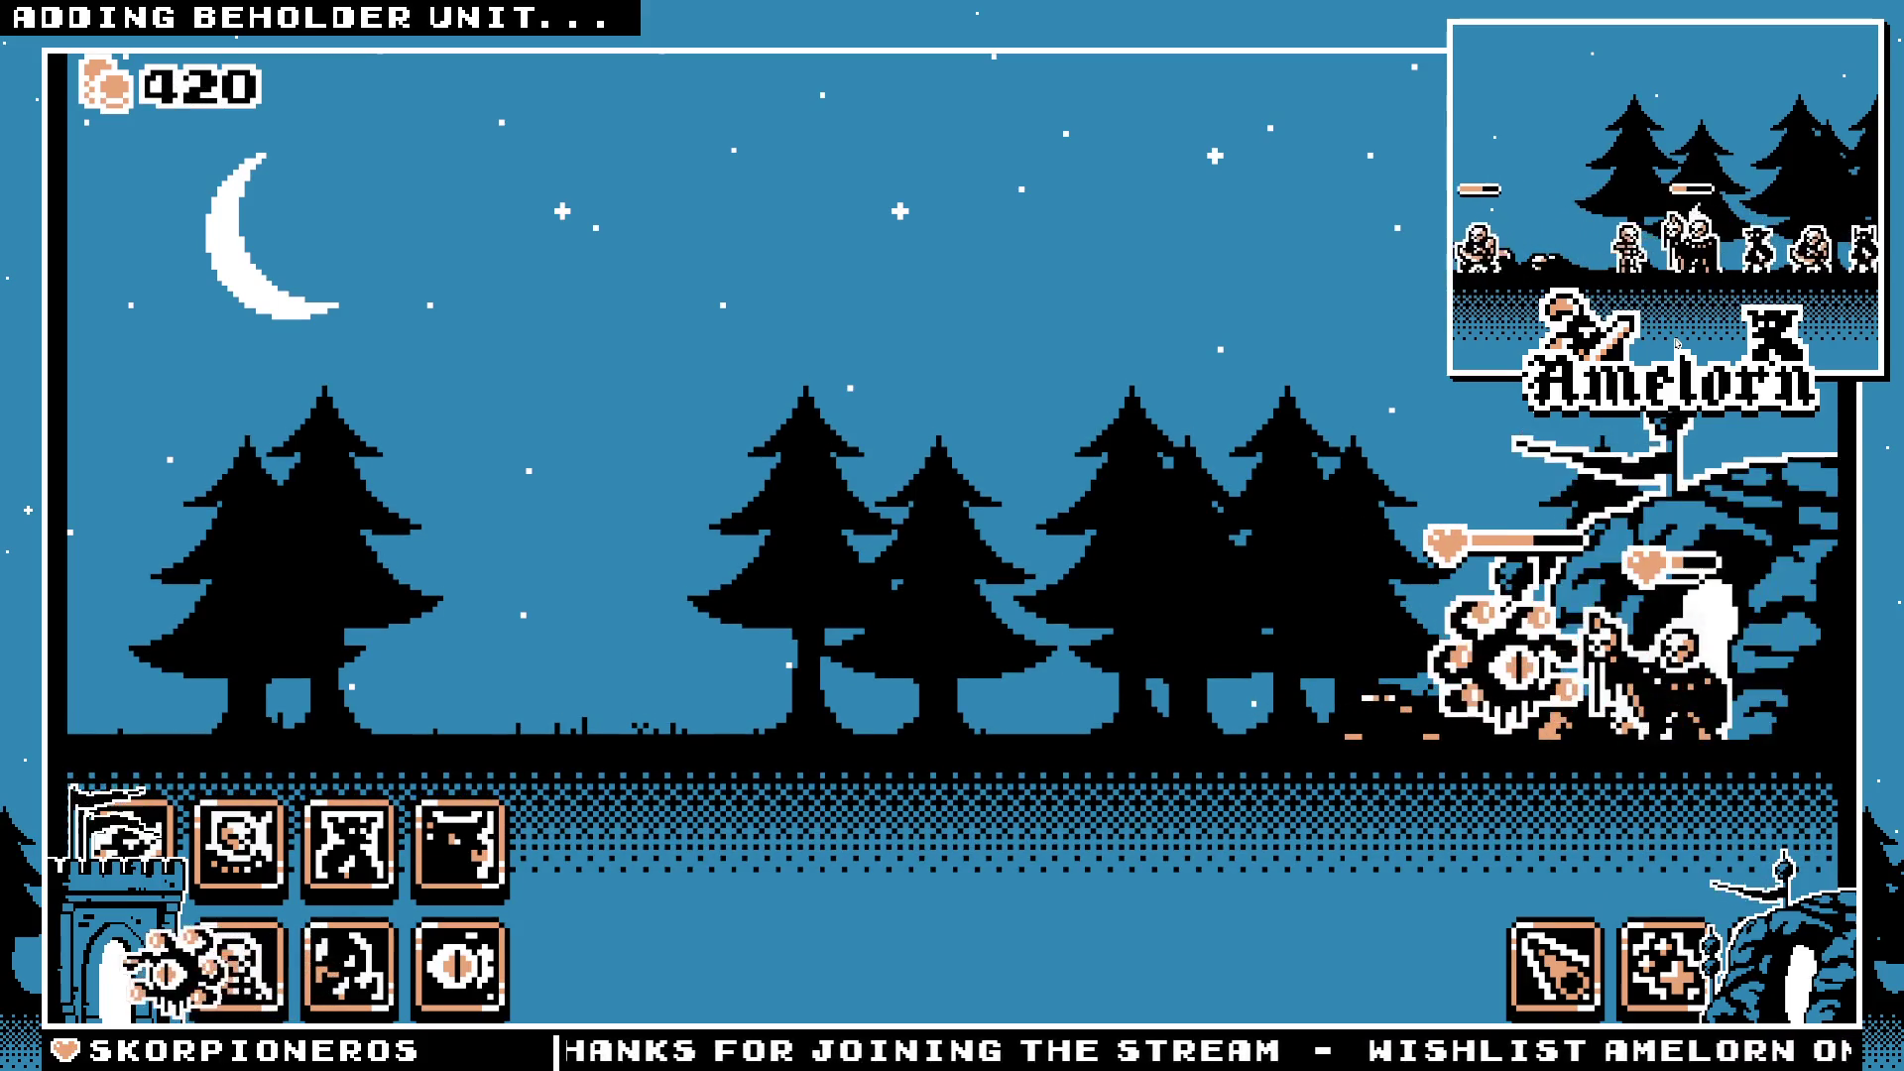
{"action": "key", "text": "F8"}
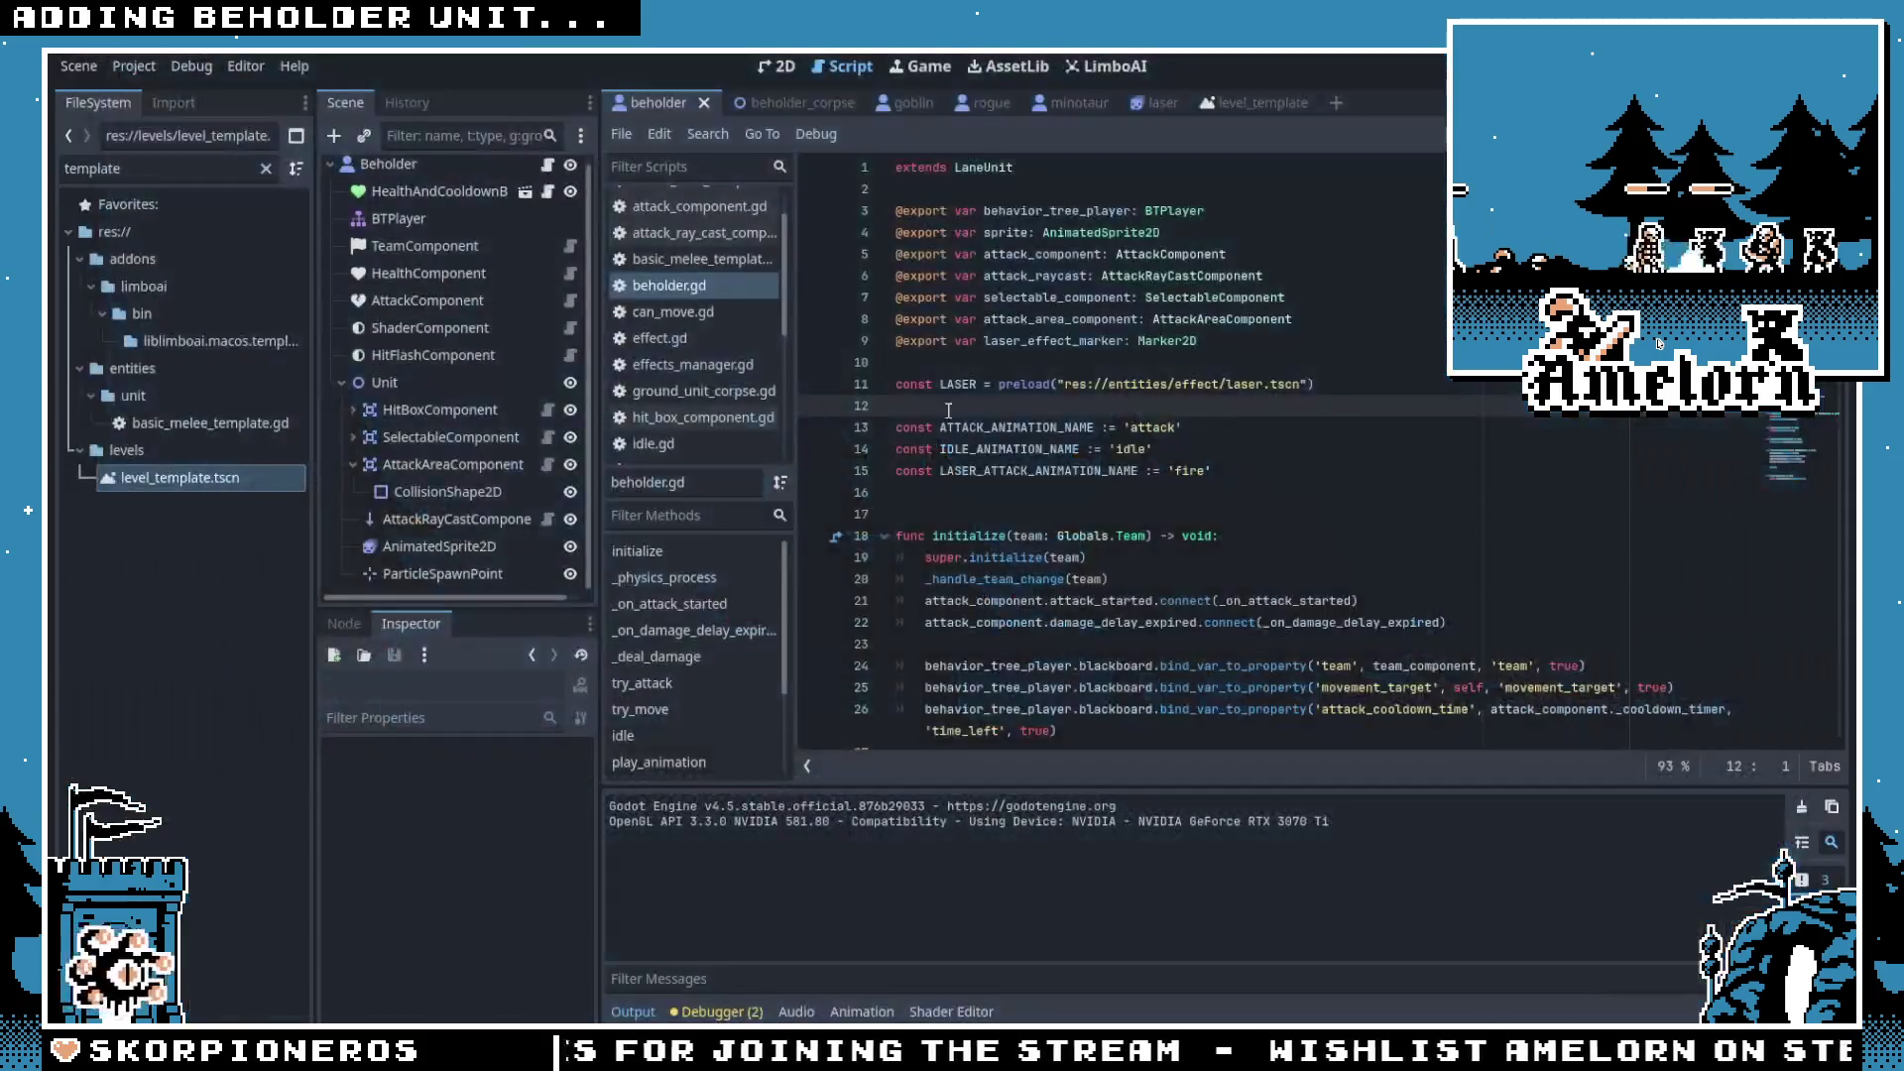
Step: Drag laser.tscn under ParticleSpawnPoint in the 2D view as an alignment preview
{"action": "left_click", "coordinate": [779, 69]}
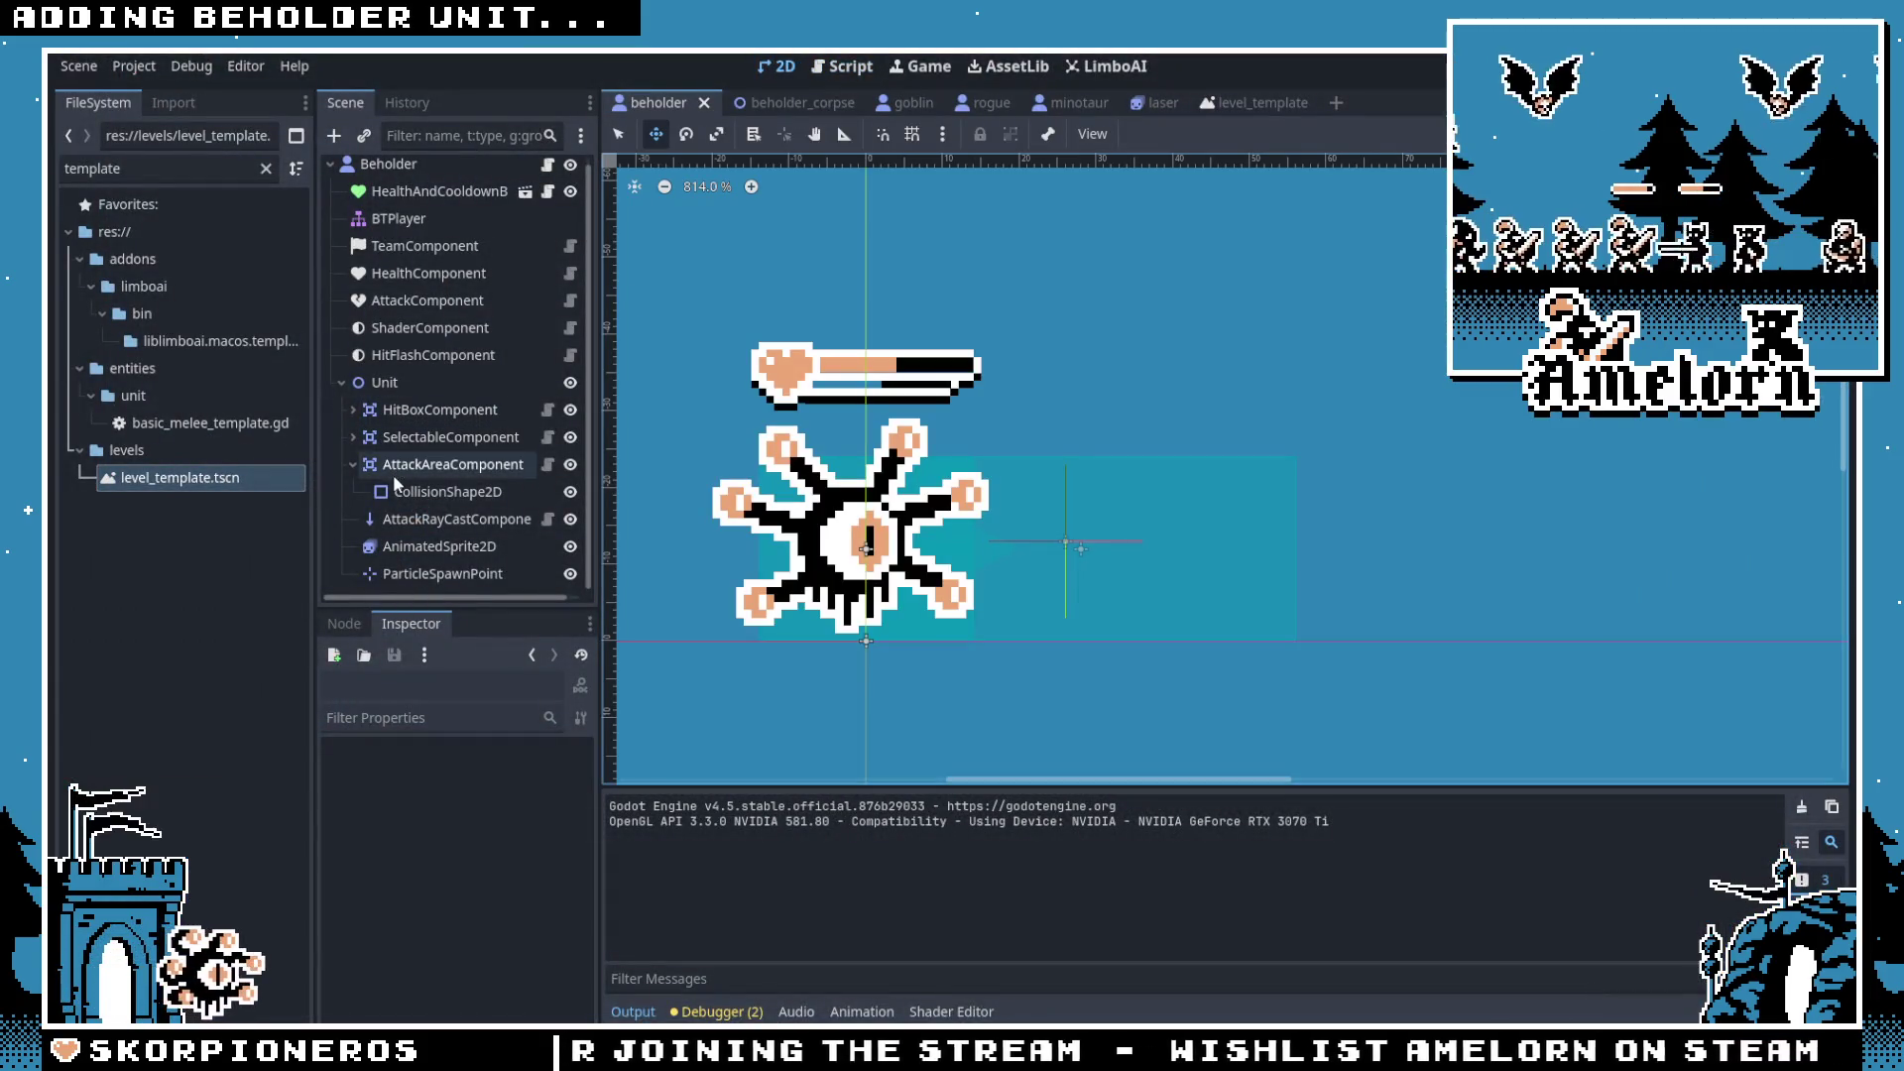
{"action": "left_click", "coordinate": [442, 573]}
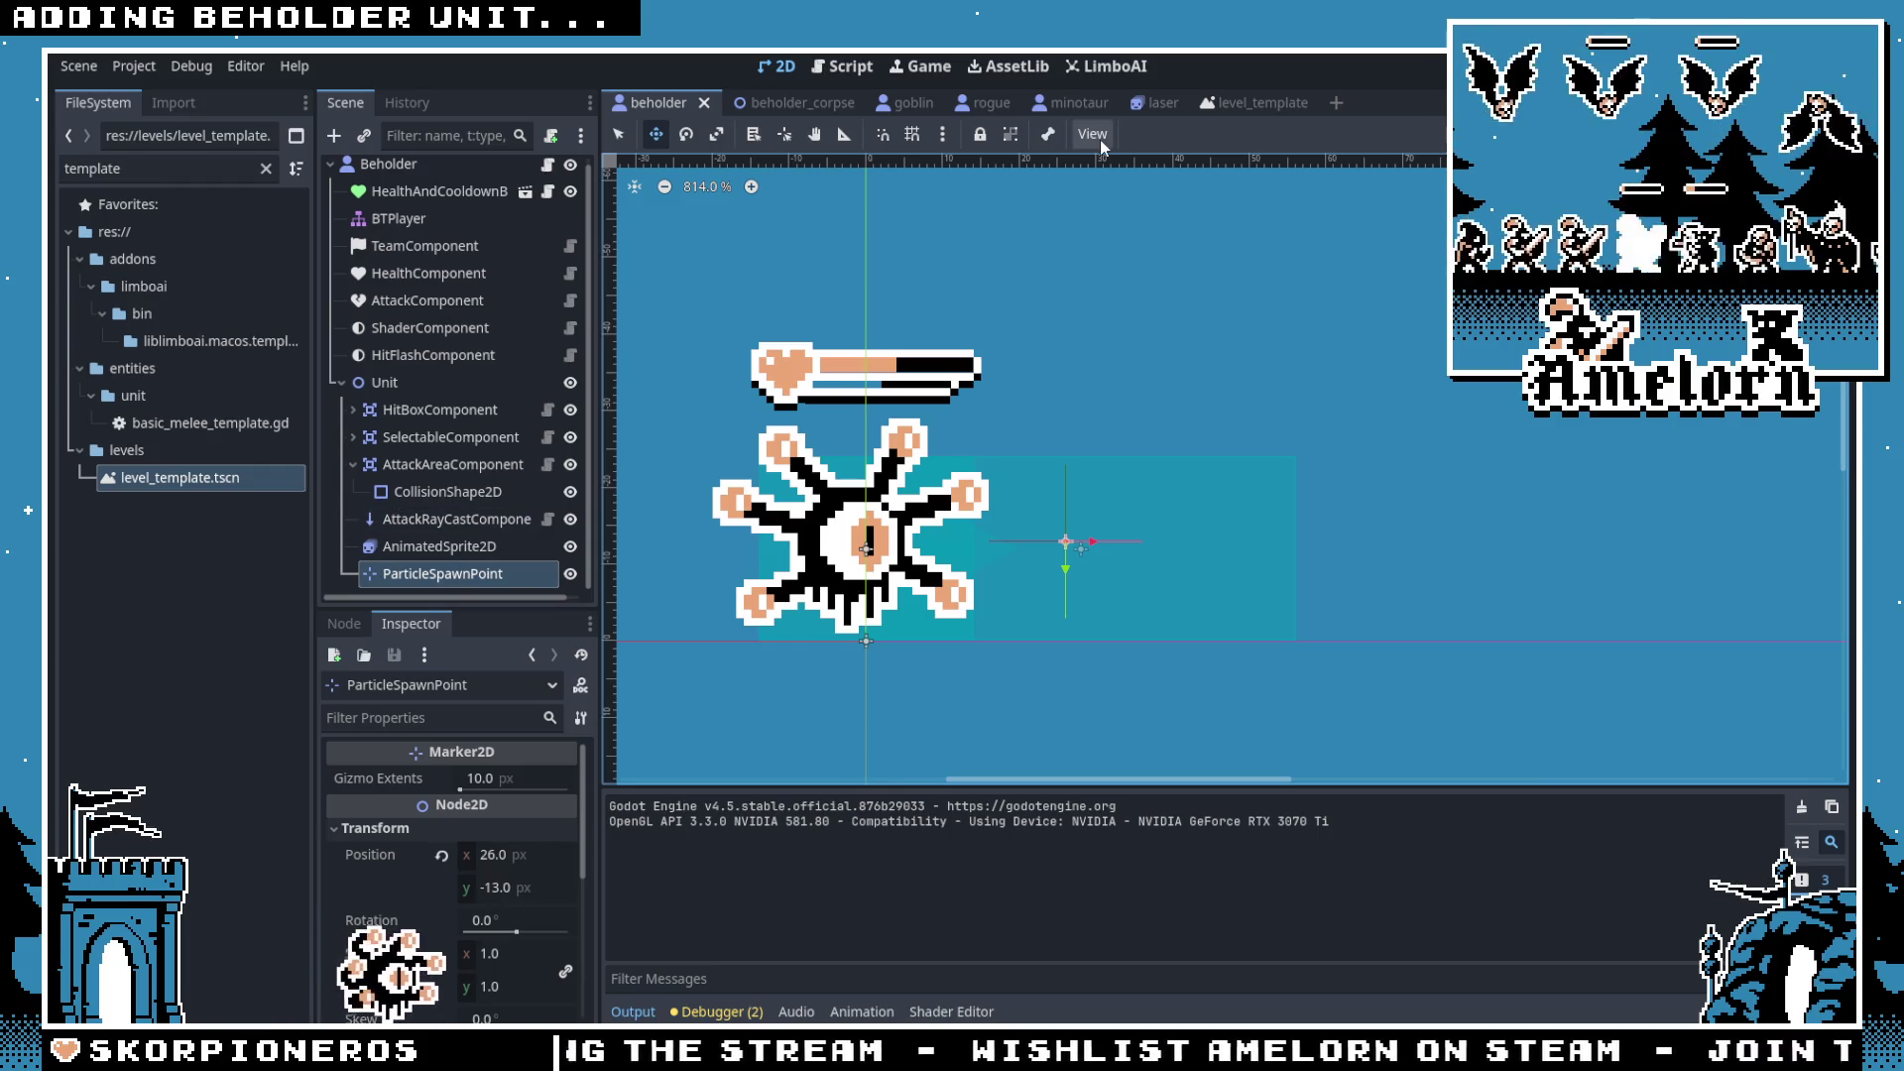
{"action": "left_click", "coordinate": [207, 169]}
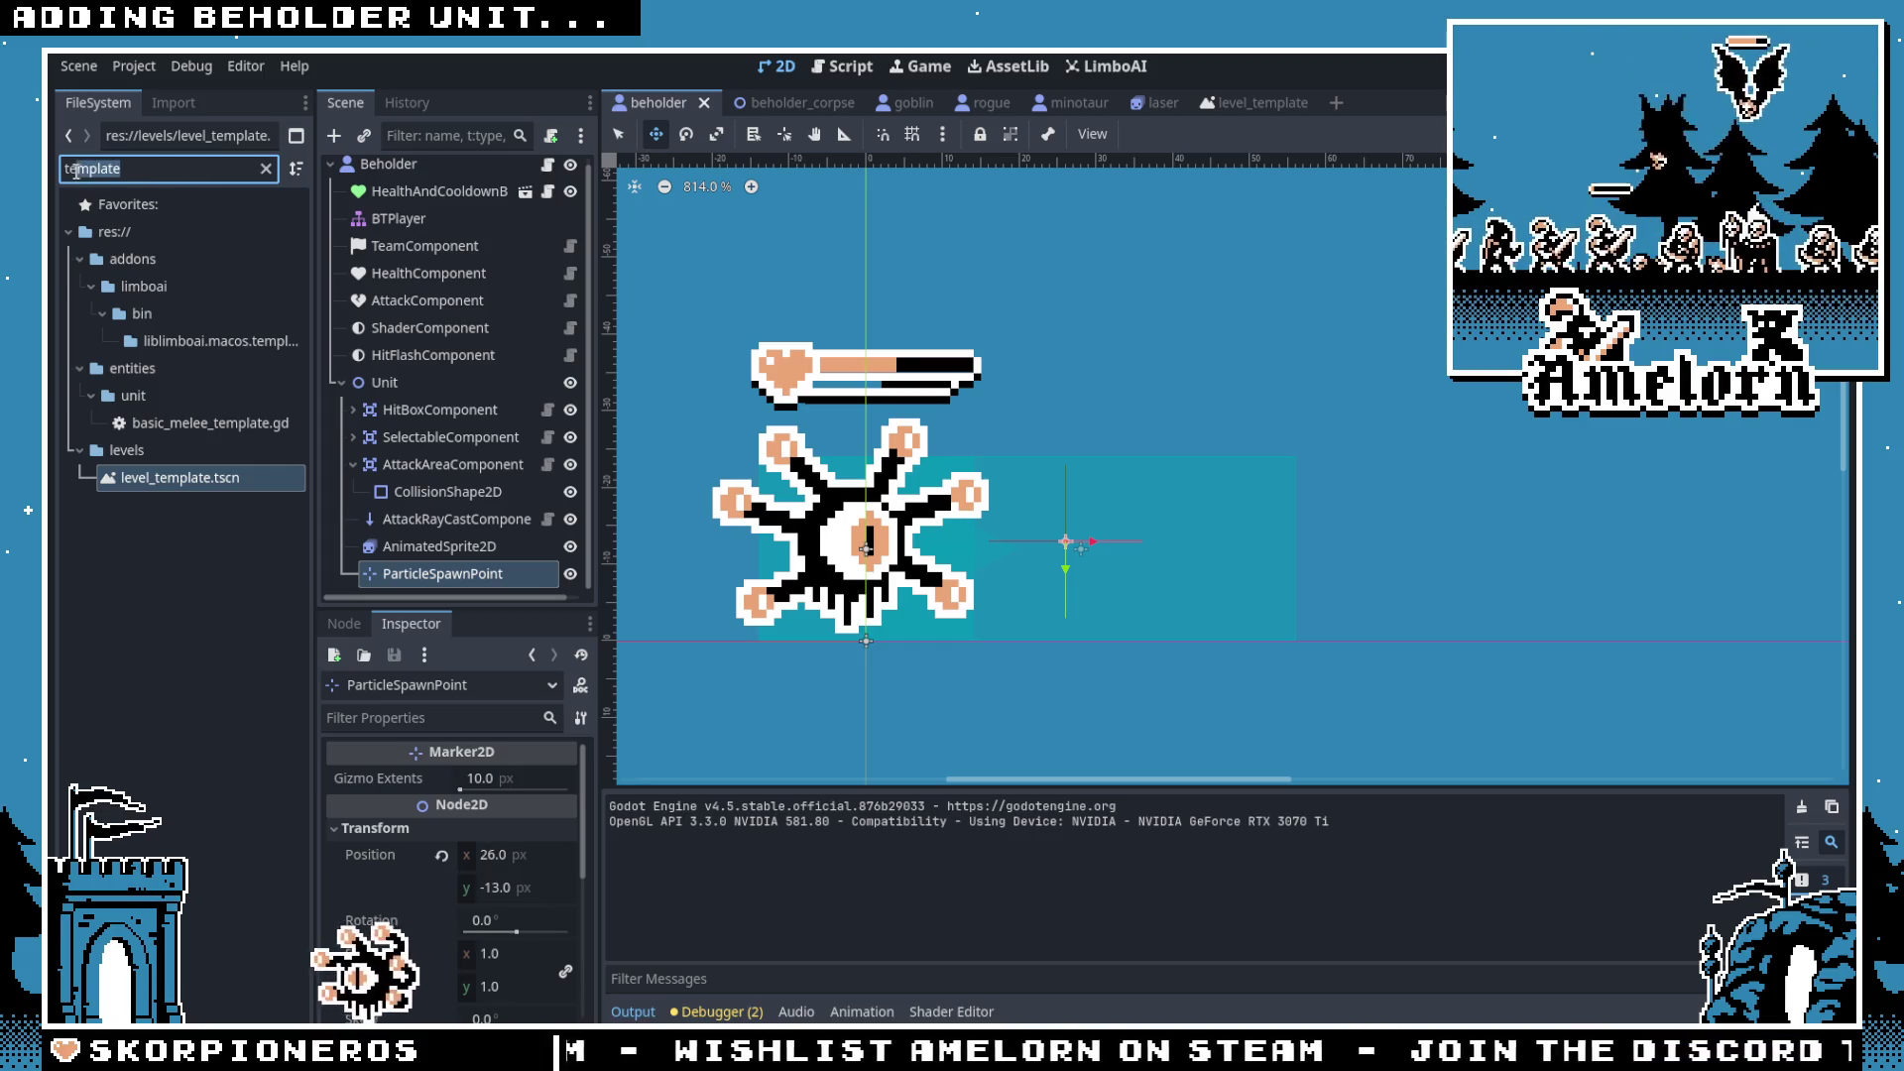
{"action": "key", "text": "BackSpace"}
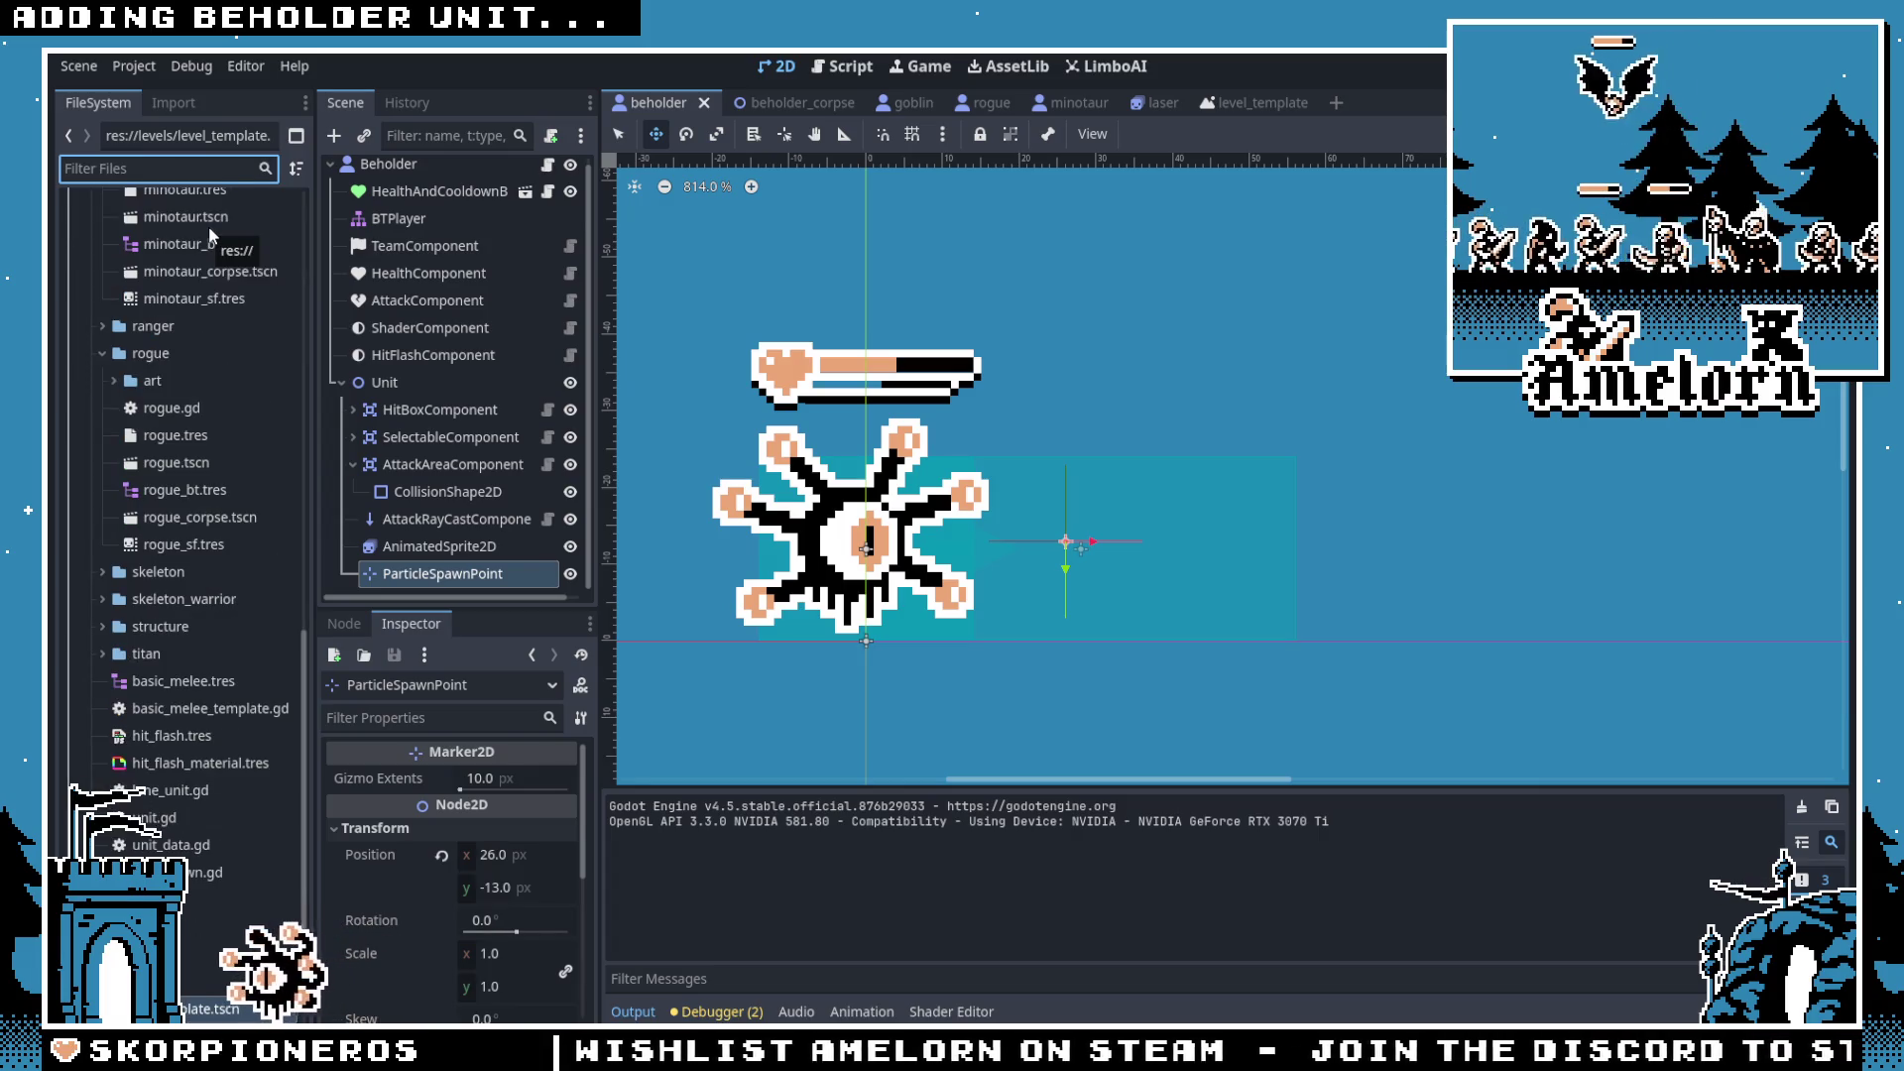
{"action": "scroll", "coordinate": [194, 355], "scroll_direction": "up", "scroll_amount": 15}
{"action": "left_click_drag", "start_coordinate": [159, 587], "coordinate": [496, 583]}
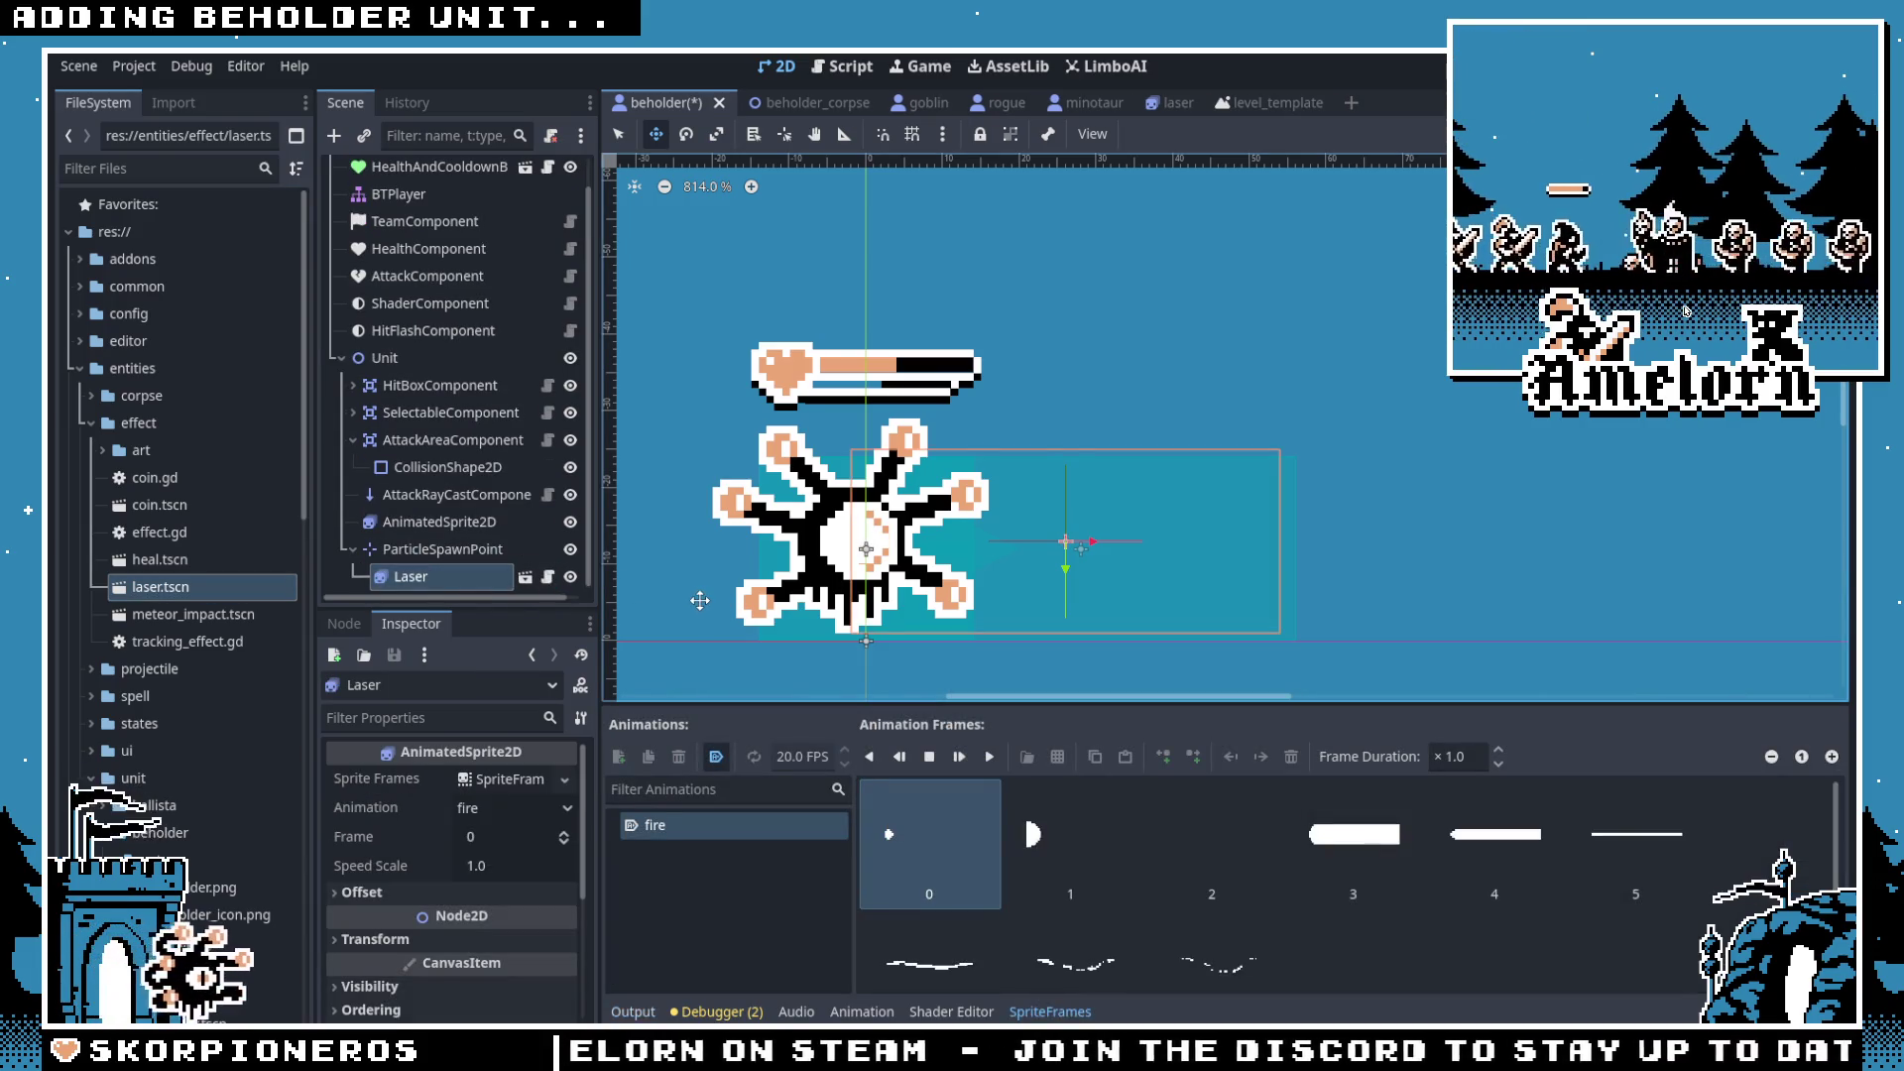
{"action": "scroll", "coordinate": [992, 634], "scroll_direction": "up", "scroll_amount": 4}
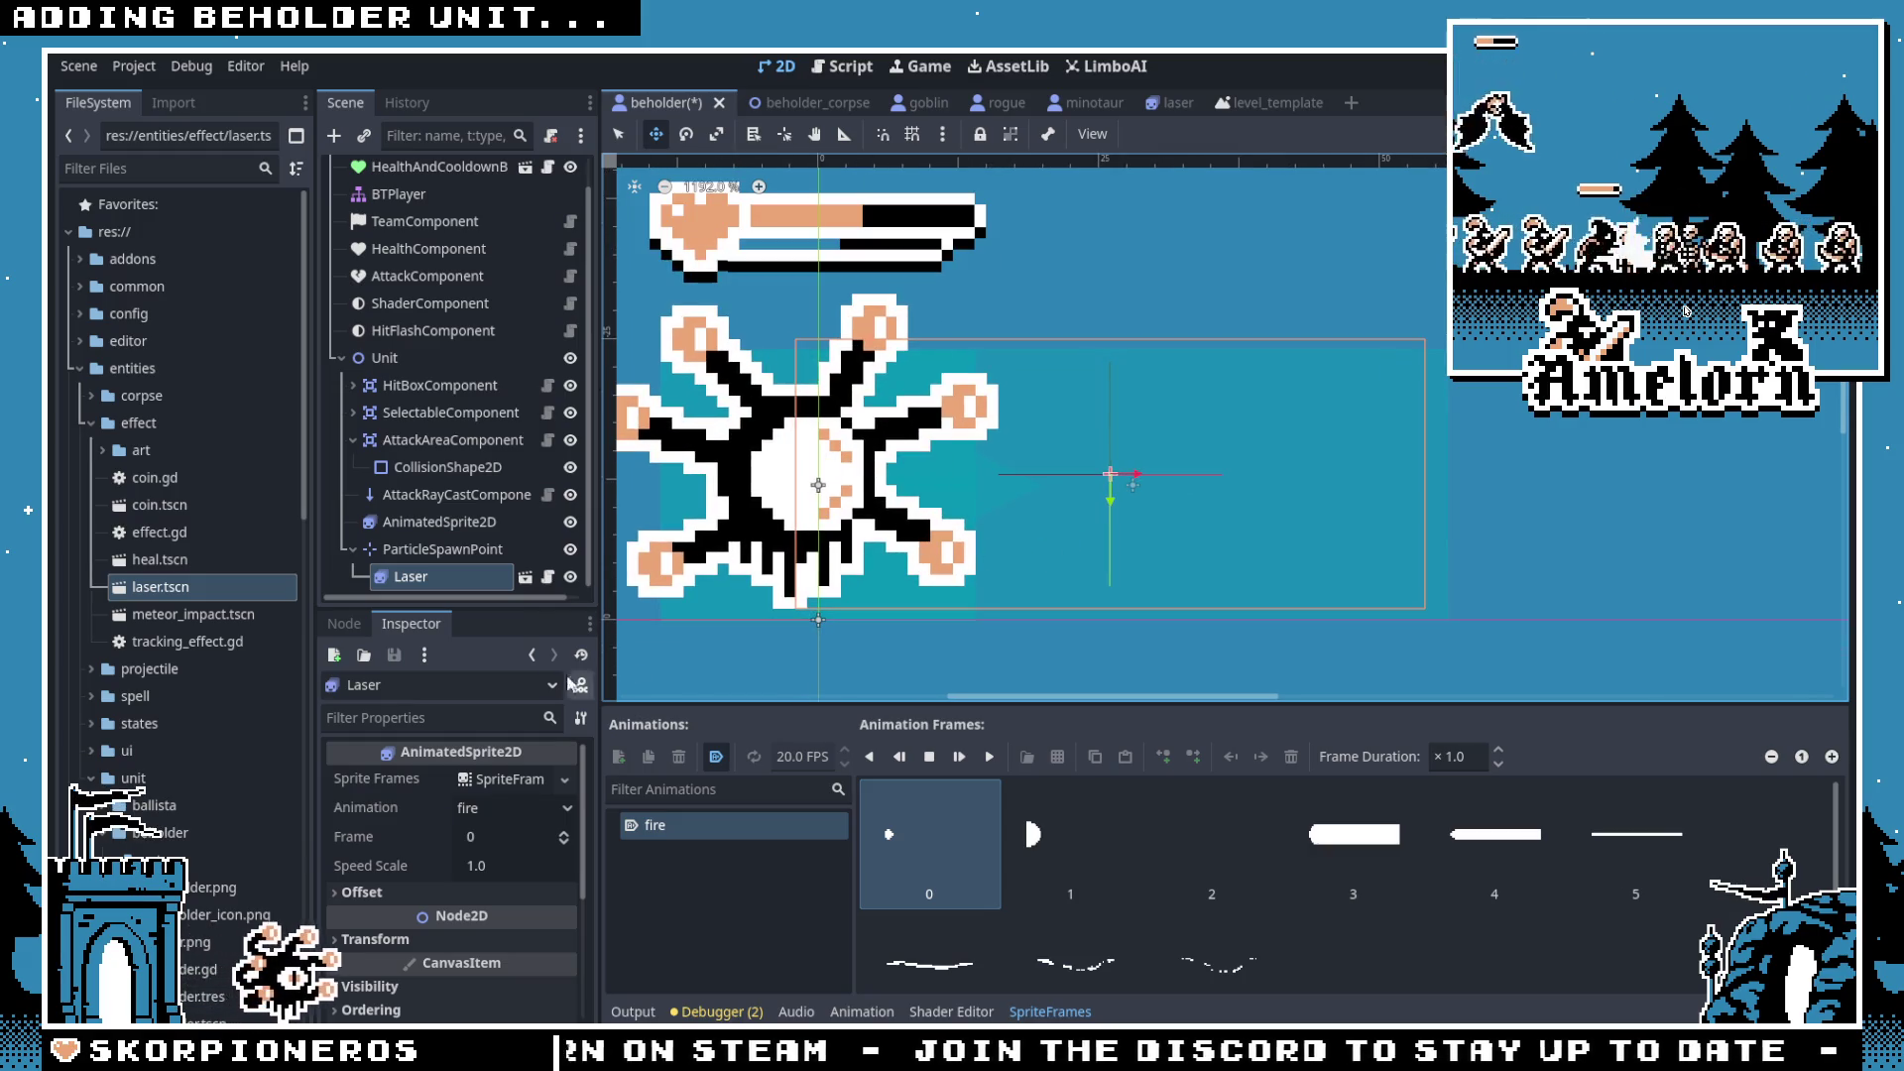
{"action": "left_click", "coordinate": [414, 942]}
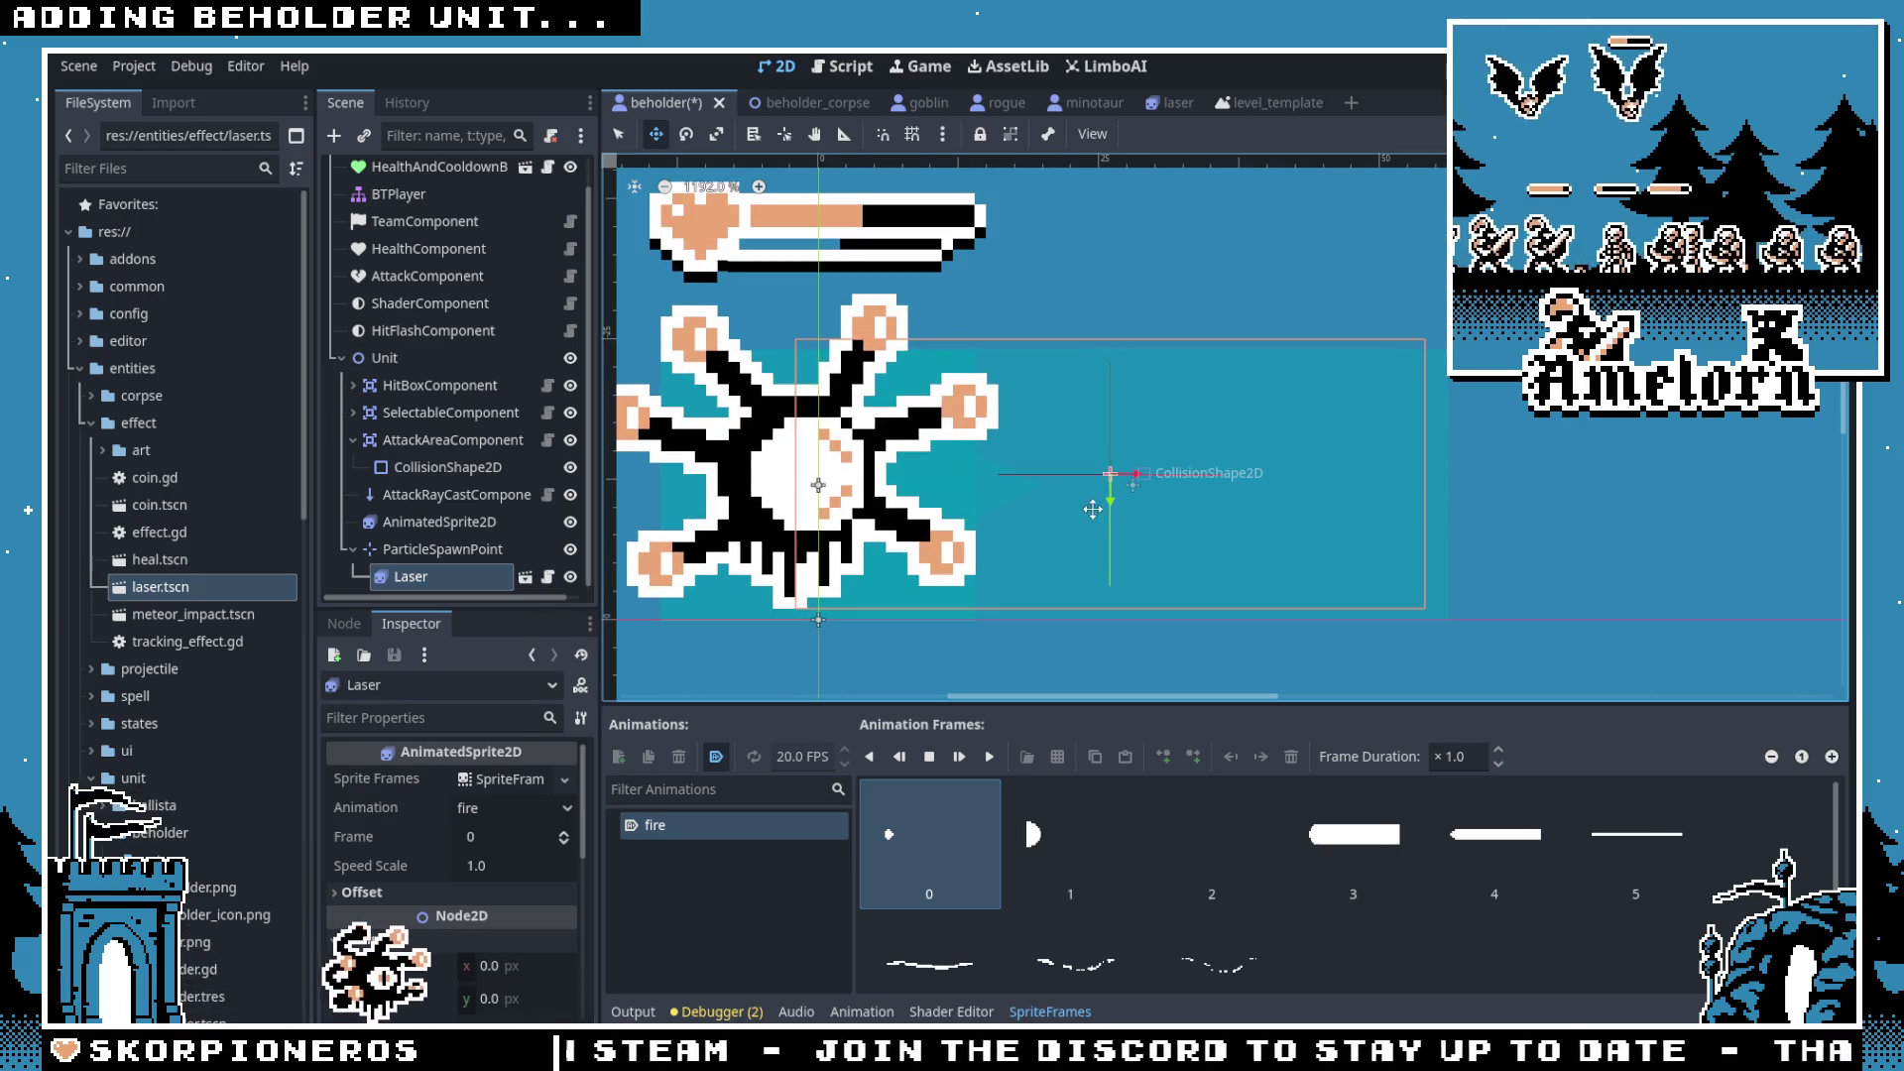
Step: Move ParticleSpawnPoint to (27, -13), delete the Laser preview, save, and open laser.tscn
{"action": "left_click", "coordinate": [418, 553]}
{"action": "left_click", "coordinate": [424, 579]}
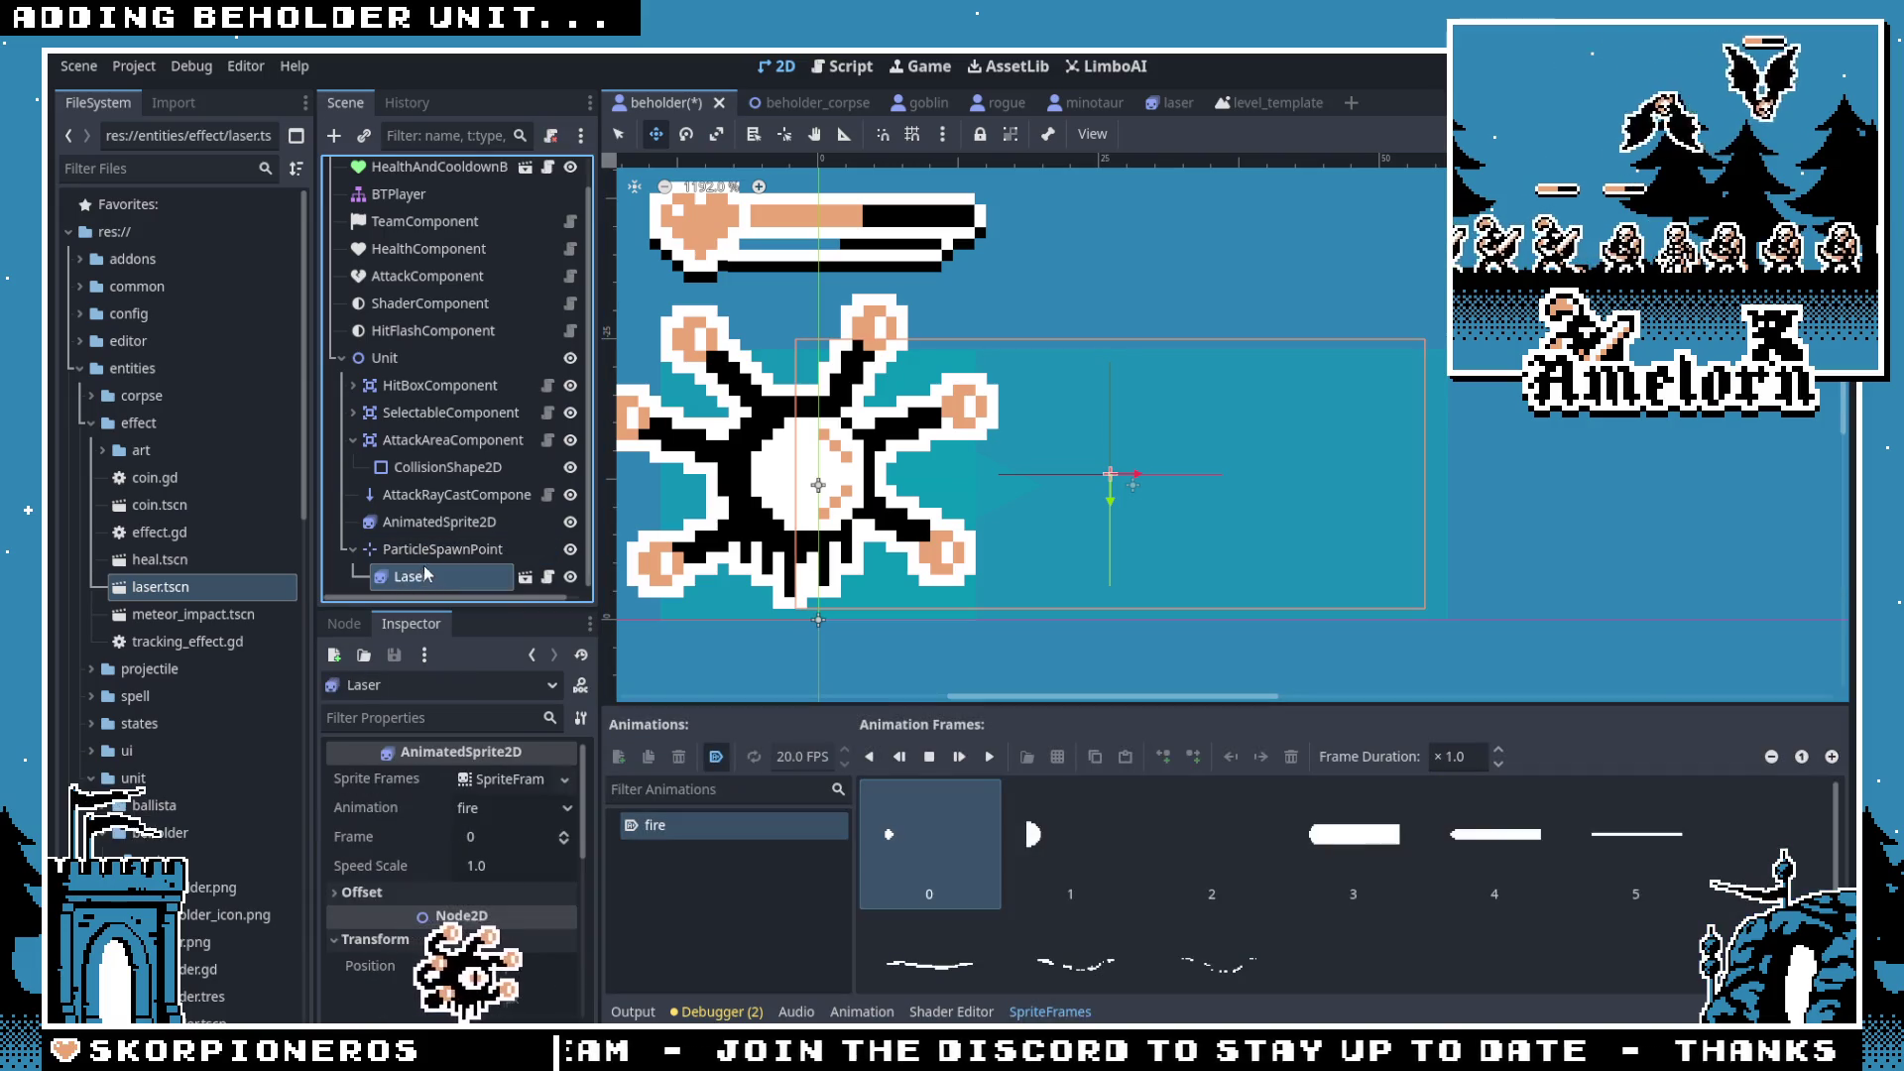
{"action": "left_click", "coordinate": [466, 551]}
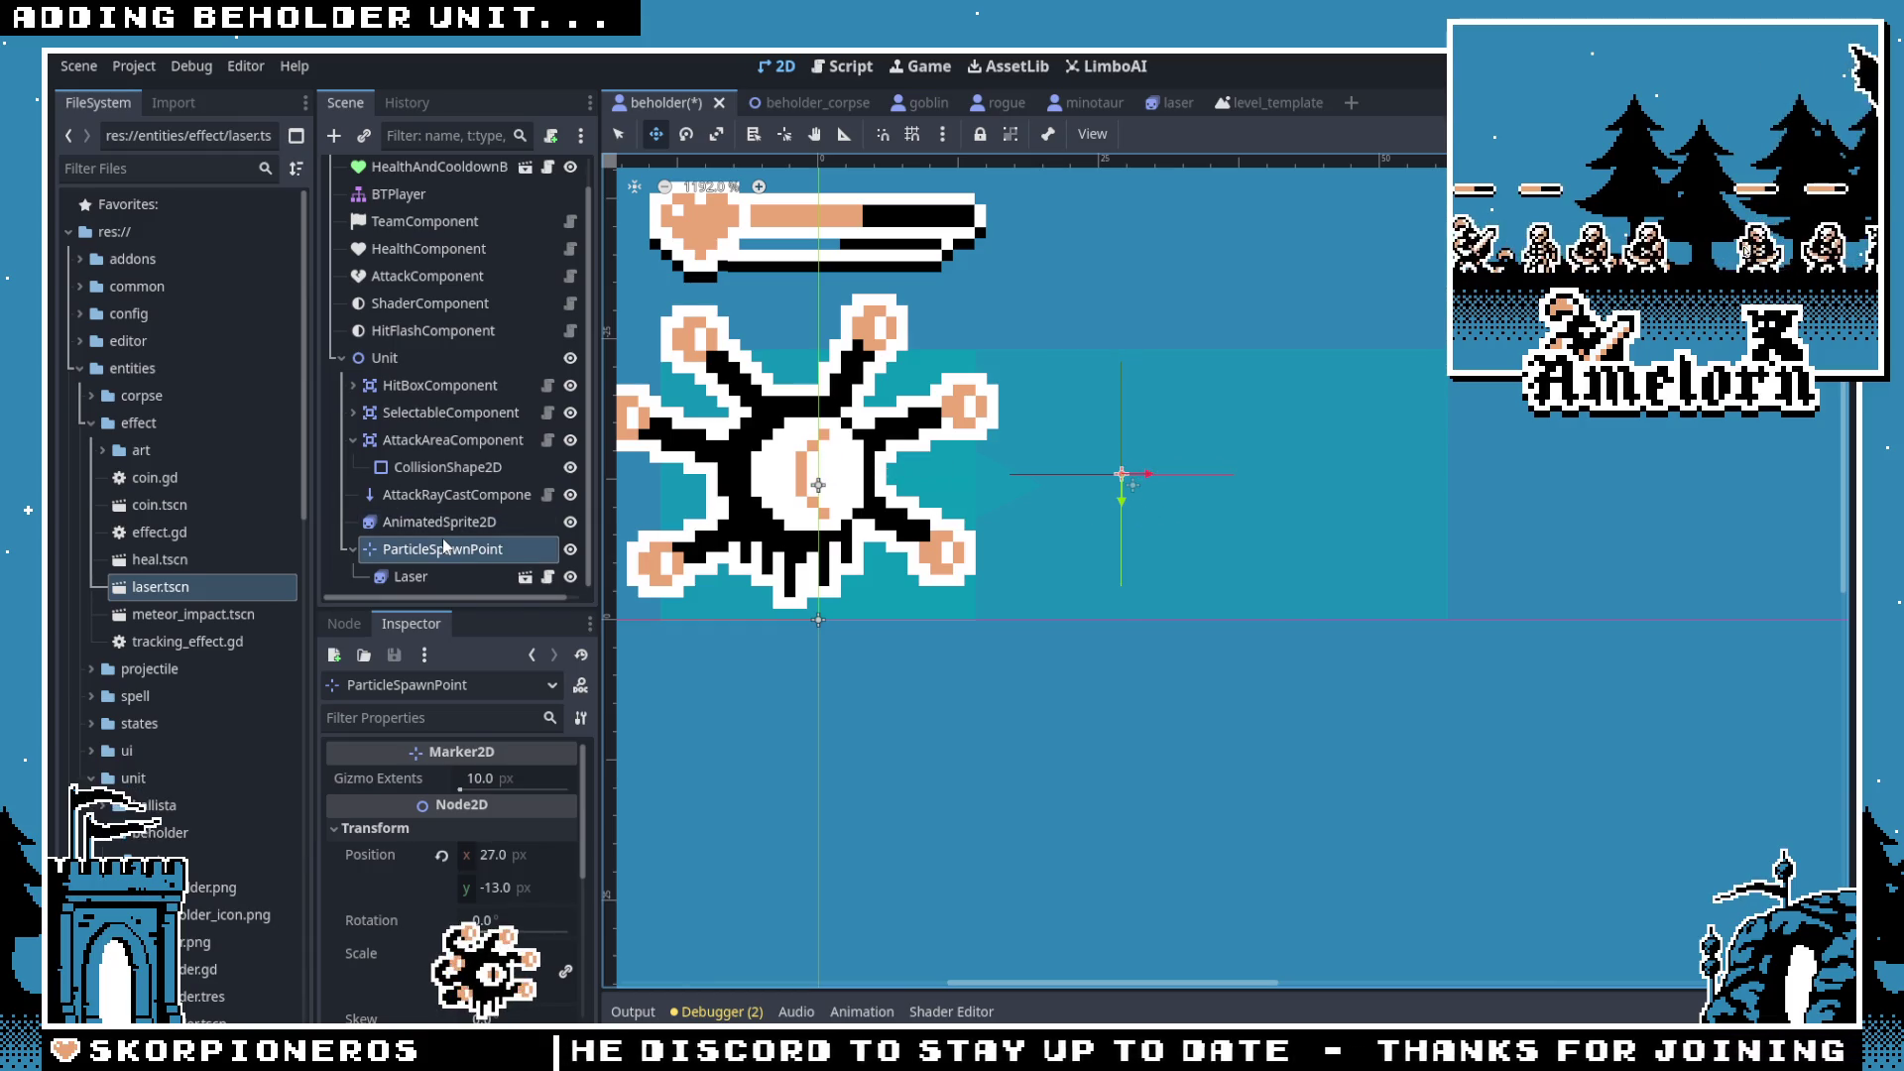
{"action": "left_click", "coordinate": [448, 577]}
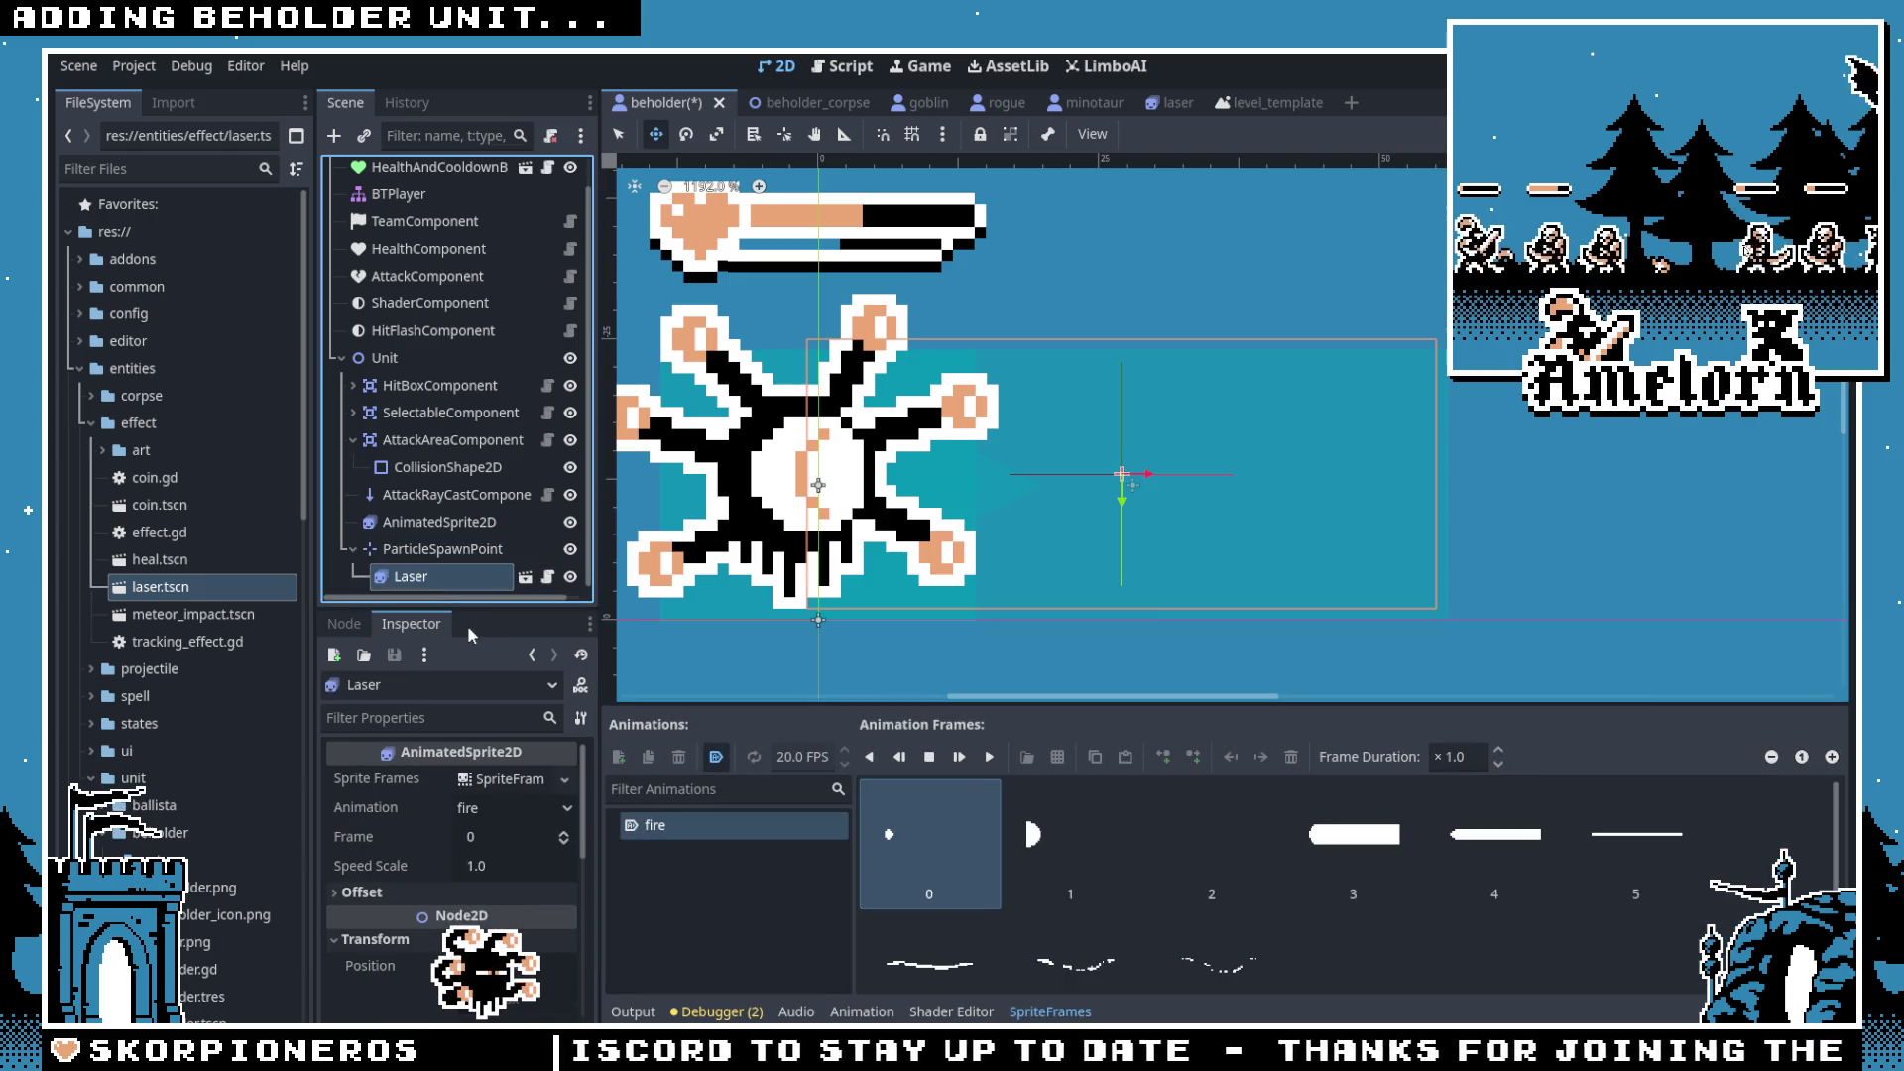
{"action": "key", "text": "Delete"}
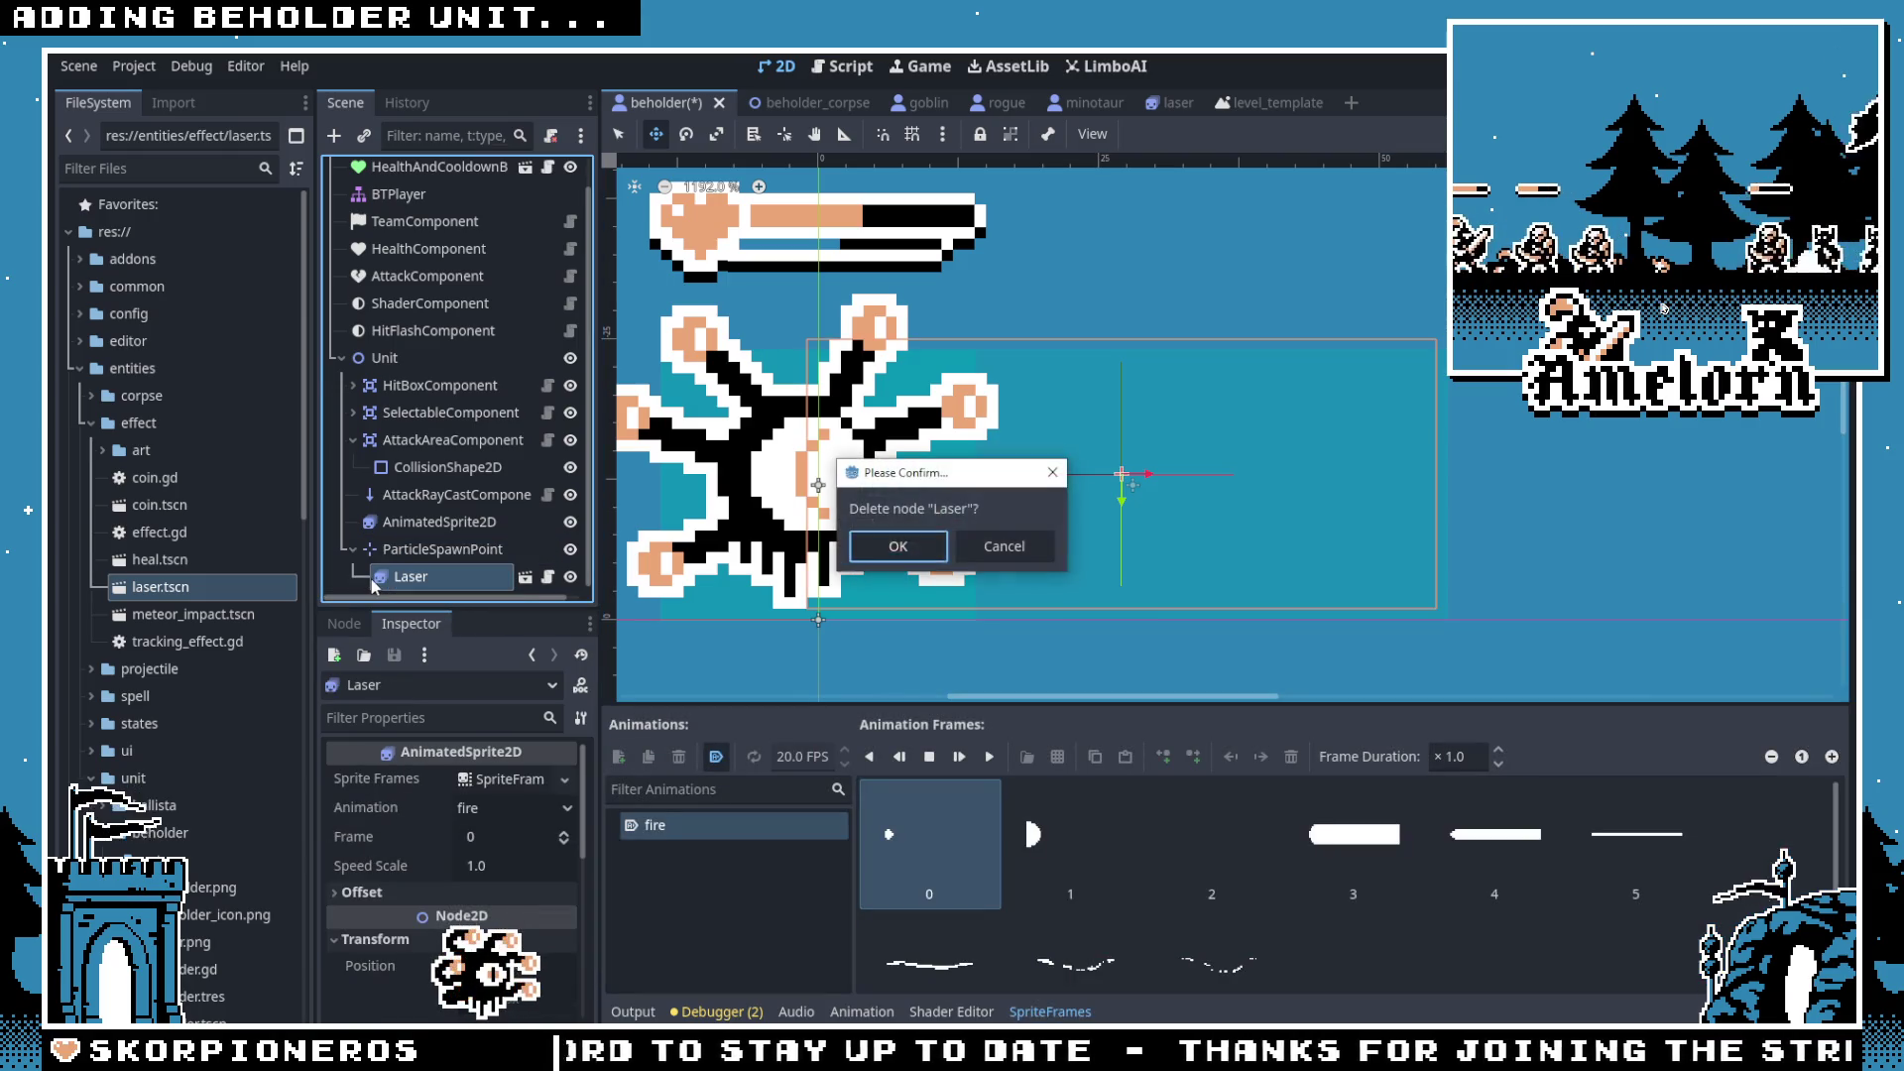
{"action": "key", "text": "Return"}
{"action": "key", "text": "ctrl+s"}
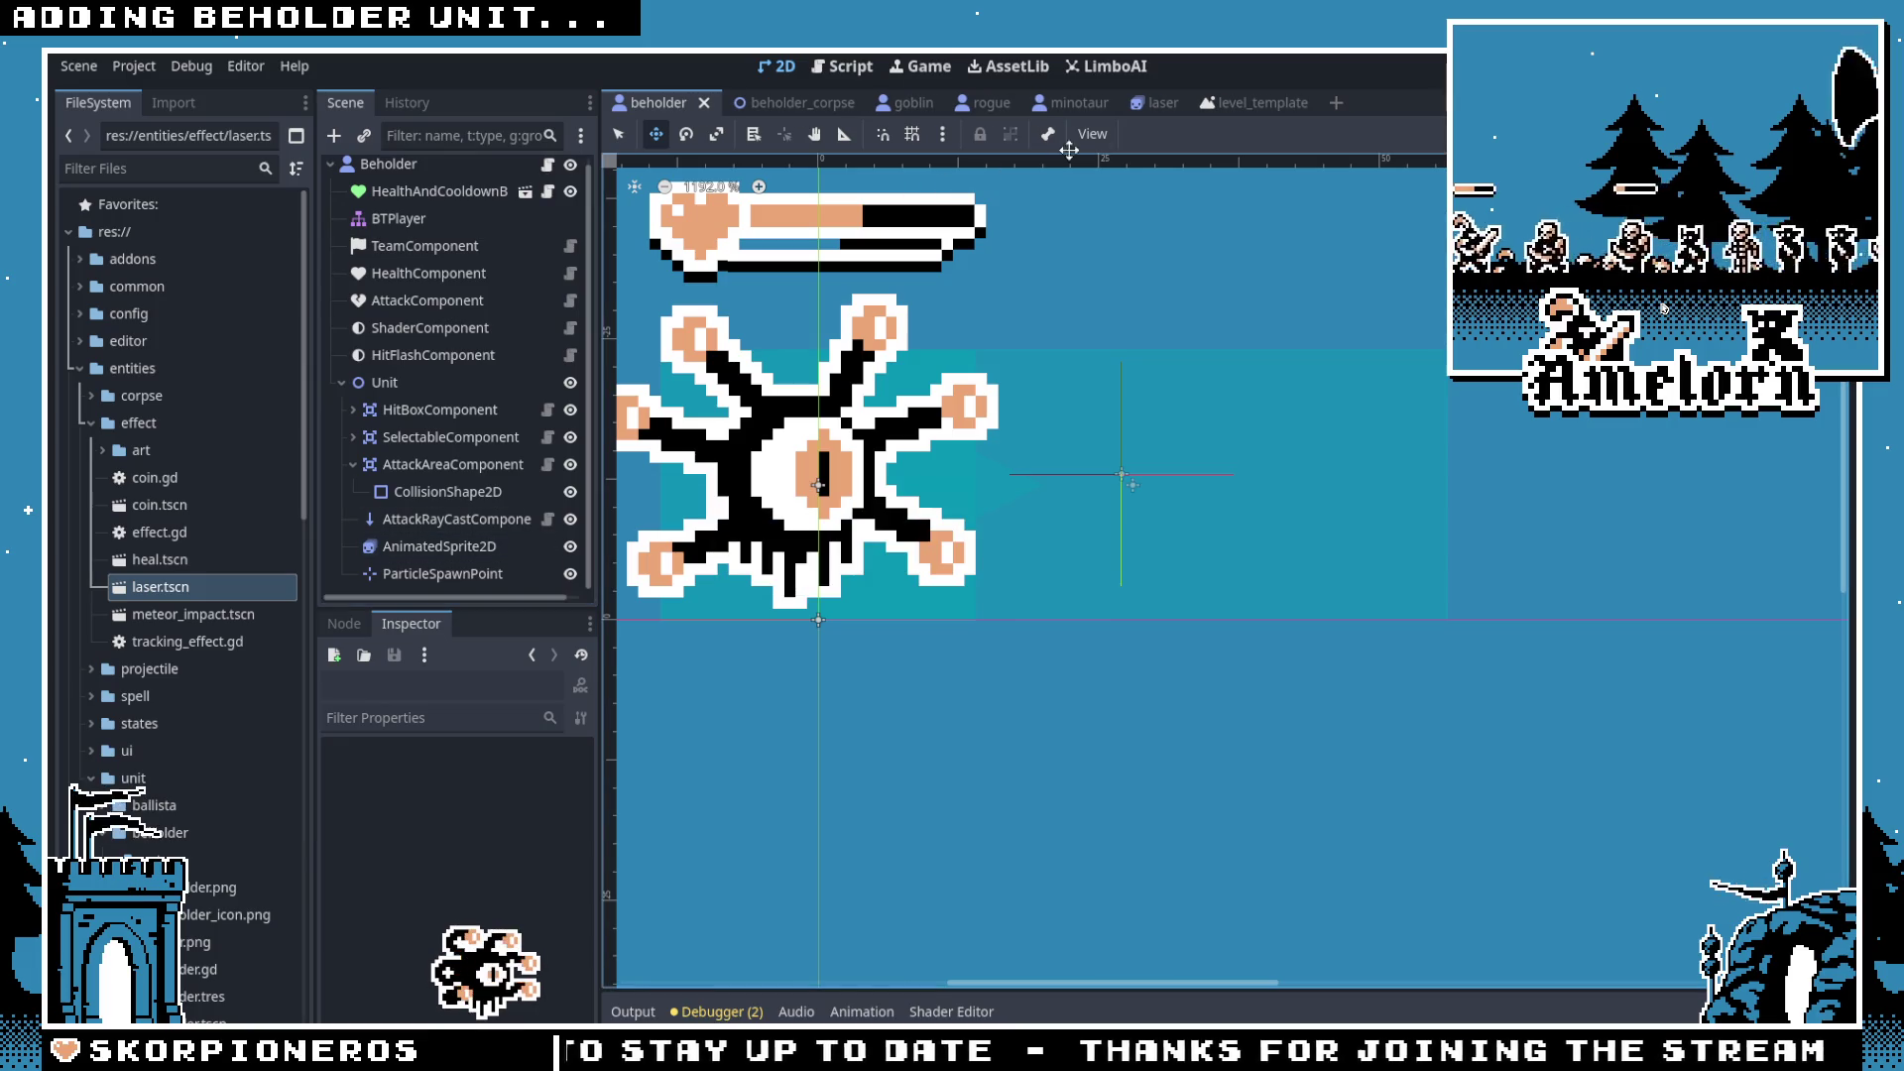
{"action": "left_click", "coordinate": [1173, 113]}
{"action": "scroll", "coordinate": [438, 766], "scroll_direction": "down", "scroll_amount": 3}
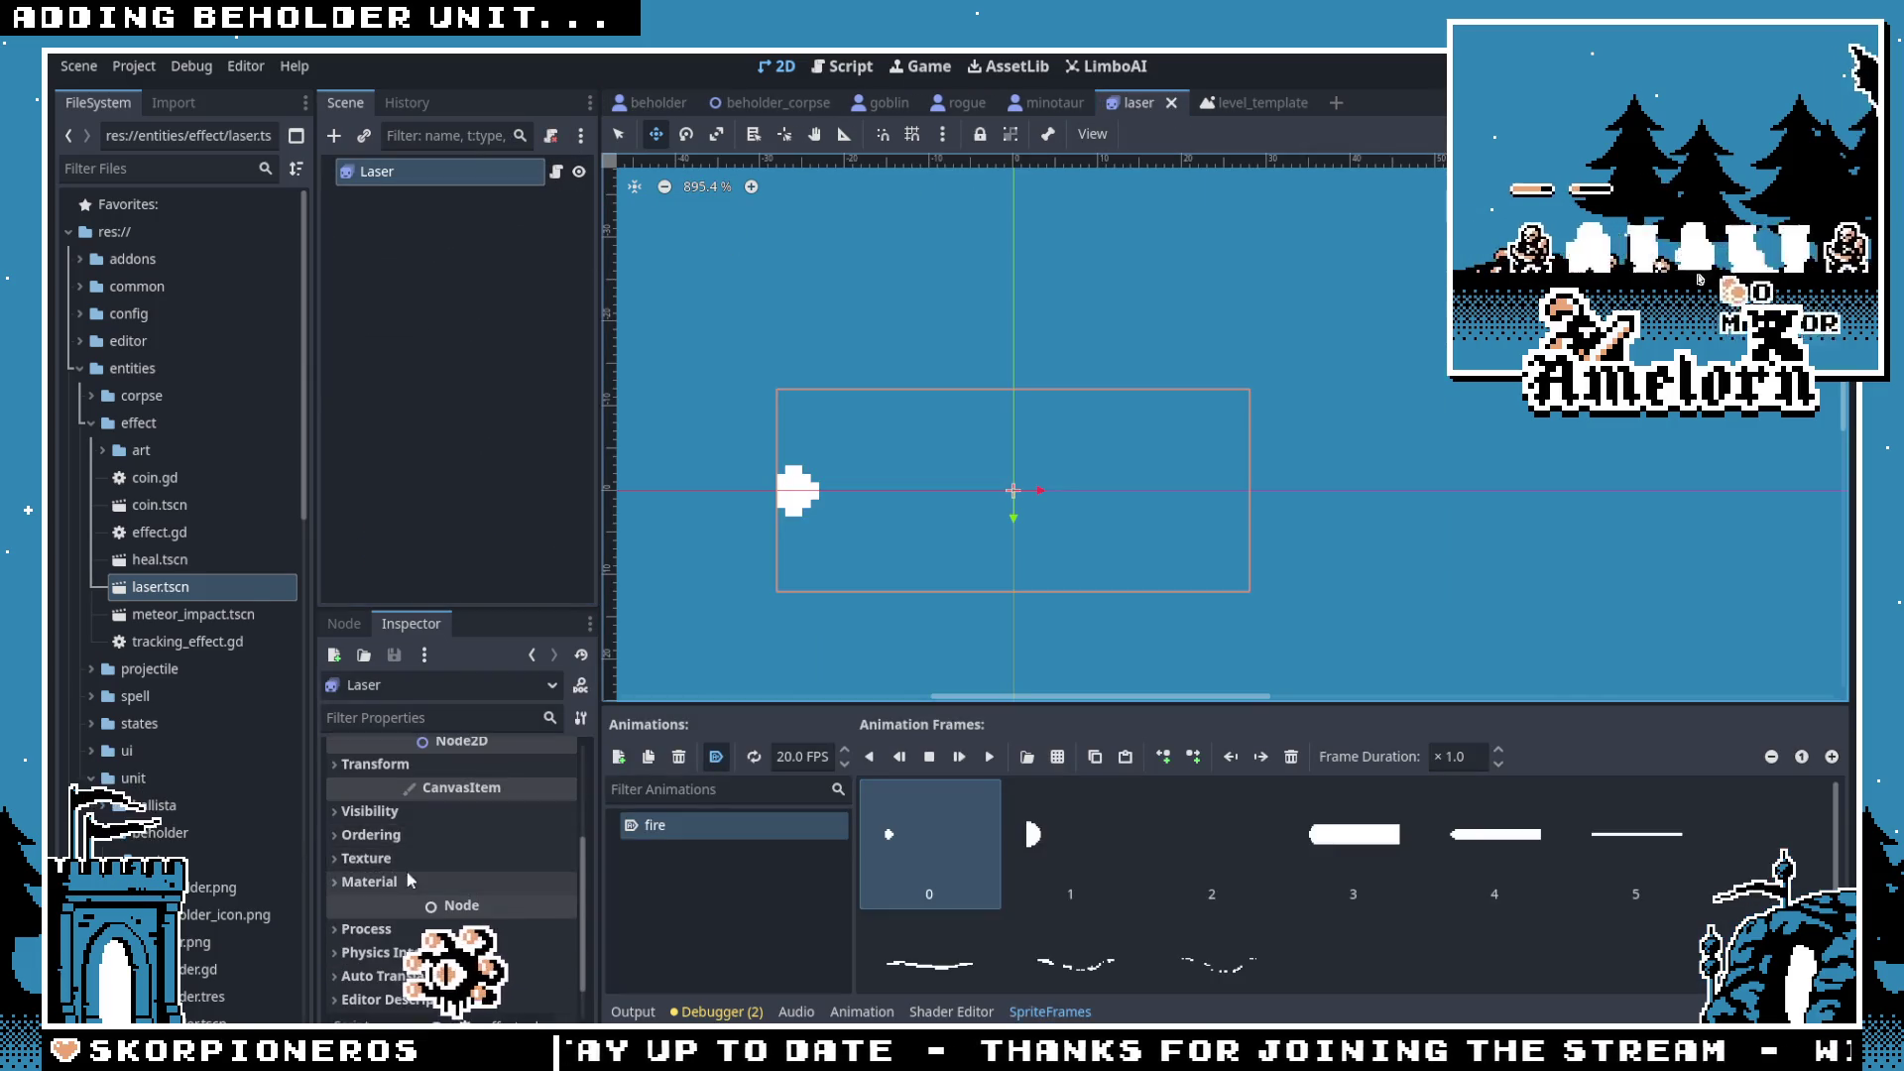
Step: Check the laser sprite's Transform and zoom in on it, then run the game again
{"action": "left_click", "coordinate": [395, 765]}
{"action": "left_click", "coordinate": [396, 765]}
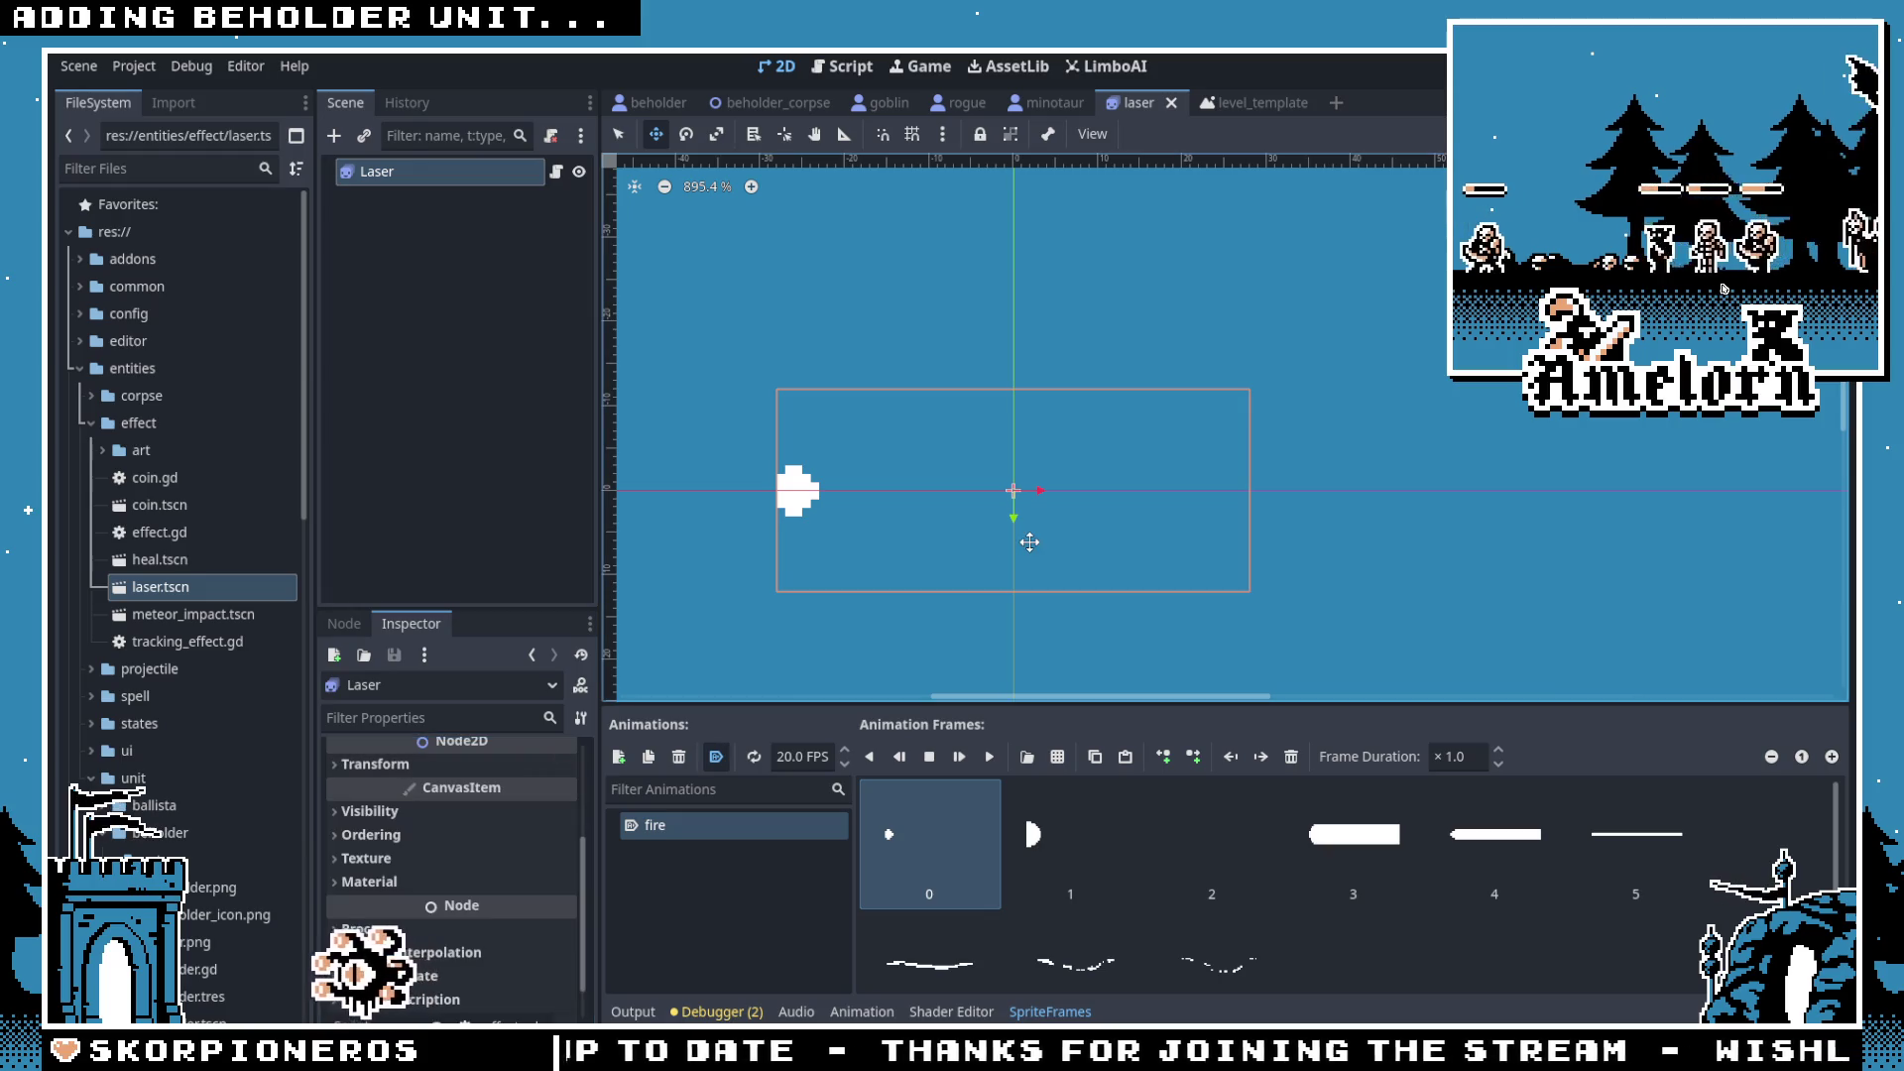
{"action": "scroll", "coordinate": [774, 518], "scroll_direction": "up", "scroll_amount": 4}
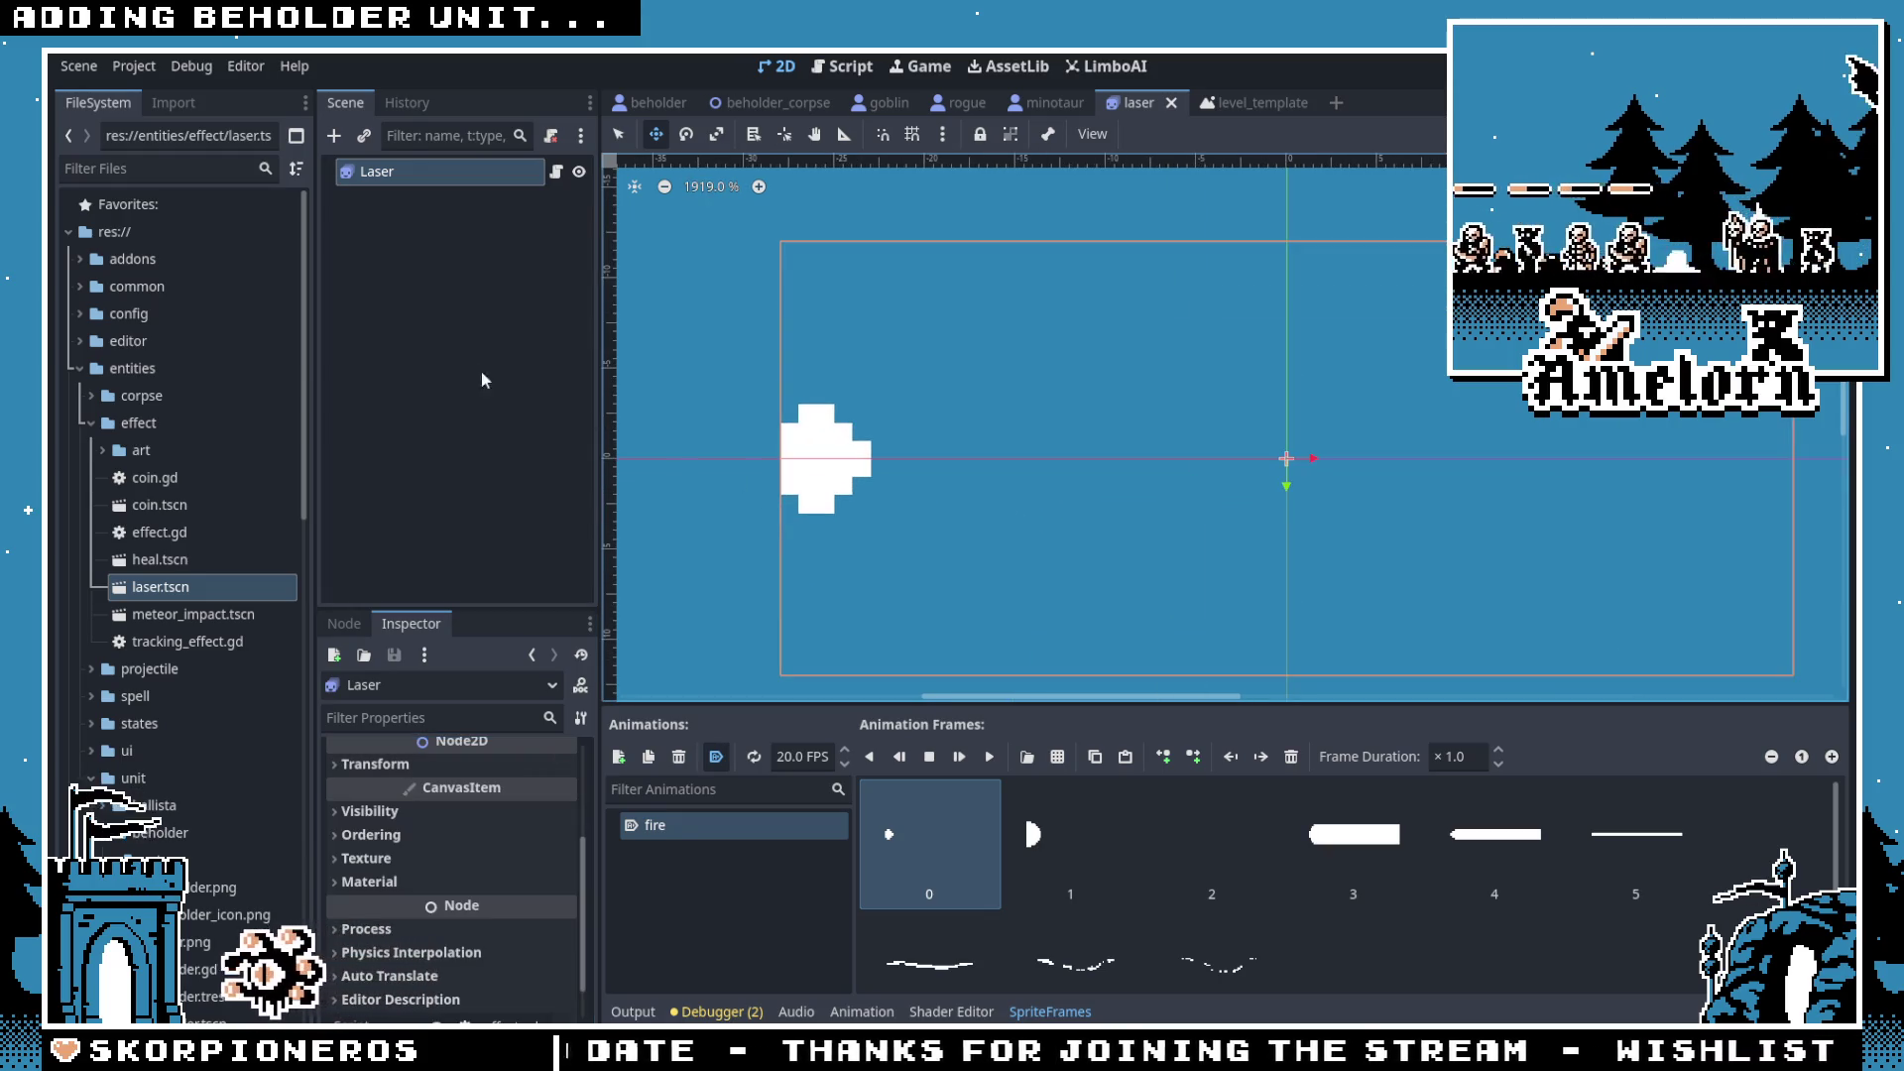
{"action": "scroll", "coordinate": [420, 849], "scroll_direction": "up", "scroll_amount": 3}
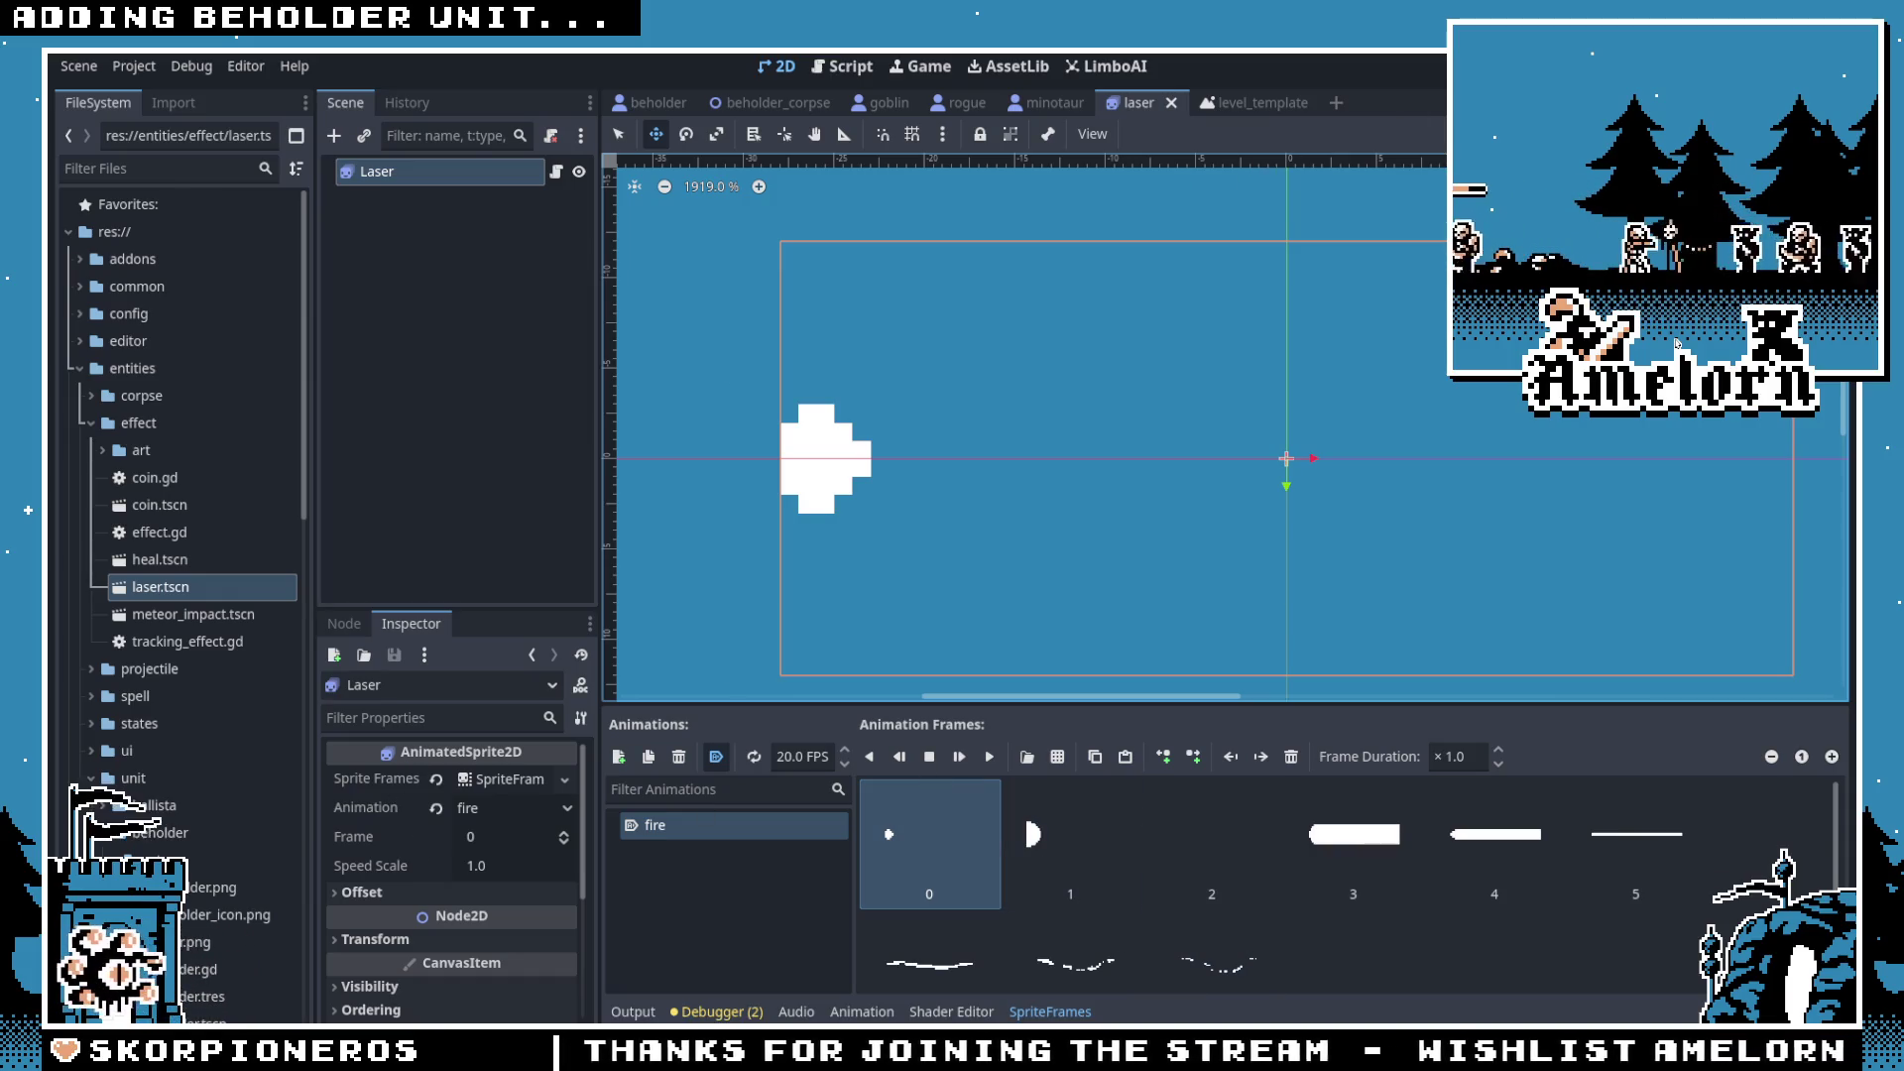
{"action": "key", "text": "F5"}
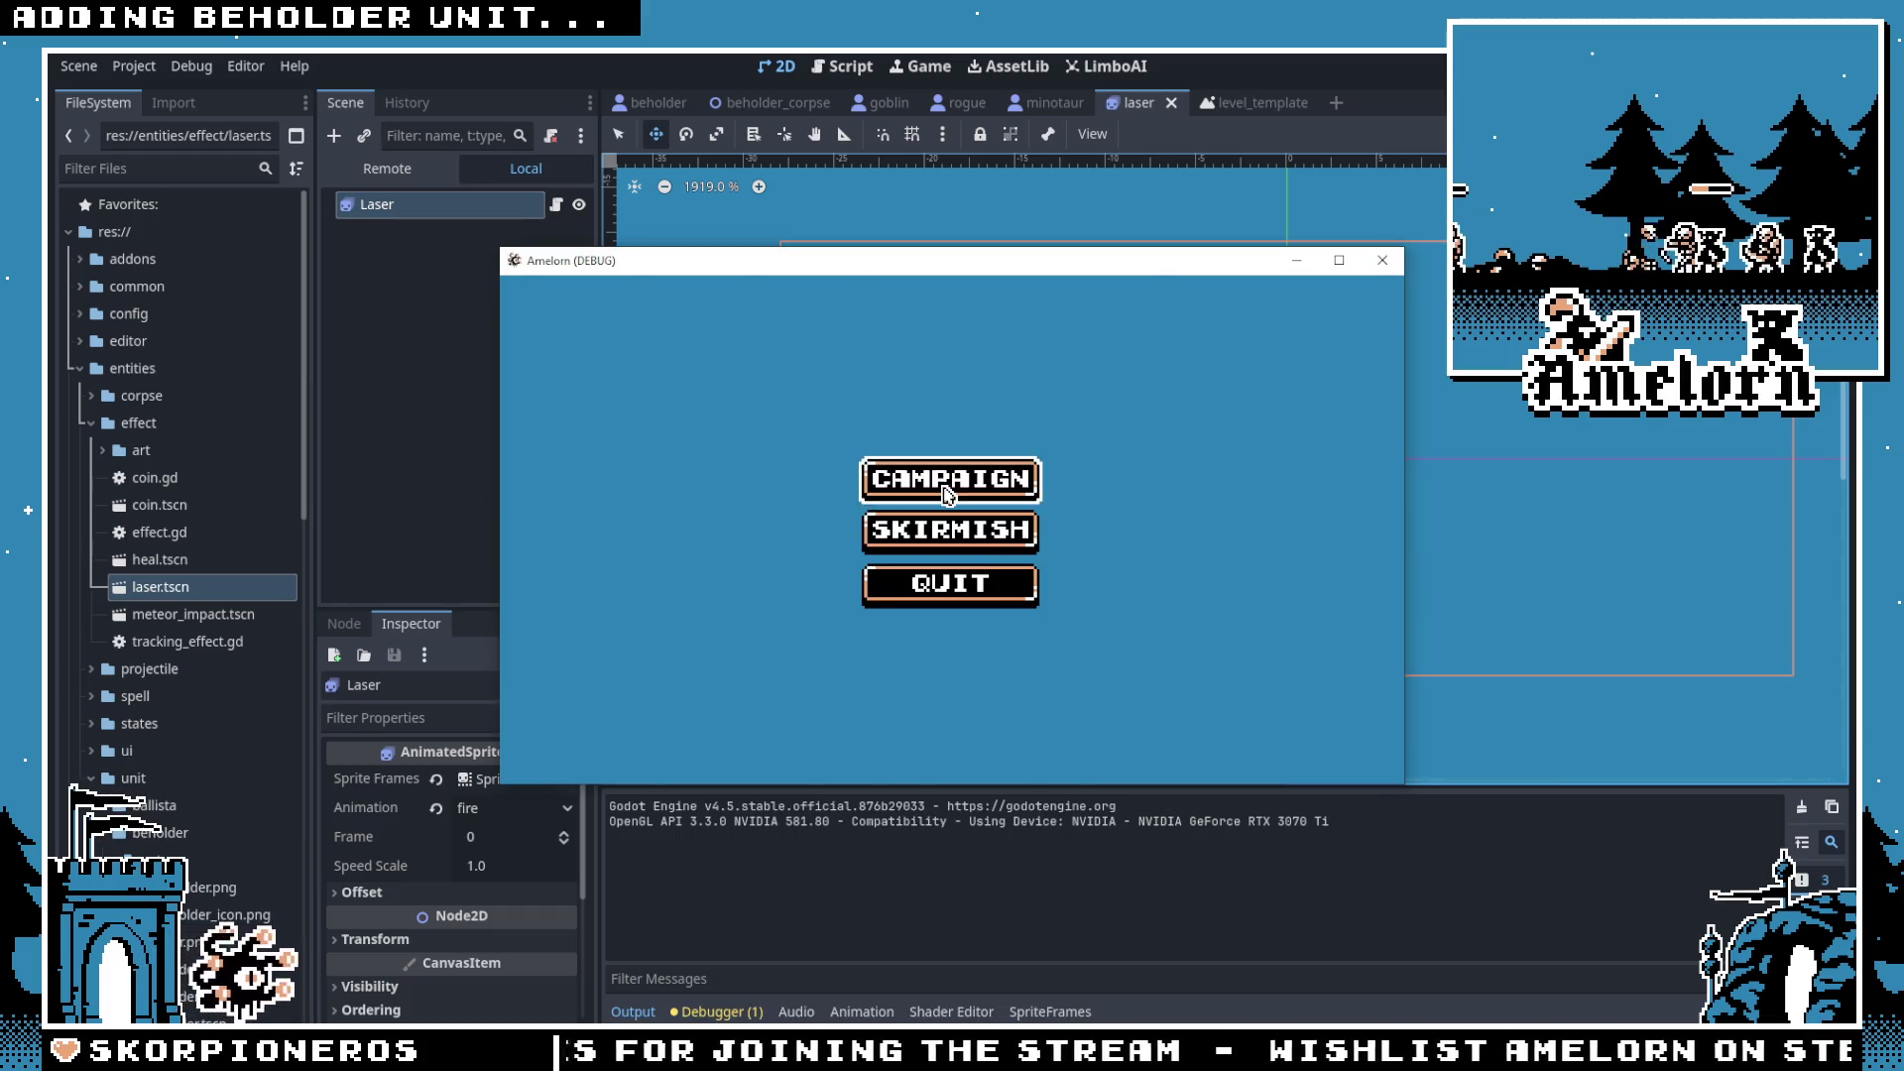
Step: Start the Forest Conquest level from the Campaign menu
{"action": "left_click", "coordinate": [908, 524]}
{"action": "left_click", "coordinate": [961, 539]}
{"action": "left_click", "coordinate": [837, 608]}
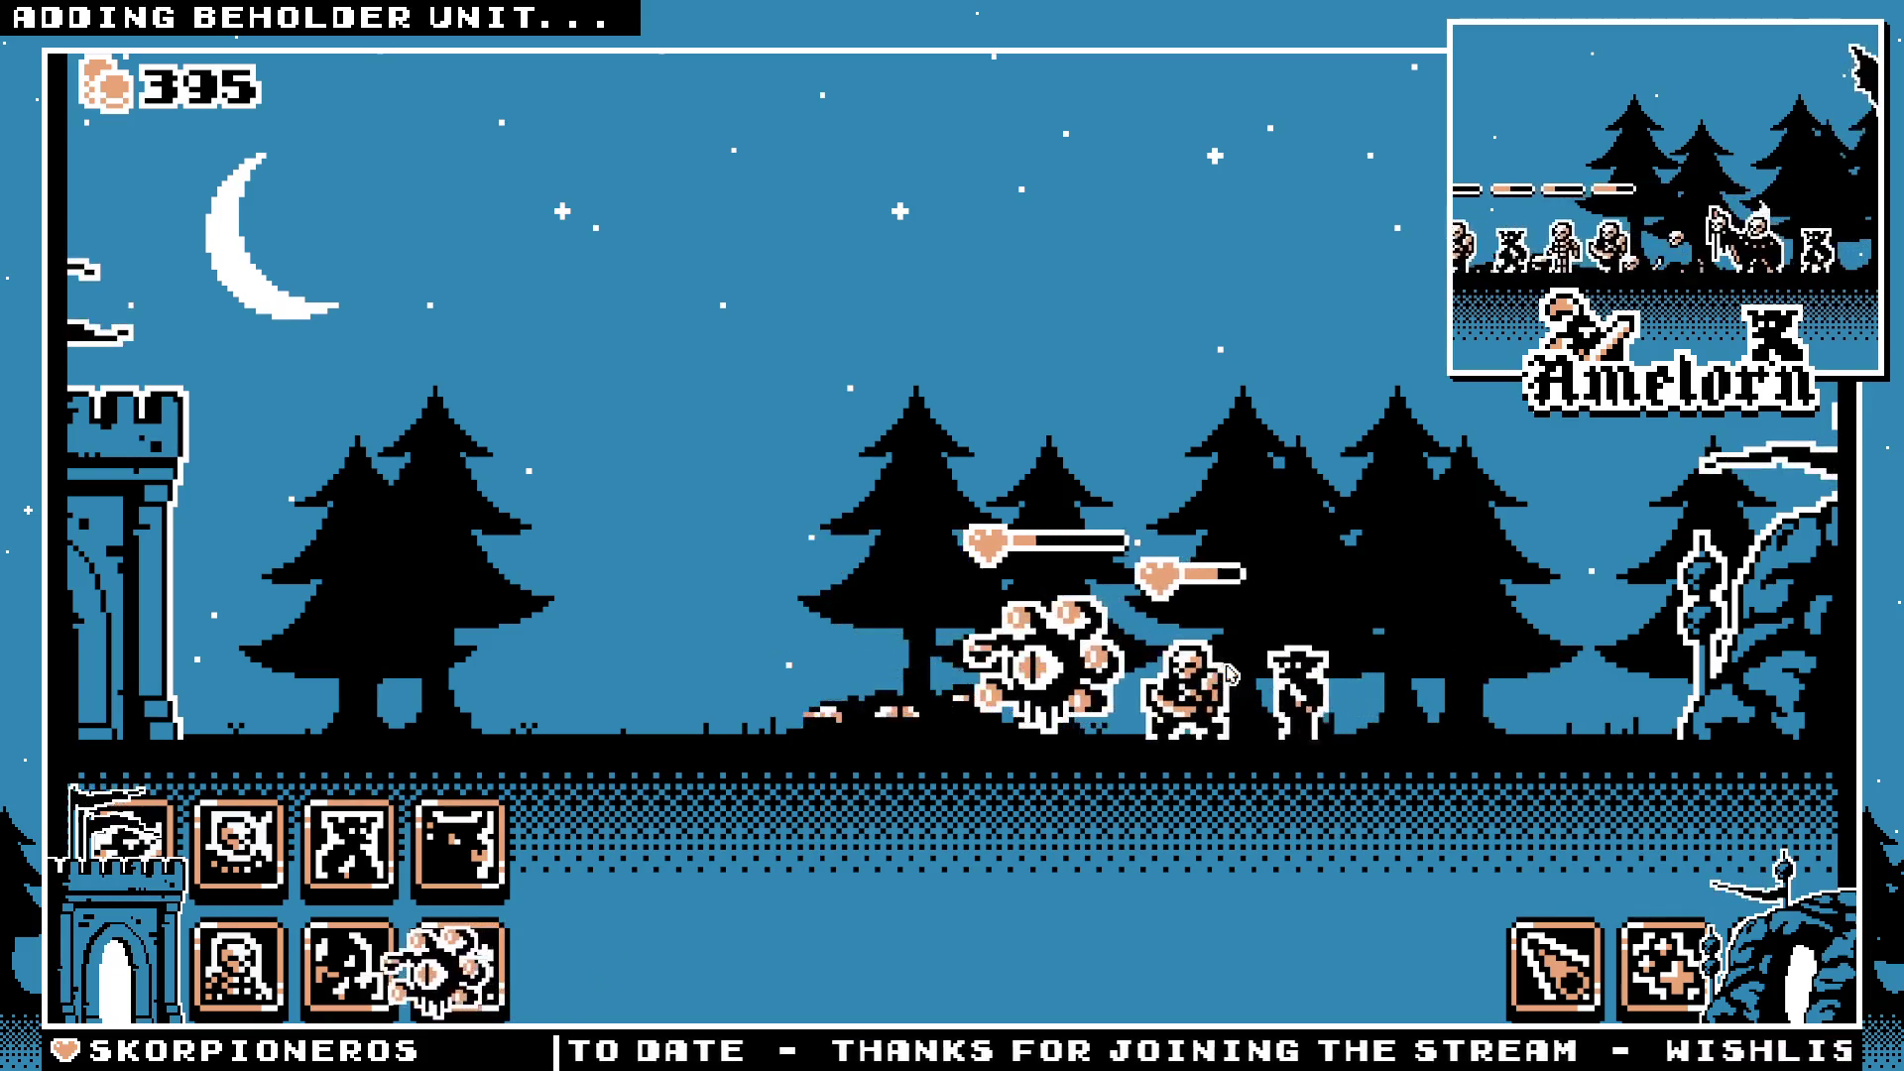
Step: Deploy beholders and other units, then cast the meteor spell
{"action": "left_click", "coordinate": [452, 970]}
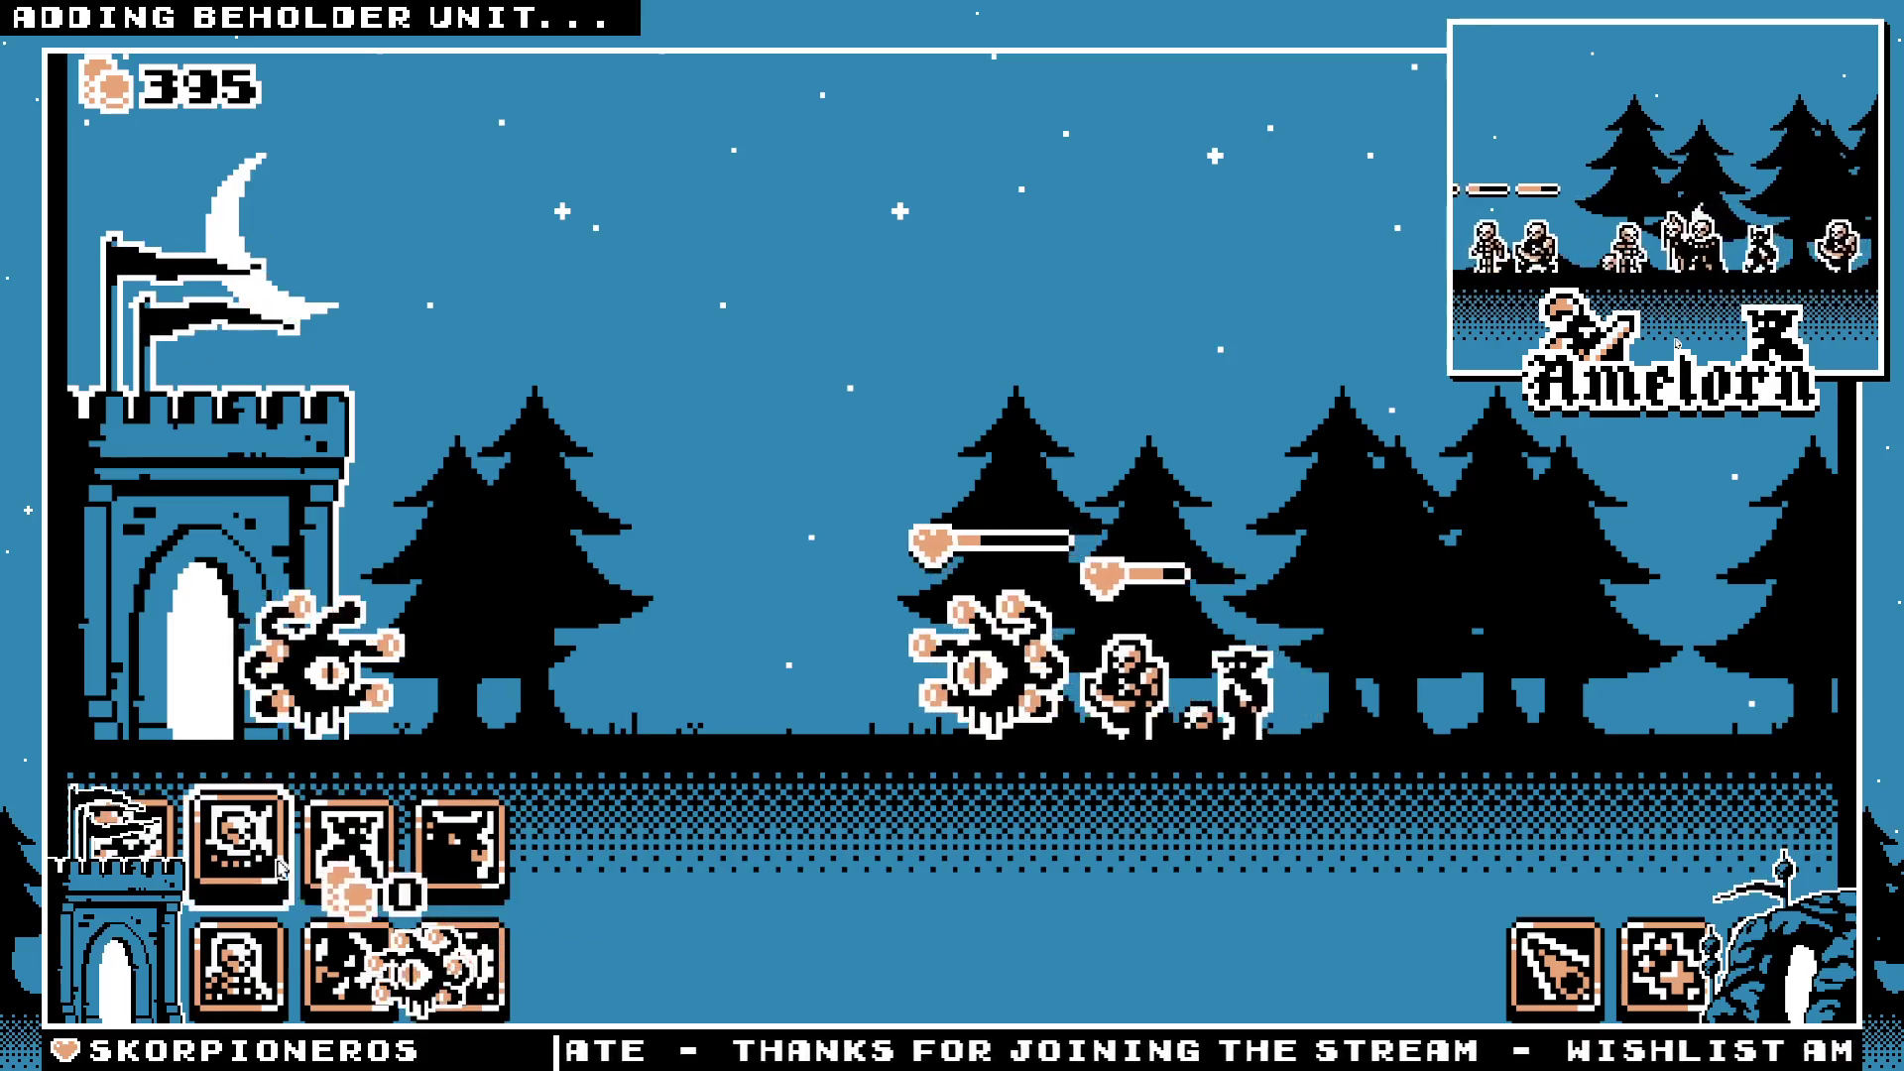
{"action": "left_click", "coordinate": [243, 861]}
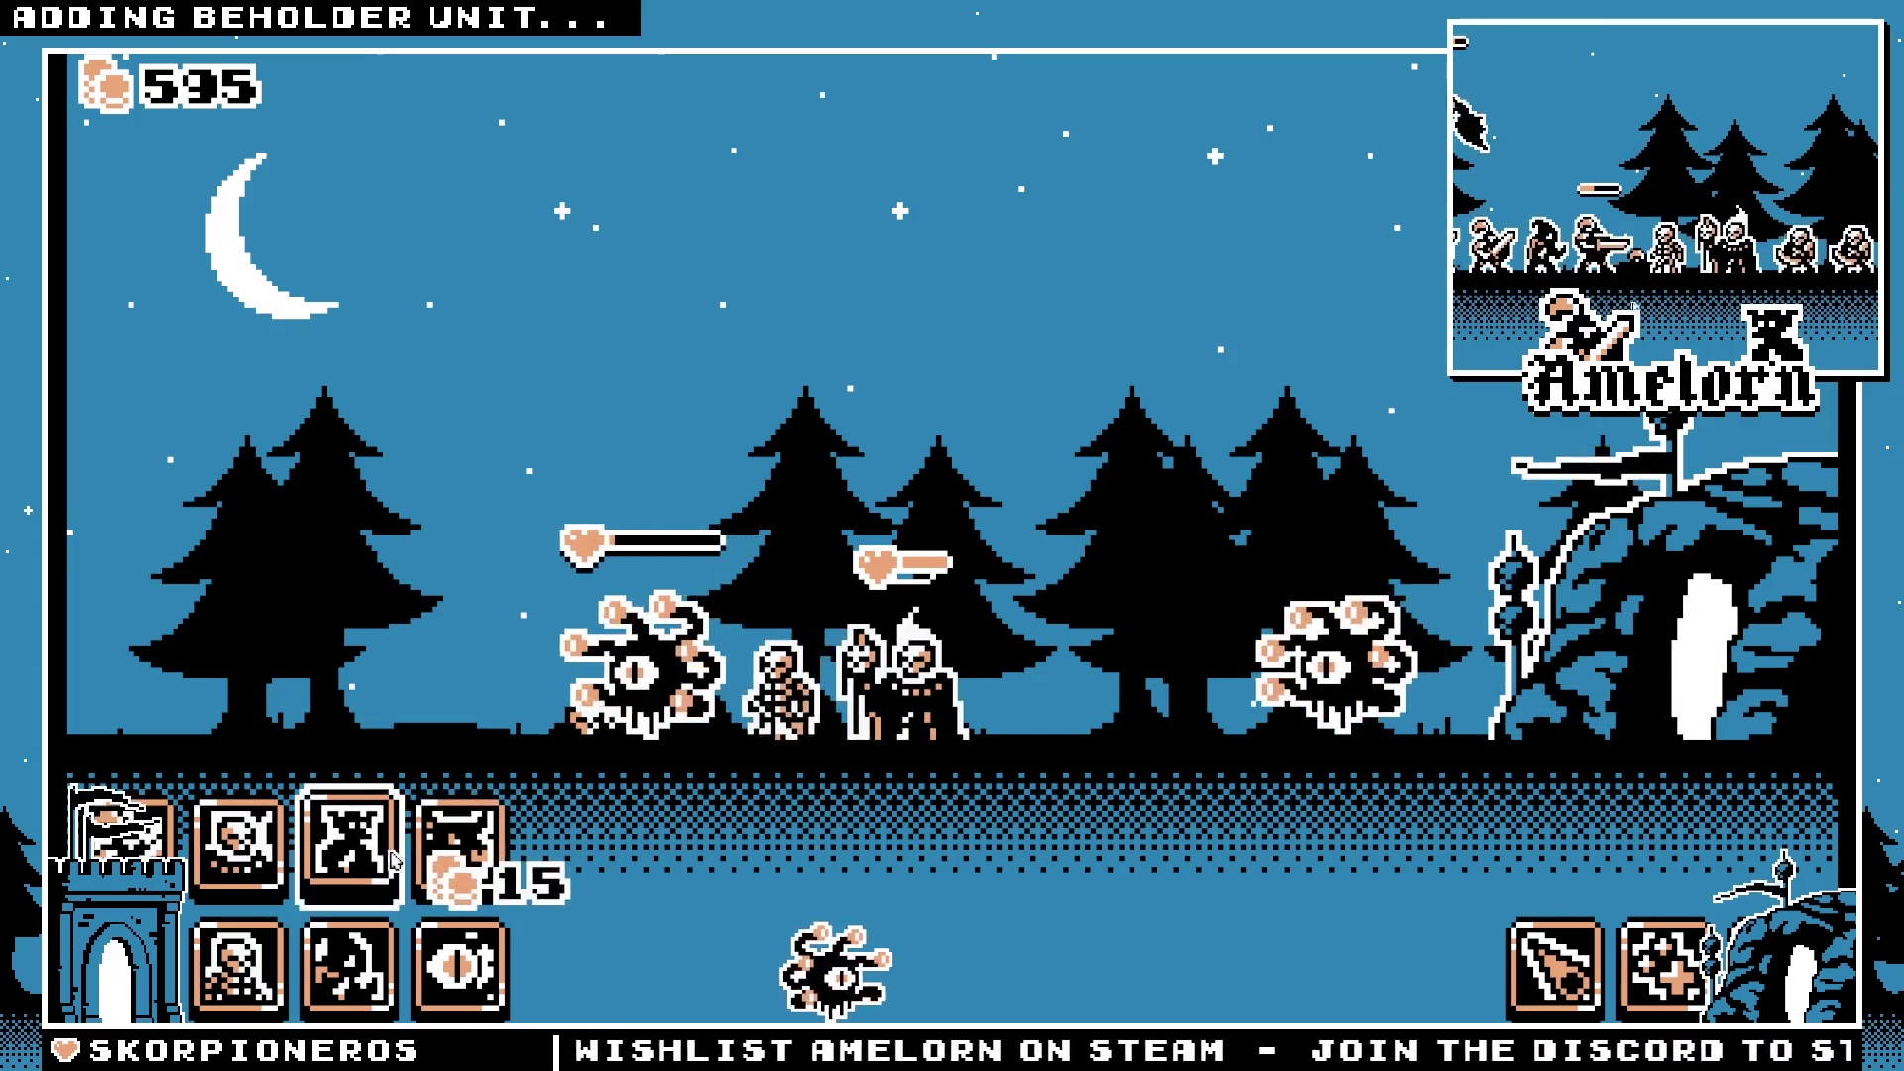
{"action": "left_click", "coordinate": [462, 962]}
{"action": "left_click", "coordinate": [227, 870]}
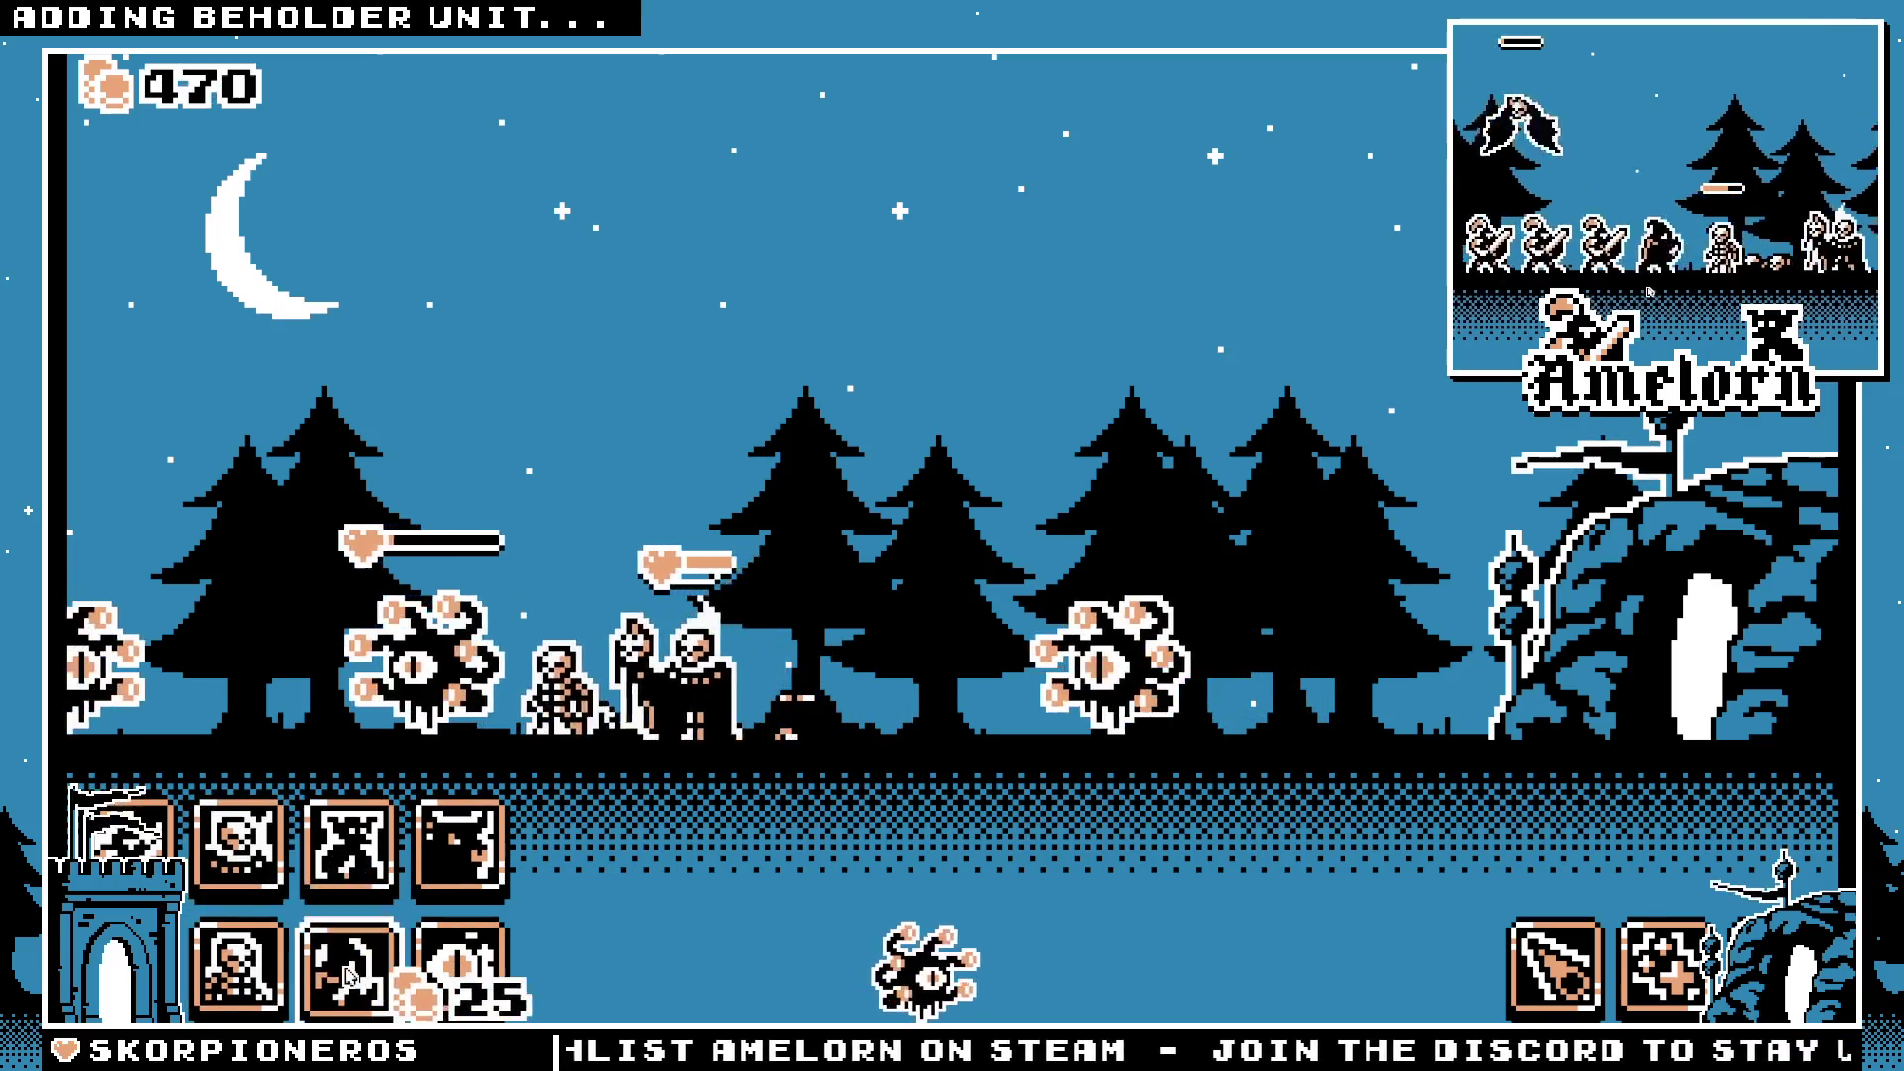
{"action": "left_click", "coordinate": [228, 870]}
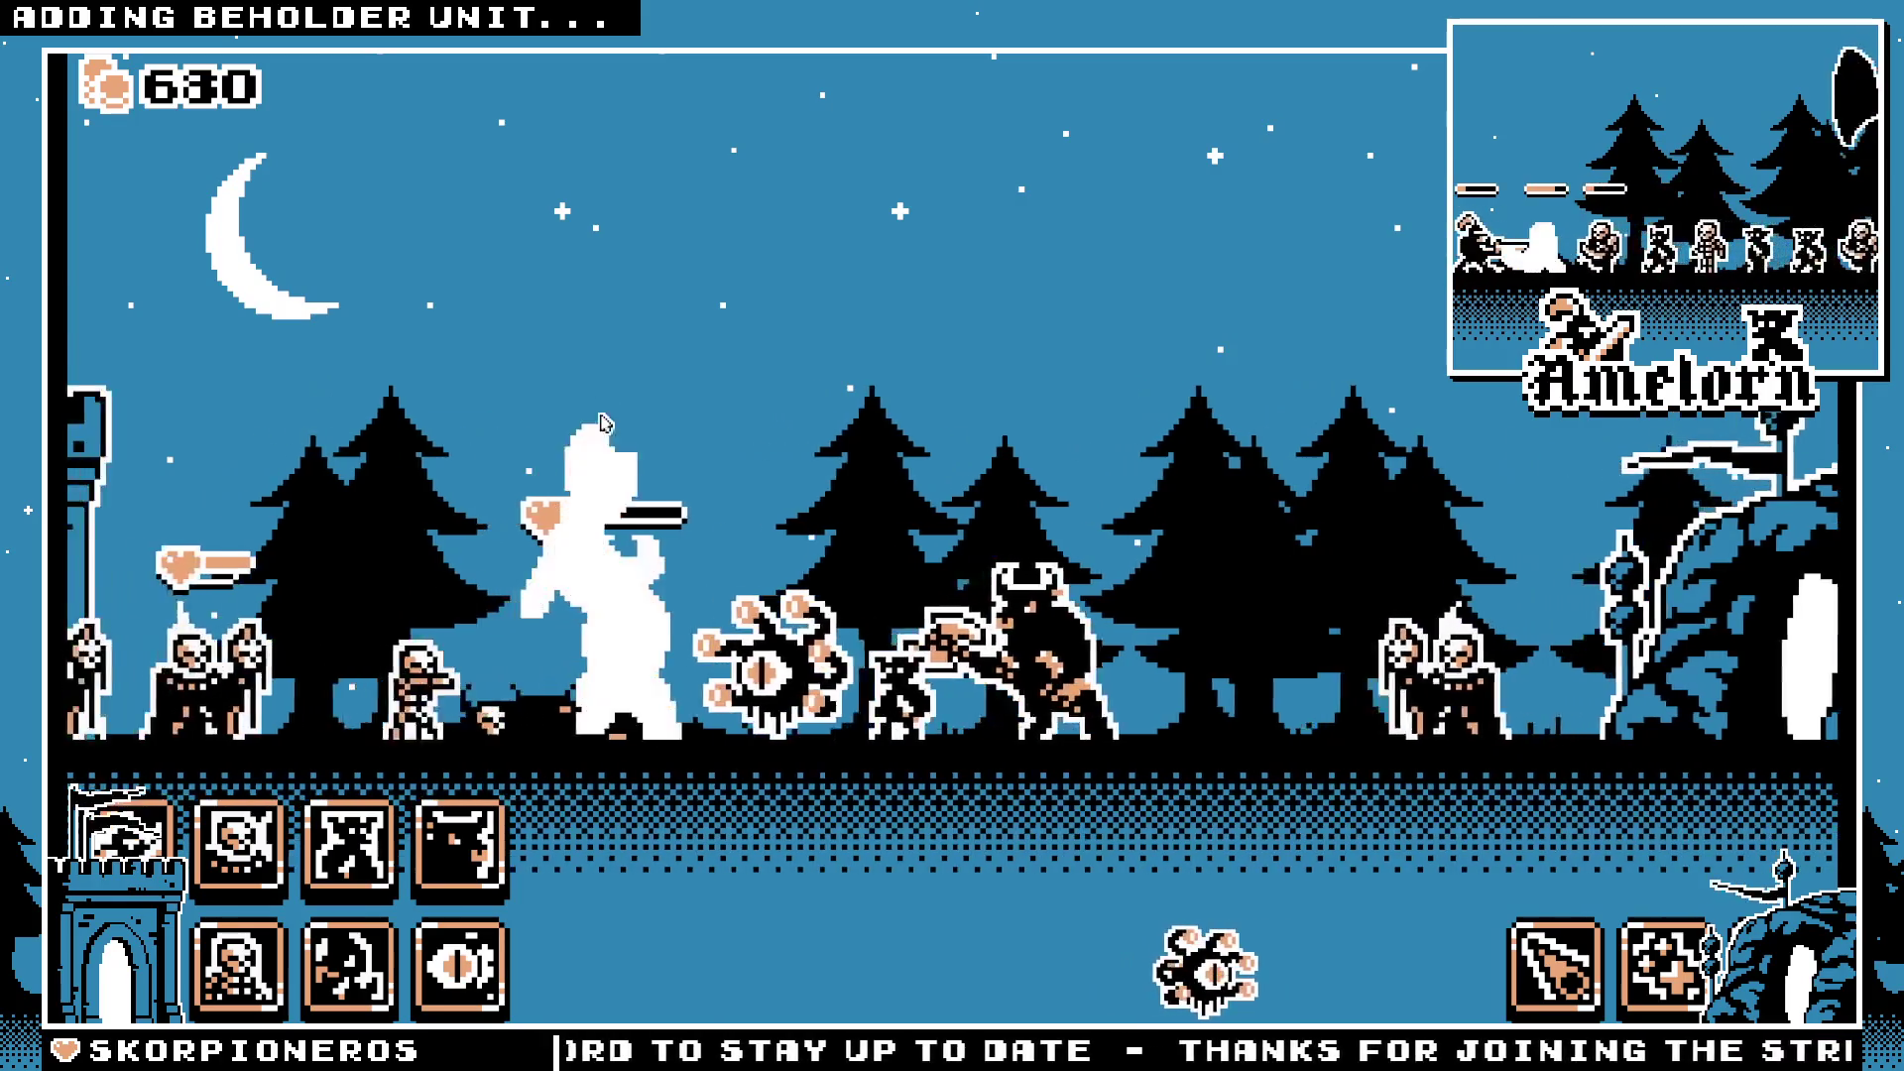
{"action": "left_click", "coordinate": [1525, 981]}
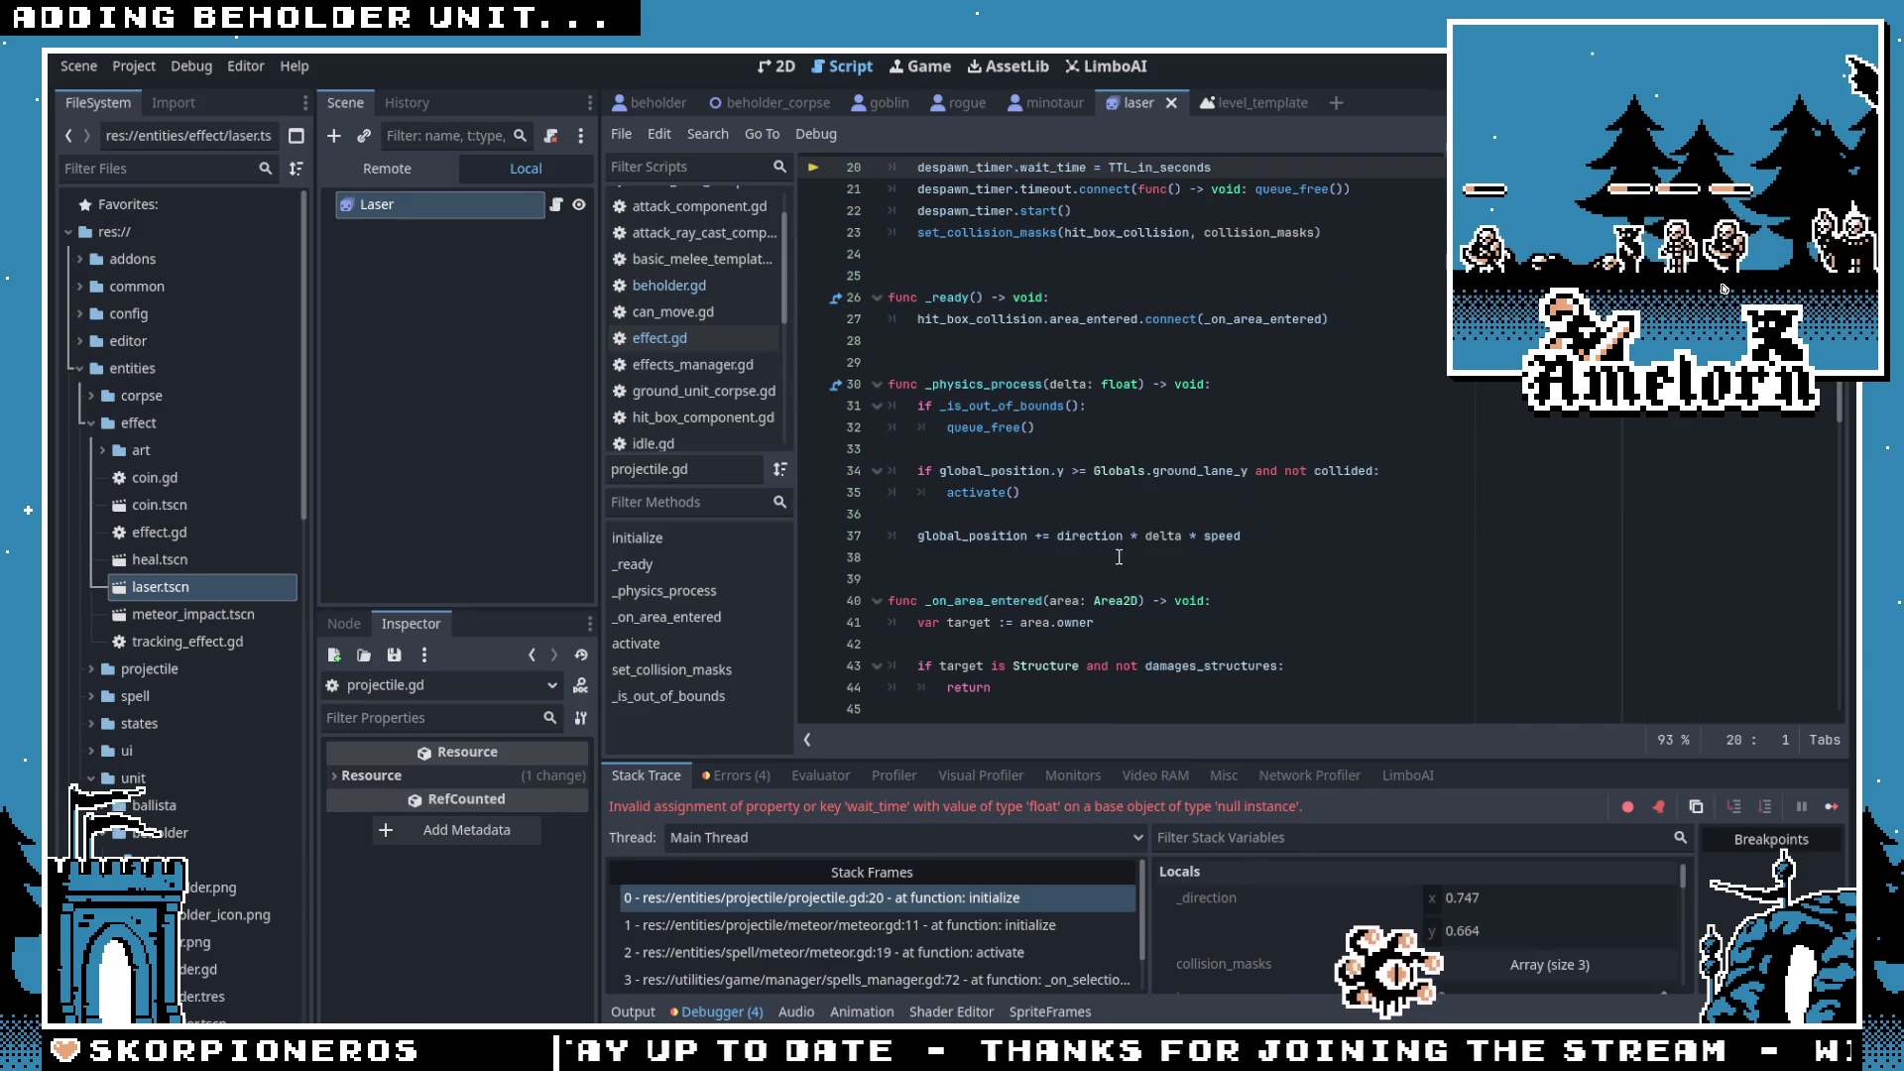
Step: Look over the failing despawn timer wait_time code in the script
{"action": "scroll", "coordinate": [1061, 436], "scroll_direction": "up", "scroll_amount": 3}
{"action": "scroll", "coordinate": [1057, 422], "scroll_direction": "up", "scroll_amount": 4}
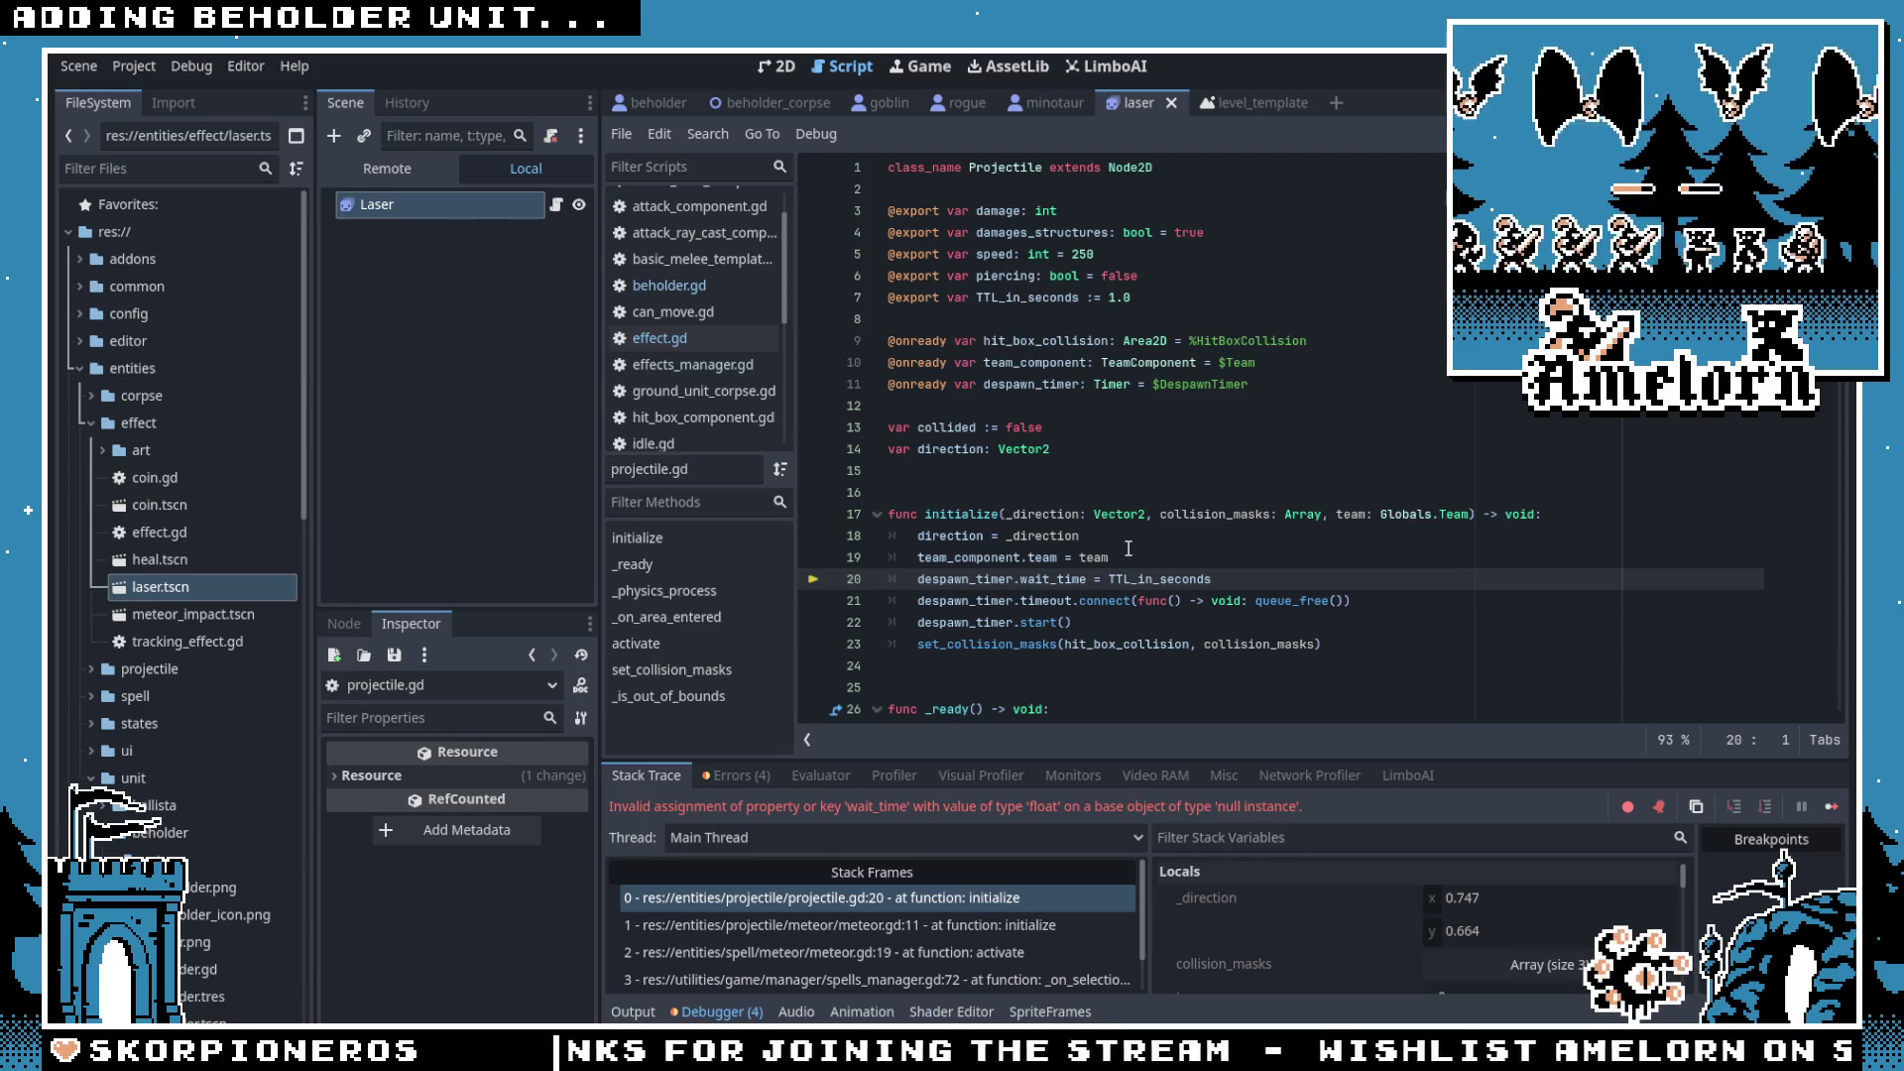
{"action": "scroll", "coordinate": [1412, 932], "scroll_direction": "down", "scroll_amount": 1}
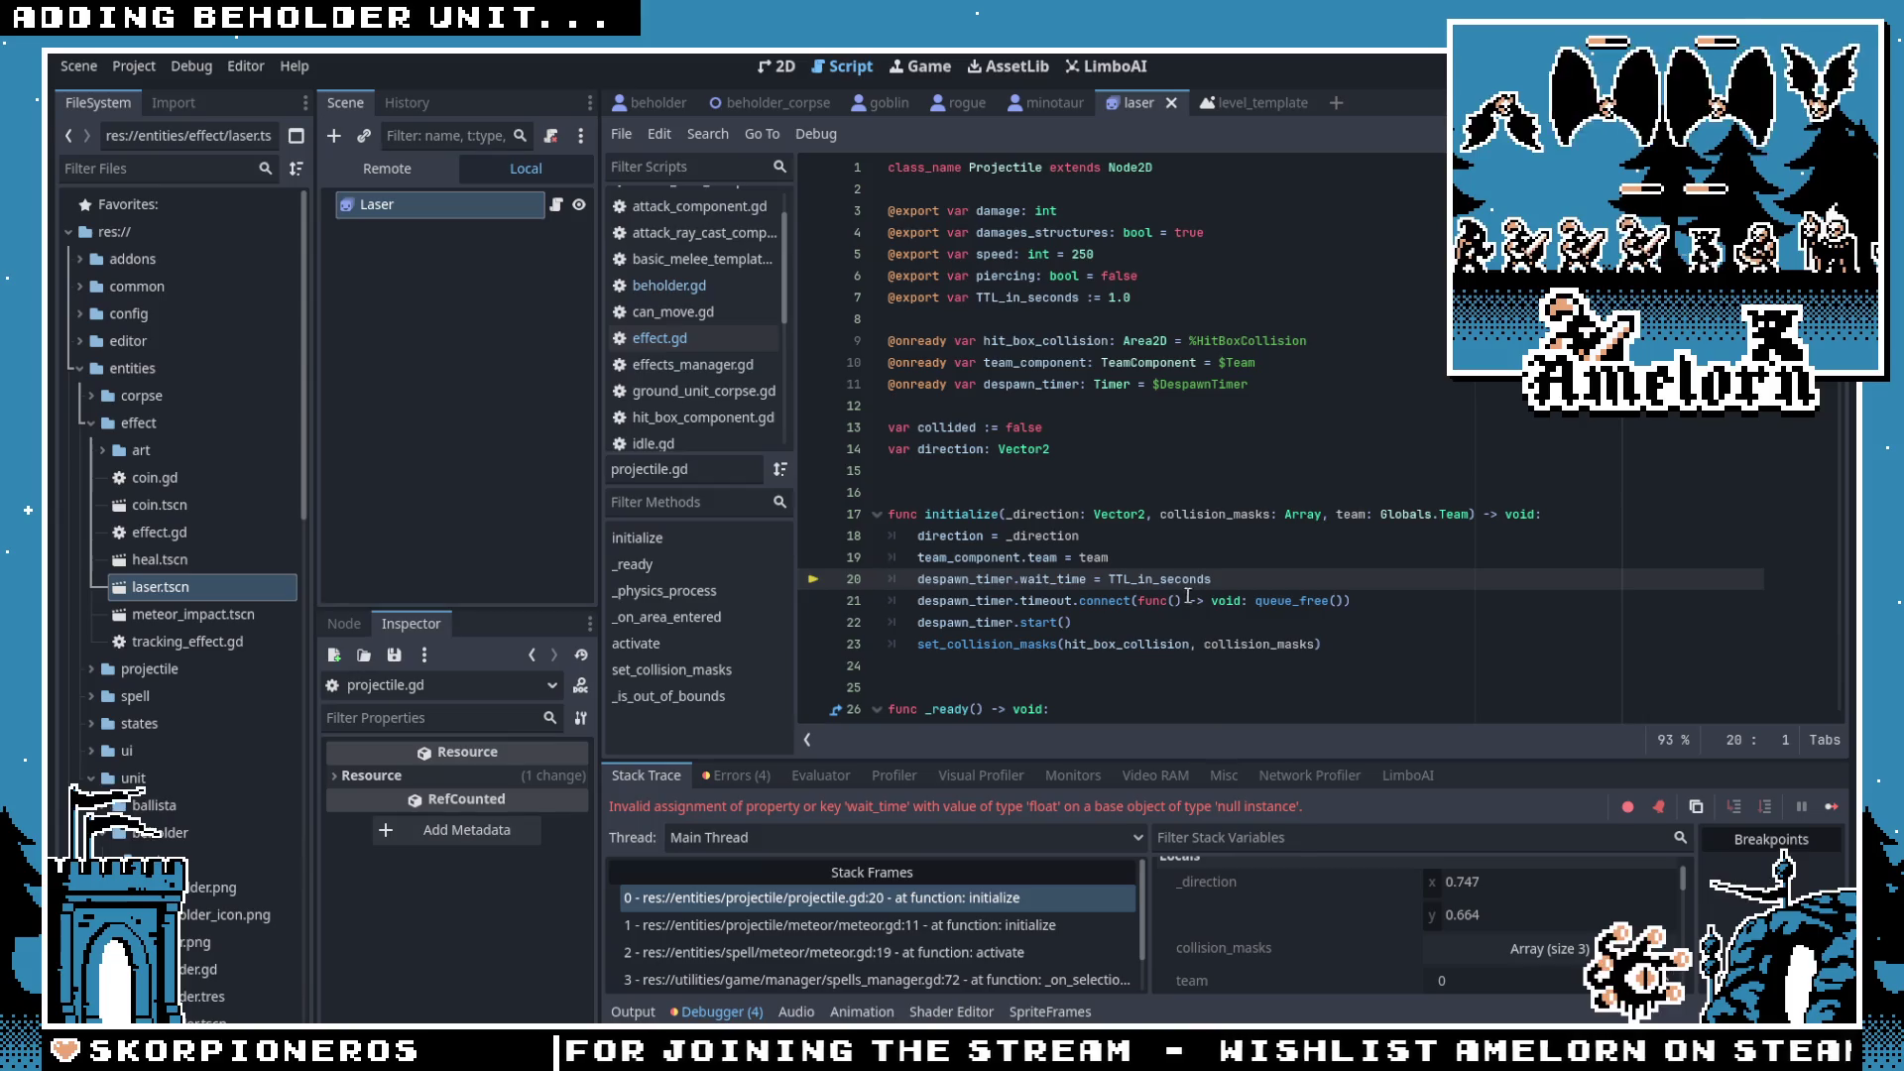
{"action": "left_click", "coordinate": [1113, 558]}
Step: Open projectile/meteor/meteor.tscn via the 'meteor' filter, stop the crashed session, and view it in 2D
{"action": "left_click", "coordinate": [174, 168]}
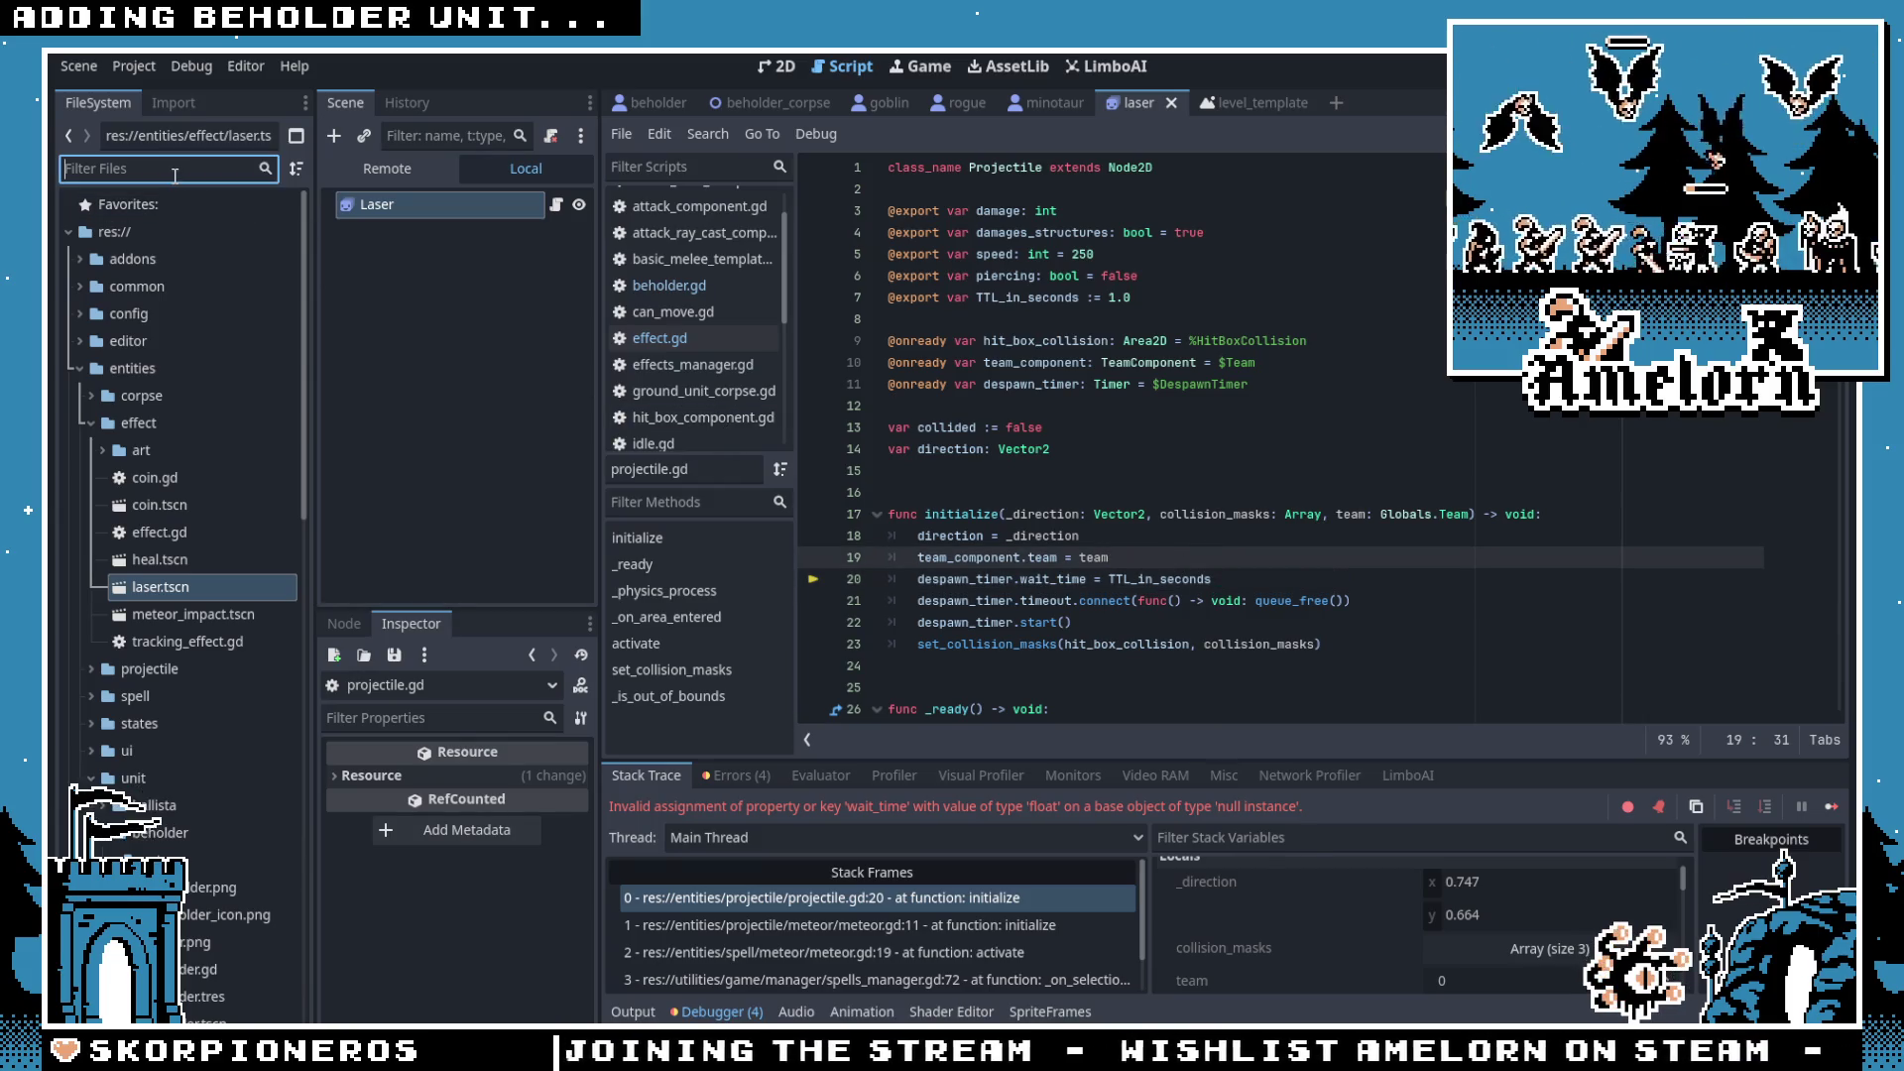
{"action": "type", "text": "meteor"}
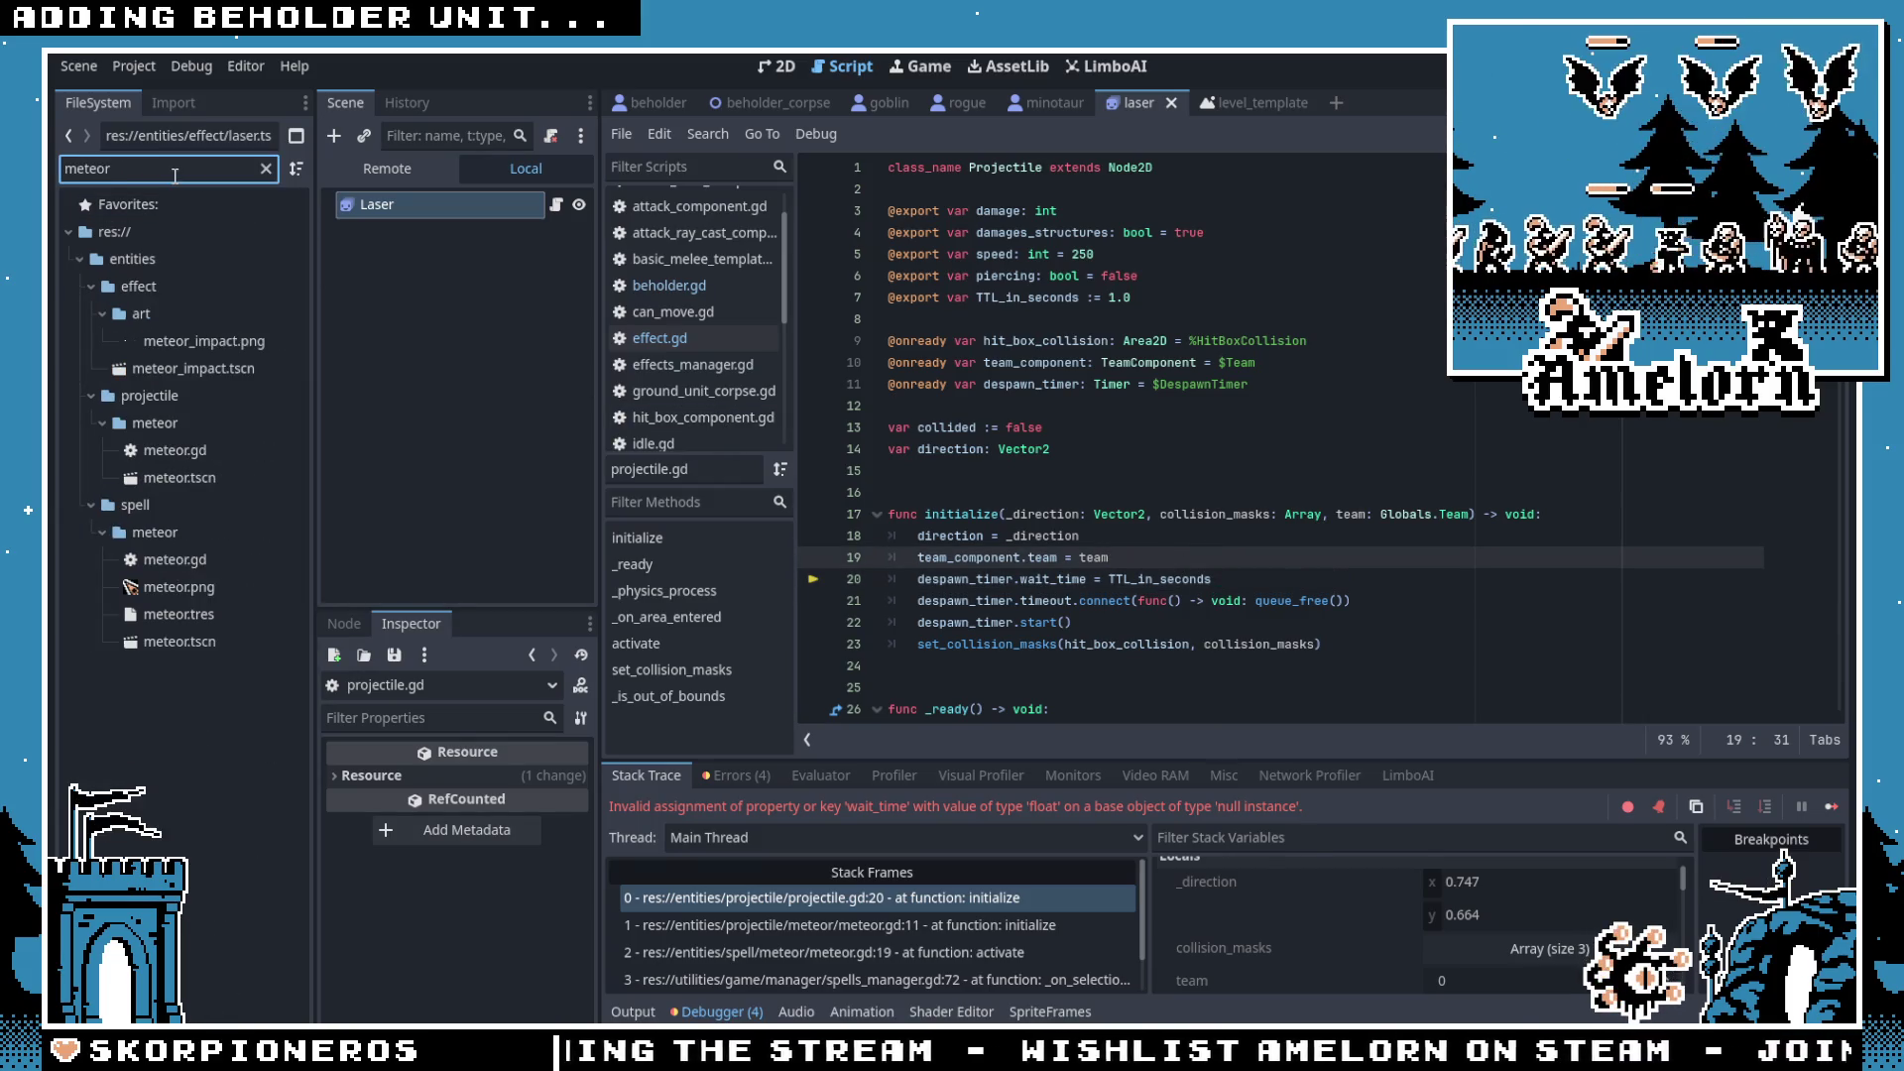
{"action": "double_click", "coordinate": [179, 477]}
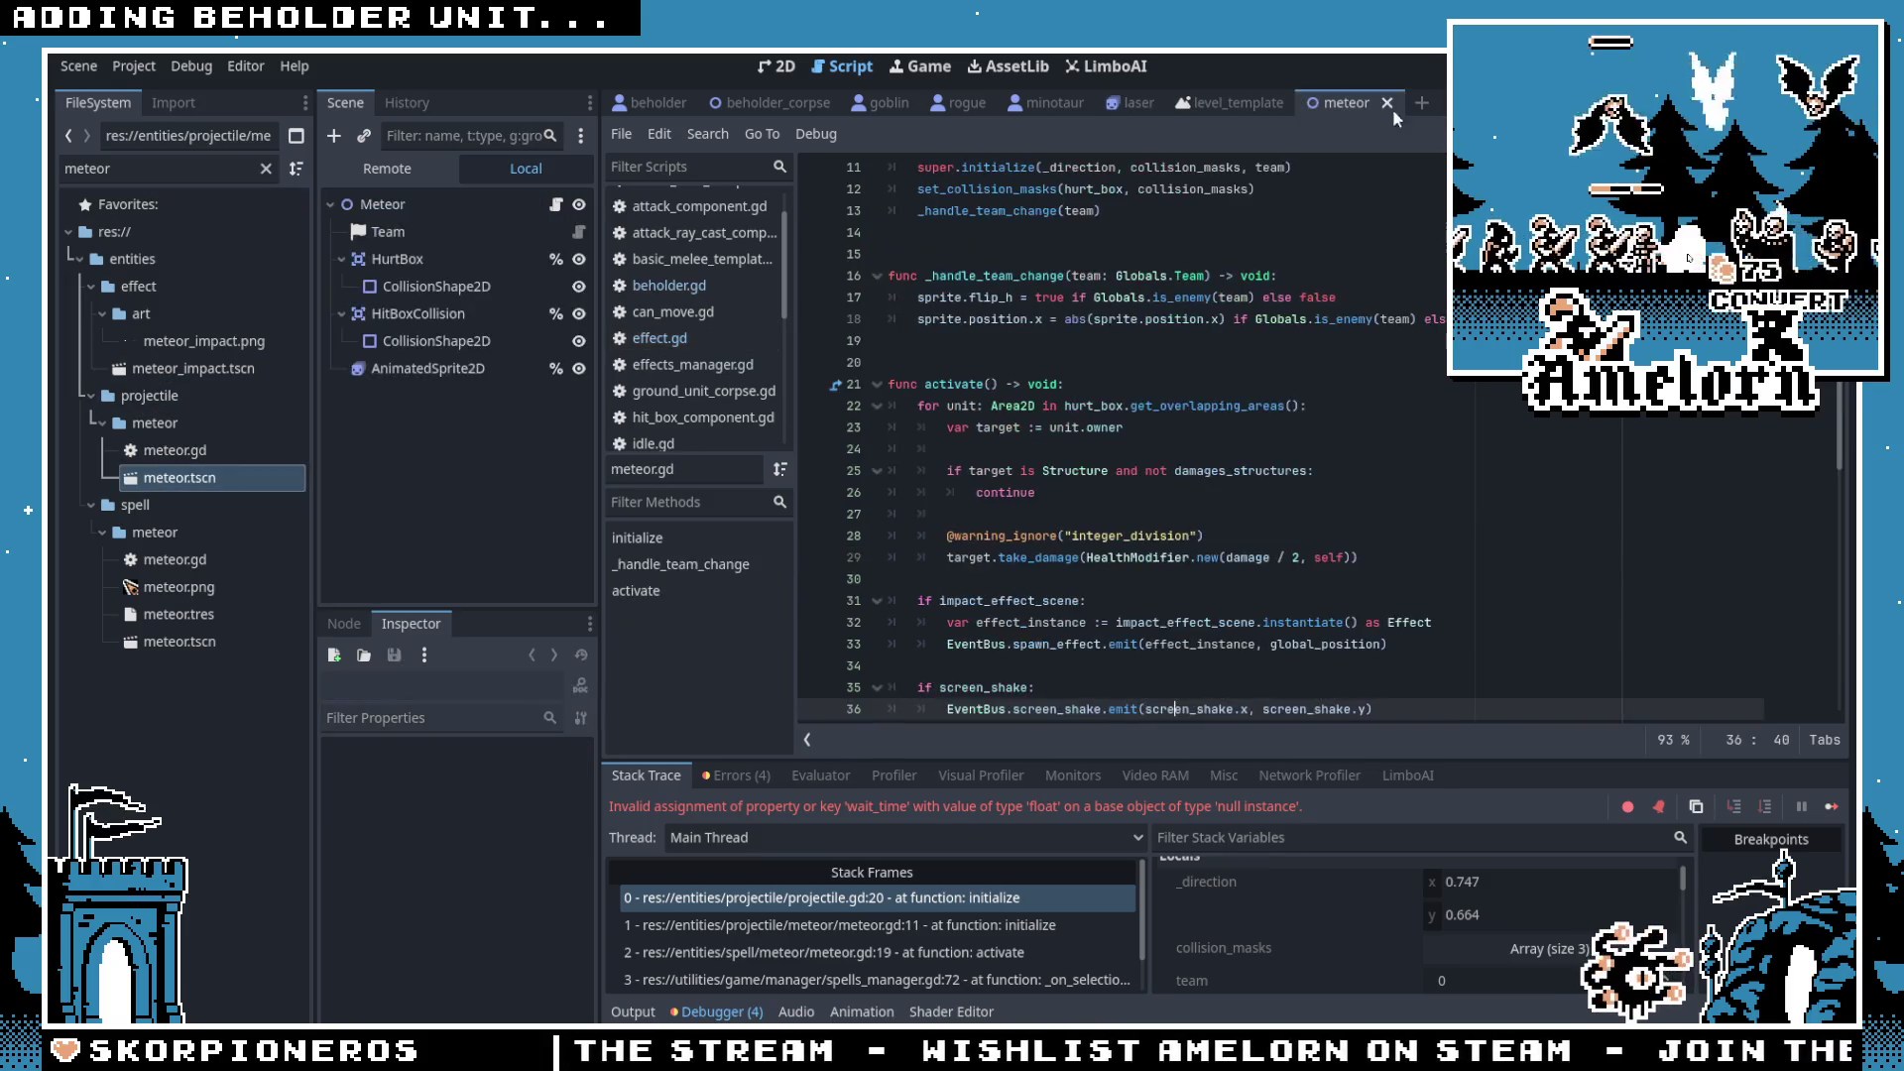
{"action": "key", "text": "F8"}
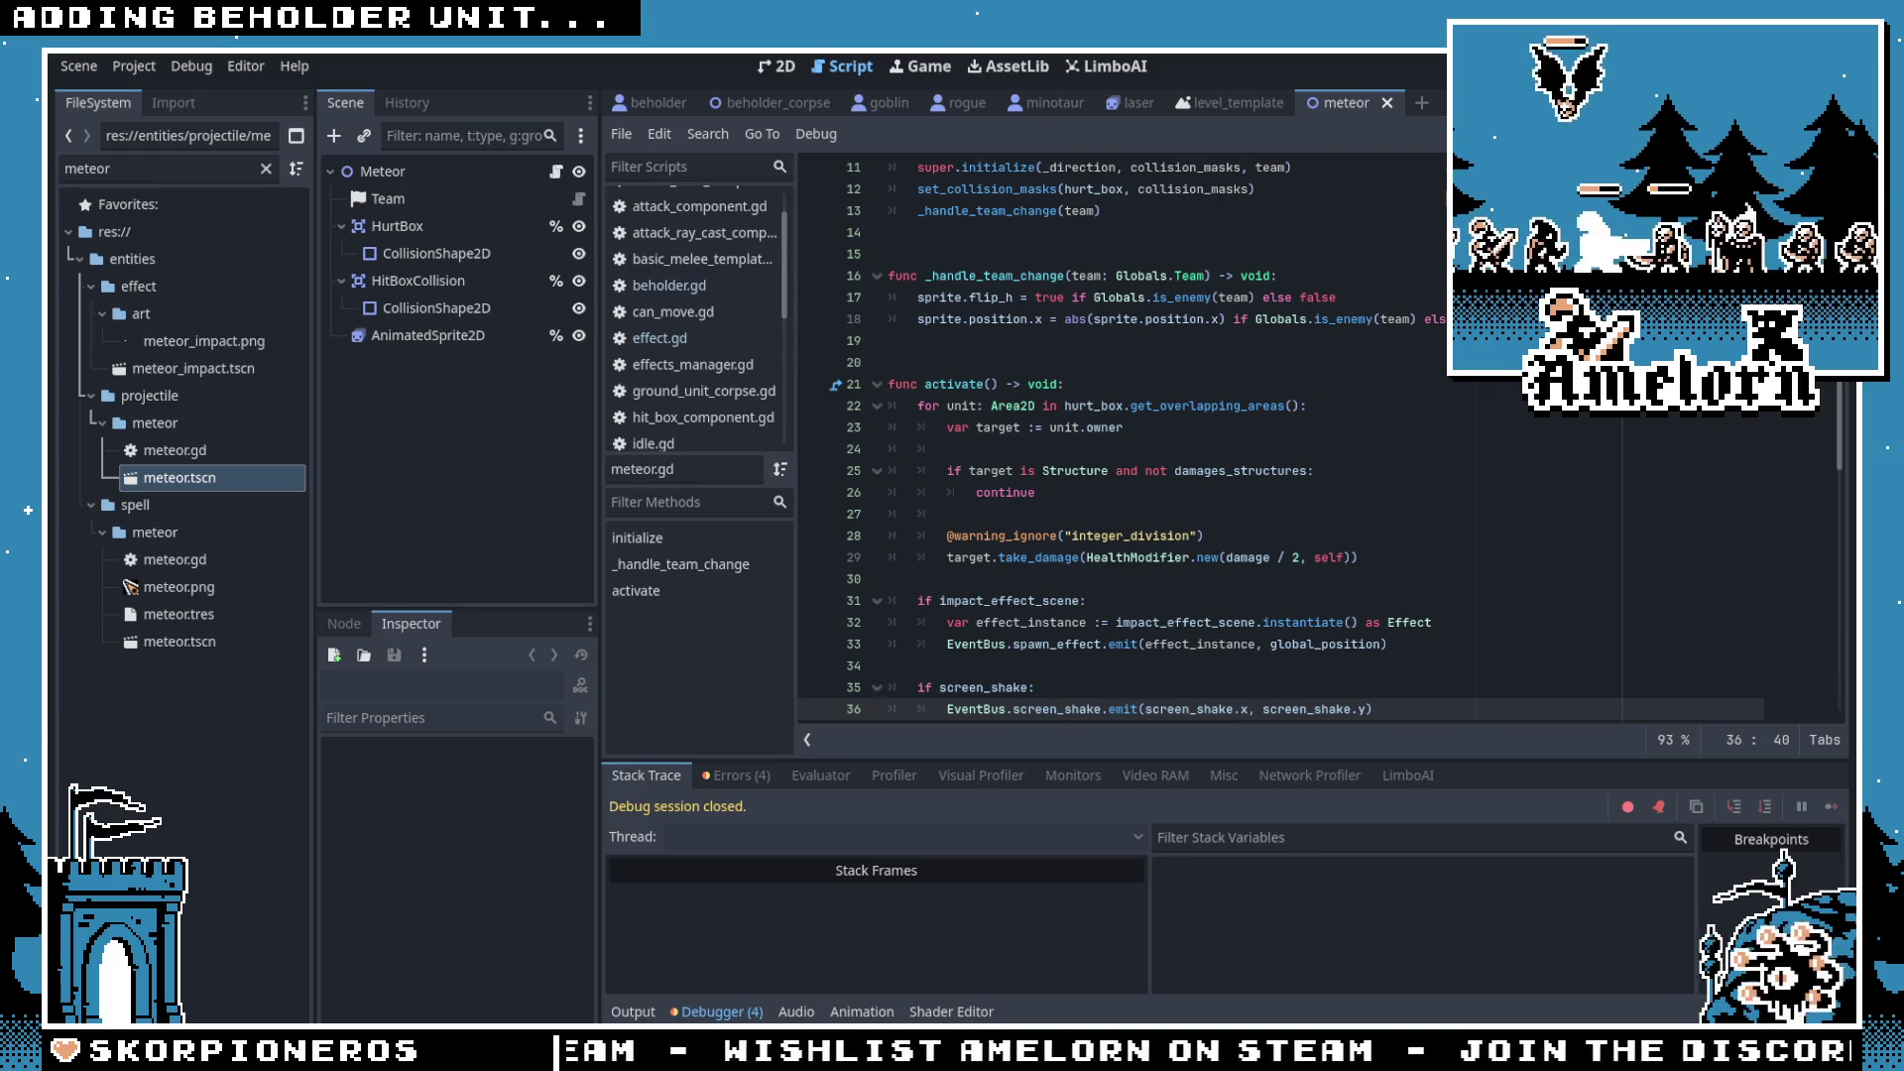
{"action": "left_click", "coordinate": [1128, 375]}
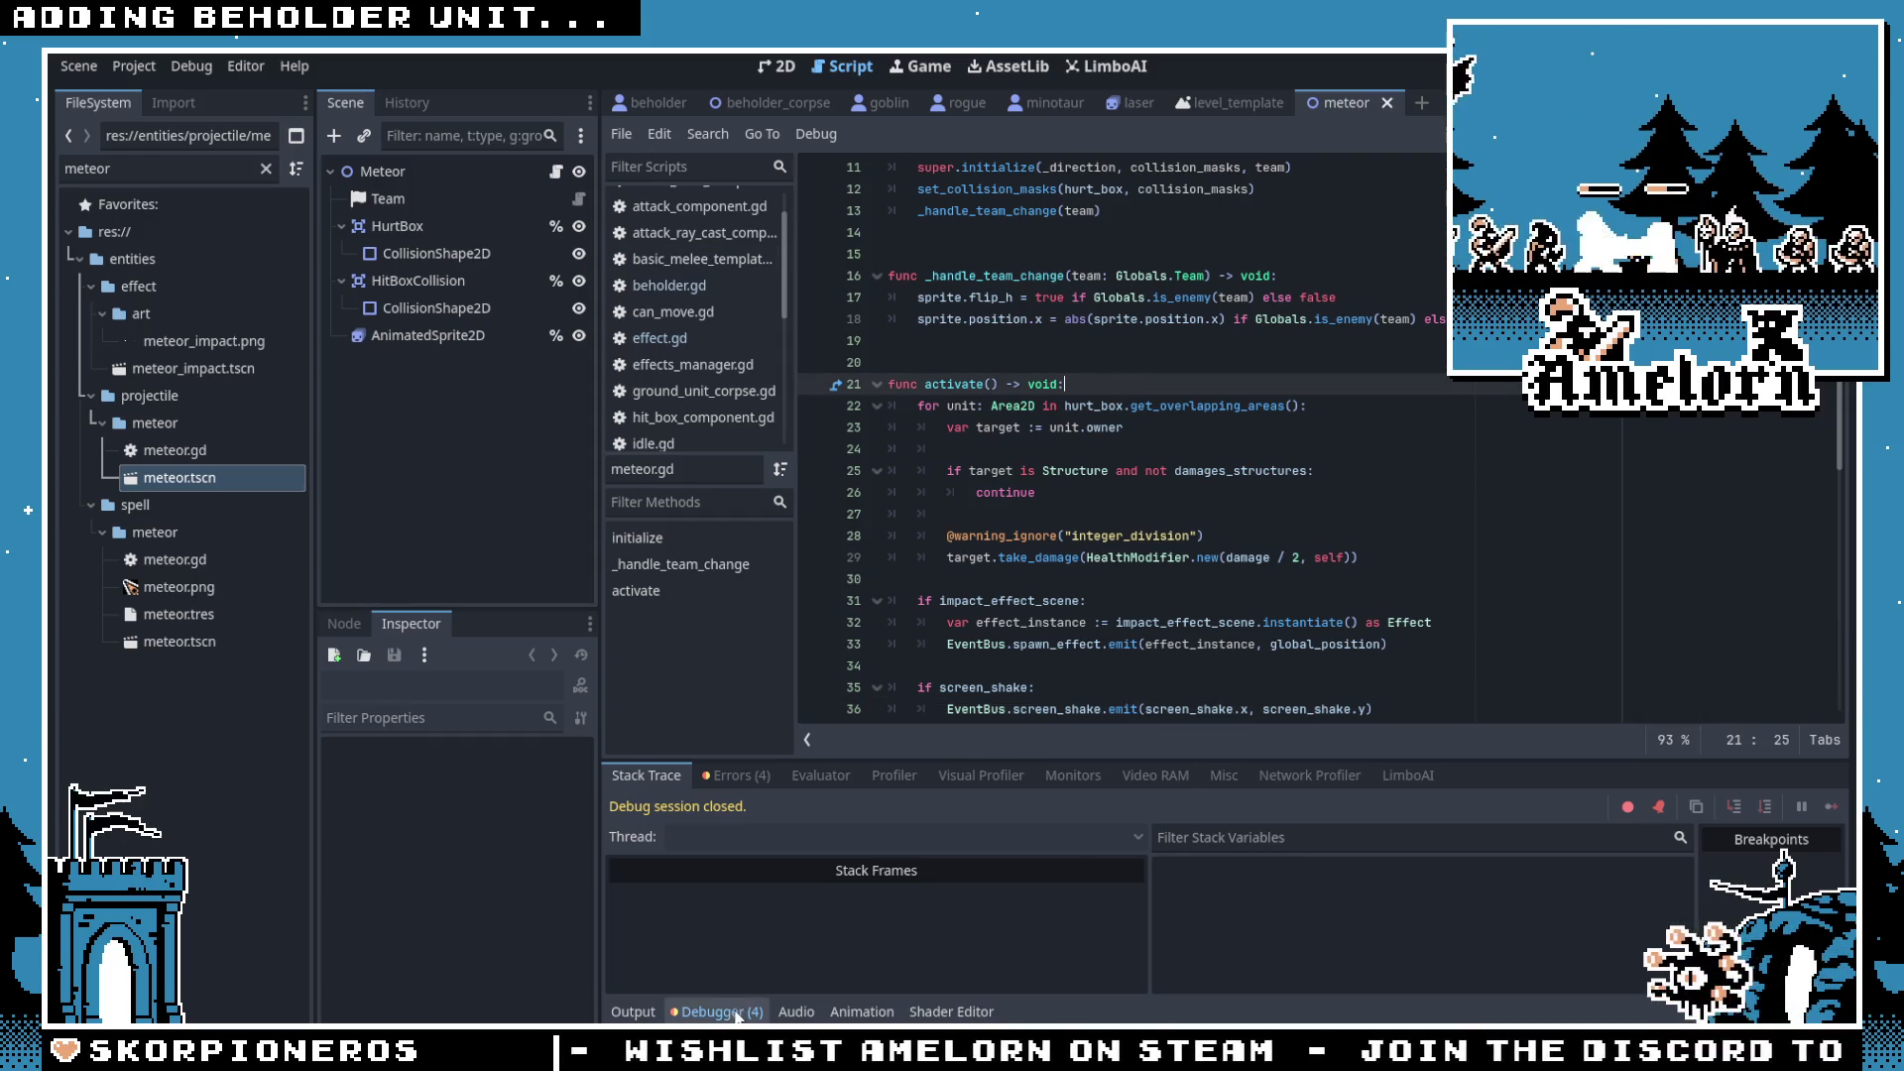
{"action": "left_click", "coordinate": [737, 1012]}
{"action": "left_click", "coordinate": [762, 72]}
{"action": "left_click", "coordinate": [423, 176]}
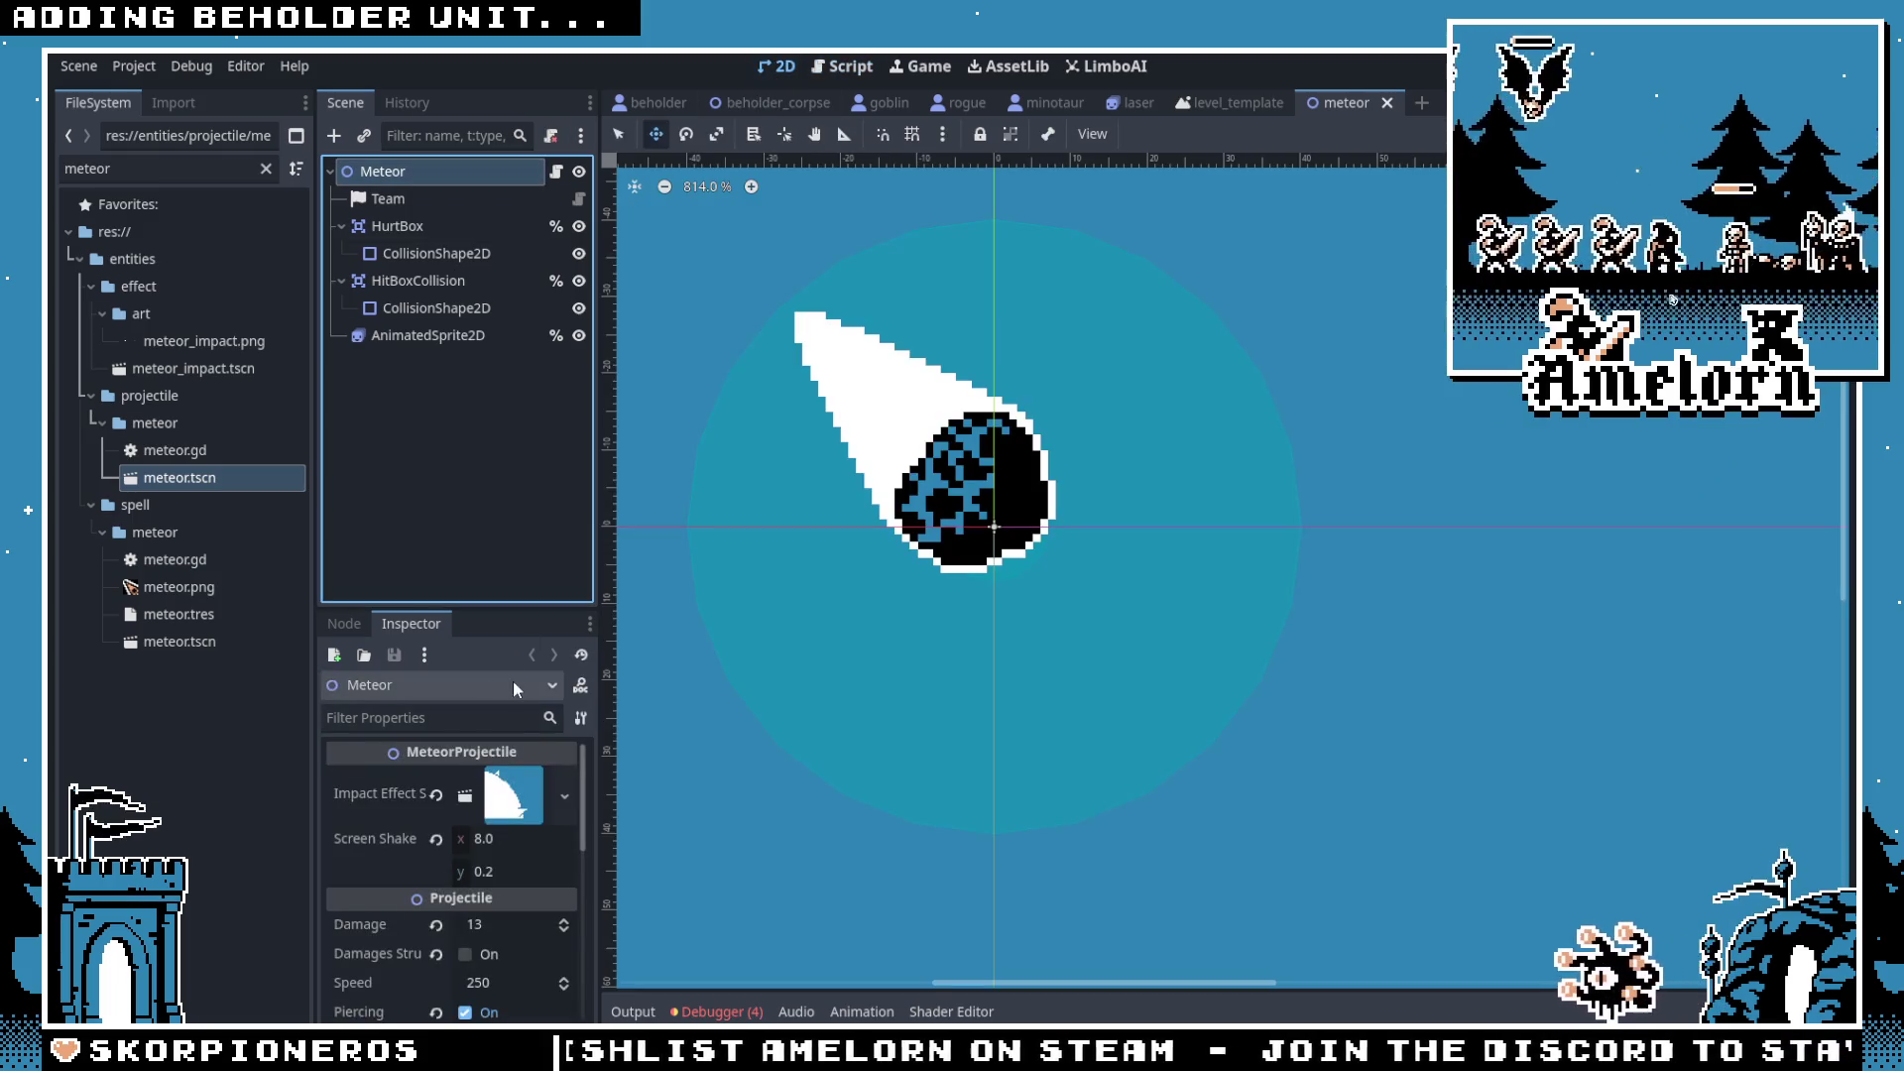
Step: Create a Timer node with Ctrl+A and 'timer', then drag it directly under Team
{"action": "scroll", "coordinate": [520, 914], "scroll_direction": "down", "scroll_amount": 3}
{"action": "left_click", "coordinate": [509, 936]}
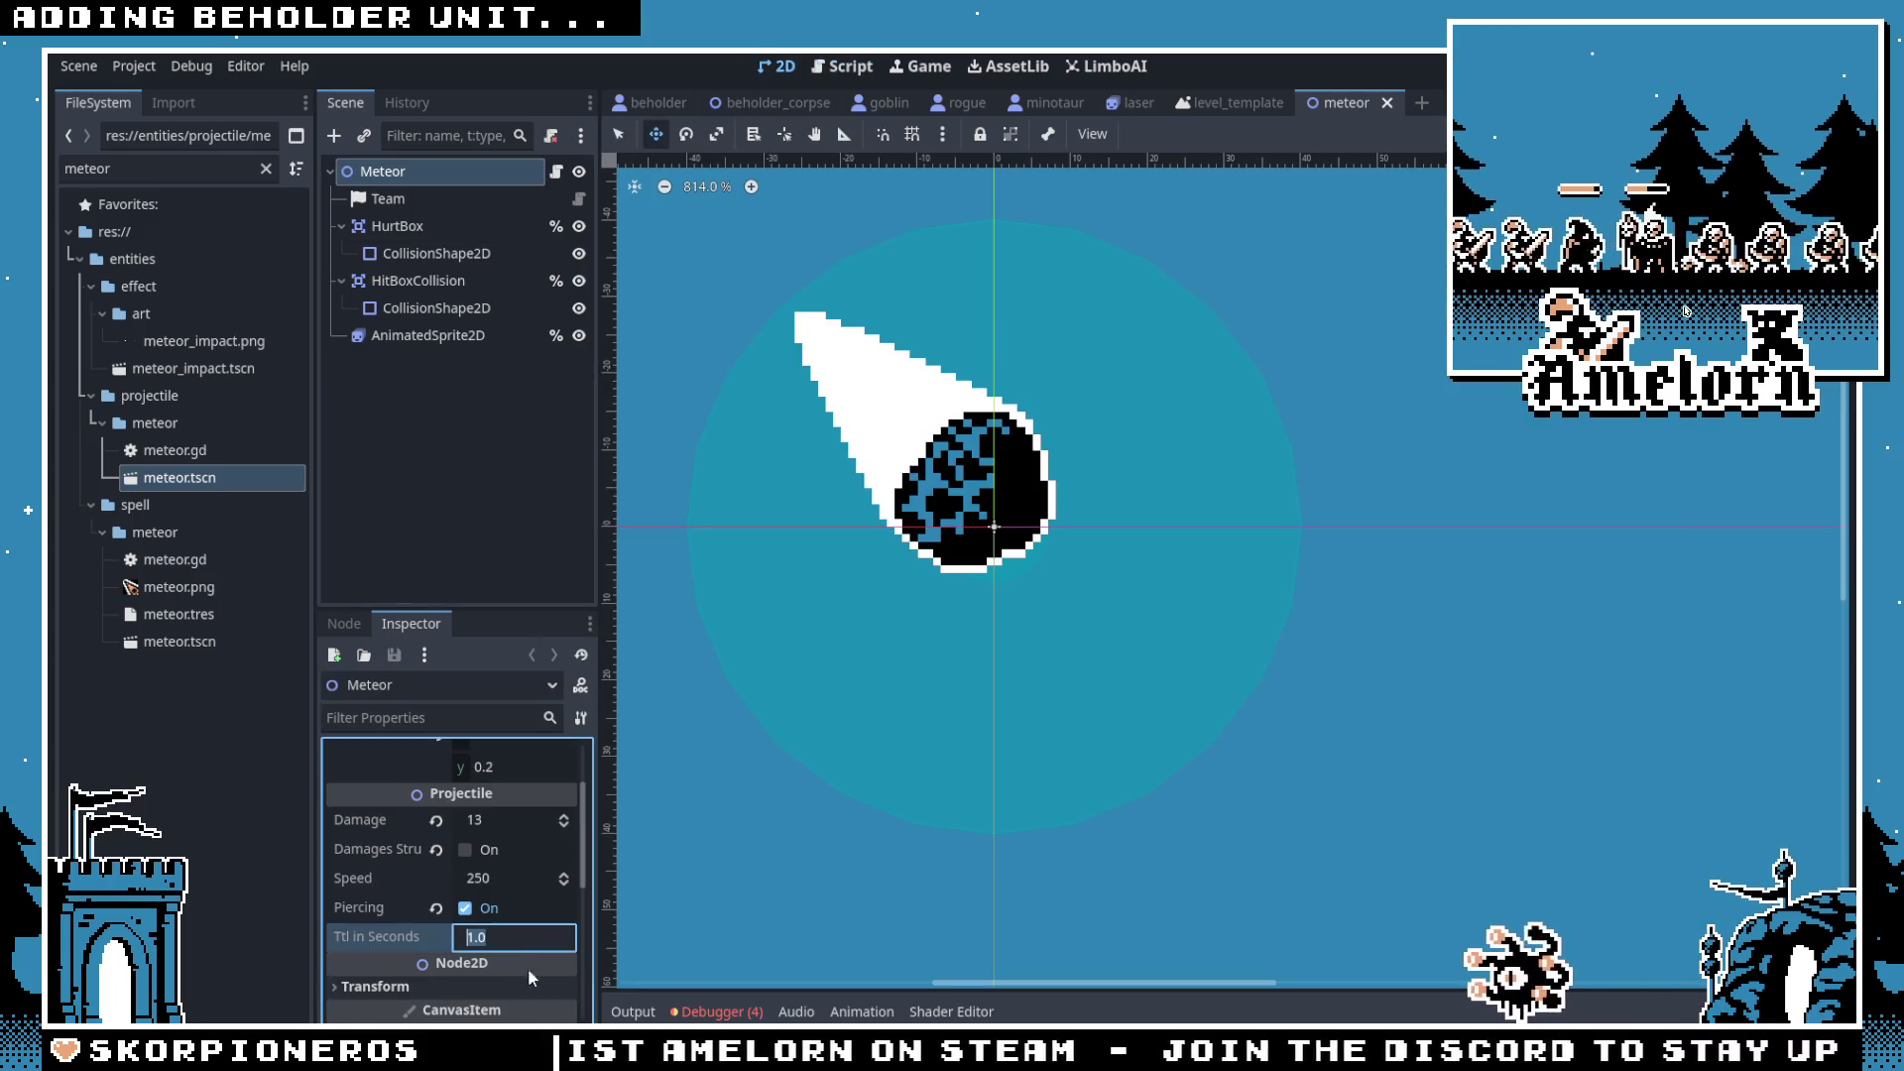
{"action": "scroll", "coordinate": [518, 915], "scroll_direction": "up", "scroll_amount": 2}
{"action": "left_click", "coordinate": [405, 174]}
{"action": "scroll", "coordinate": [490, 902], "scroll_direction": "down", "scroll_amount": 3}
{"action": "scroll", "coordinate": [492, 909], "scroll_direction": "up", "scroll_amount": 1}
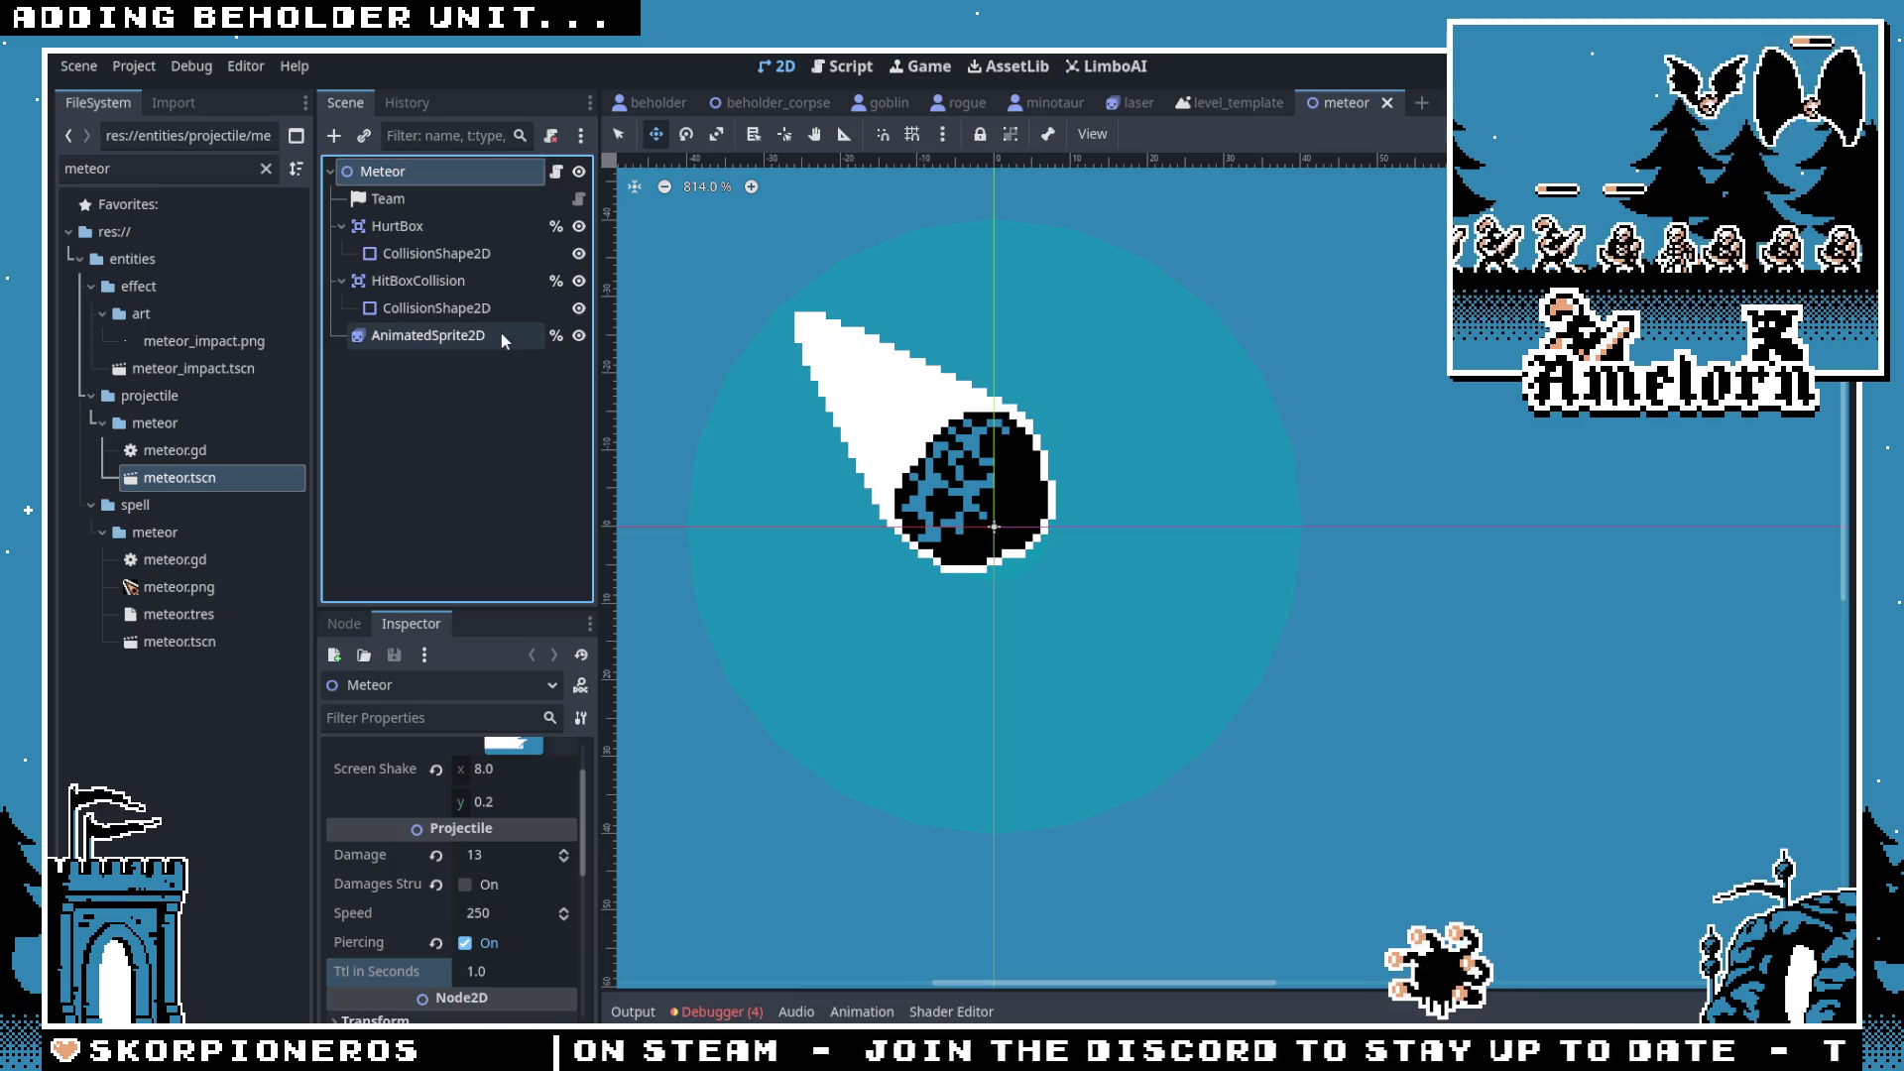
{"action": "key", "text": "ctrl+a"}
{"action": "type", "text": "timer"}
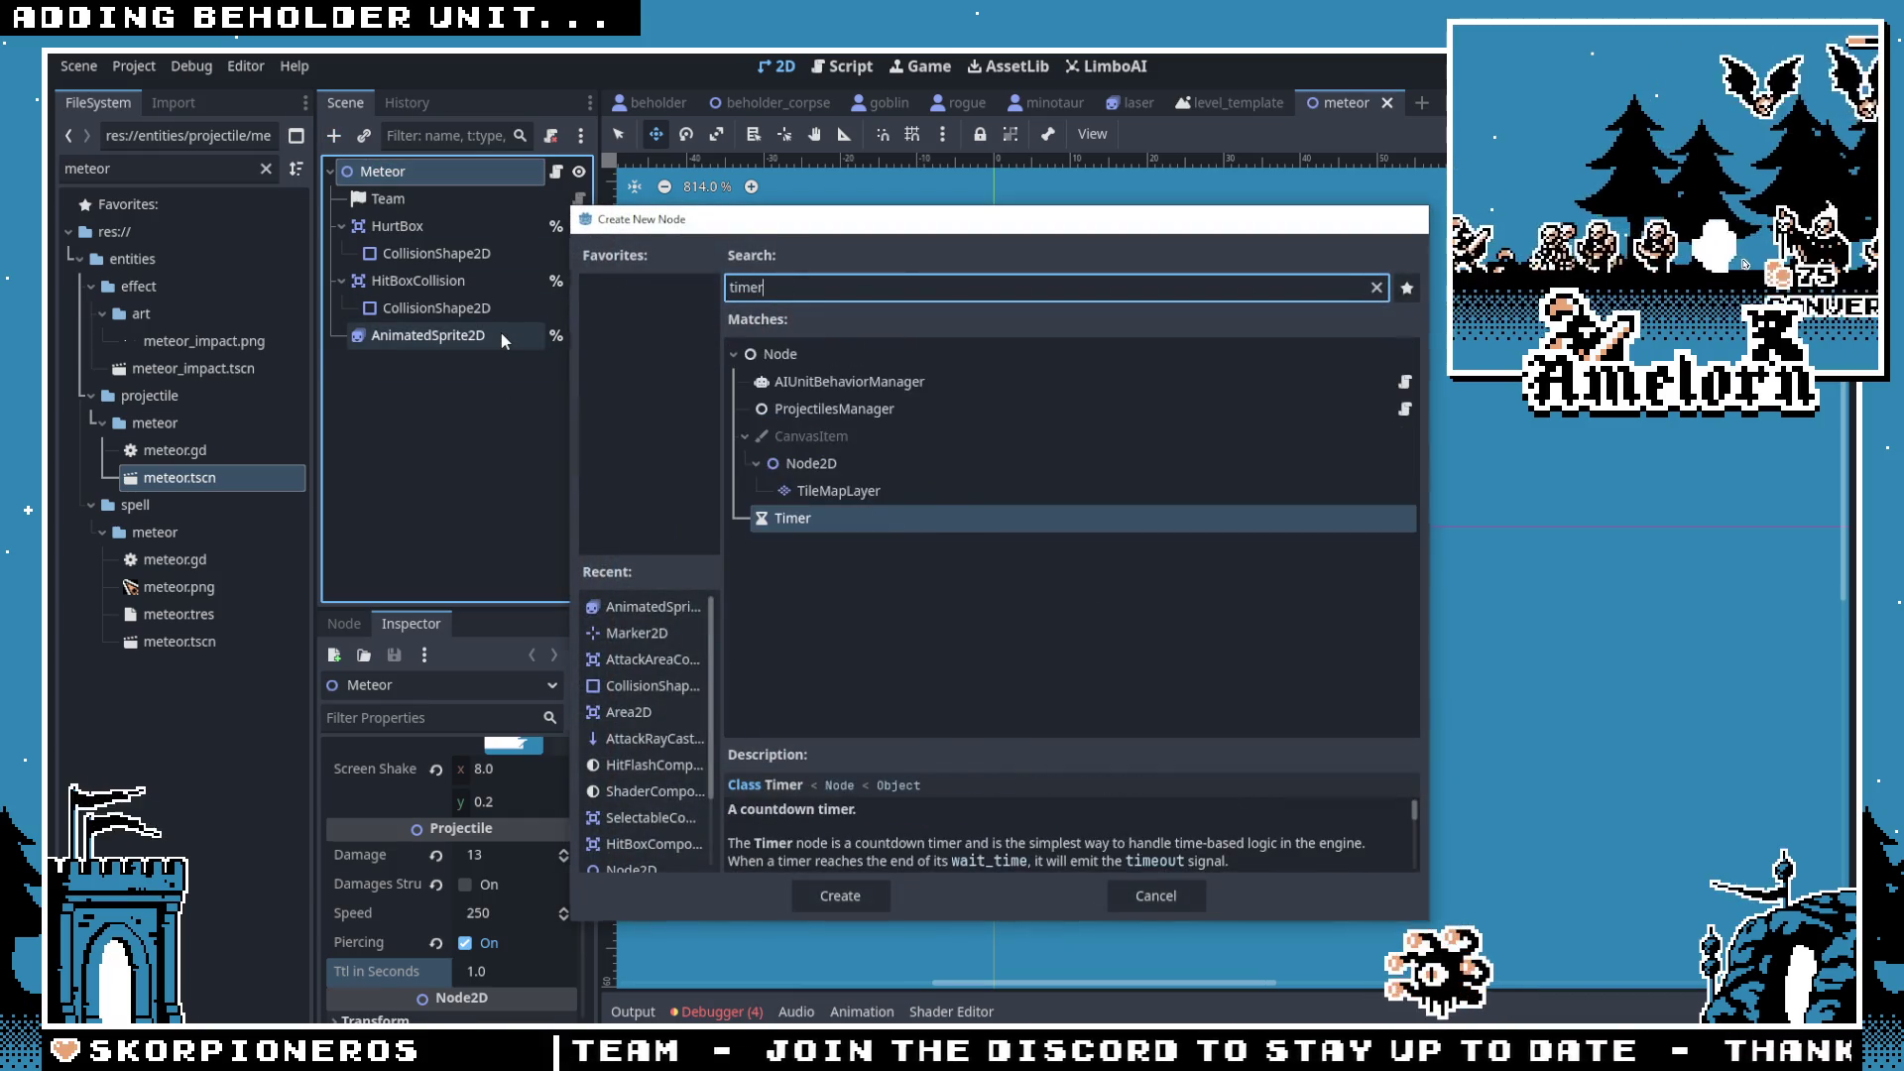
{"action": "key", "text": "Return"}
{"action": "mouse_move", "coordinate": [409, 363]}
{"action": "left_mouse_down"}
{"action": "mouse_move", "coordinate": [382, 193]}
{"action": "mouse_move", "coordinate": [394, 216]}
{"action": "left_mouse_up"}
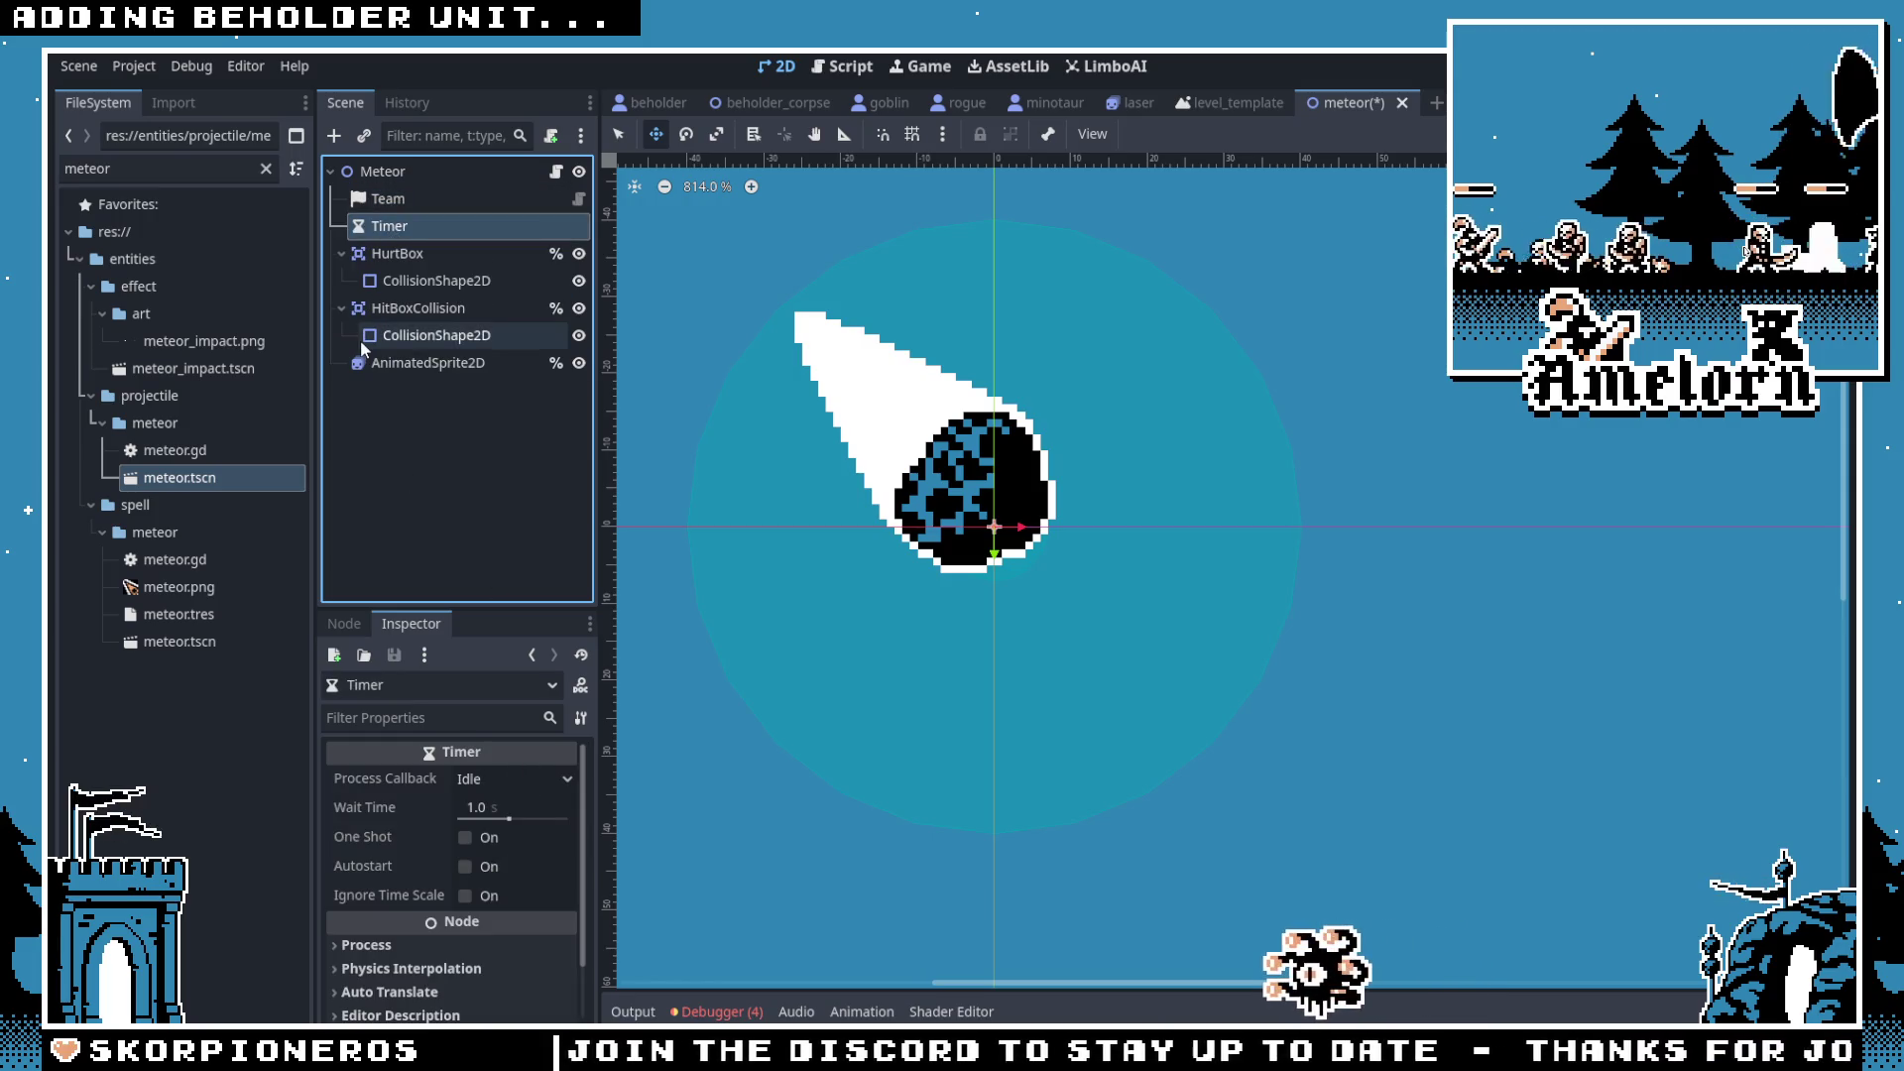
{"action": "left_click", "coordinate": [555, 171]}
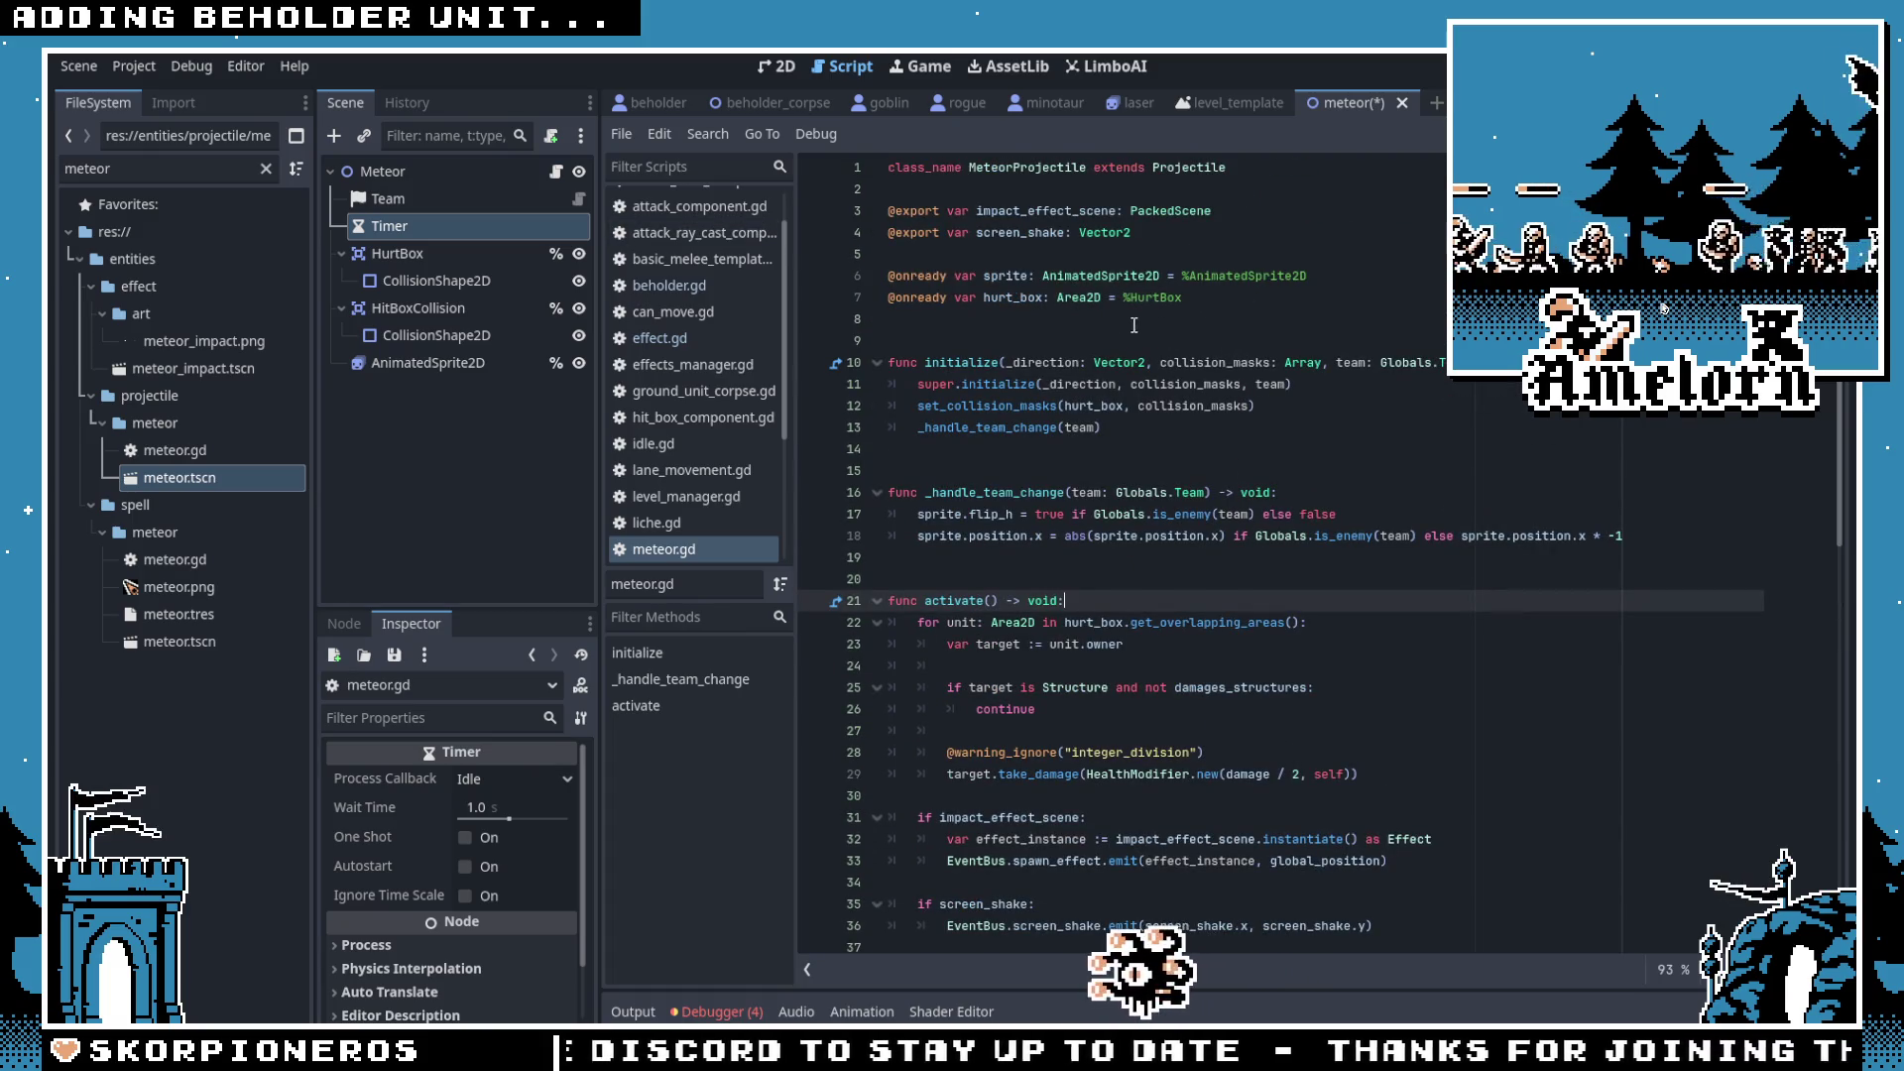
Step: Rename the Timer to DespawnTimer to match the $DespawnTimer path in the Projectile script
{"action": "left_click", "coordinate": [1027, 538]}
{"action": "key", "text": "alt+Left"}
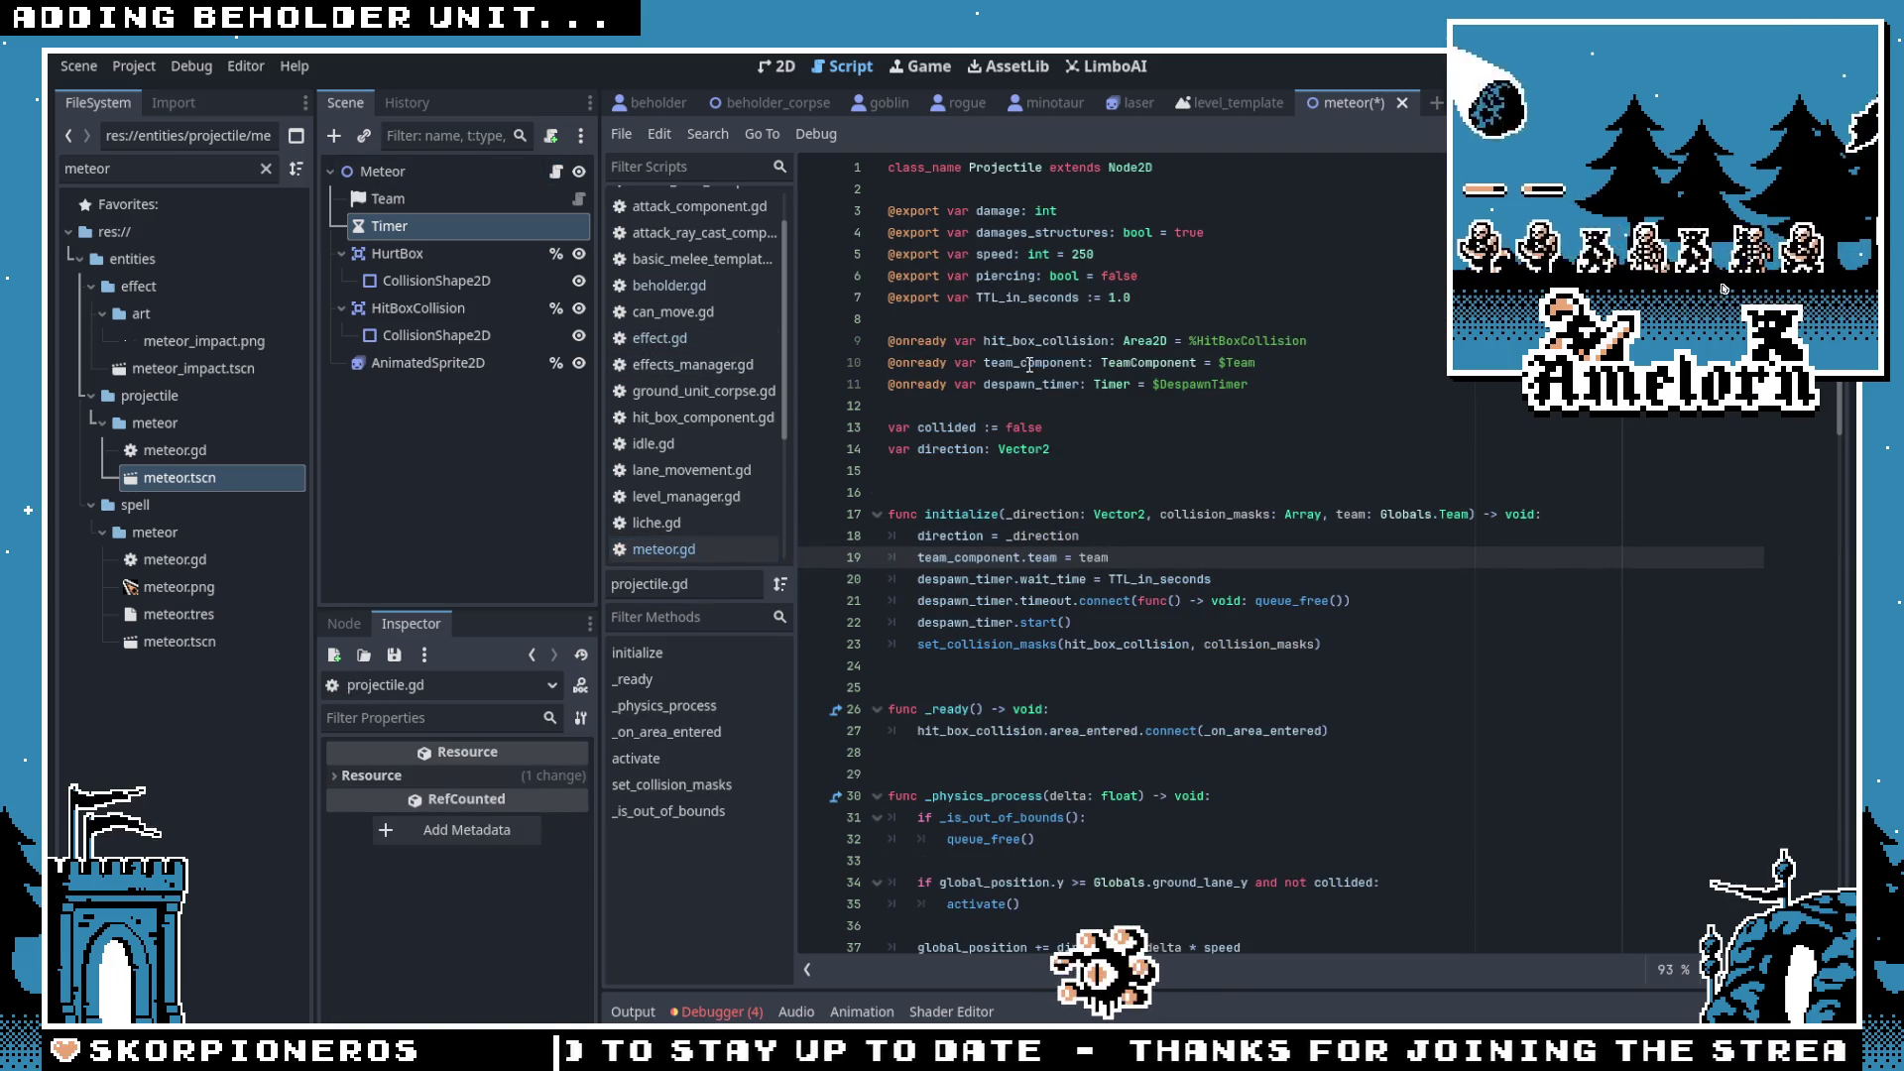
{"action": "left_click", "coordinate": [1037, 383]}
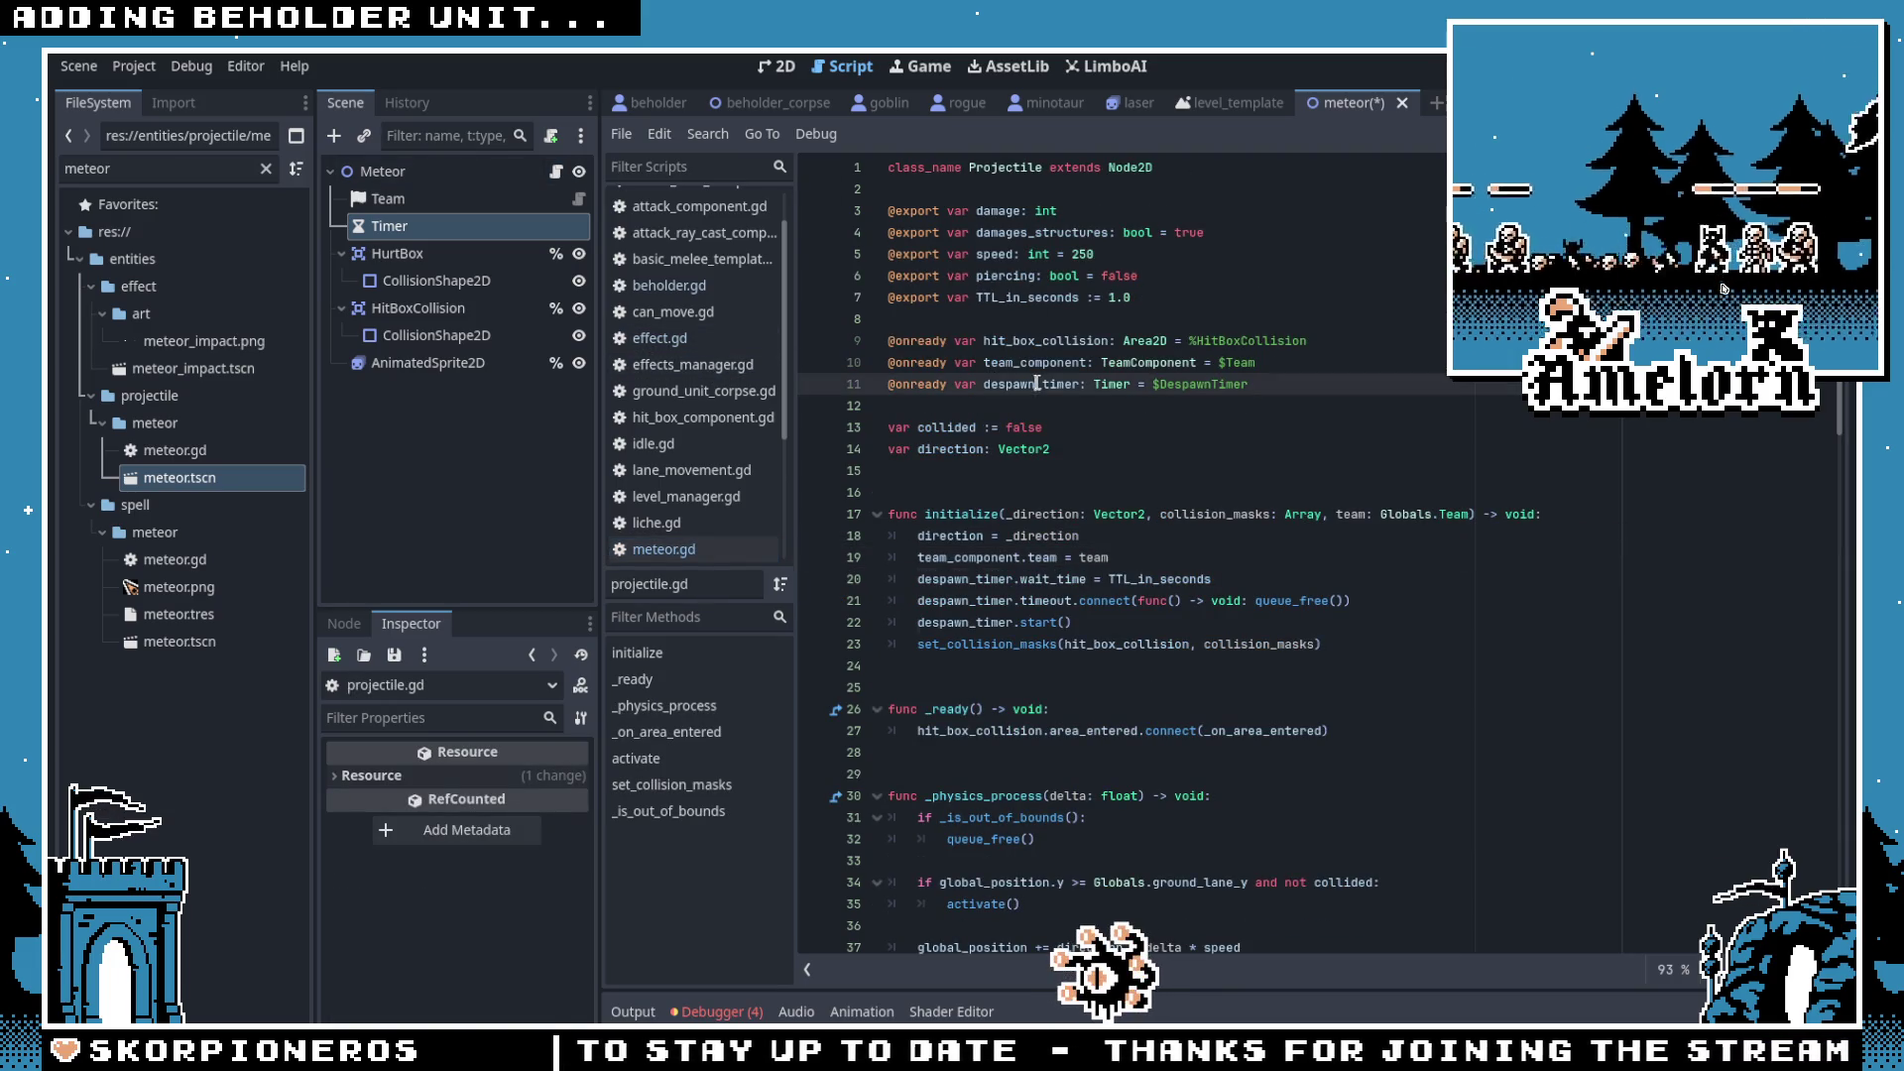
{"action": "left_click", "coordinate": [1182, 384]}
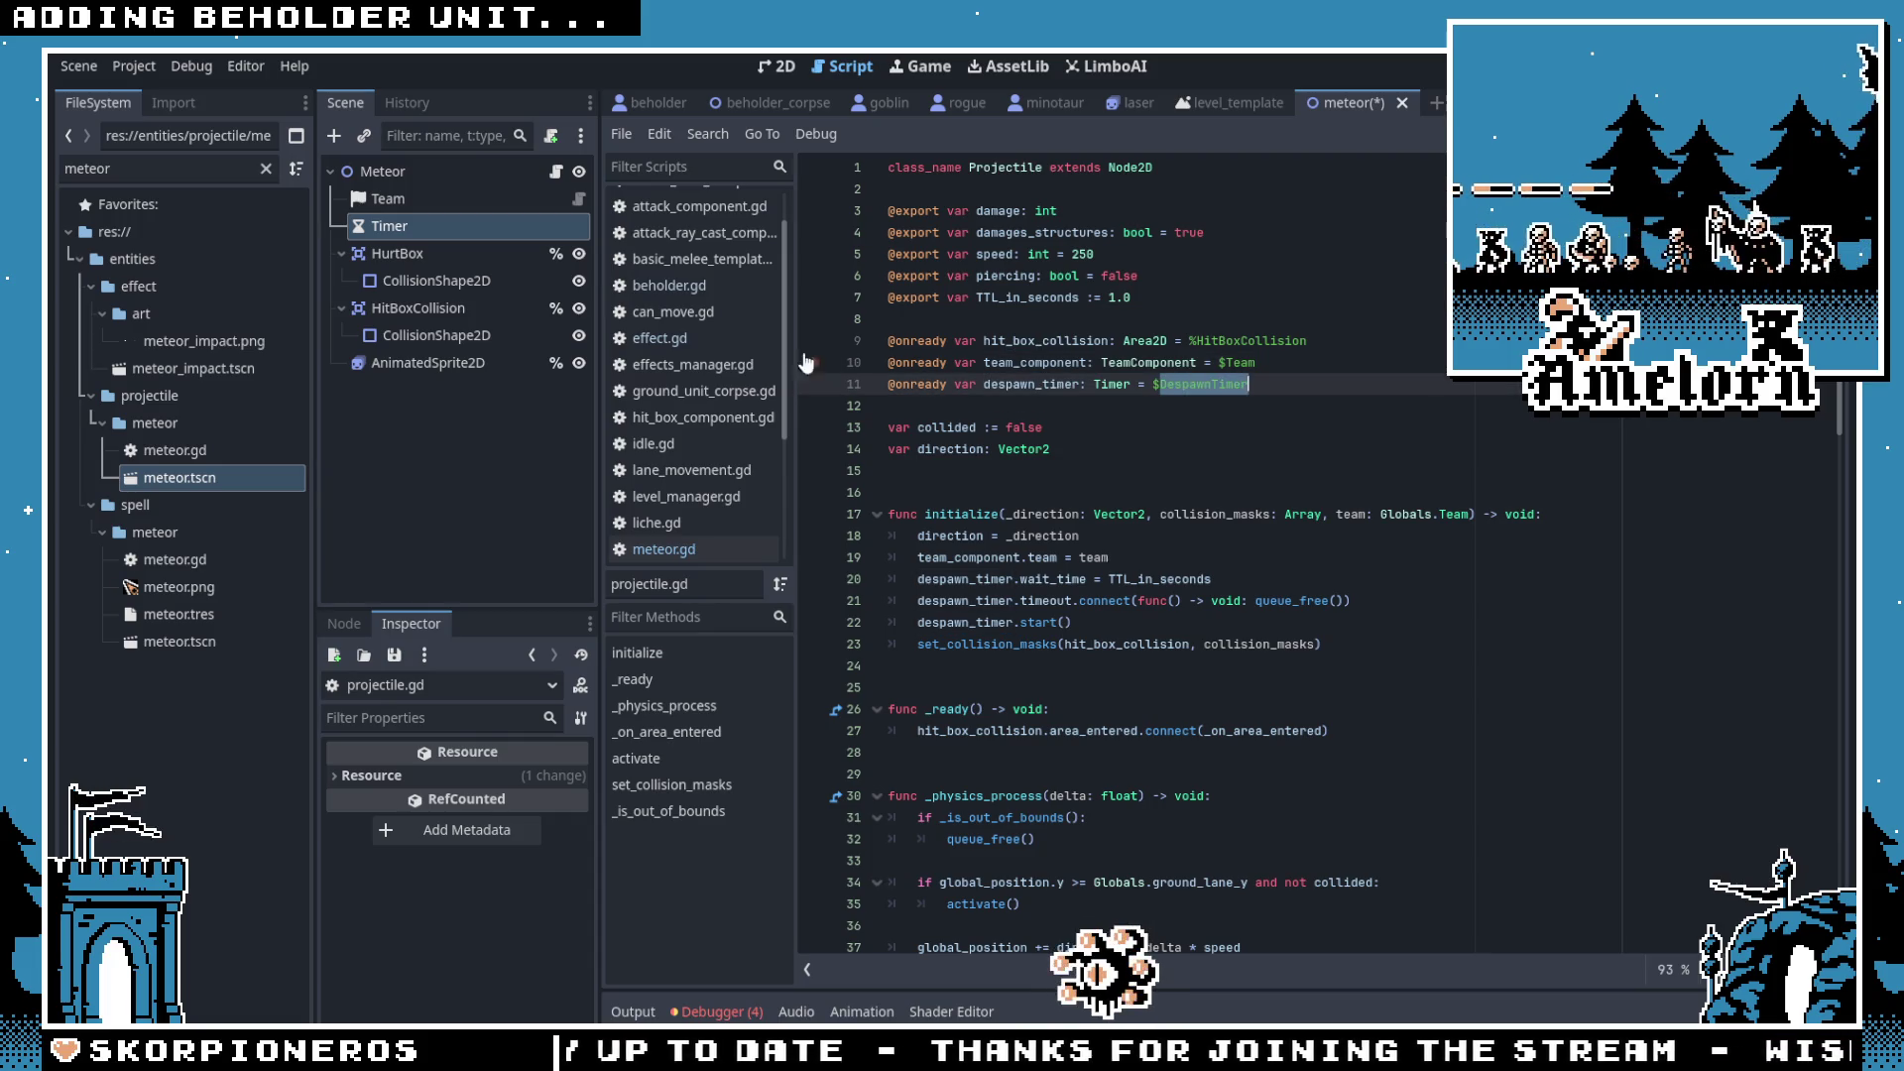
{"action": "double_click", "coordinate": [433, 226]}
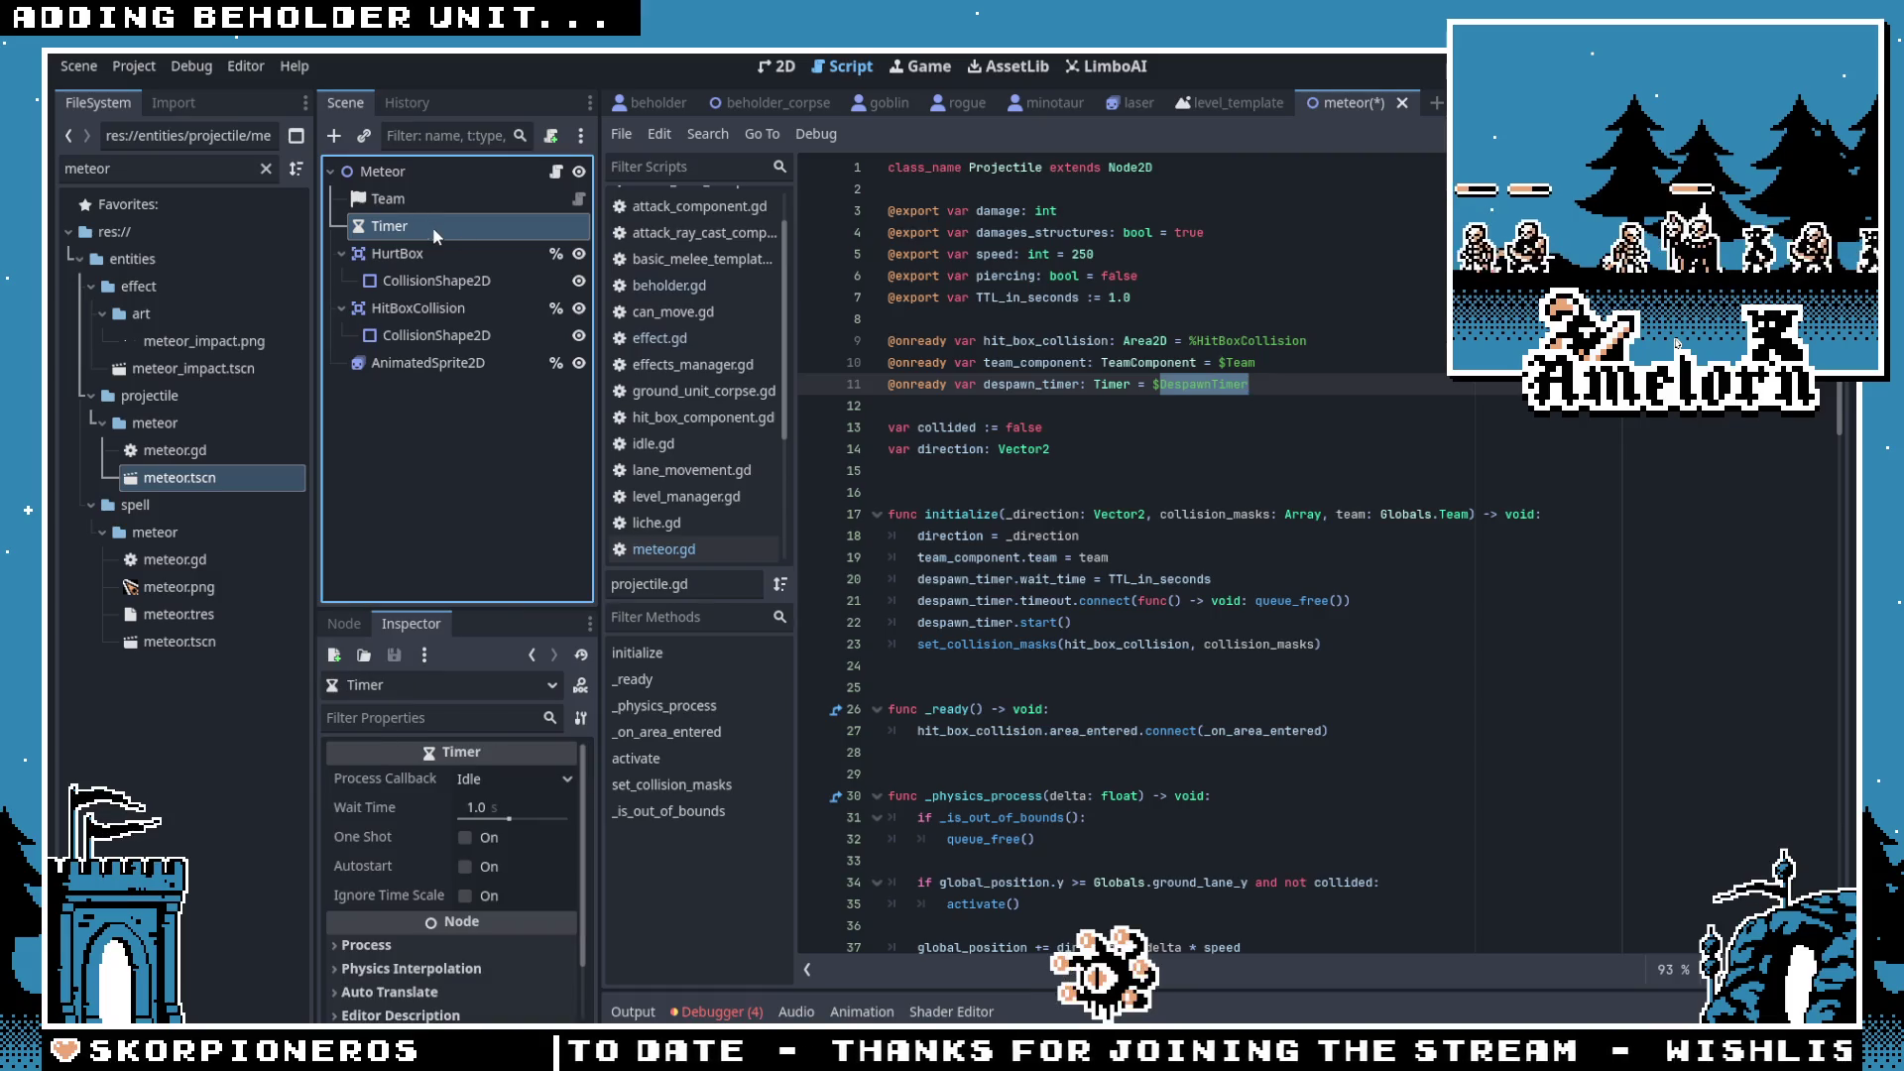
{"action": "type", "text": "DespawnTimer"}
{"action": "key", "text": "Return"}
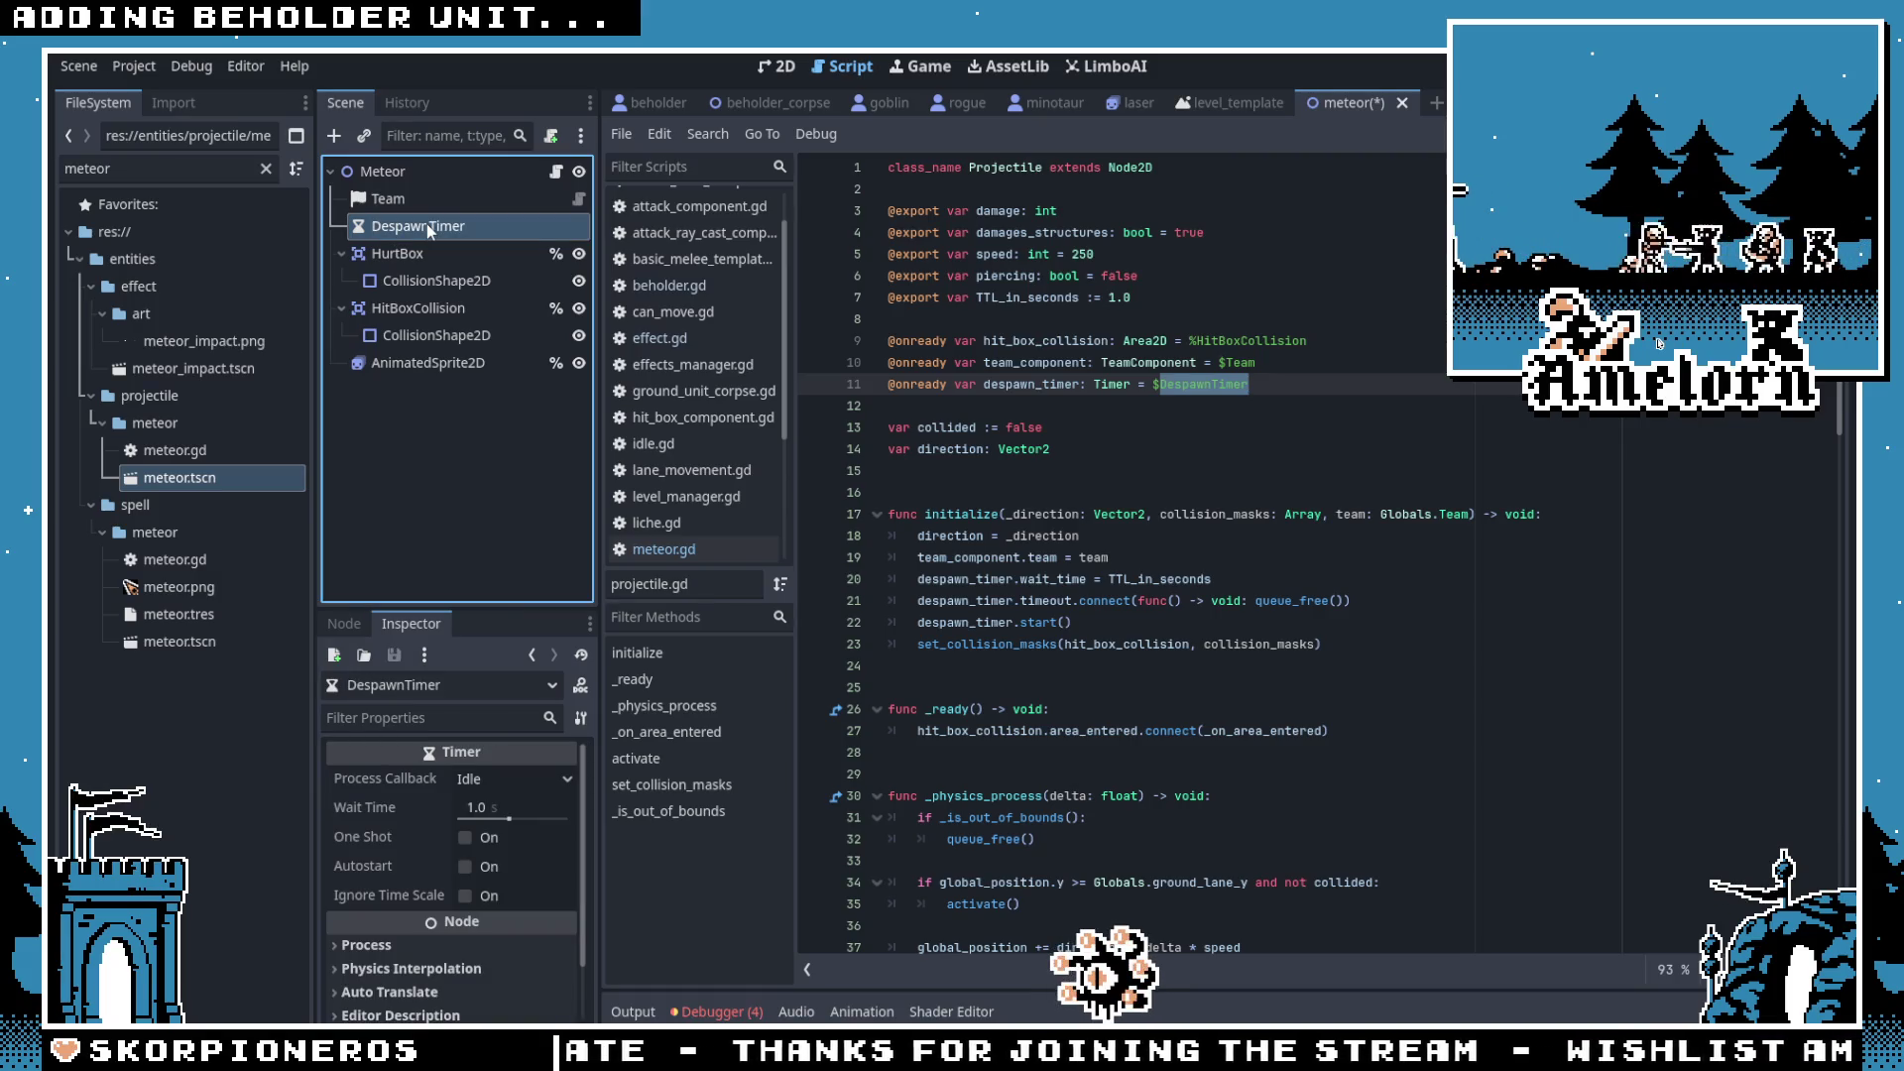
{"action": "left_click", "coordinate": [1105, 321]}
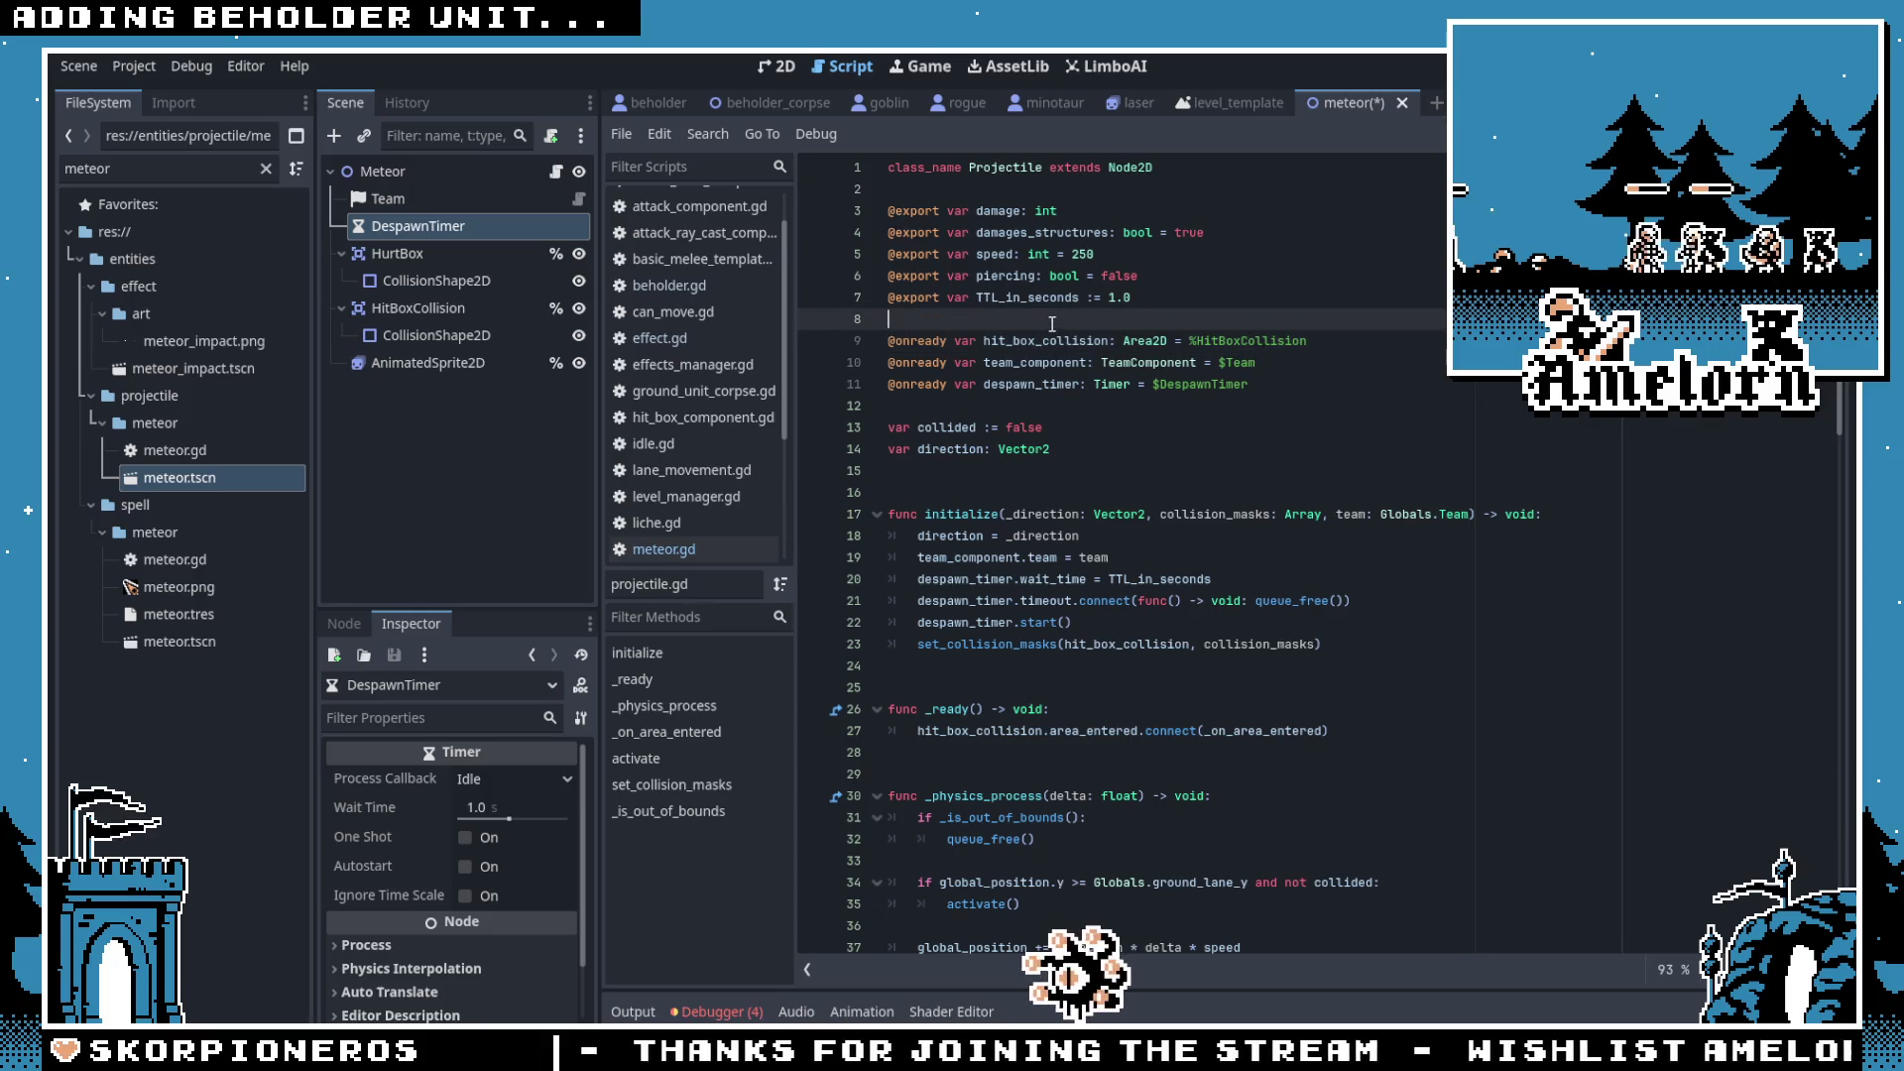
Step: Set the Meteor's Ttl in Seconds to 6.0, save the scene, and run the game
{"action": "left_click", "coordinate": [515, 171]}
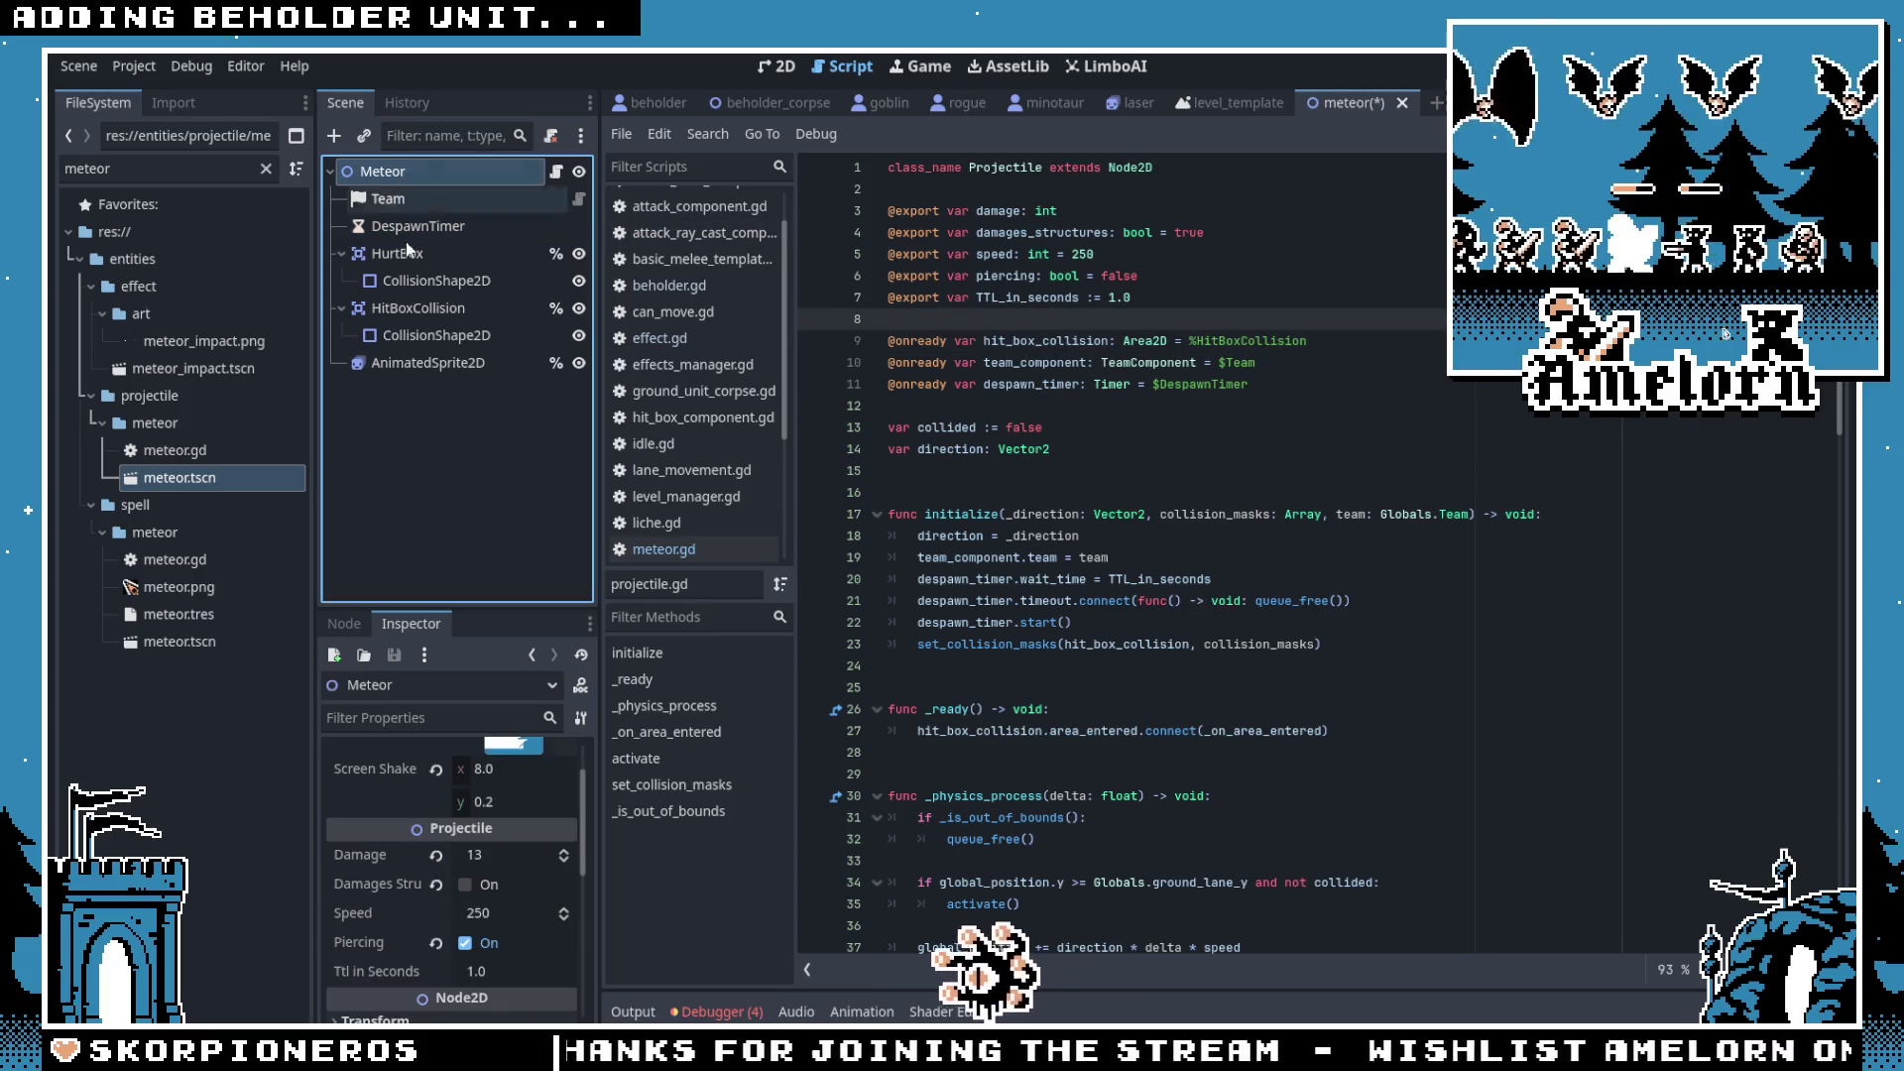
{"action": "scroll", "coordinate": [480, 927], "scroll_direction": "down", "scroll_amount": 1}
{"action": "left_click", "coordinate": [493, 970]}
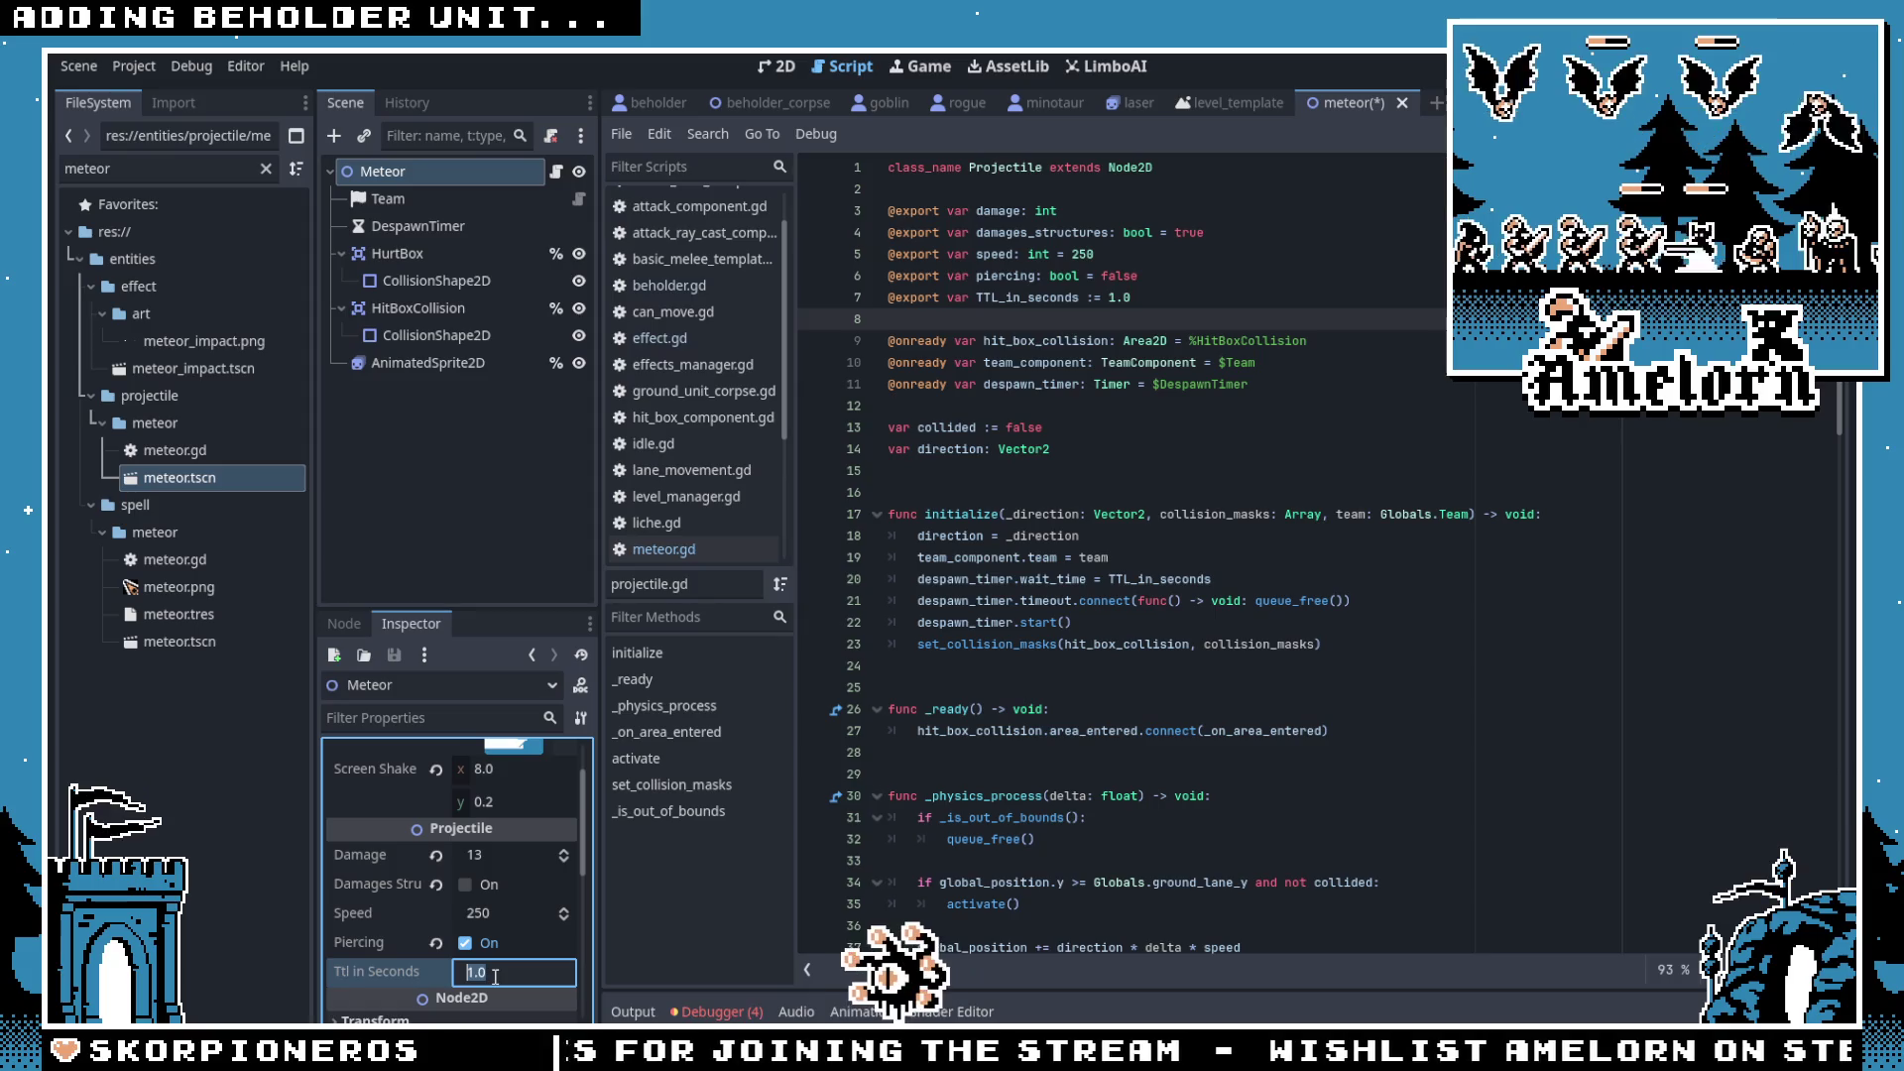
{"action": "type", "text": "6"}
{"action": "key", "text": "Return"}
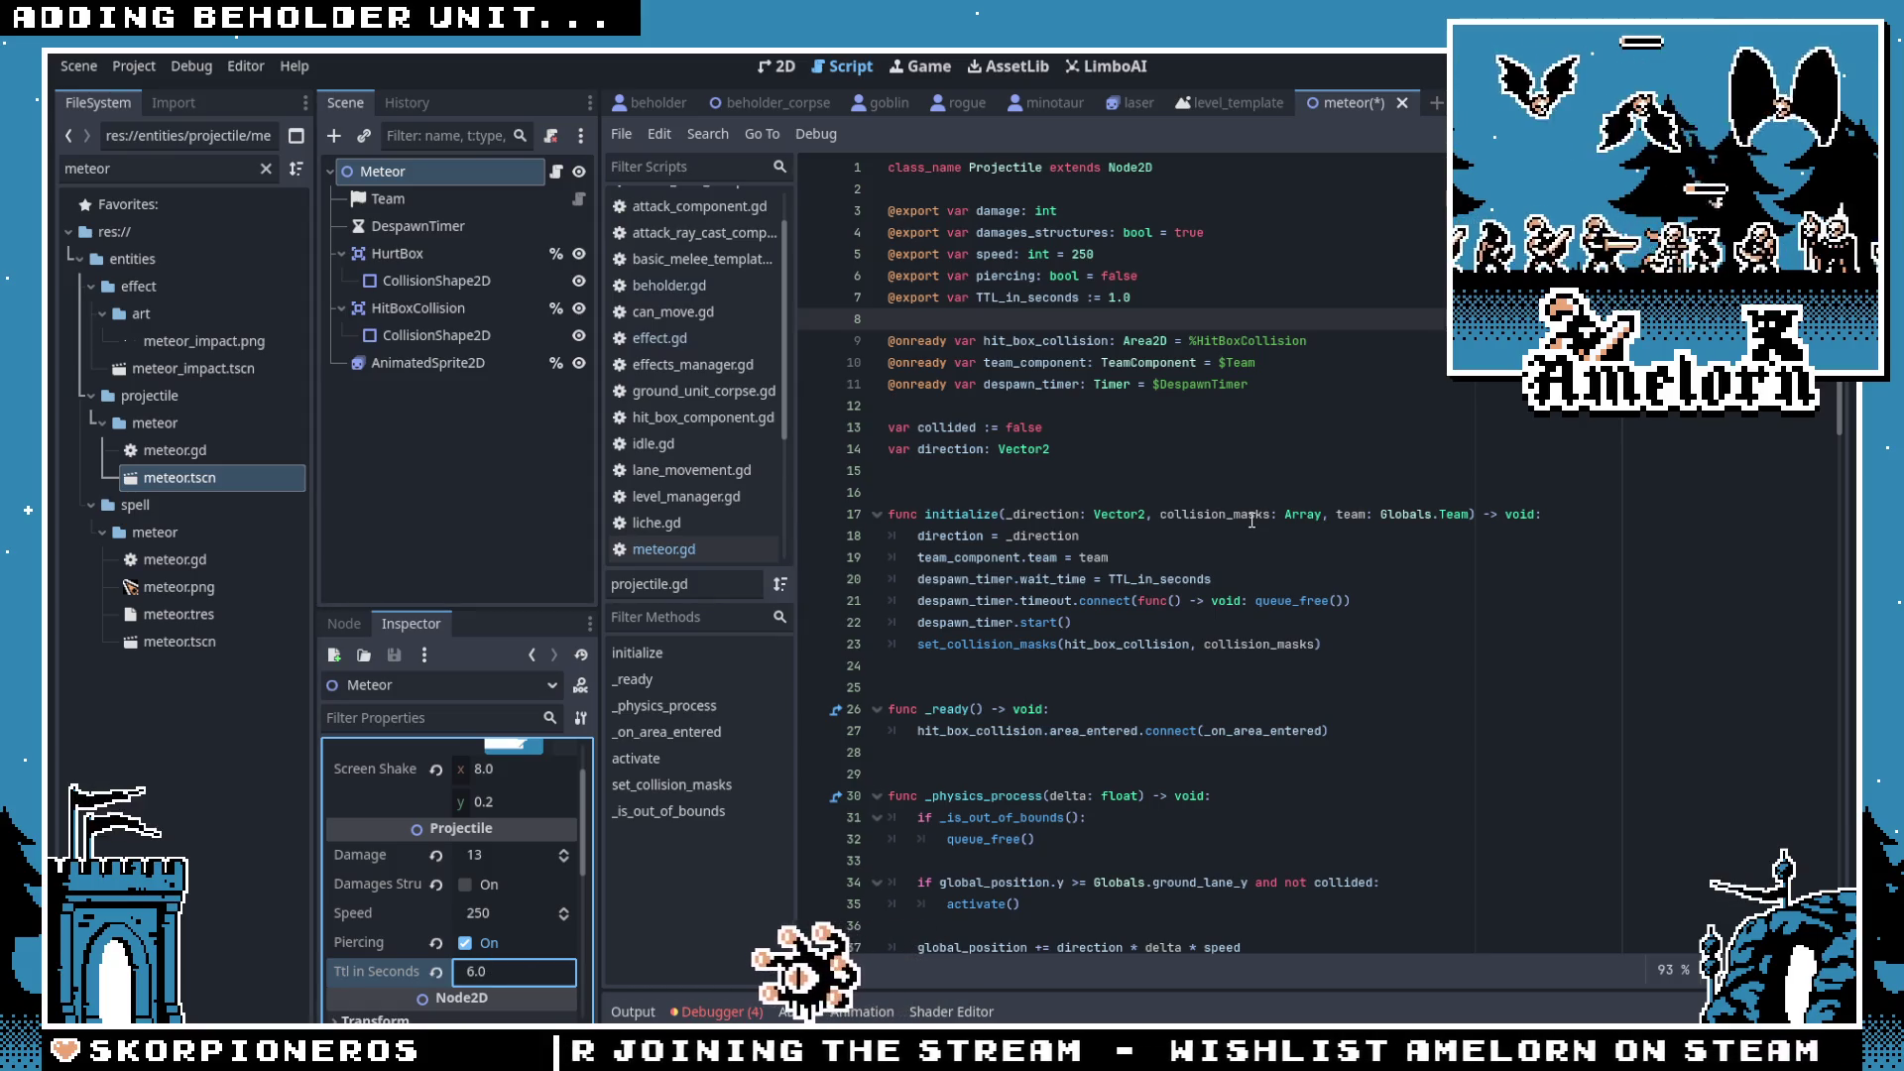
{"action": "key", "text": "ctrl+s"}
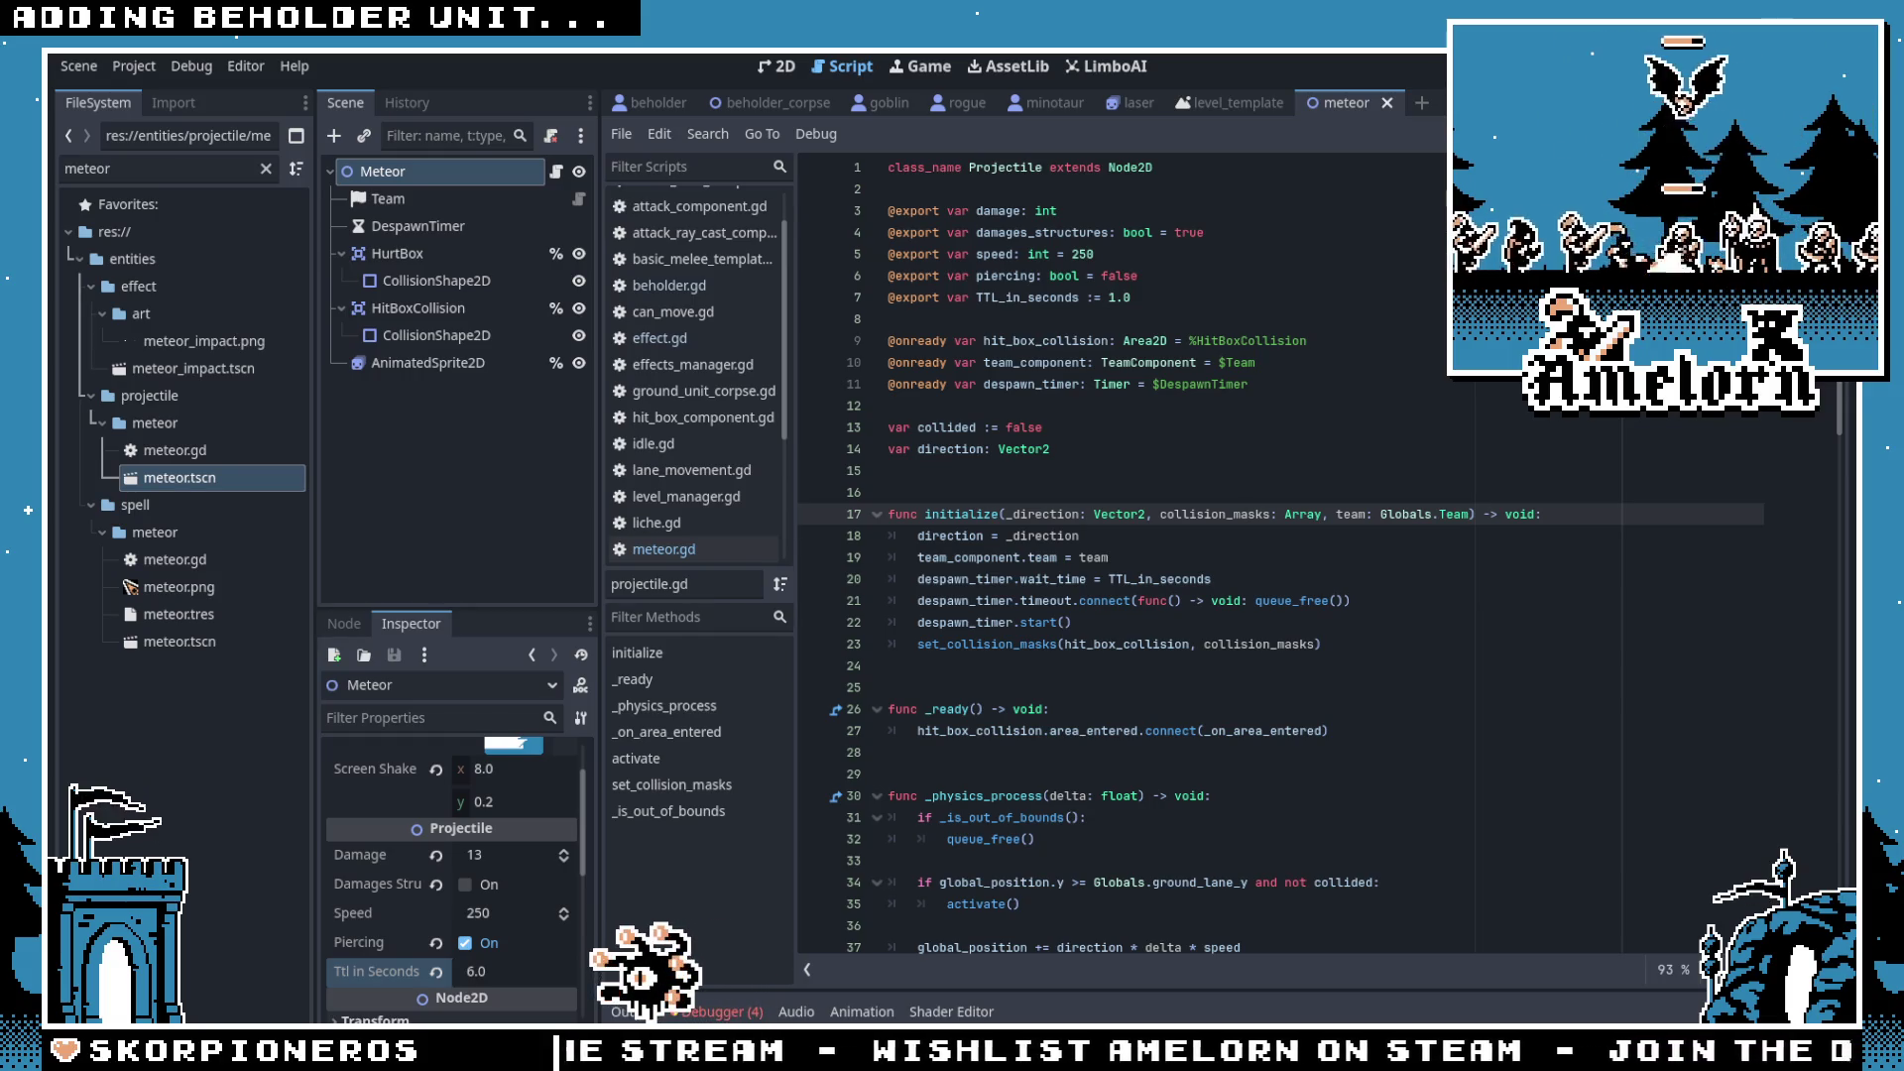
{"action": "key", "text": "F5"}
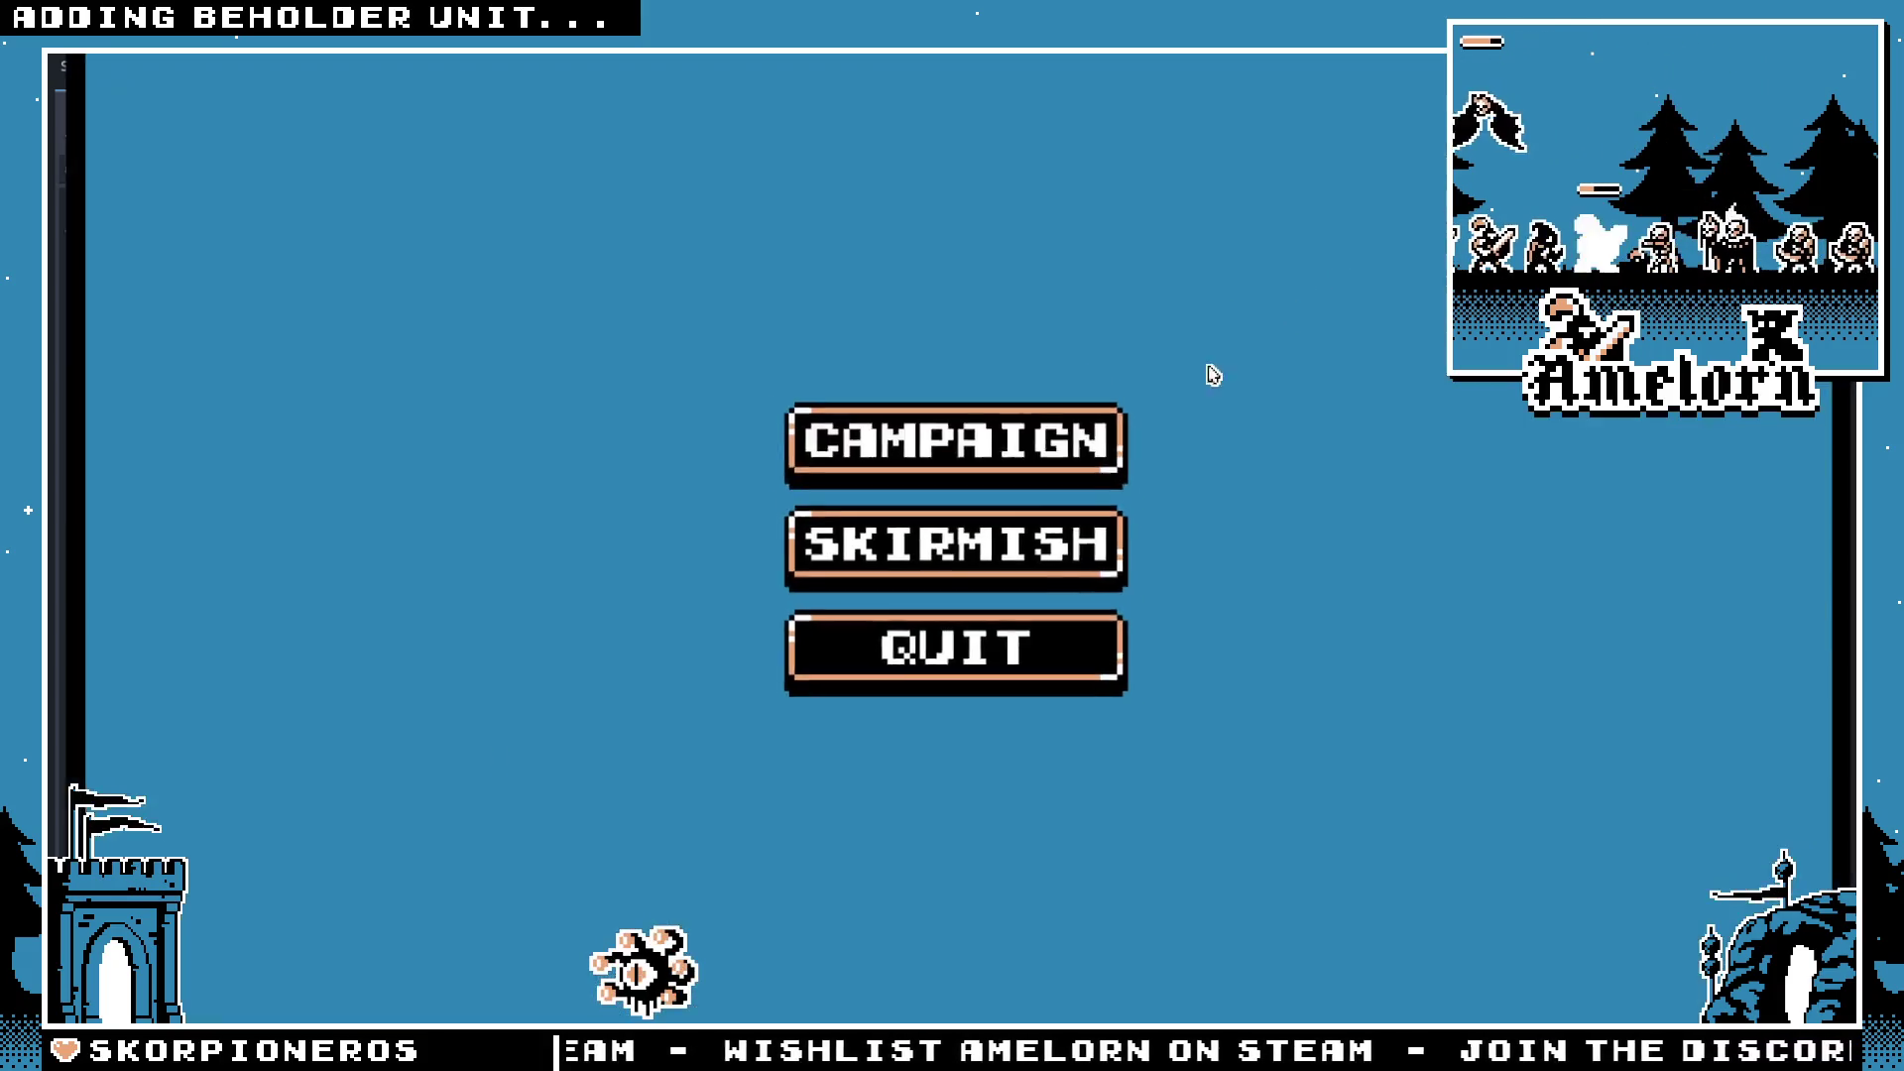
Step: Stop the running game and relaunch it from the meteor scene
{"action": "left_click", "coordinate": [949, 491]}
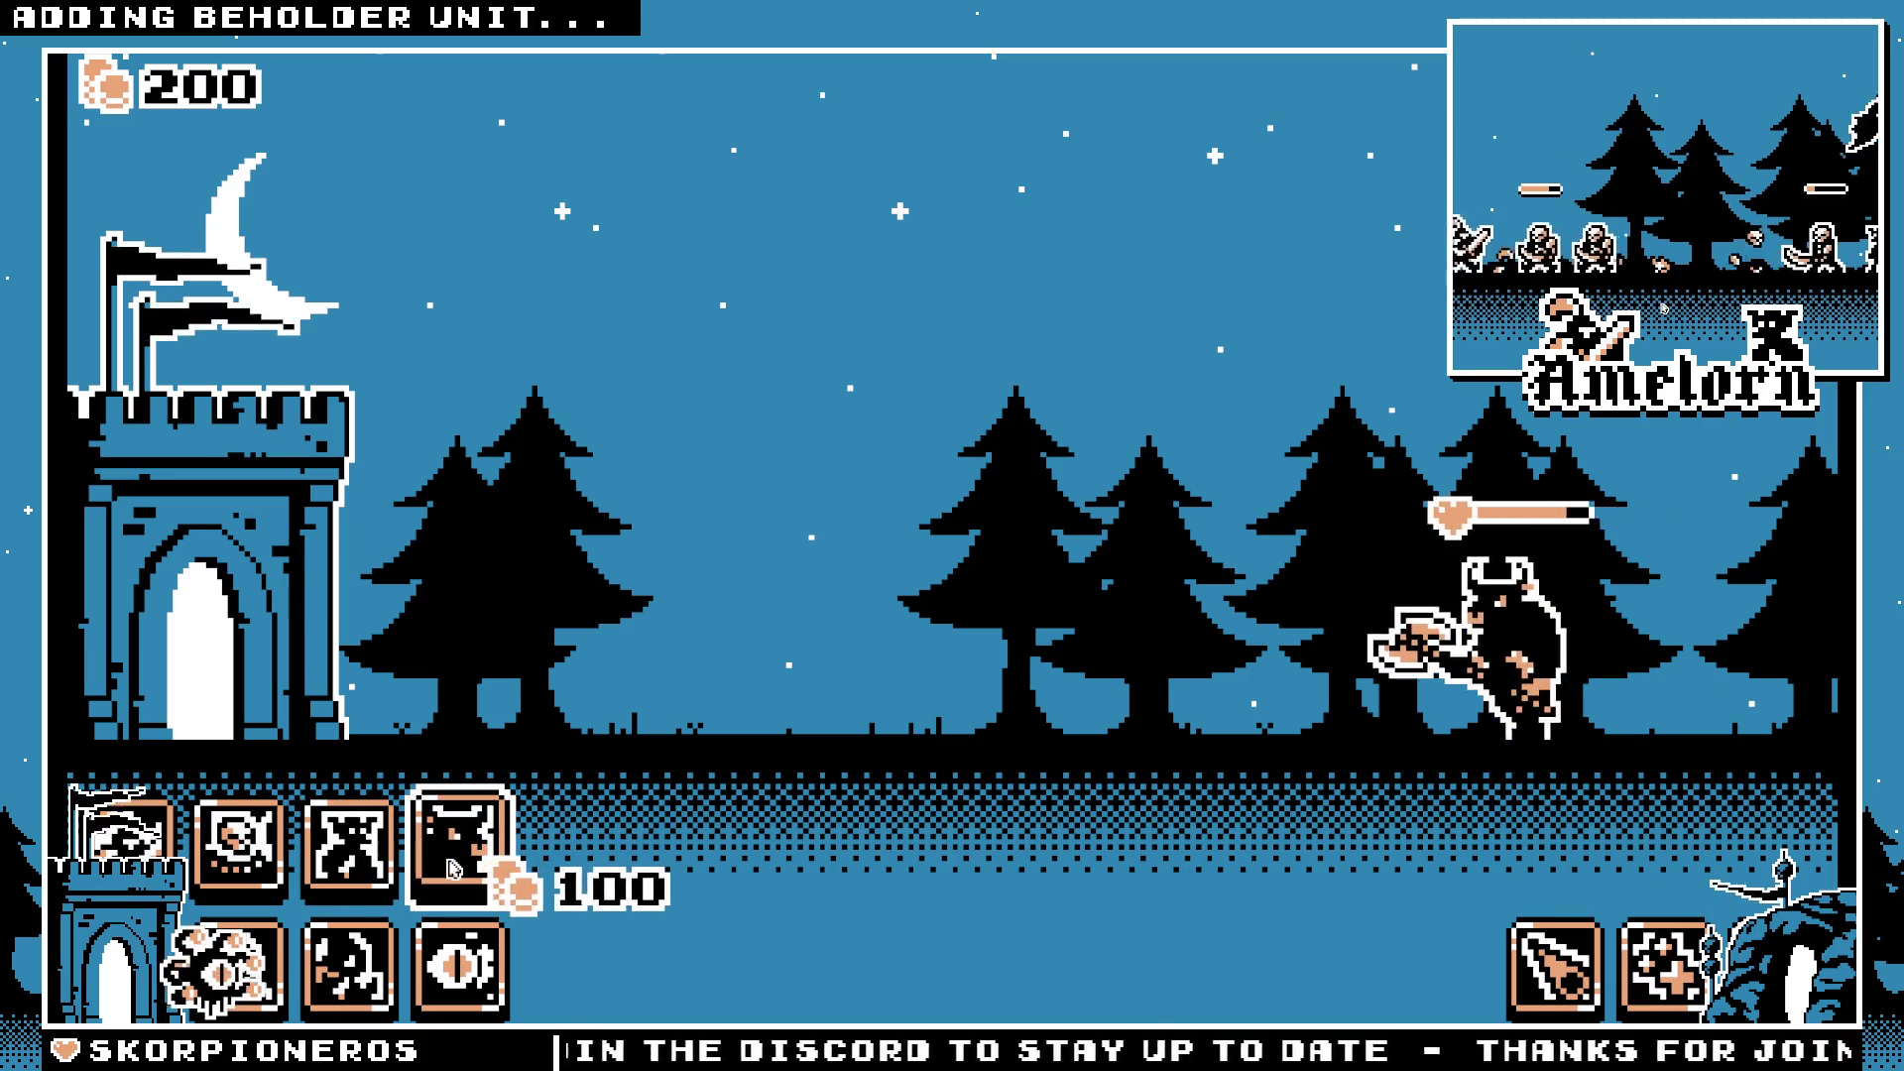
{"action": "key", "text": "F8"}
{"action": "left_click", "coordinate": [780, 66]}
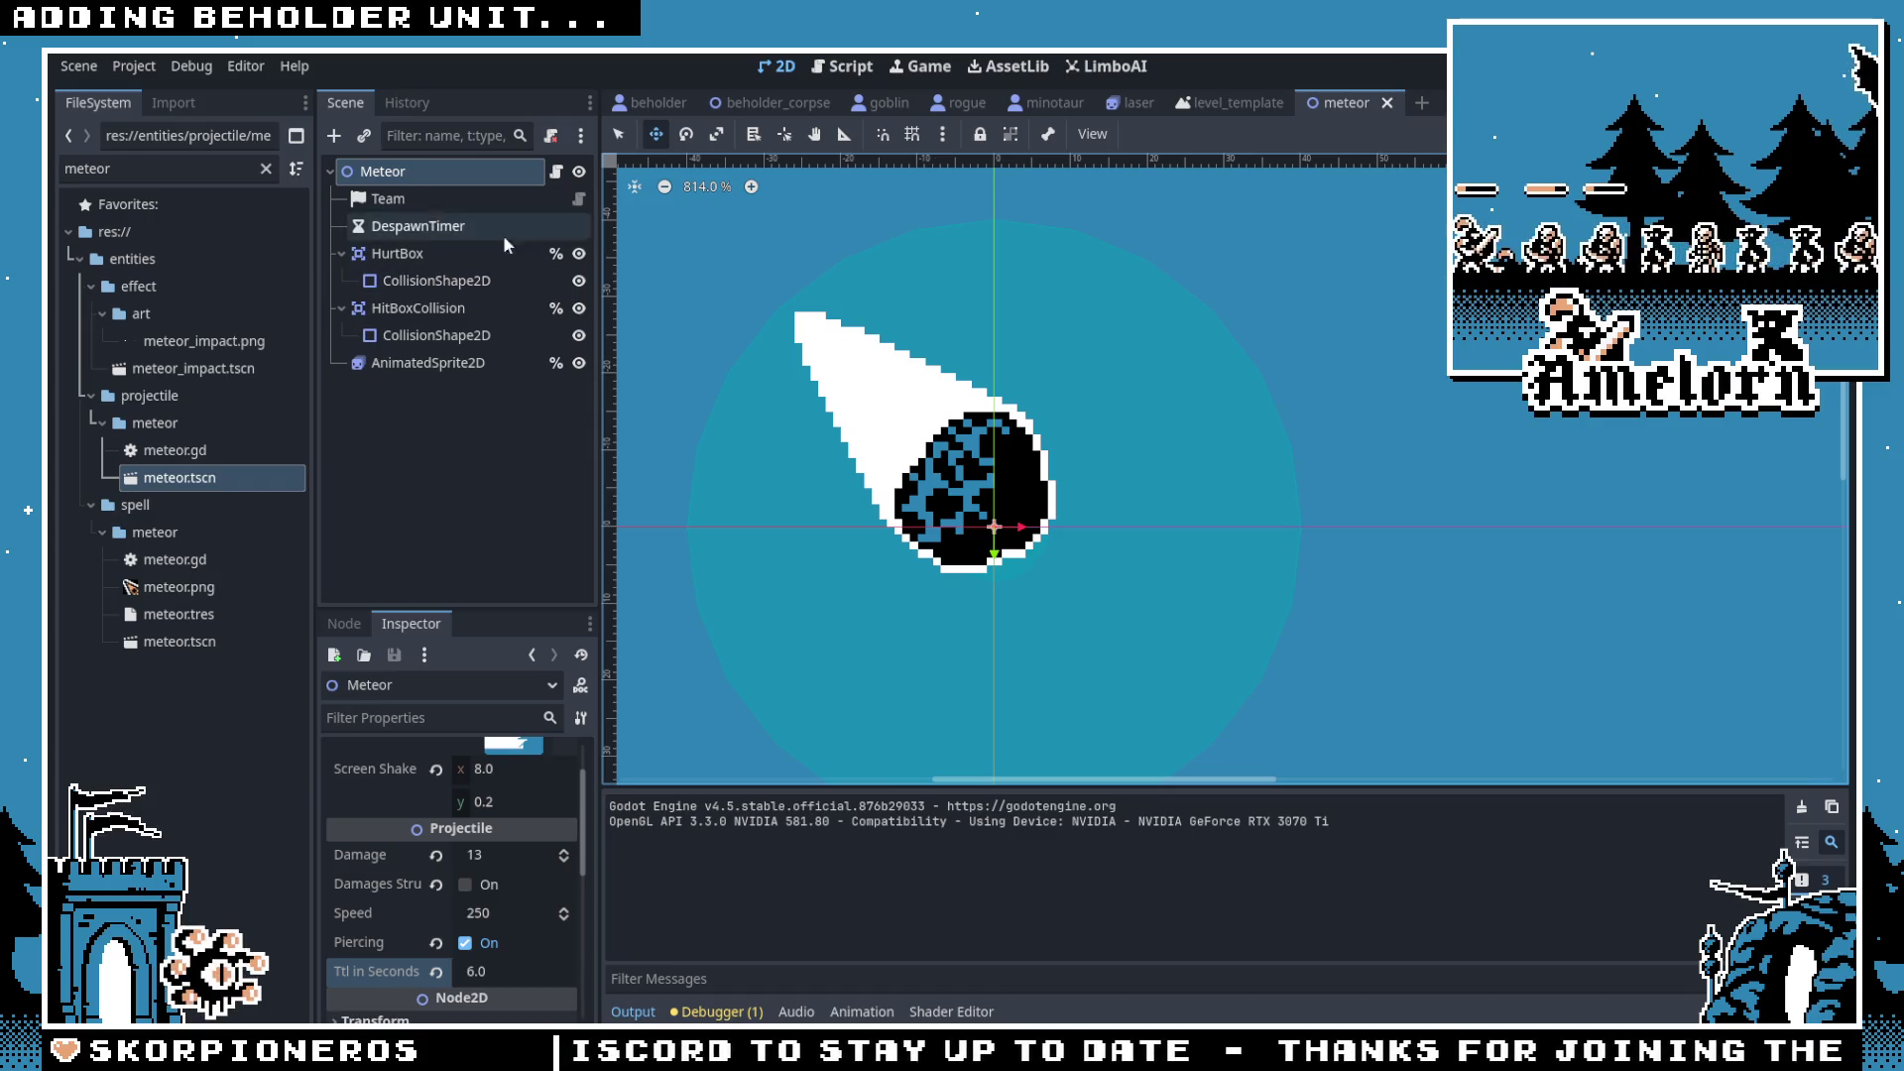
{"action": "key", "text": "F5"}
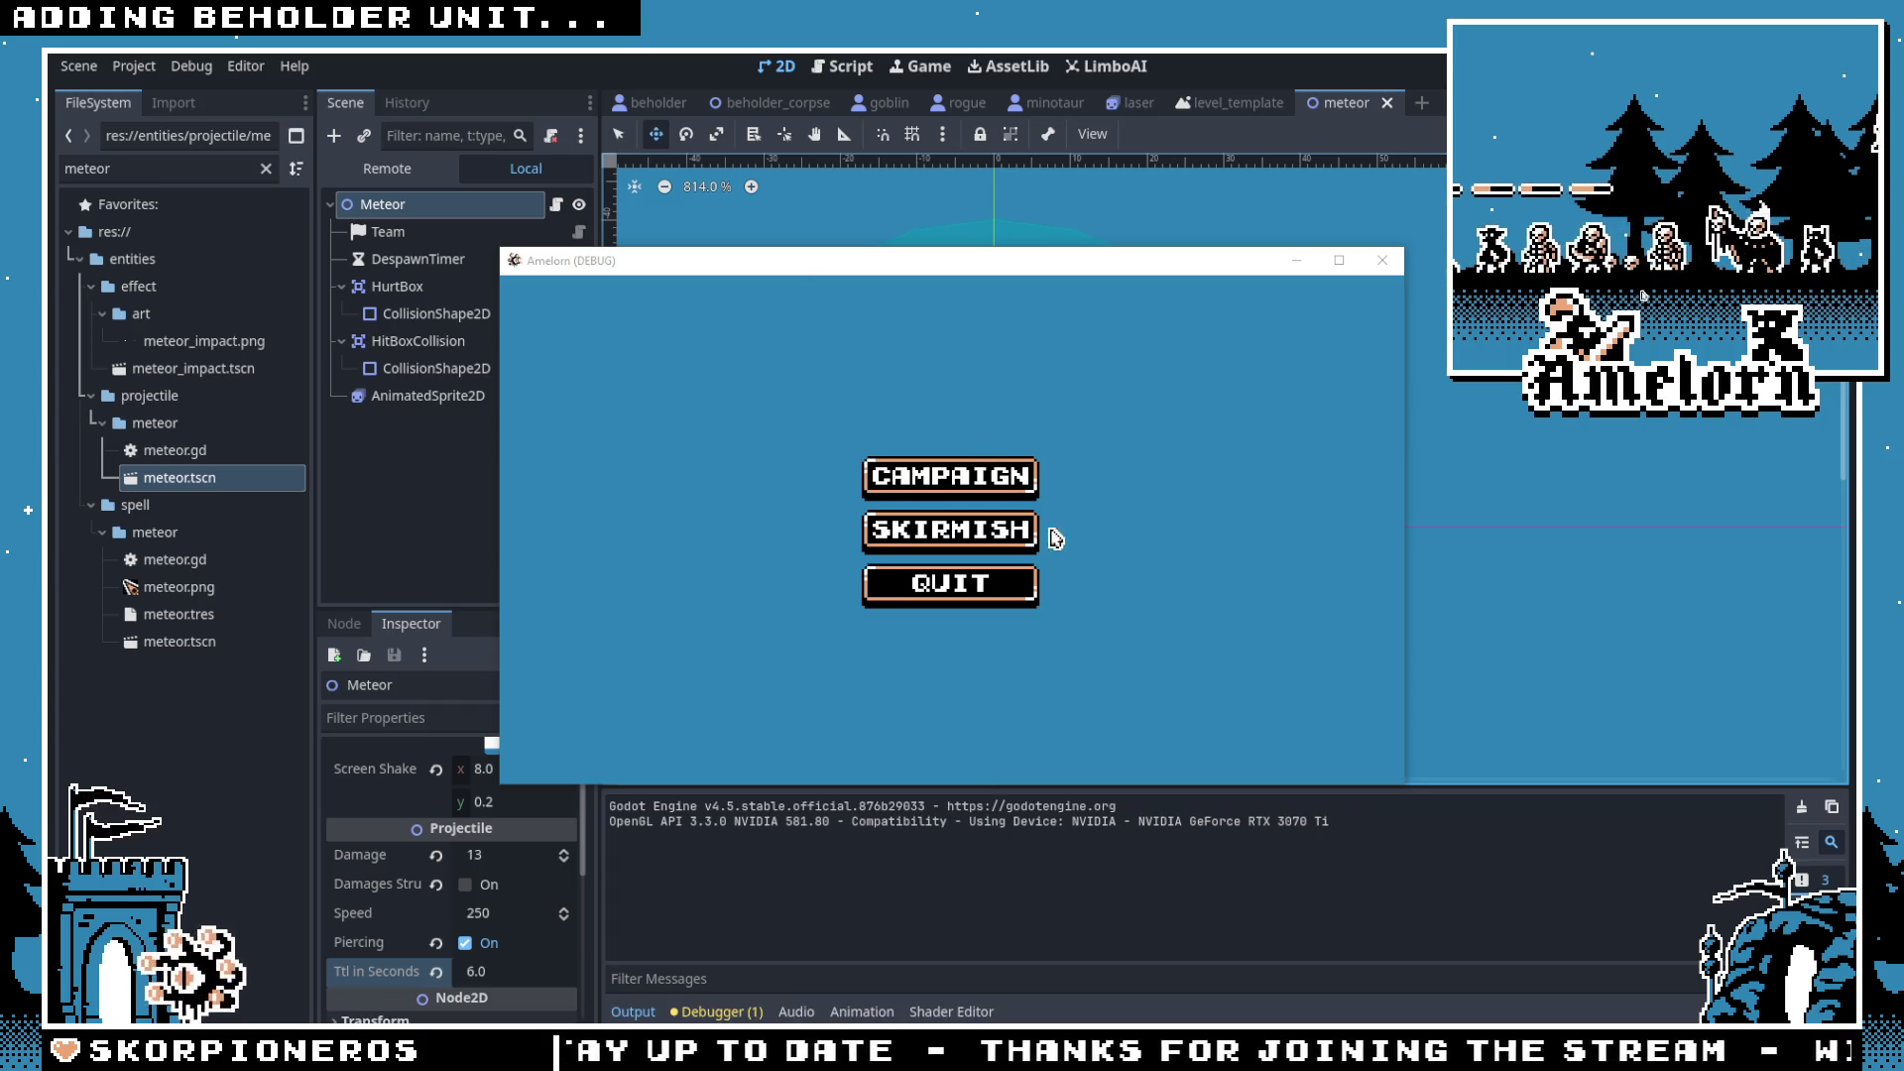
Step: Start Forest Conquest, switch to fullscreen with F11, and deploy a first beholder
{"action": "left_click", "coordinate": [985, 481]}
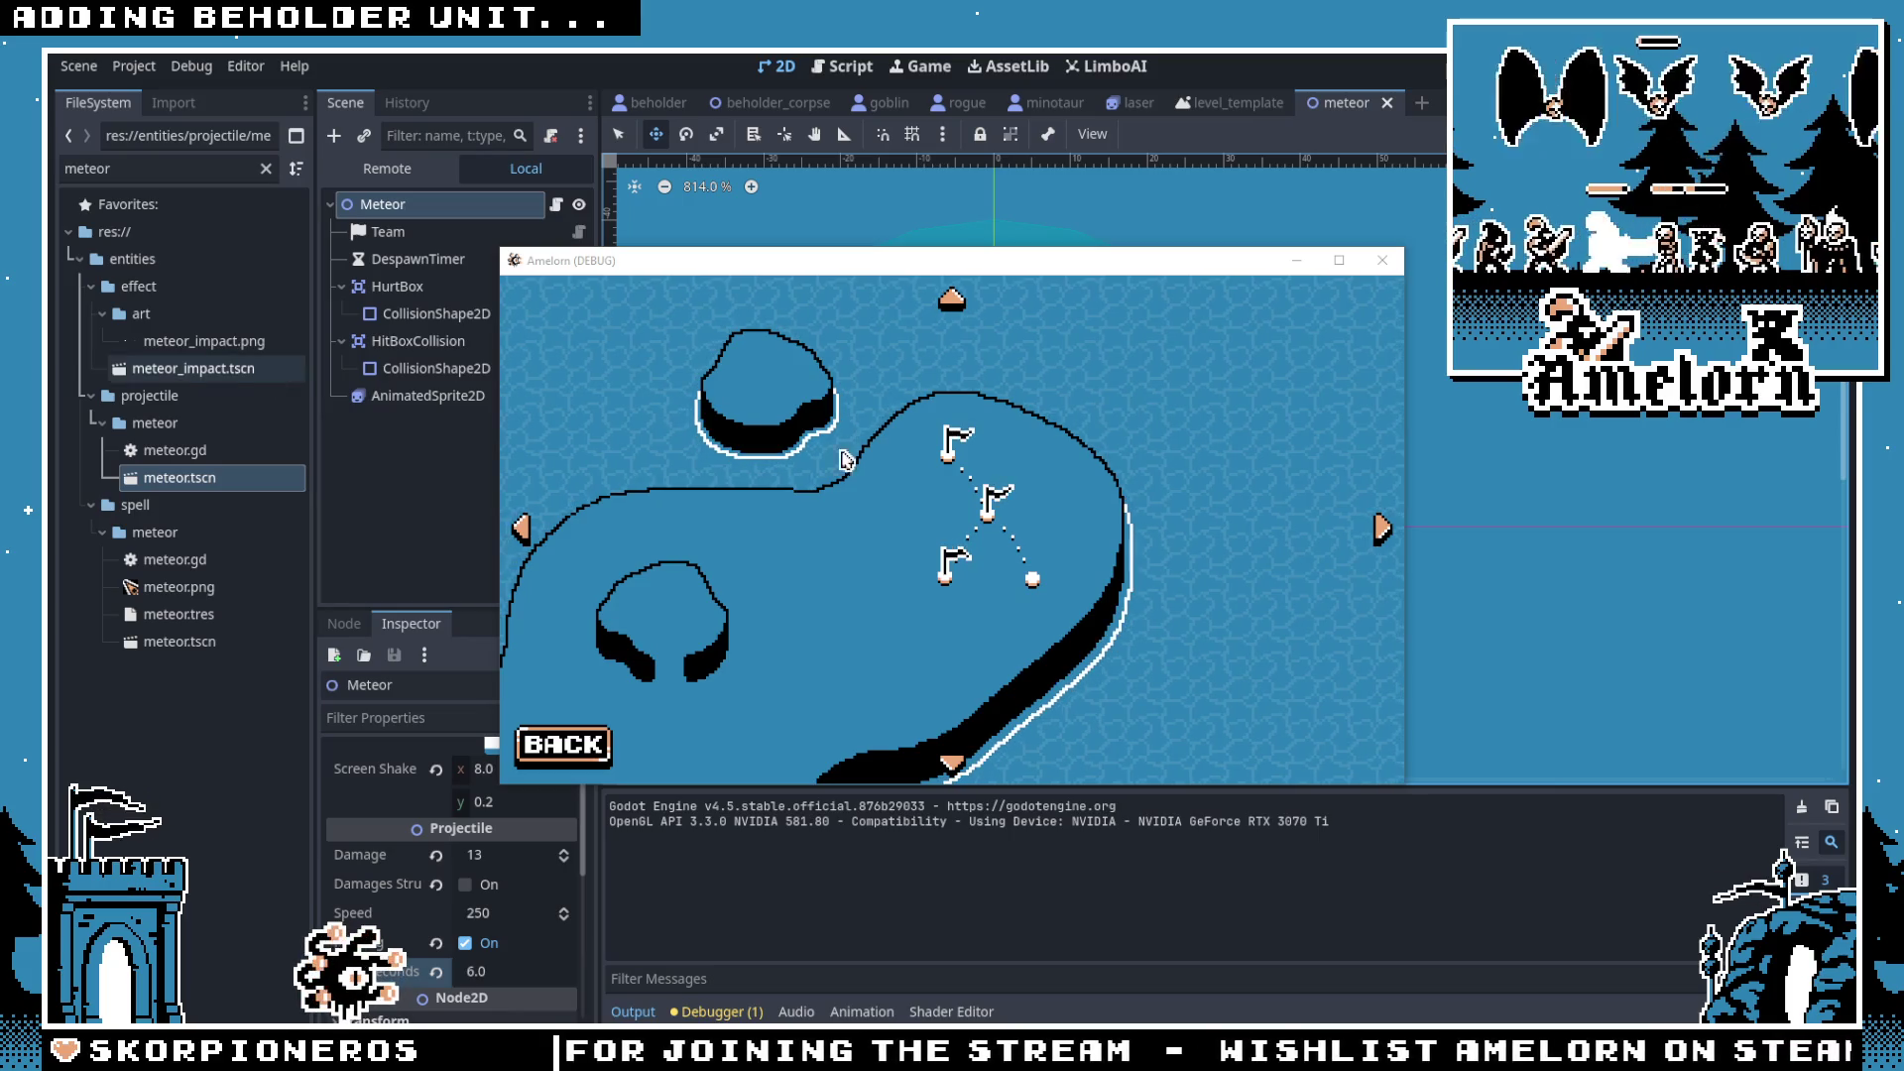
{"action": "key", "text": "Return"}
{"action": "key", "text": "Return"}
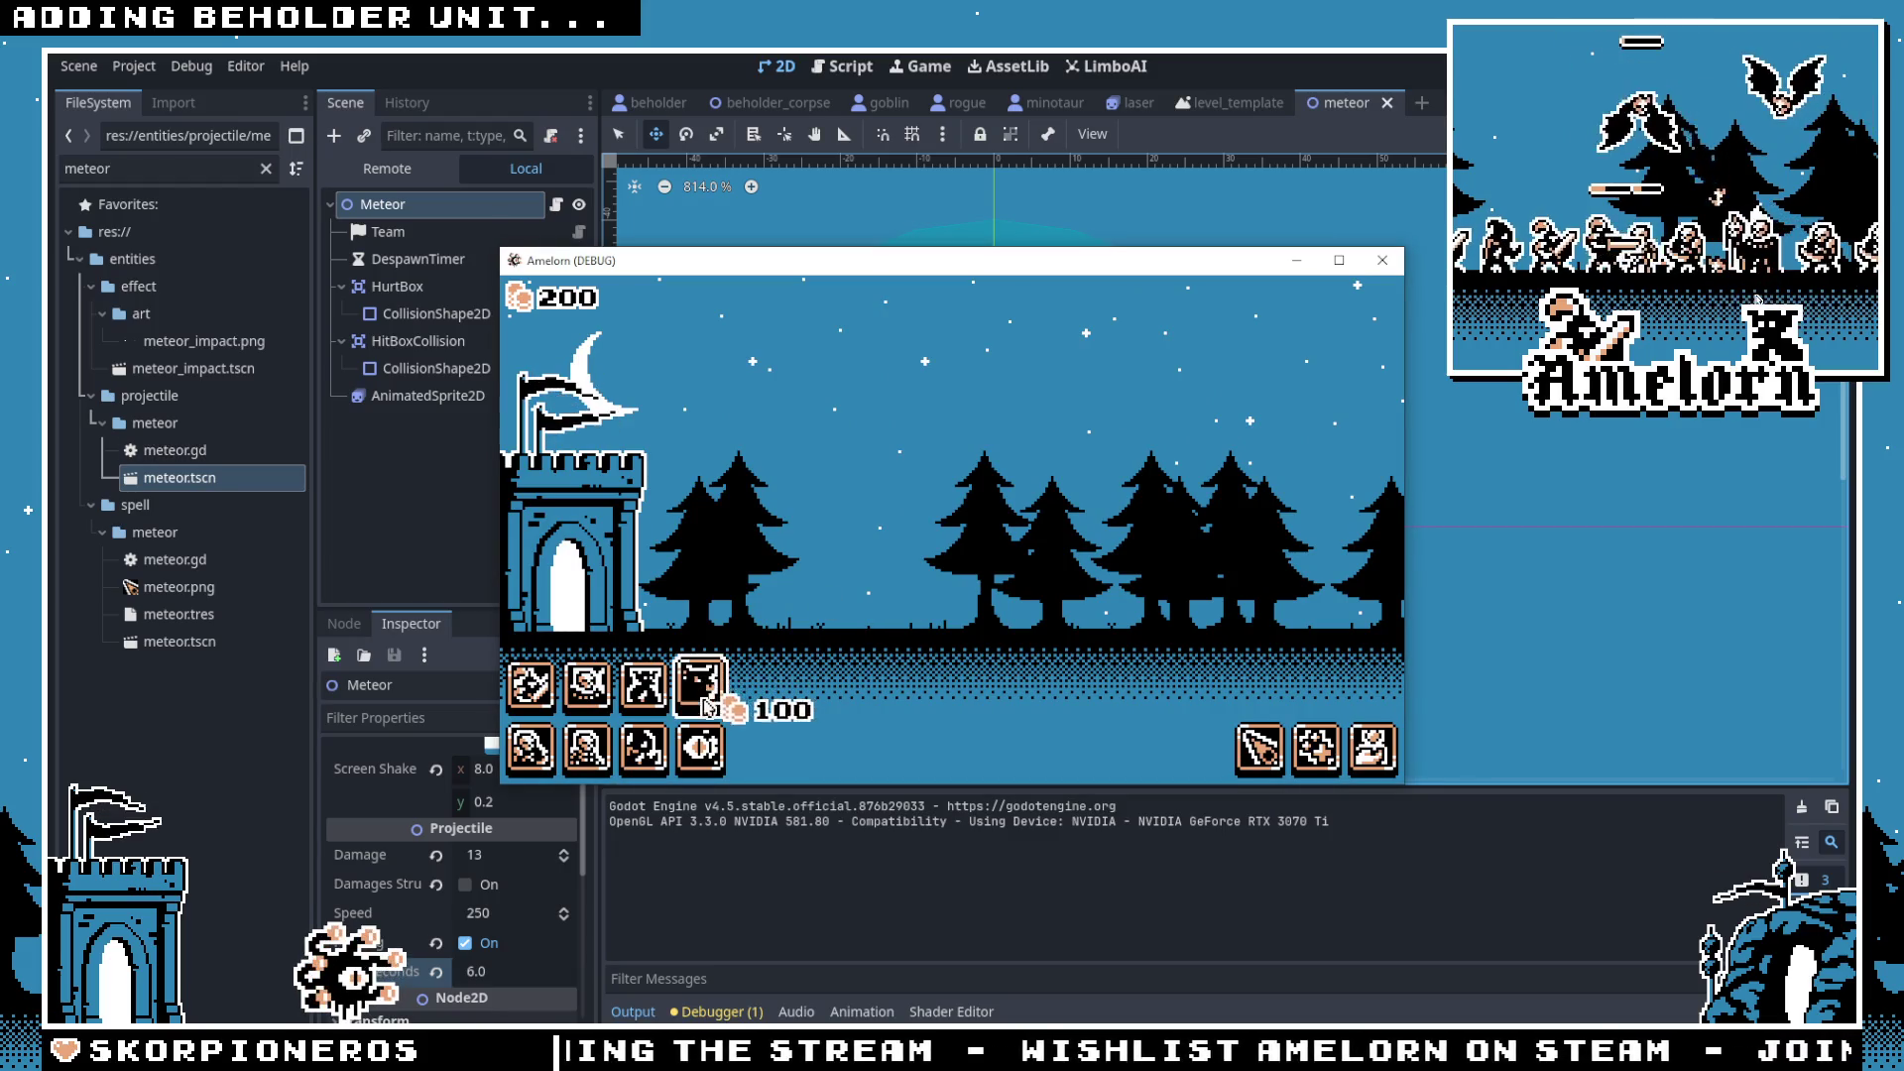
{"action": "key", "text": "F11"}
{"action": "left_click", "coordinate": [474, 960]}
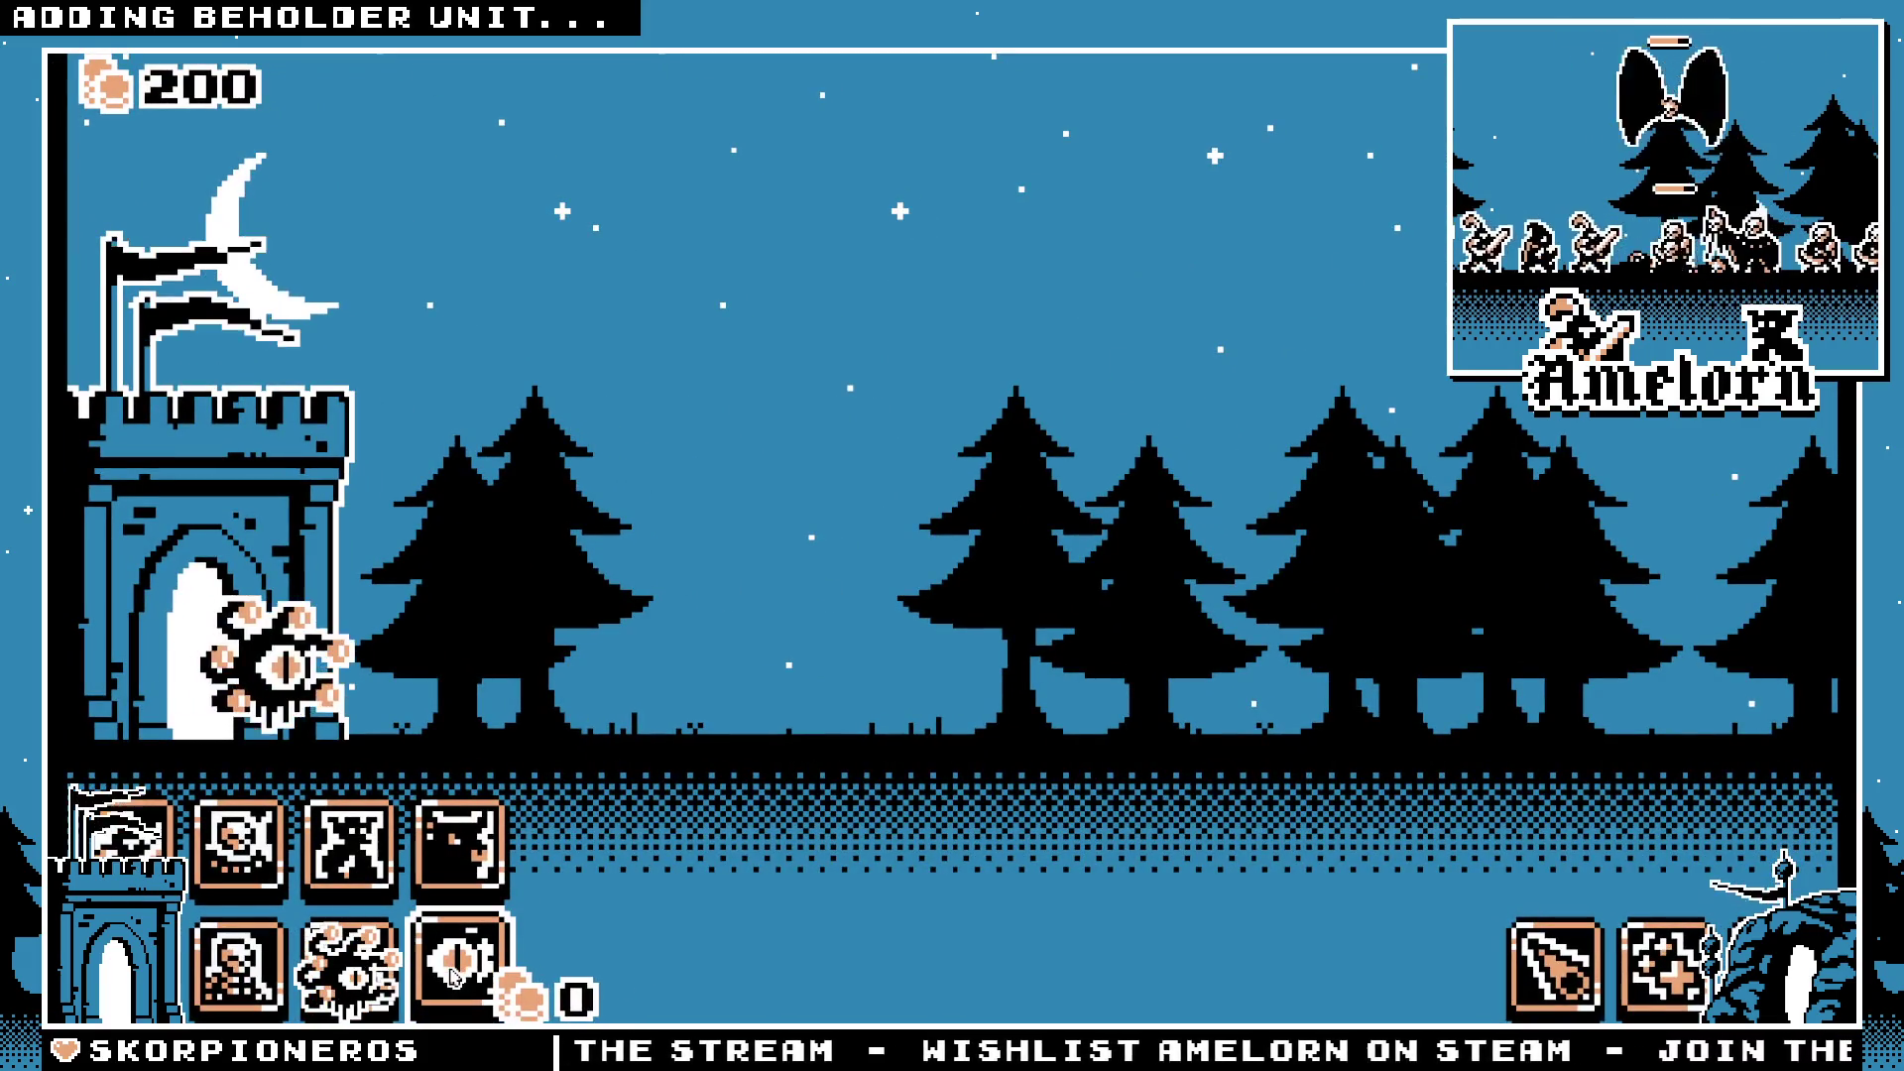
Step: Deploy a 100-coin minotaur, a skeleton, another beholder, and another 100-coin horned unit
{"action": "left_click", "coordinate": [451, 863]}
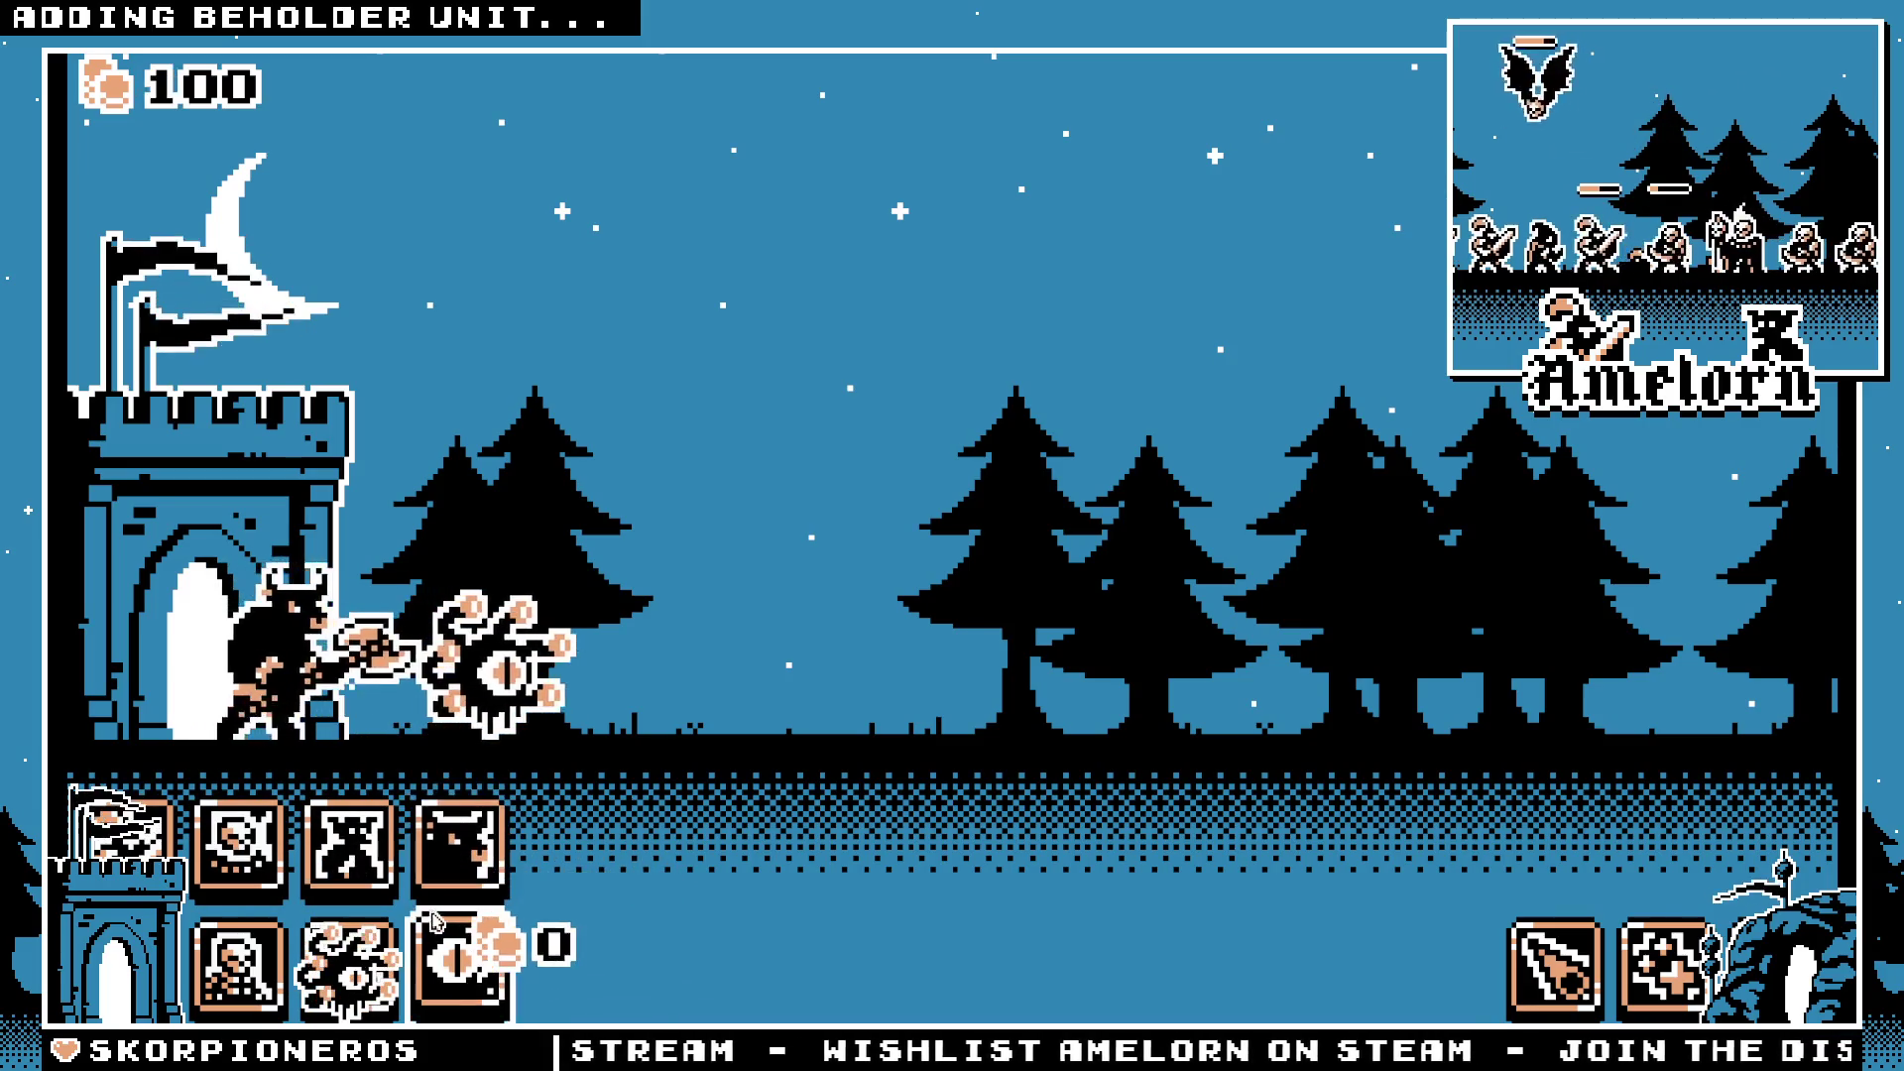
{"action": "left_click", "coordinate": [253, 855]}
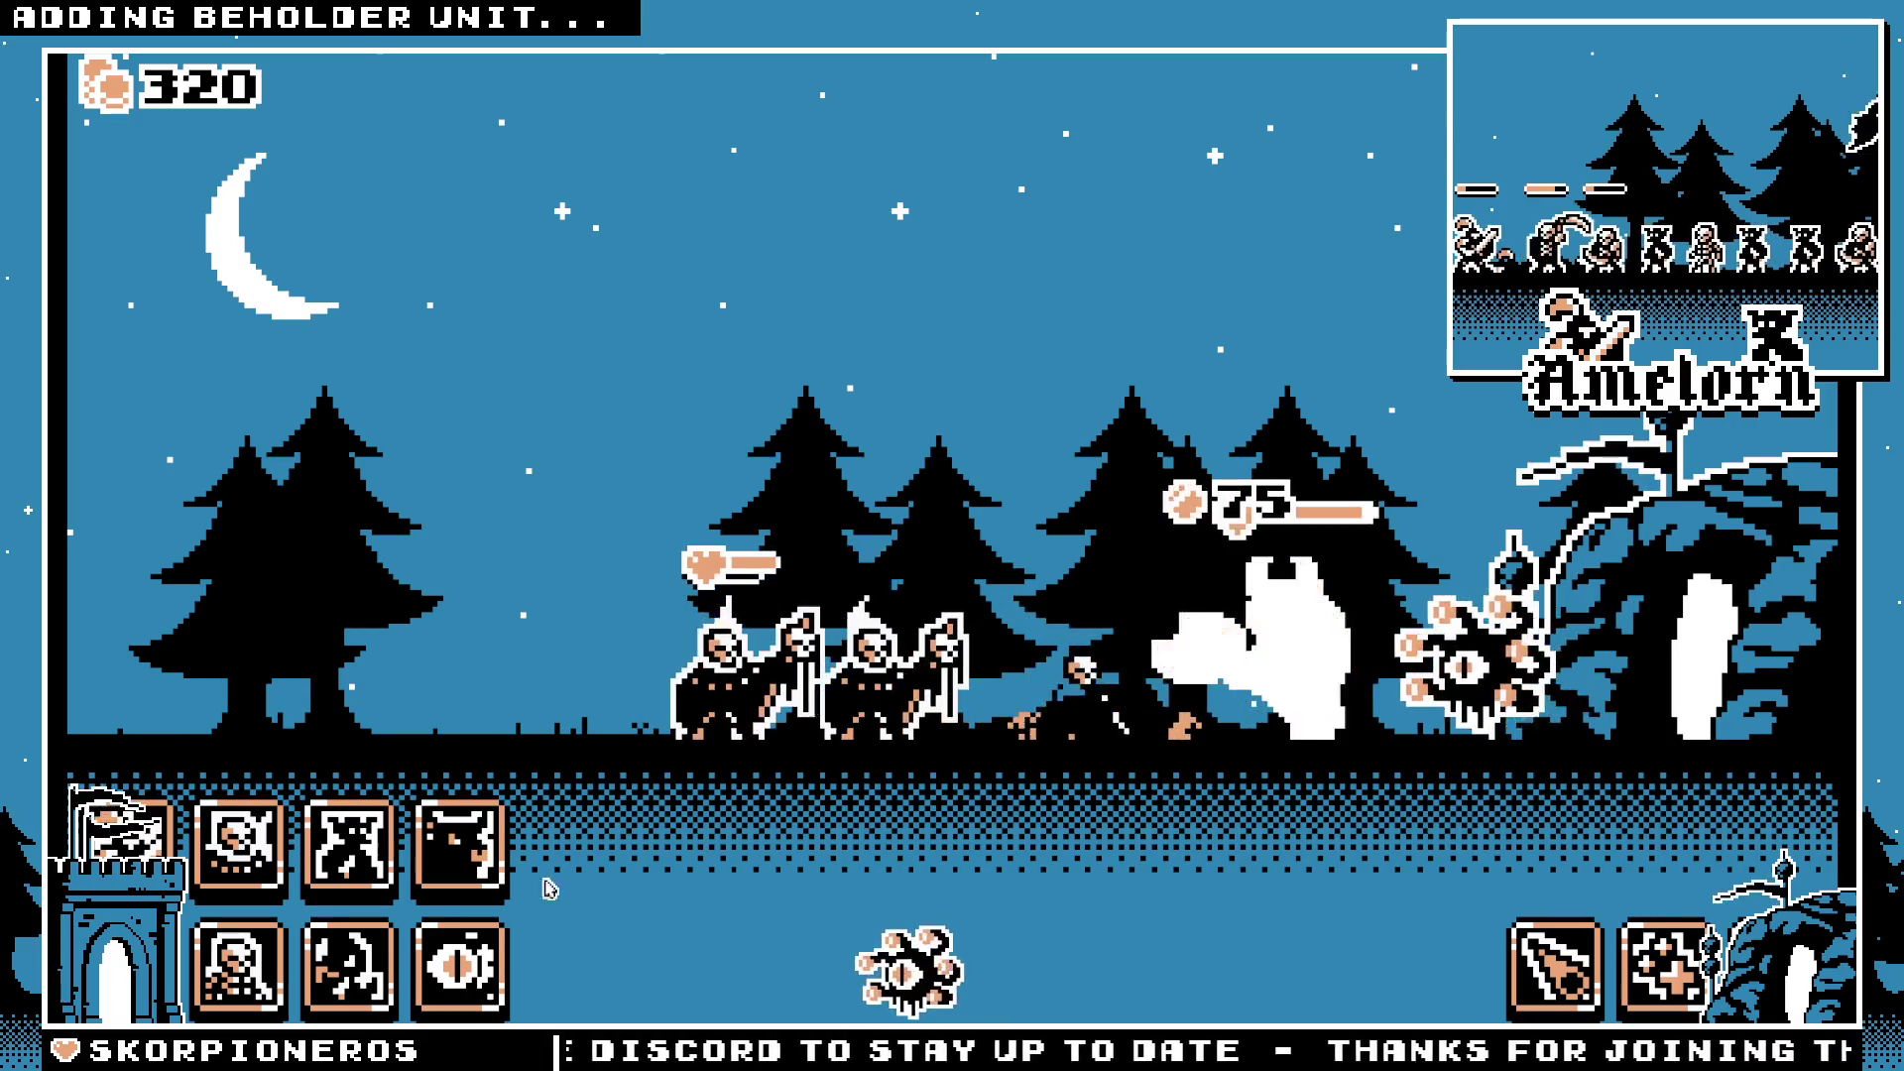
{"action": "left_click", "coordinate": [456, 843]}
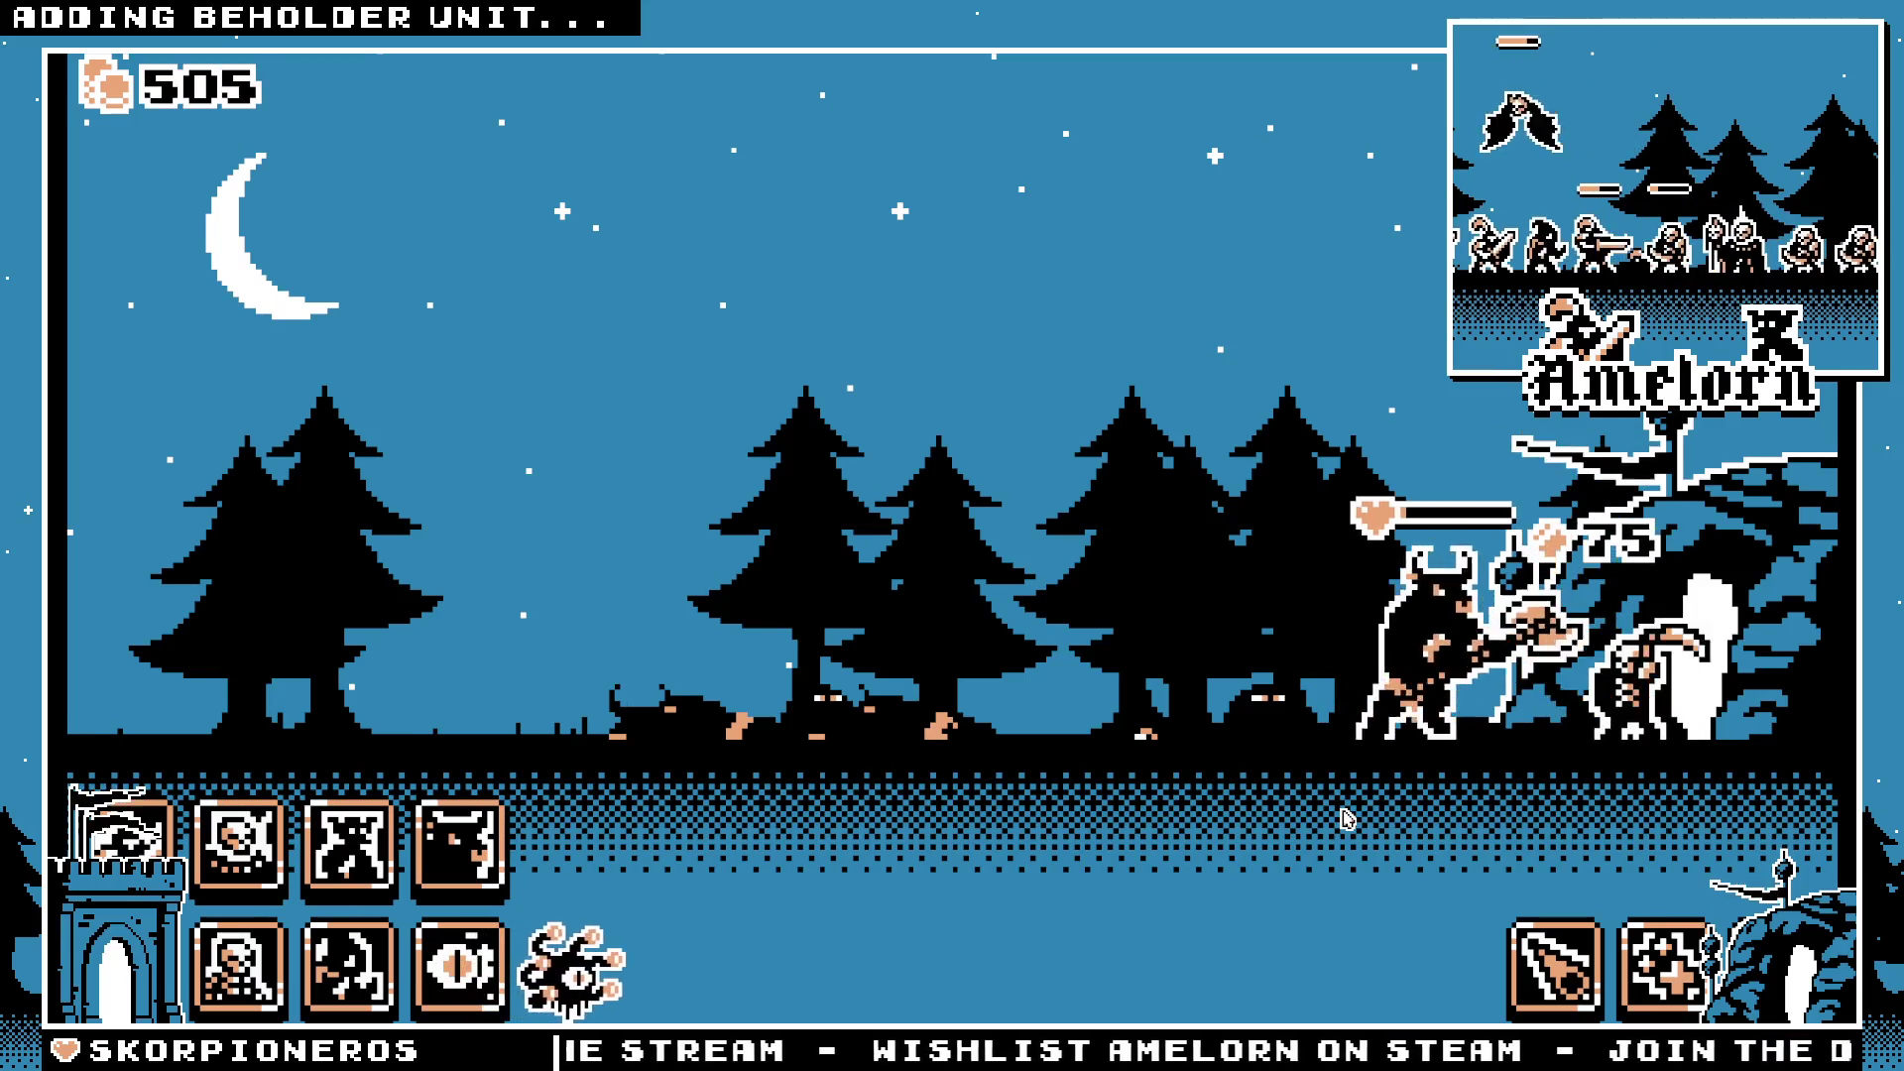
{"action": "left_click", "coordinate": [459, 844]}
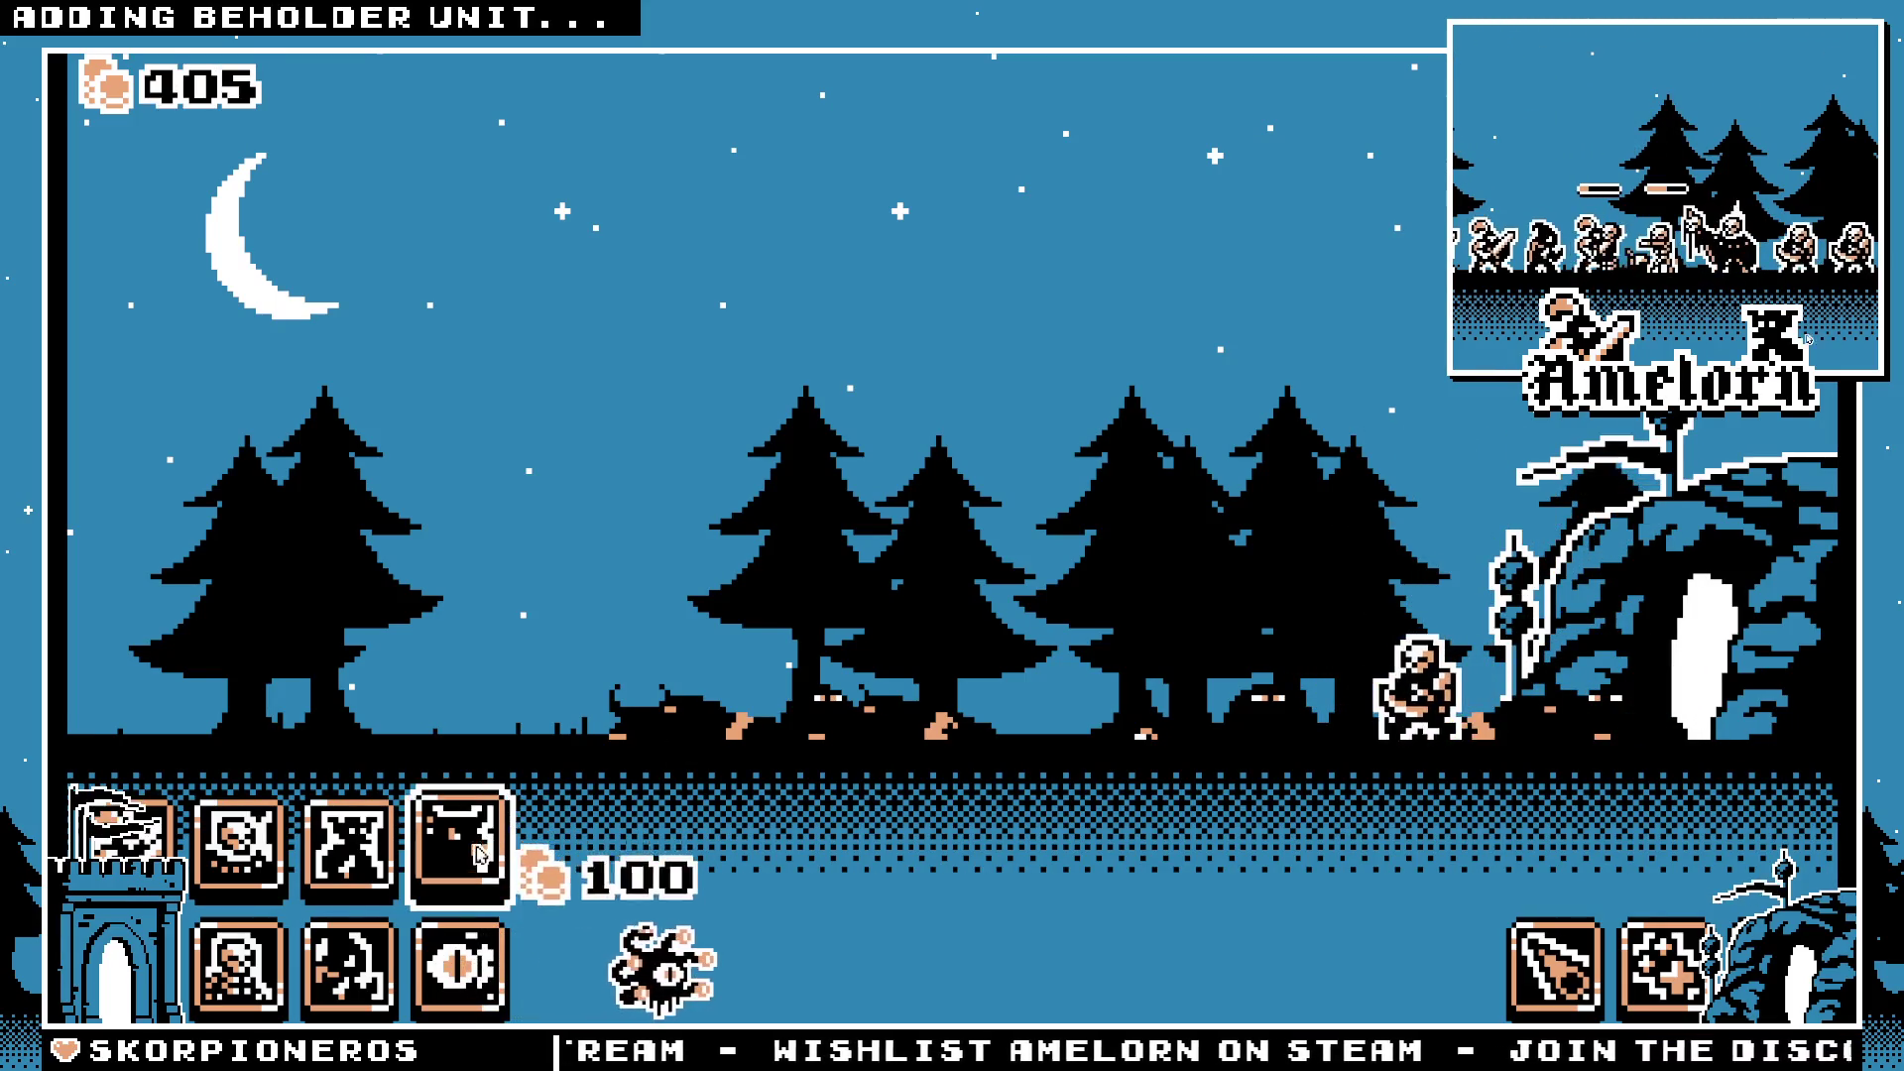
Step: Deploy a fighter, a beholder and a minotaur, bribe an enemy unit, then send another beholder
{"action": "left_click", "coordinate": [345, 858]}
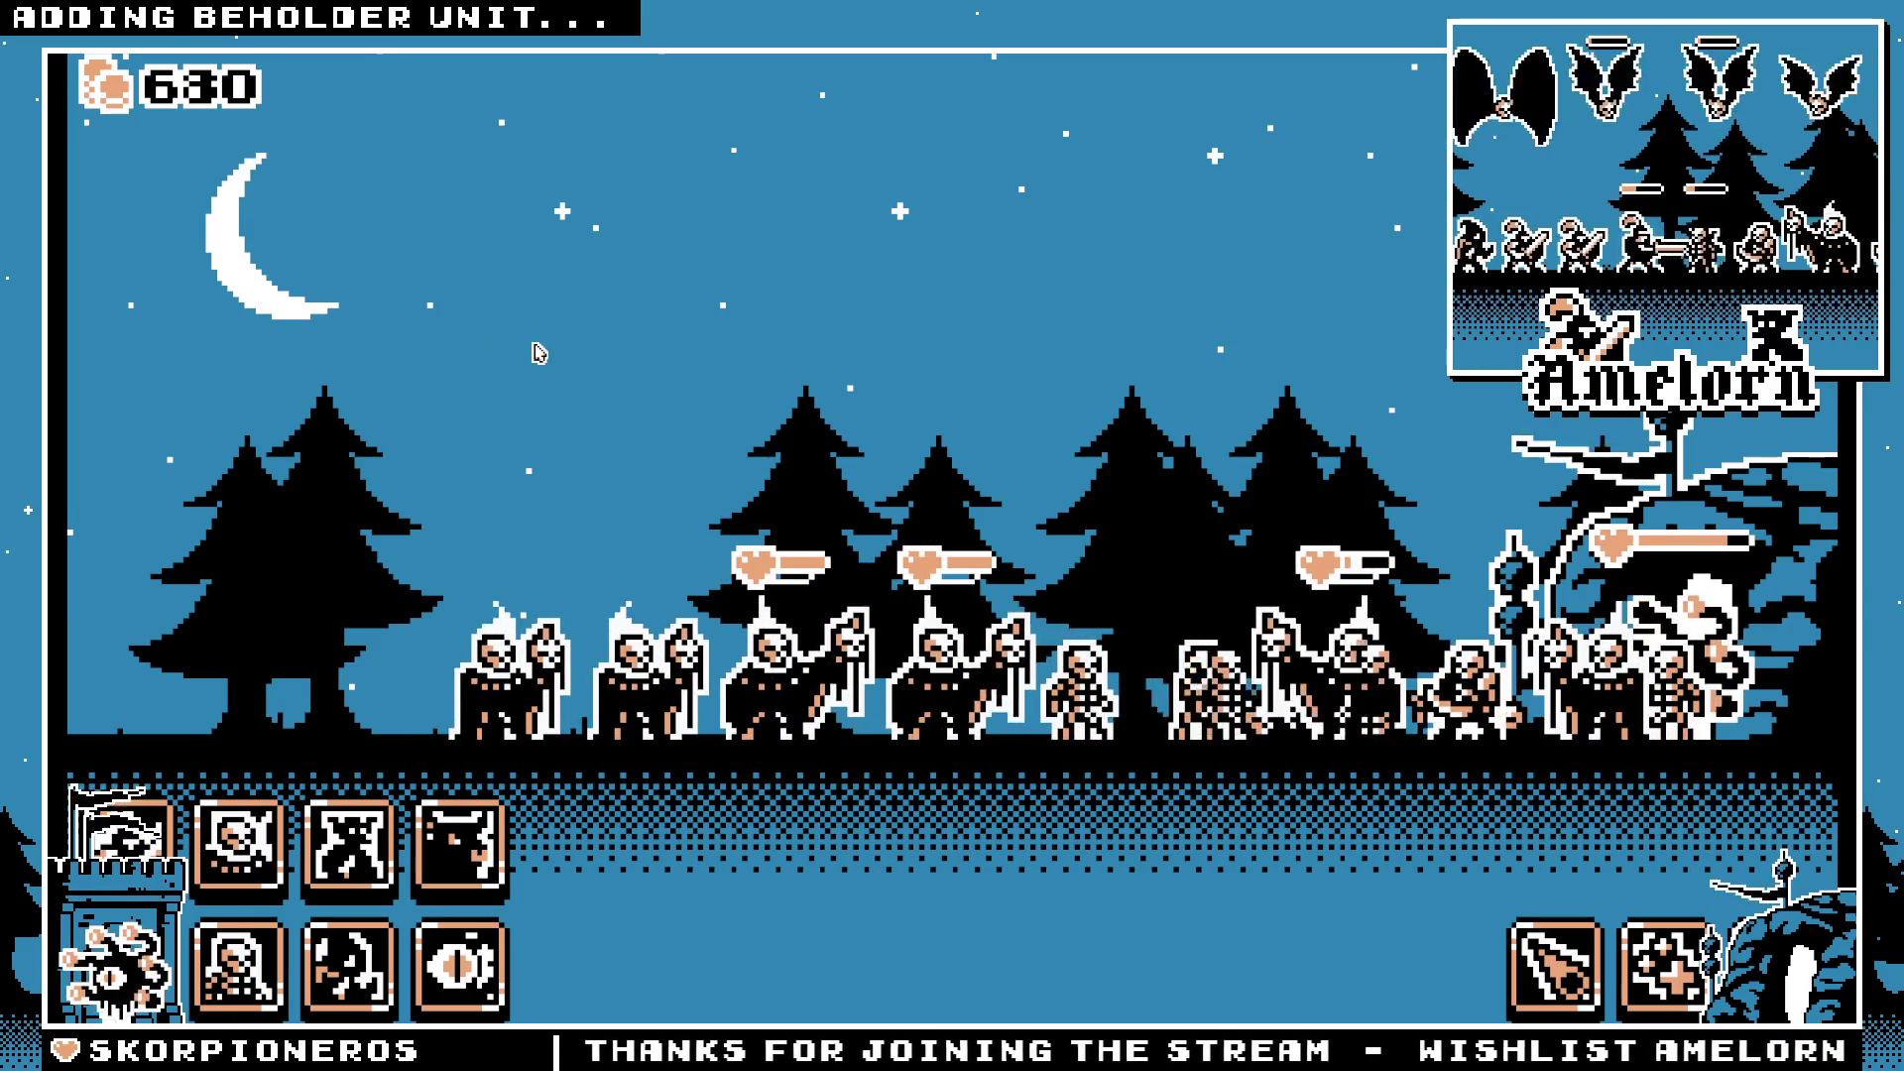
{"action": "left_click", "coordinate": [477, 924]}
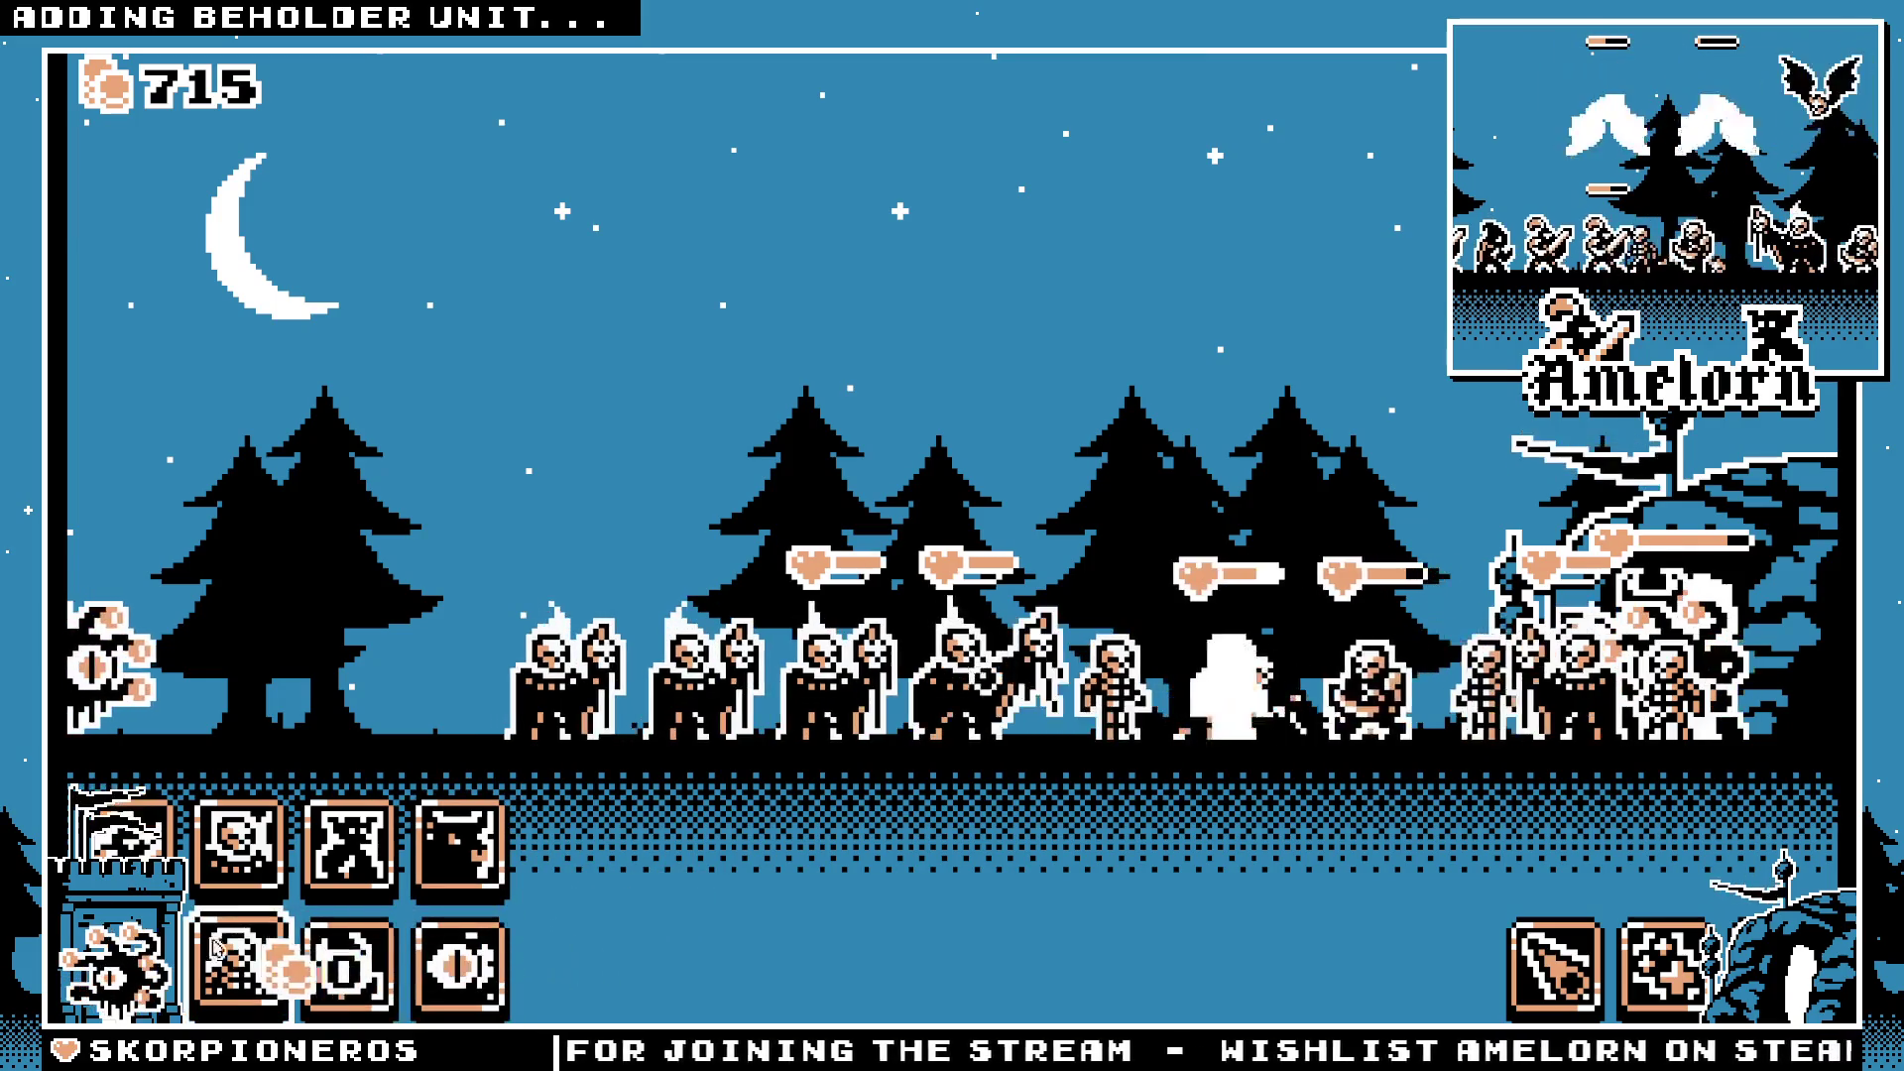
{"action": "left_click", "coordinate": [471, 876]}
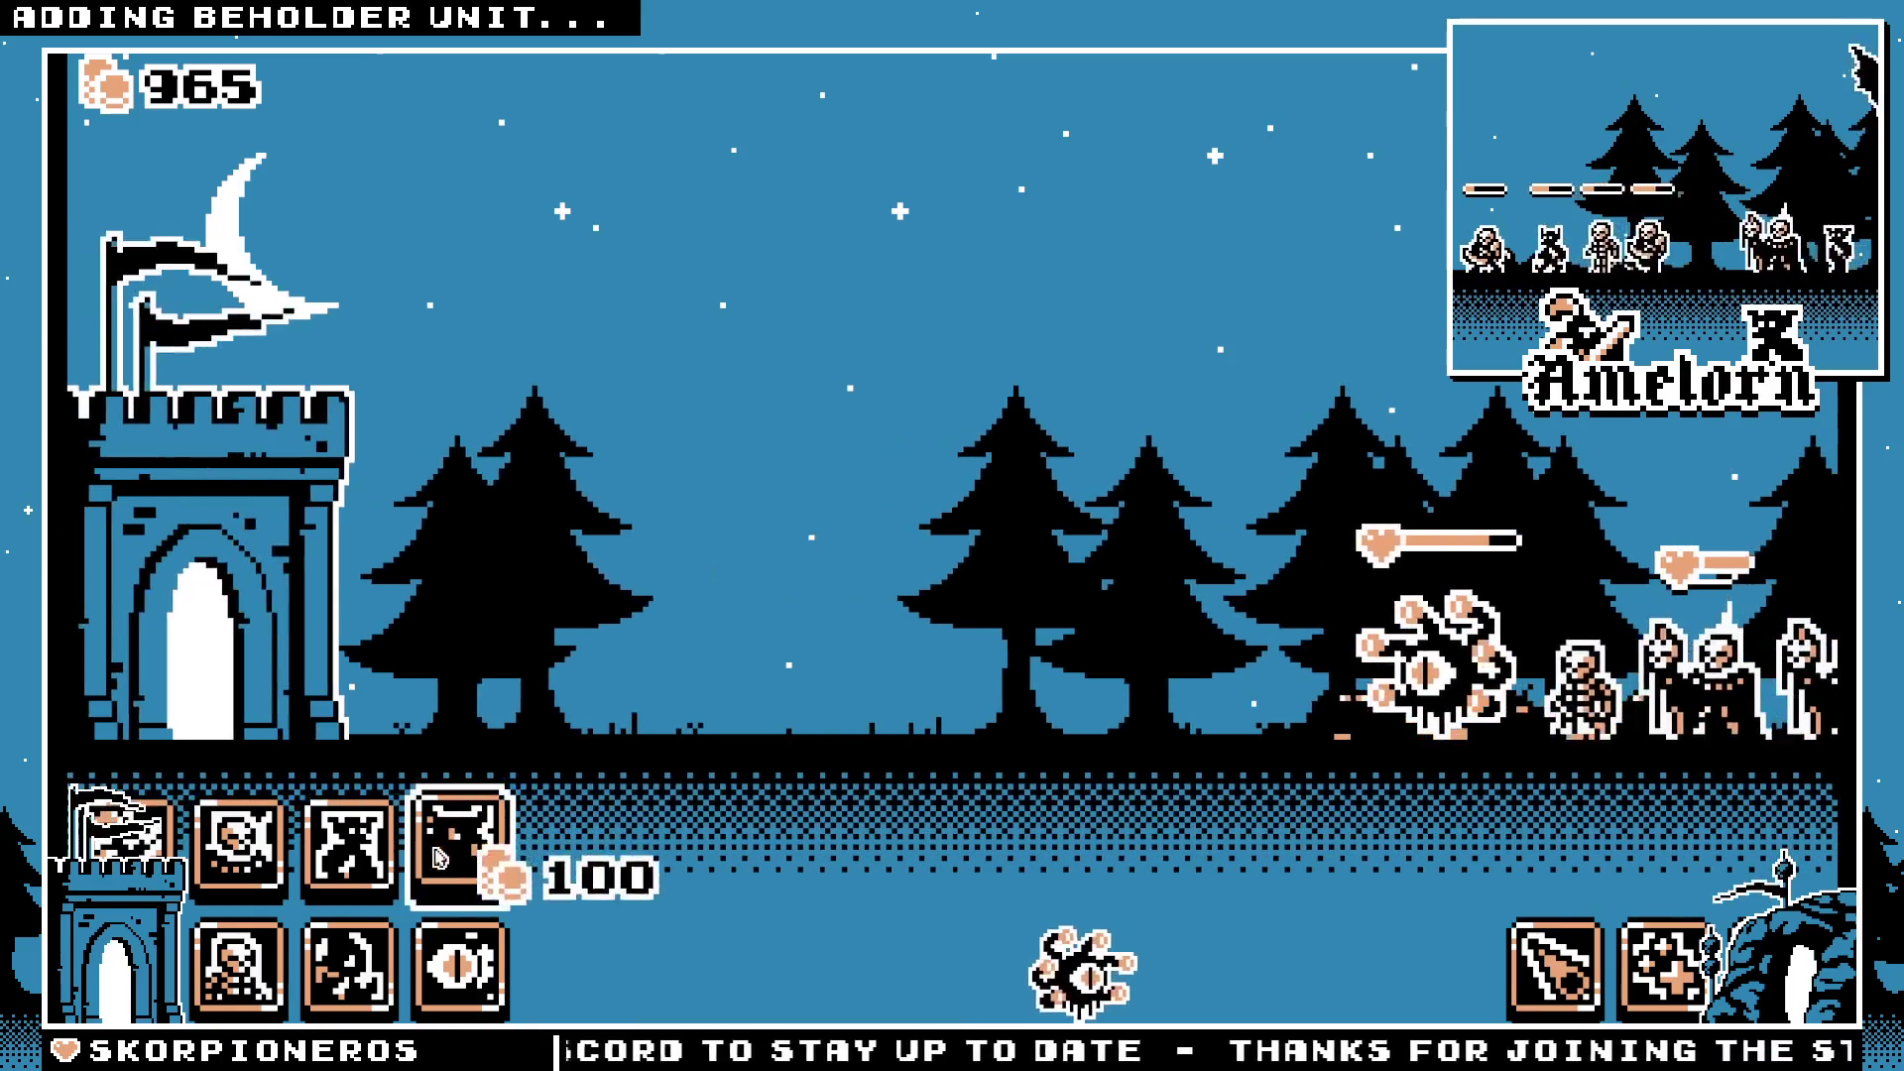
{"action": "left_click", "coordinate": [1676, 952]}
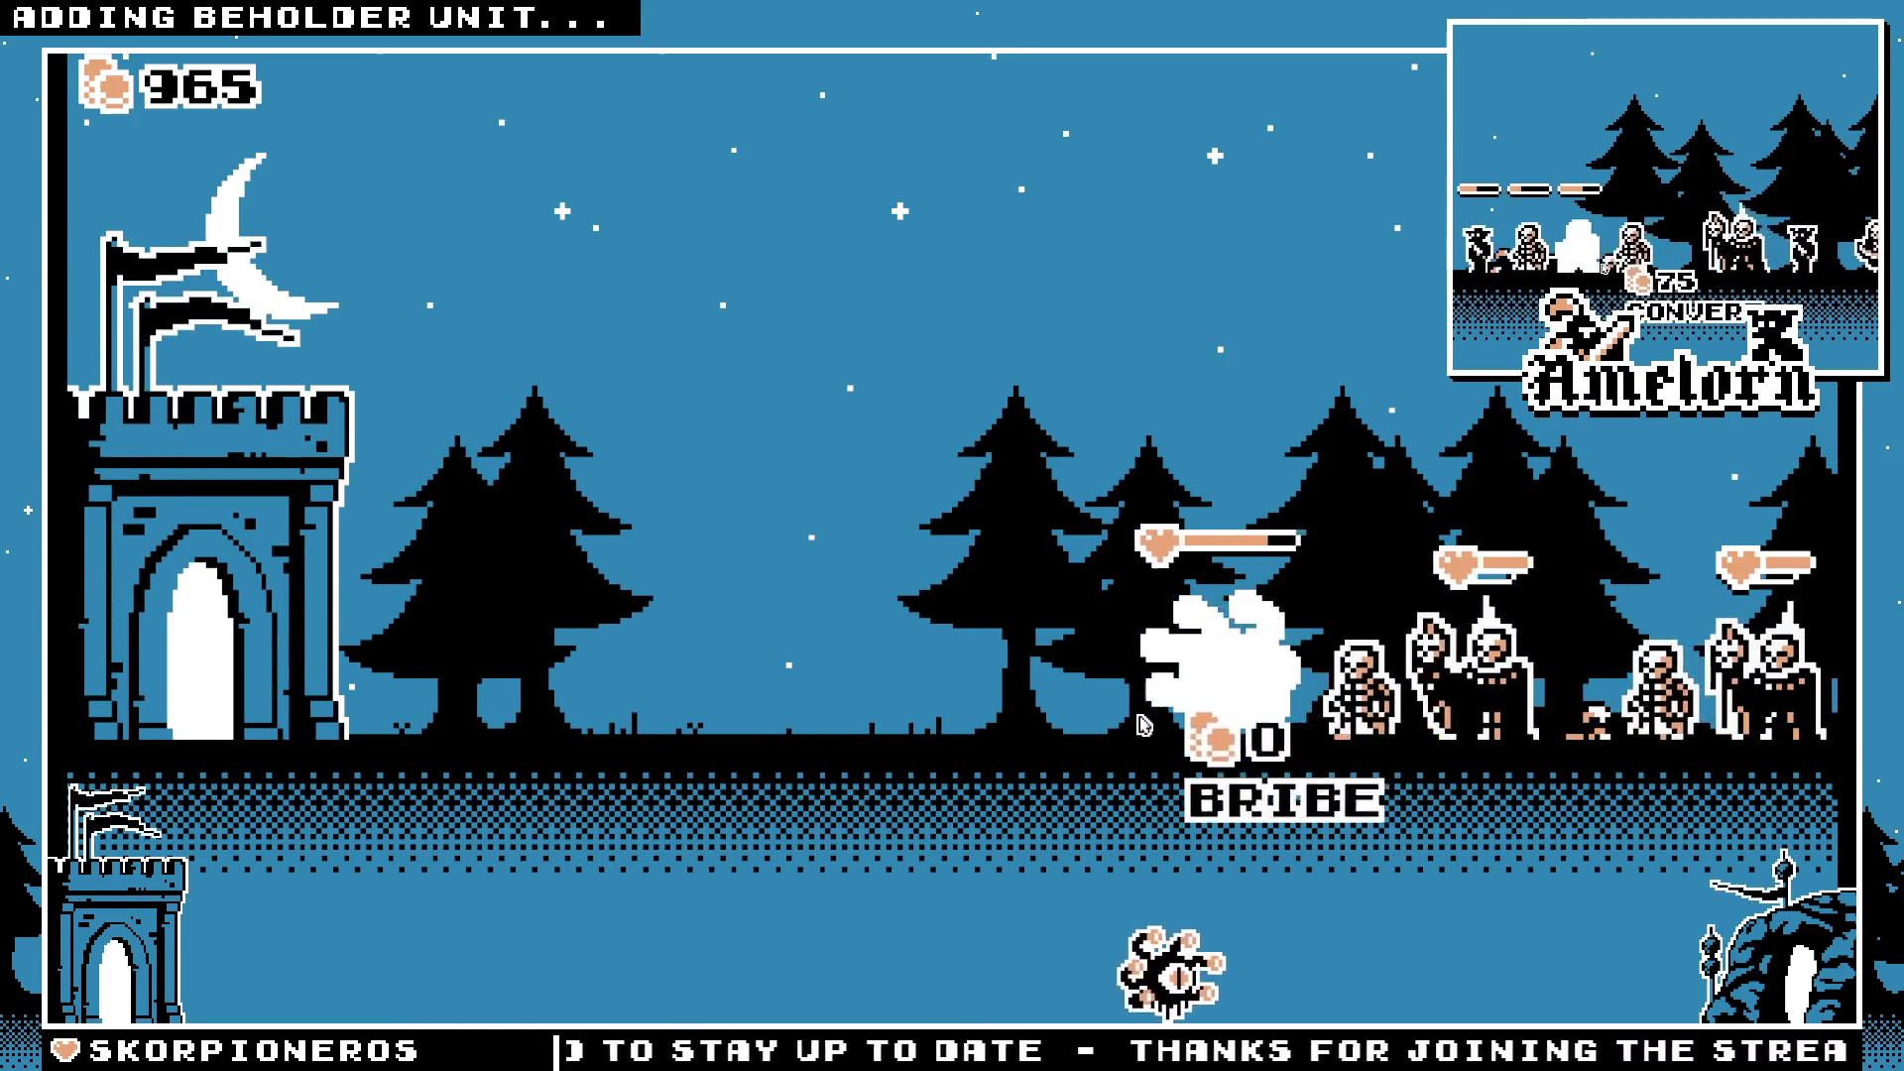
{"action": "left_click", "coordinate": [1142, 727]}
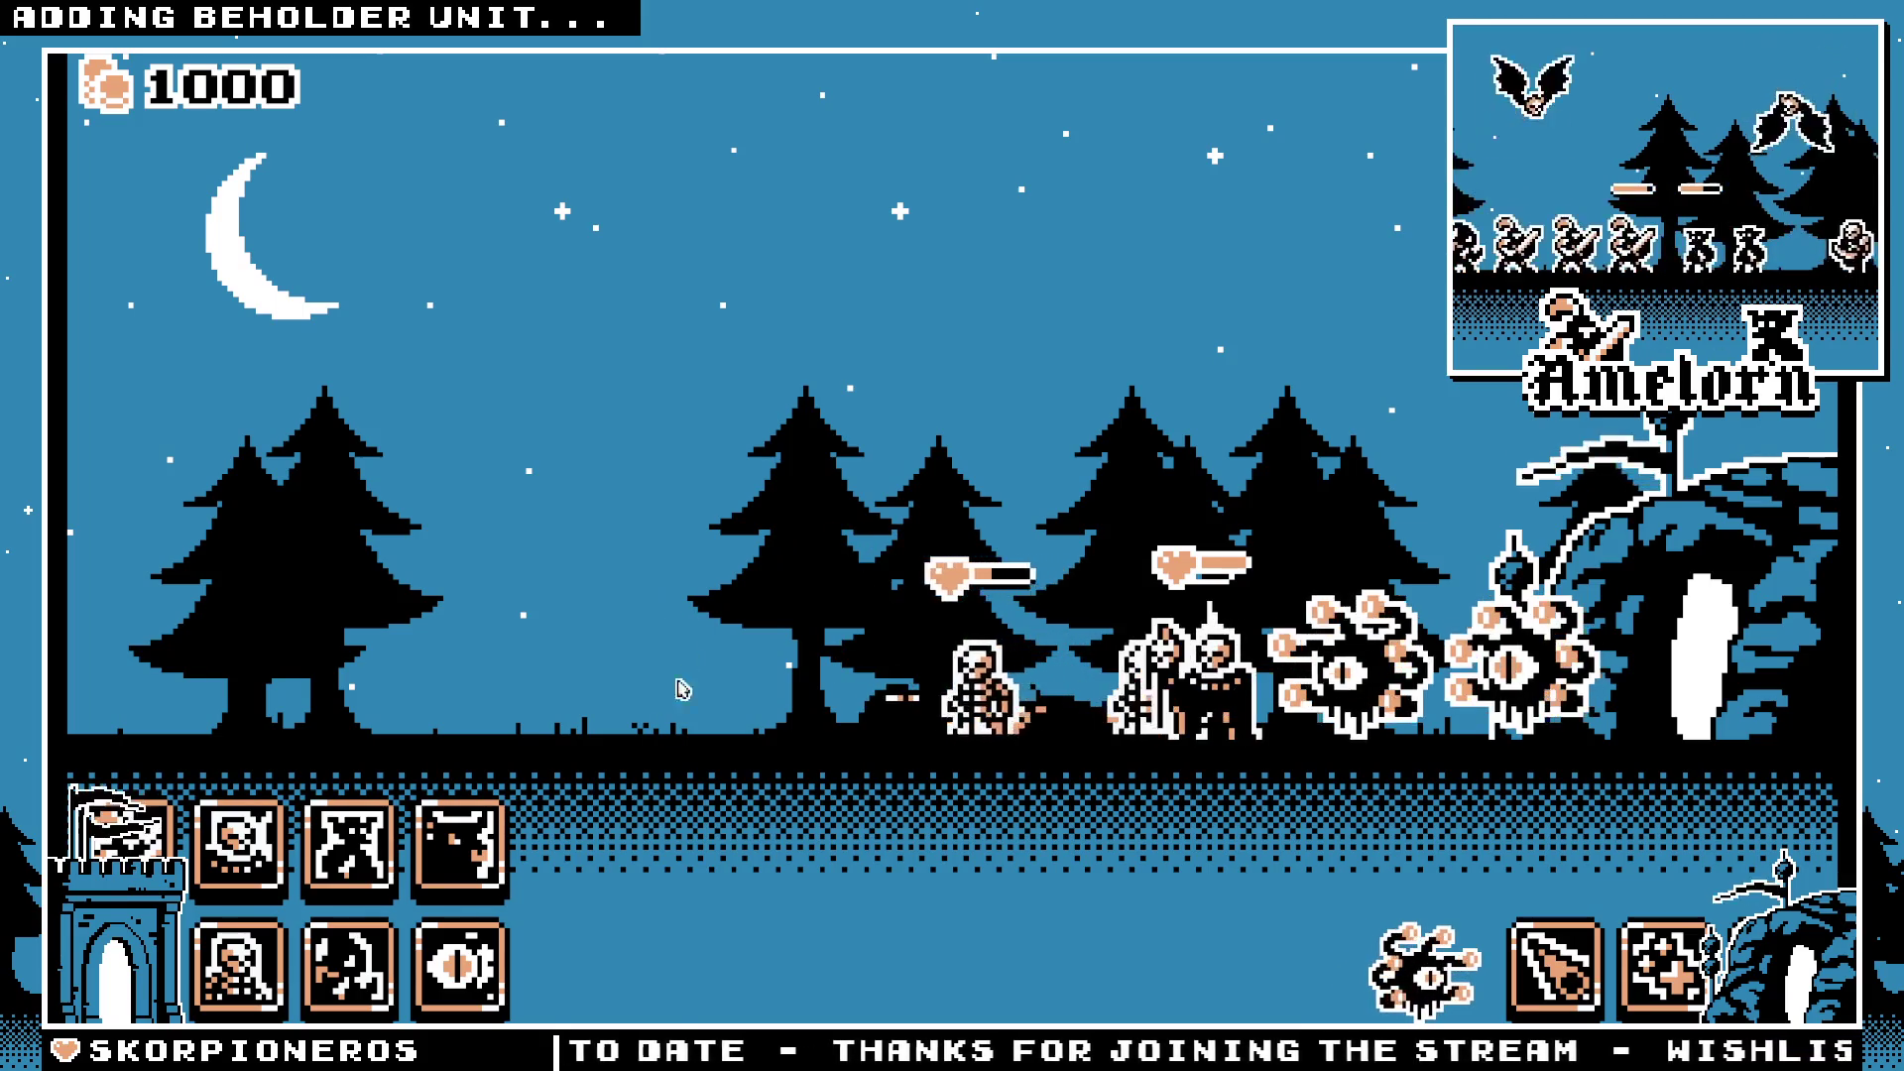
{"action": "left_click", "coordinate": [459, 964]}
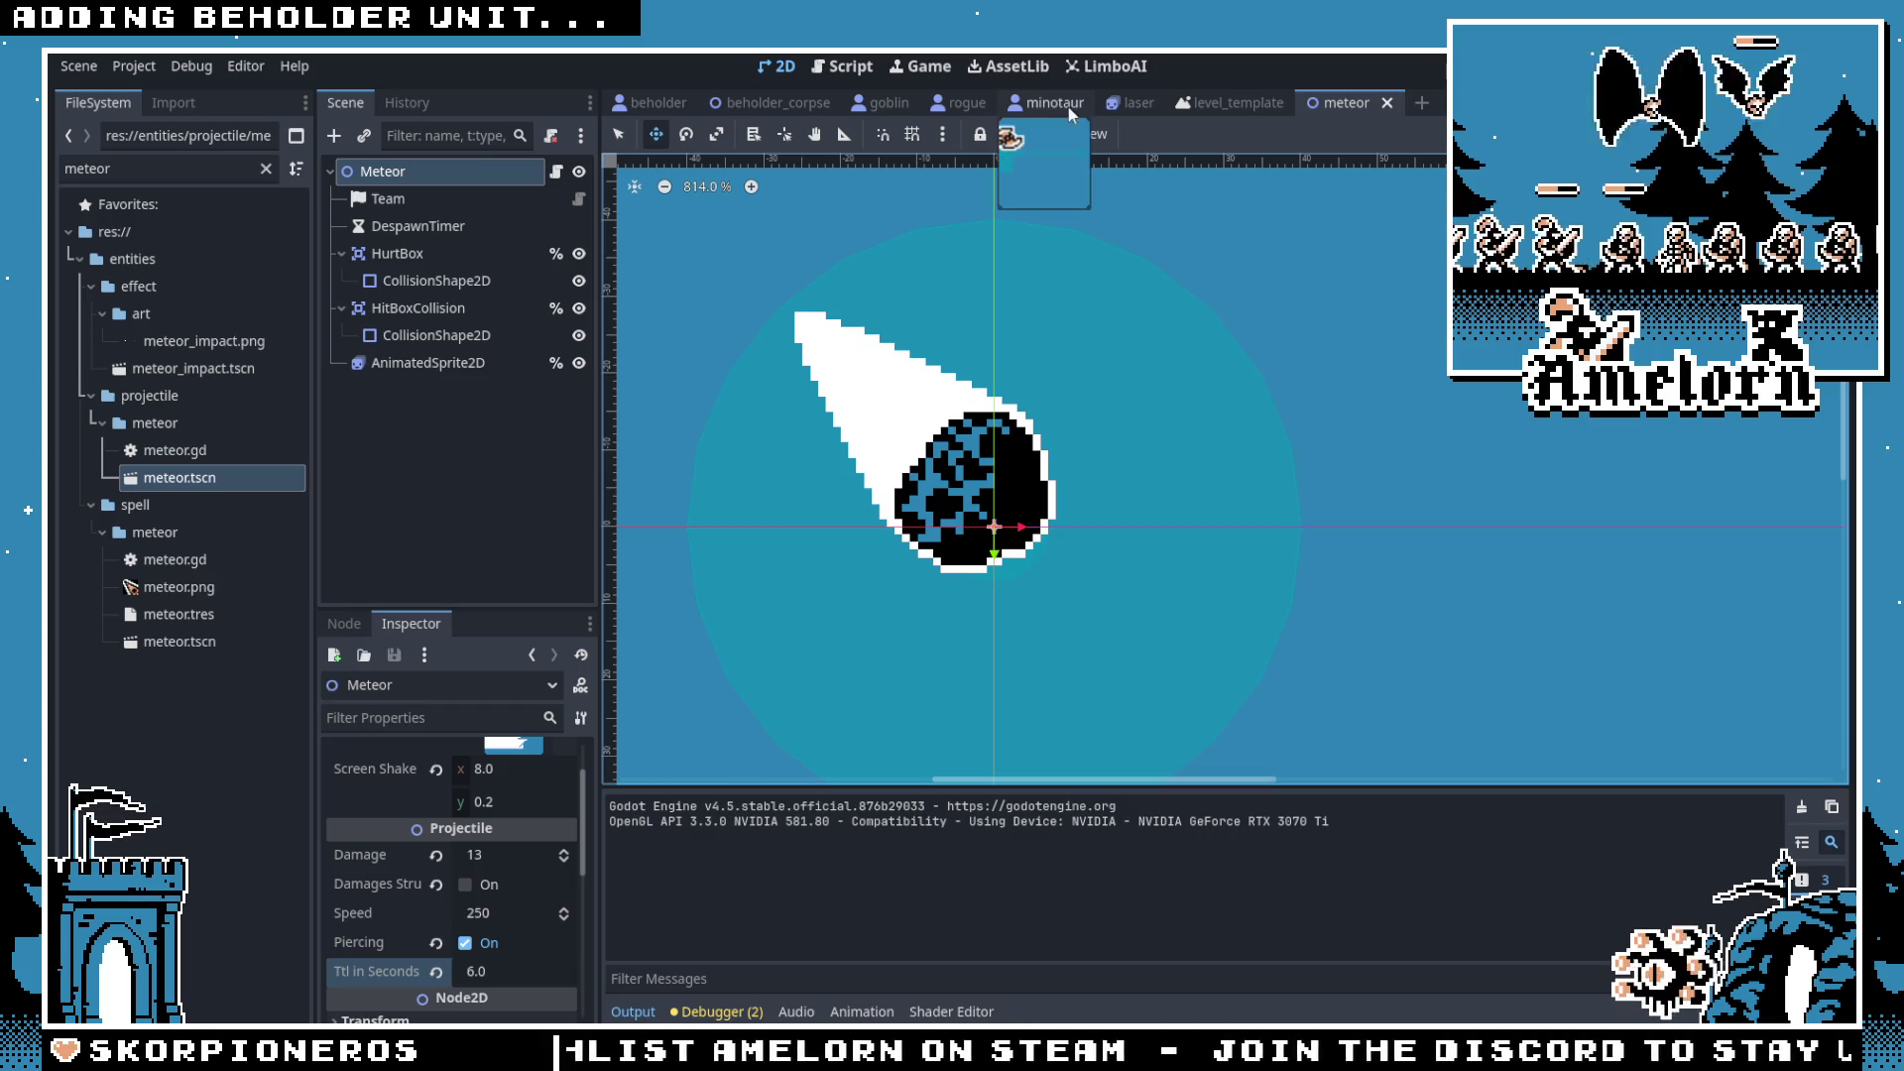
Step: Switch to the beholder scene and playtest Forest Conquest with two beholders
{"action": "left_click", "coordinate": [775, 104]}
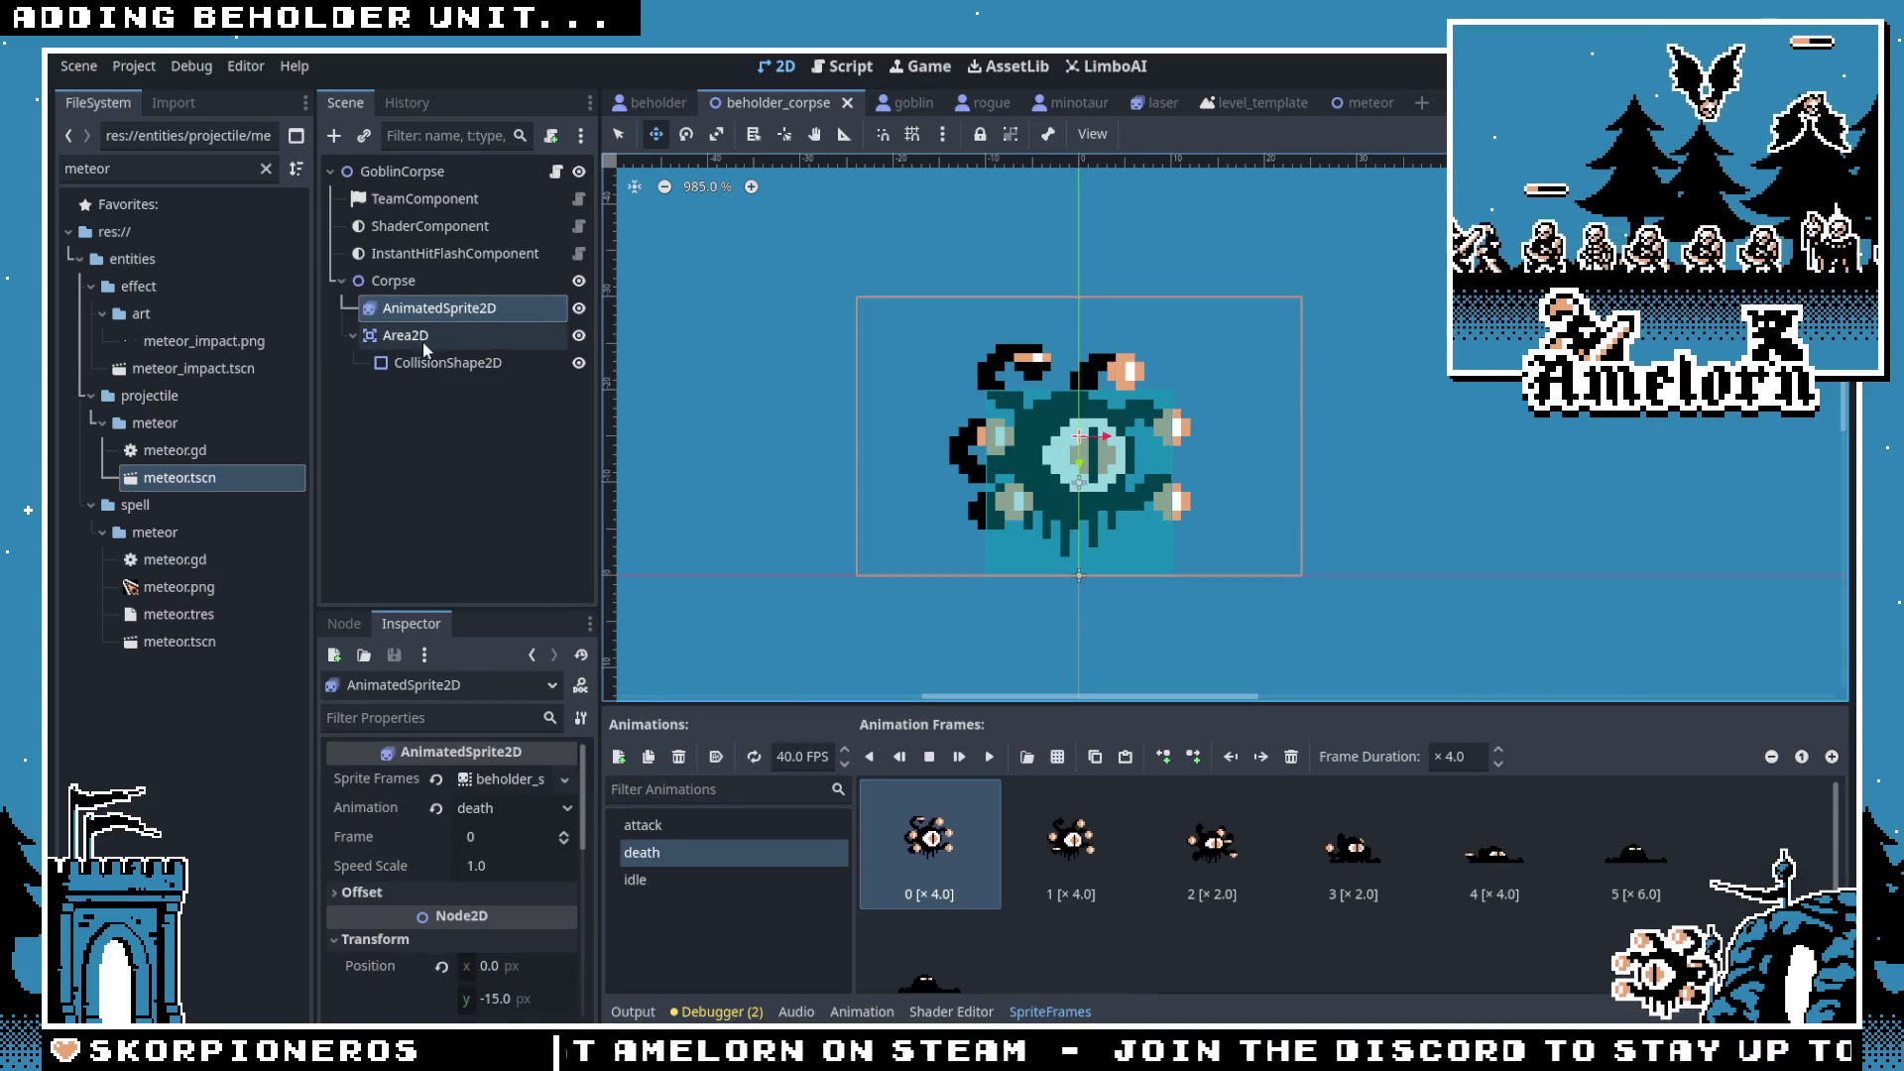
{"action": "key", "text": "ctrl+shift+Tab"}
{"action": "scroll", "coordinate": [1091, 541], "scroll_direction": "down", "scroll_amount": 3}
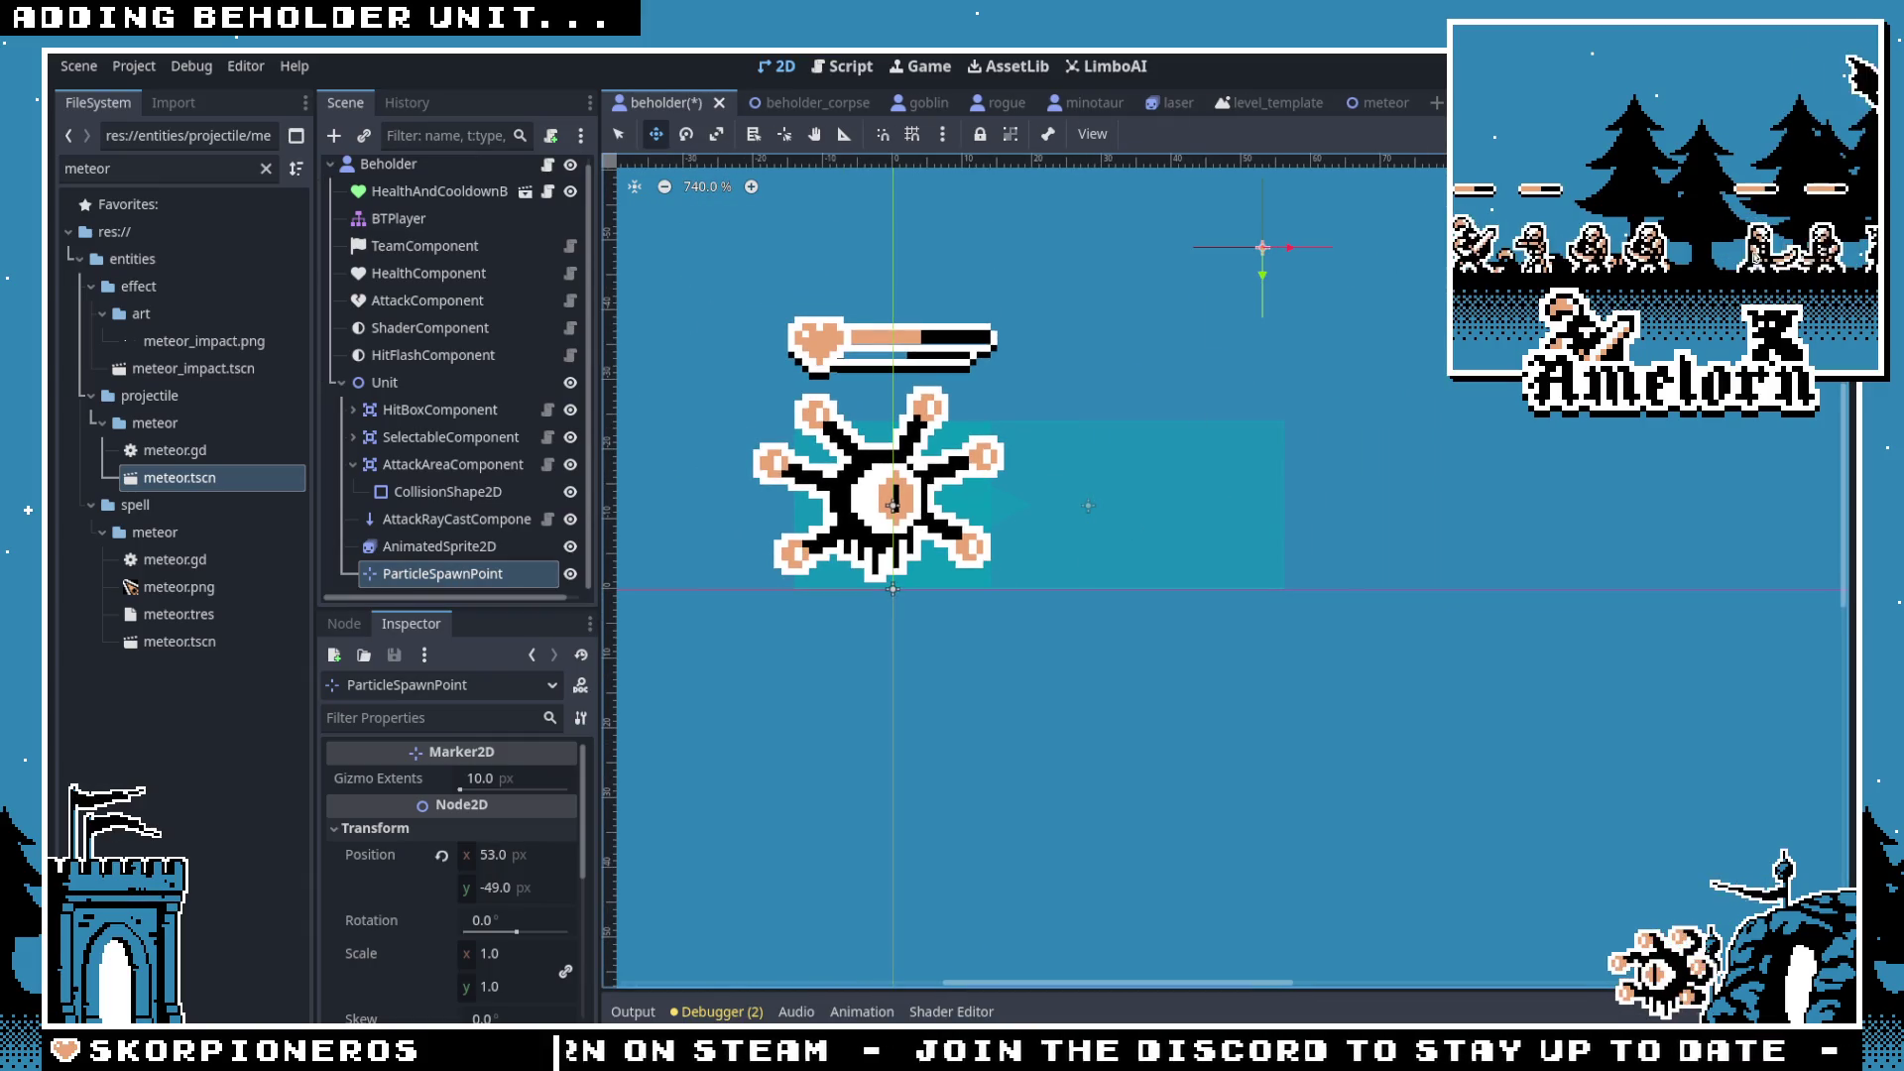
{"action": "key", "text": "F5"}
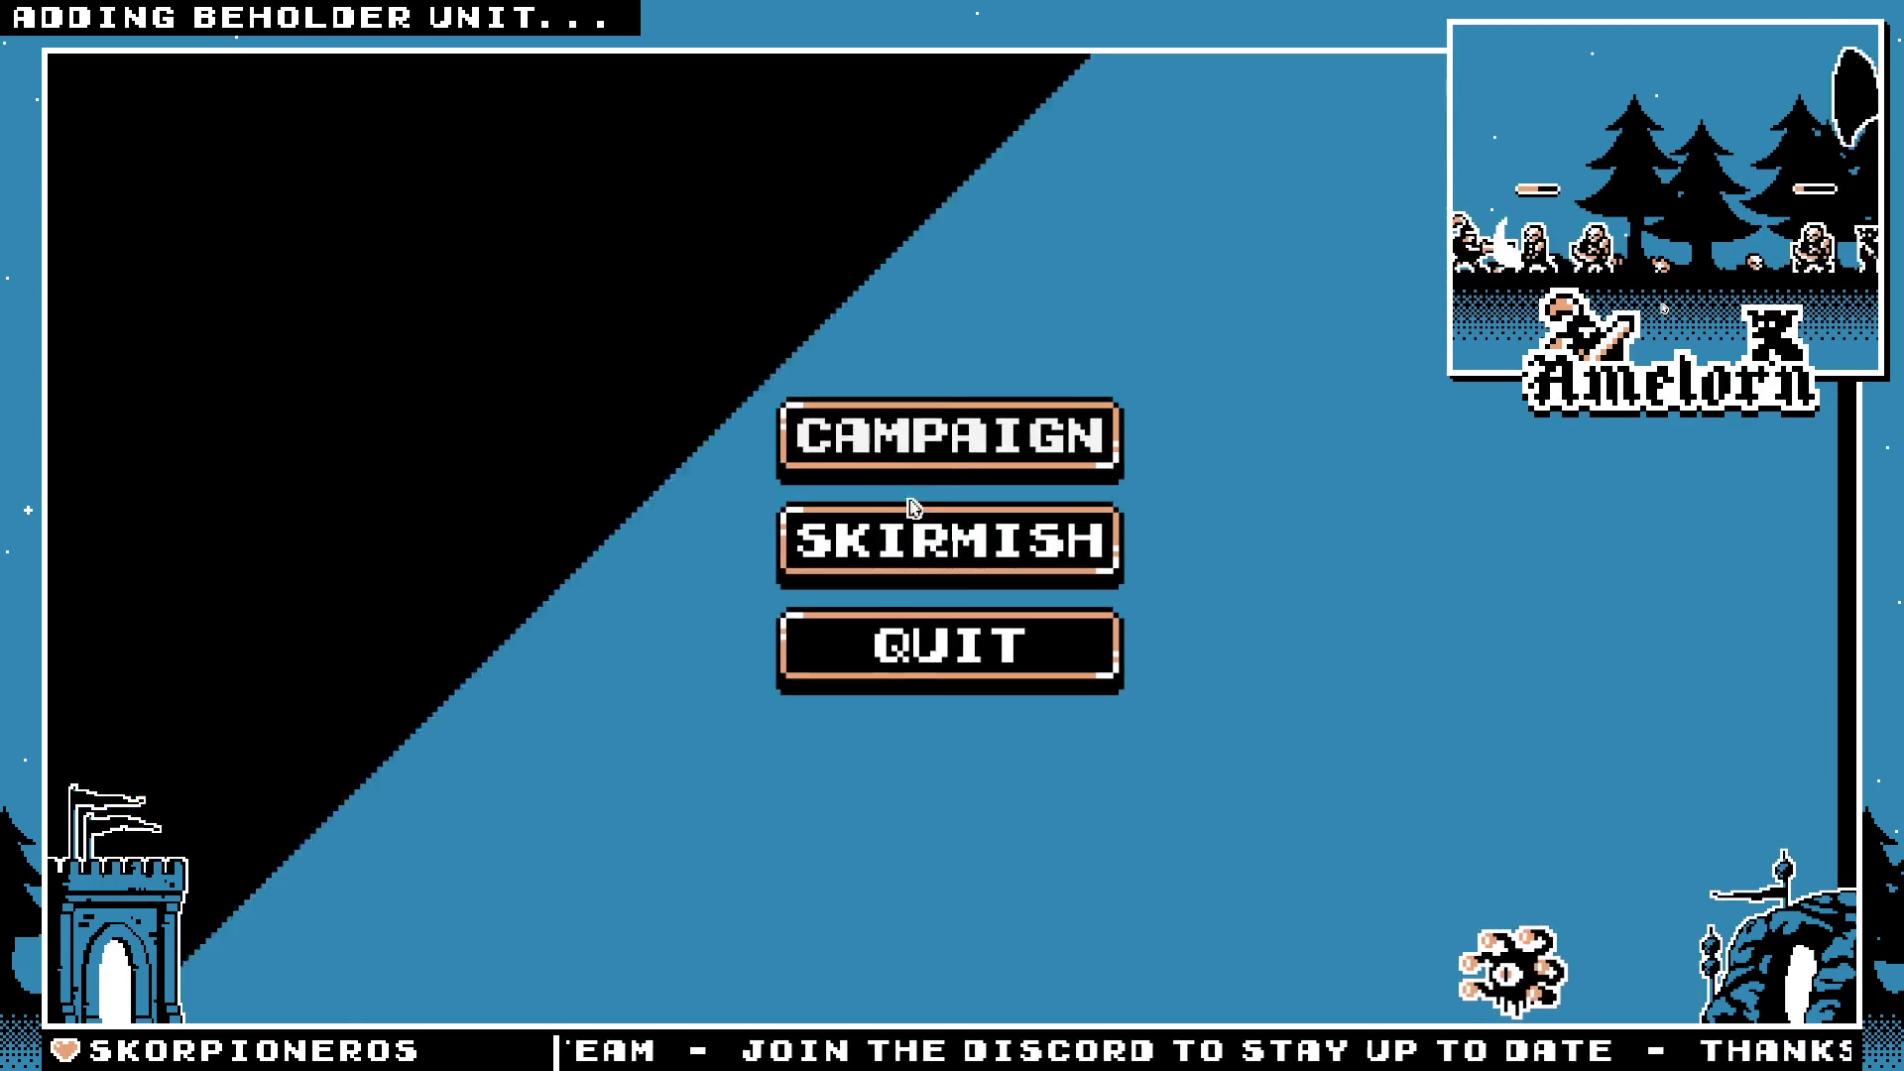
{"action": "left_click", "coordinate": [903, 526]}
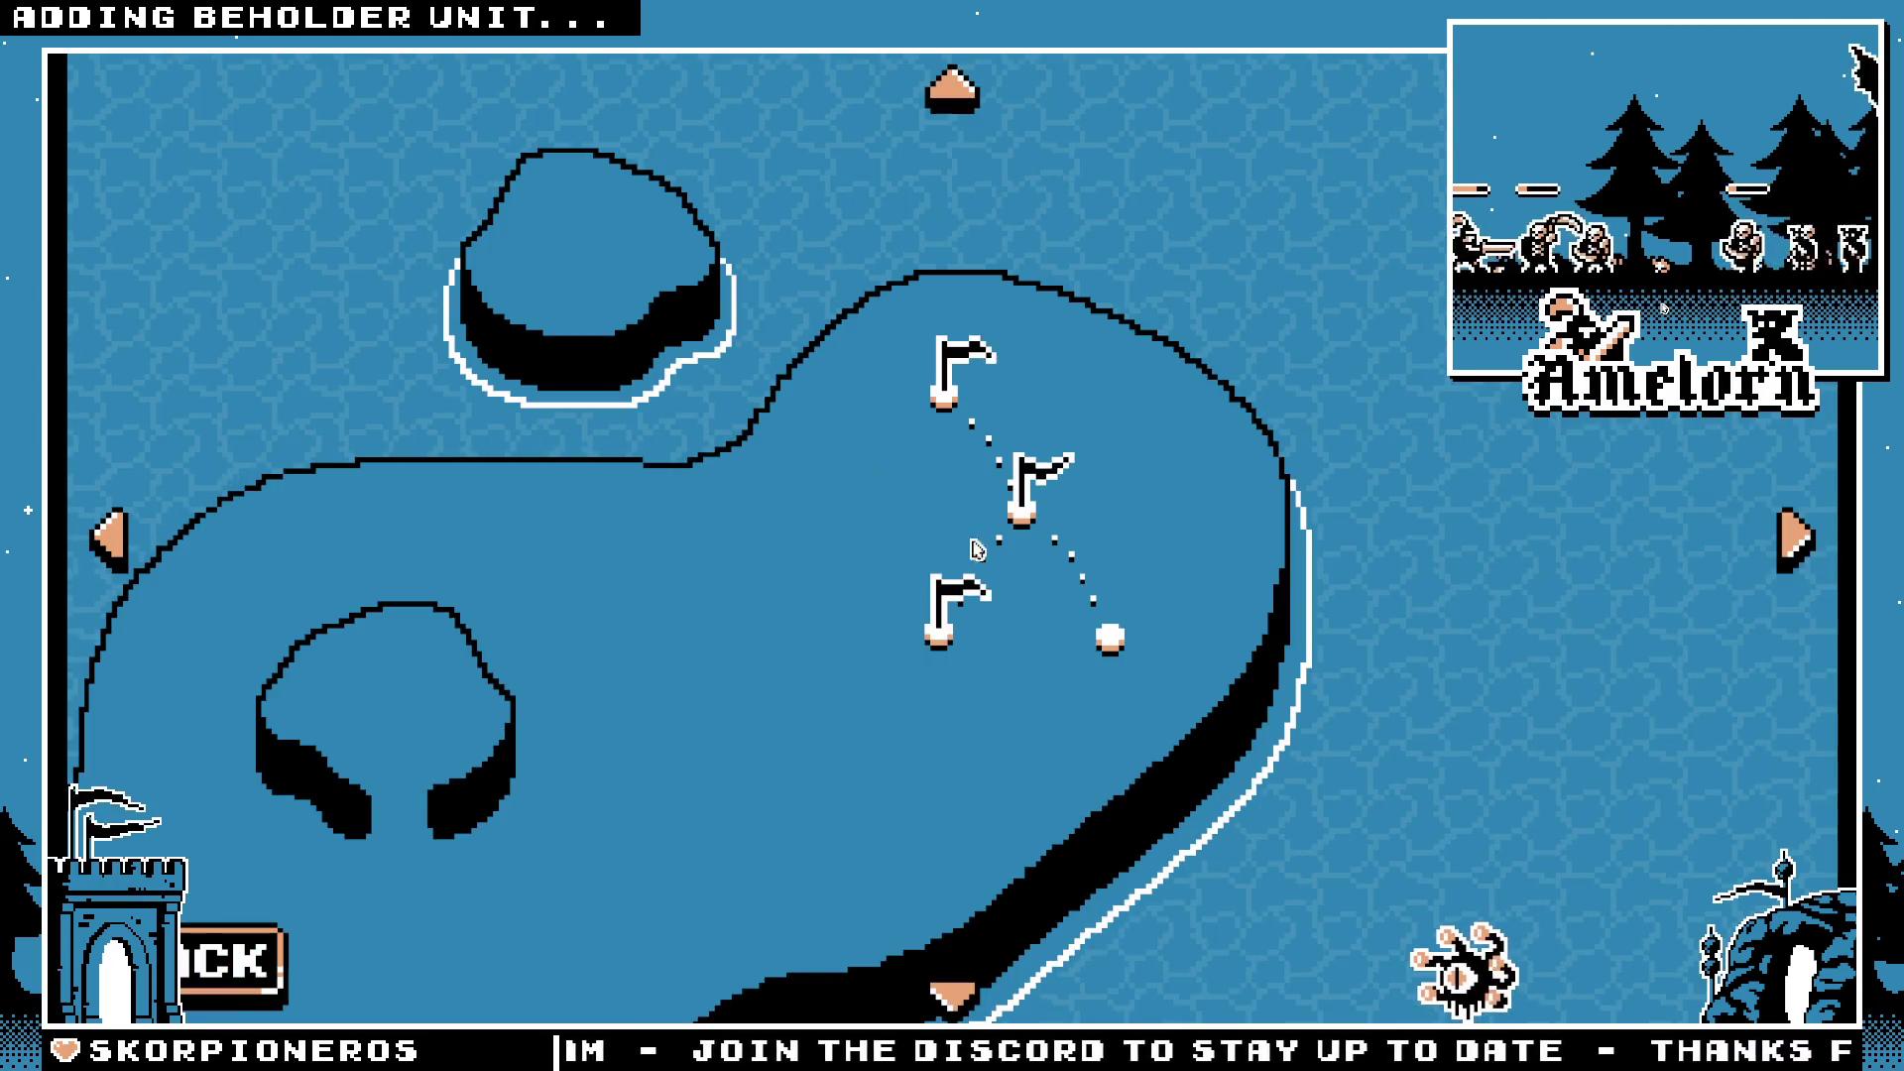
{"action": "left_click", "coordinate": [942, 593]}
{"action": "left_click", "coordinate": [710, 722]}
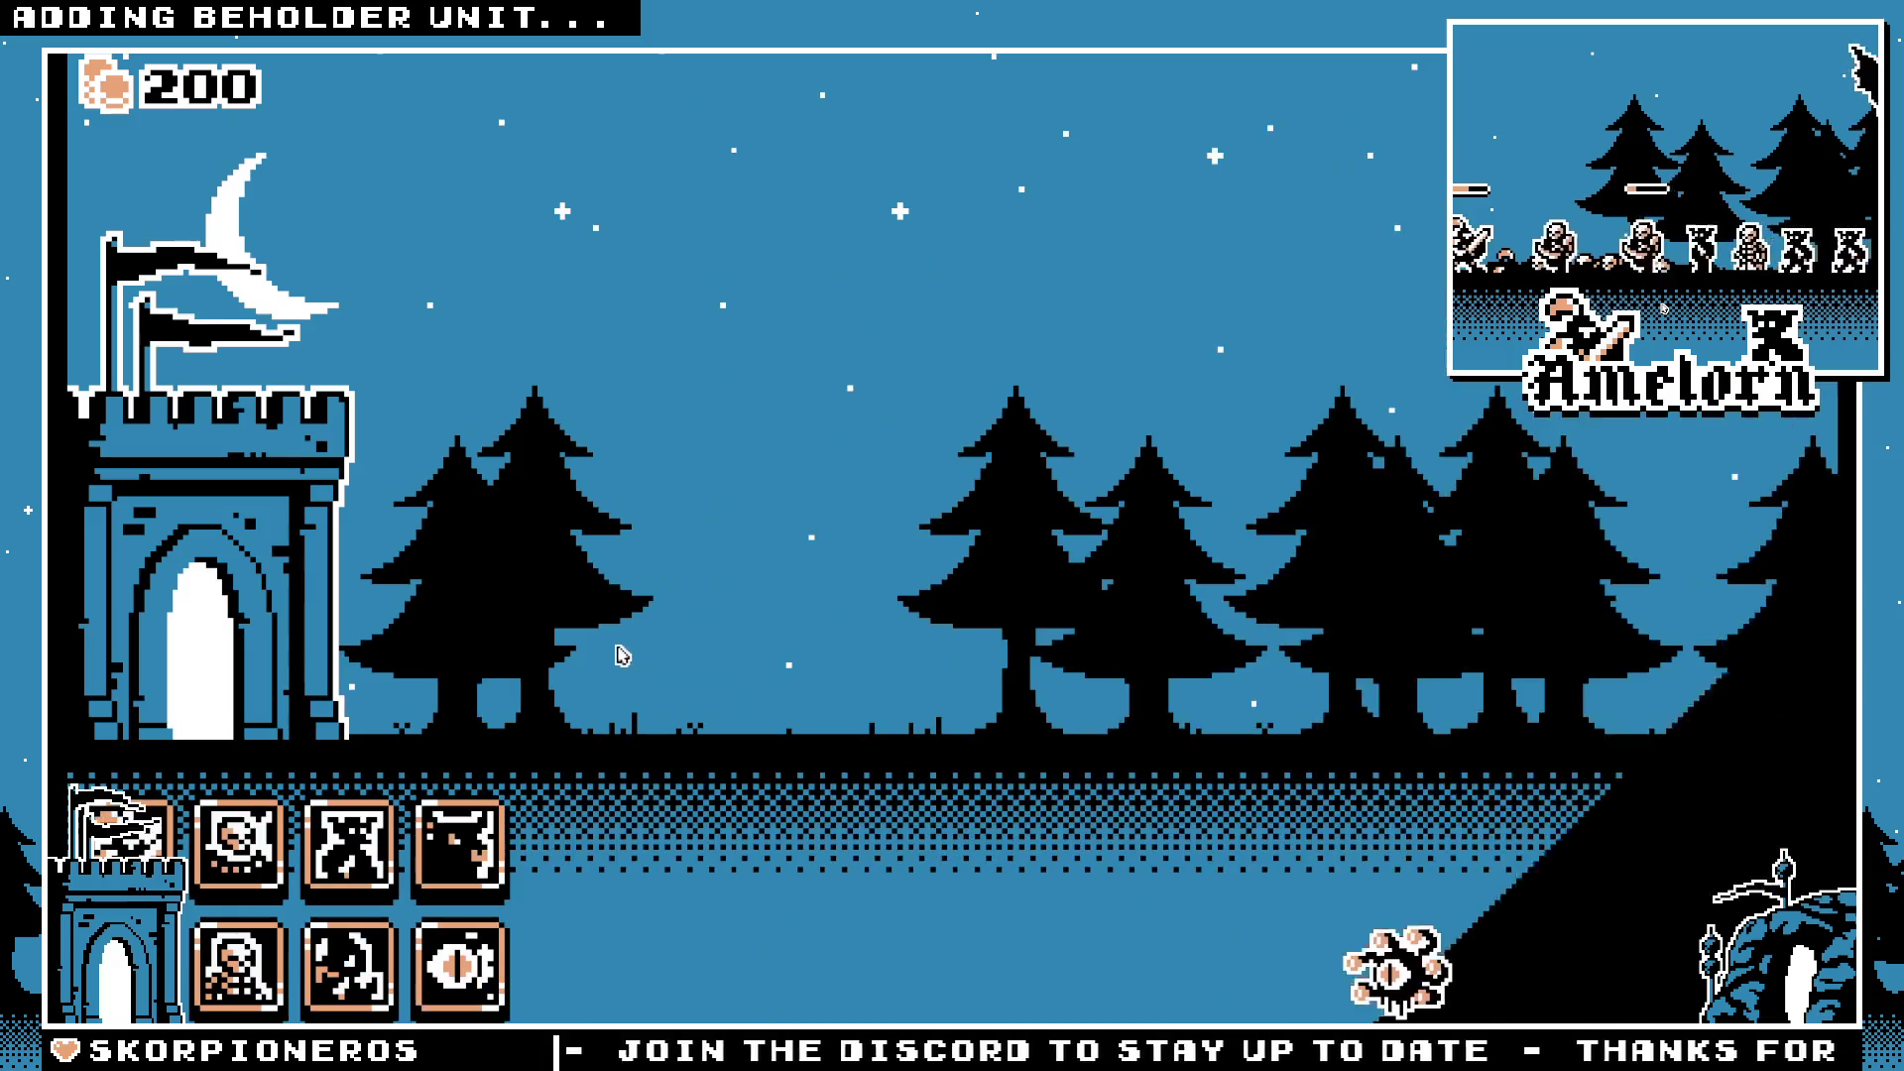
{"action": "left_click", "coordinate": [461, 967]}
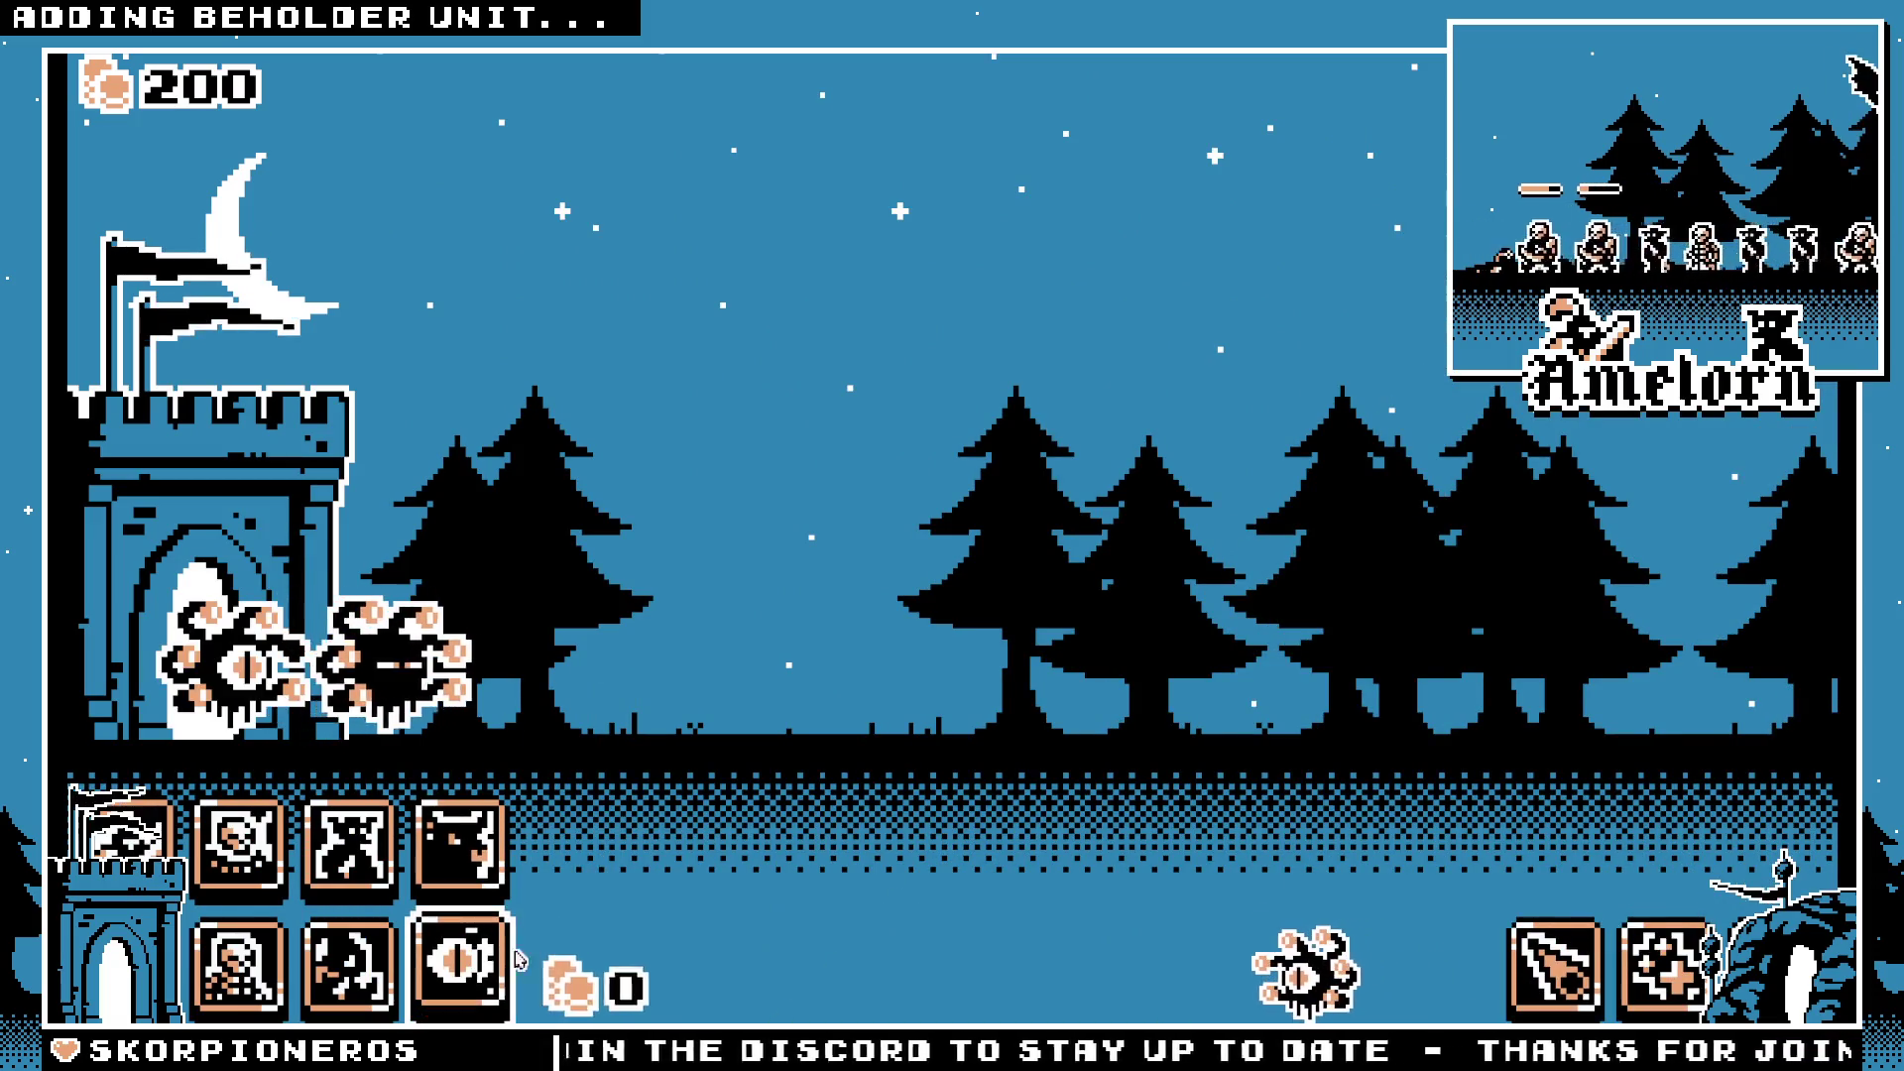
{"action": "left_click", "coordinate": [1547, 952]}
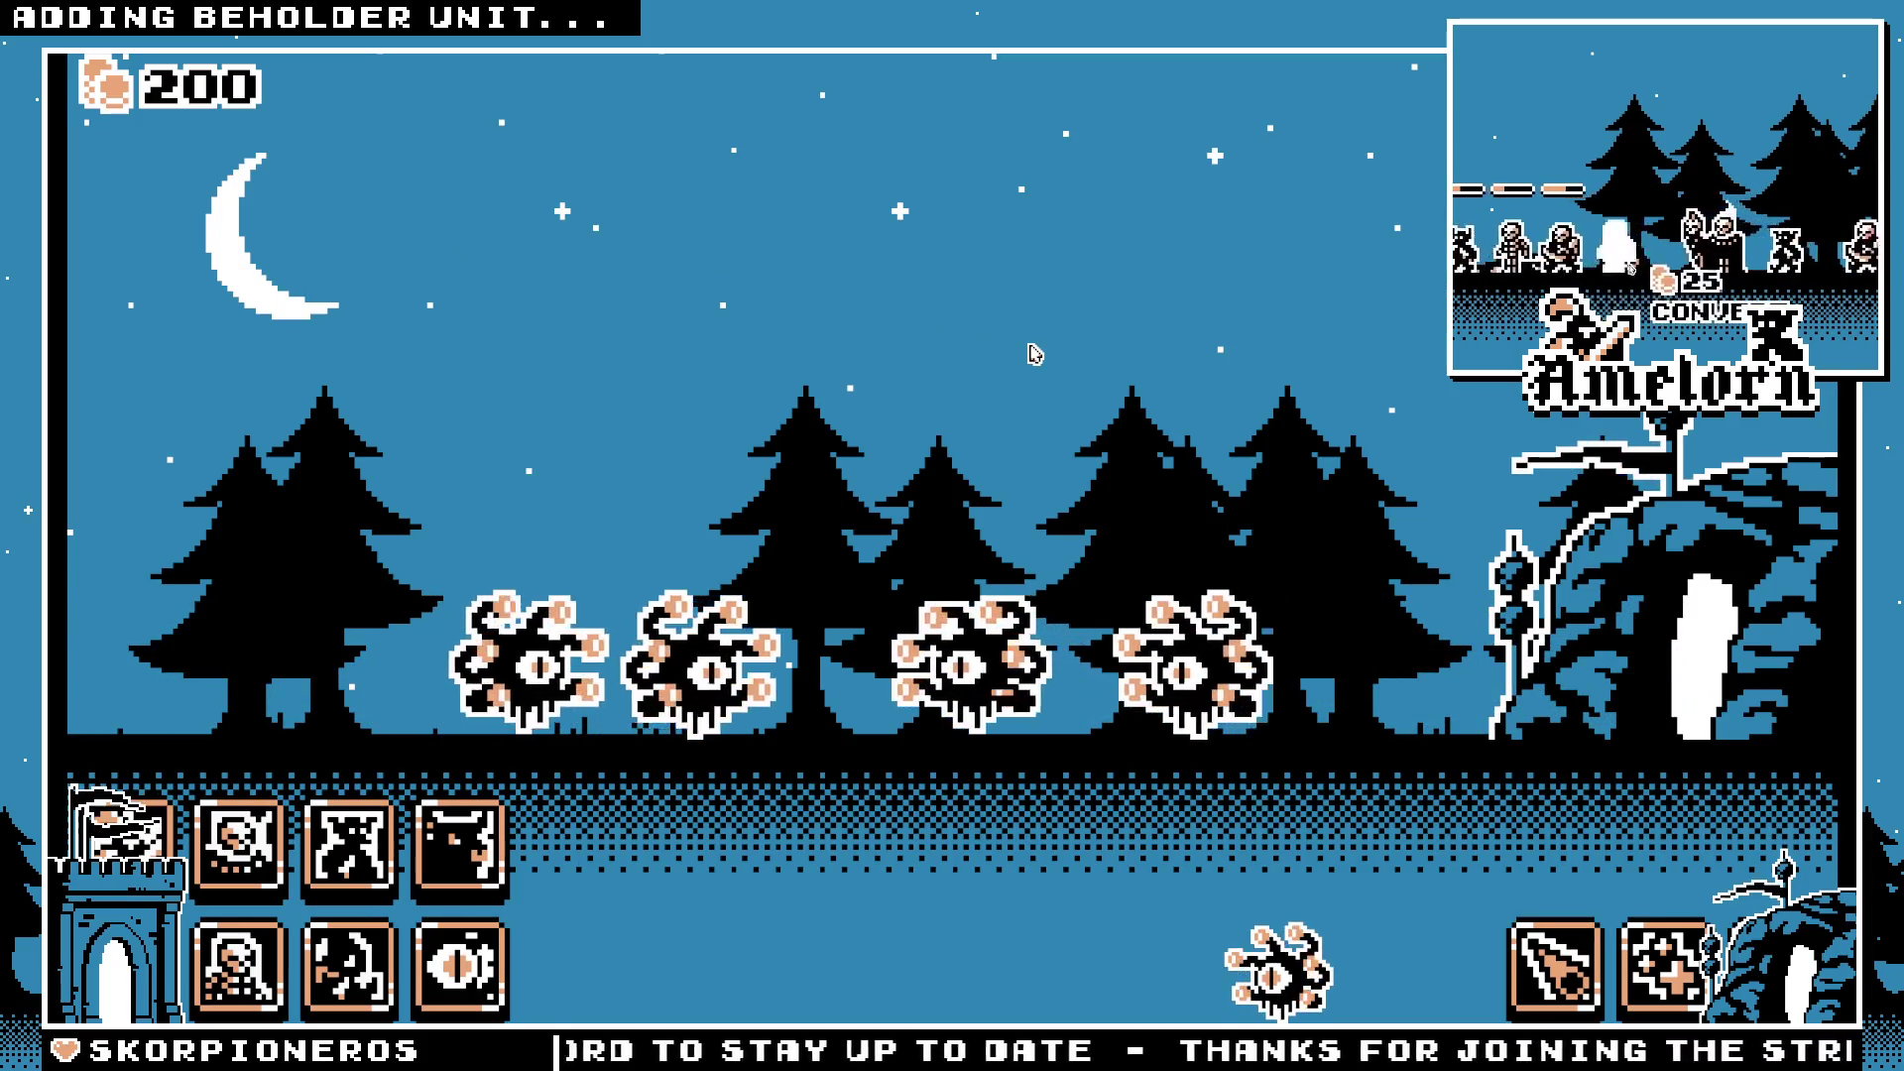
{"action": "key", "text": "F8"}
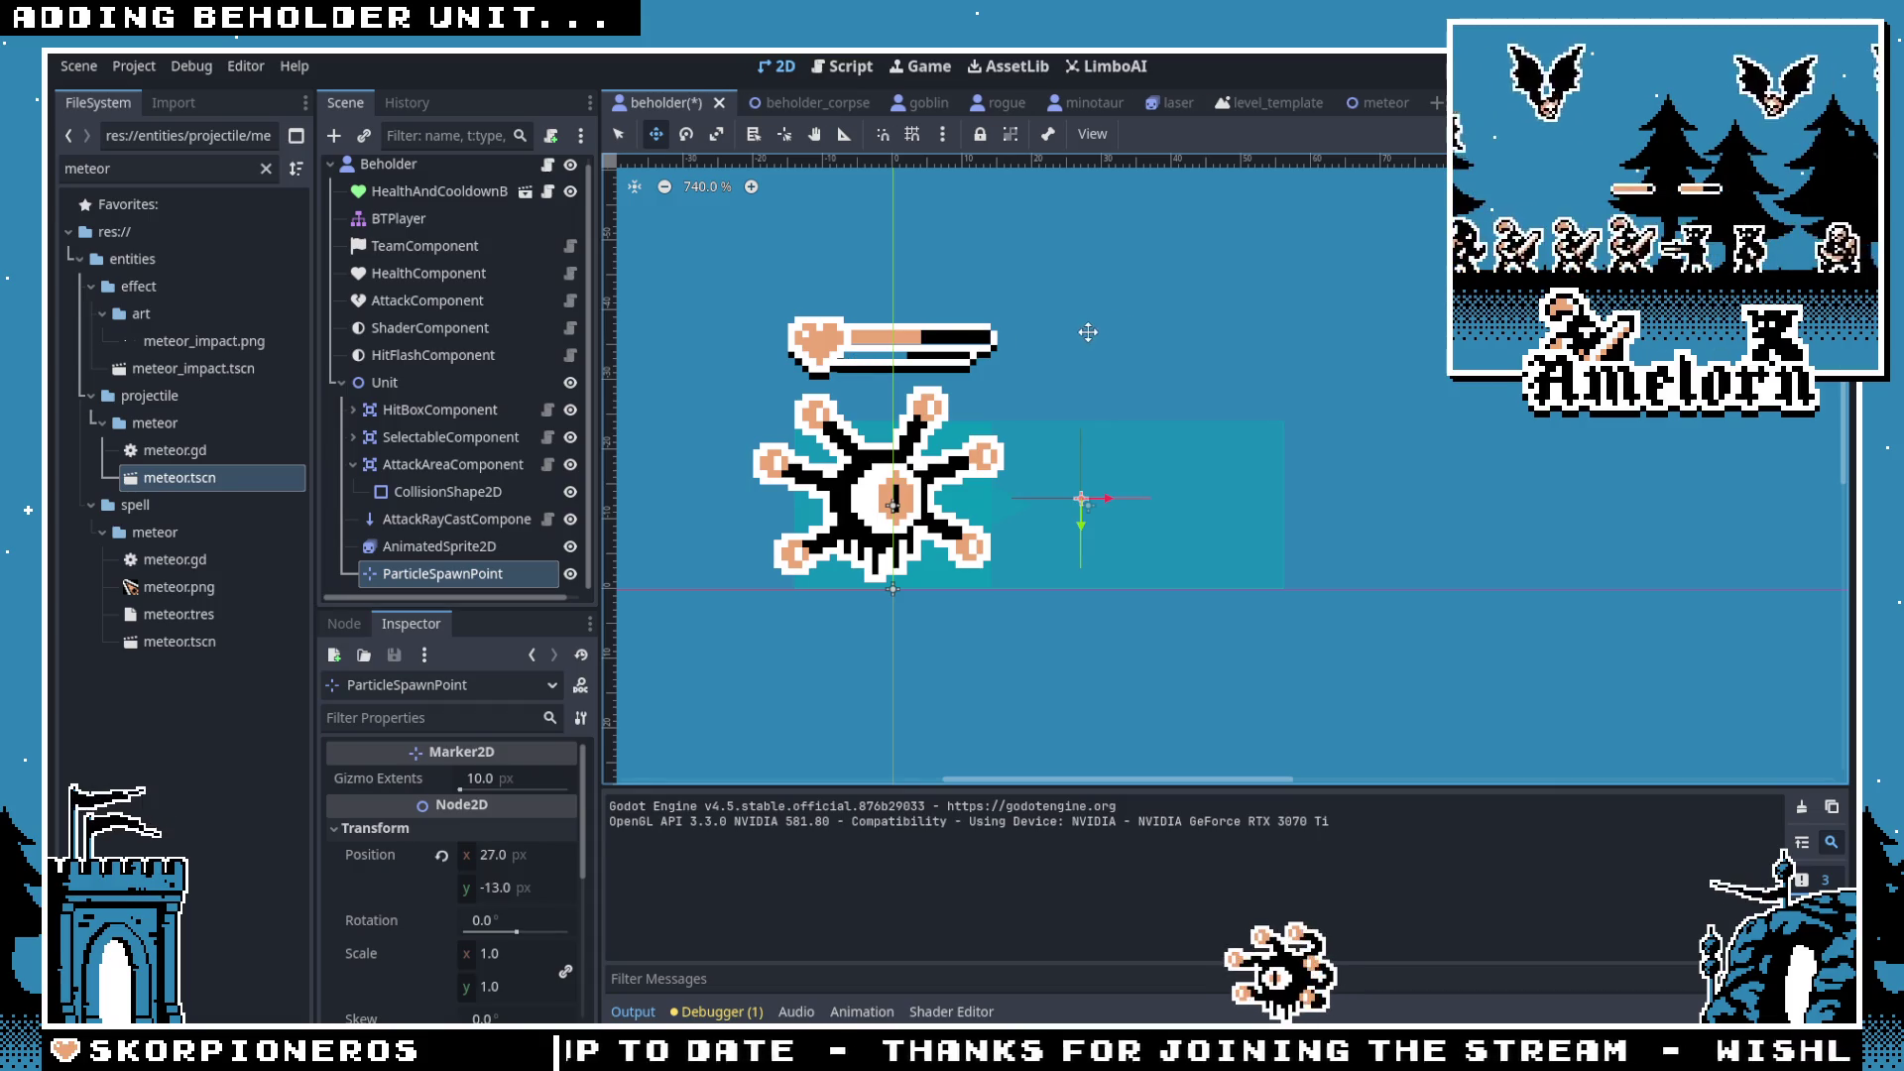
Step: Move the ParticleSpawnPoint to x 88, y -13, save, and retest Forest Conquest with a minotaur
{"action": "left_click_drag", "start_coordinate": [1096, 483], "coordinate": [1522, 483]}
{"action": "key", "text": "ctrl+s"}
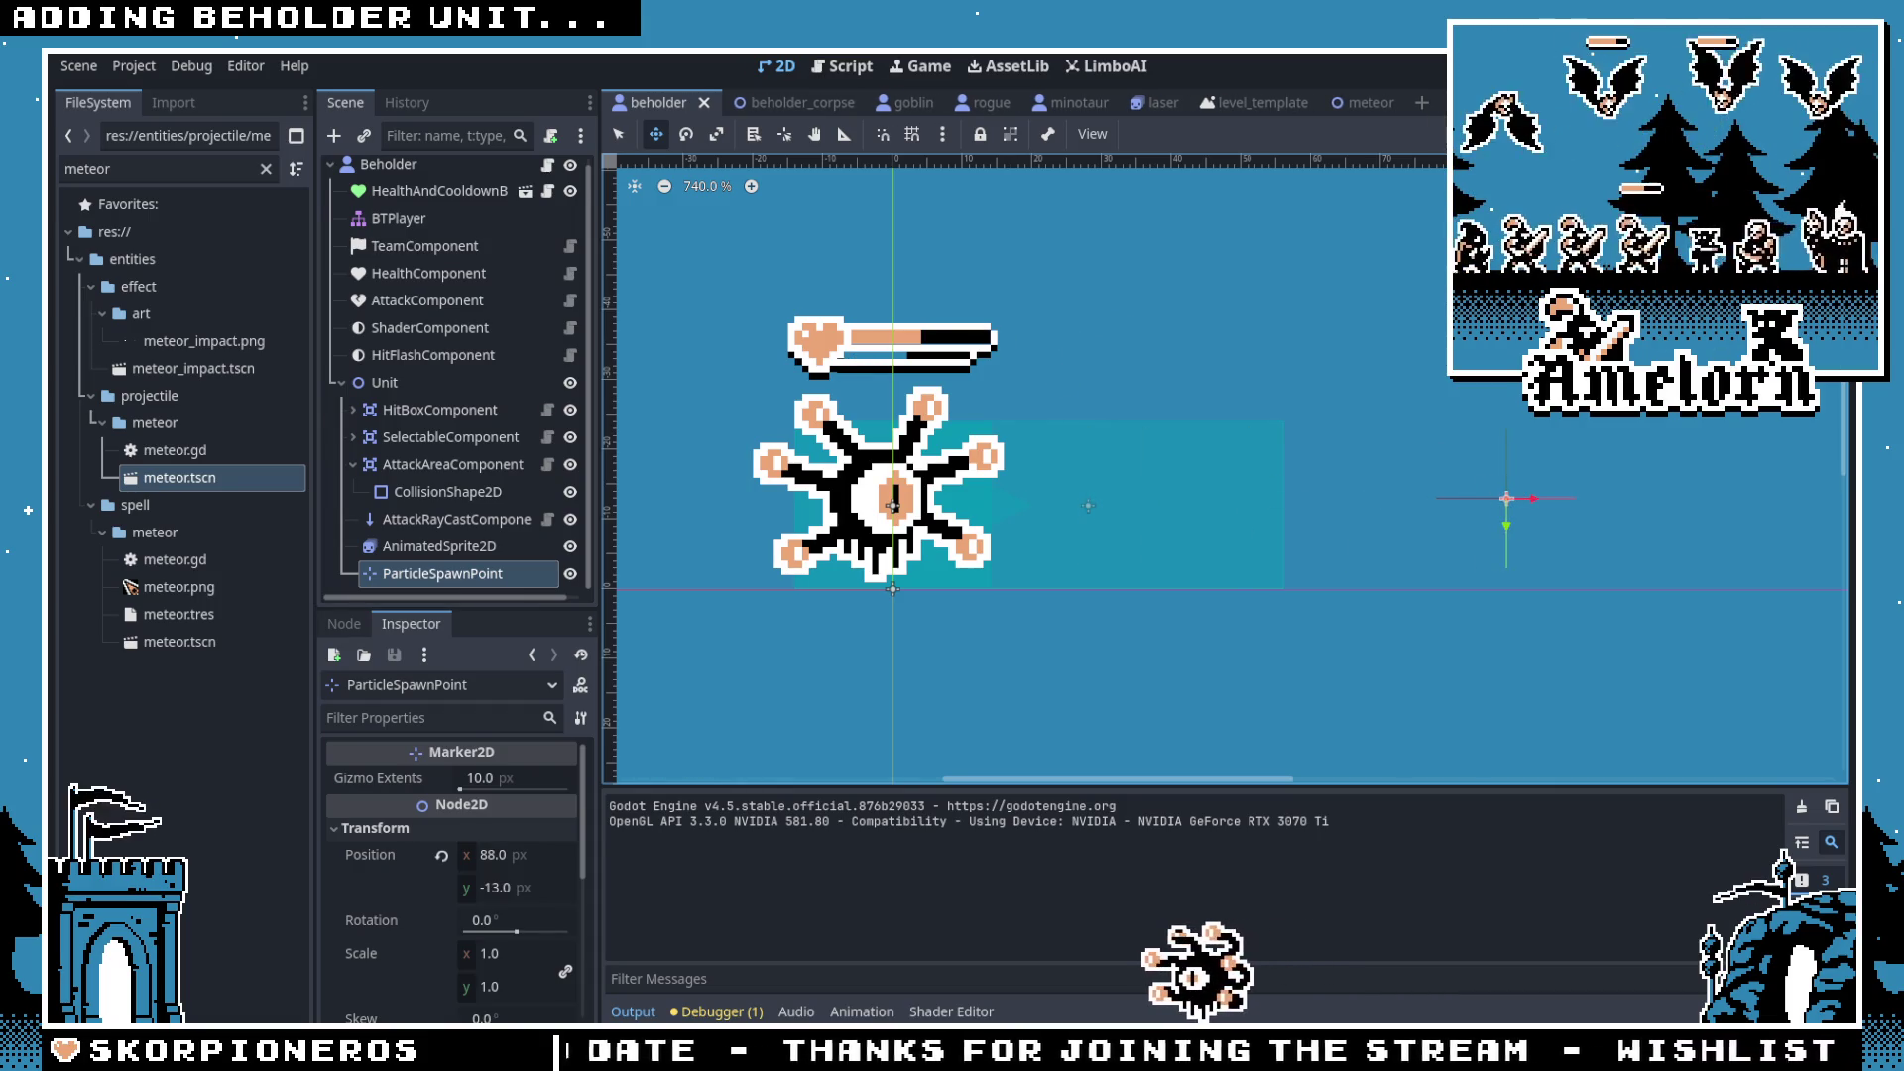
{"action": "key", "text": "F5"}
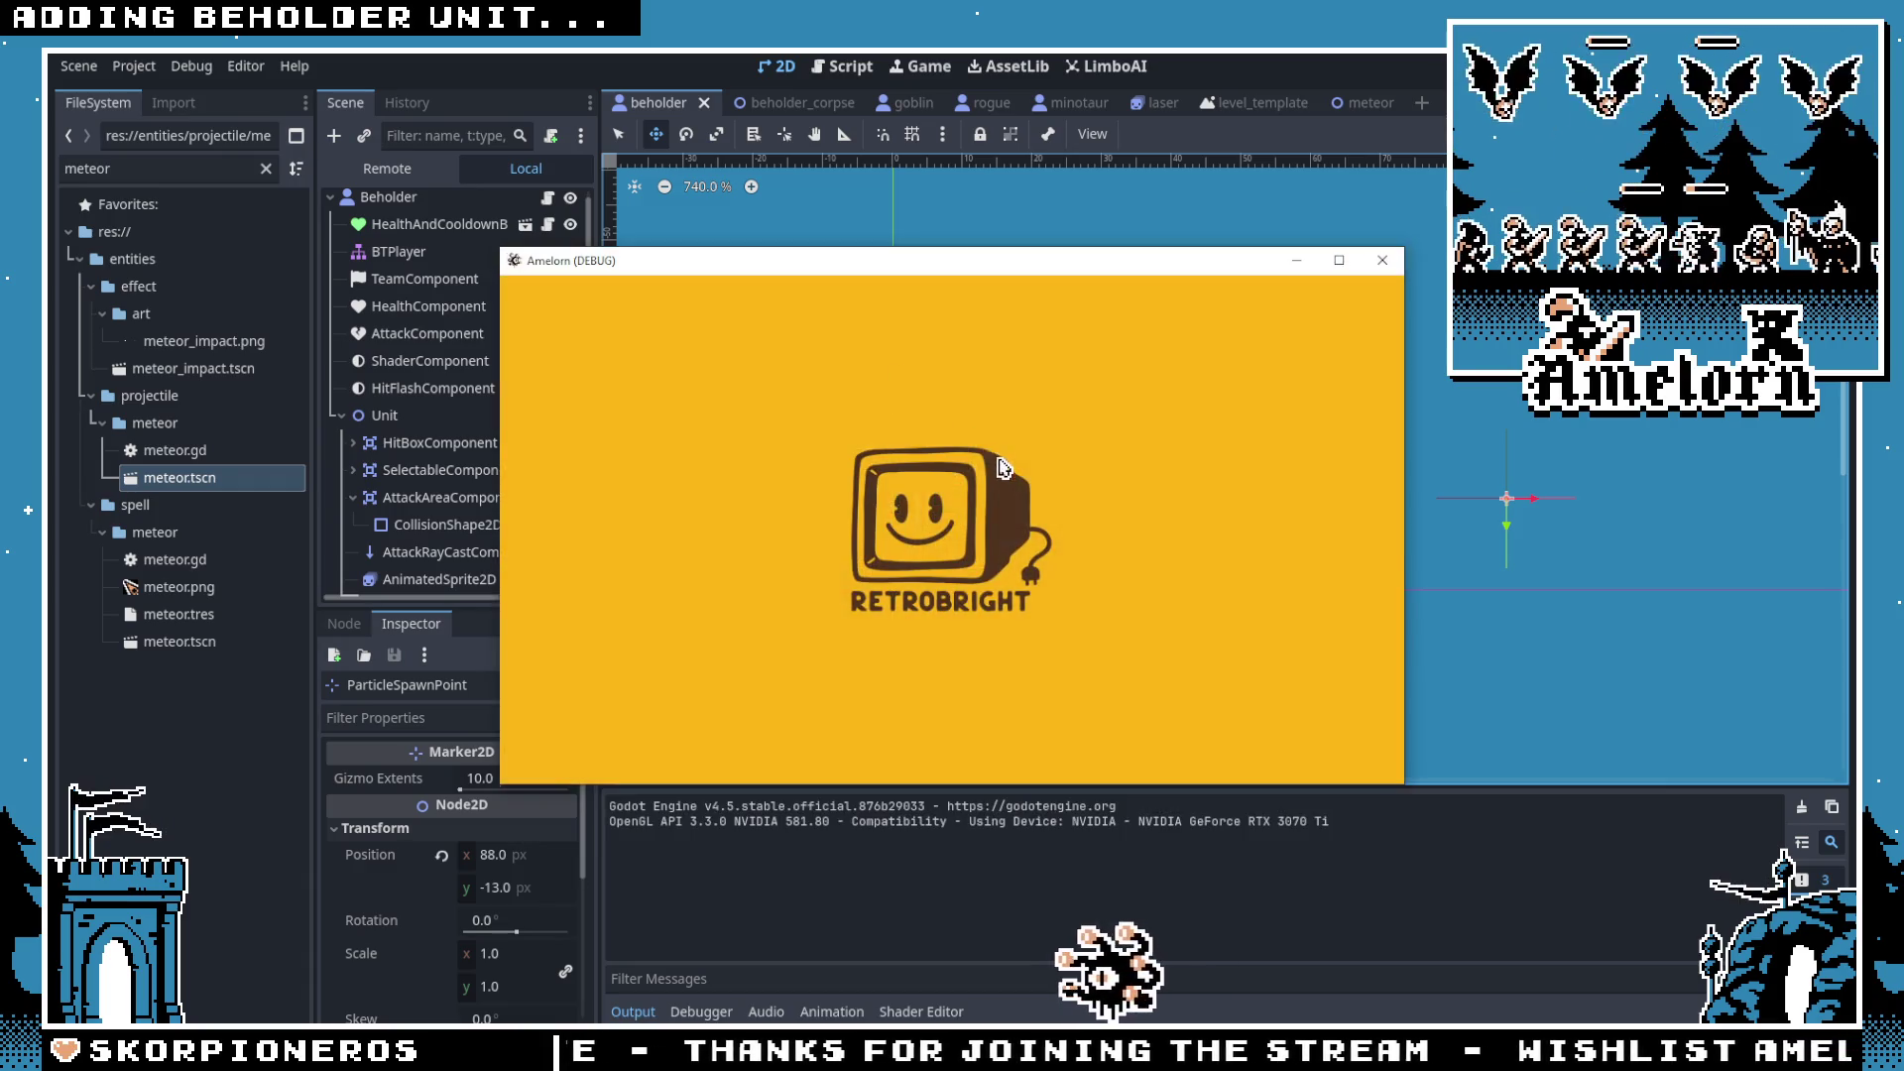
{"action": "left_click", "coordinate": [873, 545]}
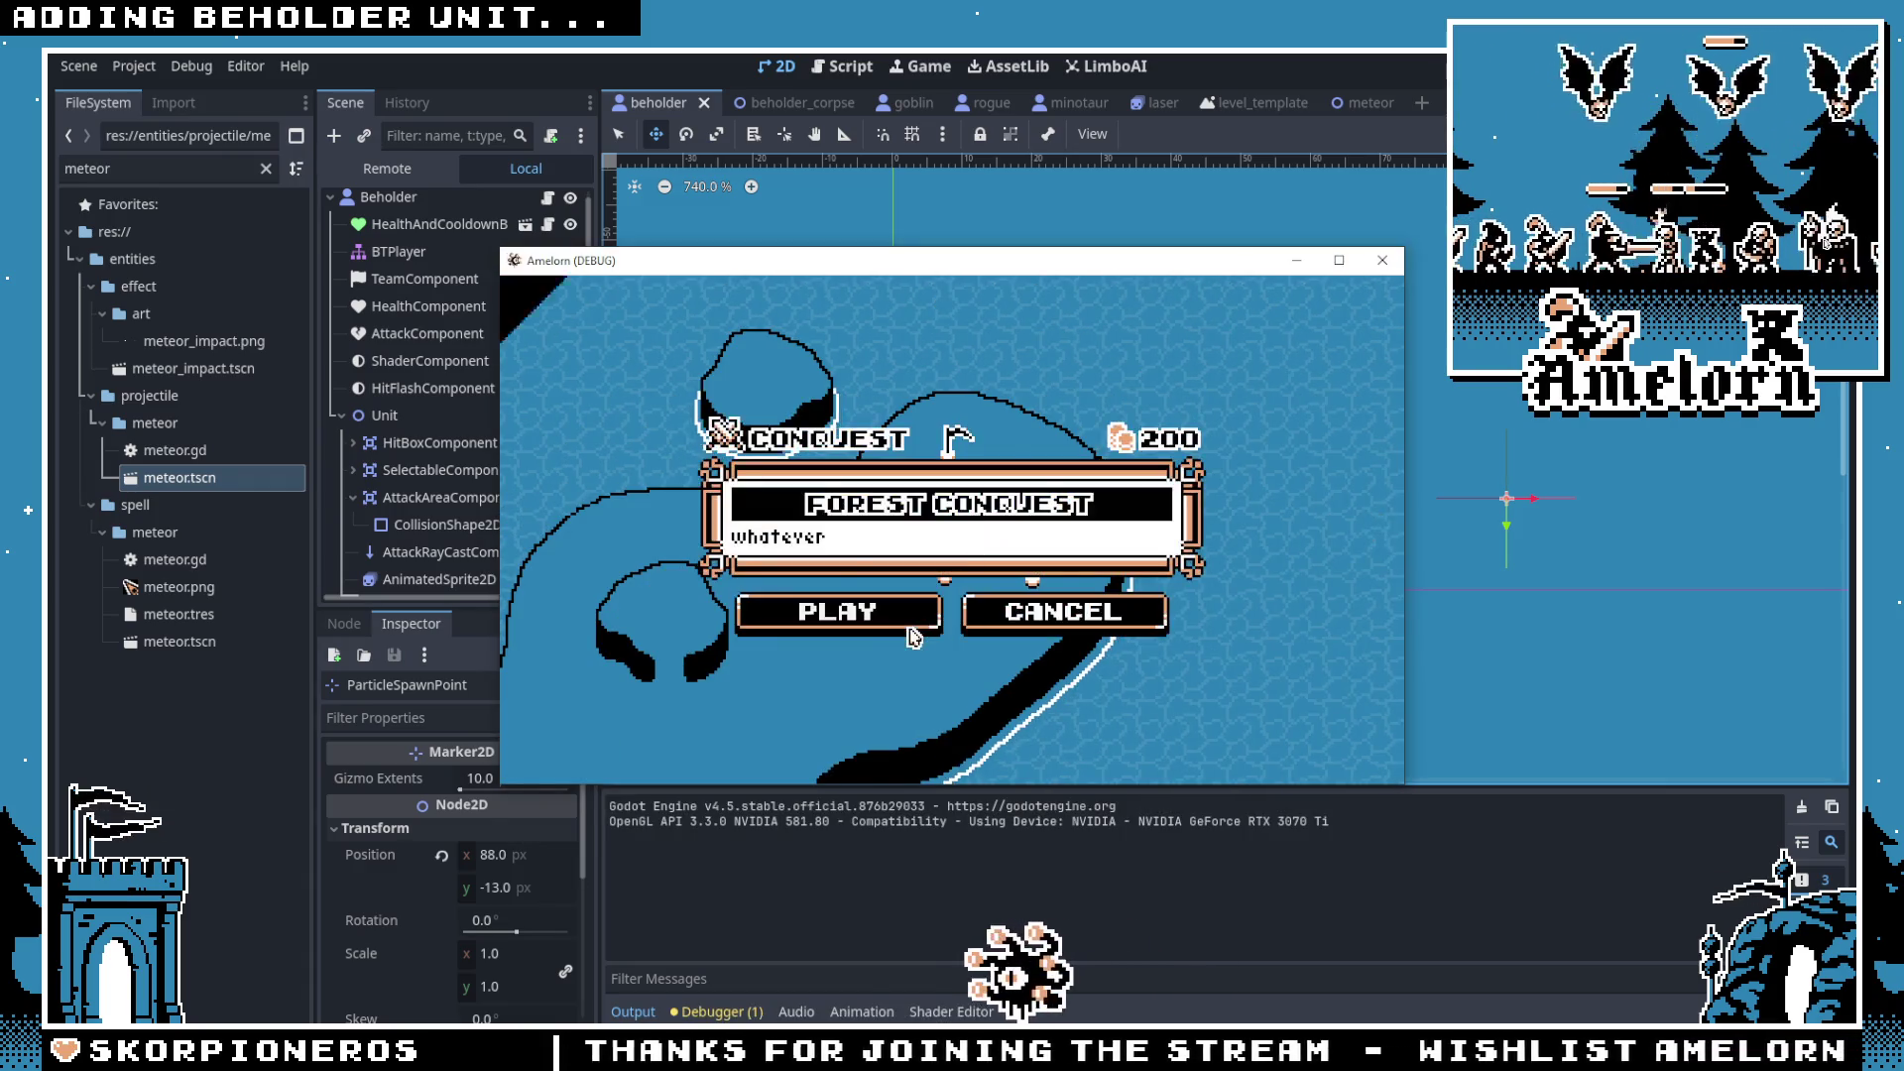
{"action": "left_click", "coordinate": [912, 636]}
{"action": "left_click", "coordinate": [459, 843]}
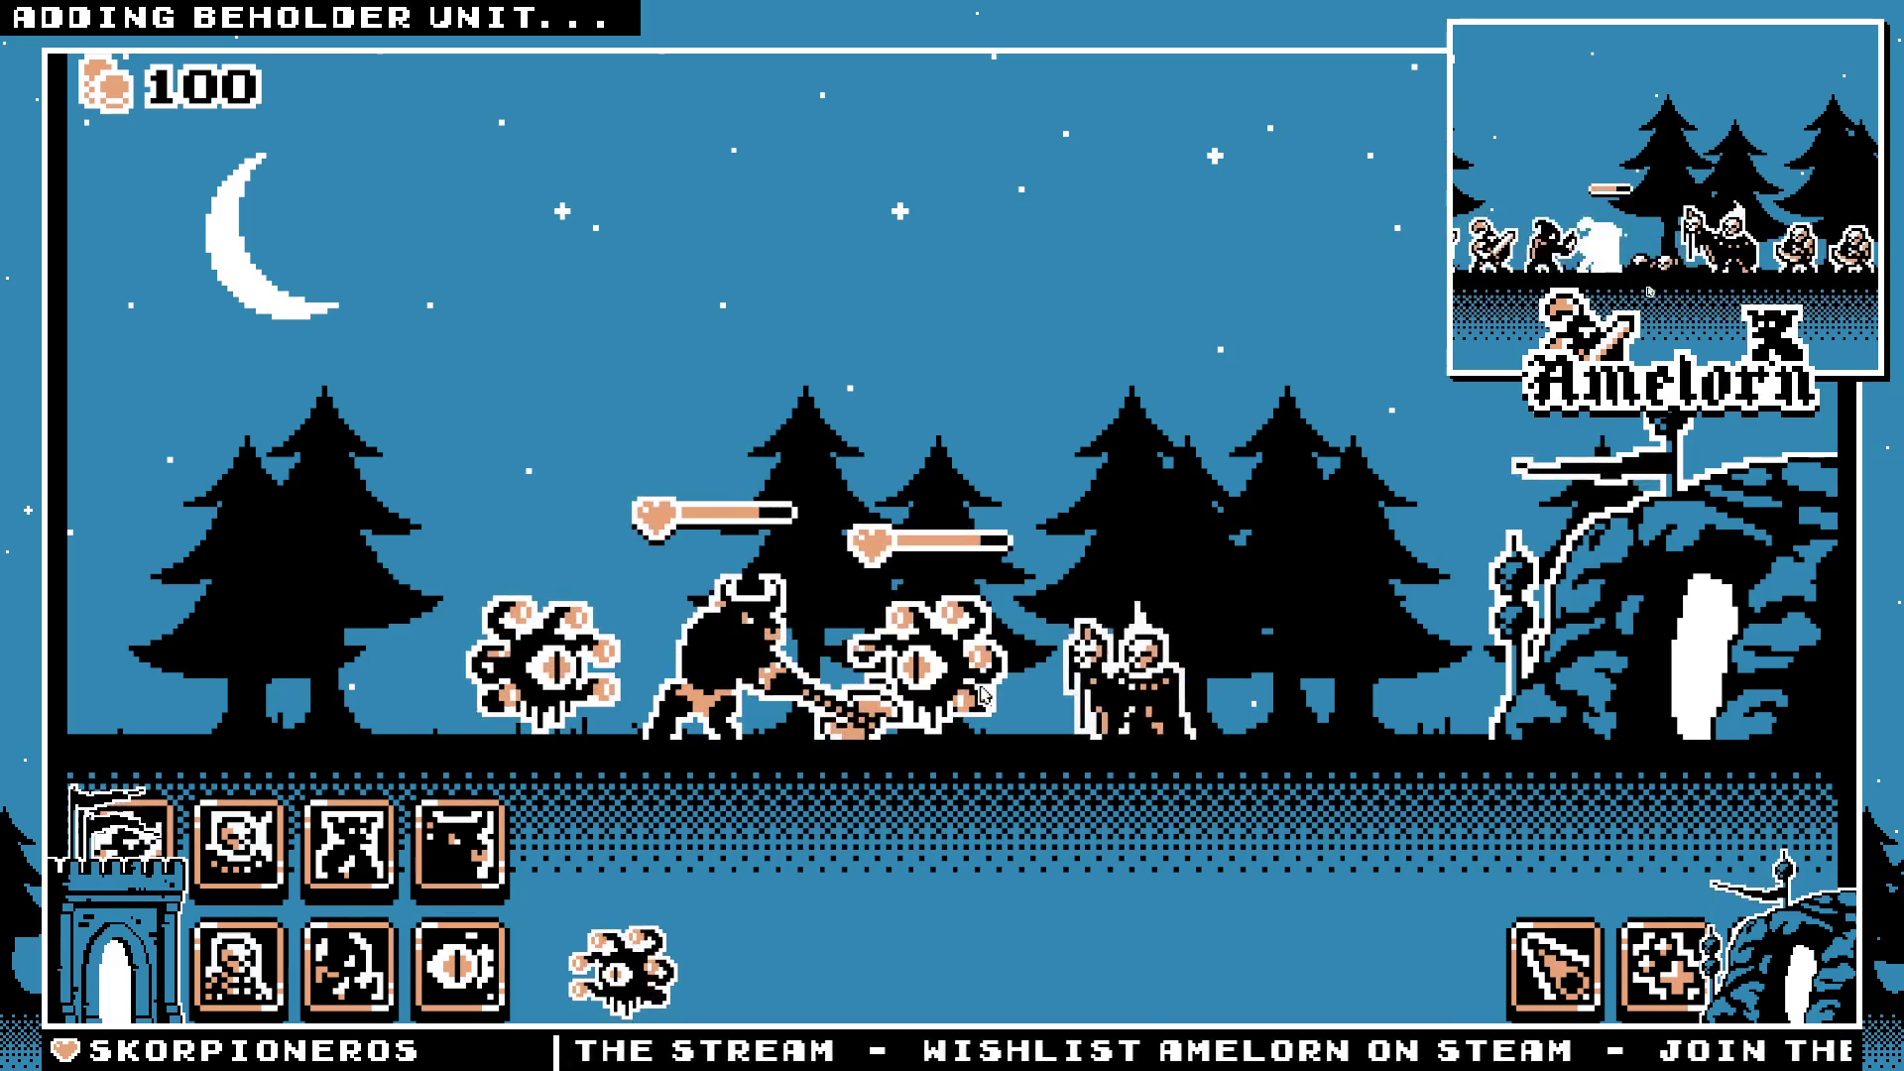
{"action": "key", "text": "F8"}
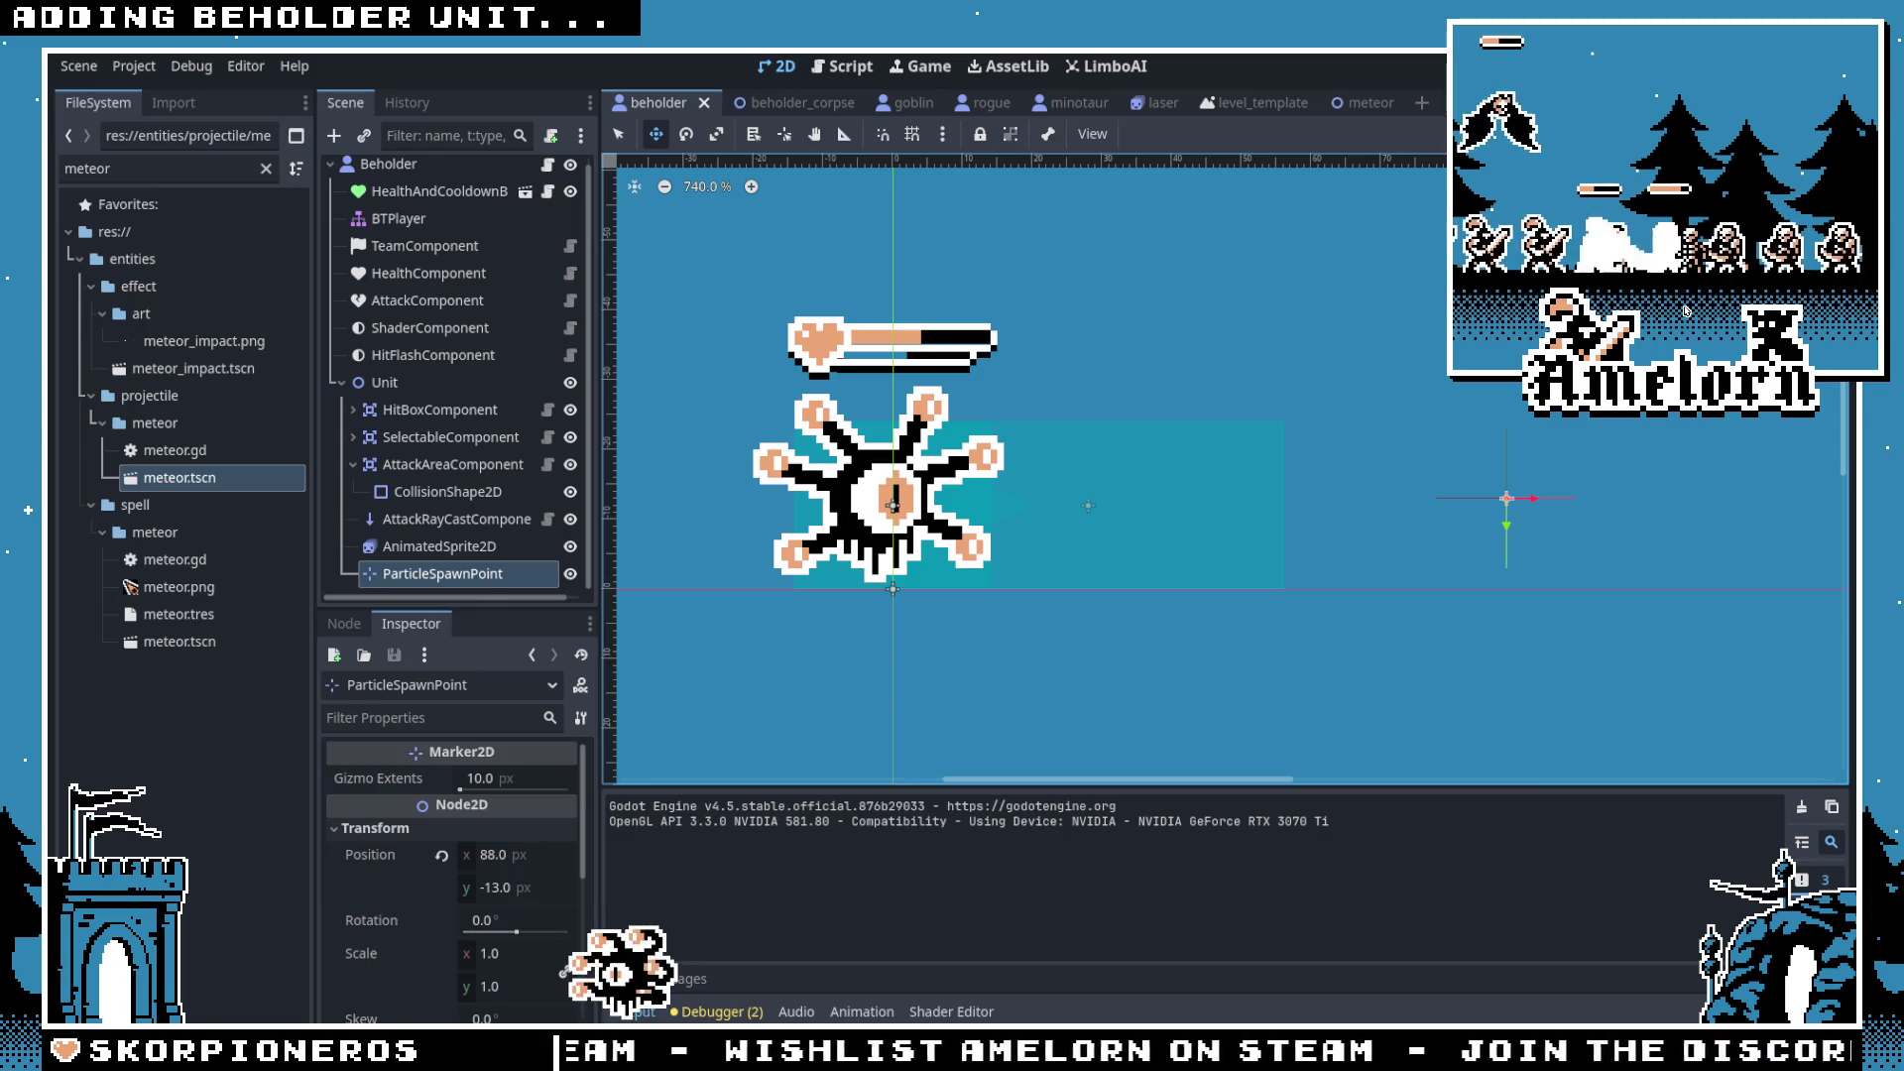
Step: Launch the game, then open effects_manager.gd and place the cursor on line 23
{"action": "key", "text": "F5"}
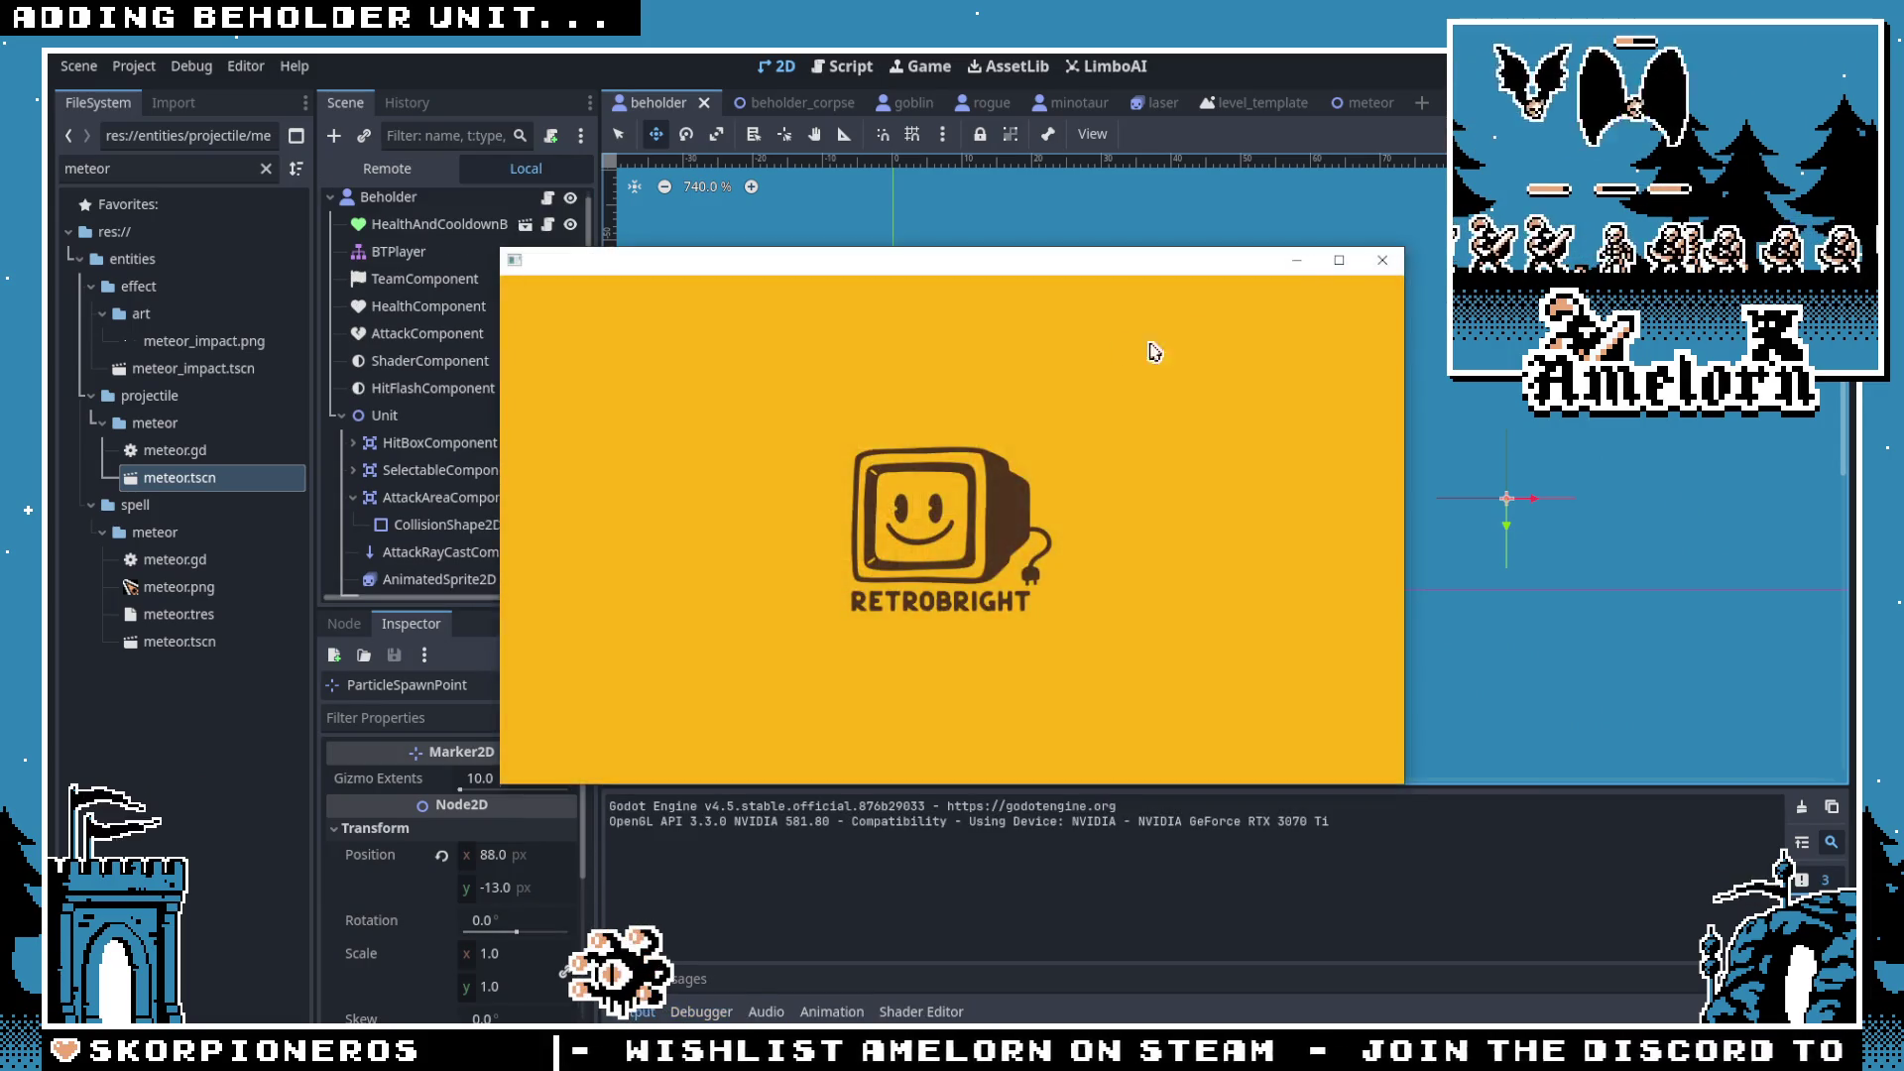
{"action": "scroll", "coordinate": [415, 212], "scroll_direction": "down", "scroll_amount": 1}
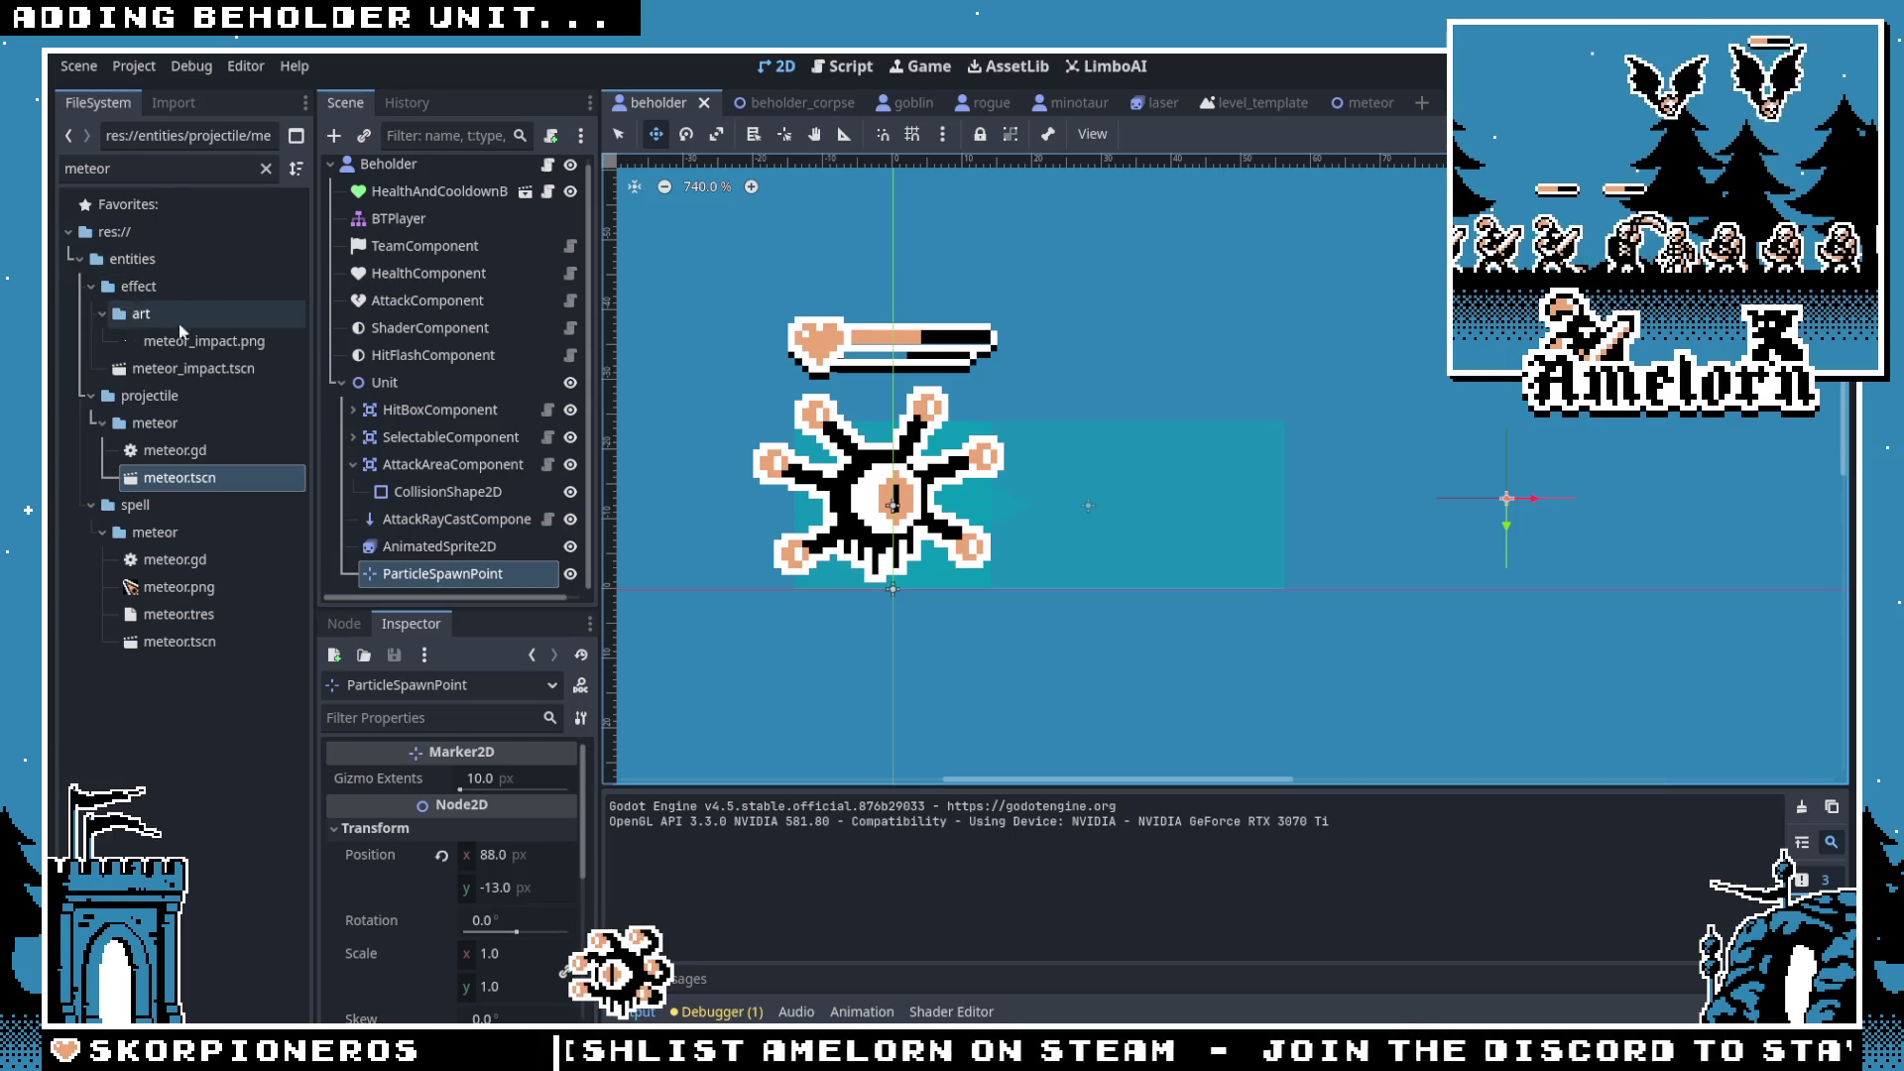
{"action": "scroll", "coordinate": [151, 443], "scroll_direction": "down", "scroll_amount": 2}
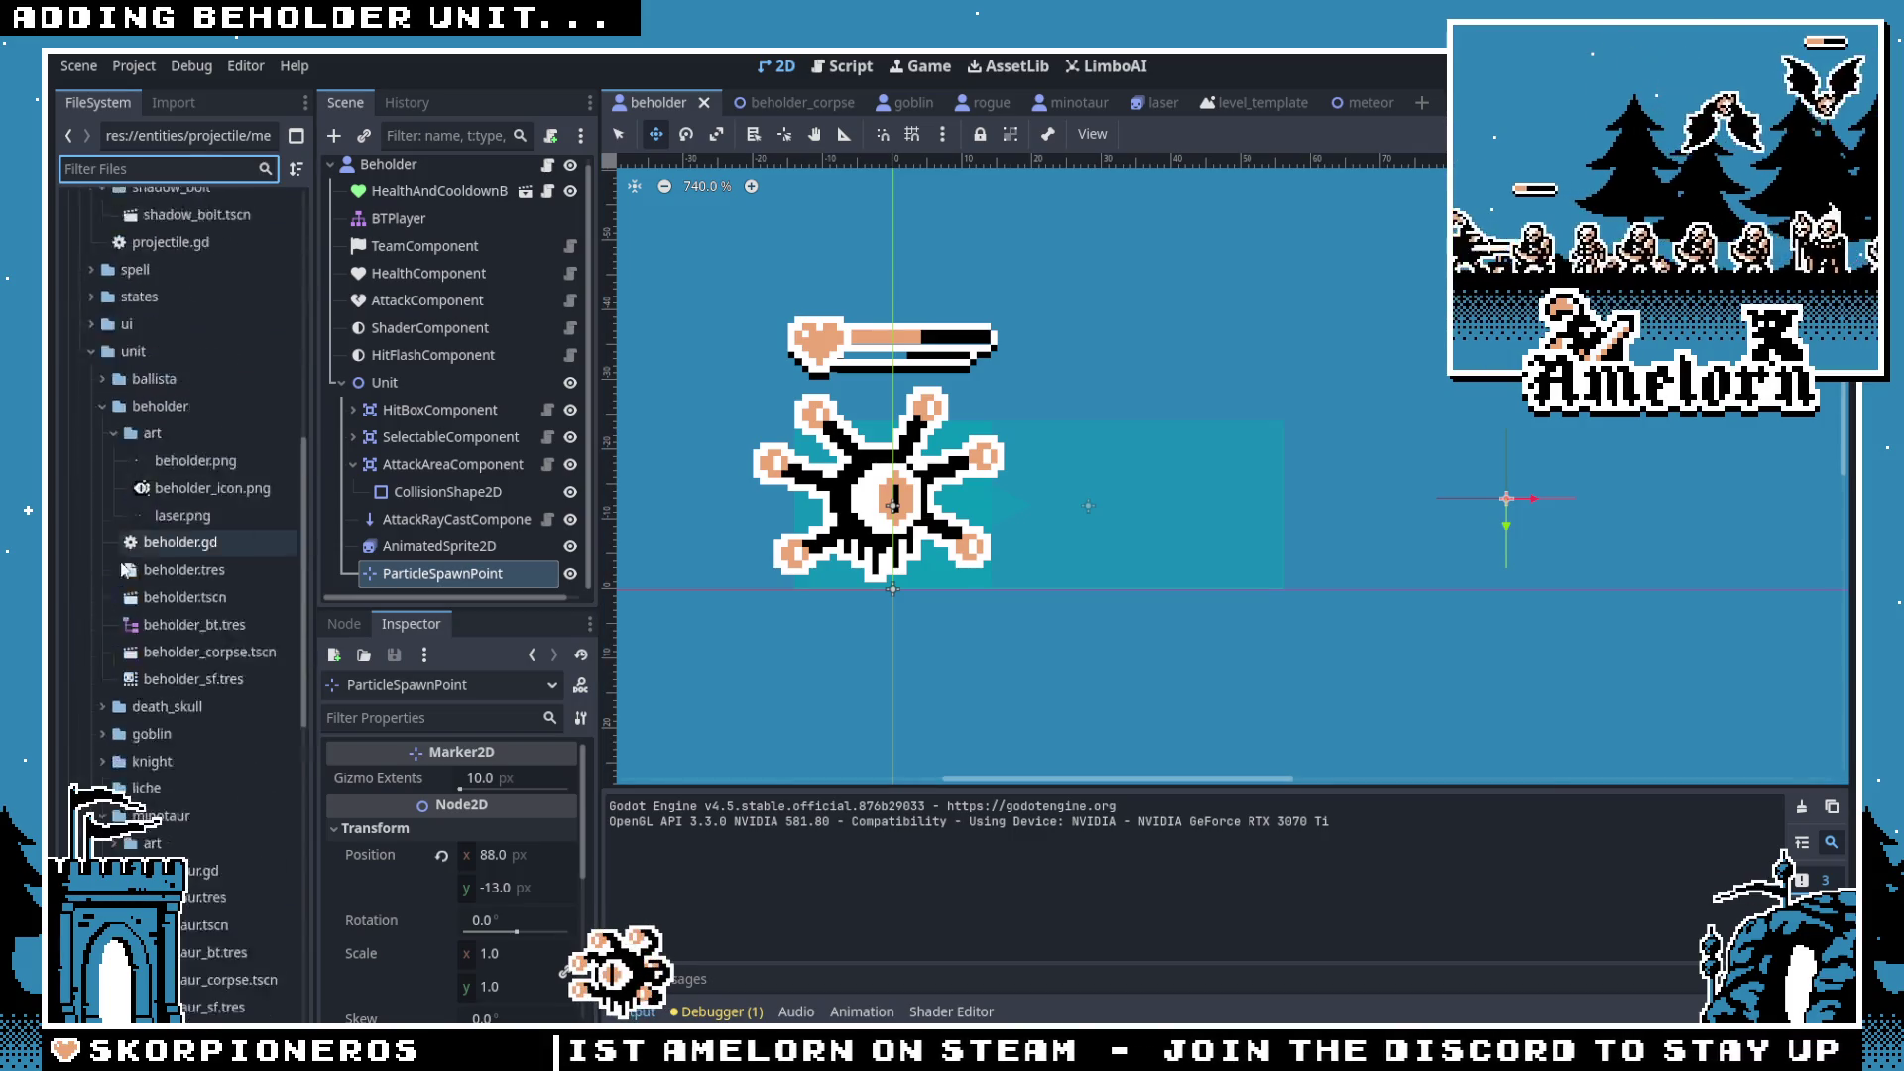
{"action": "left_click", "coordinate": [872, 66]}
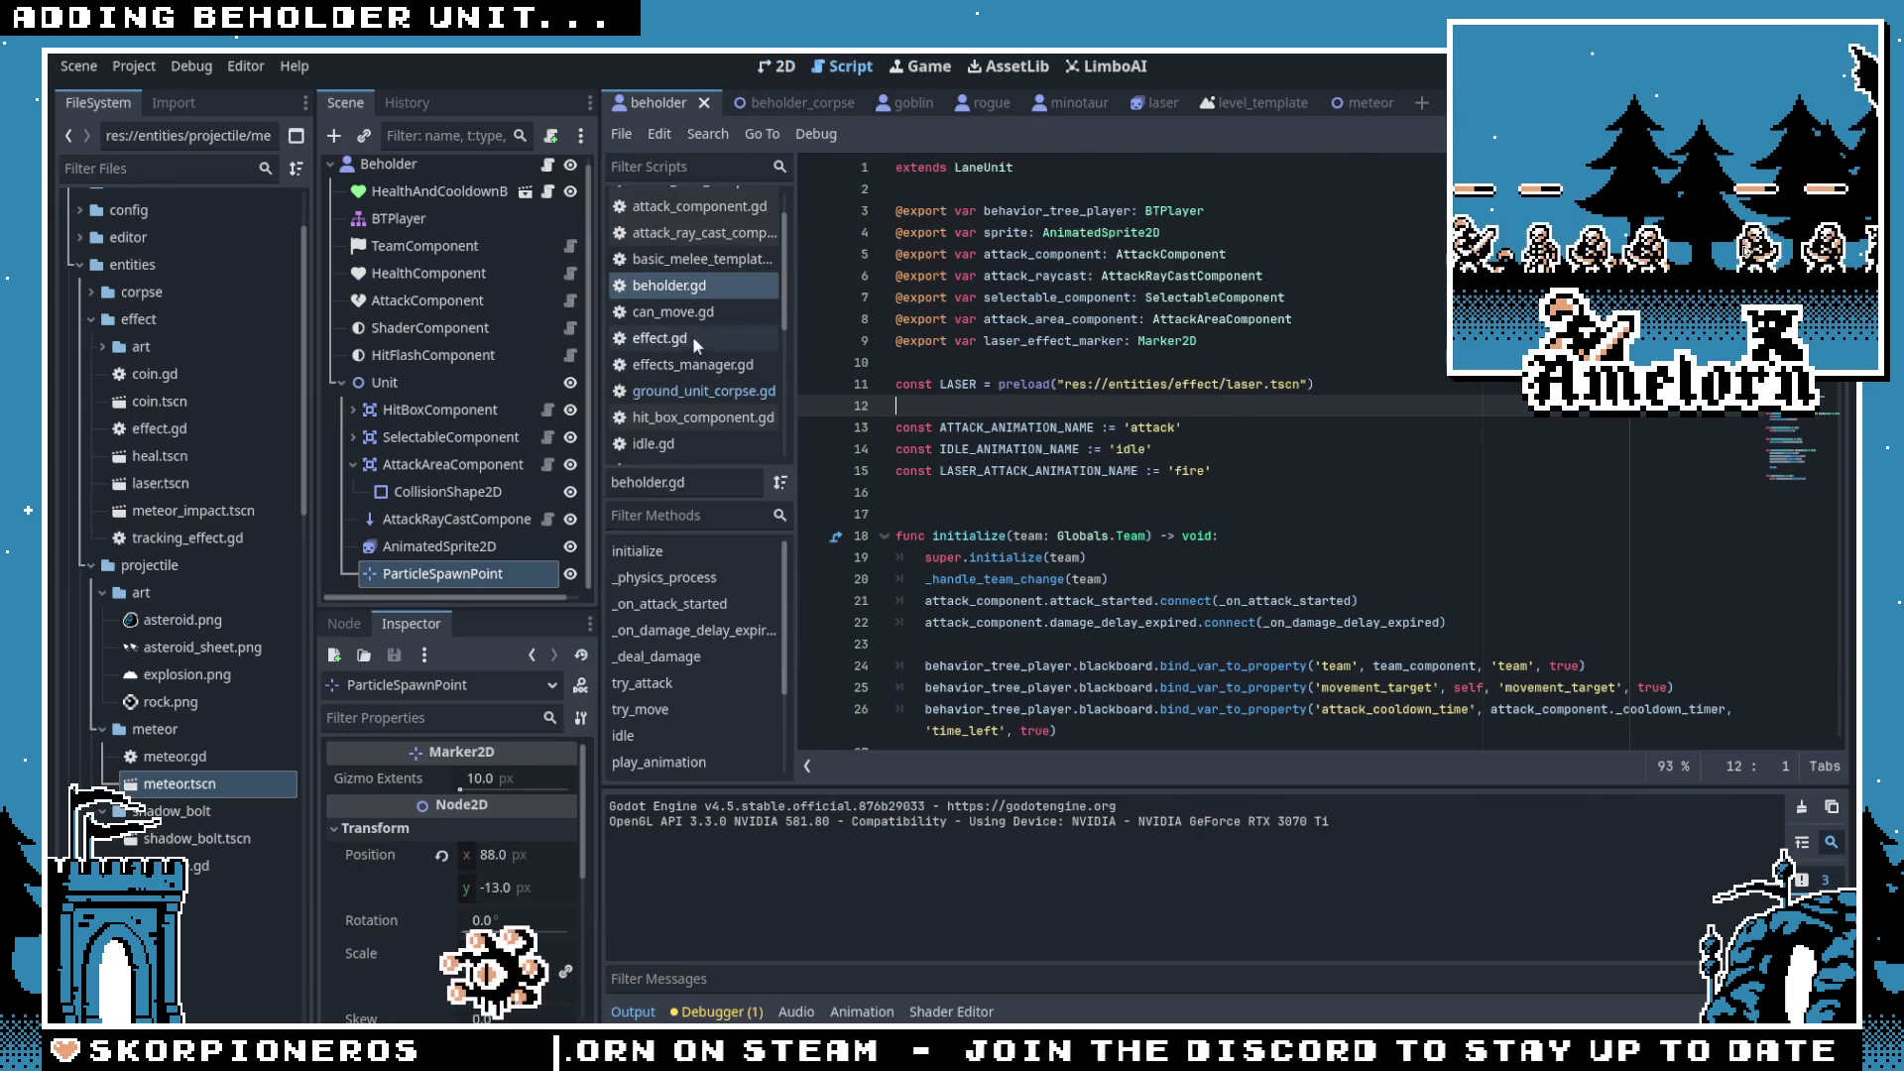
{"action": "left_click", "coordinate": [665, 365]}
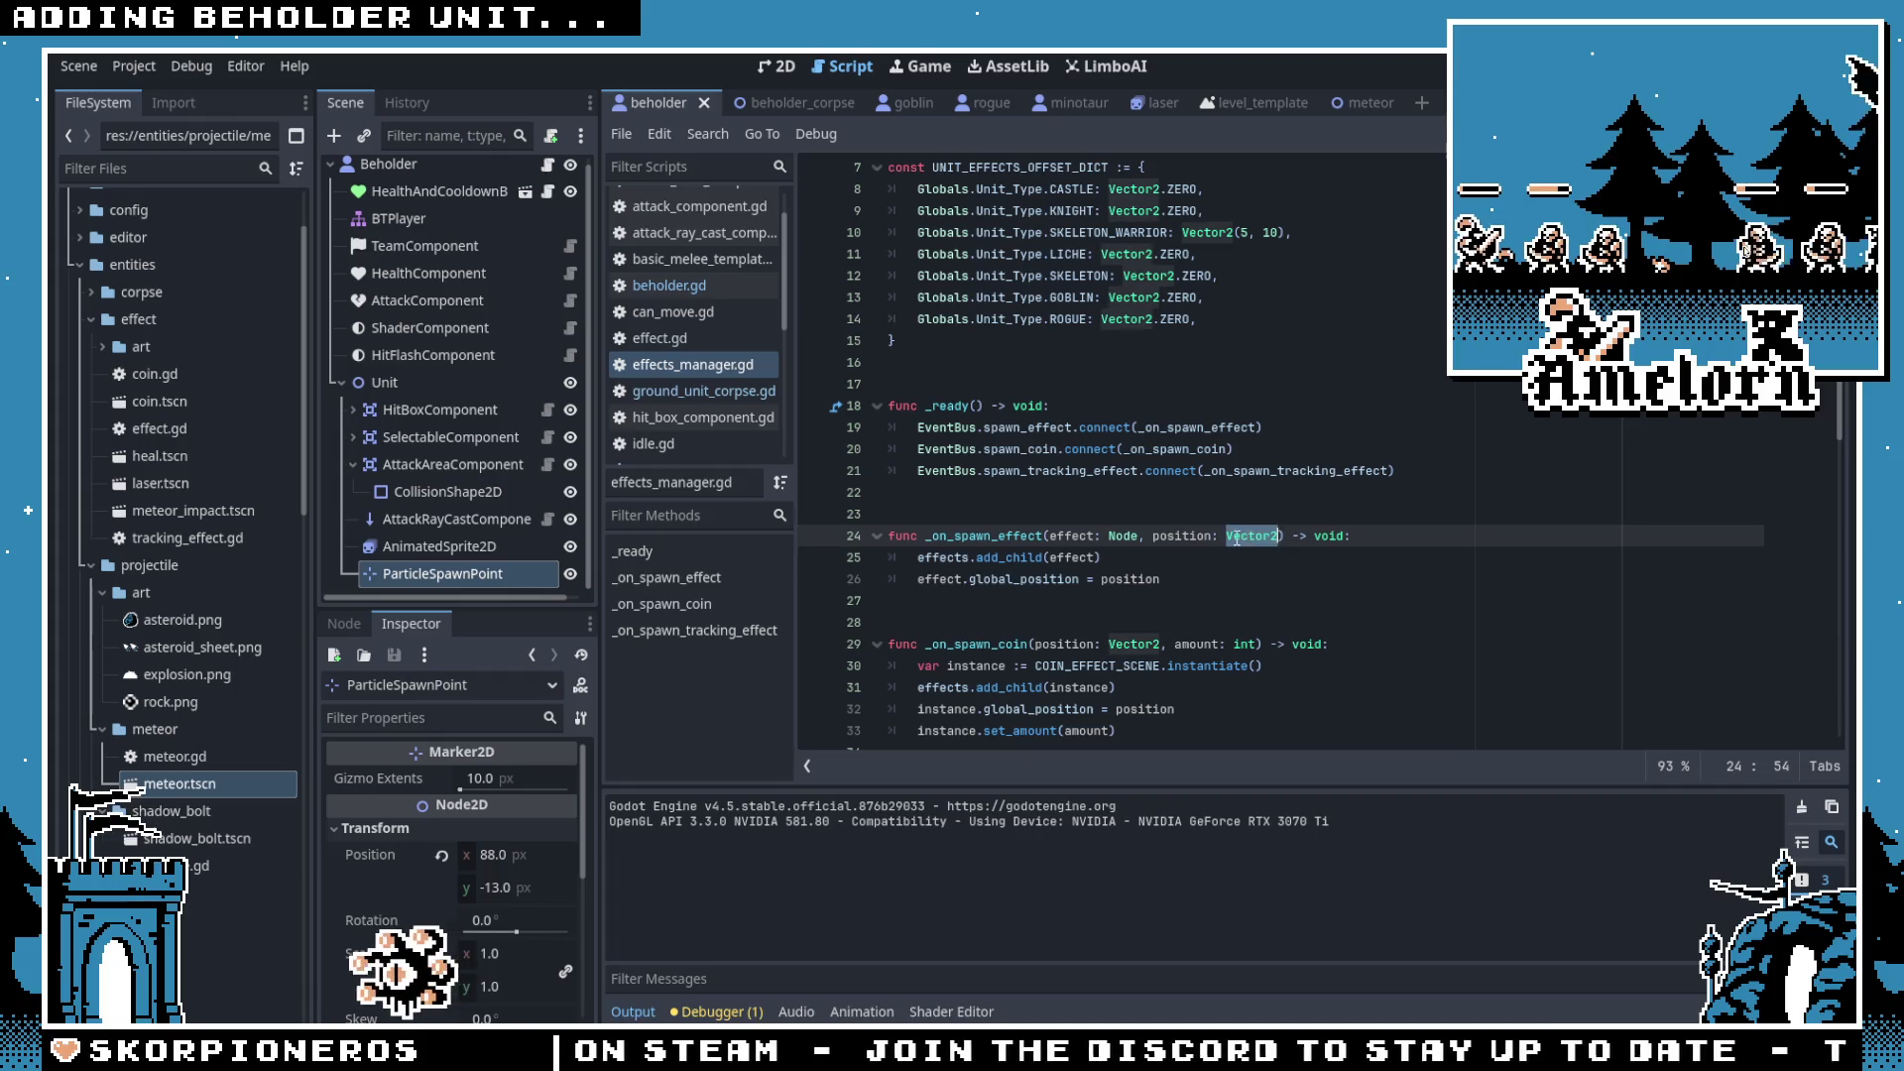
{"action": "left_click", "coordinate": [1153, 516]}
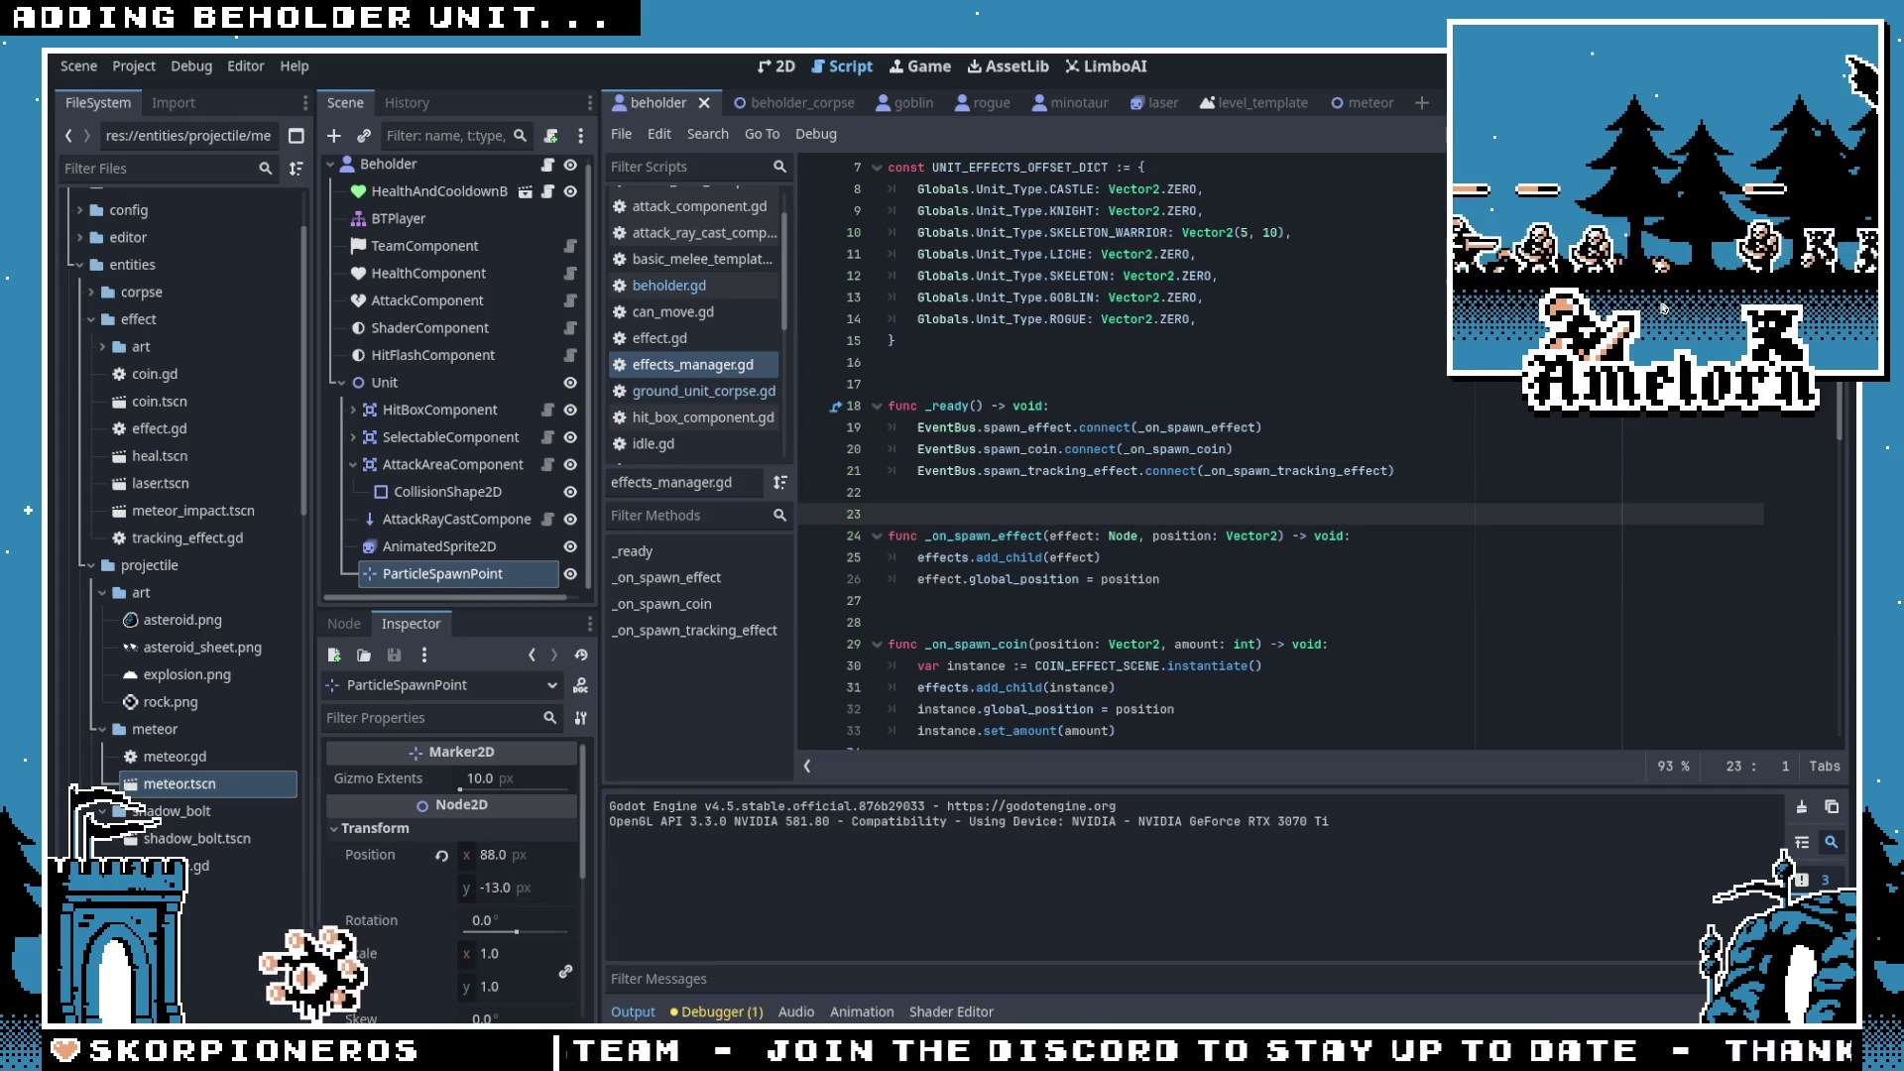
Step: Playtest the beholder in fullscreen Forest Conquest, then return to the beholder scene's 2D view
{"action": "key", "text": "F5"}
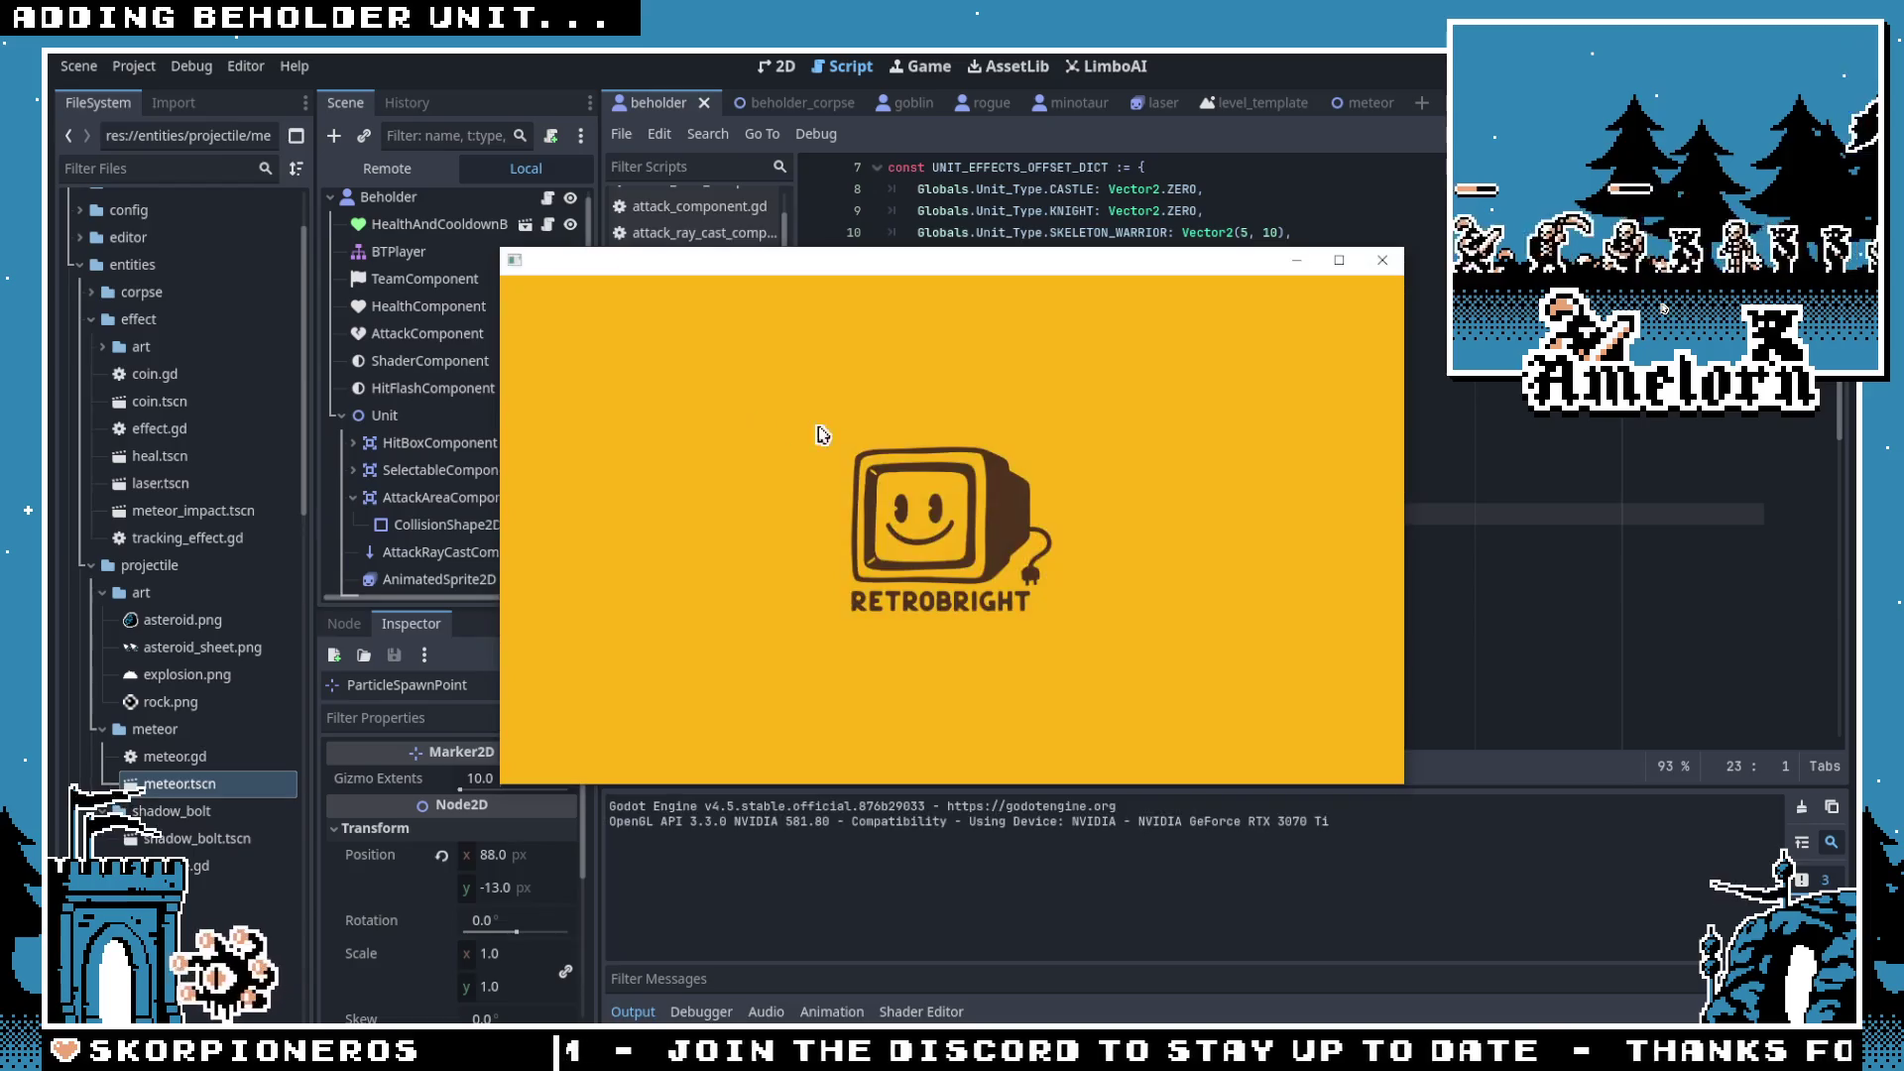
{"action": "left_click", "coordinate": [784, 555]}
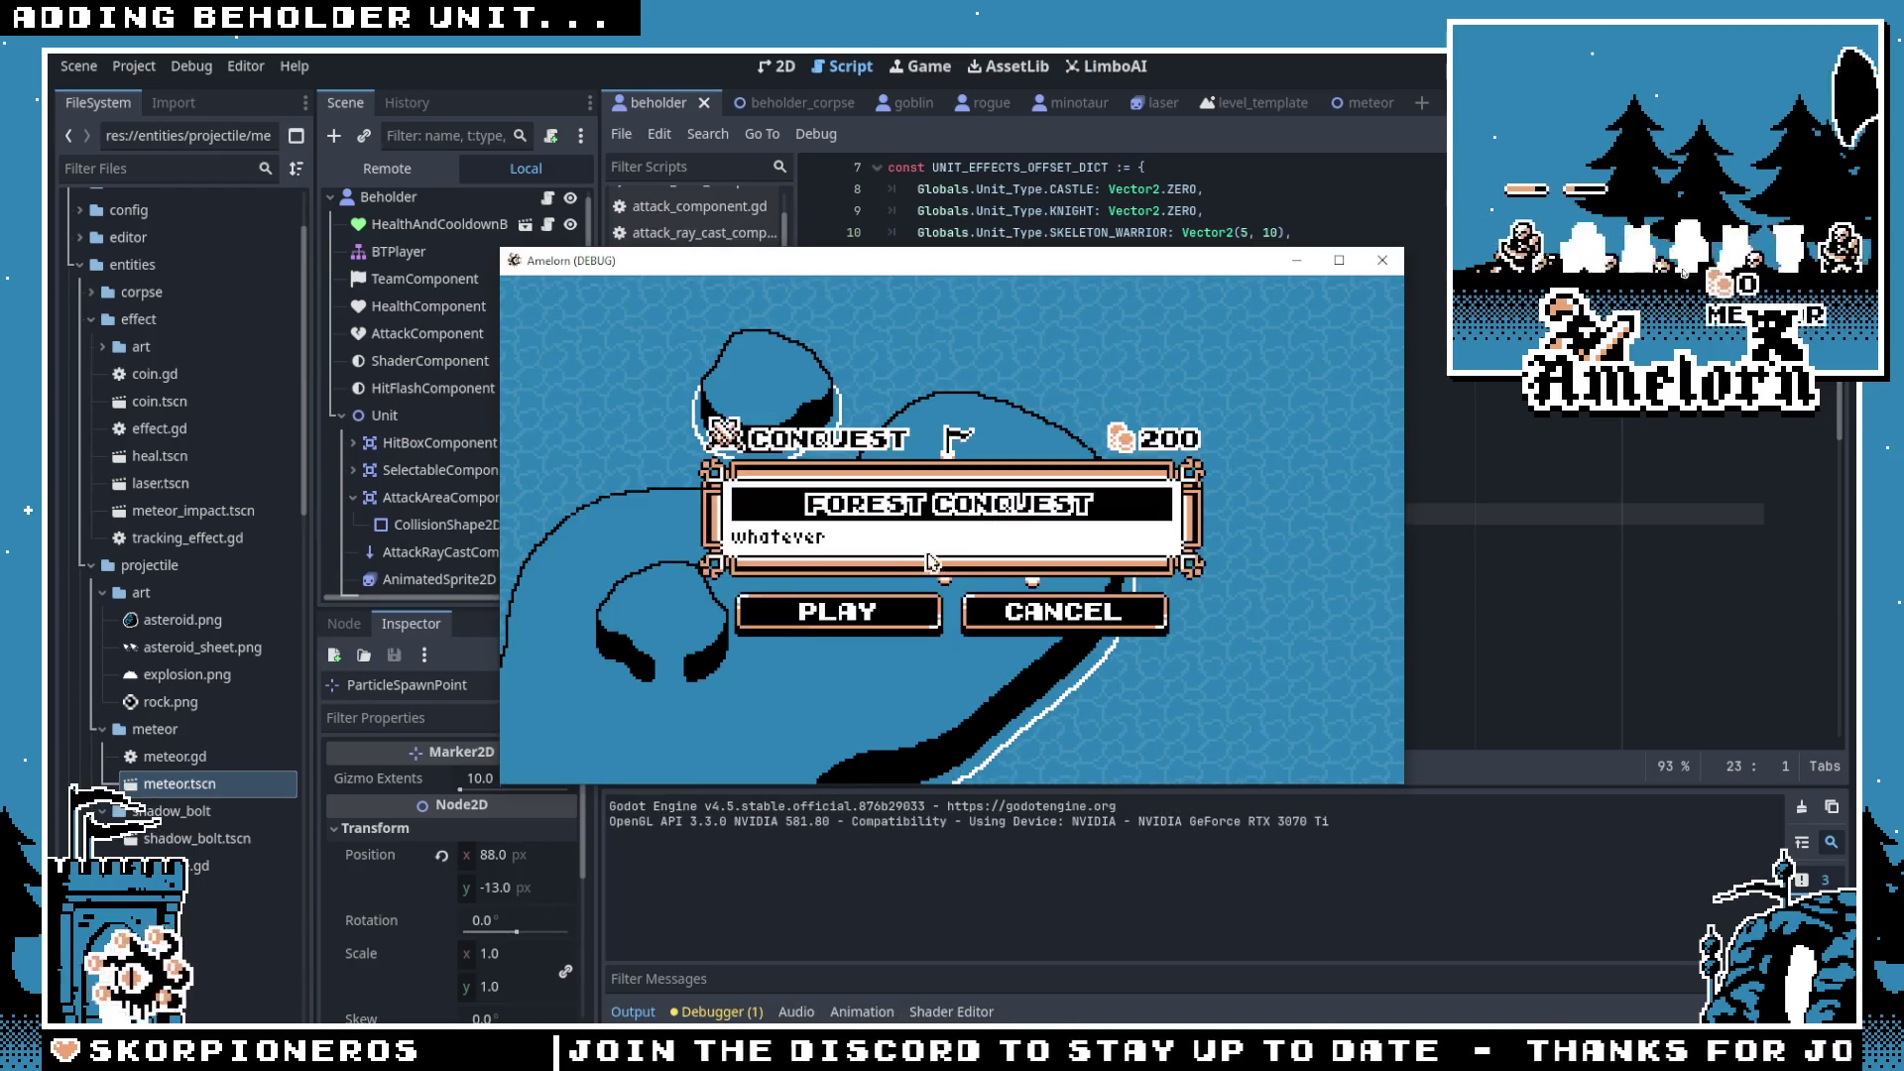
{"action": "left_click", "coordinate": [805, 610]}
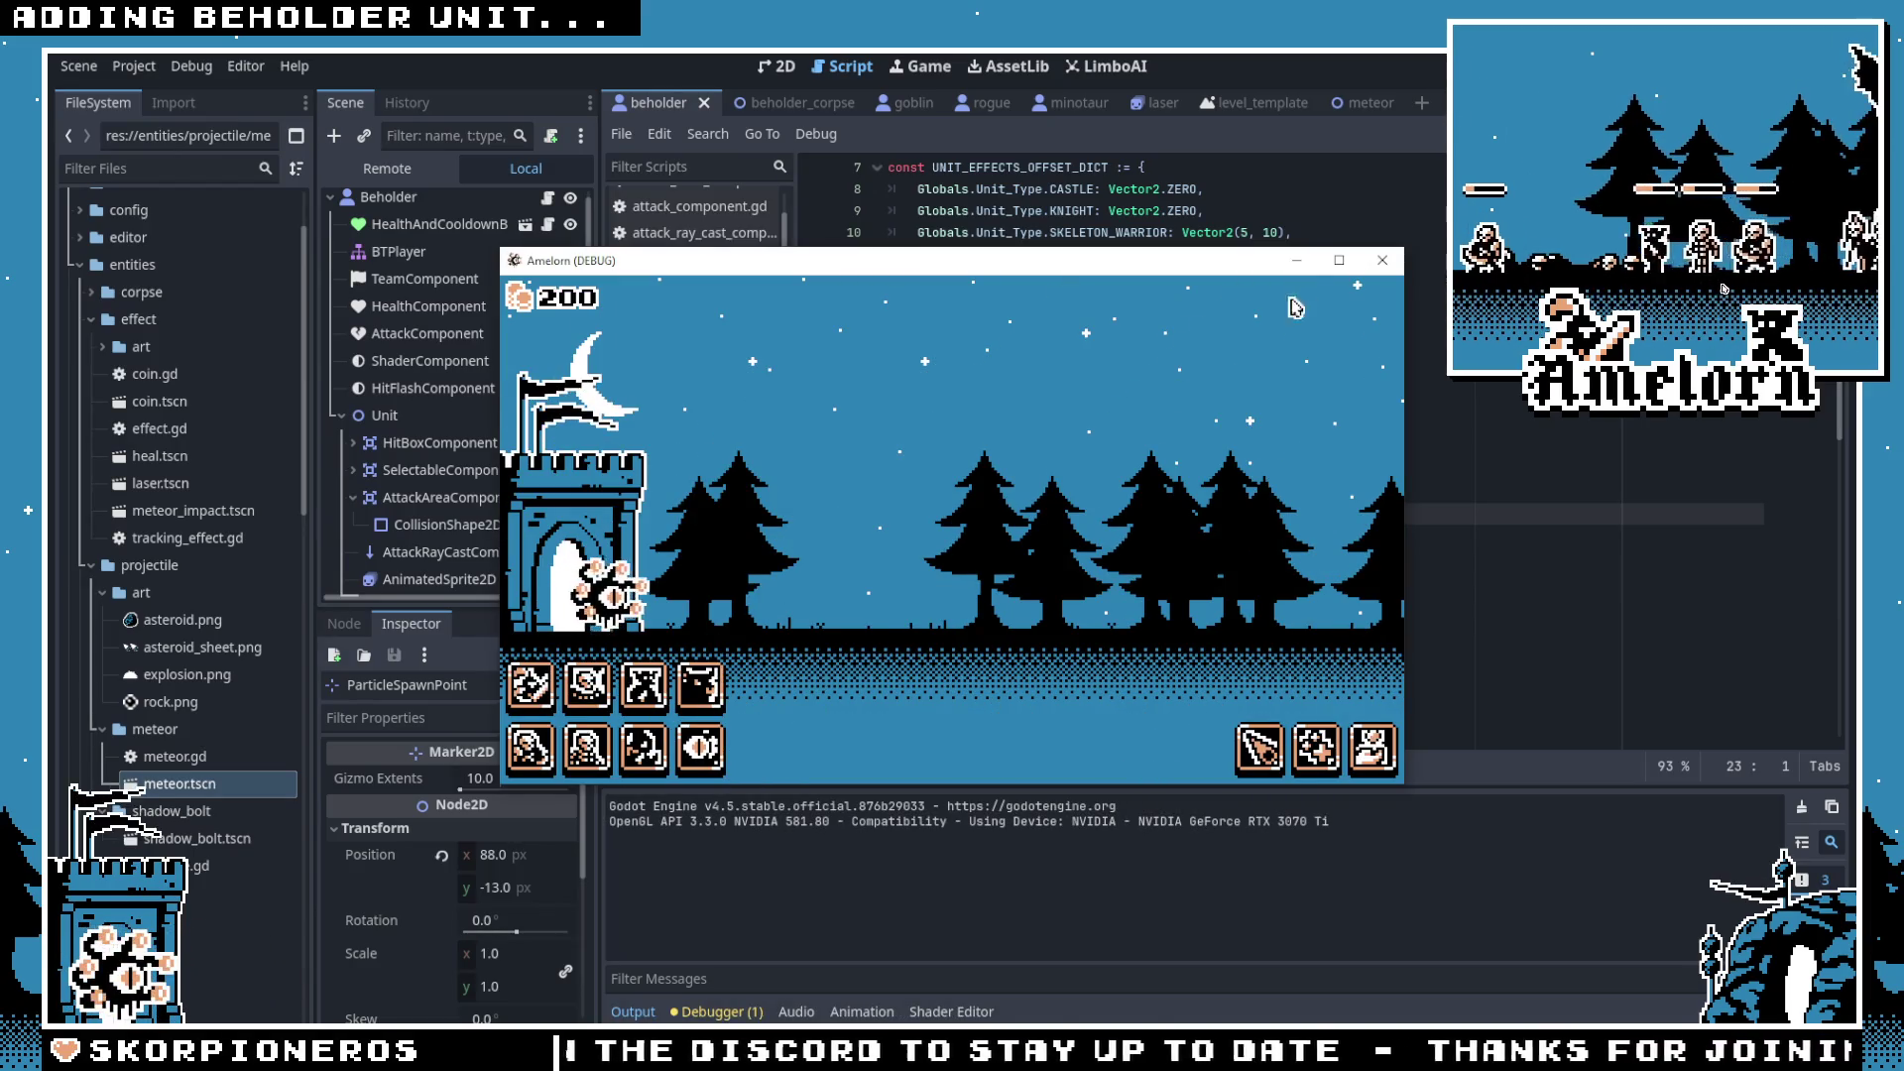
{"action": "key", "text": "F11"}
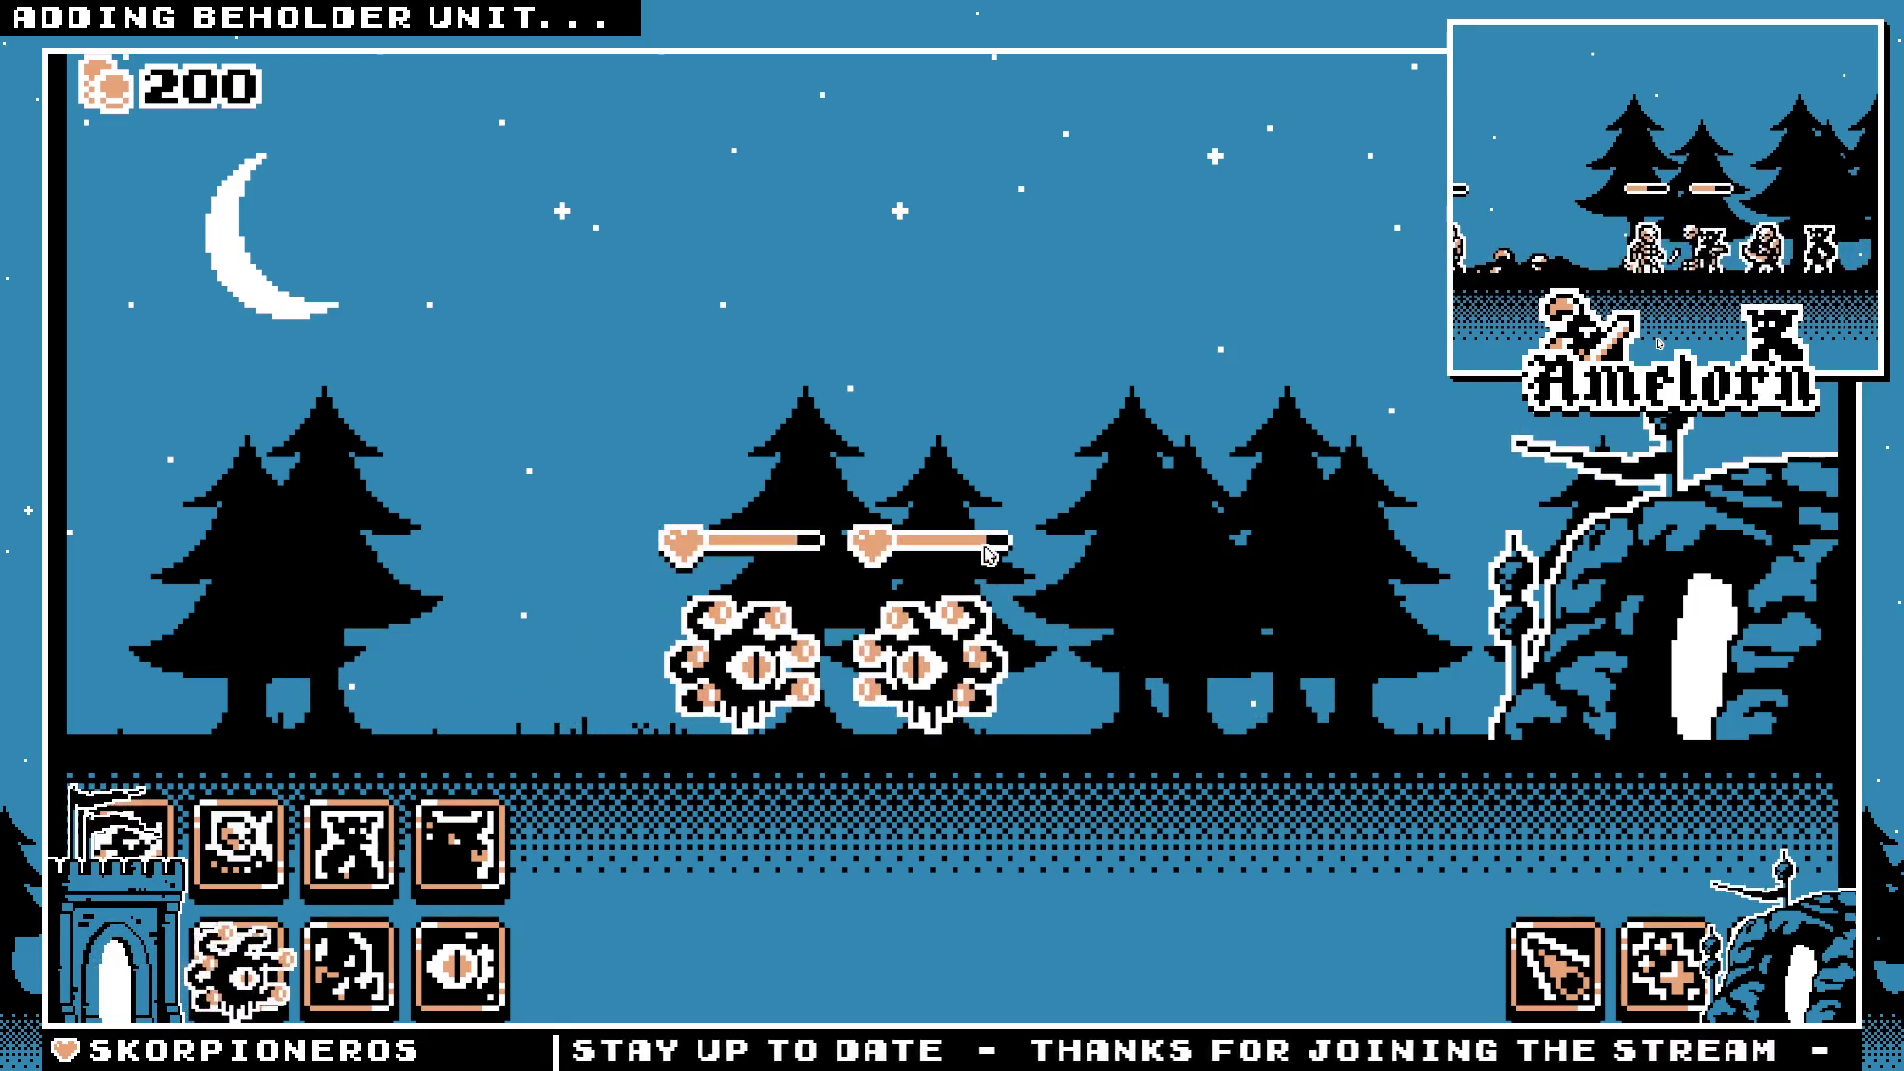
{"action": "key", "text": "F8"}
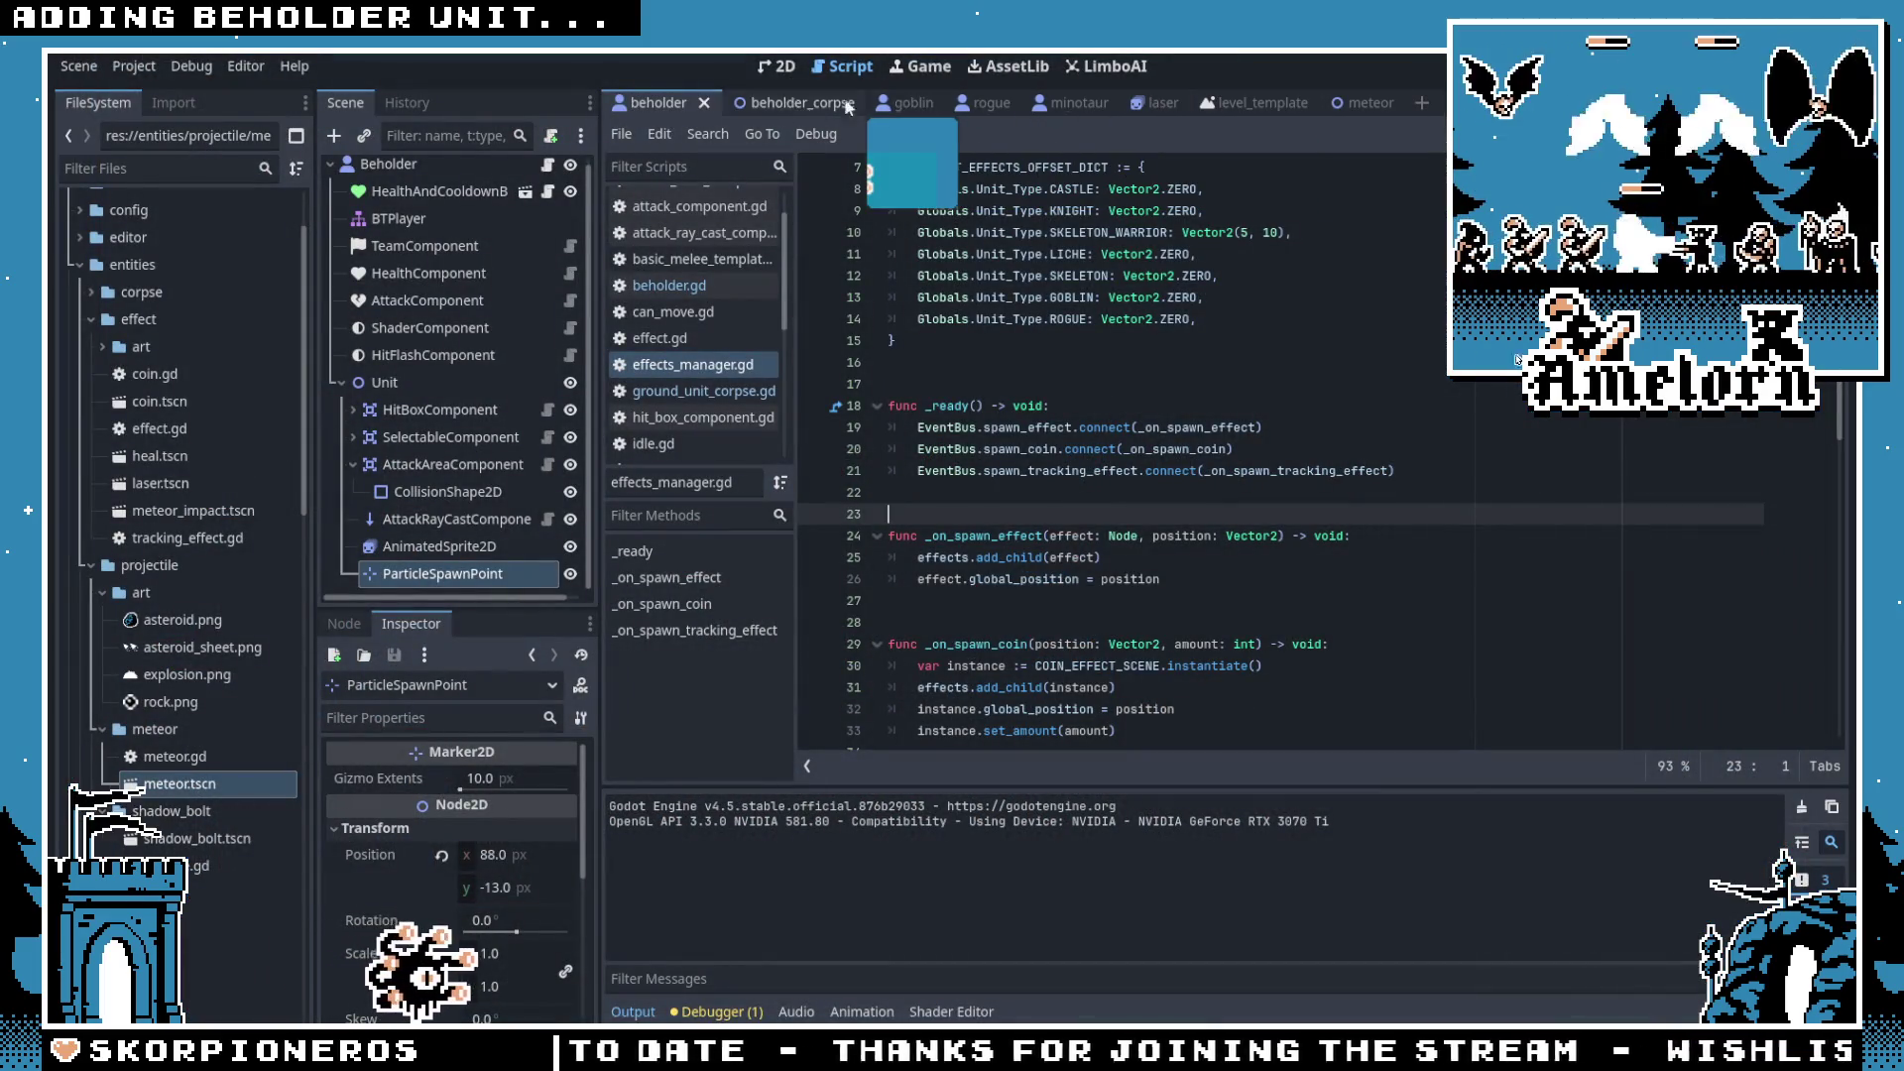
{"action": "key", "text": "ctrl+F1"}
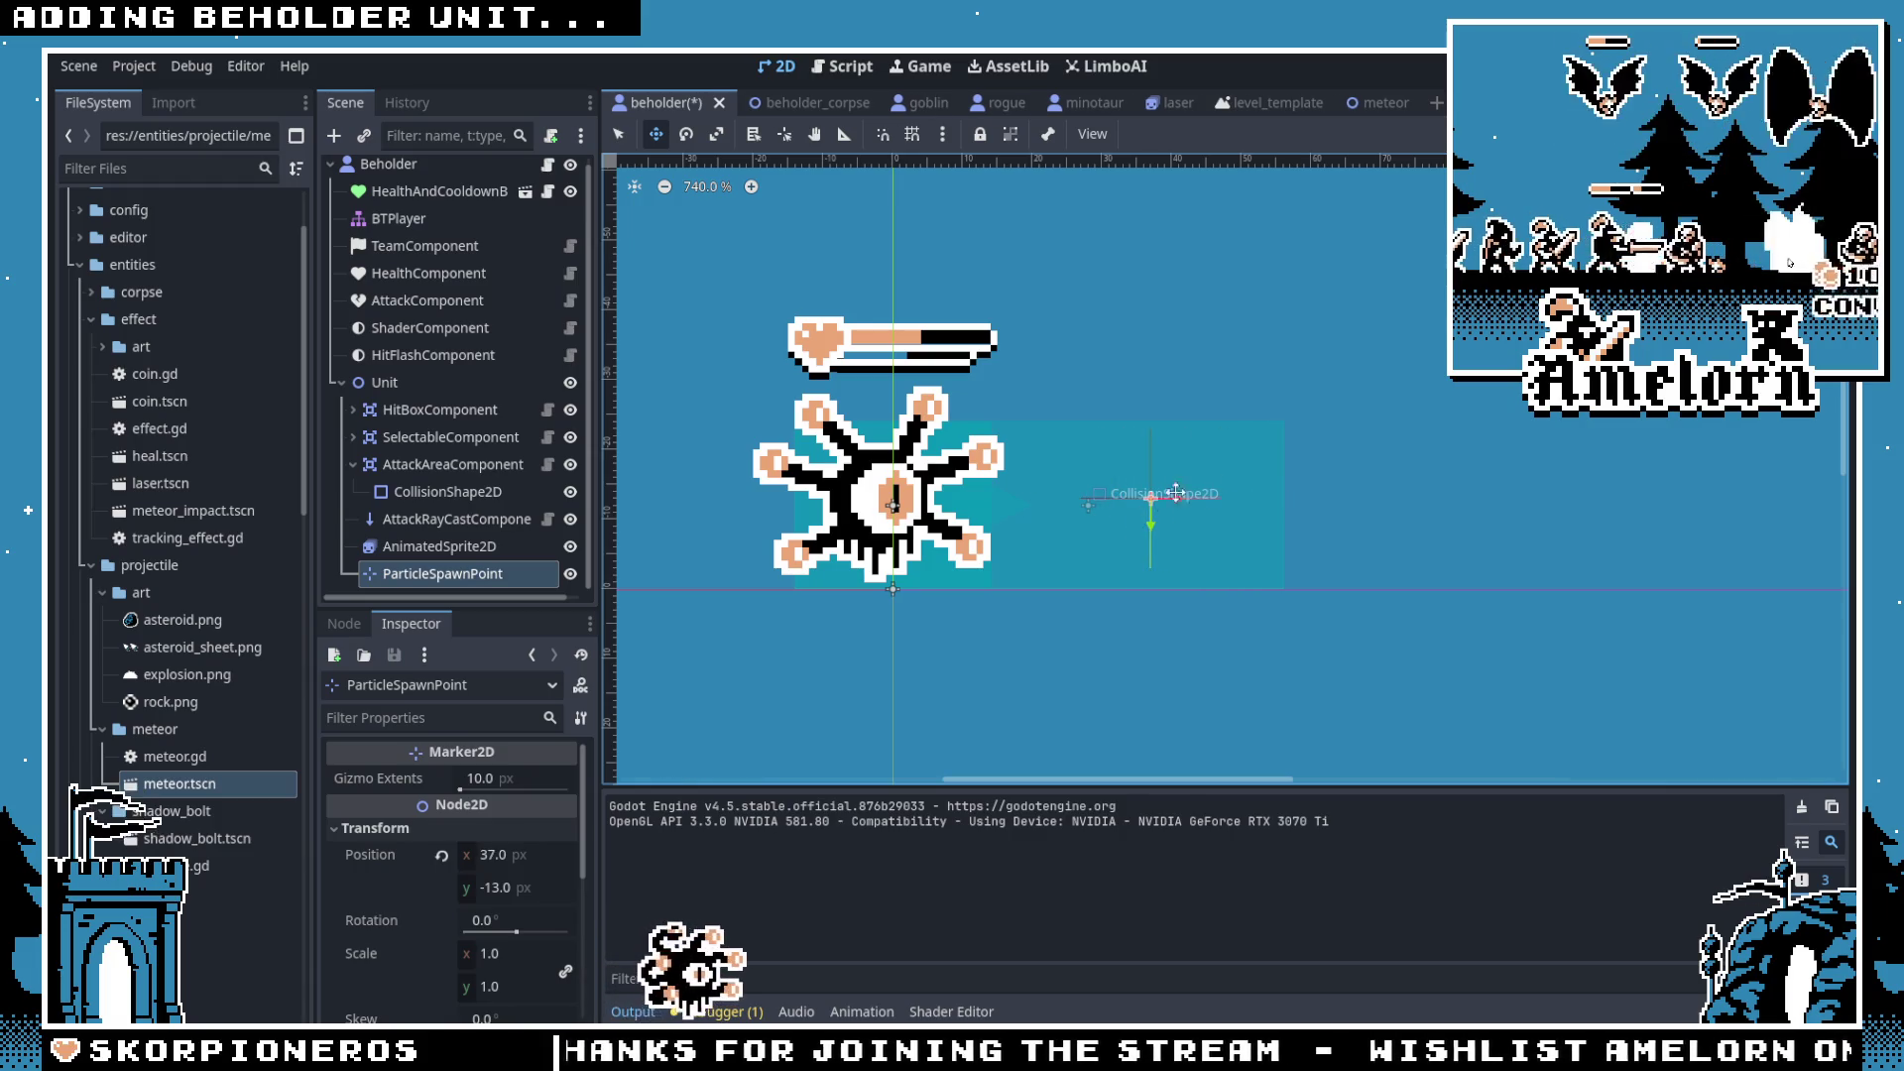
Step: Save and run Forest Conquest to test the spawn point at x 37
{"action": "key", "text": "F5"}
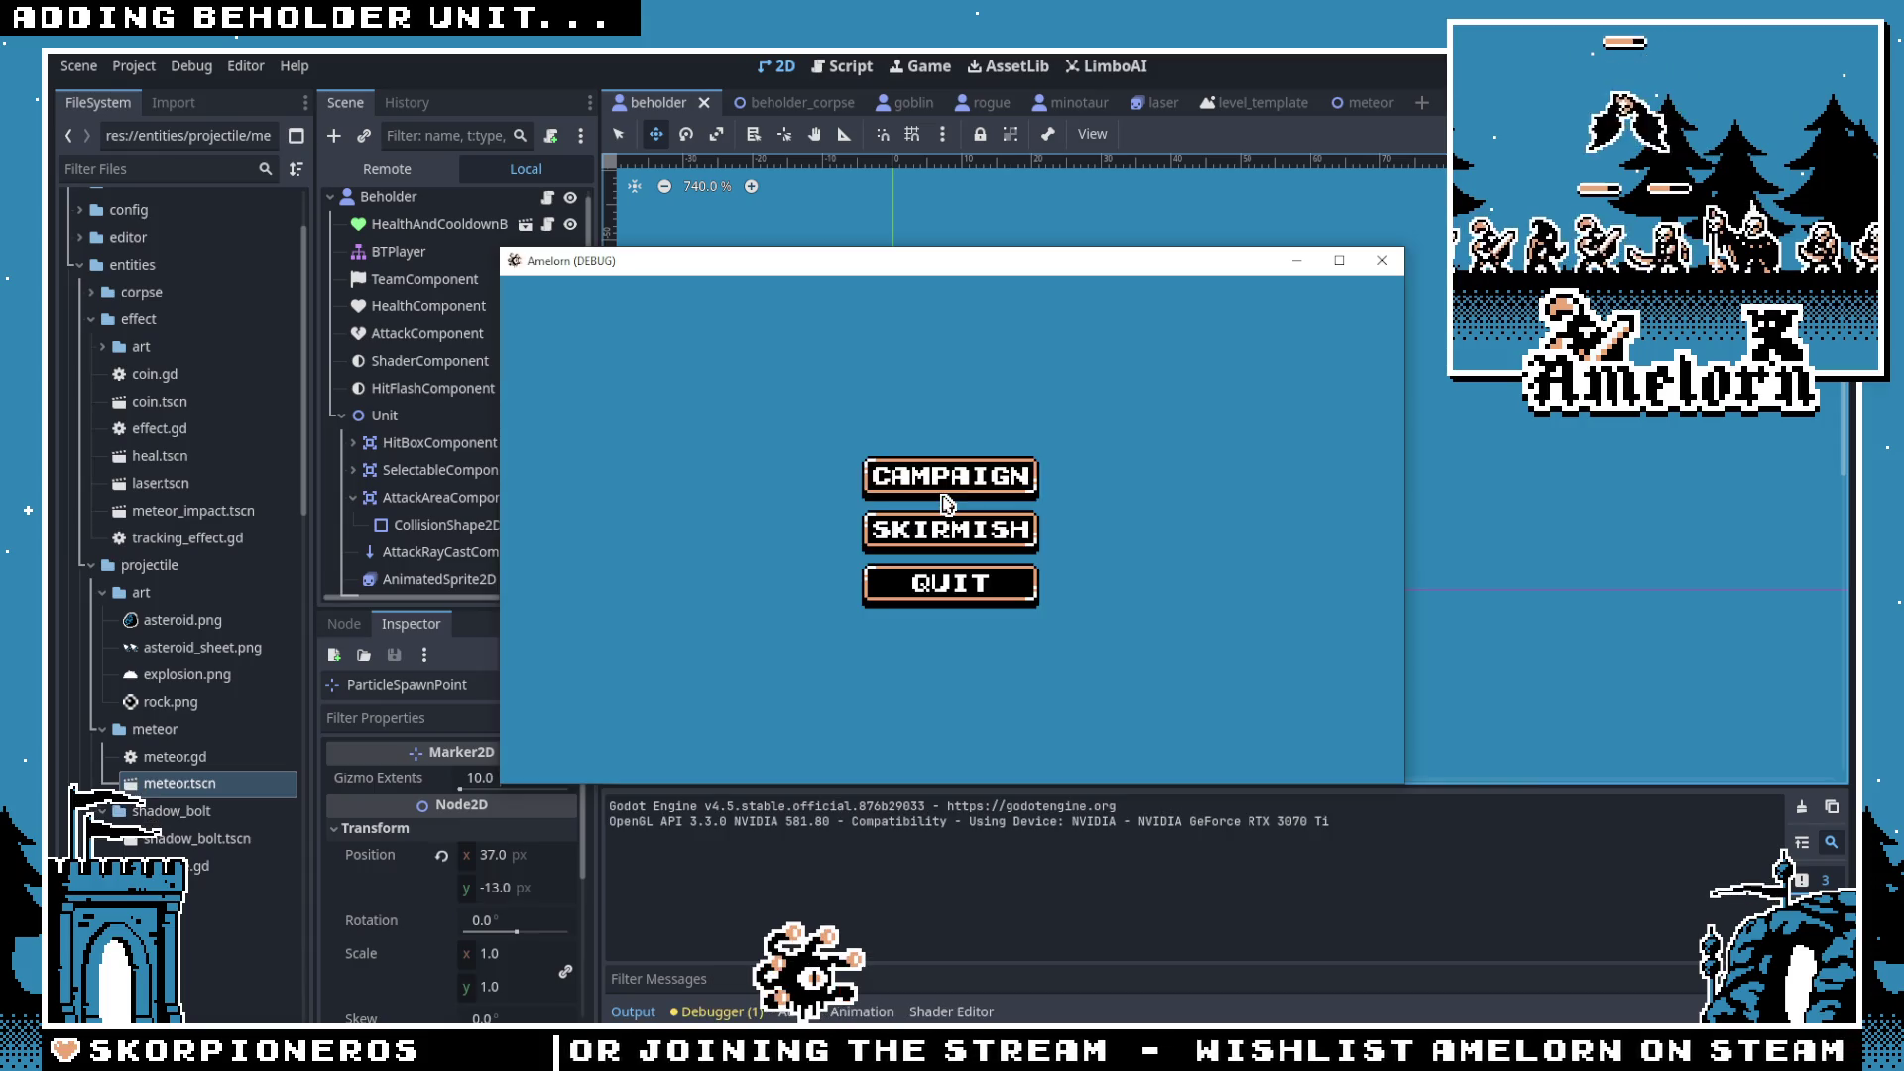
{"action": "left_click", "coordinate": [951, 481]}
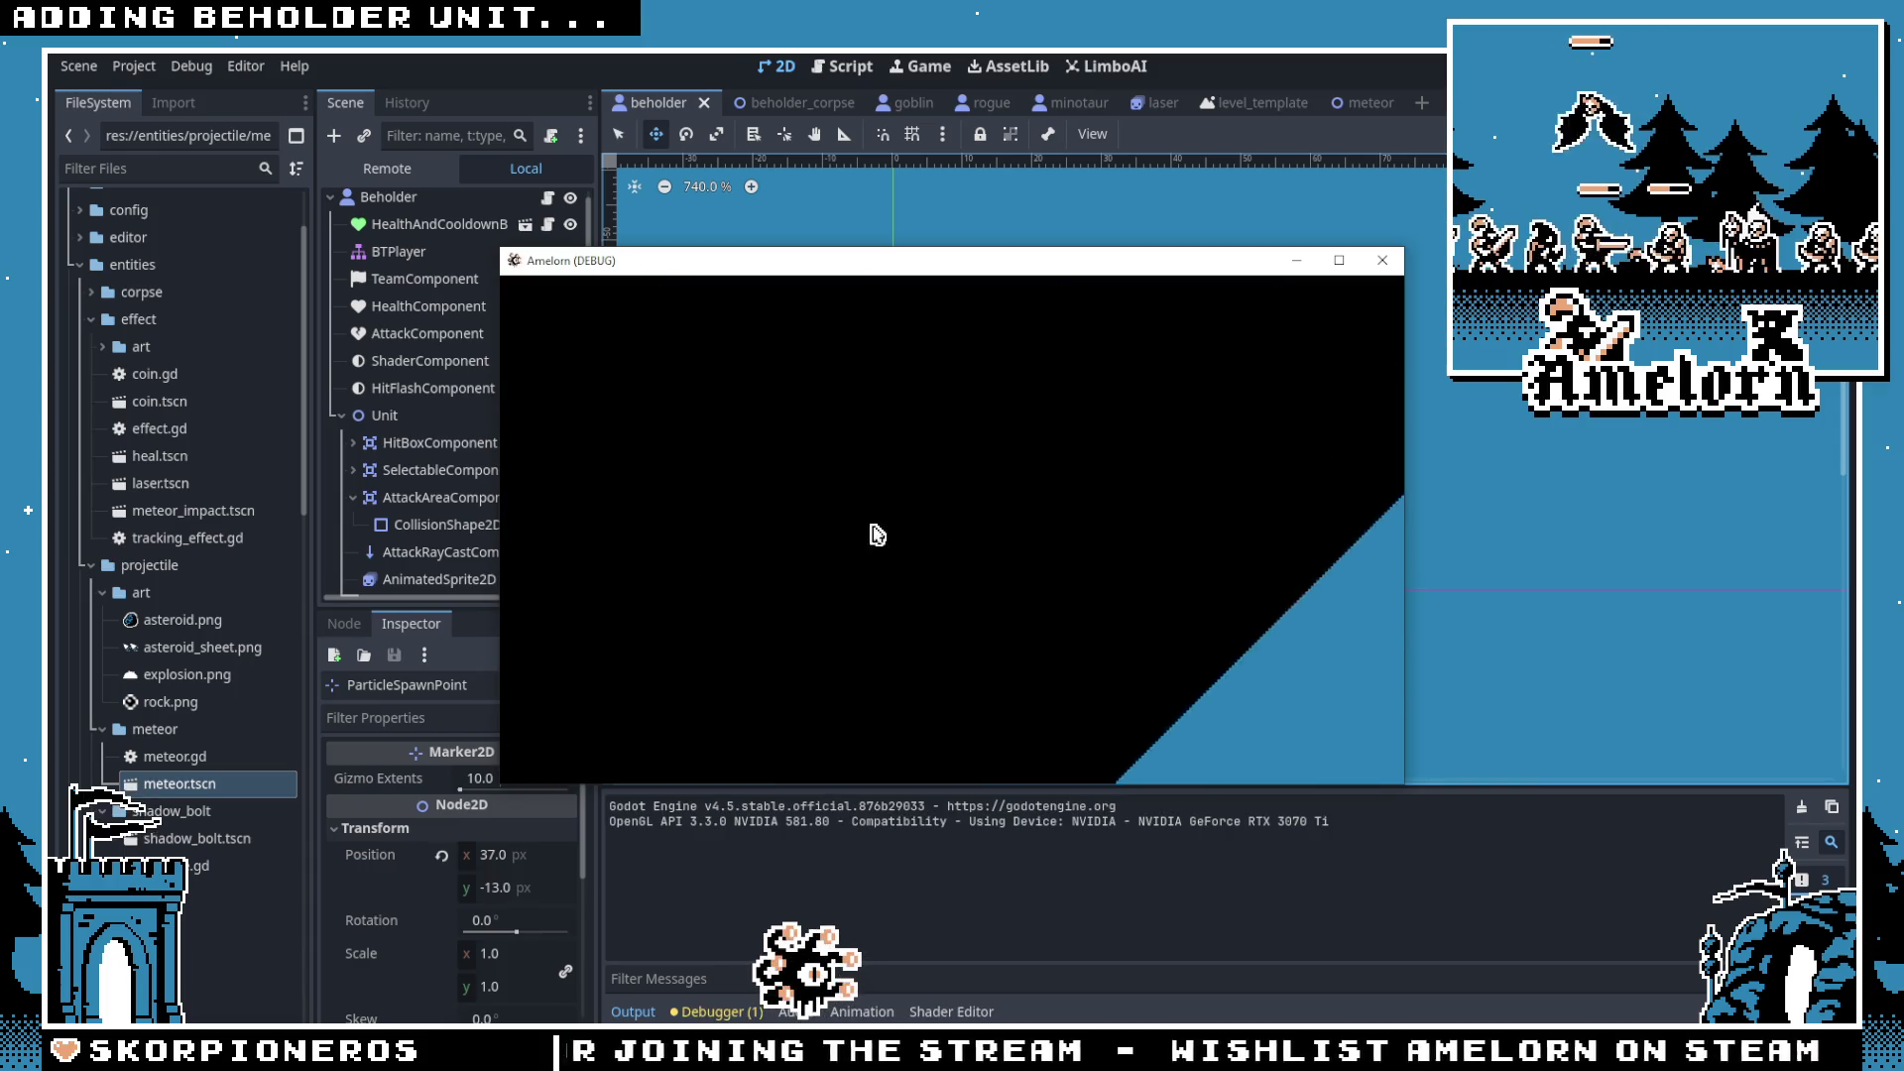
{"action": "left_click", "coordinate": [952, 560]}
{"action": "left_click", "coordinate": [837, 608]}
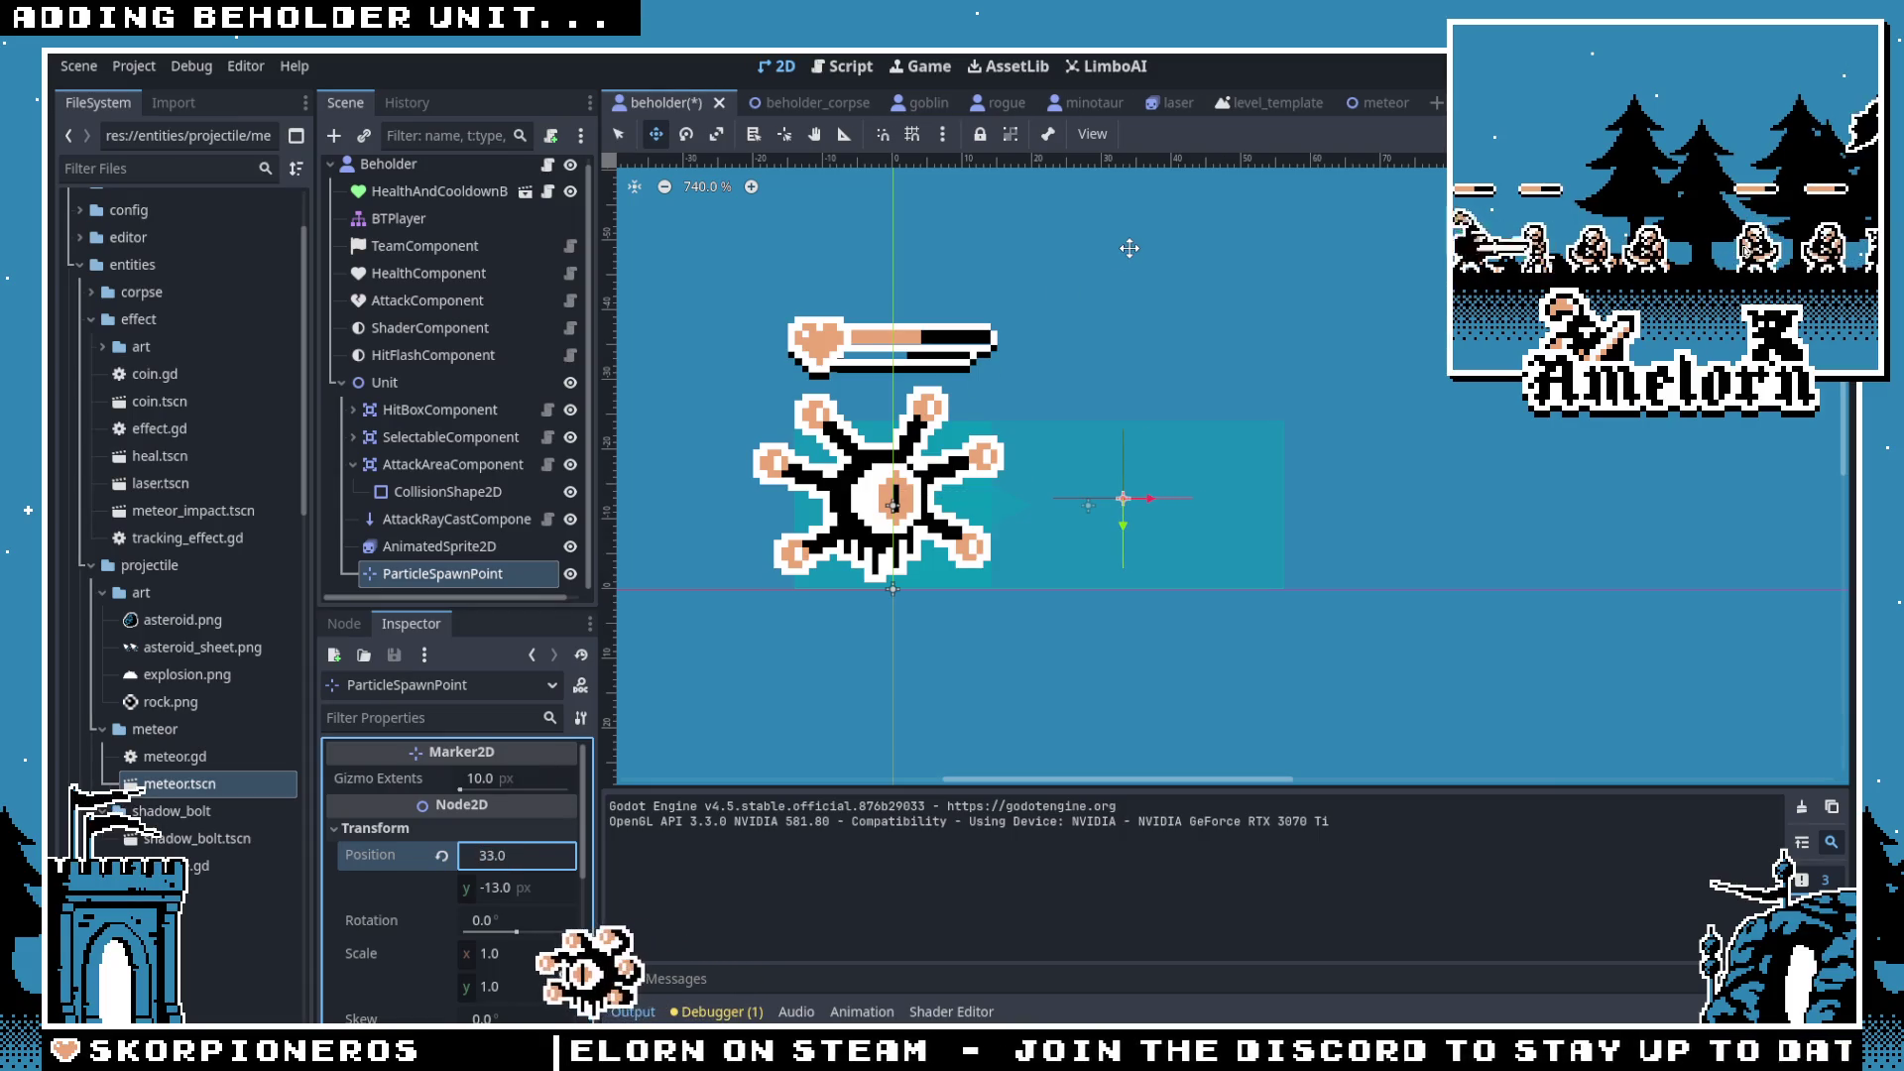
Step: Rerun Forest Conquest, deploy a beholder to check its laser, then stop the game
{"action": "key", "text": "F5"}
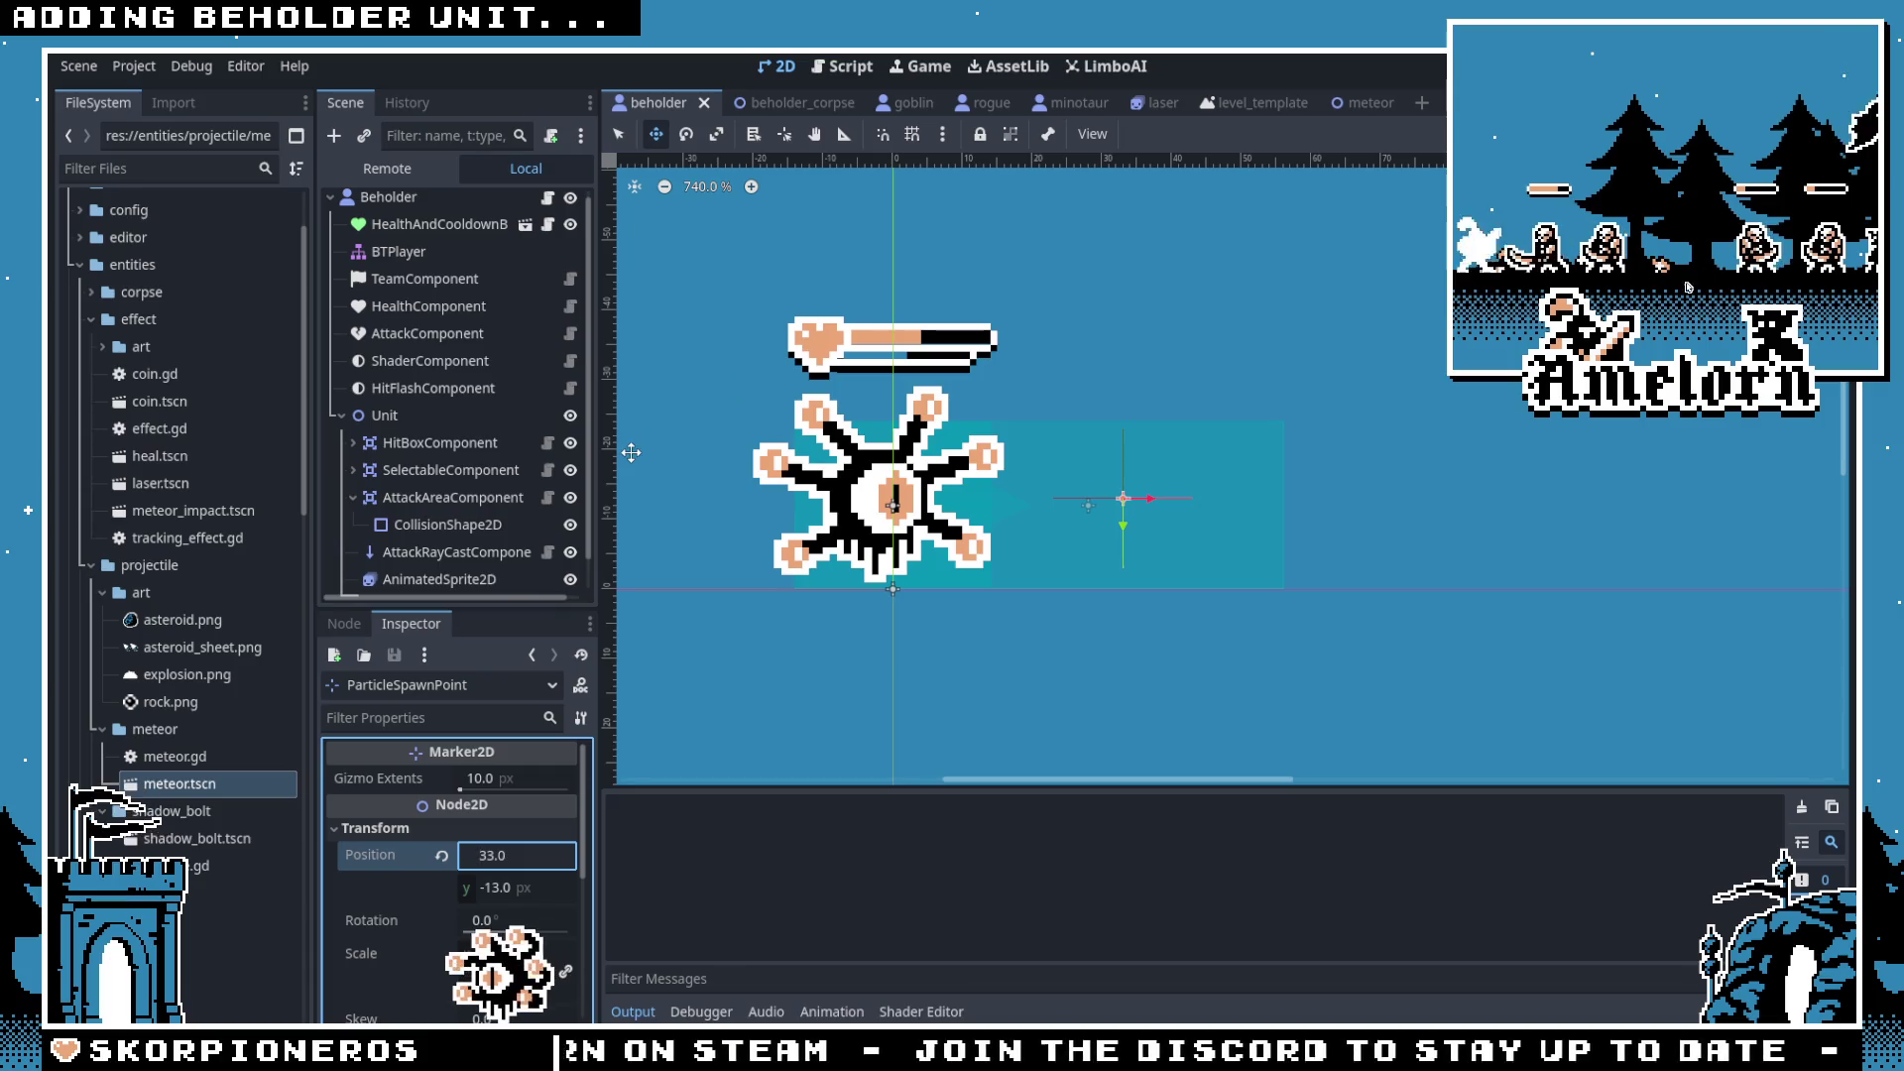
{"action": "left_click", "coordinate": [928, 529]}
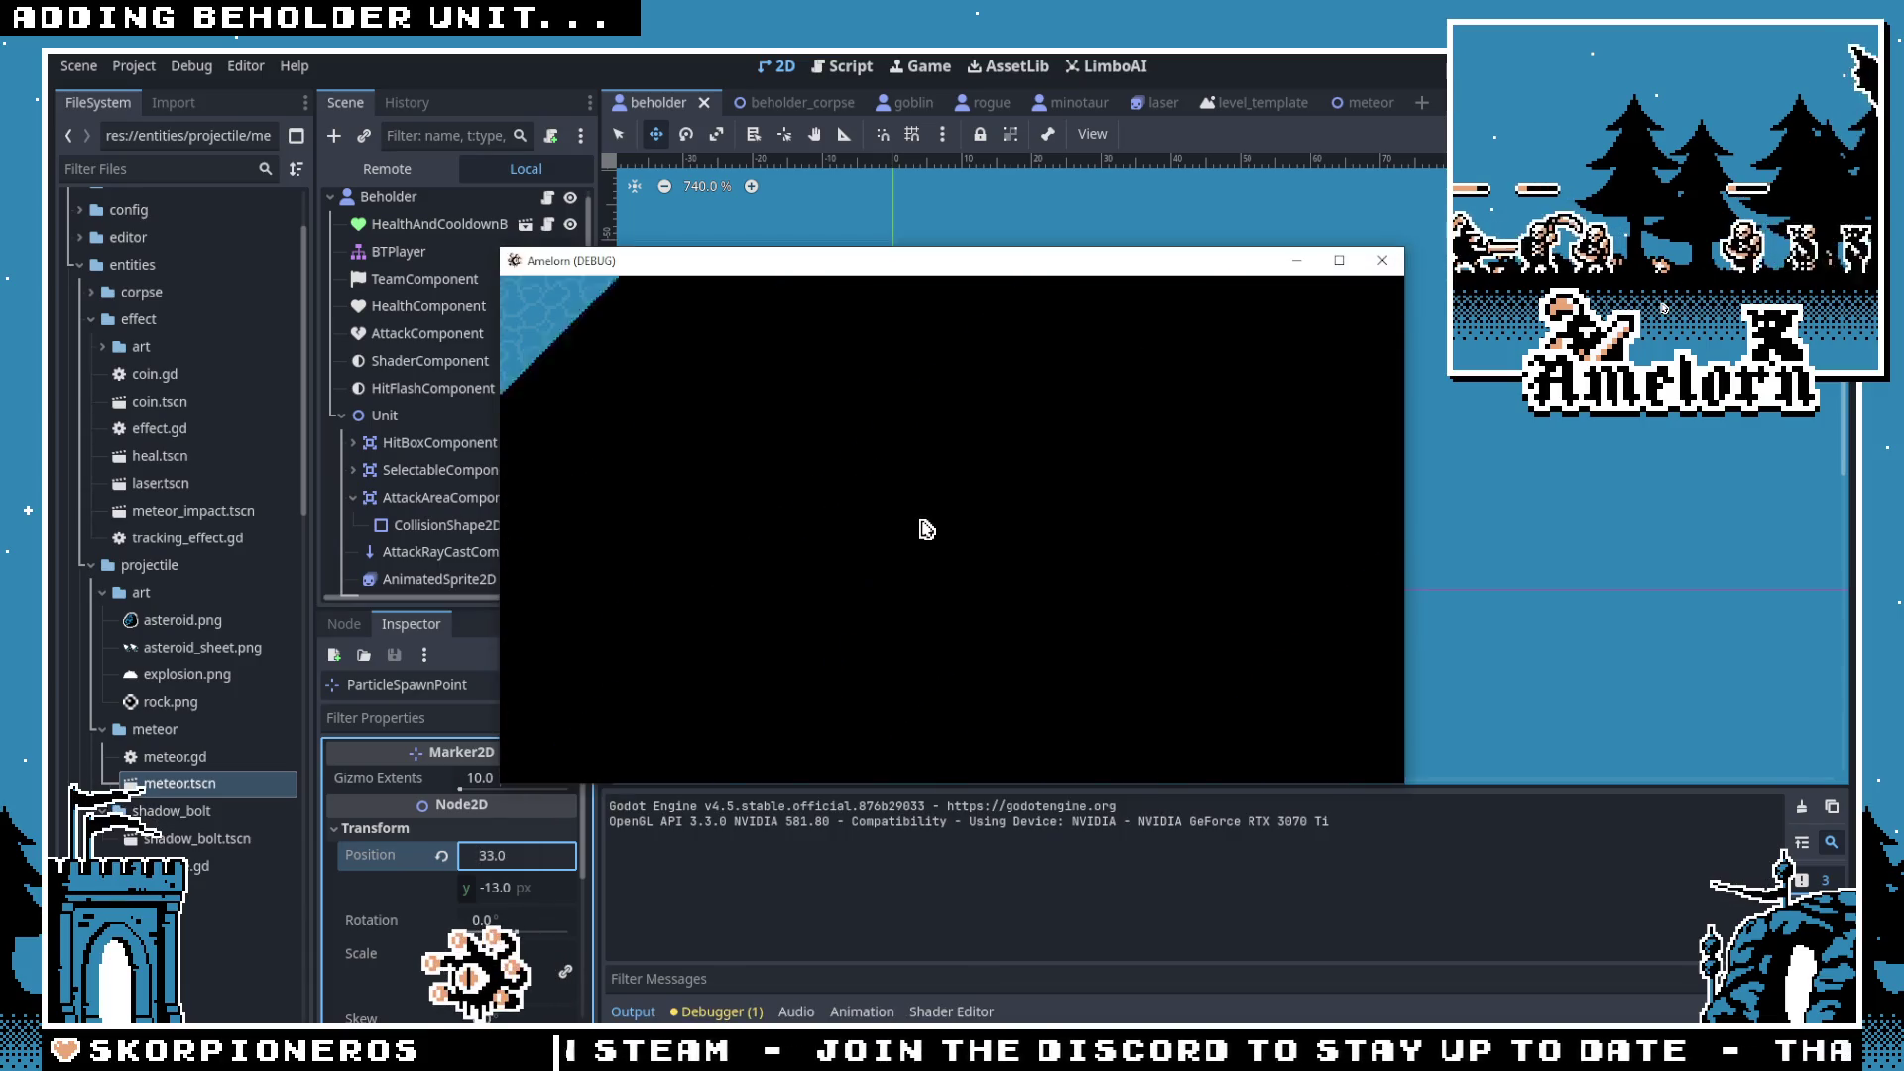
{"action": "left_click", "coordinate": [943, 560]}
{"action": "left_click", "coordinate": [833, 608]}
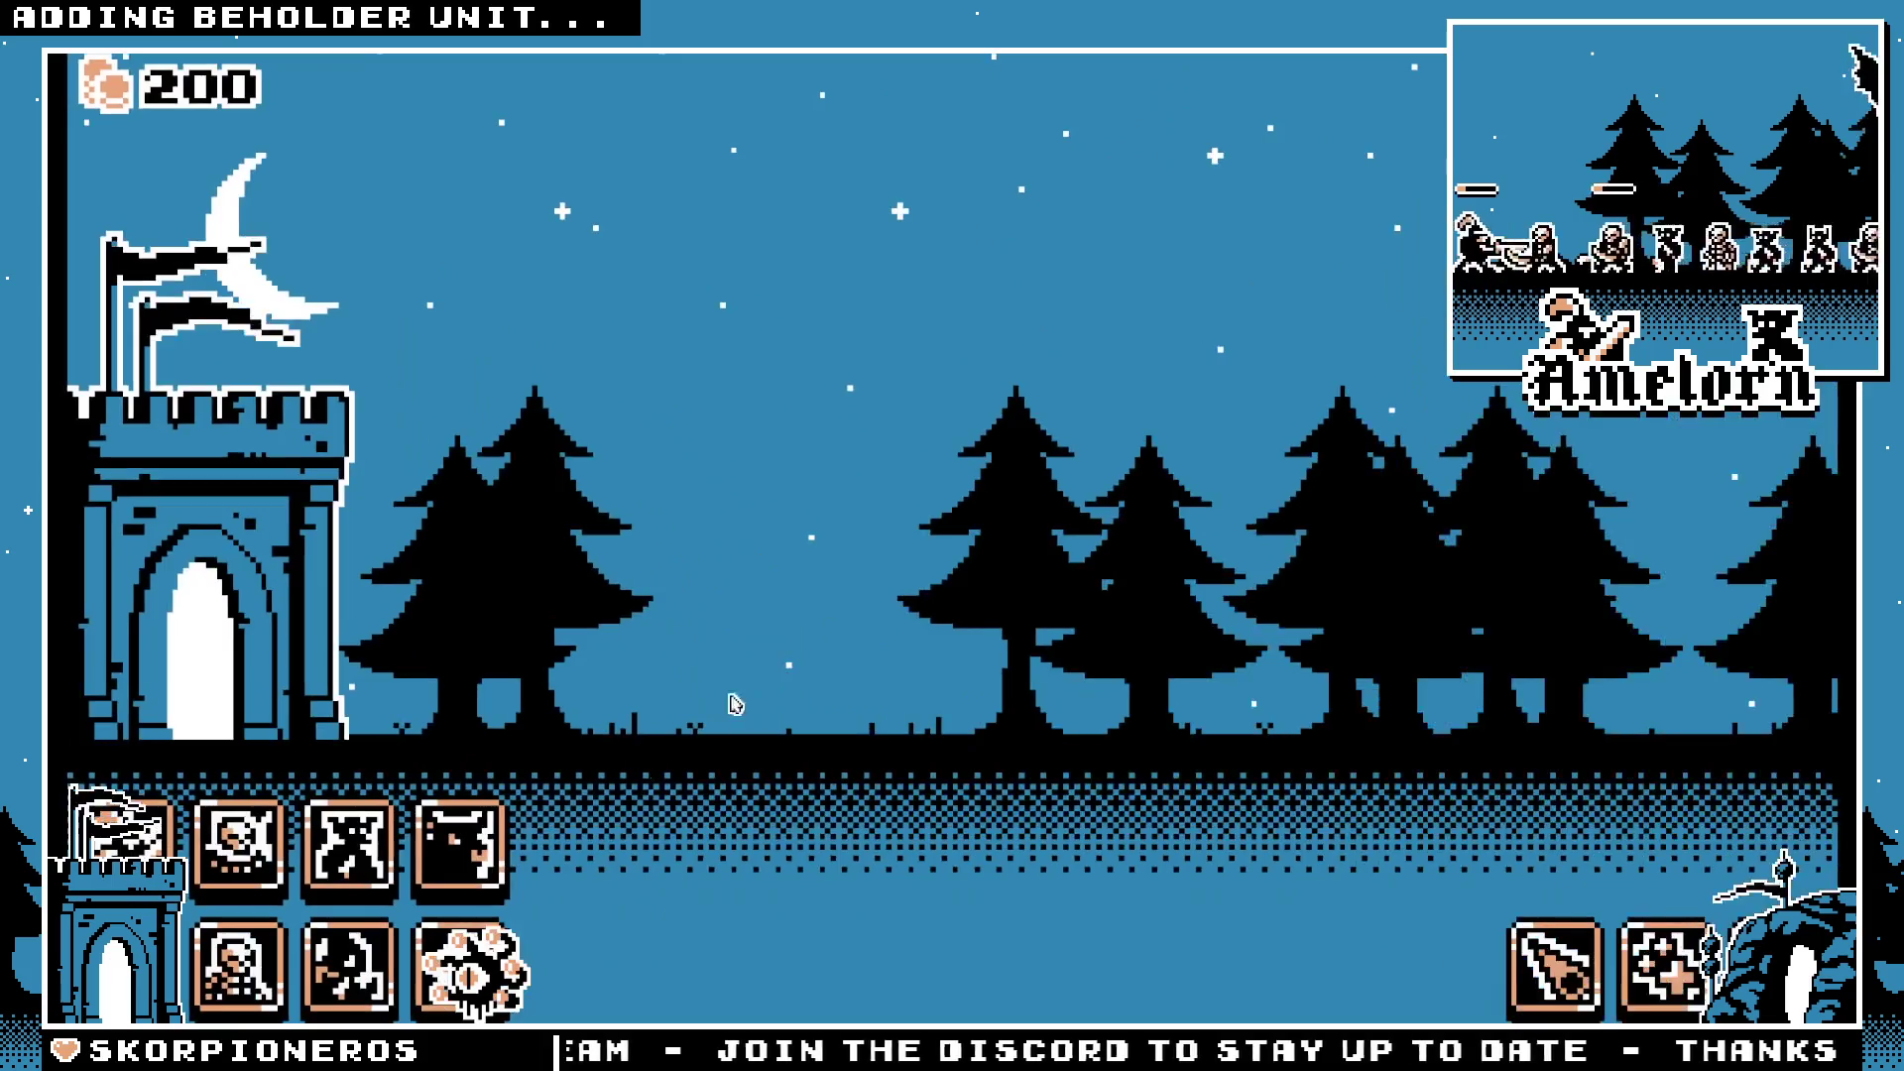
{"action": "left_click", "coordinate": [471, 972]}
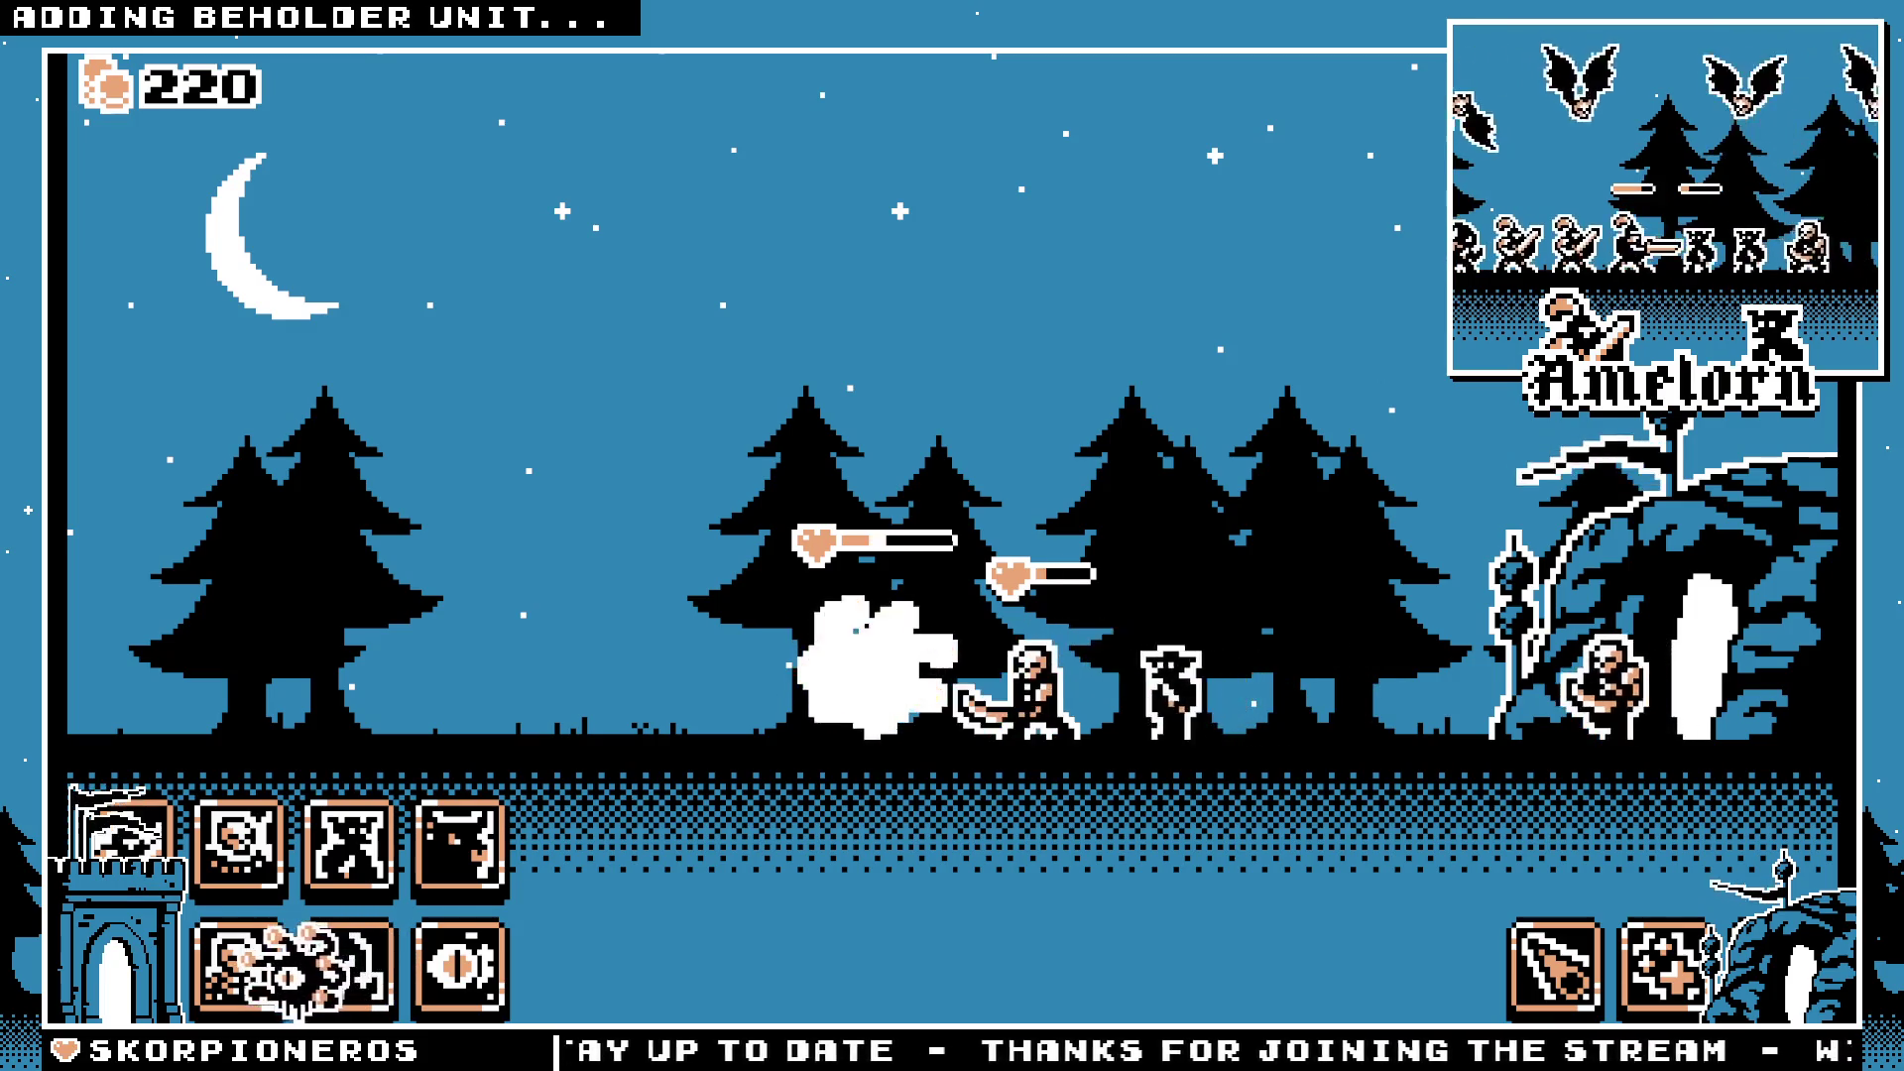
{"action": "key", "text": "F8"}
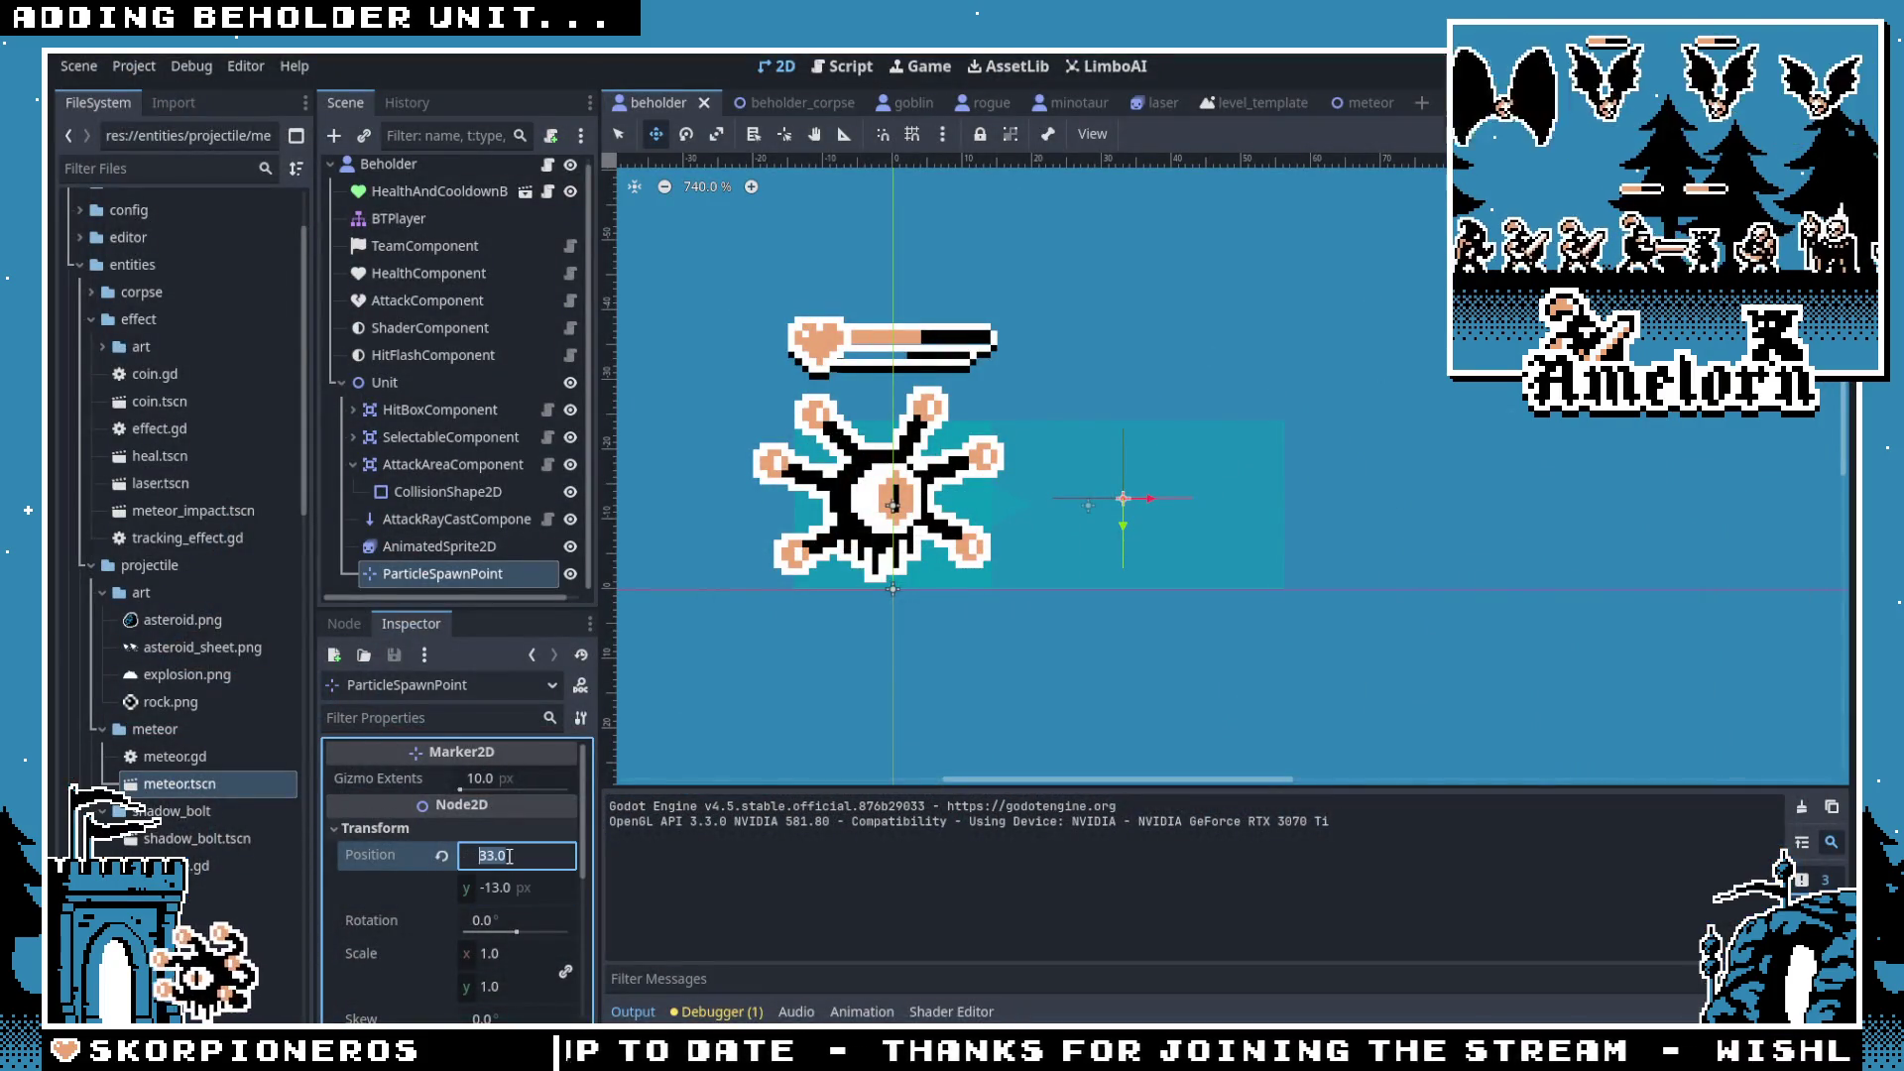
Step: Confirm the spawn point x of 33, then test it in fullscreen Forest Conquest
{"action": "key", "text": "Return"}
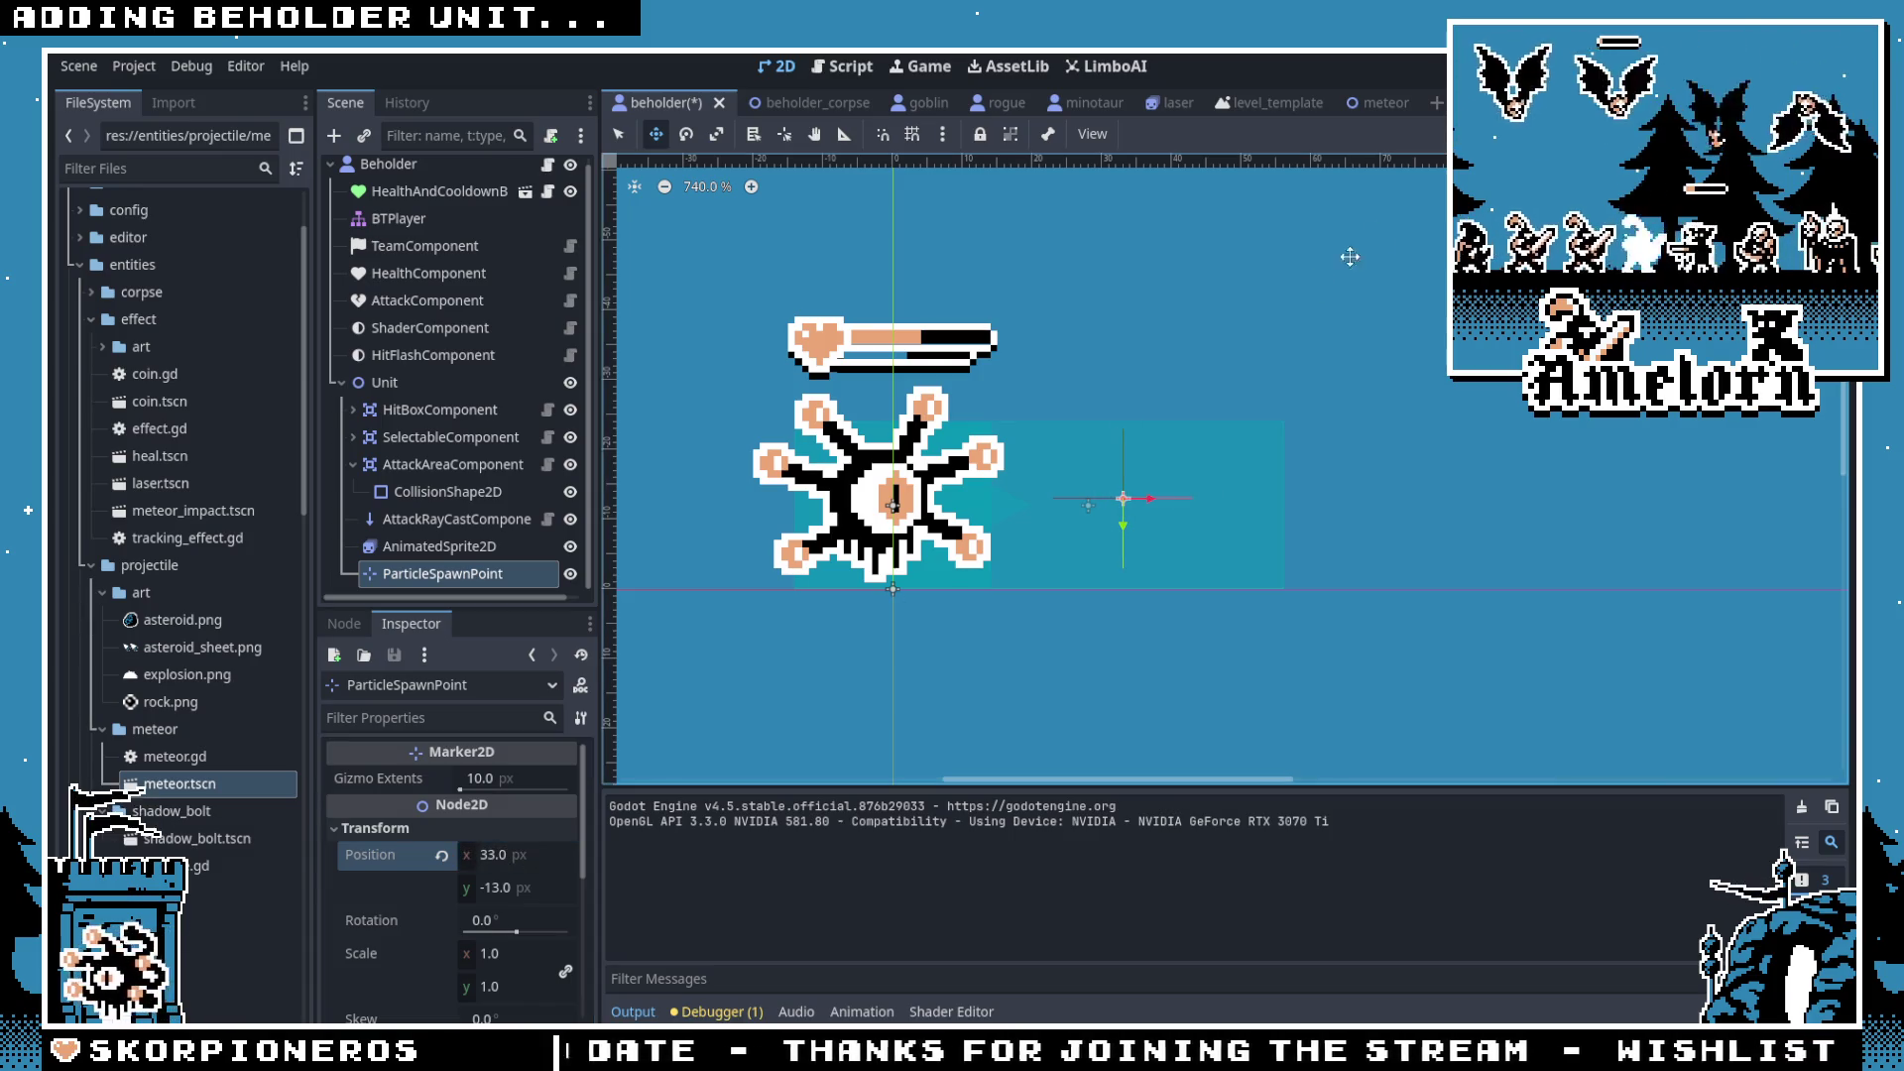
{"action": "key", "text": "F5"}
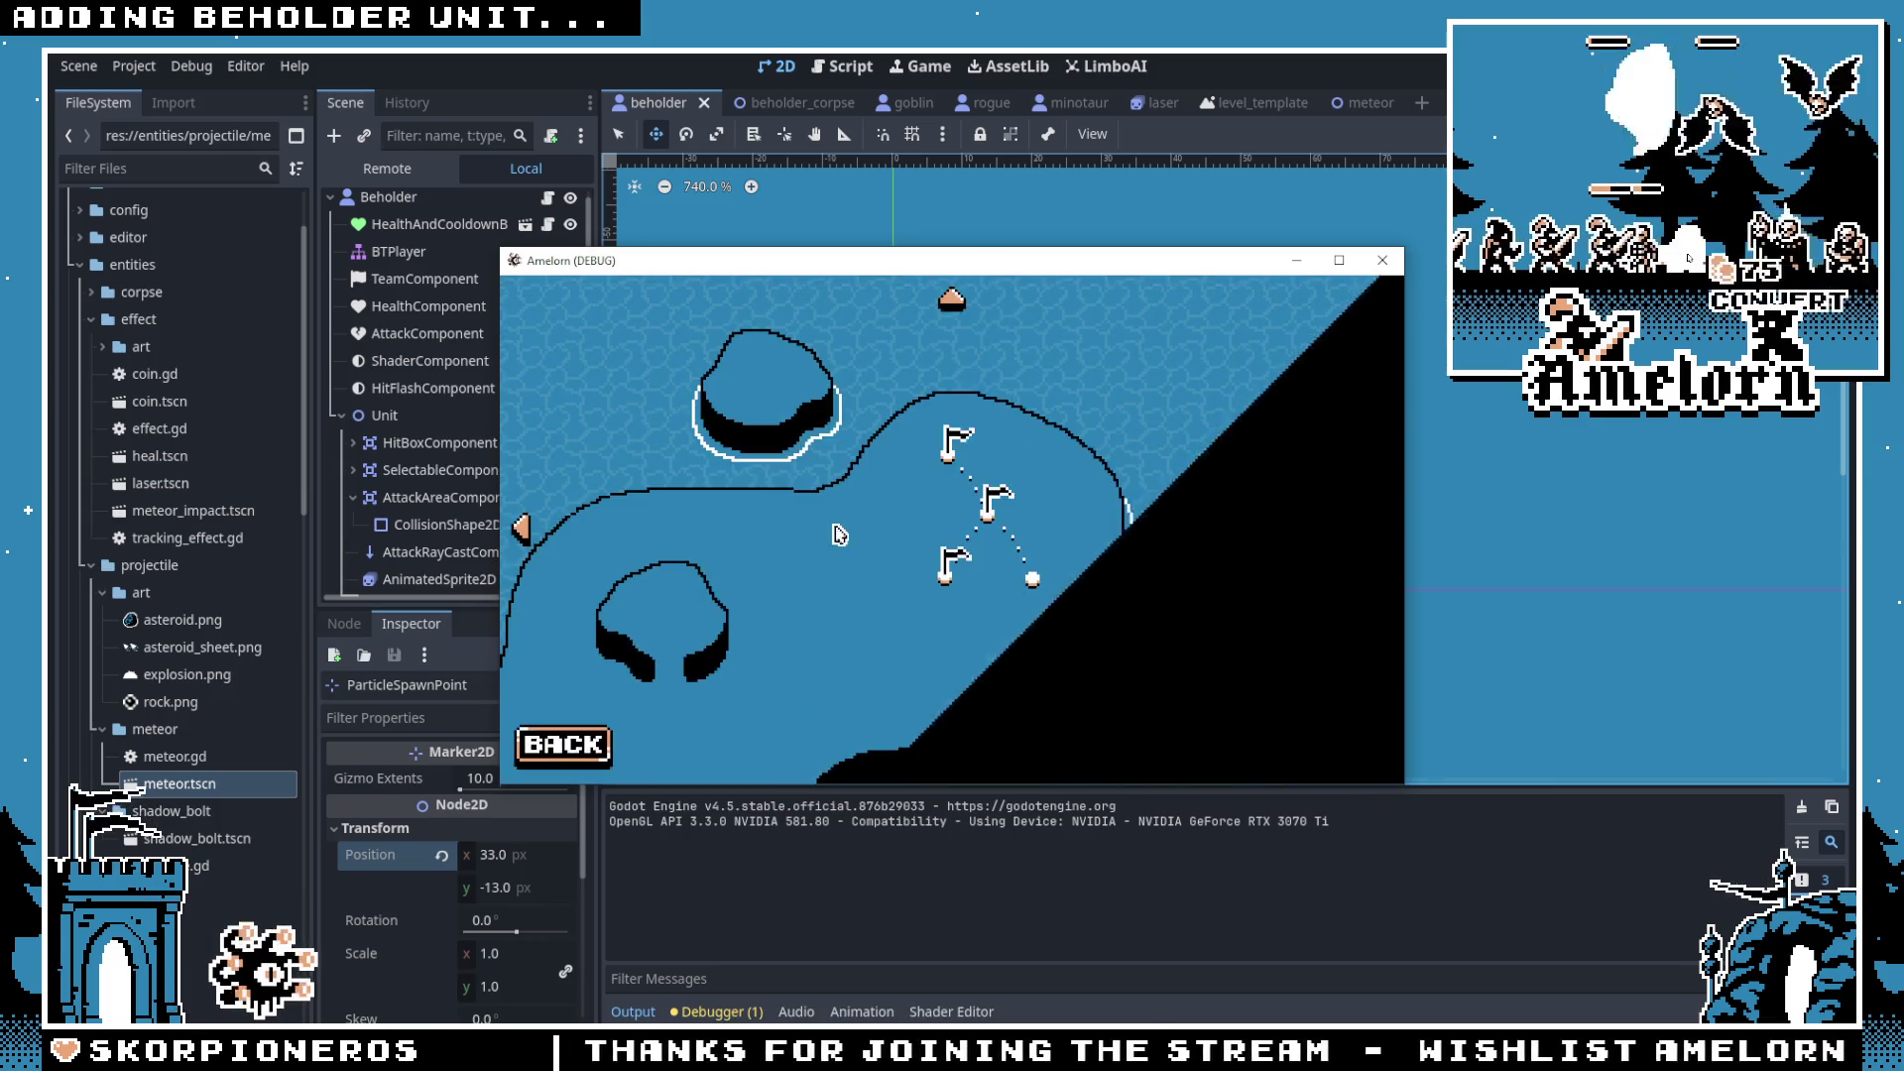
{"action": "left_click", "coordinate": [1033, 579]}
{"action": "left_click", "coordinate": [837, 608]}
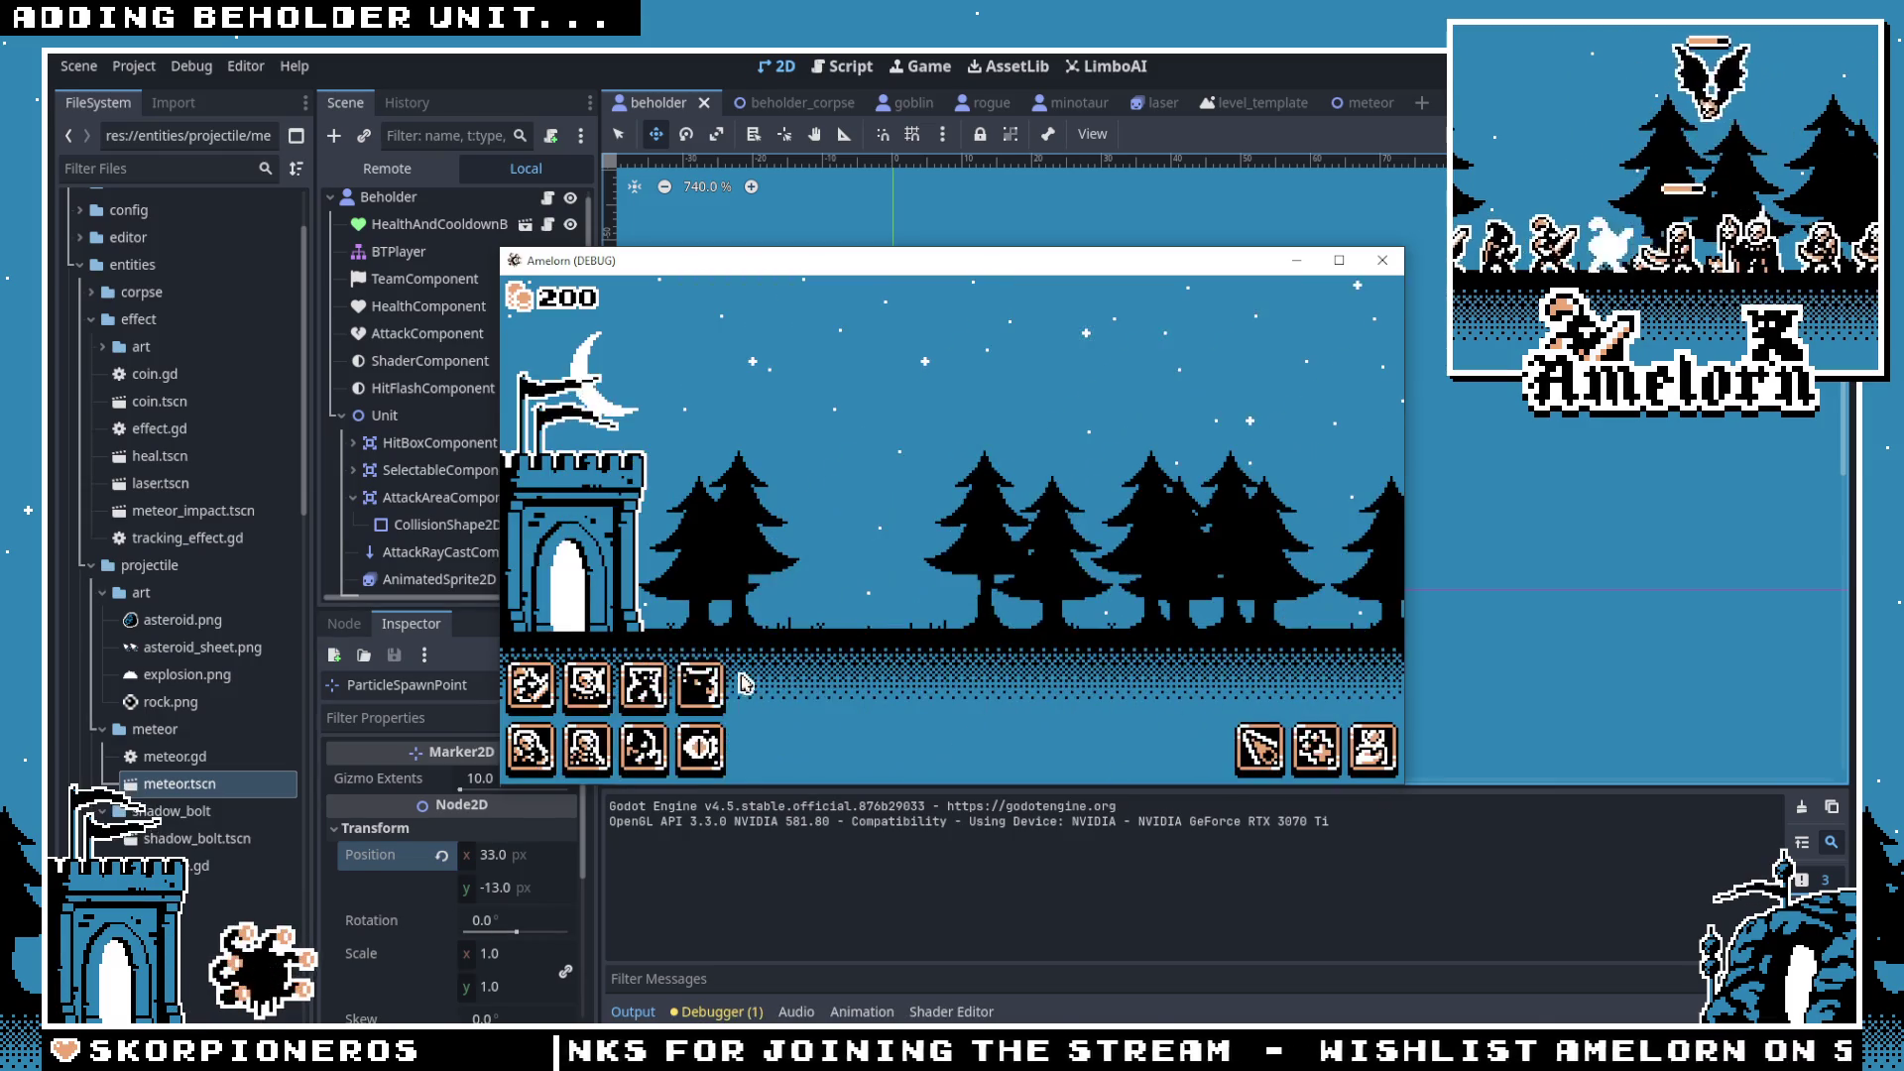
{"action": "key", "text": "F11"}
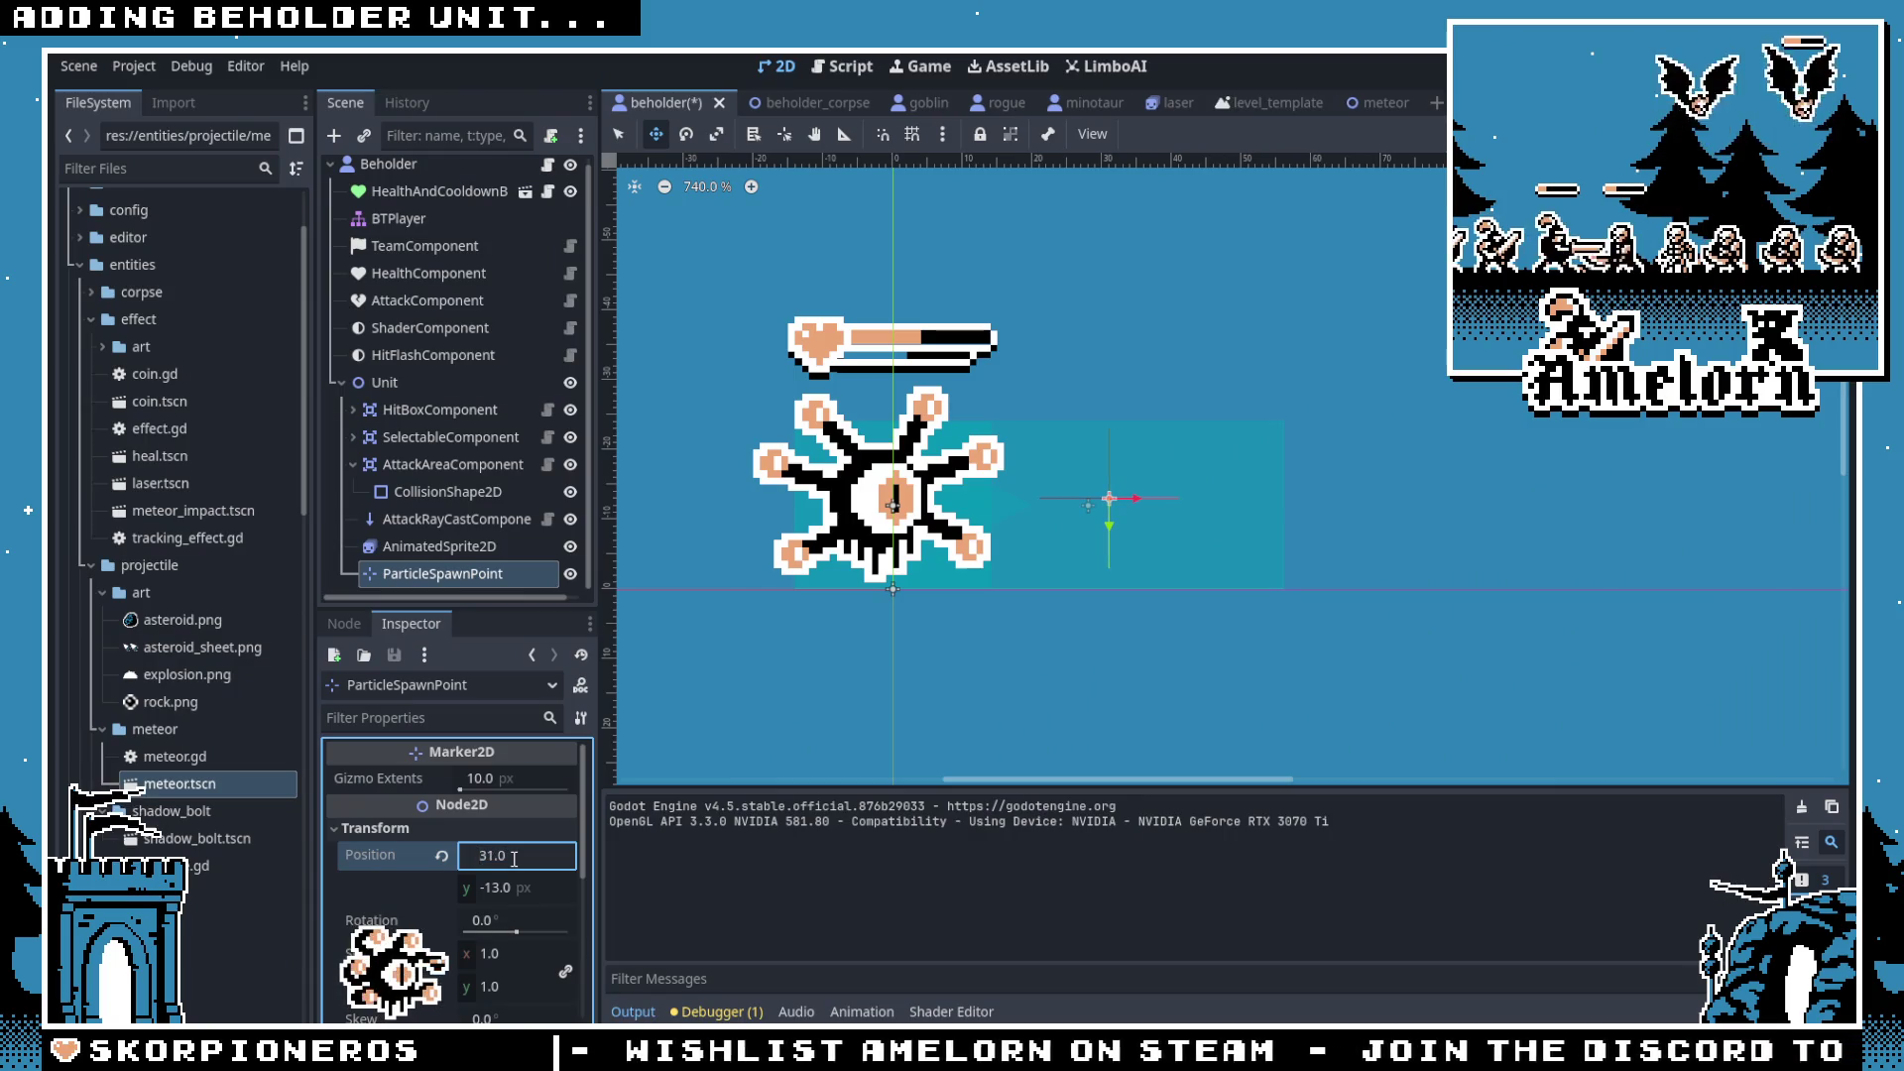
Step: Test the spawn point at x 31 in a fullscreen Forest Conquest run, then stop the game
{"action": "key", "text": "F5"}
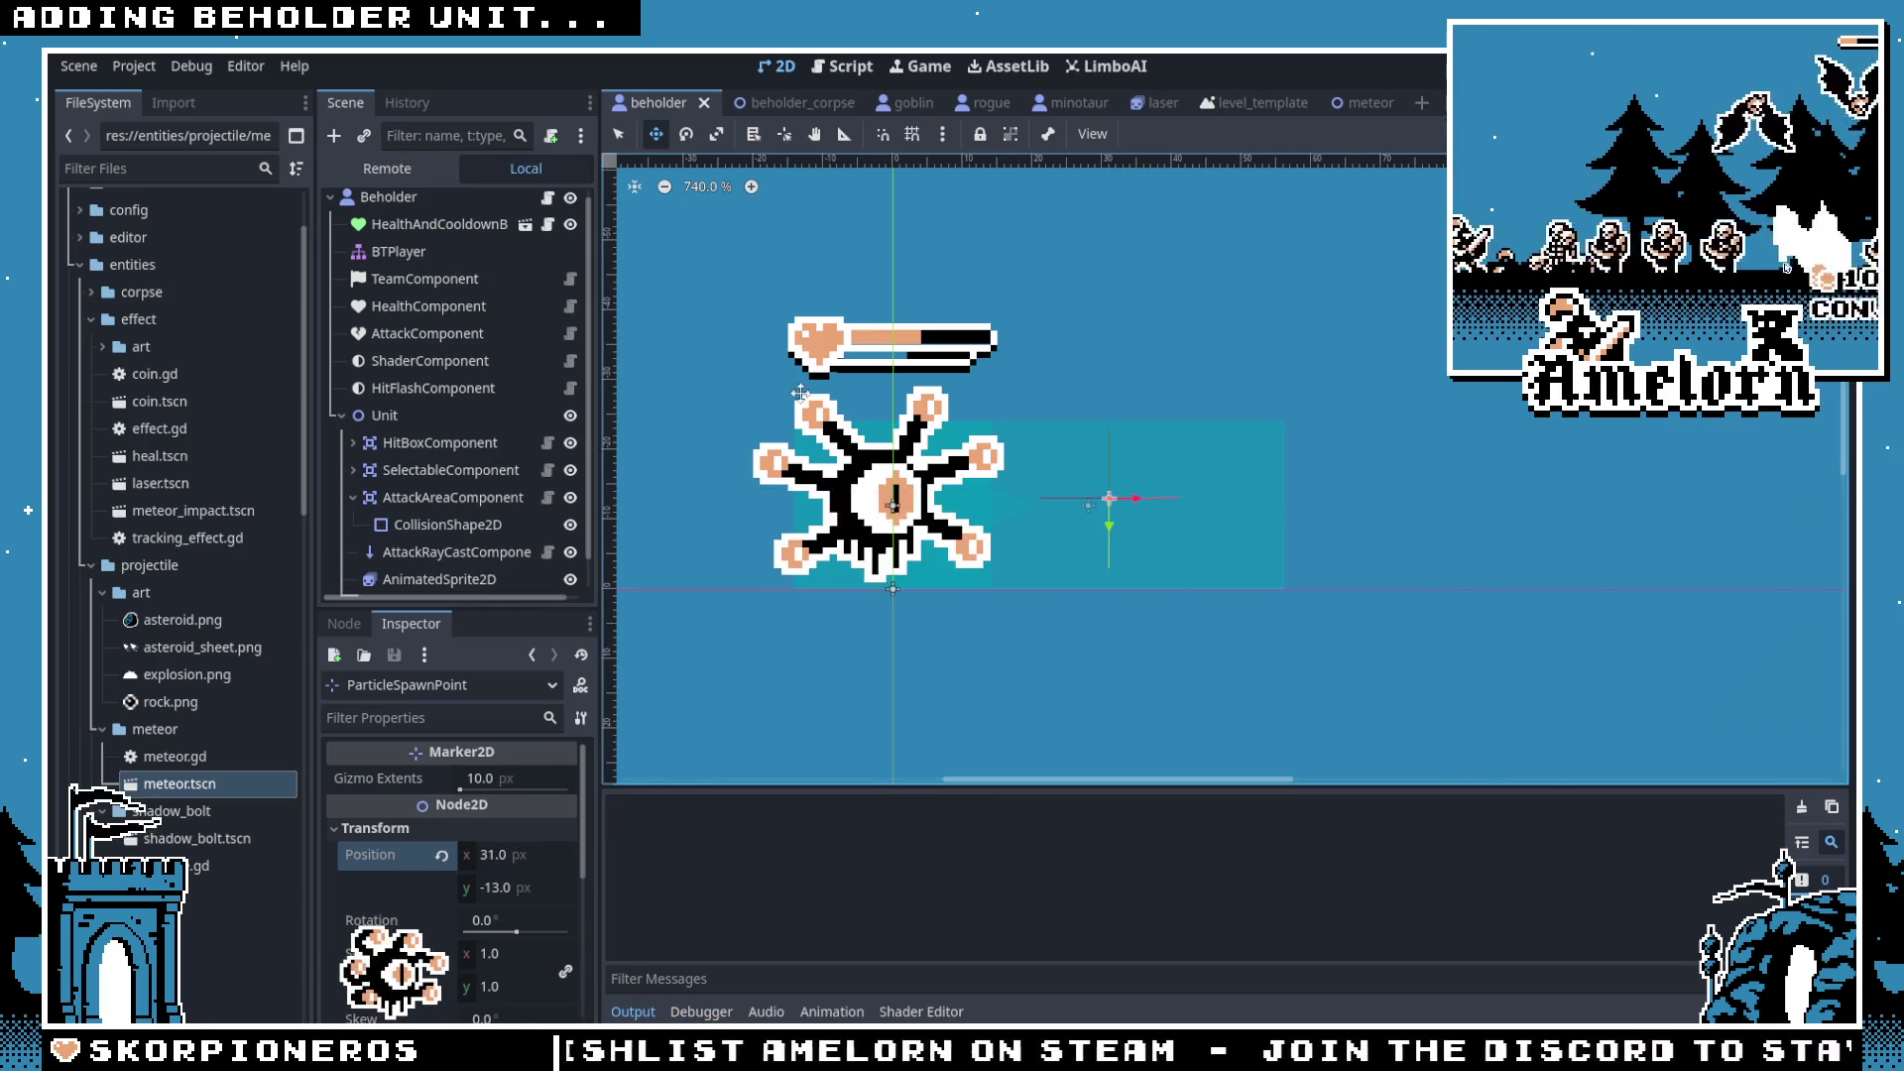
{"action": "left_click", "coordinate": [880, 496]}
{"action": "left_click", "coordinate": [994, 515]}
{"action": "left_click", "coordinate": [838, 613]}
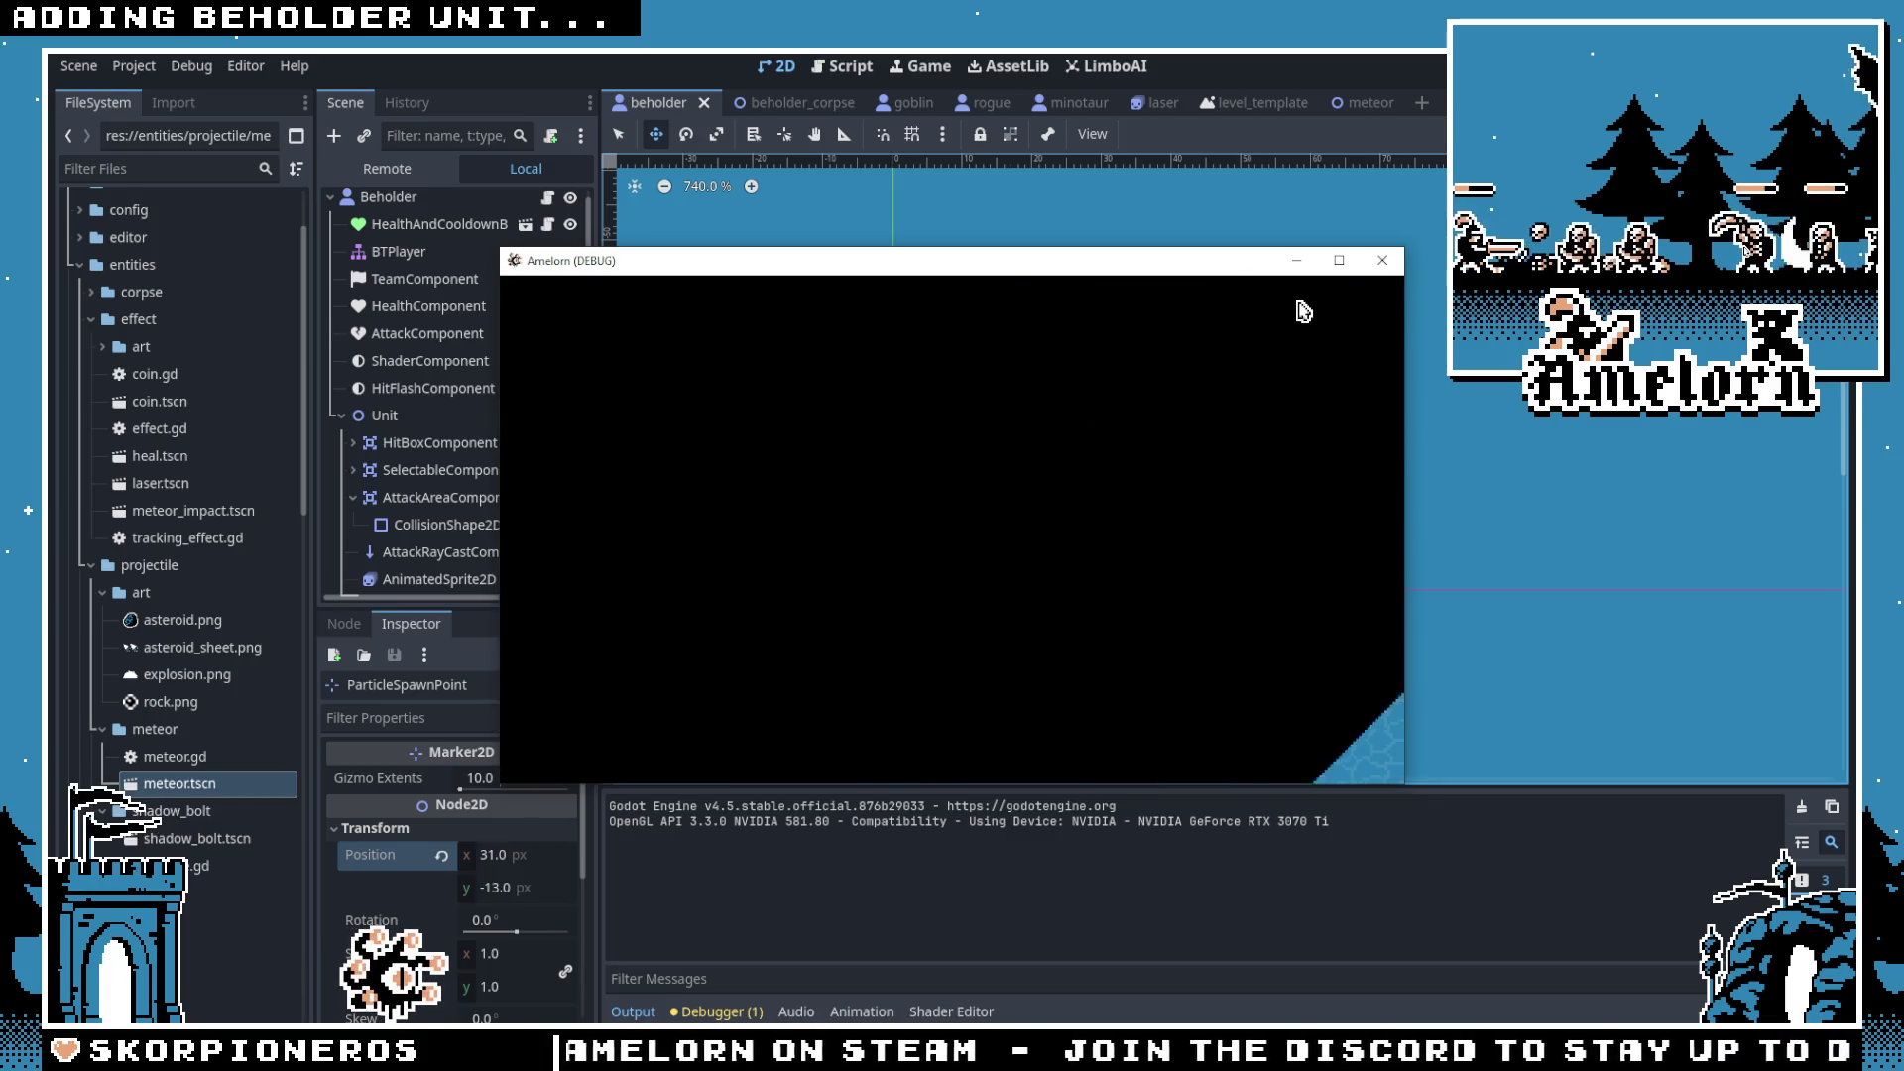
{"action": "left_click", "coordinate": [1338, 261]}
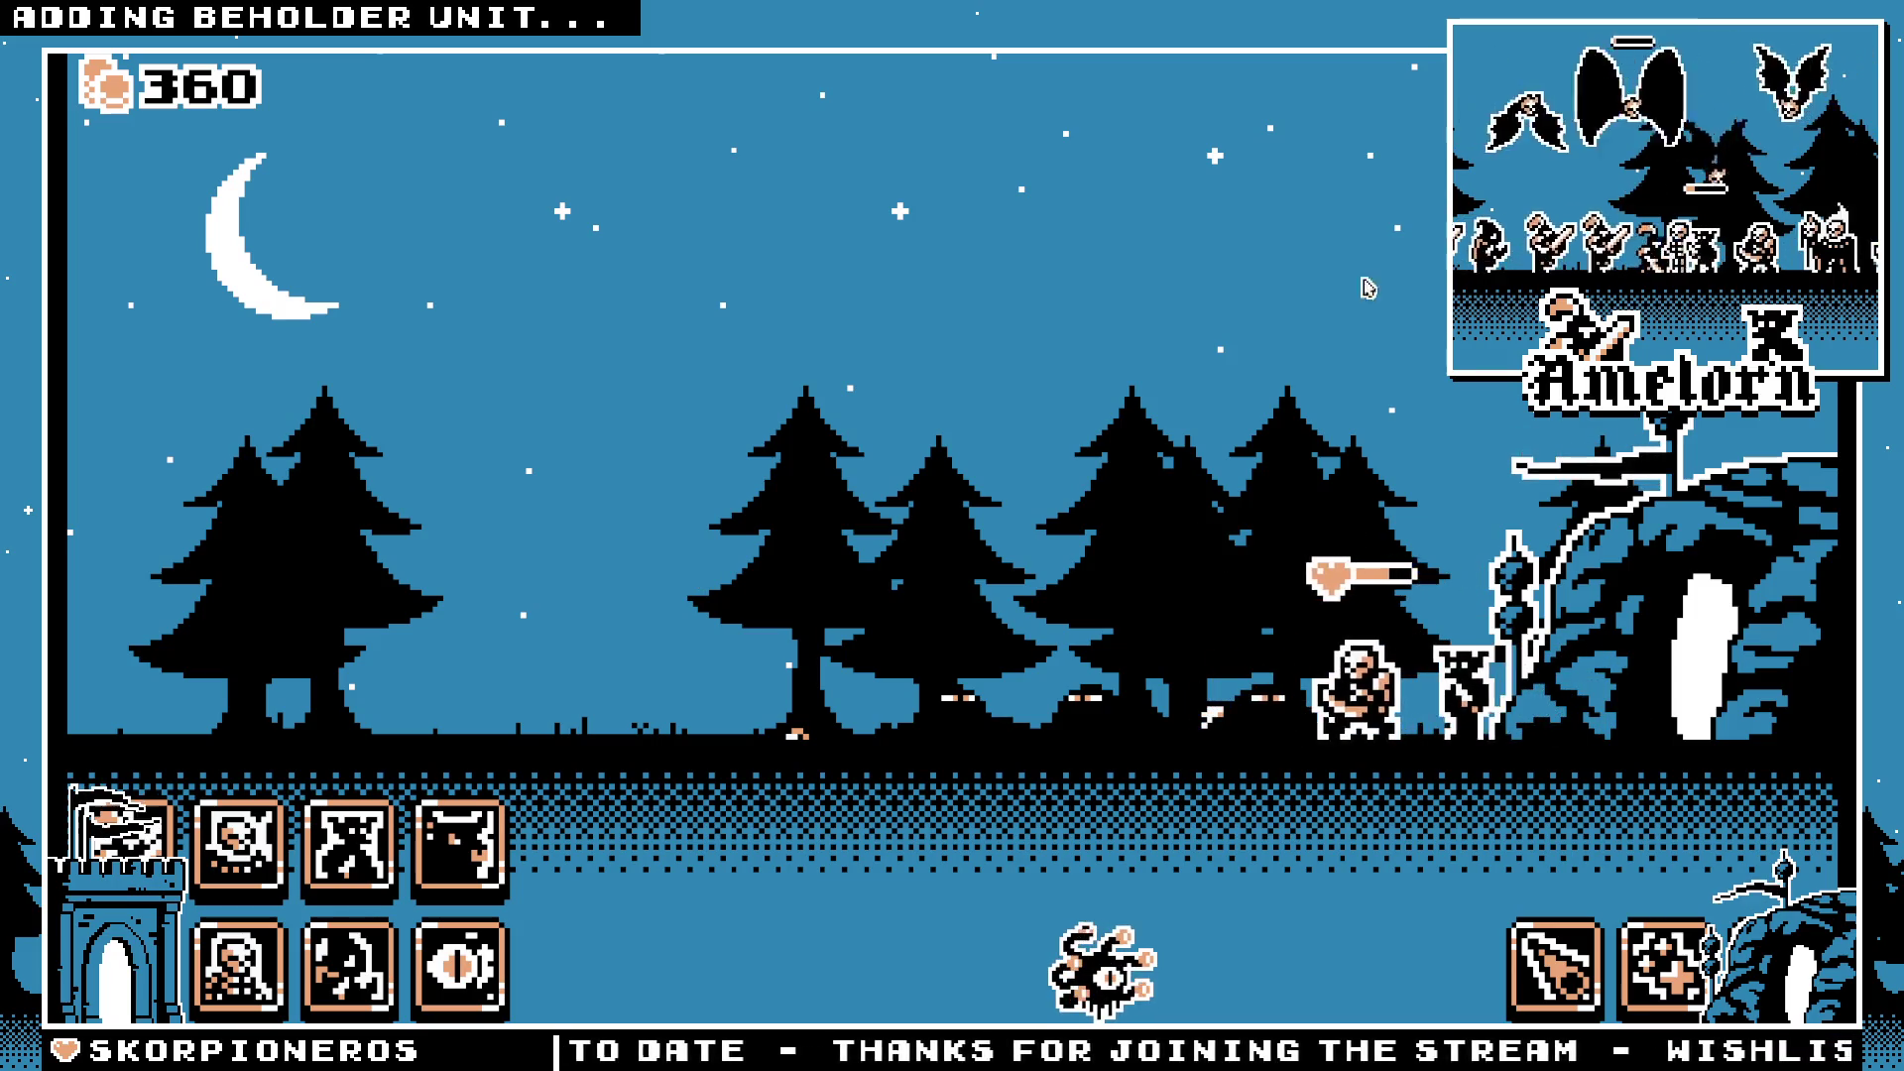
{"action": "key", "text": "F8"}
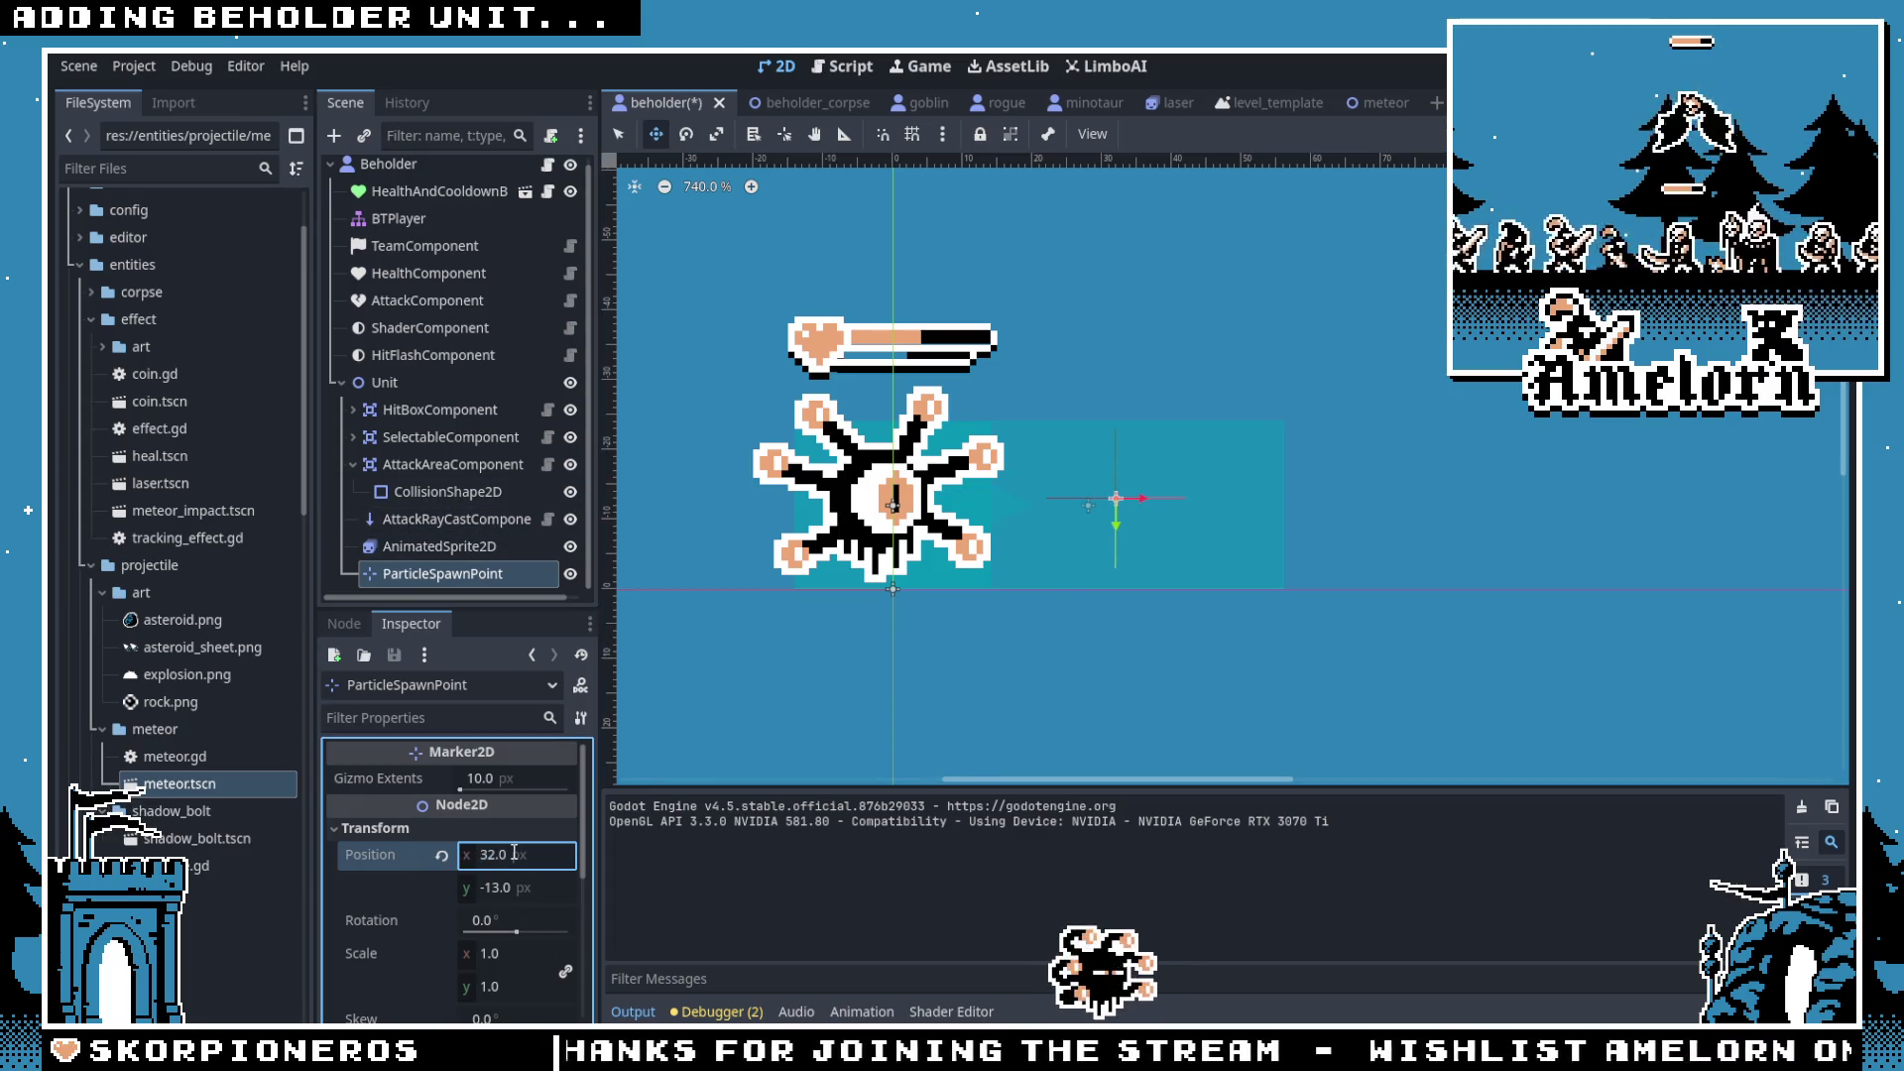
Step: Set the ParticleSpawnPoint x position to 32 in the Inspector
{"action": "scroll", "coordinate": [995, 655], "scroll_direction": "up", "scroll_amount": 2}
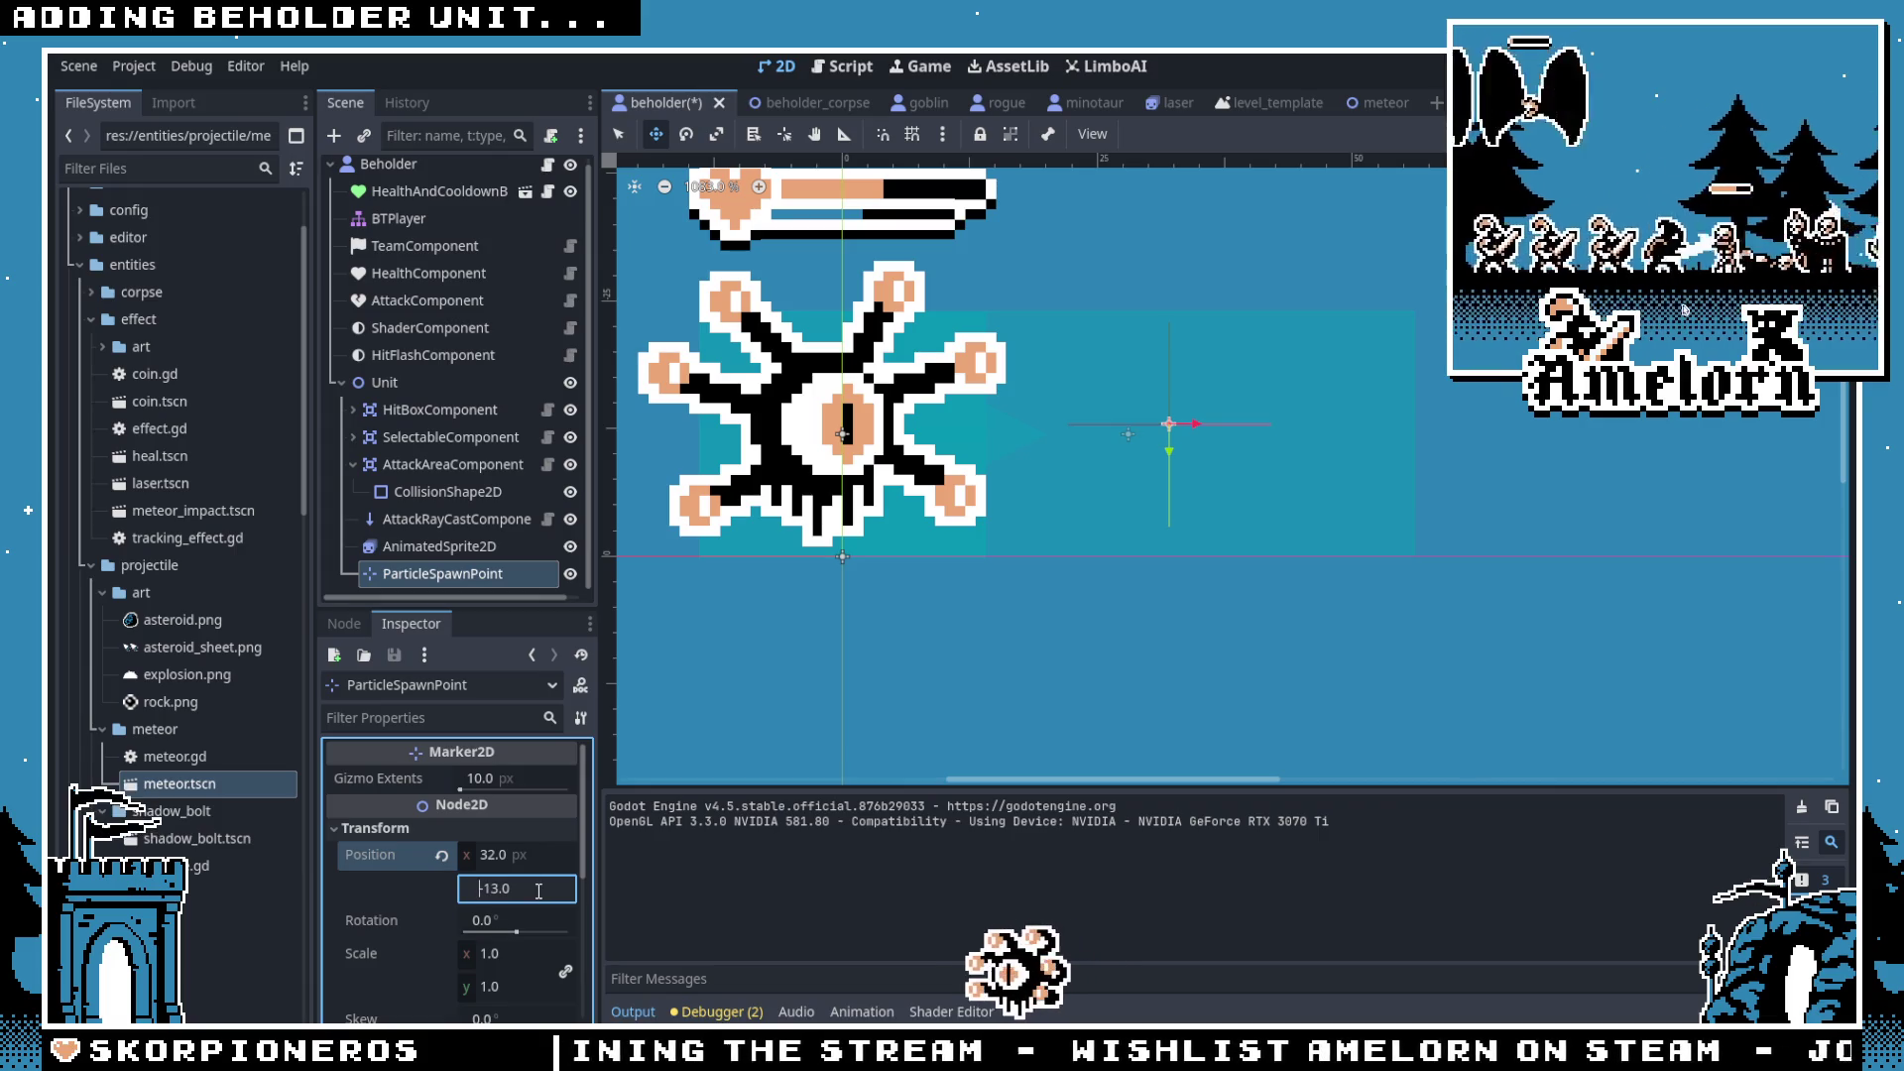
{"action": "left_click", "coordinate": [528, 851]}
{"action": "type", "text": "22"}
{"action": "key", "text": "Return"}
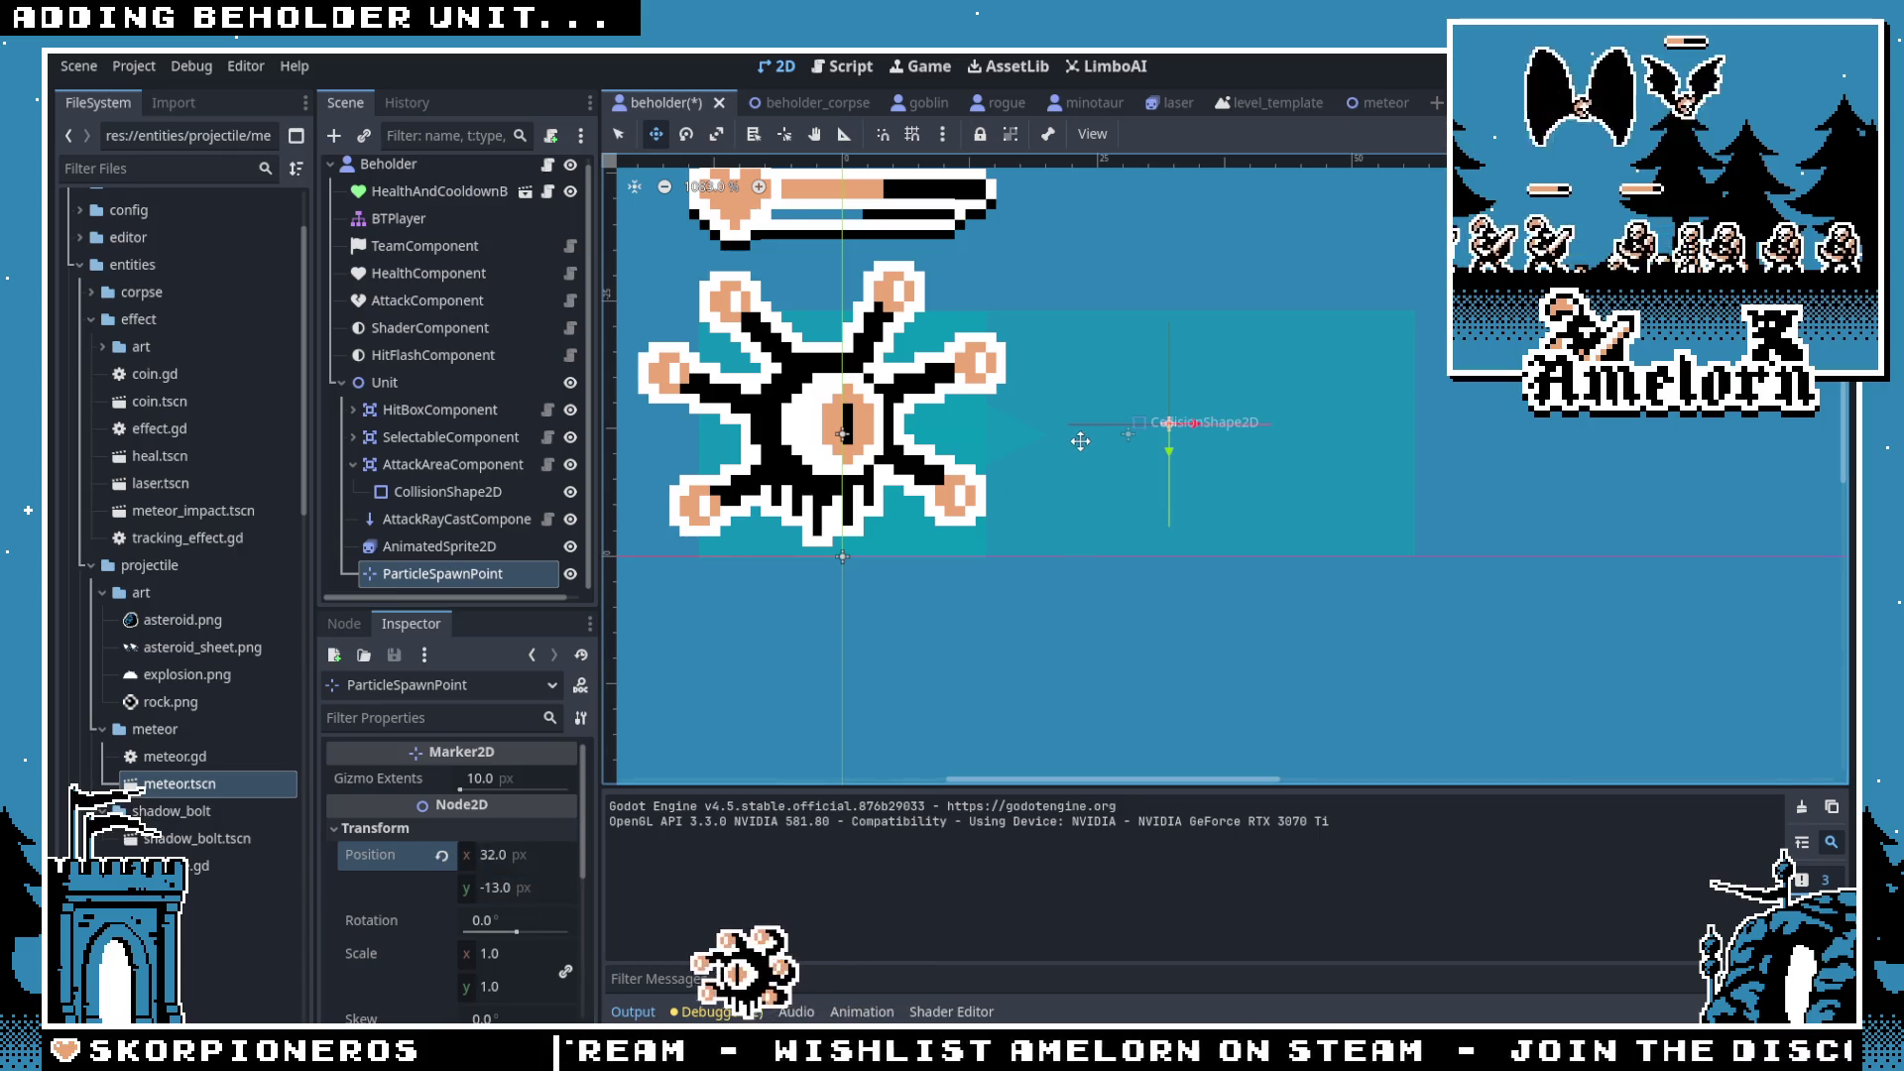
Step: Save and run Forest Conquest maximized, dropping a meteor onto the enemy units
{"action": "key", "text": "F5"}
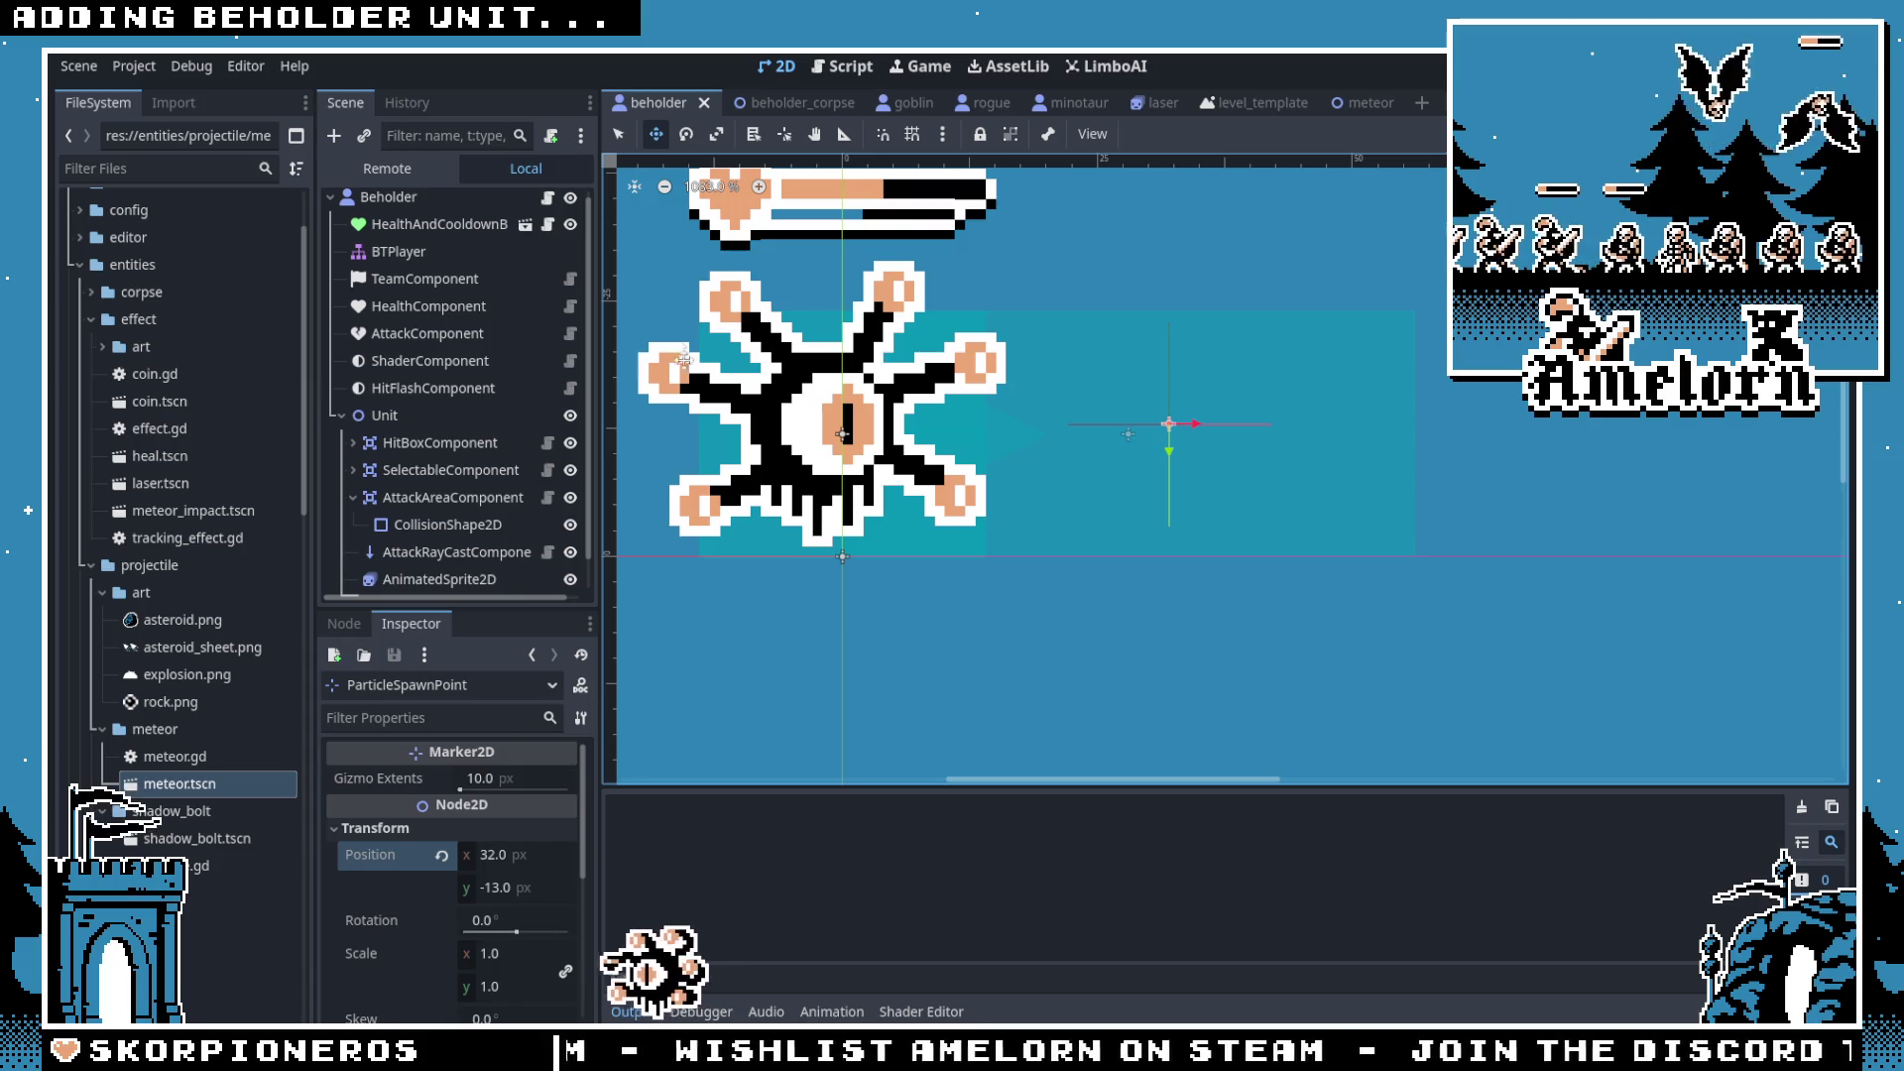
{"action": "left_click", "coordinate": [950, 474]}
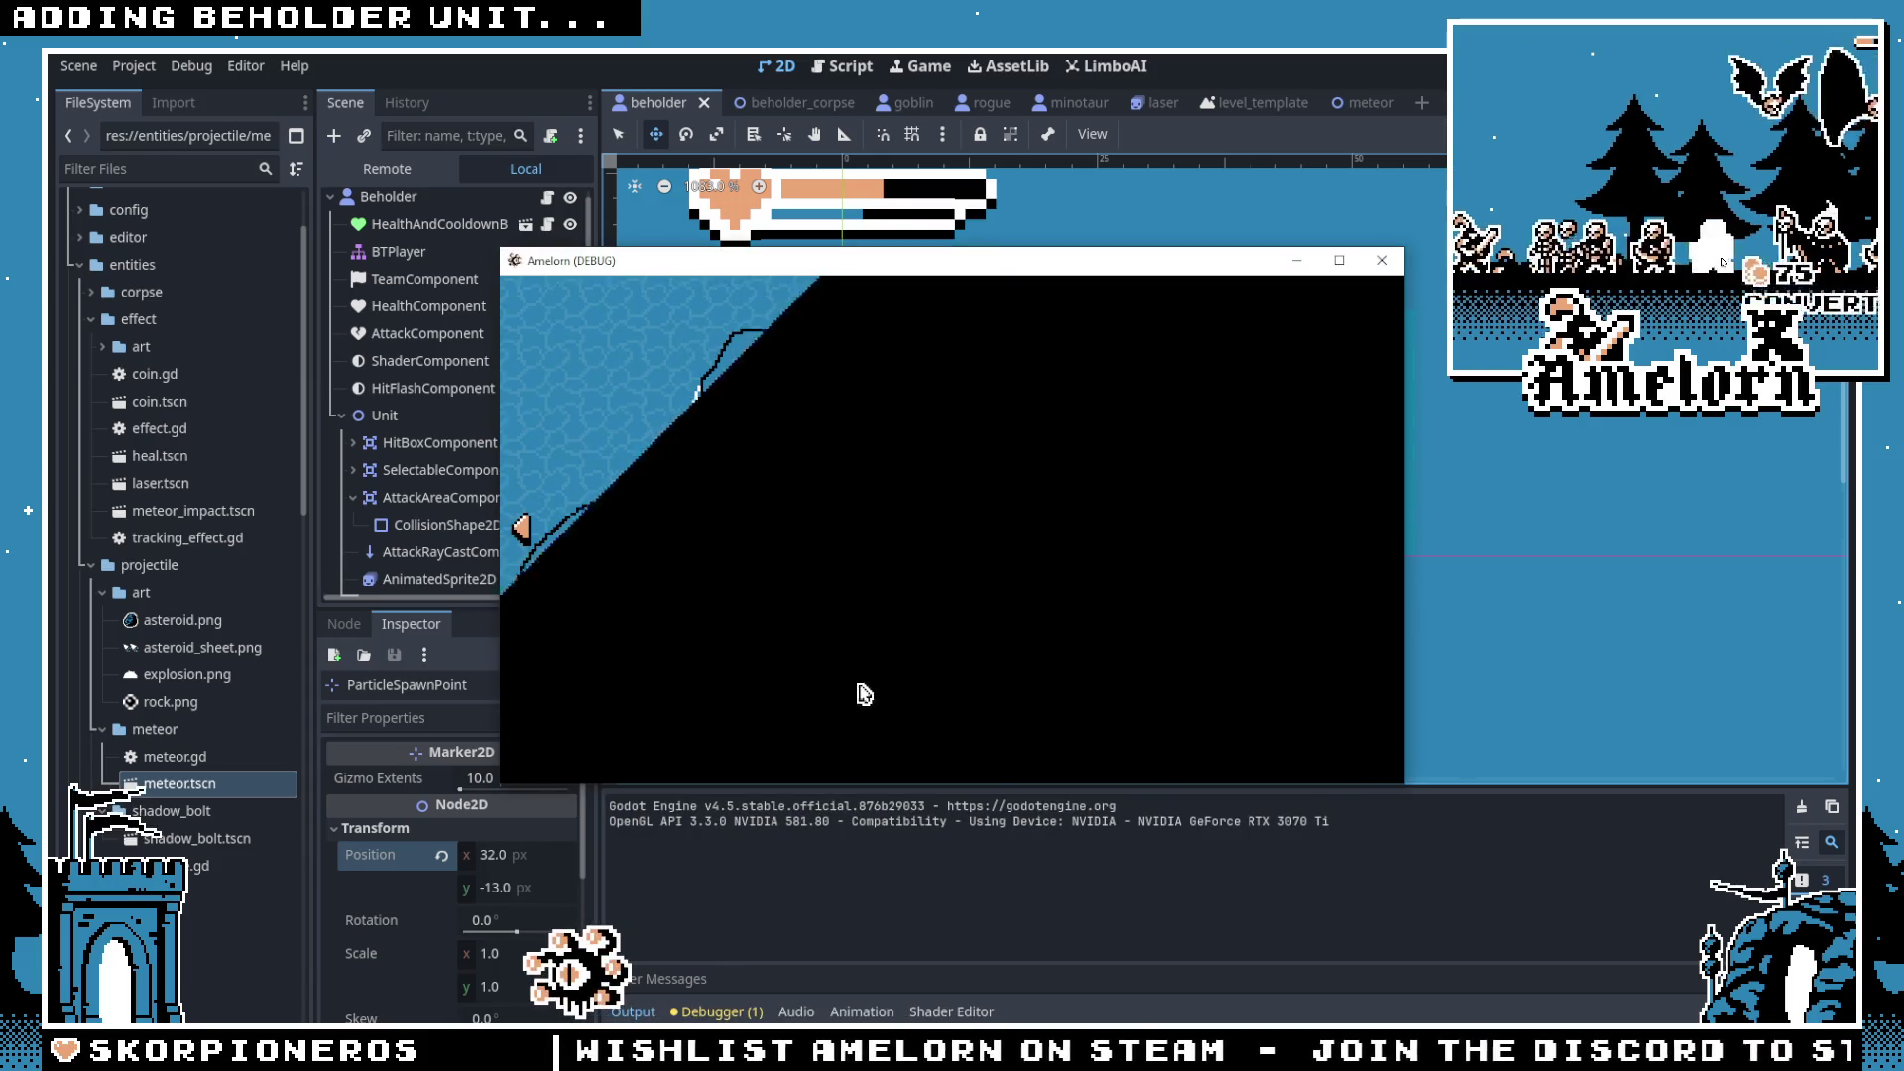
{"action": "left_click", "coordinate": [987, 544]}
{"action": "left_click", "coordinate": [838, 615]}
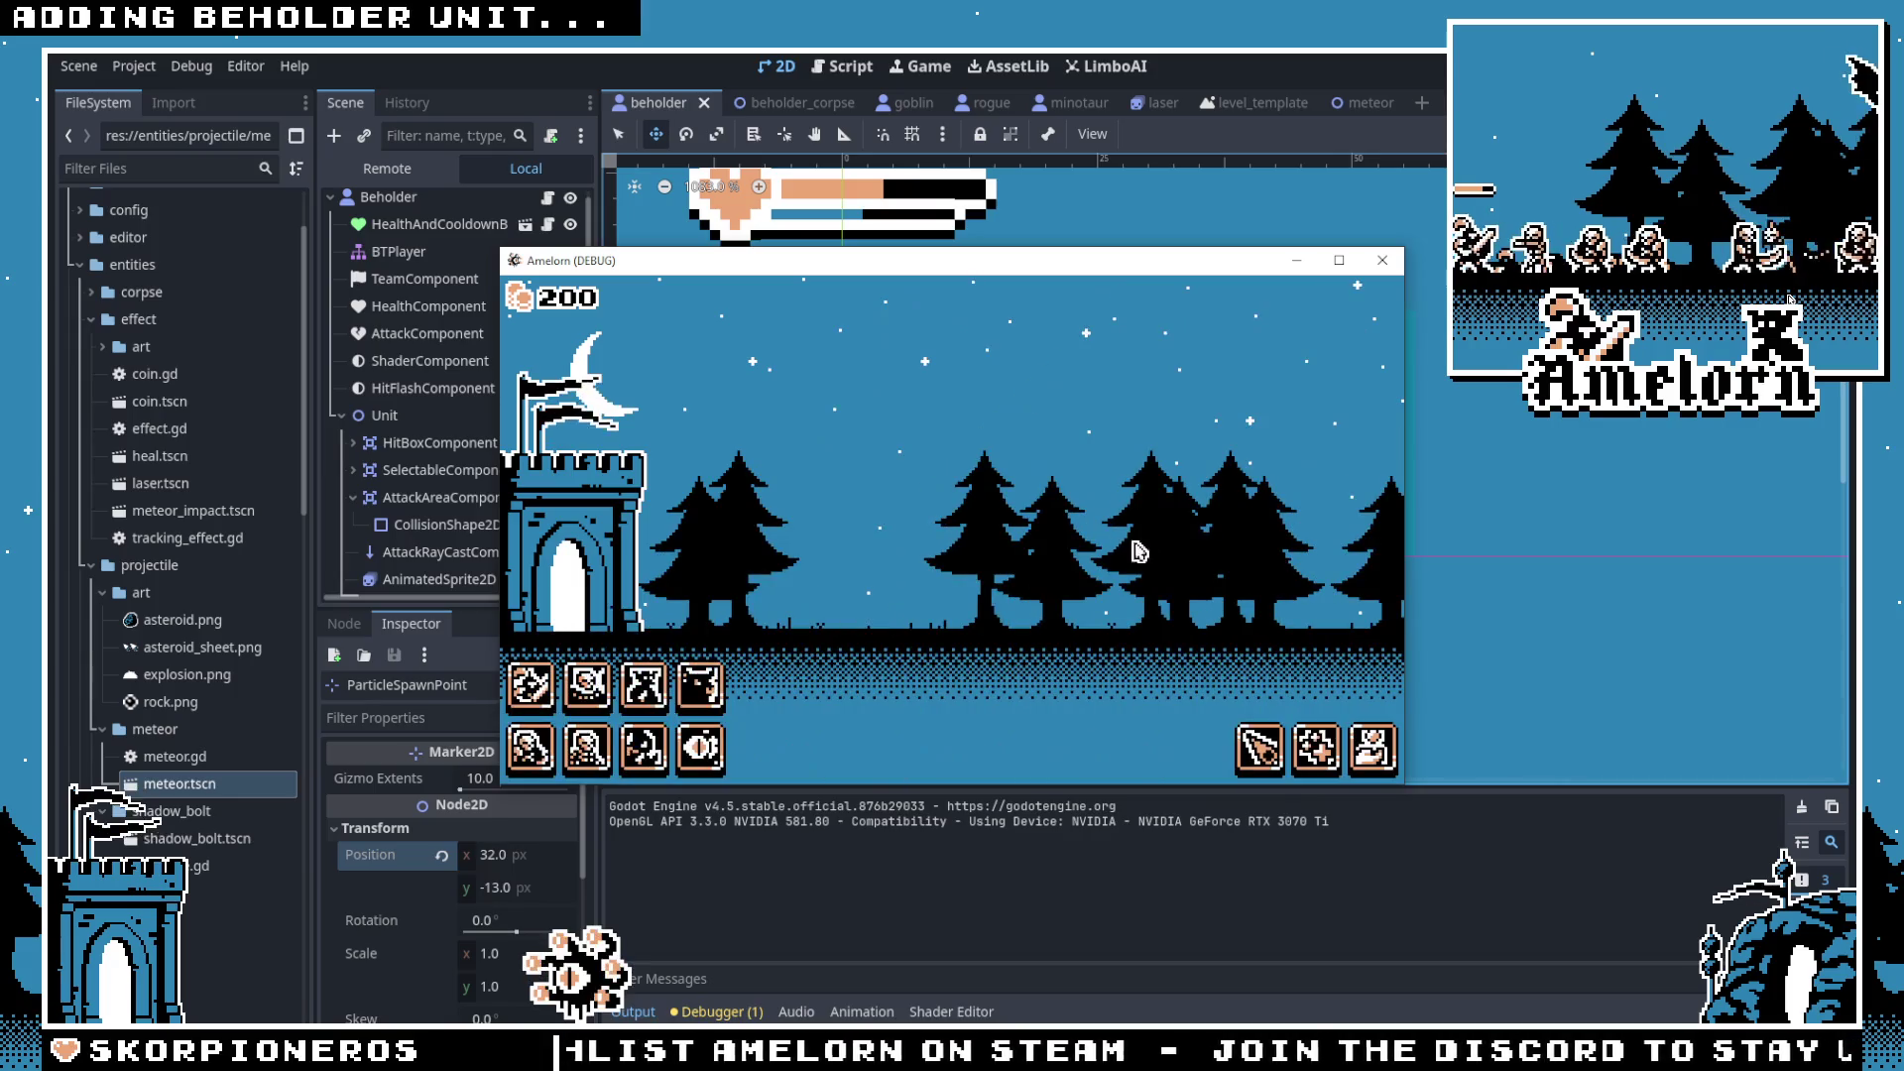
{"action": "left_click", "coordinate": [1339, 260]}
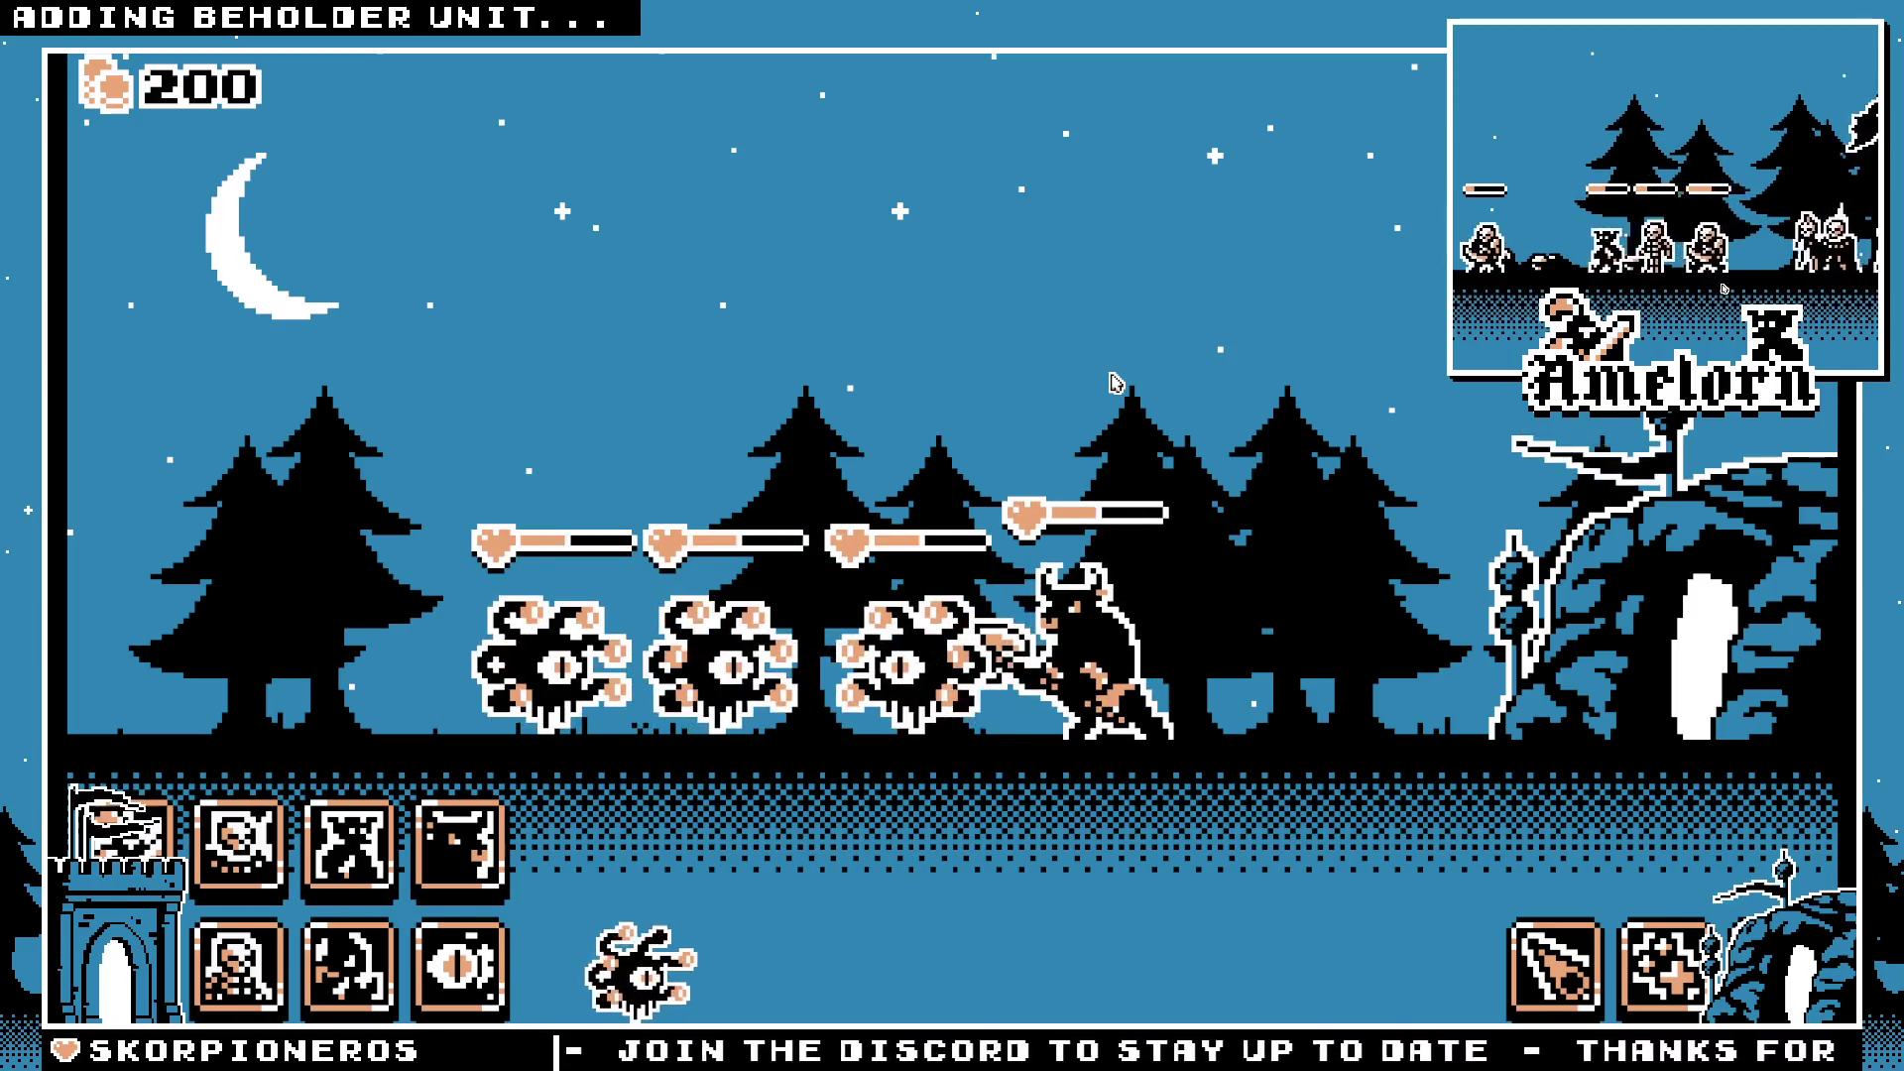
{"action": "left_click", "coordinate": [1552, 967]}
{"action": "left_click", "coordinate": [1094, 796]}
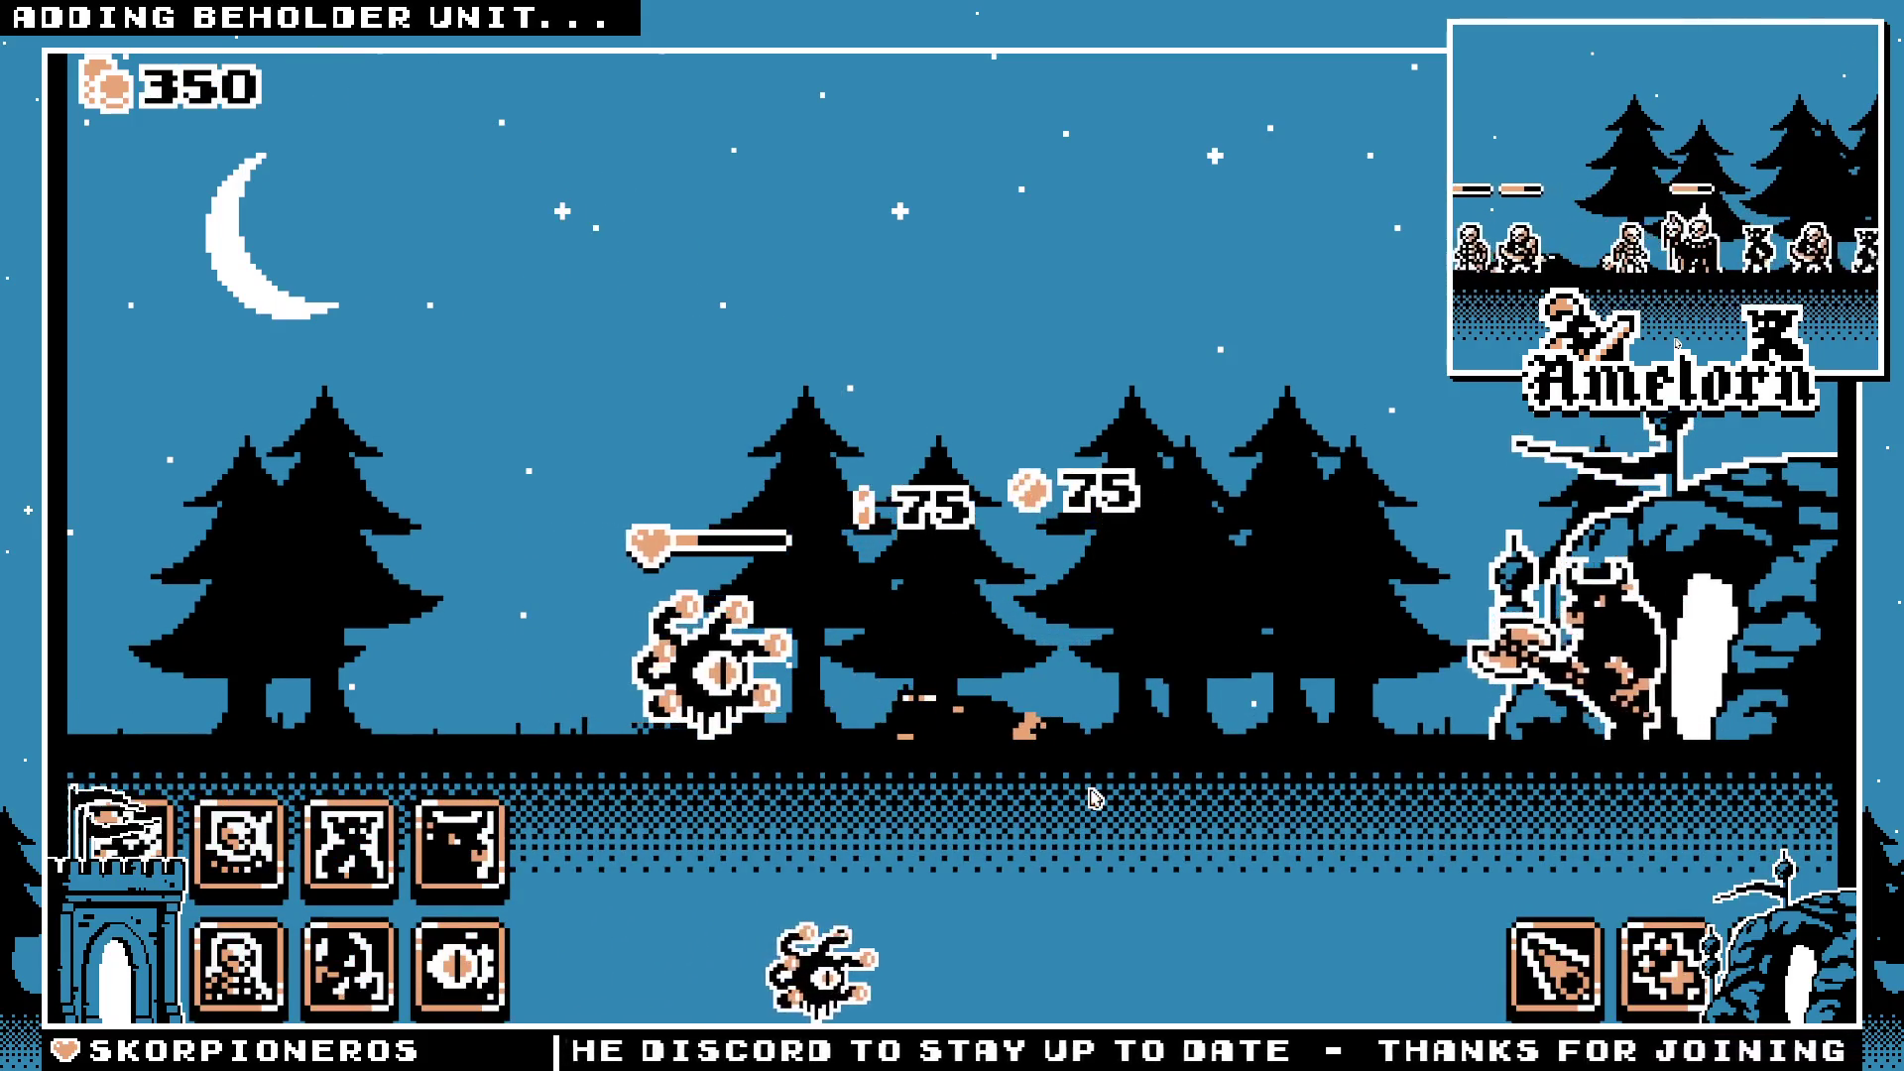